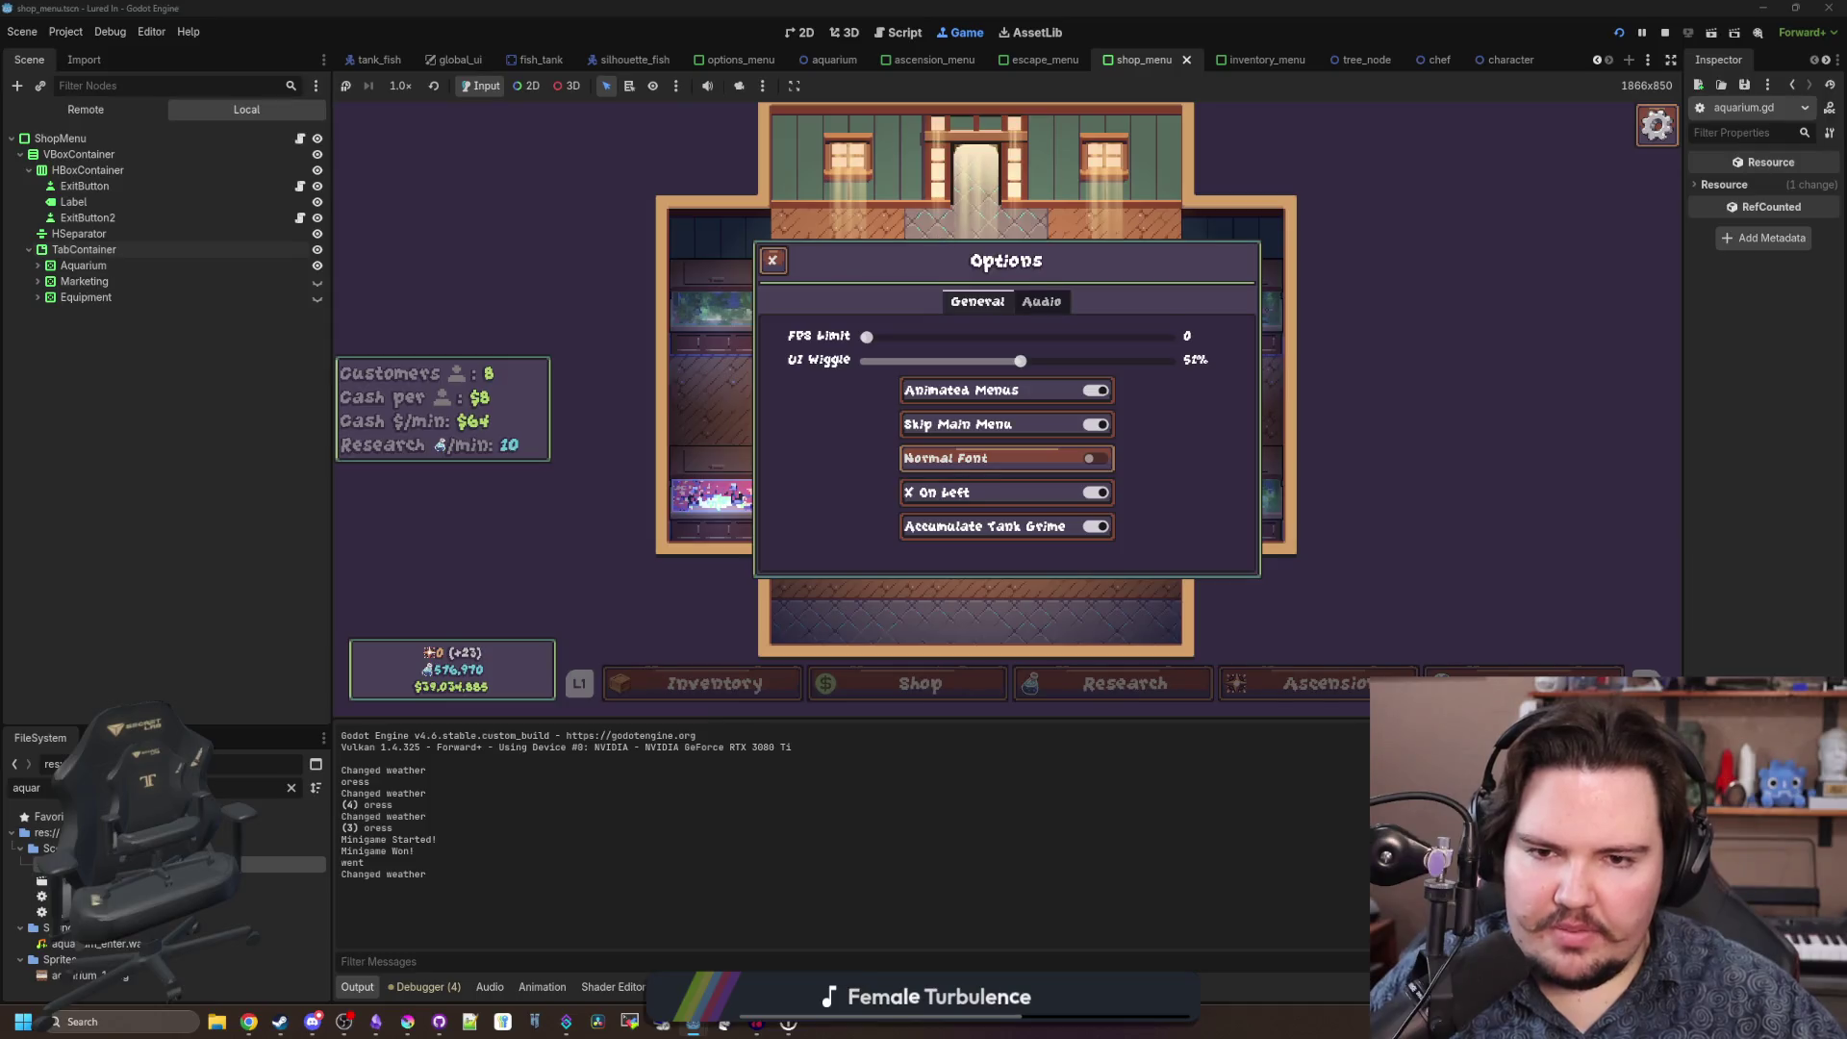
Cycle through the Options toggles with the controller, then back out of Options and the Escape Menu.
key(Up)
key(Up)
key(Up)
key(Up)
key(Up)
key(Down)
key(Down)
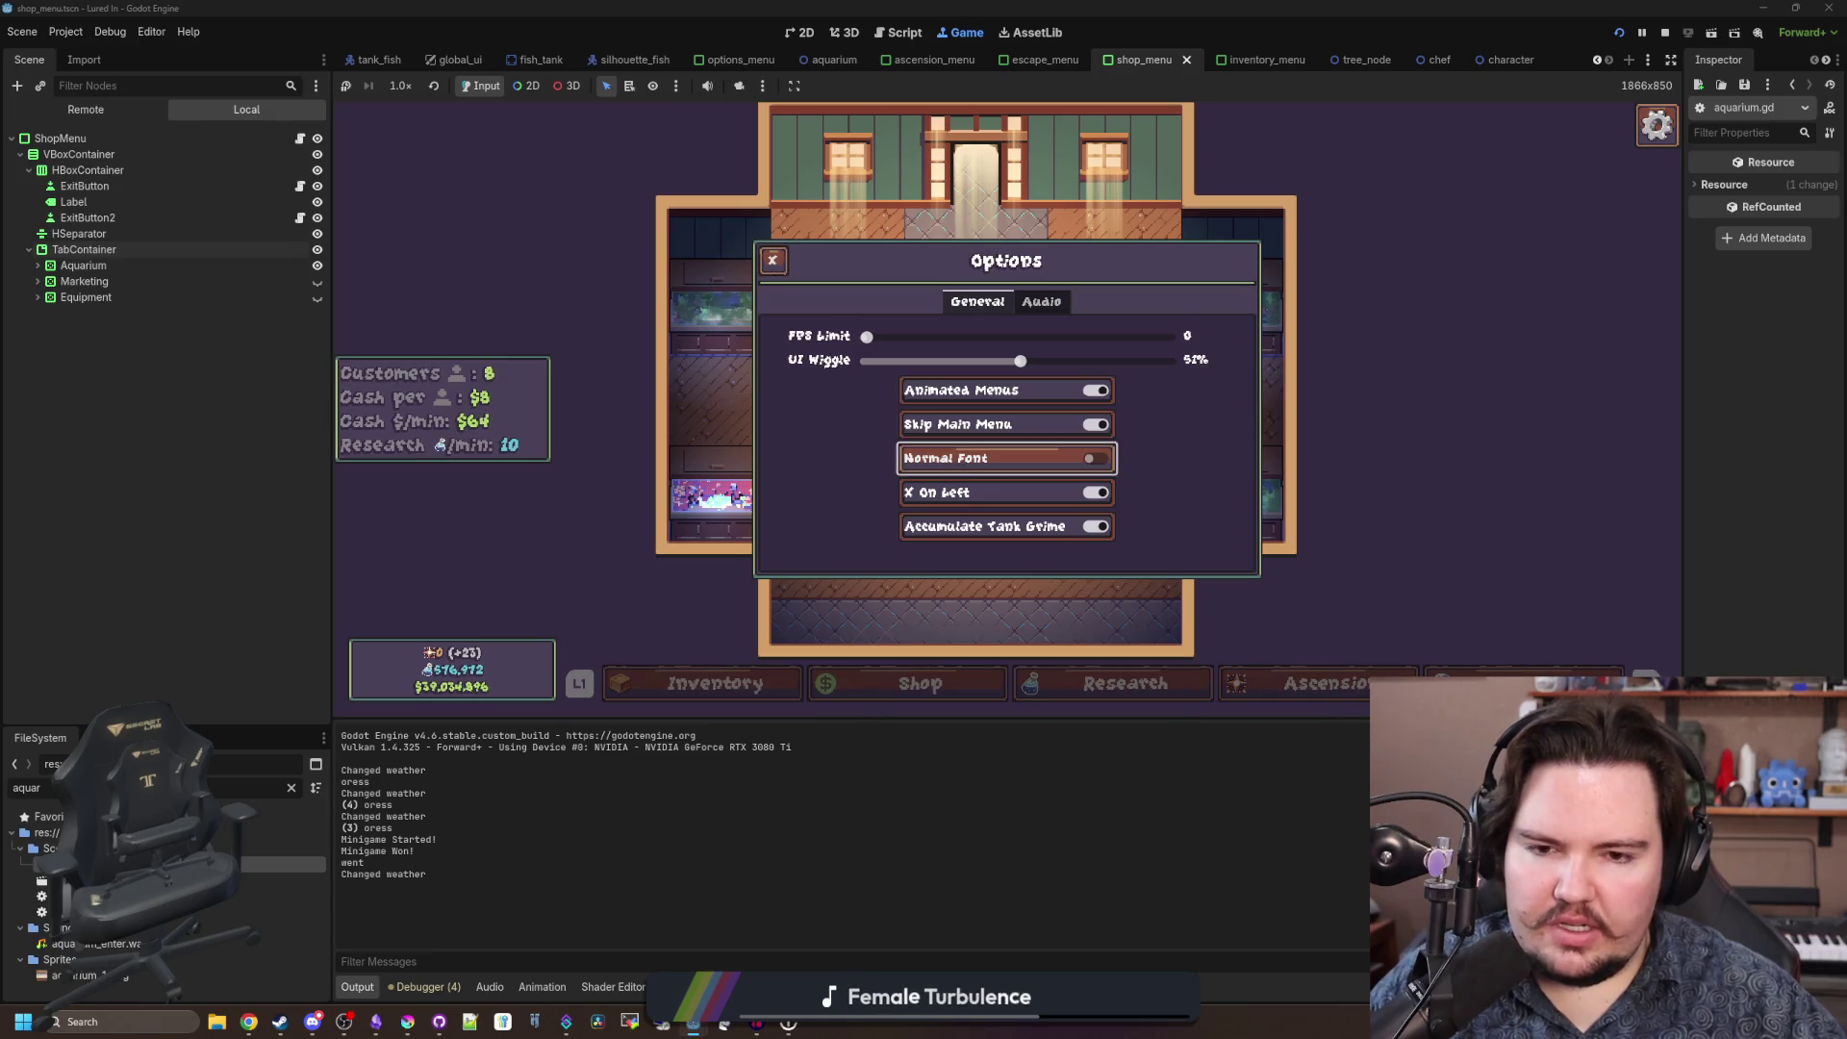
key(Escape)
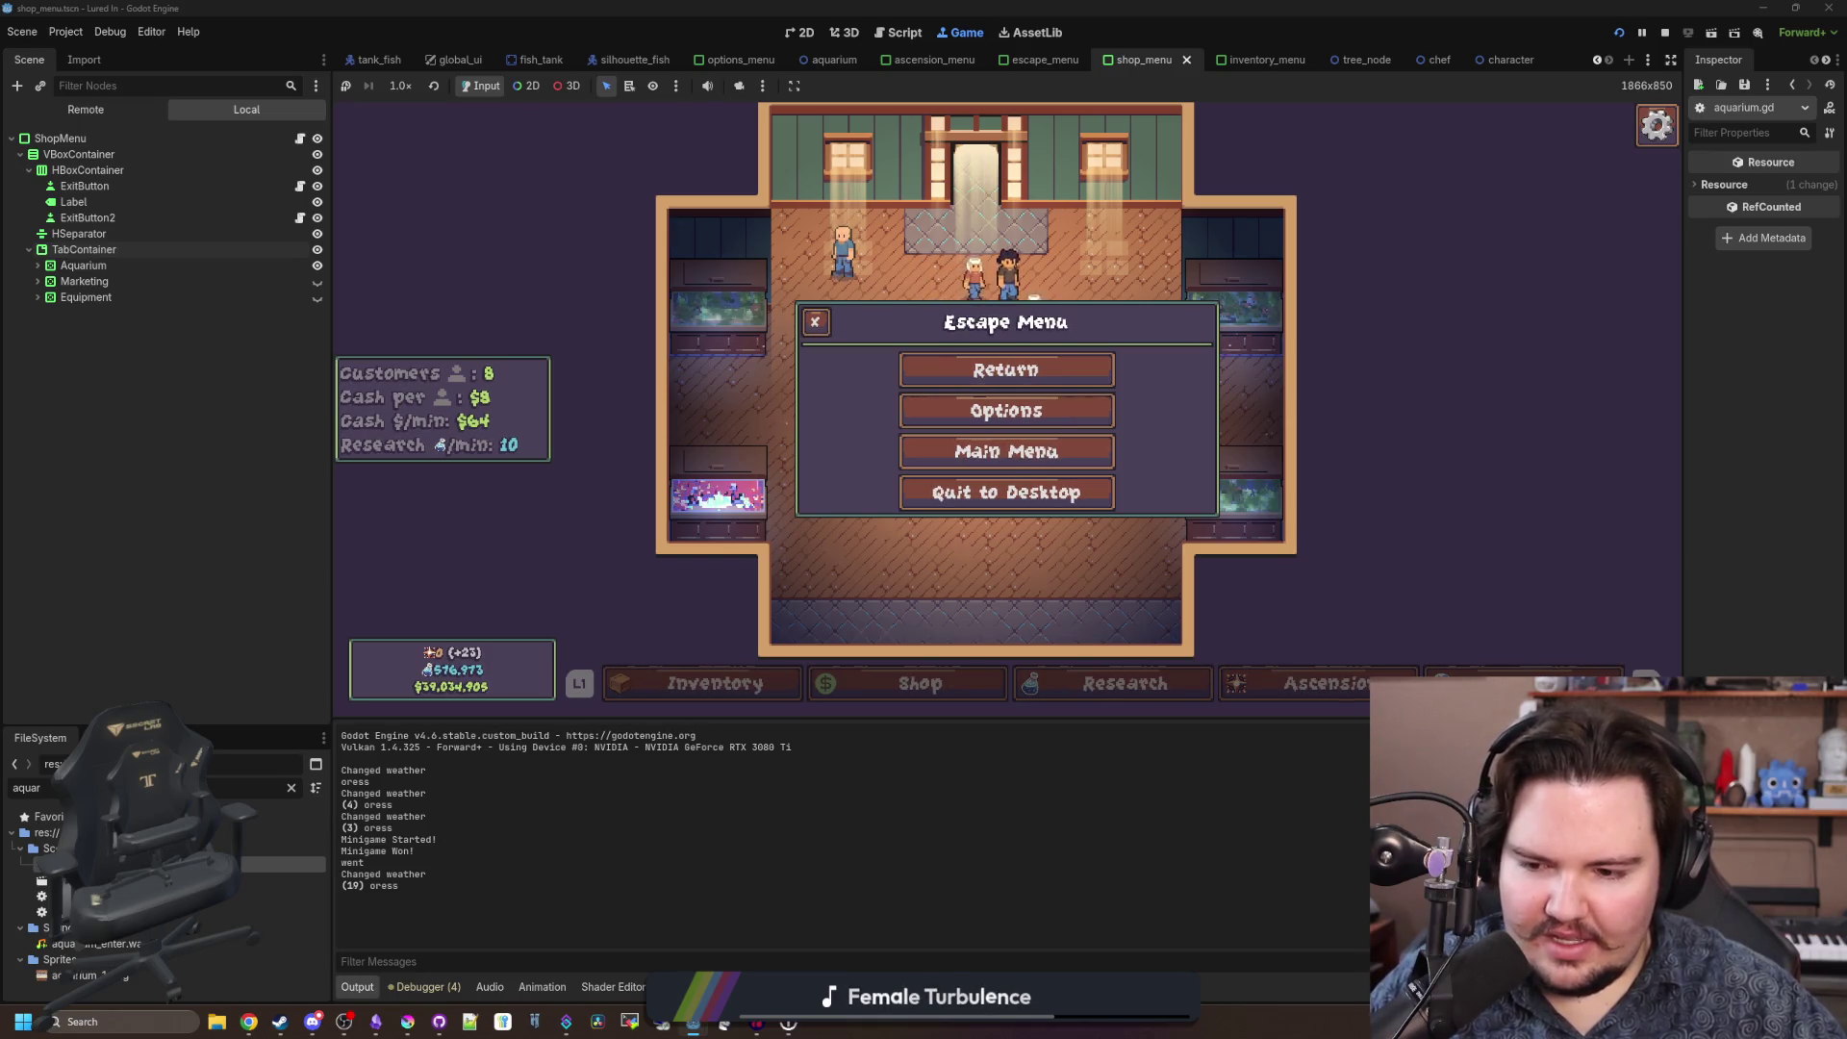
key(Escape)
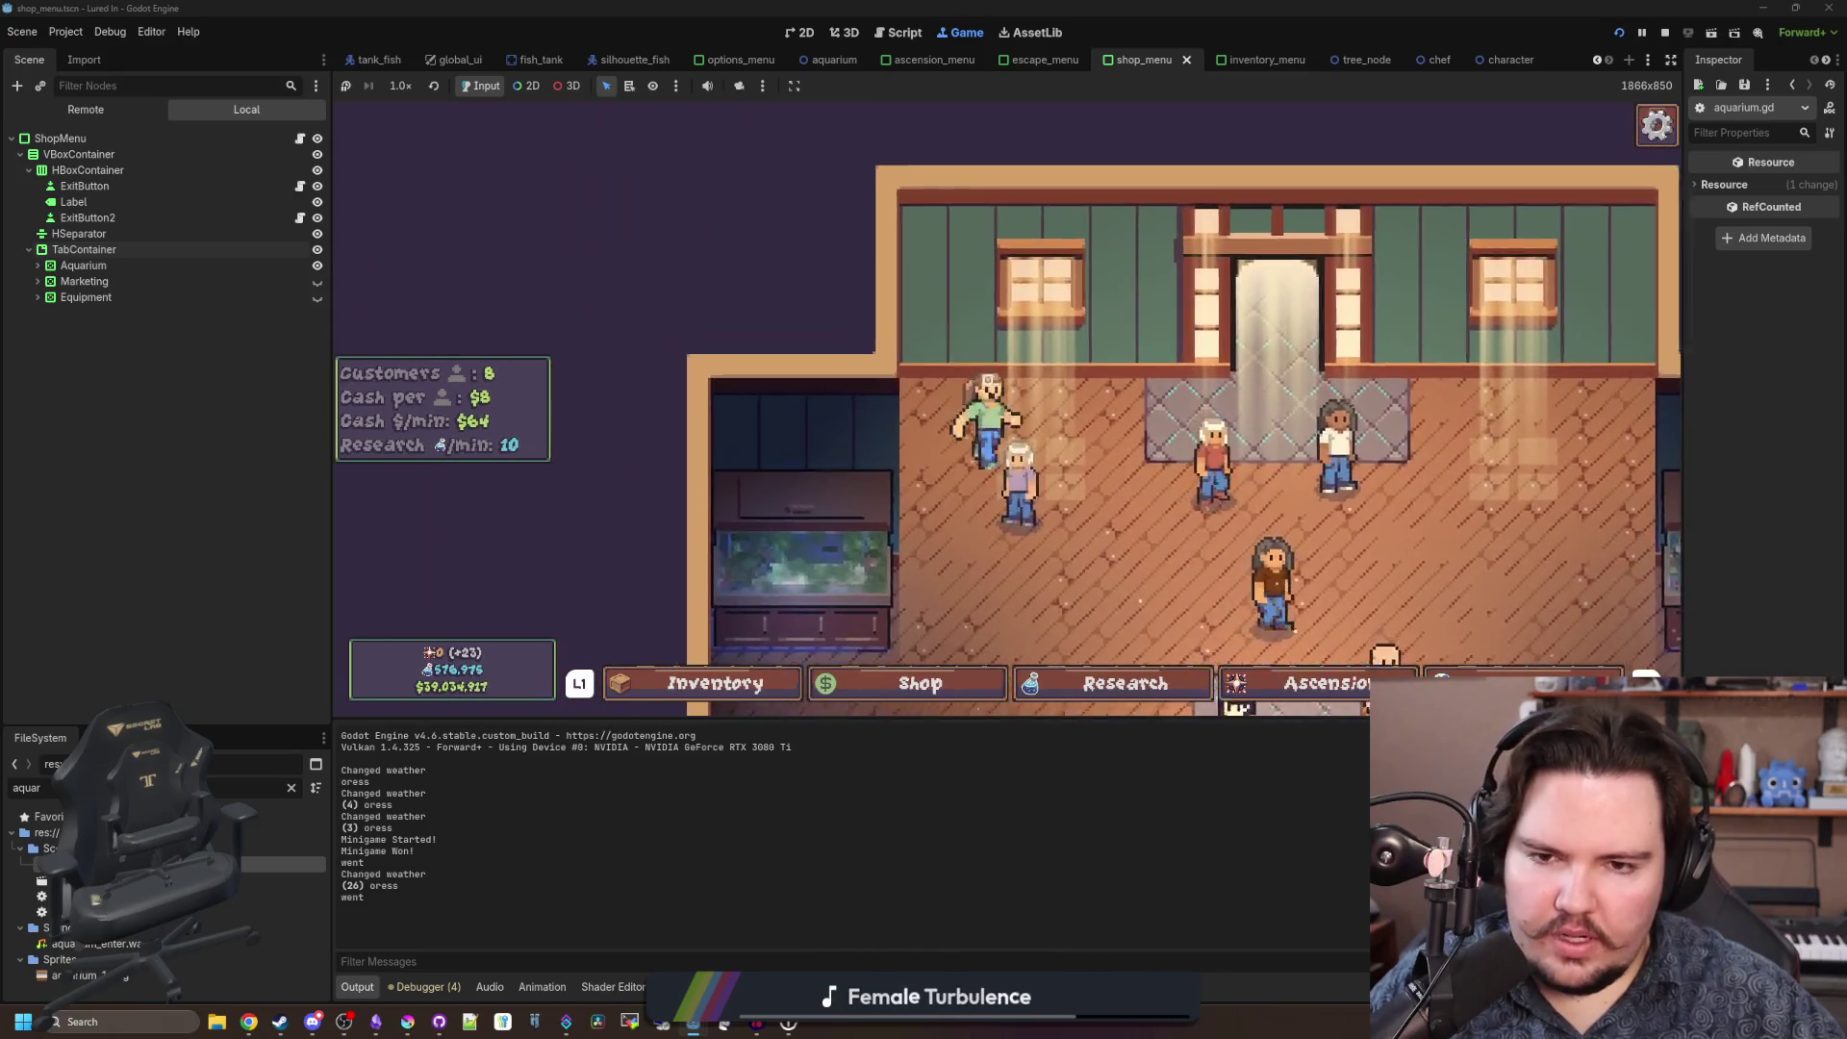
click(995, 420)
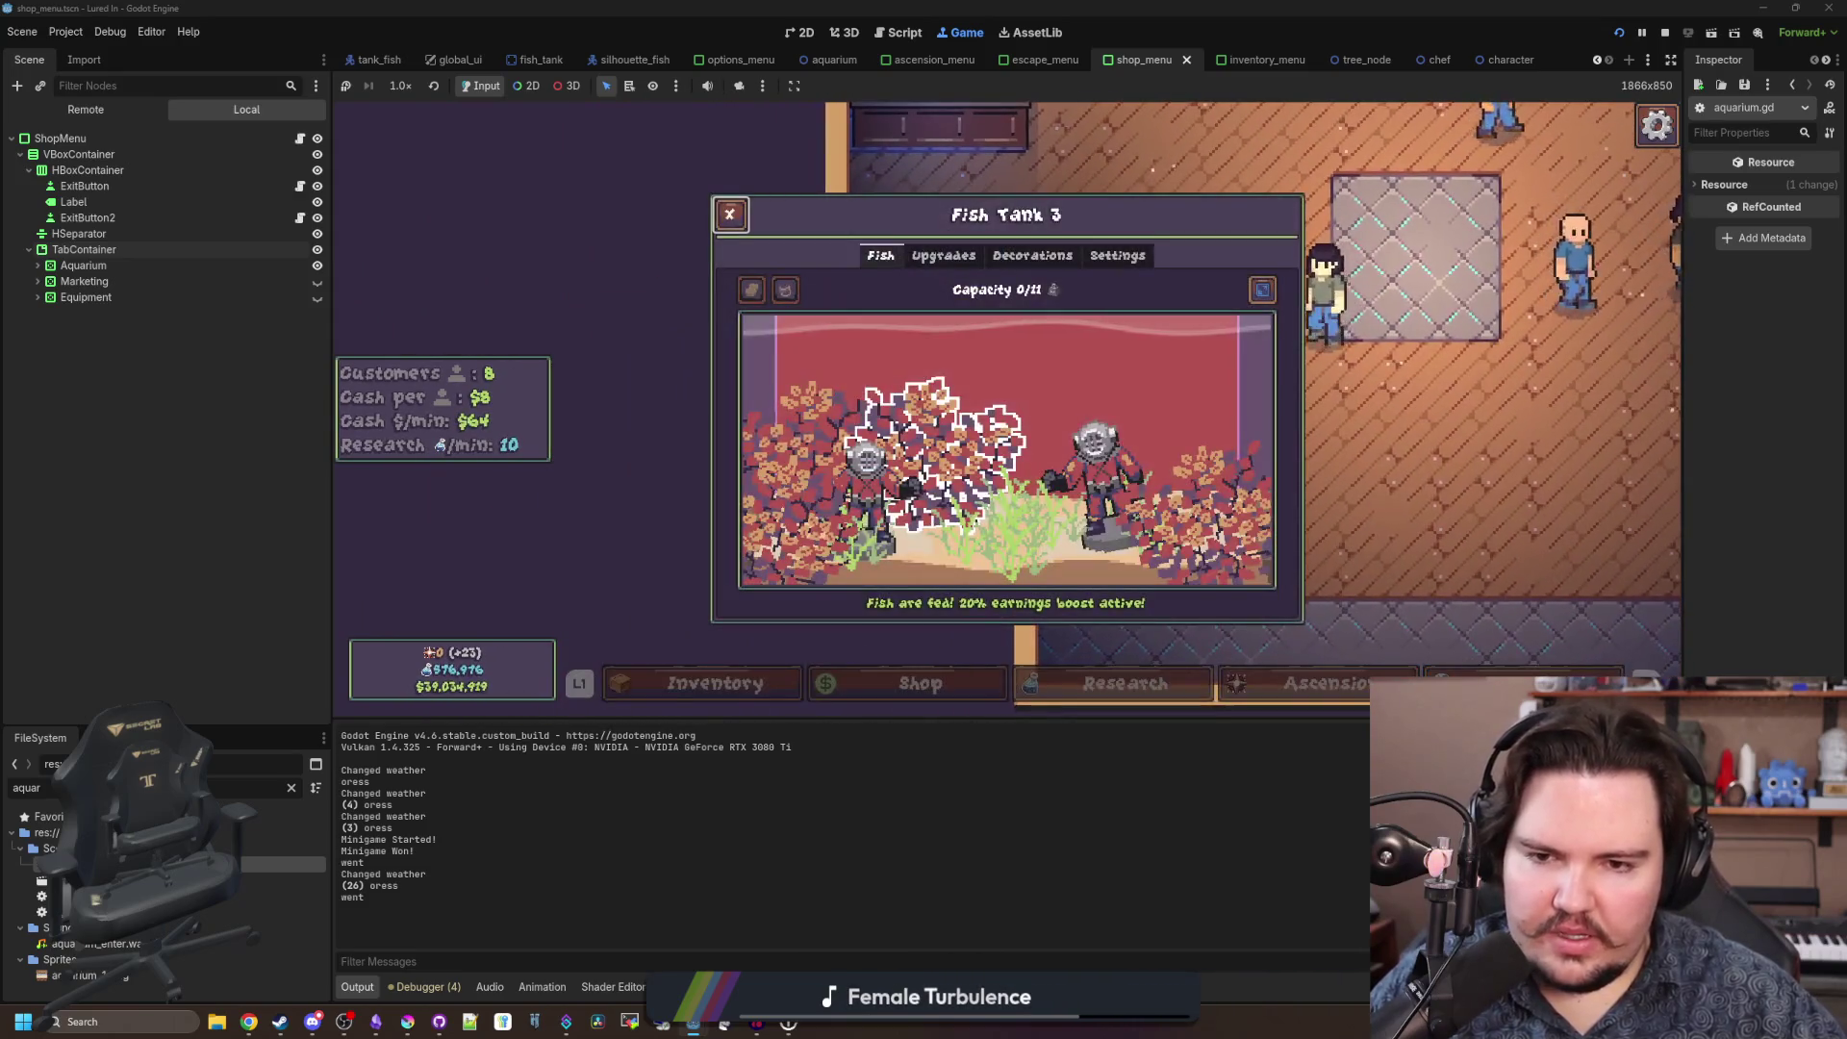
key(e)
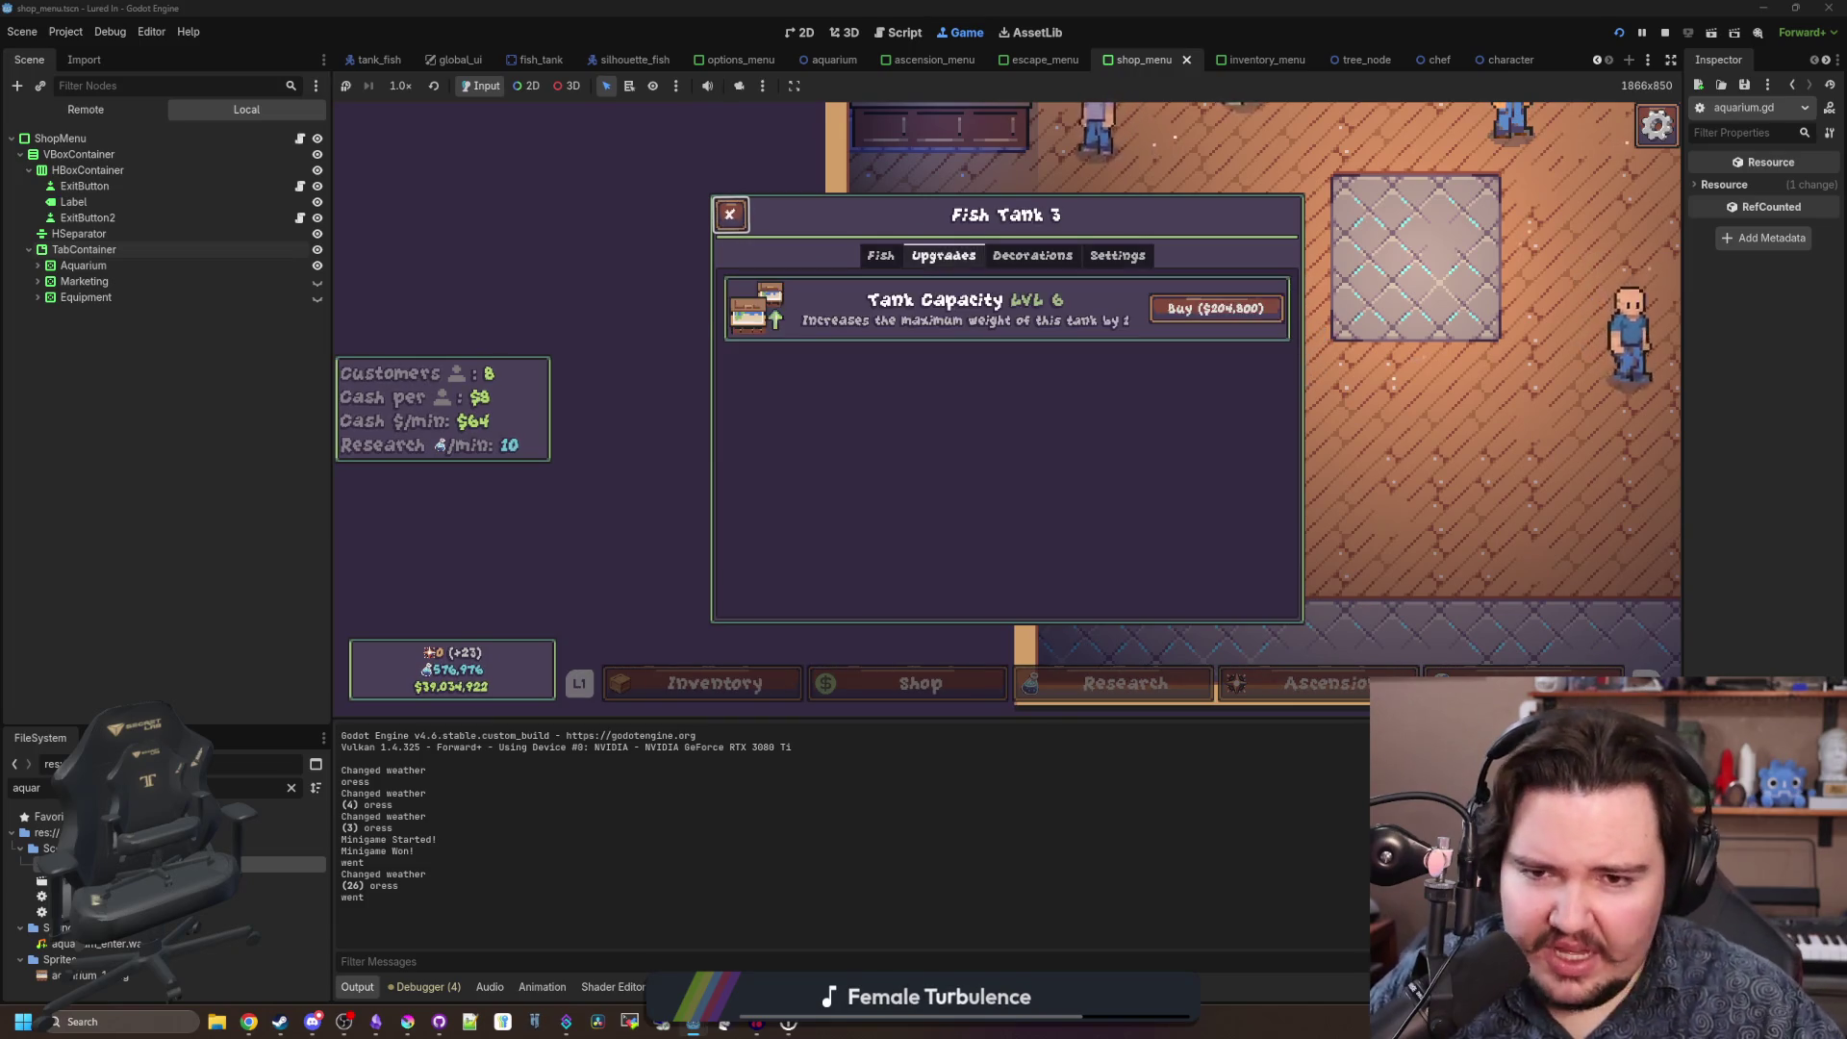
key(e)
key(e)
key(q)
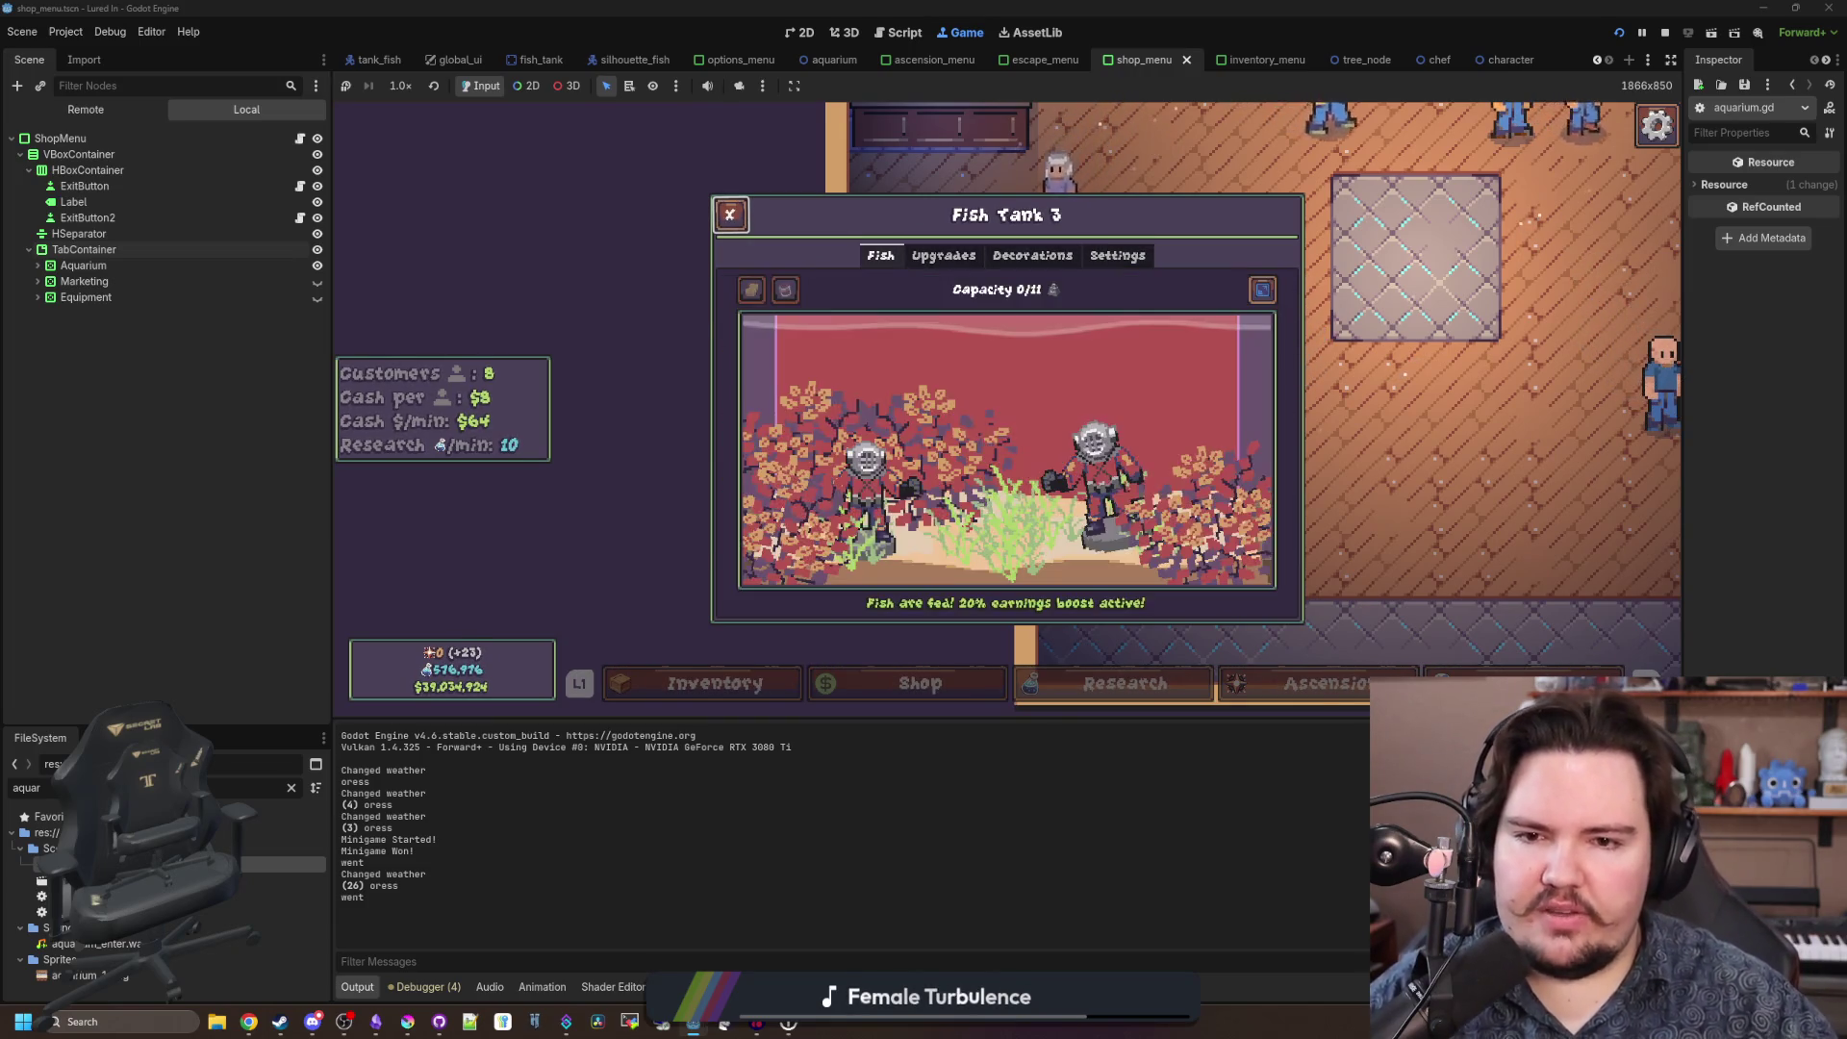
key(e)
key(e)
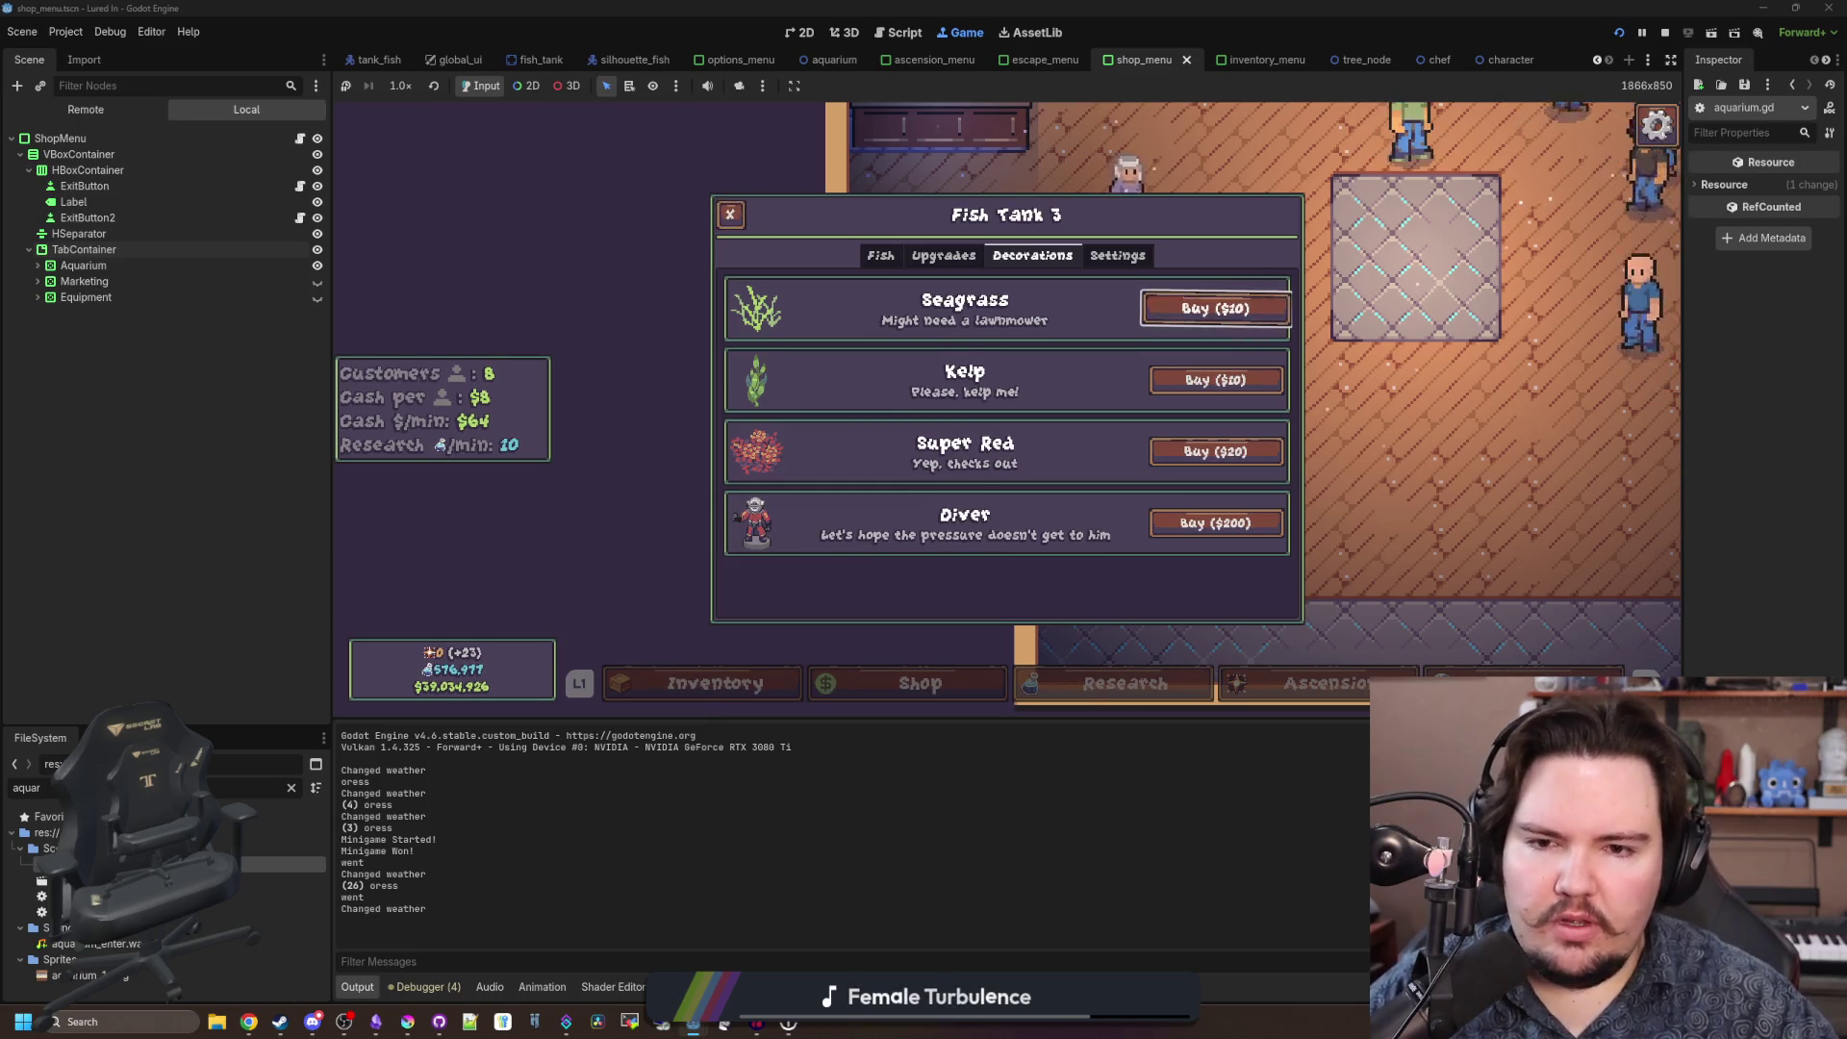
key(Down)
key(Down)
key(Down)
key(Up)
key(Up)
key(q)
key(q)
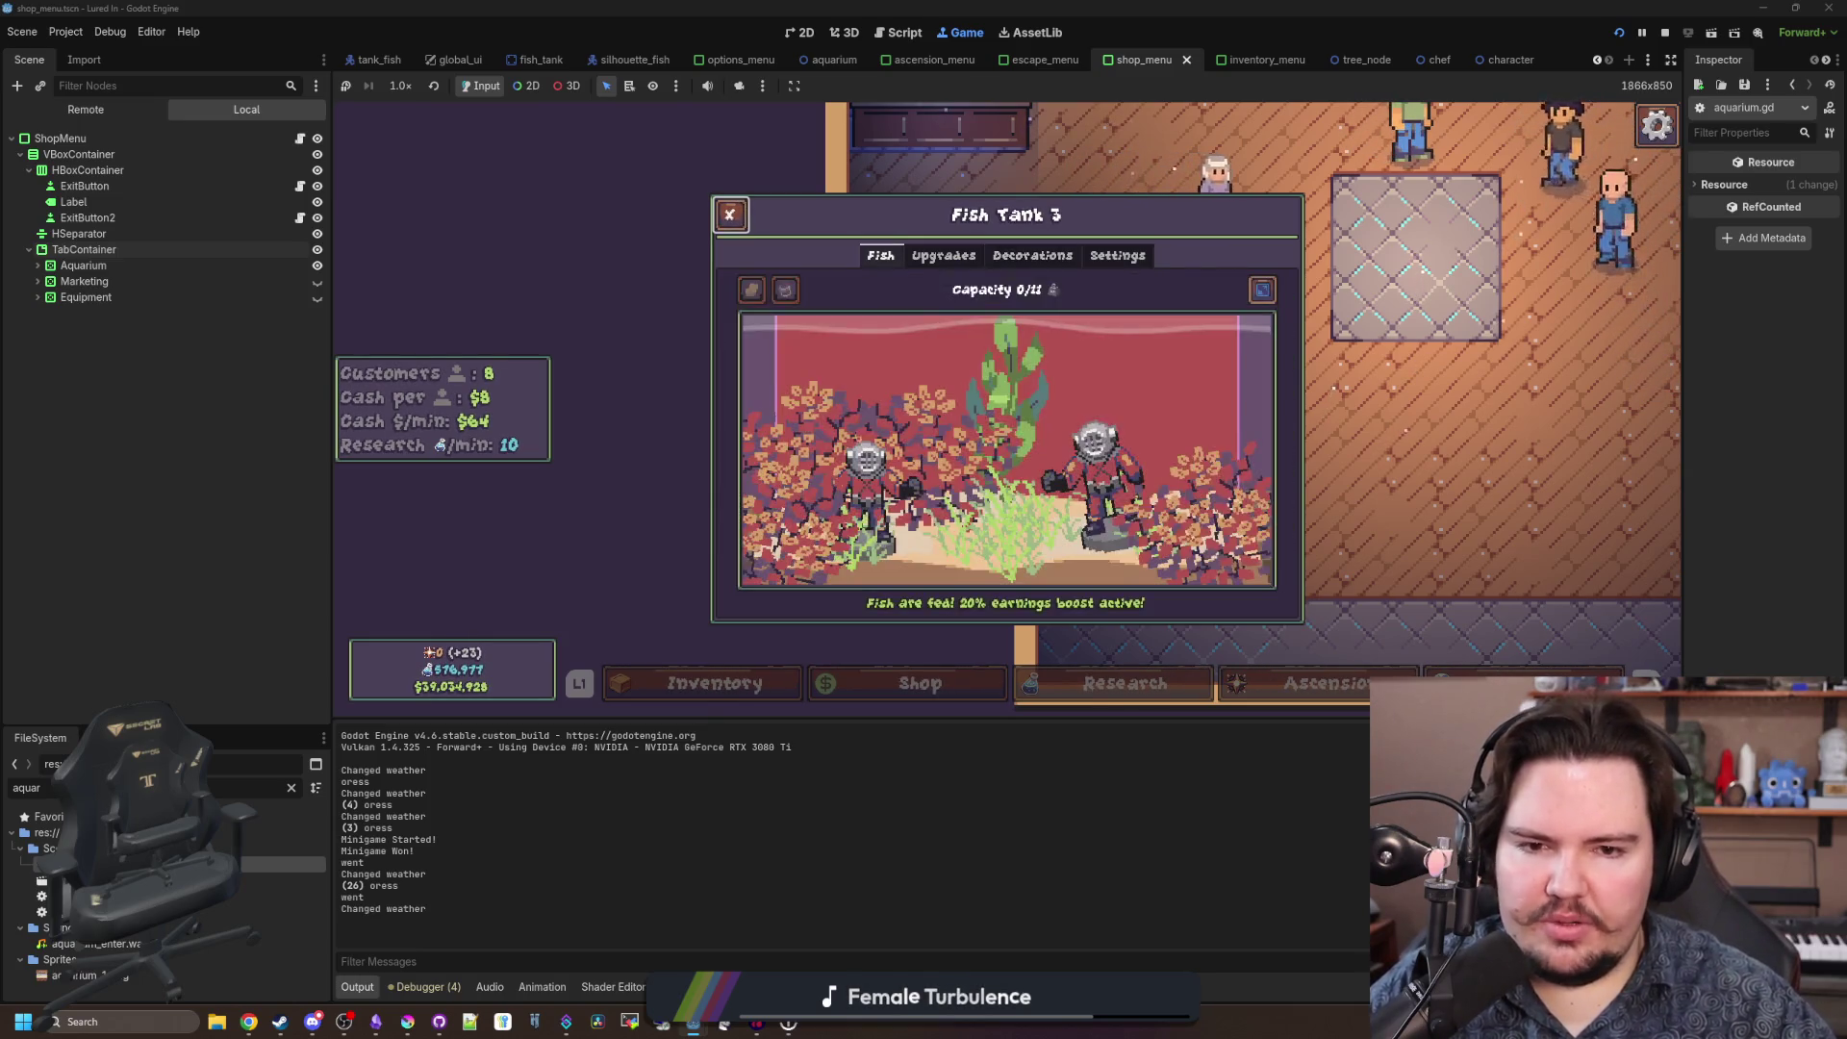
key(Right)
key(Right)
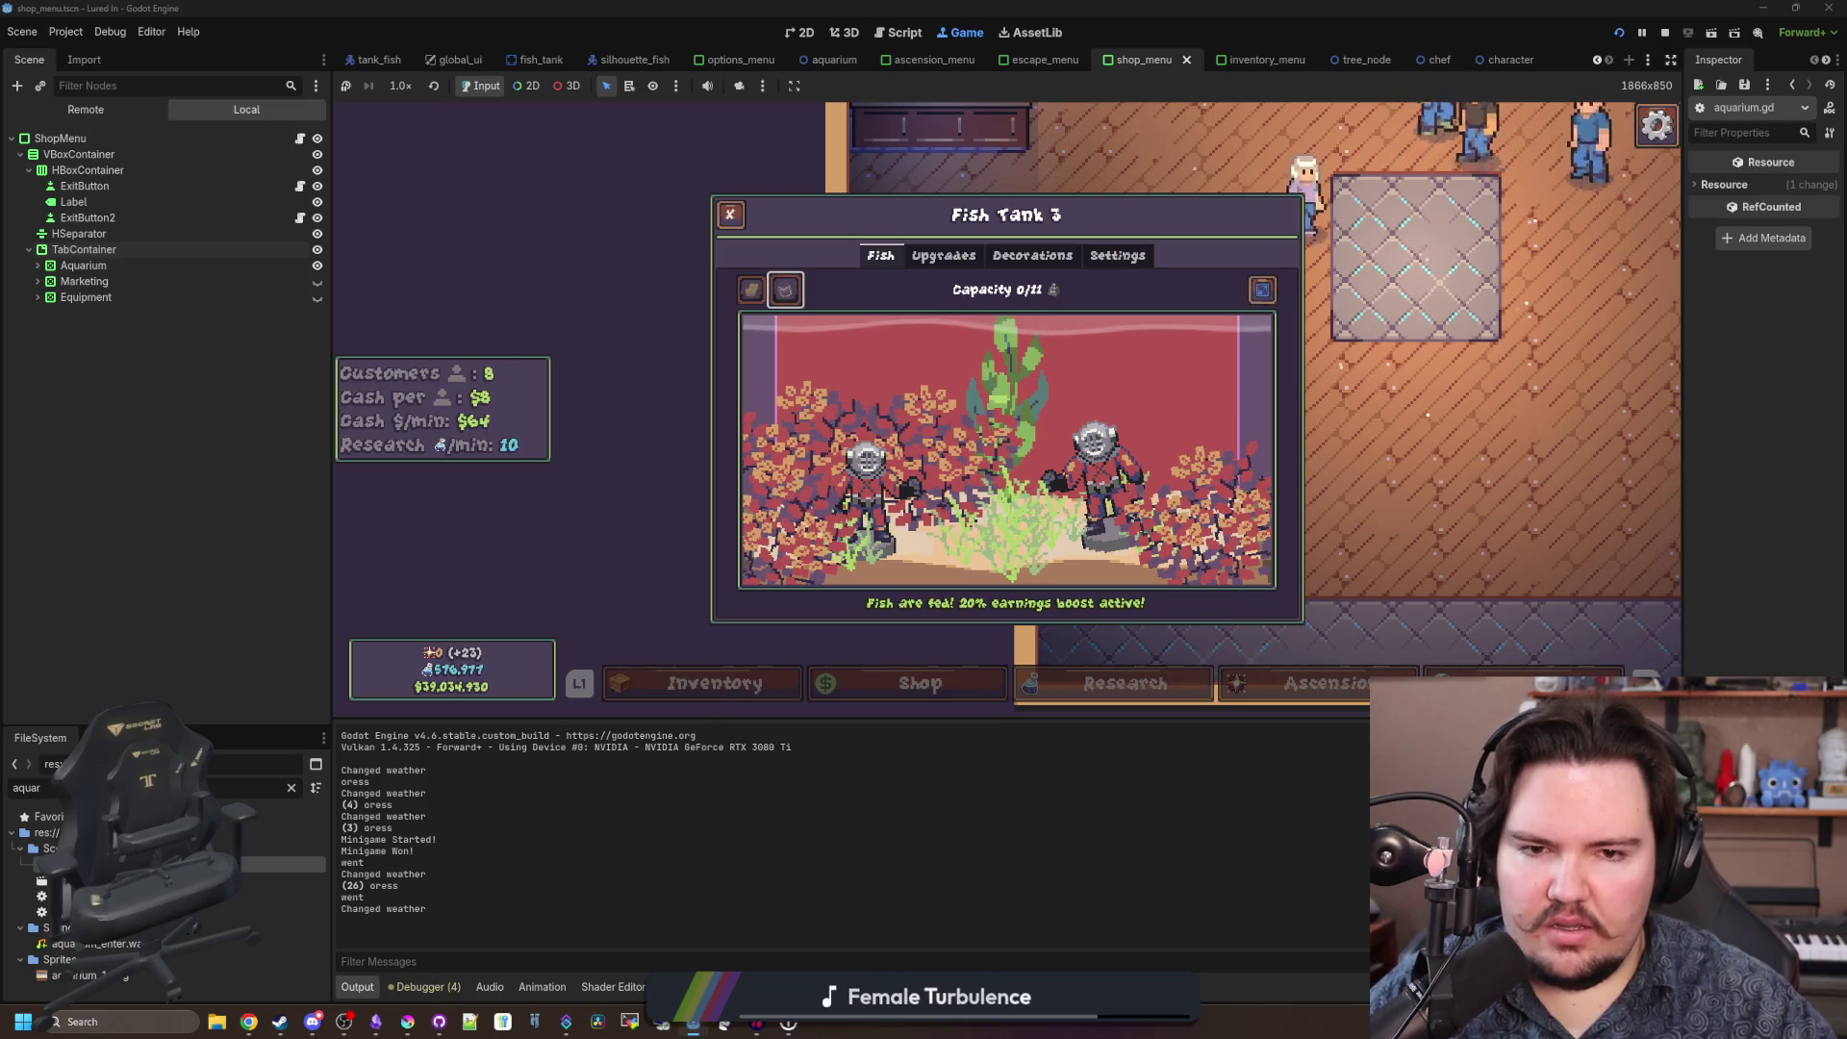
key(Left)
key(Left)
key(Right)
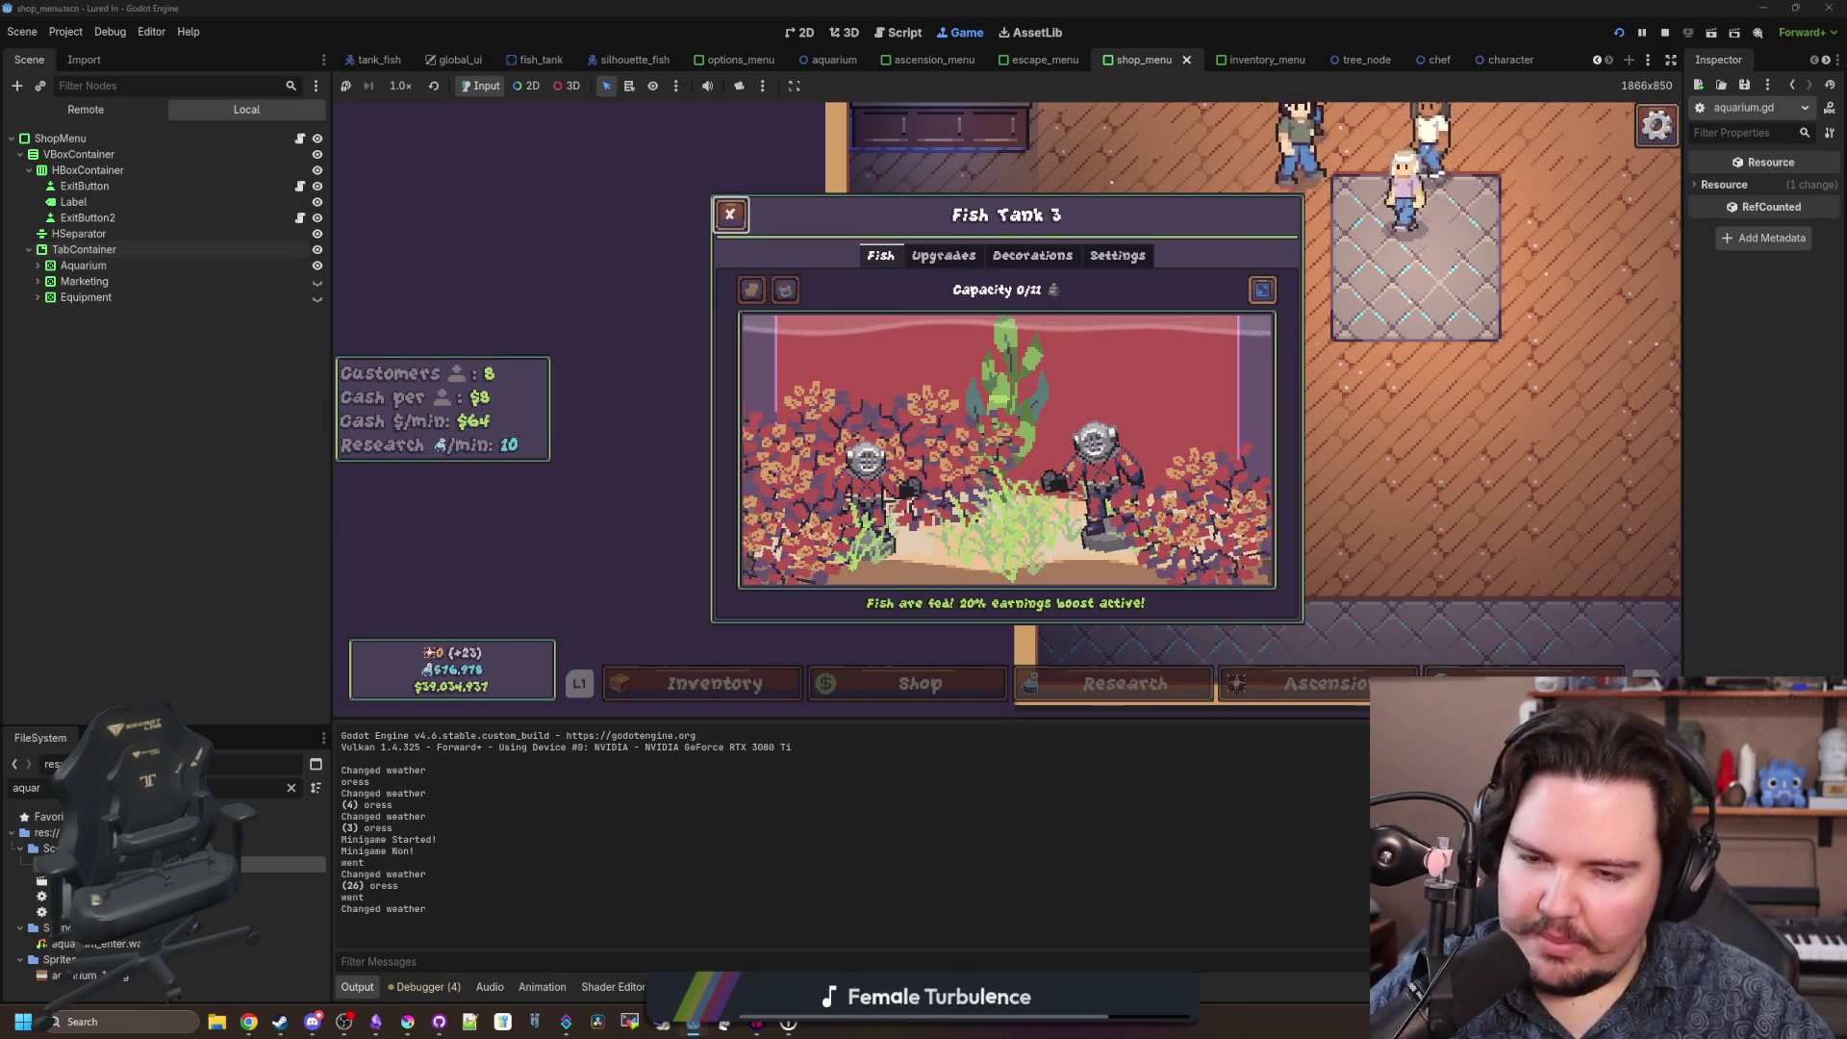
key(Up)
key(Down)
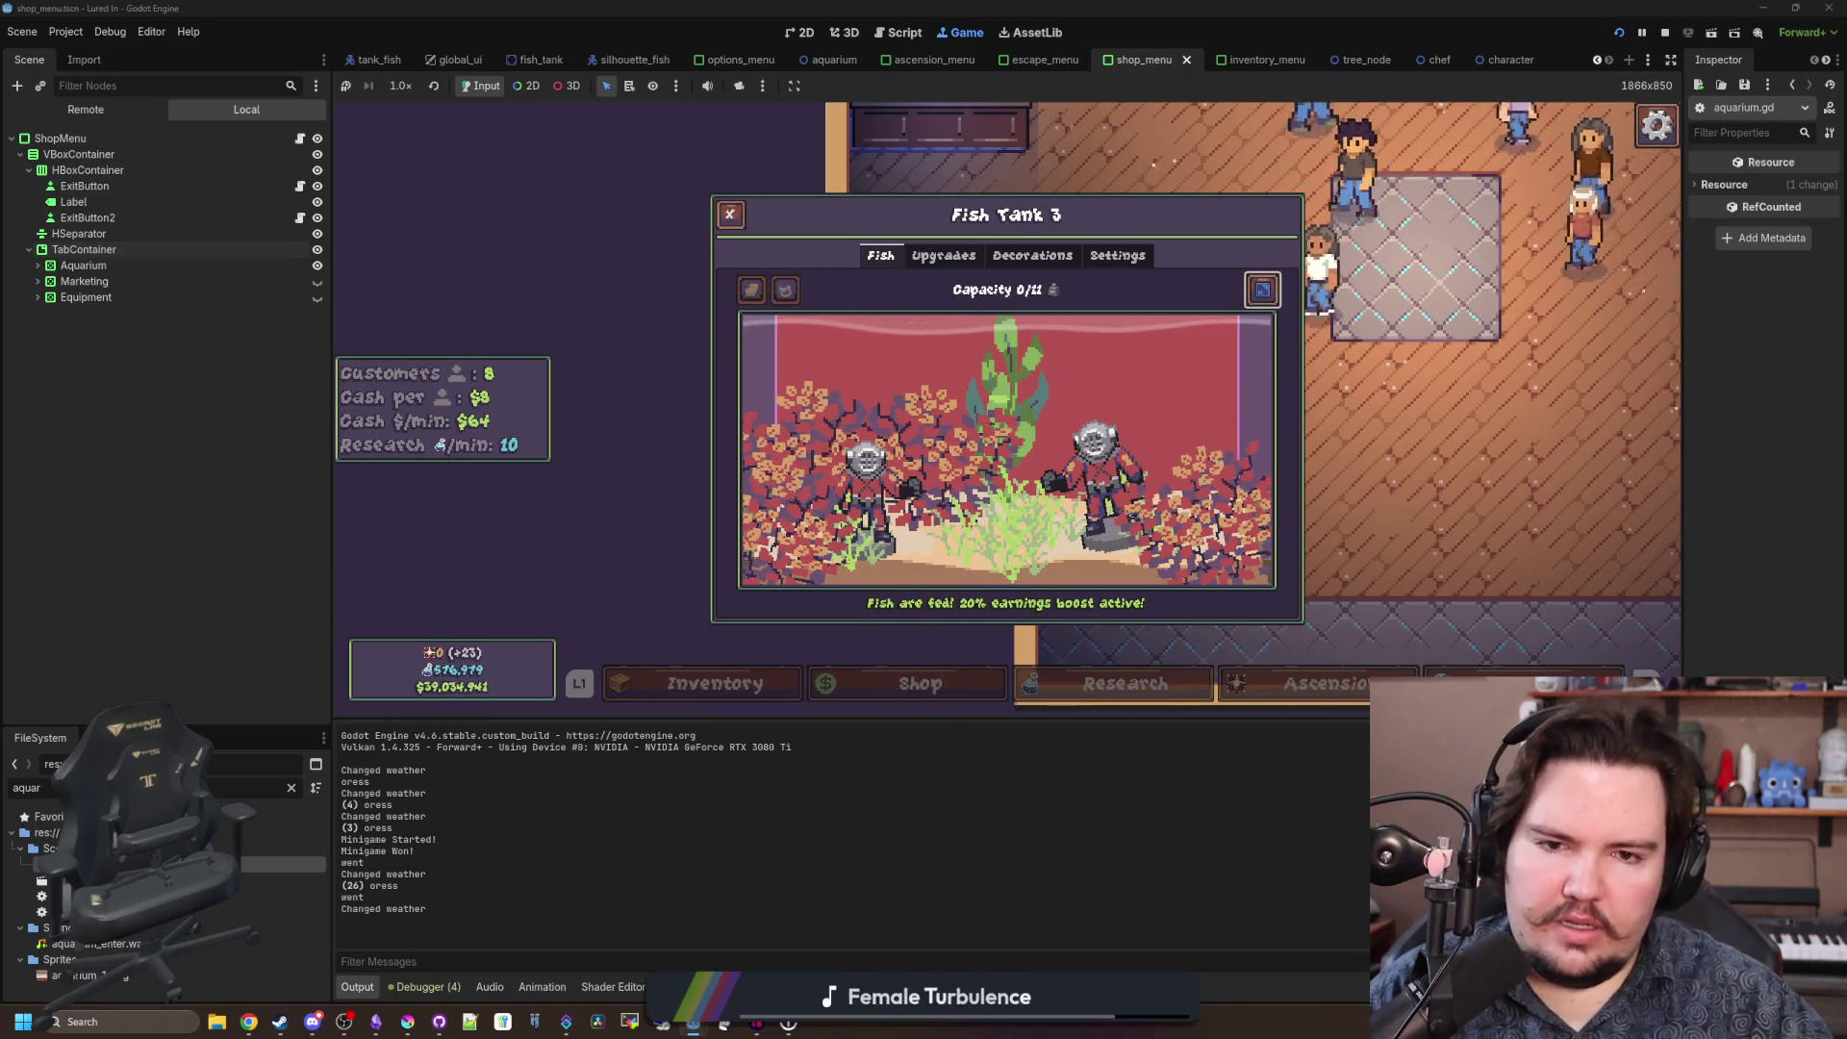
key(Right)
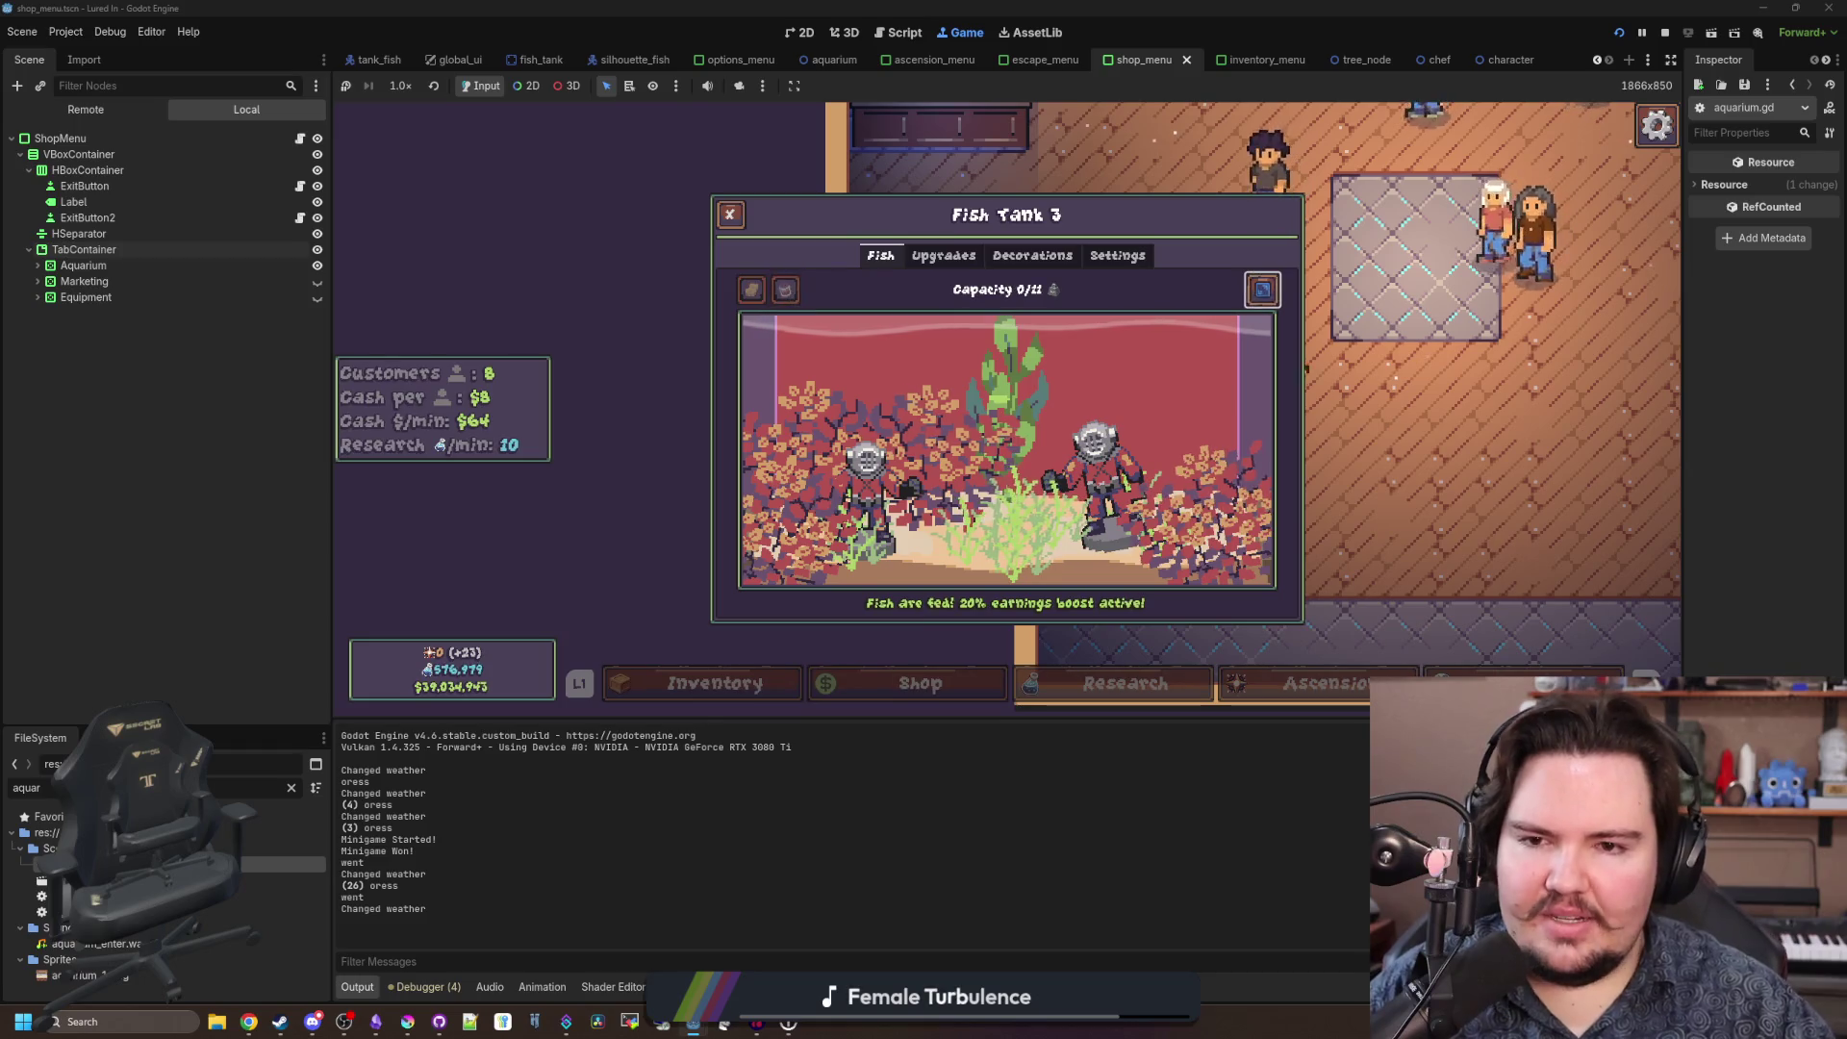
key(Right)
key(Right)
key(Right)
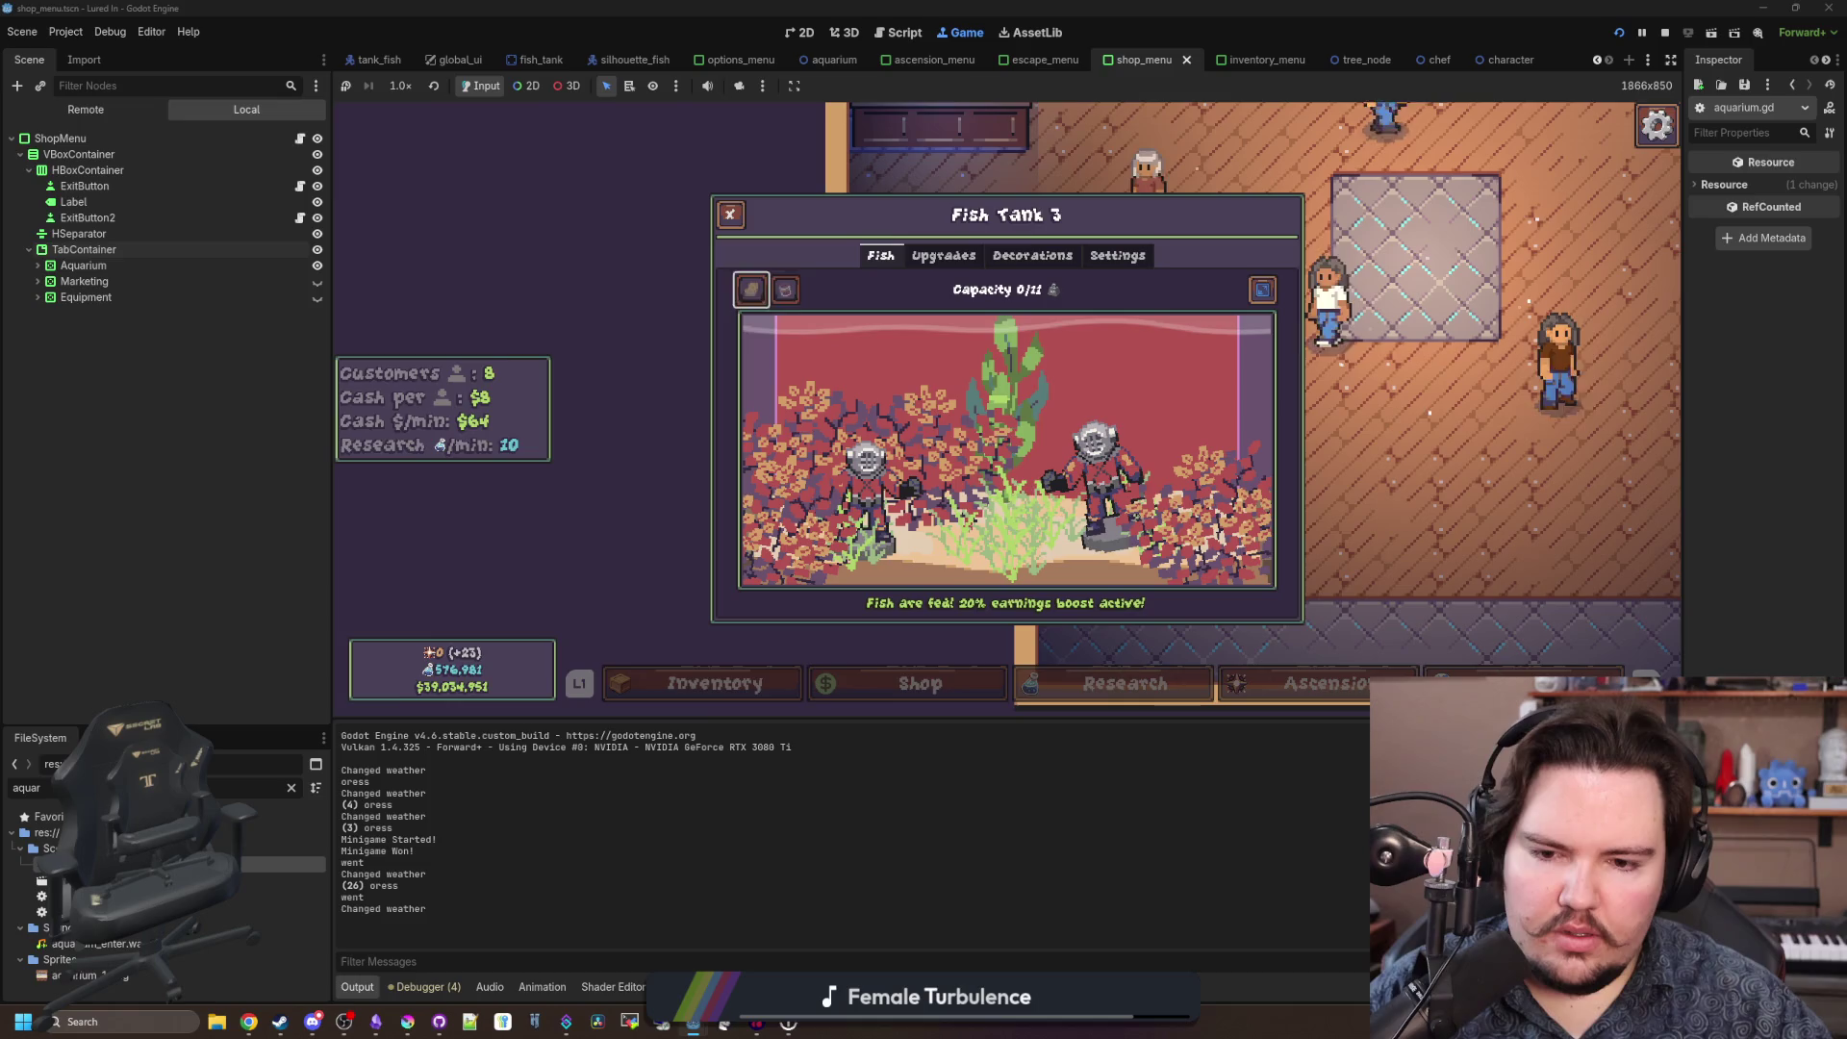
key(Right)
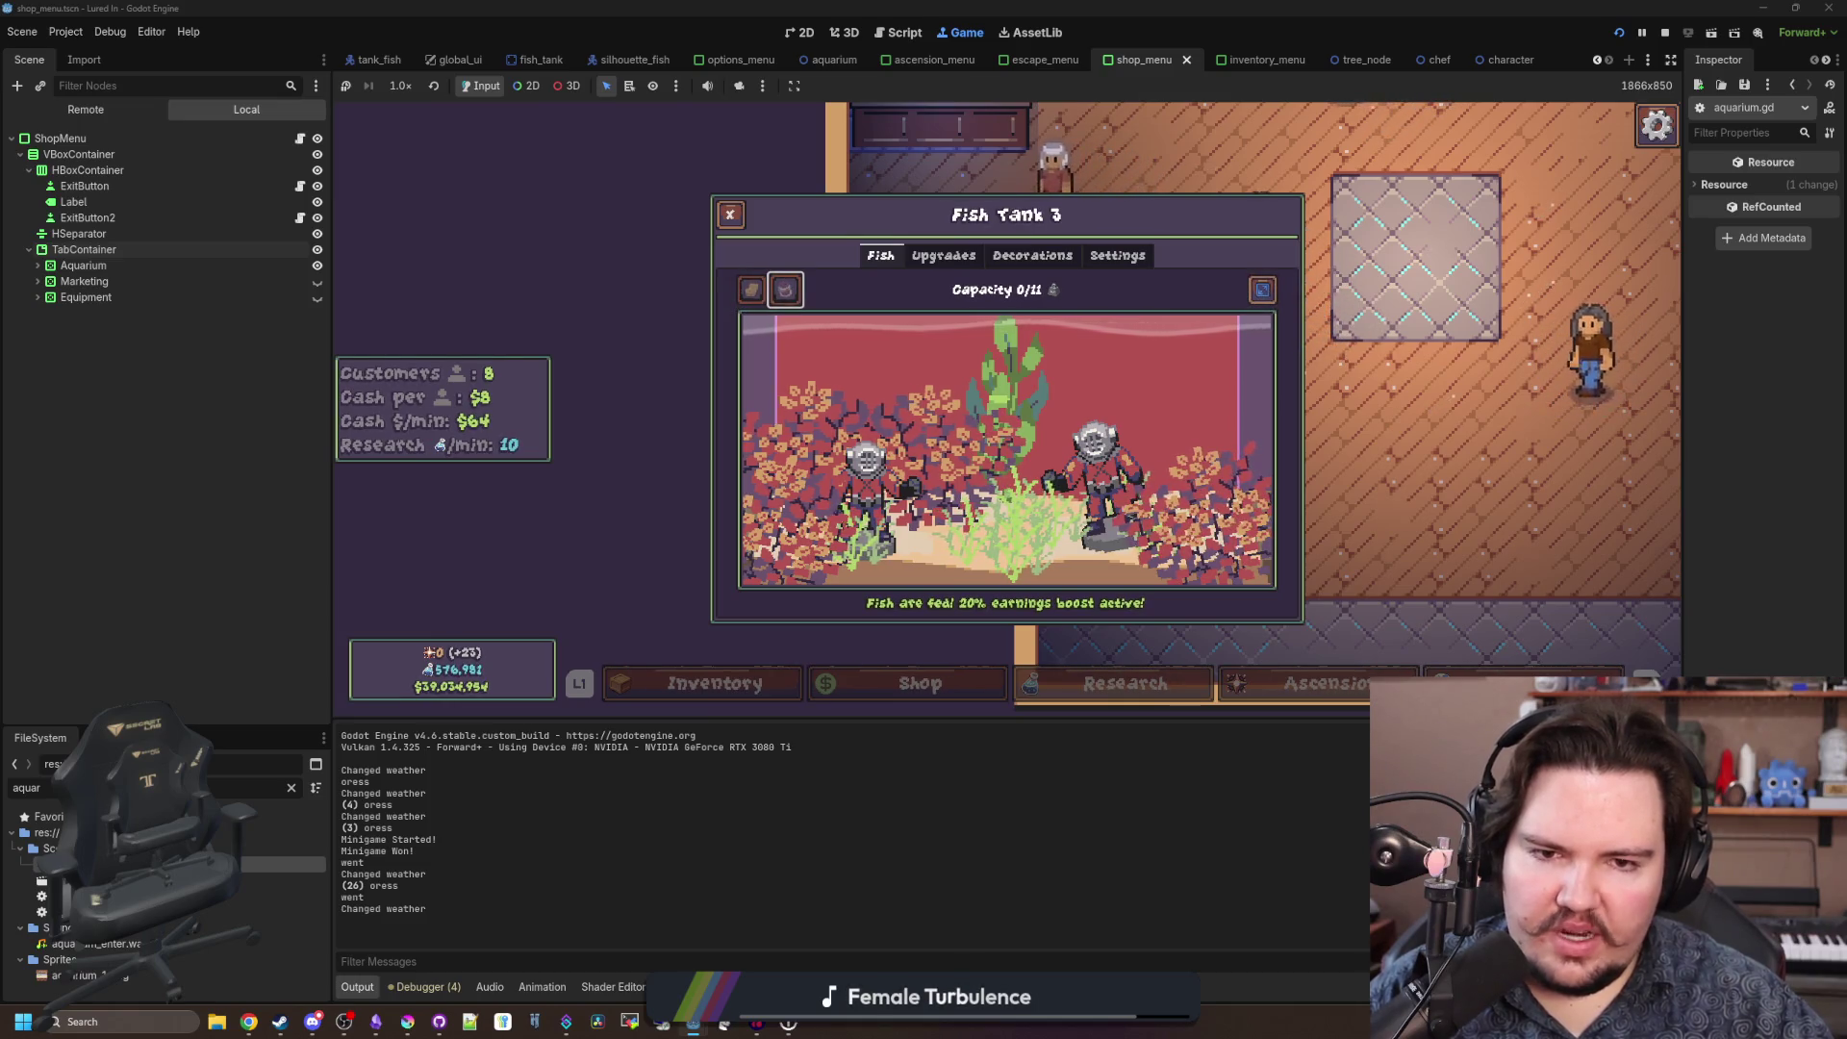
click(1032, 255)
key(Right)
key(Left)
key(Left)
key(Left)
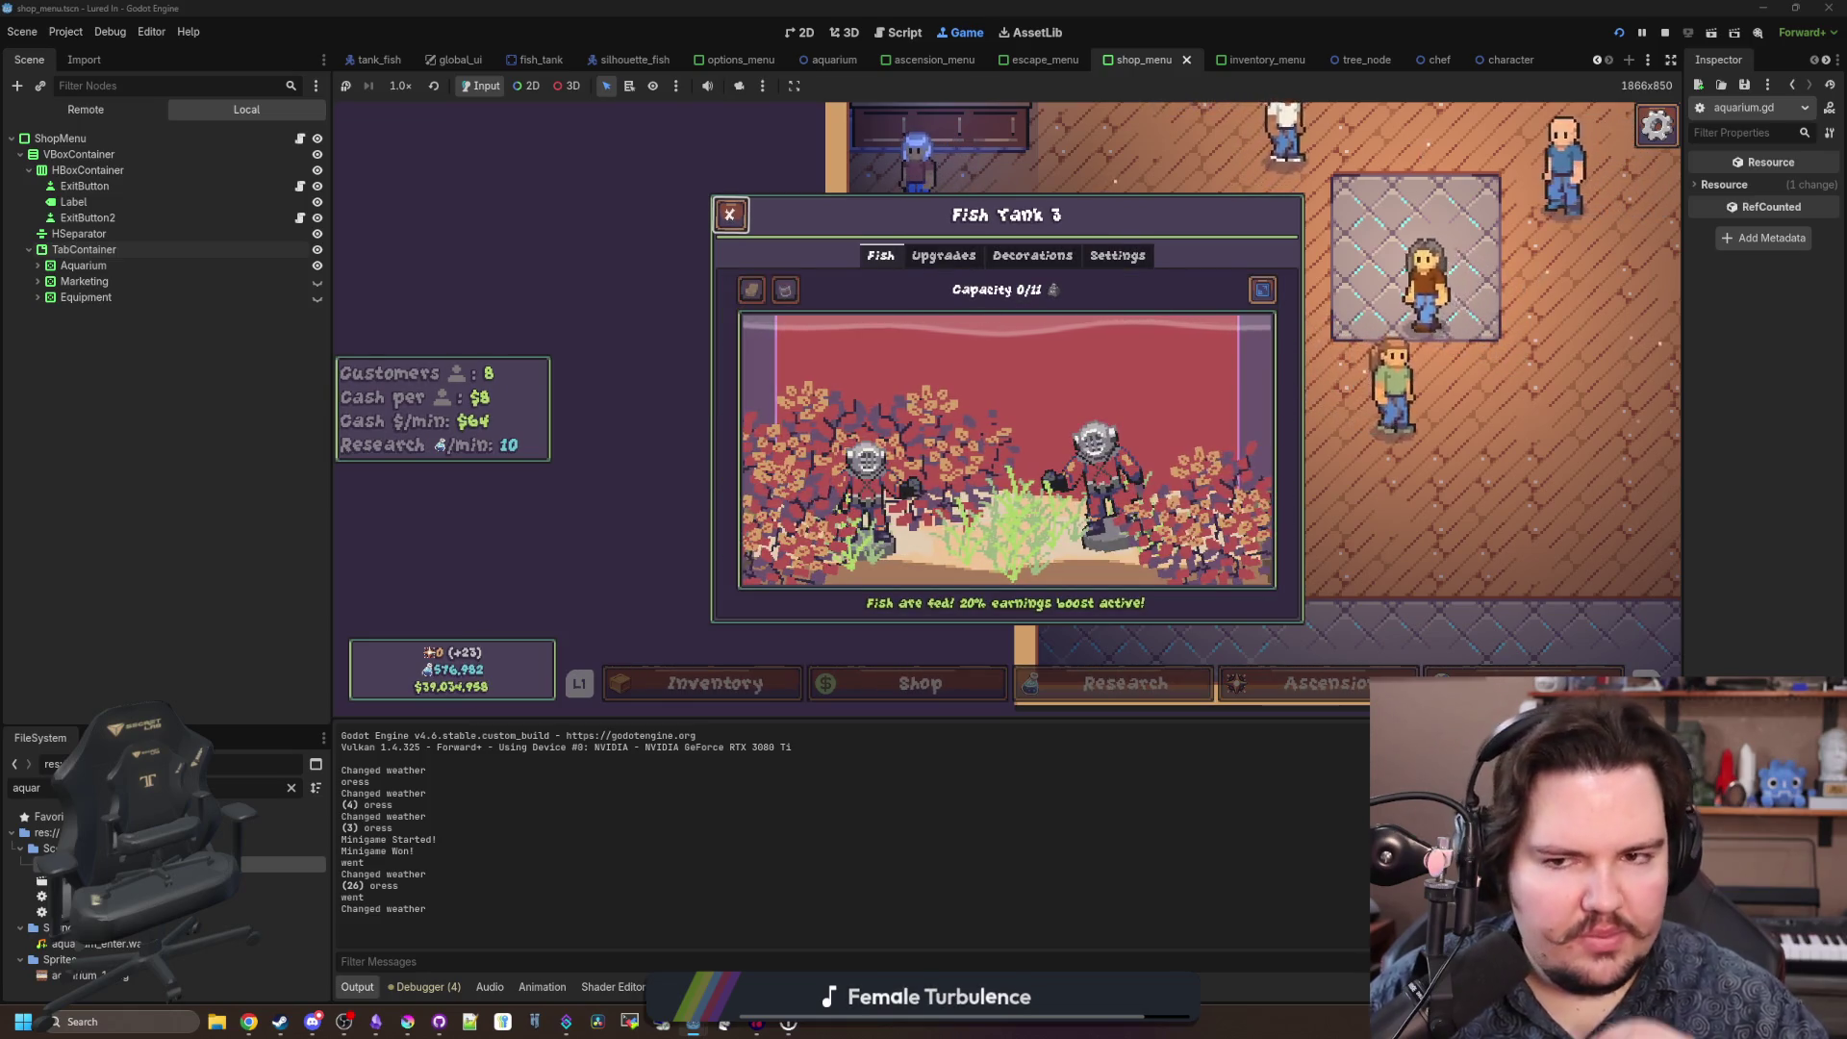
key(Escape)
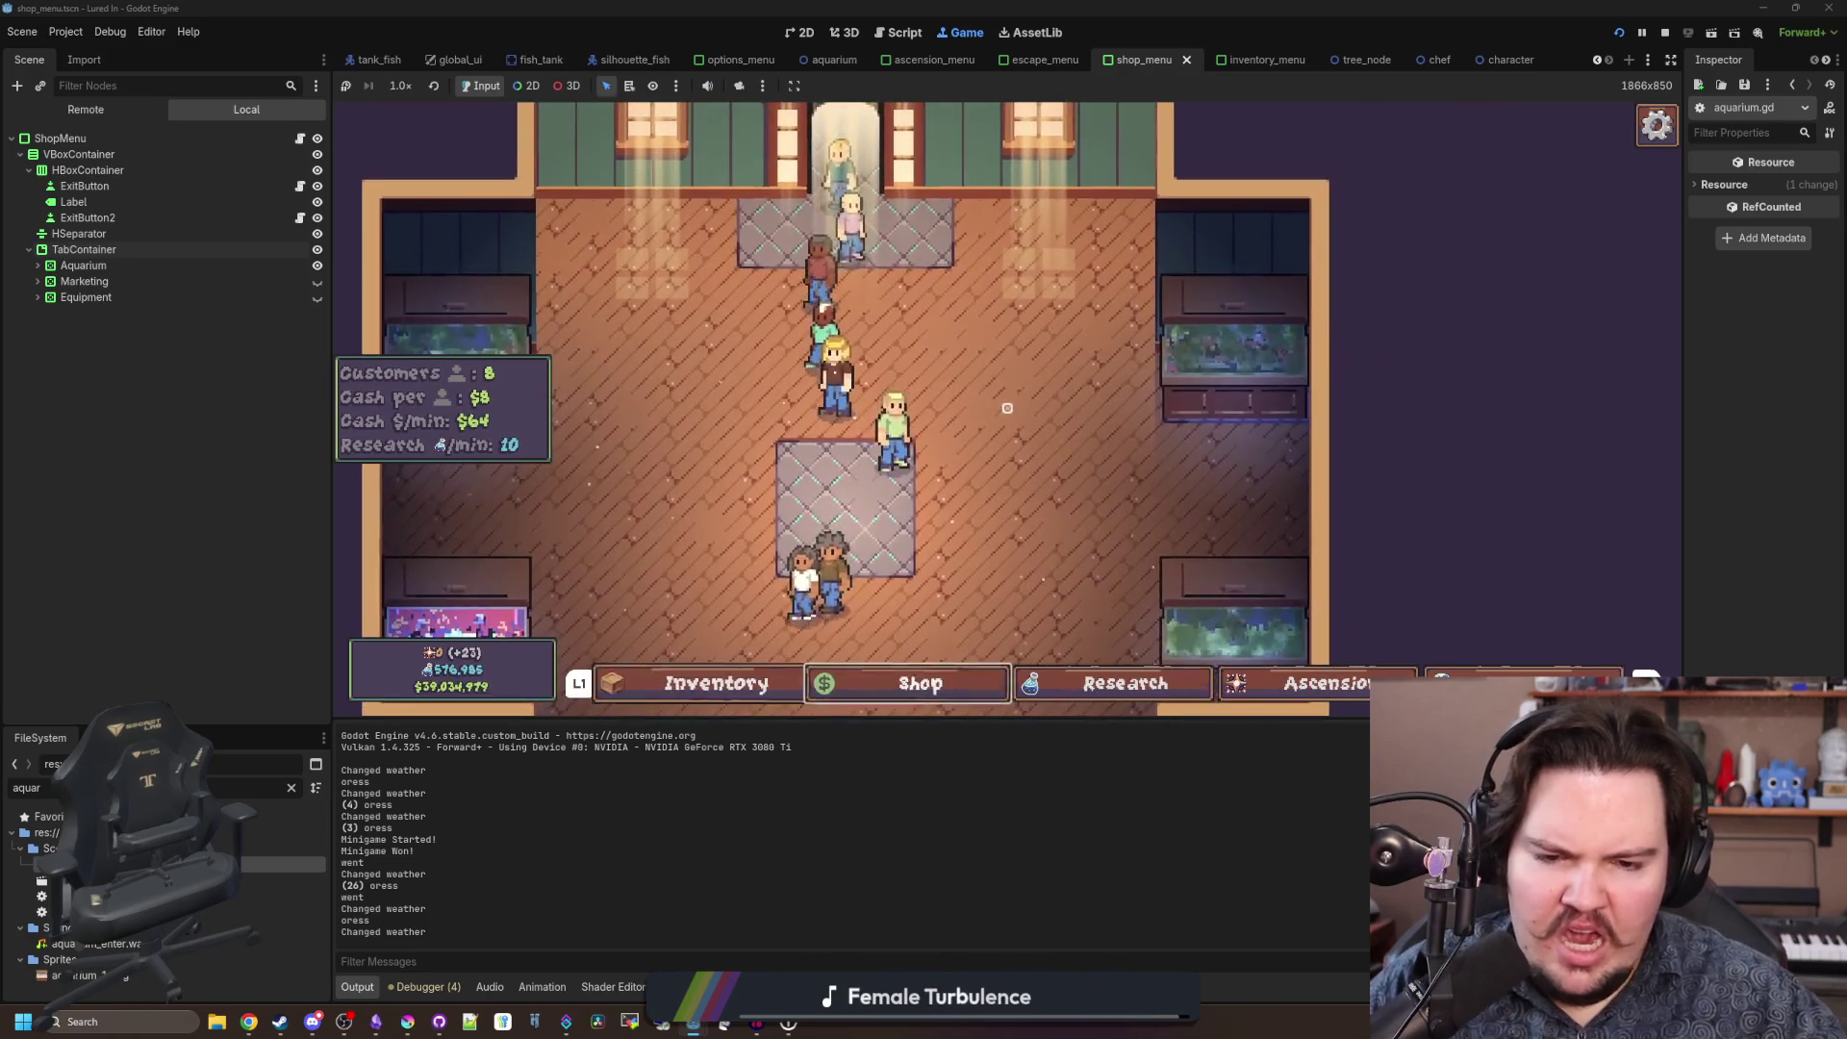
Open the Research panel with E, stop the running game, and clear the FileSystem filter.
key(e)
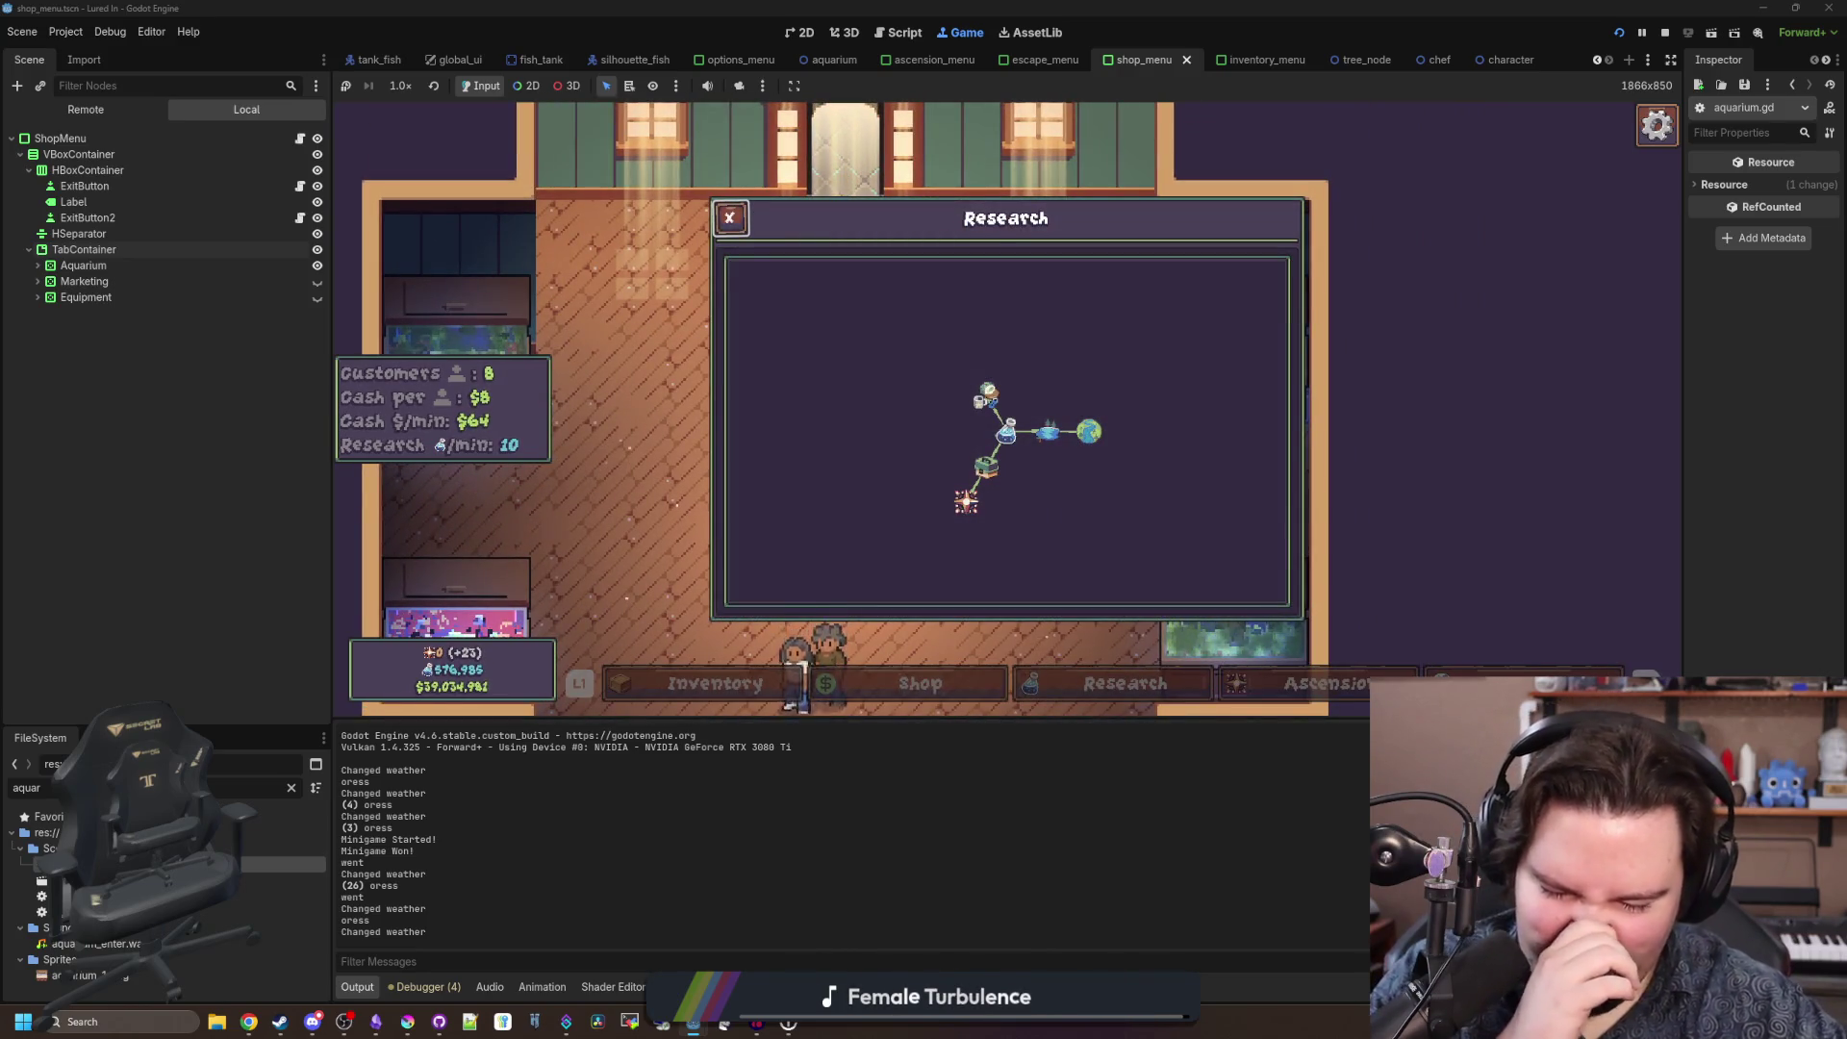
key(super)
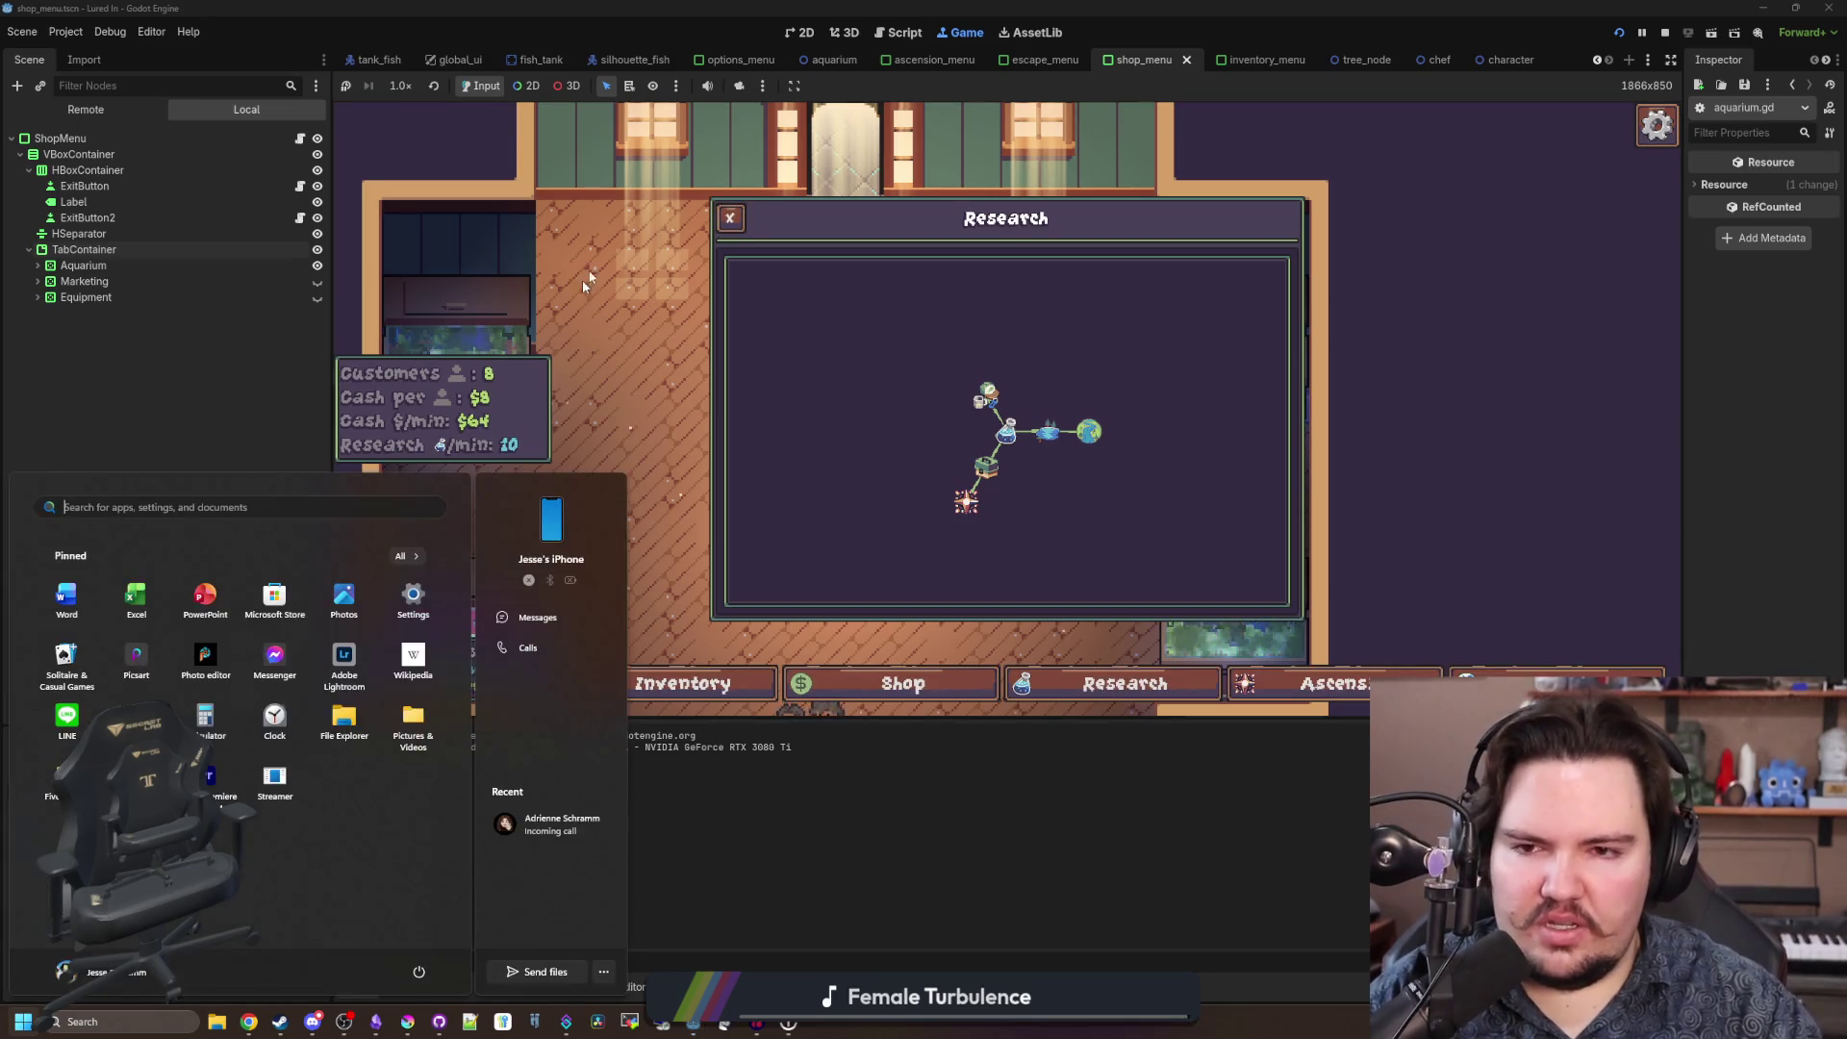
click(1663, 33)
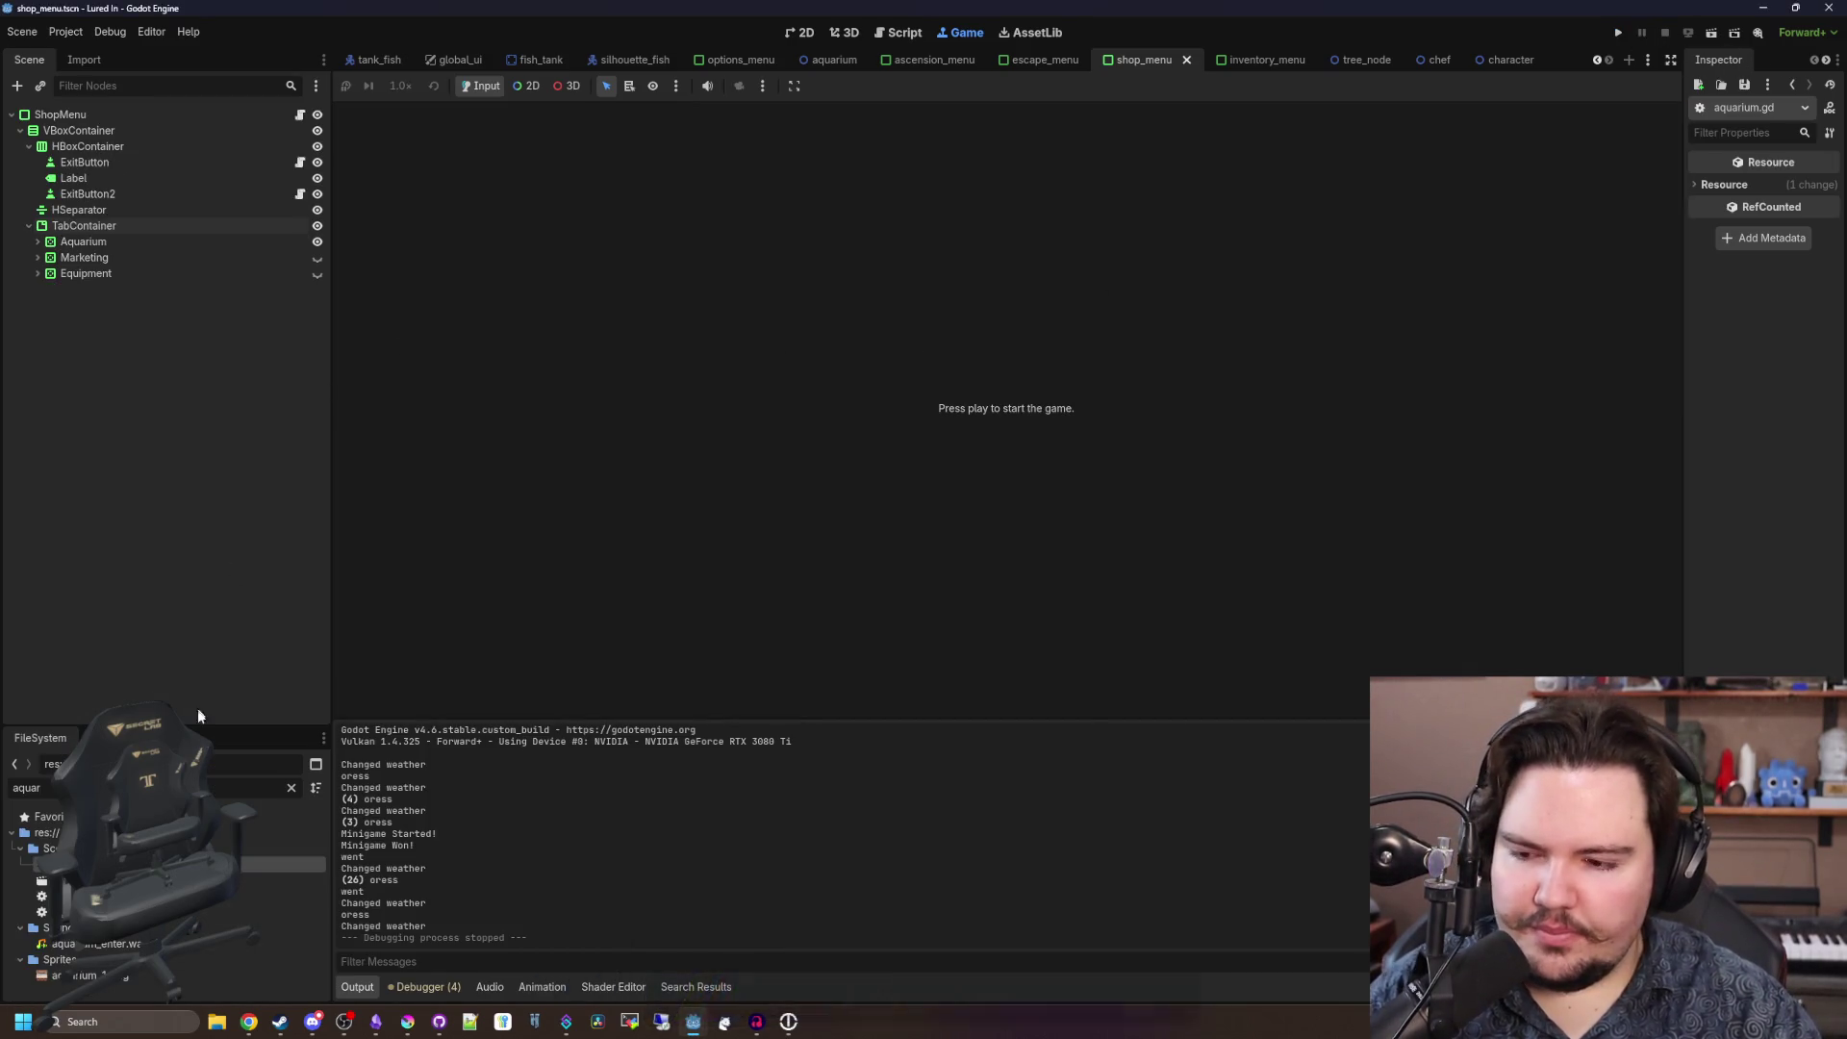
click(292, 788)
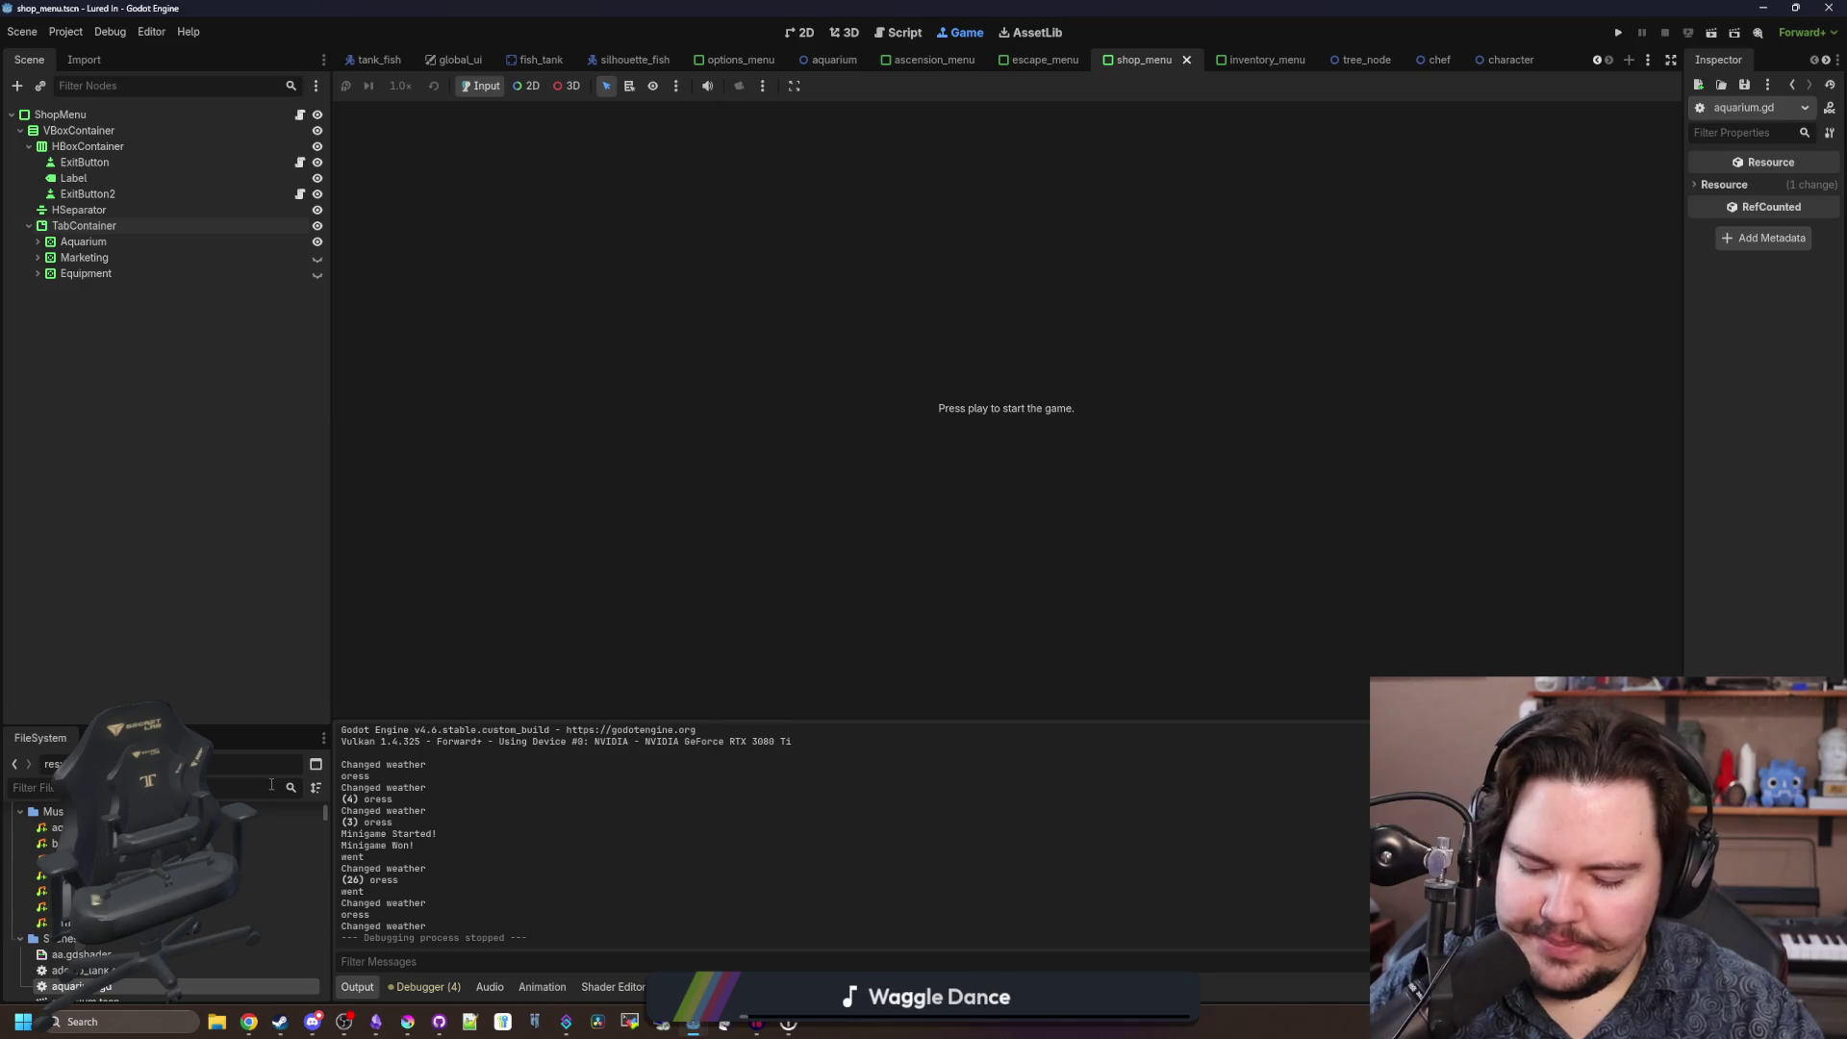
Filter the FileSystem for 'tree' and open tree_node.gd.
text(tree)
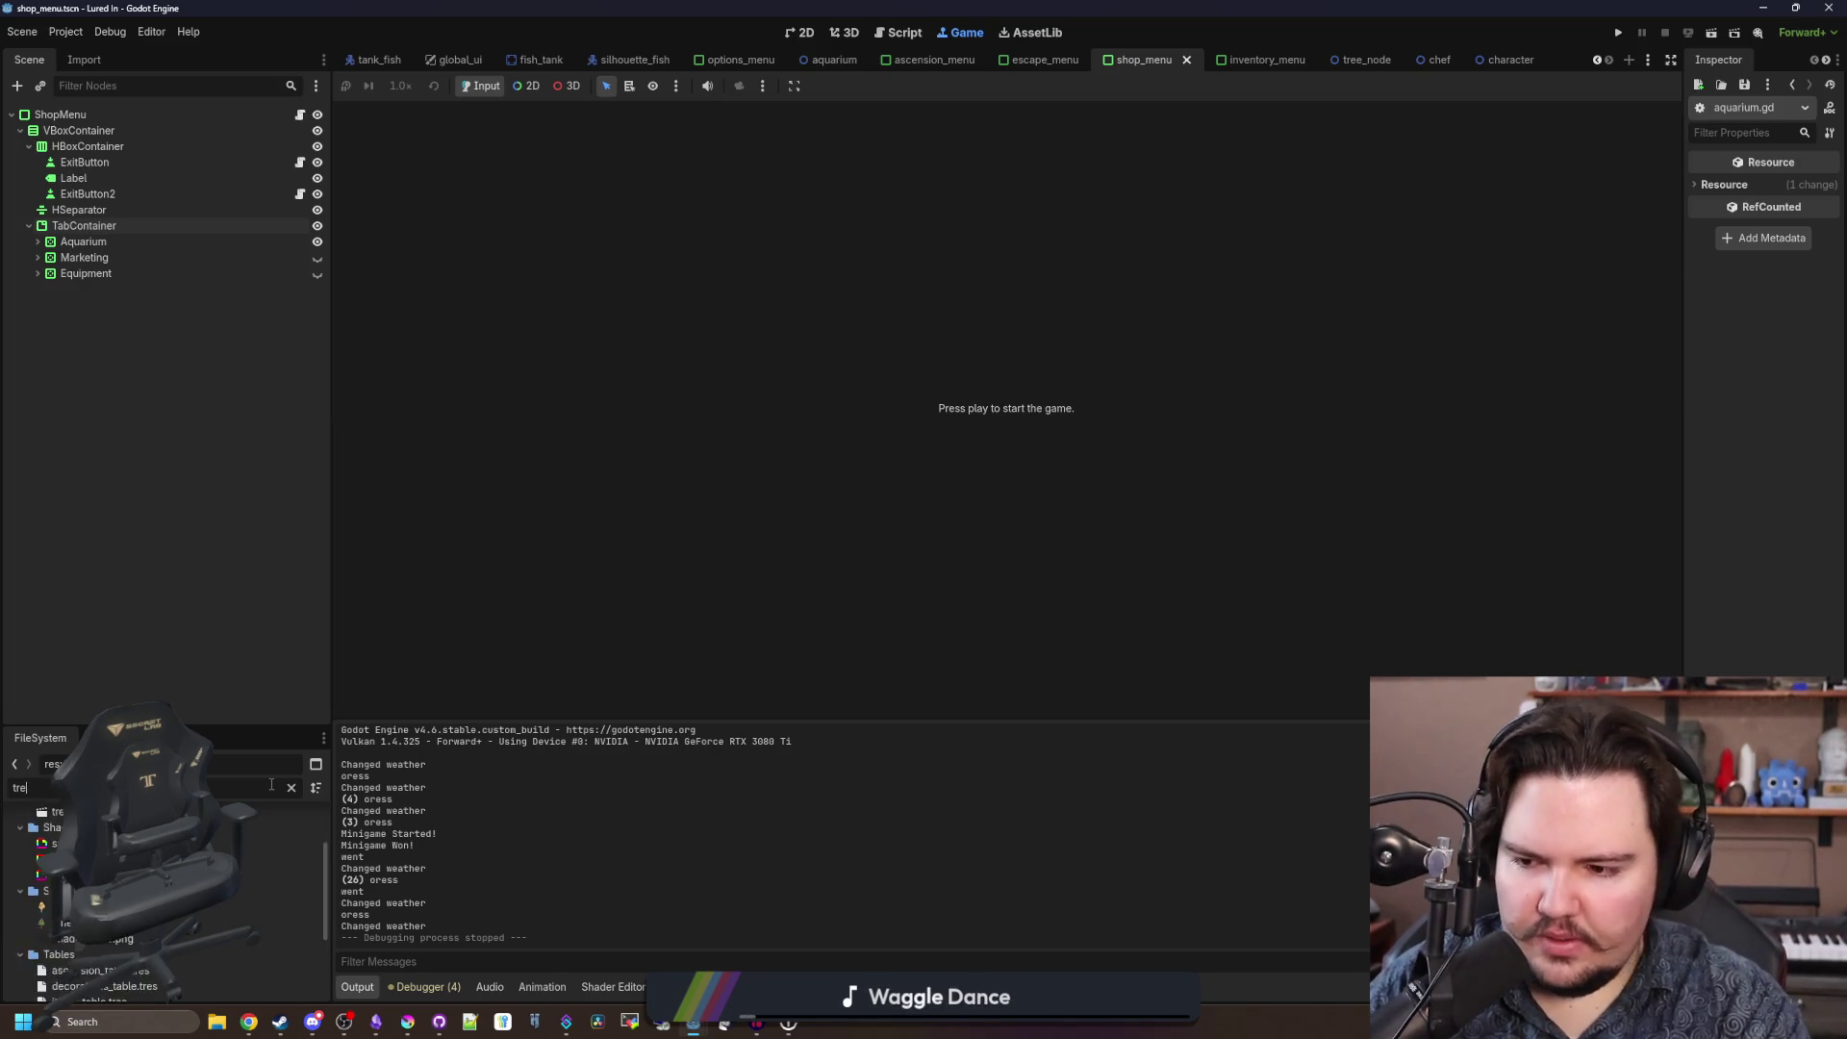
double_click(144, 879)
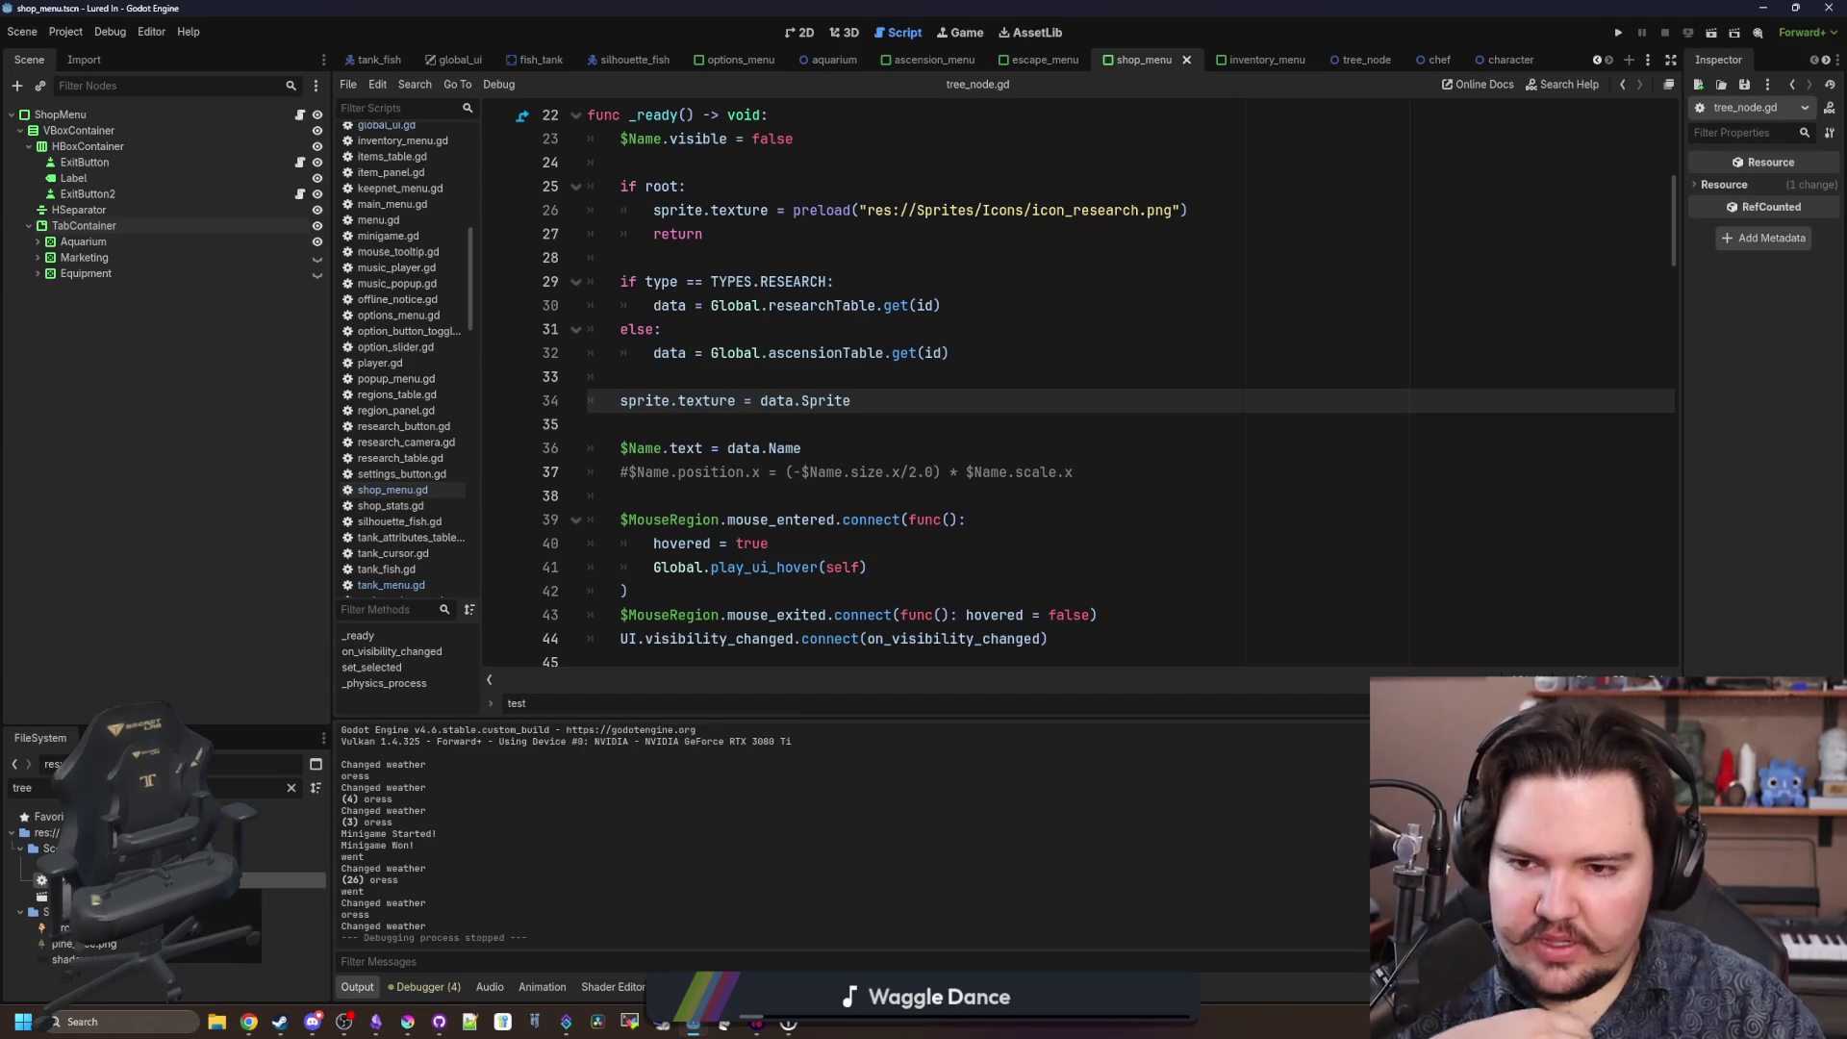
scroll(647, 594, up, 5)
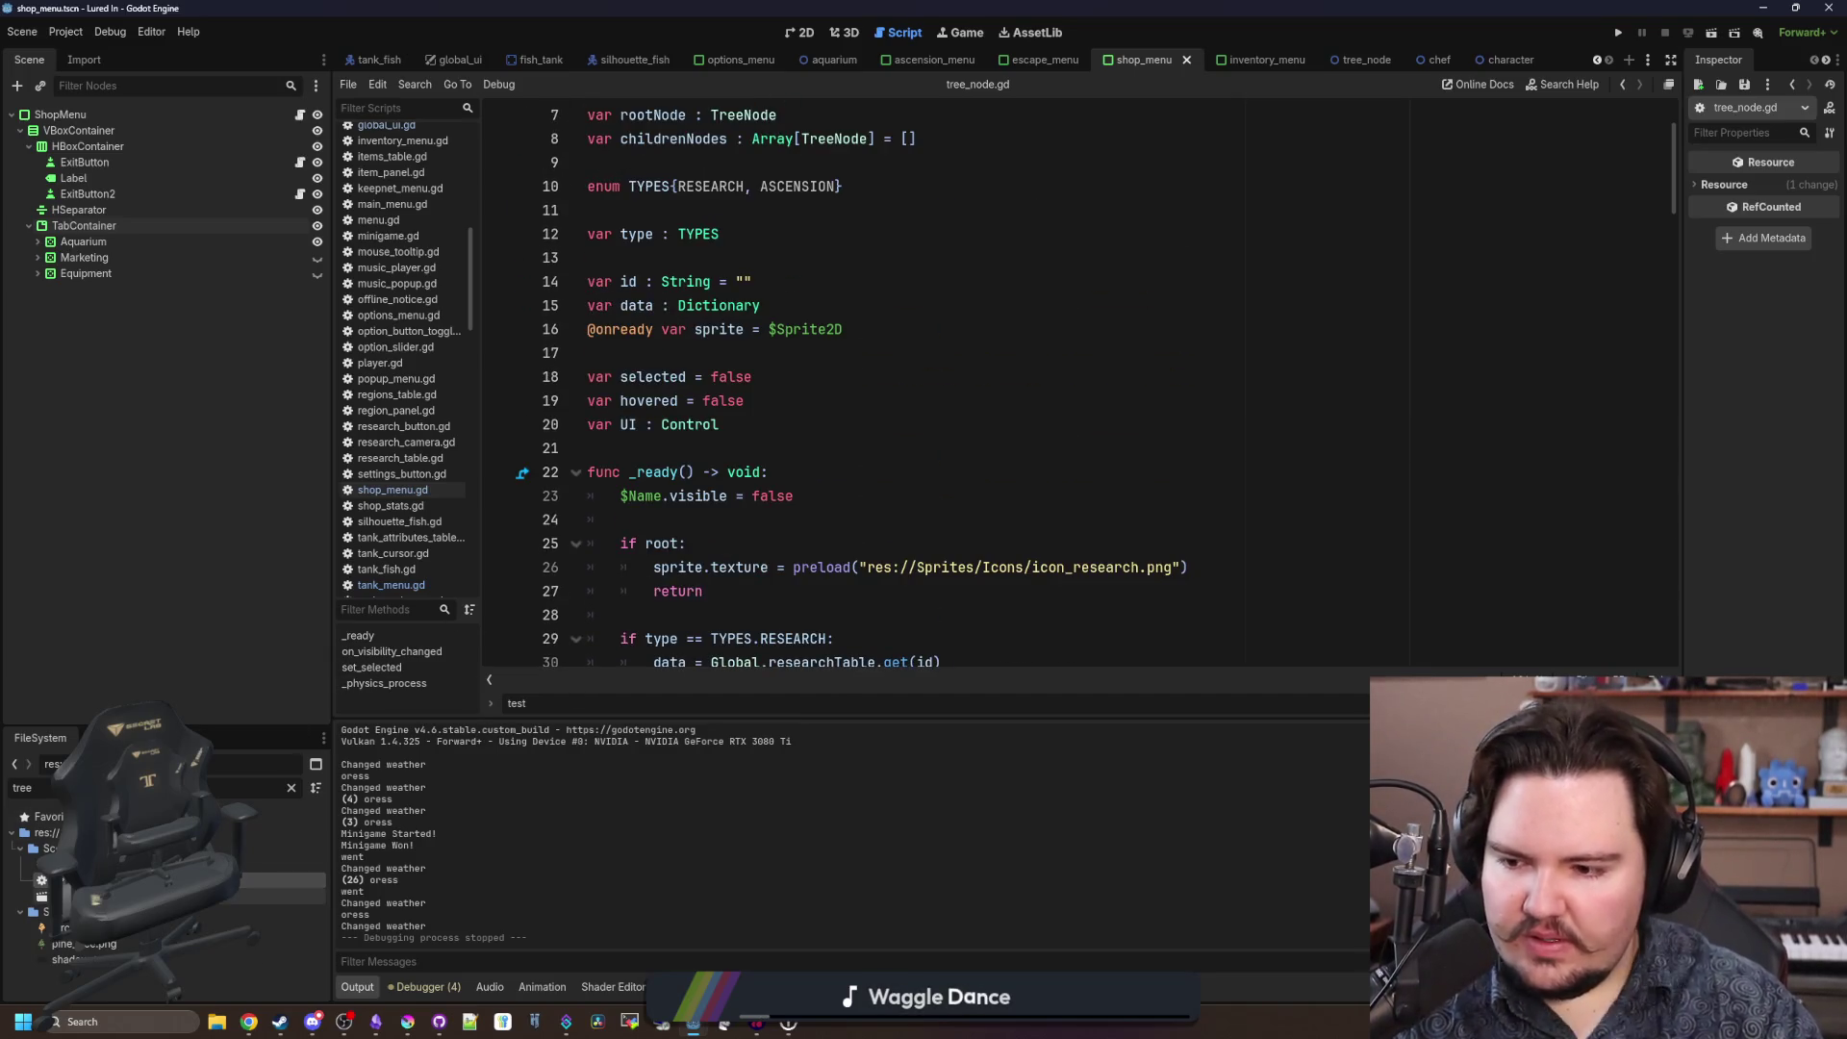
Filter for 'researc' and open research_camera.gd, scrolling through its code.
click(291, 788)
text(researc)
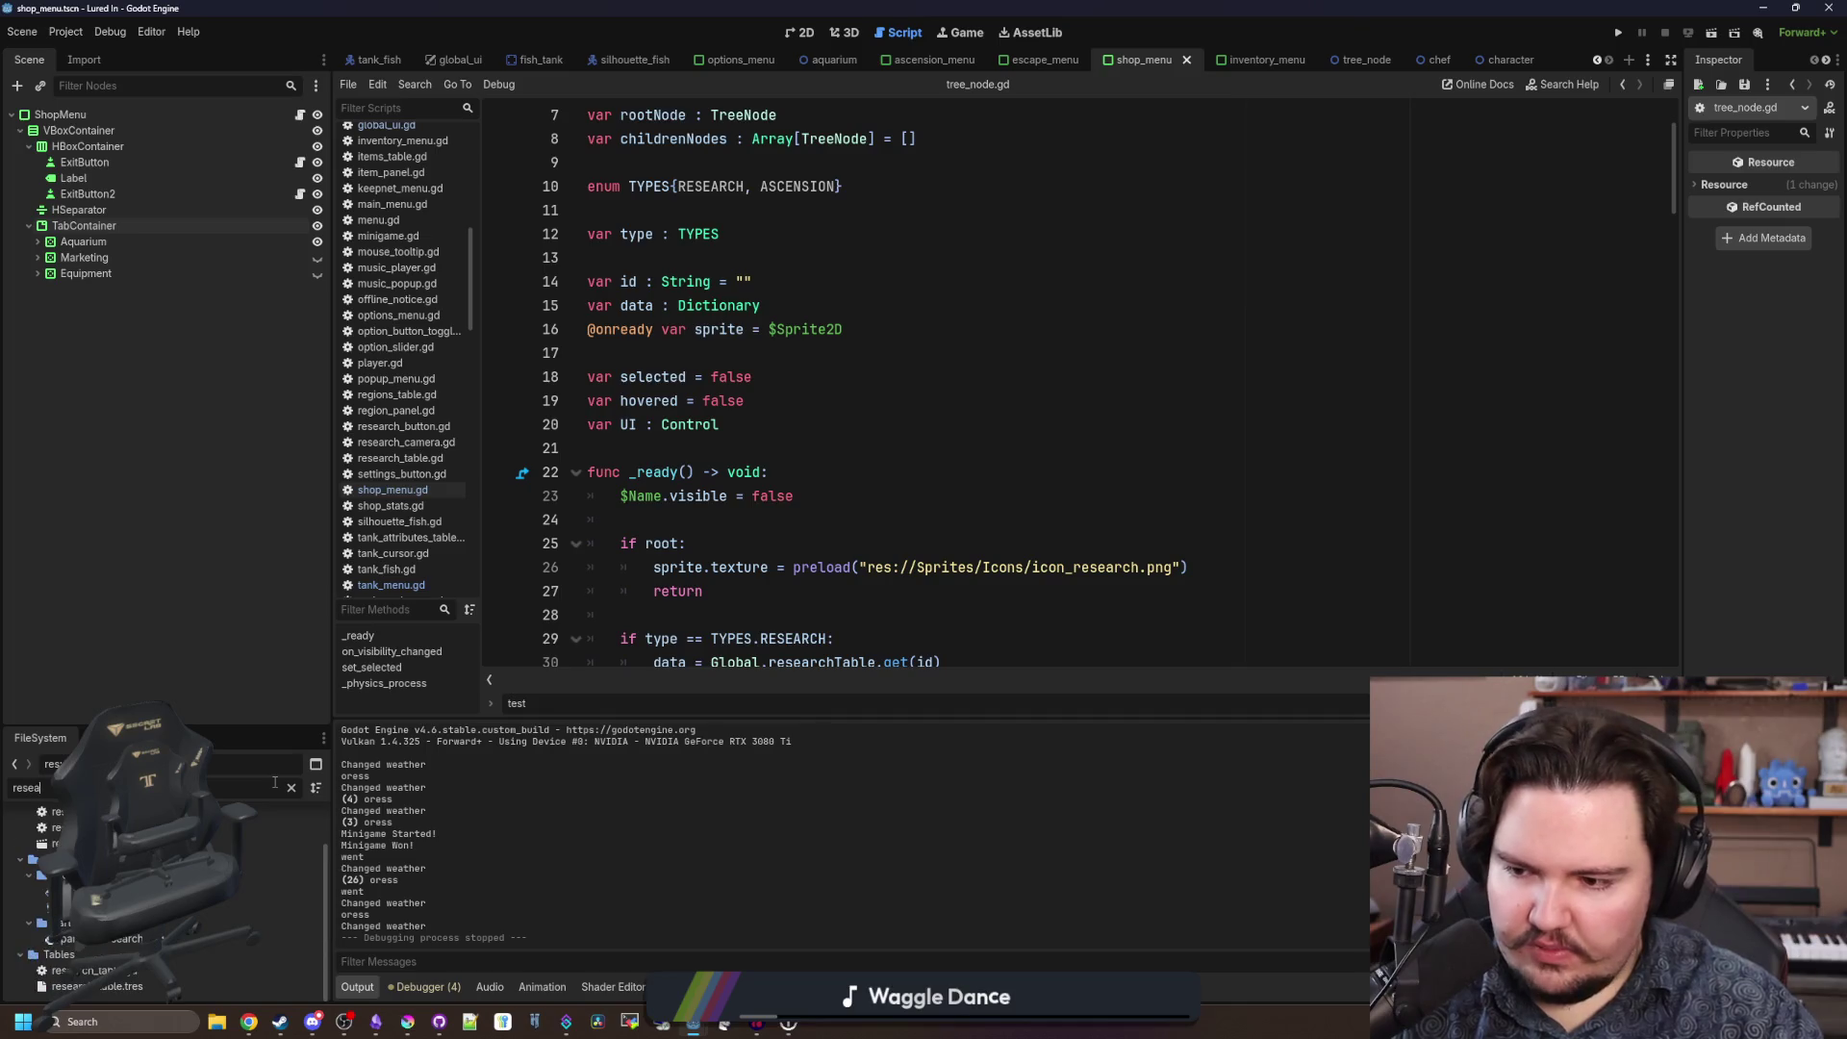
double_click(192, 827)
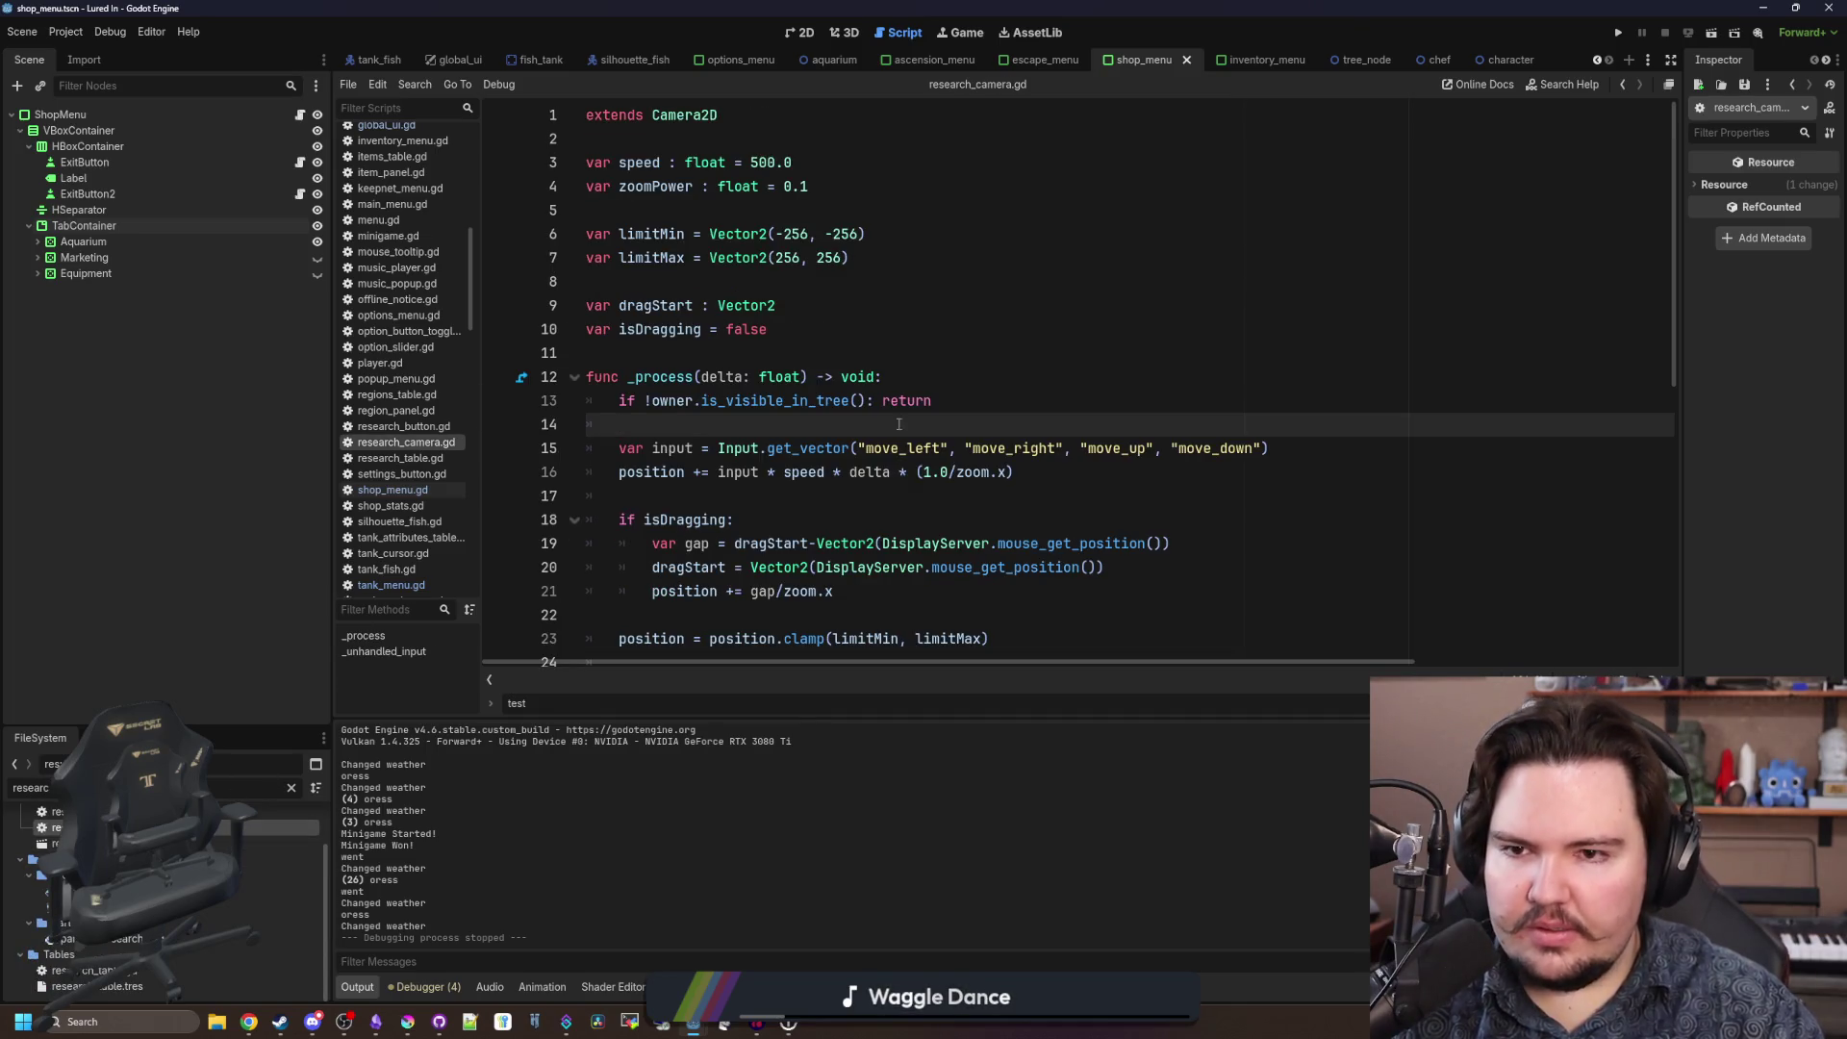
scroll(888, 406, down, 8)
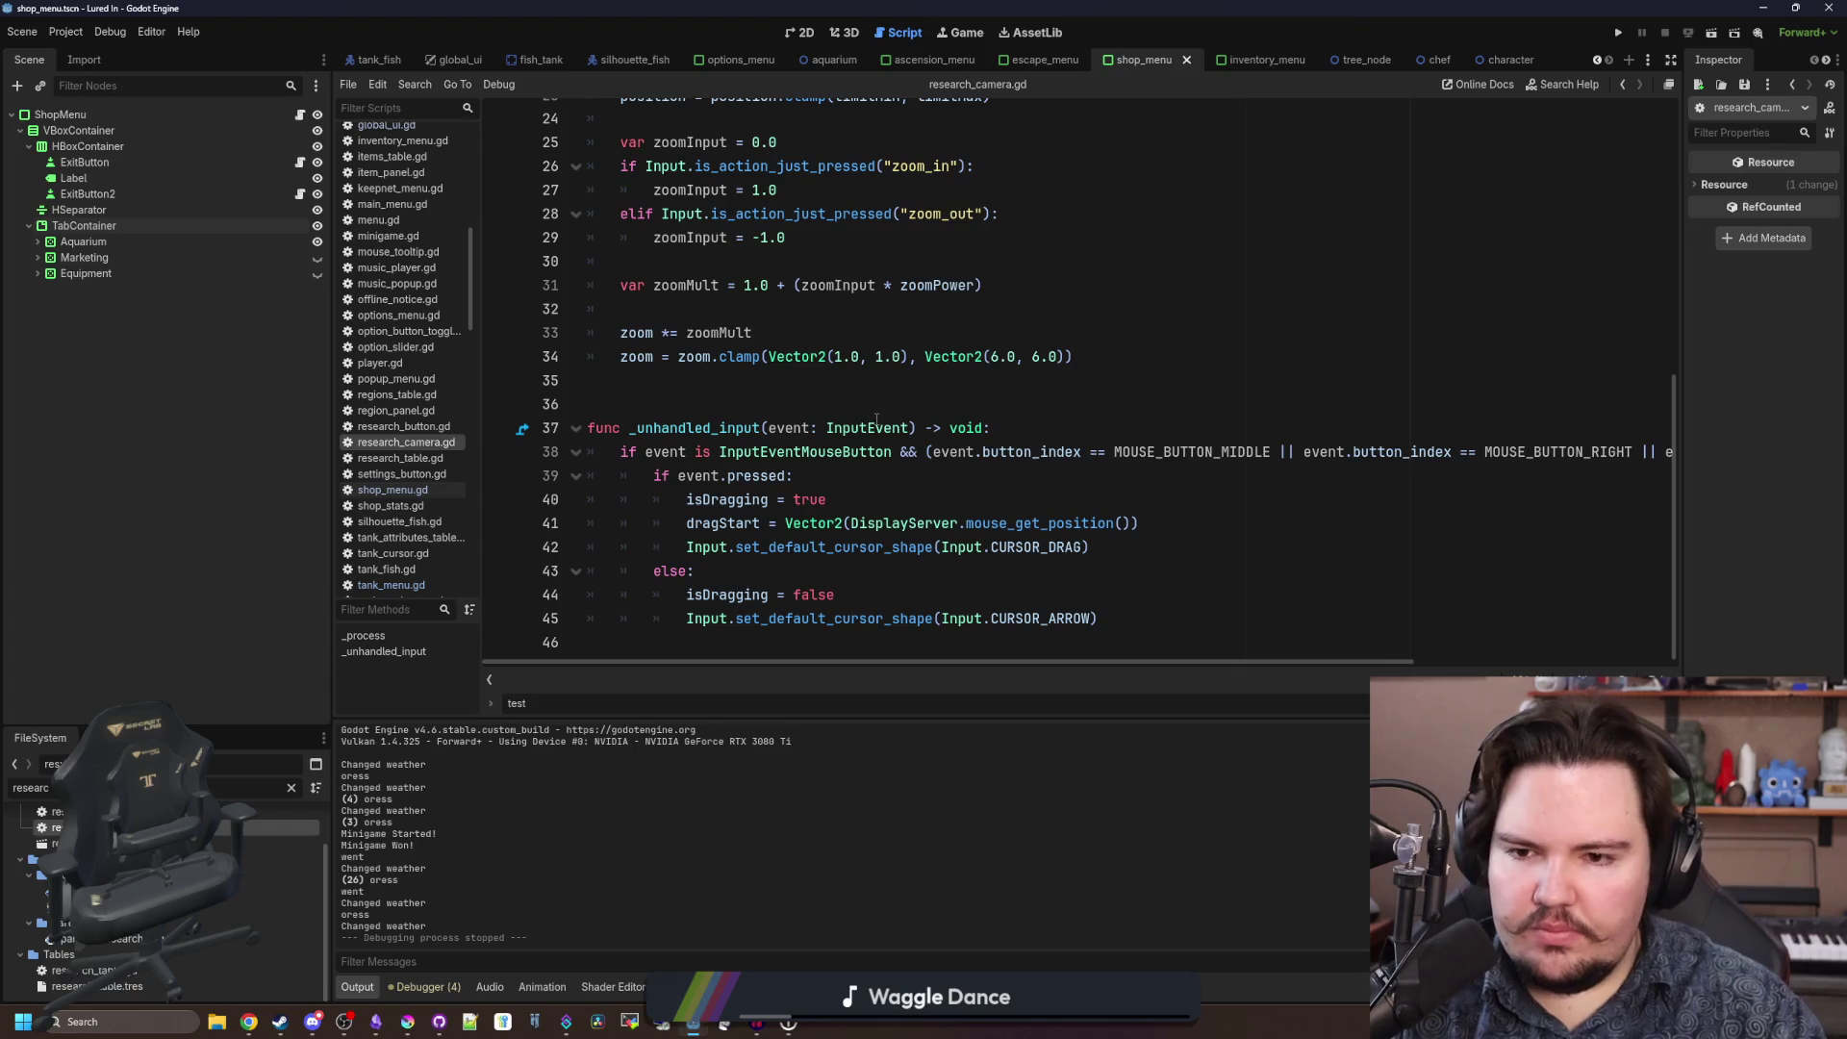
scroll(827, 410, up, 4)
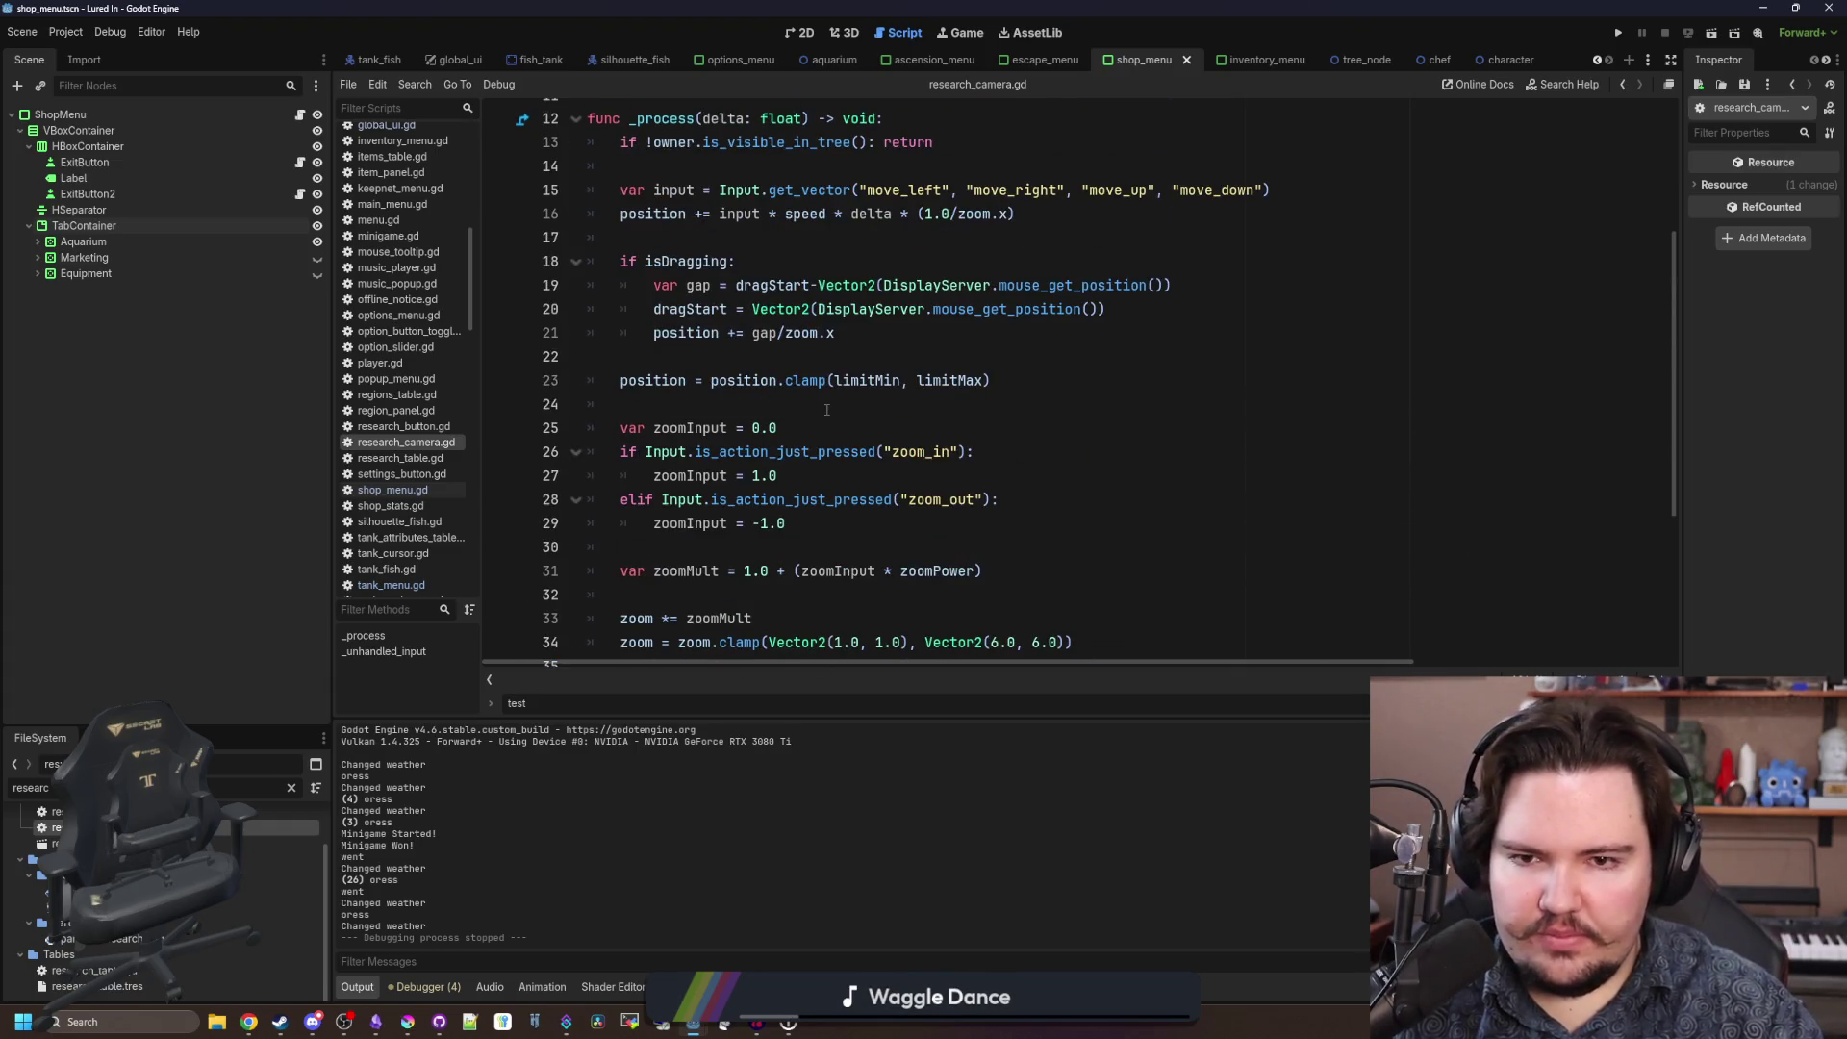
scroll(826, 410, up, 3)
scroll(815, 432, up, 1)
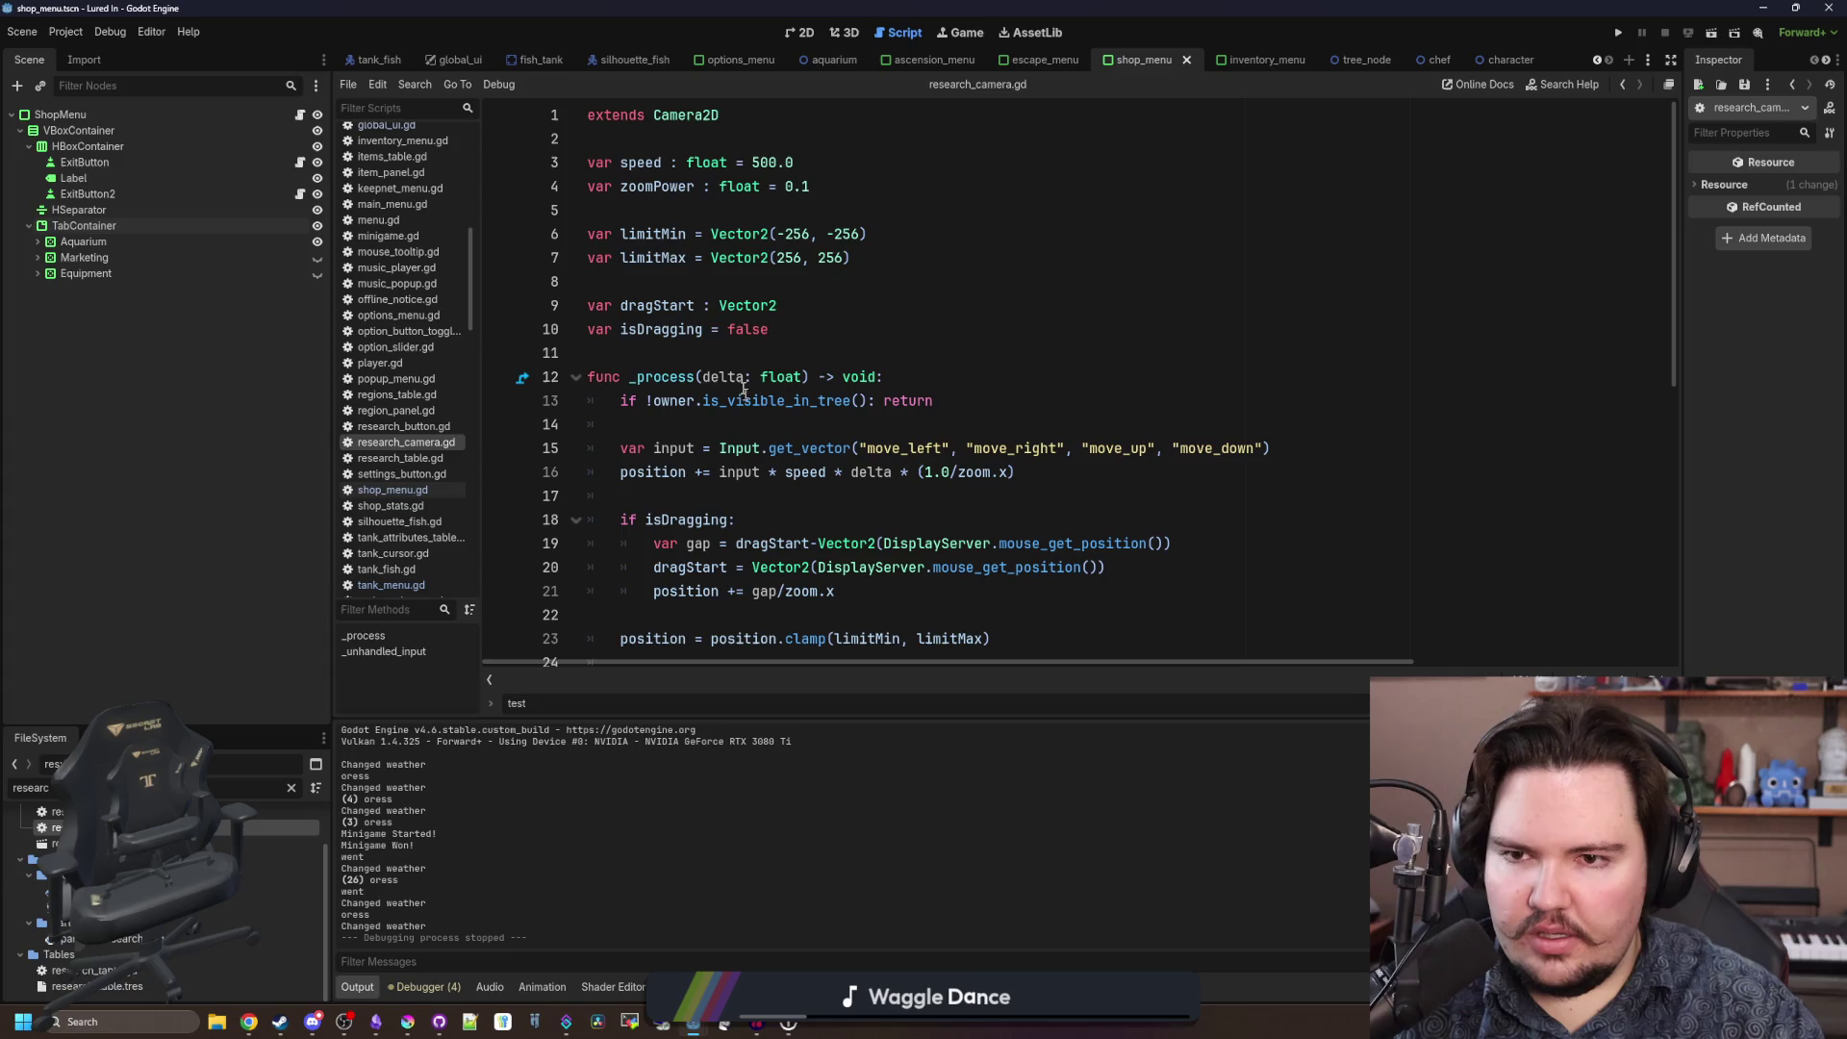
scroll(699, 276, down, 3)
Select the line-15 position update, put the caret on empty line 14, and open the Project menu.
click(1321, 281)
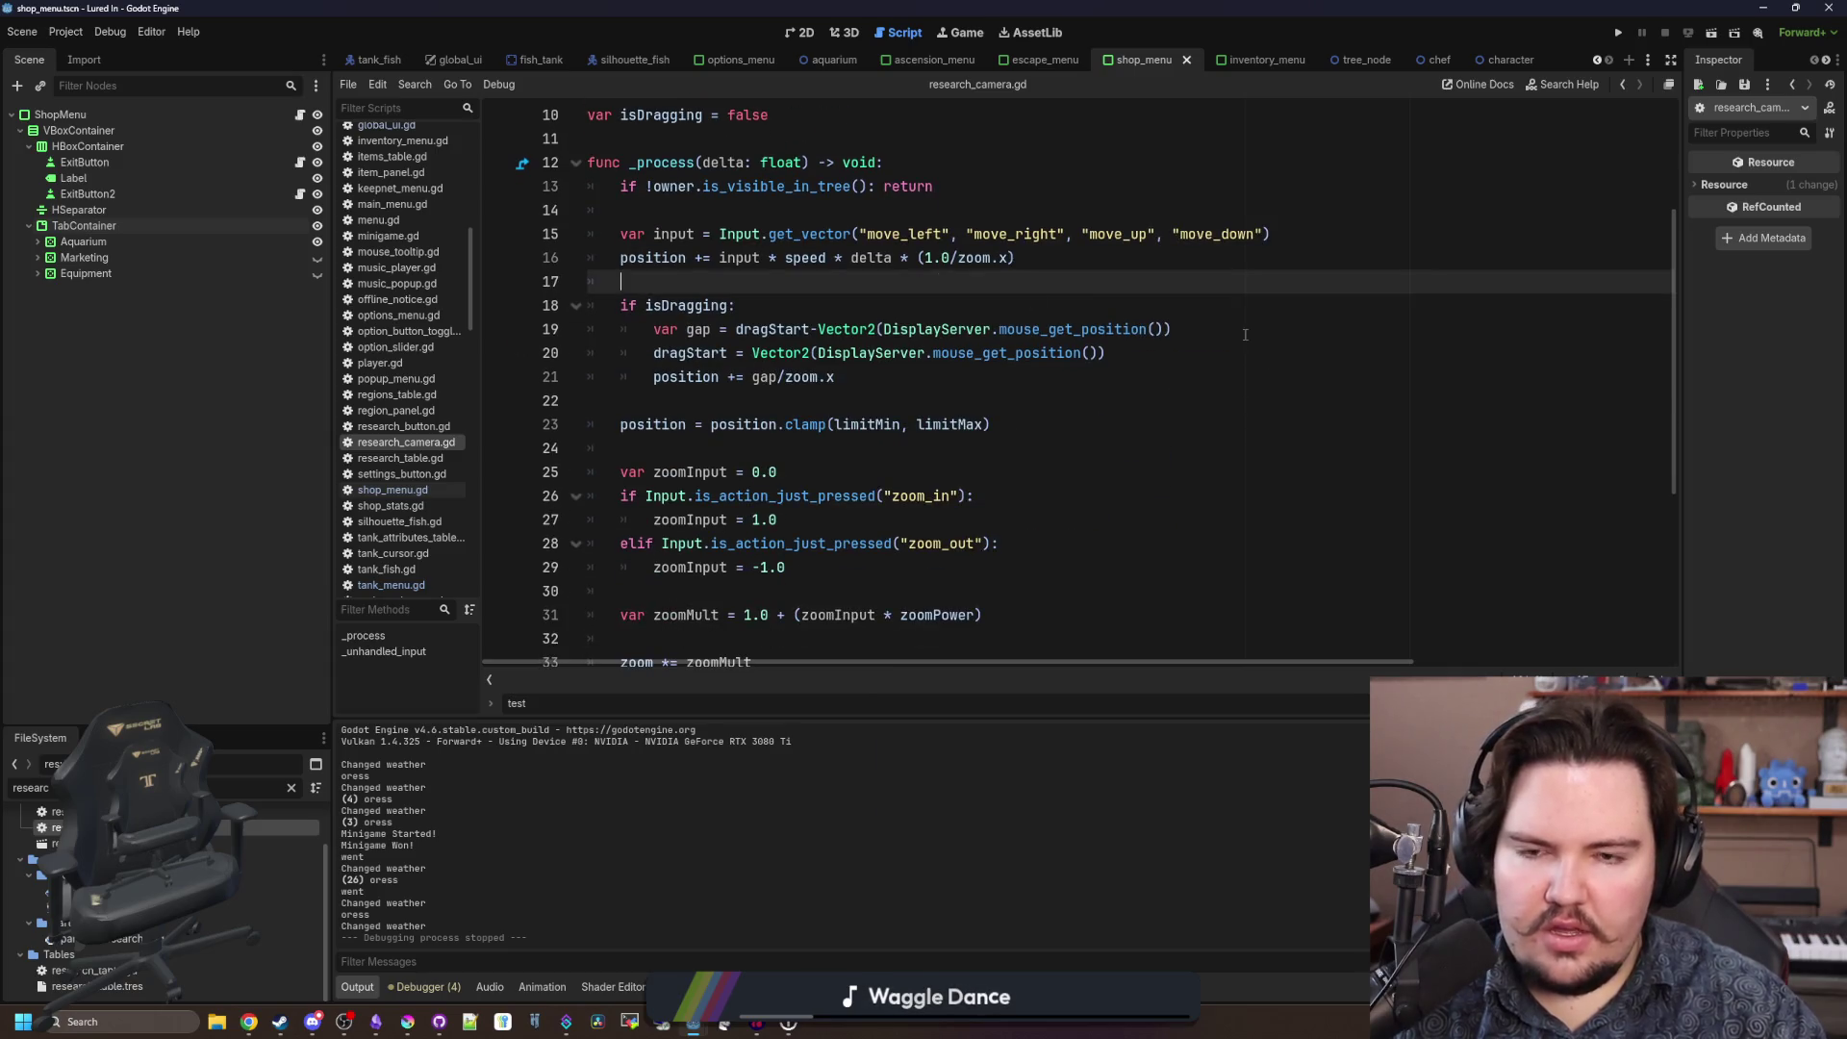
scroll(1321, 371, up, 2)
triple_click(1321, 376)
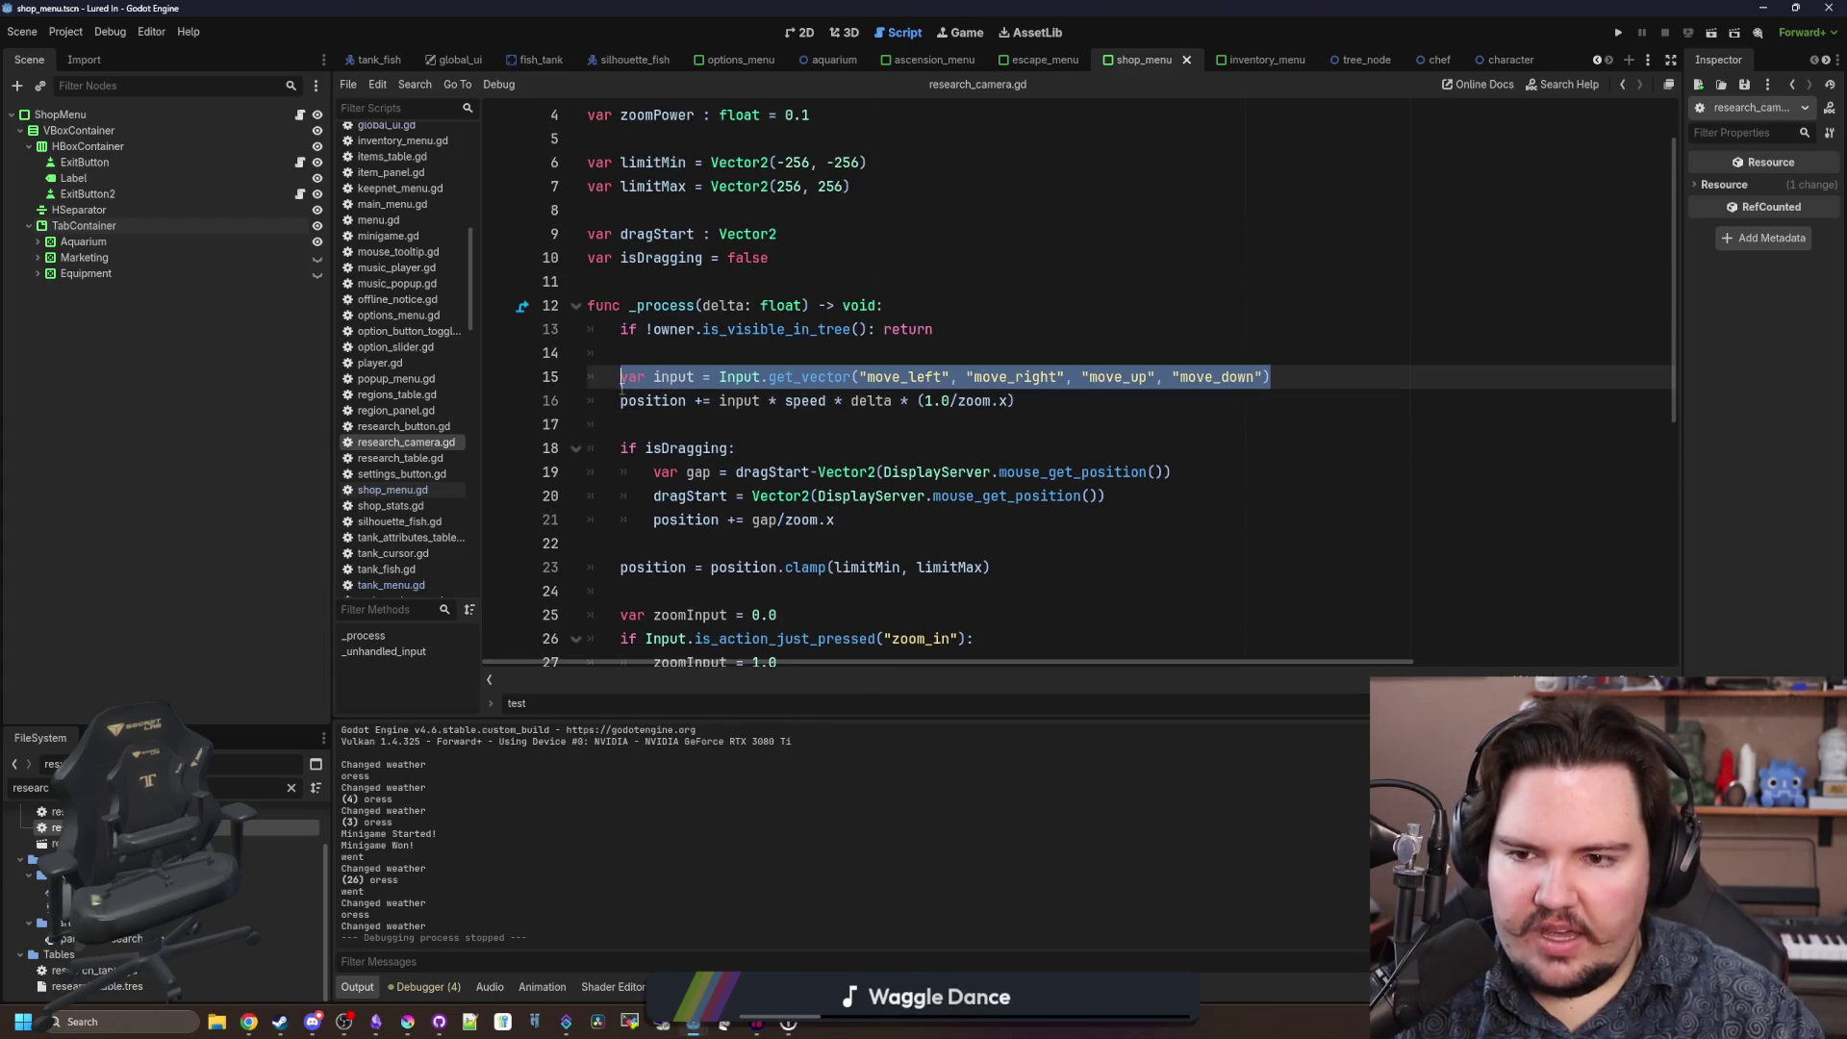
click(640, 355)
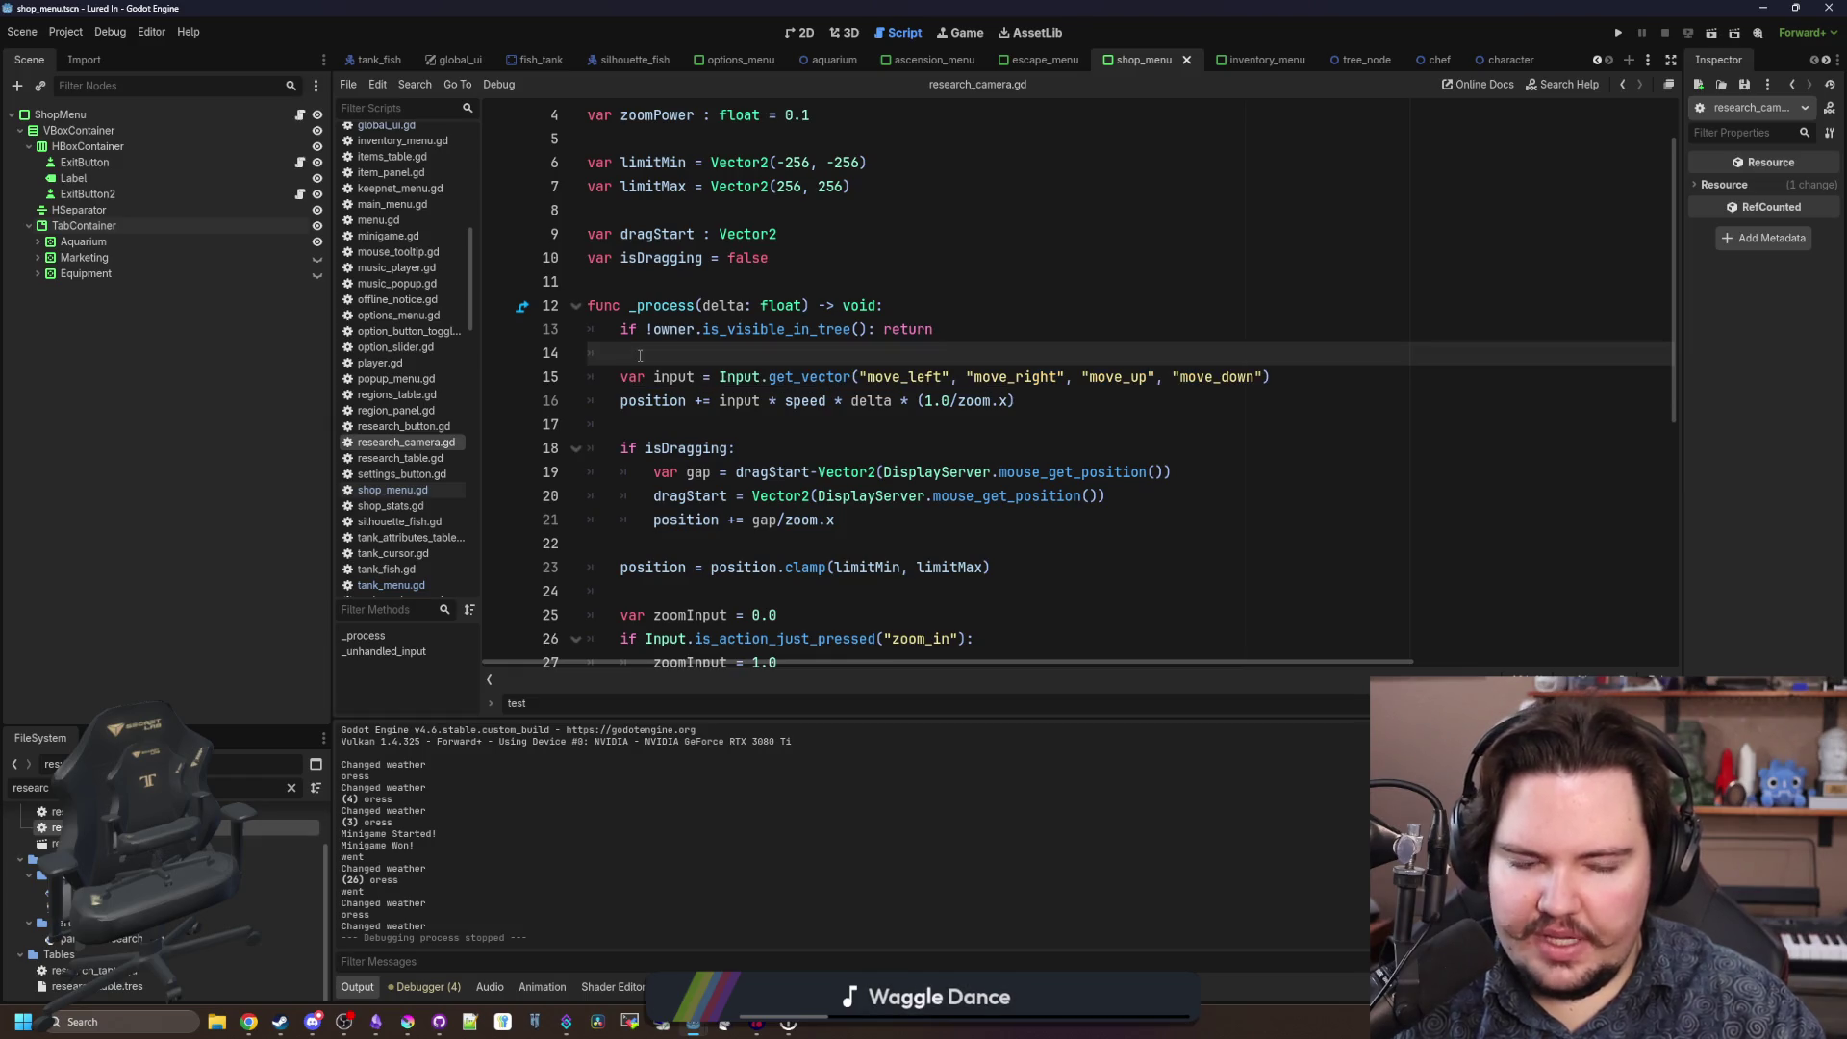
click(81, 37)
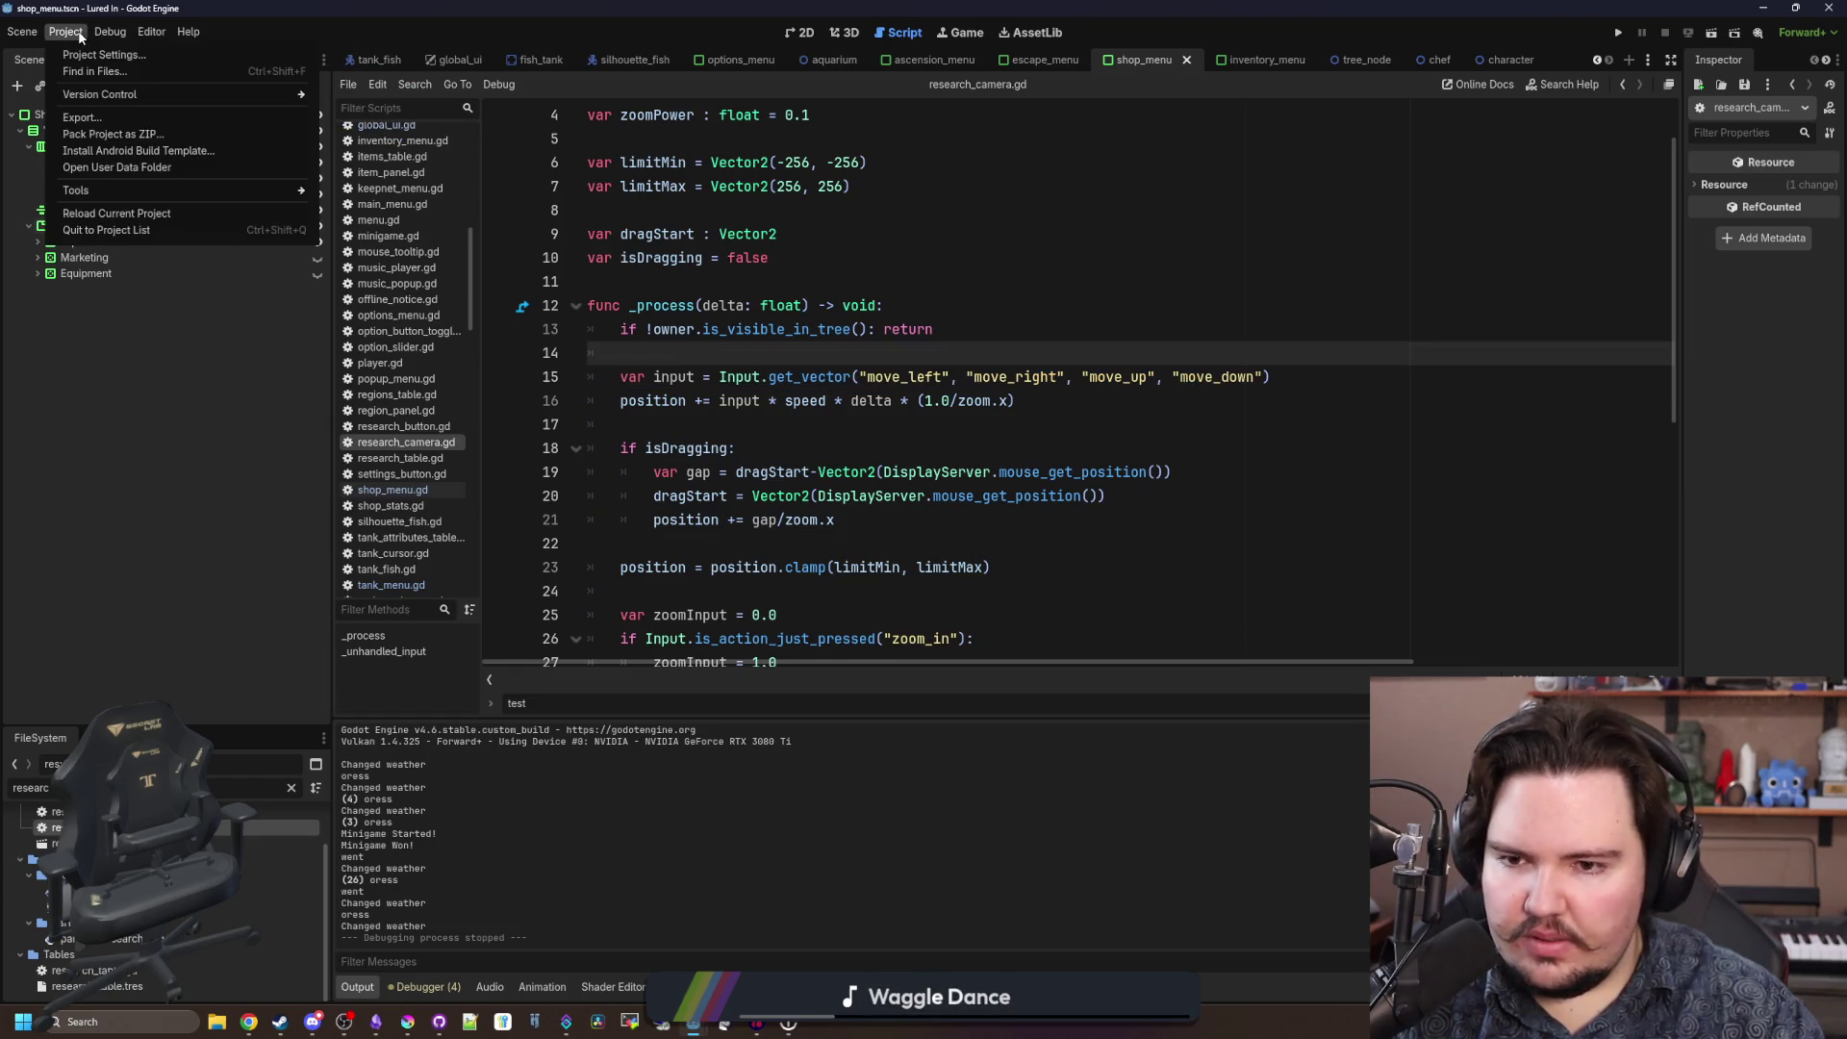
Check the Input Map in Project Settings, then close it and return to line 17.
click(97, 55)
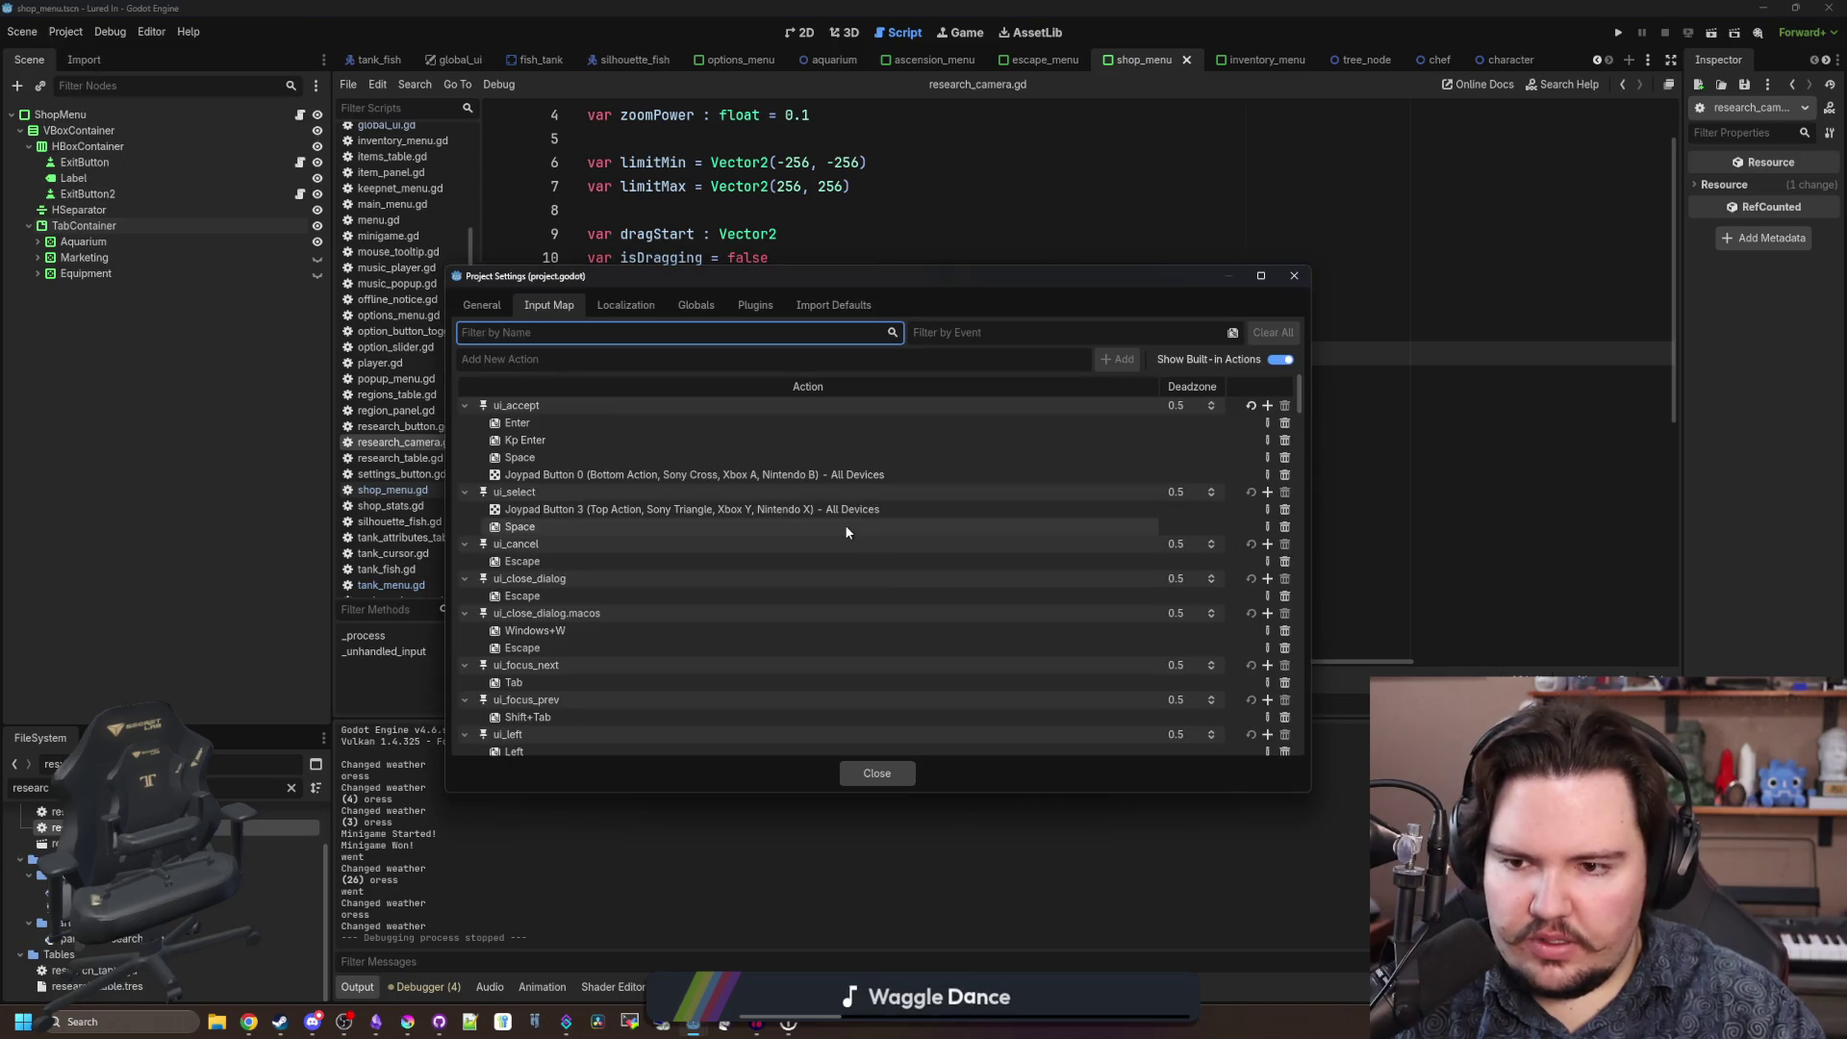
click(873, 772)
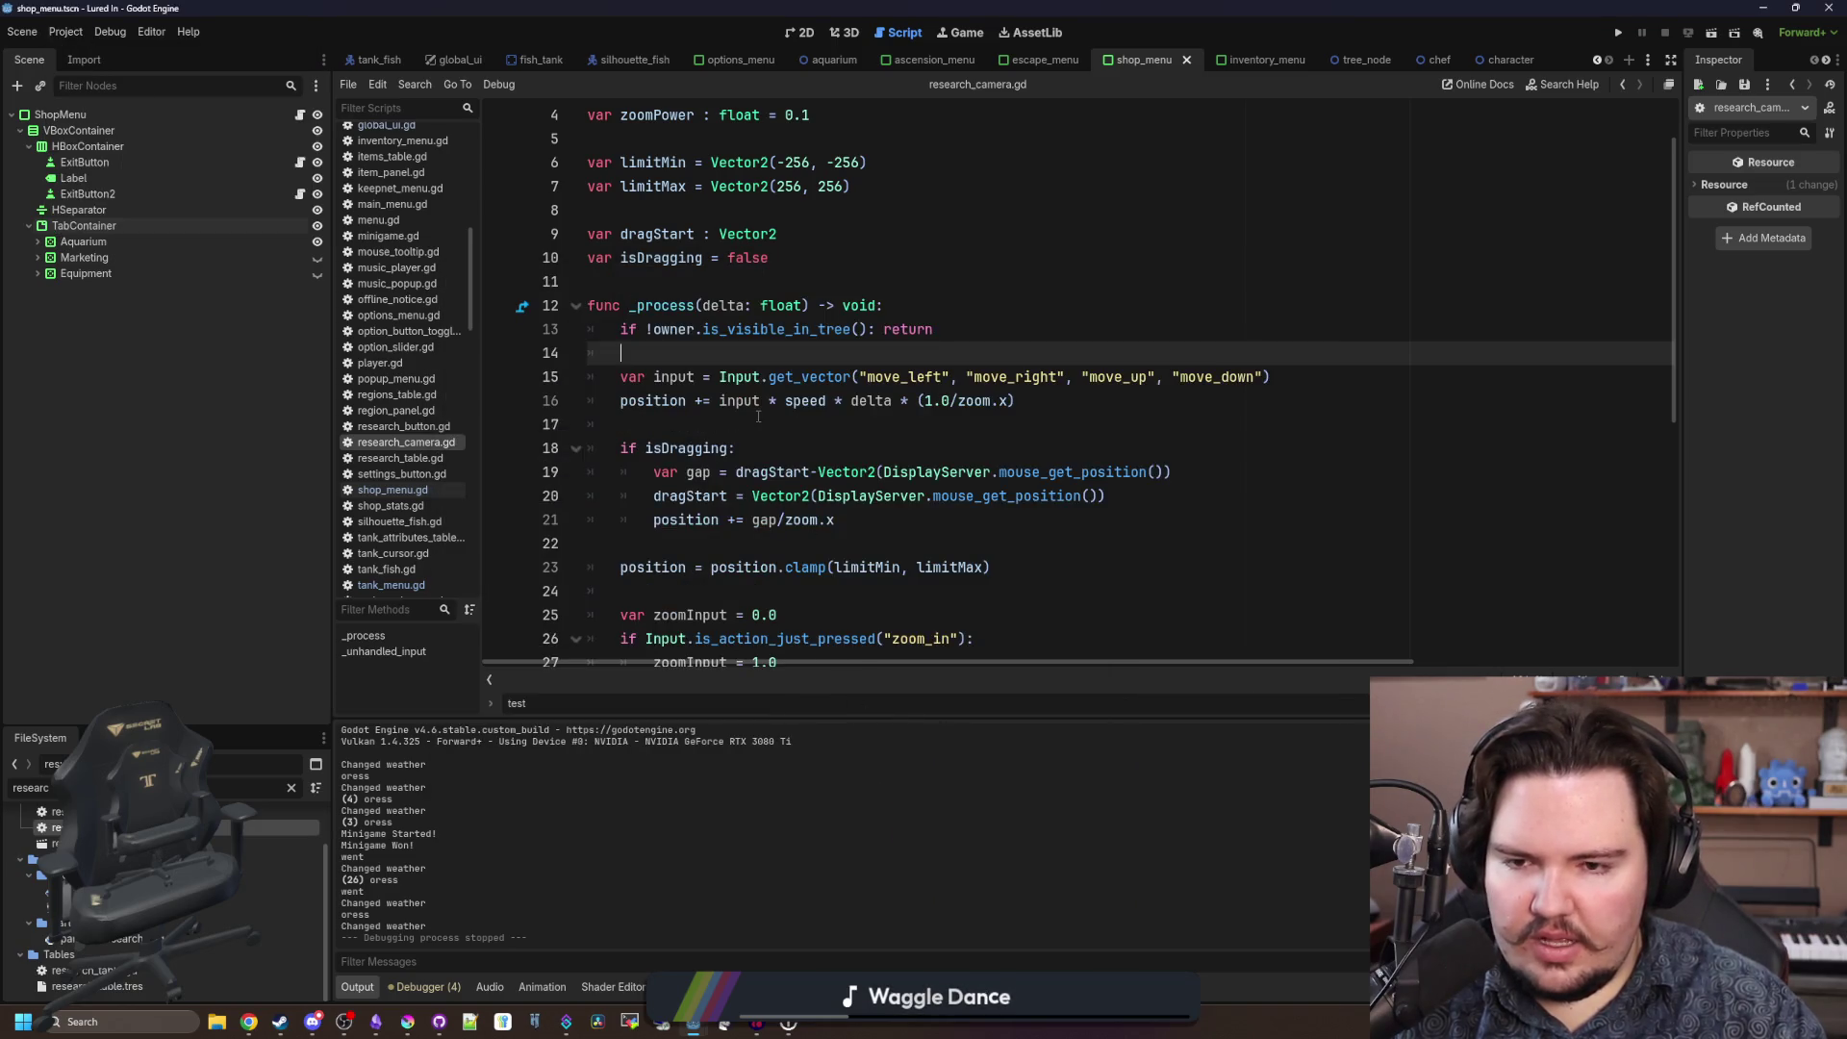
click(758, 416)
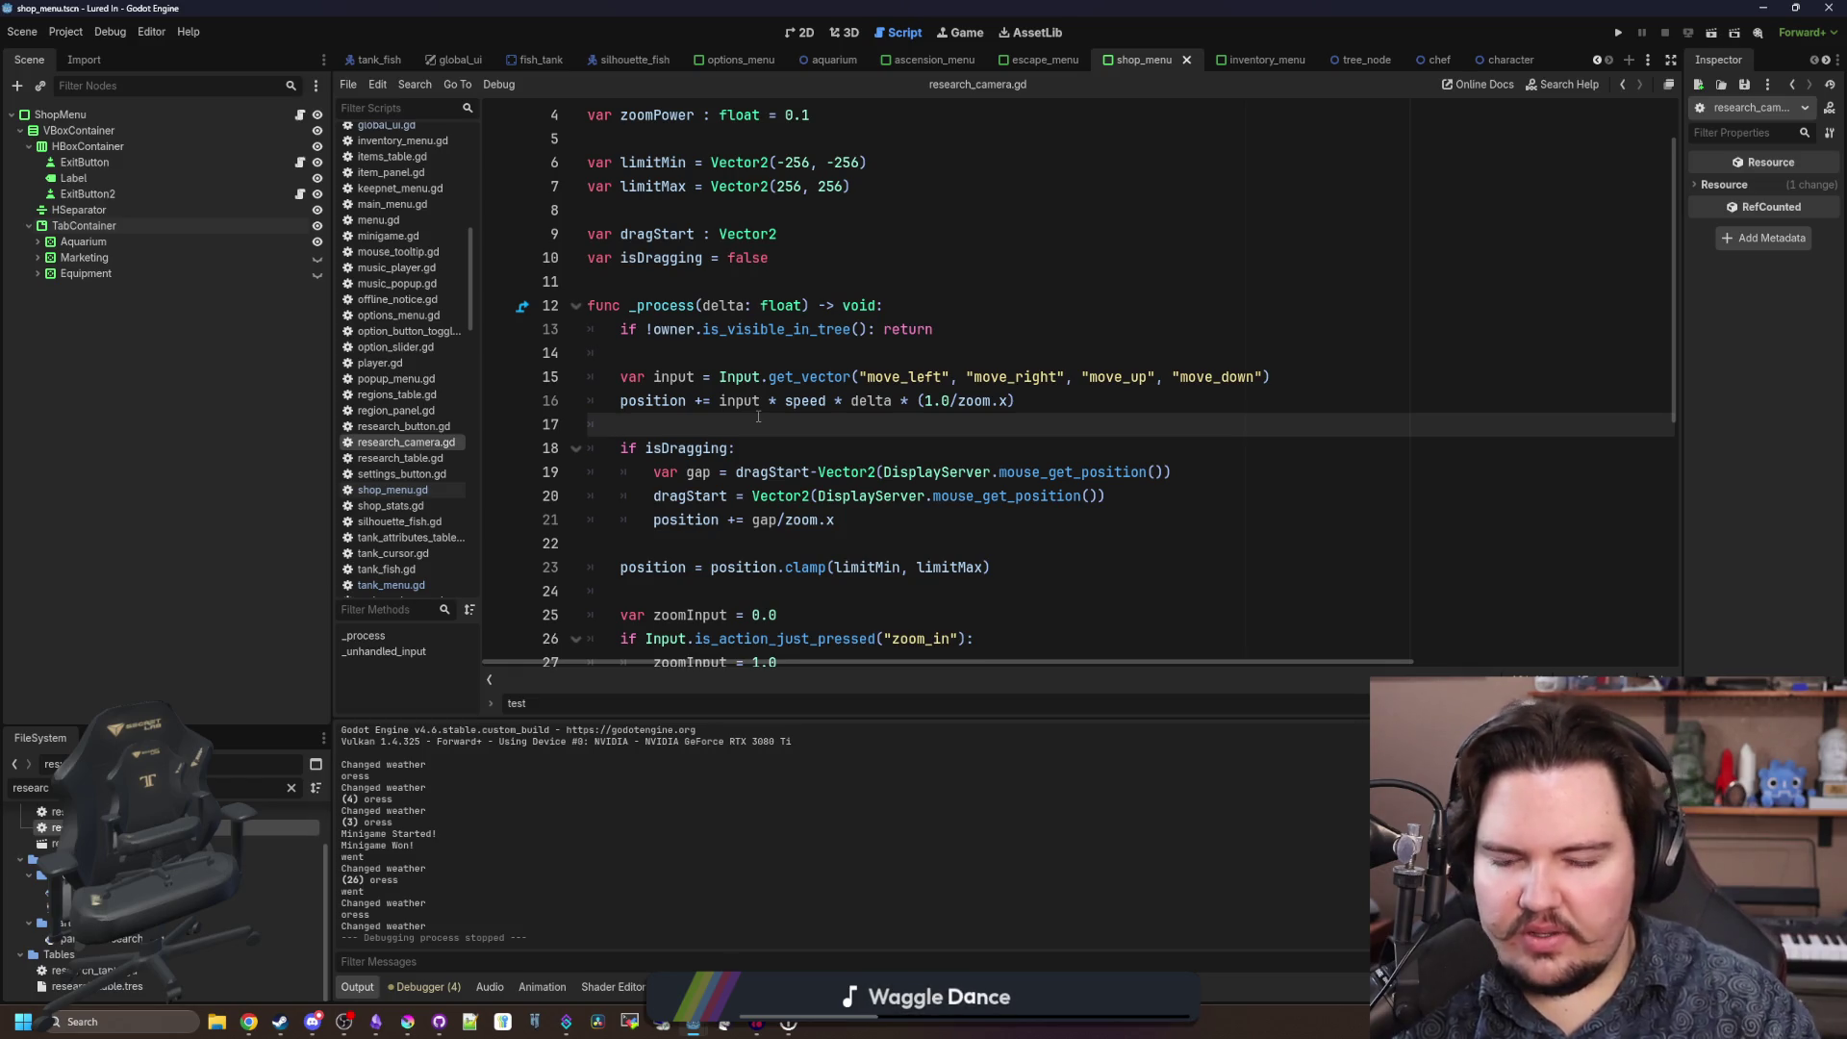
Select the line-15 input vector statement, then return the caret to empty line 17.
click(1404, 378)
key(shift+Home)
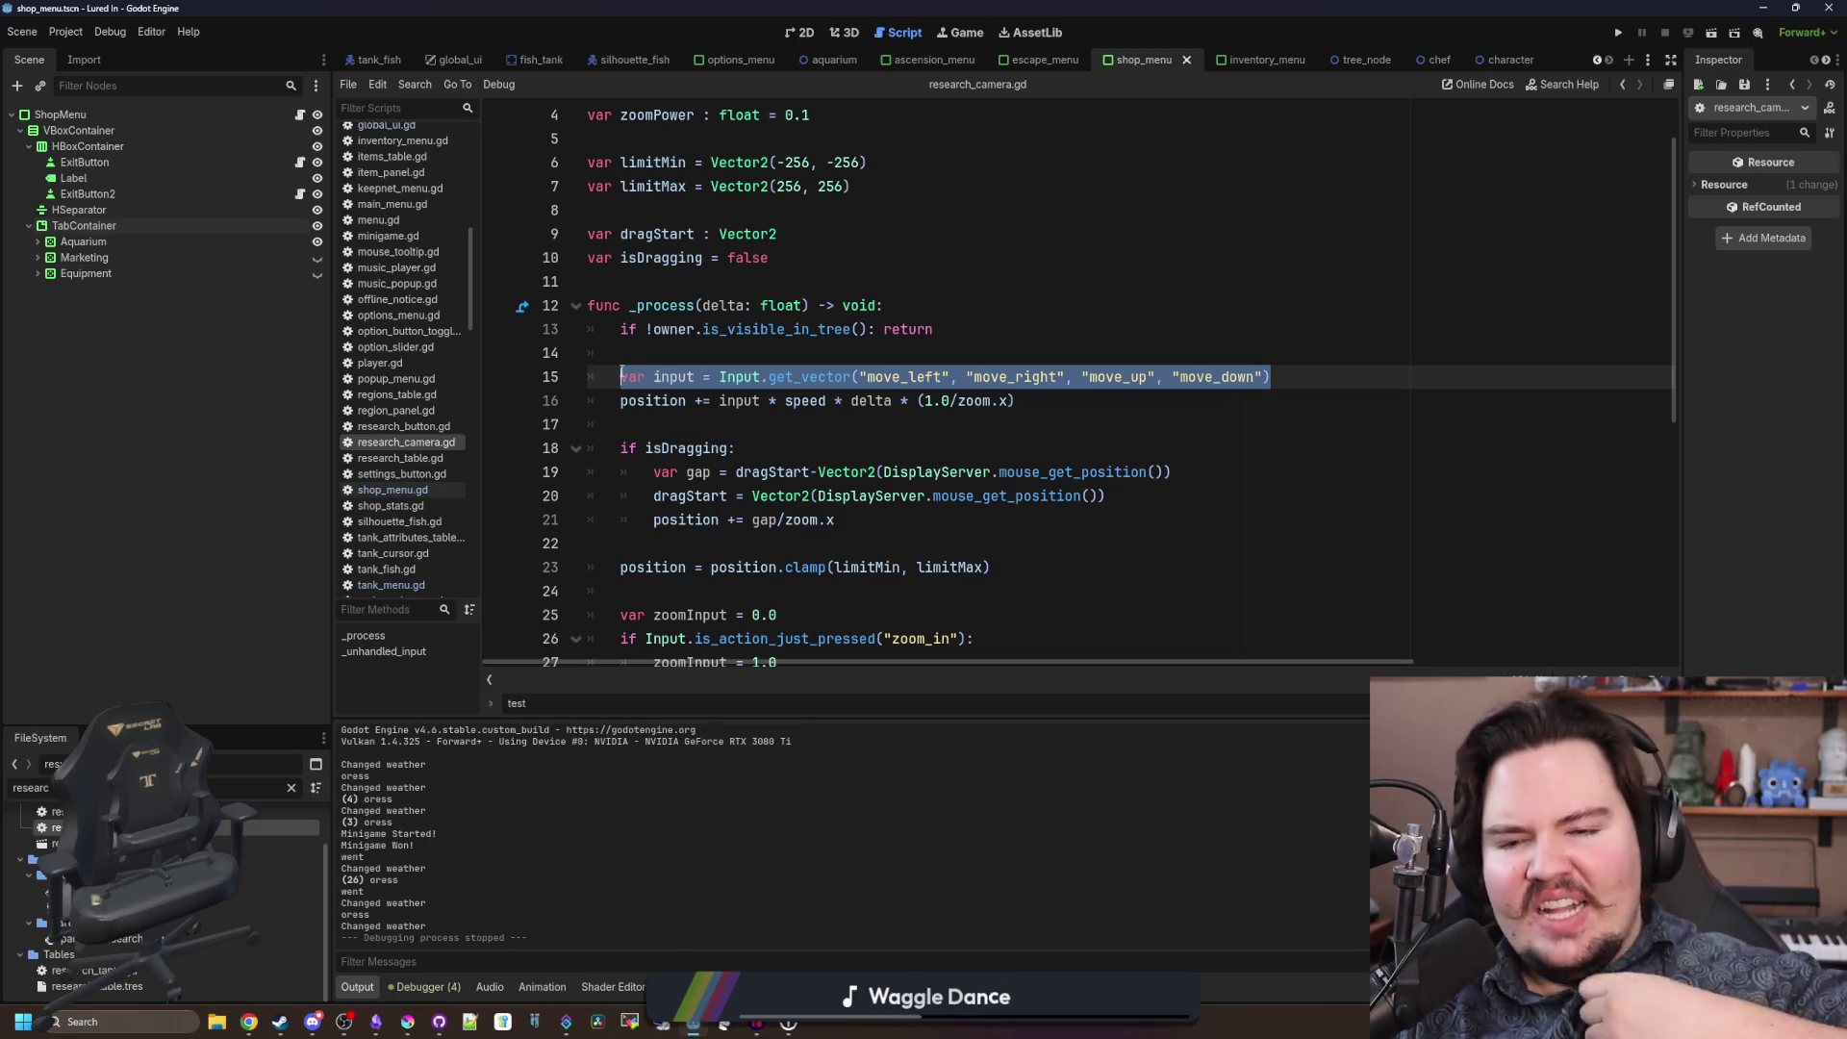
scroll(622, 375, right, 3)
scroll(778, 423, left, 3)
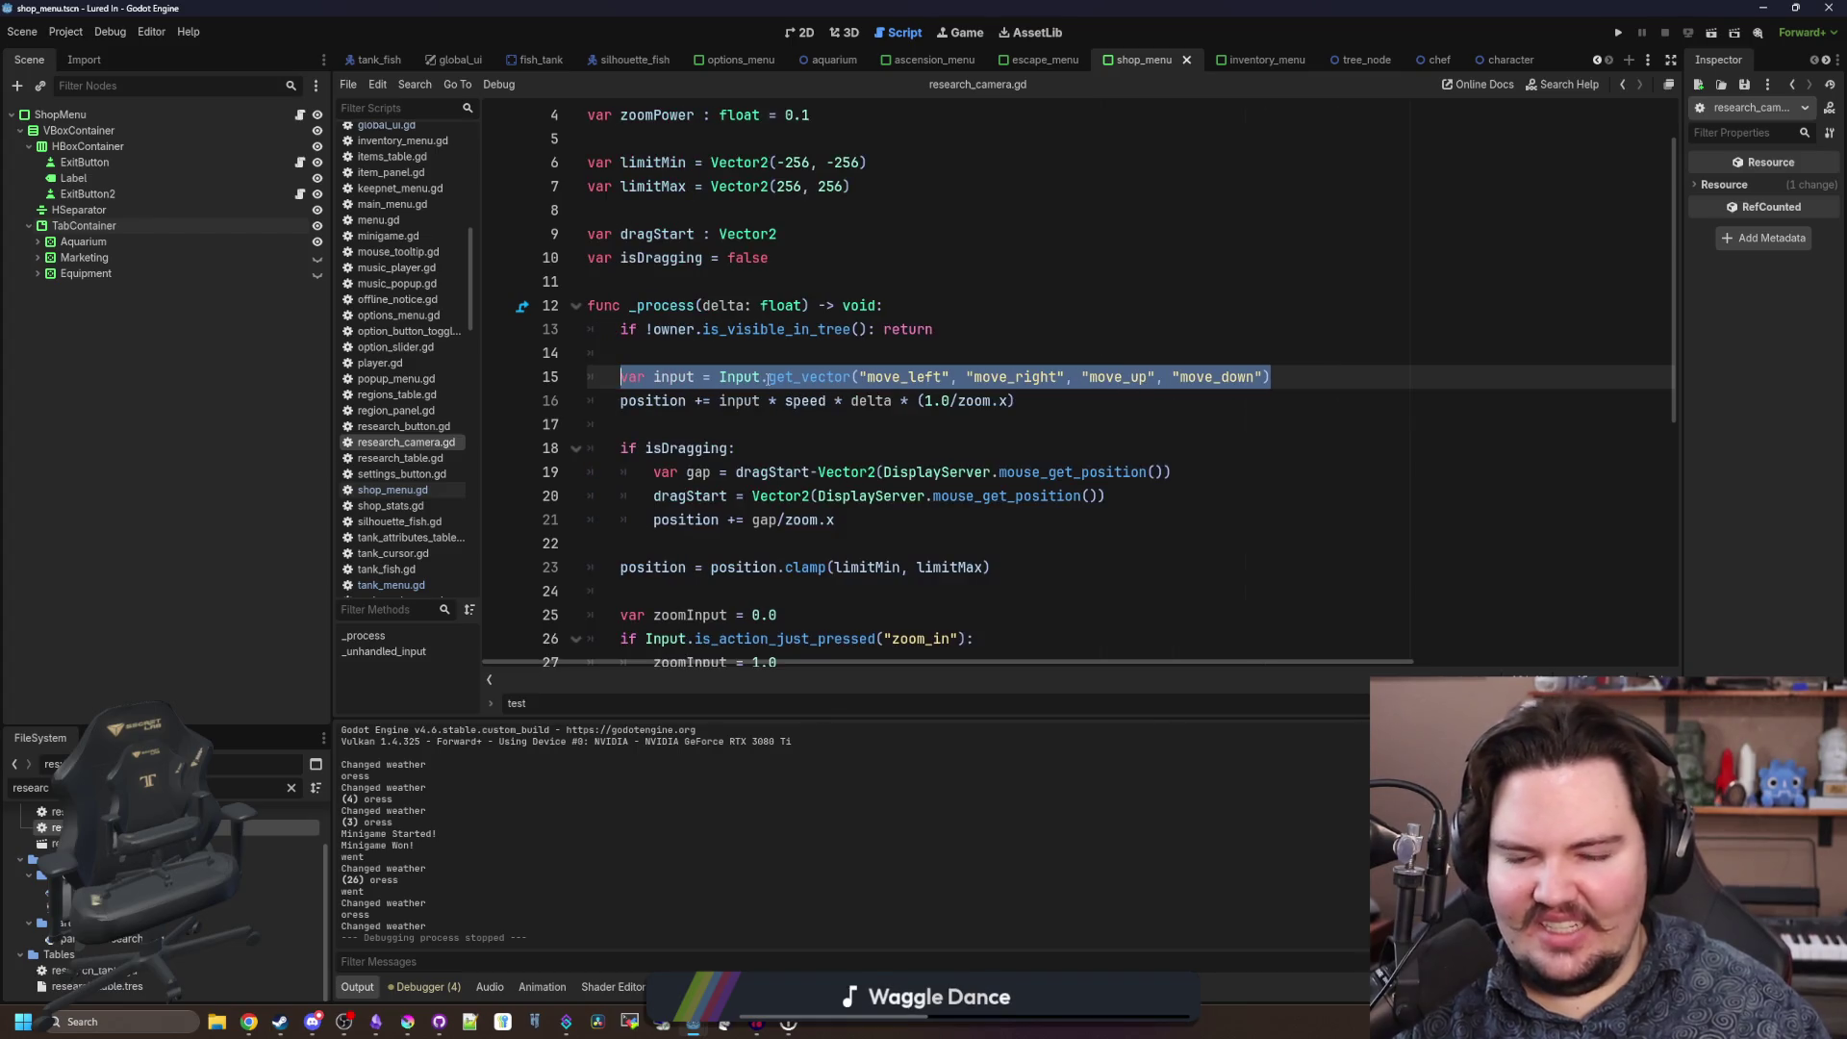
click(731, 447)
click(725, 424)
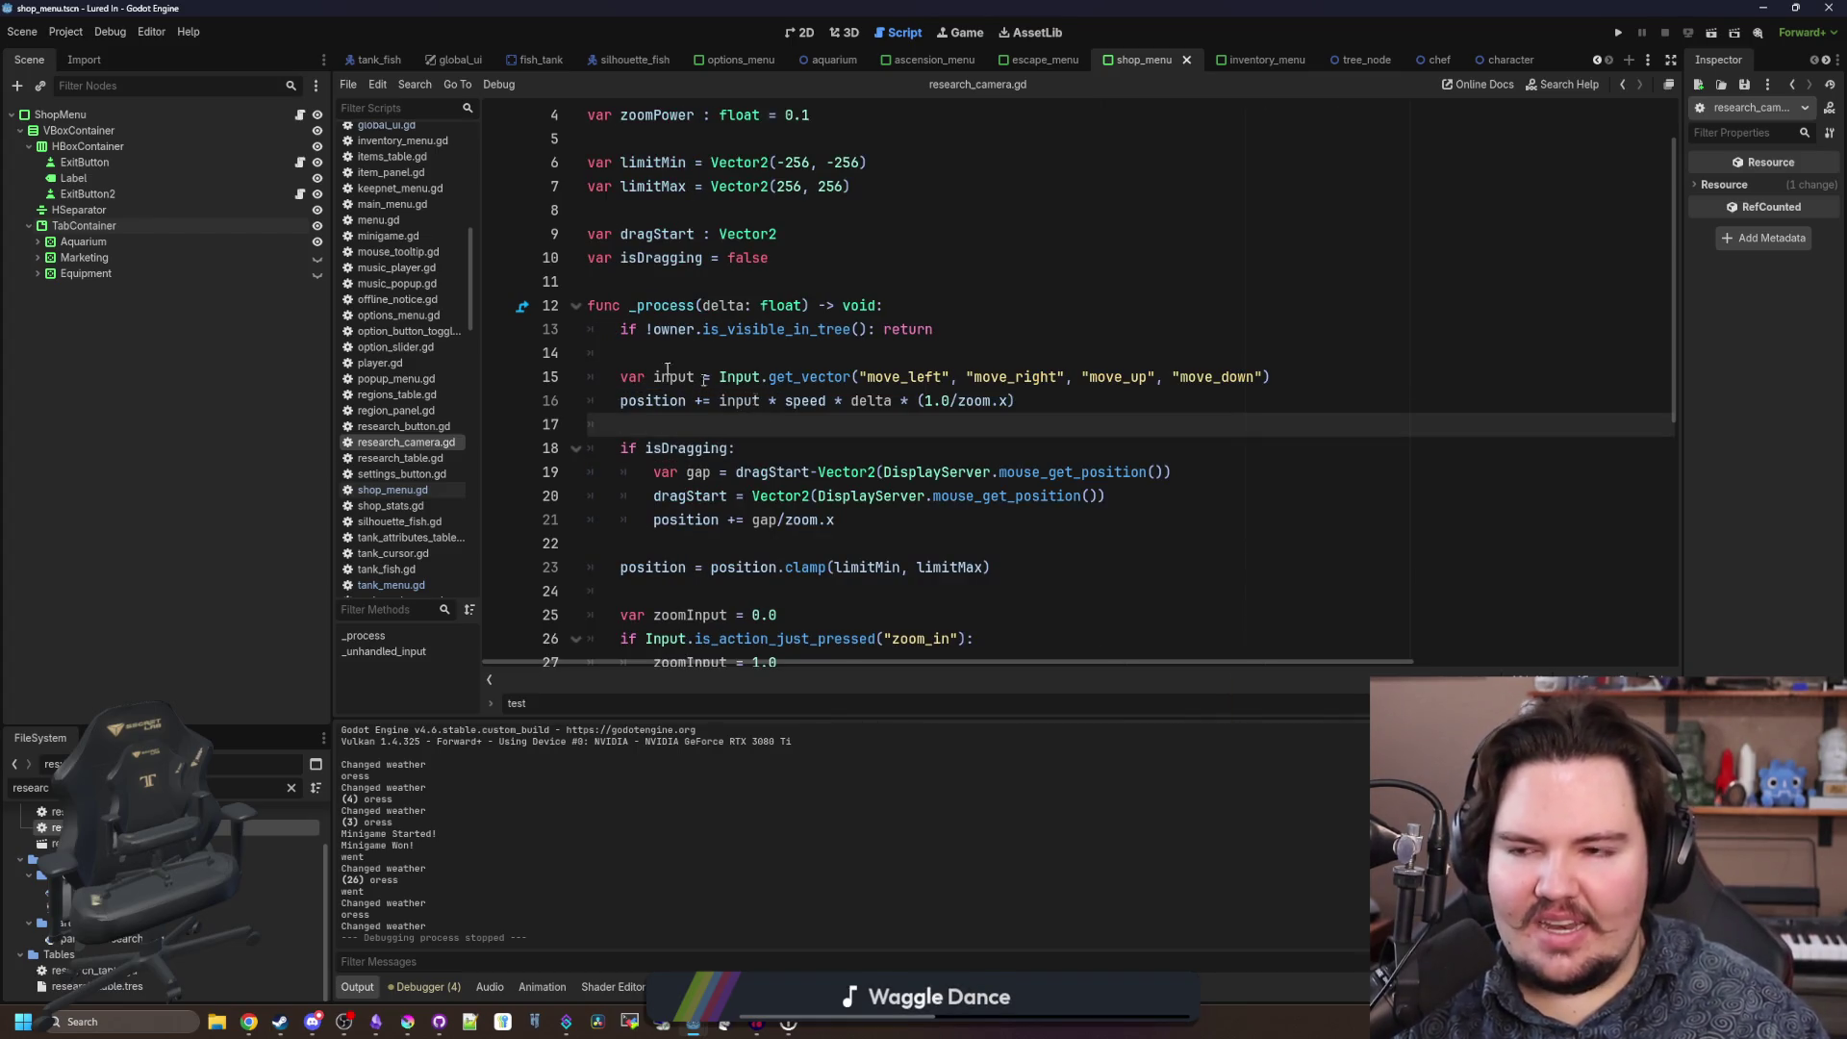
Recheck the Input Map, then place the caret after var zoomInput = 0.0.
click(85, 36)
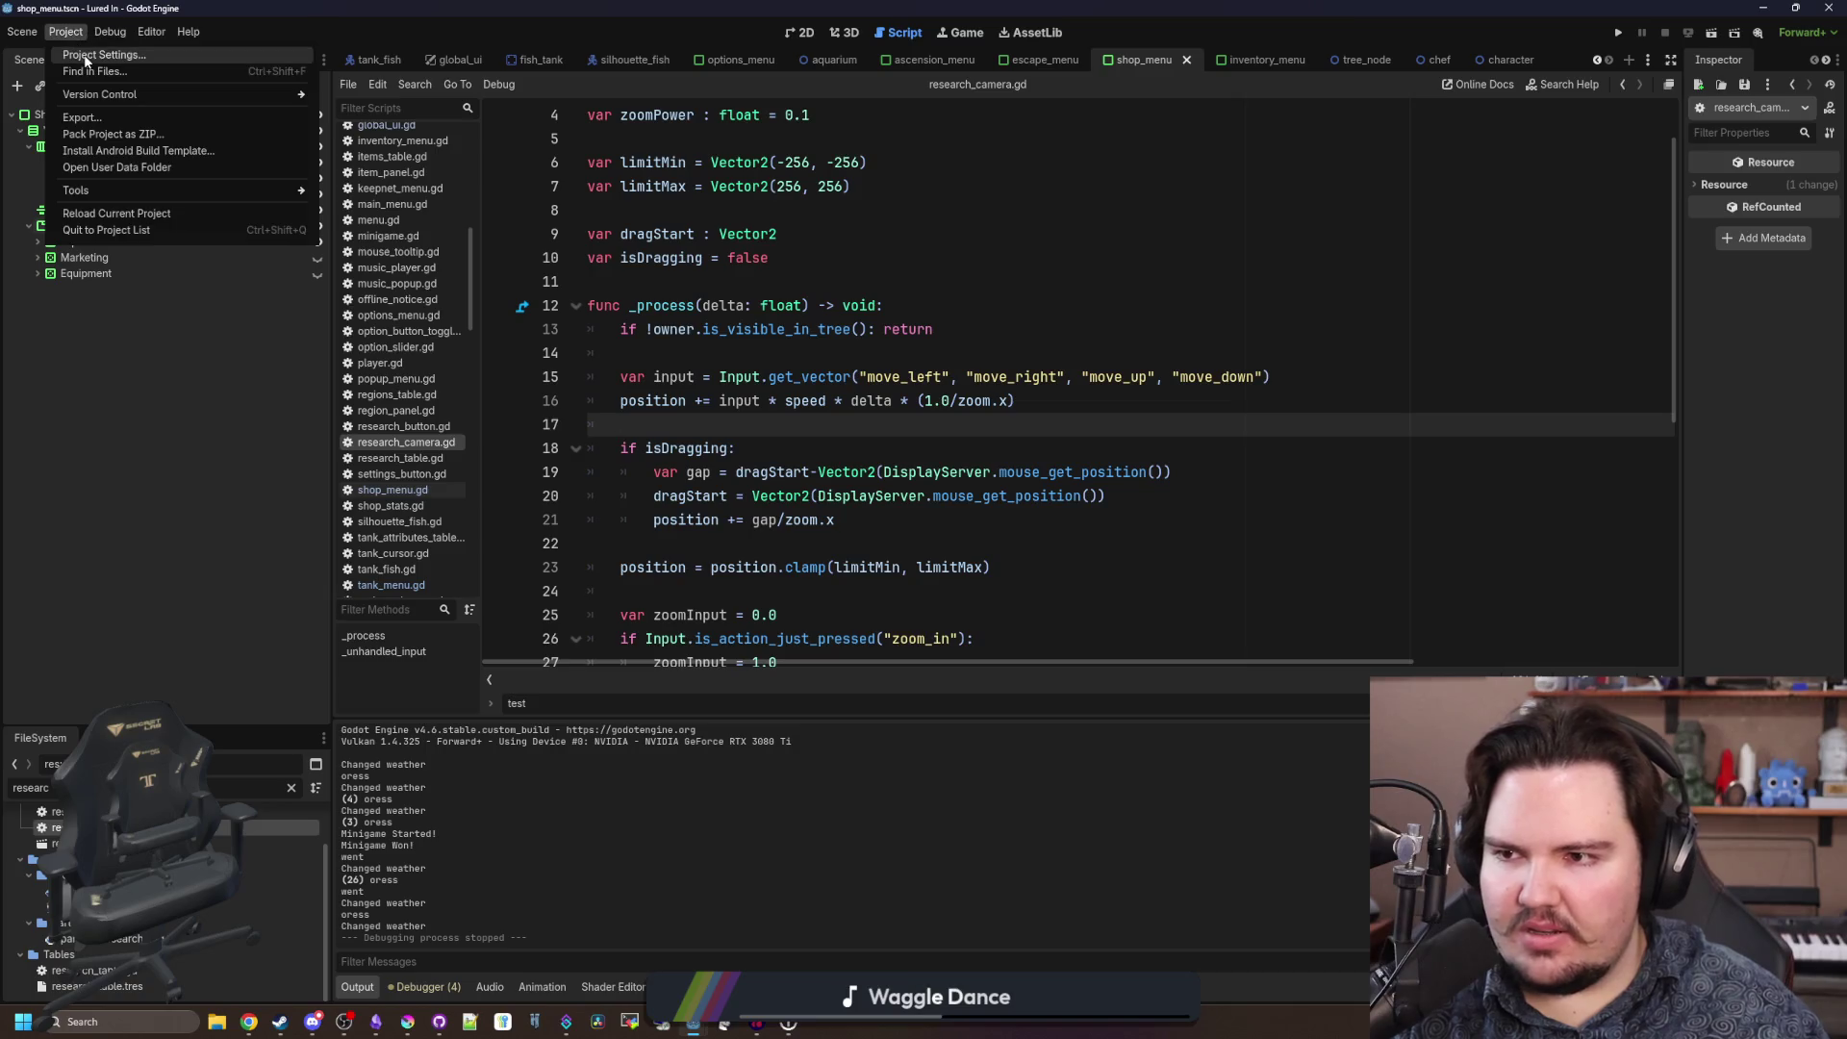
click(93, 64)
click(900, 775)
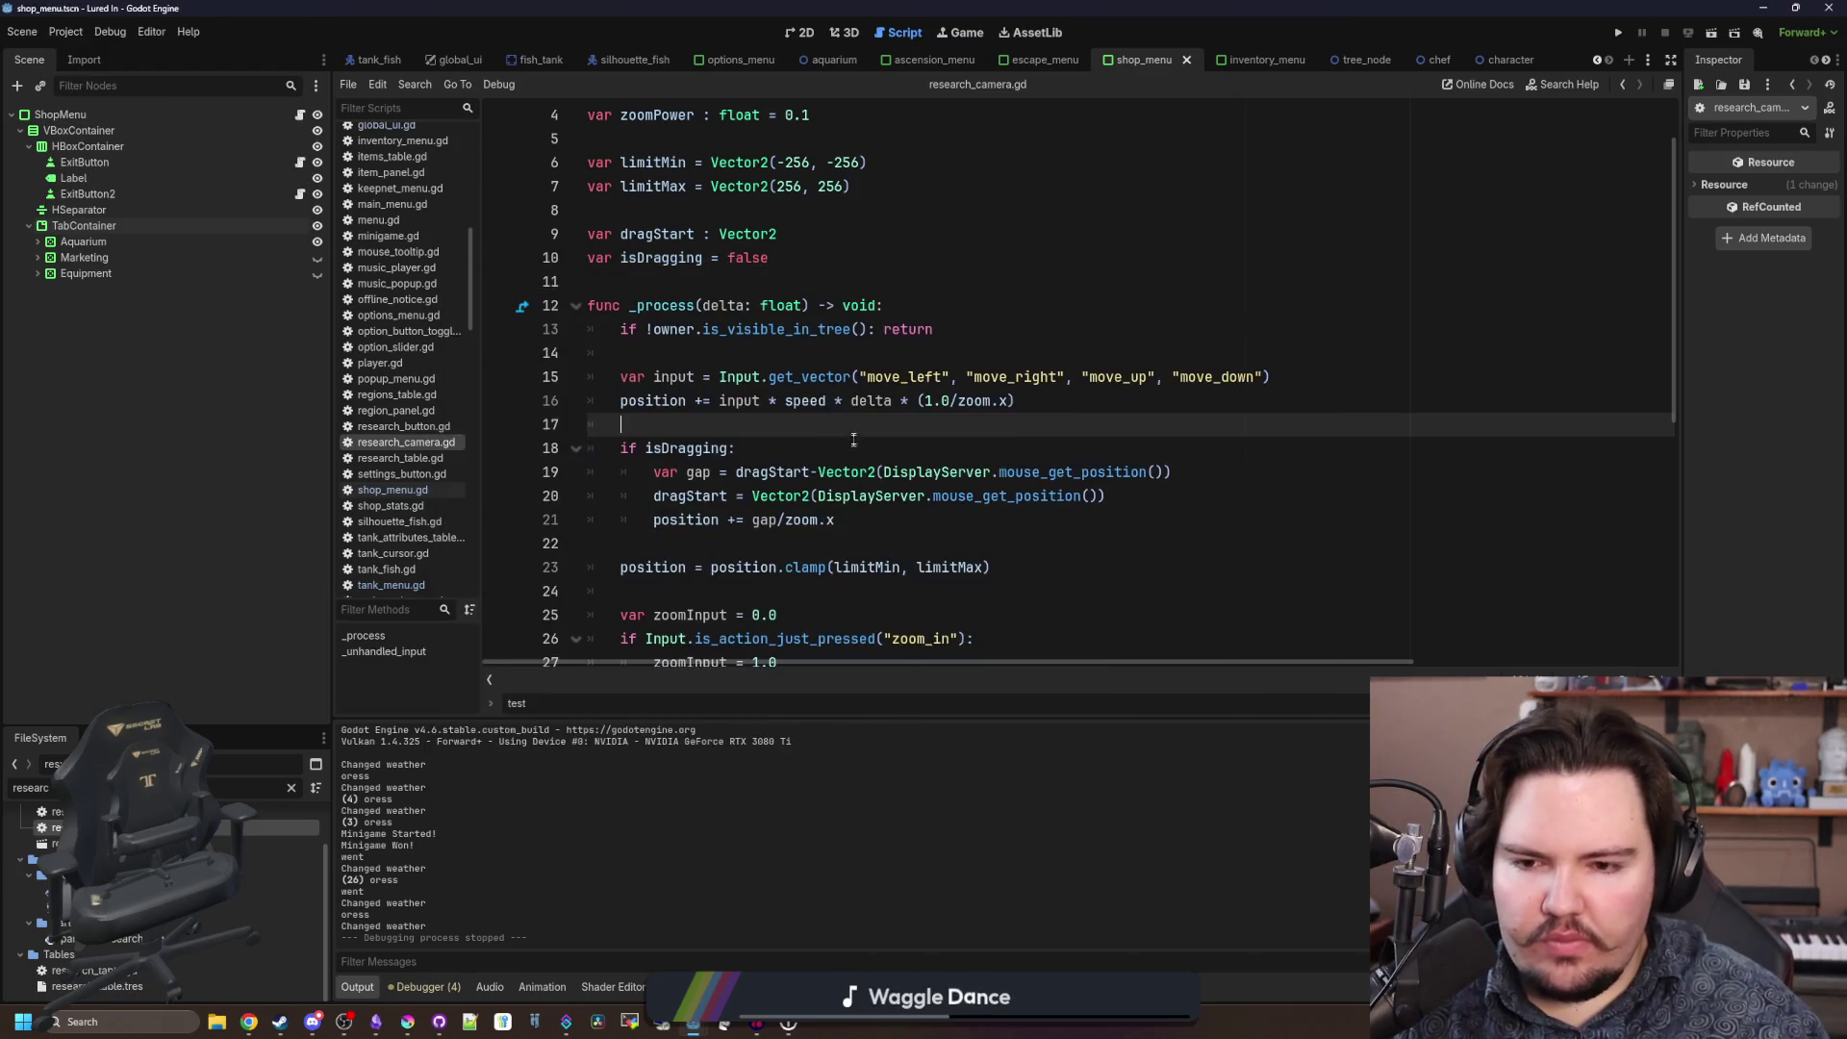
scroll(855, 461, down, 3)
click(869, 443)
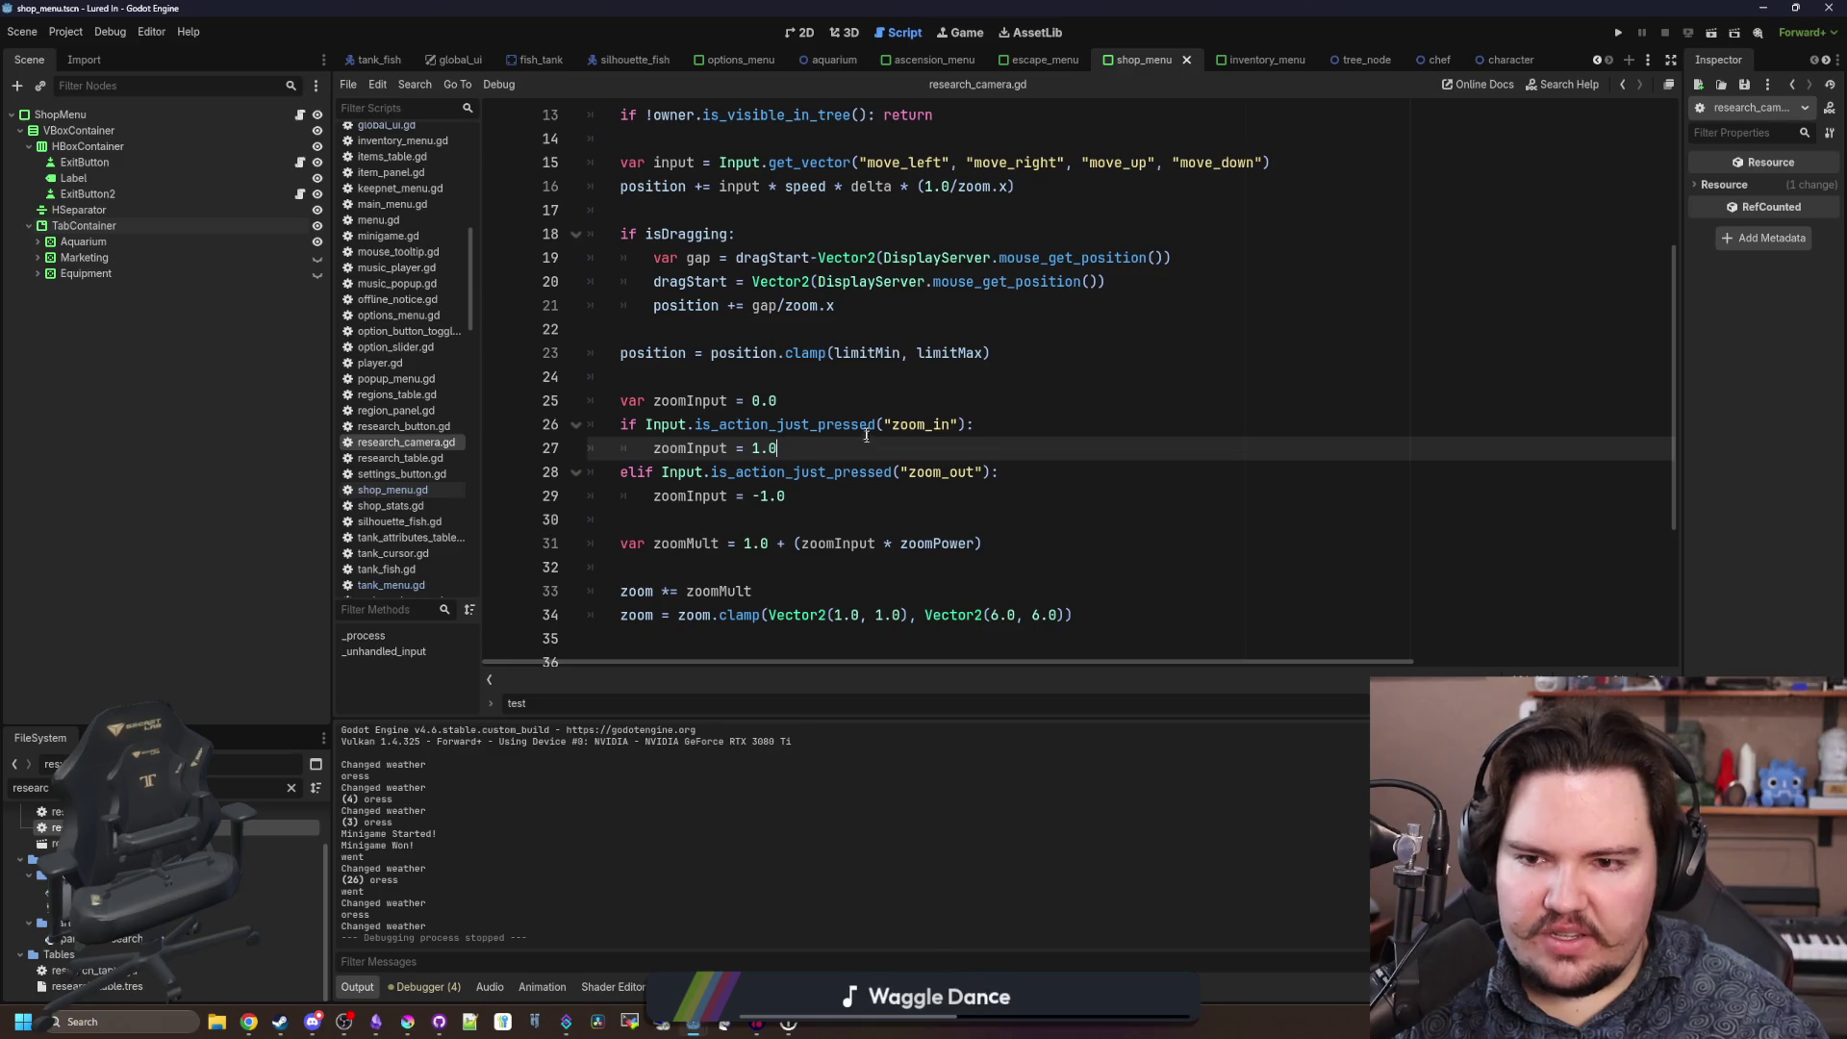
click(865, 405)
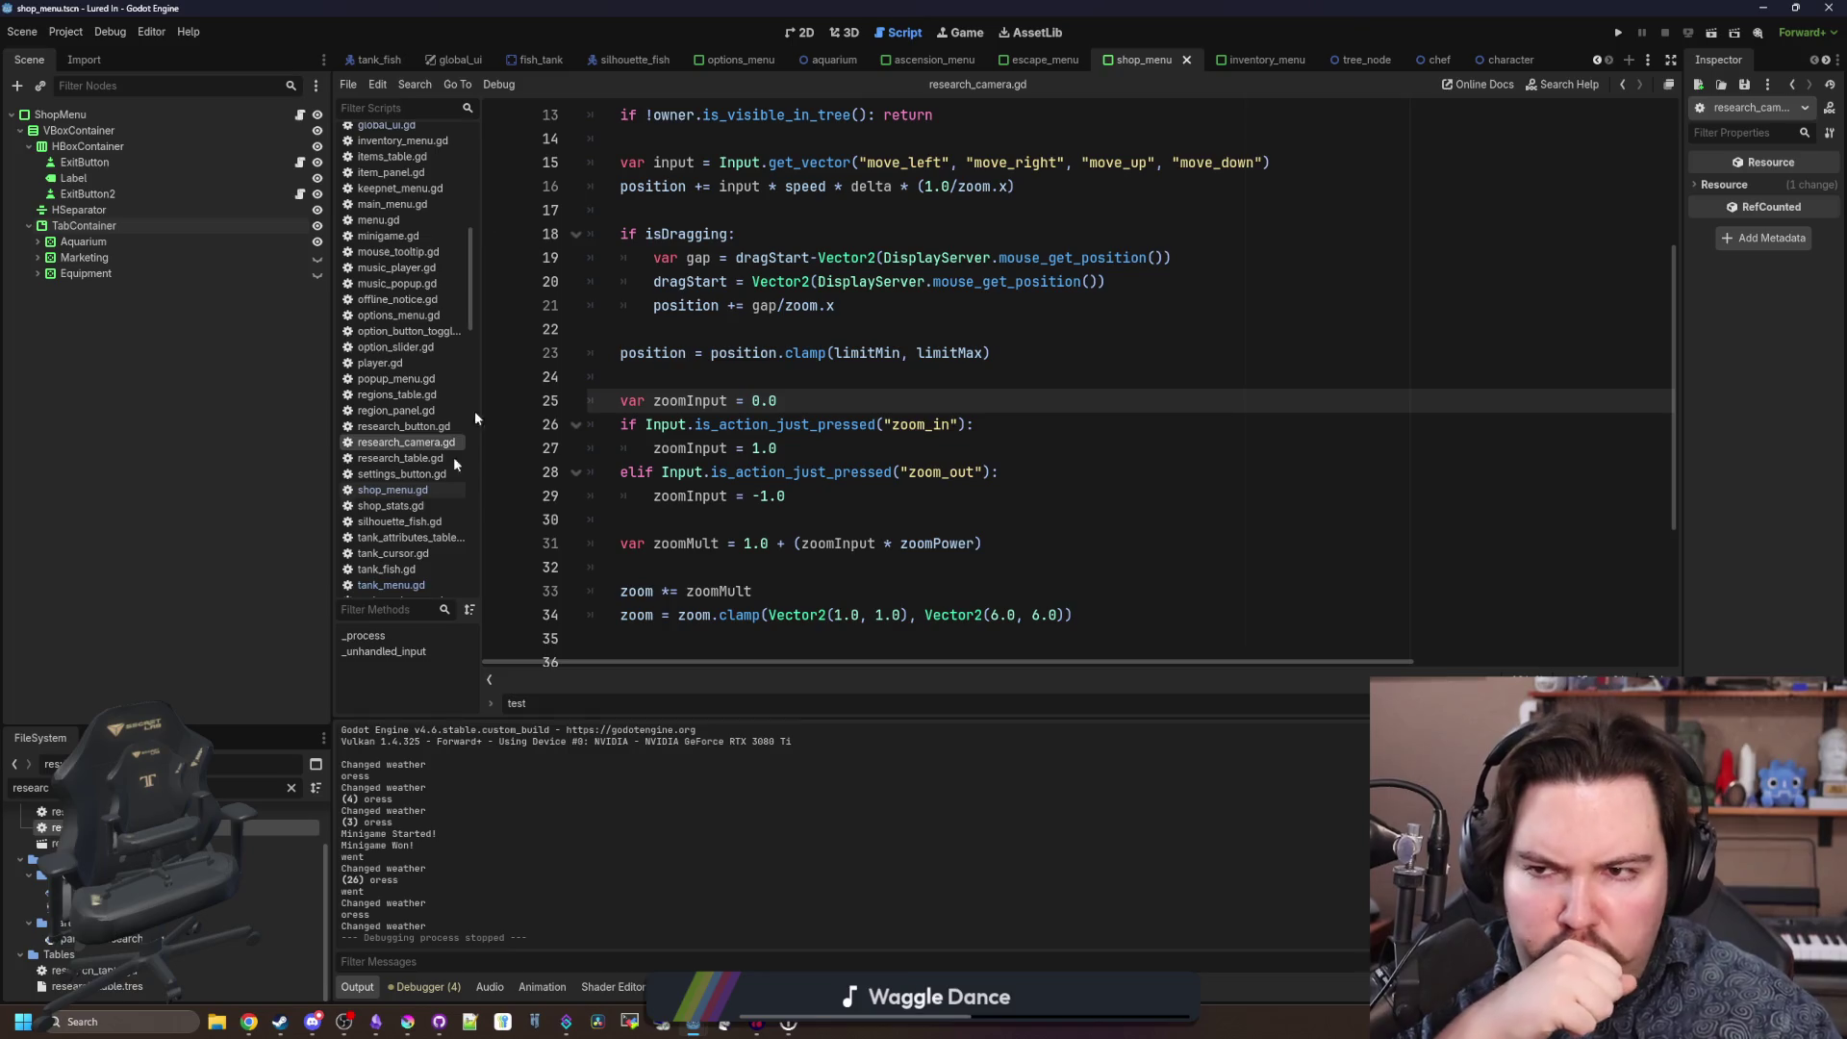
Filter the FileSystem for 'aquar' and open aquarium_camera.gd at its zoom code.
click(292, 789)
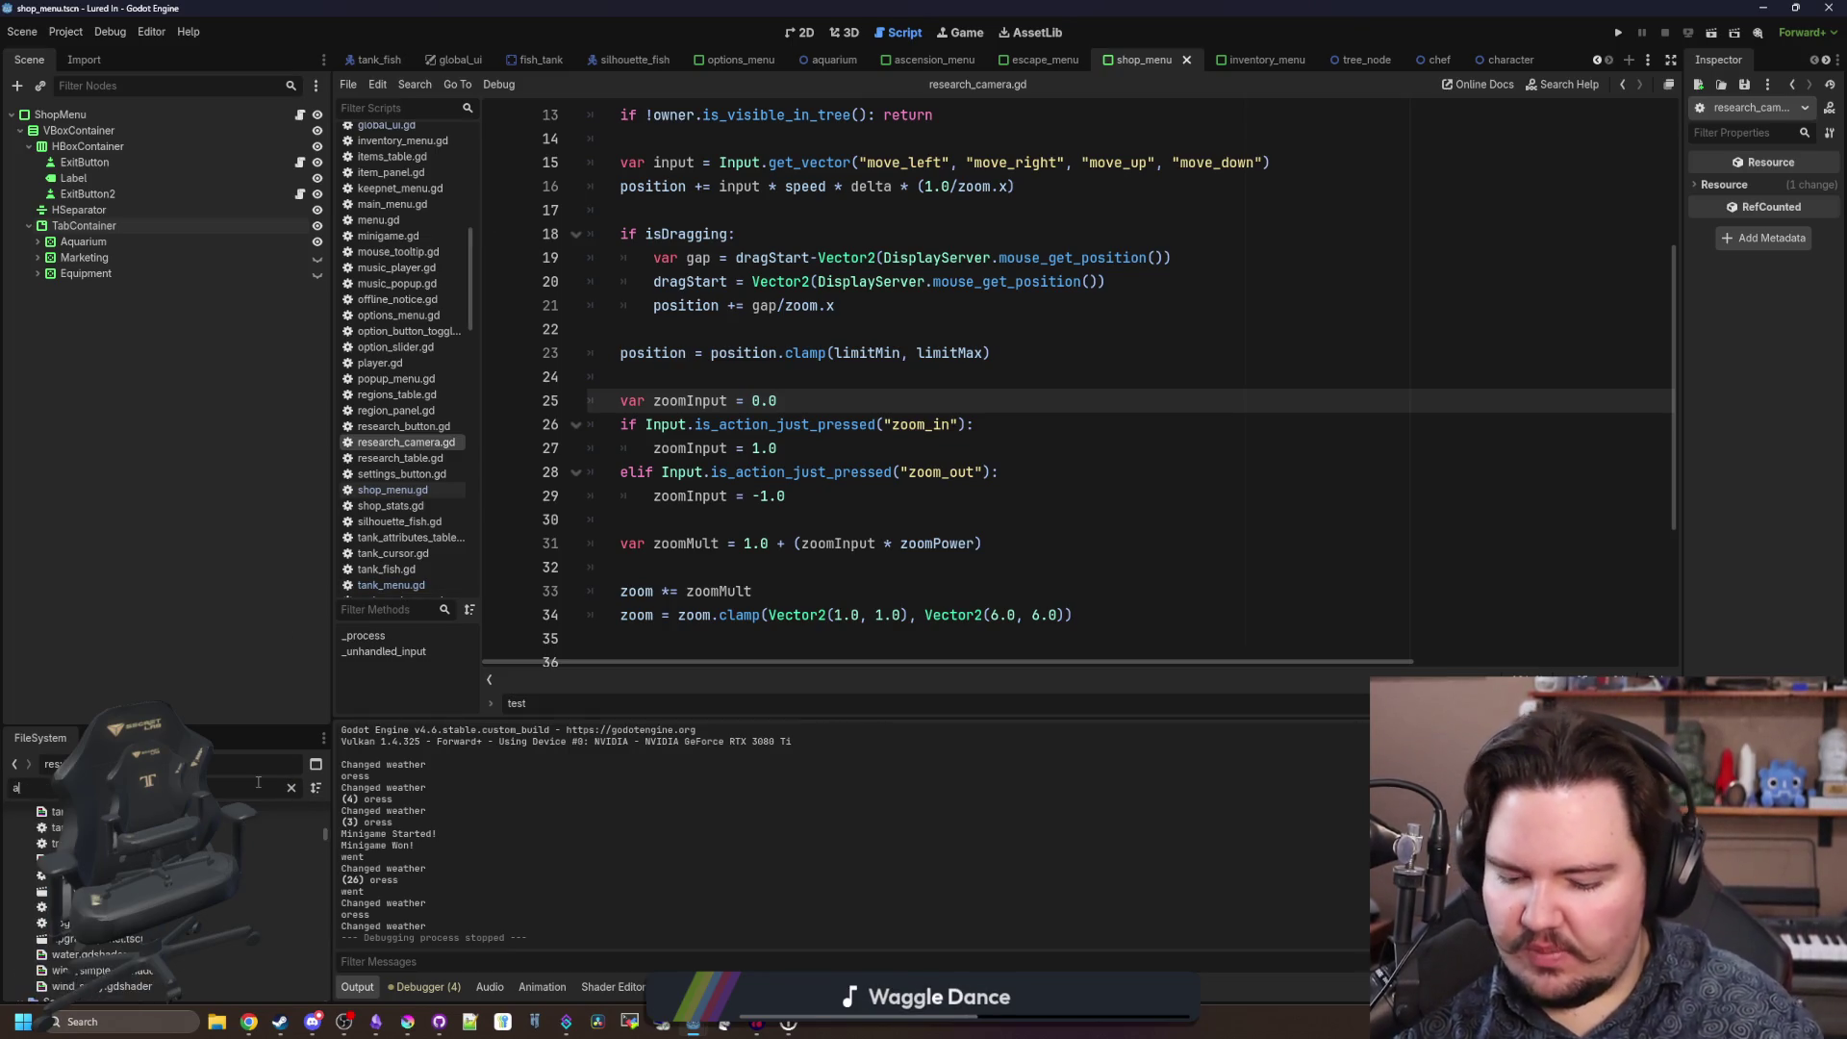
text(aquar)
double_click(97, 896)
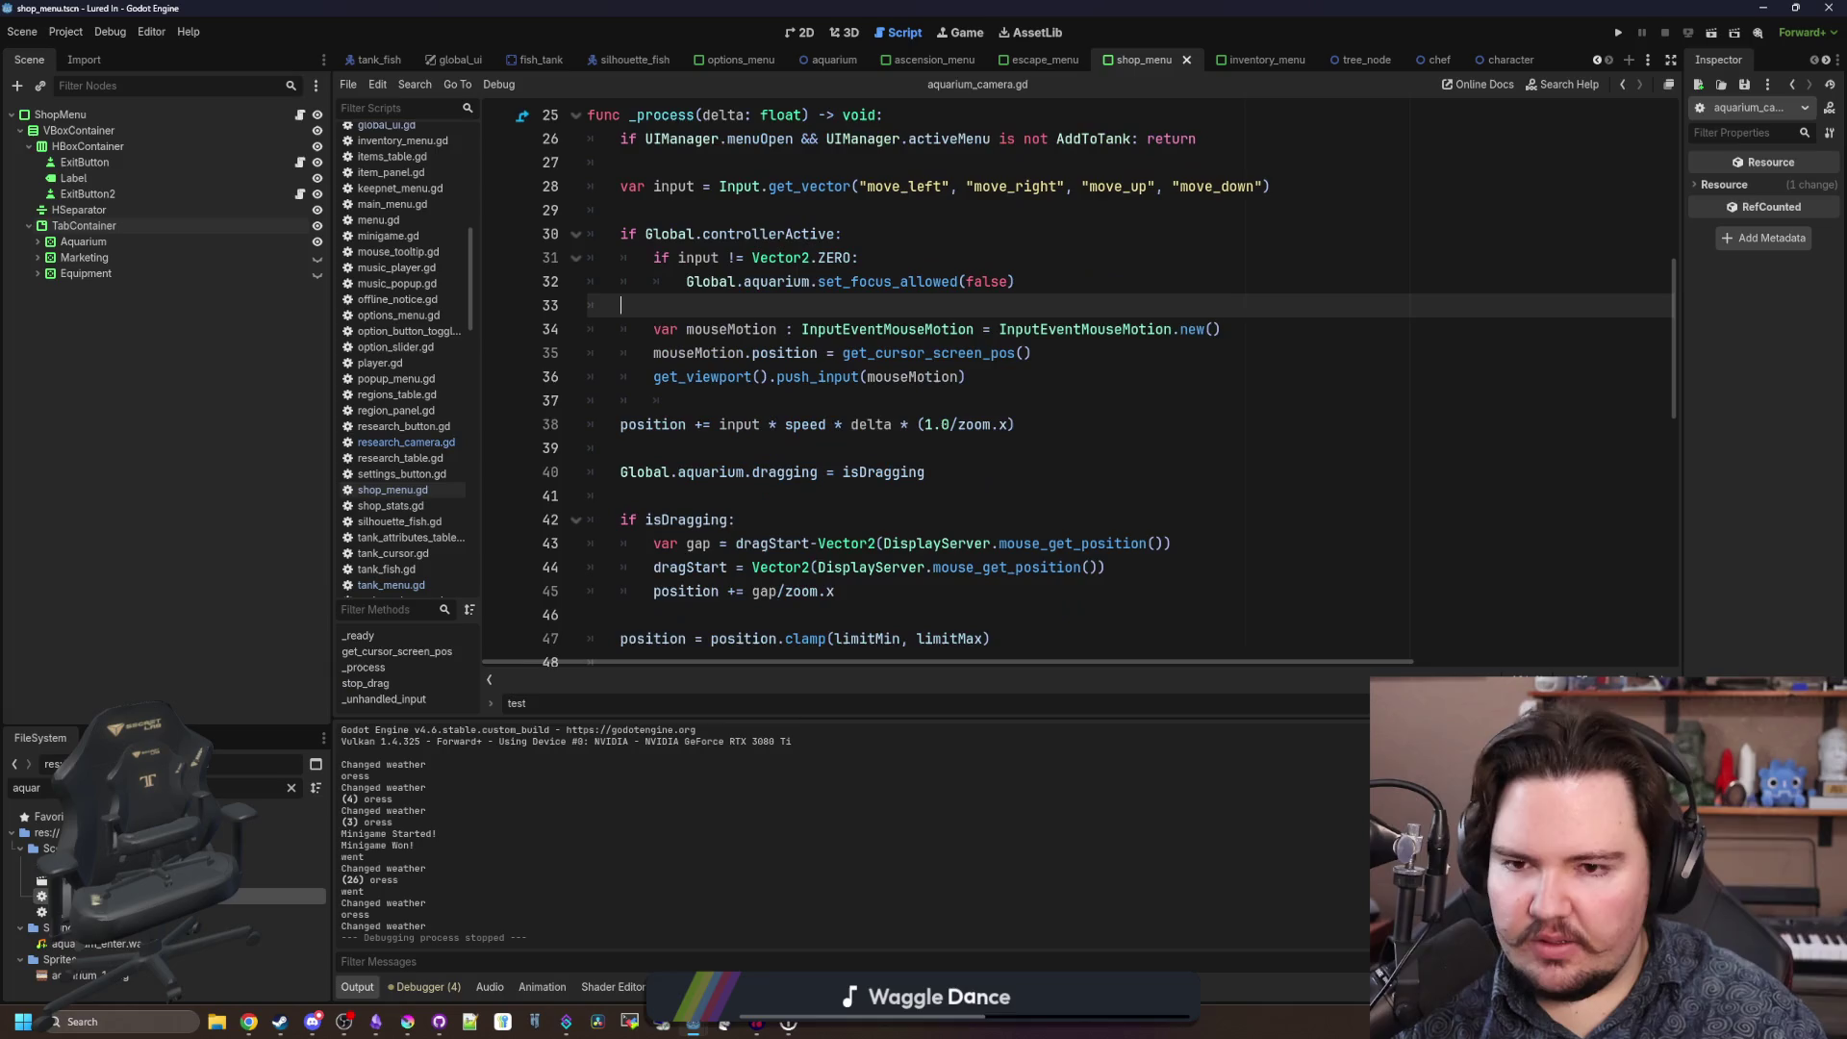
scroll(931, 496, down, 6)
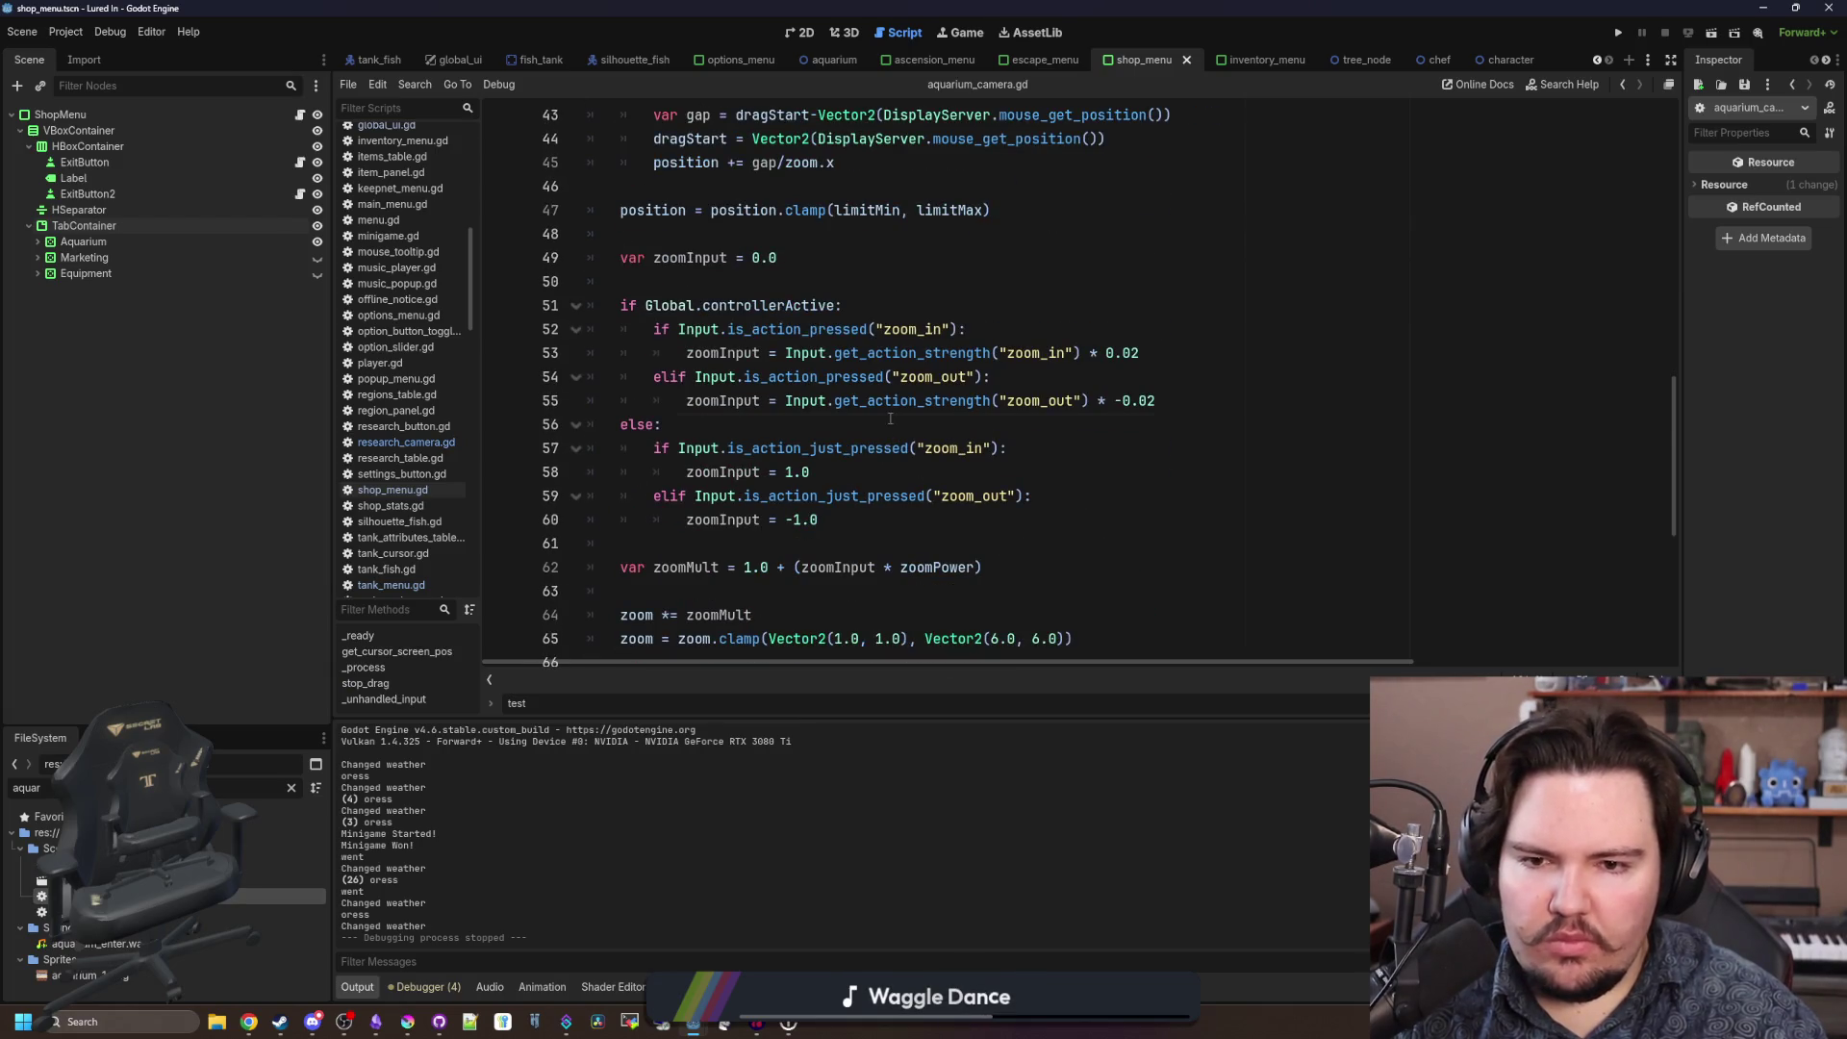
Copy the controllerActive zoom if/else from aquarium_camera.gd into research_camera.gd at line 25.
click(891, 418)
drag(818, 520, 554, 315)
key(ctrl+c)
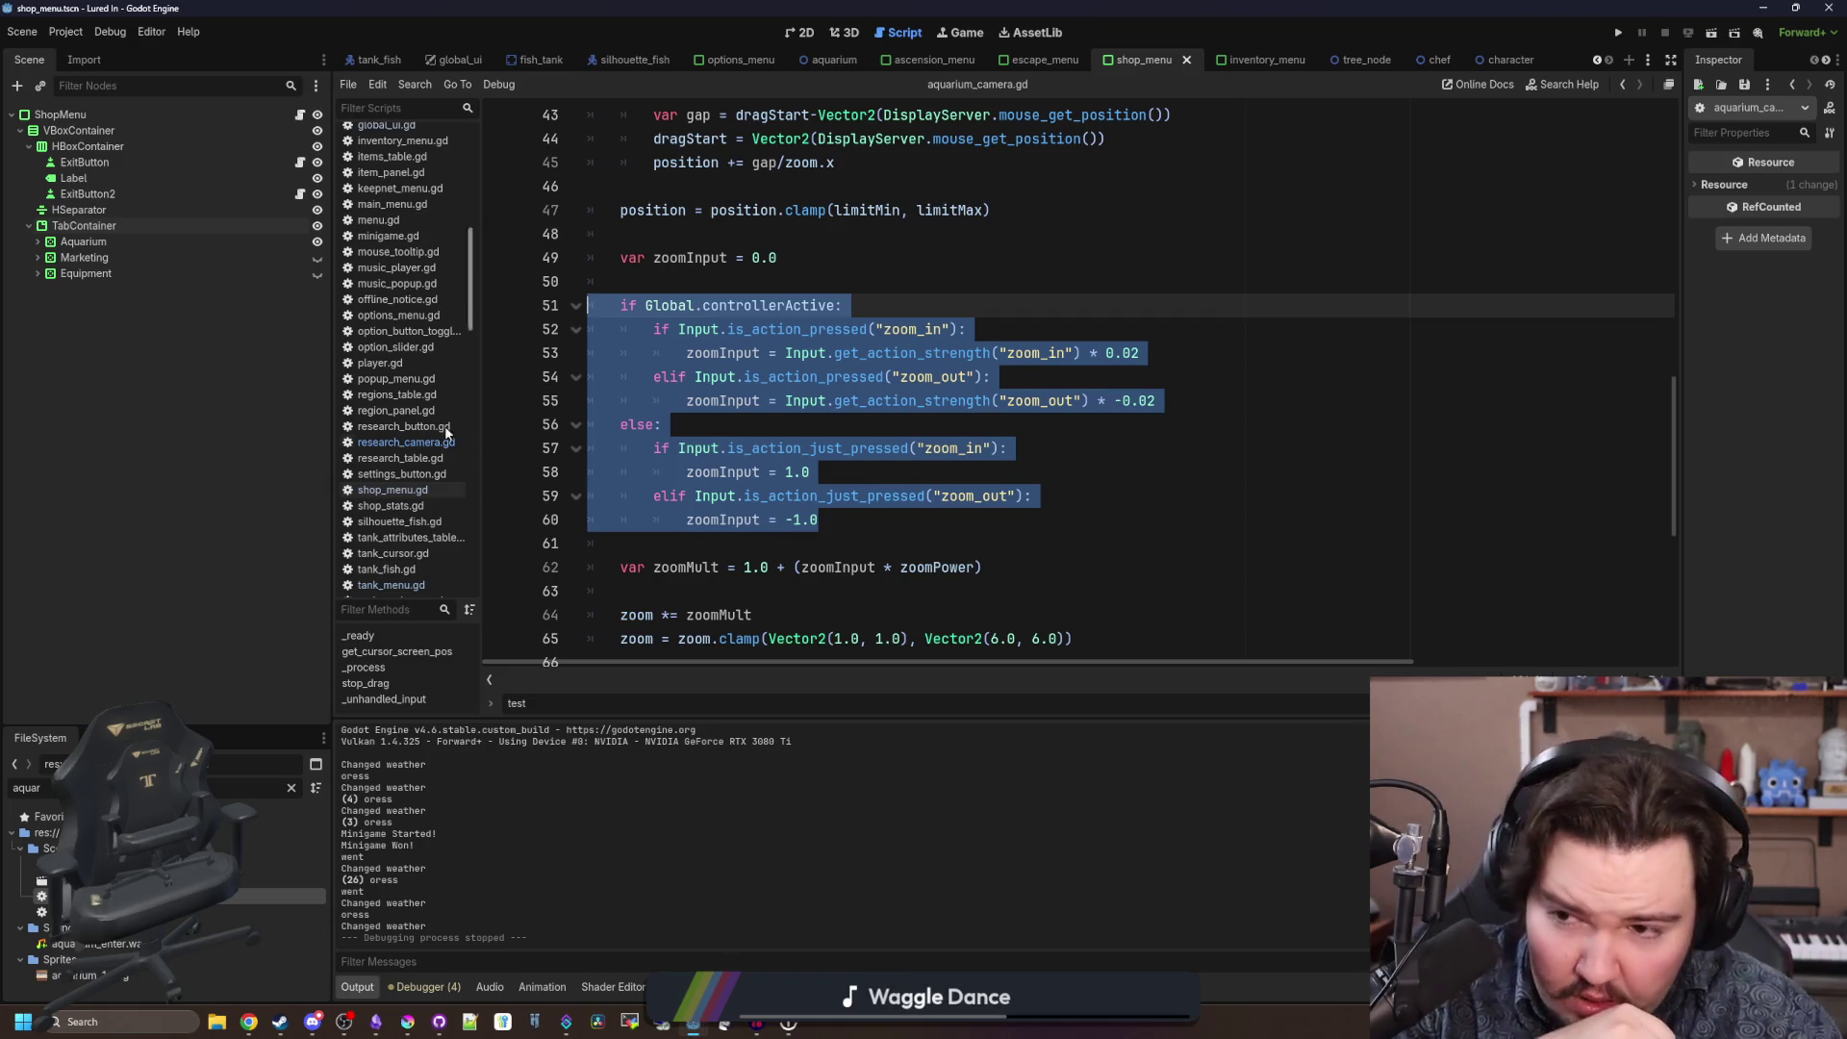
click(402, 442)
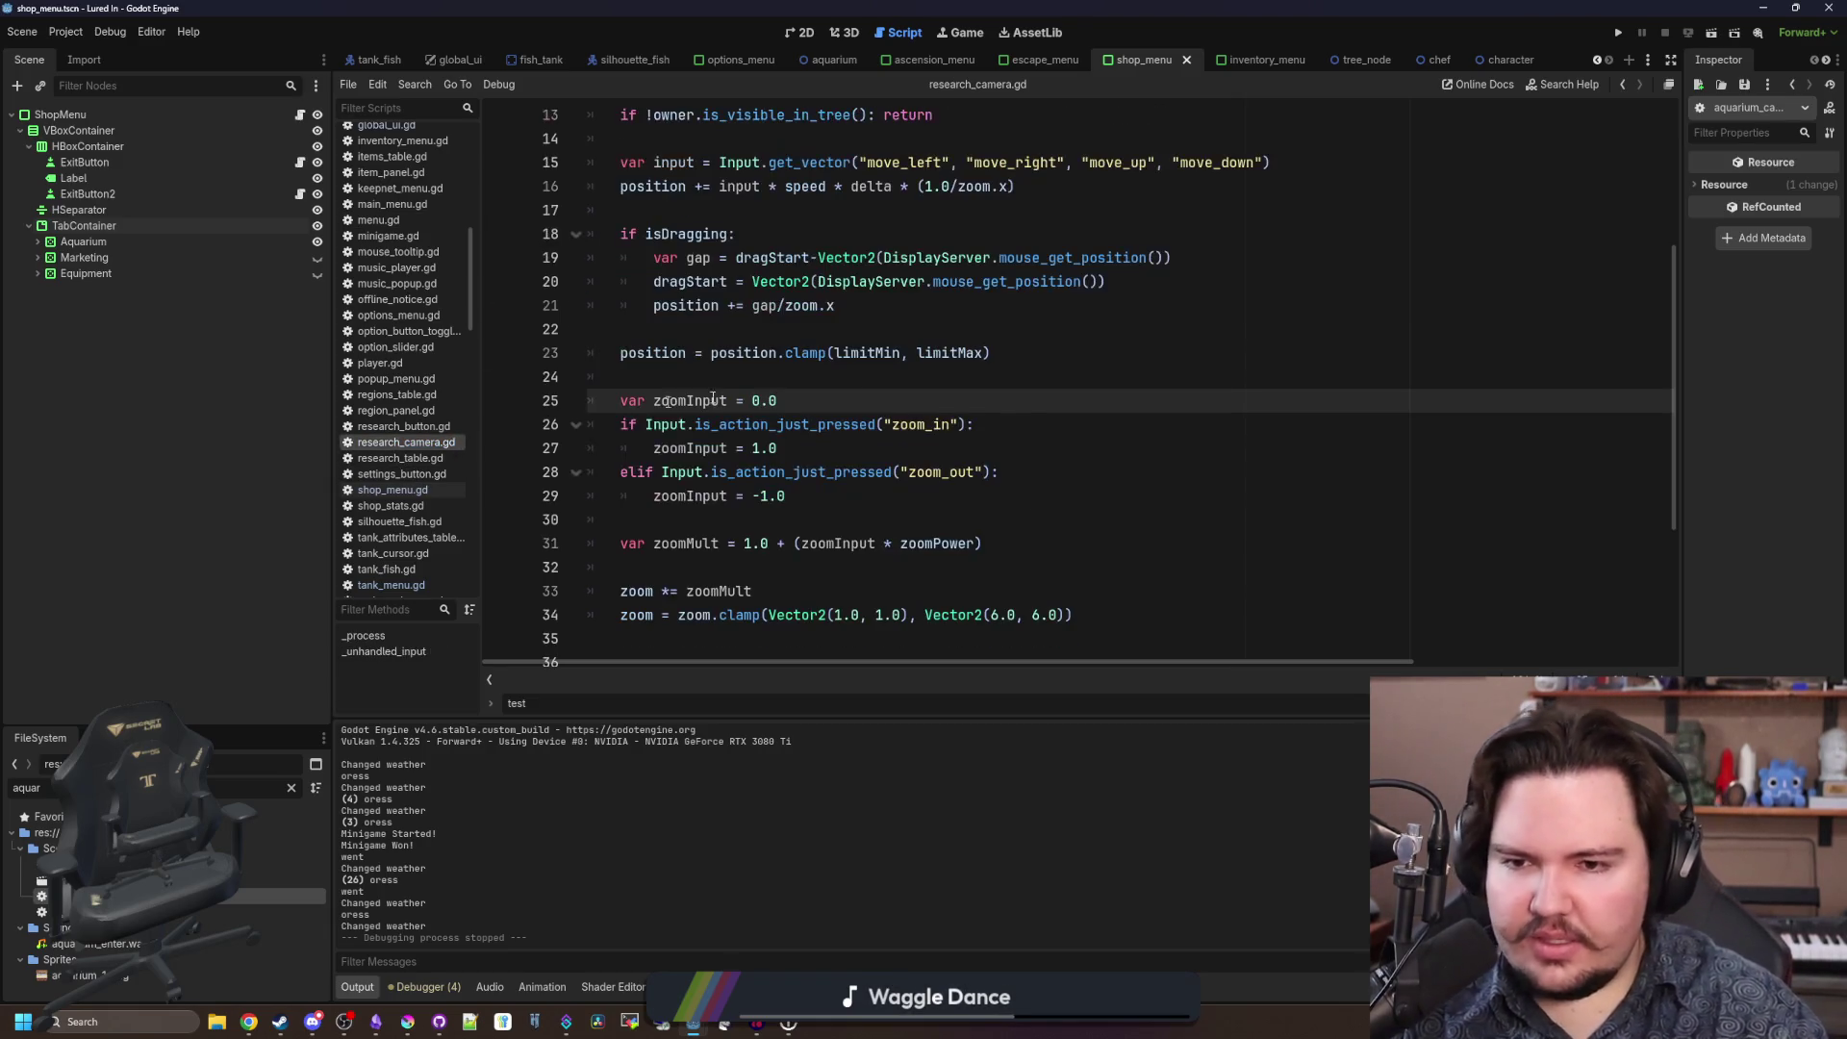
click(857, 382)
key(Return)
key(Return)
key(Up)
key(ctrl+v)
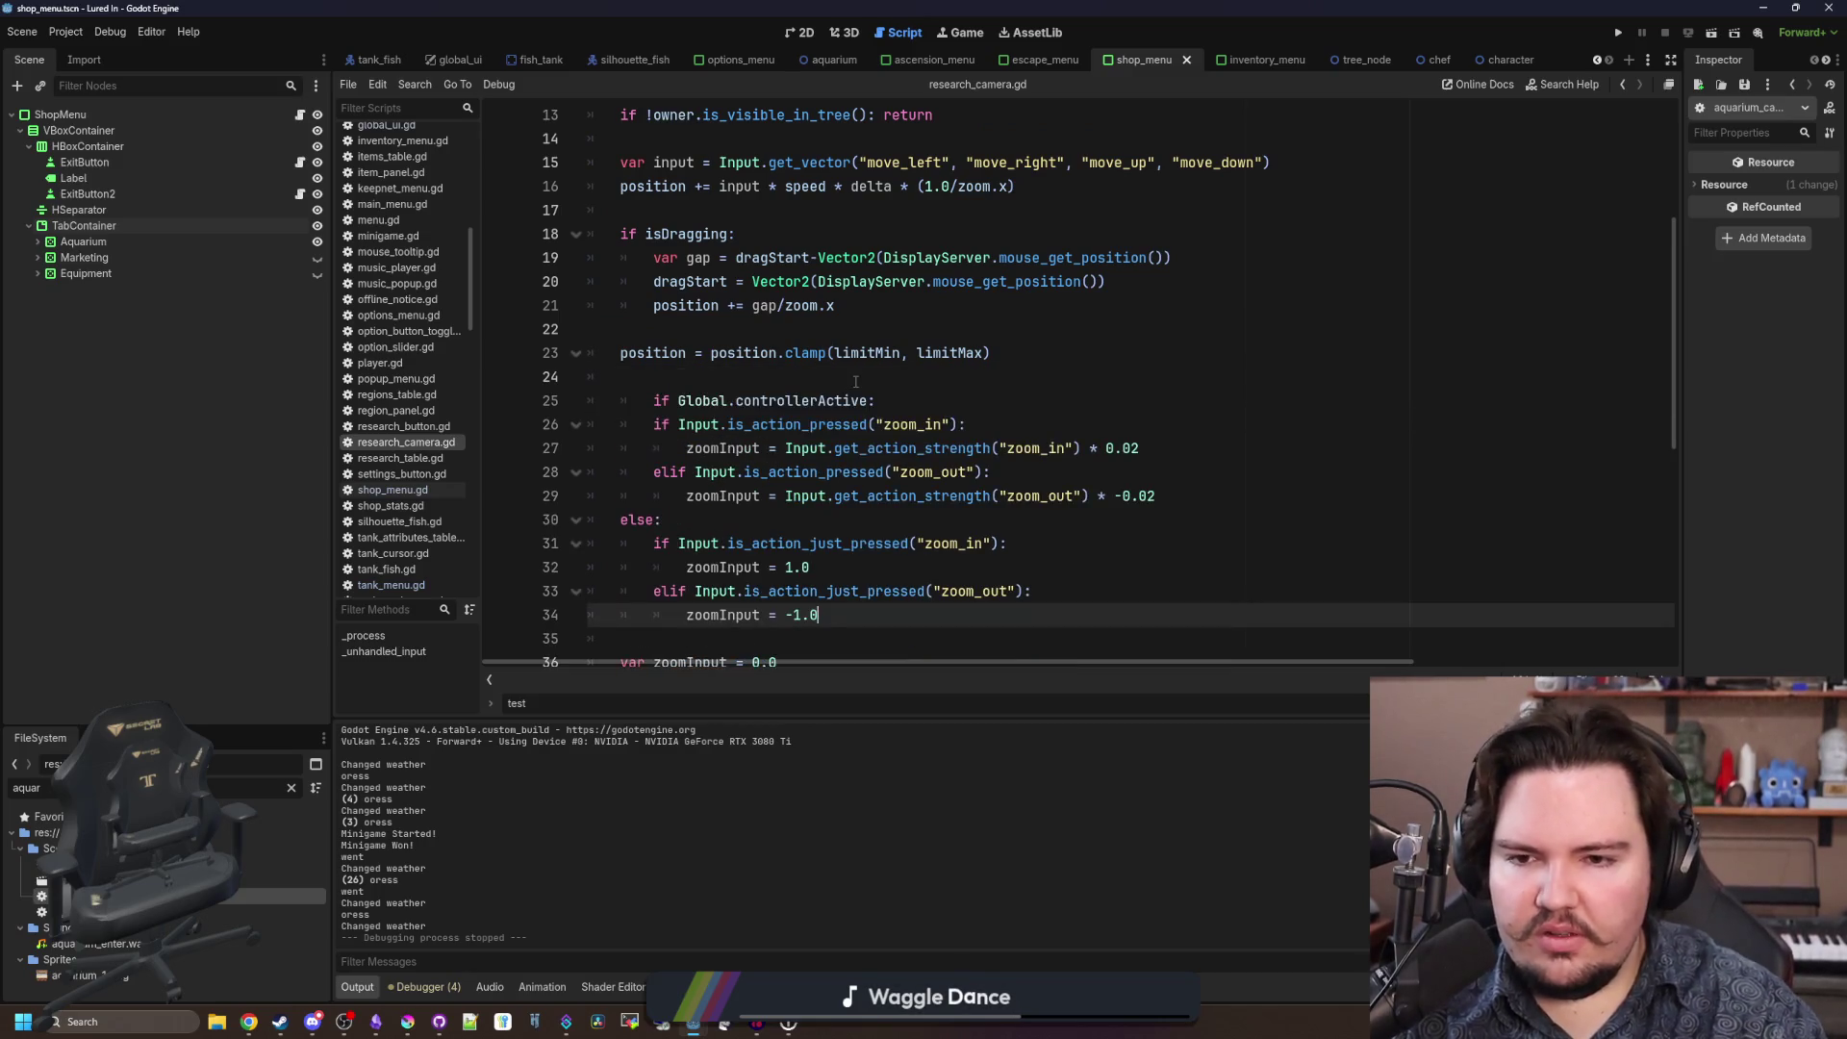
click(656, 399)
key(BackSpace)
Move the var zoomInput = 0.0 declaration above the pasted zoom block.
scroll(656, 391, down, 1)
drag(776, 591, 622, 590)
key(ctrl+x)
double_click(666, 288)
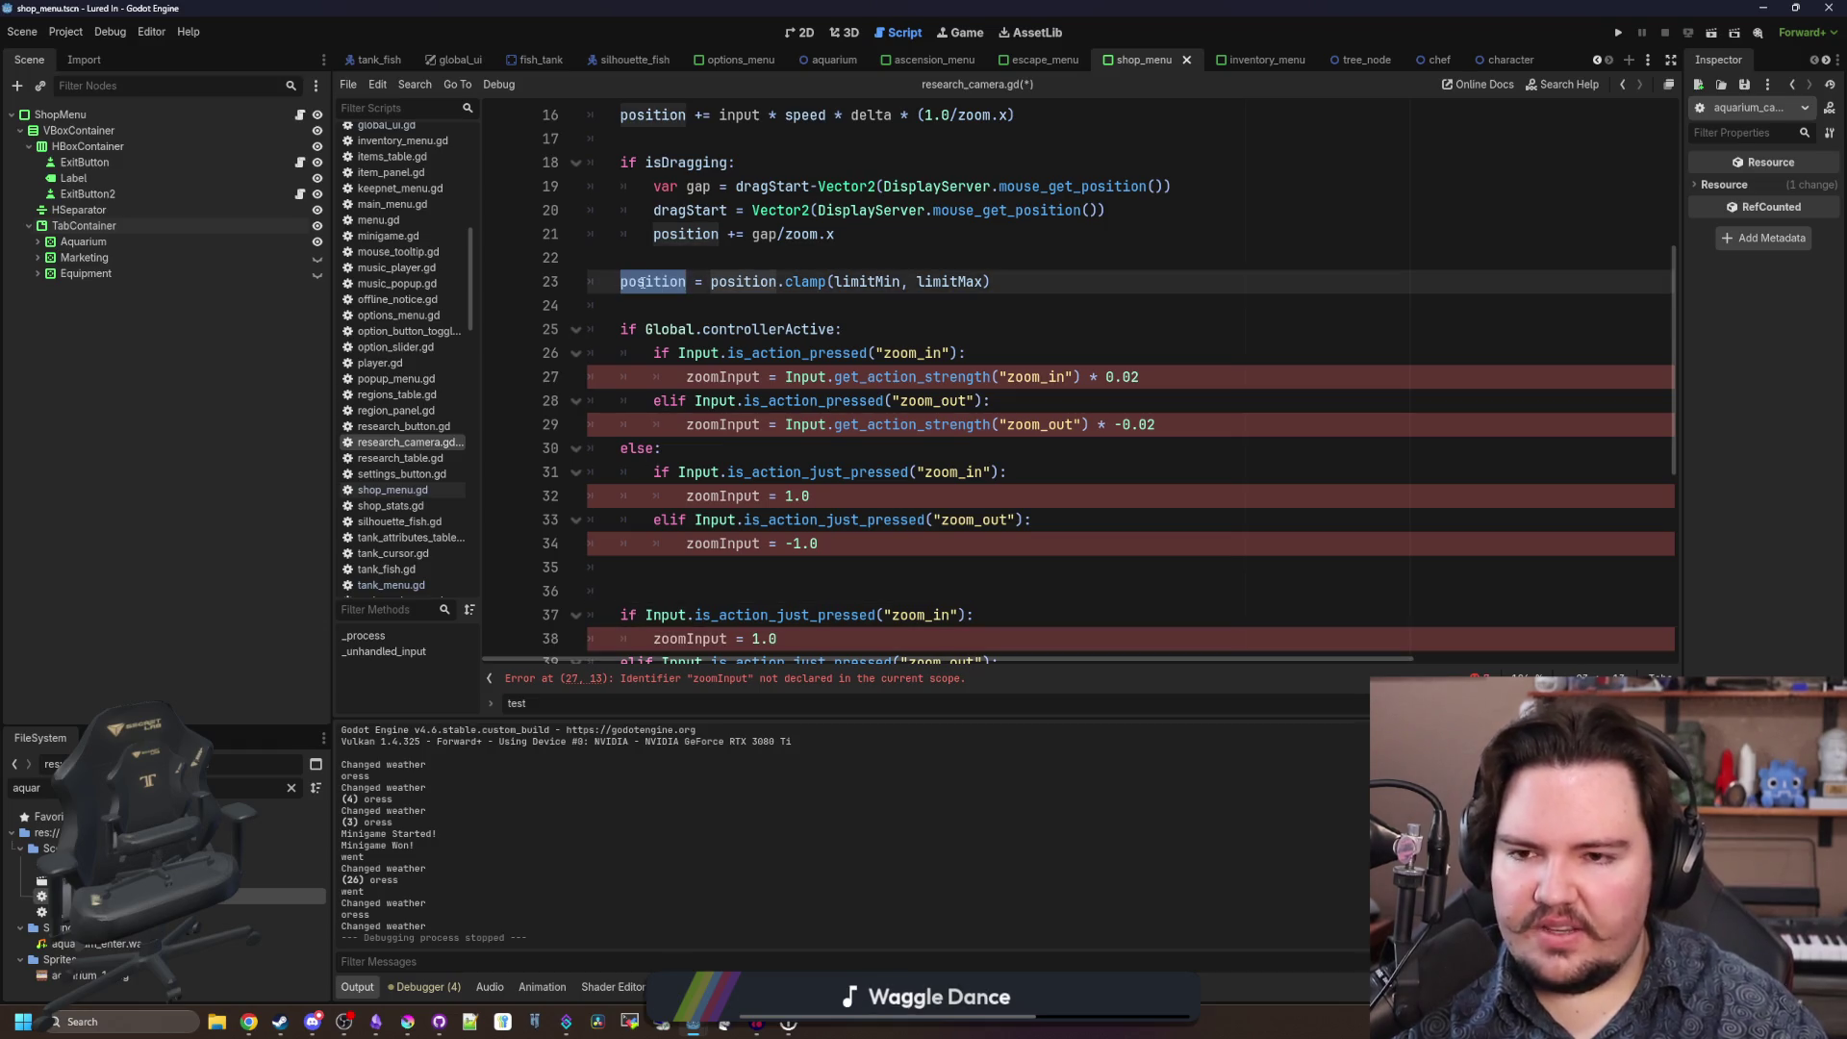
click(655, 305)
key(Return)
key(Return)
key(Up)
key(ctrl+v)
Delete the old zoom_in/zoom_out block and its leftover empty line.
scroll(876, 536, down, 3)
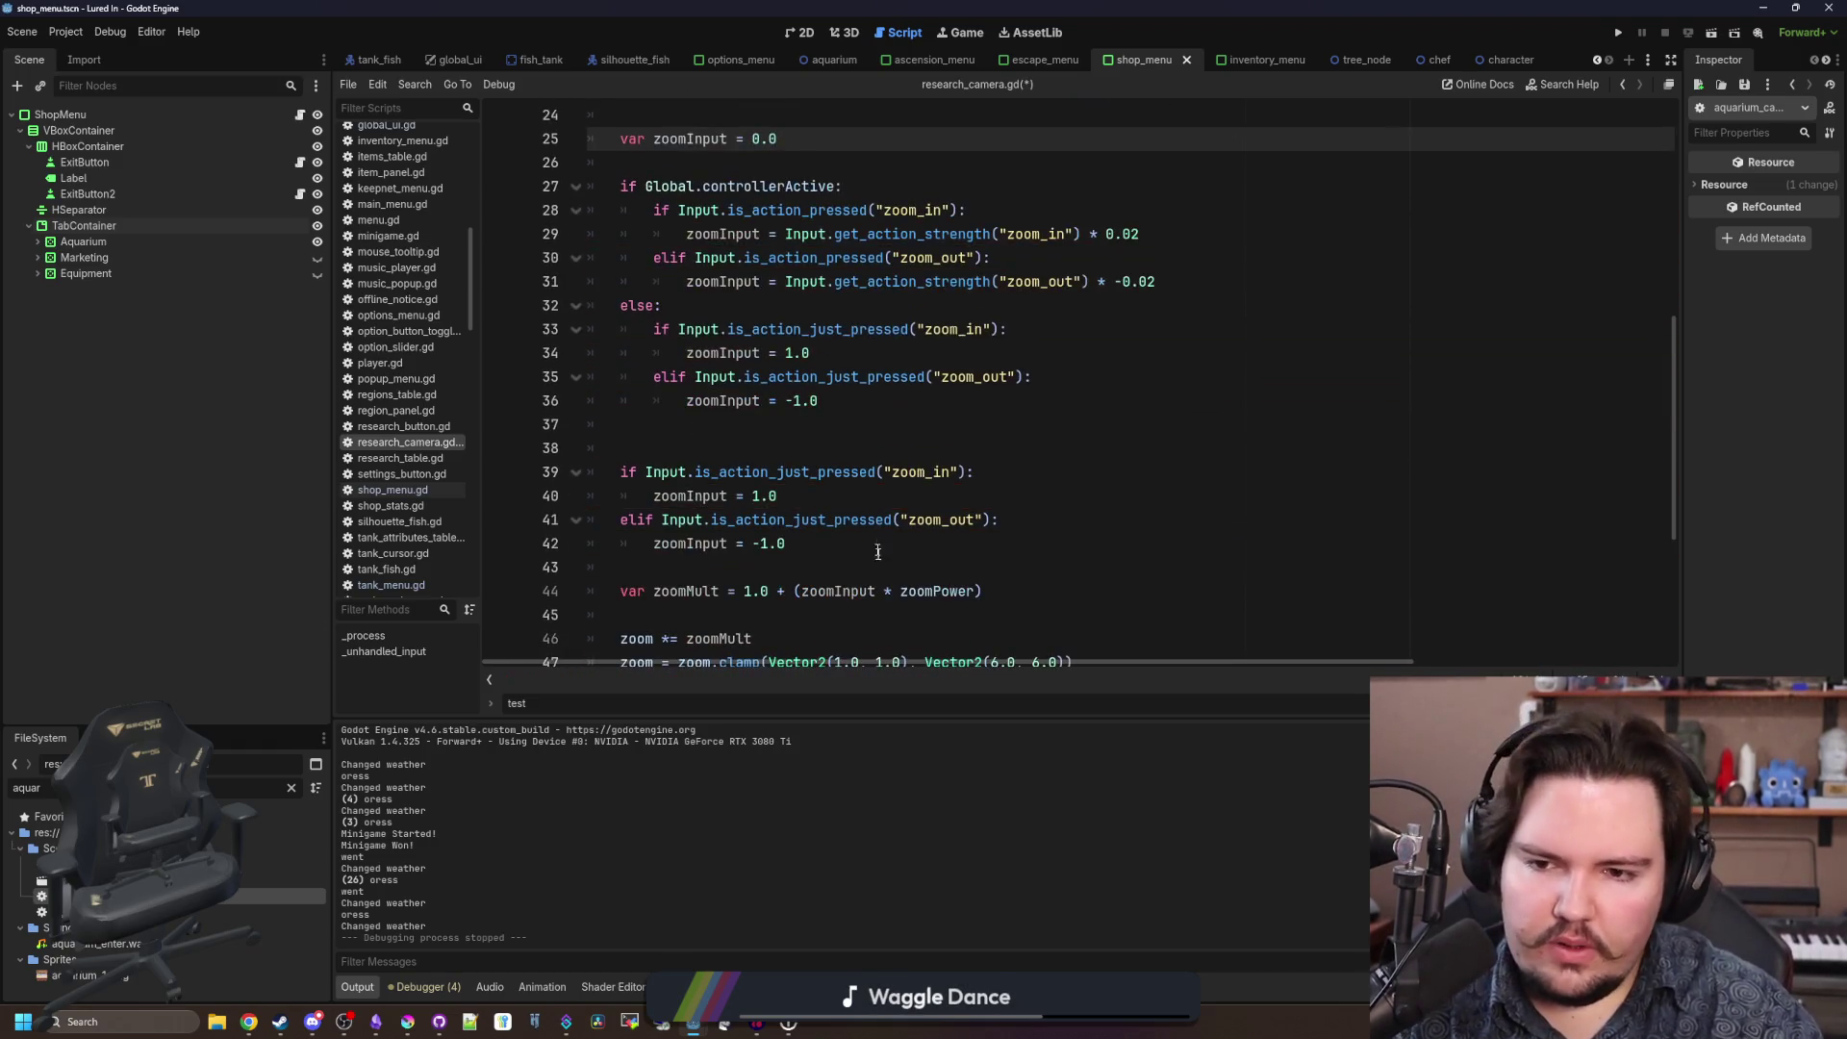
drag(860, 546, 491, 445)
key(ctrl+x)
key(BackSpace)
Review the edited script's blank lines, then open Project Settings at the Input Map.
scroll(897, 462, up, 6)
scroll(897, 461, down, 2)
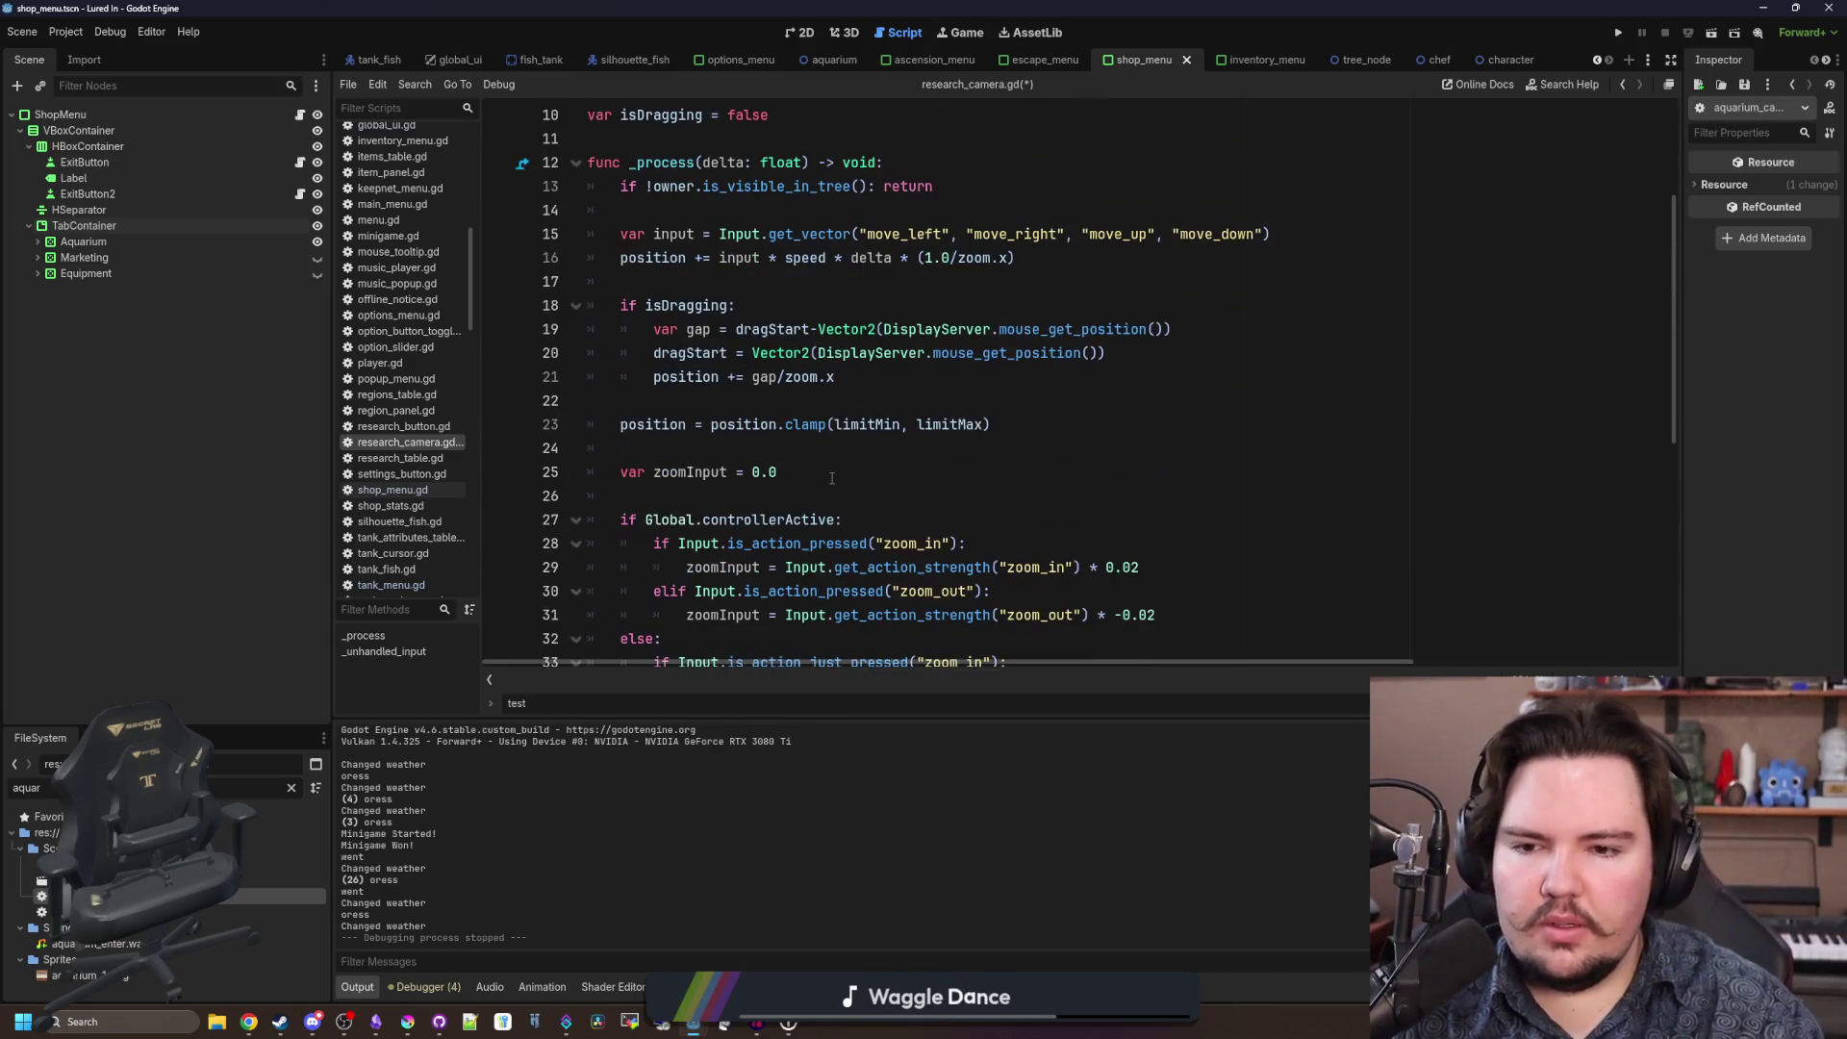
click(825, 458)
scroll(821, 456, up, 2)
click(780, 472)
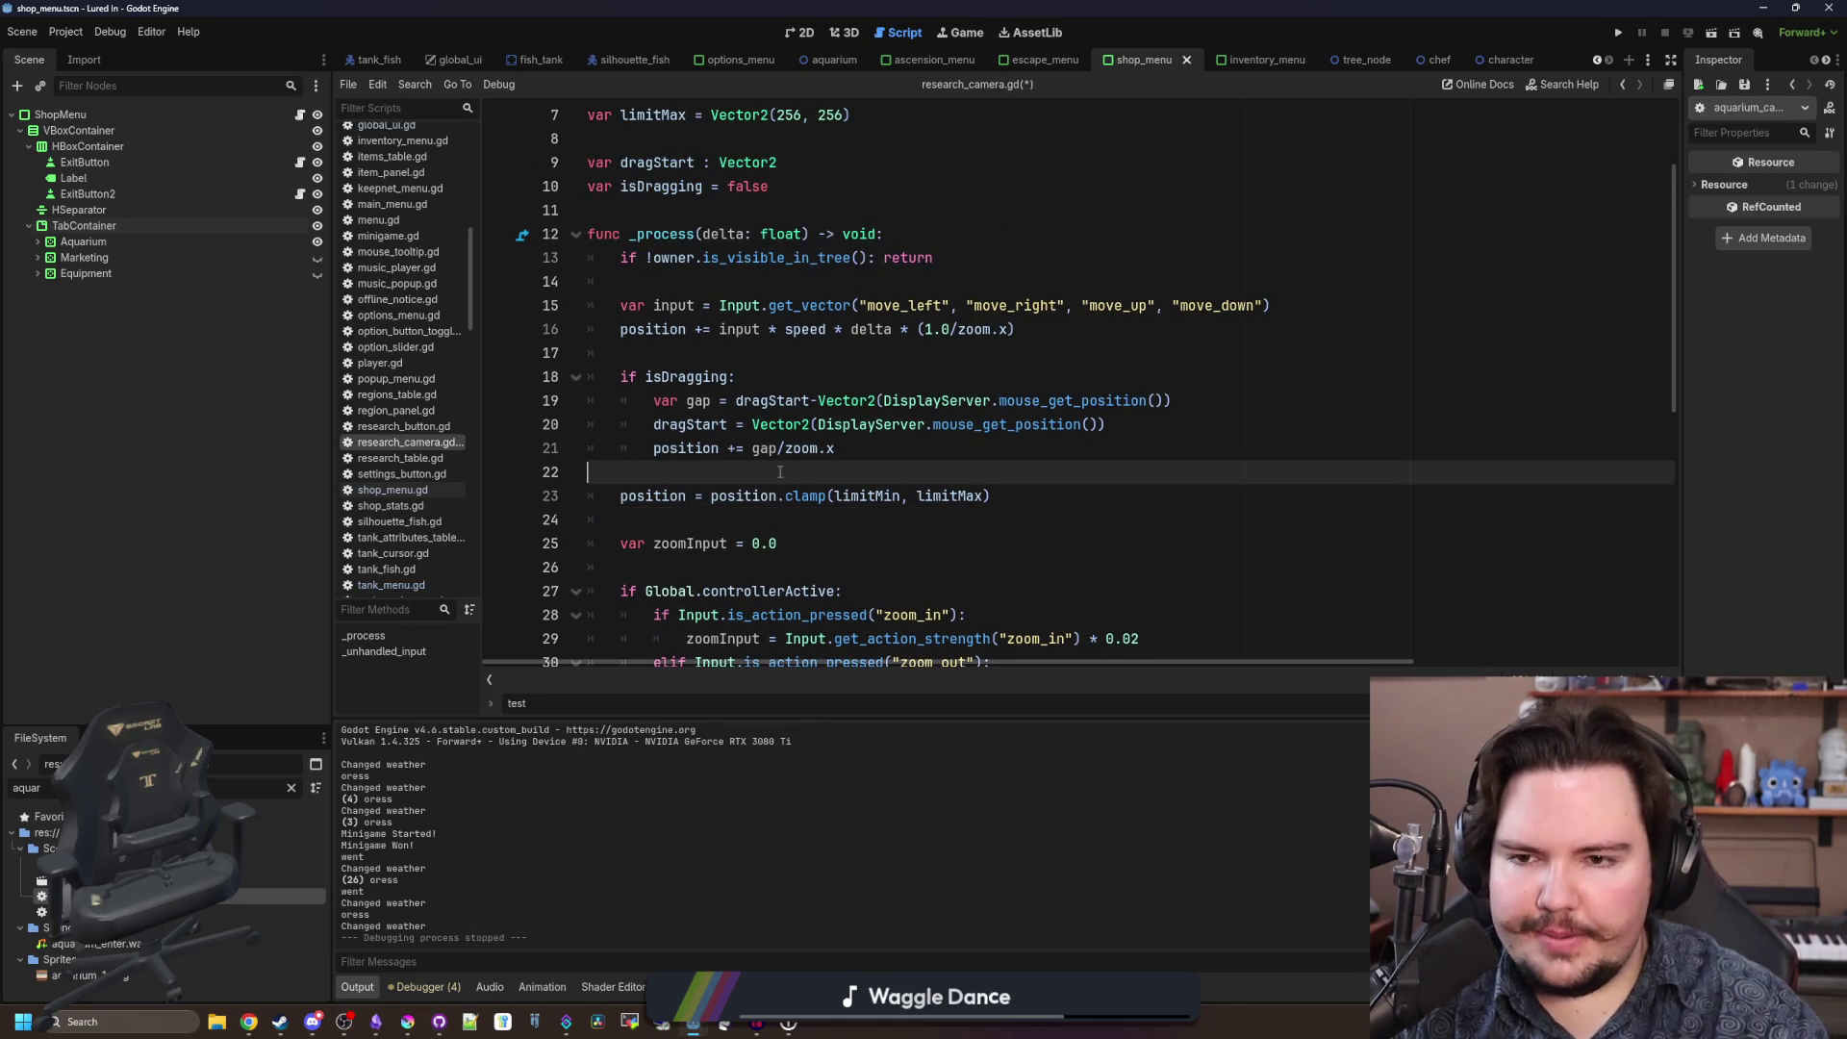
click(904, 279)
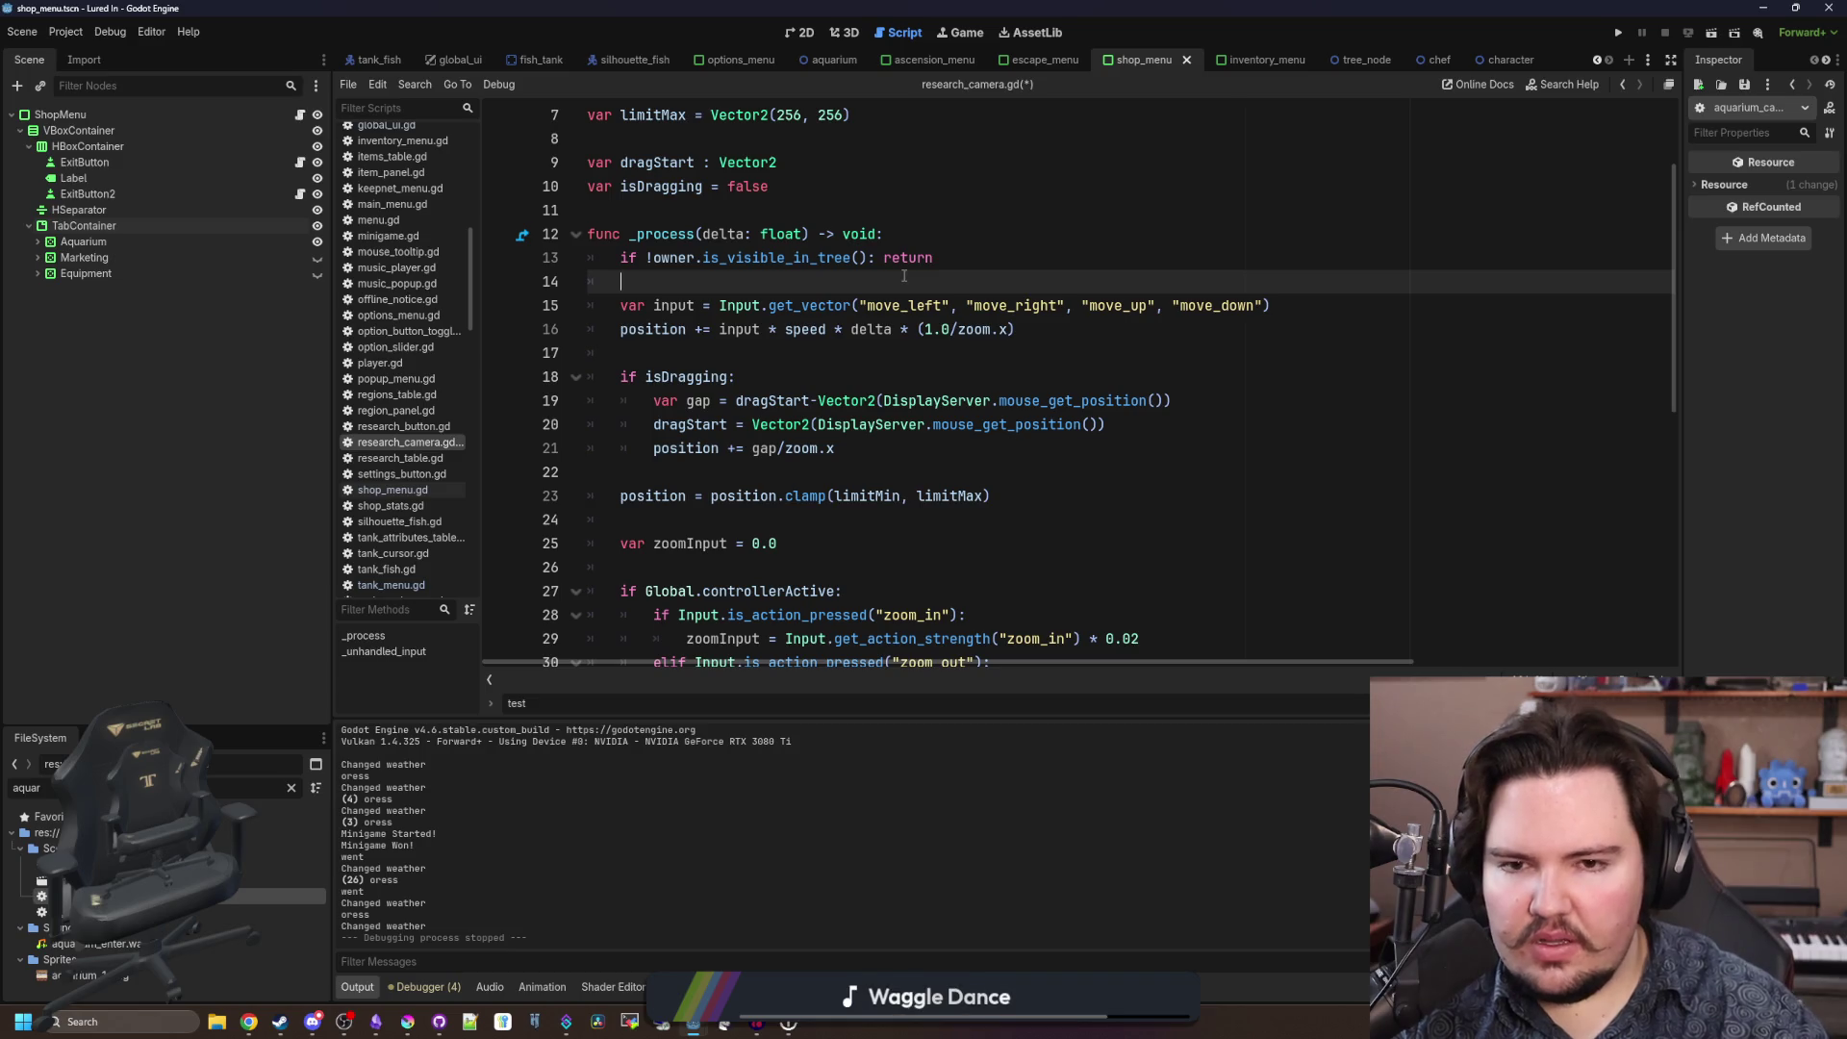
click(65, 32)
click(91, 54)
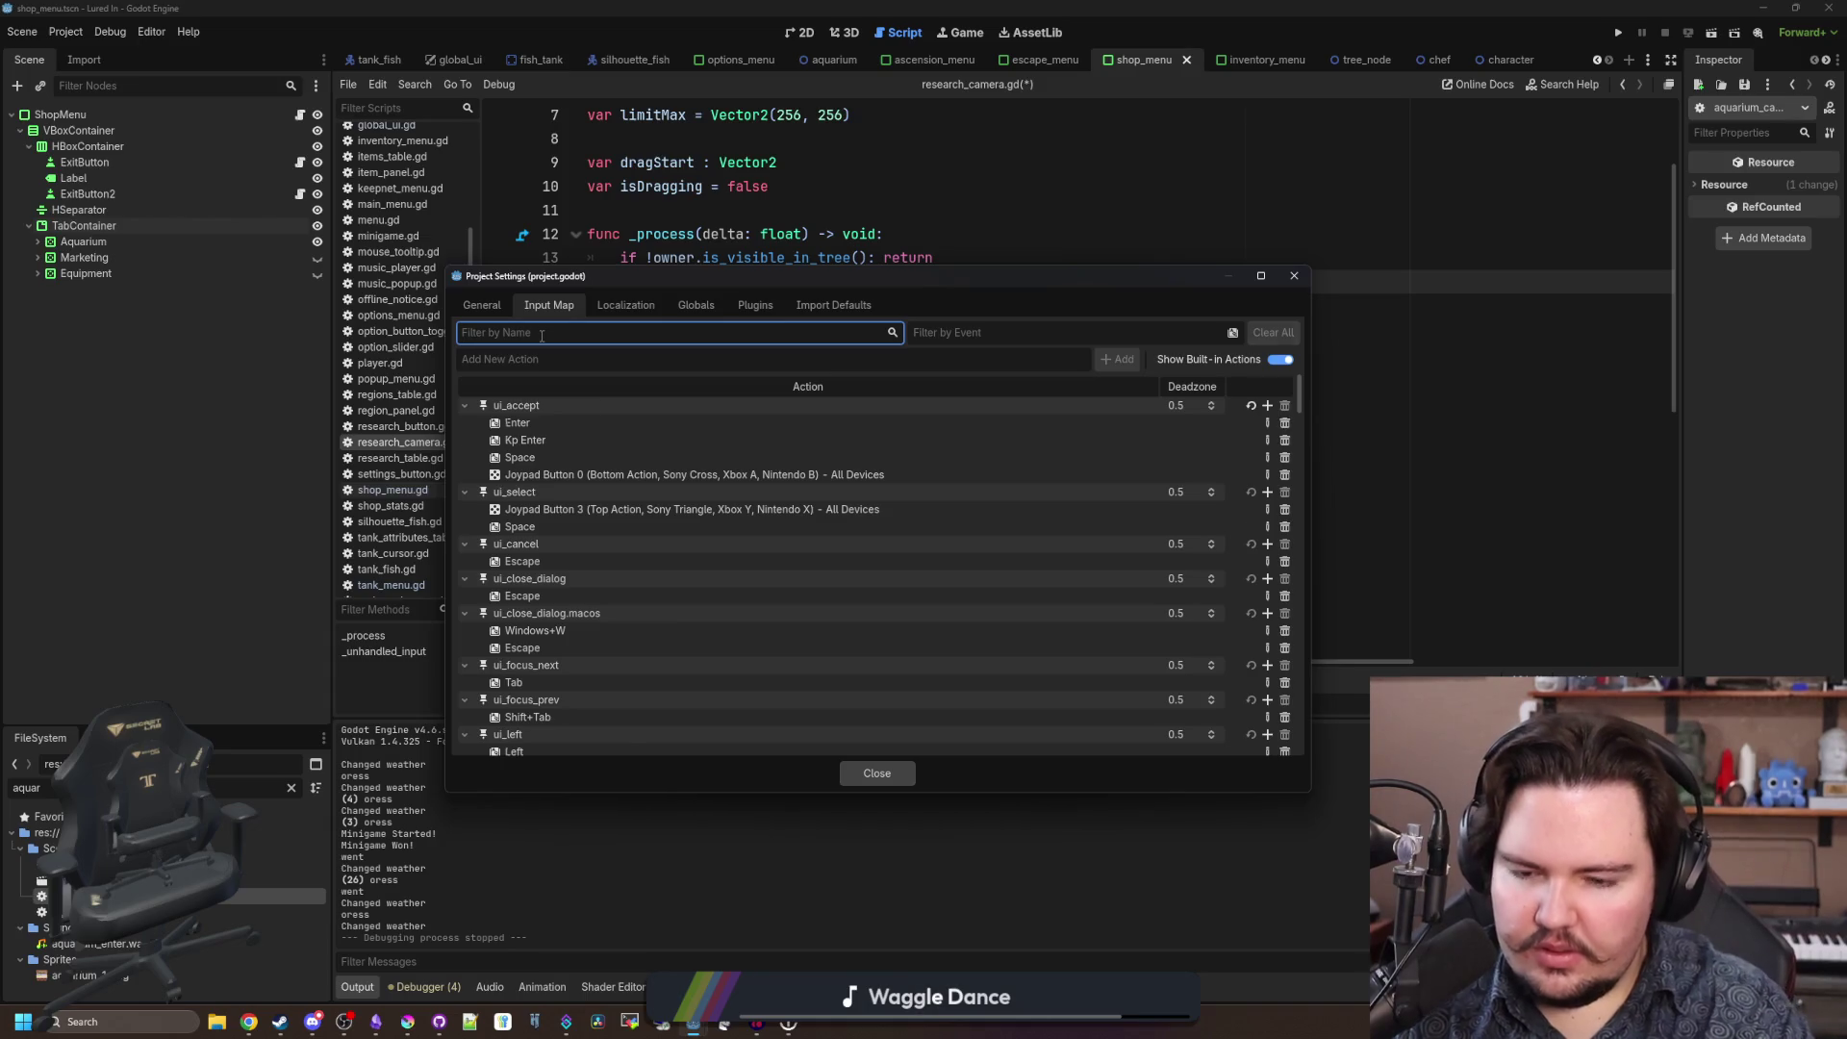
Add the rs_move_left, rs_move_up, rs_move_right and rs_move_down input actions.
text(move)
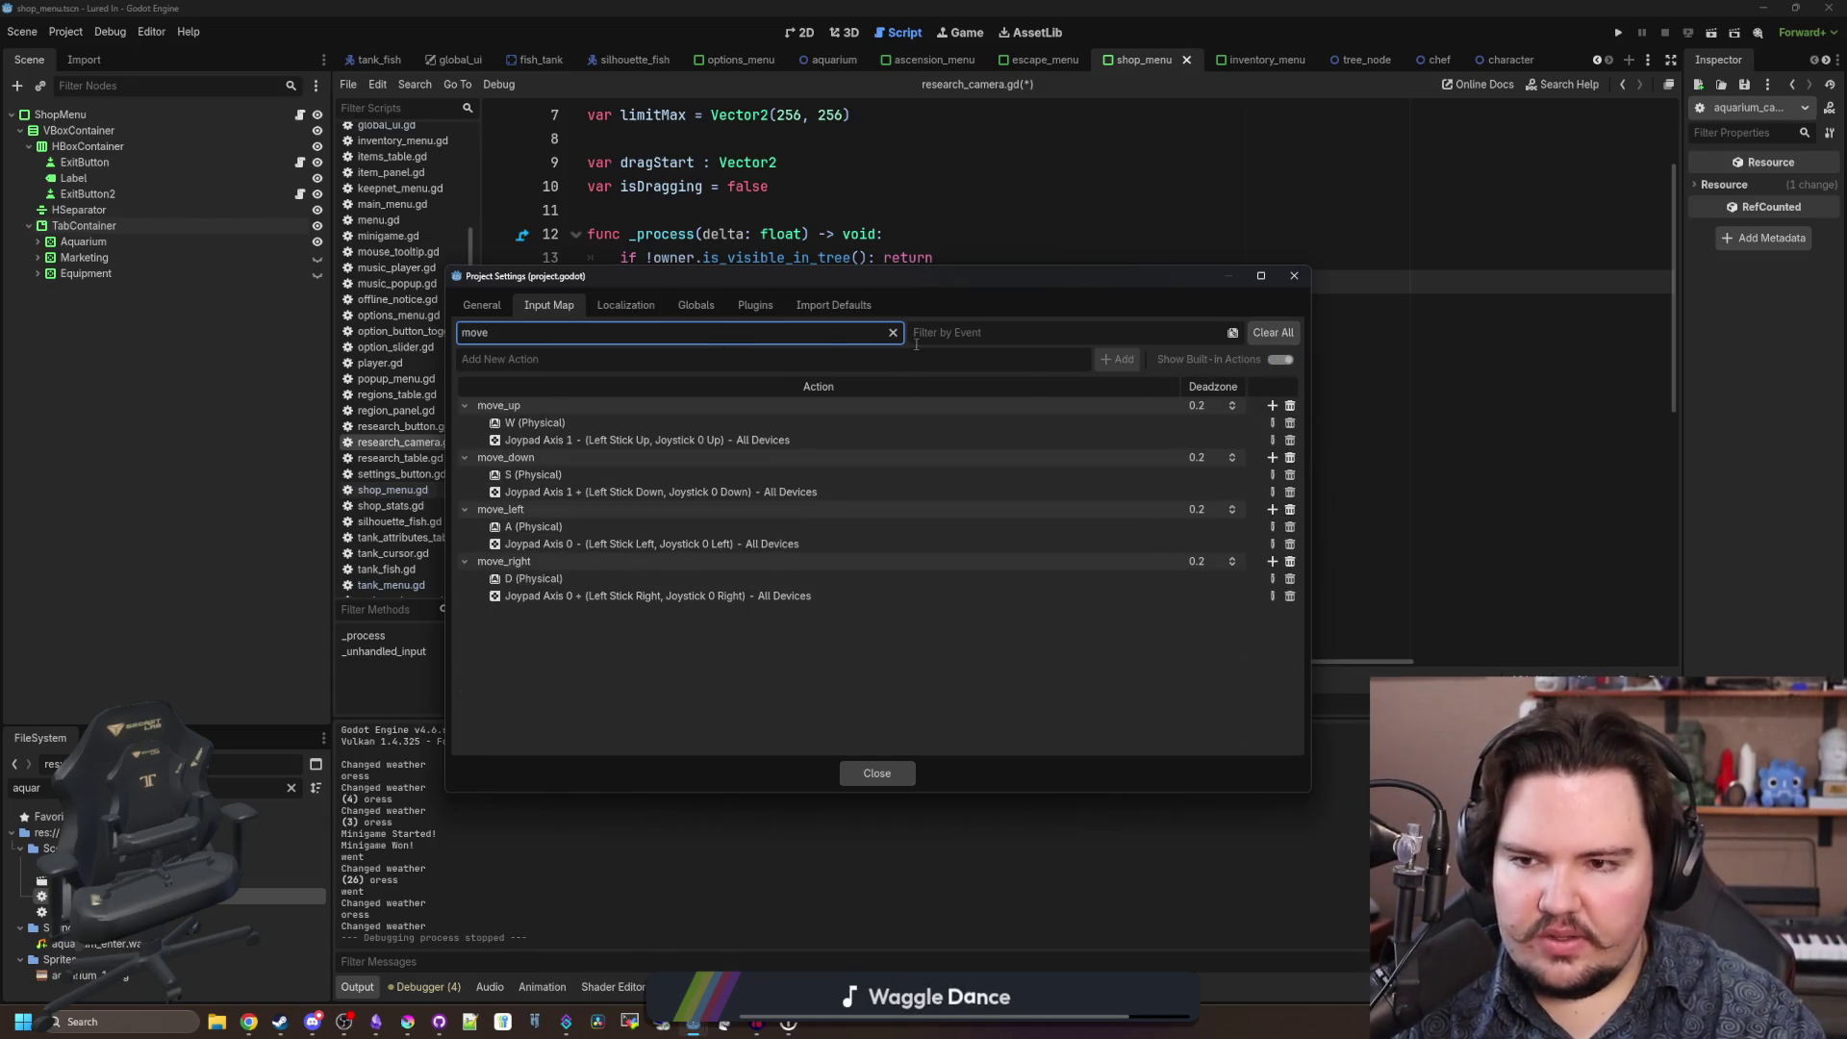
click(893, 332)
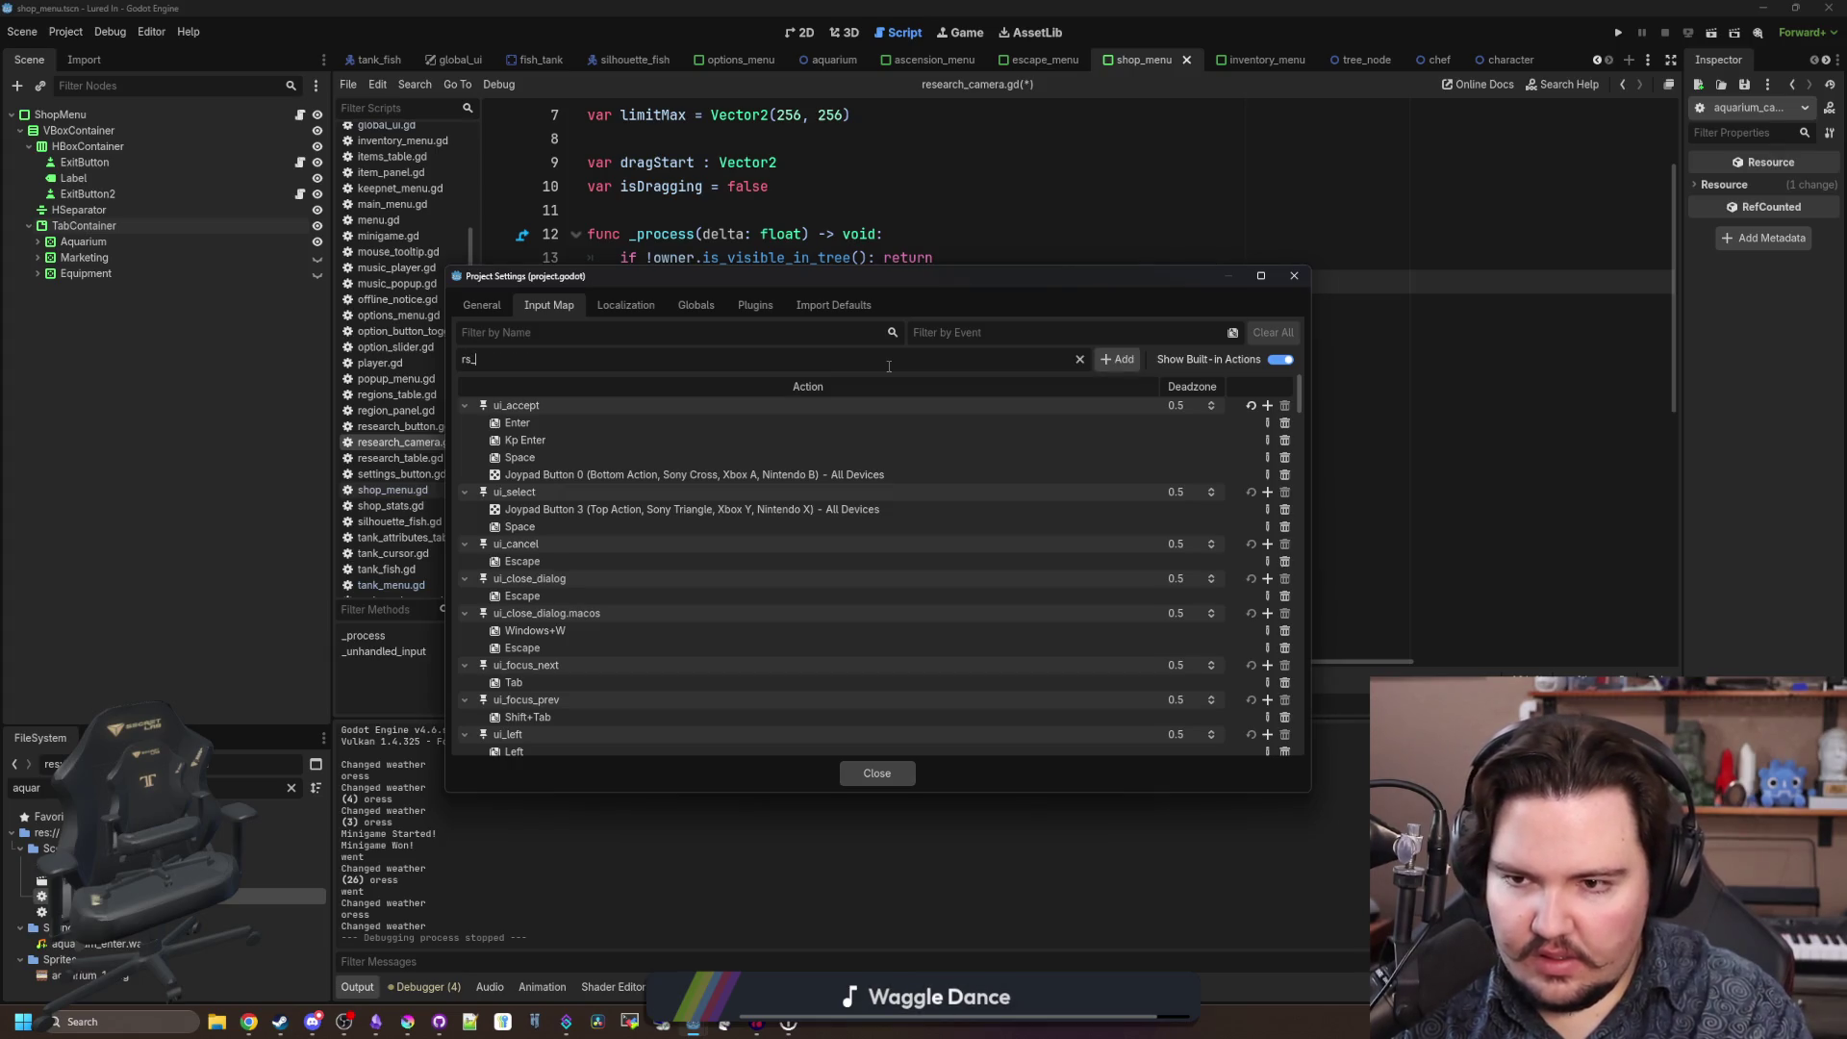
key(Return)
text(r)
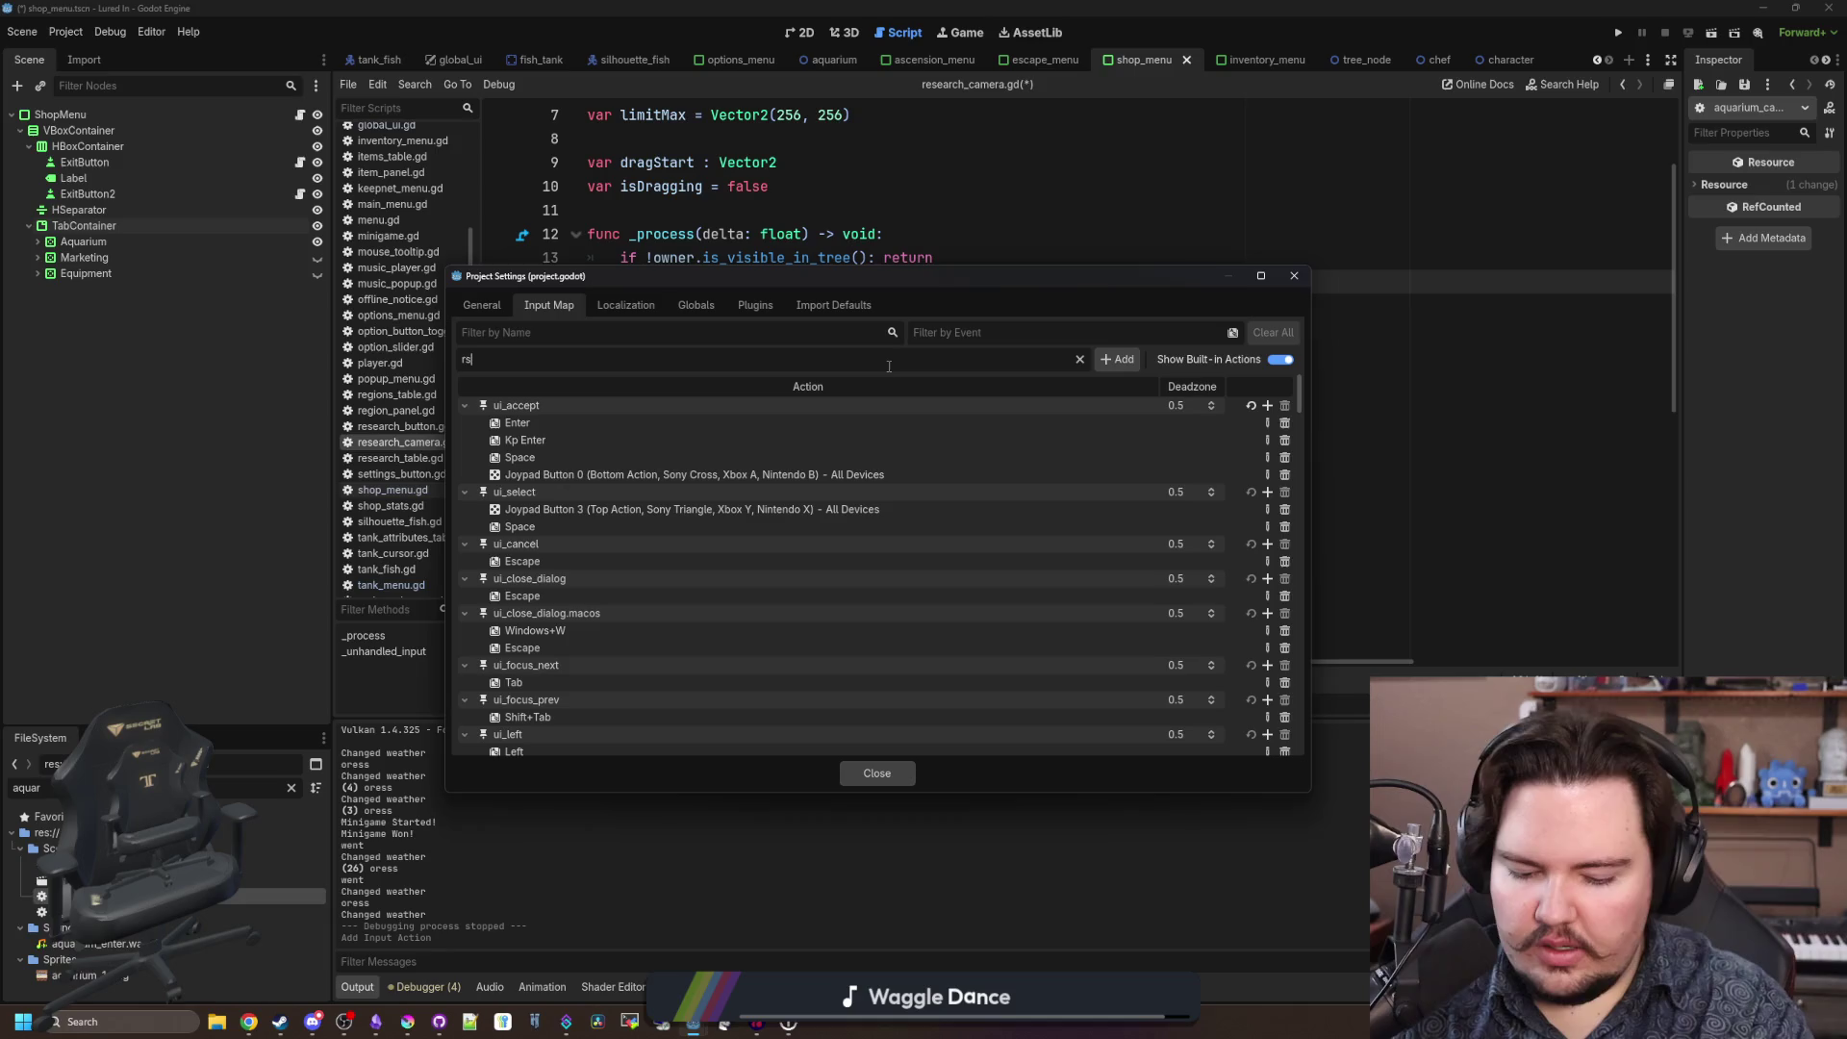
key(Return)
text(re)
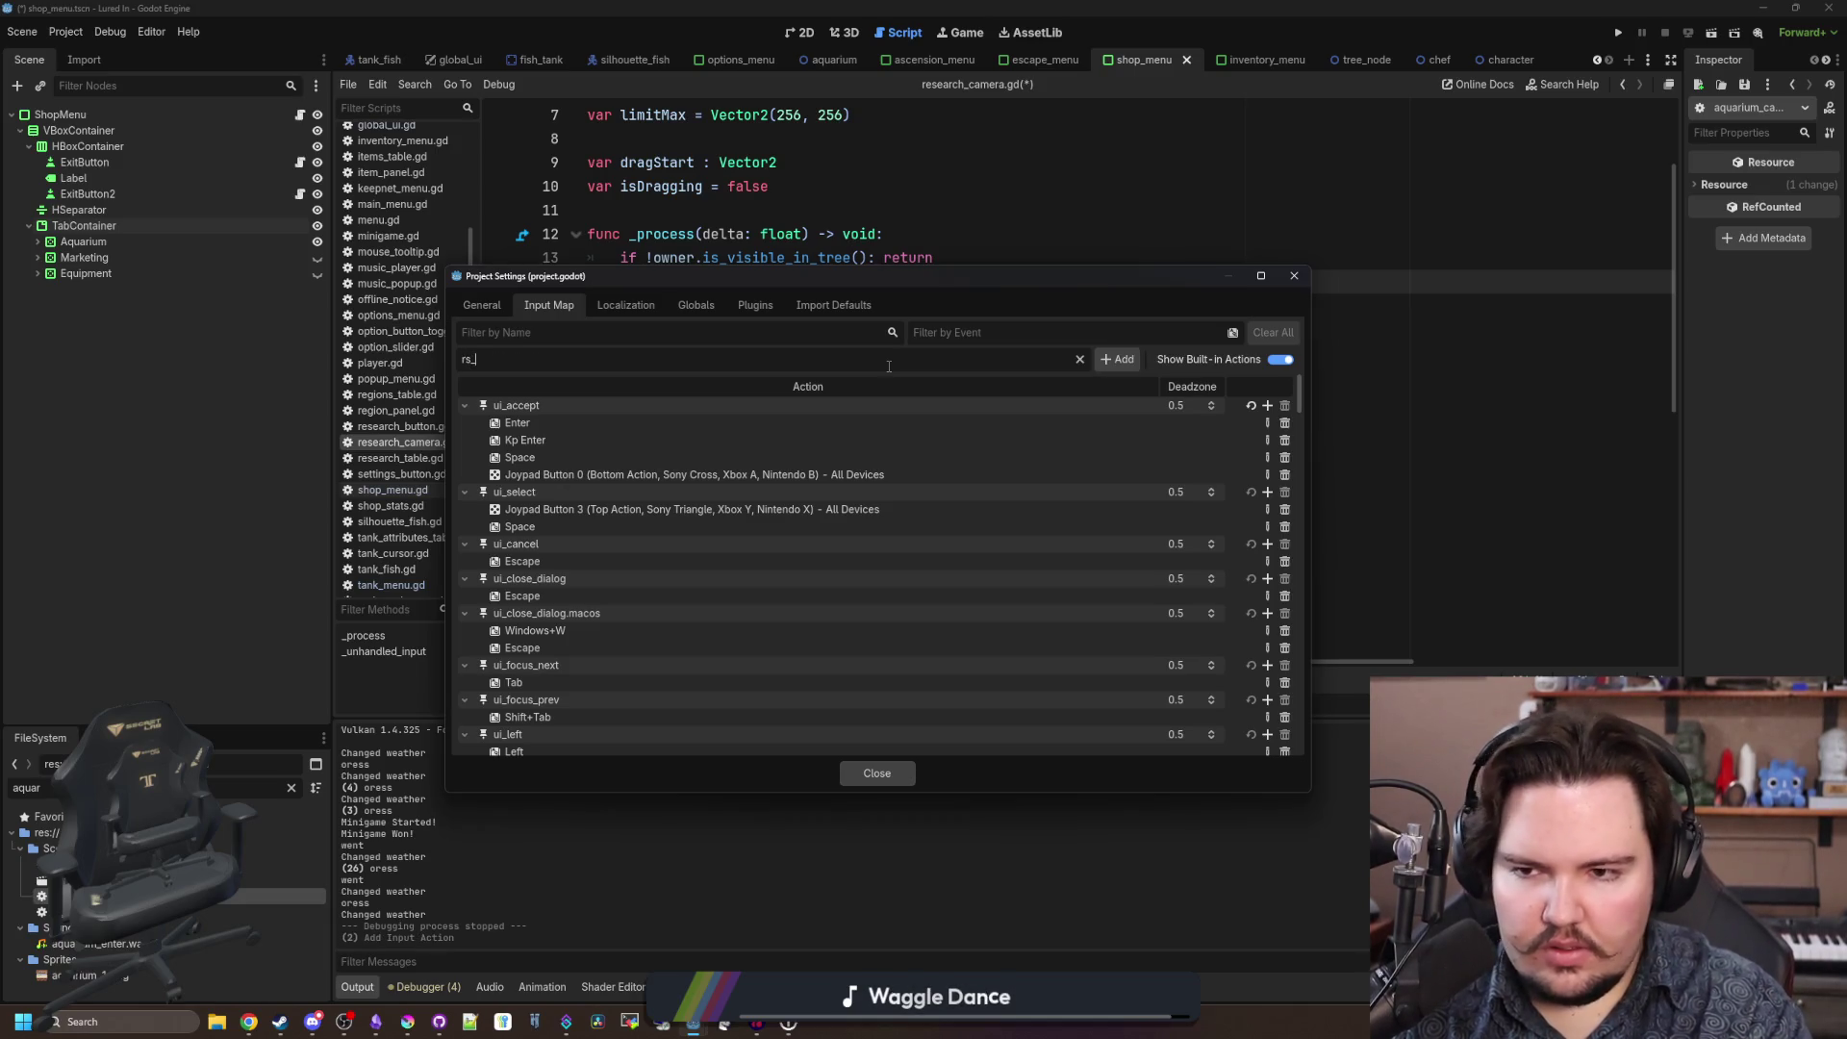
text(t)
key(Return)
text(rs)
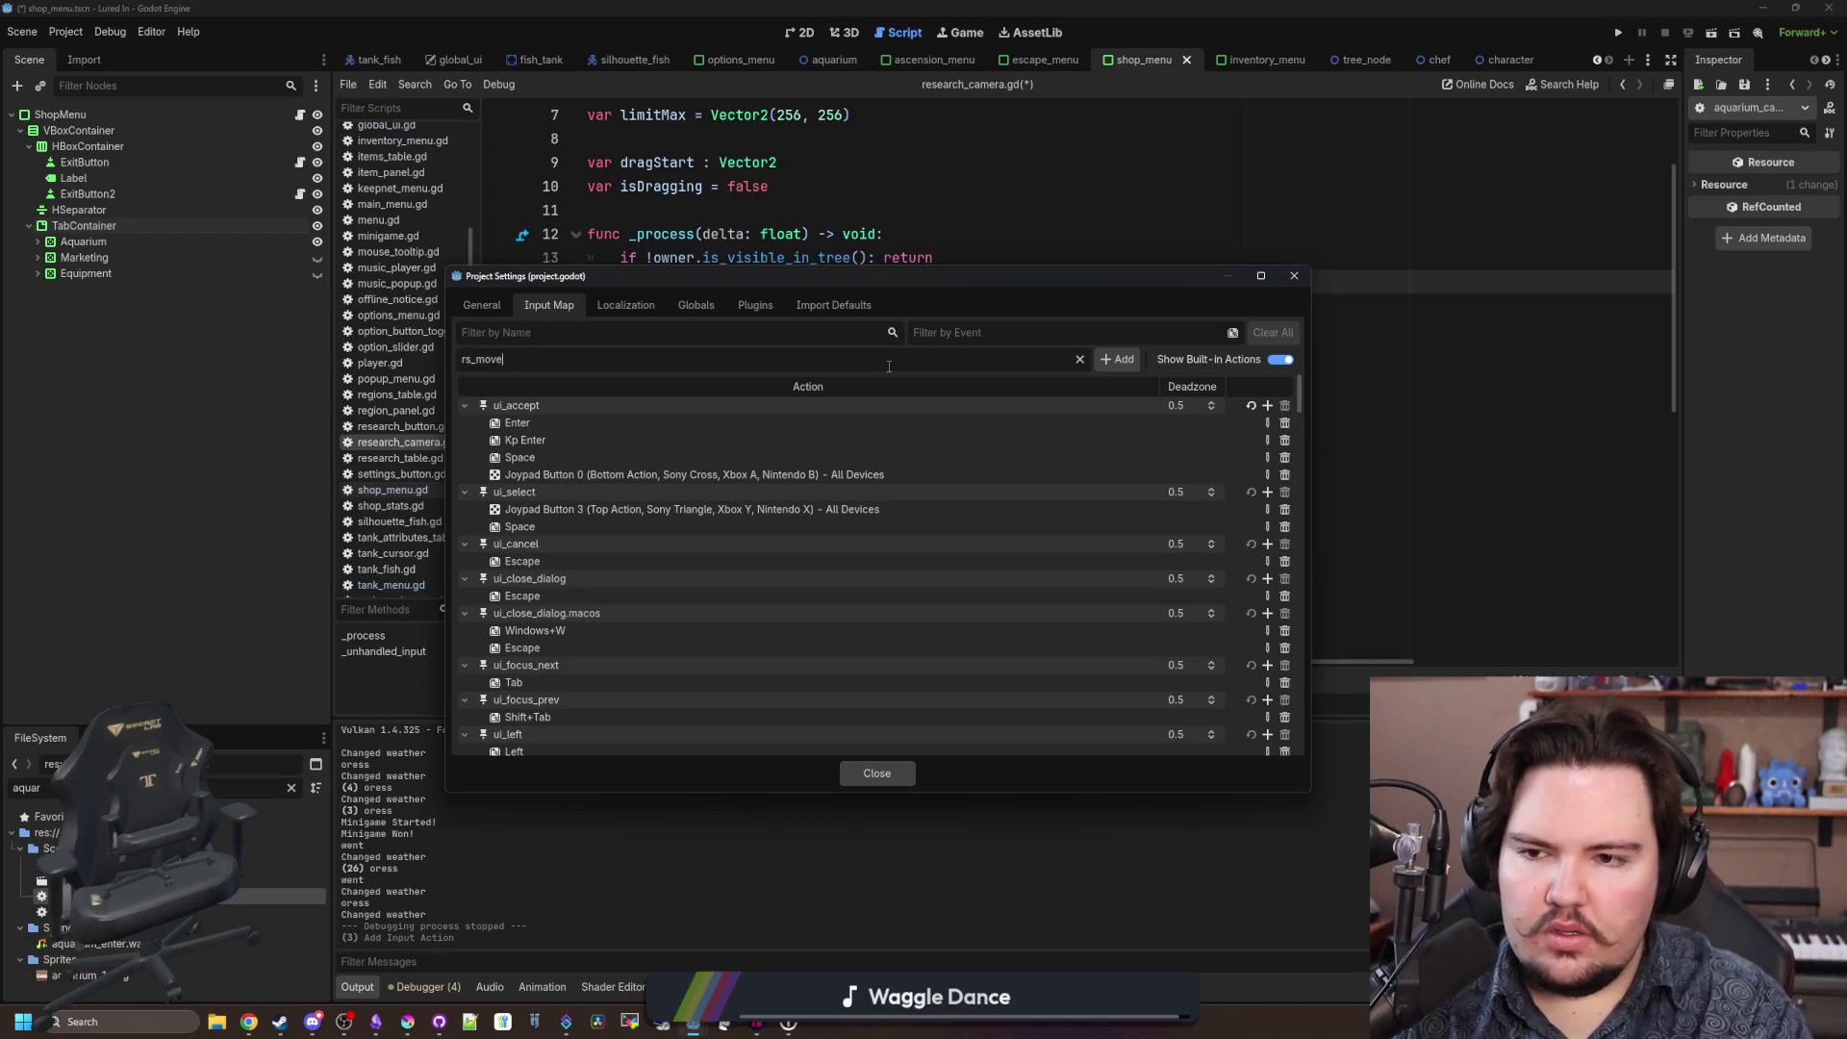
key(Return)
Bind each rs_move action to its matching right-stick direction and close Project Settings.
scroll(880, 487, down, 15)
scroll(1227, 646, down, 10)
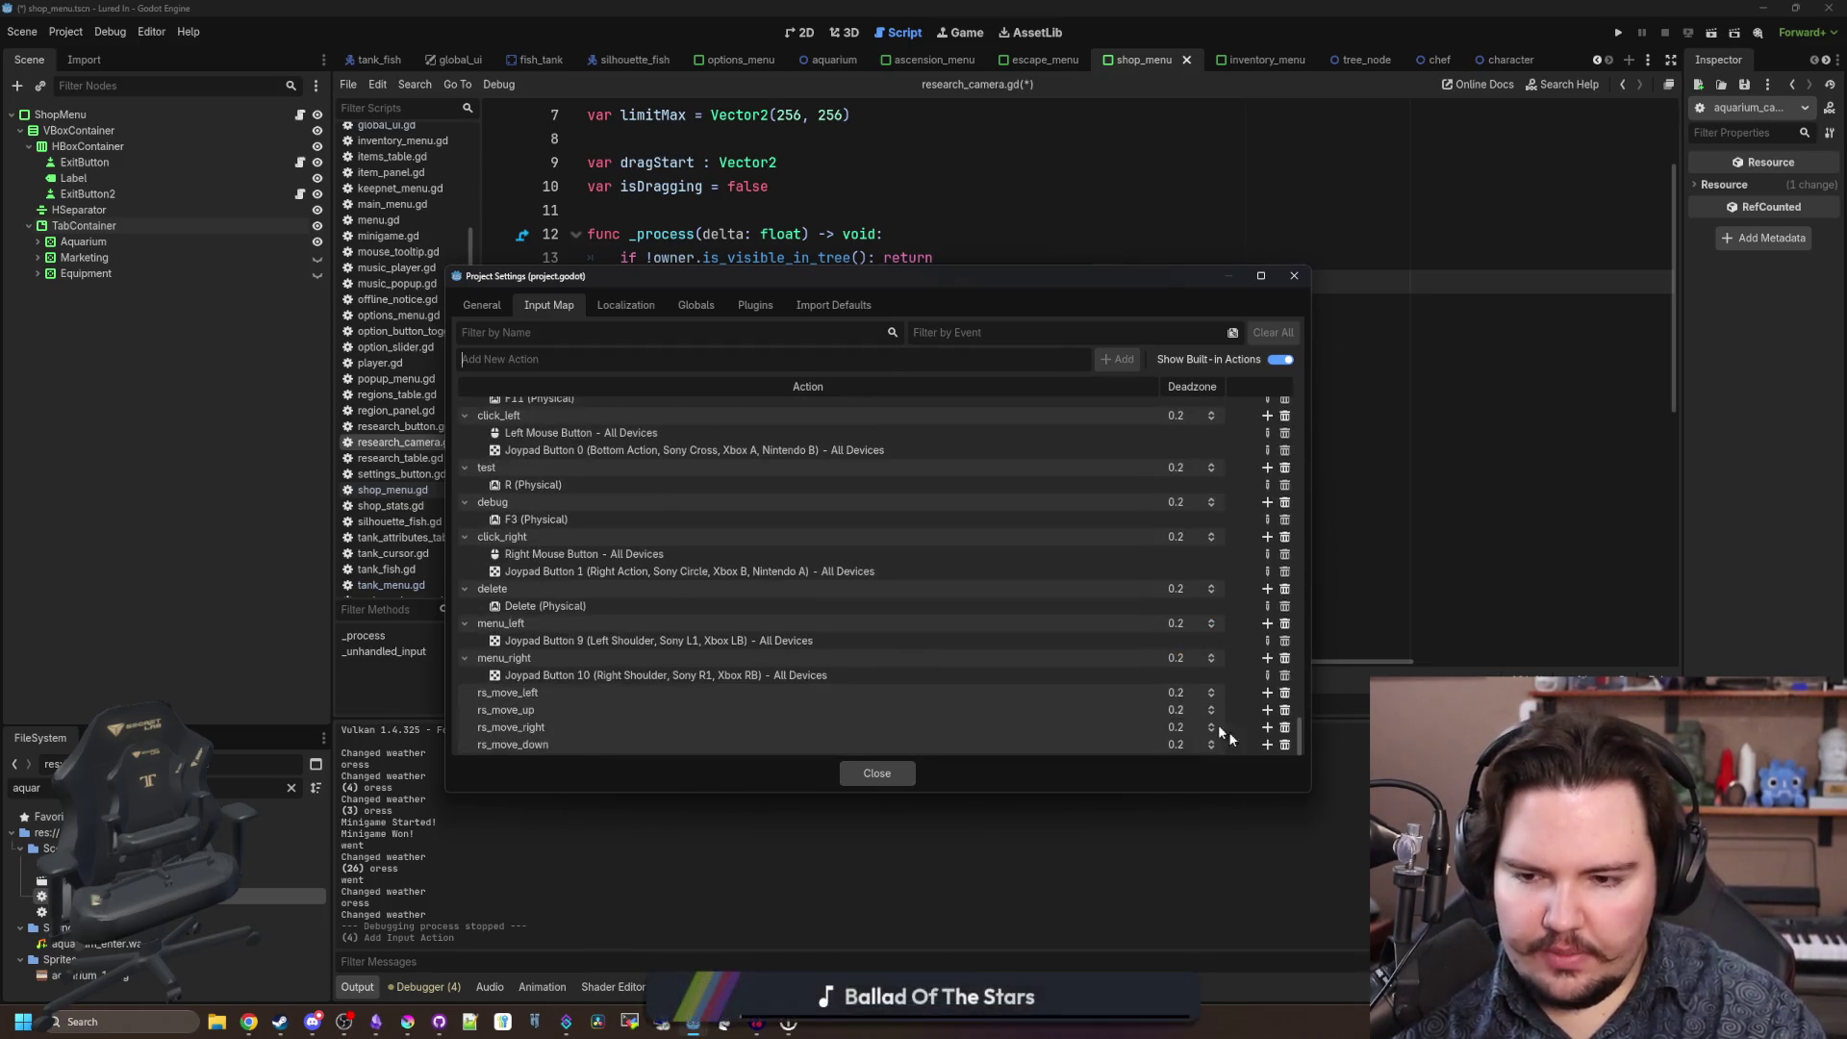
click(1267, 745)
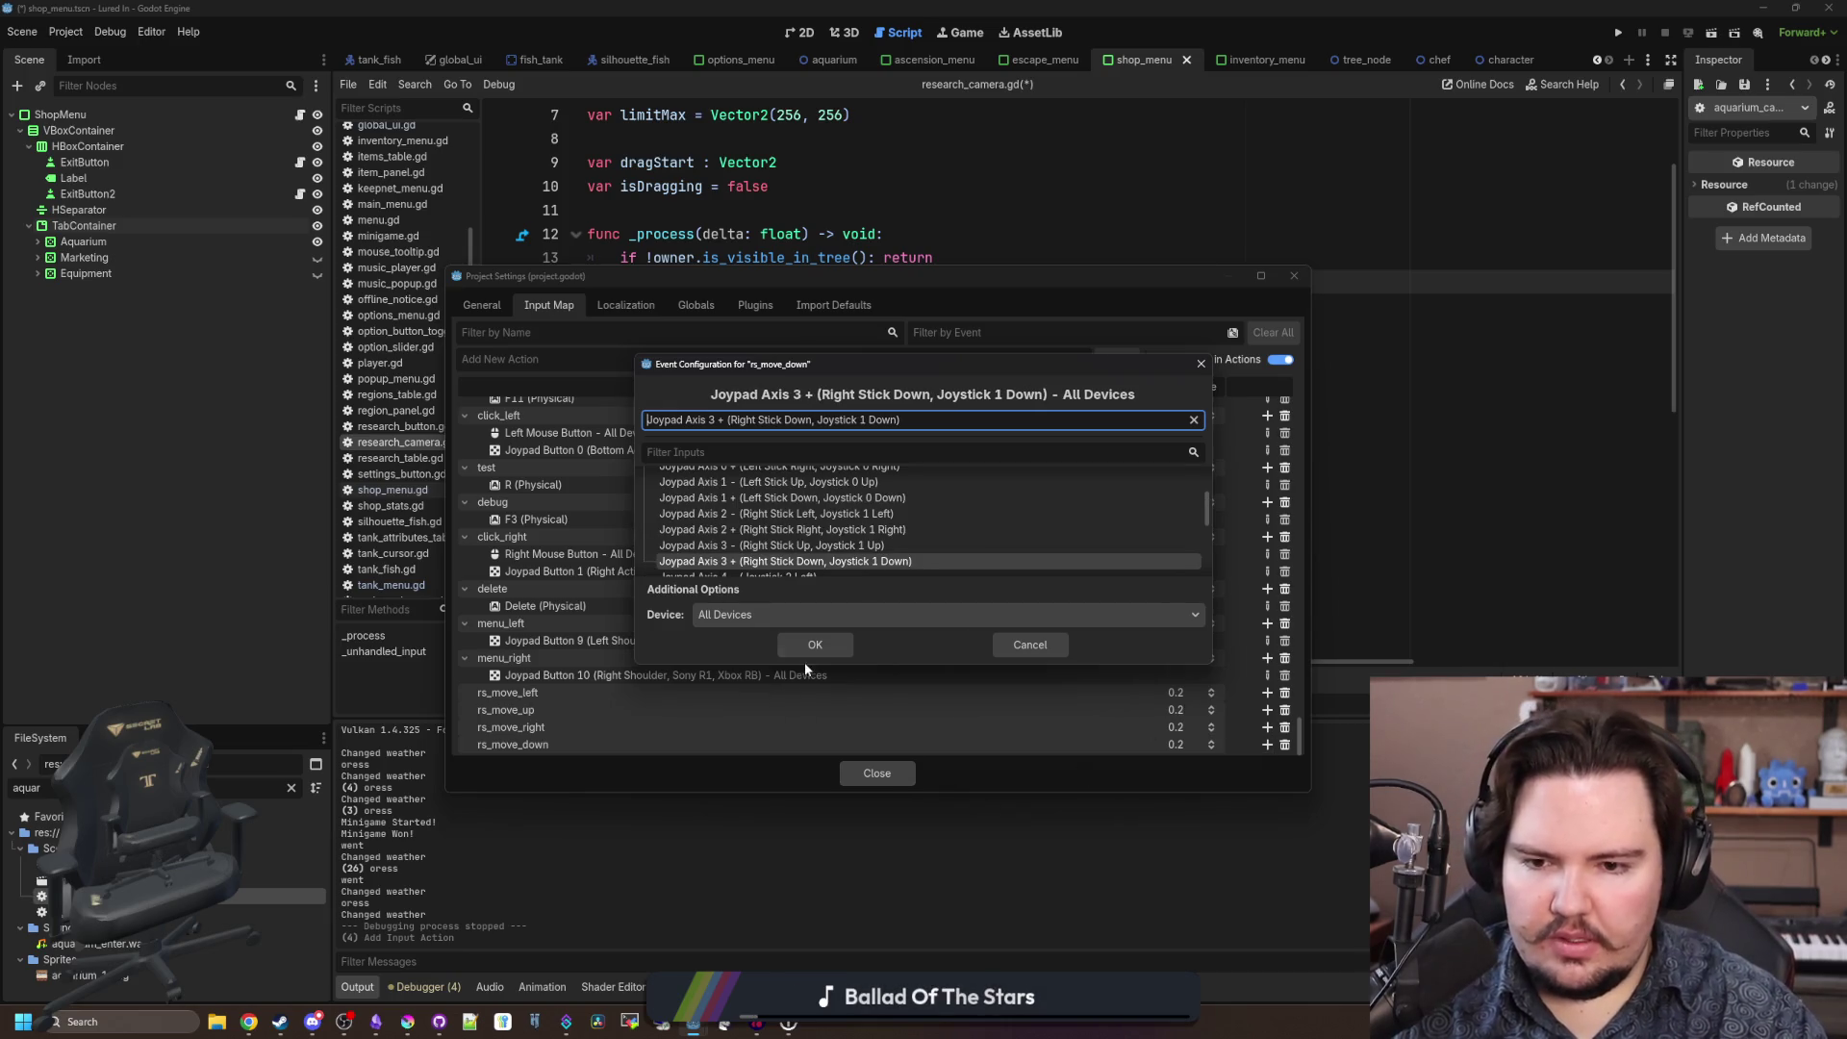
click(813, 645)
click(1267, 711)
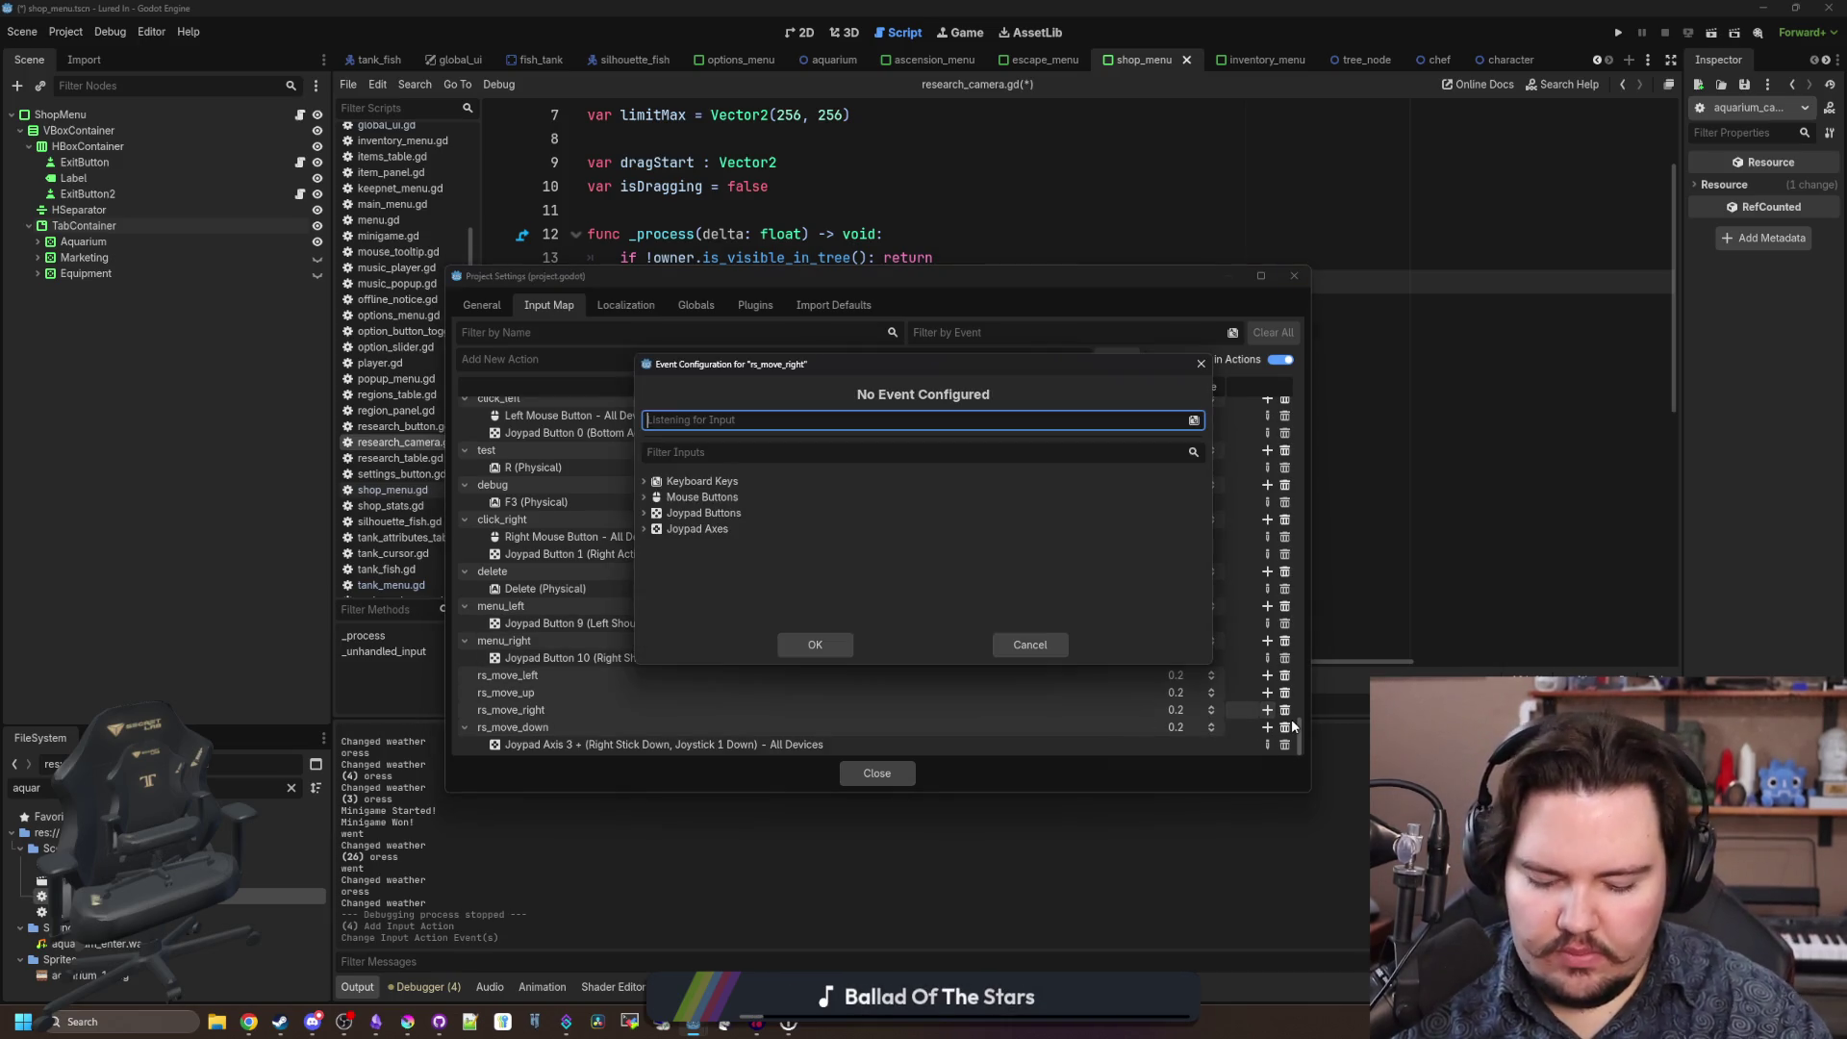
key(Return)
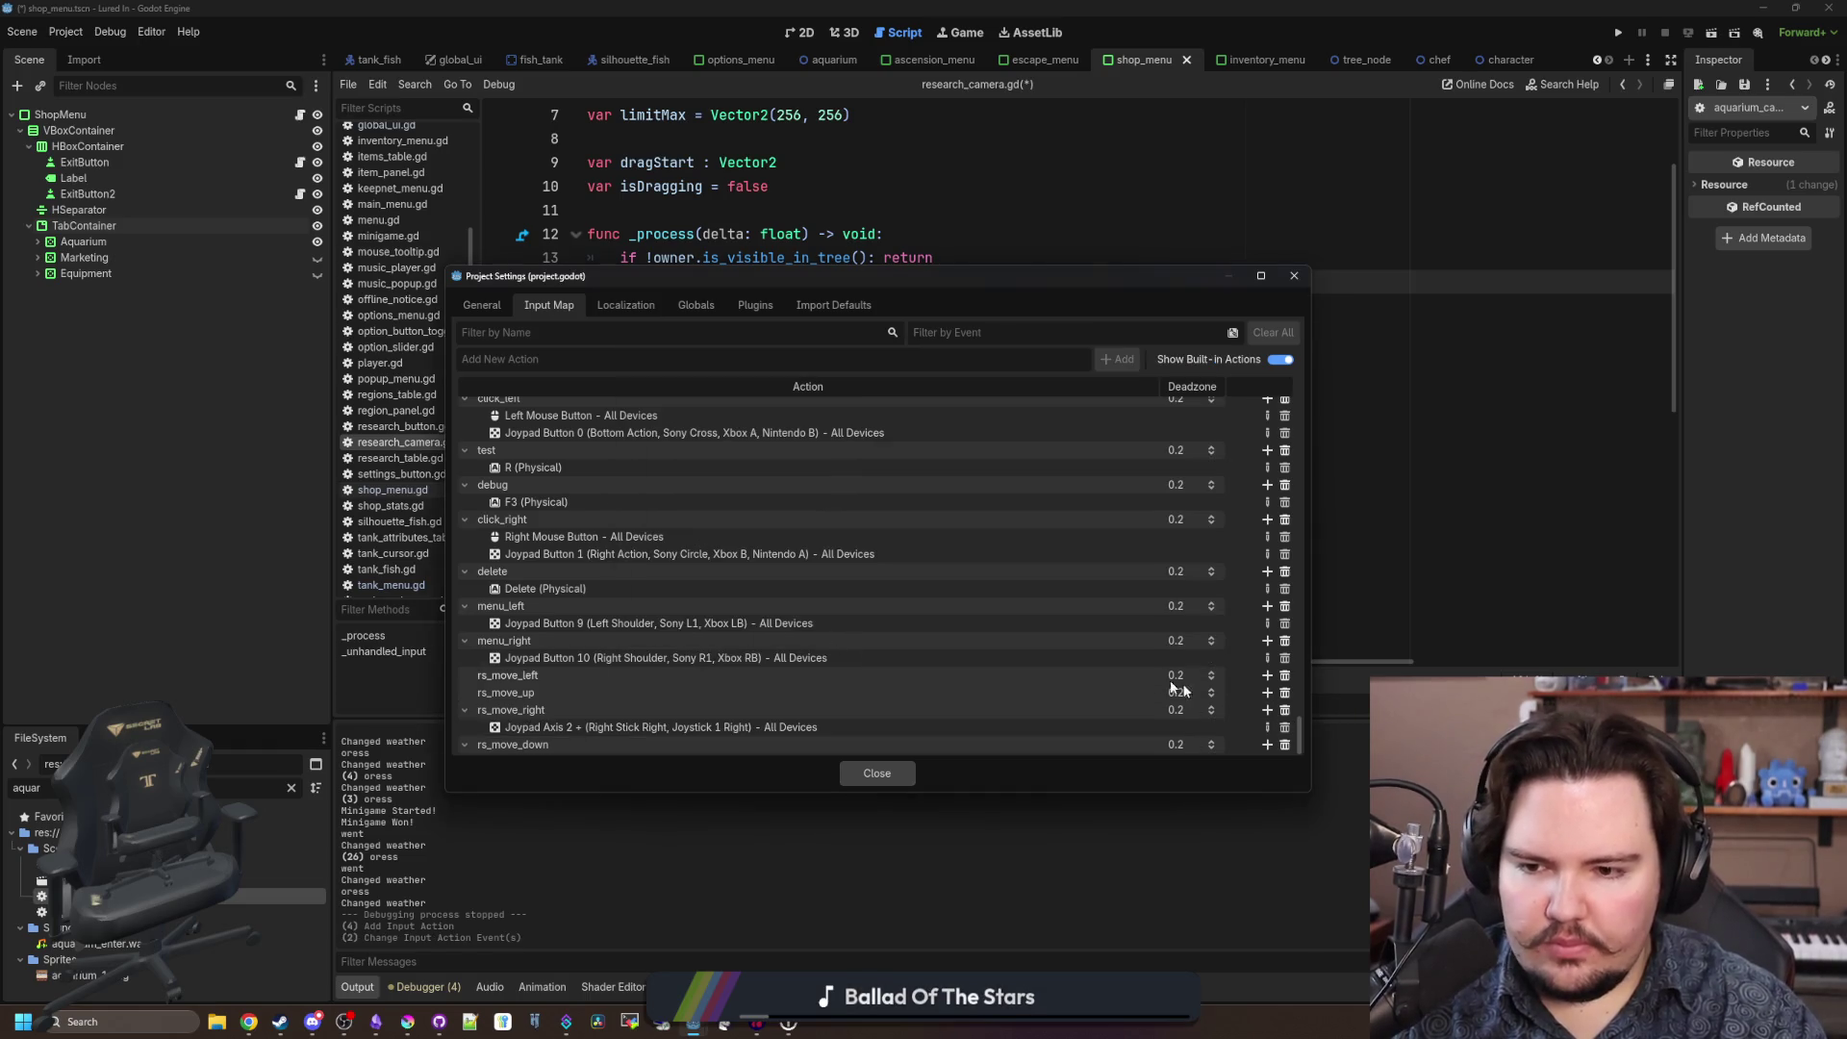
click(1267, 692)
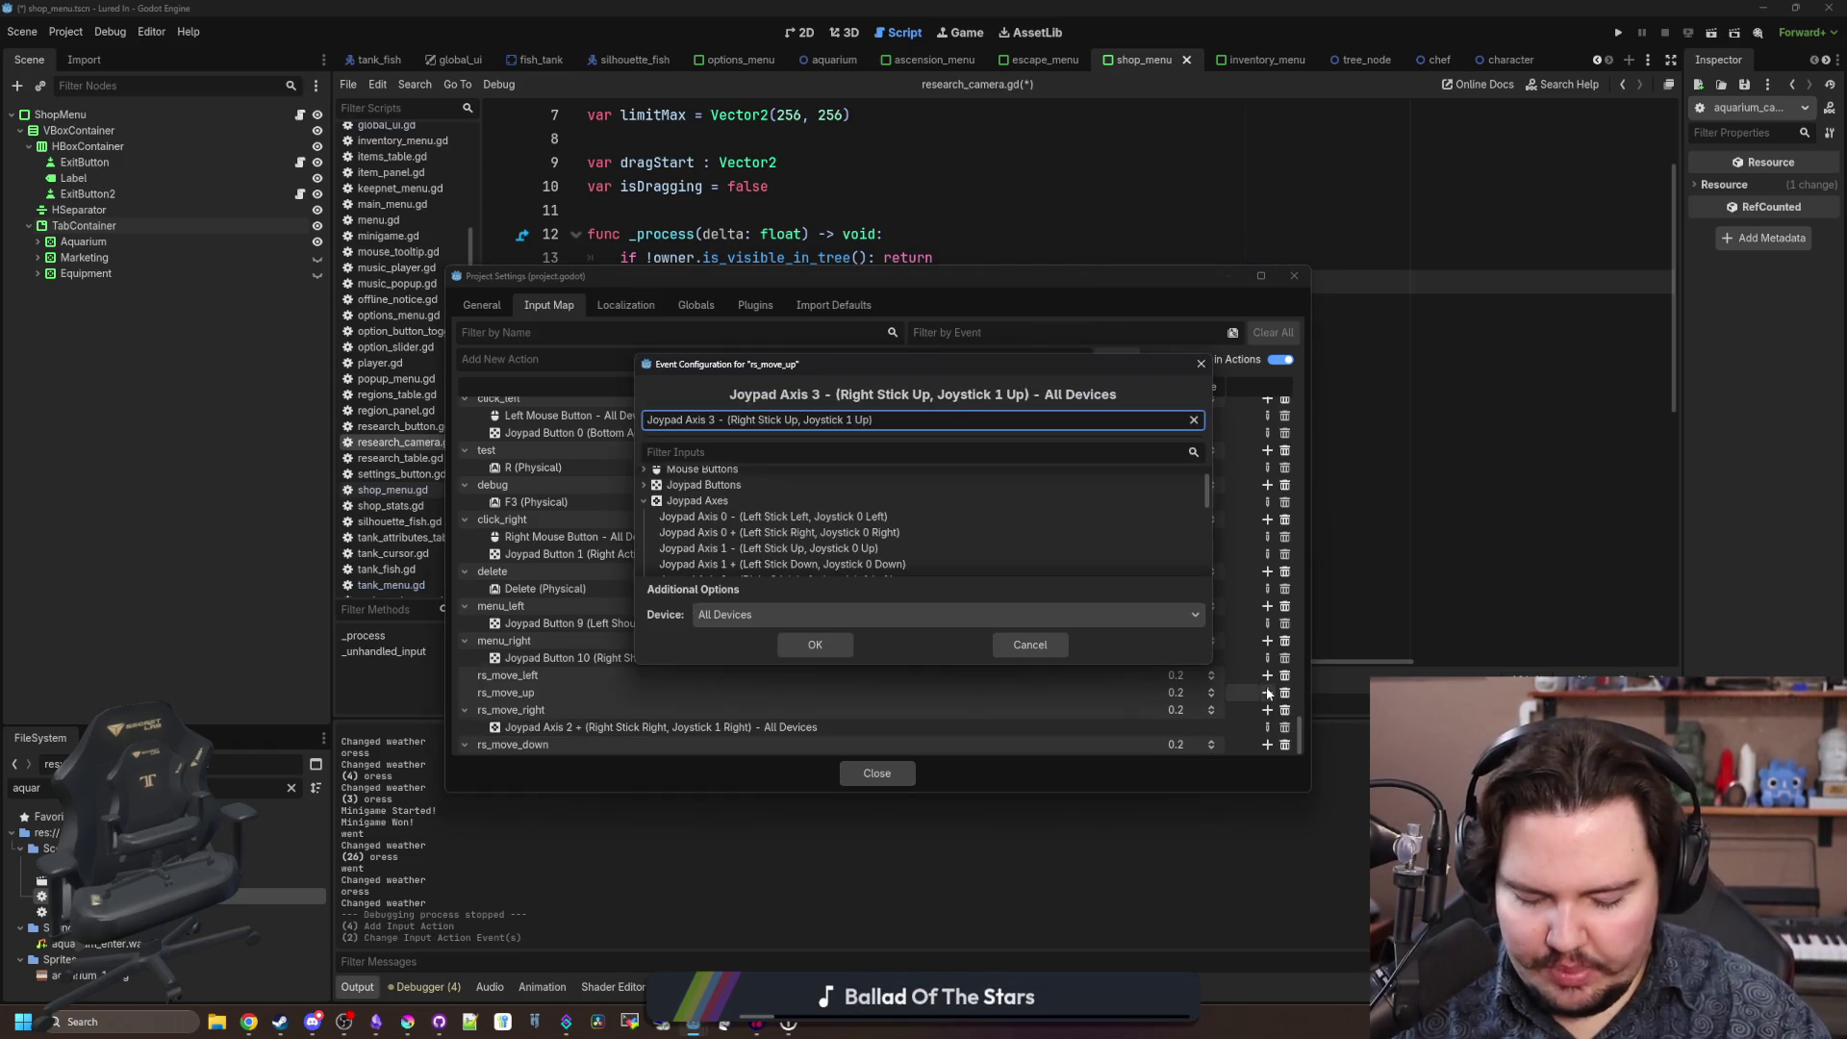
click(815, 644)
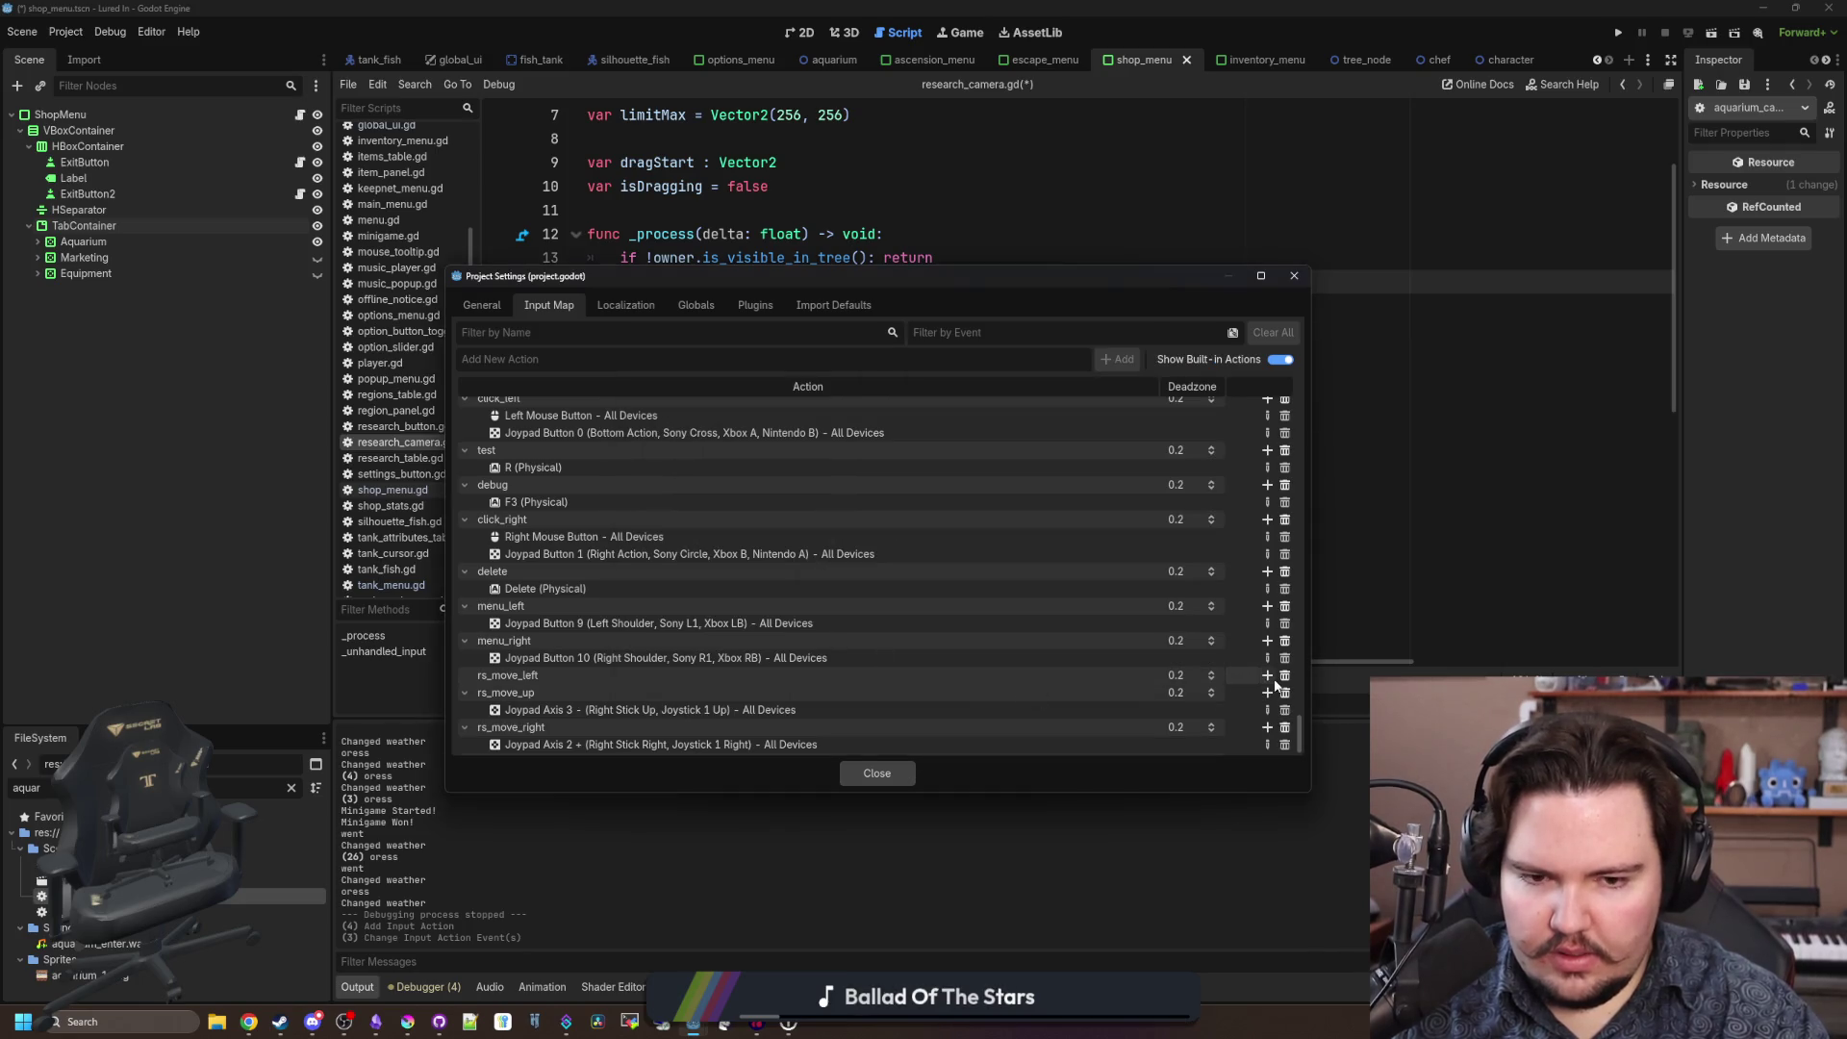
click(1268, 675)
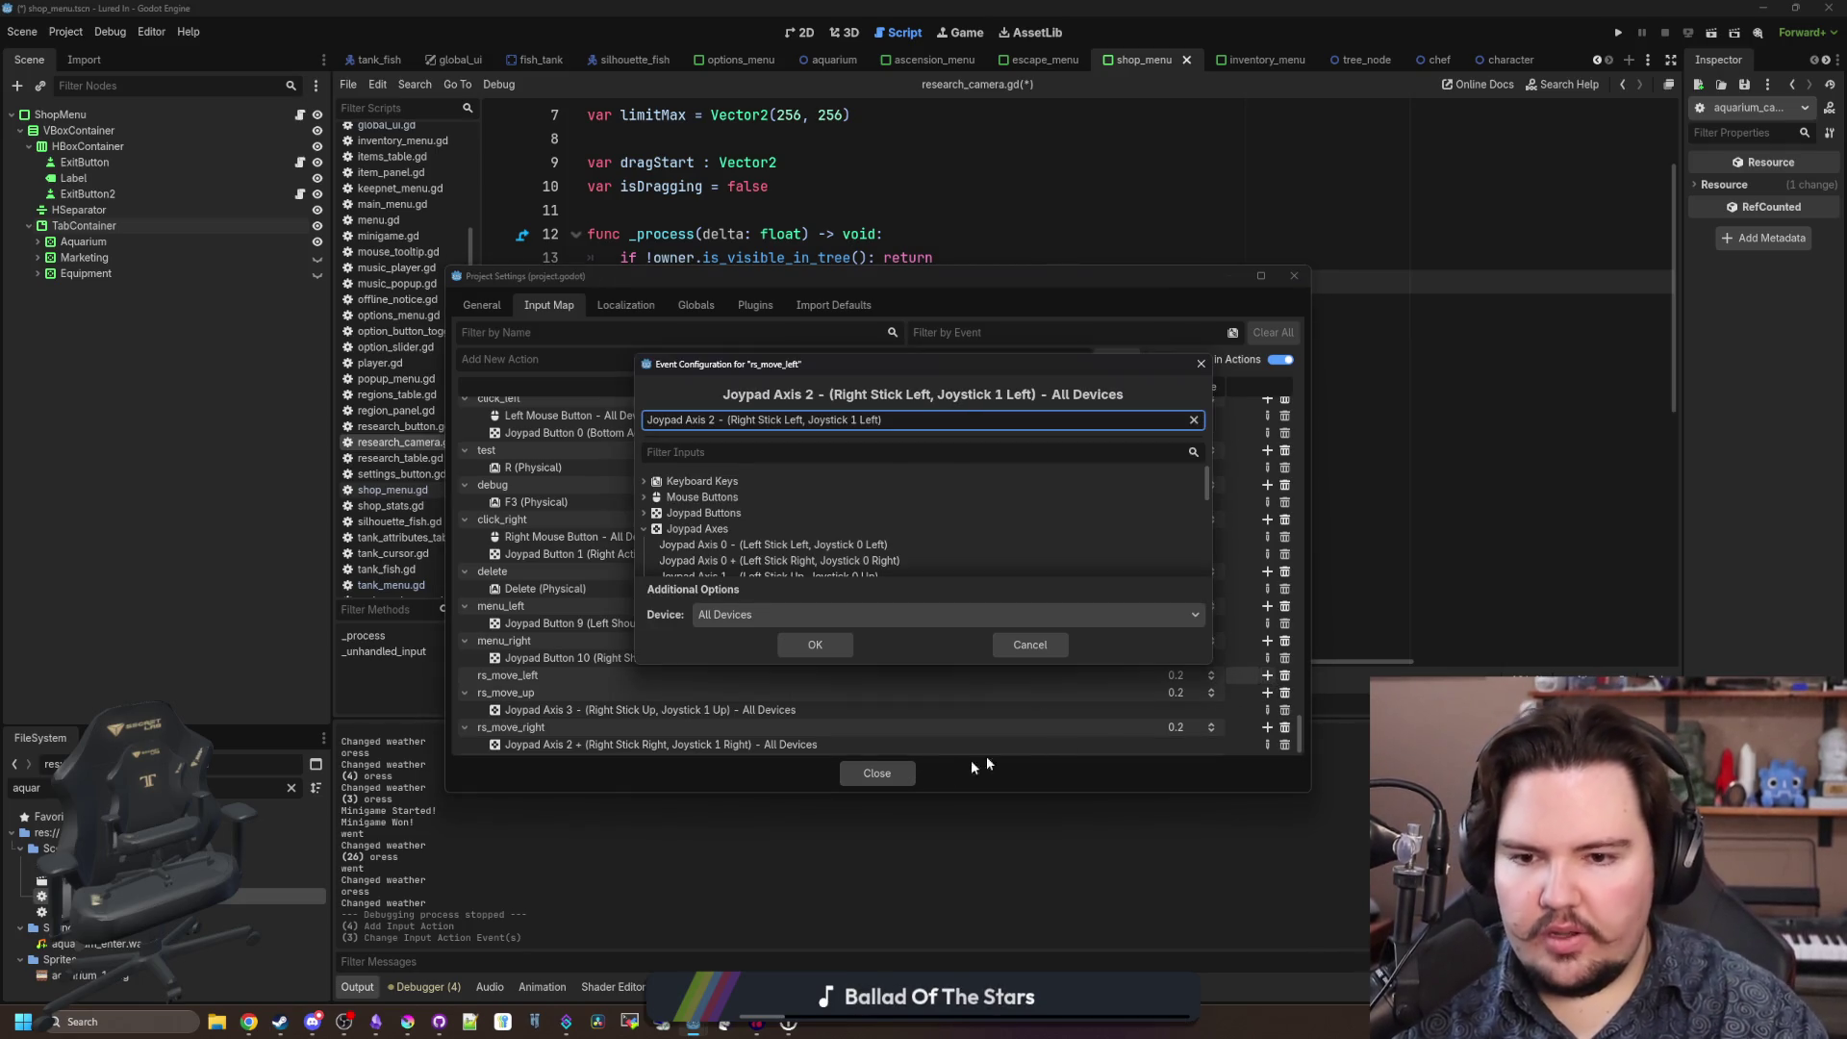
click(817, 646)
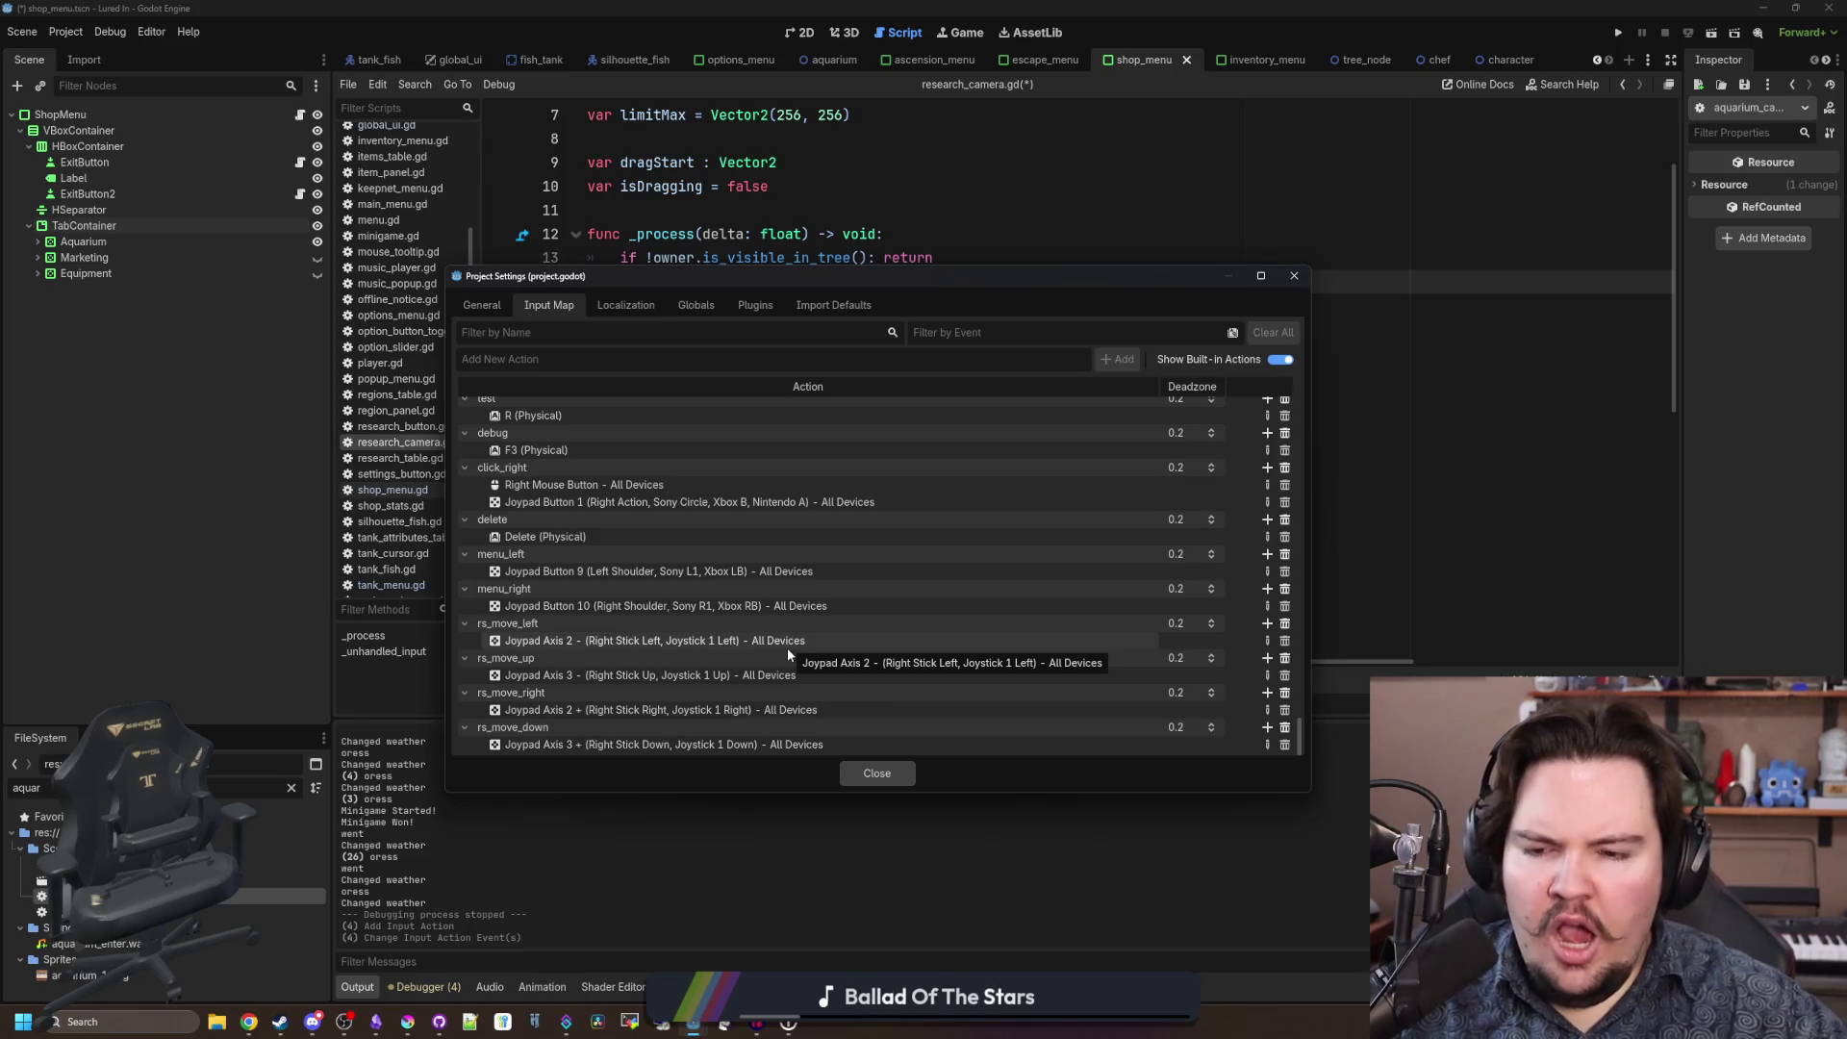
click(877, 772)
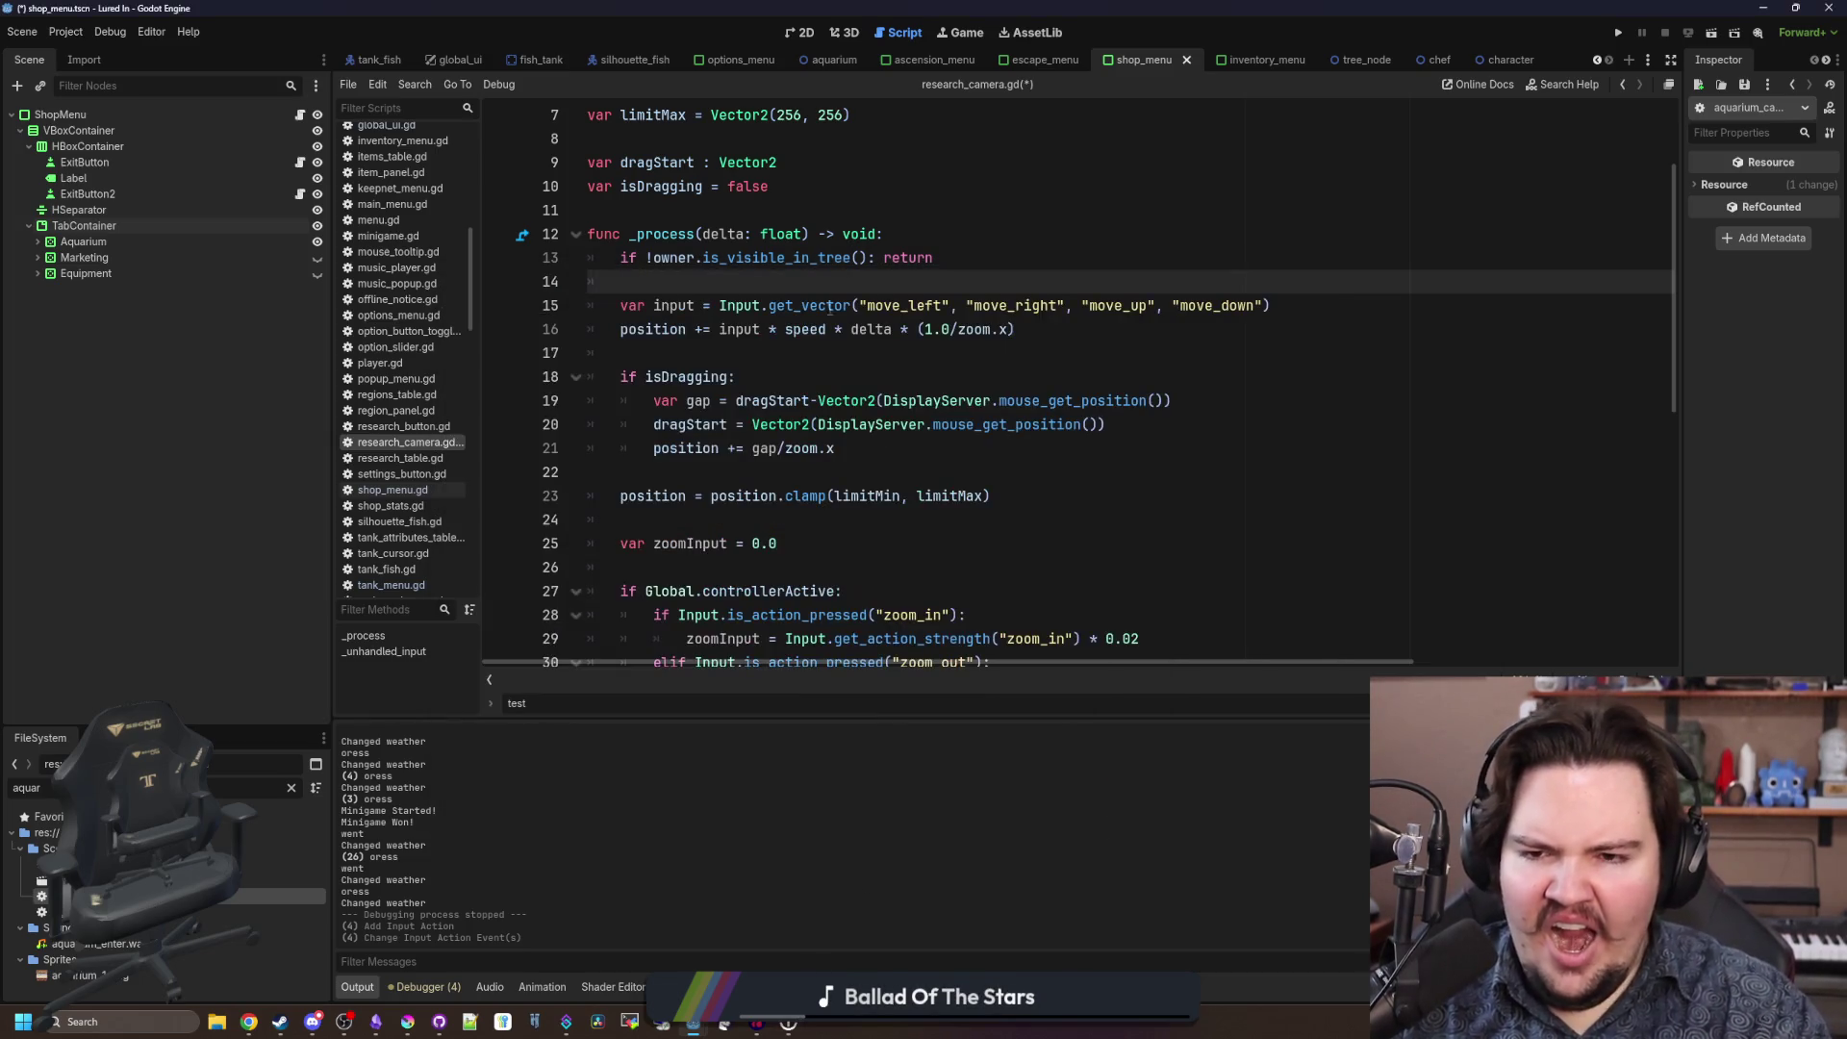
Add an if Global.controllerActive: / else: block above the input line.
click(808, 349)
click(807, 306)
click(807, 288)
key(Return)
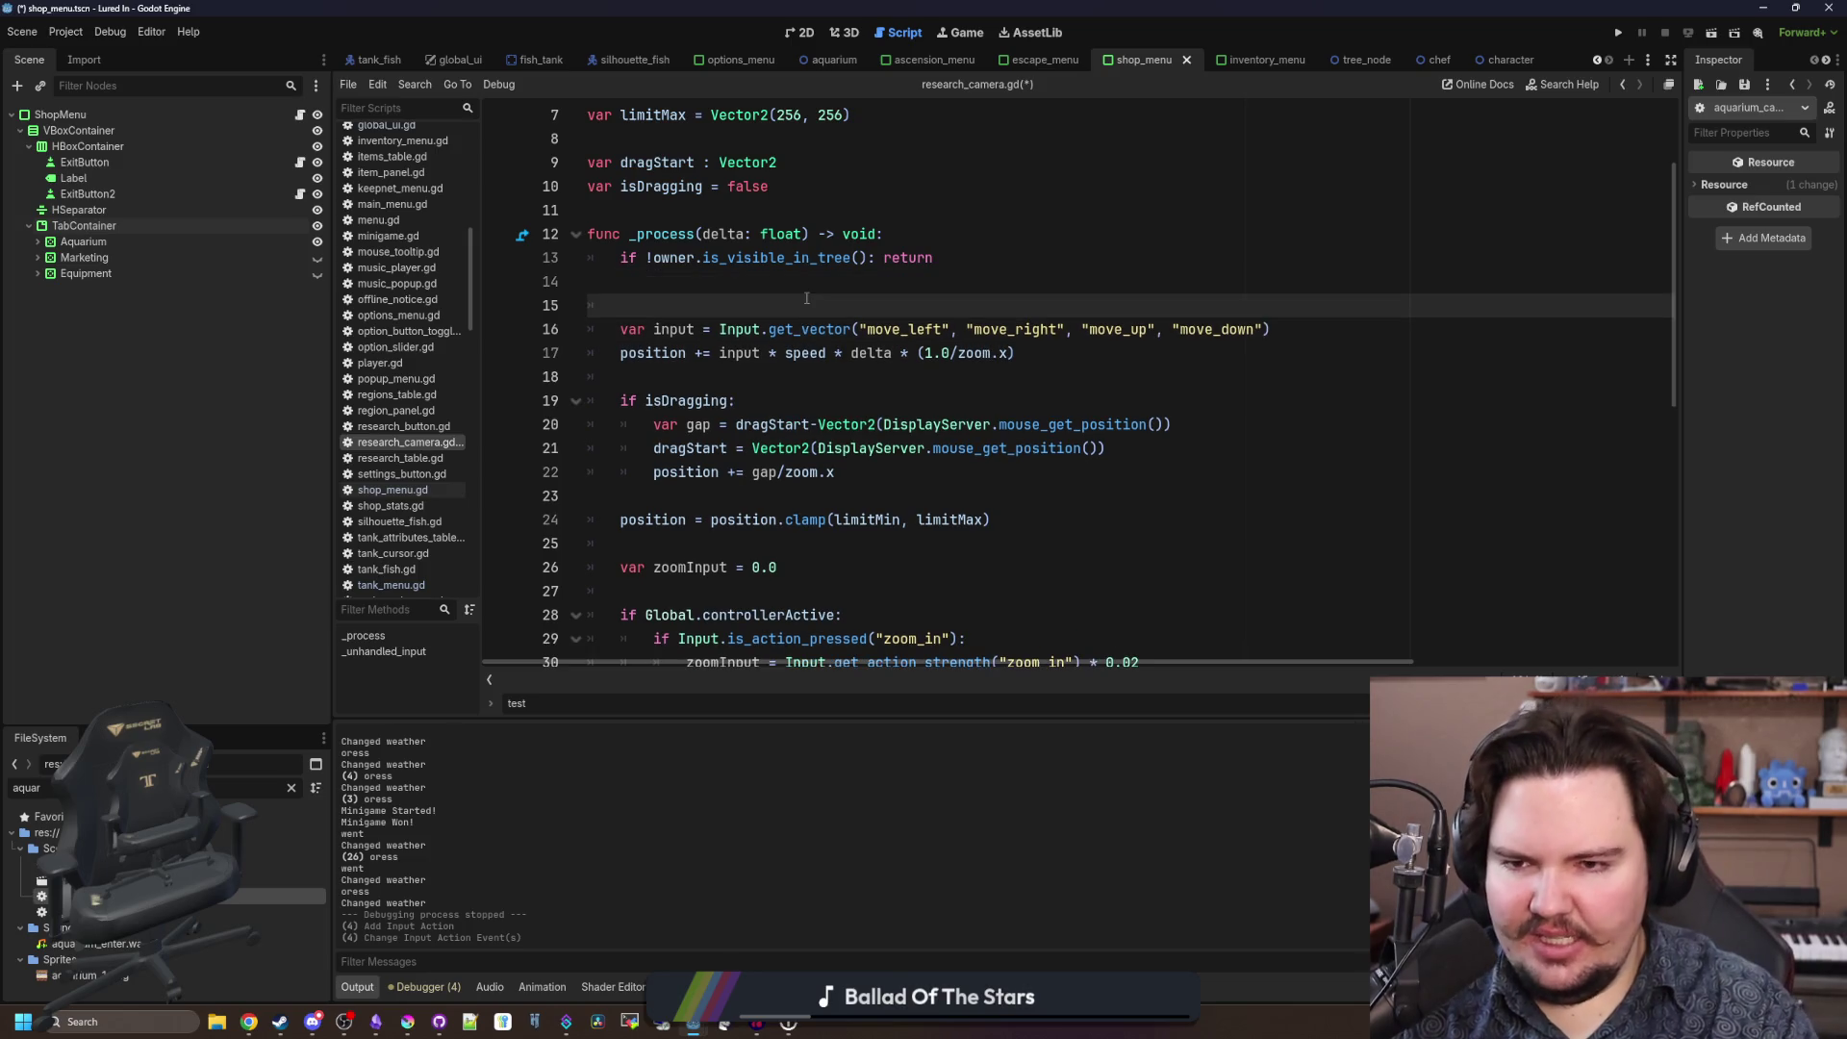
text(if Global.conmtr)
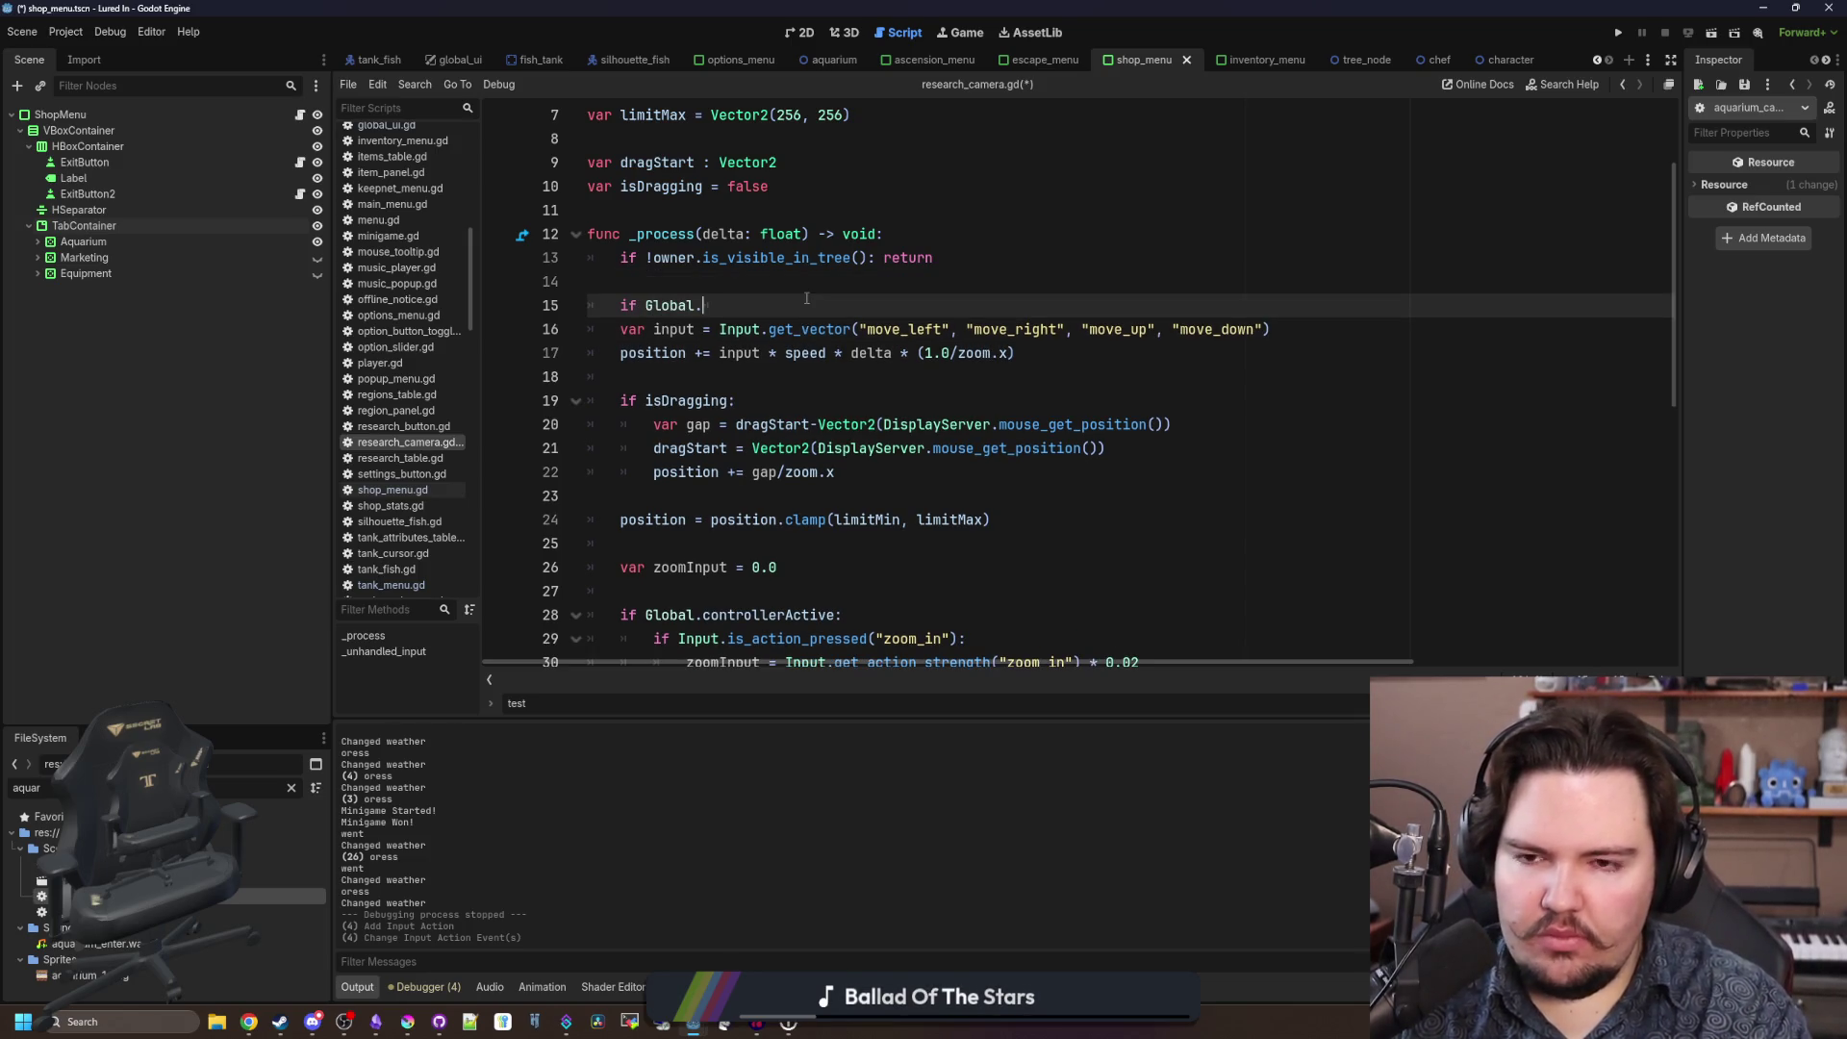
key(BackSpace)
key(BackSpace)
key(BackSpace)
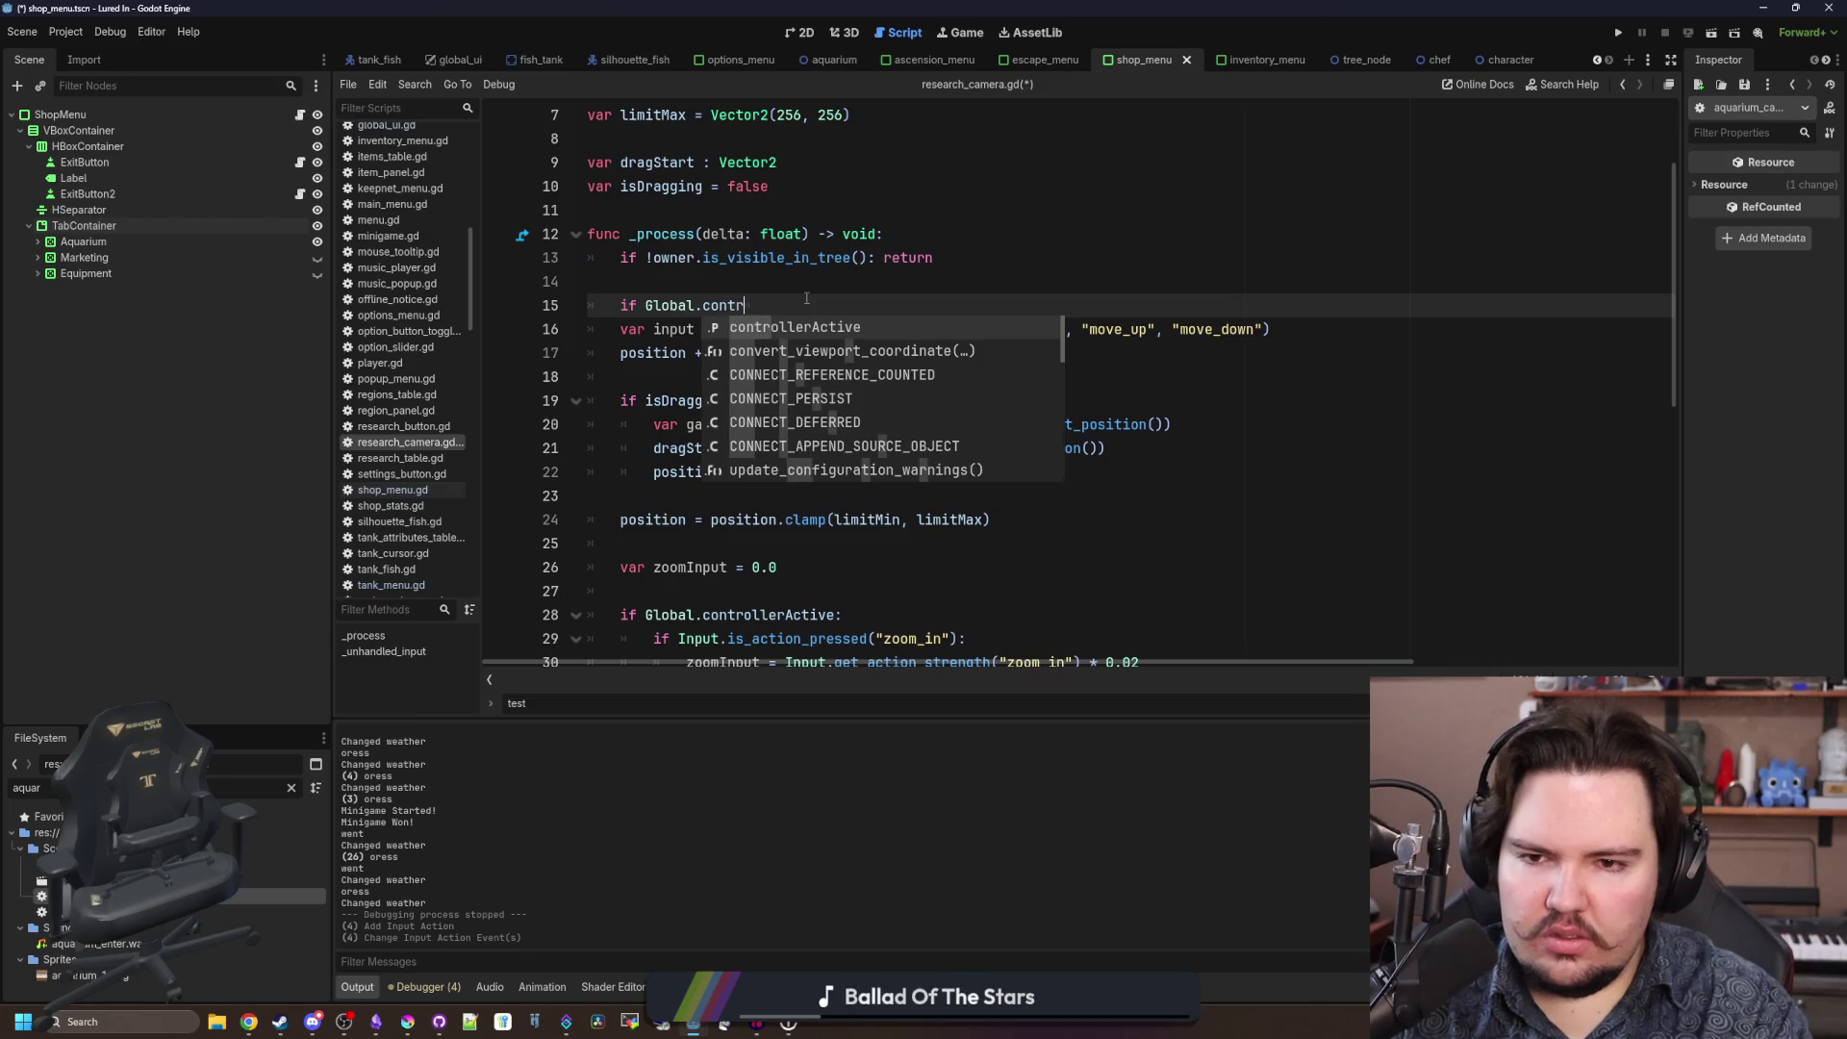
key(Return)
text(:)
key(Return)
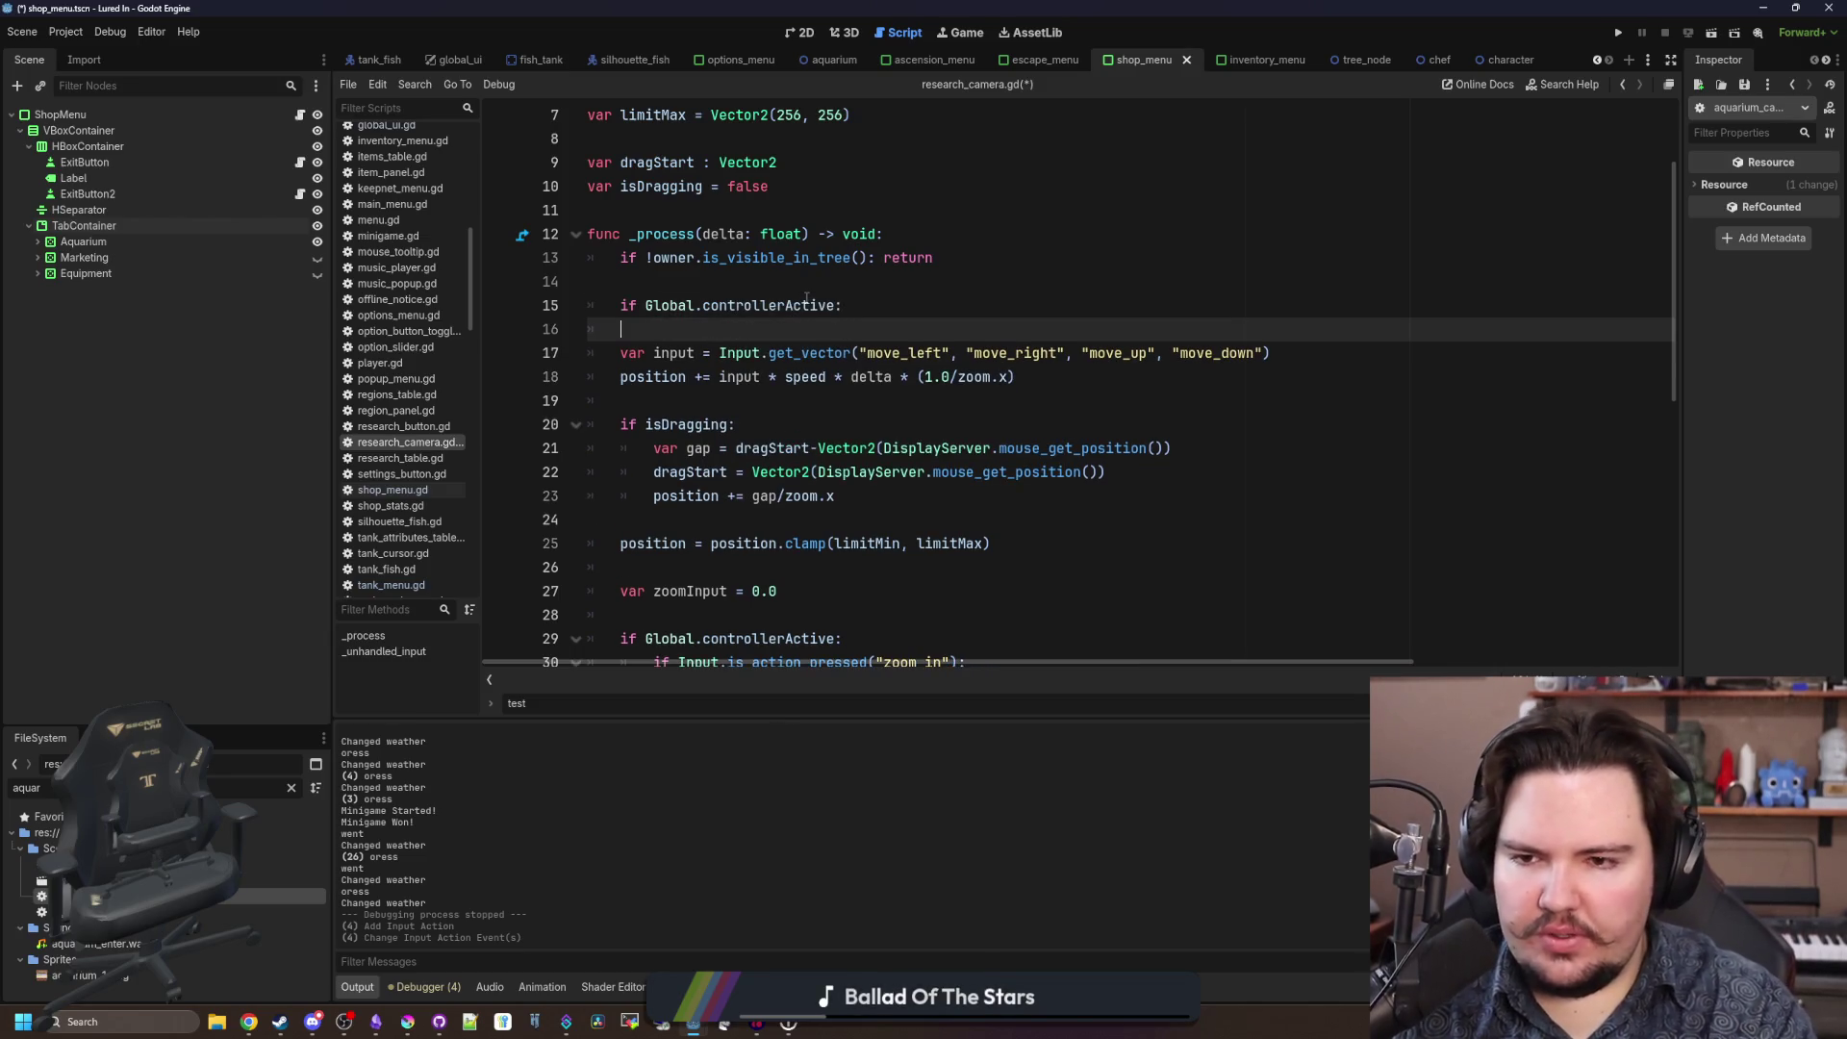
text(elsE:)
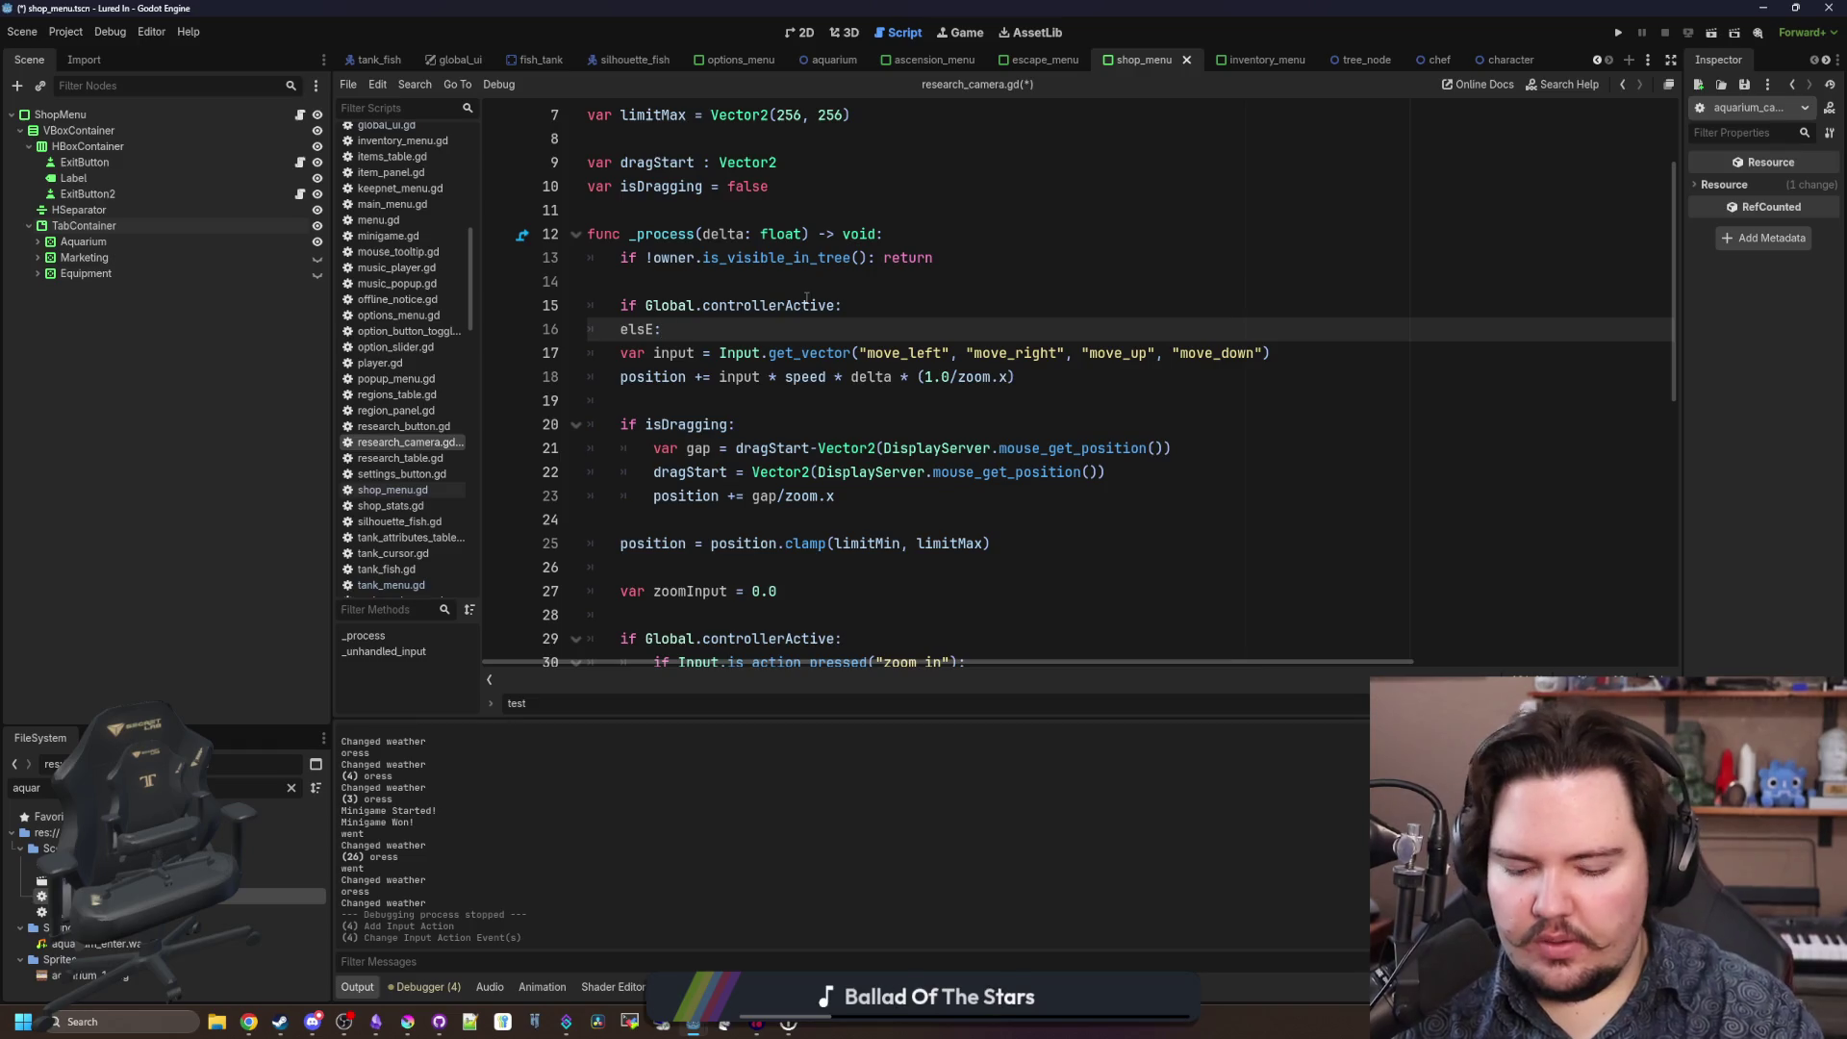
Indent the input assignment under else and move var input above the if block.
click(589, 353)
key(Tab)
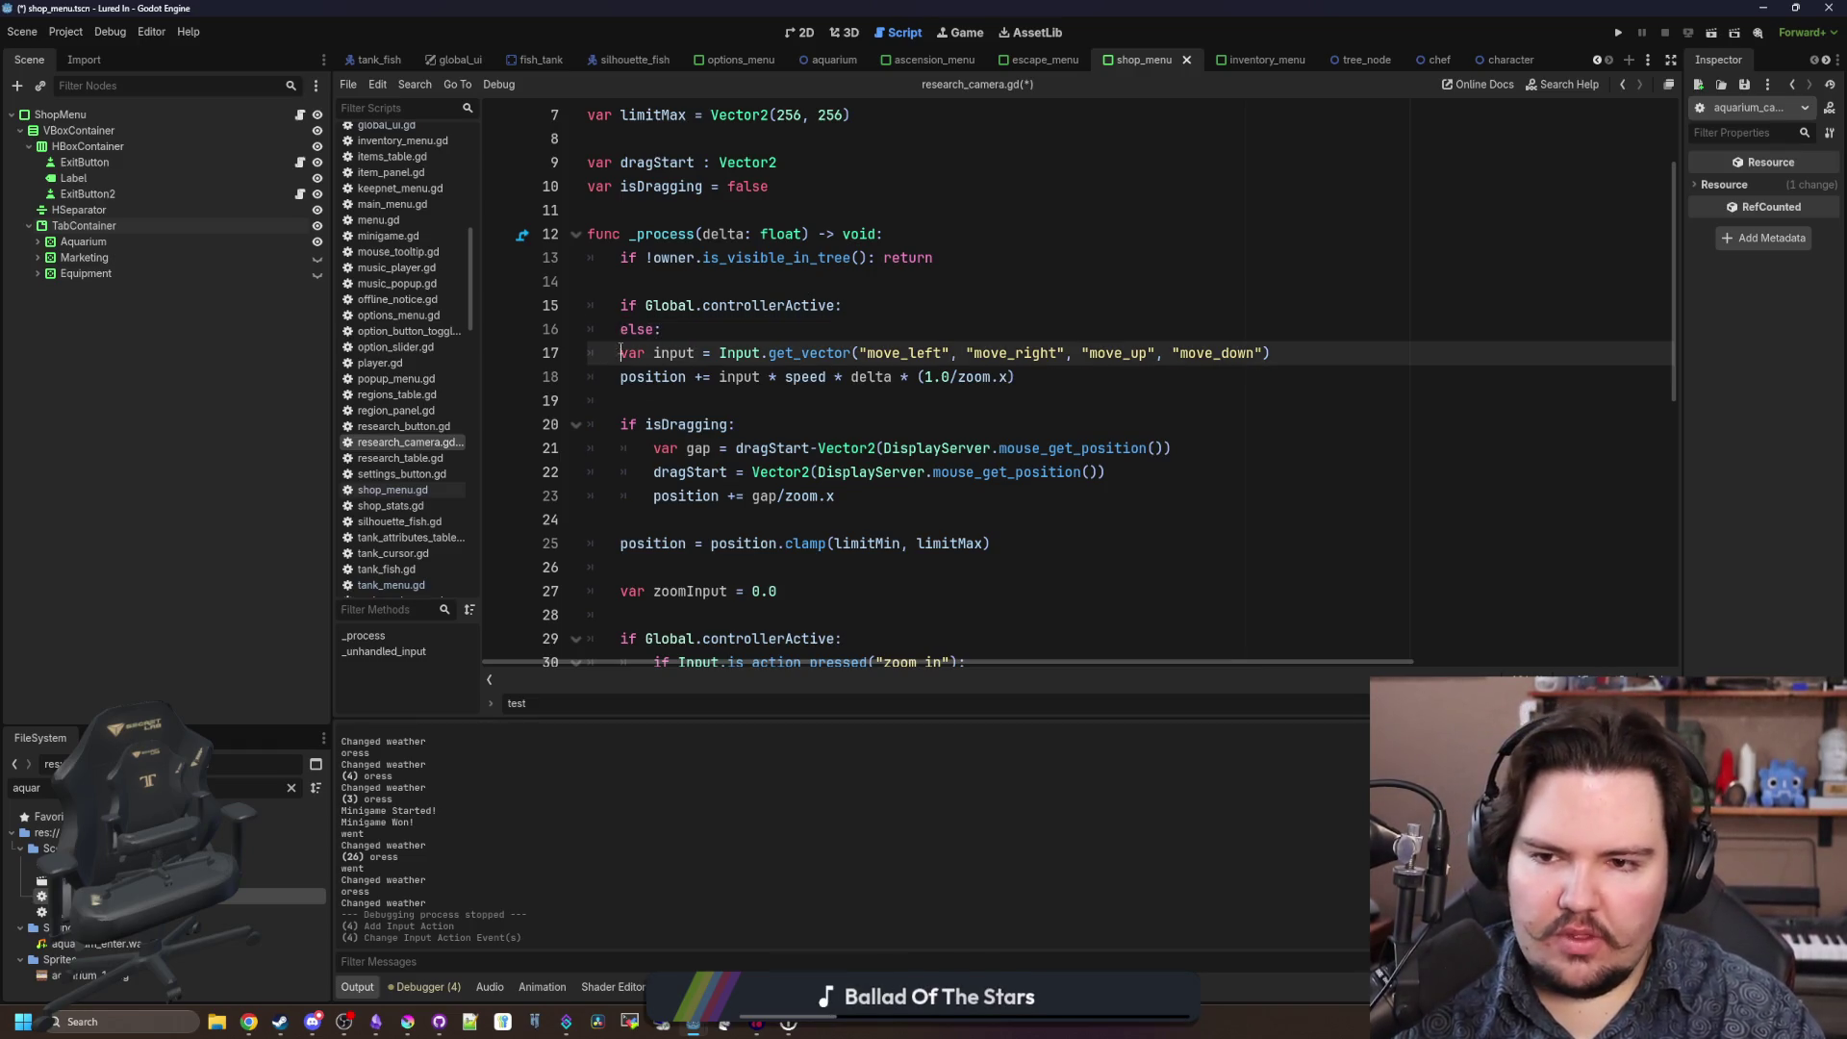
drag(728, 353, 655, 354)
key(ctrl+x)
click(666, 281)
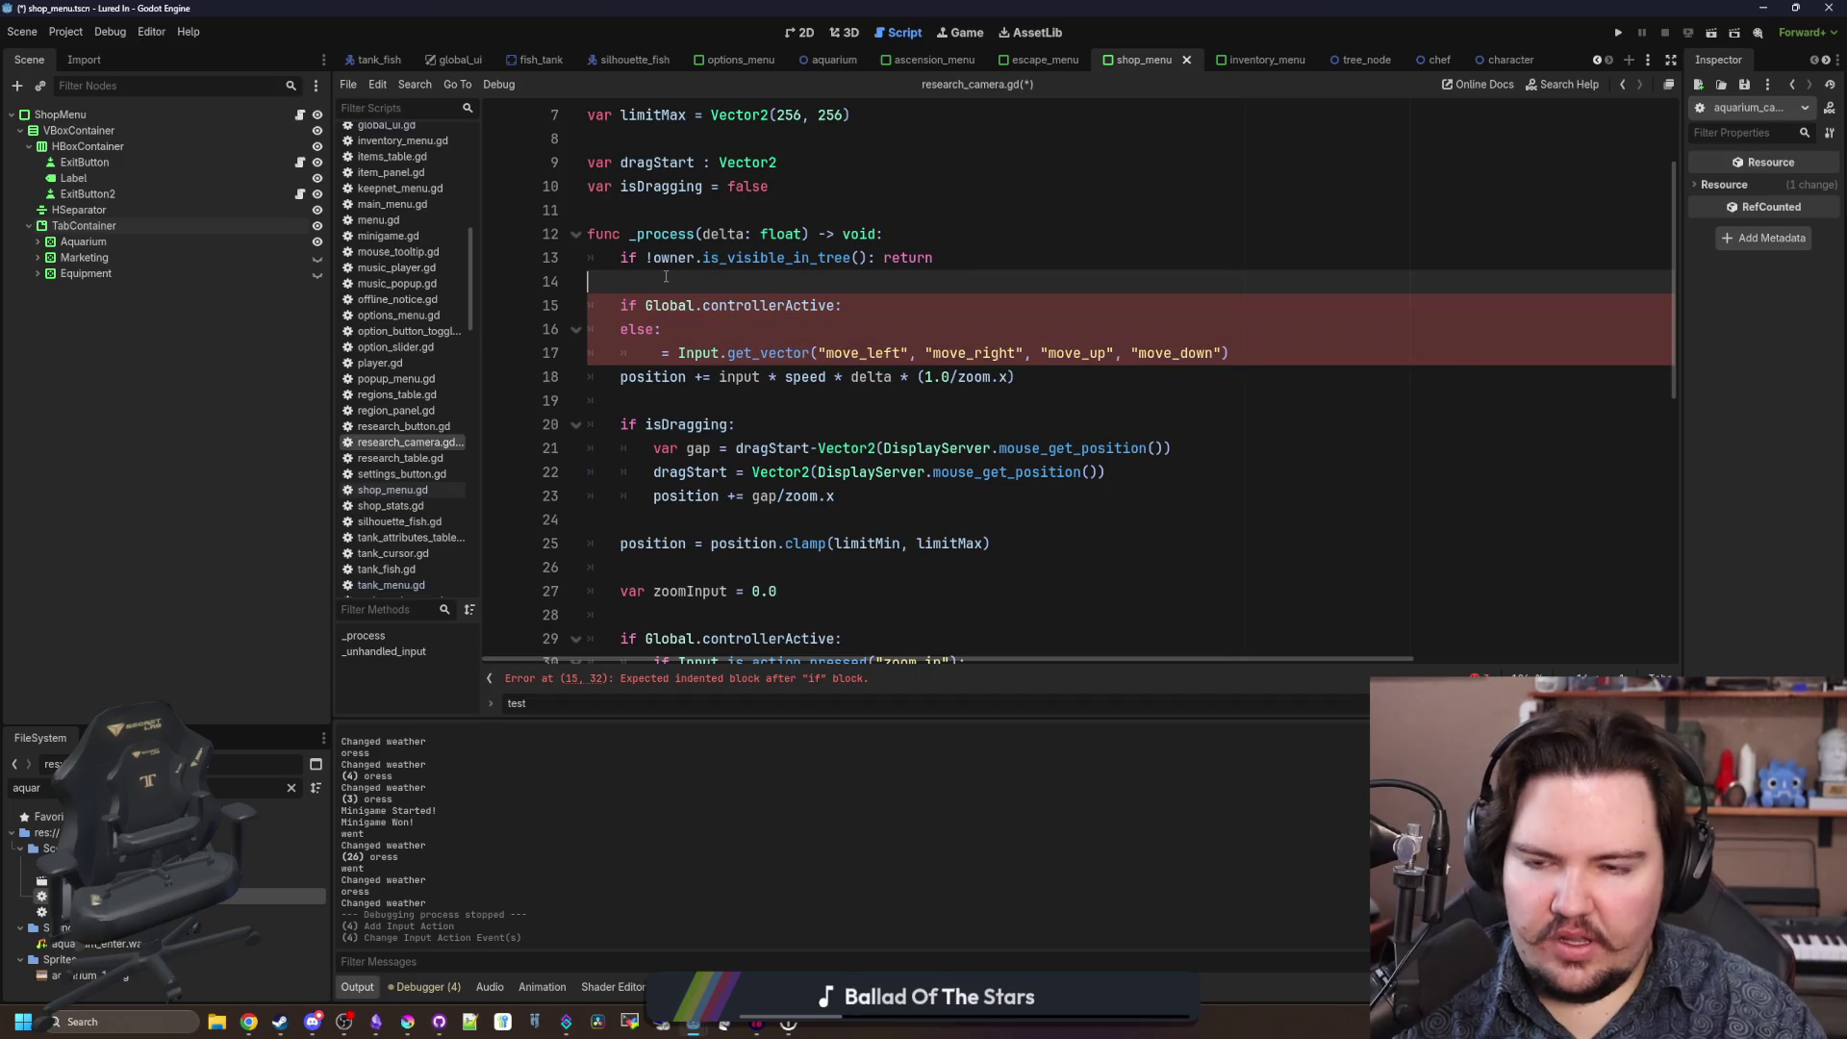
key(Return)
key(Return)
key(Up)
key(ctrl+v)
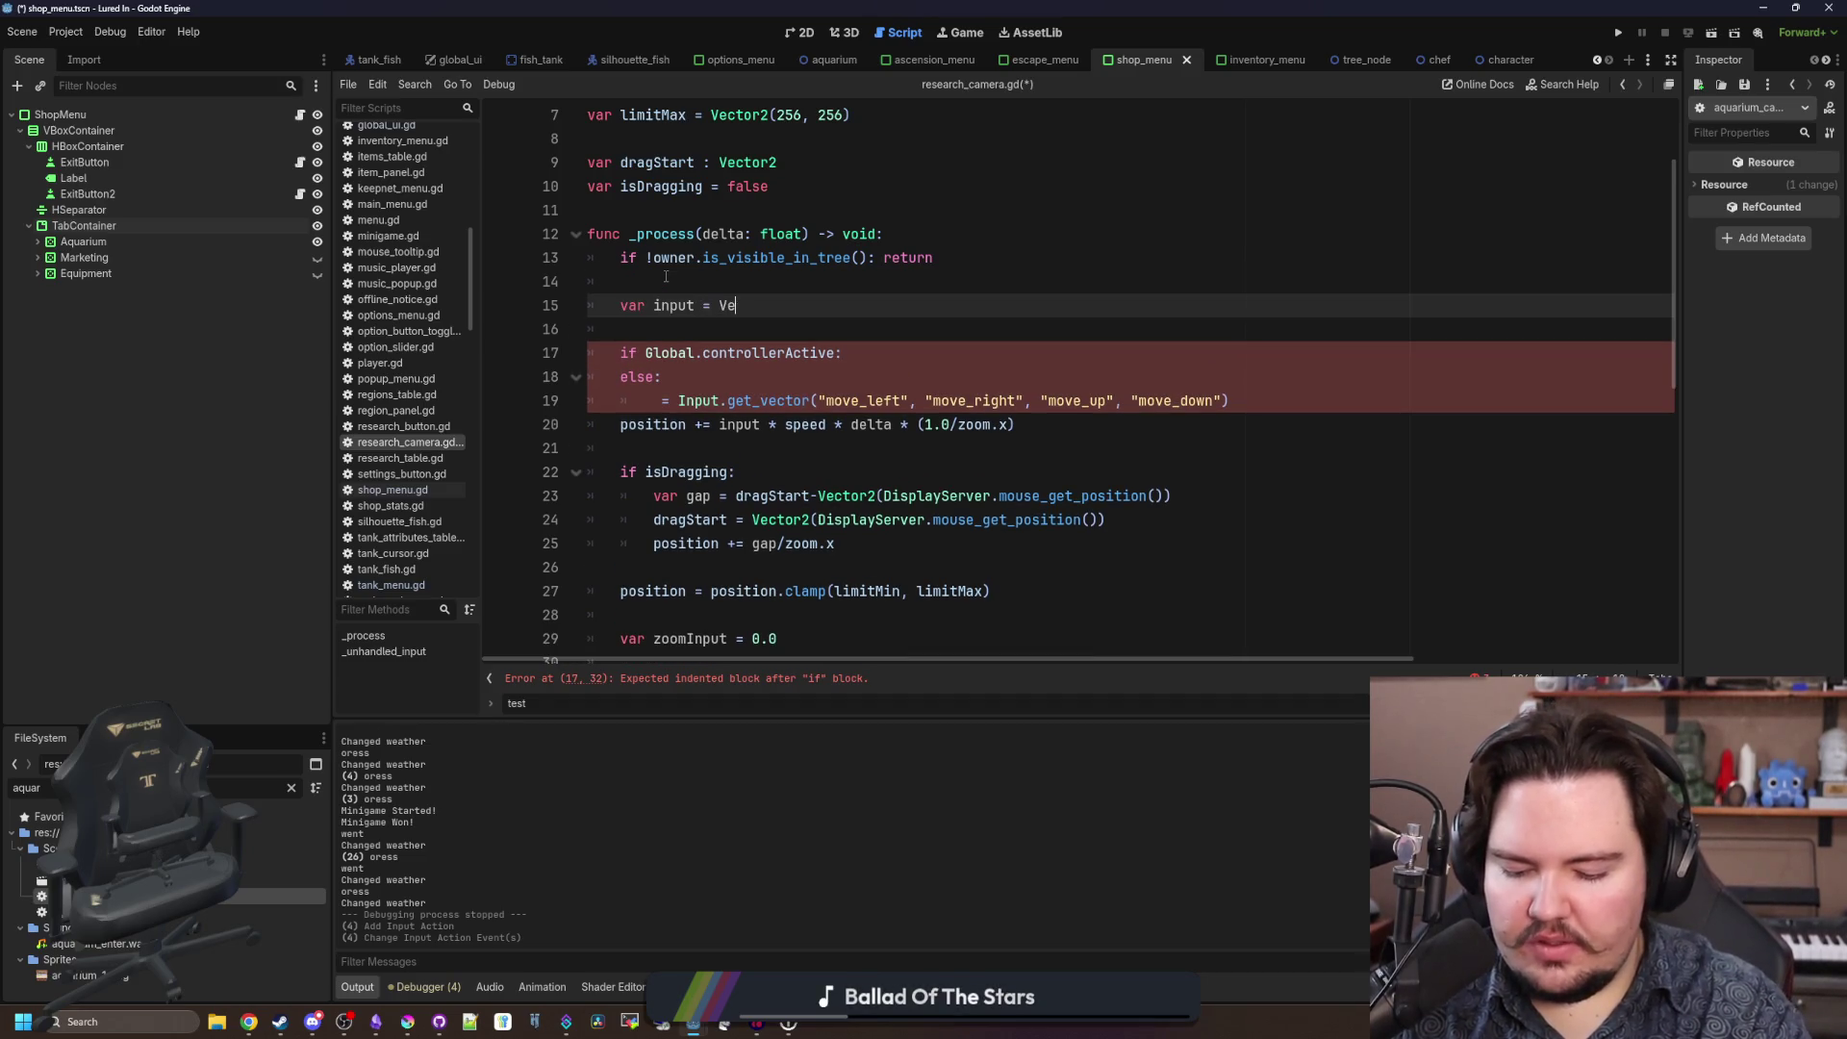
Make the else line an input = Input.get_vector assignment and duplicate it under the if.
mouse_move(1230, 401)
mouse_down()
mouse_move(693, 425)
mouse_move(655, 401)
mouse_up()
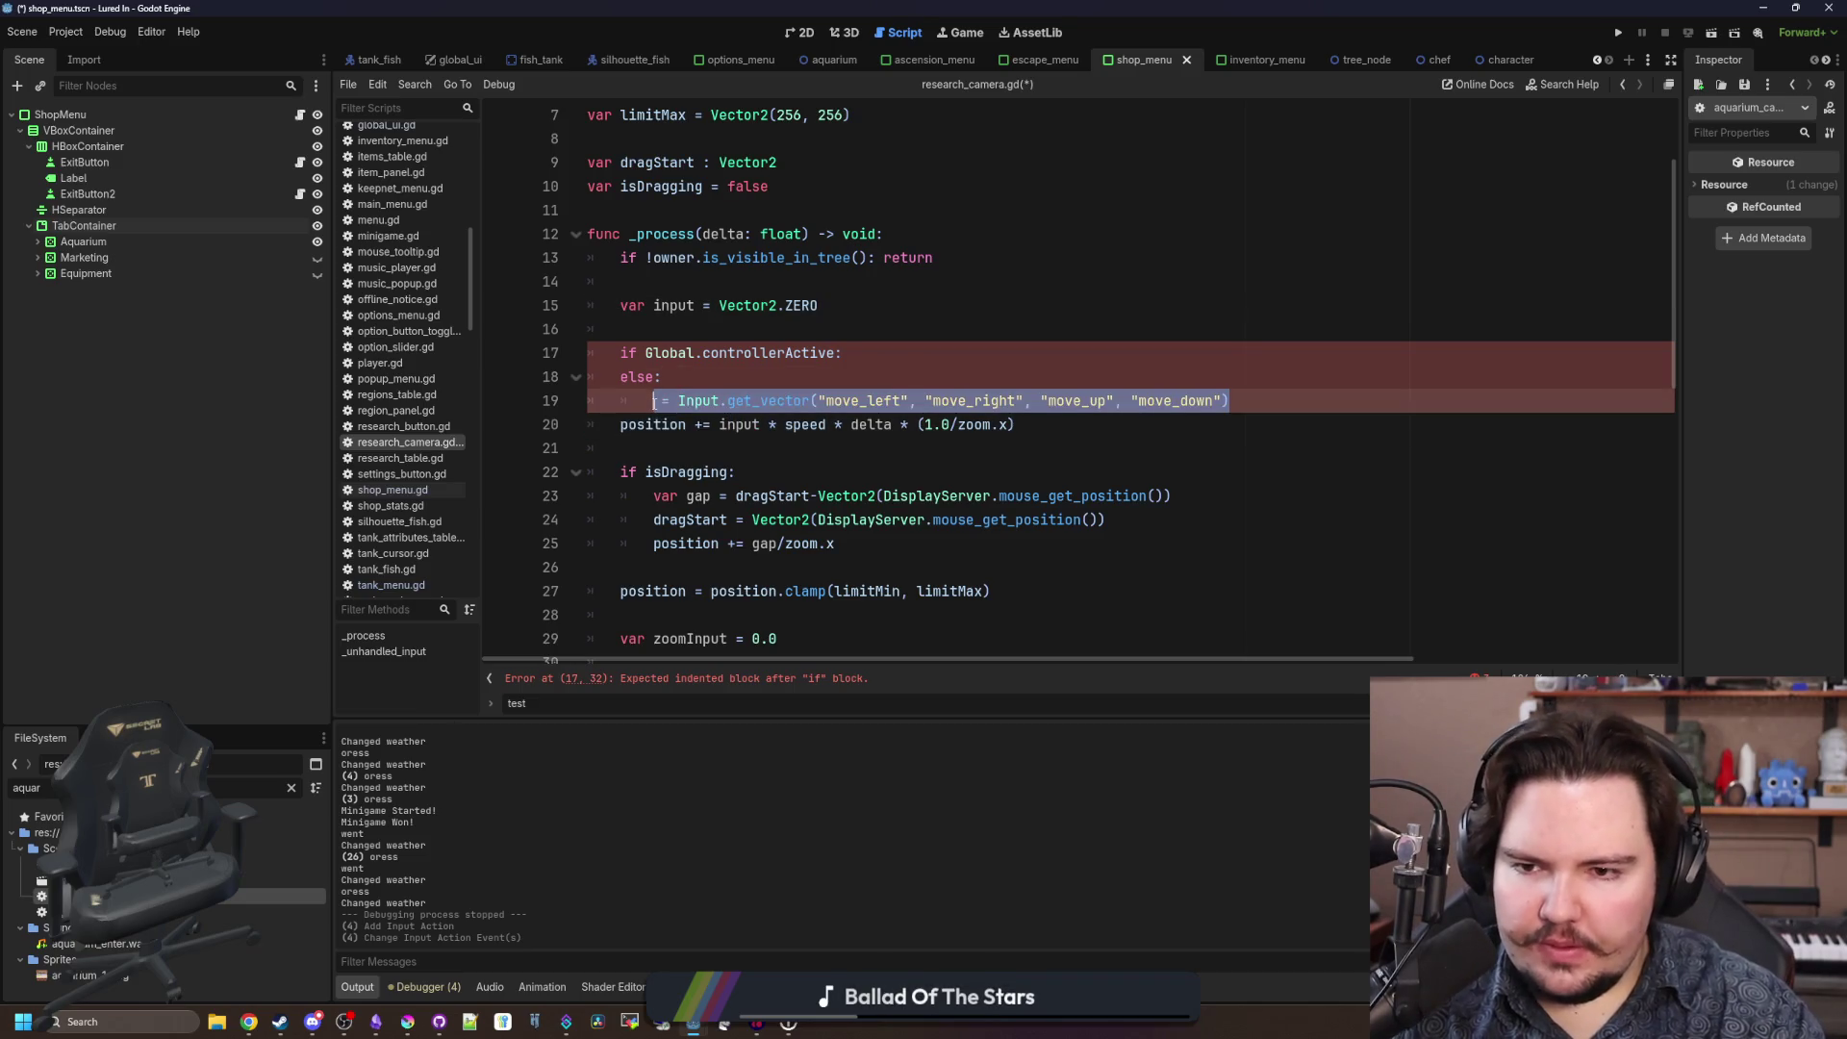
click(655, 401)
text(input)
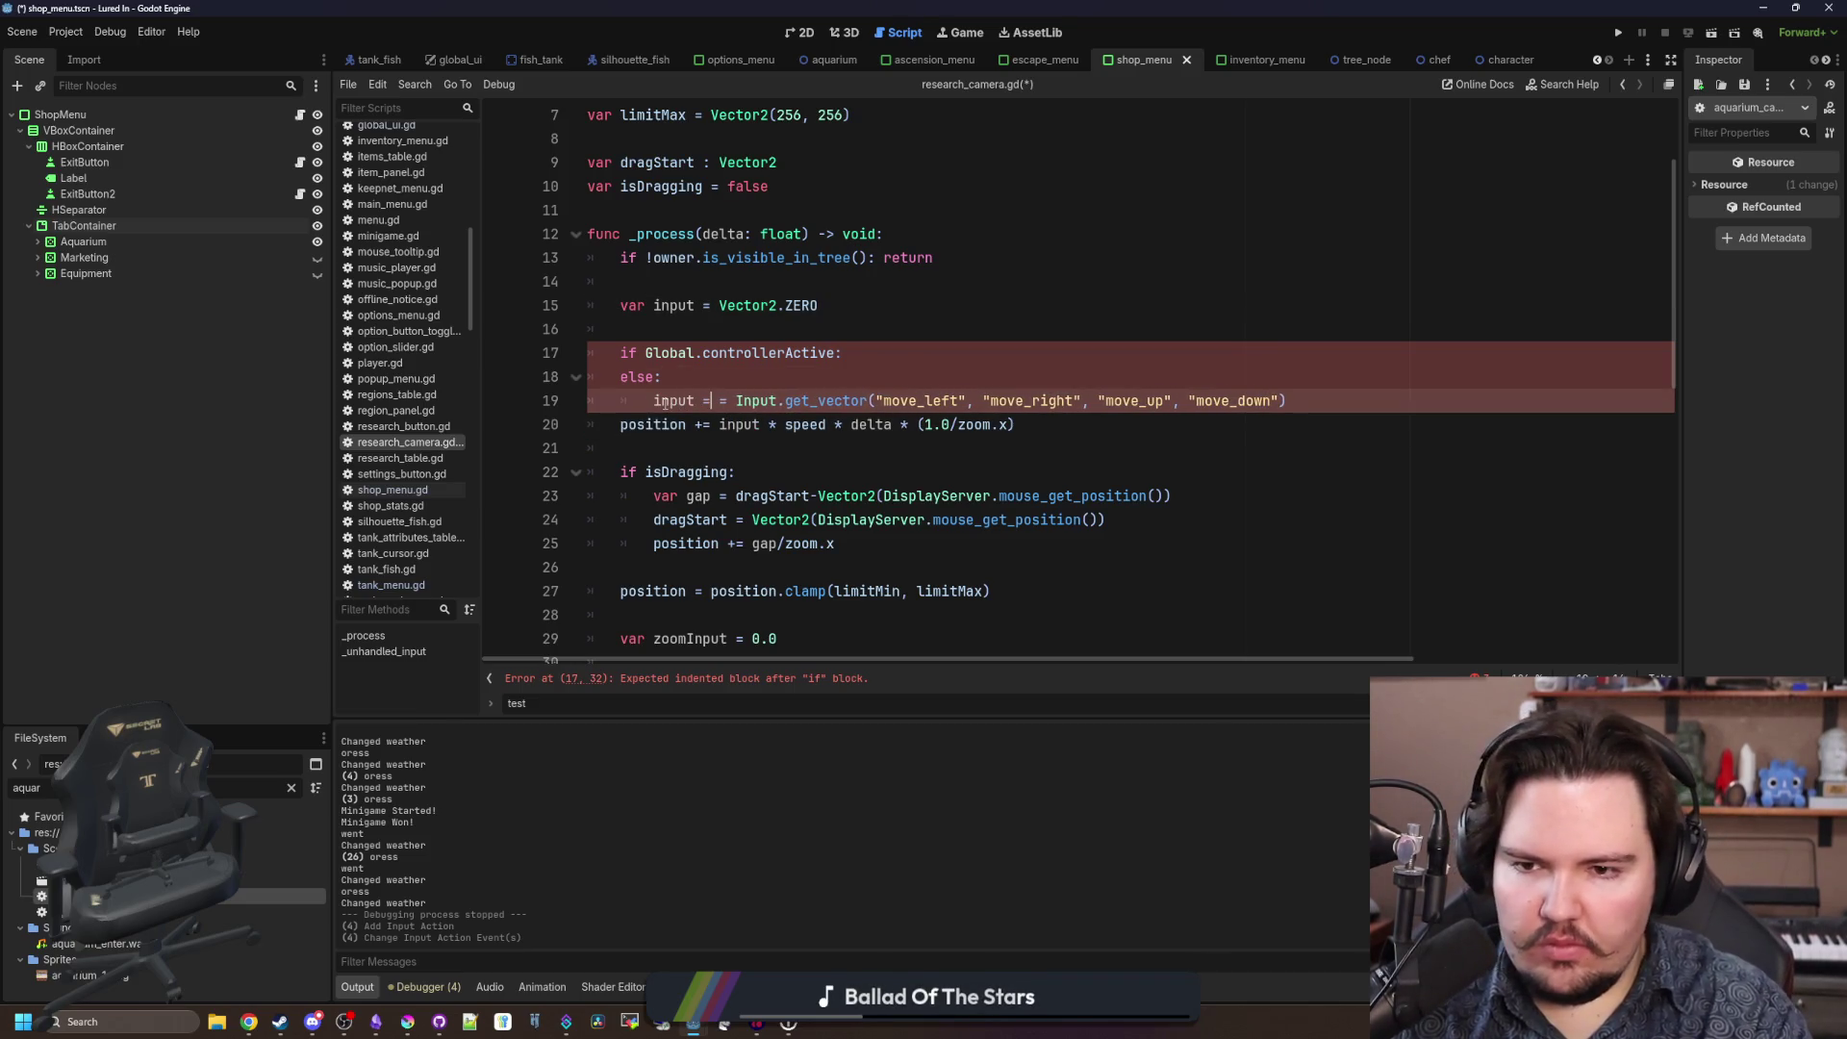
key(BackSpace)
key(Home)
key(shift+End)
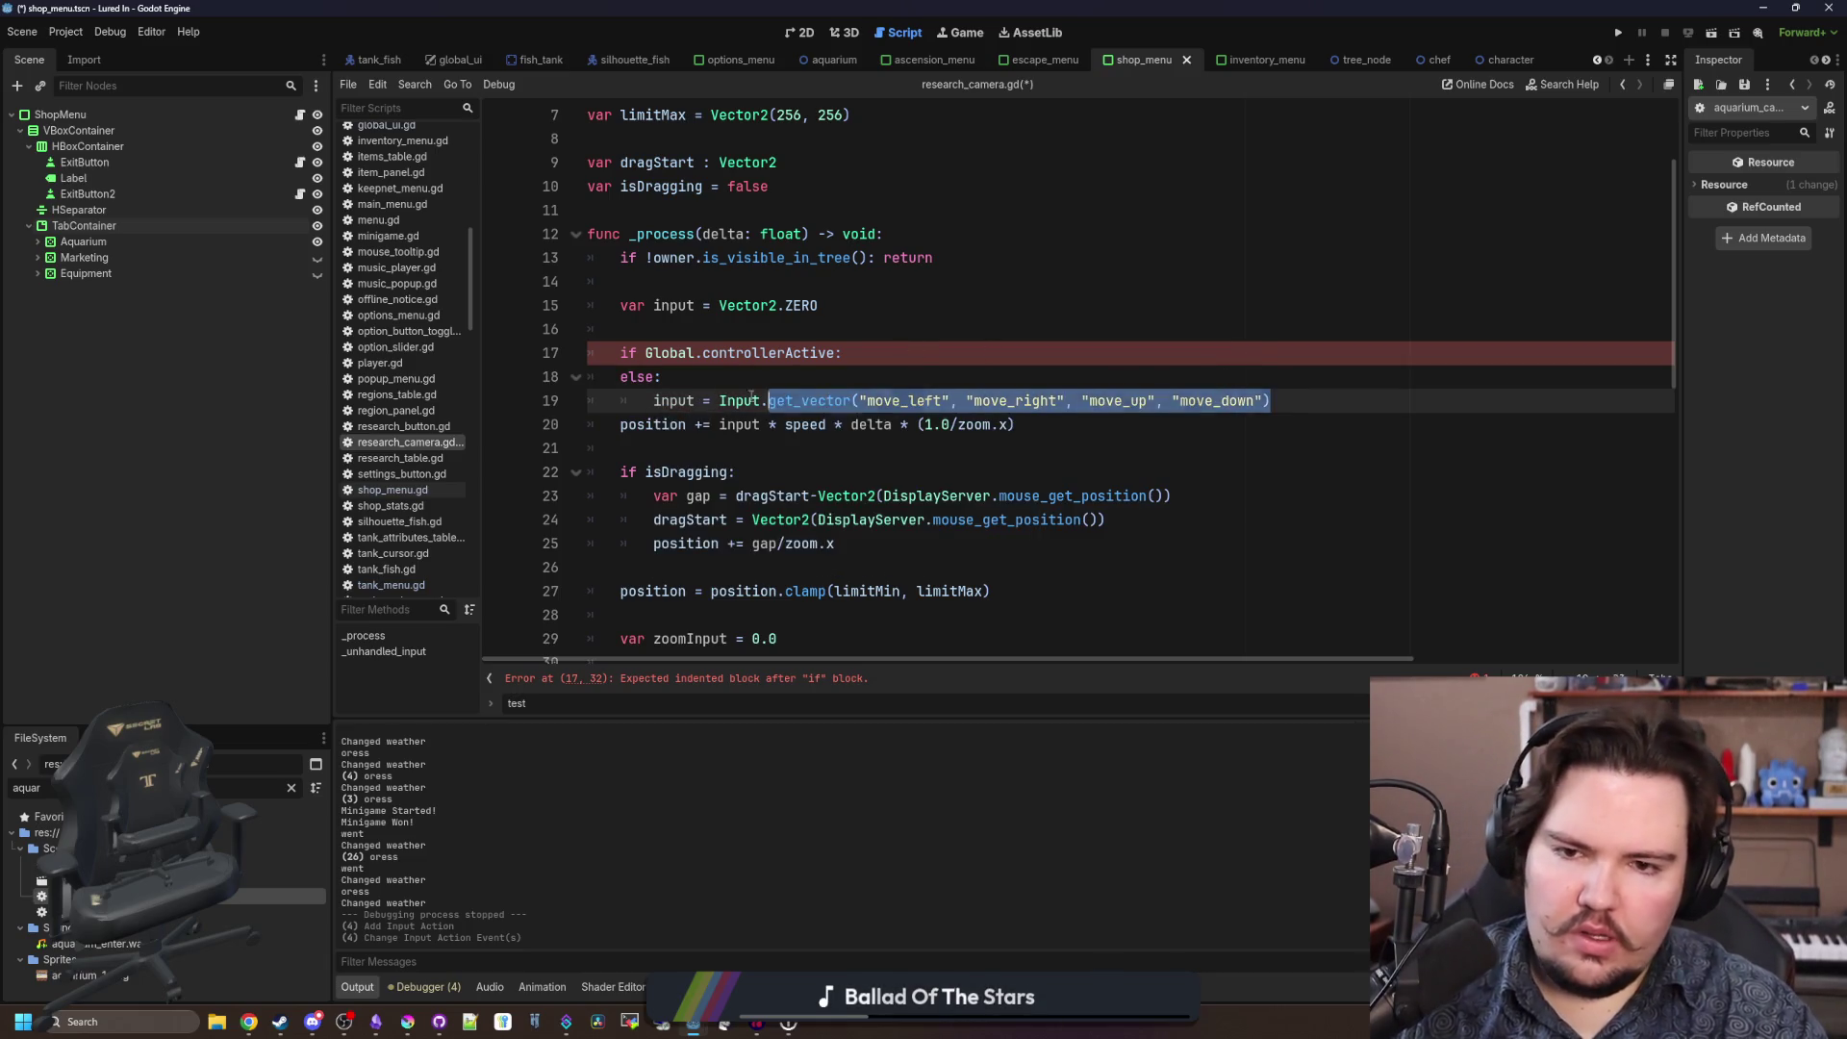
key(ctrl+c)
click(858, 352)
key(Return)
key(ctrl+v)
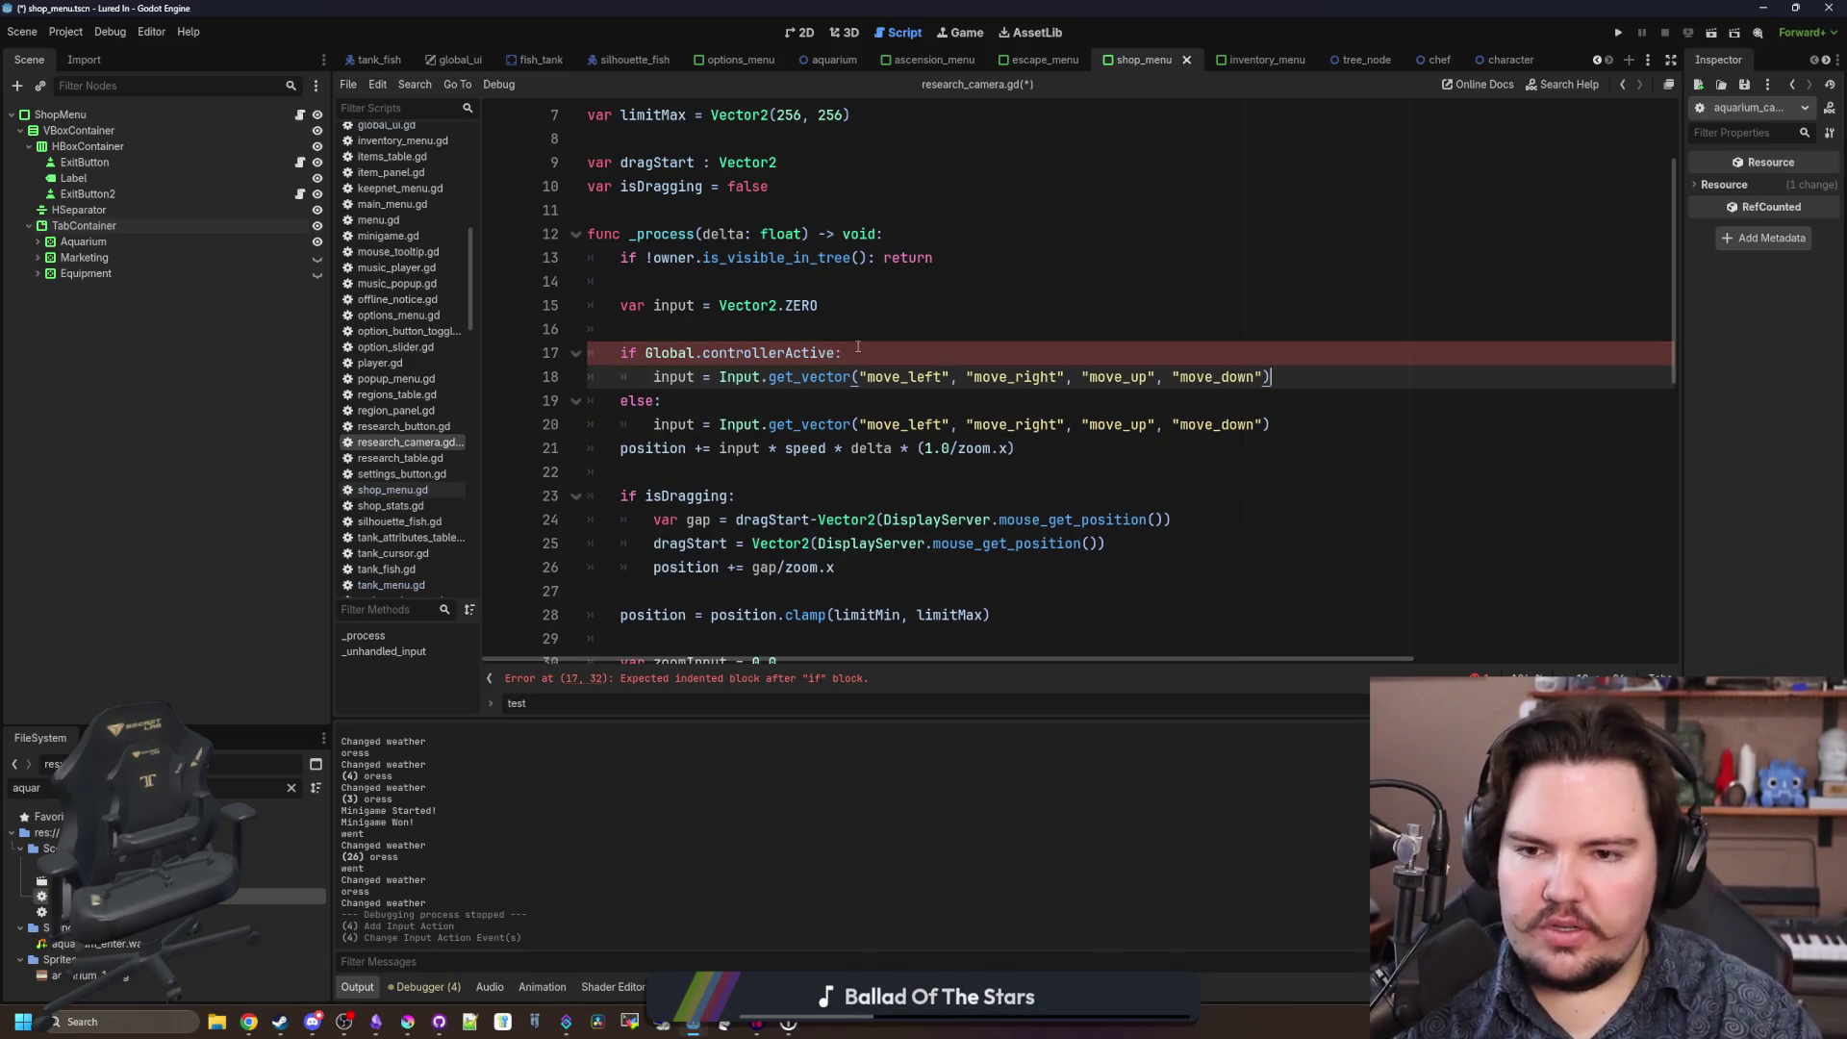
Prefix the if branch's four action names with rs_, save the script, and run the game.
text(rs_)
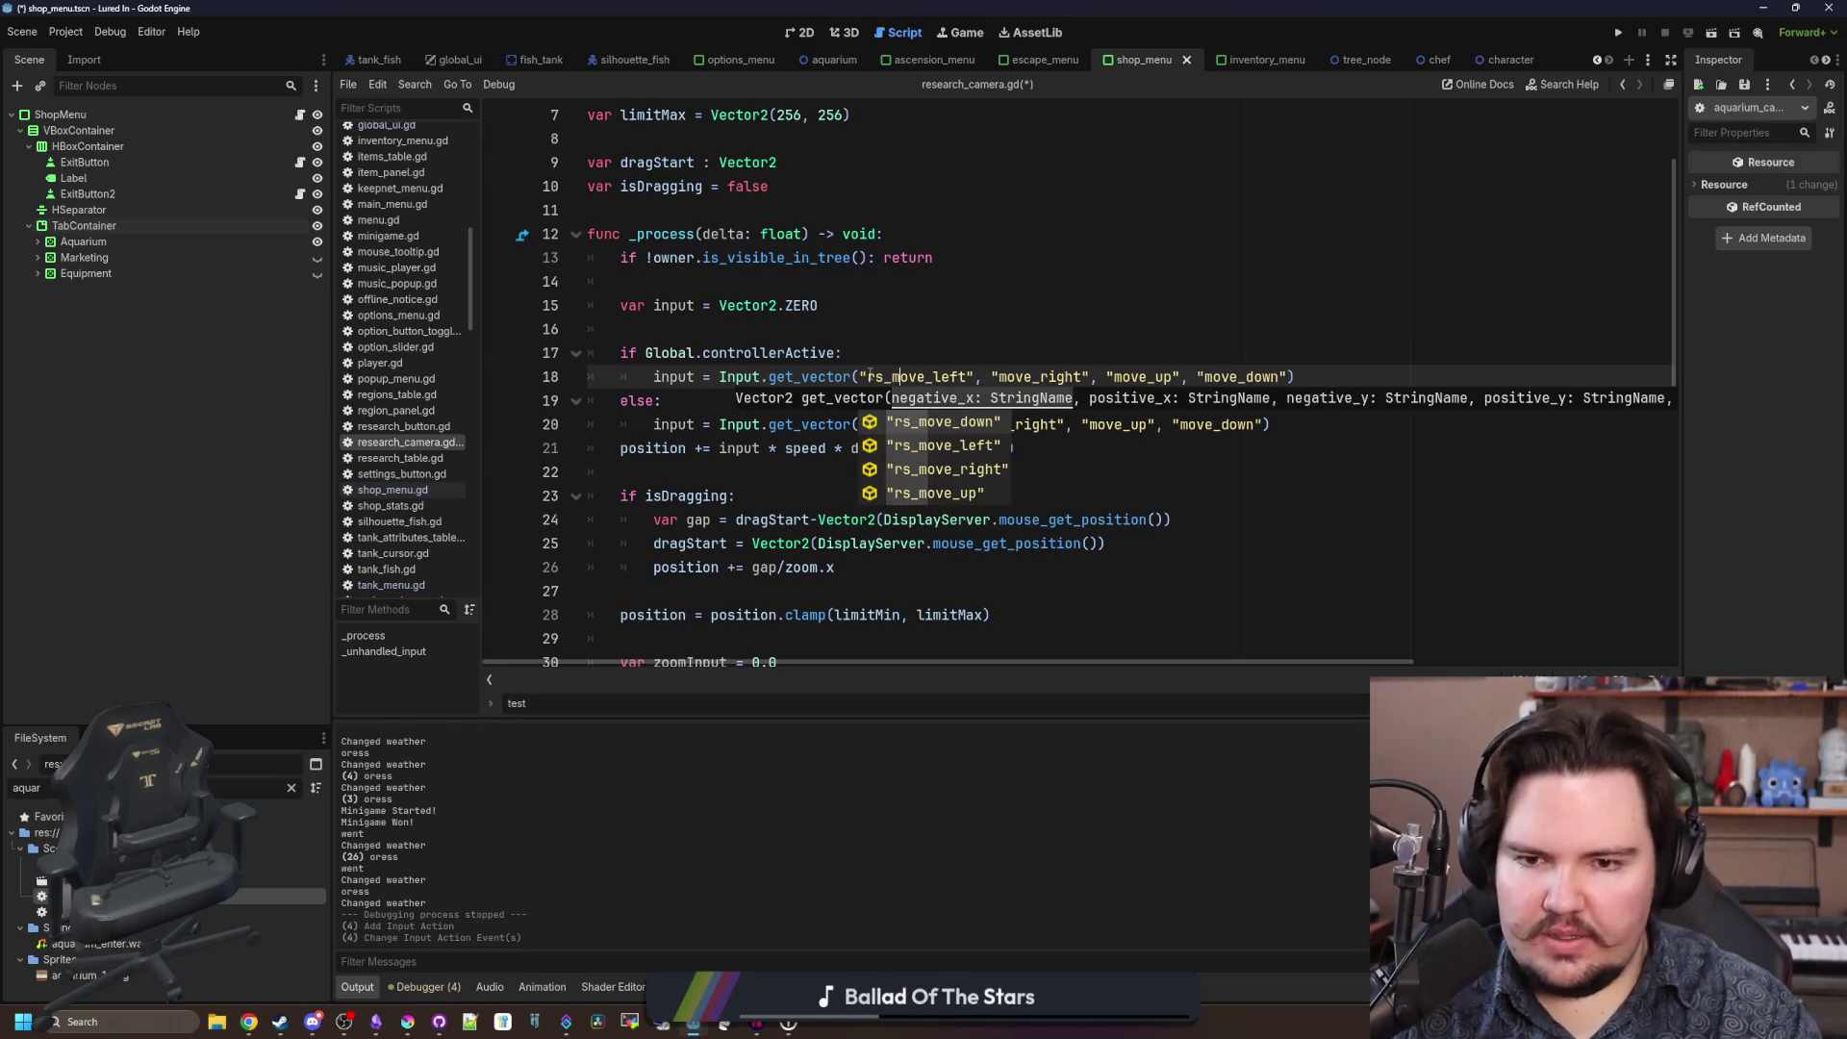
key(ctrl+Right)
key(ctrl+Right)
key(Right)
text(rs_)
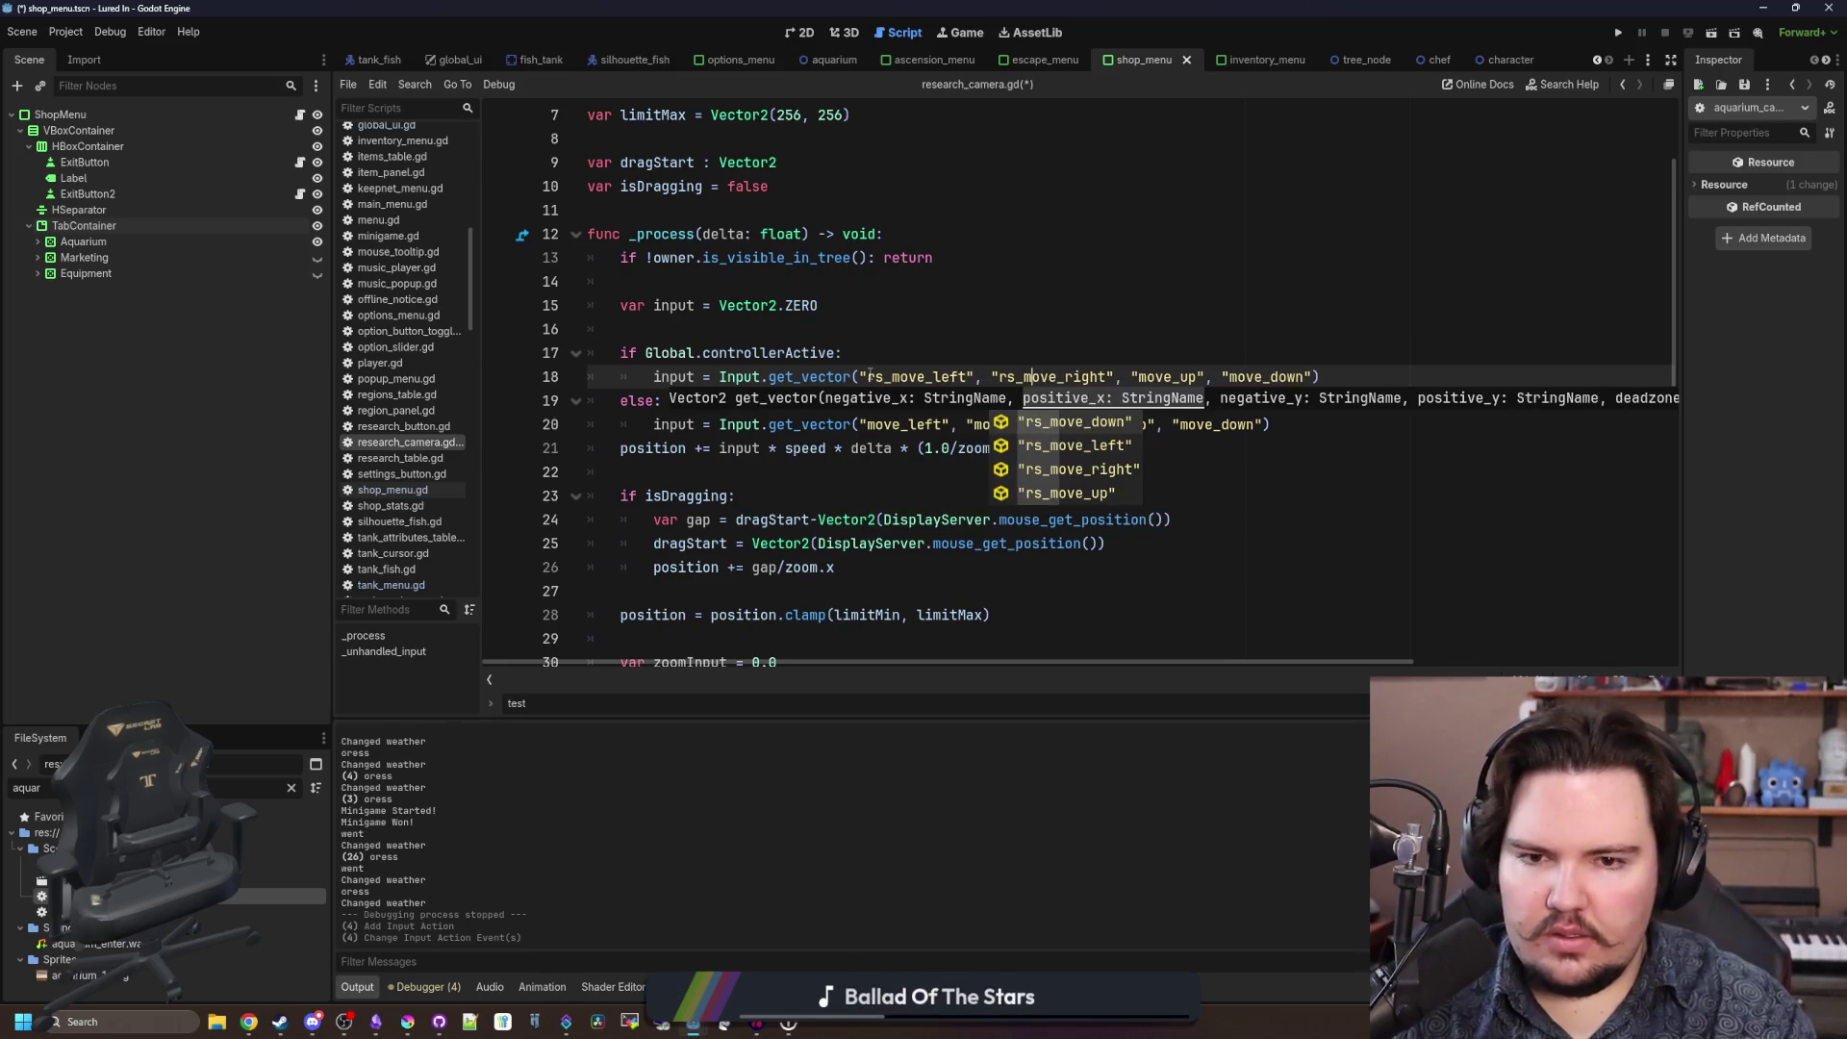
key(ctrl+Right)
key(ctrl+Right)
text(rs_)
key(ctrl+Right)
key(ctrl+Right)
text(rs_)
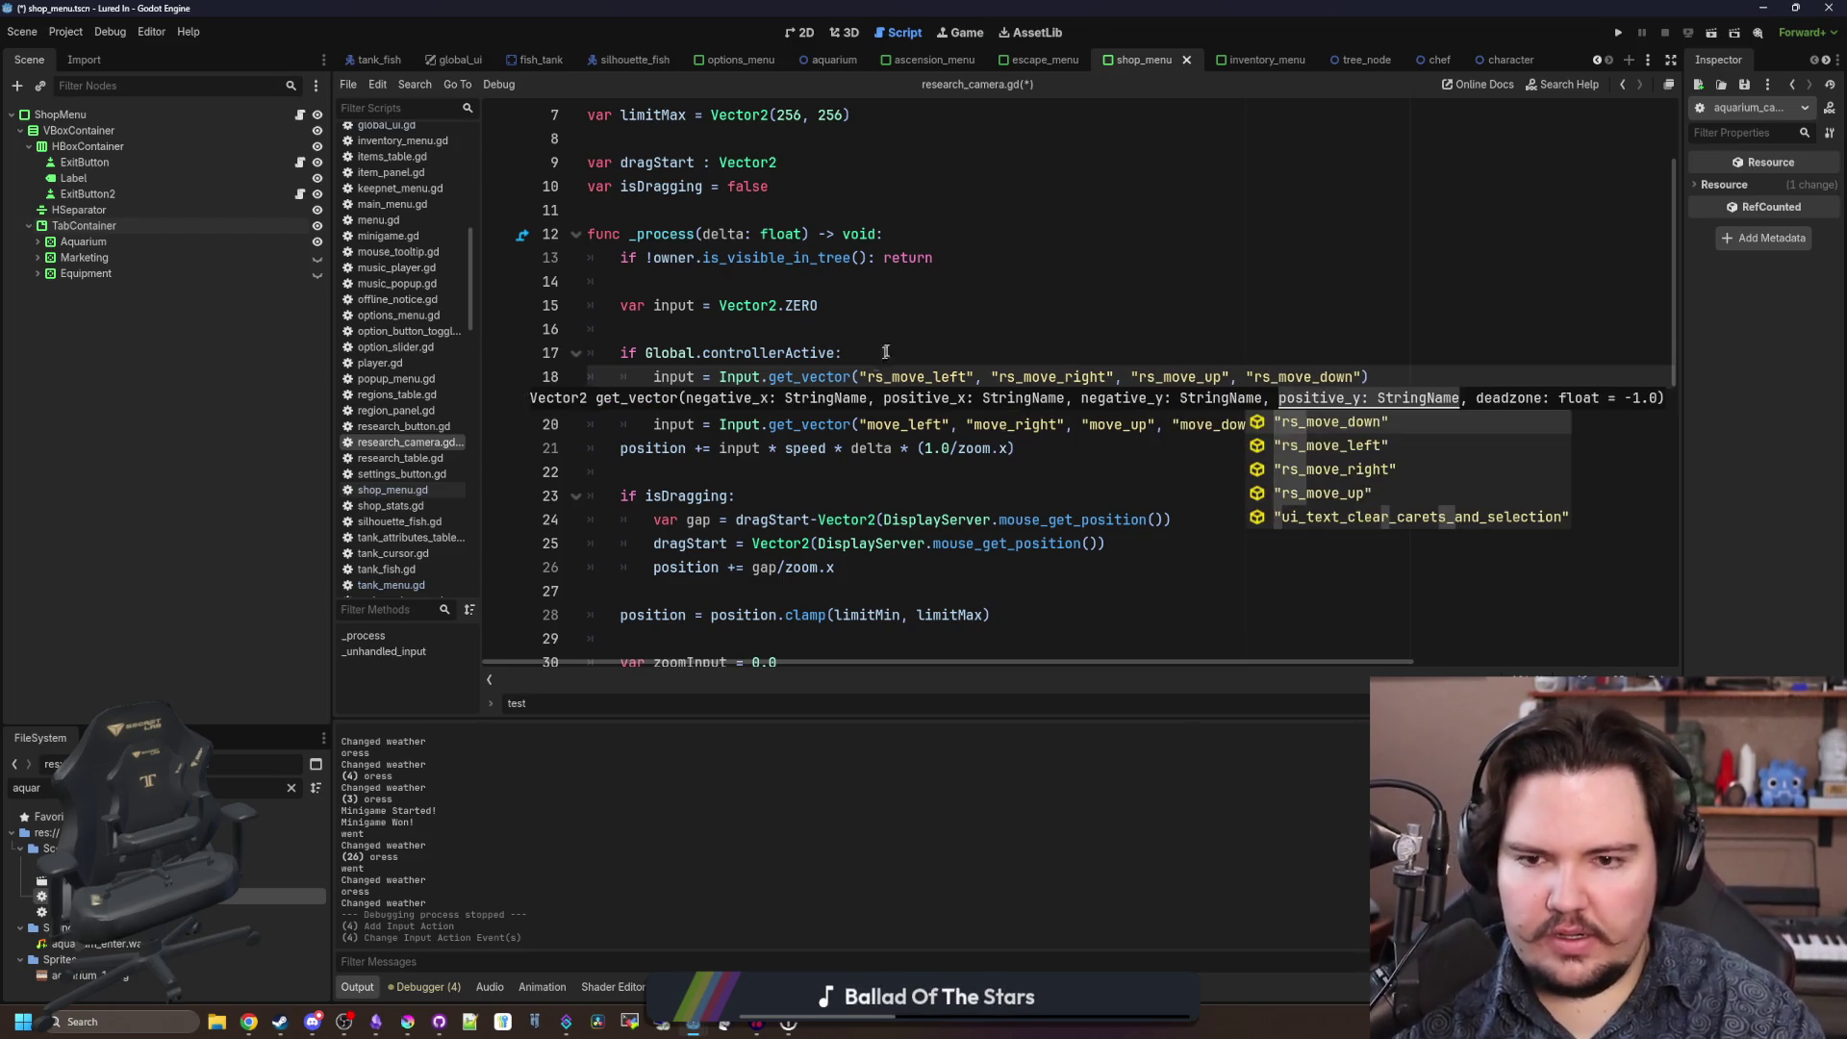
key(Escape)
key(Up)
key(Up)
key(ctrl+s)
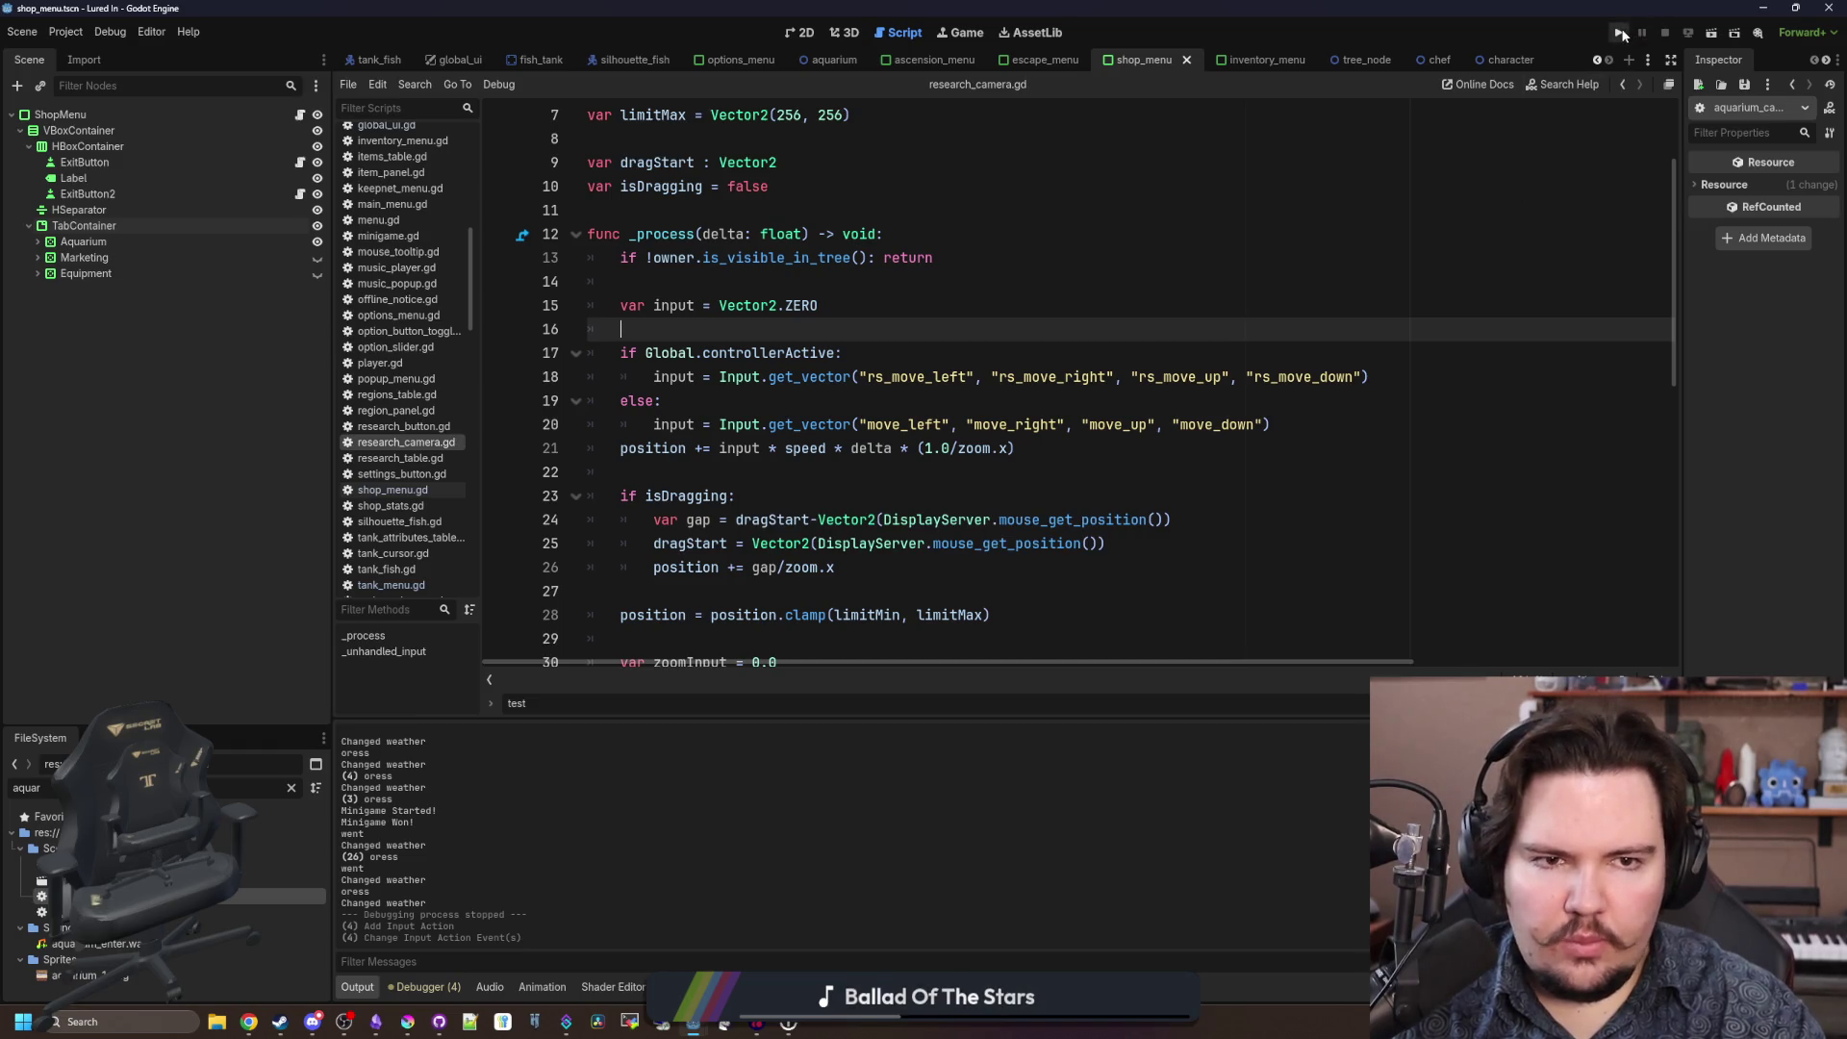
click(1623, 35)
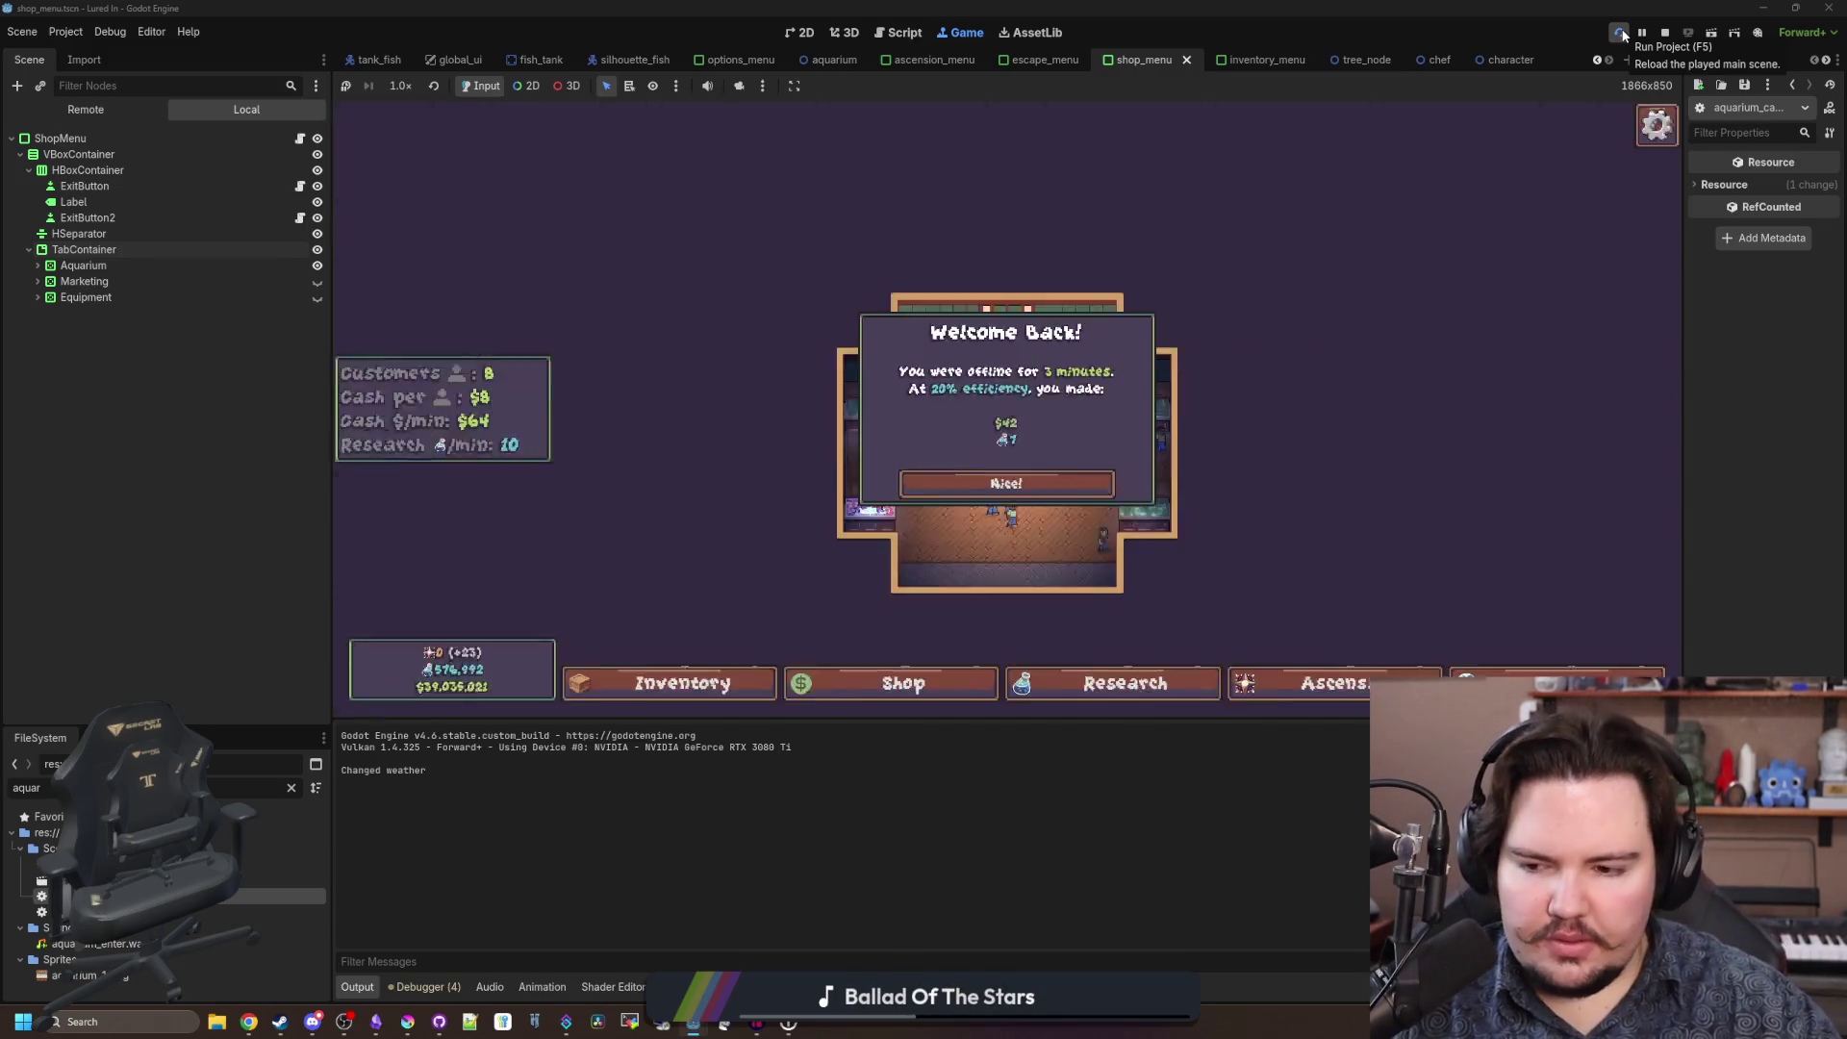
Dismiss Welcome Back, pan the research tree in the Research panel, then stop with F8.
click(1005, 483)
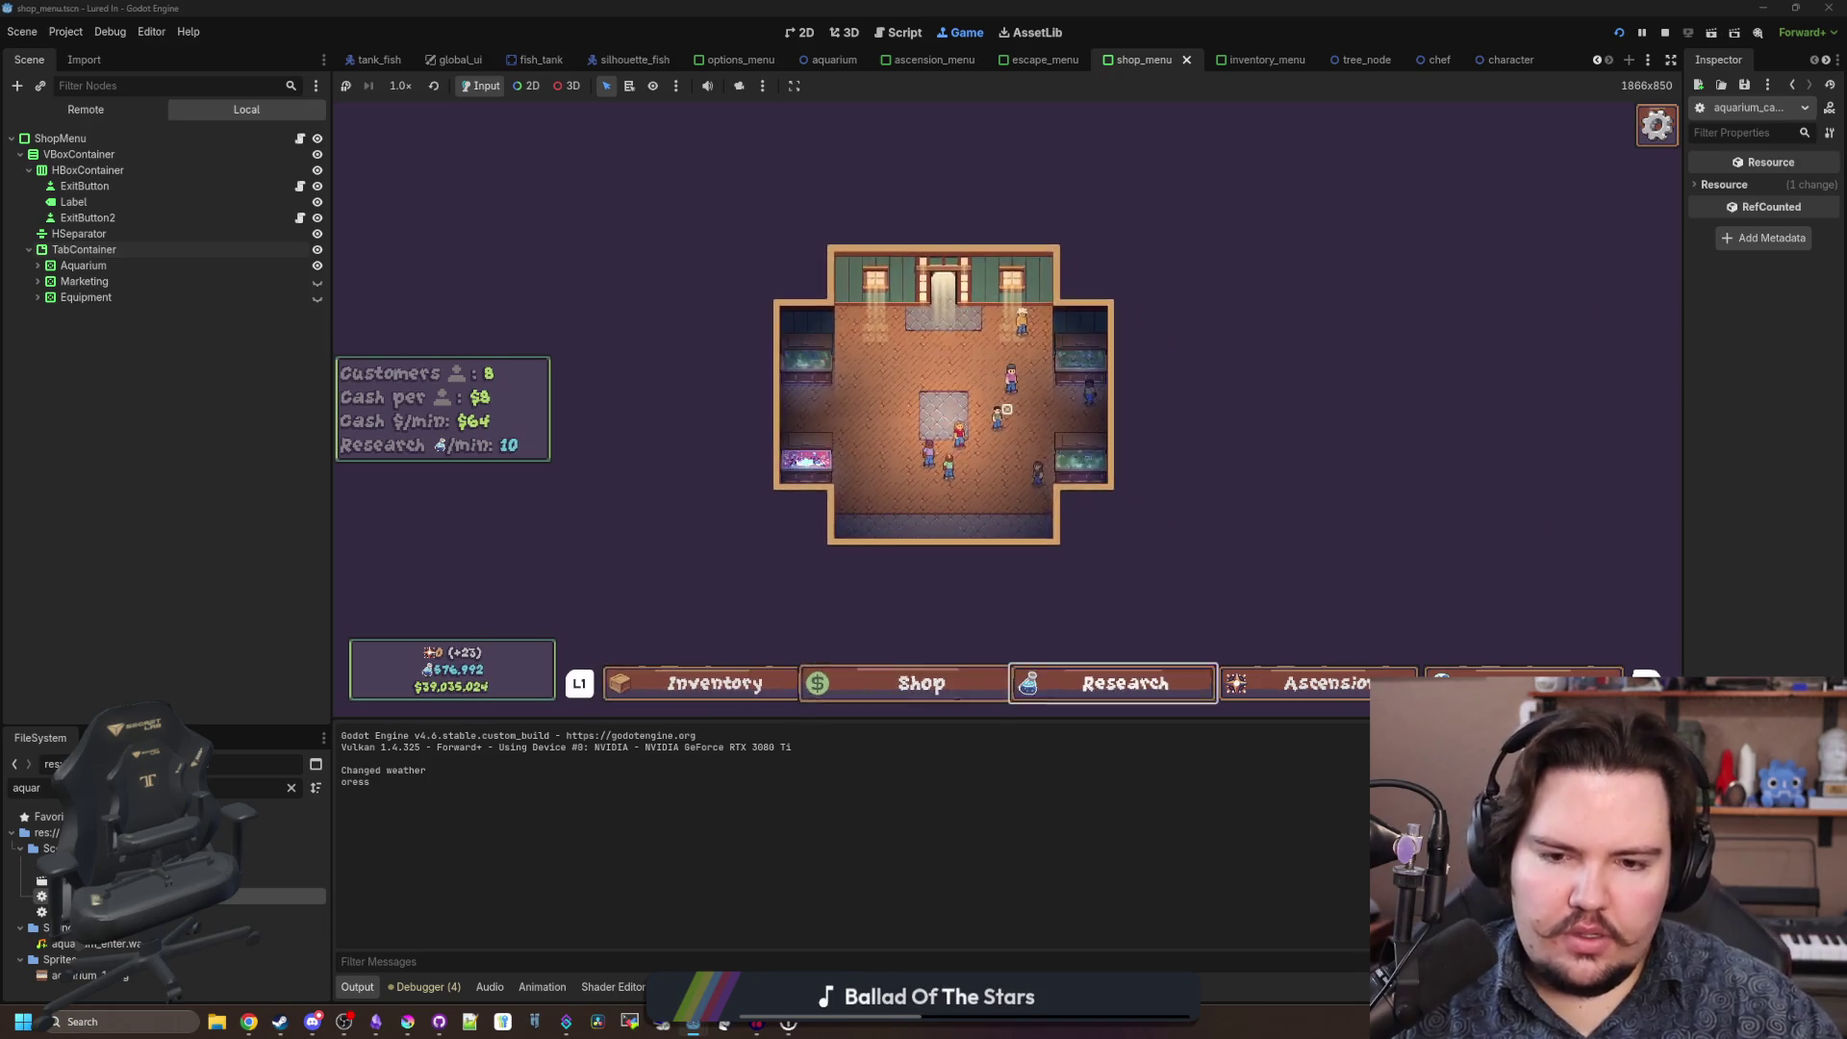
click(1116, 683)
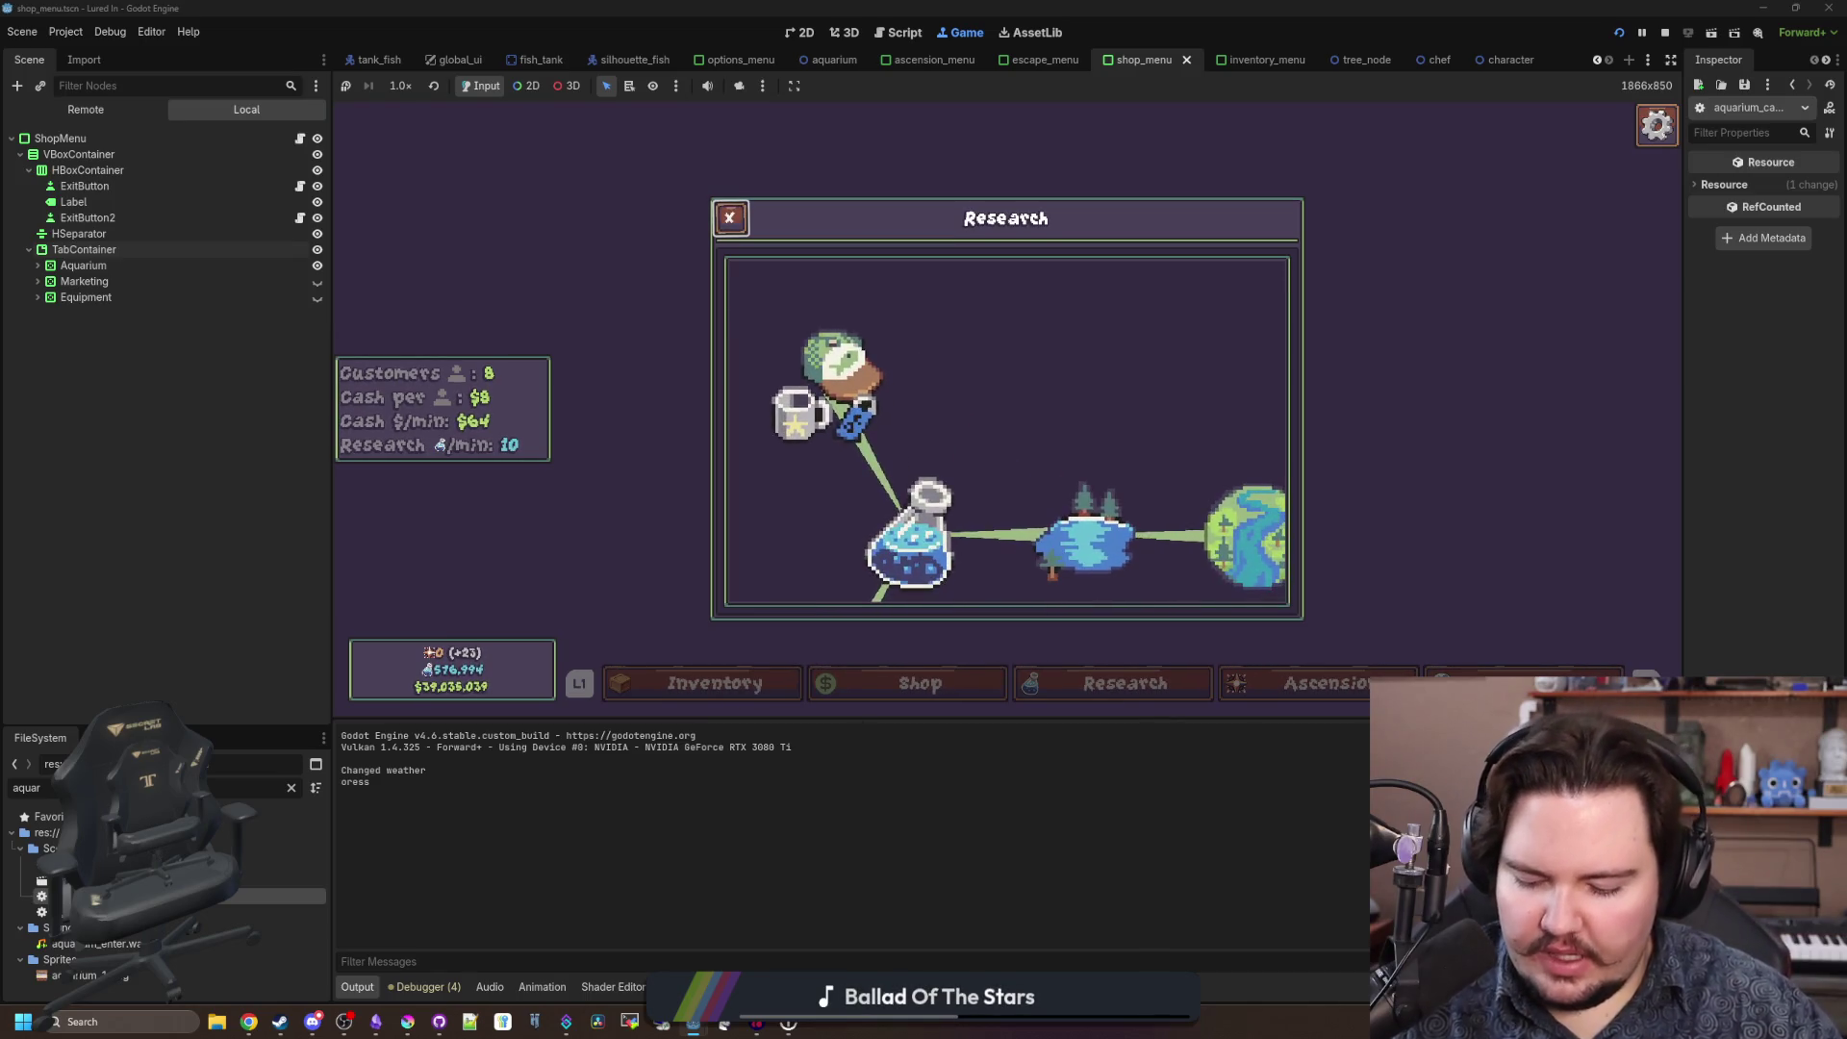
key(super)
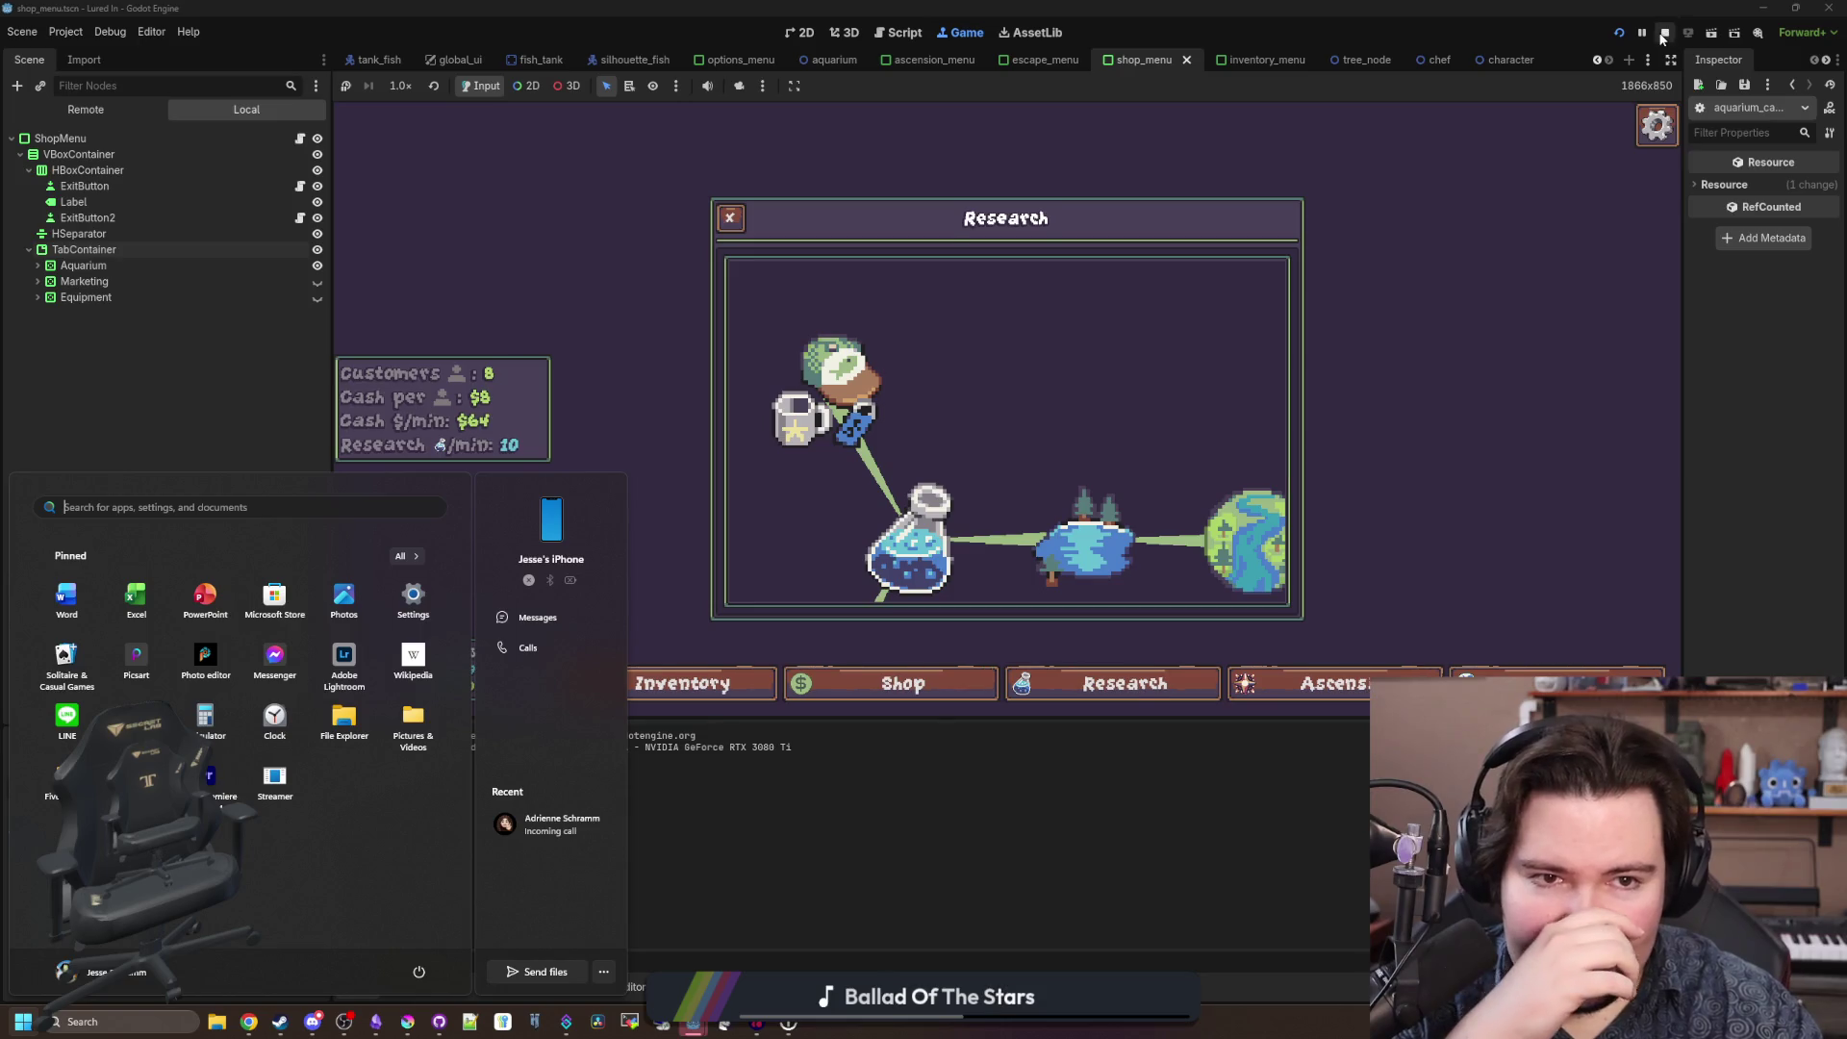
key(super)
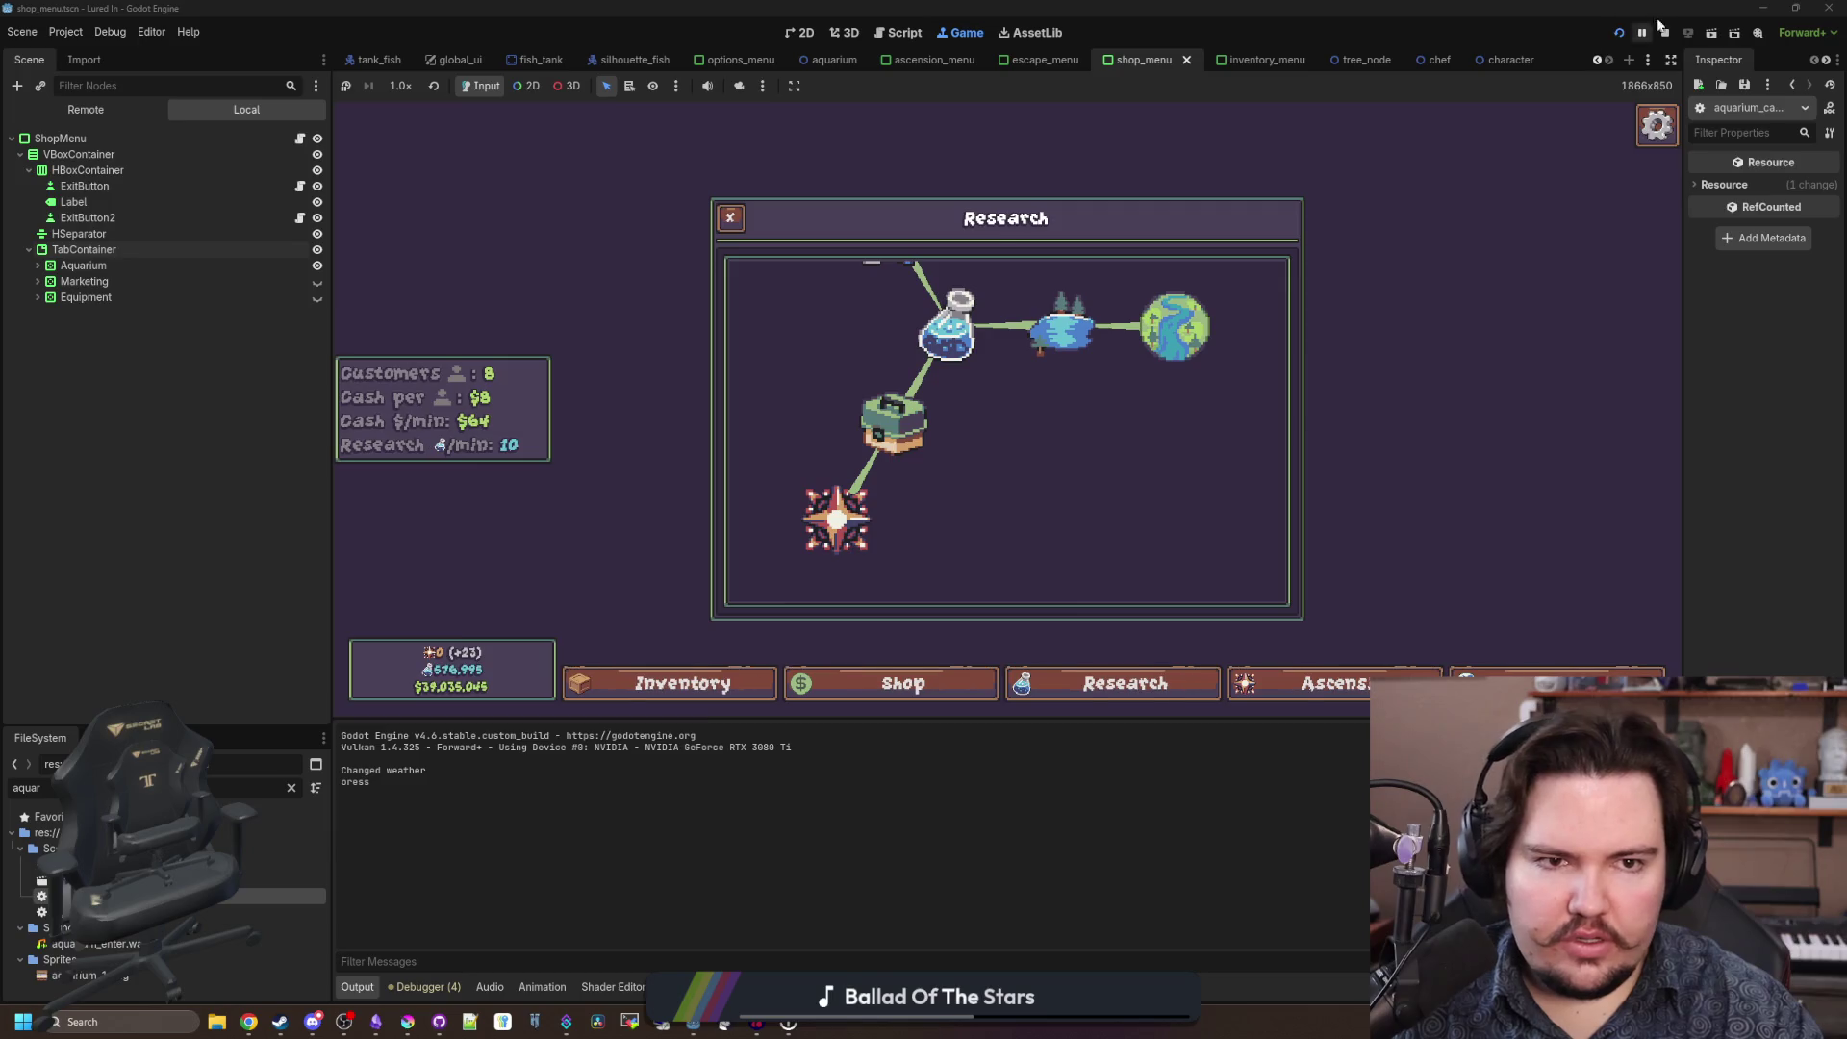
key(F8)
key(Up)
key(Up)
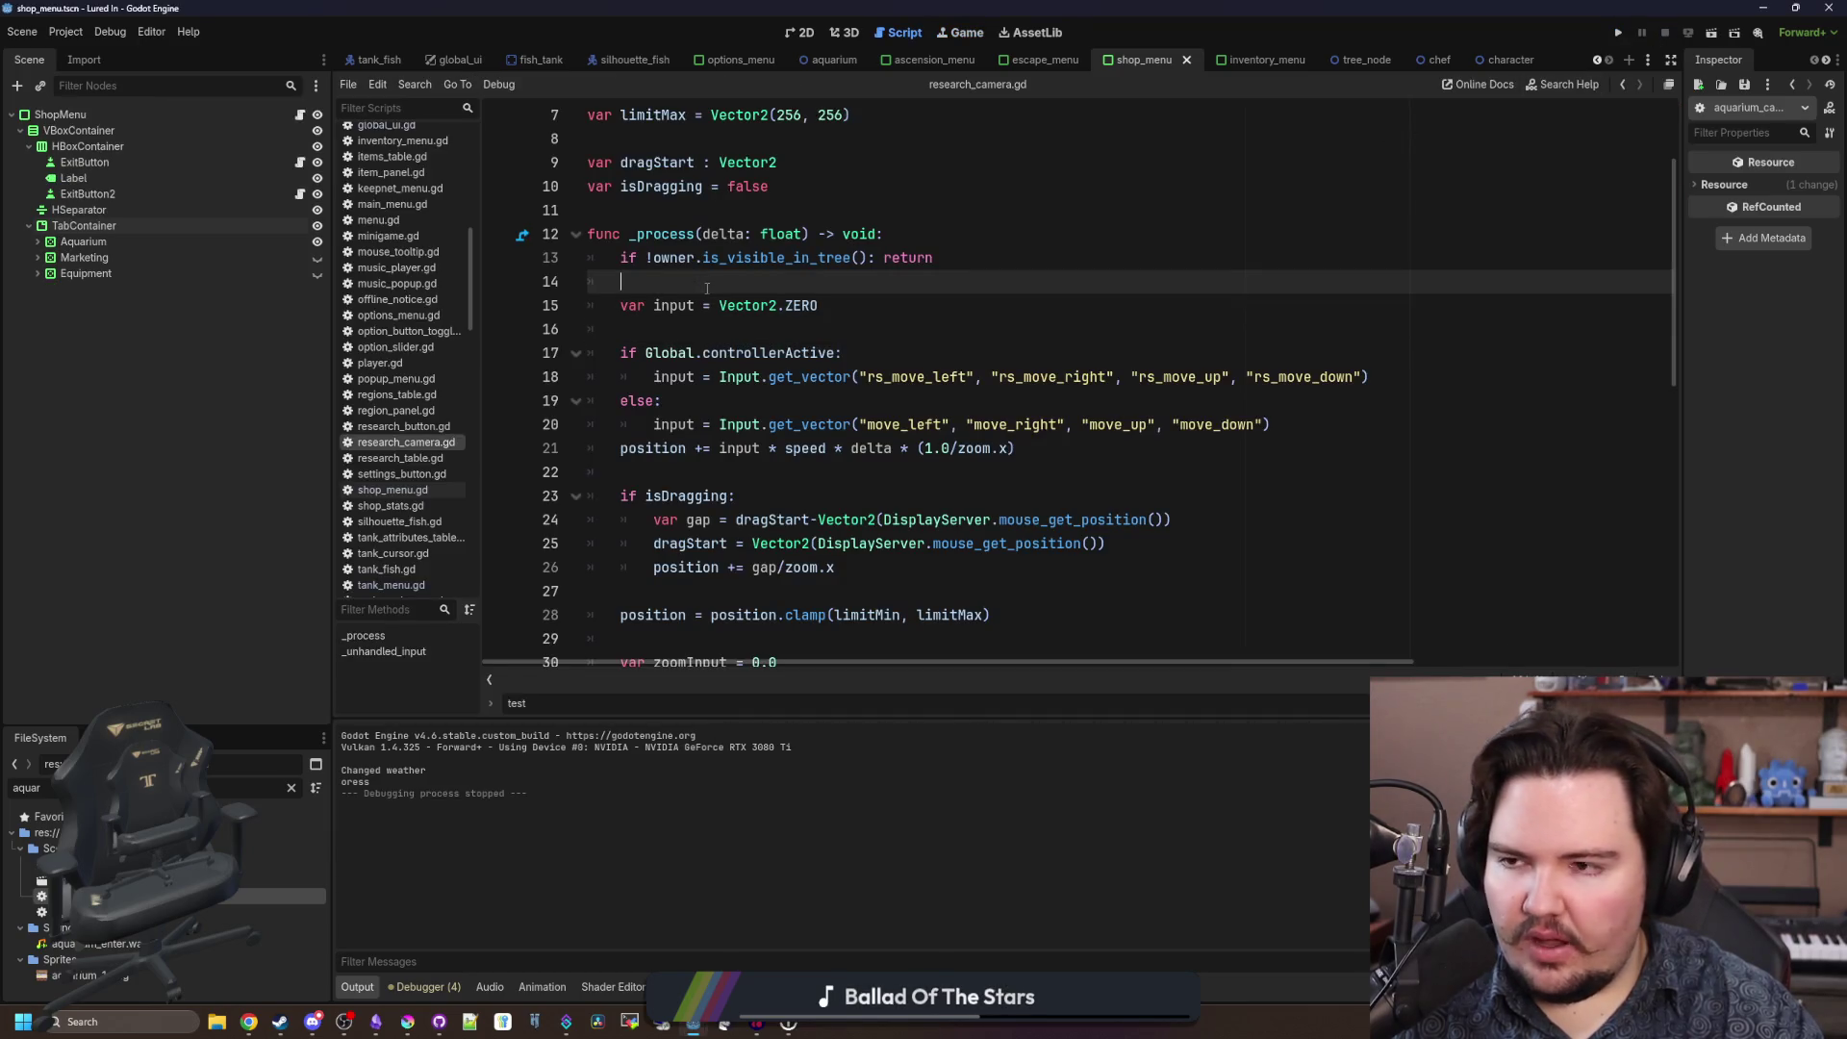
Filter FileSystem for 'researc', open research_menu.tscn, and open its Camera2D's research_camera.gd script.
click(292, 789)
text(researc)
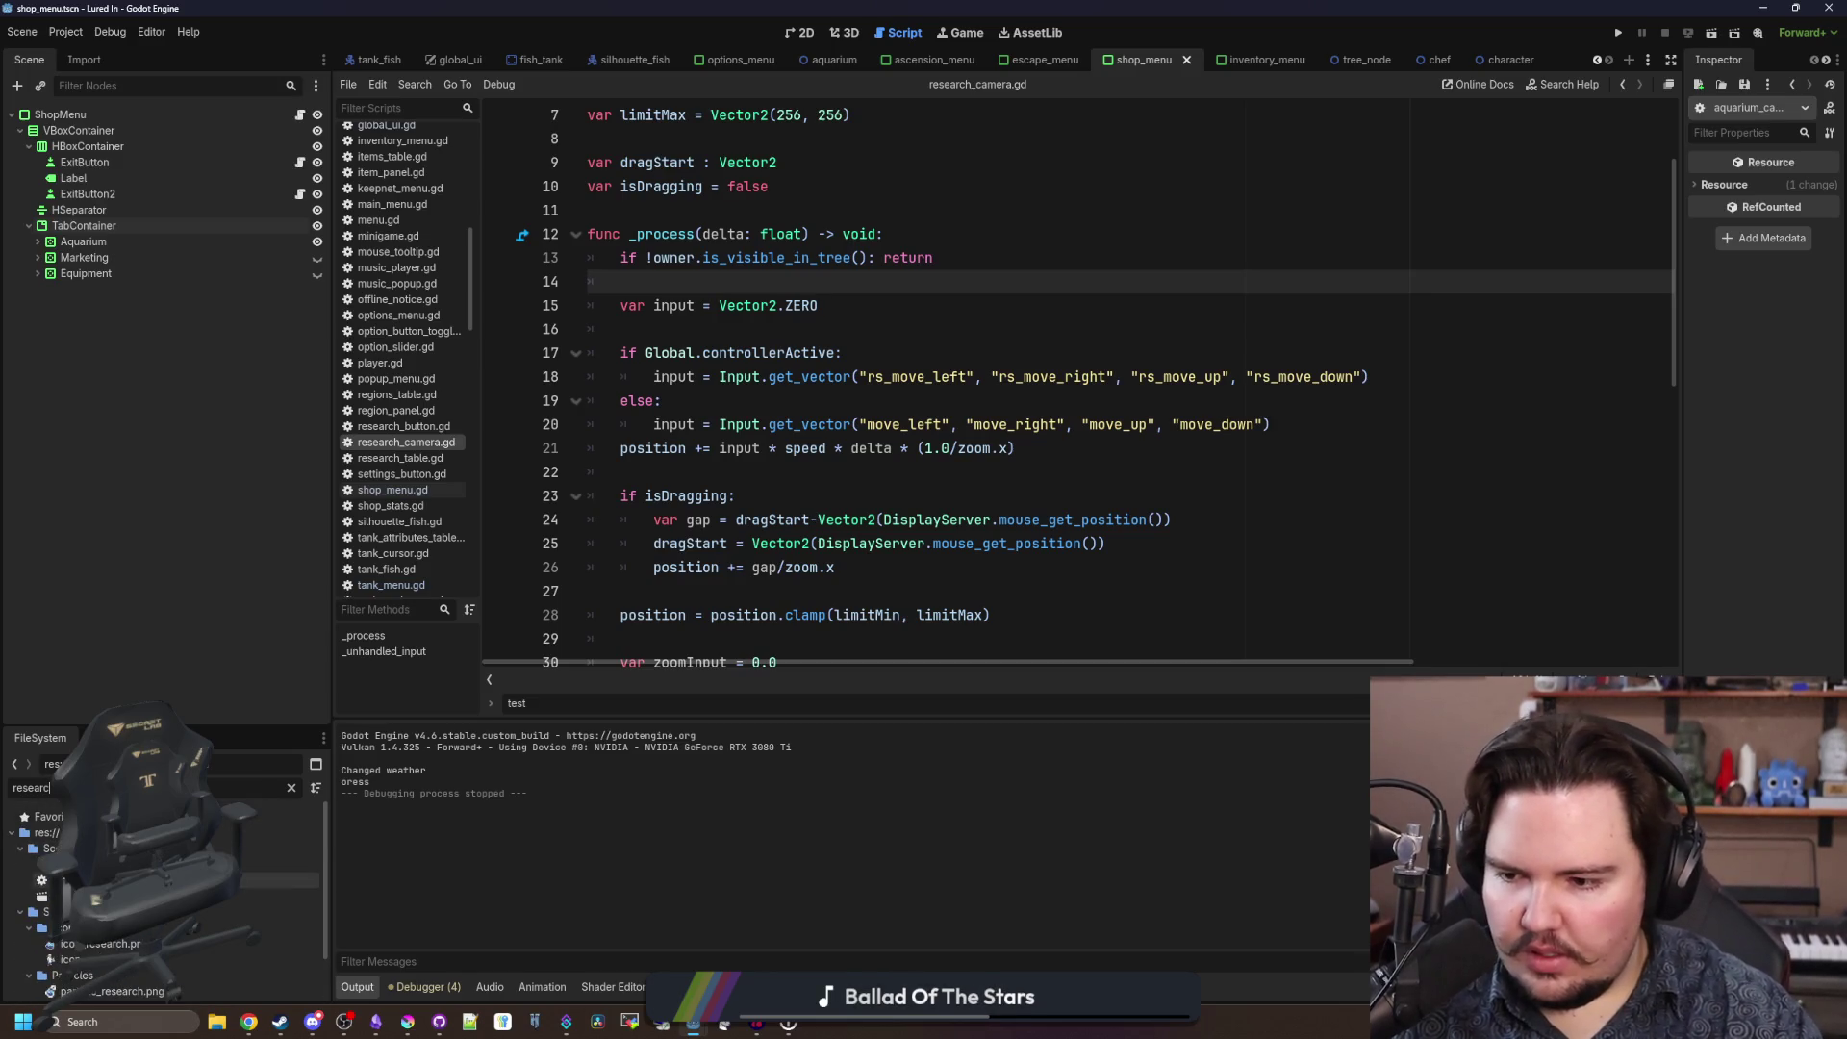
double_click(192, 895)
click(113, 306)
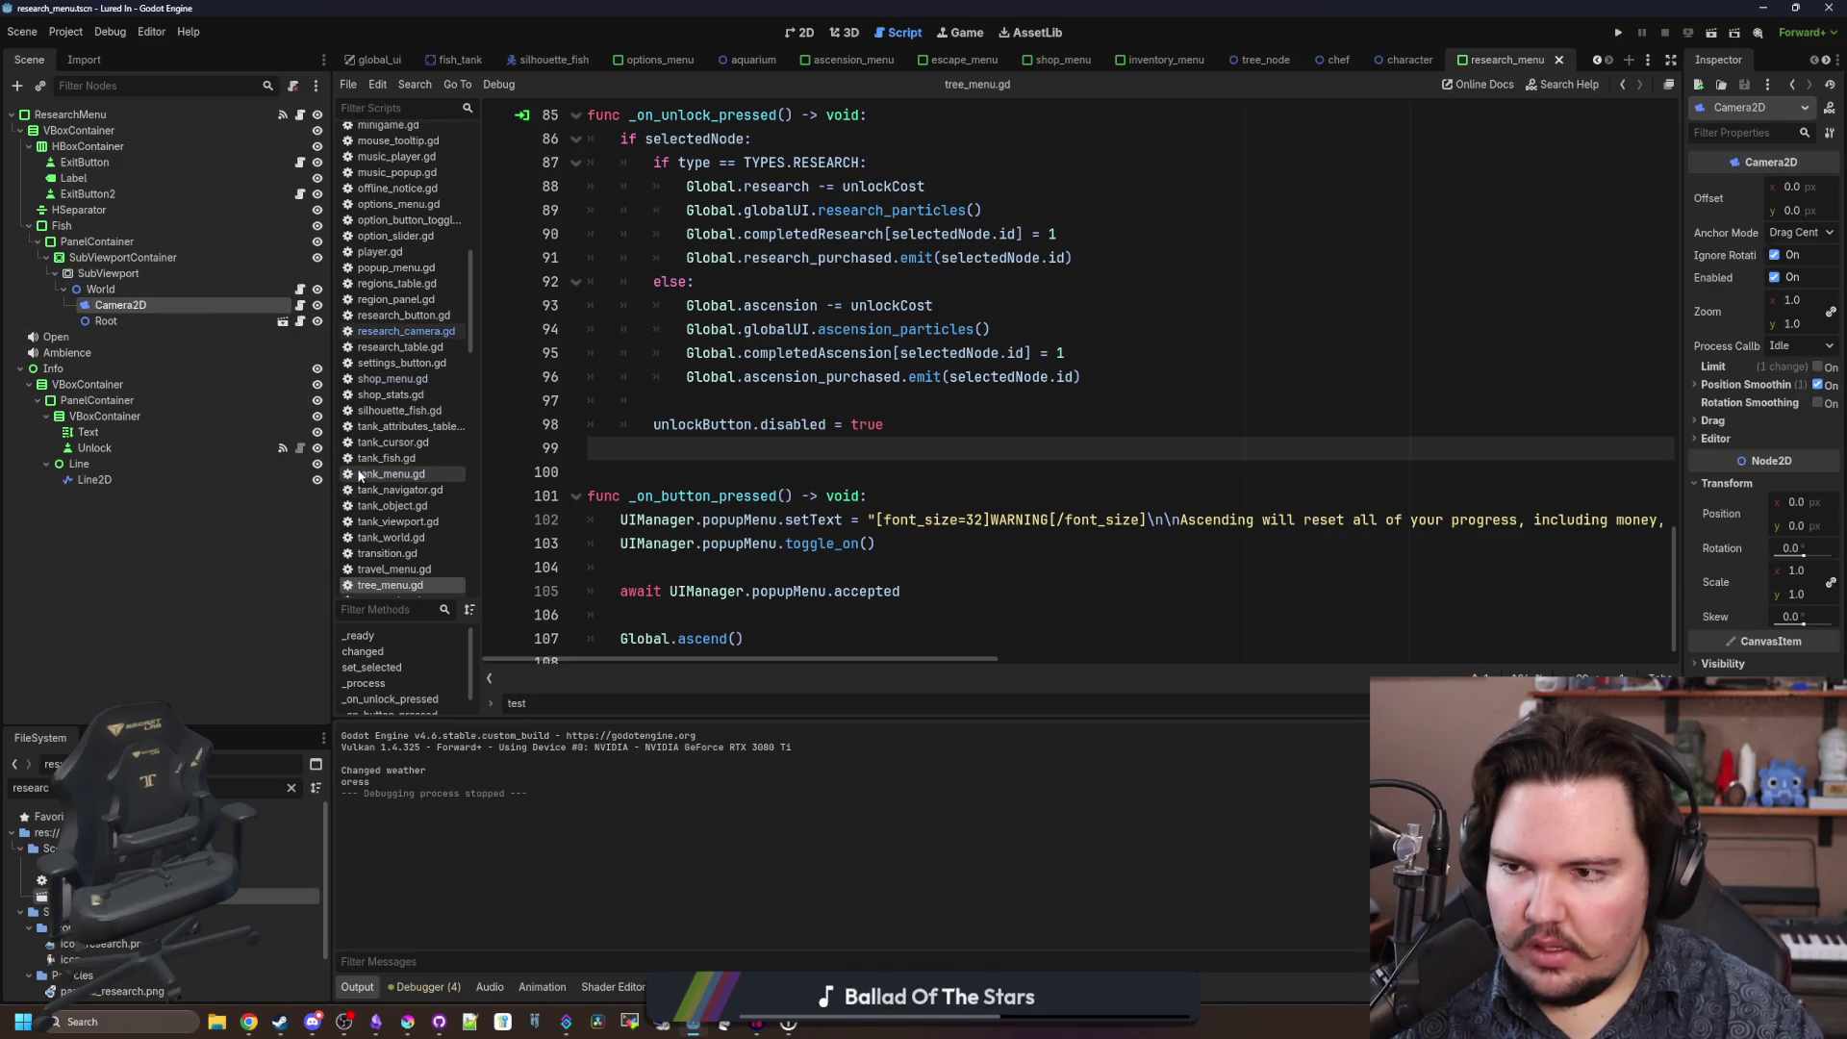
click(300, 305)
click(879, 352)
click(879, 339)
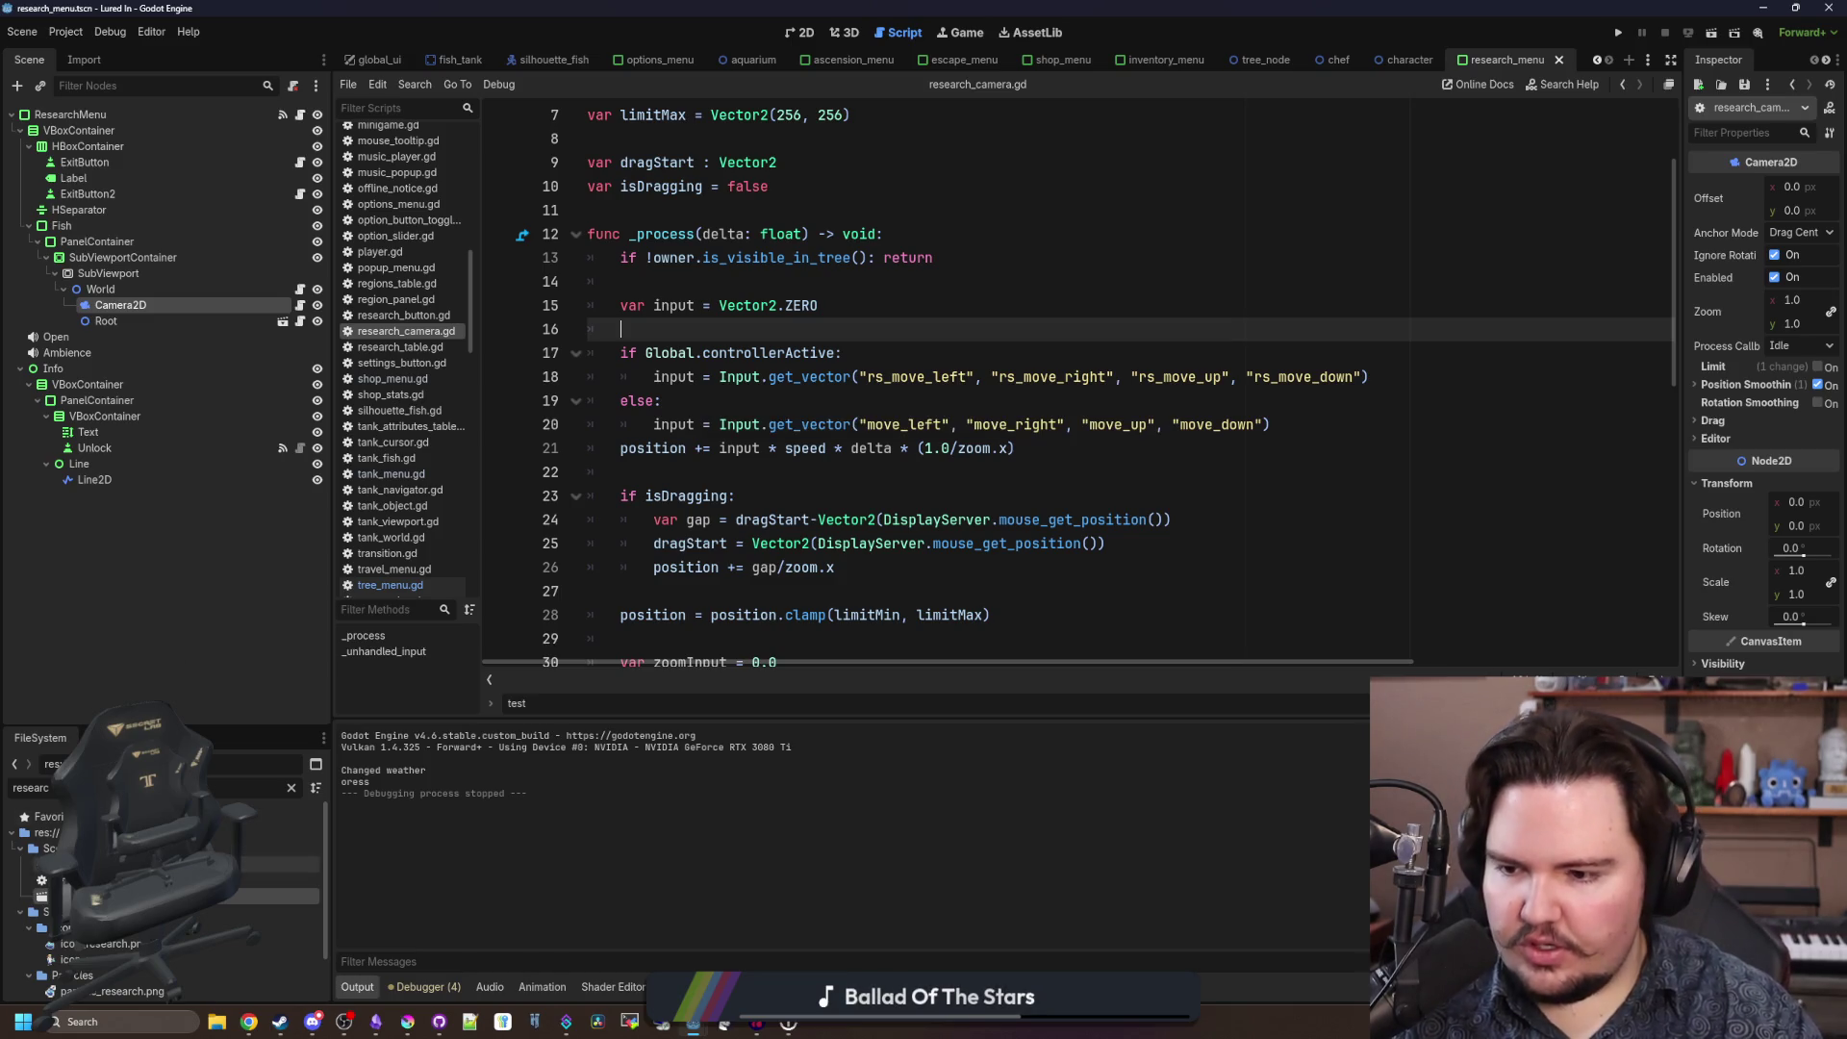
Filter the files for 'tree' and look through the tree_node.gd script.
click(290, 789)
text(tree)
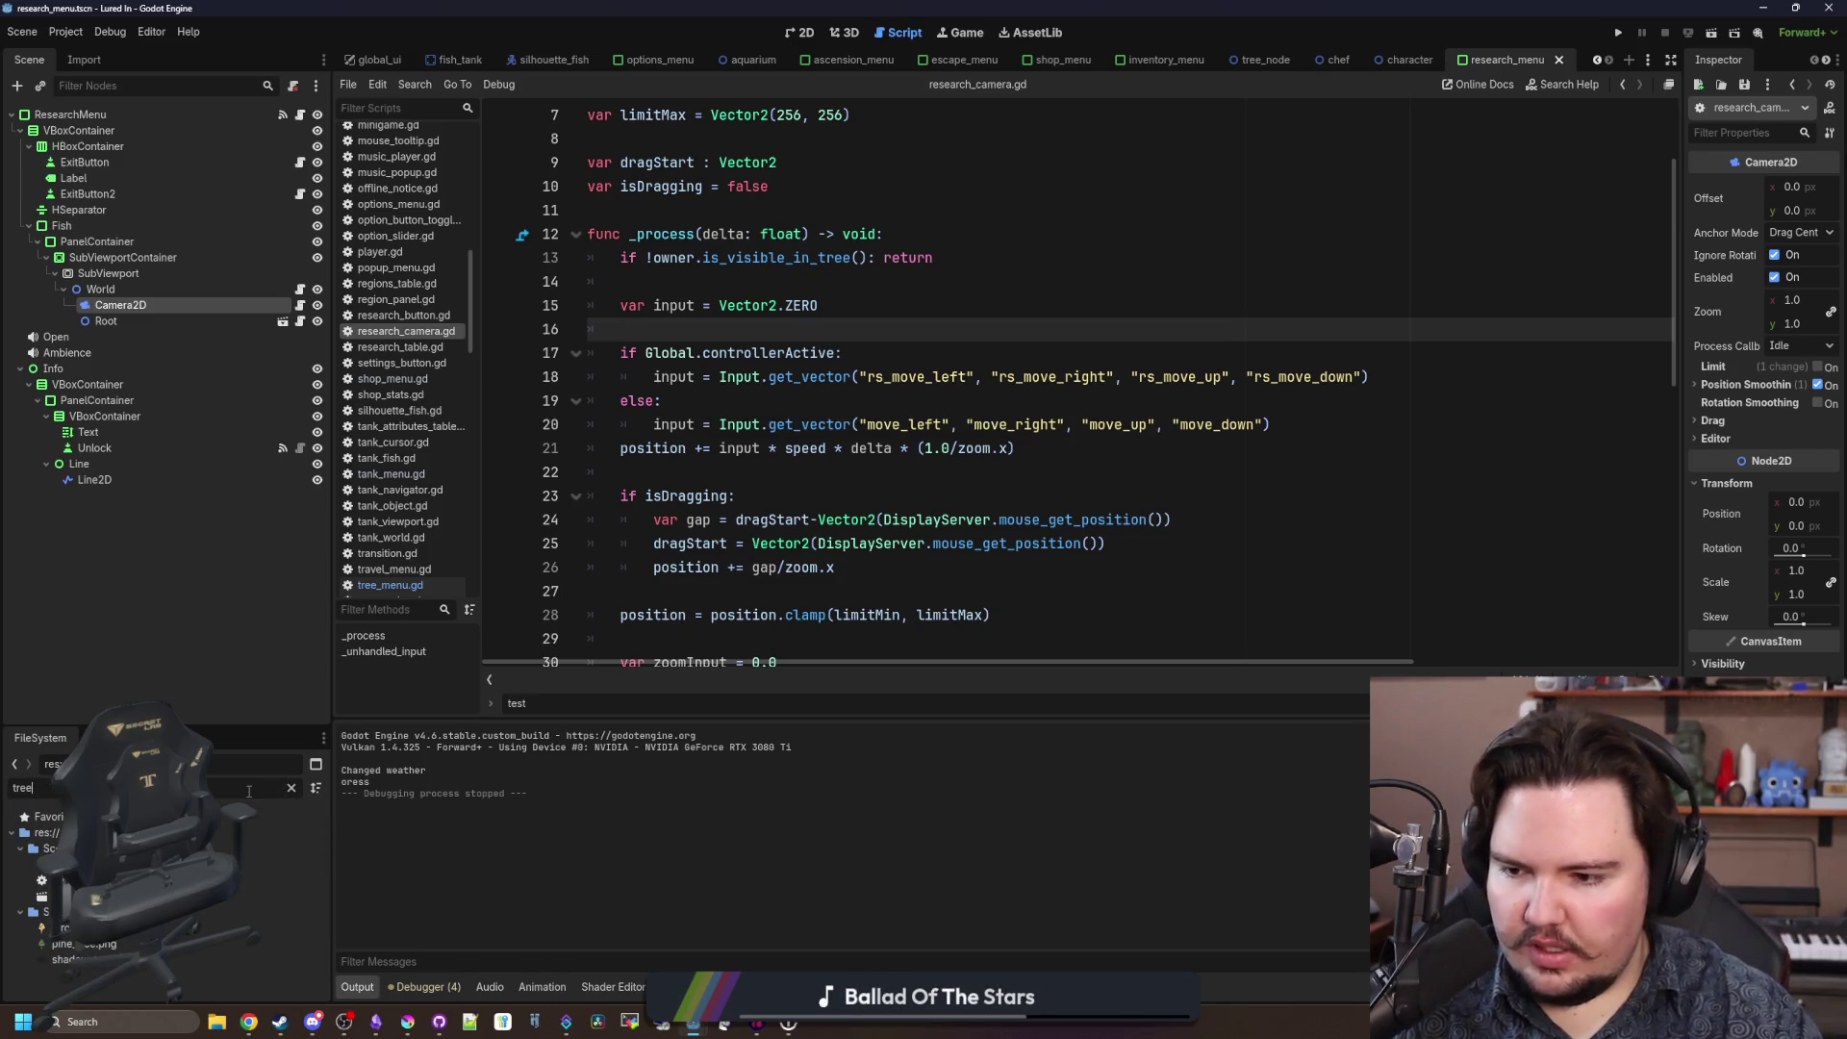
key(Down)
key(Return)
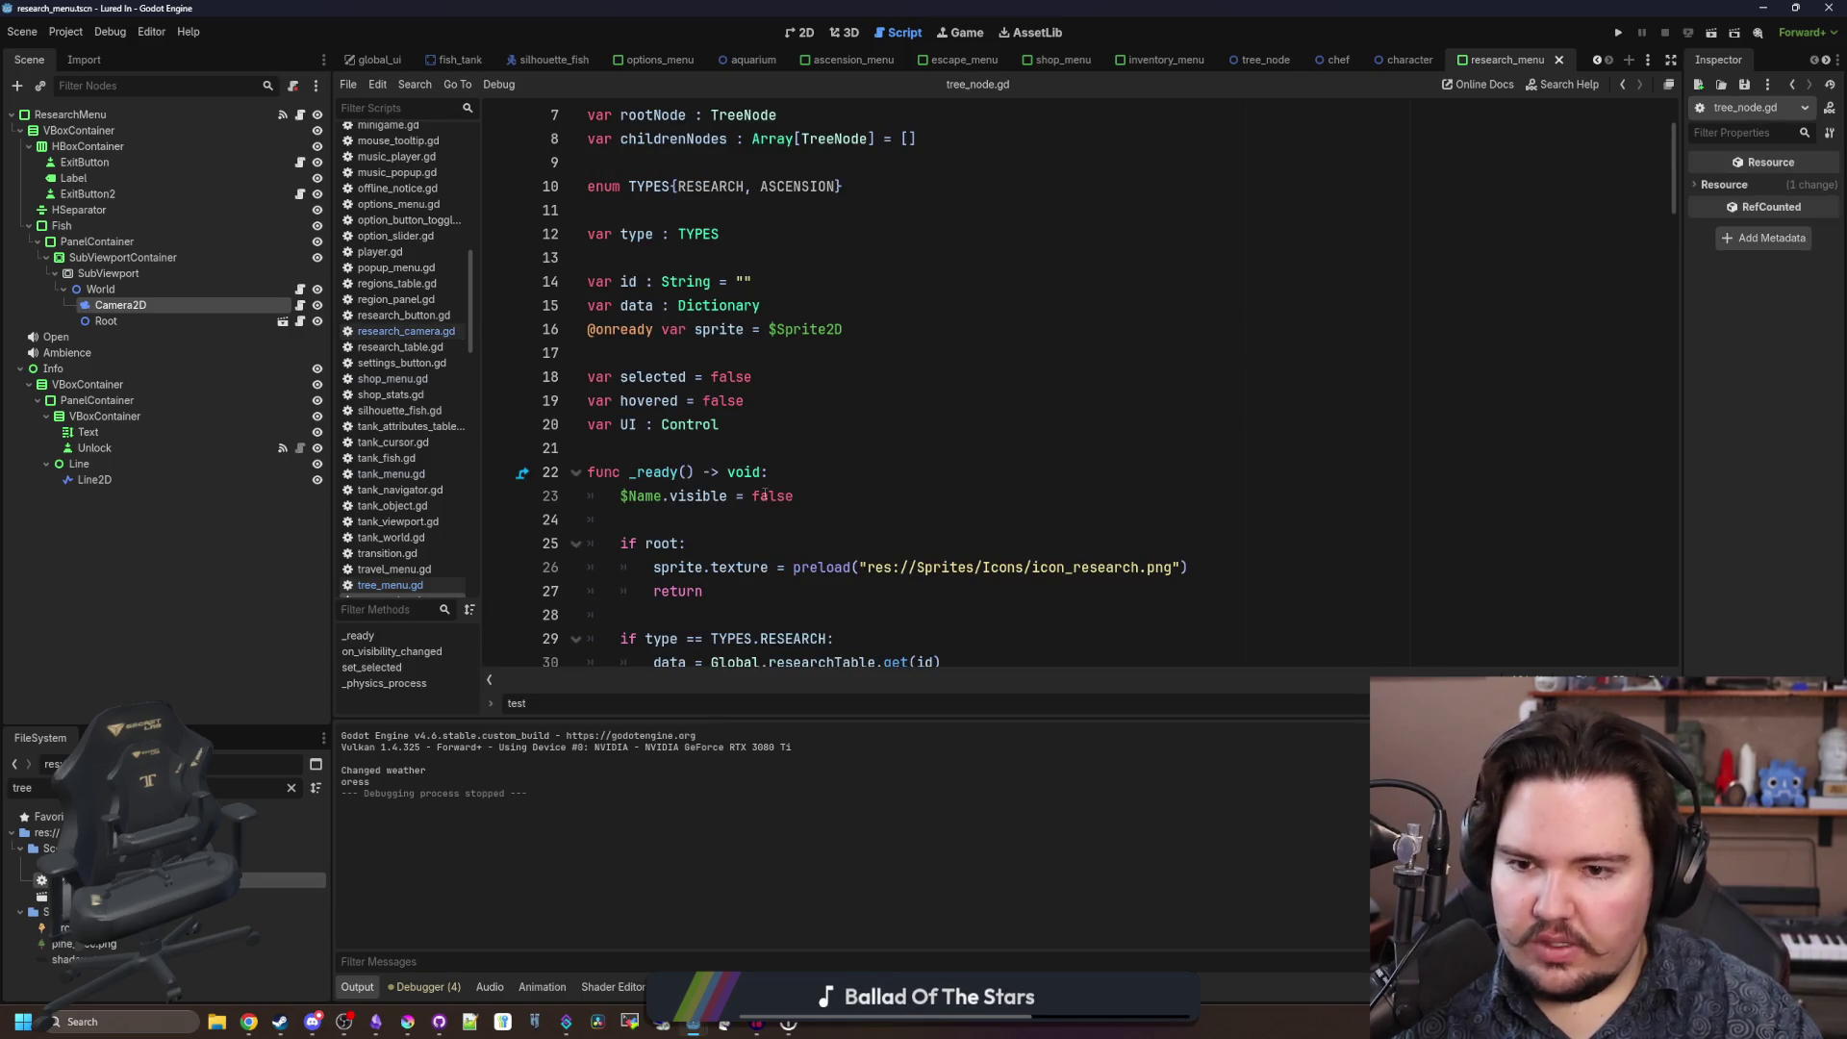
scroll(766, 486, down, 4)
scroll(767, 477, down, 4)
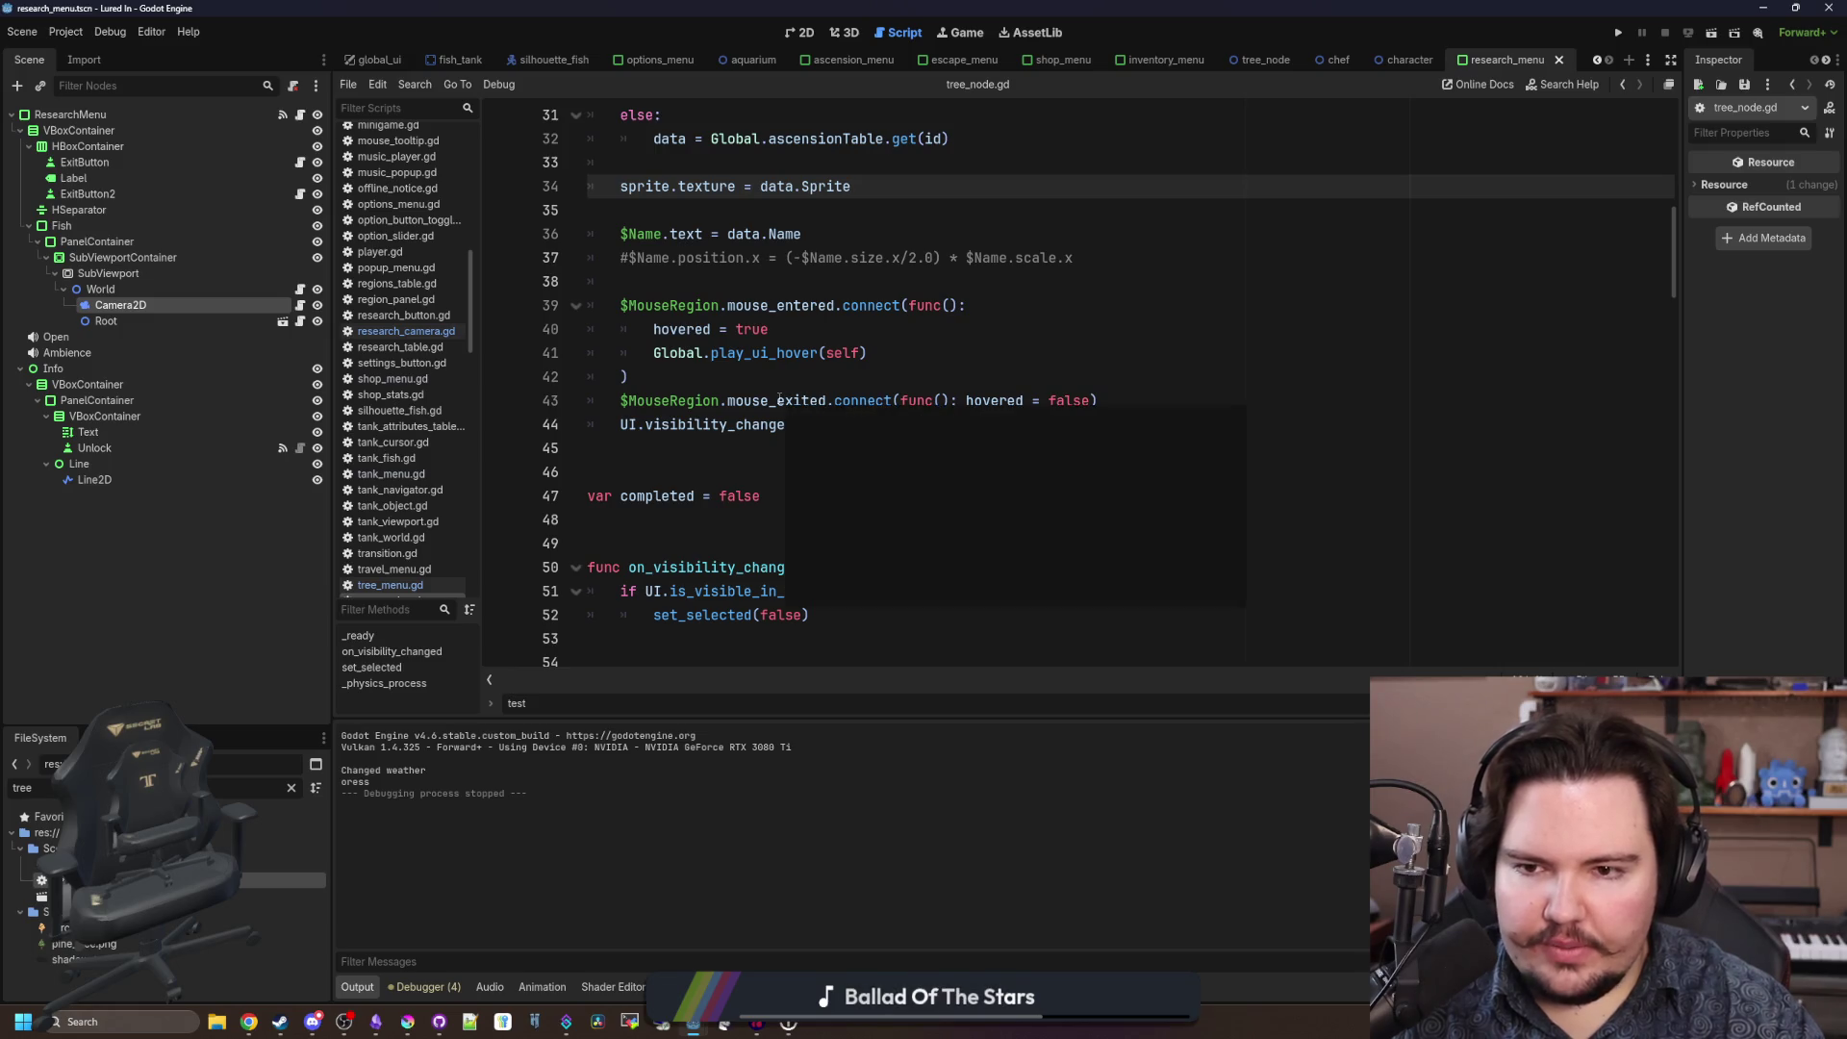
click(768, 378)
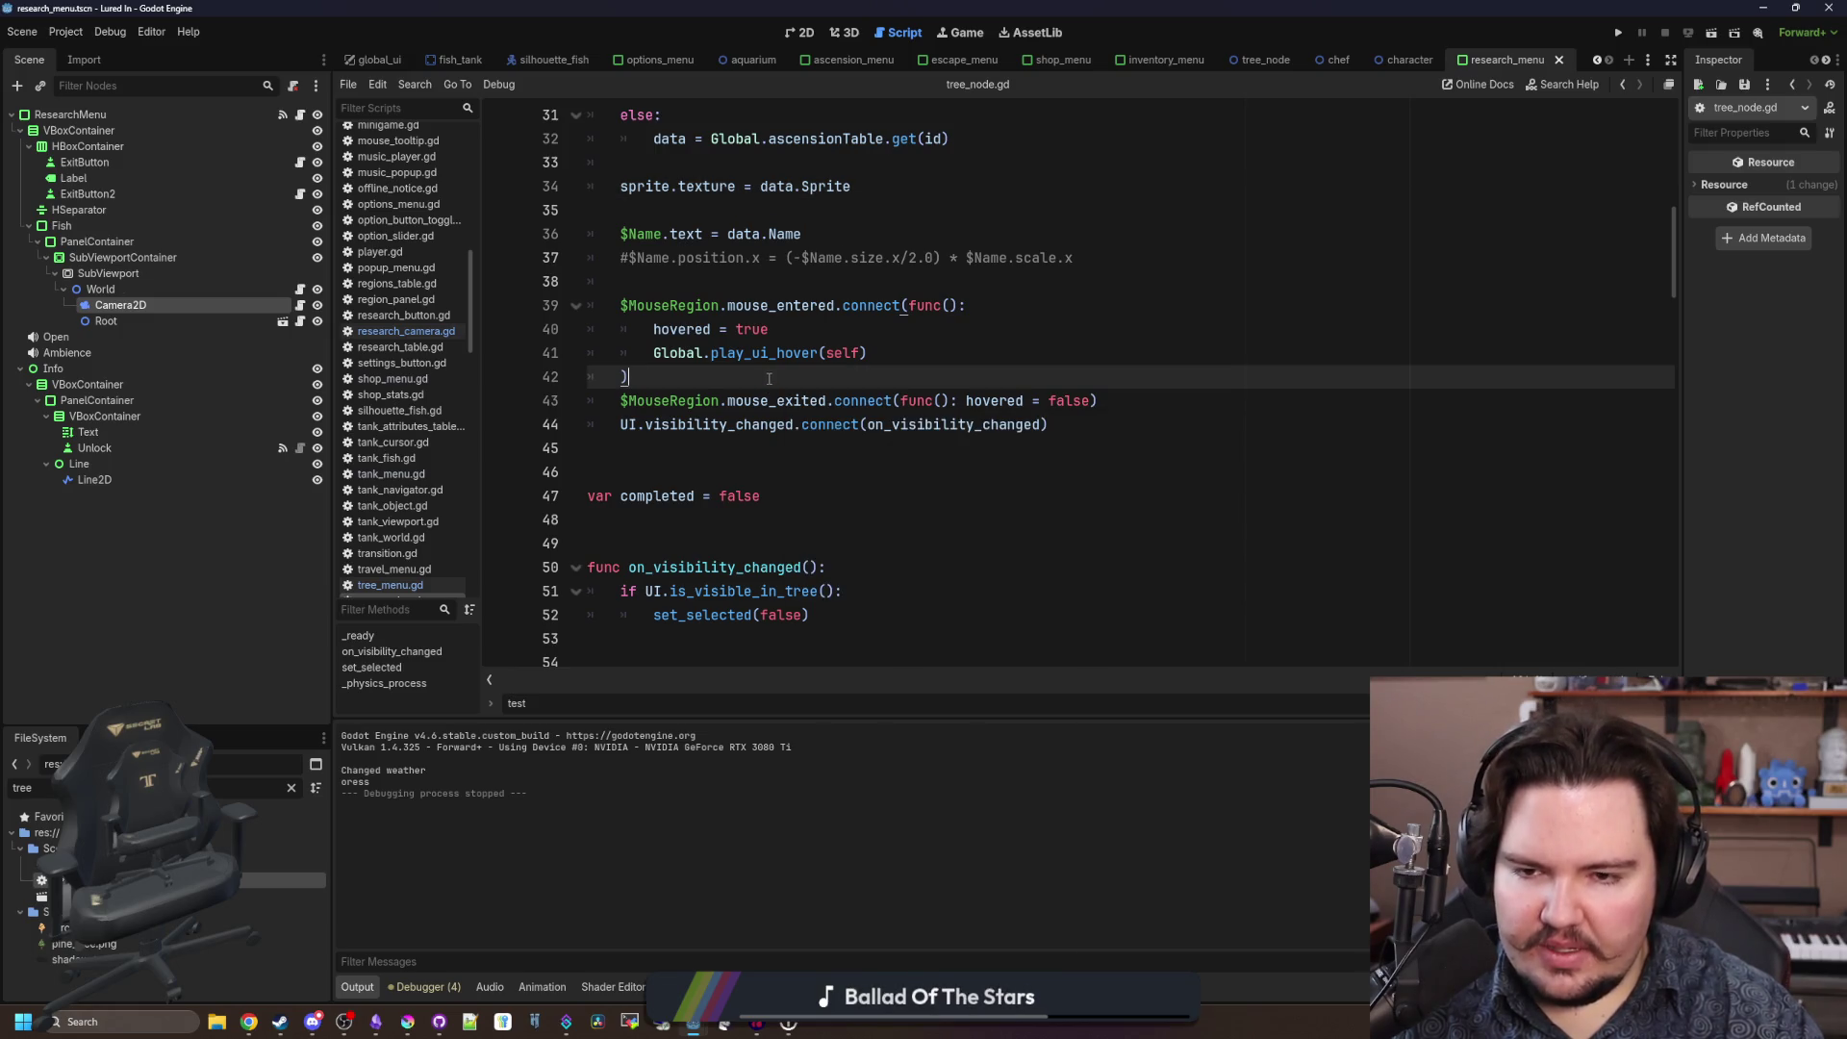
scroll(768, 378, down, 10)
scroll(768, 379, down, 13)
scroll(758, 357, up, 13)
scroll(757, 357, up, 20)
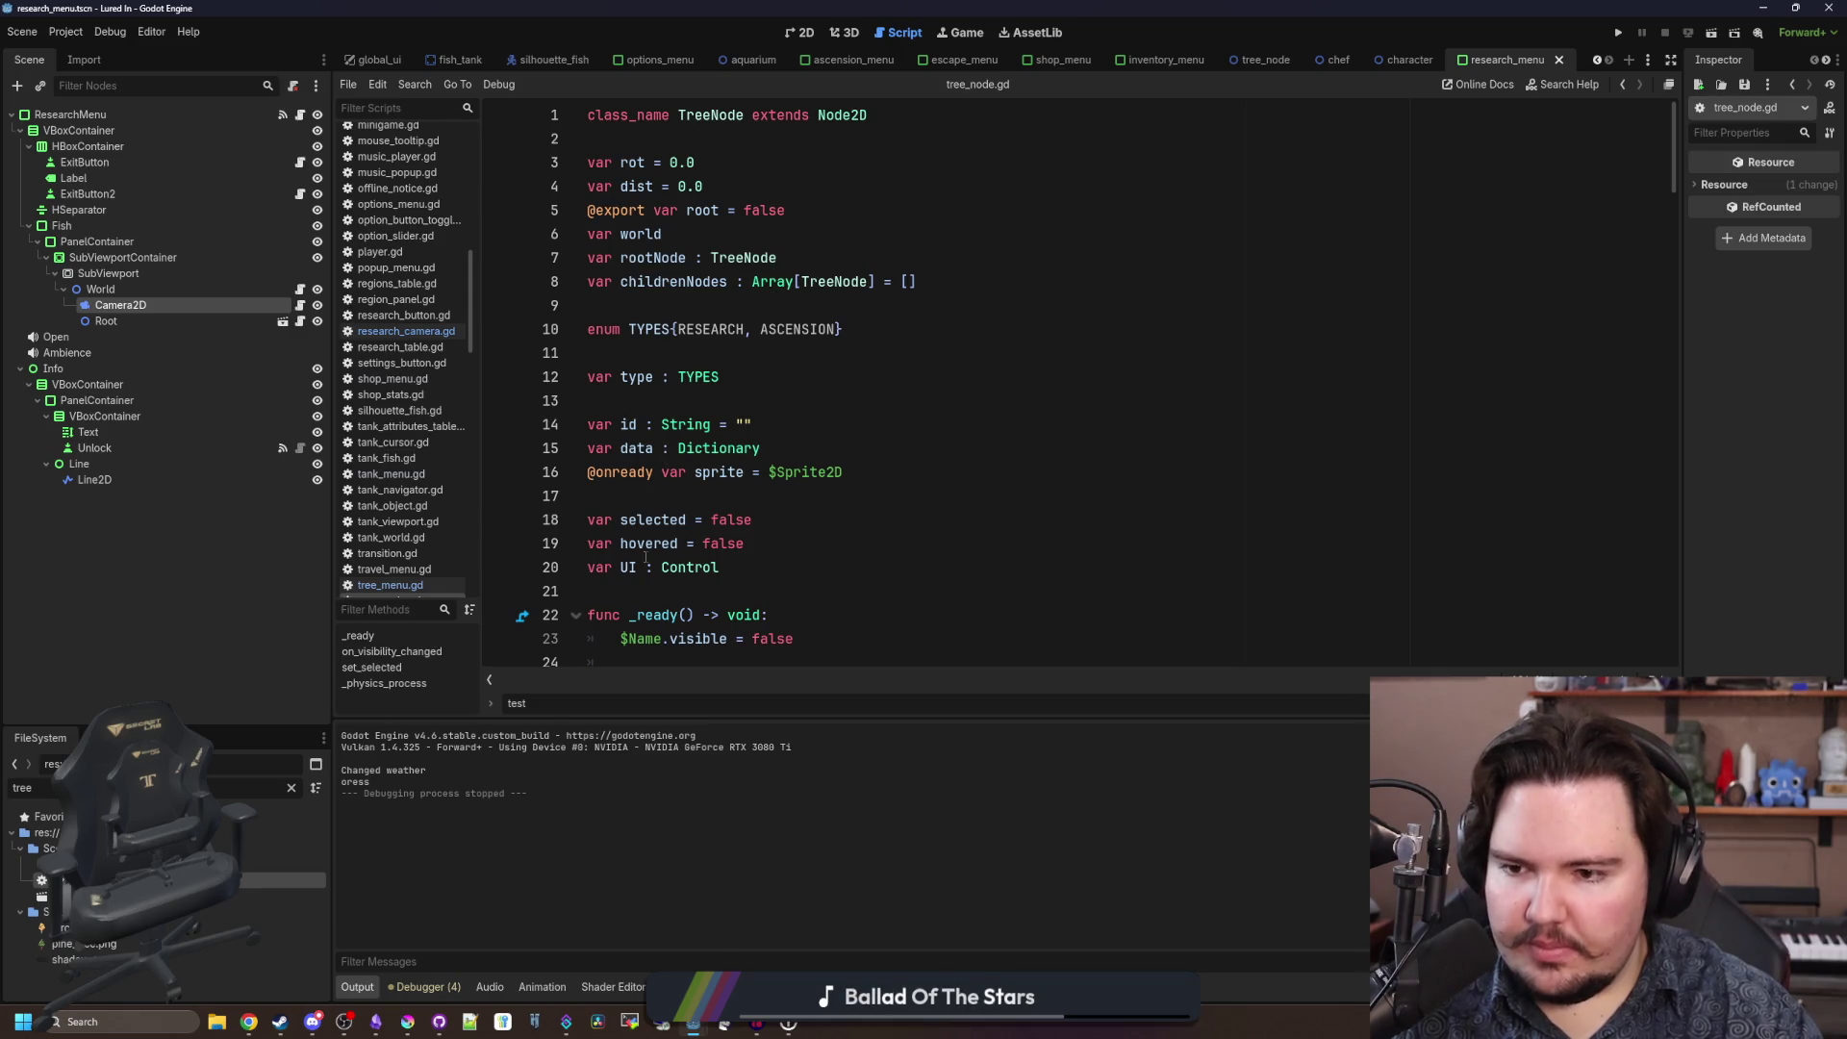
Reopen the Camera2D's research_camera.gd script and review its code.
click(298, 306)
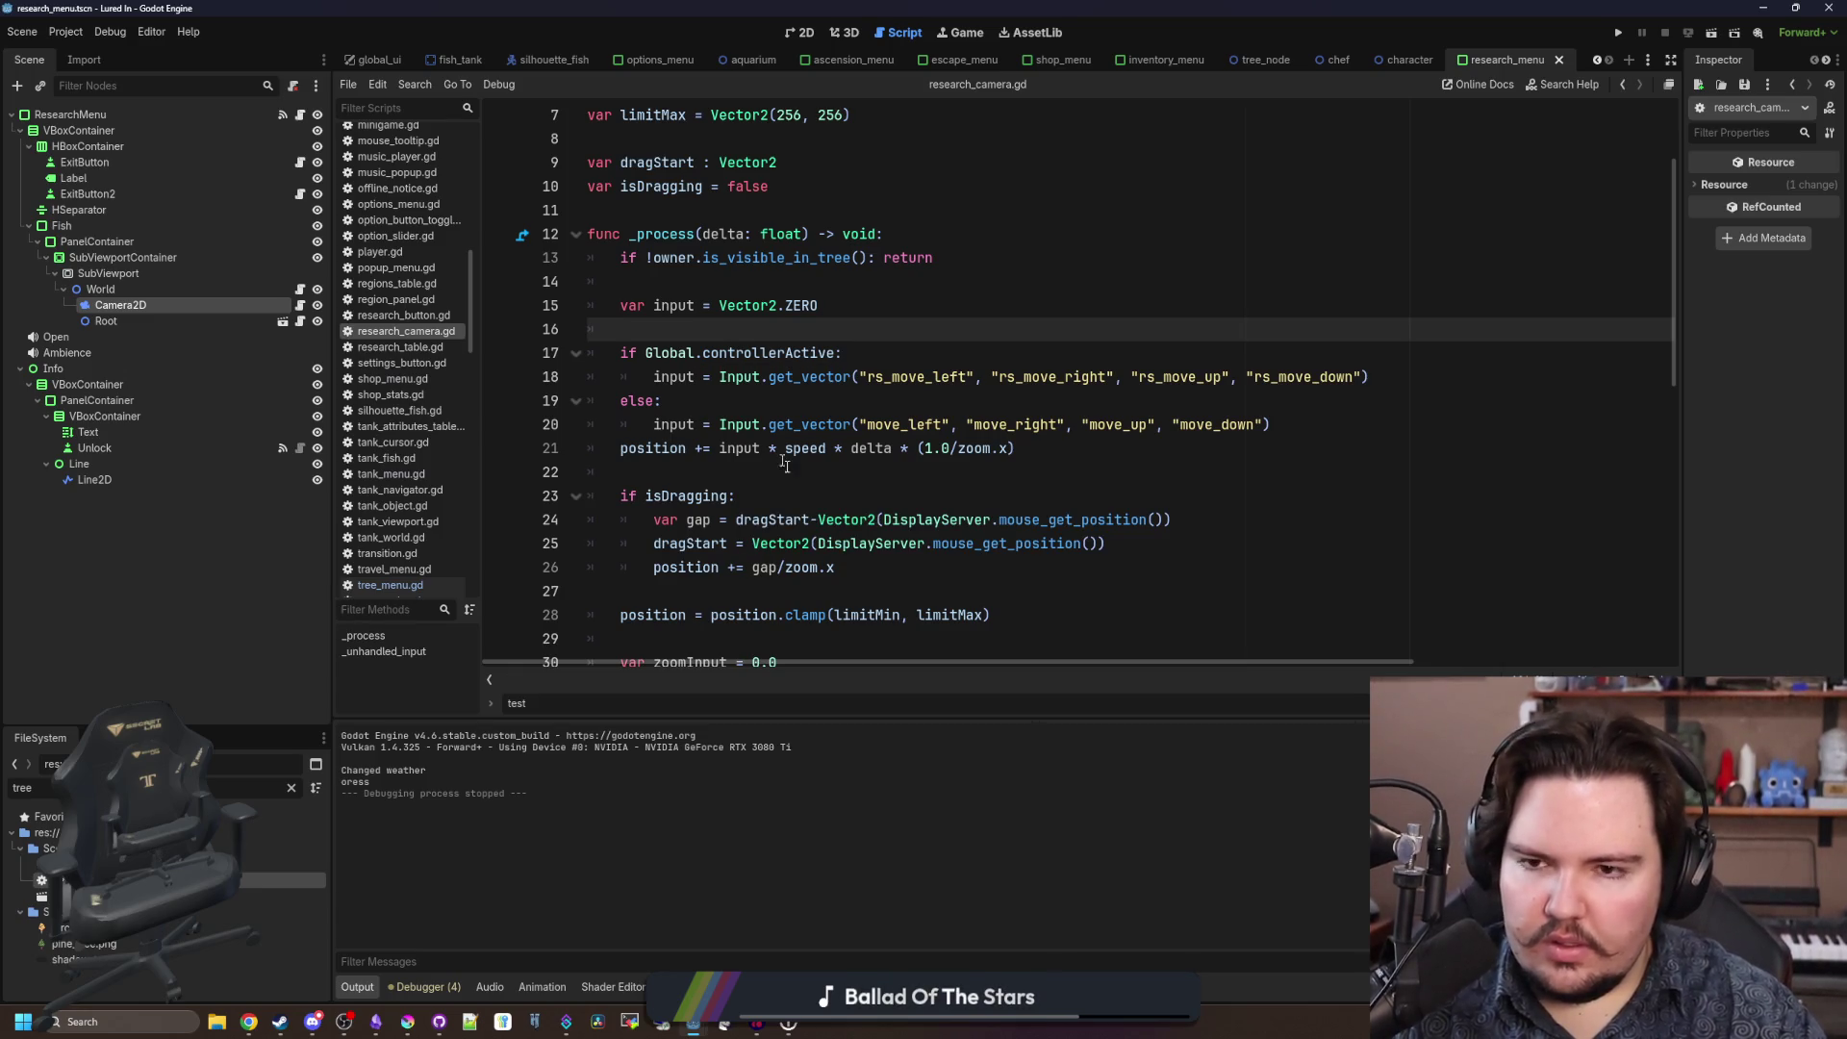
scroll(721, 455, down, 6)
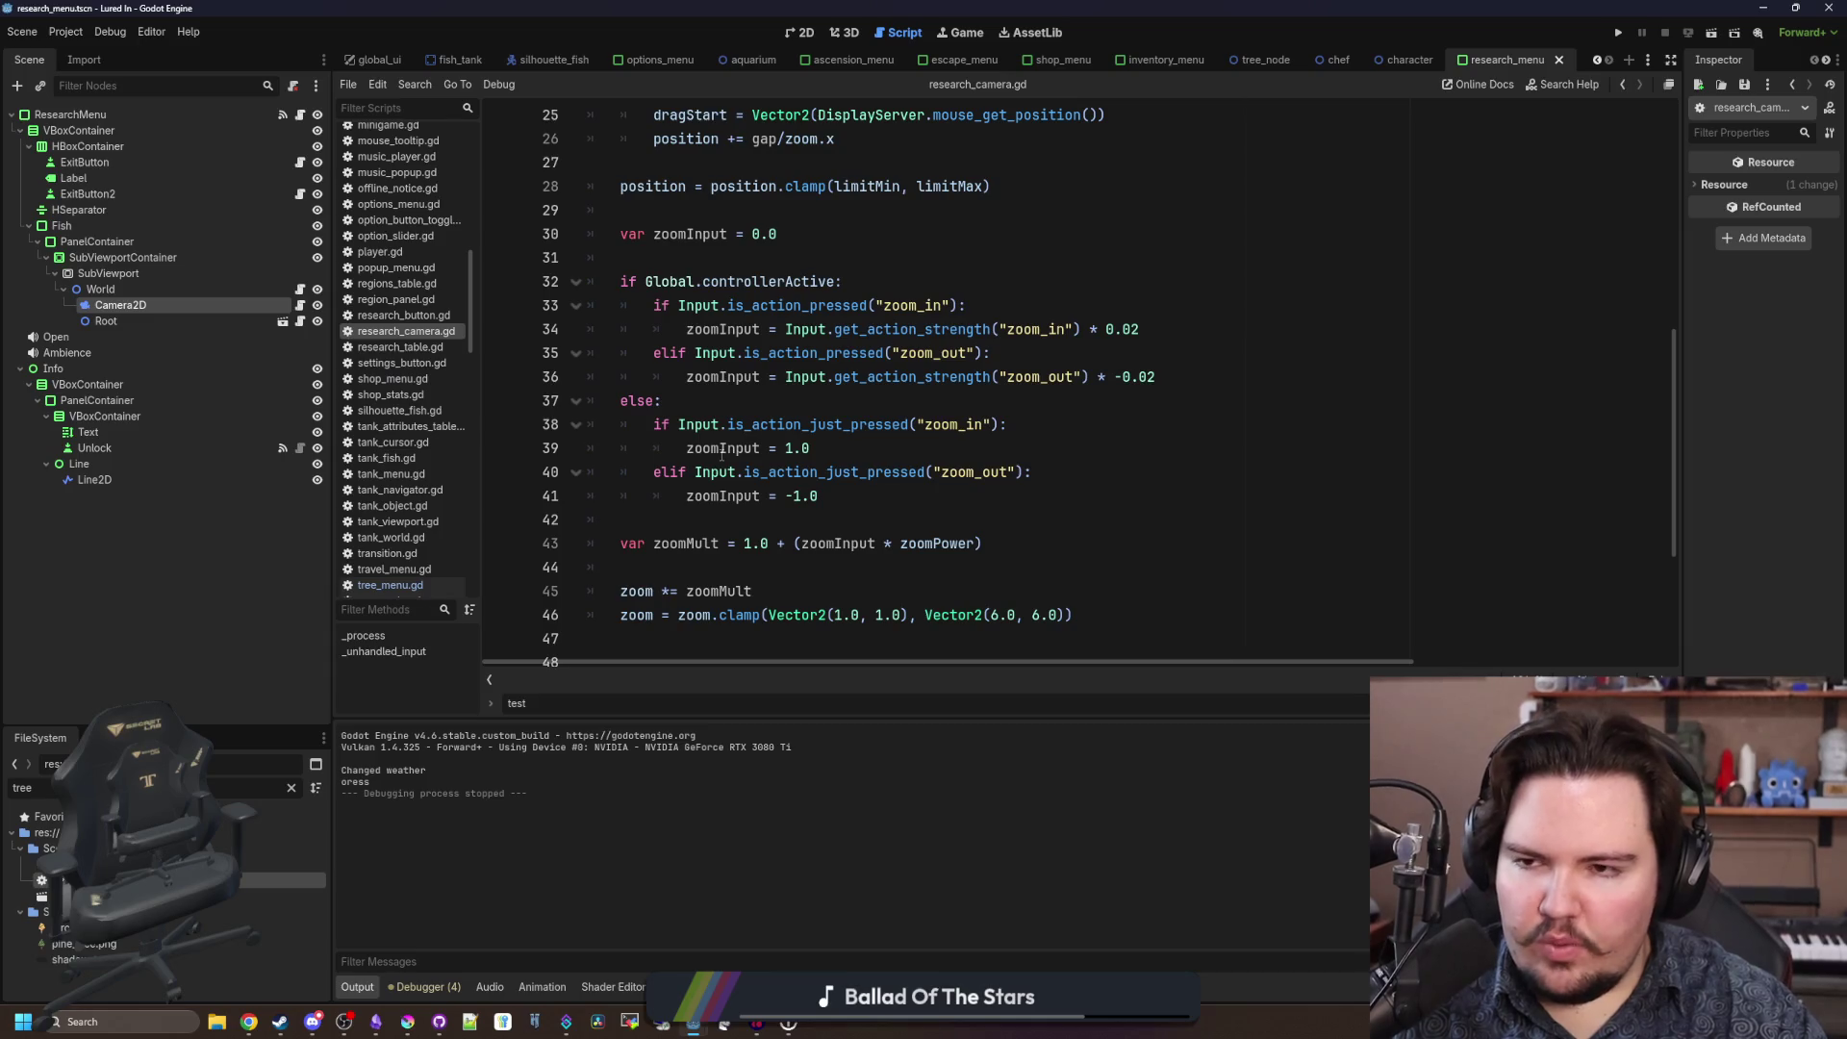
scroll(401, 314, up, 10)
scroll(840, 383, up, 5)
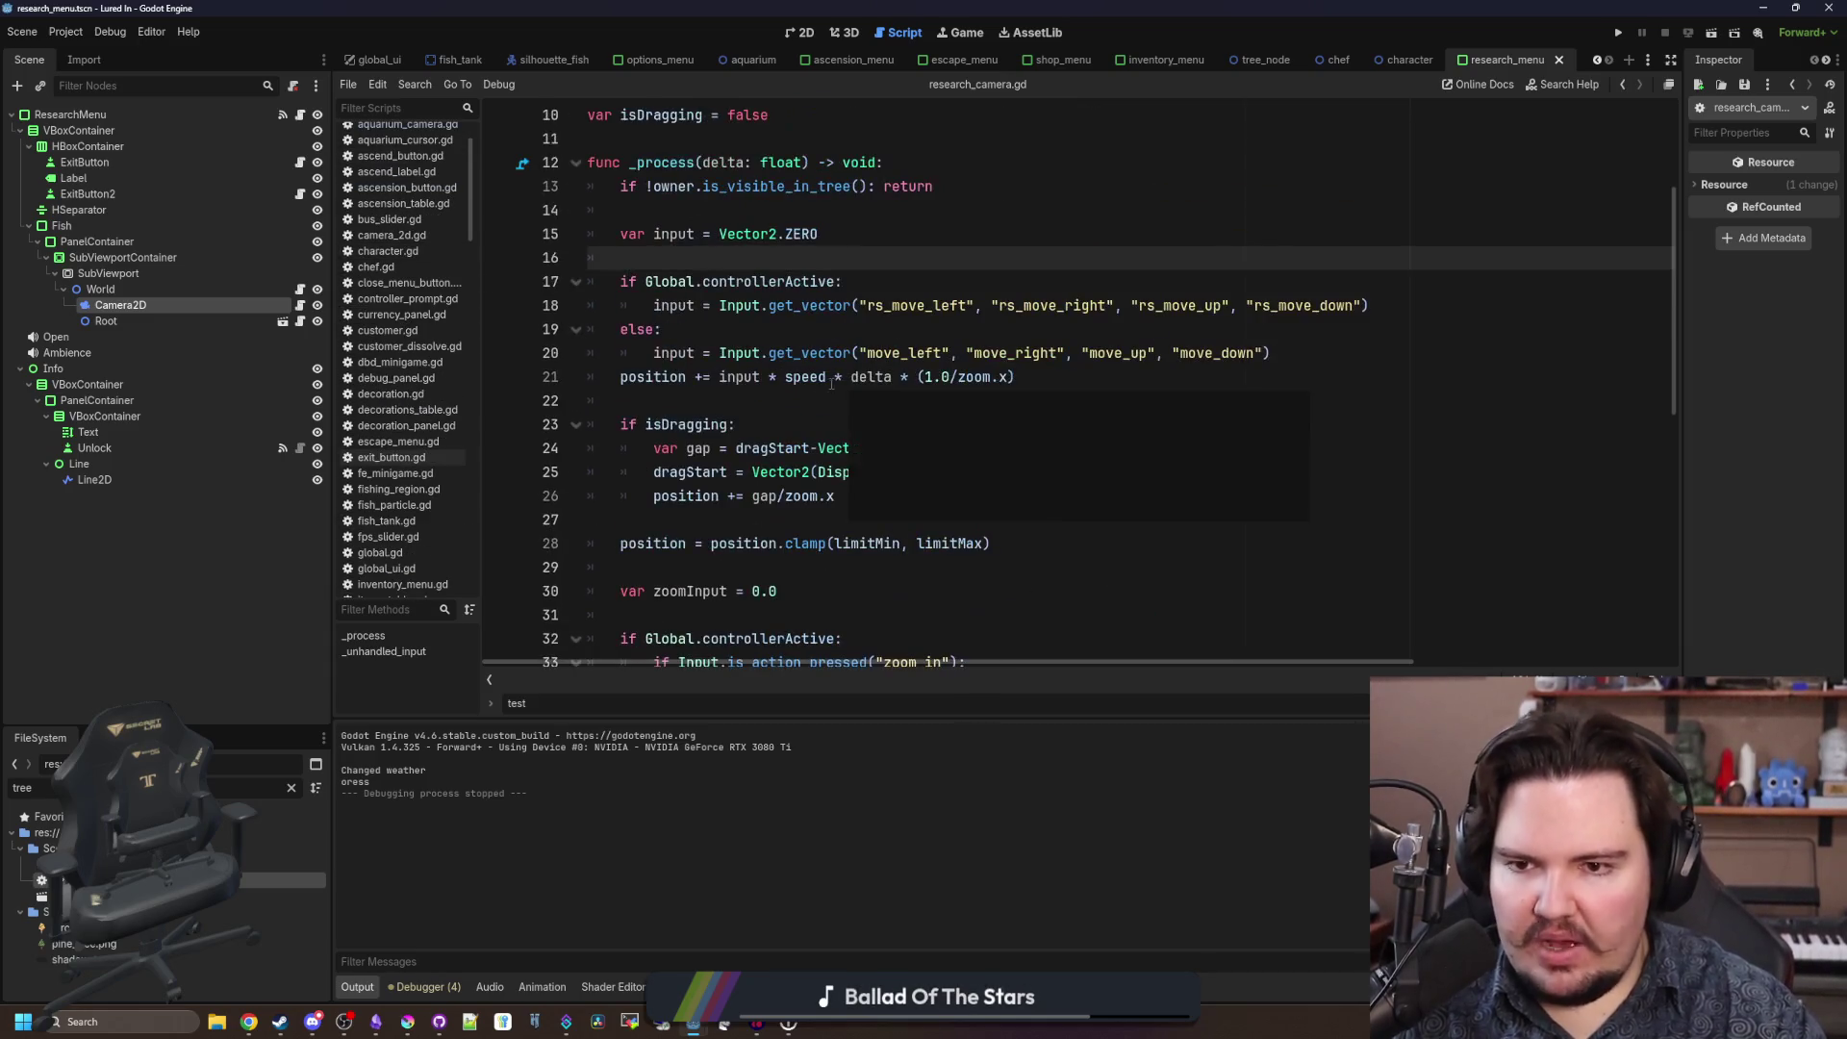
click(832, 400)
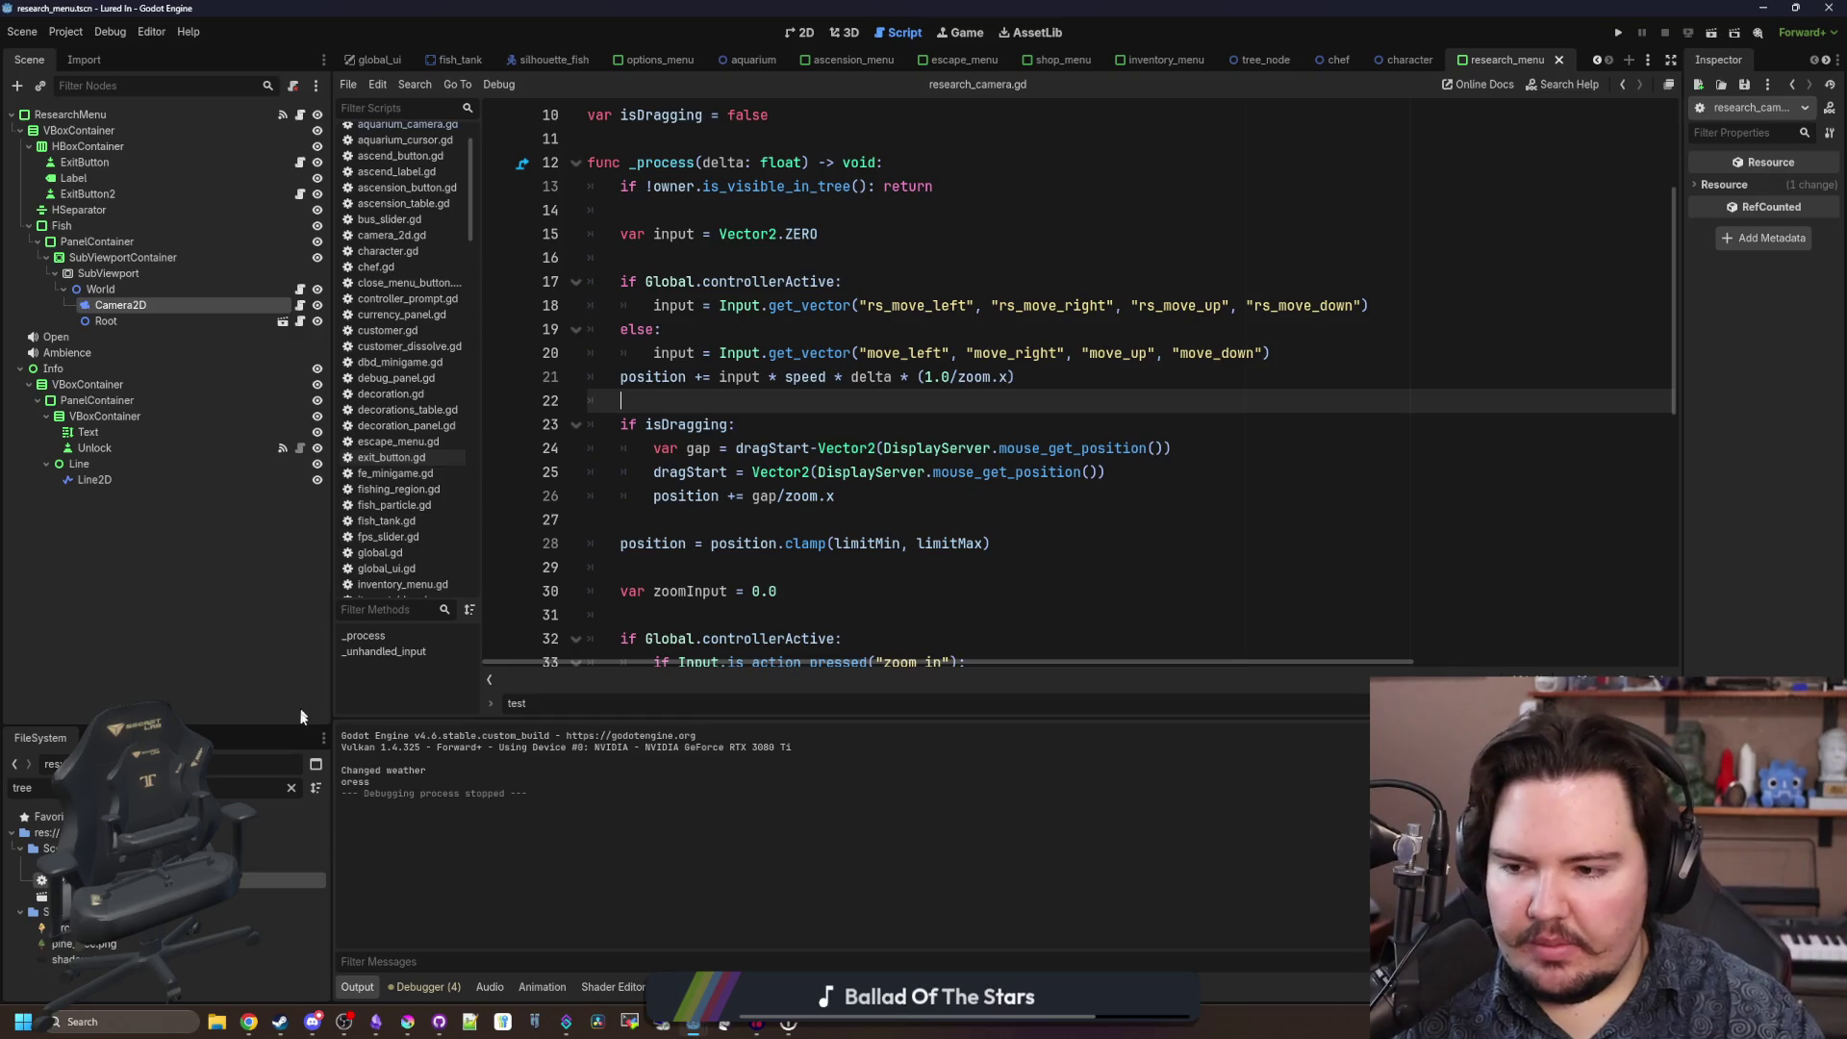
click(291, 789)
text(aquar)
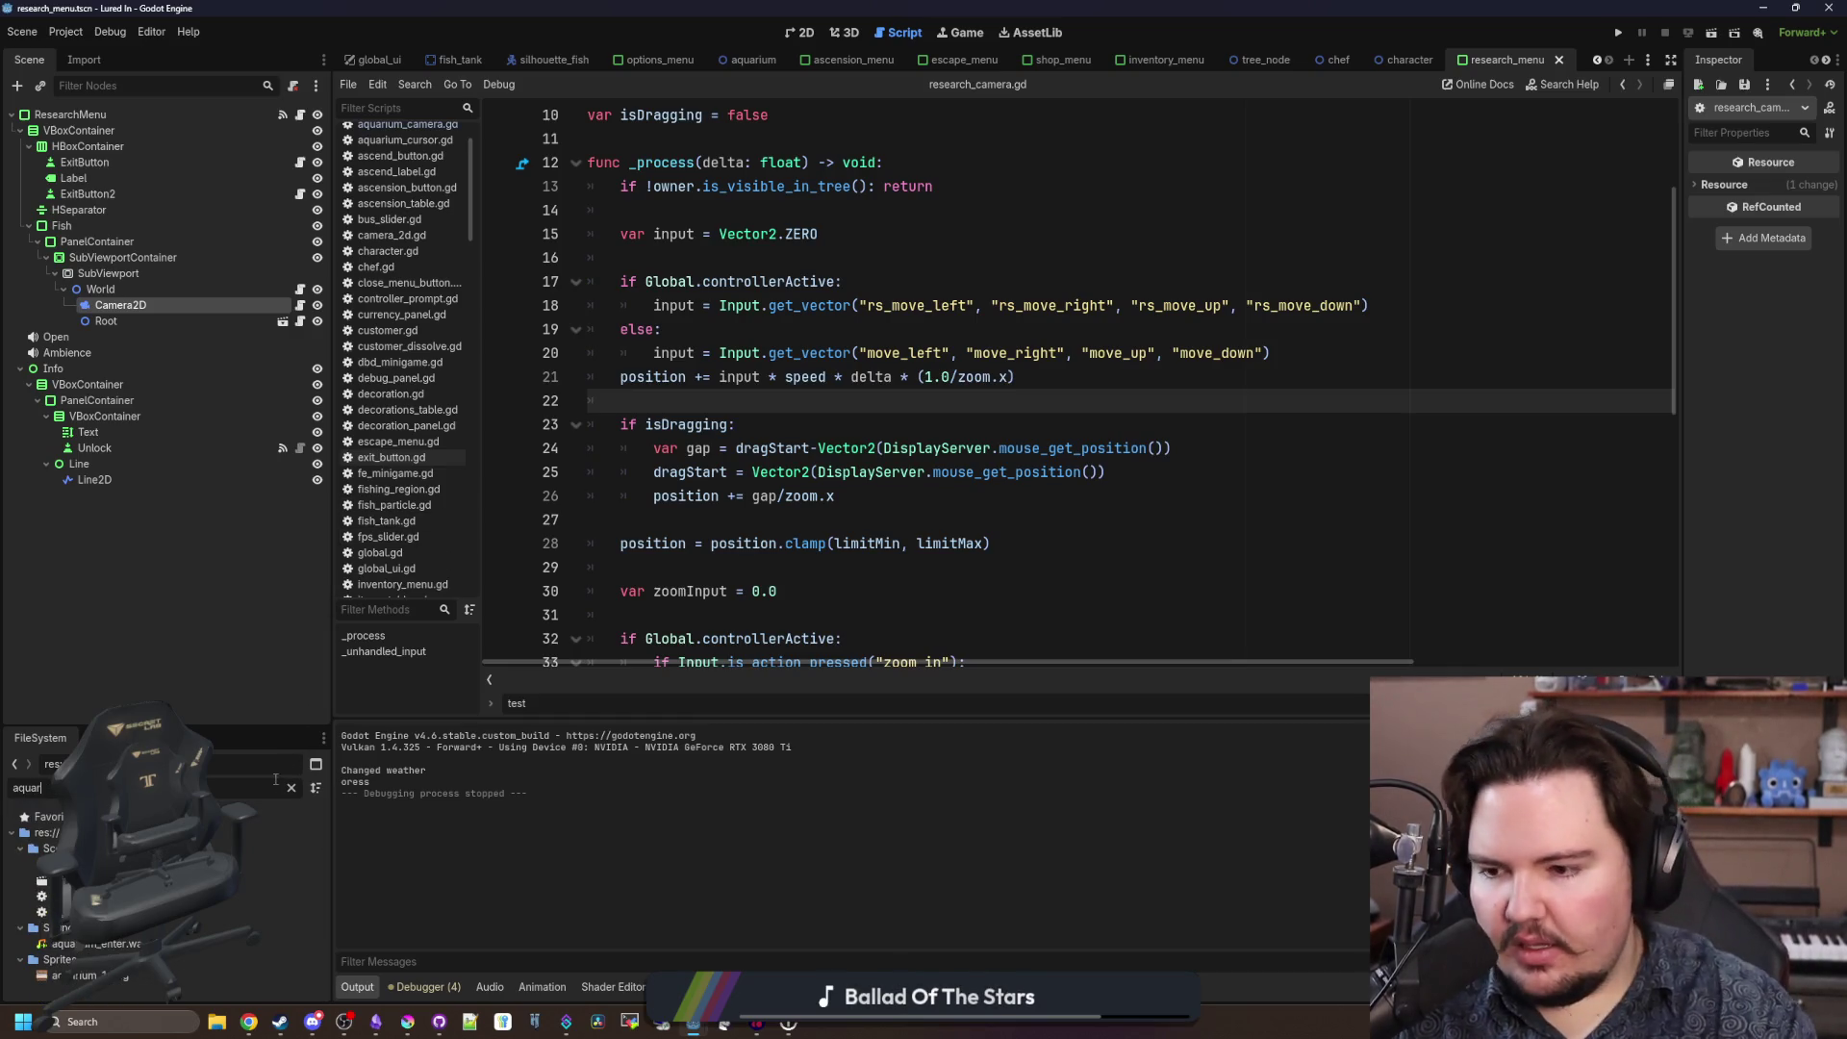
double_click(145, 912)
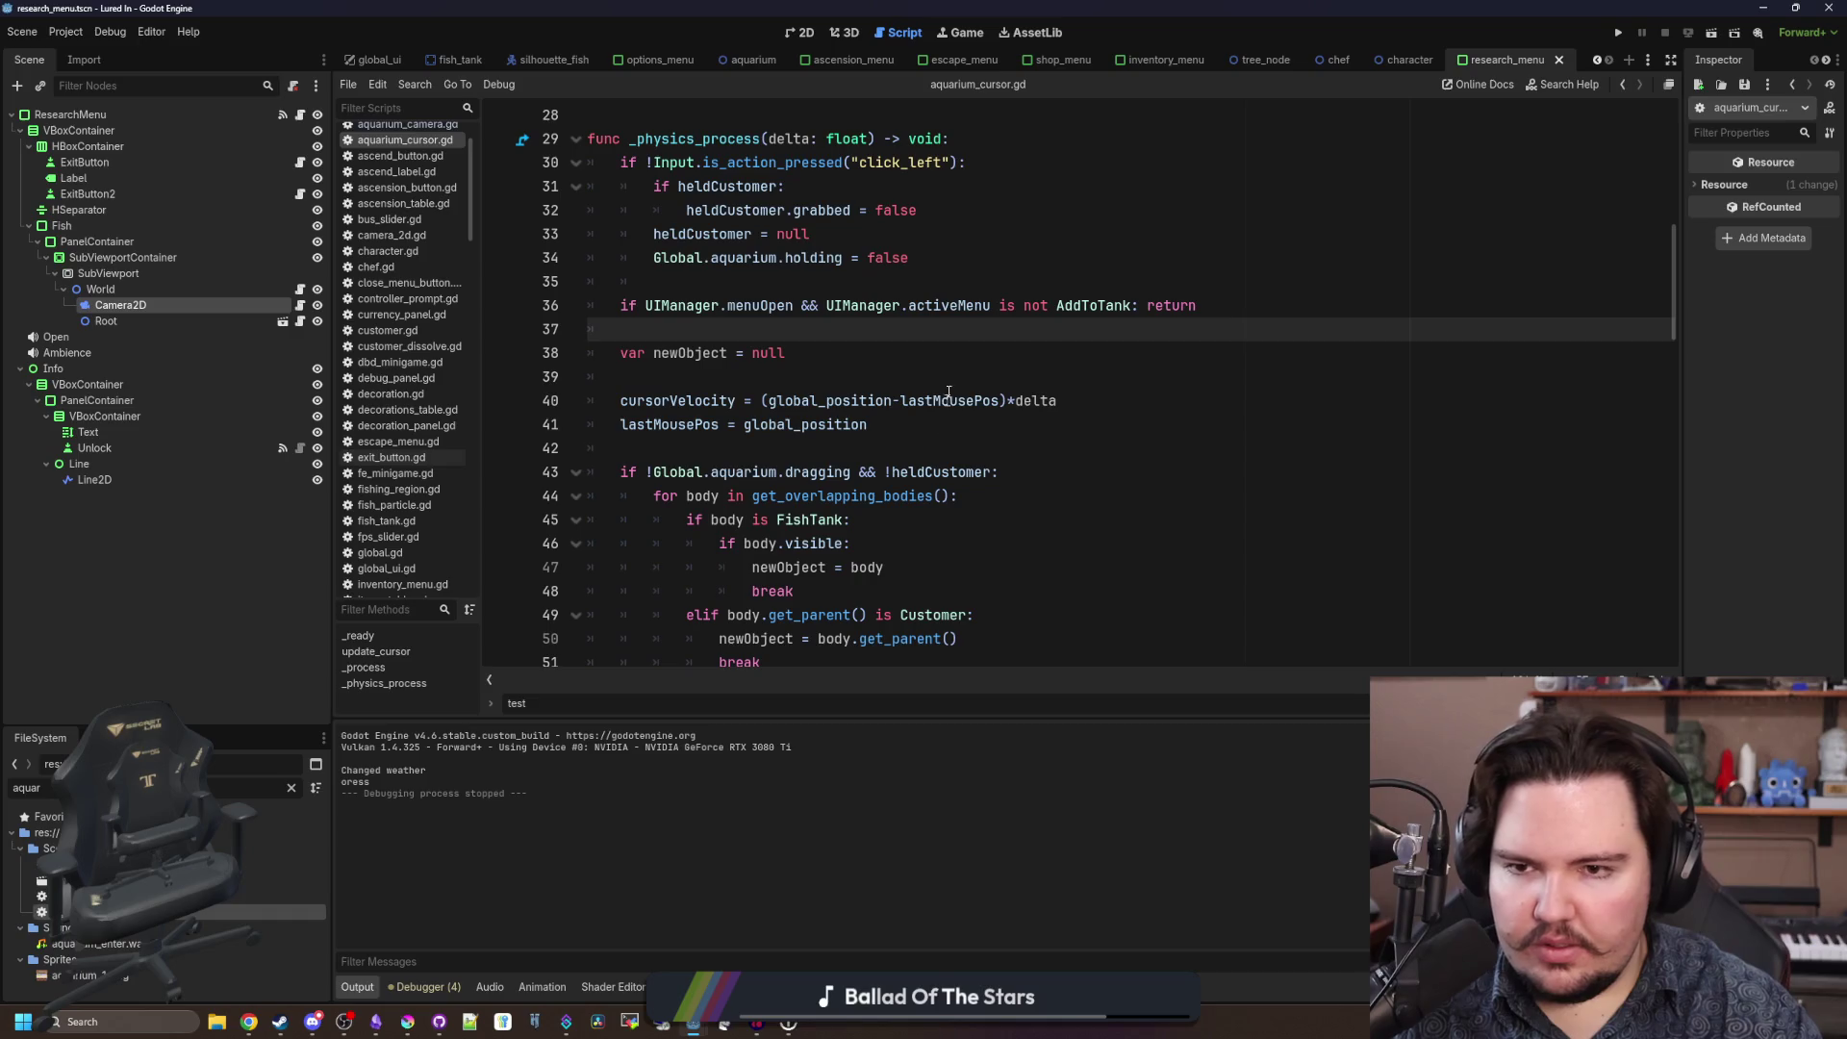
scroll(915, 381, down, 5)
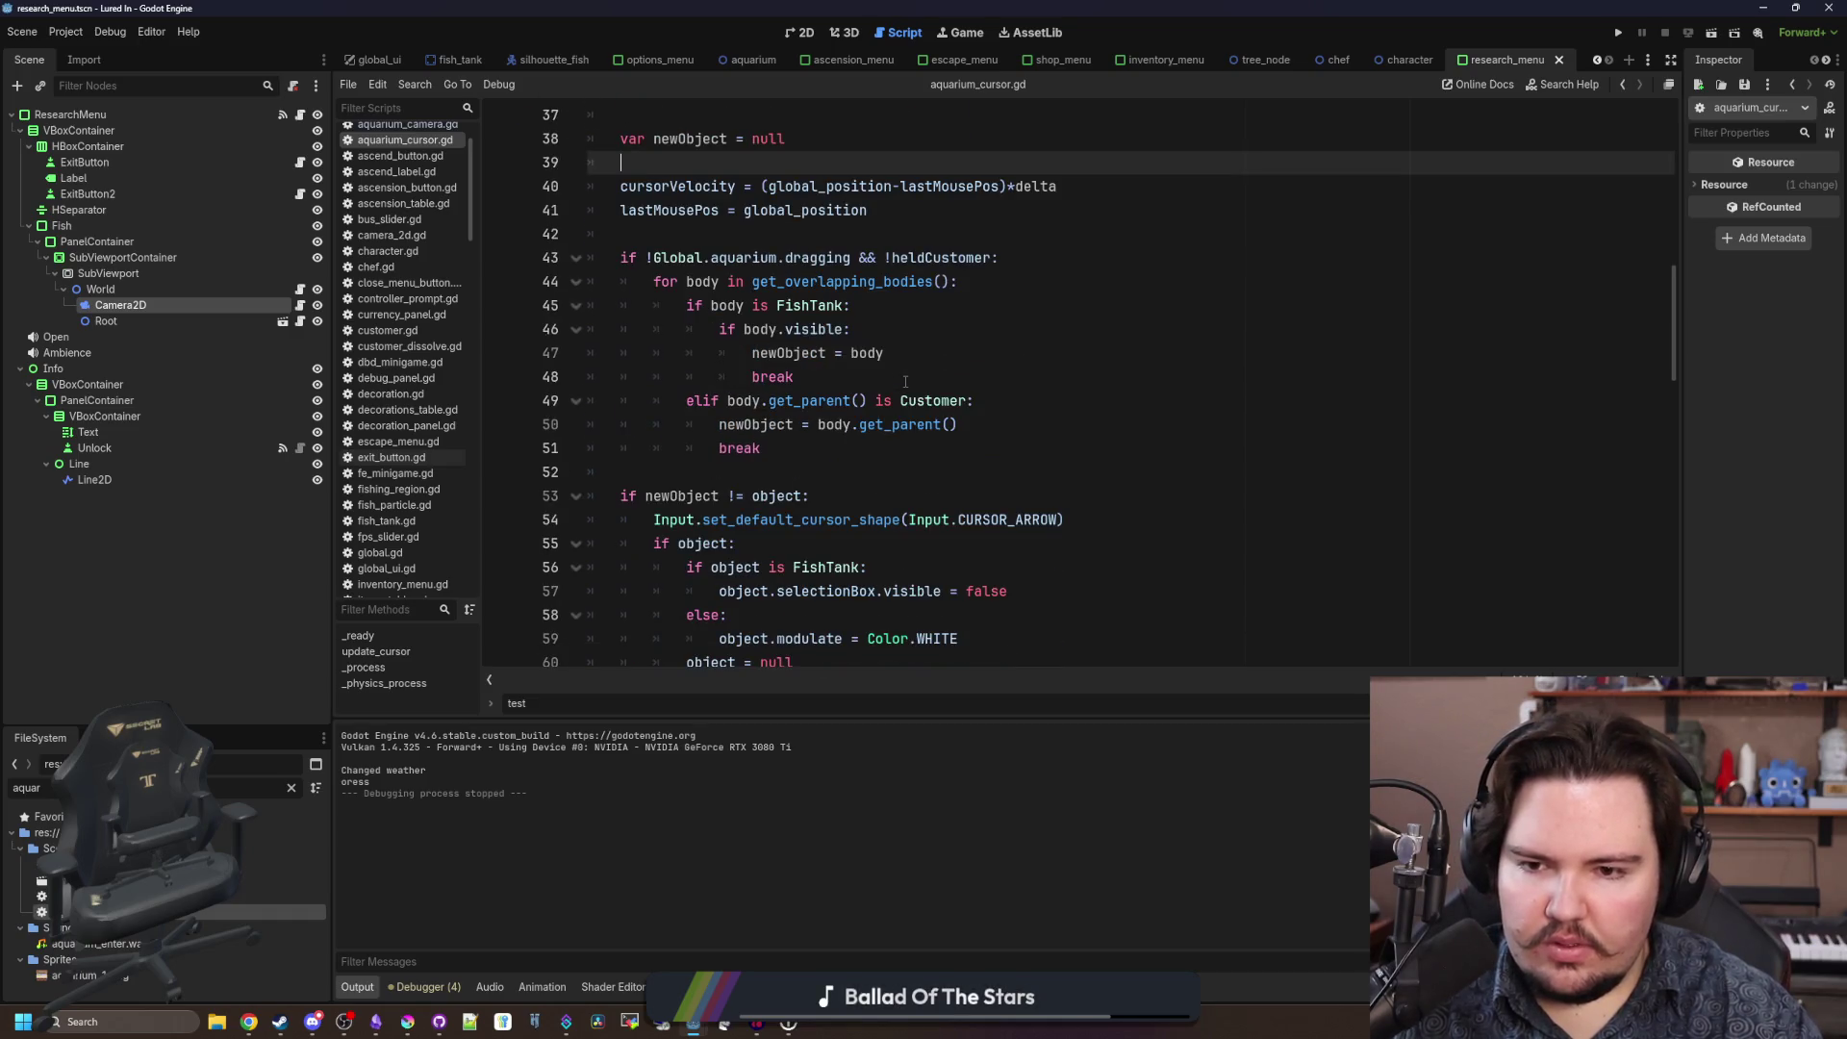
scroll(905, 383, down, 2)
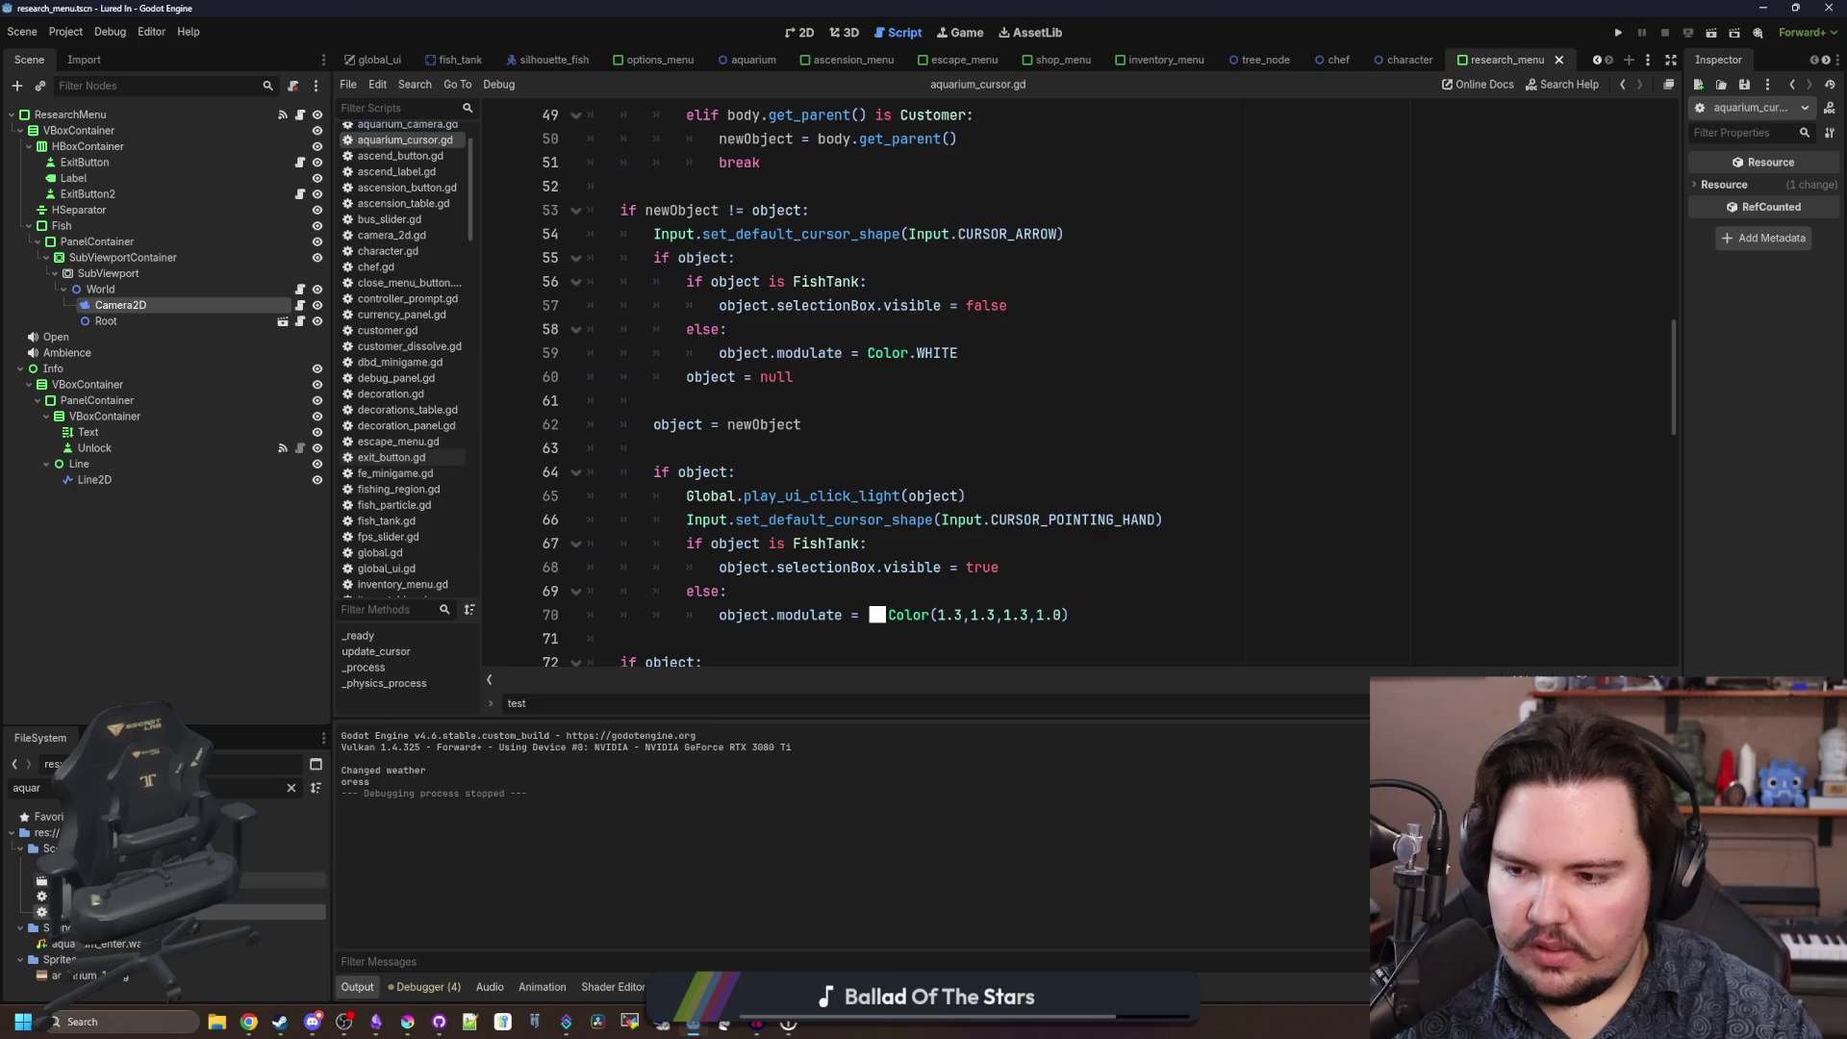
scroll(915, 385, down, 2)
click(984, 330)
key(ctrl+f)
scroll(984, 330, up, 12)
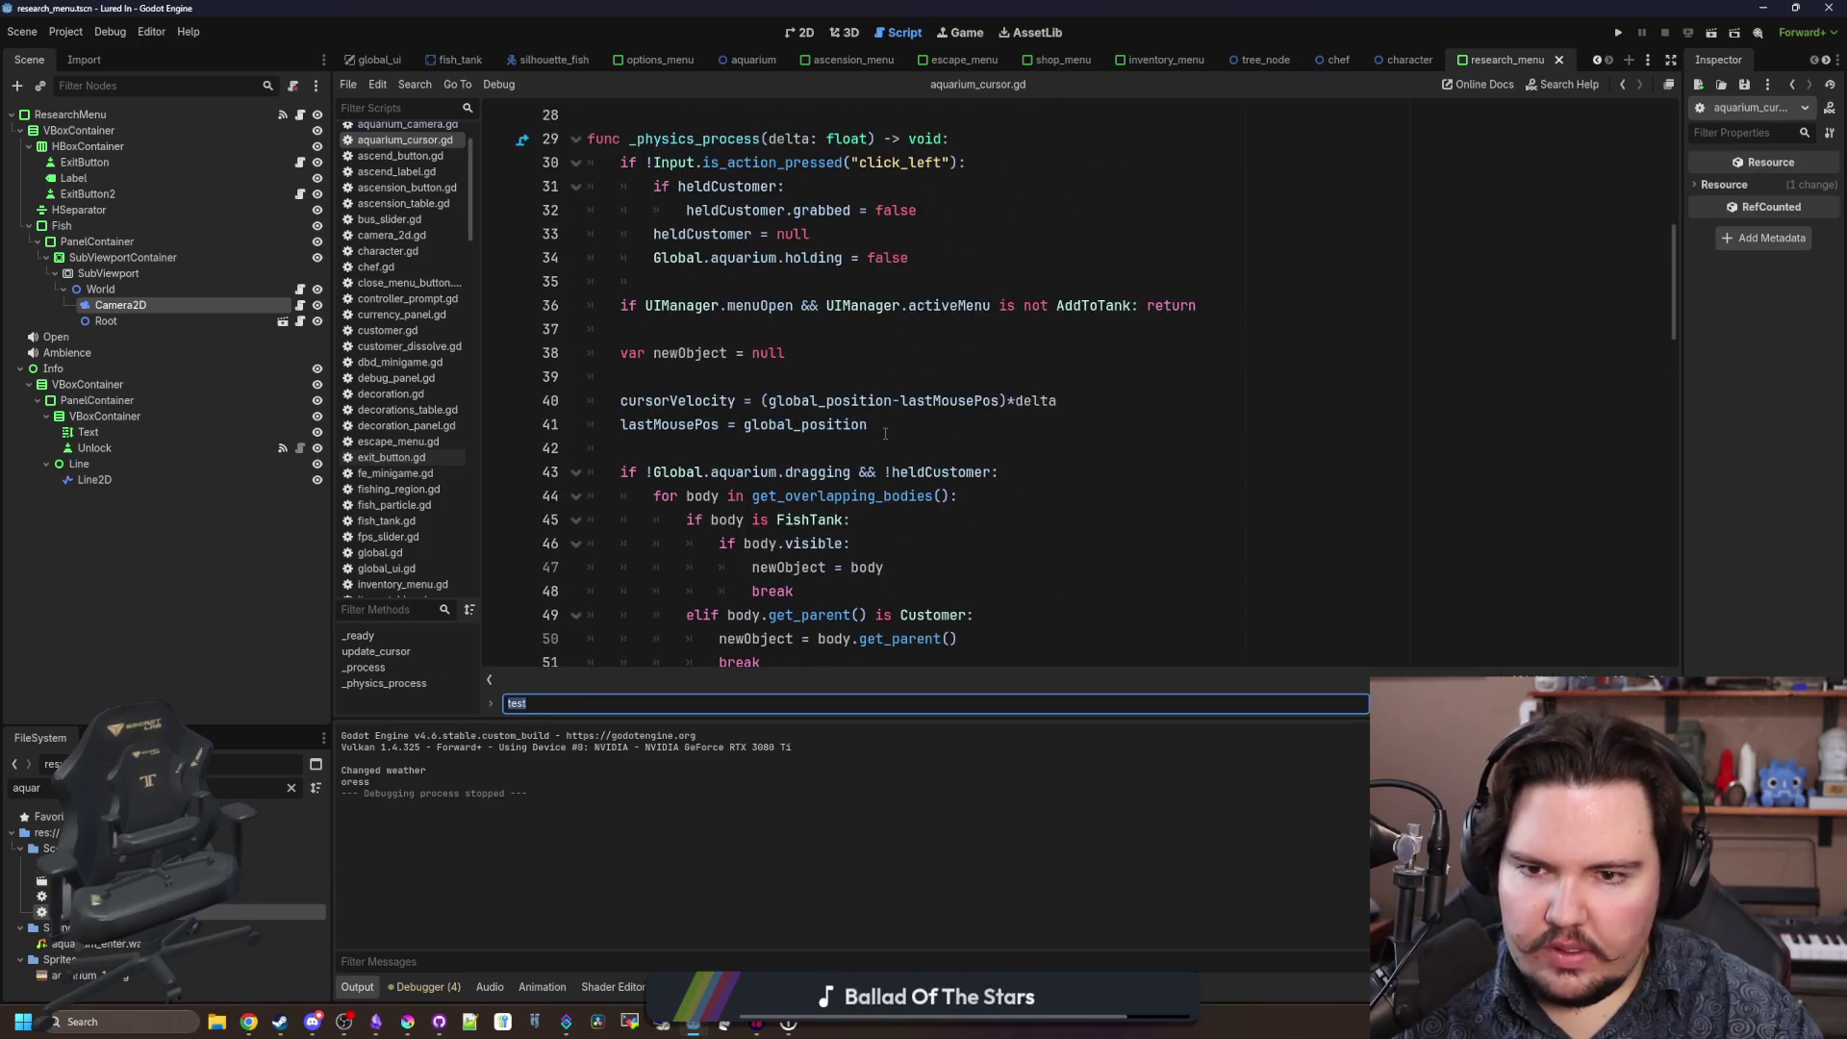
scroll(885, 434, down, 5)
scroll(885, 434, down, 2)
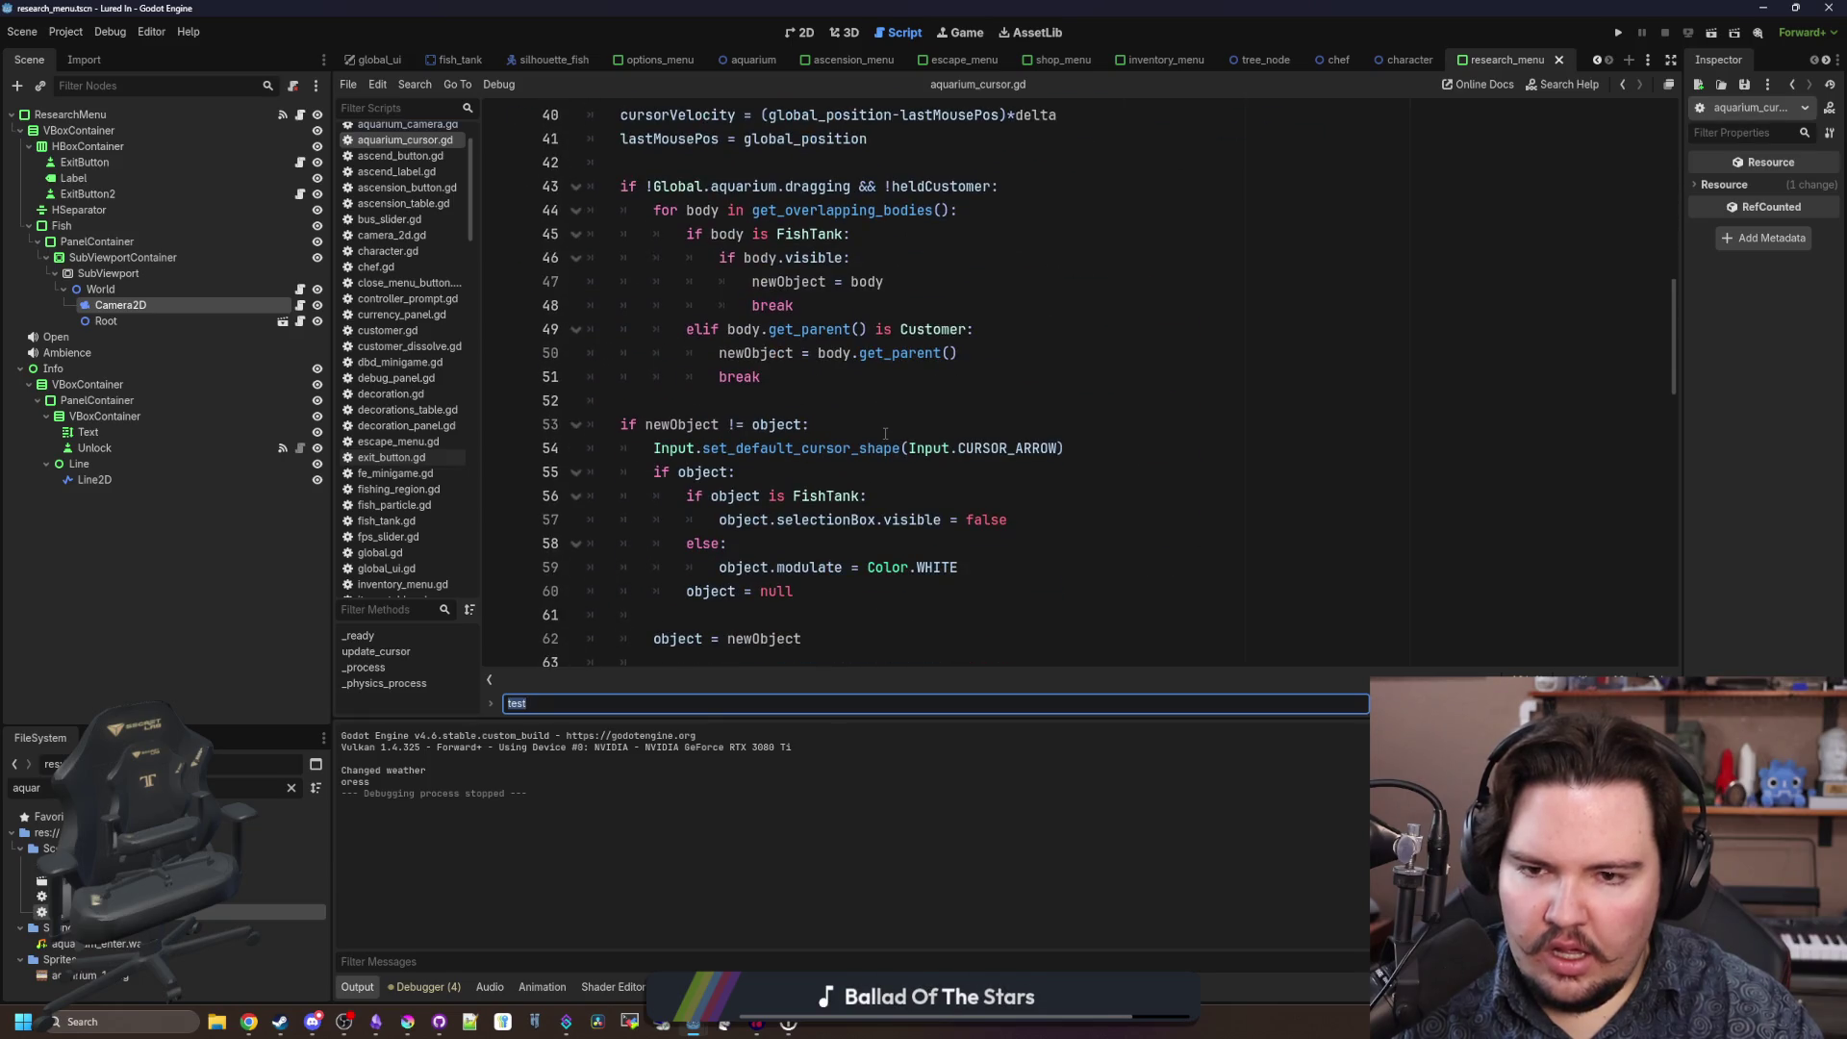
scroll(885, 434, down, 5)
scroll(876, 448, up, 15)
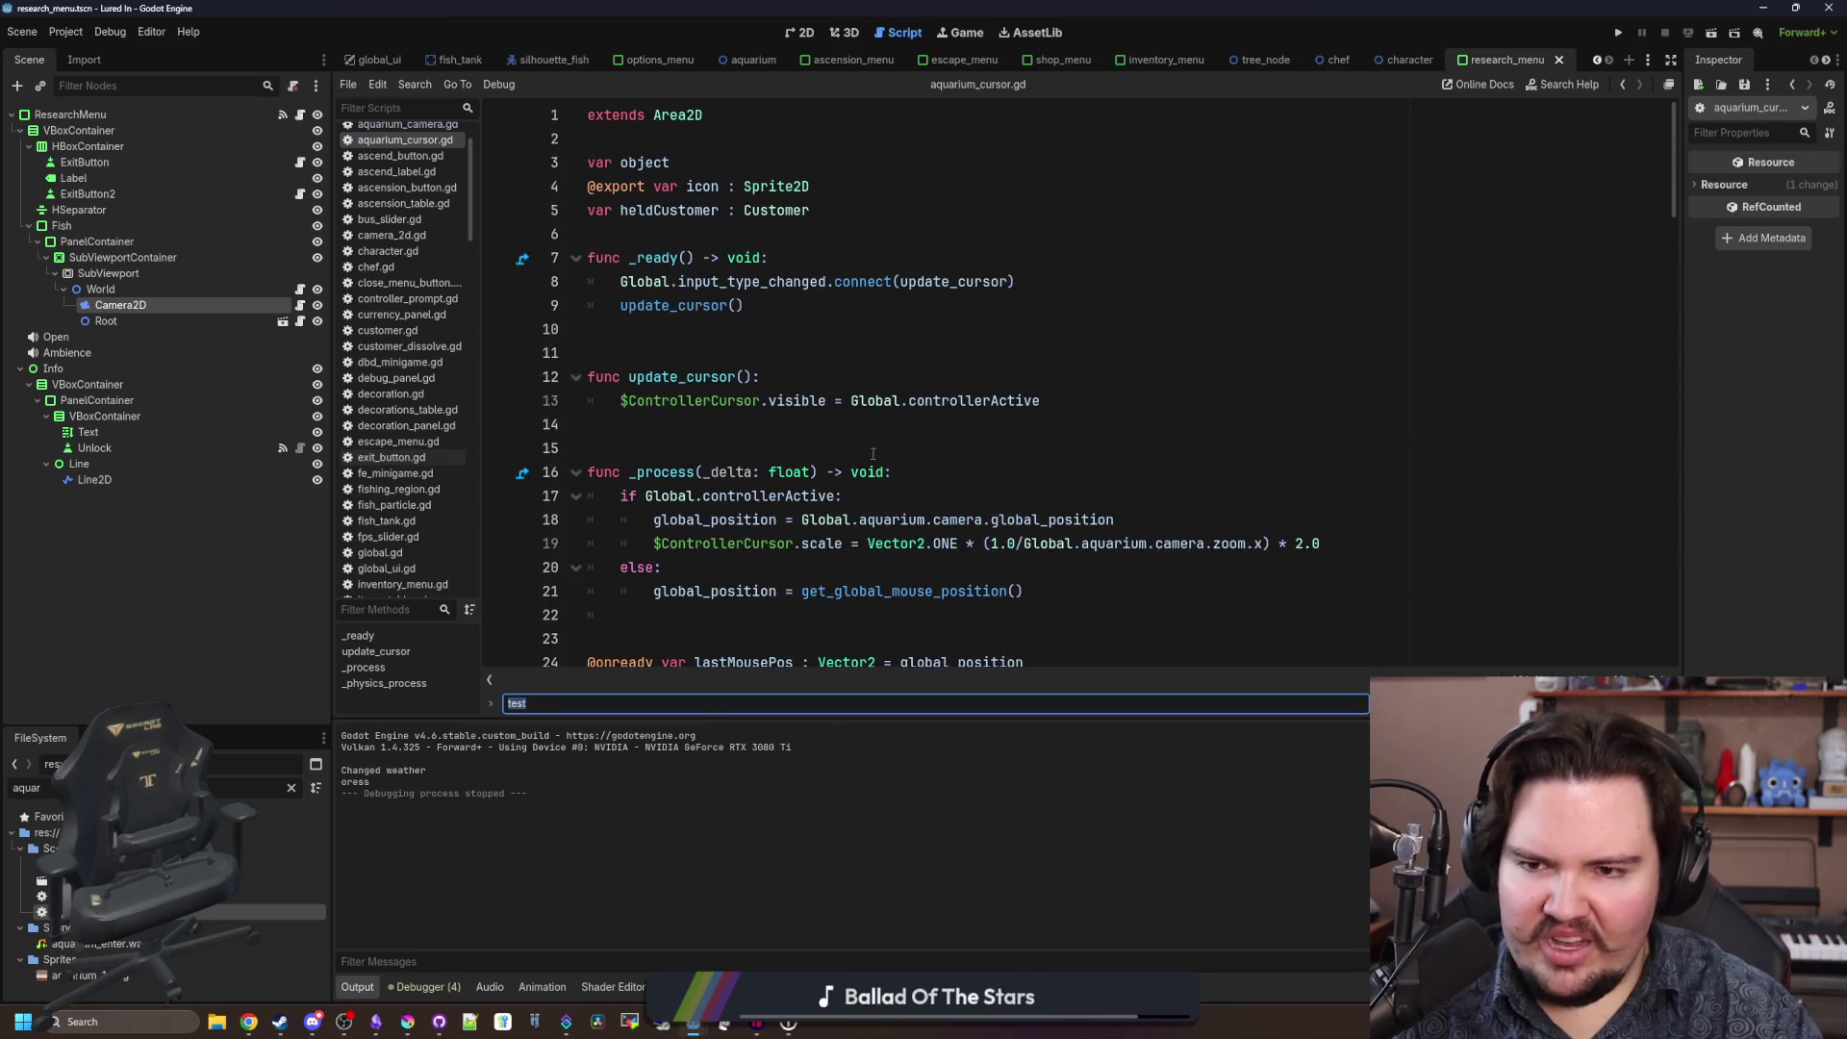
scroll(872, 454, down, 7)
scroll(847, 462, up, 5)
click(823, 470)
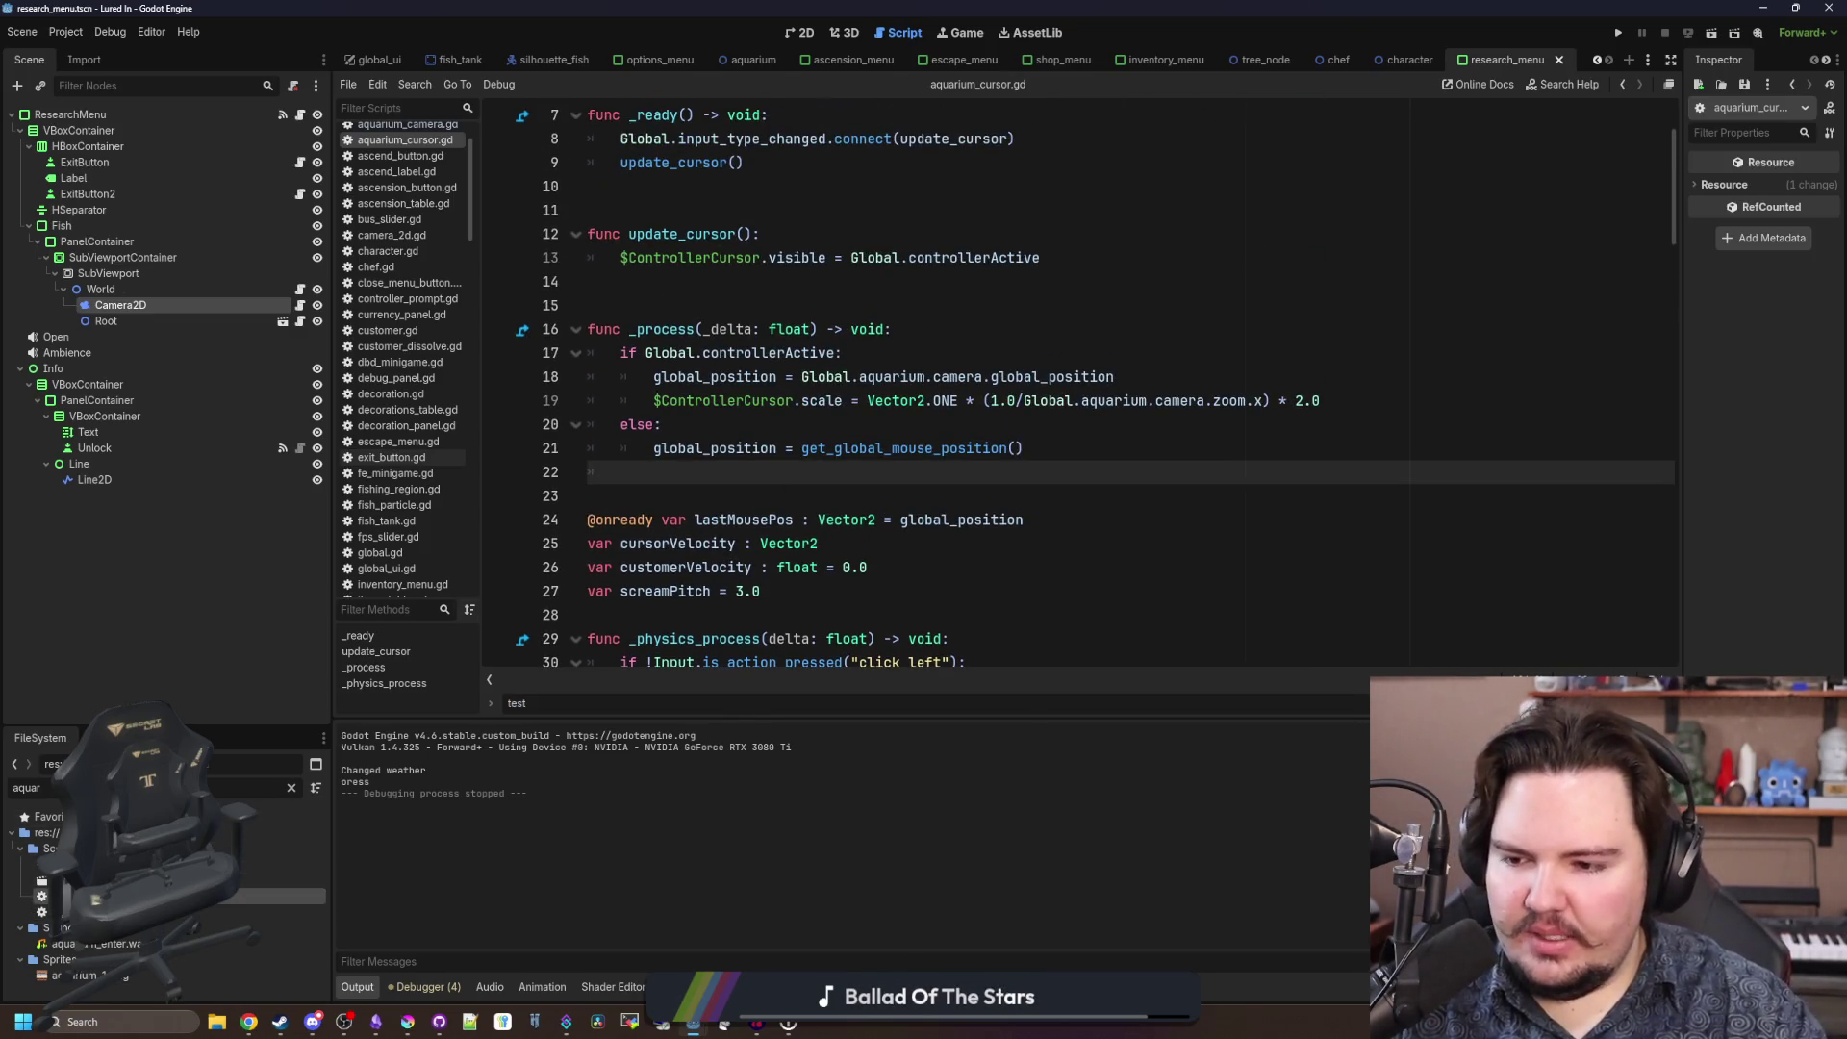
key(alt+Left)
click(880, 567)
click(880, 535)
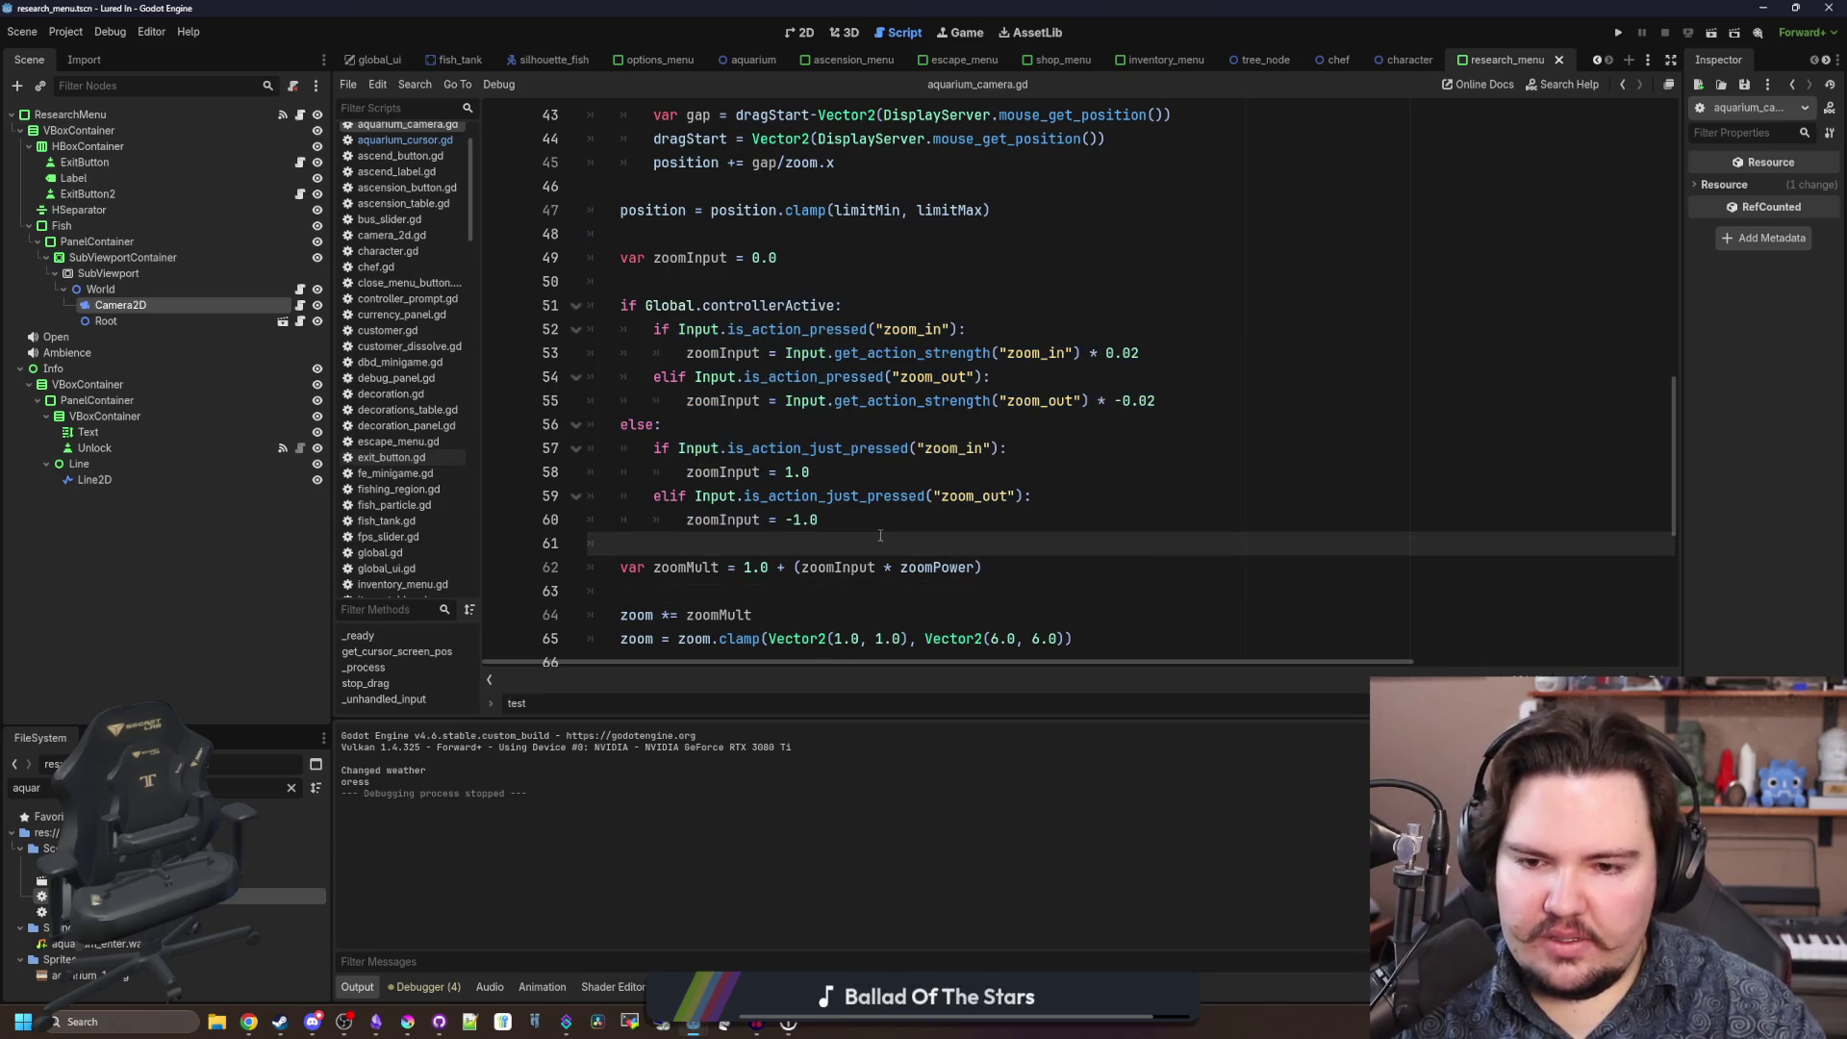
scroll(881, 535, down, 2)
scroll(883, 500, up, 10)
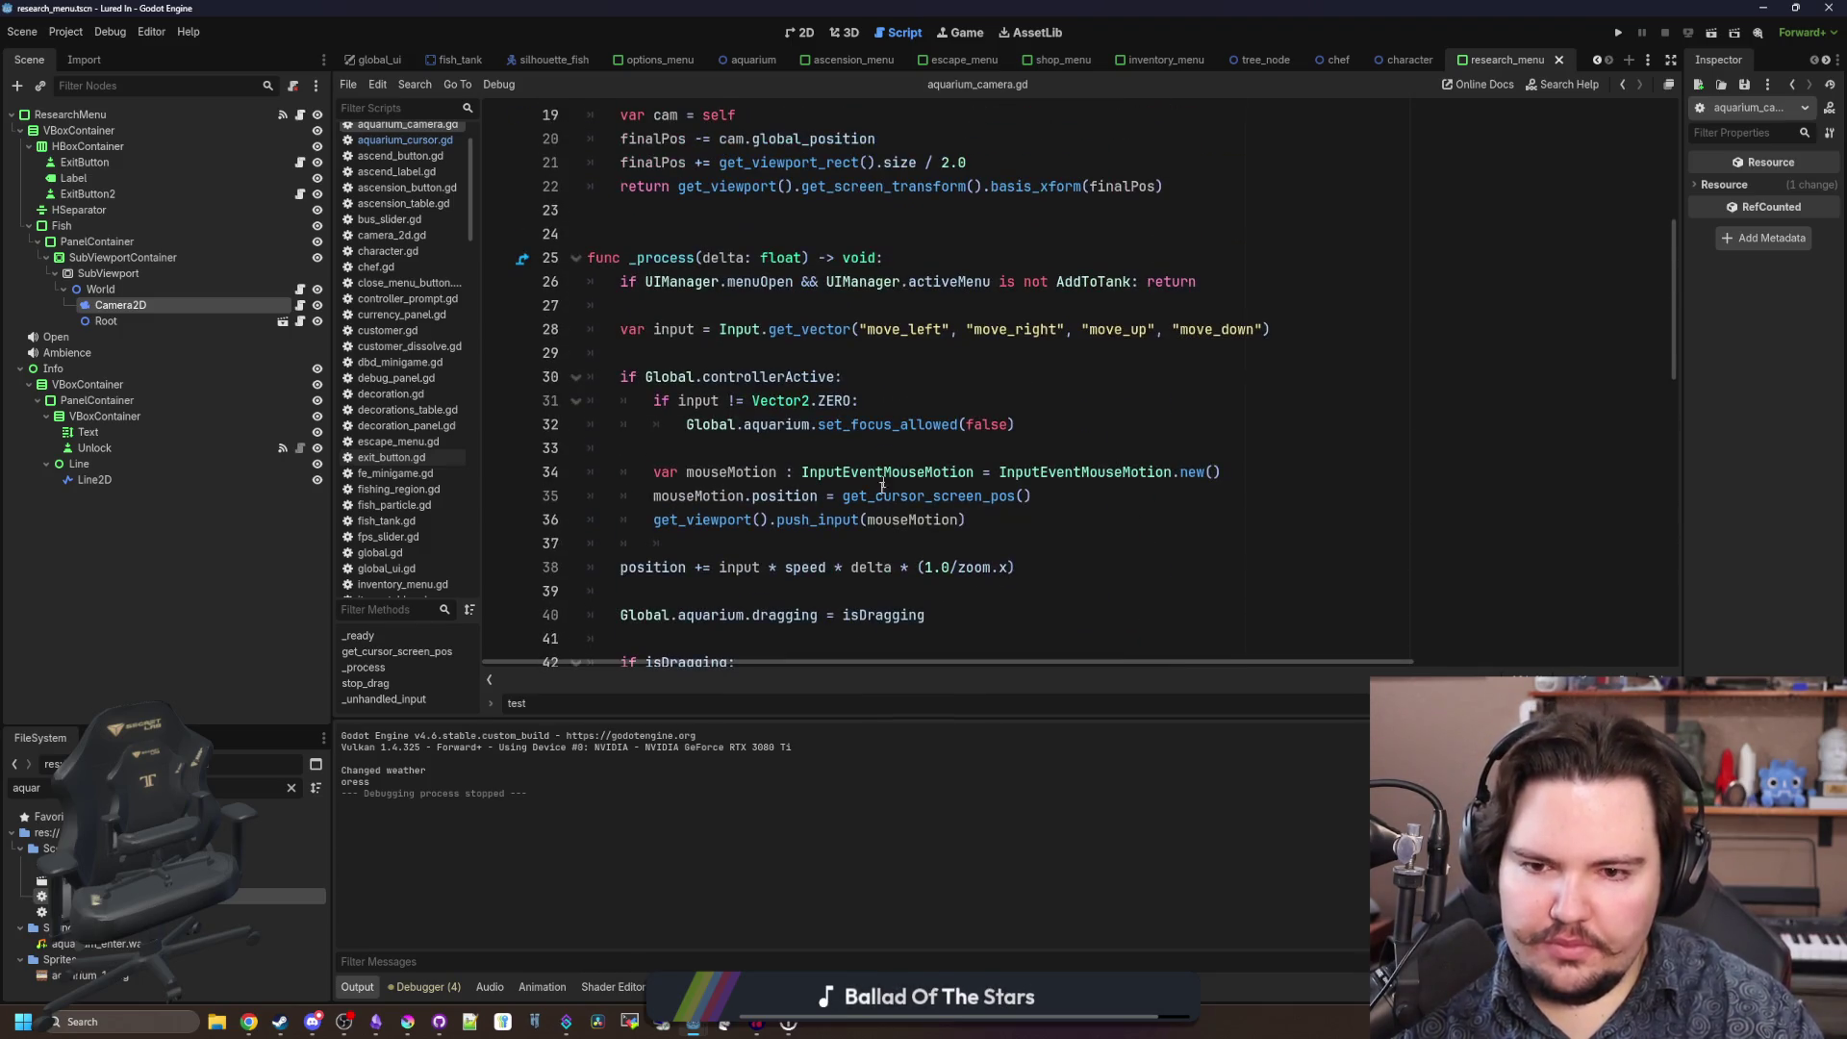
click(854, 552)
mouse_move(998, 519)
mouse_down()
mouse_move(866, 520)
mouse_move(639, 473)
mouse_move(559, 381)
mouse_up()
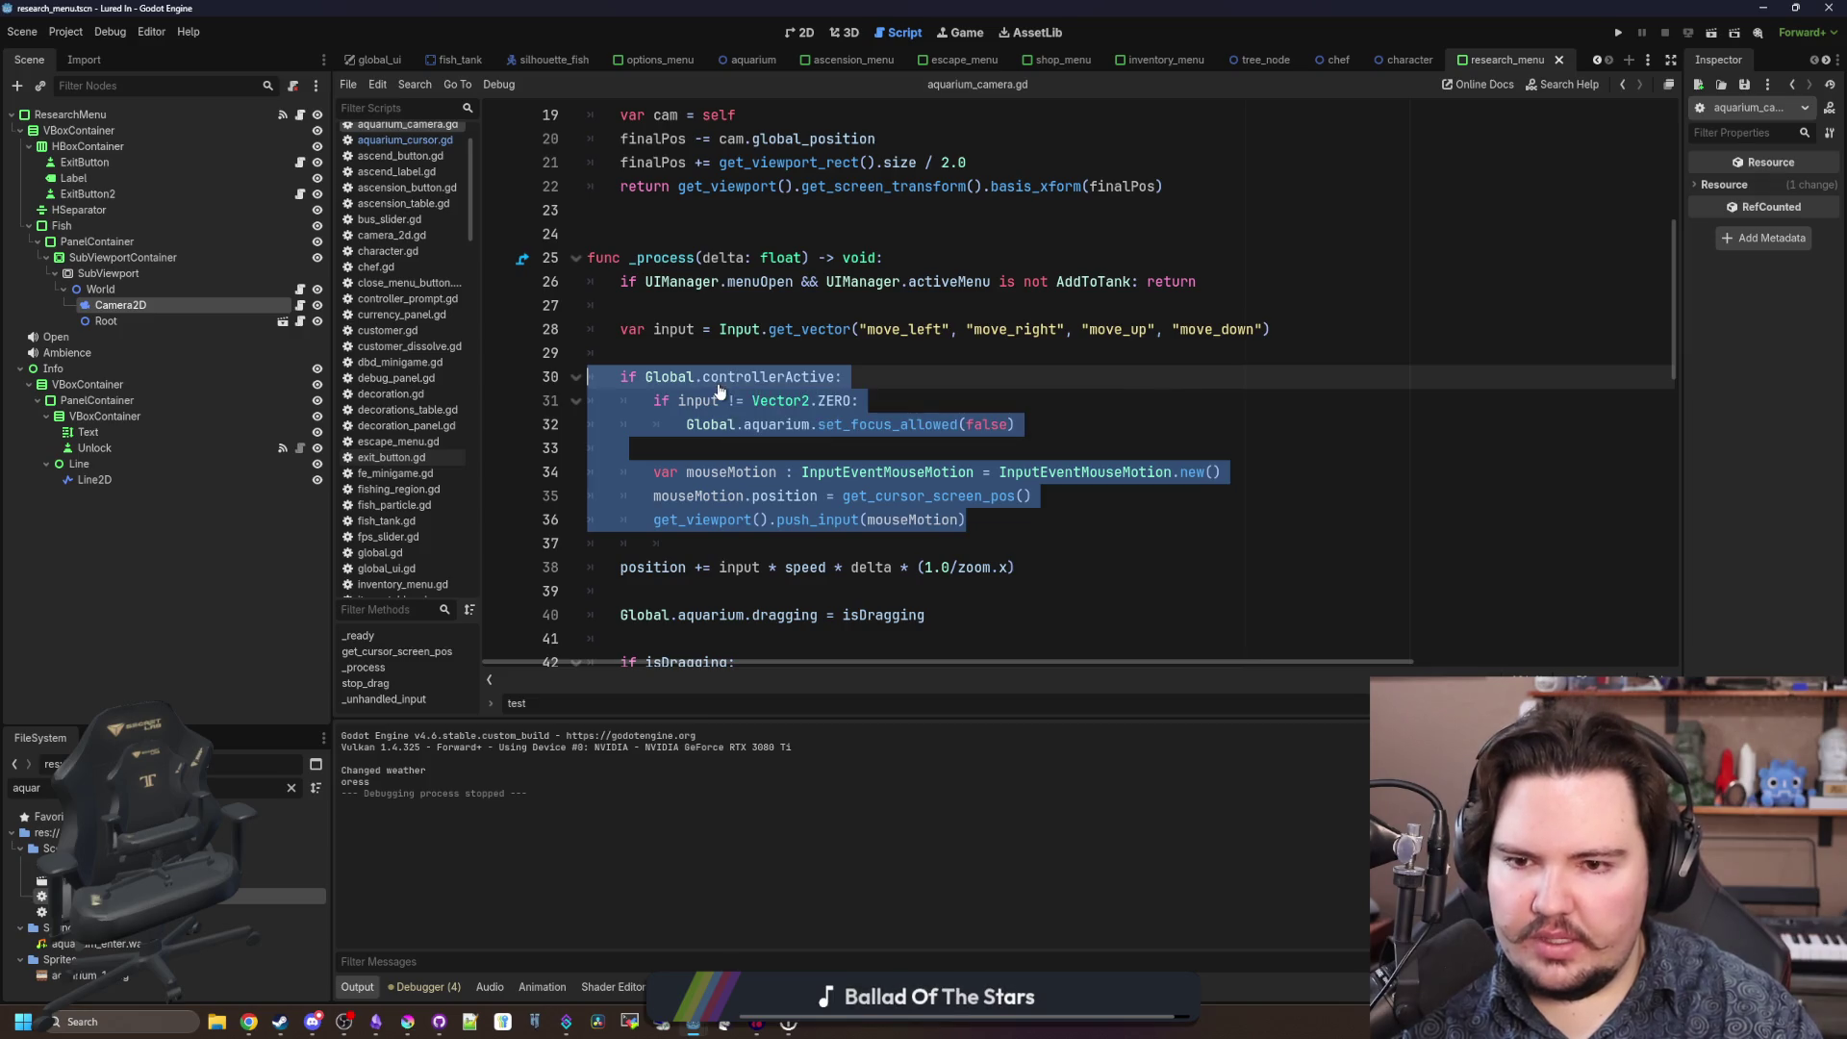
click(405, 139)
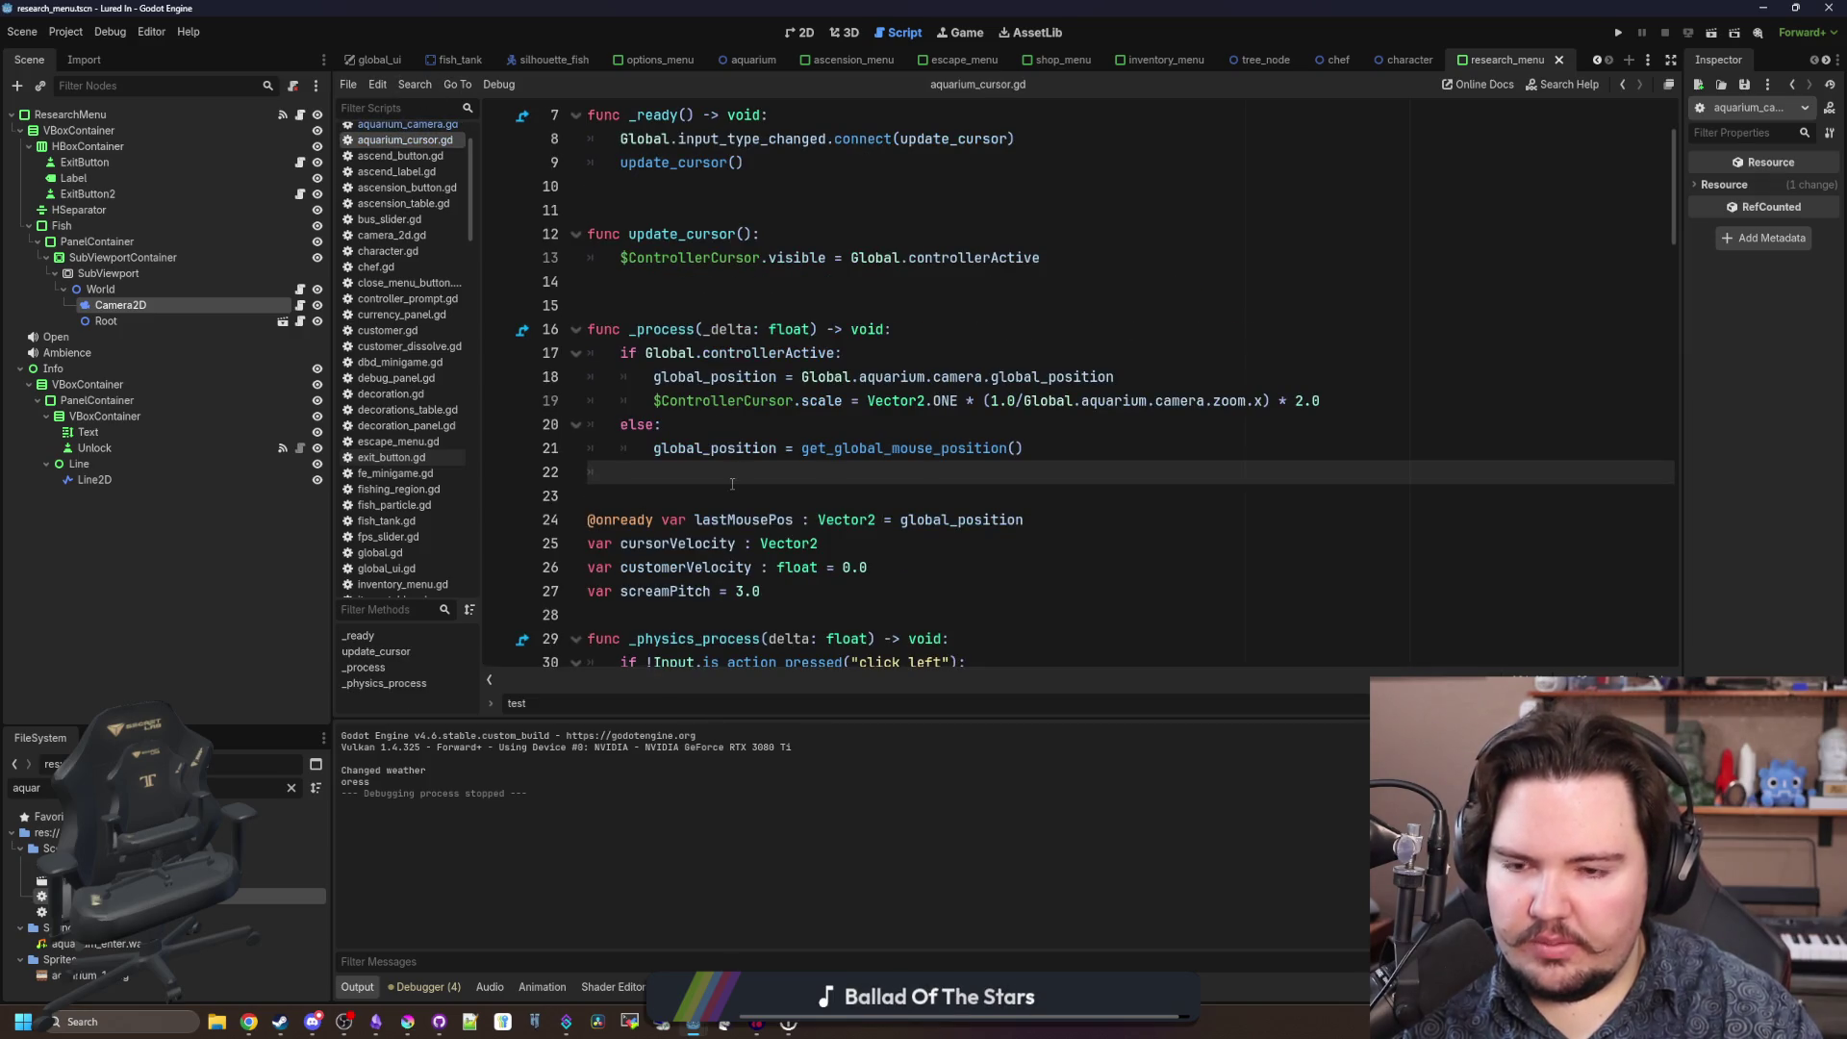
double_click(233, 787)
text(researc)
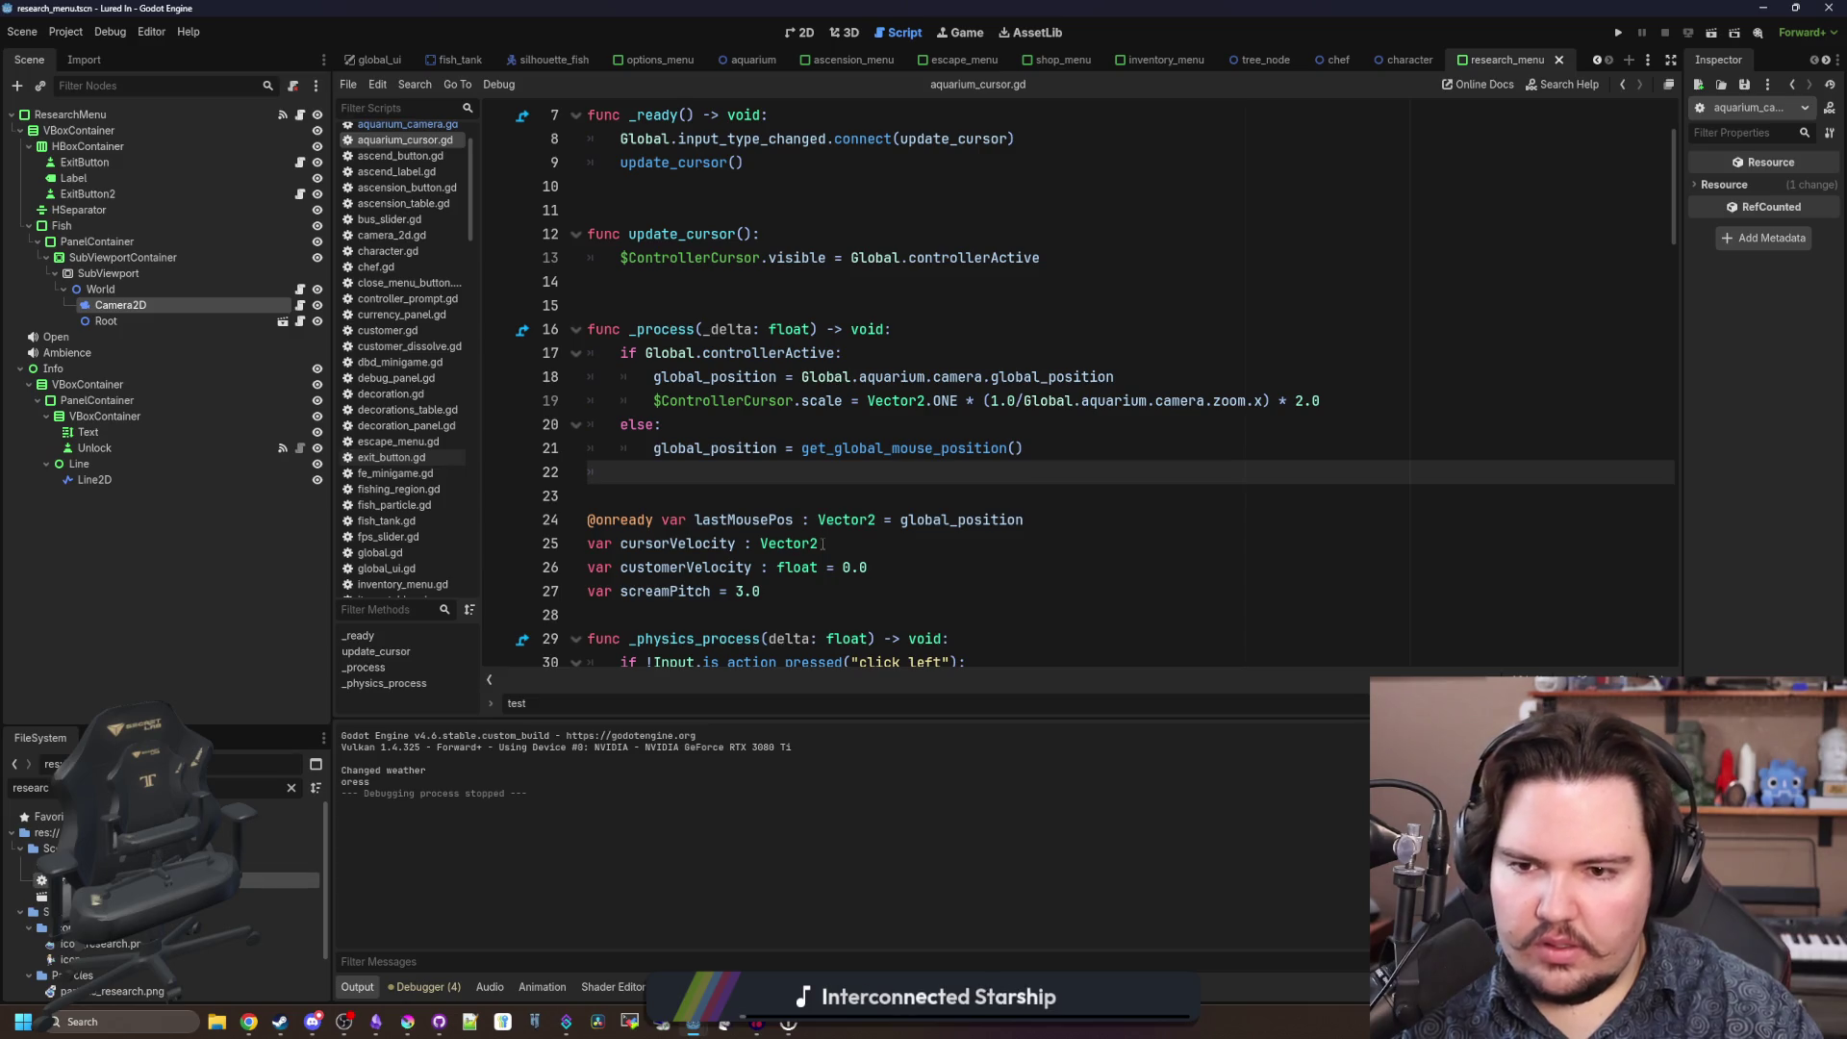
double_click(145, 864)
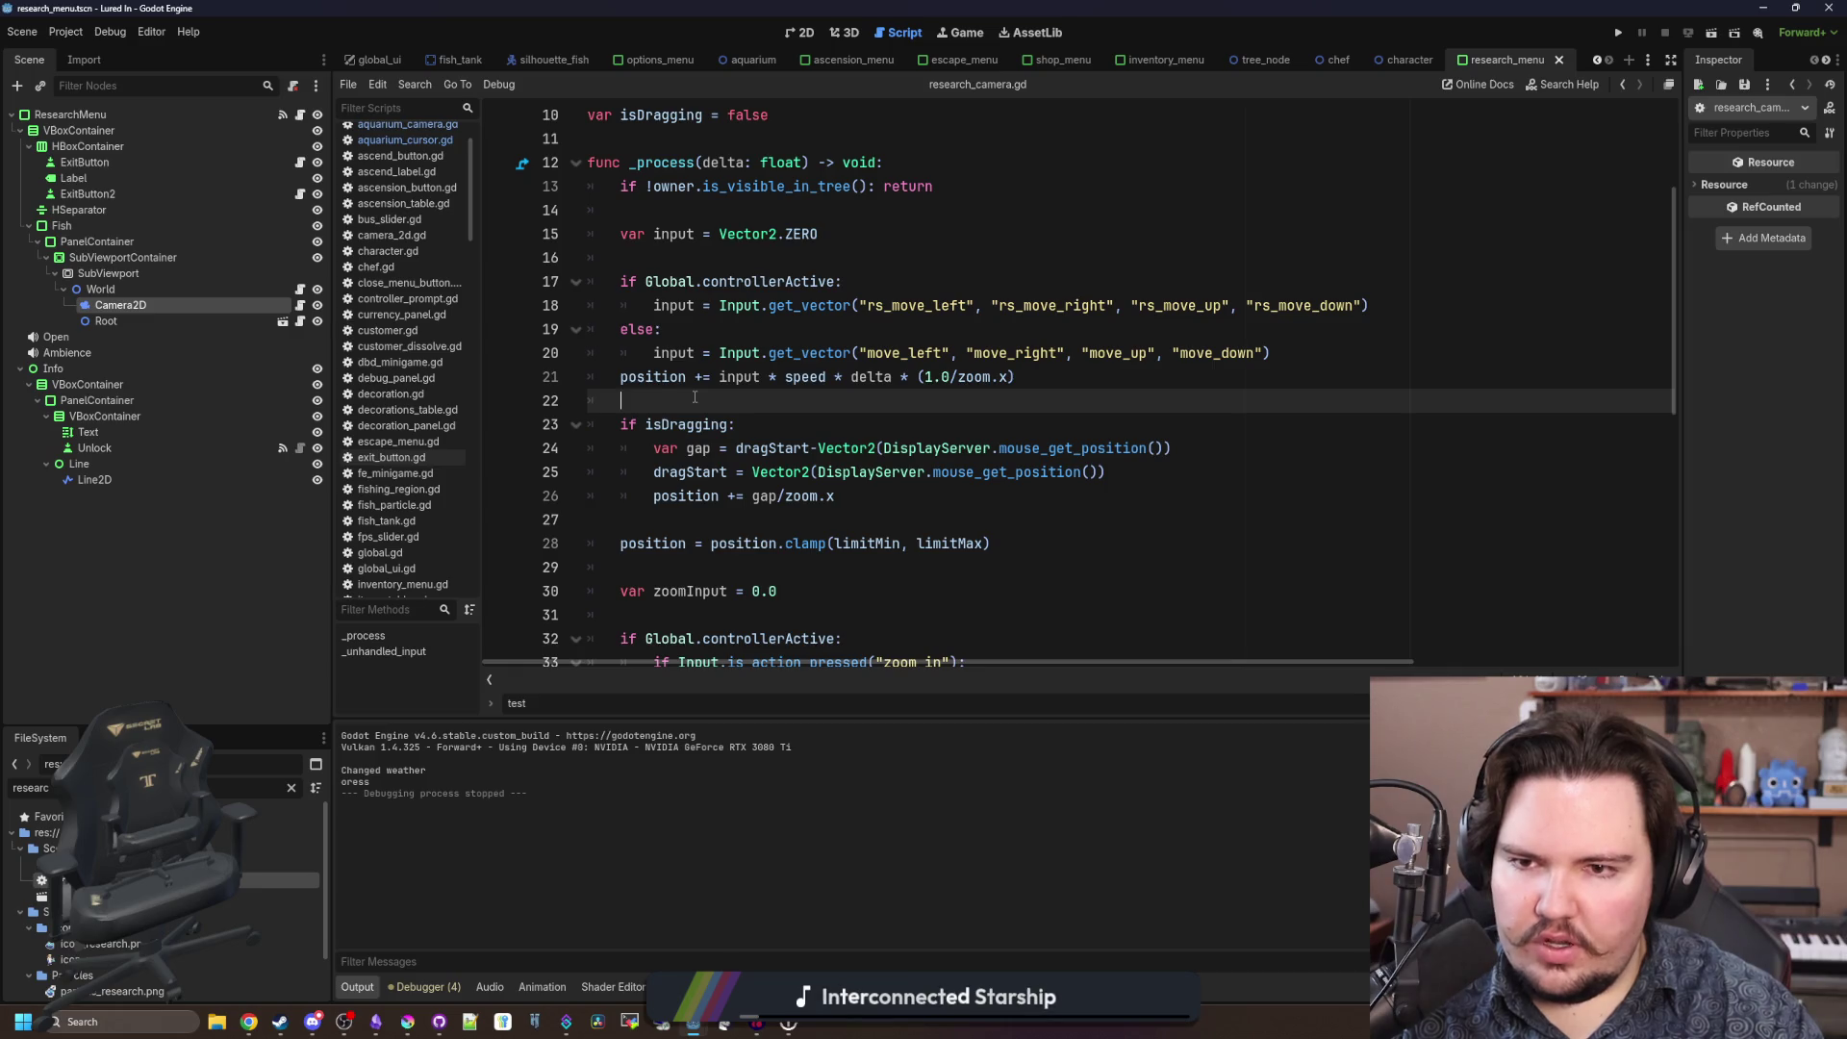
Paste the controller mouse-motion block after line 46 of research_camera.gd.
scroll(694, 398, down, 6)
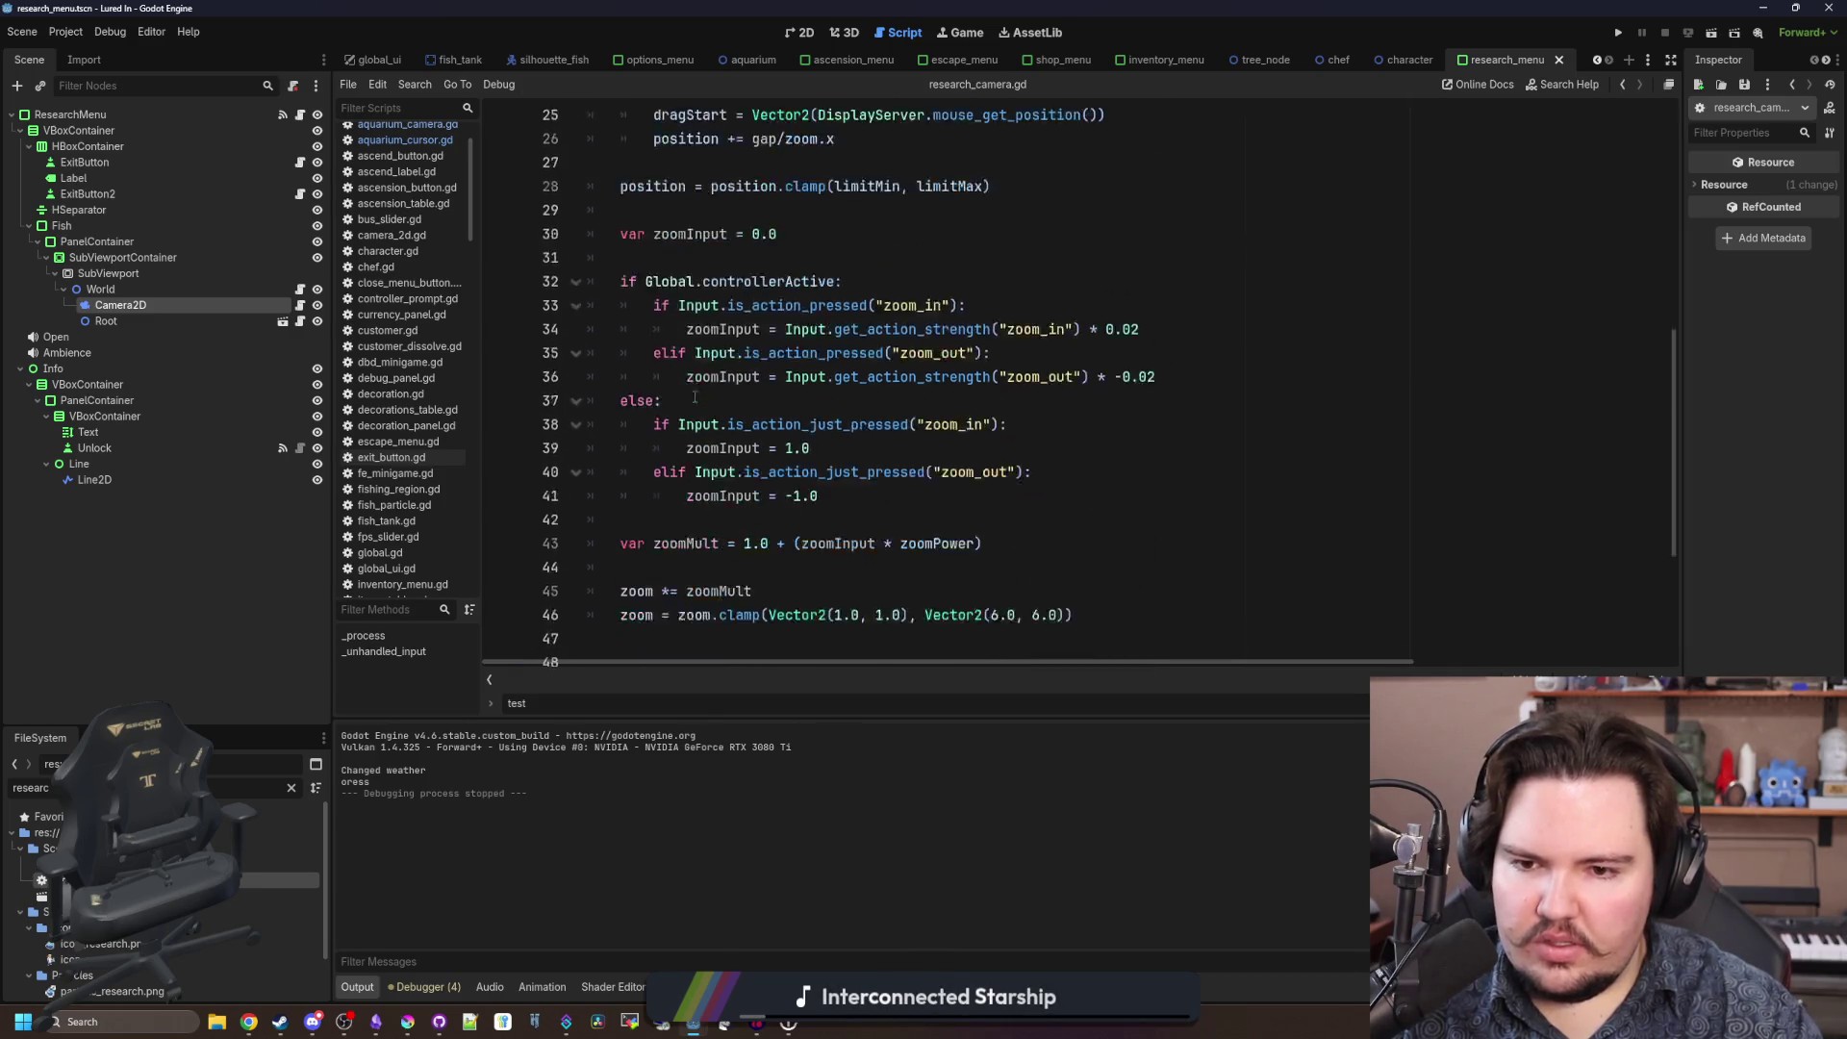
scroll(674, 494, down, 2)
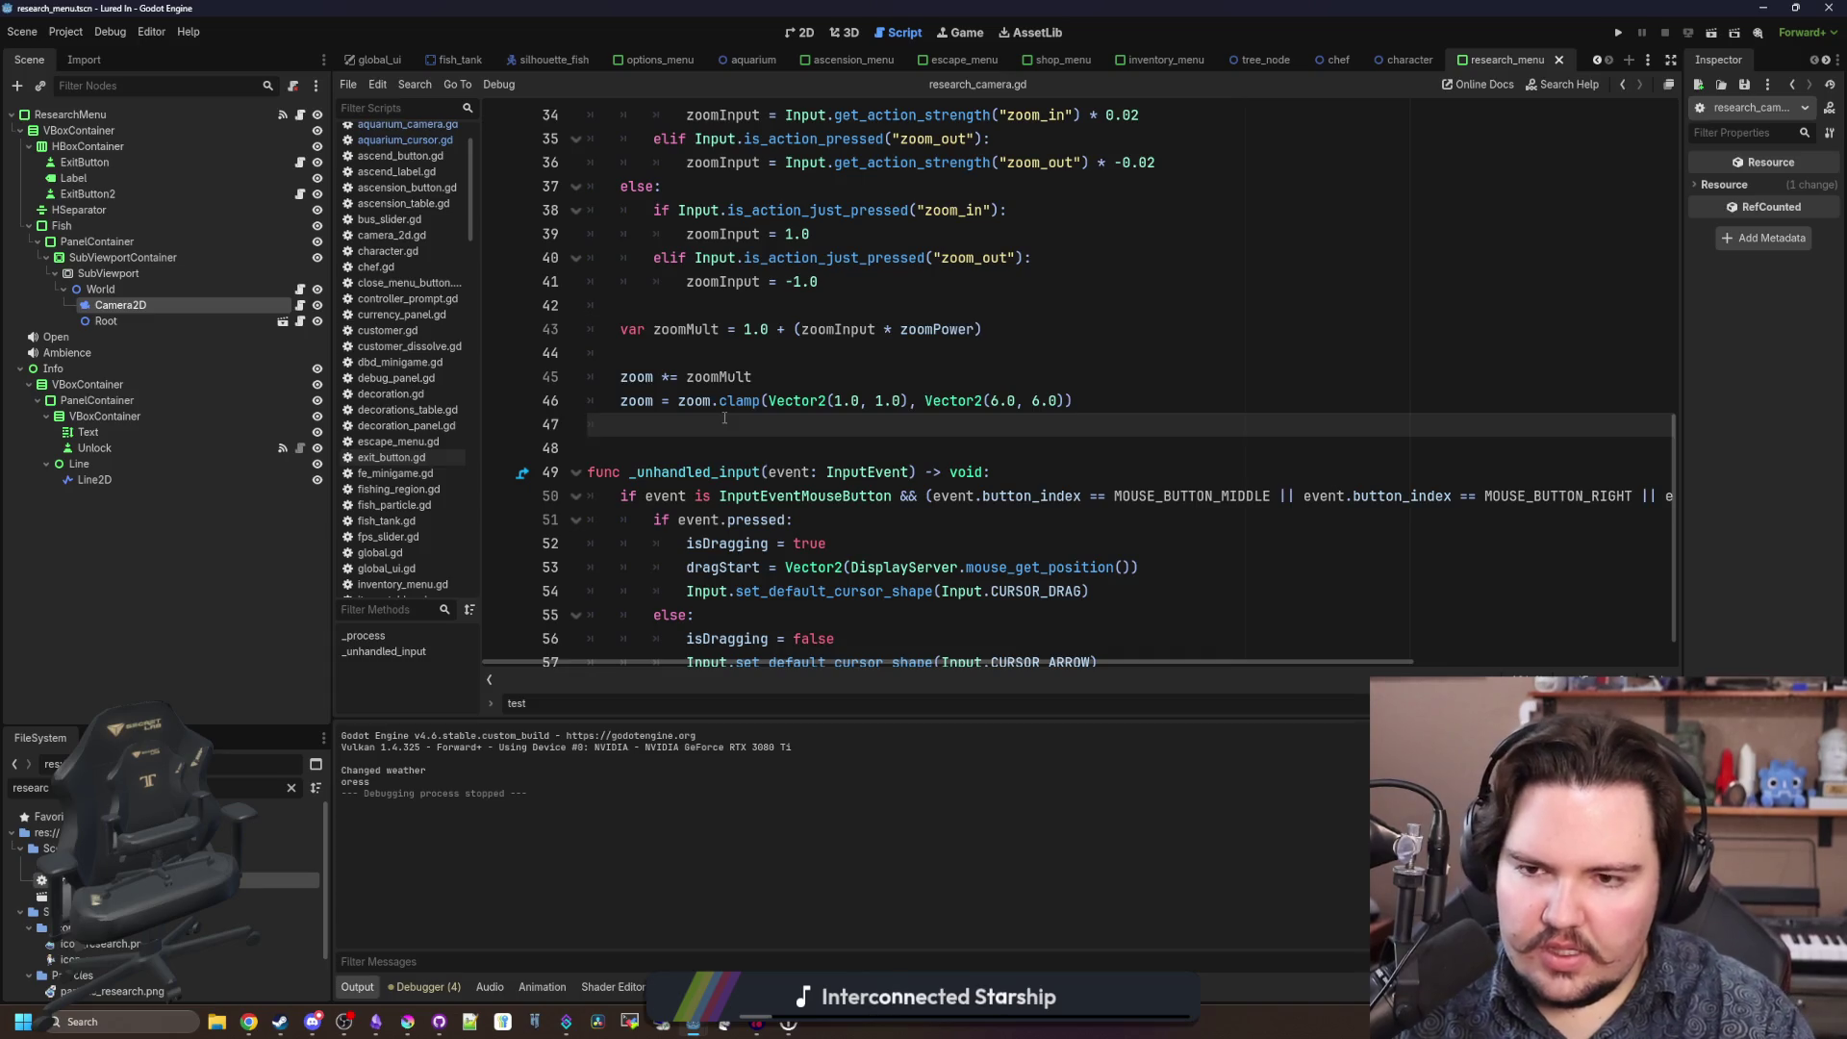
key(Return)
key(Return)
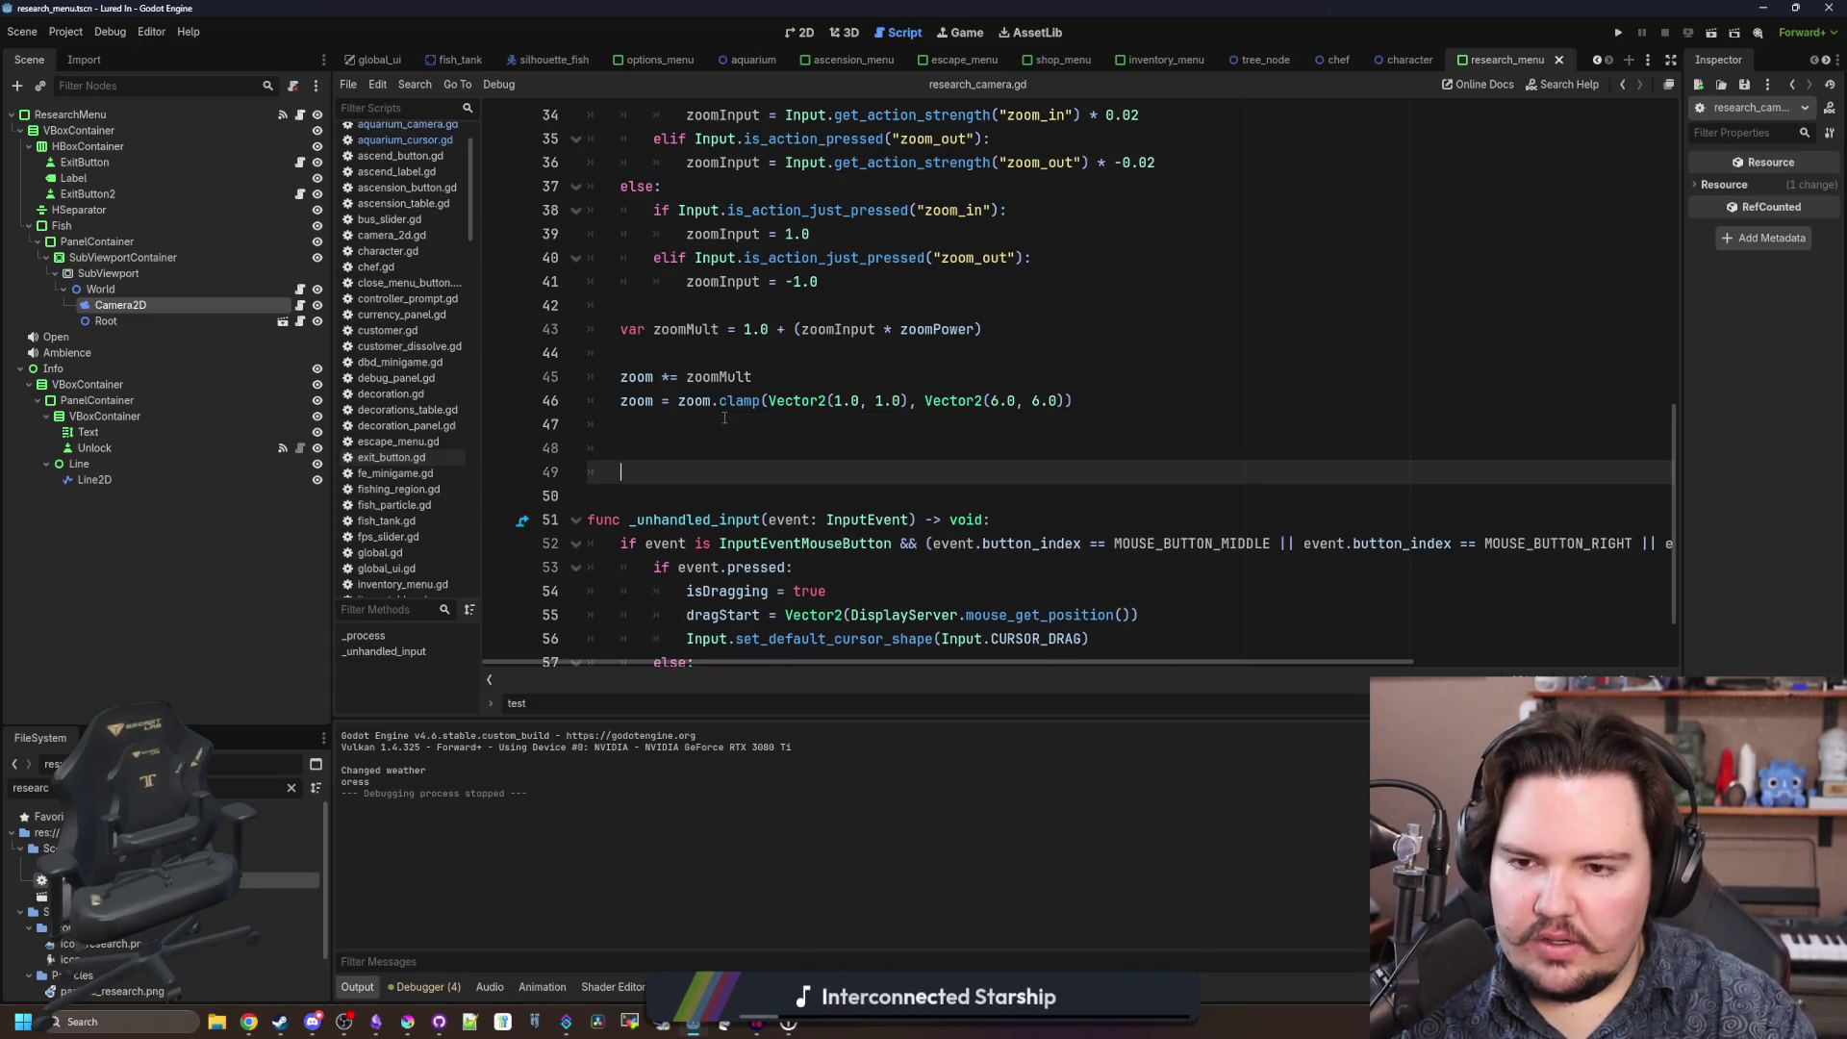
text(if Global.controllerActive: 		if input != Vector2.ZERO: 			Global.aquarium.set_focus_allowed(false)  		var mouseMotion : InputEventMouseMotion = InputEventMouseMotion.new() 		mouseMotion.position = get_cursor_screen_pos() 		get_viewport().push_input(mouseMotion))
Dedent the pasted controllerActive block one level, then switch to aquarium_camera.gd.
click(621, 448)
key(shift+Tab)
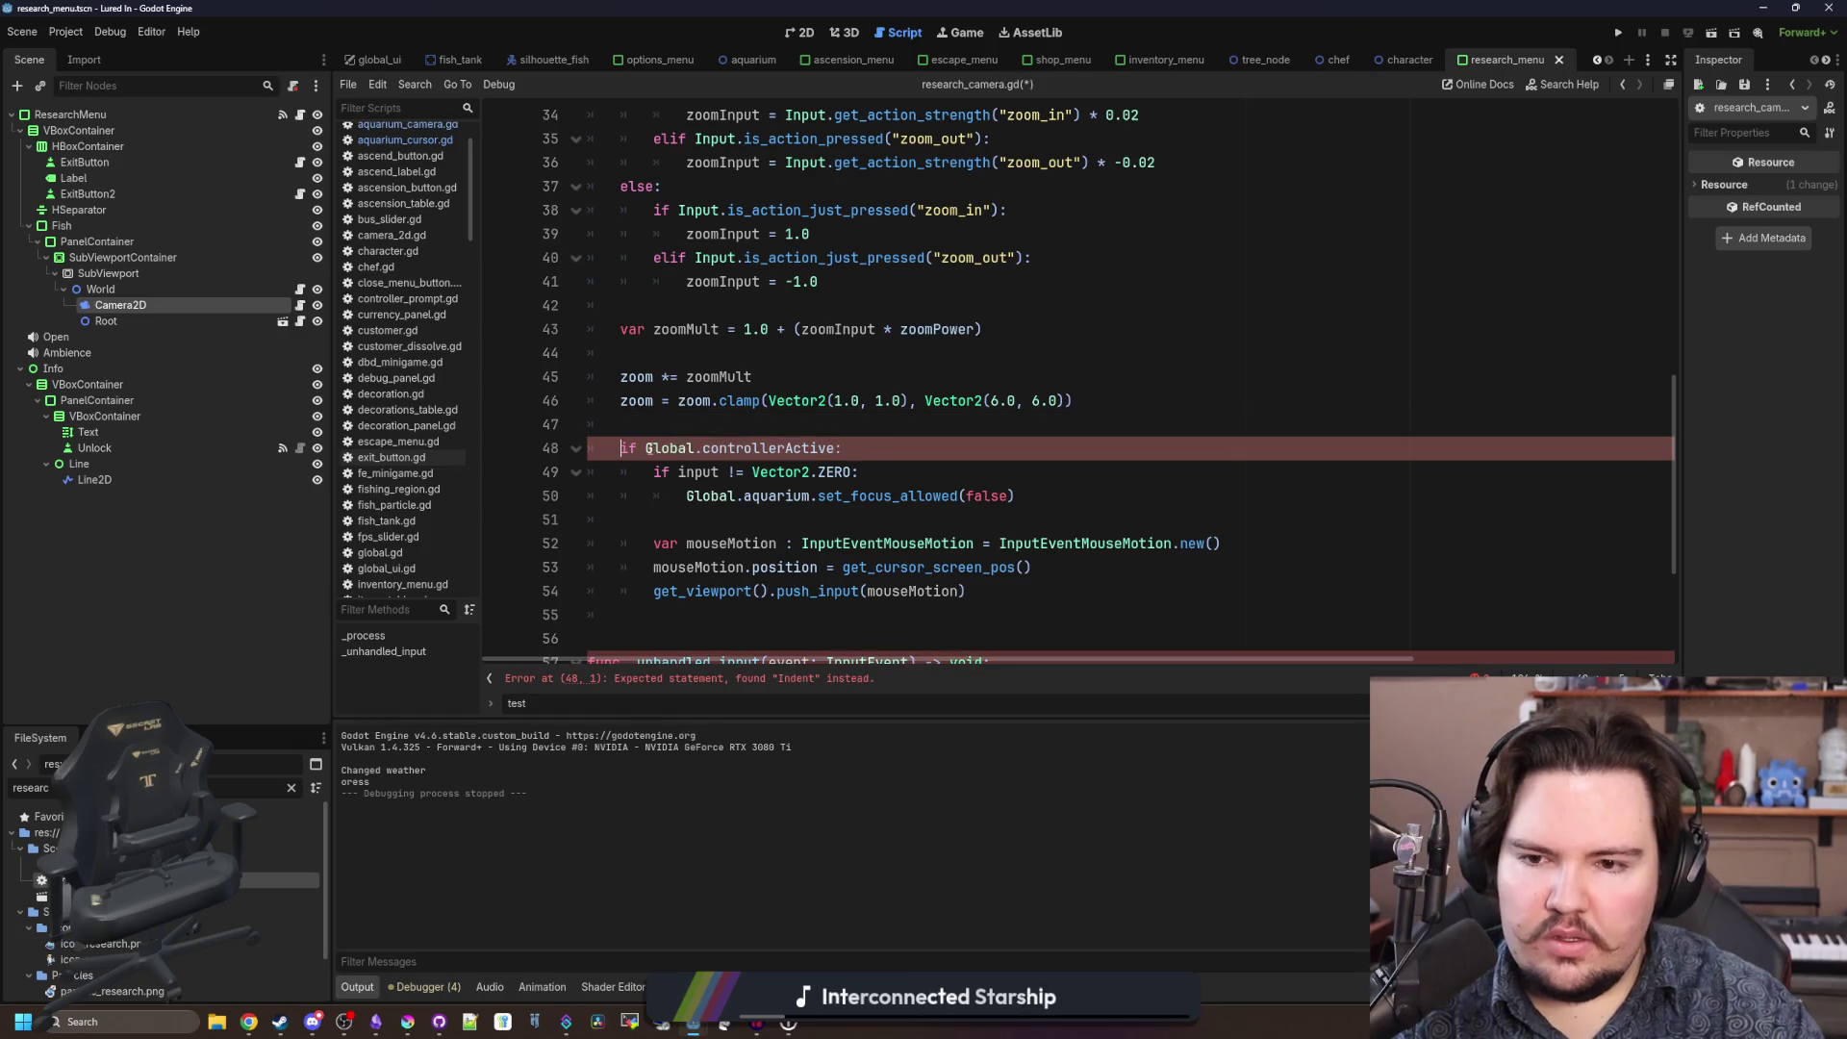
click(818, 521)
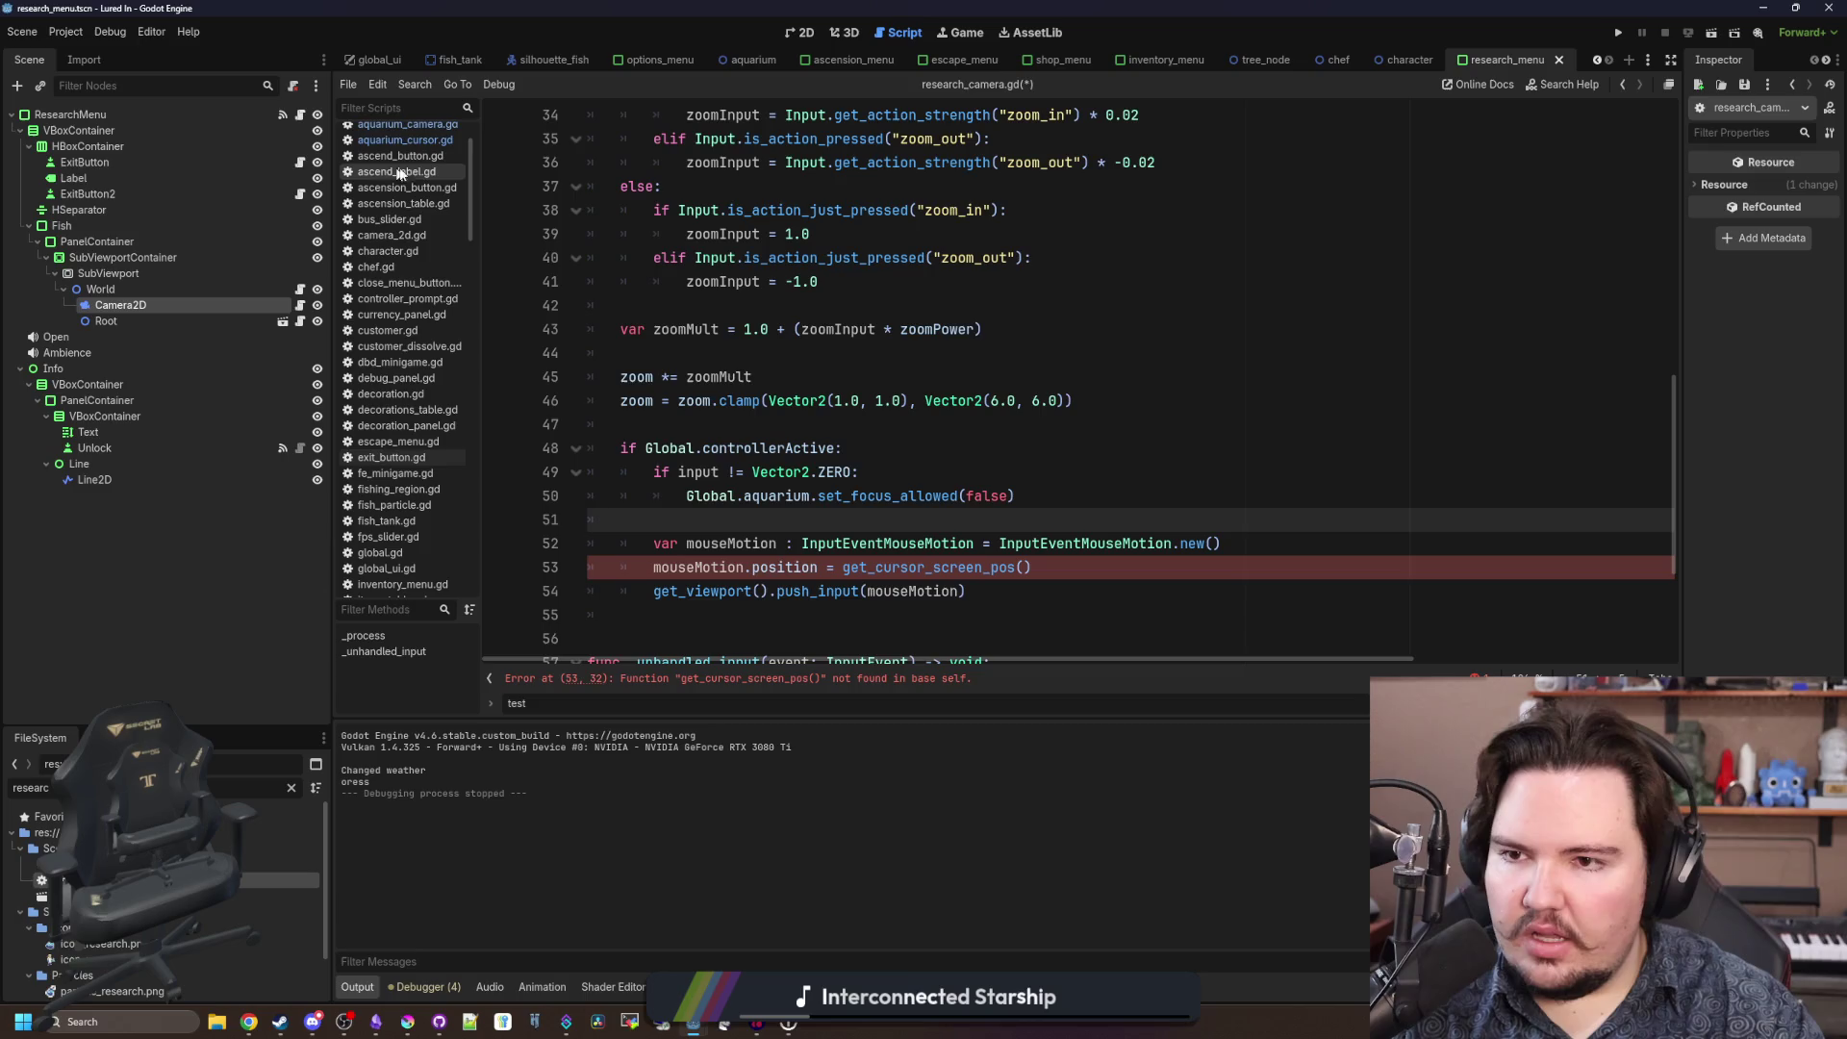
scroll(404, 183, up, 2)
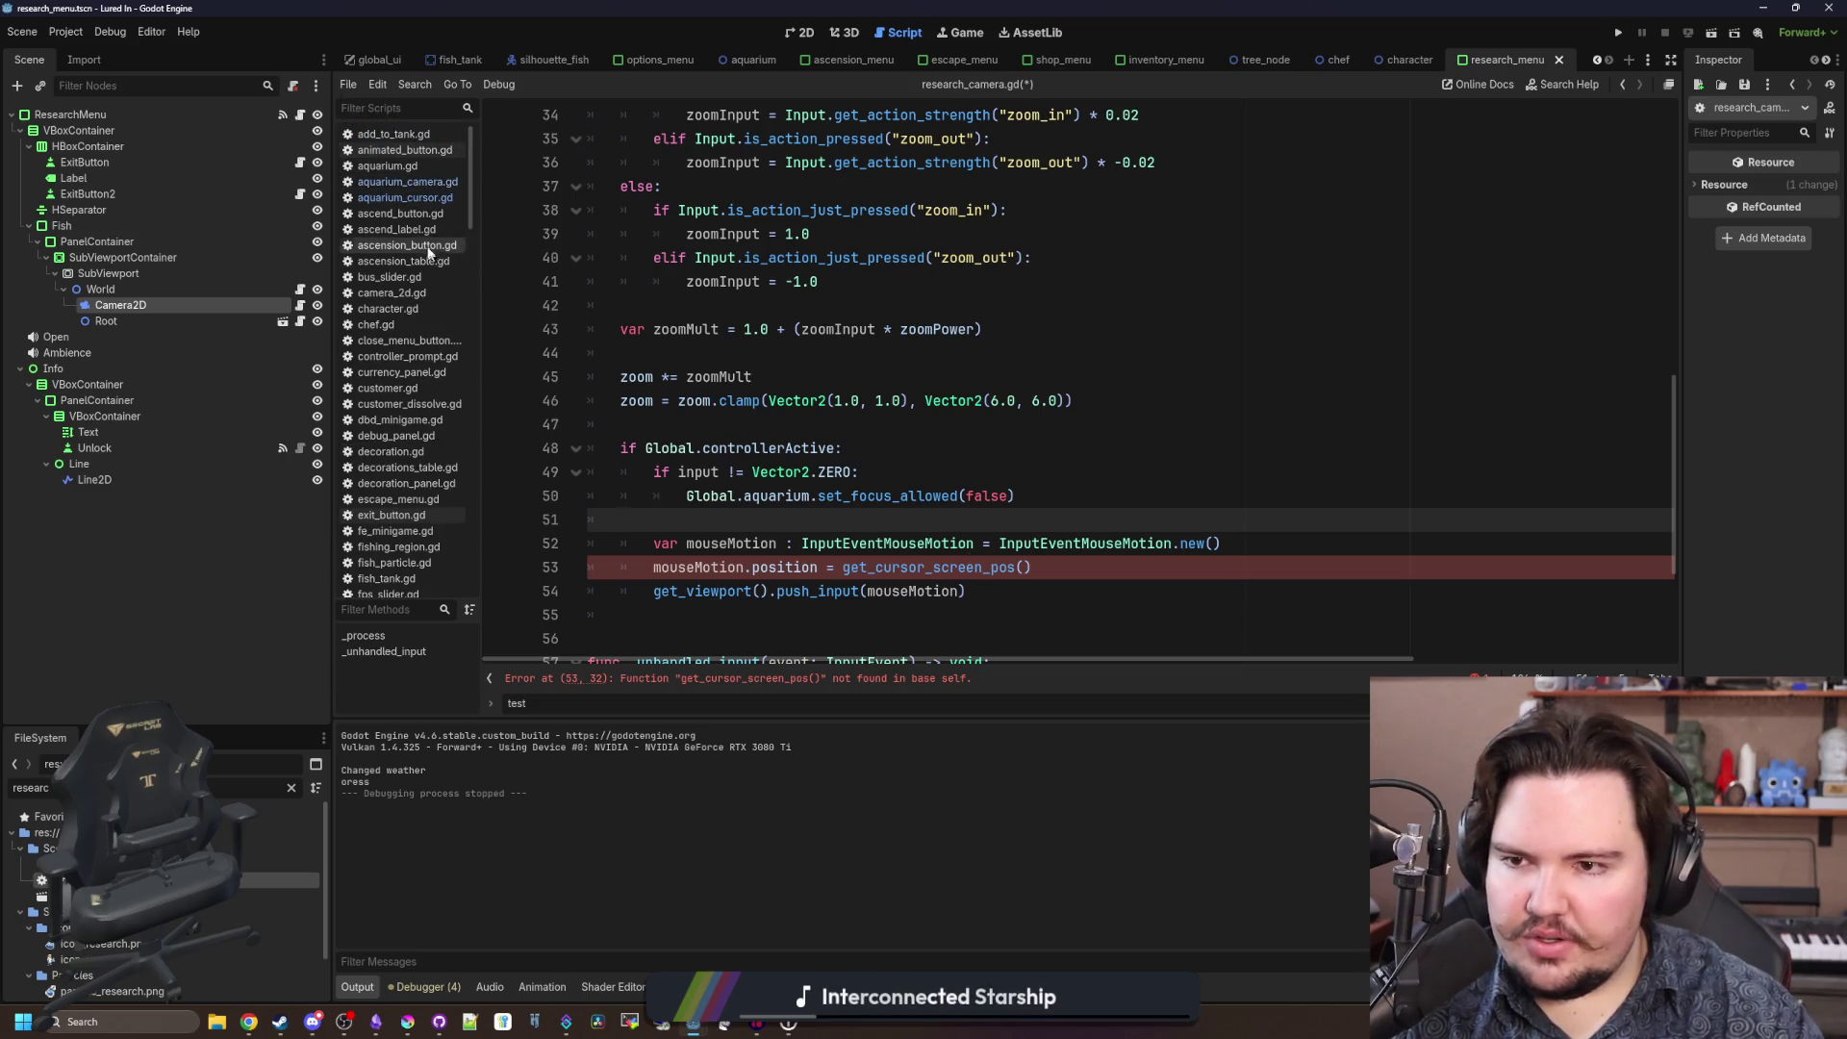
click(407, 181)
Copy the whole get_cursor_screen_pos function from aquarium_camera.gd.
click(955, 329)
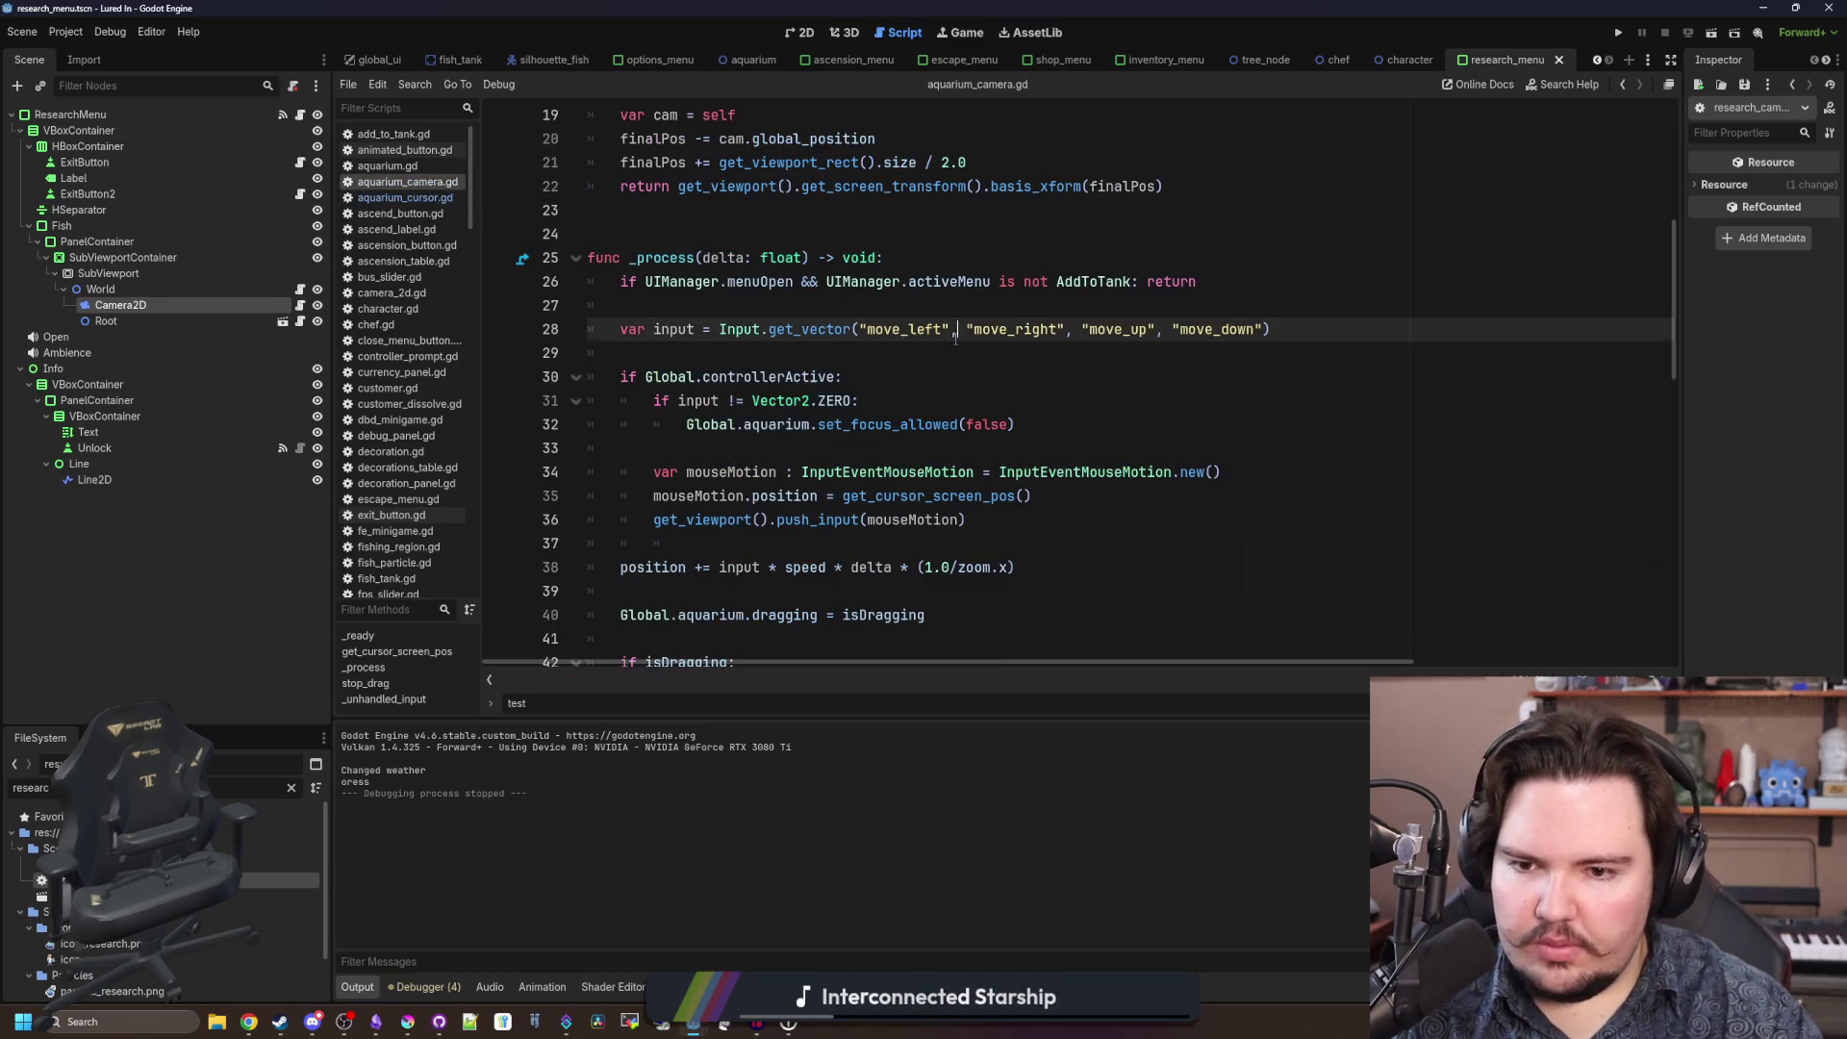
ctrl+click(932, 500)
mouse_move(1165, 496)
mouse_down()
mouse_move(1030, 496)
mouse_move(474, 380)
mouse_up()
key(ctrl+c)
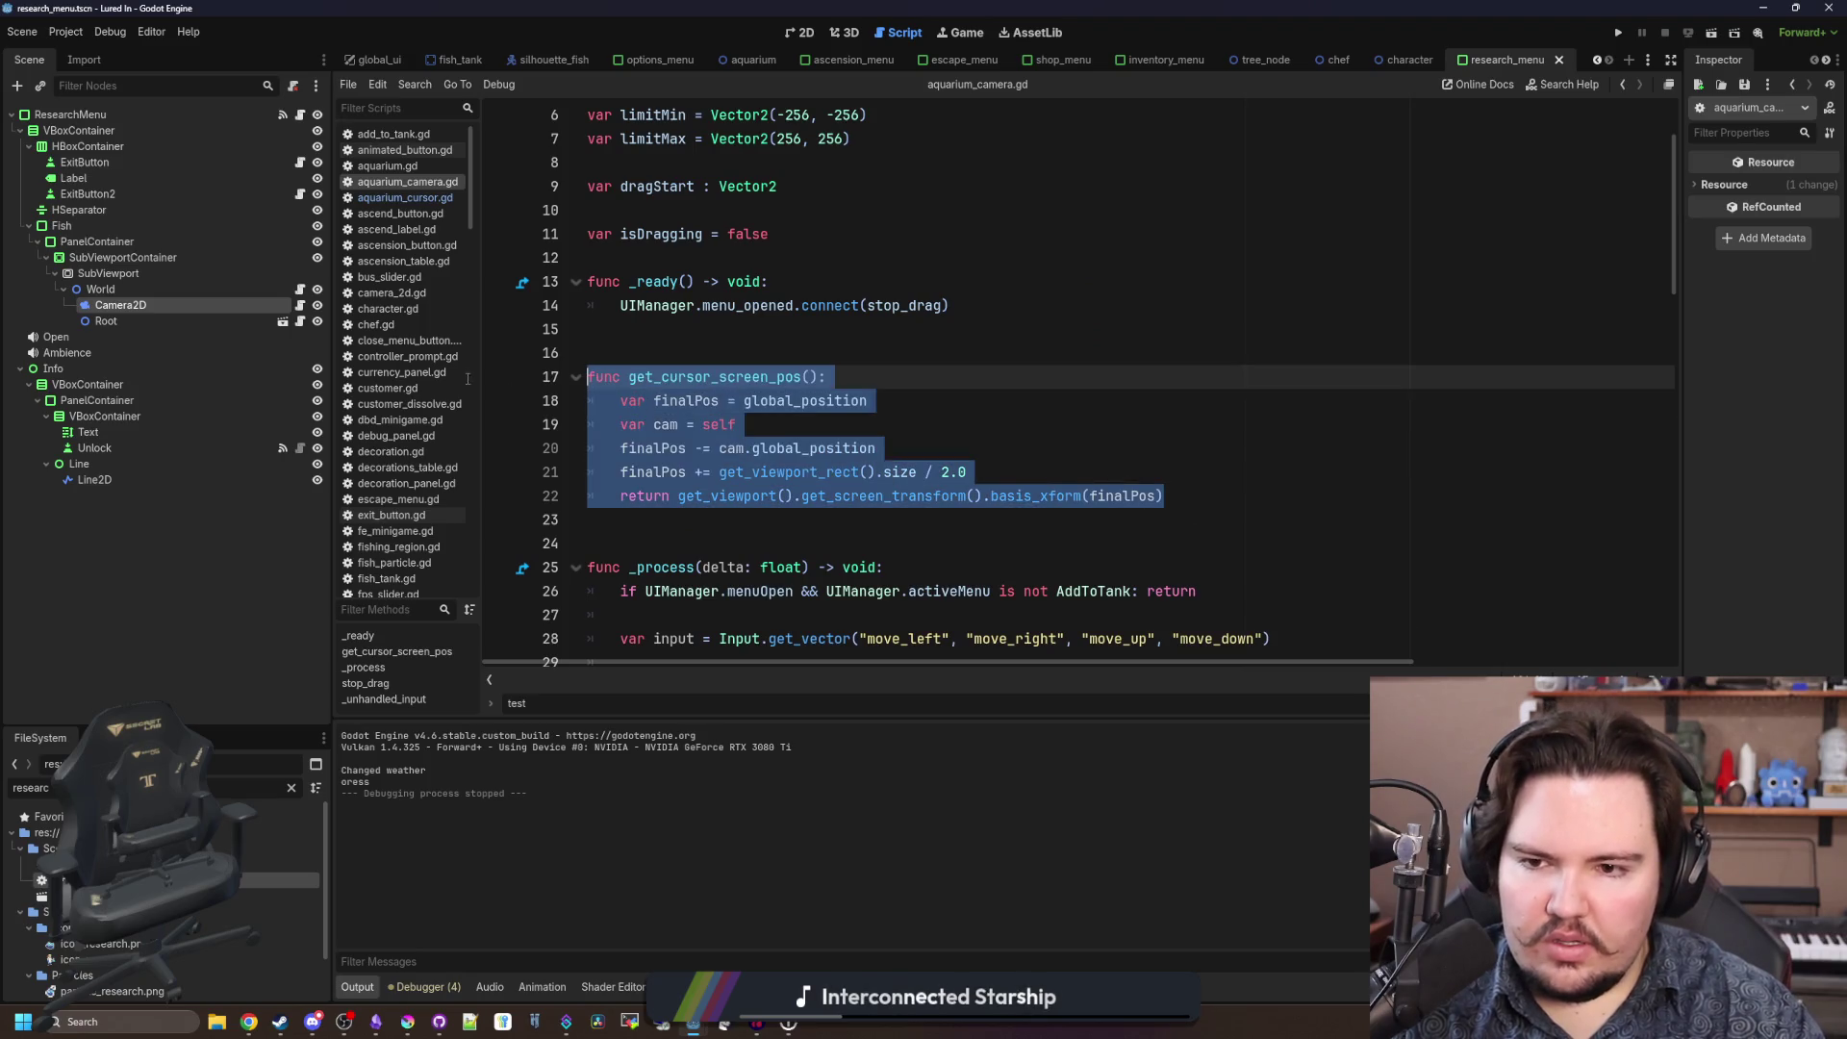
click(796, 351)
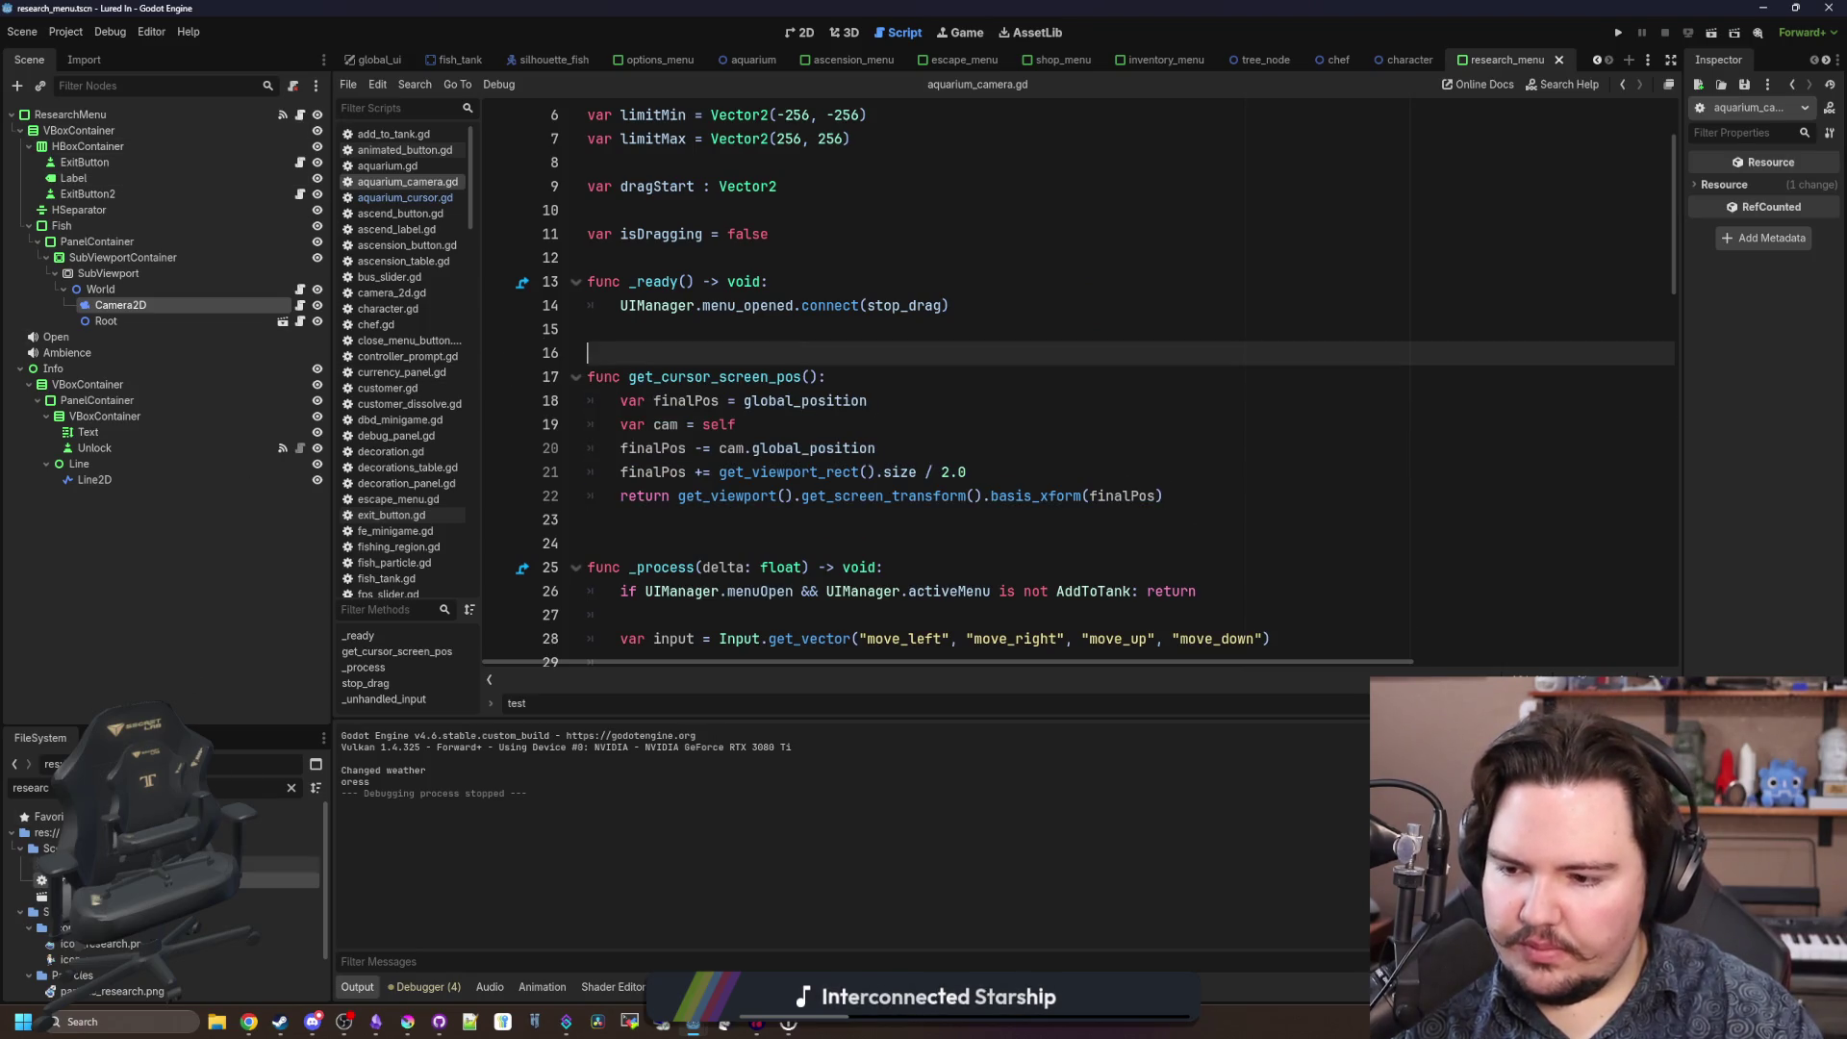
Paste get_cursor_screen_pos into research_camera.gd after line 55.
key(alt+Left)
scroll(661, 390, down, 3)
click(661, 390)
key(BackSpace)
key(Return)
key(ctrl+v)
scroll(712, 404, up, 1)
click(724, 414)
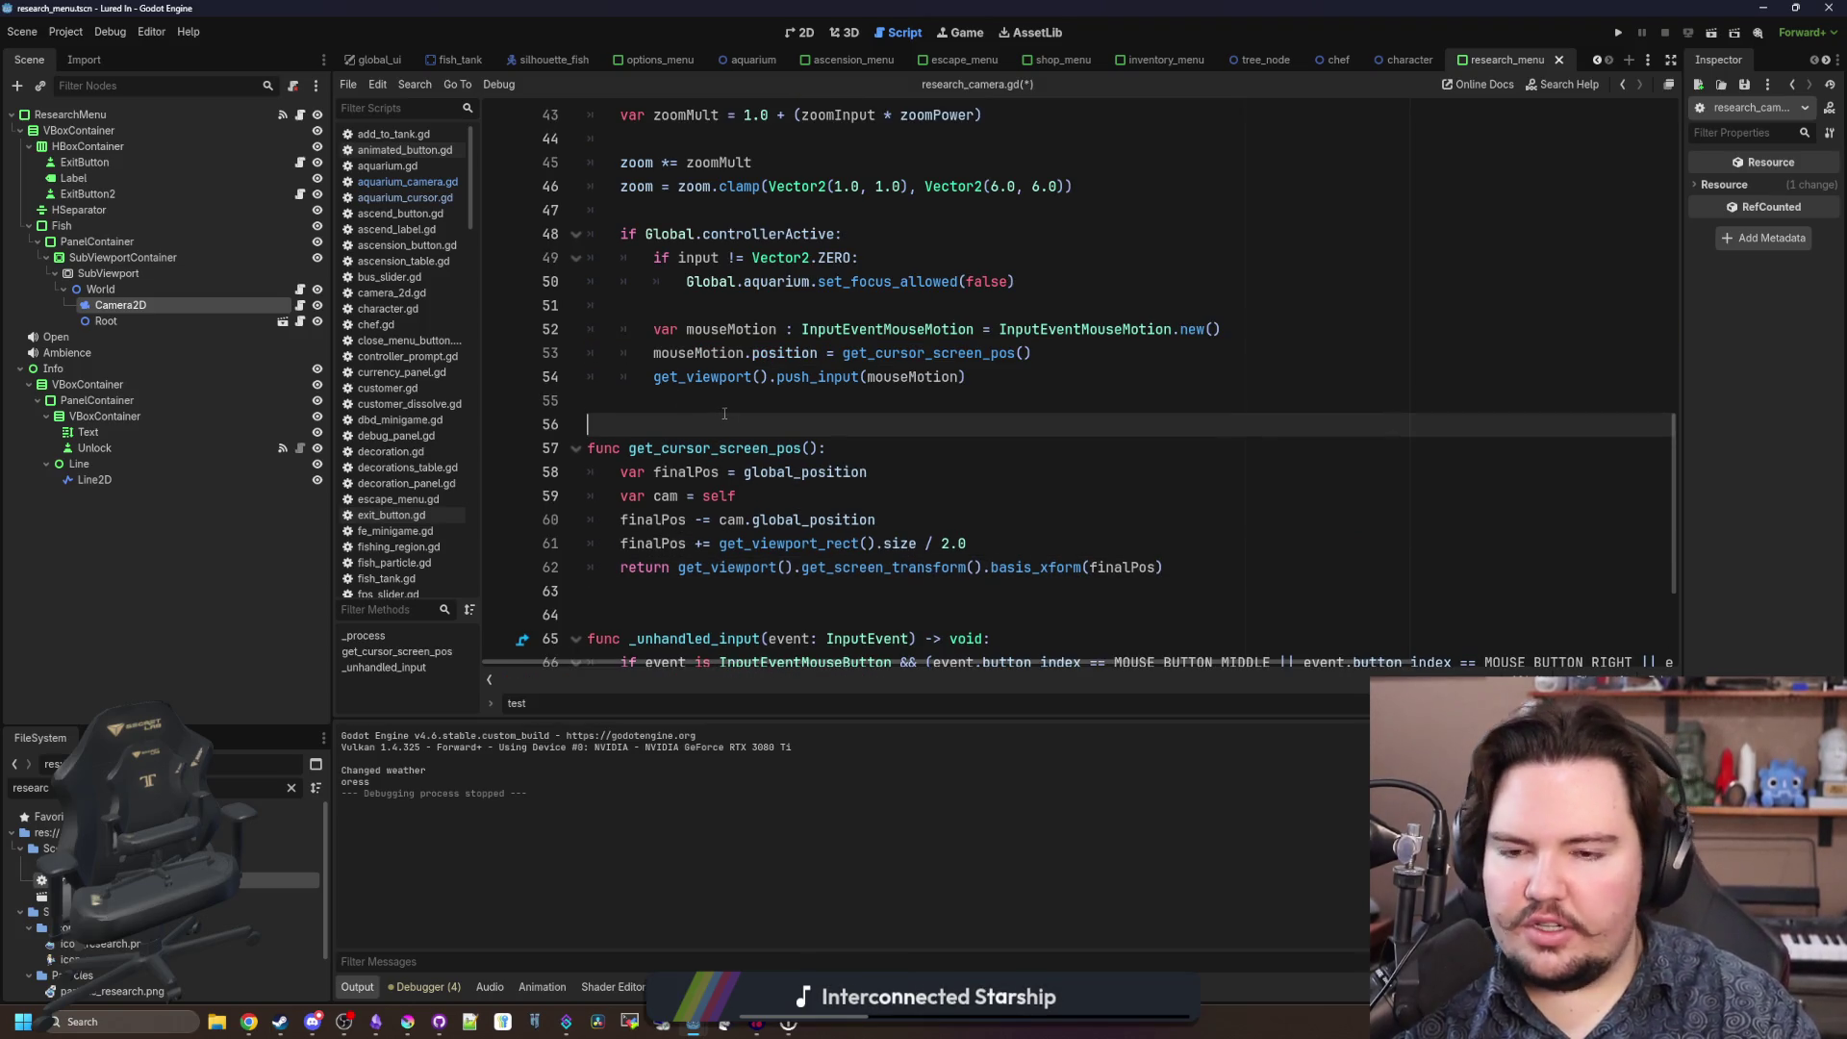
Save research_camera.gd and the scene.
key(ctrl+s)
click(789, 404)
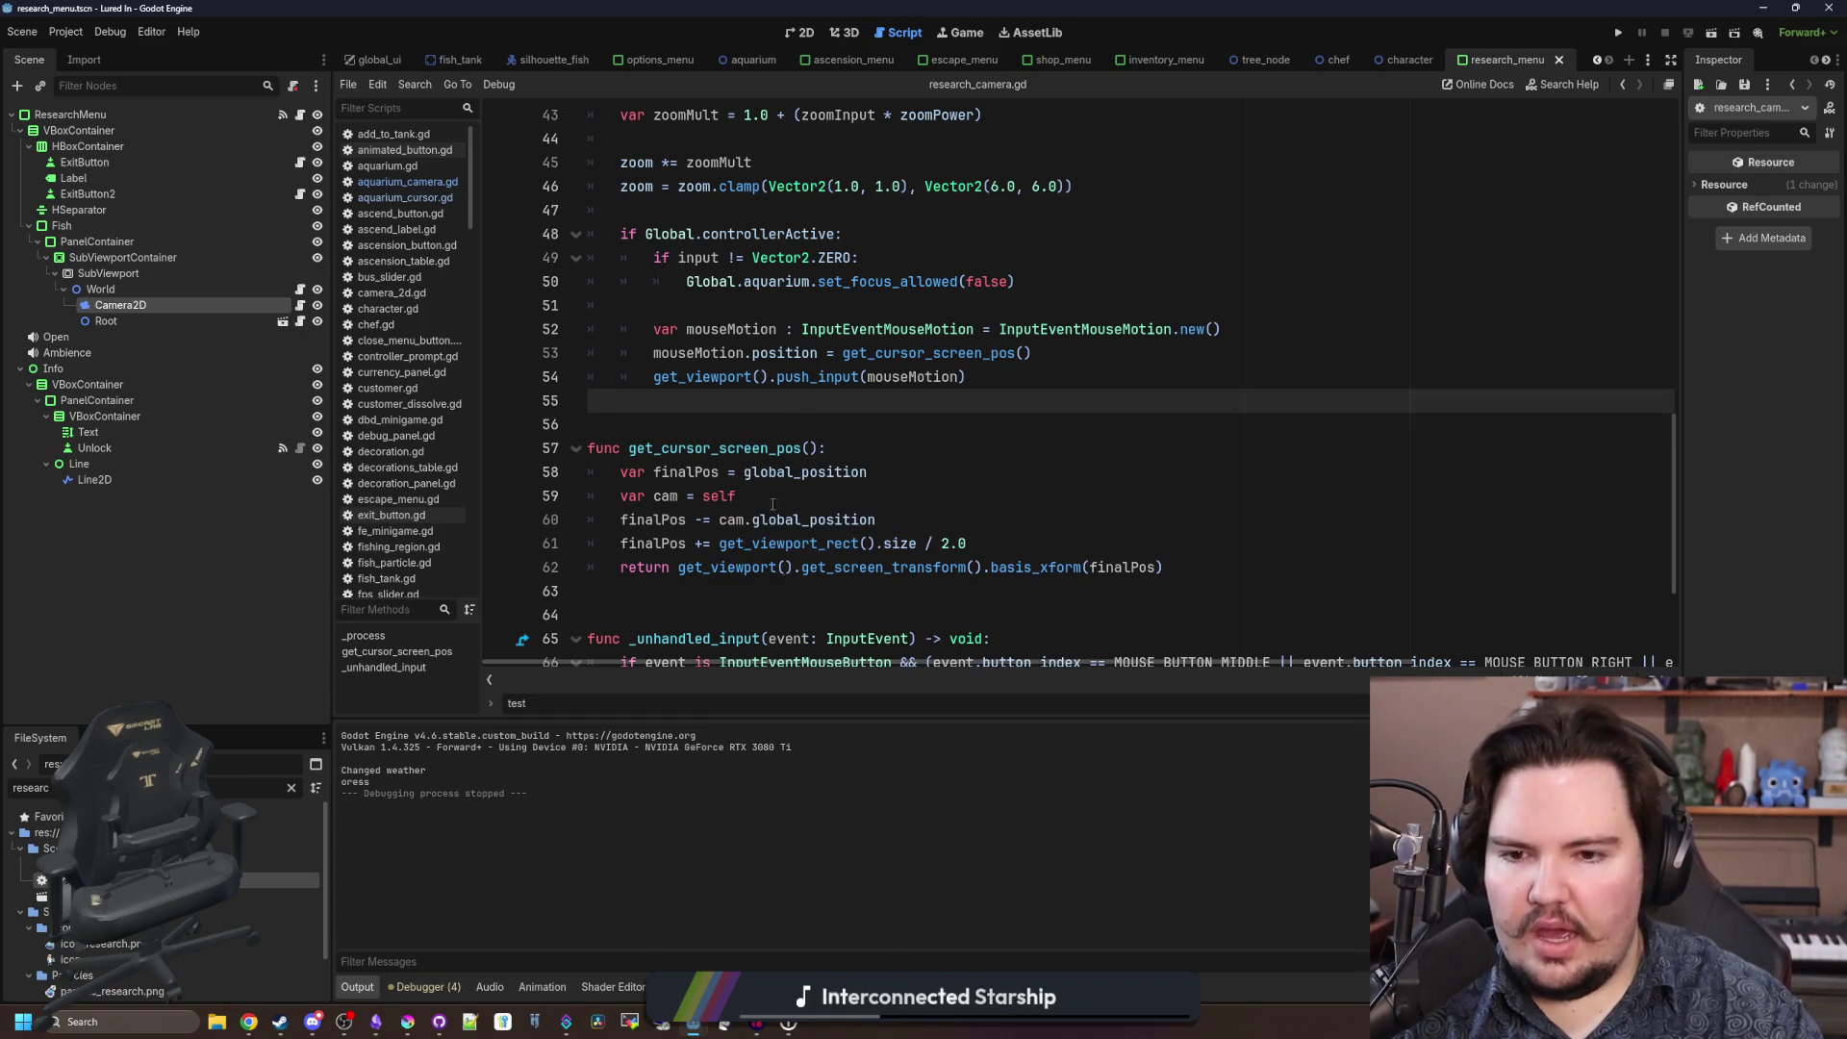
scroll(760, 523, up, 1)
key(ctrl+s)
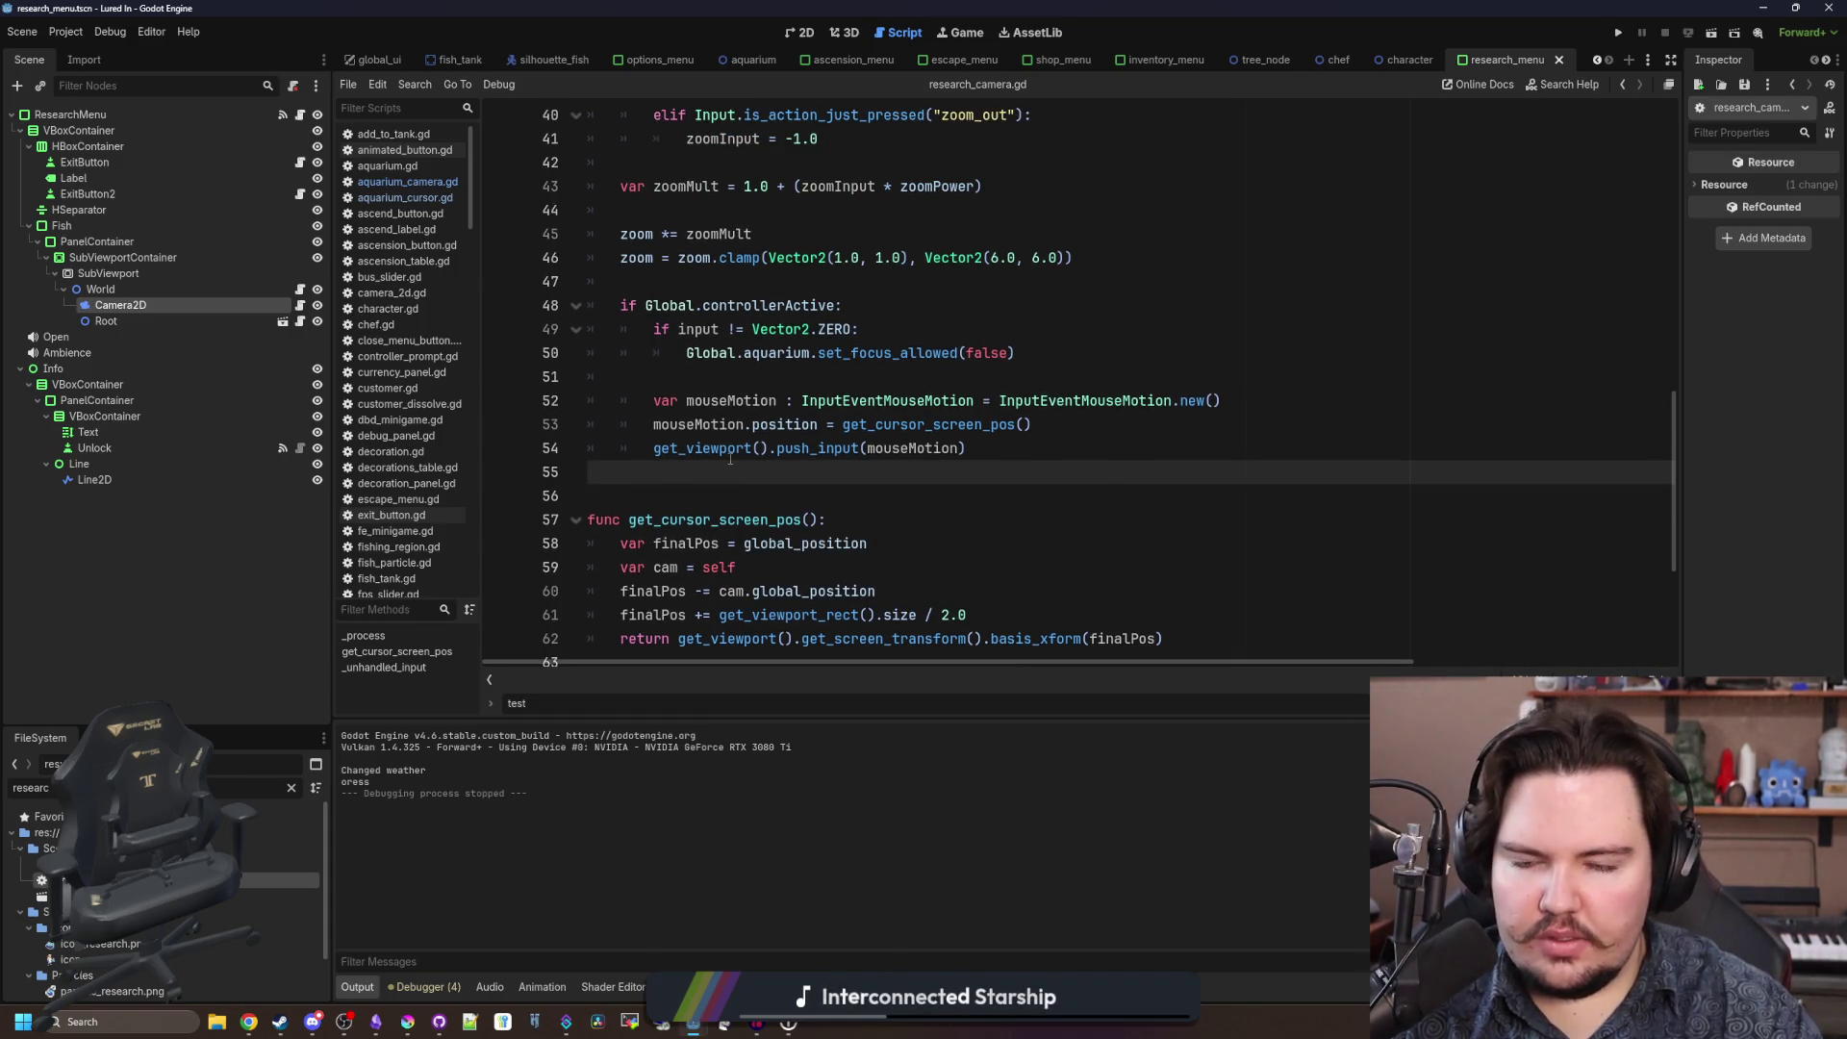
scroll(760, 457, up, 2)
key(ctrl+s)
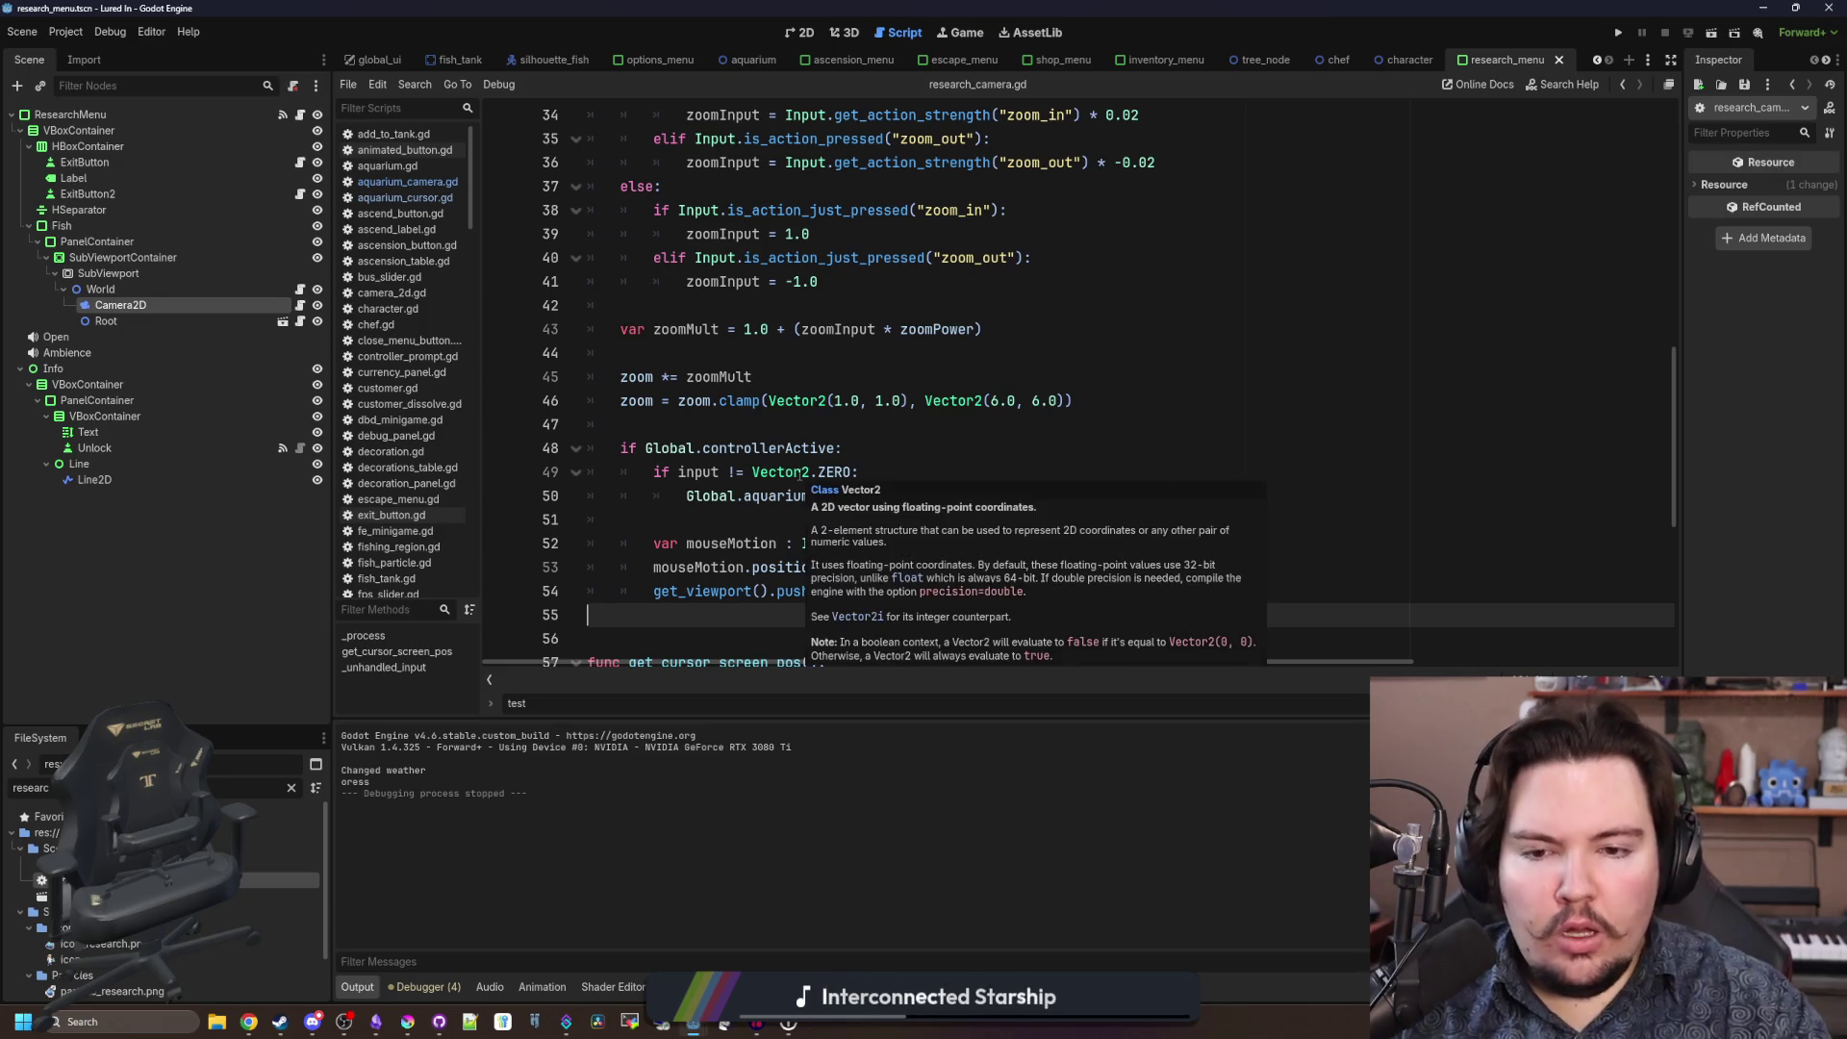
click(821, 426)
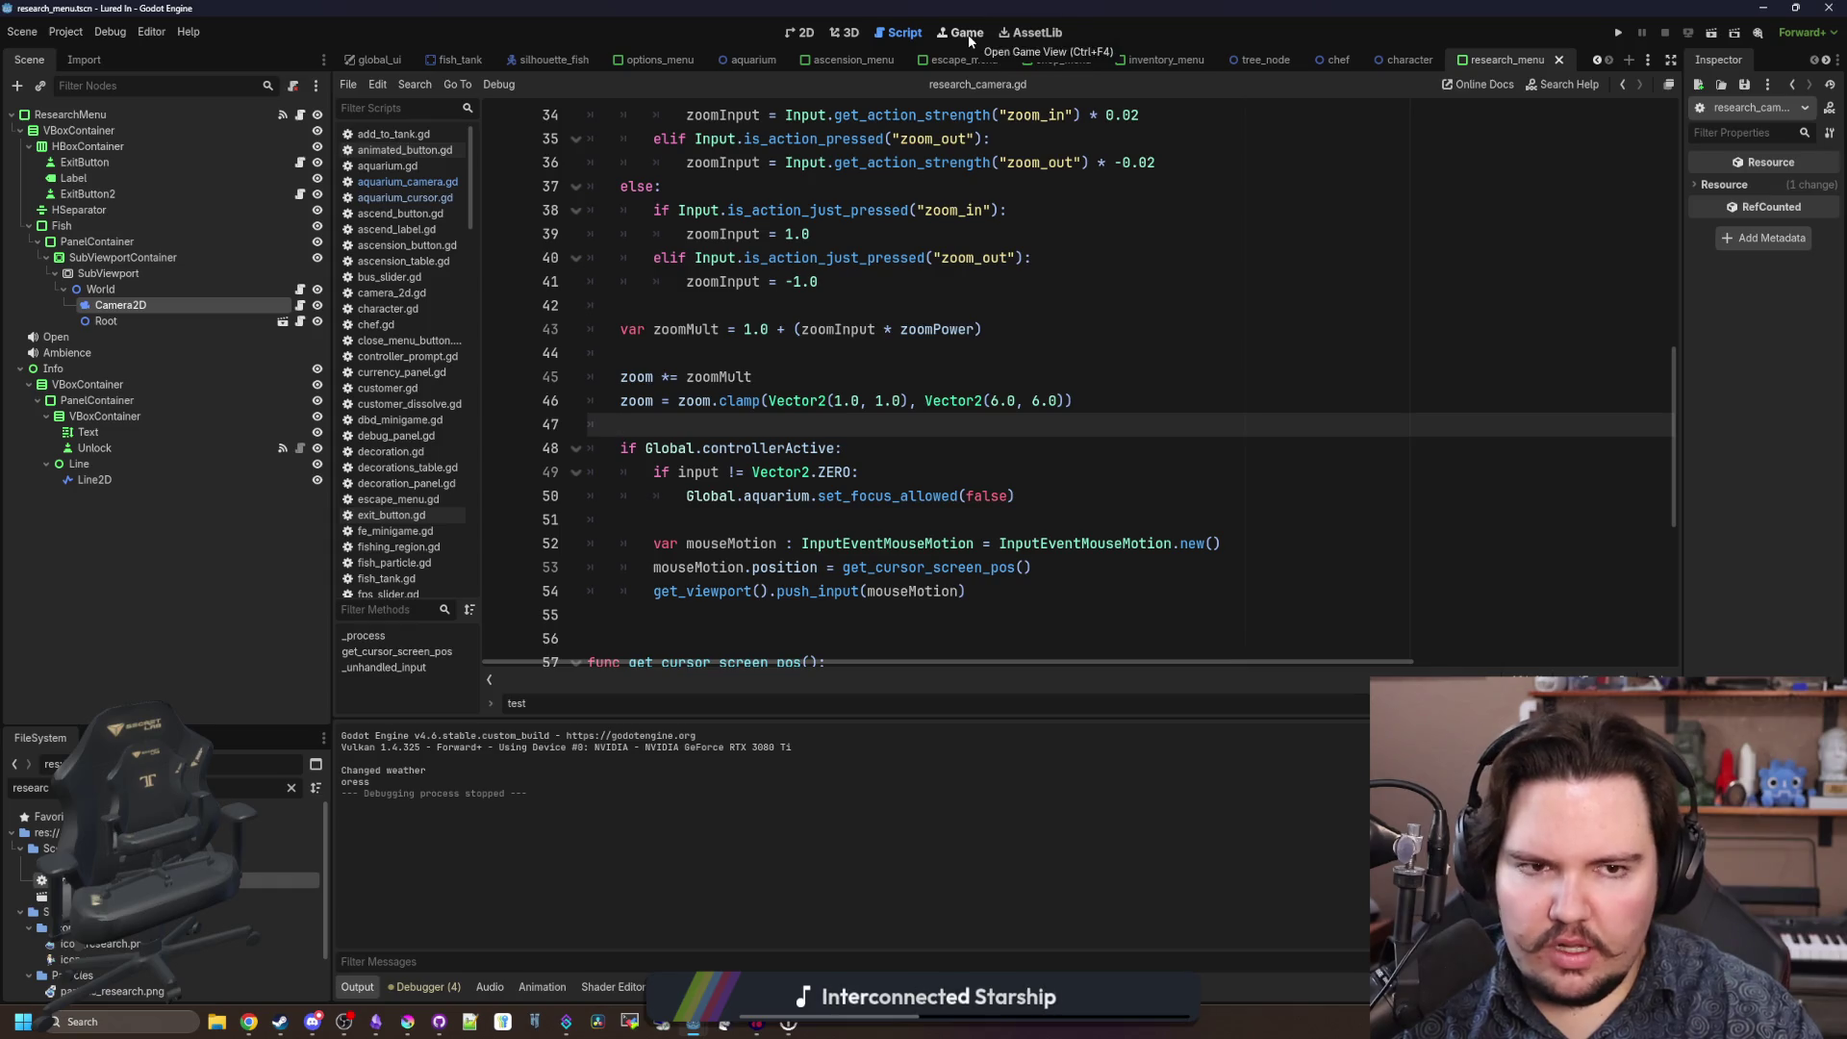
Run the project, dismiss Welcome Back, and open the Research panel from the controller to test panning.
click(1617, 39)
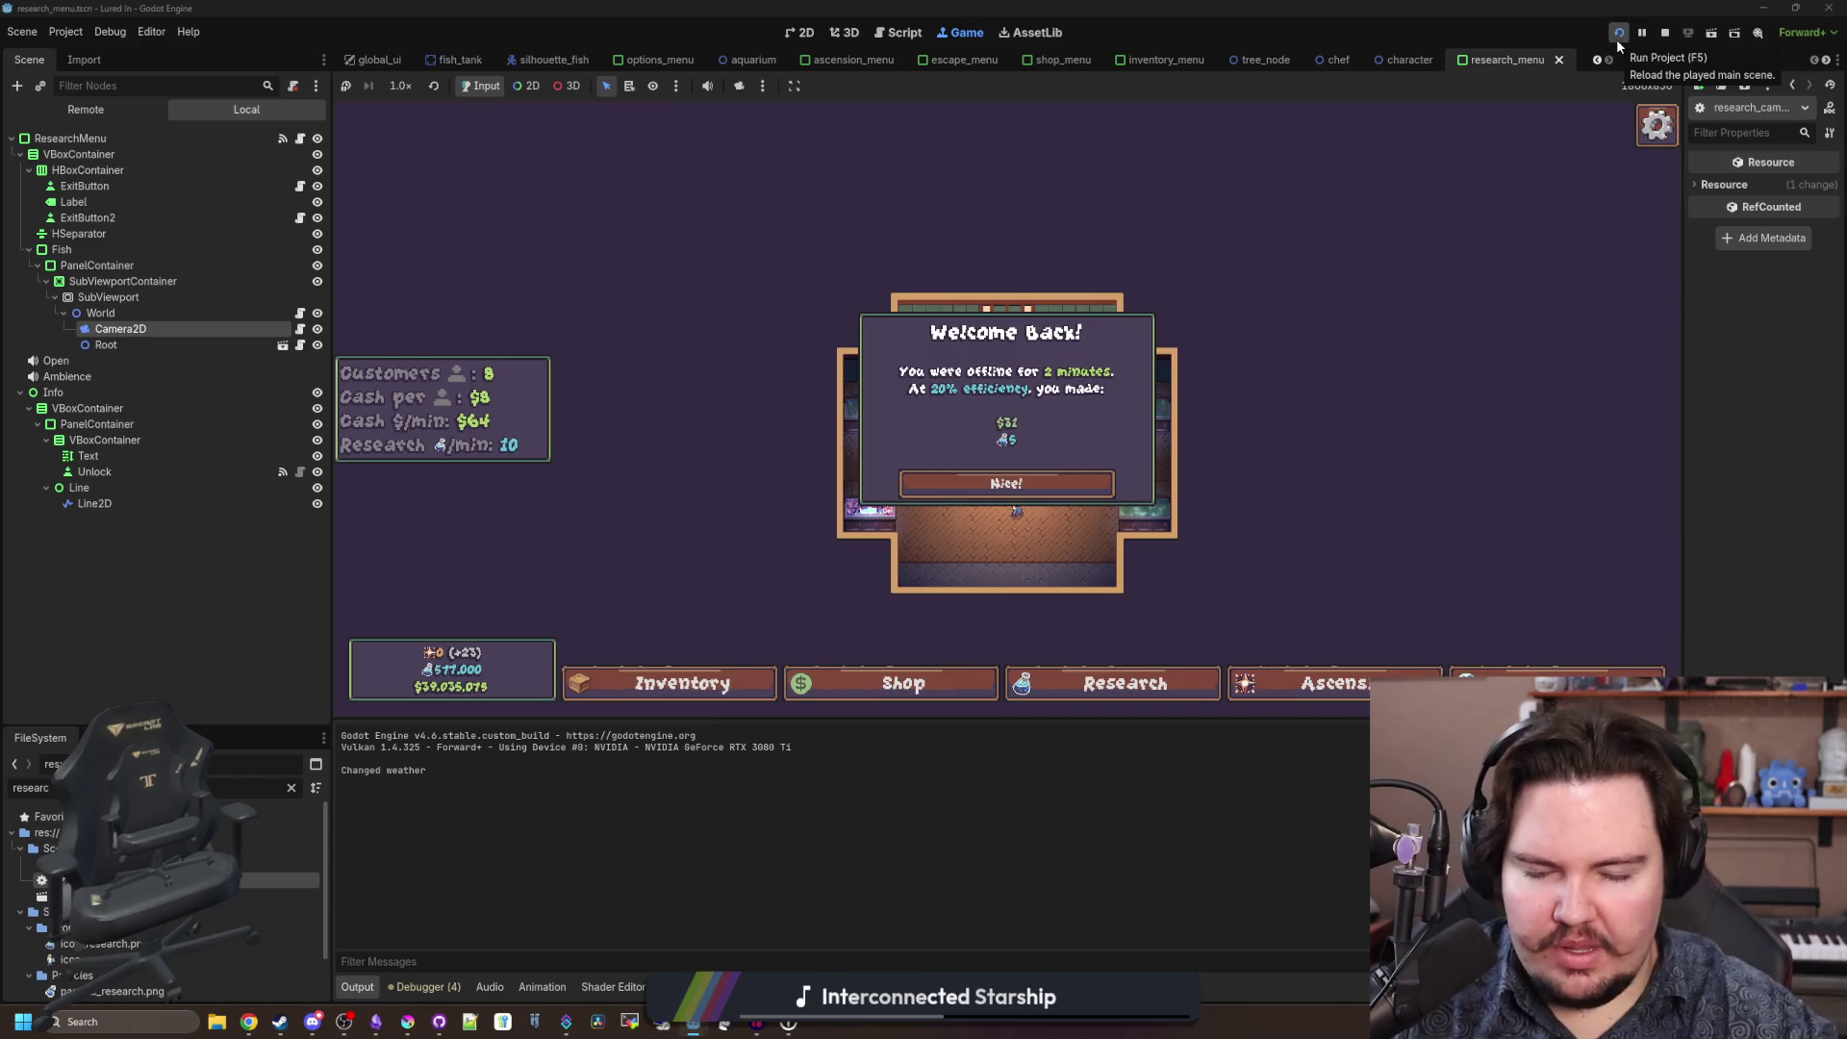
click(1006, 483)
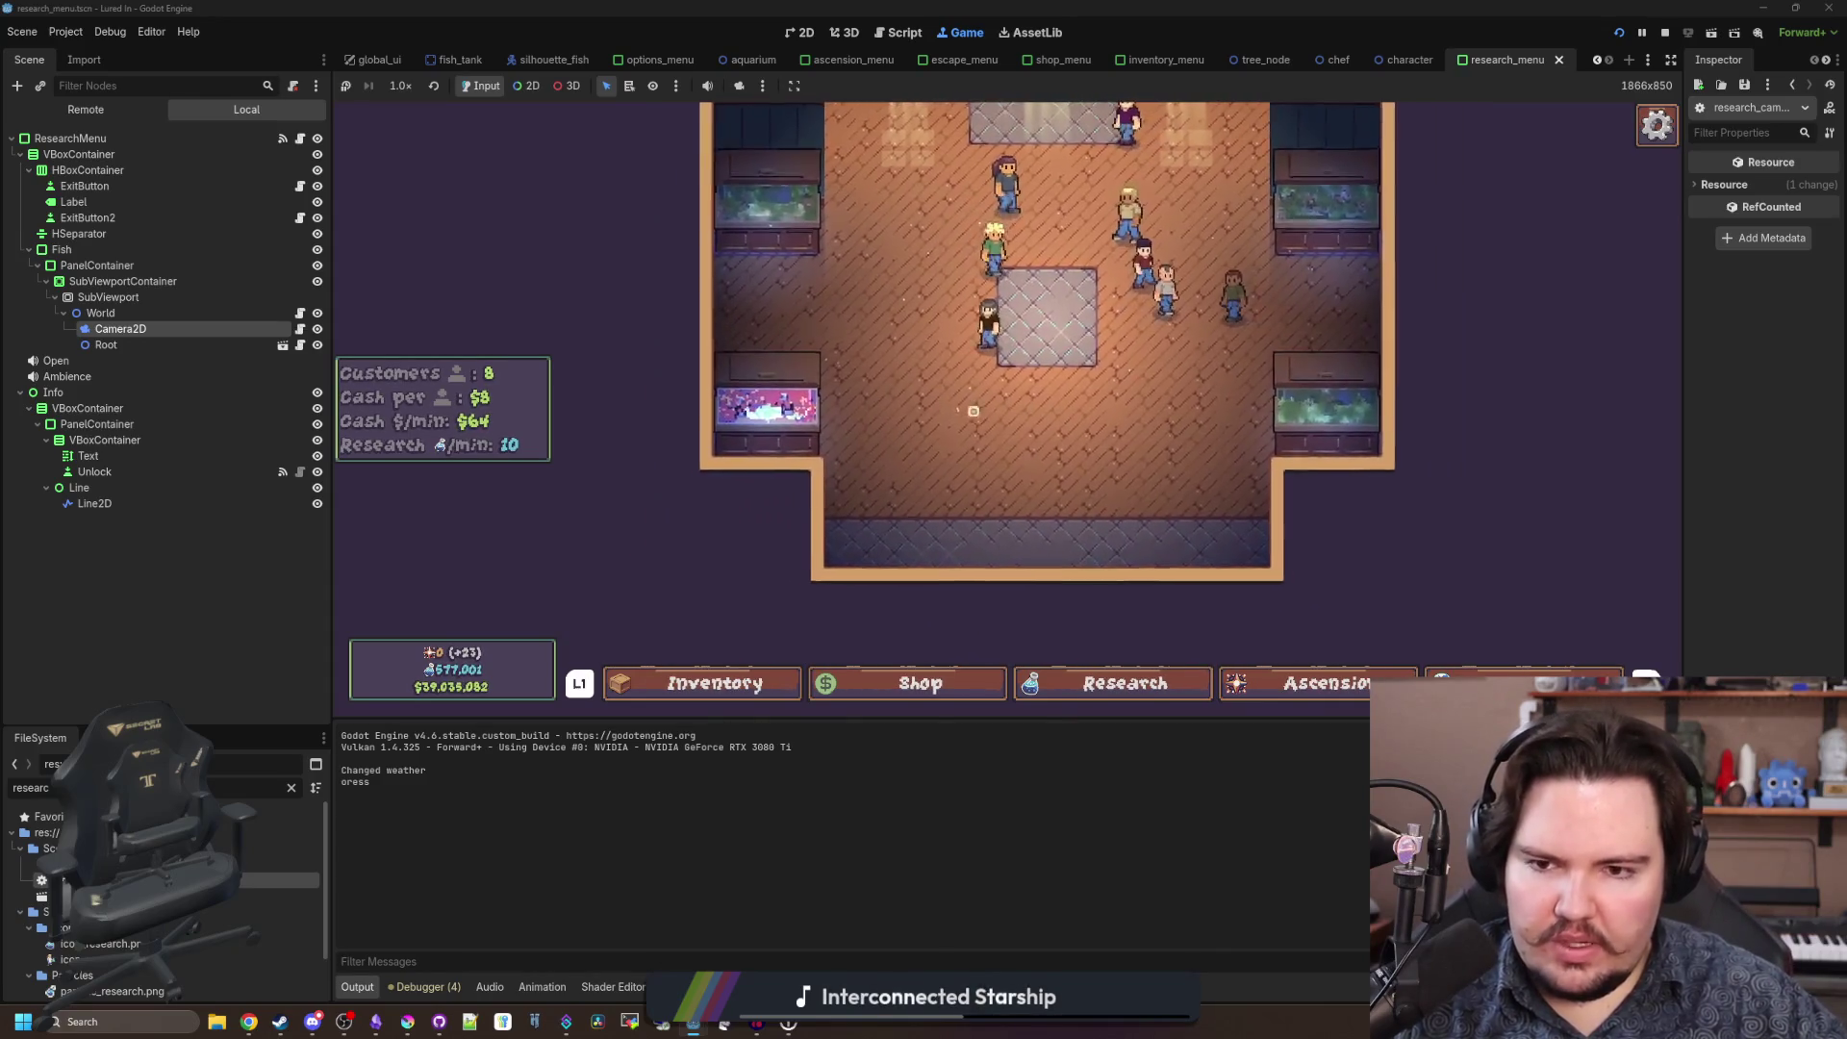
click(993, 410)
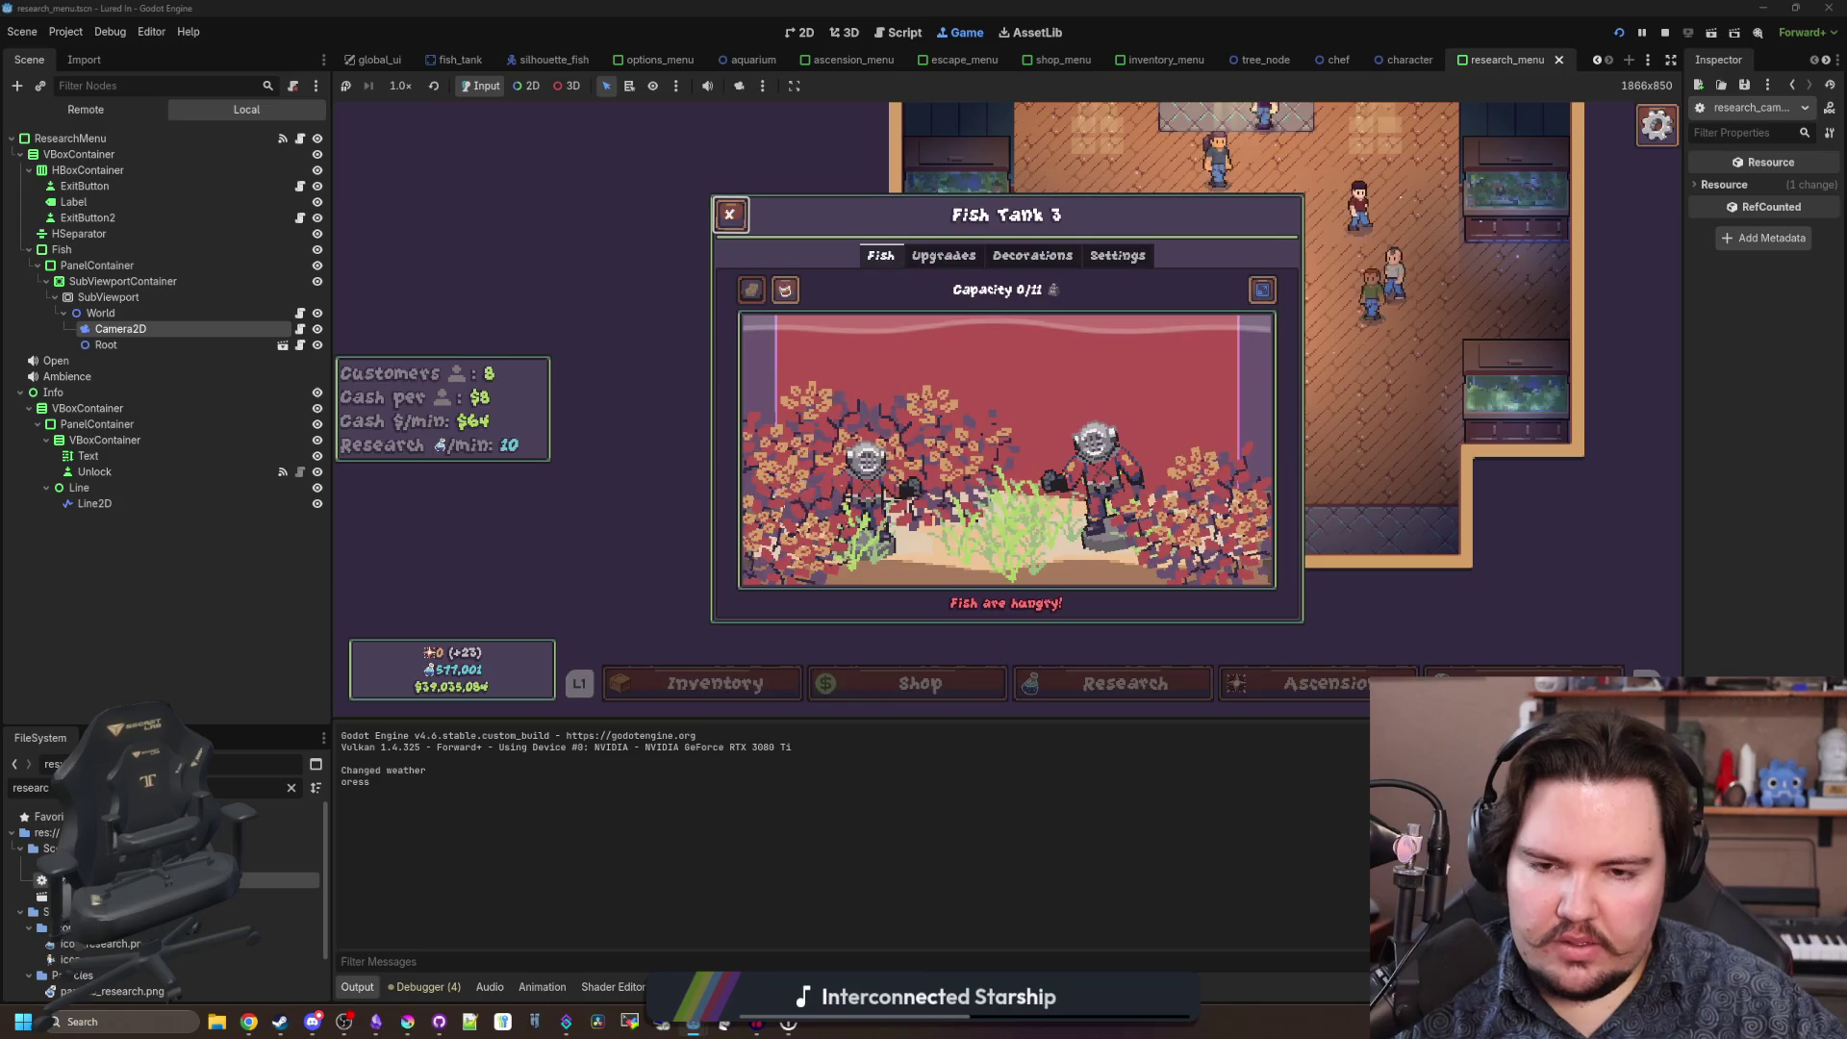
key(Escape)
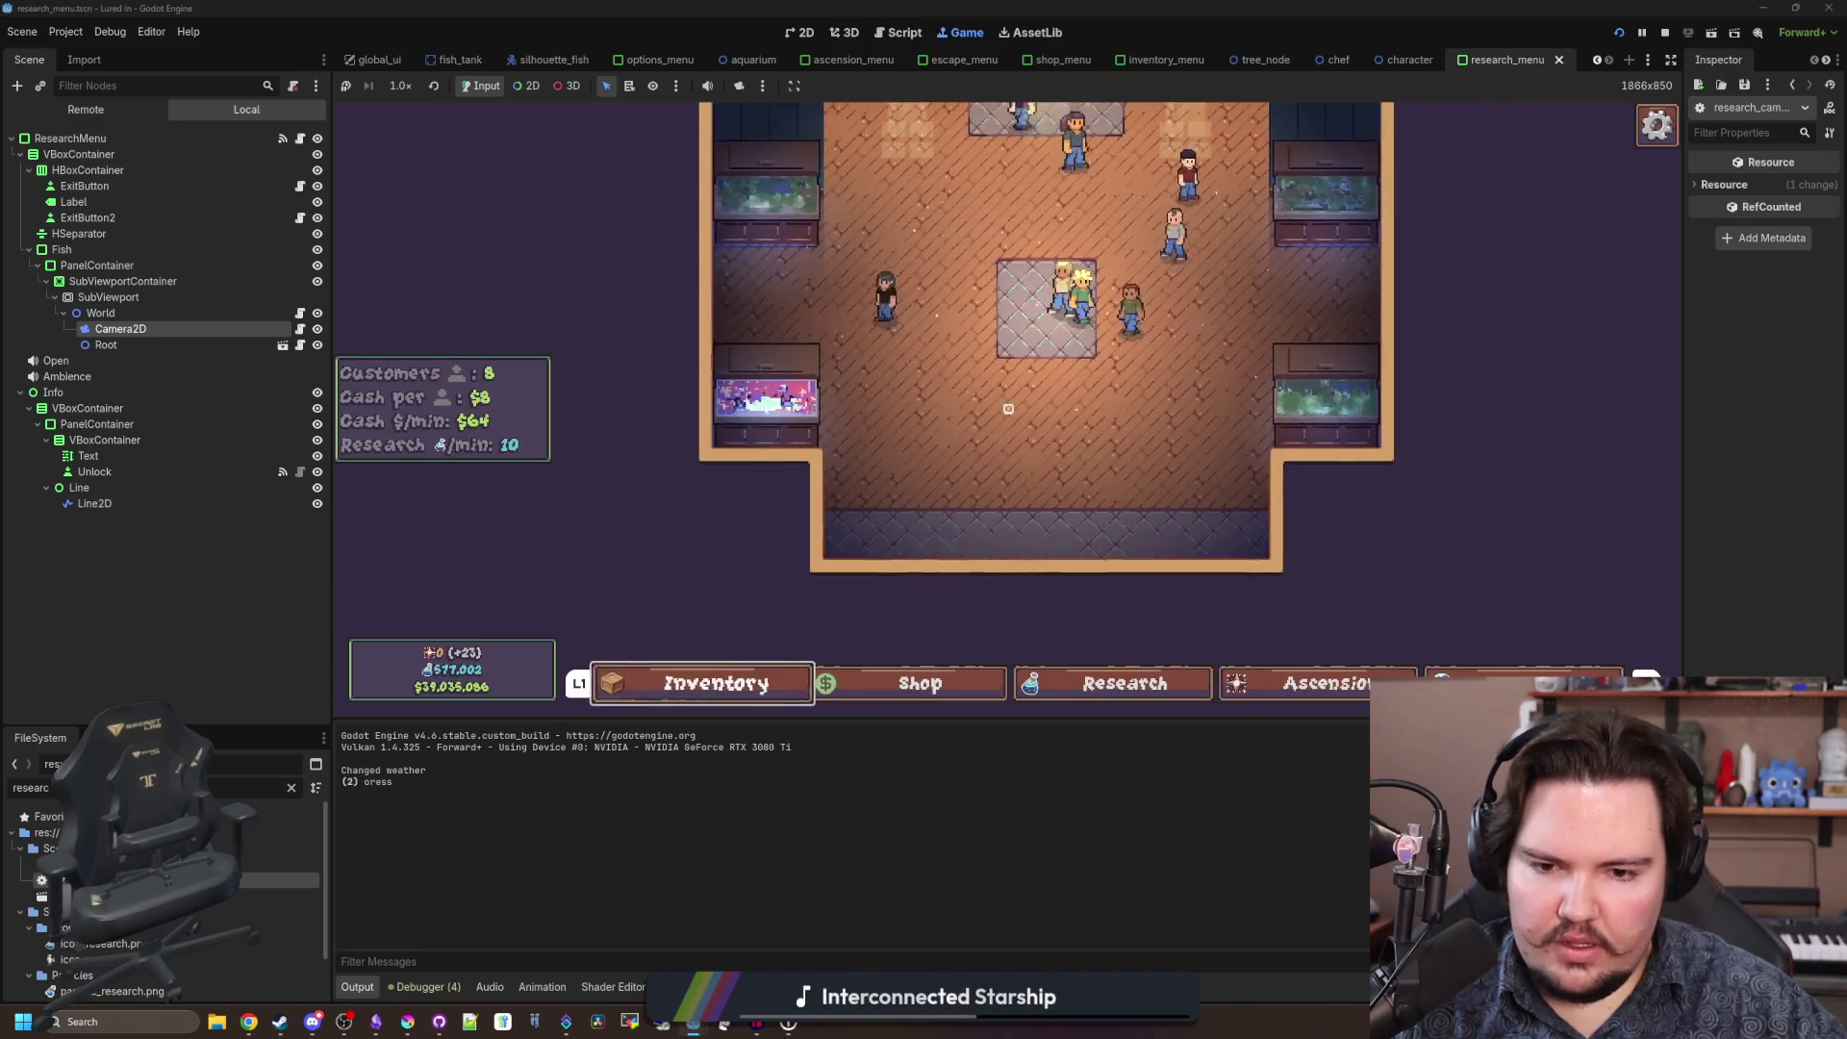
key(Return)
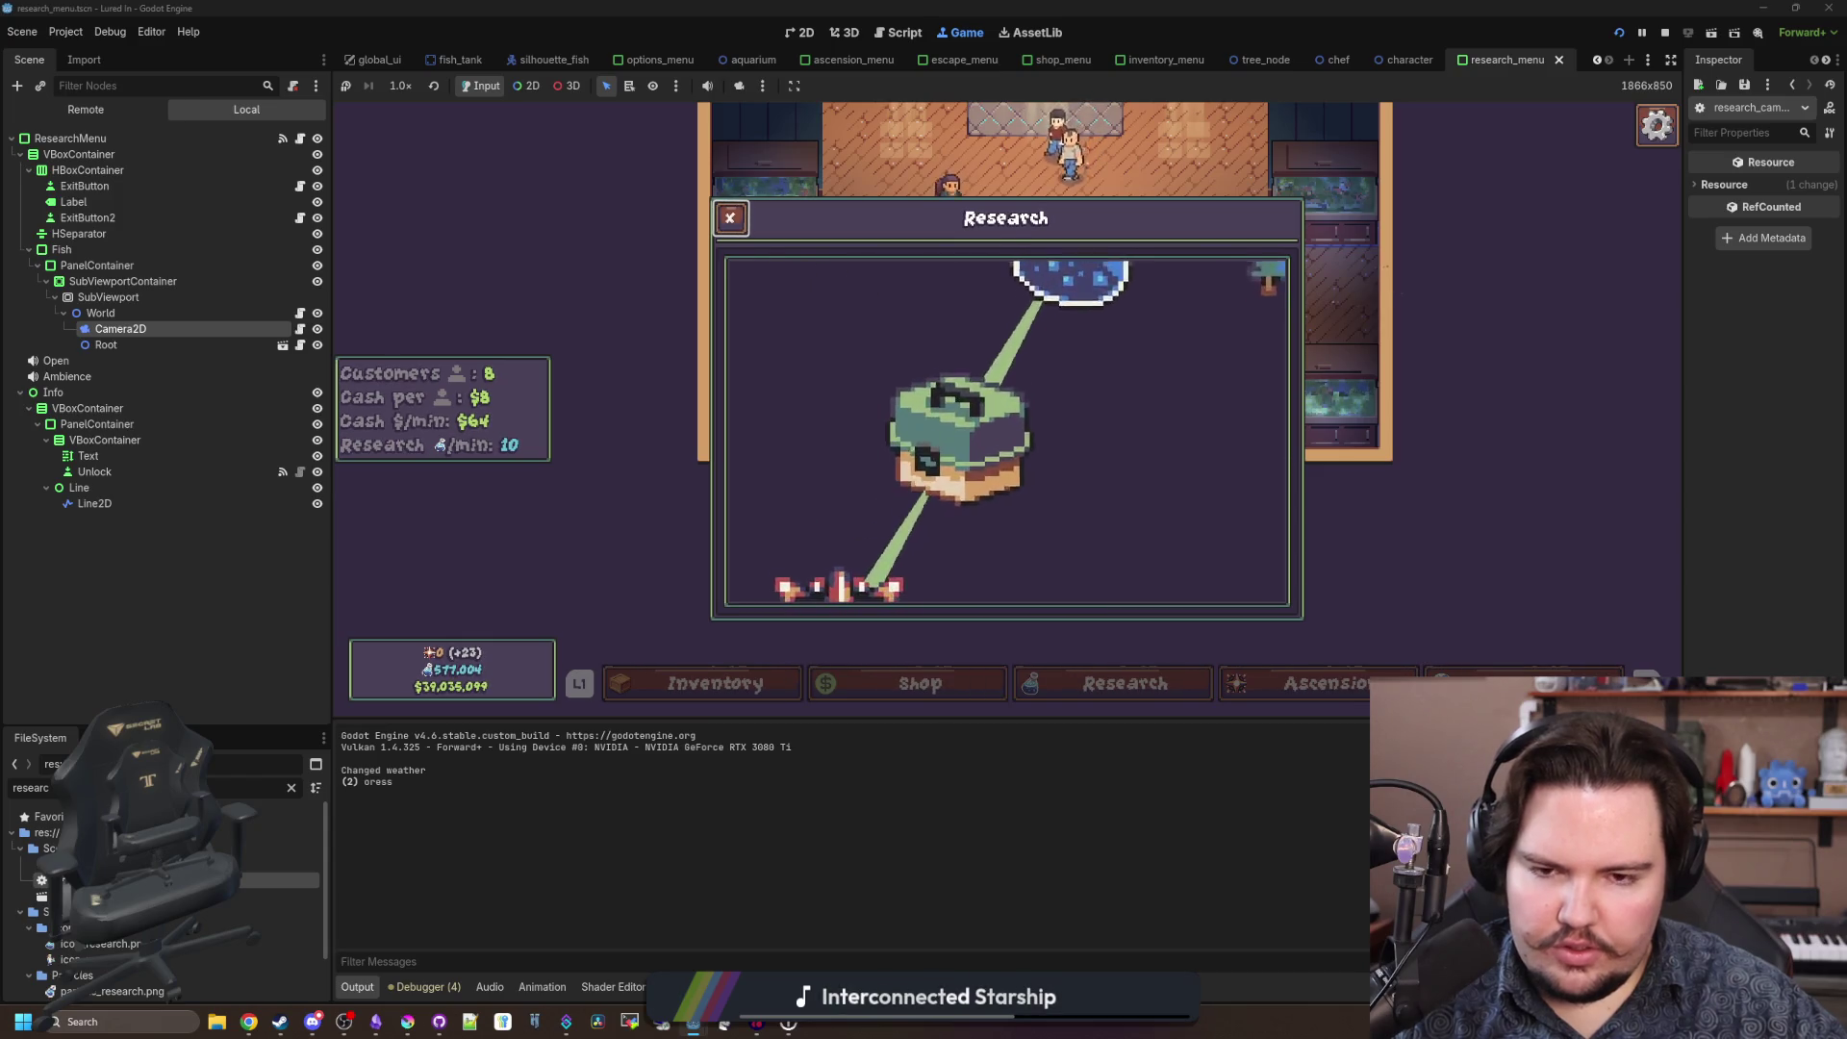
key(super)
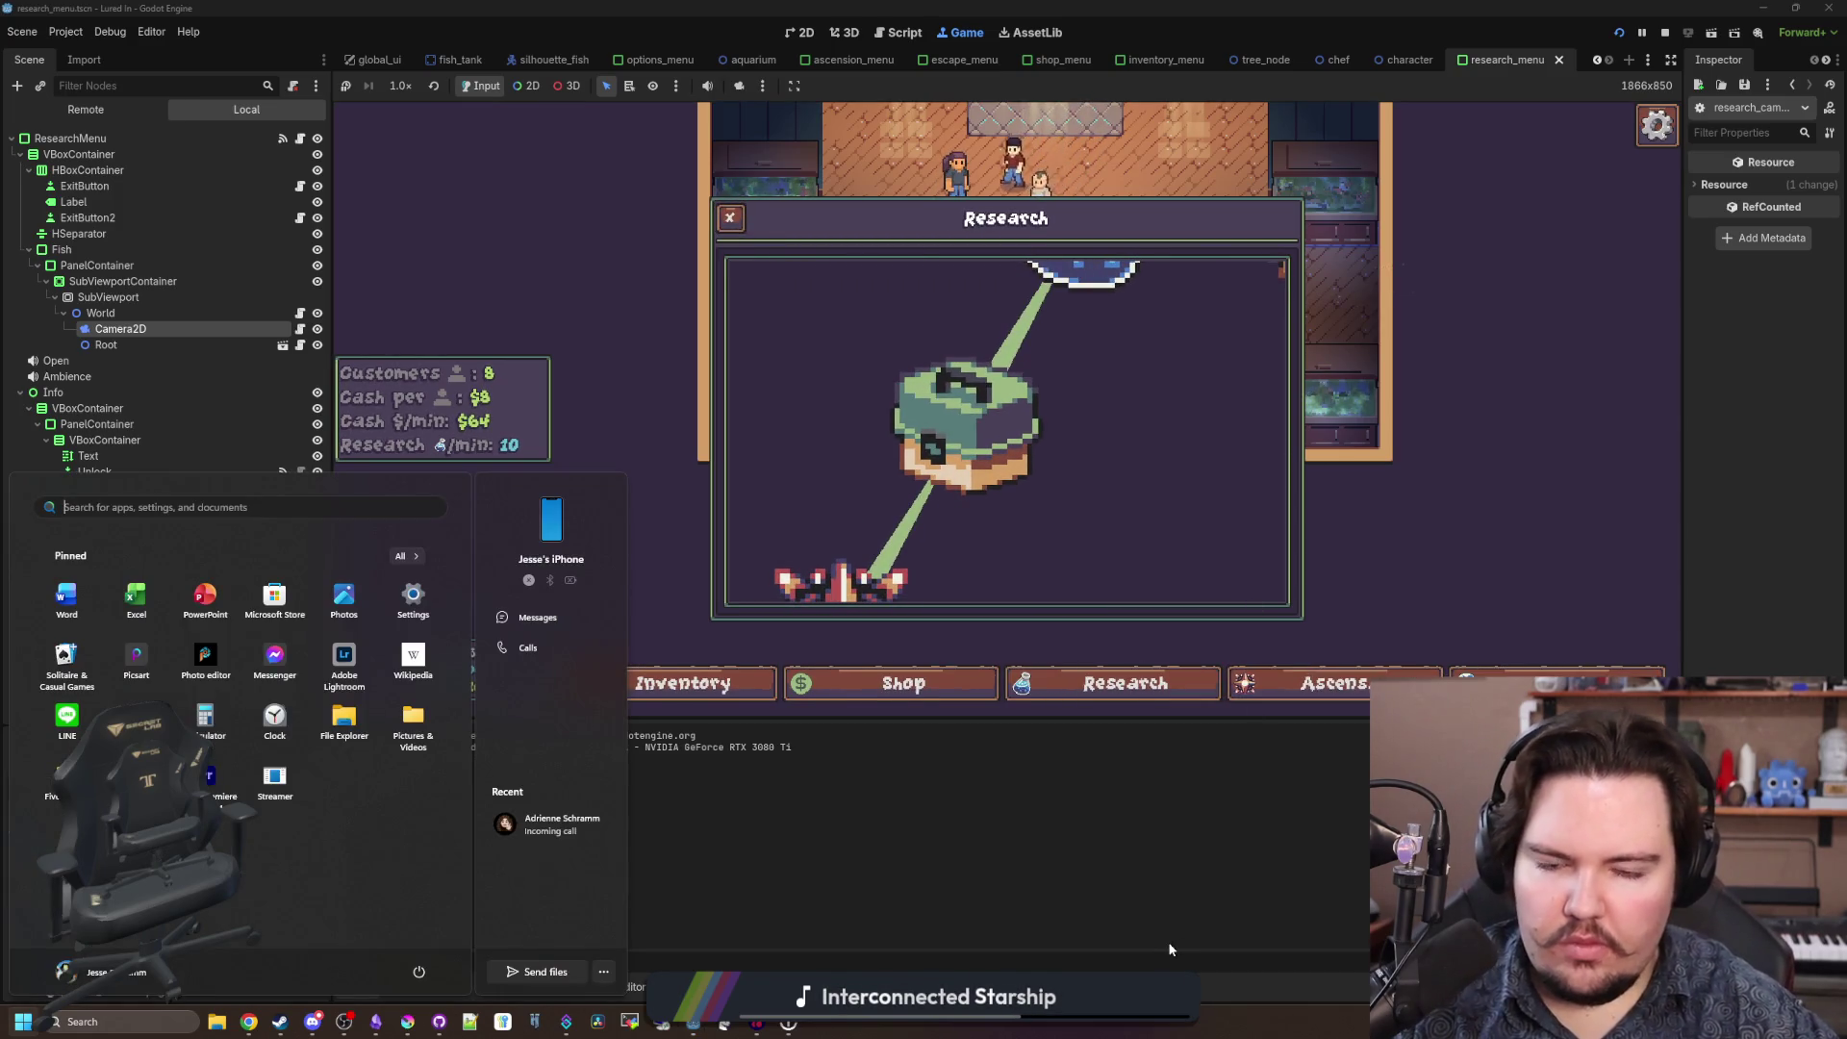
key(super)
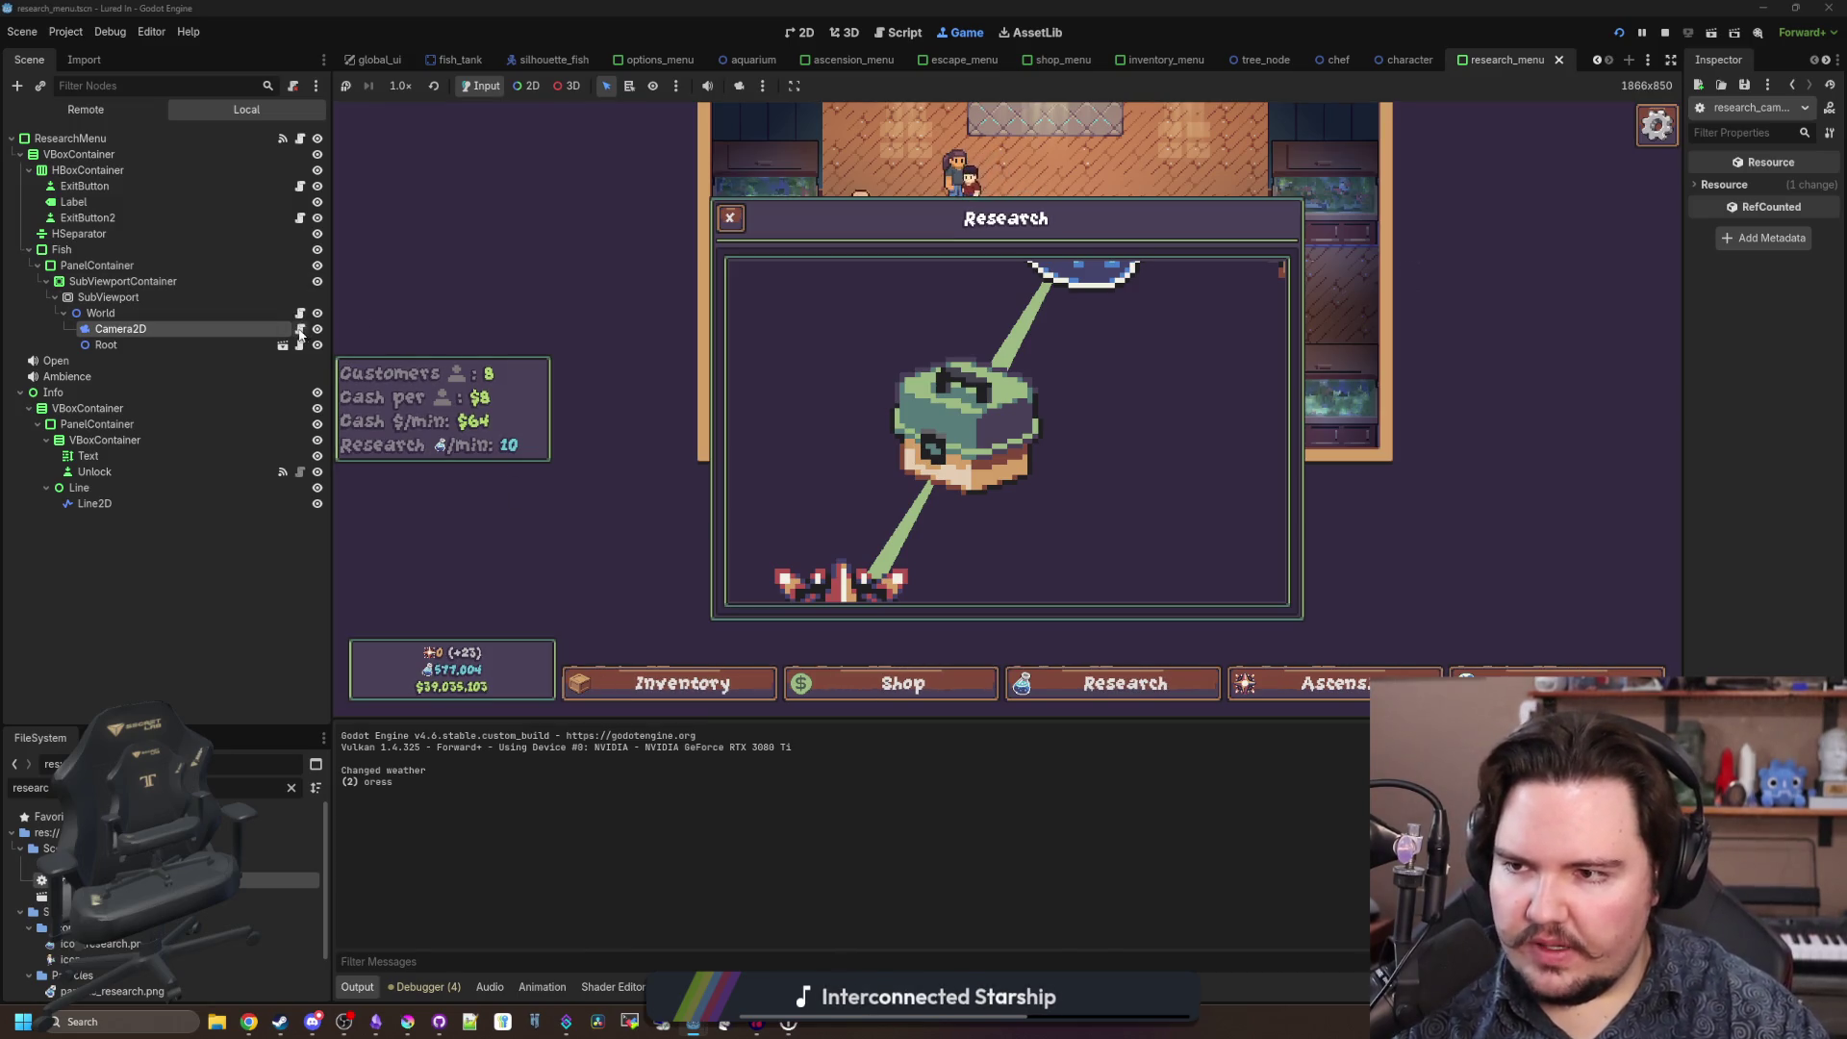
click(299, 330)
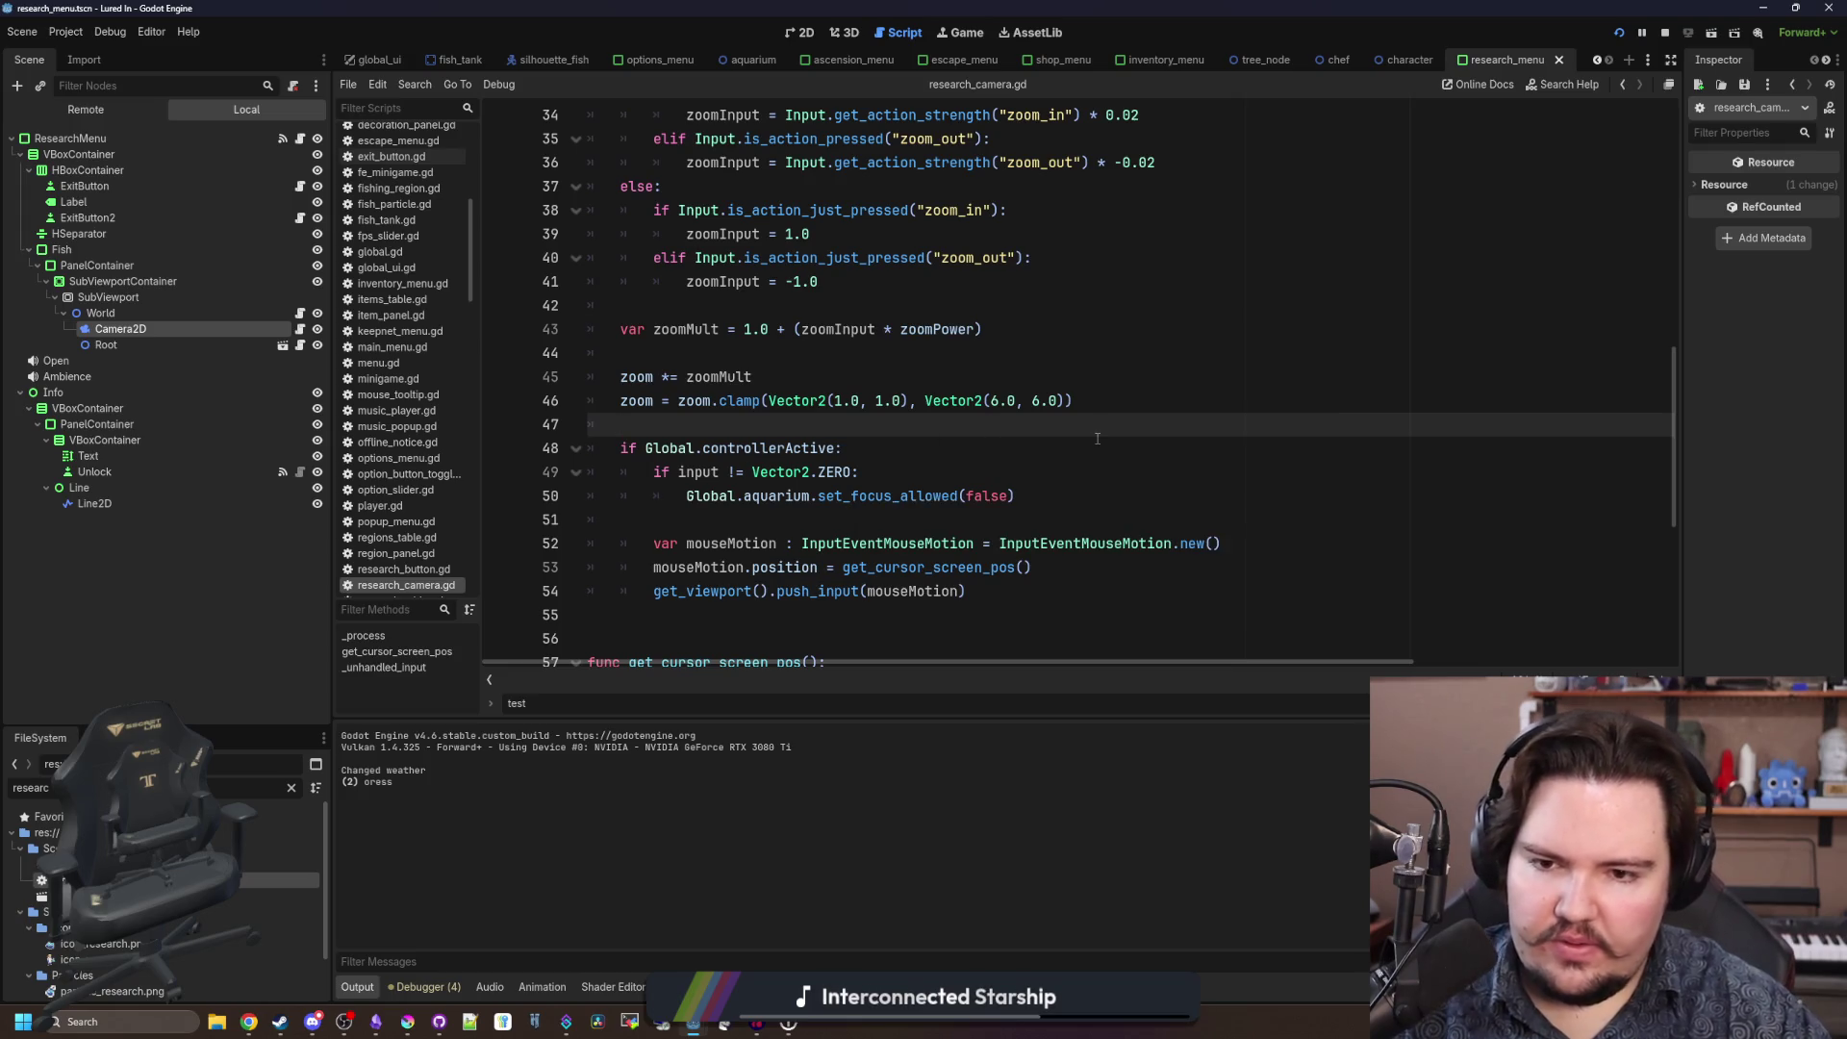
Scroll through research_camera.gd to review the controller movement code.
scroll(893, 347, up, 5)
scroll(893, 347, up, 4)
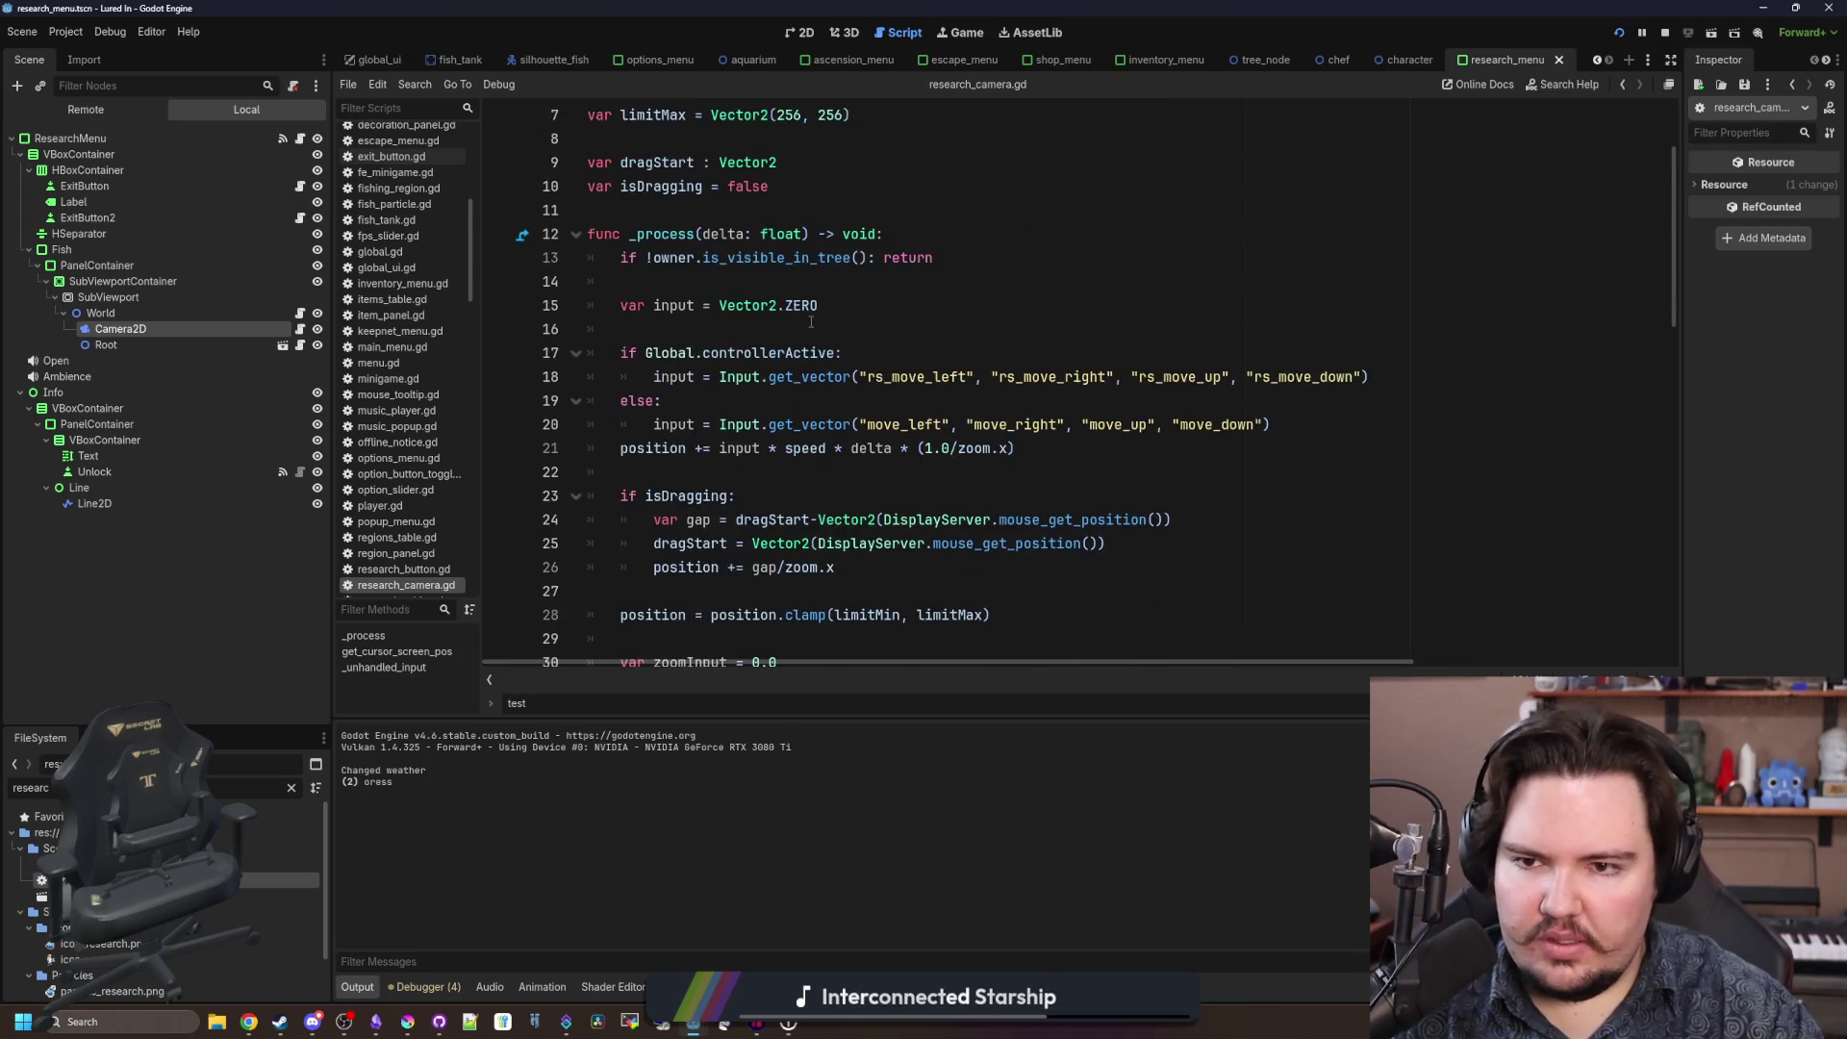
scroll(704, 342, down, 5)
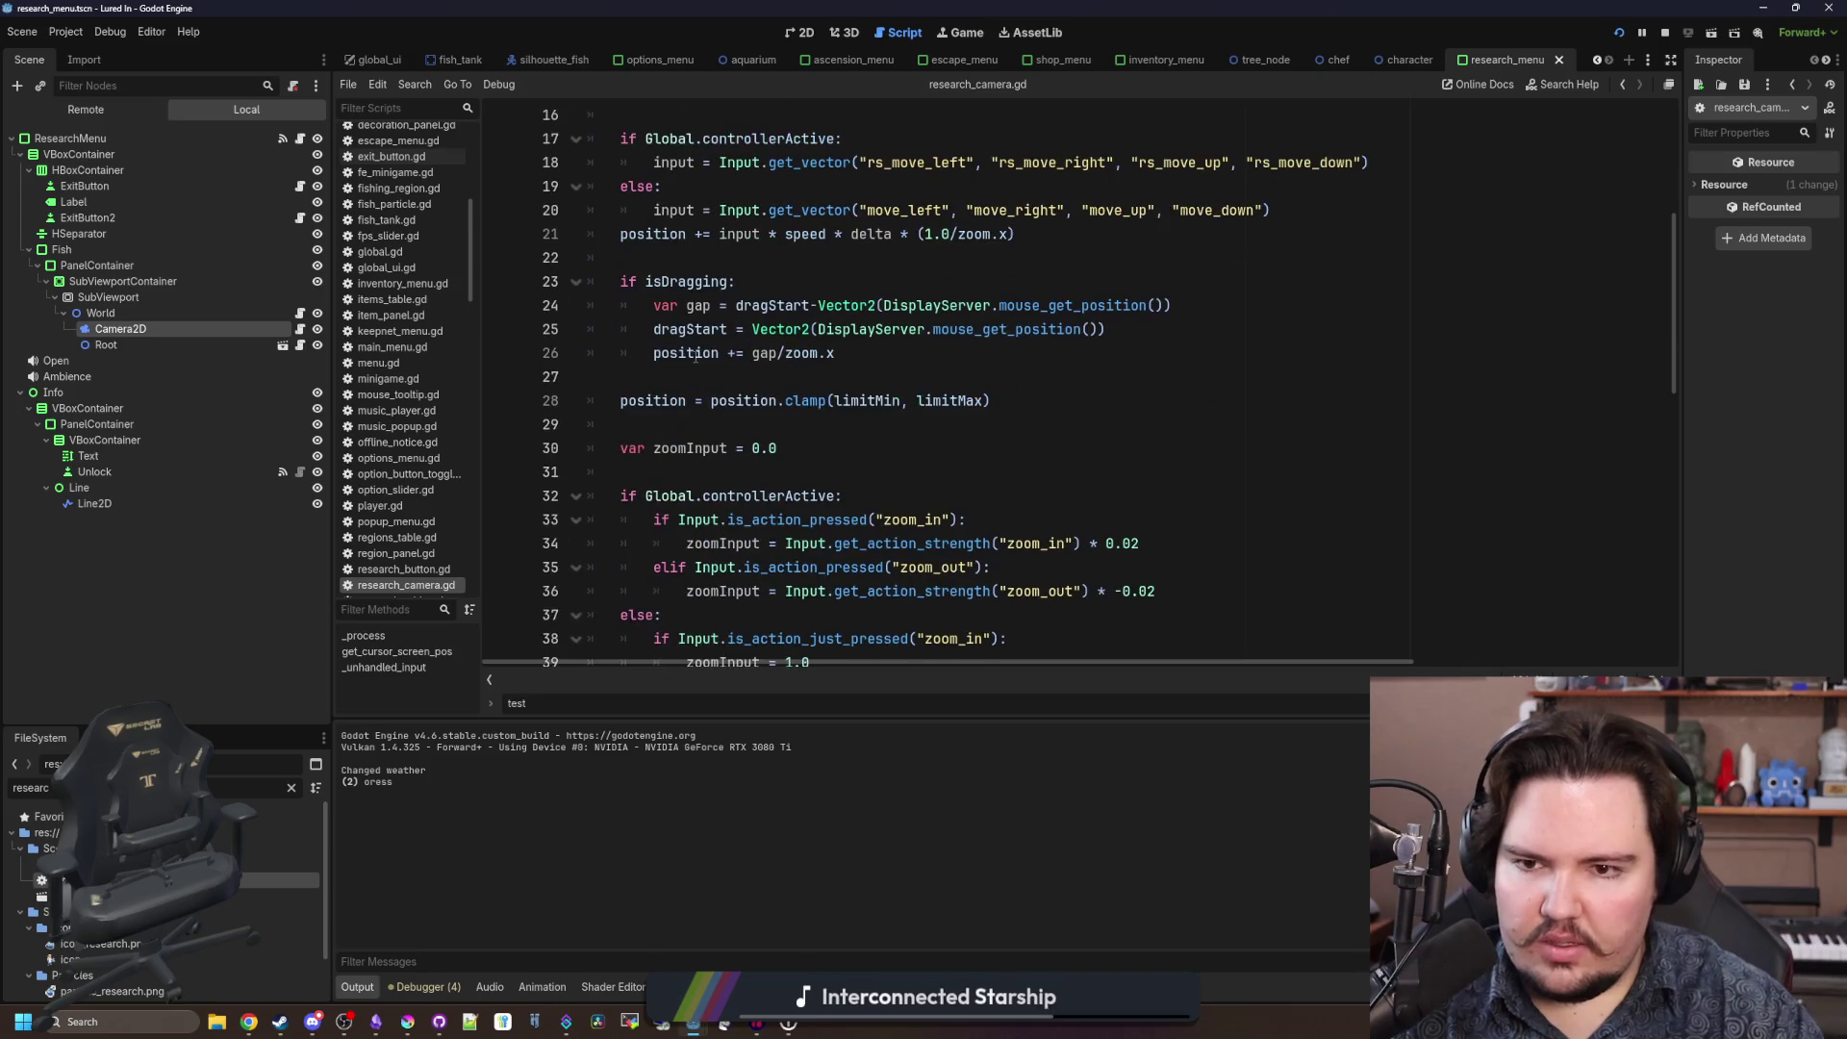
scroll(700, 522, down, 5)
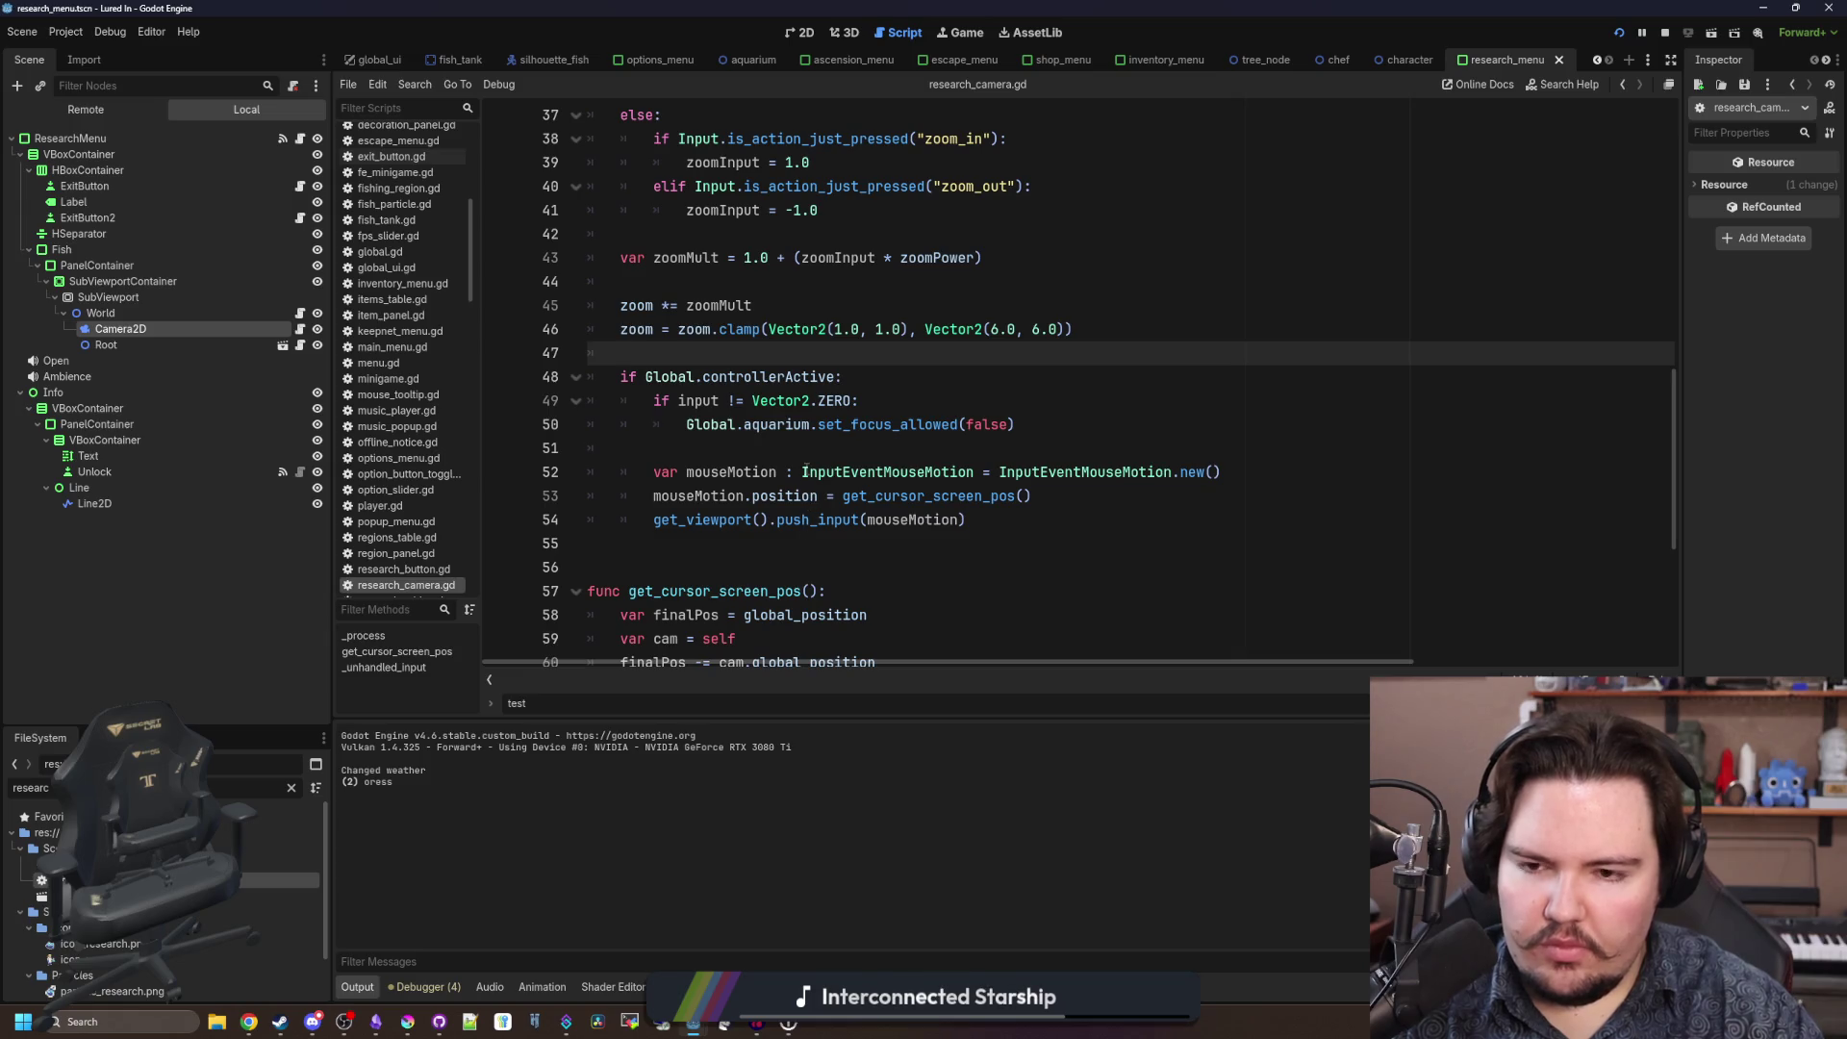
scroll(646, 432, up, 3)
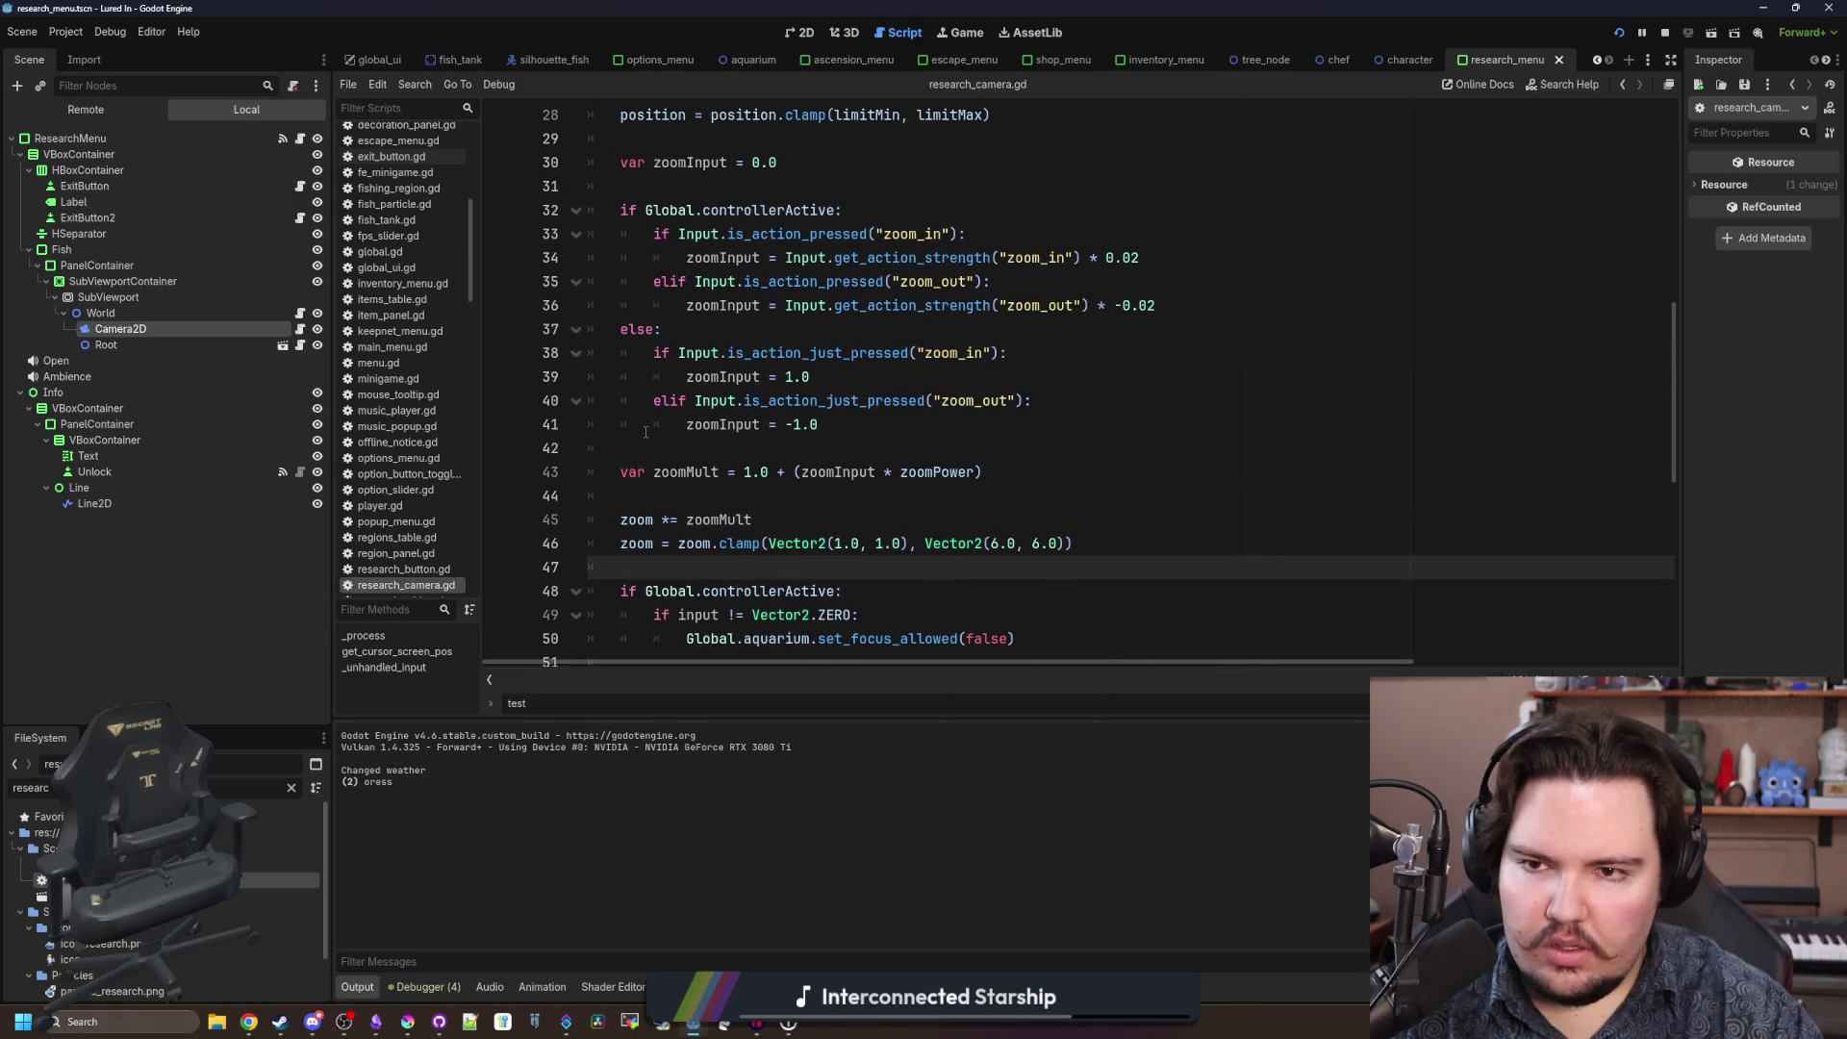
scroll(646, 432, up, 2)
scroll(645, 432, down, 5)
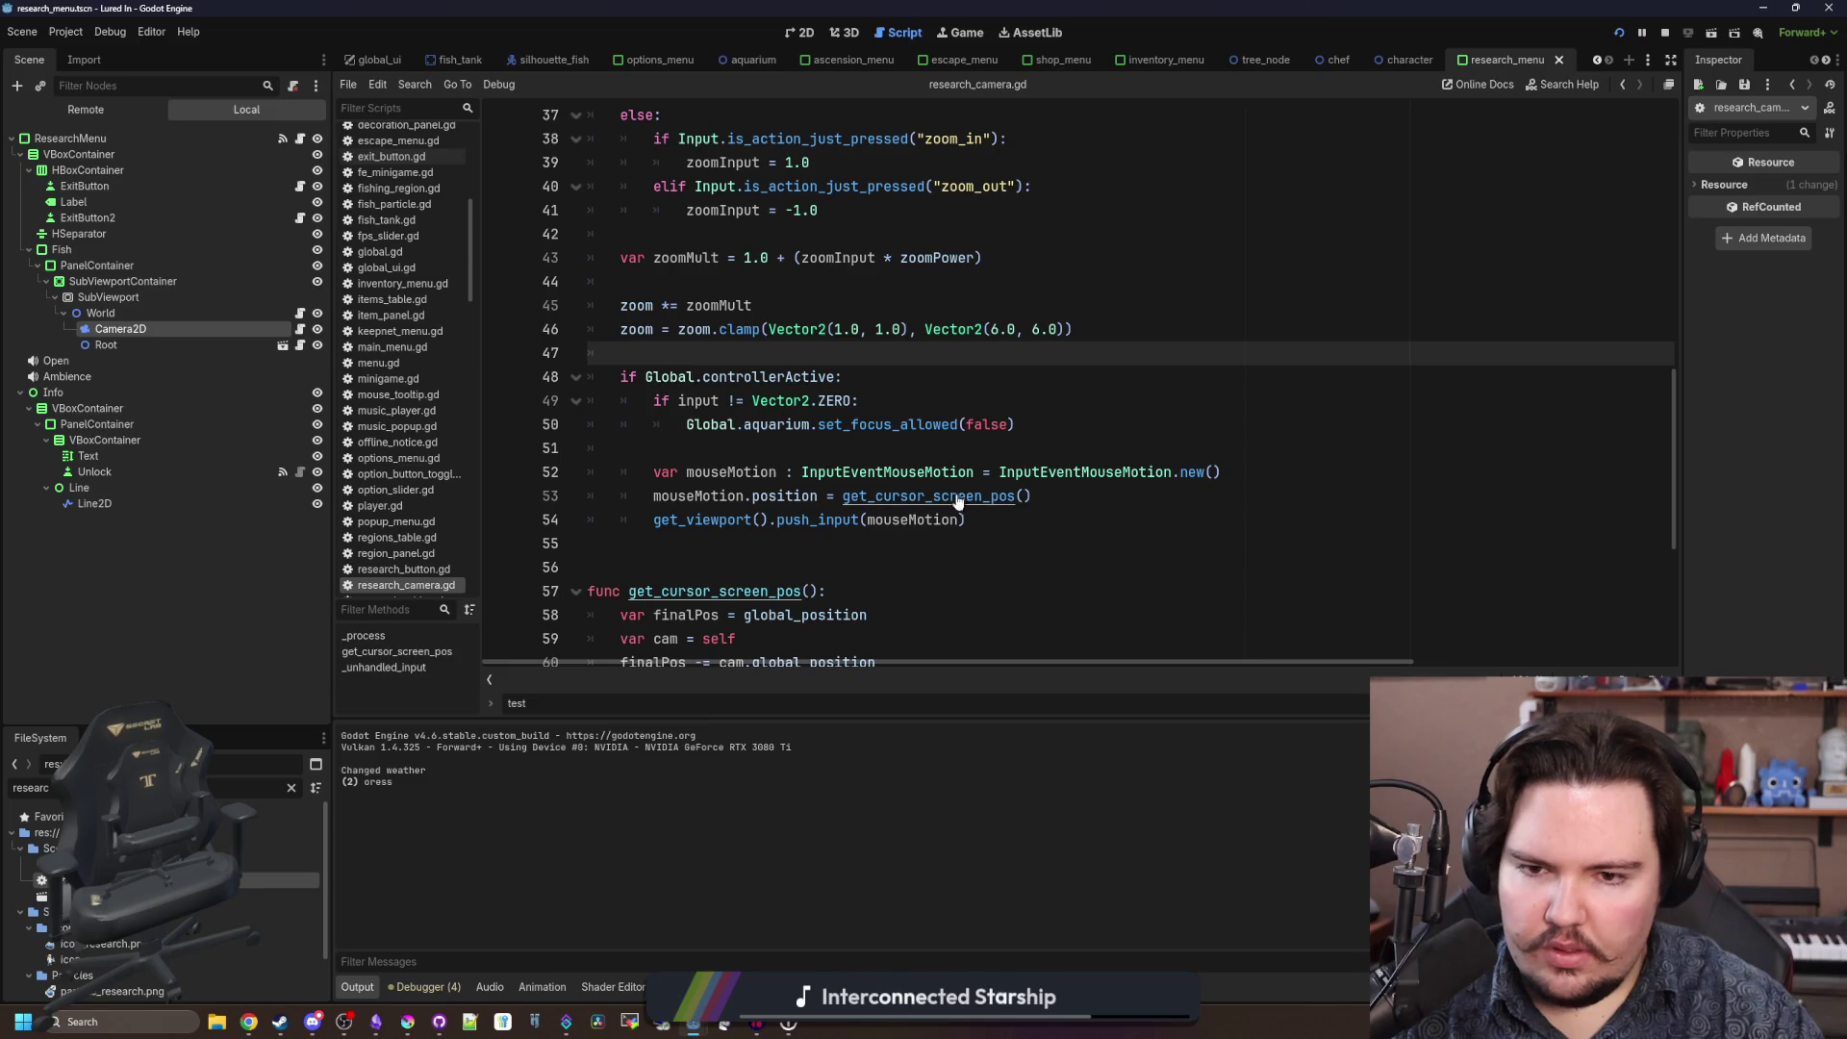
scroll(926, 505, down, 3)
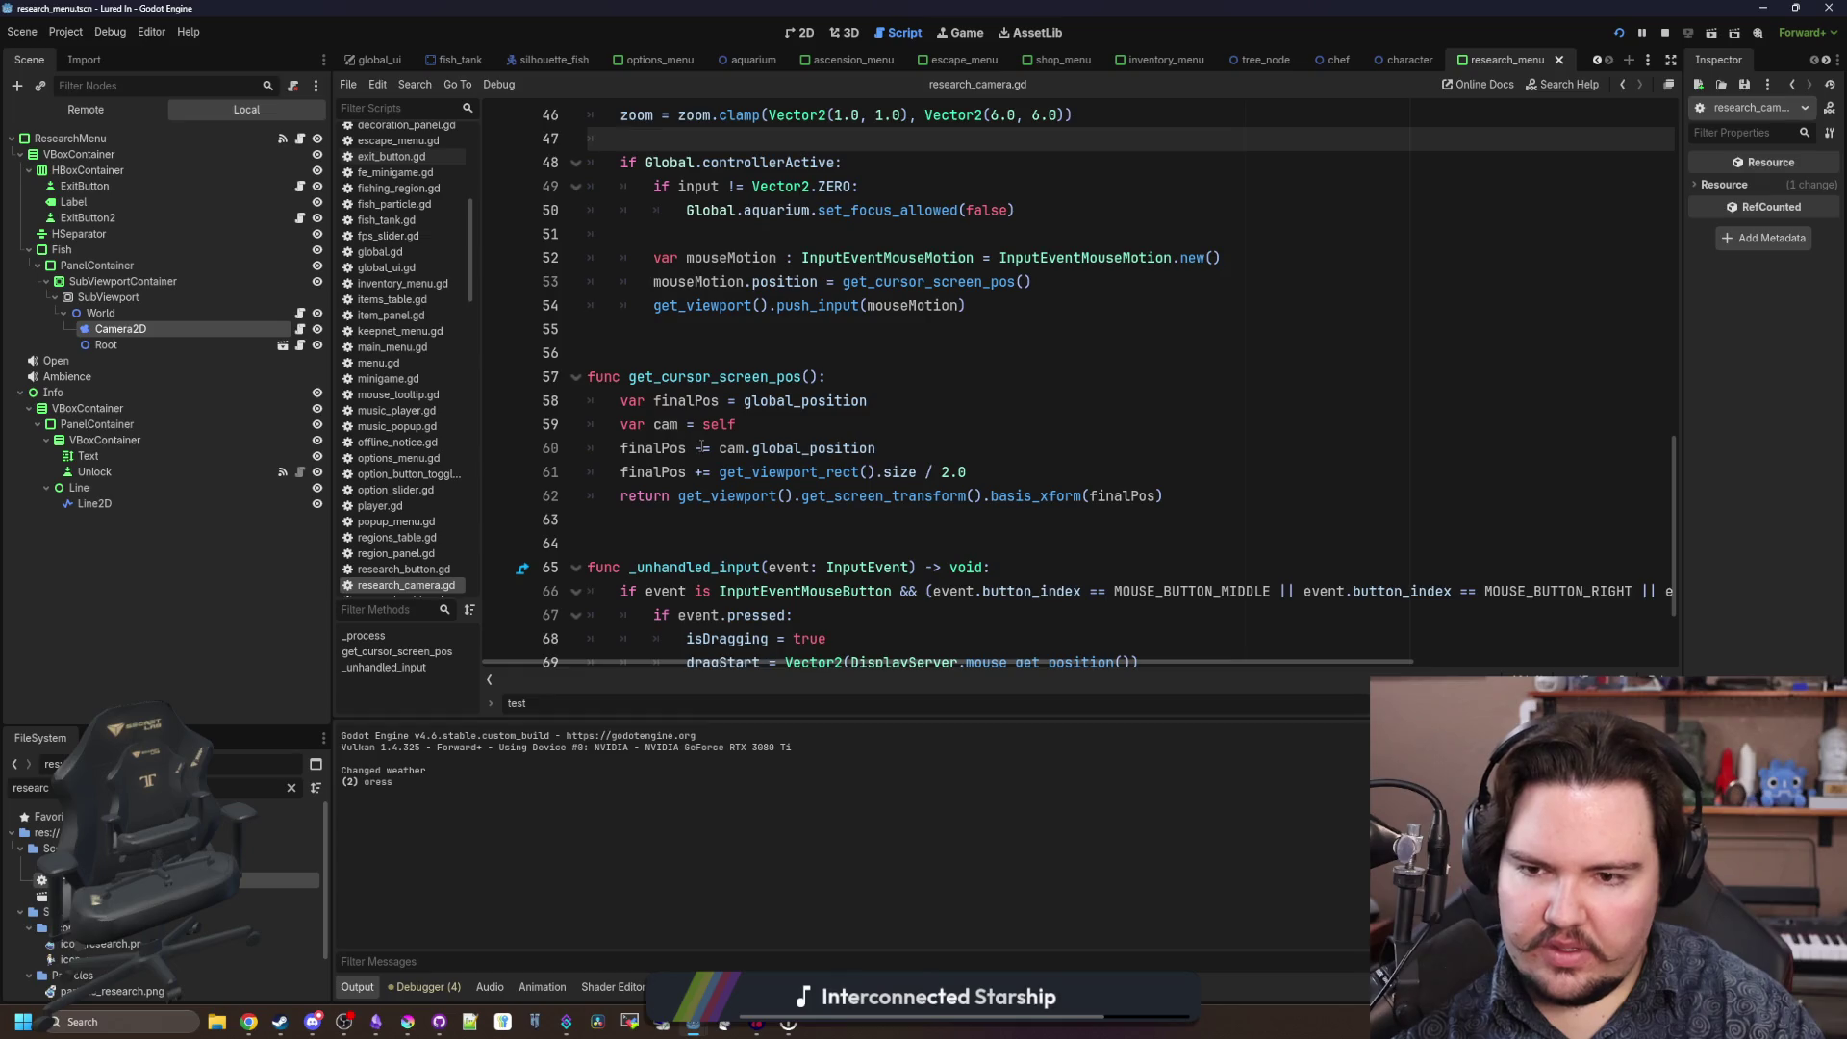
Save research_camera.gd and bring the running game back into view.
click(768, 523)
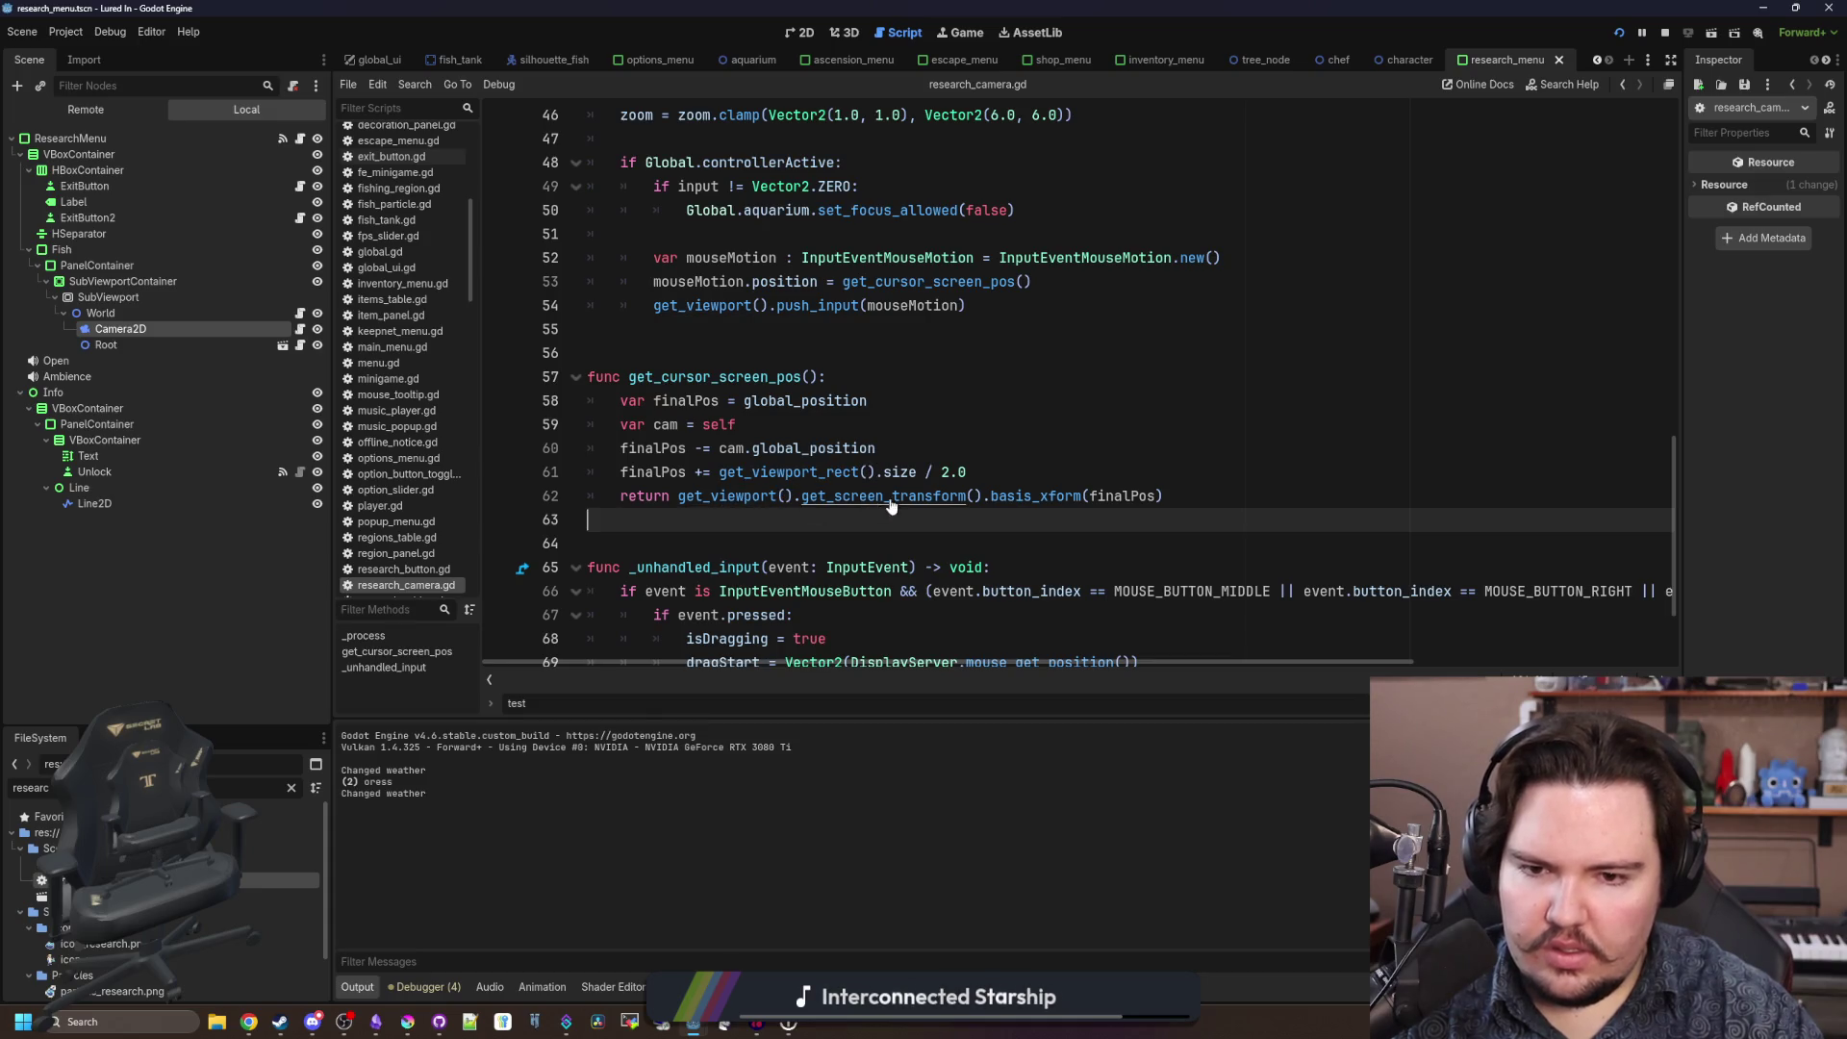
click(704, 354)
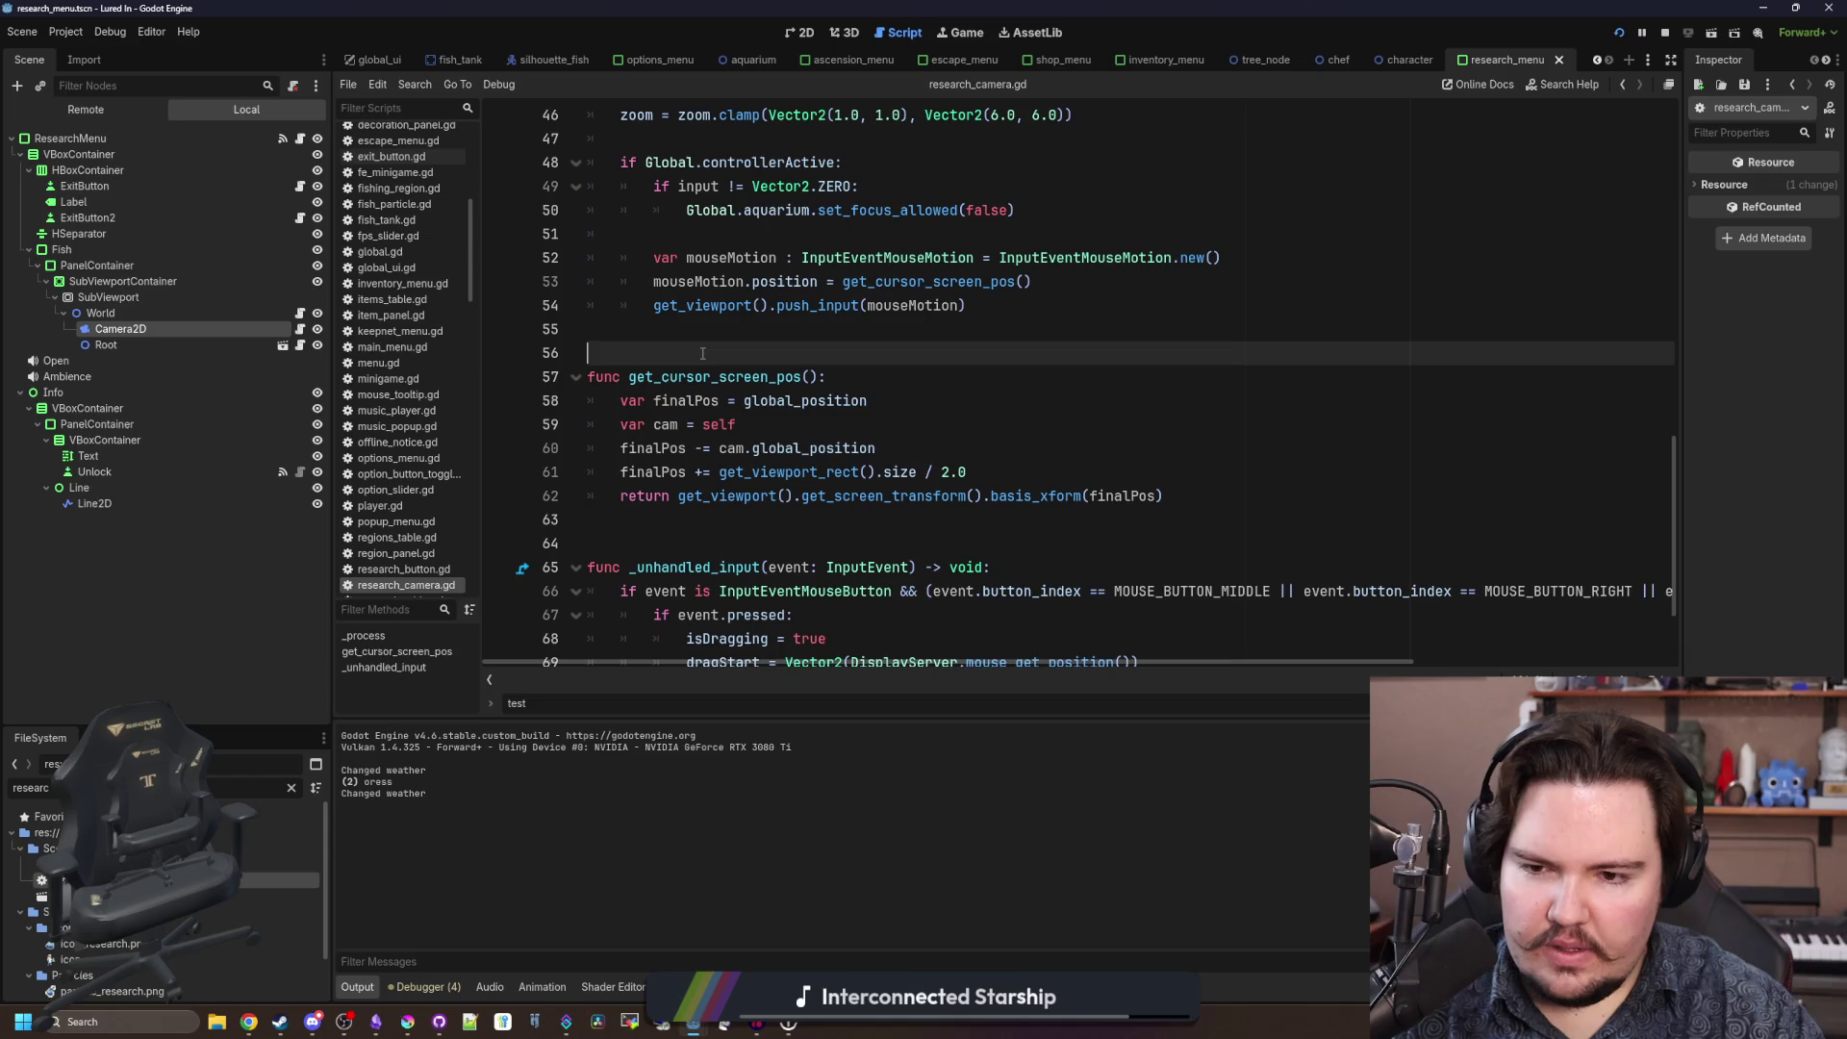
scroll(786, 414, up, 2)
click(806, 475)
key(ctrl+s)
key(F5)
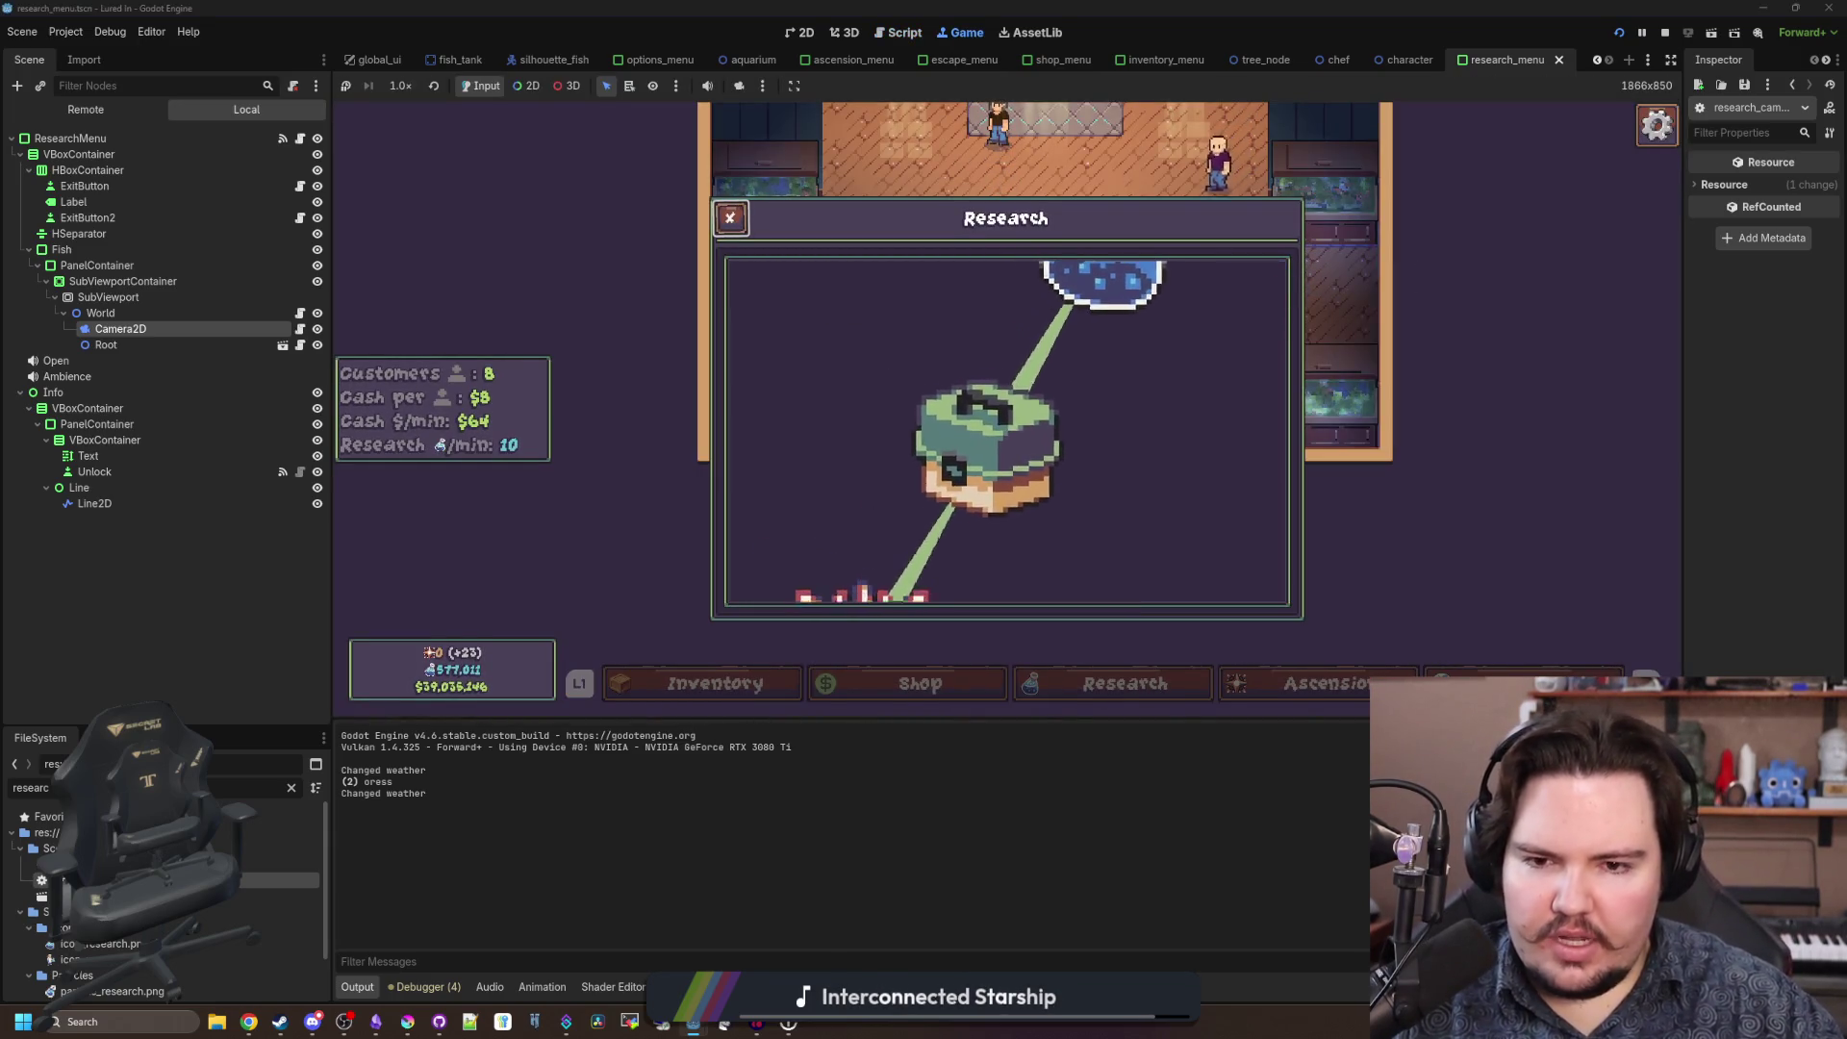
Close the Research panel in the running game and switch back to research_camera.gd.
key(Escape)
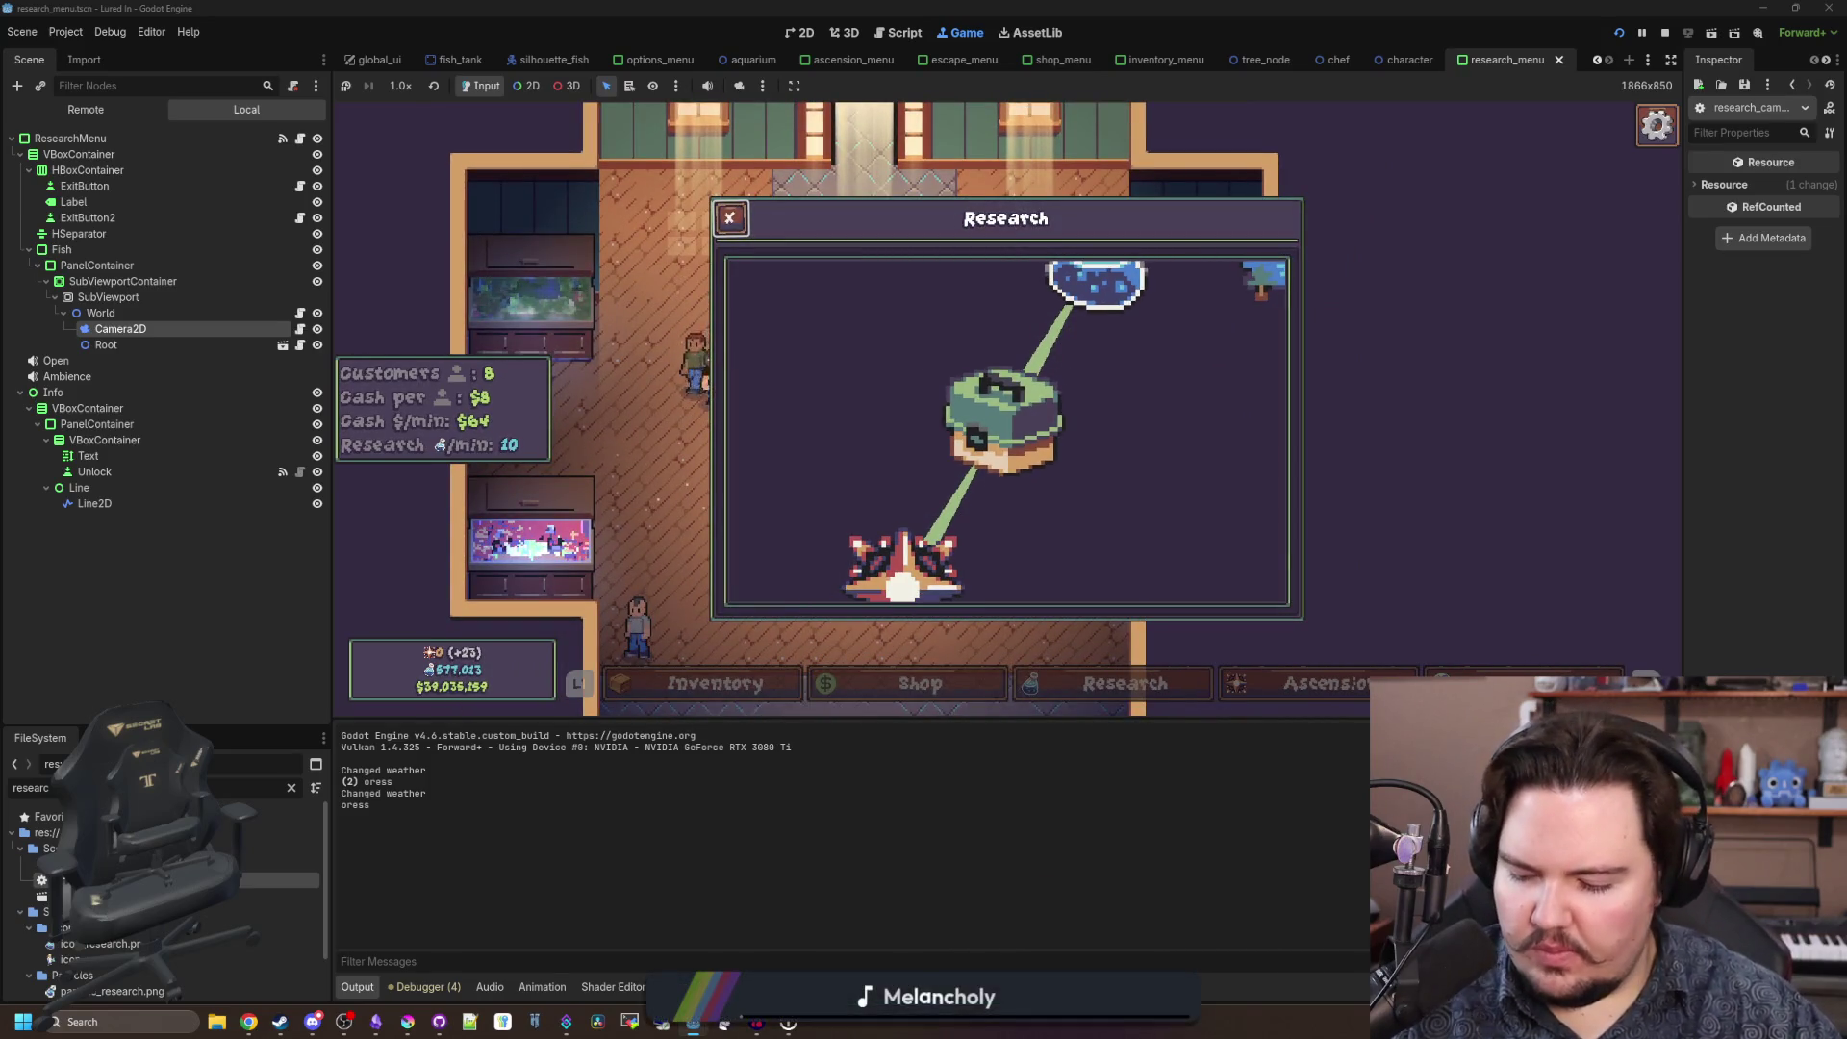
key(super)
key(super)
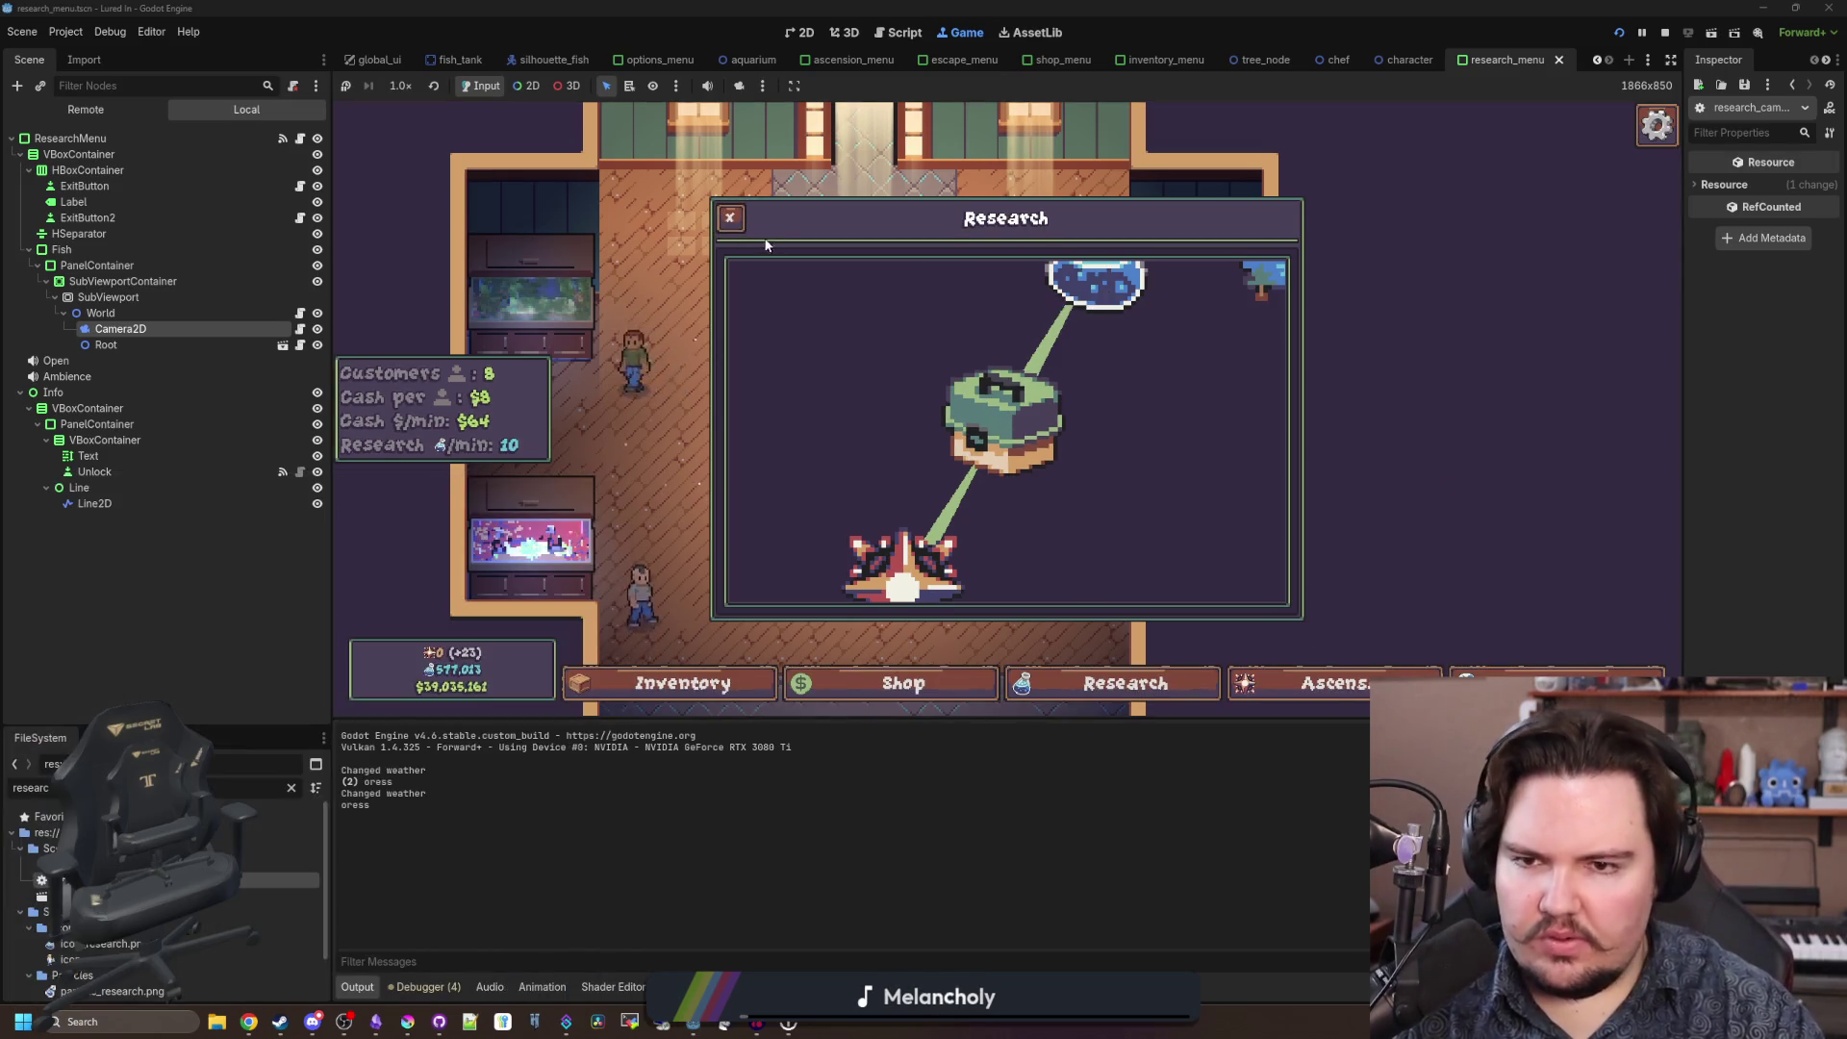
click(730, 221)
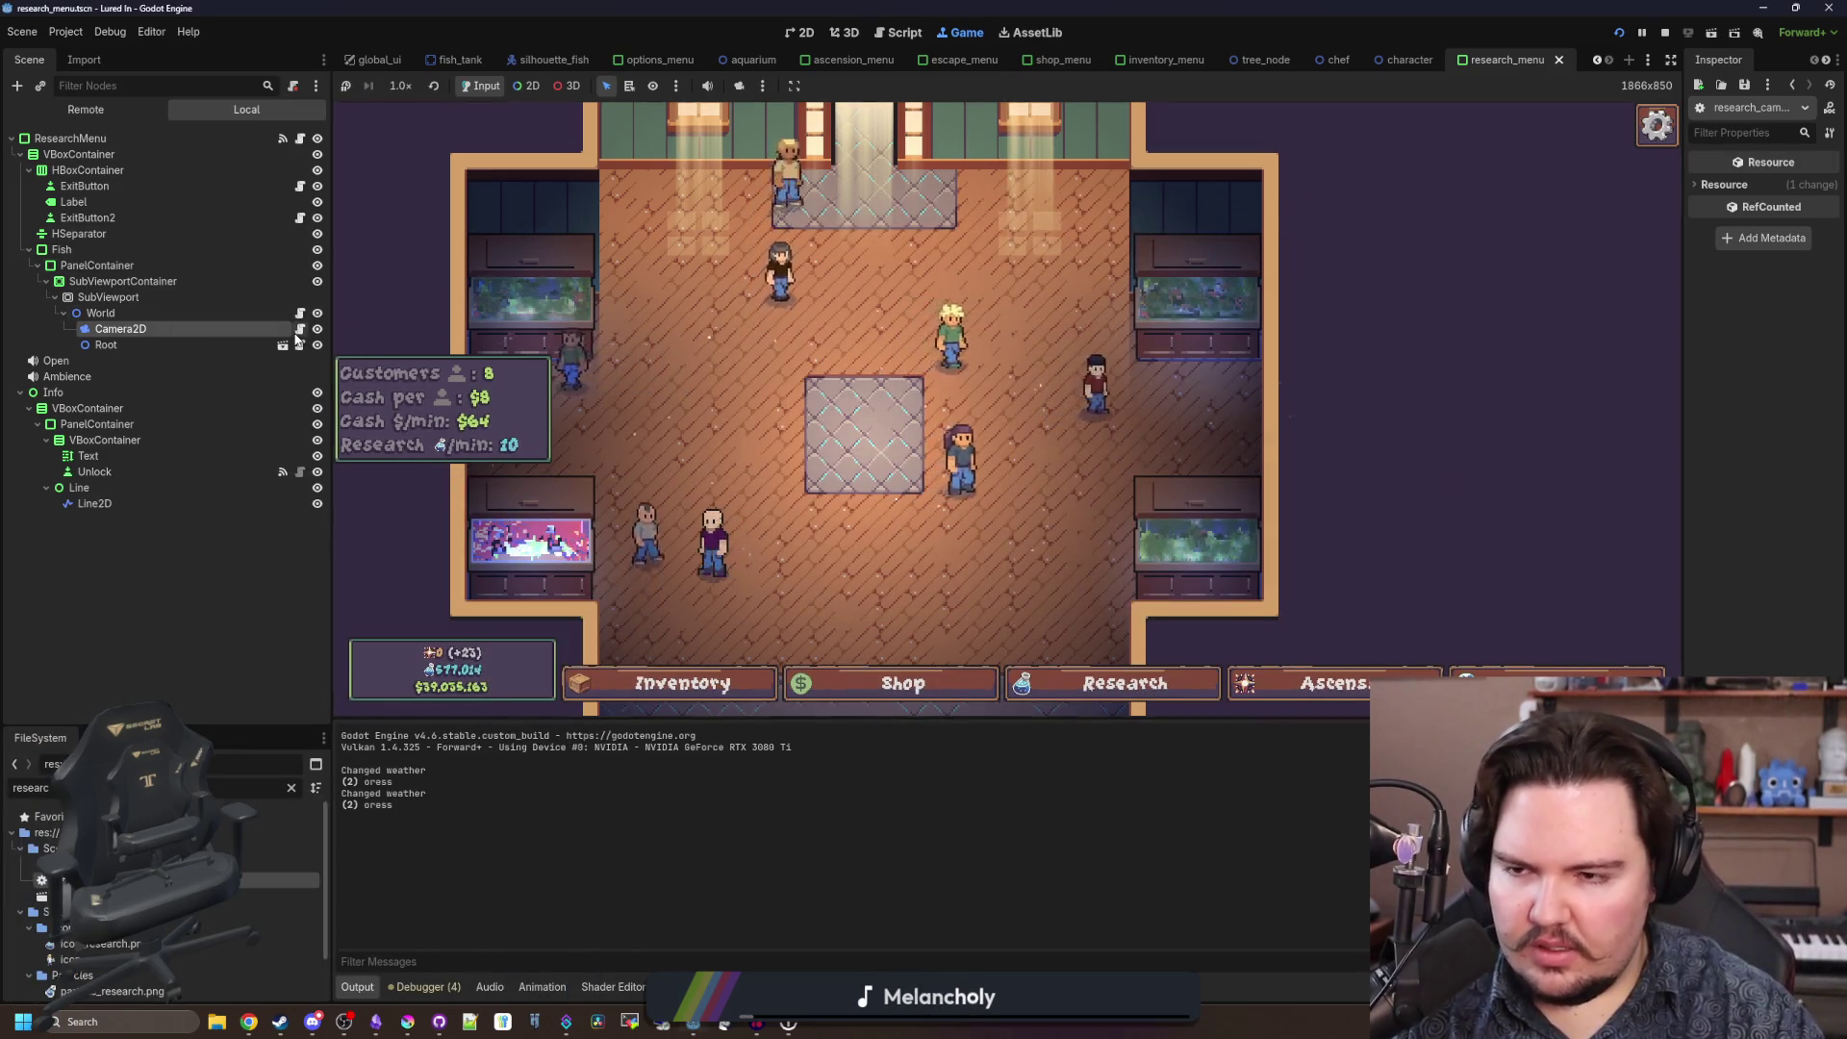
key(ctrl+F3)
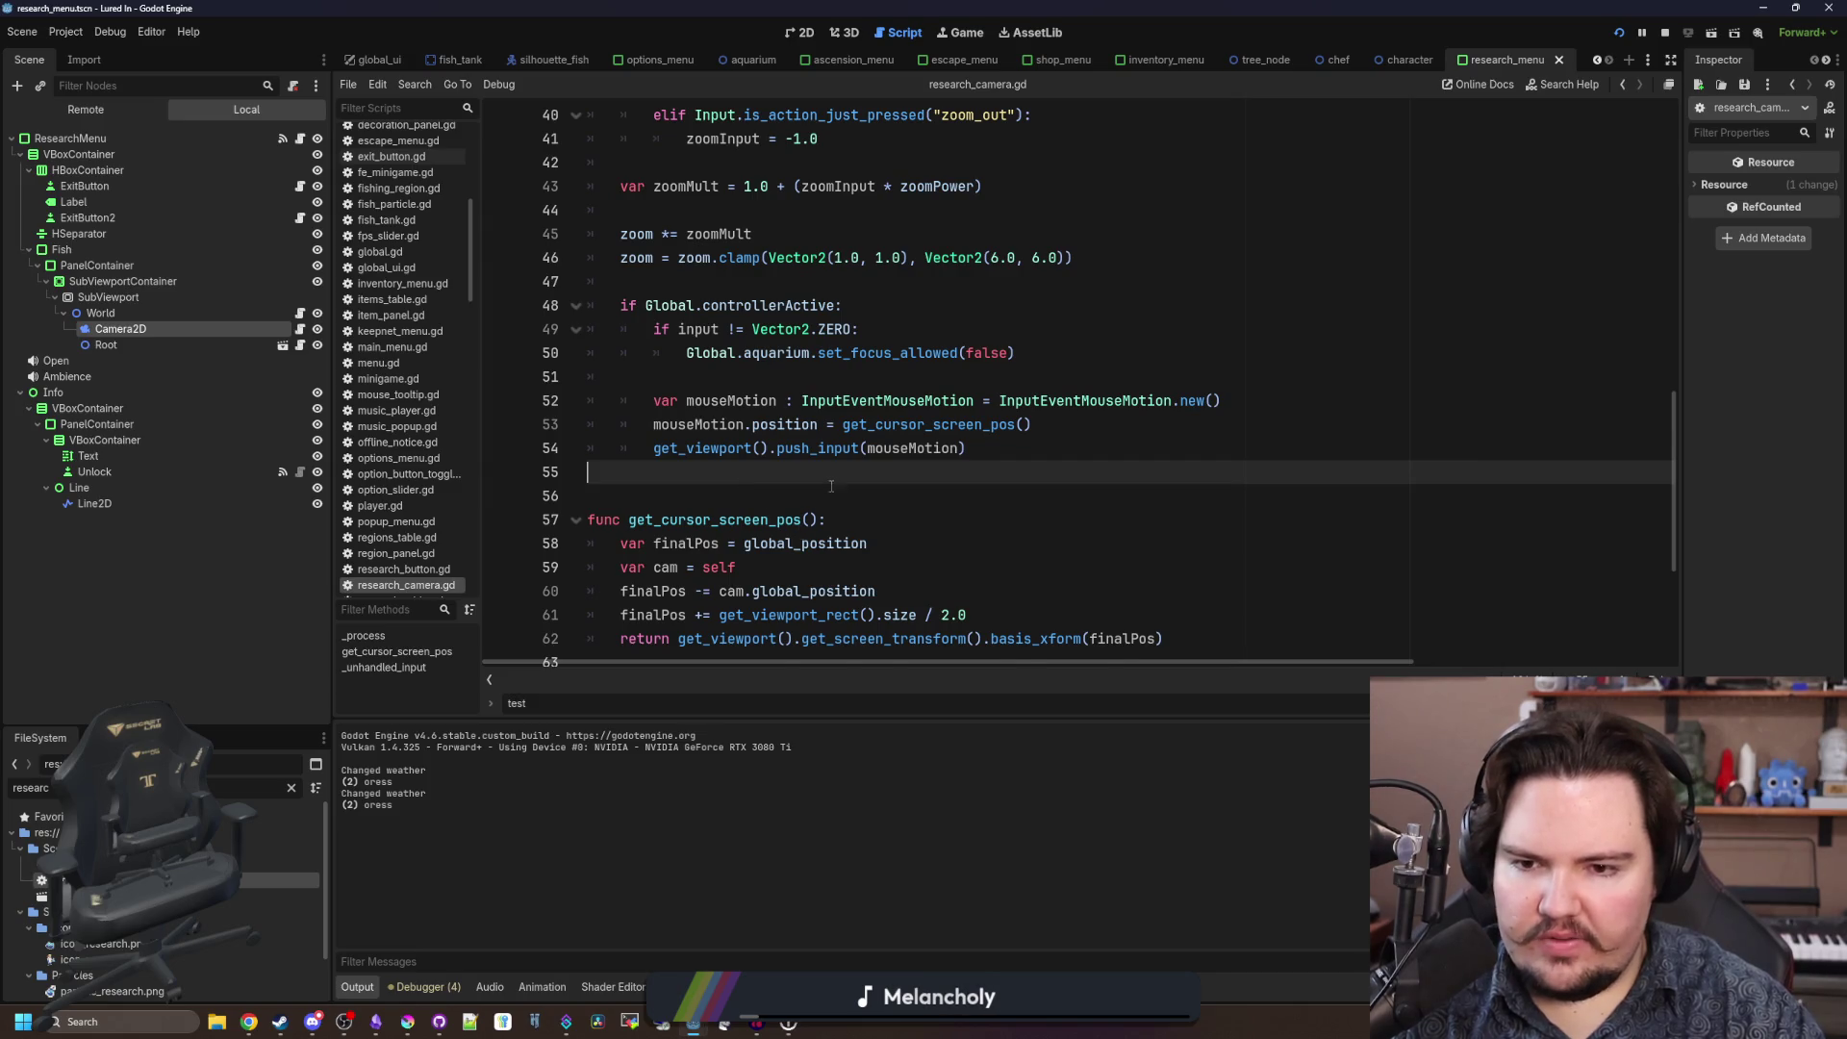
Delete the get_cursor_screen_pos function from research_camera.gd.
scroll(831, 486, down, 2)
mouse_move(1187, 486)
mouse_down()
mouse_move(621, 495)
mouse_move(628, 376)
mouse_up()
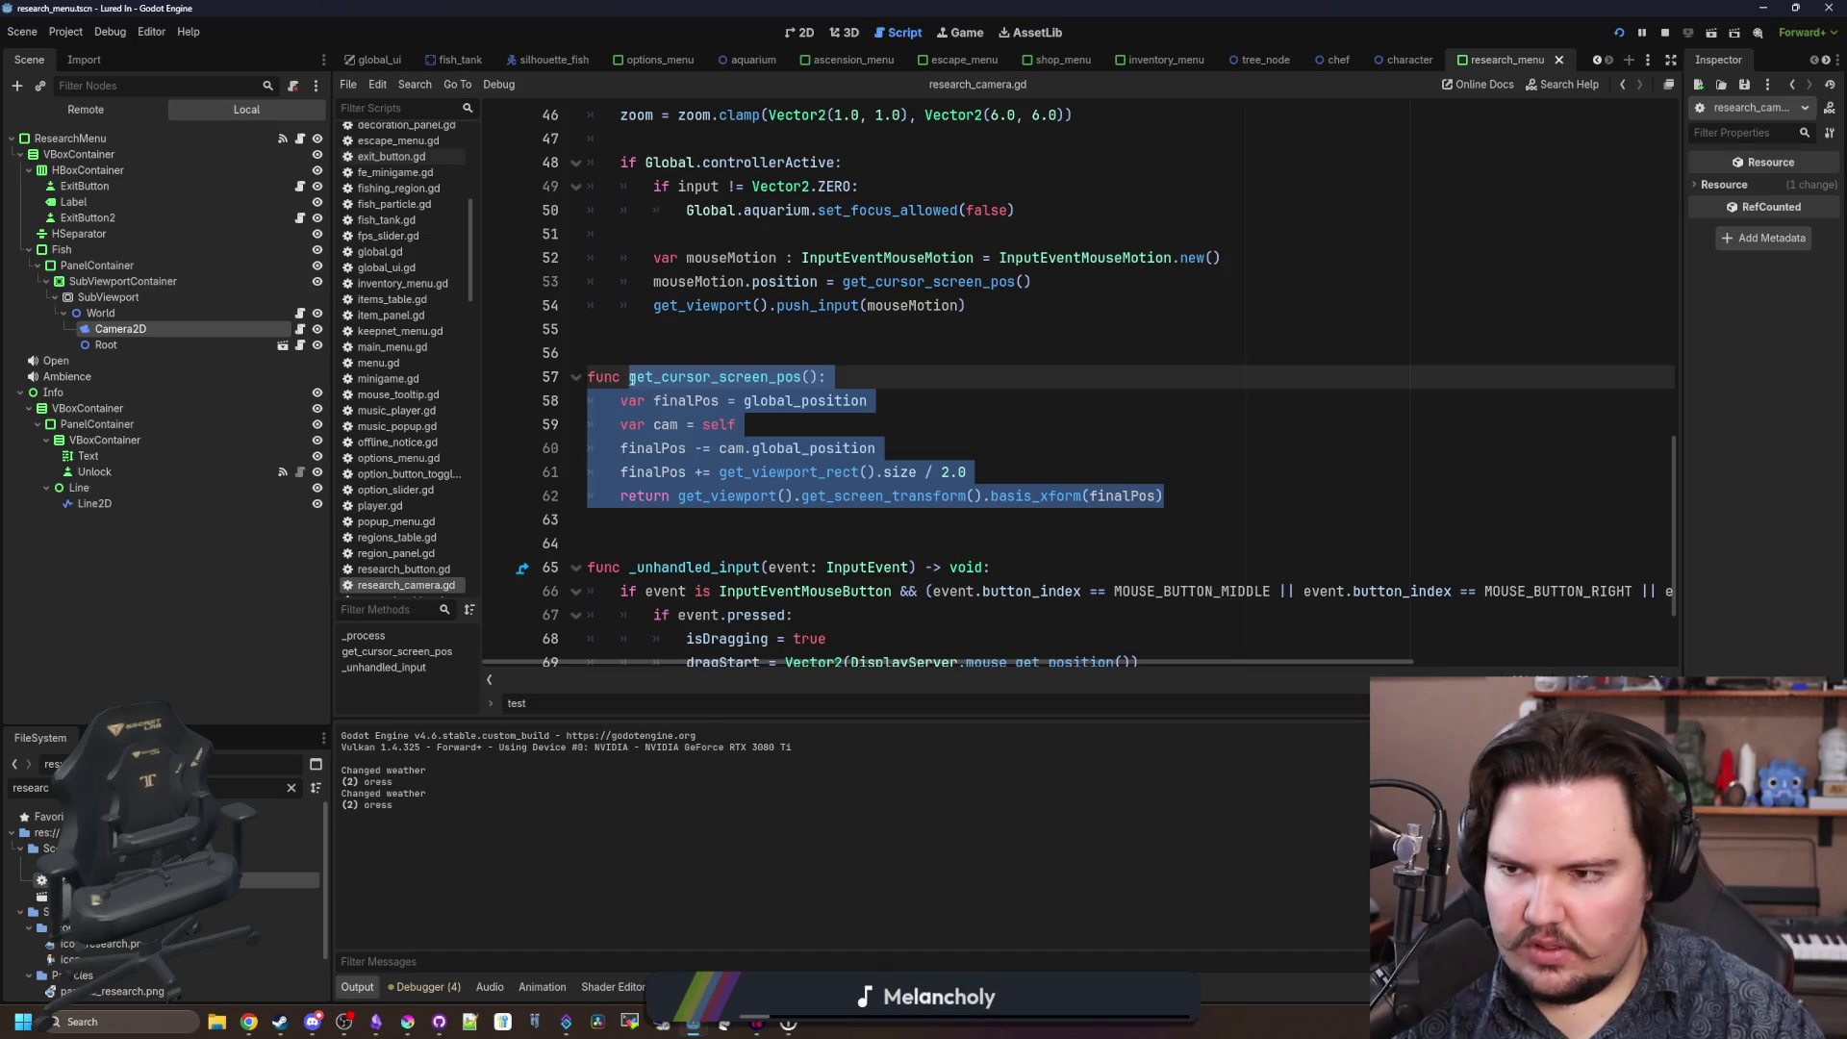
text(Glob)
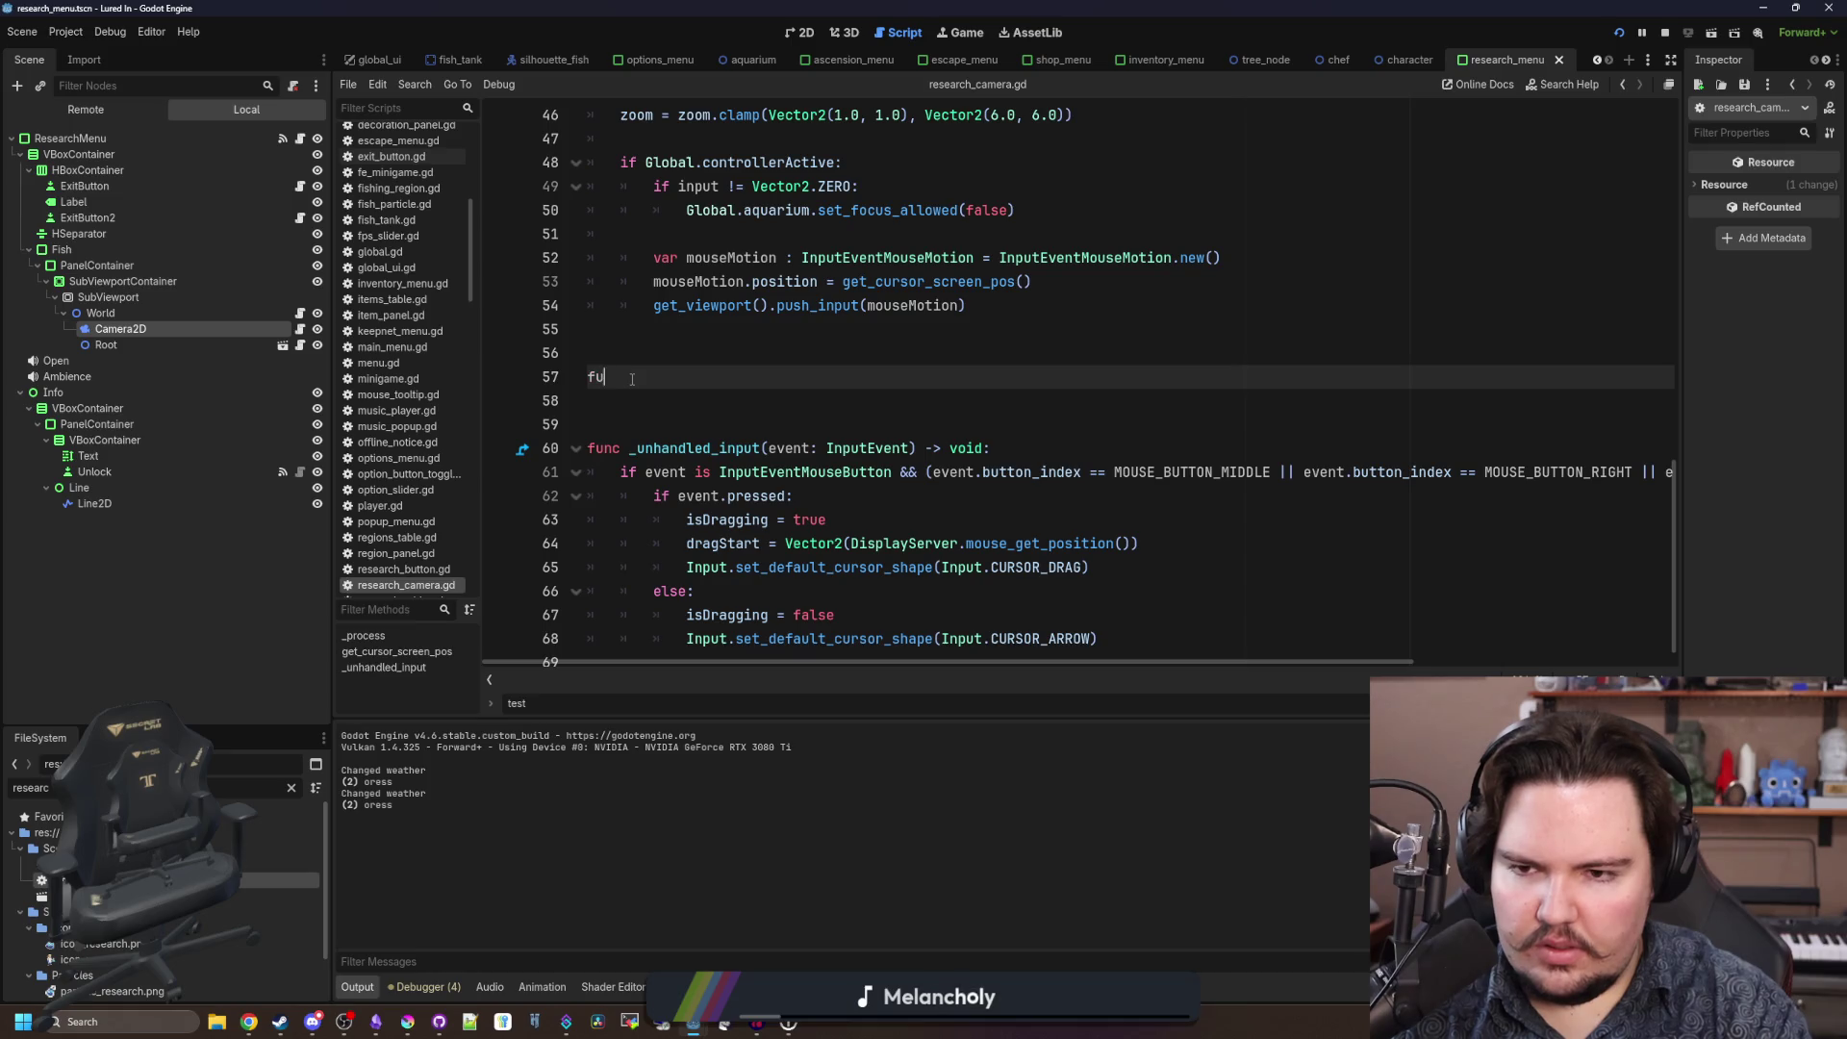
key(BackSpace)
key(BackSpace)
key(BackSpace)
Set mouseMotion.position to Global.convert_viewport_coordinate(get_parent().get_parent().get_parent(), self) and run the game.
click(979, 262)
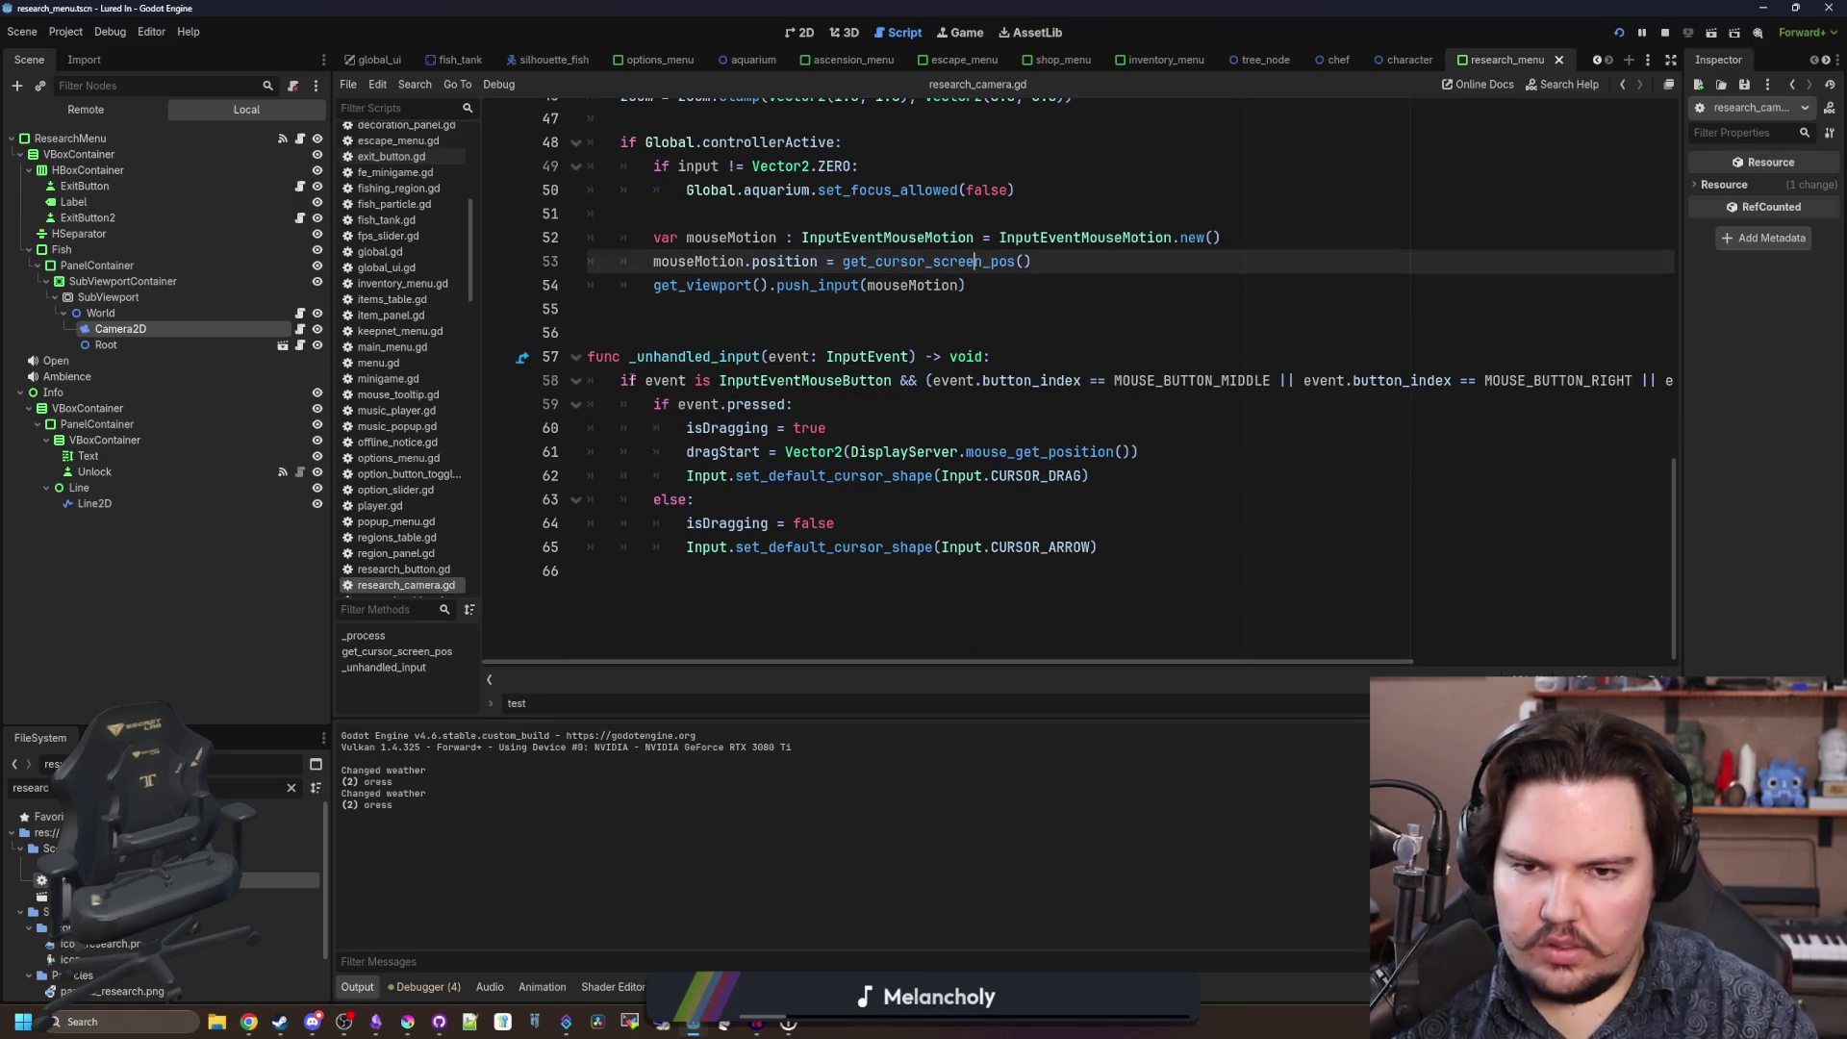
key(ctrl+Right)
scroll(632, 379, up, 1)
key(BackSpace)
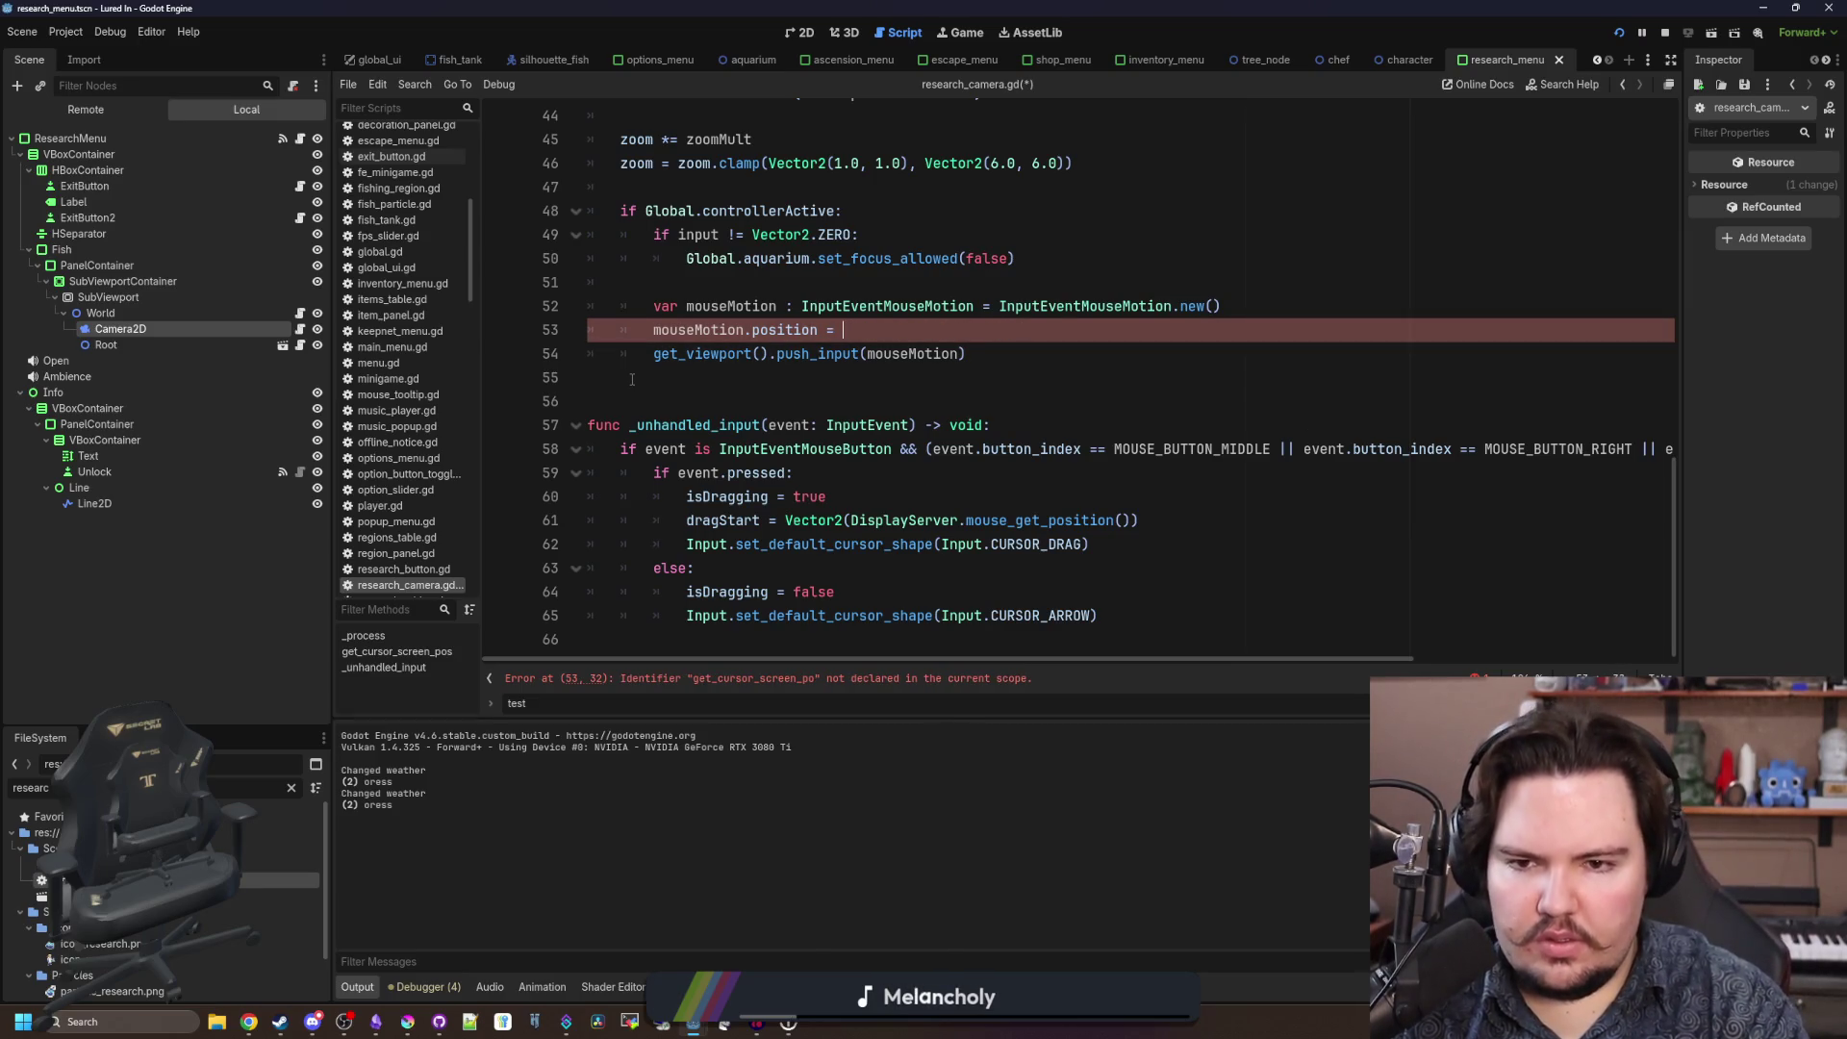
text(.conv)
key(Return)
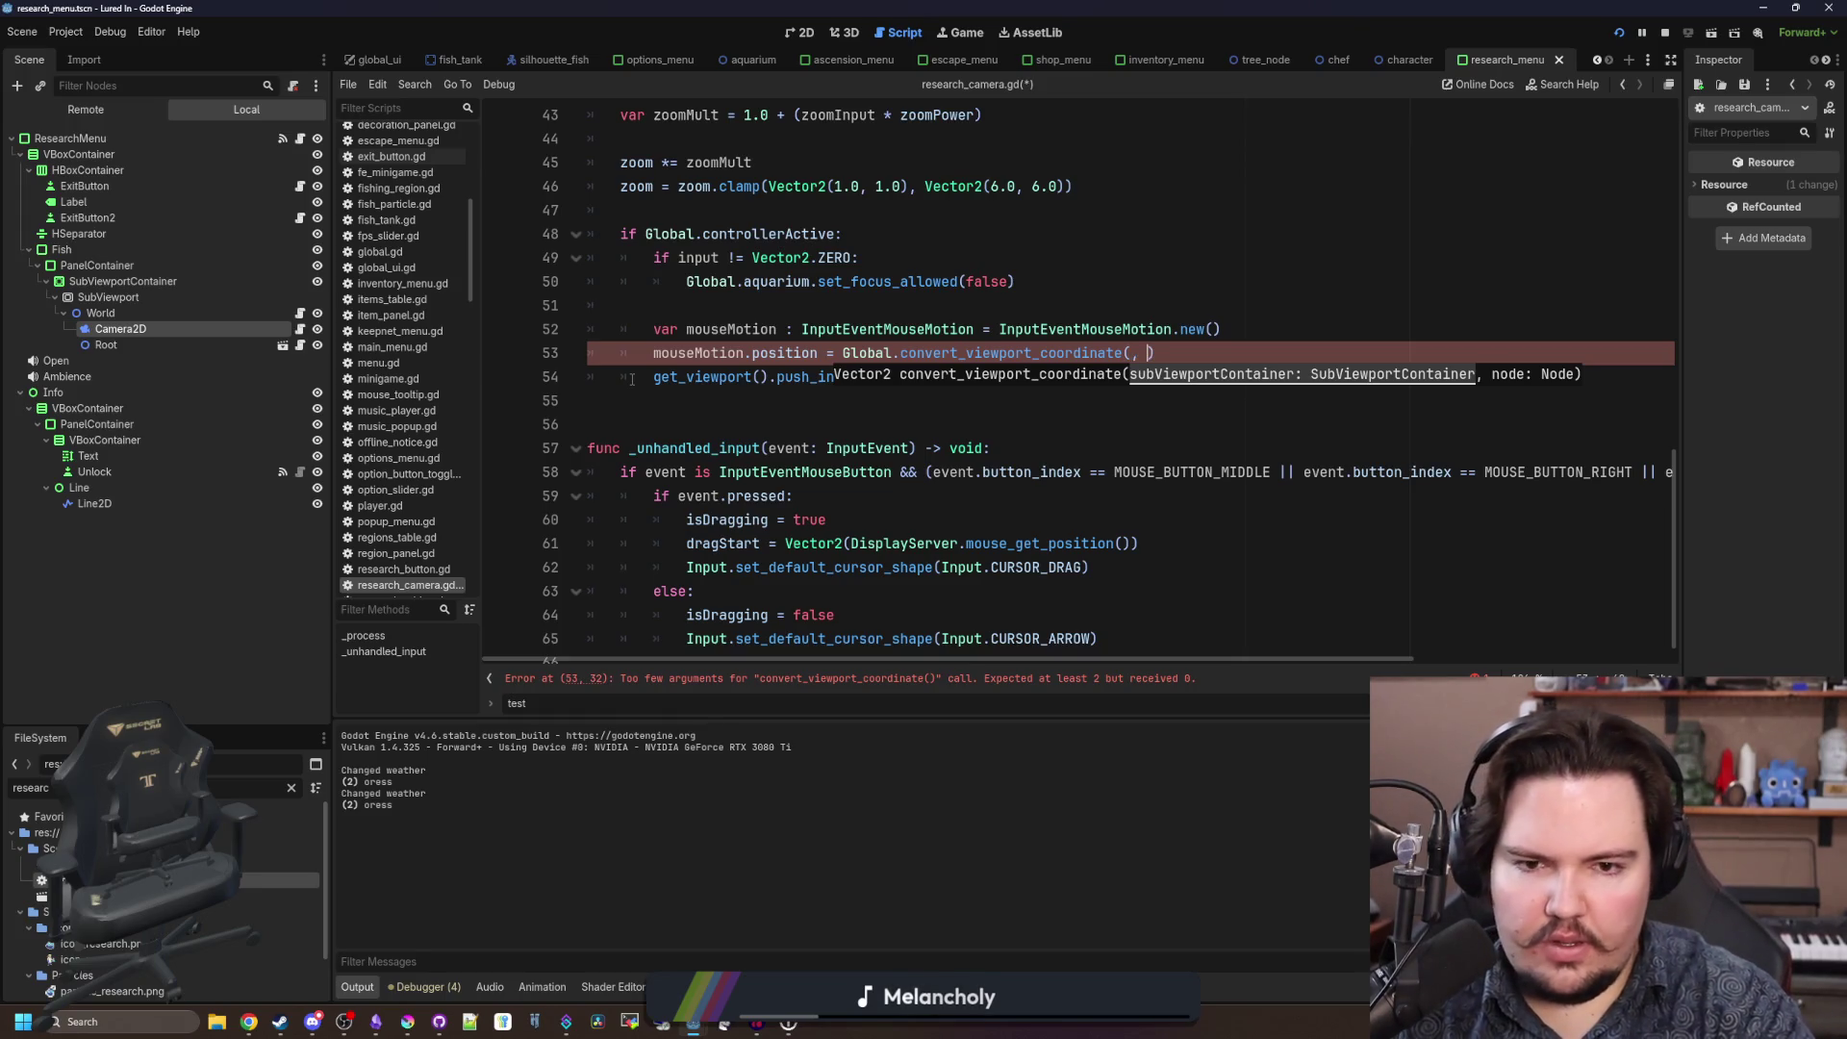
text(self)
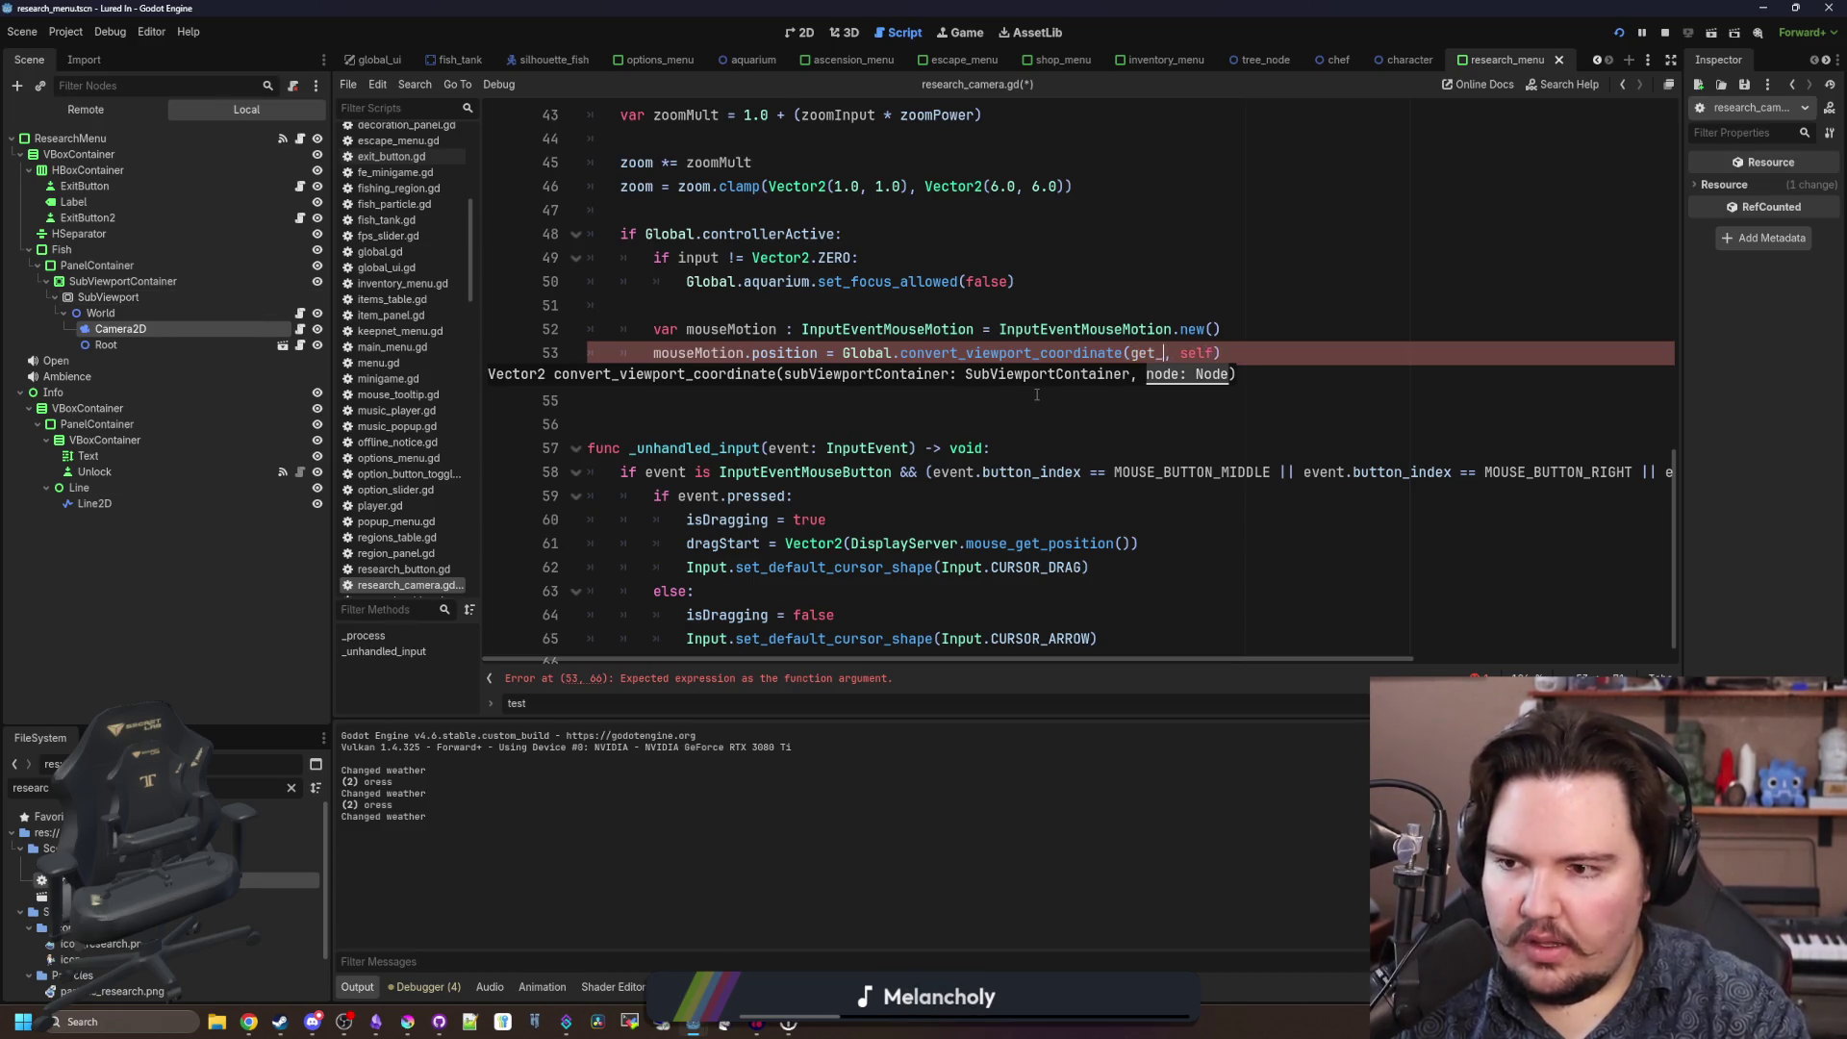
text(().get_pare4nt())
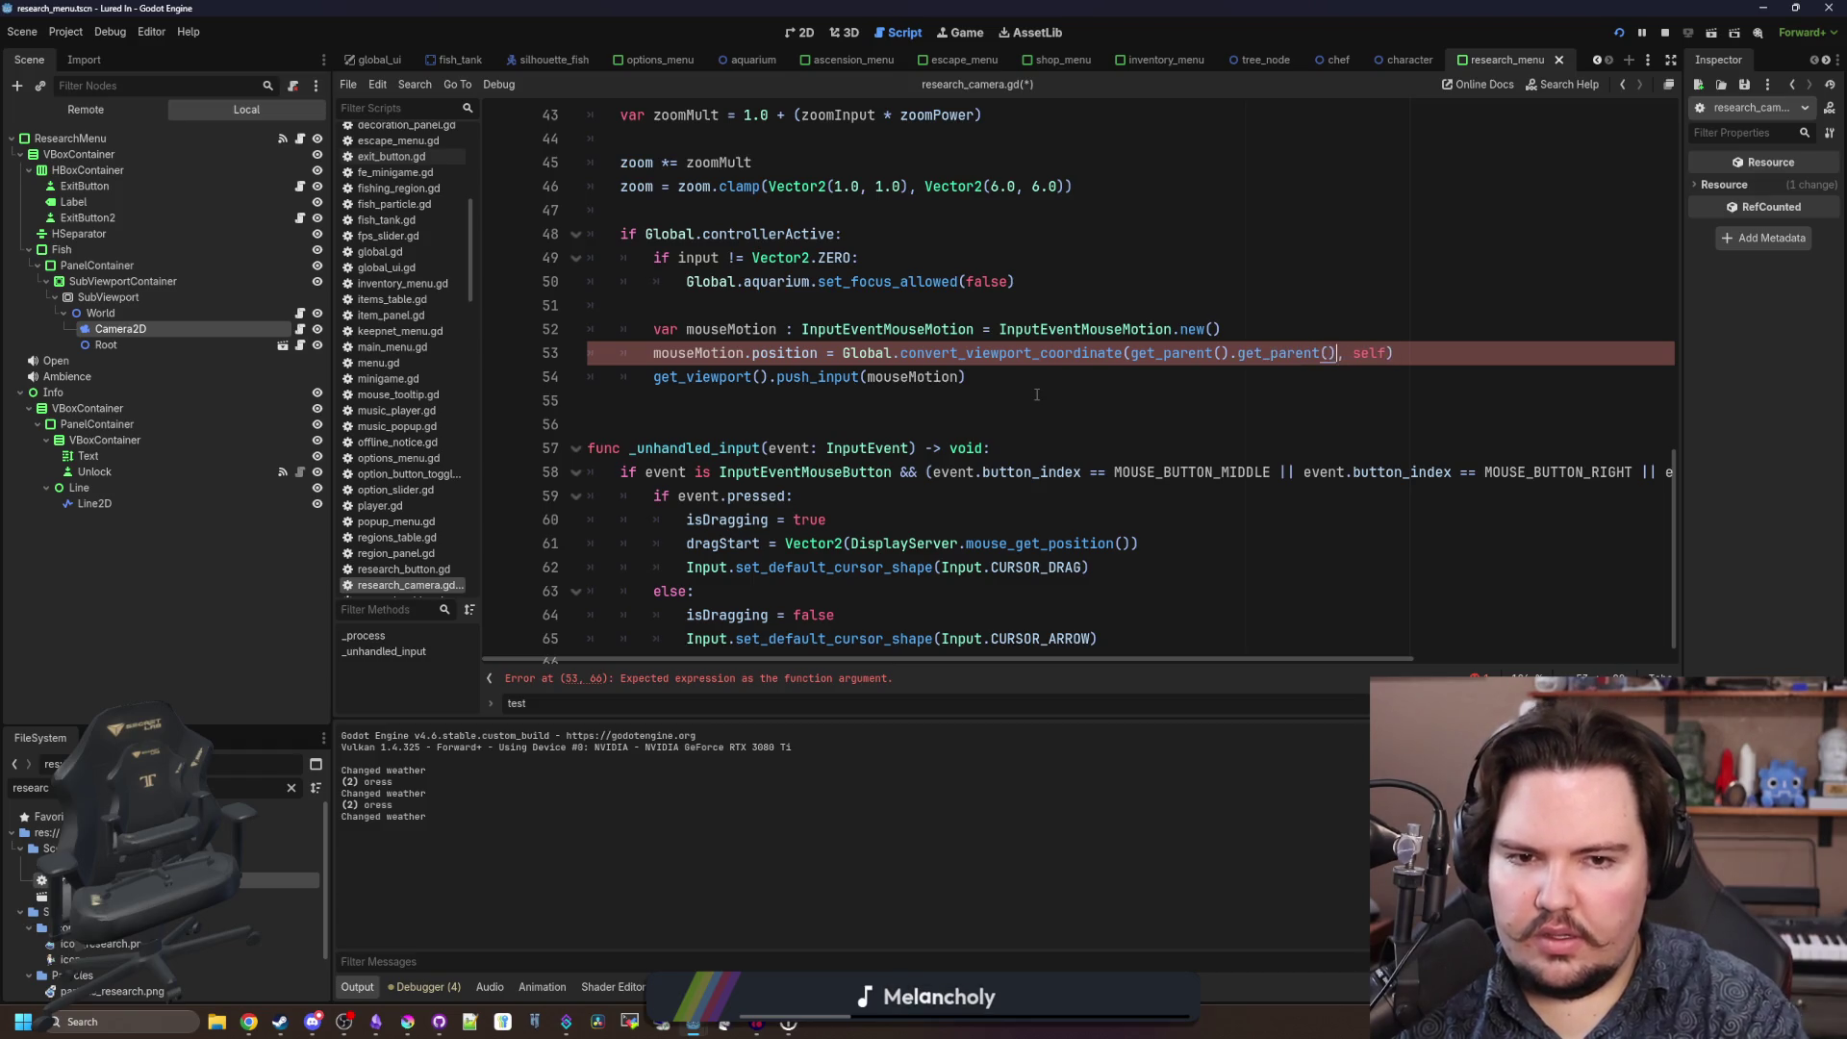
key(BackSpace)
key(BackSpace)
text(et_paren)
key(Return)
key(F5)
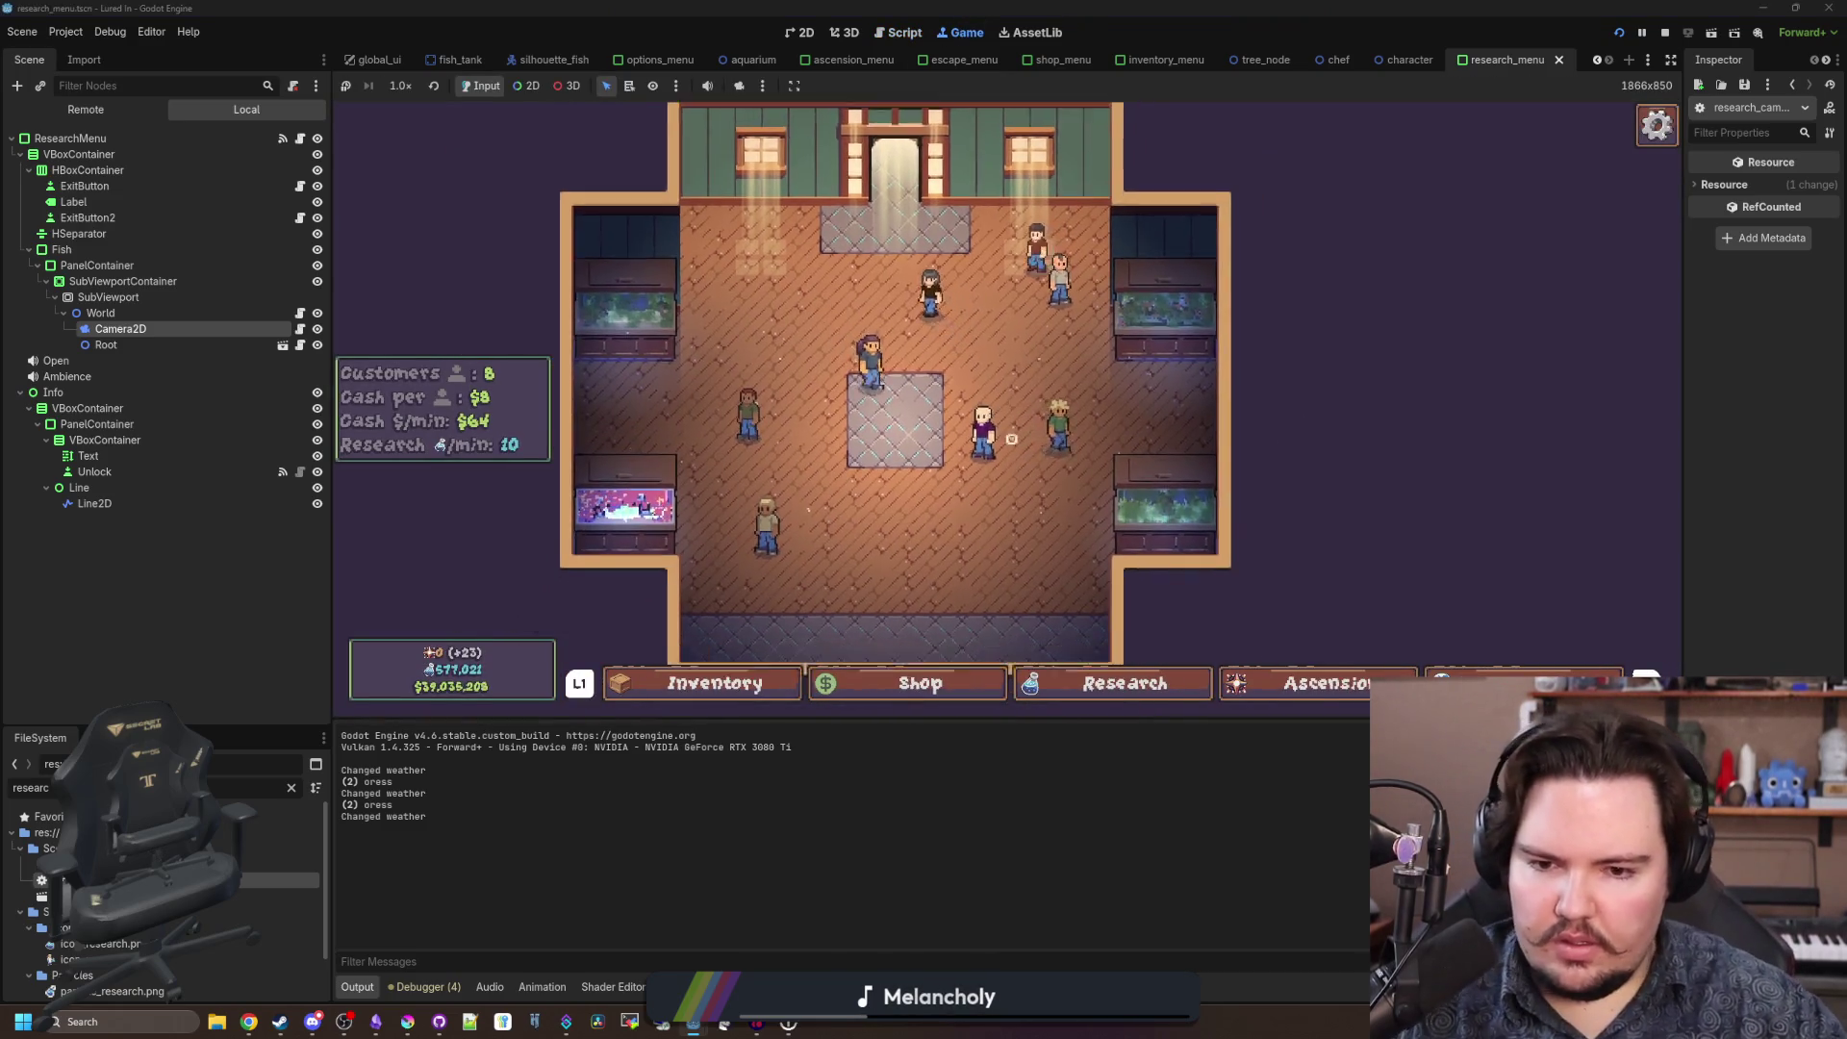
Move to Research with the controller, open it in-game, then return to research_camera.gd.
key(Right)
key(Right)
key(Return)
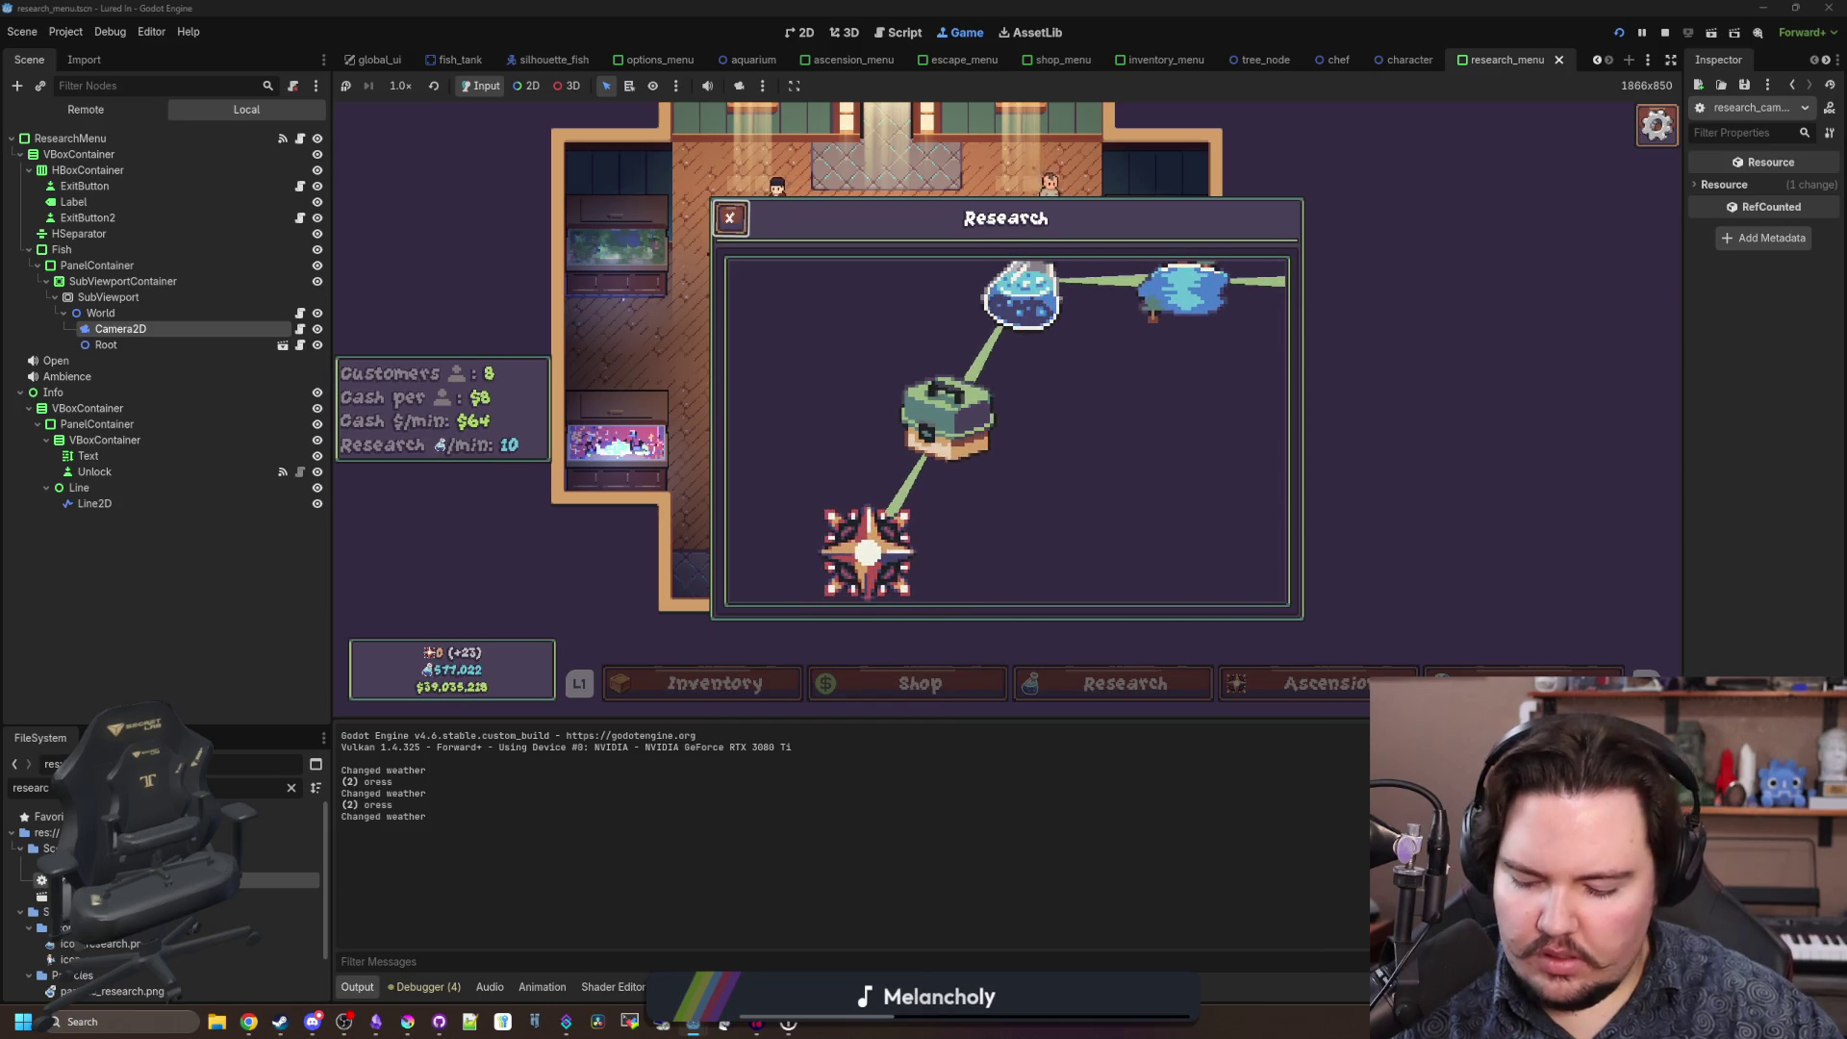
key(super)
key(super)
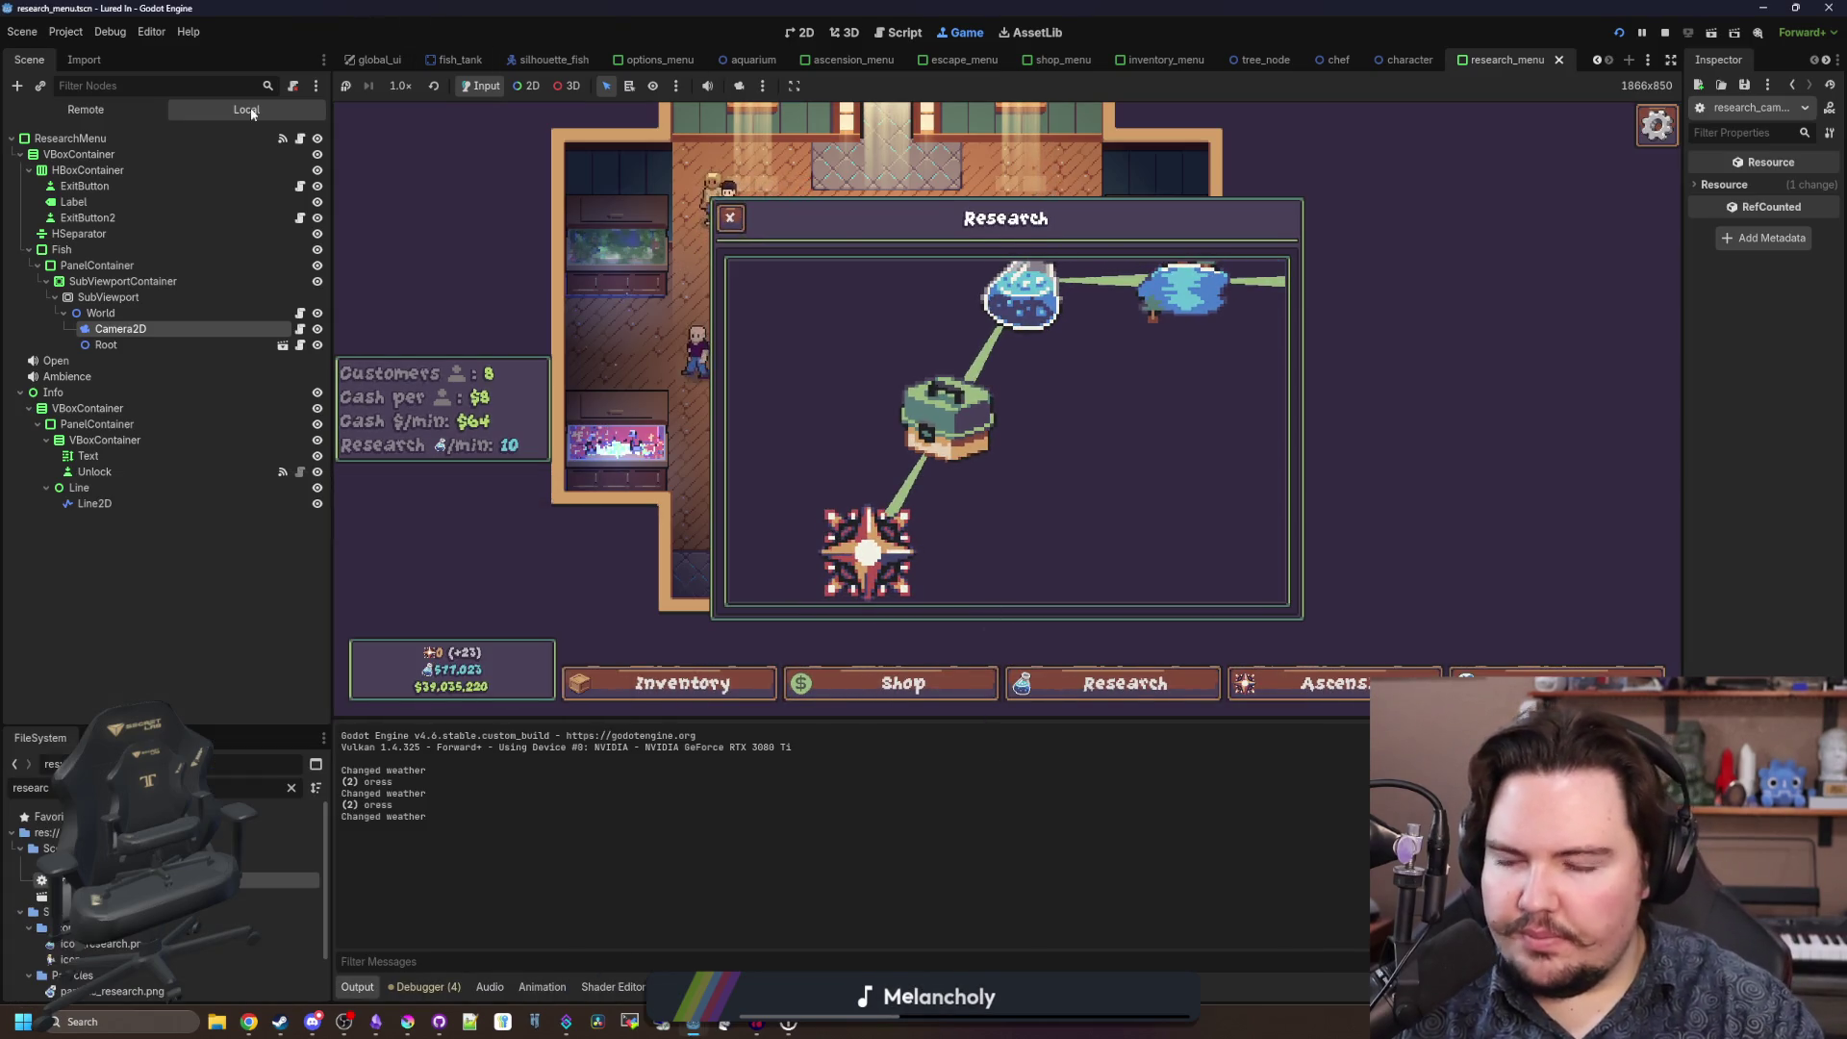
click(301, 330)
click(875, 430)
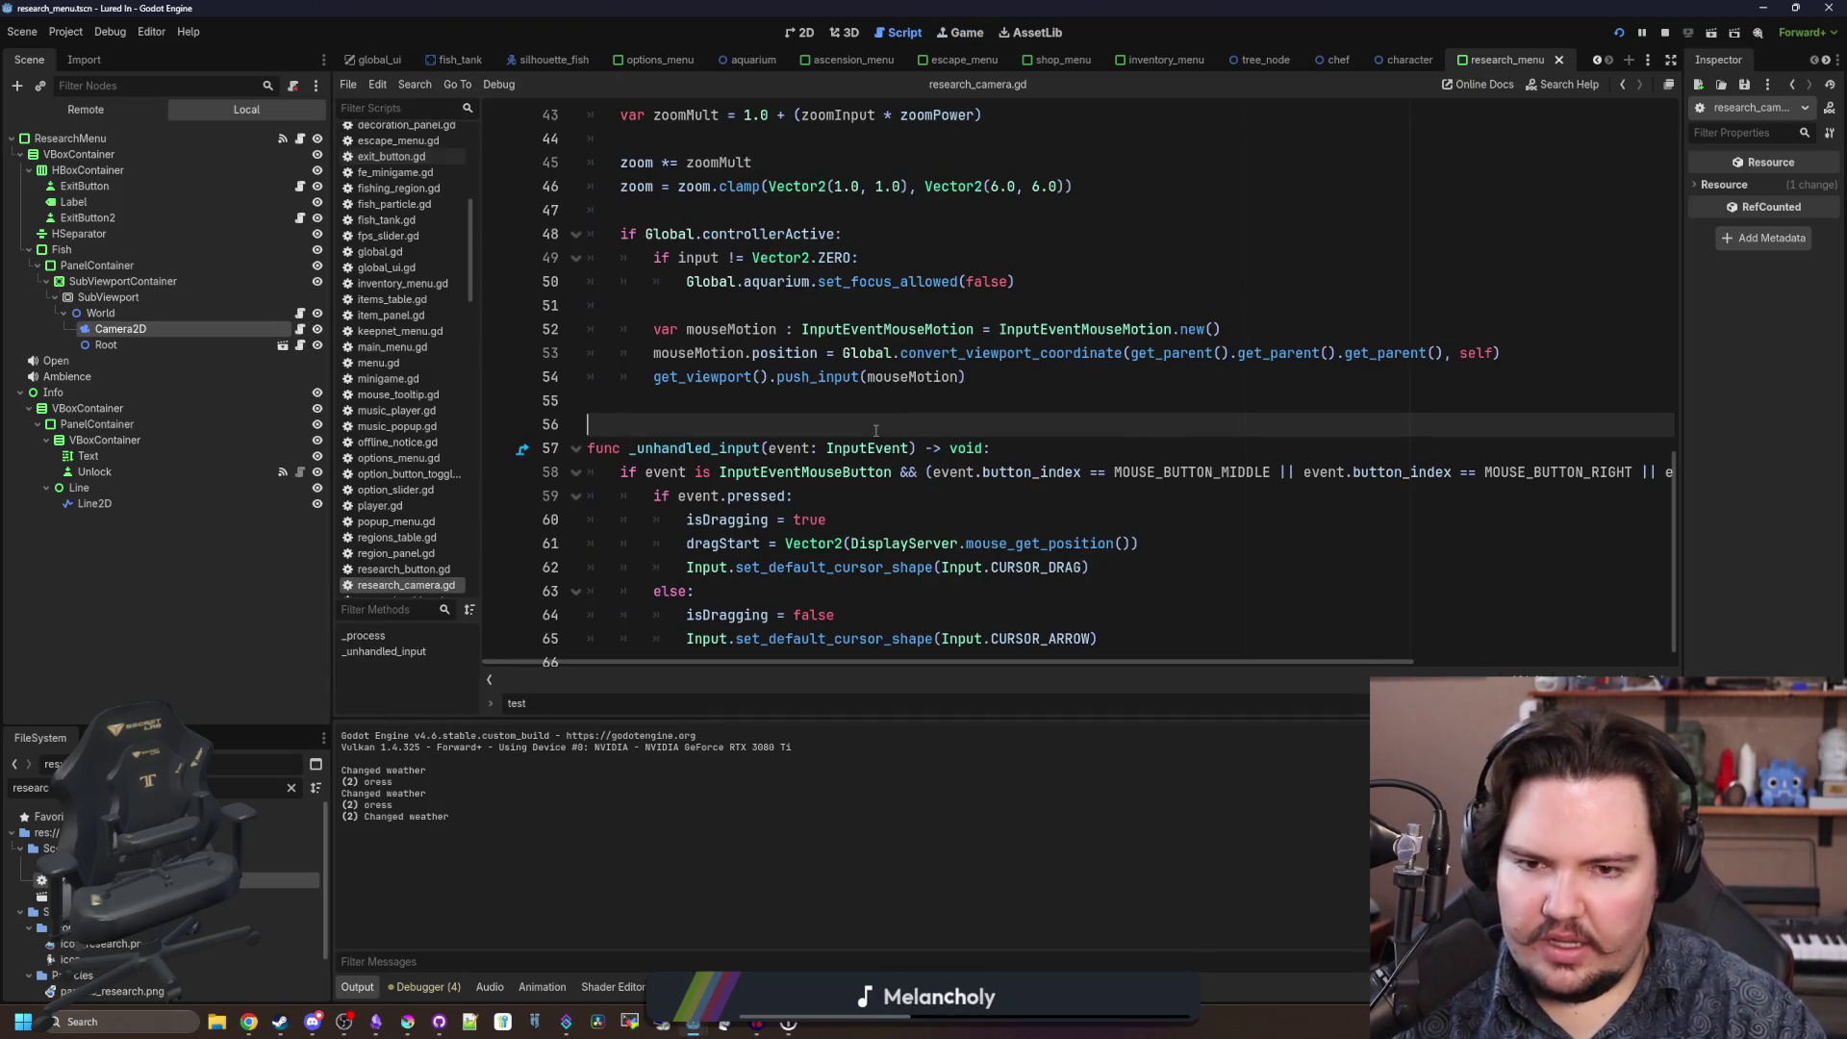
Inspect convert_viewport_coordinate in global.gd, add print(mouseMotion.position) below line 53, then show the game.
ctrl+click(1062, 353)
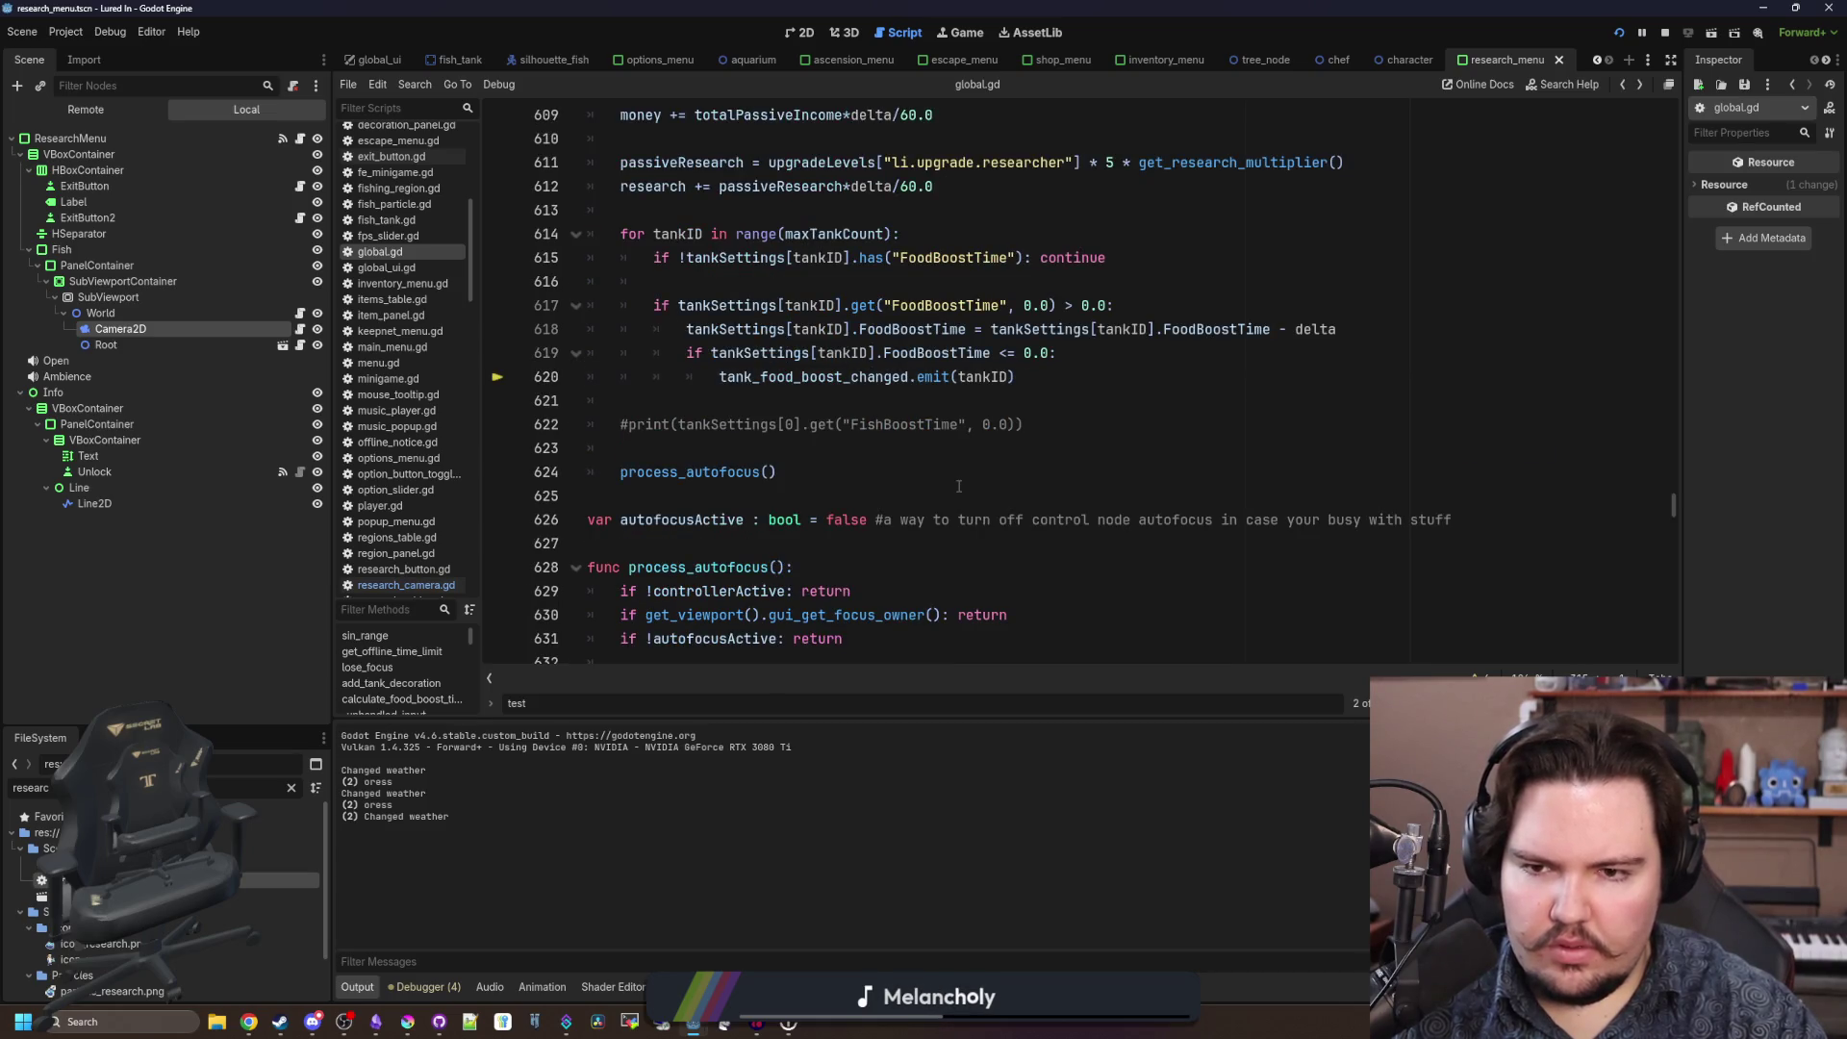
key(F12)
click(1010, 382)
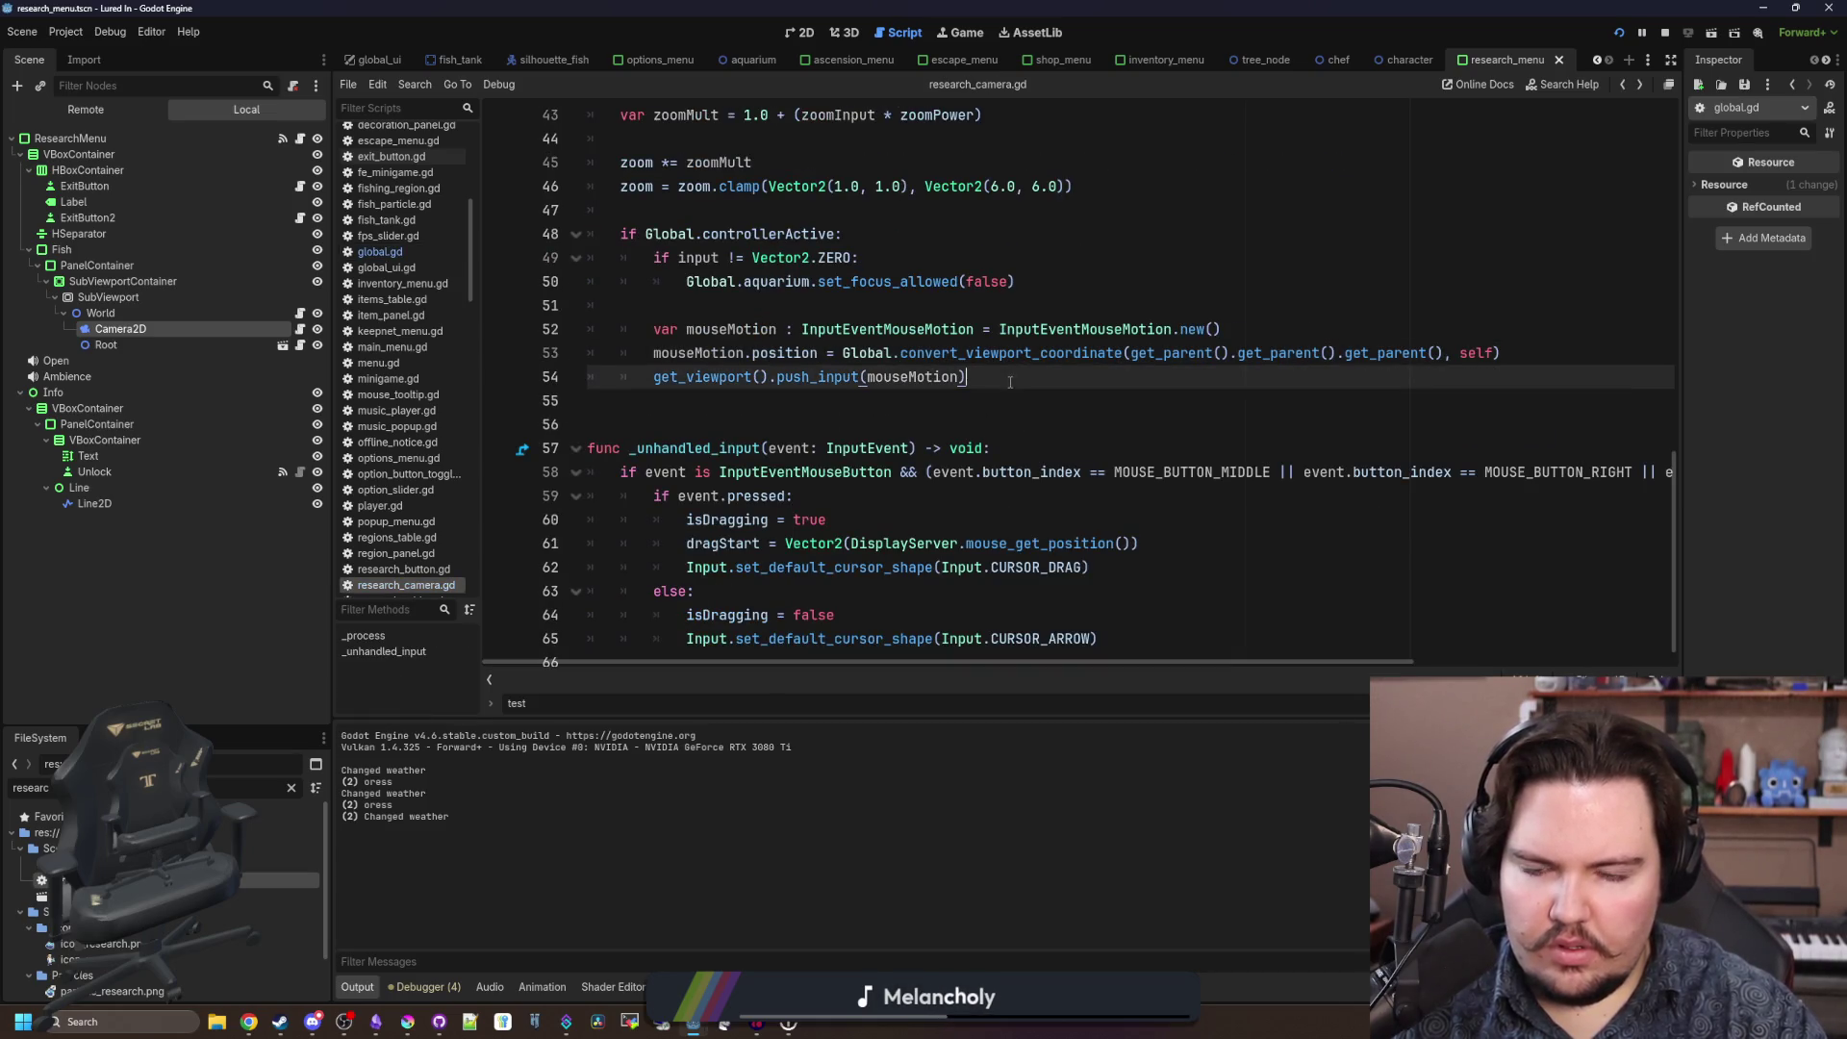
click(1531, 353)
key(Return)
key(Return)
key(Return)
key(Up)
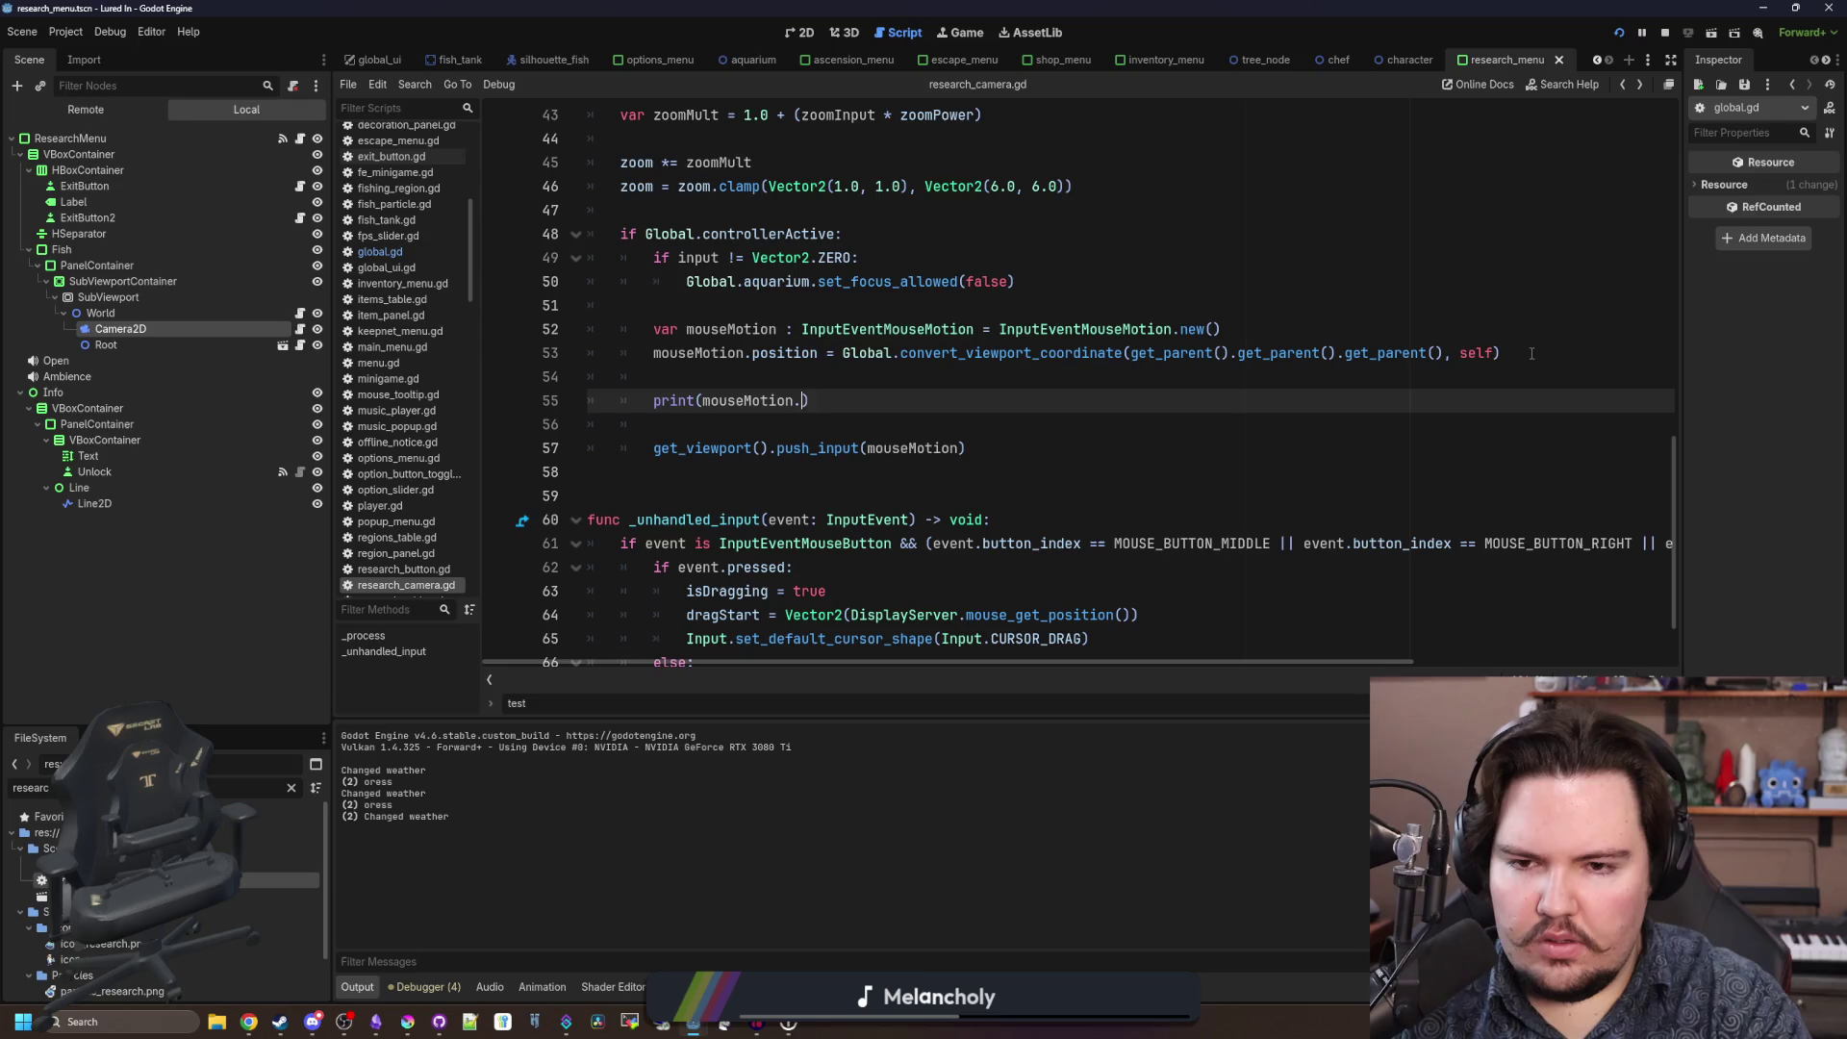
text(position)
click(1530, 353)
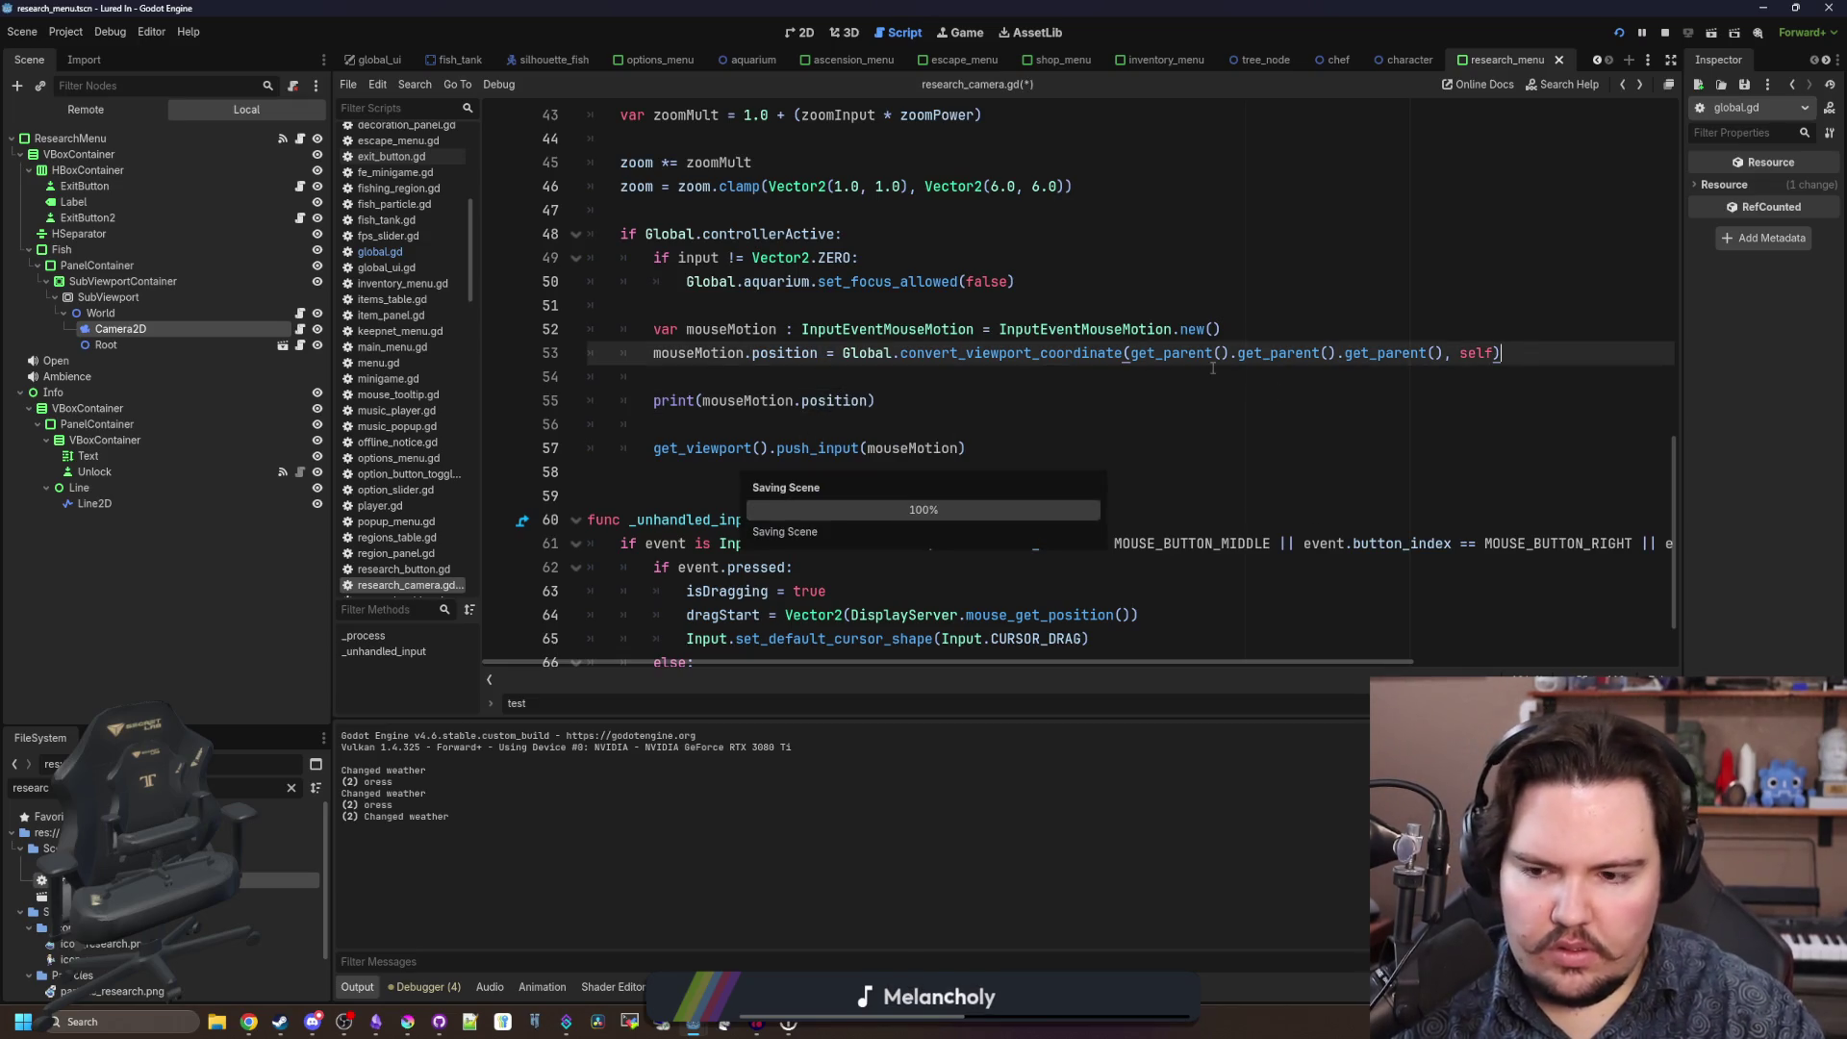
click(957, 60)
click(958, 32)
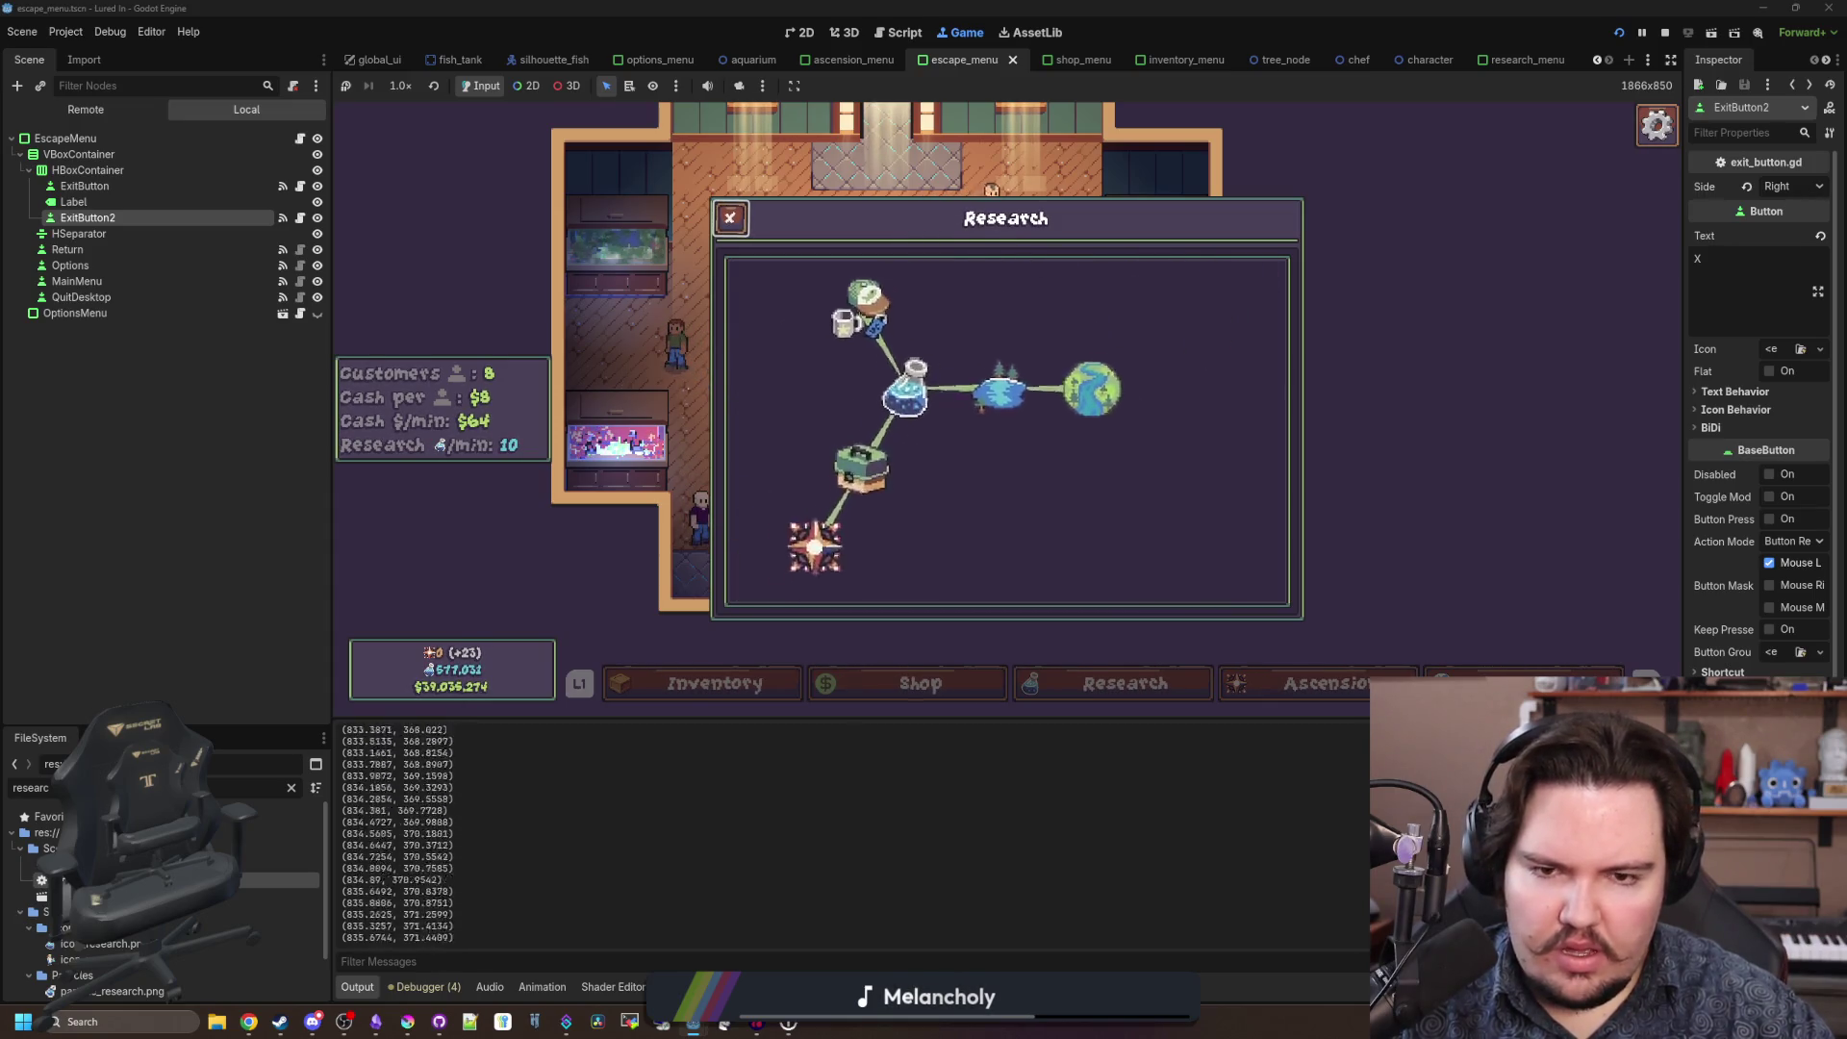
Pan the Research tree to the right in the running game, then return to research_camera.gd.
key(super)
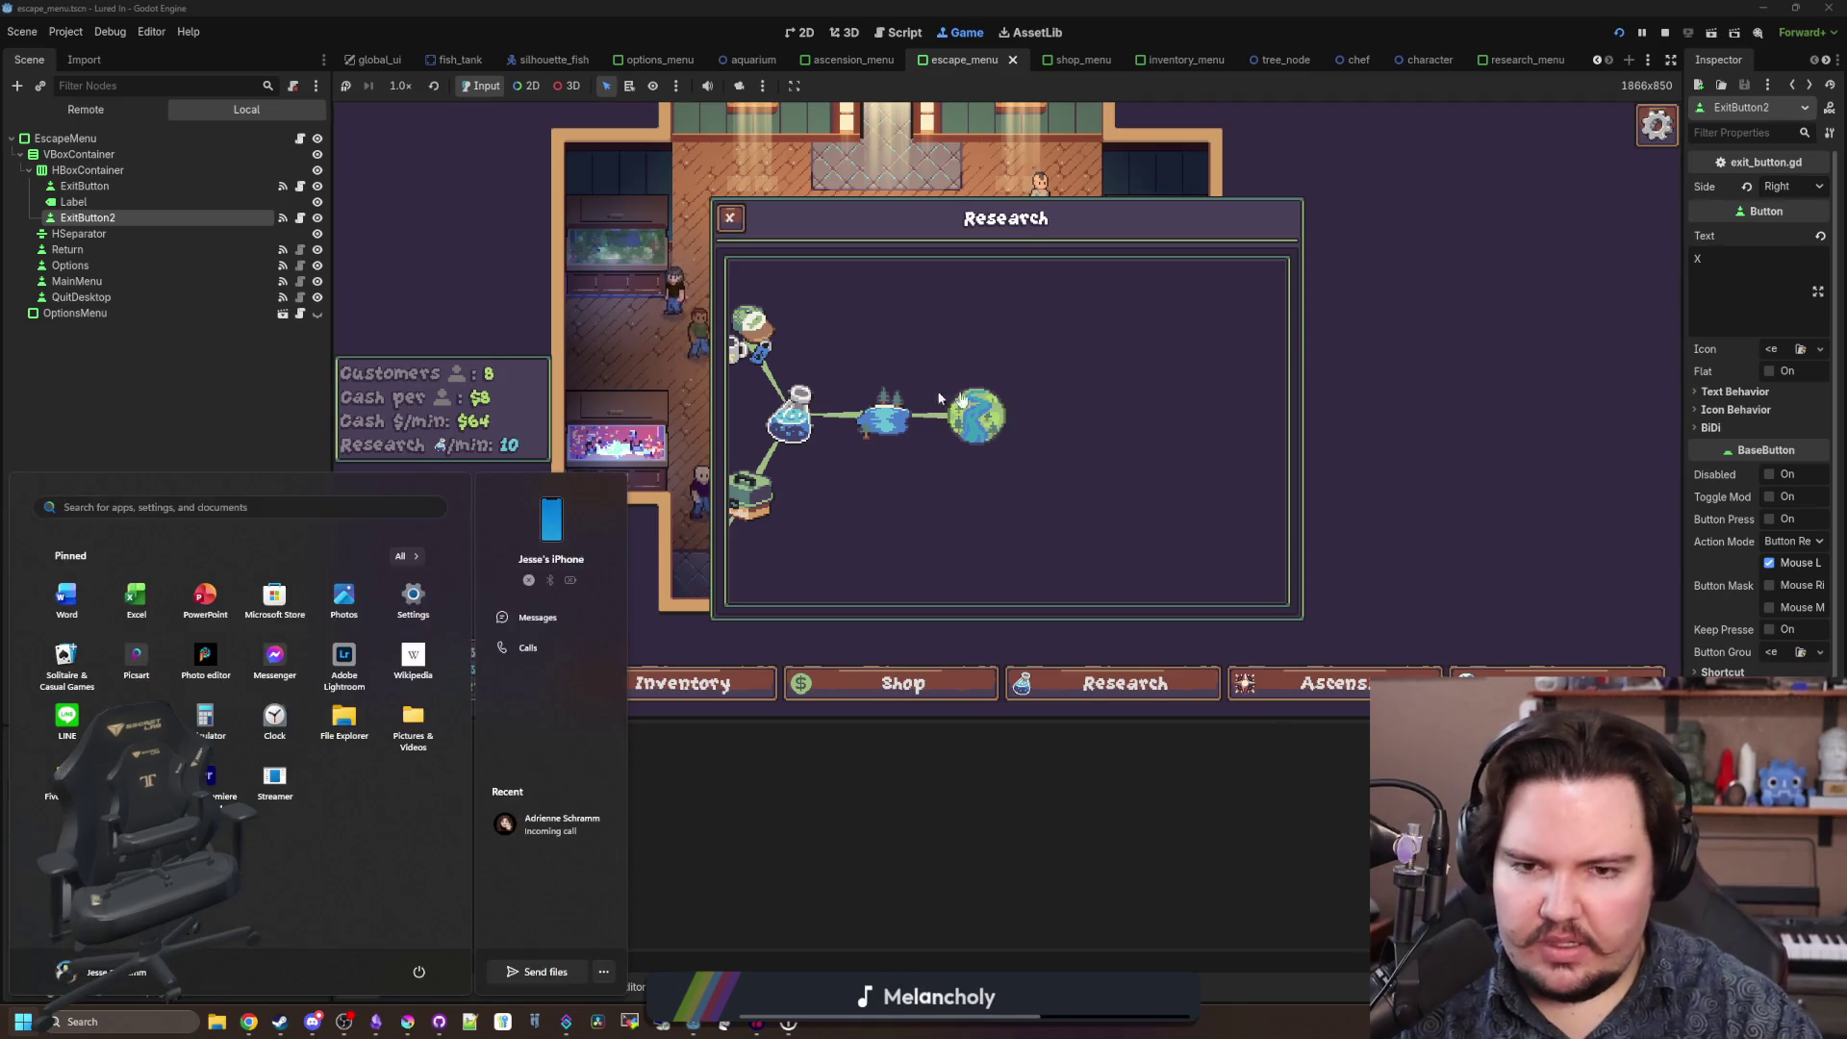
click(1017, 369)
drag(1017, 369, 1105, 361)
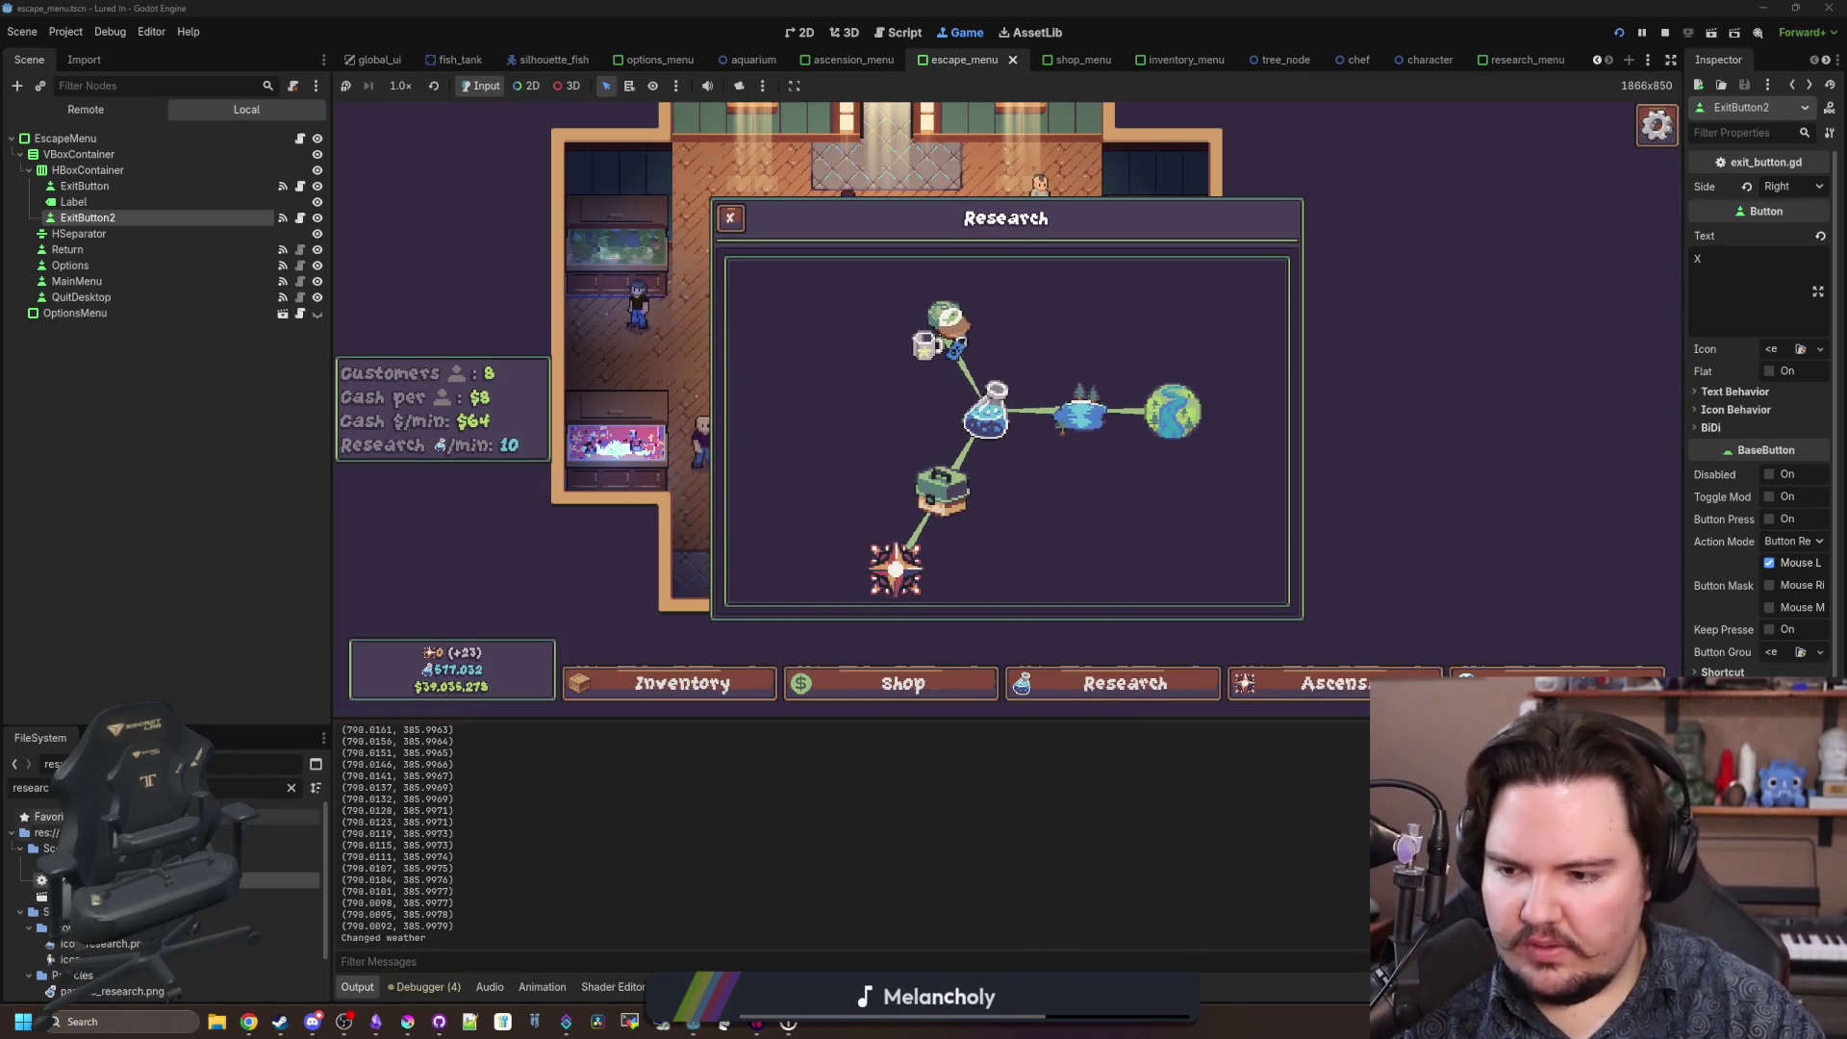
key(ctrl+F3)
click(917, 494)
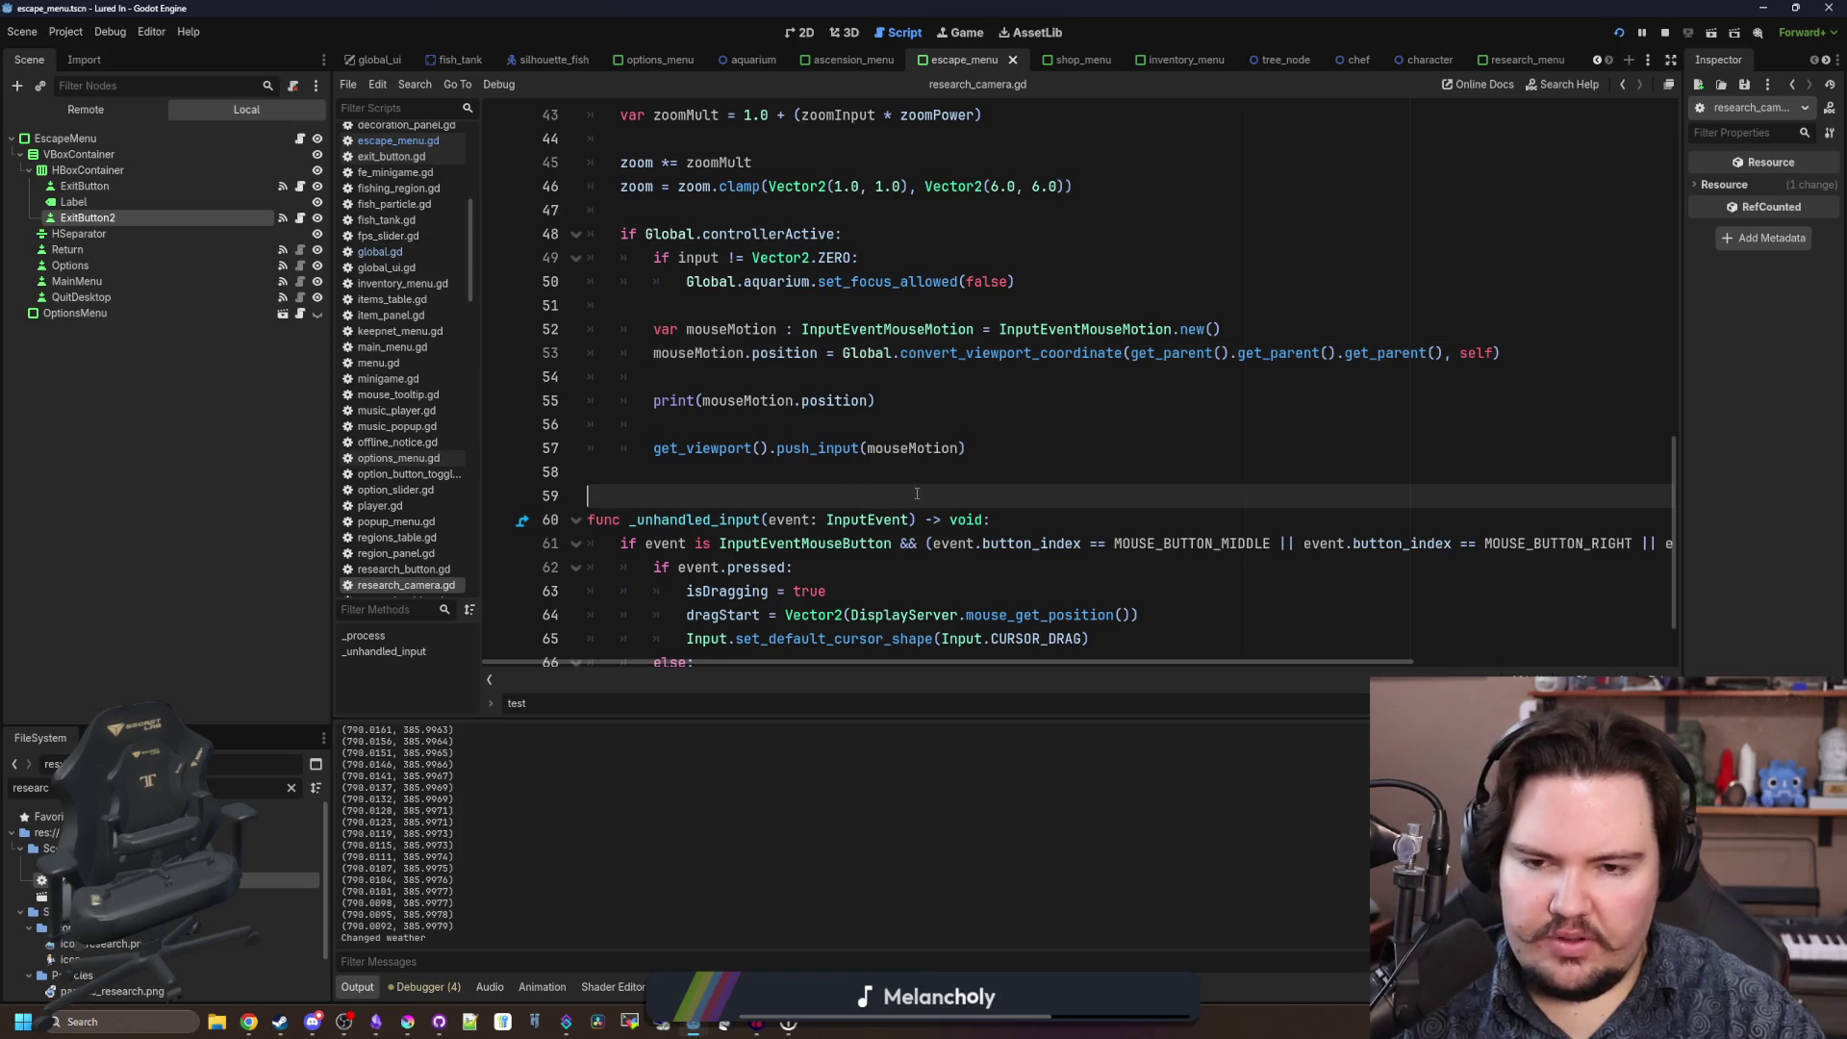
Comment out the conversion and print code on lines 53 to 55 of research_camera.gd.
click(918, 428)
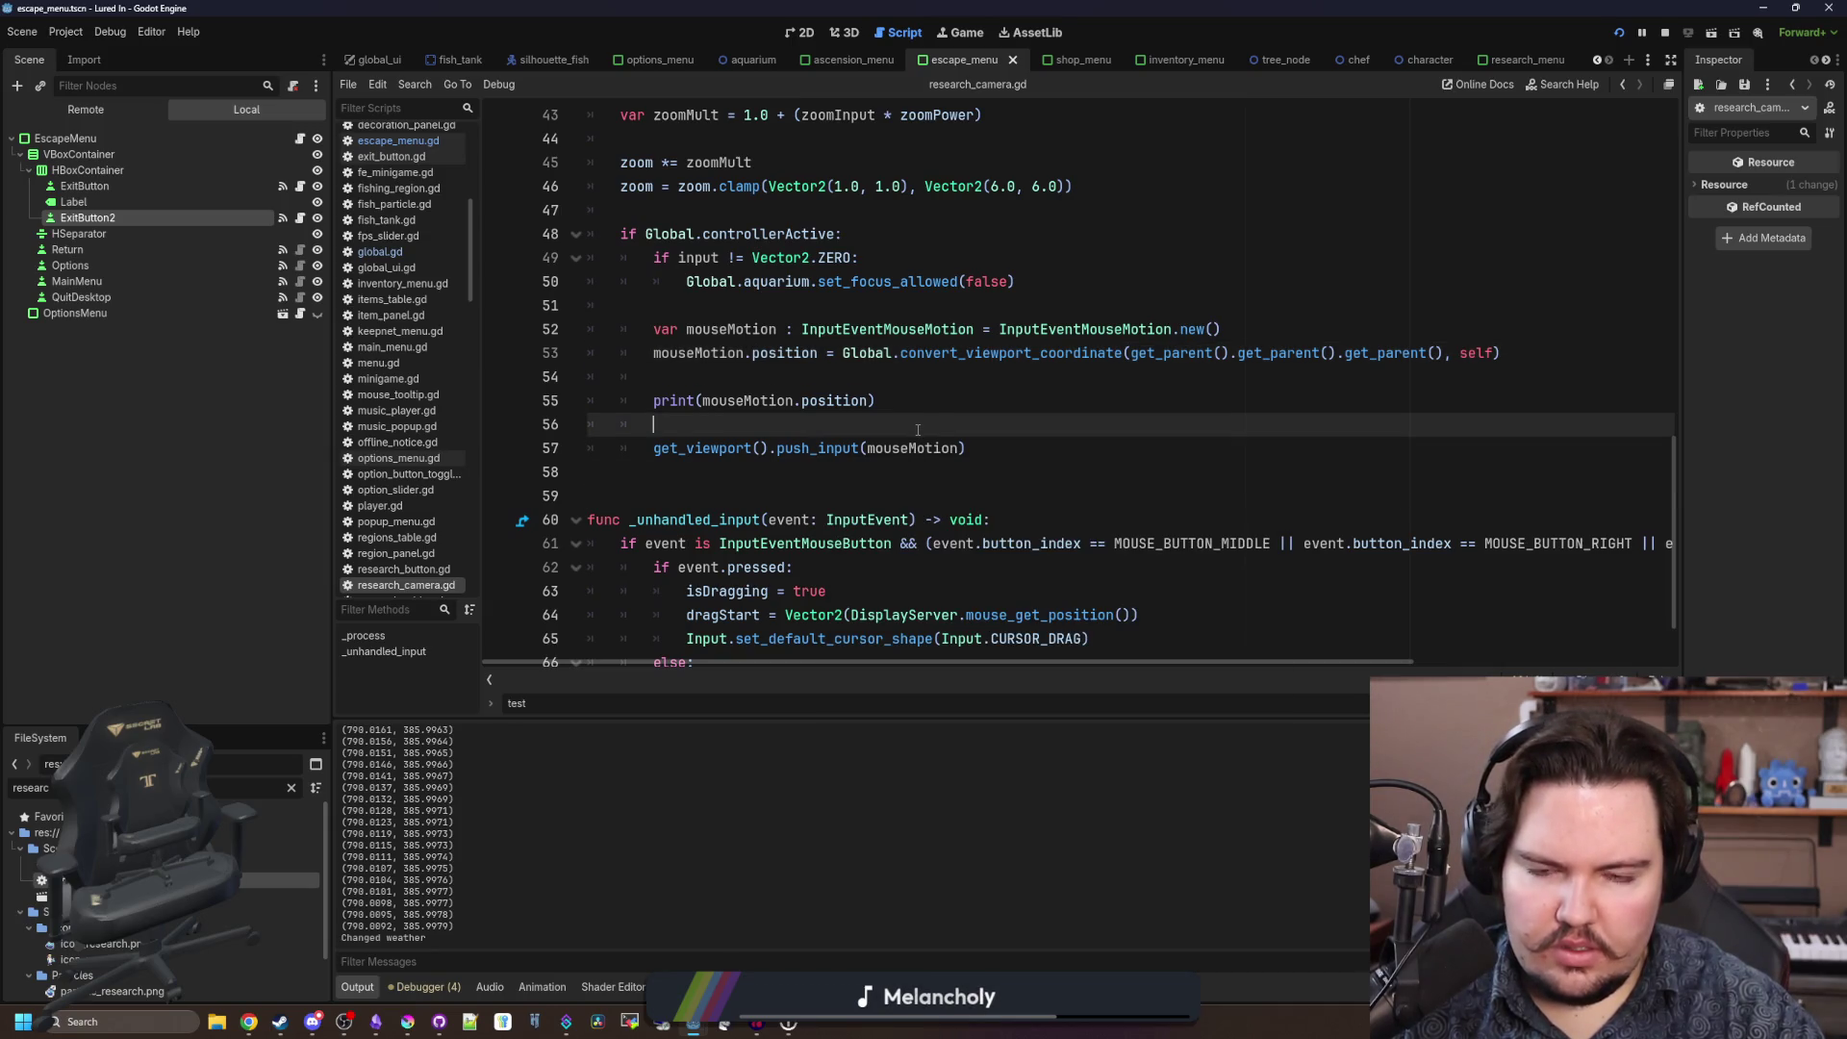
scroll(965, 484, up, 1)
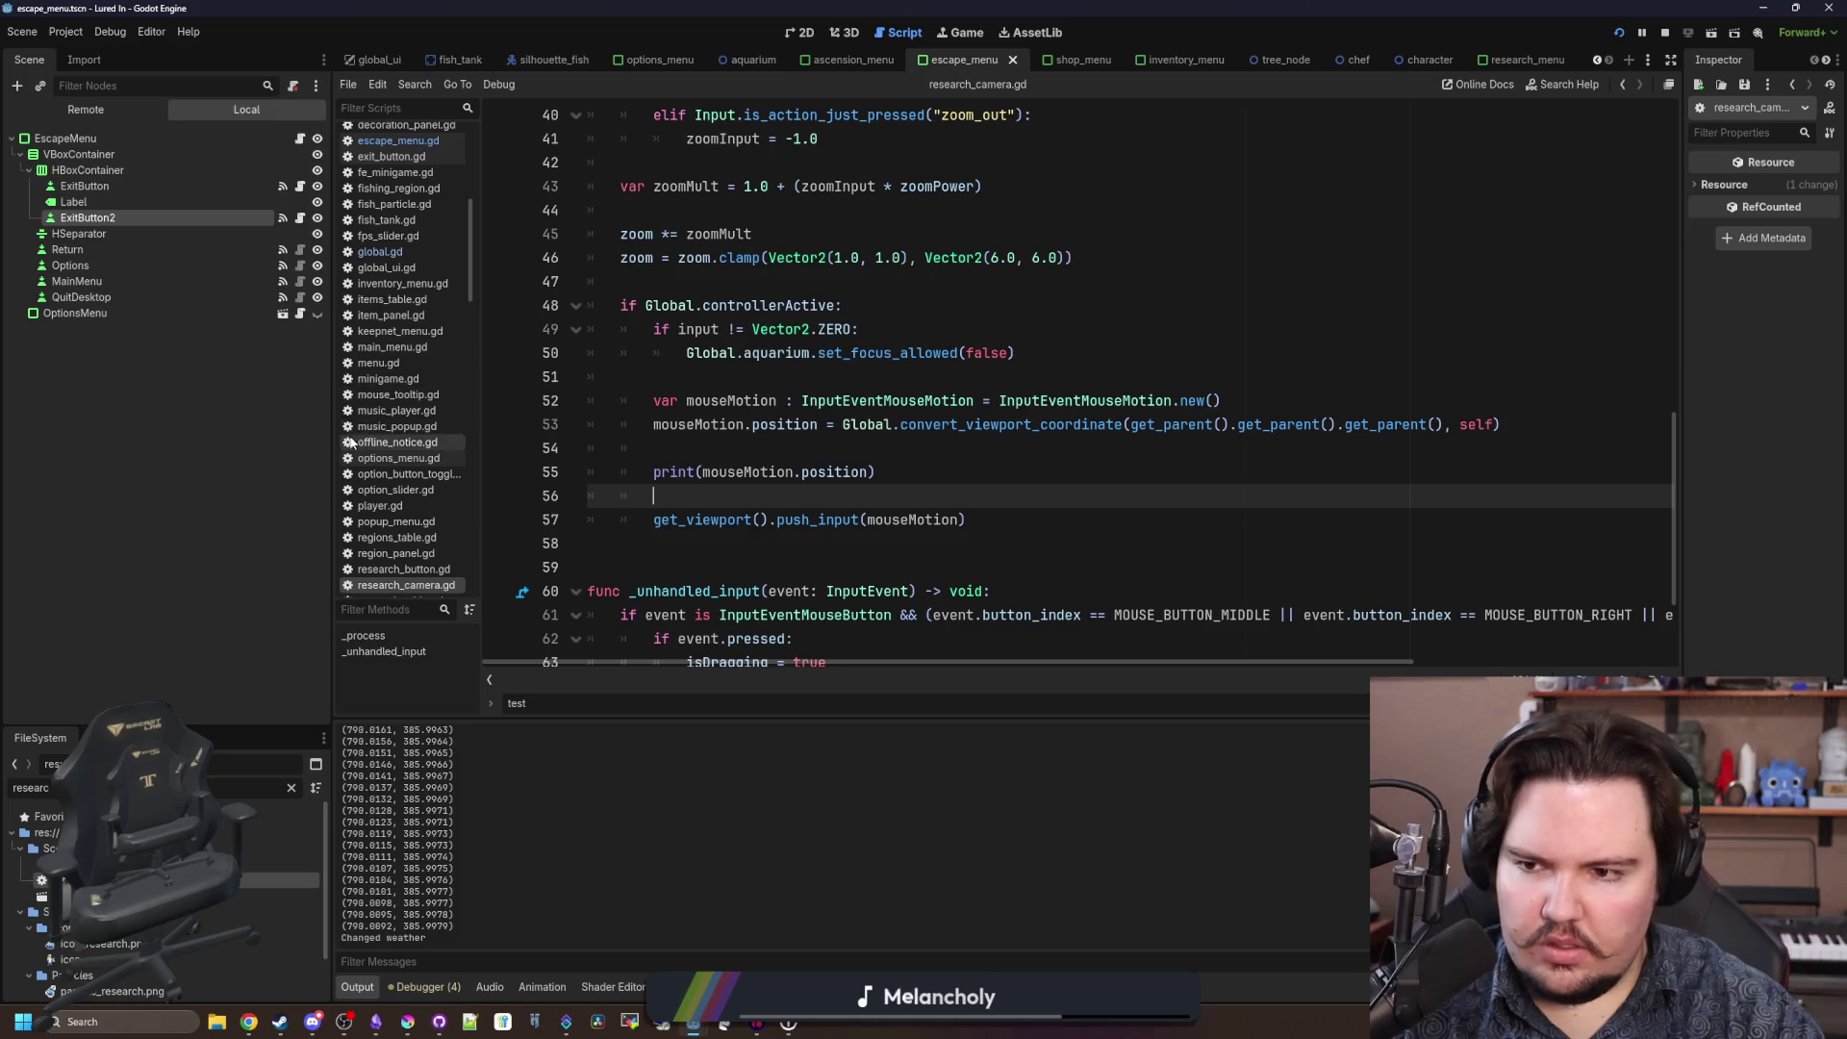
drag(332, 438, 115, 447)
scroll(774, 406, down, 2)
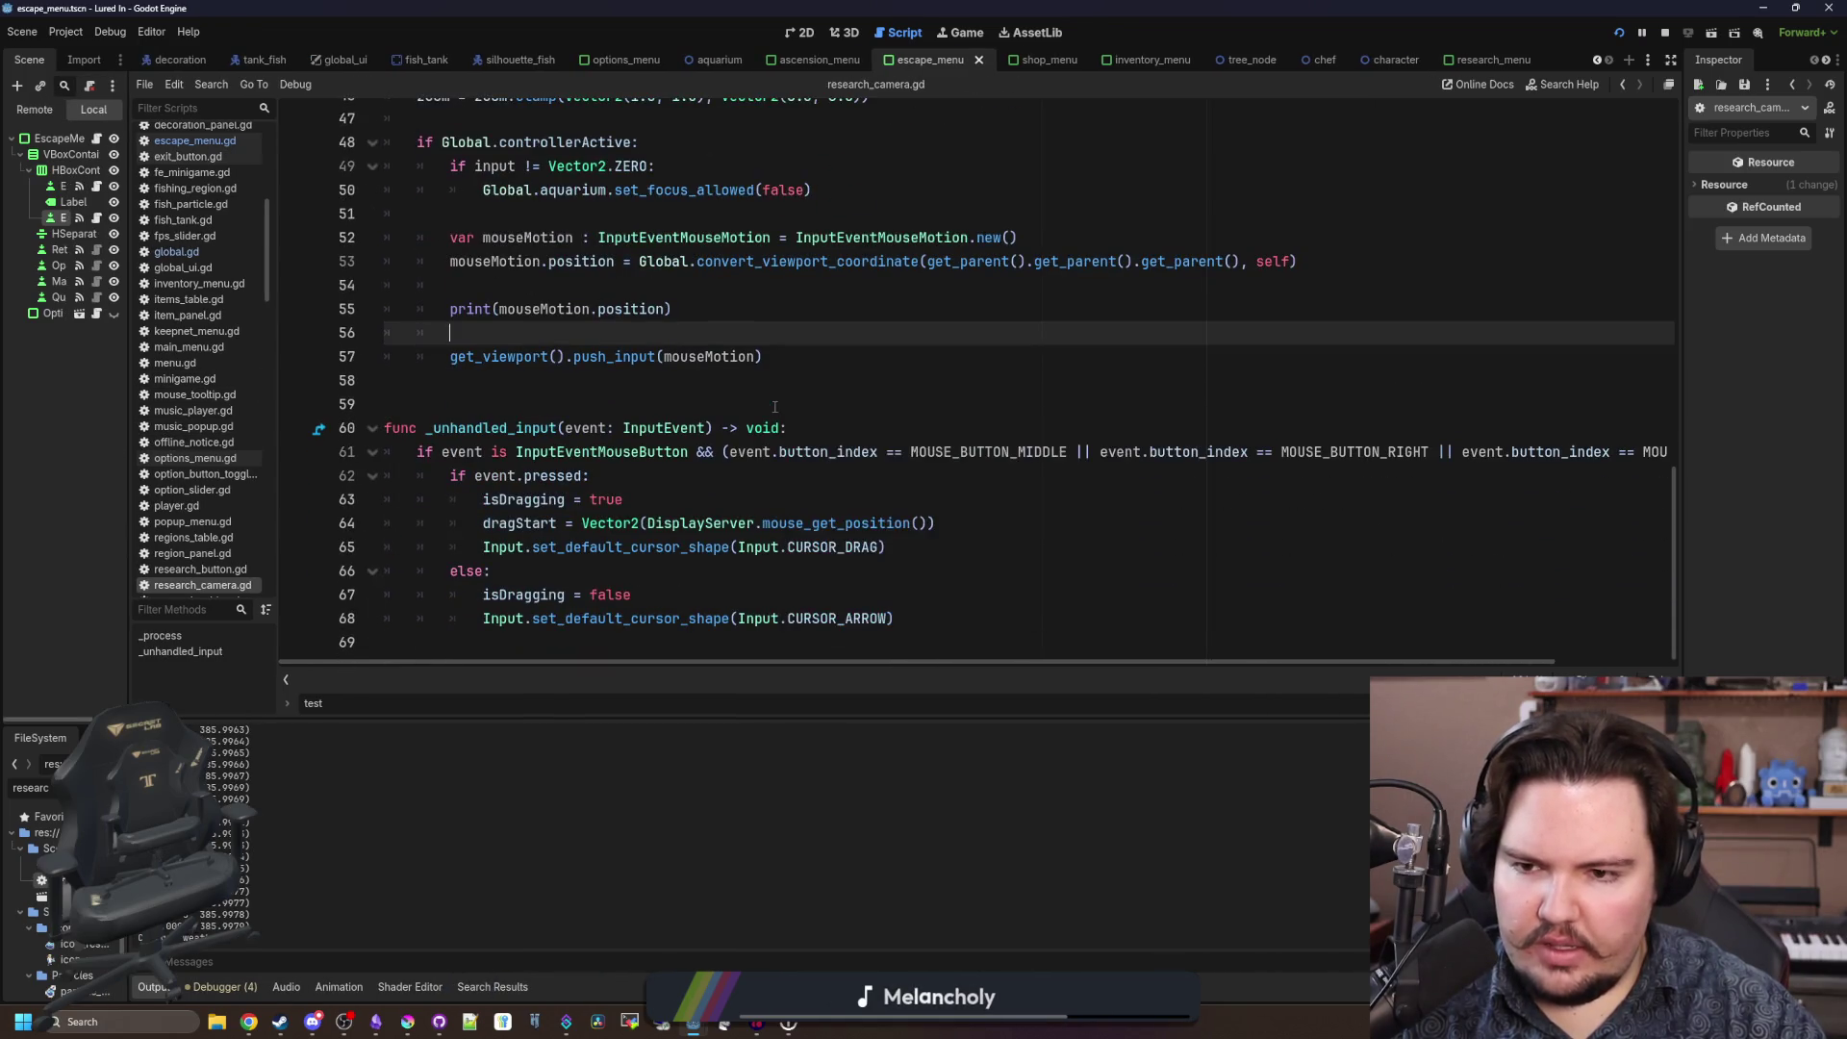
scroll(678, 464, up, 4)
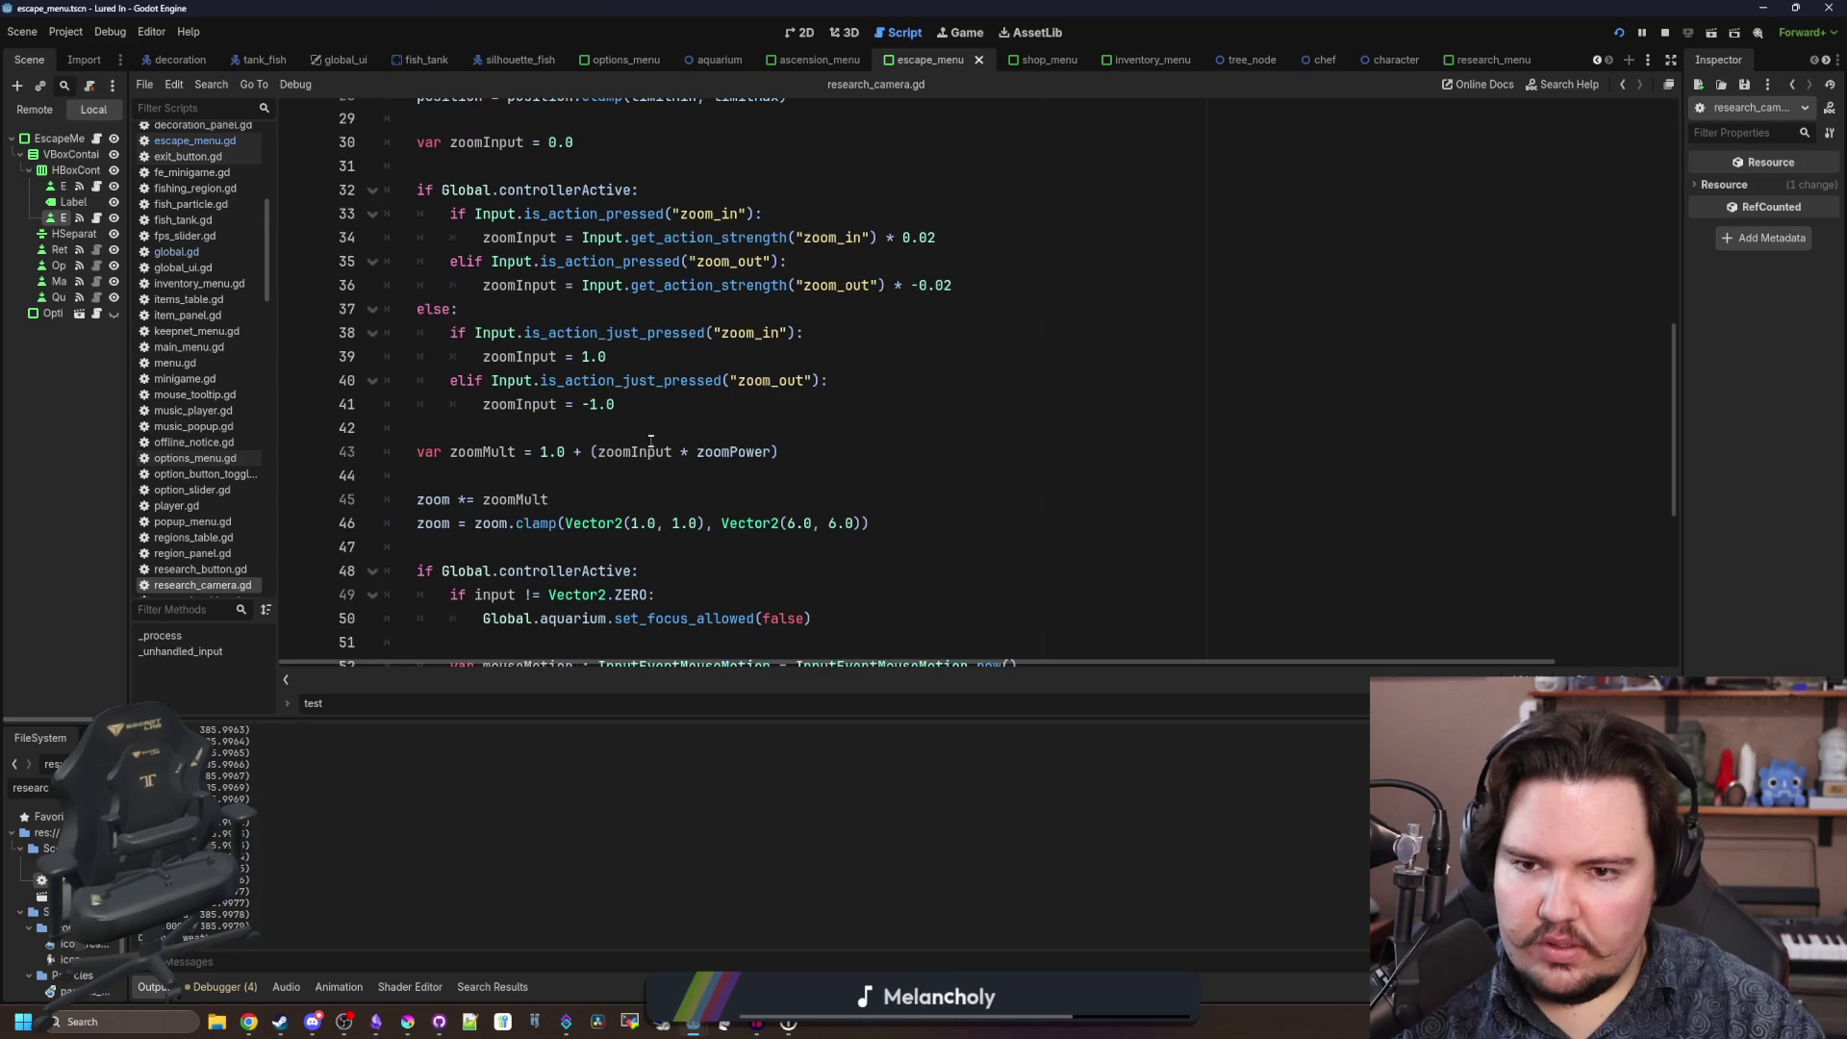
scroll(651, 437, down, 3)
scroll(796, 428, up, 1)
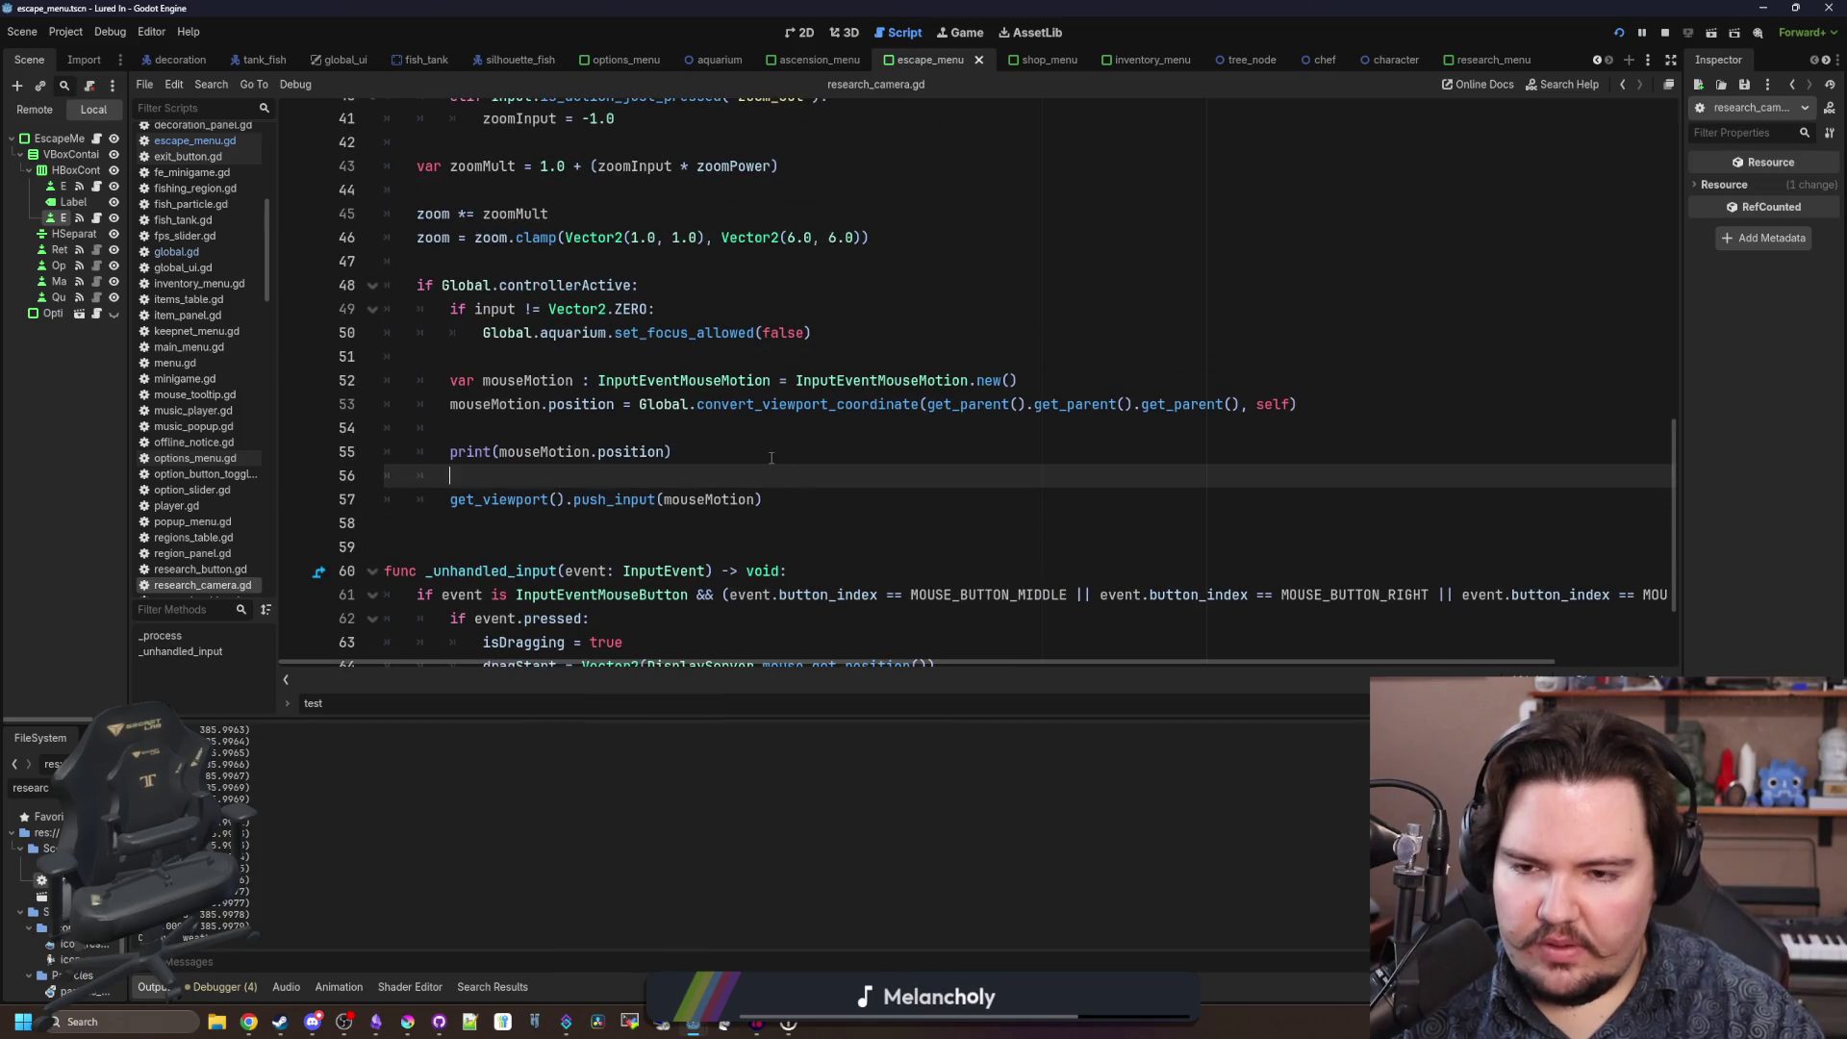
drag(771, 452, 388, 400)
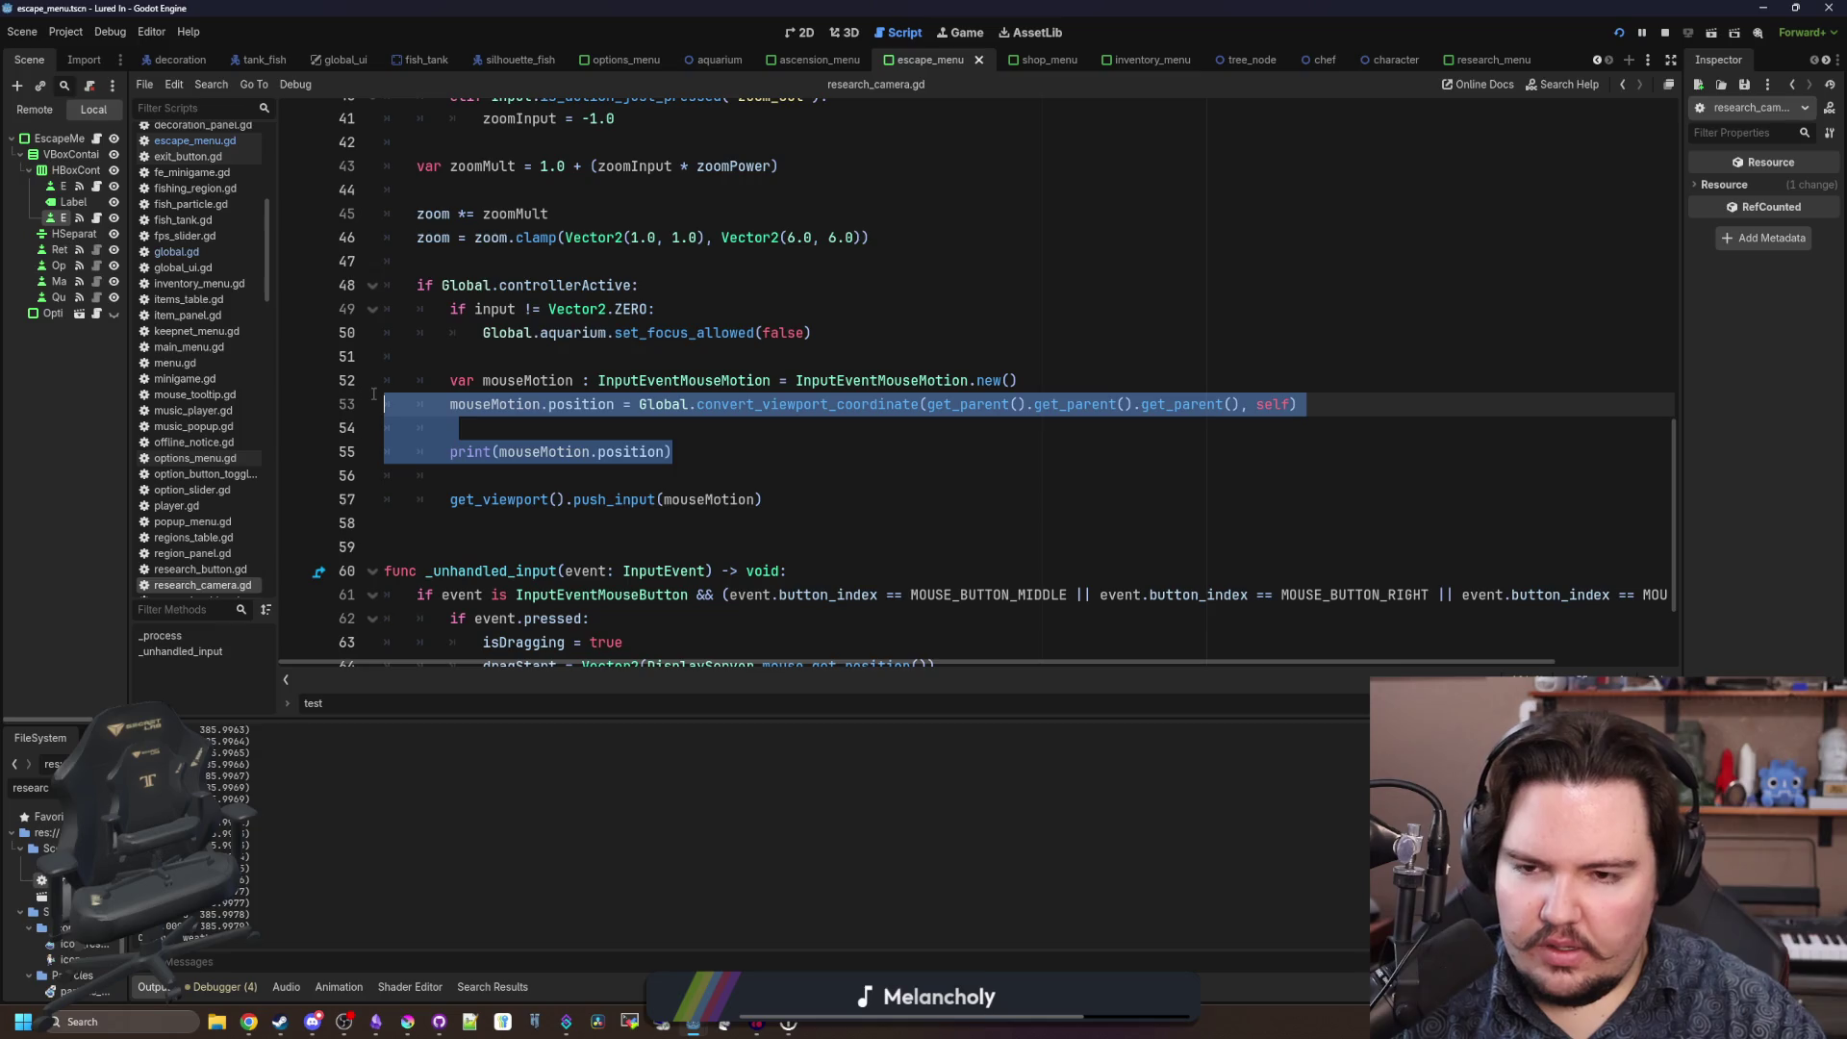
scroll(458, 405, right, 3)
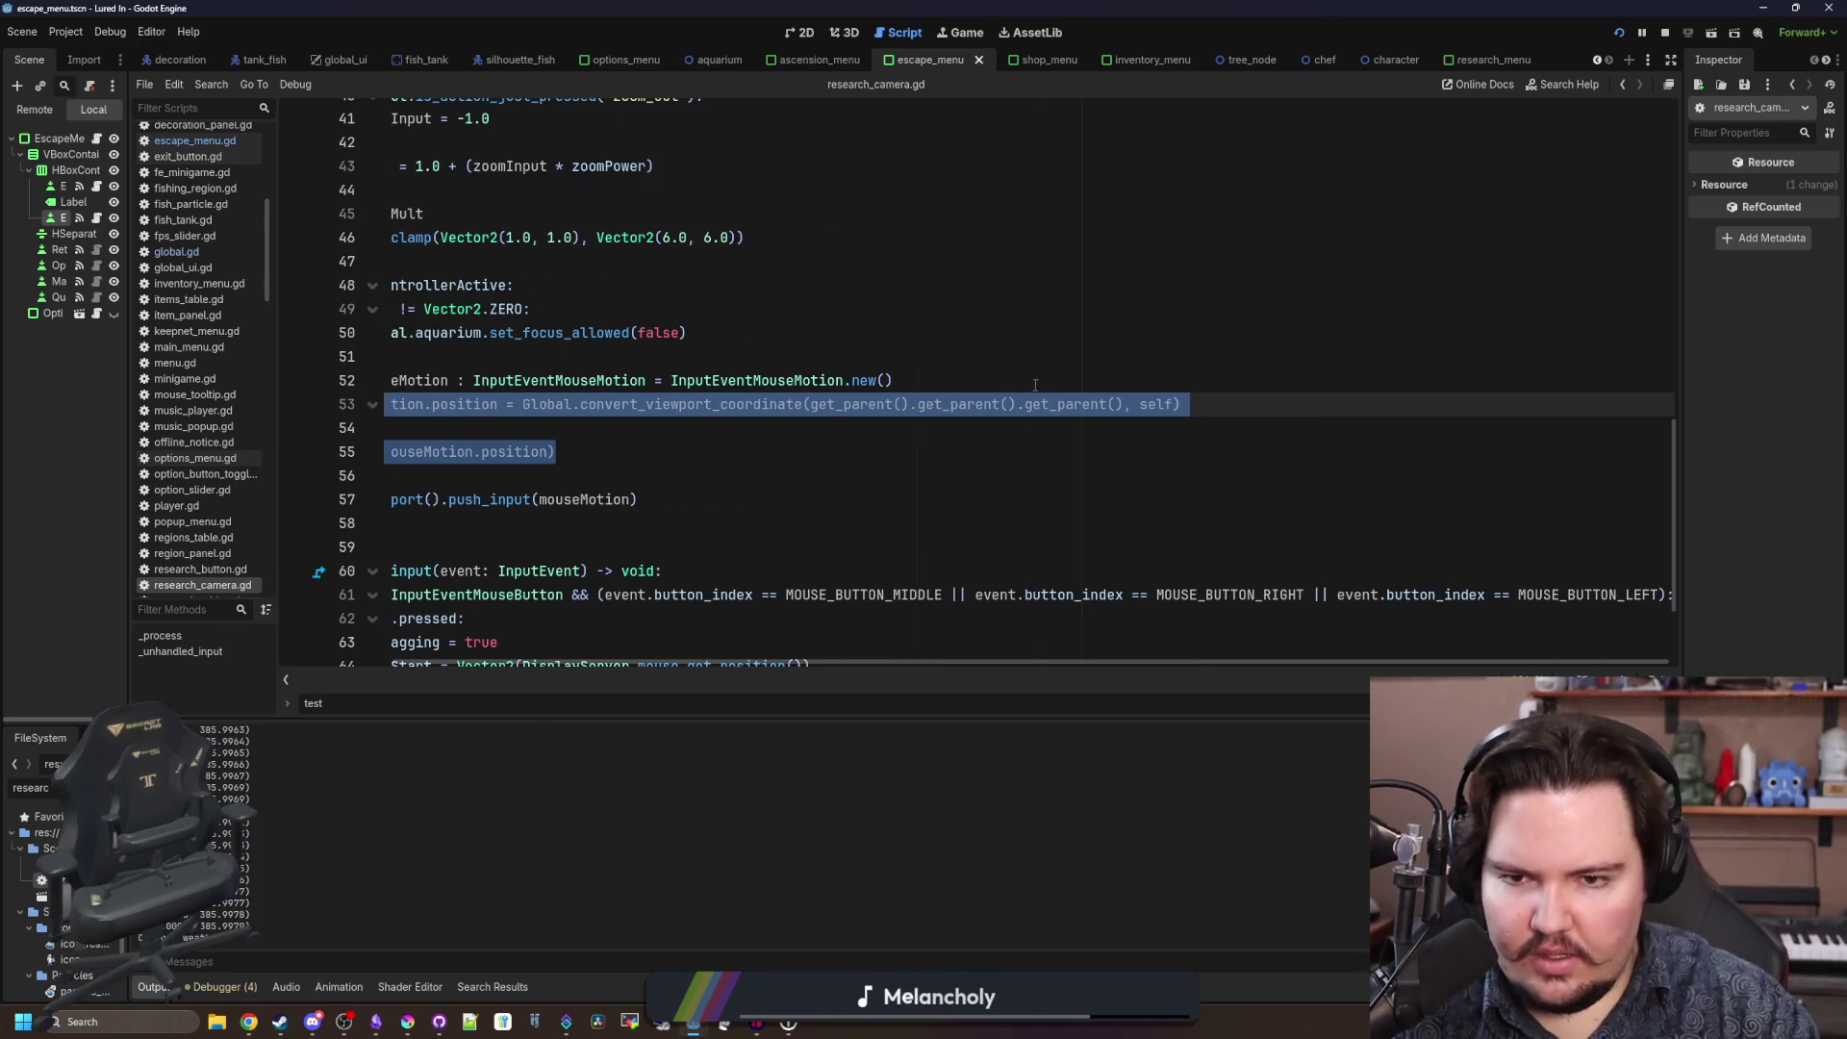
key(ctrl+k)
Add a line above it: mouseMotion.position = get_viewport_rect().size / 2.0.
key(ctrl+shift+Return)
text(mouseMot)
text(i8ojn)
text(.po)
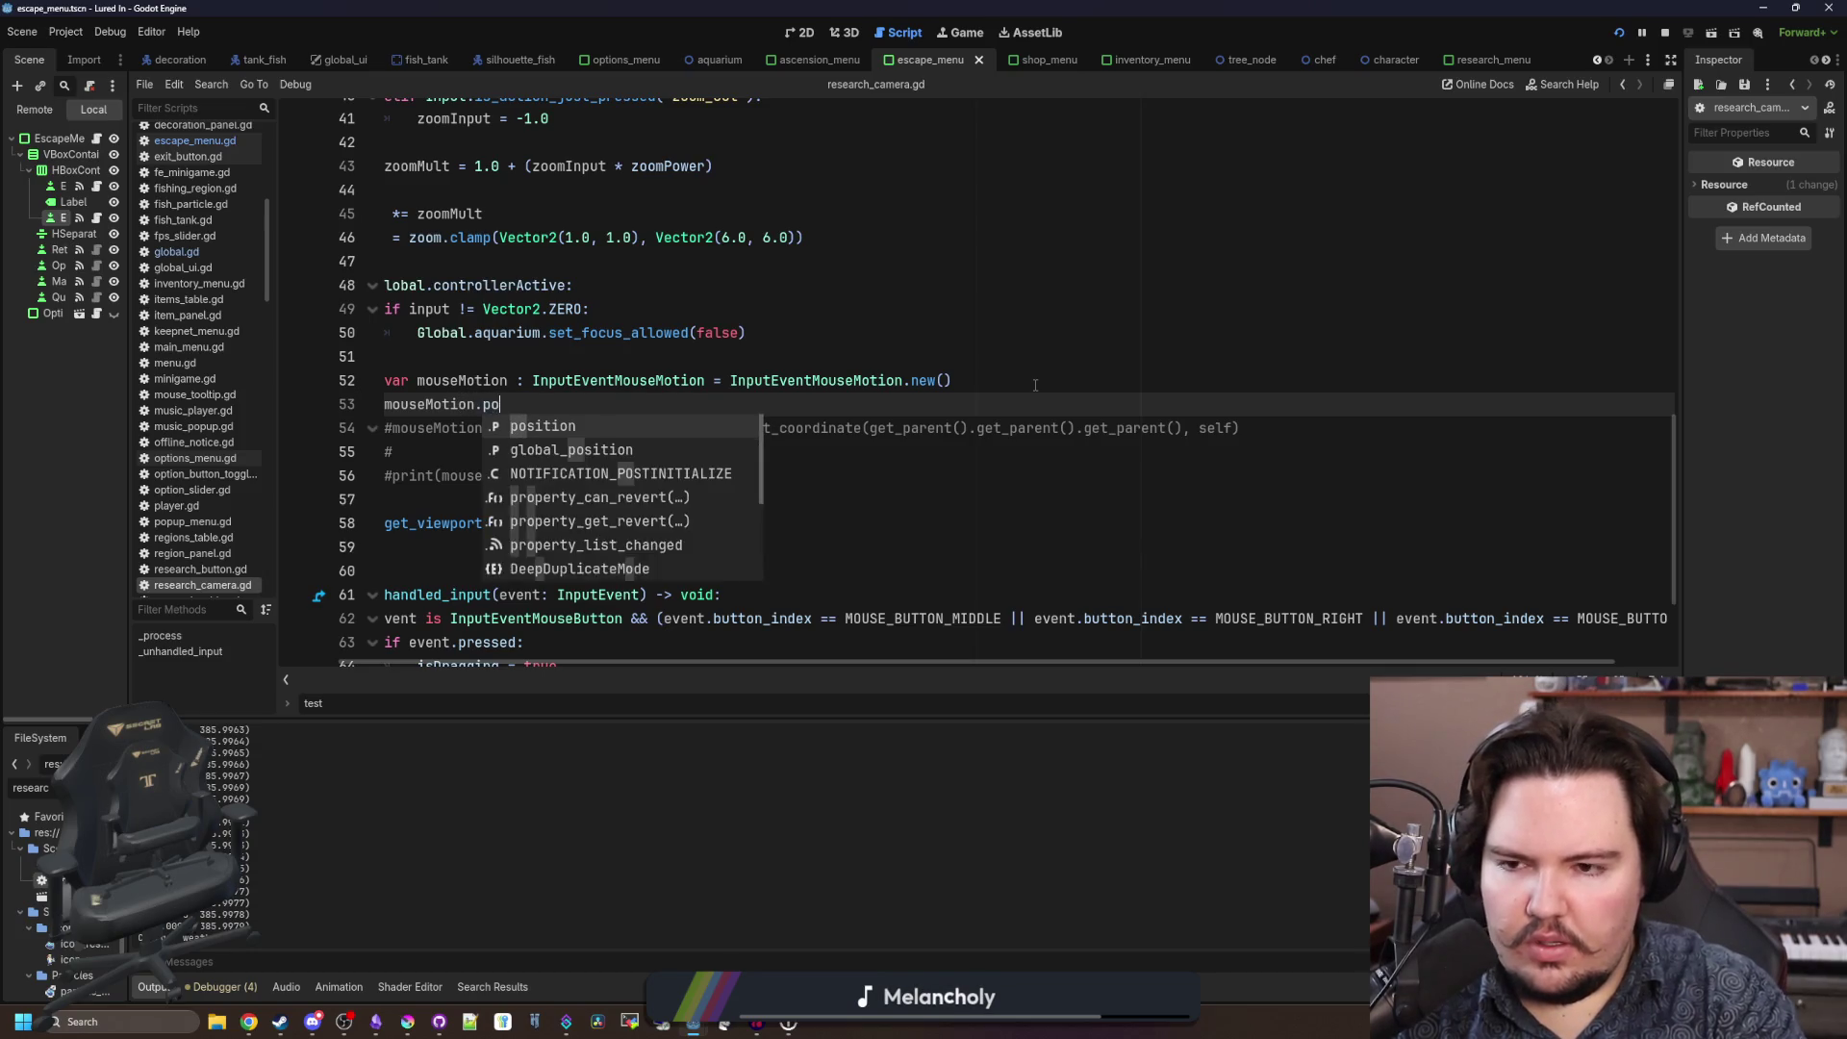
text(sition = get_view)
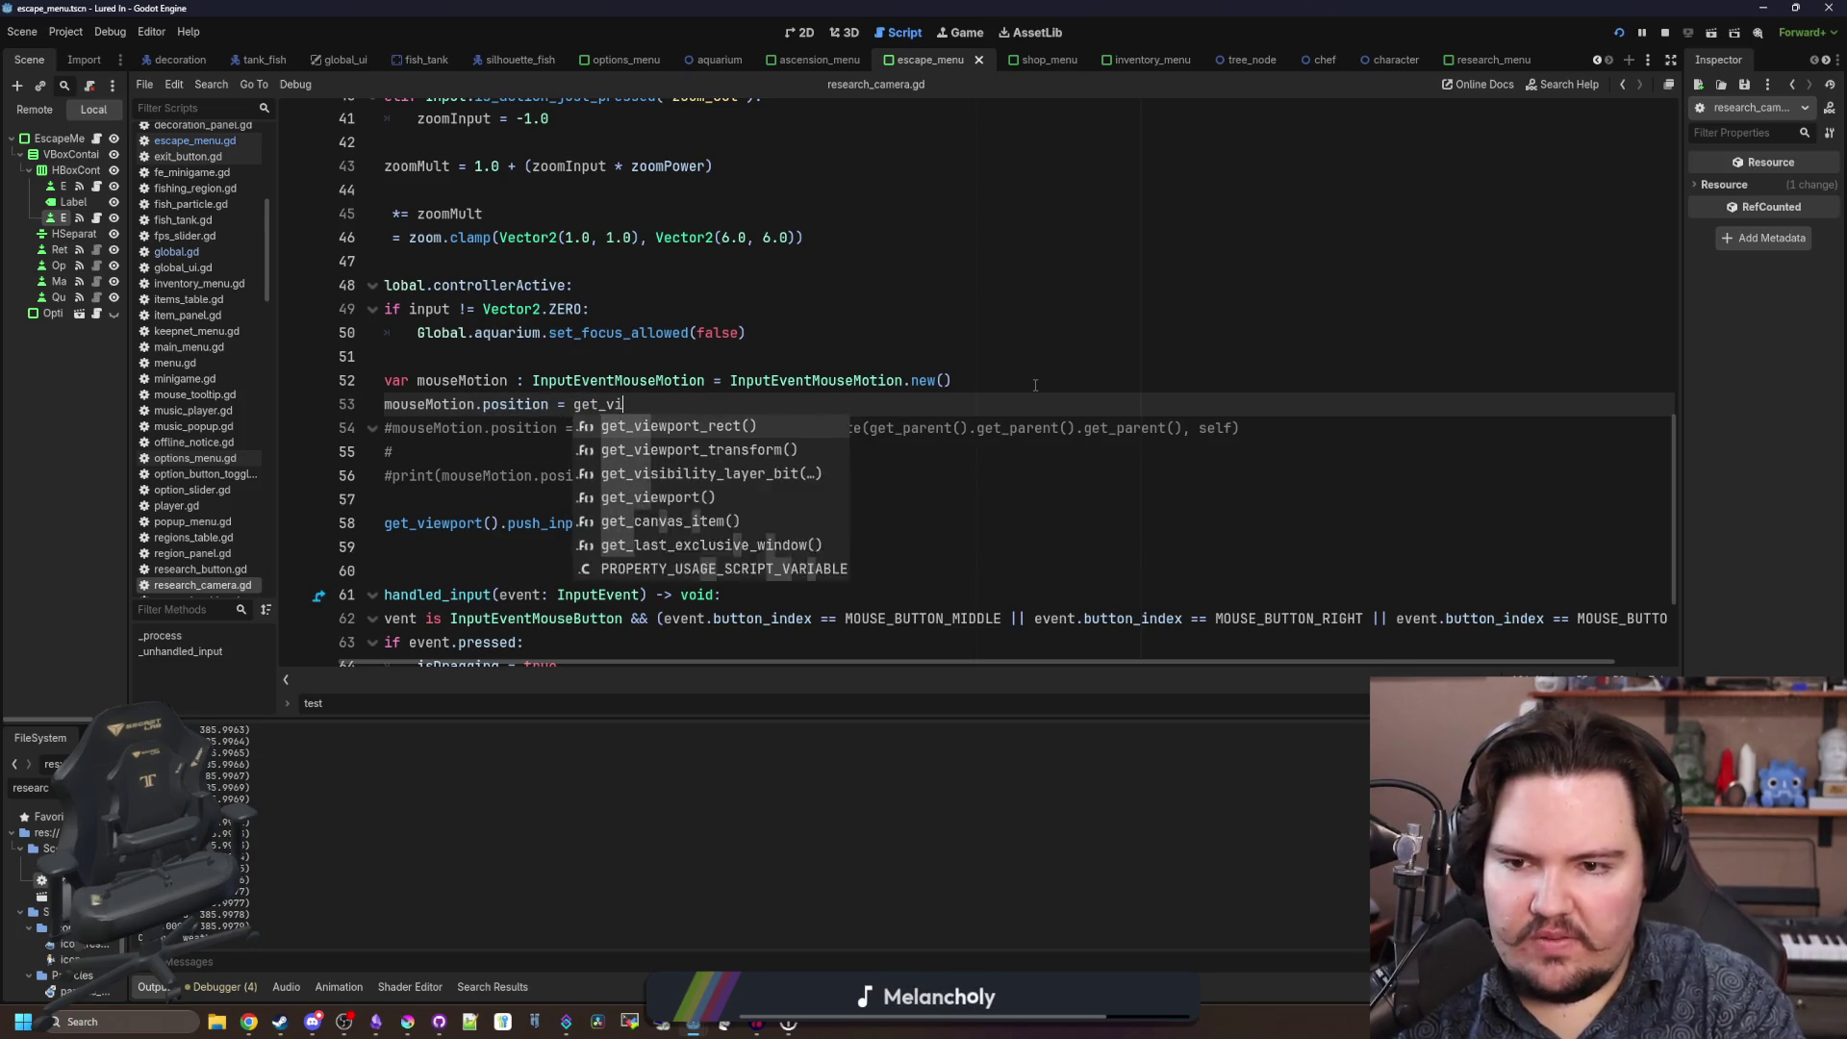
key(Down)
key(Down)
key(Return)
text(.)
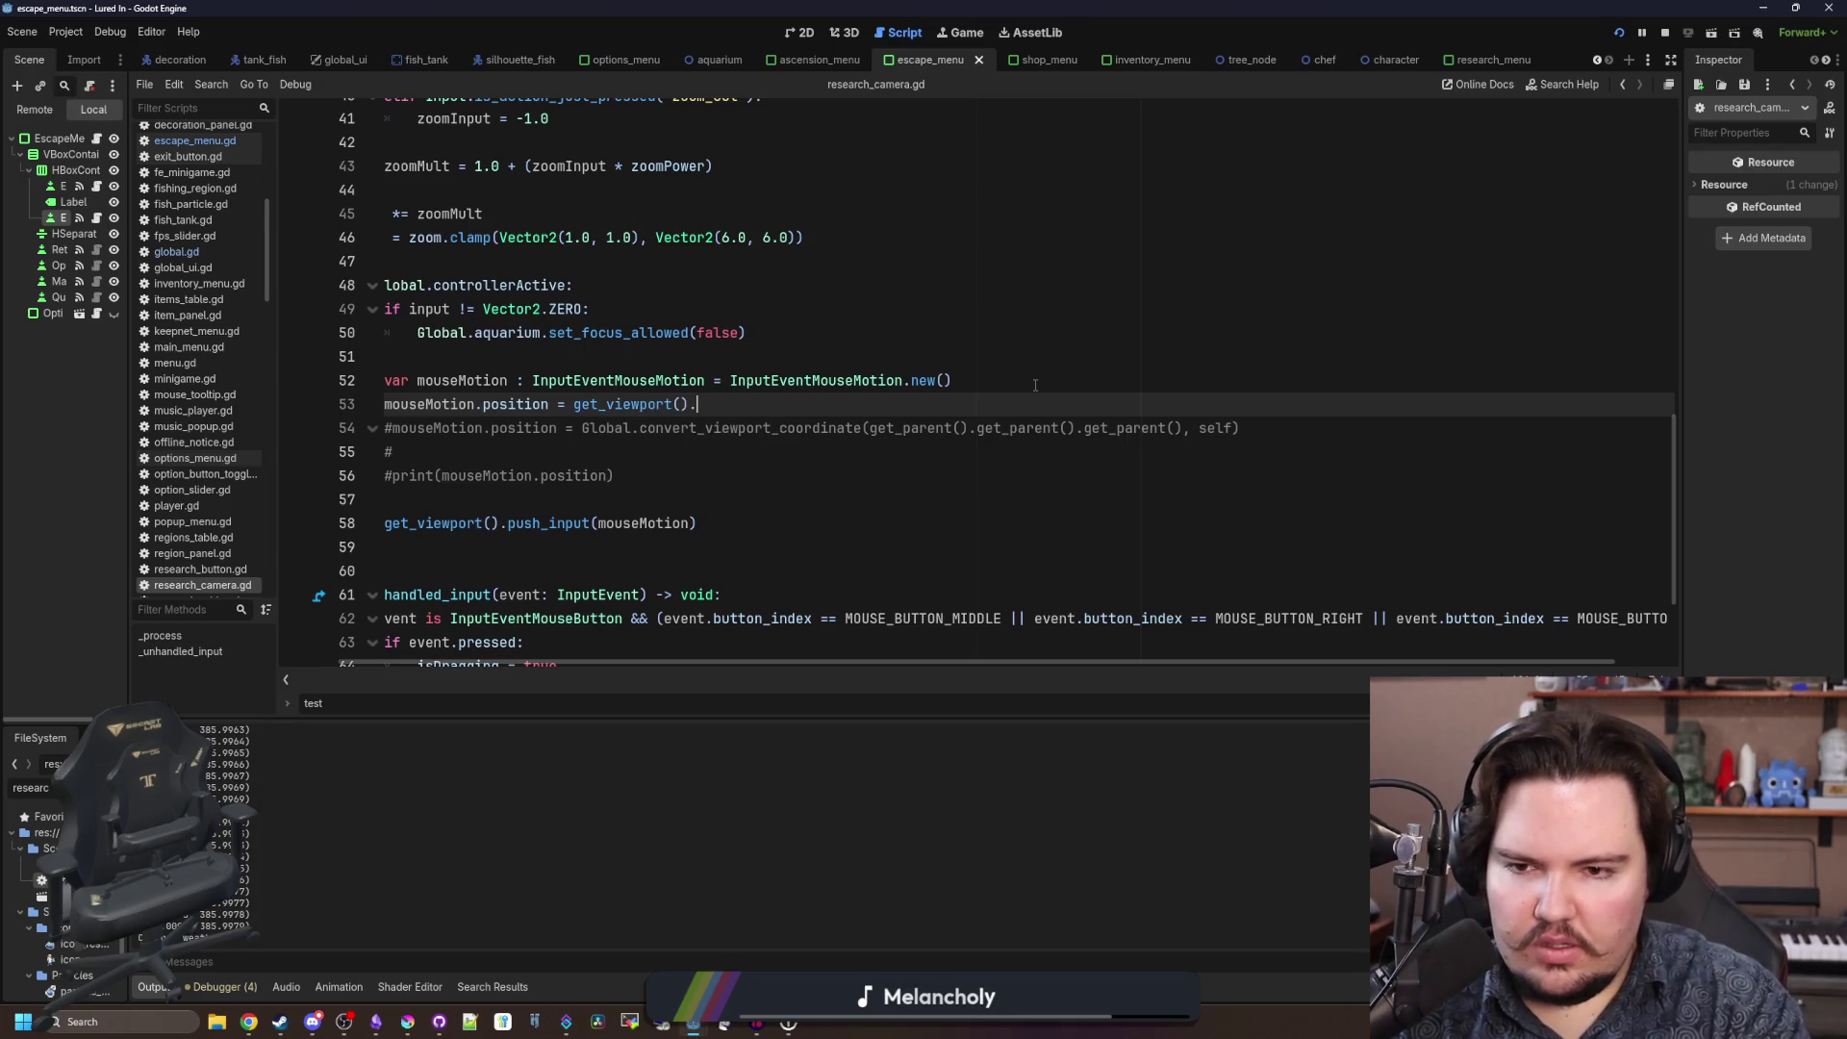
text(get_)
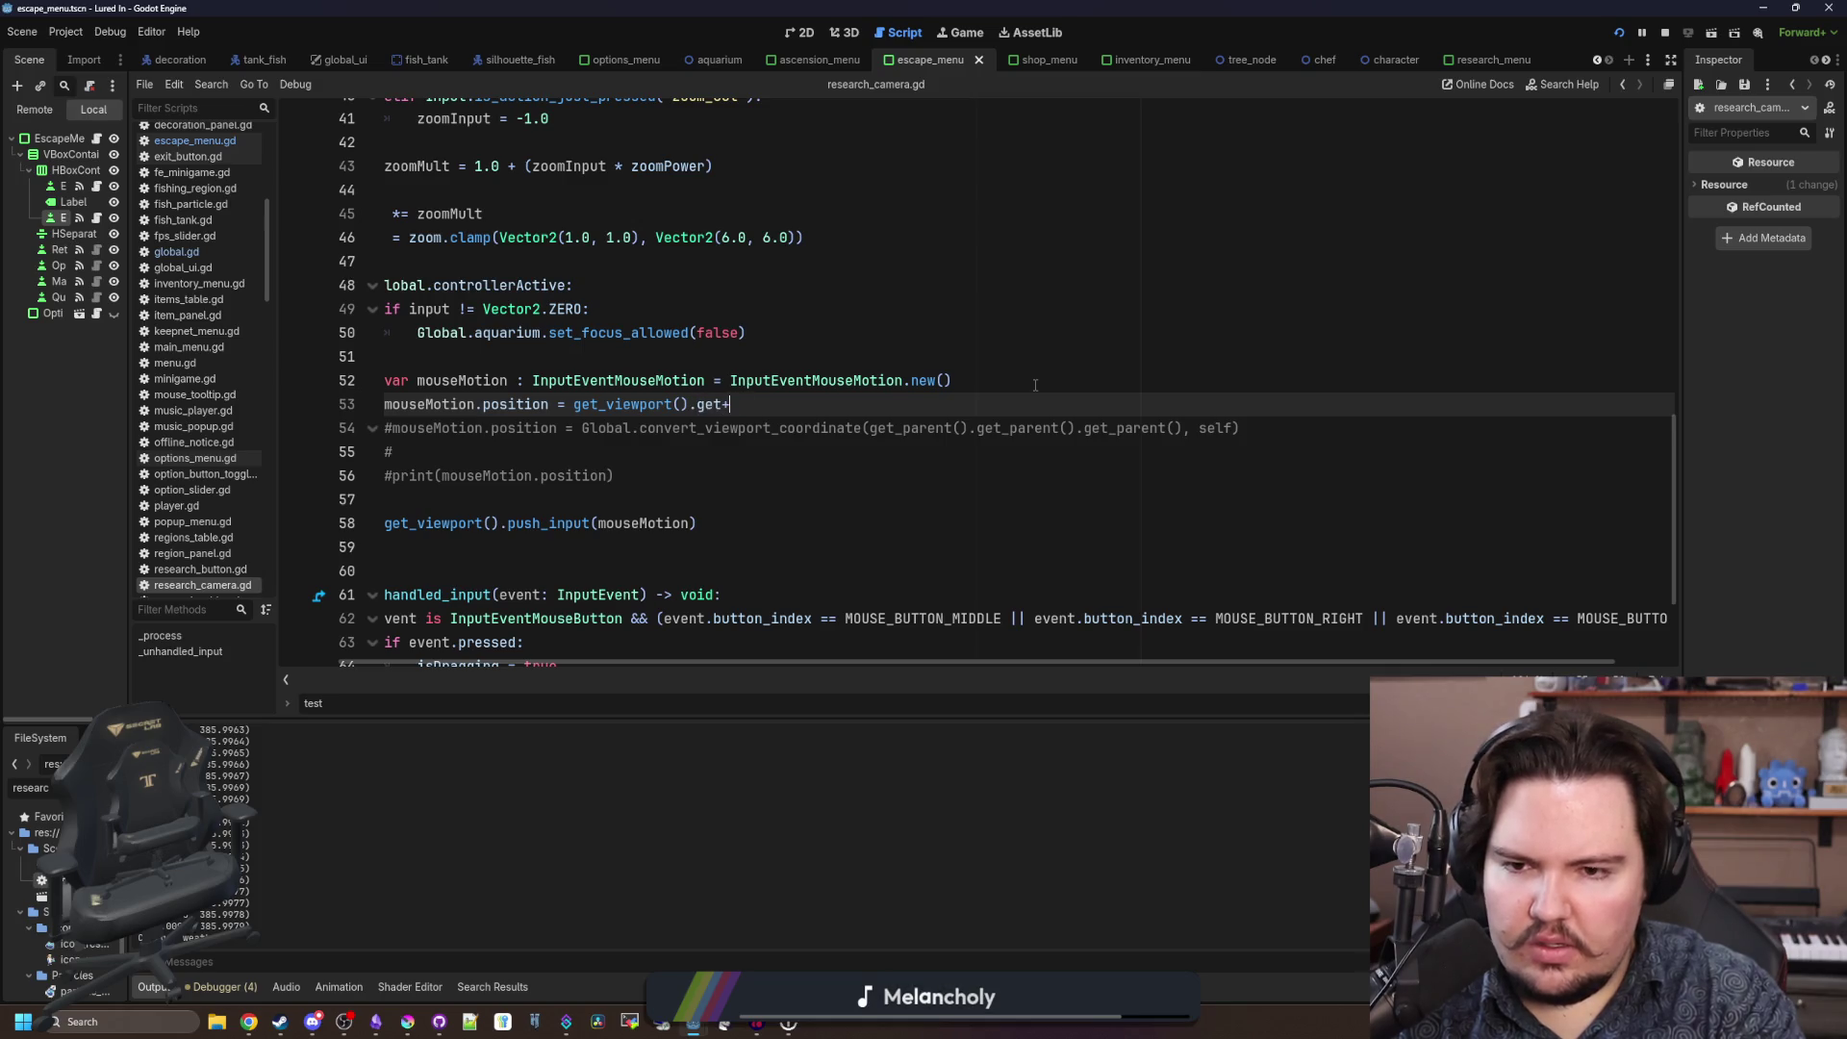
text(siztra)
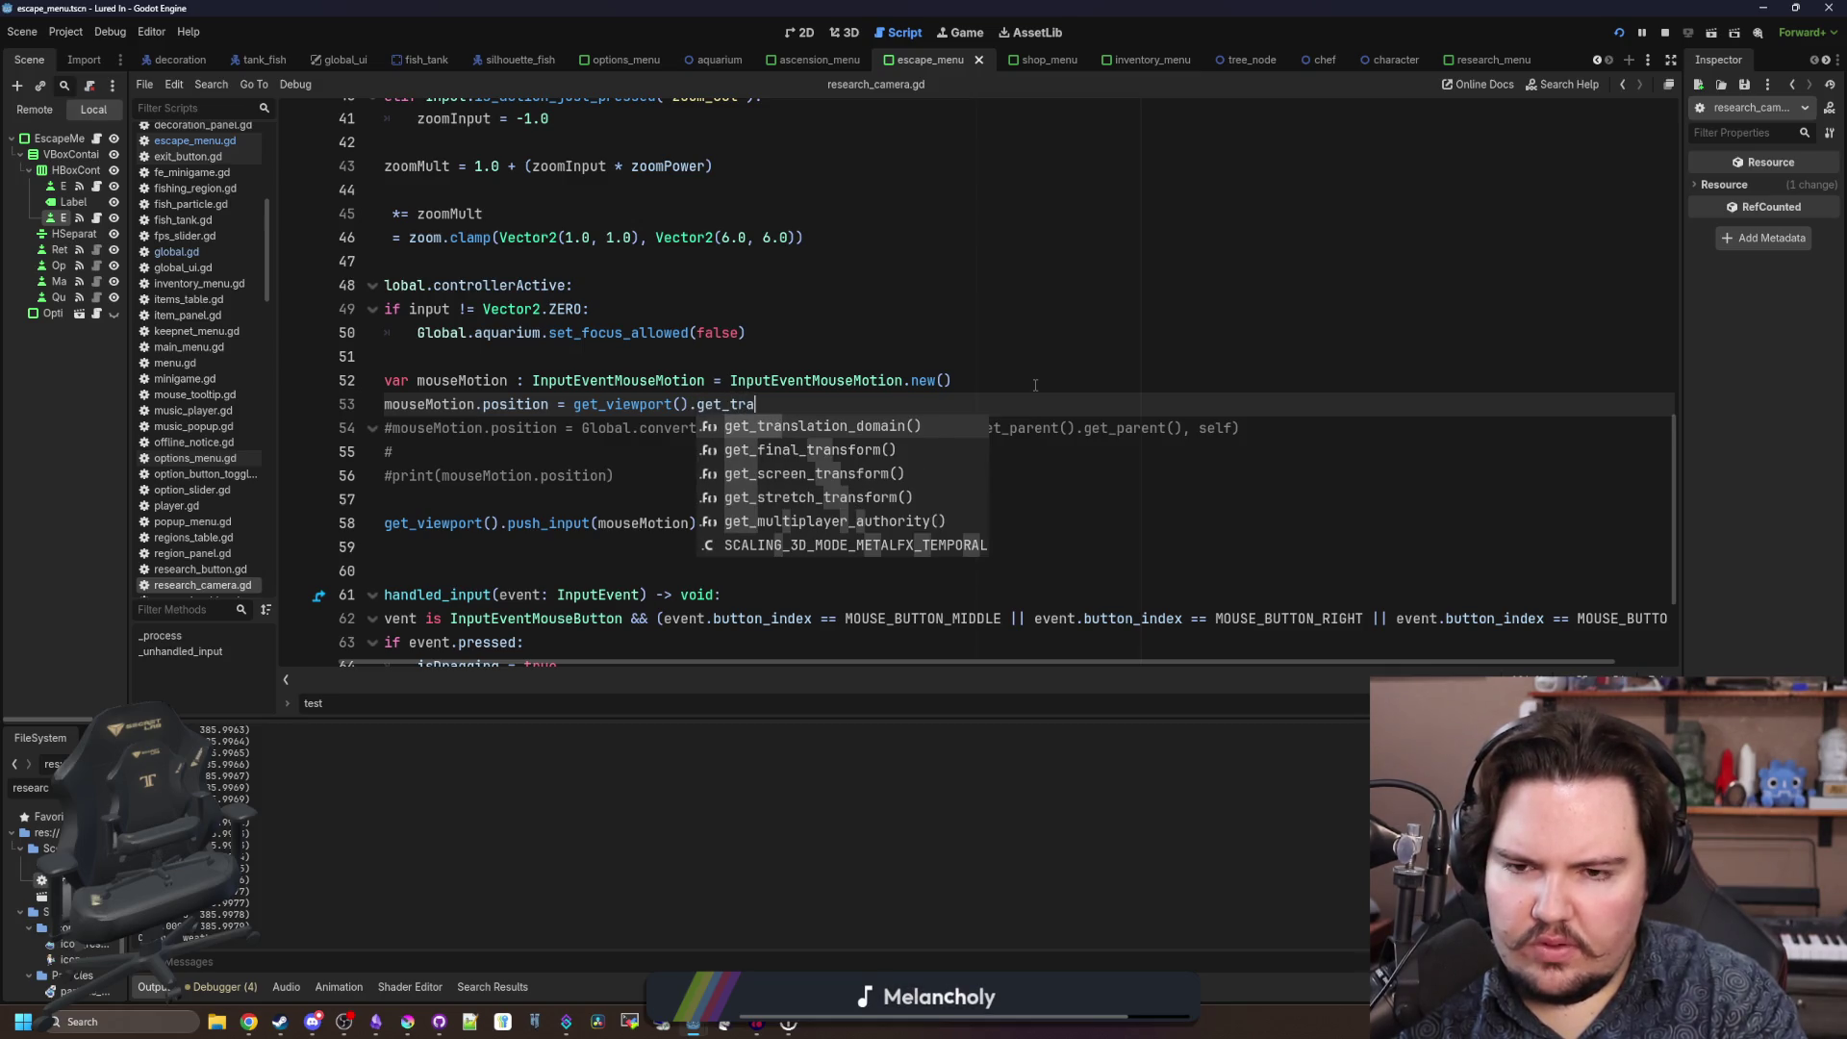
key(BackSpace)
key(BackSpace)
key(BackSpace)
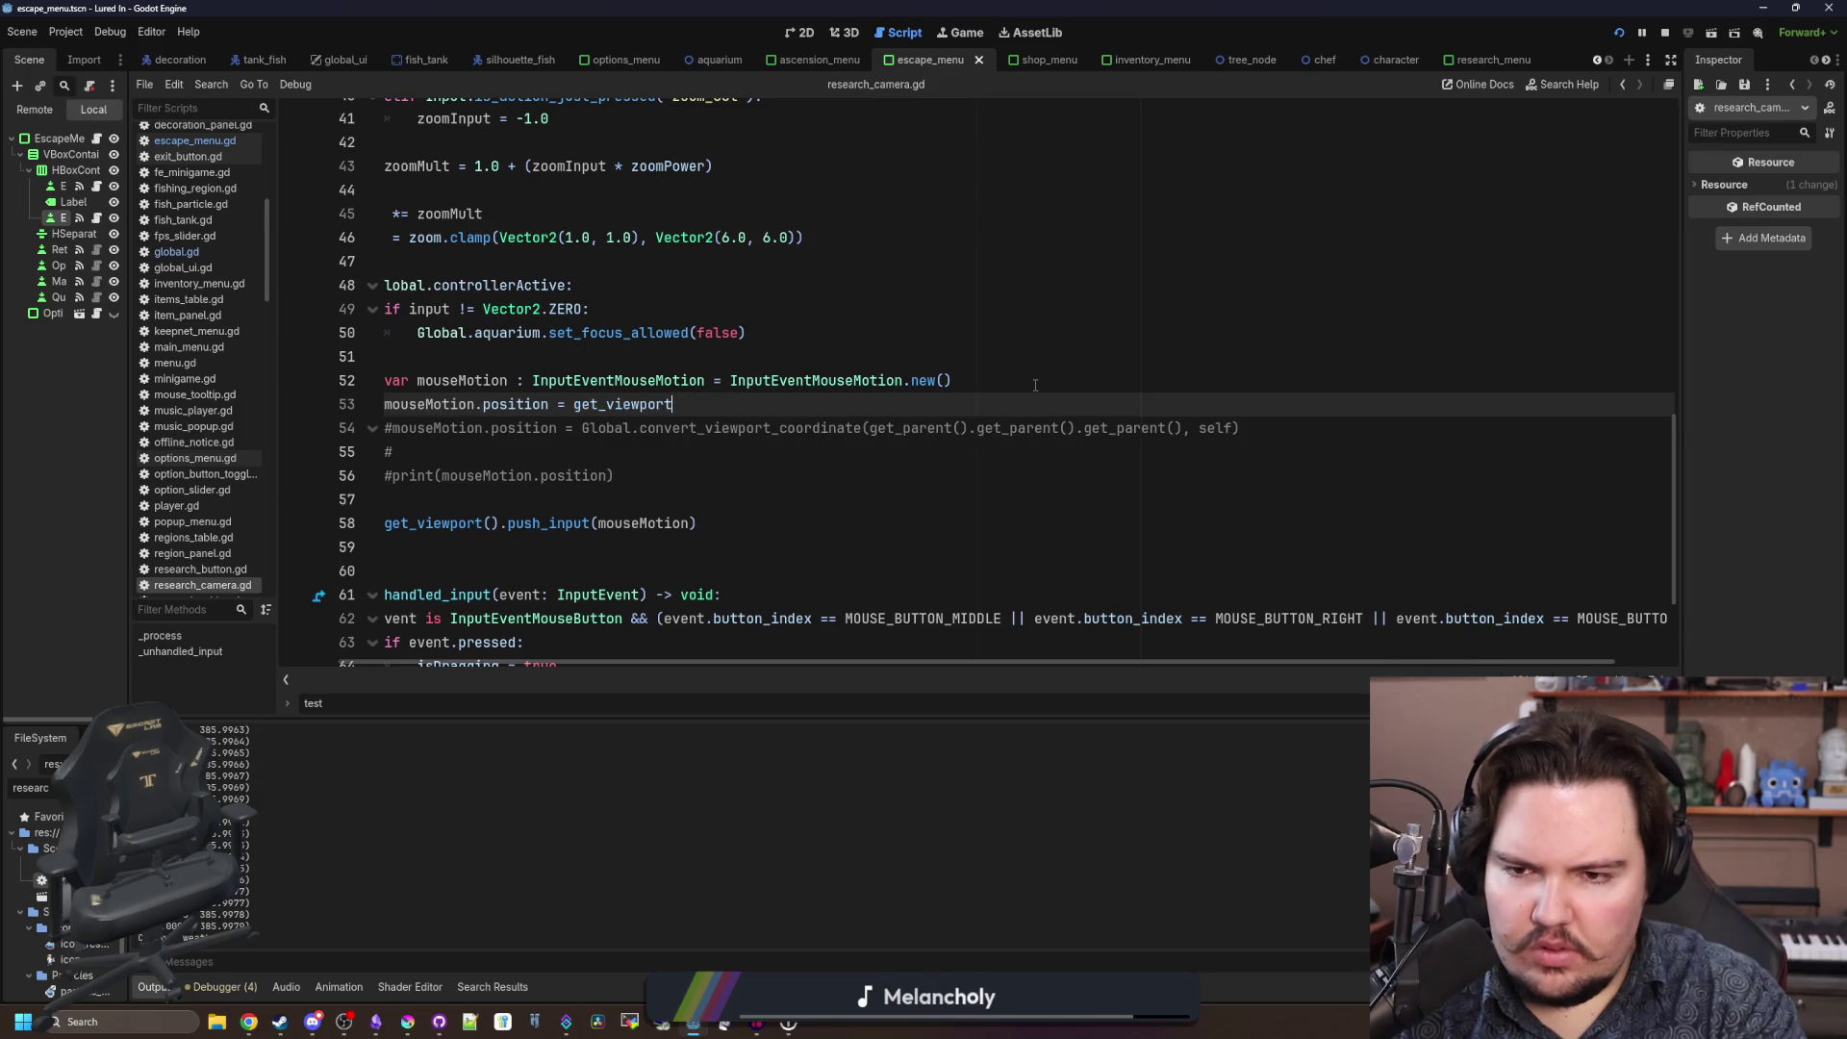
text(_re)
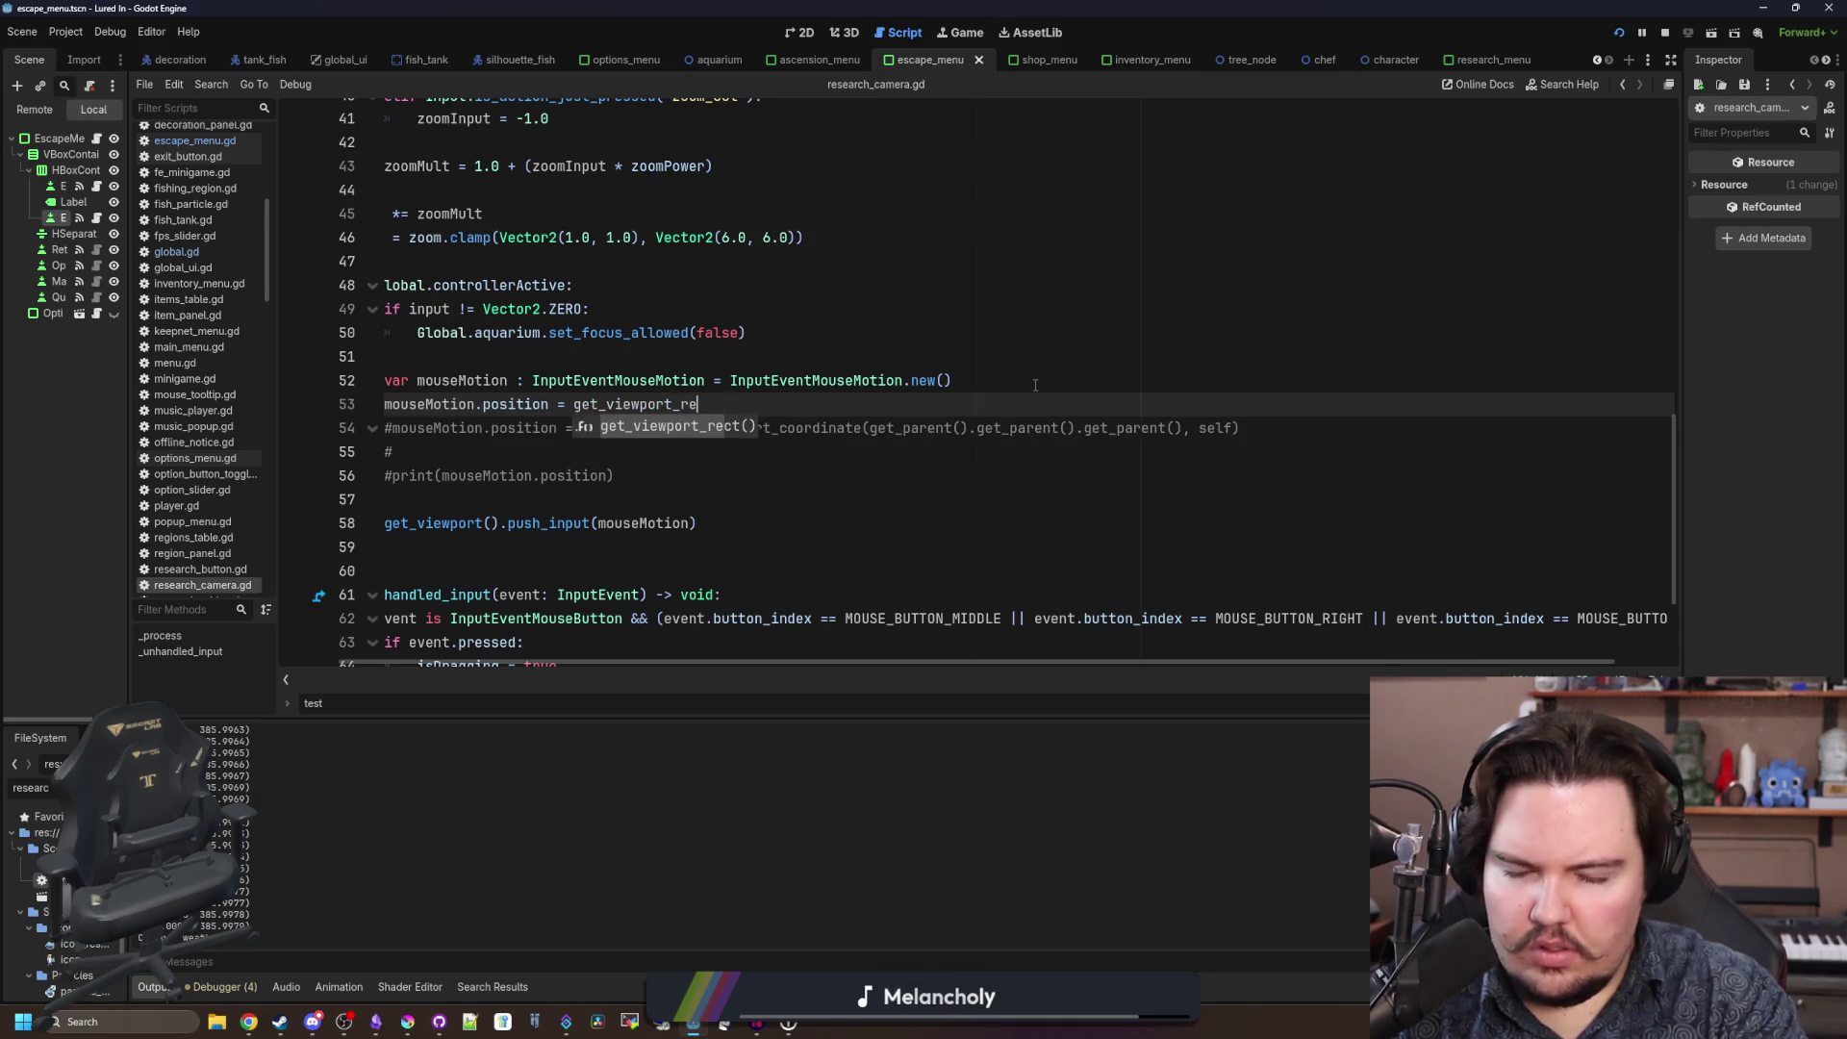
key(Return)
text(ize / 2.0)
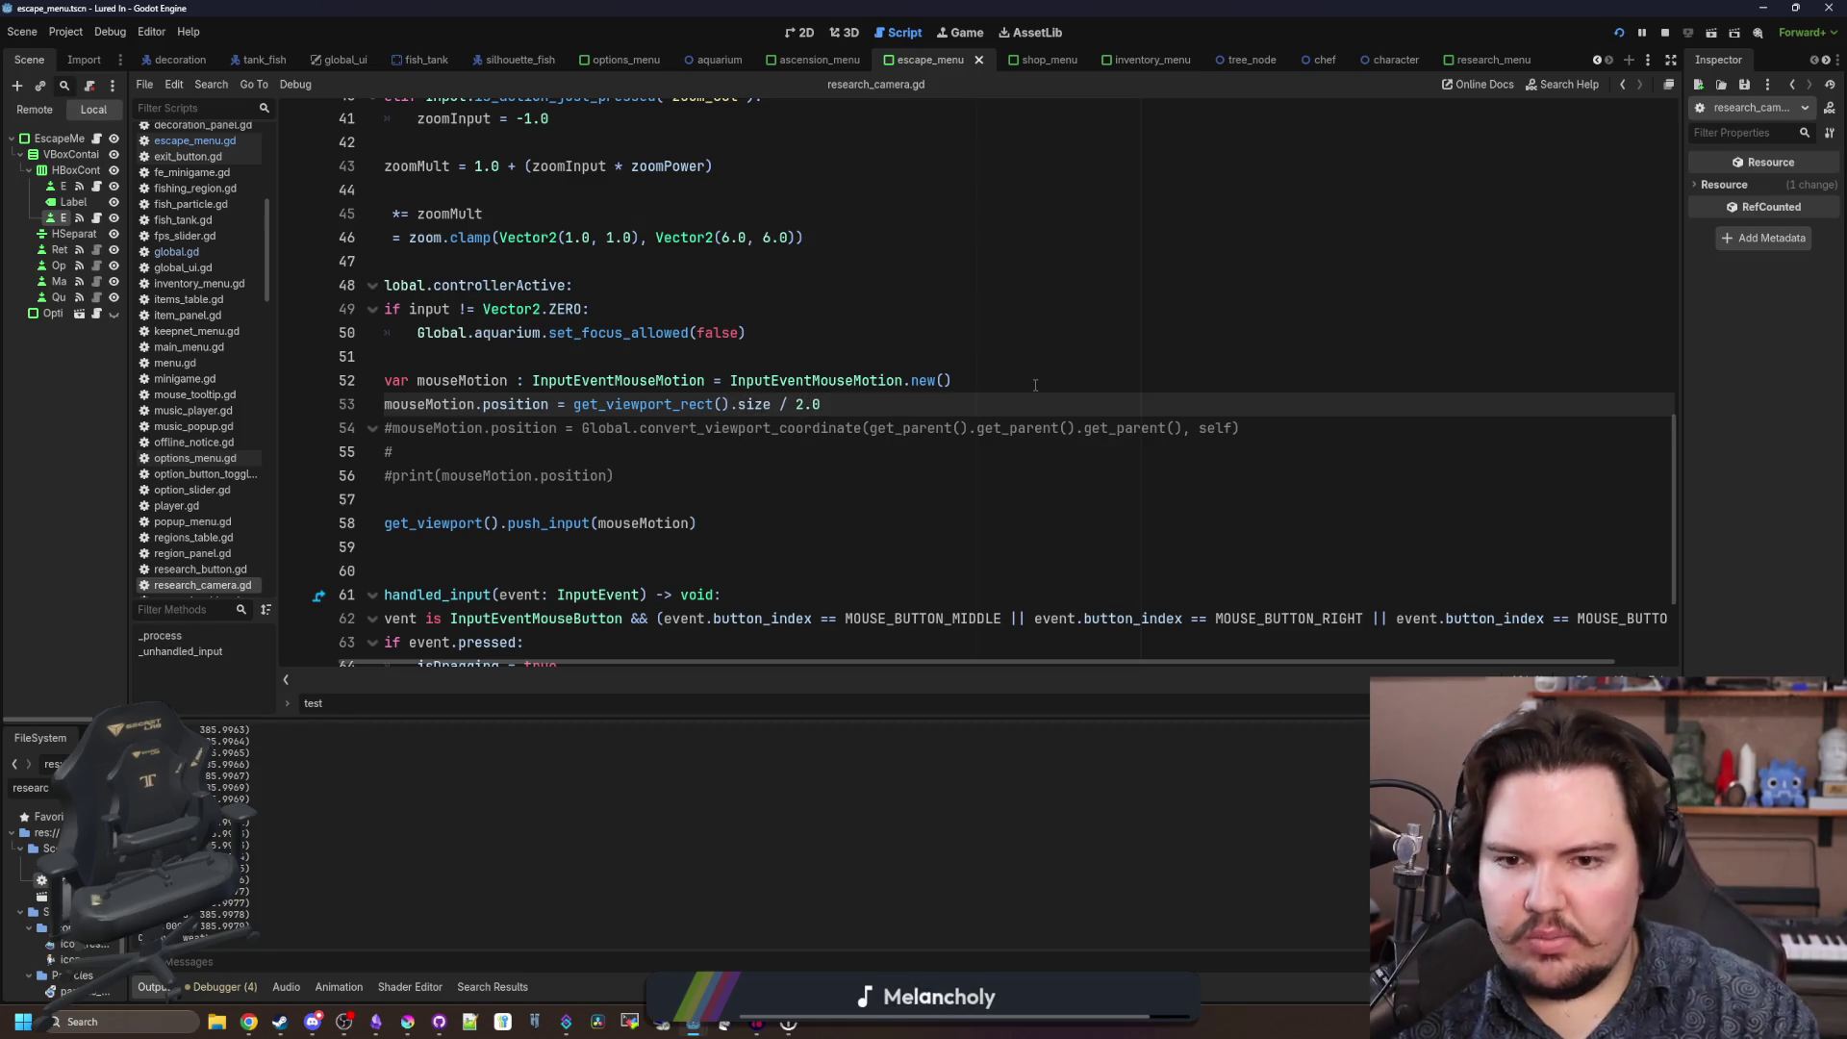
Review the edited lines and switch to the running game to test.
click(1035, 385)
scroll(866, 662, left, 2)
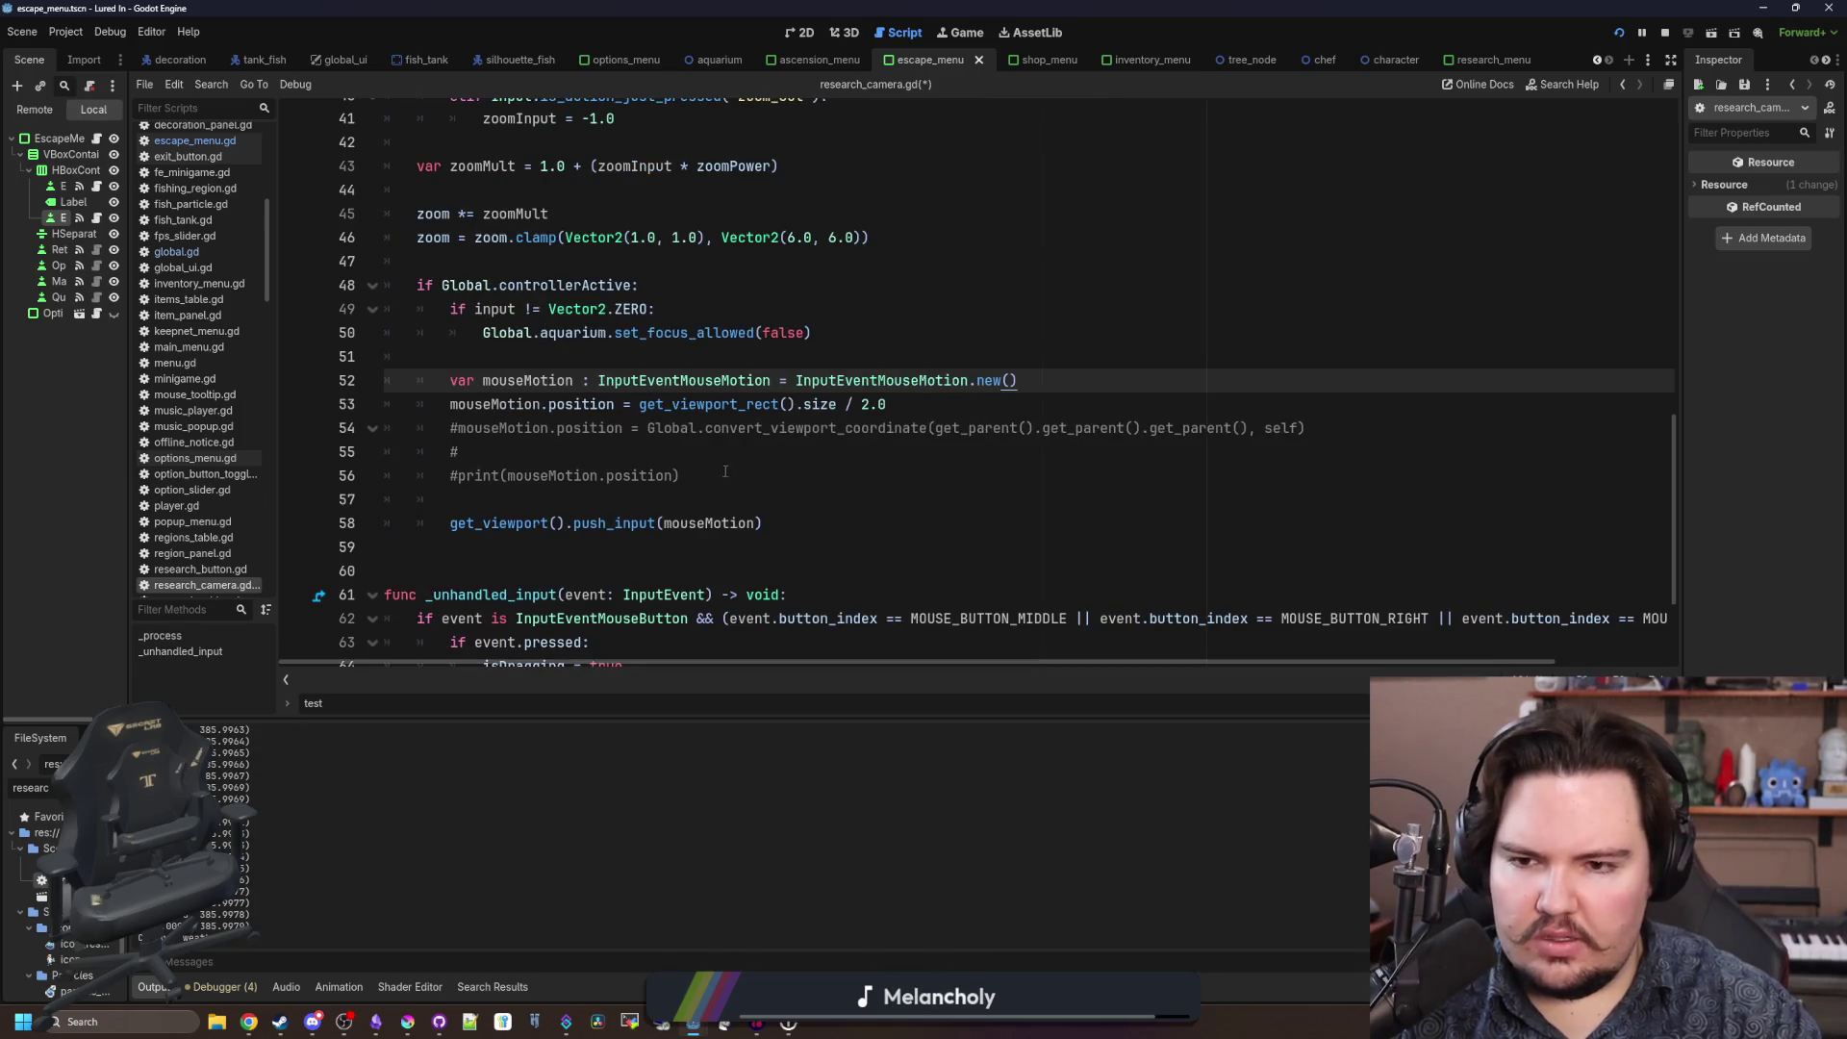
click(741, 451)
click(965, 36)
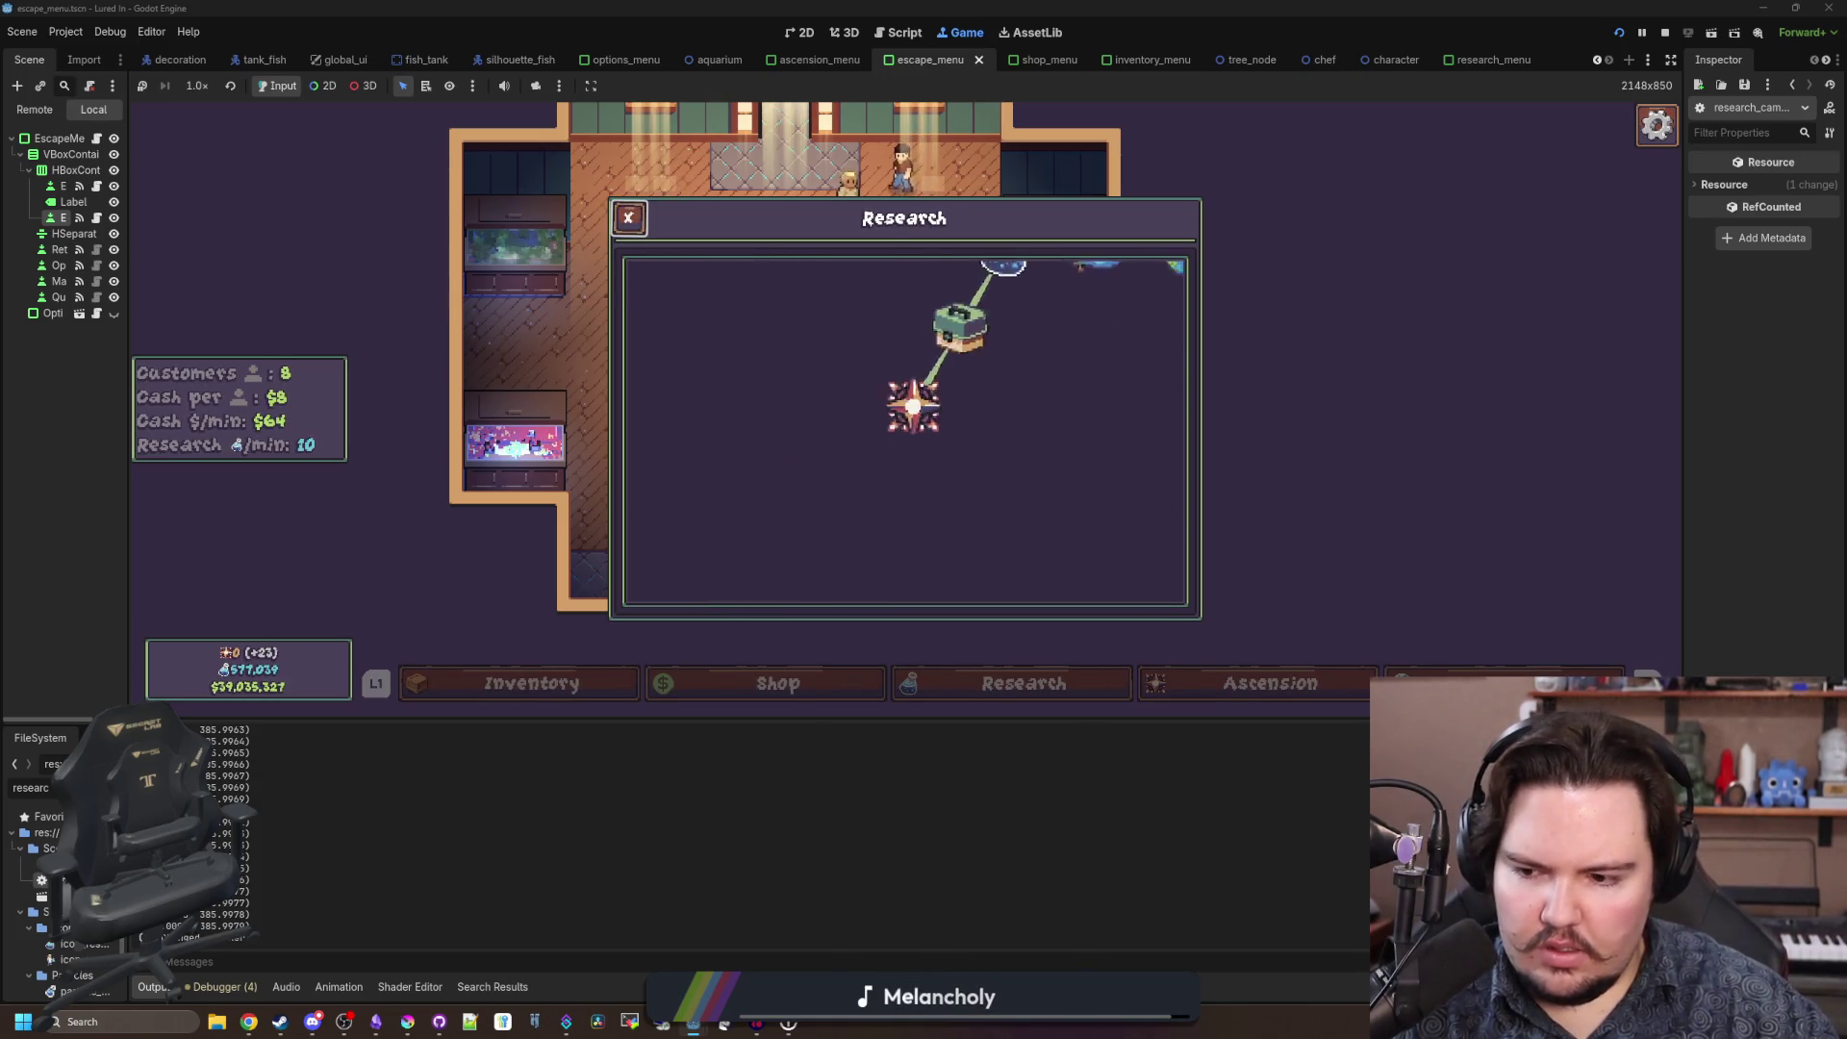
Uncomment the print(mouseMotion.position) line in research_camera.gd and save the script.
key(super)
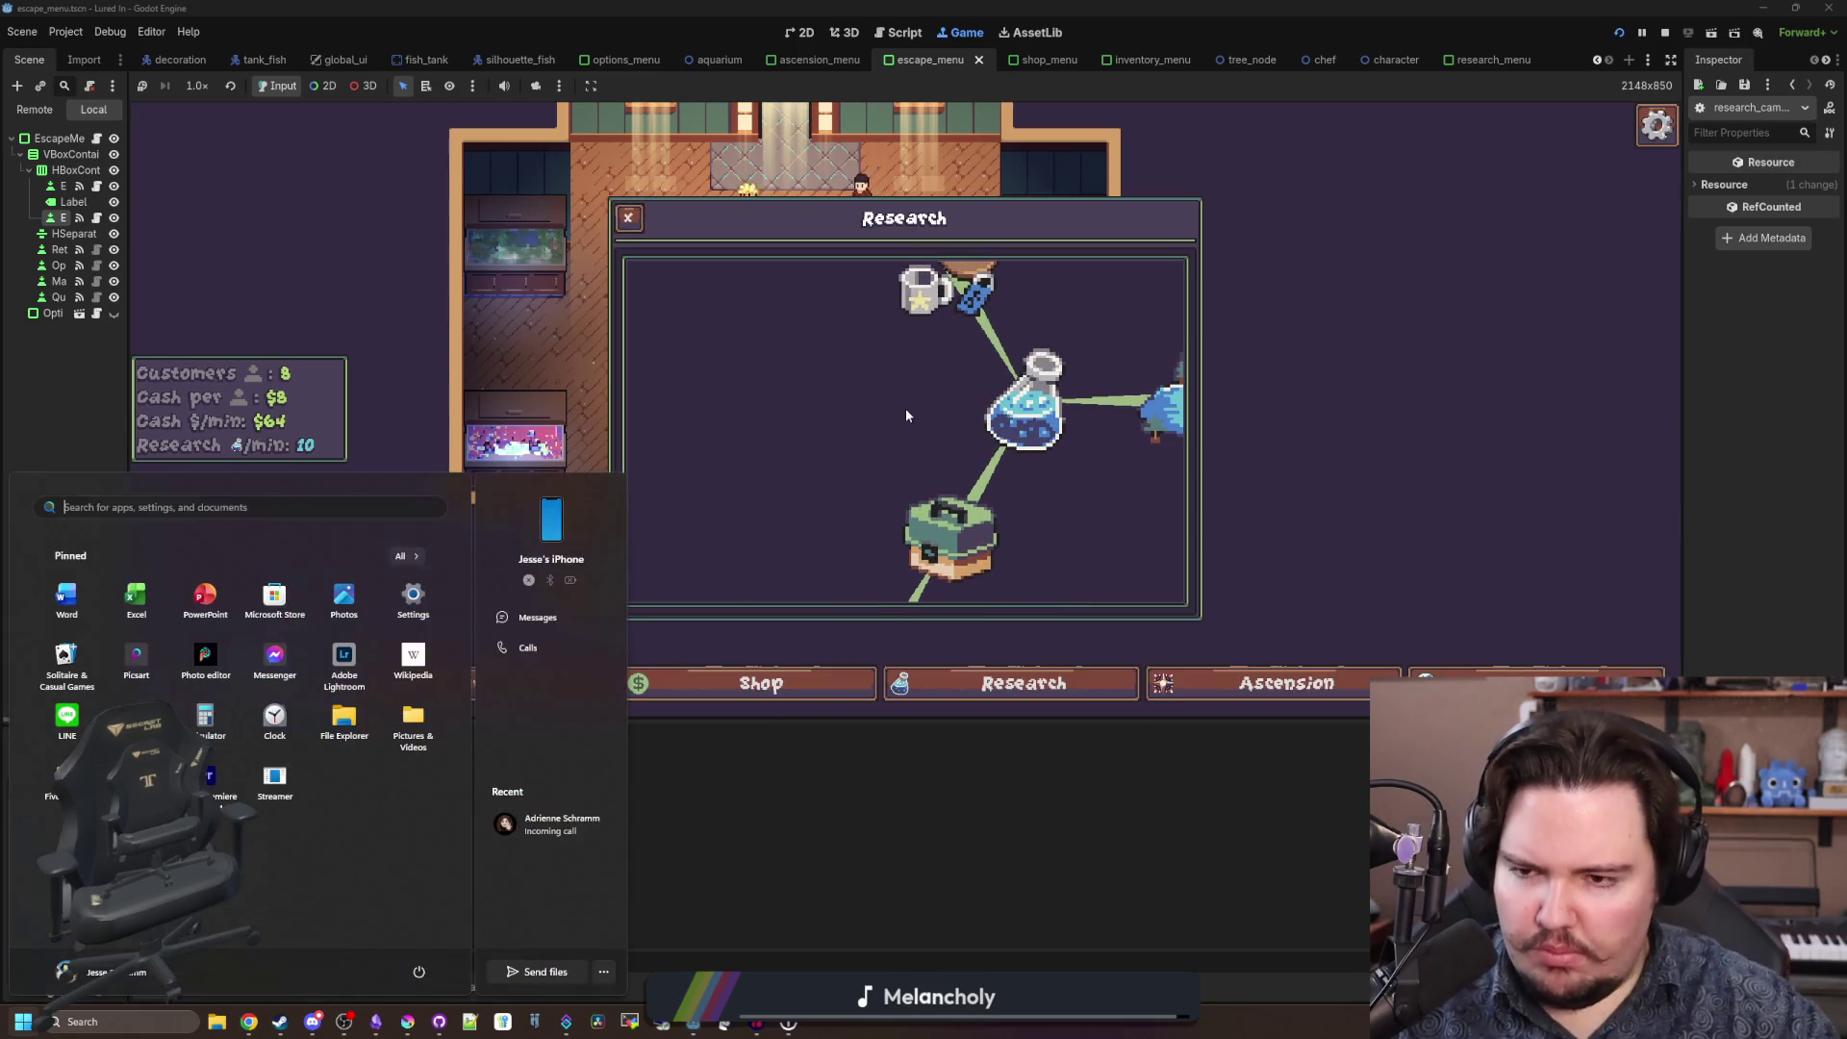
key(super)
key(ctrl+F3)
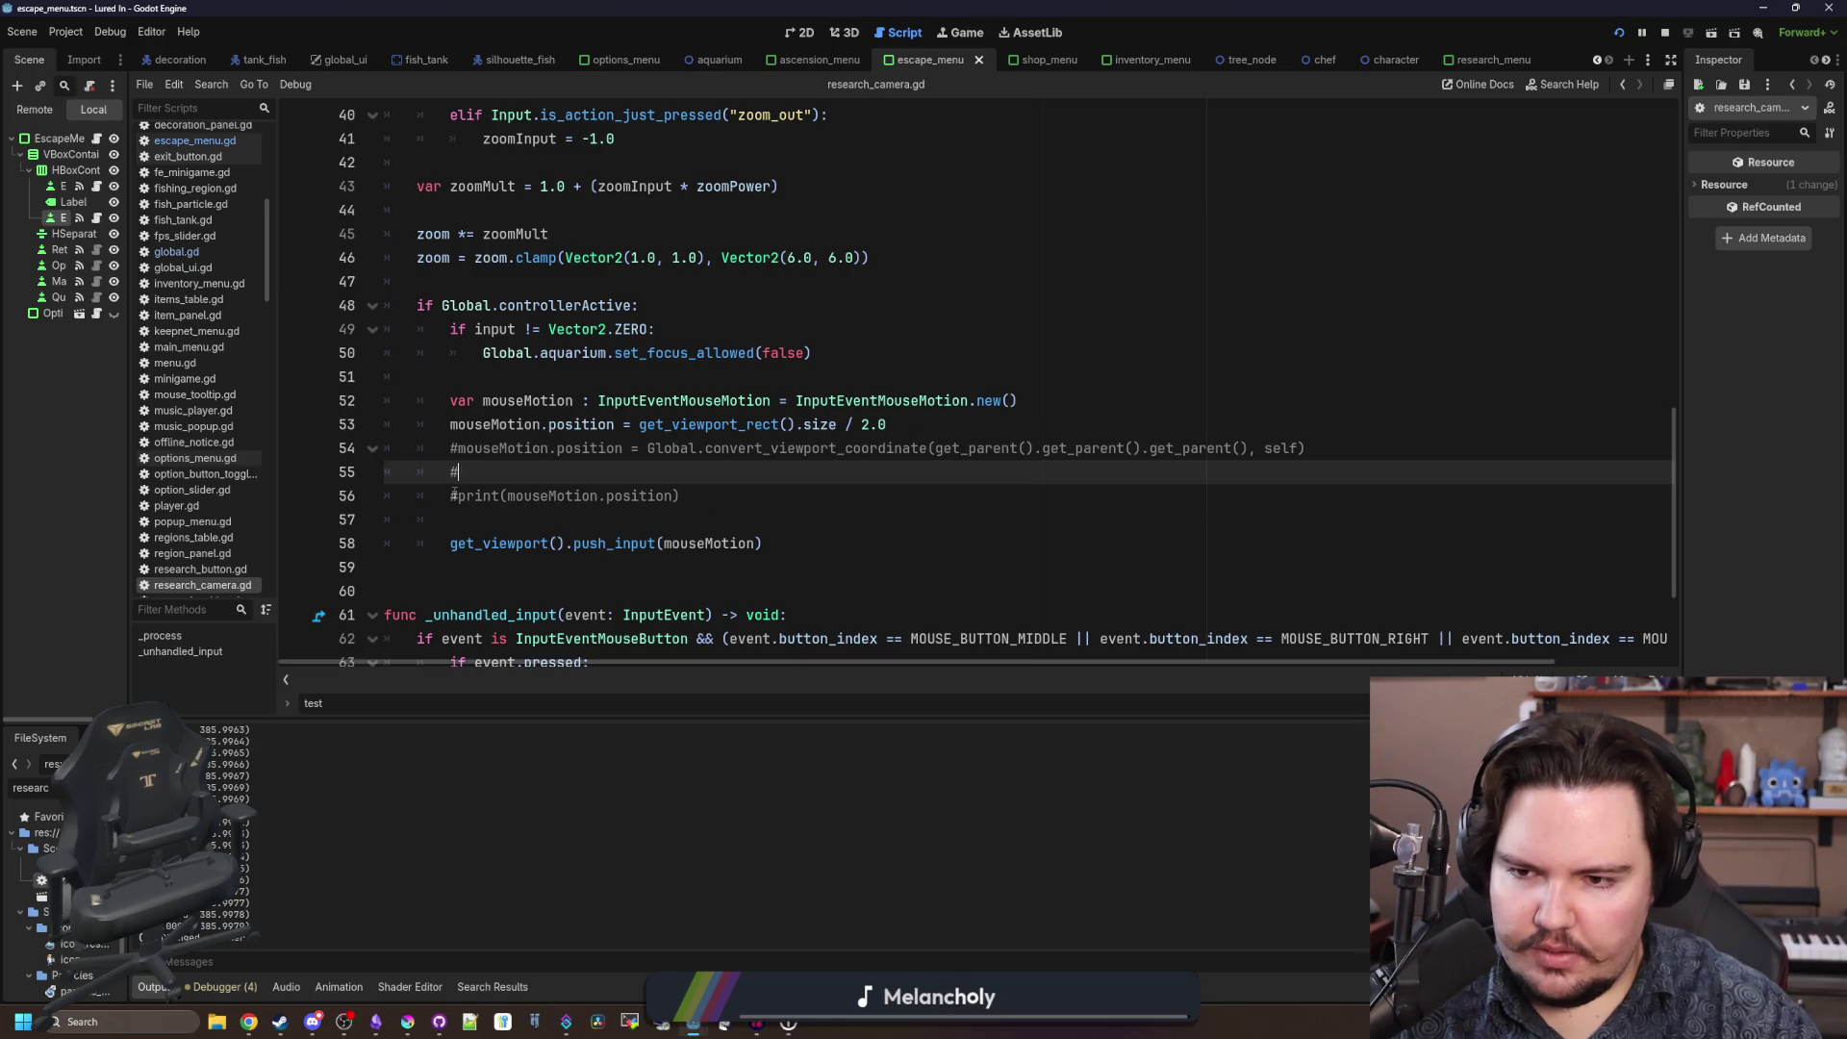
key(Down)
key(BackSpace)
key(Up)
key(ctrl+s)
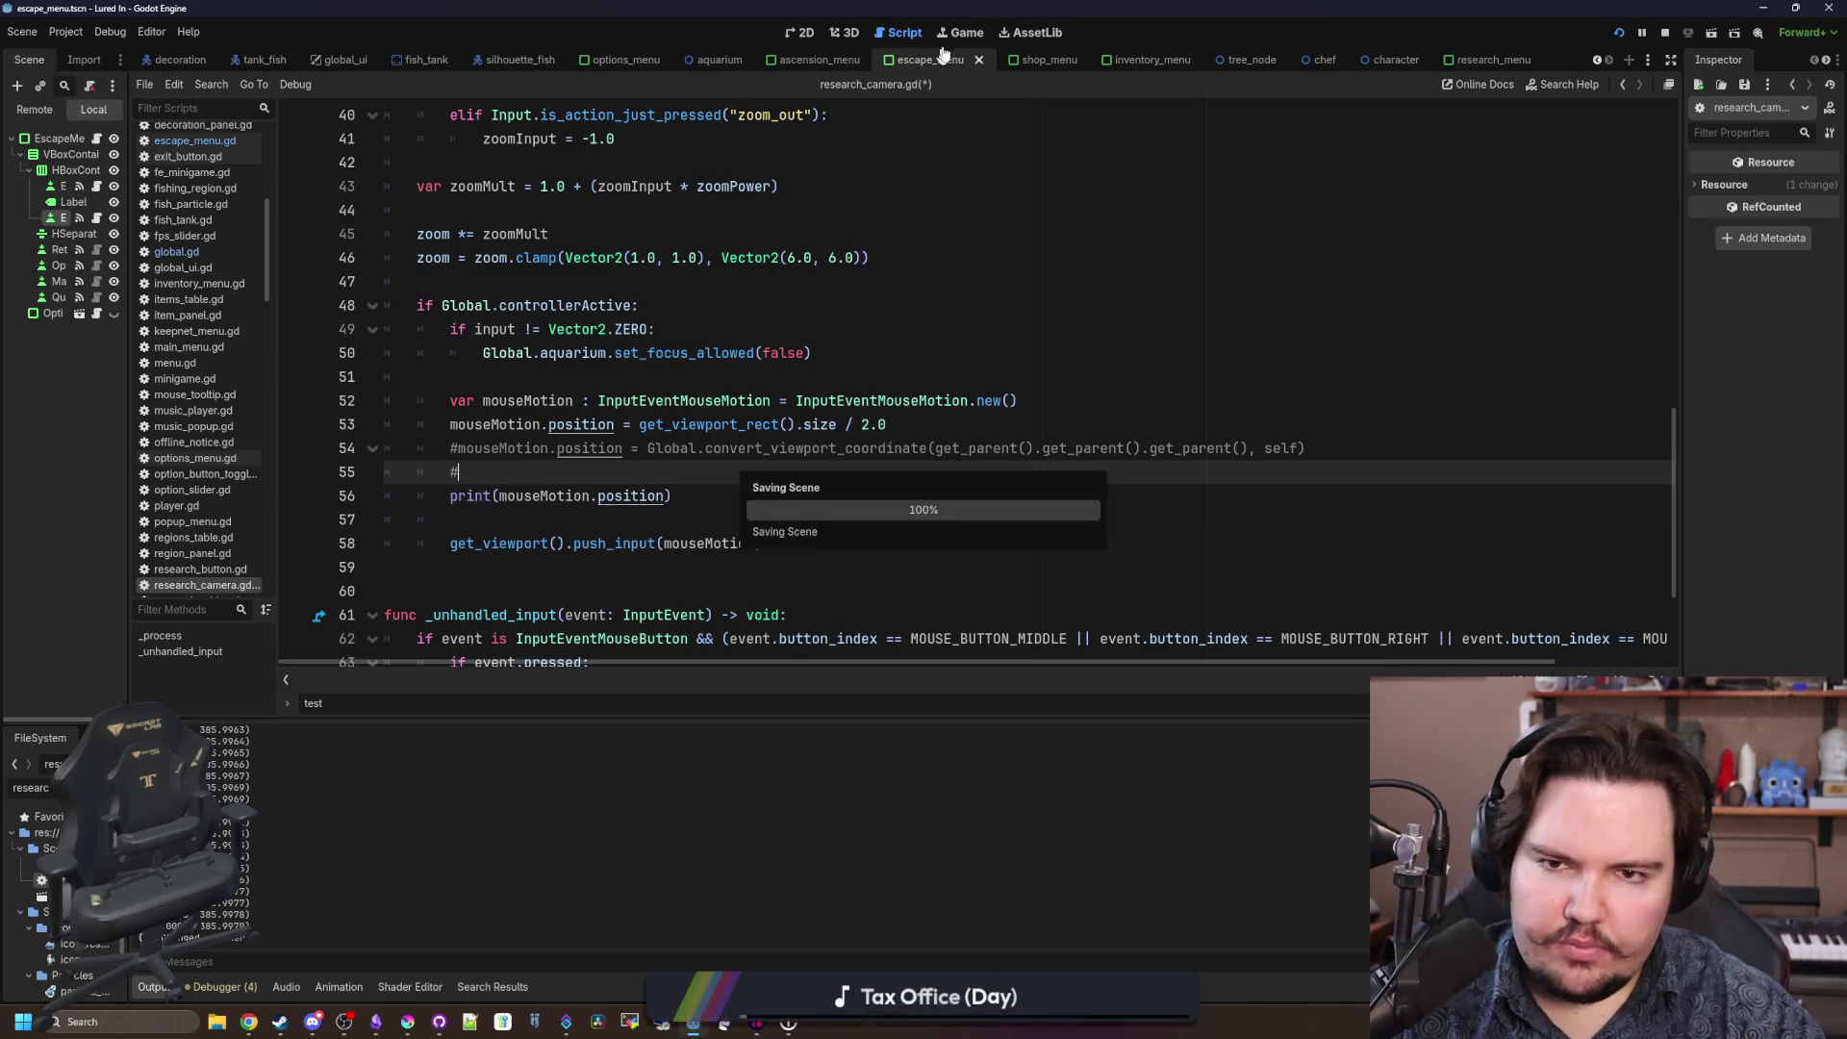
Run the game again to test the change, then return to the script code.
key(ctrl+F4)
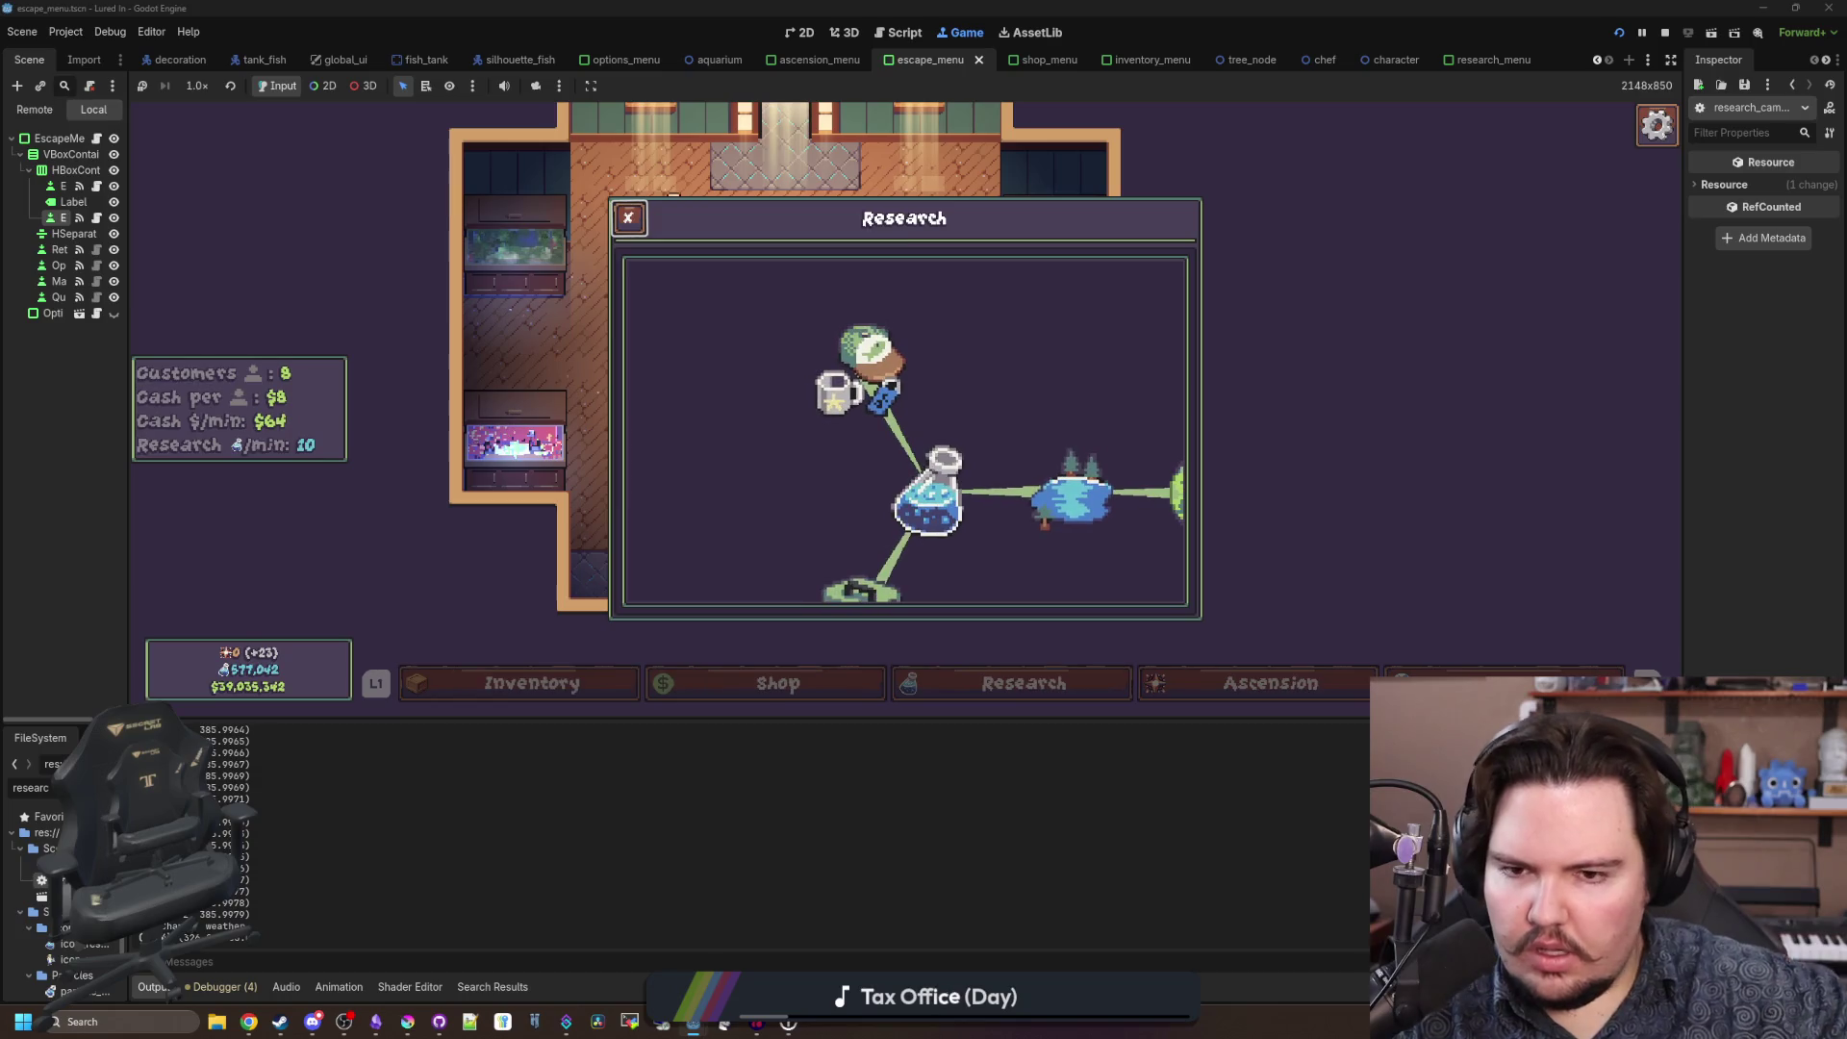
key(super)
key(super)
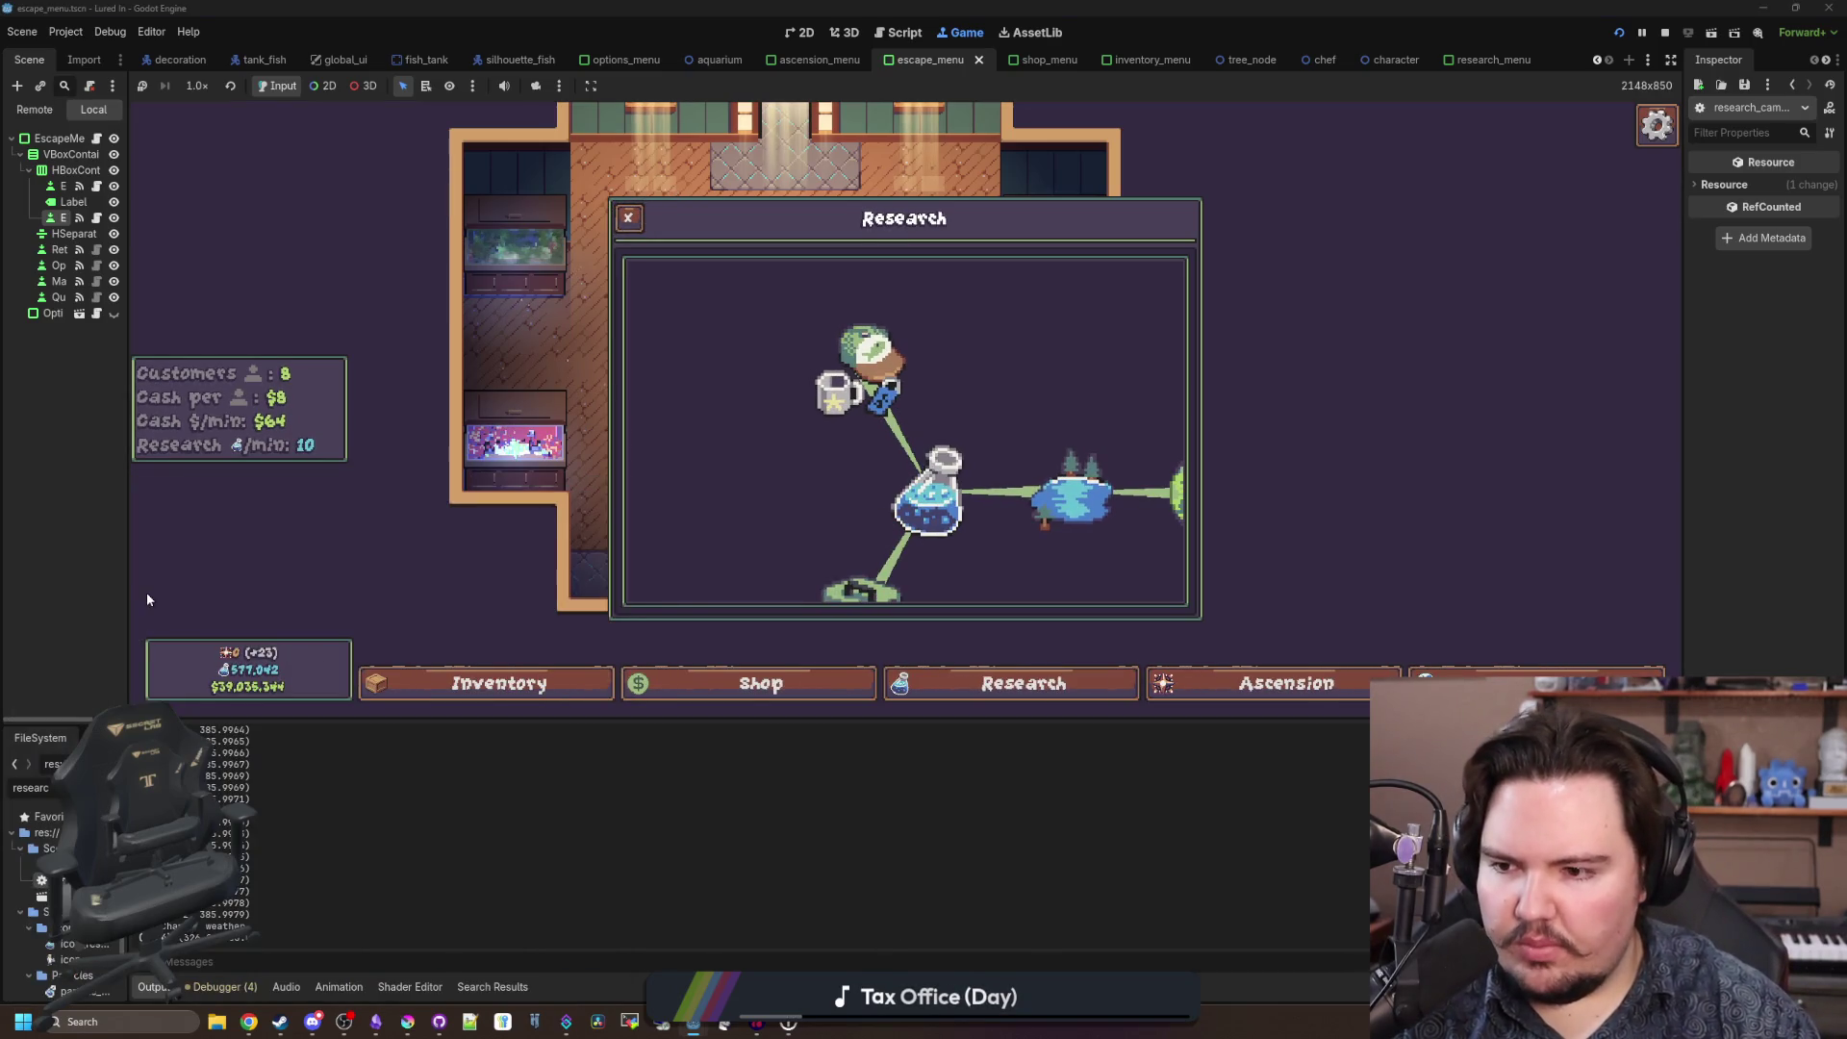
drag(129, 589, 392, 589)
click(900, 31)
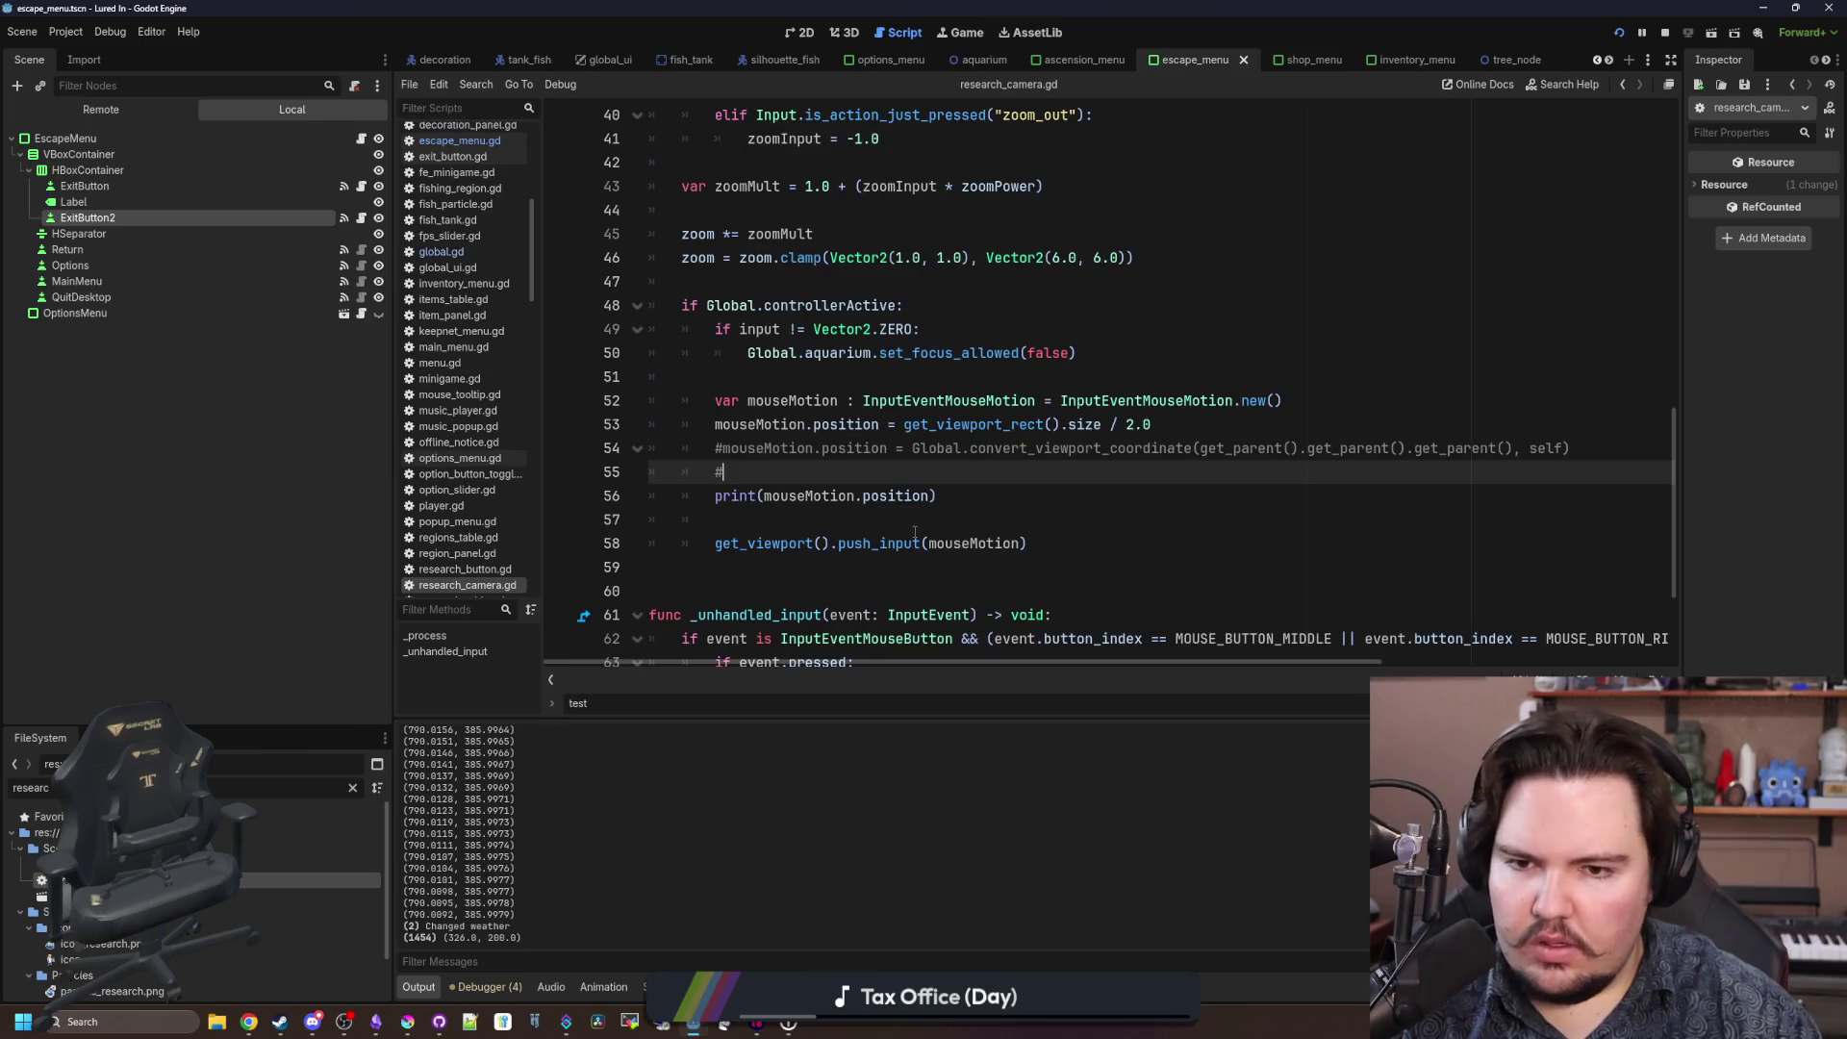
Prefix get_viewport on line 58 and get_viewport_rect on line 53 with Global.aquarium., then test.
click(970, 448)
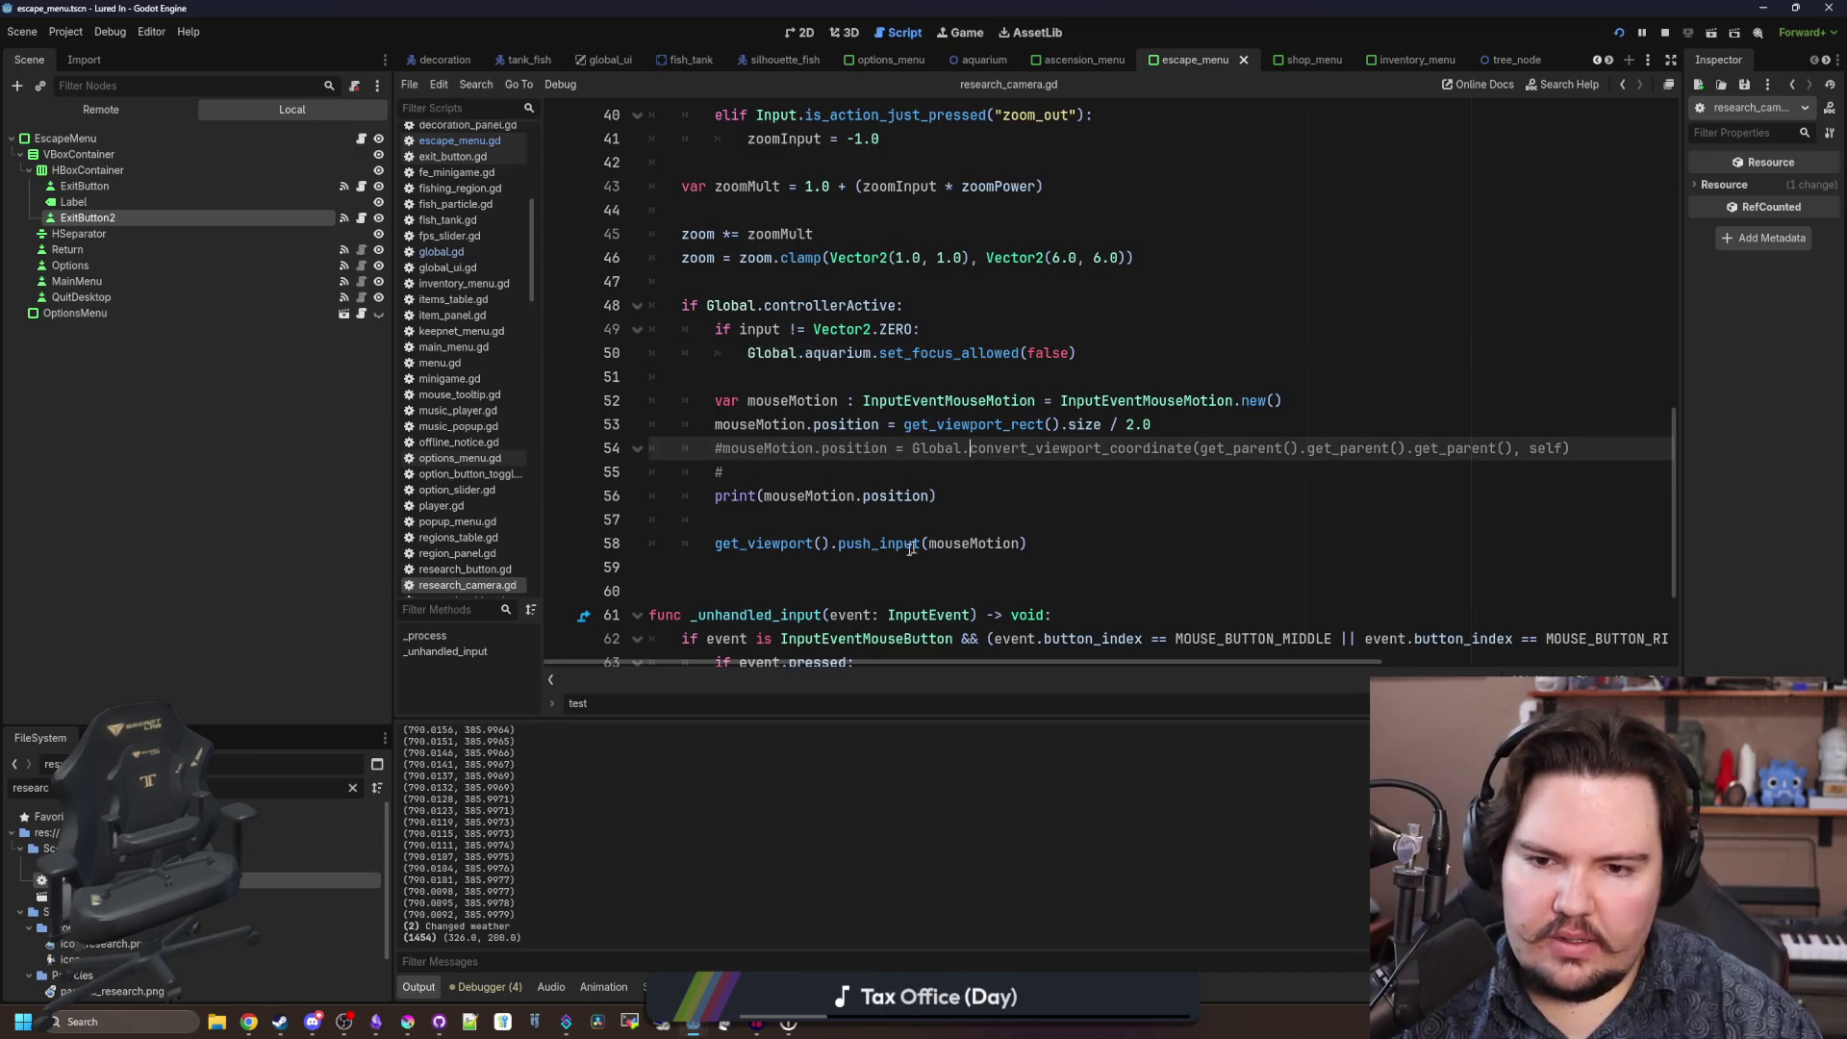
click(827, 542)
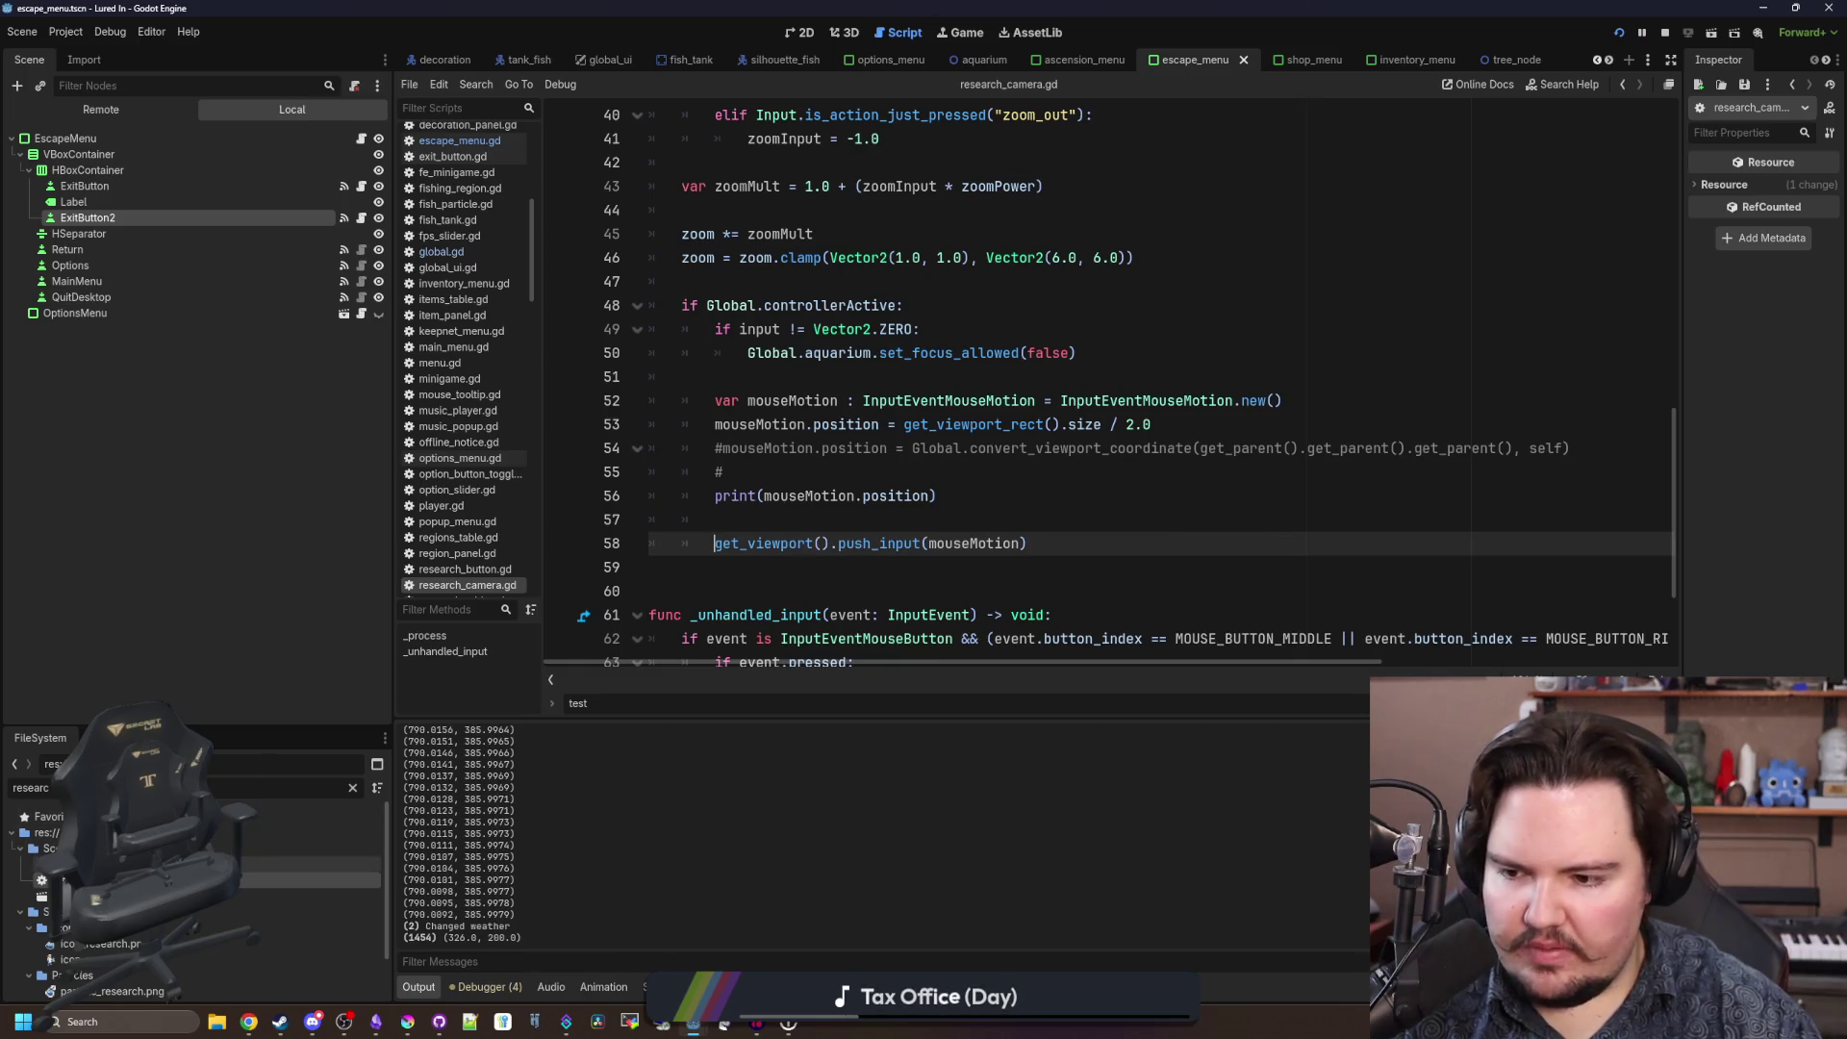
click(717, 543)
text(Global.aq)
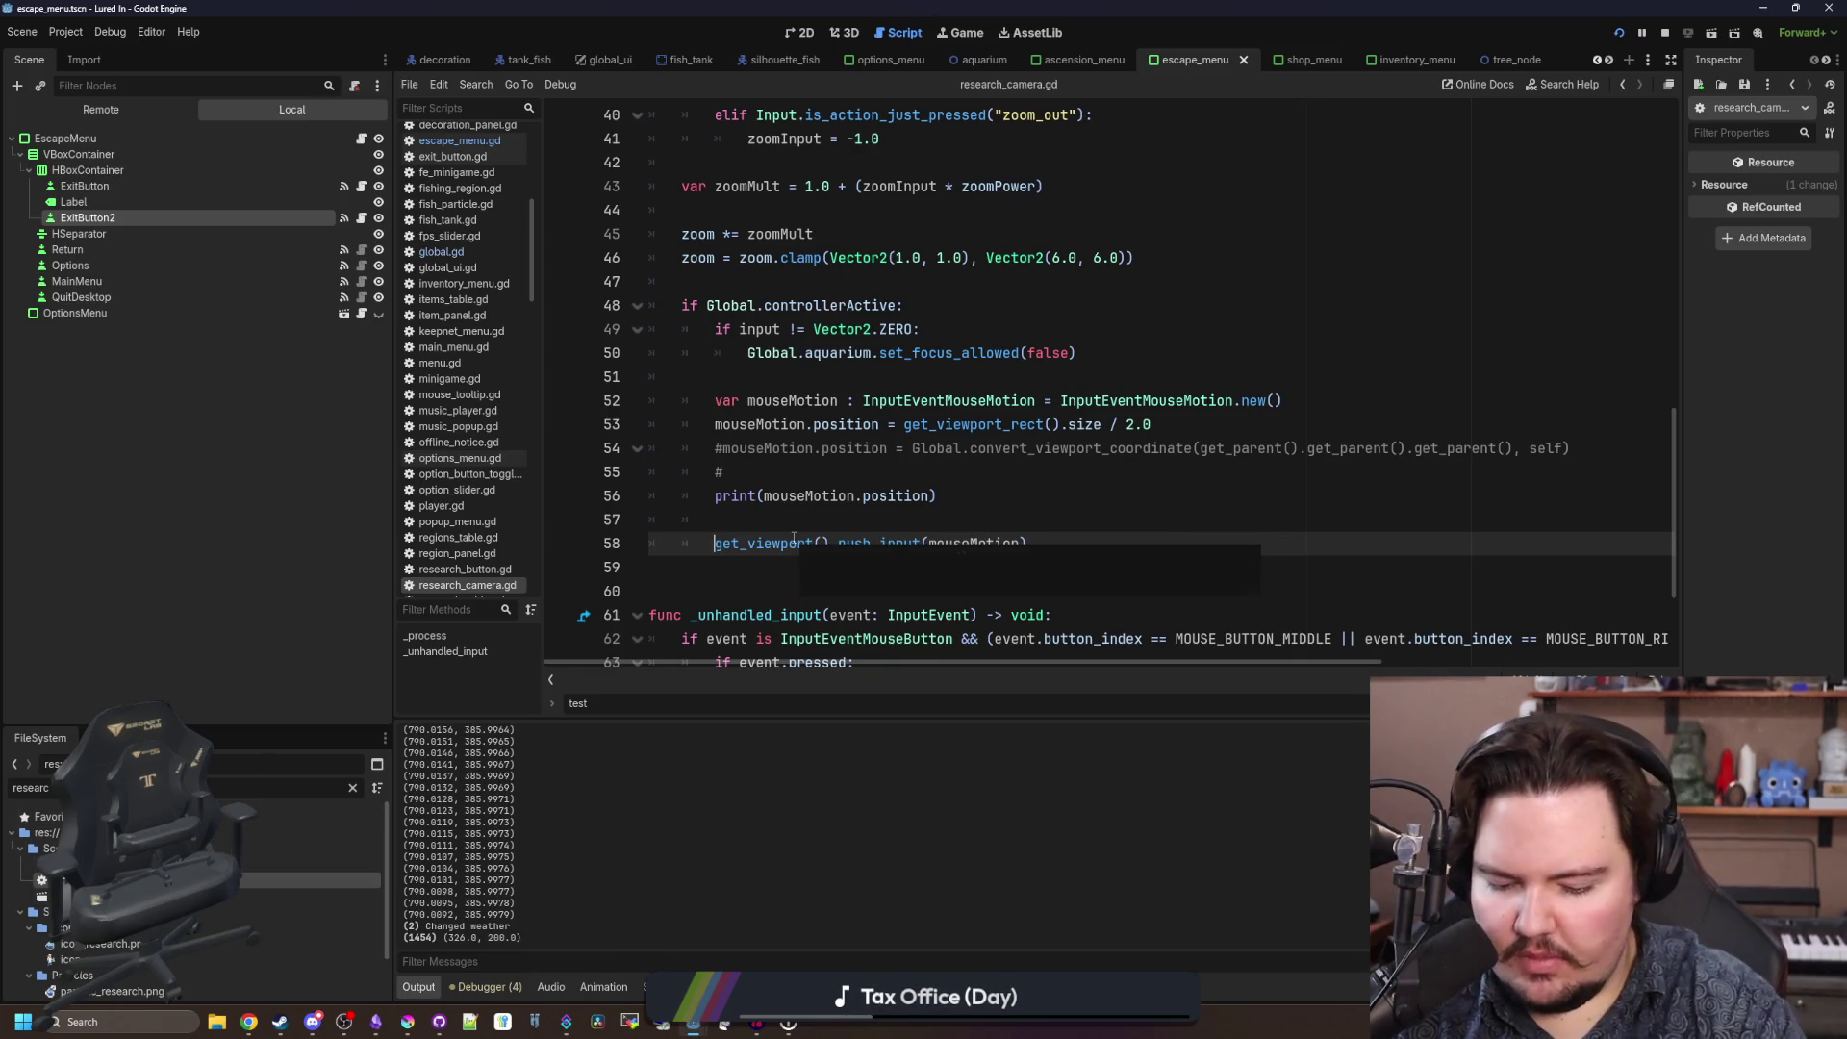
text(uarium.)
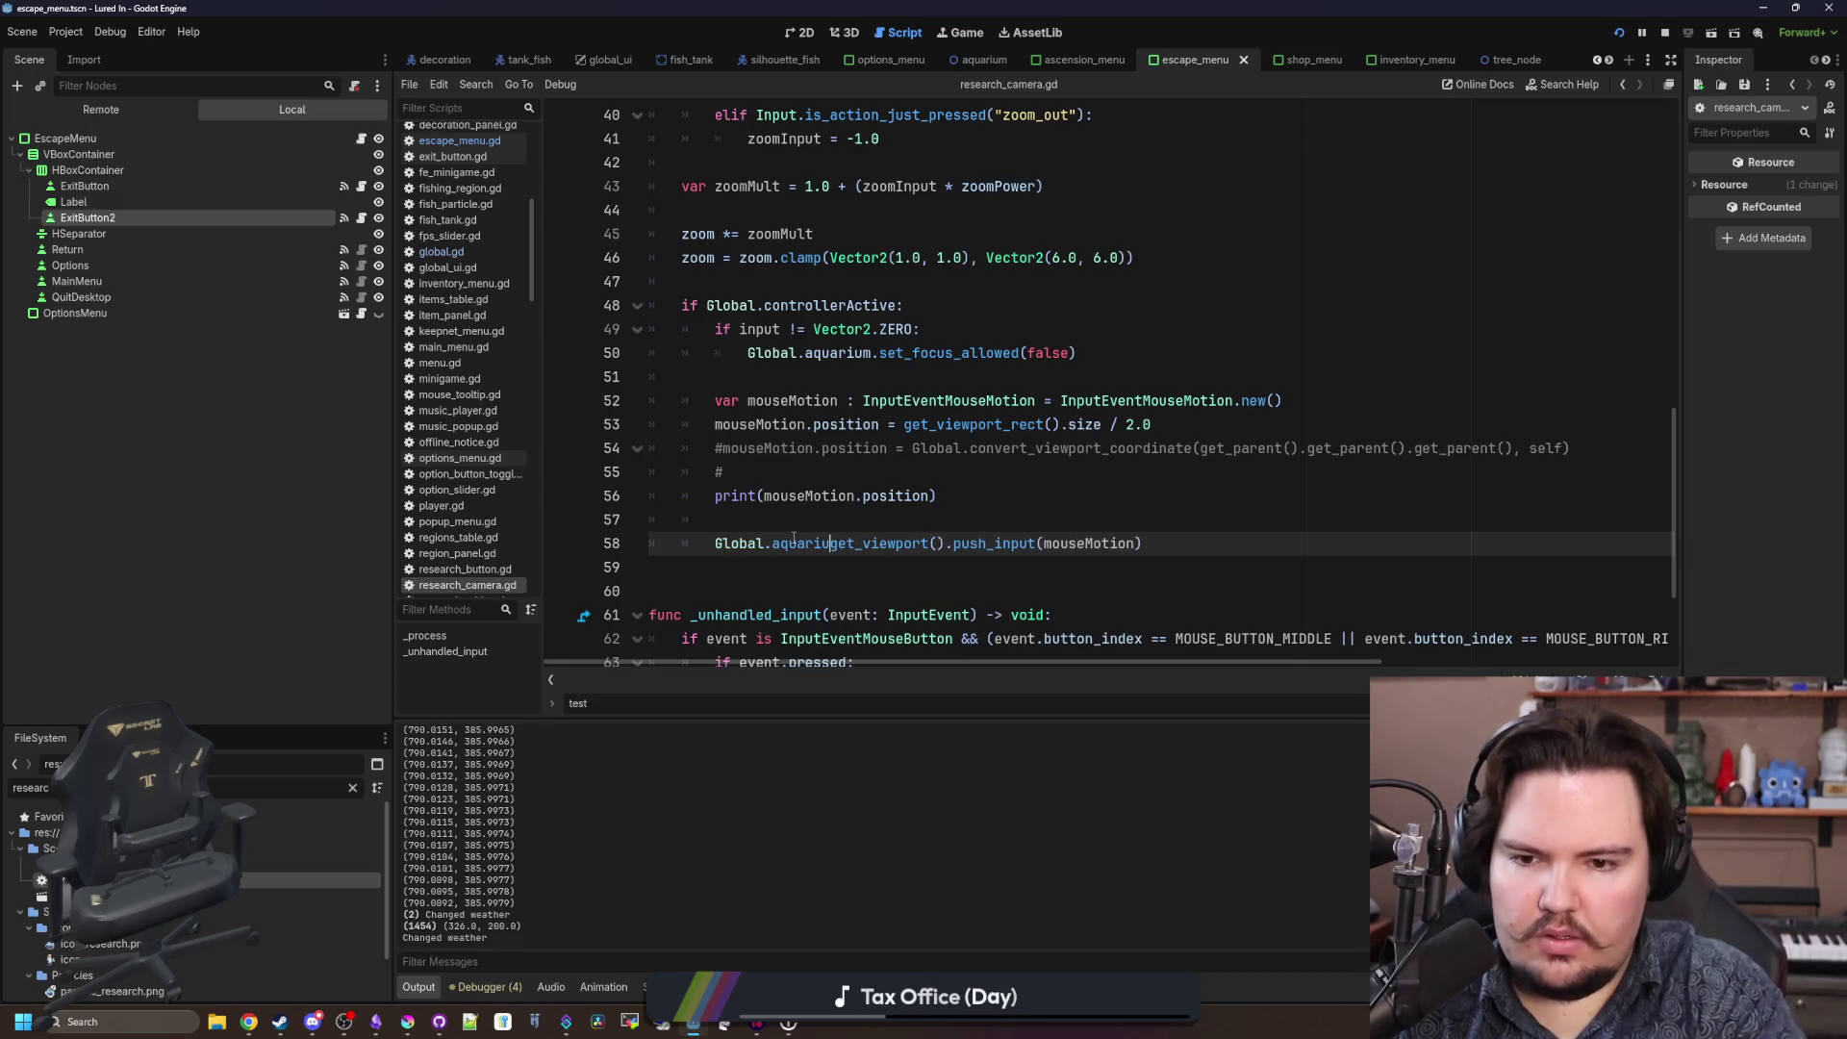
click(833, 521)
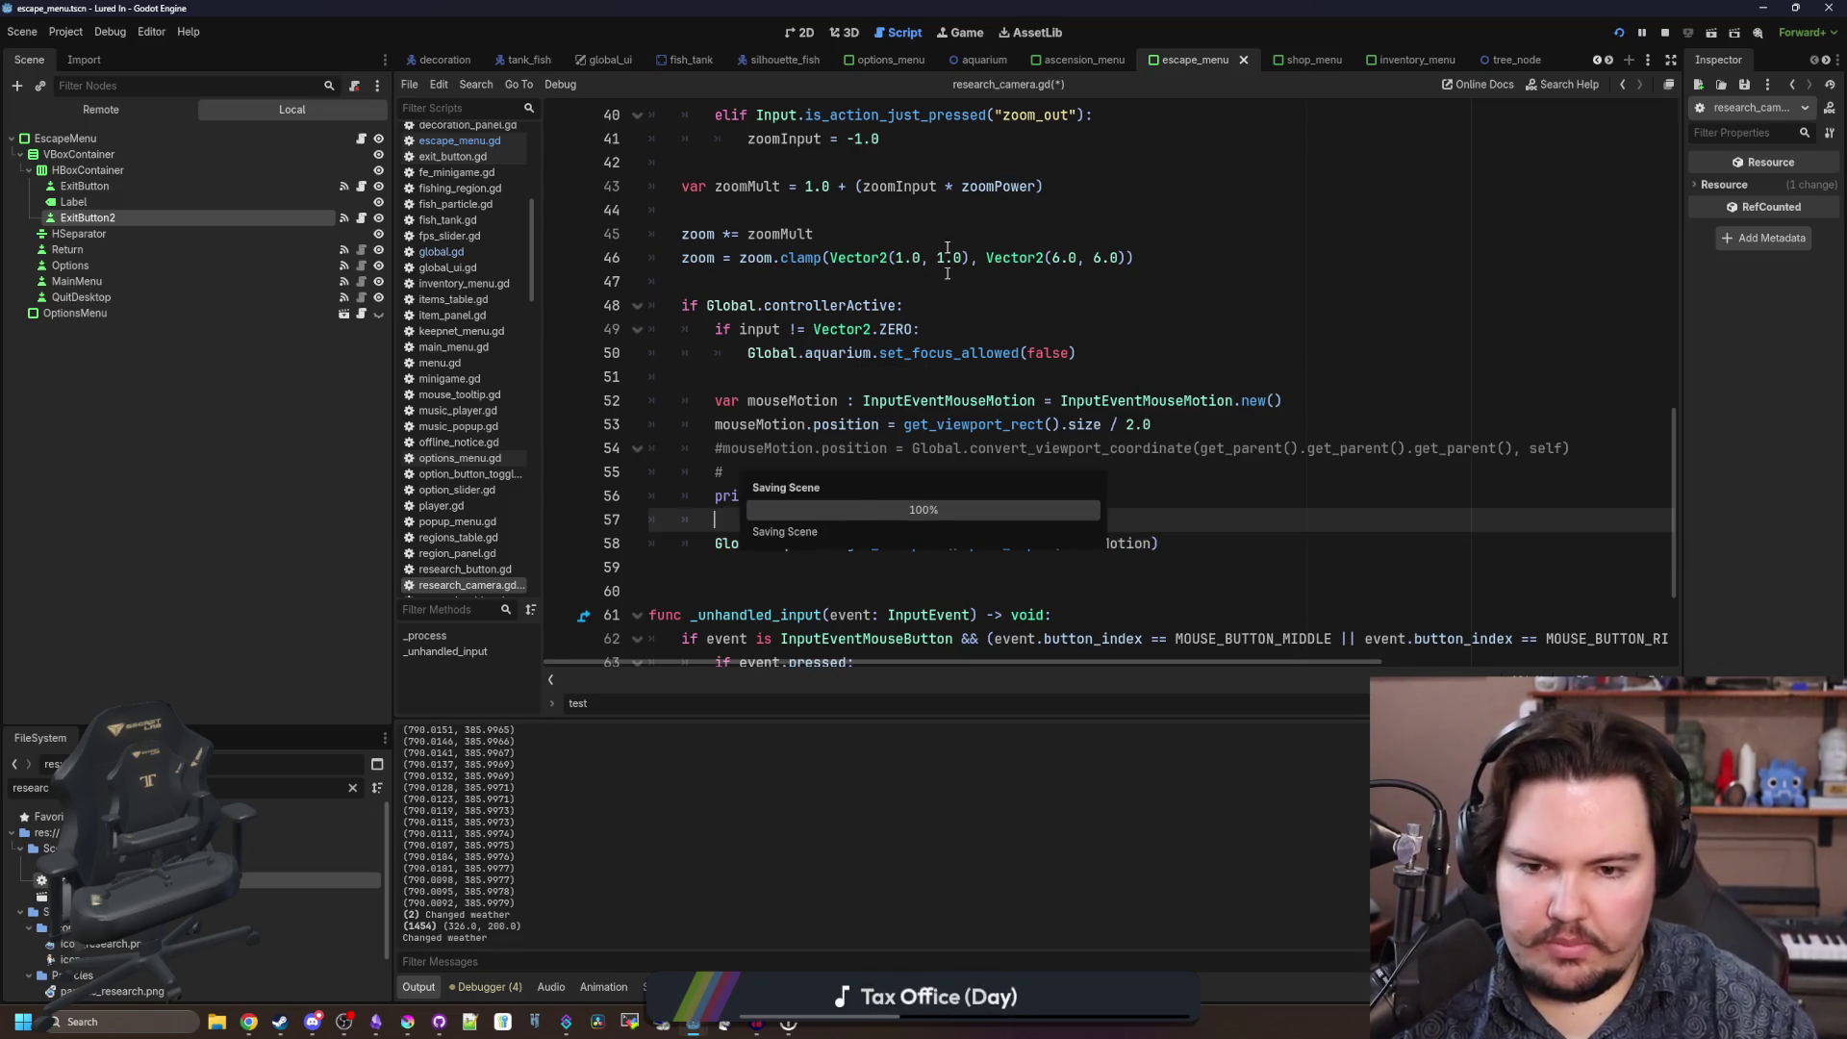
click(904, 426)
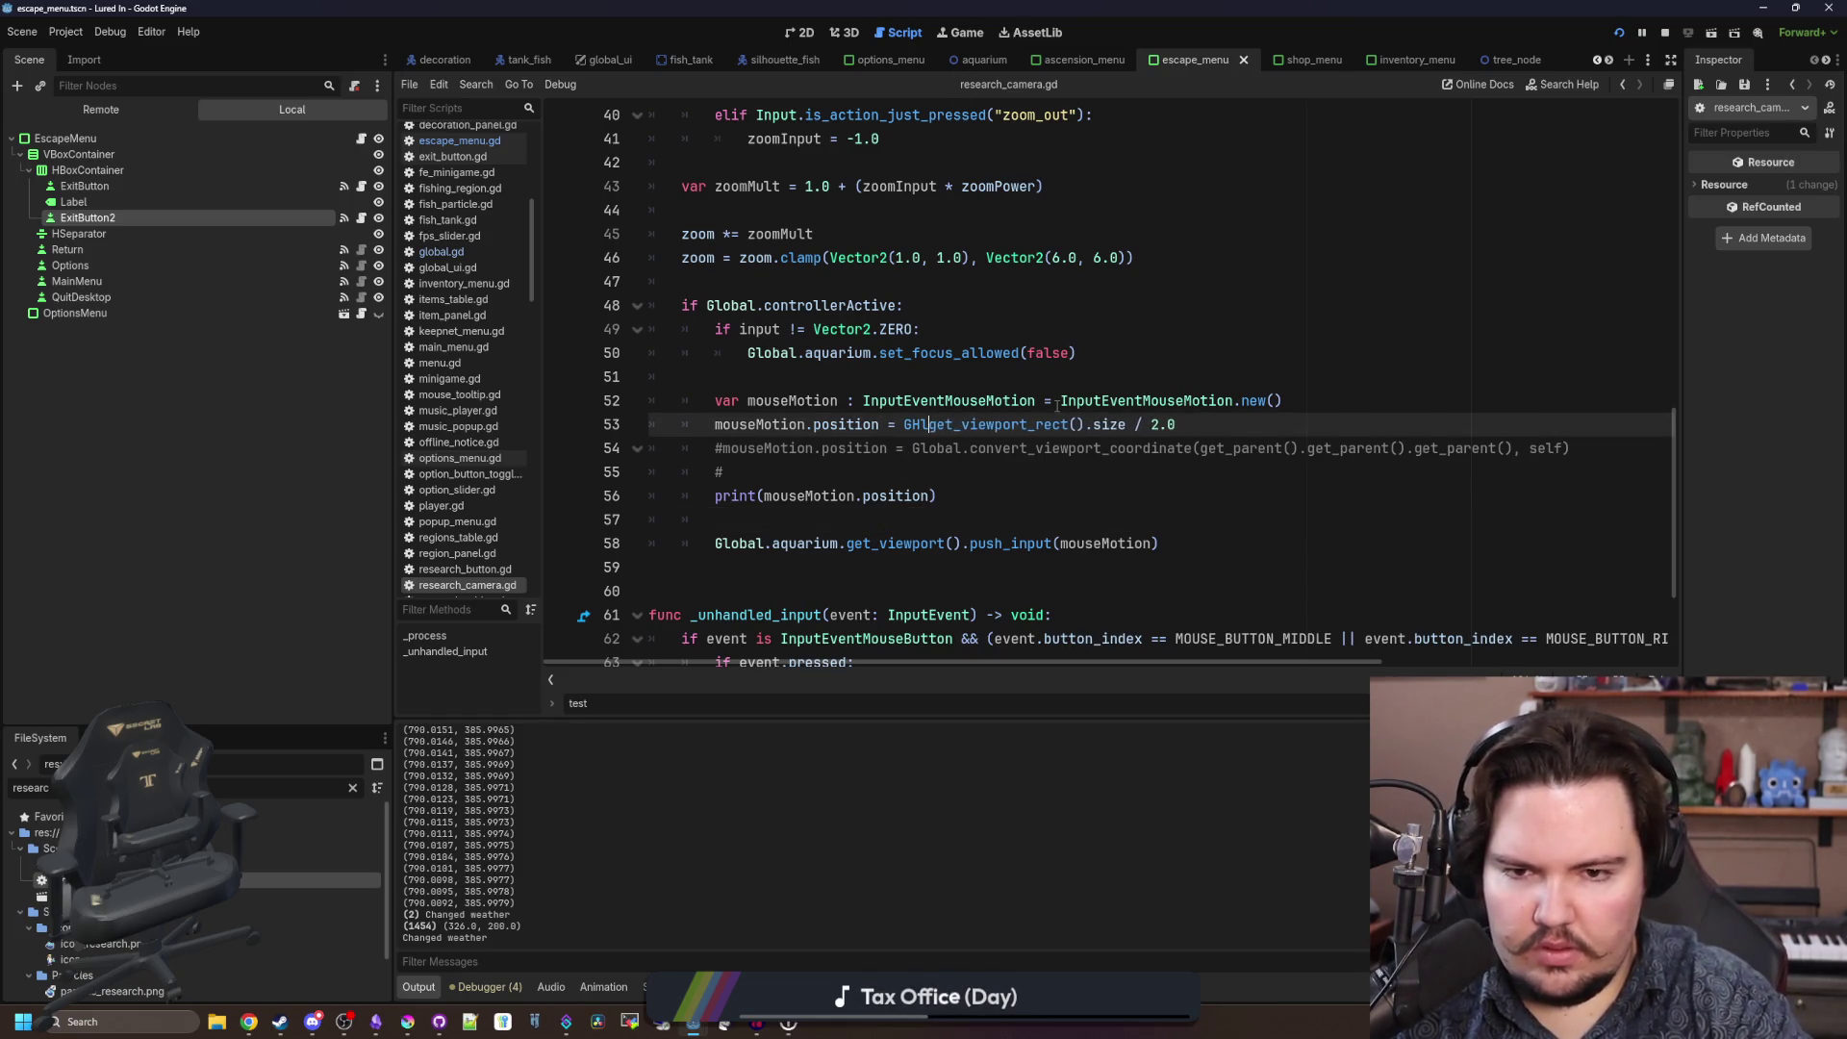
text(.aquarium.)
click(965, 32)
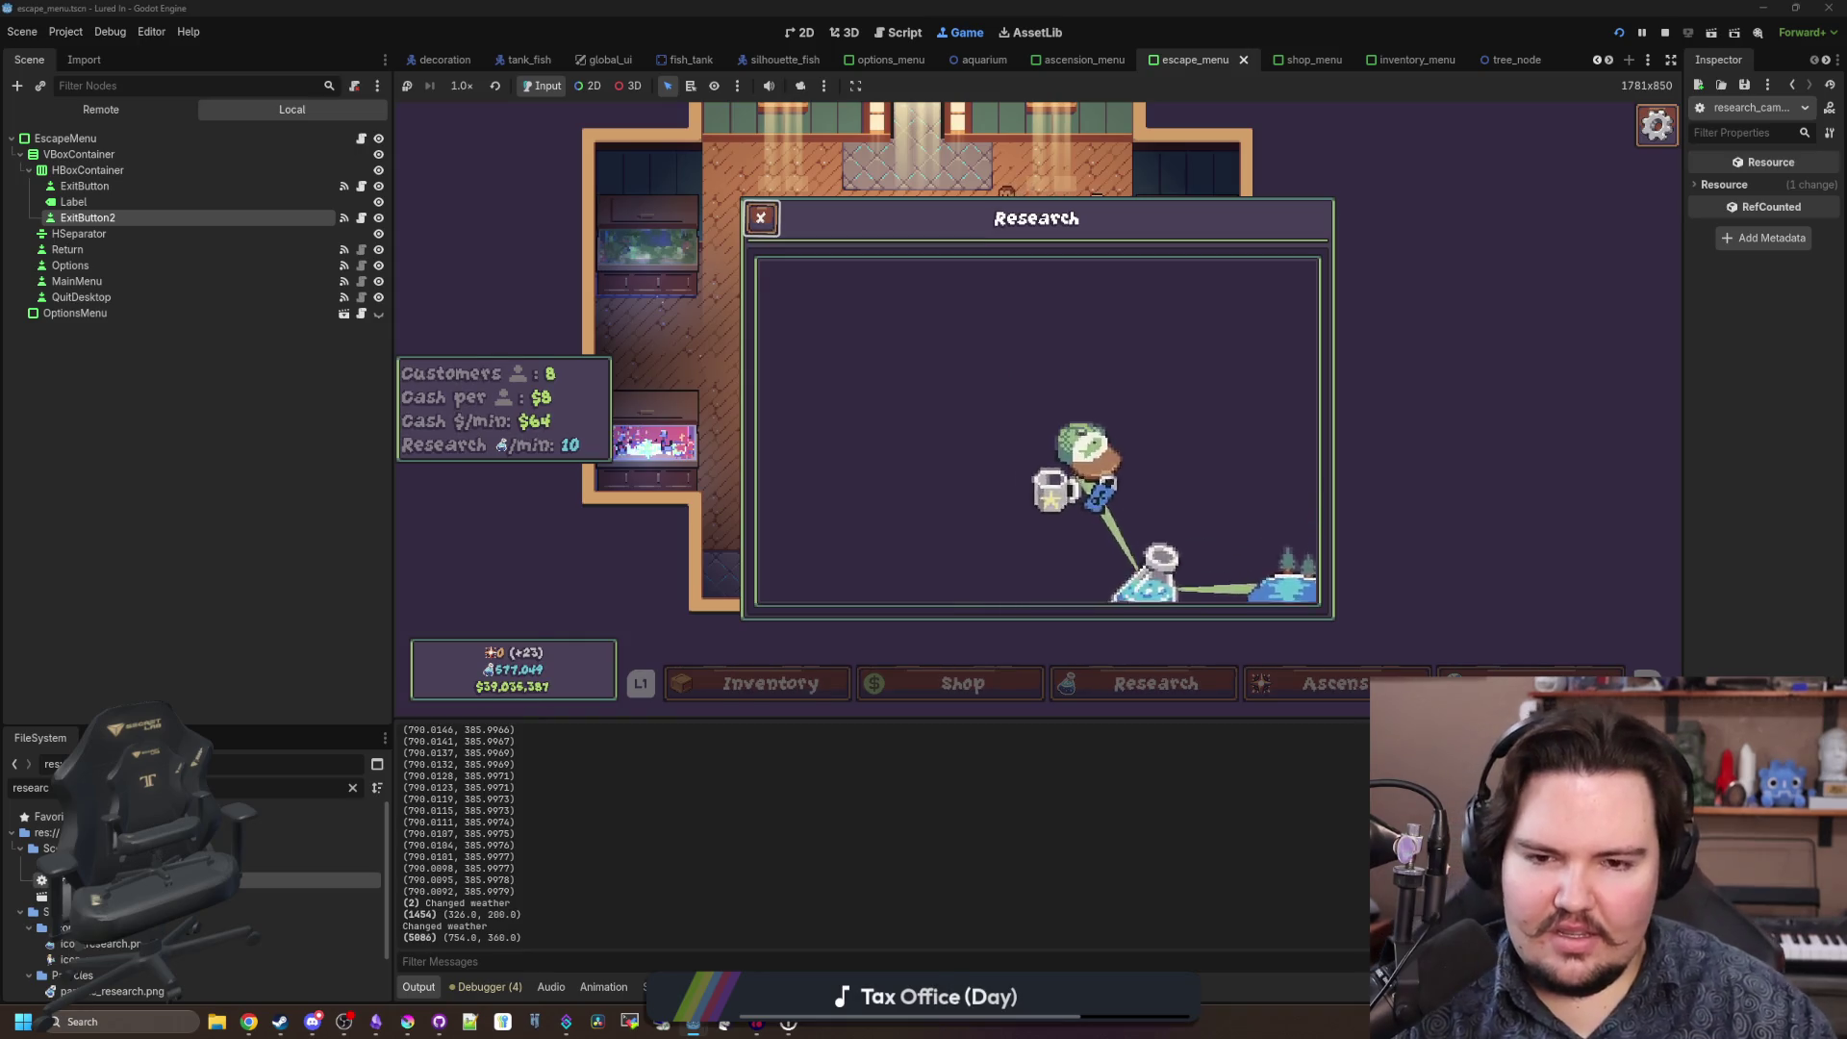
Stop the running game with F8 after testing the Research panel.
key(super)
click(293, 355)
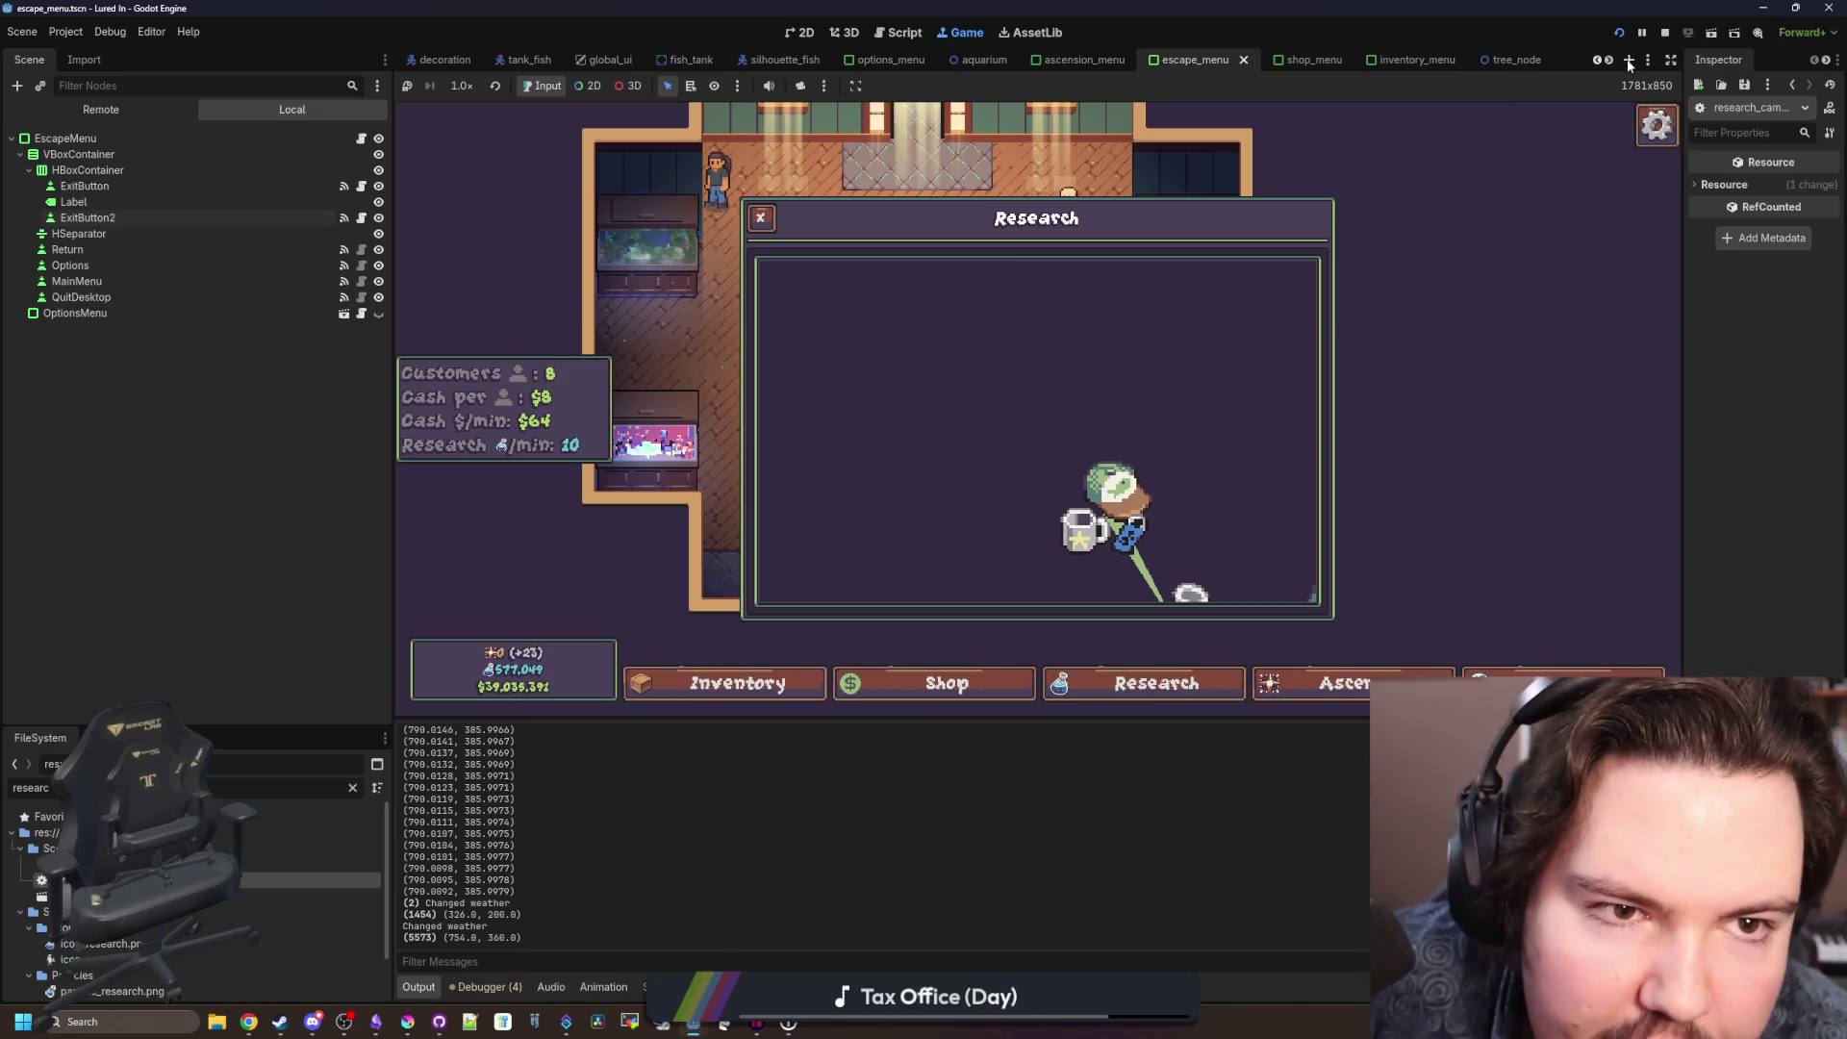
key(F8)
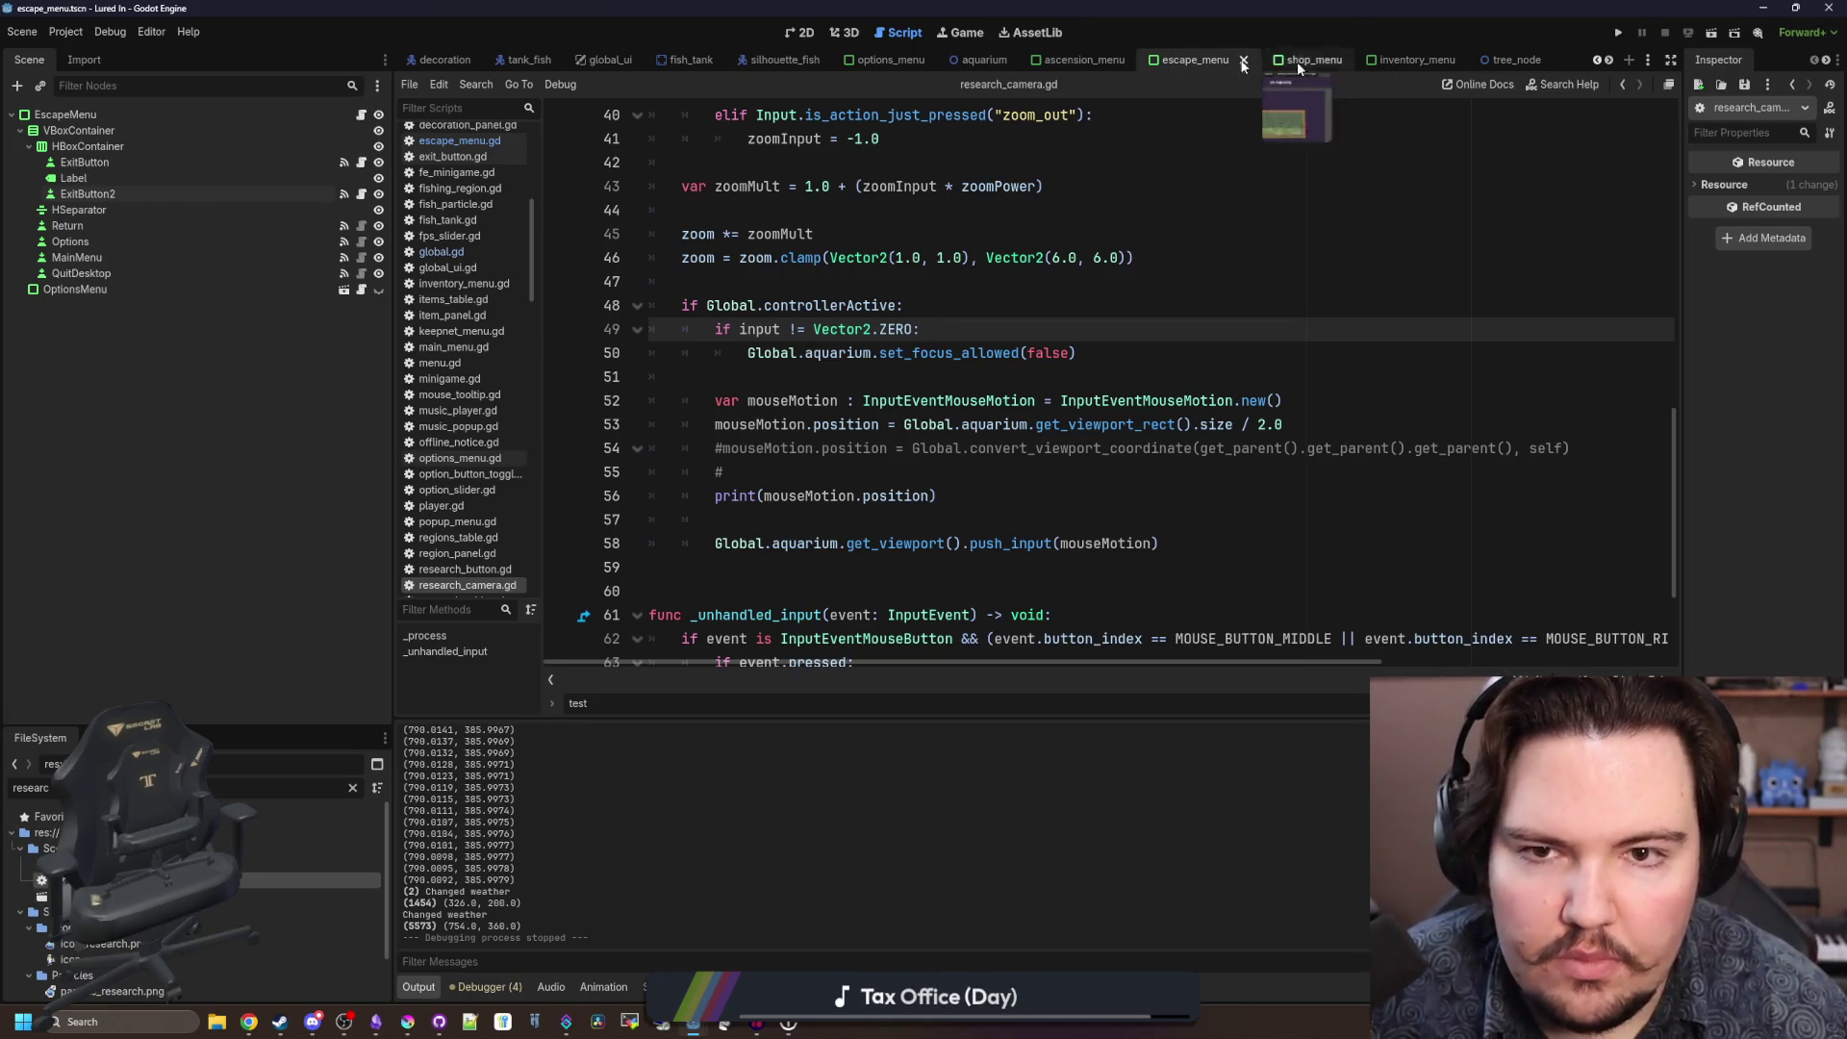
In the research_menu scene, add a Sprite2D child node under Camera2D.
double_click(289, 895)
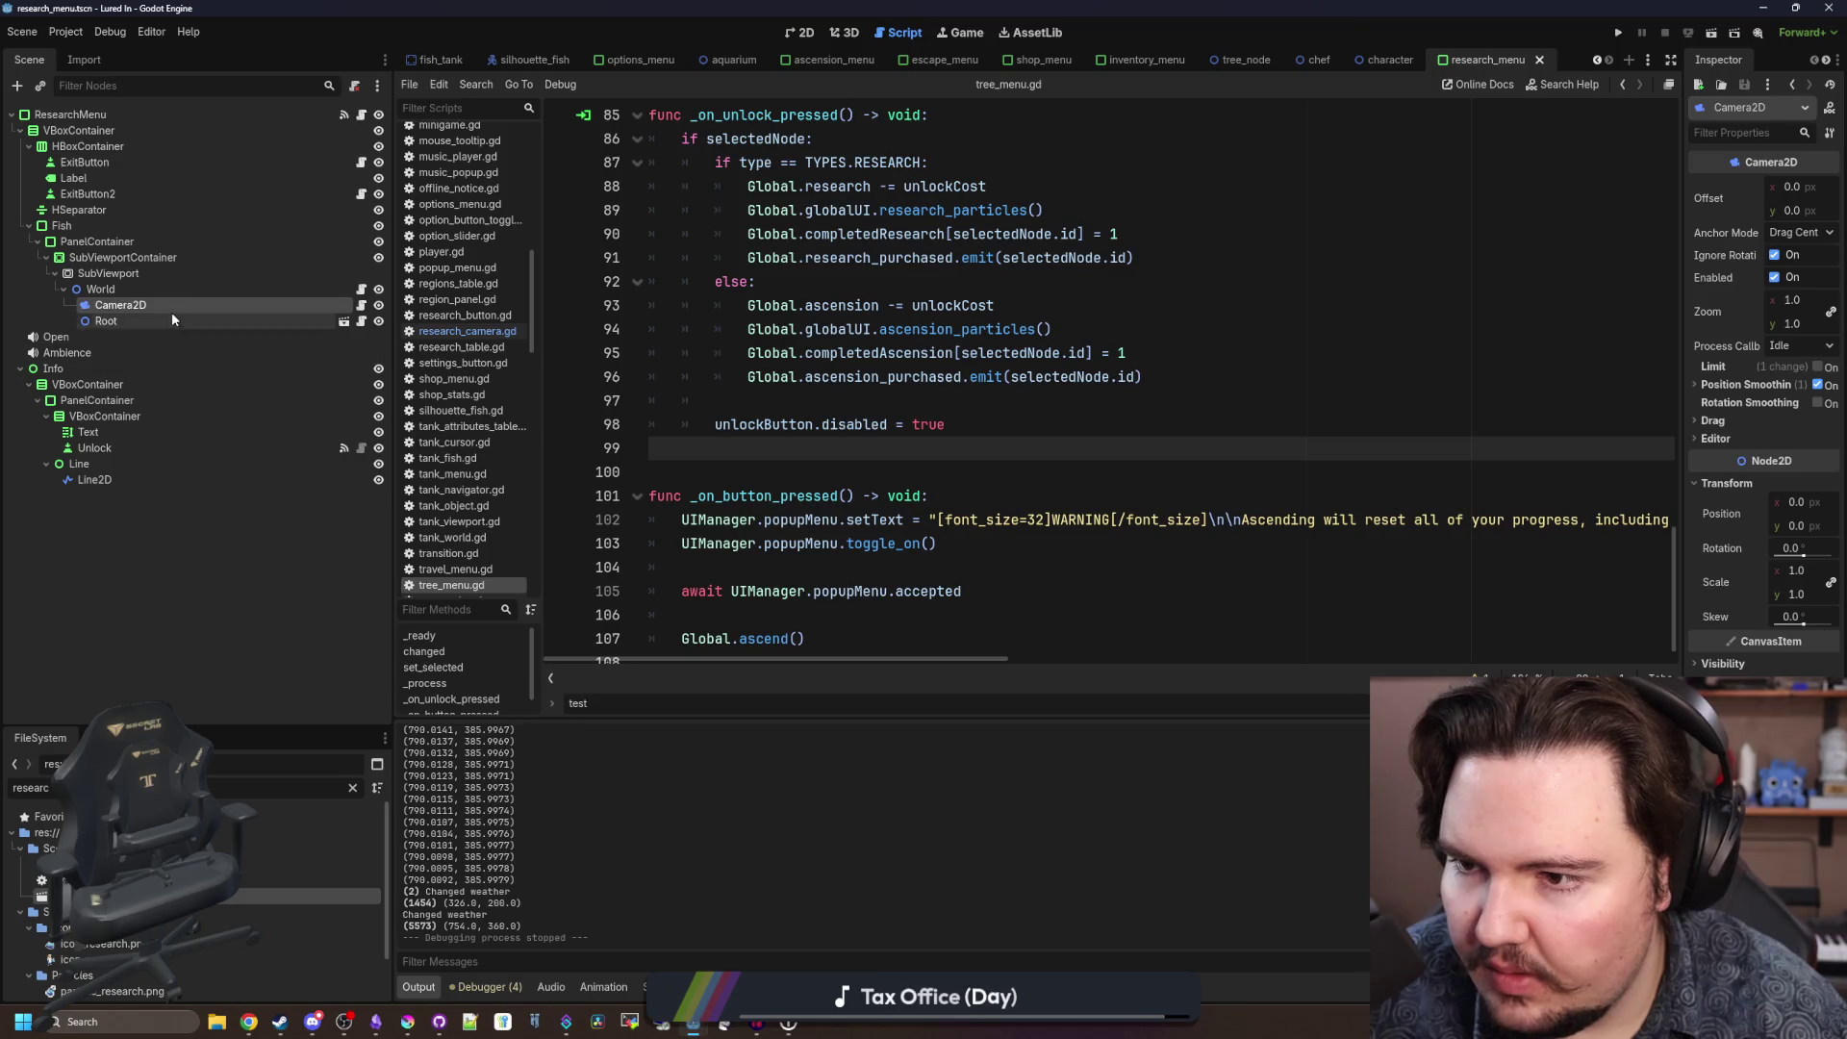
right_click(187, 306)
click(252, 332)
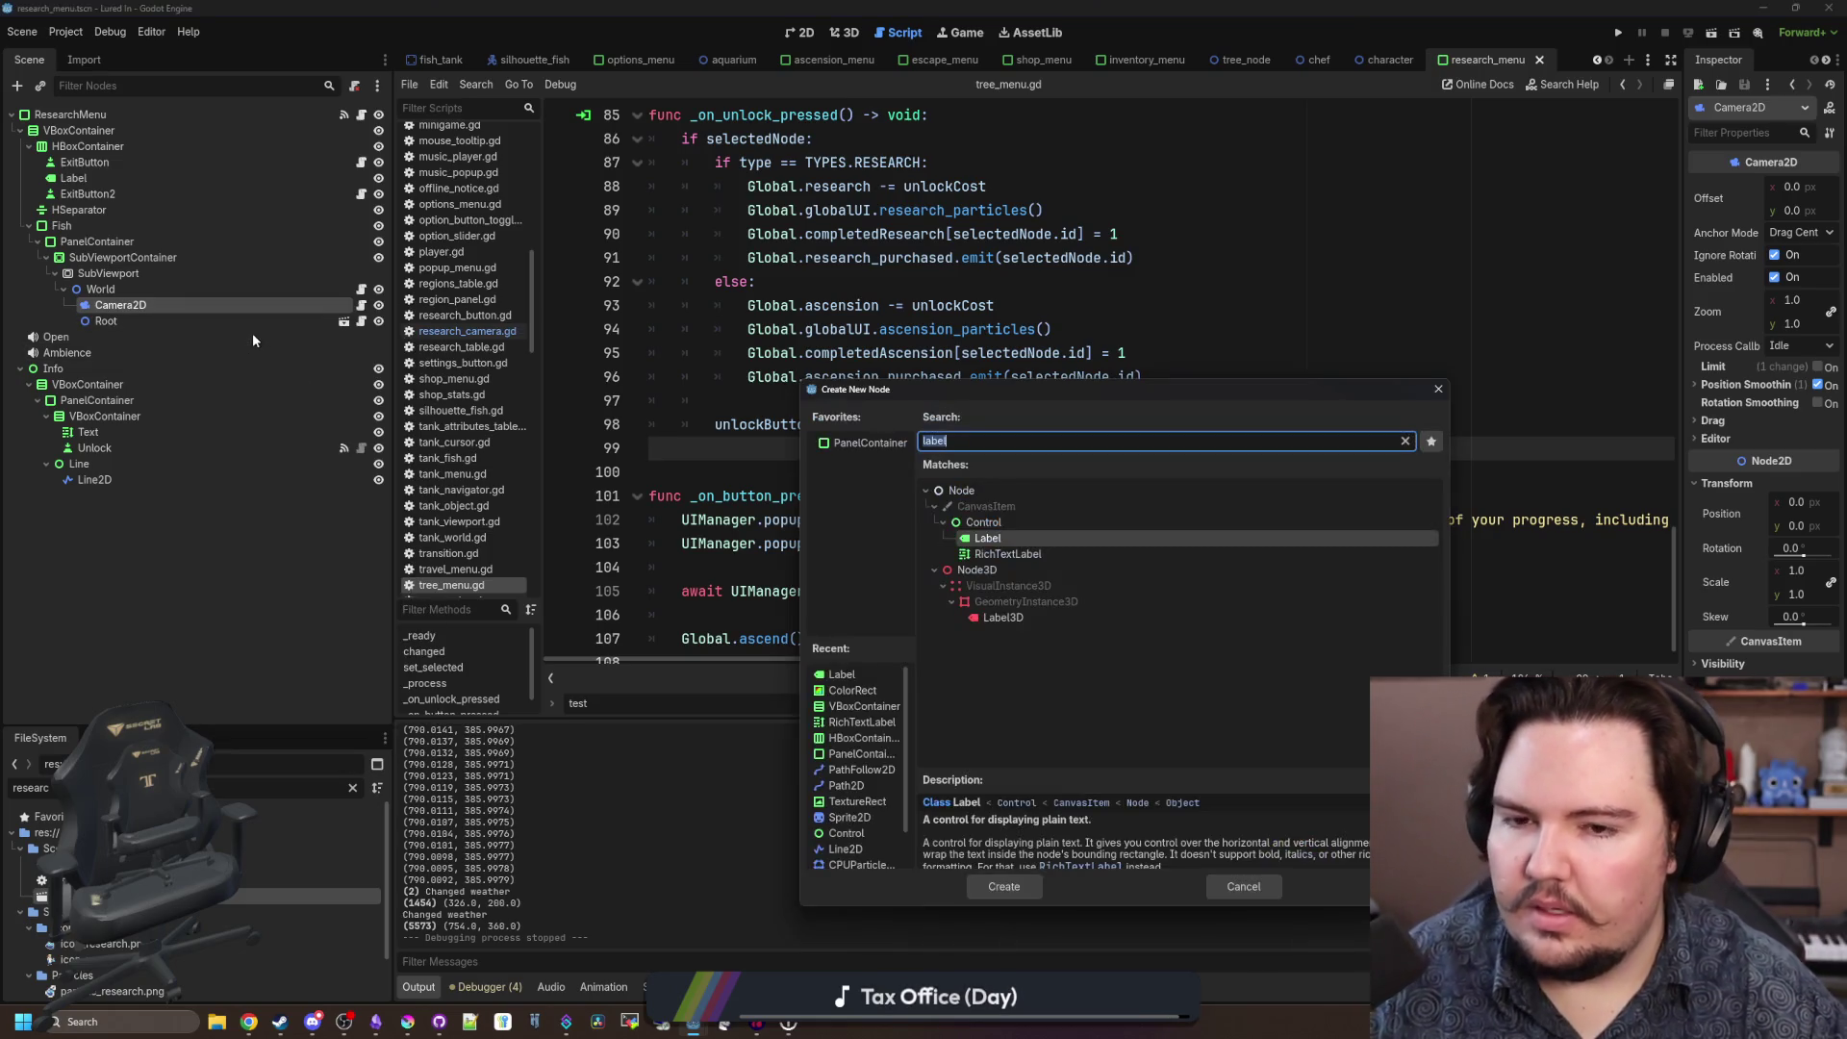
text(sprite)
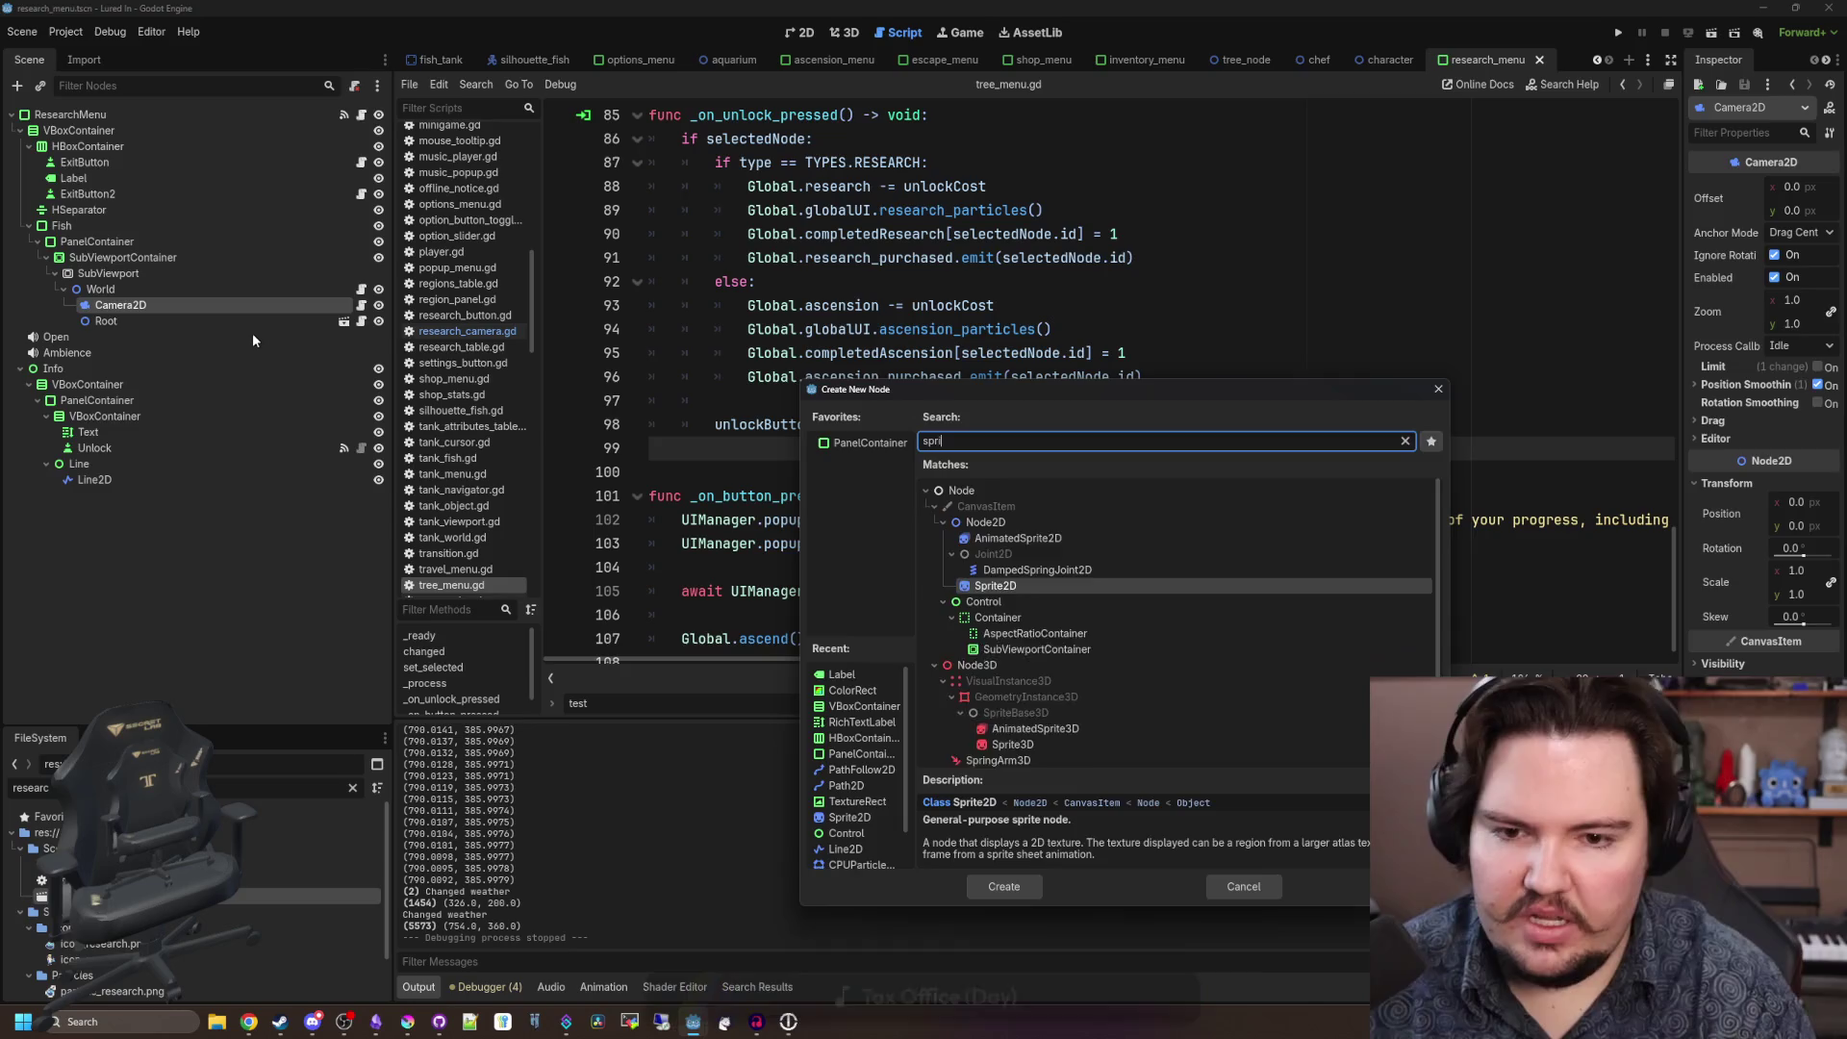
key(Return)
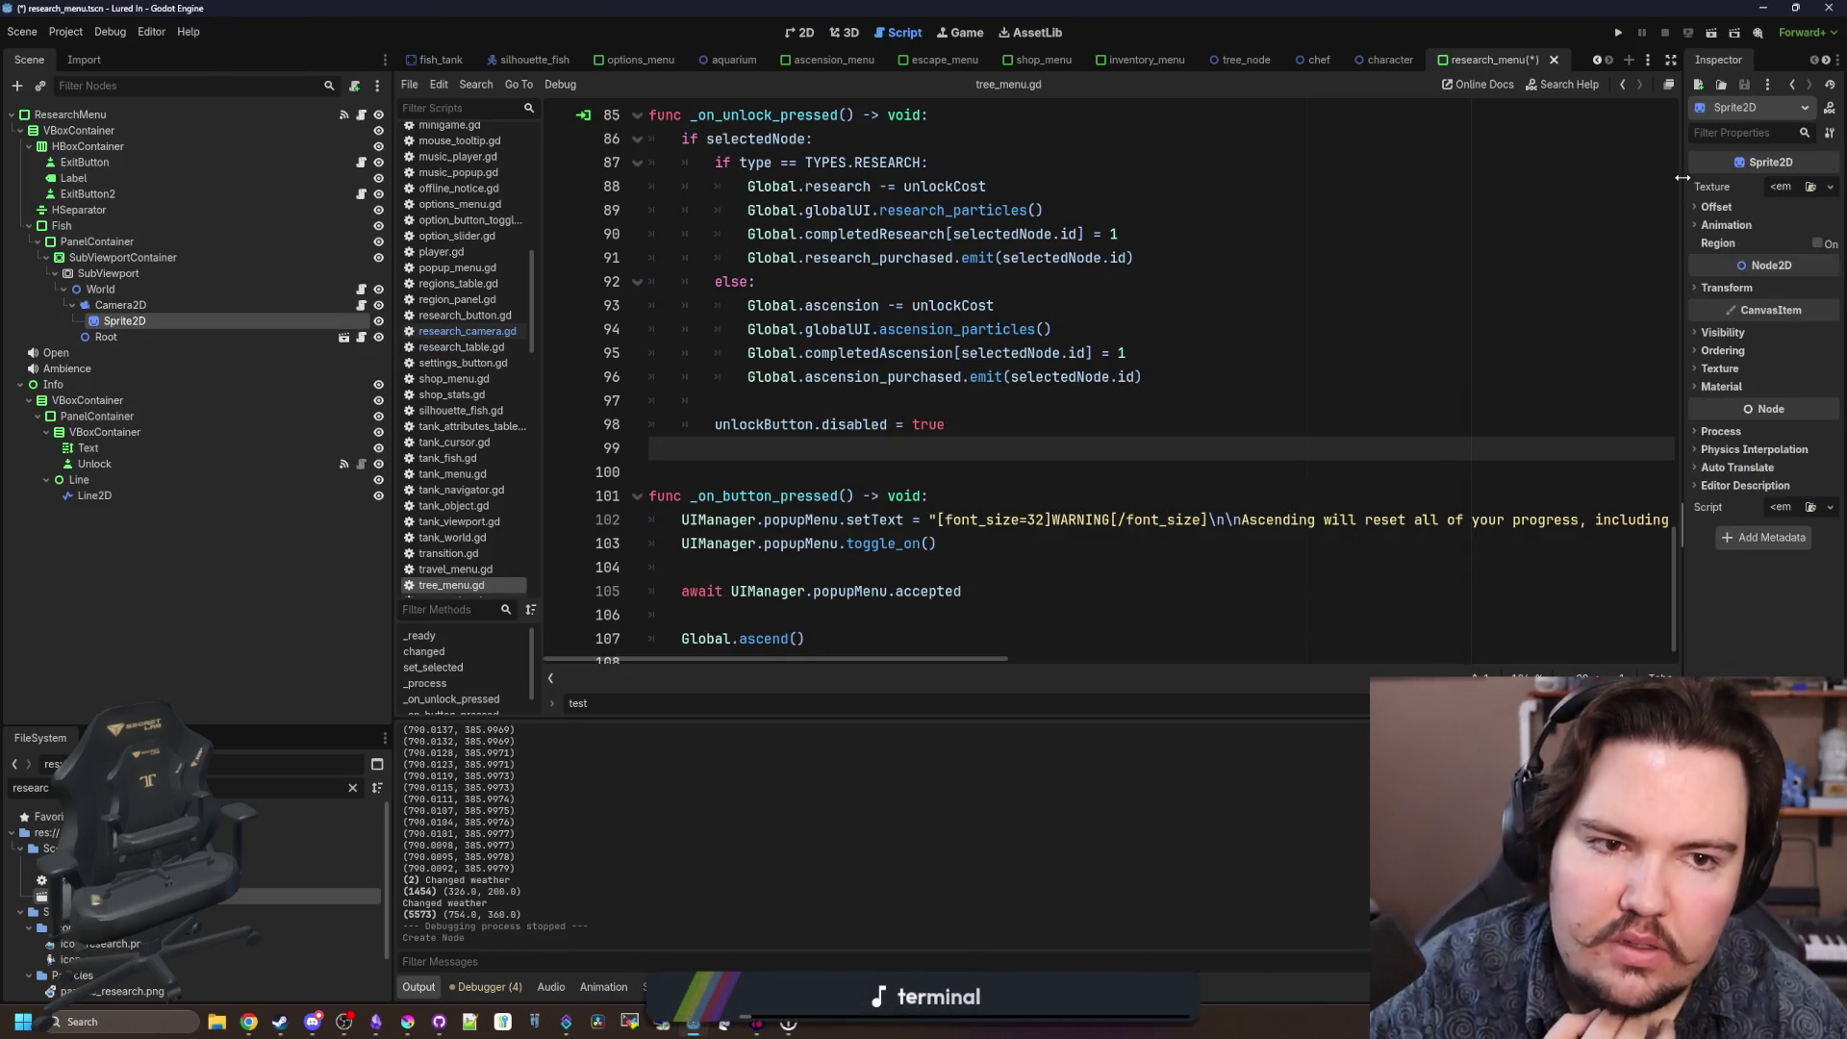
Quick-load the square controller cursor texture onto the Sprite2D.
drag(1682, 177, 1322, 179)
click(1661, 187)
click(1722, 515)
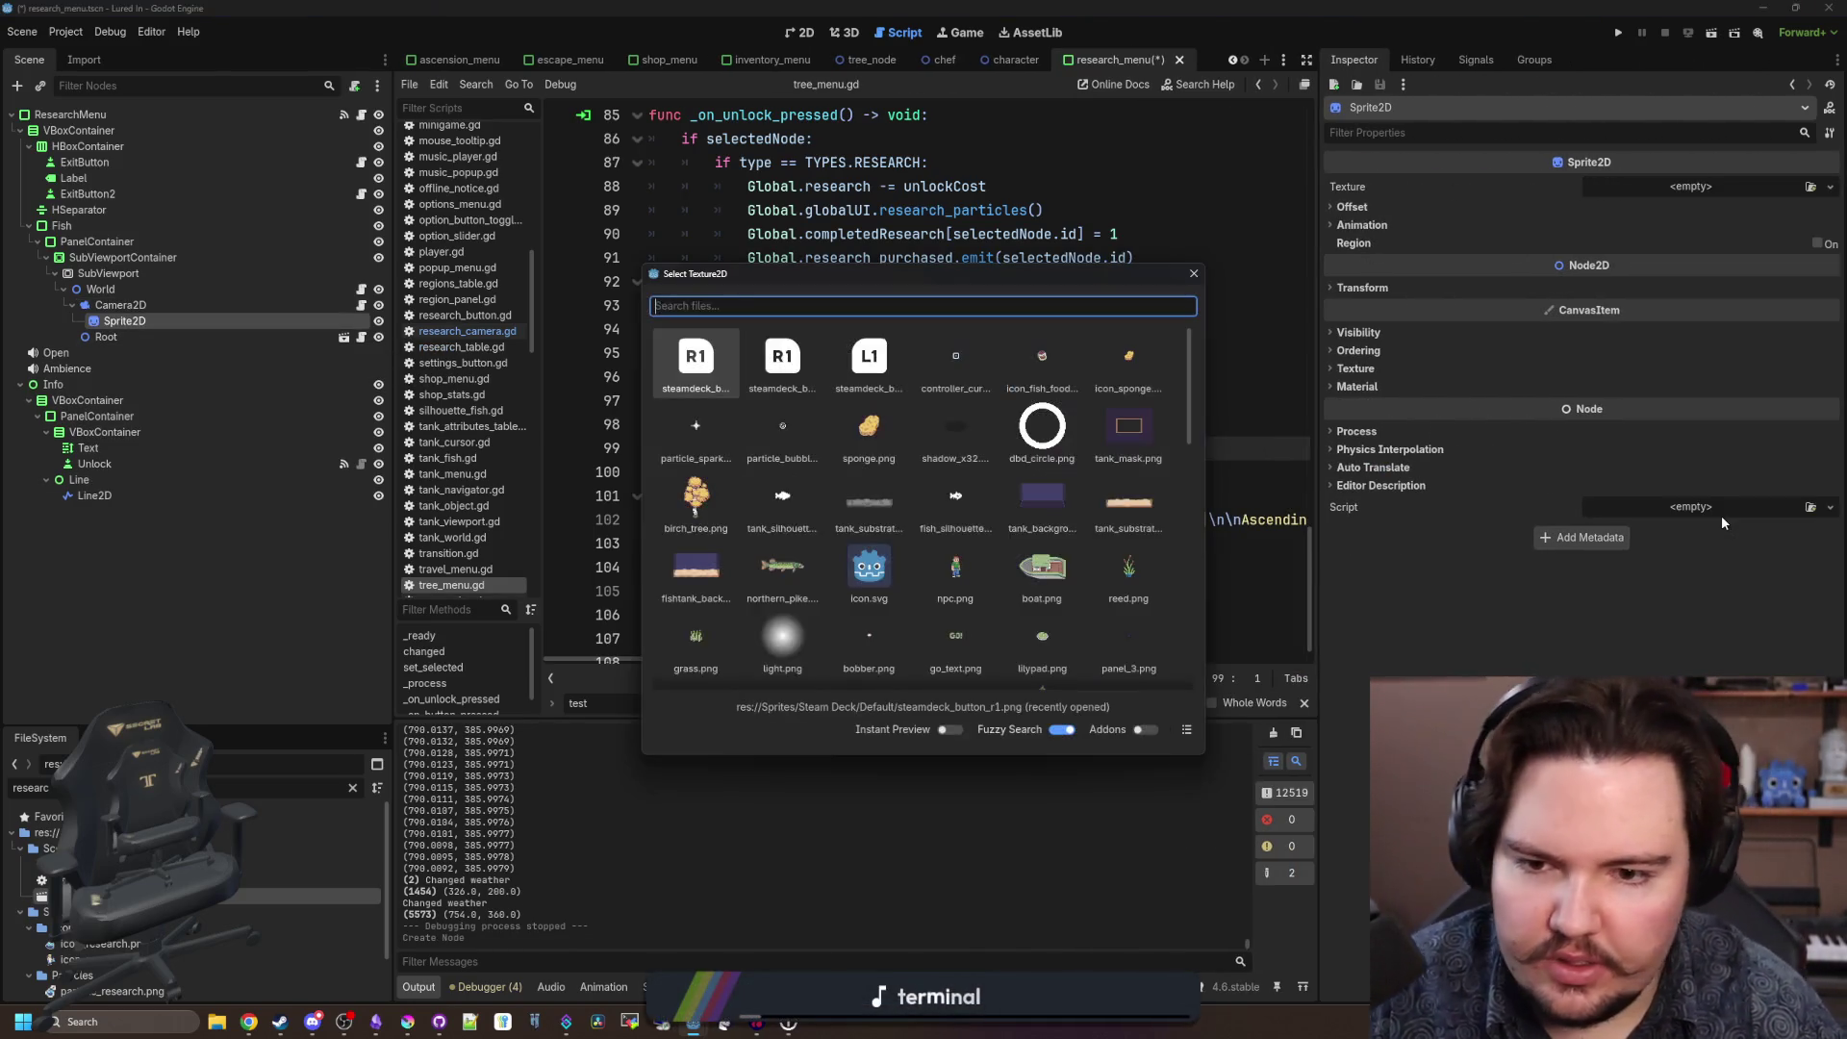
text(square)
key(Return)
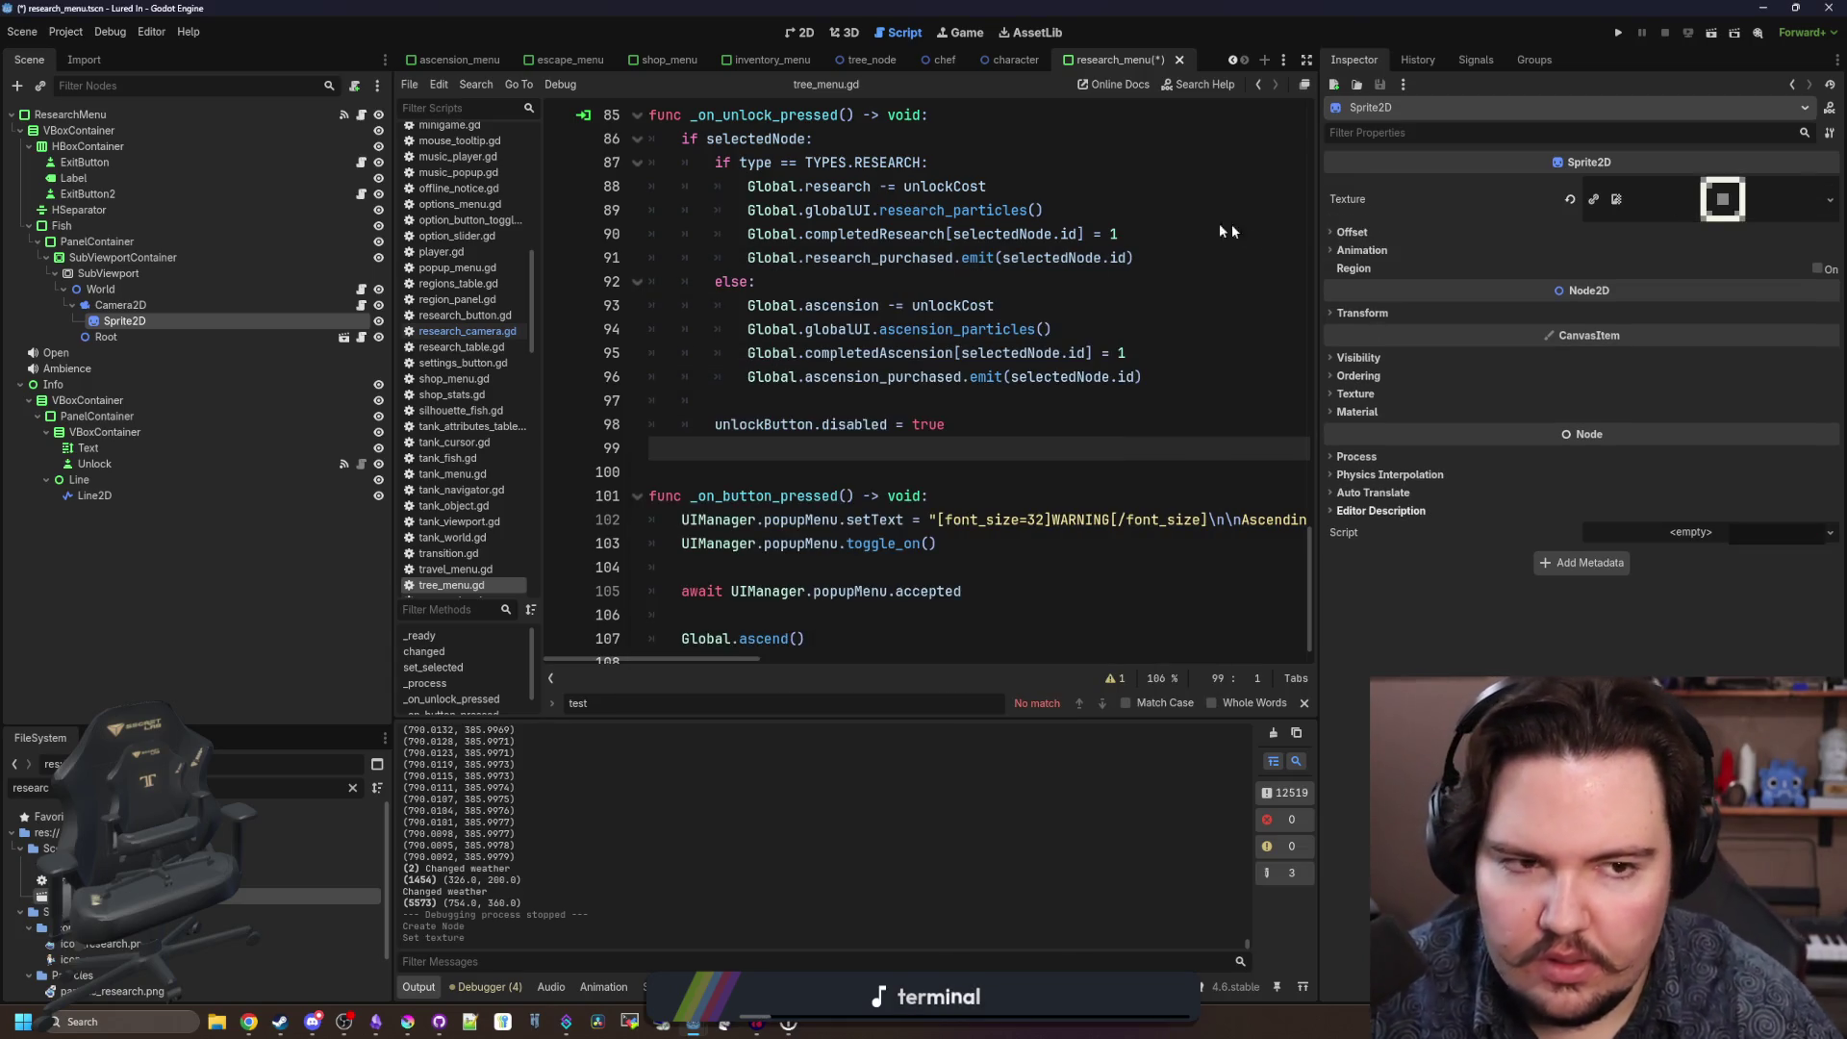
click(972, 400)
click(1773, 189)
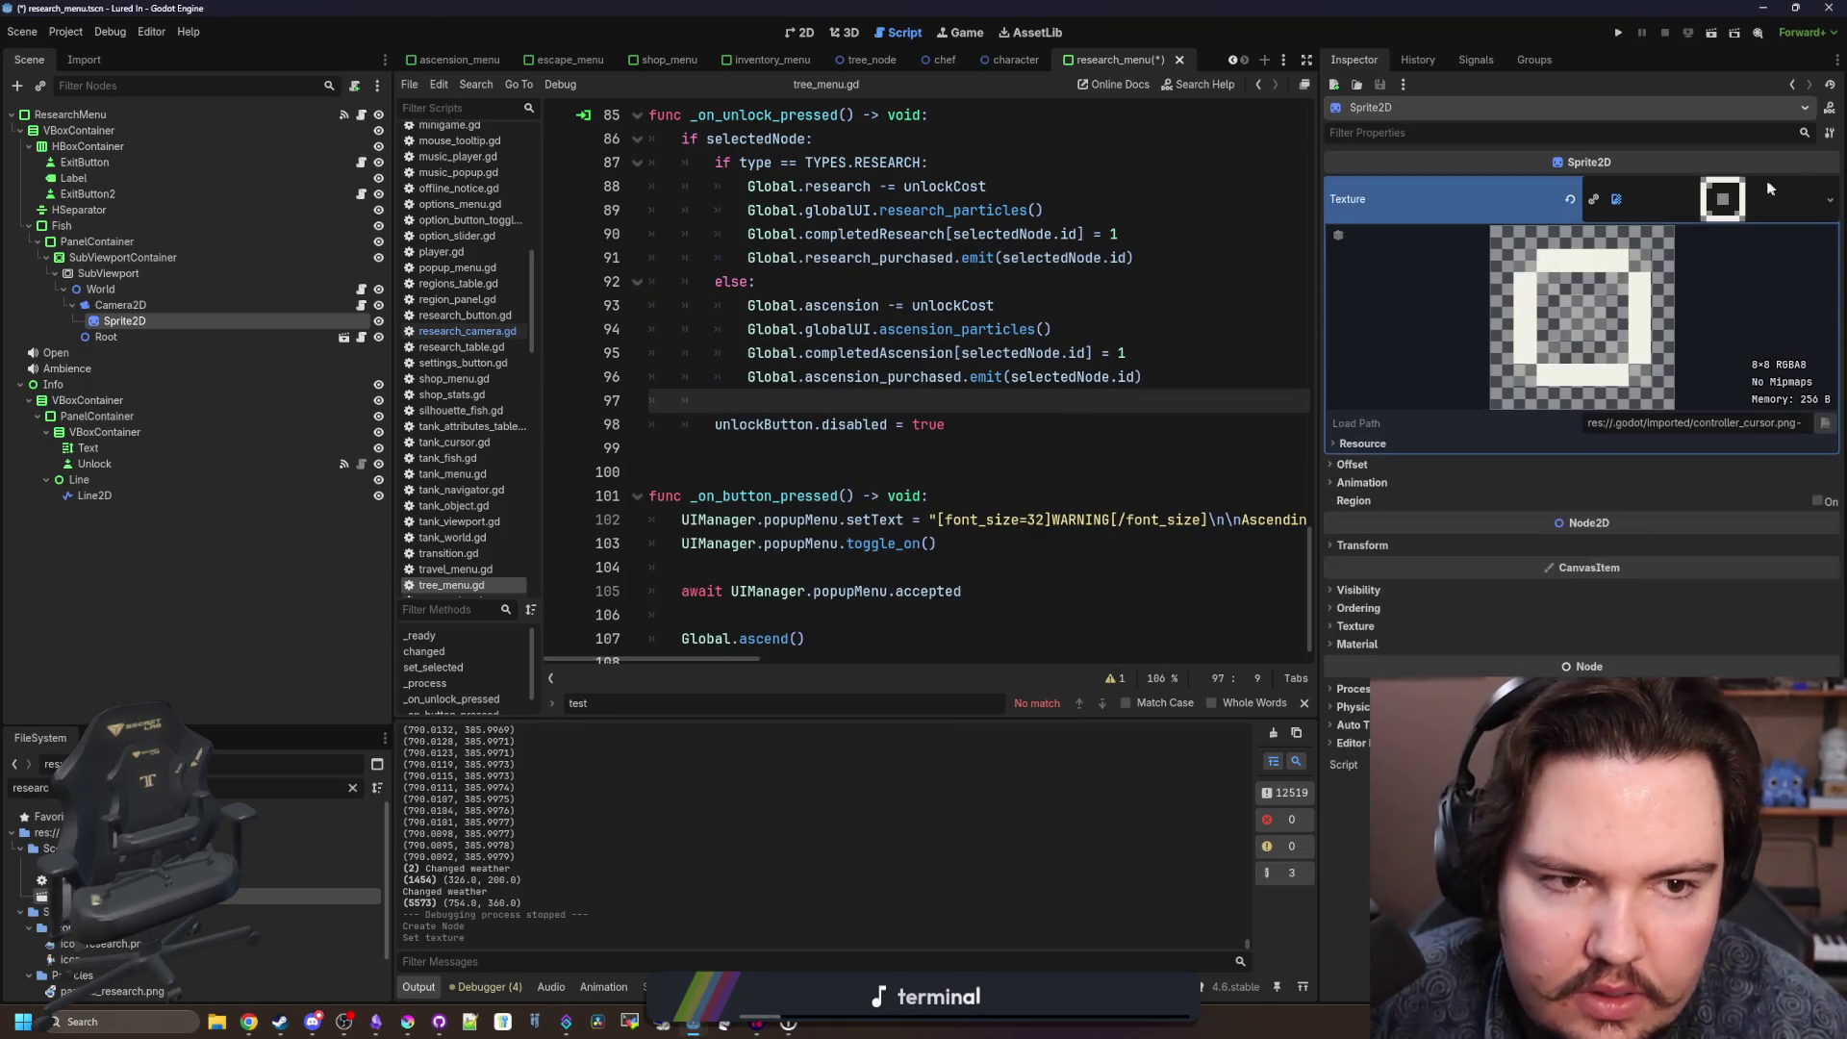
Open the camera's research_camera.gd script and start renaming the Sprite2D node.
click(1741, 189)
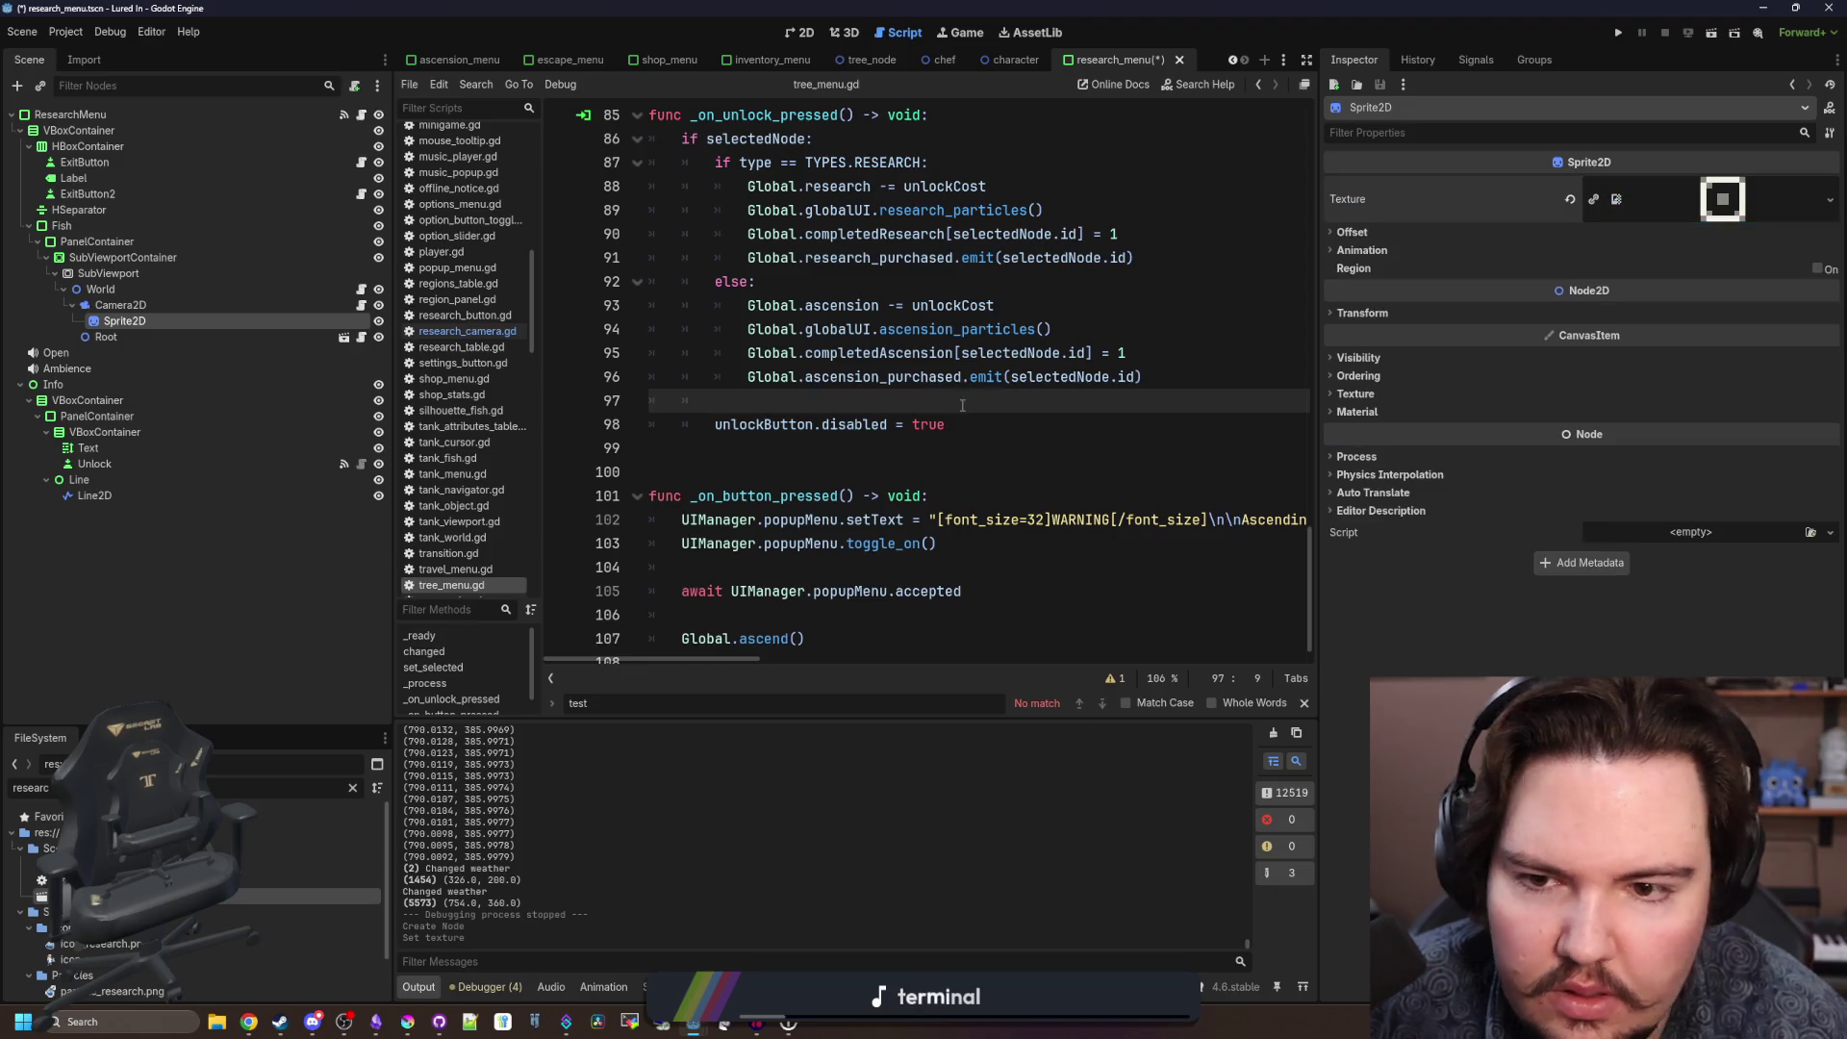
click(360, 305)
double_click(322, 317)
Rename the sprite to Cursor and the Camera2D node to TreeCamera.
text(Curso)
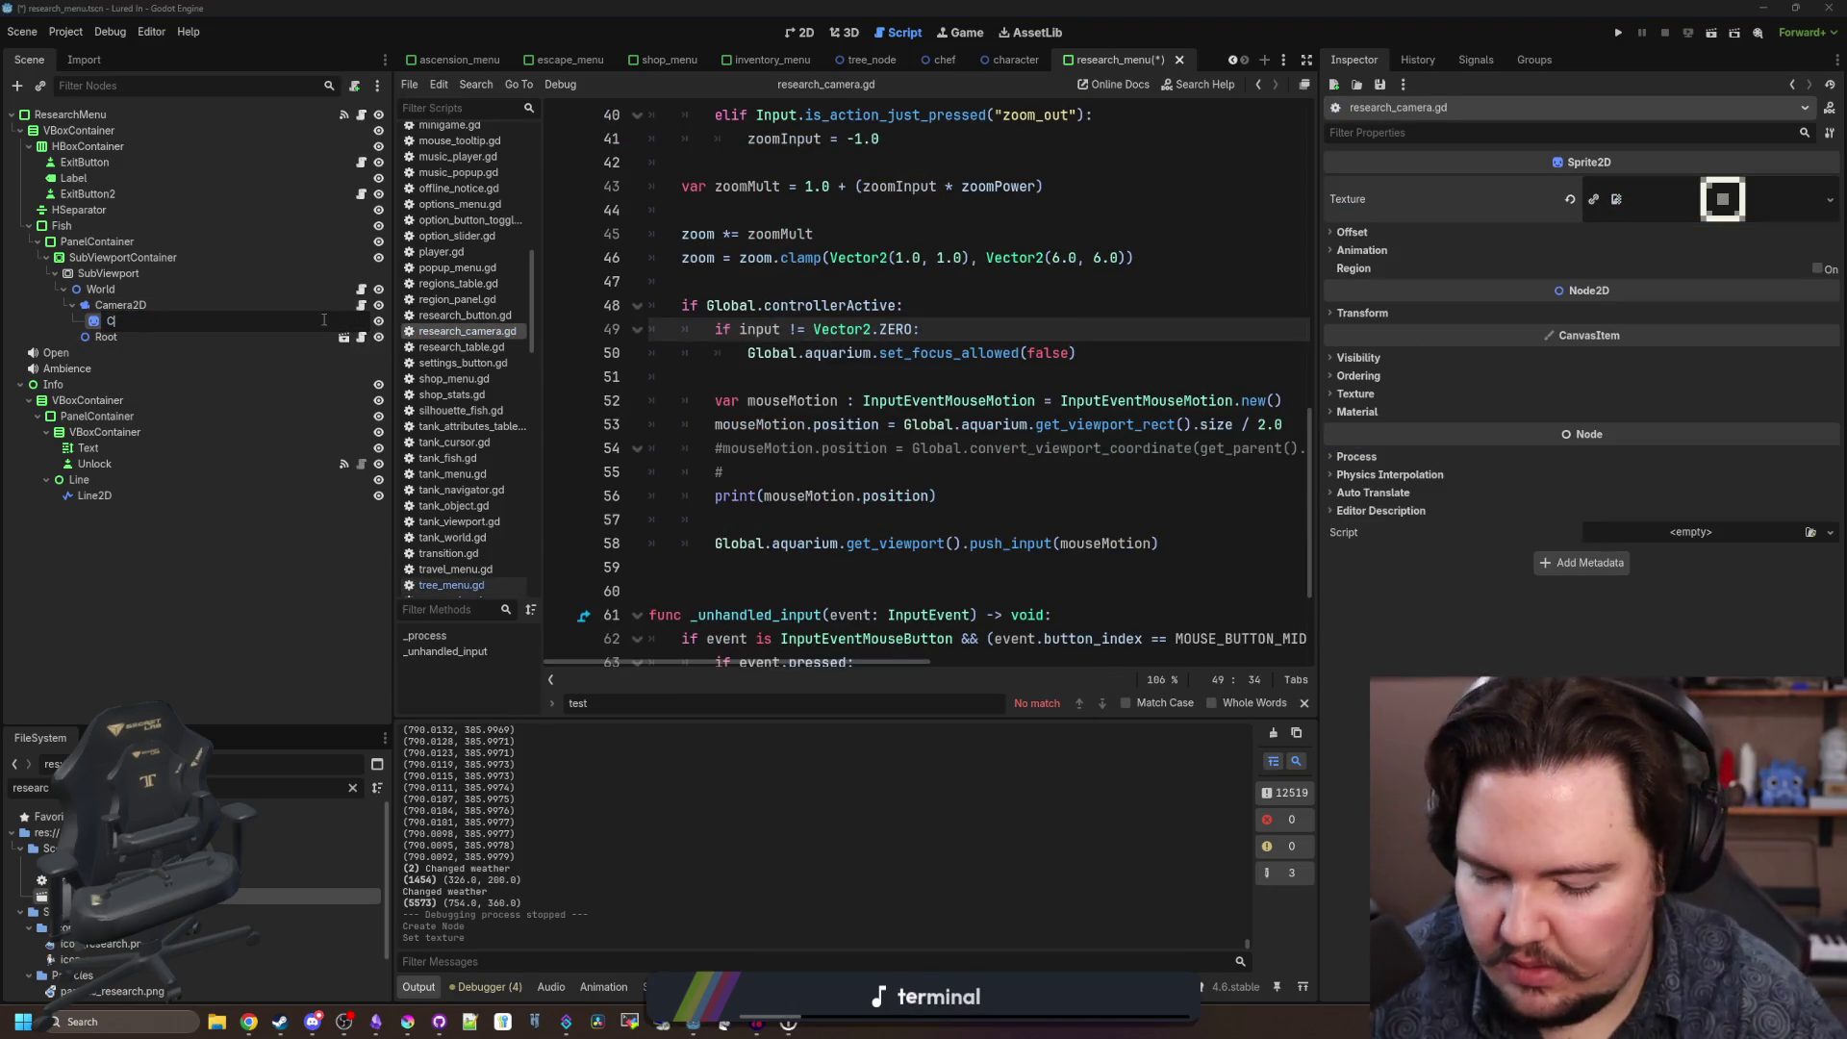
text(r)
key(Return)
click(268, 305)
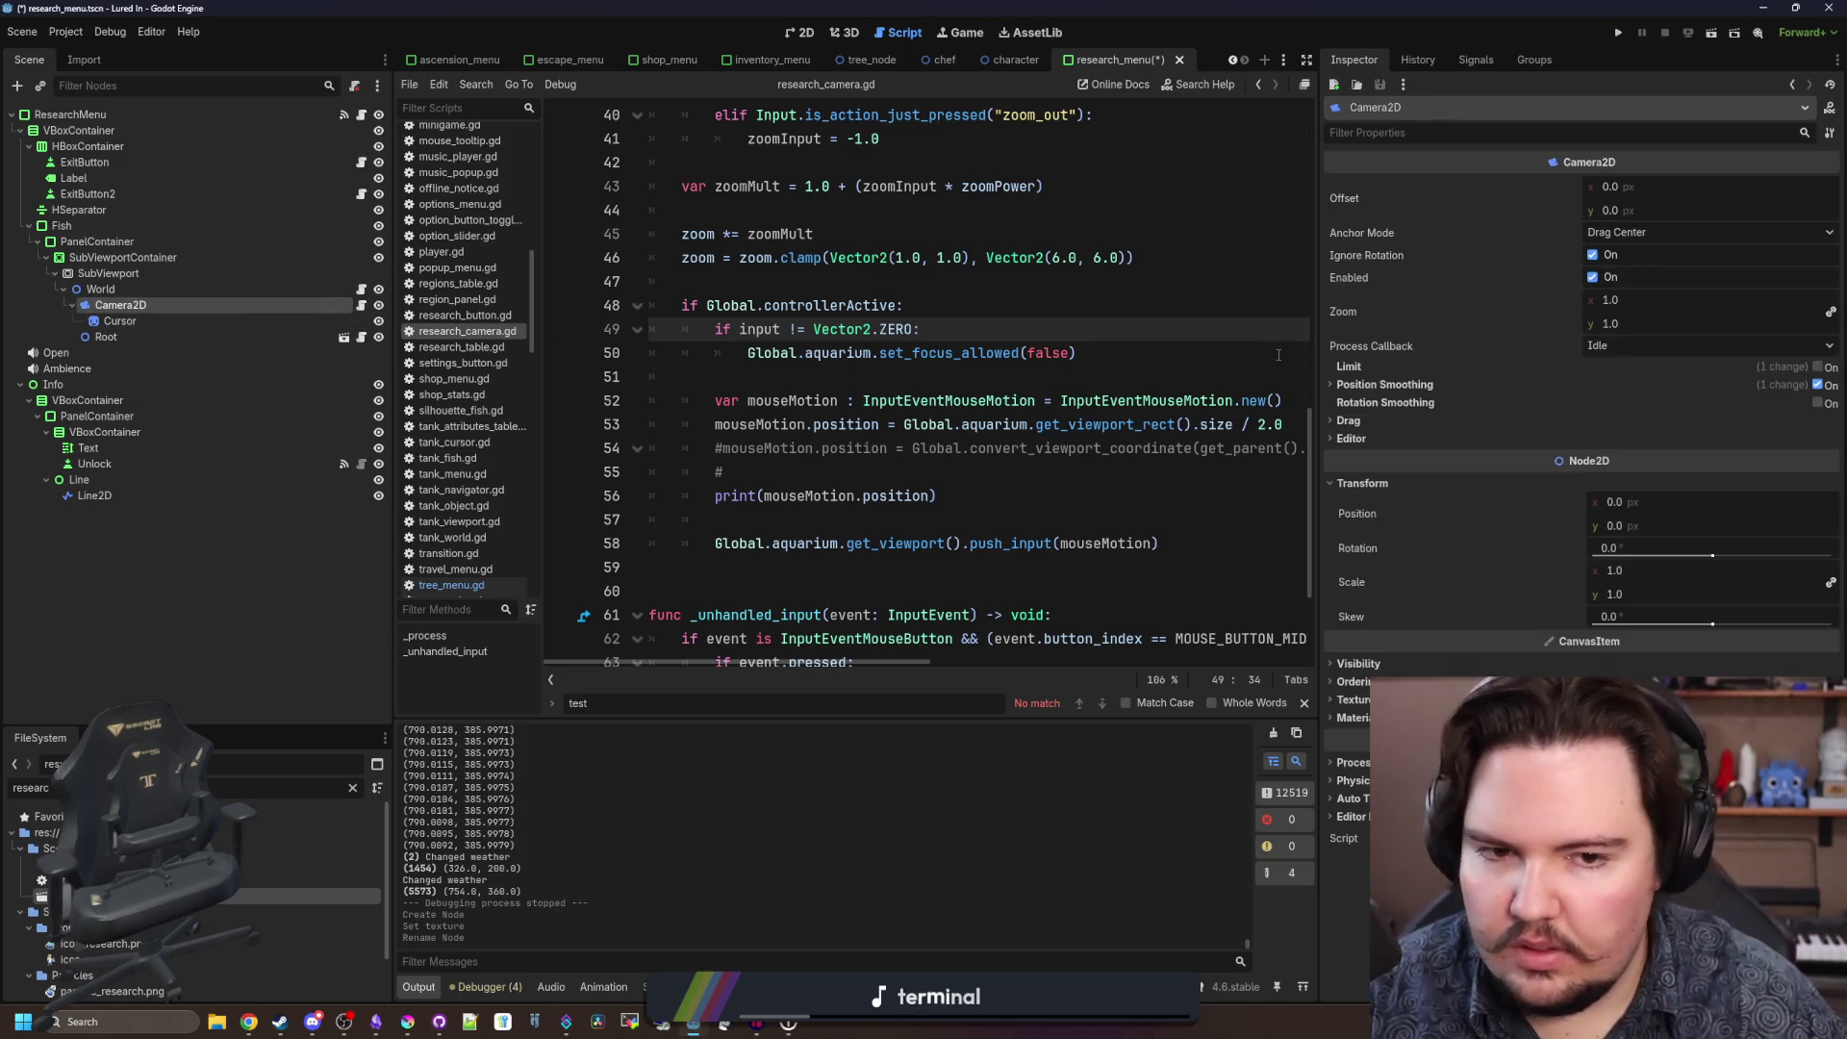
drag(1311, 361, 1684, 361)
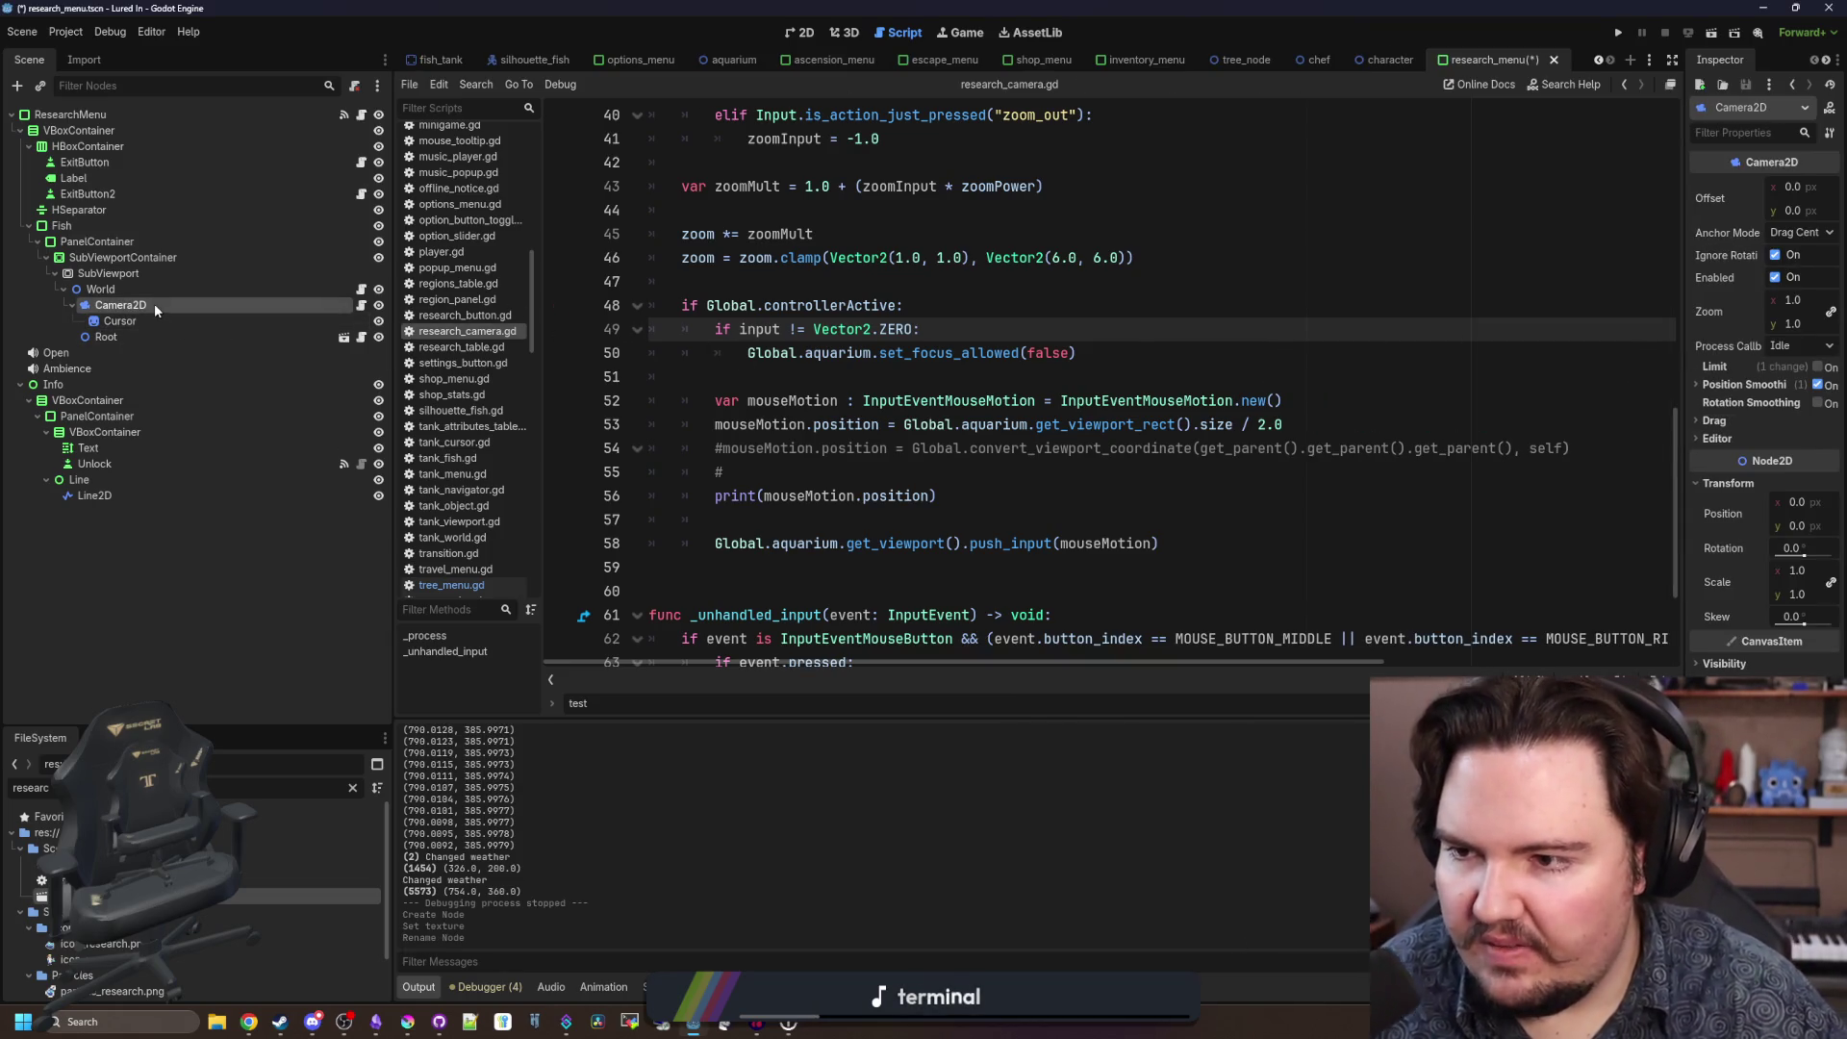
right_click(154, 304)
key(F2)
text(TreeC)
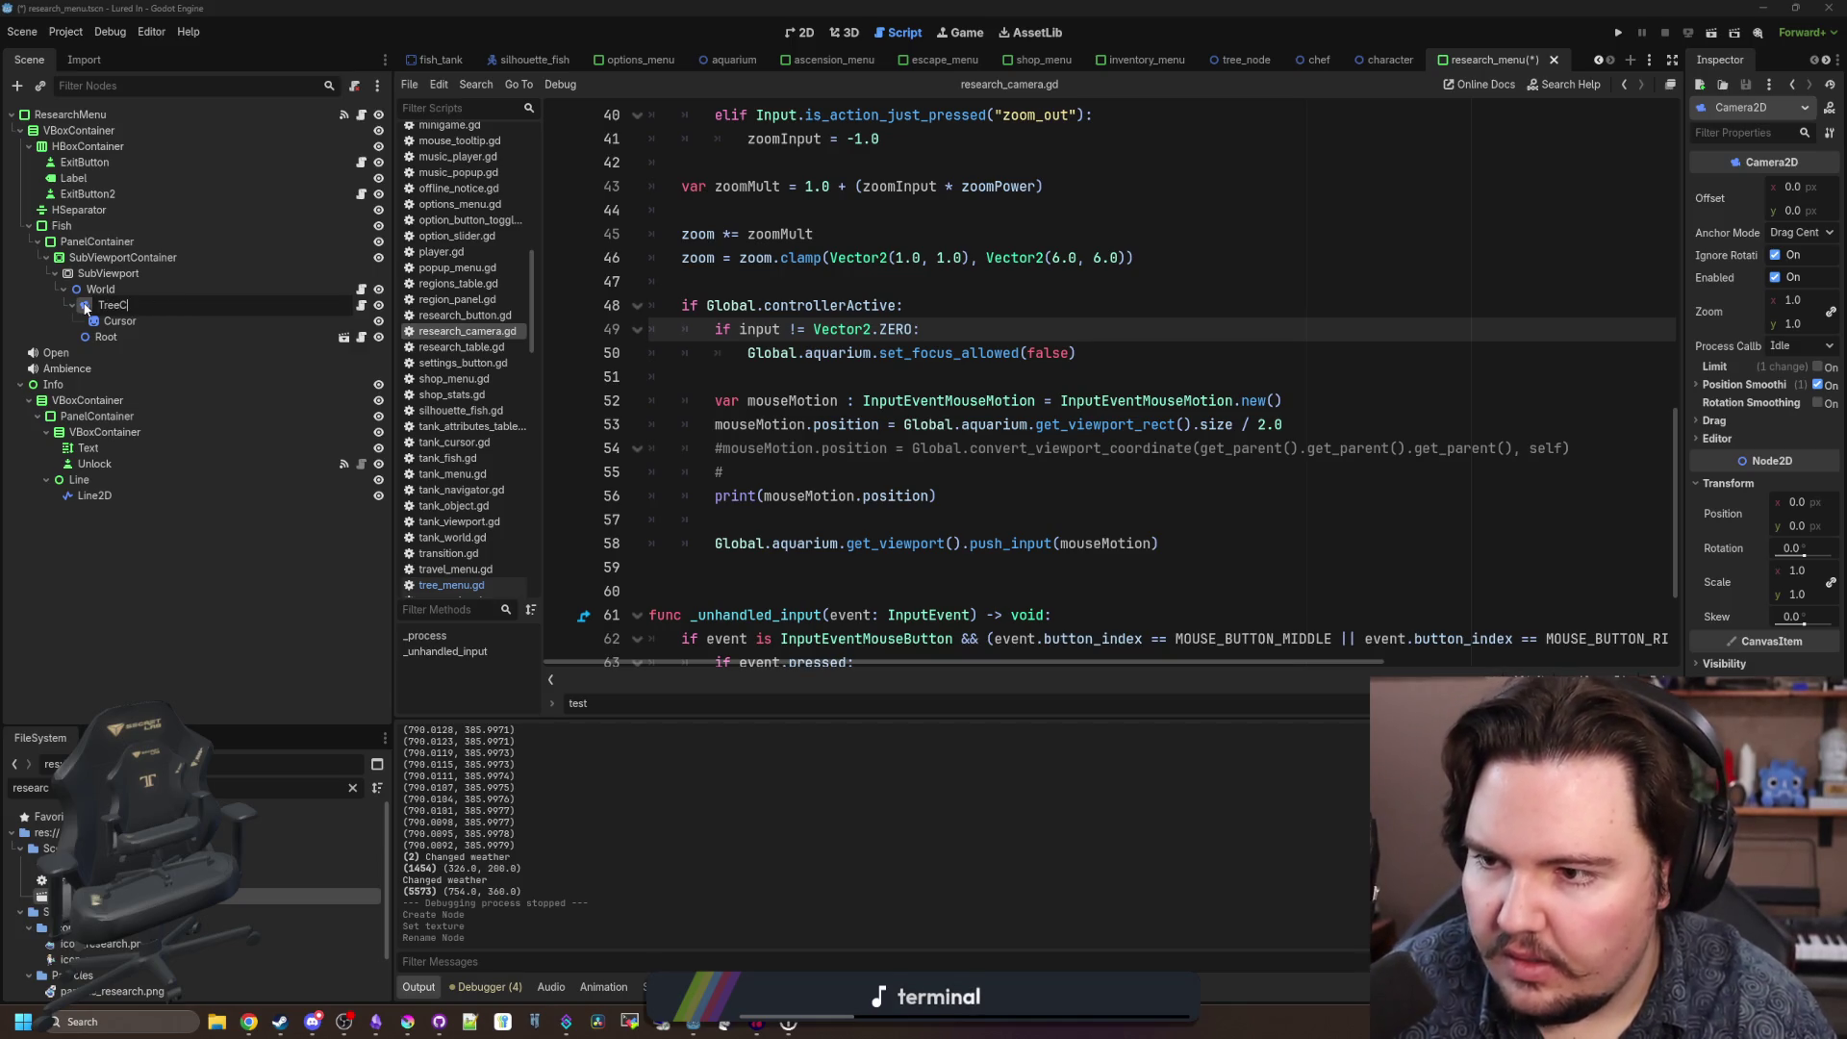
key(Escape)
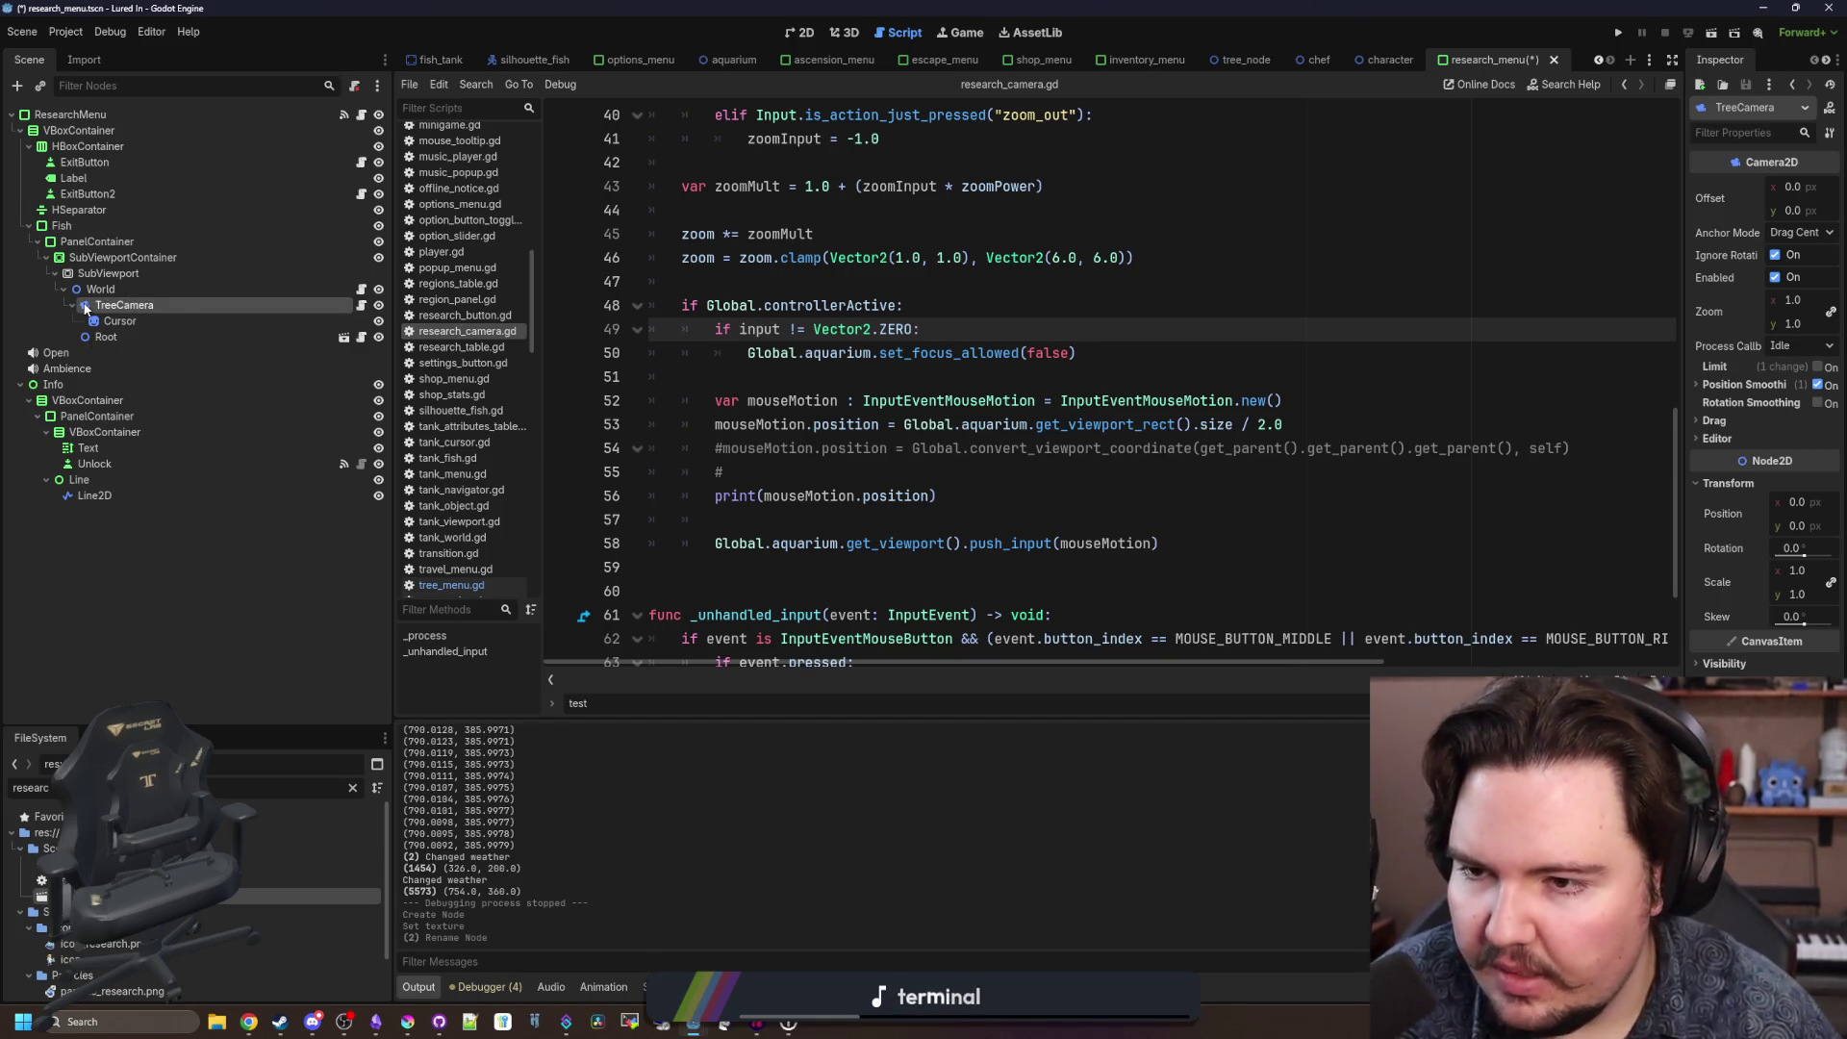
Save the TreeCamera branch as tree_camera.tscn and open that scene.
right_click(181, 304)
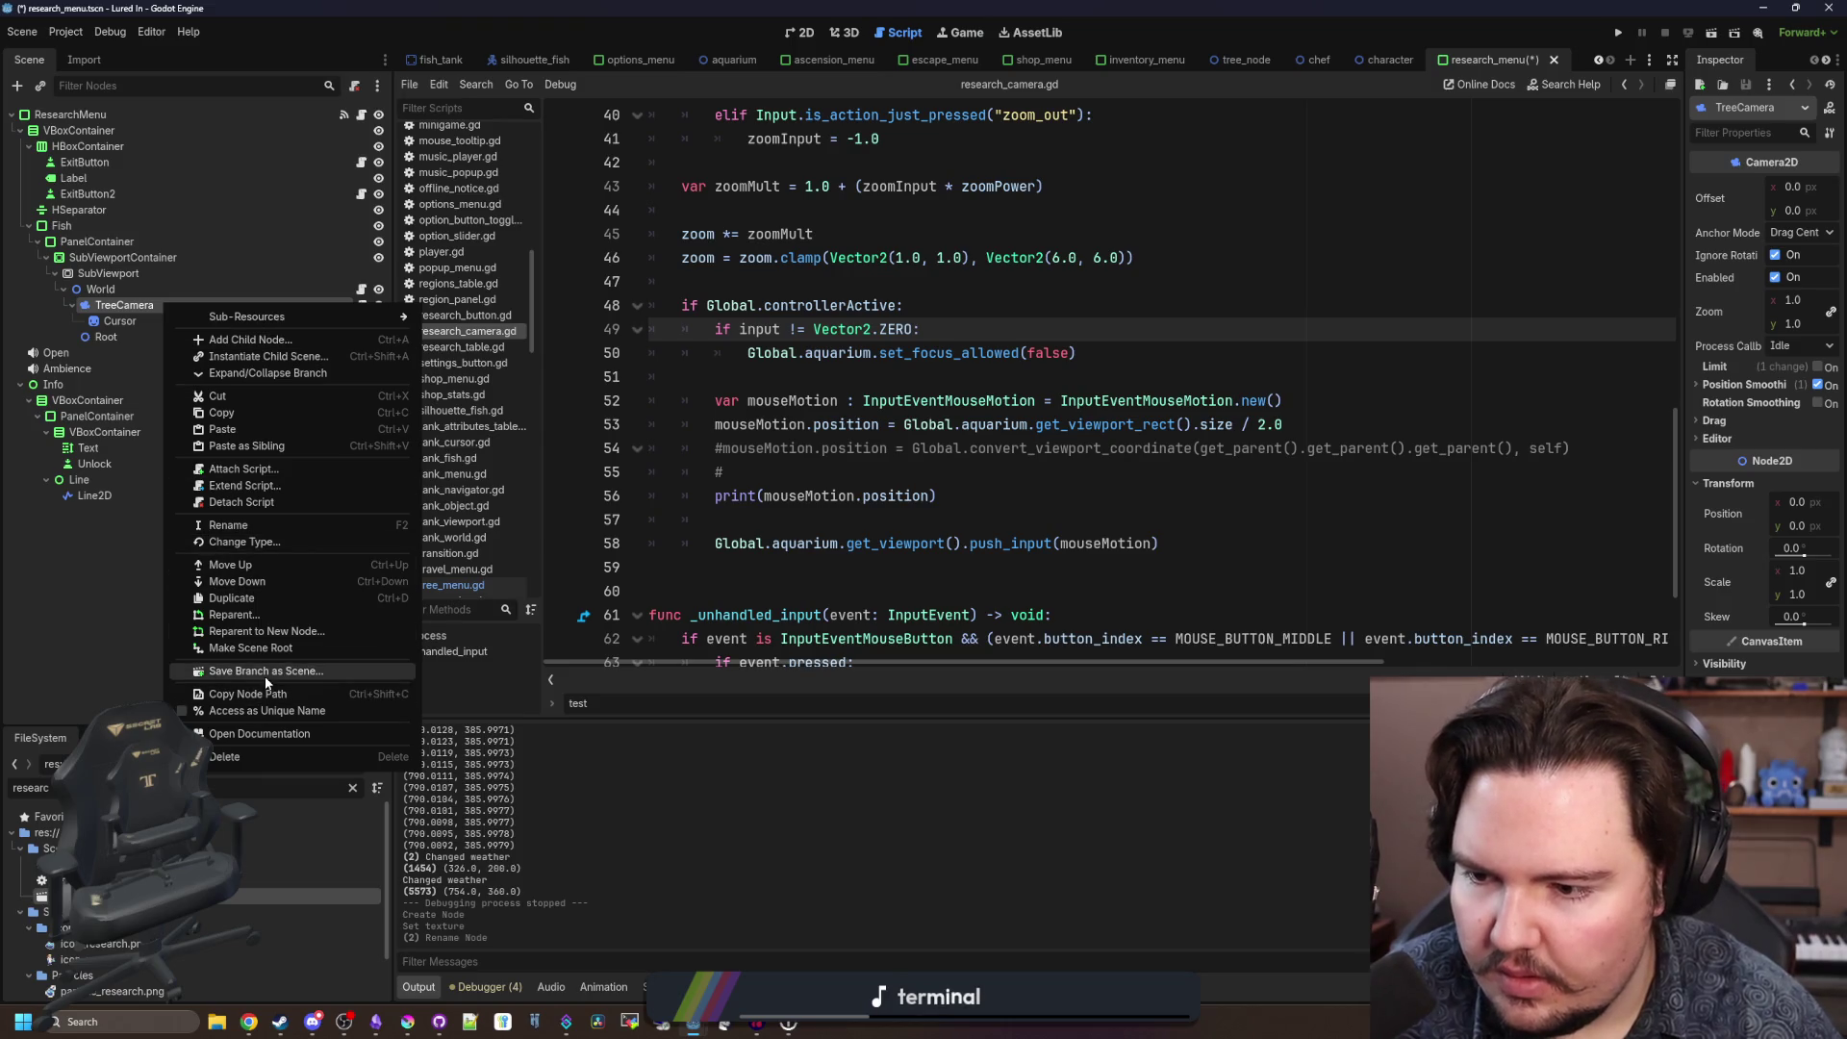
click(263, 675)
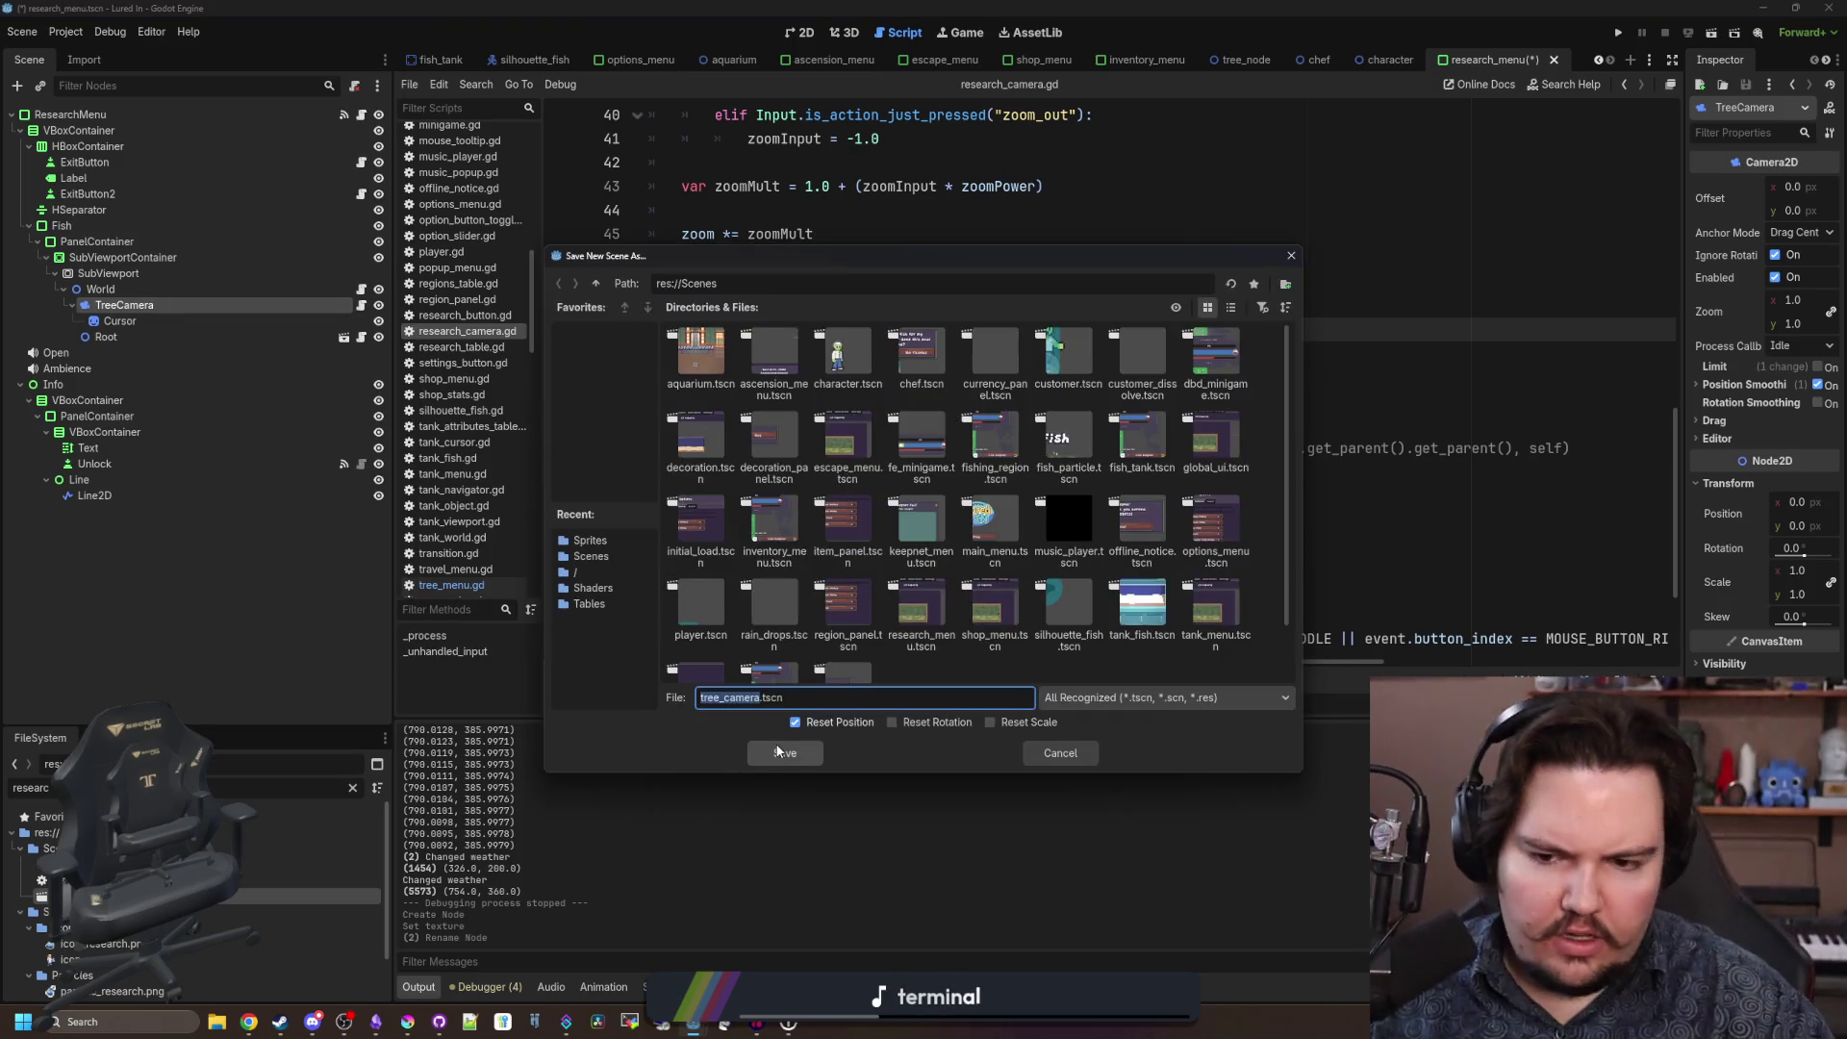
click(779, 751)
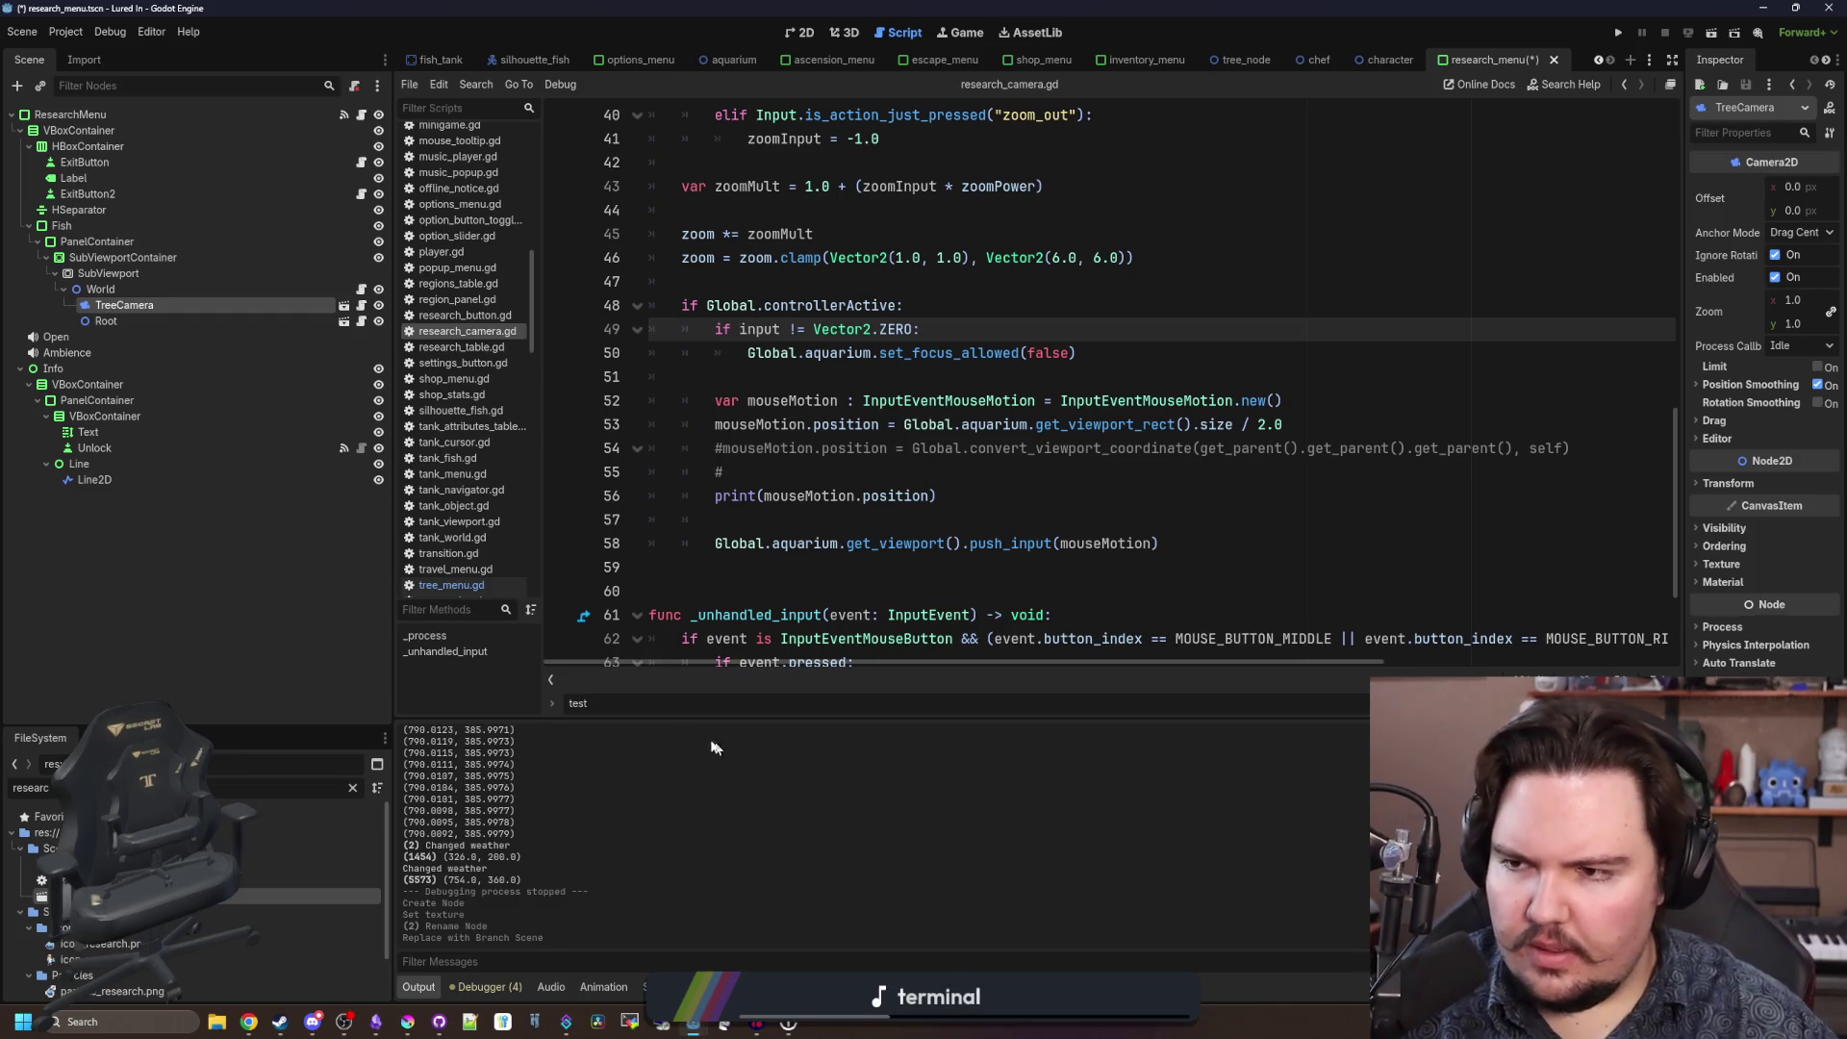
click(343, 306)
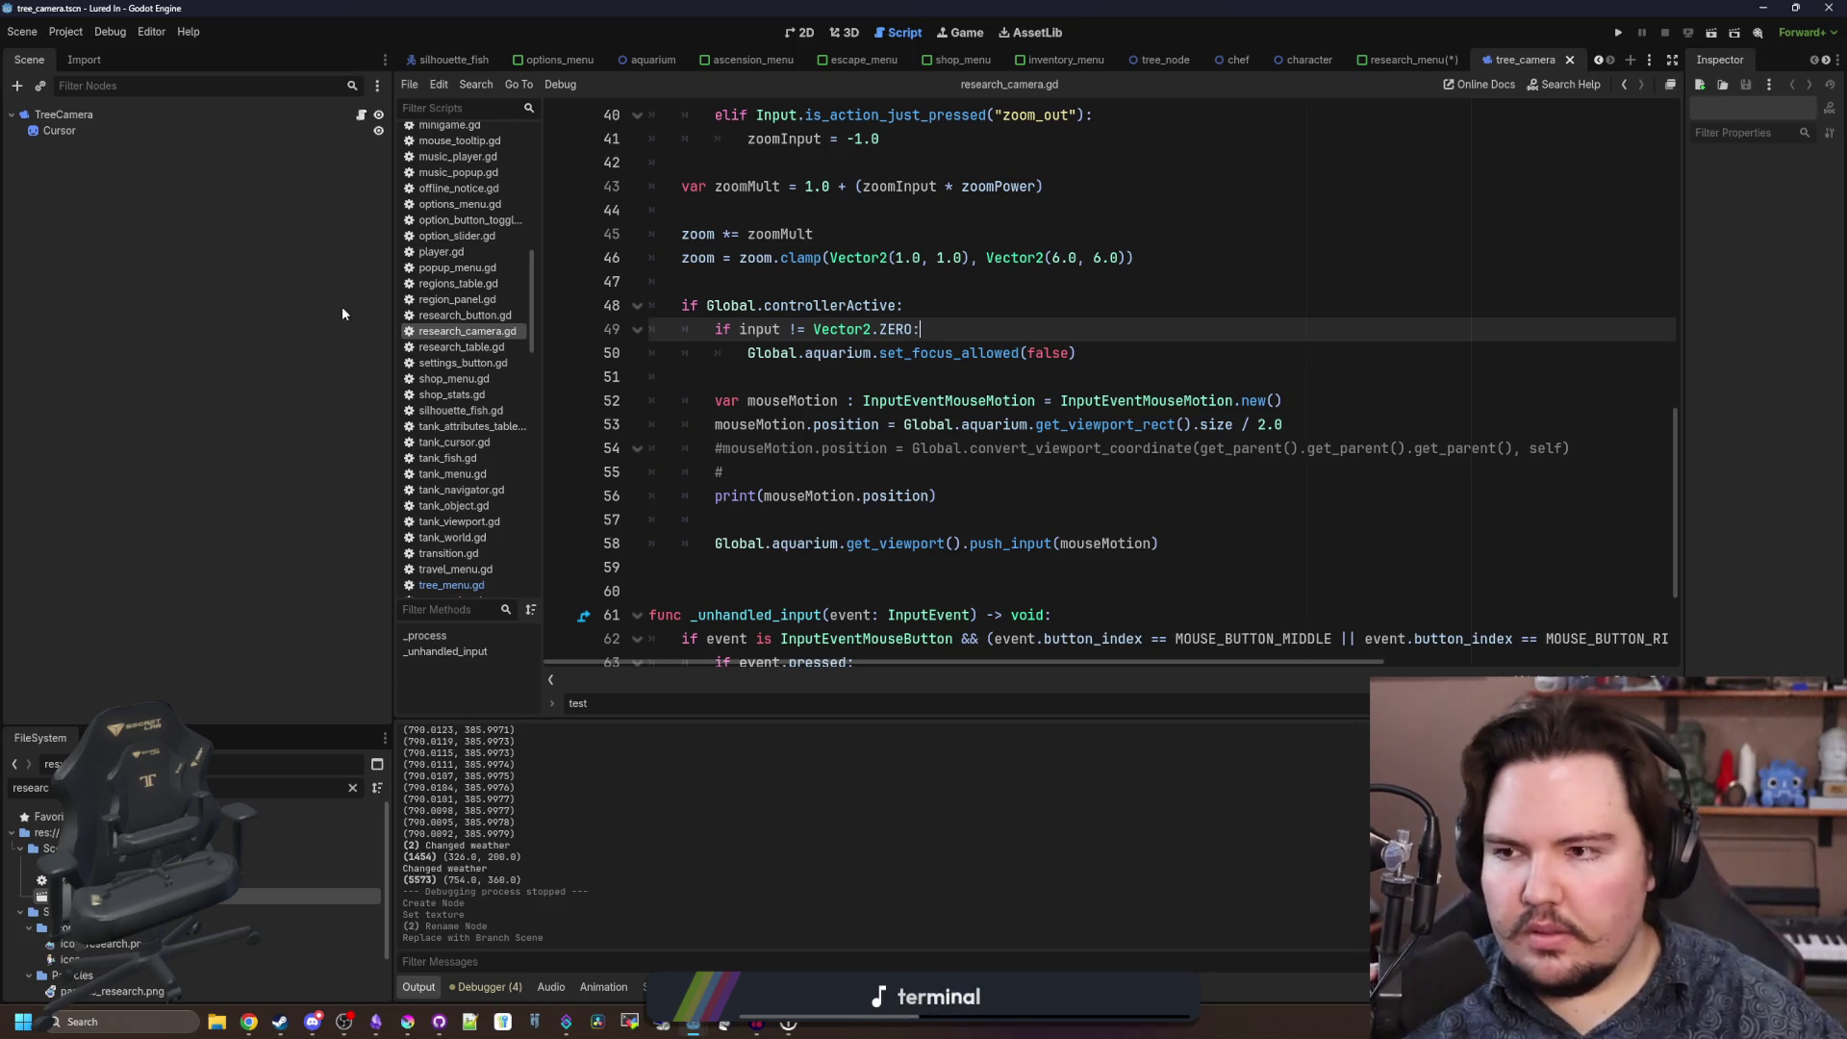
Add $Cursor.visible = Global.controllerActive at line 17, save, and run the project from research_menu.
click(362, 115)
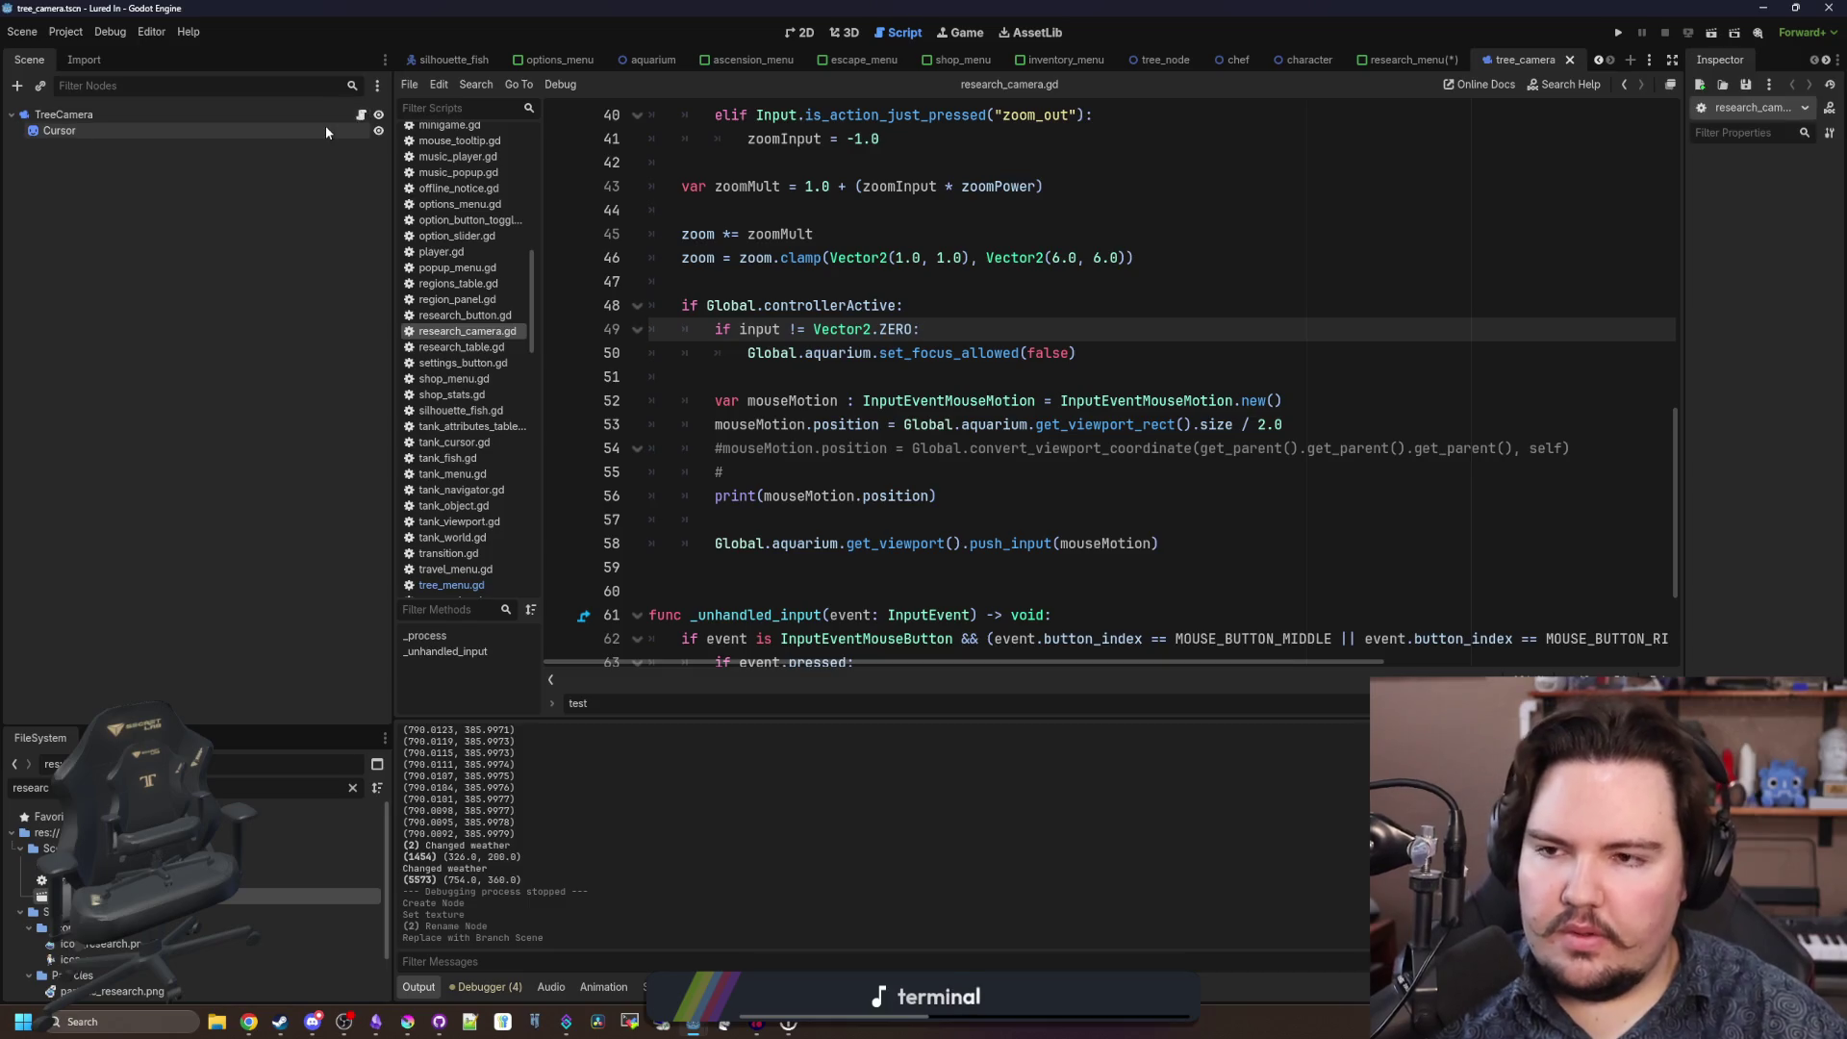
scroll(776, 337, up, 13)
click(745, 471)
key(Return)
key(Return)
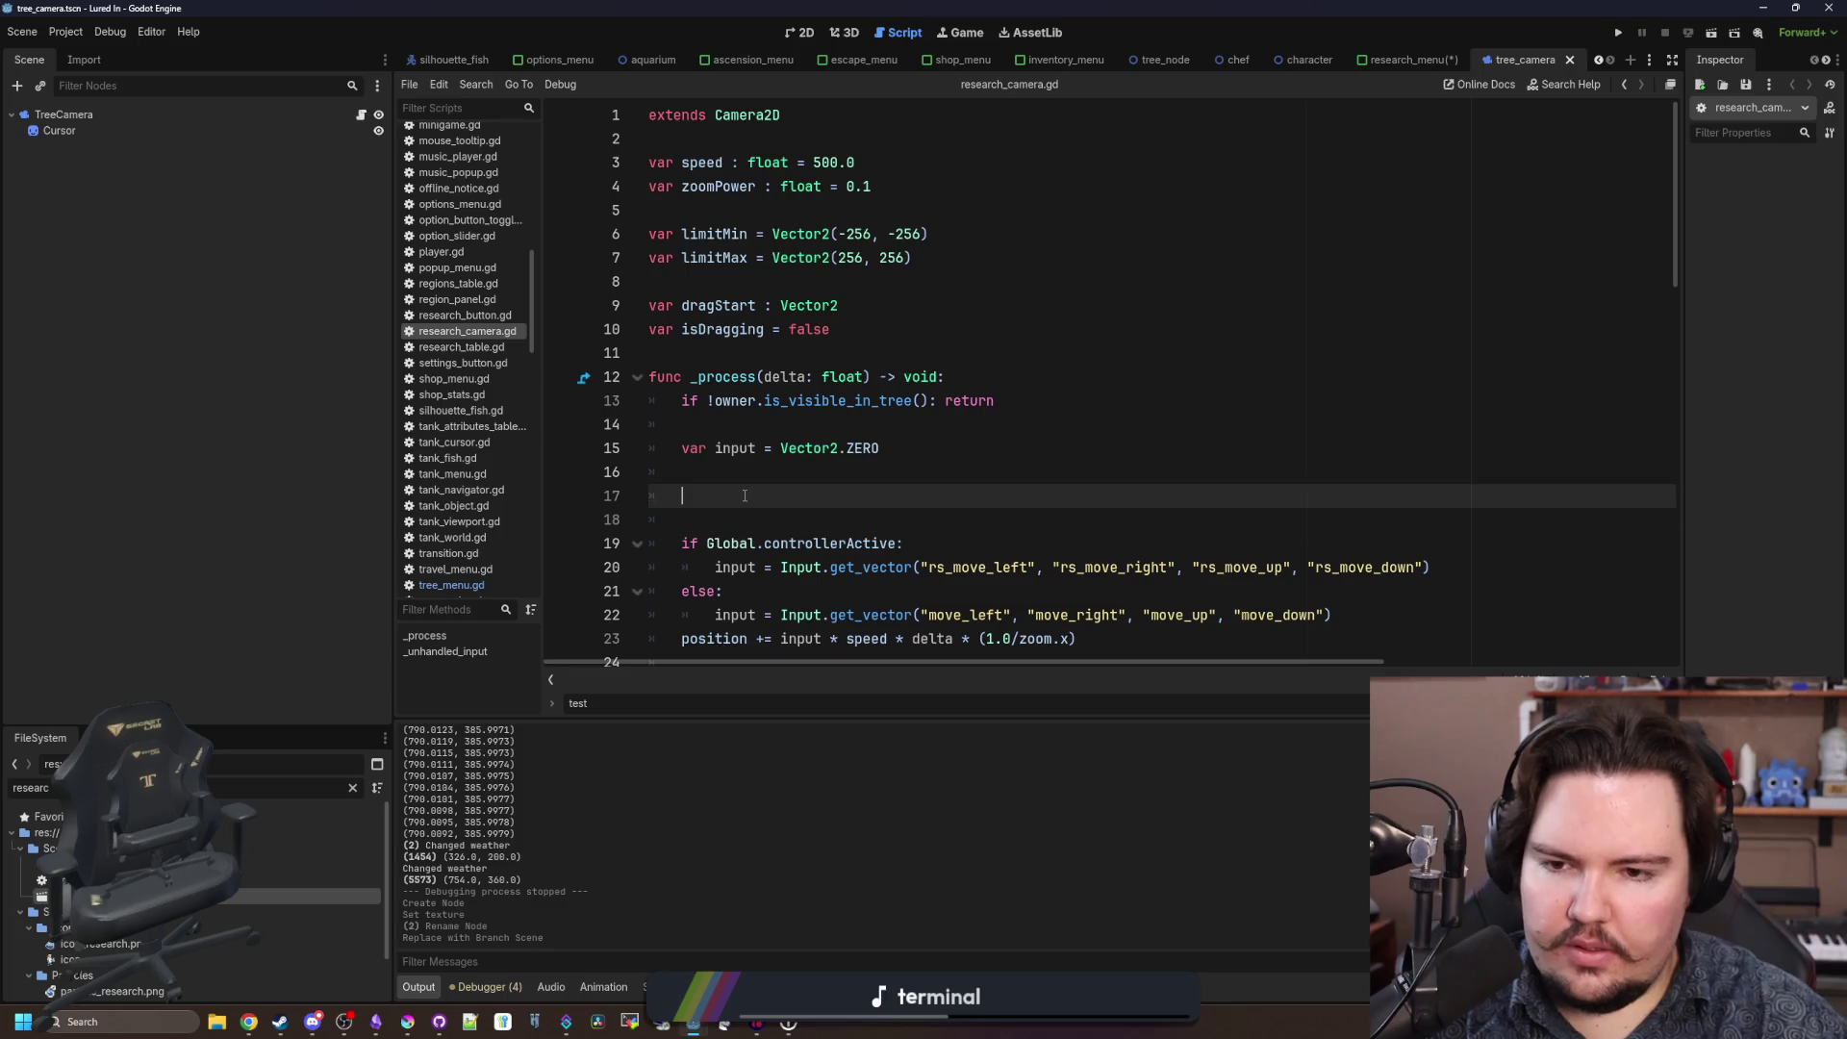
drag(119, 133, 844, 488)
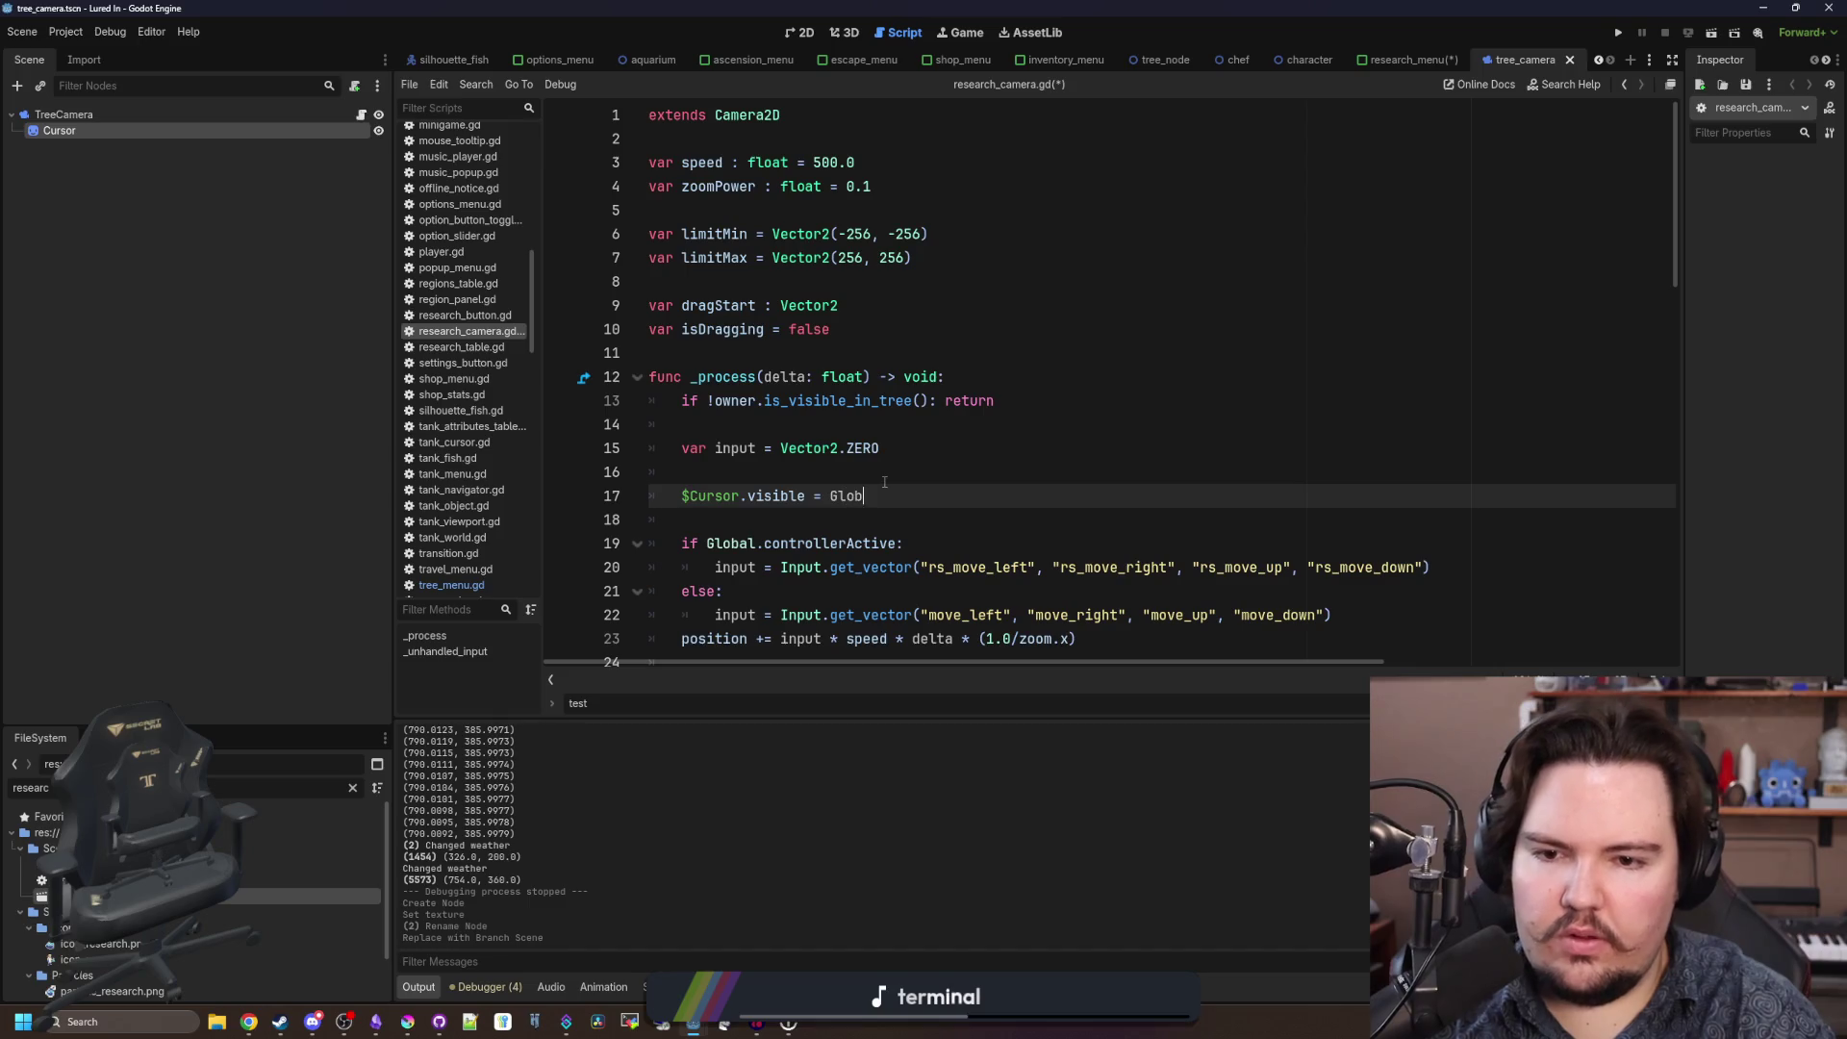
text(c)
key(Return)
key(Up)
key(ctrl+s)
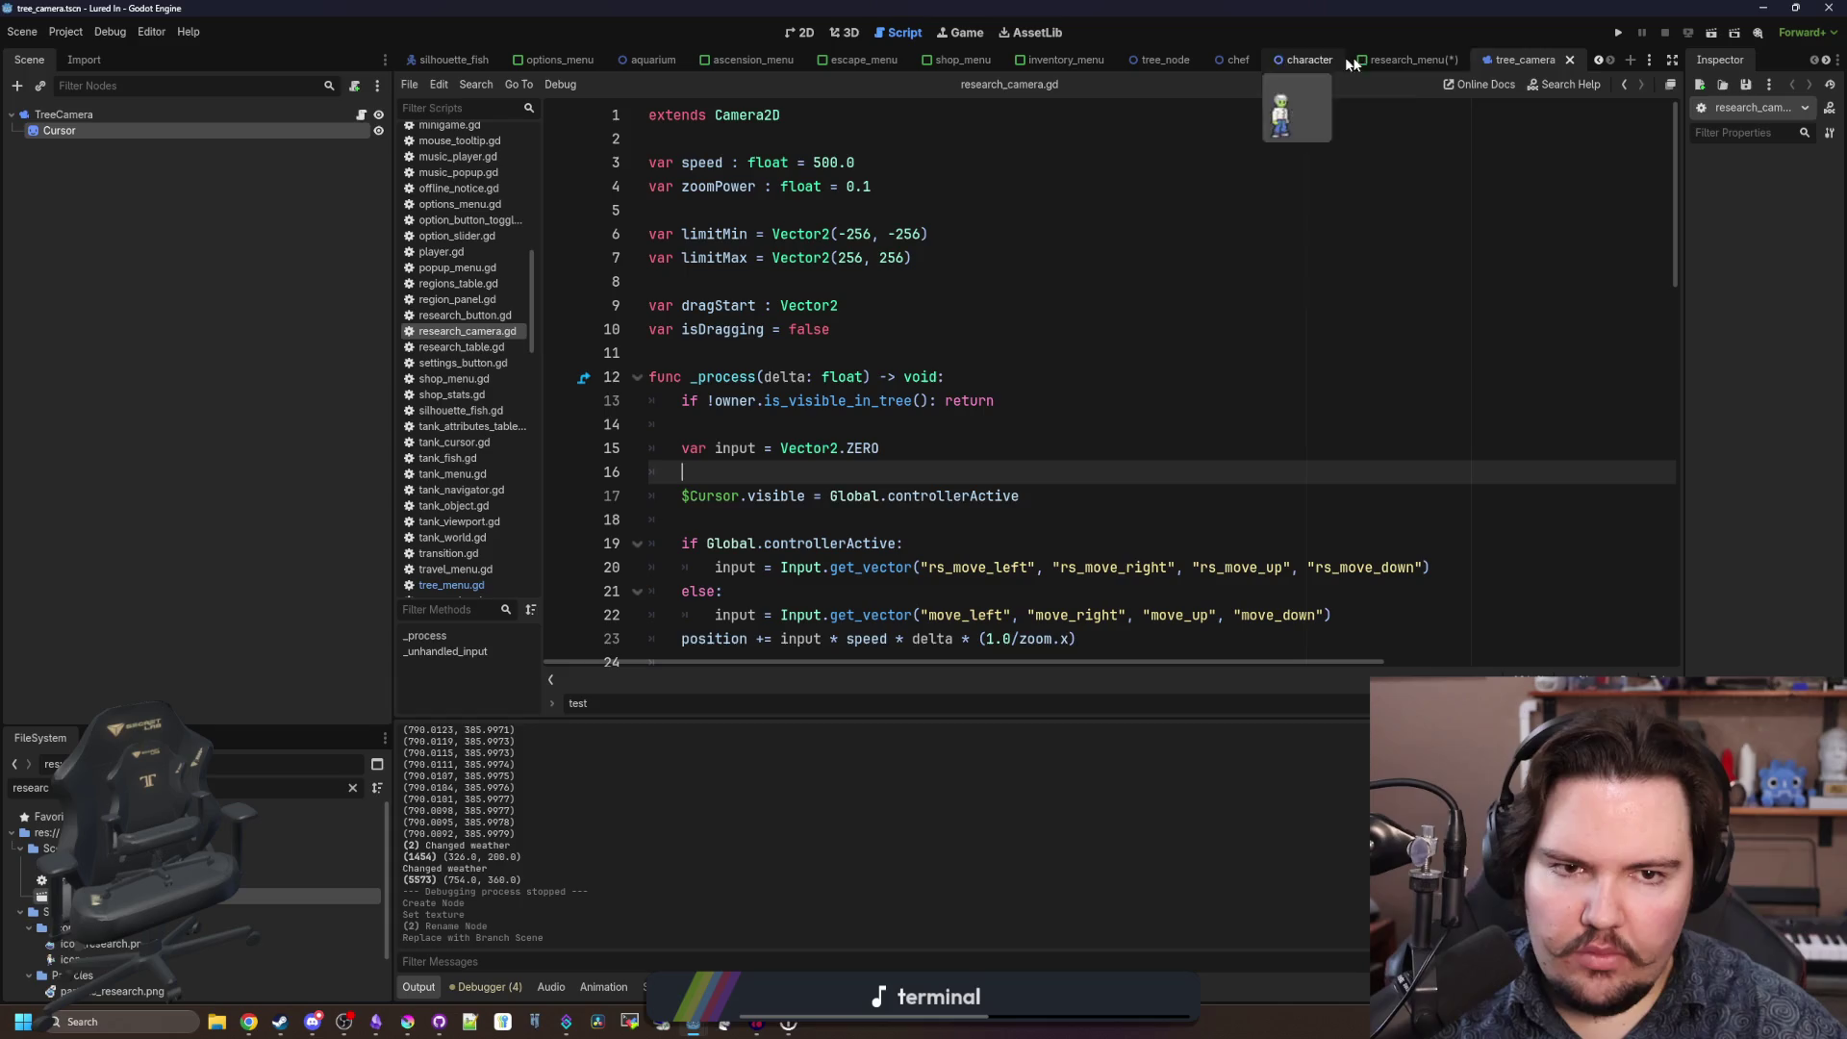
click(1399, 62)
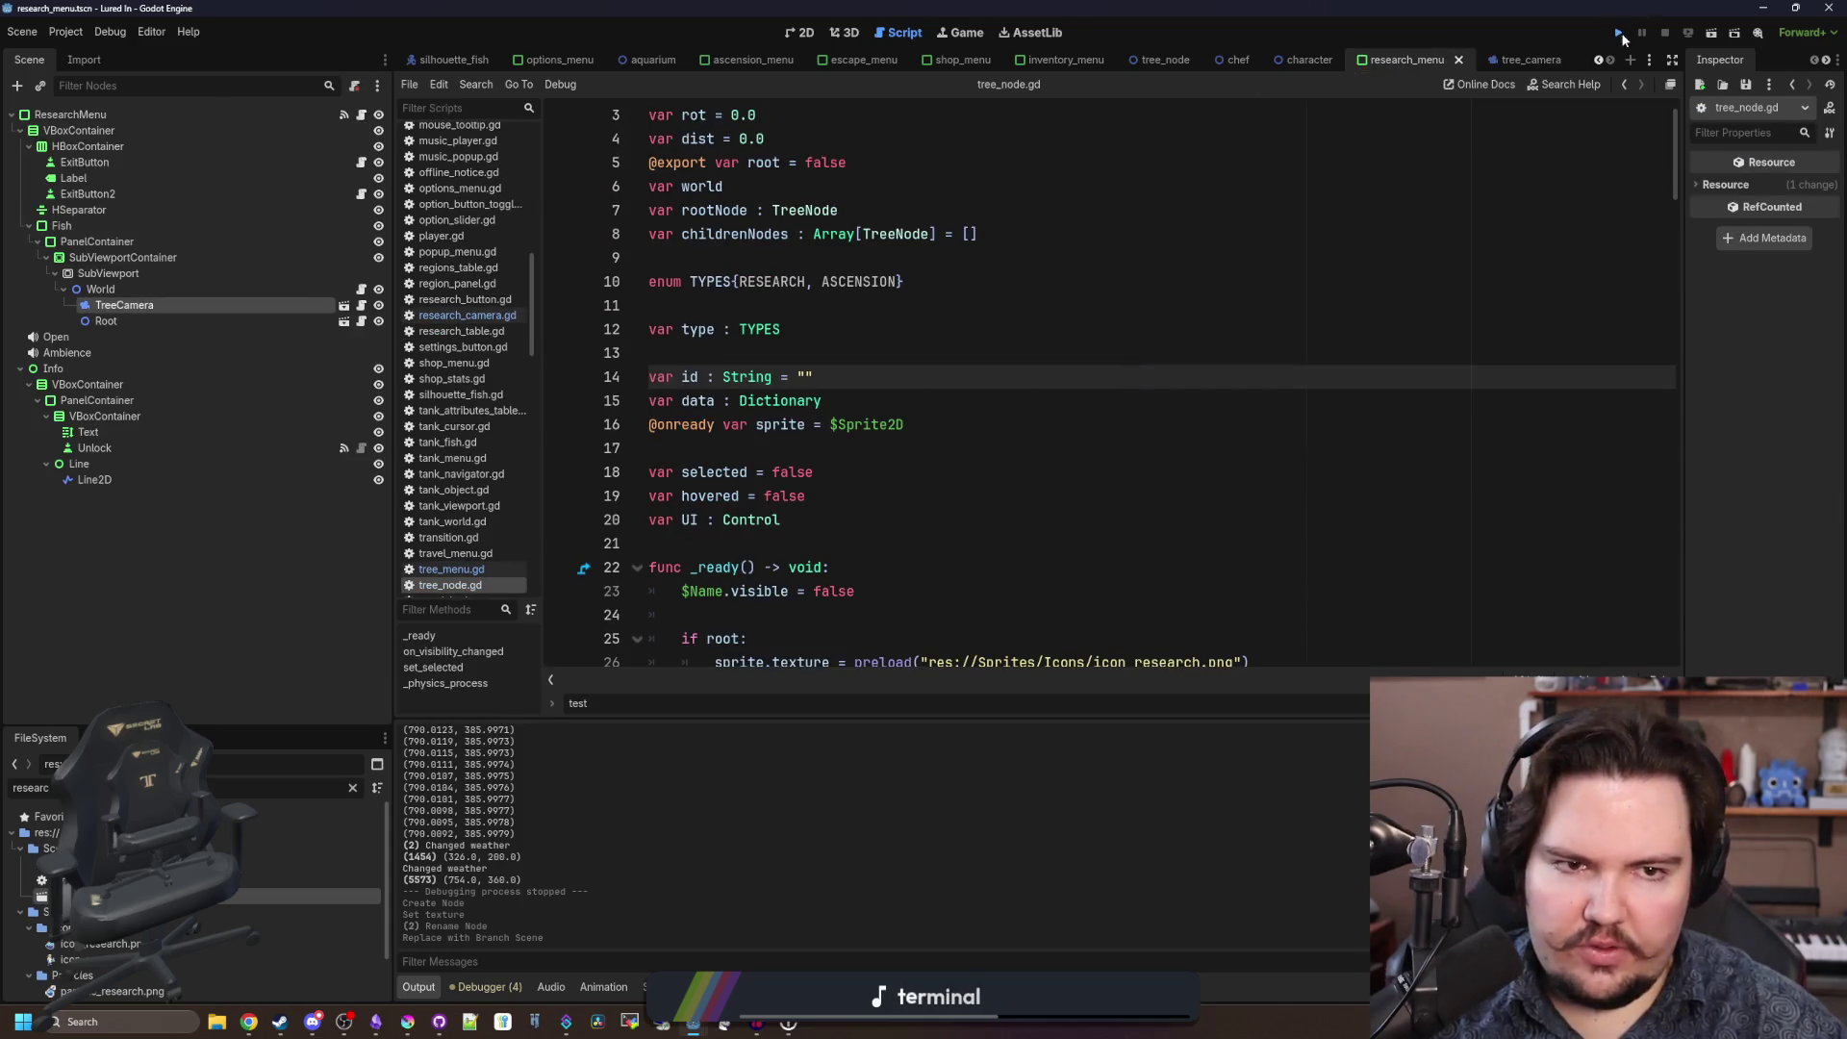
click(1621, 35)
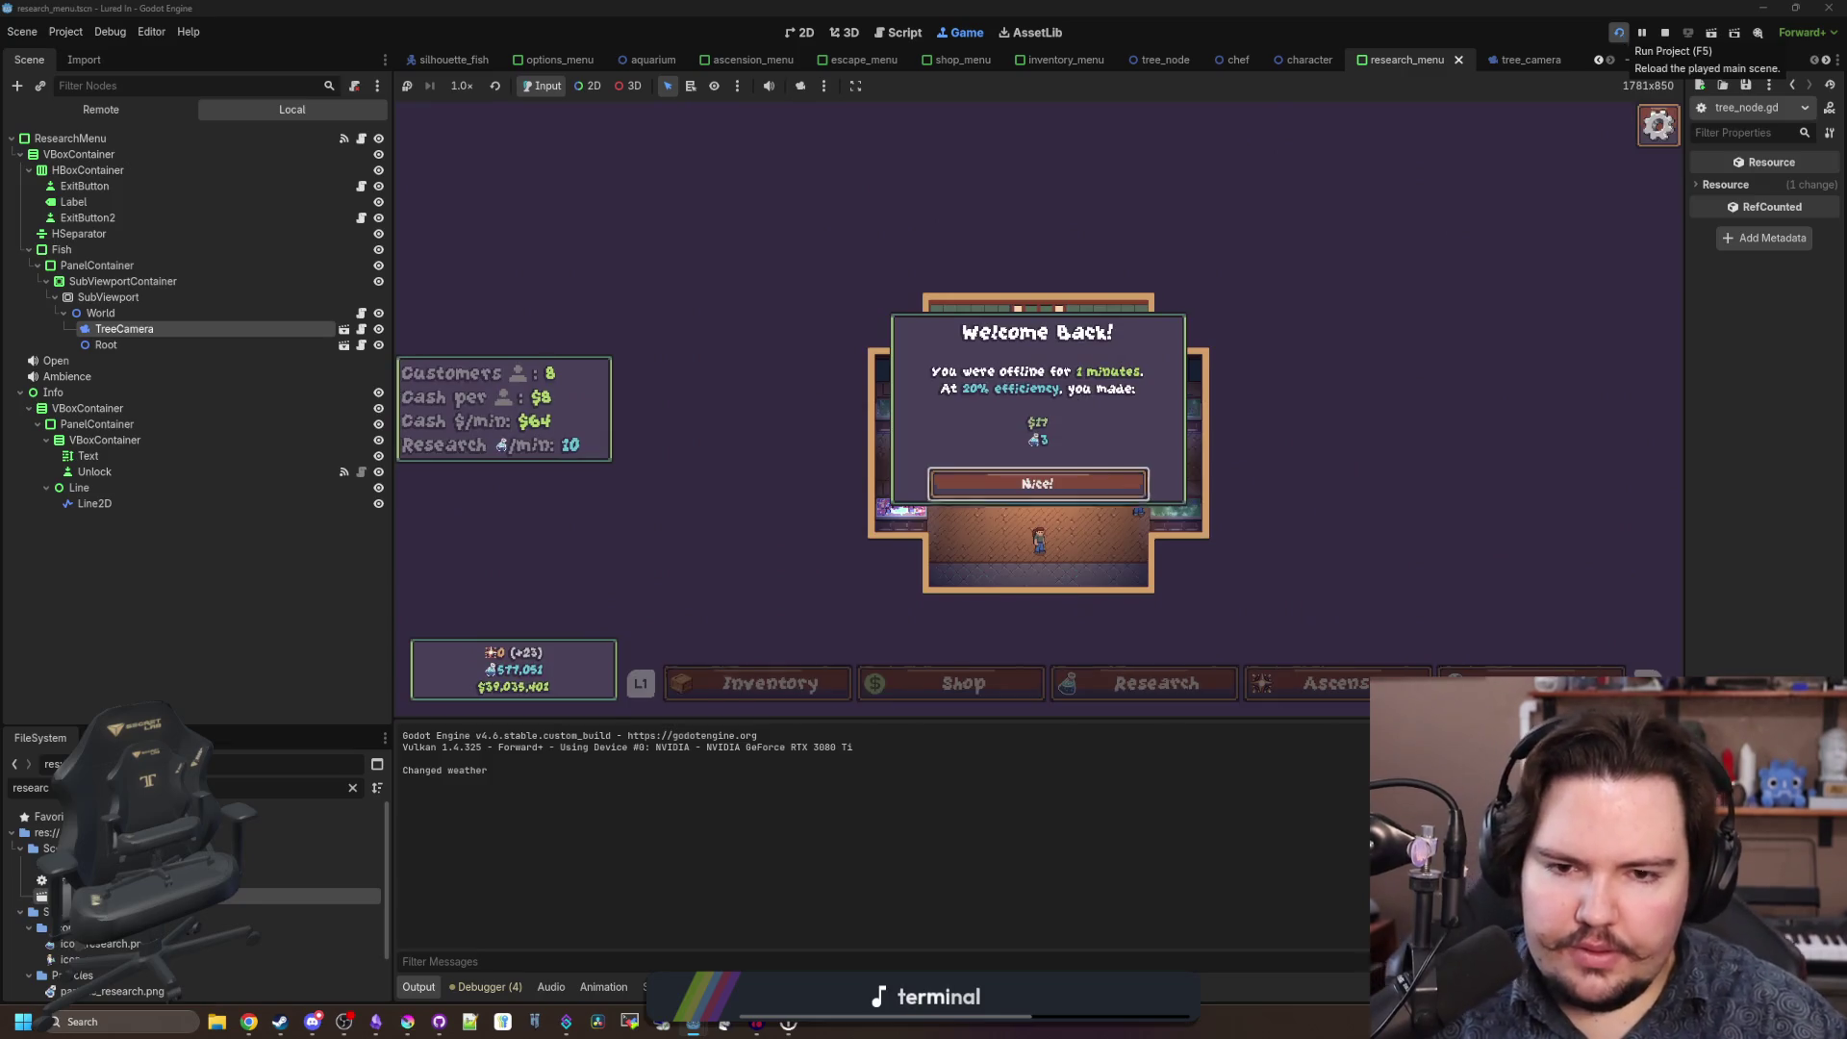
Dismiss the Welcome Back message, open the in-game Research panel, then return to research_camera.gd.
click(1037, 483)
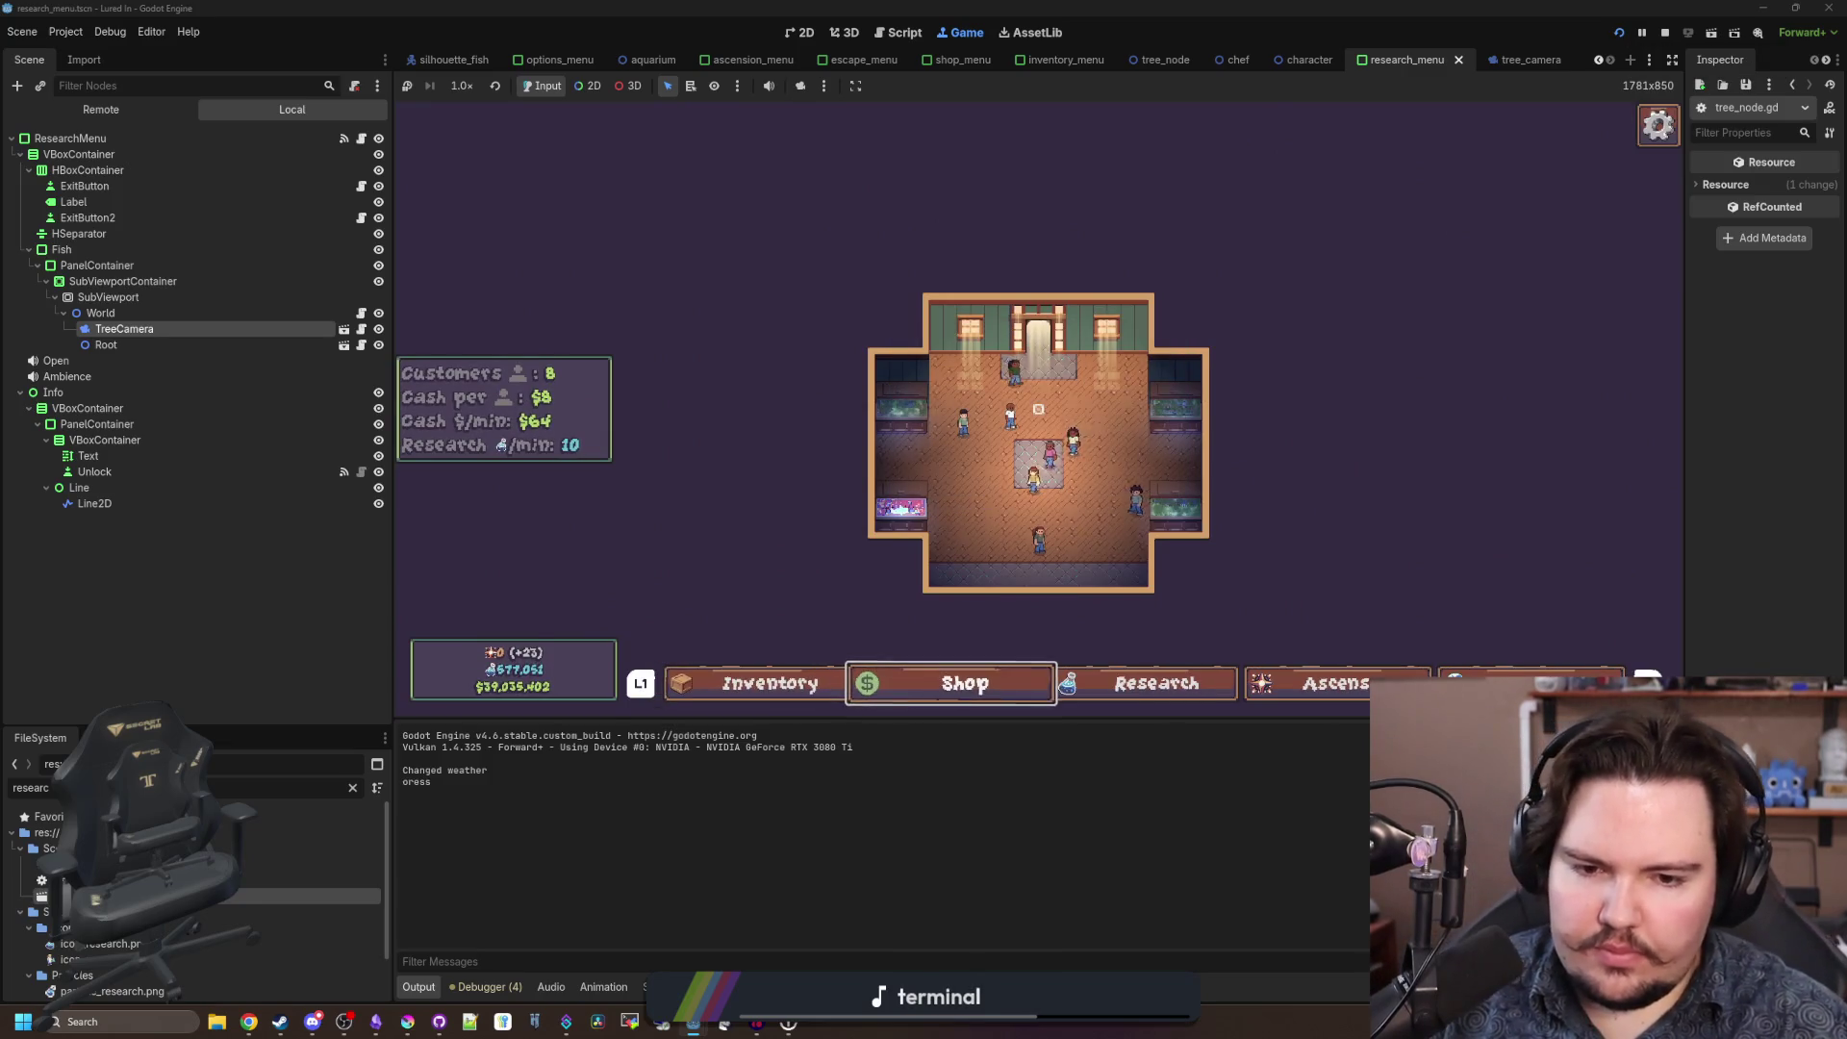
click(1154, 683)
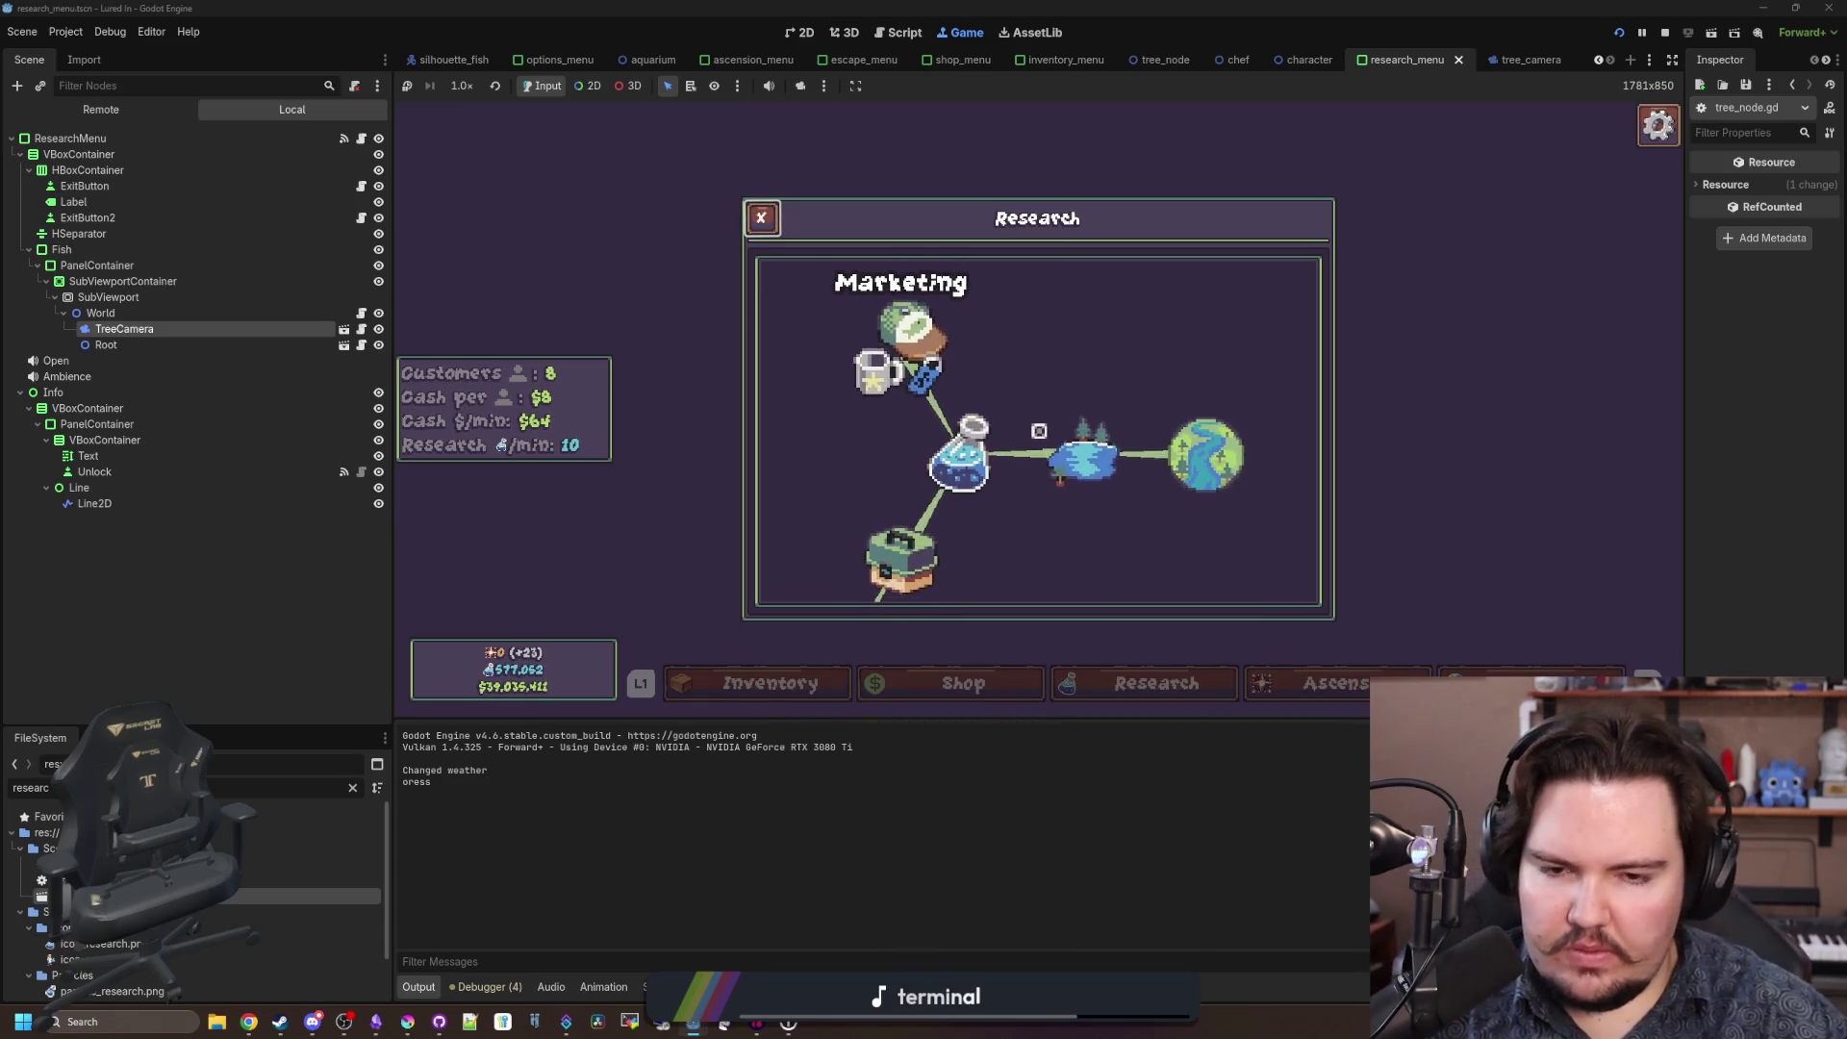
key(super)
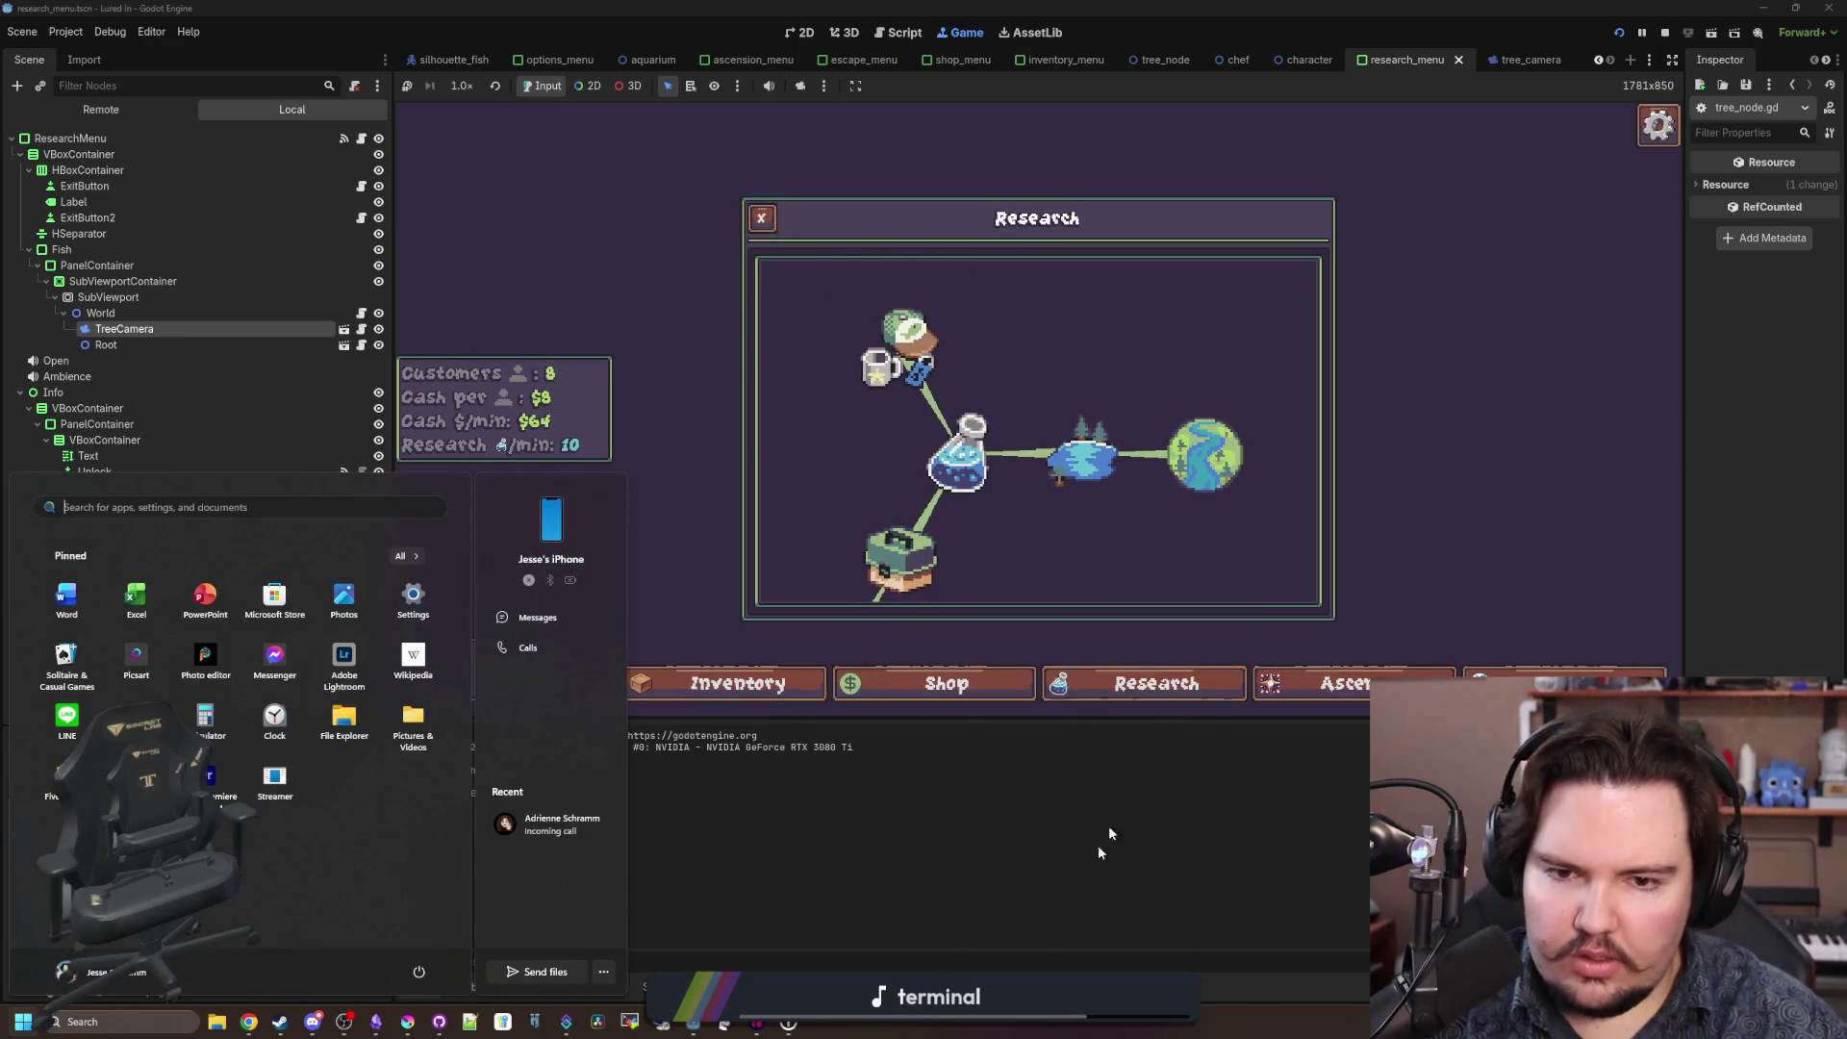
key(super)
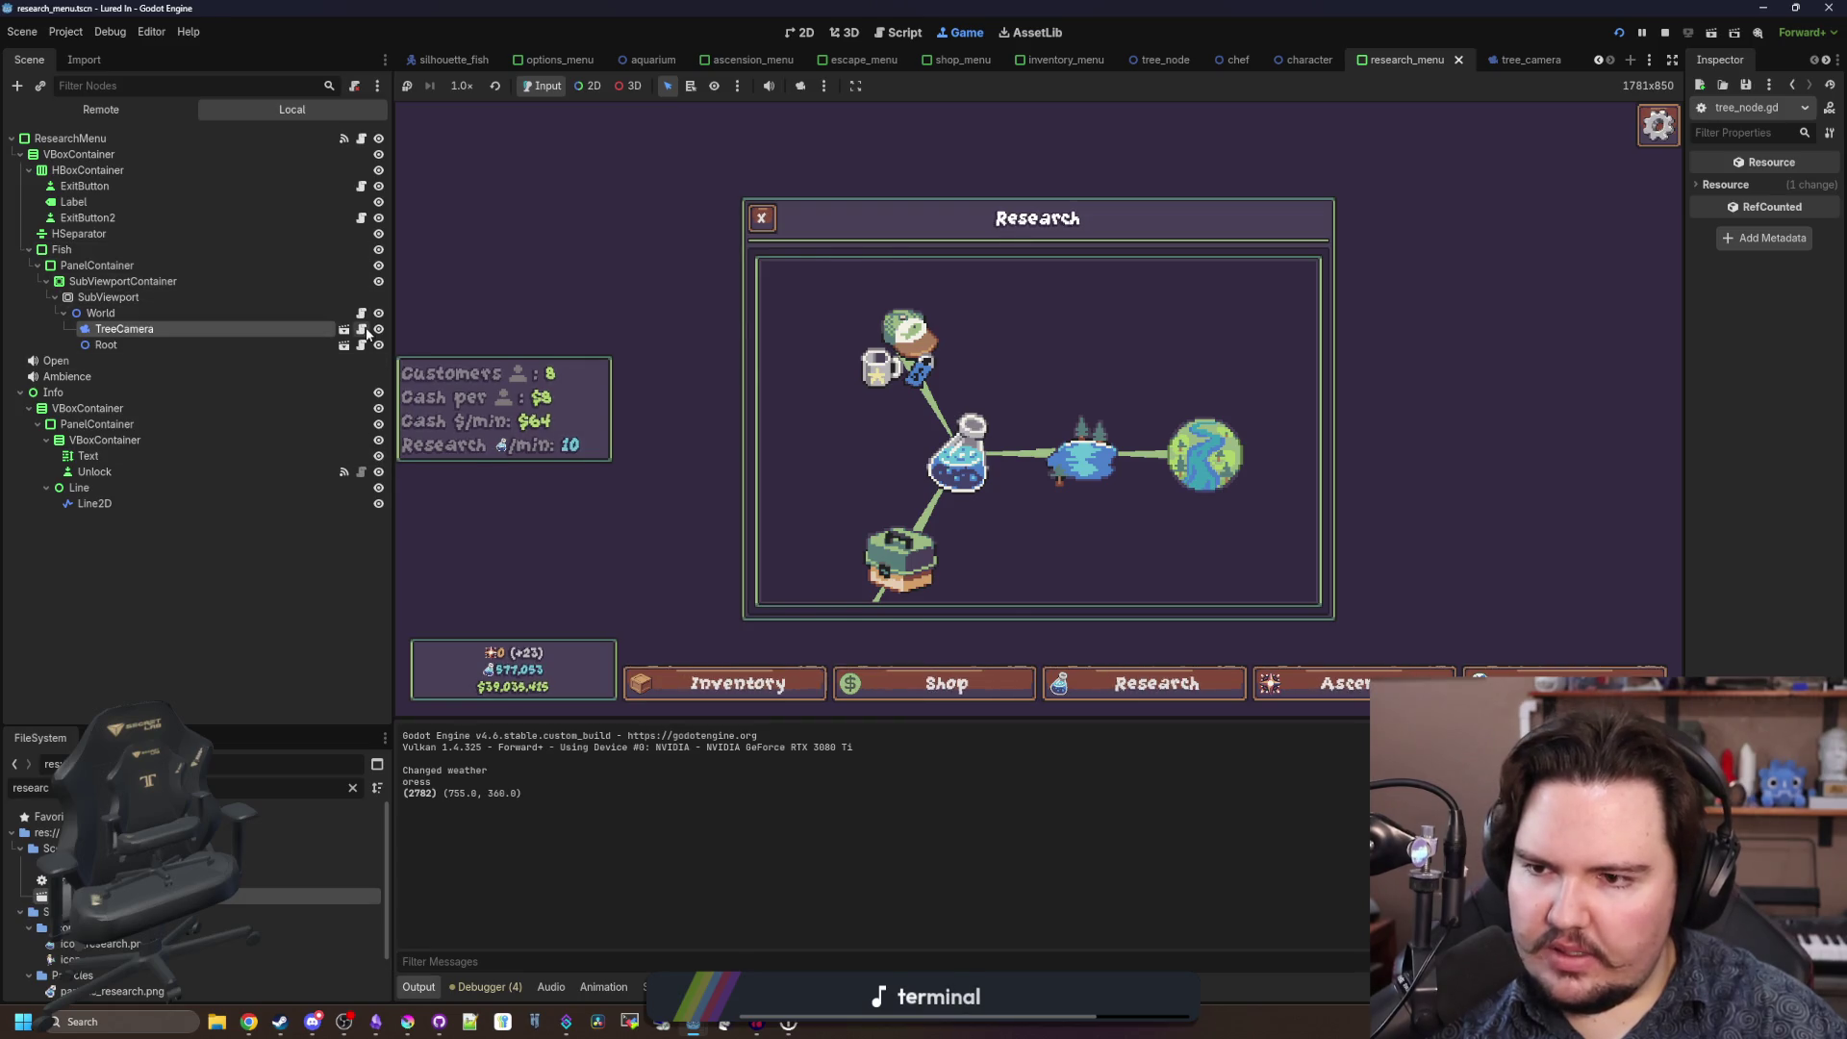
click(361, 329)
scroll(817, 472, down, 4)
scroll(817, 472, down, 8)
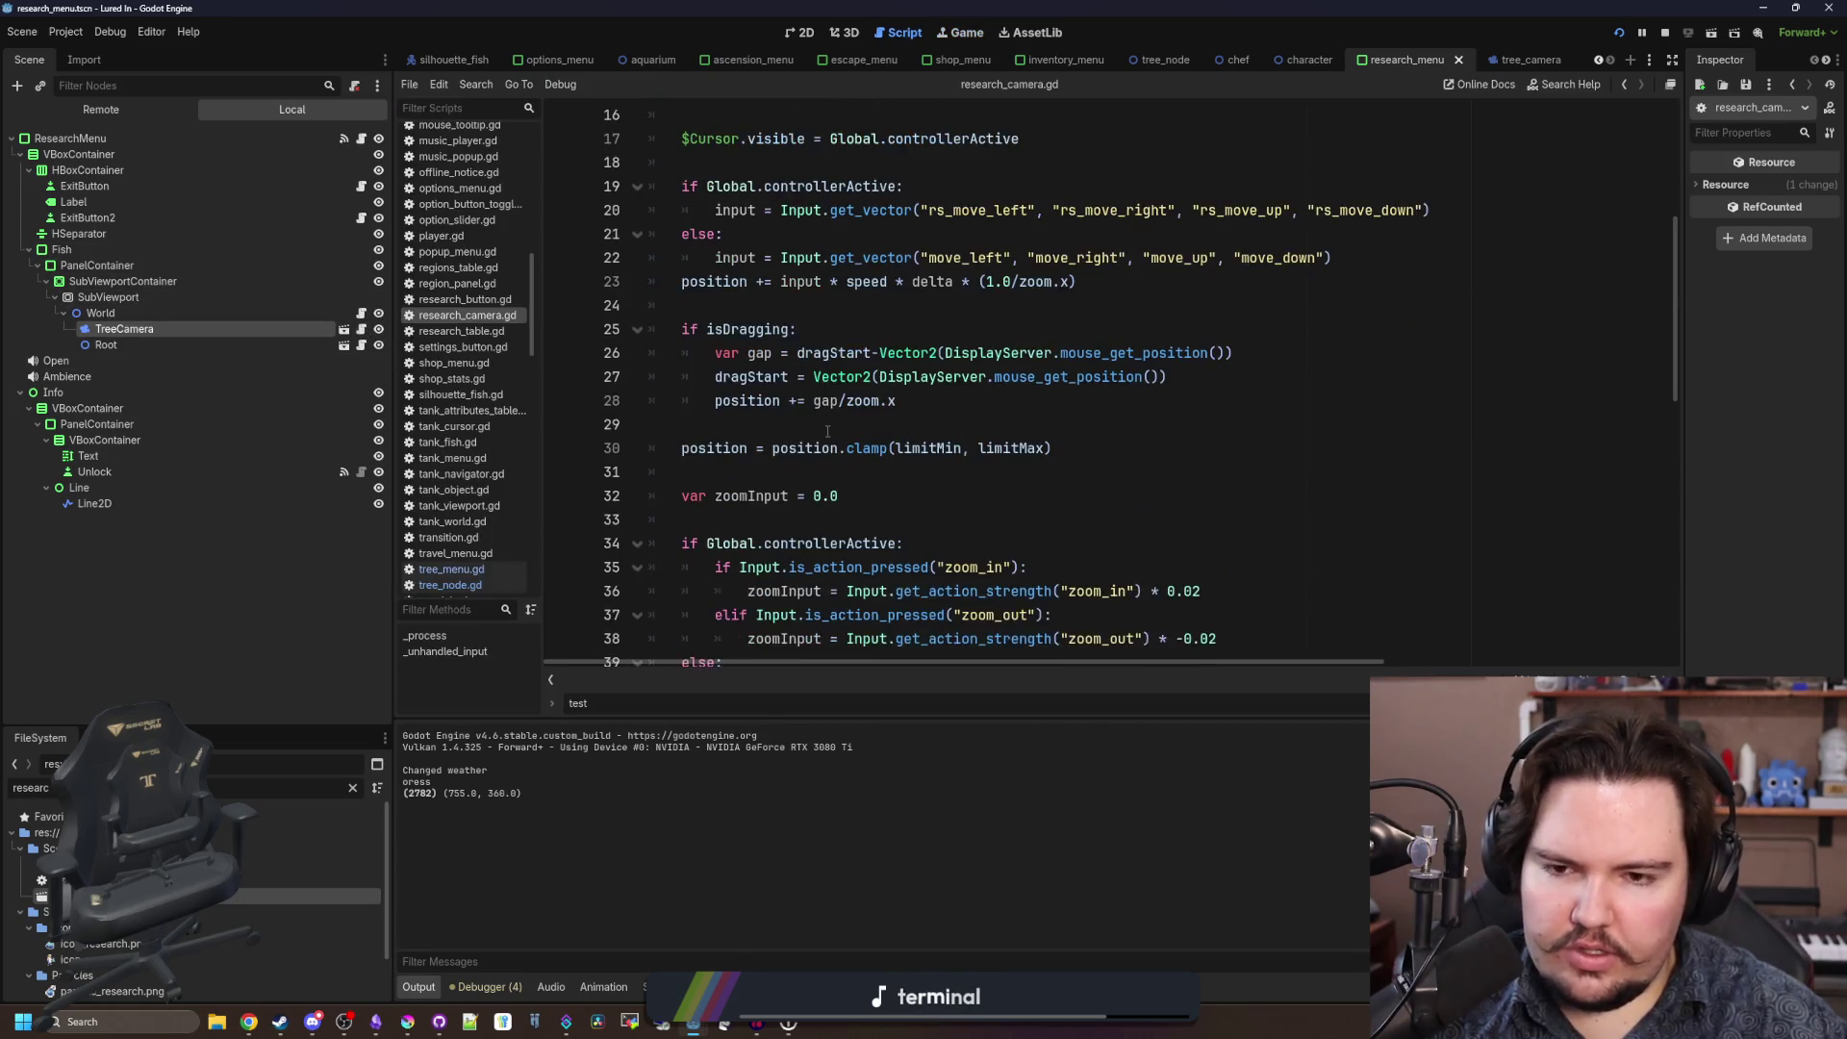
Restore the convert_viewport_coordinate line, comment out the viewport-centre line with ##, and save.
scroll(827, 432, down, 3)
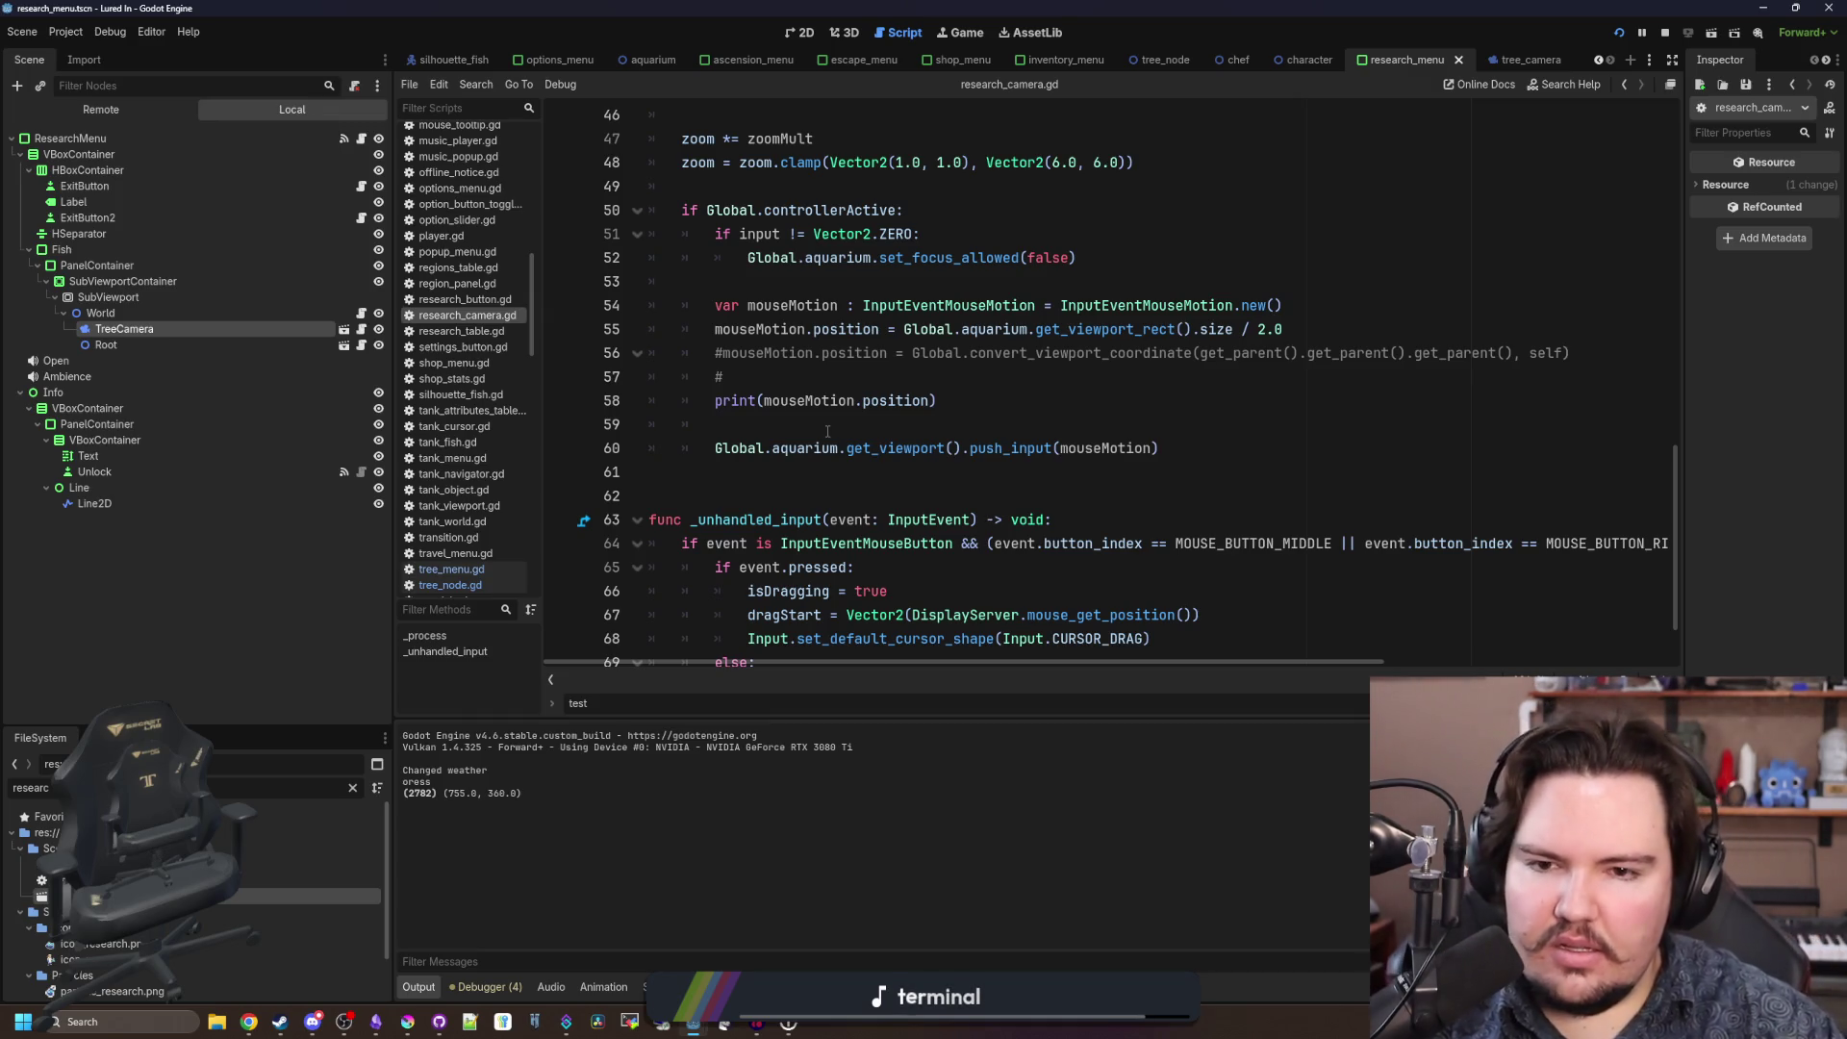
click(828, 430)
click(726, 355)
key(BackSpace)
scroll(871, 470, up, 1)
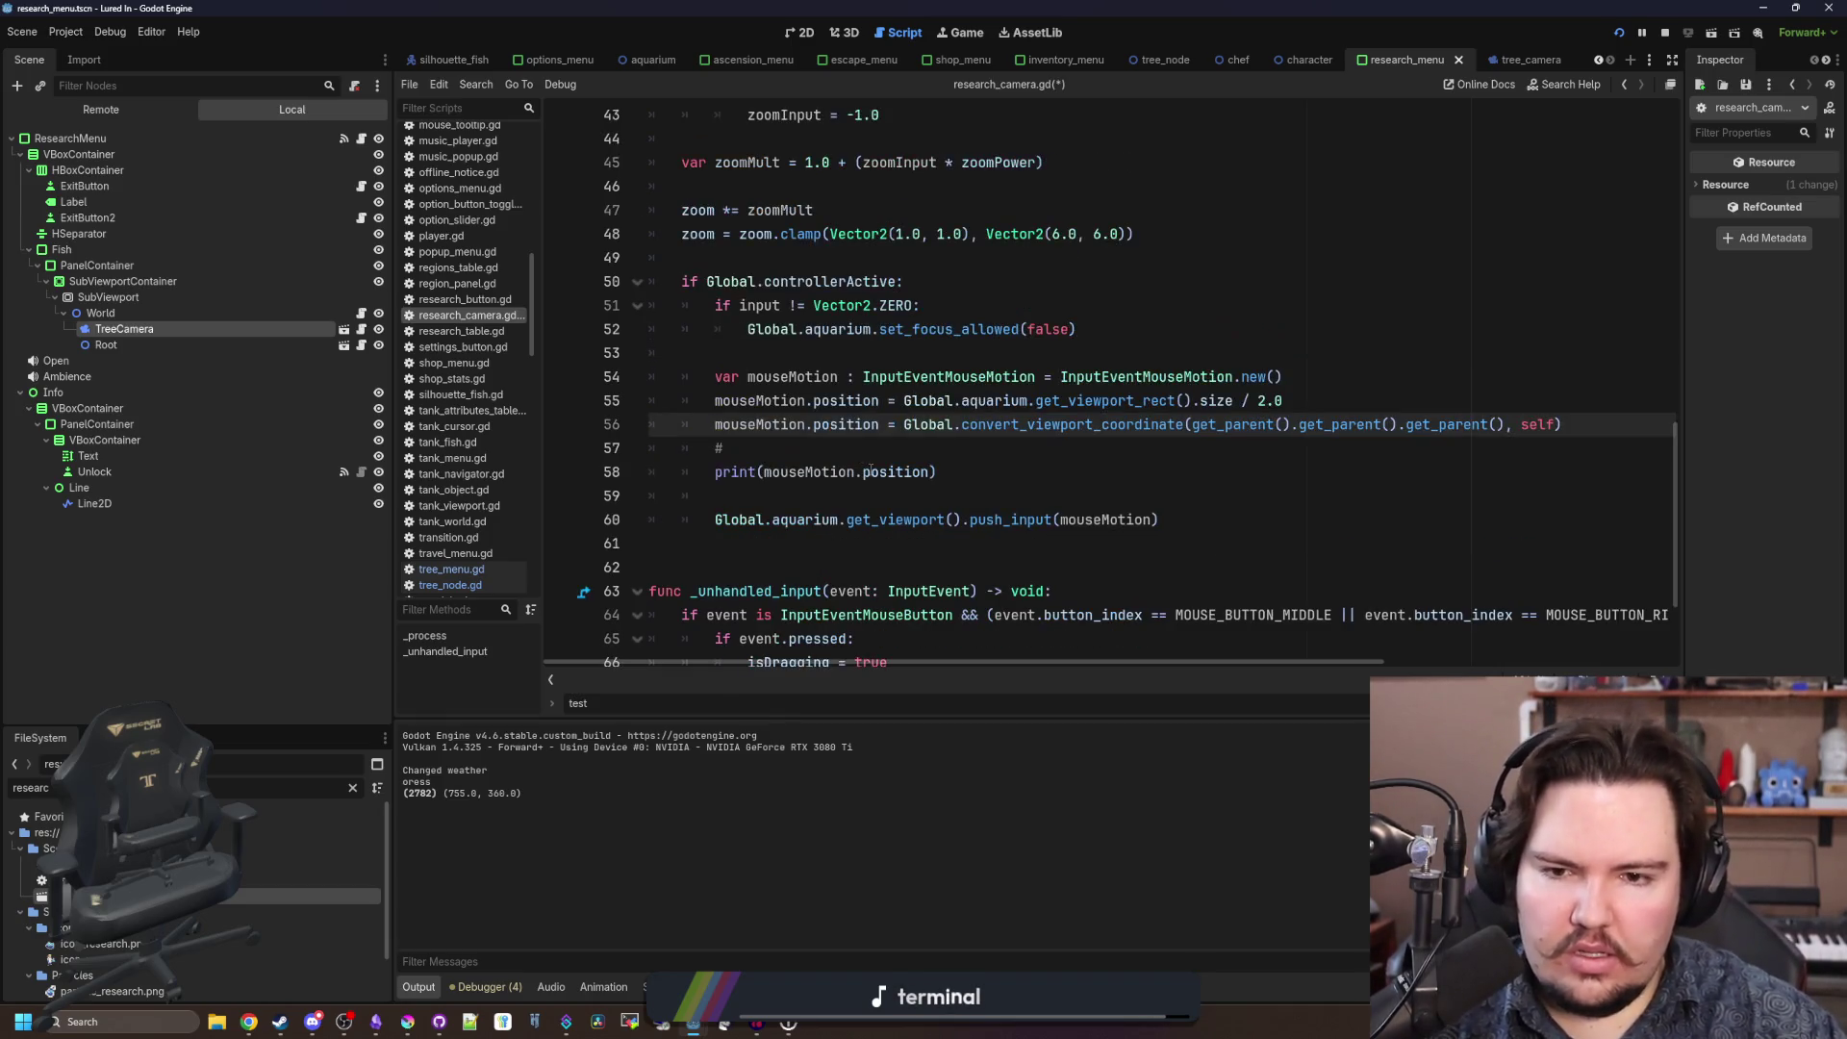
click(717, 404)
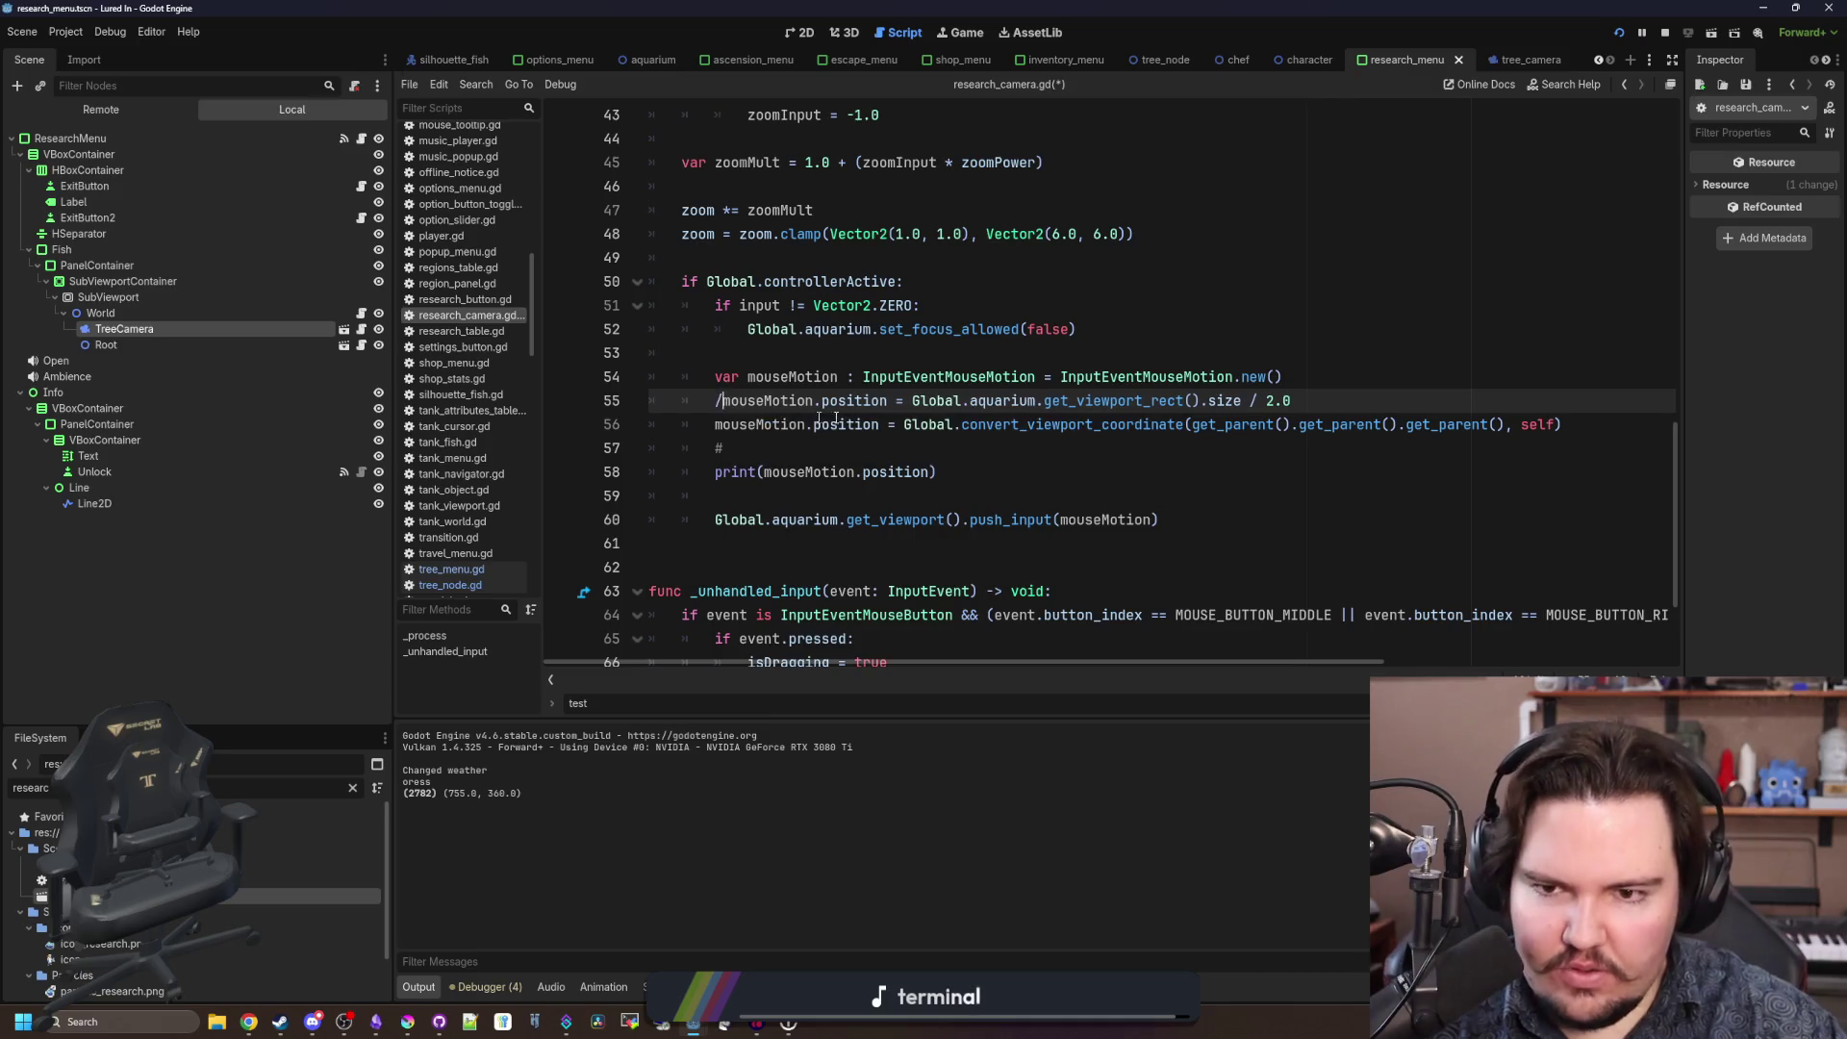
text(##)
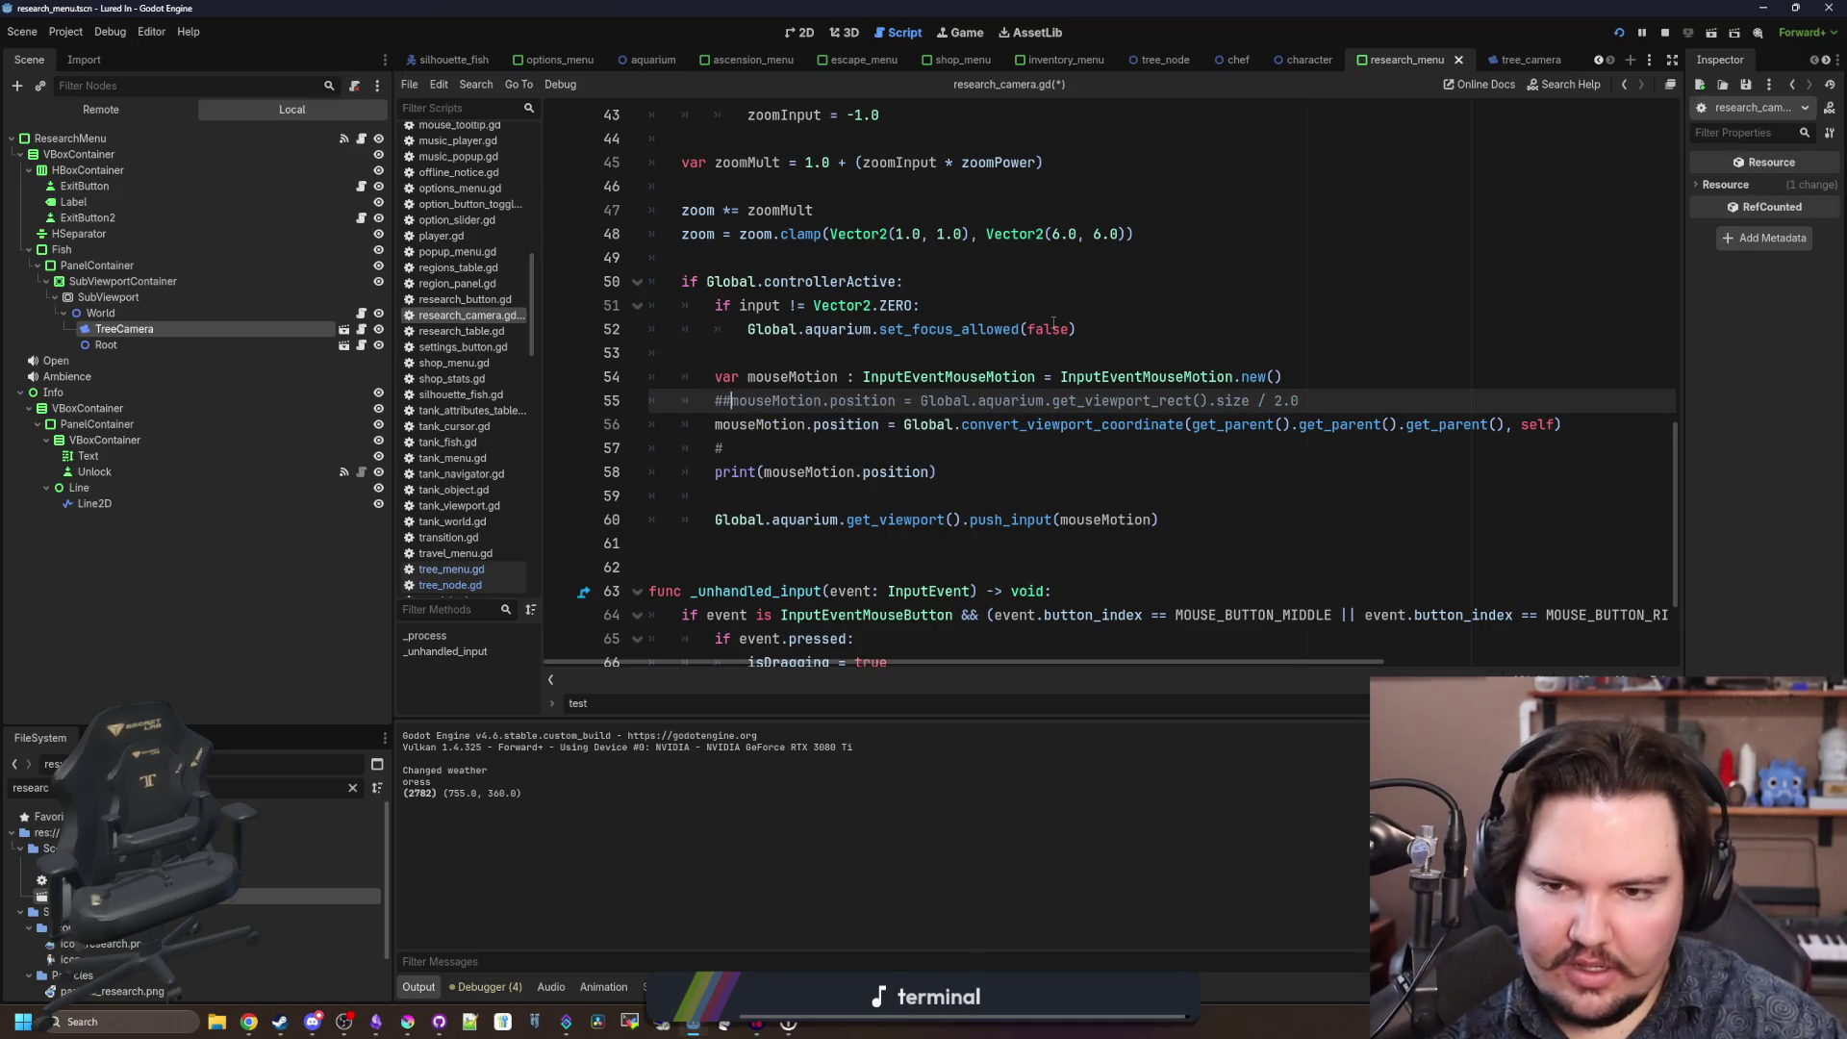
click(1028, 329)
click(806, 447)
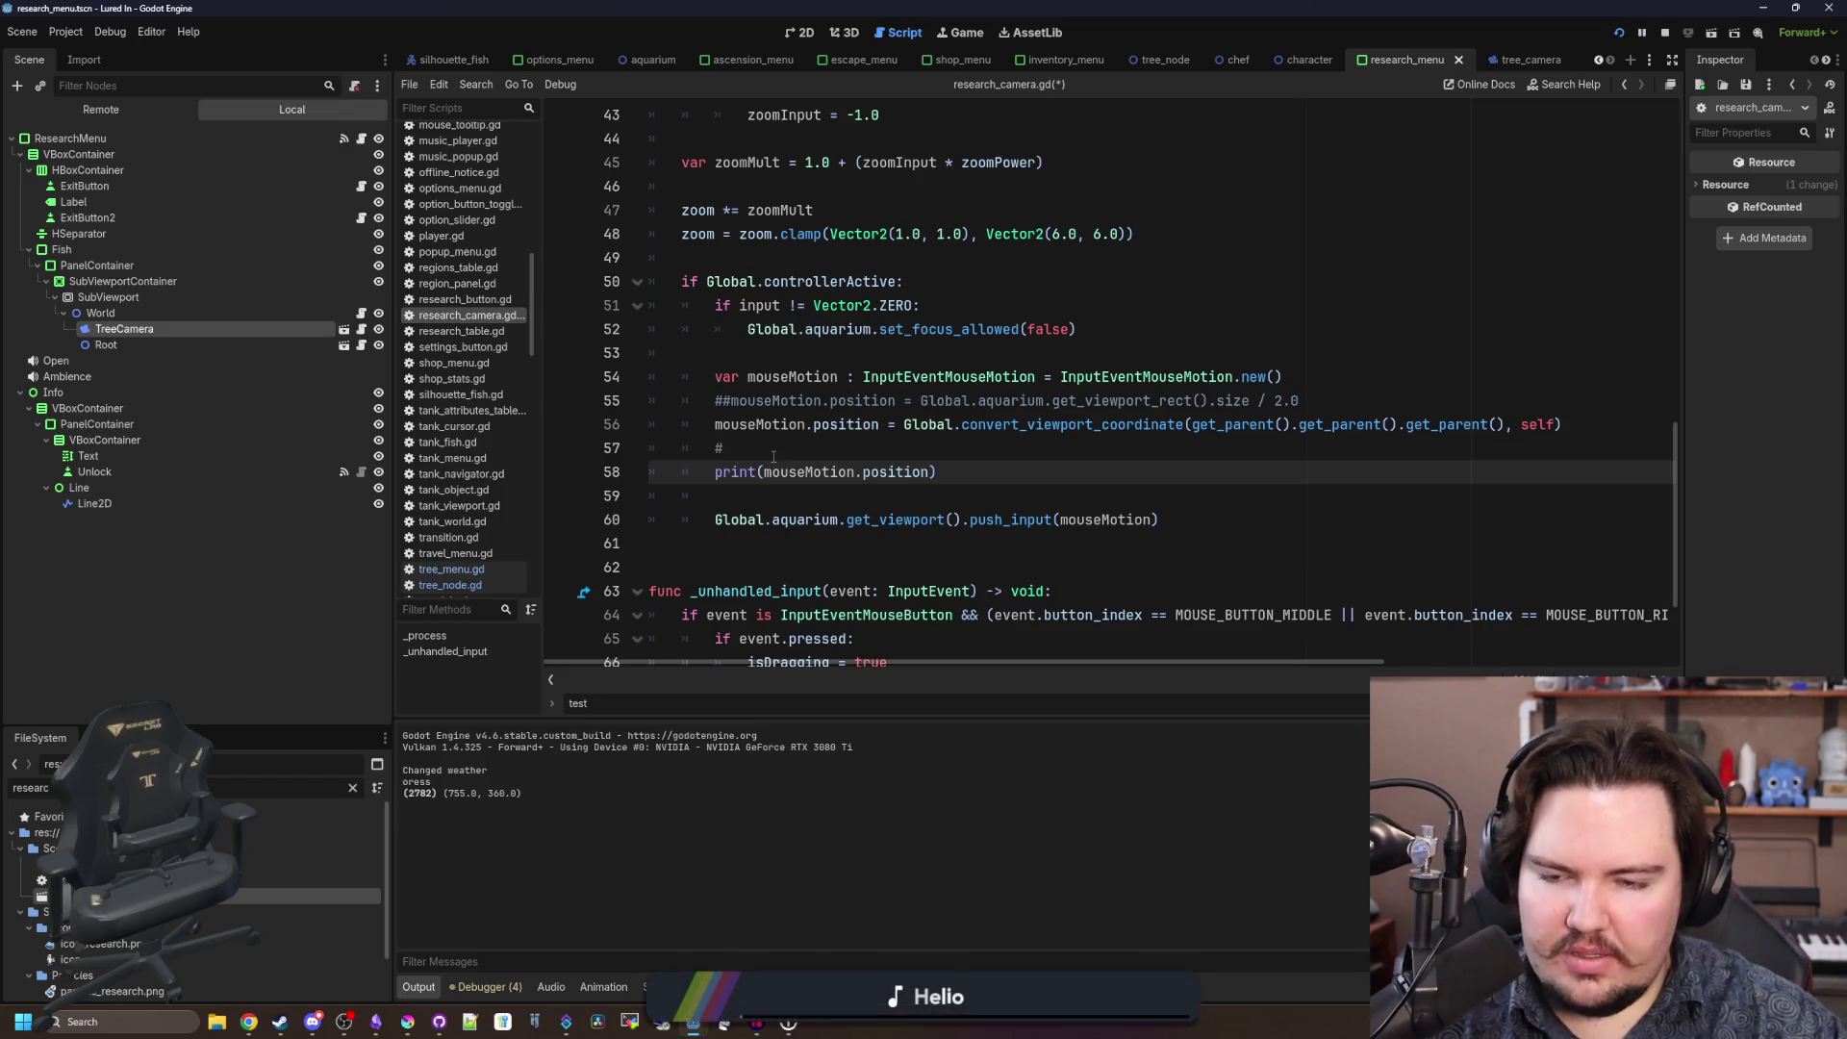
key(ctrl+s)
click(972, 41)
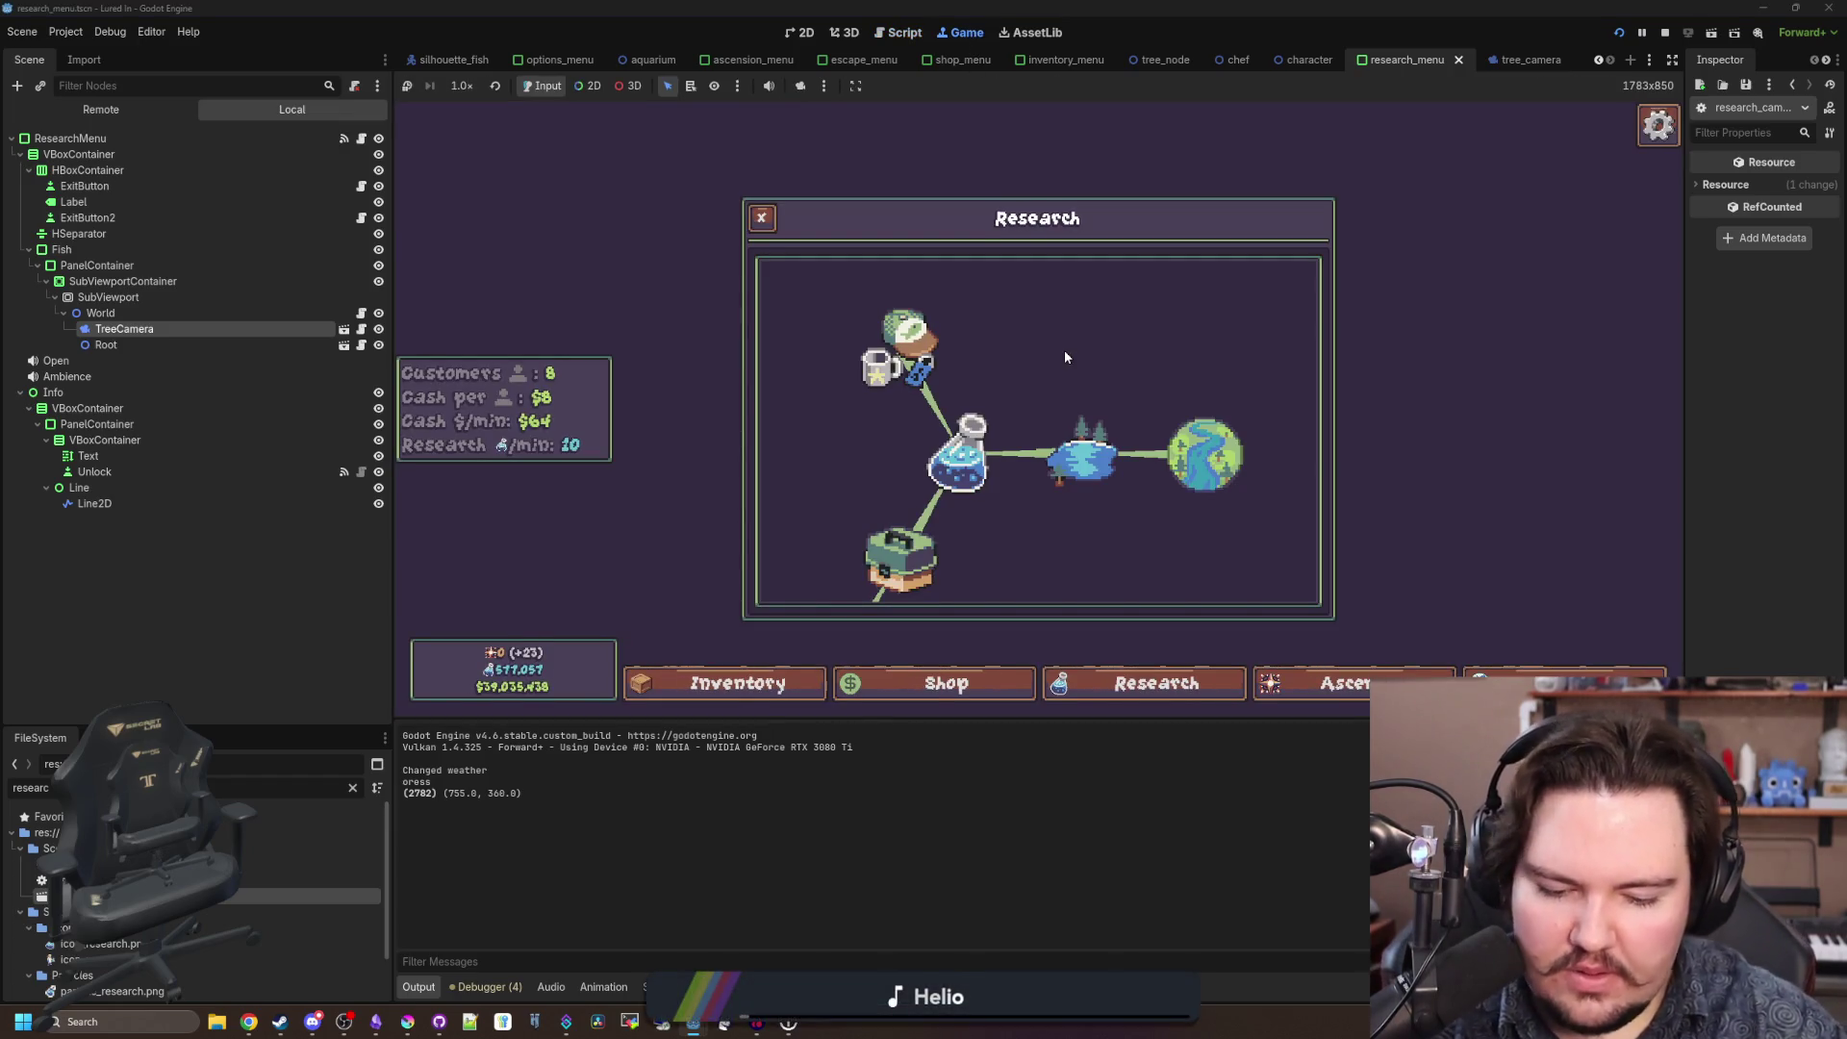
Pan the research tree in-game, then close and reopen the Research panel with R.
mouse_move(1039, 428)
mouse_down()
mouse_move(1077, 420)
mouse_move(1014, 433)
mouse_move(1071, 429)
mouse_move(1039, 413)
mouse_move(1002, 447)
mouse_up()
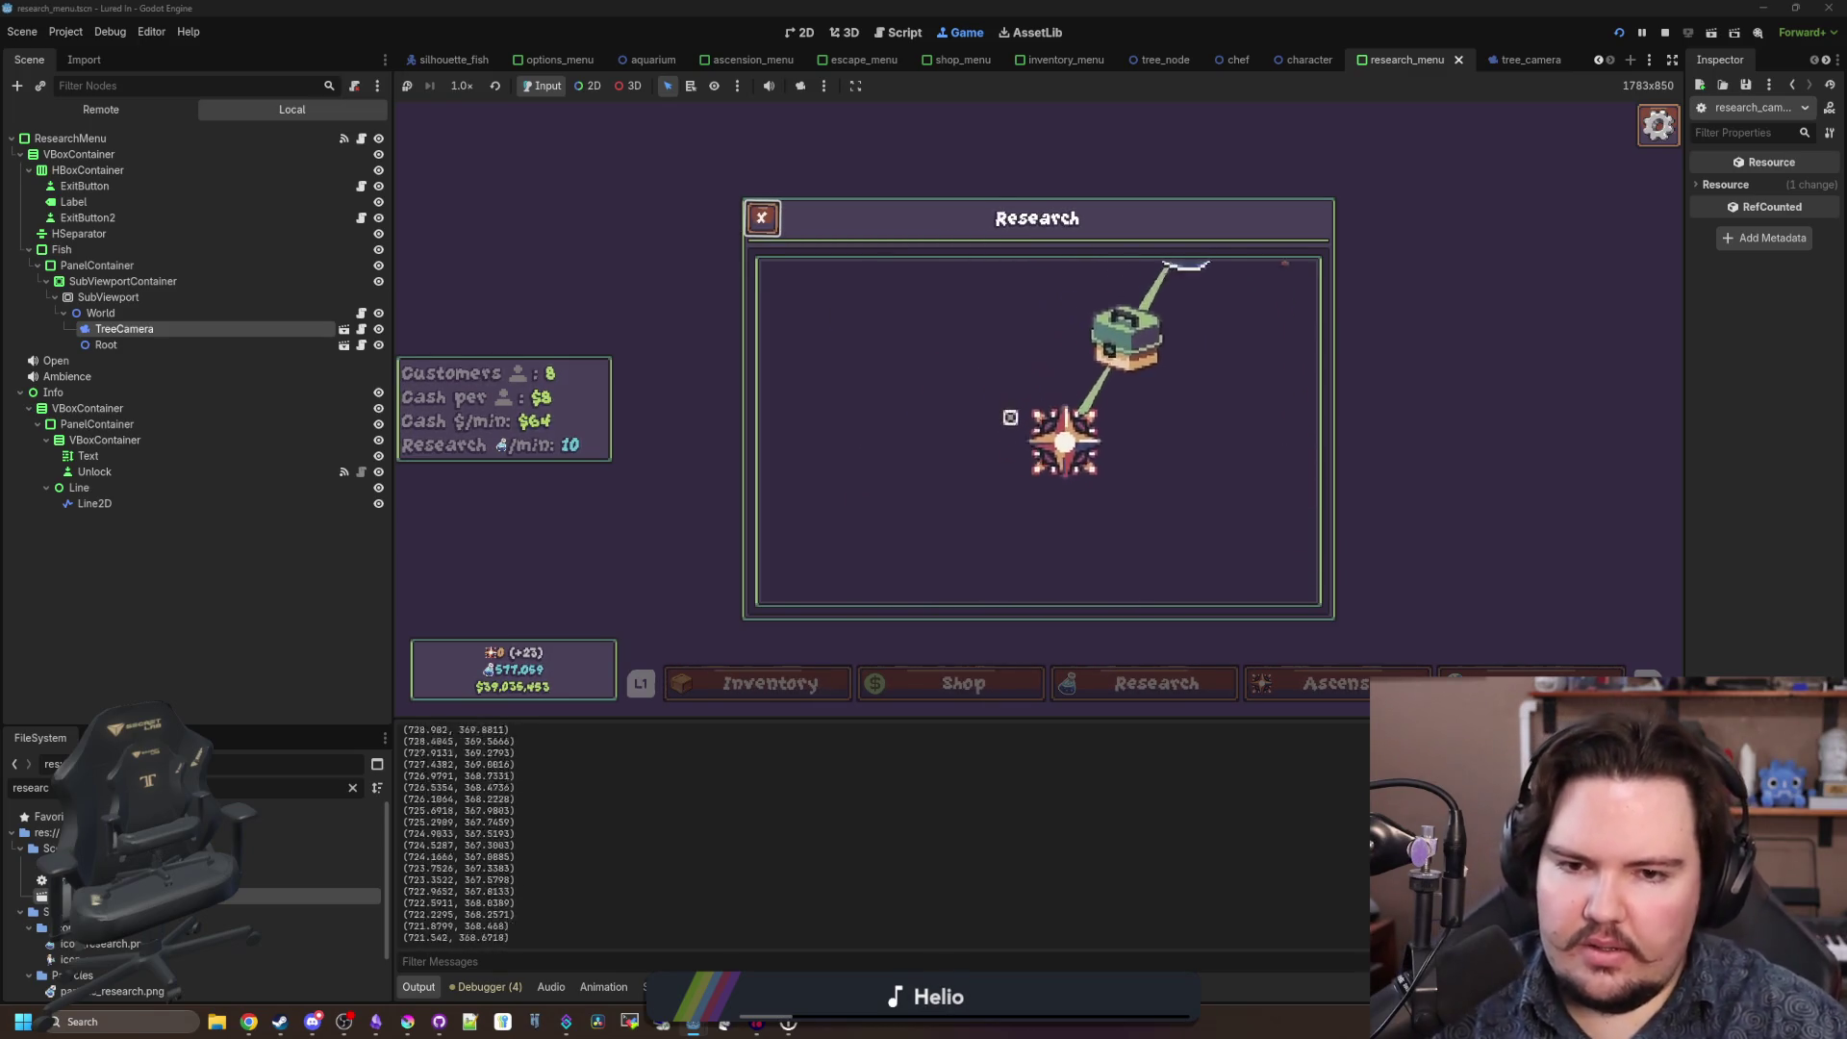
key(Escape)
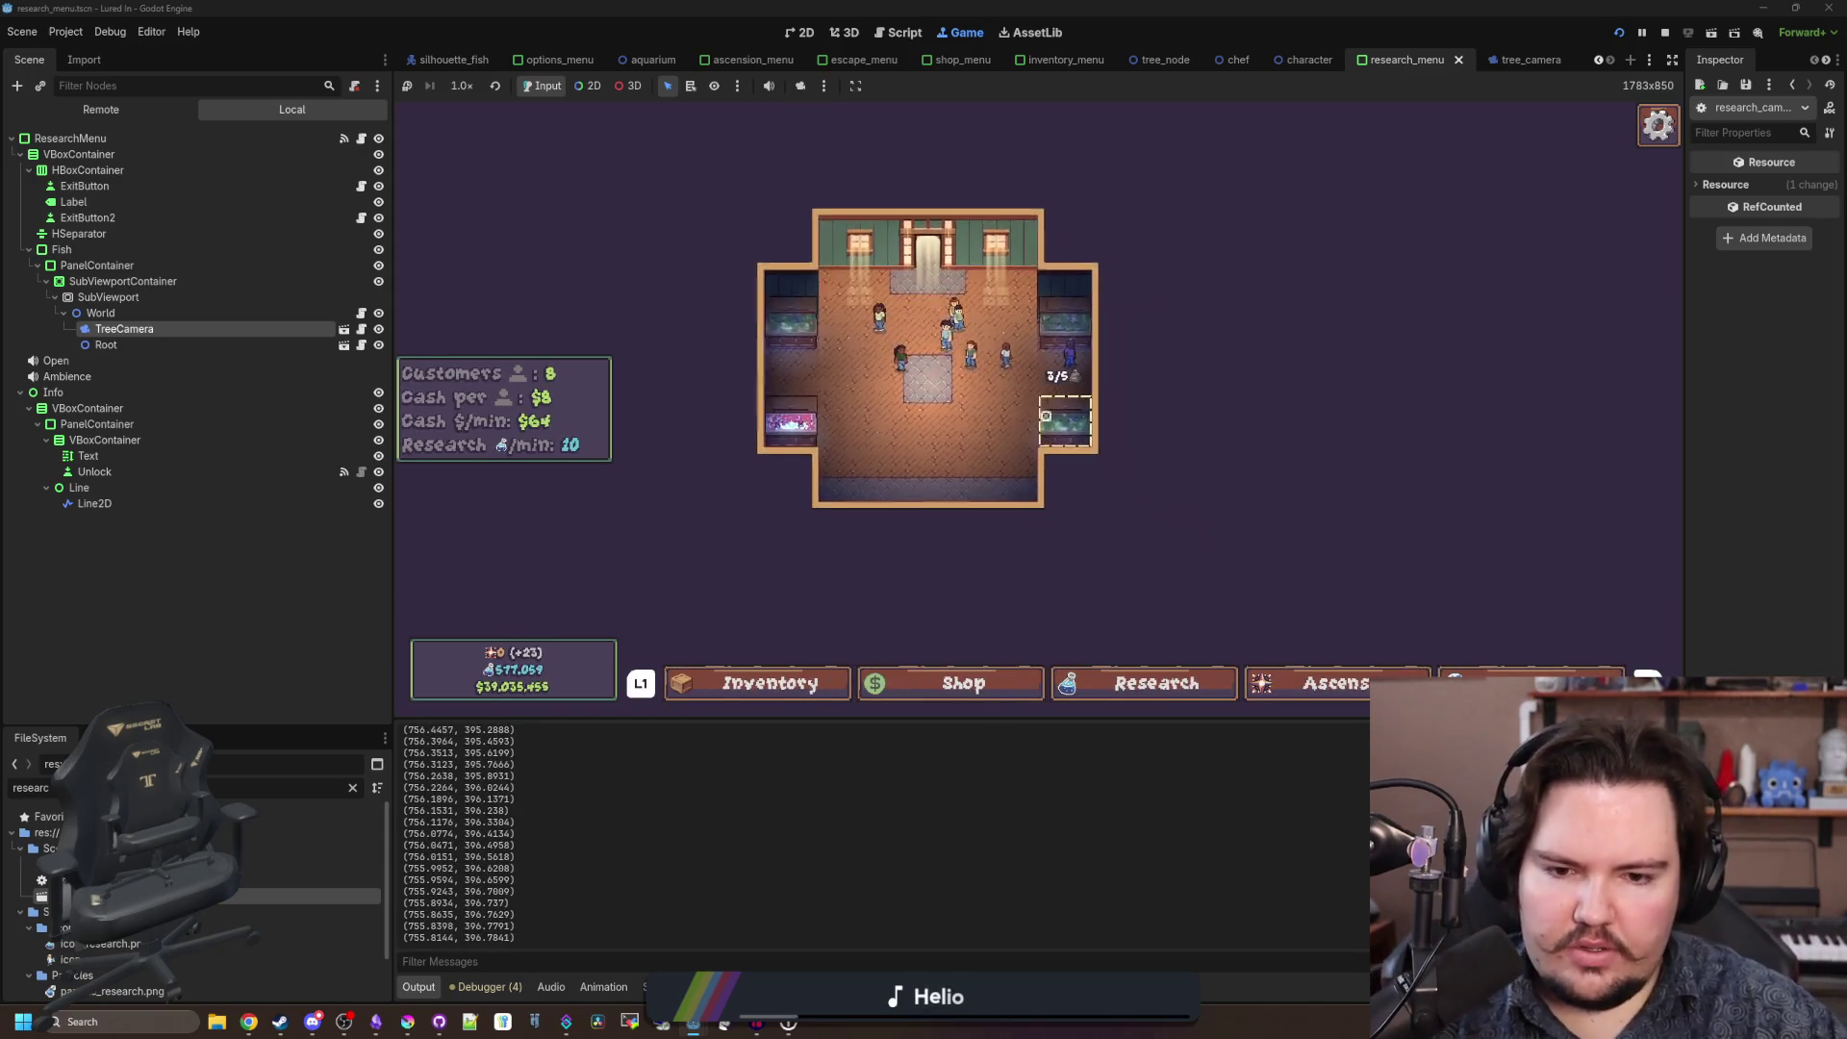
key(r)
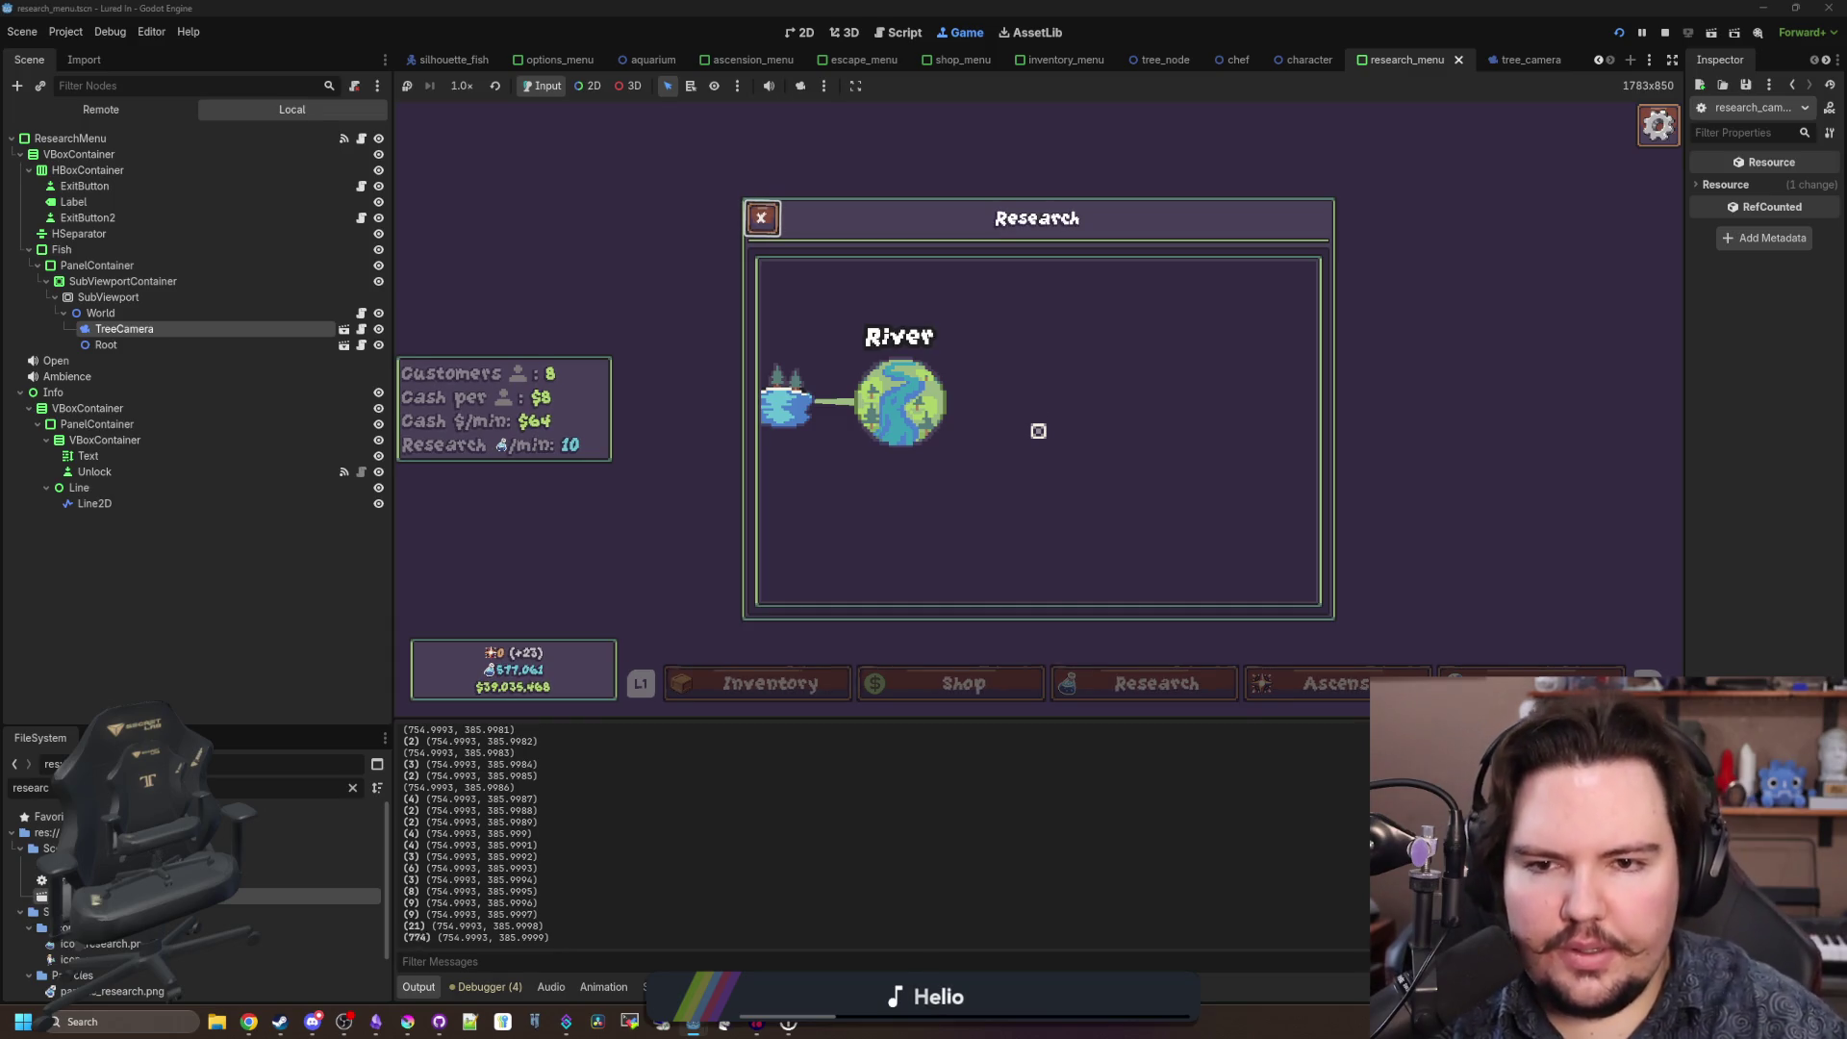
Return to TreeCamera's research_camera.gd script and place the caret on the commented line.
key(super)
click(871, 744)
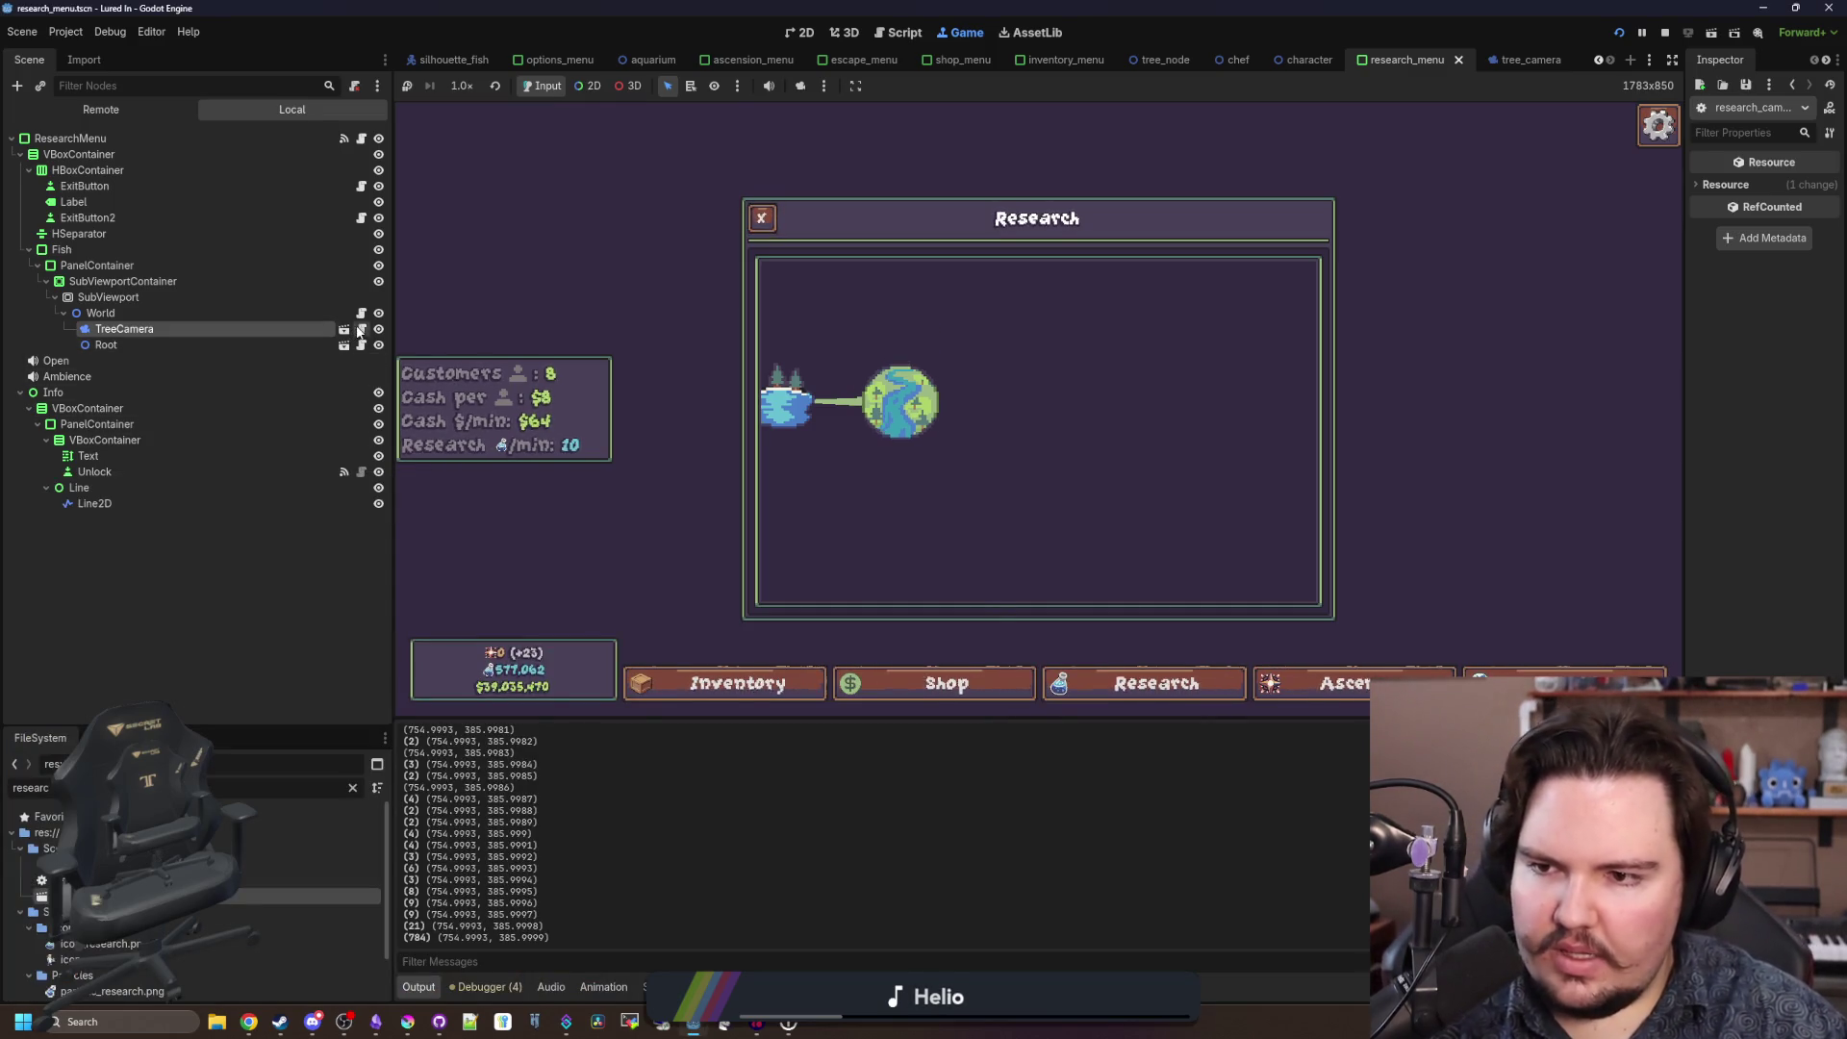
click(360, 329)
click(896, 463)
click(933, 450)
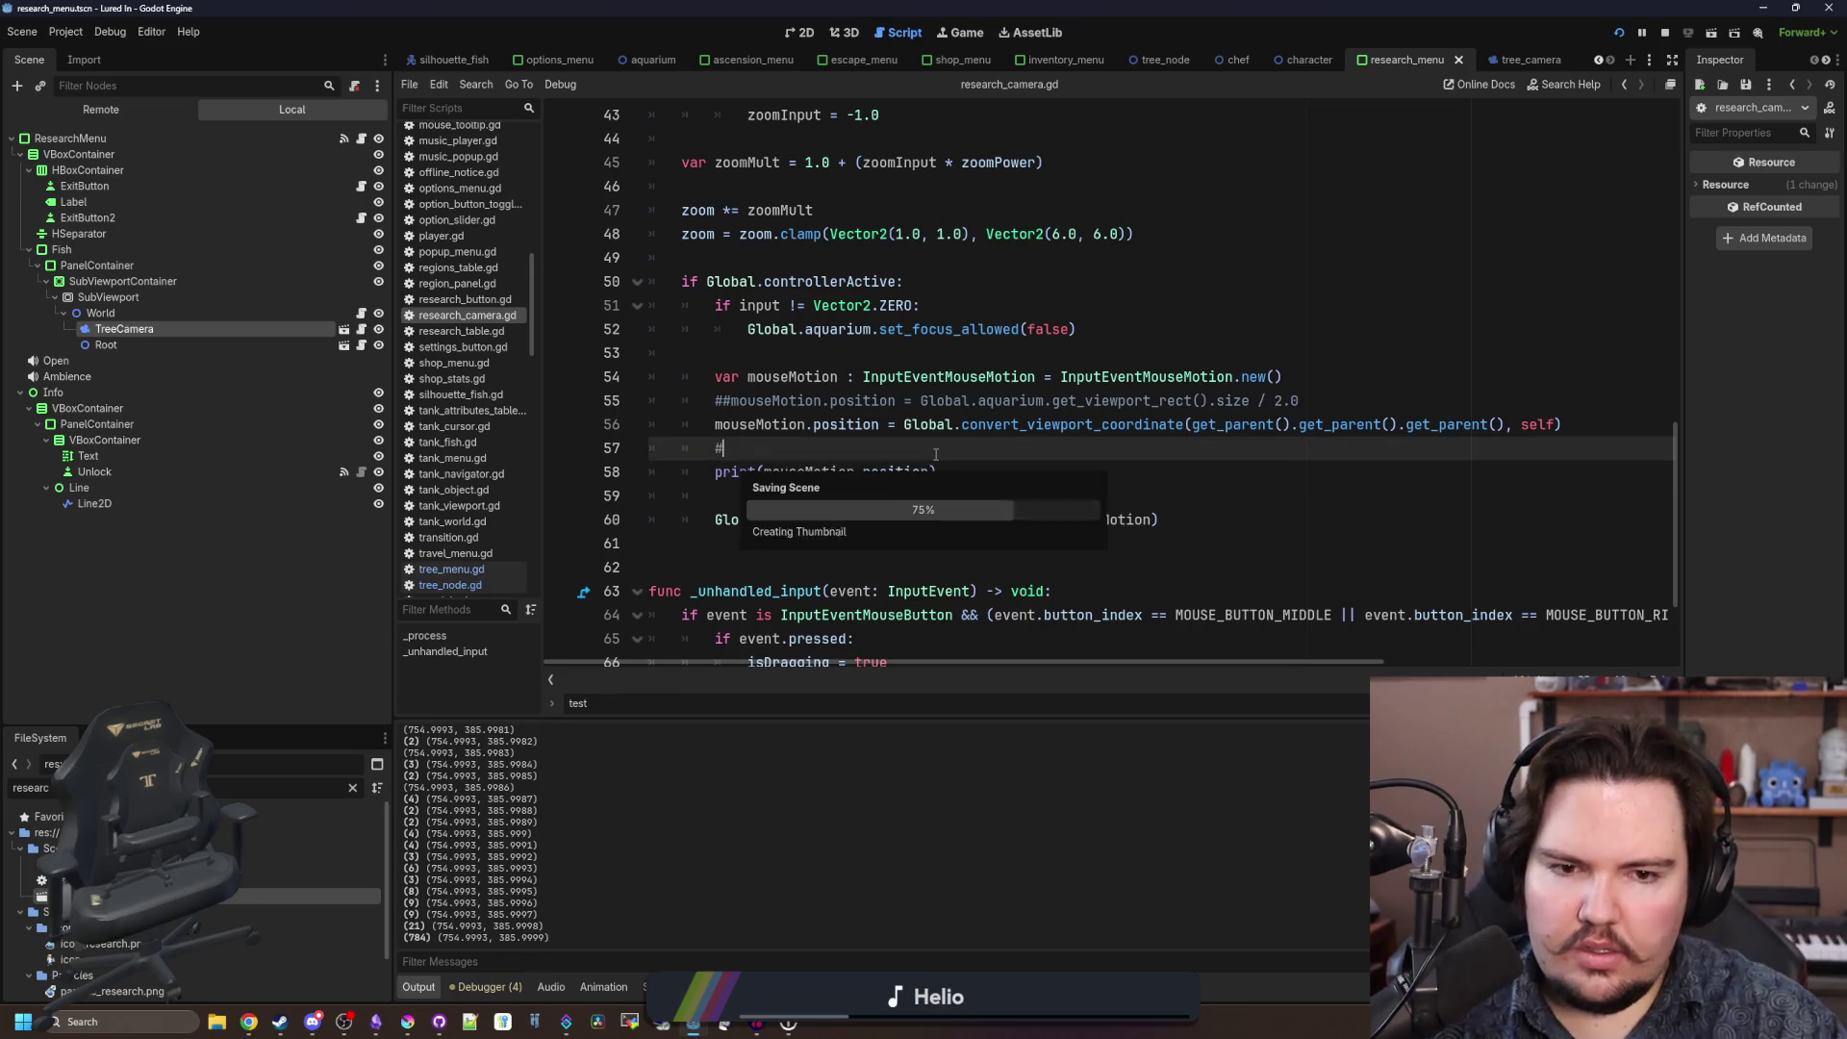
Select TreeCamera and delete the input check and set_focus_allowed lines from its script.
click(198, 329)
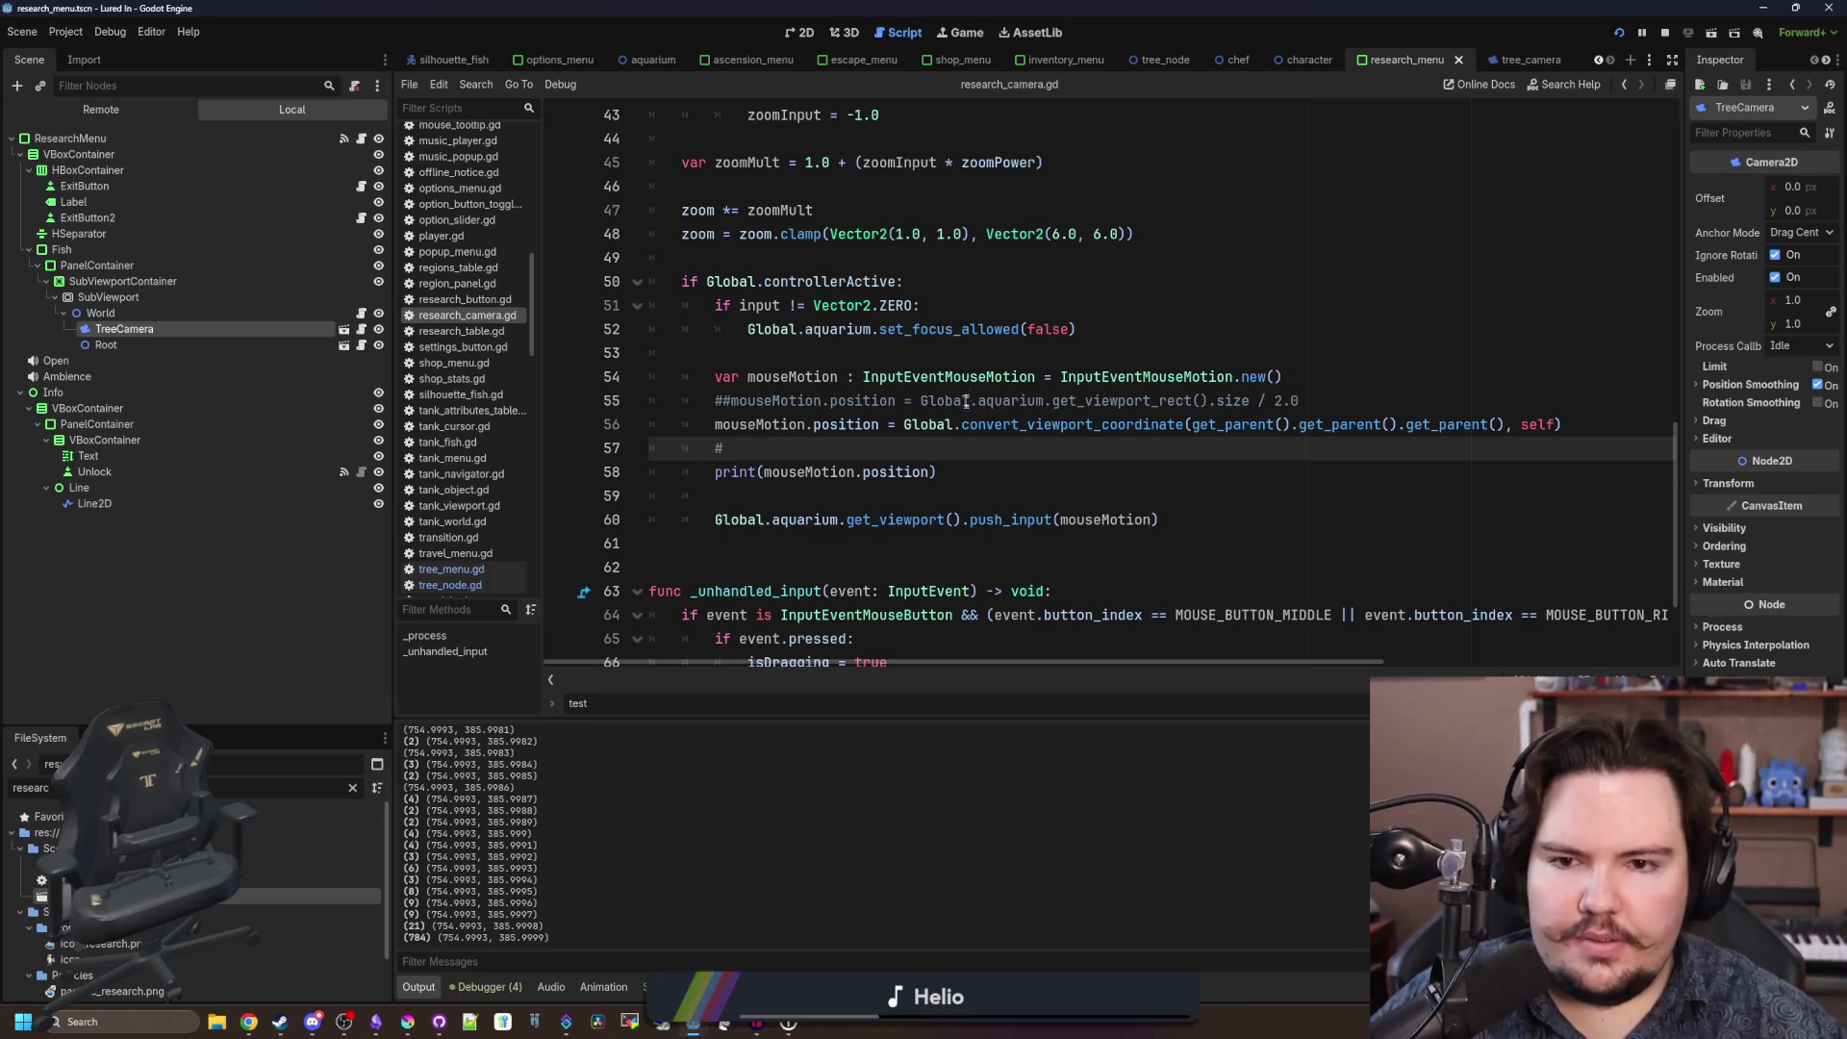
mouse_move(1077, 329)
mouse_down()
mouse_move(663, 327)
mouse_move(648, 305)
mouse_up()
key(BackSpace)
key(BackSpace)
key(Delete)
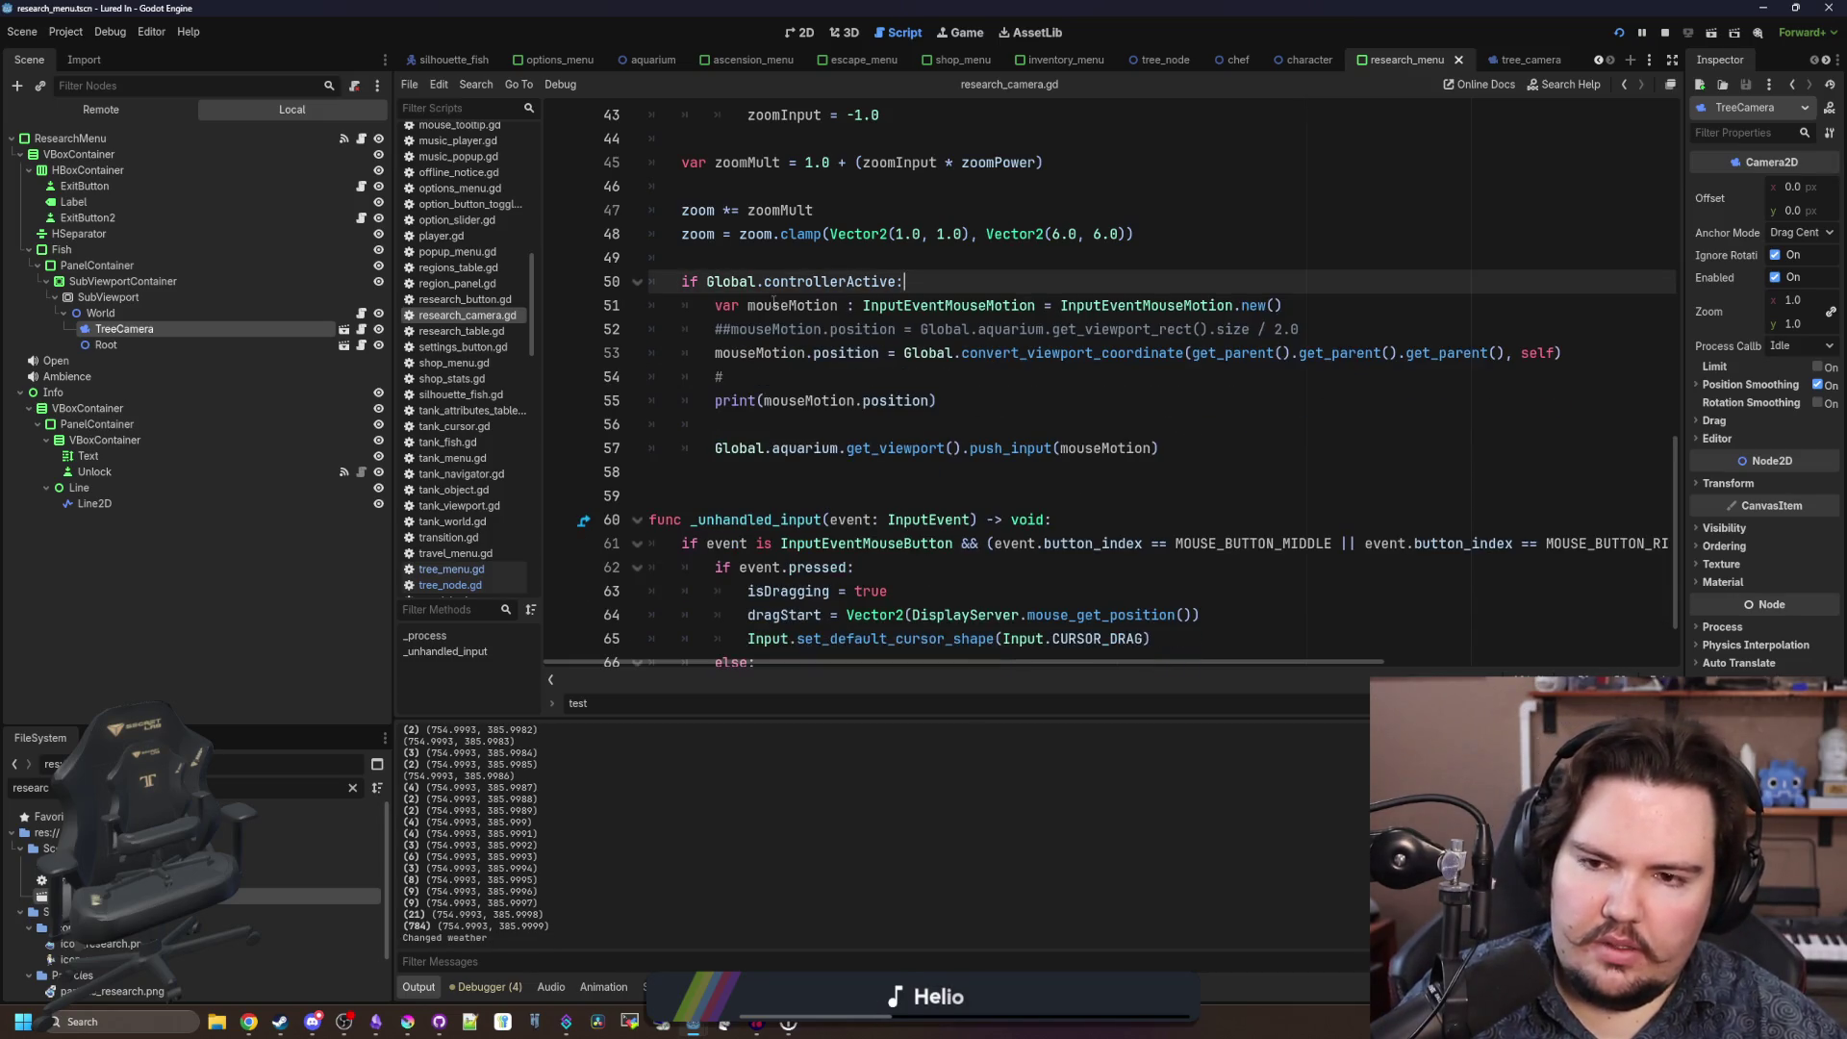
Comment out the convert_viewport_coordinate line, uncomment the half-viewport-size line, and save.
scroll(1070, 392, up, 1)
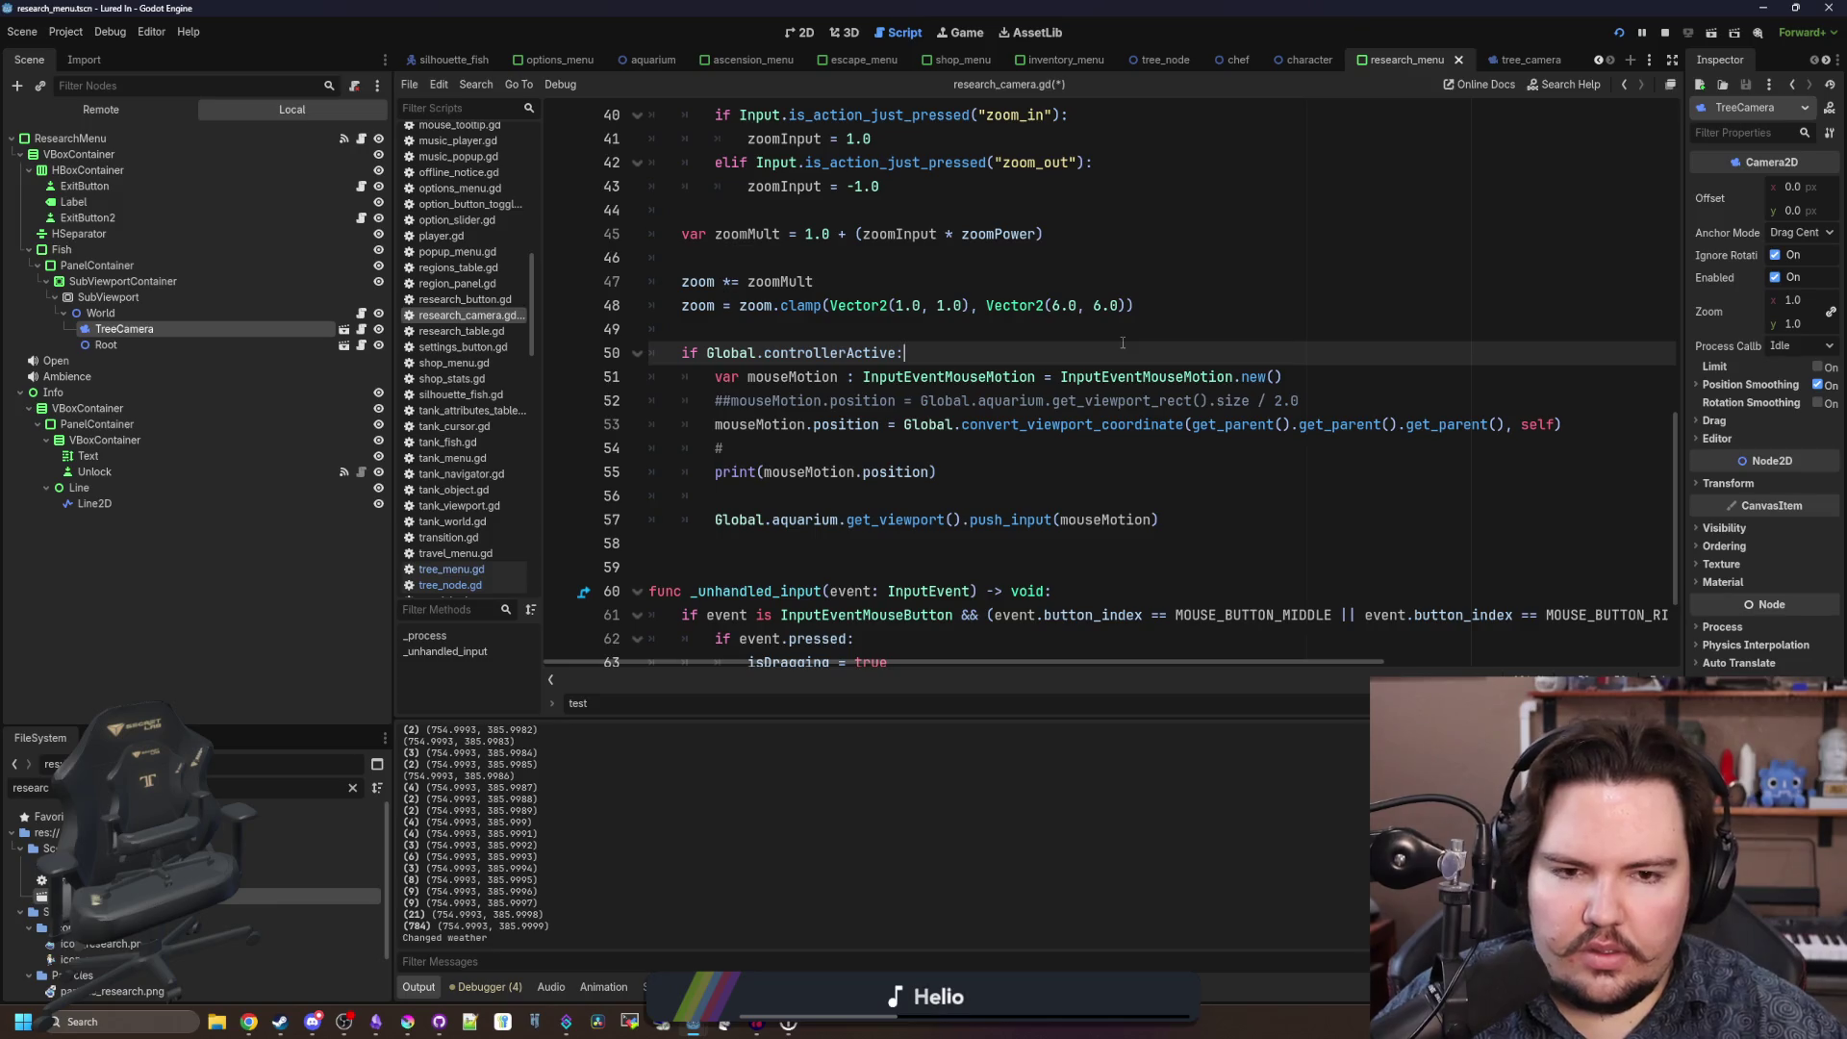
click(715, 433)
key(ctrl+k)
click(729, 403)
key(BackSpace)
key(BackSpace)
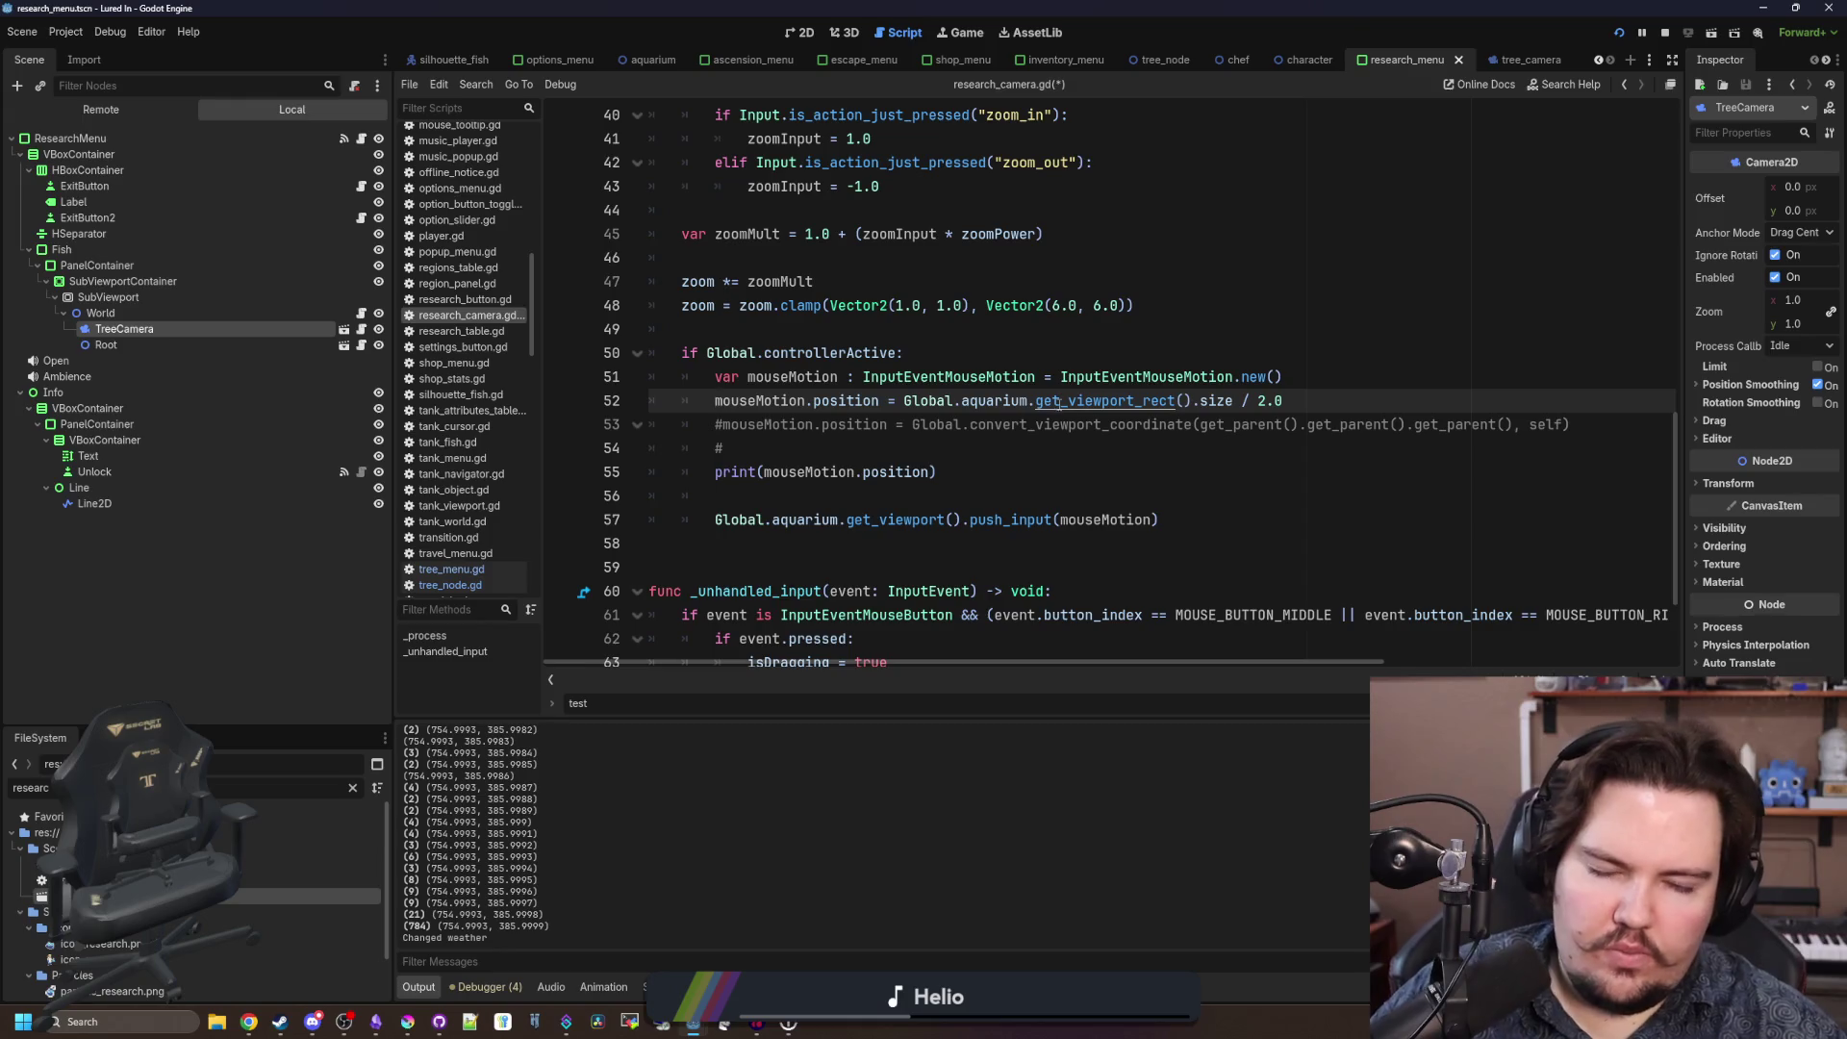
click(1162, 349)
key(ctrl+s)
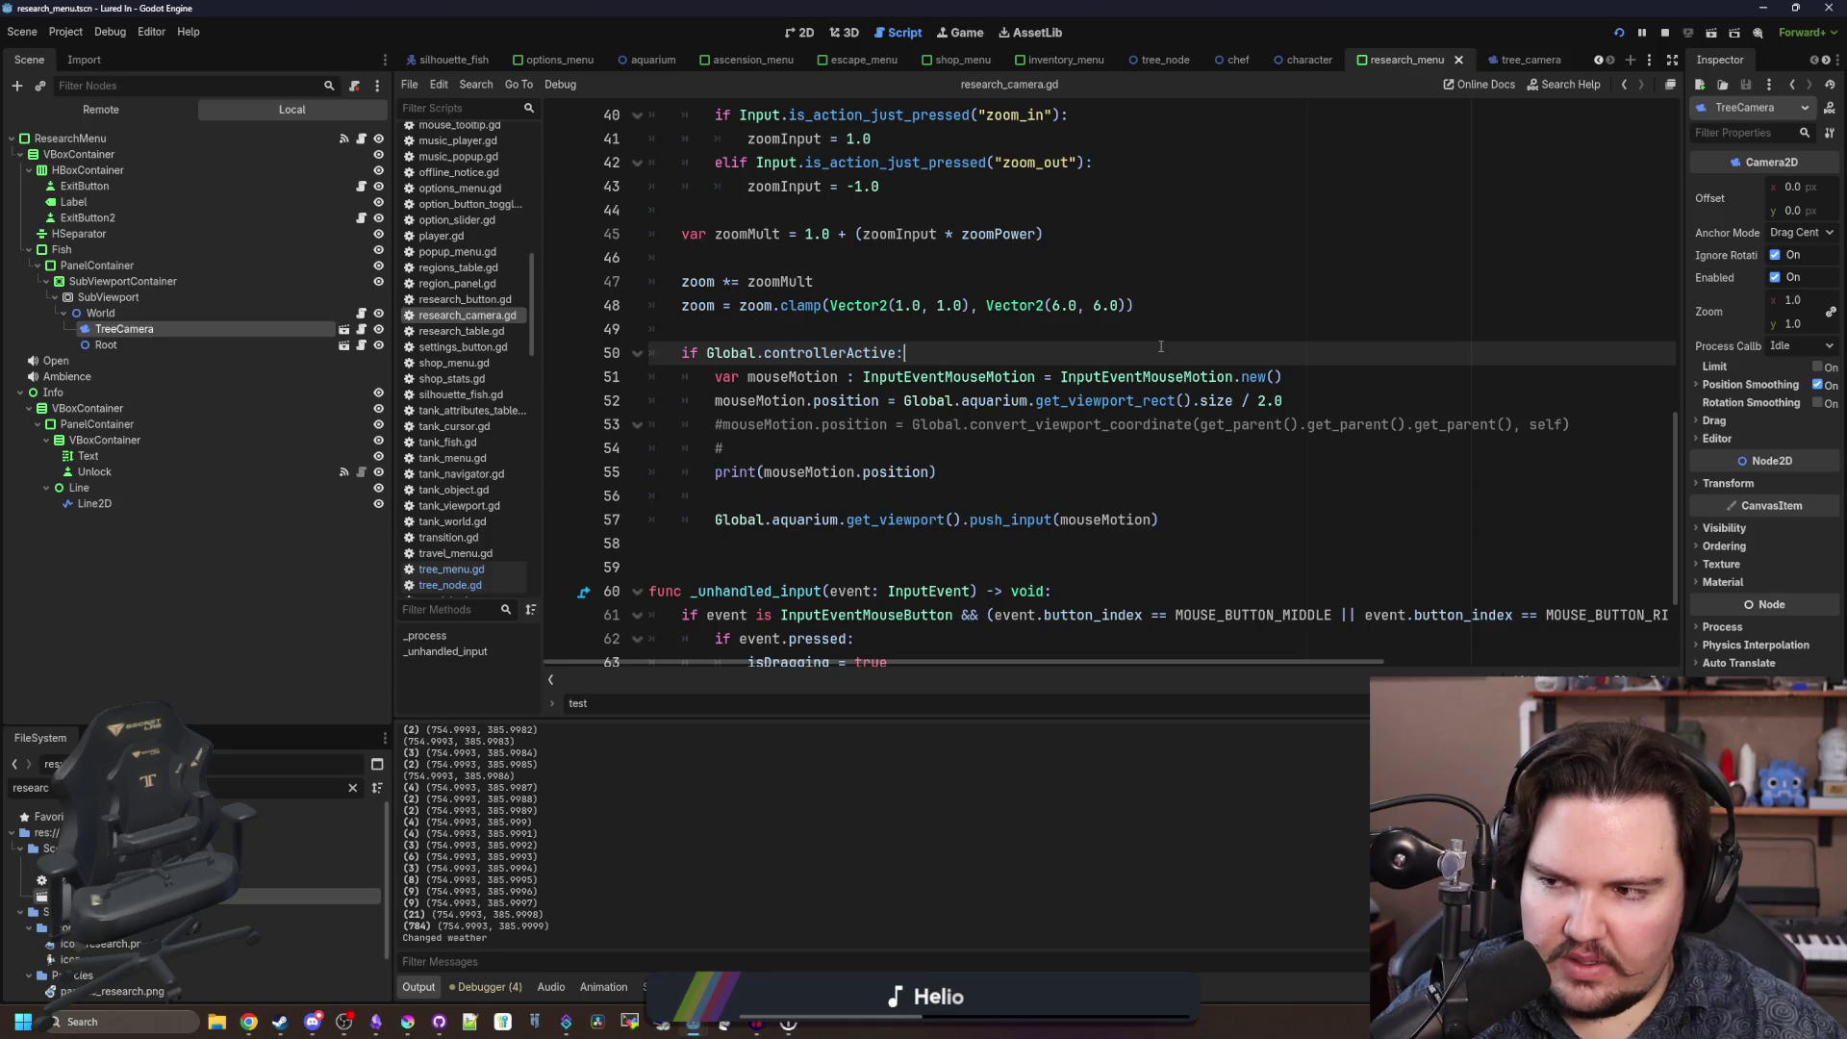
Check the get_viewport_rect documentation, save the script again, and run the project.
ctrl+click(1099, 400)
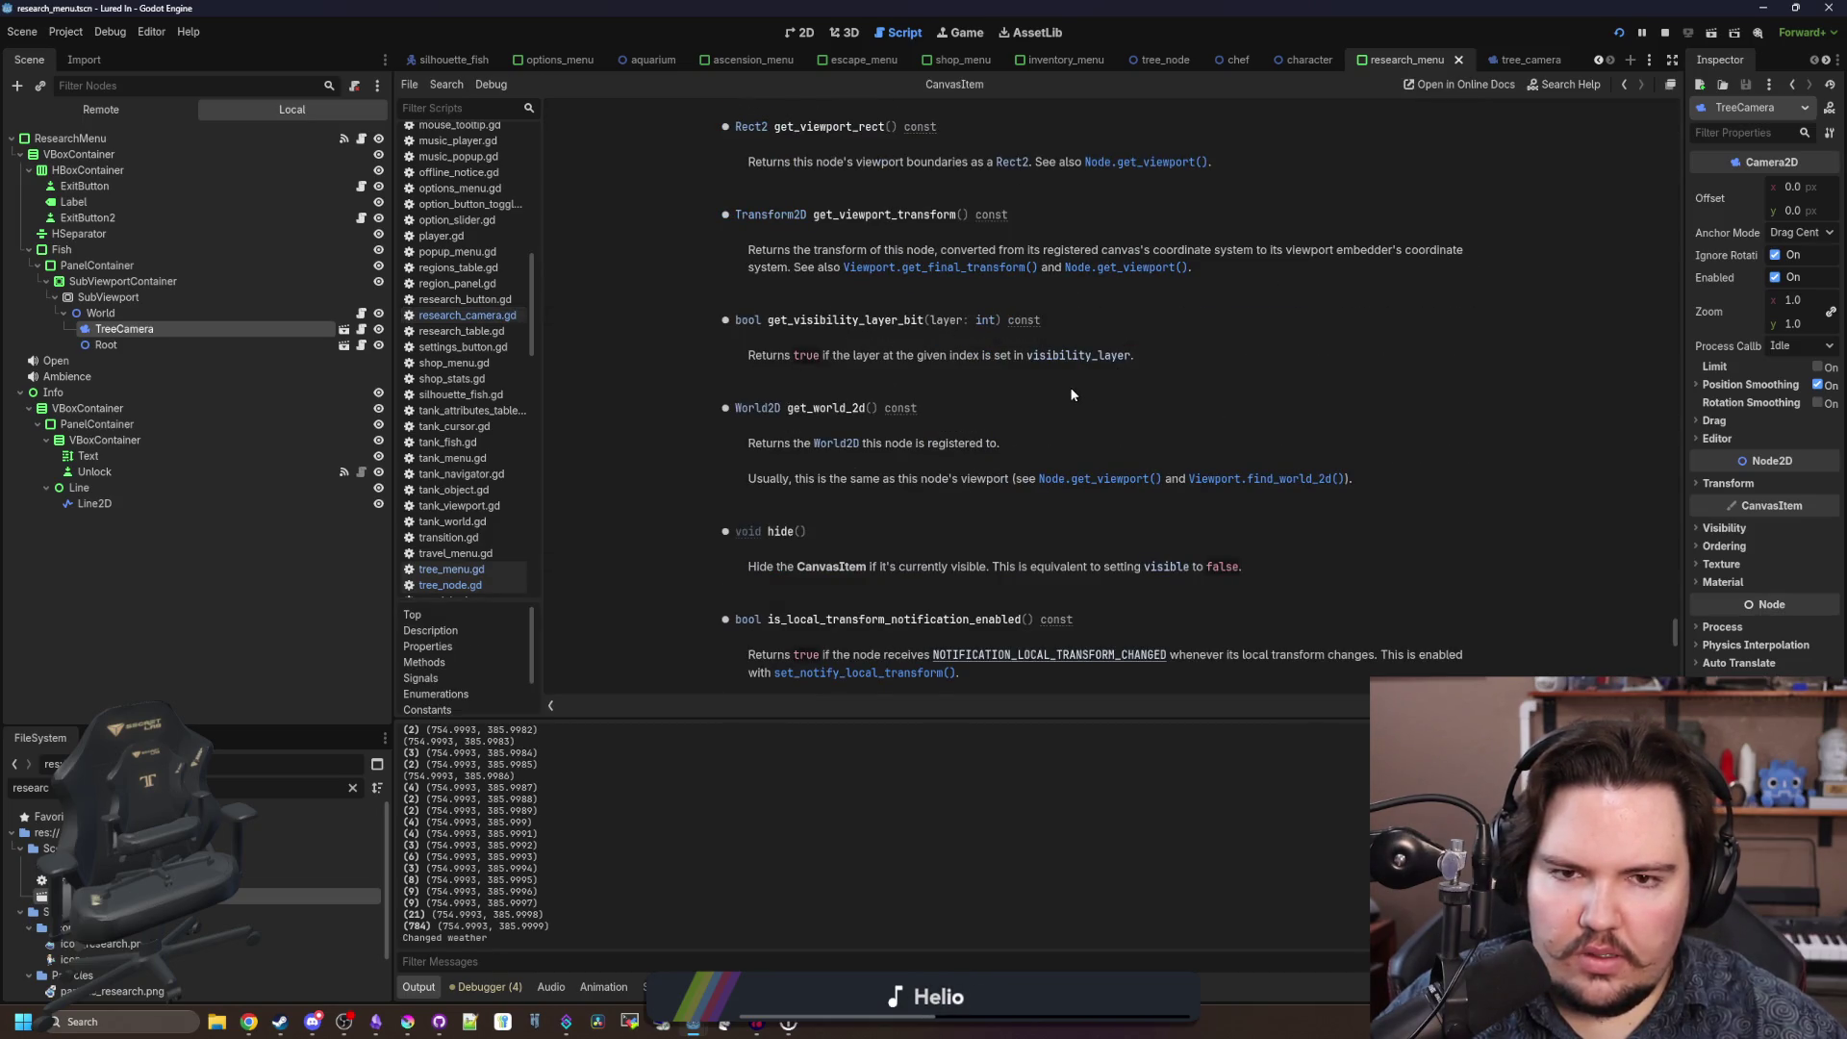
key(alt+Left)
click(978, 445)
key(ctrl+s)
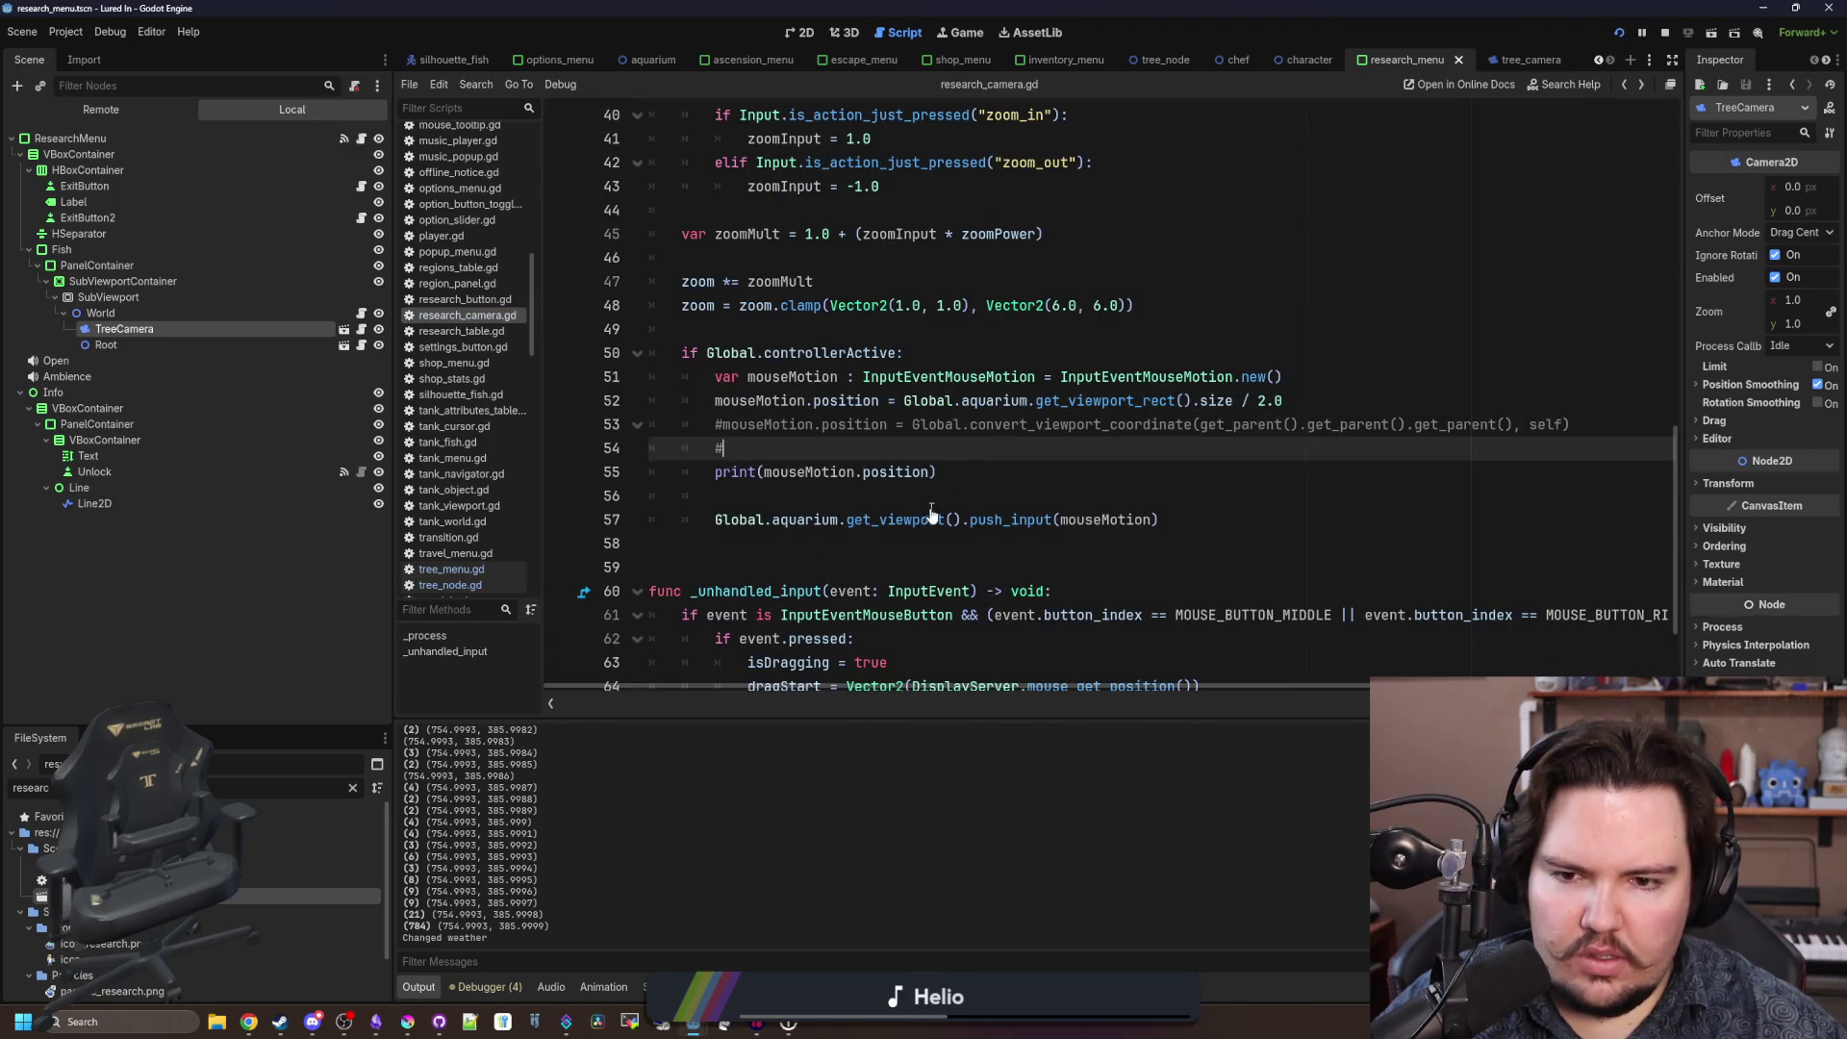
key(F5)
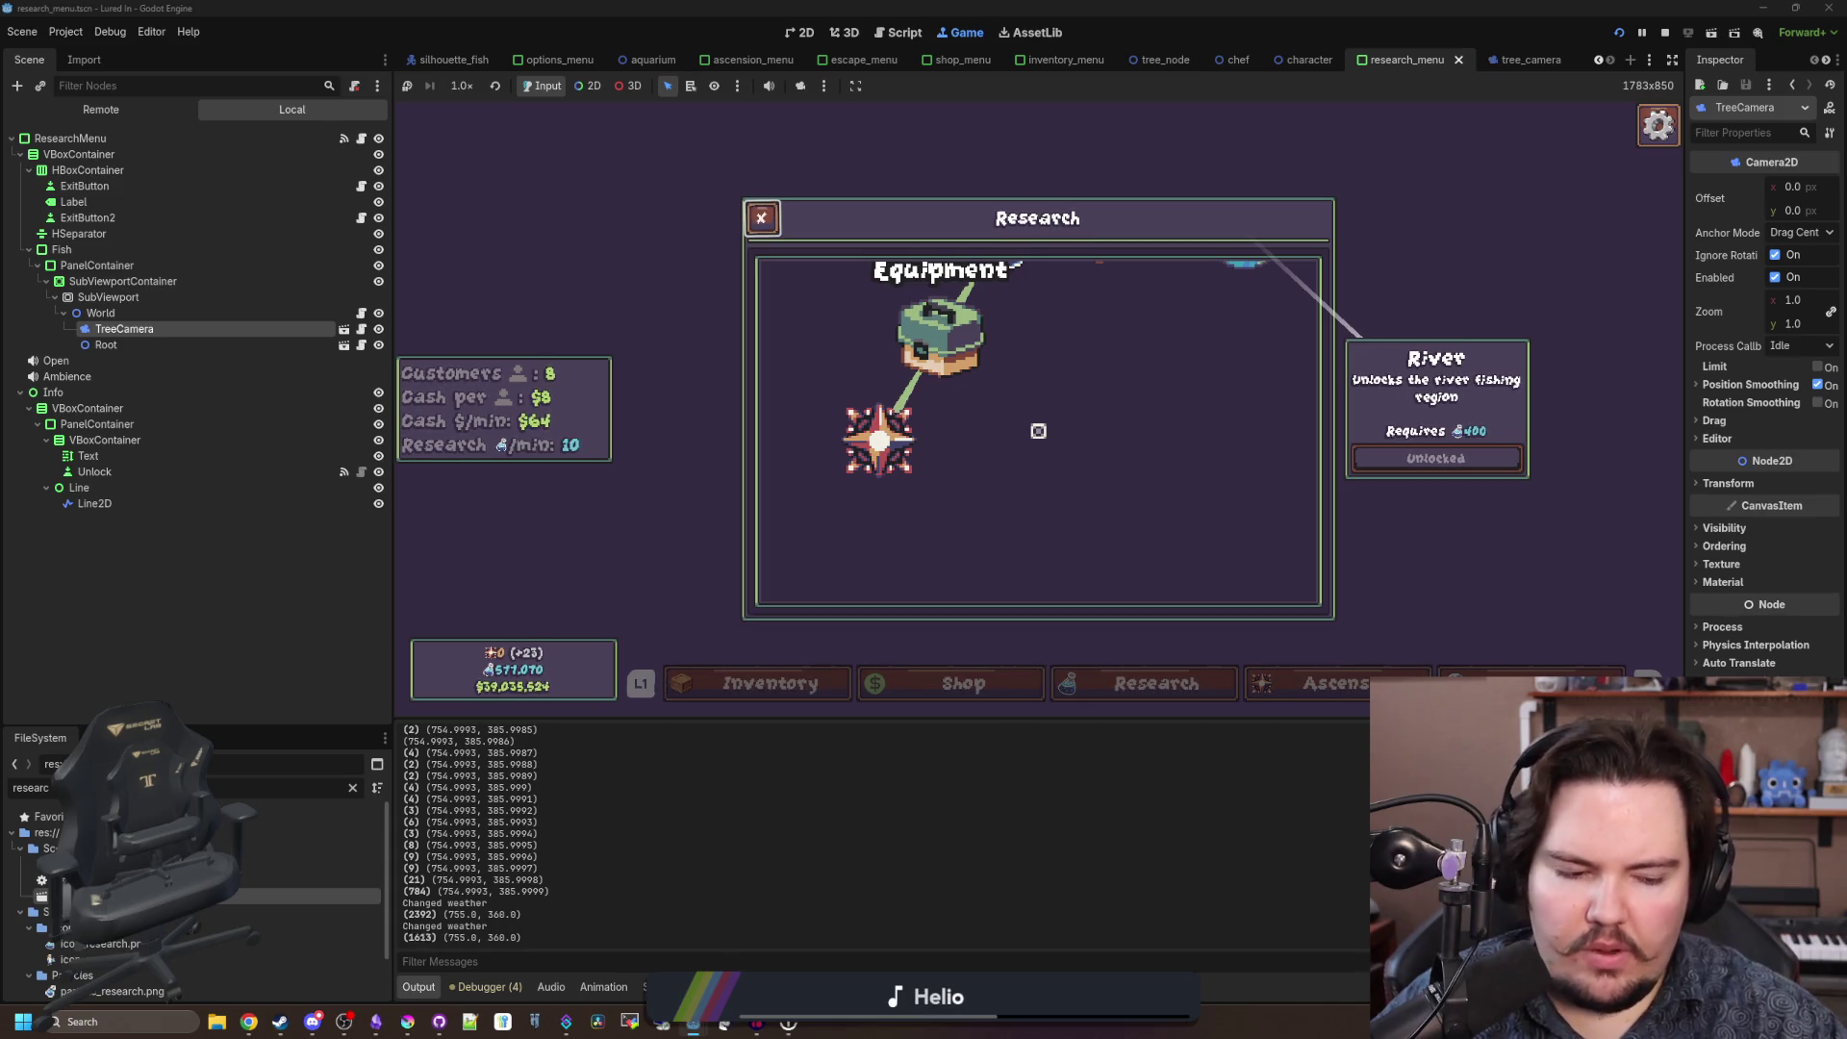
After the test run, dismiss the Windows start menu and return to research_camera.gd.
key(super)
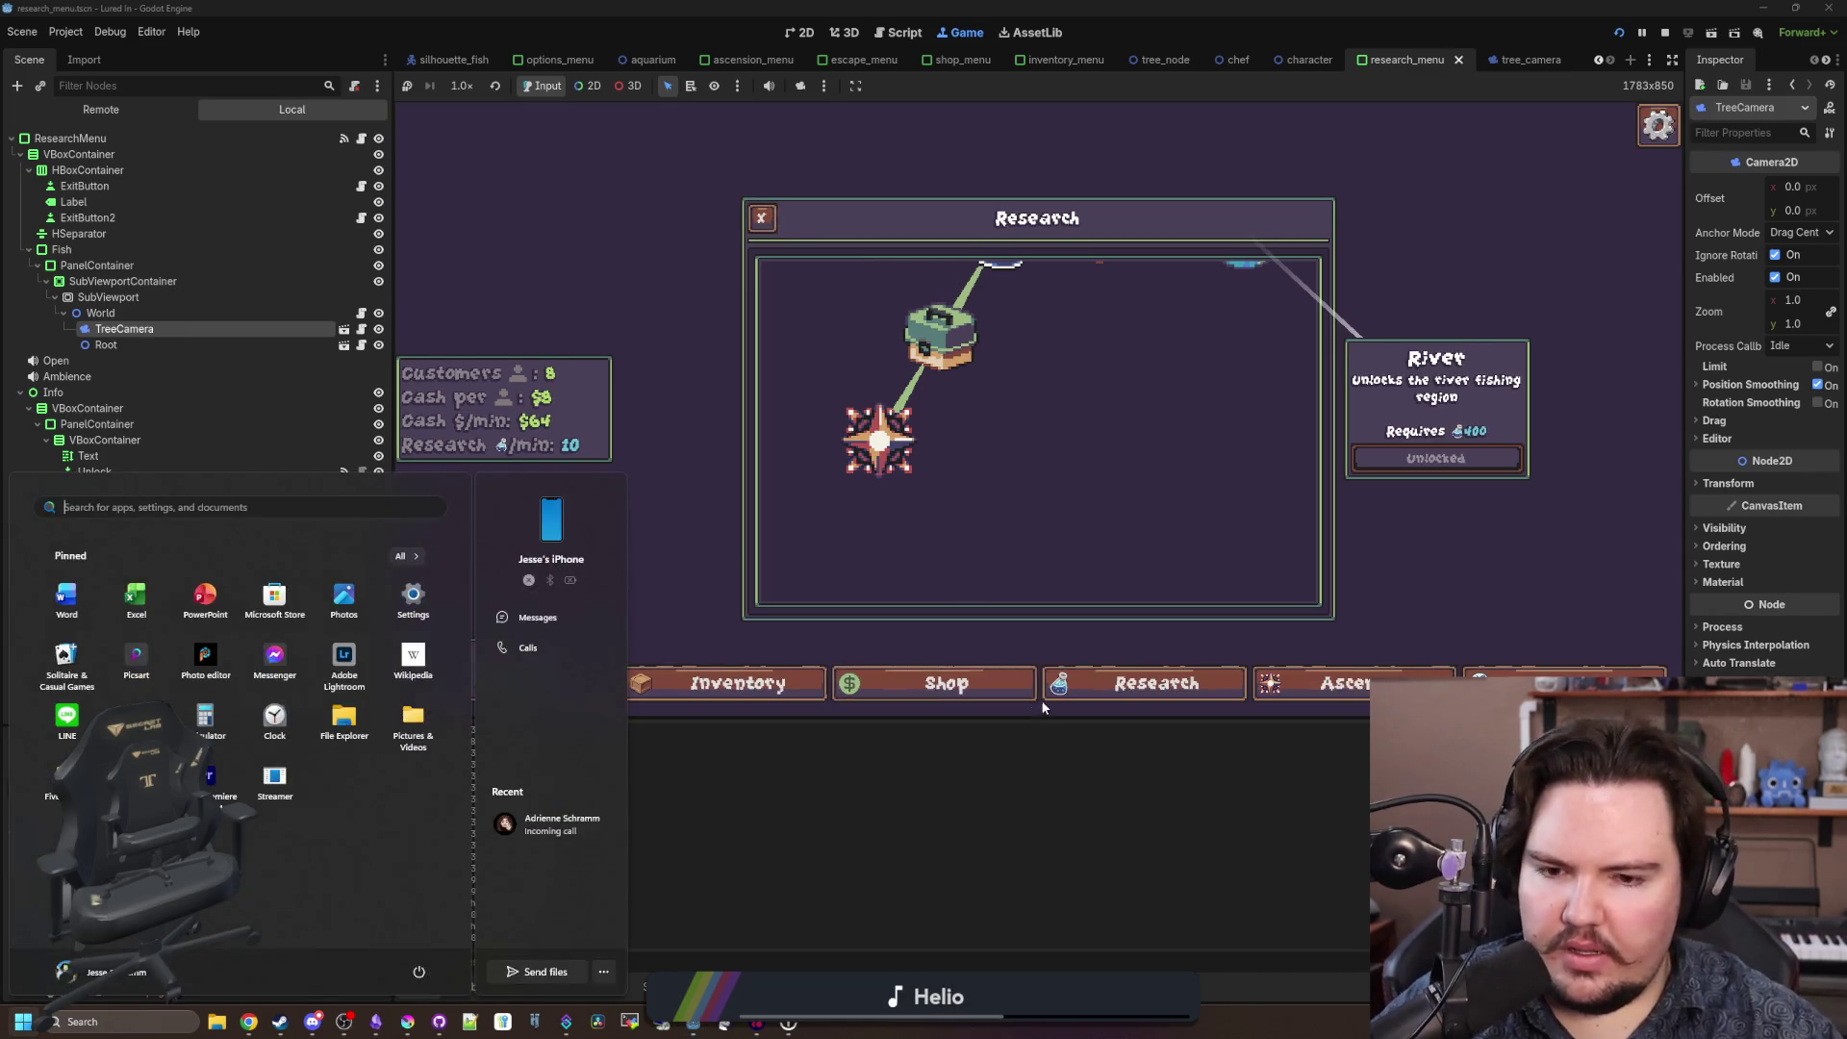
click(290, 329)
click(343, 329)
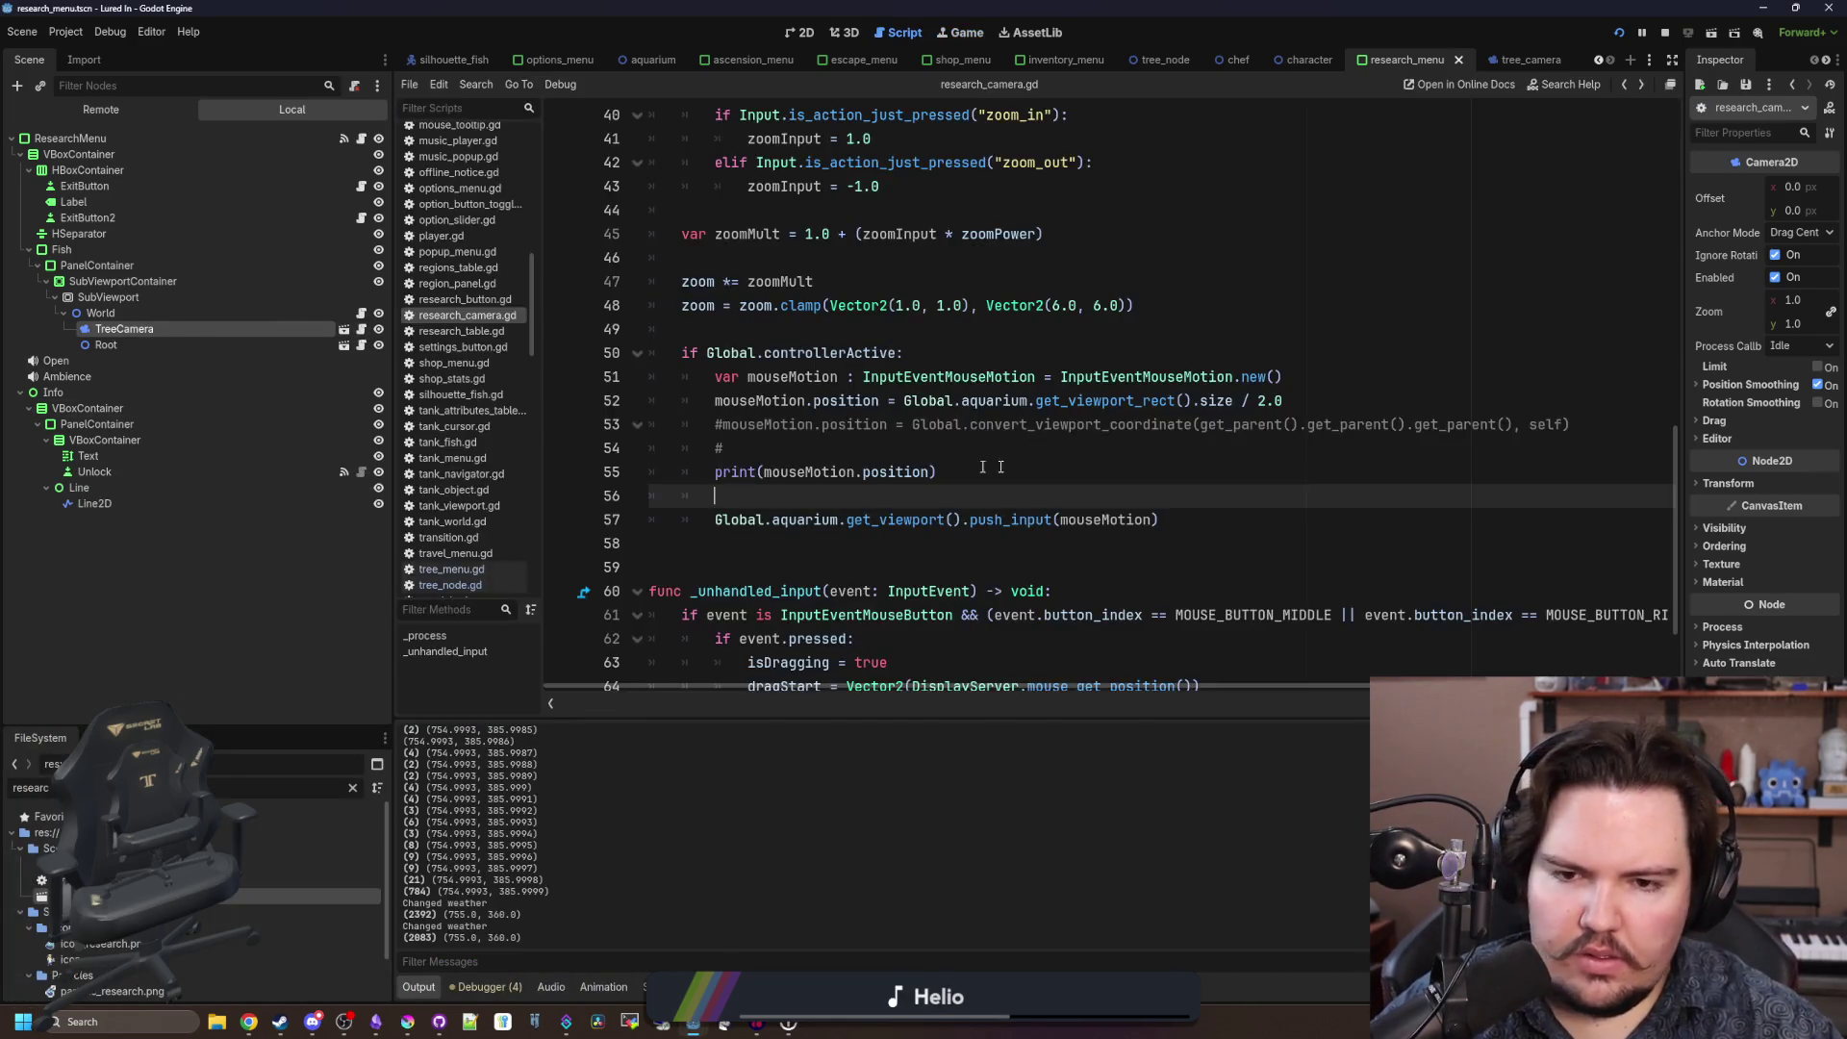
click(1042, 448)
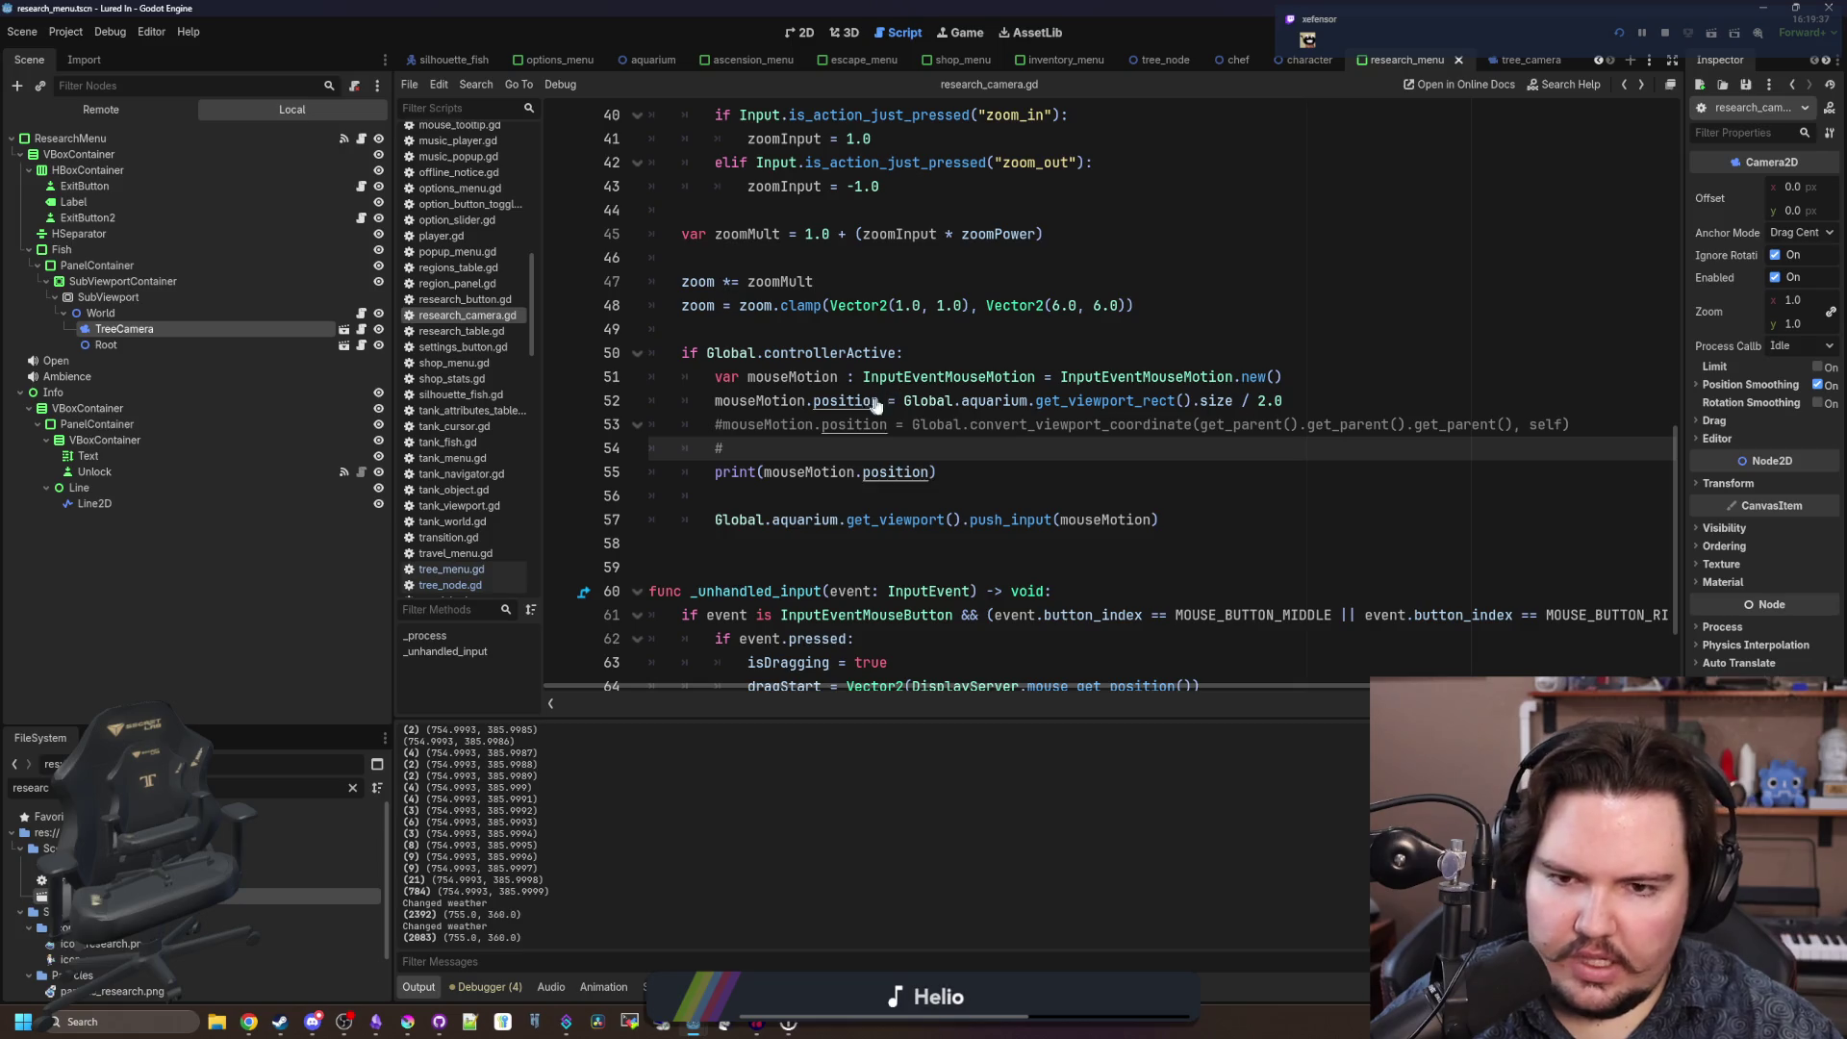
ctrl+click(1140, 378)
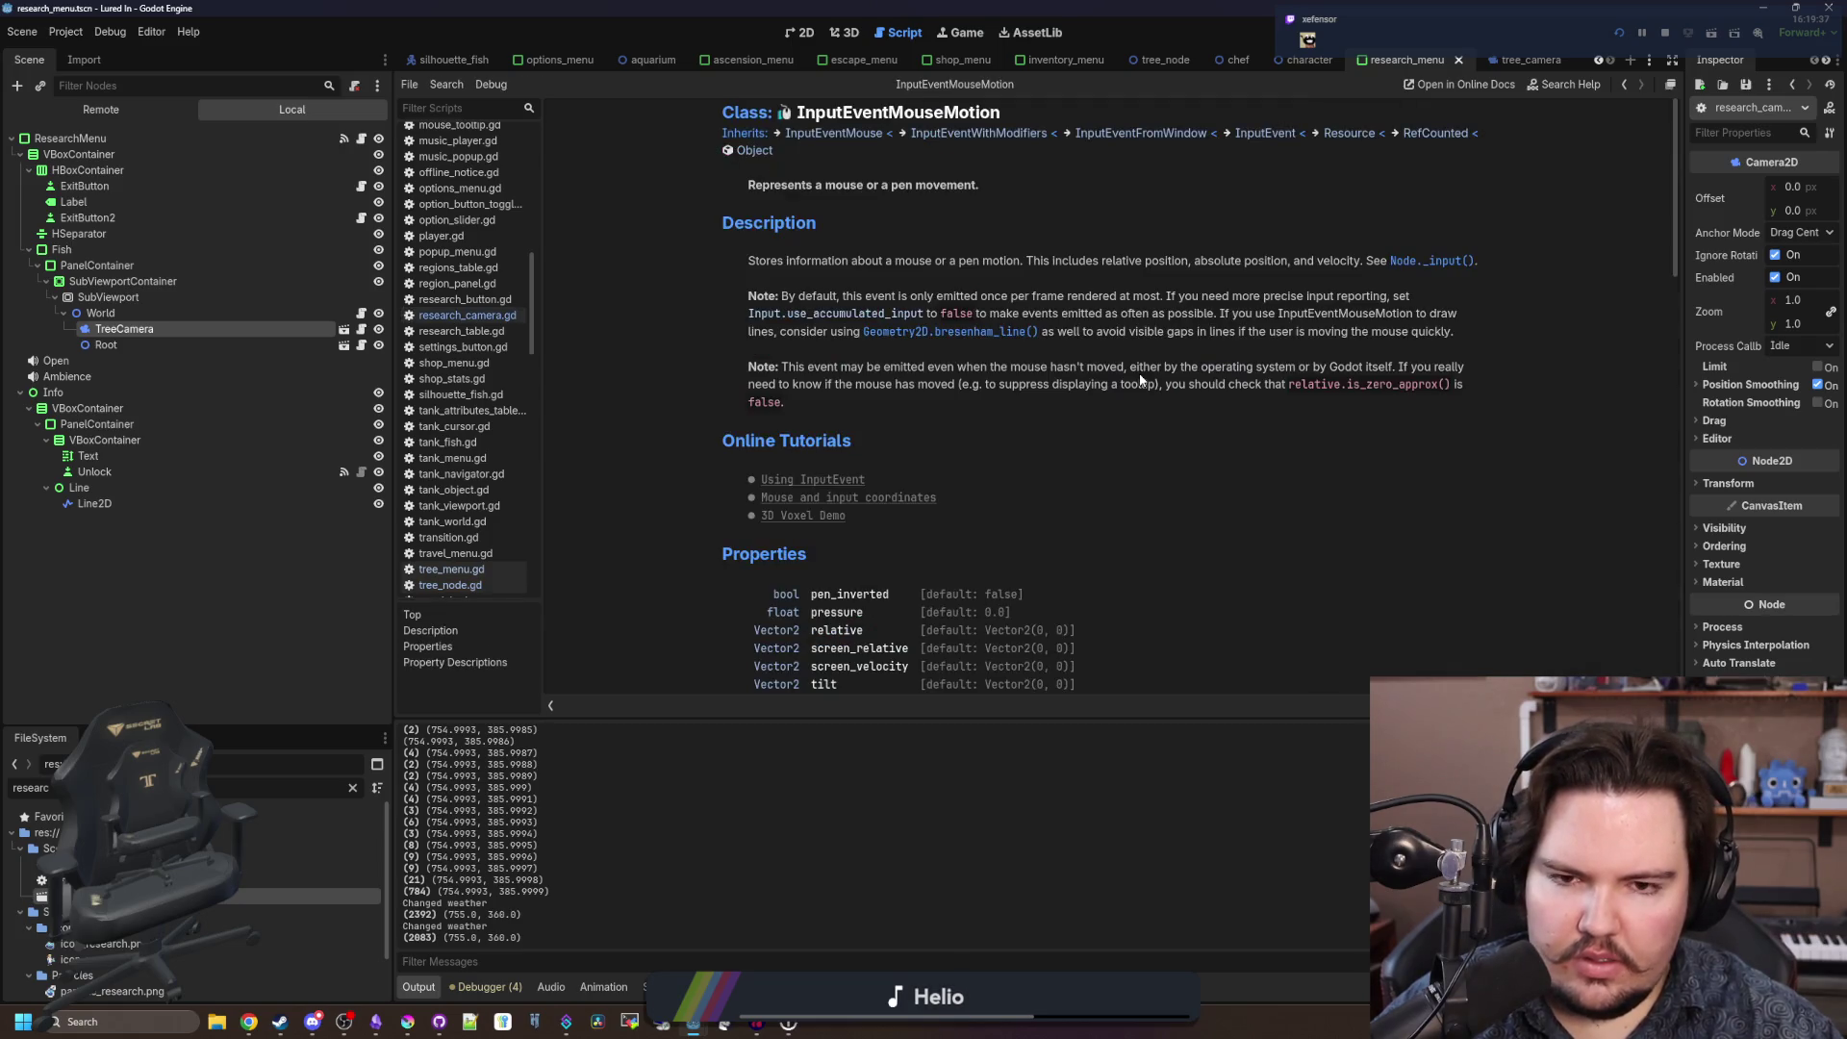
scroll(1140, 380, down, 5)
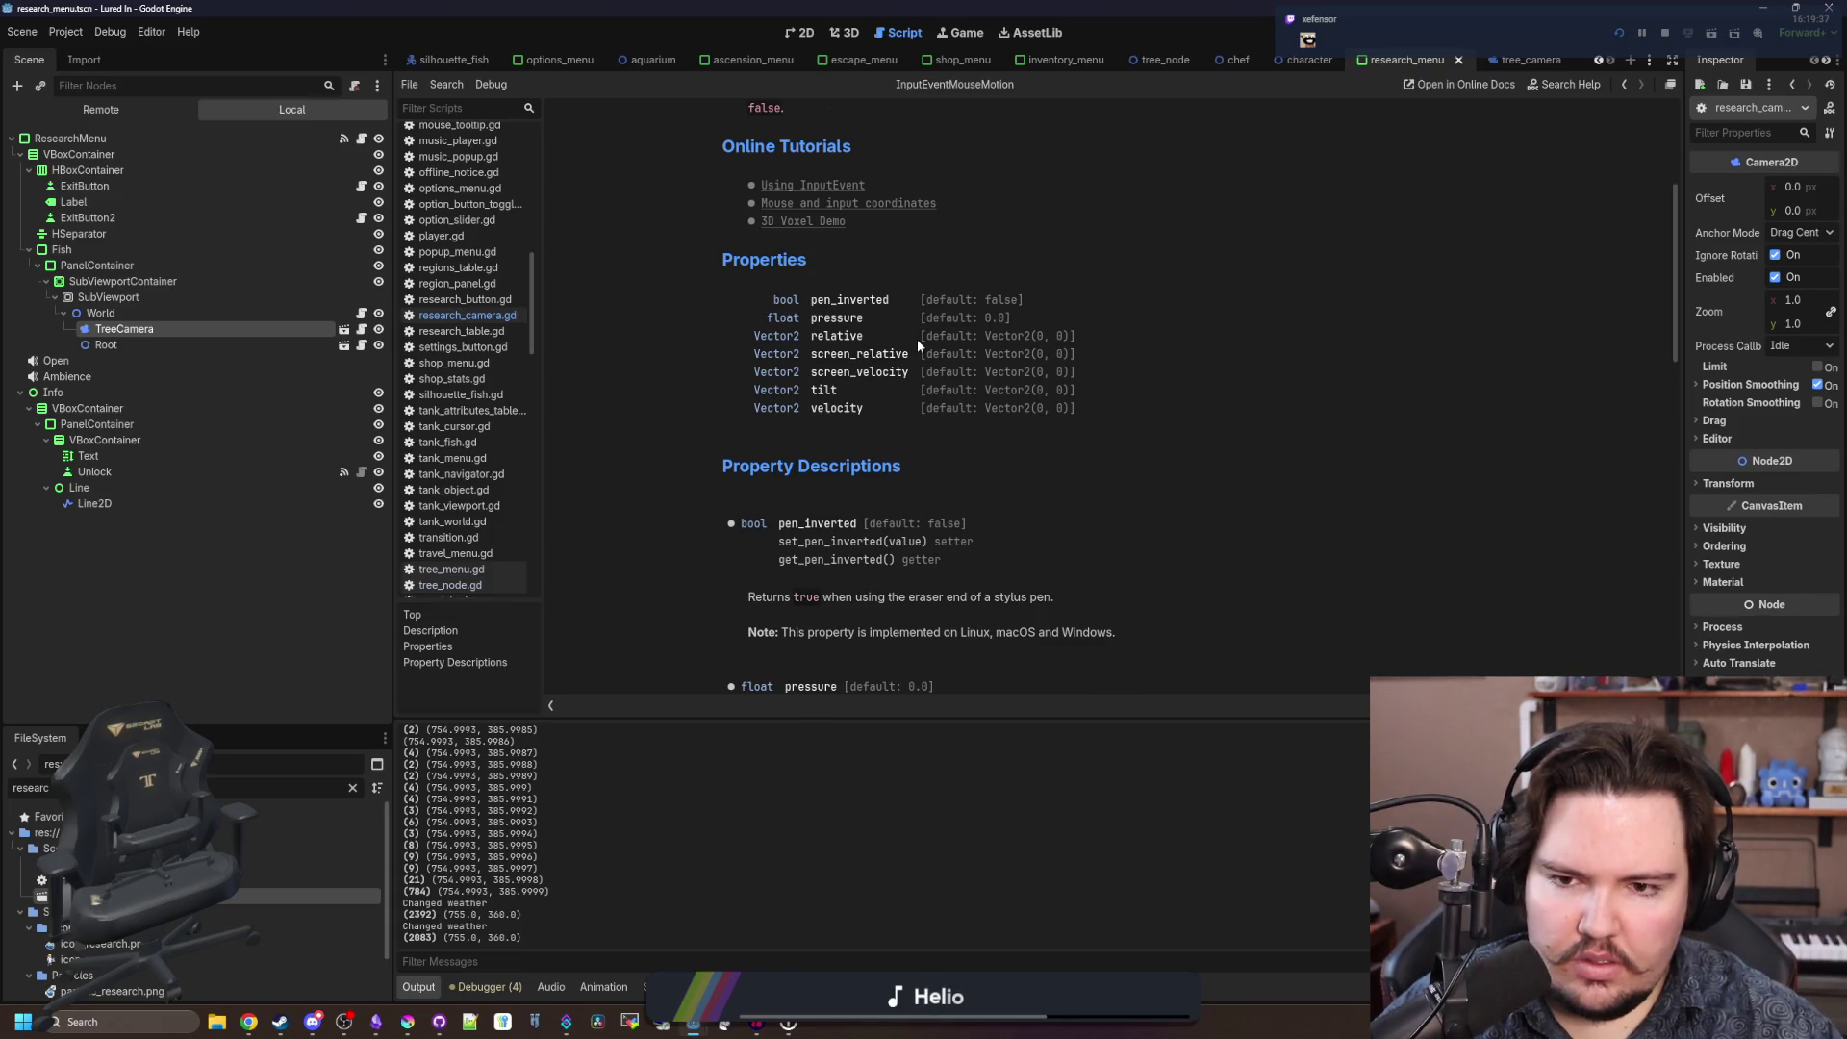
scroll(918, 344, down, 4)
scroll(916, 338, down, 3)
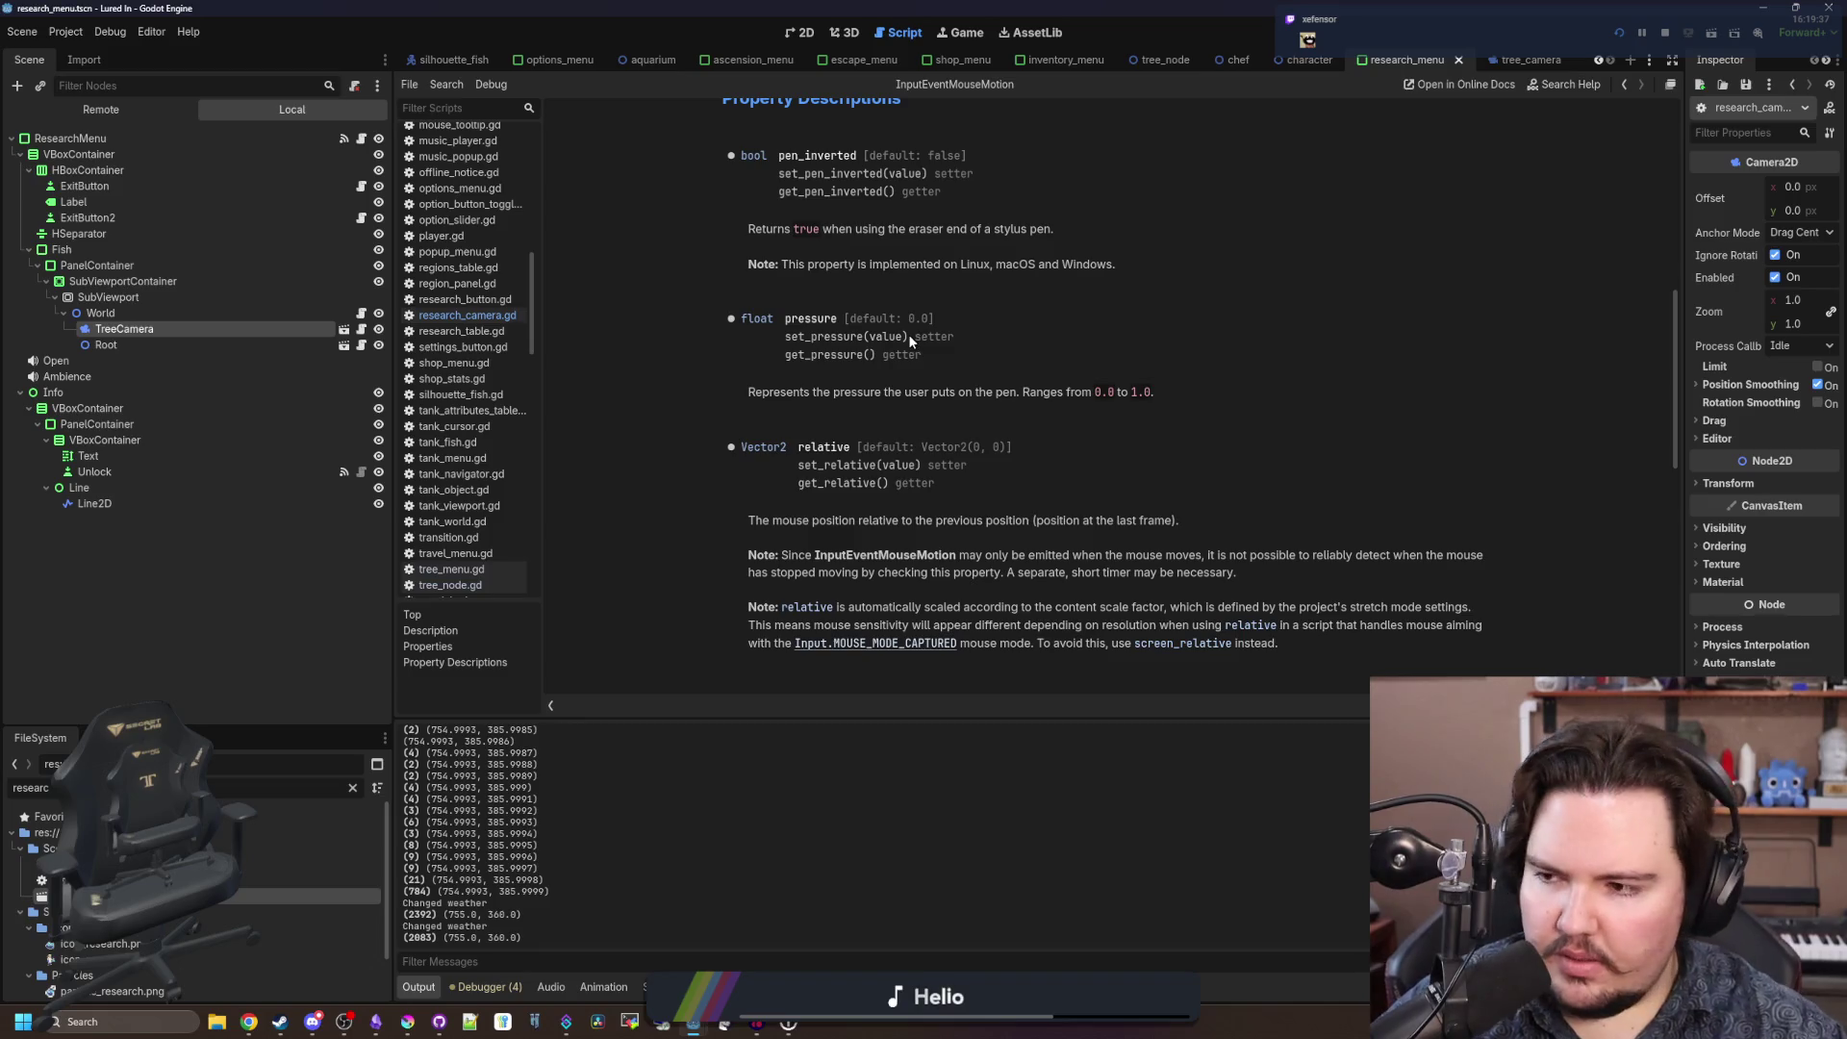
scroll(908, 339, down, 4)
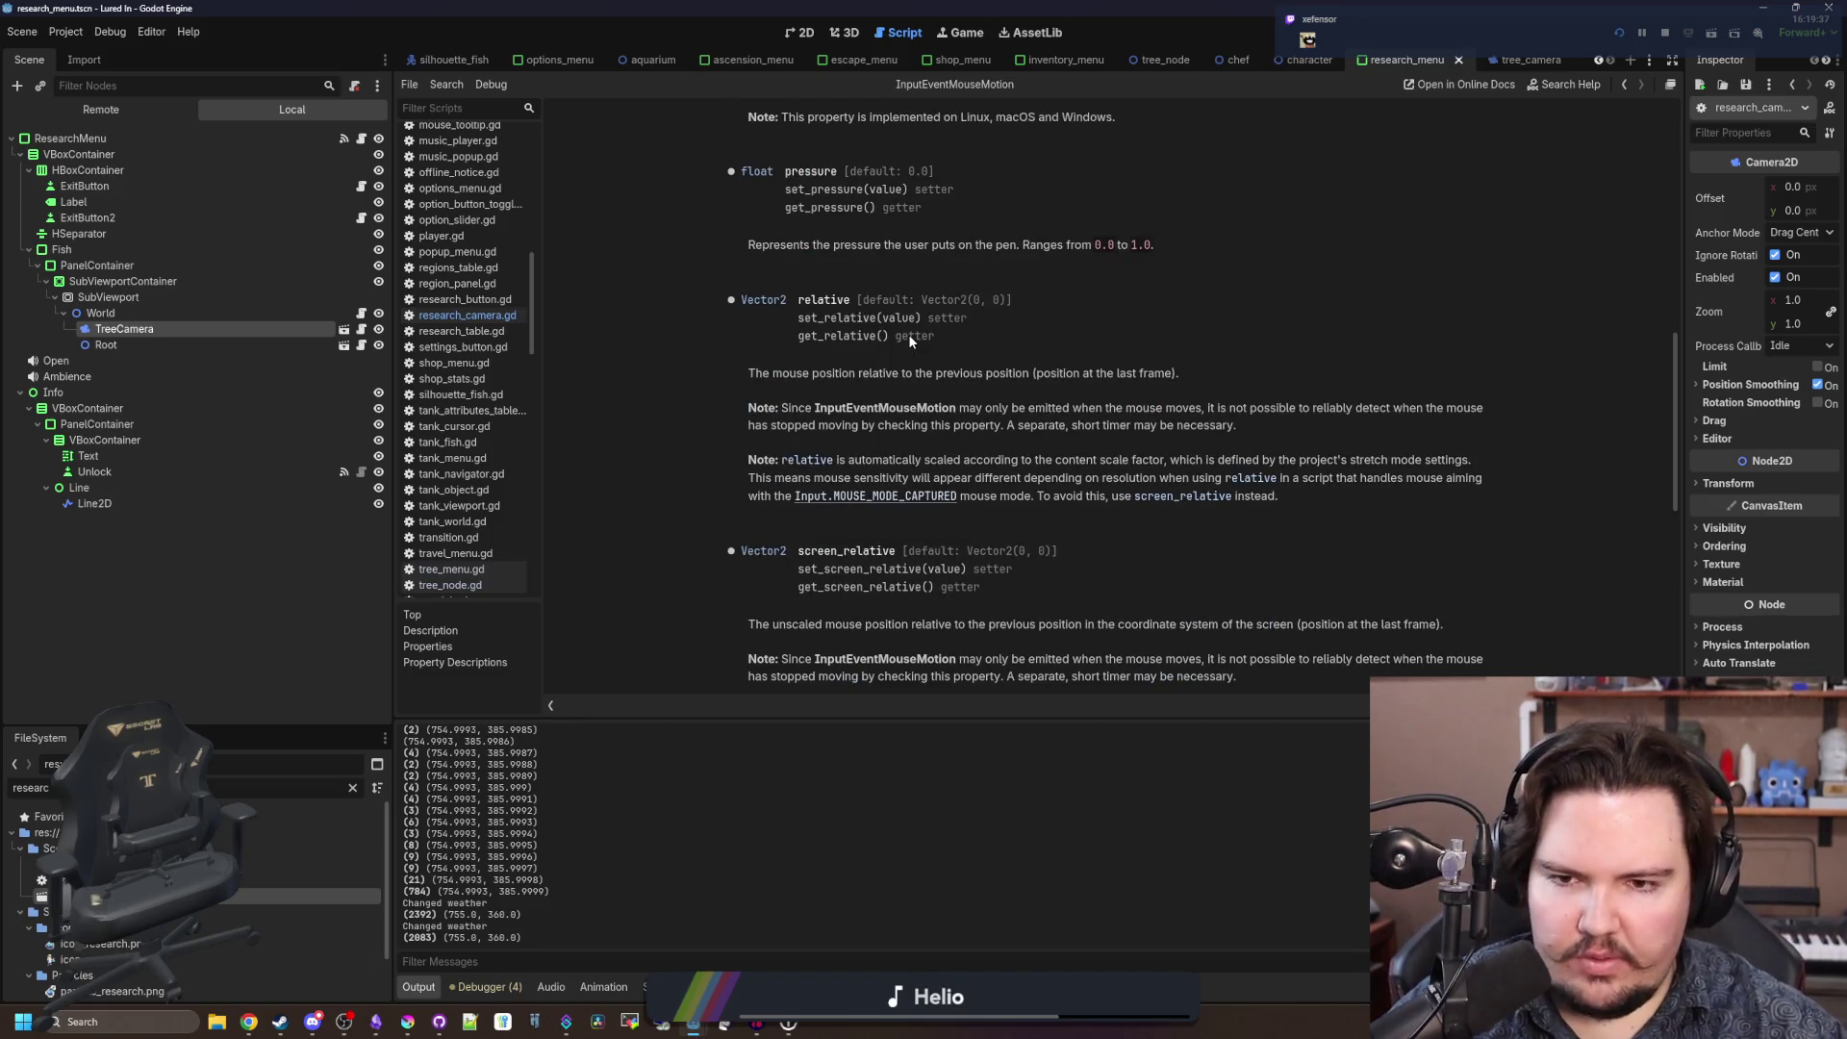
scroll(910, 341, down, 7)
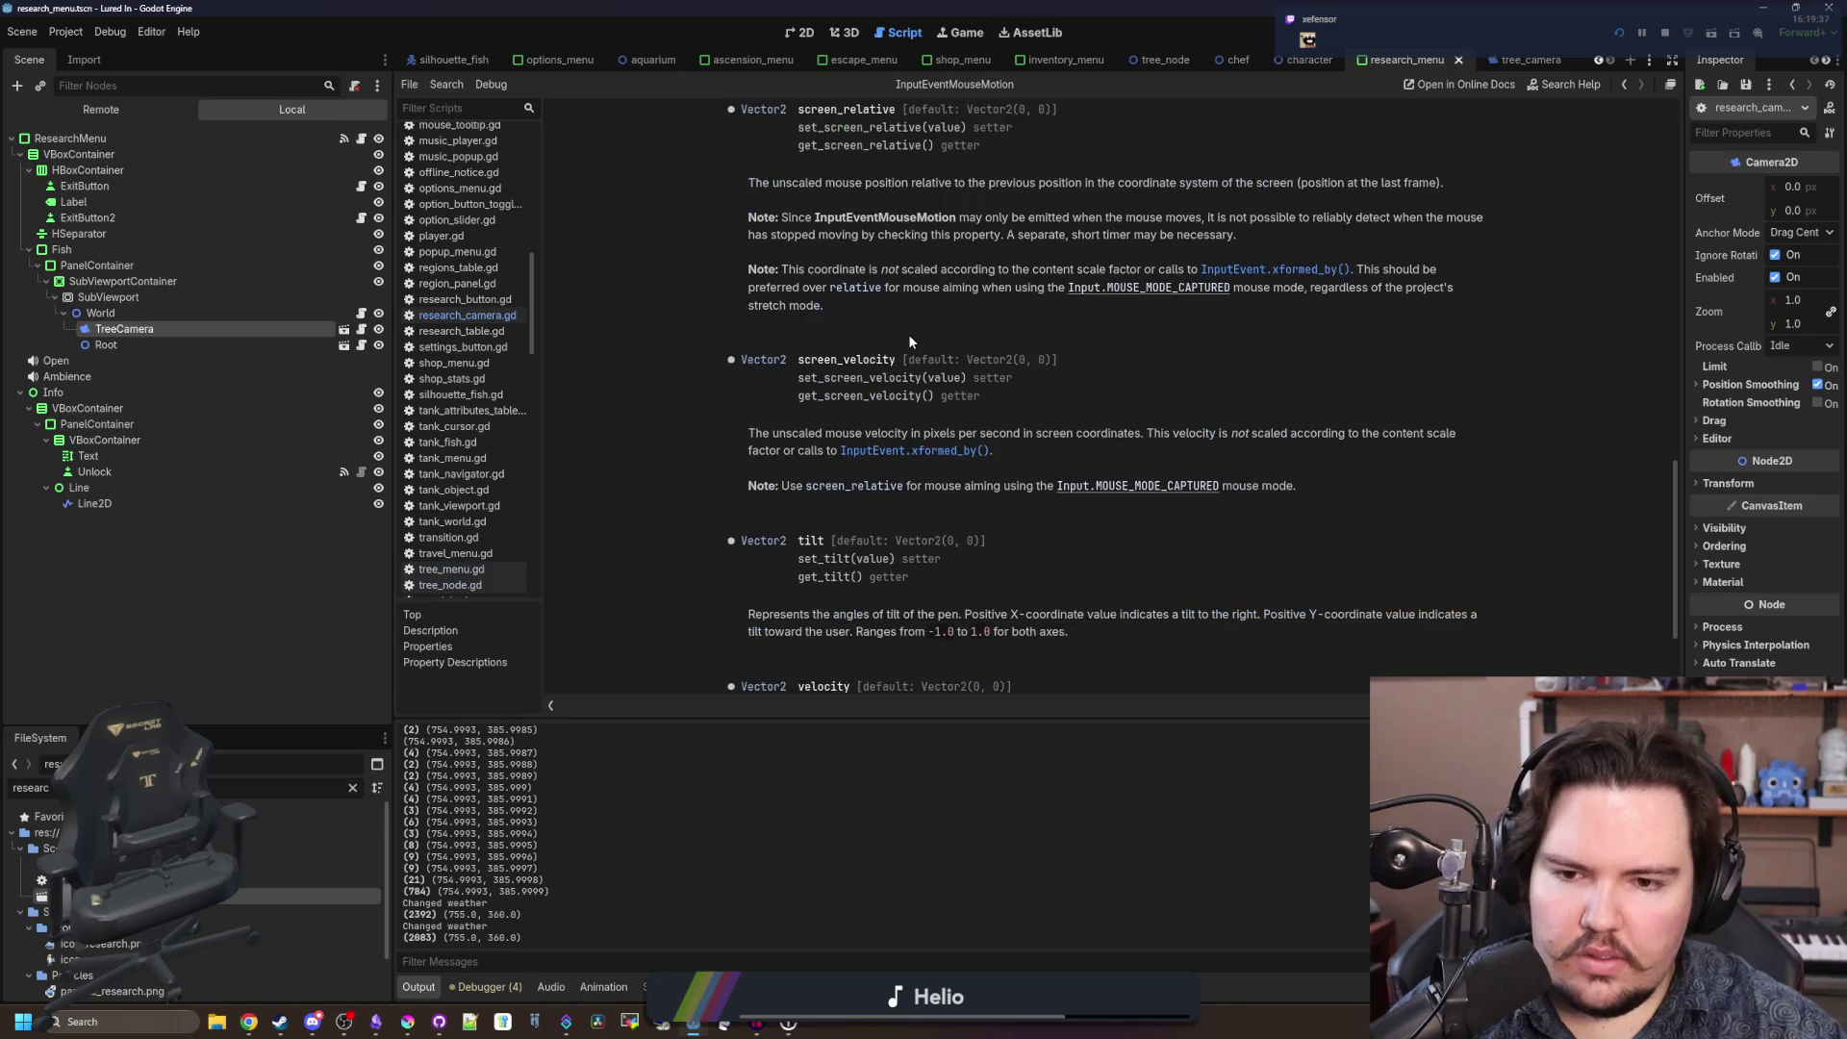
scroll(908, 333, up, 20)
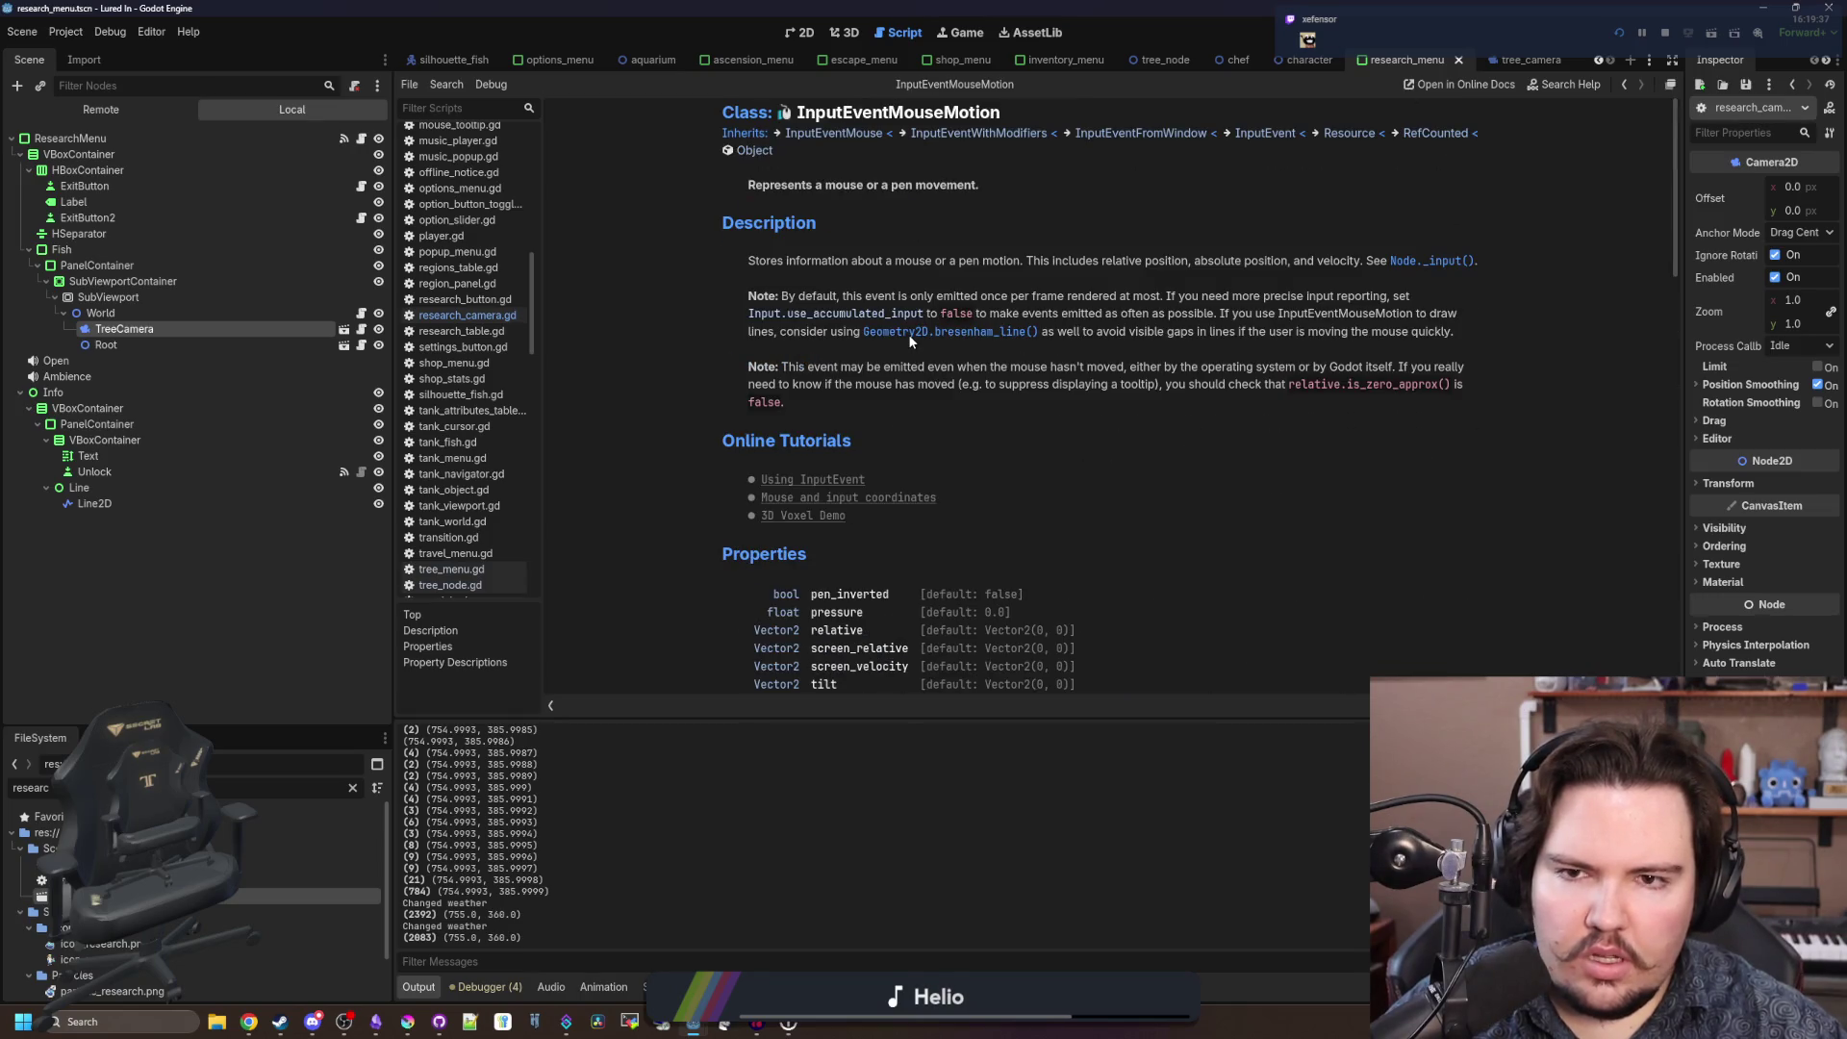
scroll(910, 332, down, 4)
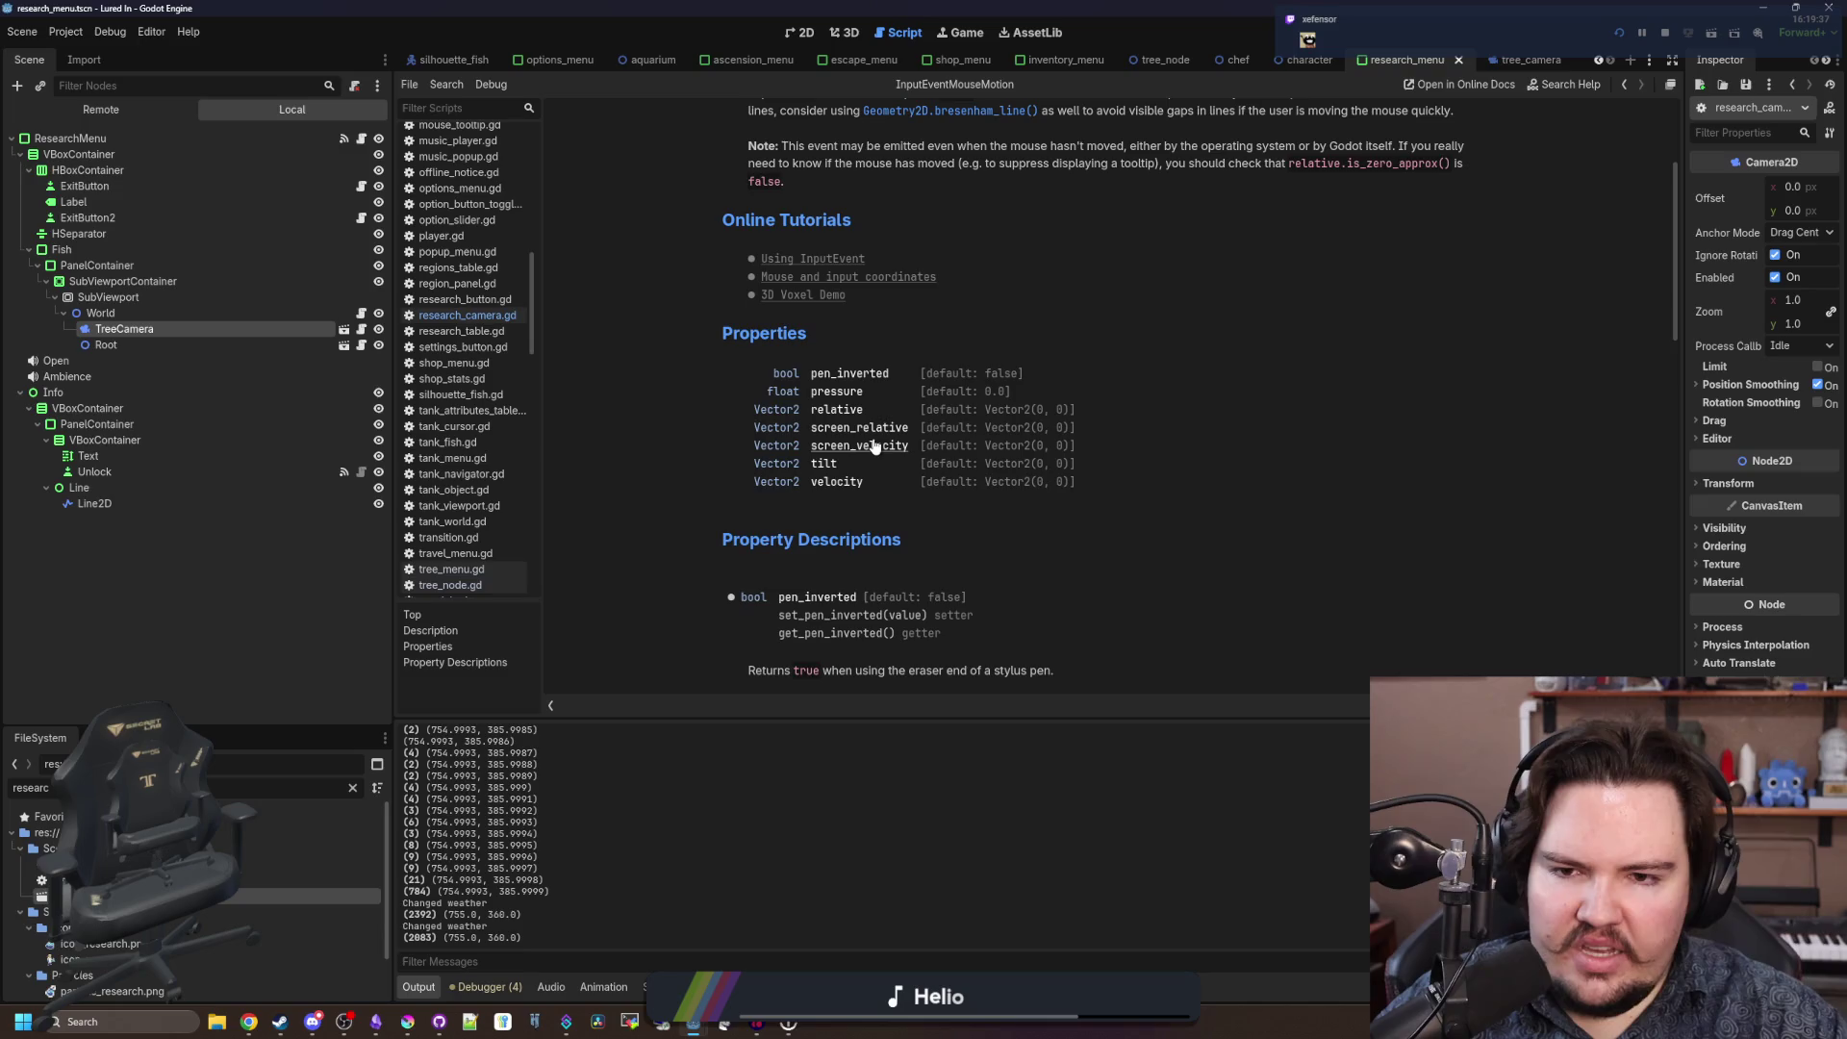
scroll(875, 447, up, 4)
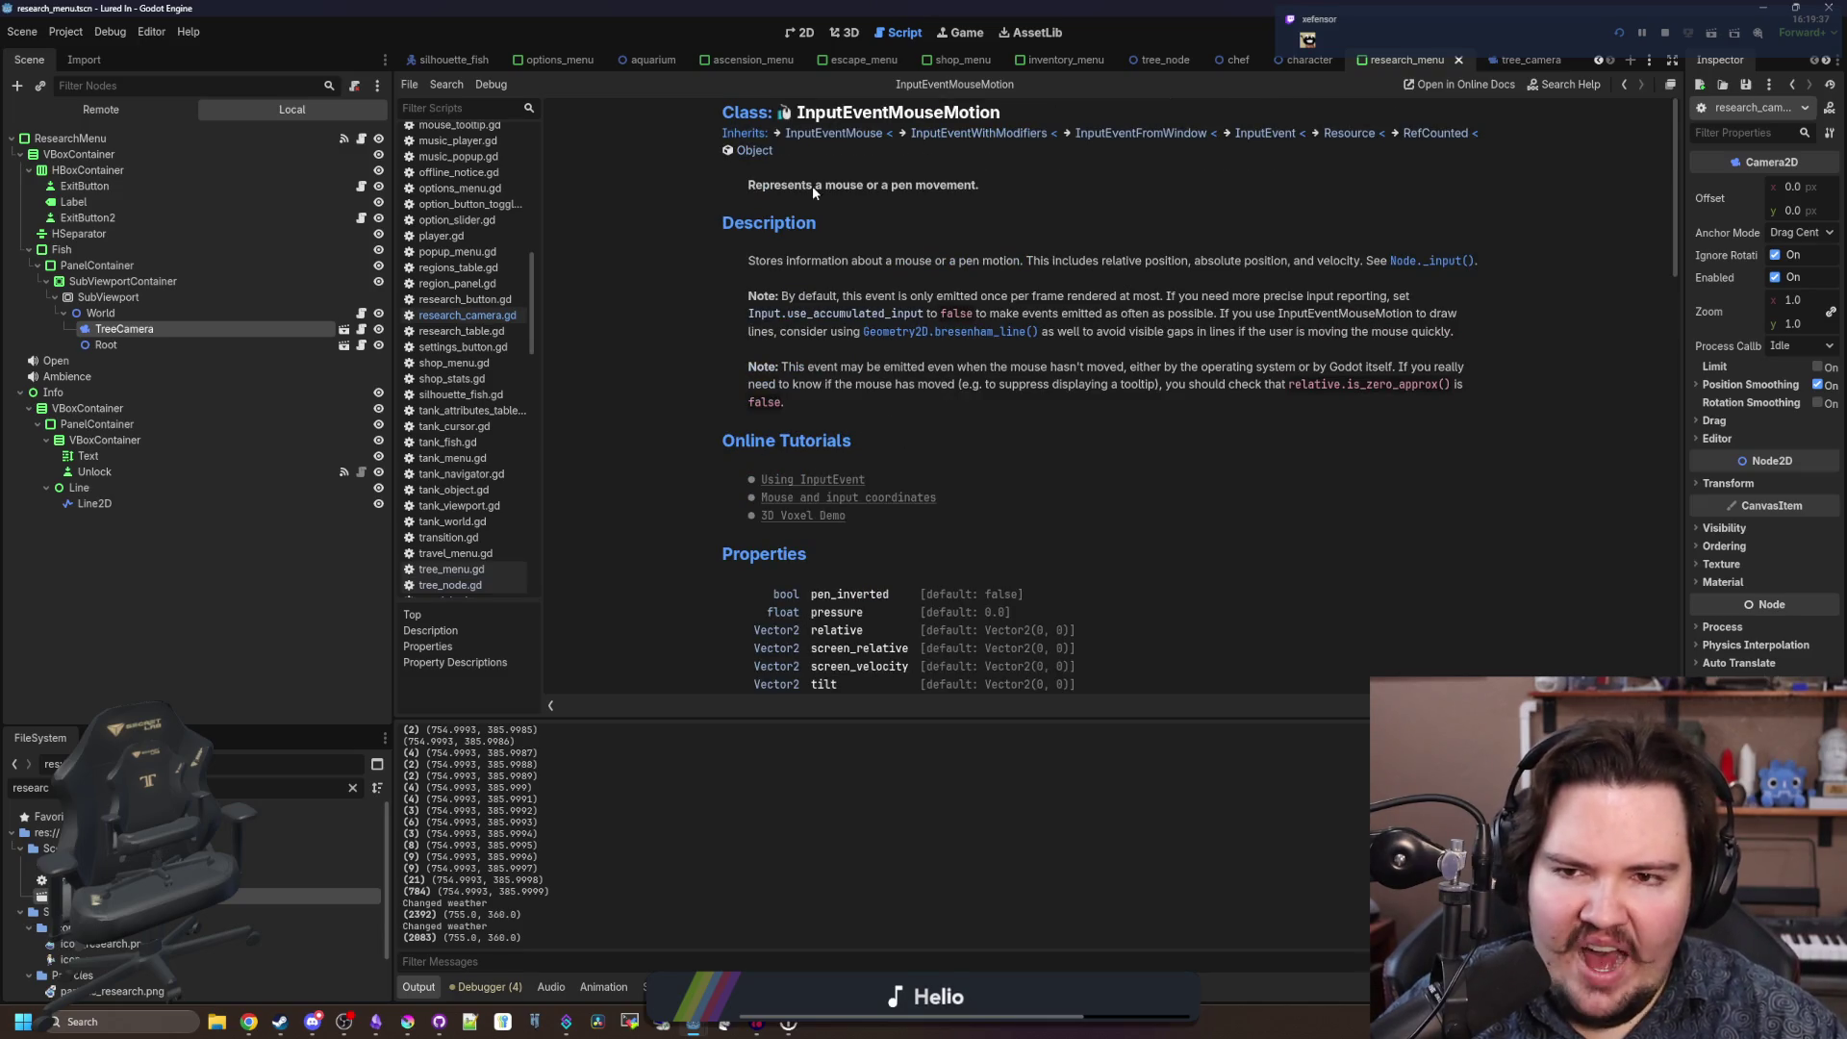
click(864, 135)
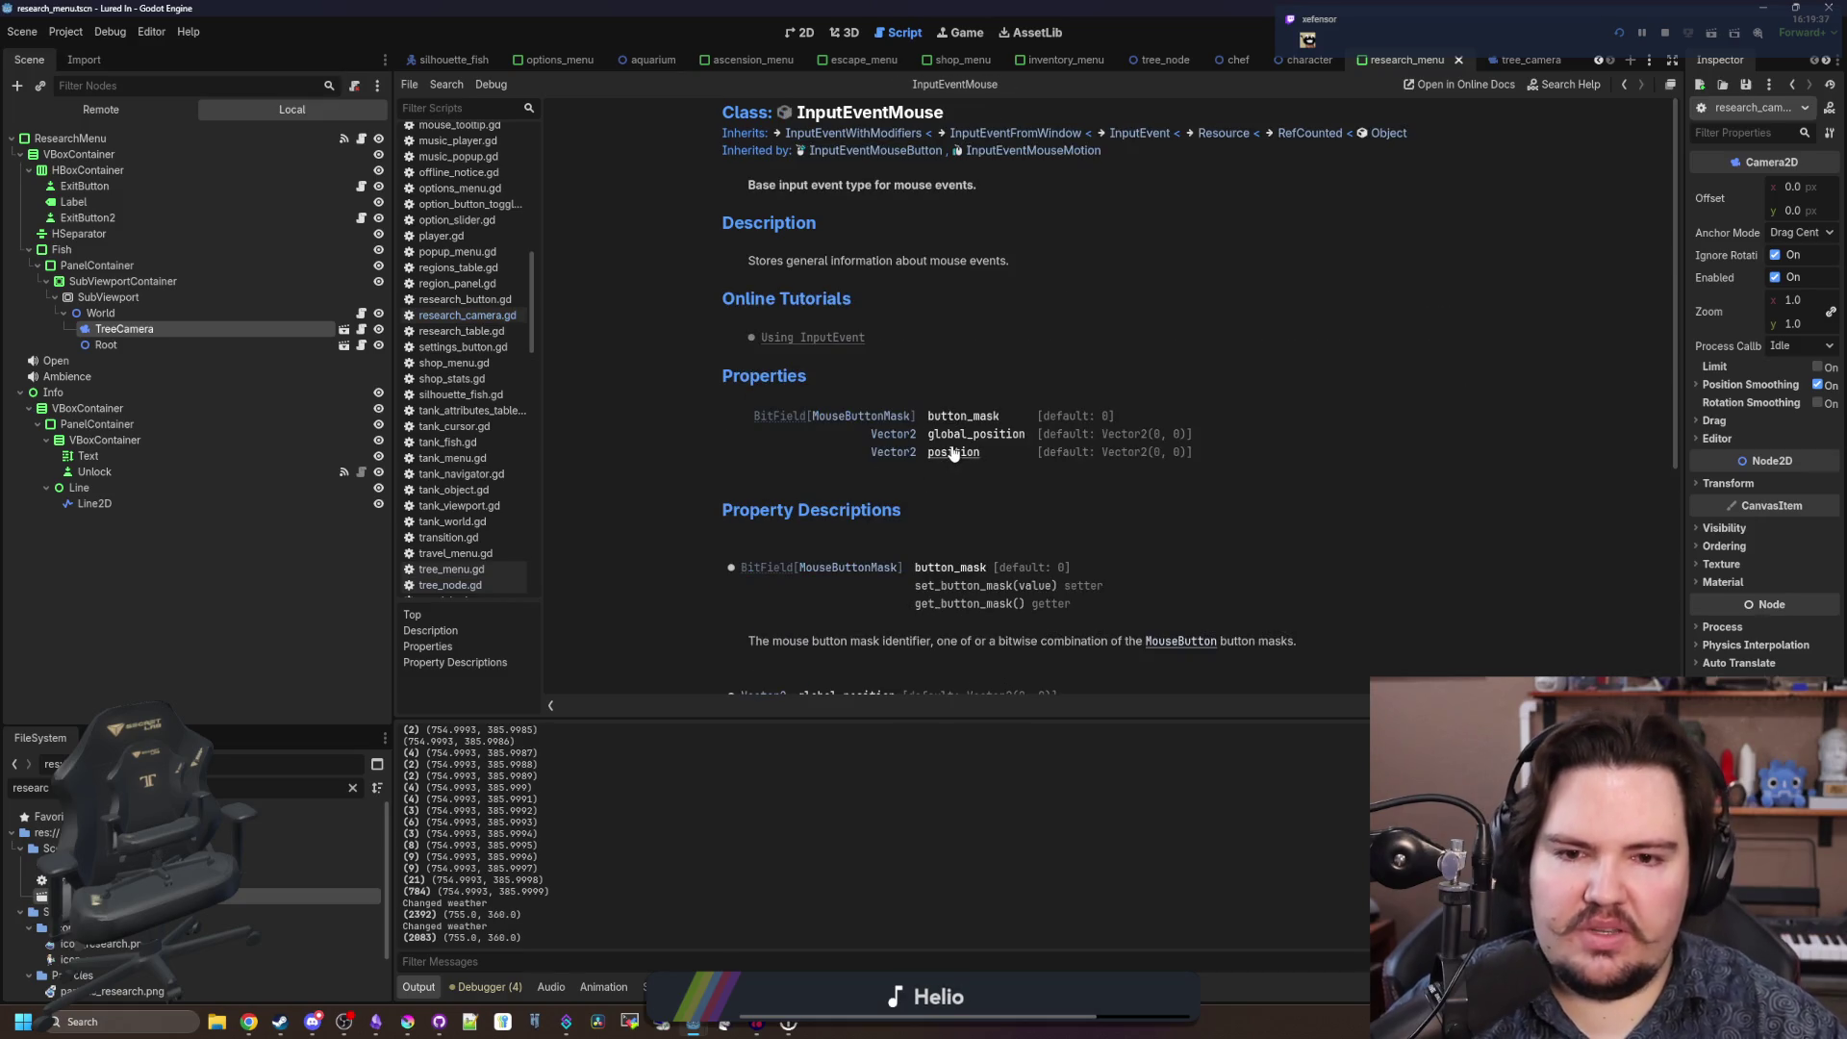
scroll(953, 452, down, 7)
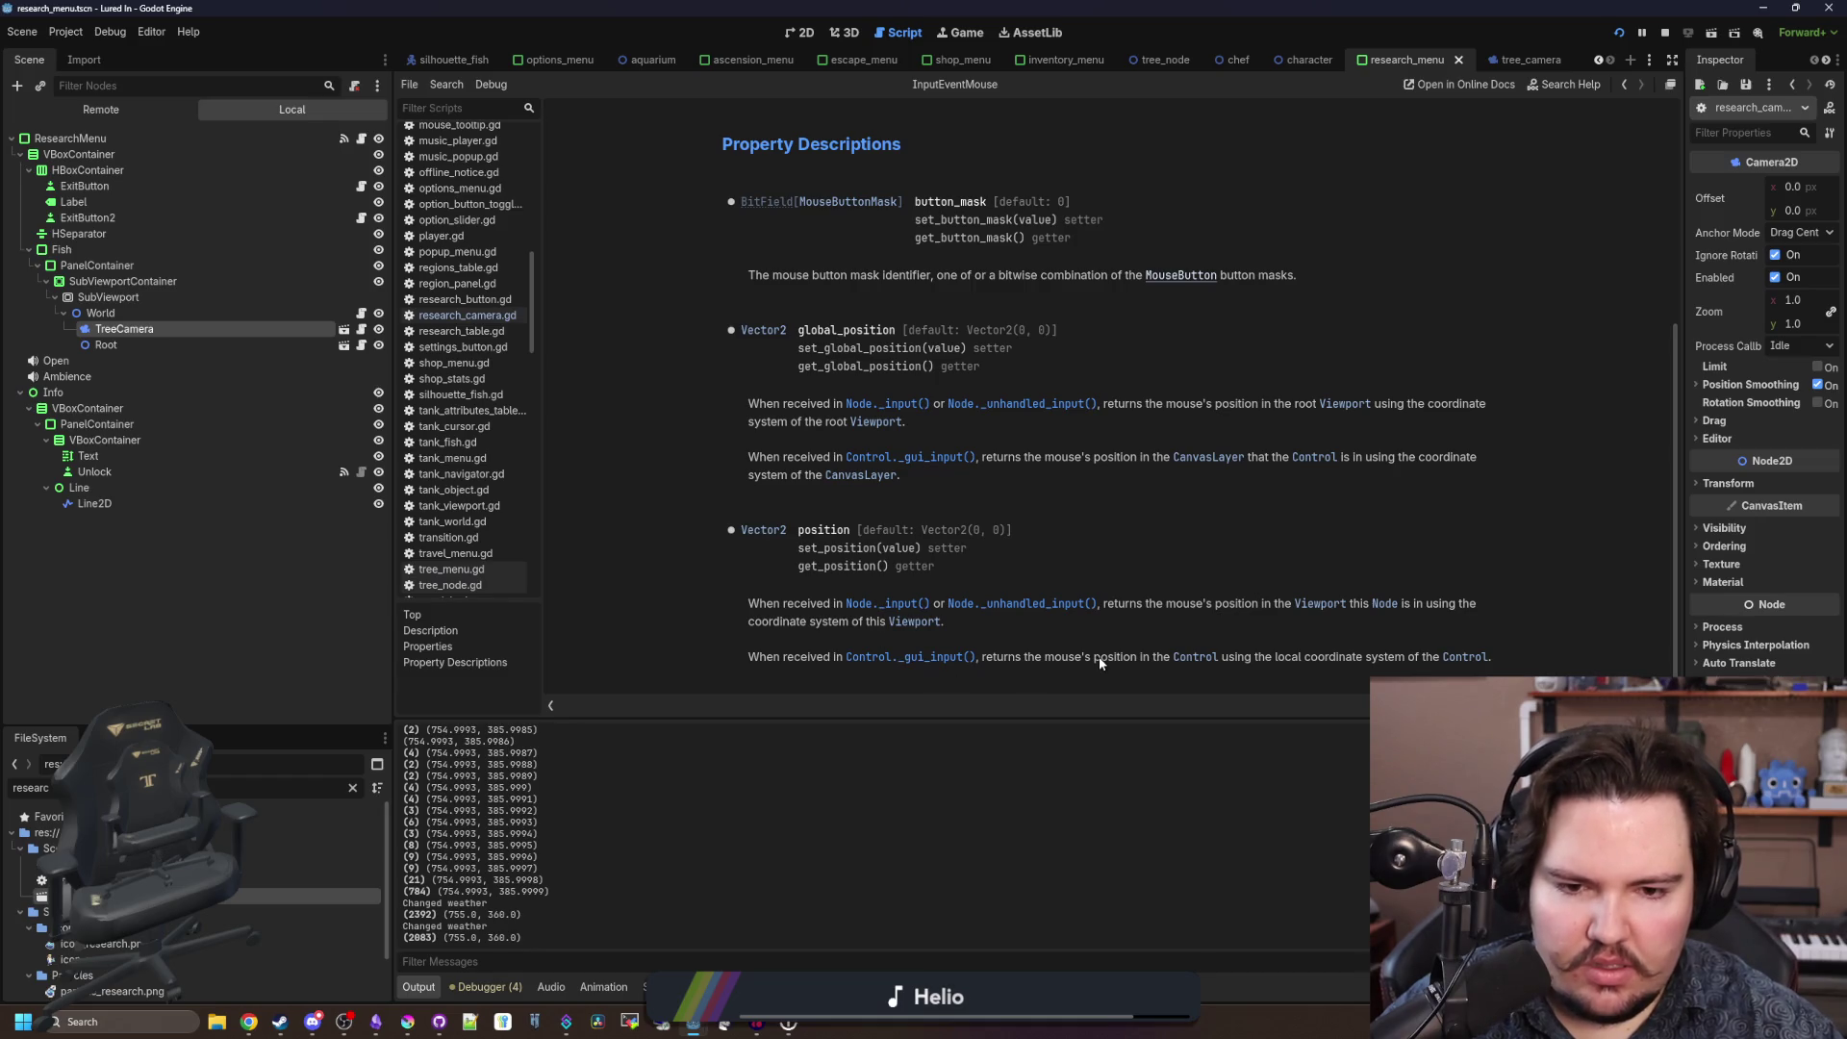
key(alt+Left)
key(alt+Left)
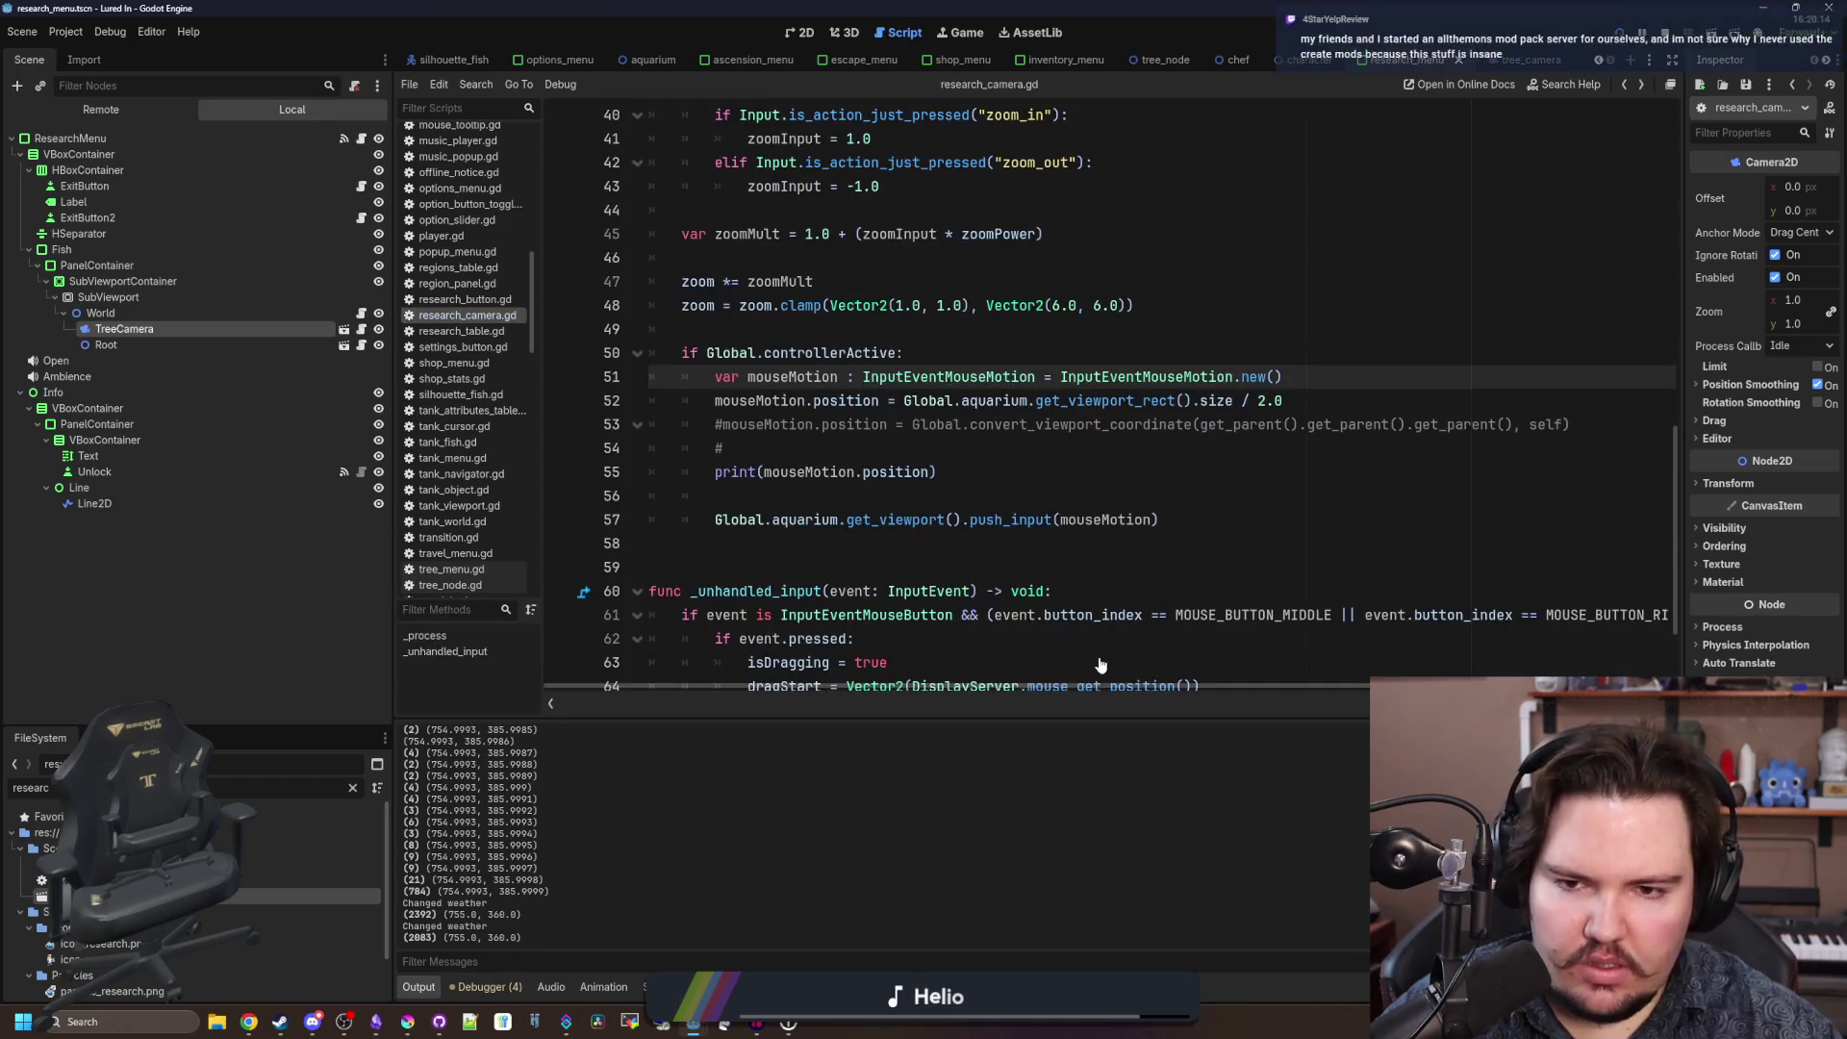
click(958, 496)
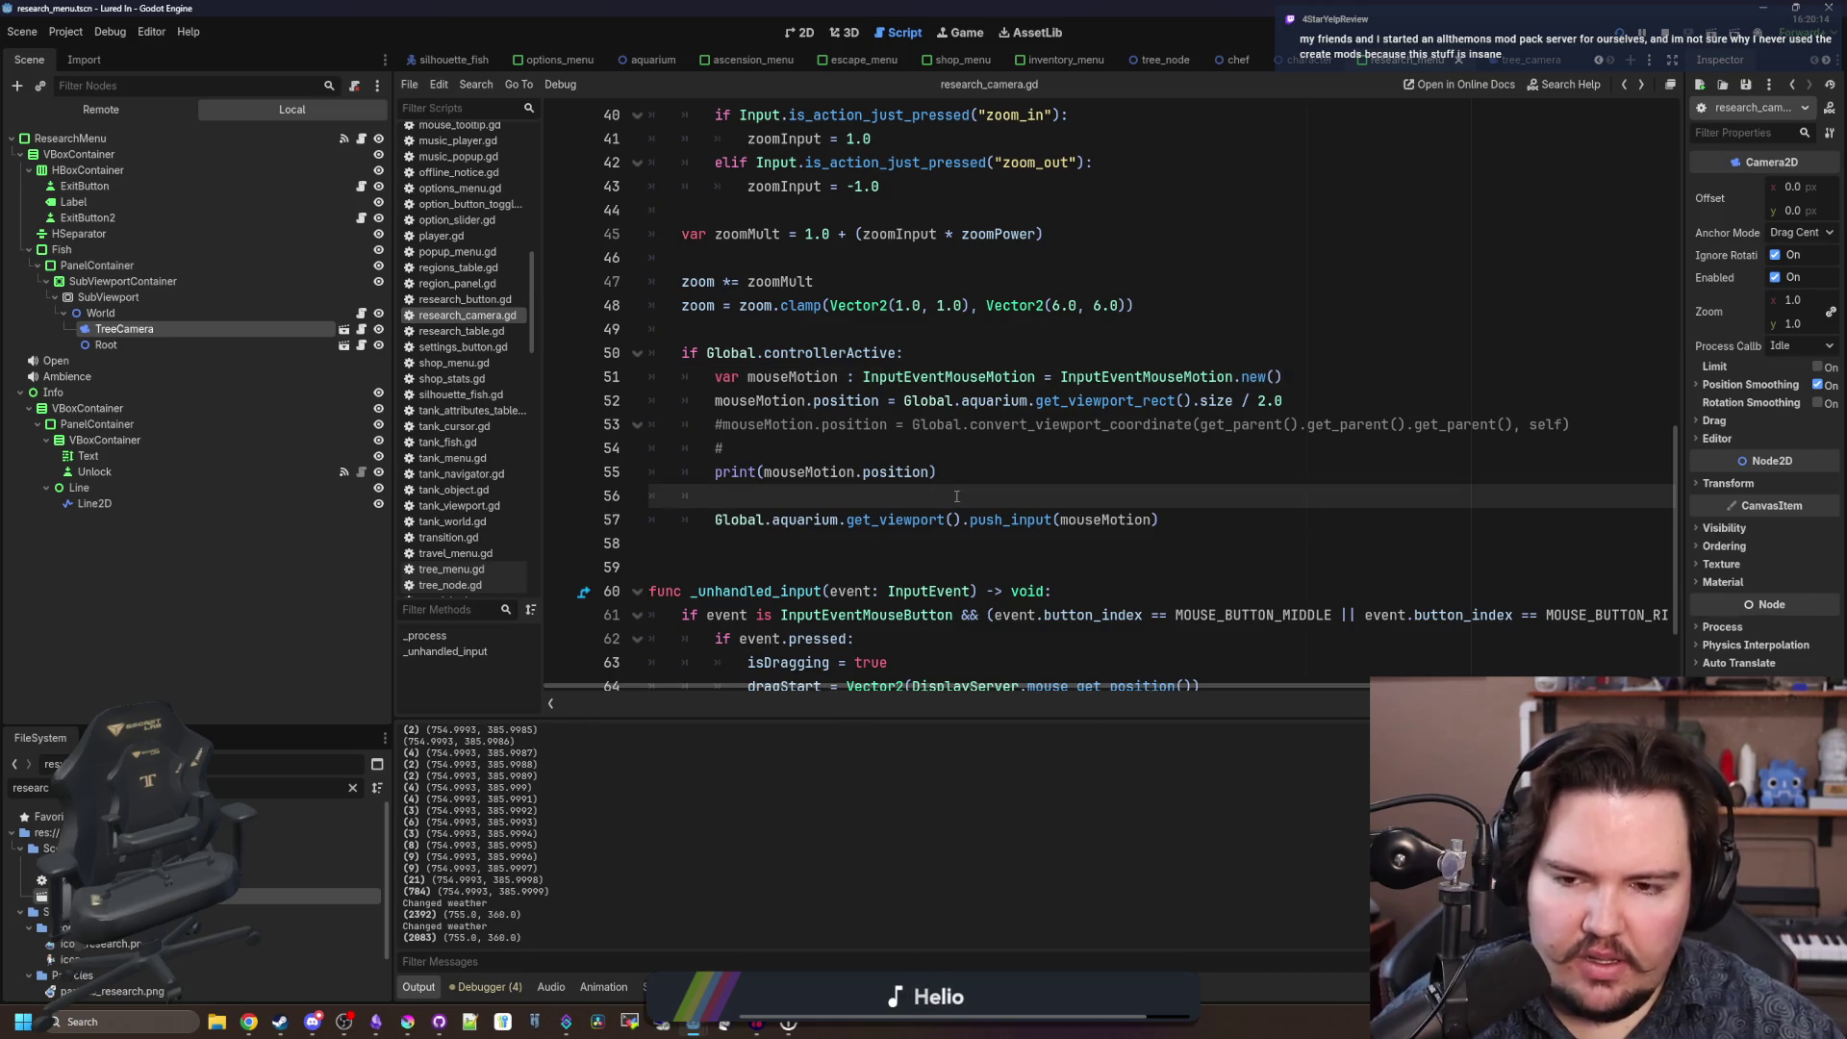
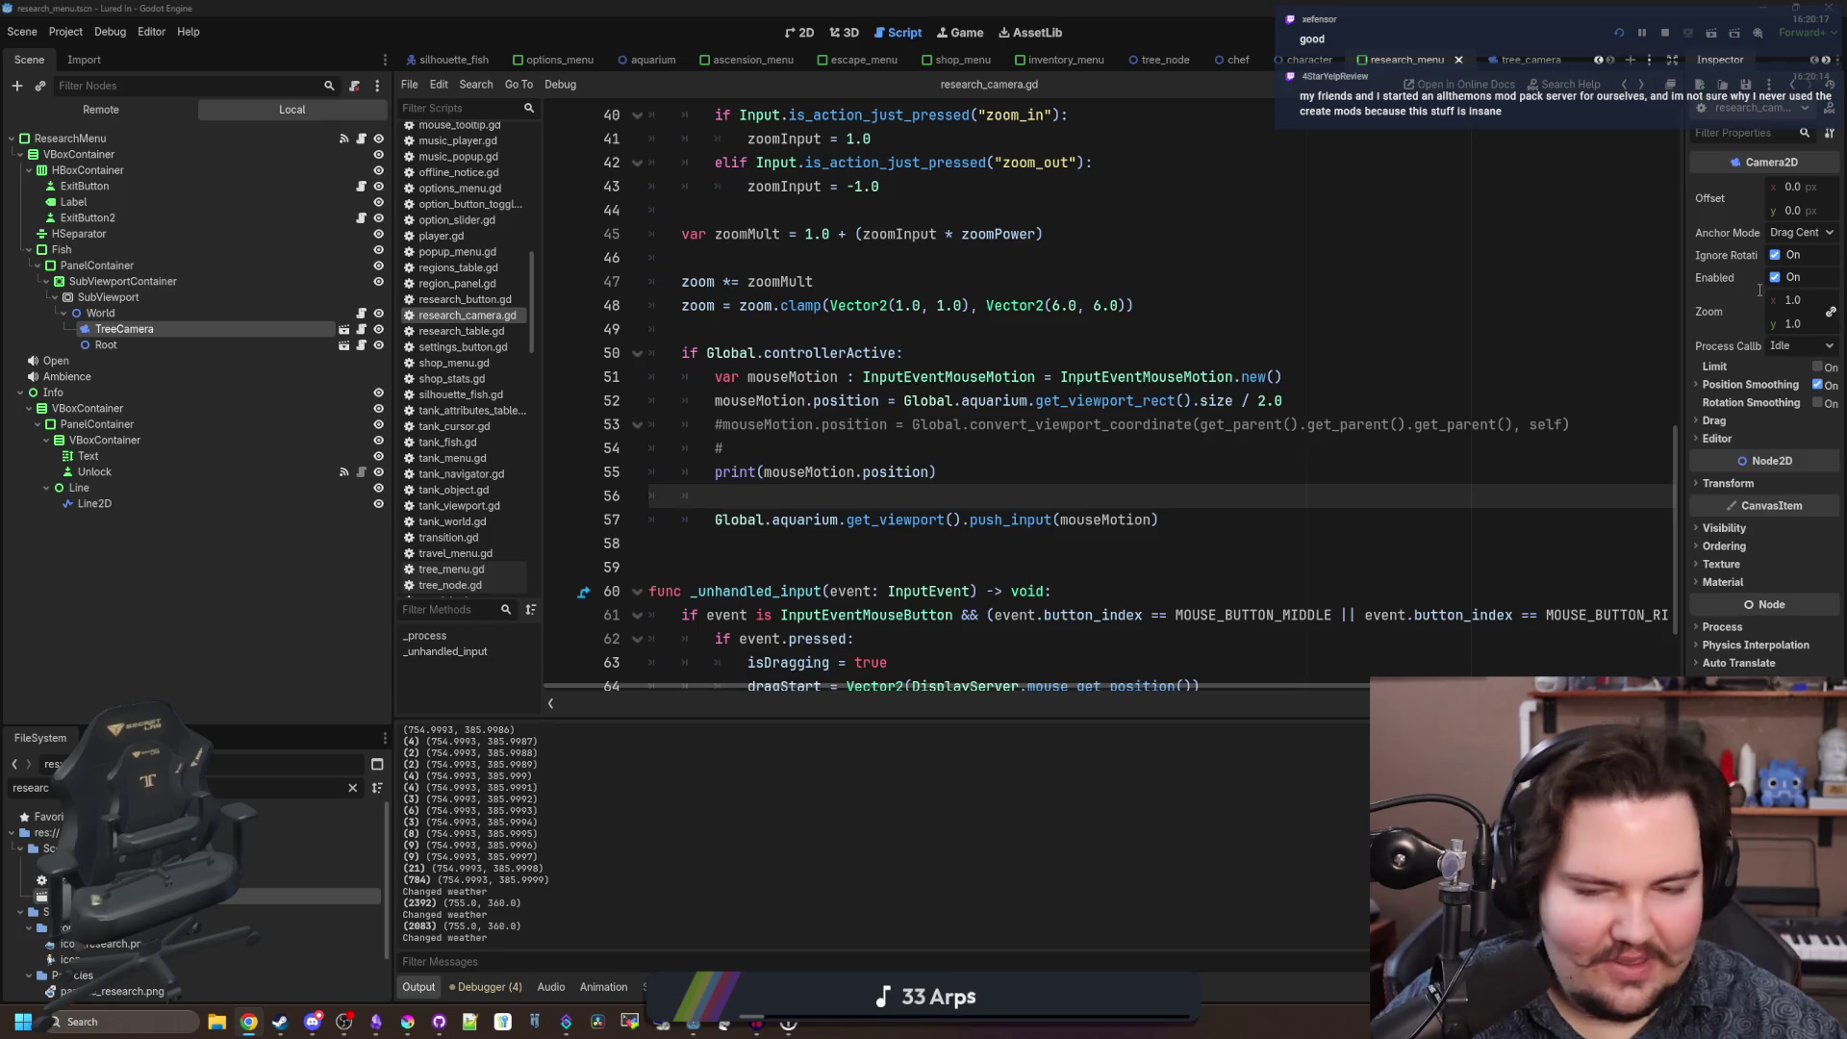
Search Google for 'create mod' in a new tab and browse the Create mod's CurseForge page.
key(super+2)
text(create mod)
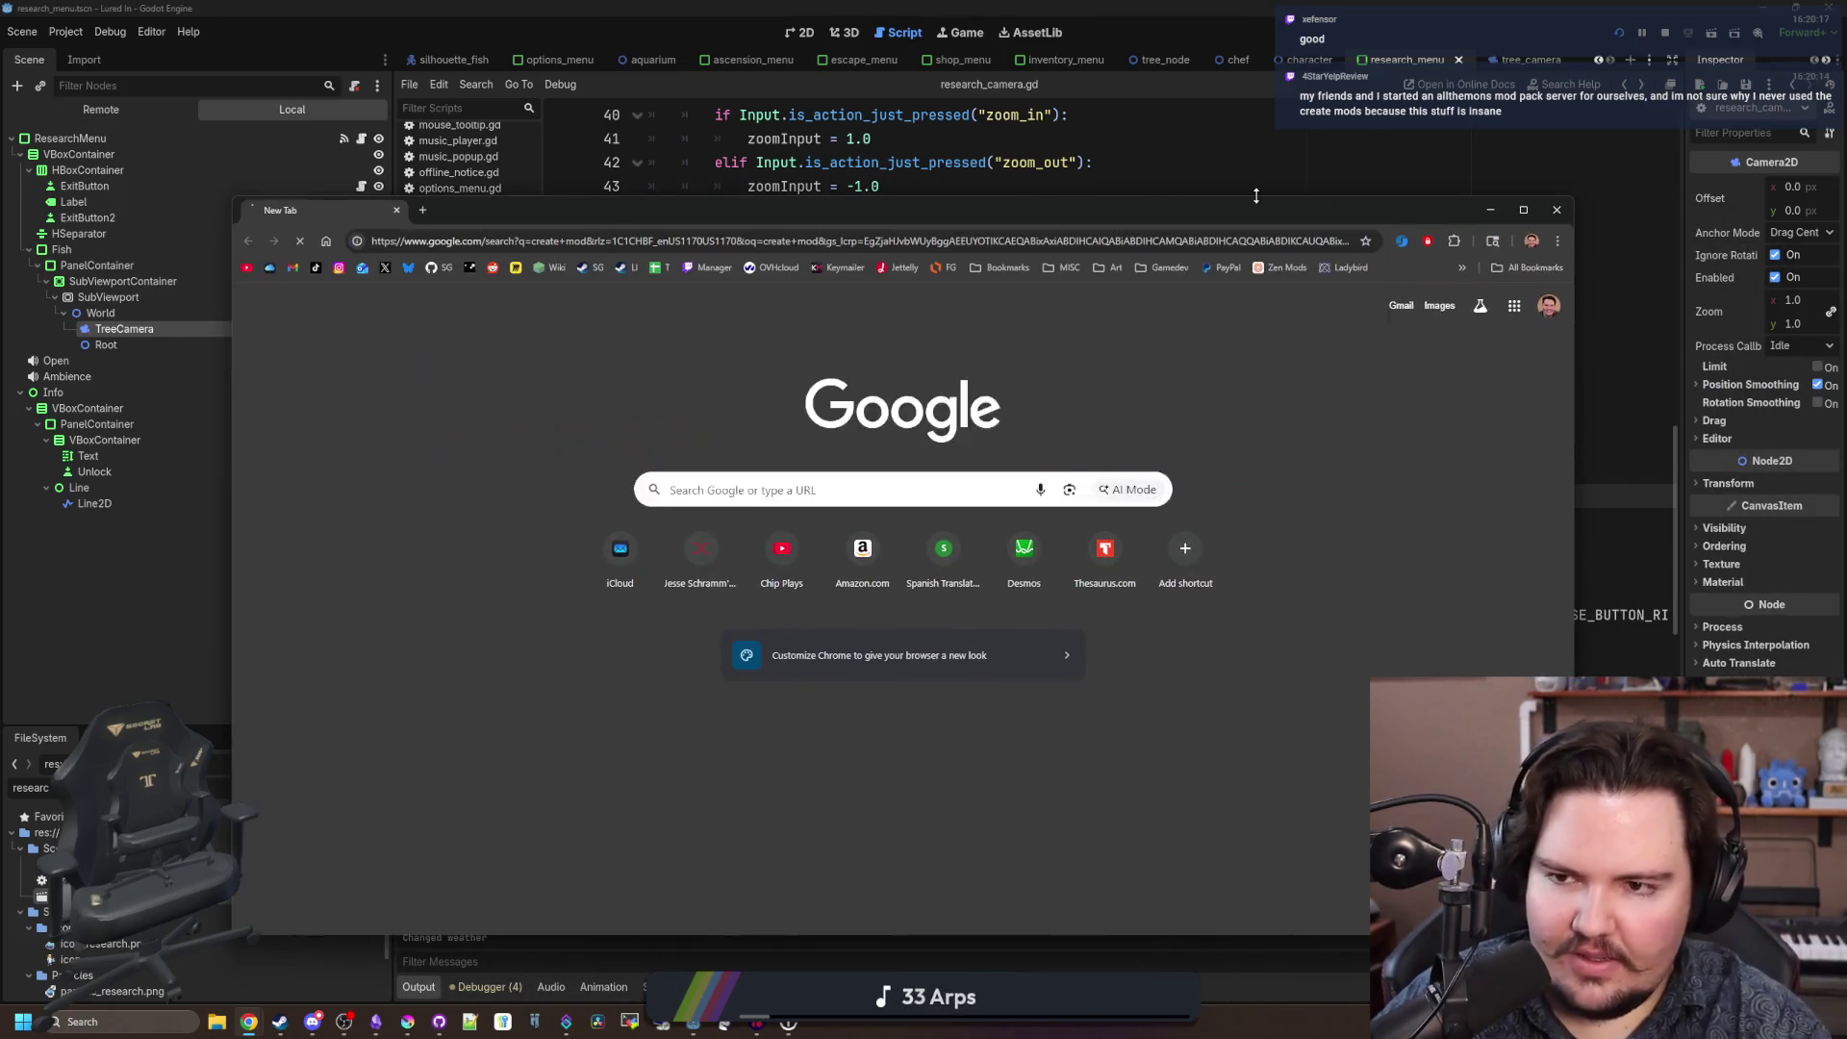
key(Return)
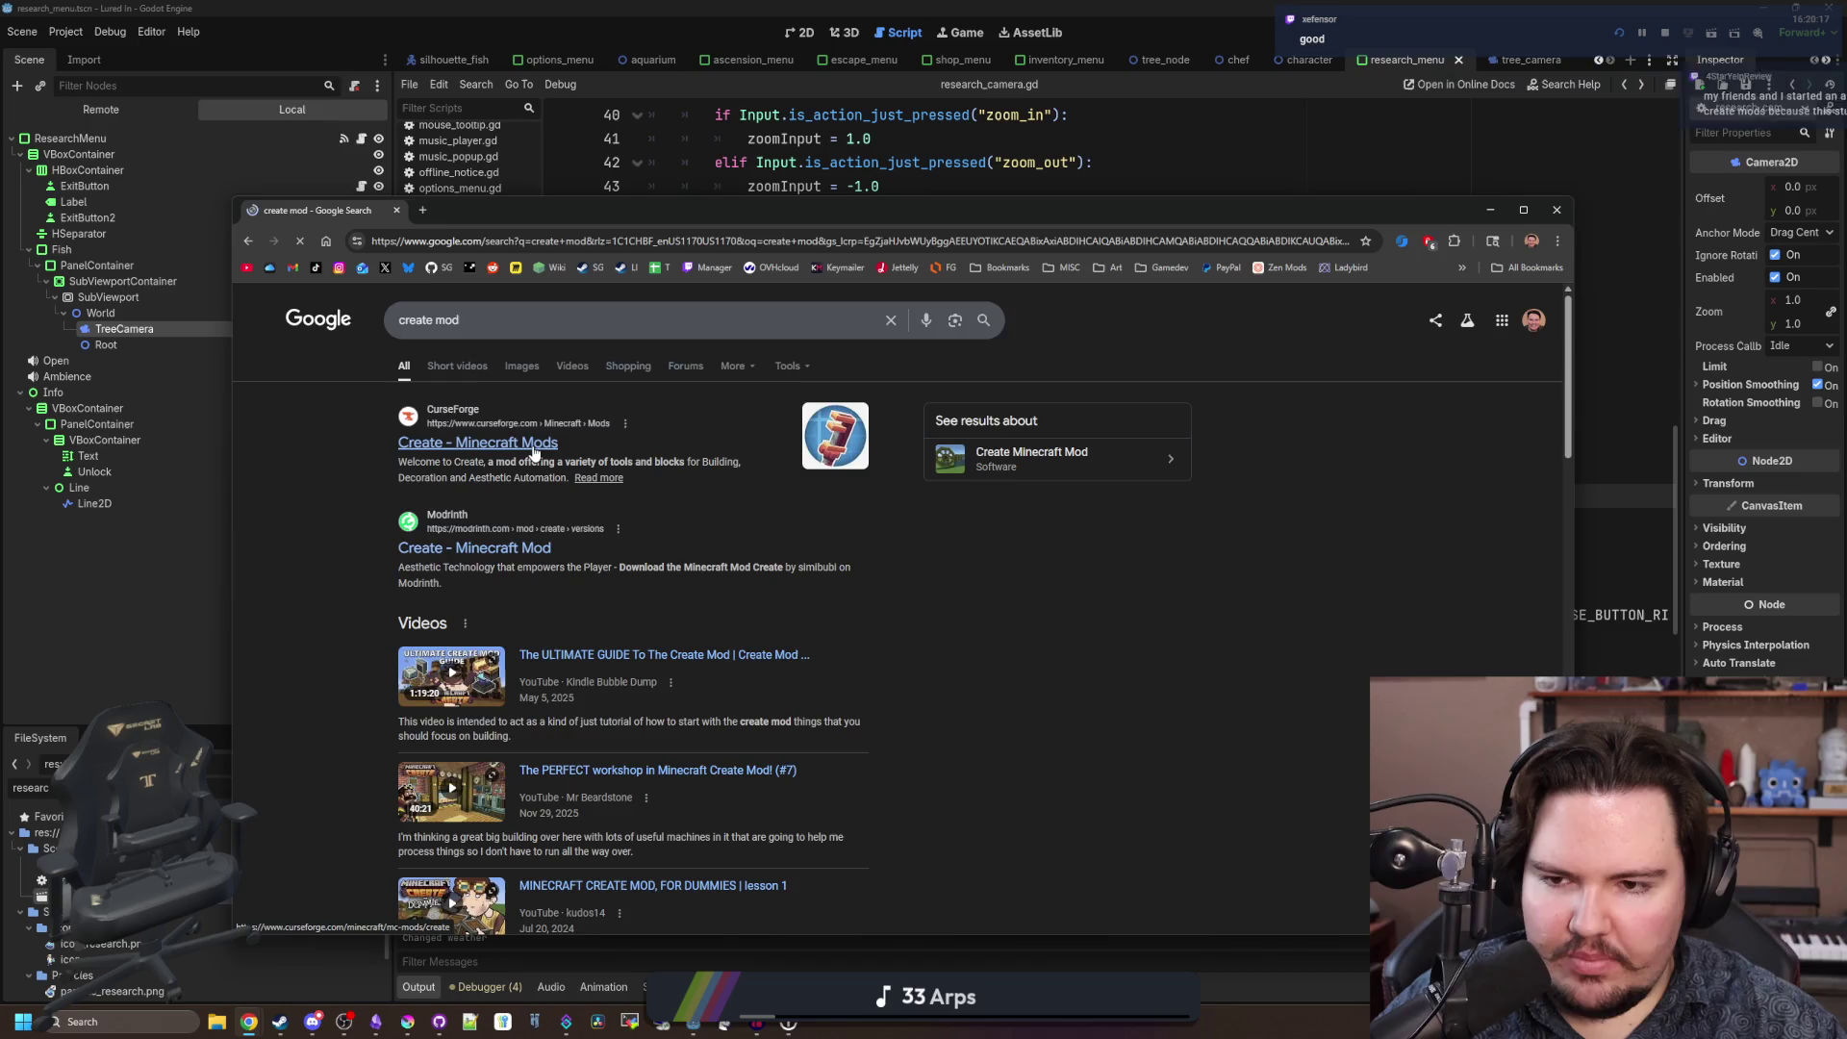
click(533, 443)
scroll(864, 663, down, 4)
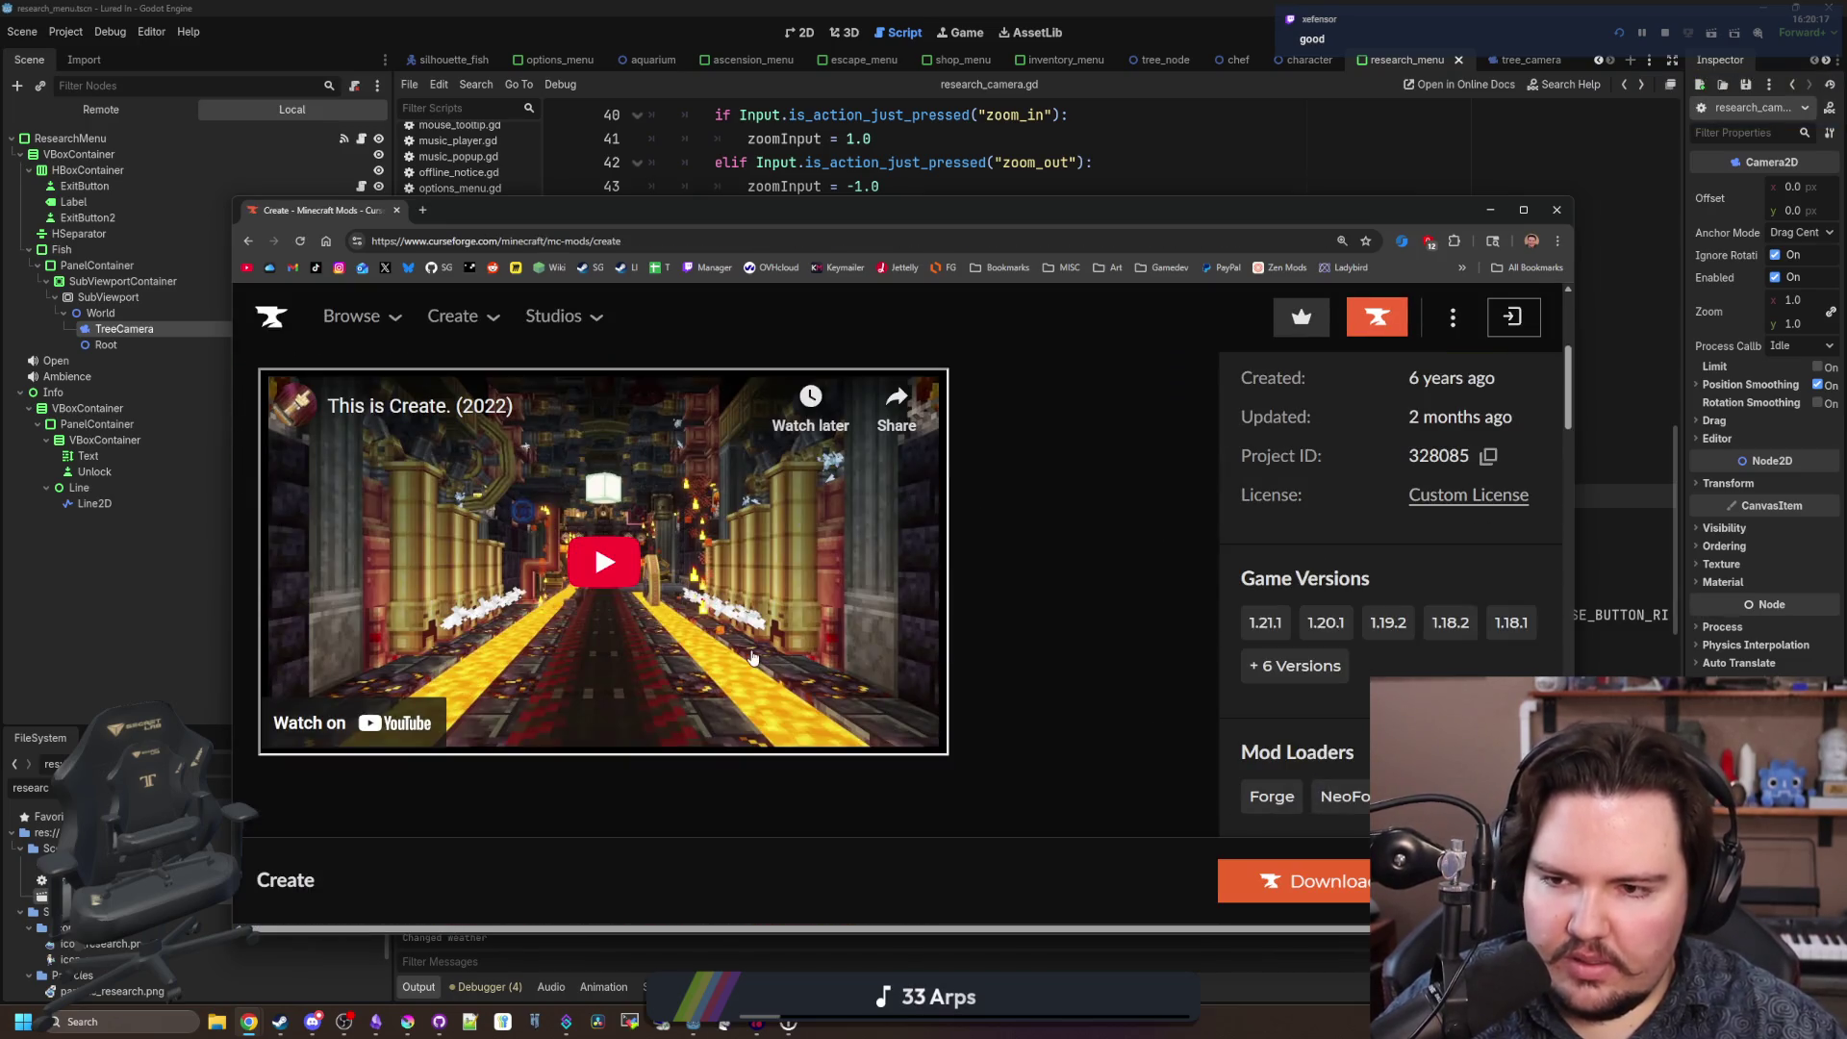
scroll(663, 579, up, 5)
scroll(597, 541, down, 8)
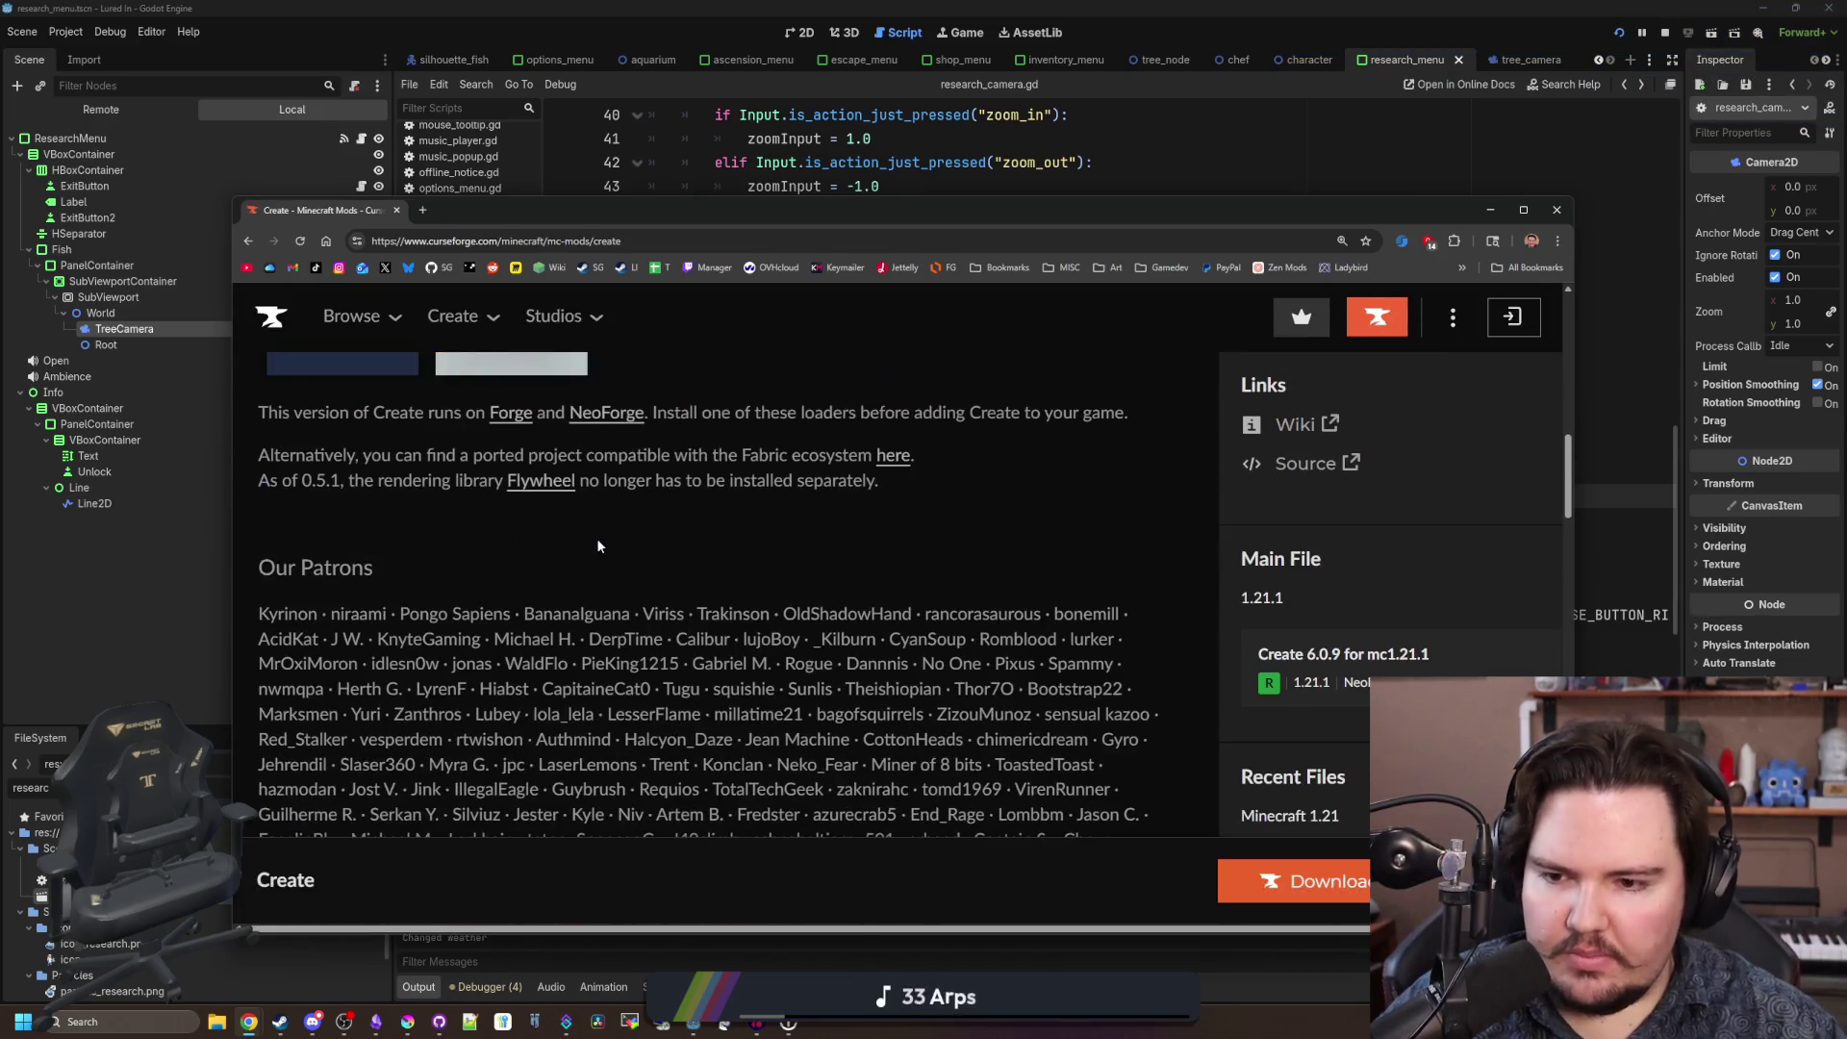
scroll(597, 546, down, 12)
scroll(590, 545, down, 10)
scroll(573, 564, up, 3)
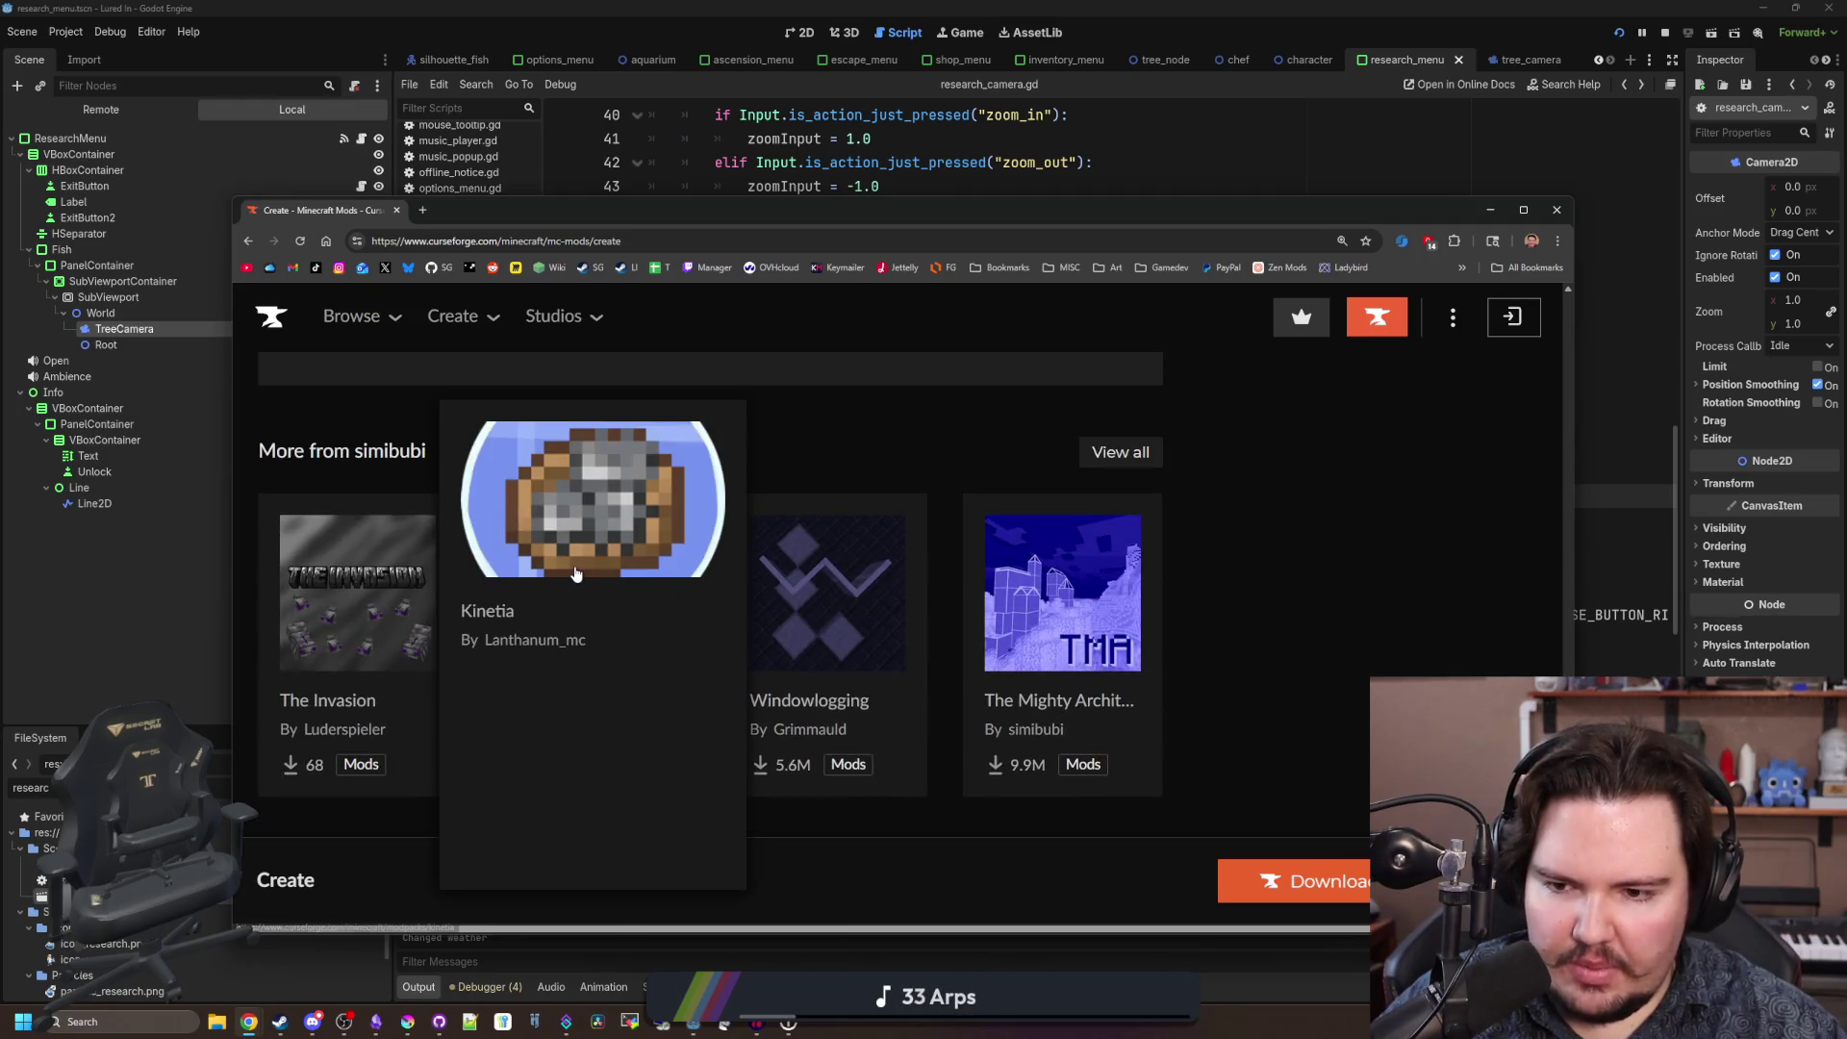
Search for 'clockwork mod' from the address bar.
click(733, 239)
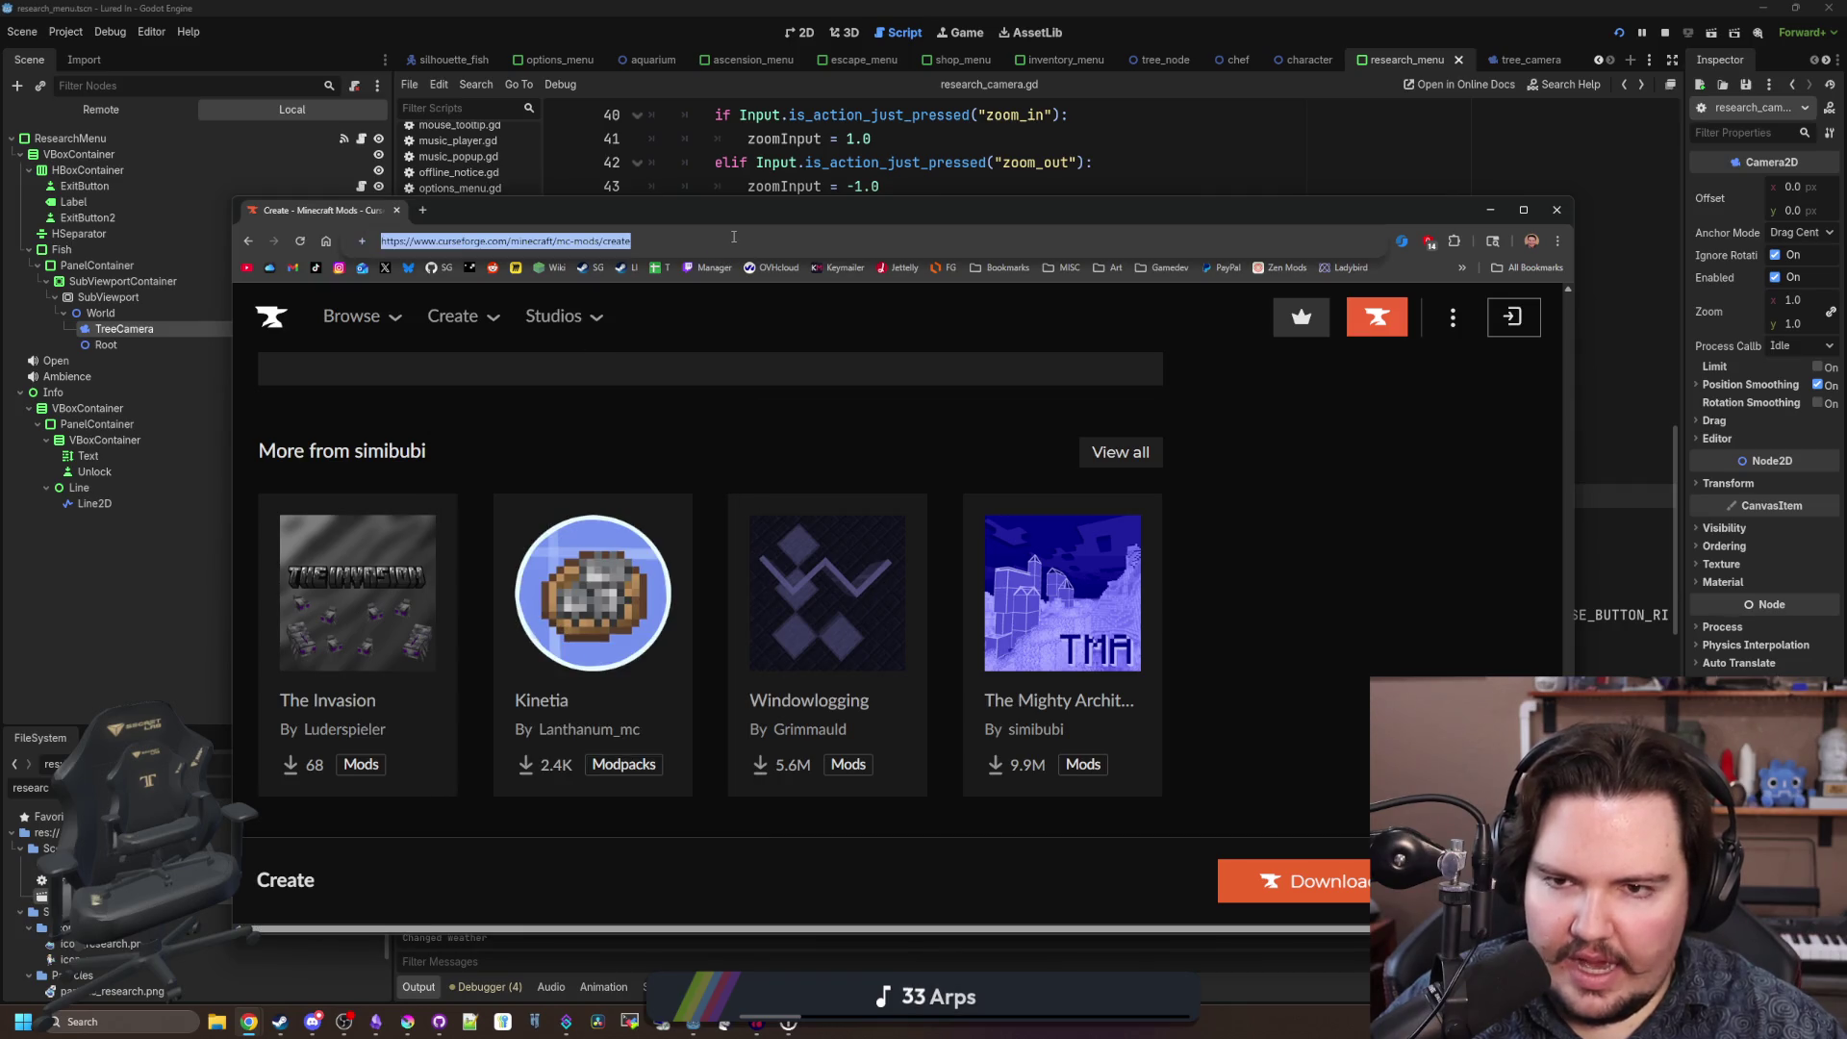
text(clockwork mod)
key(Return)
Open the VS: Clockwork CurseForge page in a maximized window and look through its gallery.
click(548, 426)
double_click(806, 205)
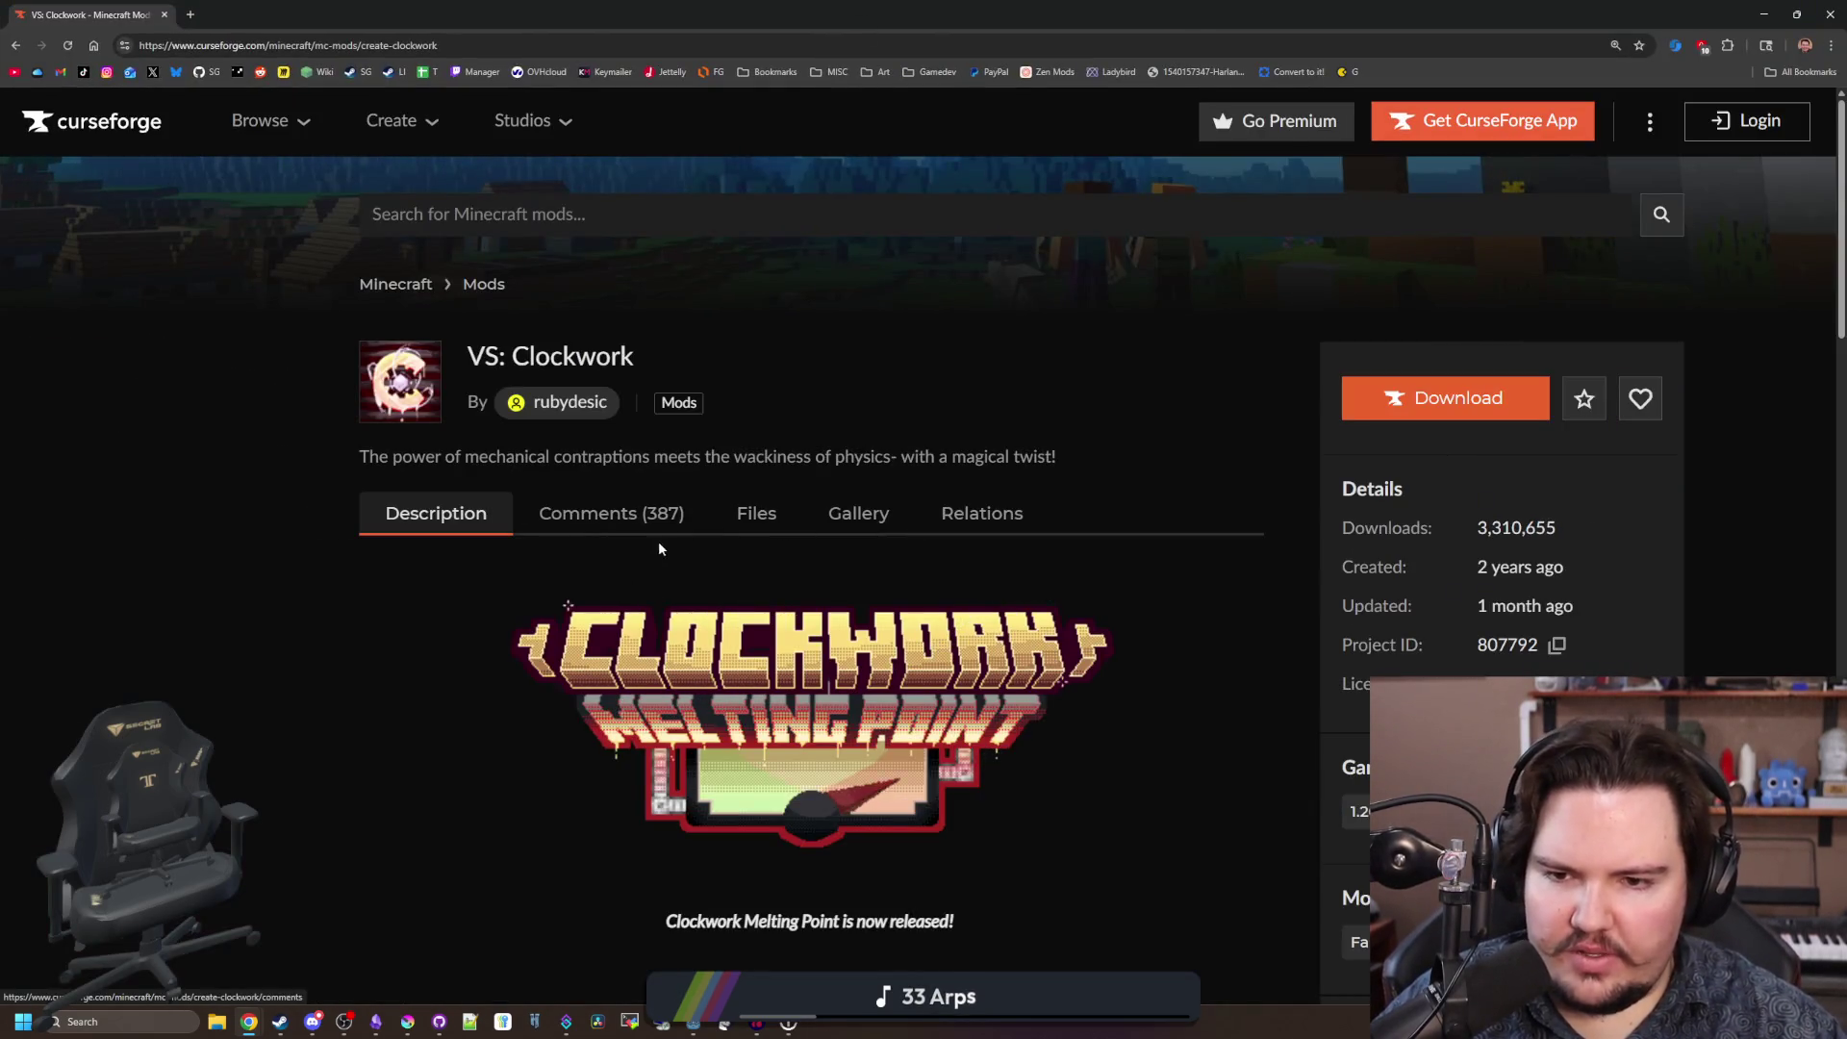
click(859, 514)
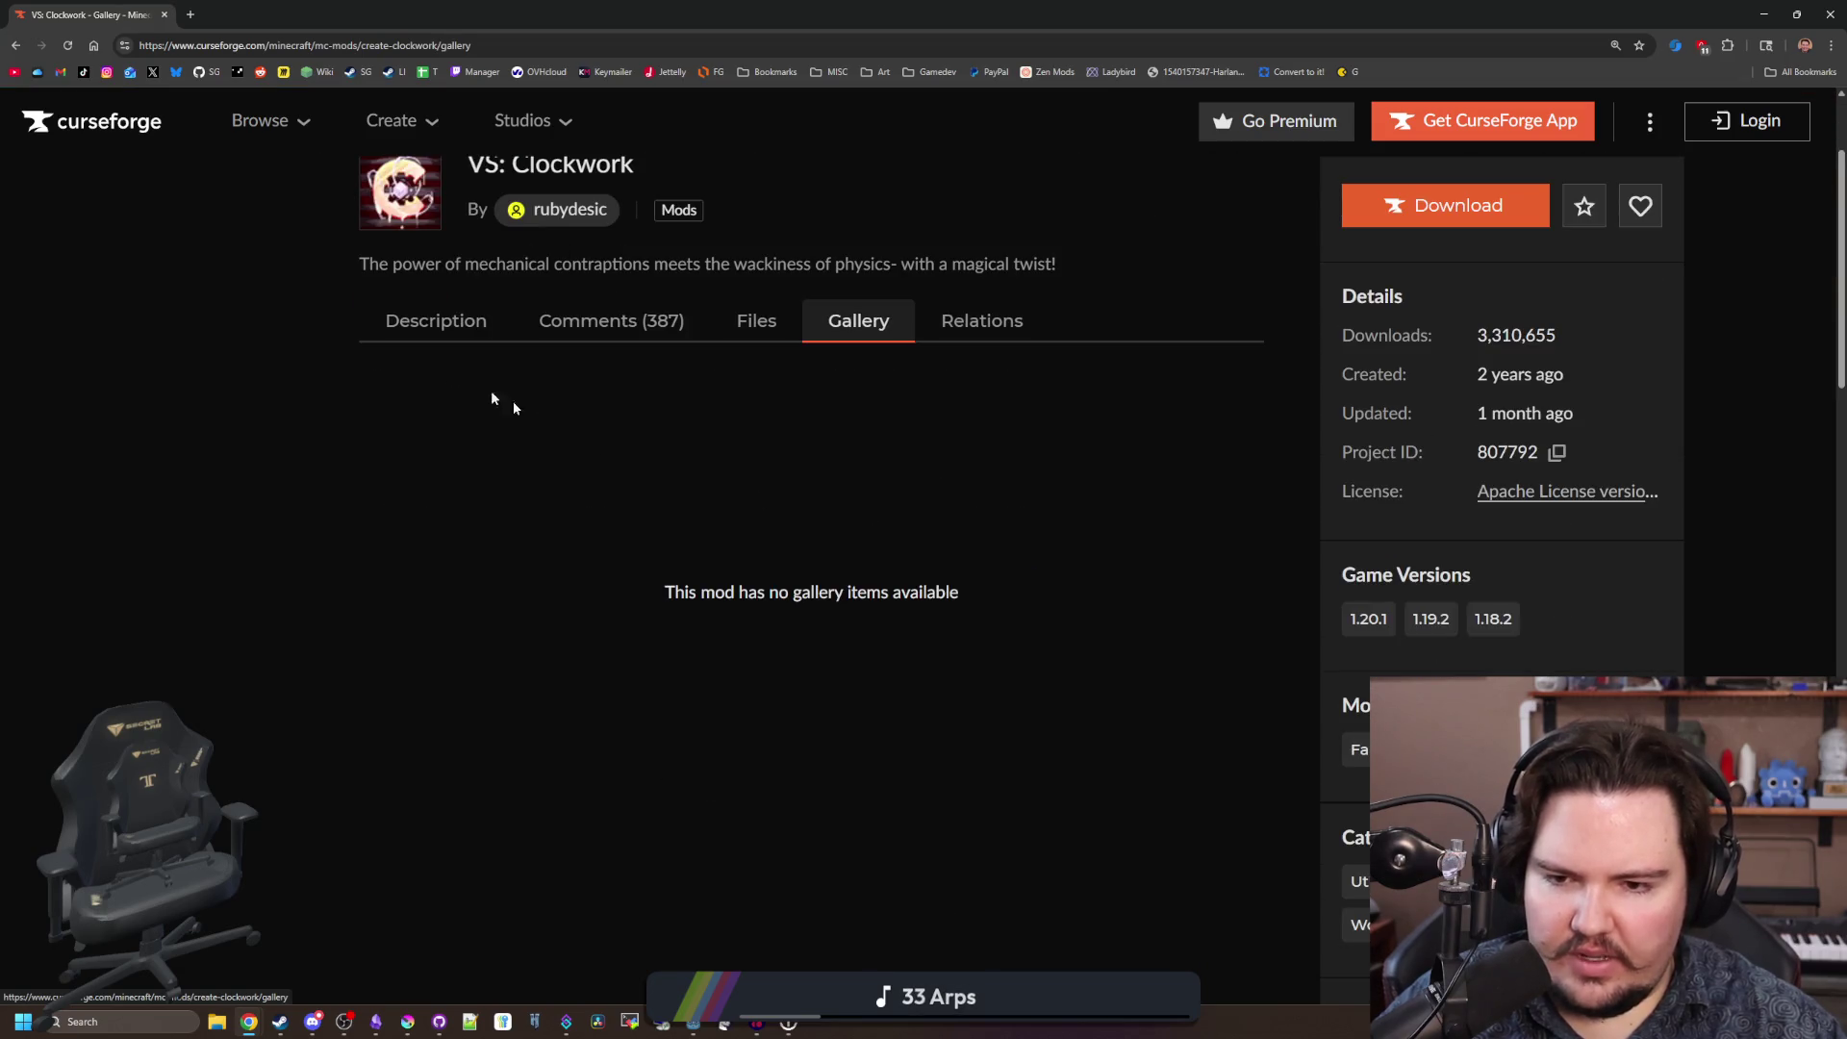
click(436, 322)
Read the Clockwork description and open the Valkyrien Skies 2 page in a new tab.
scroll(1432, 607, down, 10)
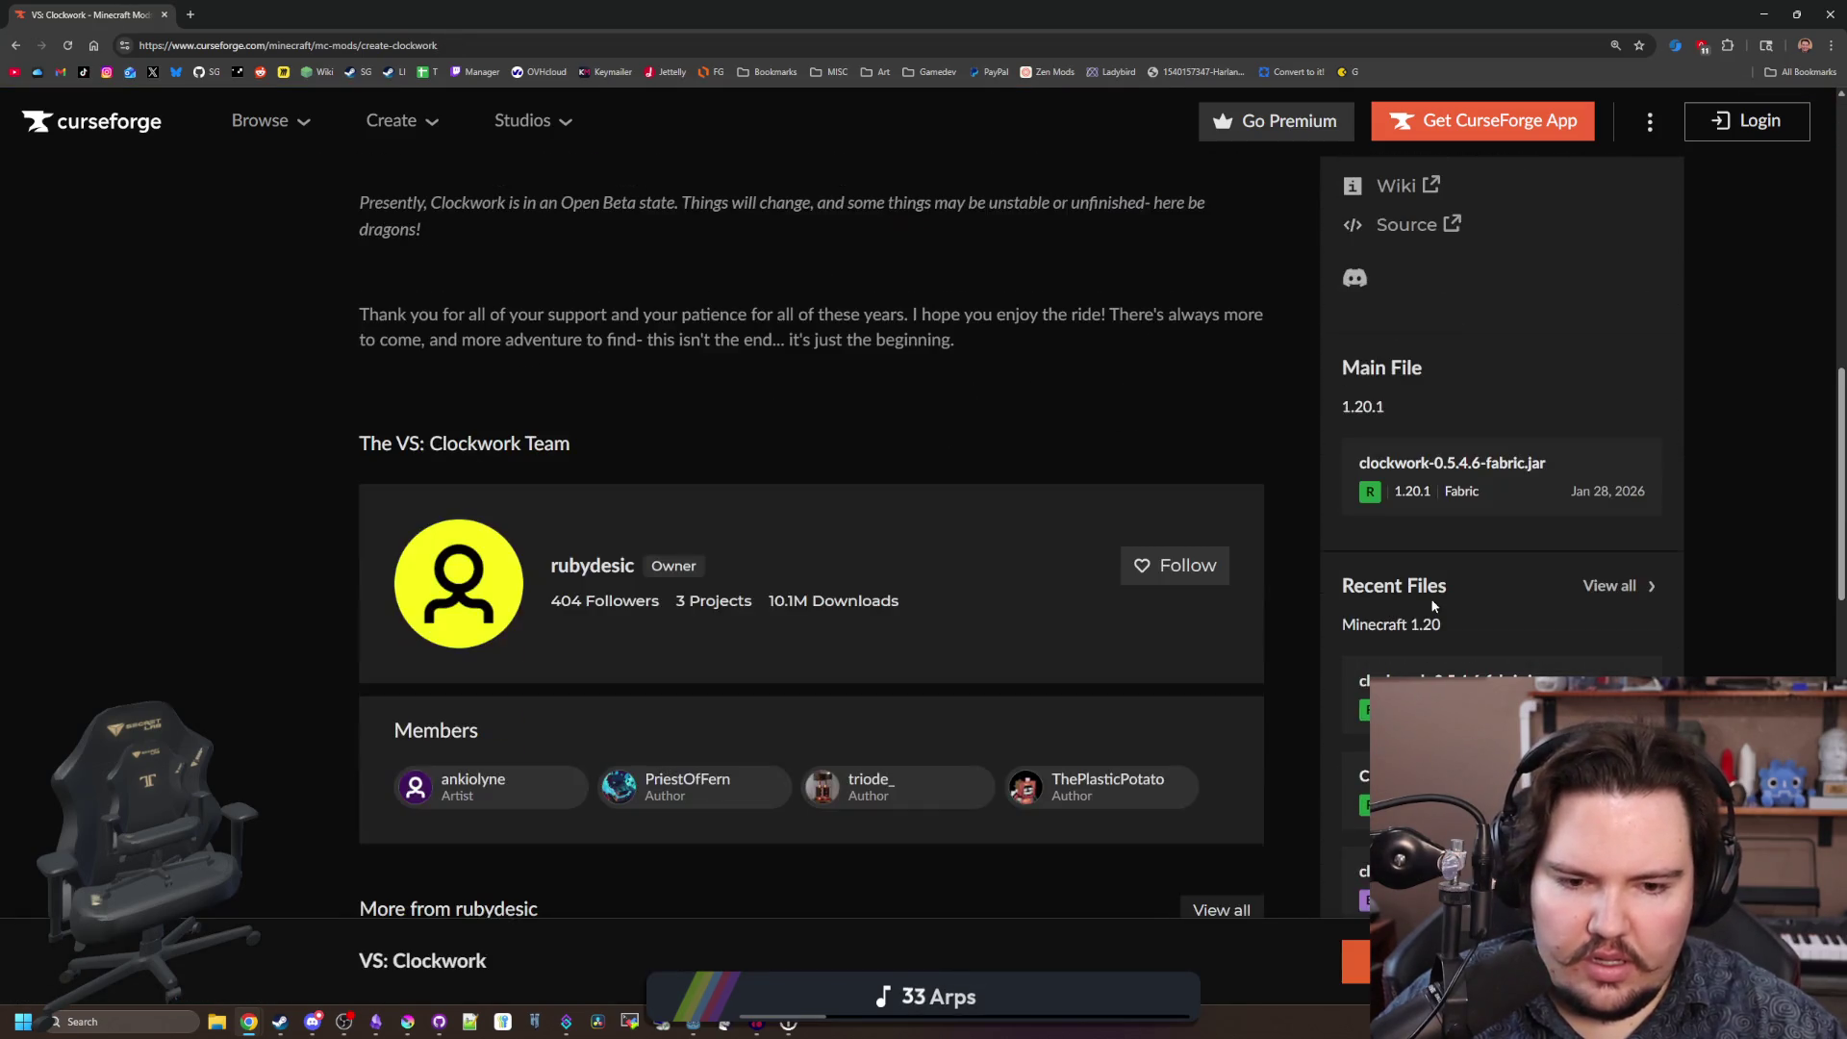
scroll(822, 557, down, 4)
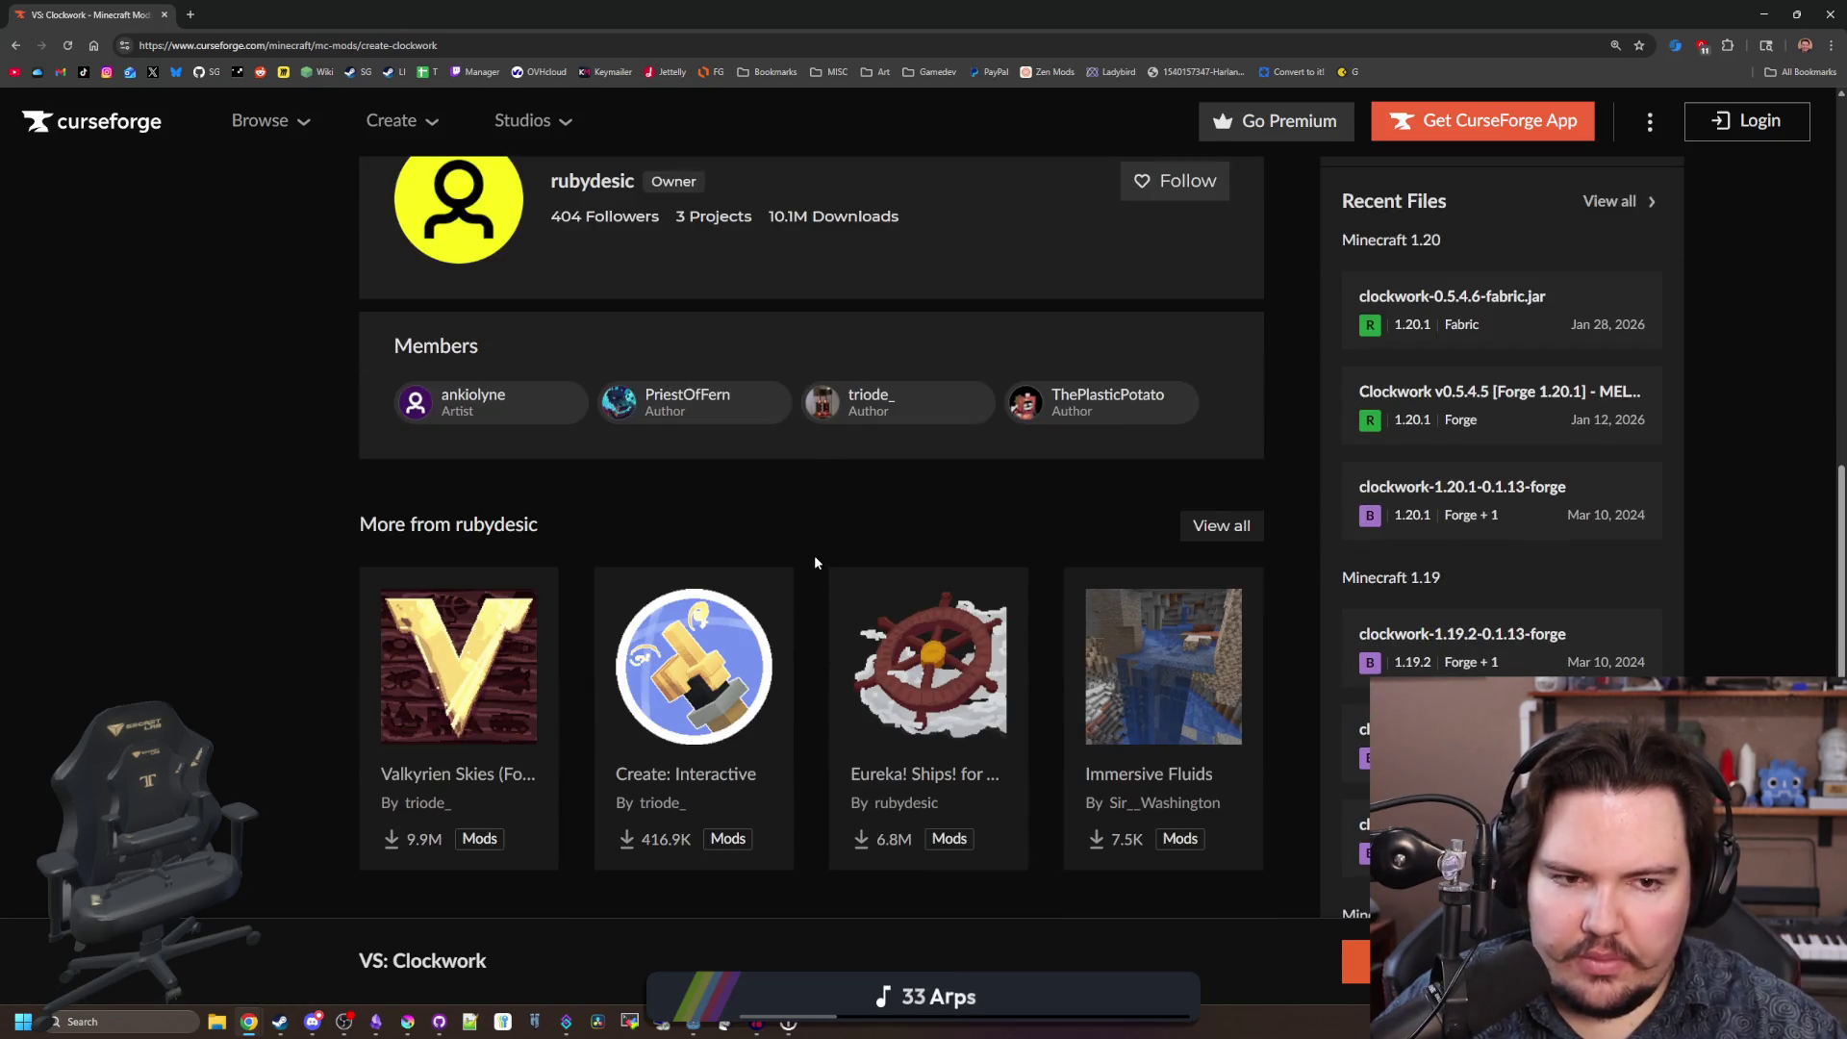
scroll(814, 556, down, 4)
scroll(814, 557, up, 10)
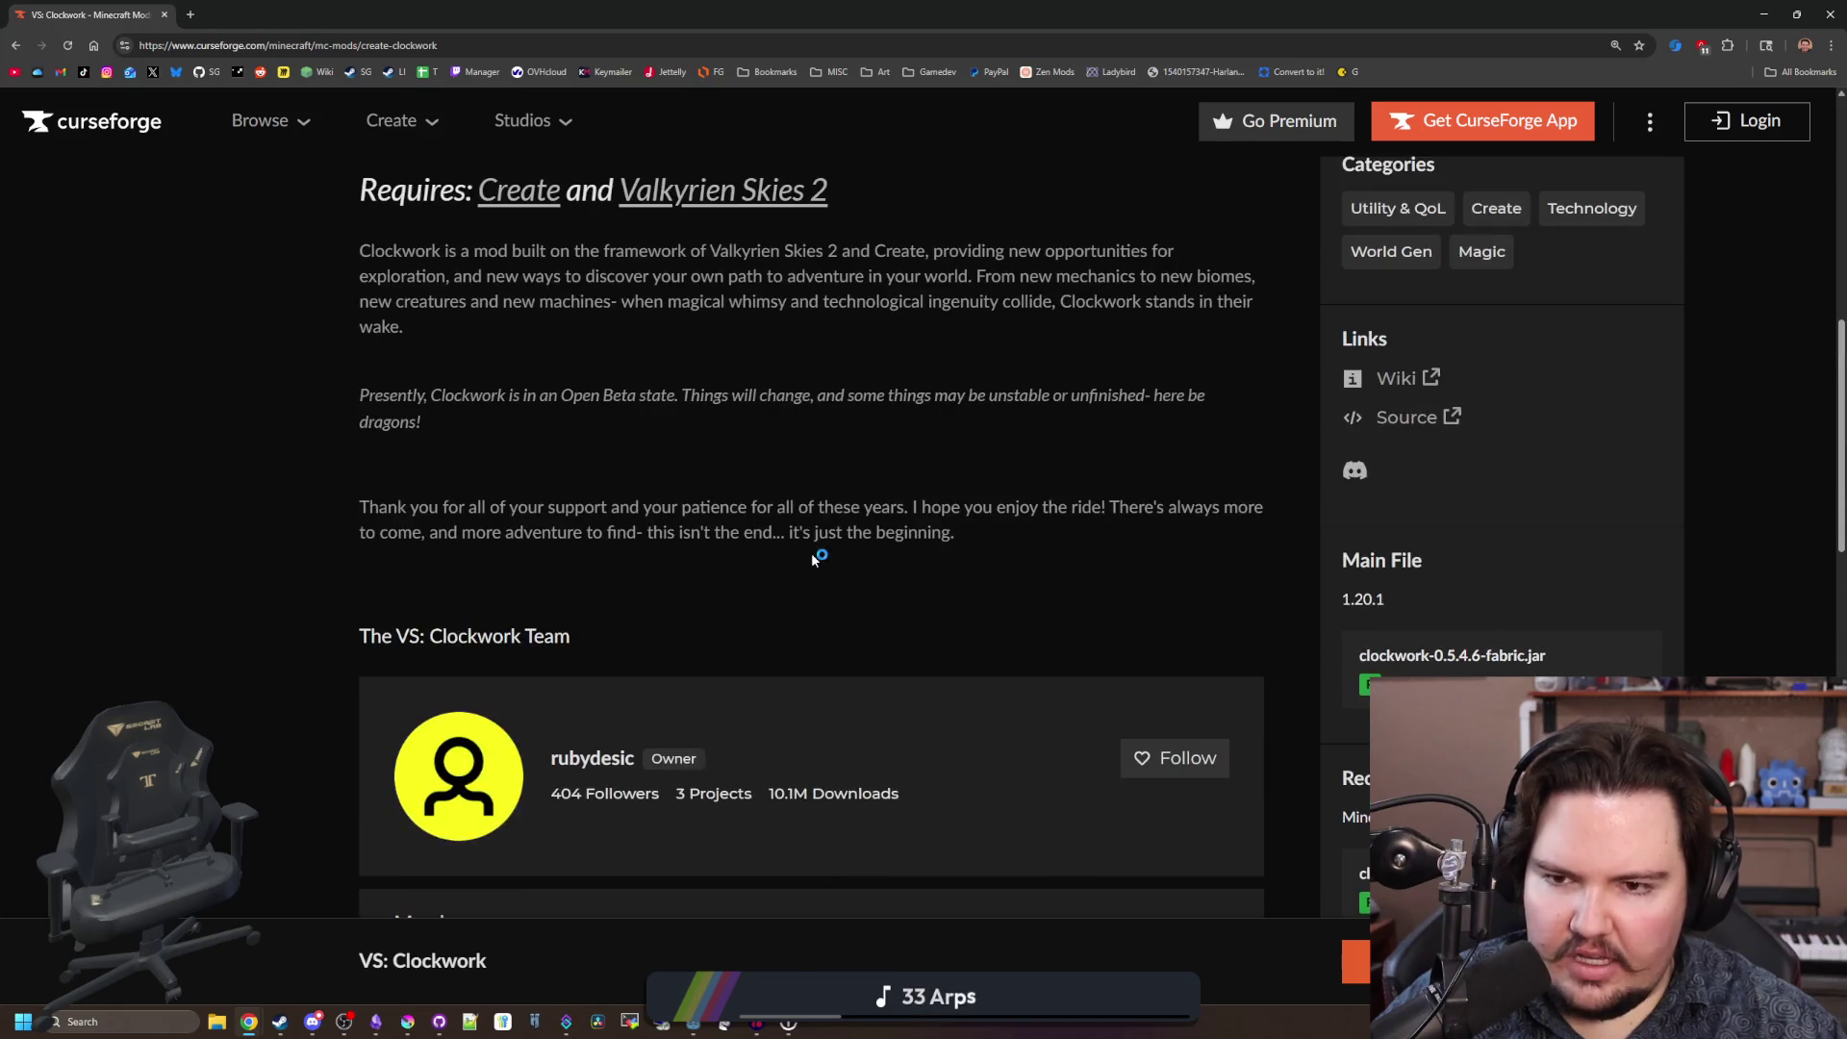
scroll(812, 560, up, 2)
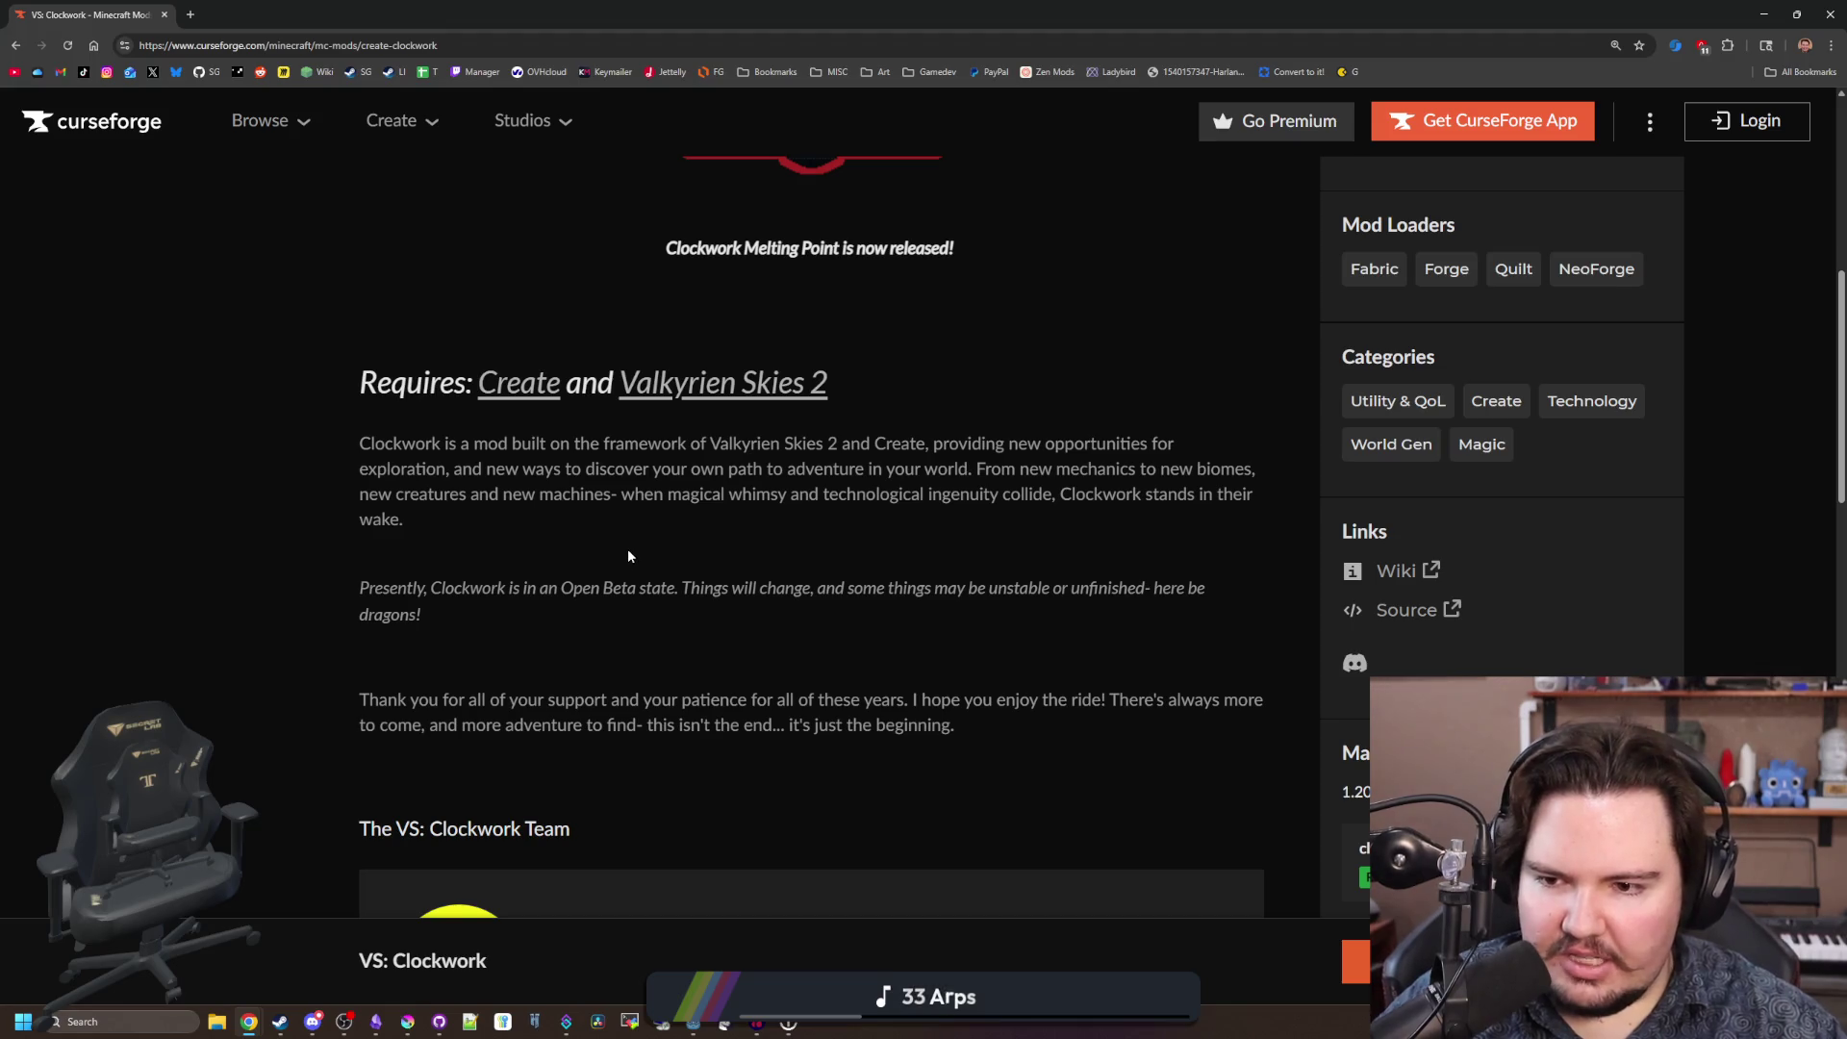
scroll(886, 589, up, 7)
scroll(886, 589, down, 4)
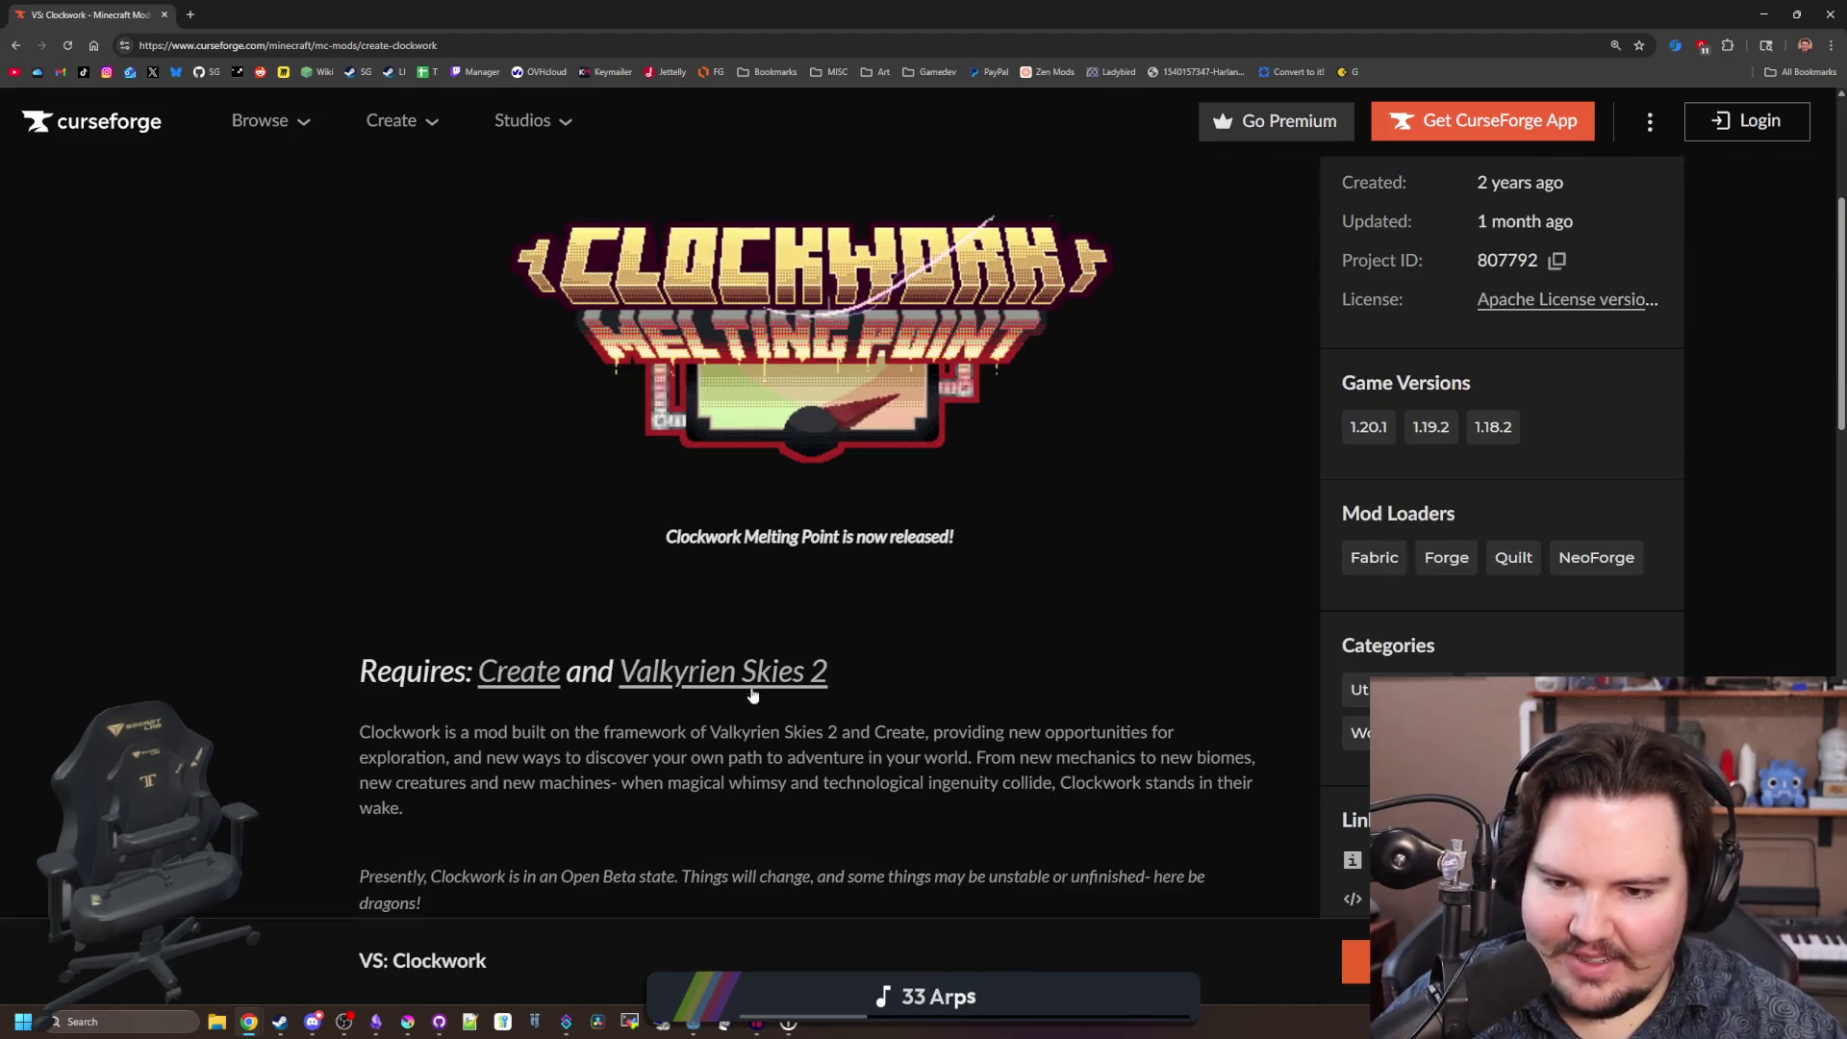
click(630, 673)
Scroll to the embedded Clockwork video, play it and skip ahead to about 0:21.
scroll(636, 531, down, 10)
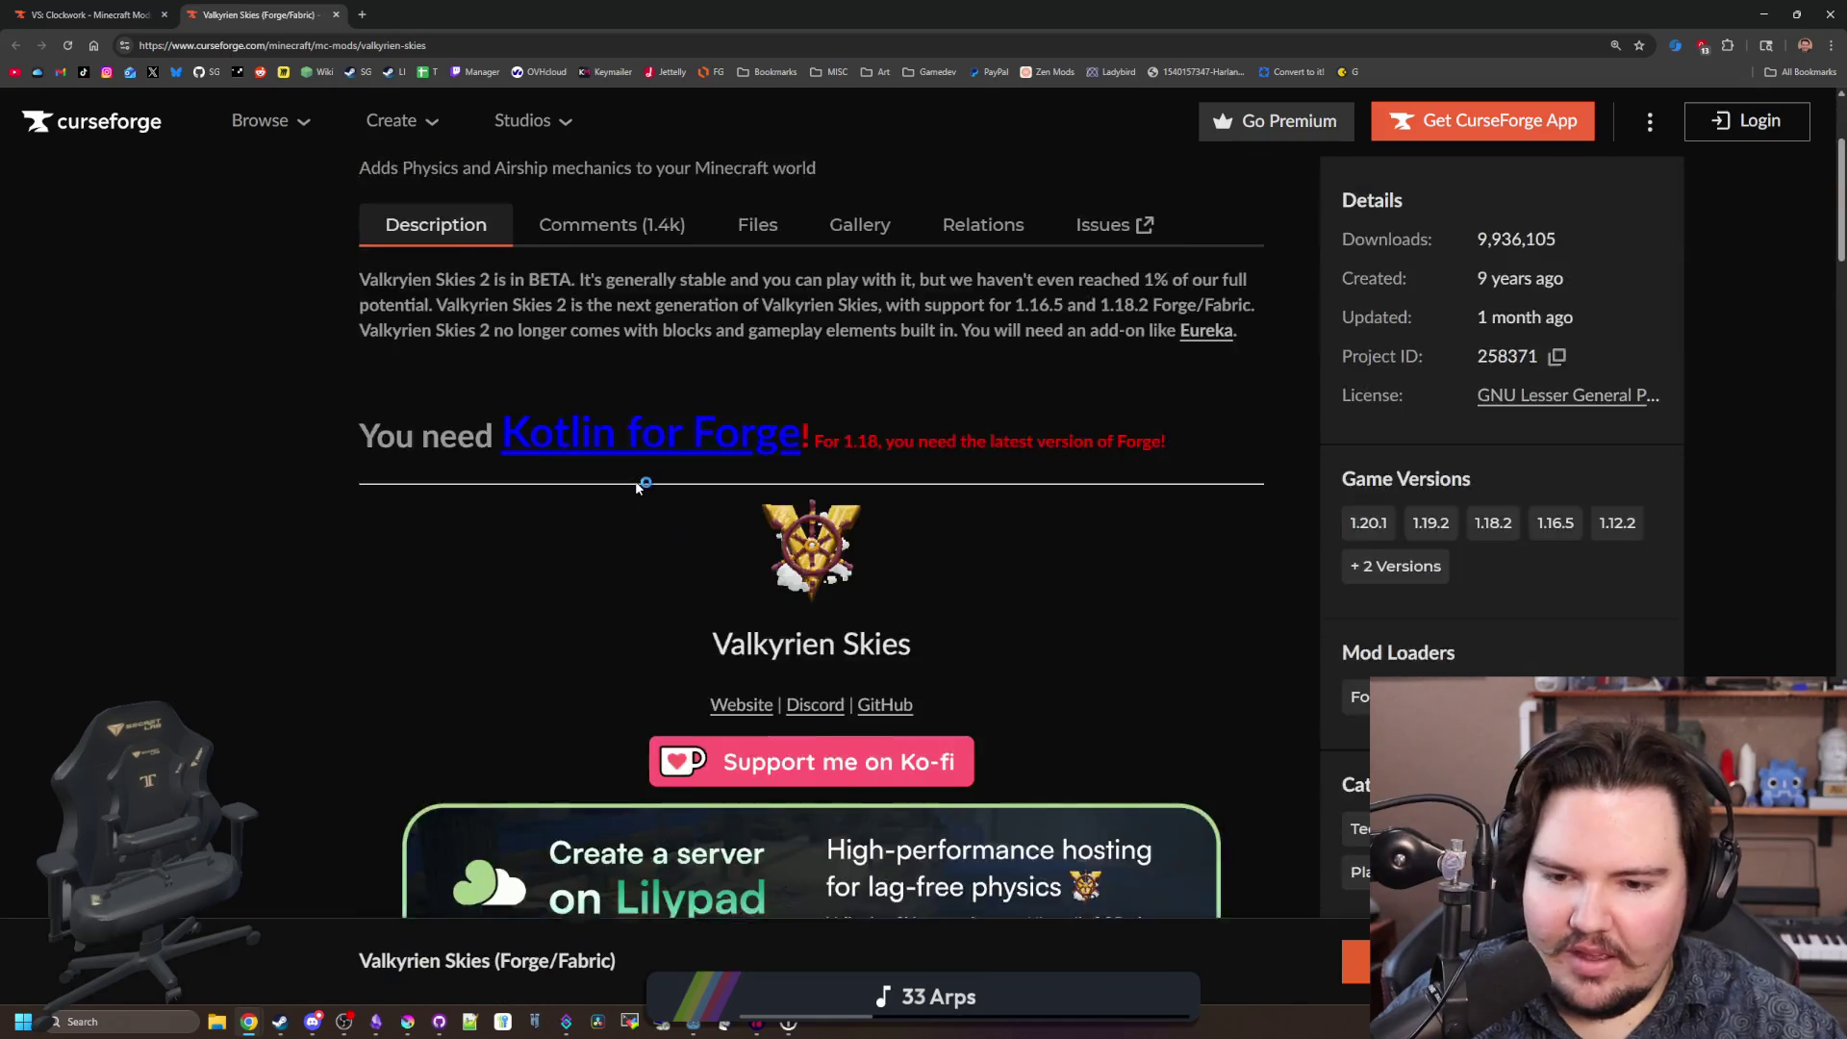
scroll(637, 487, down, 12)
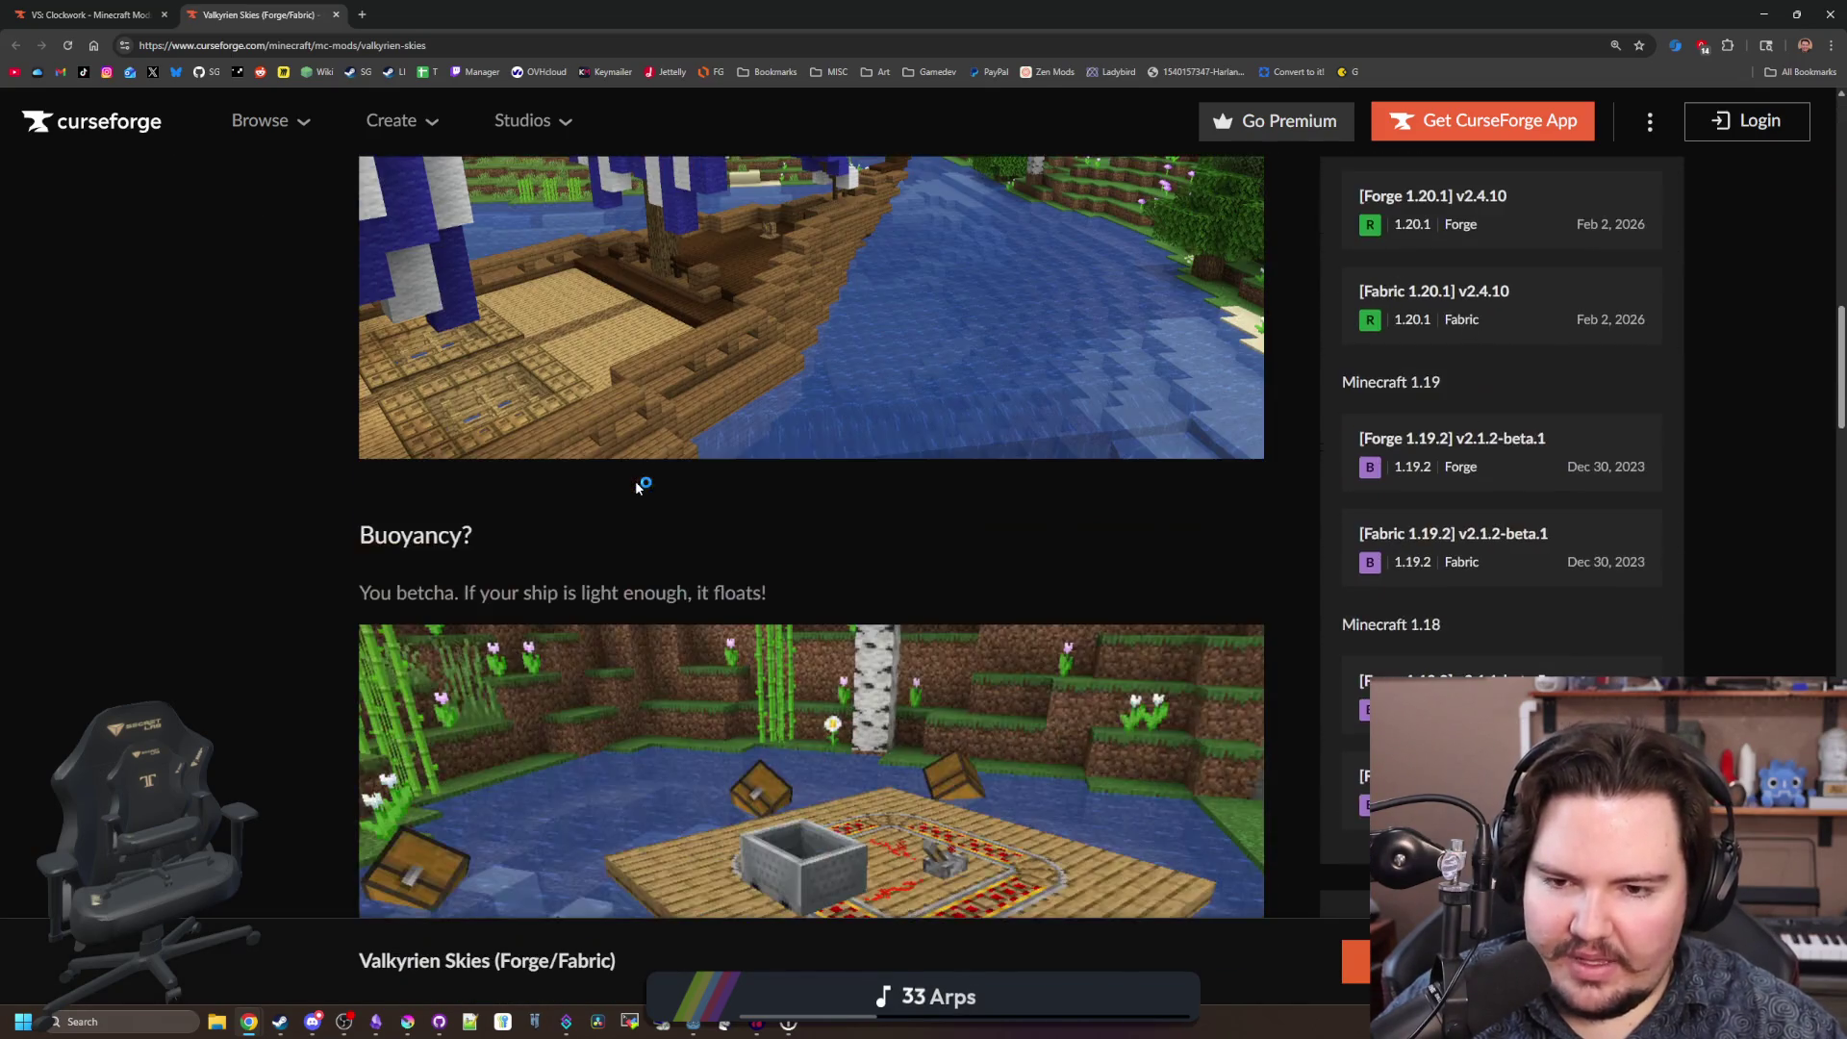
scroll(632, 471, down, 9)
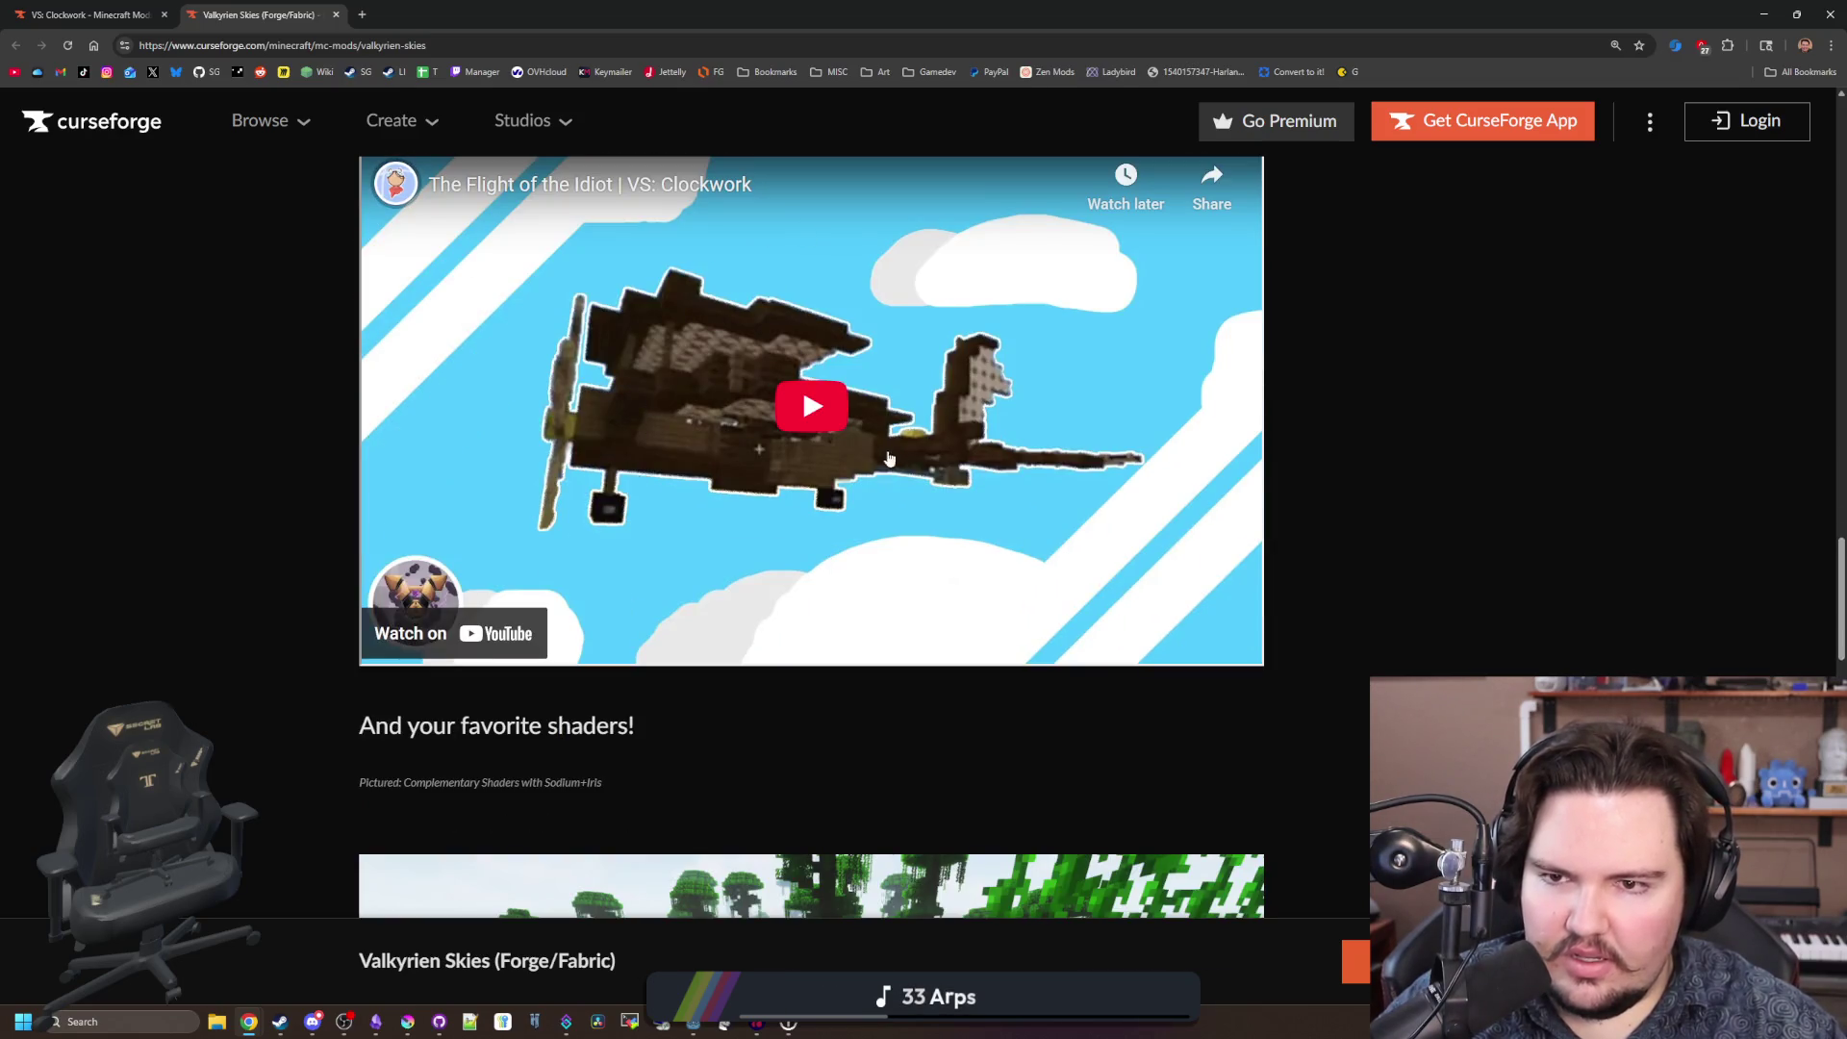
scroll(765, 632, up, 1)
click(777, 614)
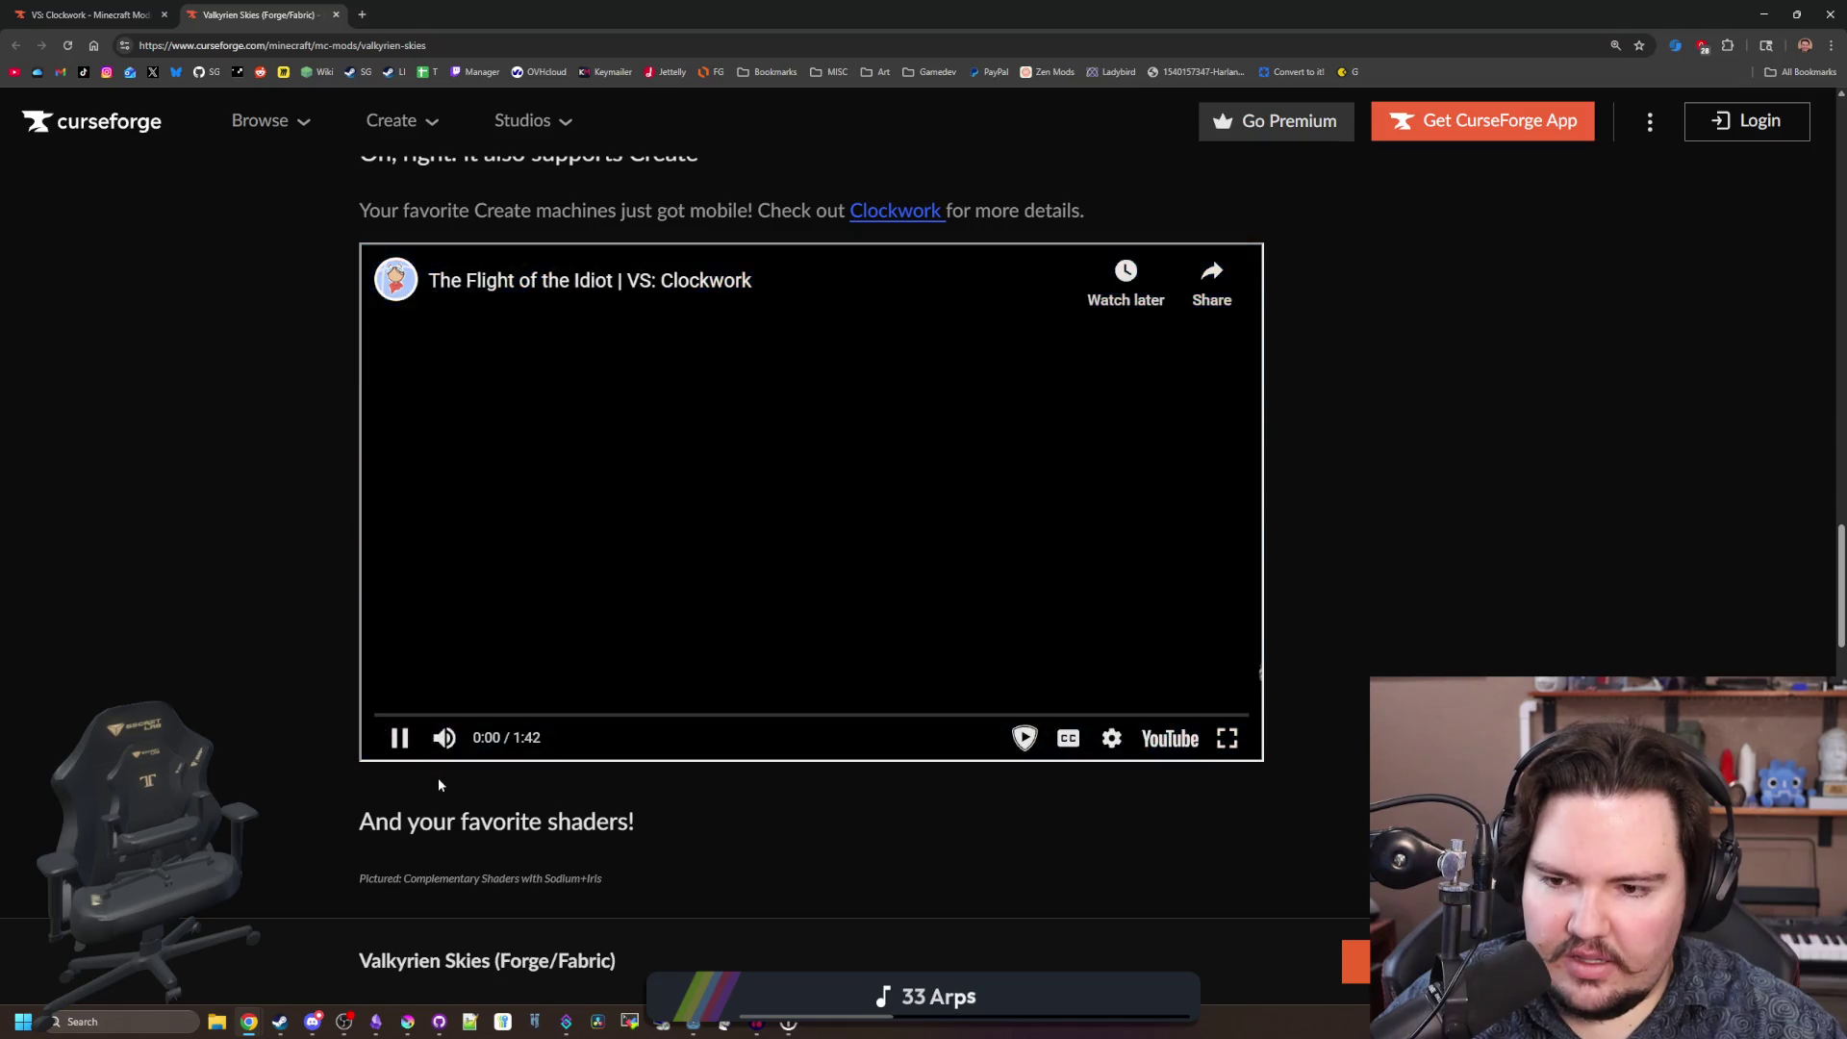
drag(452, 715, 464, 717)
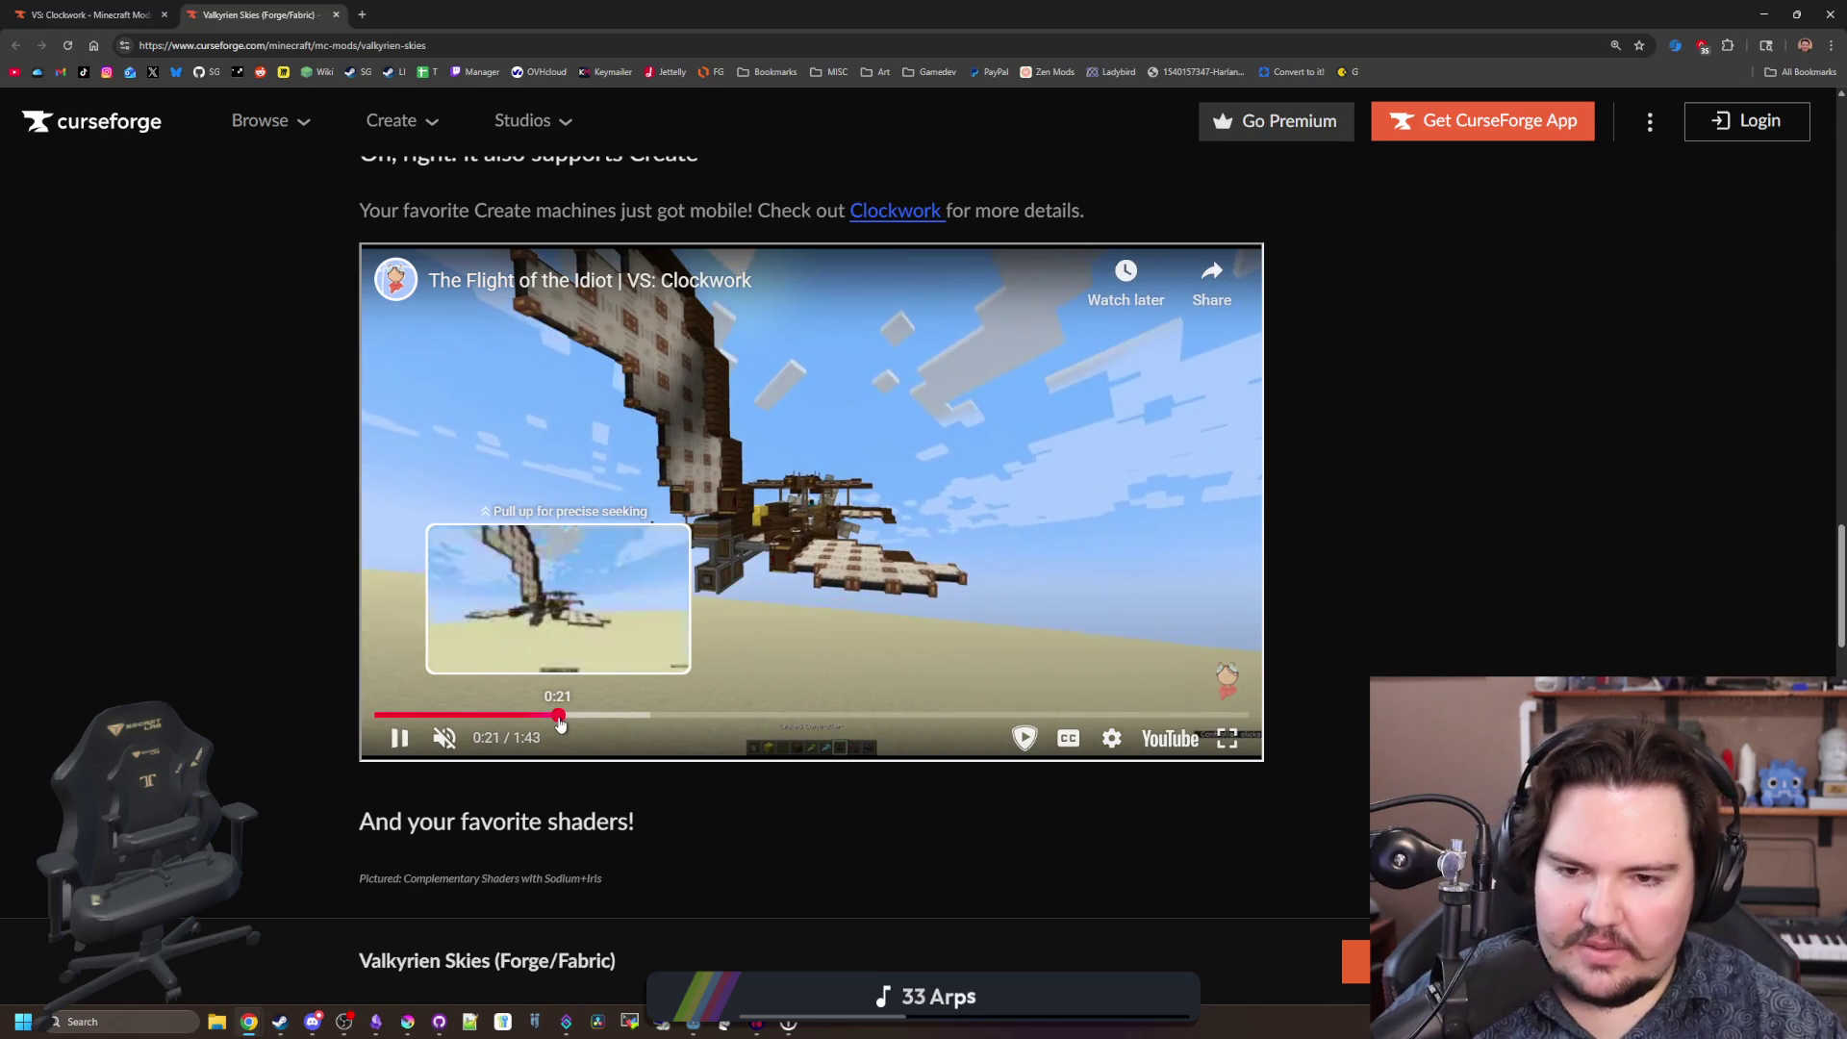
click(560, 715)
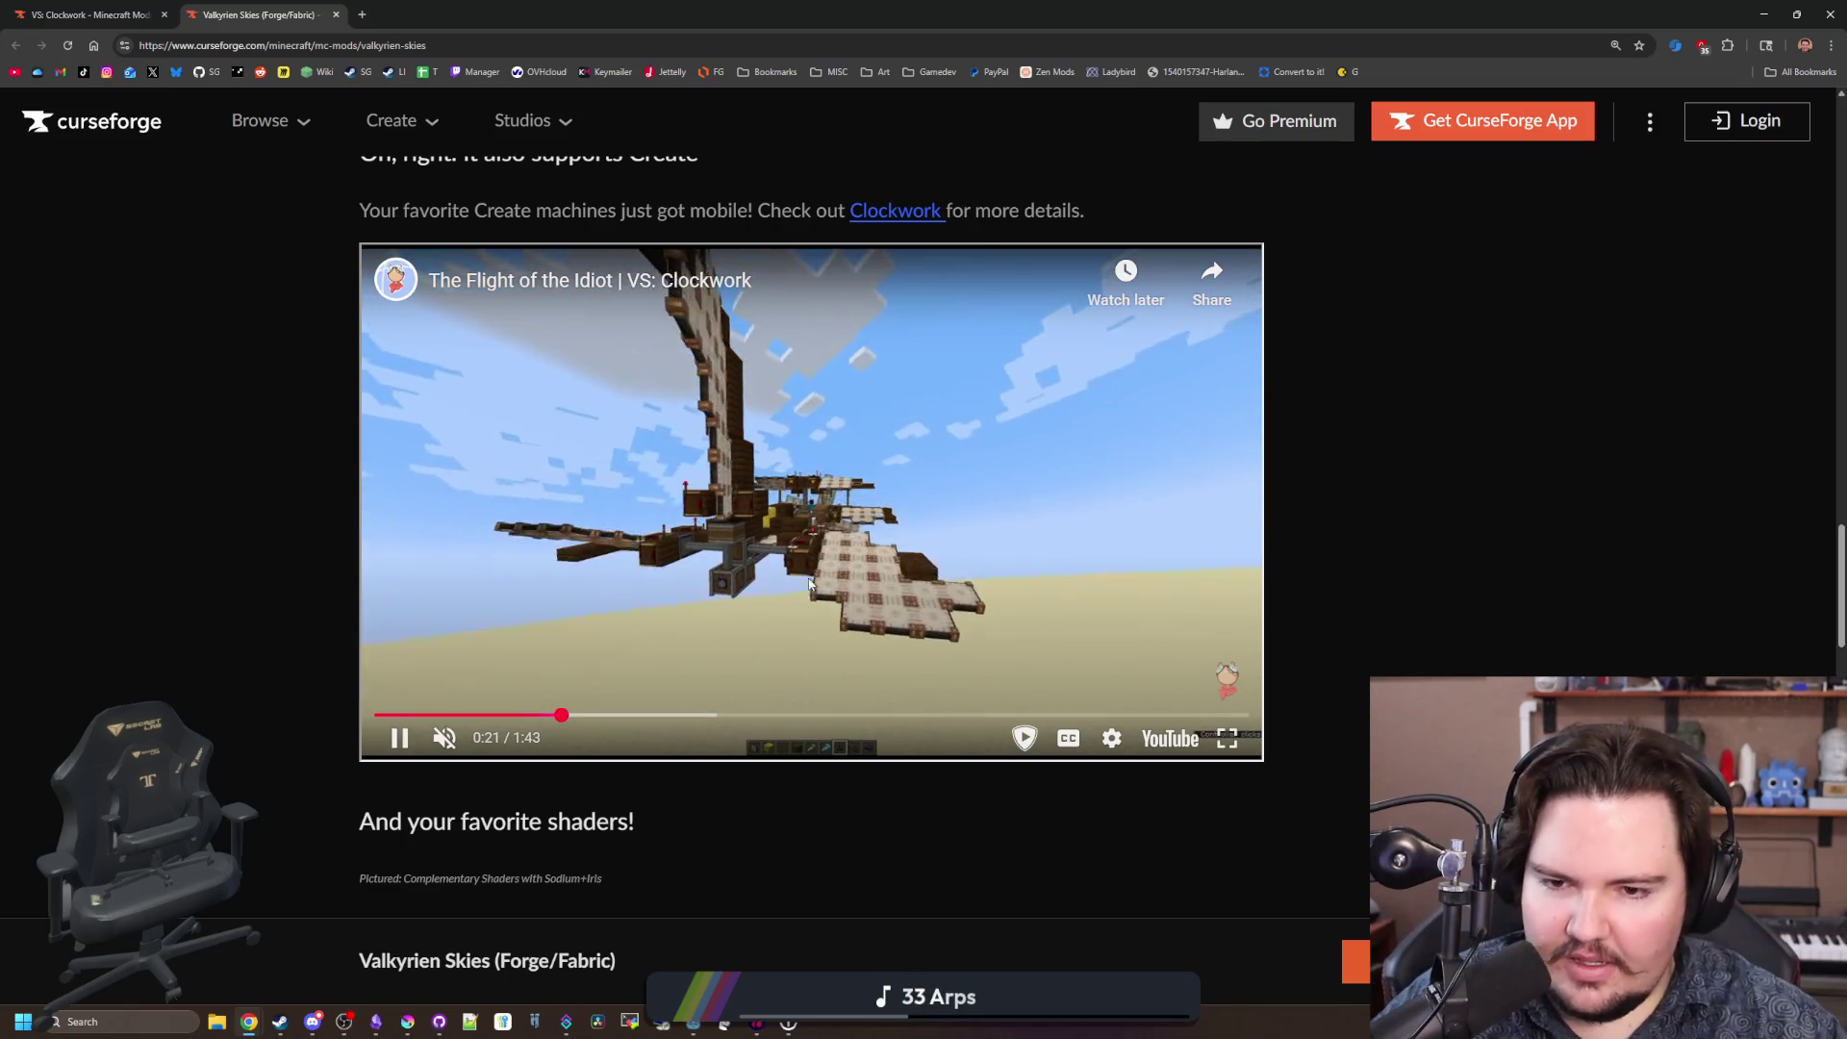
Scrub through the video from 0:34 to near its end at 1:34.
click(671, 716)
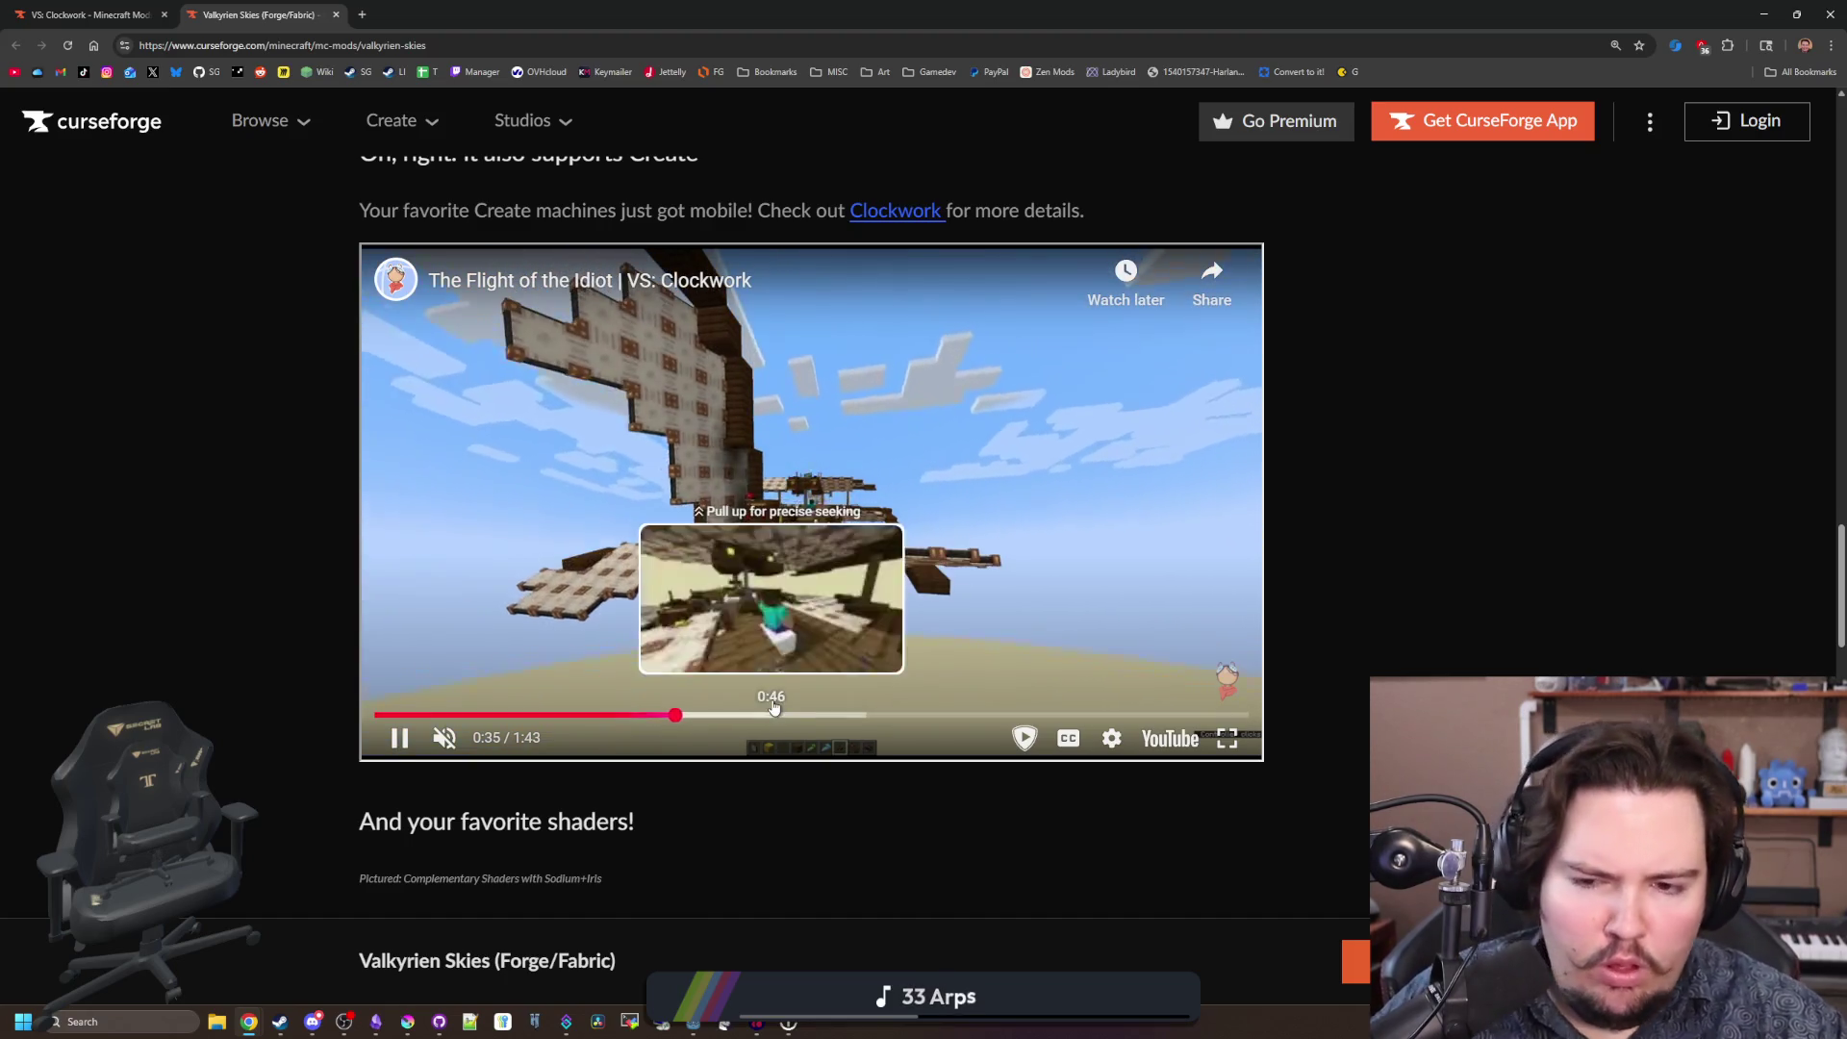
click(808, 721)
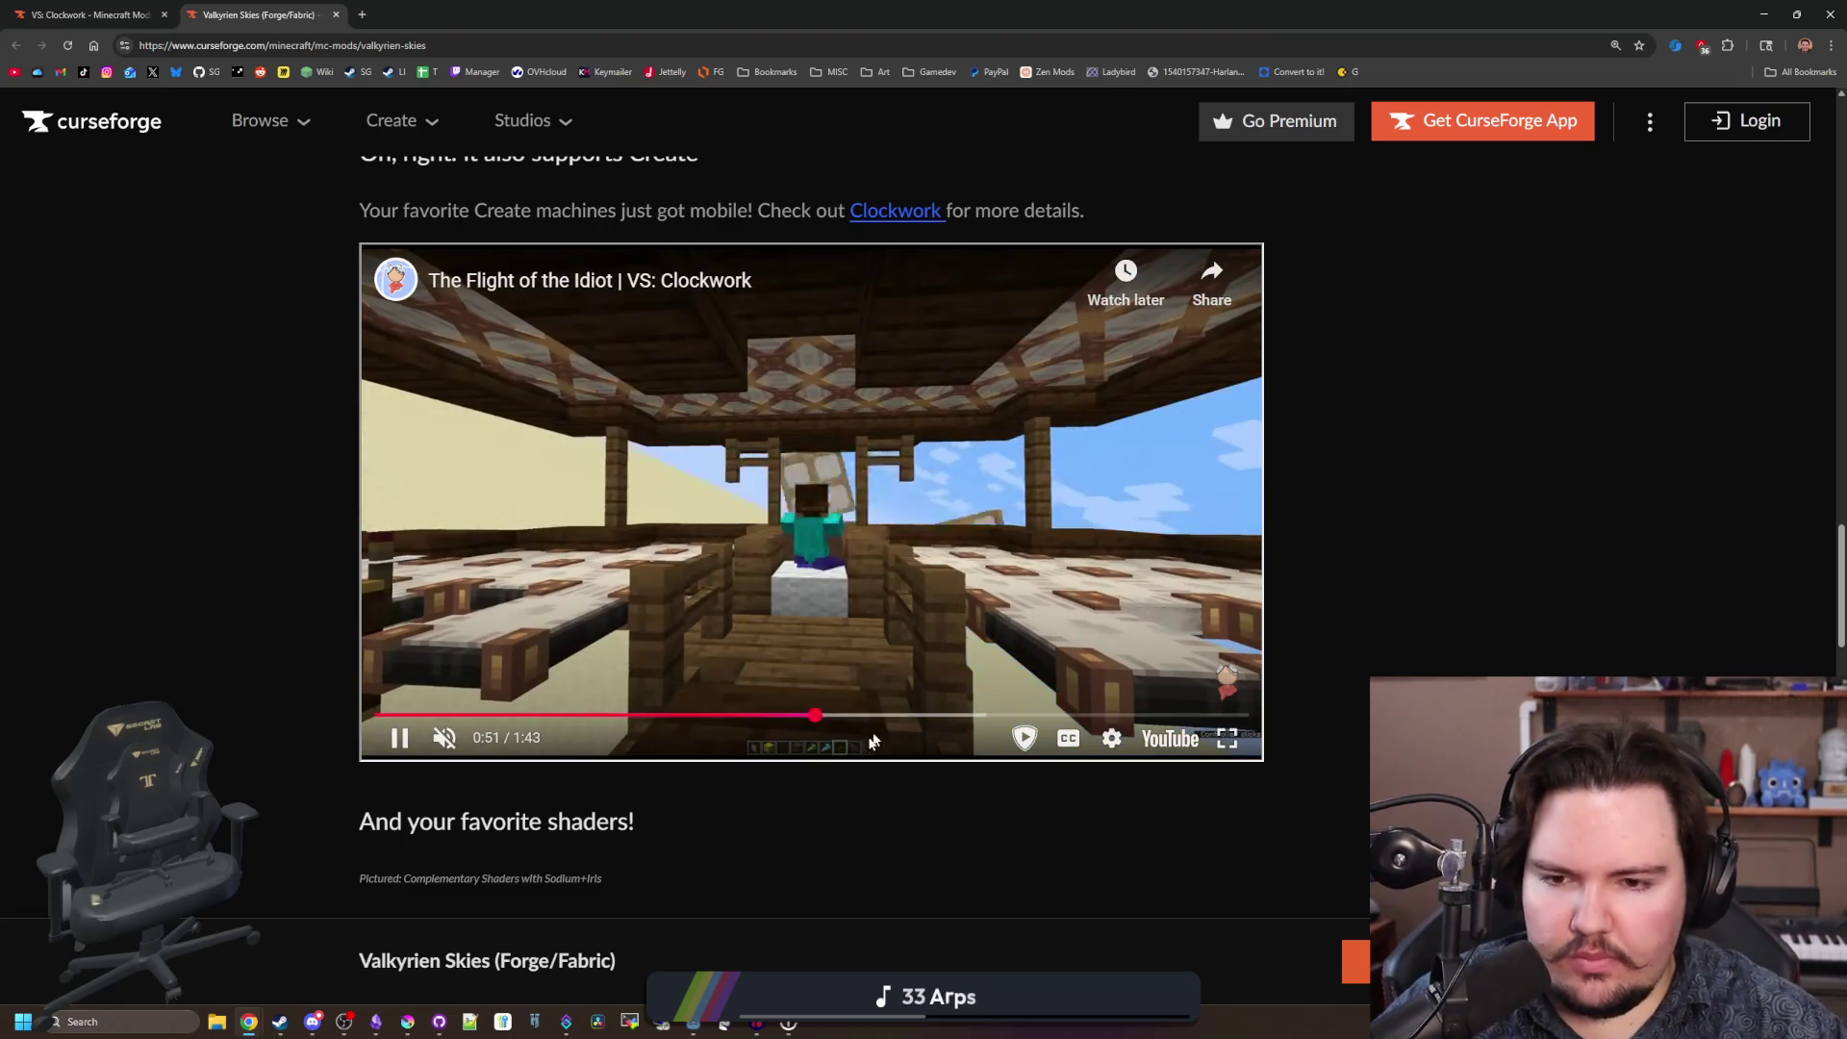
click(901, 724)
drag(901, 723, 983, 721)
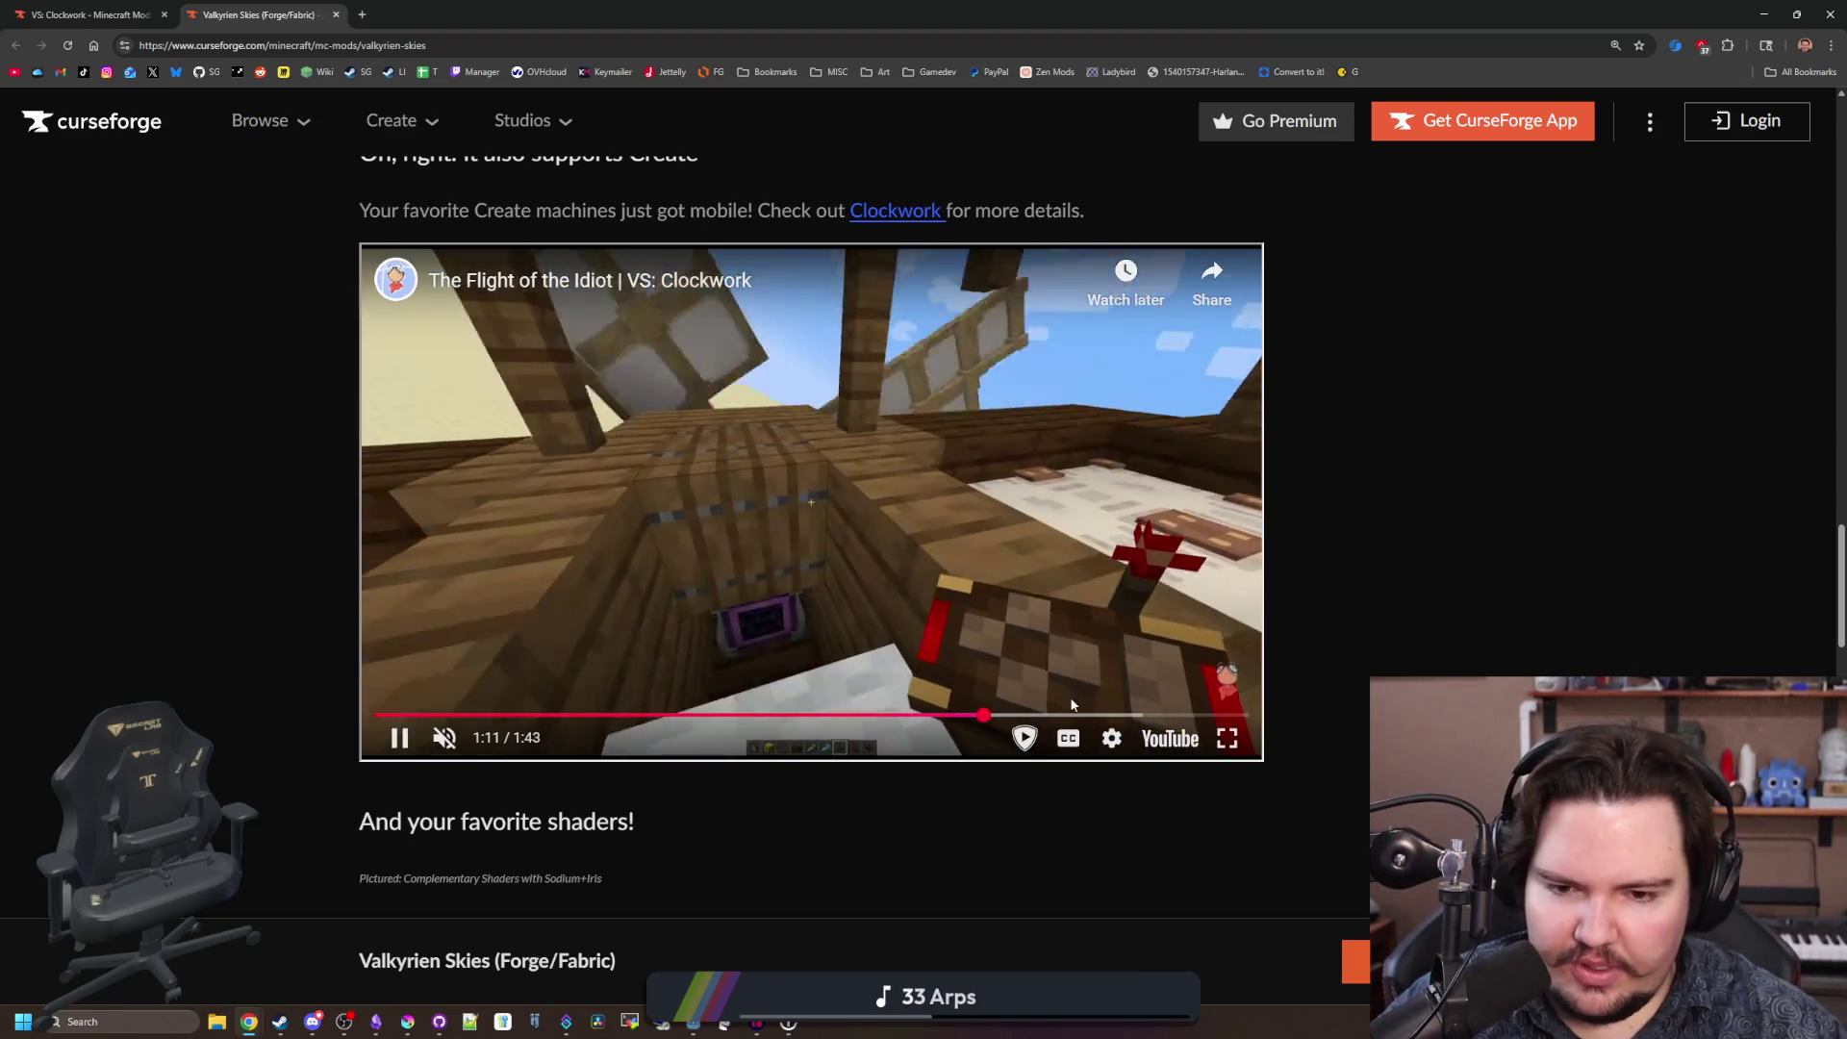
click(1072, 709)
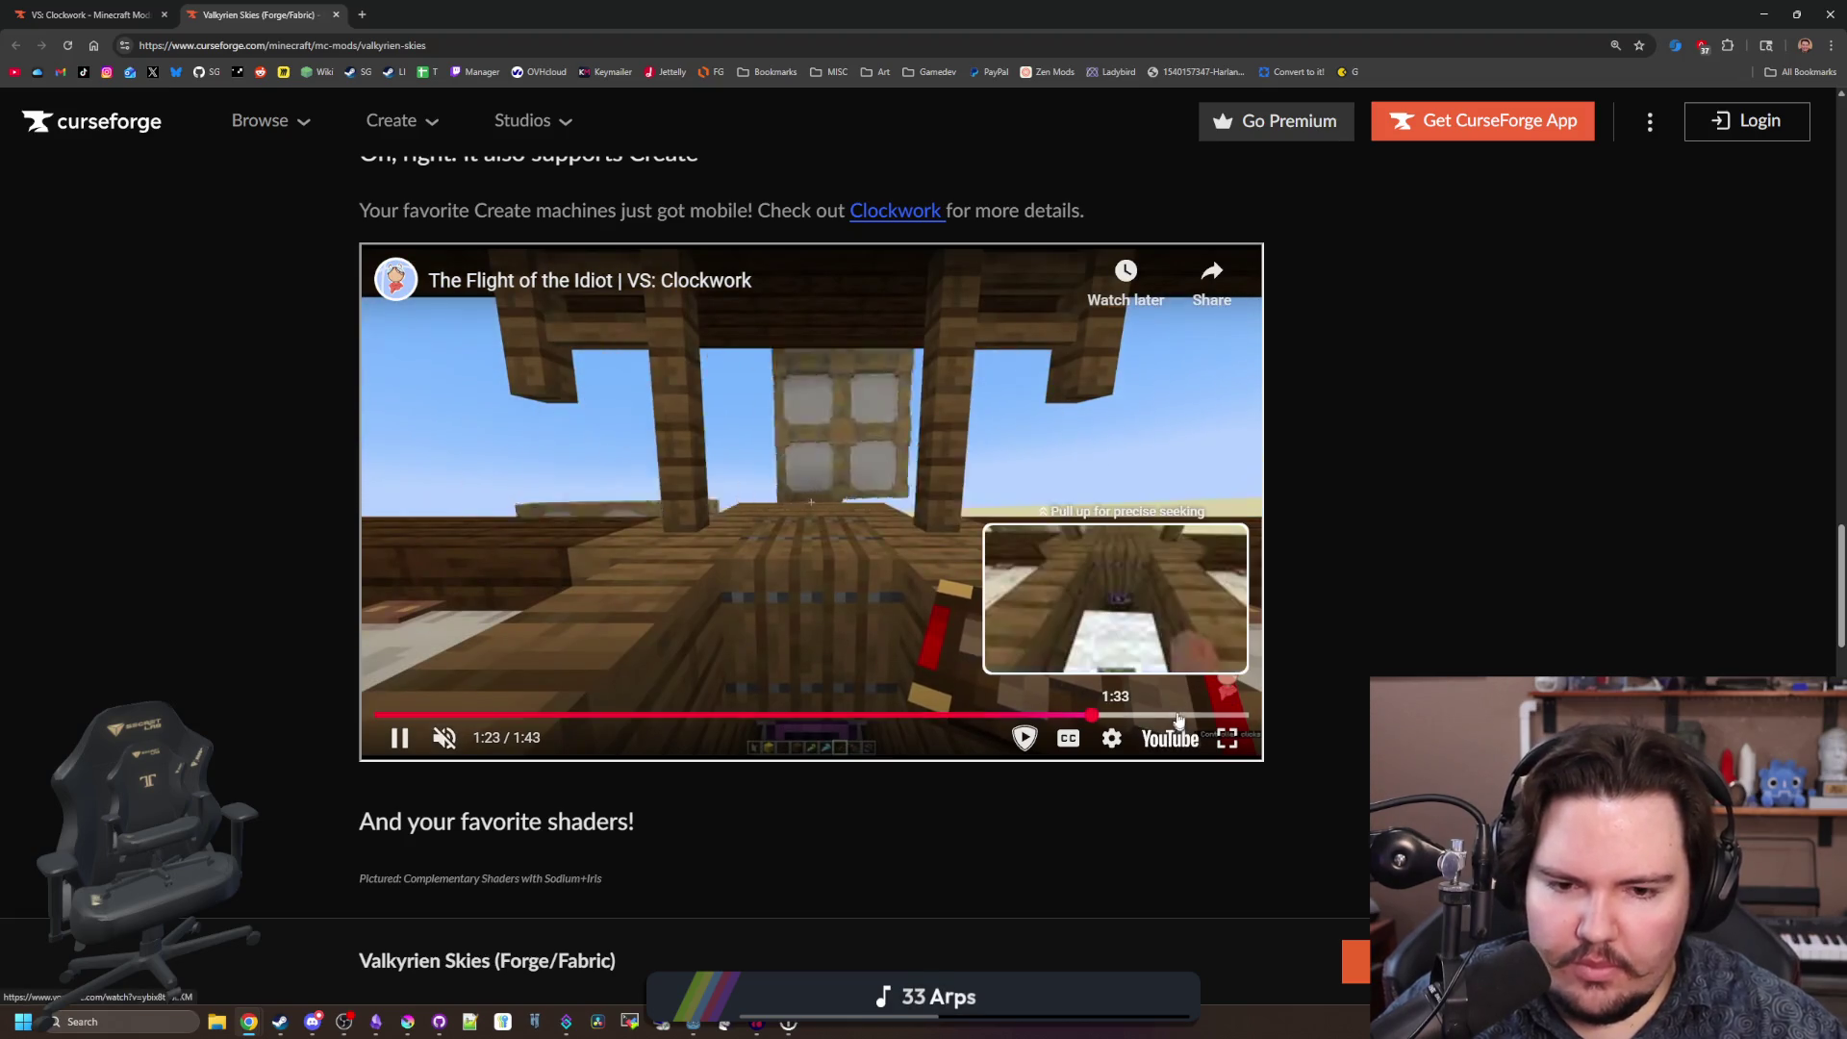
click(1179, 716)
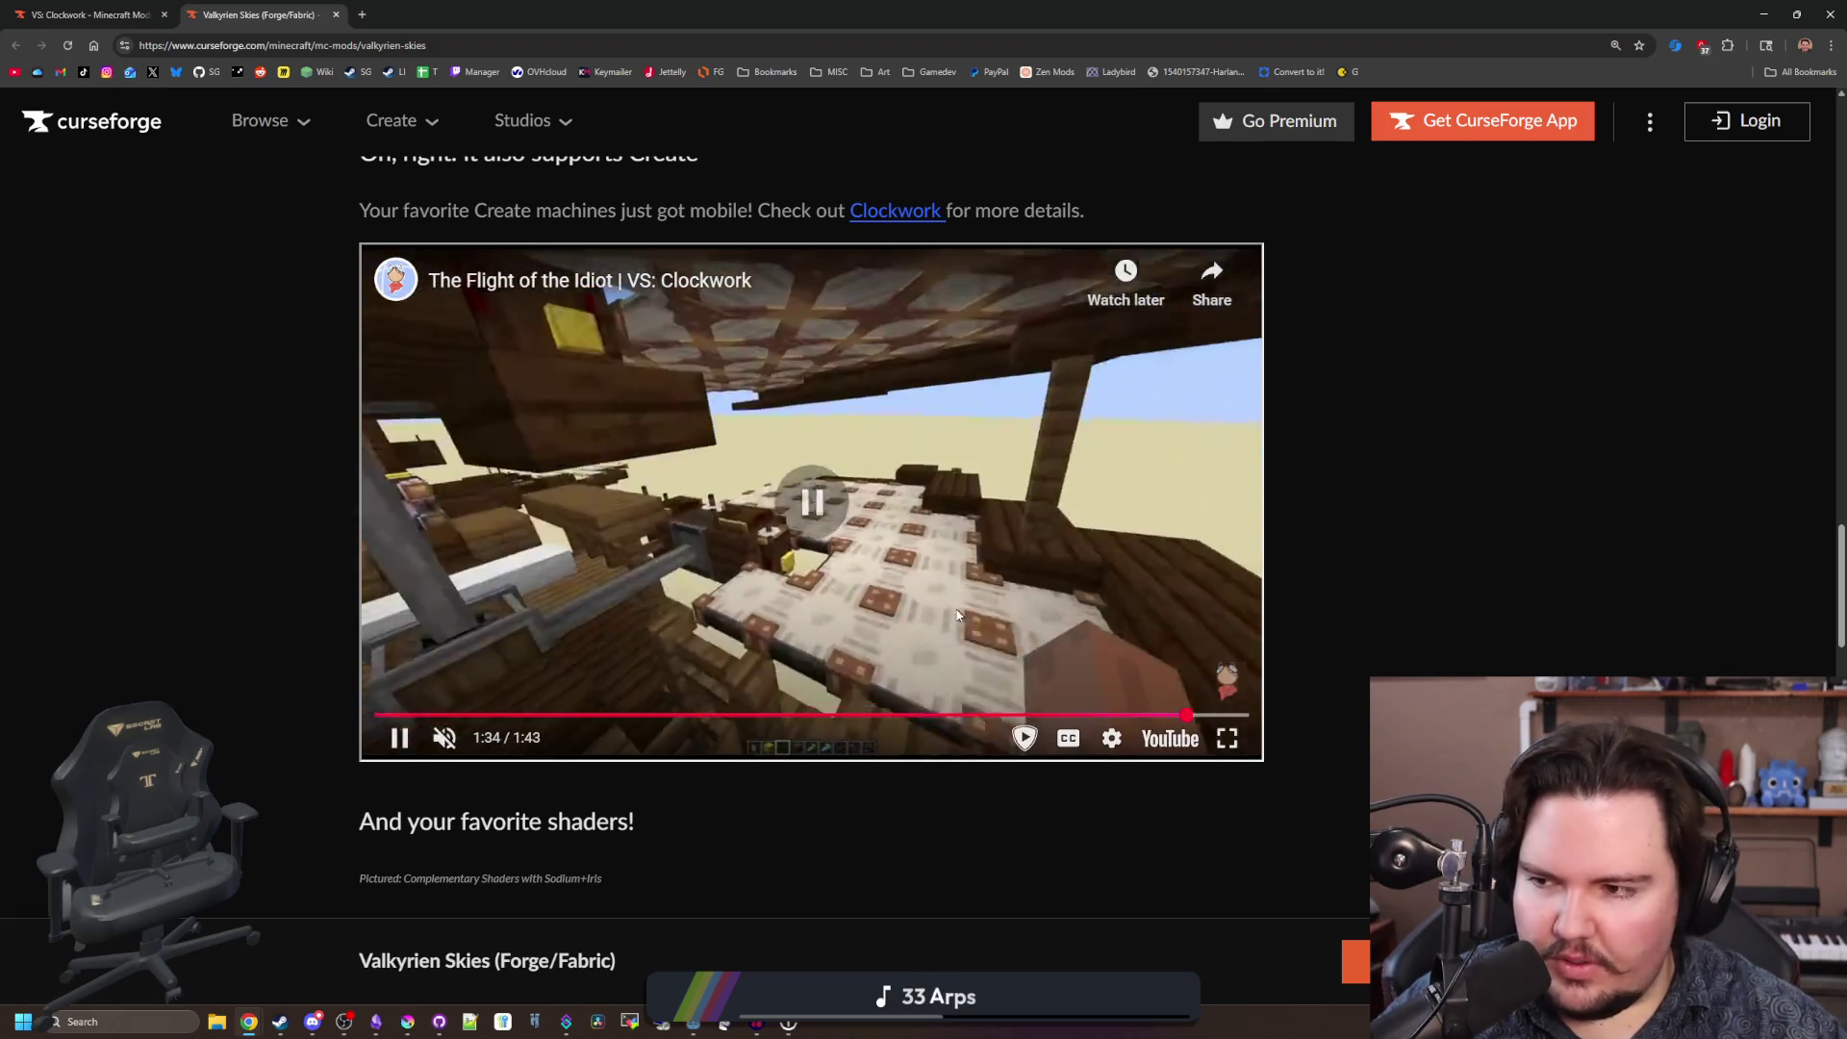
Skim the rest of the Valkyrien Skies page and return to the Godot editor.
scroll(793, 558, down, 13)
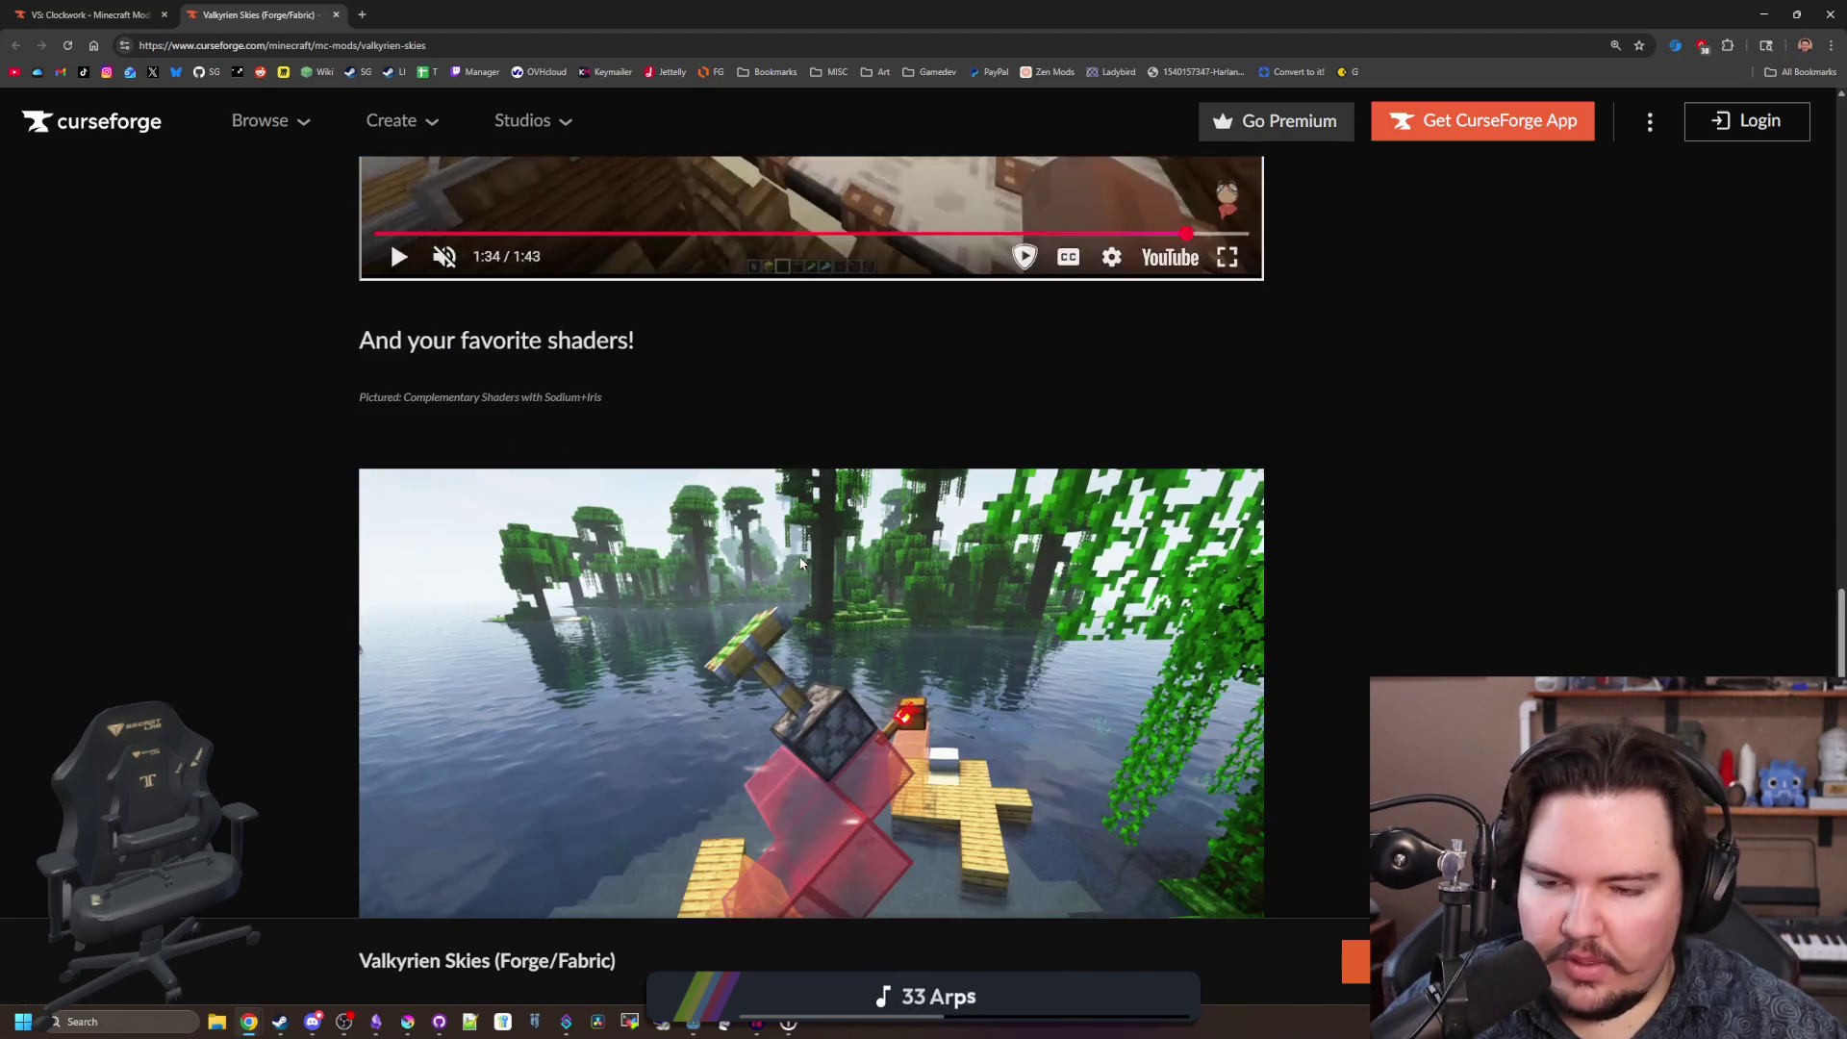
scroll(792, 558, down, 7)
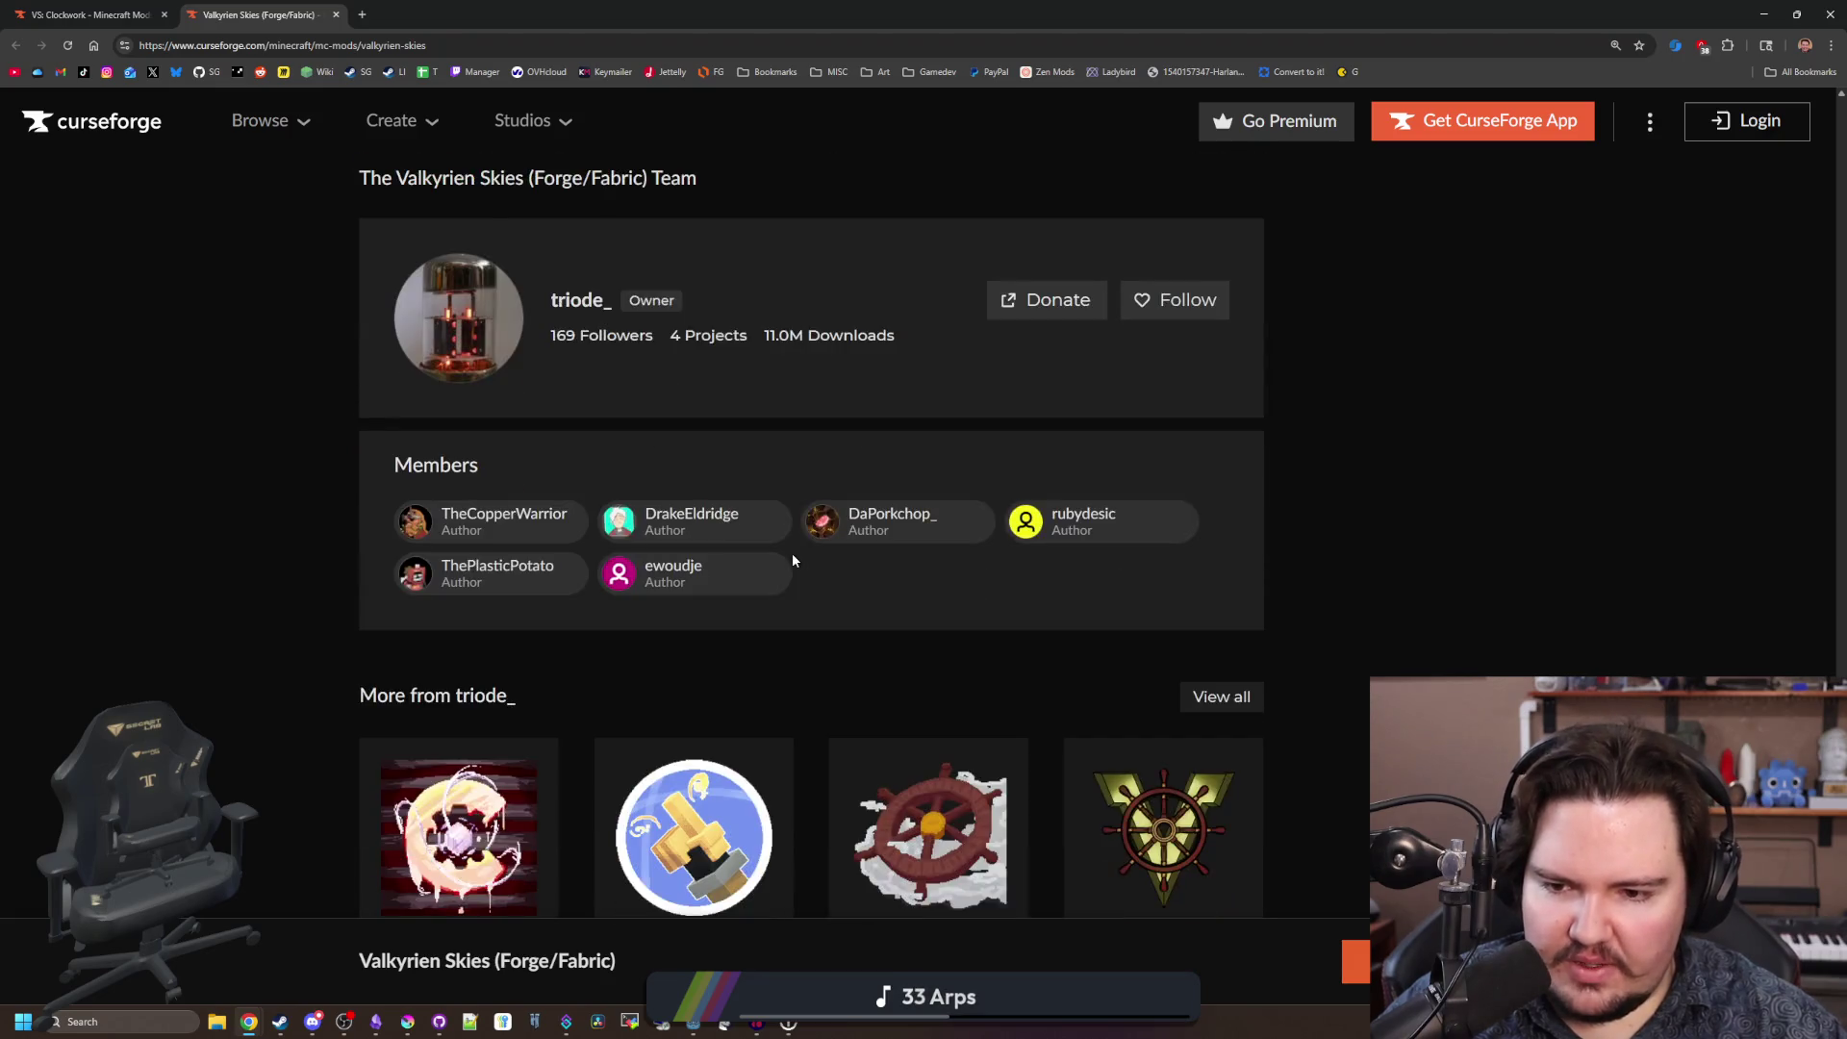
mouse_move(627, 555)
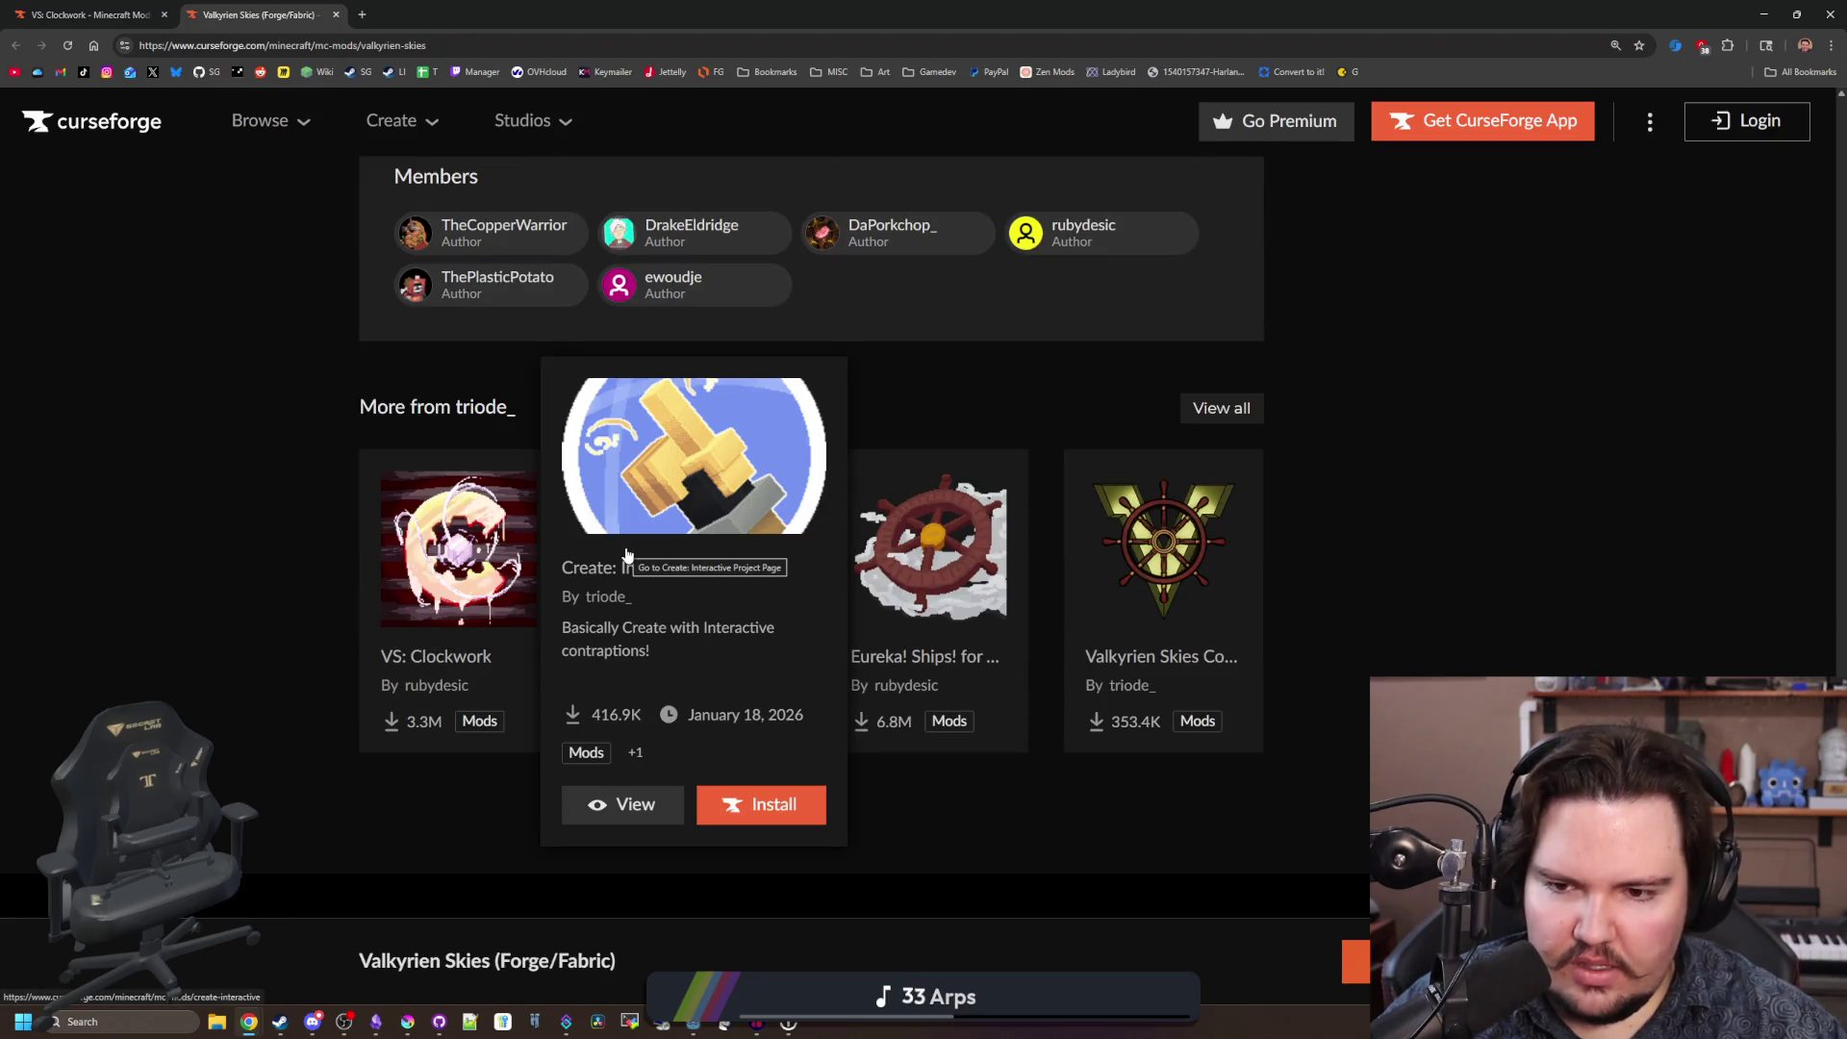
scroll(258, 508, up, 15)
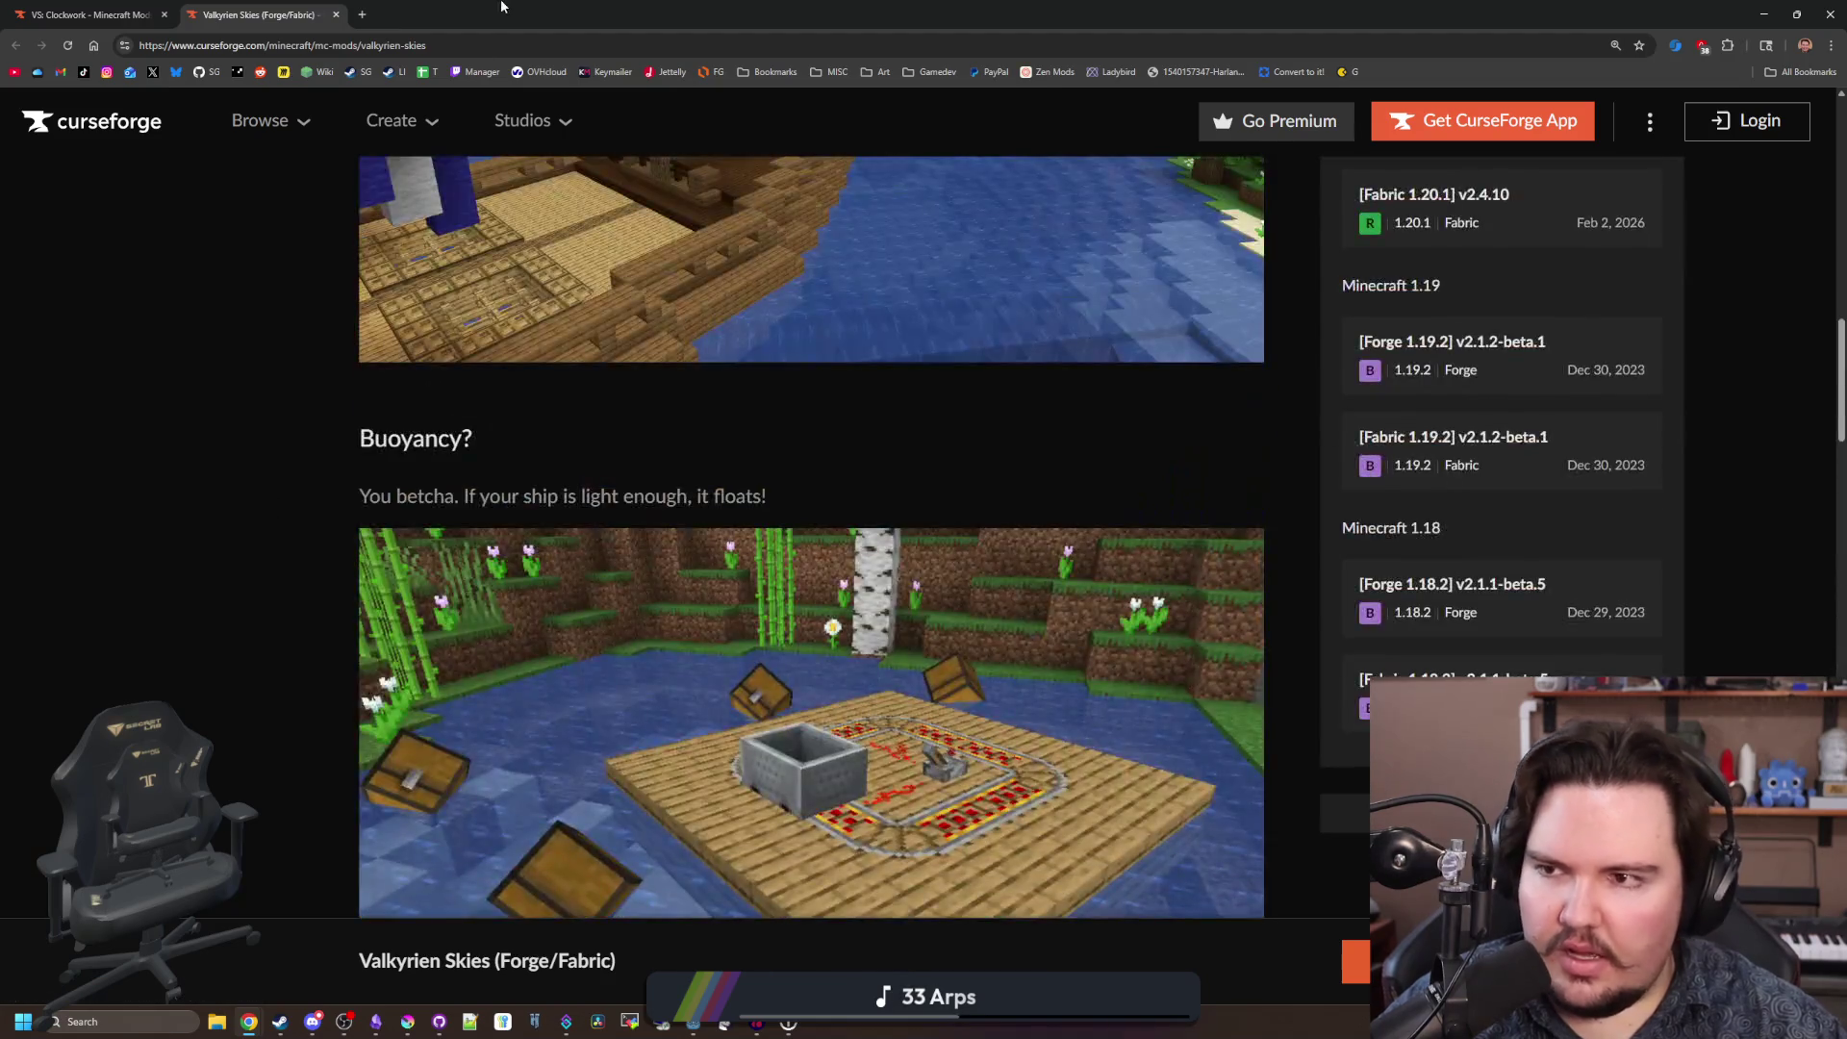
key(alt+Tab)
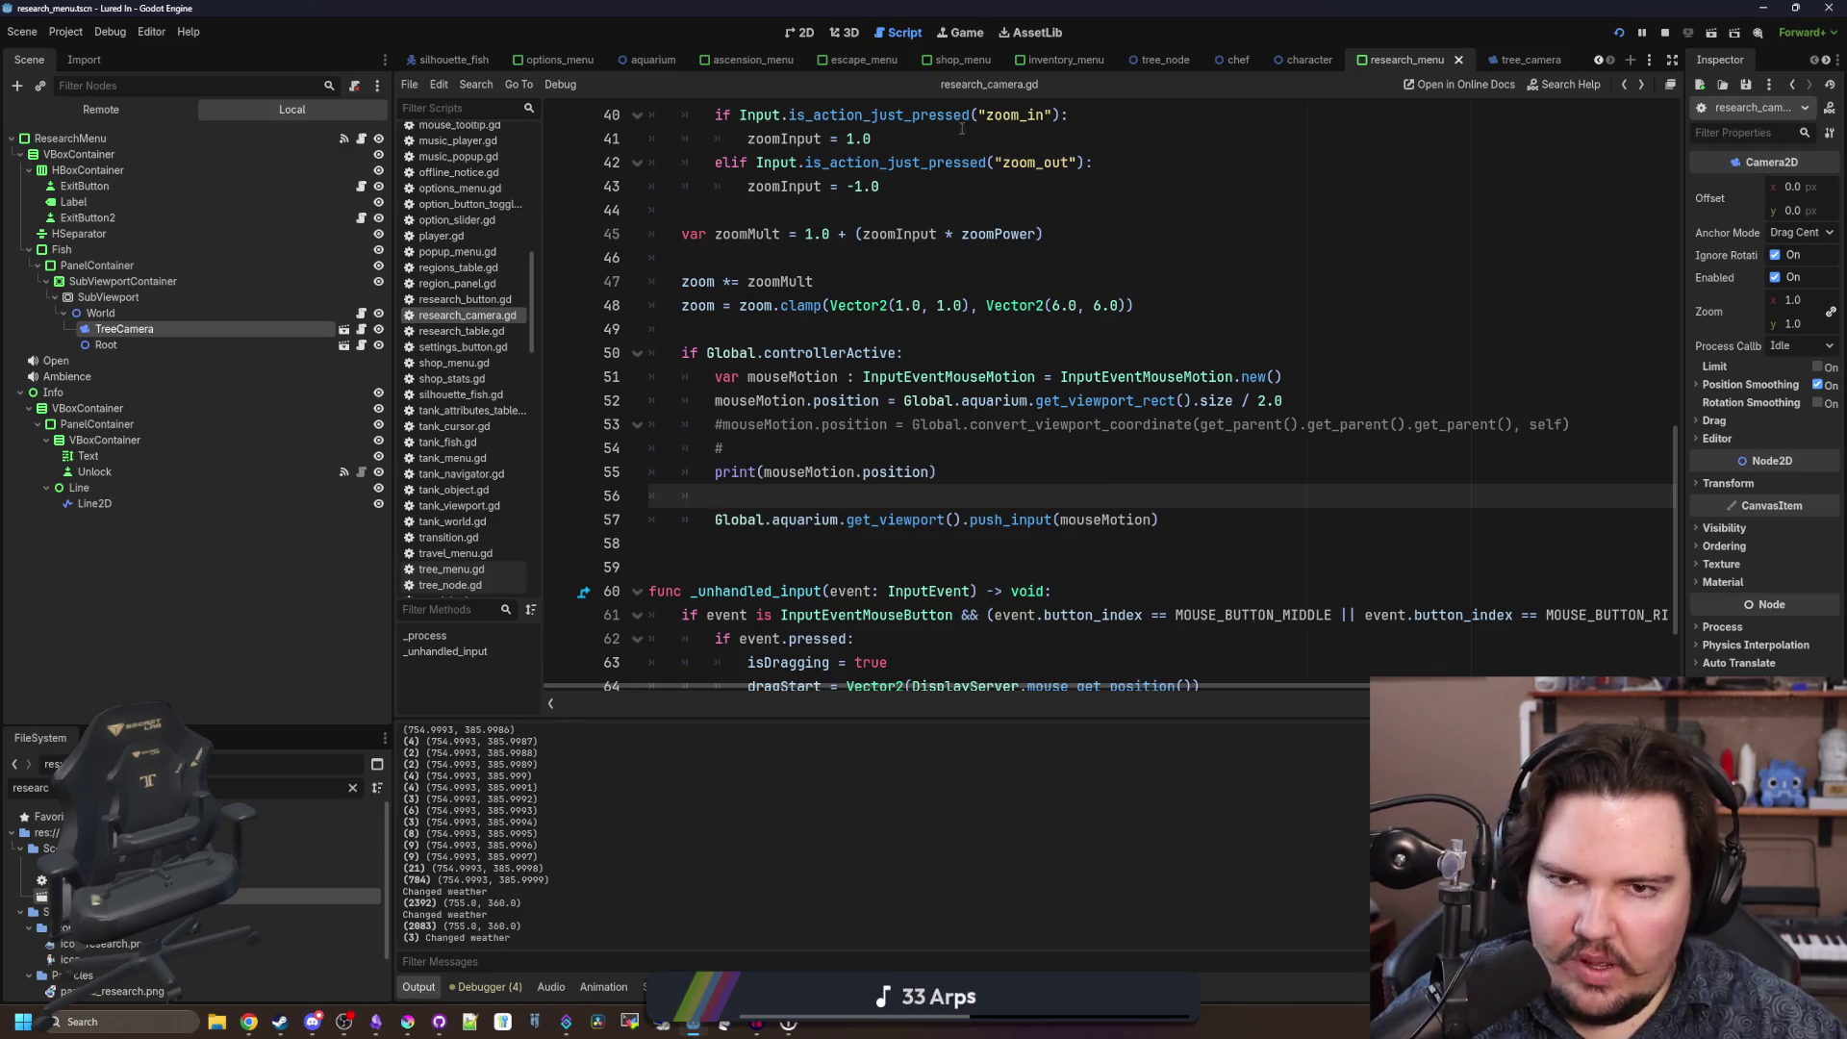
Show the running game in the editor and toggle its Research window closed and open.
click(962, 33)
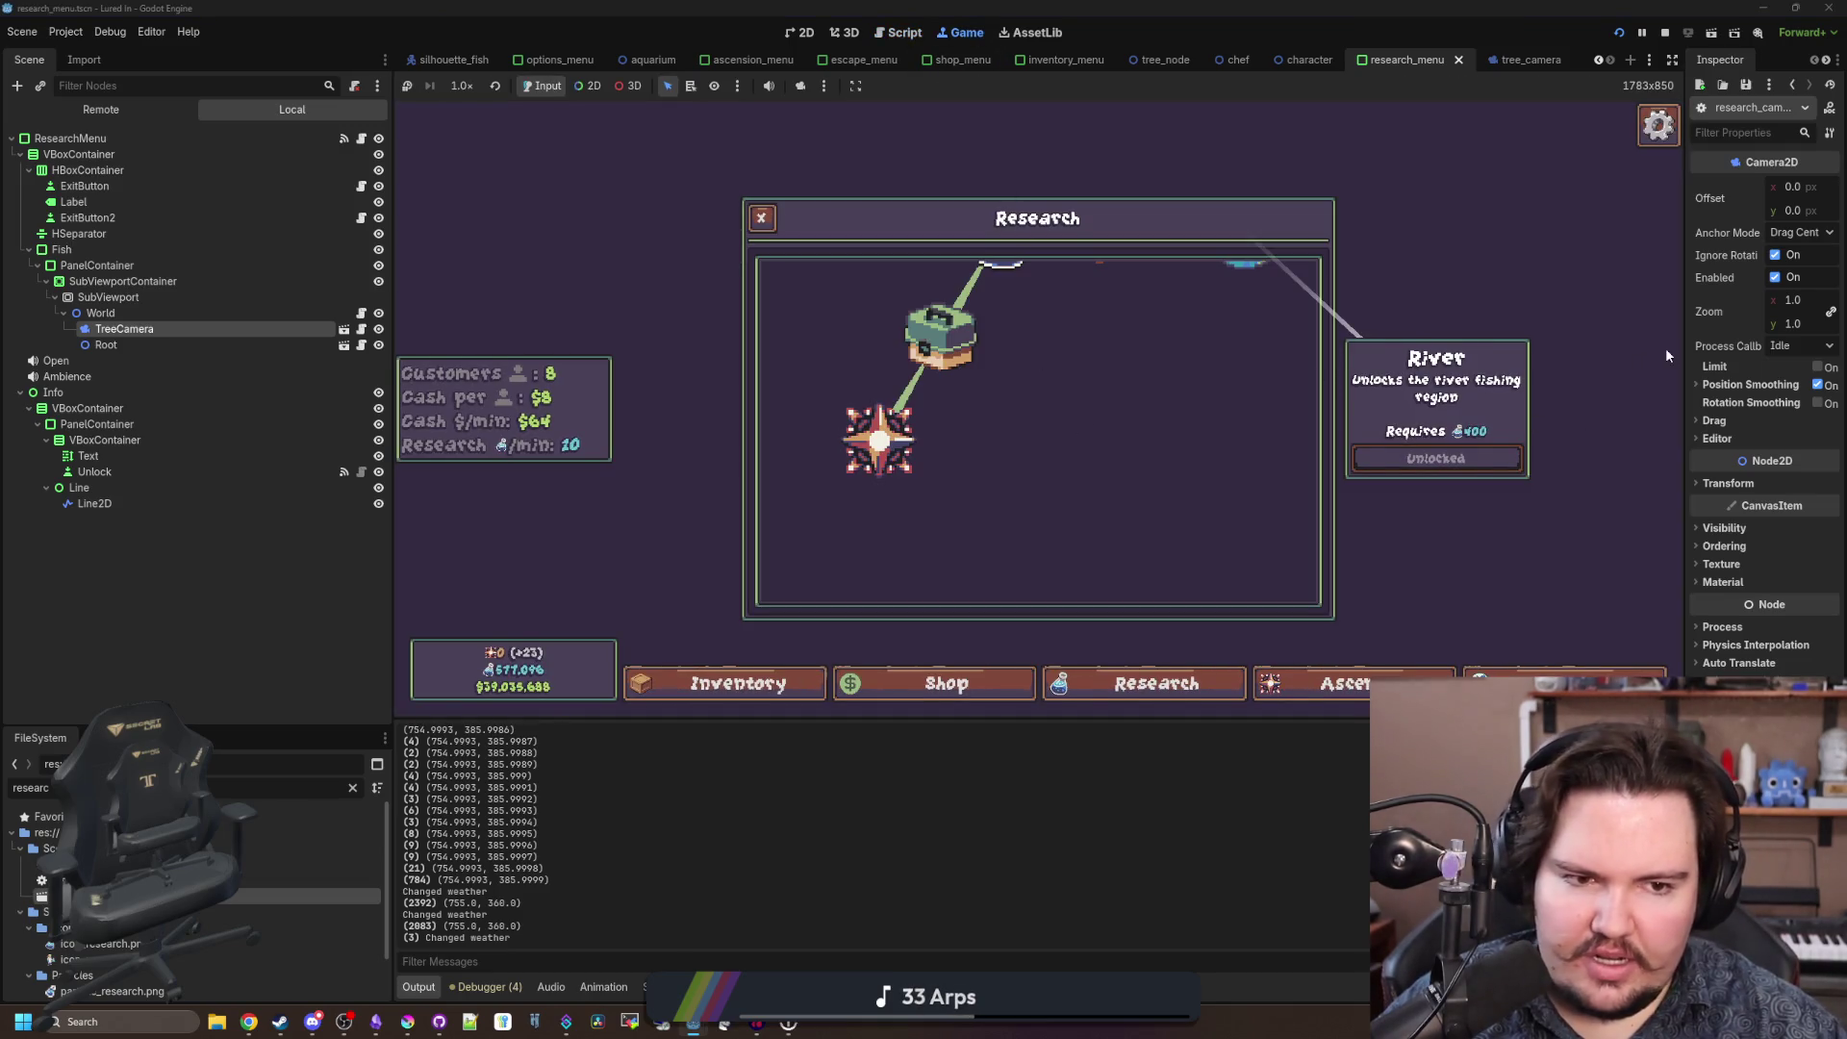
drag(1689, 421, 715, 420)
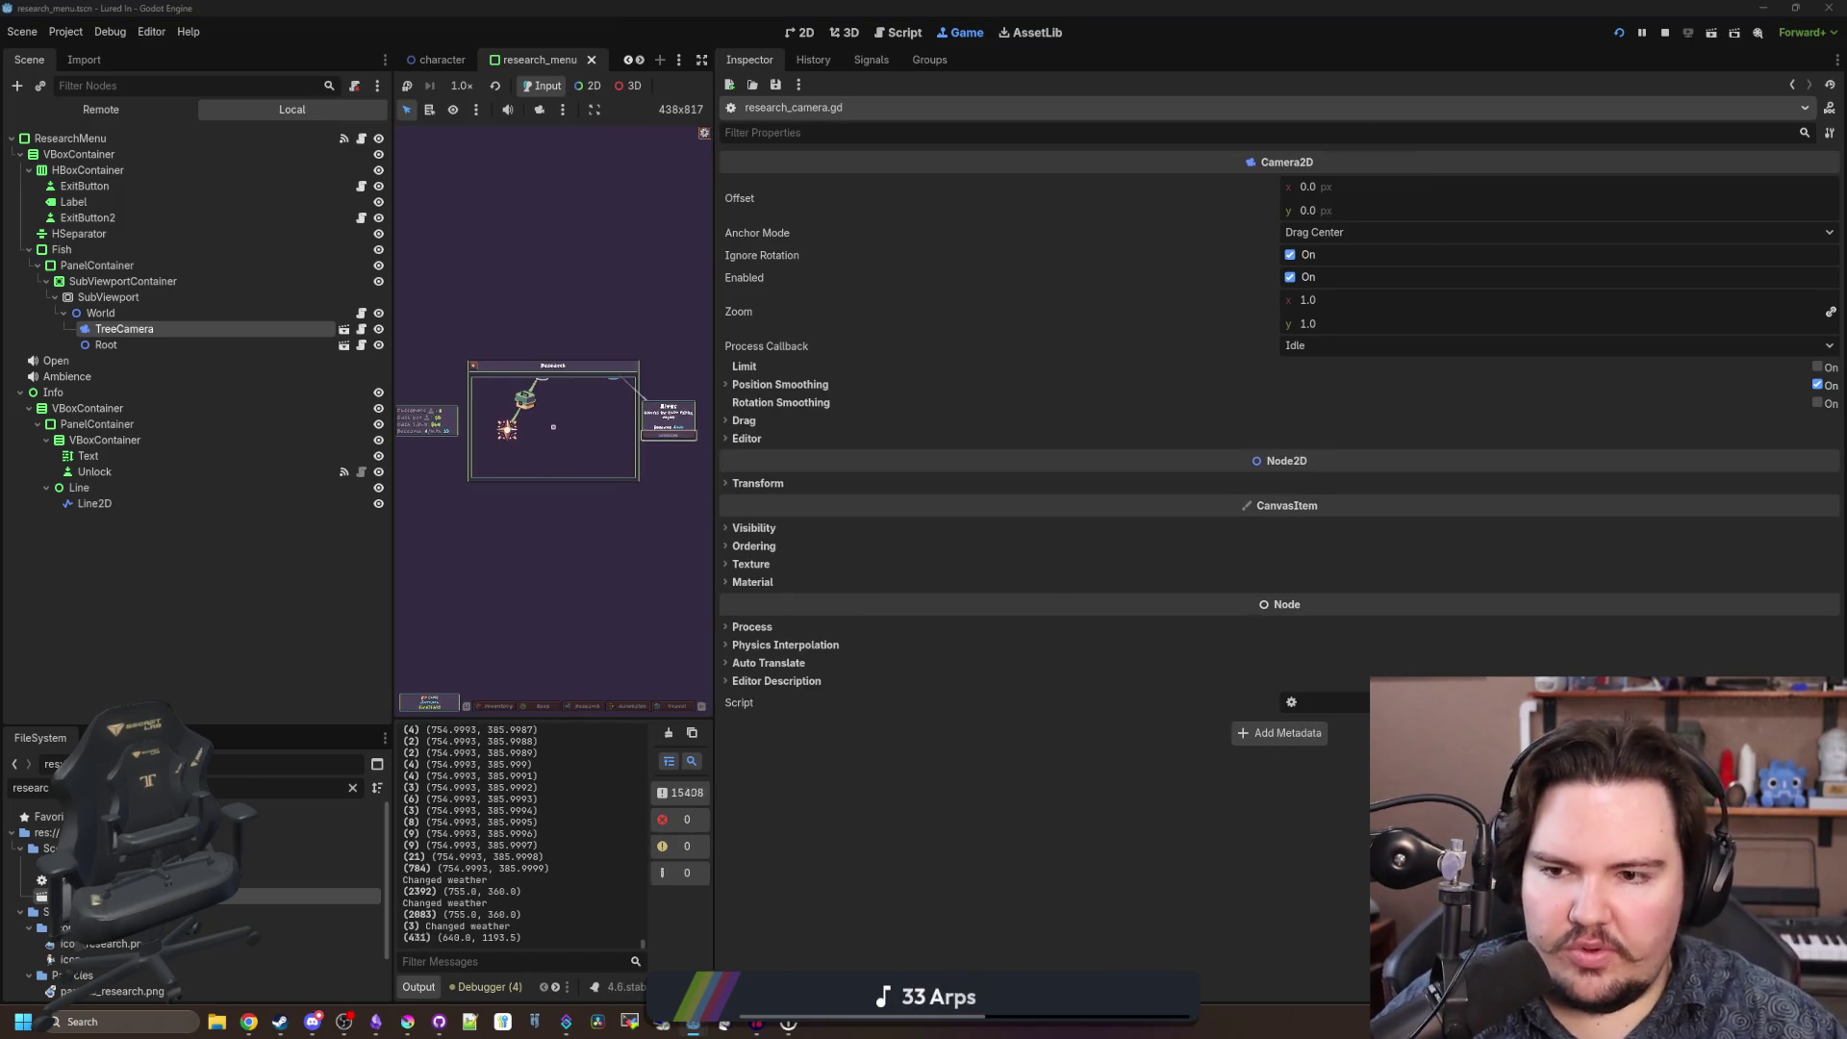
key(Escape)
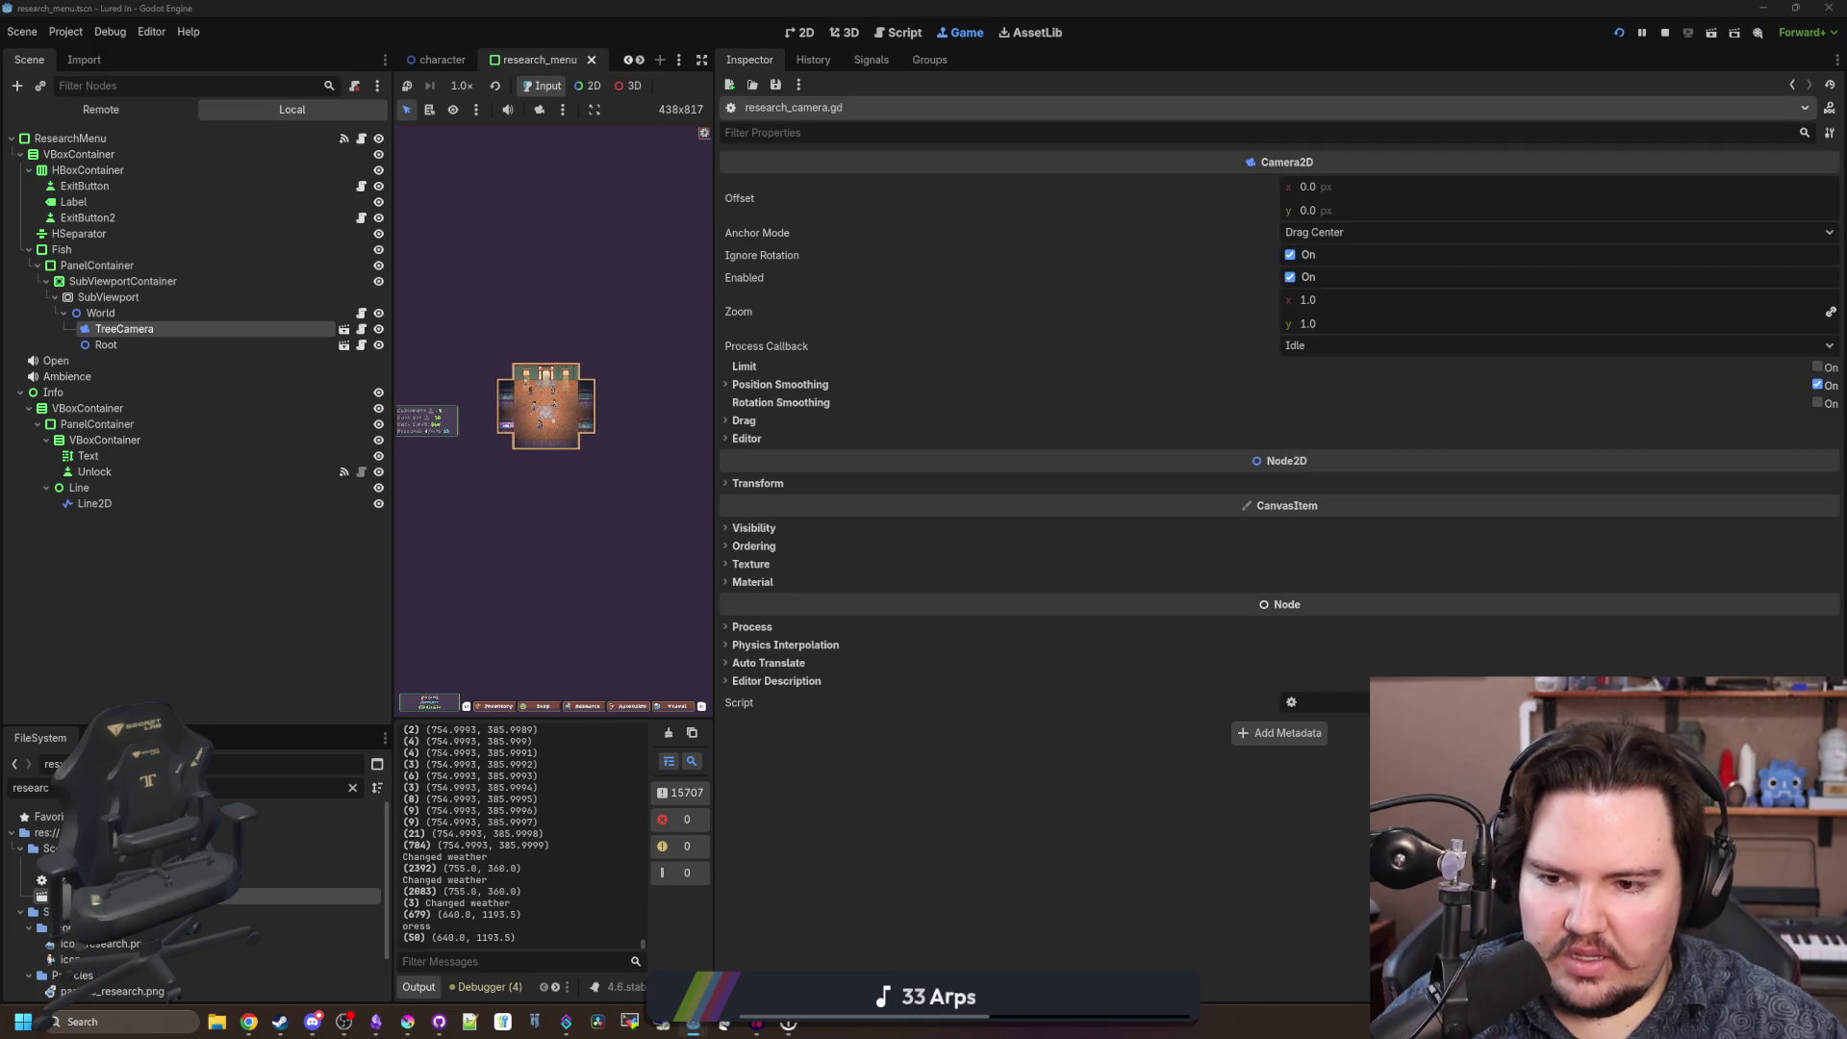
click(587, 707)
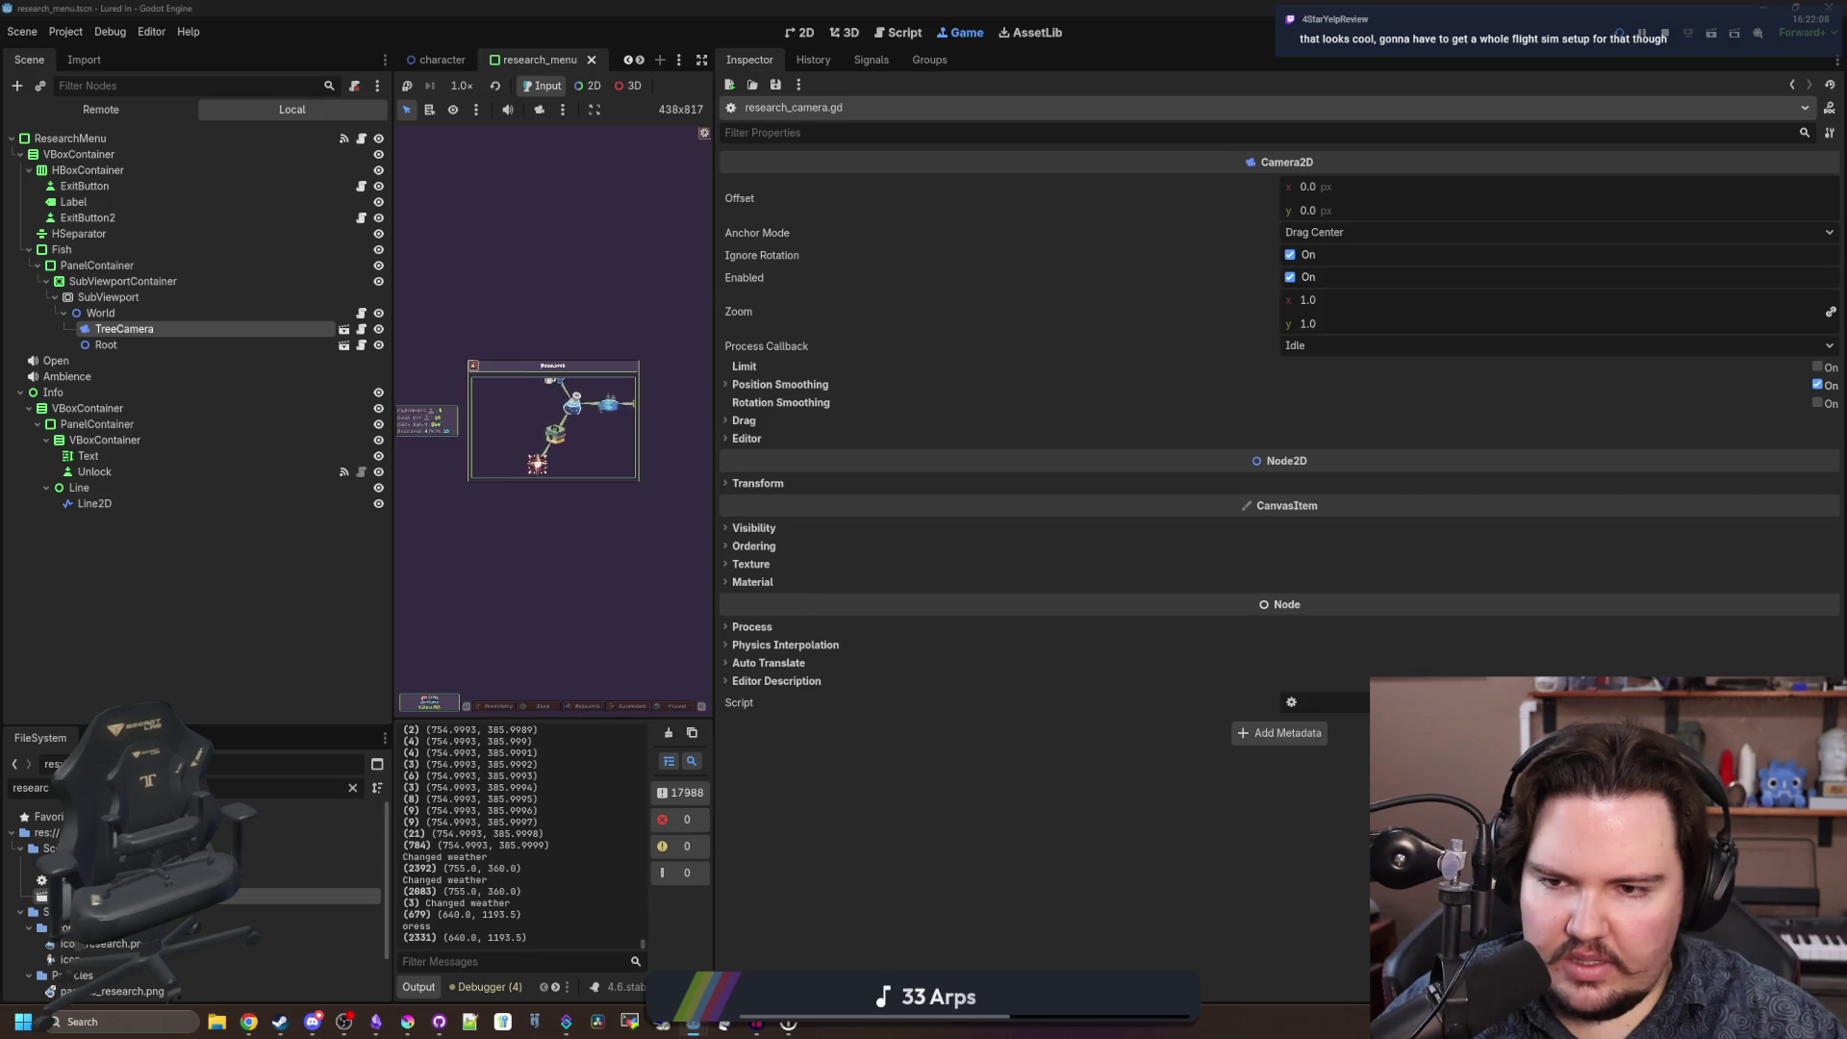
key(Escape)
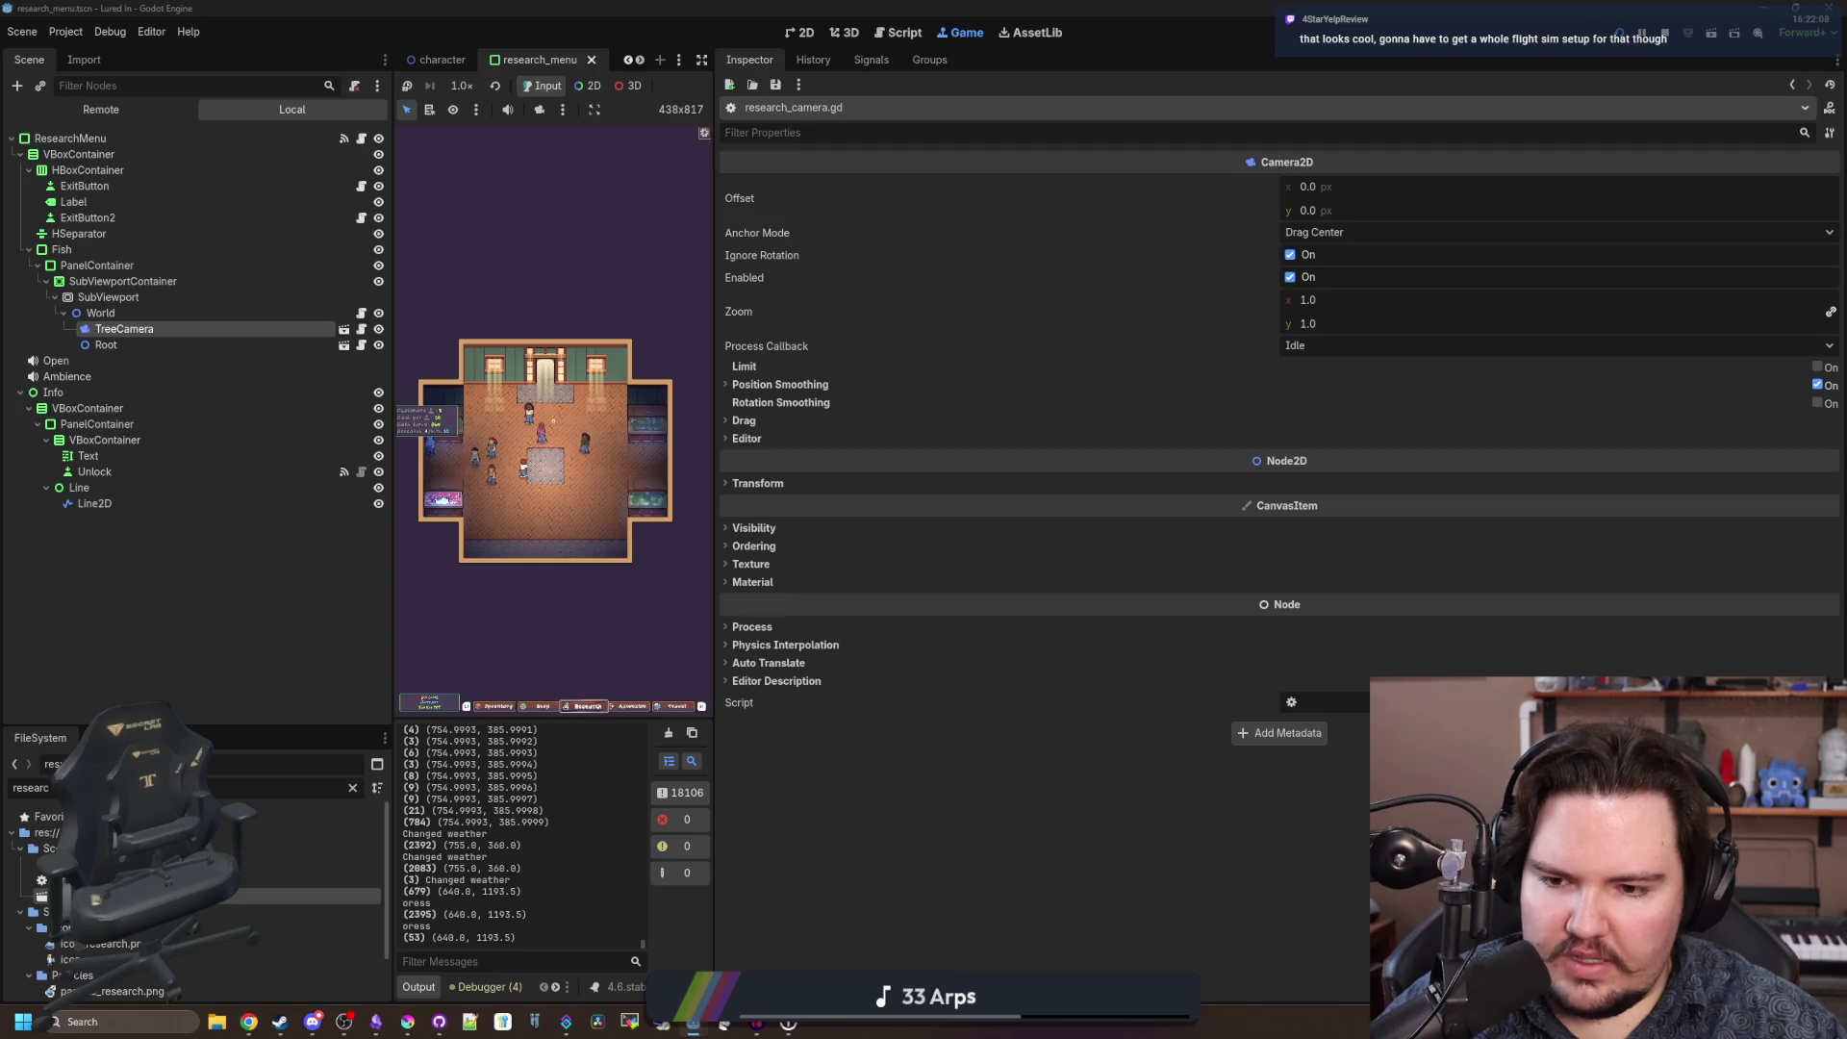
key(Return)
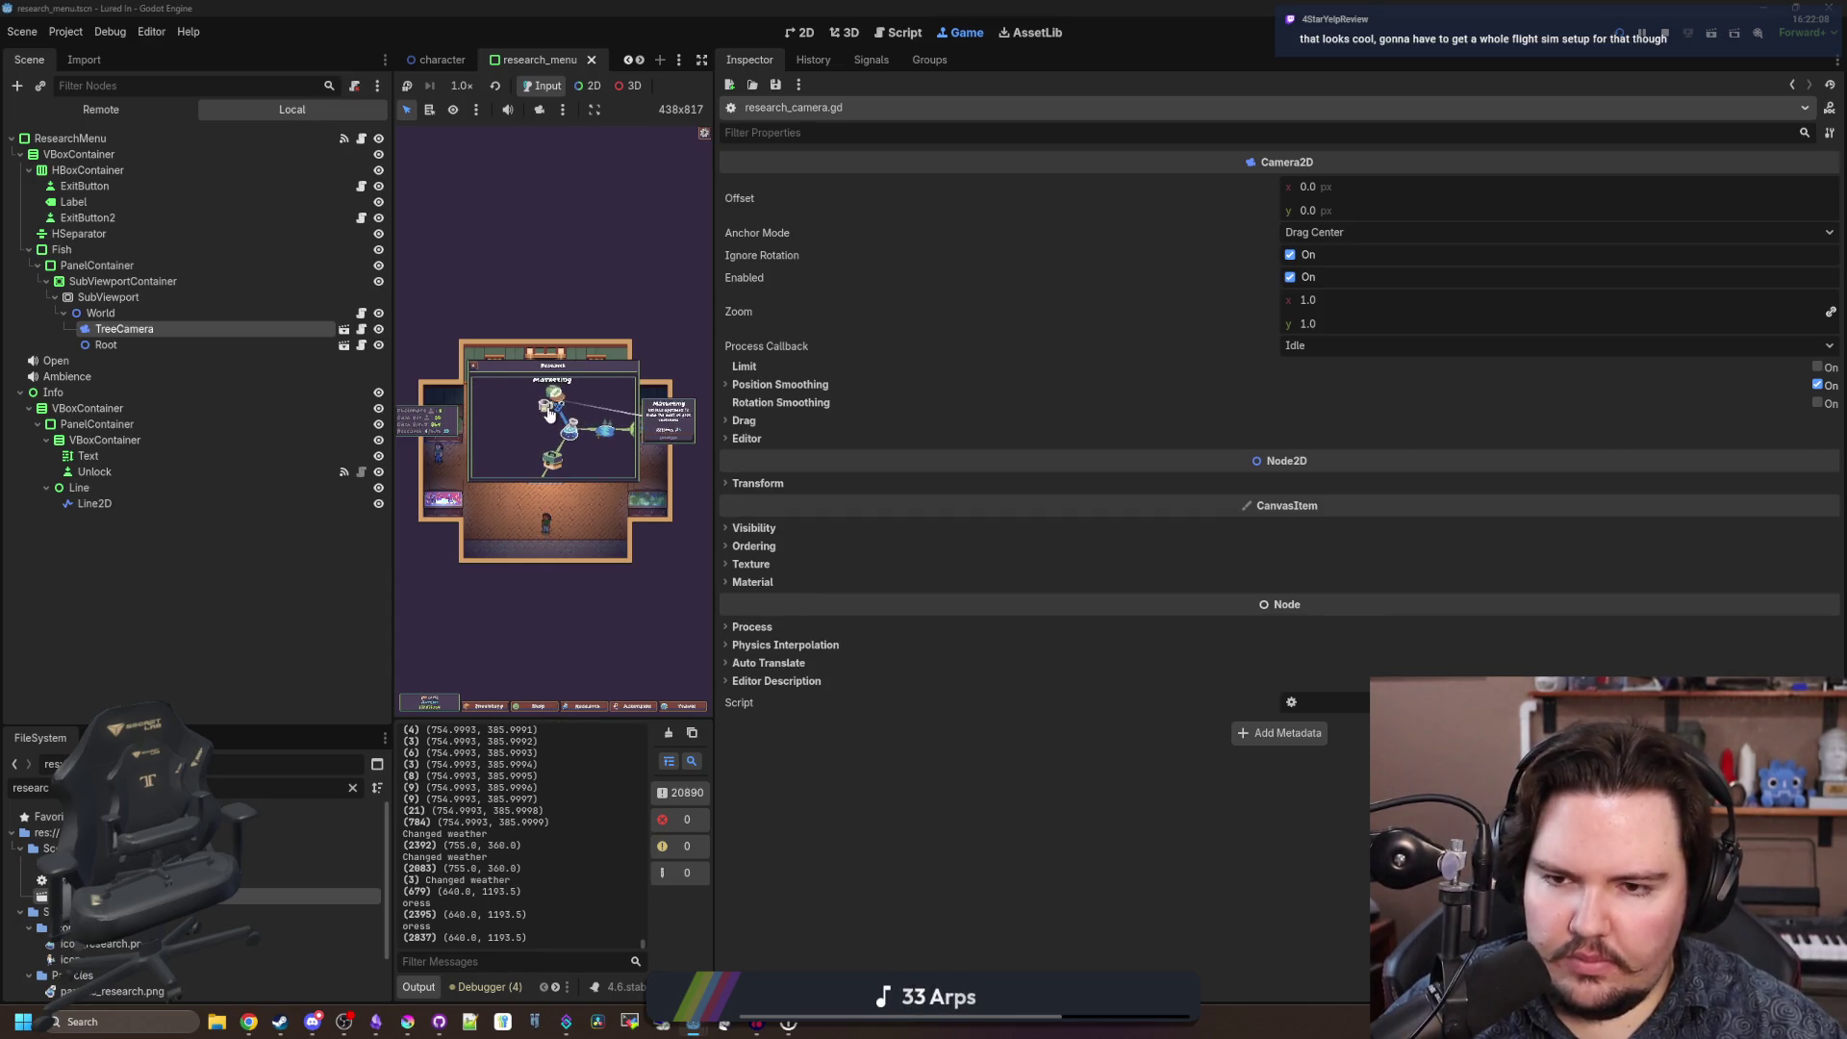
Widen the Game view and open the tree camera's research_camera.gd script.
drag(713, 400, 1434, 399)
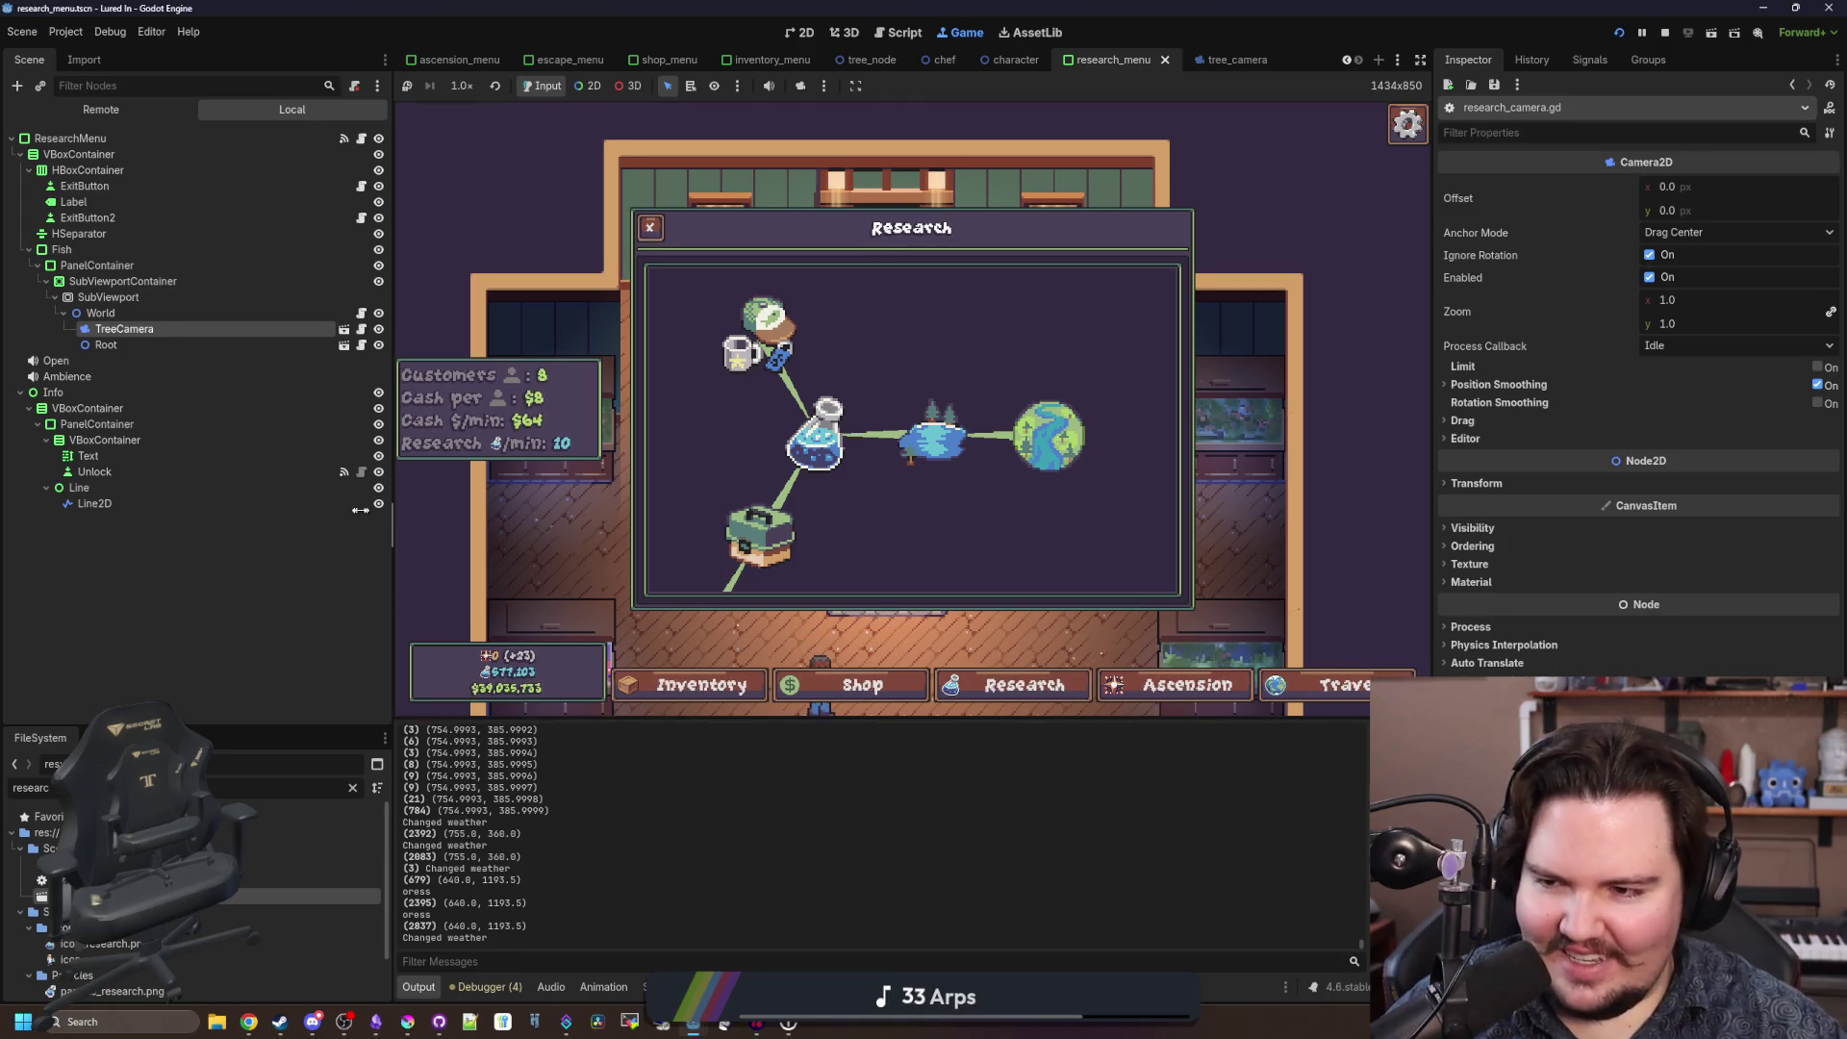
drag(394, 521, 348, 521)
click(299, 329)
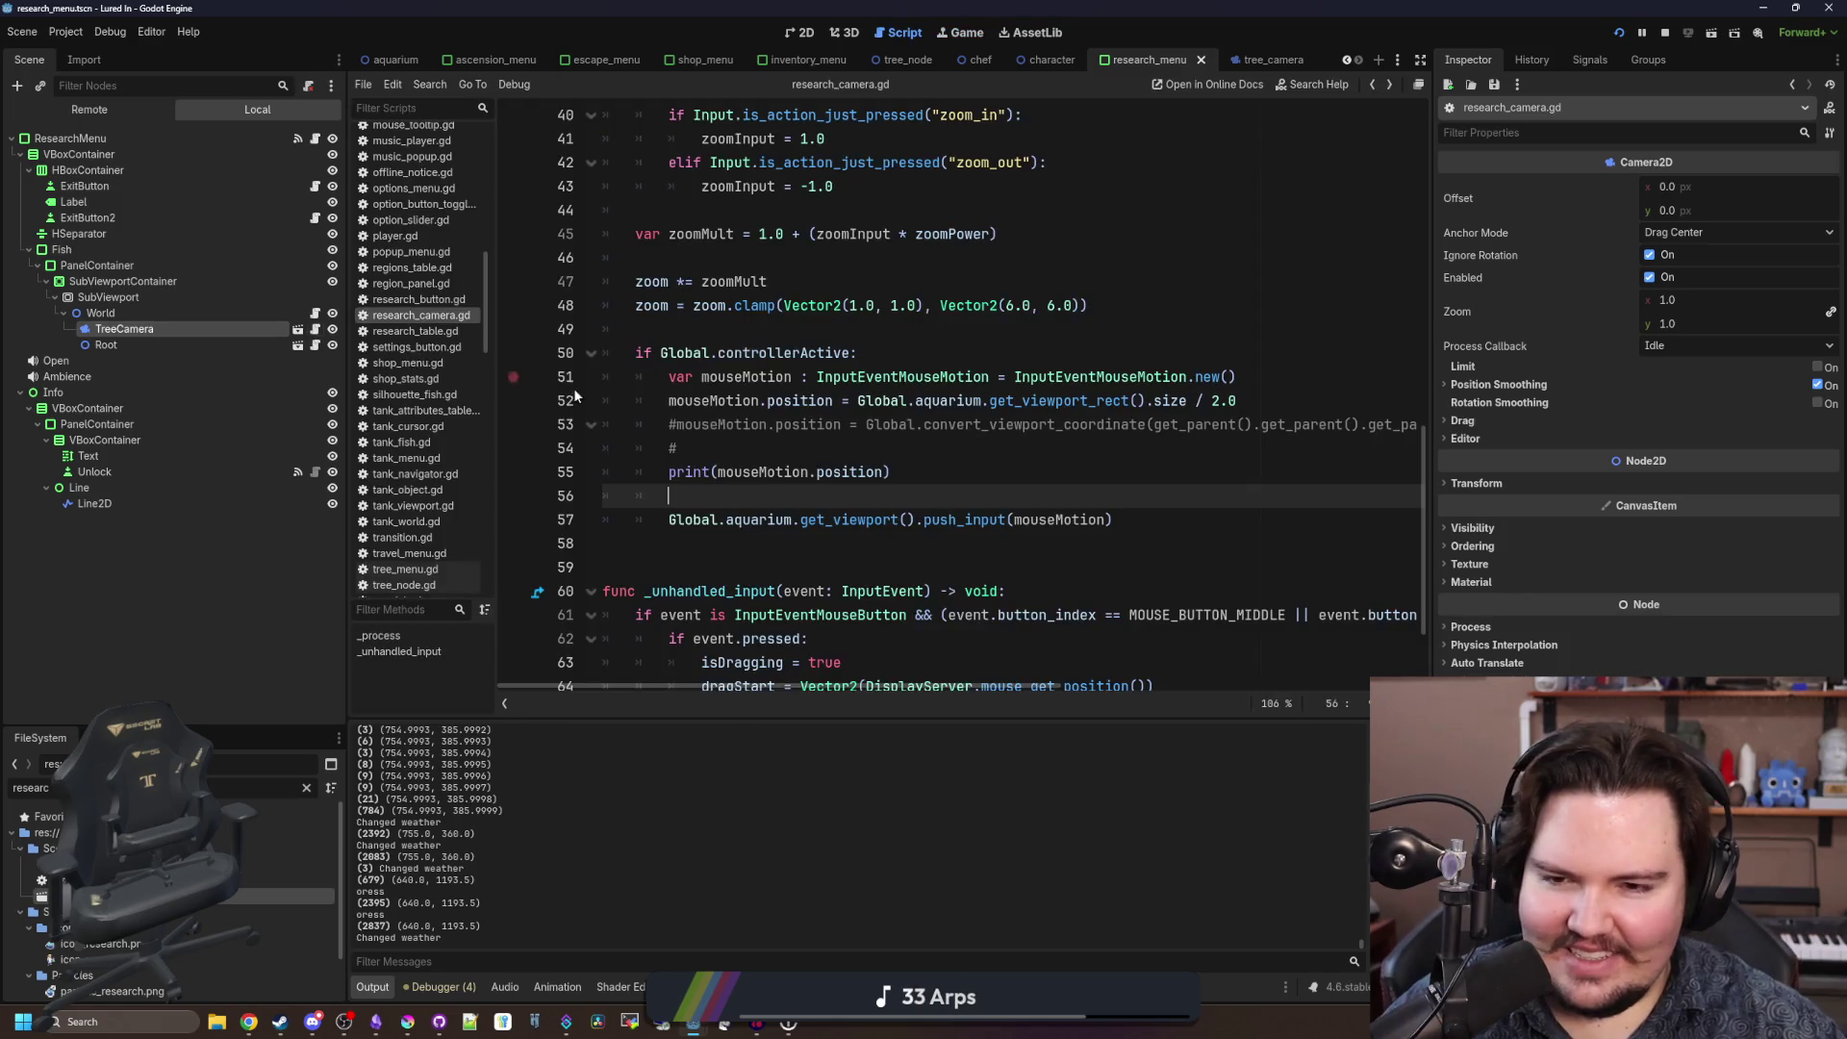
Review the controller mouse-motion code on lines 52–55, giving the code editor more width.
click(741, 441)
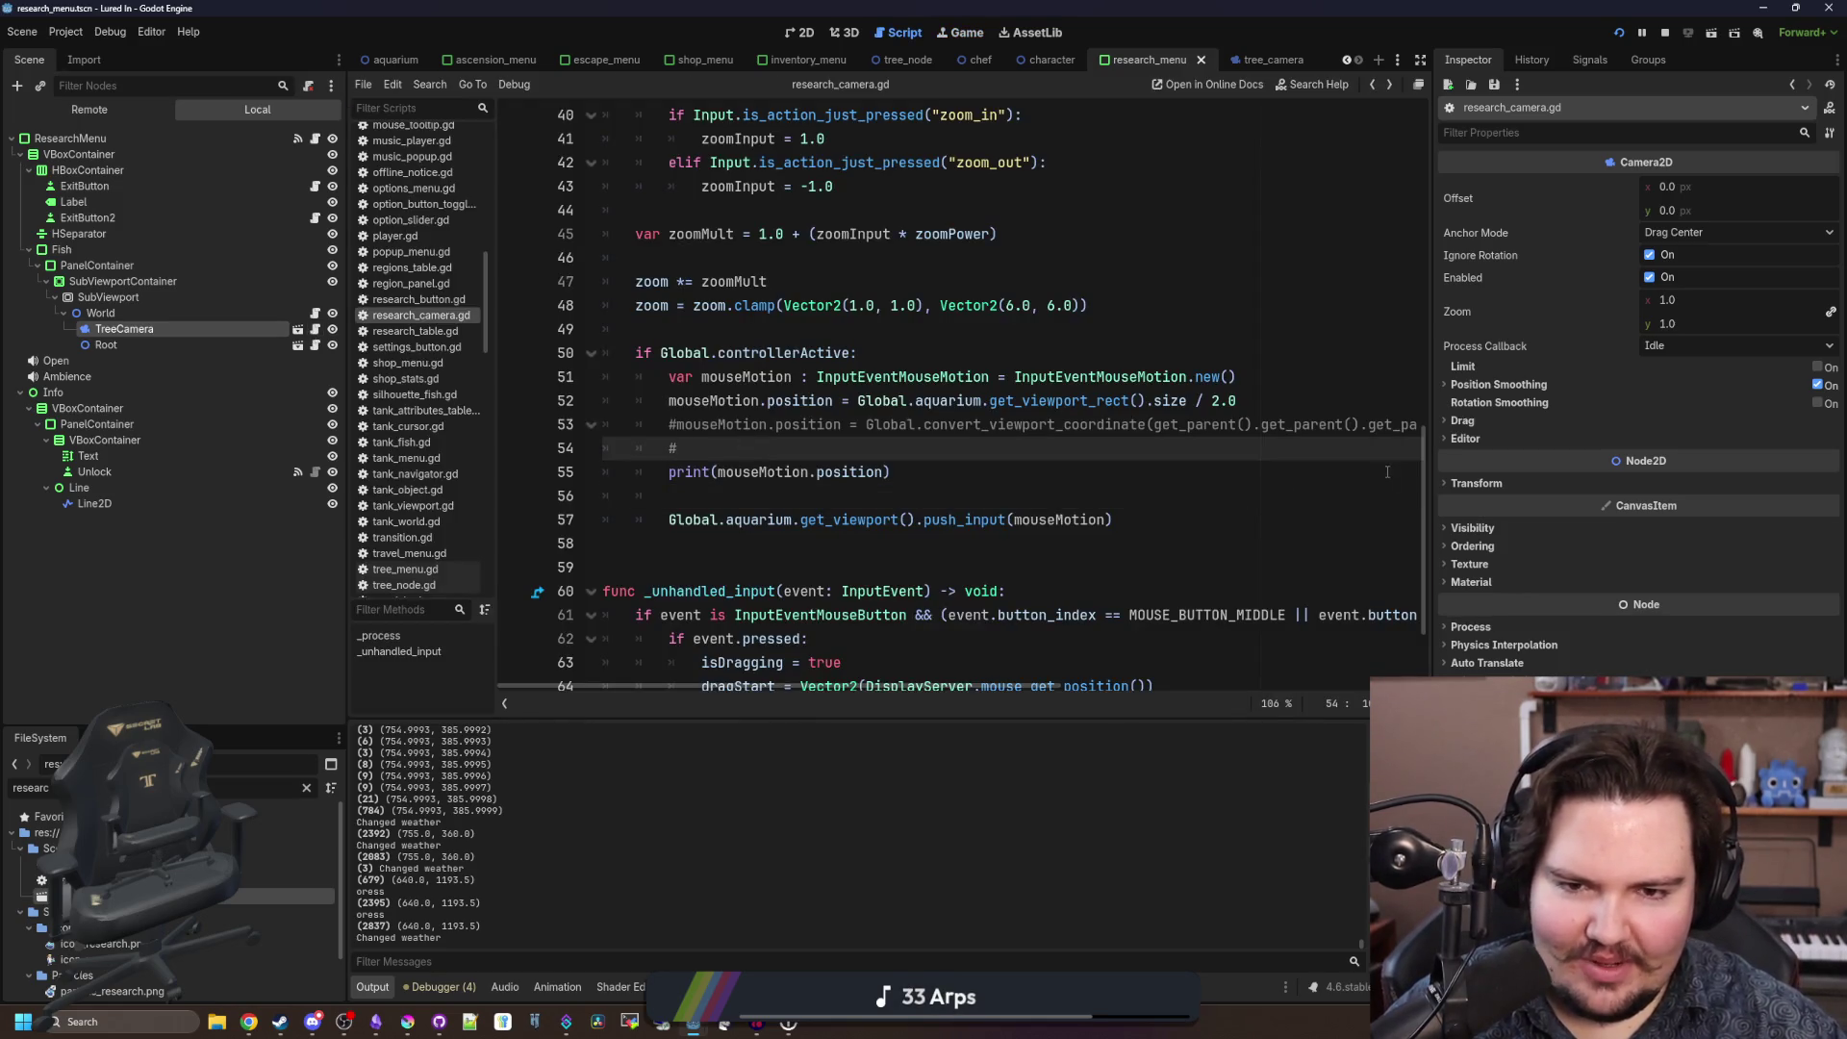
drag(1432, 412, 1672, 420)
click(1075, 460)
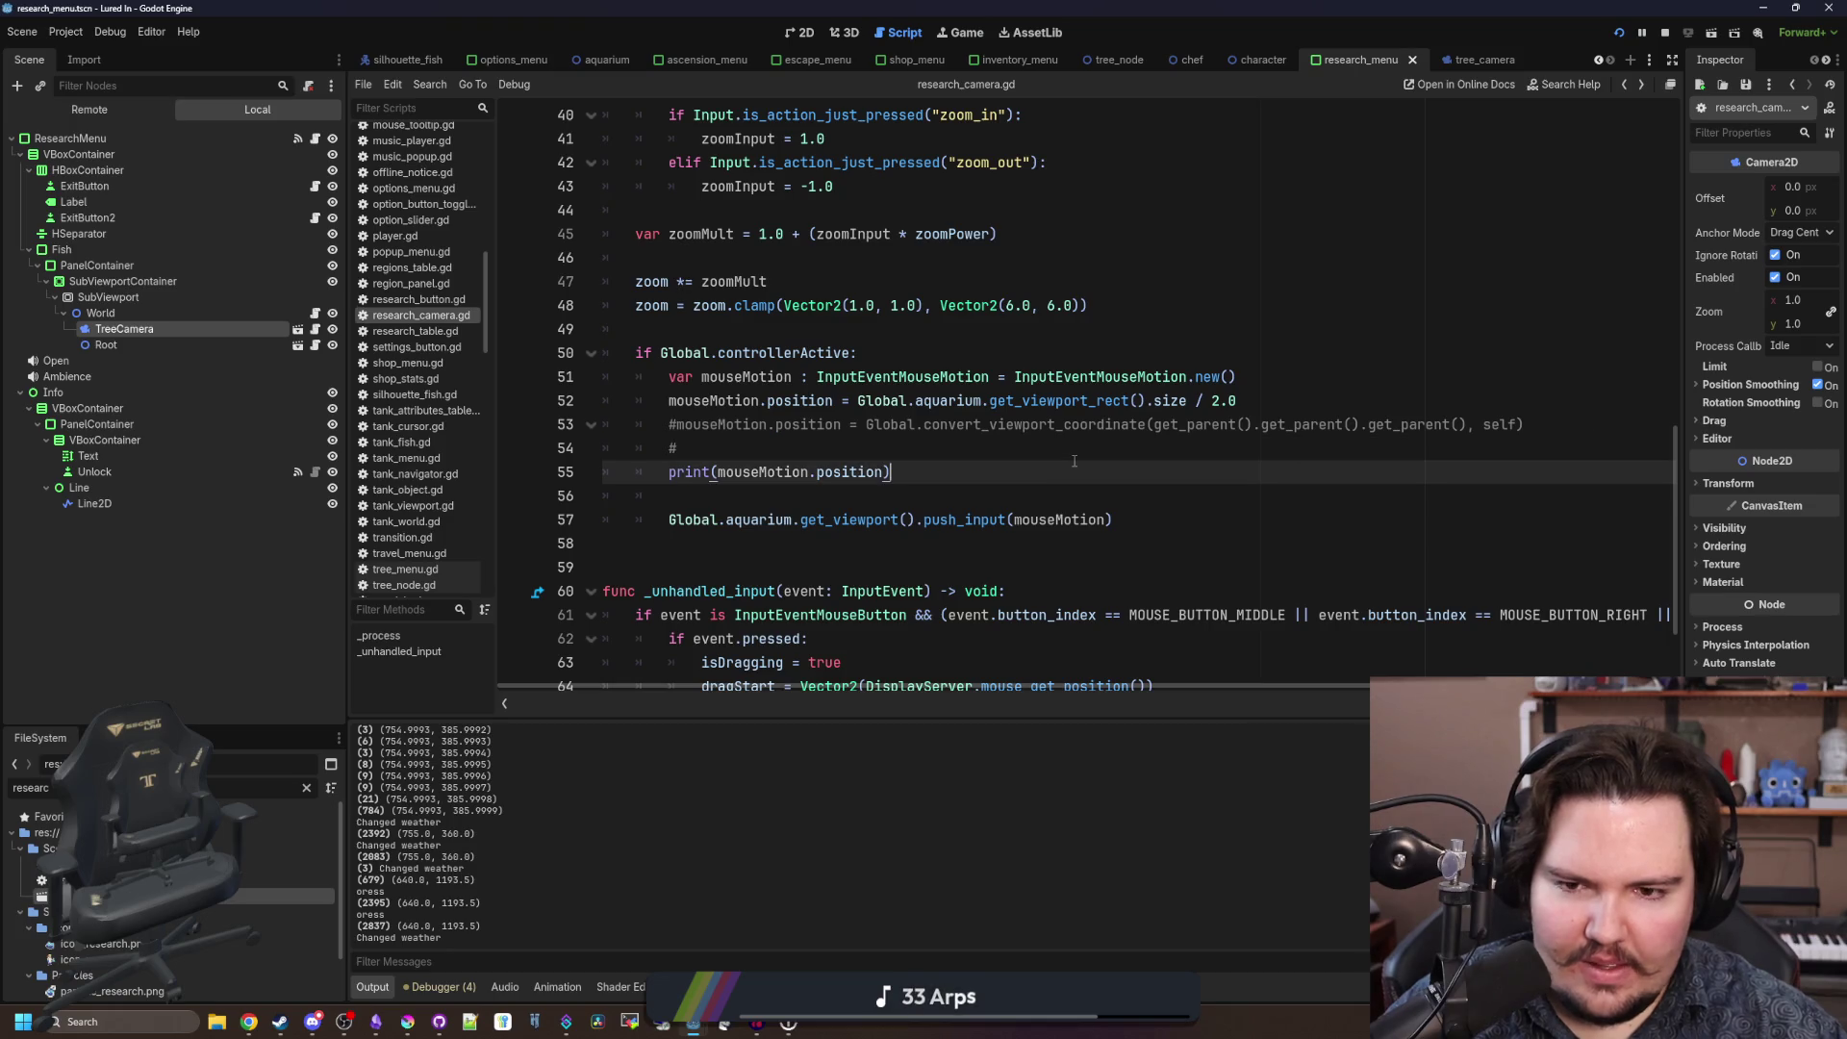
click(1147, 442)
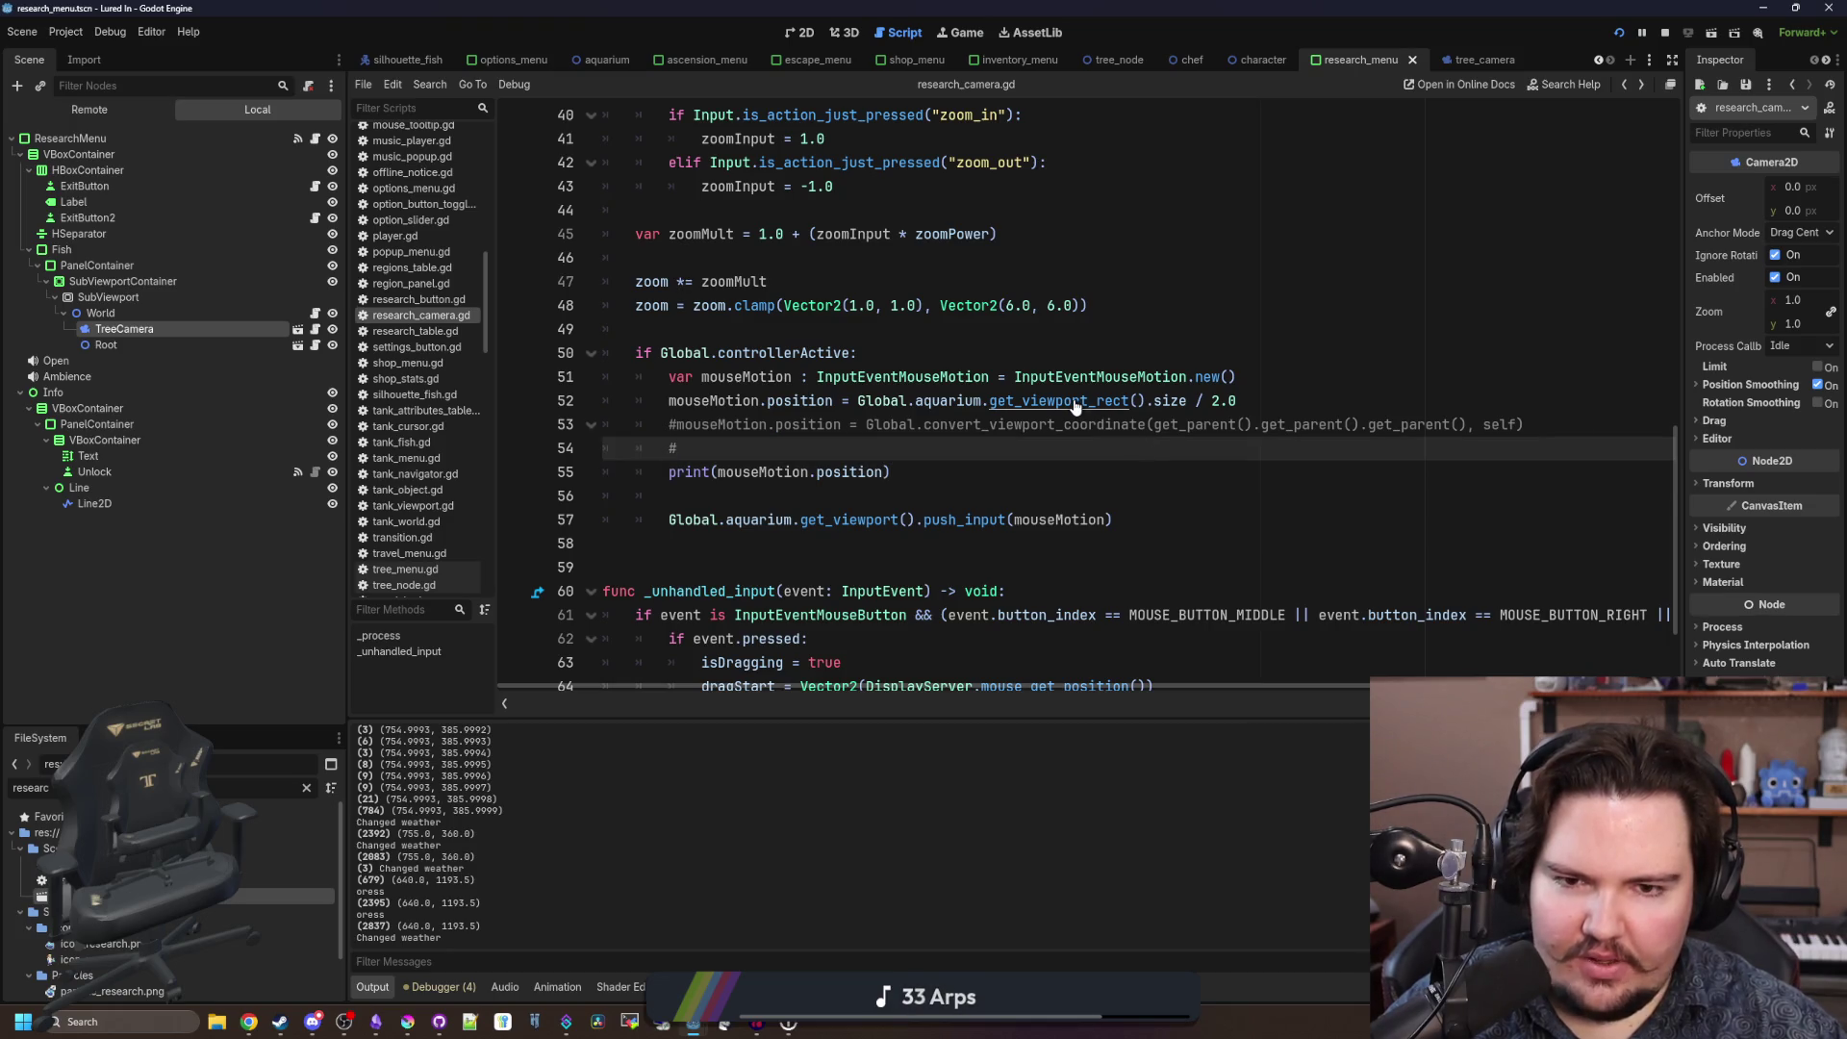
click(861, 420)
click(1286, 400)
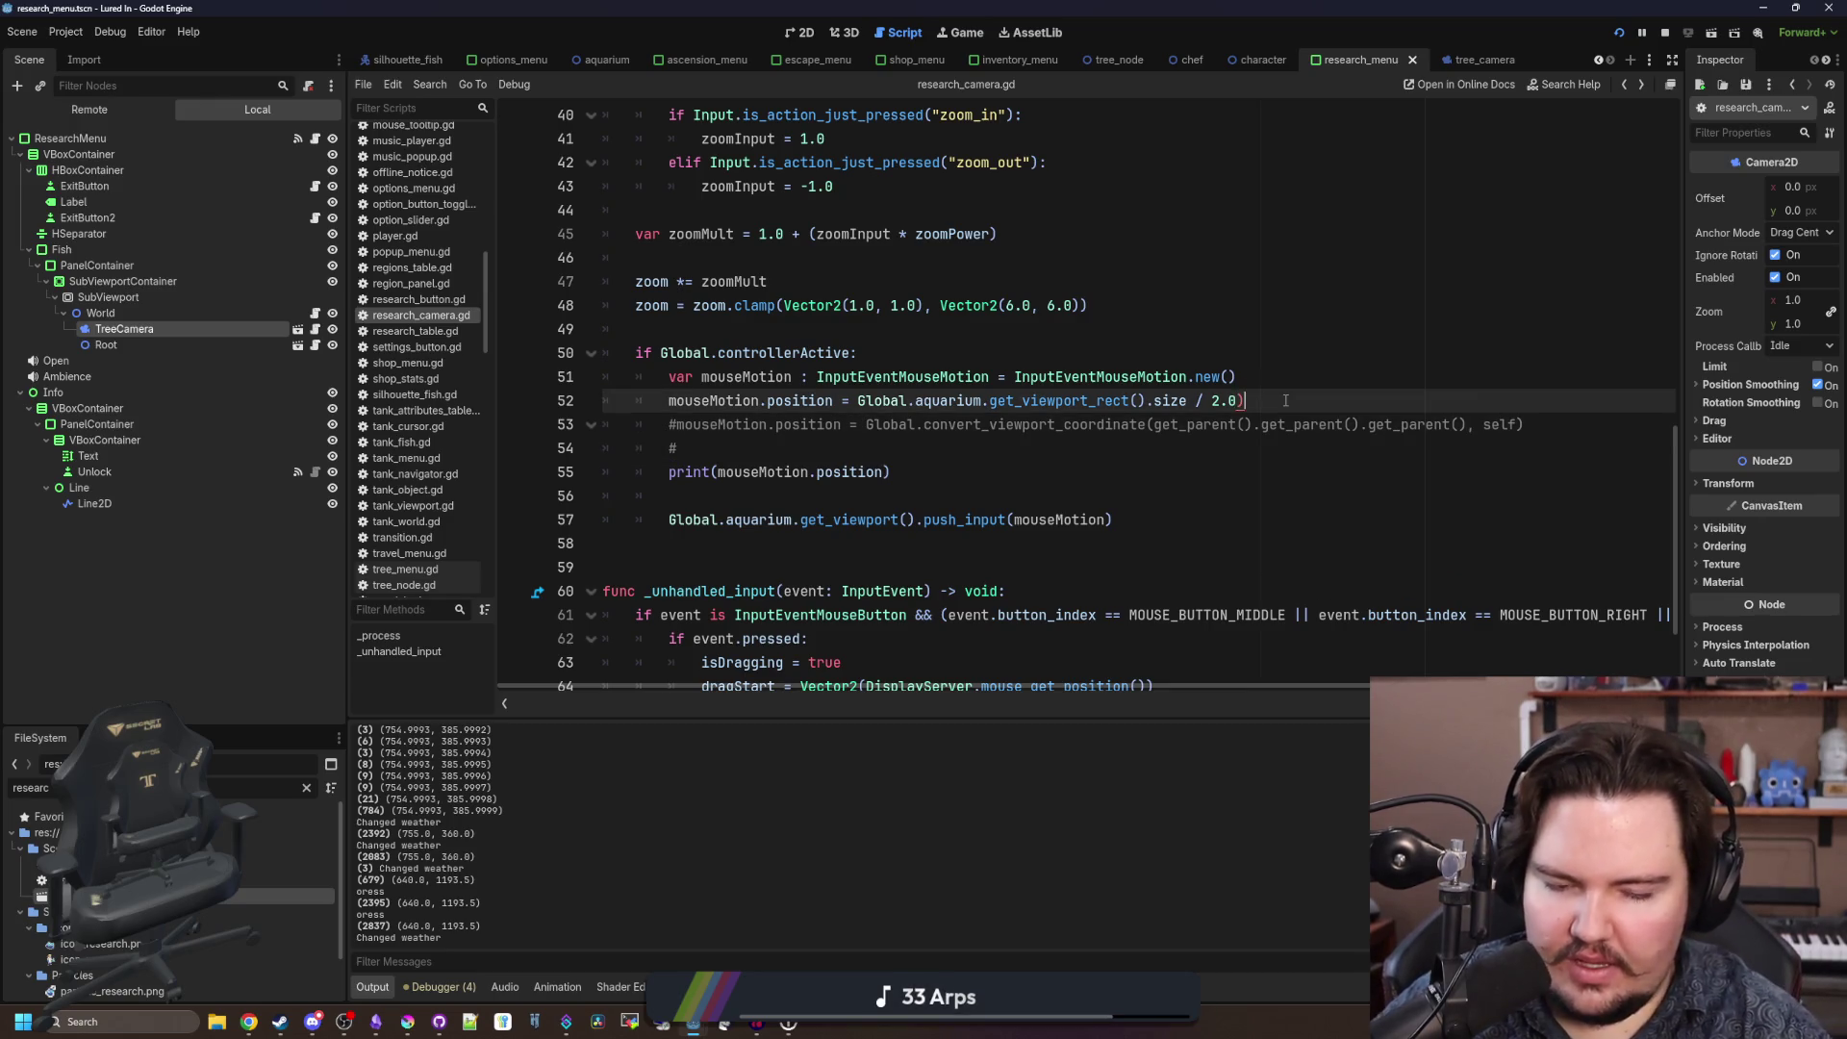
text(+ get_v)
Append '+ Global.aquarium.get_viewport_transform().origin' to line 52.
key(BackSpace)
key(BackSpace)
key(BackSpace)
text(Global.get_viewport.)
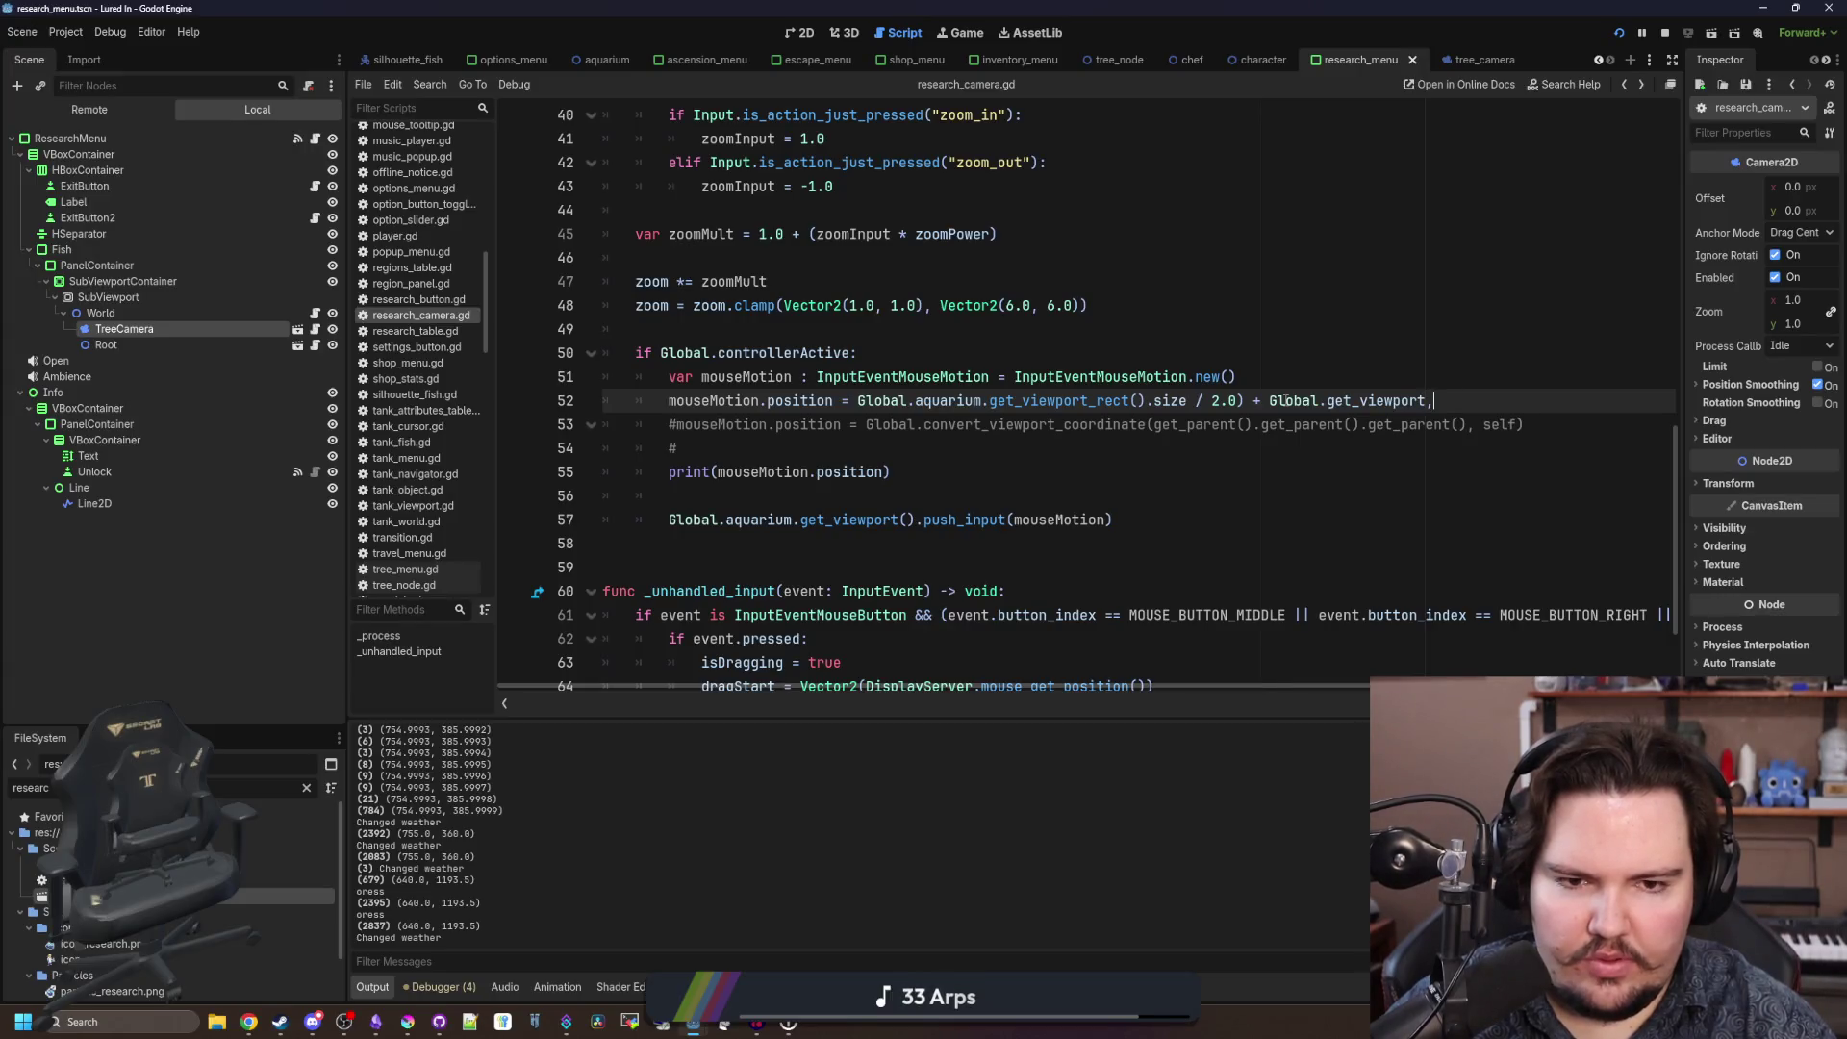
key(Escape)
text(aquarium.)
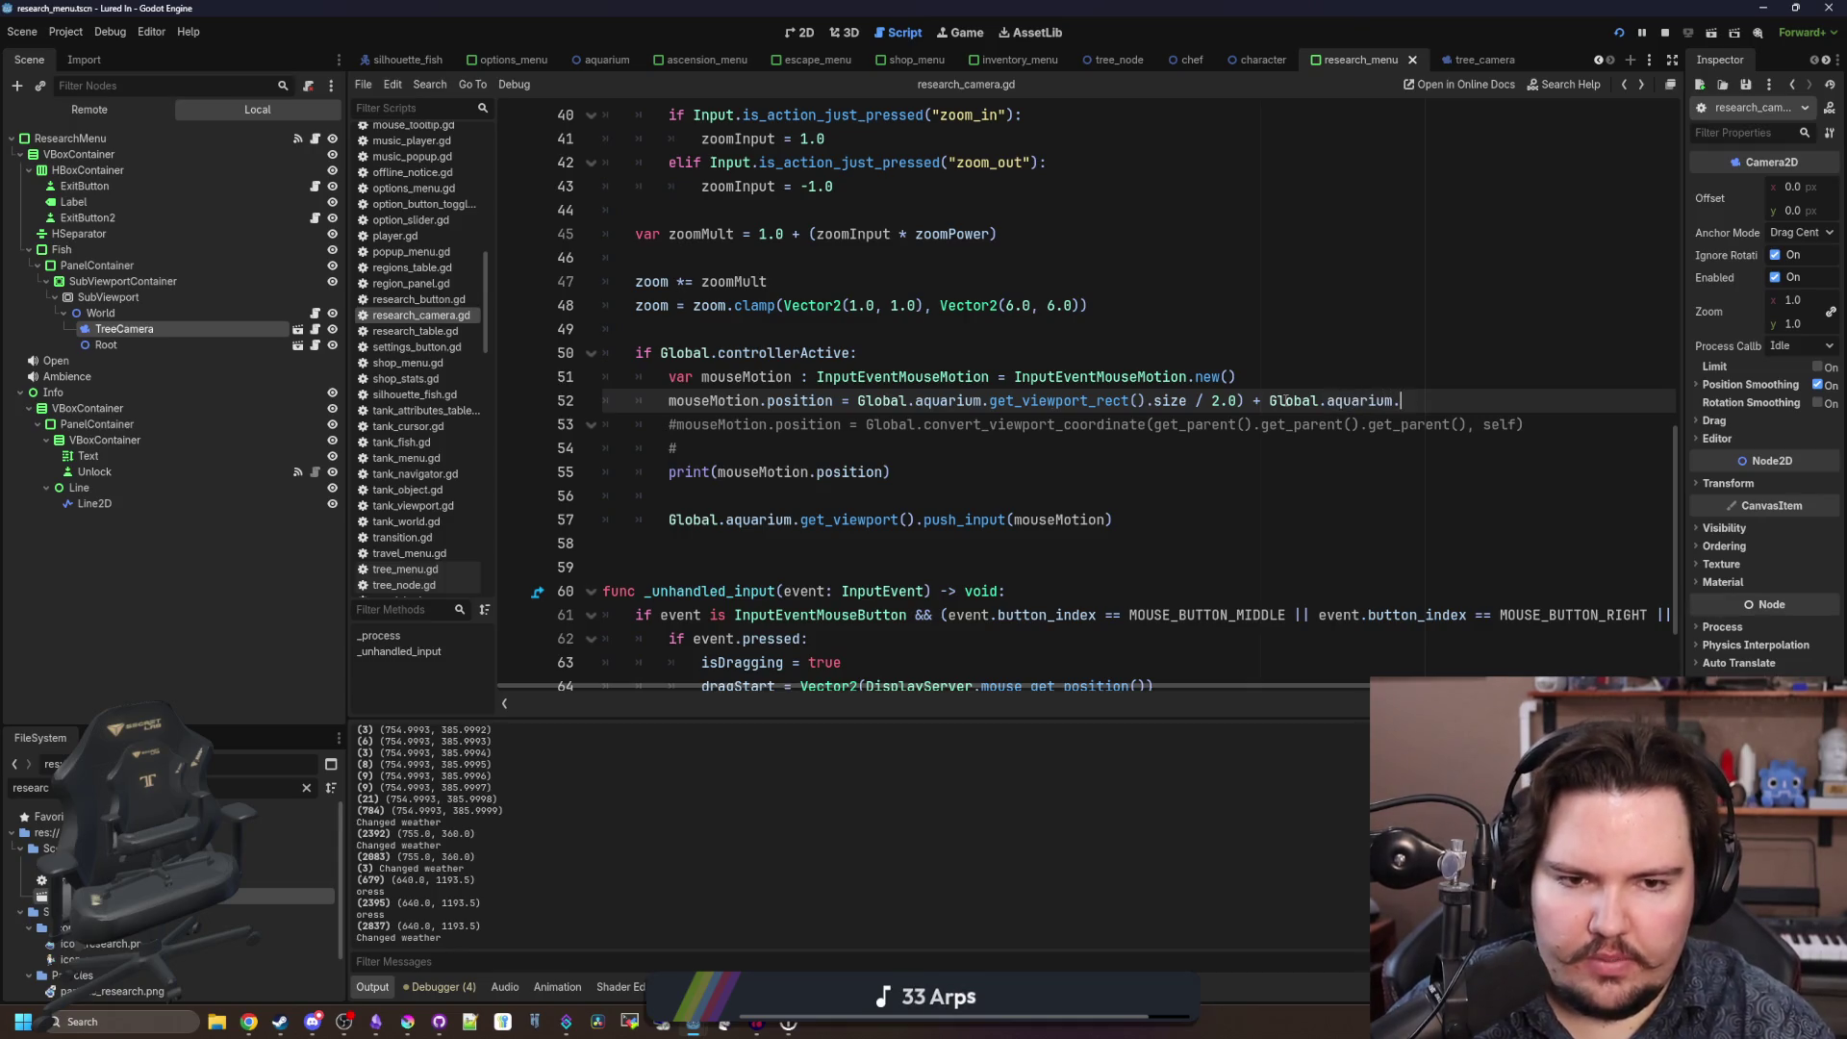
text(get_view)
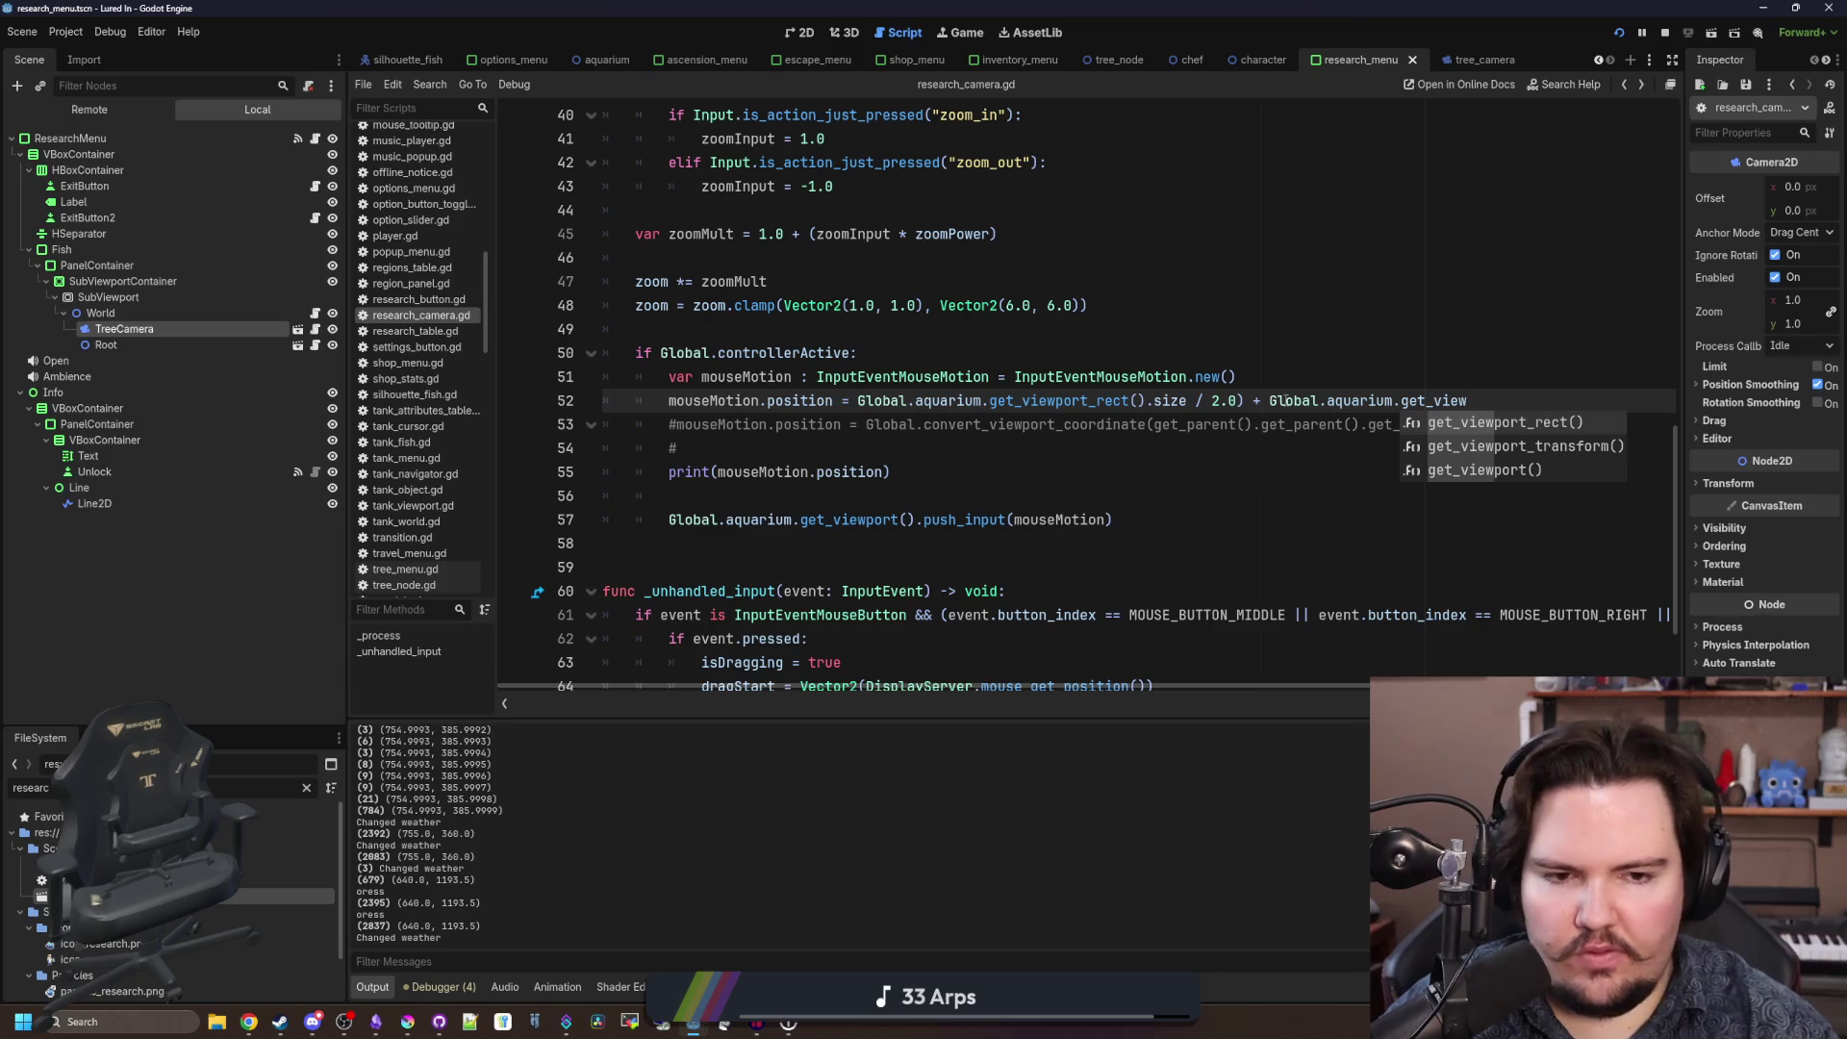
key(Down)
key(Return)
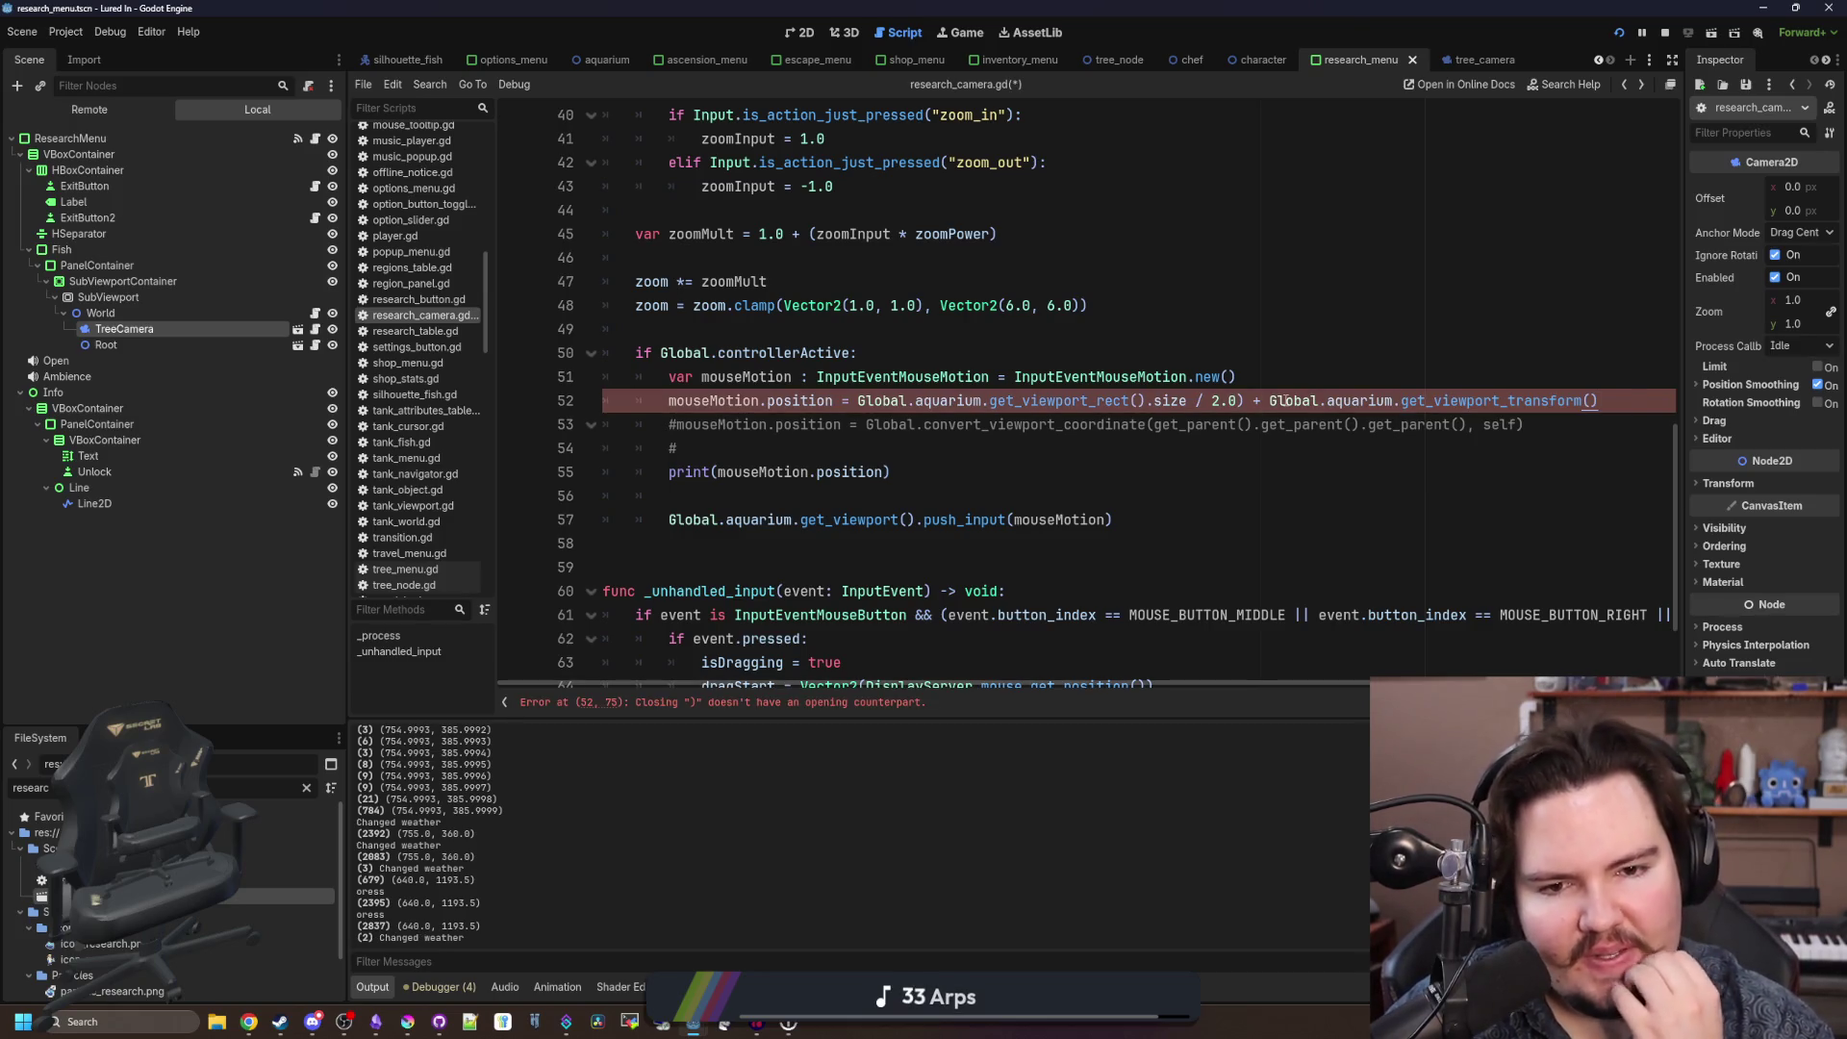
text(.origin)
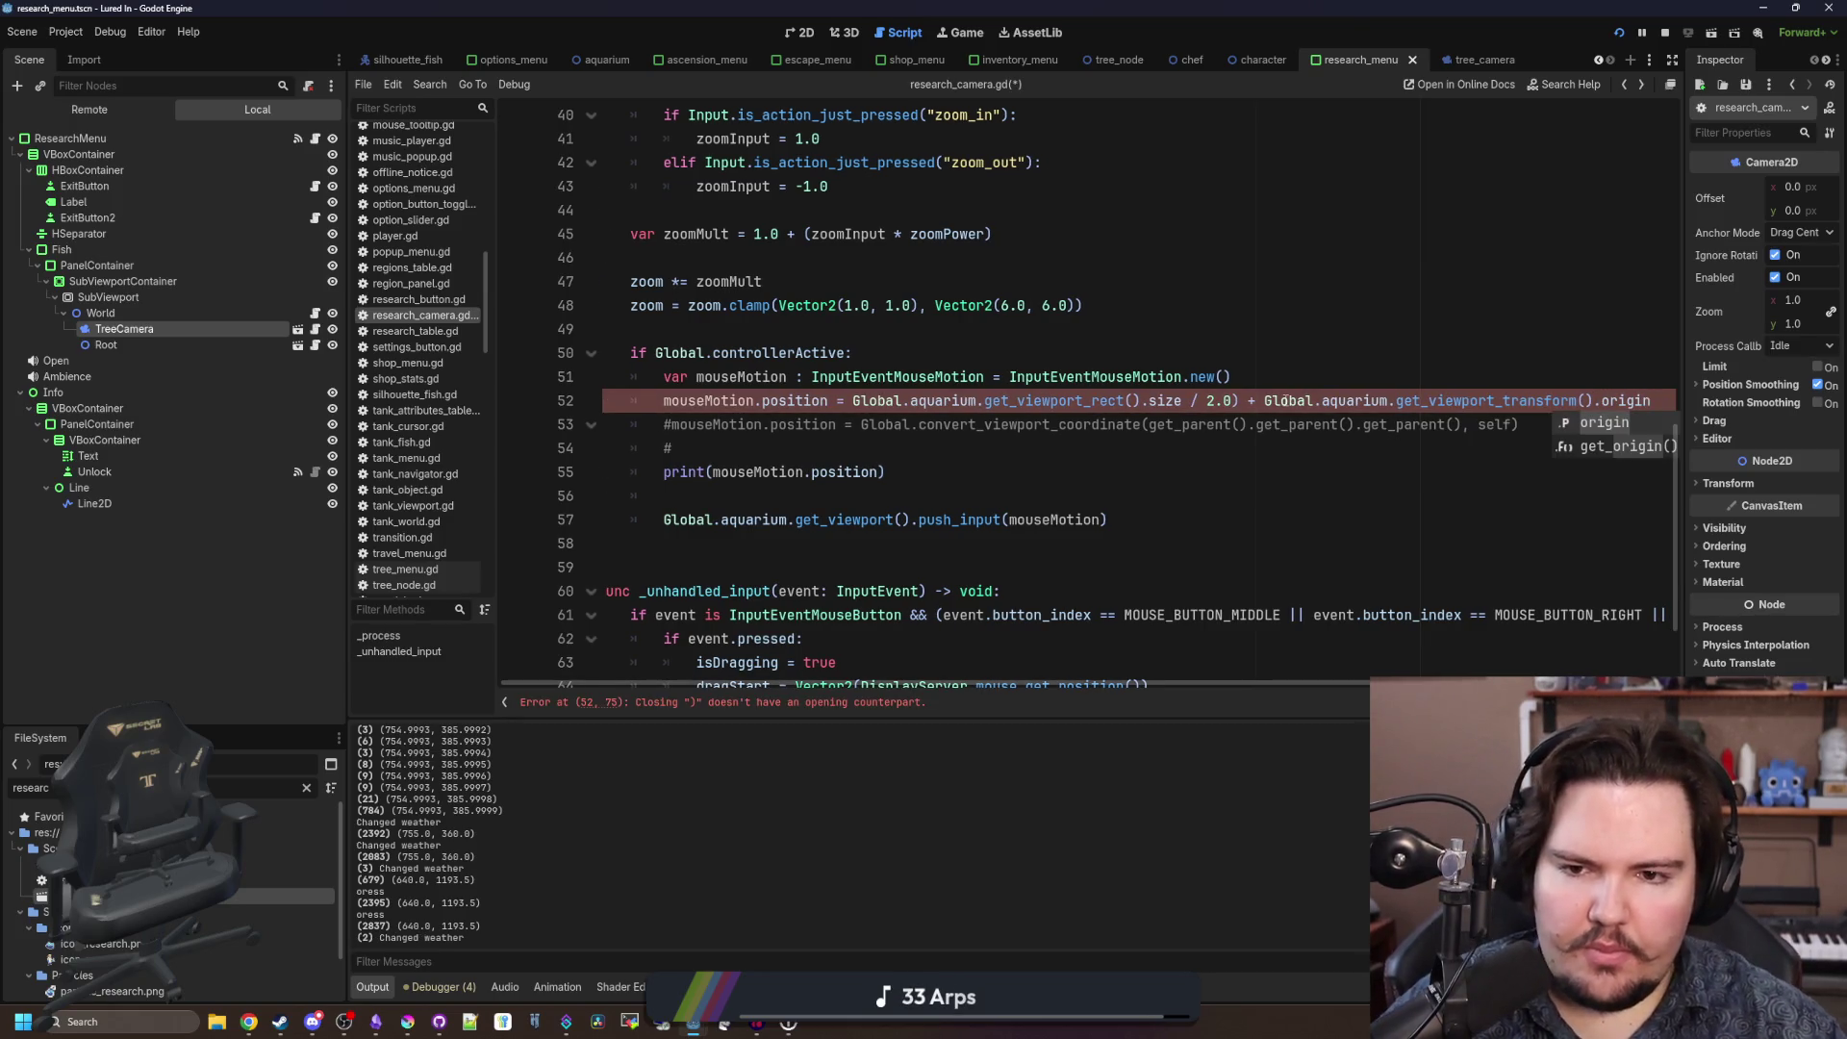
click(1312, 377)
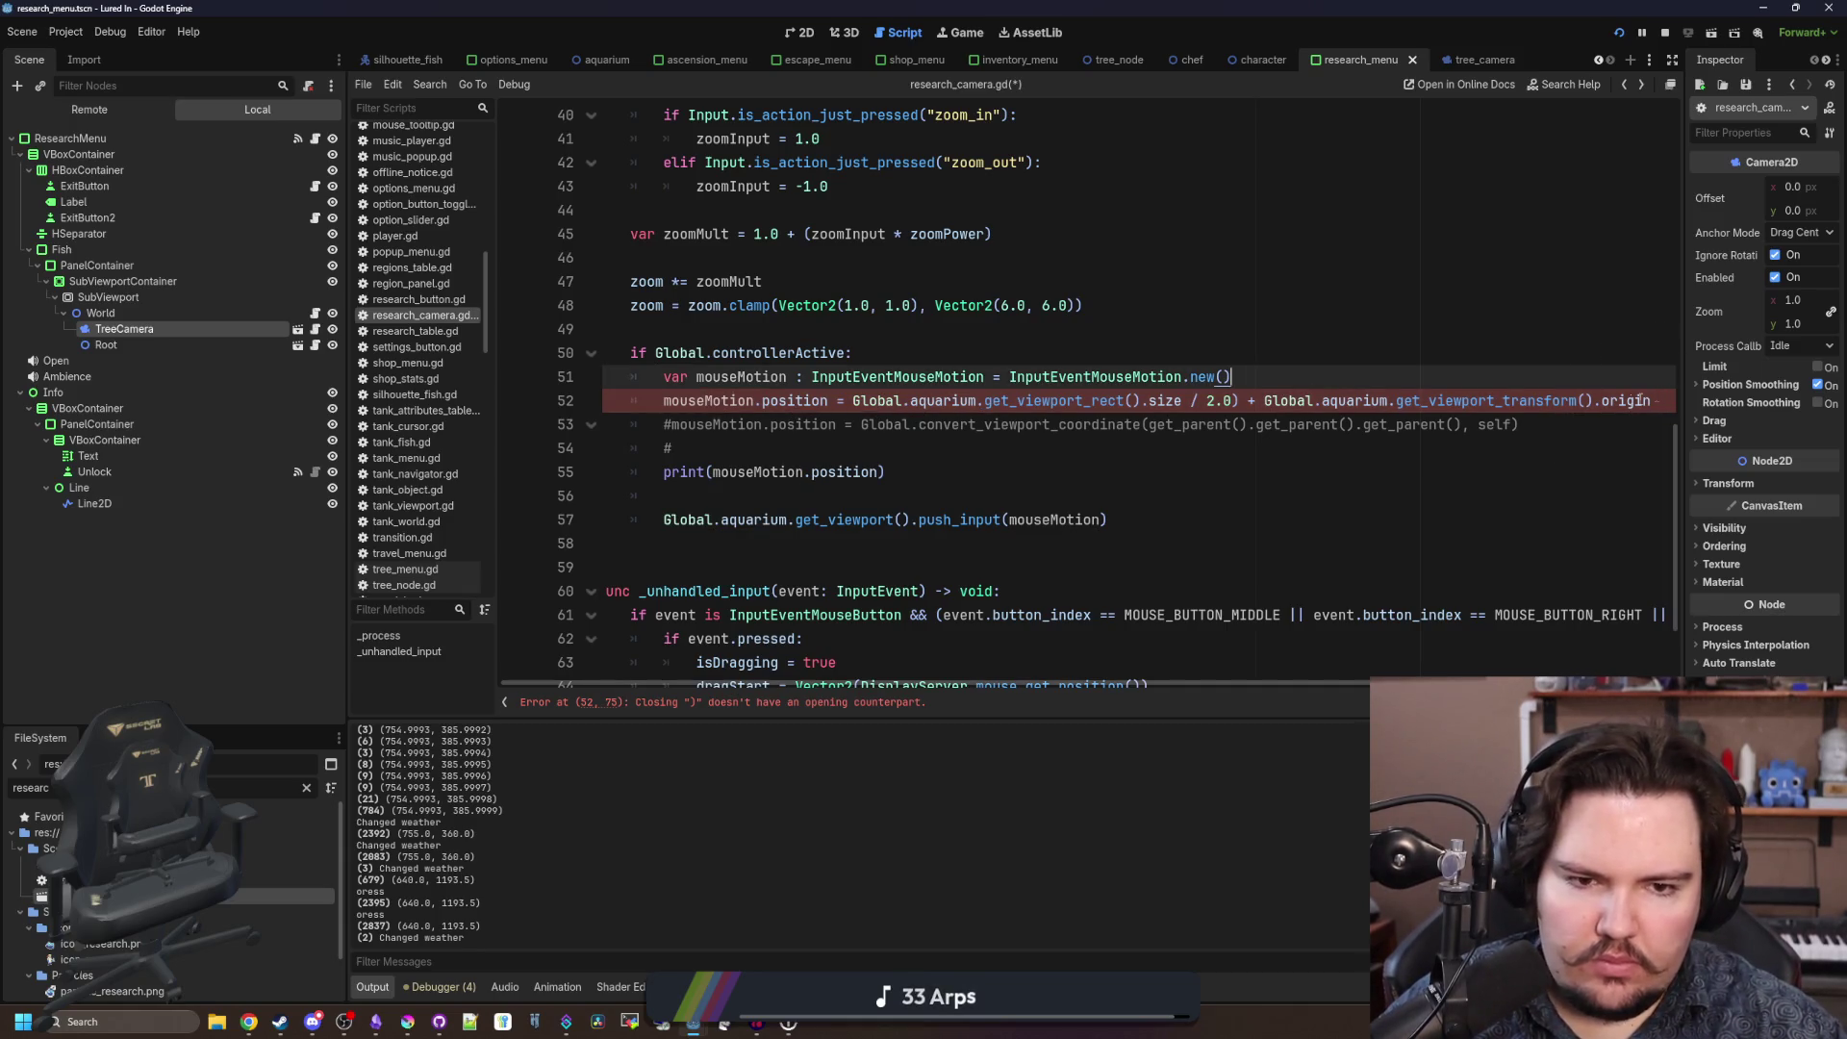
Wrap the half-viewport-size term in parentheses, then save and run the game.
click(851, 401)
text(()
click(989, 334)
key(F5)
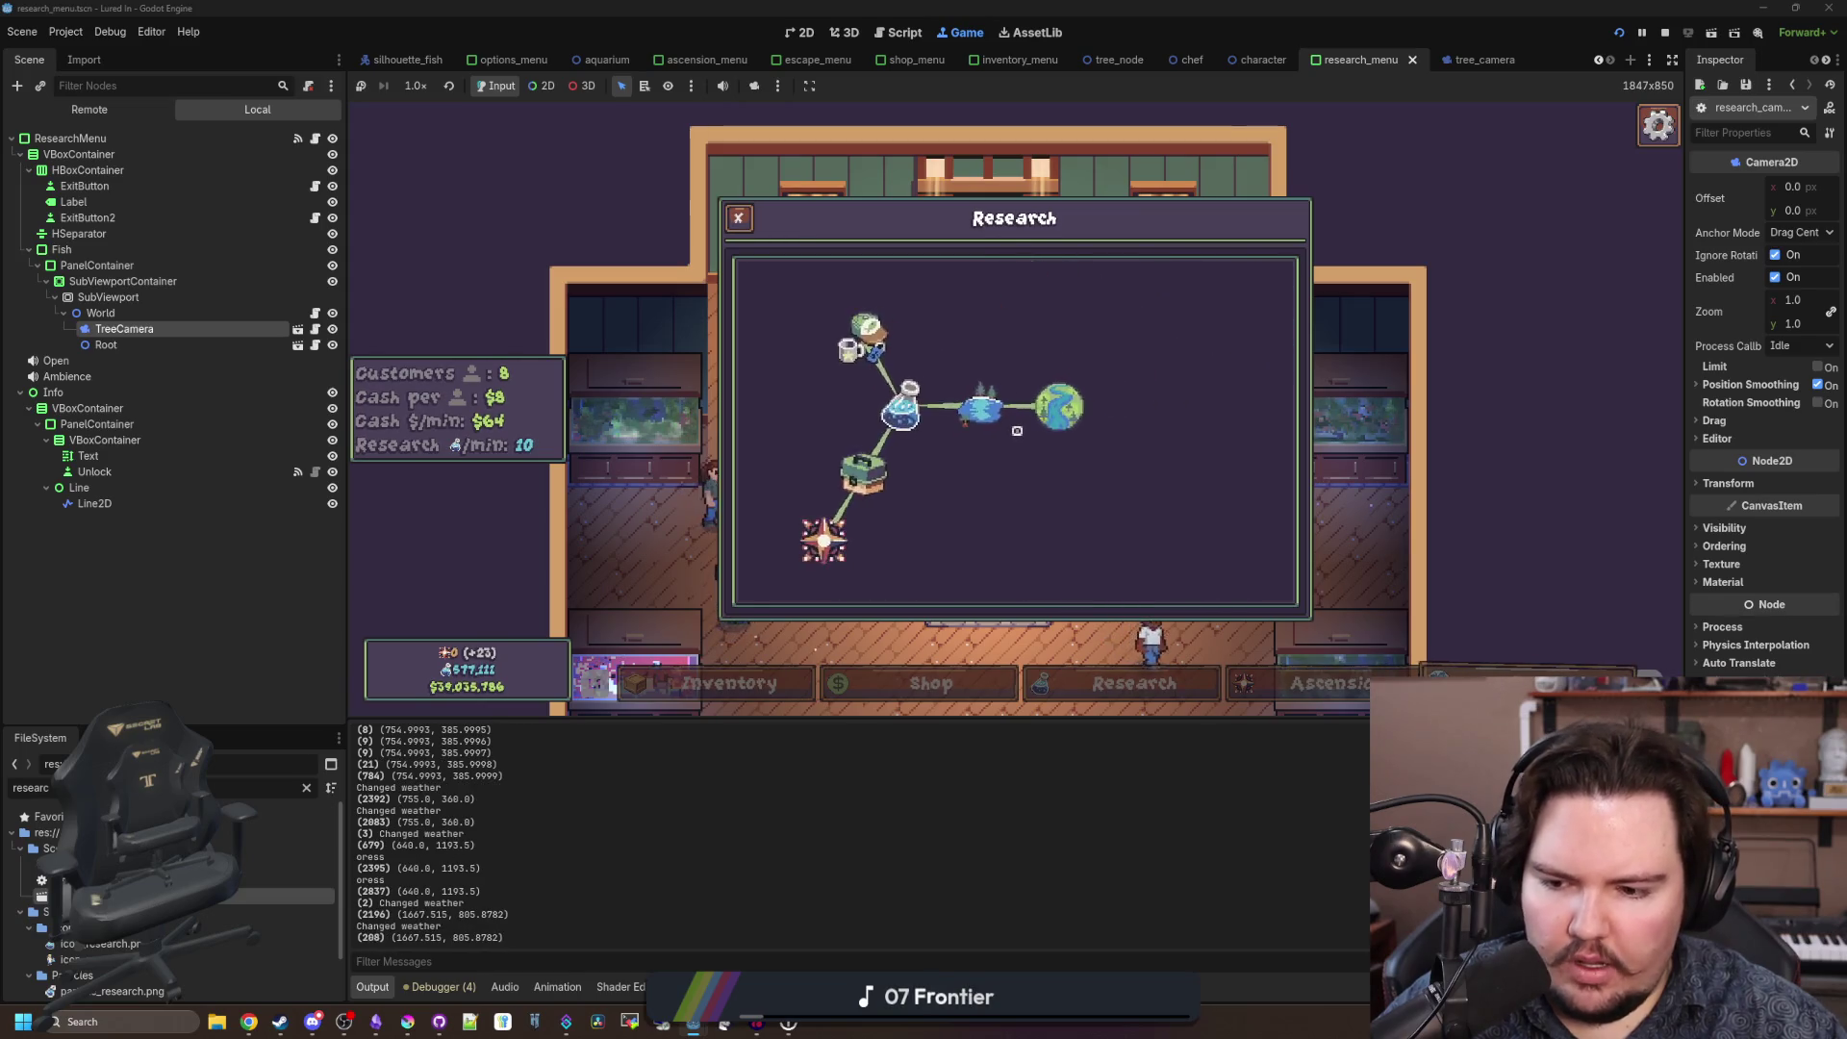
Delete the viewport transform origin offset from line 52 and rerun the game.
click(316, 330)
mouse_move(1255, 398)
mouse_down()
mouse_move(1525, 424)
mouse_move(1600, 411)
mouse_up()
key(BackSpace)
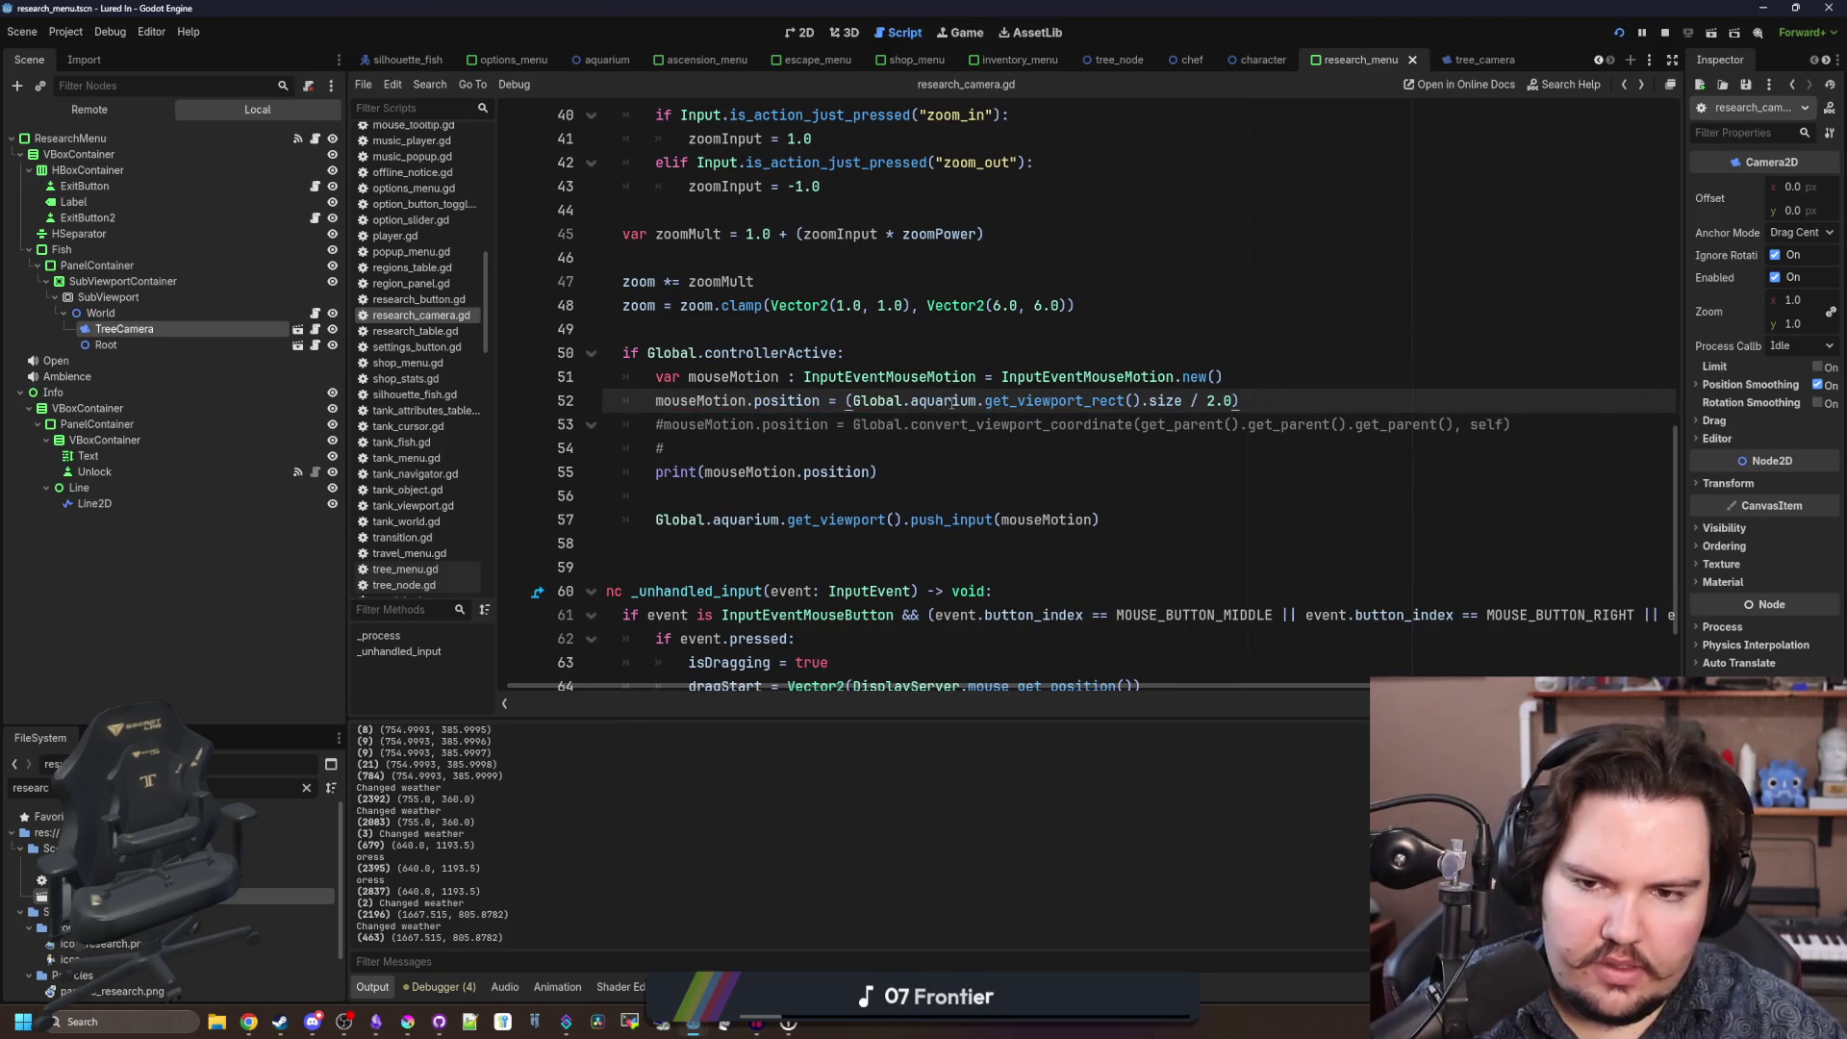
click(1121, 333)
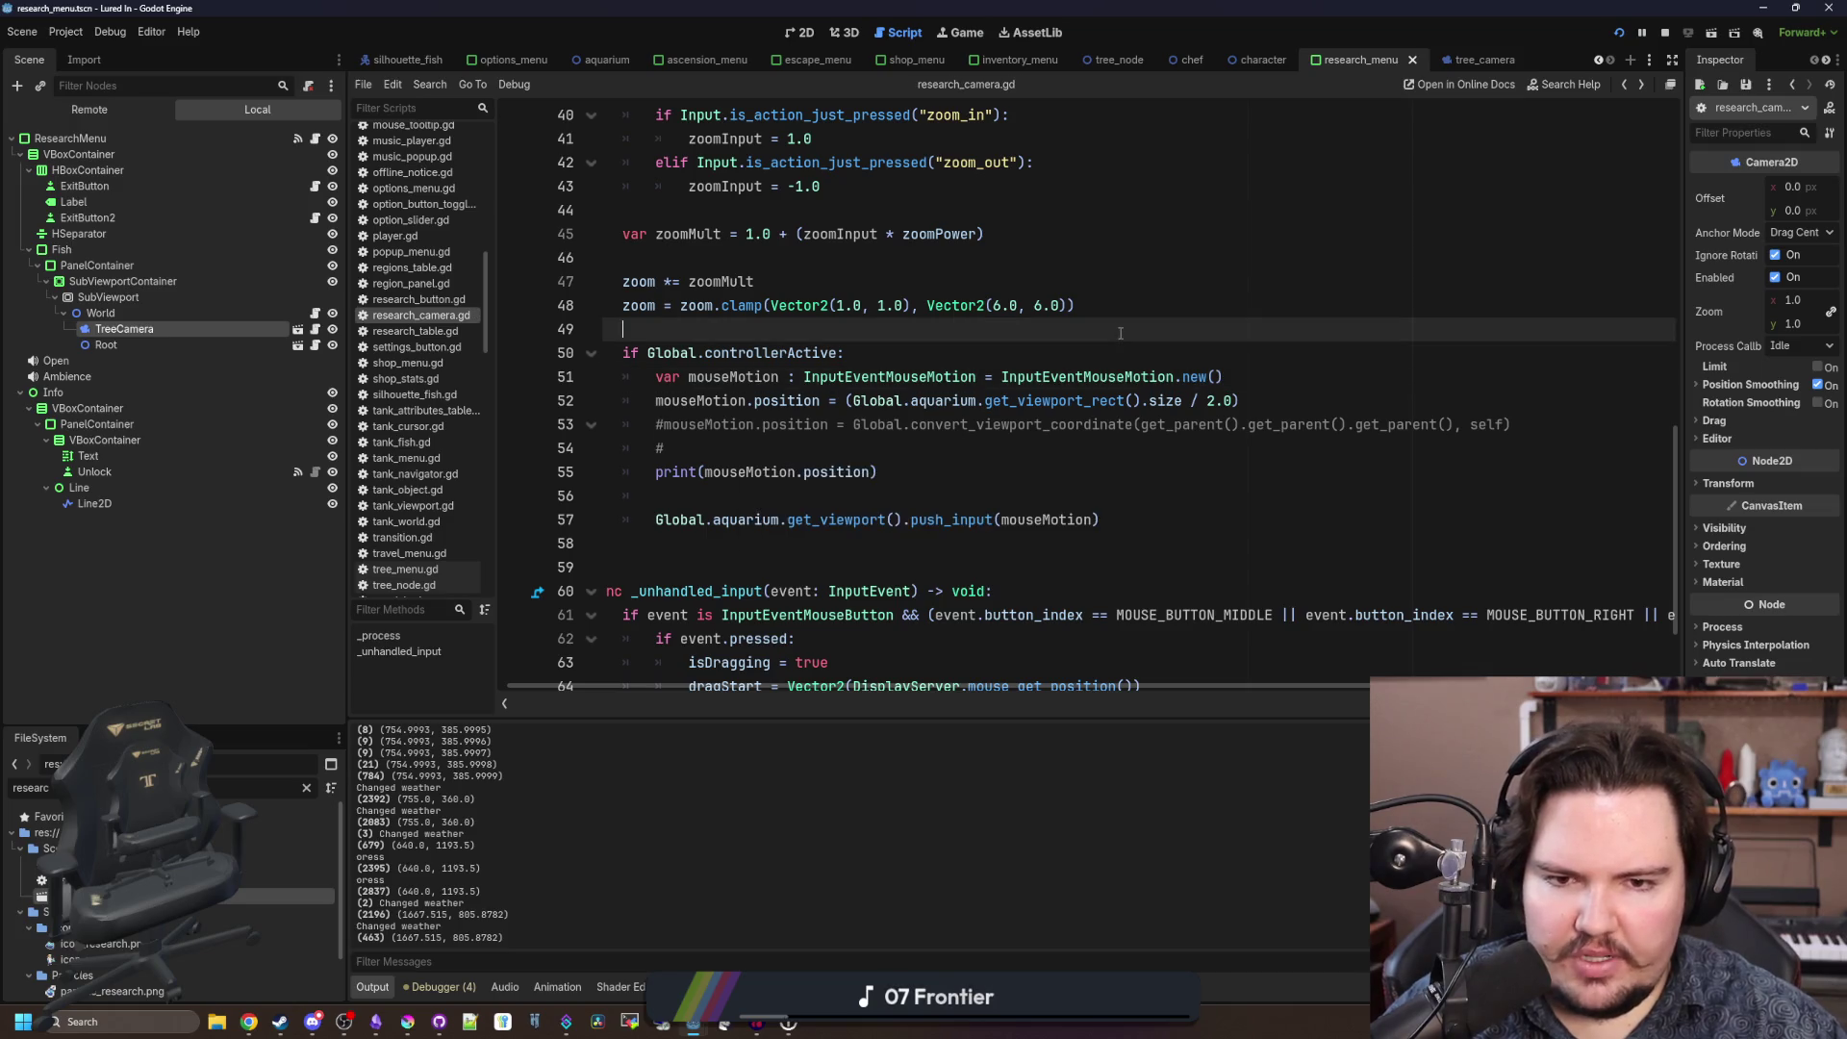
key(F5)
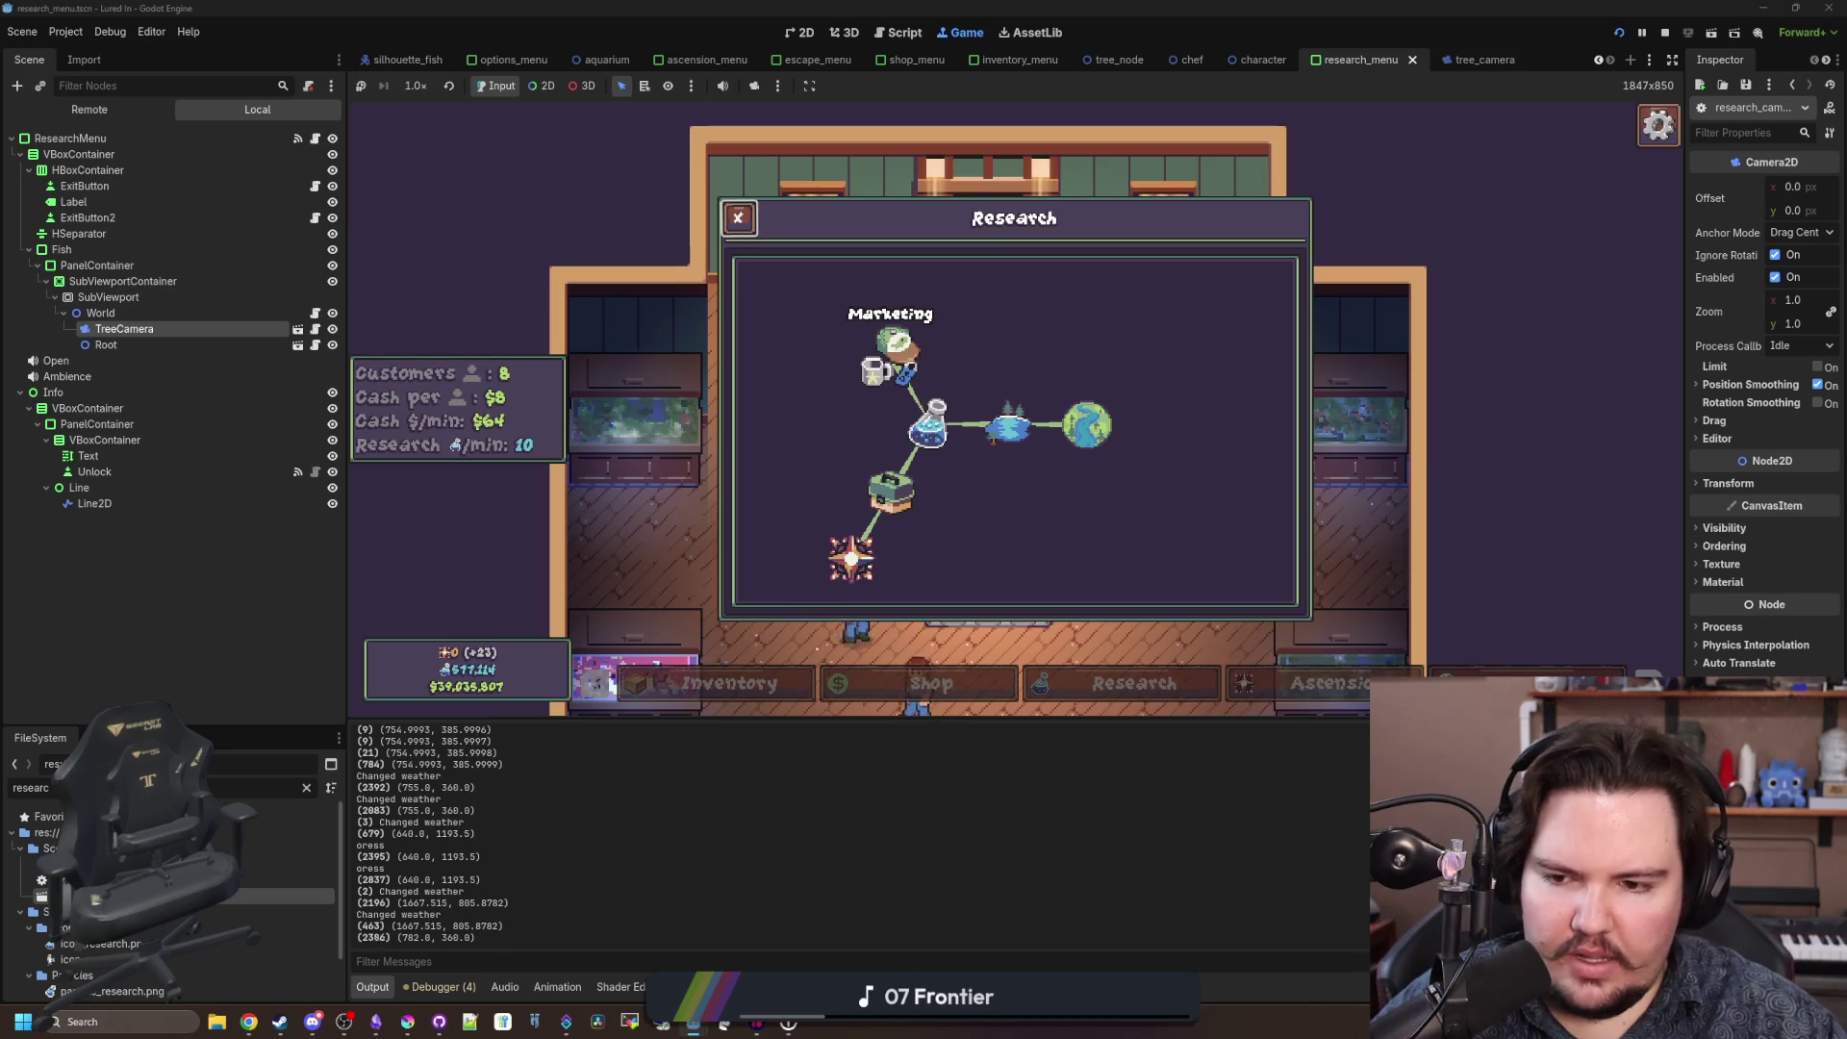
Check the script once more, then bring up the running Game view.
key(super)
click(1071, 338)
click(314, 329)
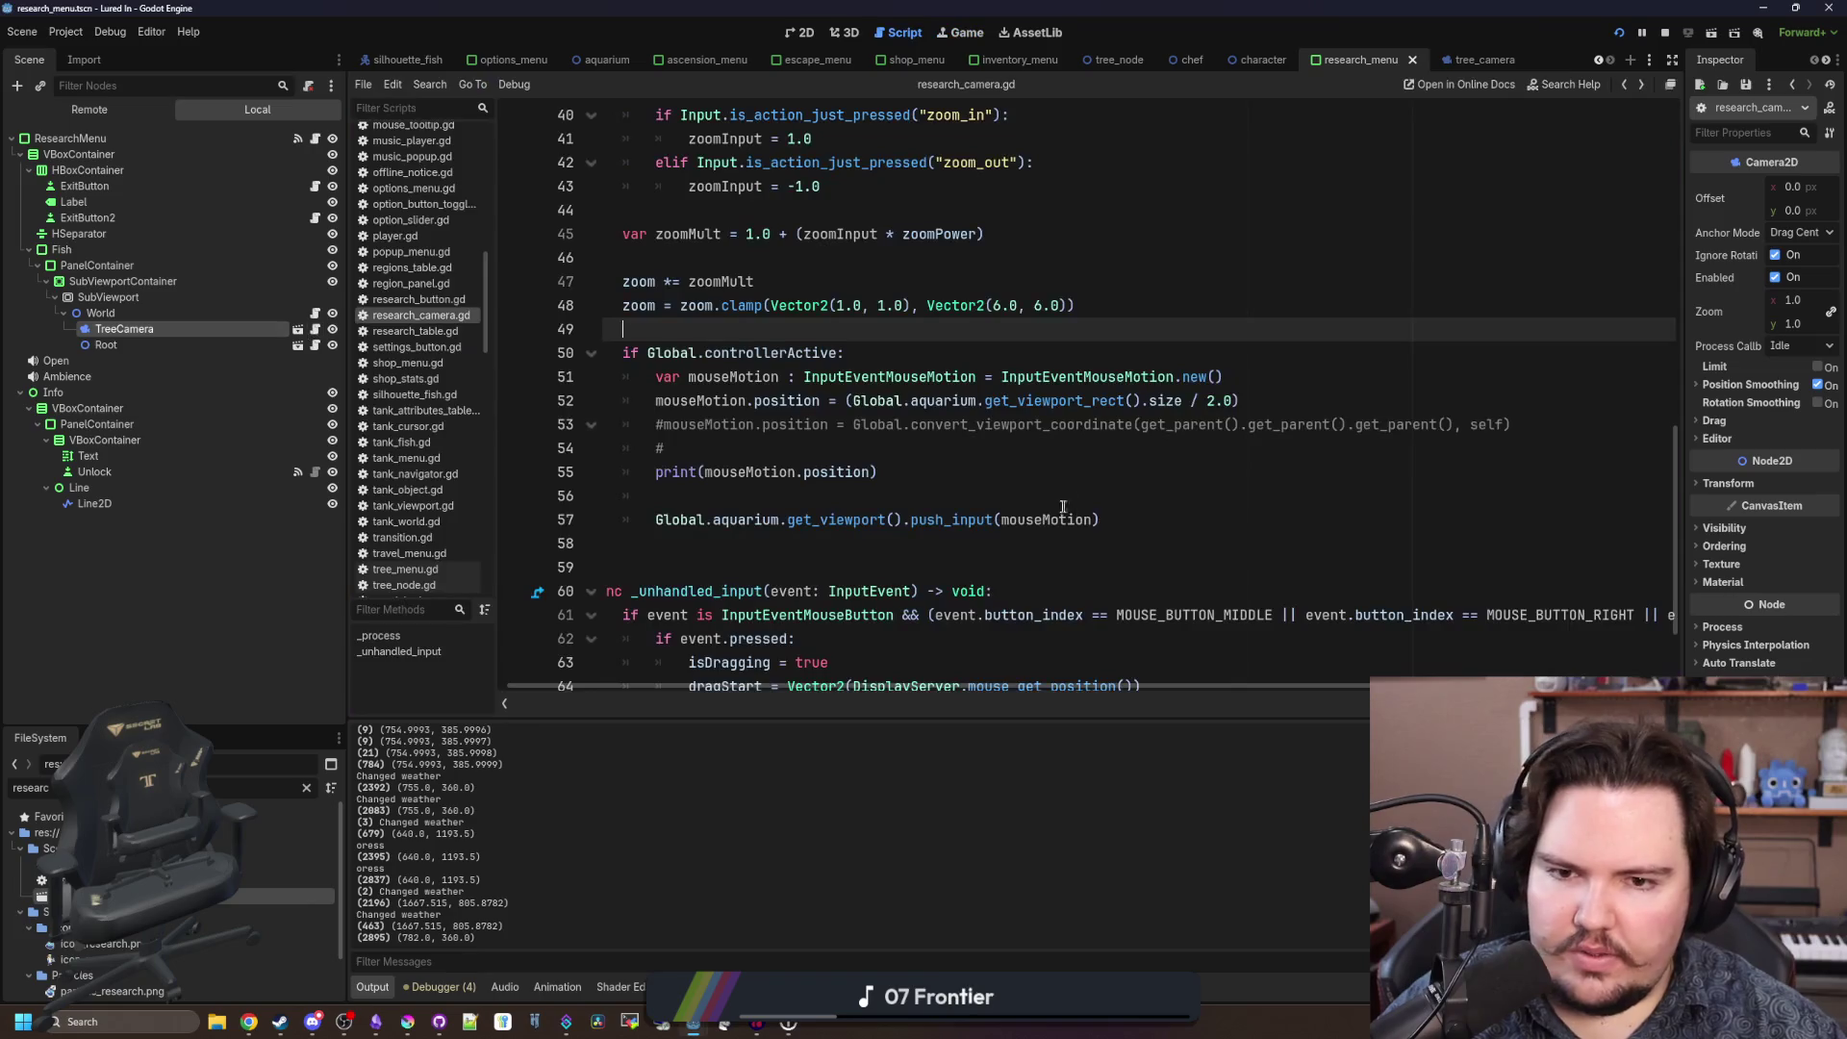
click(962, 471)
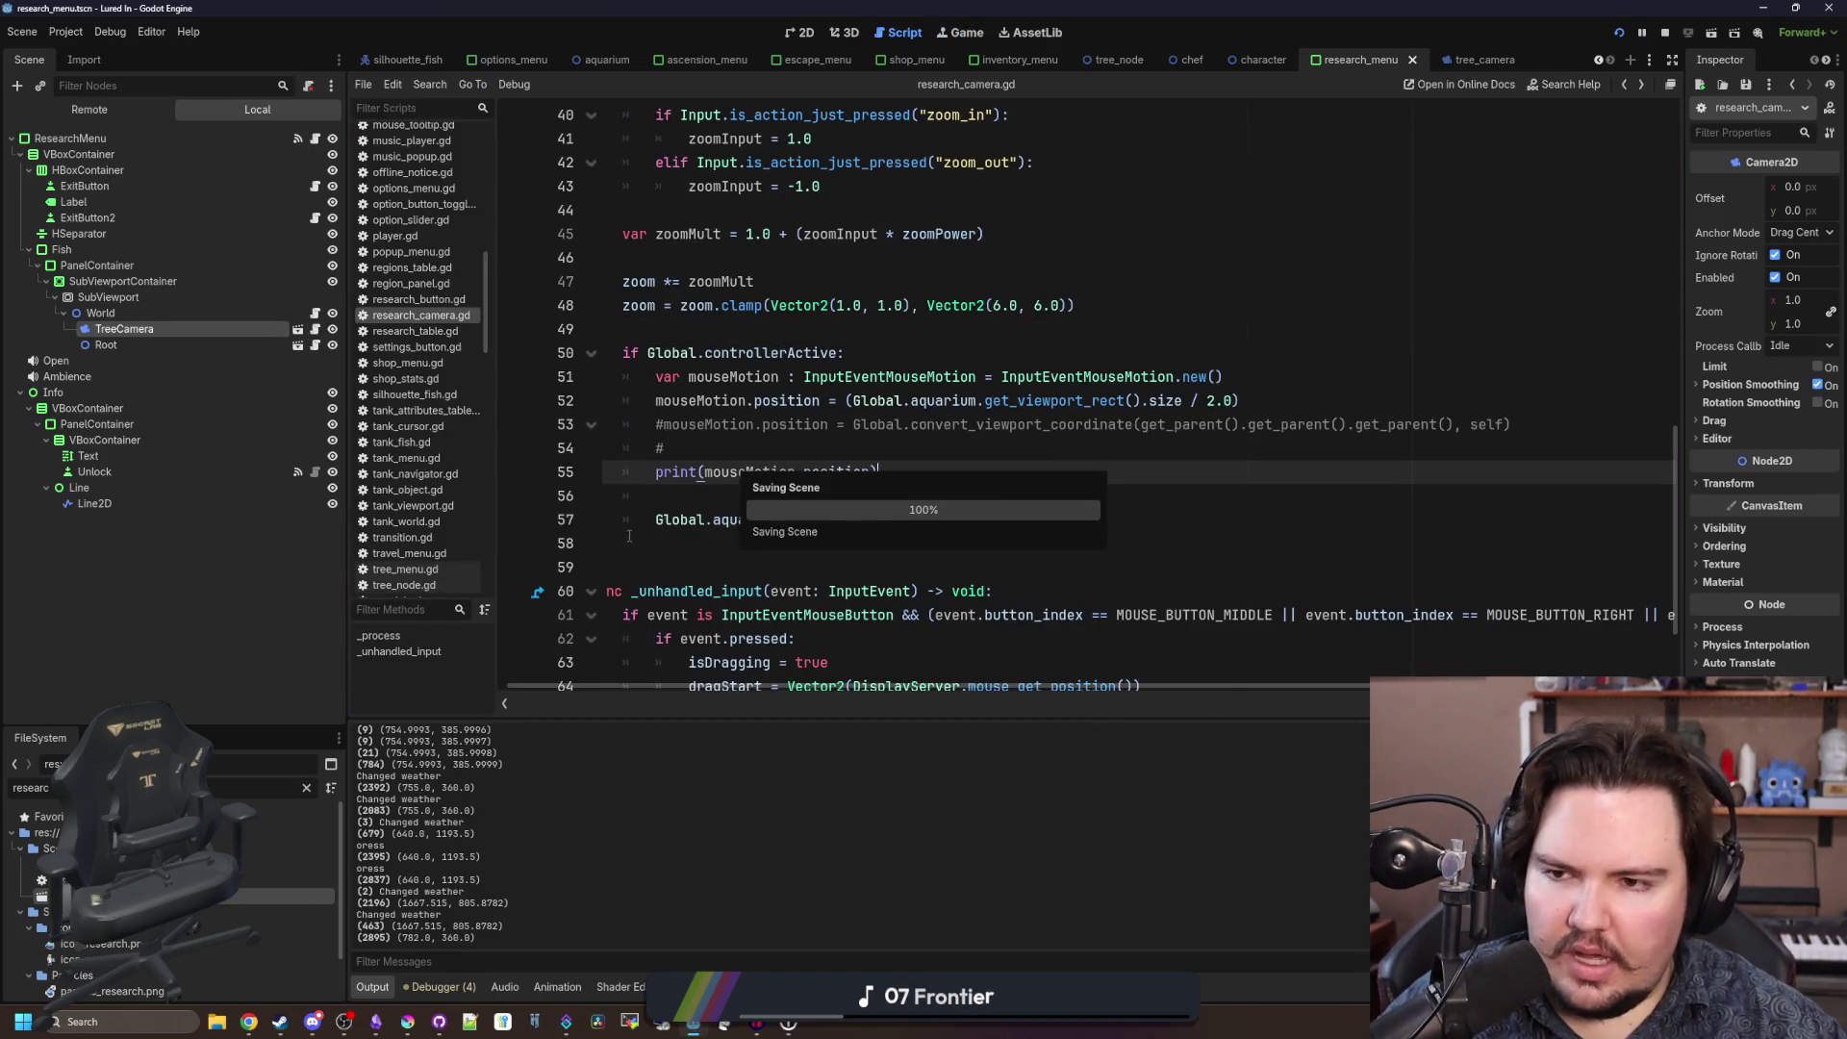
click(952, 34)
Close Research, decline the fish deal with No Thanks, and open then close Fish Tank 2.
click(730, 215)
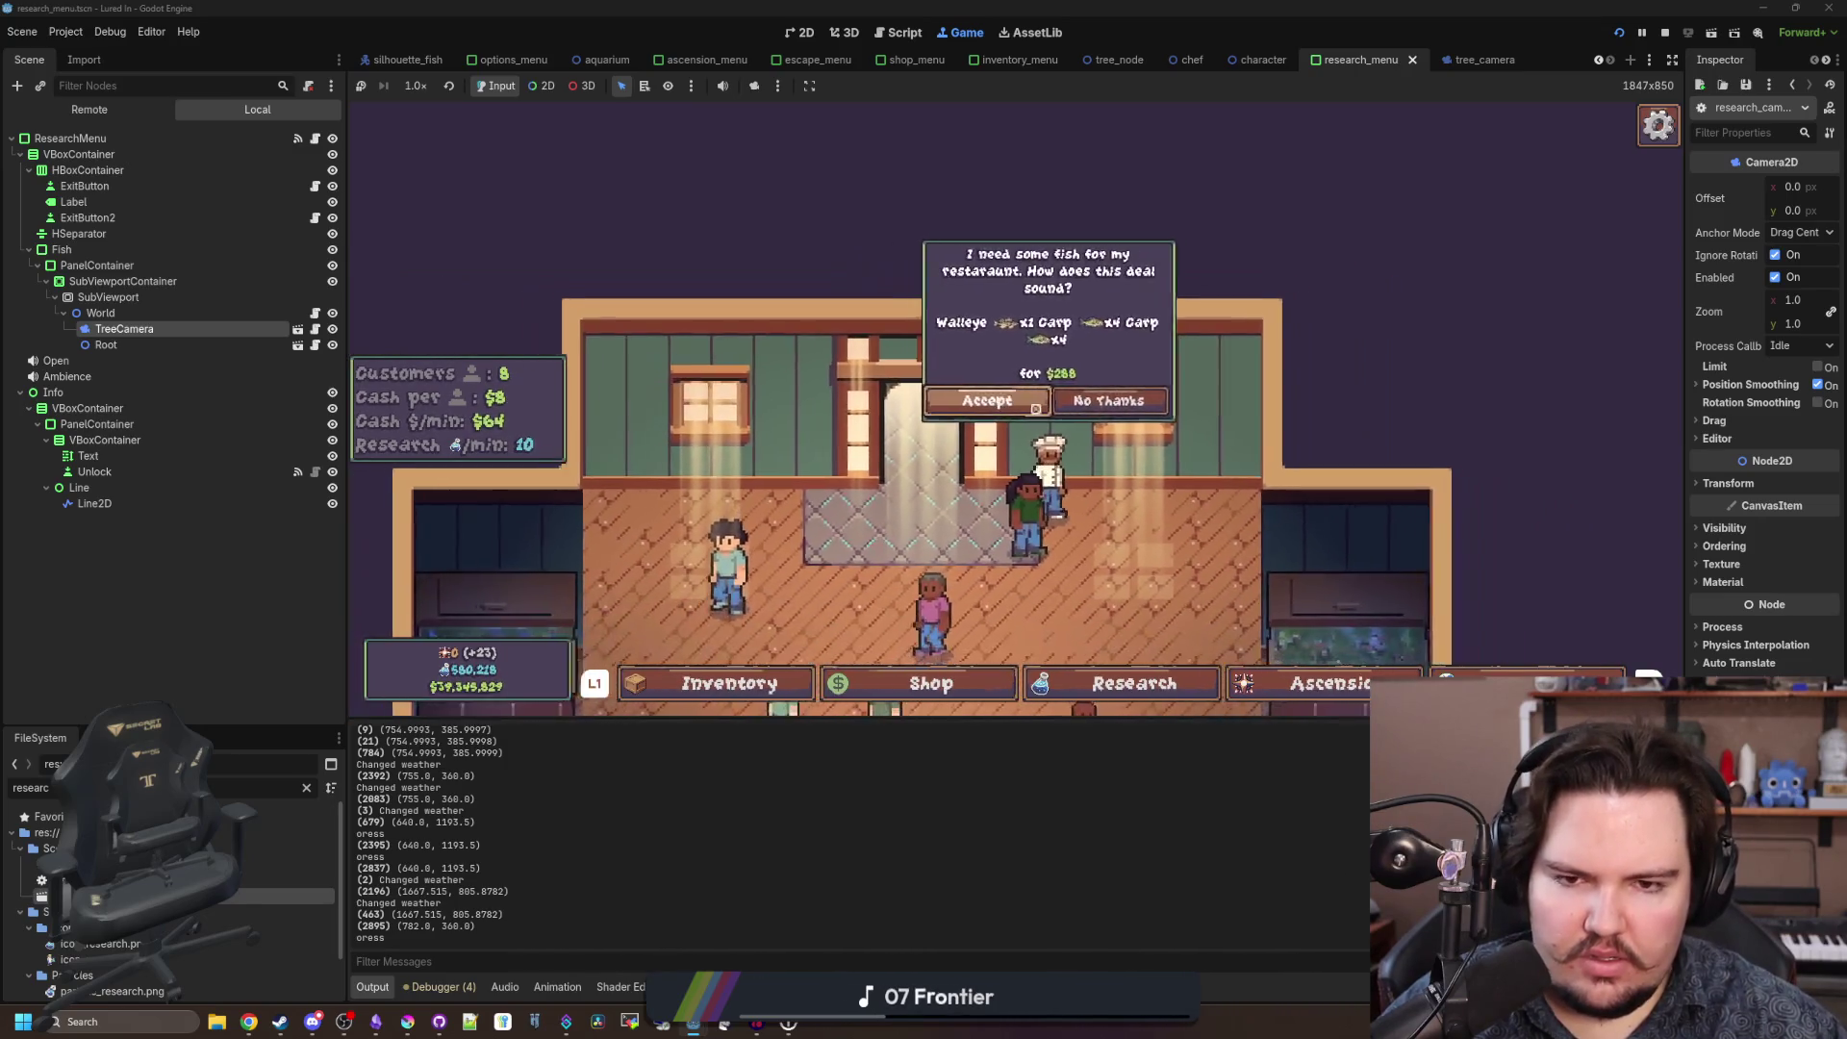
click(1051, 404)
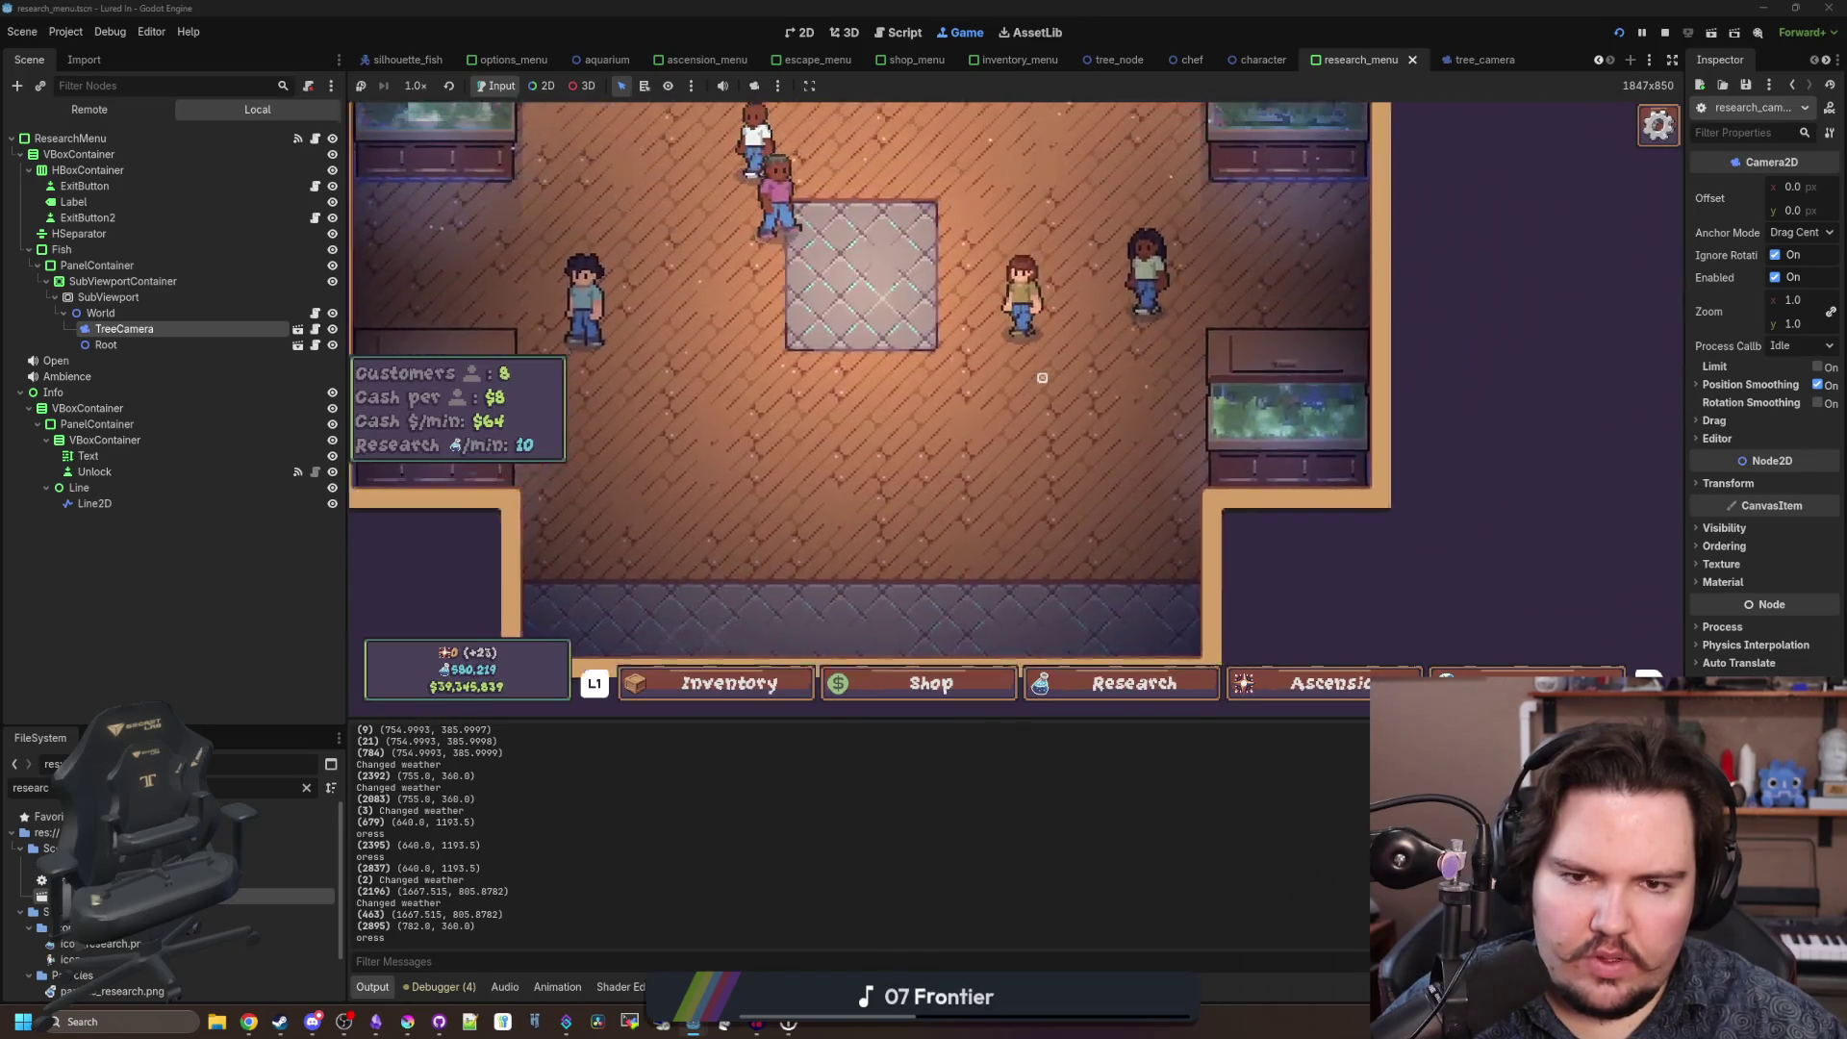
click(1047, 384)
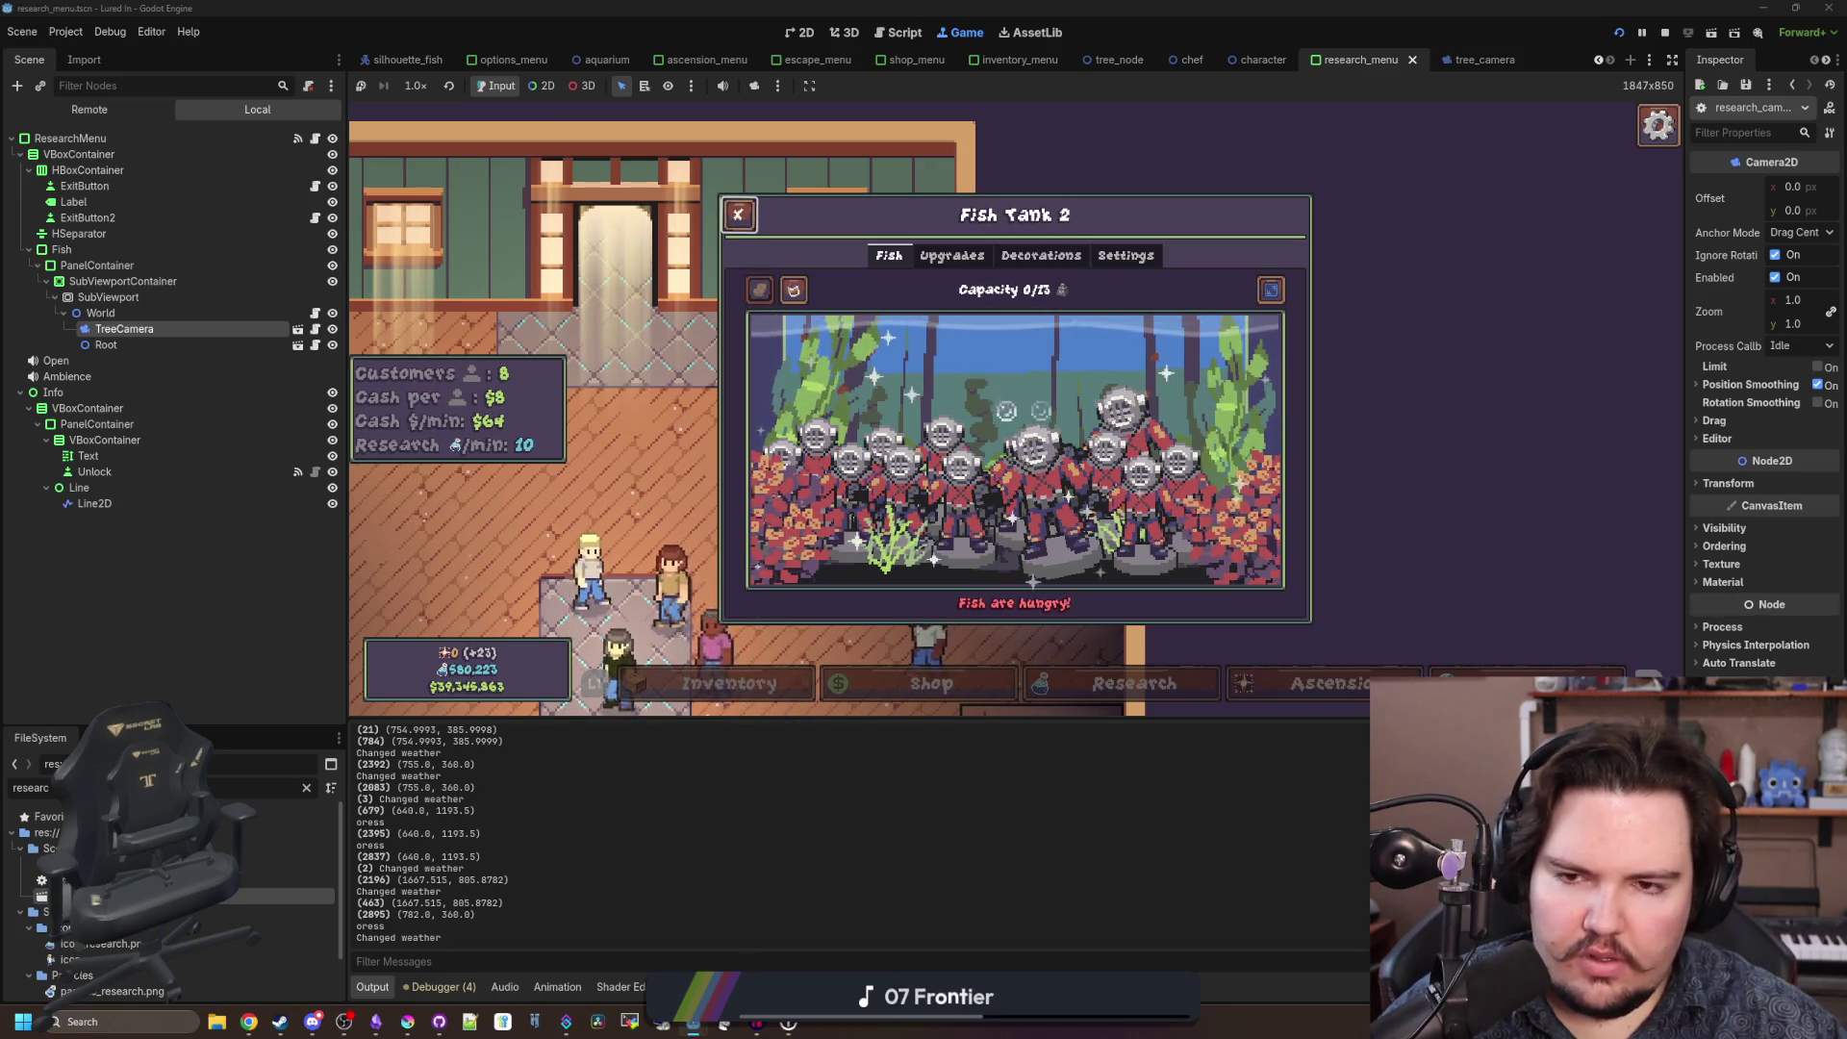
key(Escape)
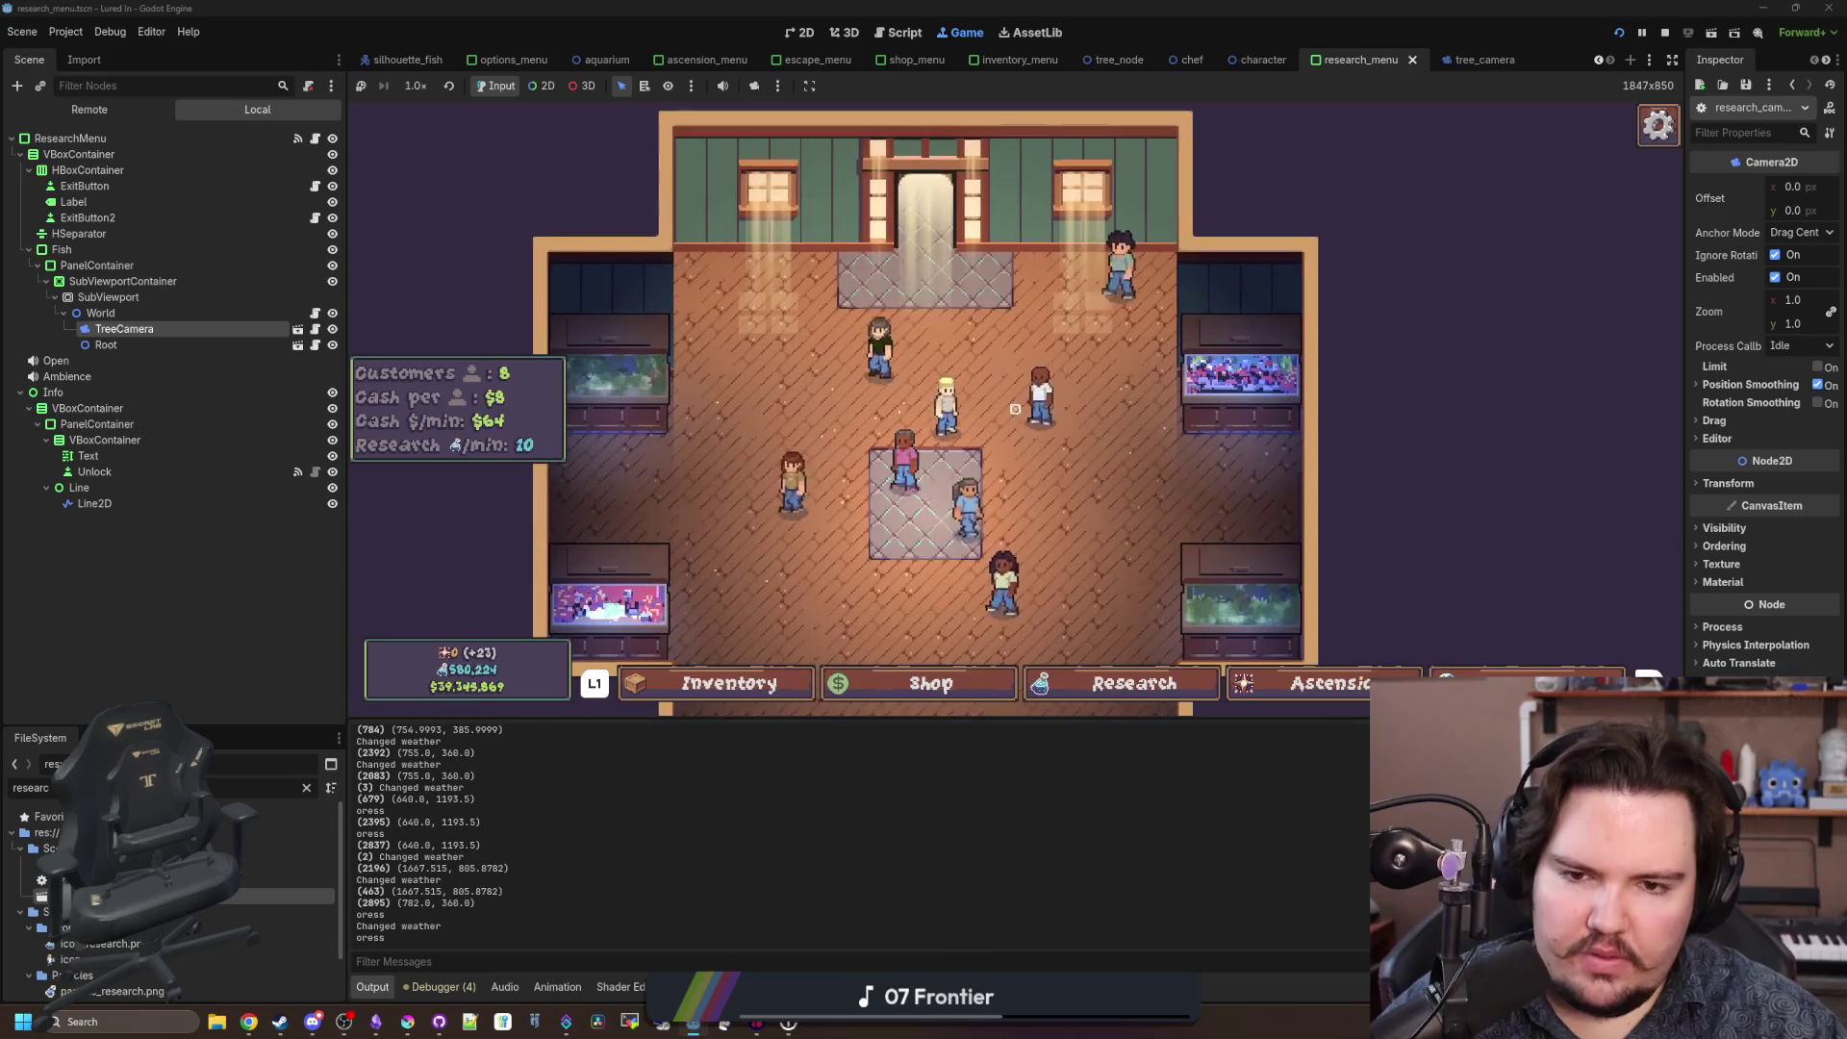
Reopen the Research tree using controller navigation.
key(Right)
key(Right)
key(Return)
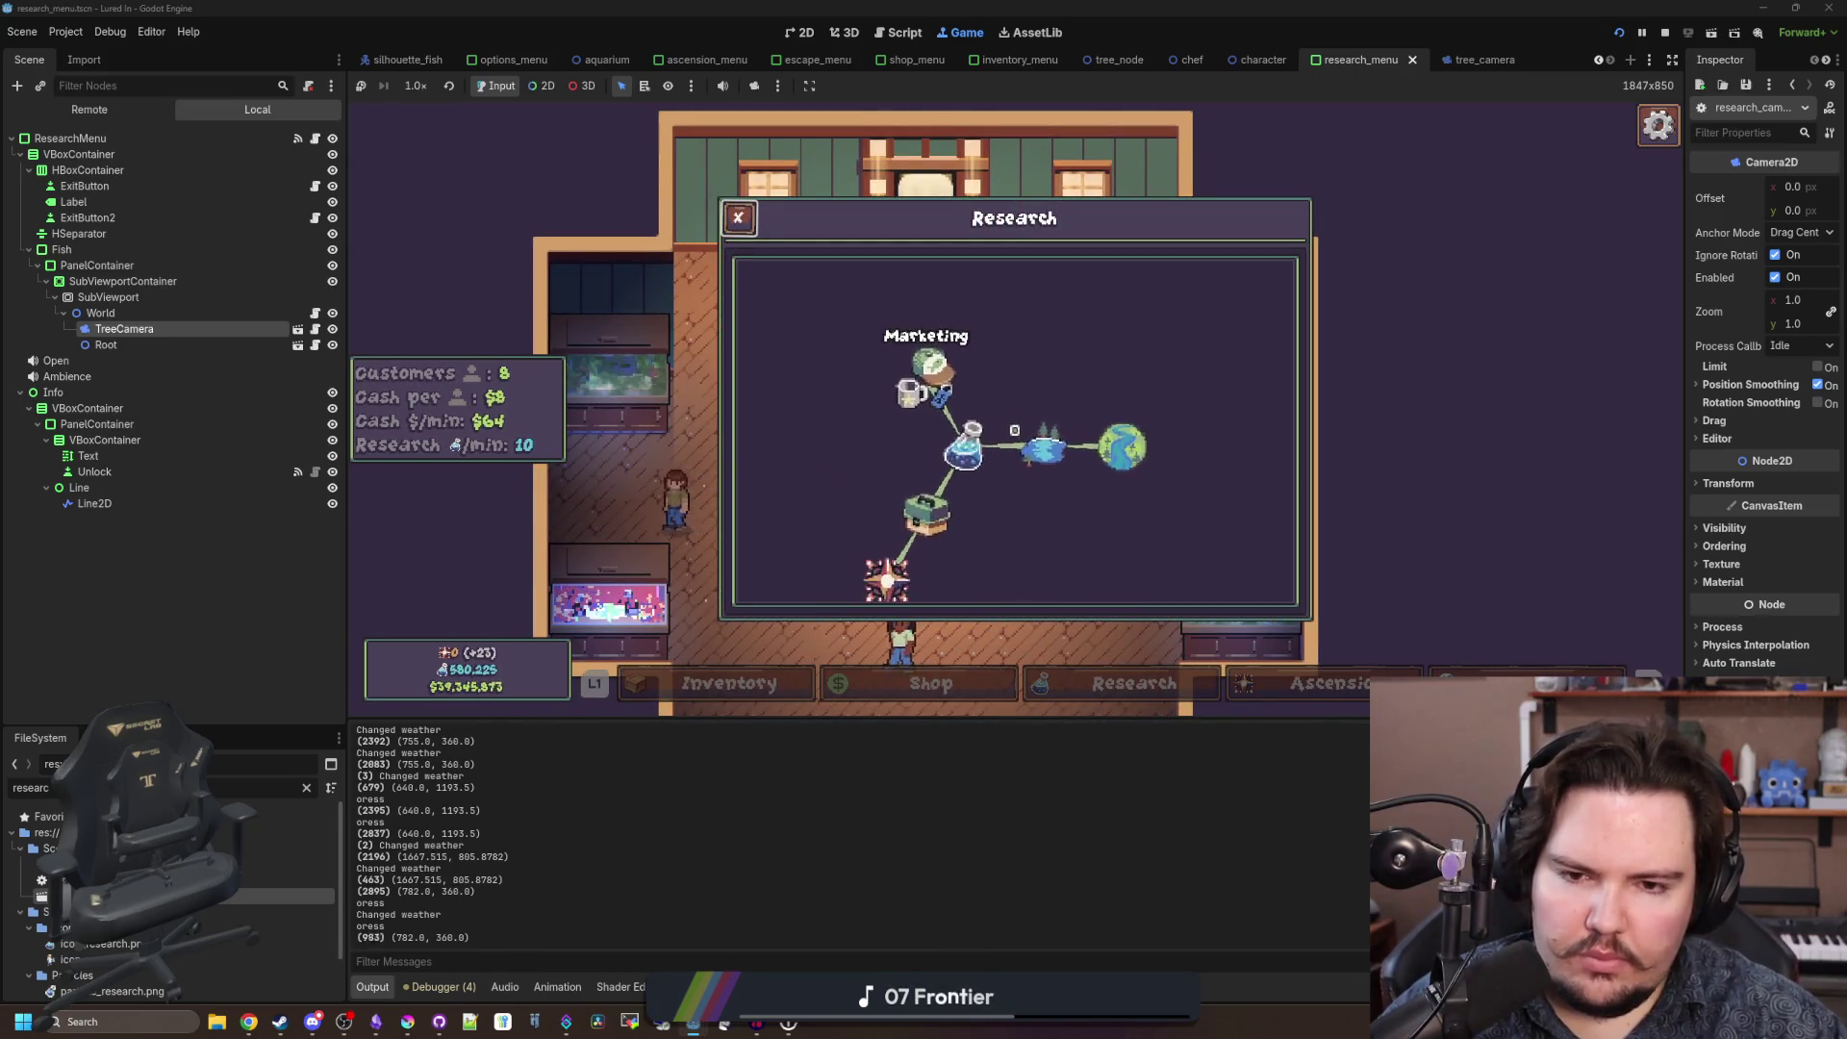
key(super)
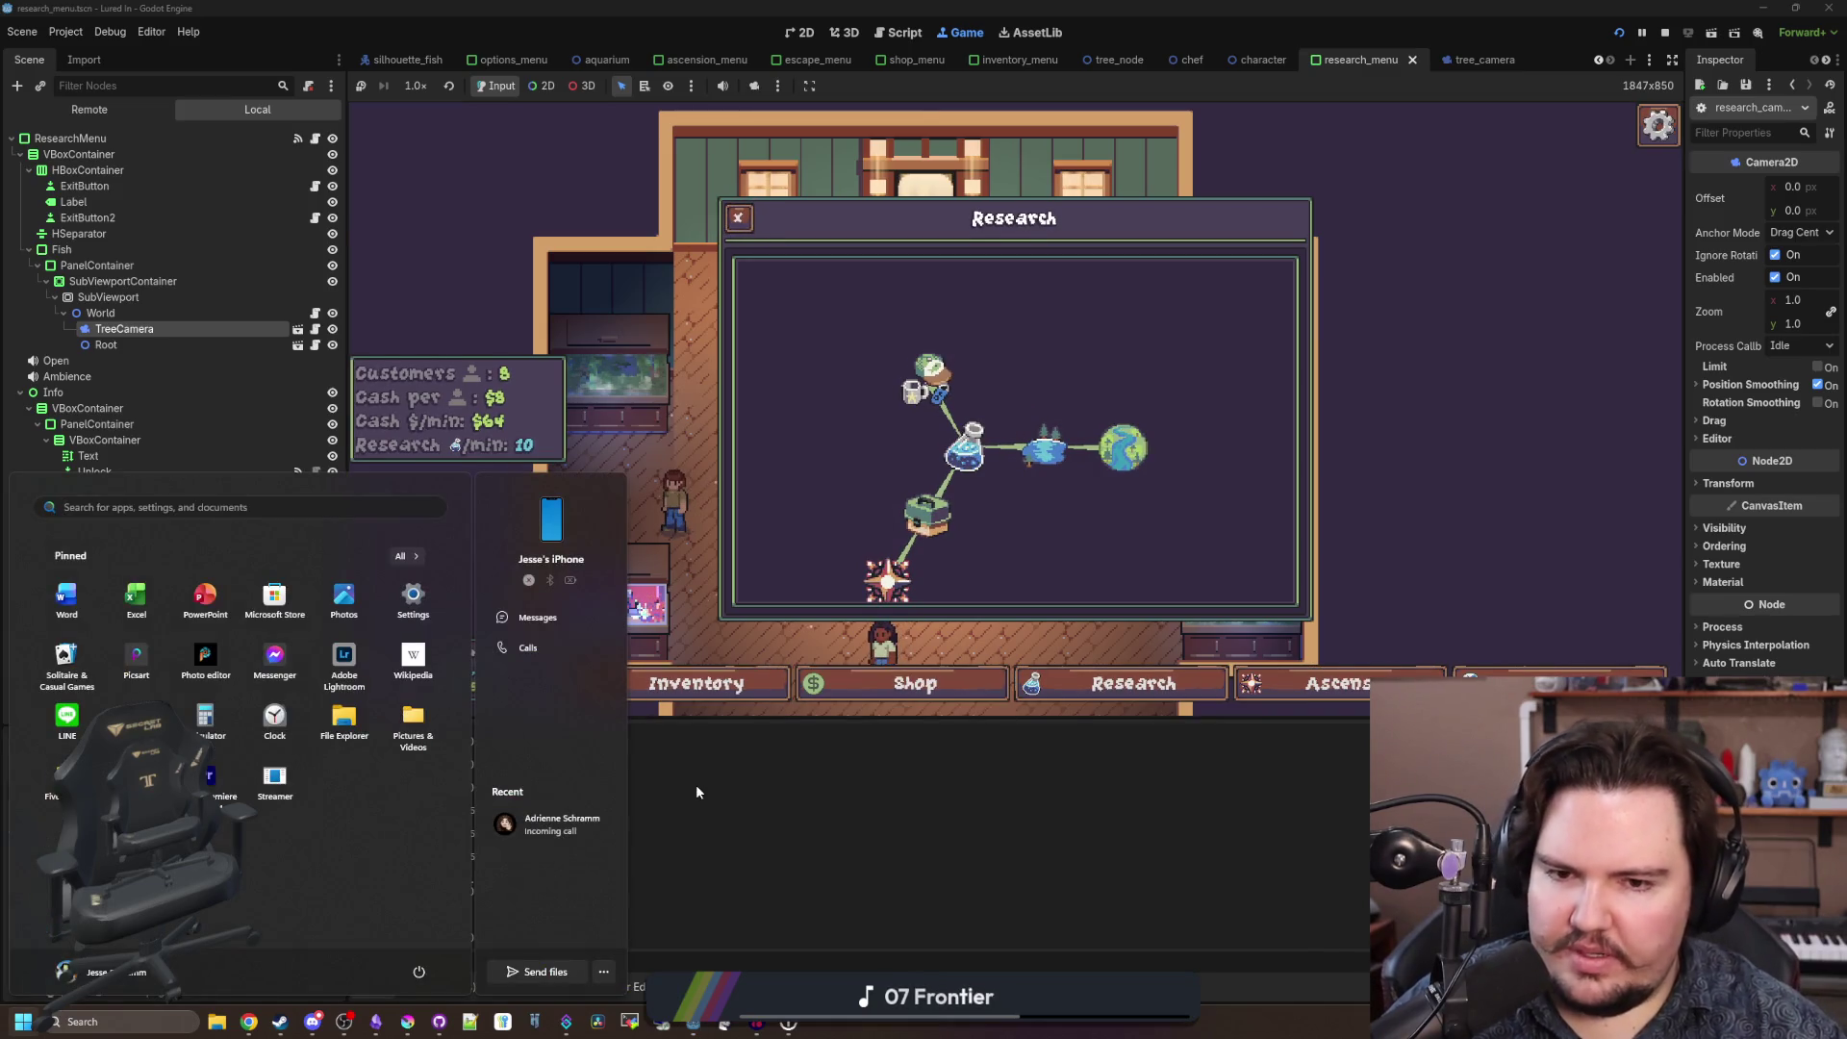
Select the TreeCamera node and briefly inspect its transform properties.
click(698, 792)
click(907, 217)
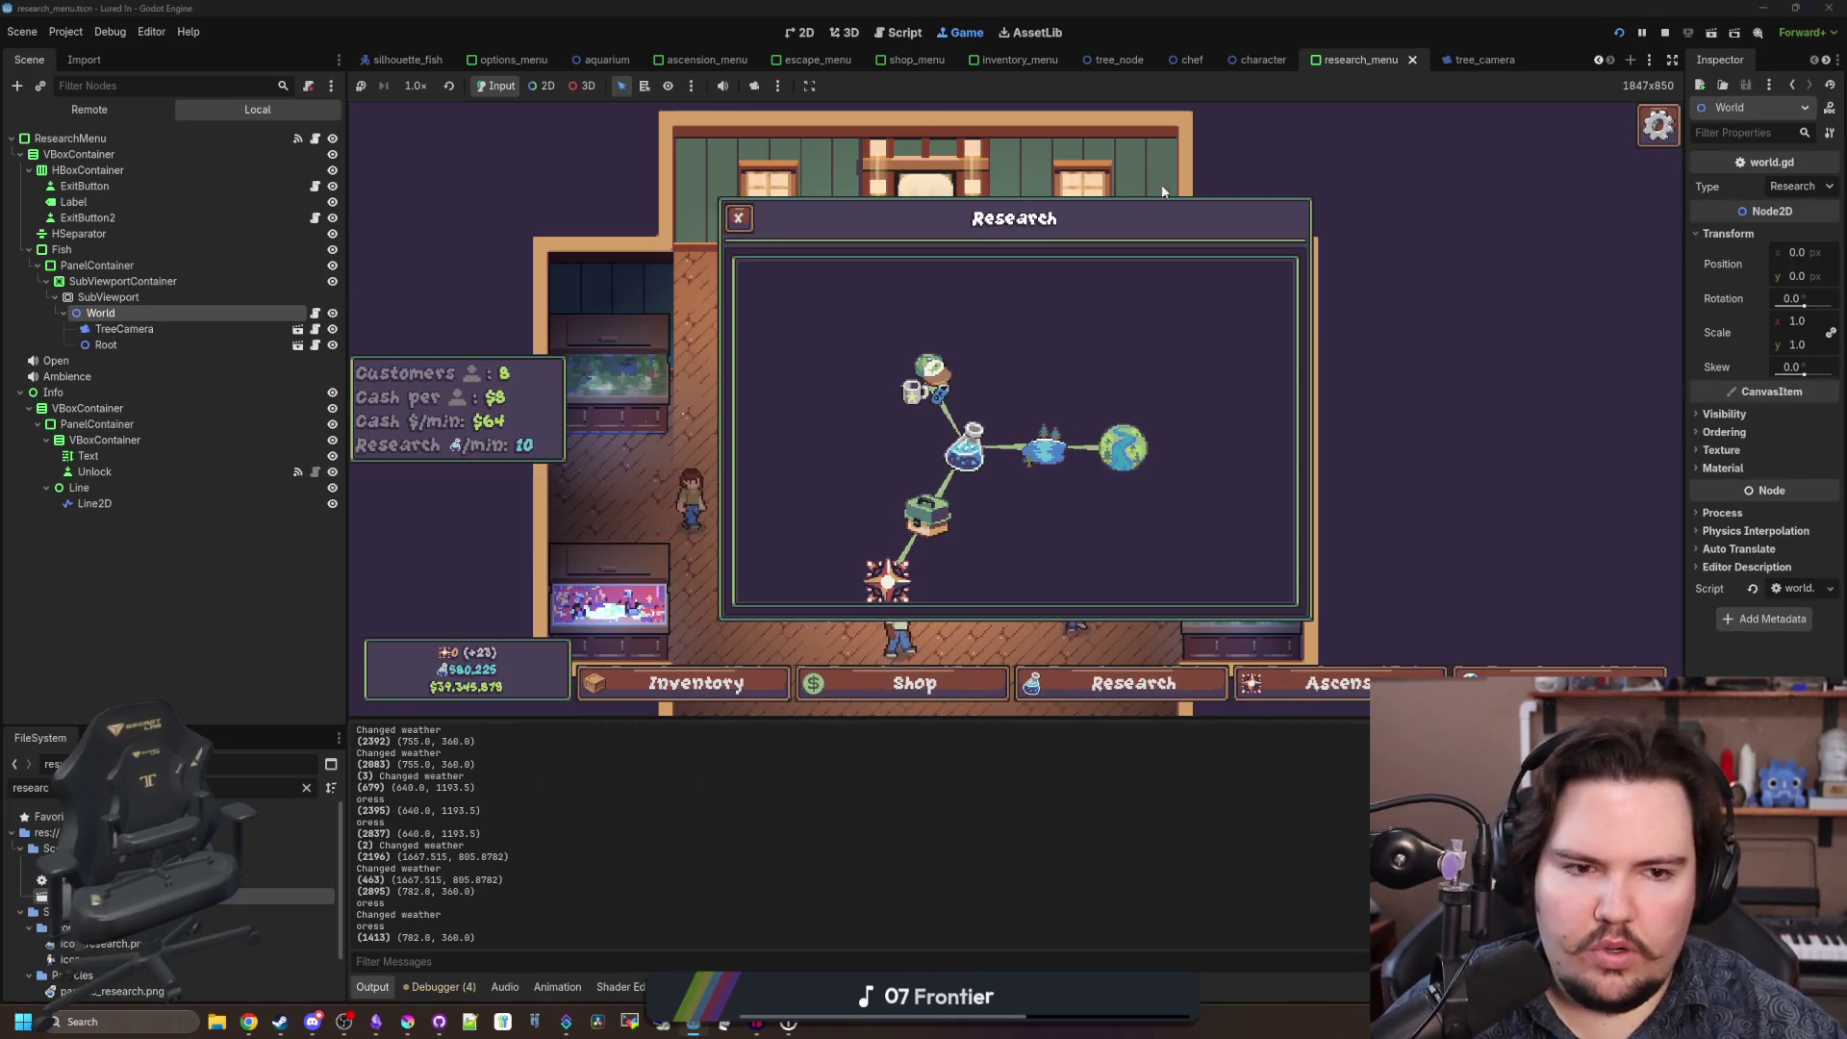
drag(1685, 328, 1526, 328)
click(125, 329)
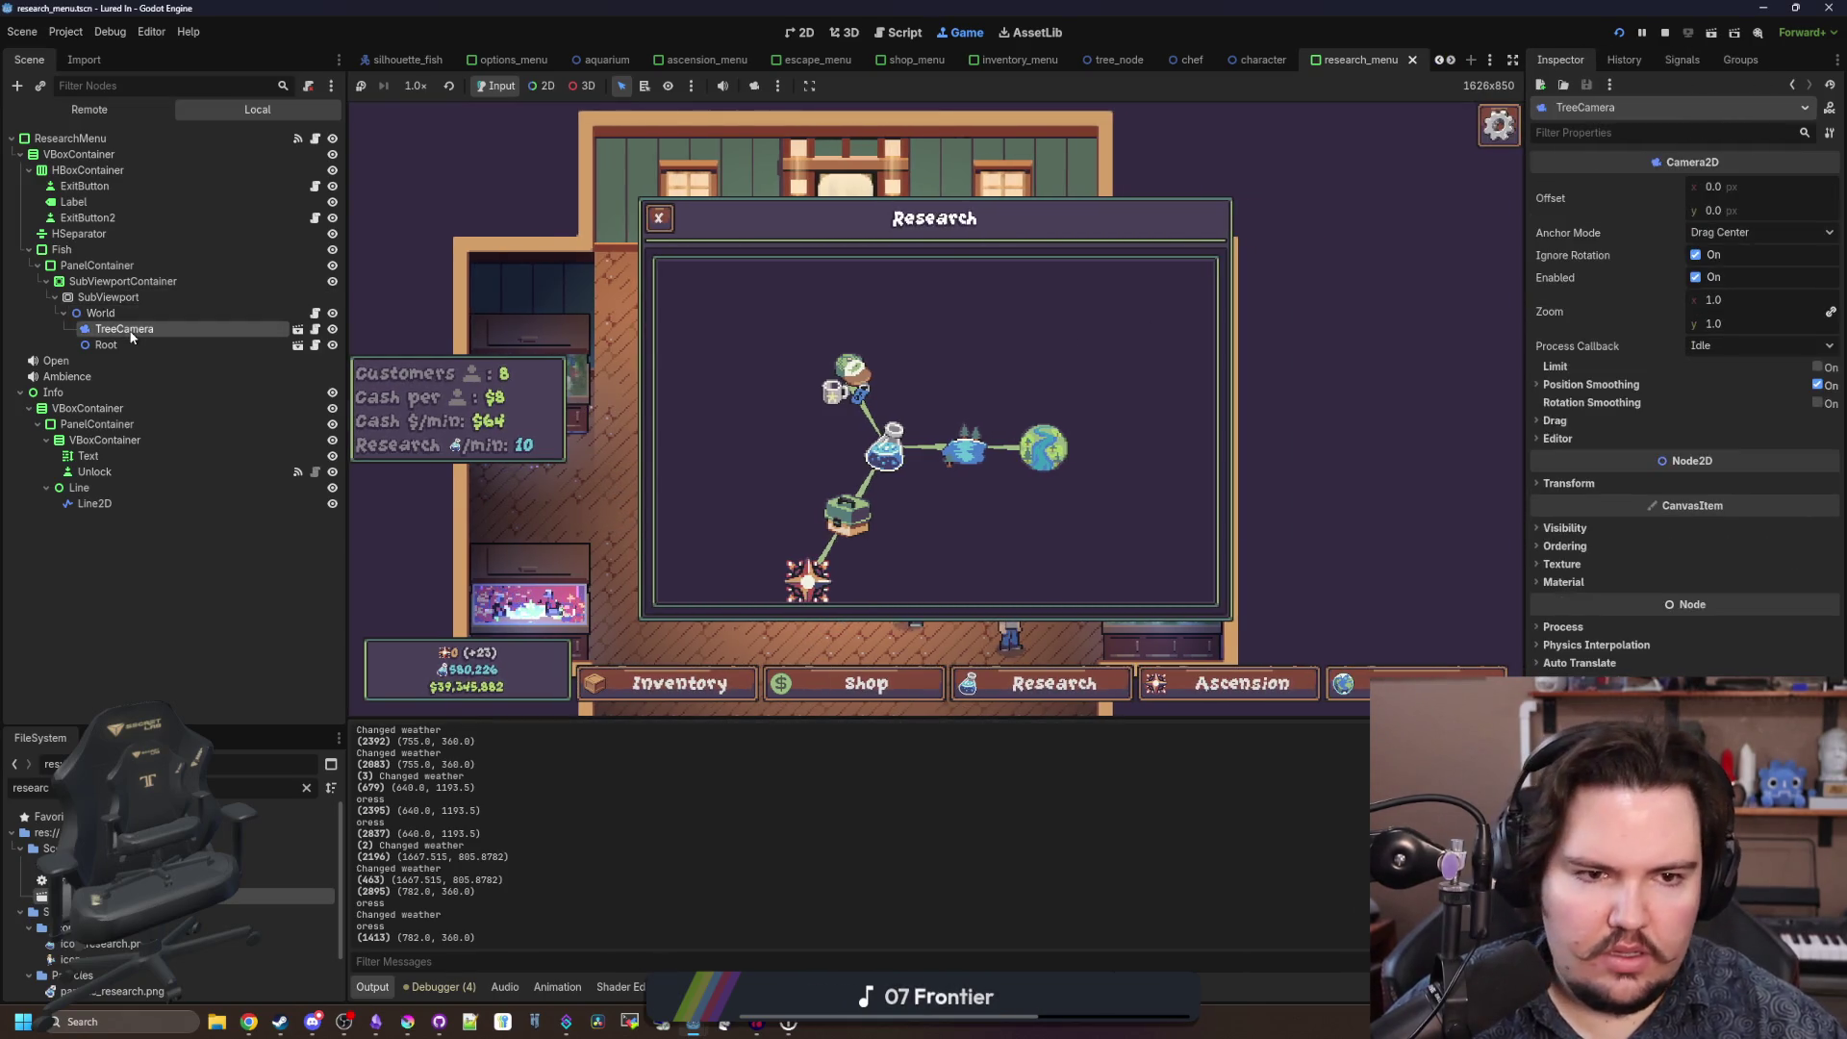
click(1578, 483)
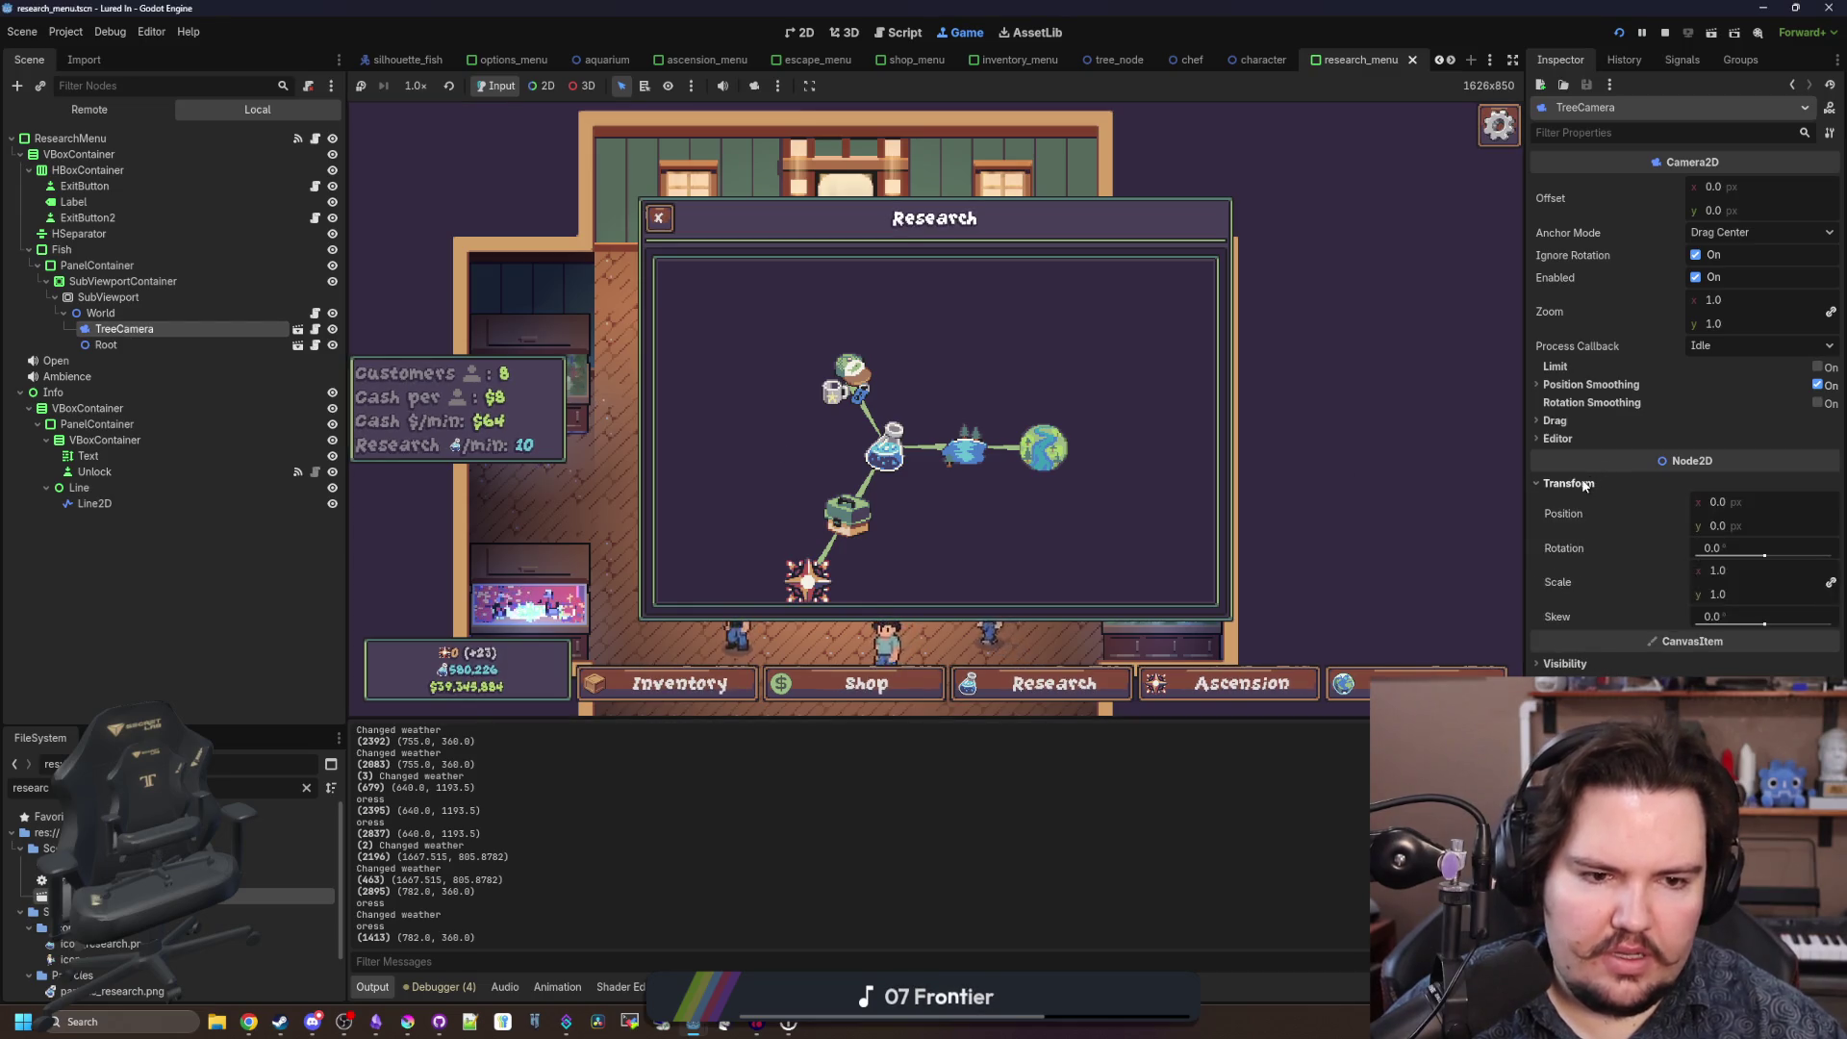
click(1578, 483)
Return to the Script workspace with research_camera.gd open, caret on line 49.
click(314, 138)
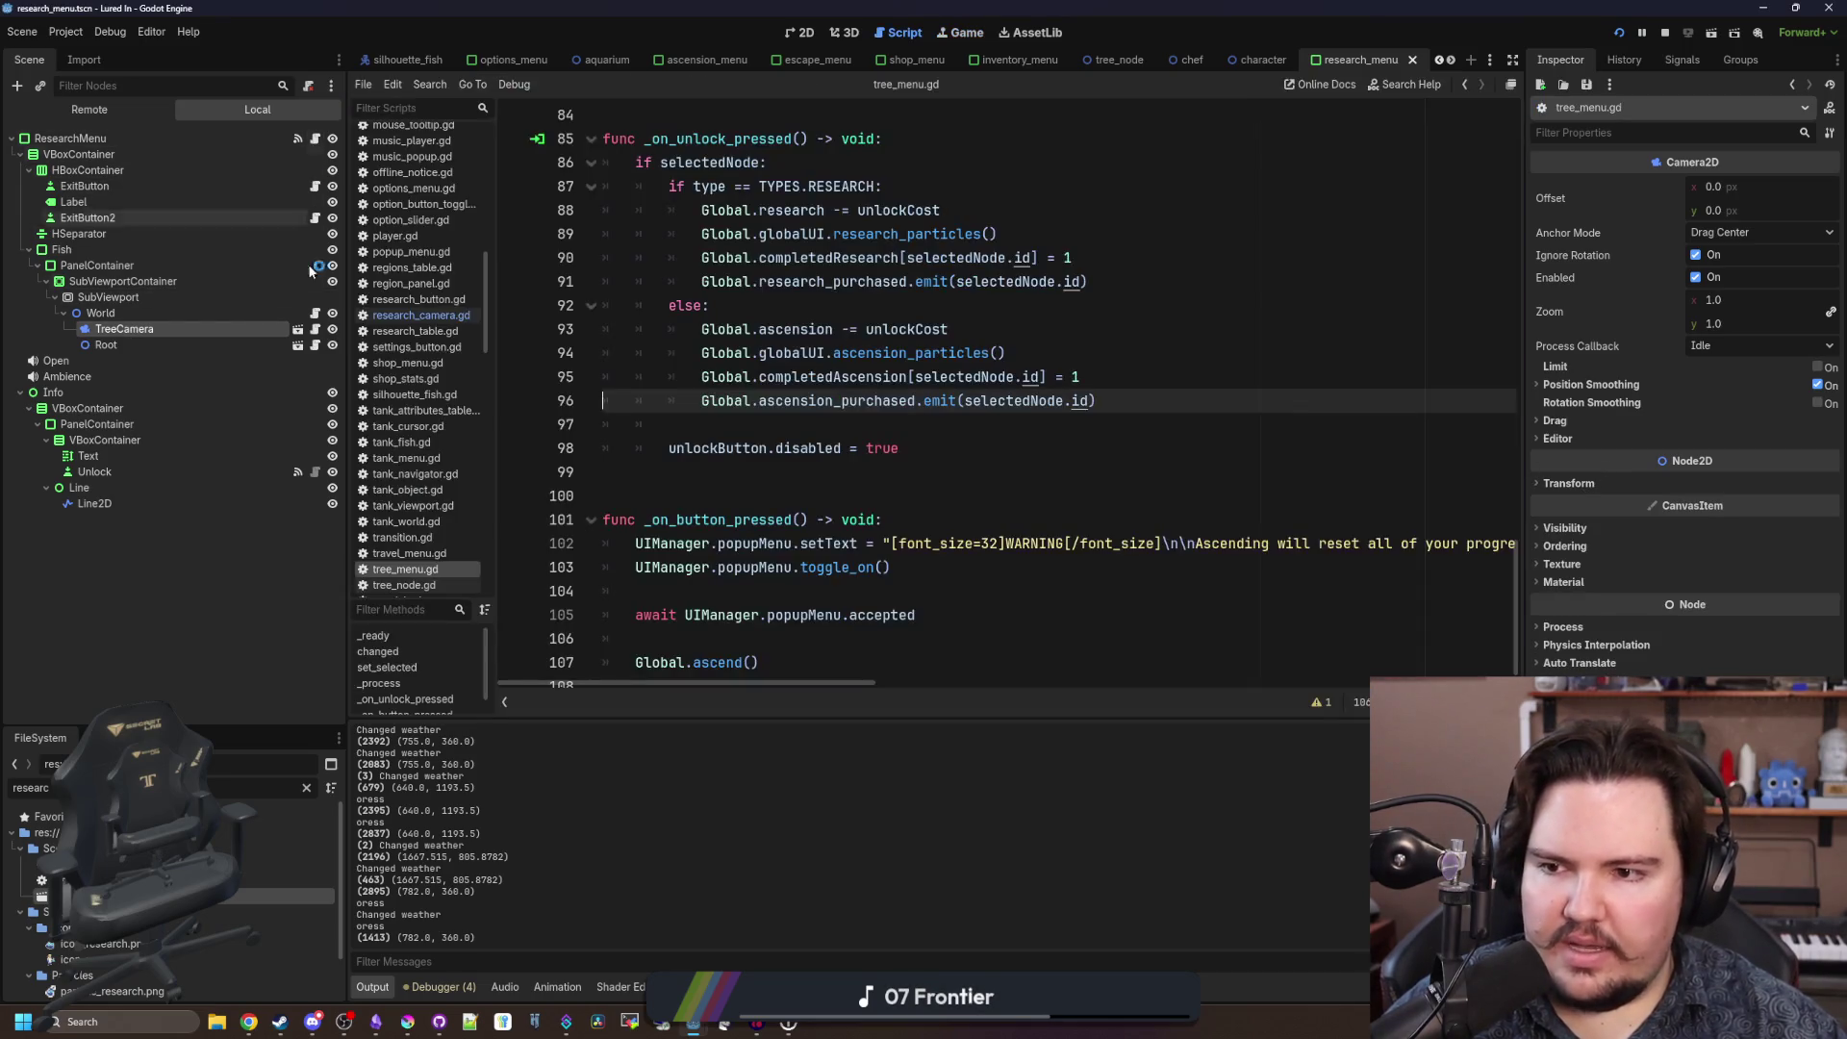
click(916, 426)
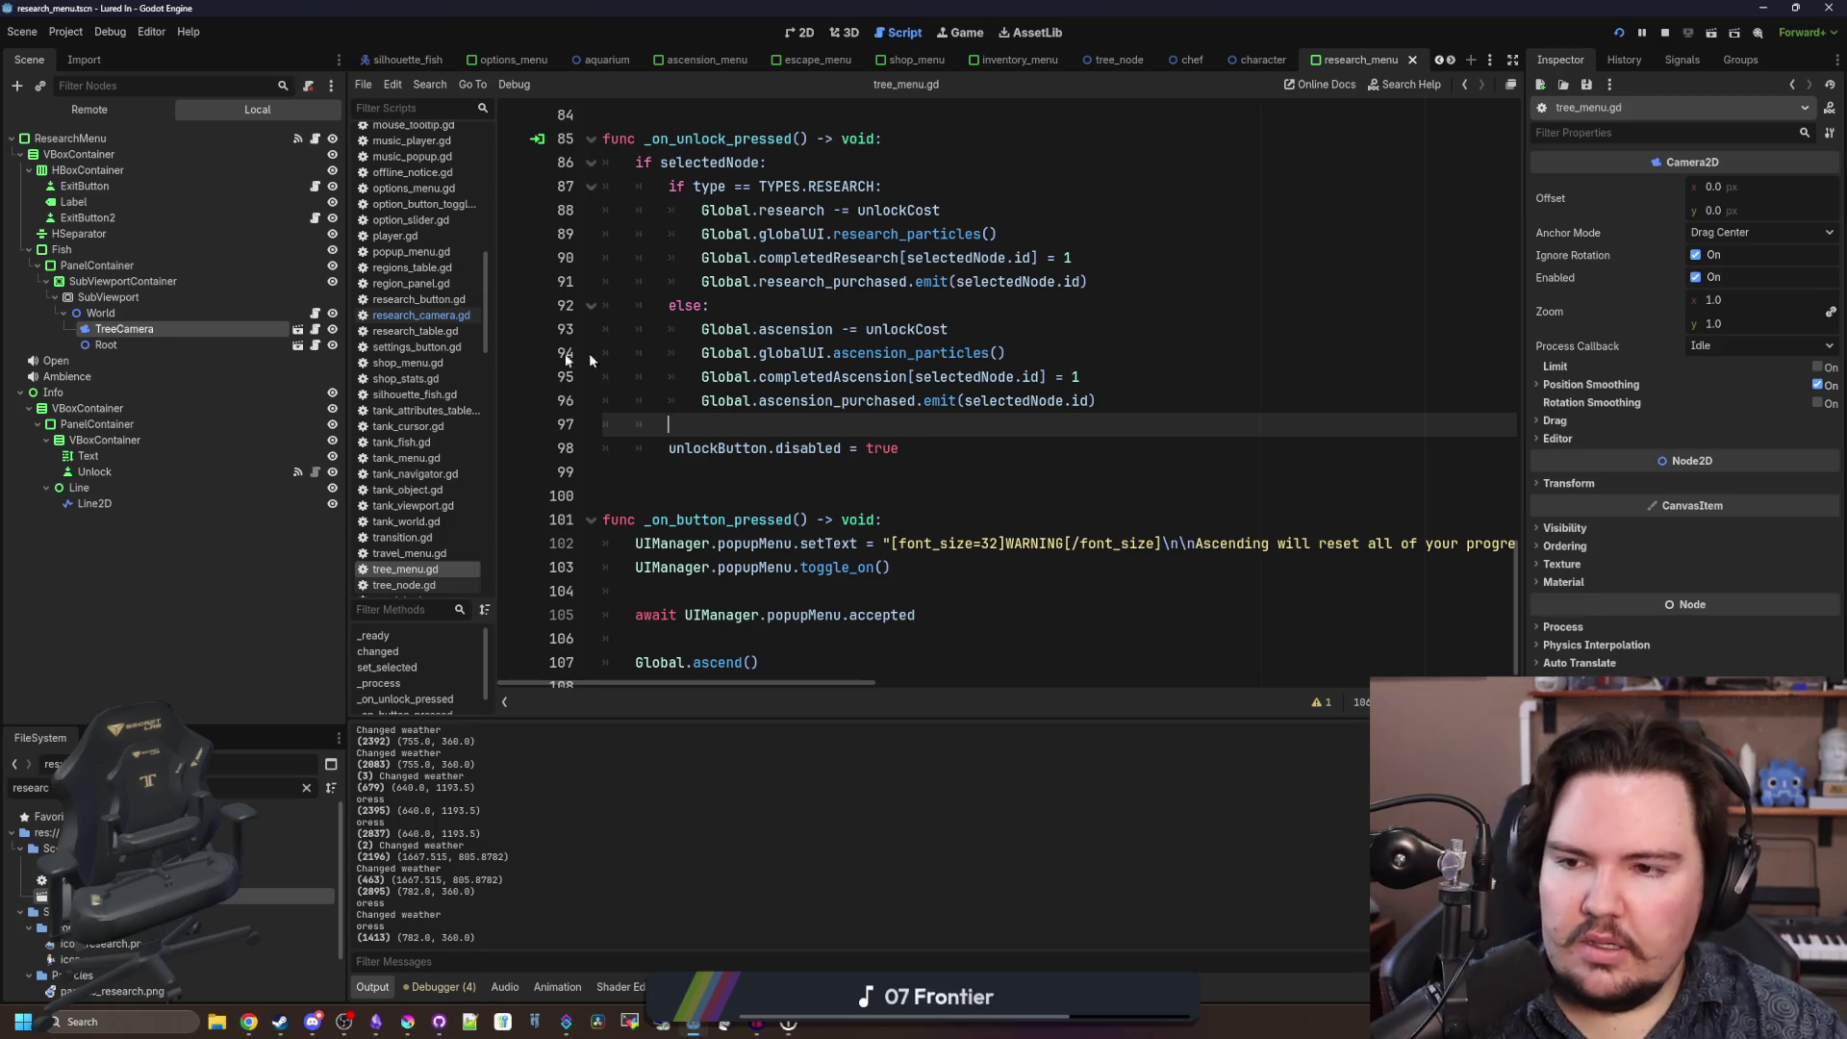
click(315, 330)
click(890, 335)
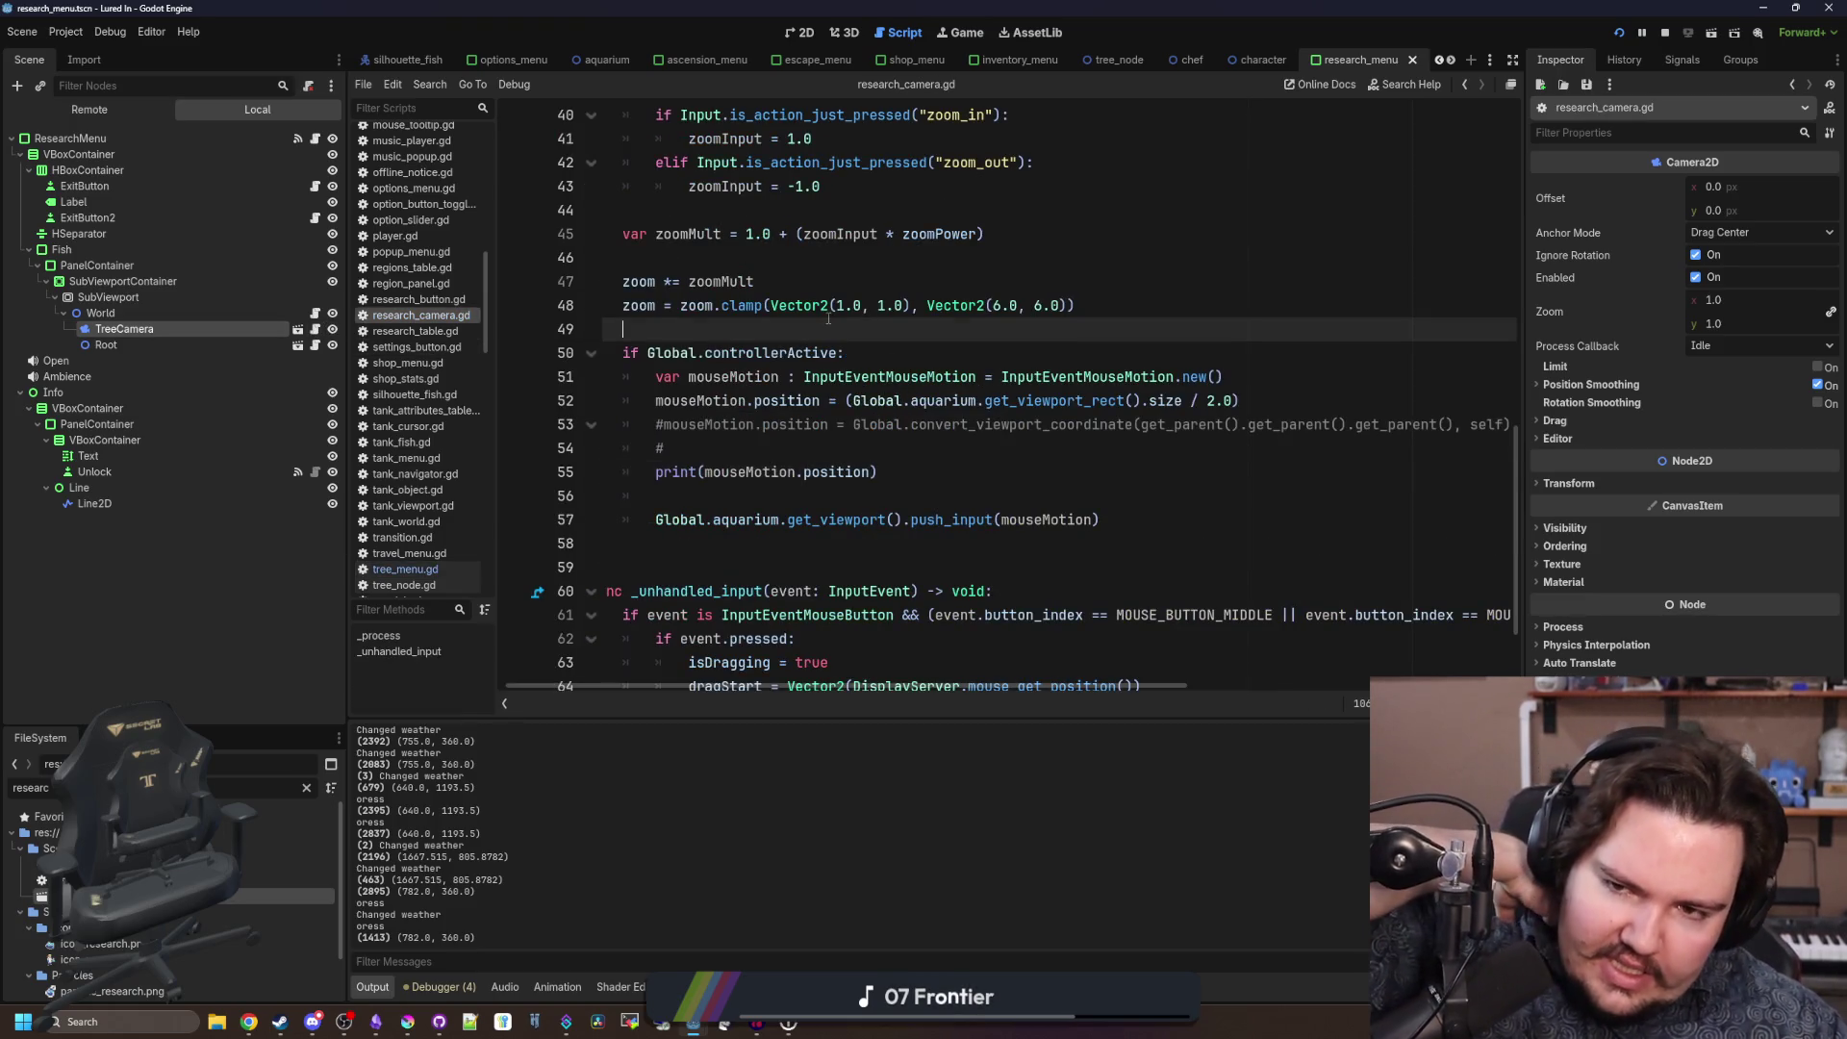
scroll(829, 318, up, 4)
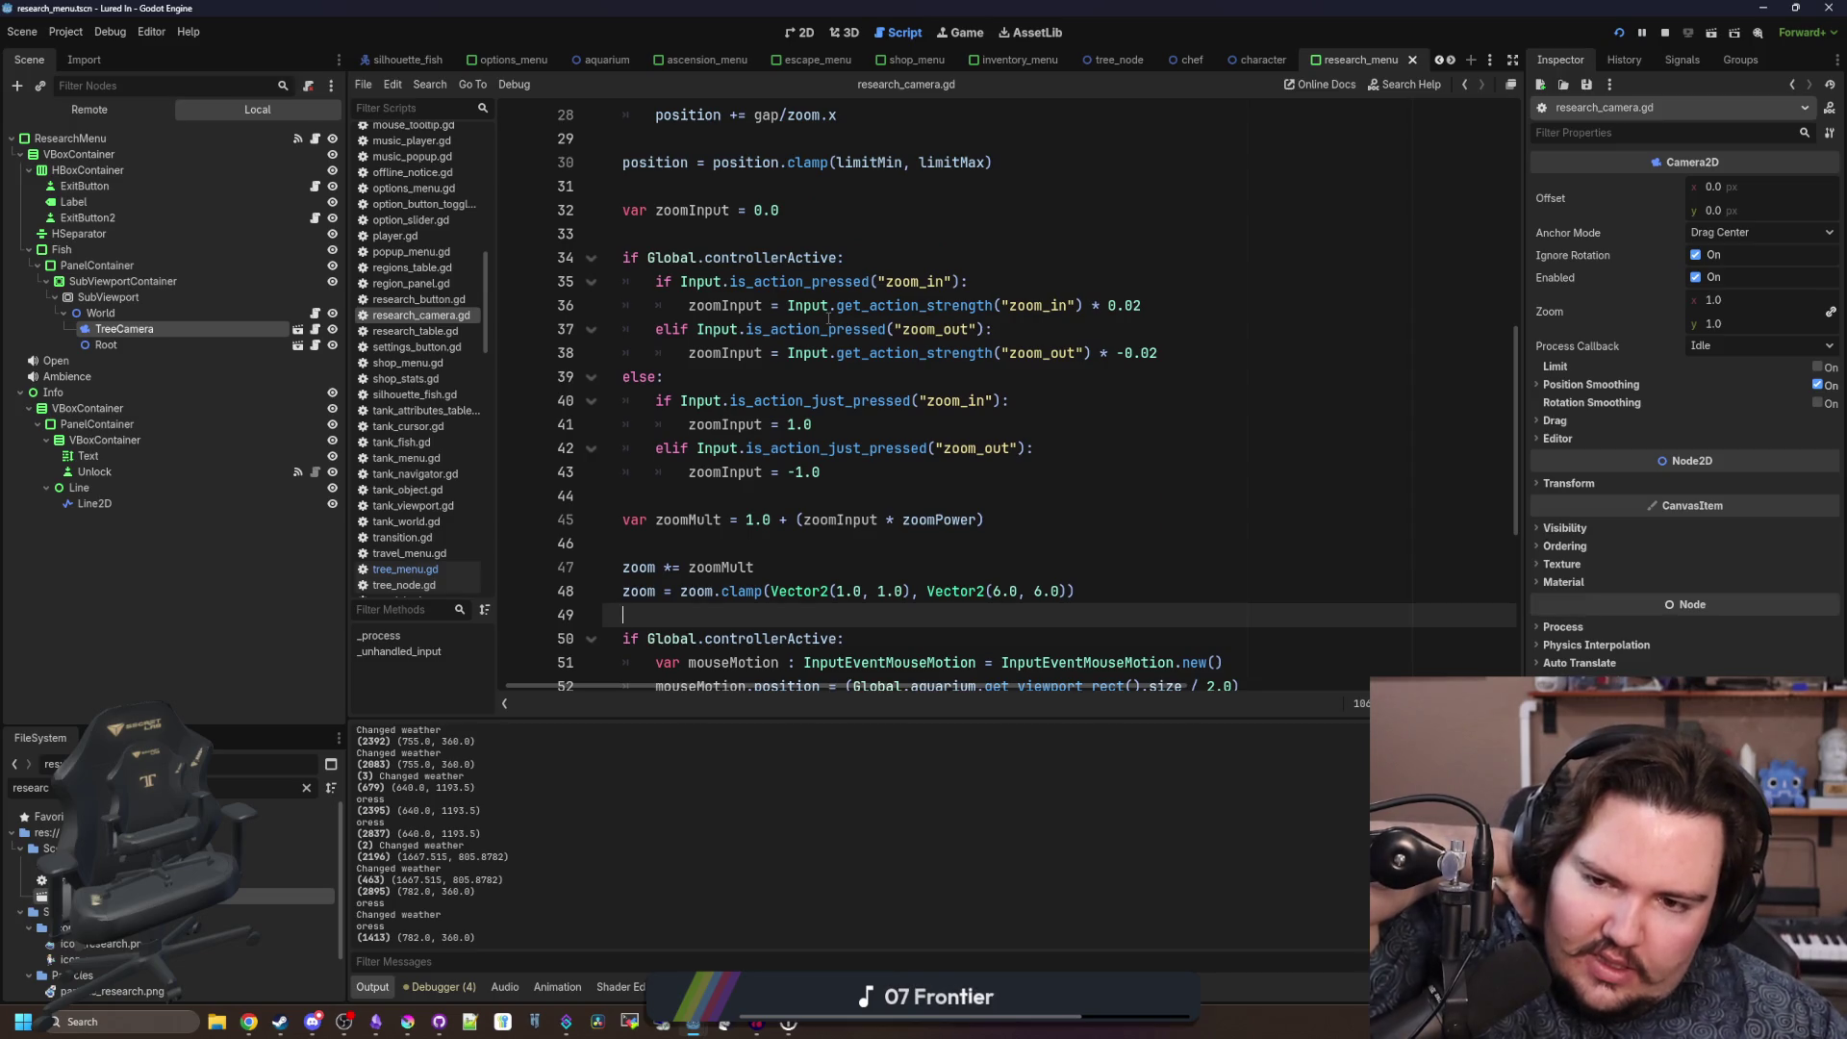
scroll(829, 318, down, 4)
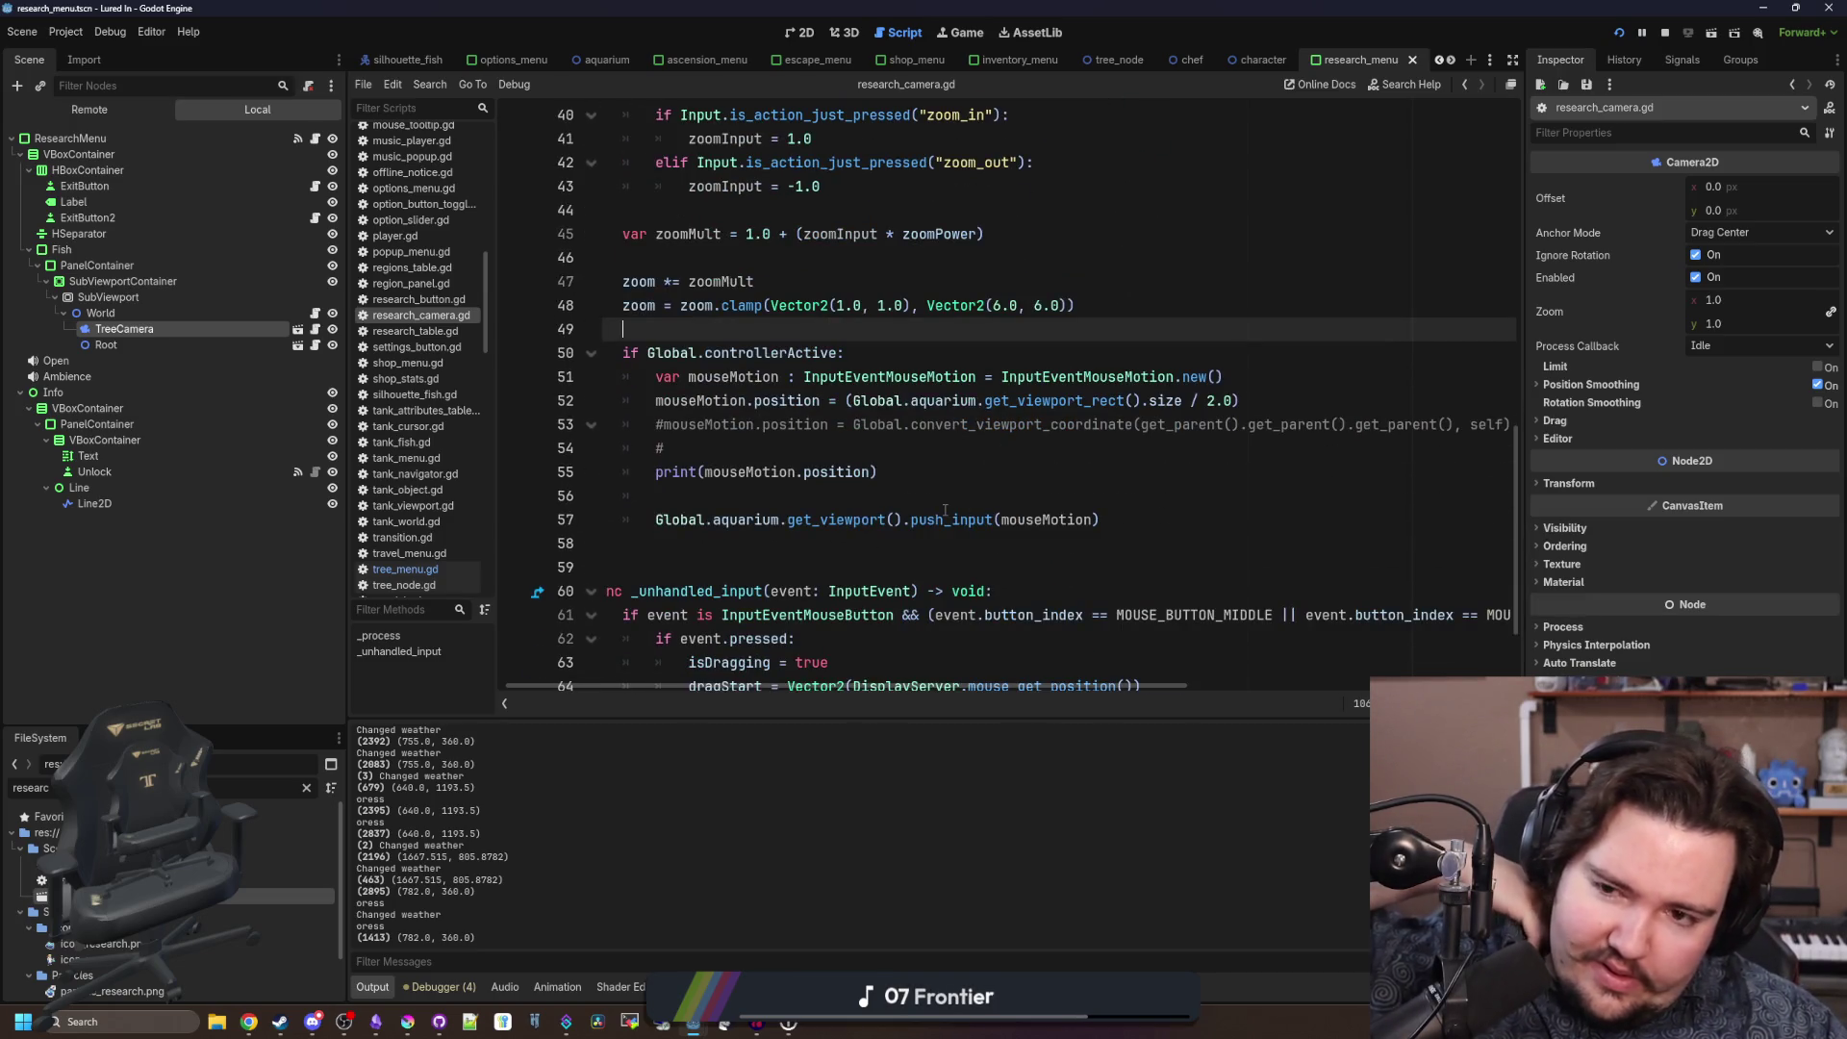
click(804, 446)
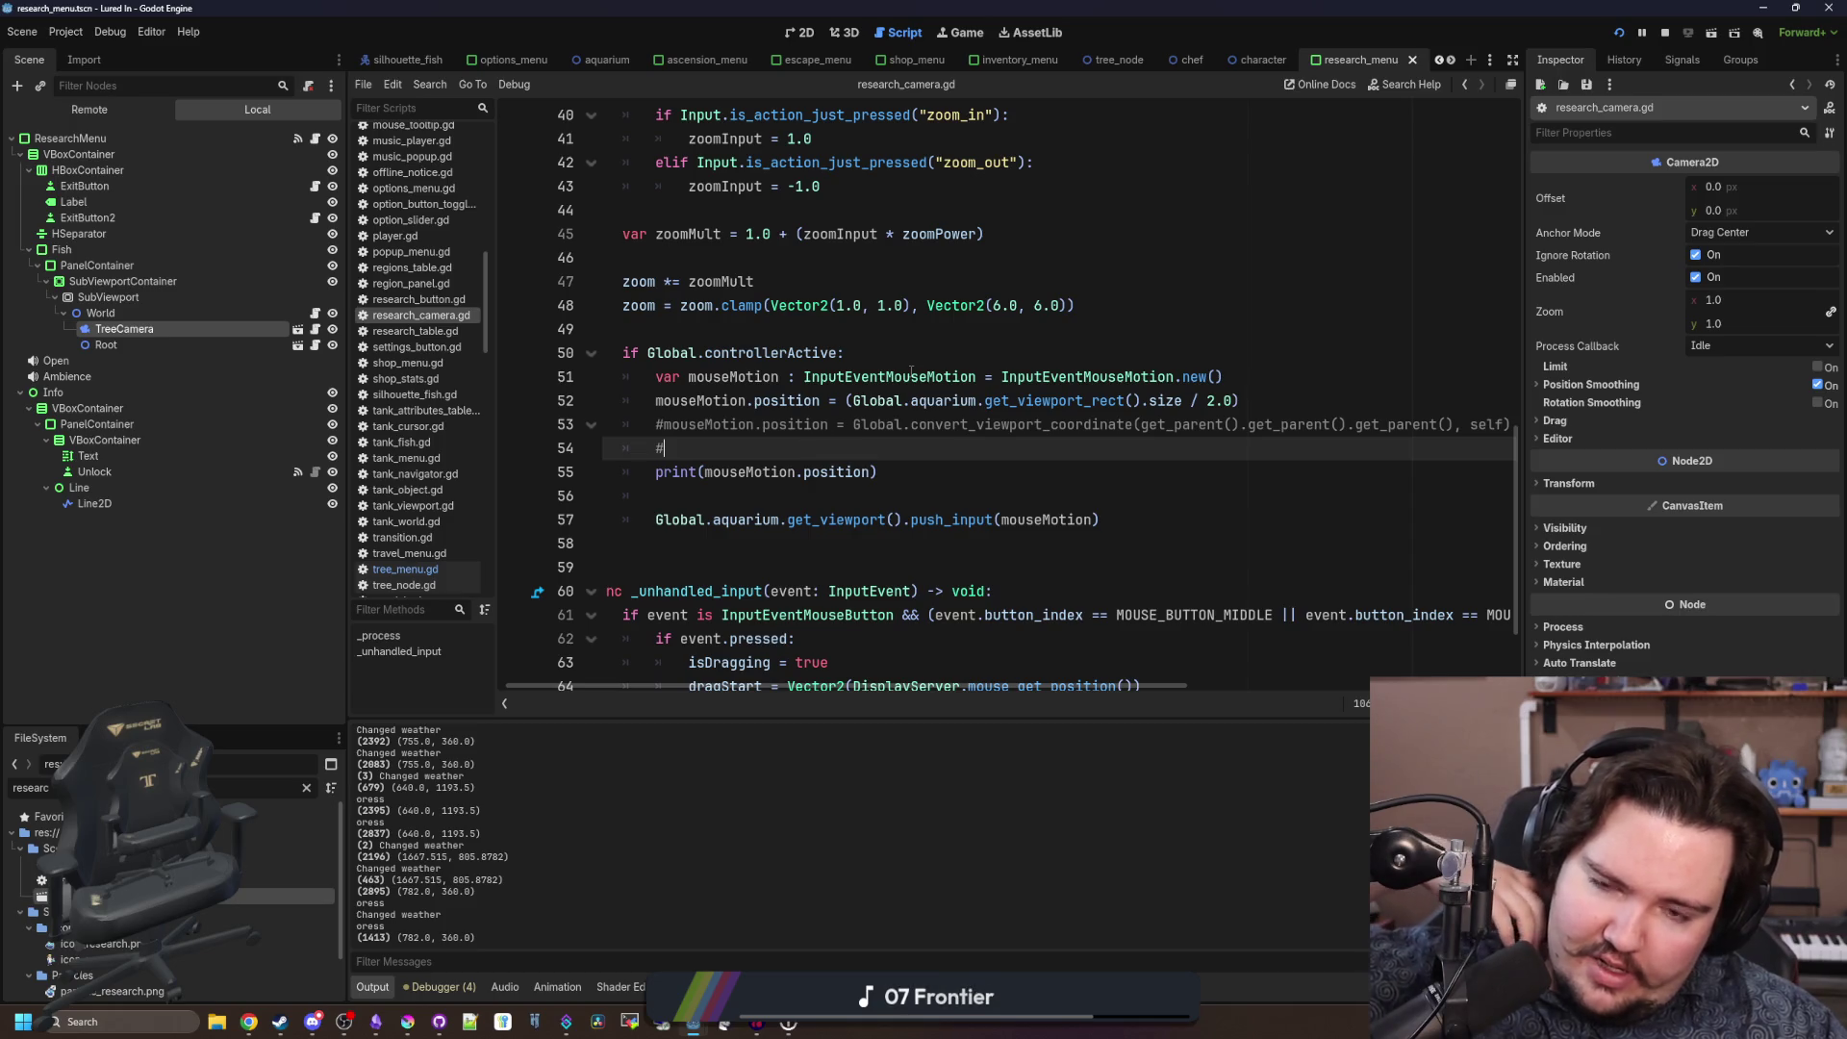
mouse_move(911, 371)
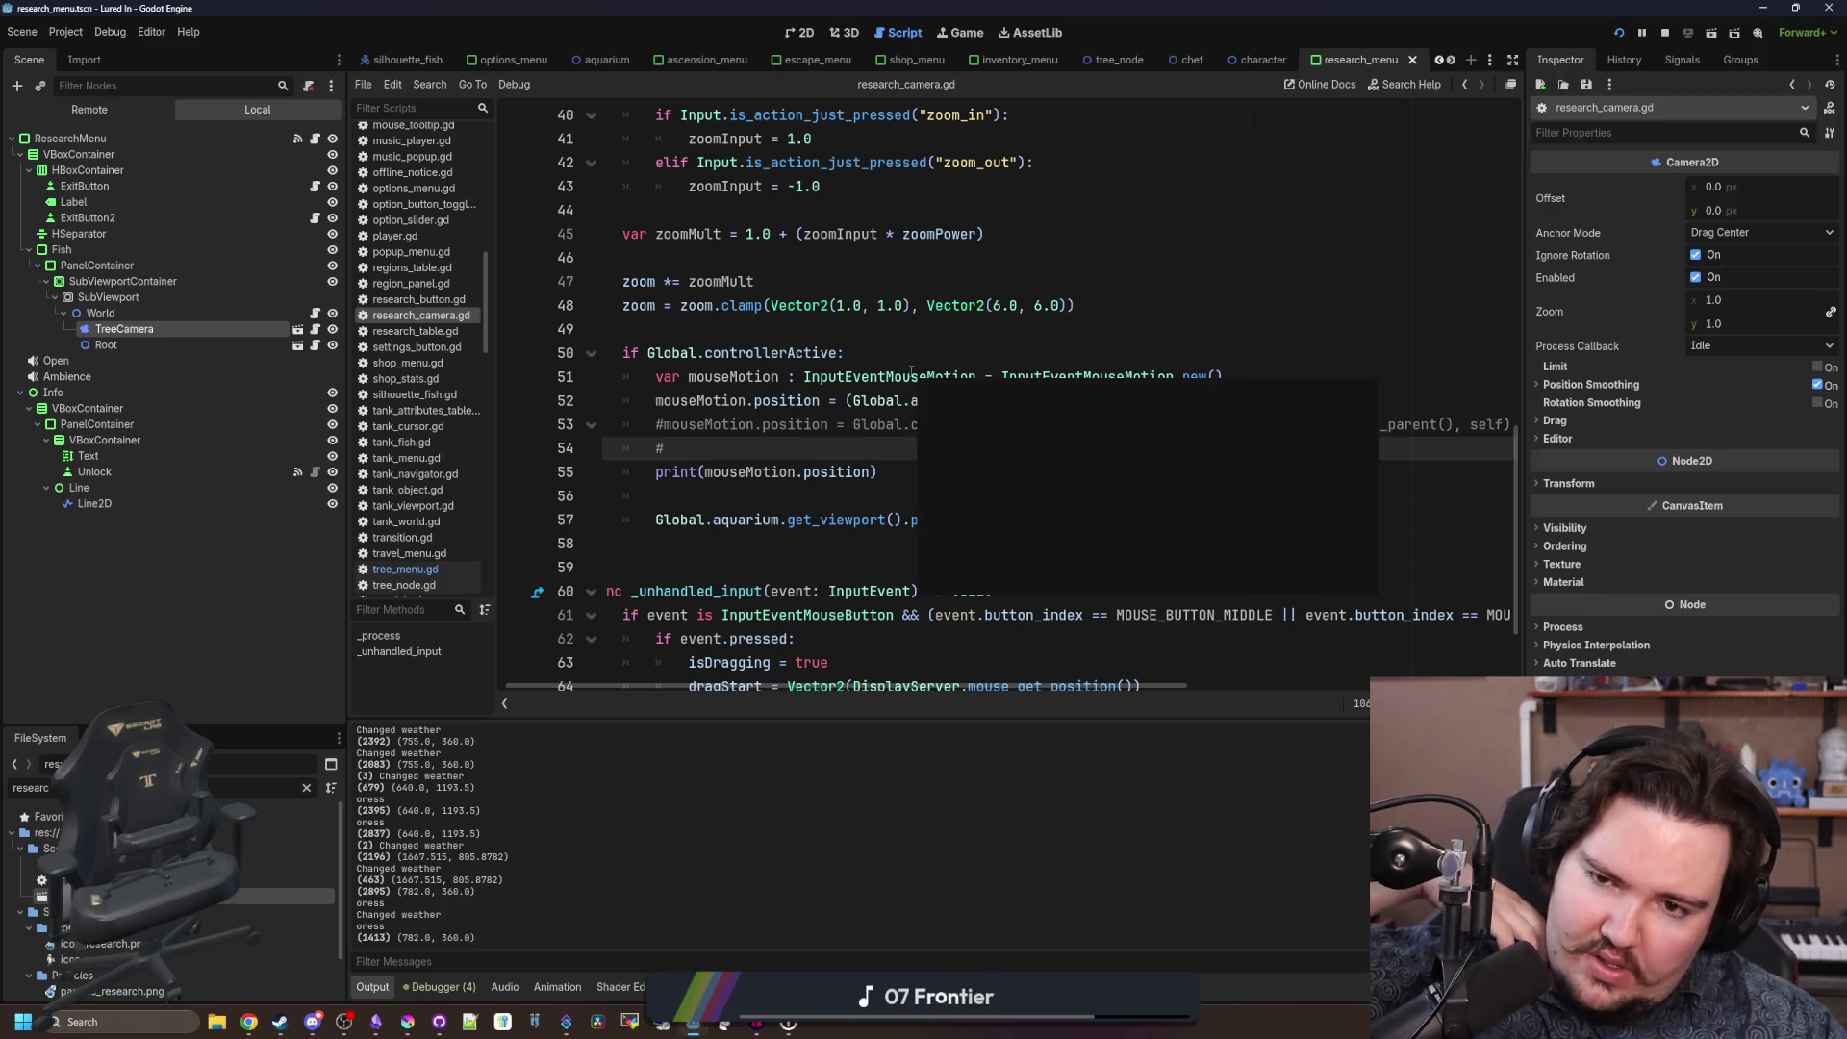
click(709, 334)
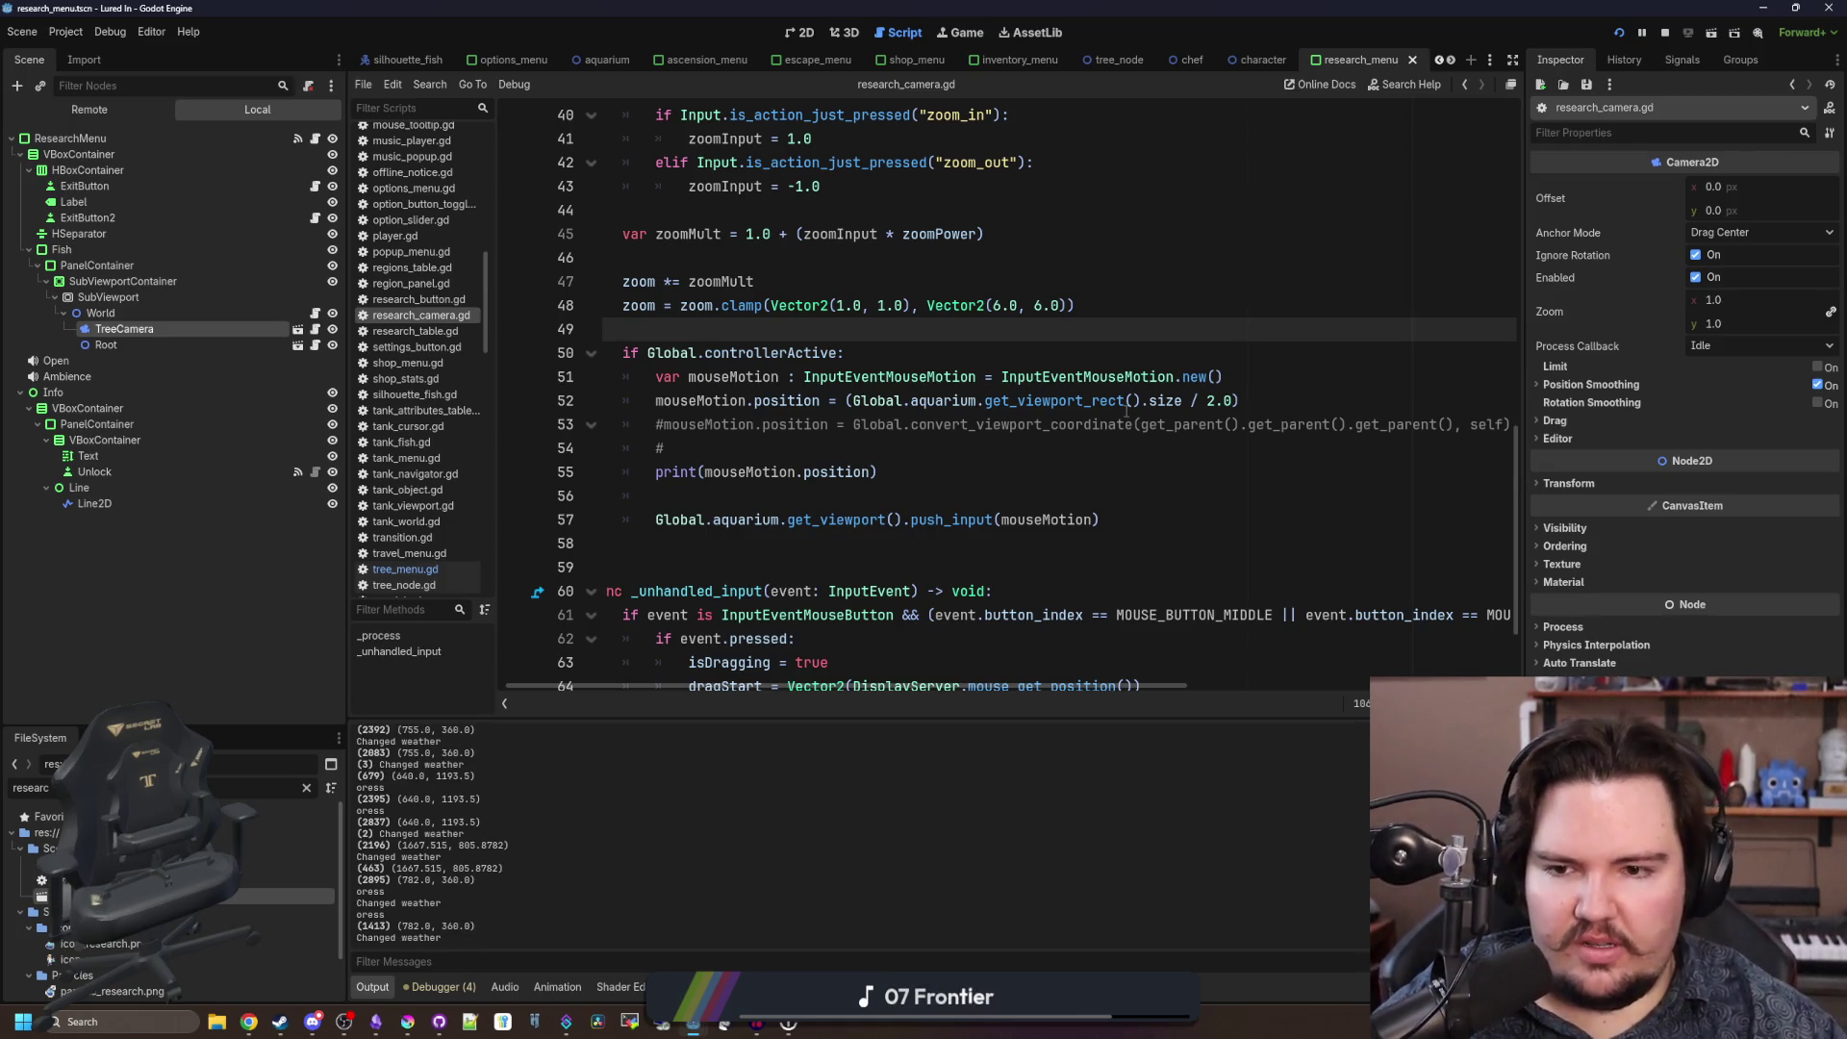
ctrl+click(990, 521)
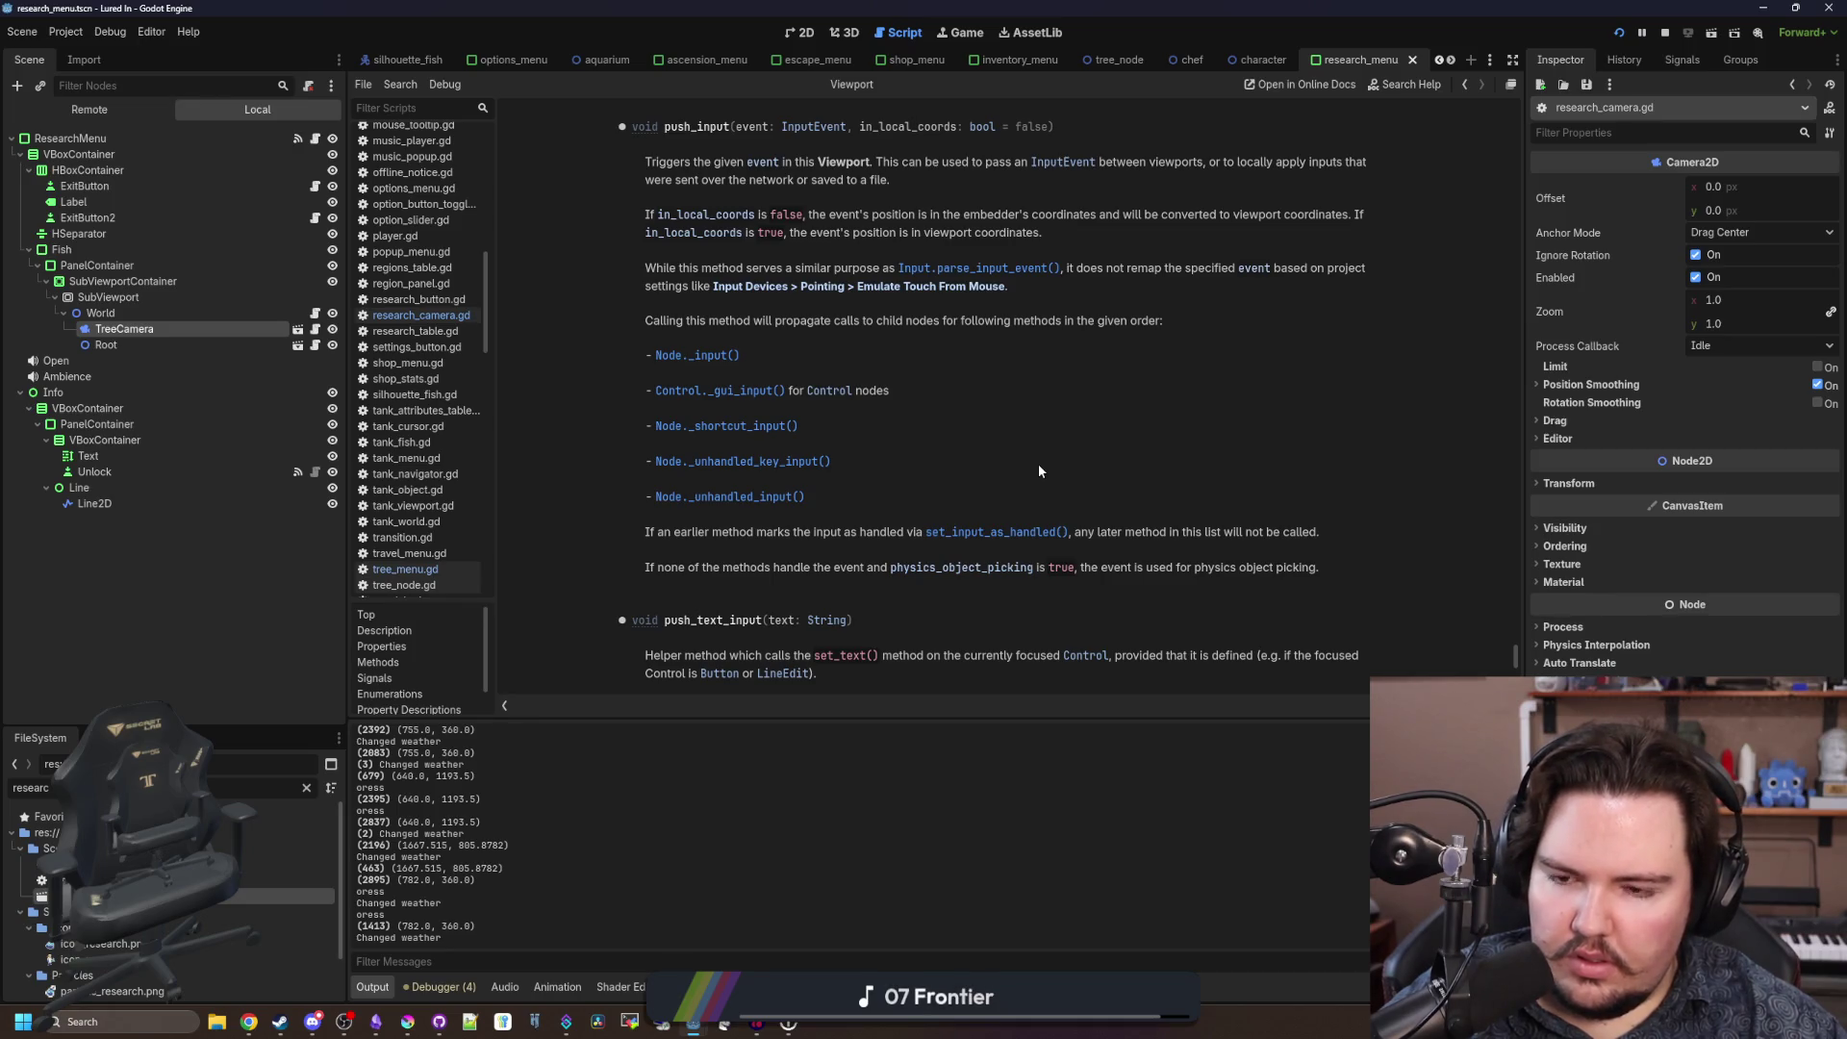
key(alt+Left)
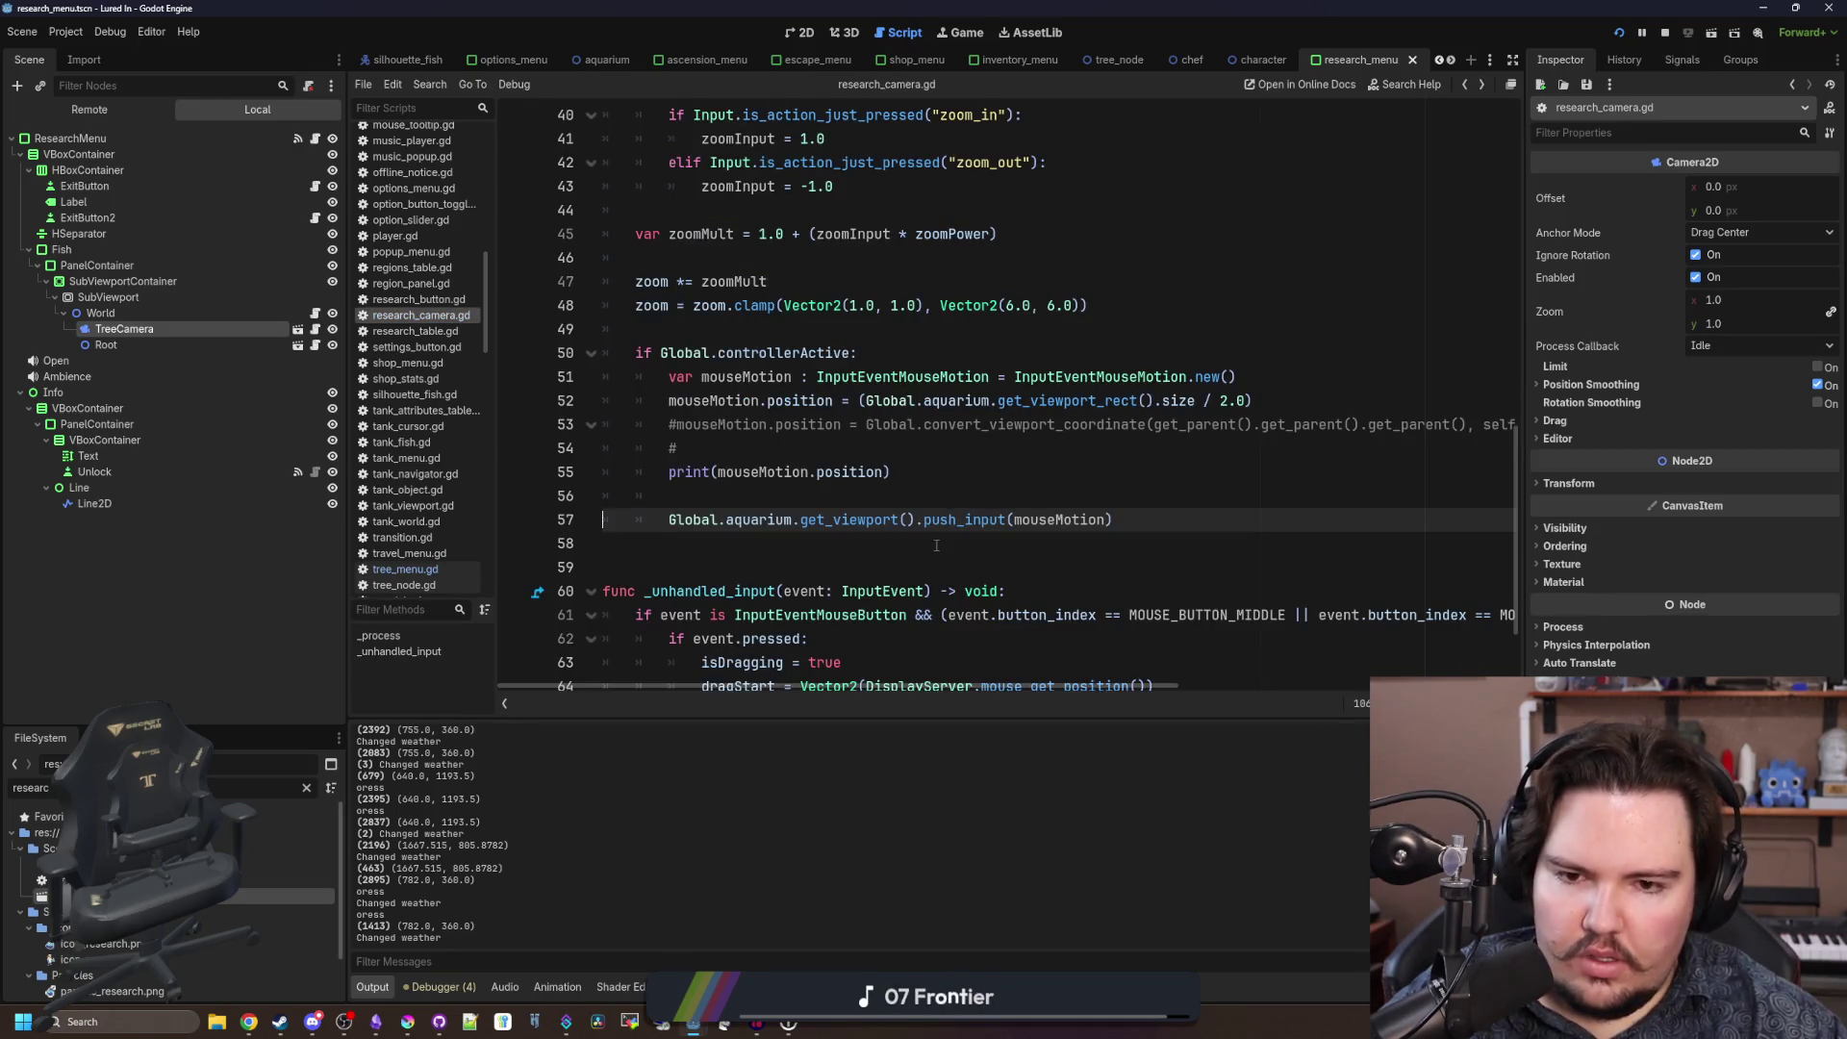
Comment out the Global.aquarium push_input line and start a get_viewport() call above it.
key(ctrl+k)
key(Return)
key(Return)
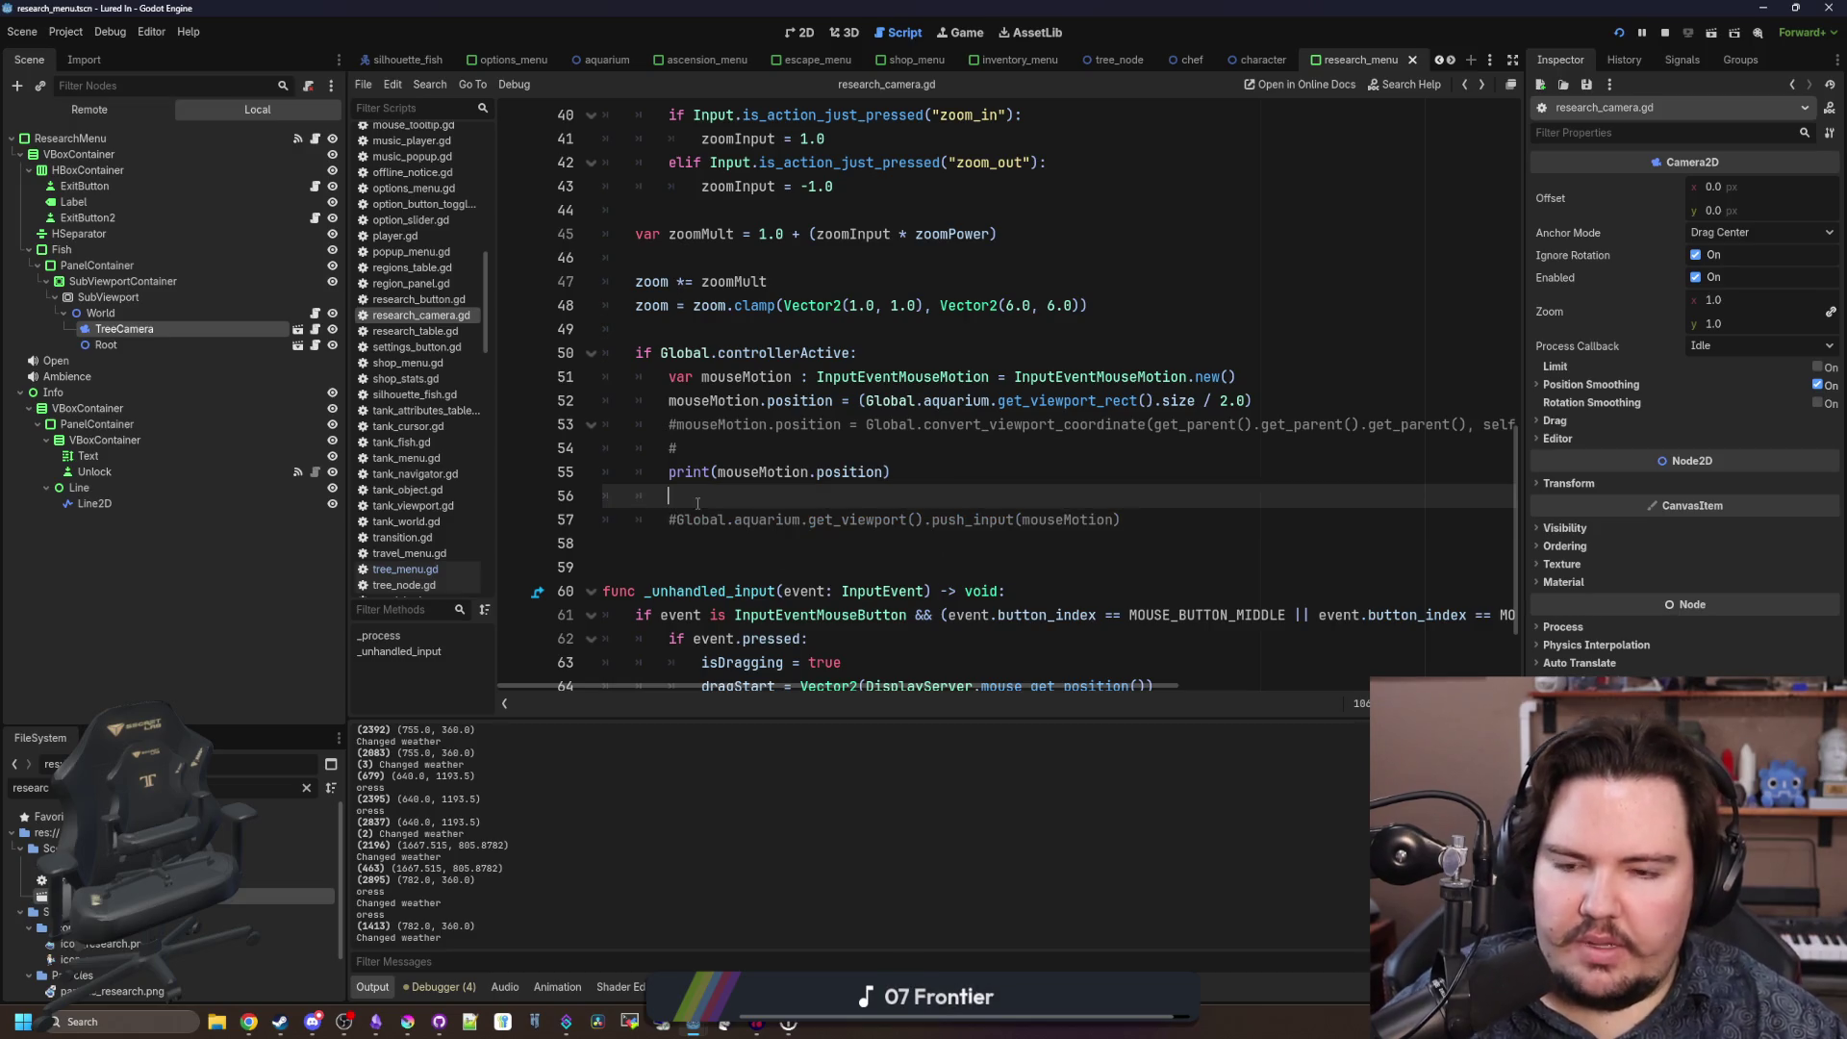
key(Up)
key(Up)
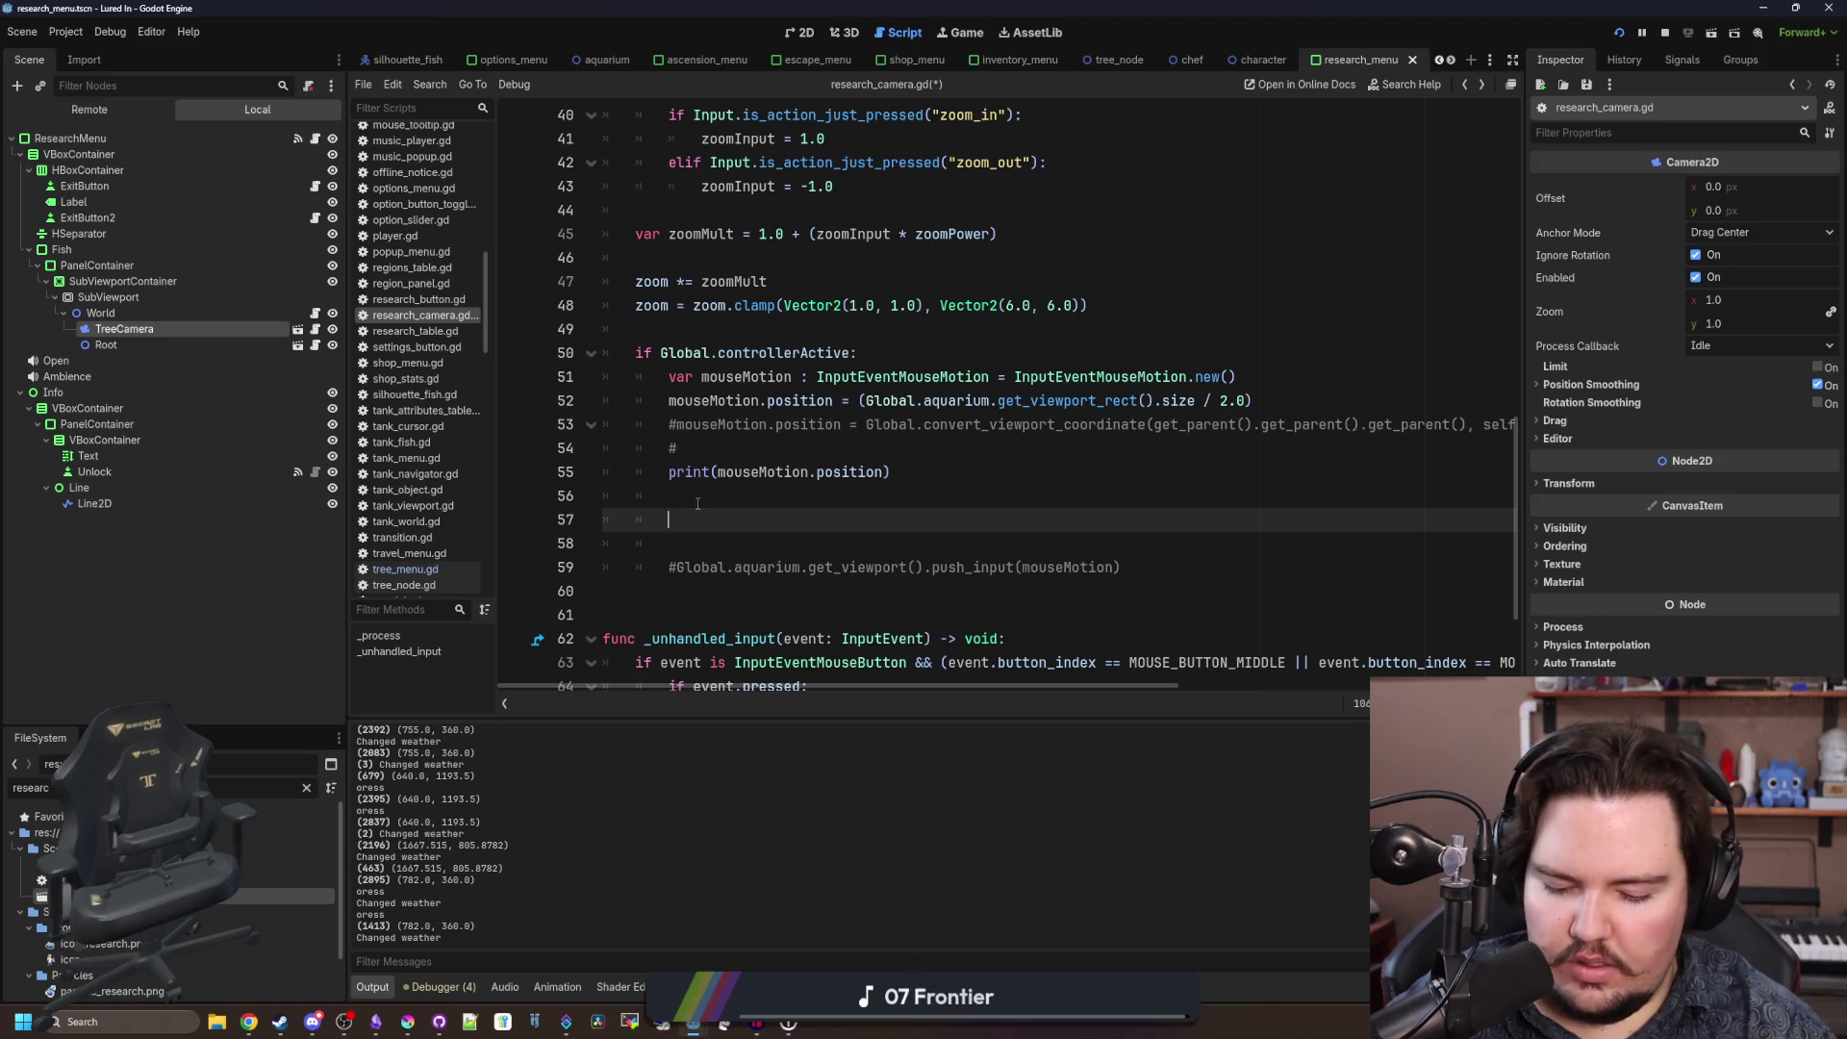
key(Return)
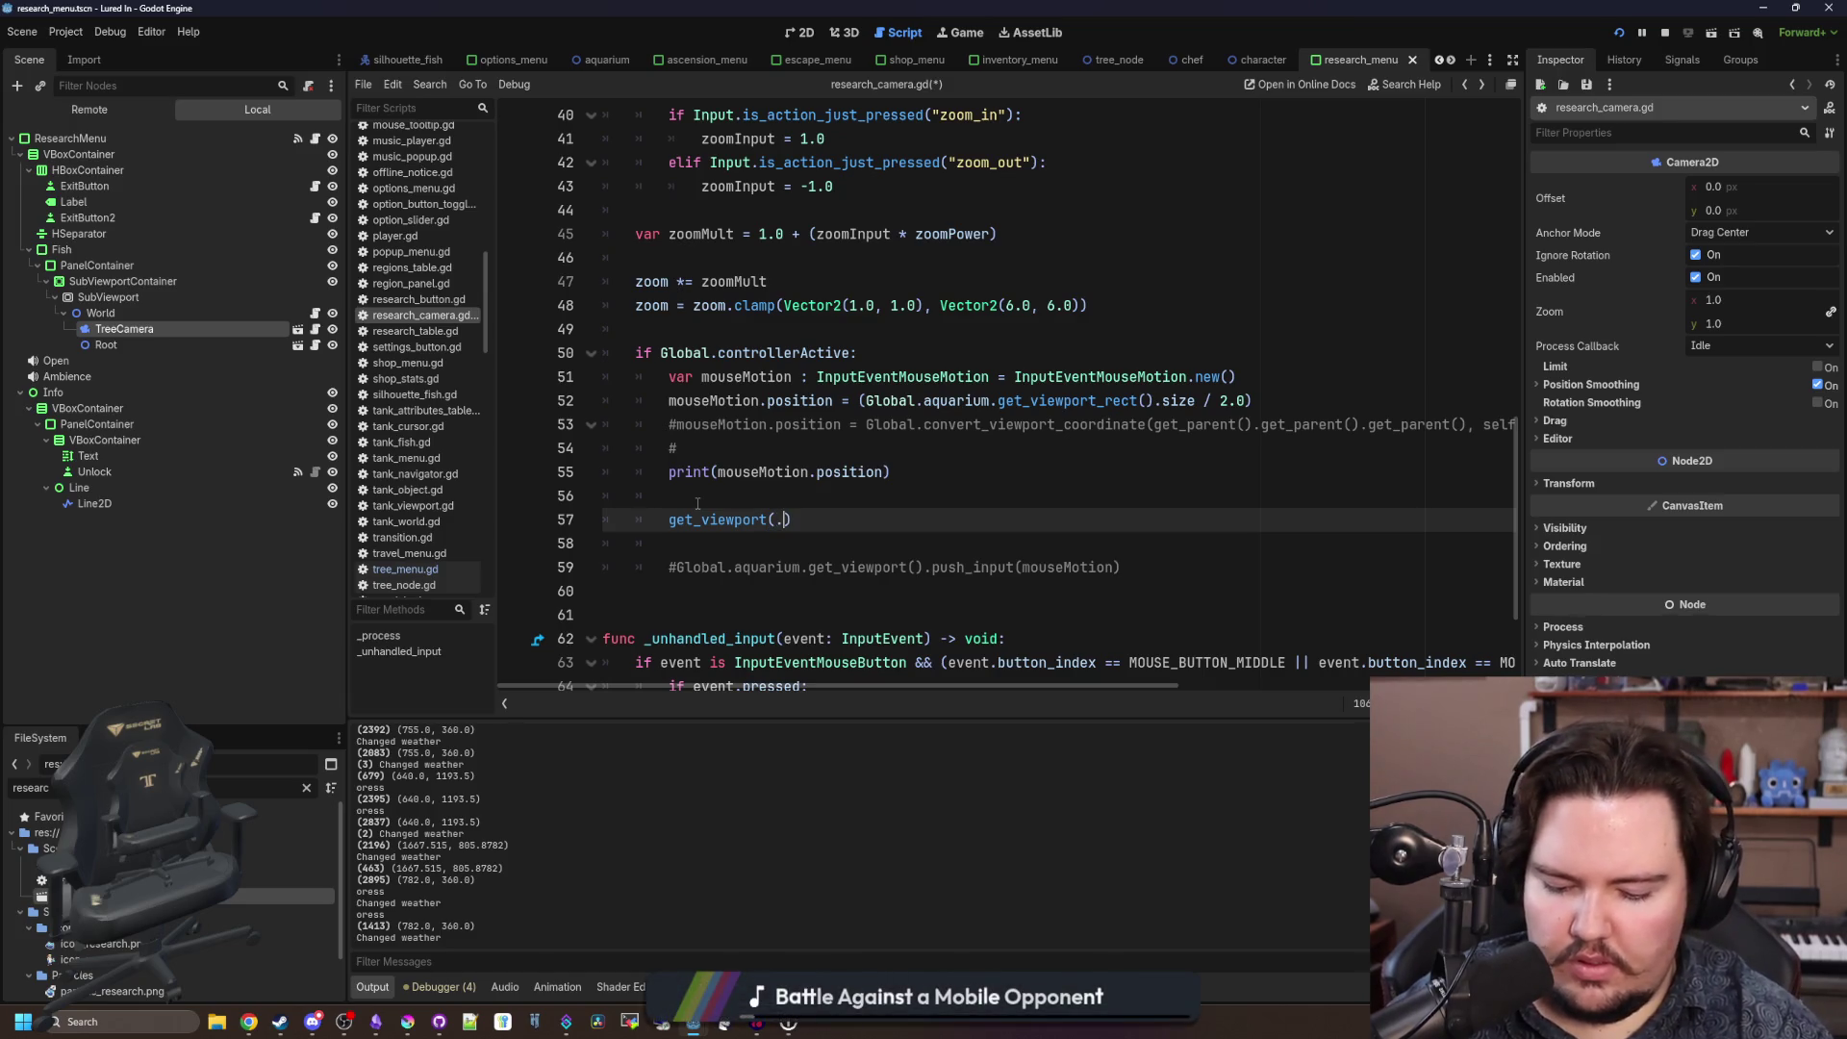
key(BackSpace)
key(BackSpace)
key(BackSpace)
text(push)
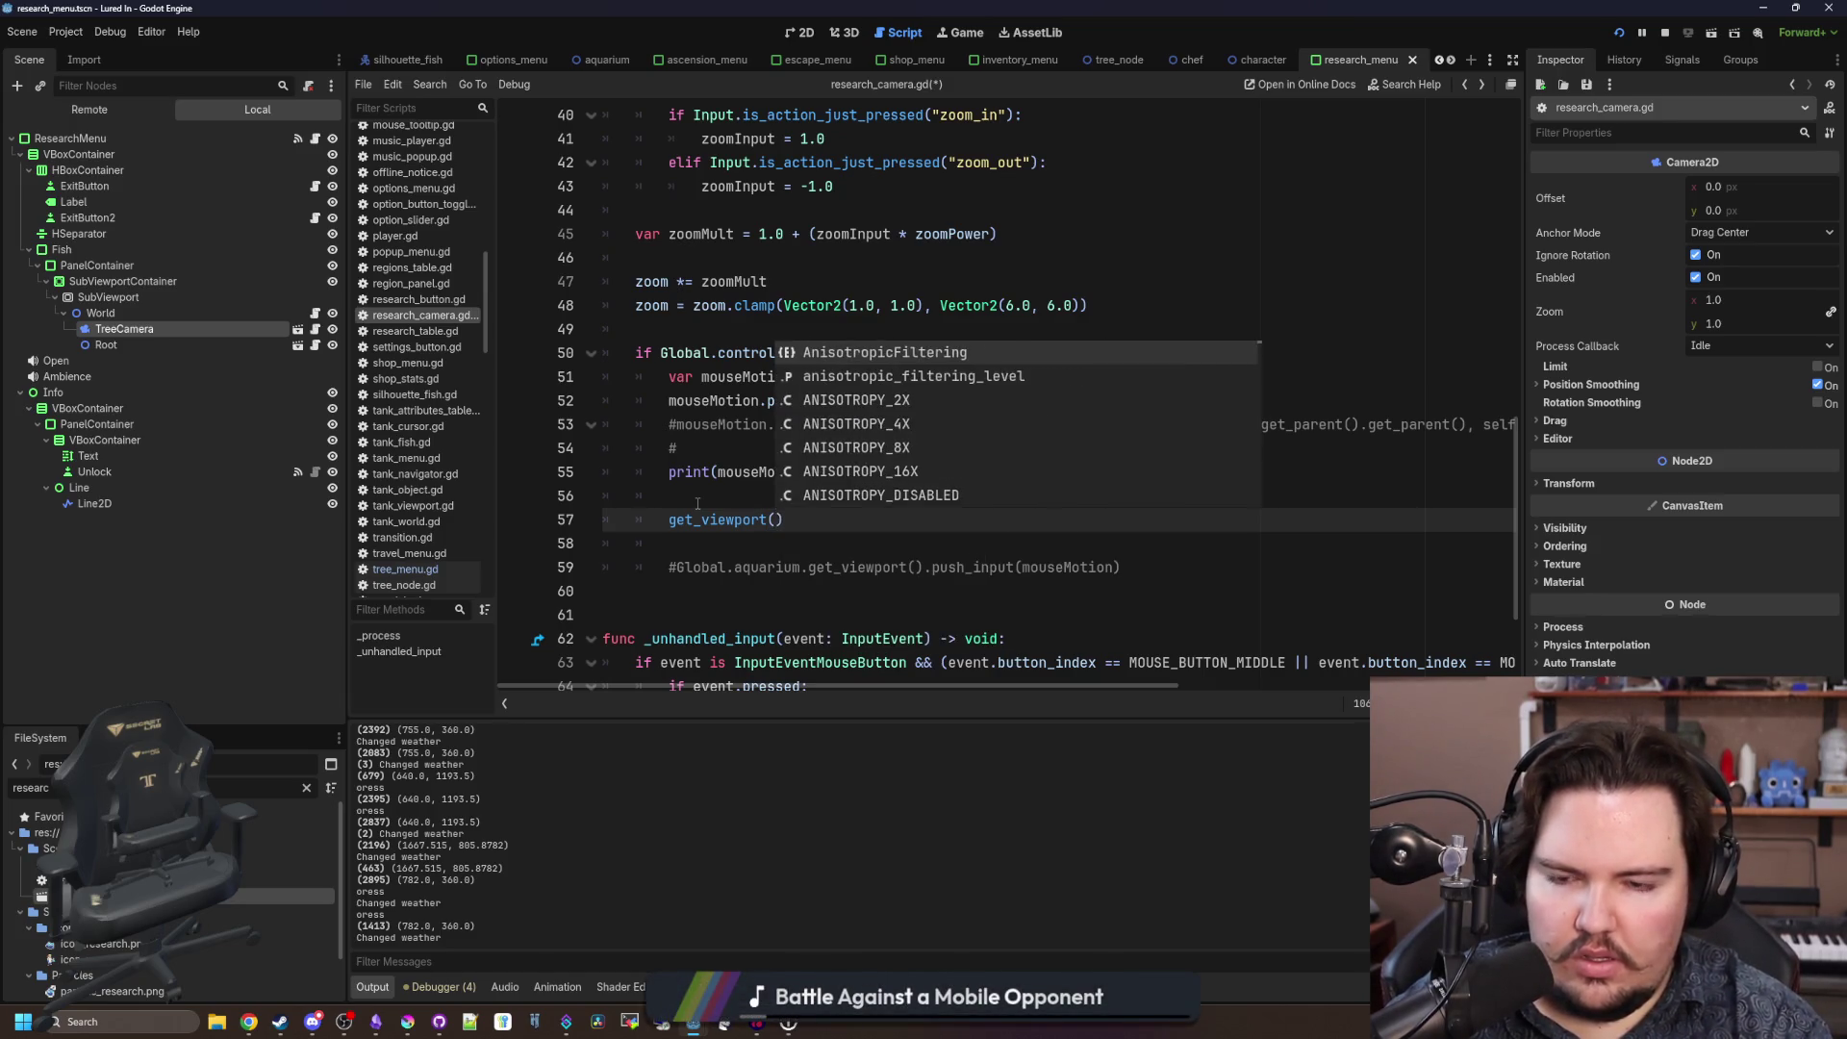
text(_+)
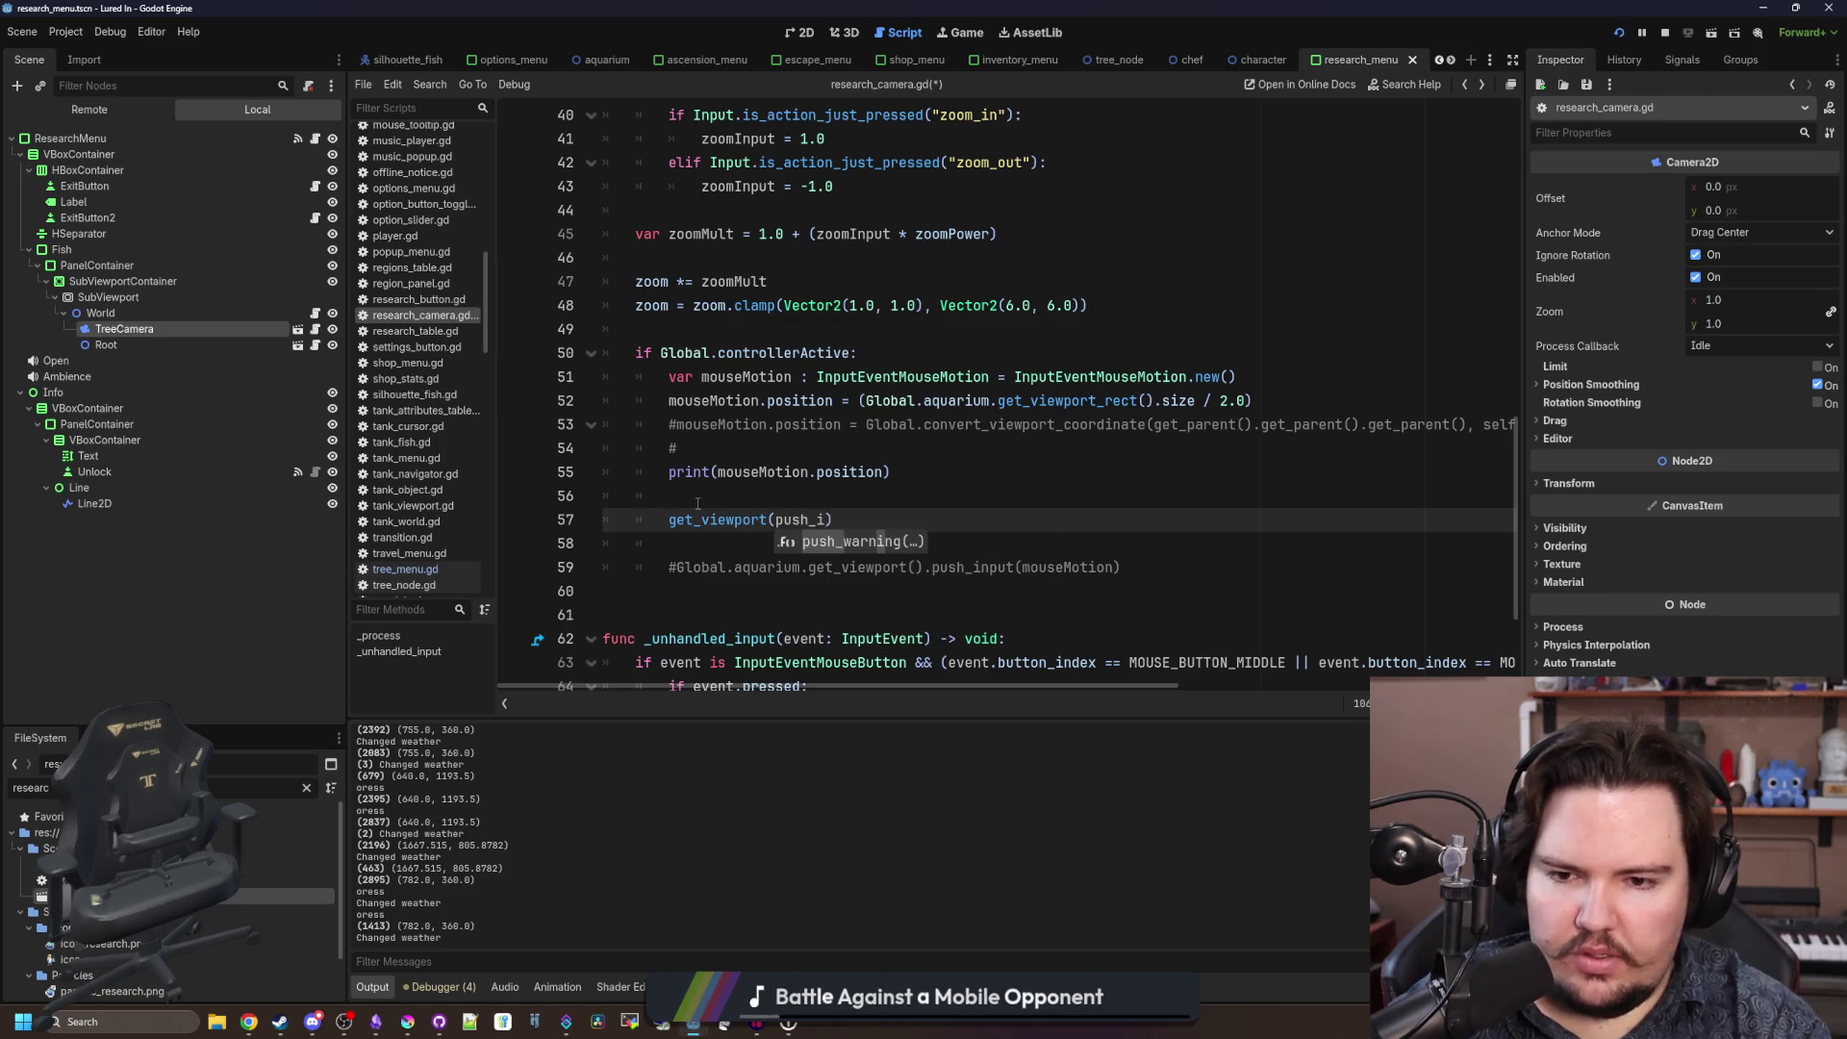
key(Return)
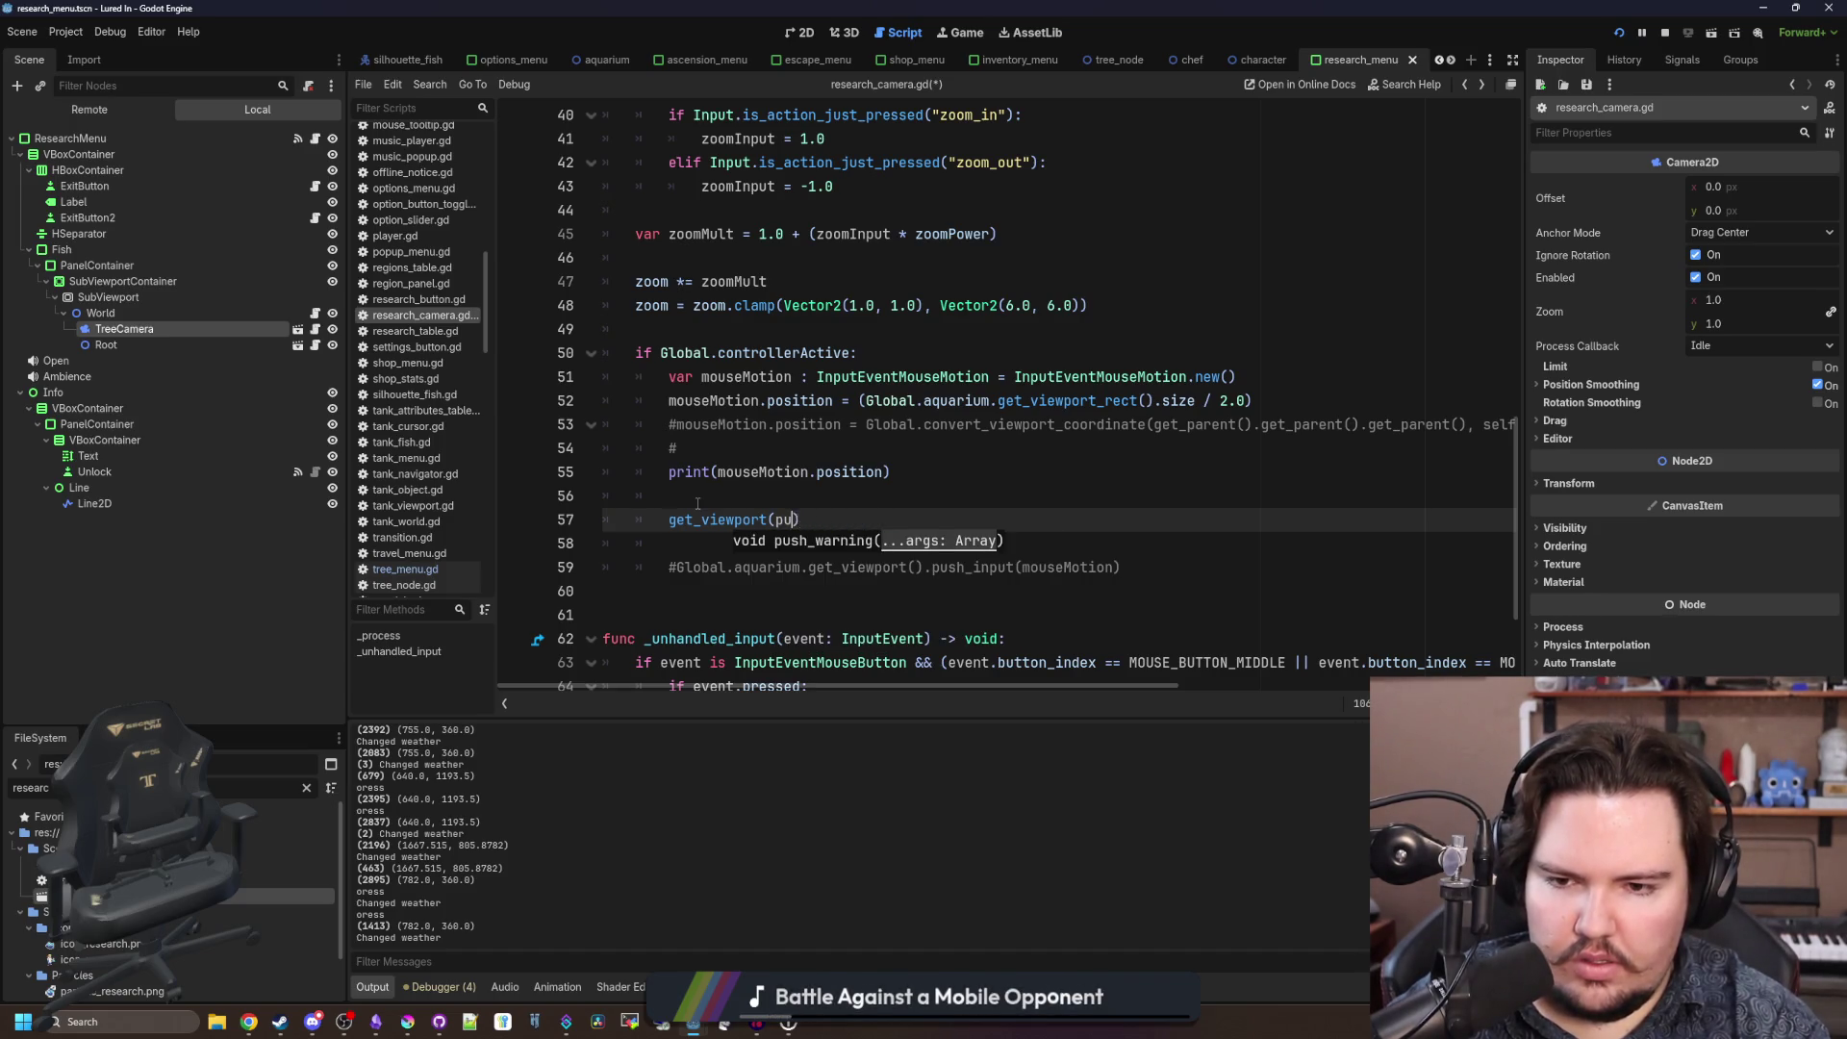
Complete the new line as get_viewport().push_input(...) and save the script.
text(.push)
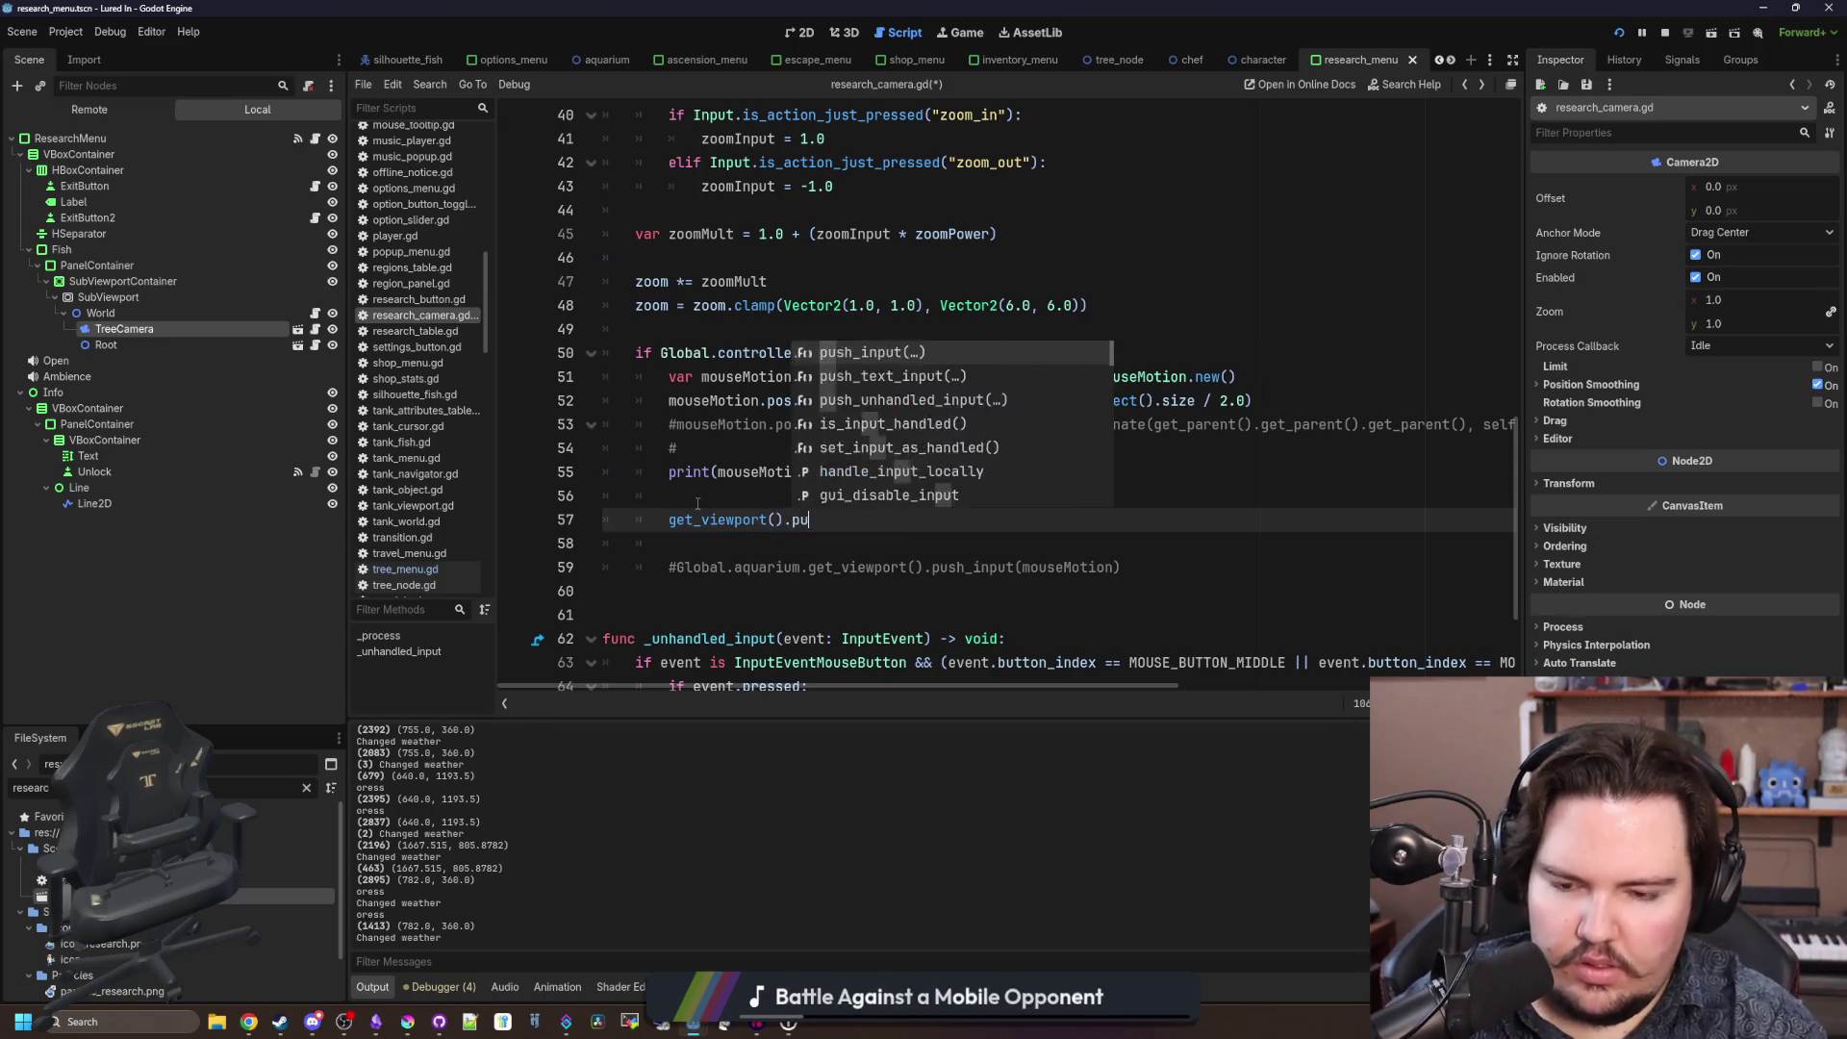
key(Return)
key(BackSpace)
key(BackSpace)
text(al_position))
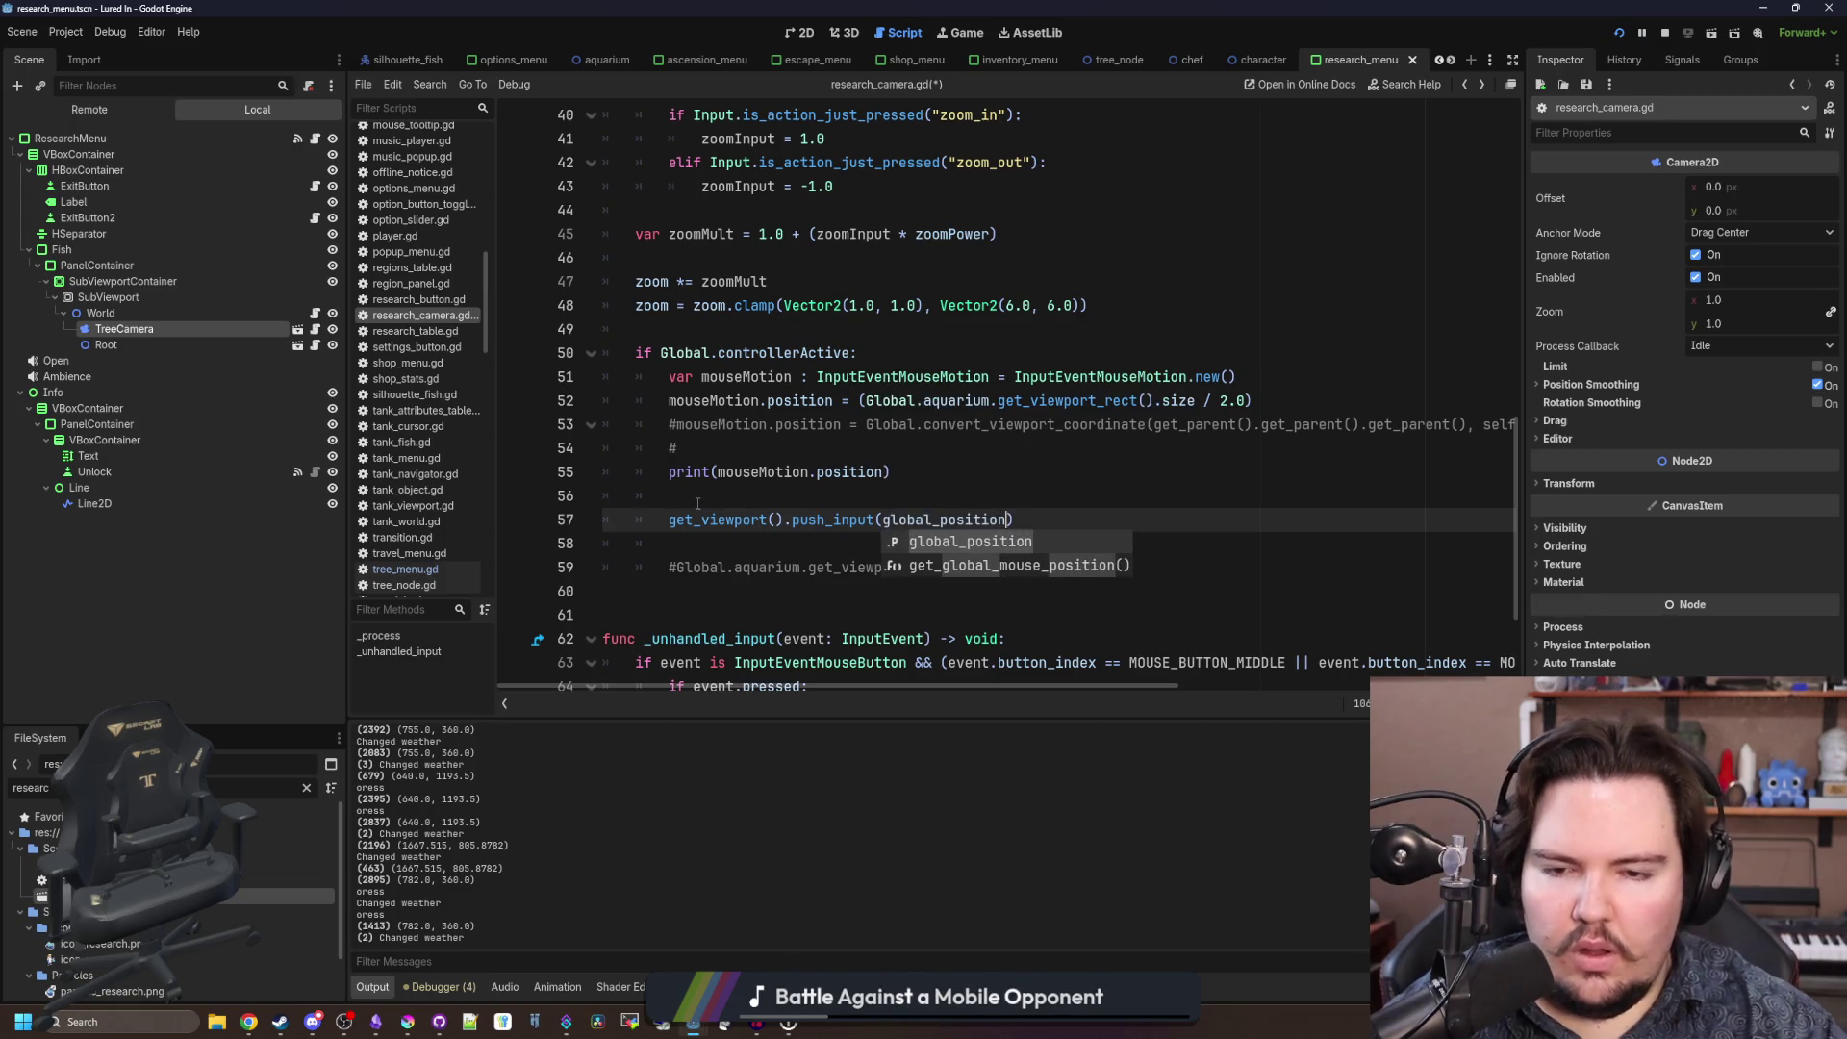
key(ctrl+s)
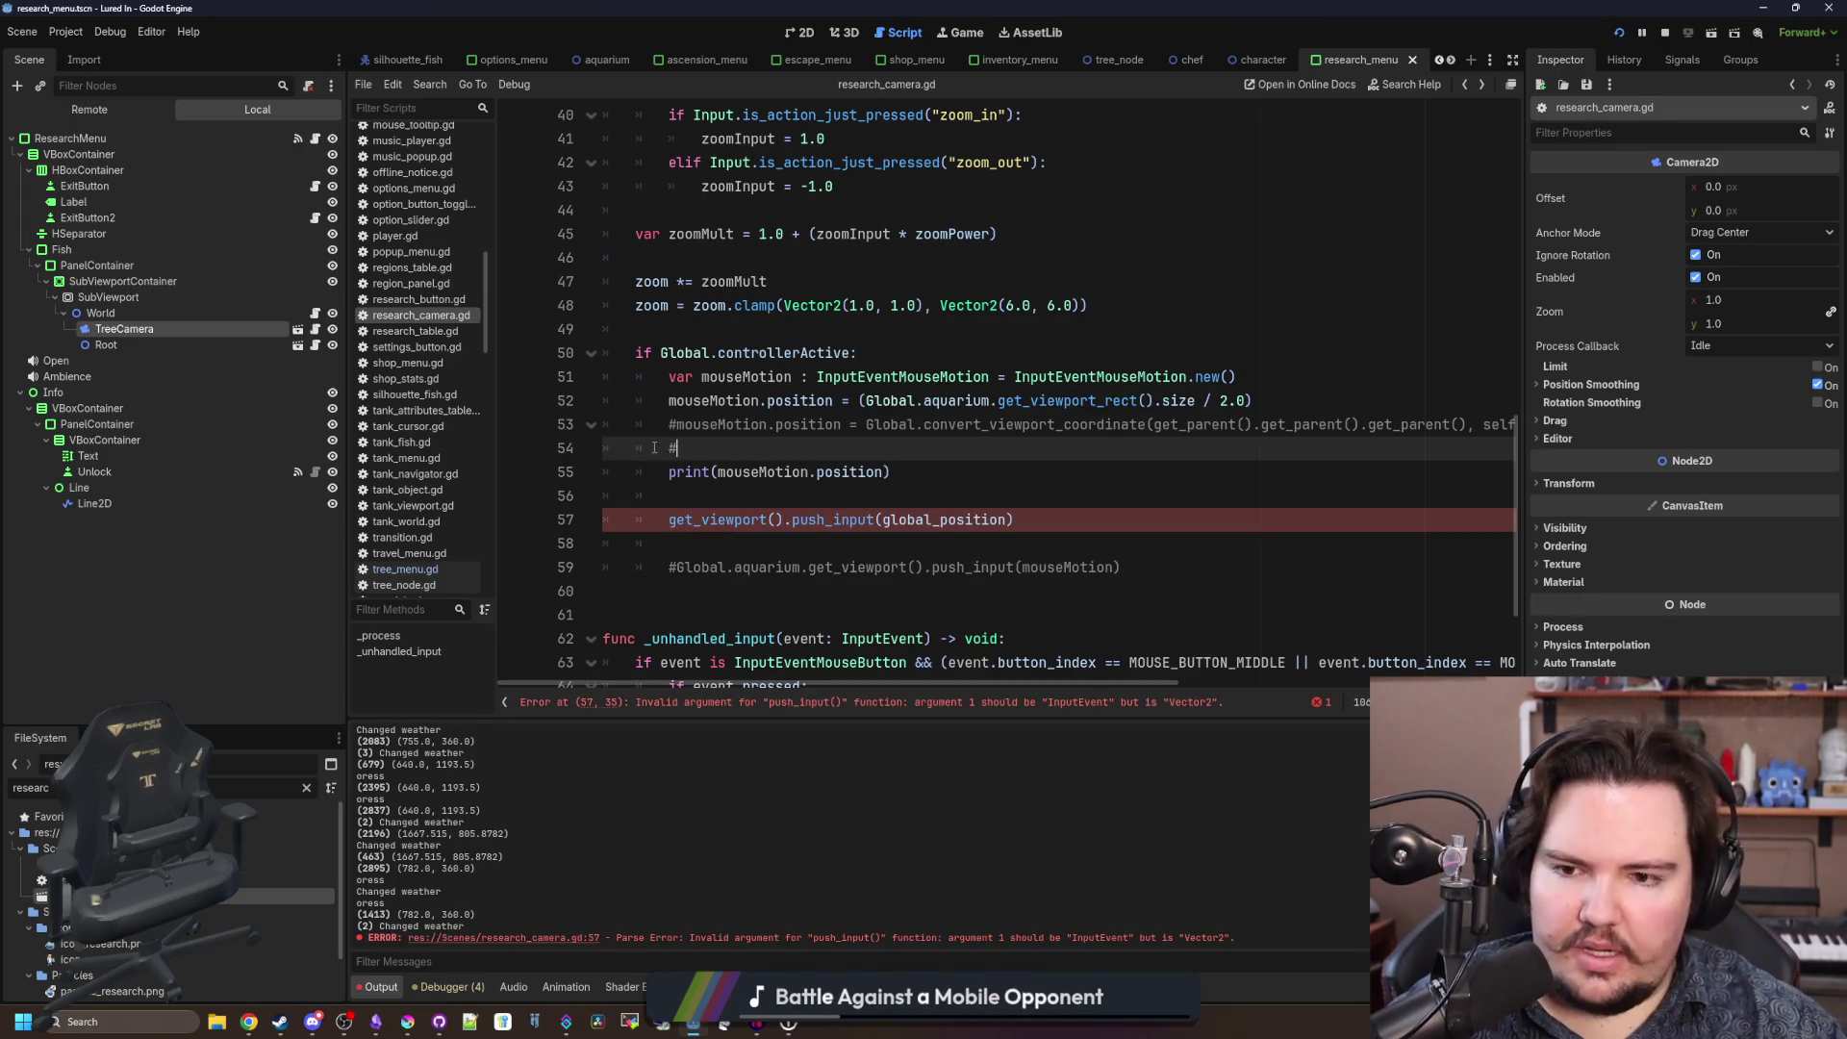
Change the push_input argument from global_position to mouseMotion.
click(829, 507)
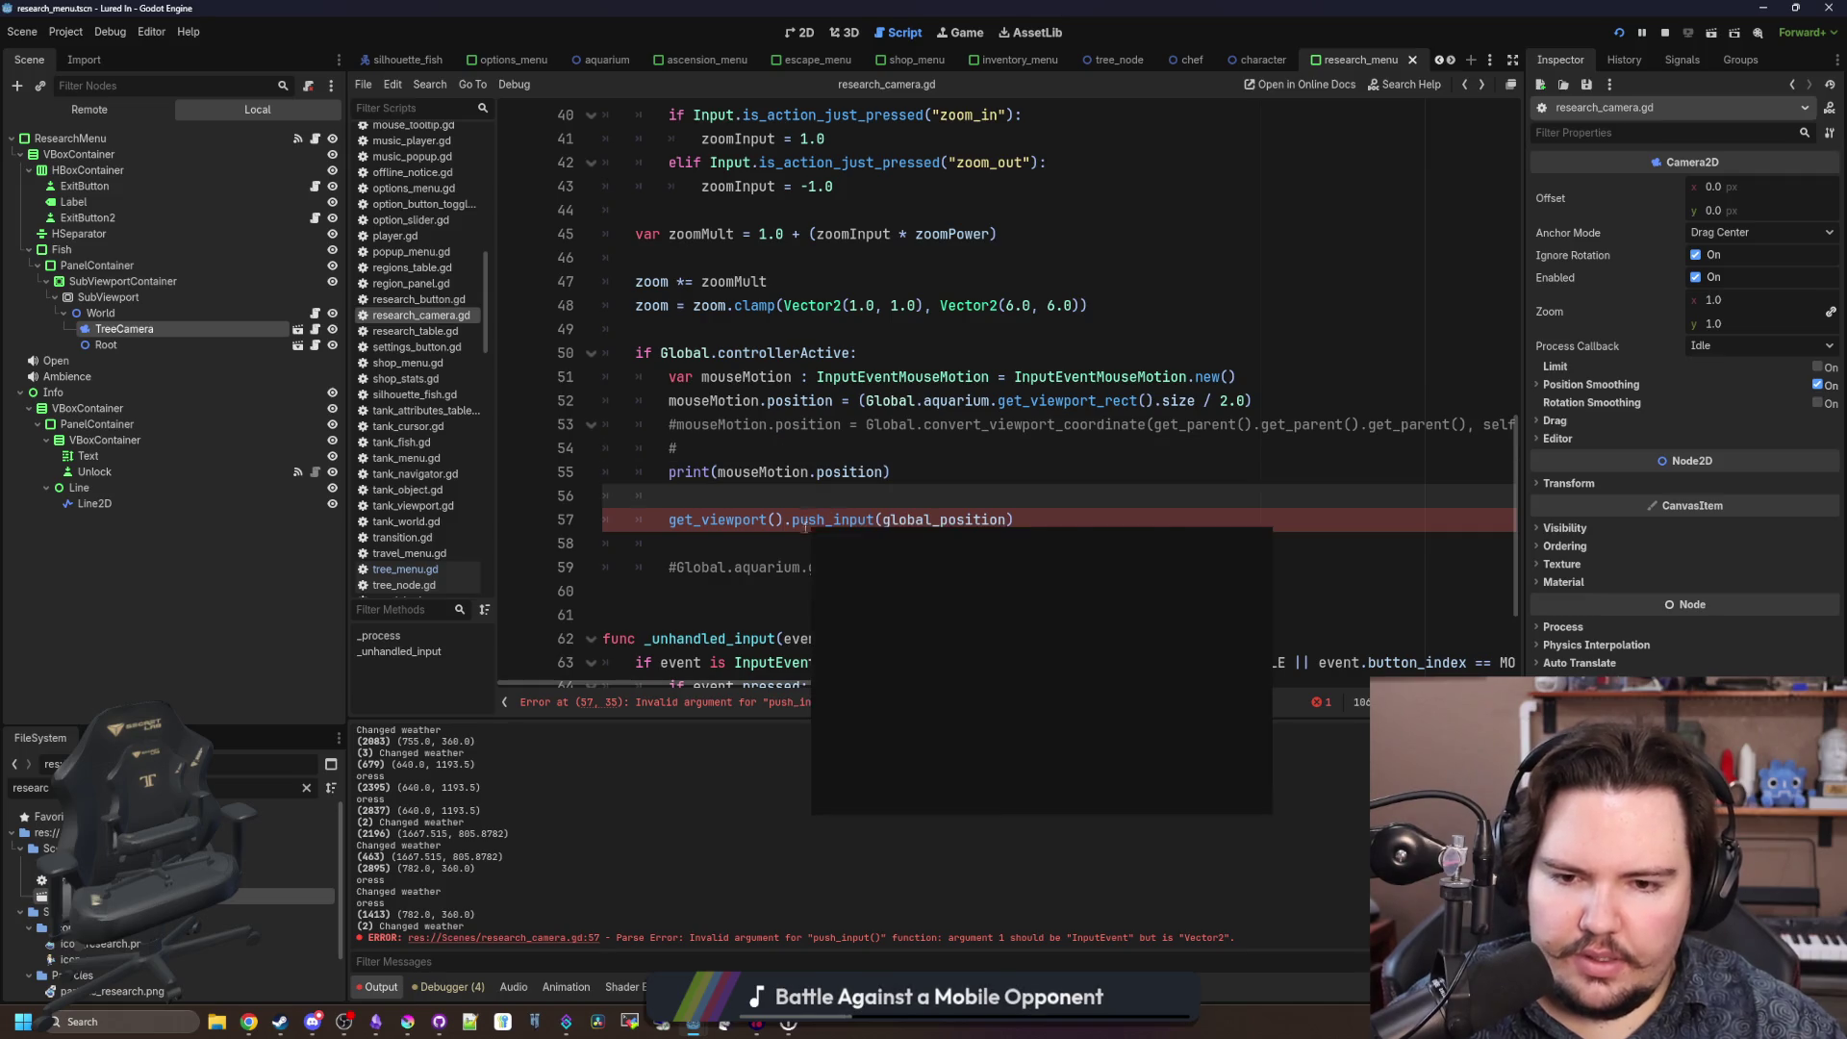
click(778, 532)
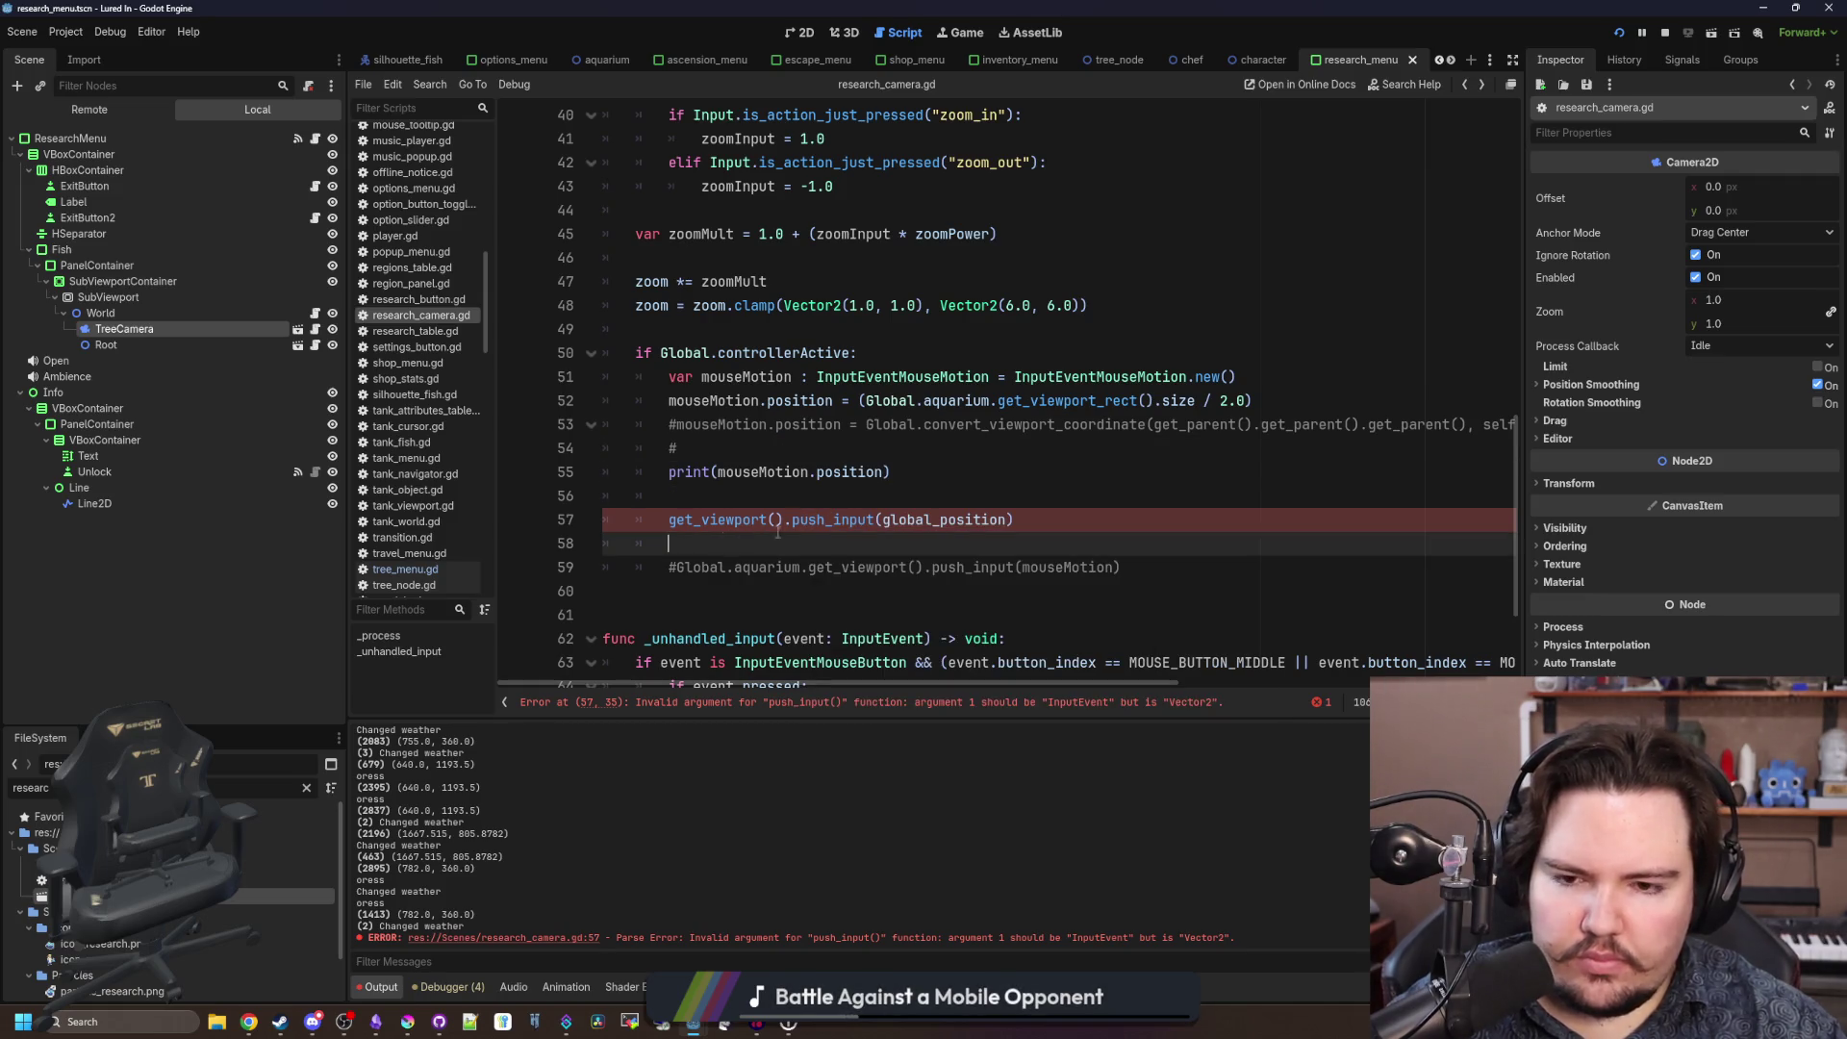
double_click(927, 520)
text(mouseMotion)
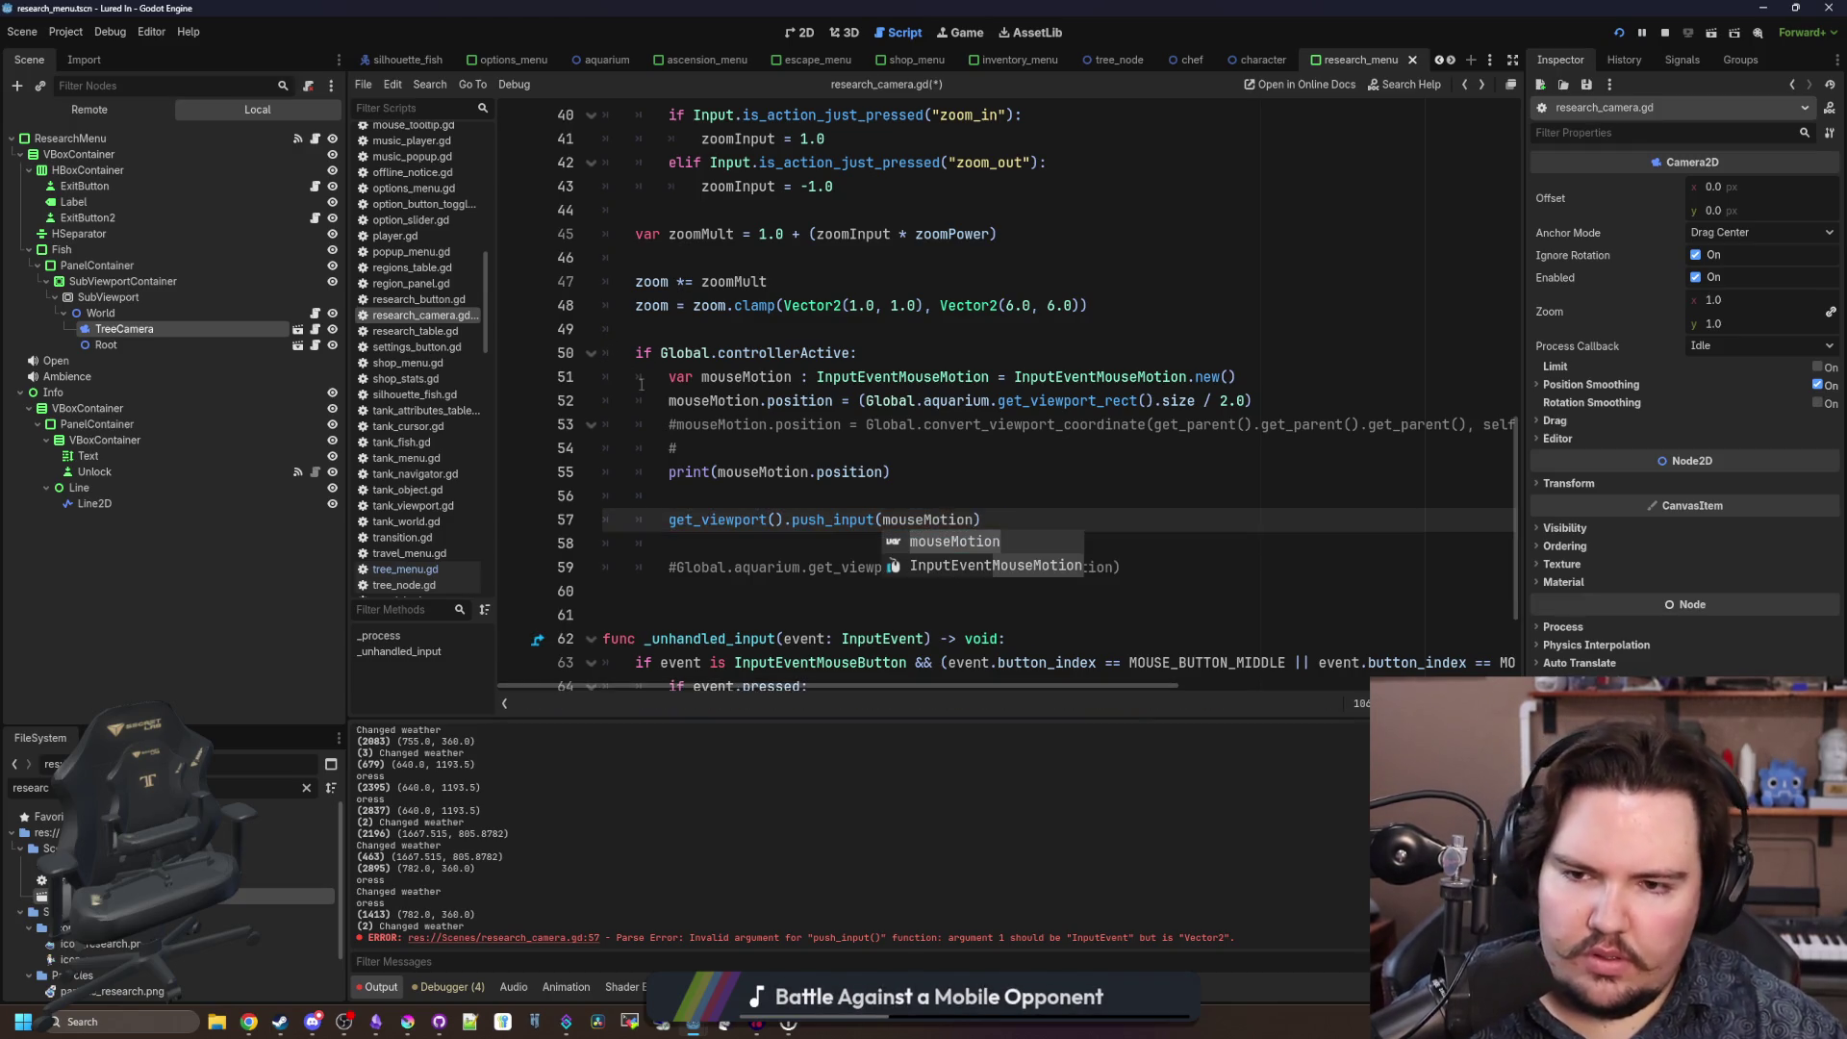
Comment out the old position line, add mouseMotion.position = global_position, and run the game.
click(669, 401)
key(ctrl+k)
click(1249, 377)
key(Return)
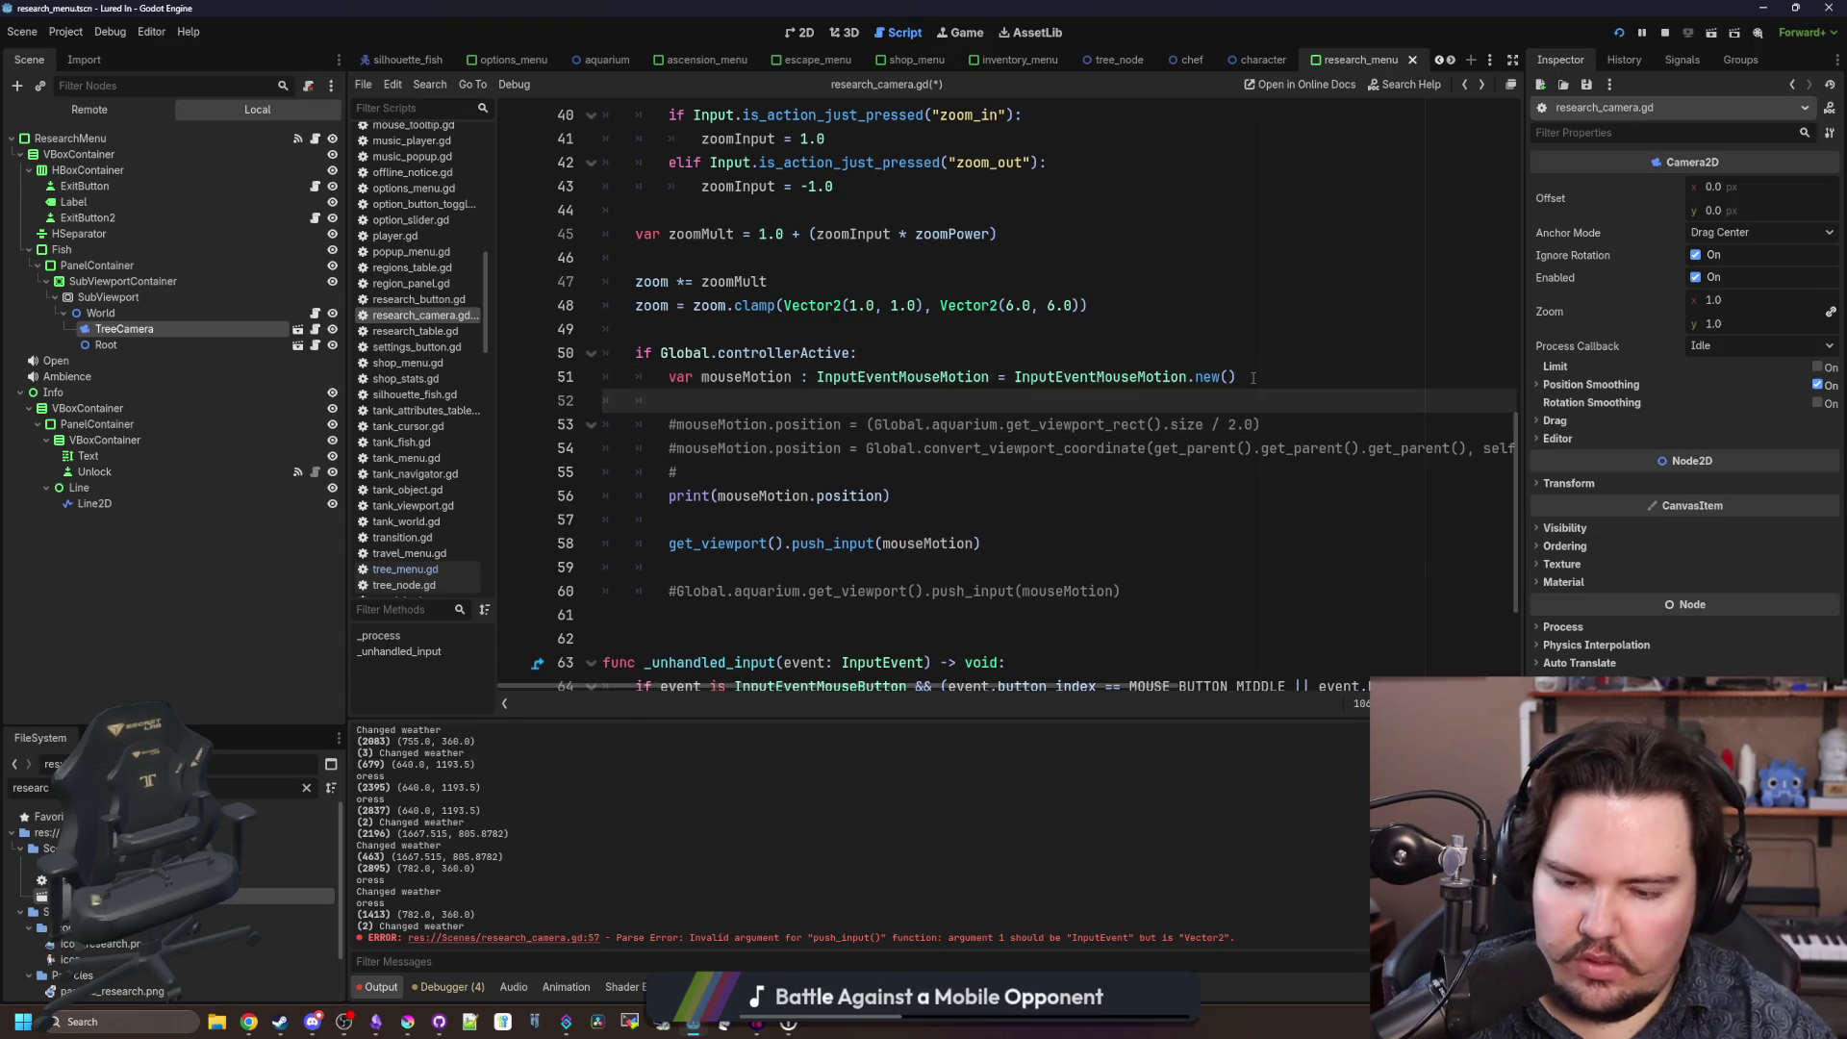
text(mouseMotion.position = glo)
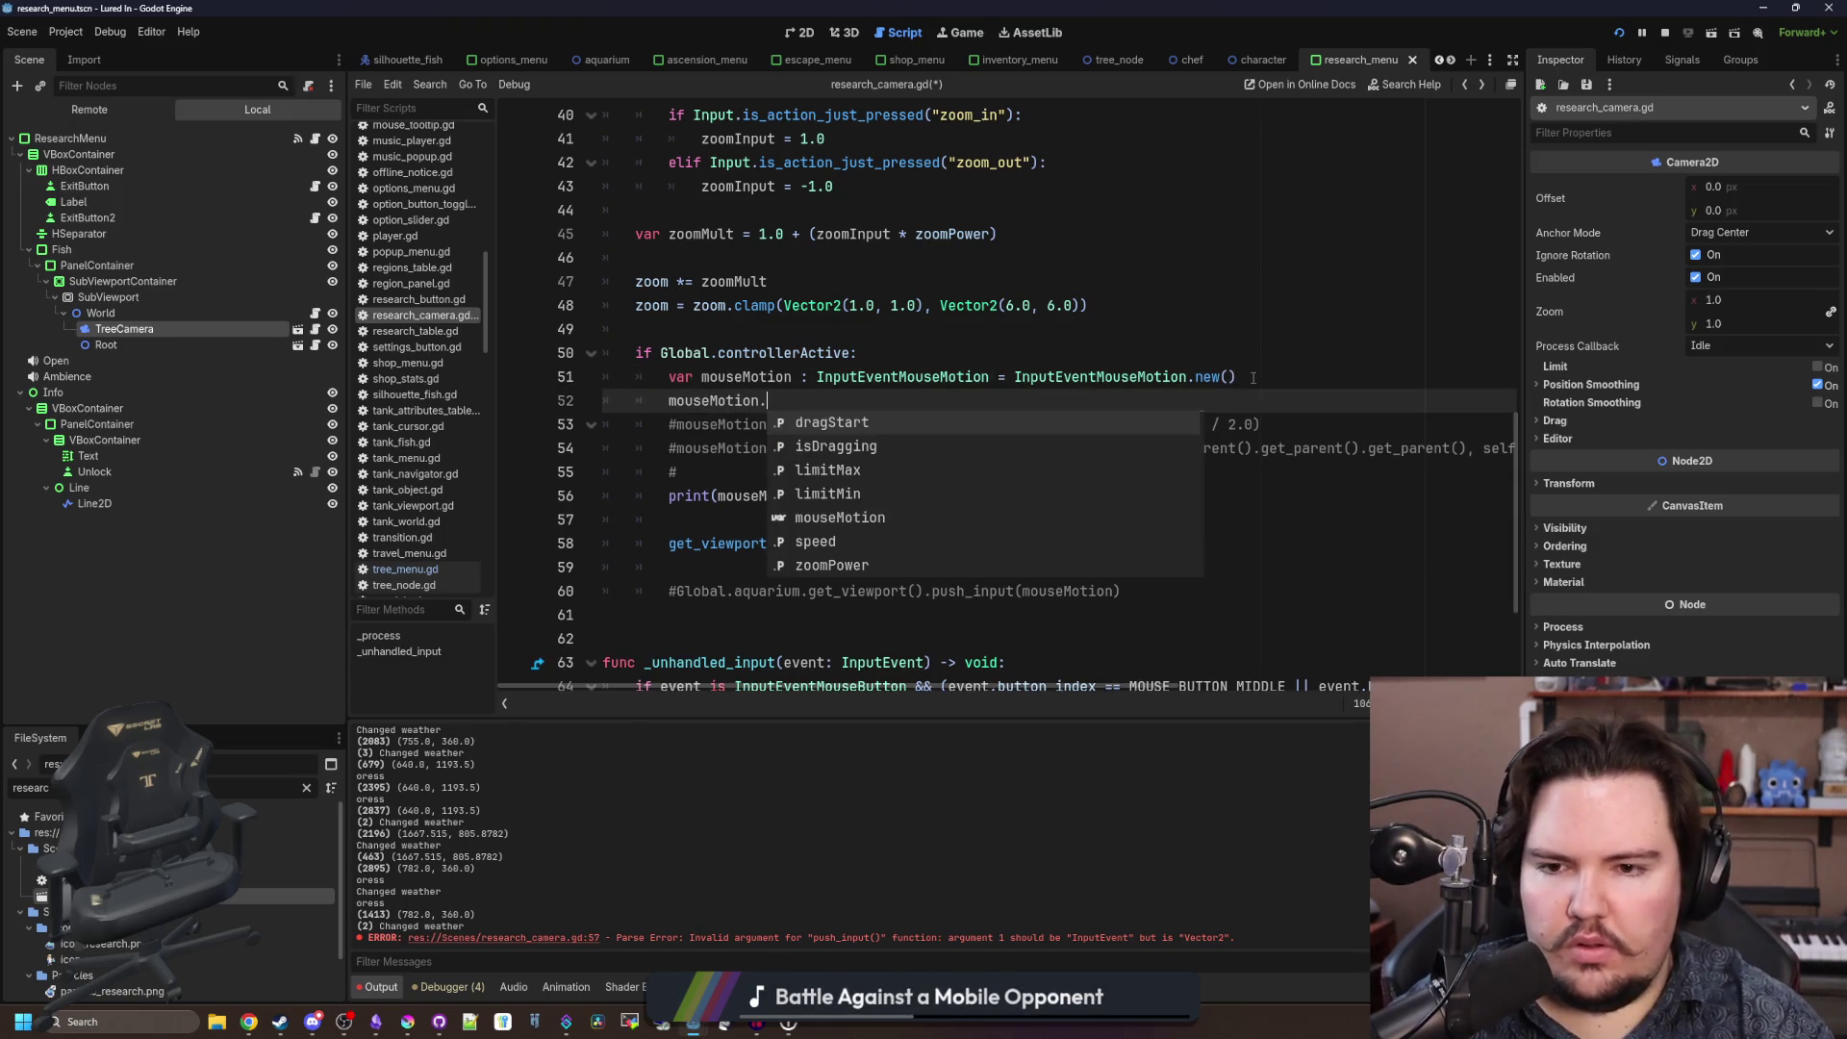
key(Return)
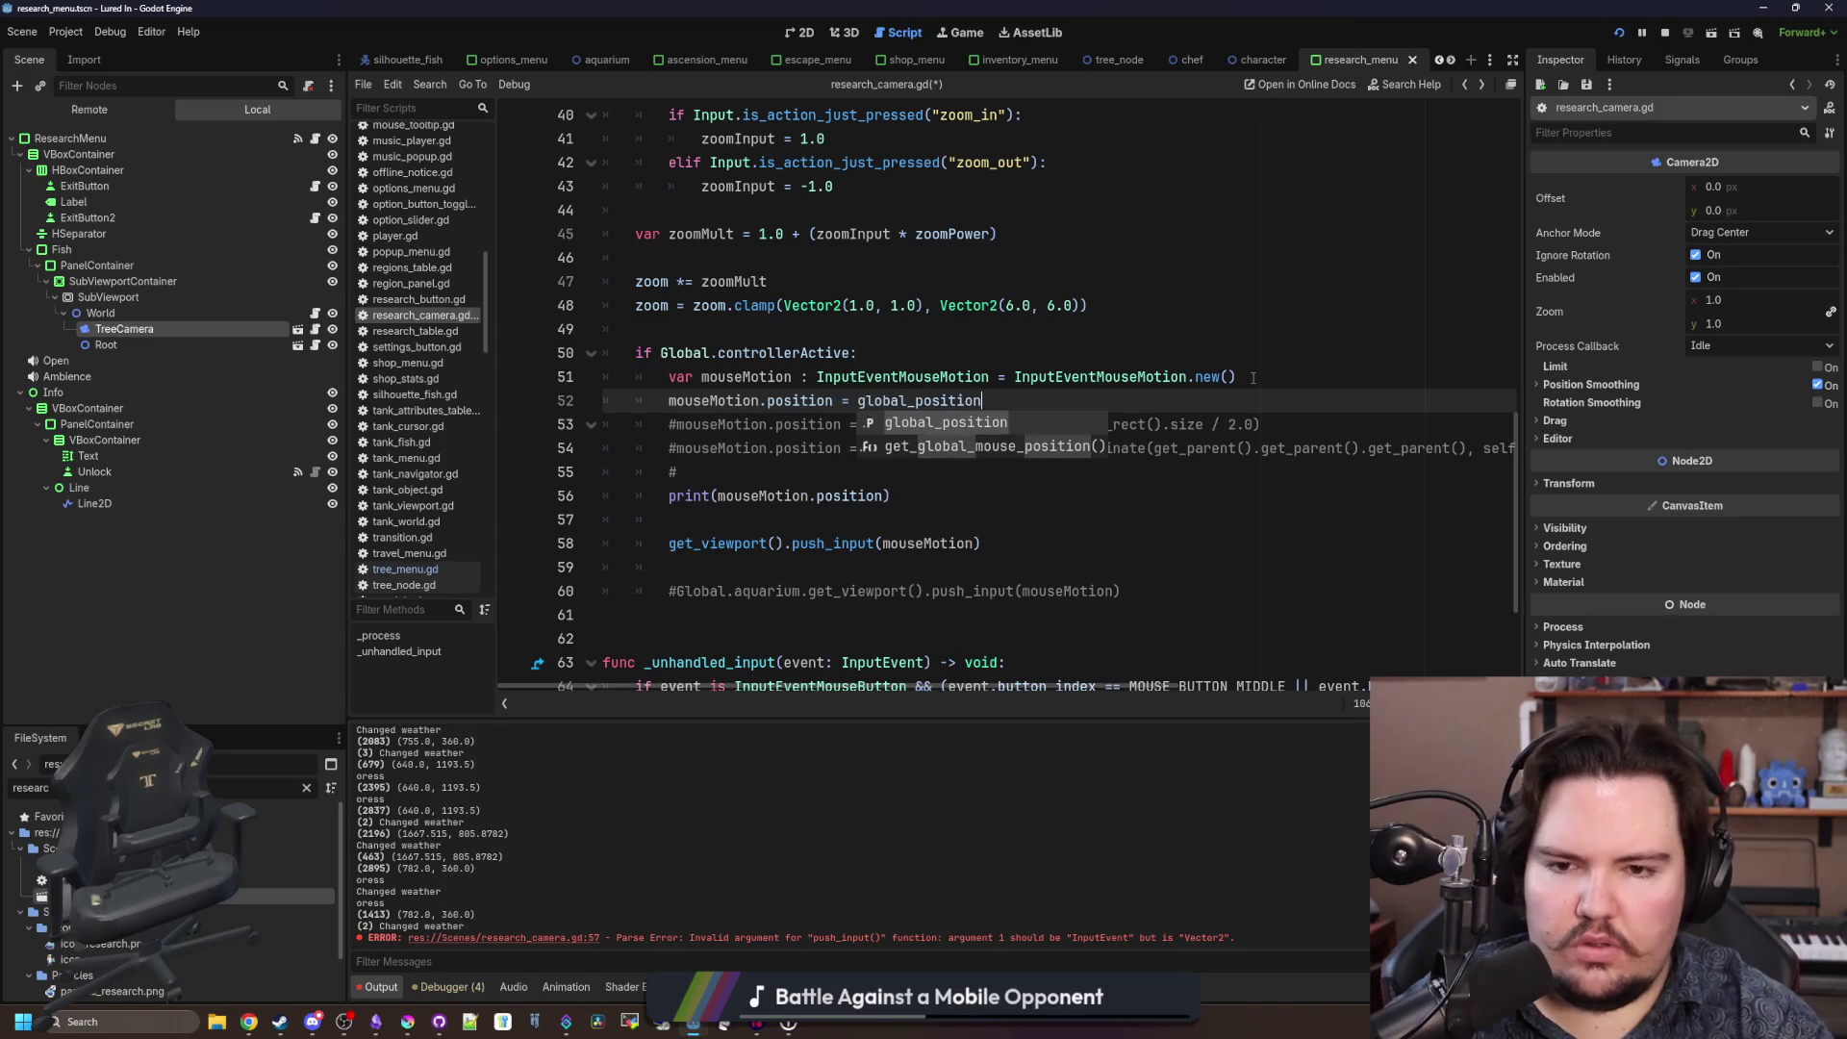
key(F5)
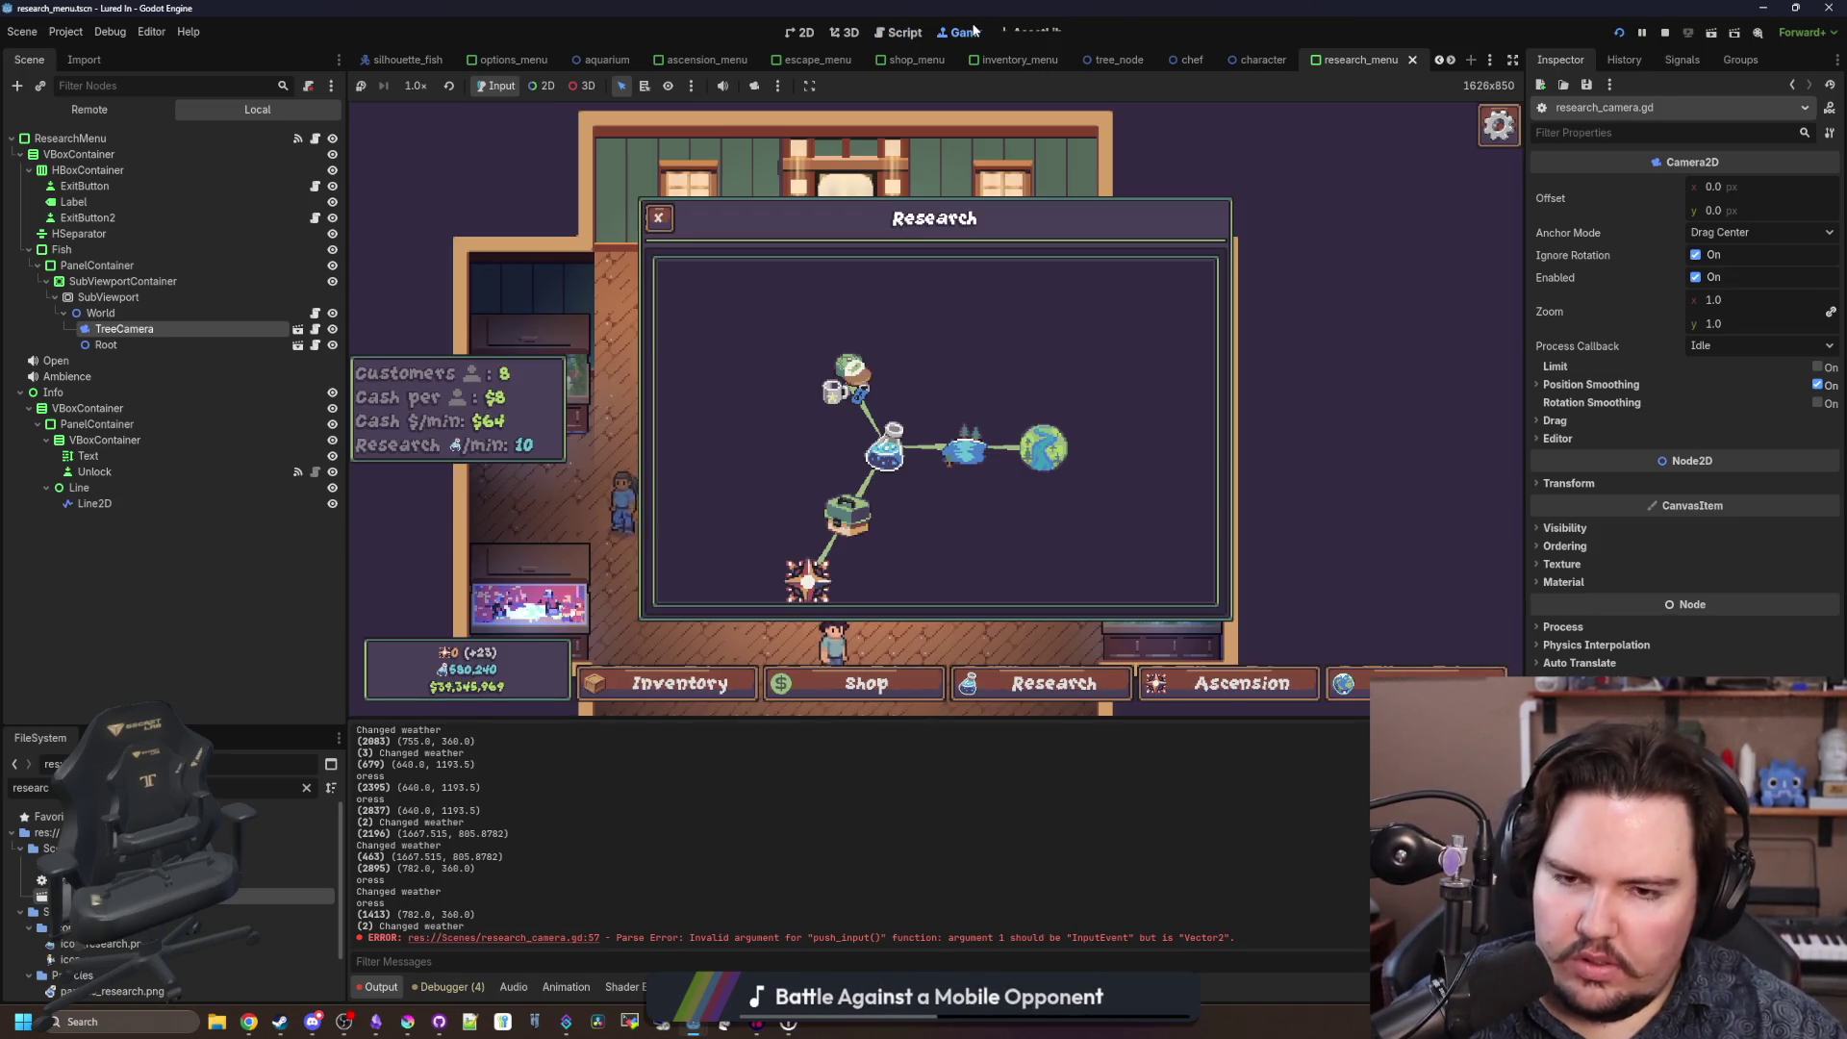
Drag inside the Research panel to pan the tree up-left while watching the Output coordinates.
mouse_move(935, 431)
mouse_down()
mouse_move(940, 384)
mouse_move(965, 436)
mouse_move(924, 462)
mouse_move(909, 401)
mouse_move(911, 458)
mouse_move(973, 437)
mouse_move(898, 416)
mouse_move(903, 446)
mouse_move(975, 431)
mouse_move(847, 427)
mouse_up()
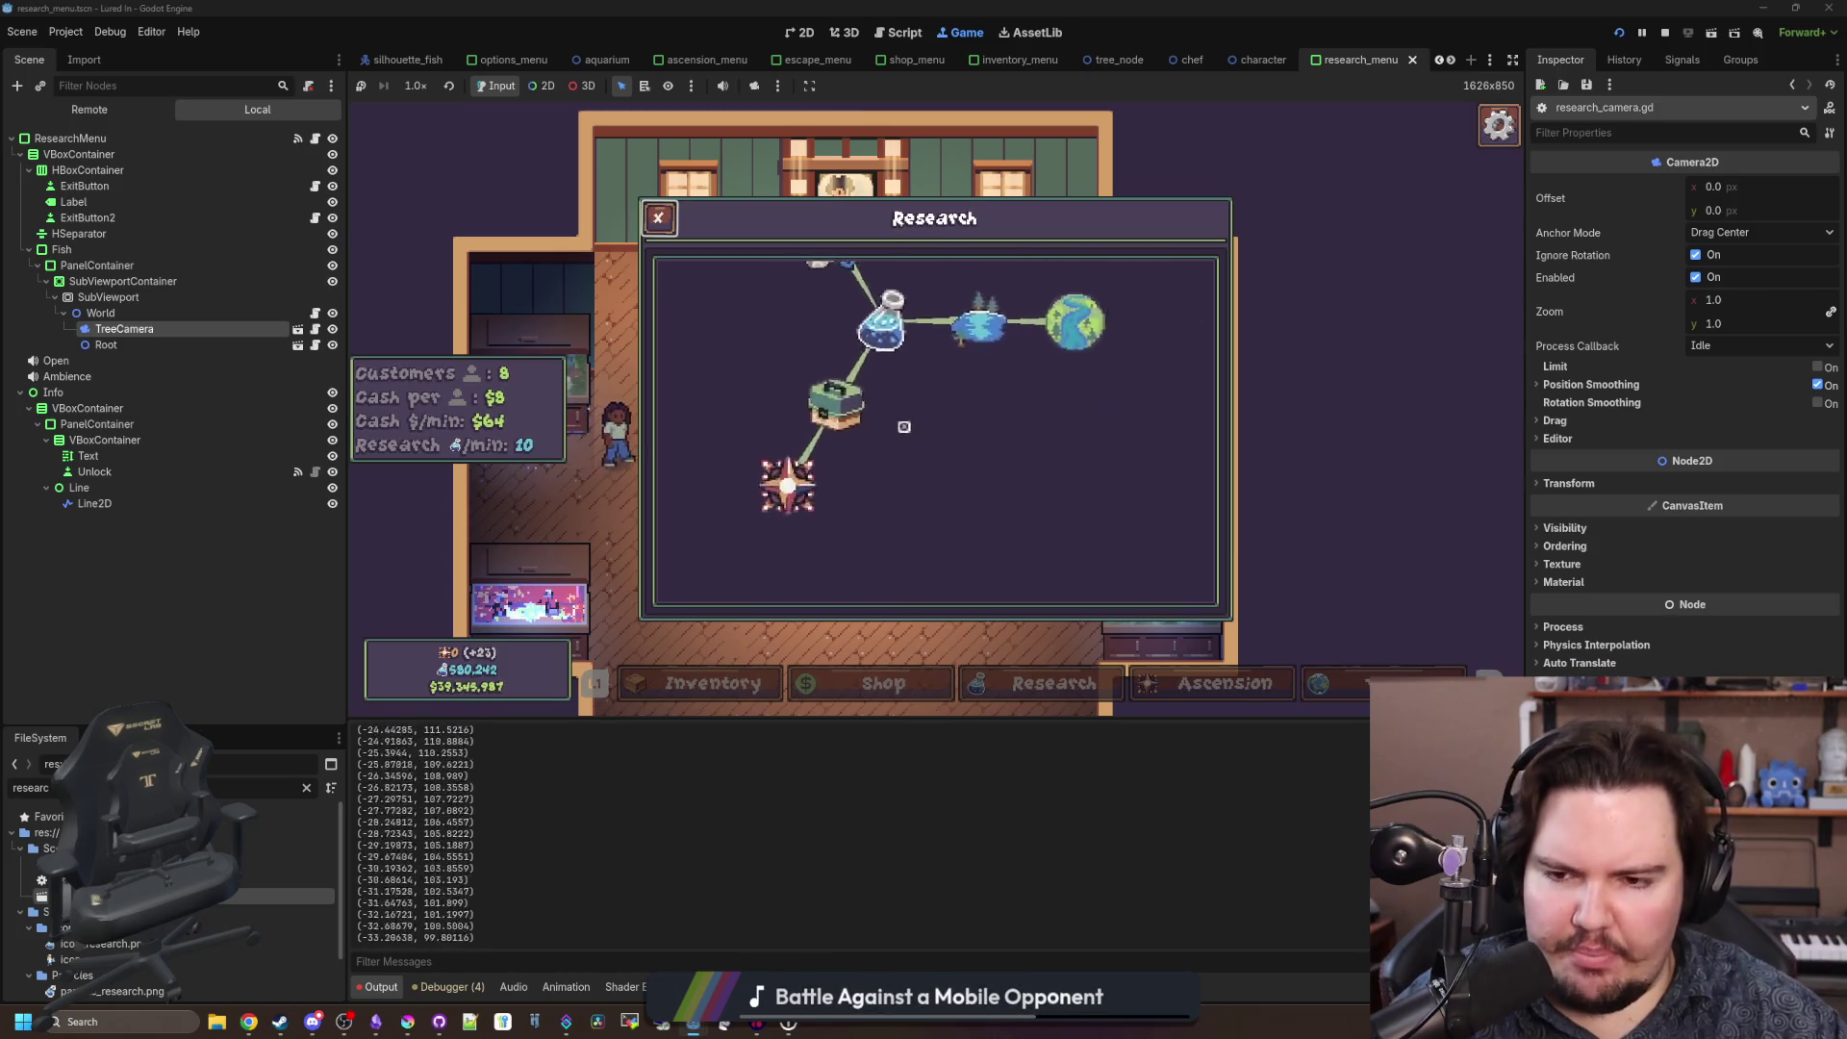
Select the SubViewport, widen the Inspector, and re-tick Handle Input Locally.
key(super)
key(super)
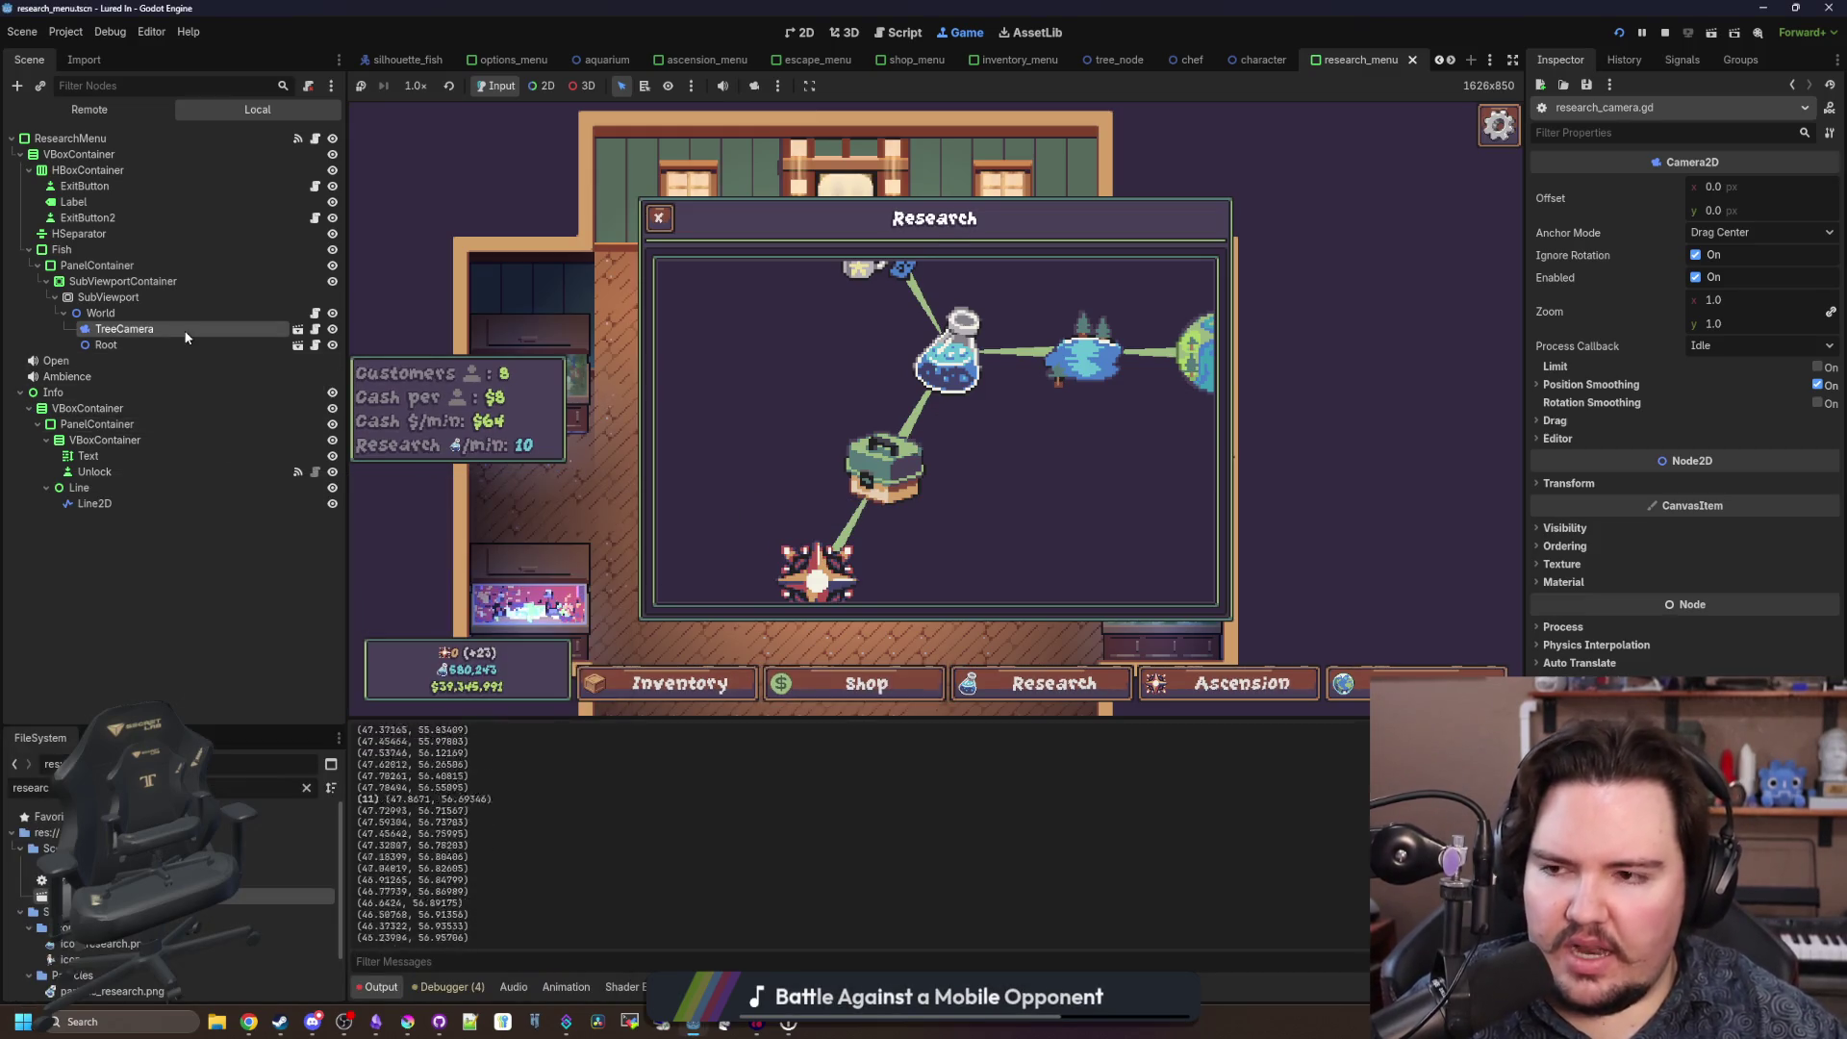
click(141, 297)
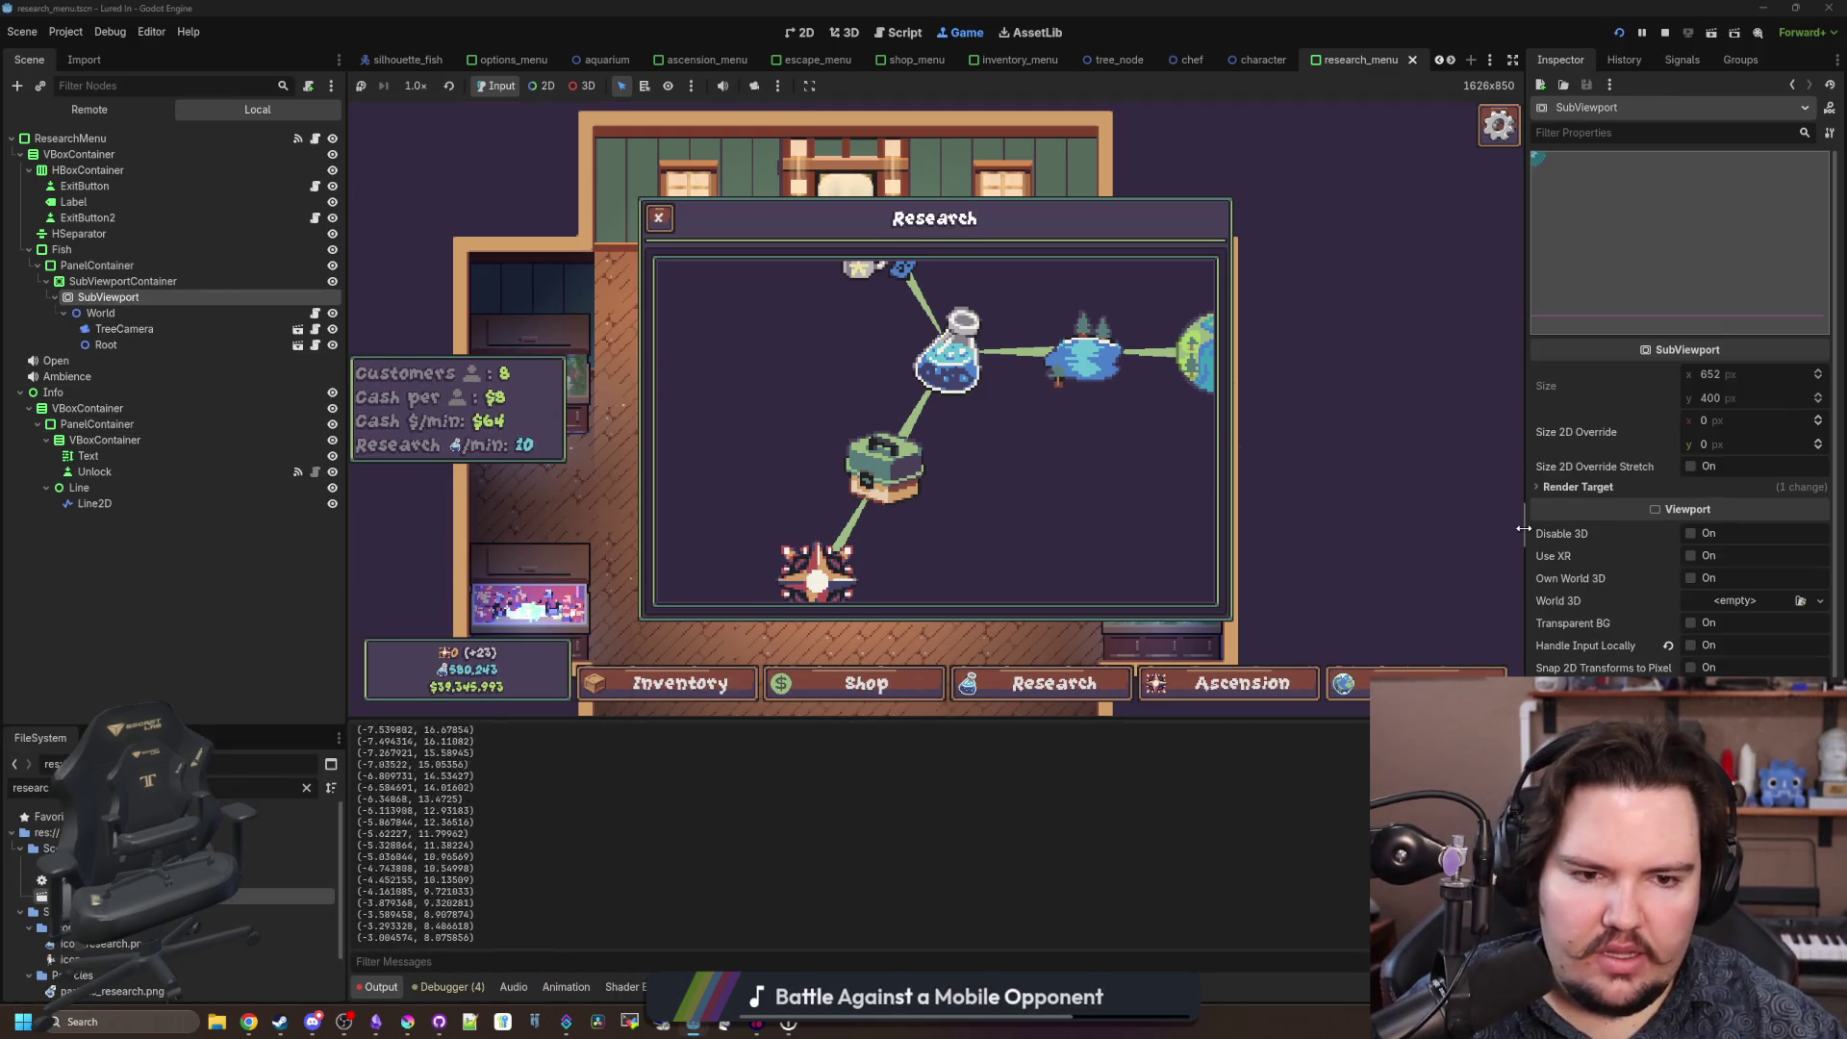
drag(1523, 528, 1440, 534)
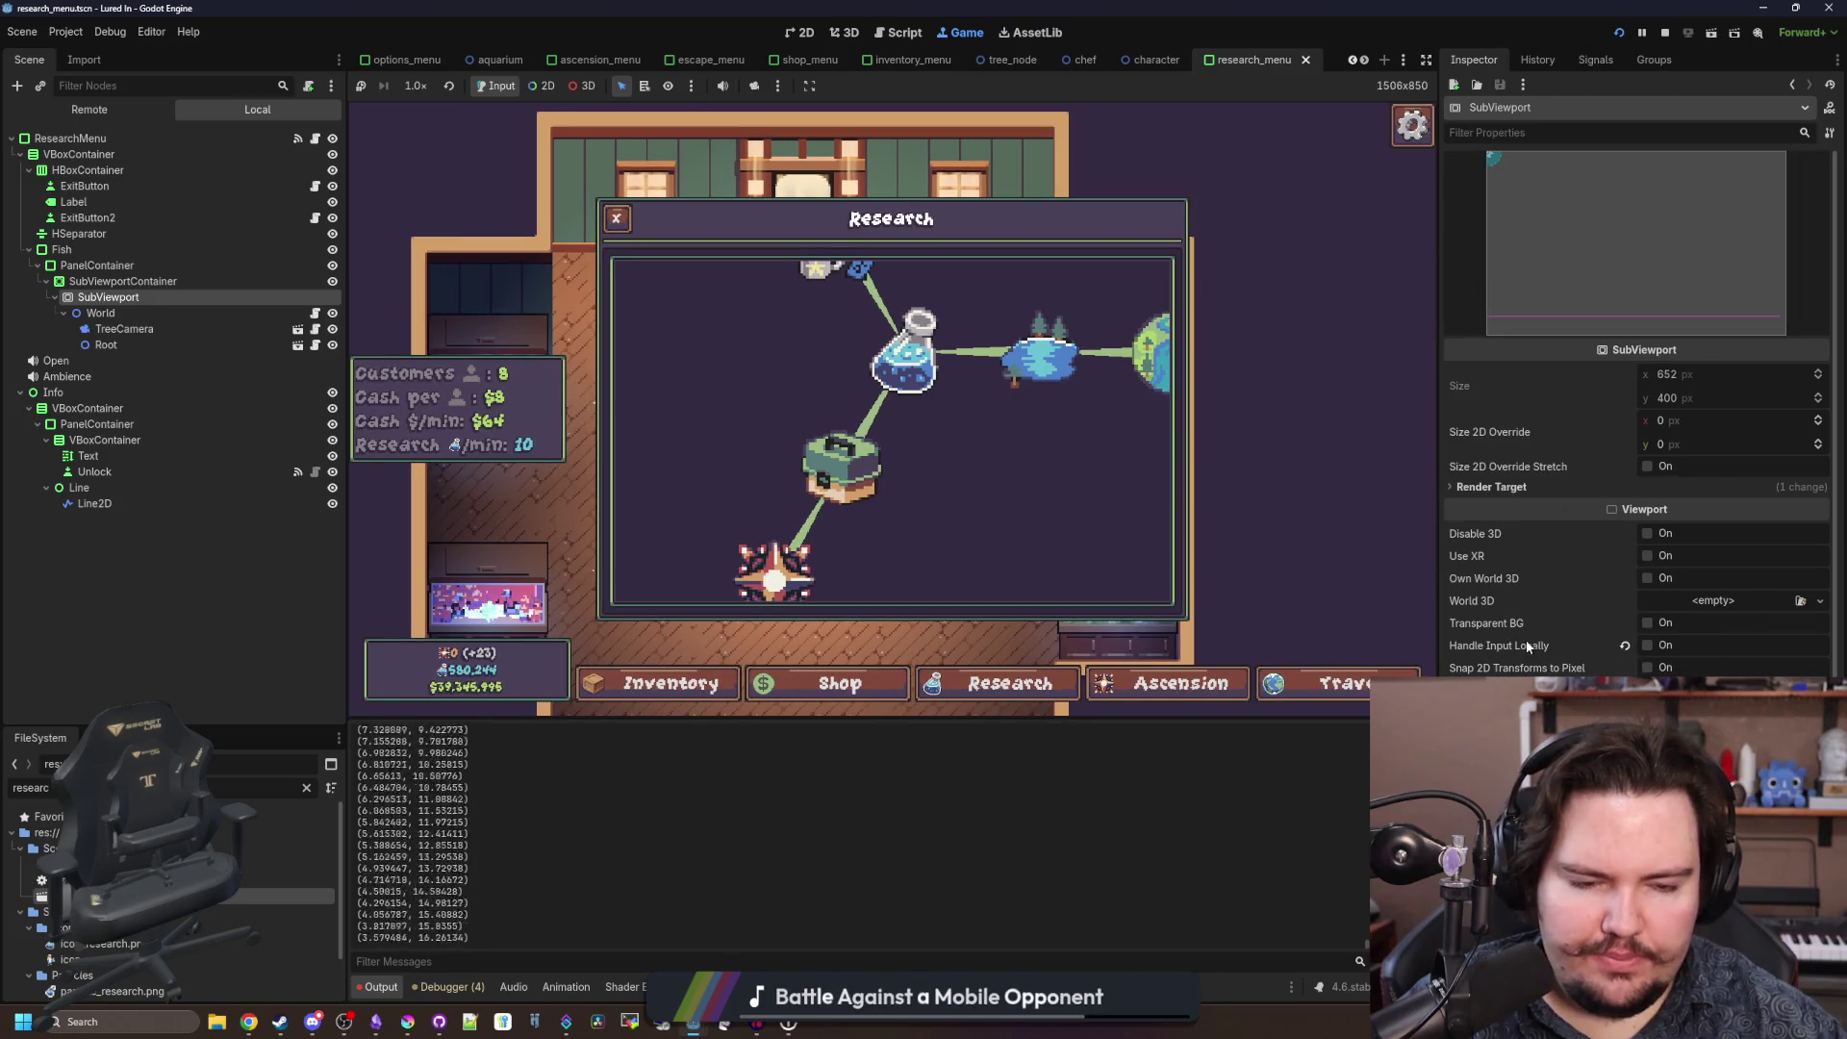
mouse_move(1526, 639)
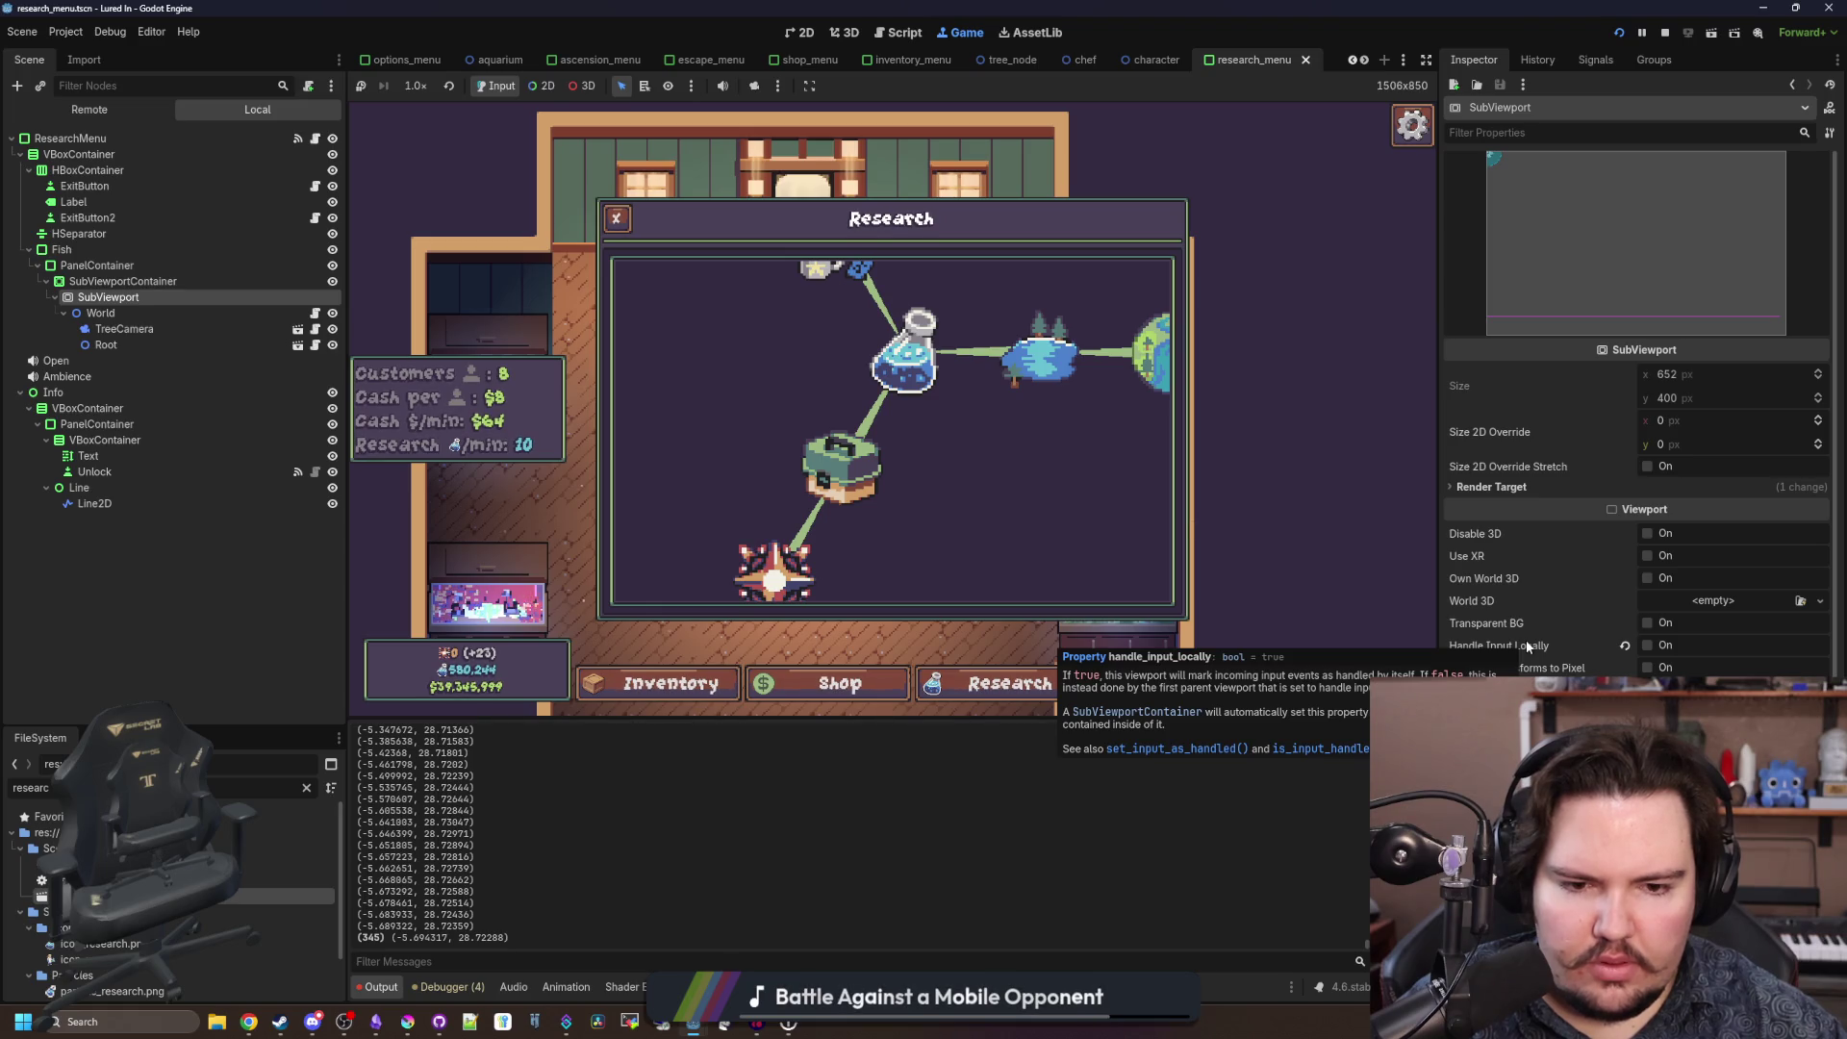
click(1647, 644)
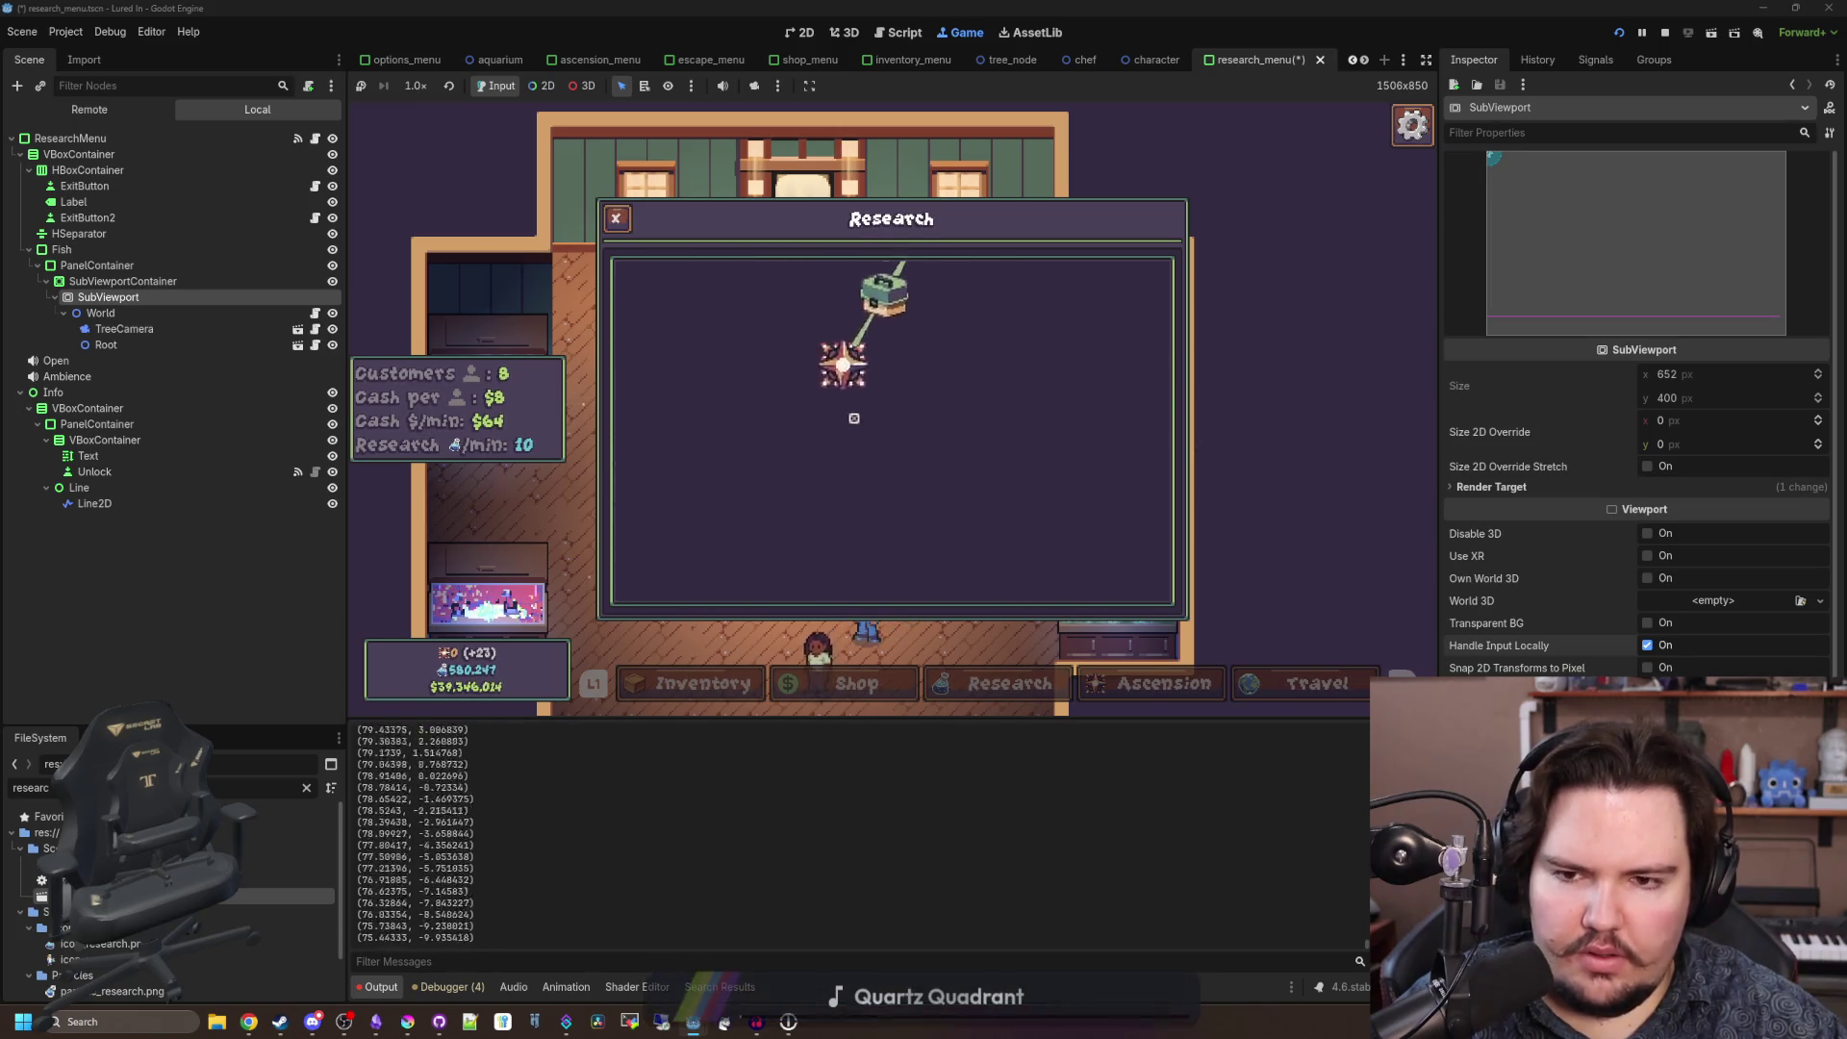
key(super)
Stop the game, save with Ctrl+S, relaunch it, and dismiss the welcome-back message.
click(1665, 32)
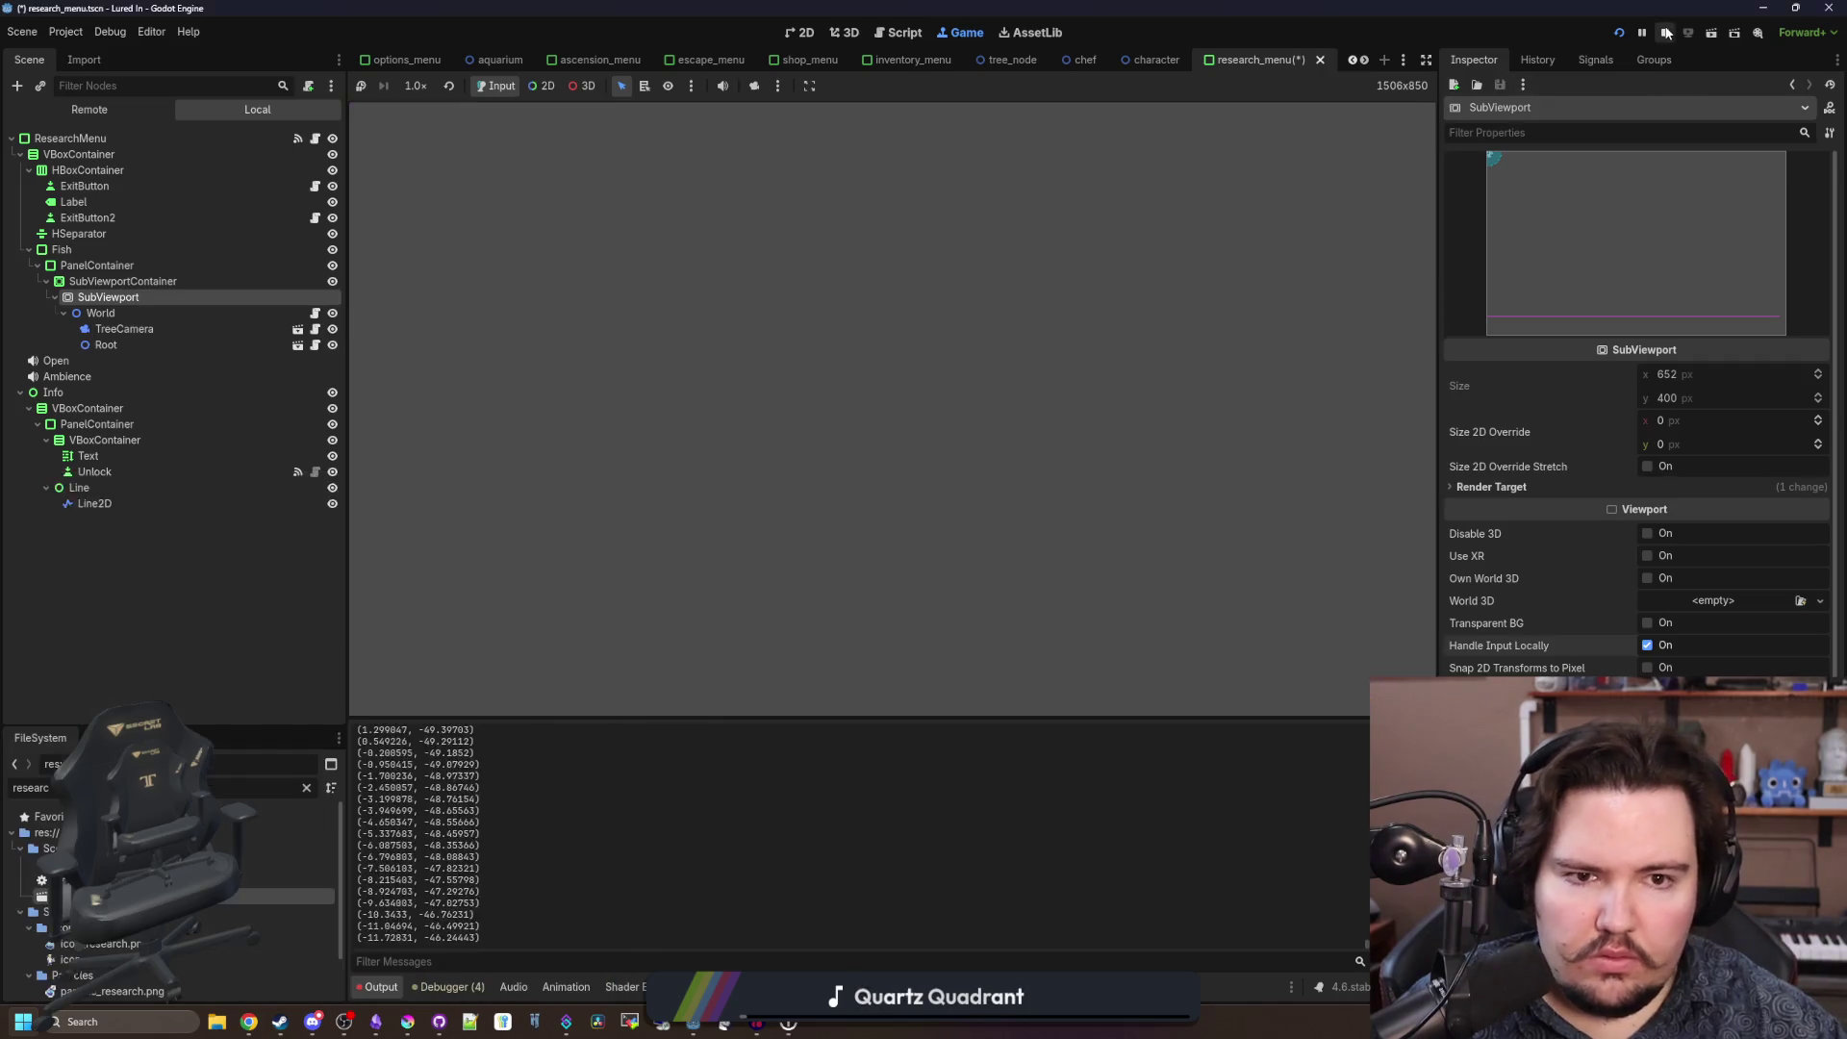
key(ctrl+s)
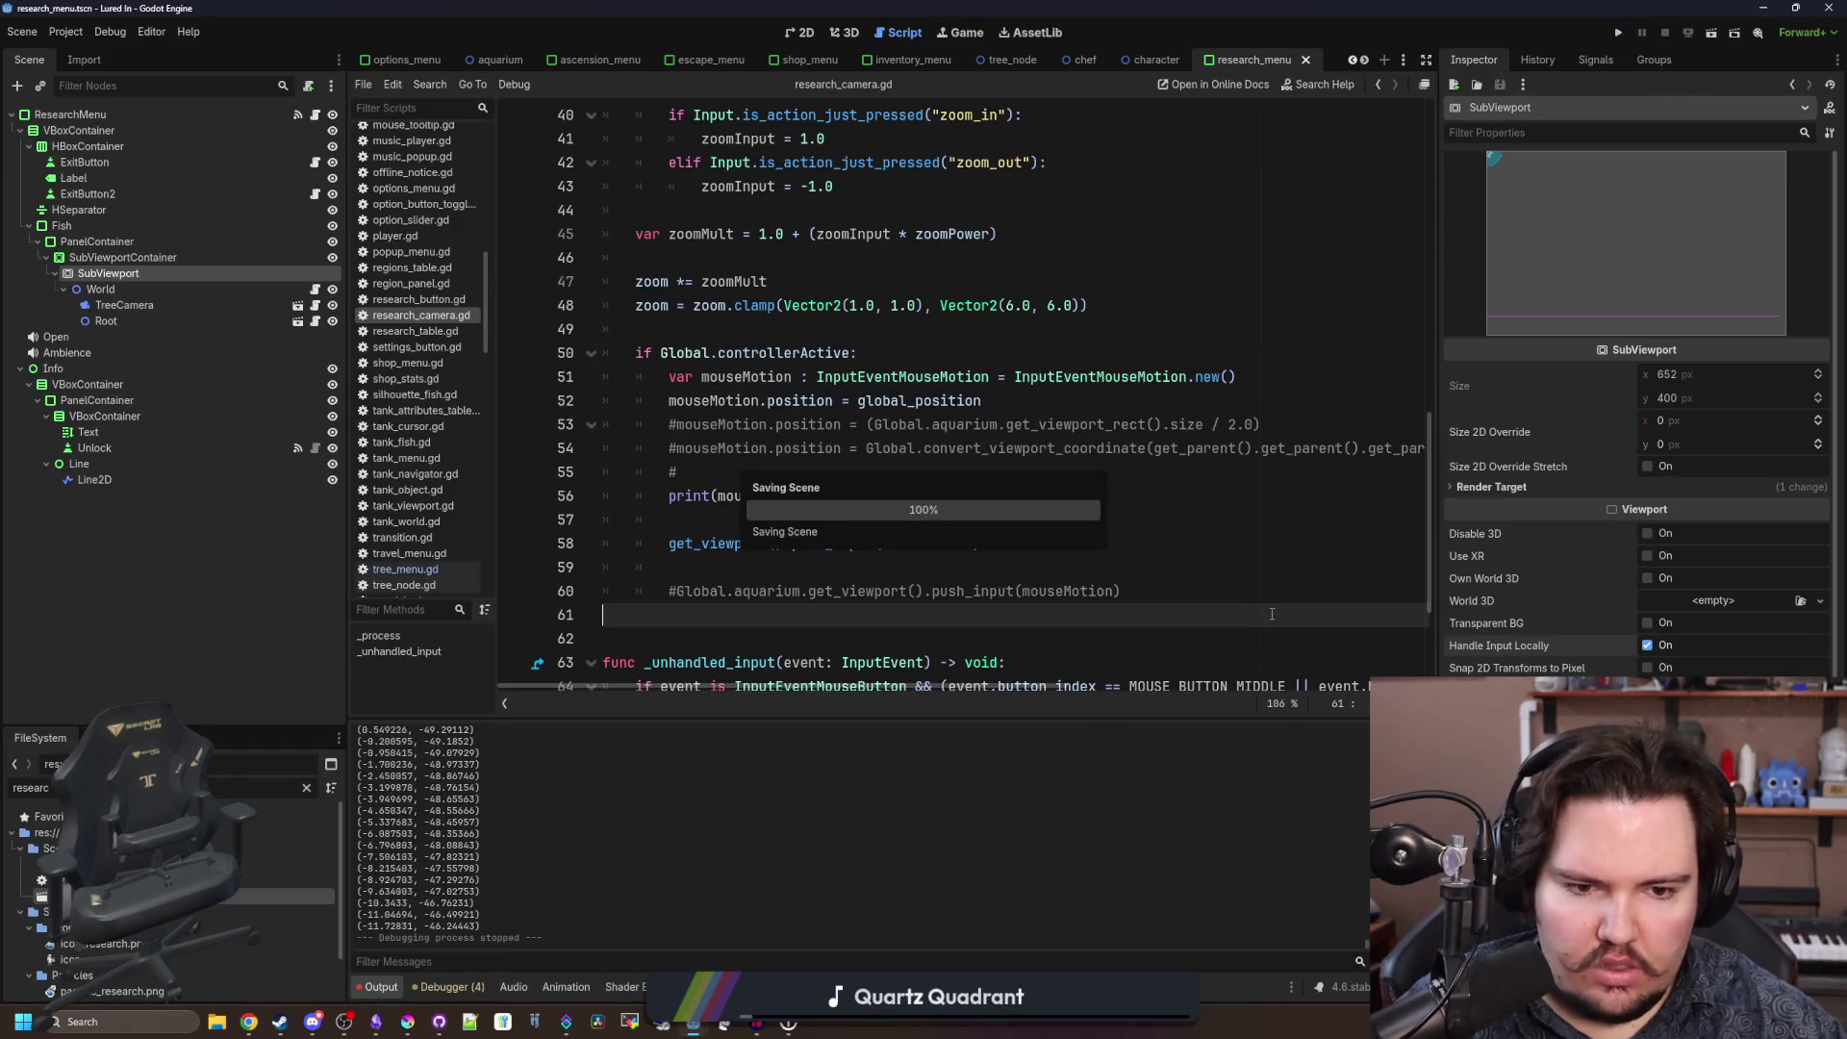
click(1622, 38)
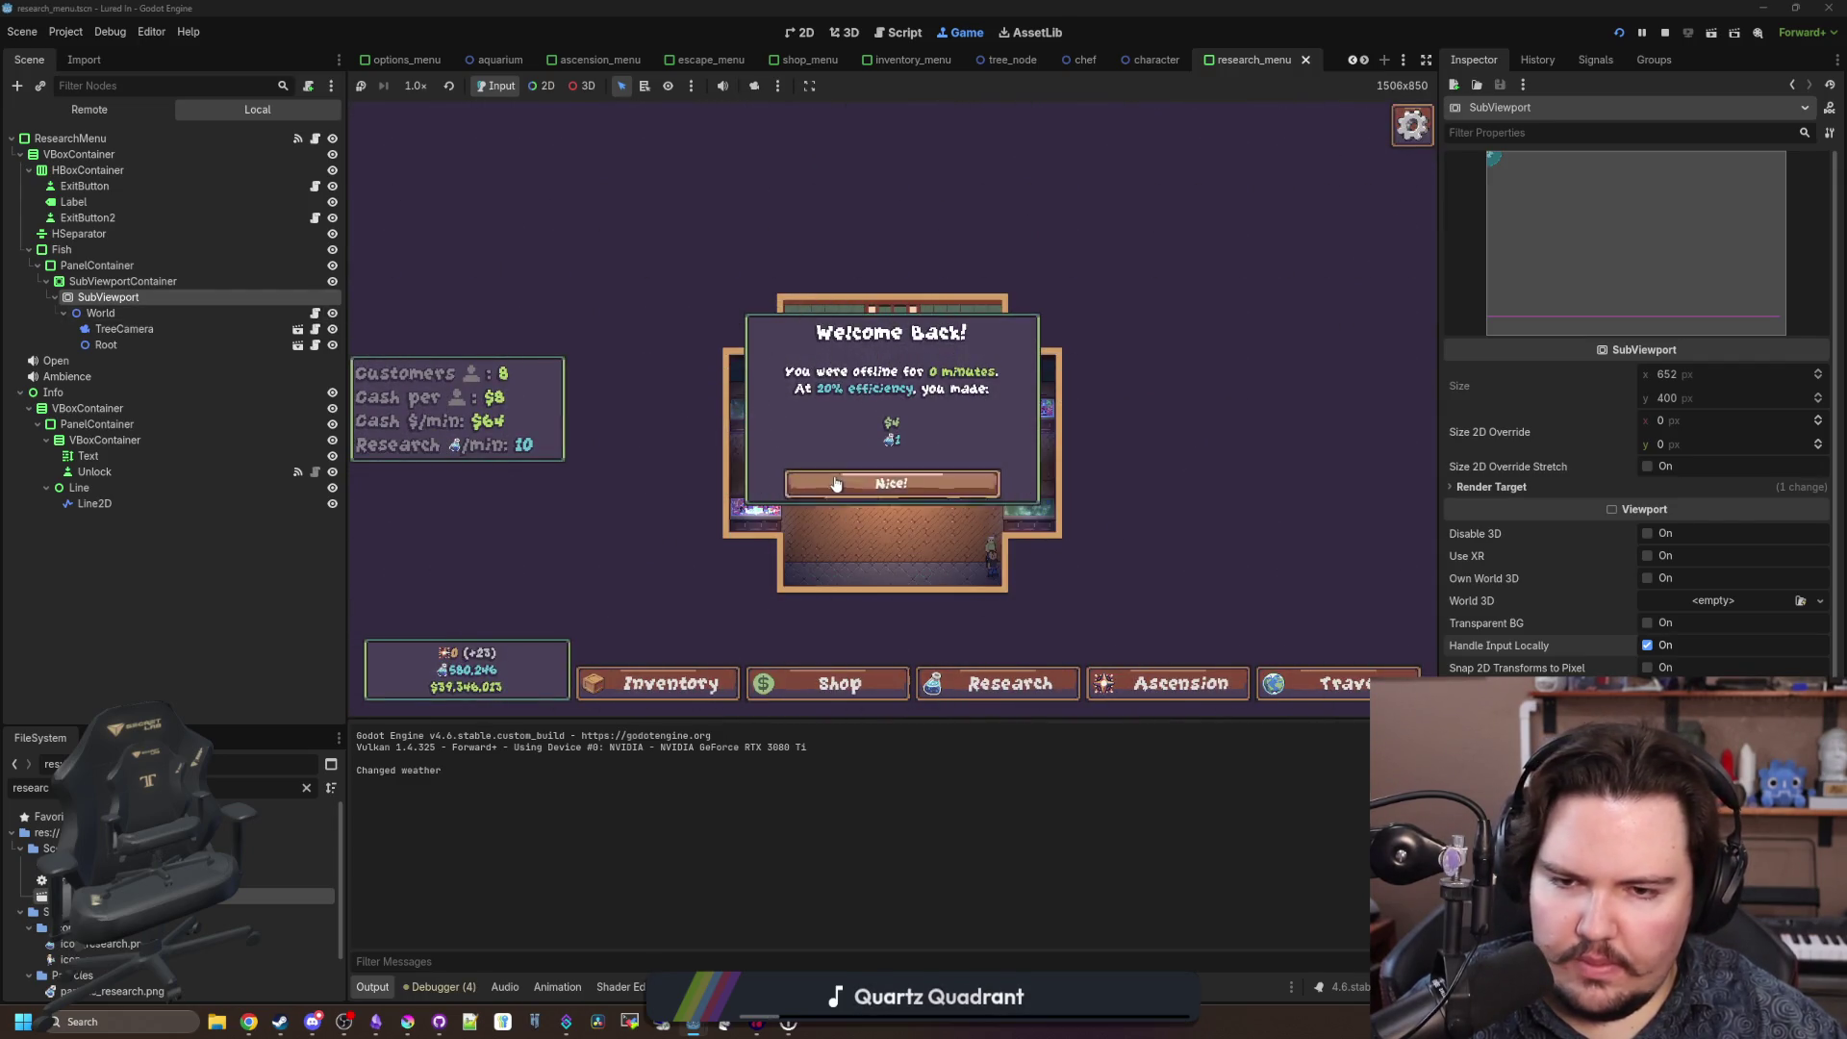
click(836, 484)
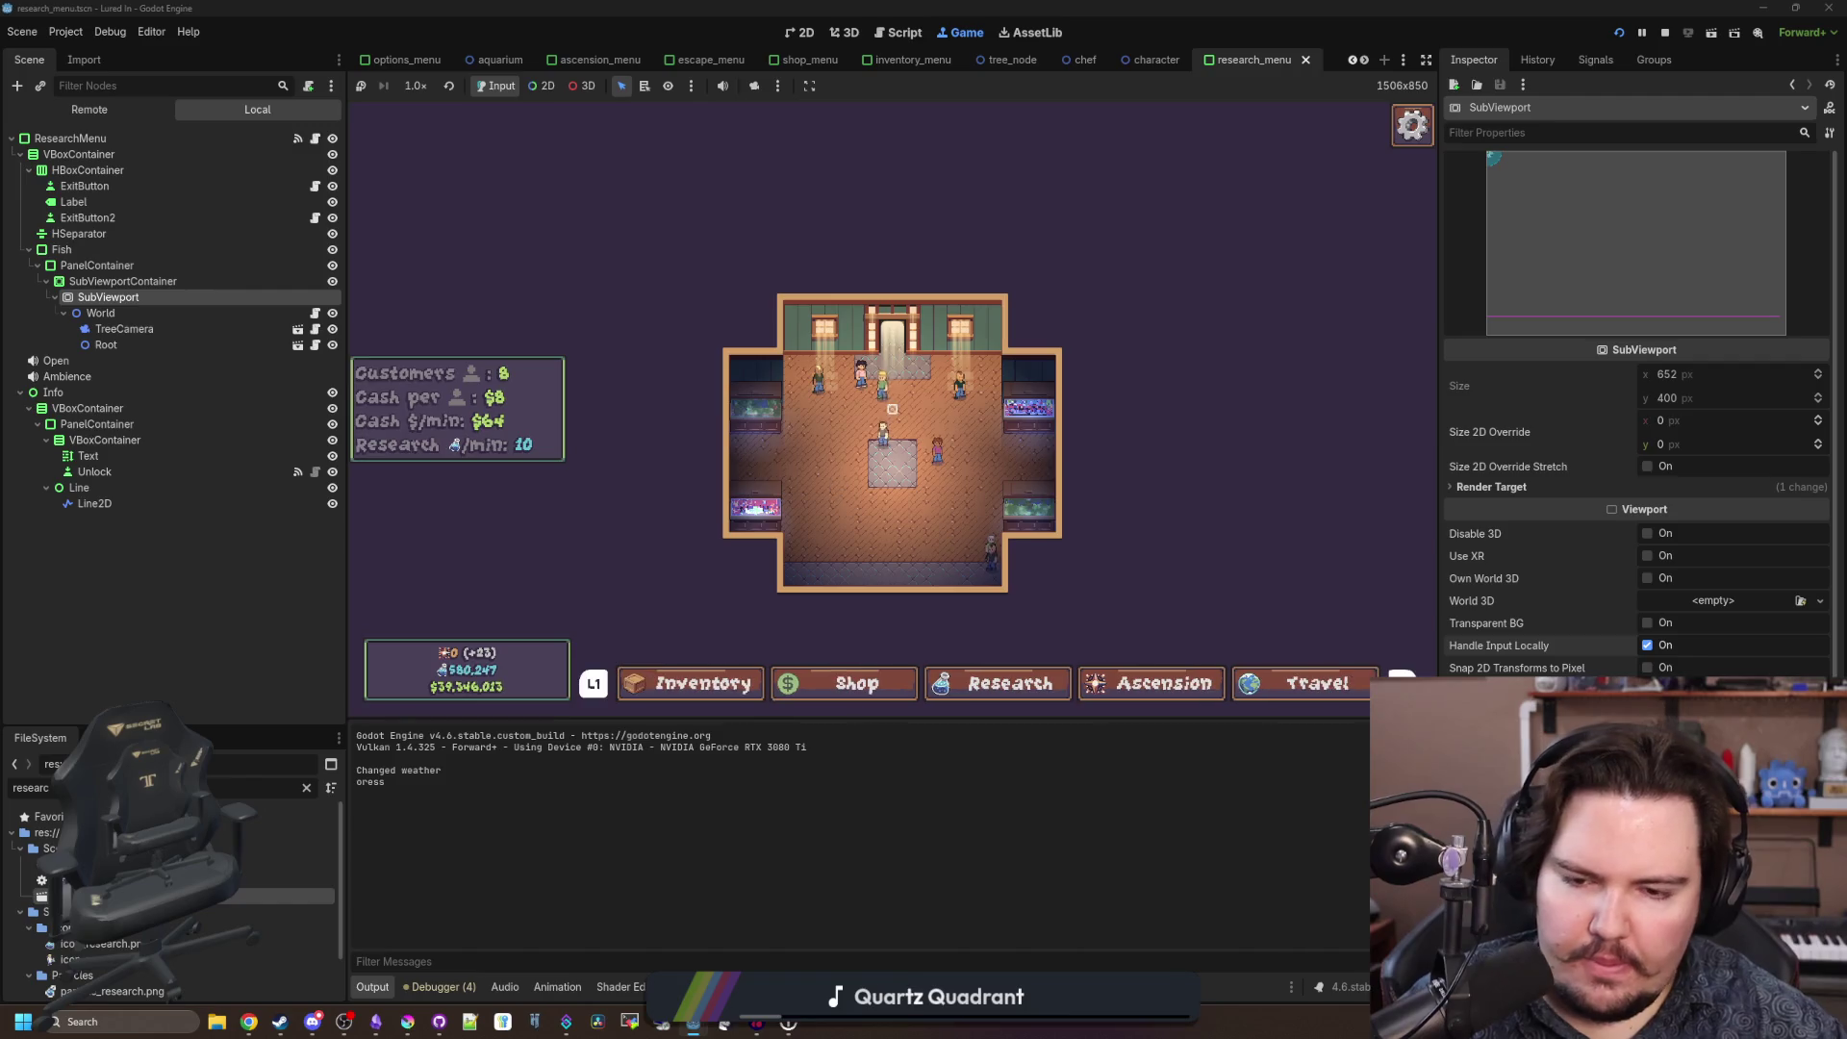
Open the in-game Research panel, pan and zoom the tree, then return to research_camera.gd.
click(1010, 683)
mouse_move(832, 362)
mouse_down()
mouse_move(783, 250)
mouse_move(902, 310)
mouse_move(823, 307)
mouse_move(911, 399)
mouse_move(916, 454)
mouse_move(962, 428)
mouse_up()
scroll(963, 428, up, 3)
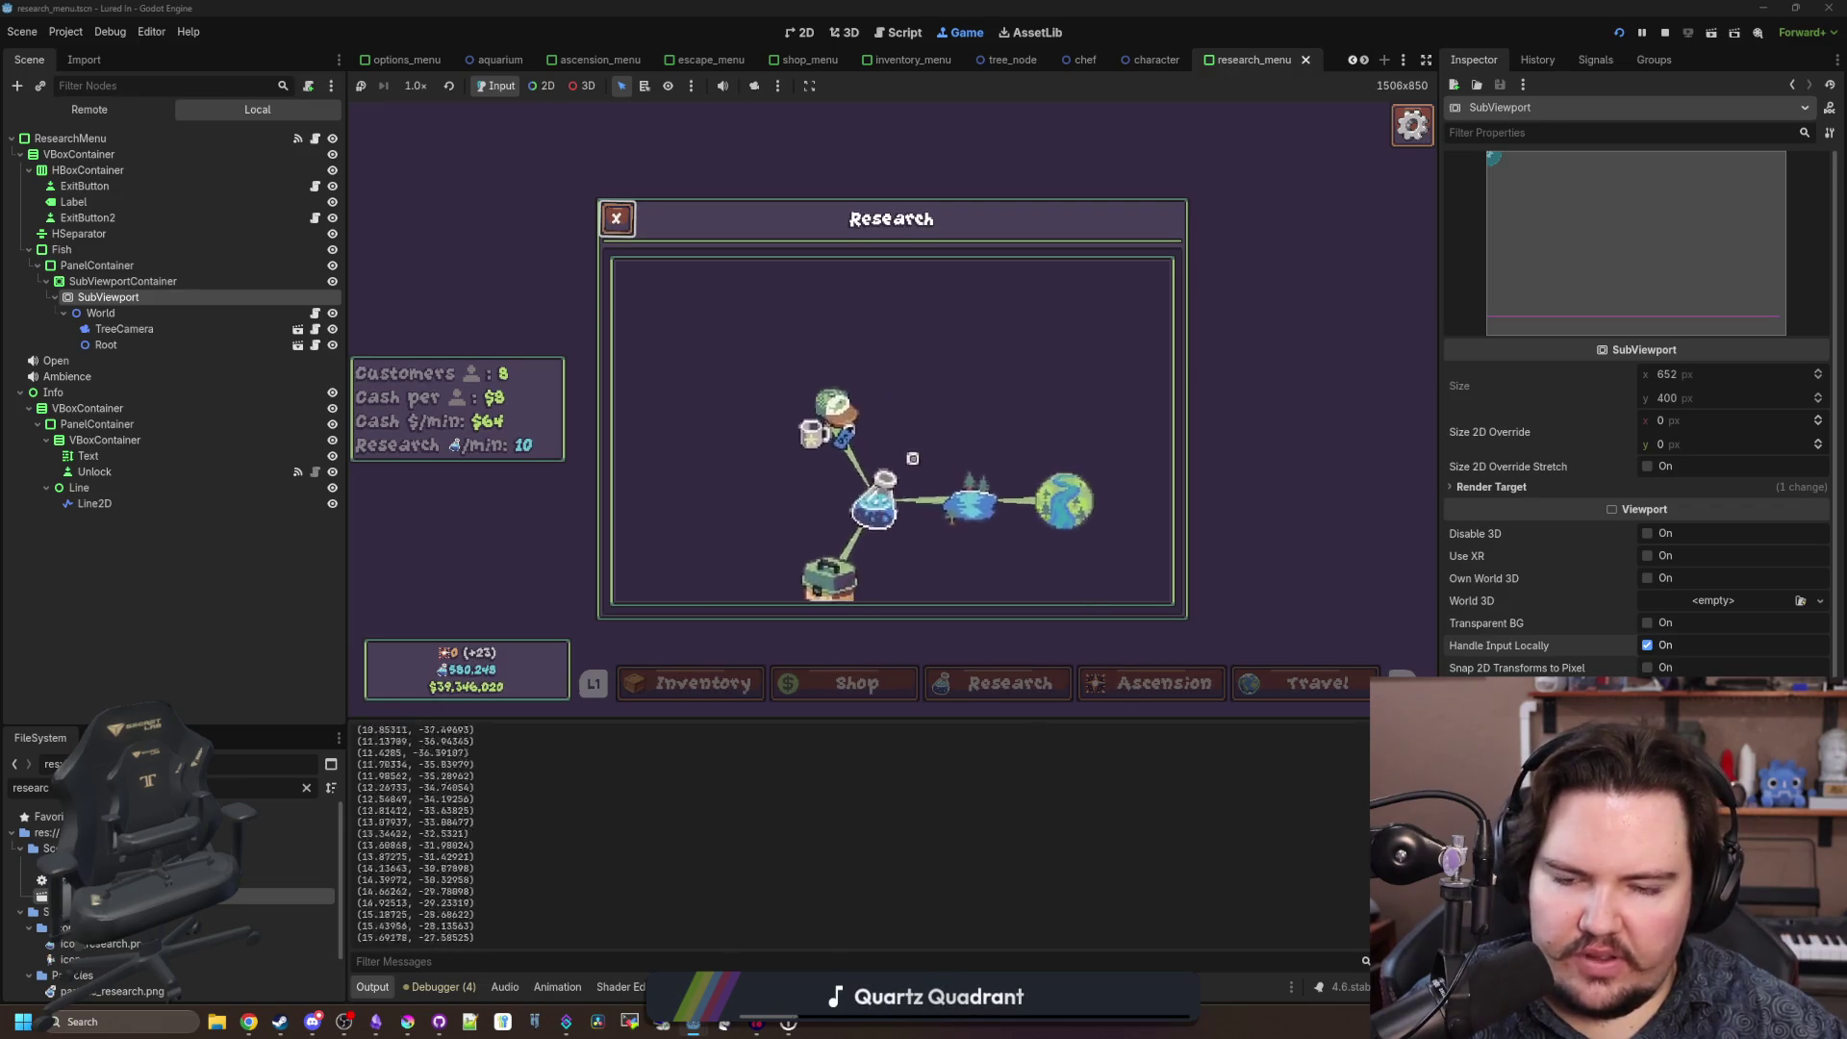
key(super)
key(Escape)
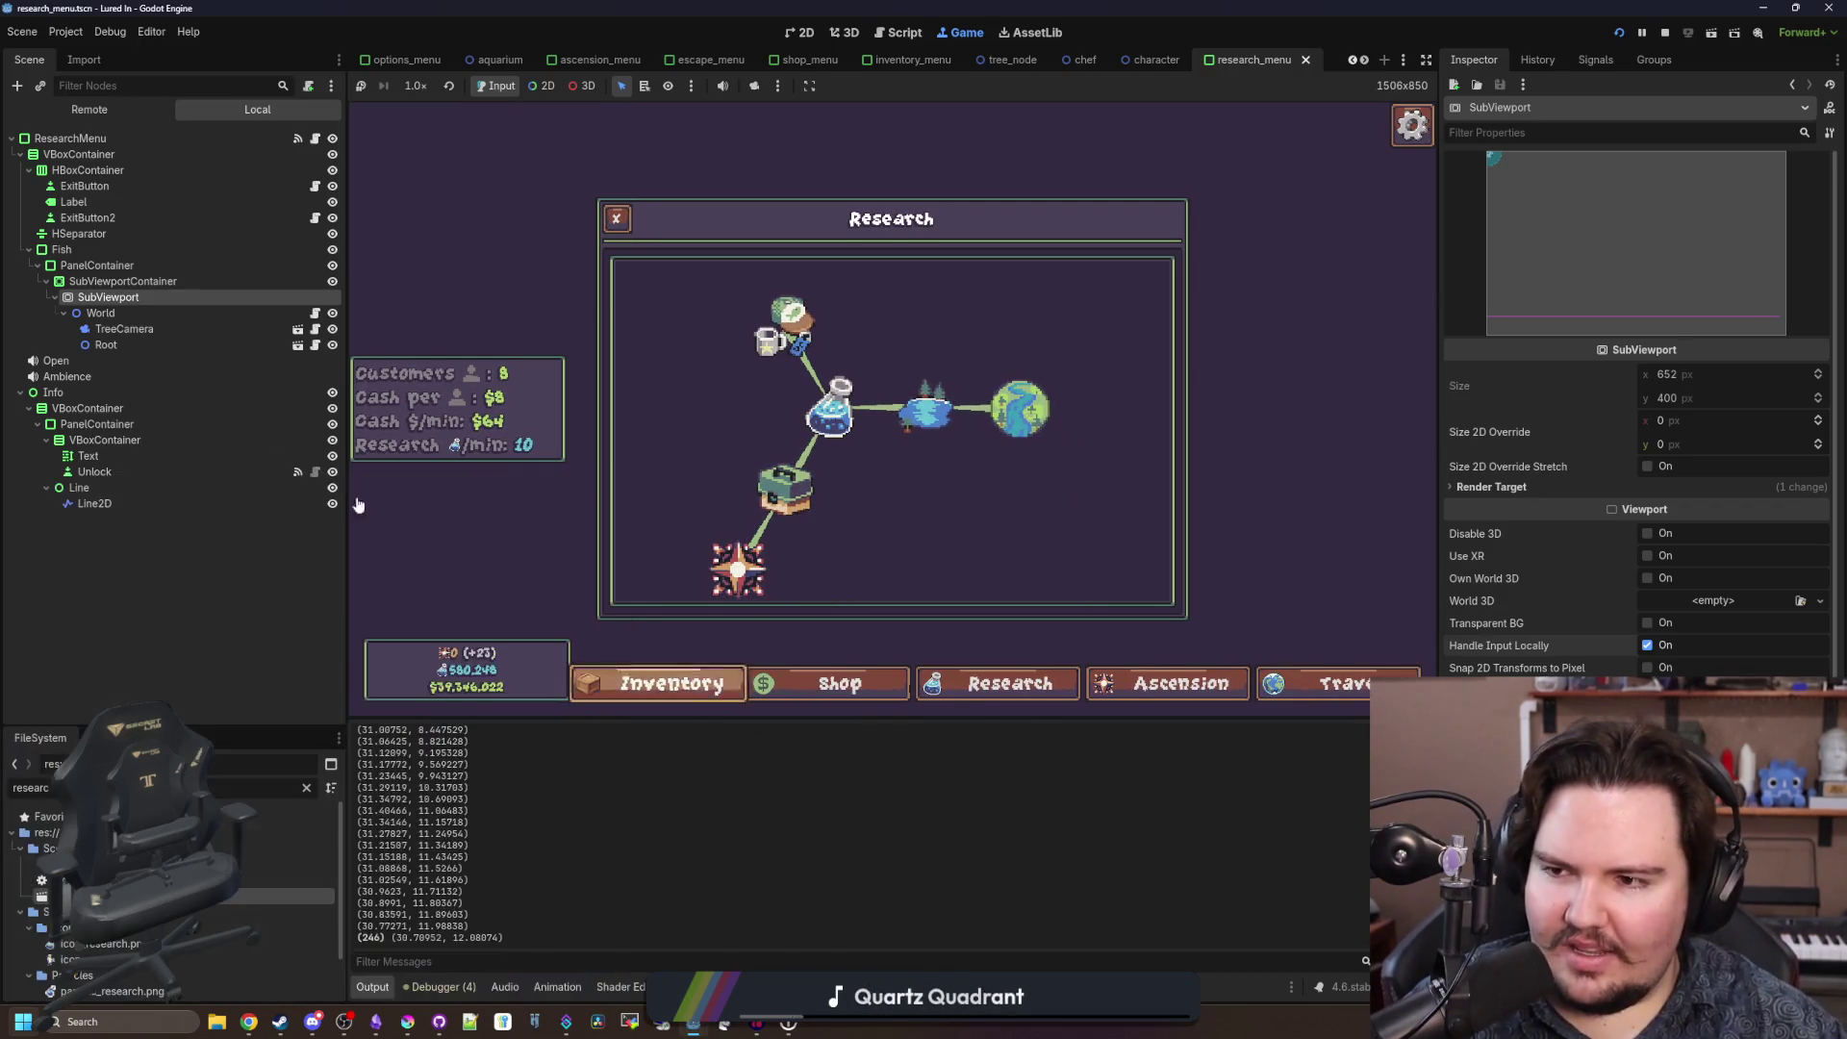
key(ctrl+F3)
click(1050, 470)
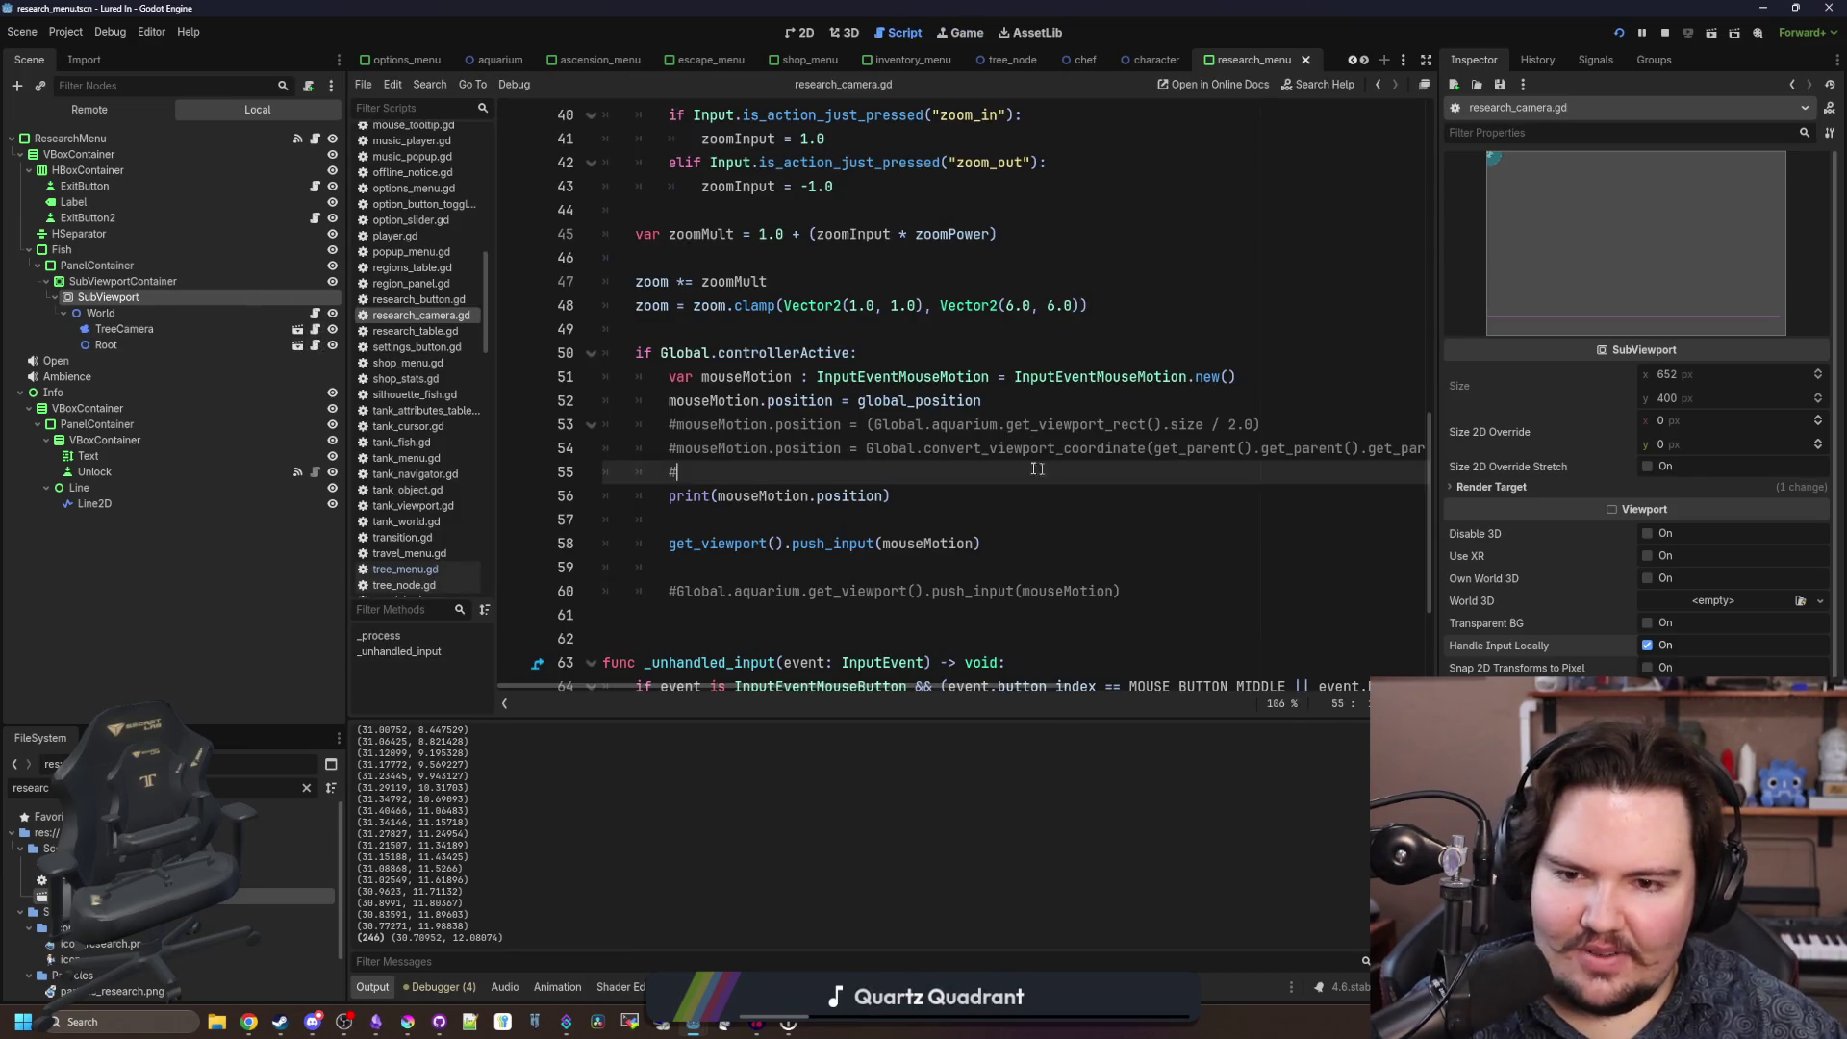
Replace global_position on line 52 with get_viewport_rect().size/2.0, then save and run with F5.
drag(982, 400, 857, 400)
text(g)
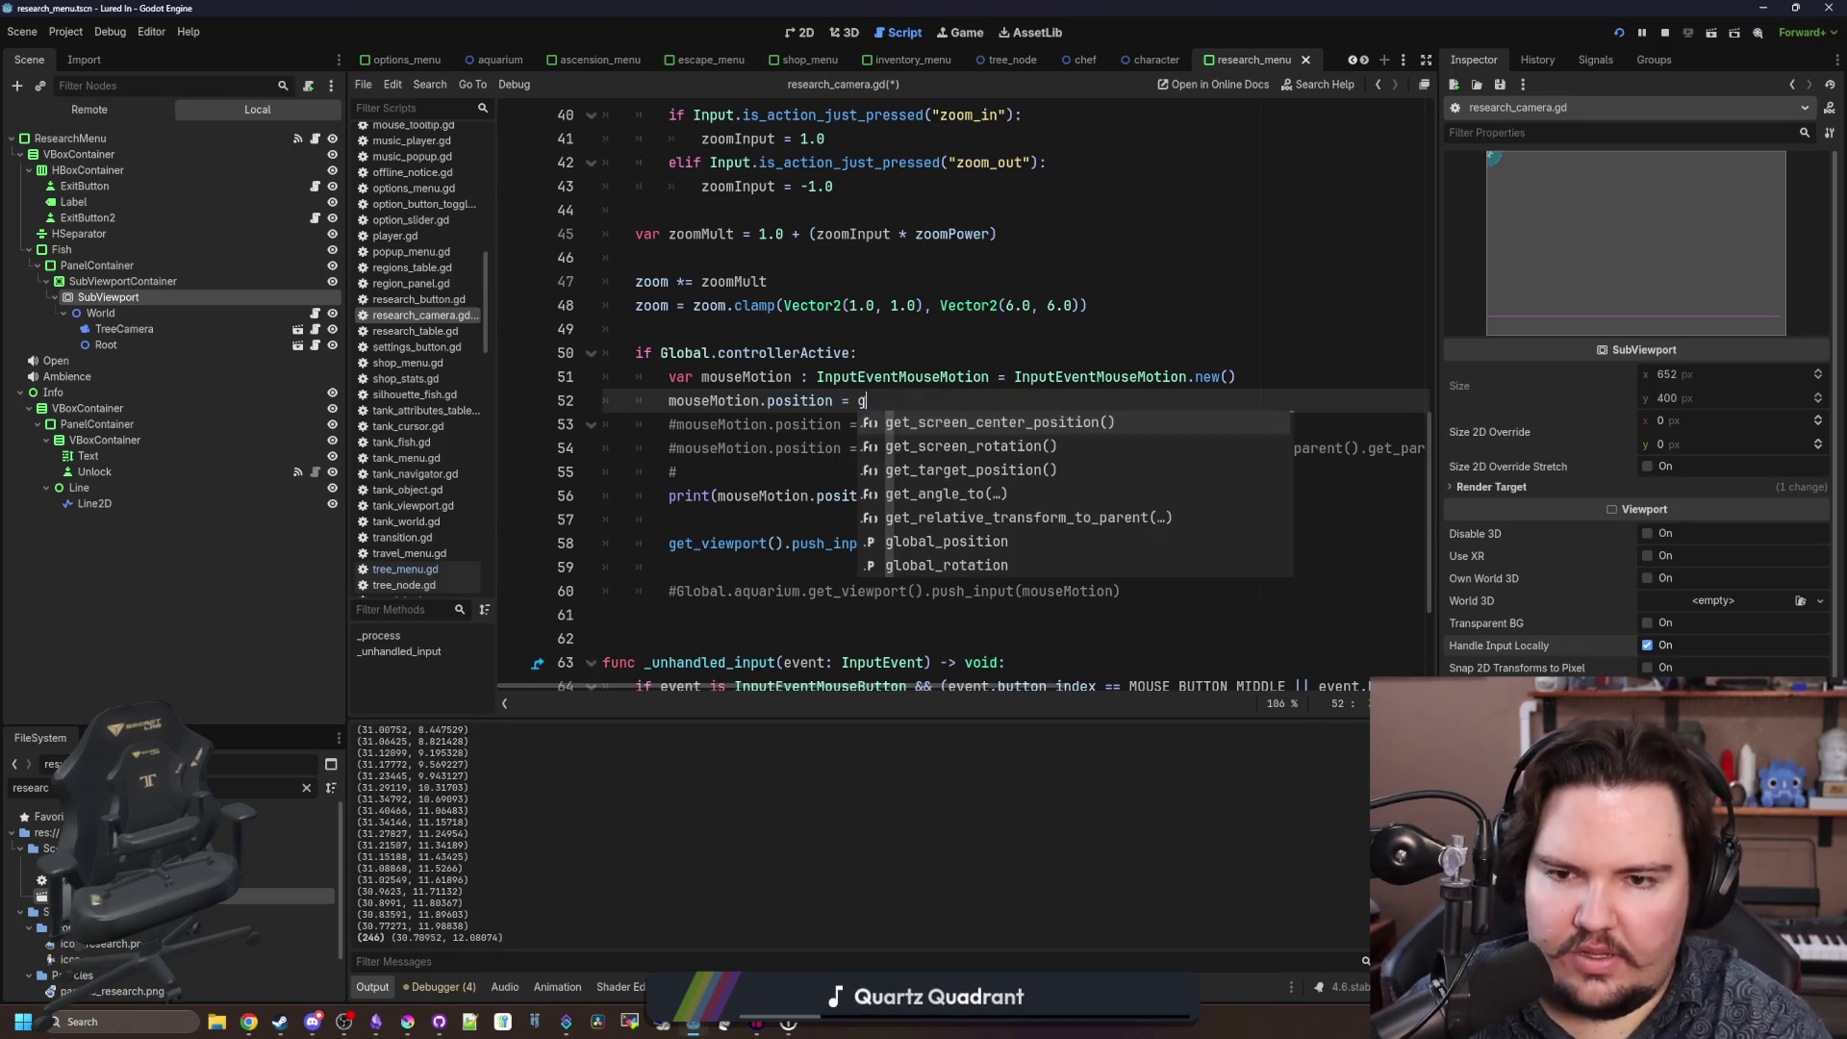
text(et_view)
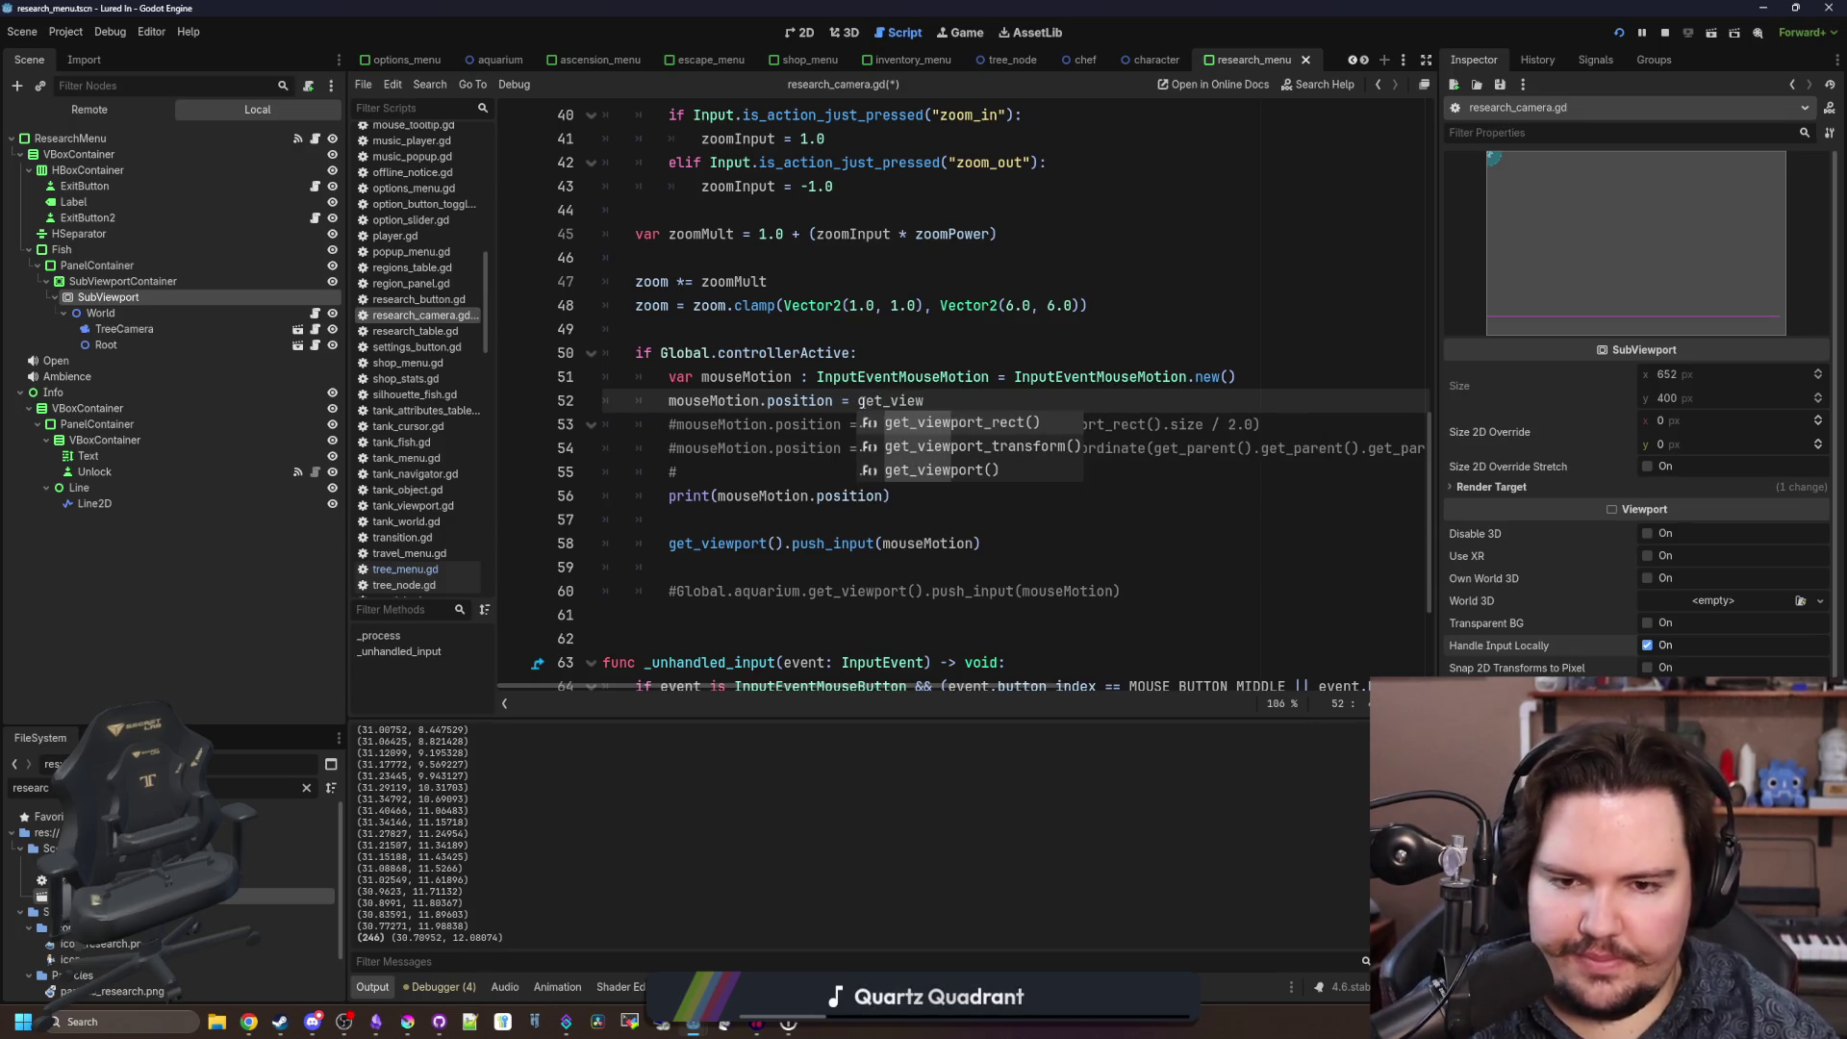
key(Return)
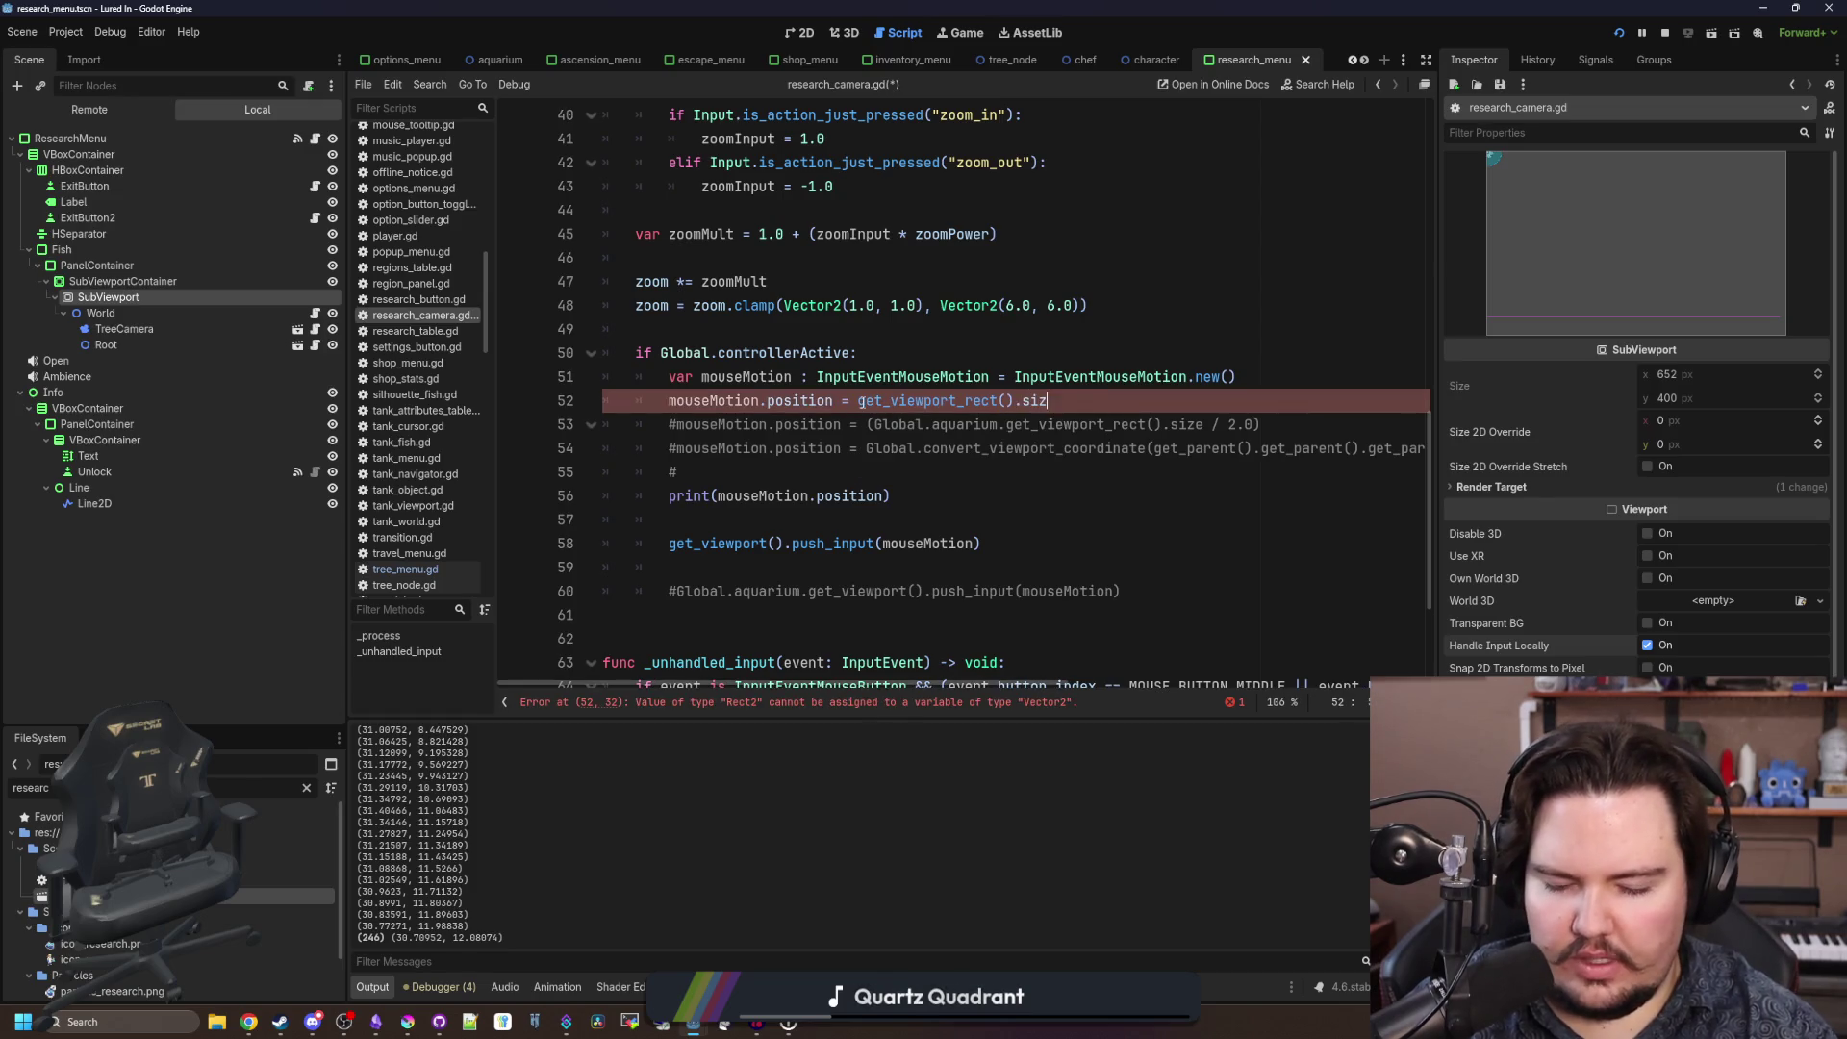
key(BackSpace)
key(BackSpace)
key(BackSpace)
text(/2.0)
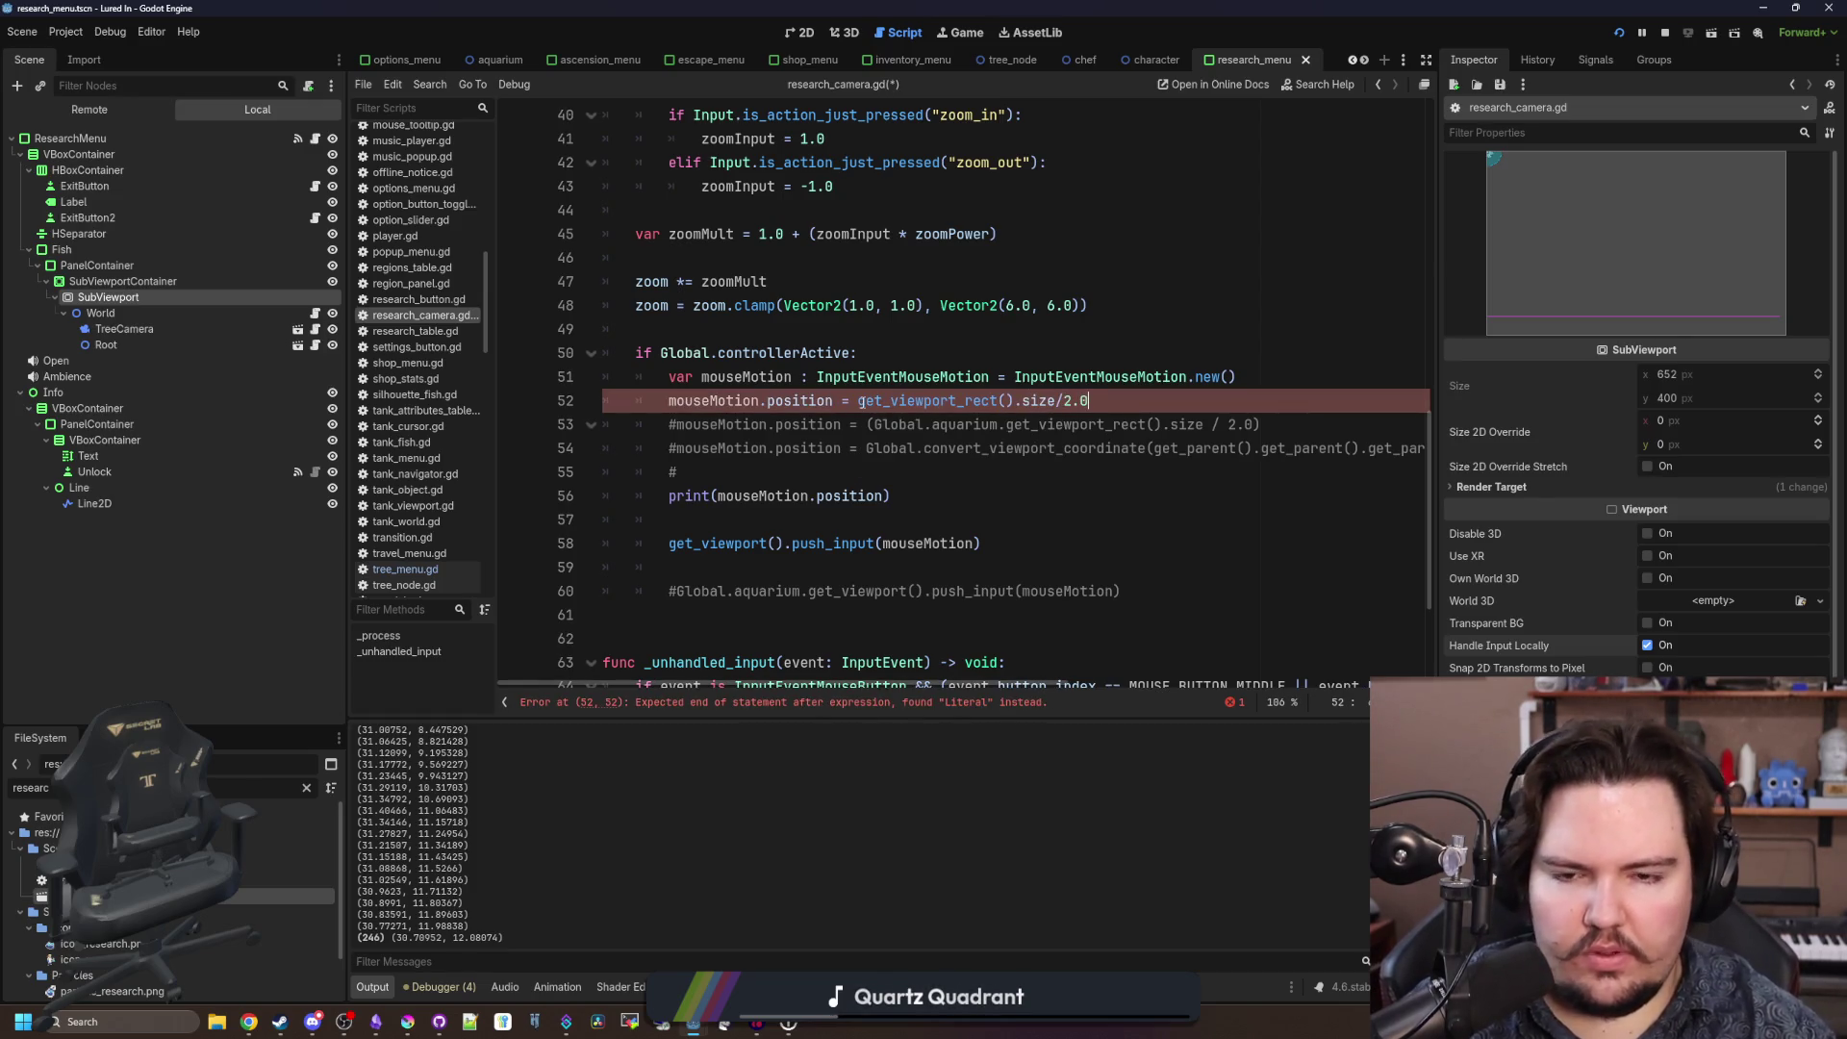
key(F5)
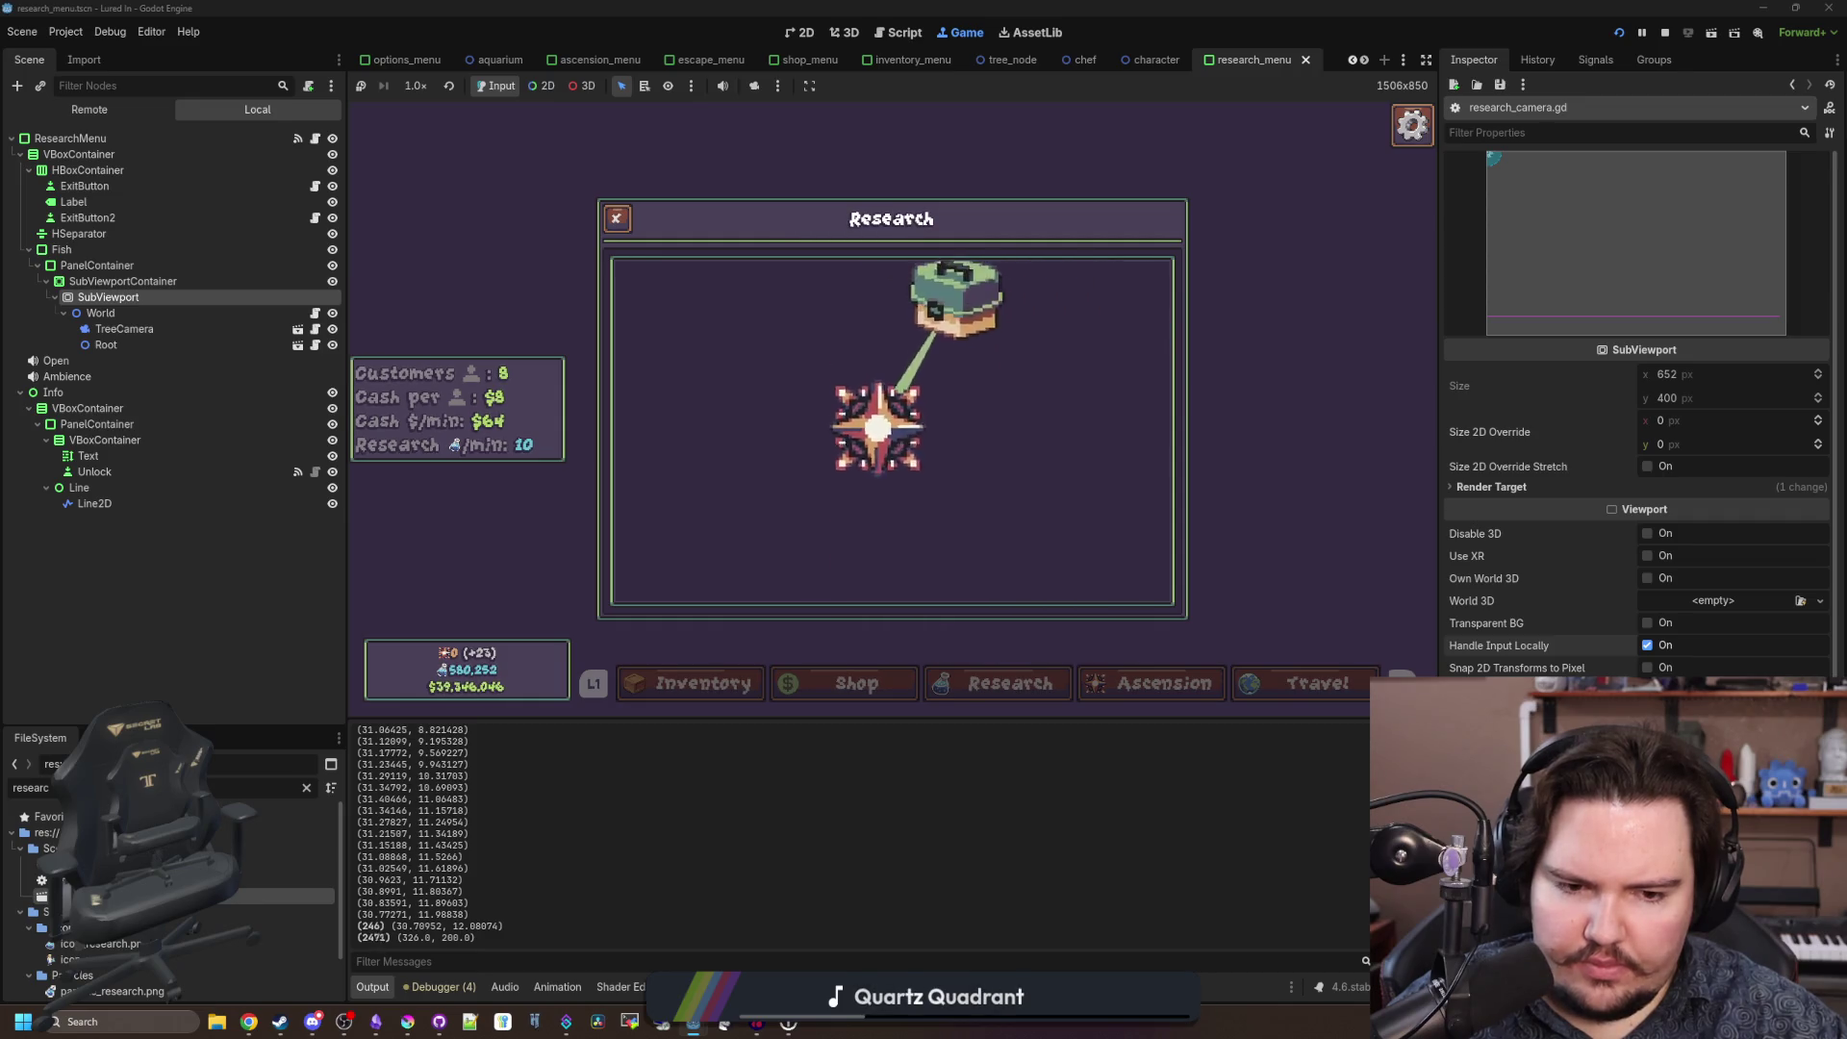
Untick Handle Input Locally on the SubViewport.
key(super)
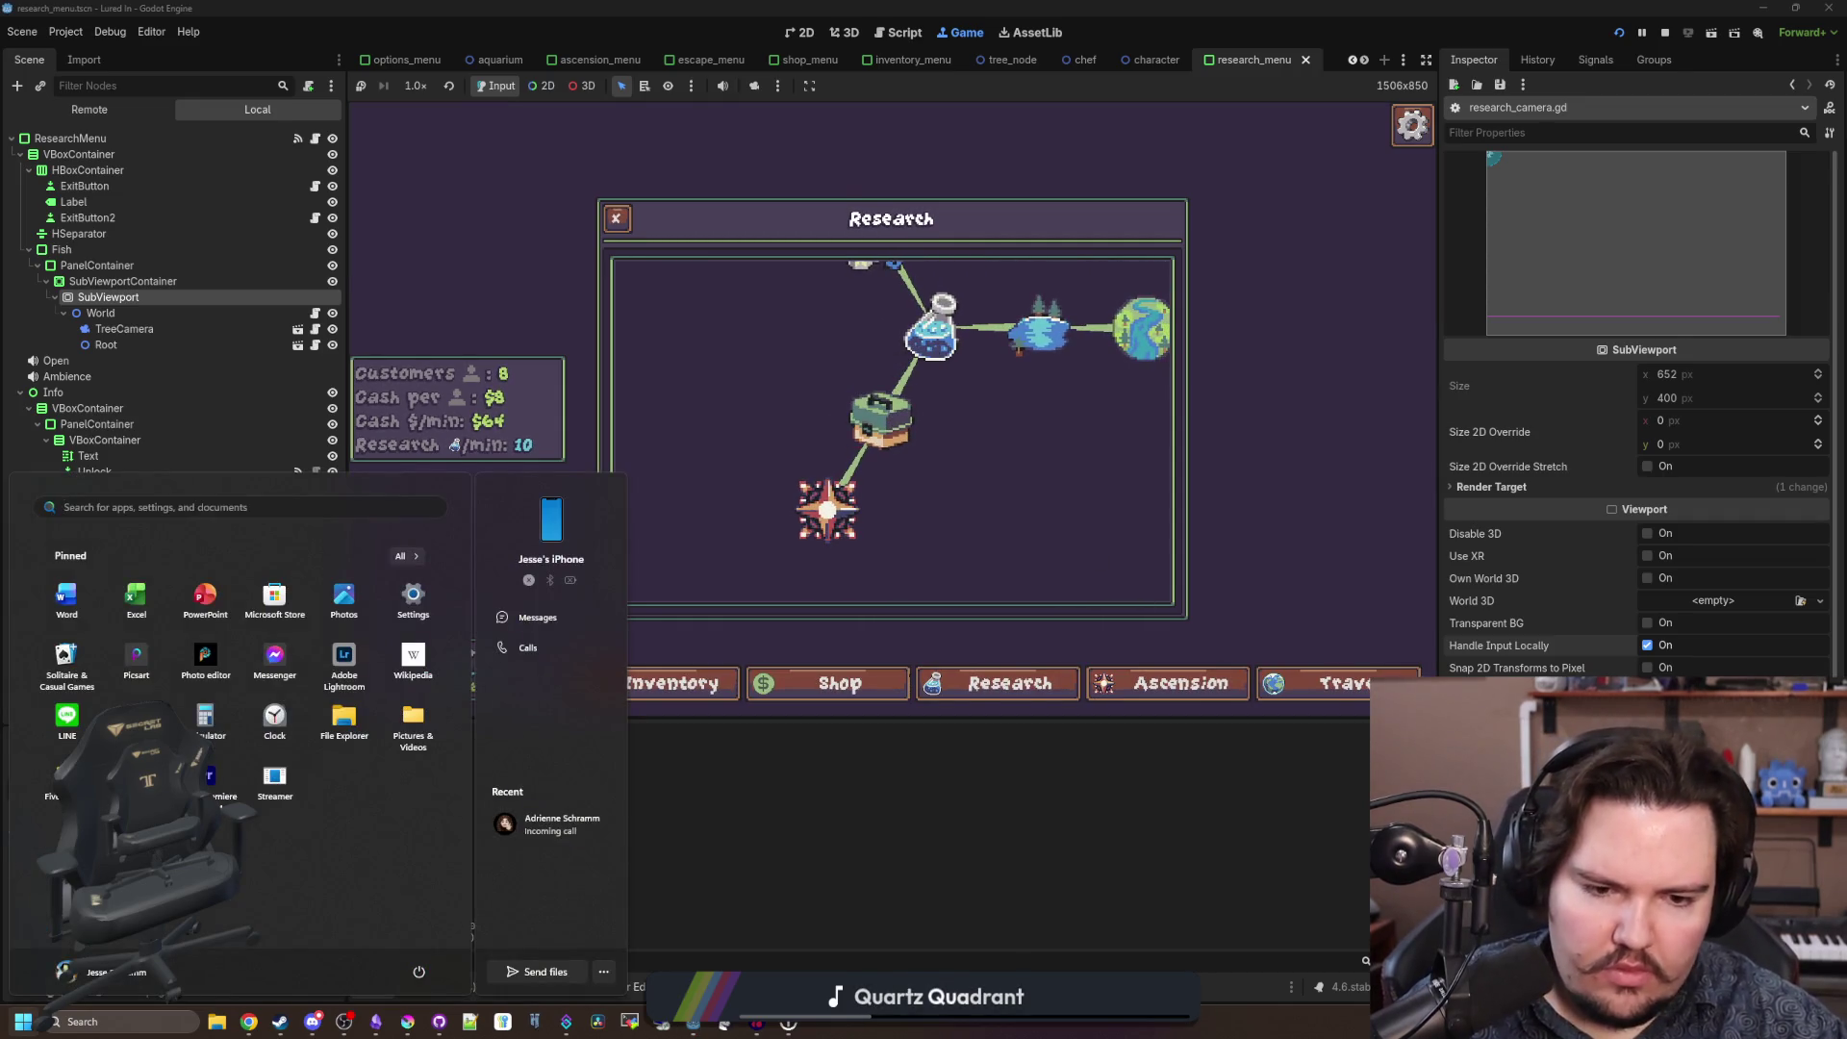
key(Escape)
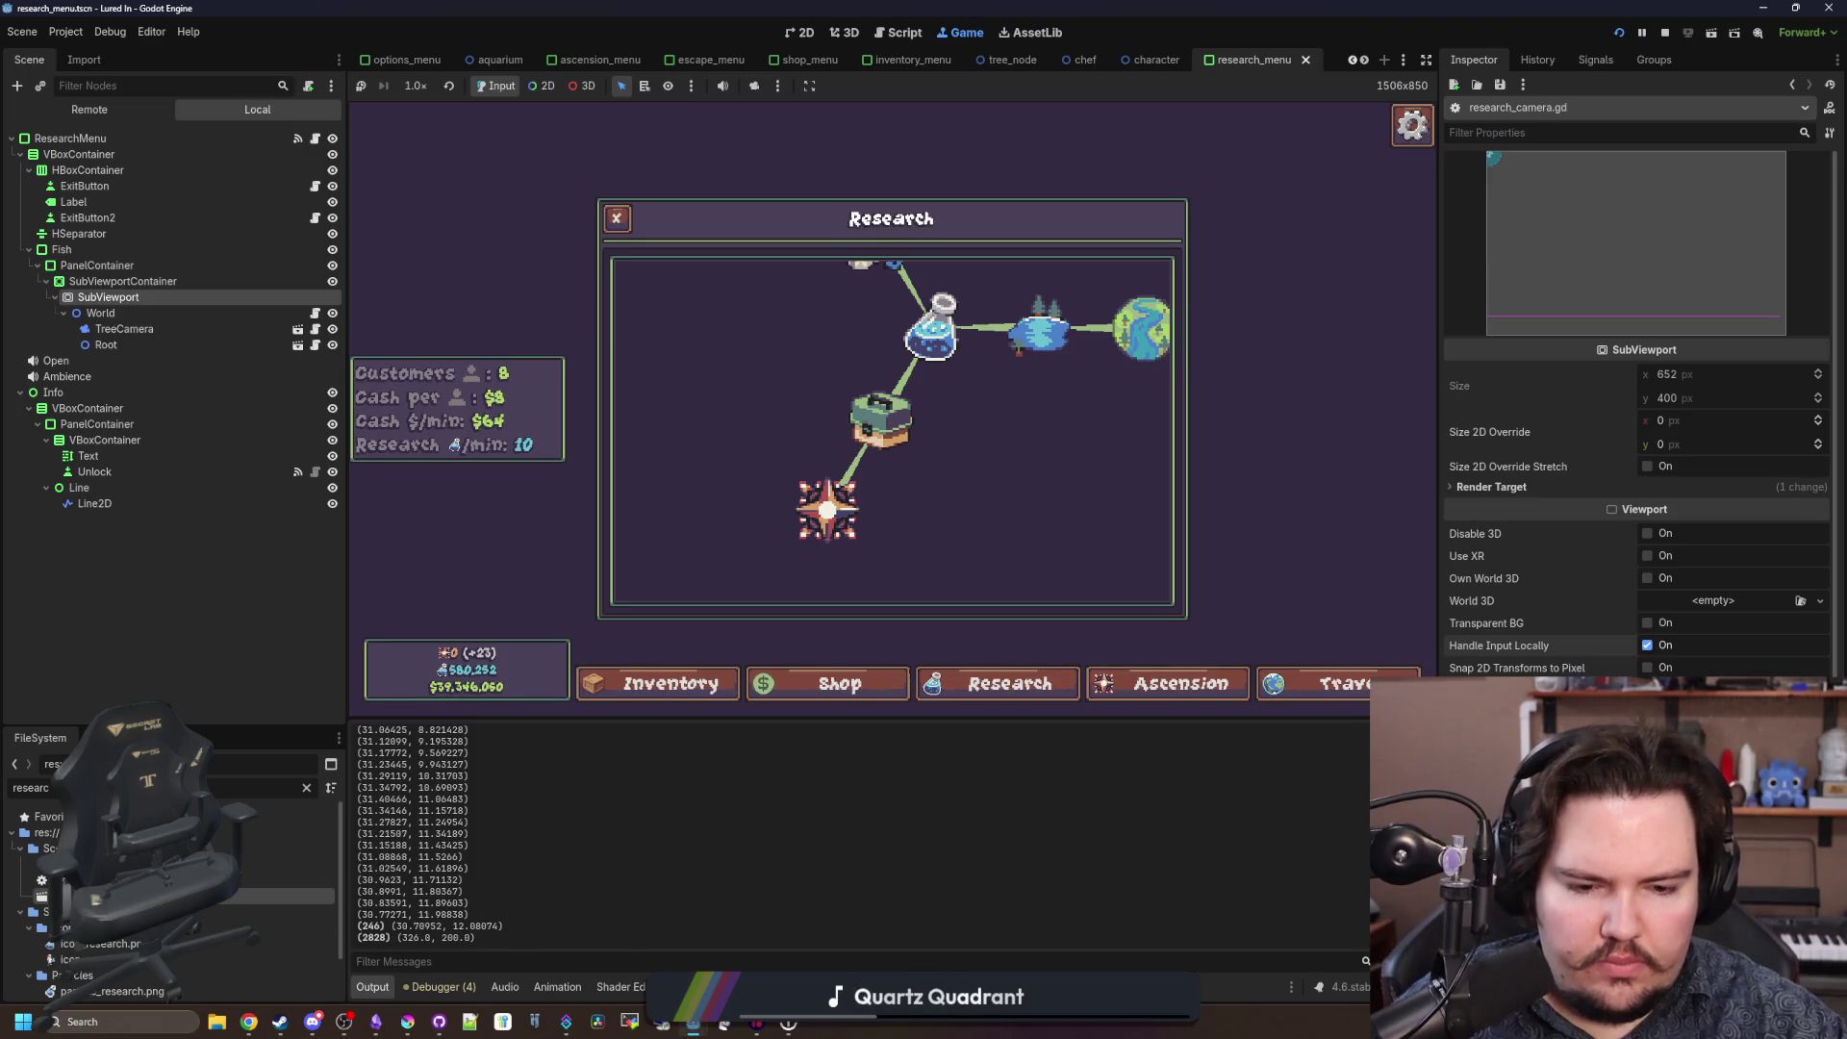
click(1647, 646)
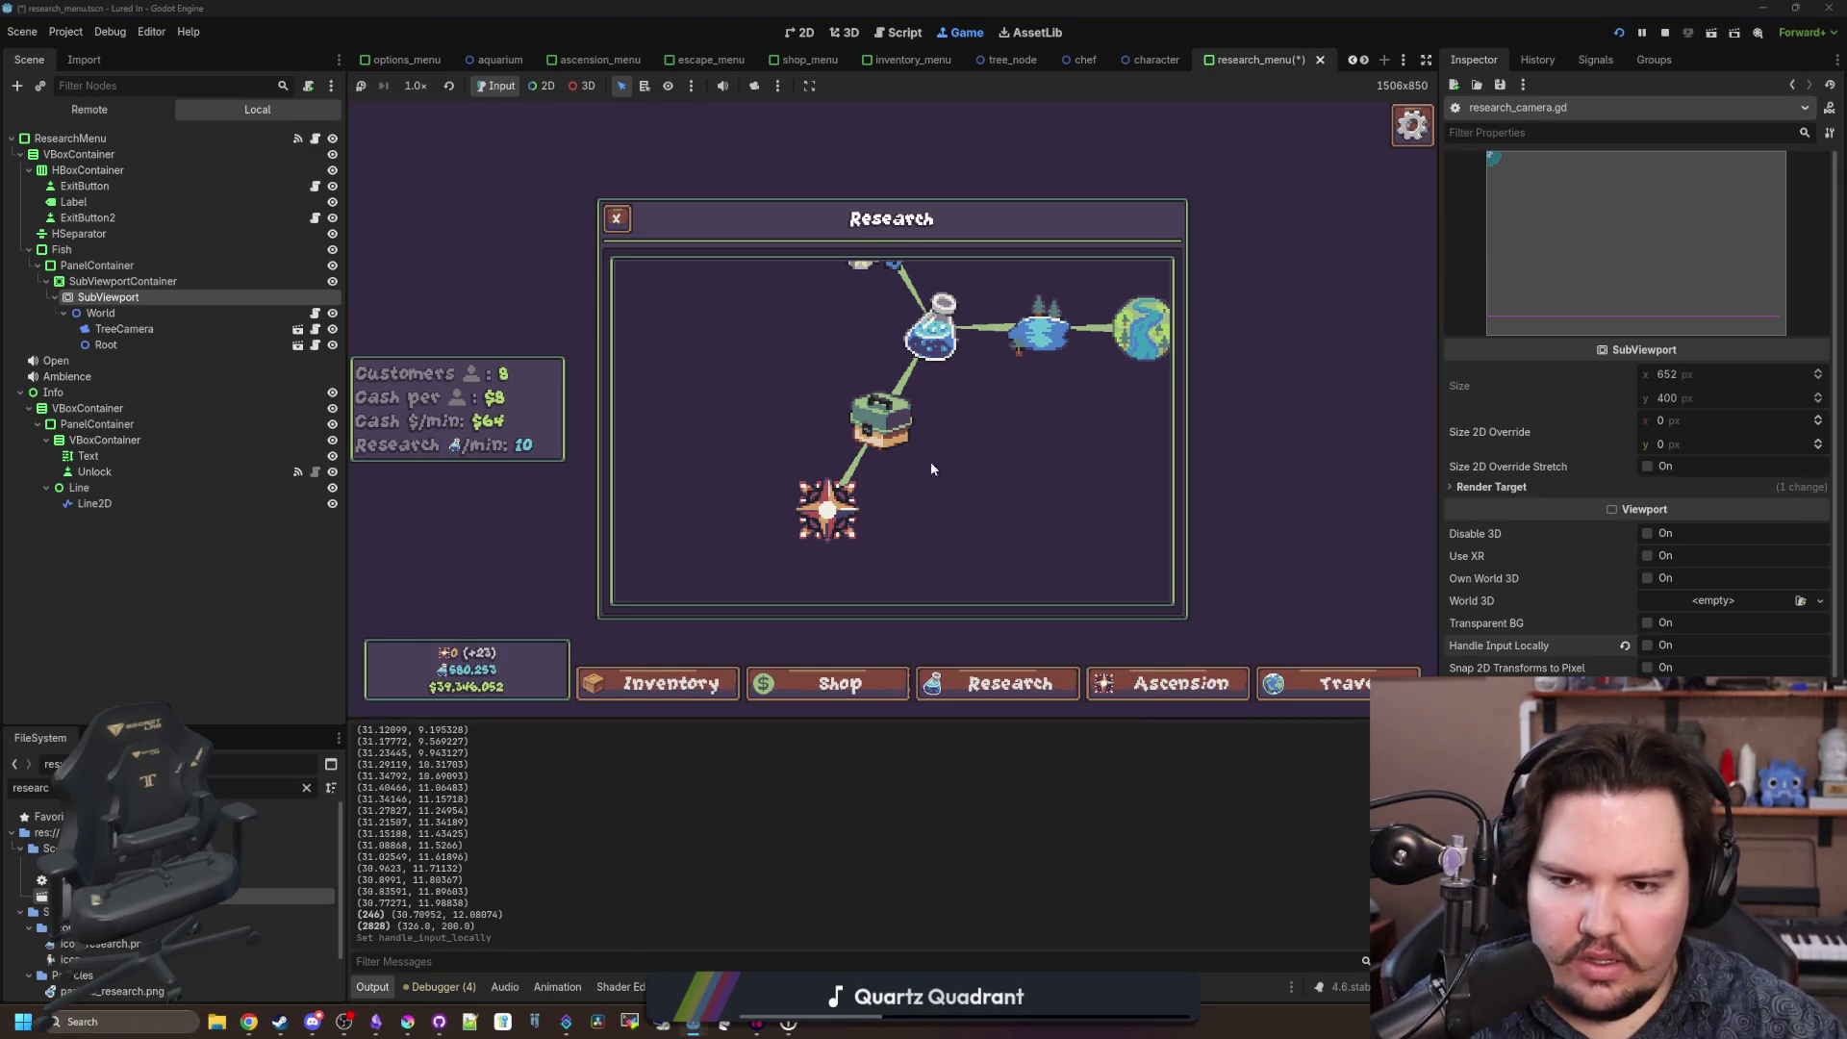
Hover research tree nodes like Lake in the game, then open the World node's world.gd script.
mouse_move(914, 425)
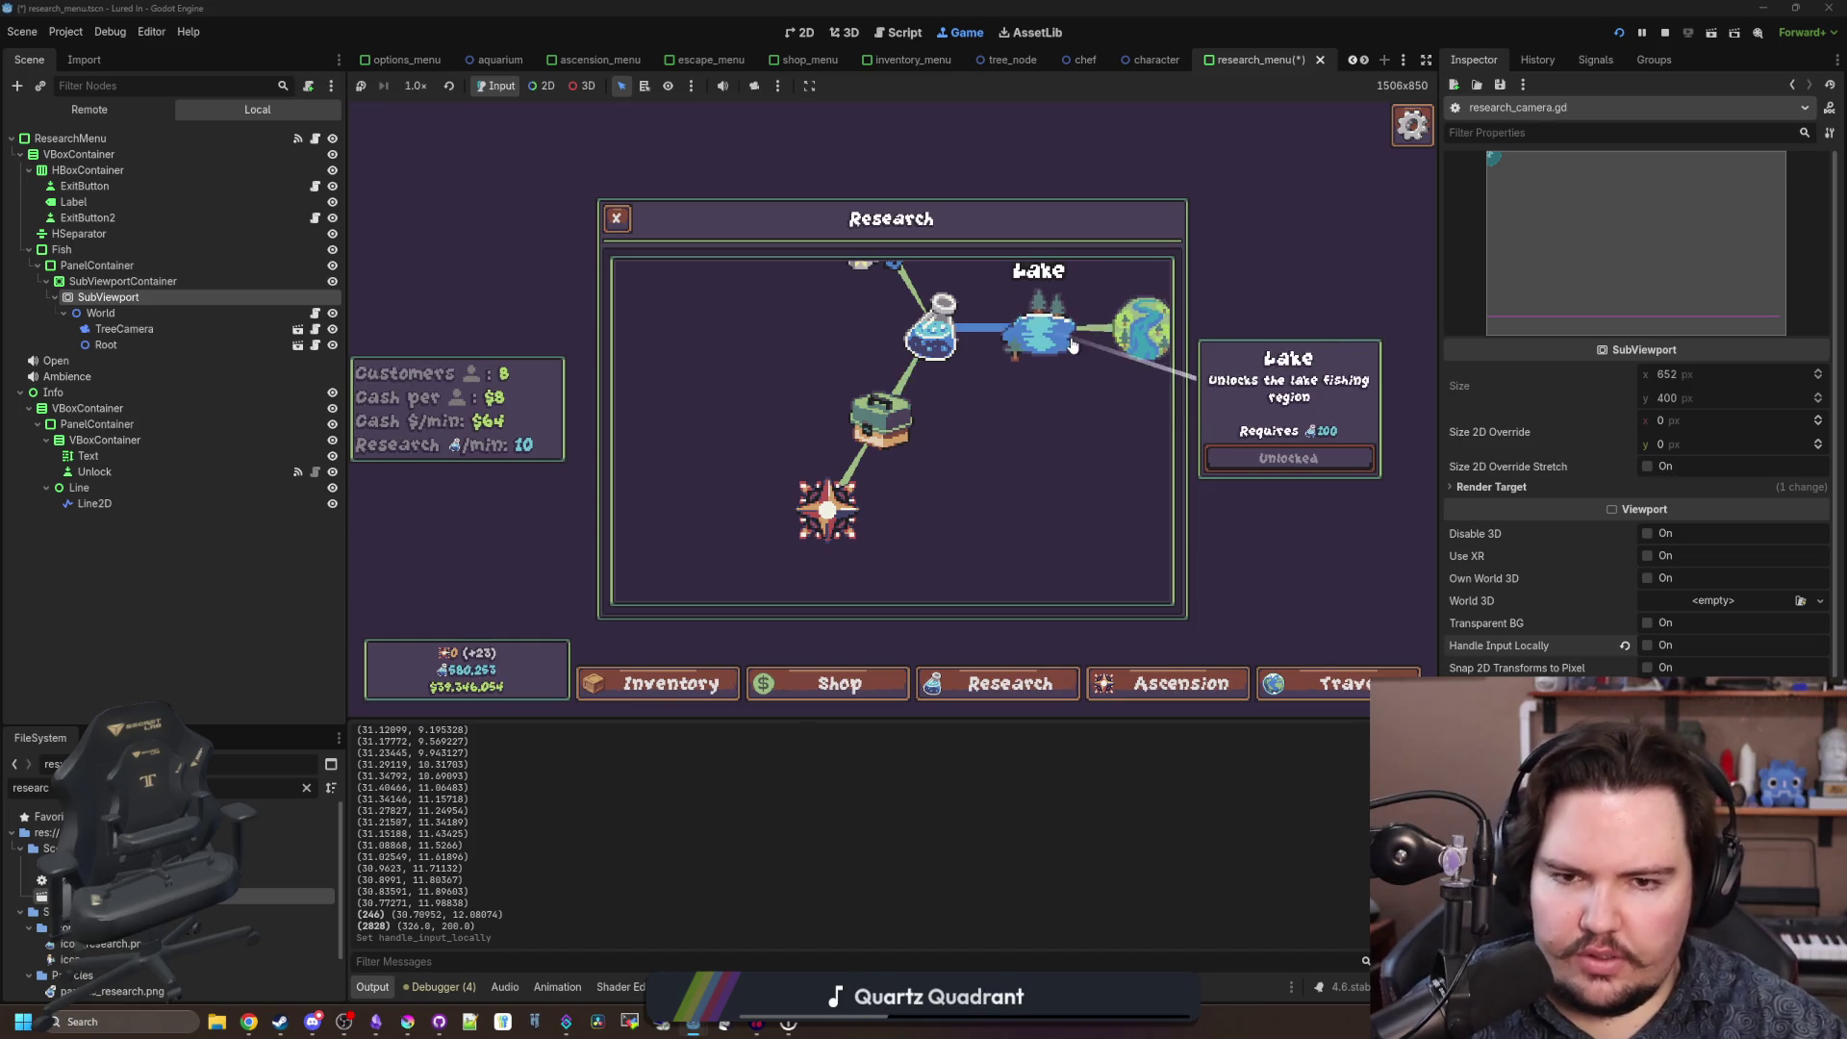
mouse_move(813, 394)
scroll(1049, 453, down, 3)
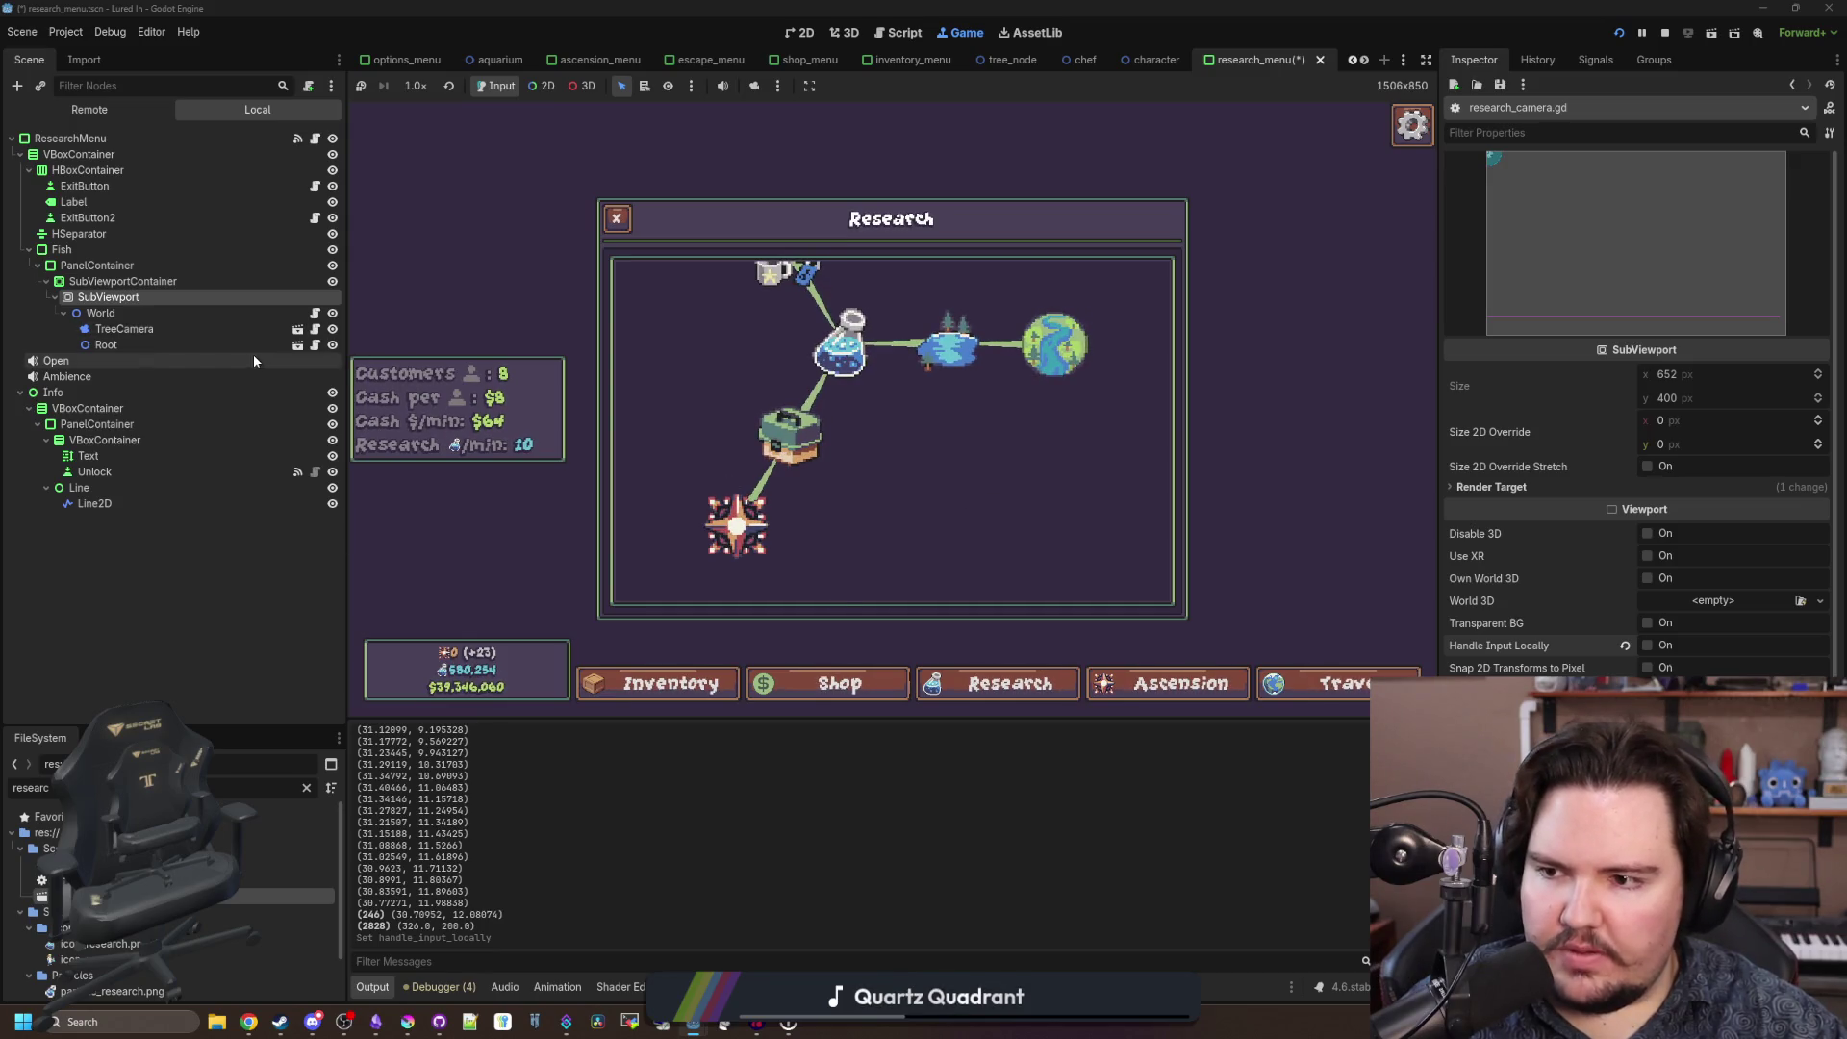
click(315, 314)
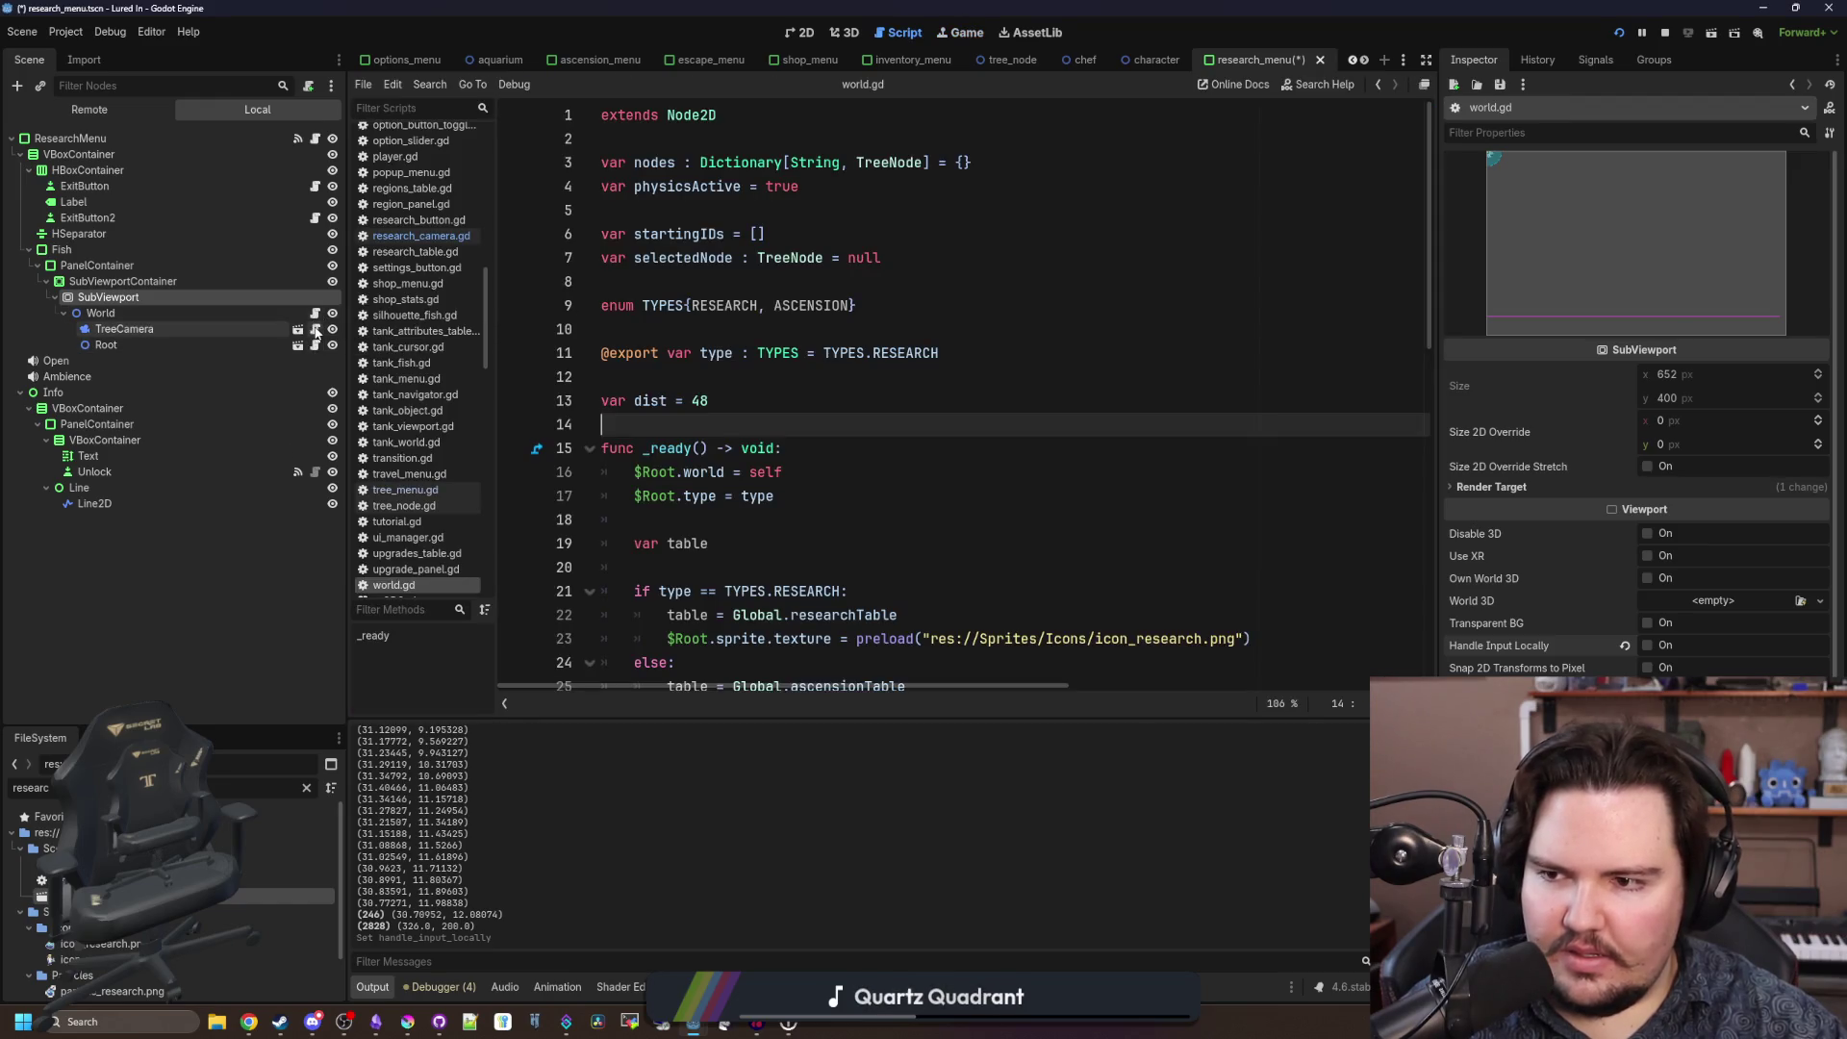
Open research_camera.gd, save all changes, and select the TreeCamera node.
click(316, 329)
key(ctrl+s)
click(836, 470)
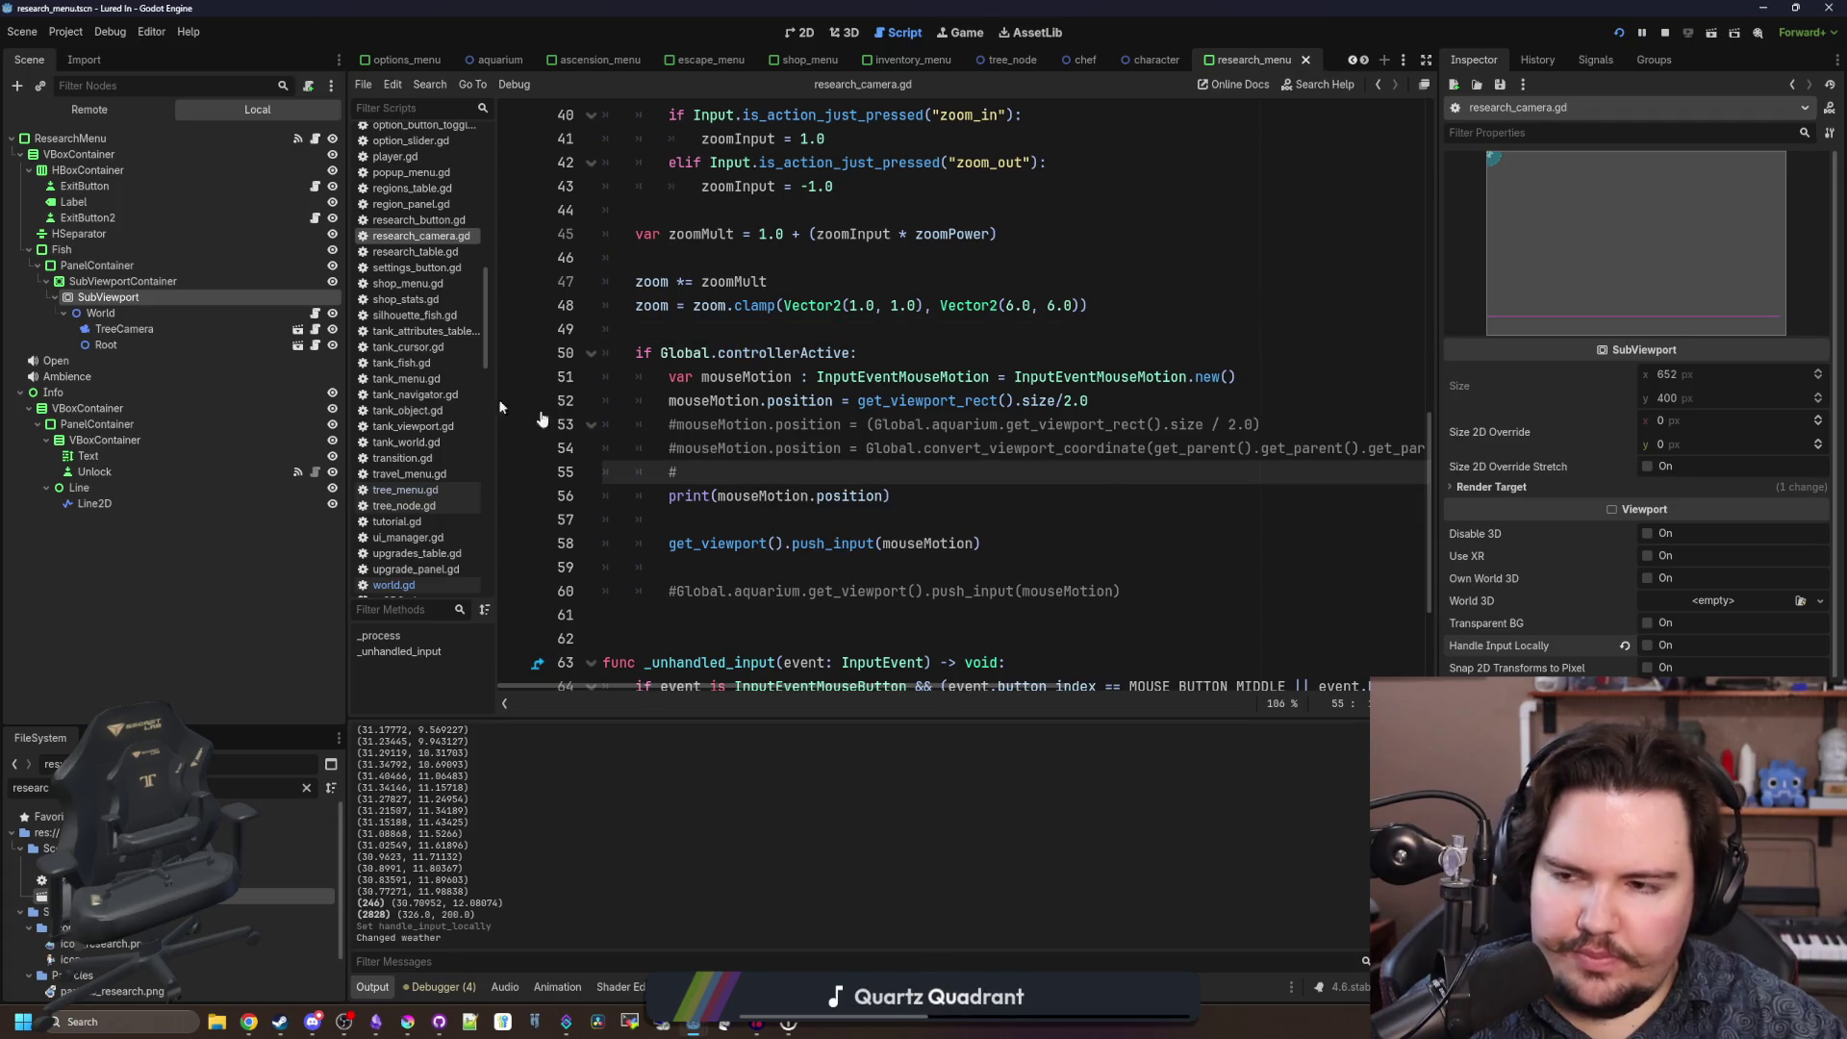
click(171, 328)
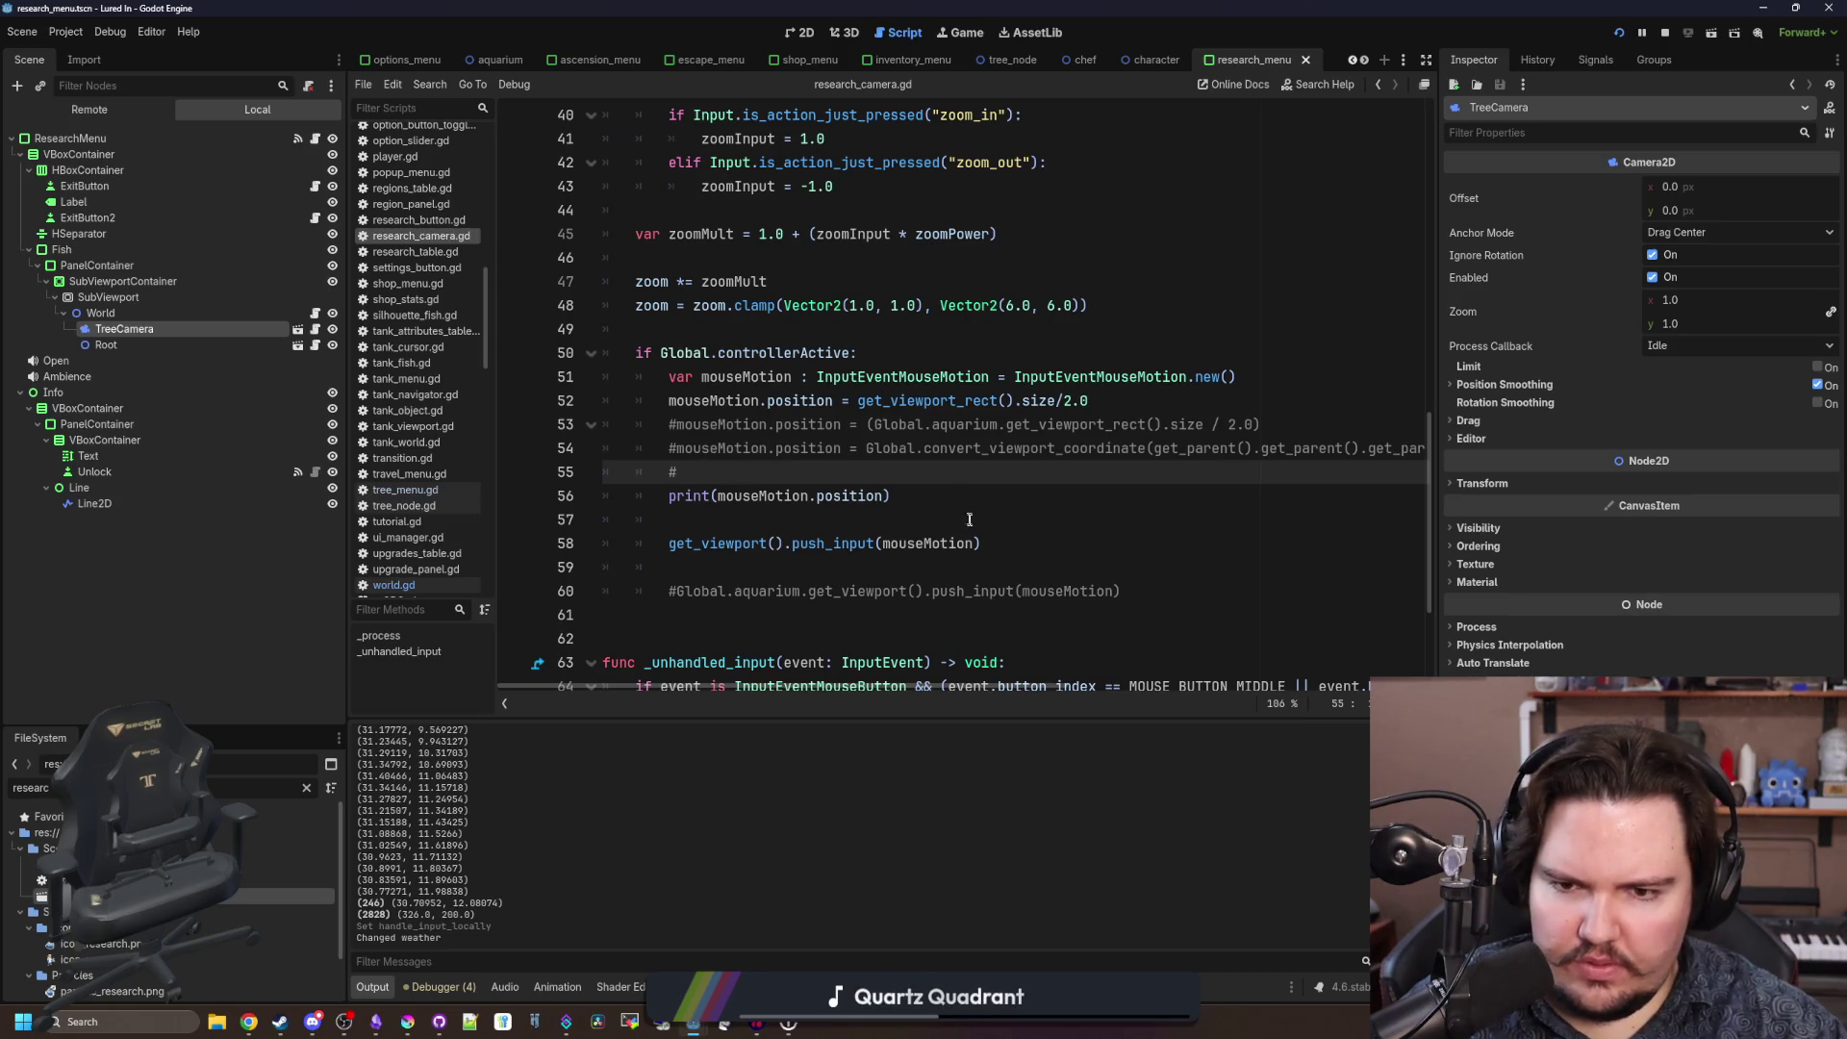
Delete the controller fake mouse-motion block on lines 50–60.
mouse_move(1175, 586)
mouse_down()
mouse_move(1250, 424)
mouse_move(910, 376)
mouse_move(471, 351)
mouse_up()
key(BackSpace)
key(BackSpace)
key(BackSpace)
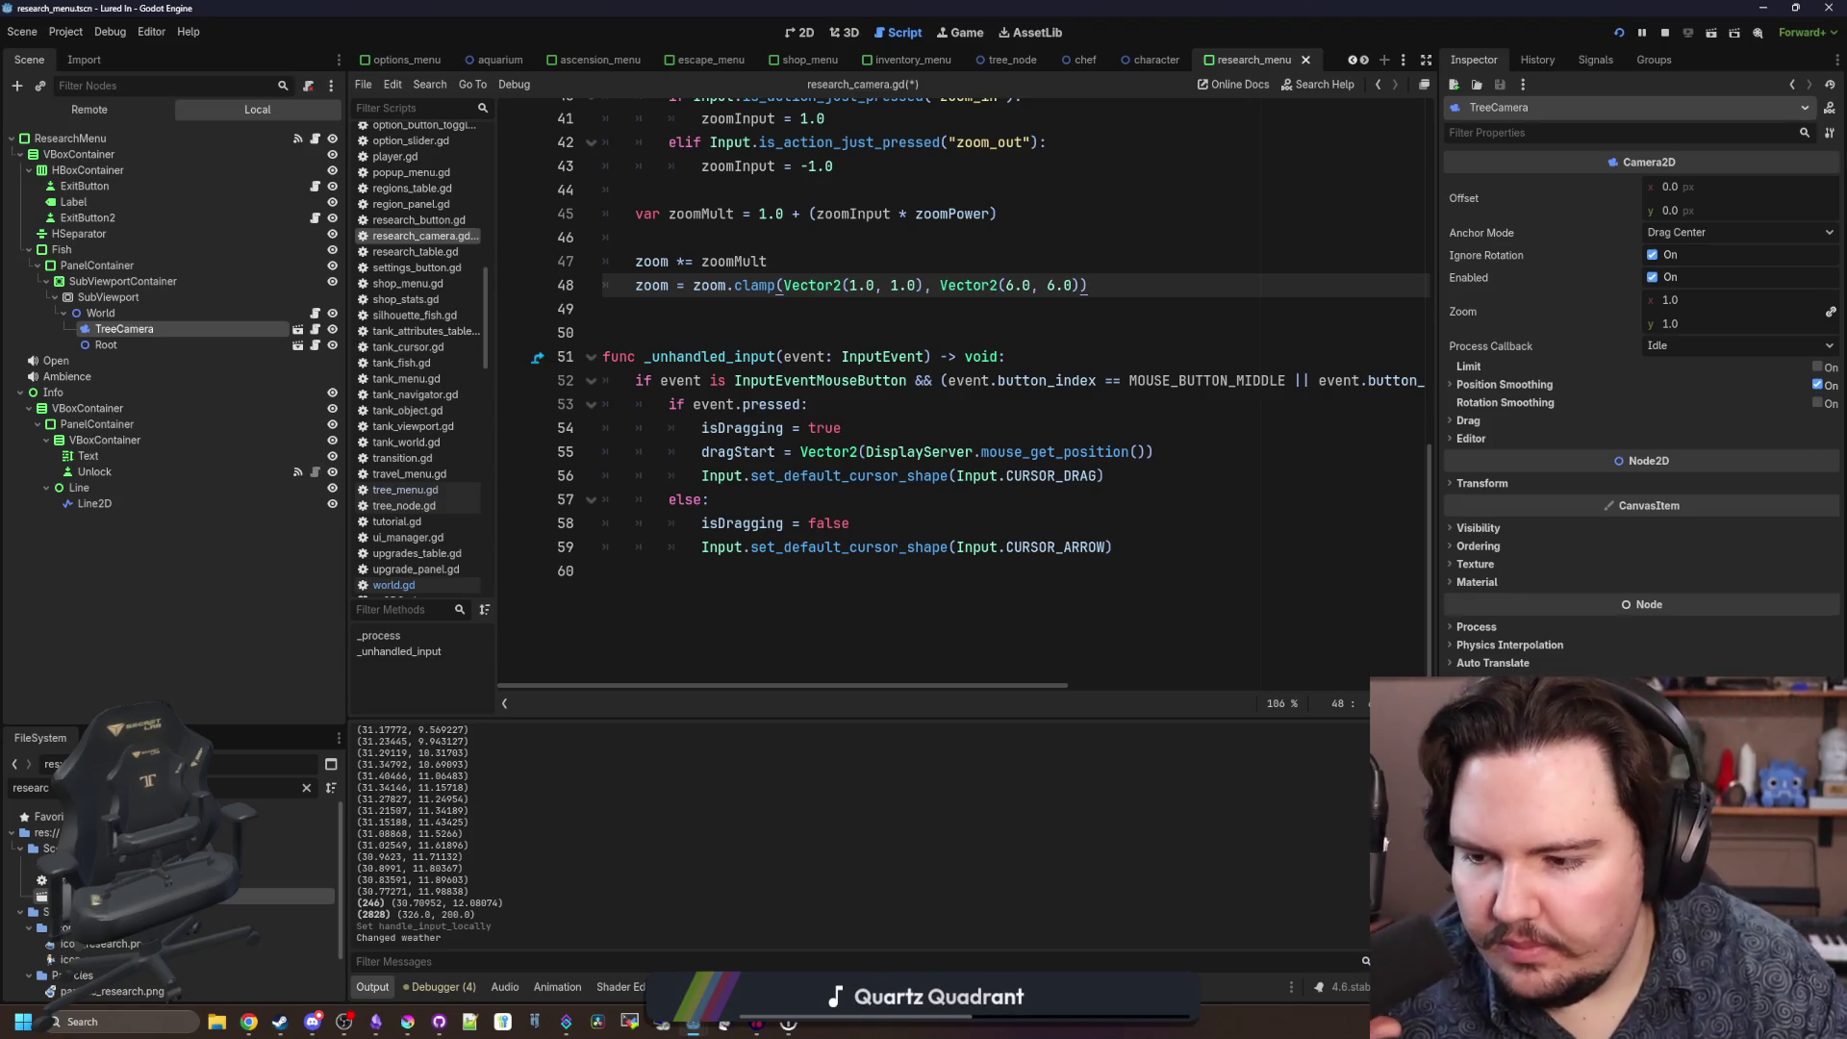
click(306, 788)
Filter the FileSystem by 'tree', open tree_node.tscn, and select its Area2D.
text(tree)
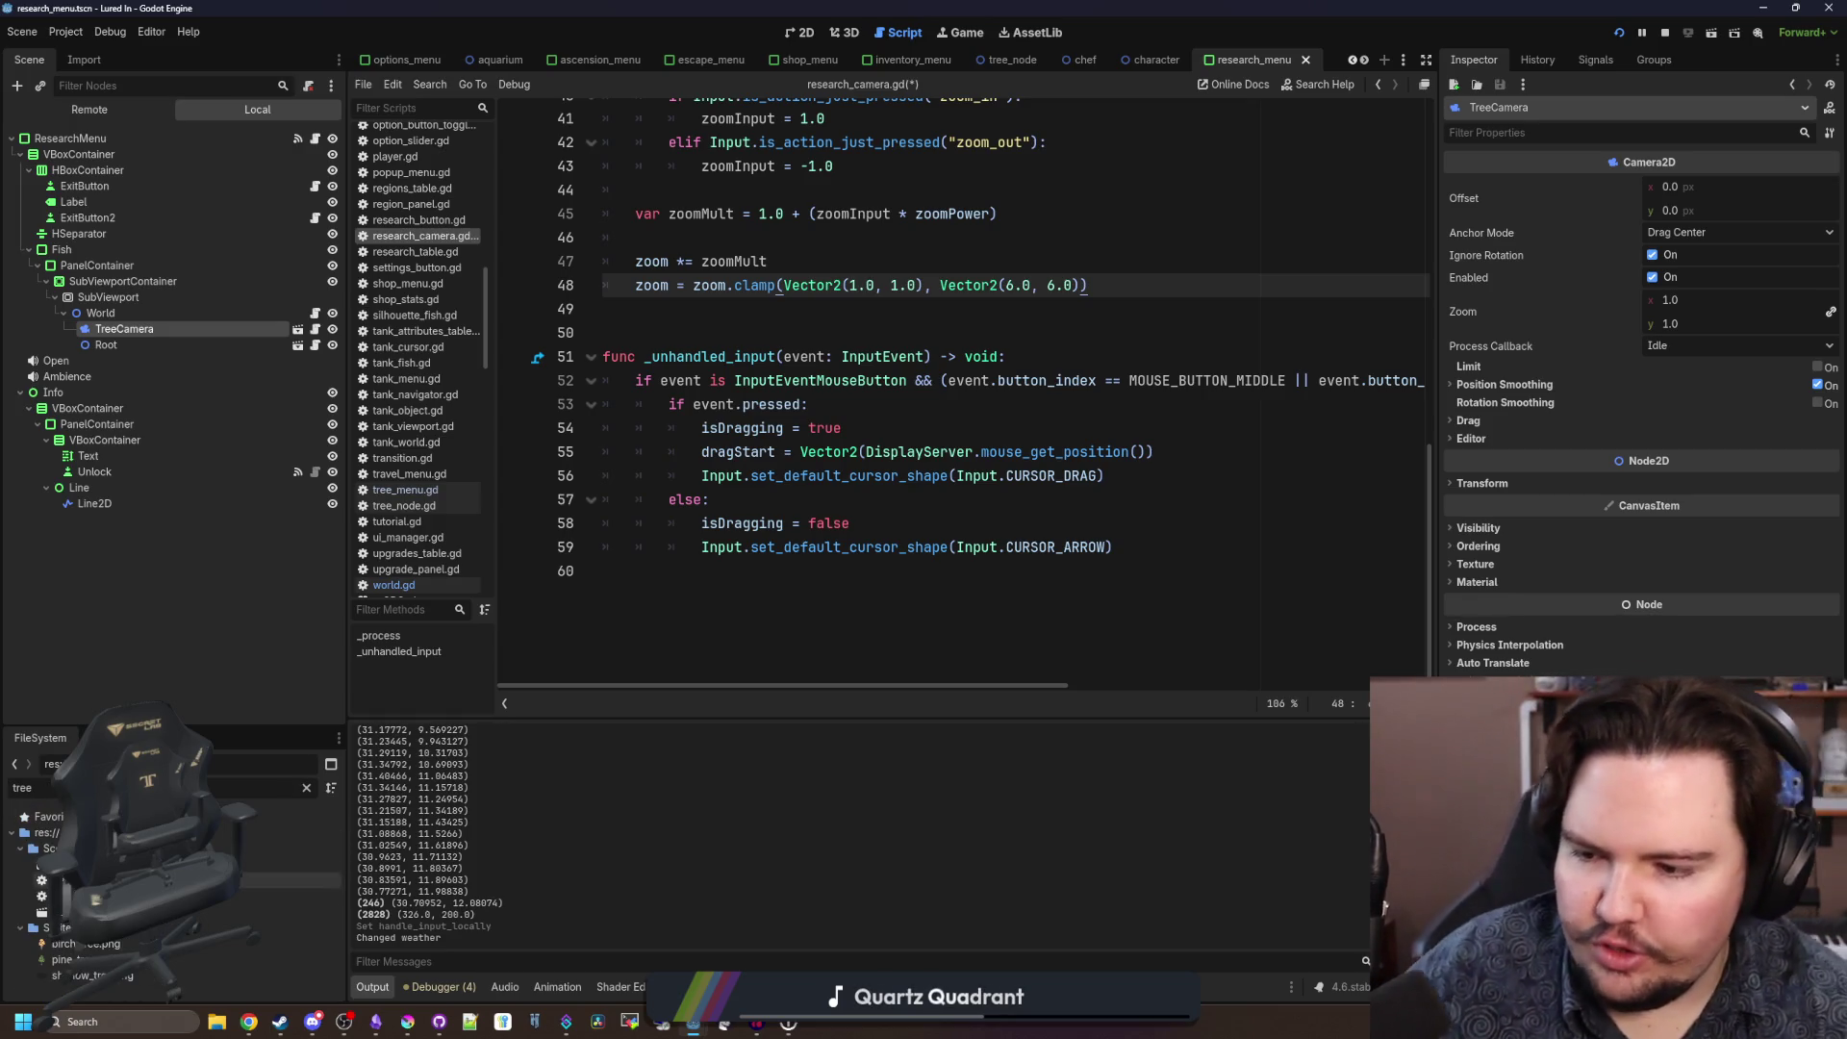
double_click(202, 912)
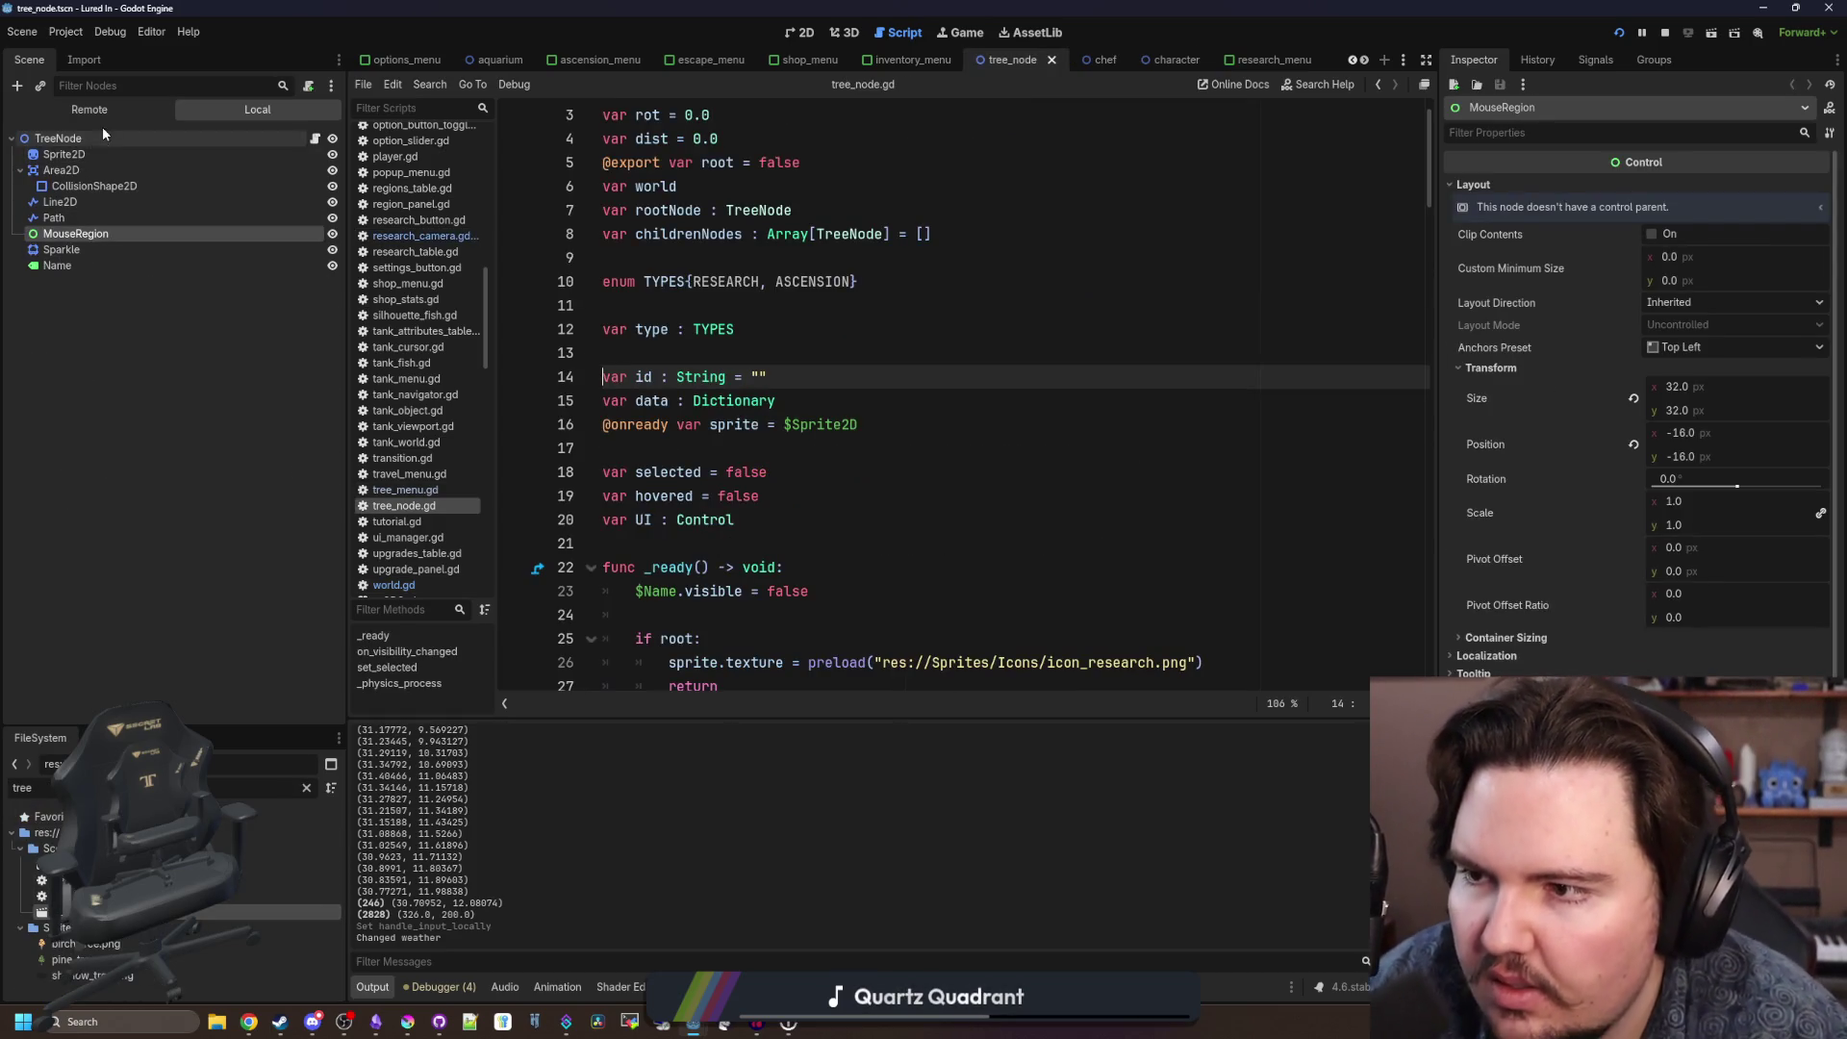
click(64, 154)
click(60, 169)
Toggle the Area2D's collision mask bit 1 off and back on, saving the tree_node scene.
click(799, 31)
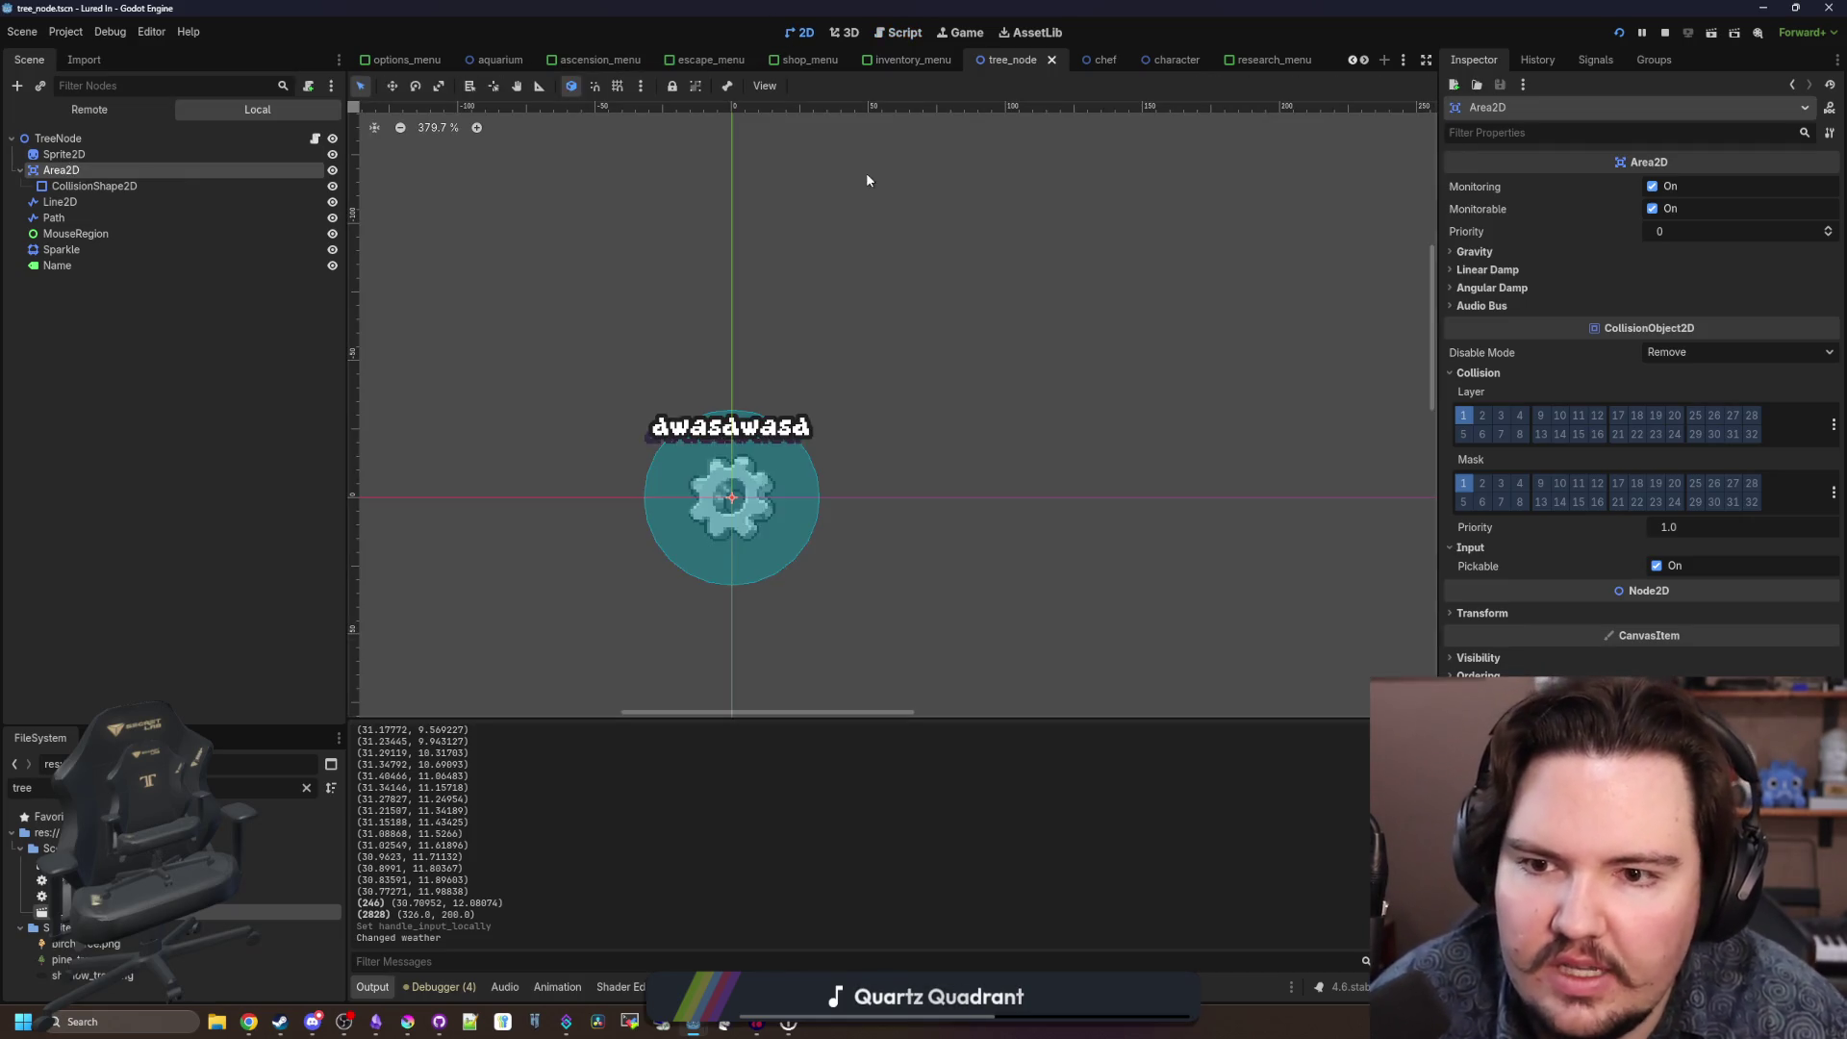
scroll(739, 481, up, 3)
scroll(779, 406, down, 2)
scroll(780, 406, up, 2)
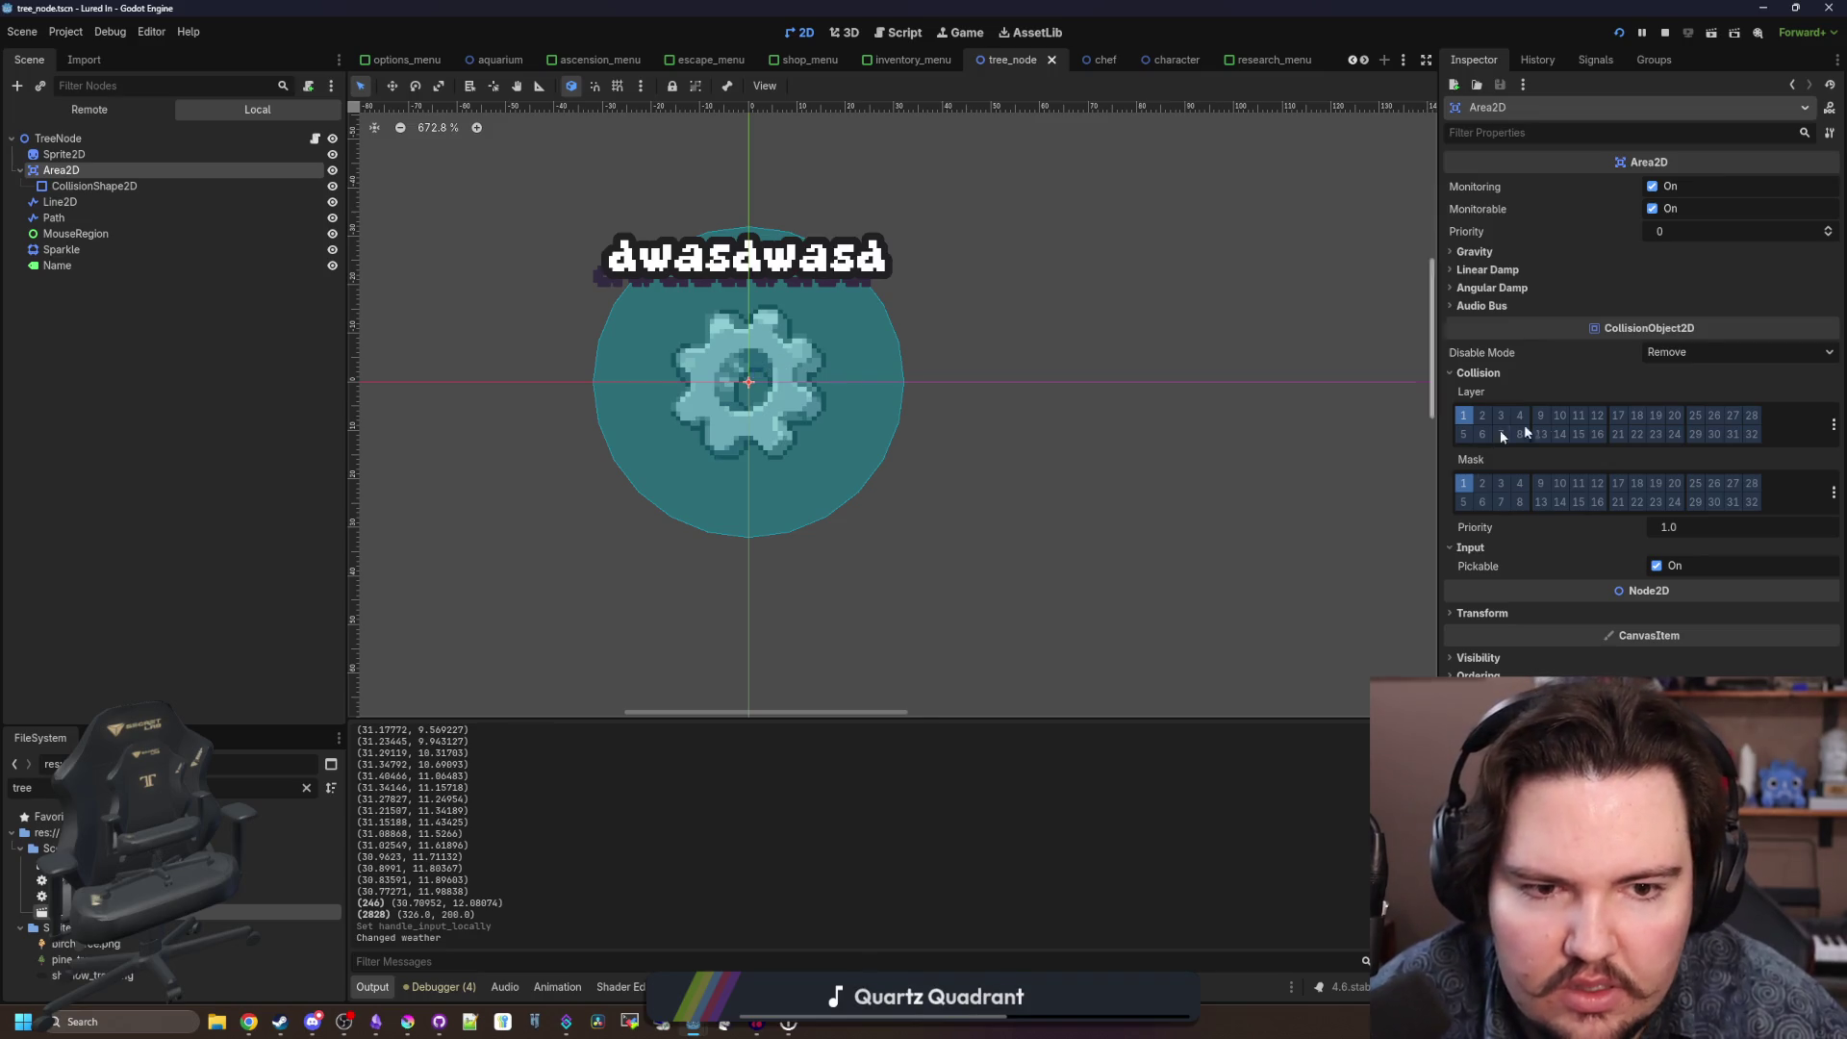
click(1464, 487)
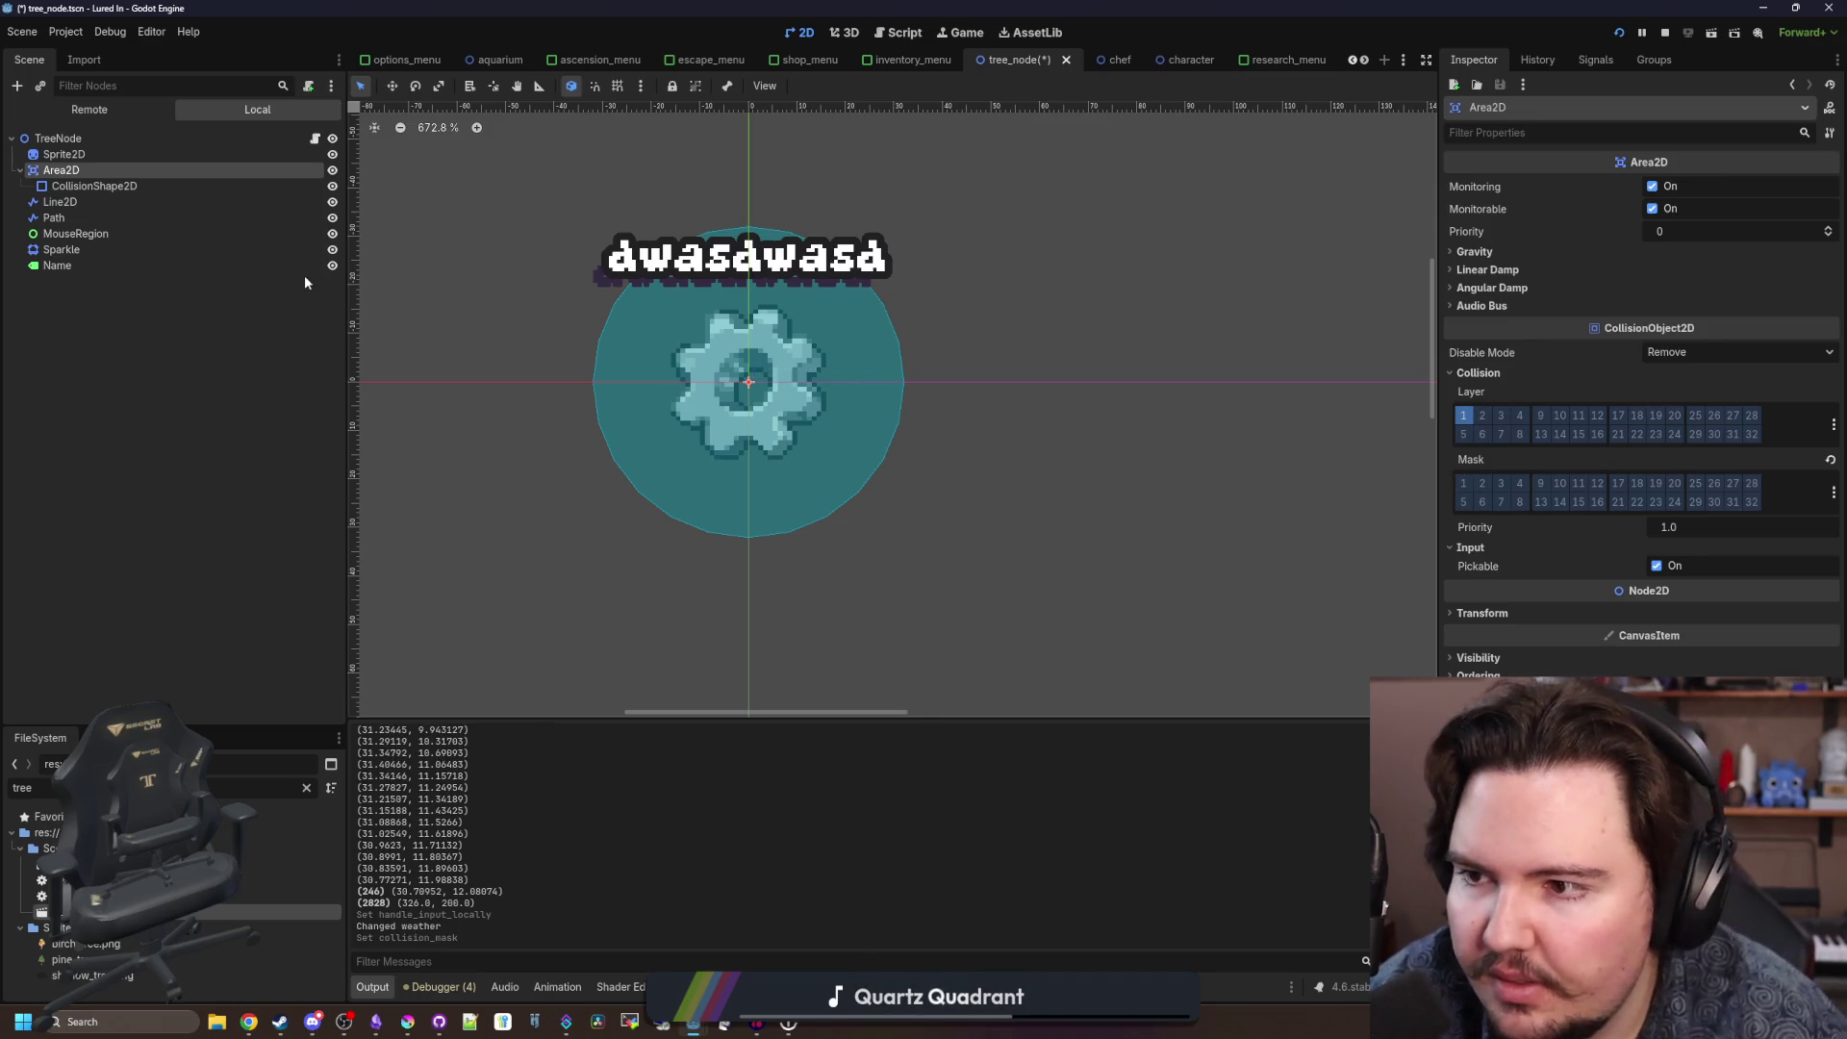
key(ctrl+s)
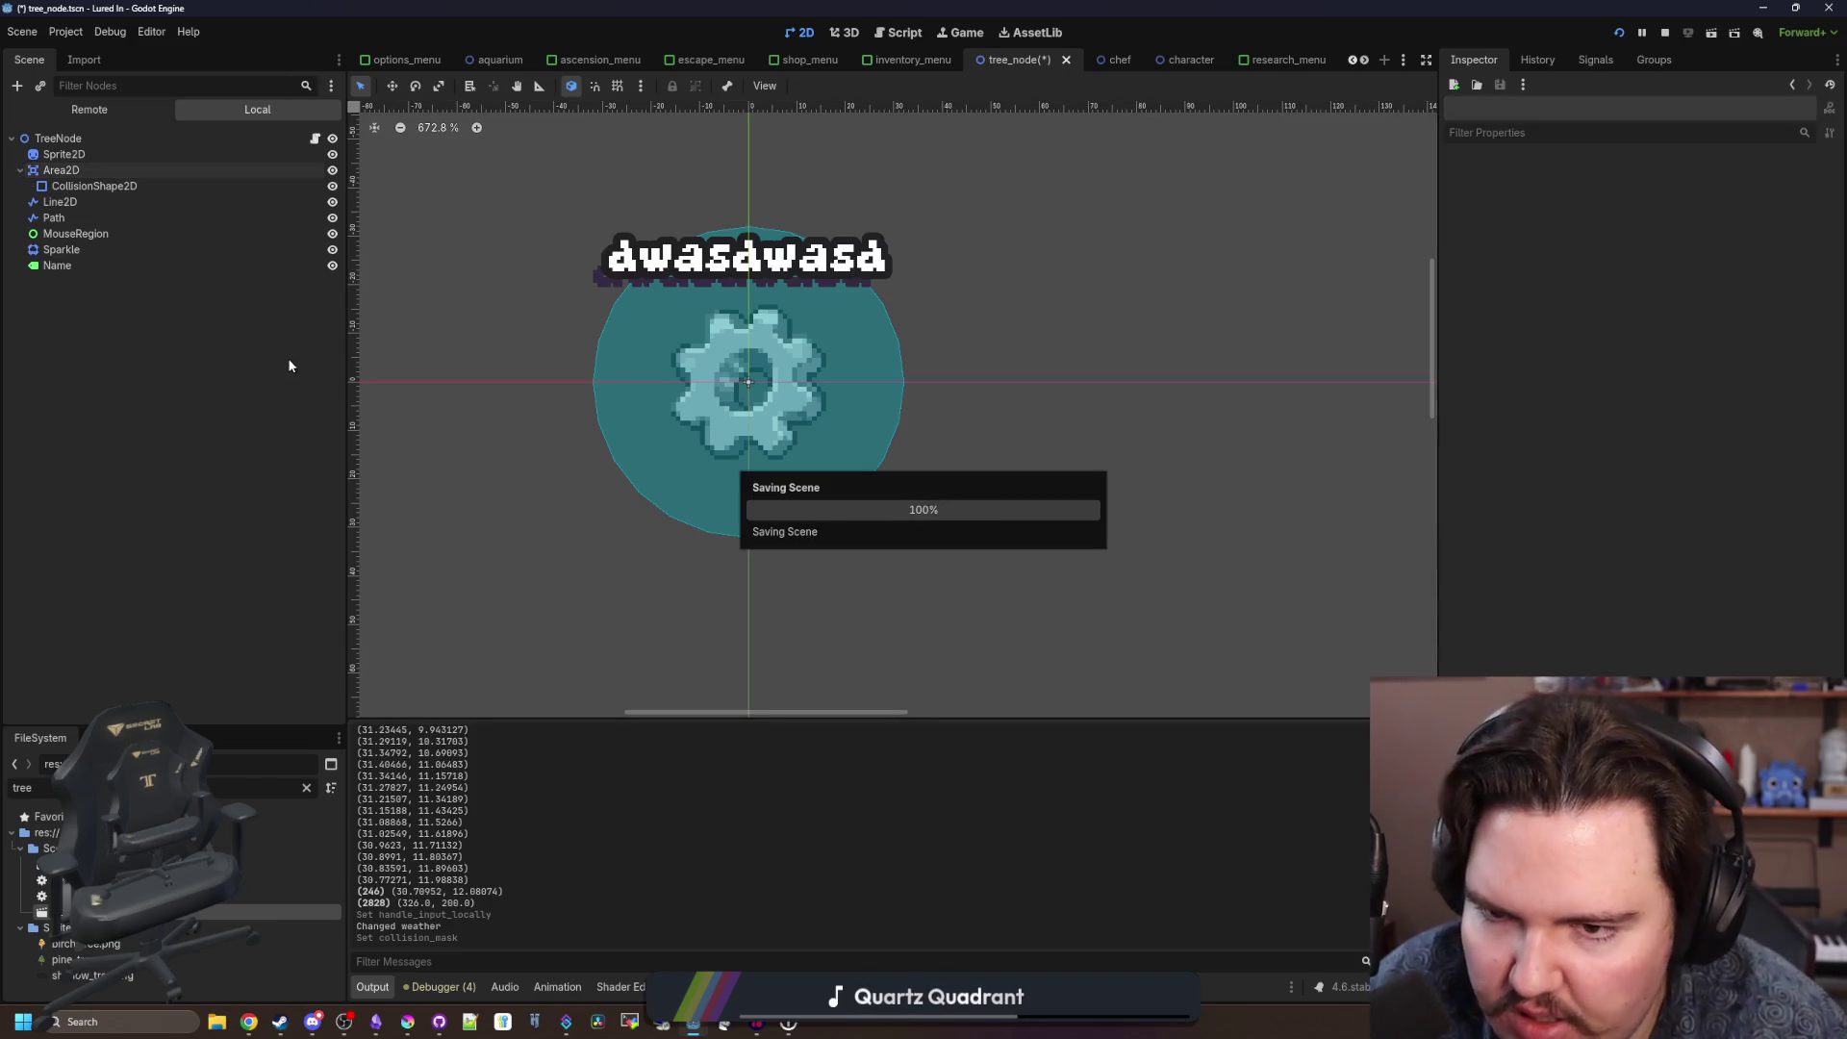
scroll(789, 350, up, 1)
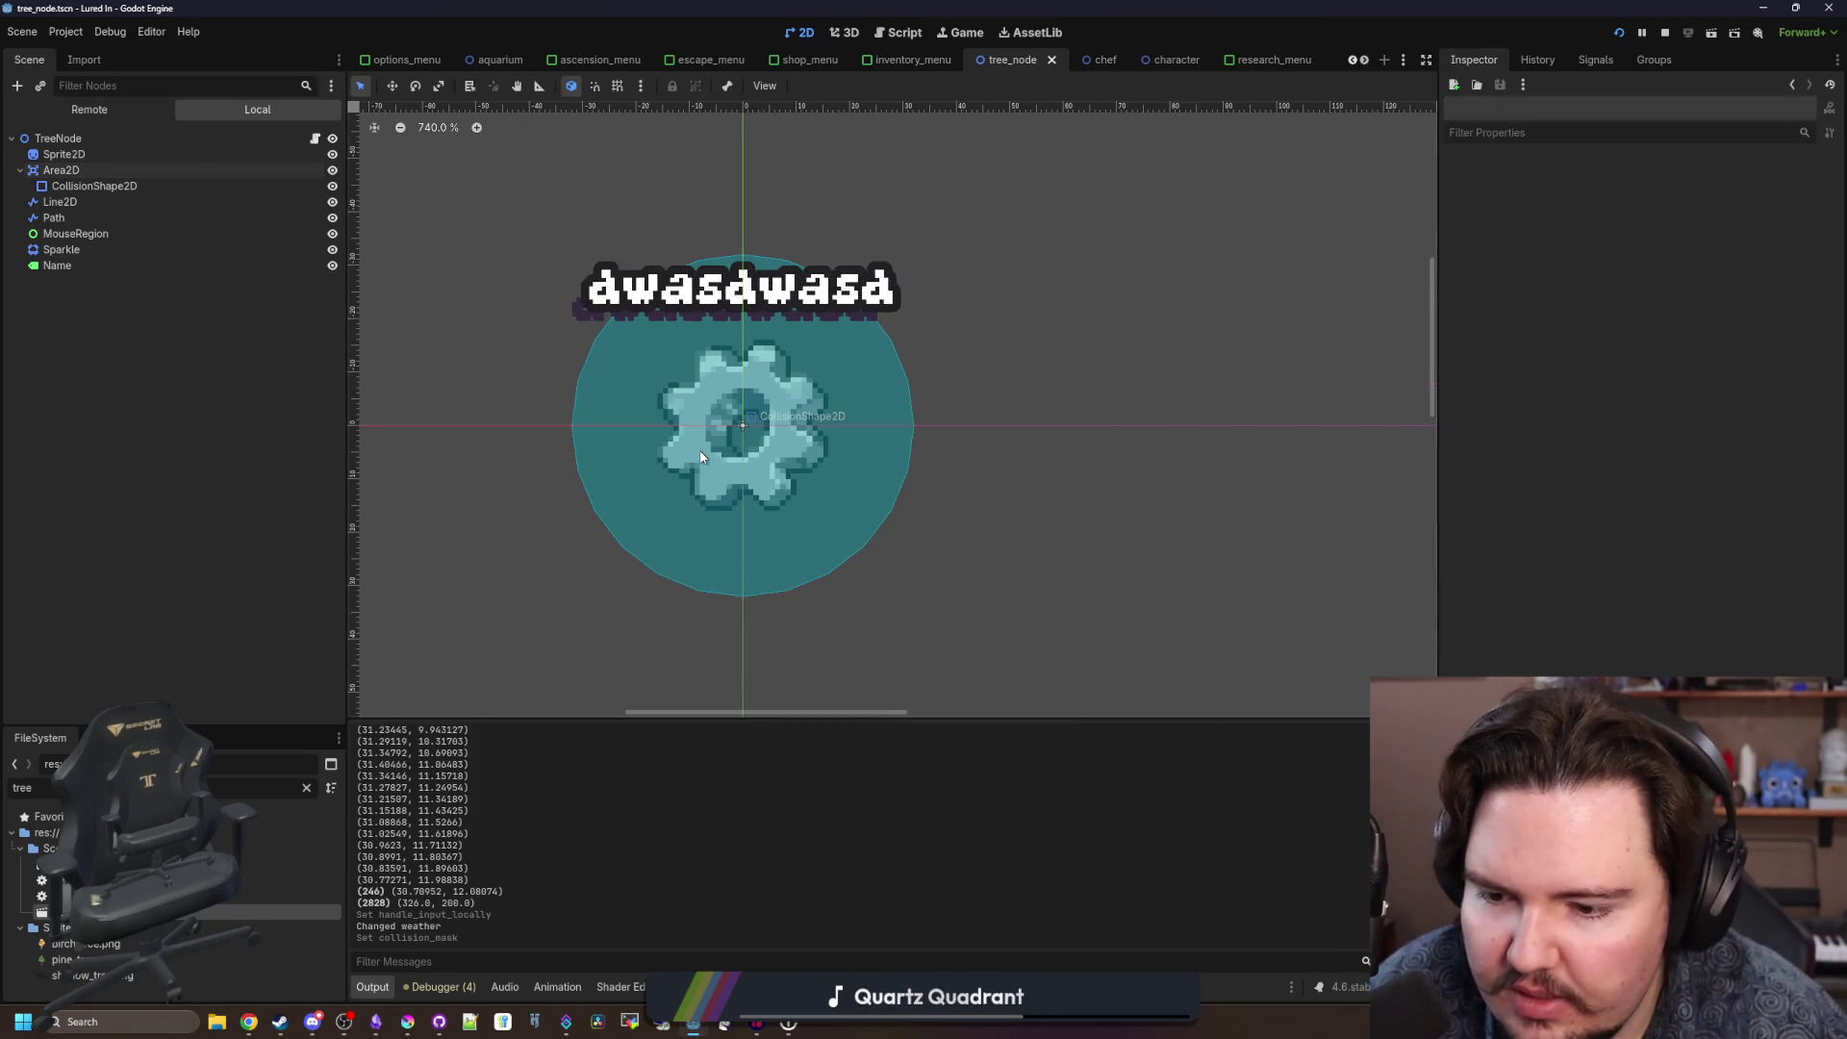
click(513, 401)
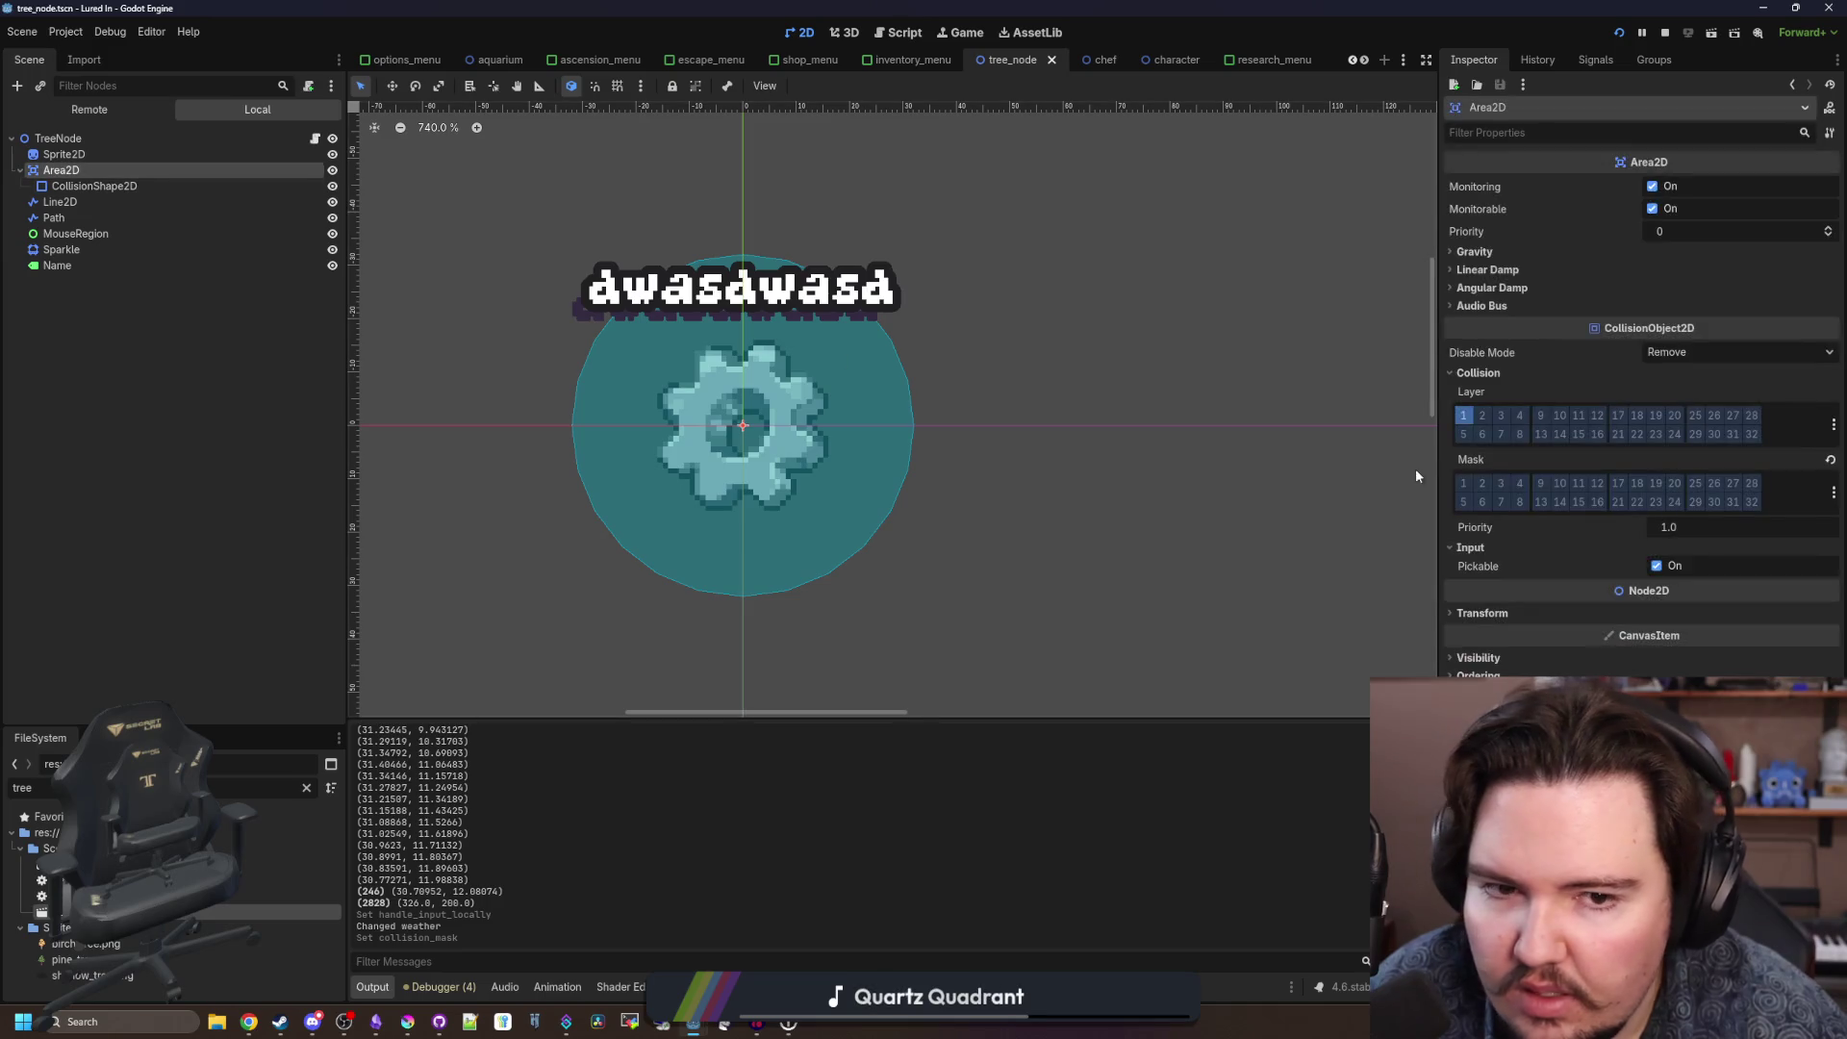
click(1460, 485)
key(ctrl+s)
key(ctrl+s)
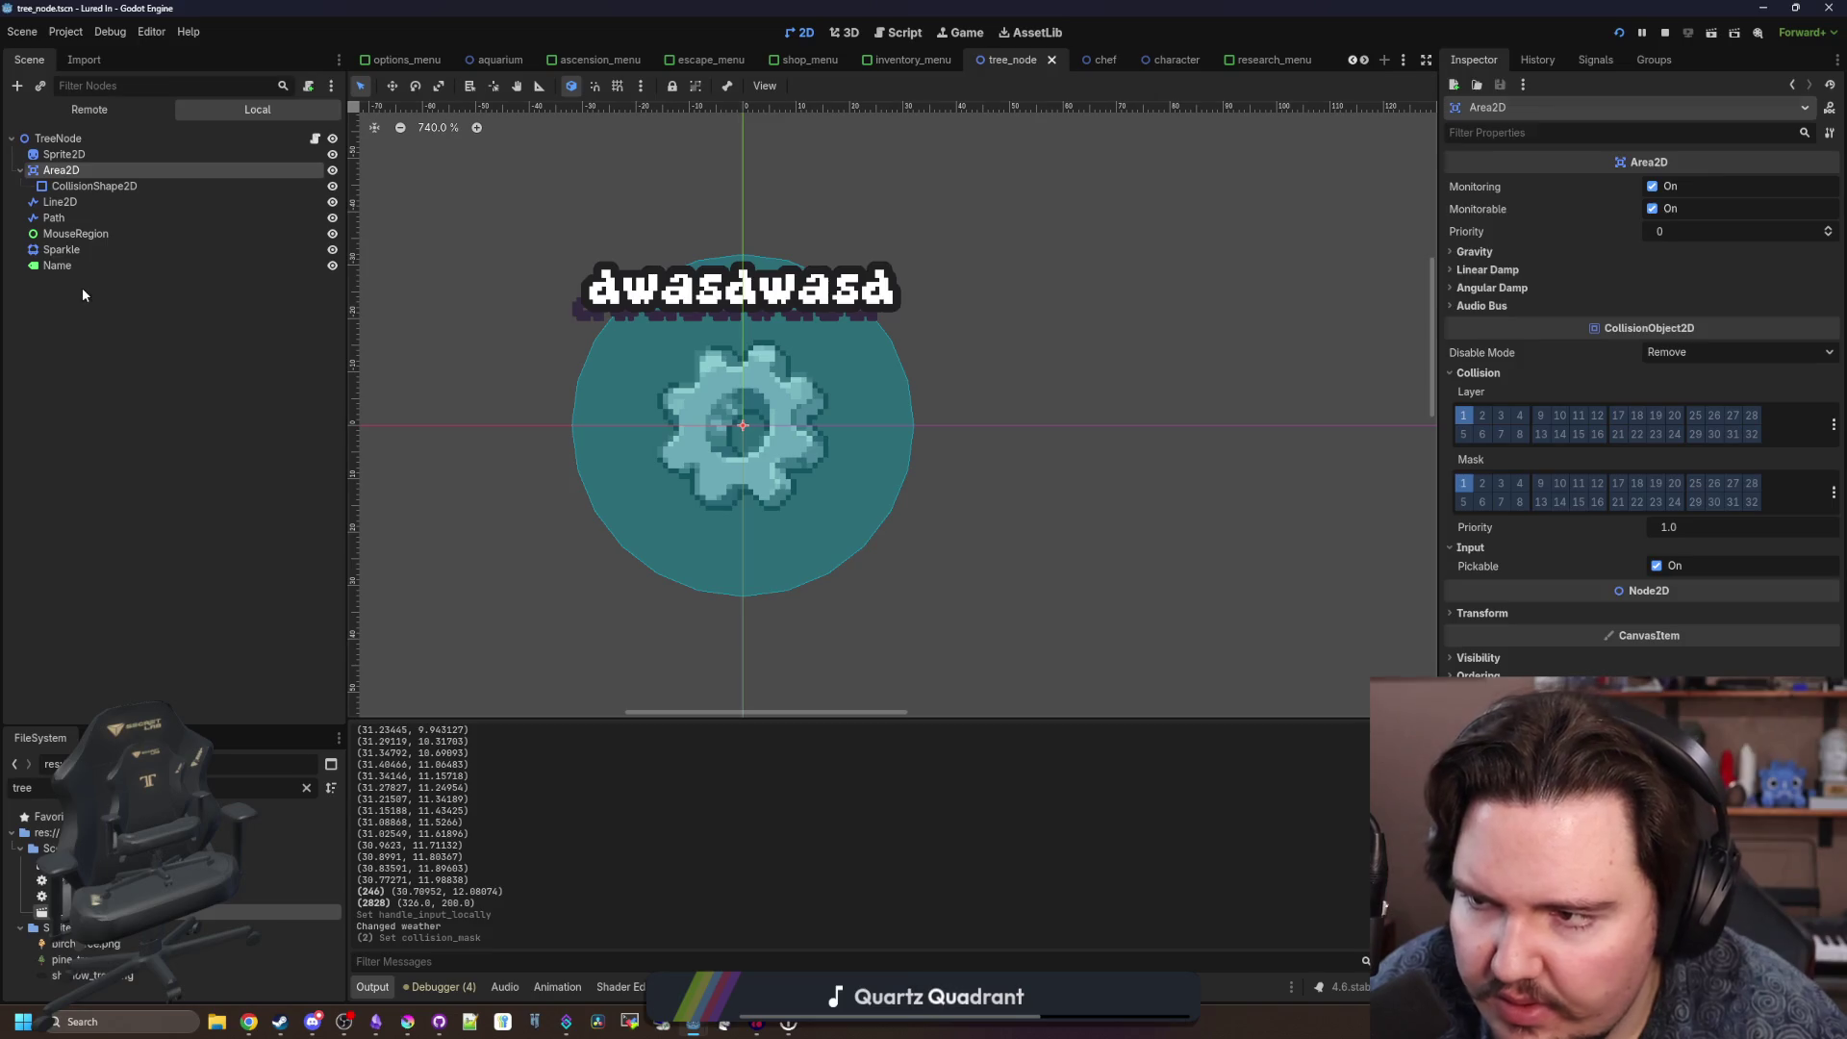
click(77, 139)
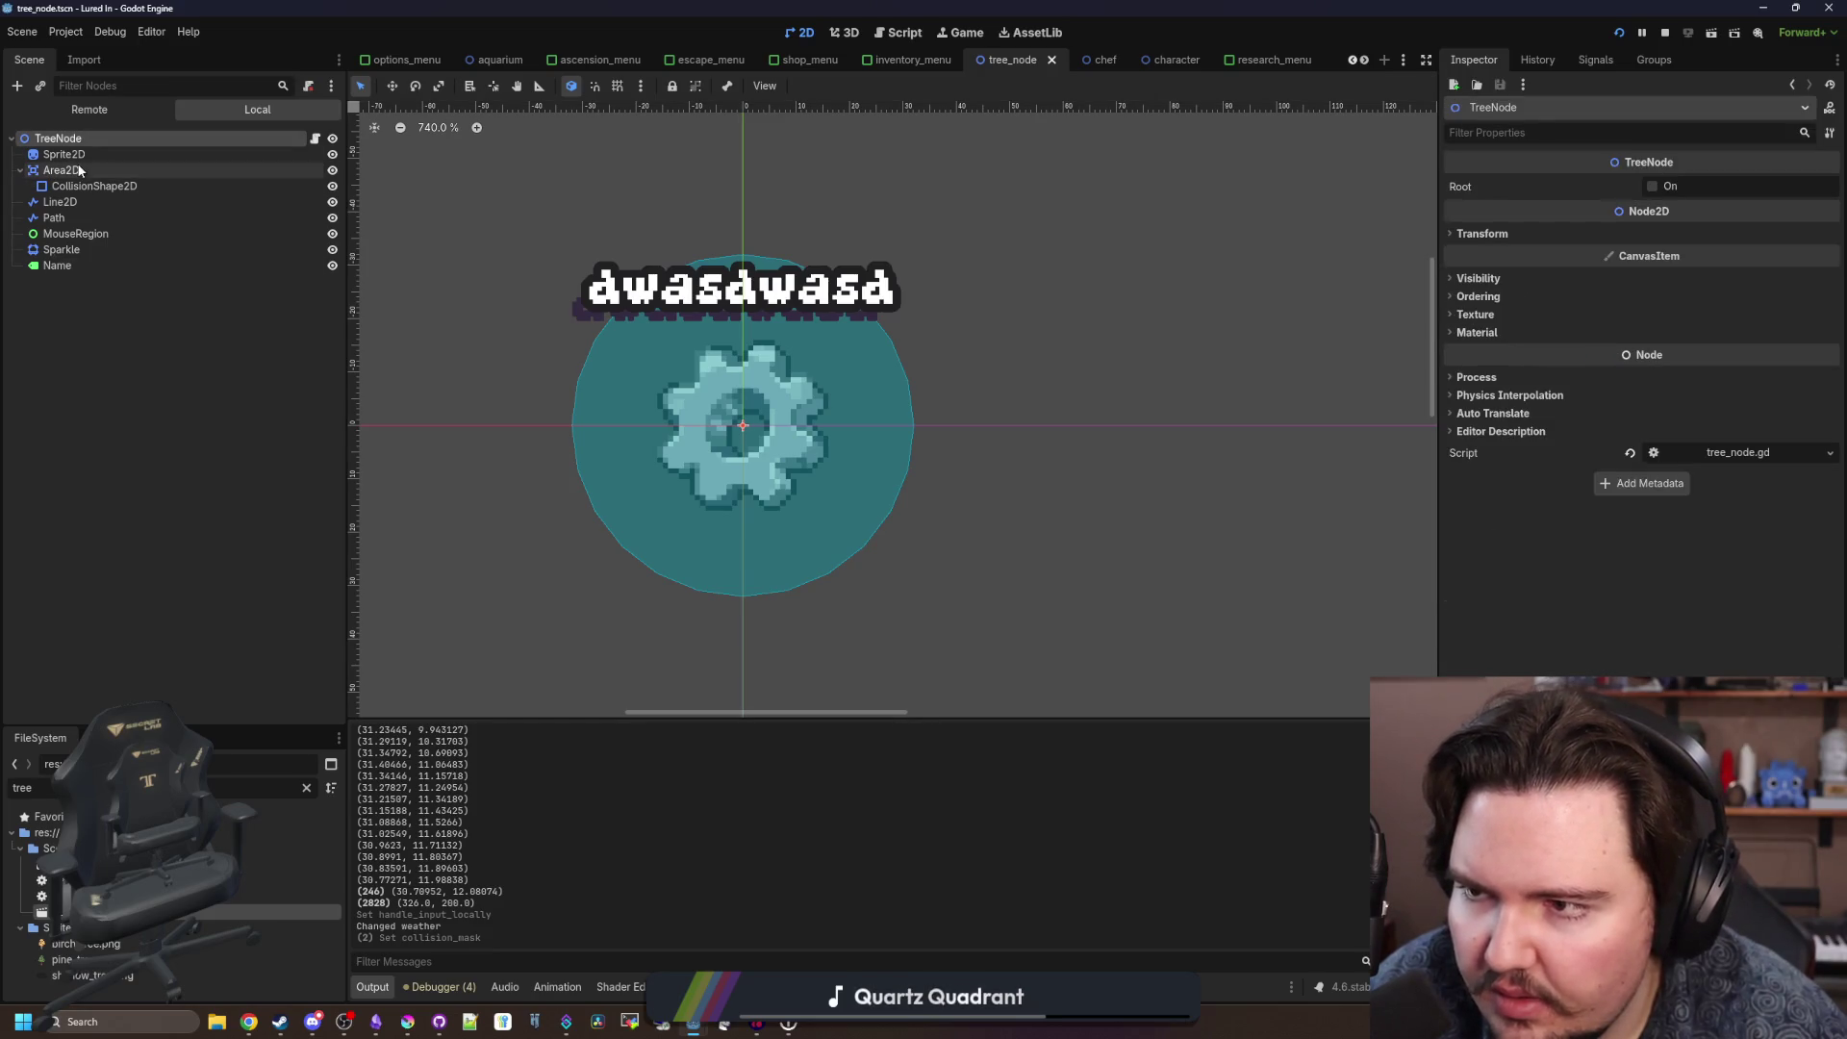
Change TreeNode's type to StaticBody2D.
right_click(100, 141)
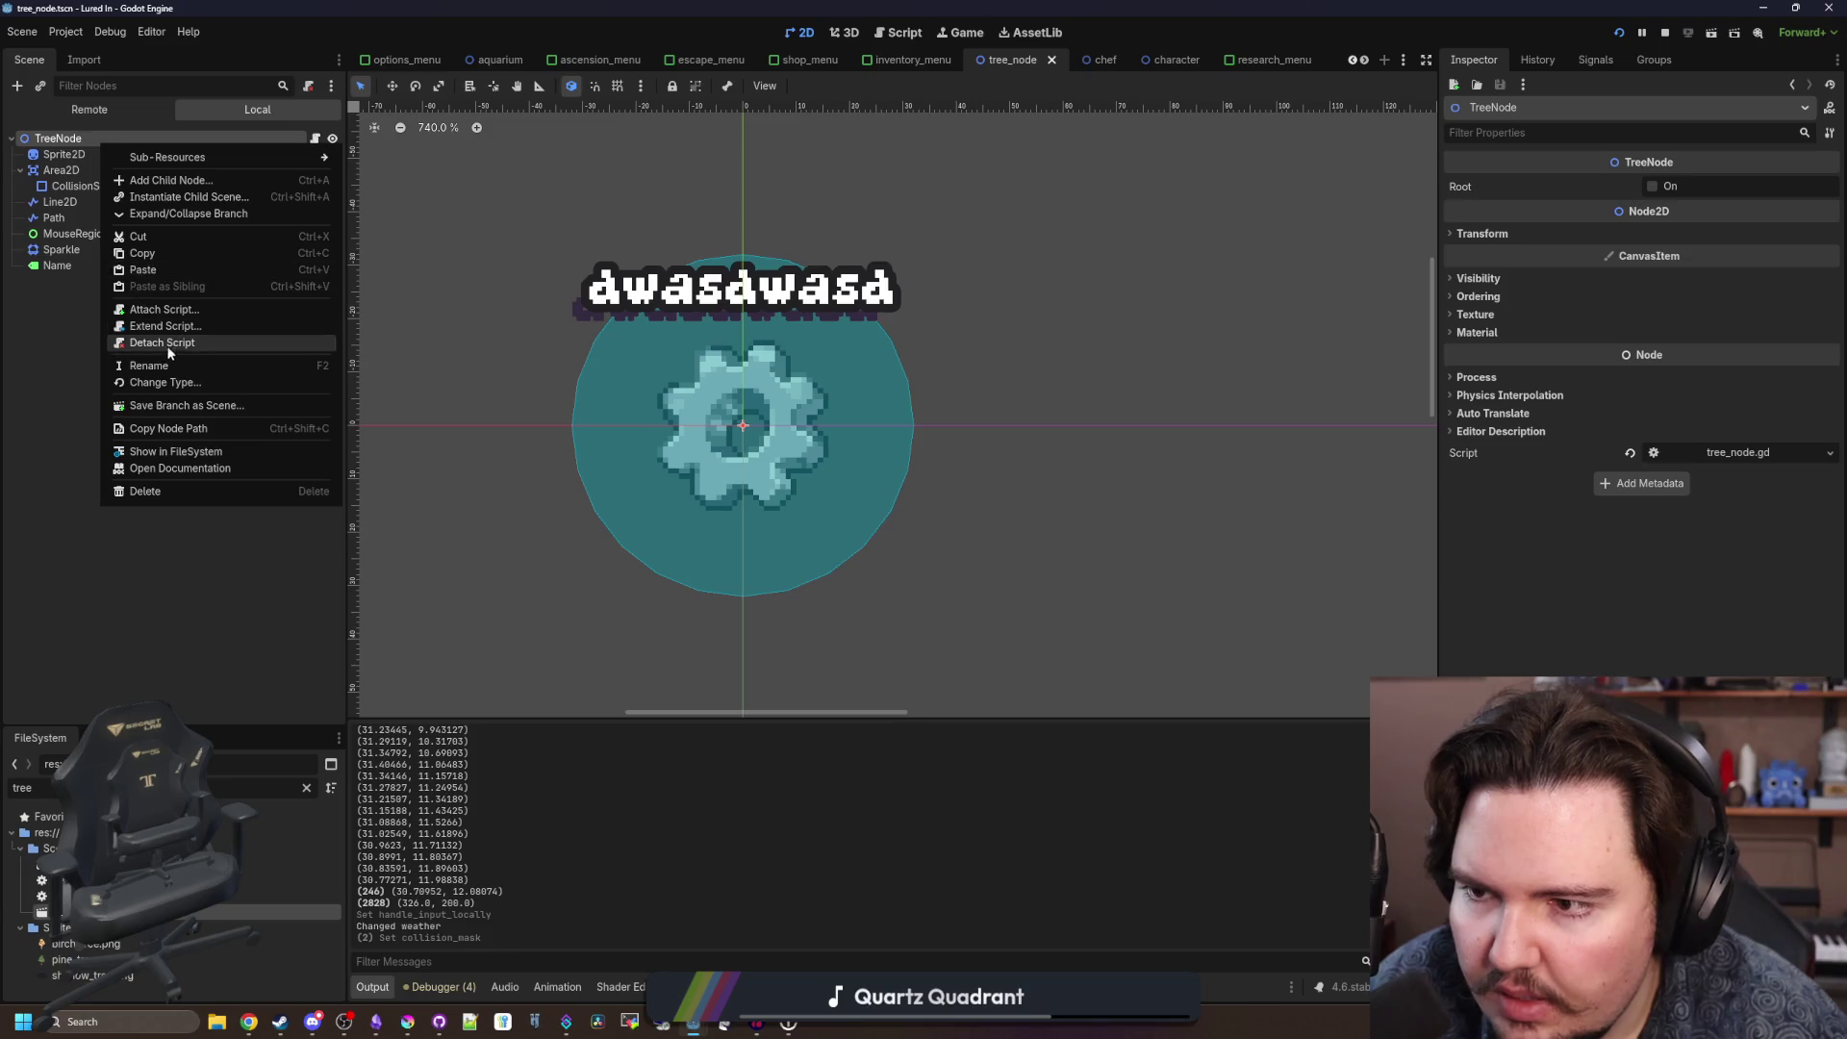
click(145, 382)
text(stat)
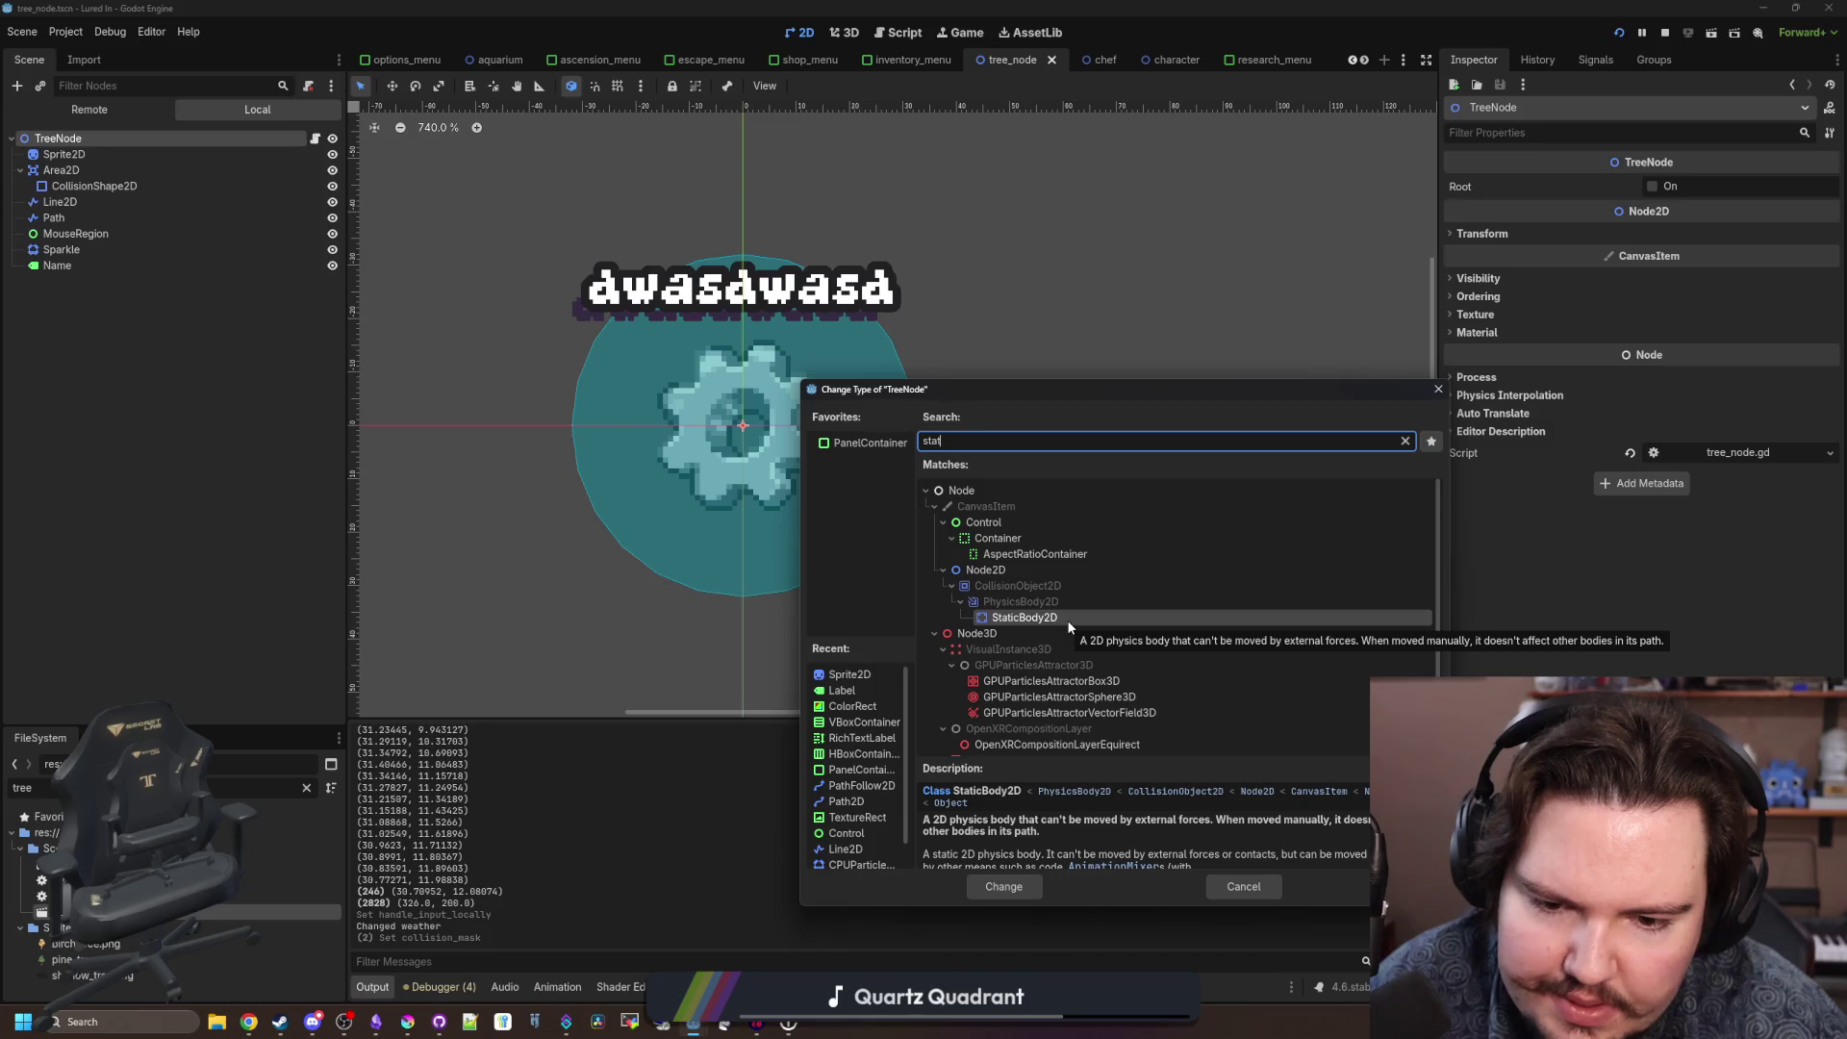
double_click(1015, 619)
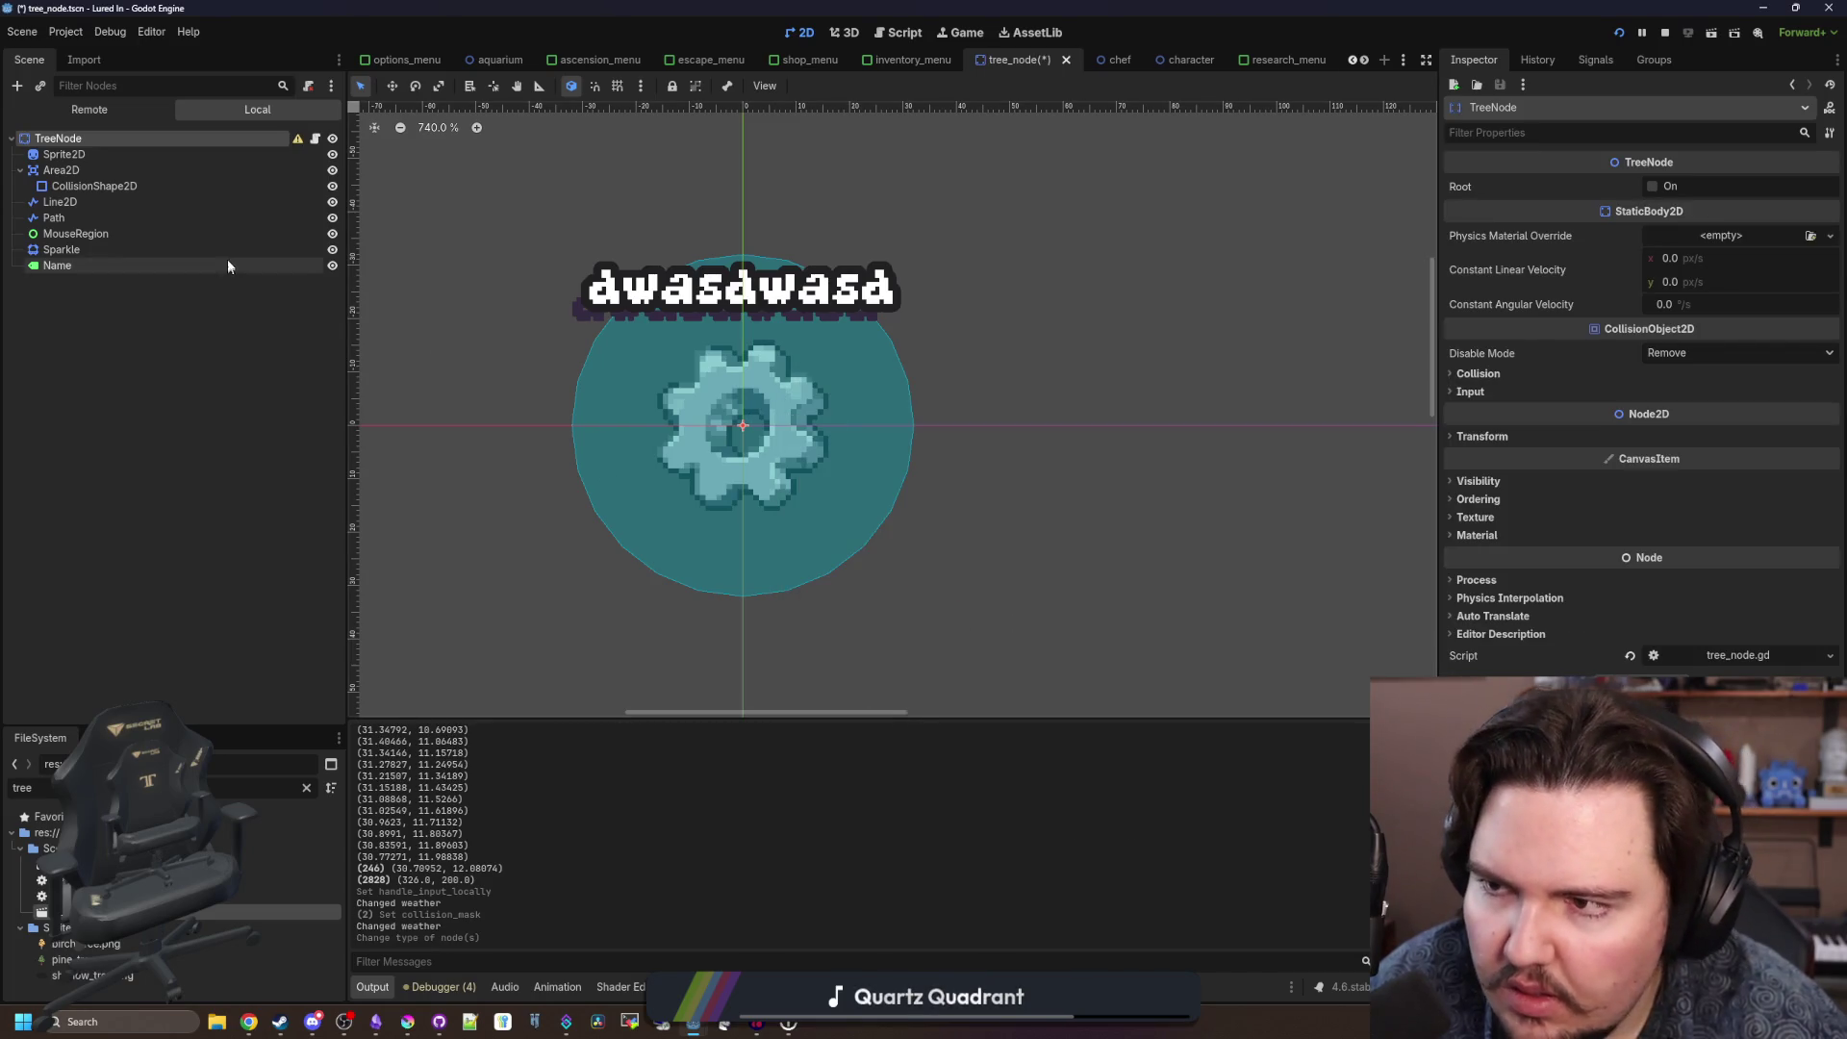
Add a CollisionShape2D child with a new CircleShape2D of radius 24, and save.
right_click(86, 147)
click(106, 157)
text(coll)
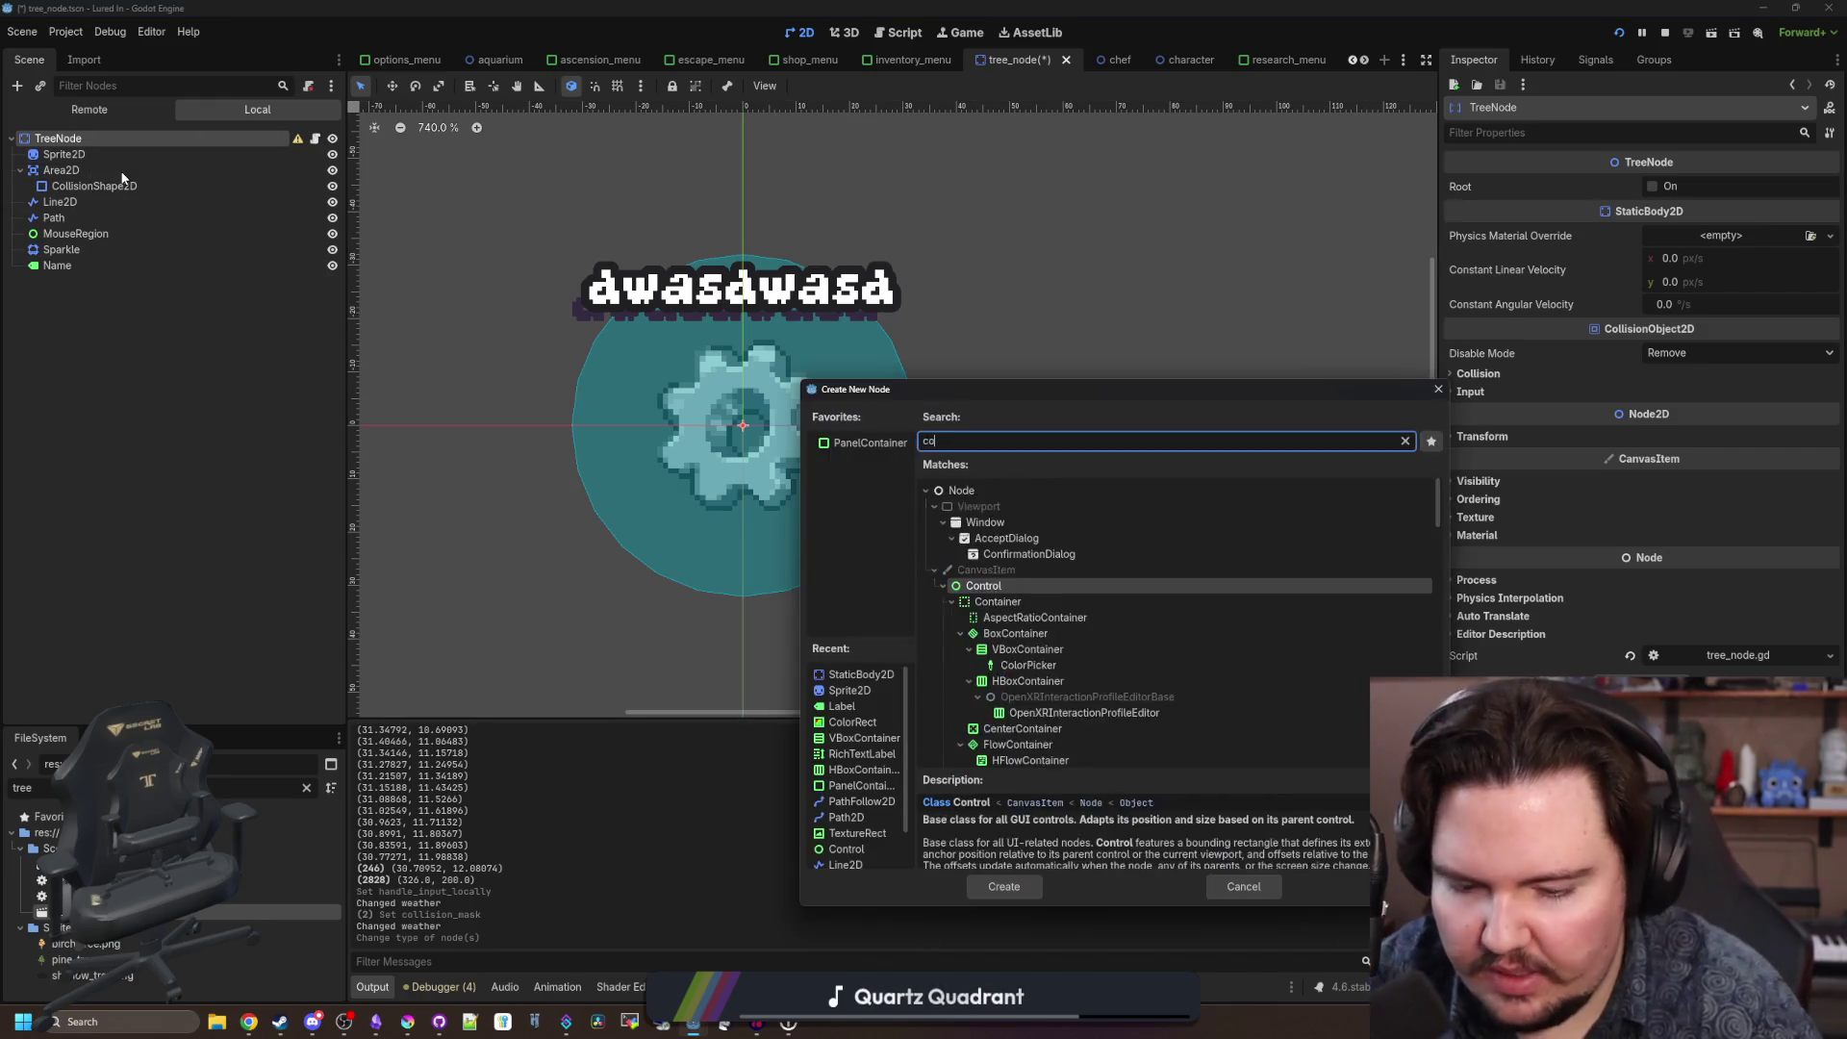
key(Return)
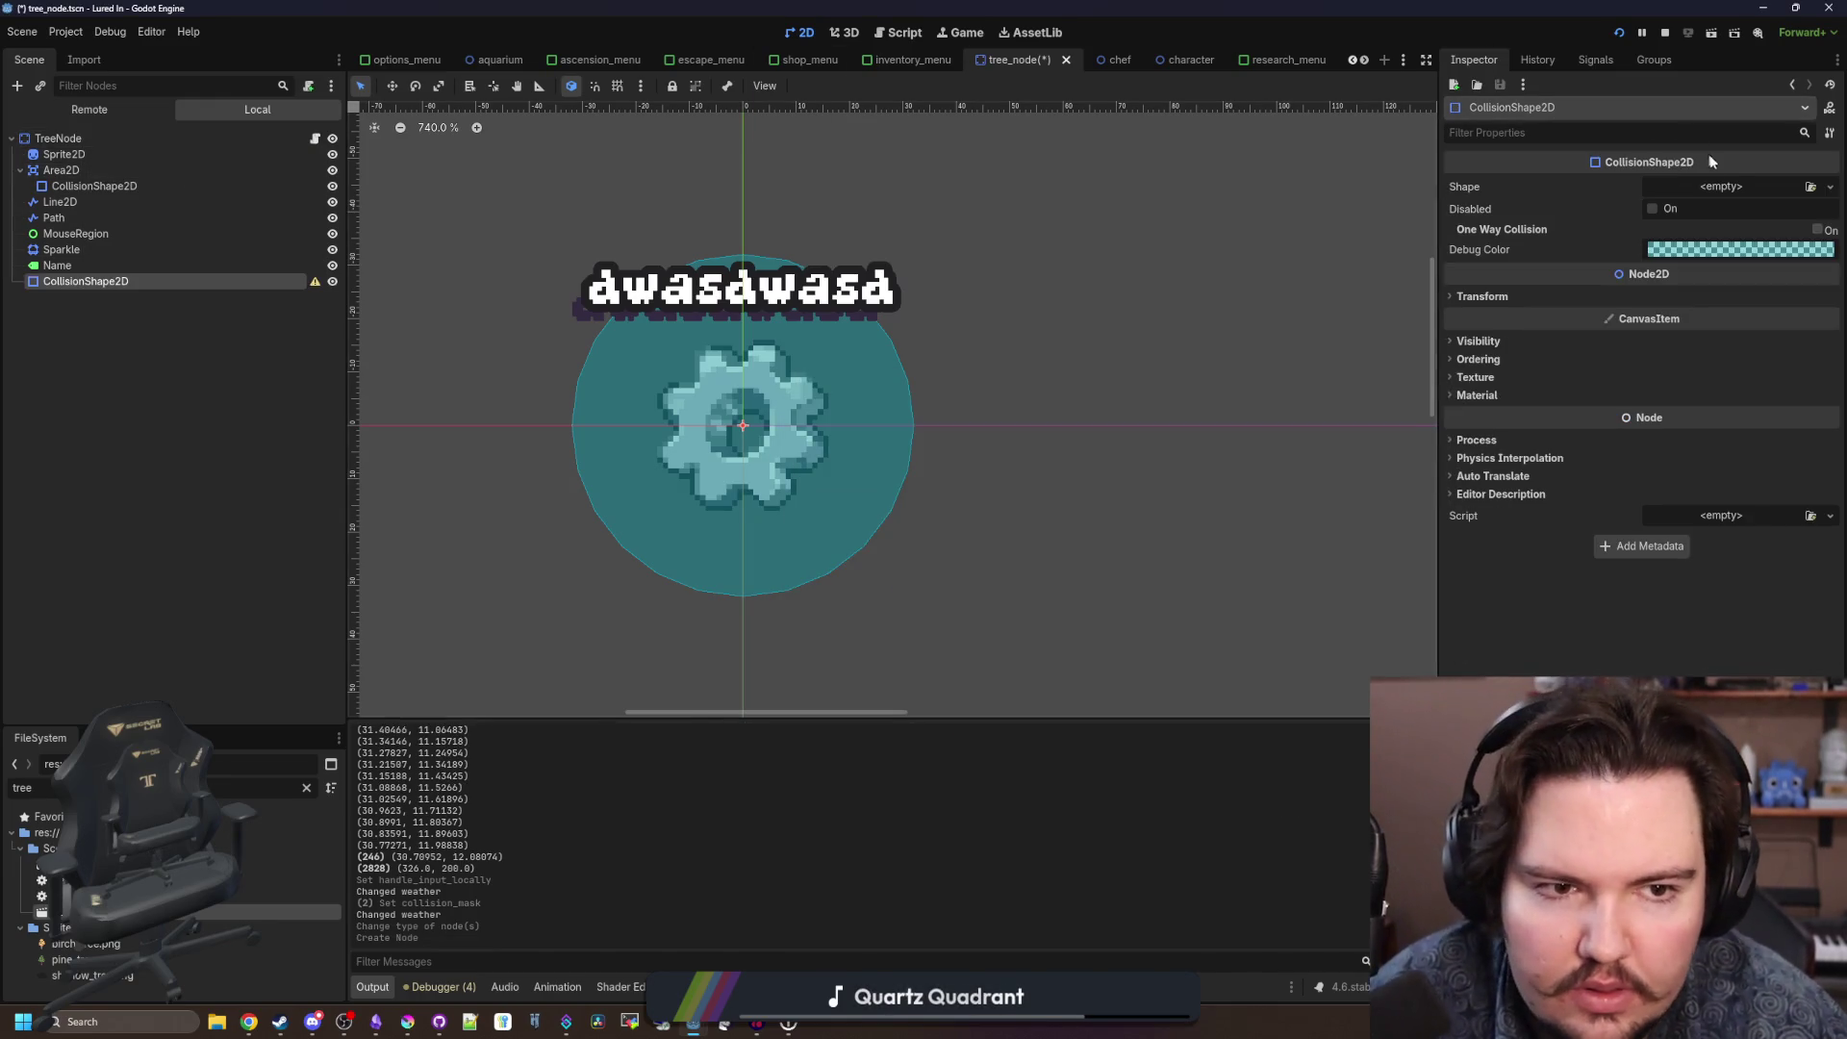
click(1721, 192)
click(1703, 241)
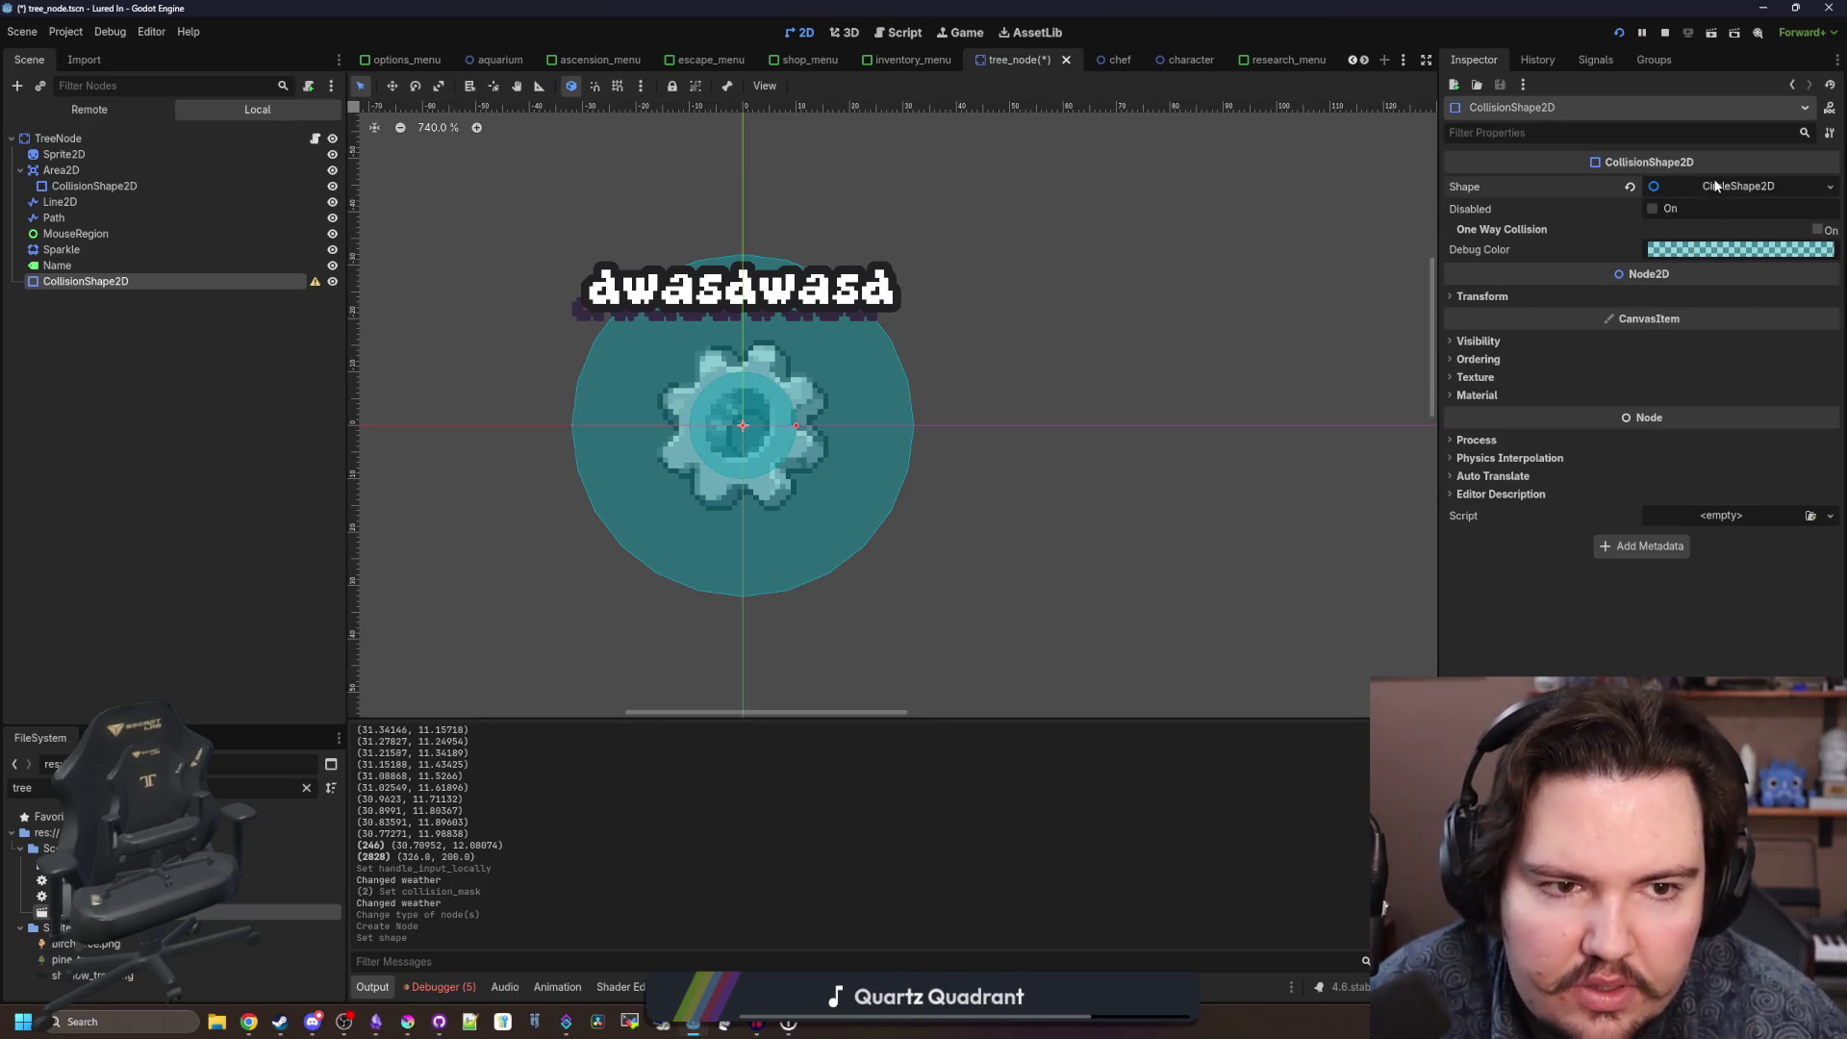
click(1746, 214)
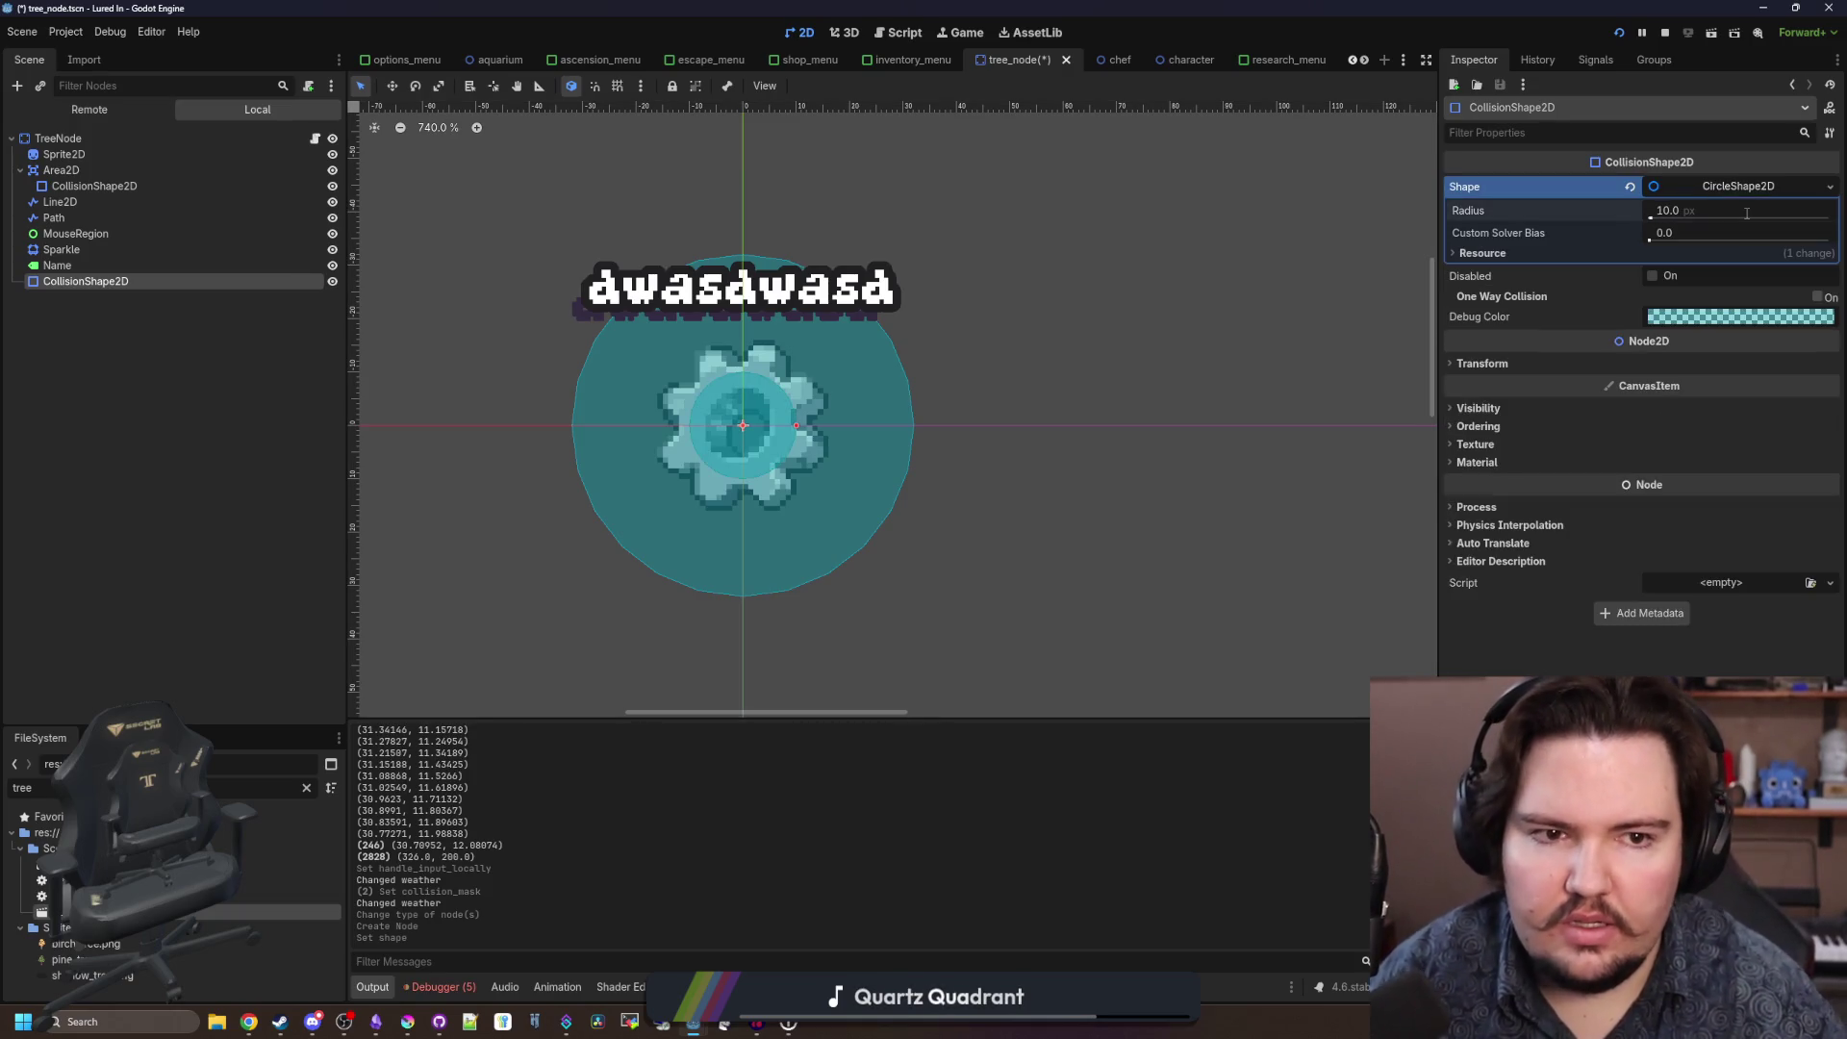
key(Return)
text(4)
key(Return)
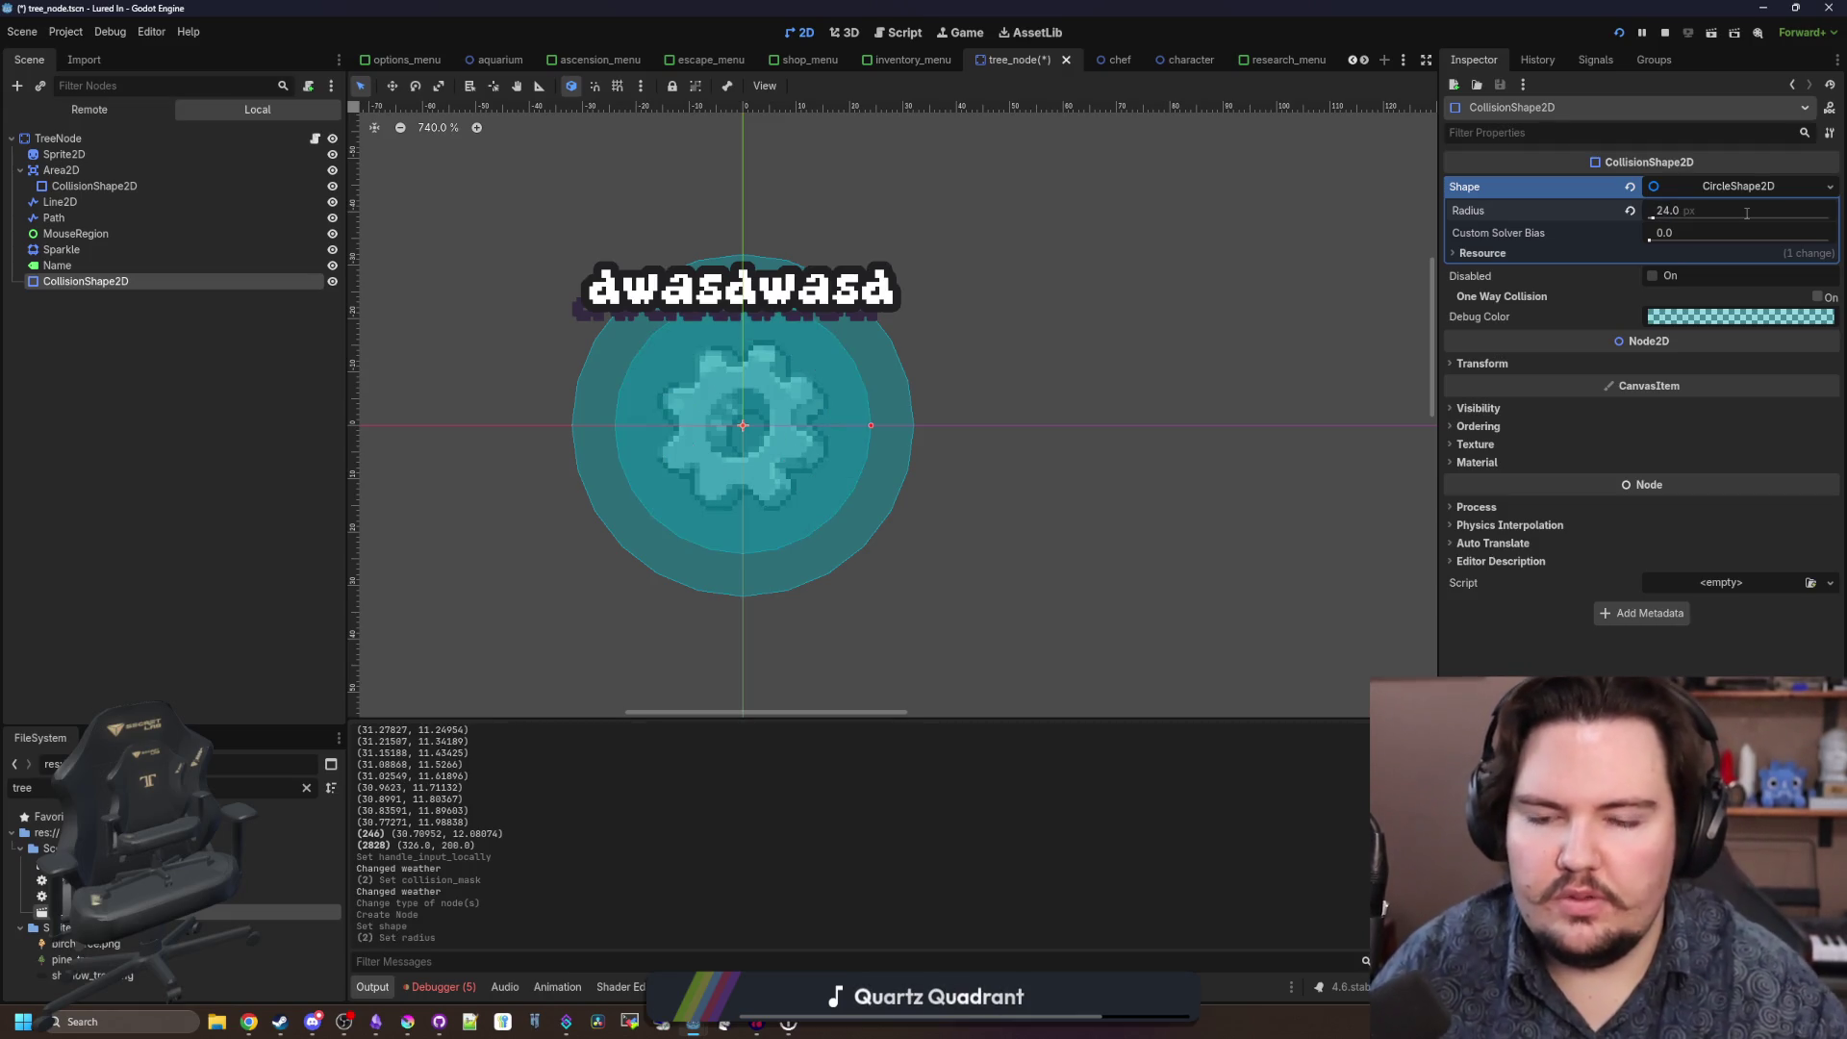
key(ctrl+s)
Put TreeNode on collision layer 3 only, clear mask 1, save, and open tree_camera.tscn.
click(300, 424)
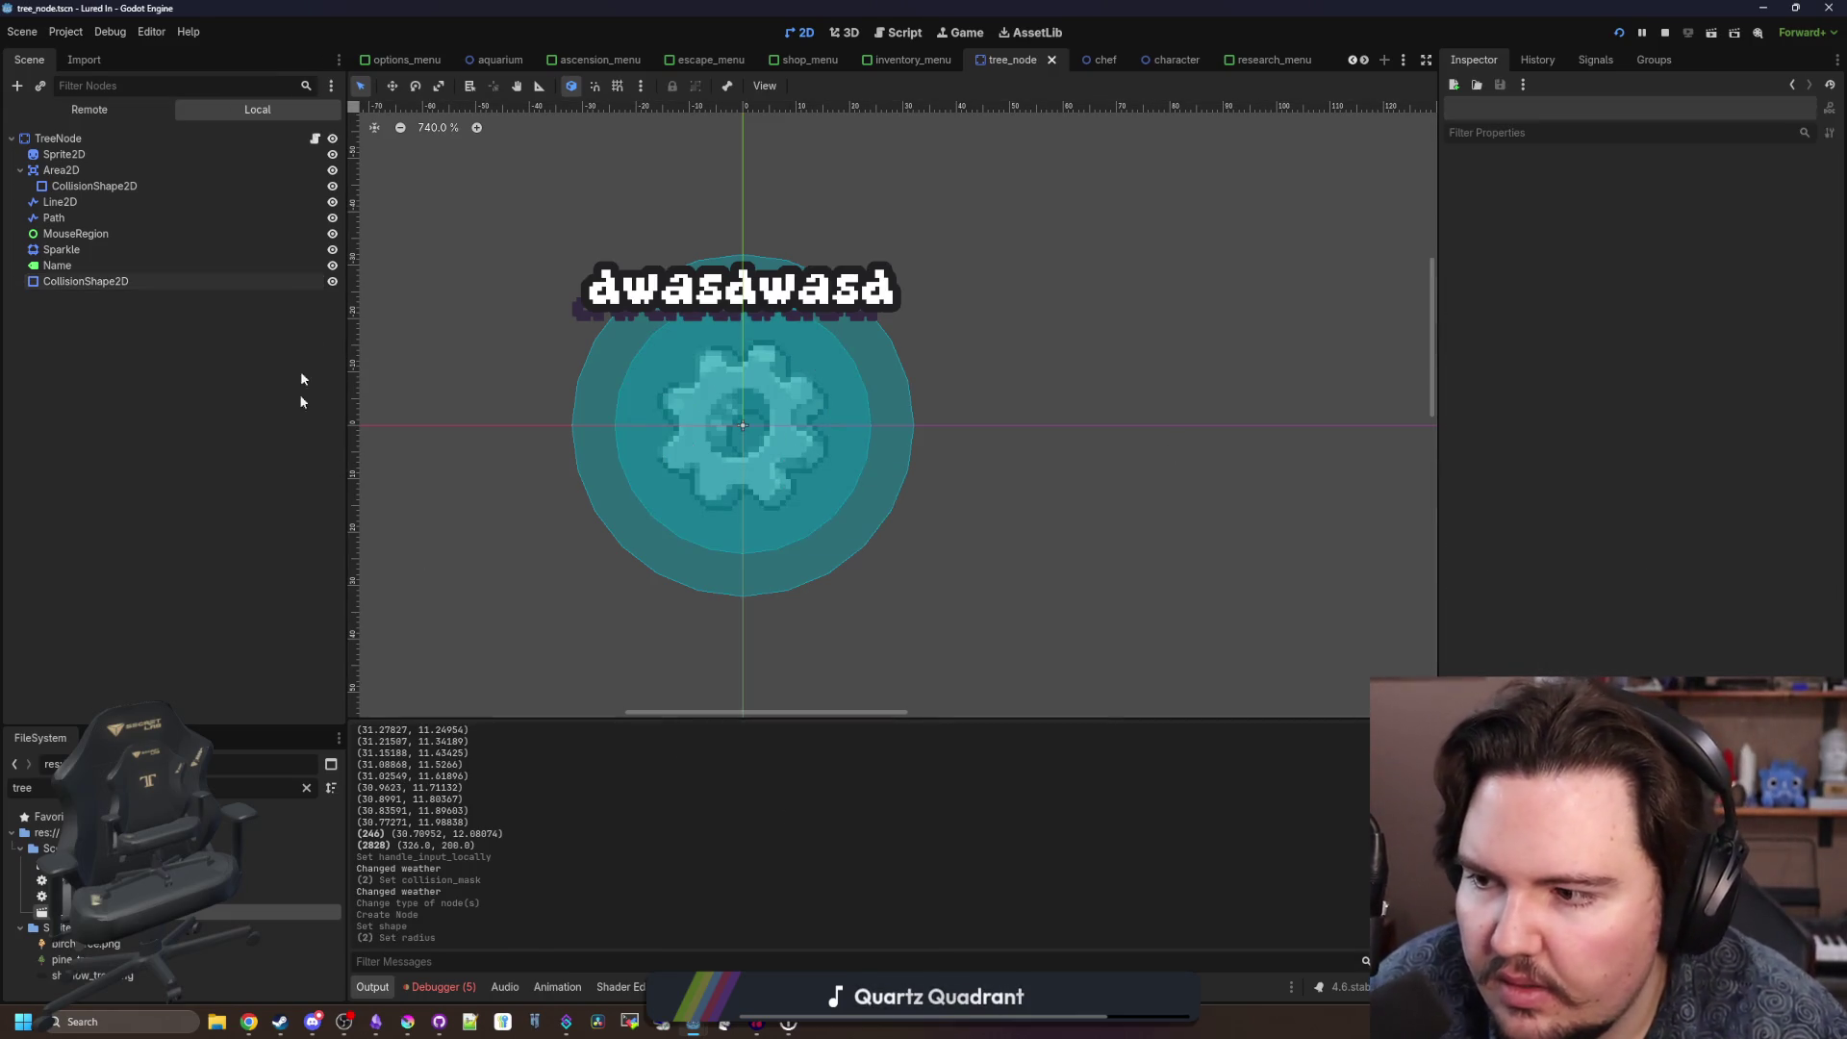
click(314, 138)
click(284, 144)
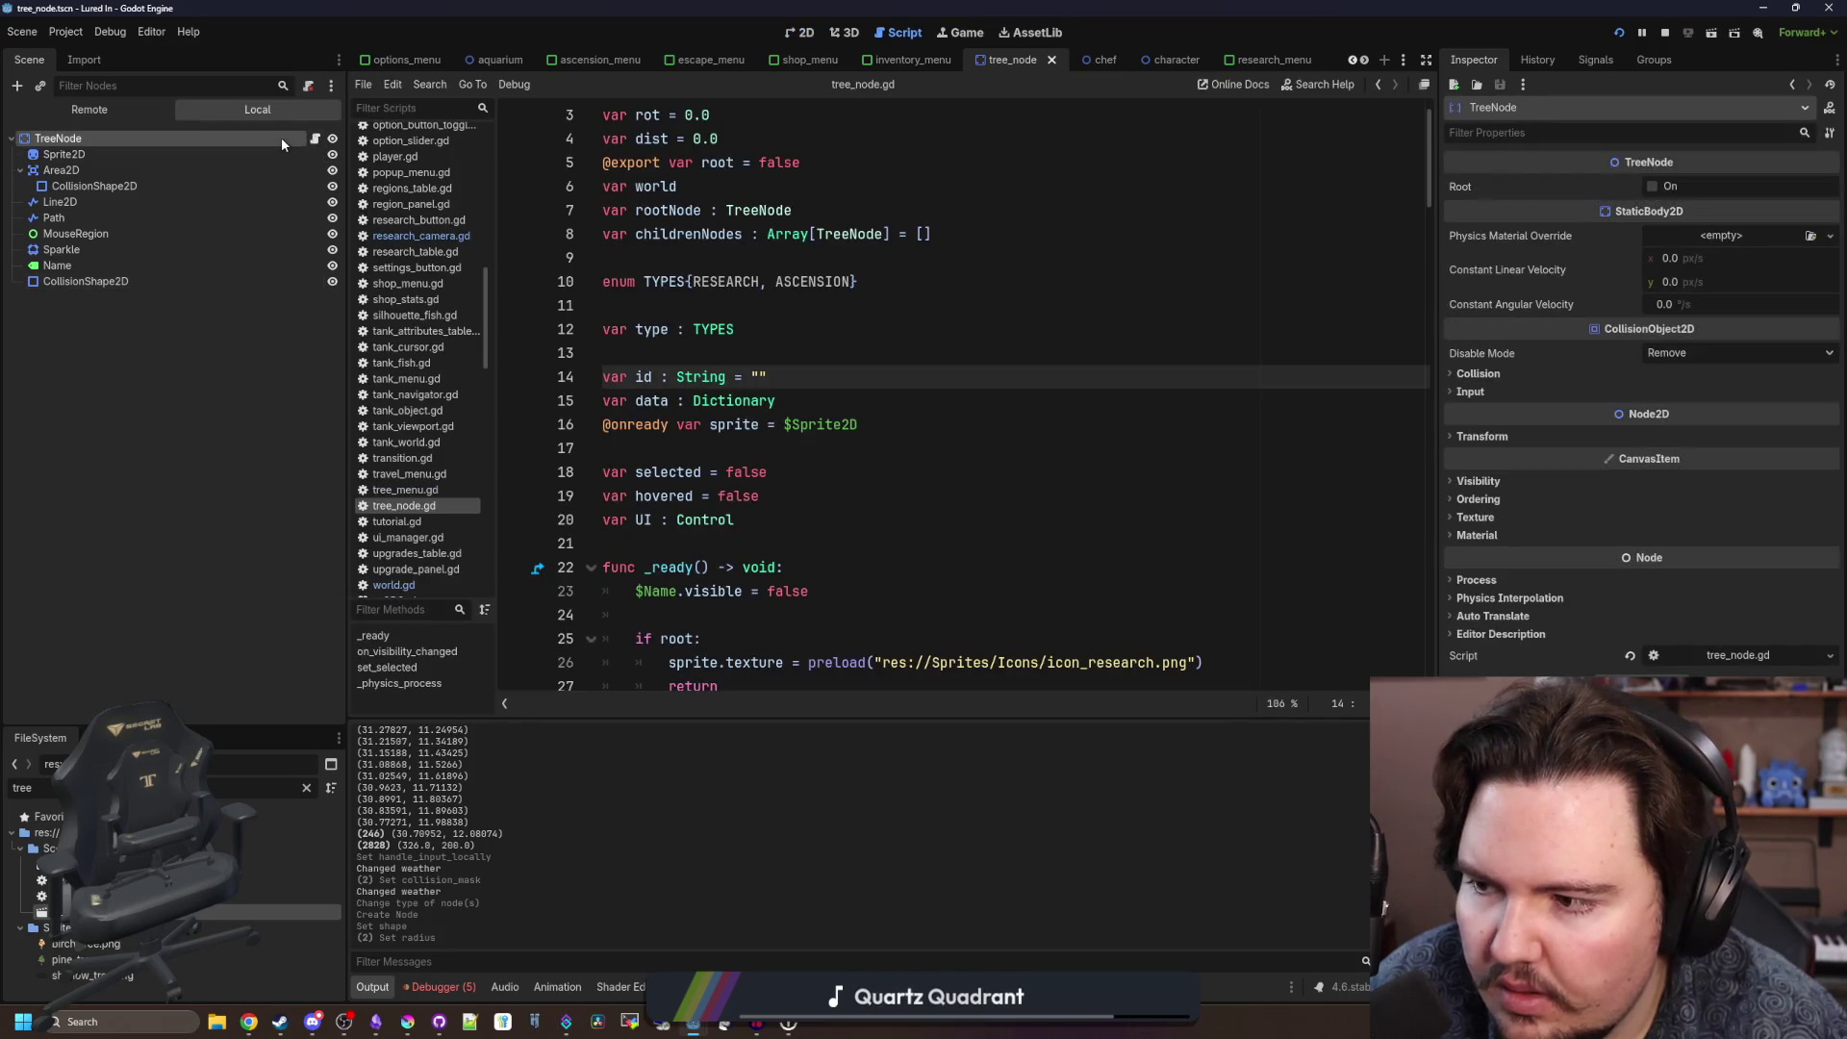
click(1477, 373)
click(1463, 415)
click(1463, 483)
click(1501, 415)
click(735, 329)
key(ctrl+s)
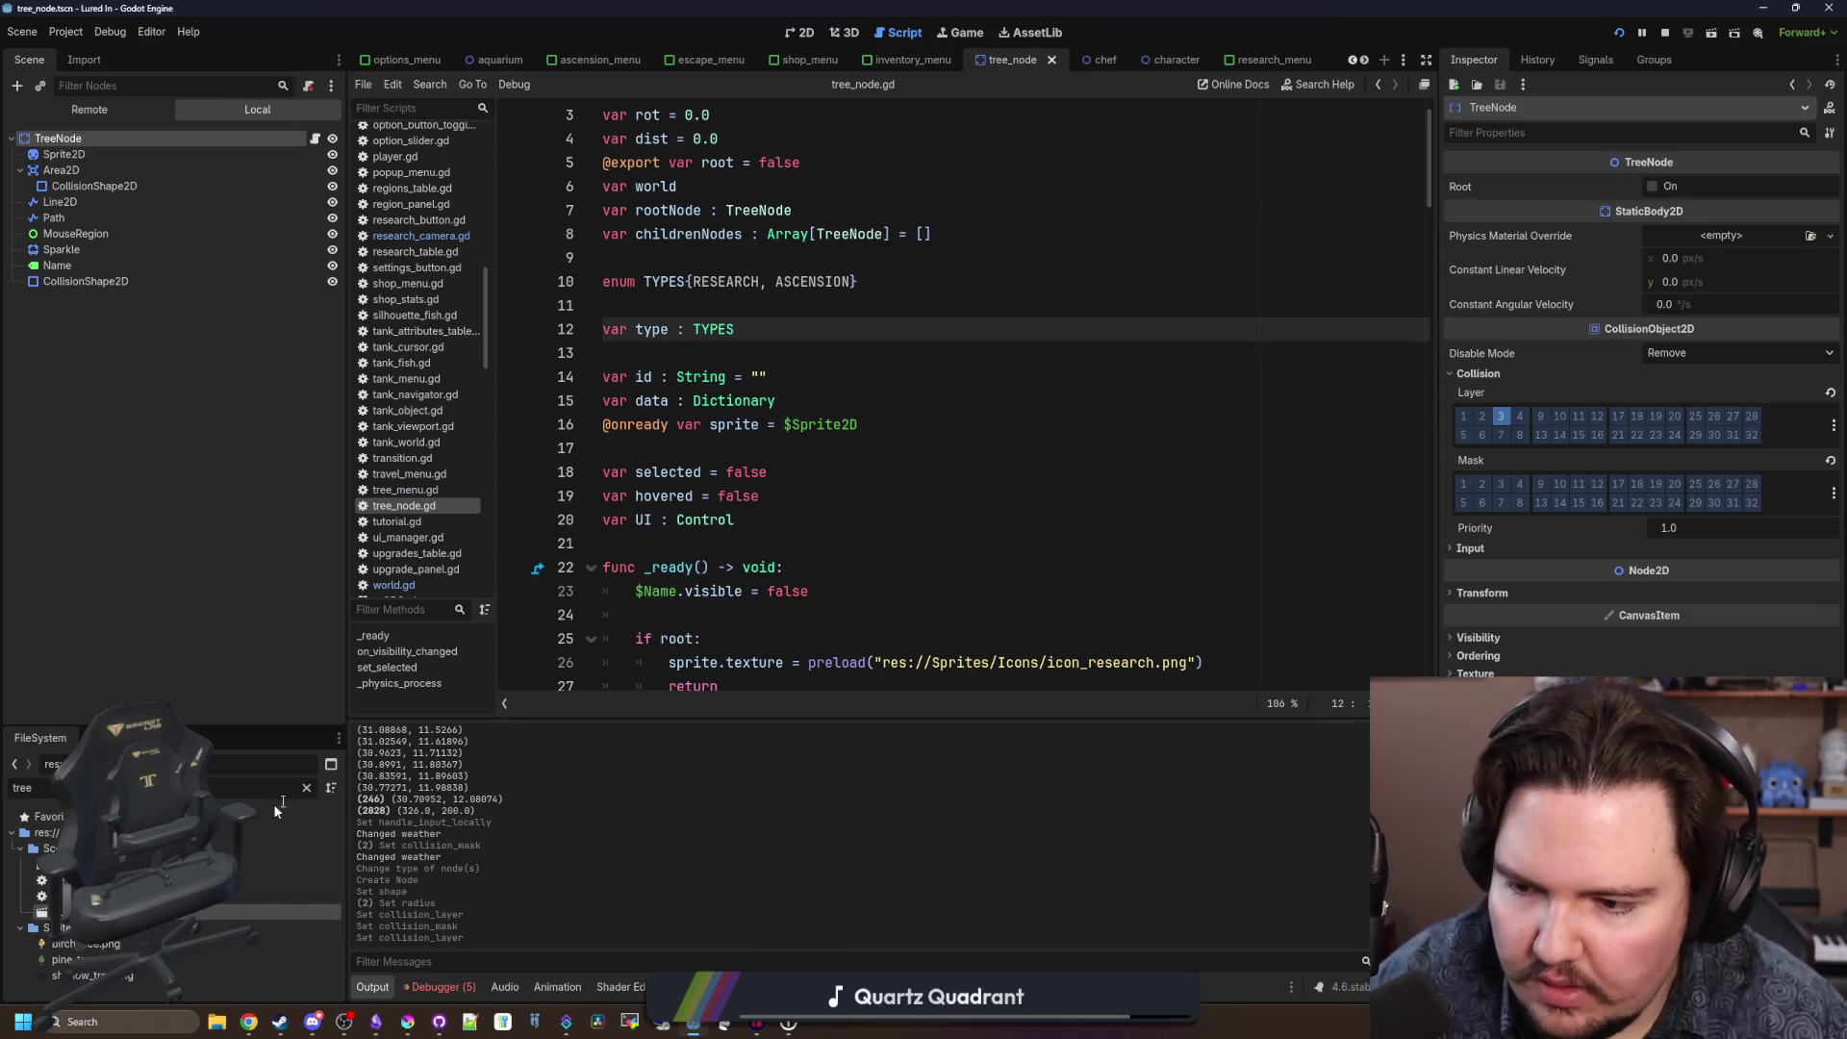
double_click(279, 864)
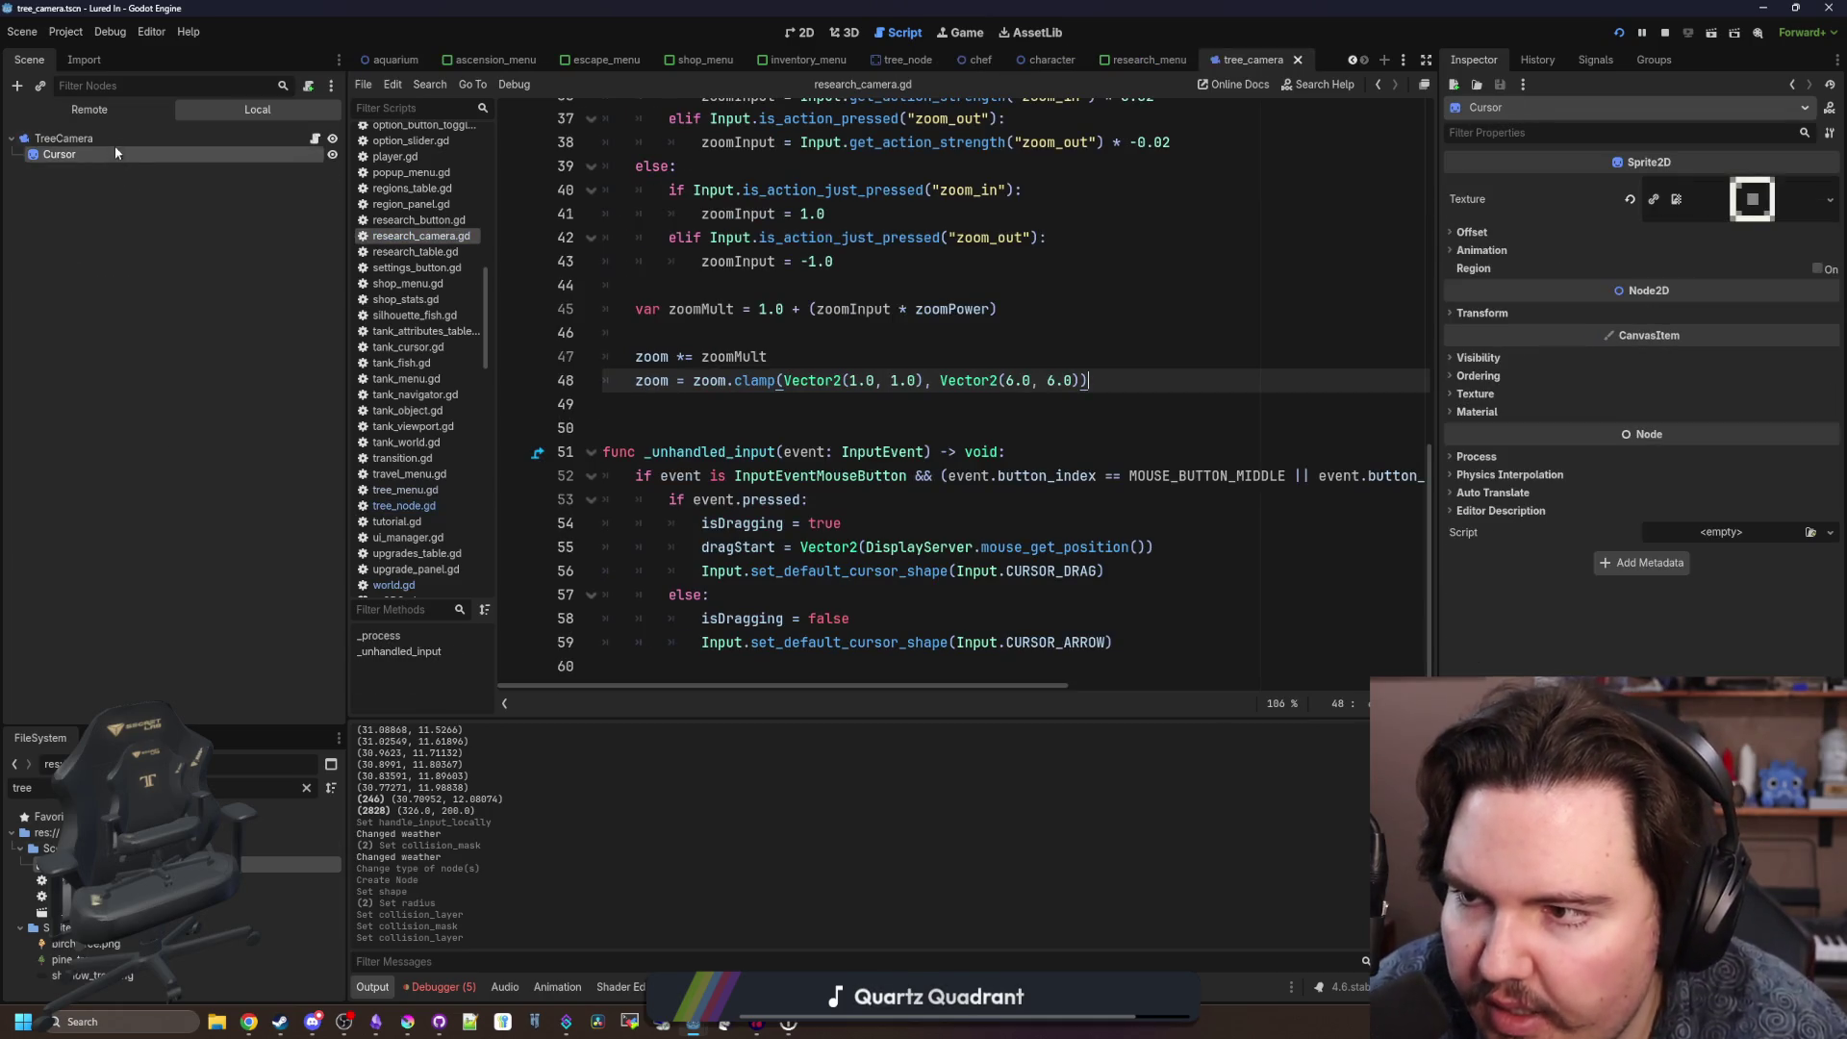
Add an Area2D child node under TreeCamera.
click(114, 140)
right_click(131, 144)
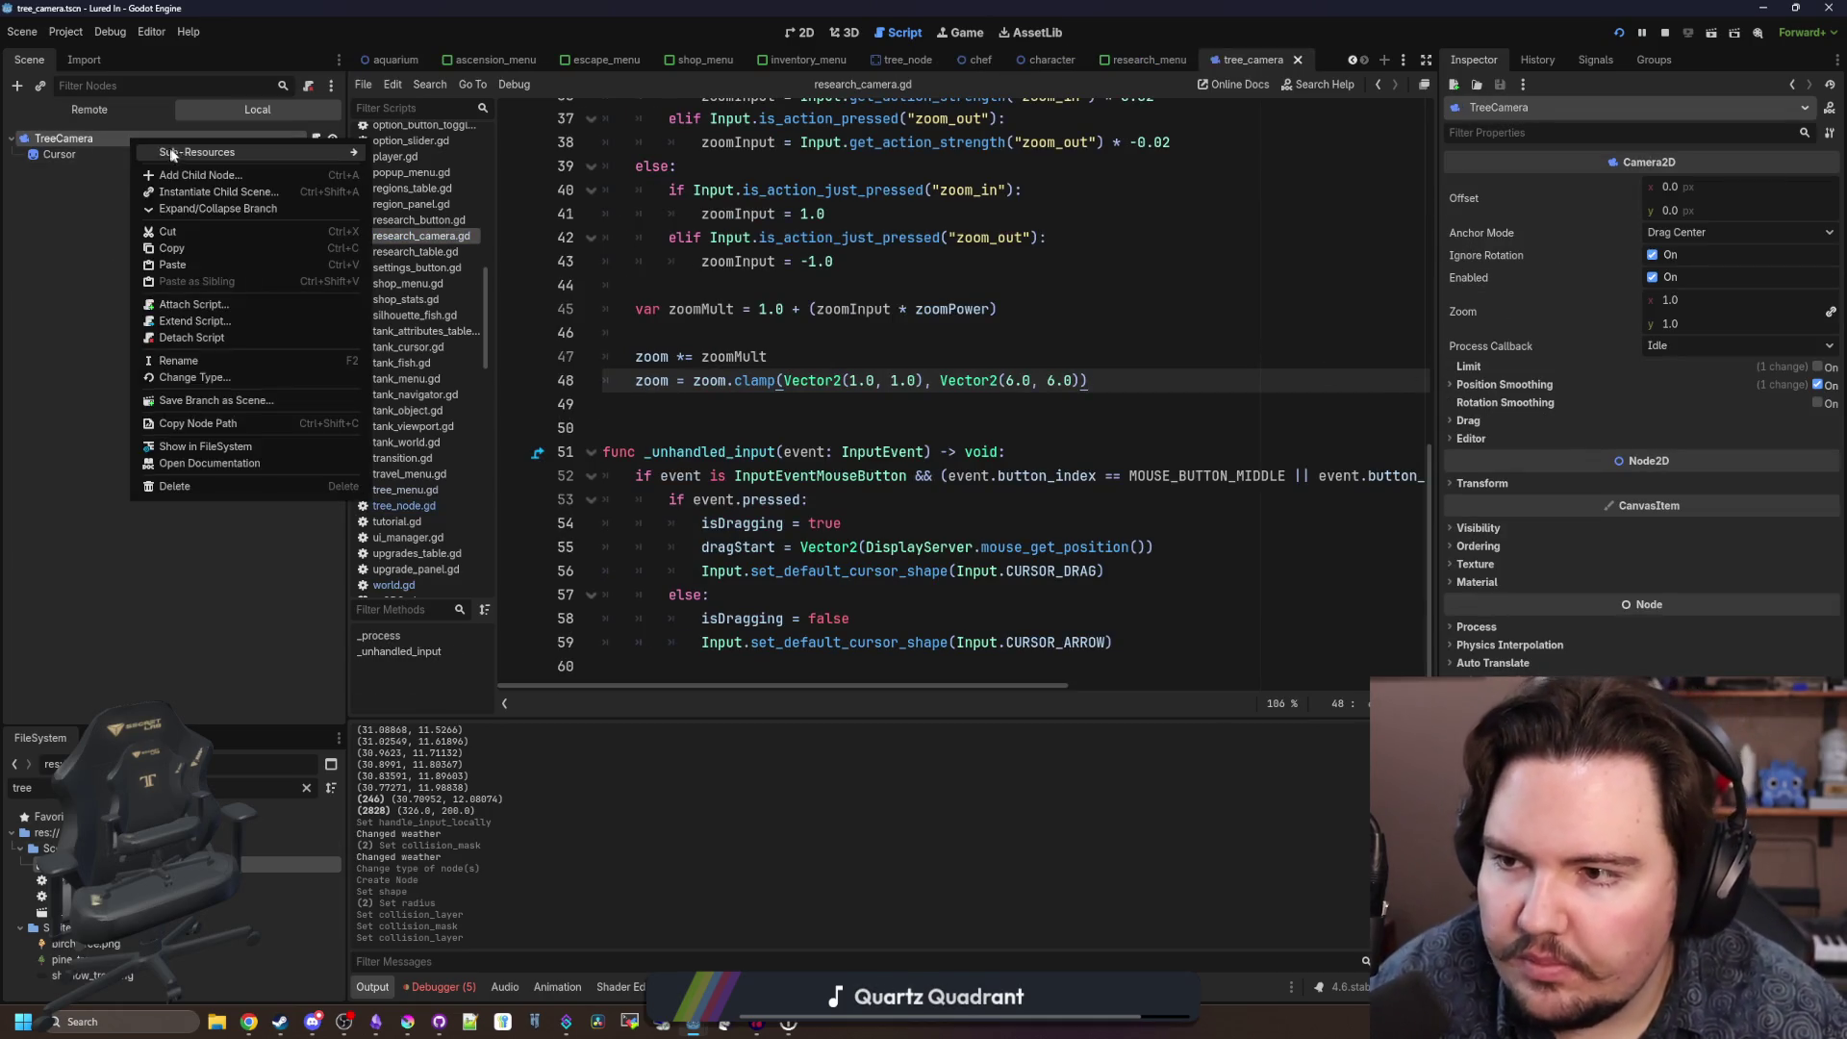
click(196, 174)
text(area)
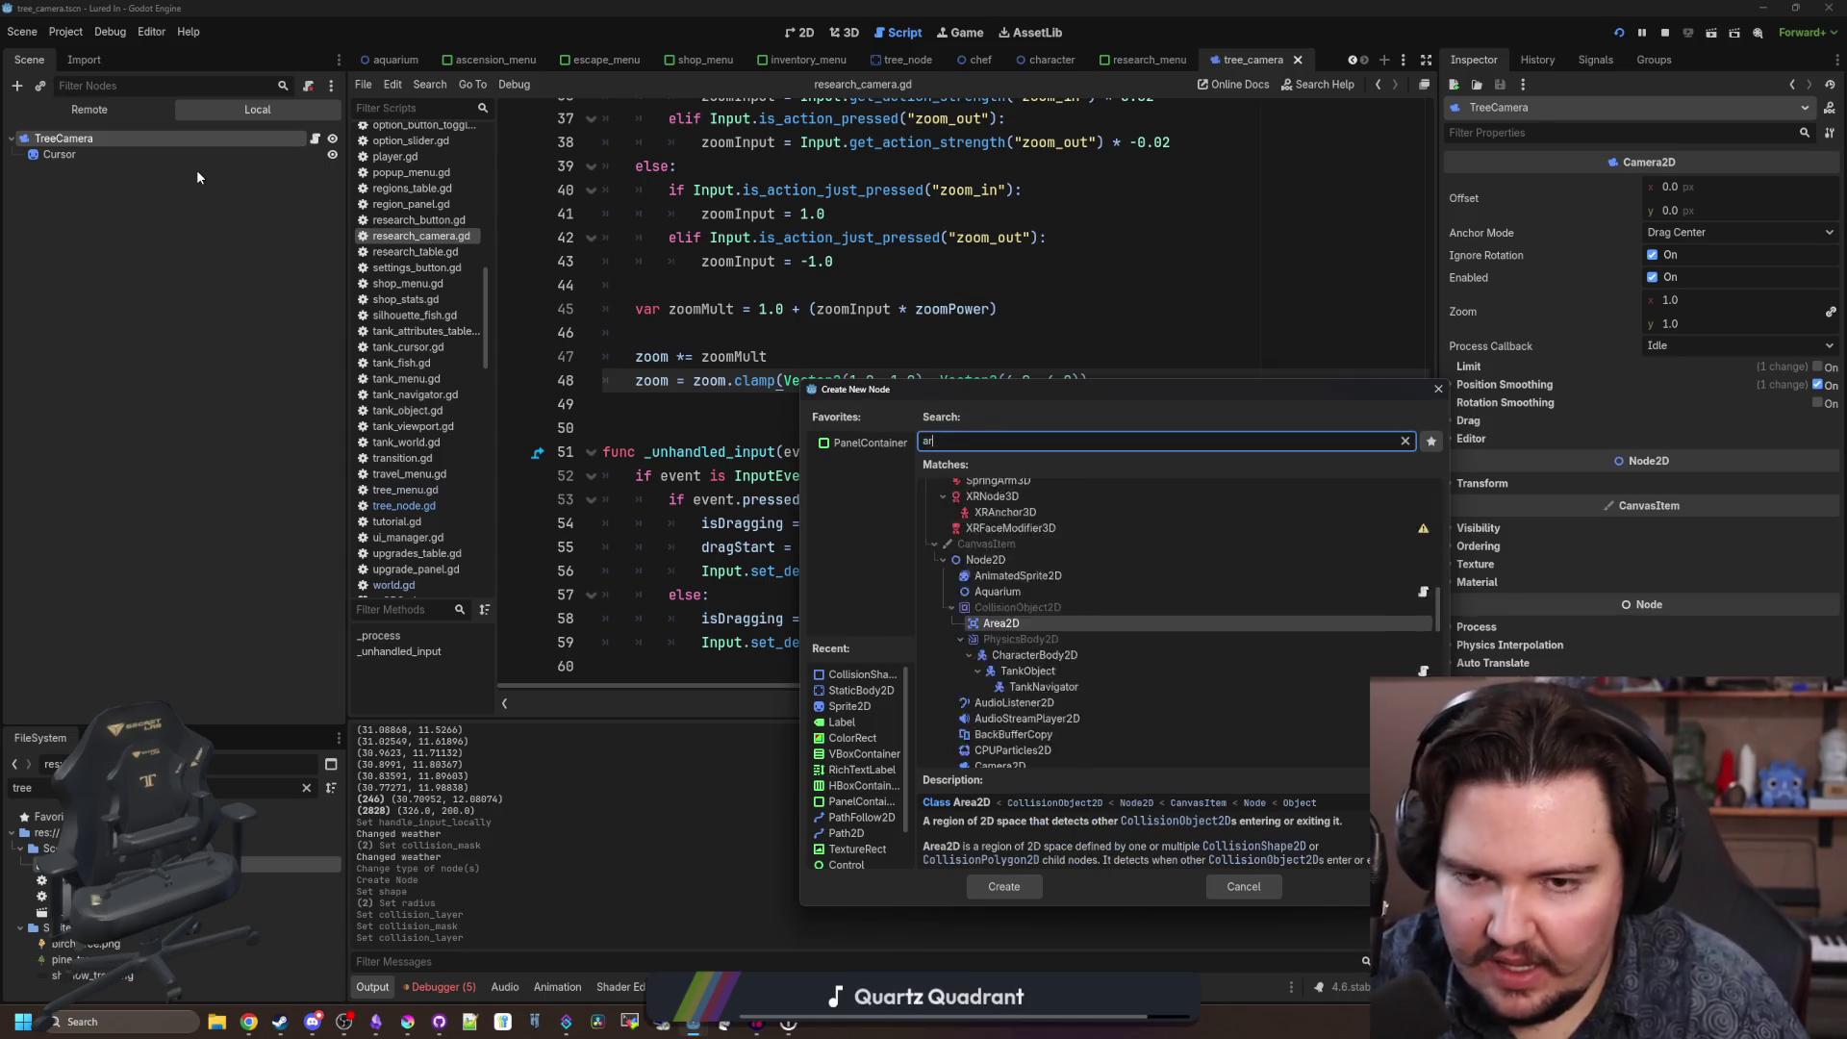
key(Return)
Give the Area2D a CollisionShape2D with a resized RectangleShape2D, then show its signals.
right_click(112, 164)
click(142, 177)
text(collis)
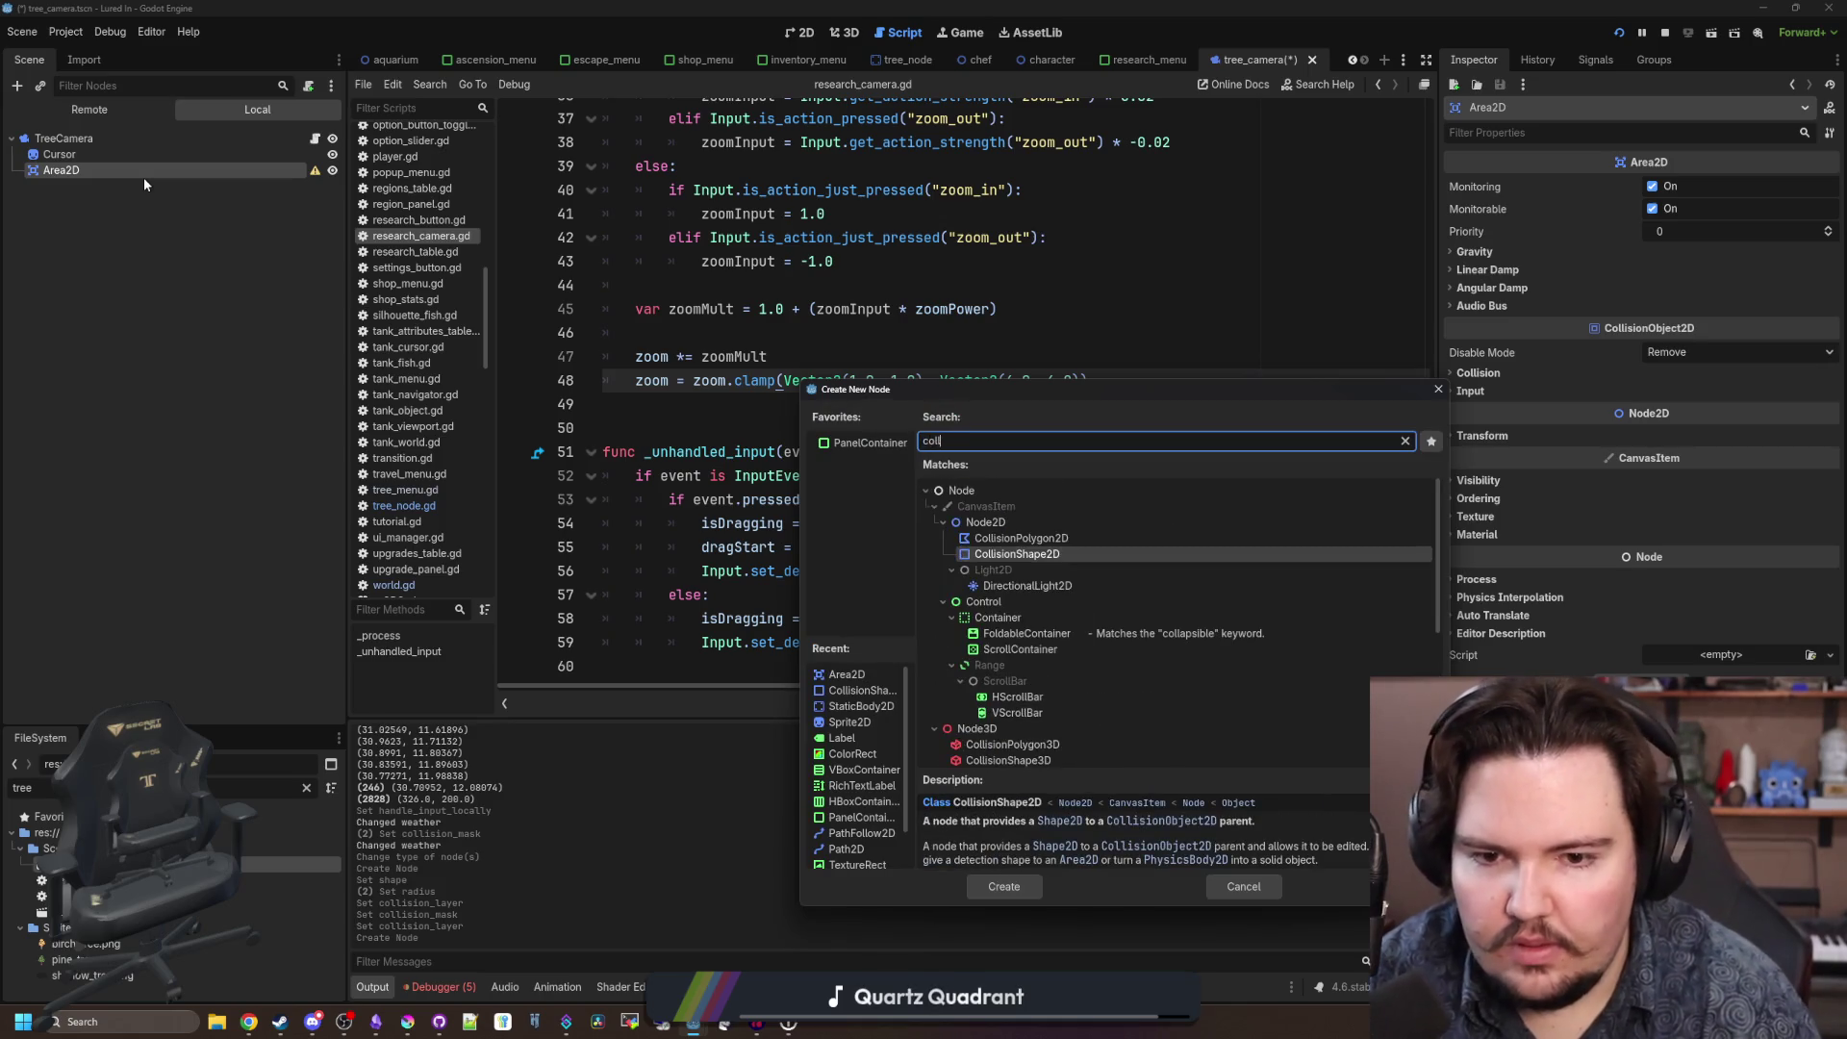
key(Return)
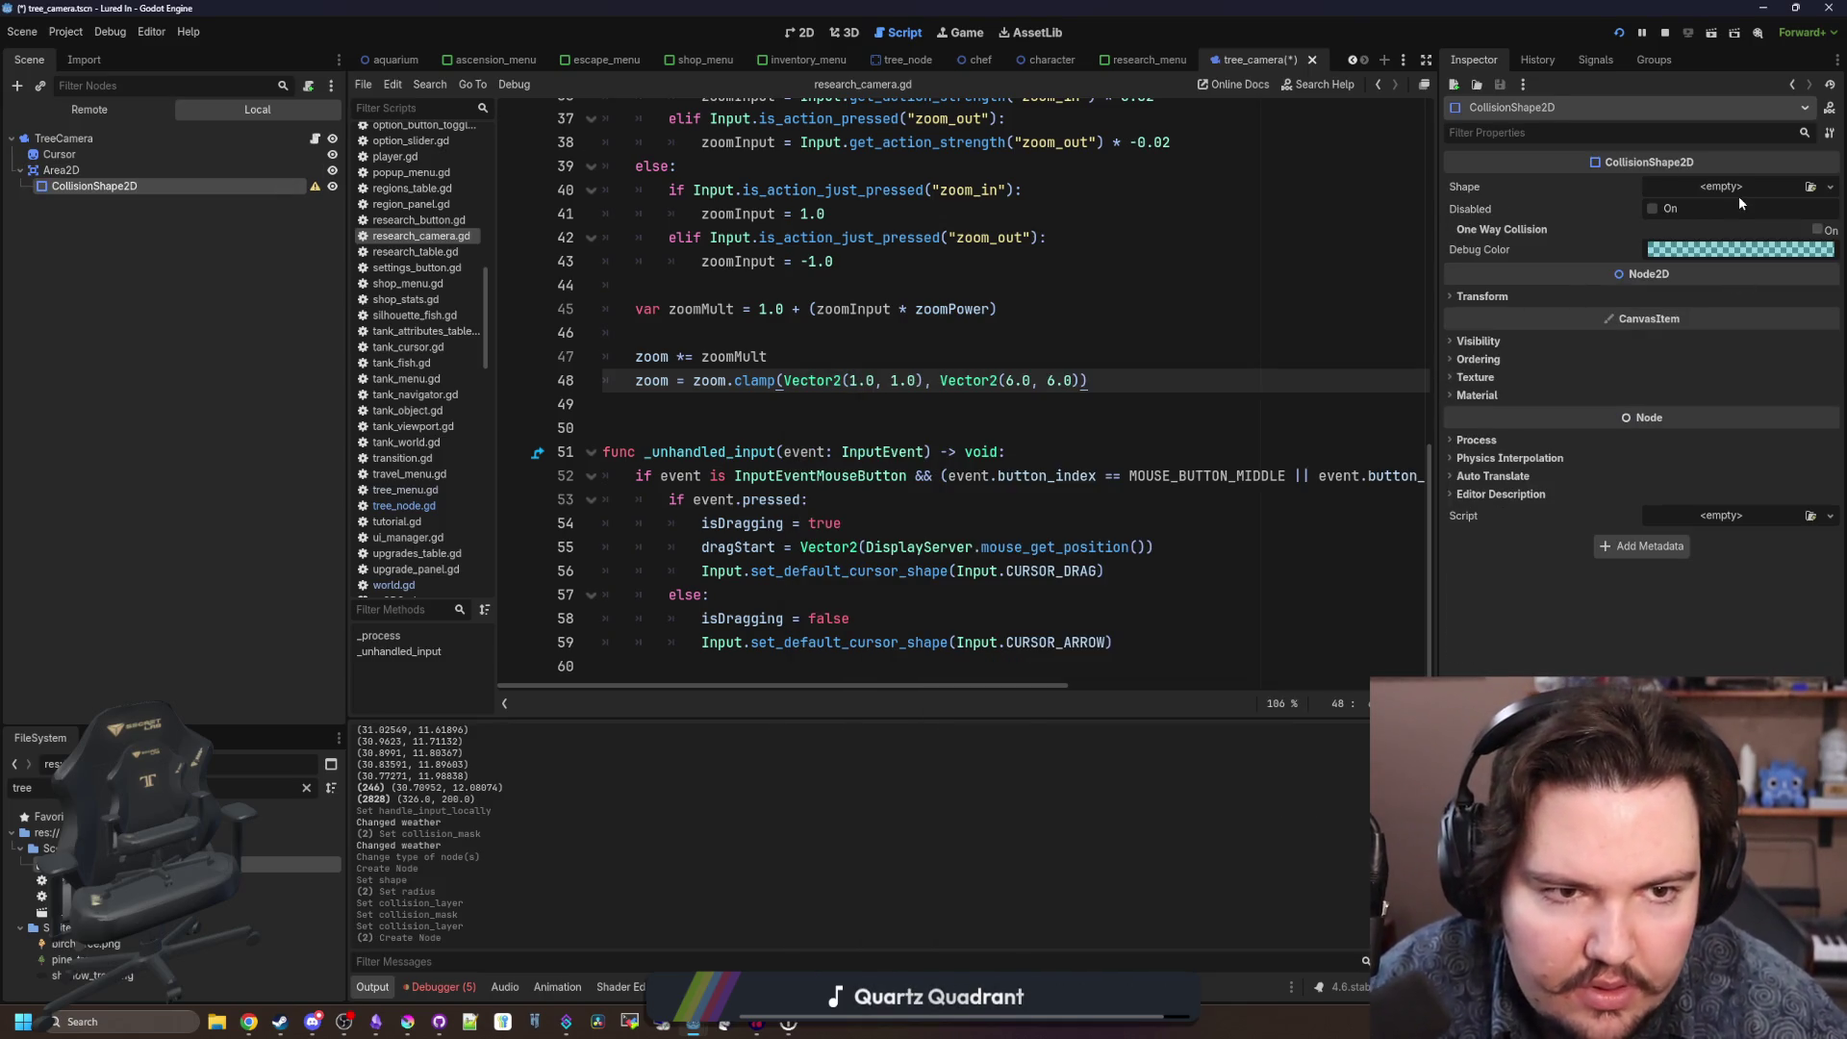
click(1731, 188)
click(1741, 280)
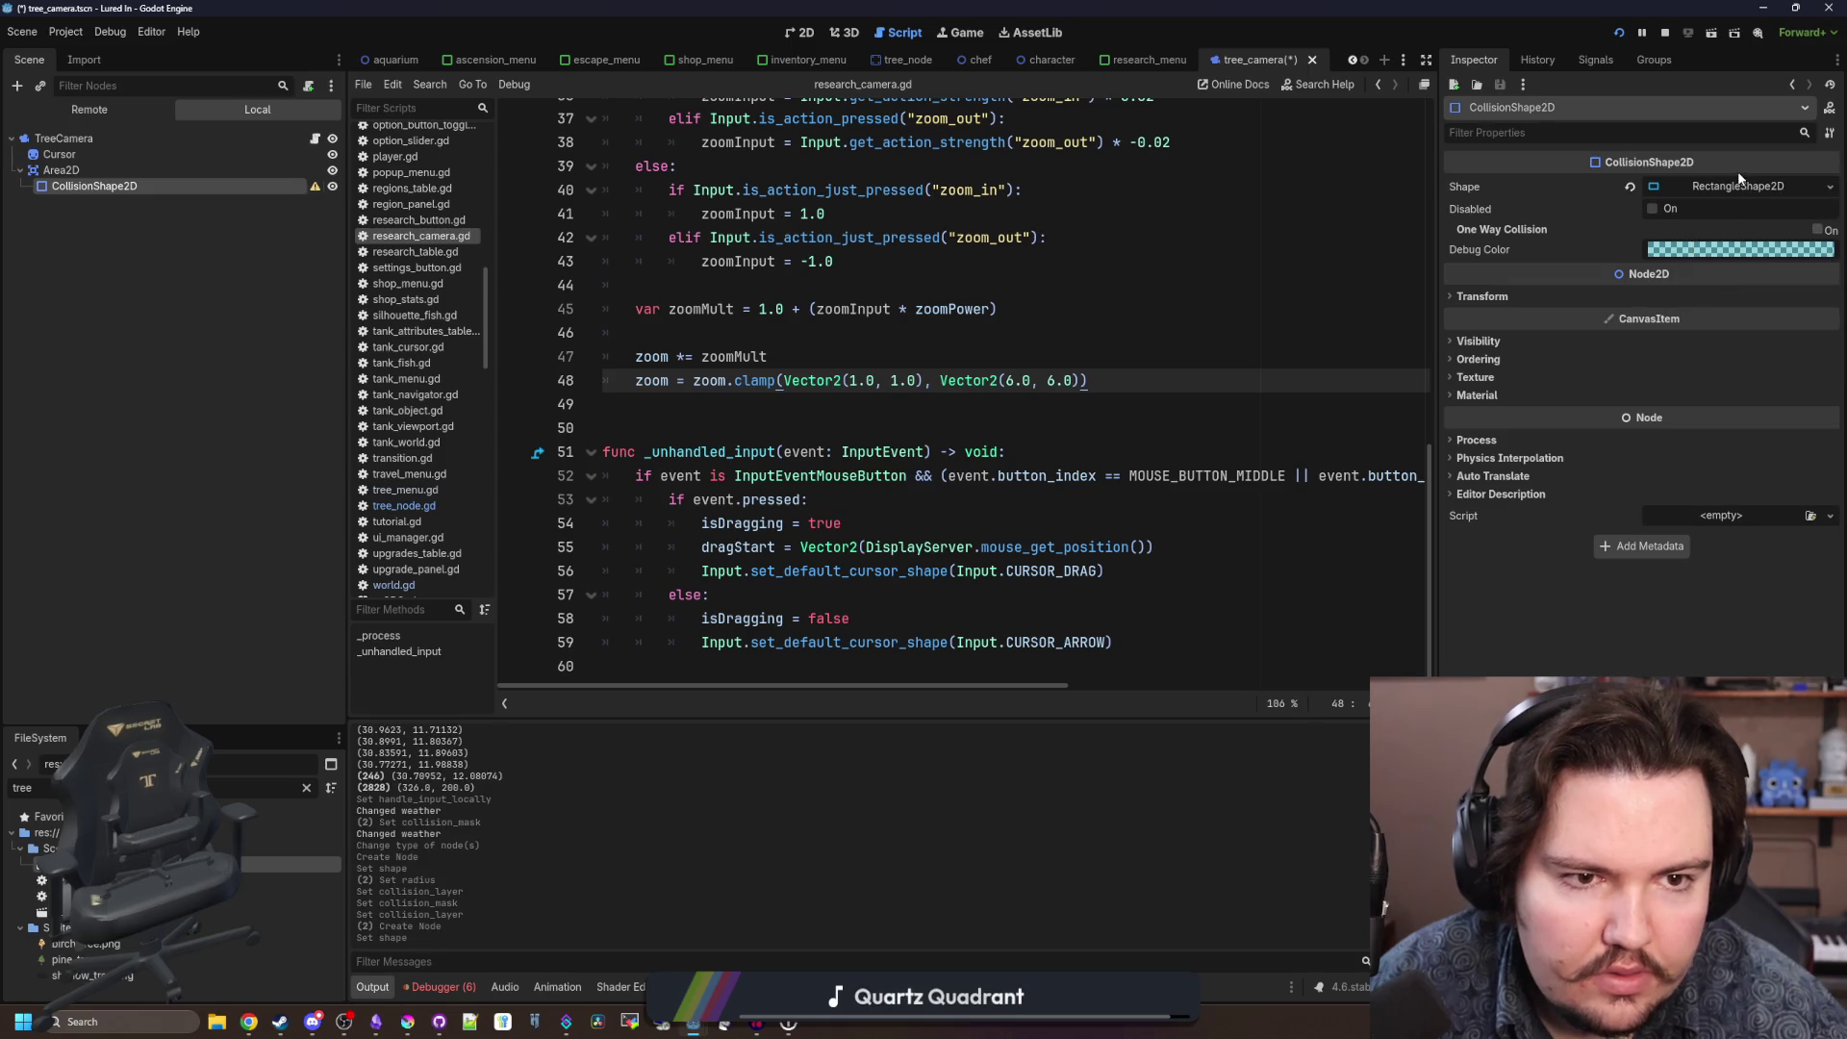
click(1740, 185)
drag(1712, 211, 1685, 235)
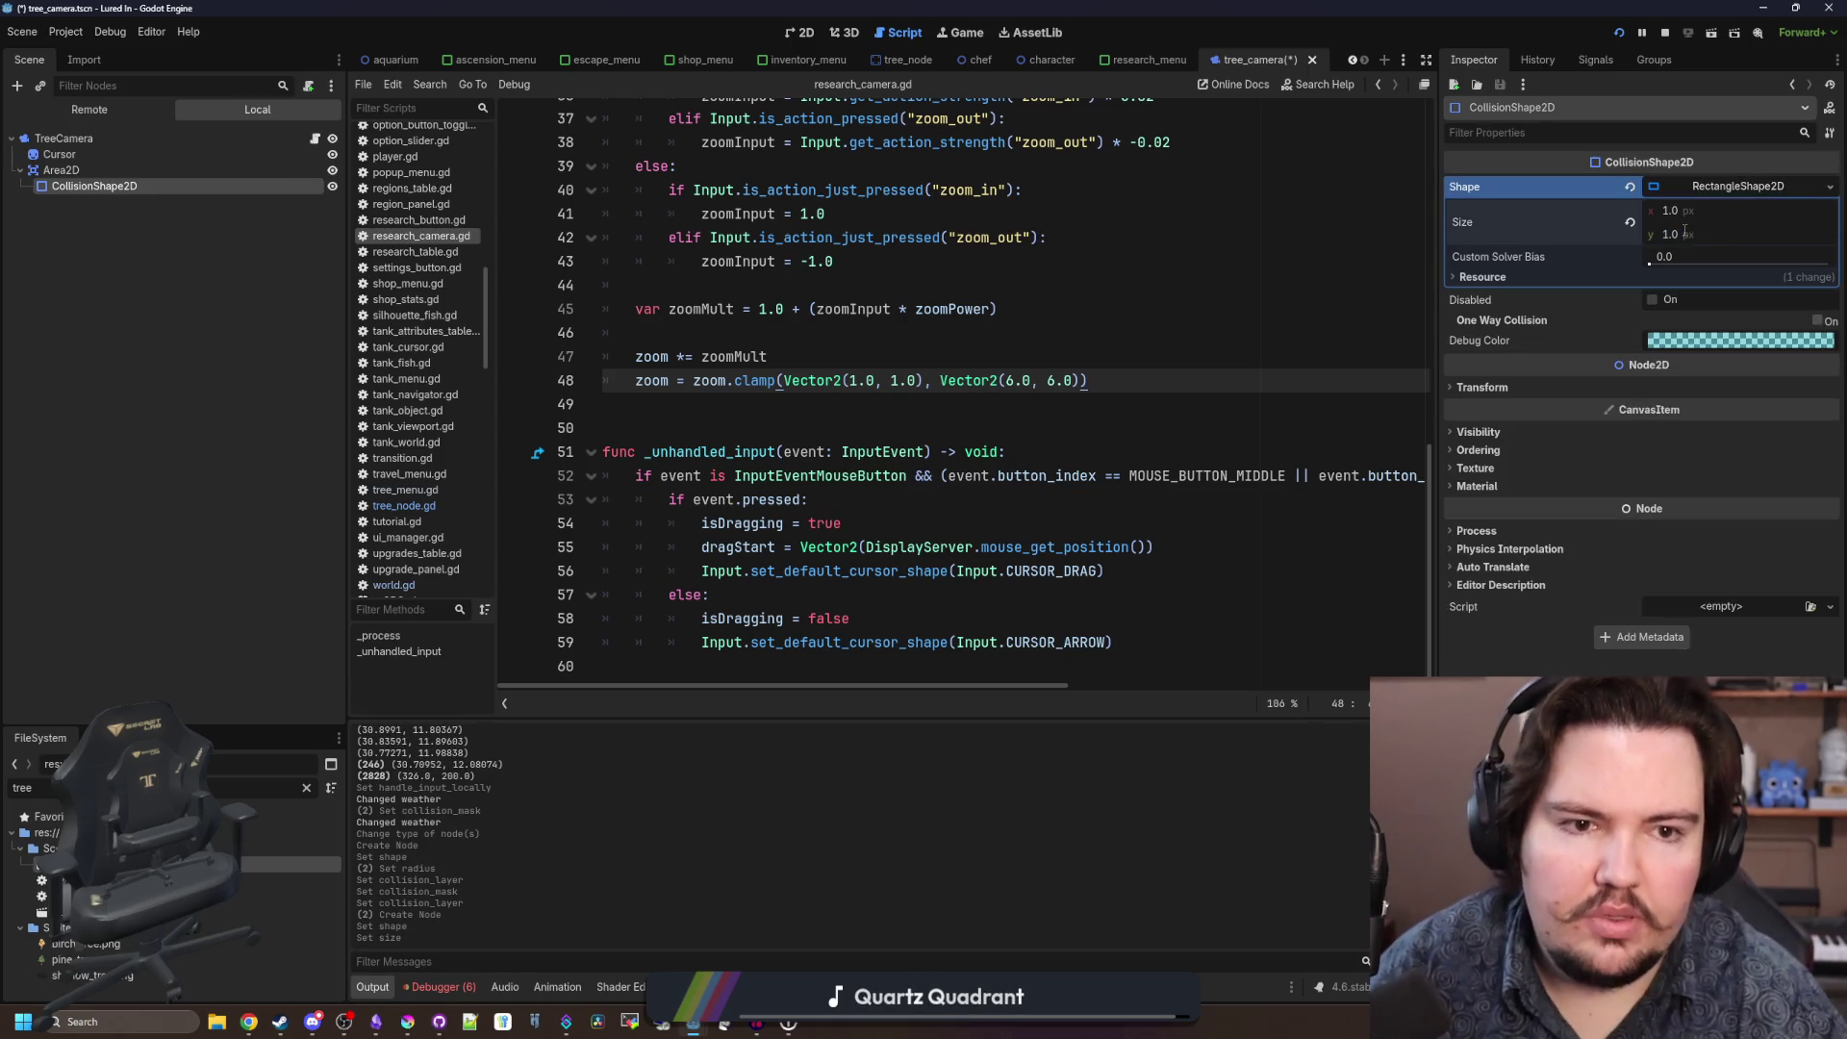
click(60, 170)
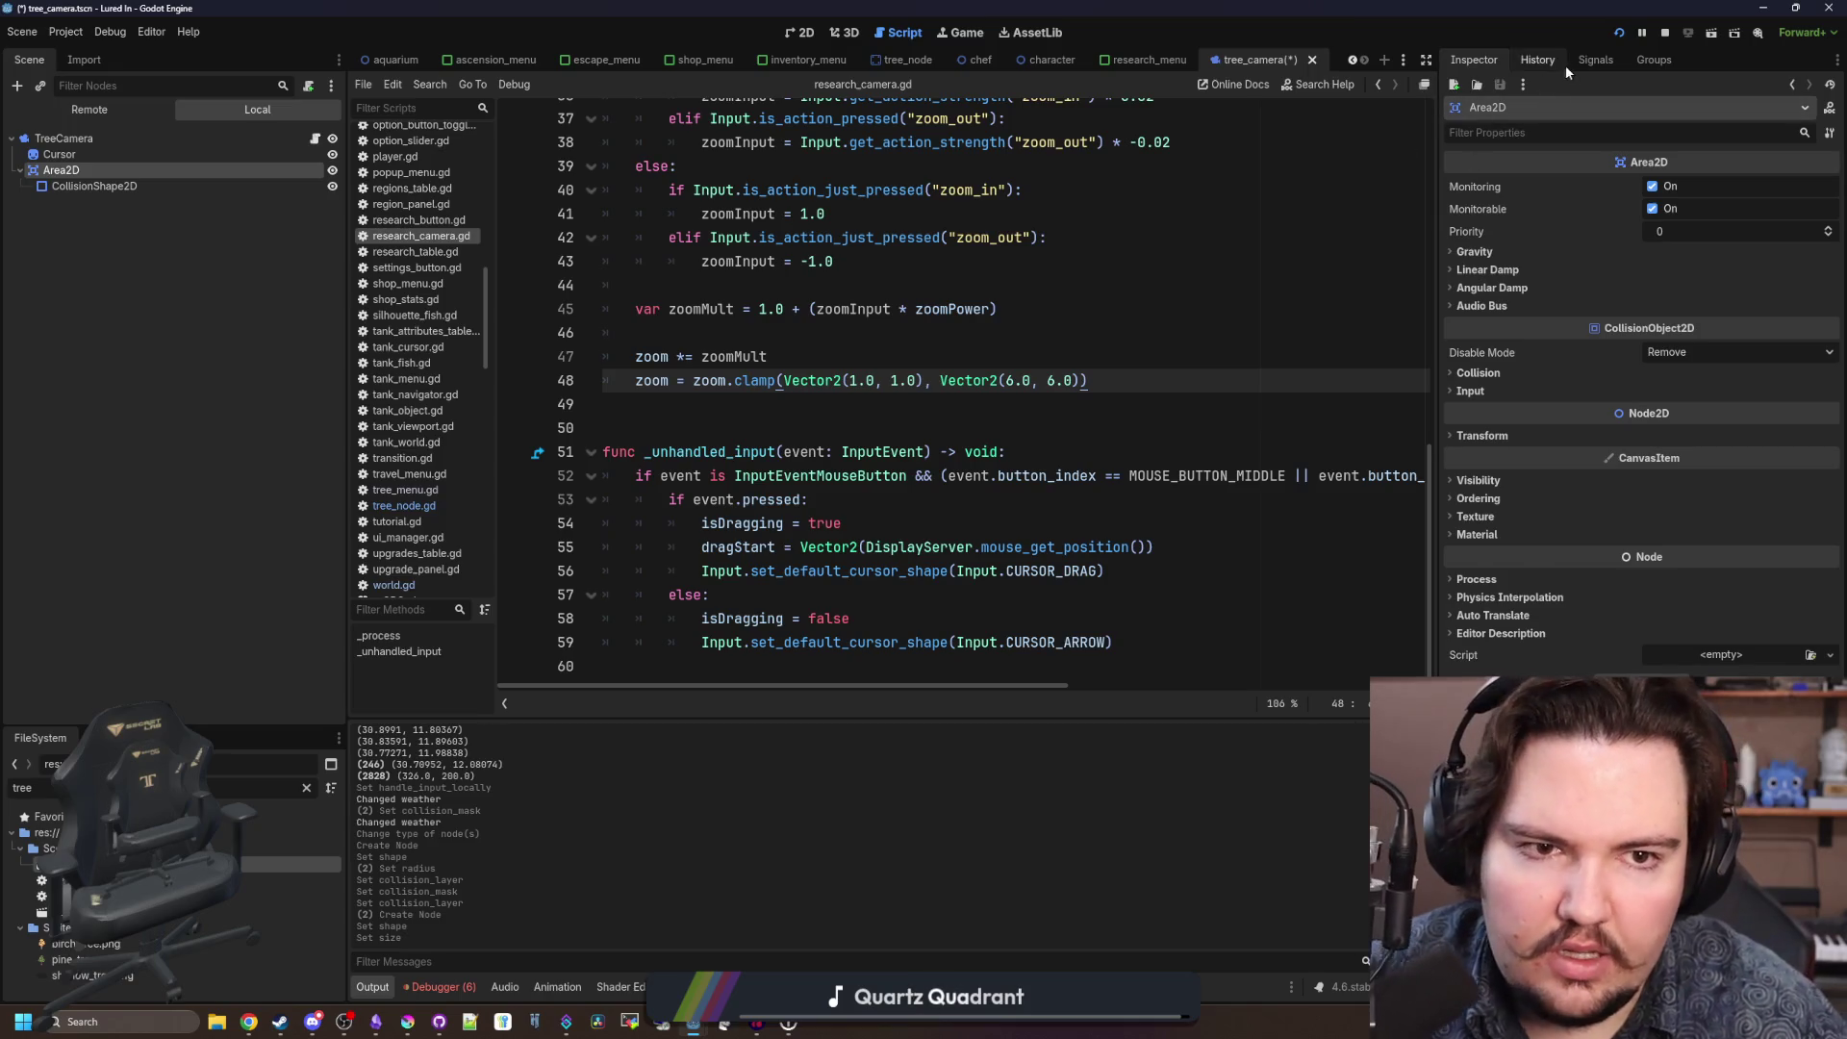
click(1590, 61)
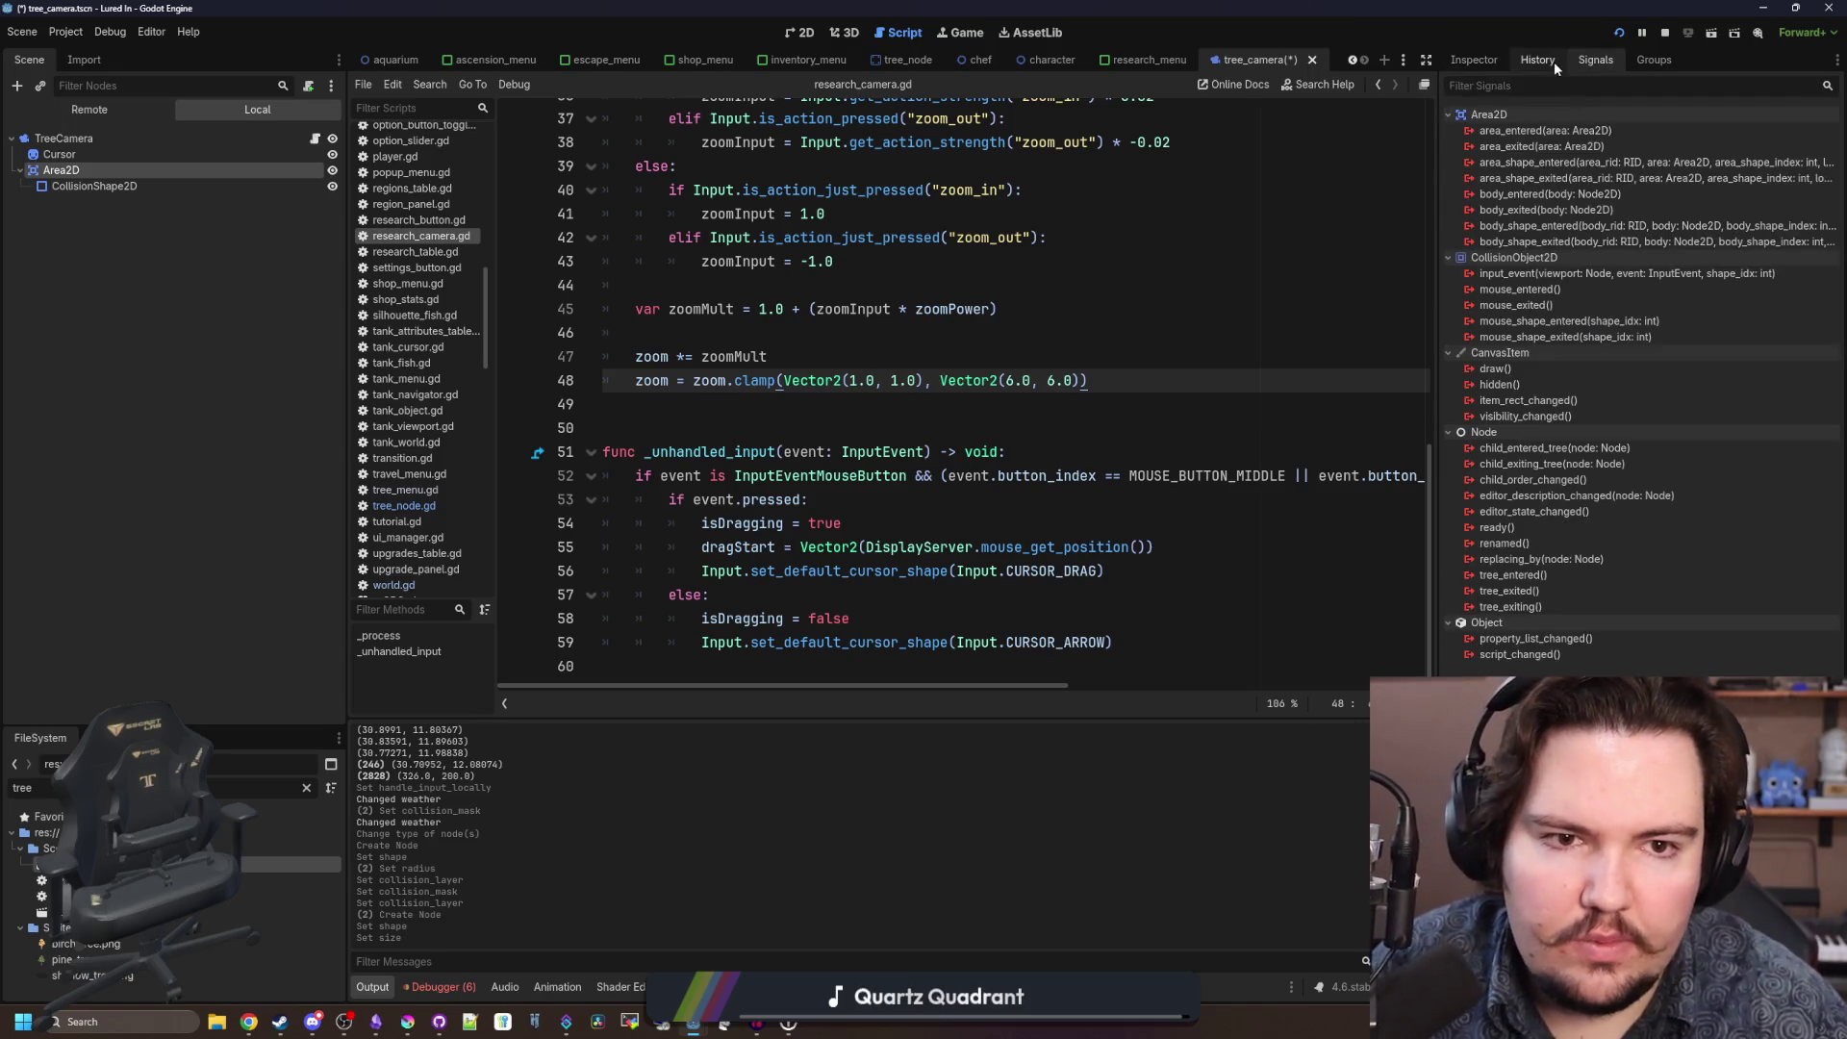
Connect the Area2D's body_entered signal, then delete the generated handler stub.
right_click(1520, 198)
click(1546, 210)
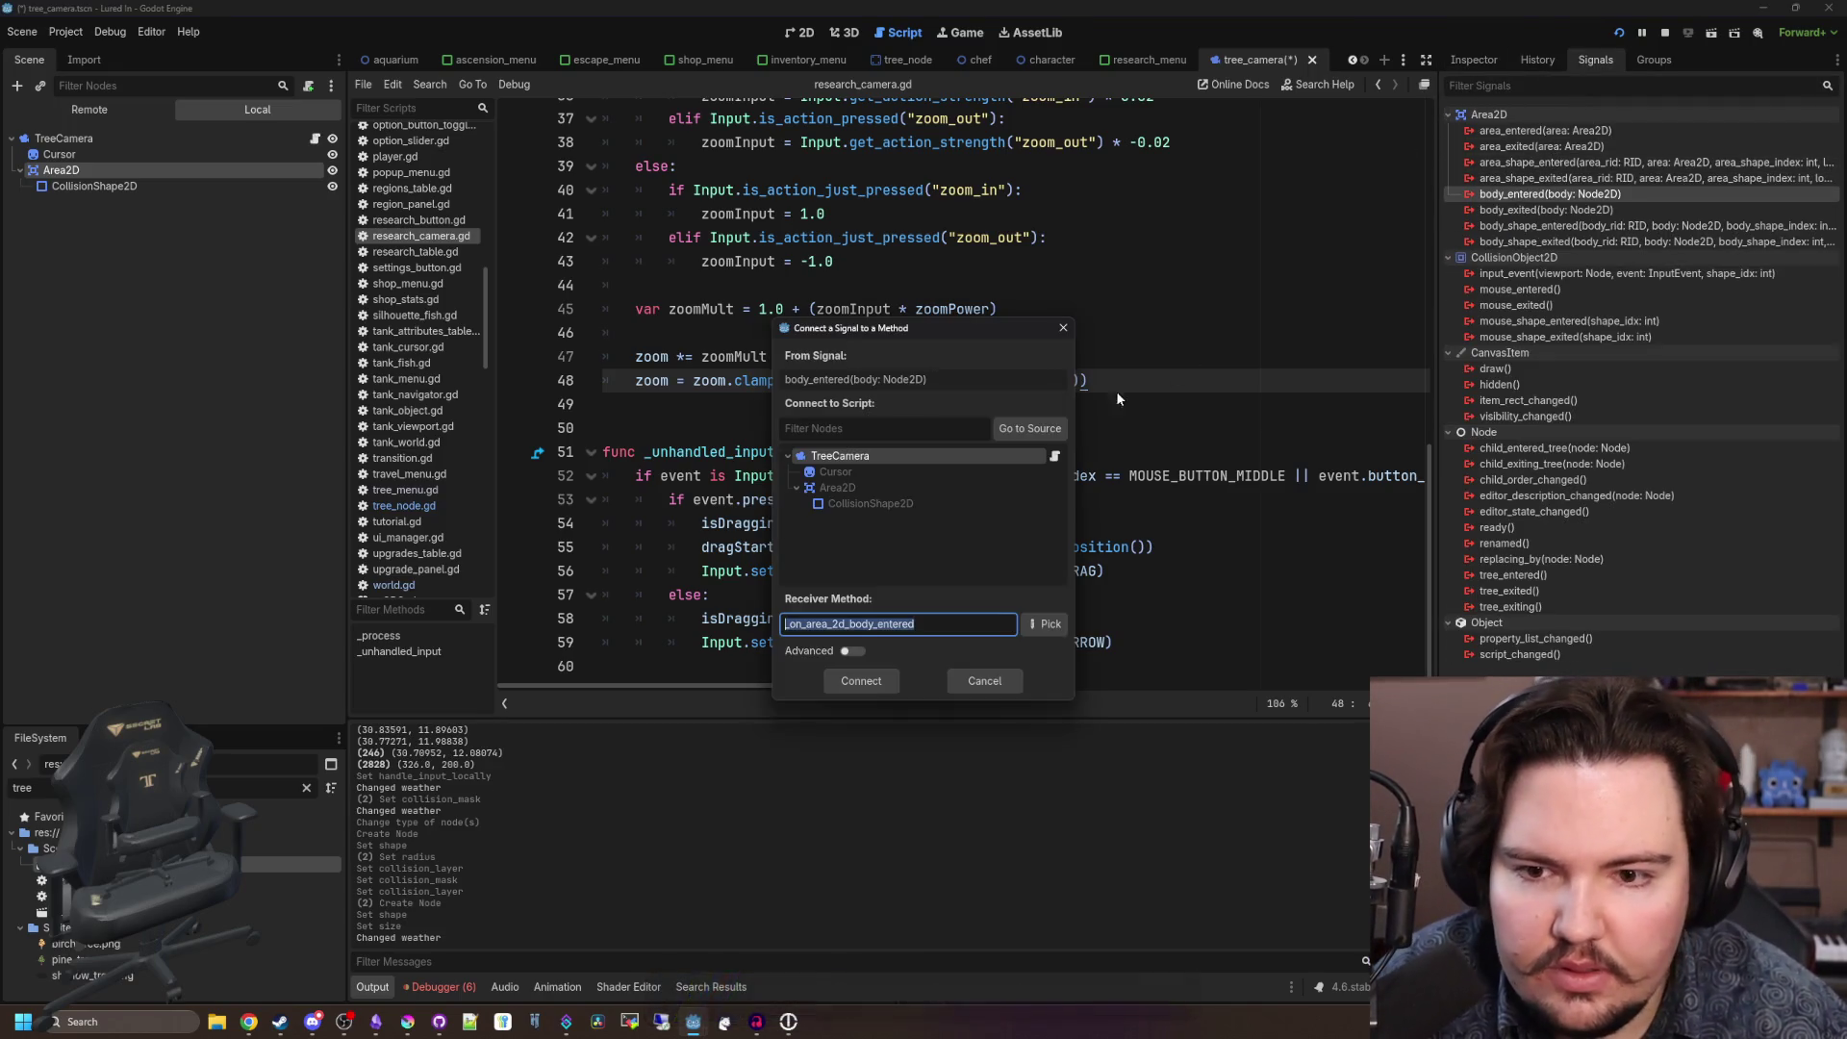
double_click(867, 459)
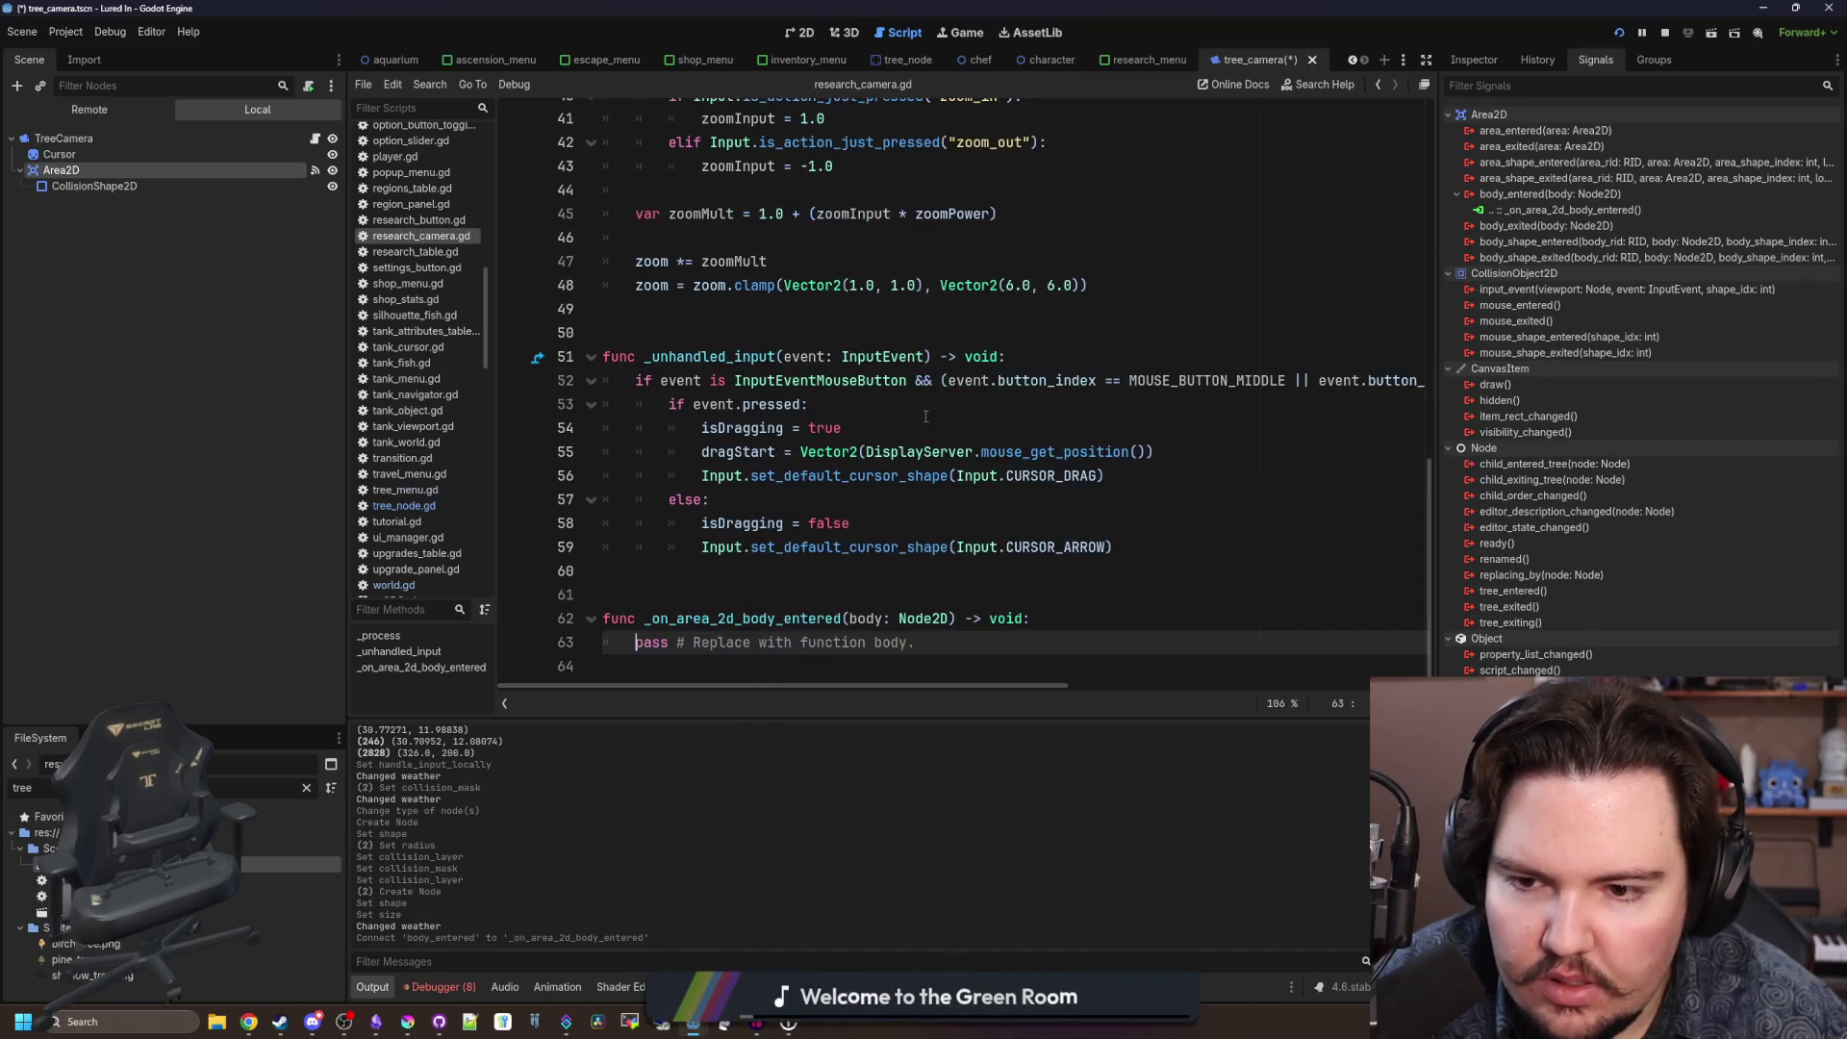
drag(983, 670, 603, 616)
key(BackSpace)
key(BackSpace)
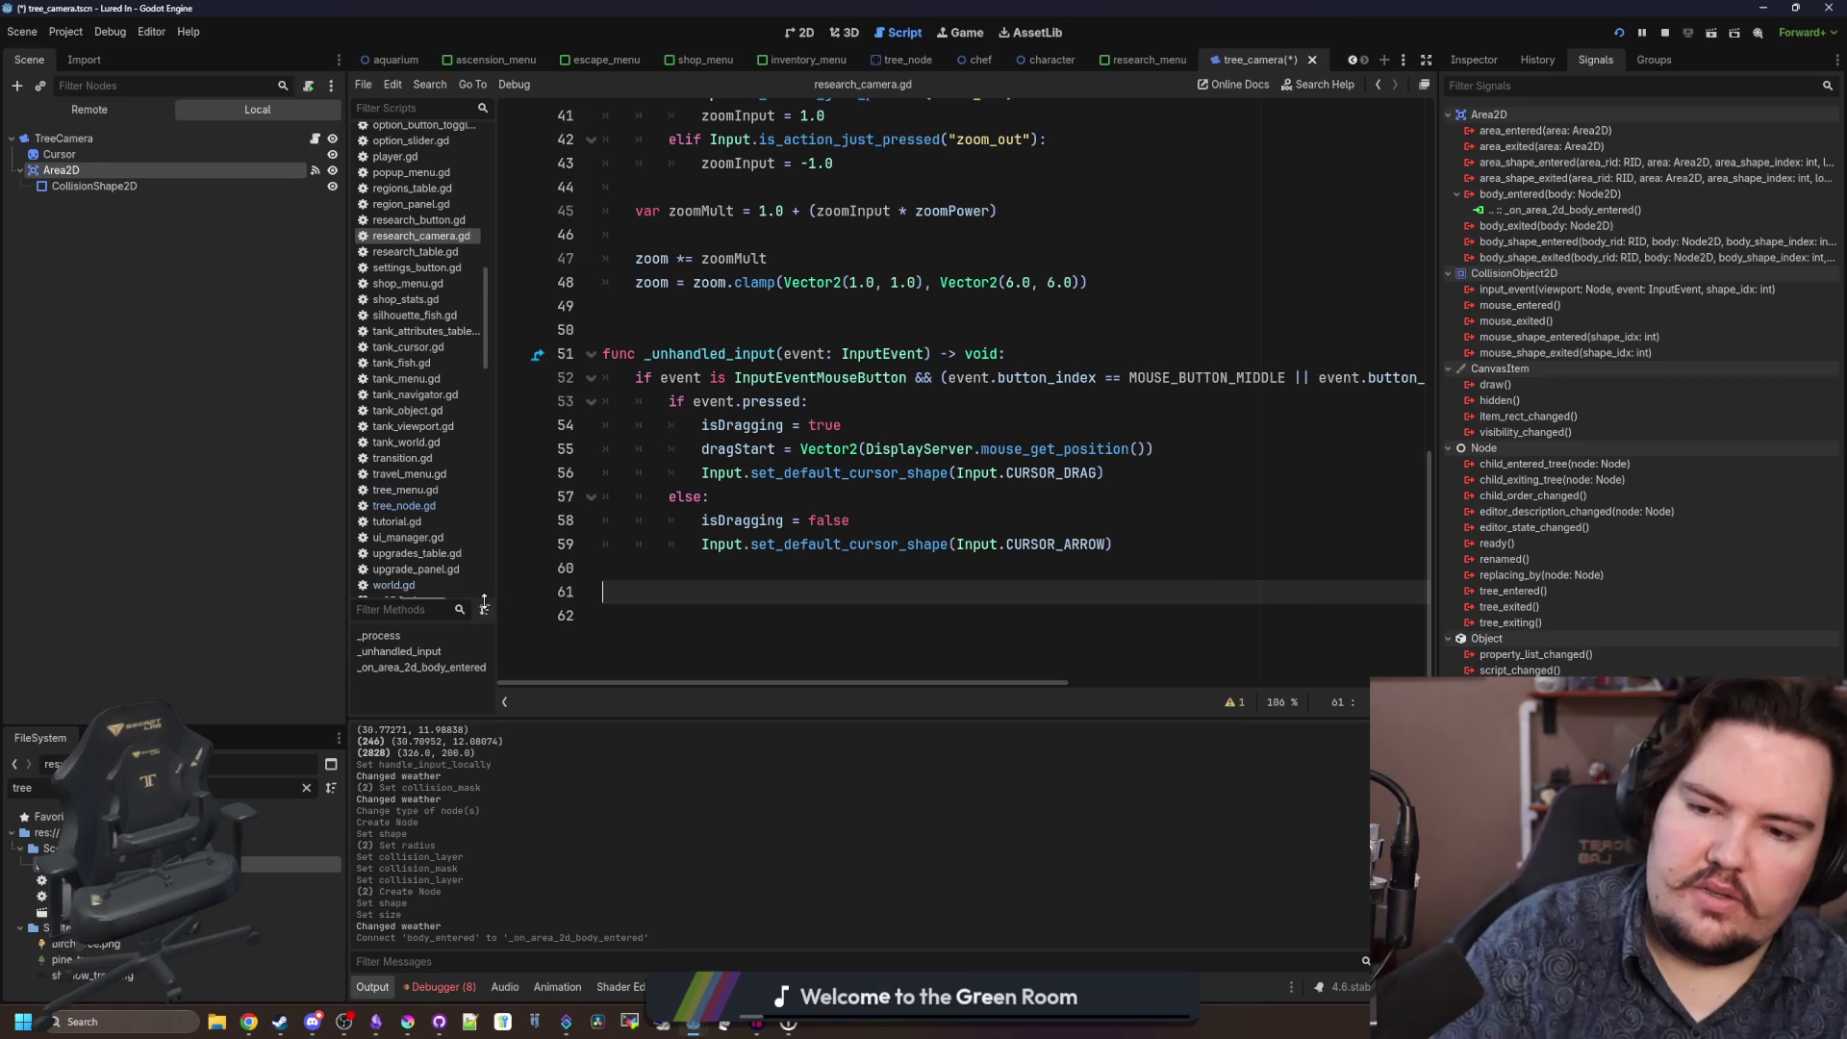
Add a _physics_process function above _unhandled_input in research_camera.gd.
scroll(701, 574, up, 7)
scroll(701, 575, up, 6)
scroll(726, 409, down, 12)
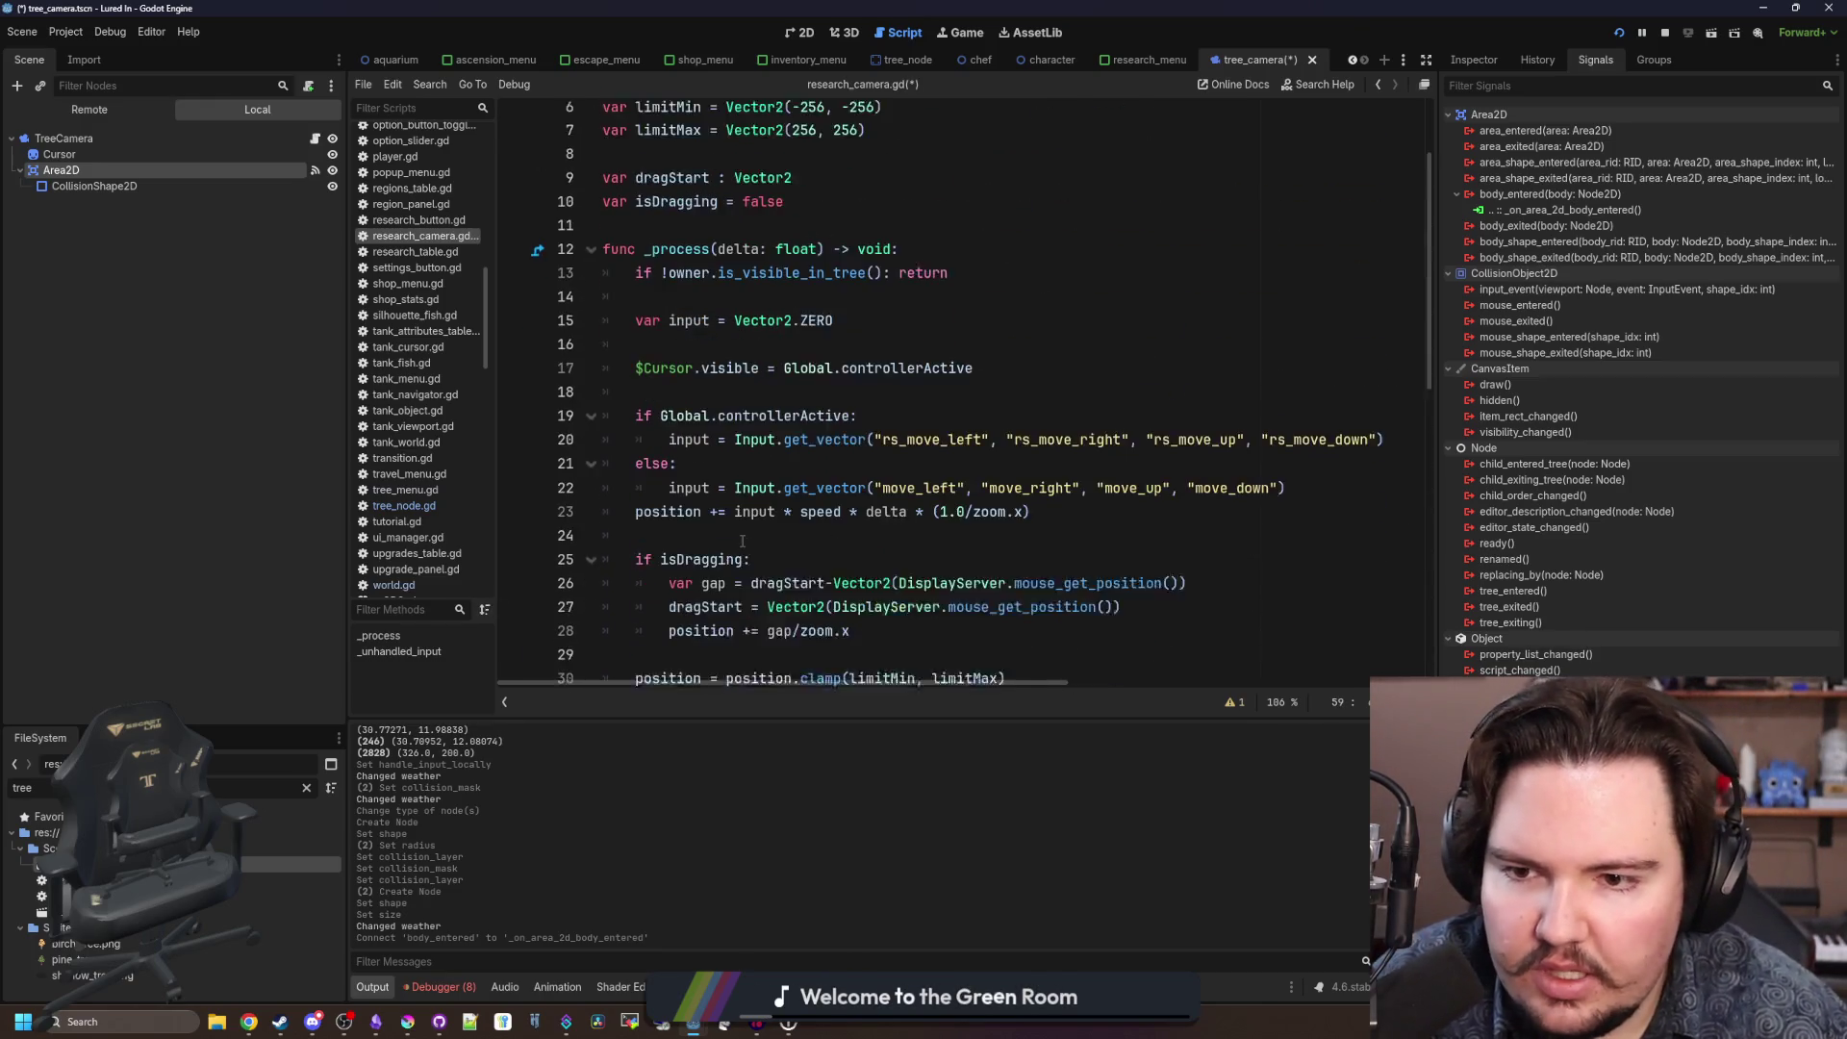
click(727, 409)
key(Return)
key(Return)
key(Return)
key(Up)
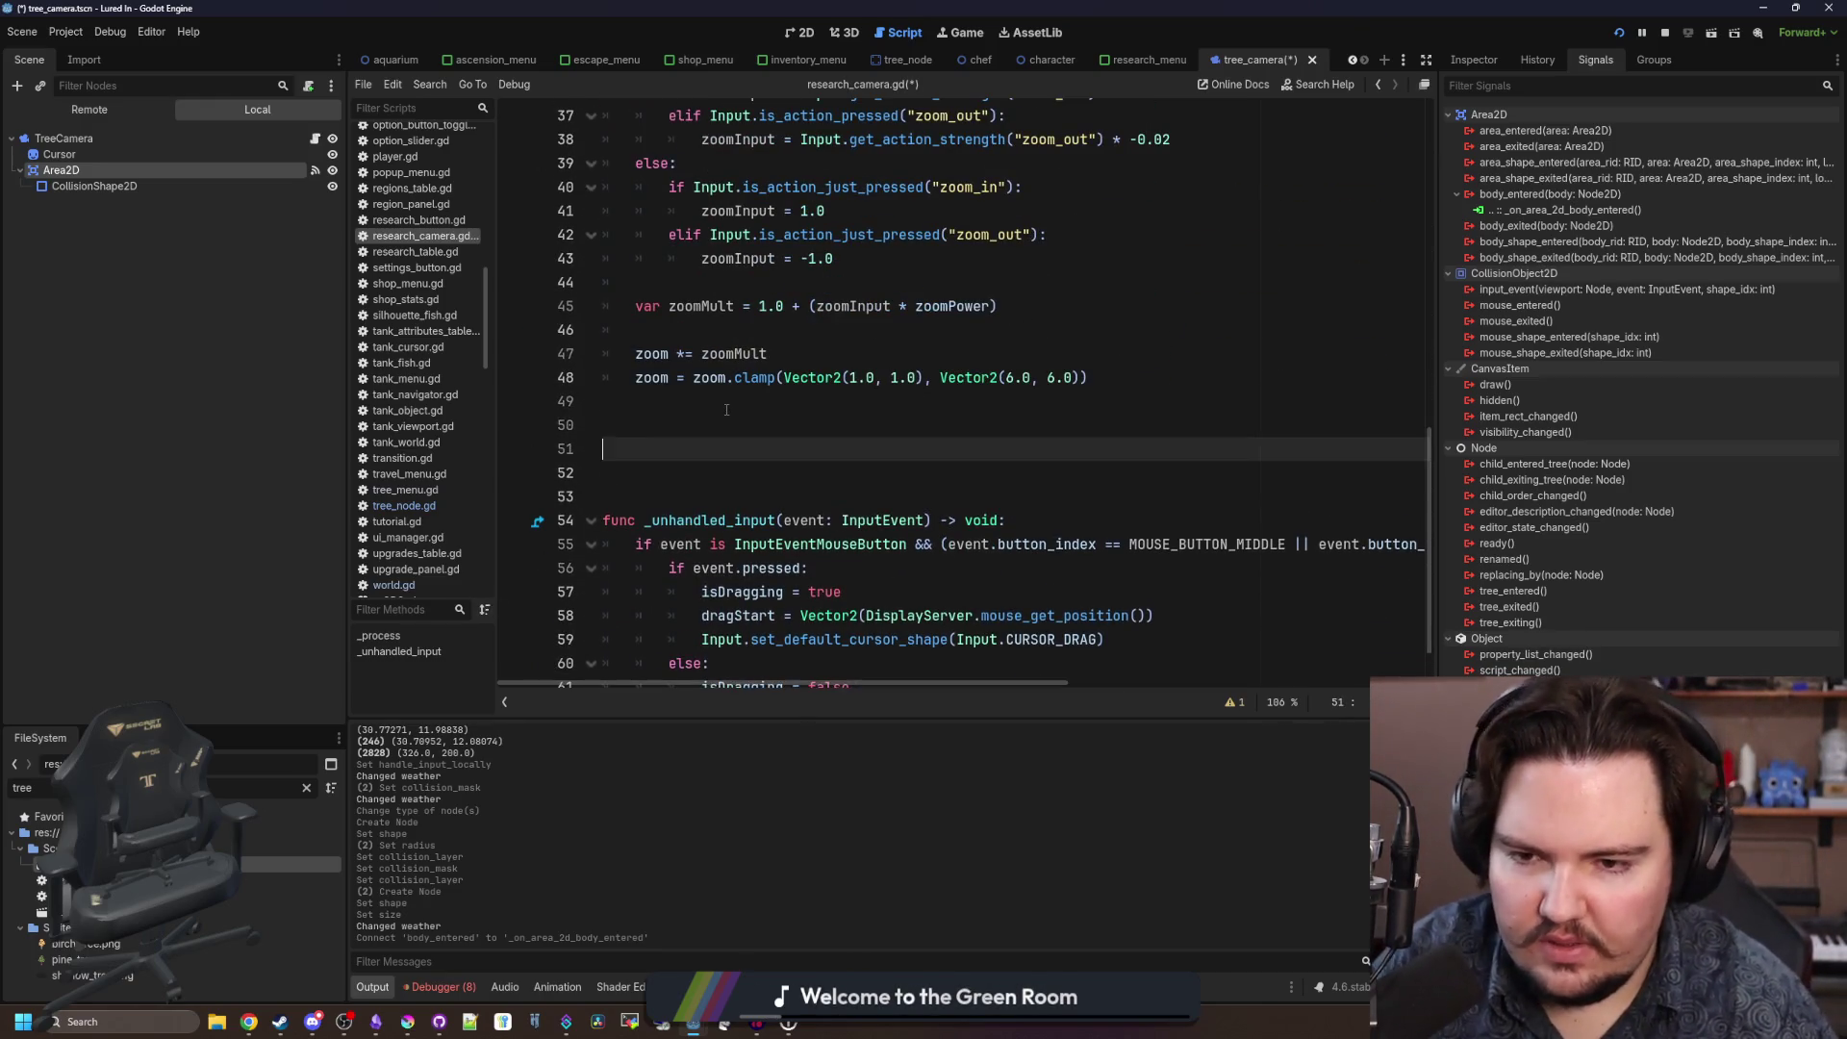
text(_p)
key(Return)
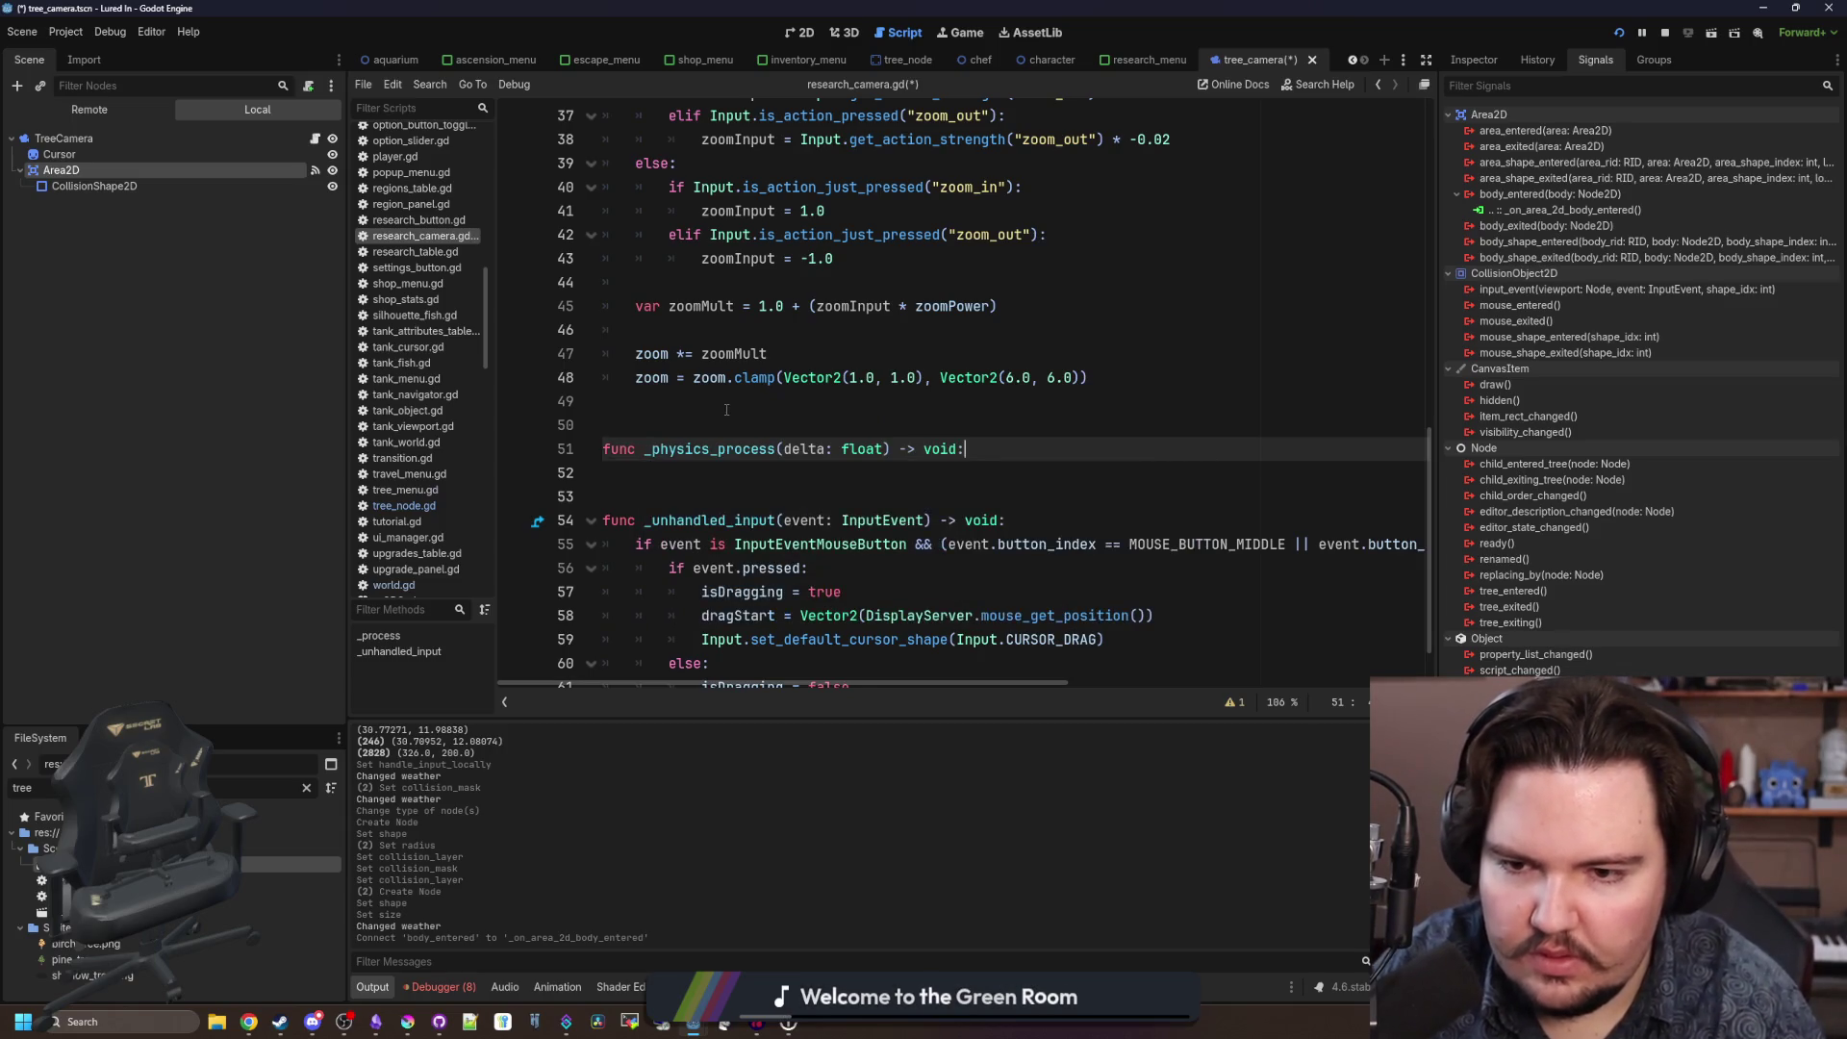
key(Return)
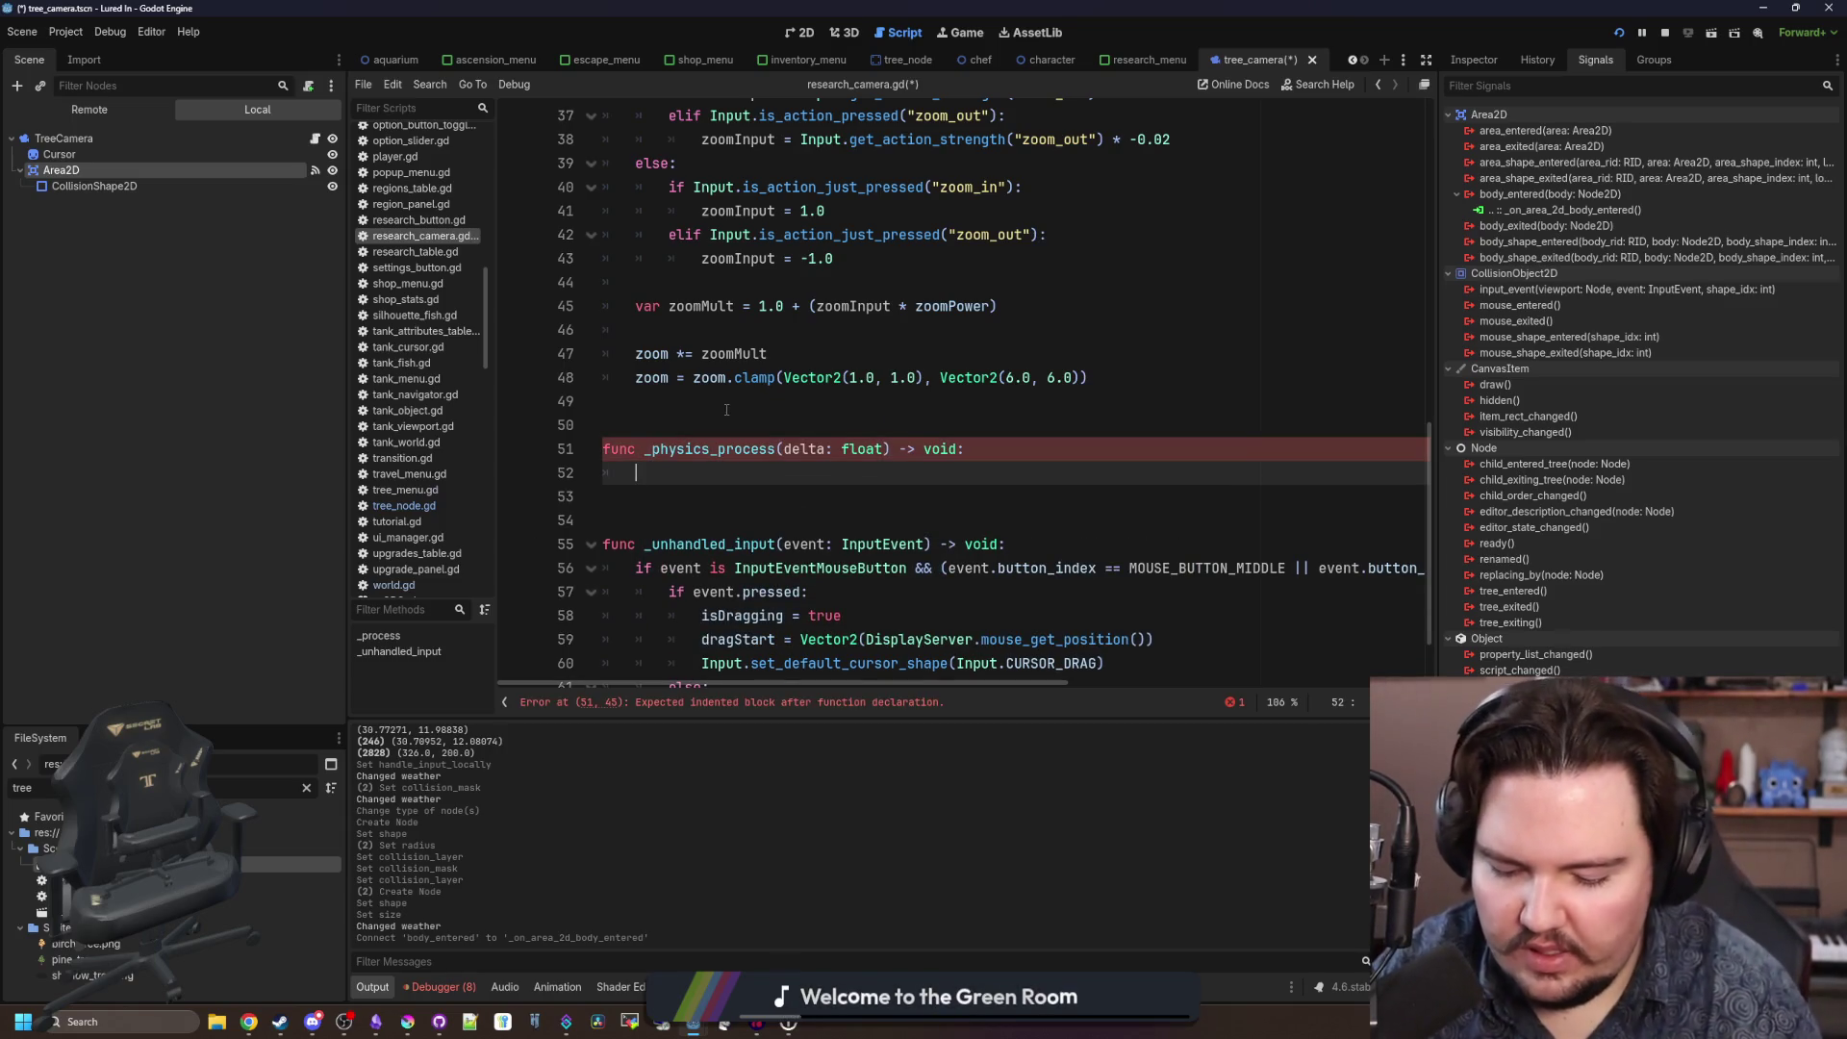
text(for i in)
Loop over $Area2D.get_overlapping_bodies() and add a Global.controllerActive guard line.
mouse_move(60, 170)
mouse_down()
mouse_move(797, 499)
mouse_move(864, 471)
mouse_up()
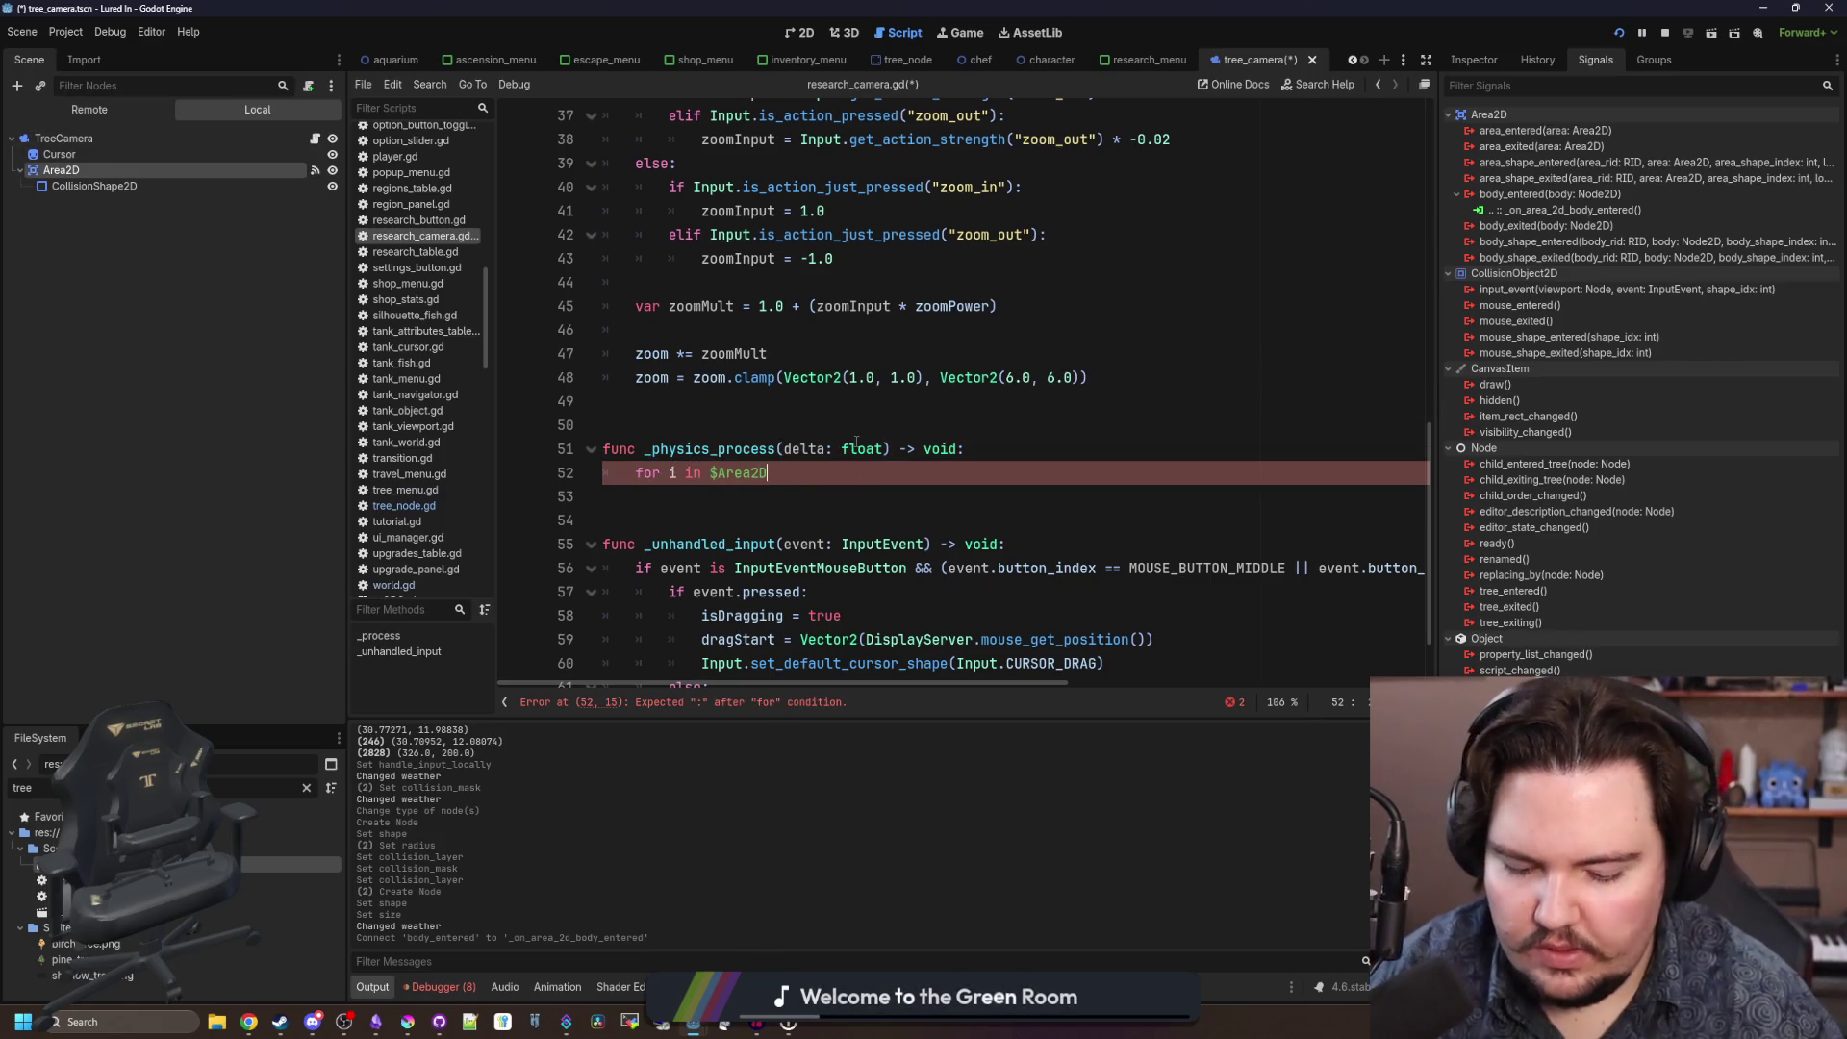
text(.get_o)
key(Down)
key(Return)
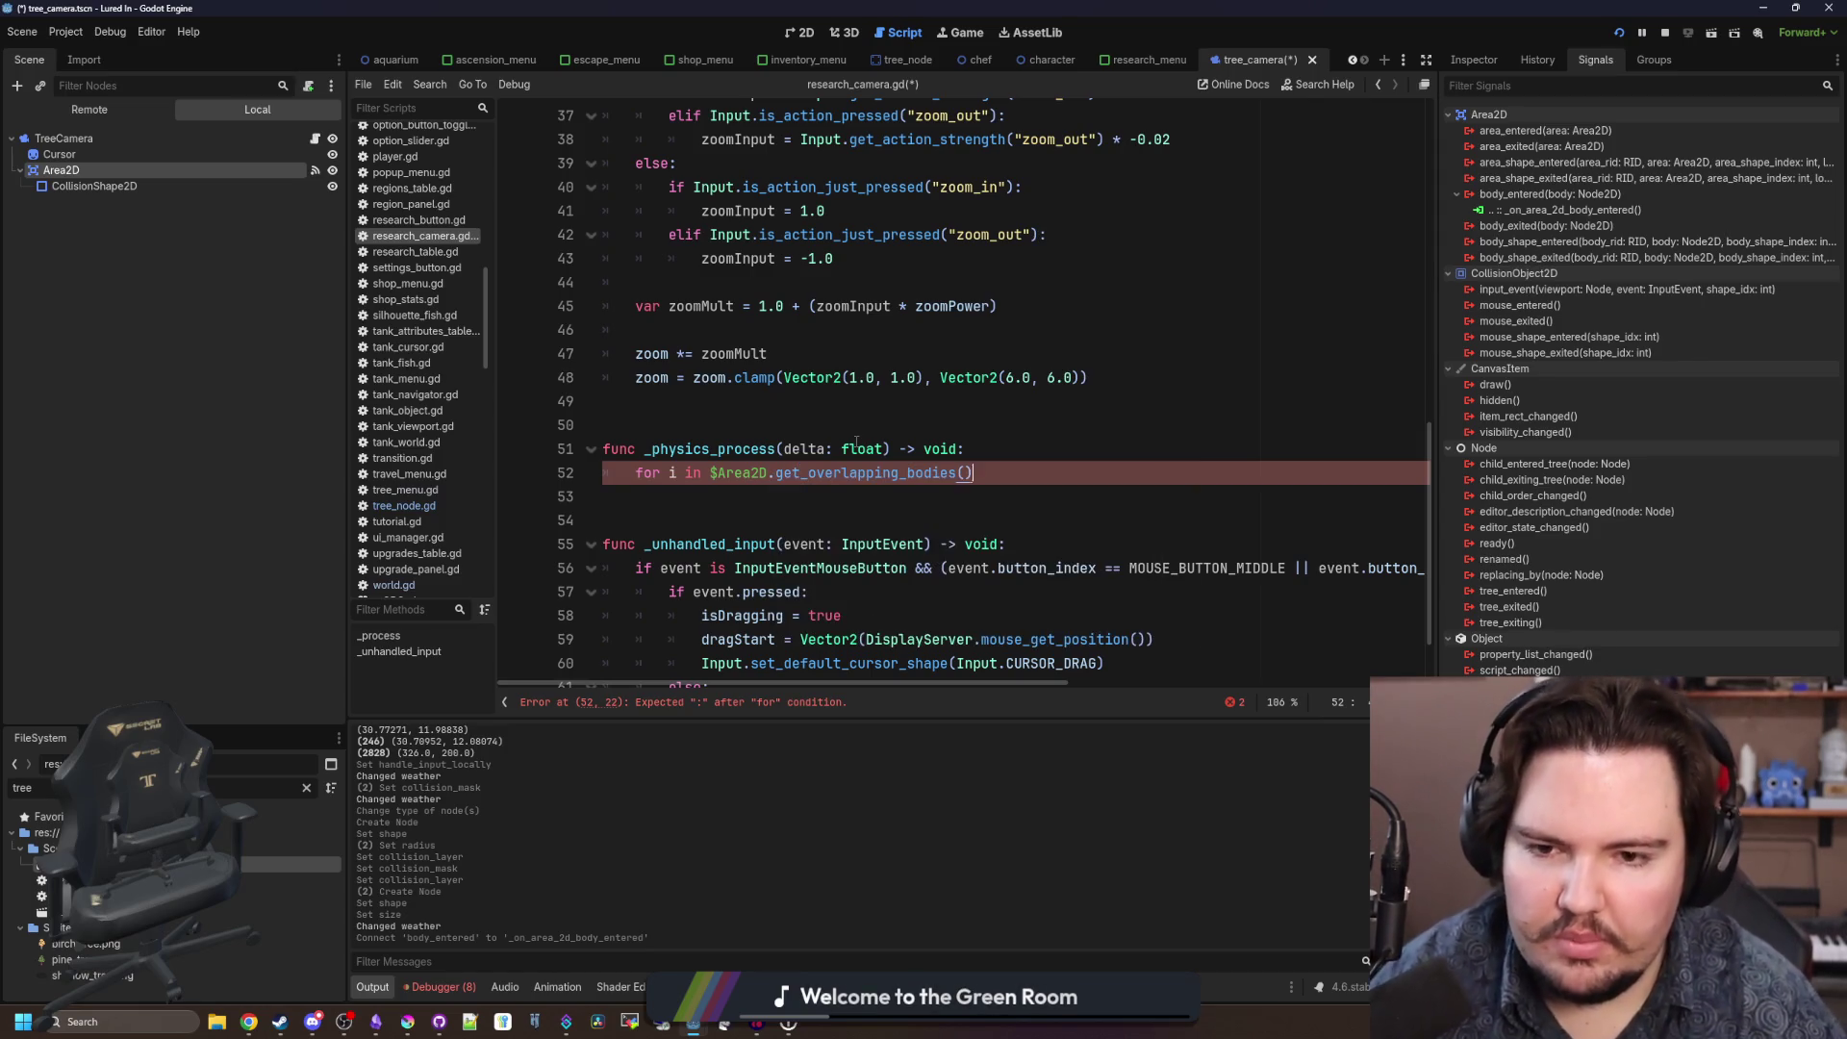
key(ctrl+shift+Return)
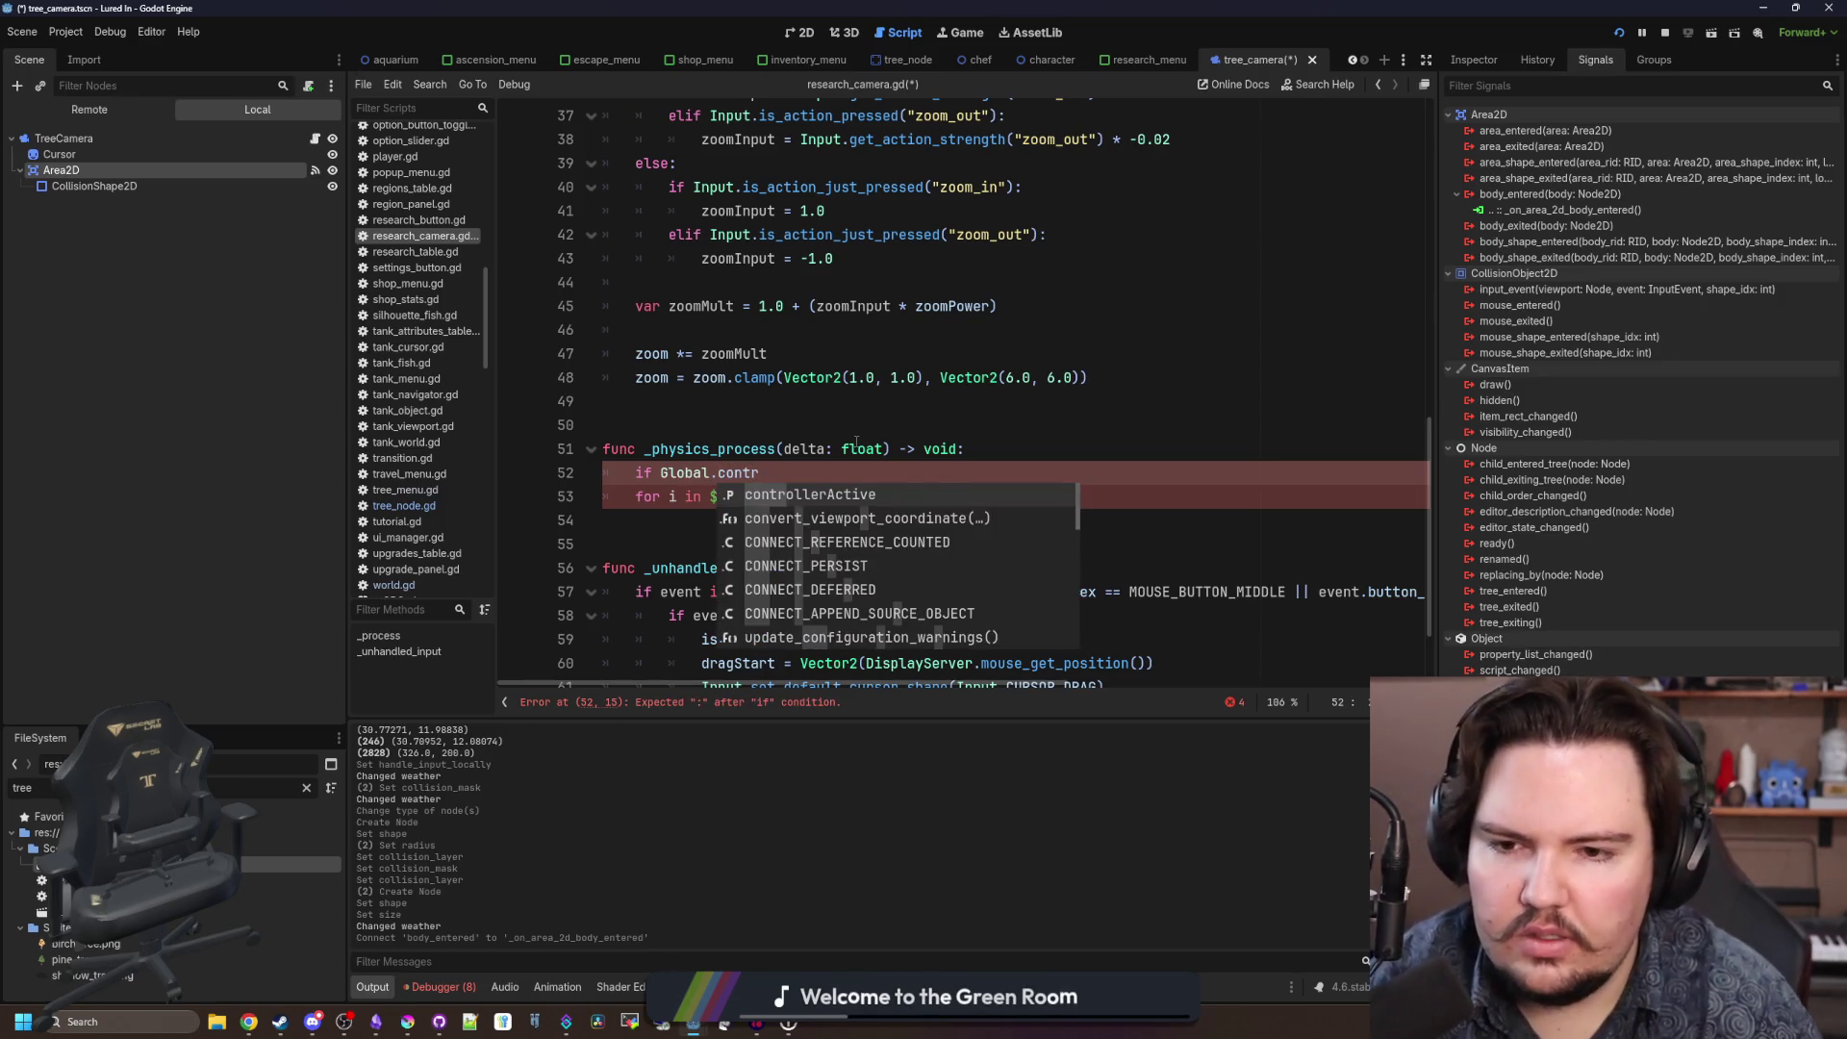
key(Return)
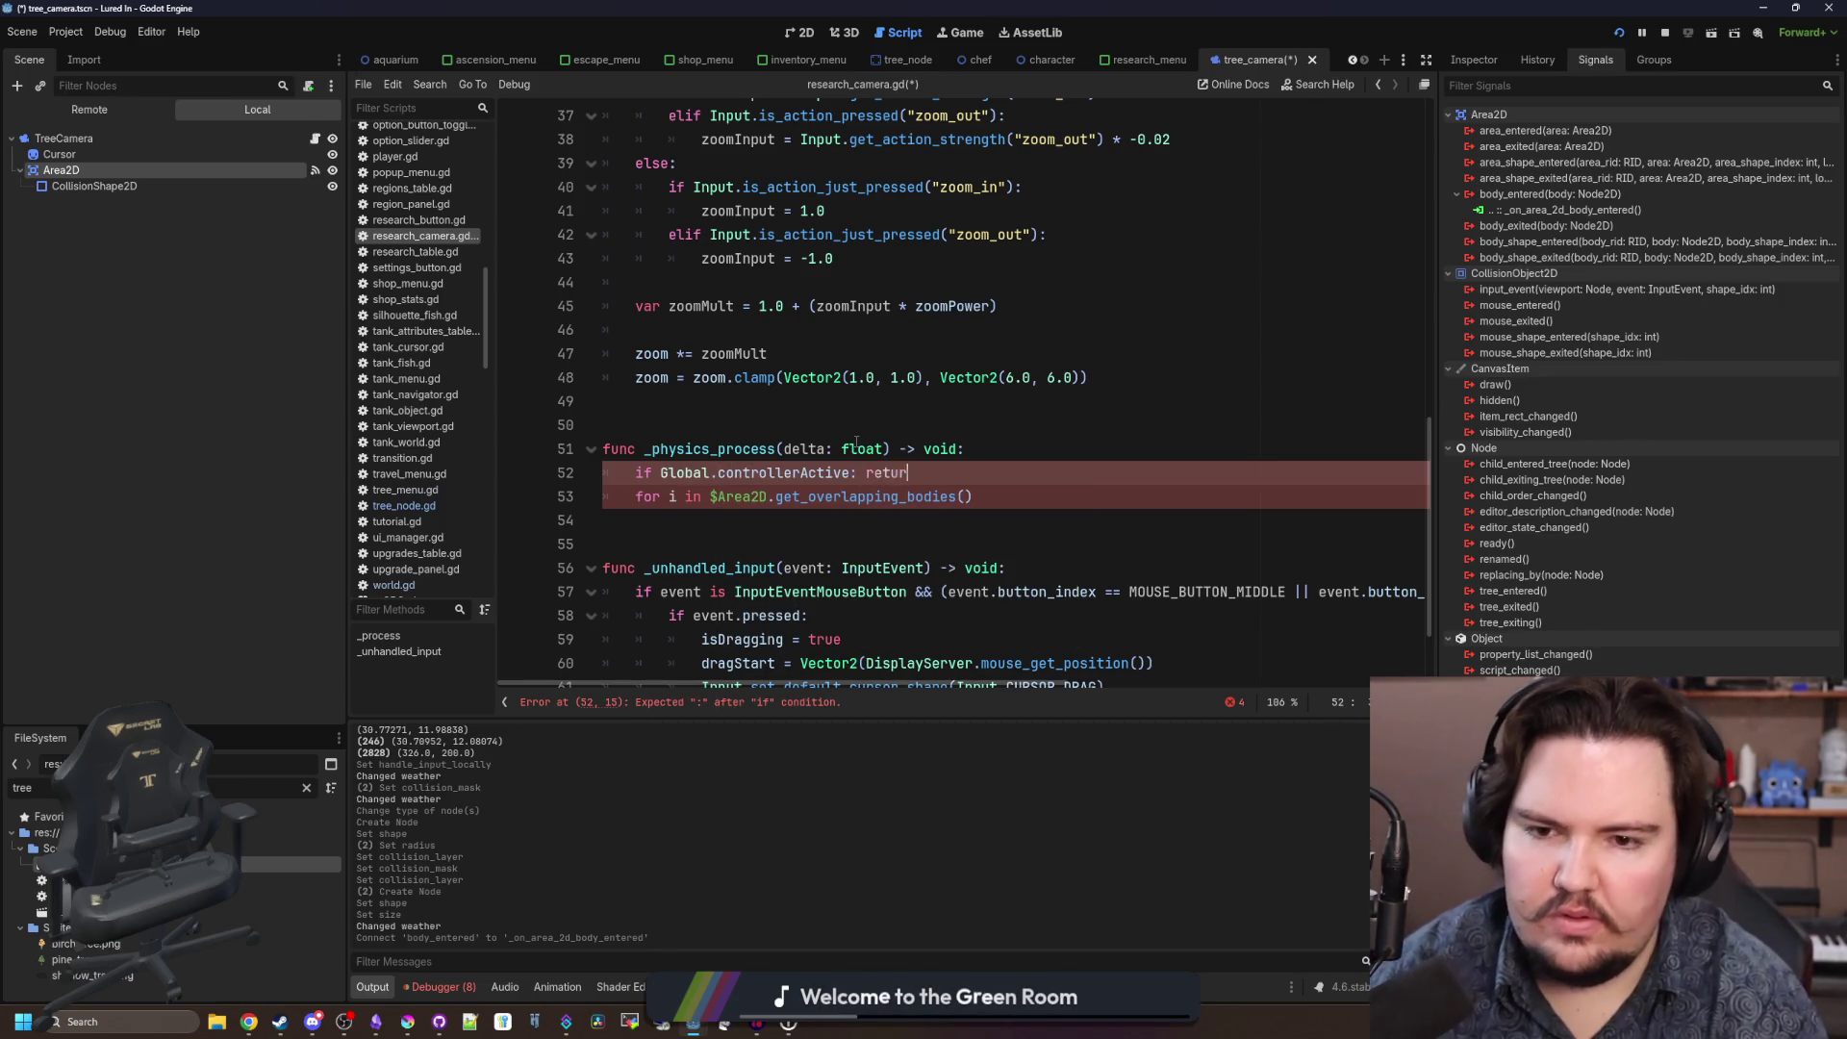
Negate the guard to 'if !Global.controllerActive: return', finish the print loop, save, and run the scene.
click(660, 472)
text(!)
click(1010, 522)
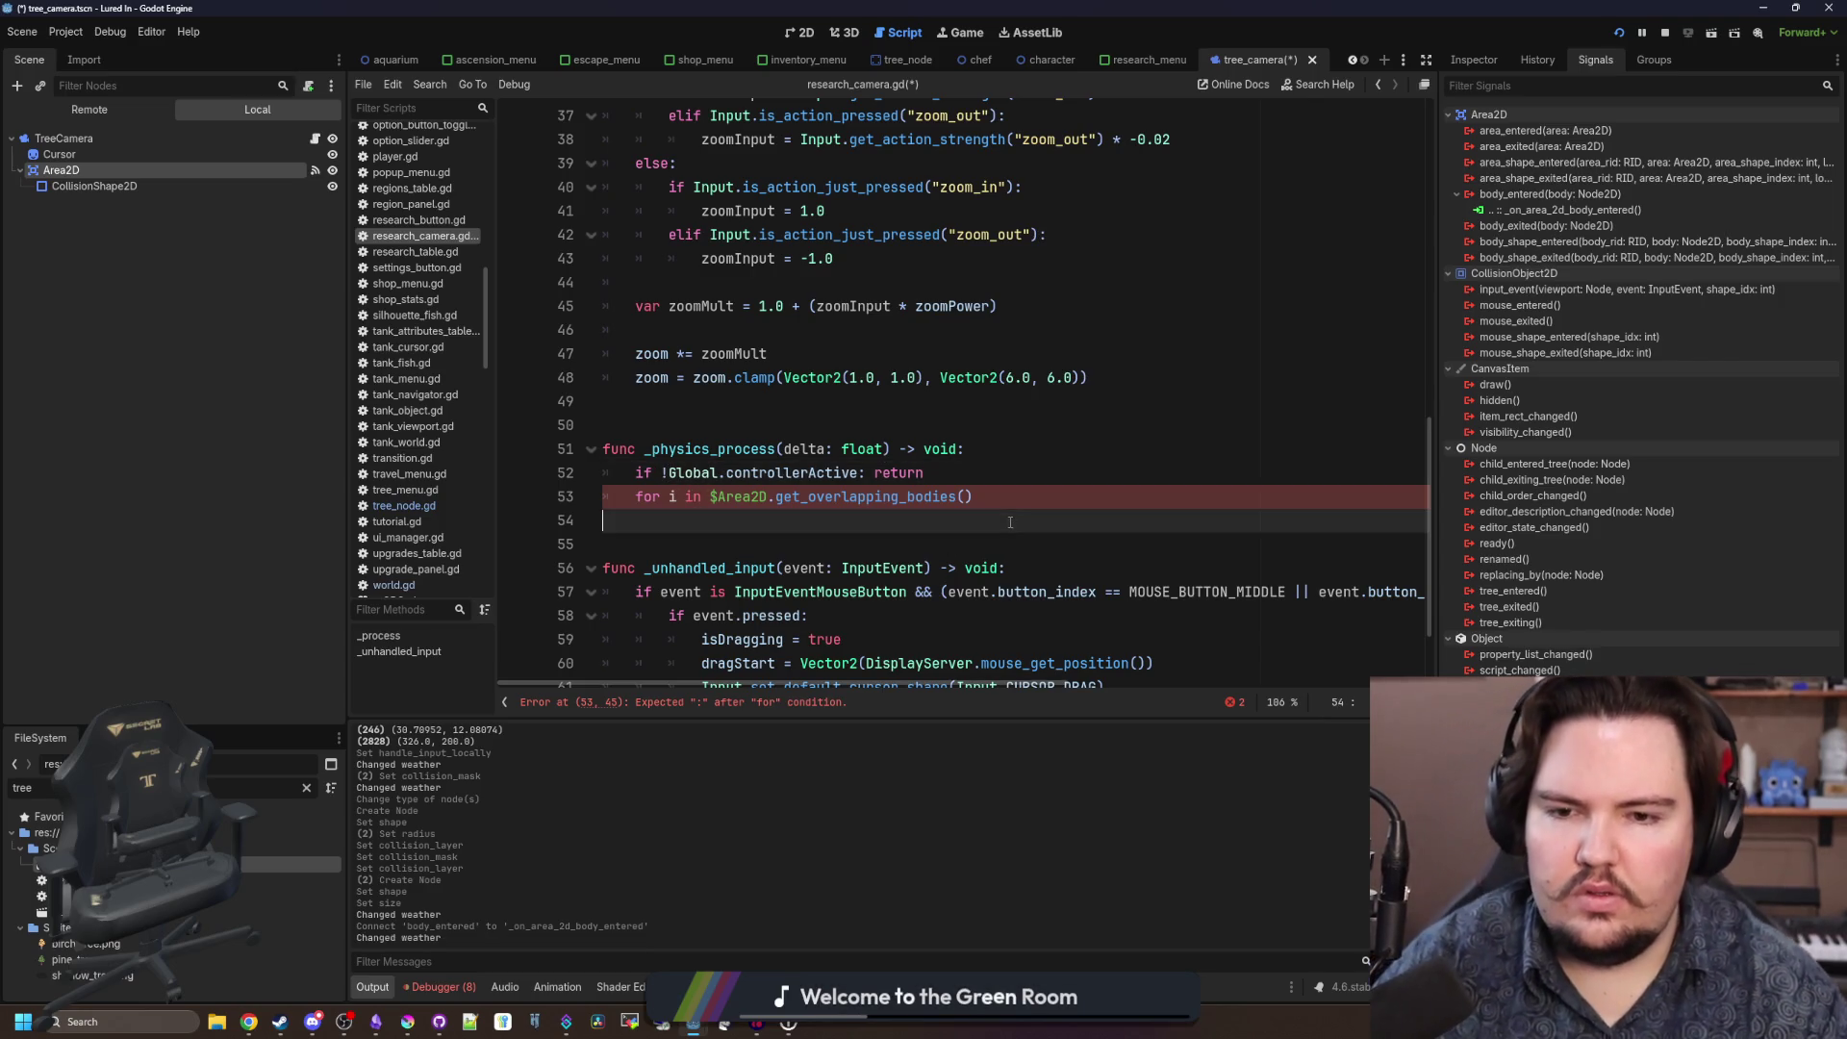
text(:)
key(Return)
text(print(i))
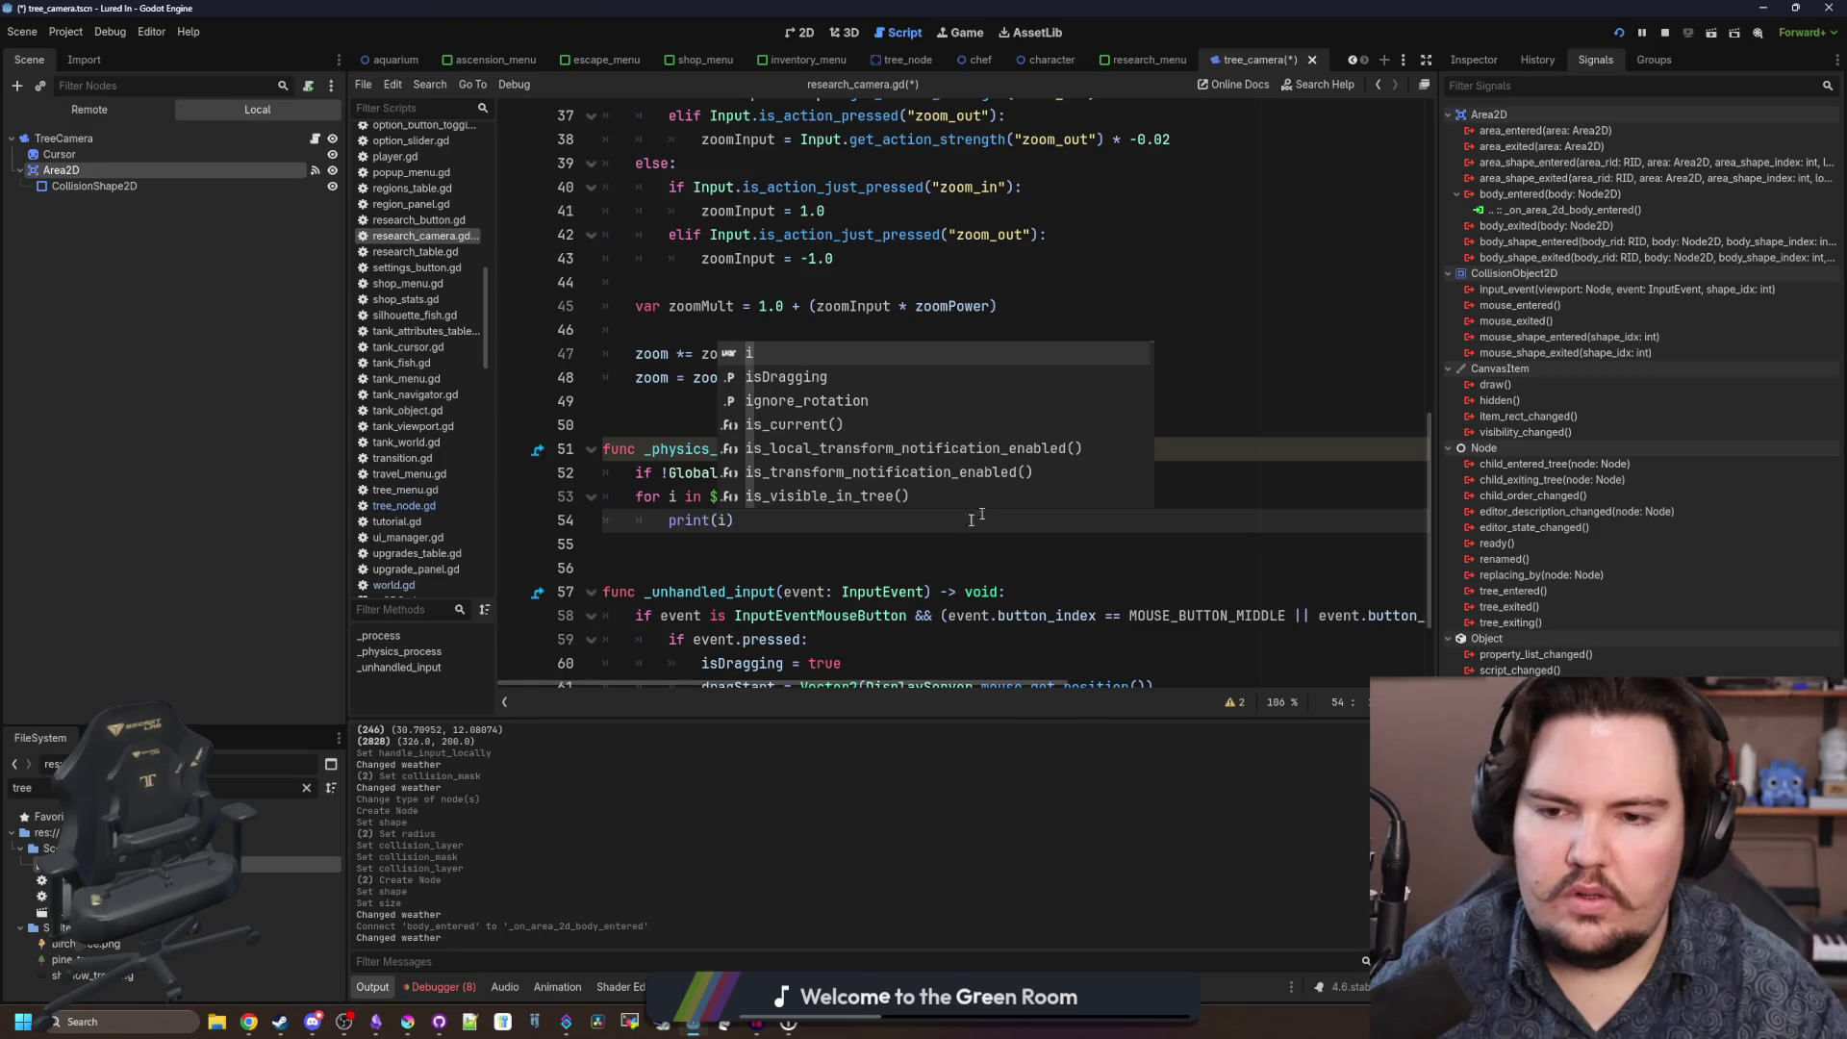
key(ctrl+s)
click(867, 417)
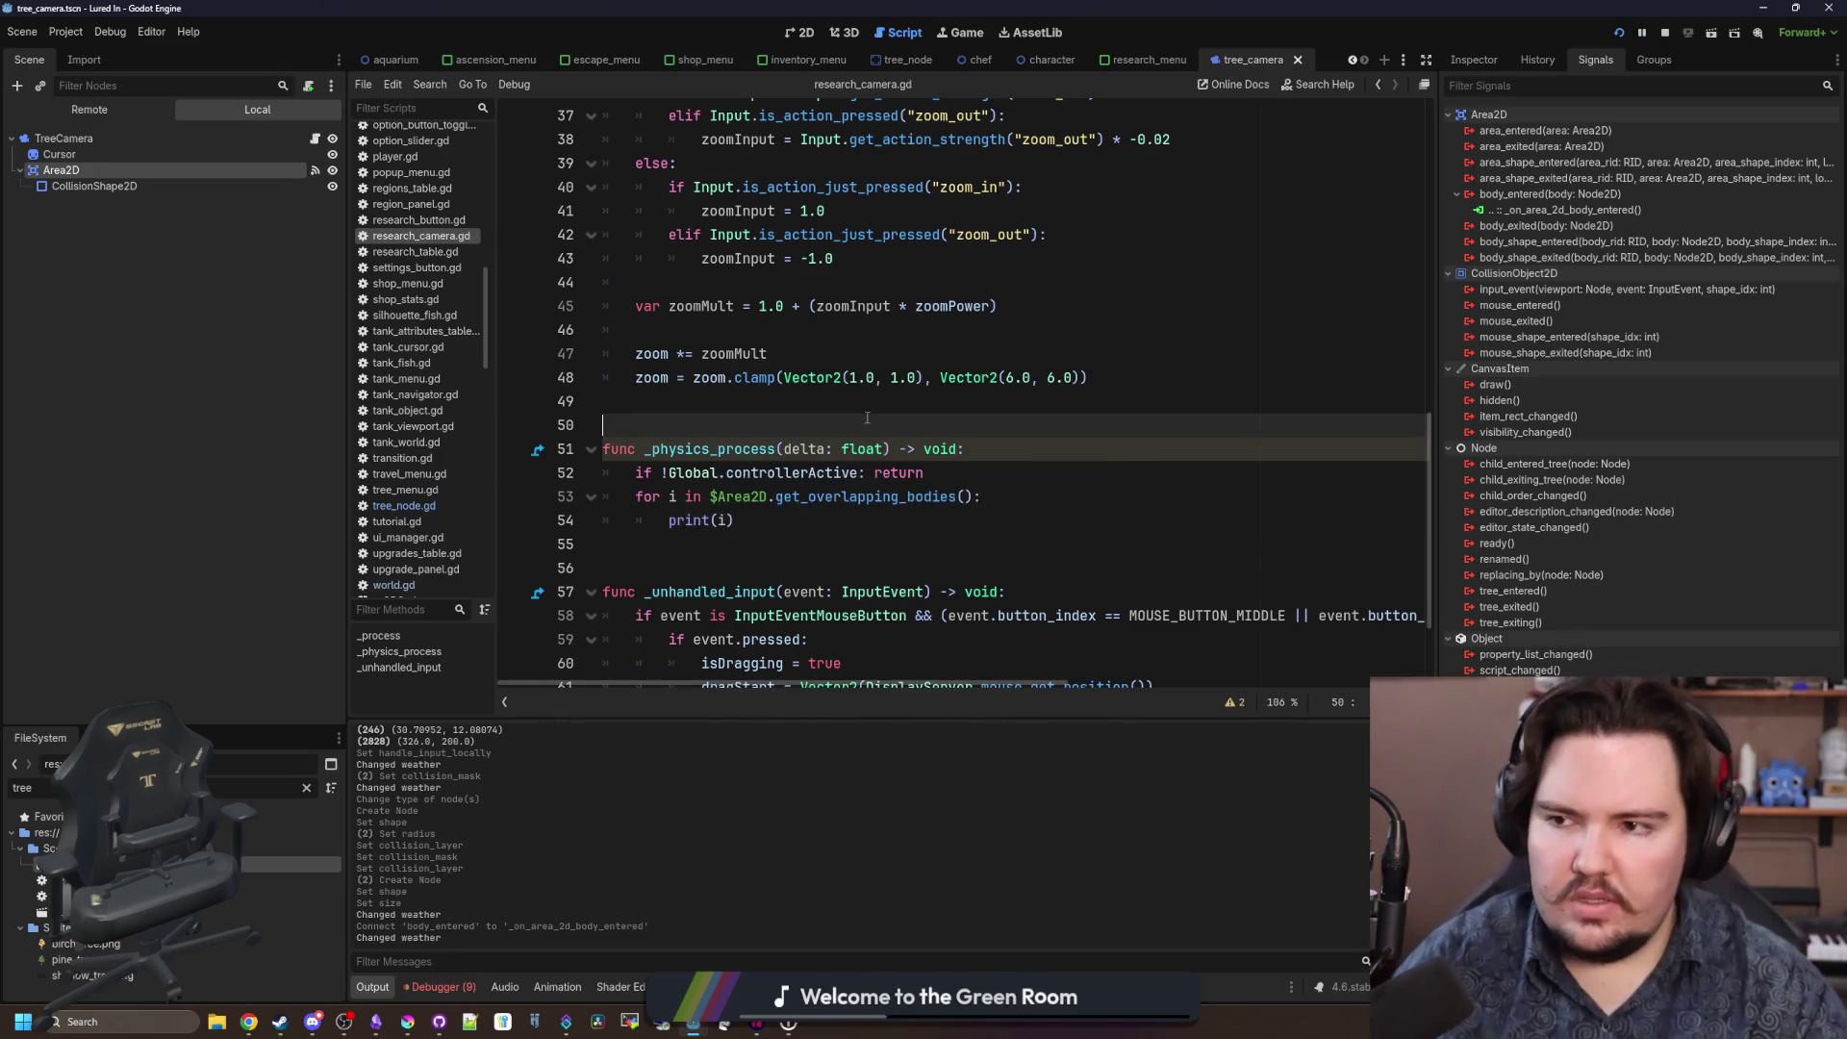
click(1671, 33)
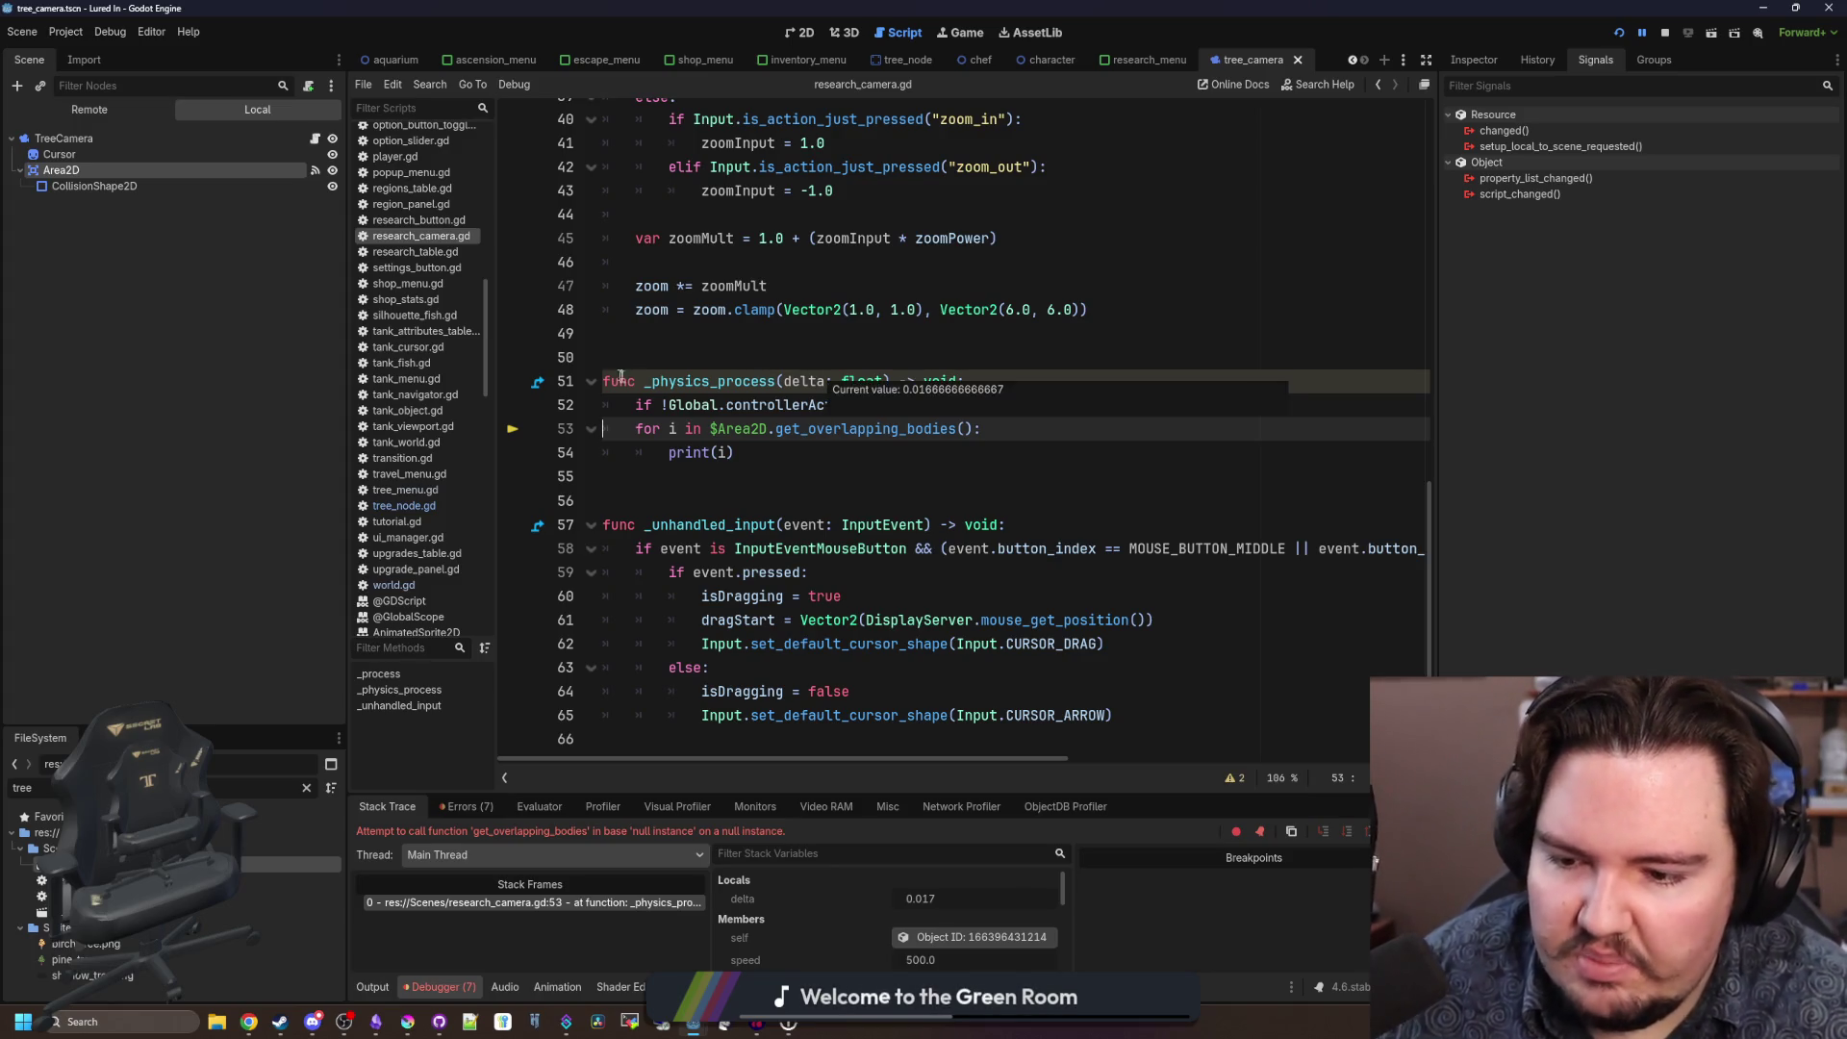
Check the null-instance error on get_overlapping_bodies and stop the running game.
click(971, 381)
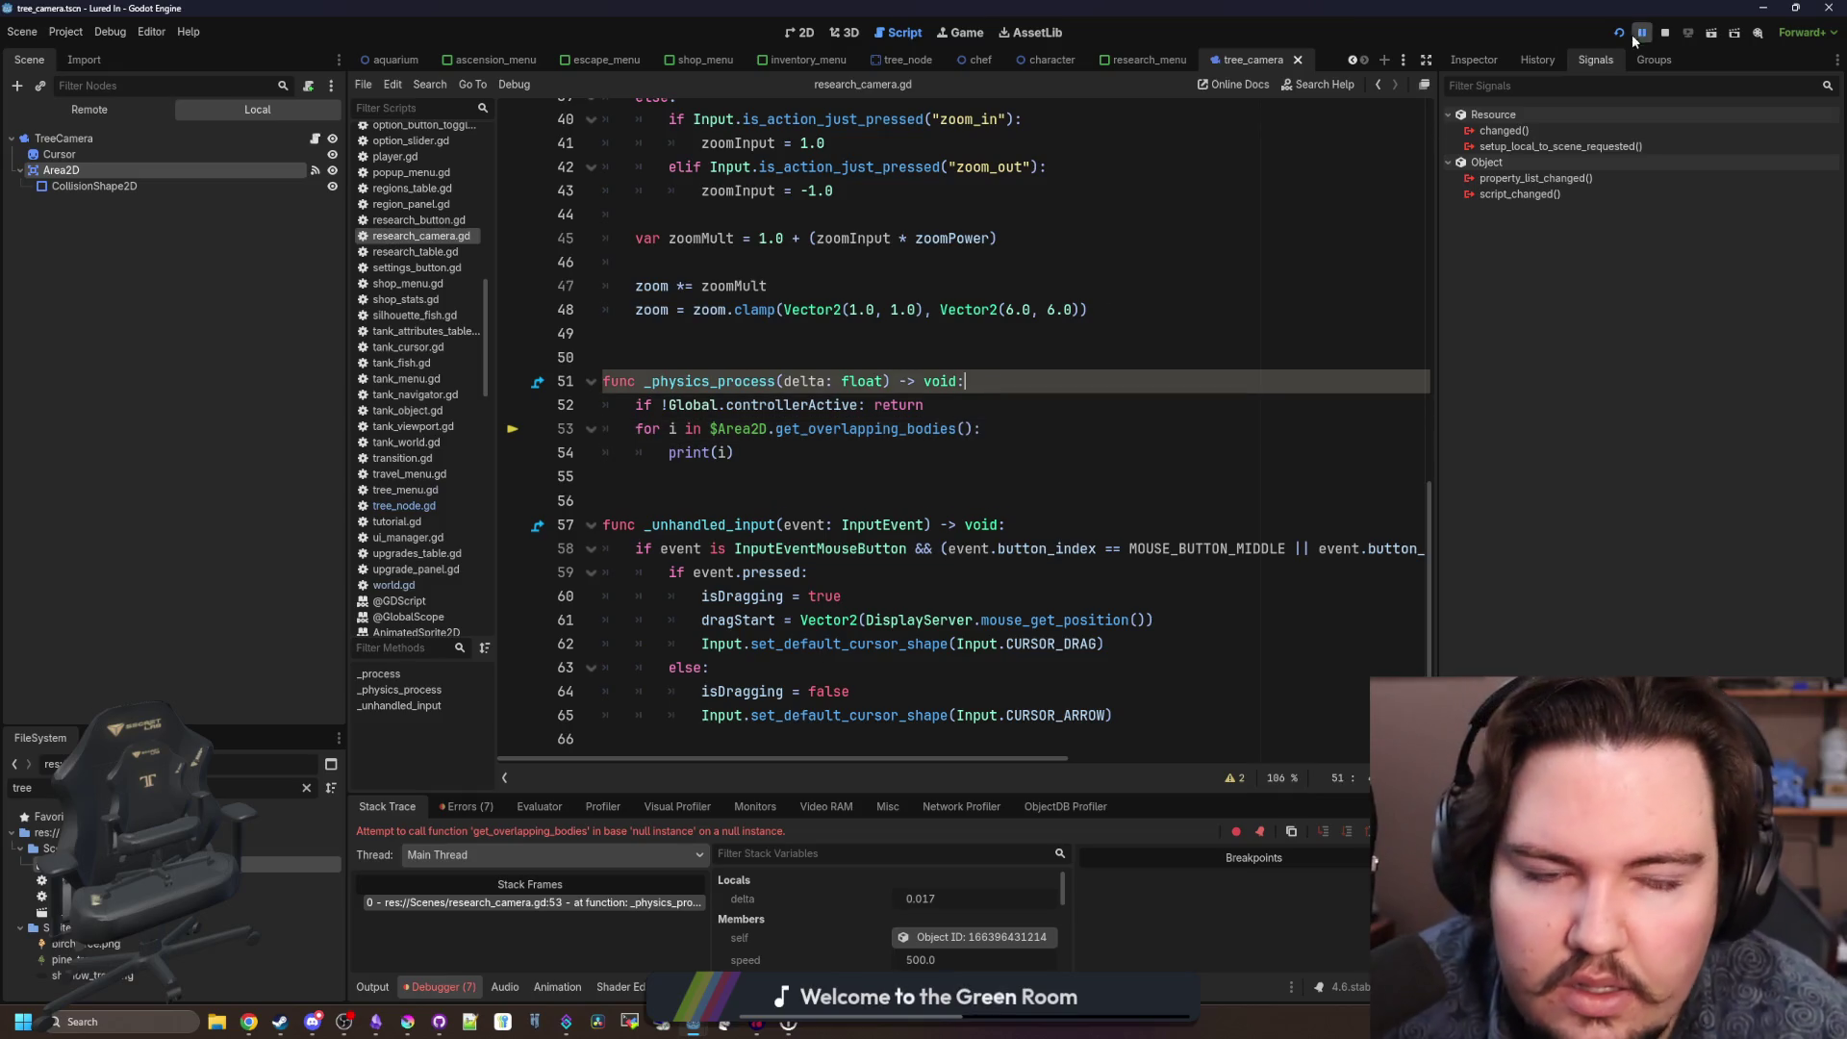
click(1665, 34)
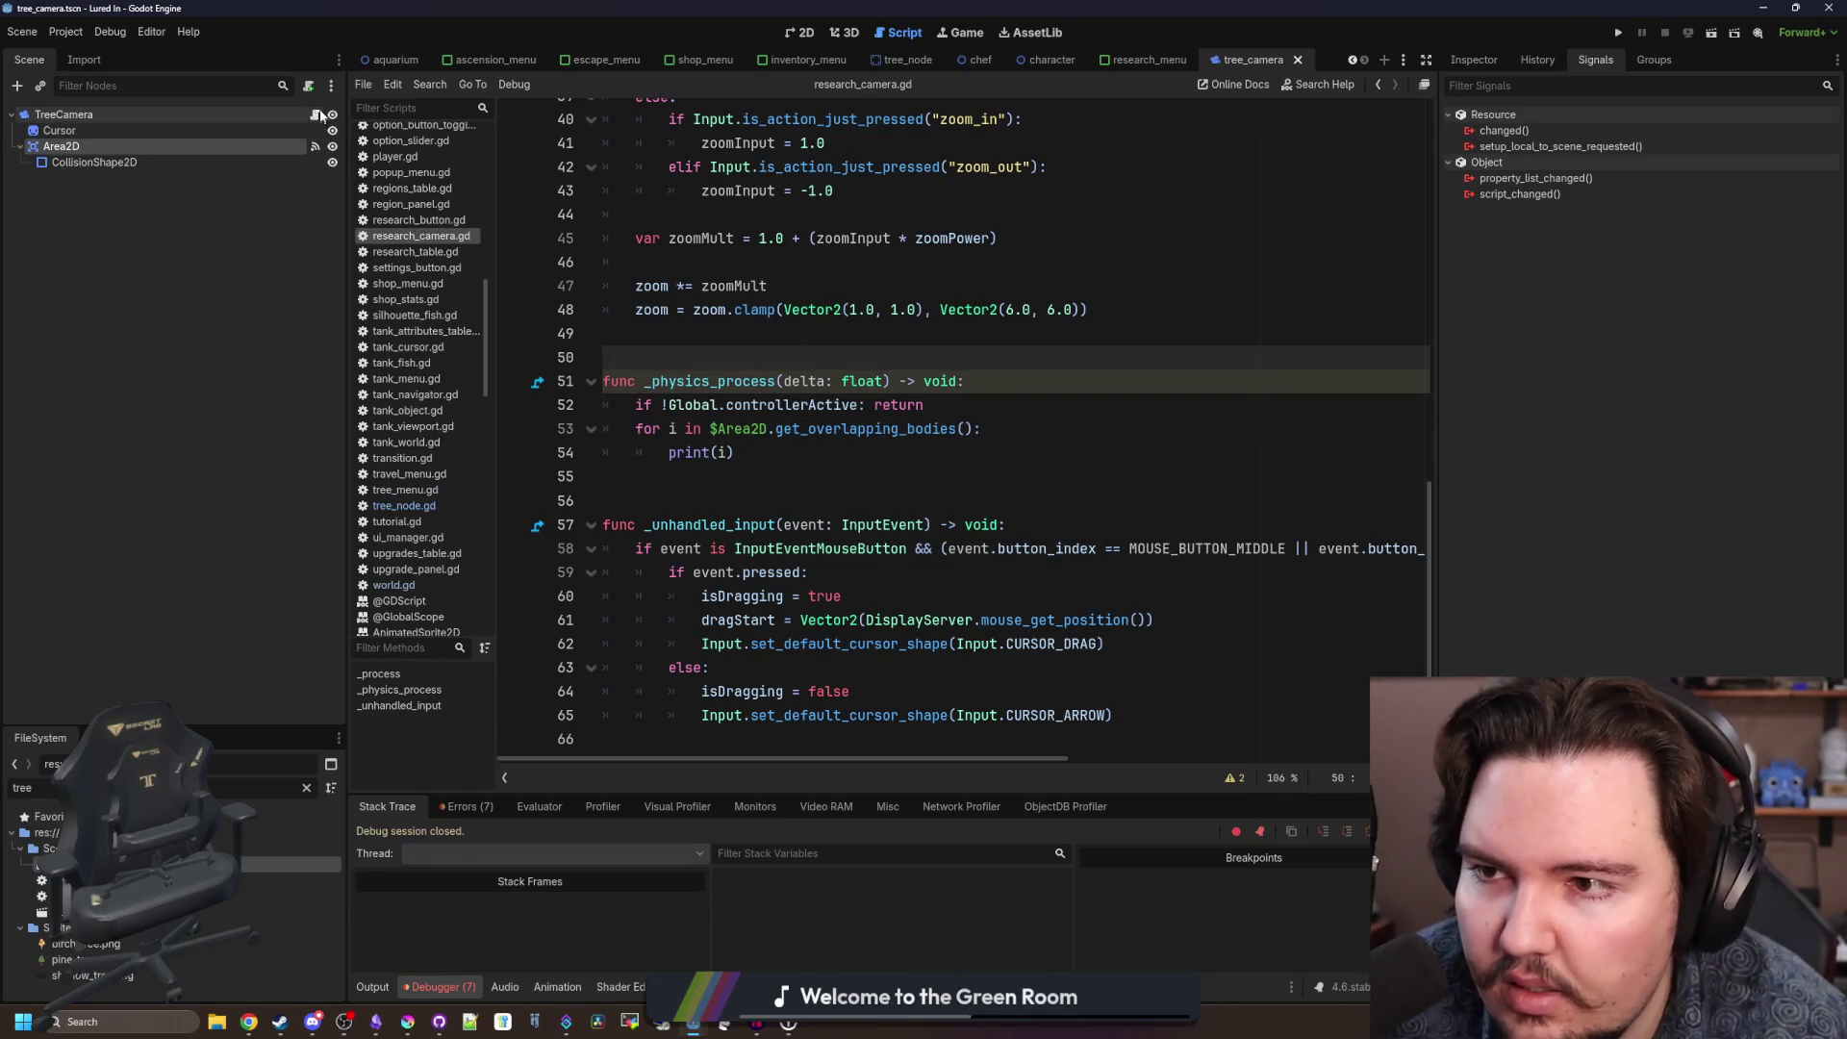
Locate research_camera.gd in the FileSystem by filtering for 'researc'.
right_click(424, 236)
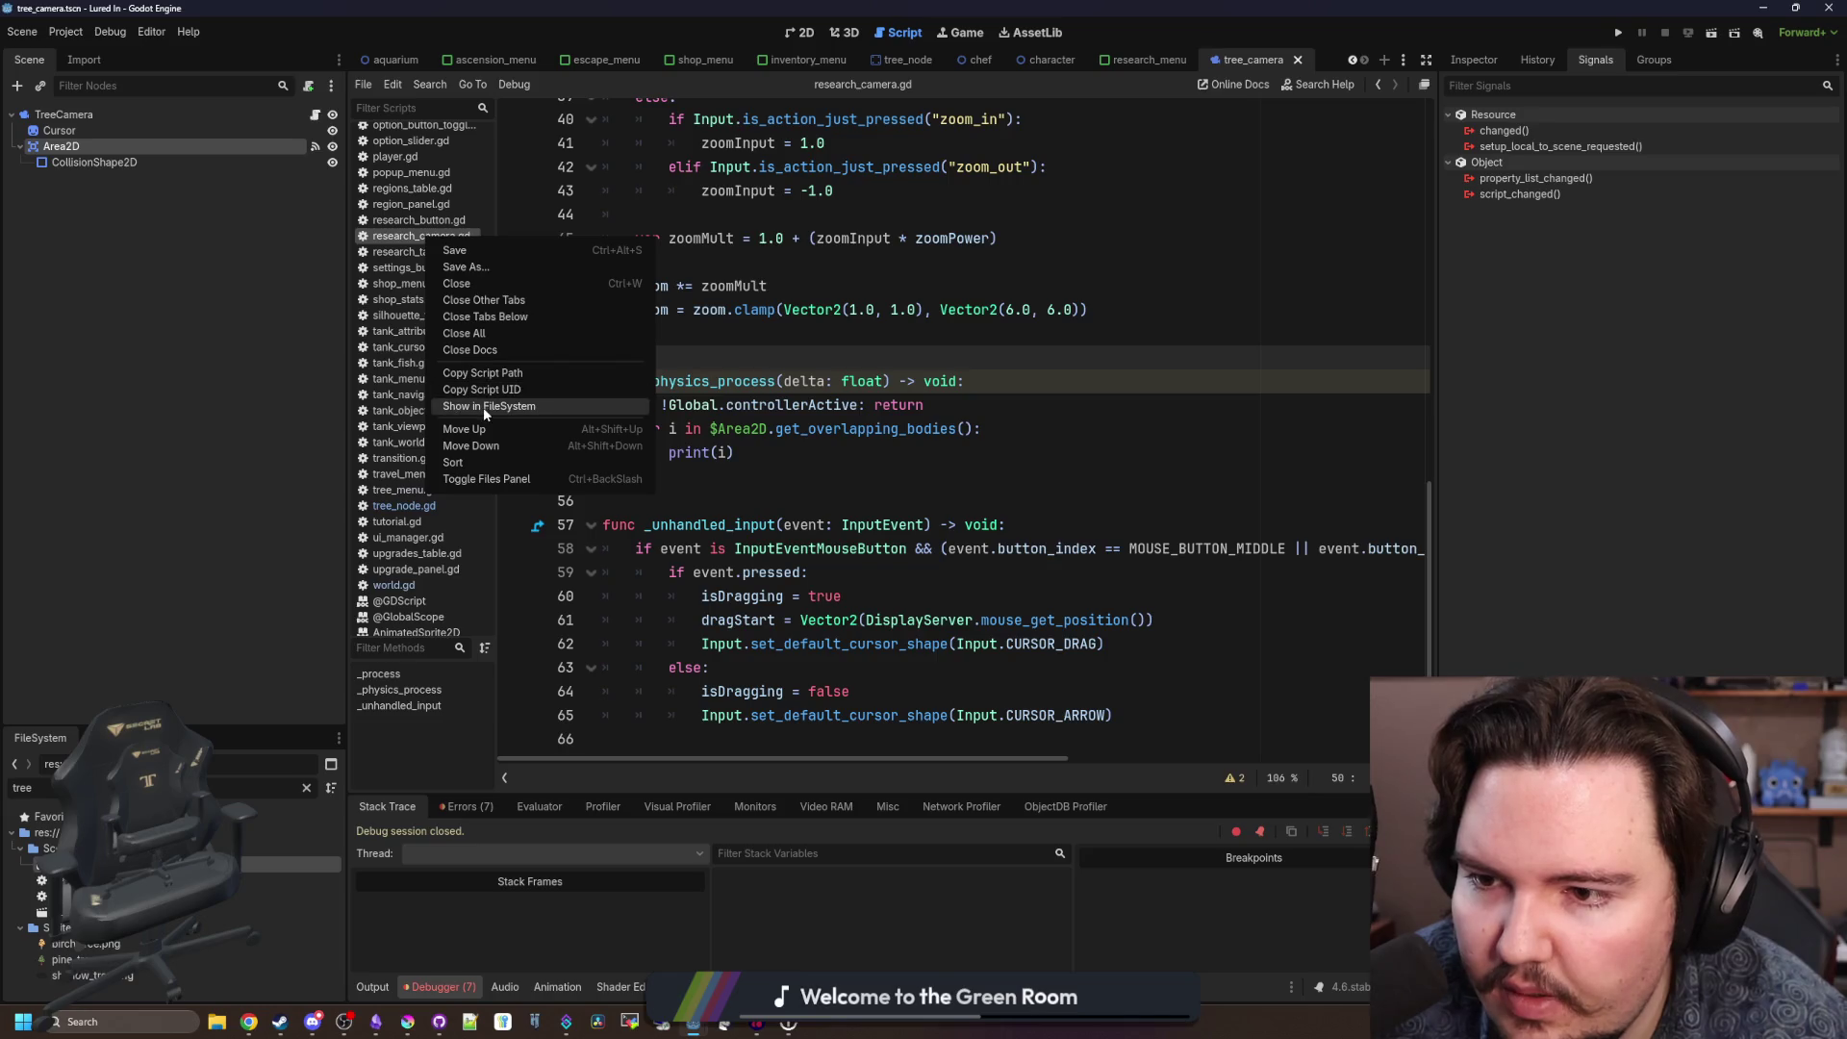
double_click(310, 789)
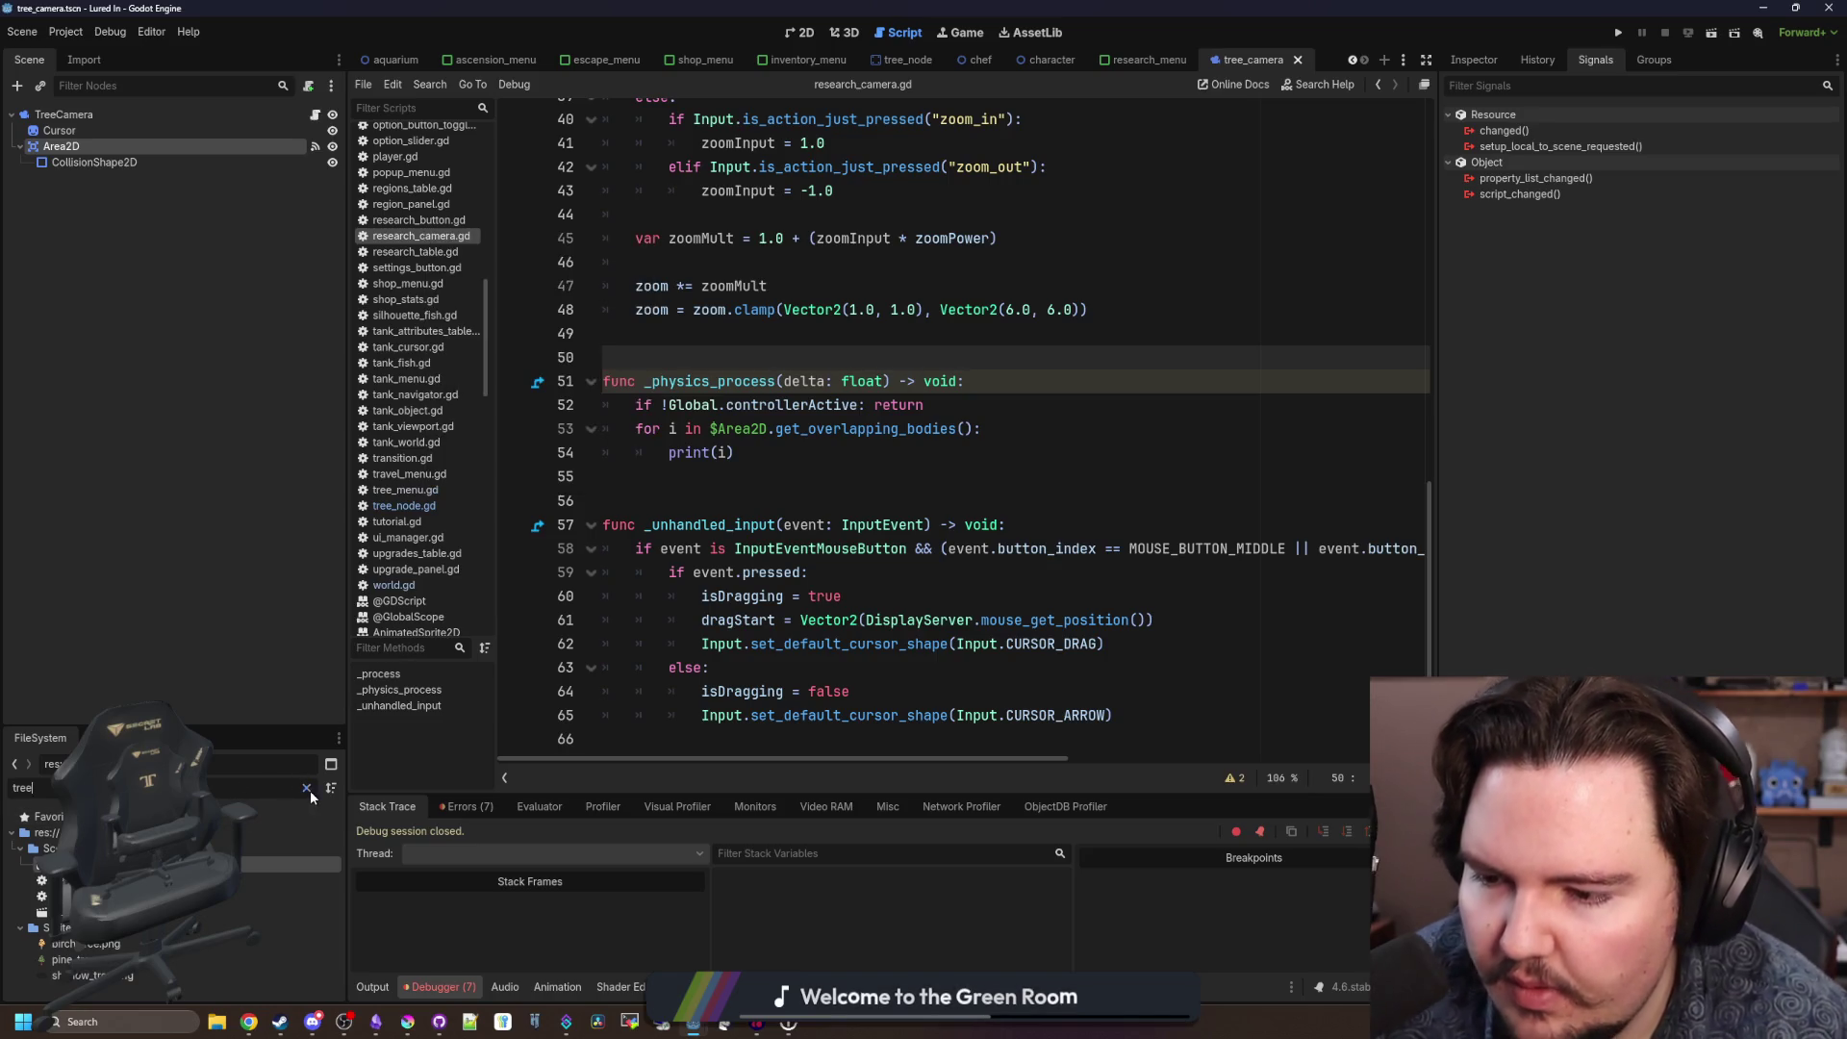
text(researc)
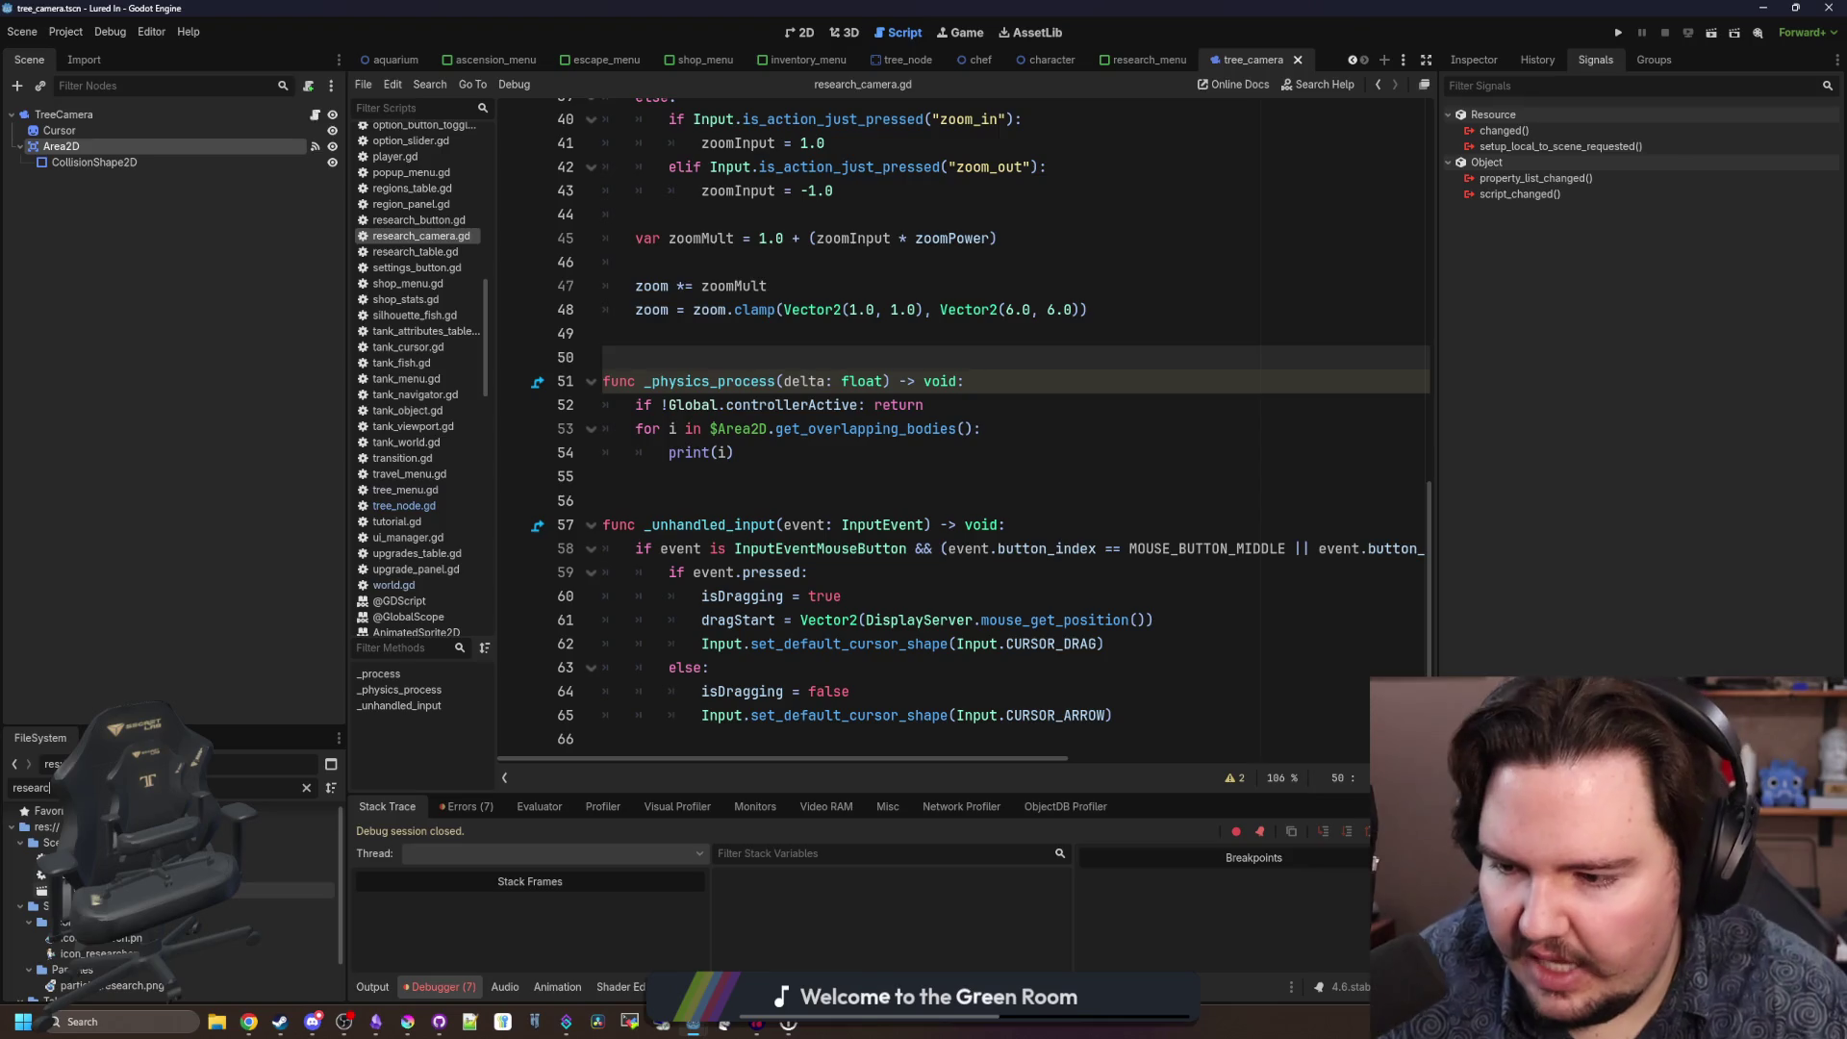
right_click(152, 953)
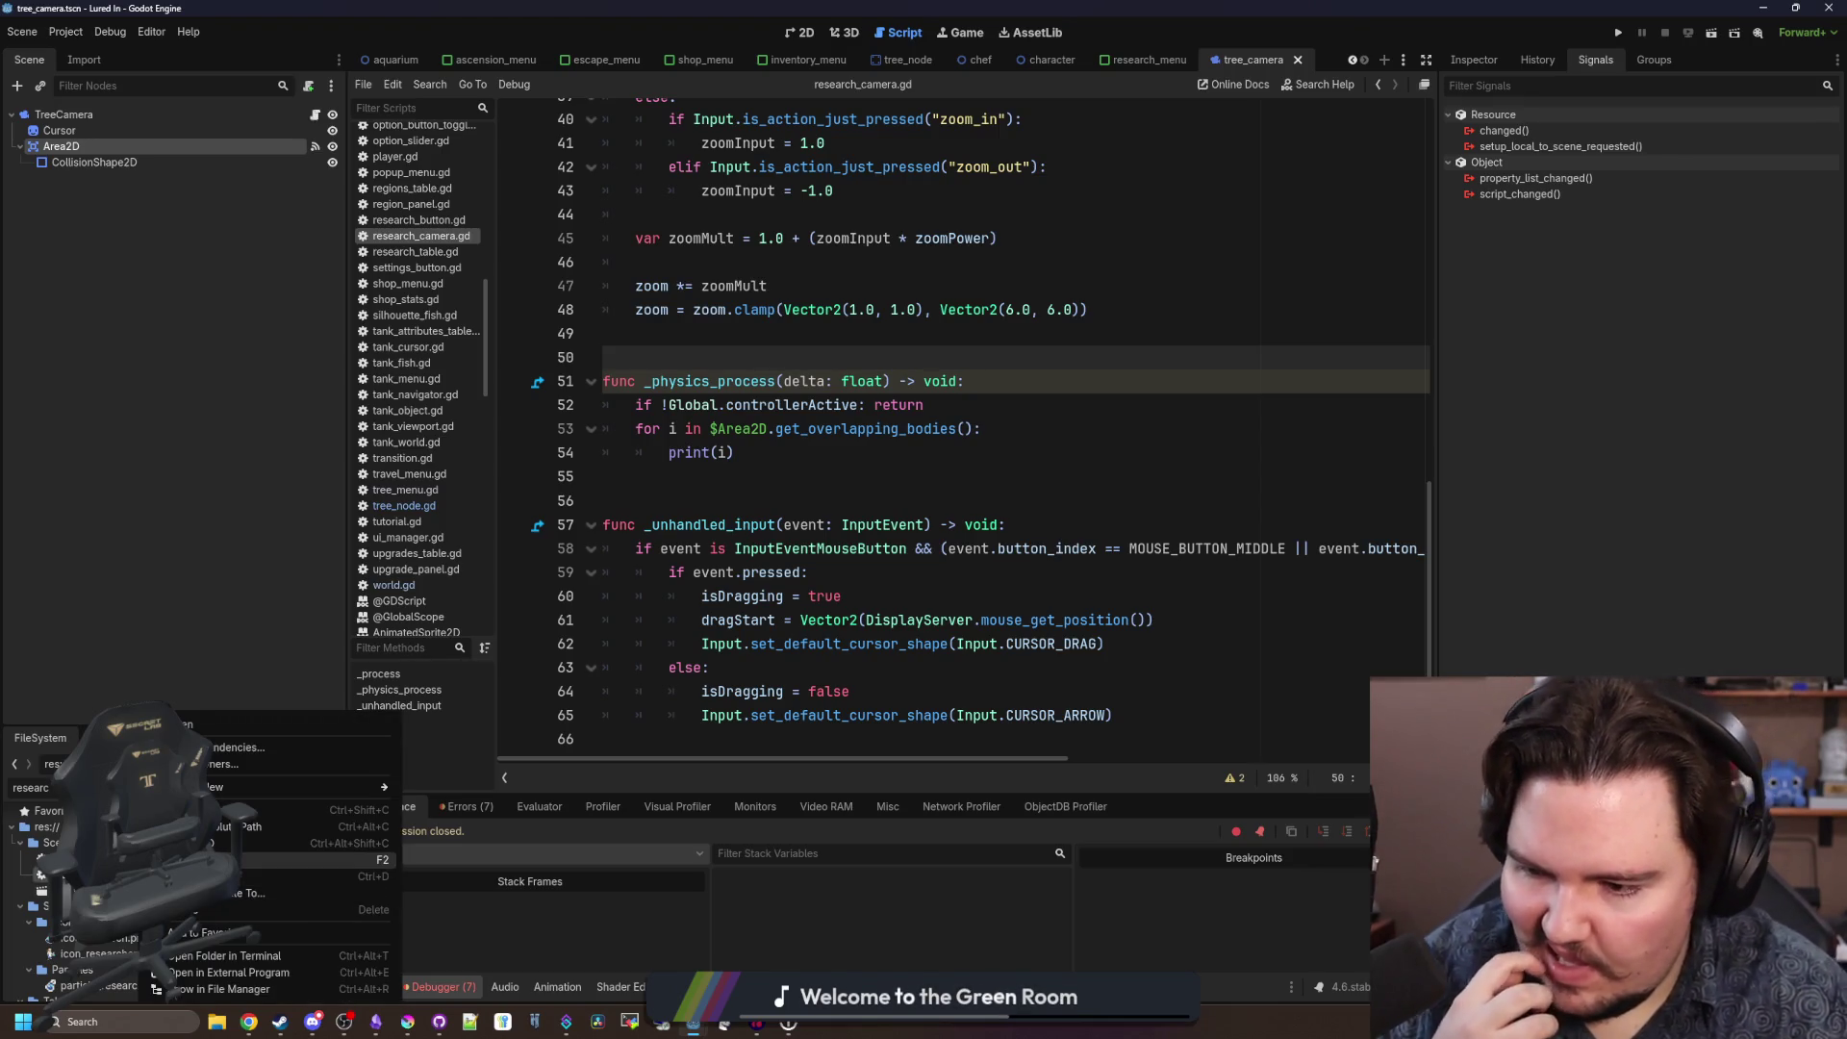
key(Escape)
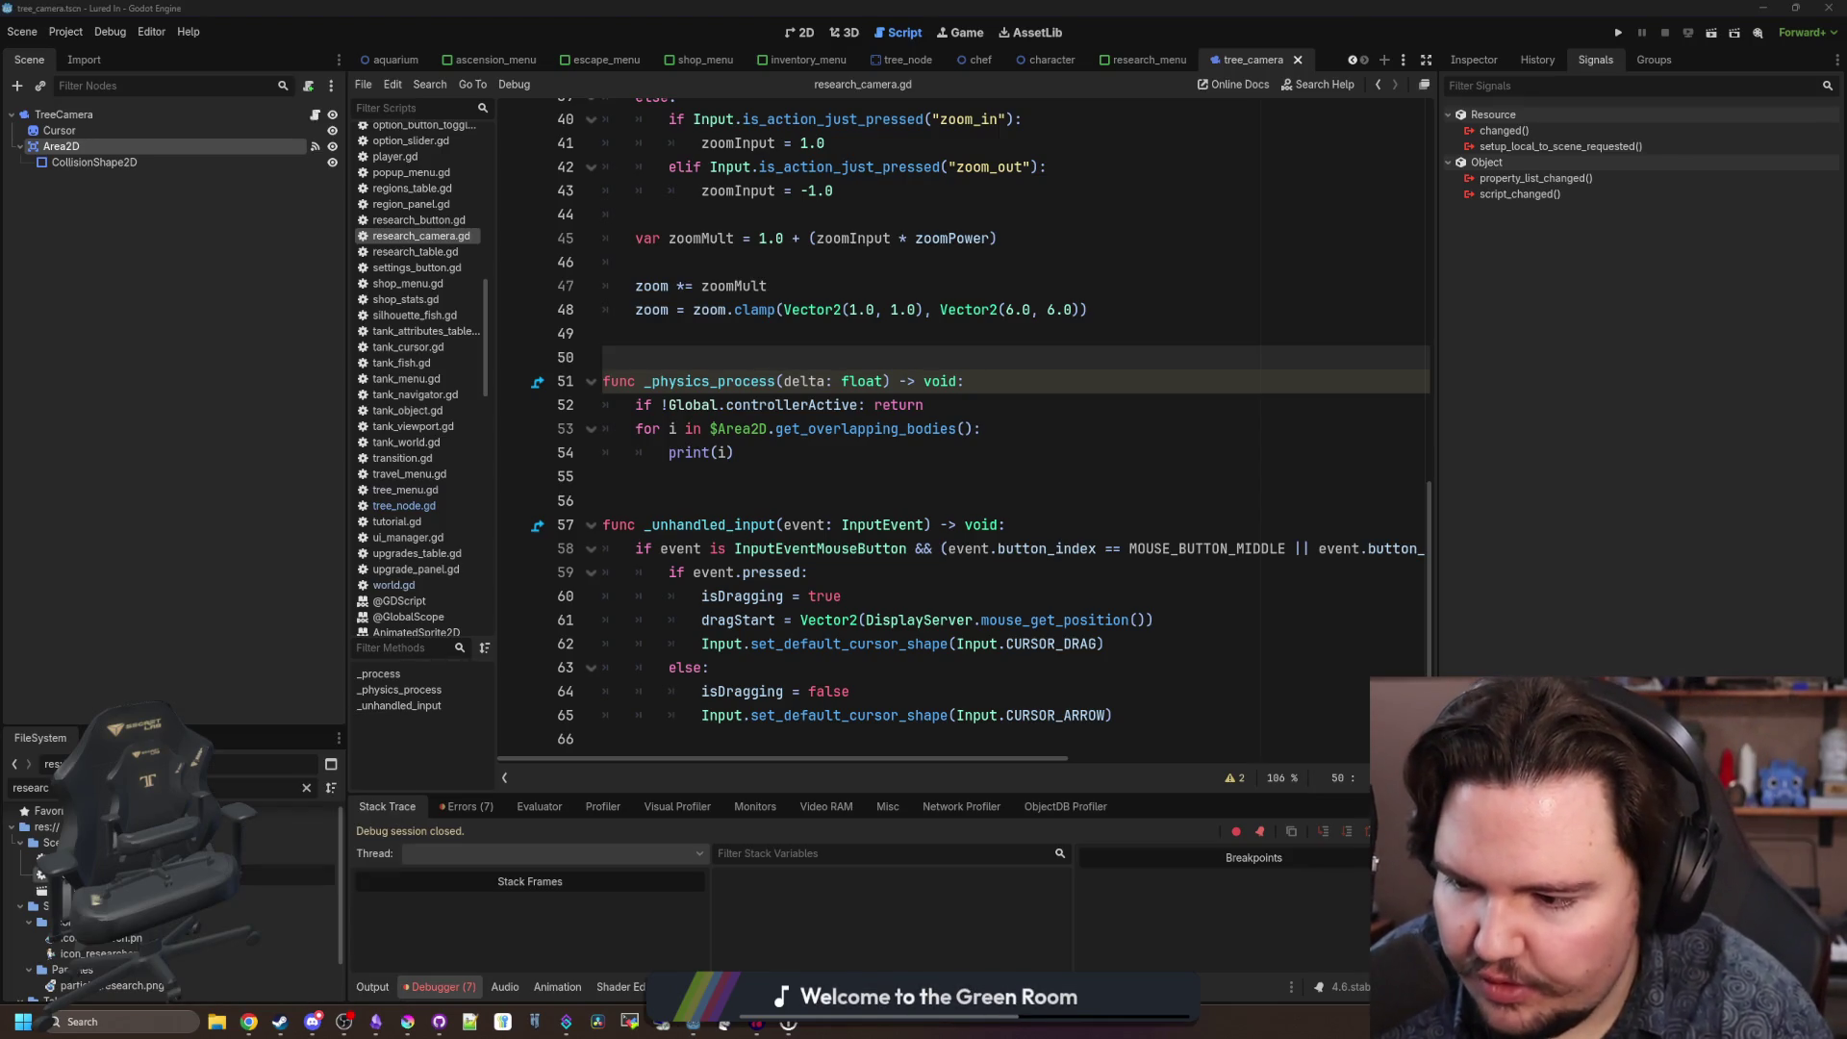
Filter the FileSystem for 'camera' and open the tree_camera scene.
key(ctrl+Tab)
key(ctrl+Tab)
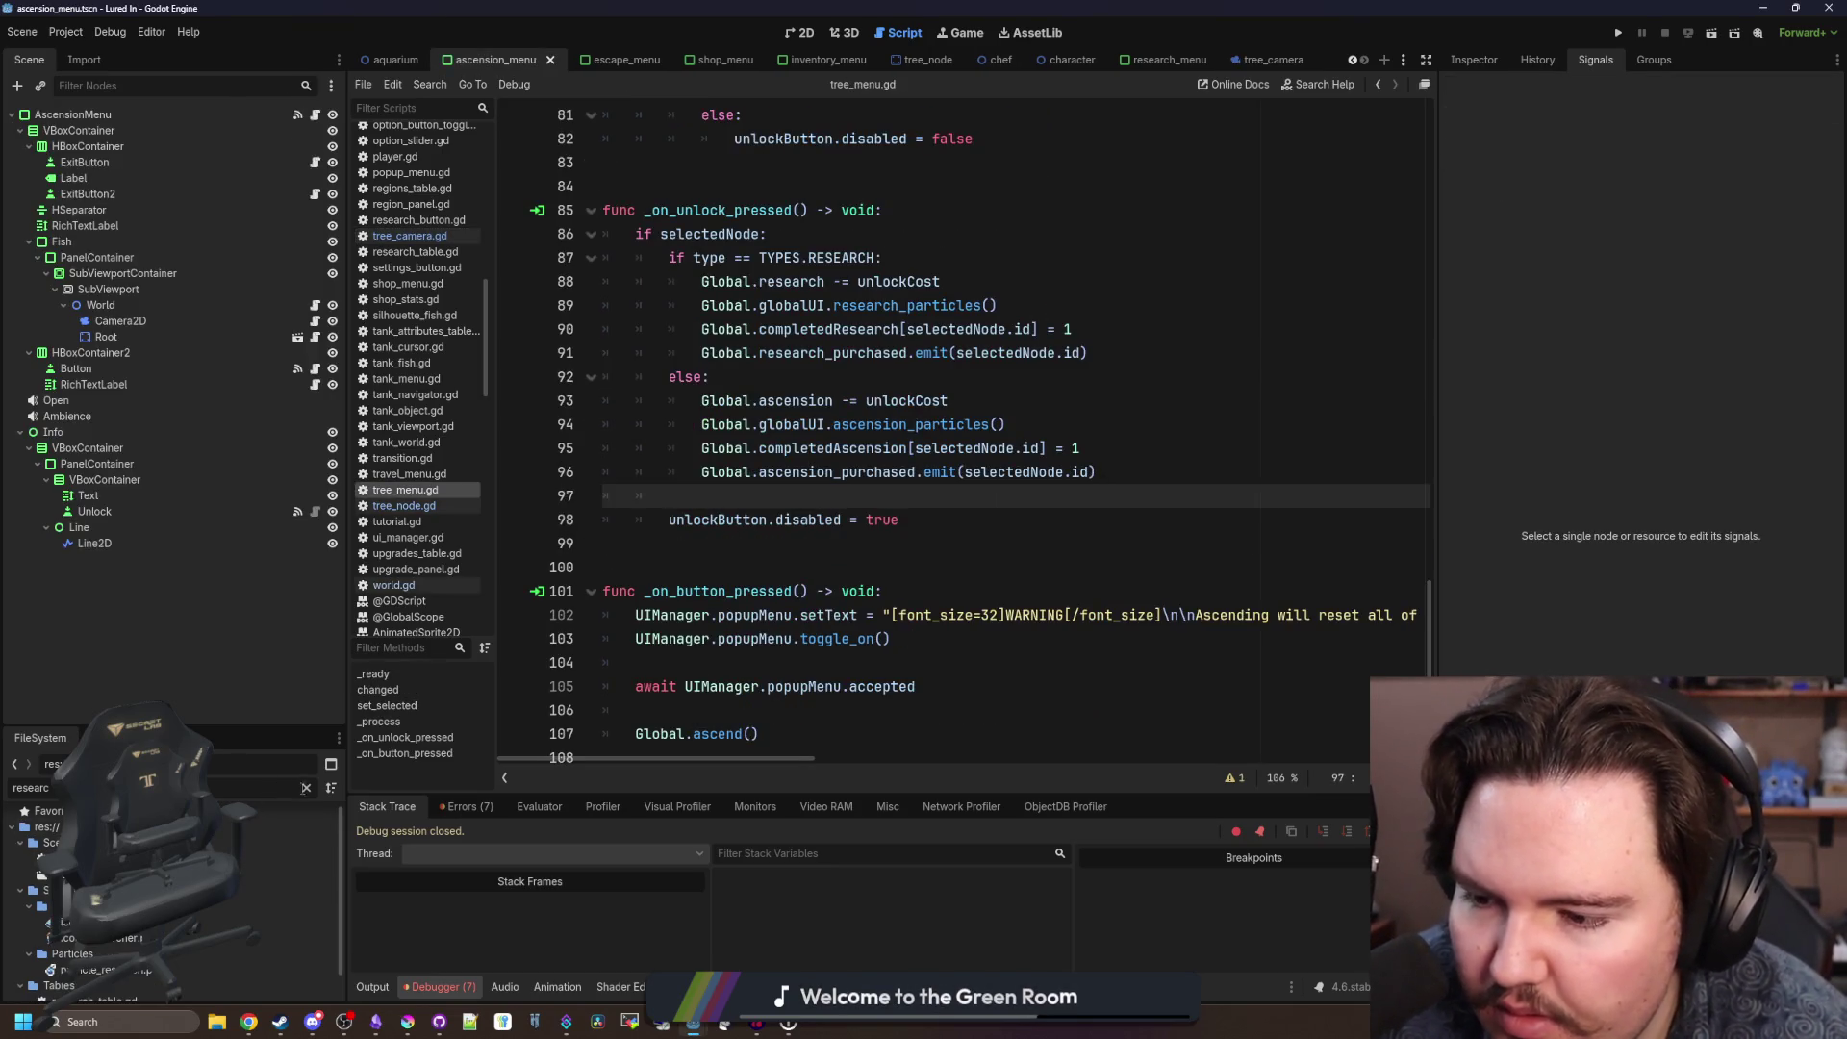
click(306, 790)
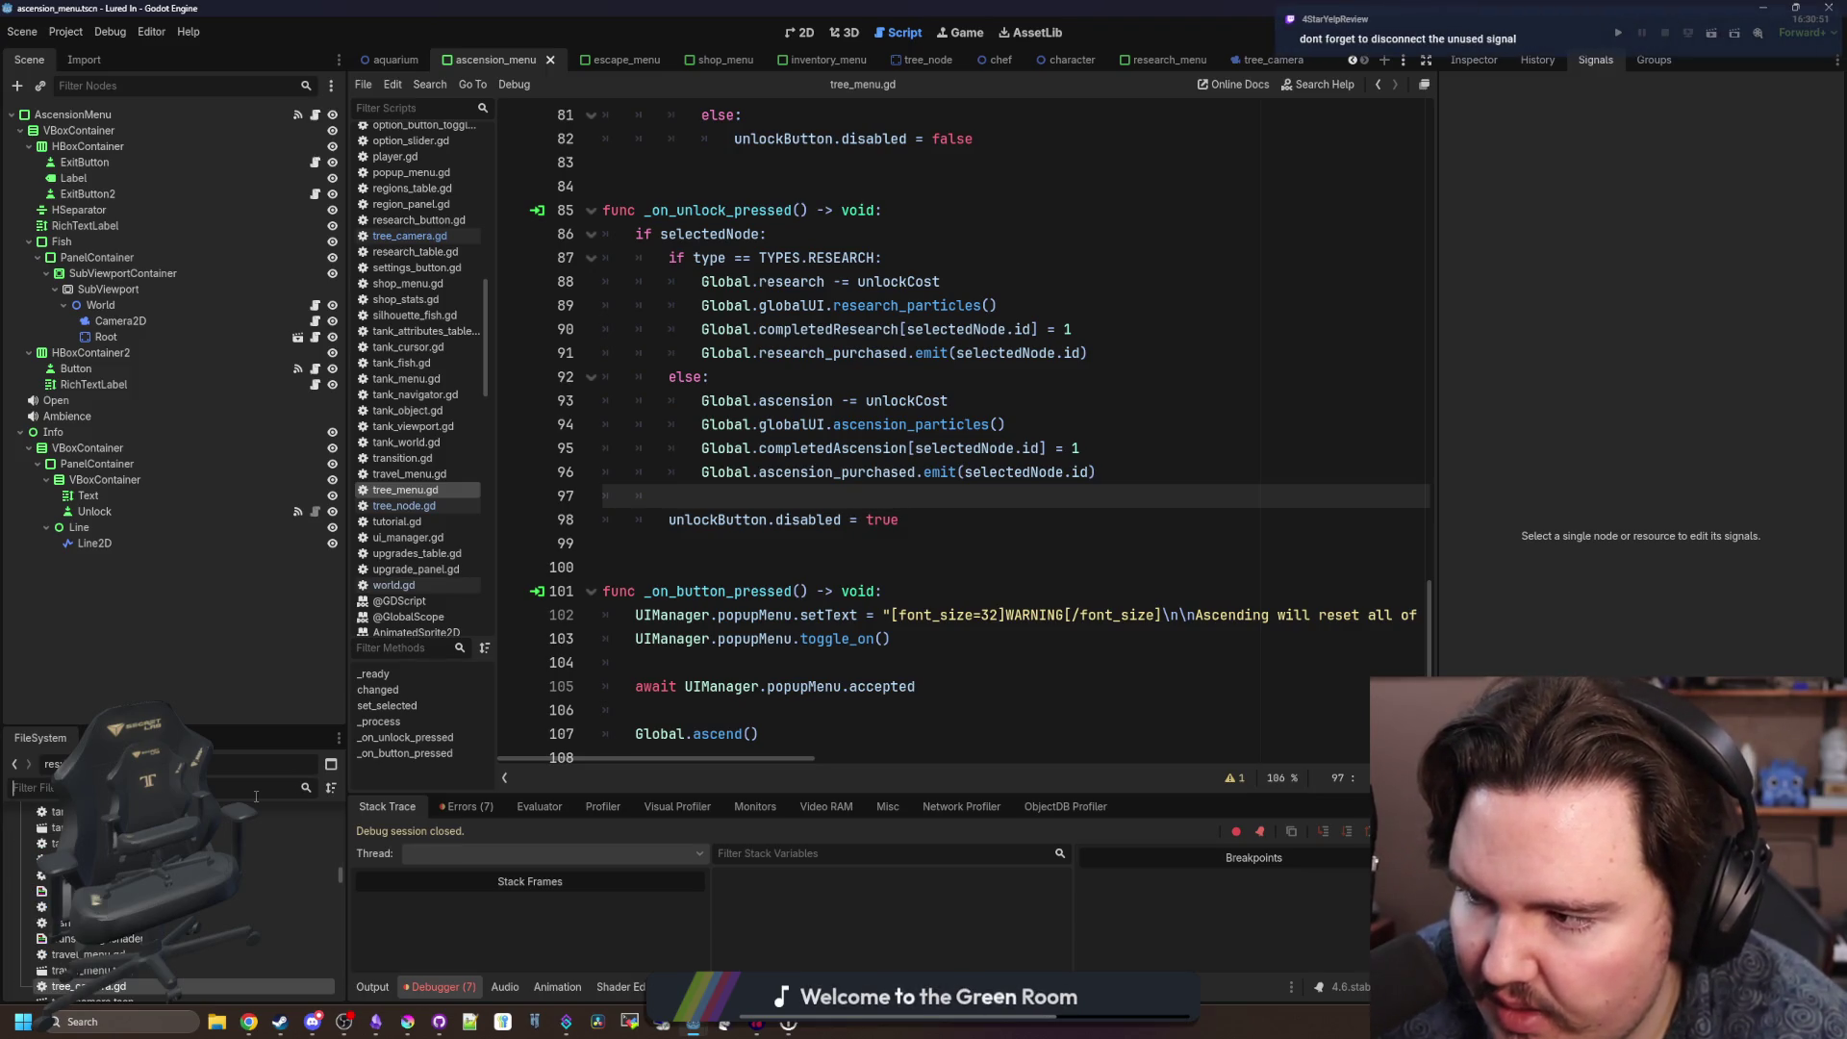
text(camera)
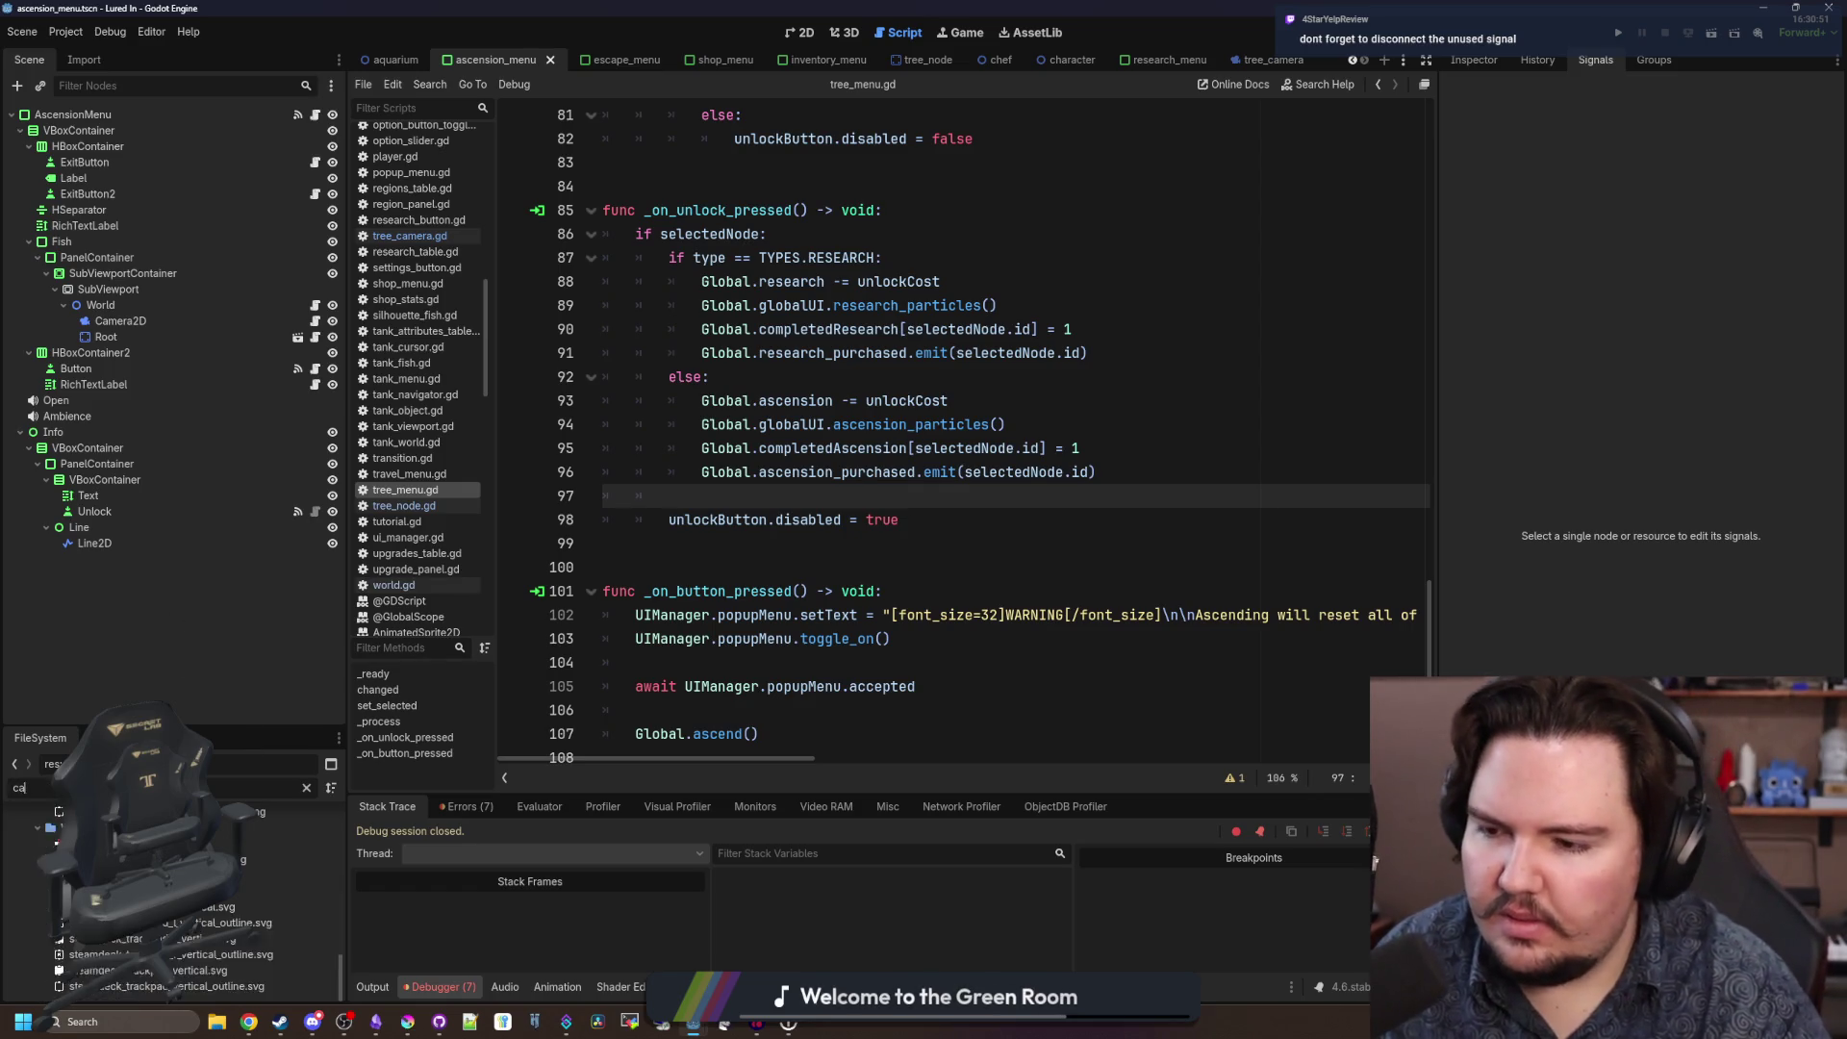
double_click(192, 912)
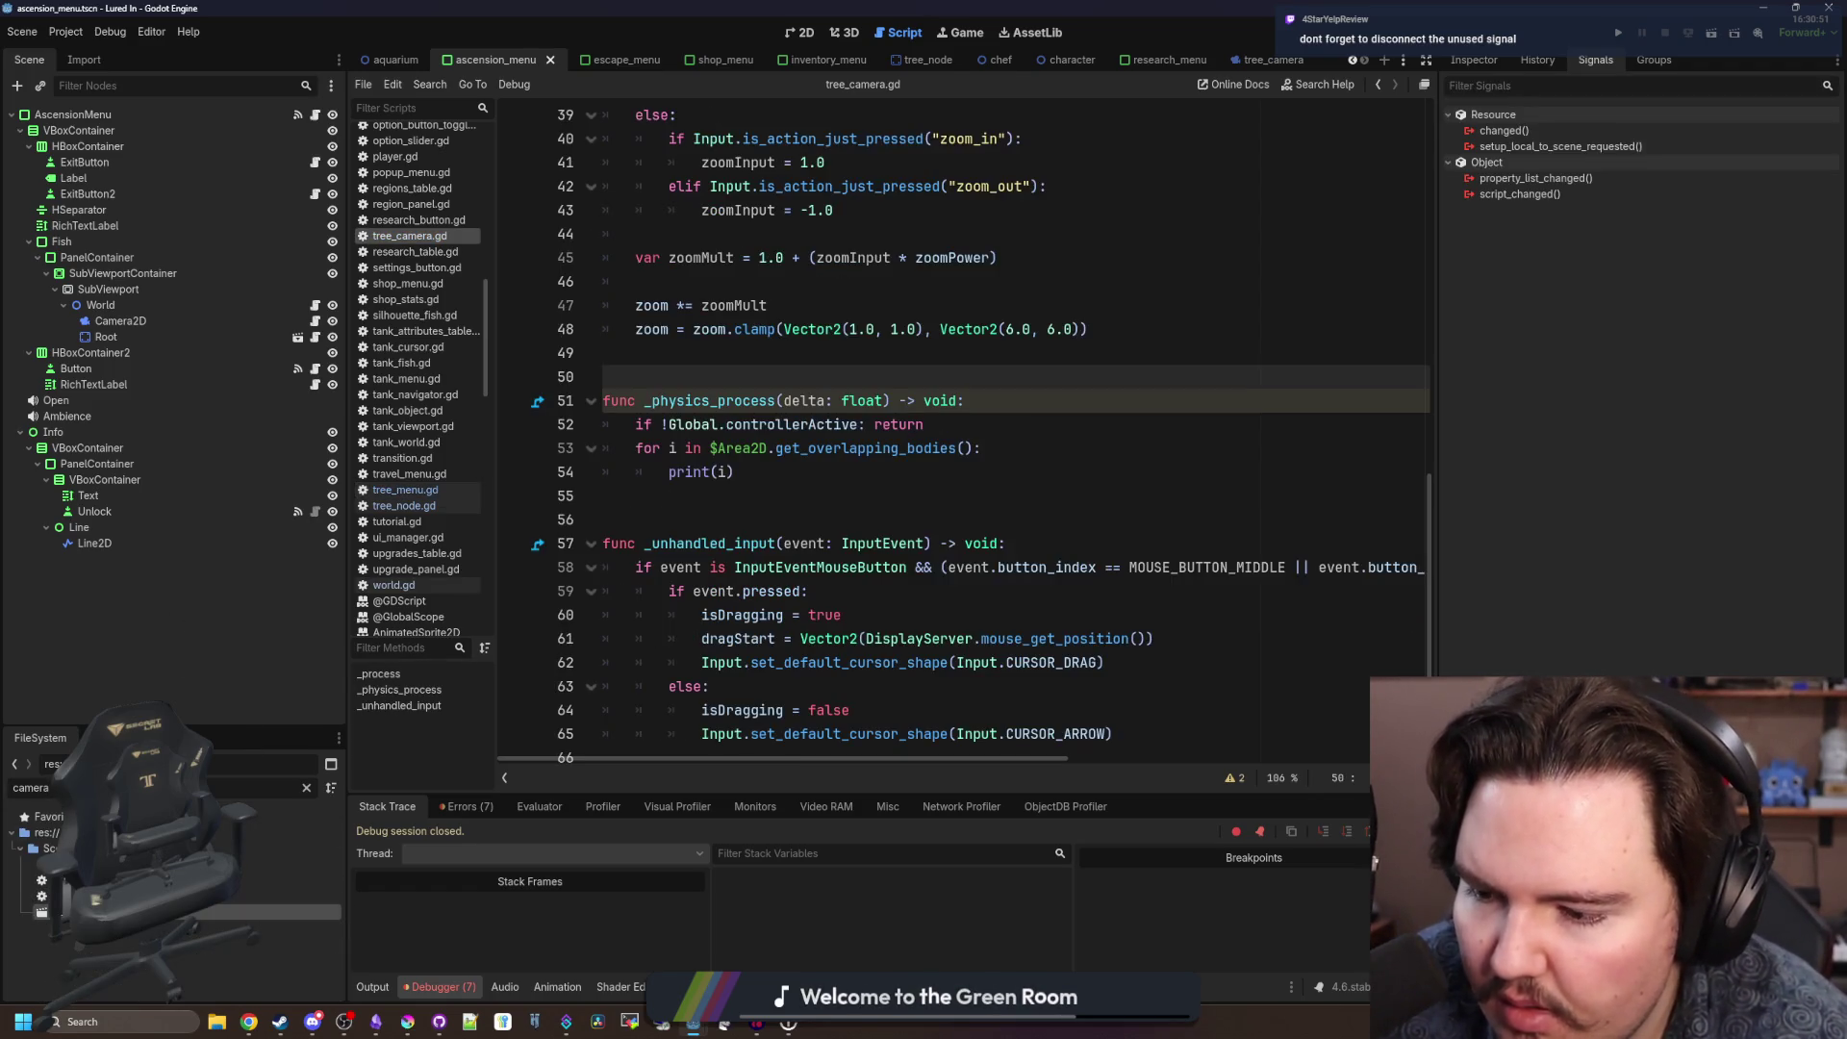
Disconnect the unused body_entered signal and save the scene.
right_click(1557, 213)
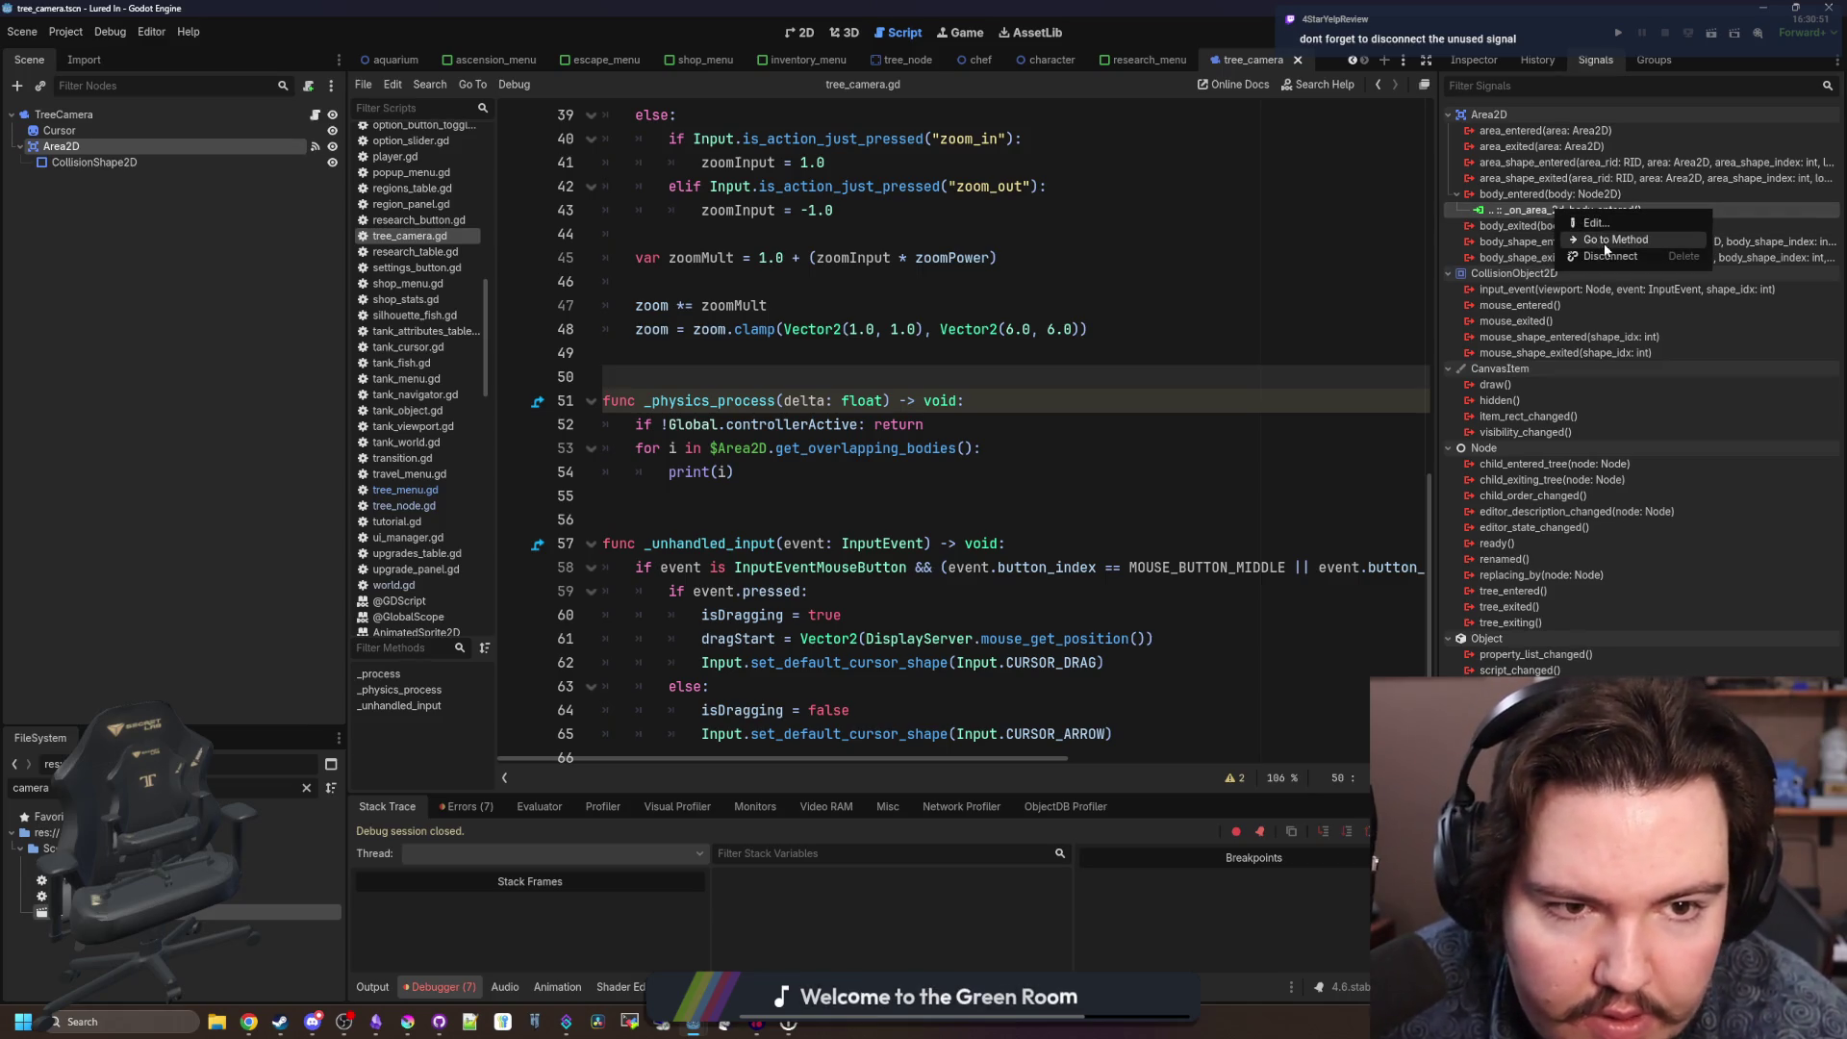
click(1609, 255)
click(752, 380)
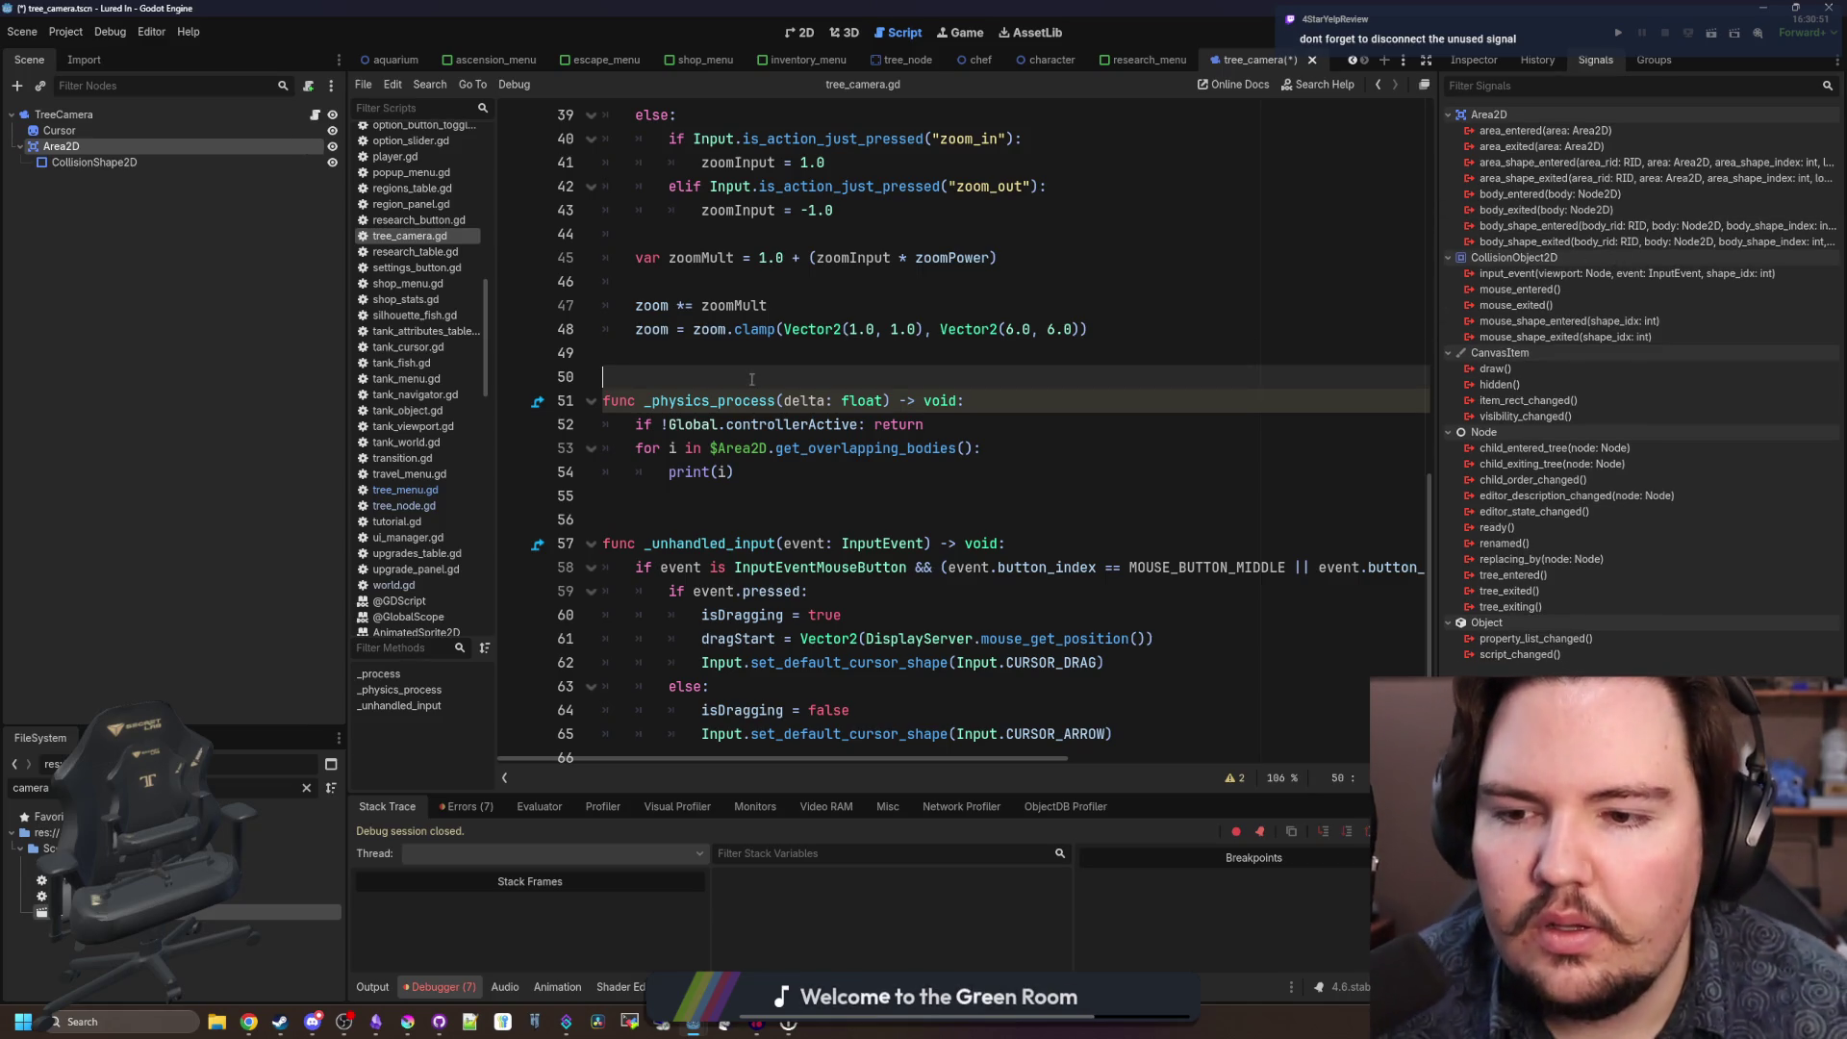
key(ctrl+s)
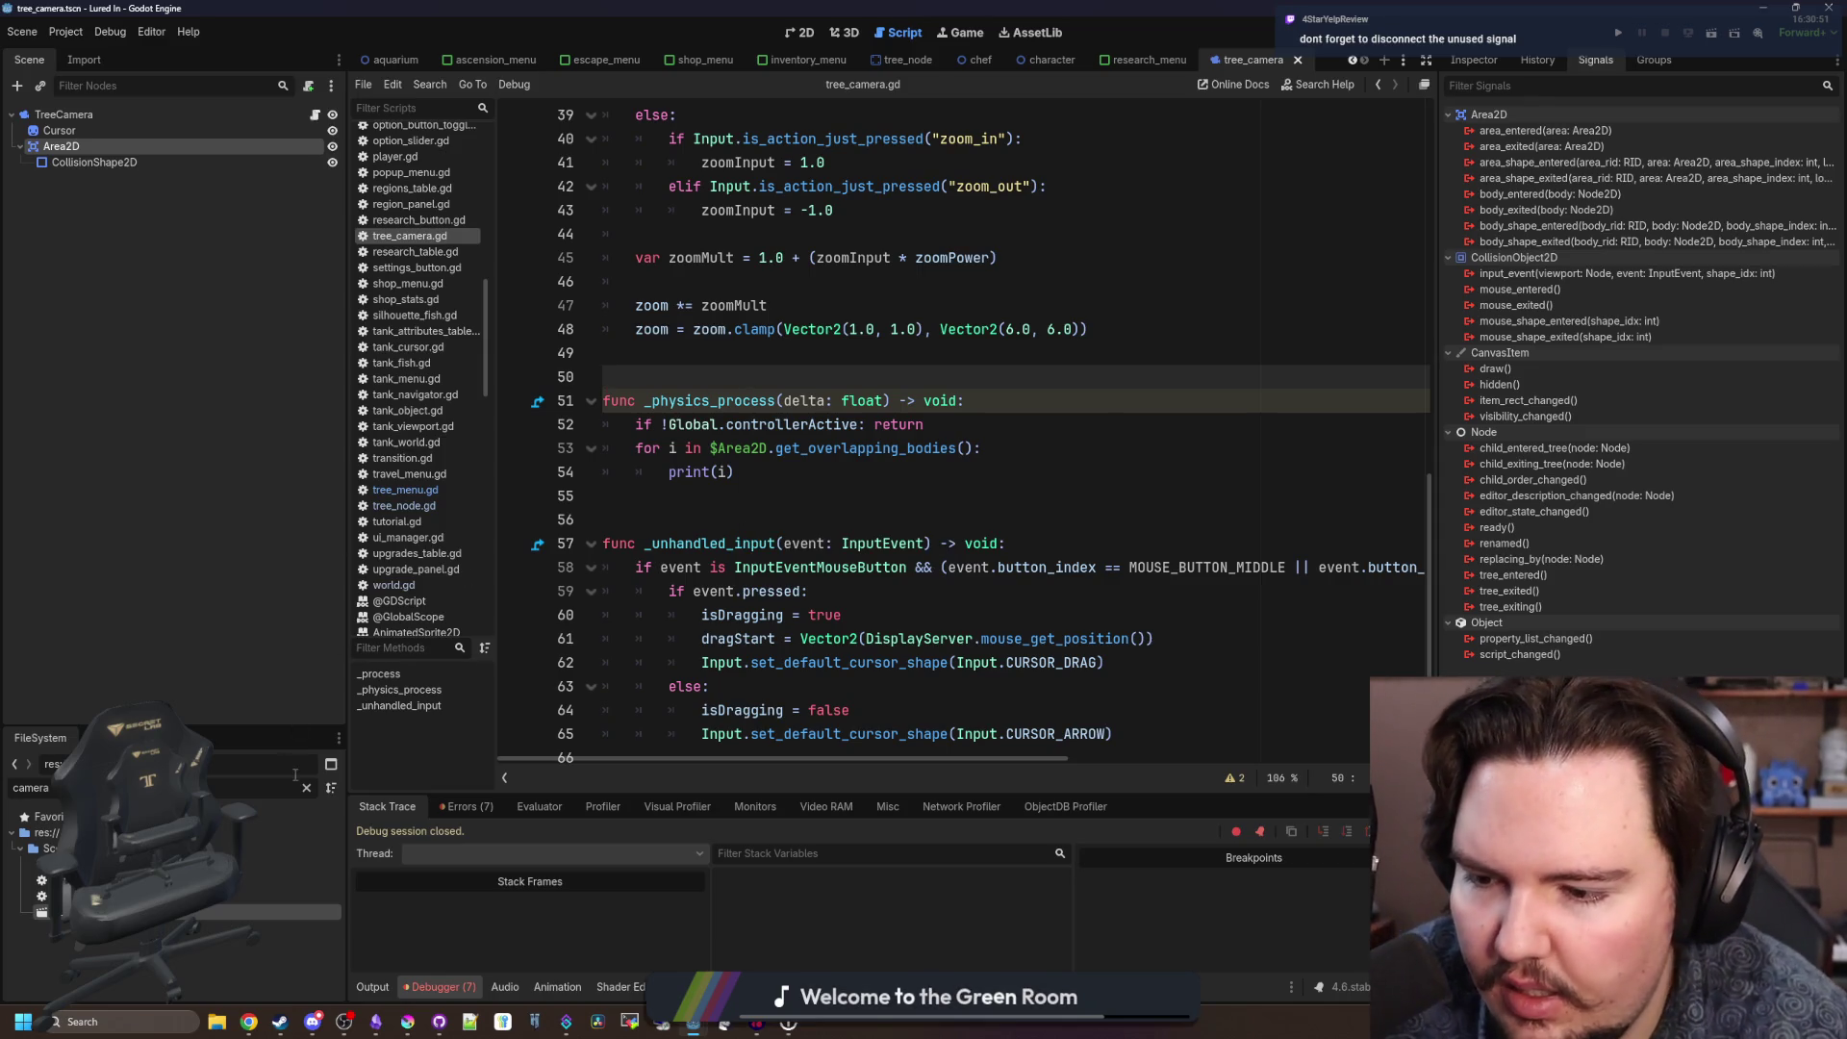
Filter the FileSystem for 'asce'.
click(306, 786)
text(asce)
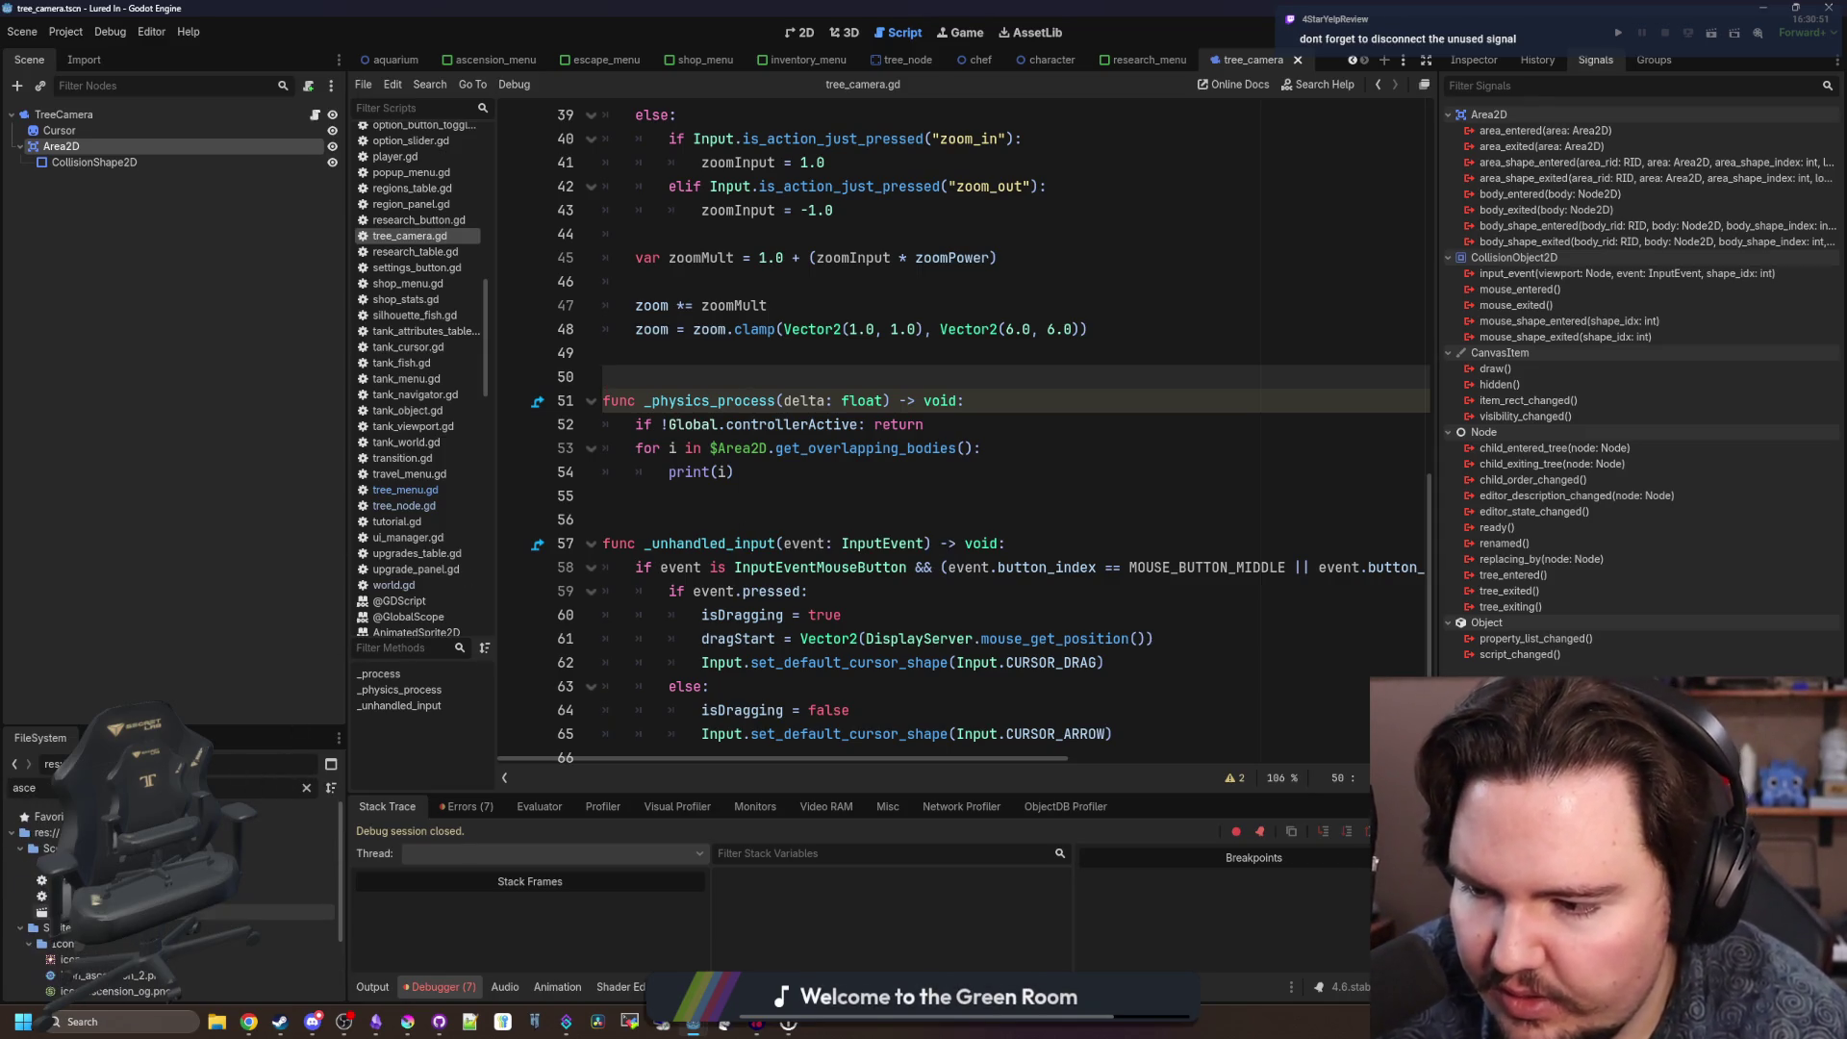
scroll(151, 978, down, 3)
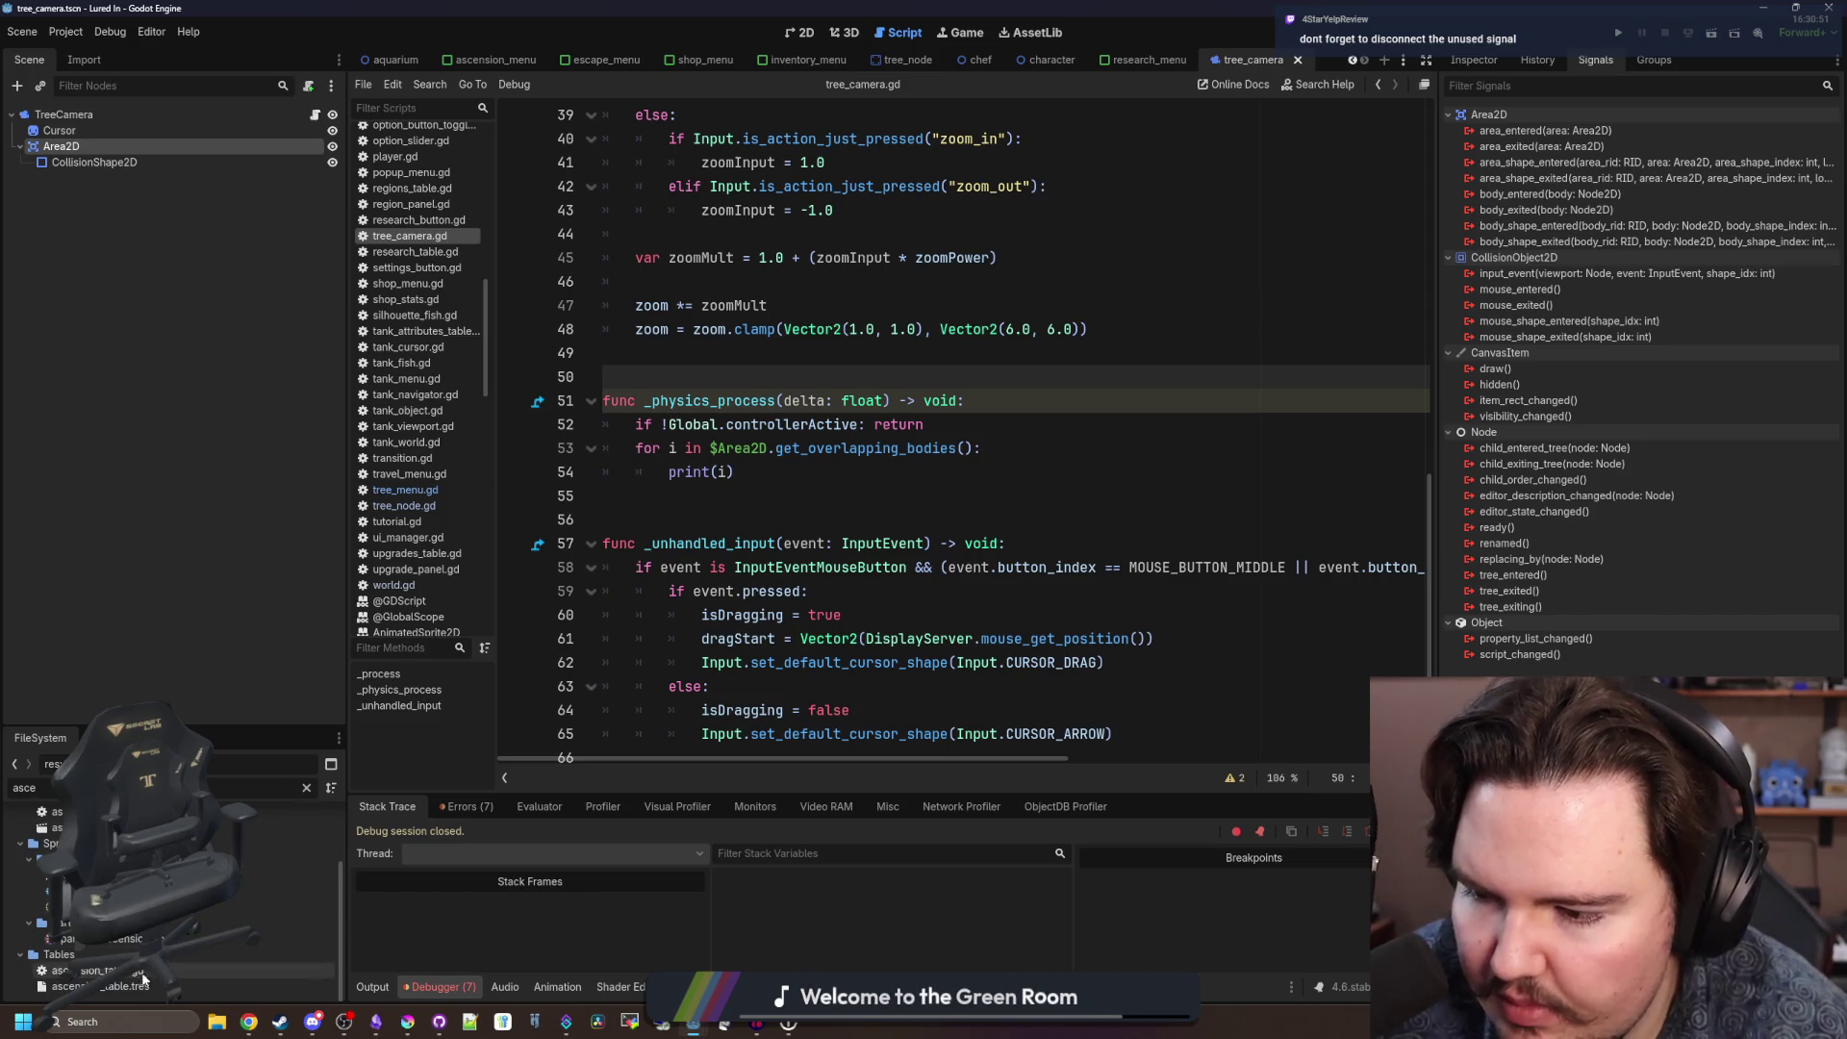
scroll(142, 982, up, 3)
Add 'if !is_visible_in_tree(): return' at the top of _physics_process and save.
click(976, 402)
key(Return)
text(if i)
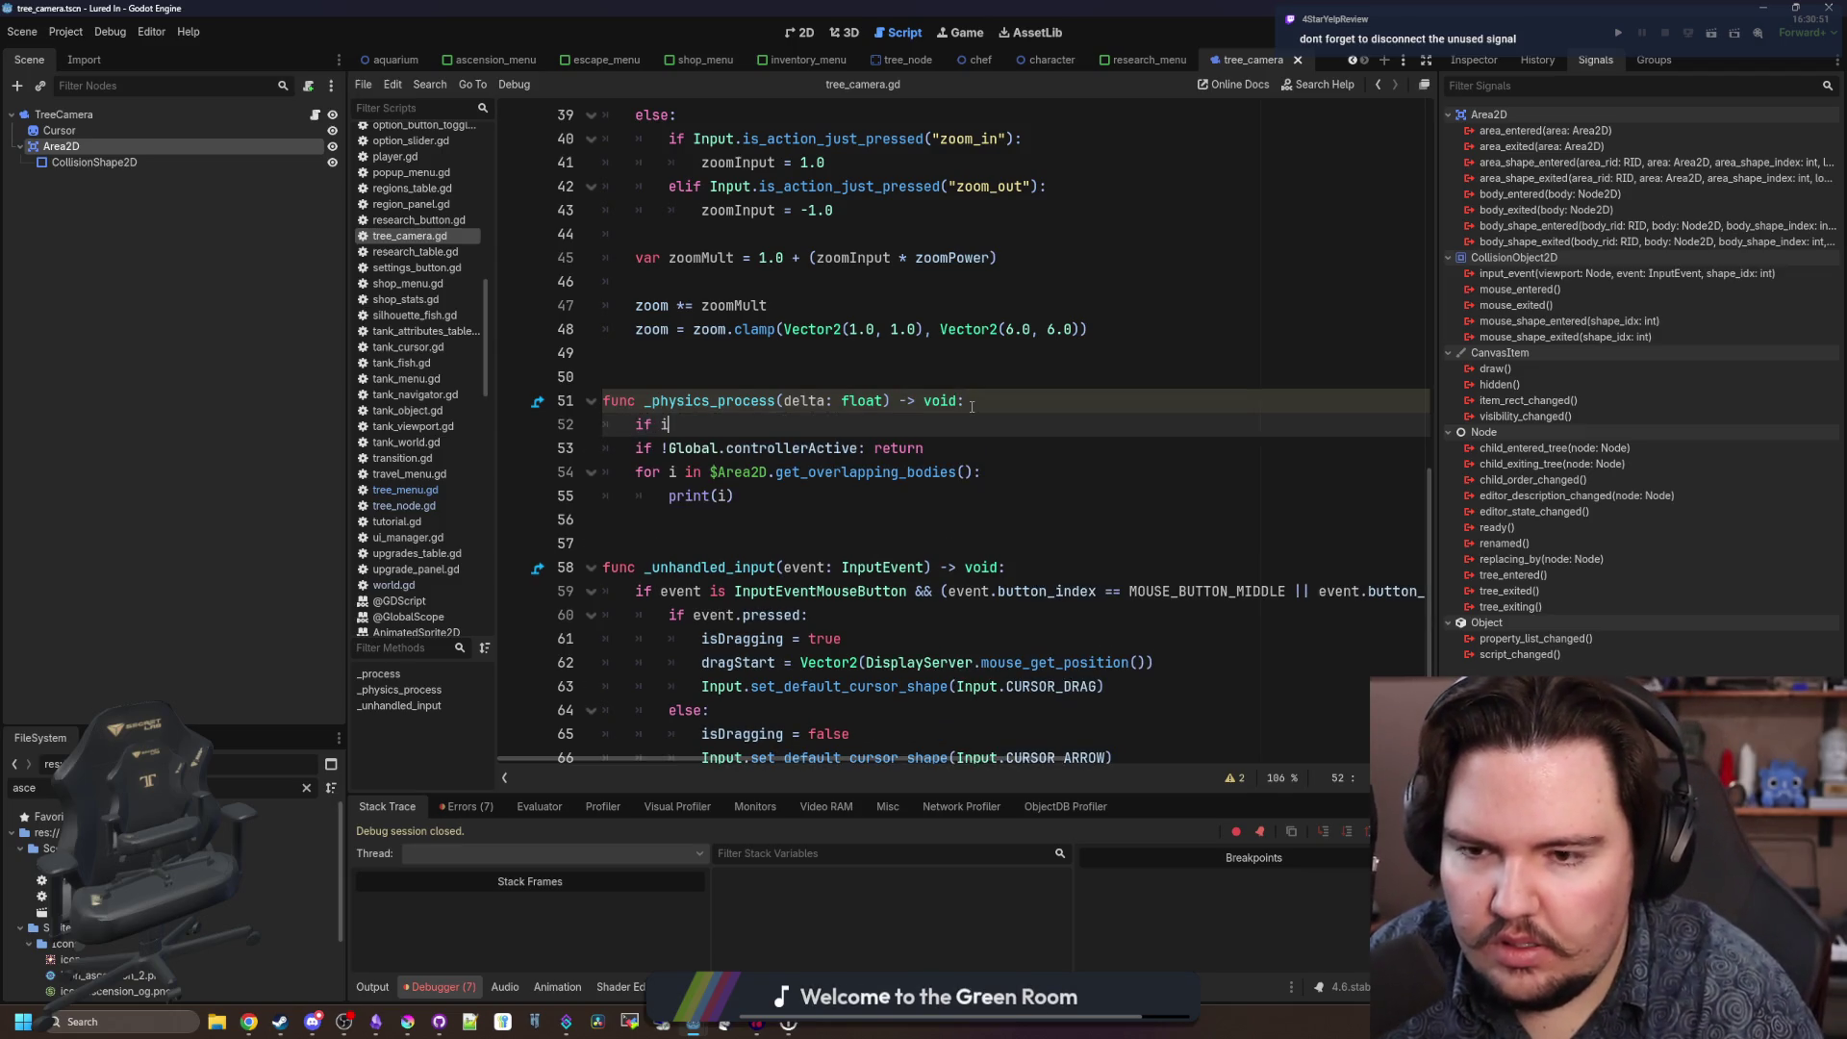
text(s_vi)
key(Return)
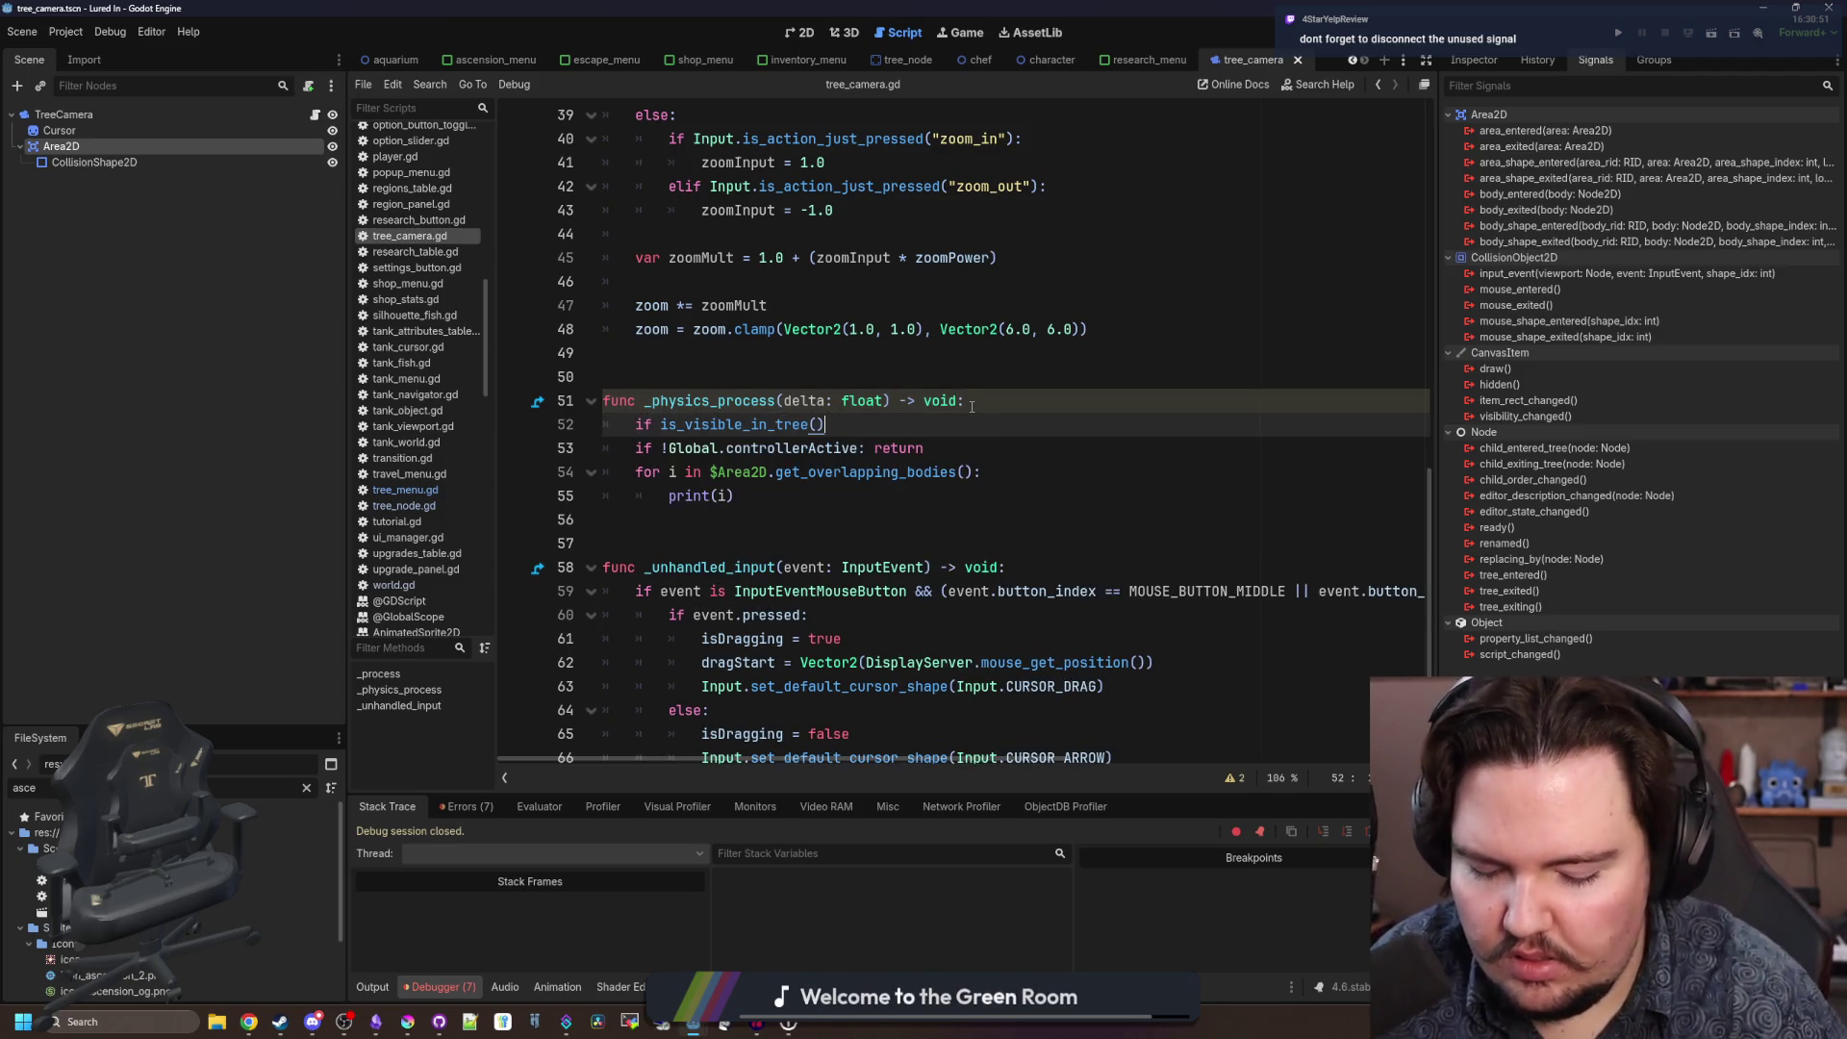
text(: return)
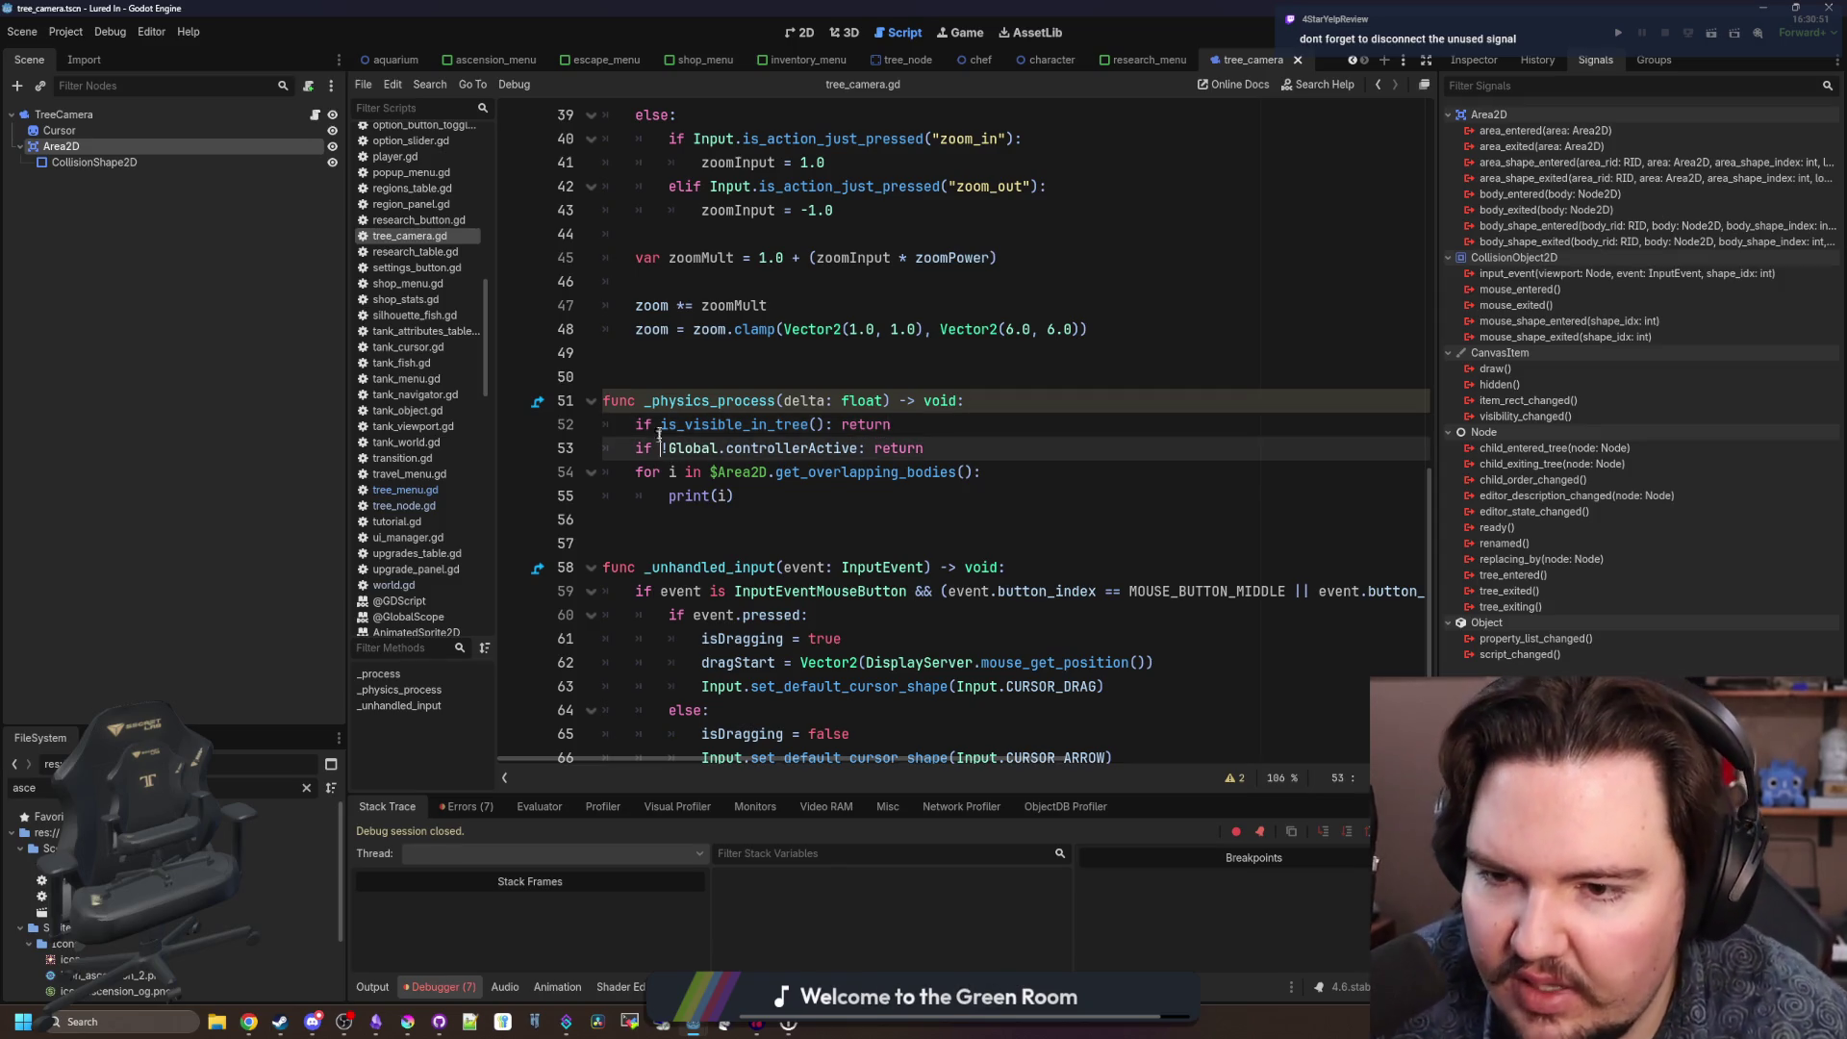
click(661, 424)
text(!)
click(615, 353)
click(664, 425)
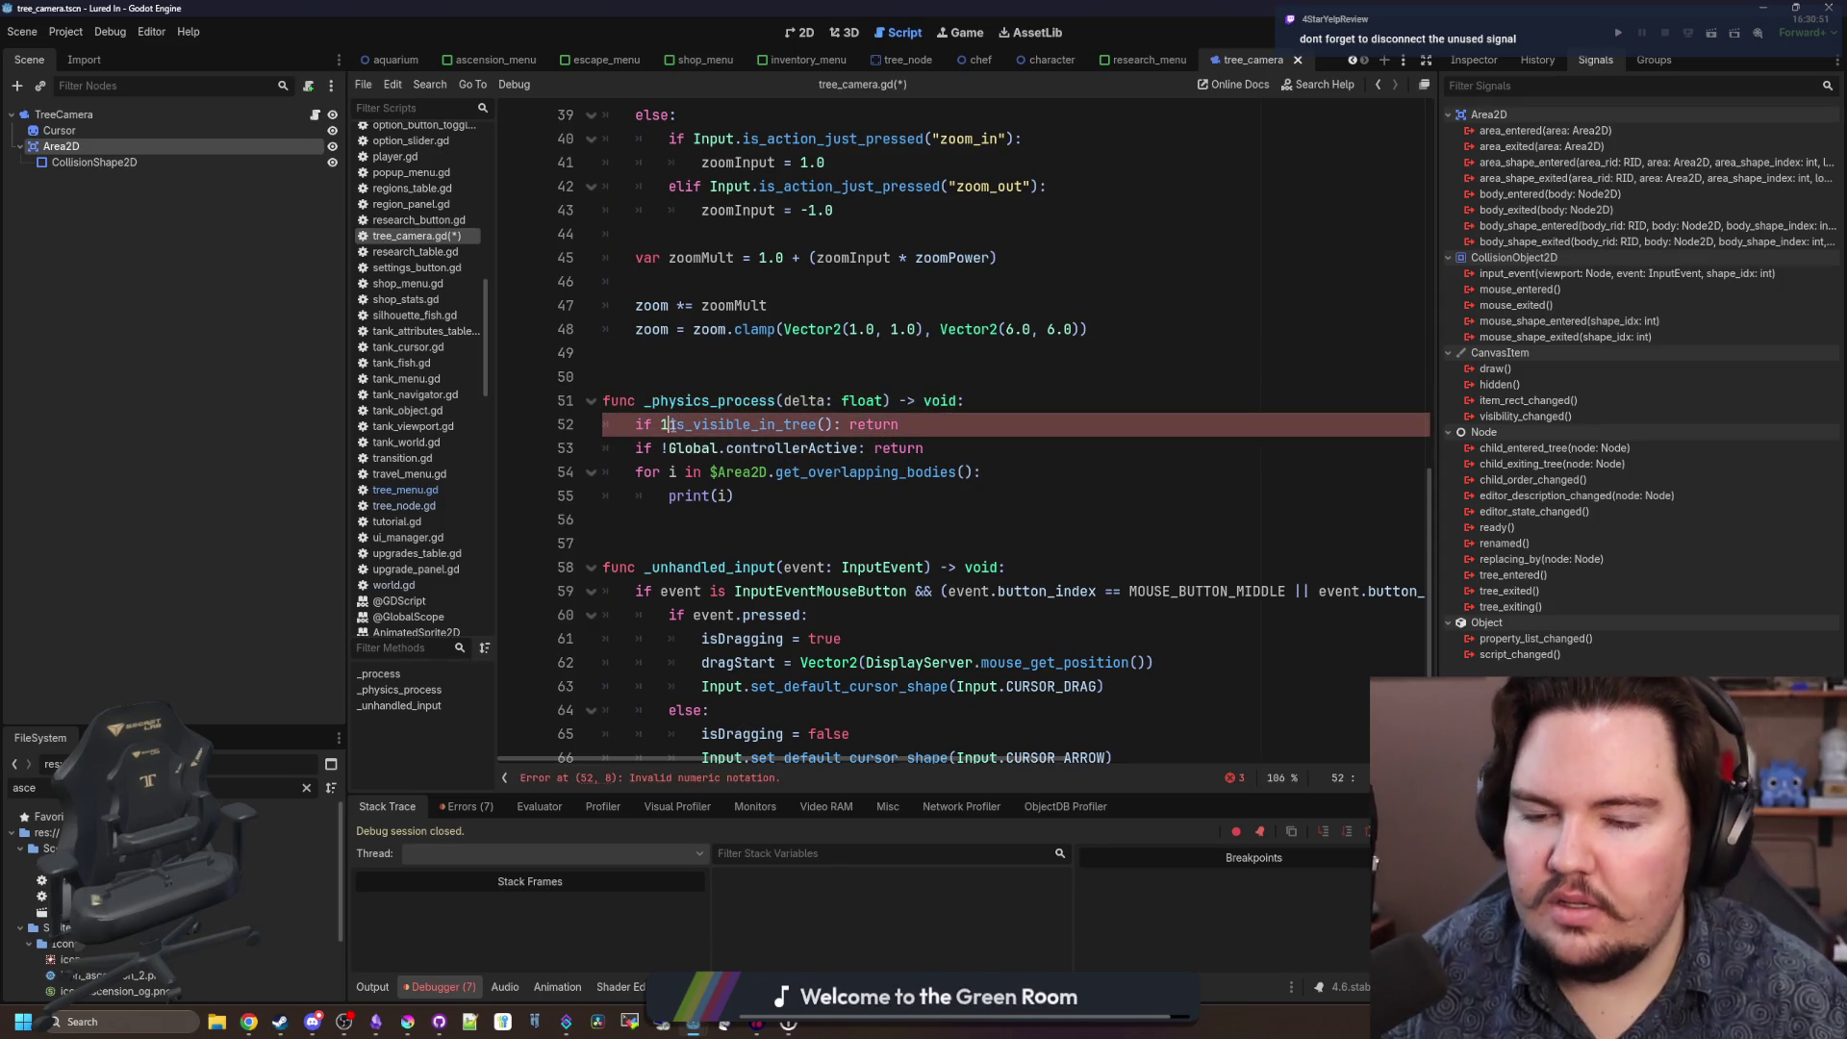
text(!i)
key(ctrl+s)
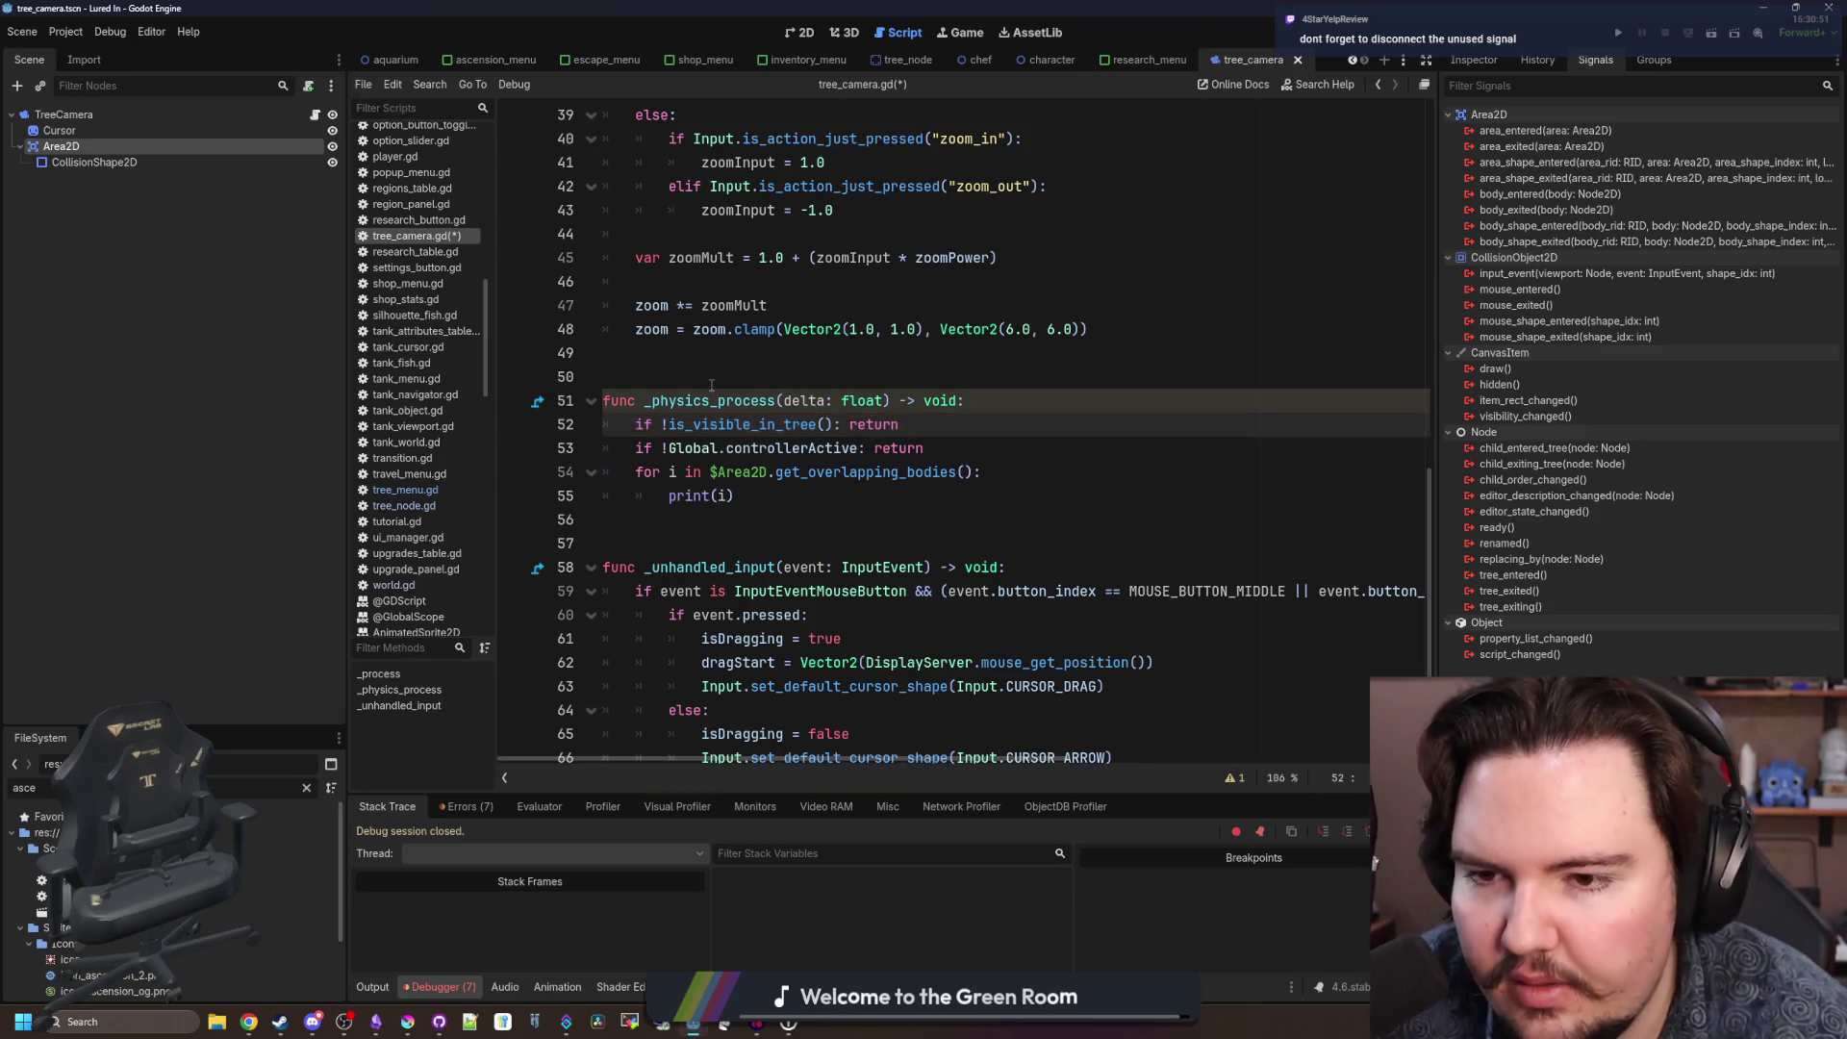
Copy the word 'owner' from line 13 of the script.
click(717, 373)
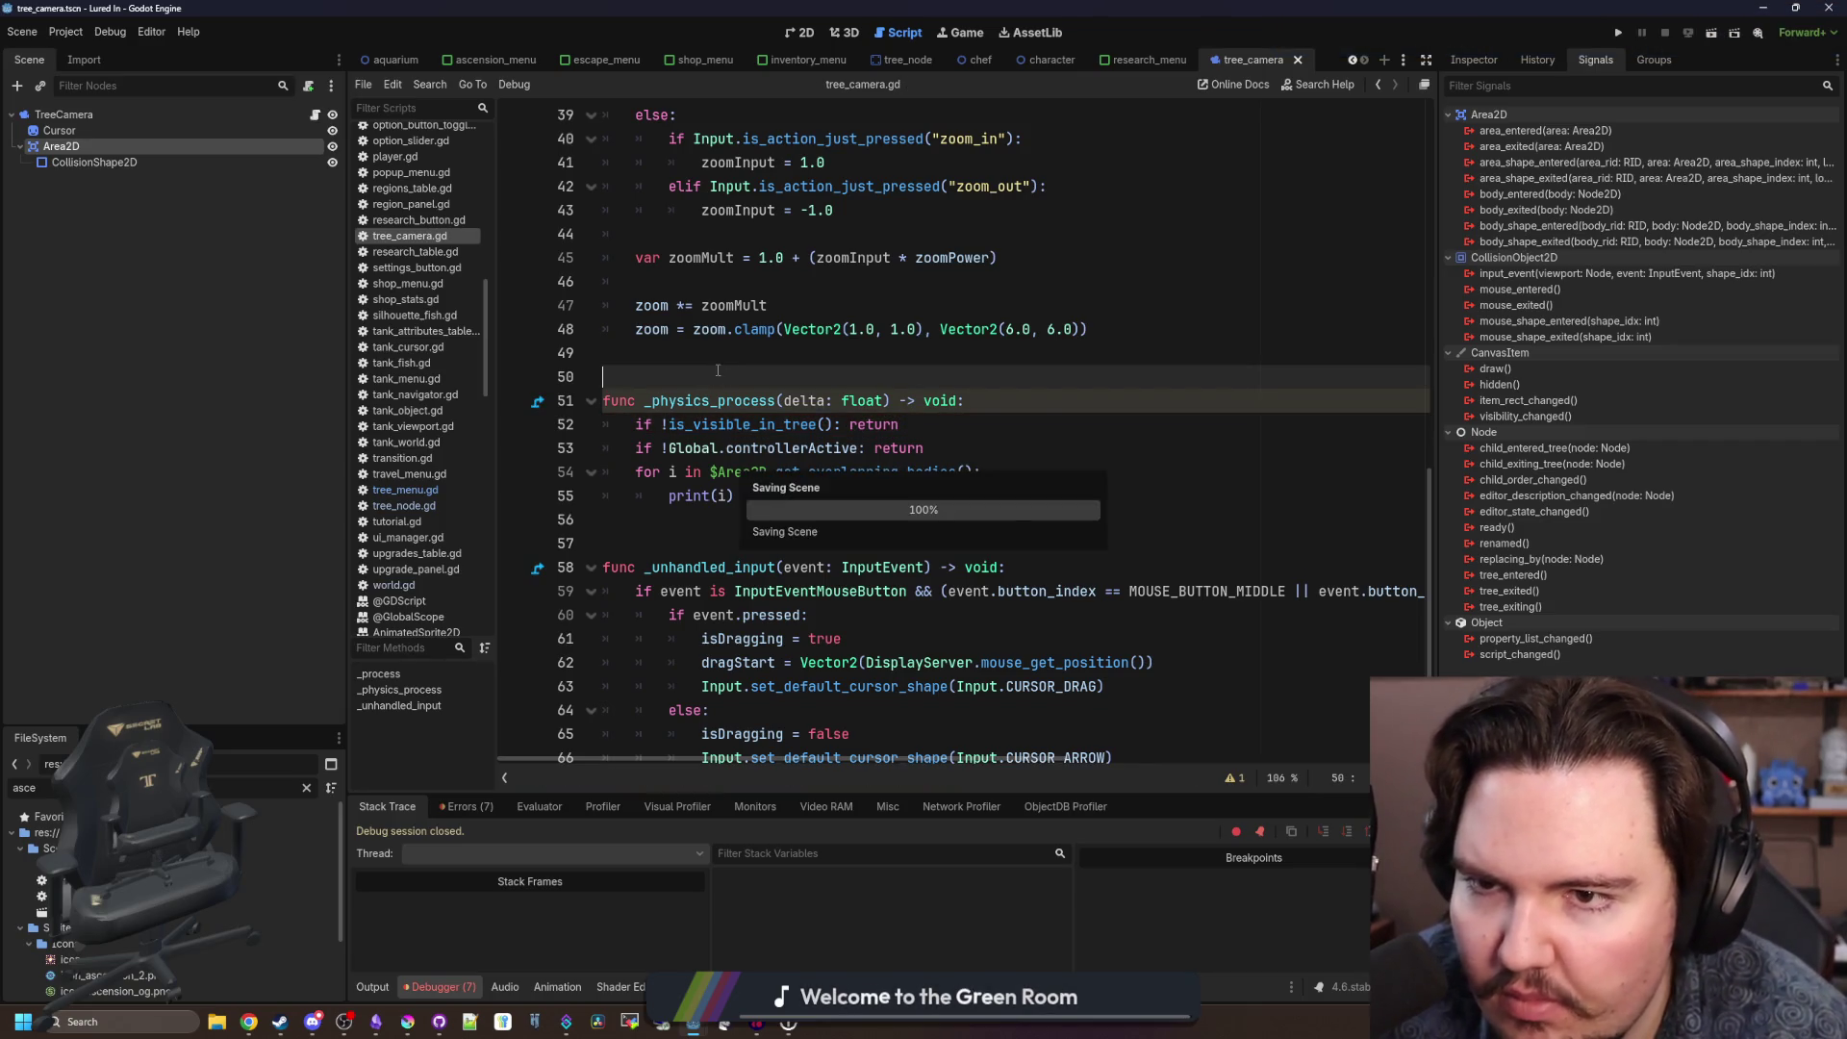
scroll(702, 462, up, 13)
scroll(878, 331, down, 8)
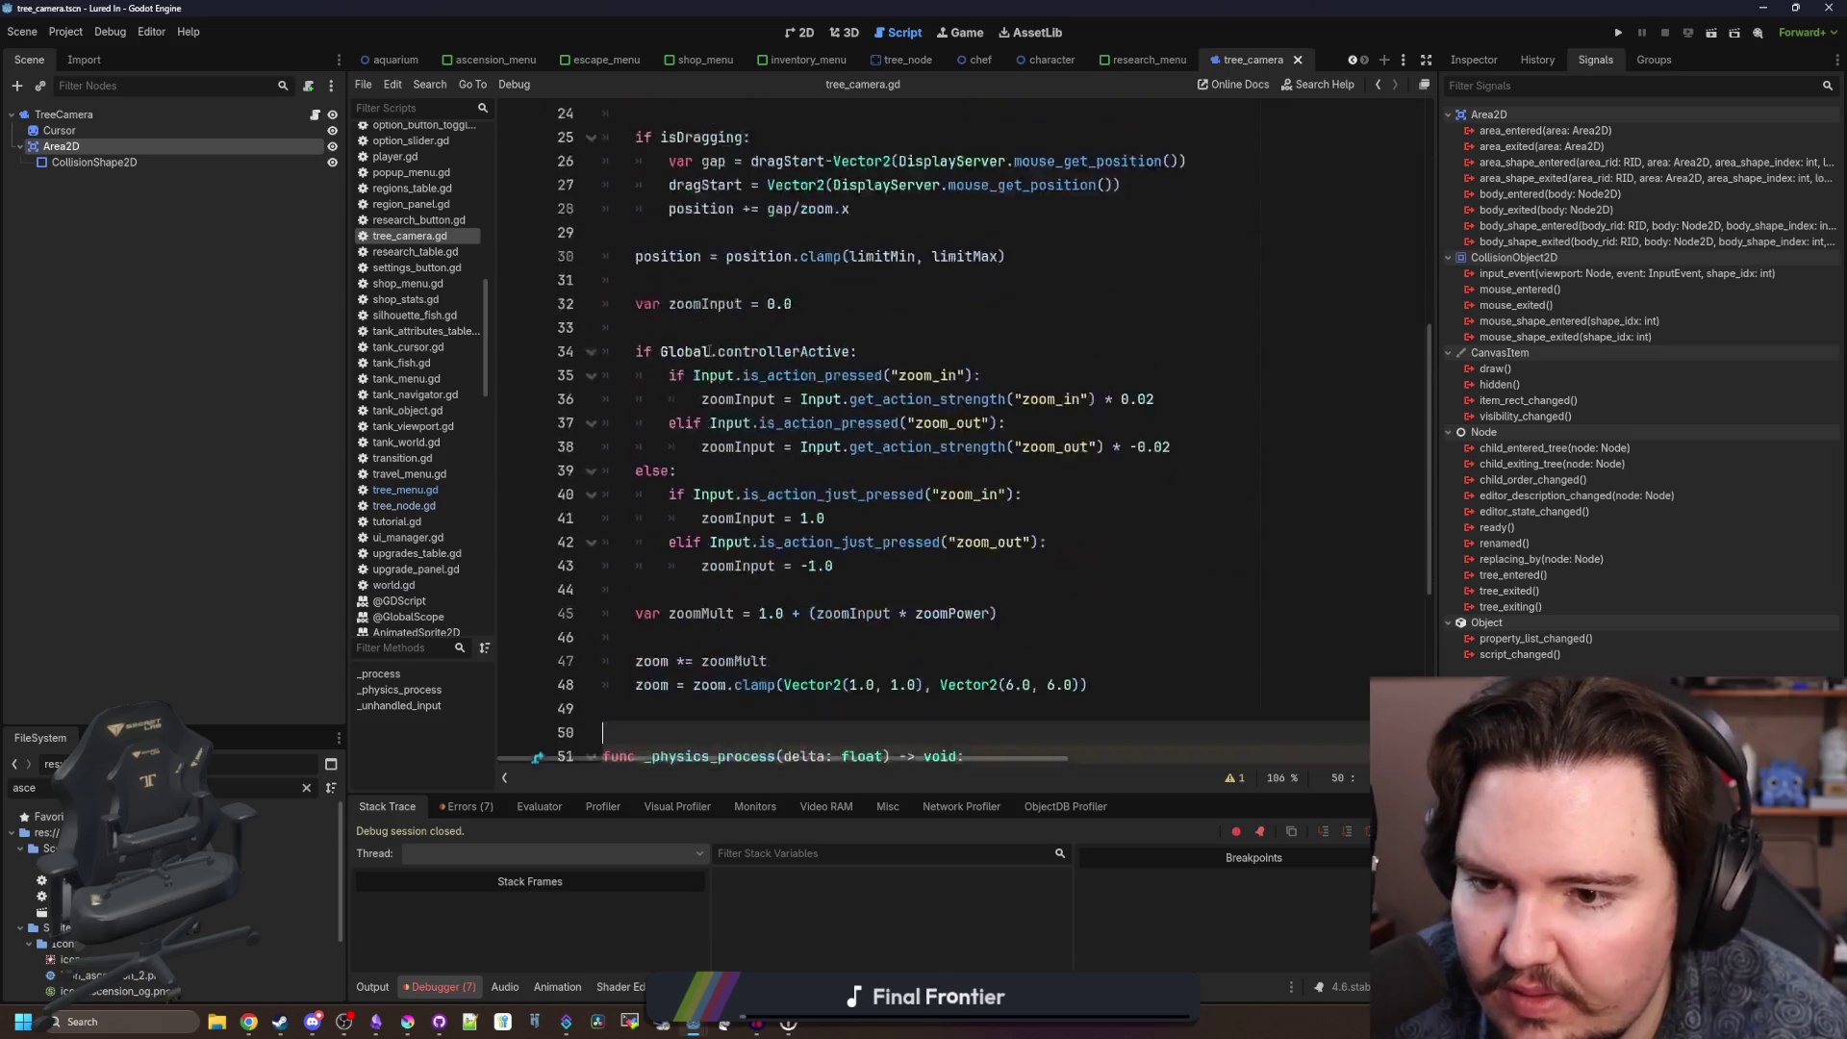
scroll(878, 331, up, 5)
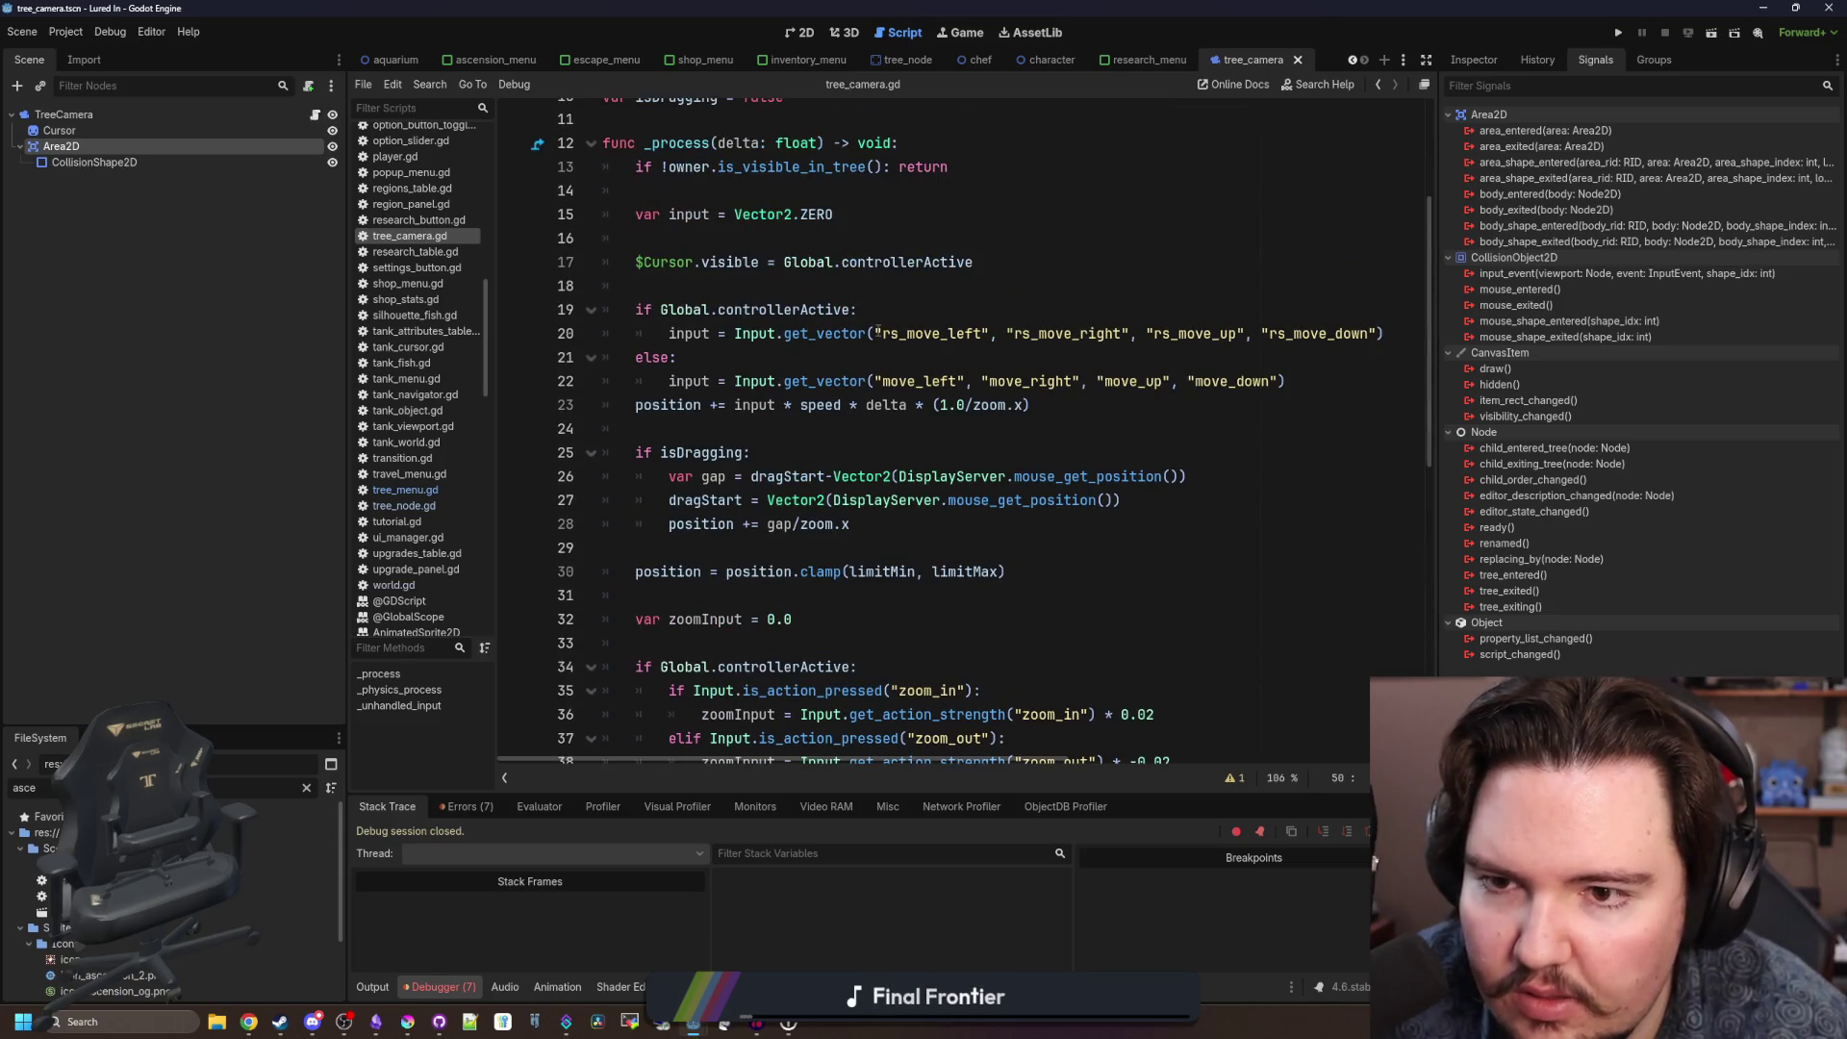
scroll(878, 331, down, 7)
scroll(847, 318, up, 10)
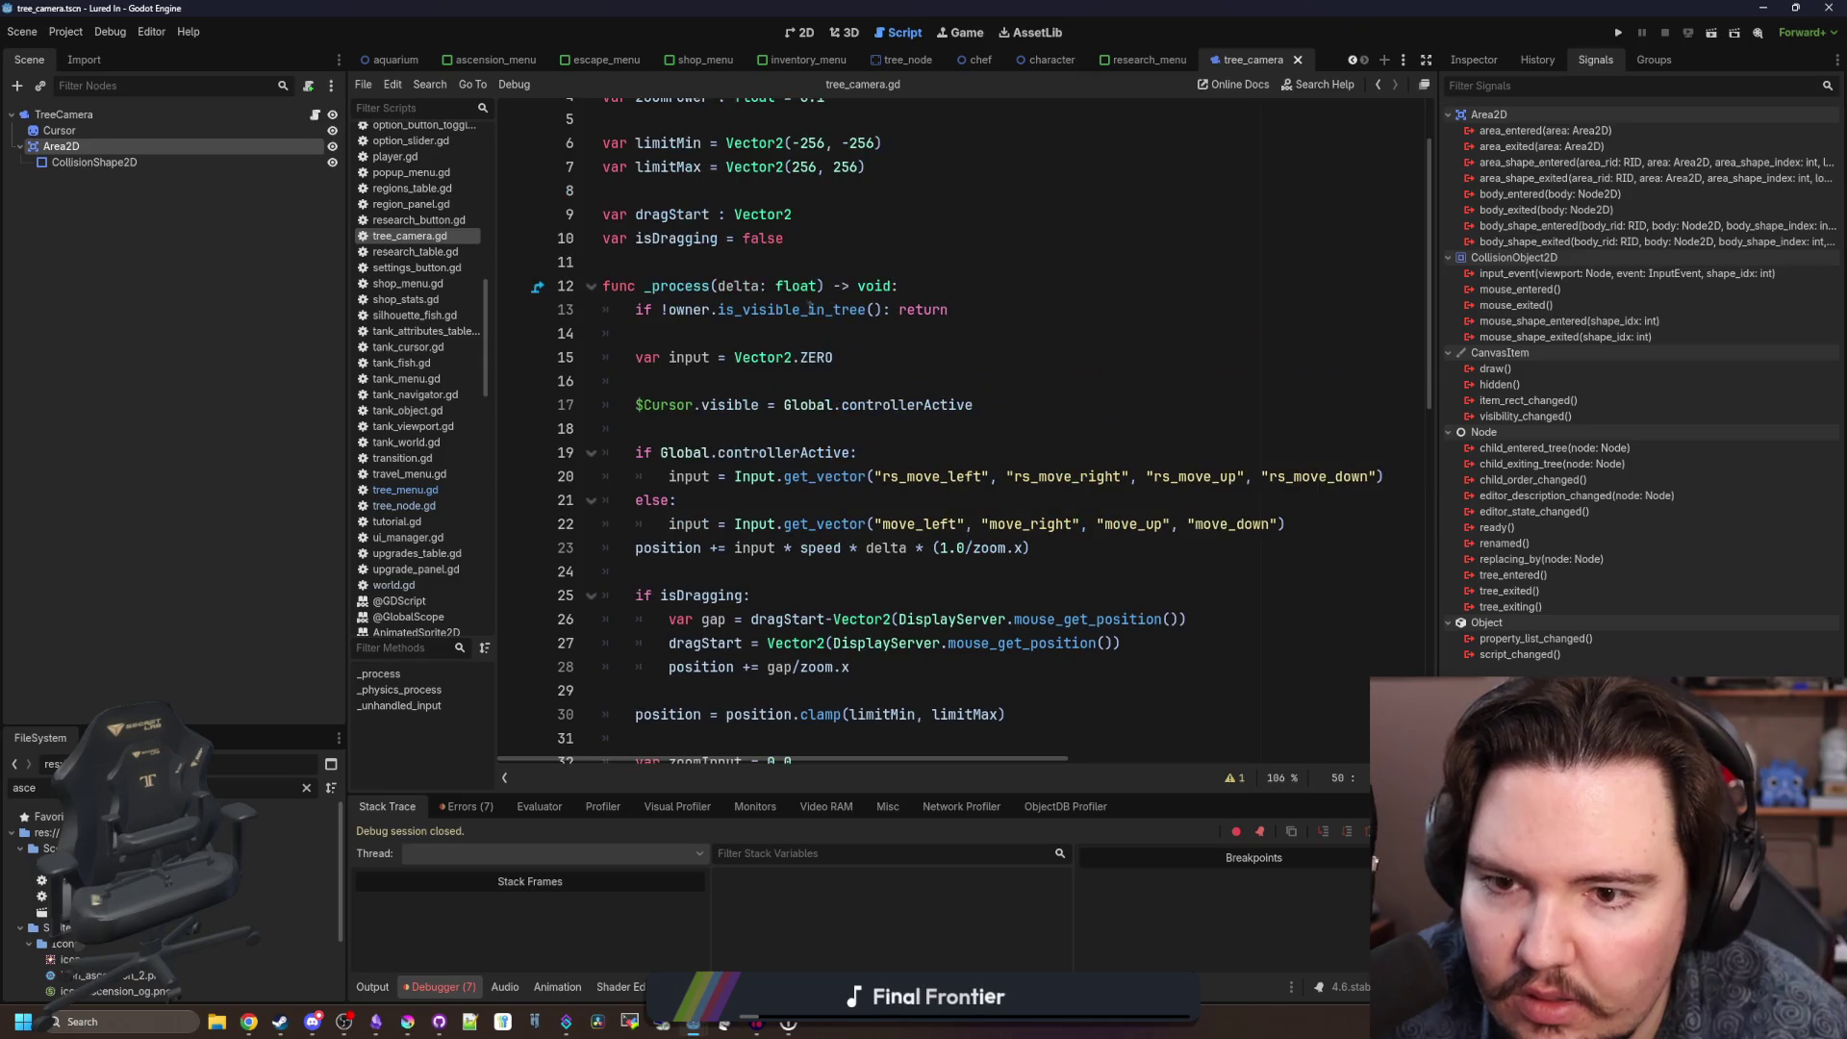
double_click(712, 308)
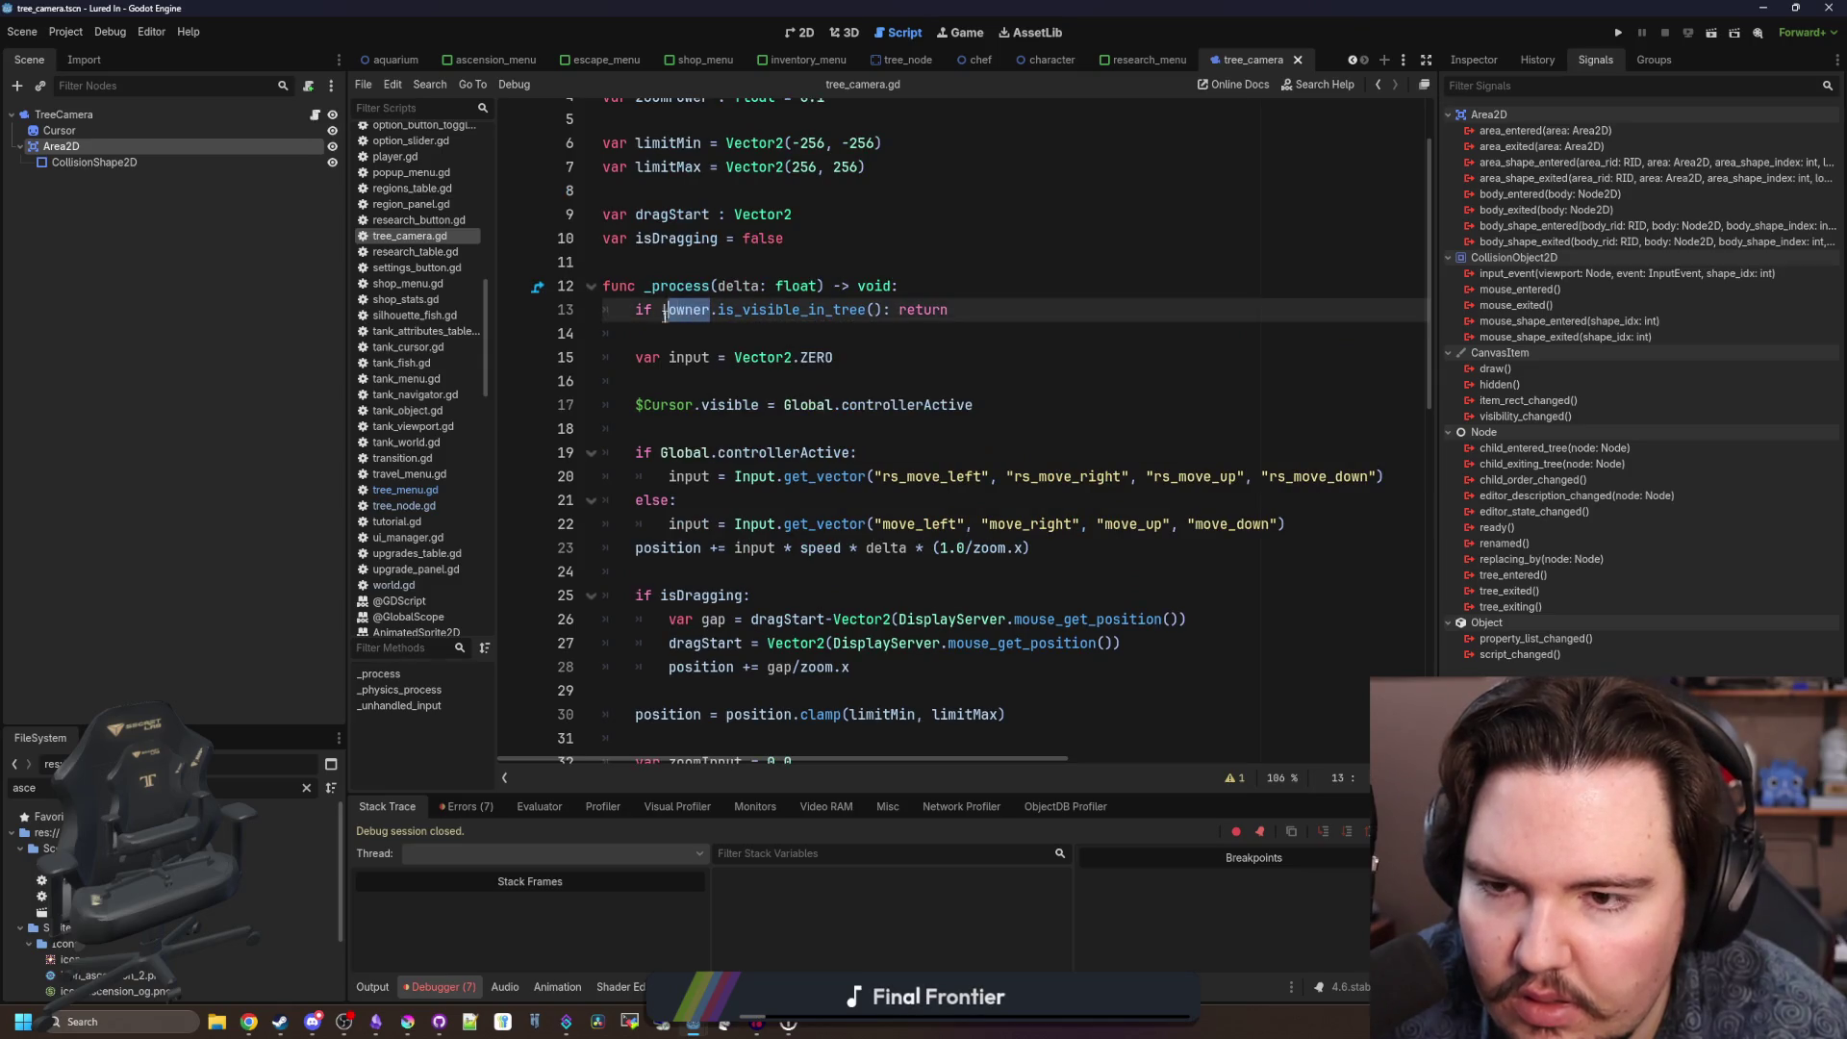
Change line 52's check to !owner.is_visible_in_tree(), save, and run the game.
scroll(699, 449, down, 12)
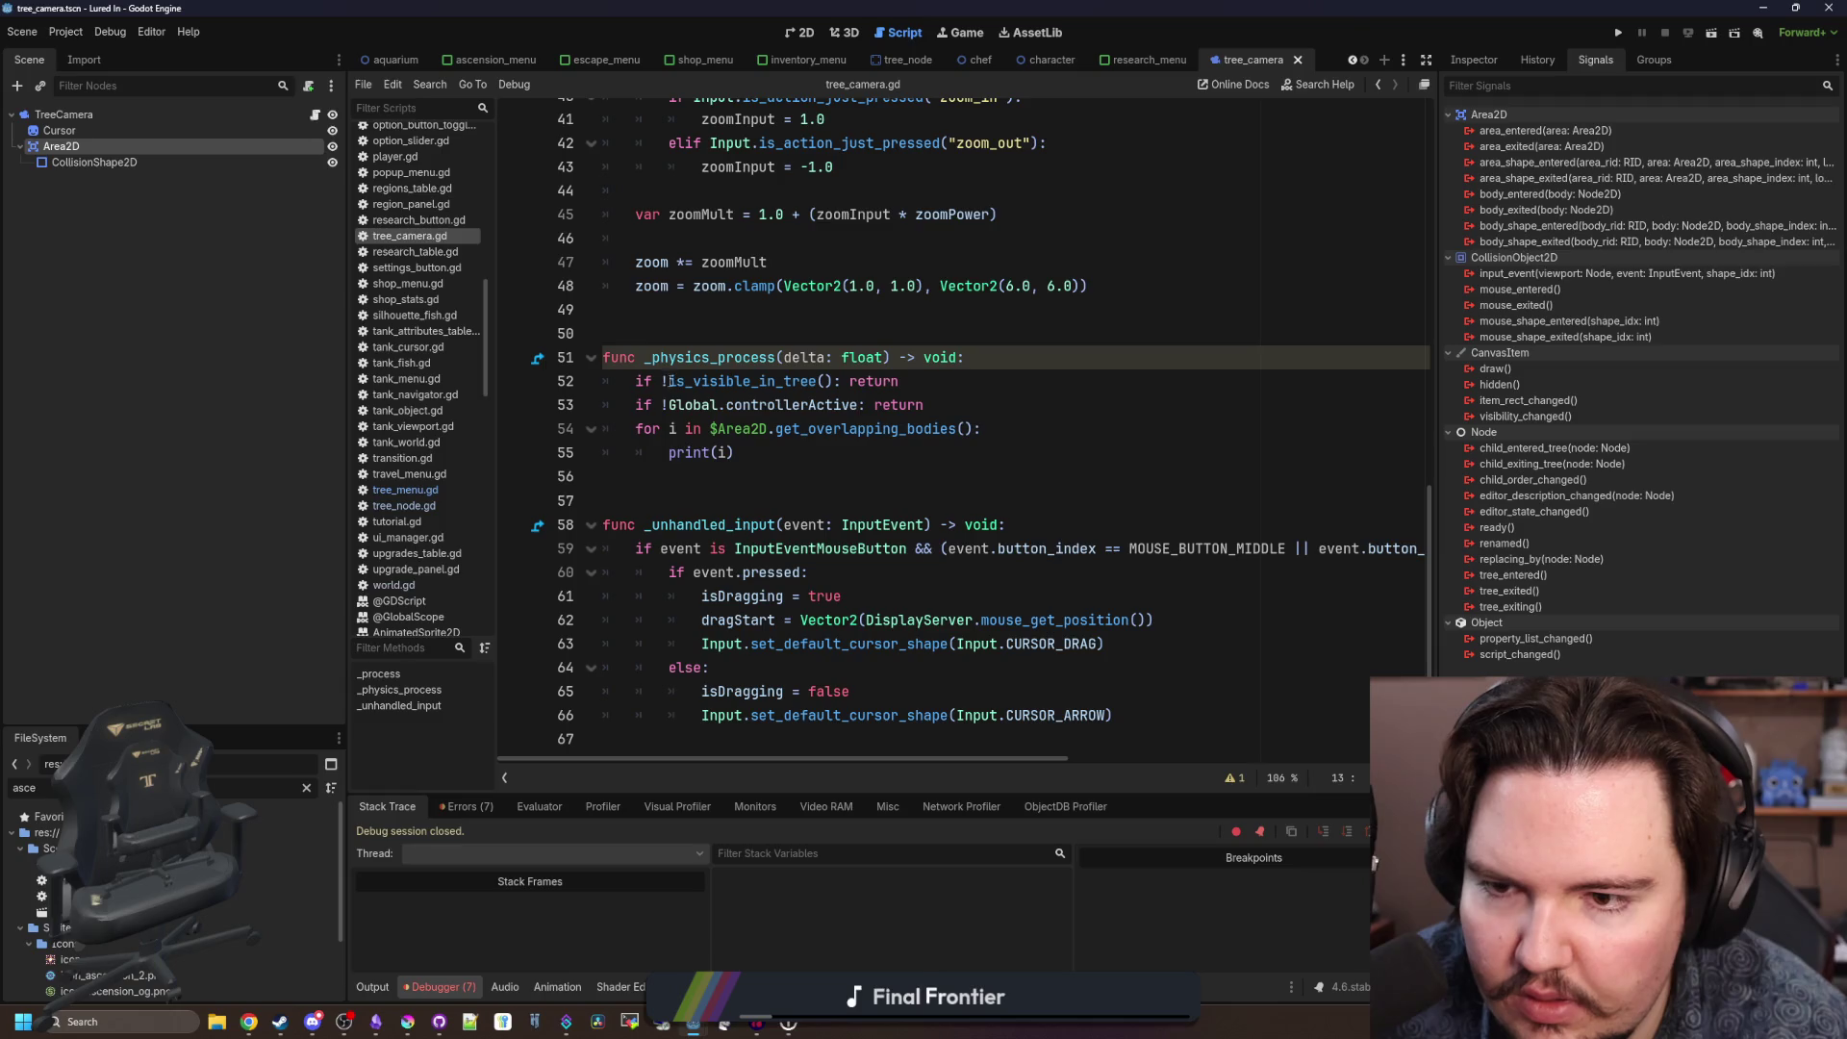
click(670, 381)
text(!owner)
text(.)
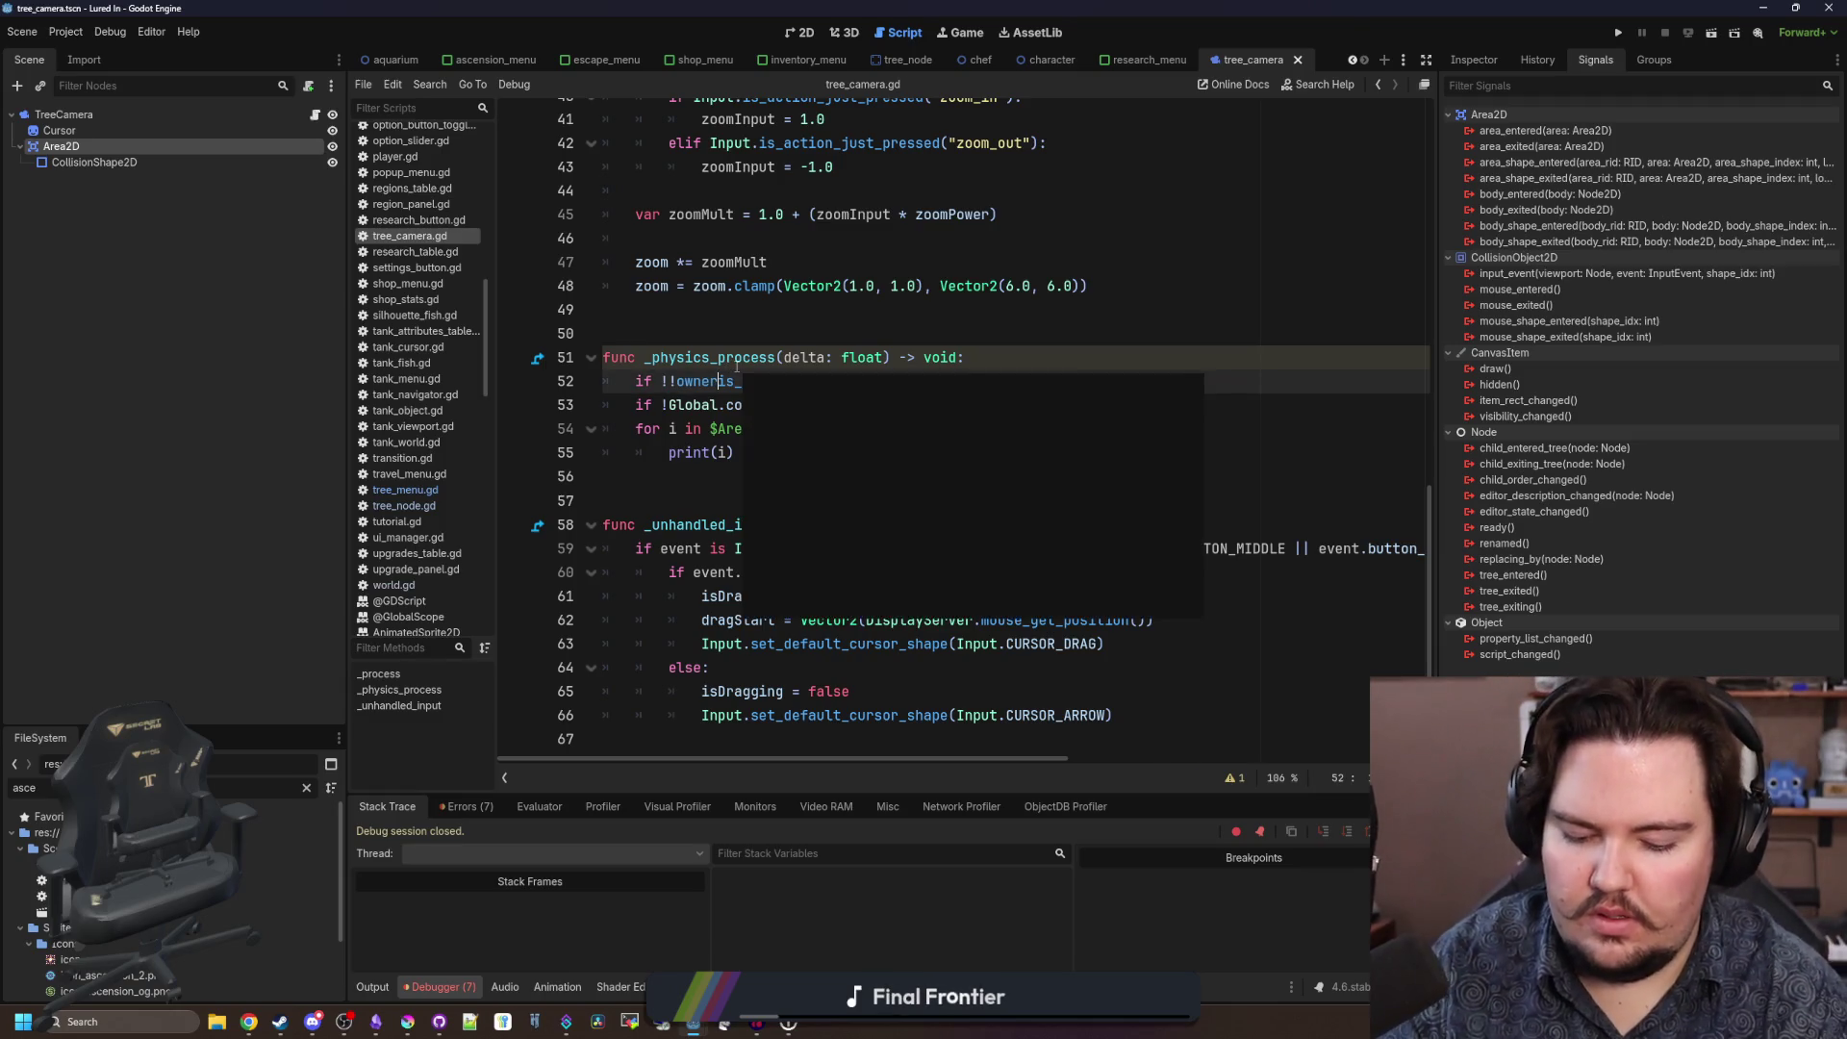
key(Left)
key(Left)
key(Left)
key(BackSpace)
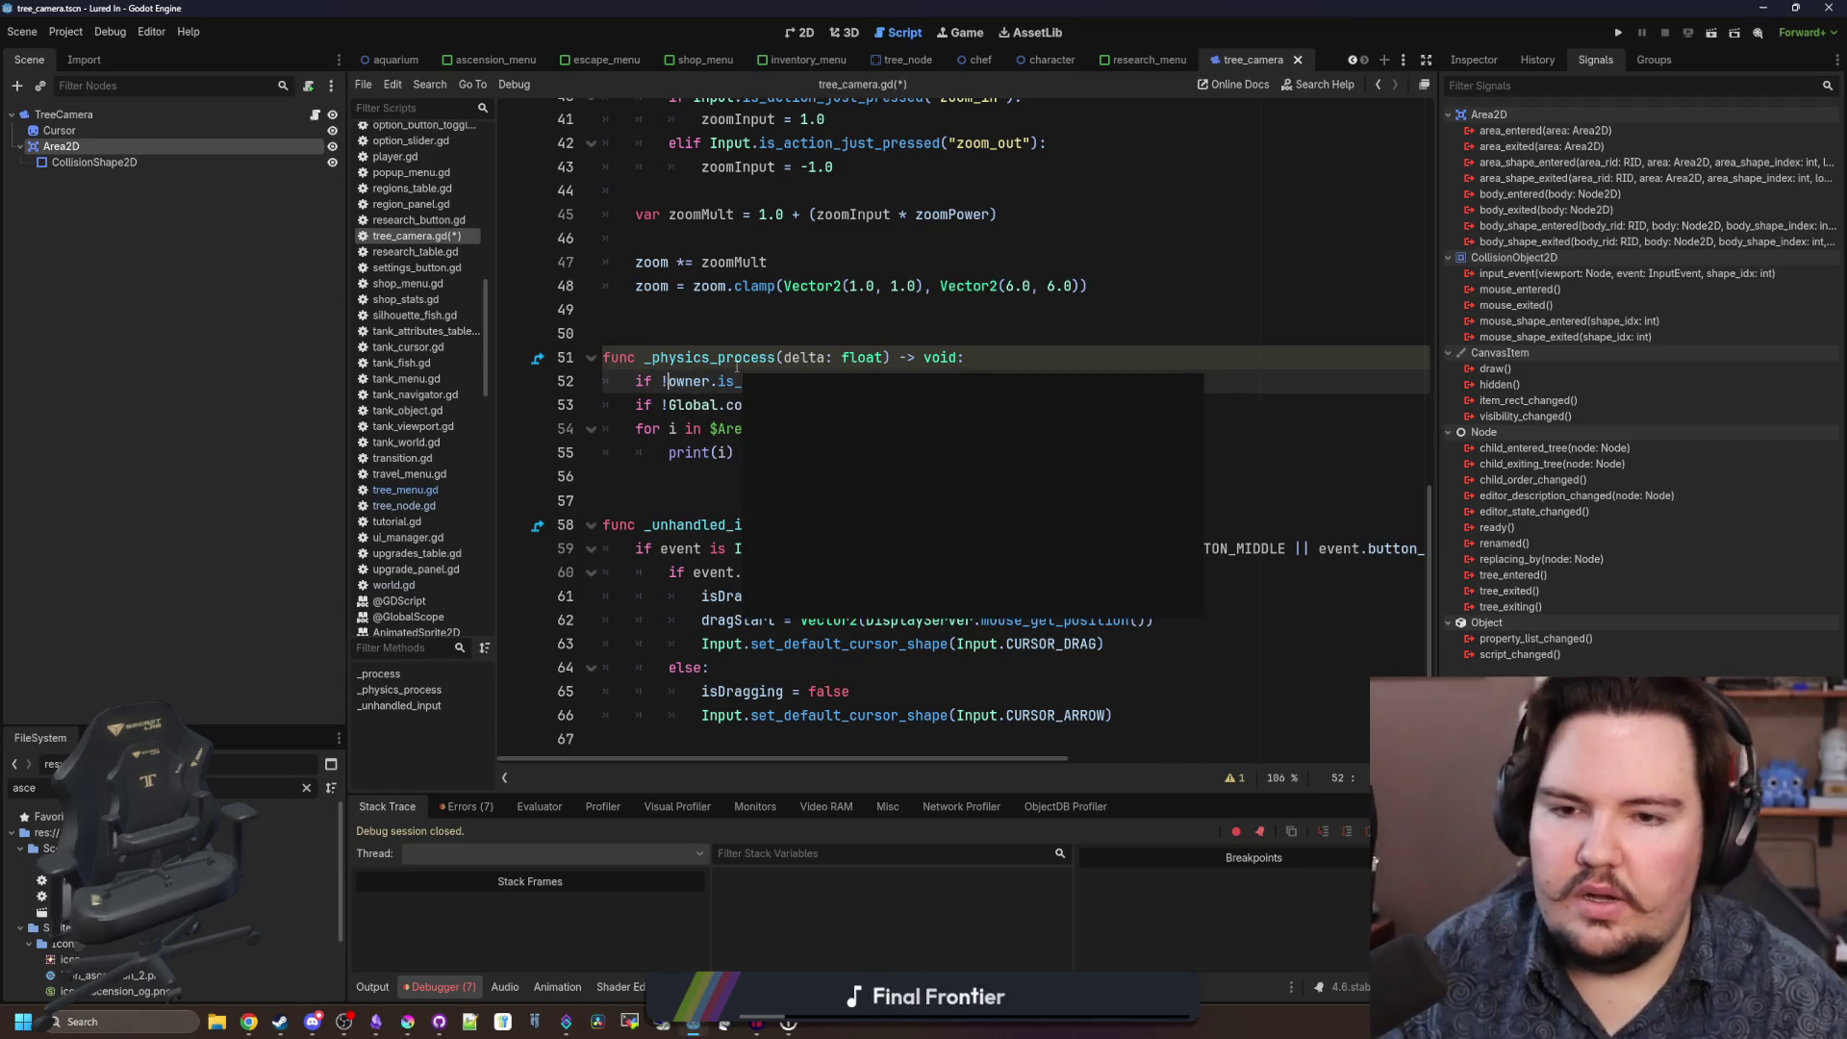
click(737, 333)
key(ctrl+s)
click(1619, 34)
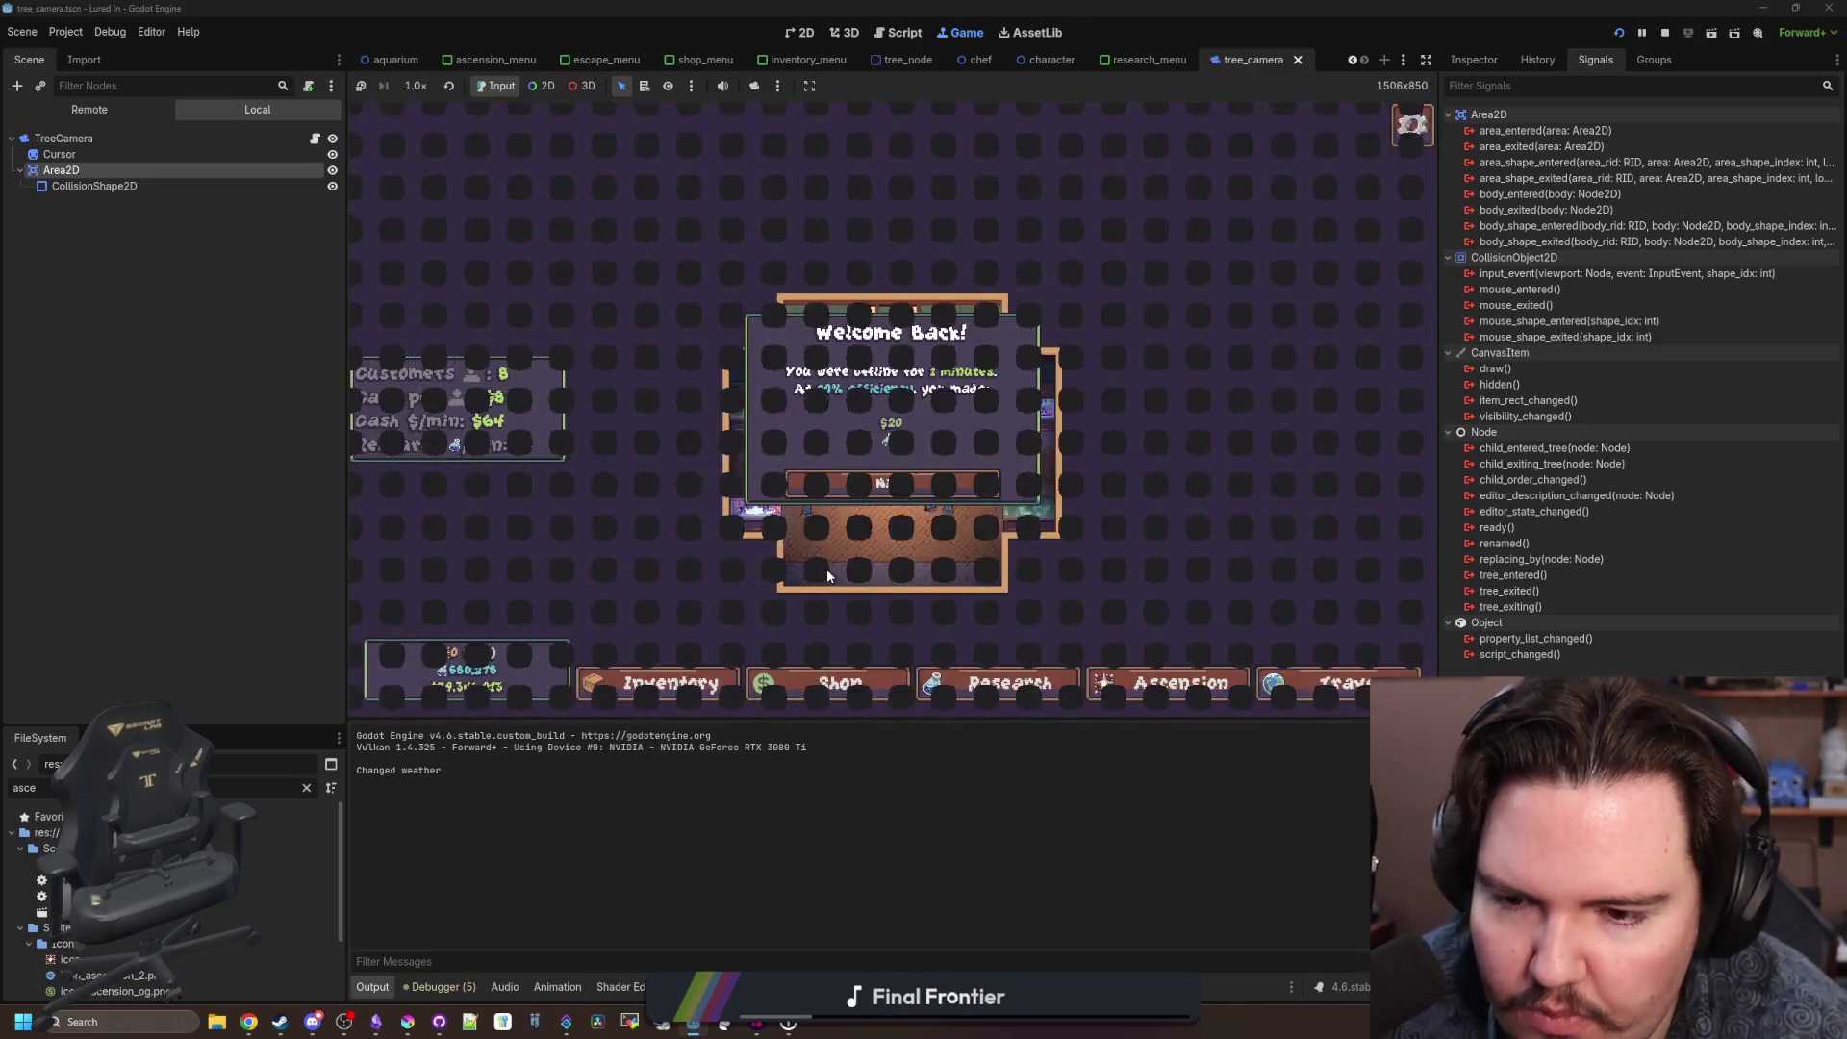
In the running game, dismiss Welcome Back and open the Research tree panel.
click(908, 485)
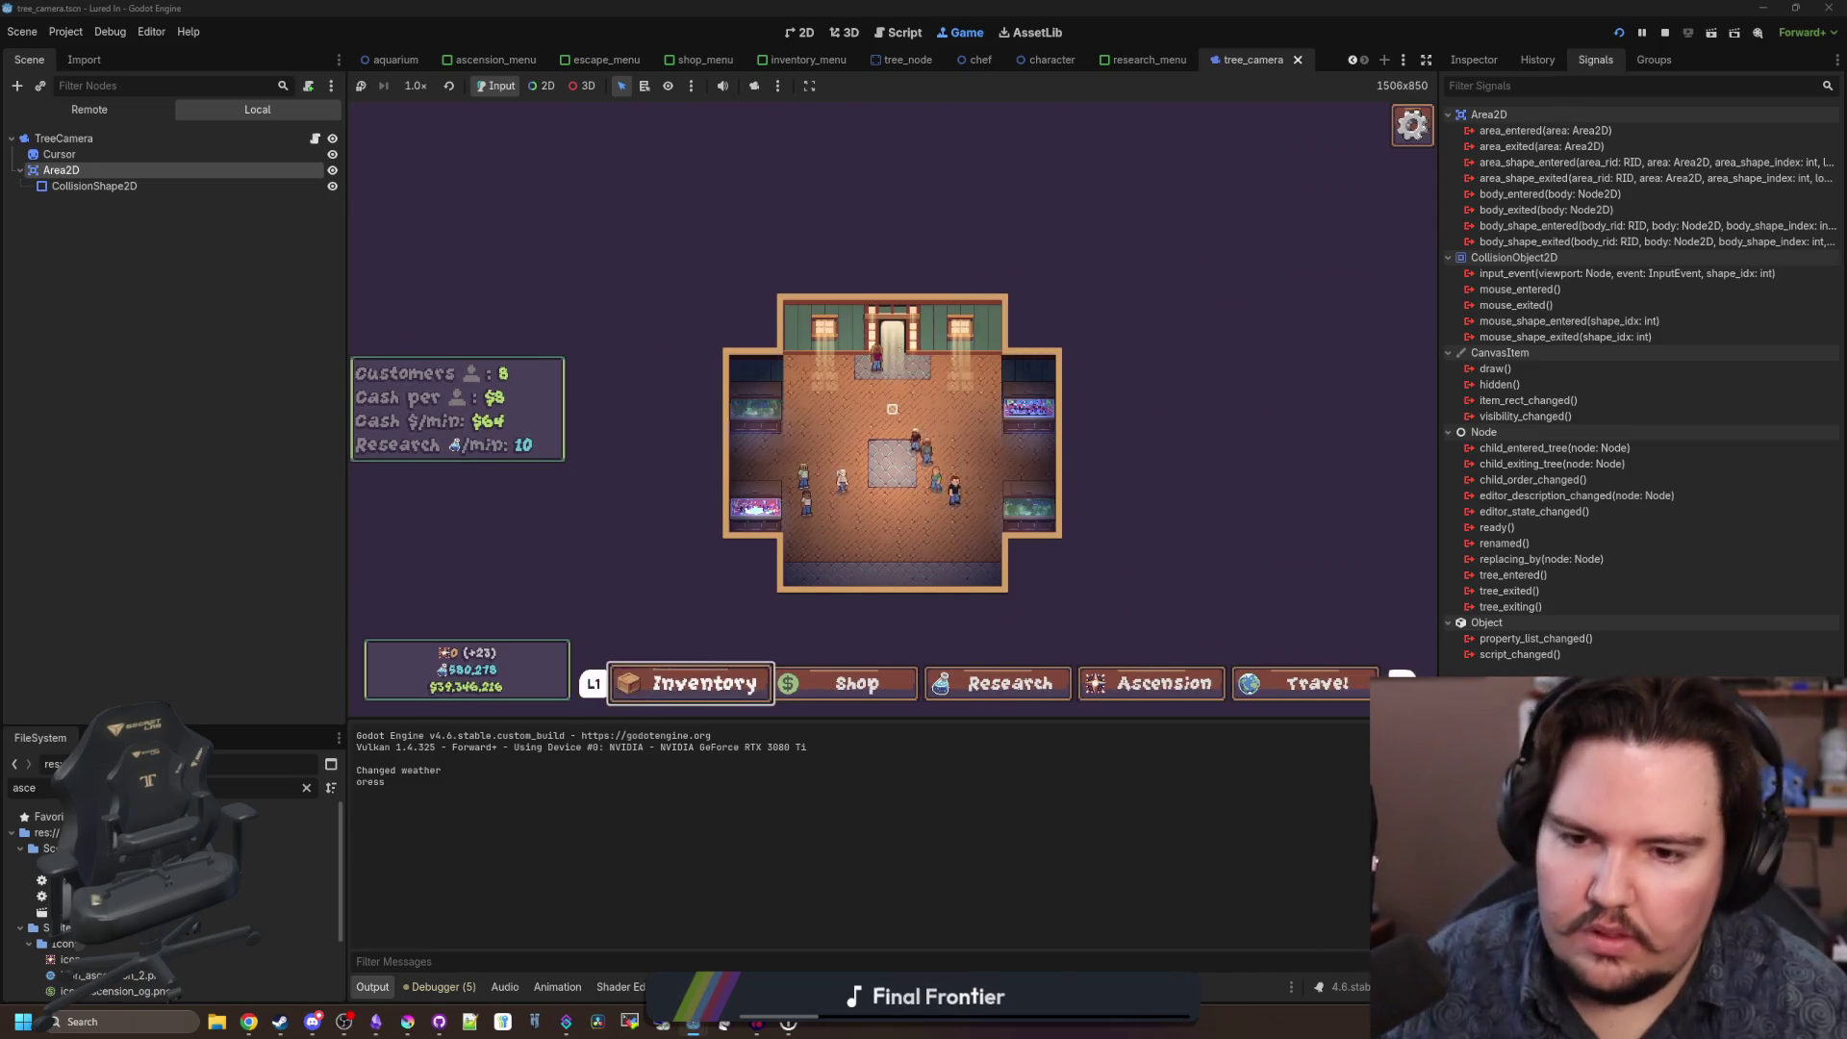
key(Return)
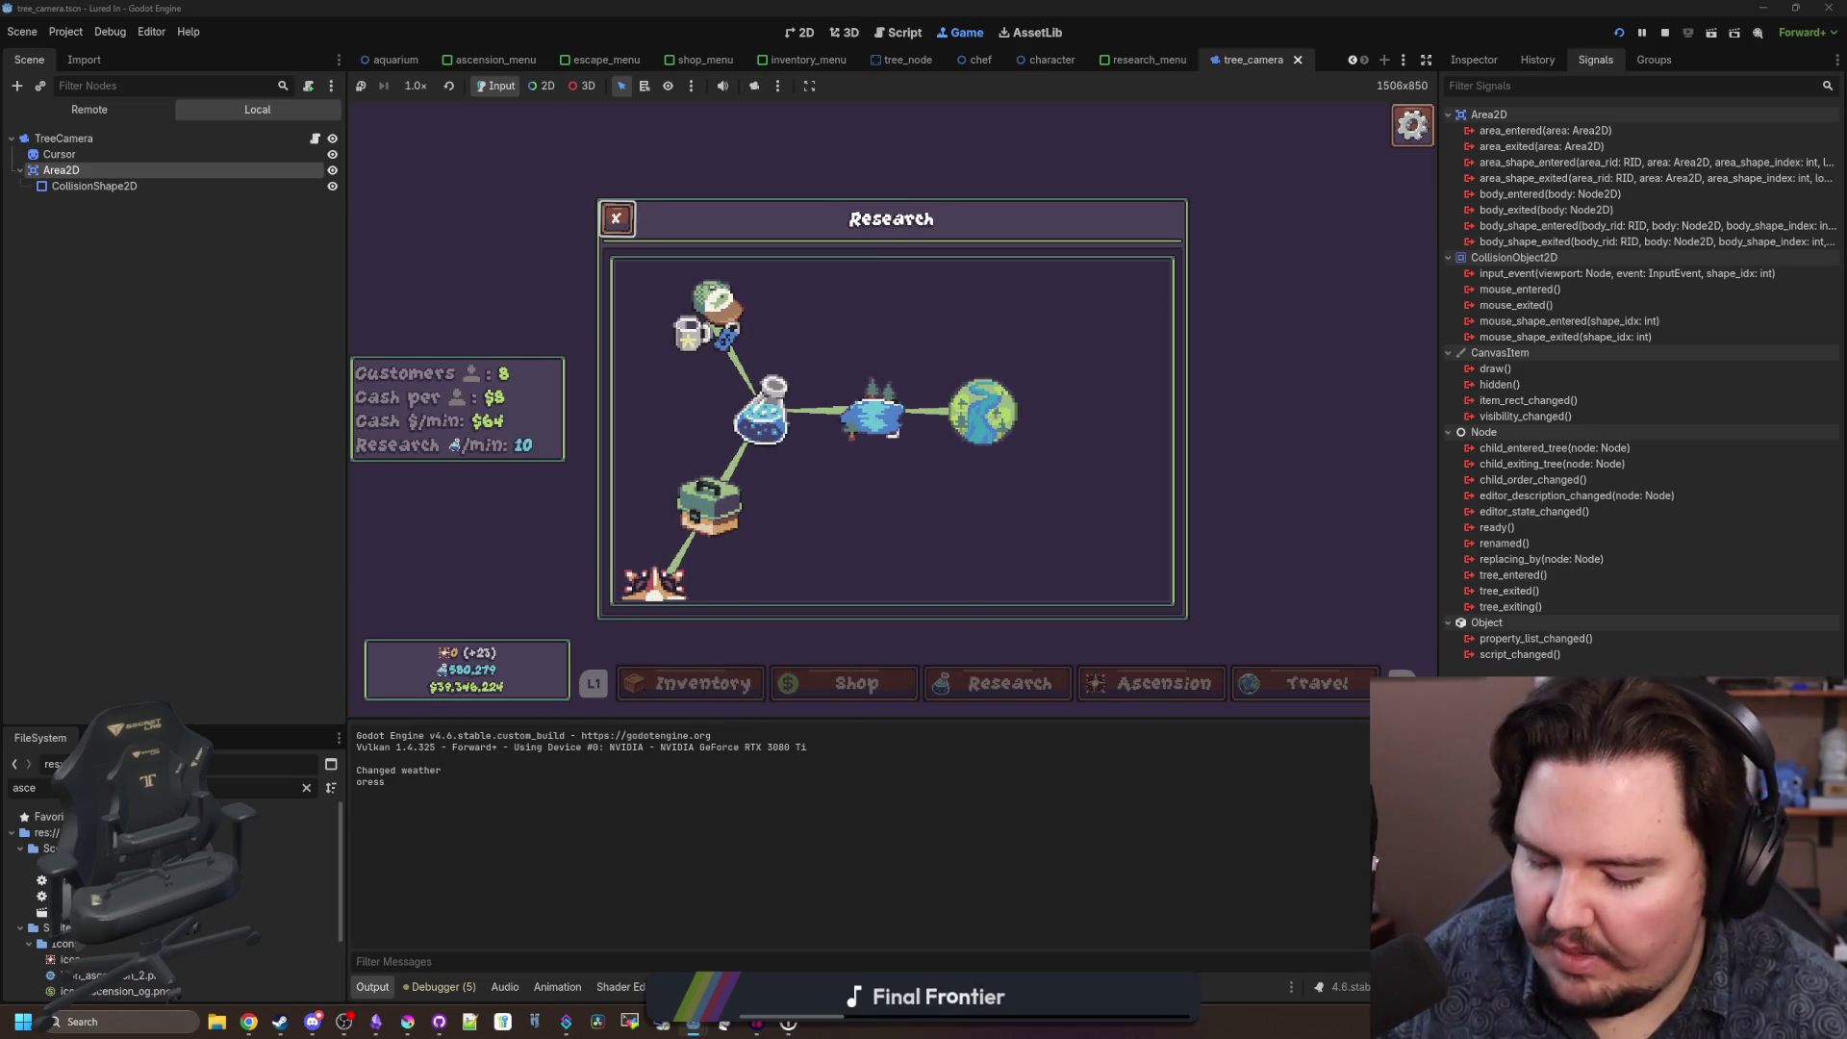
key(super)
key(super)
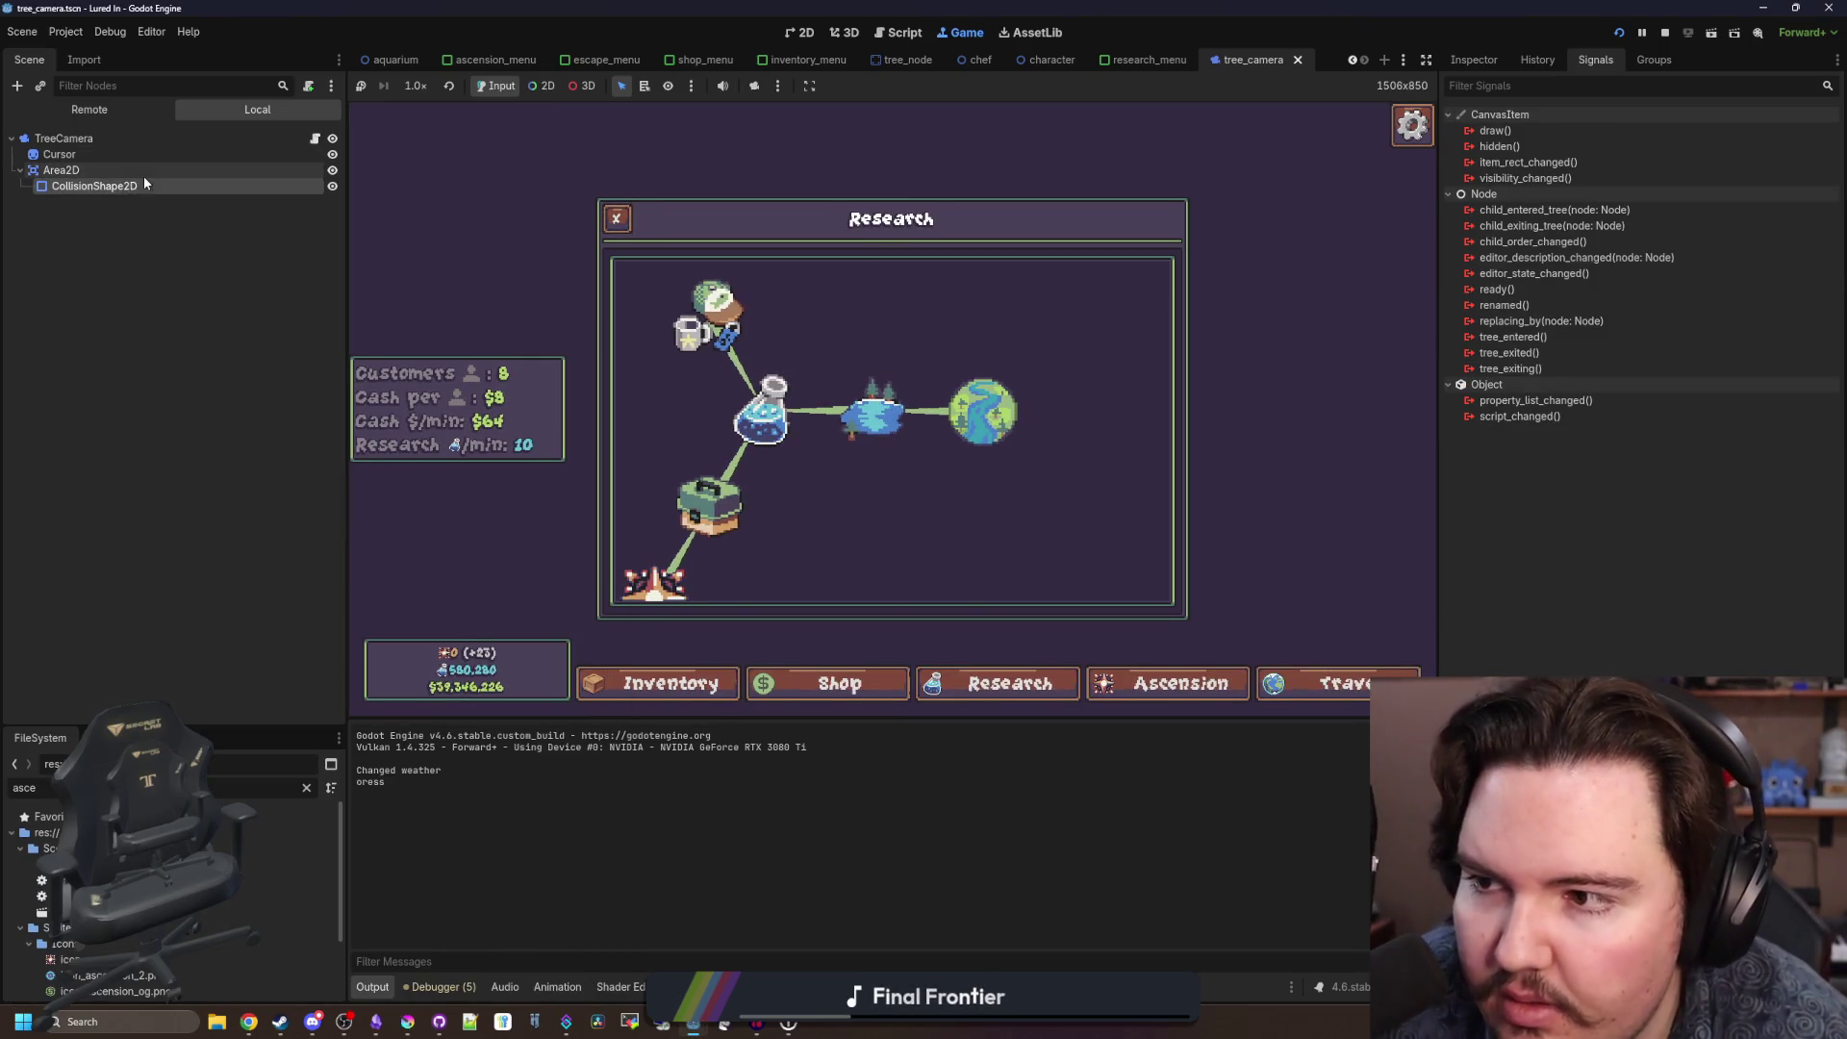
Set the Area2D collision to no layer and mask 3 only, then stop the game.
click(1477, 61)
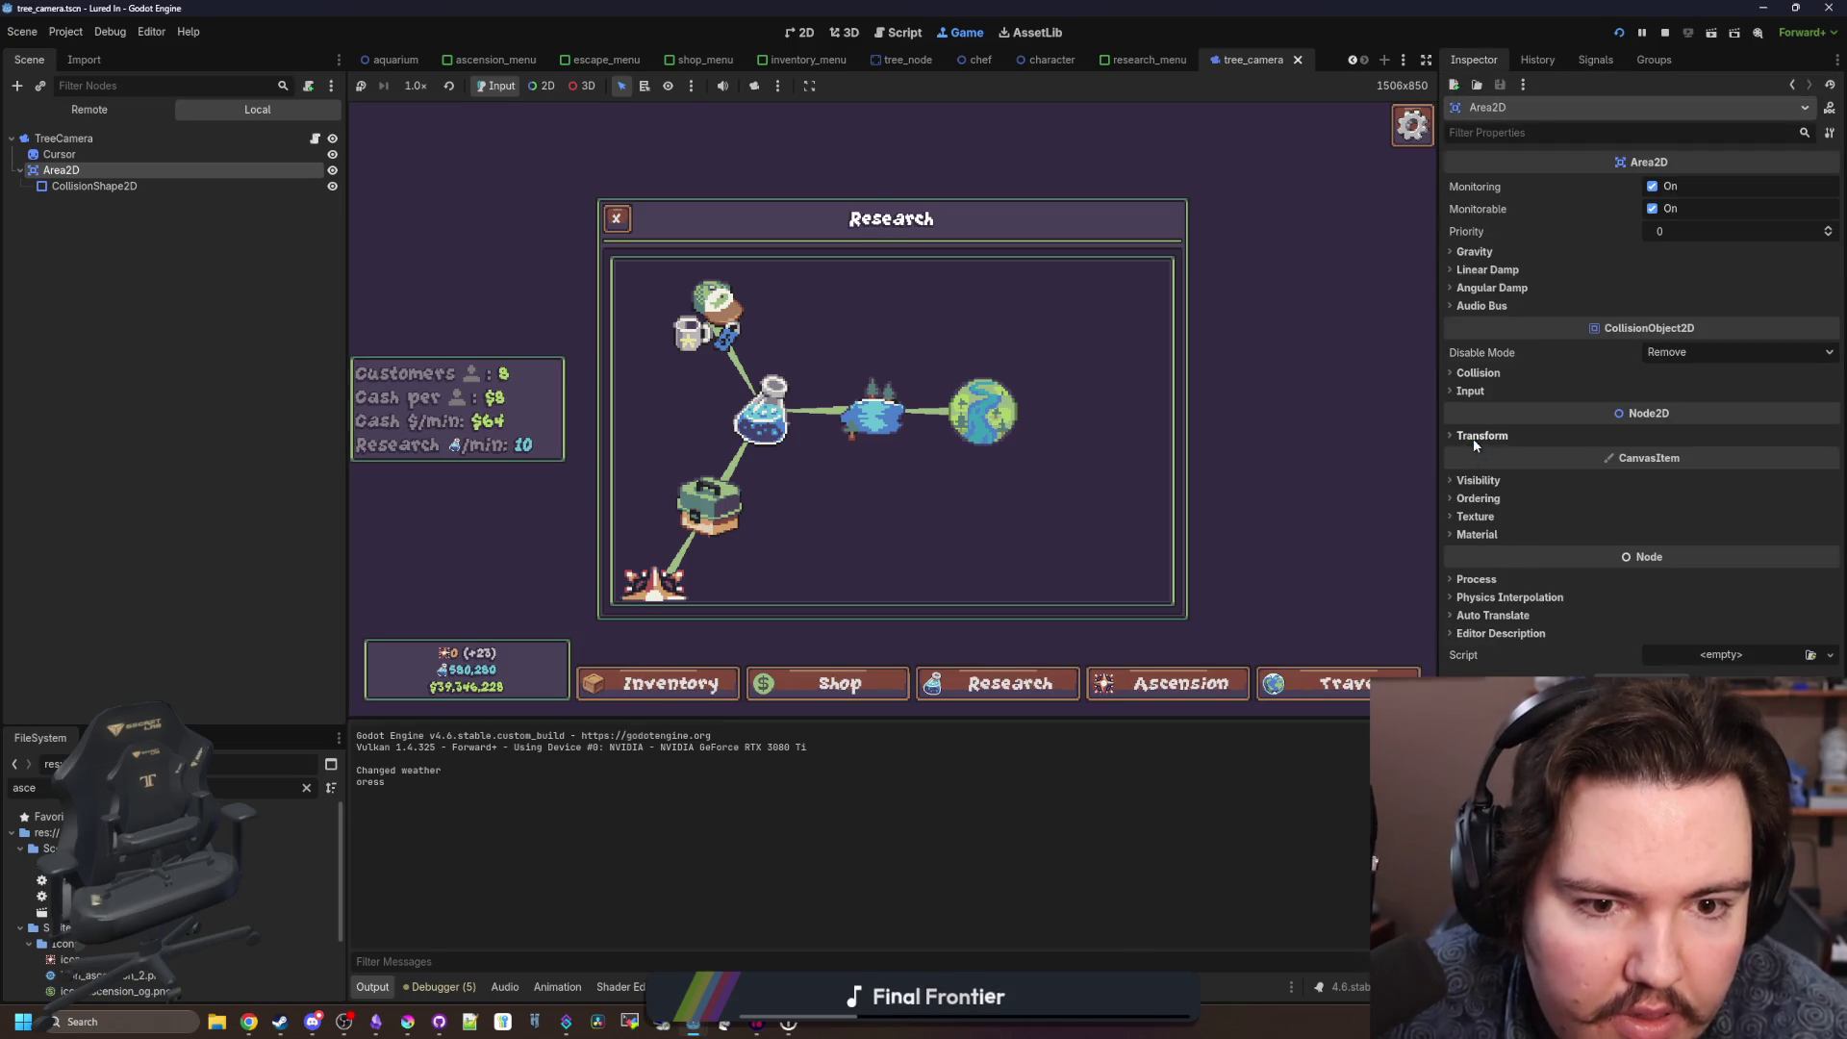
click(1477, 372)
click(1463, 483)
click(1463, 414)
click(1501, 483)
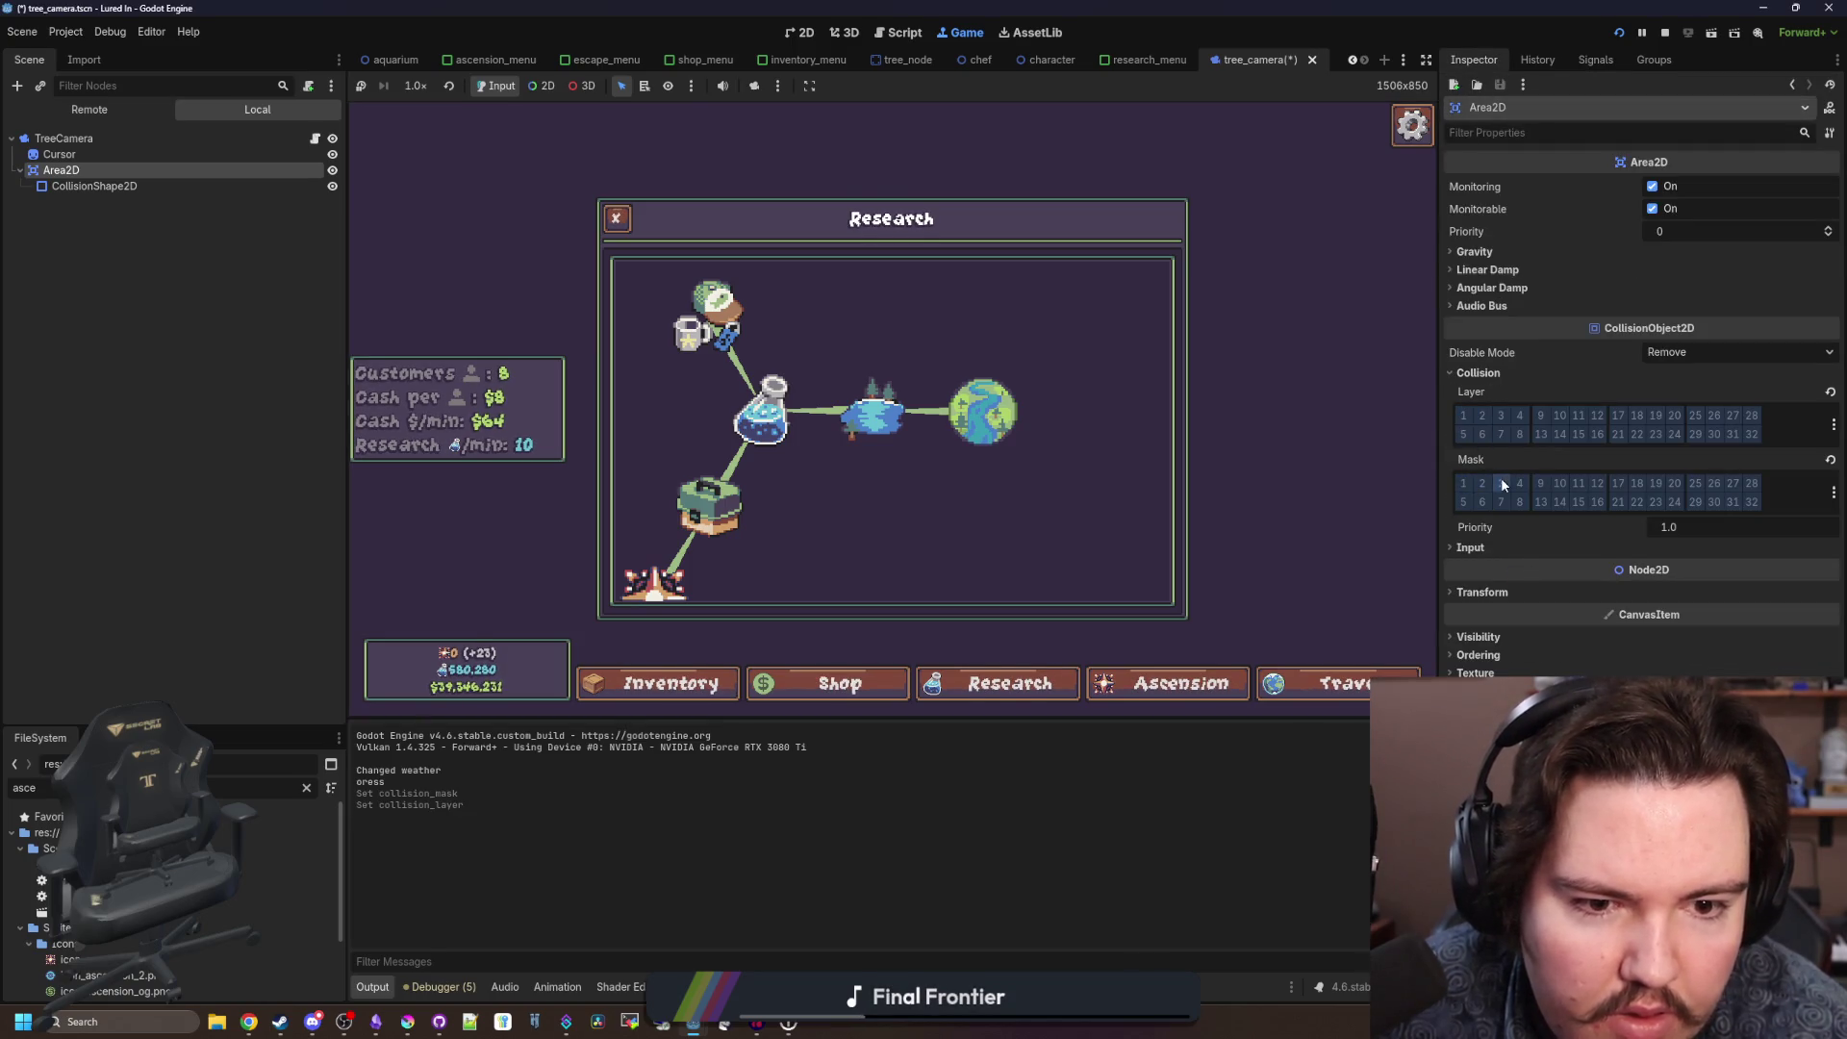
click(1665, 32)
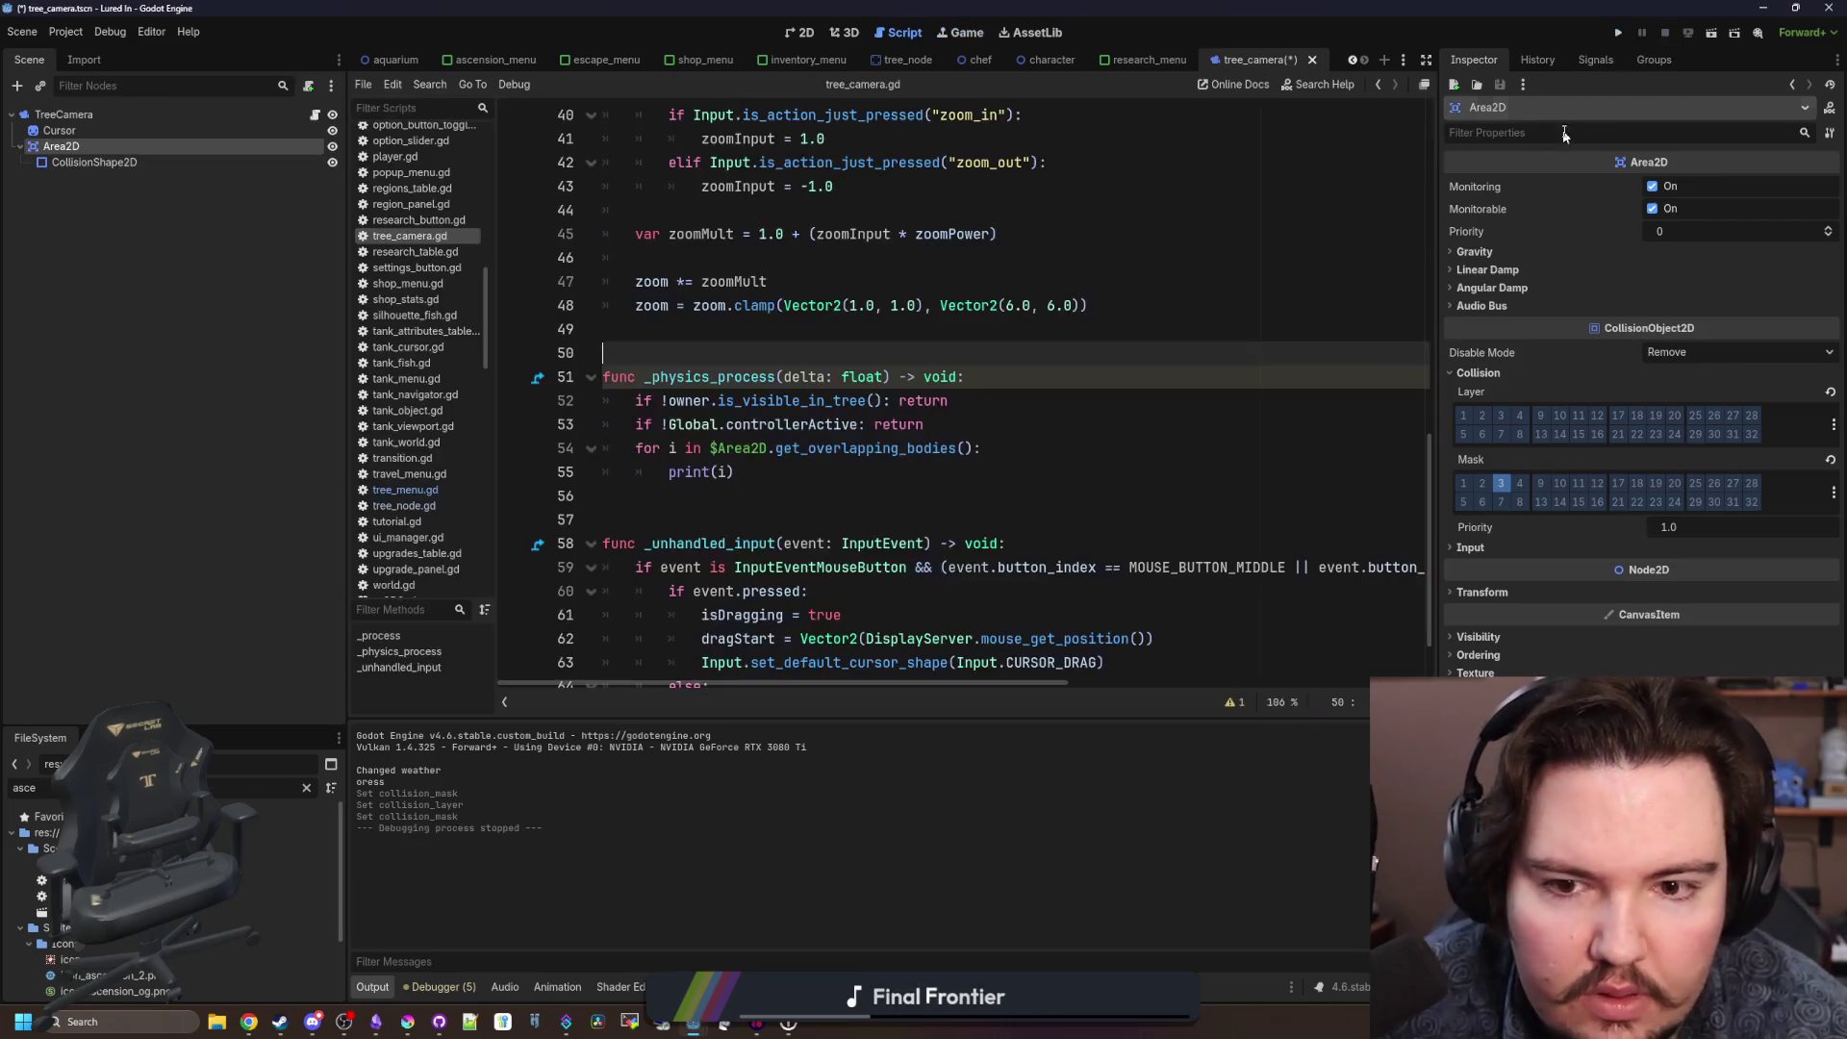
Save the scene and start '$Cursor.scale = Vector2.ONE *' below the visibility check in _process.
key(ctrl+s)
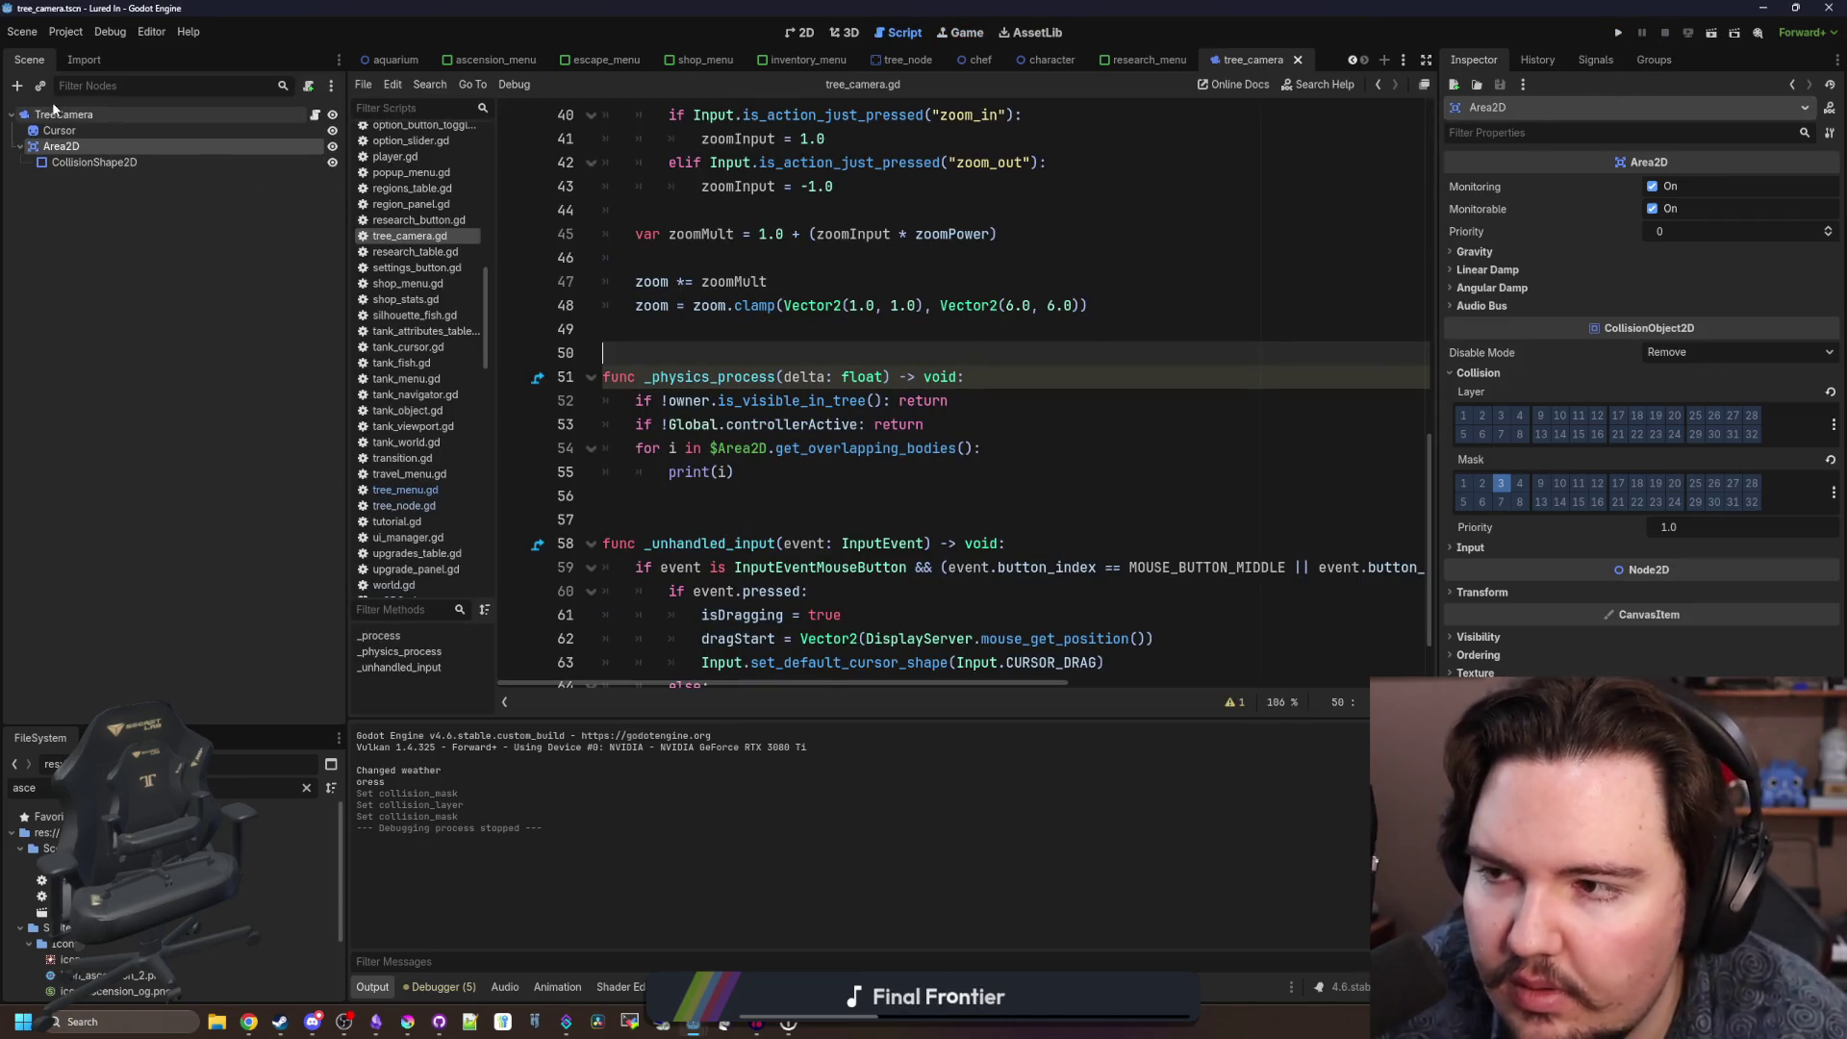
click(58, 131)
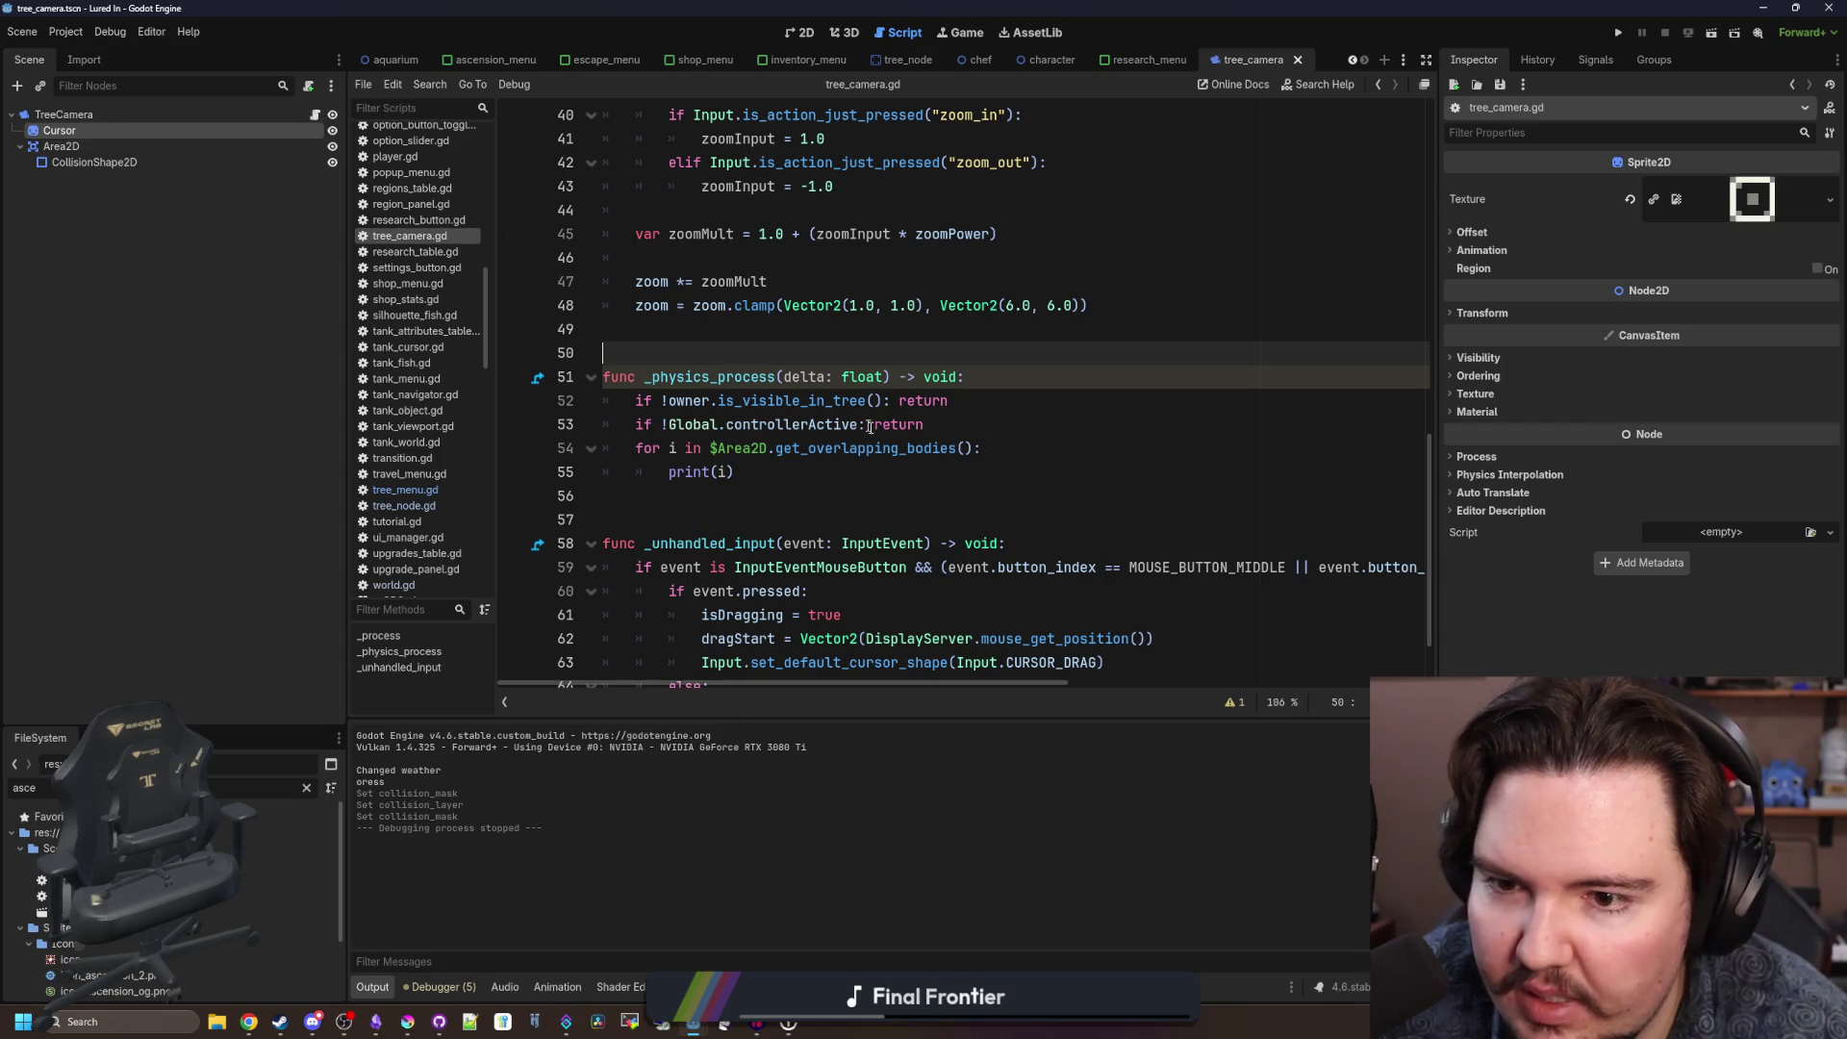
scroll(926, 390, up, 6)
scroll(927, 390, up, 6)
click(734, 361)
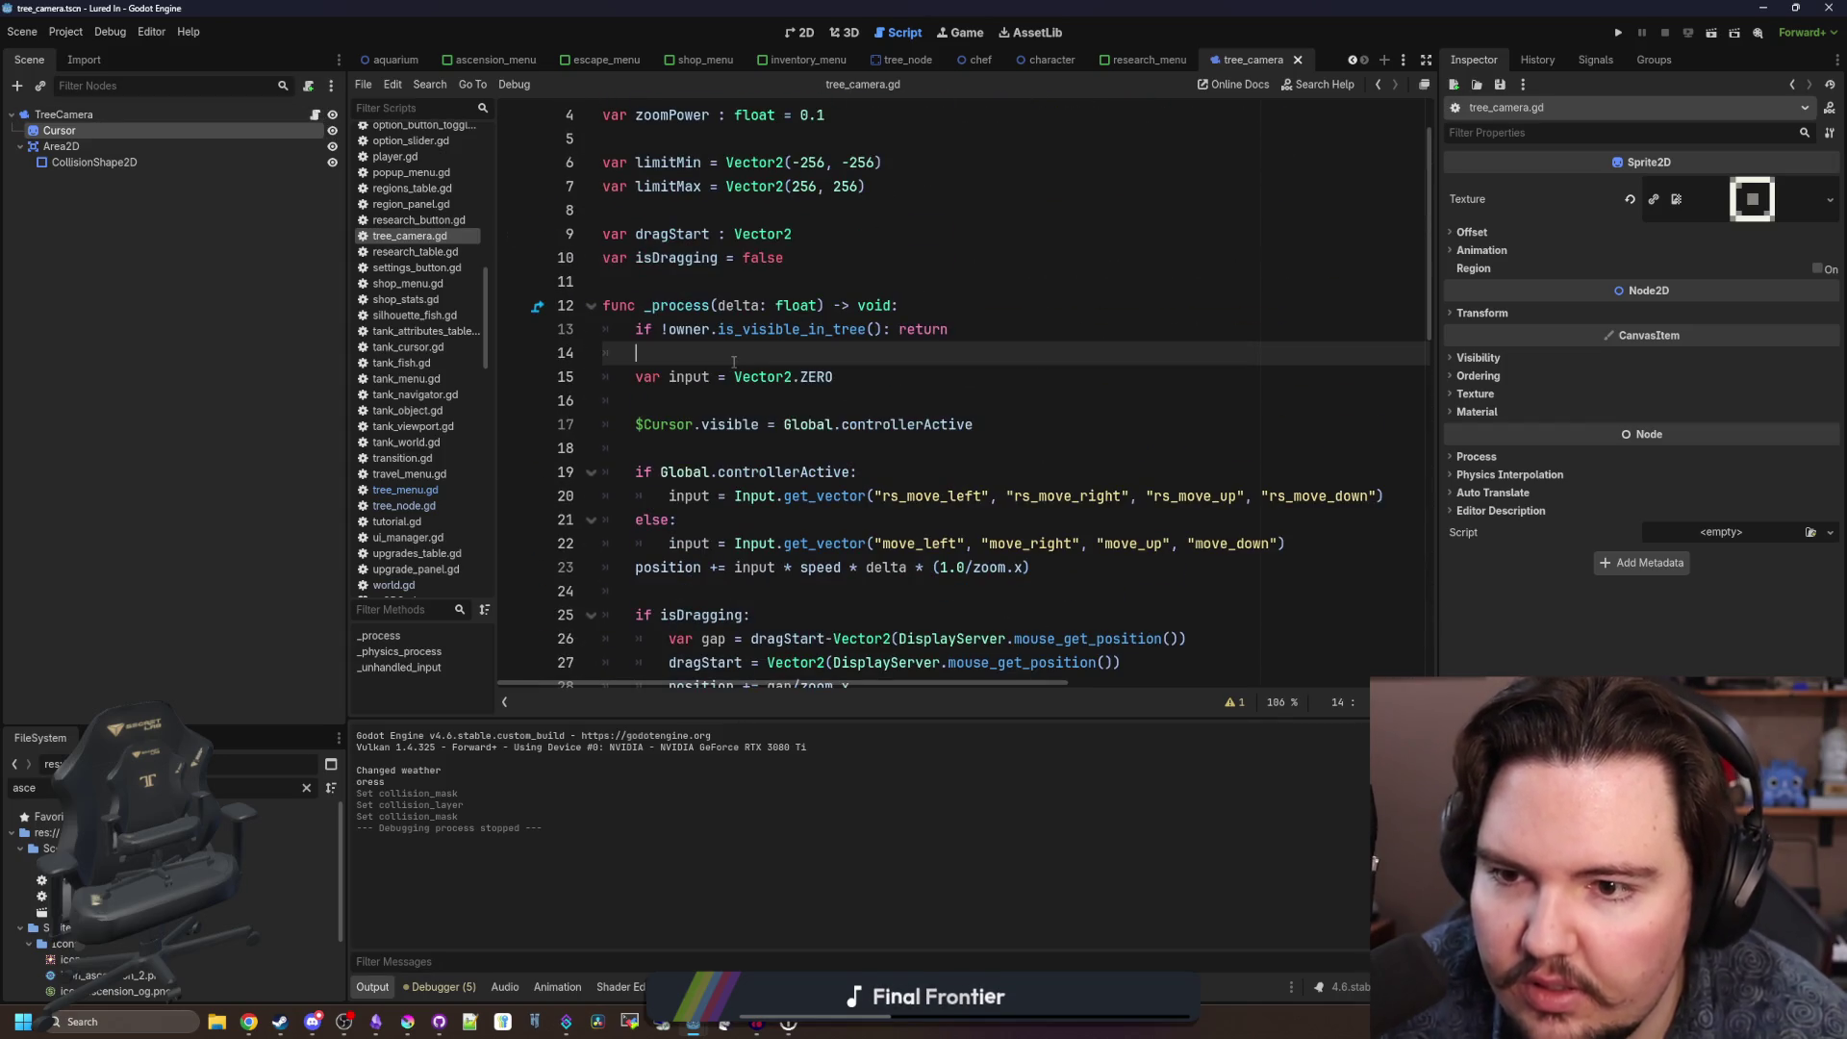
key(Return)
key(Return)
key(Up)
drag(100, 135, 681, 370)
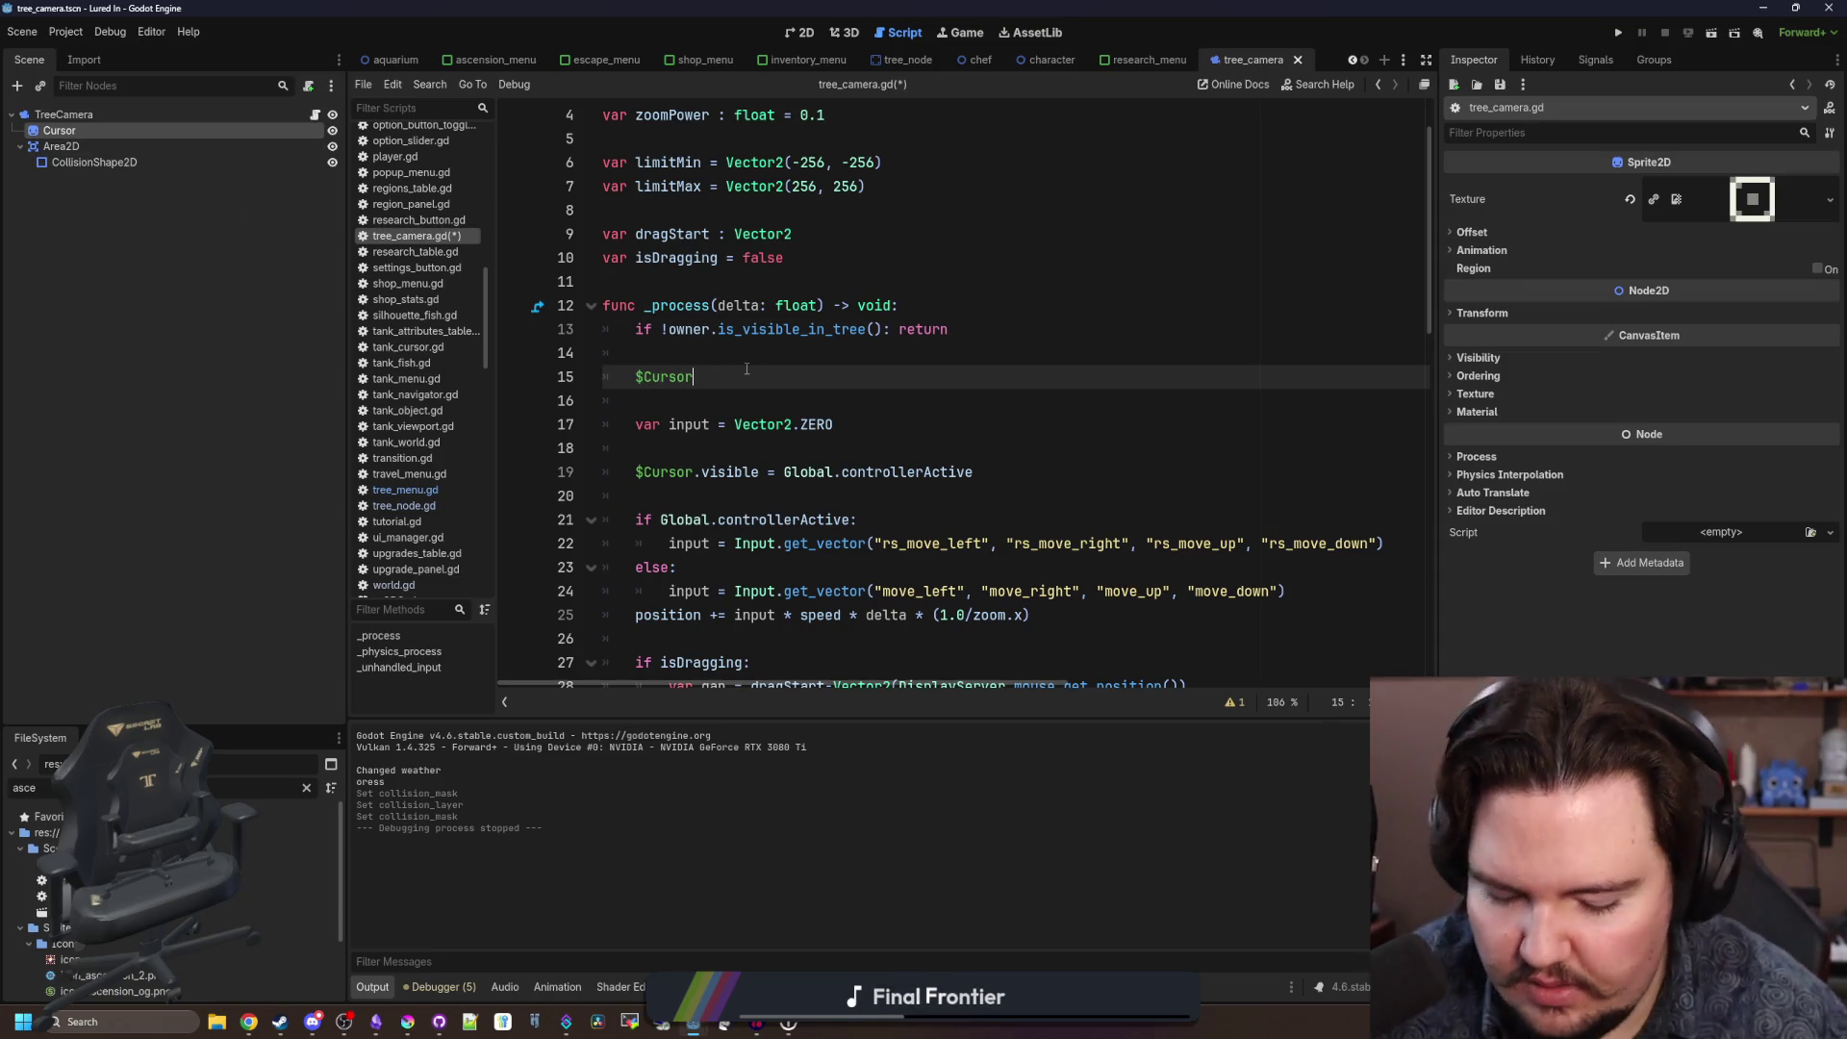
text(.scale =)
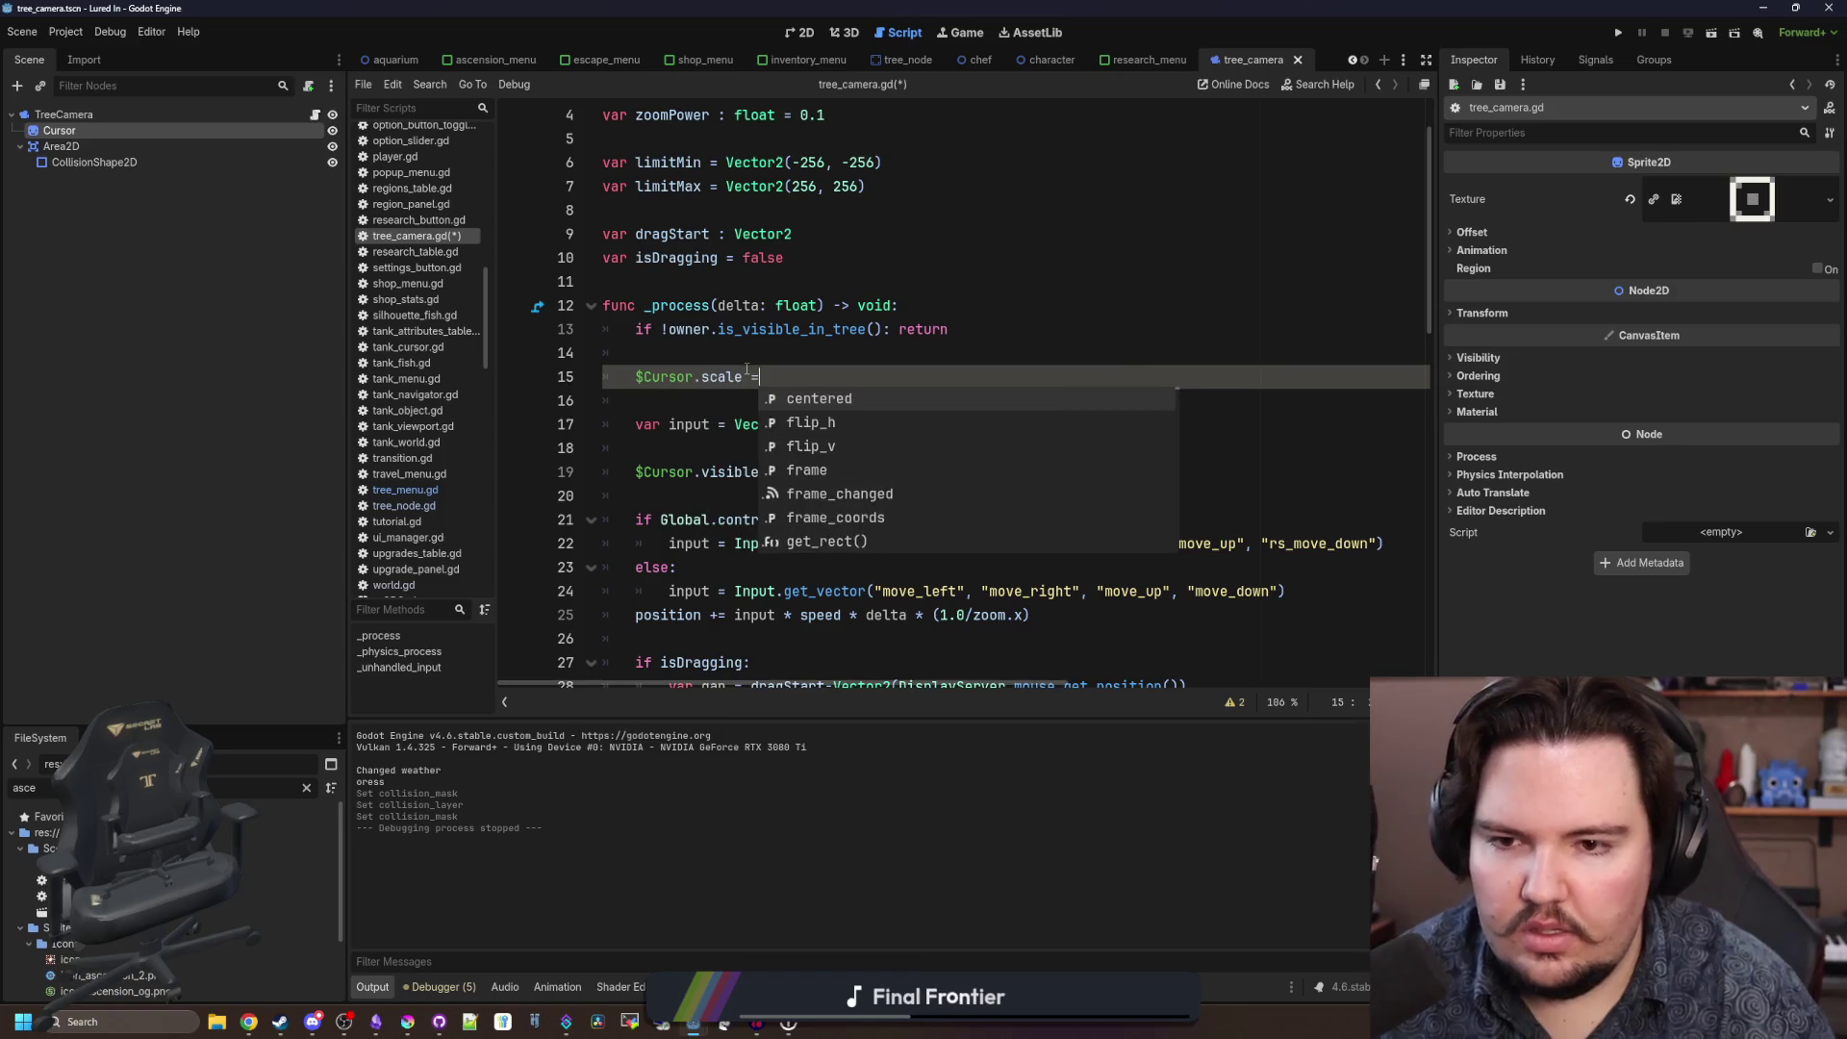
text( Vector2)
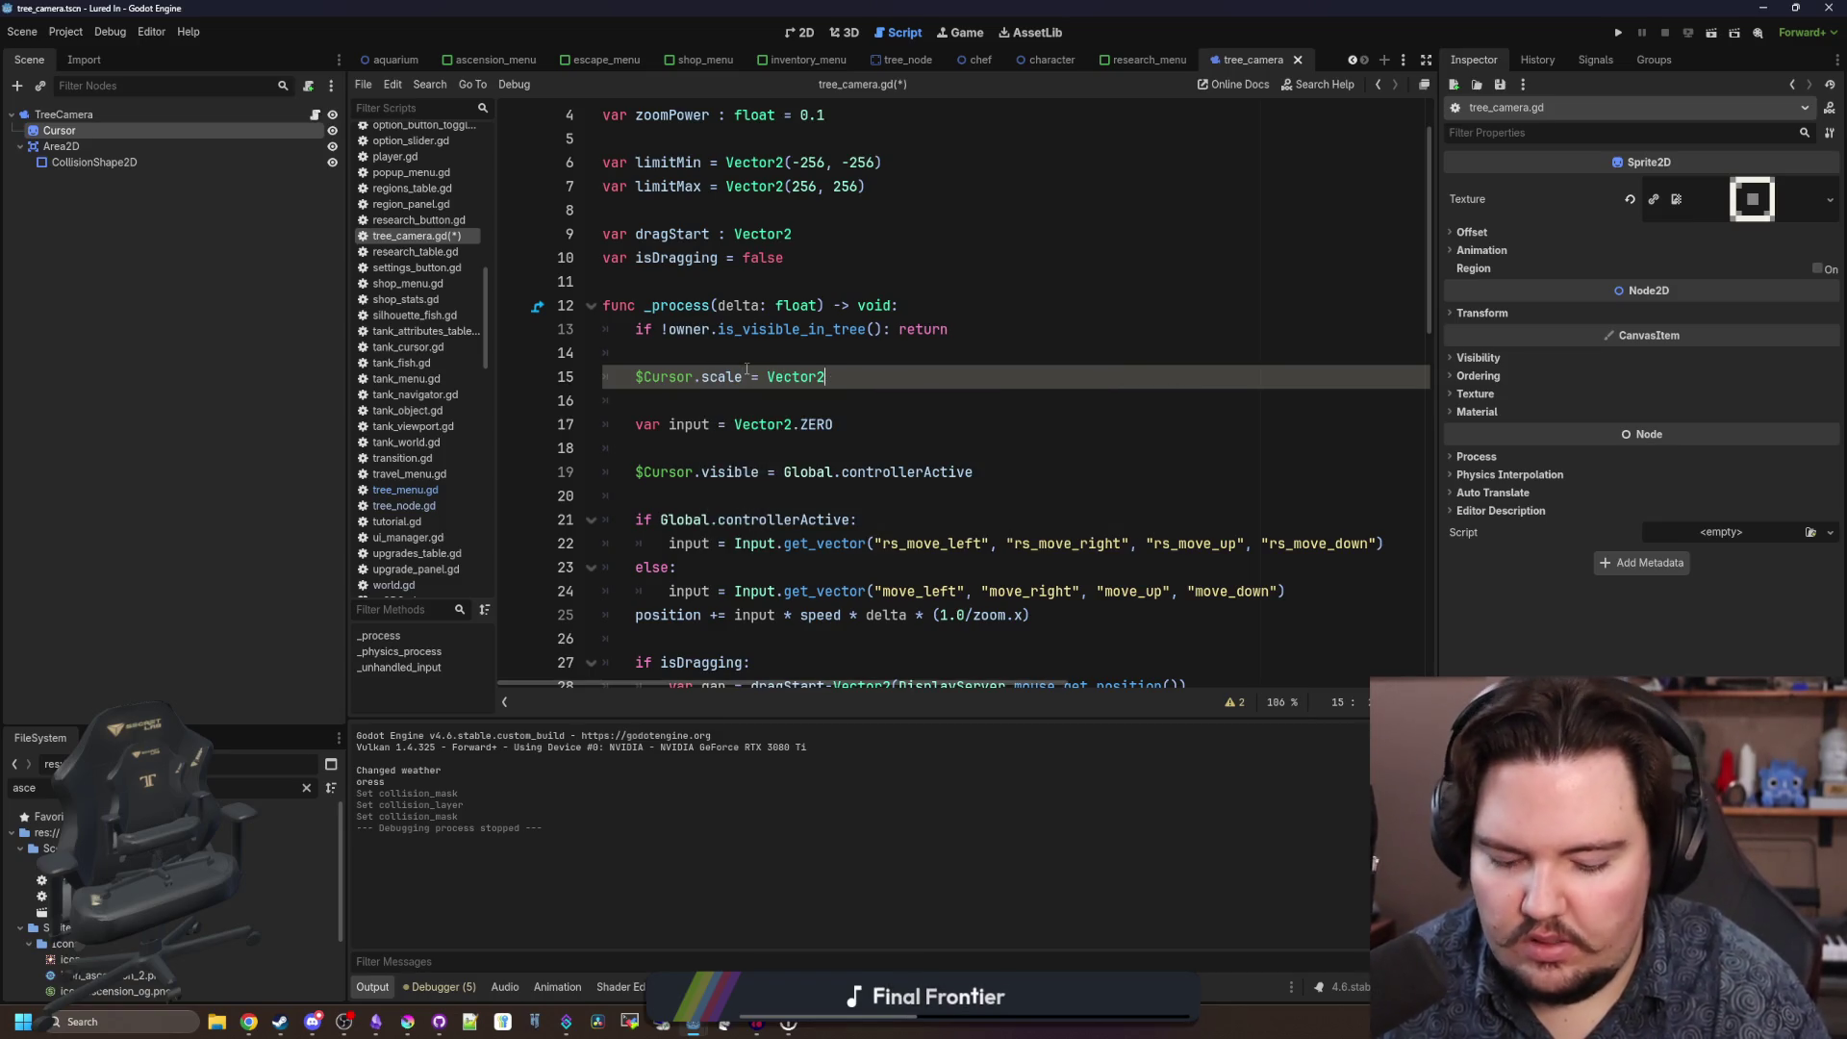
text(/E * (1.0/zoom.x)
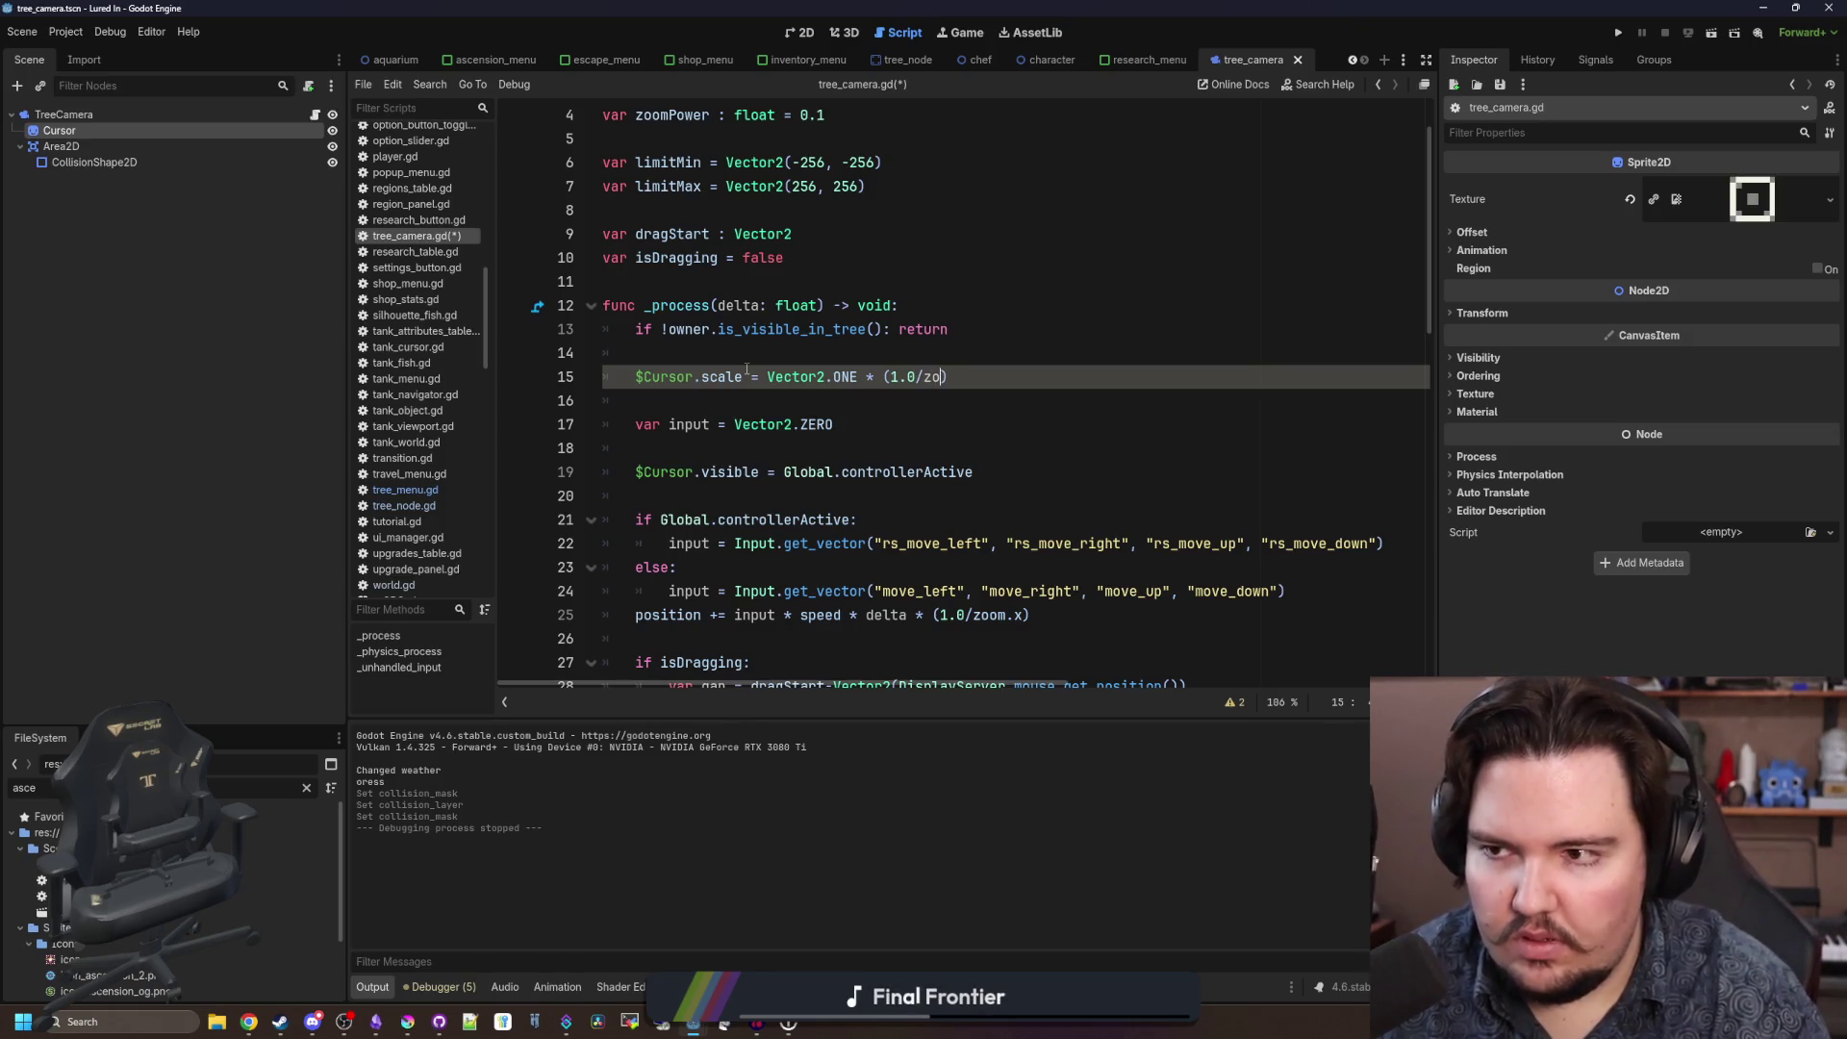
Run the game, open and close the Research panel with the controller, then stop it.
click(1619, 34)
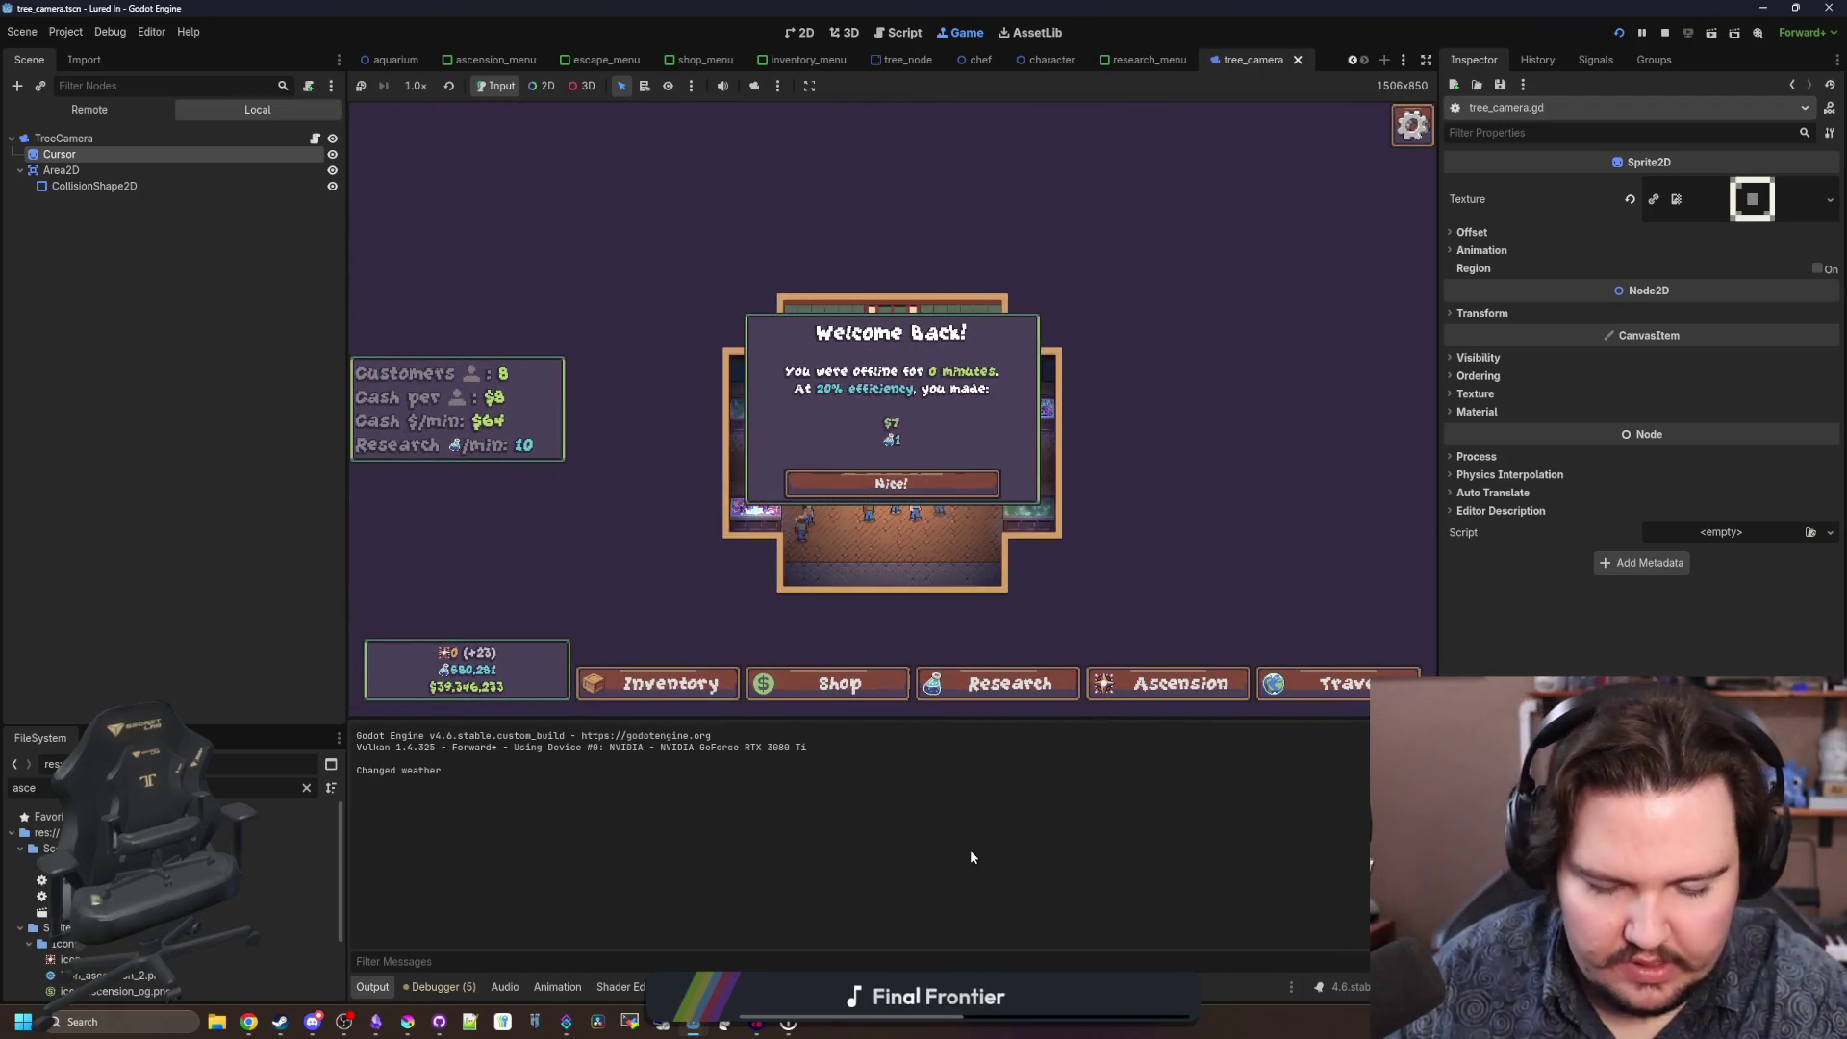
key(Return)
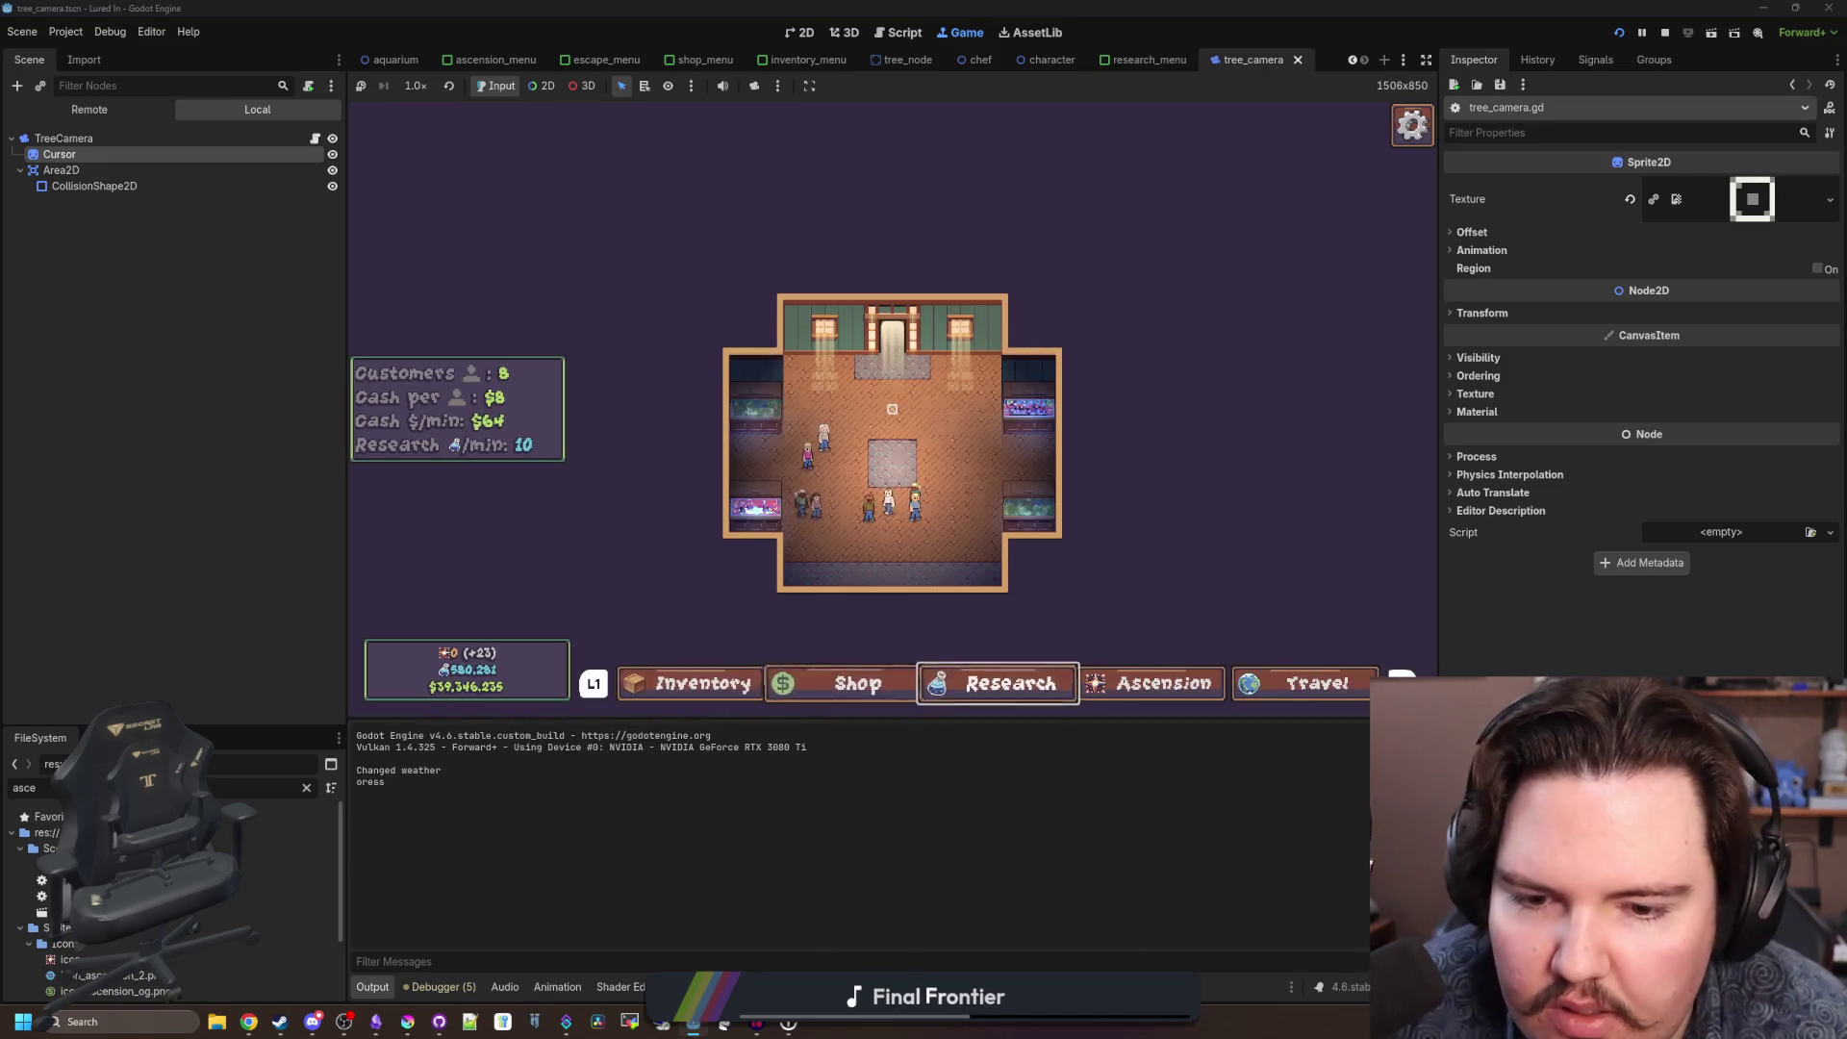
key(Return)
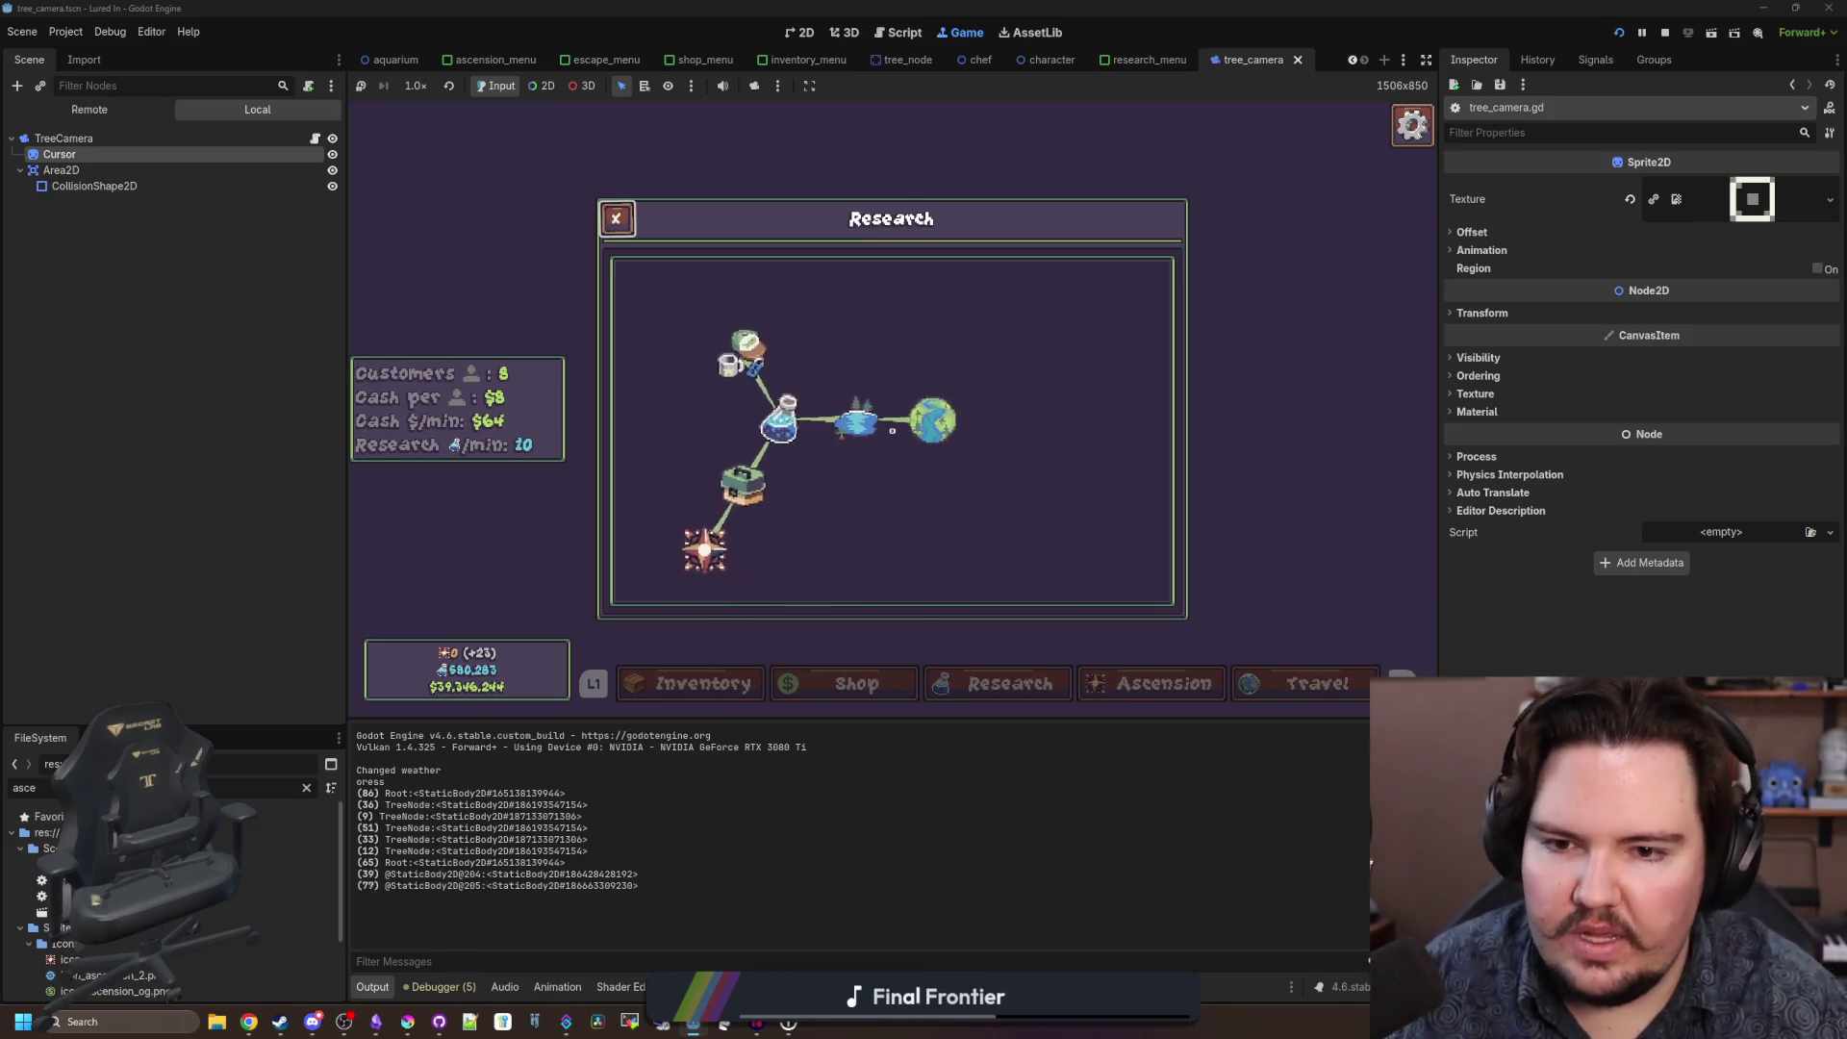
key(Escape)
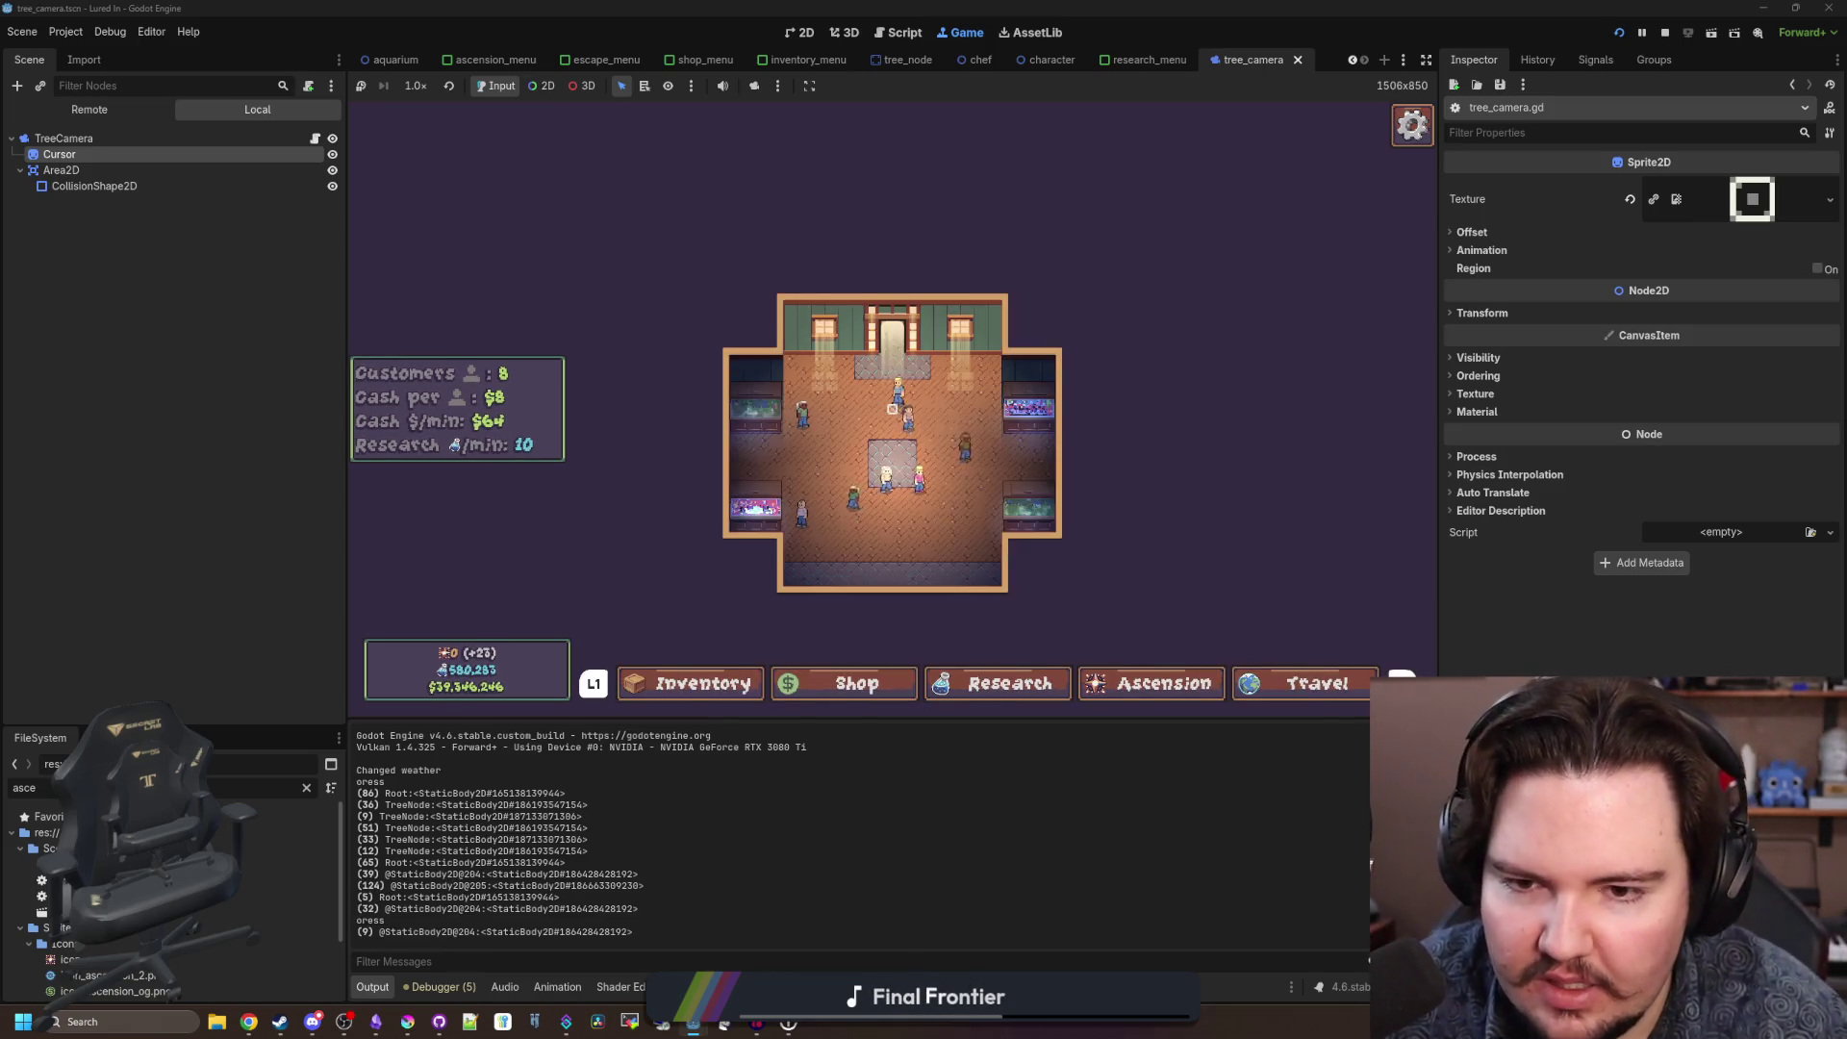
key(super)
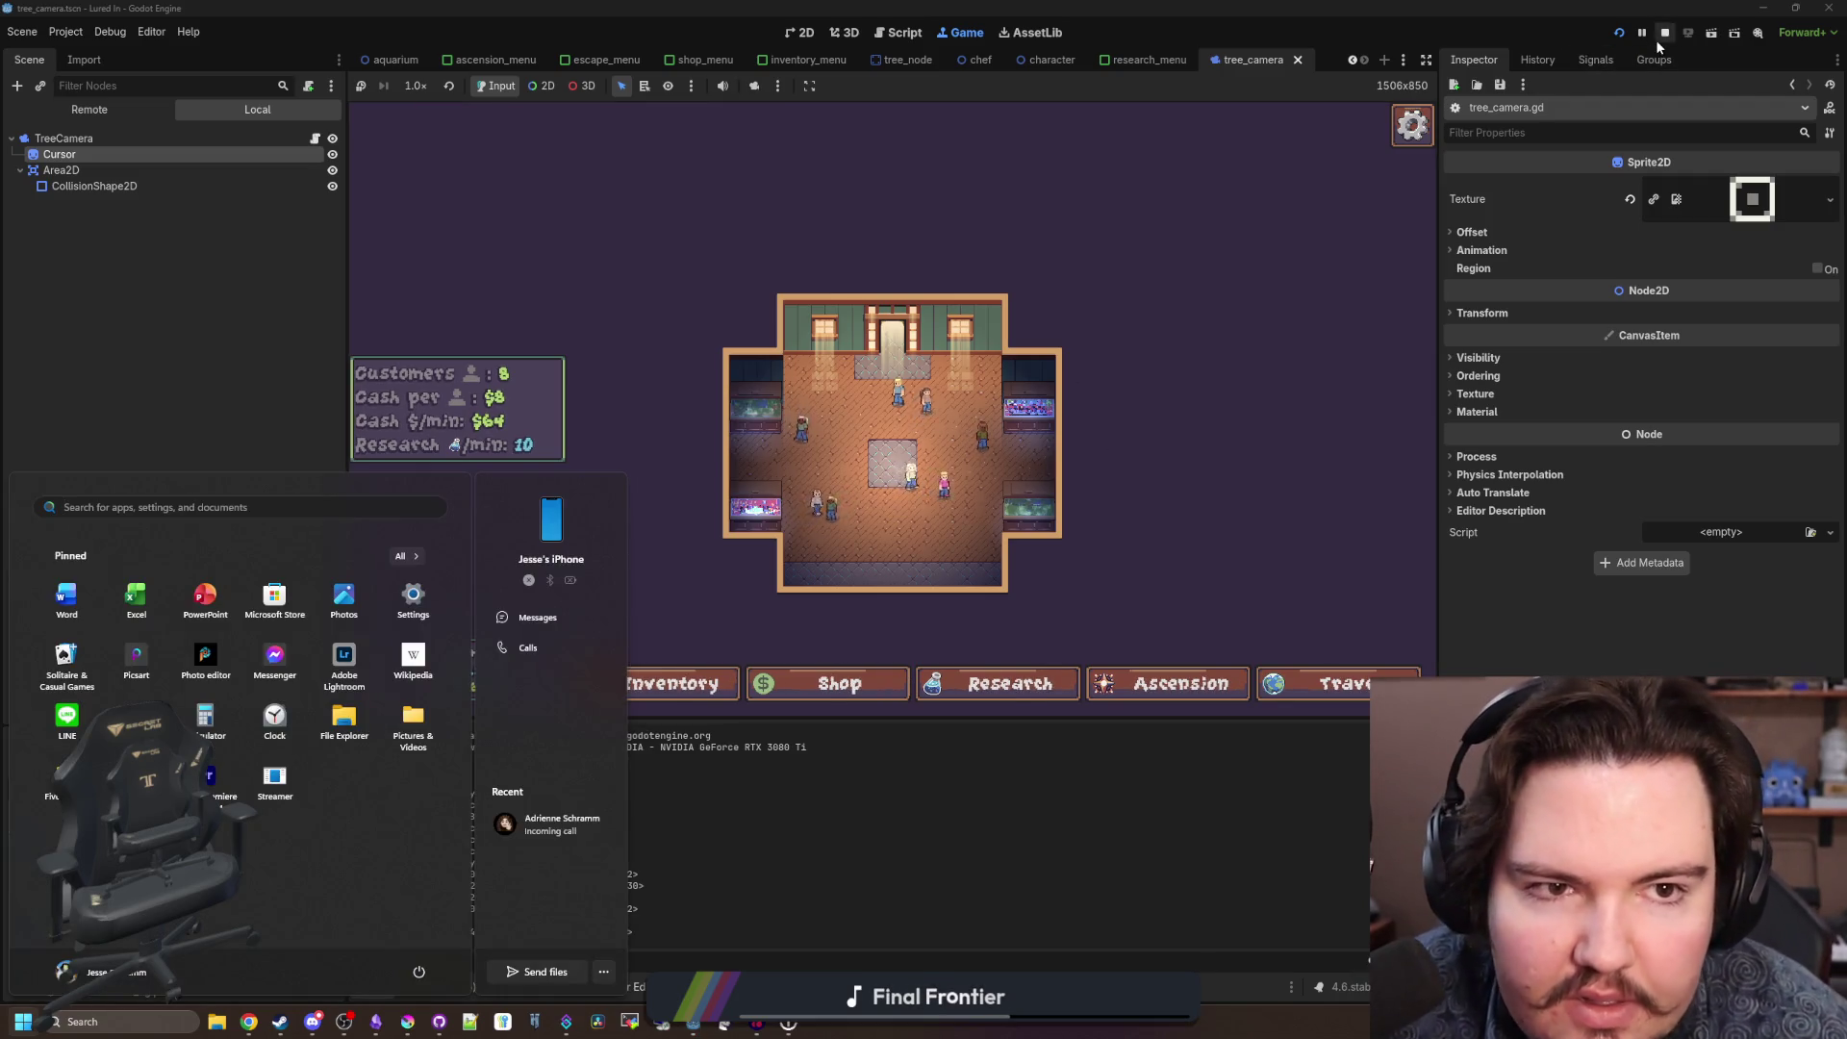
click(1664, 34)
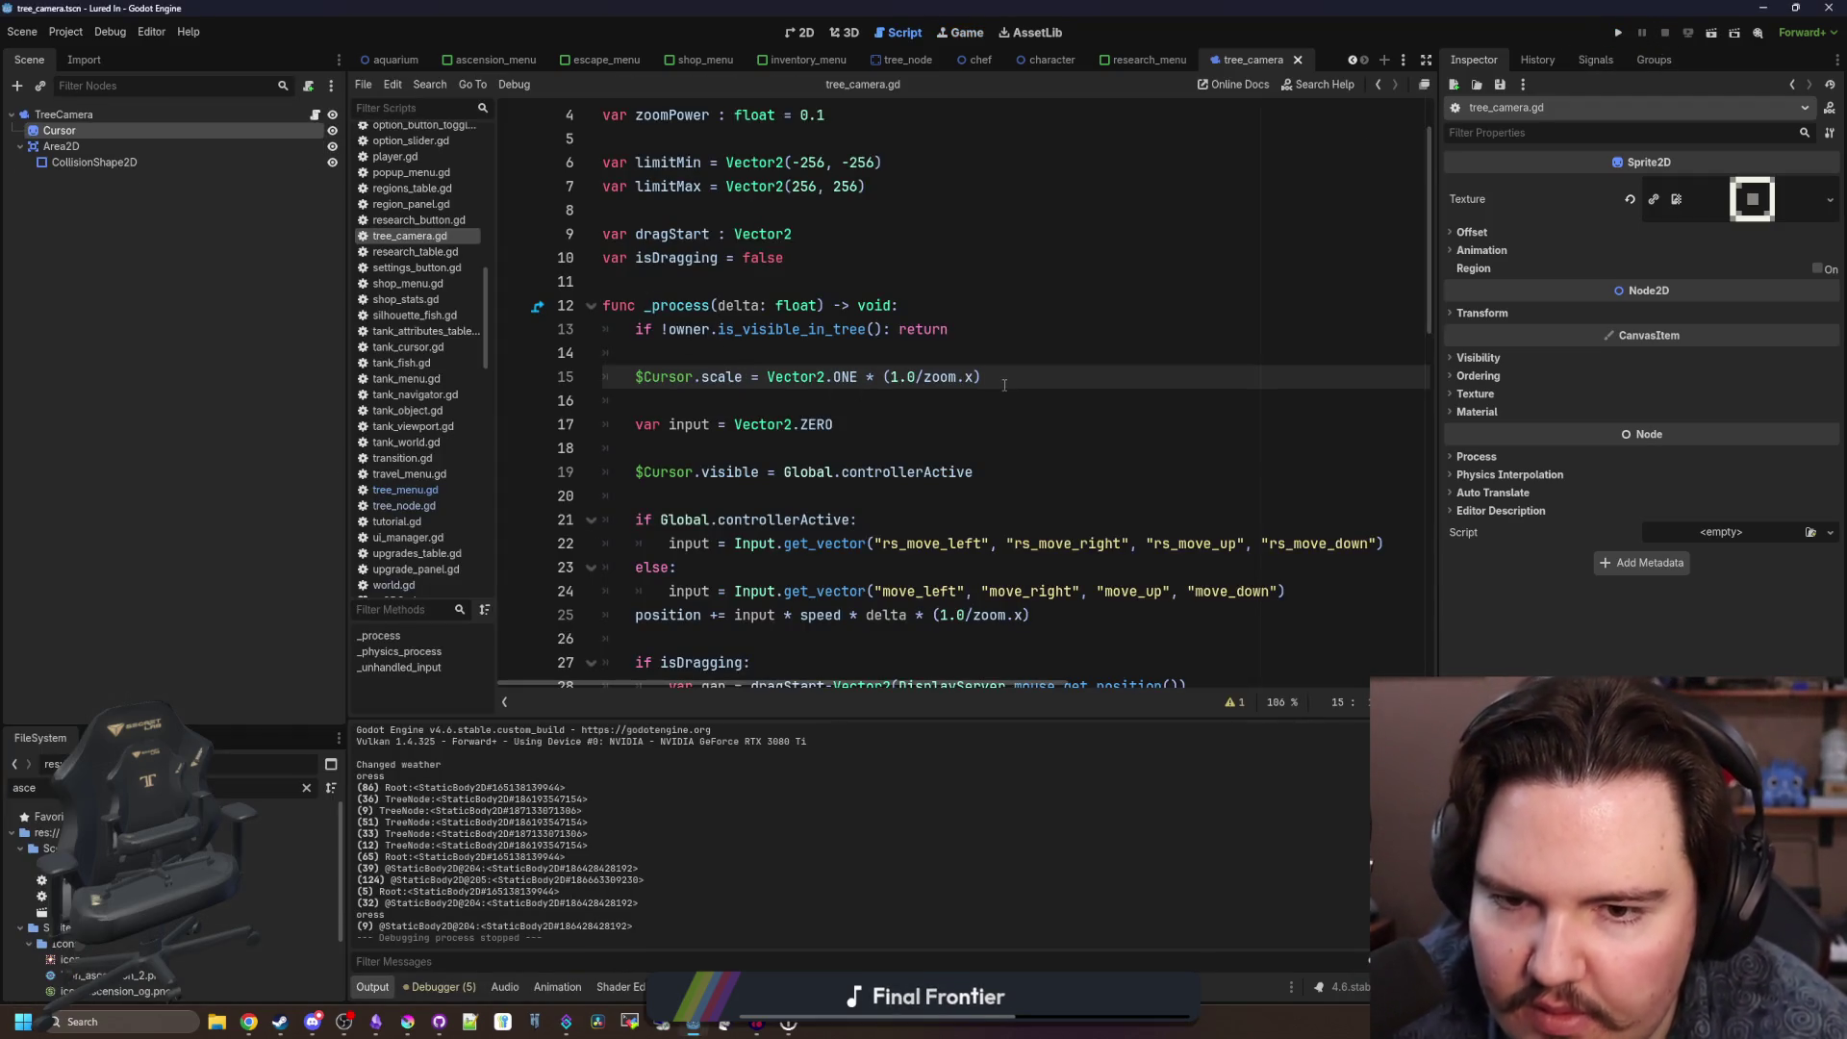
text(* 2.0)
Declare a new 'object' variable of type TreeNode above _physics_process.
click(1063, 337)
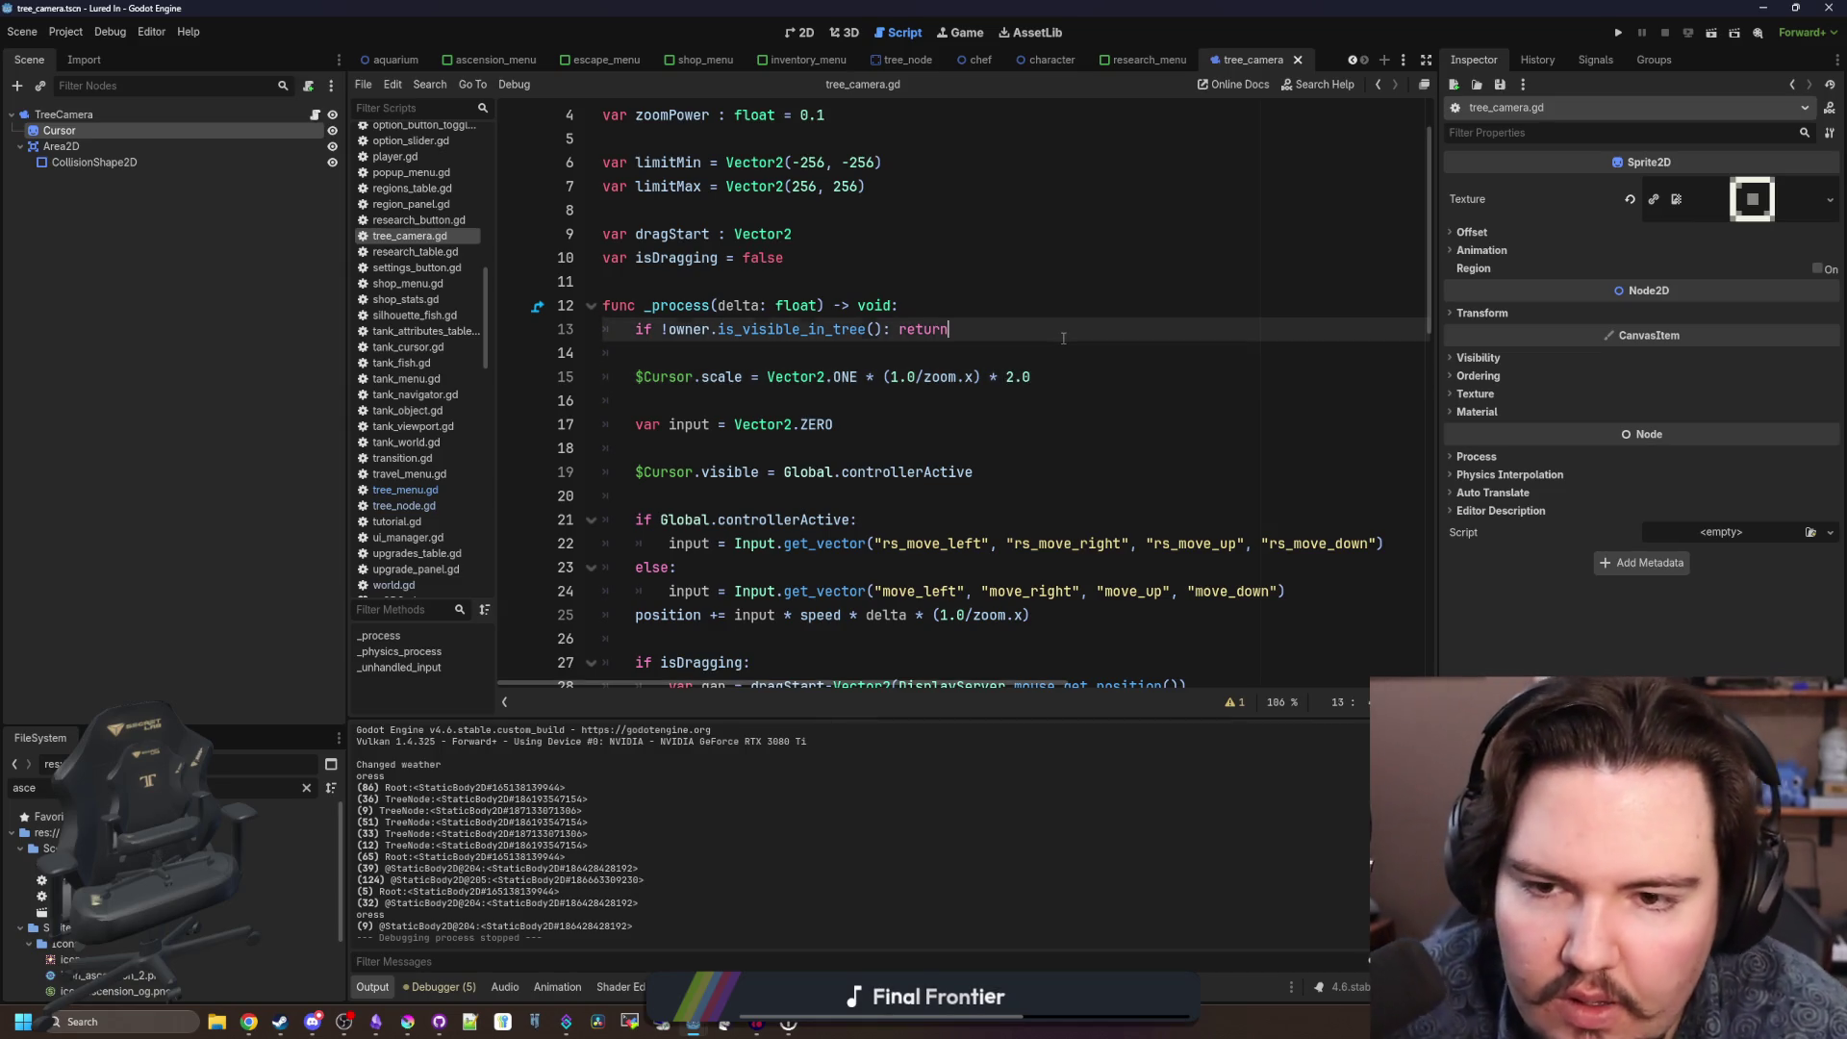
key(Down)
scroll(748, 373, down, 5)
scroll(749, 374, down, 8)
click(818, 424)
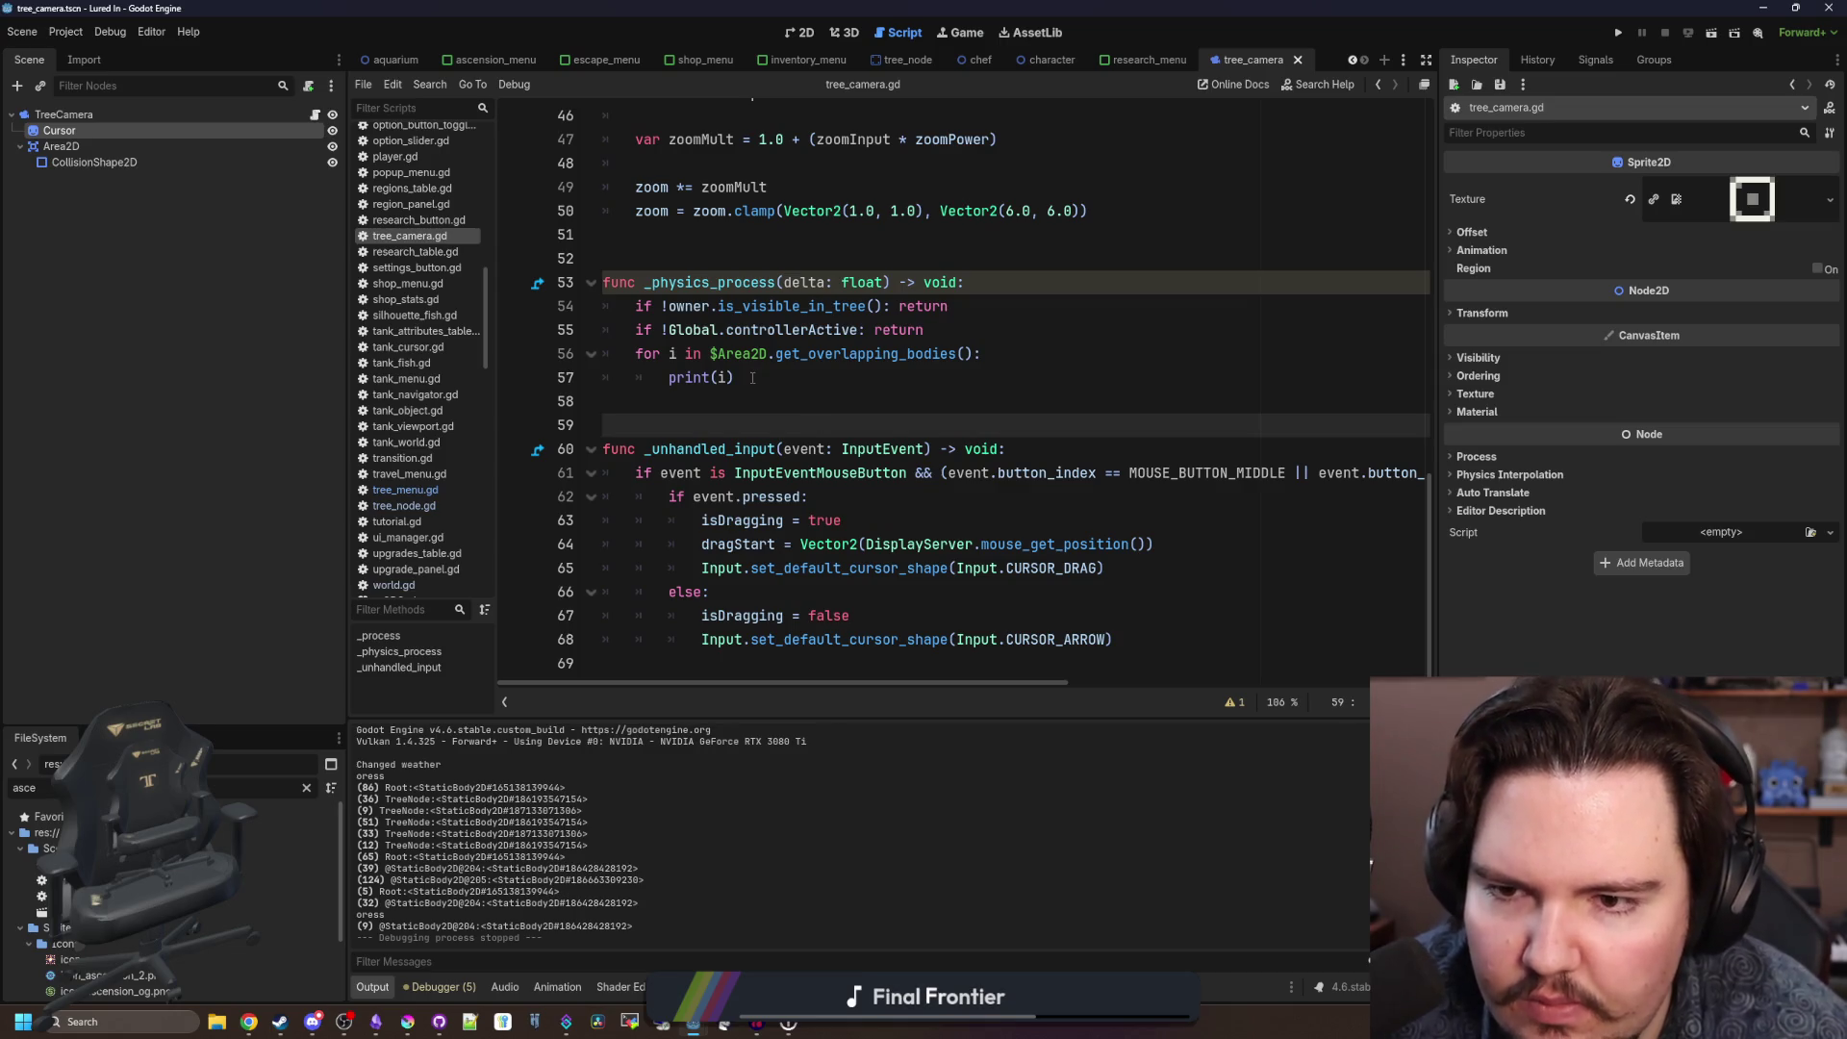
scroll(828, 380, up, 1)
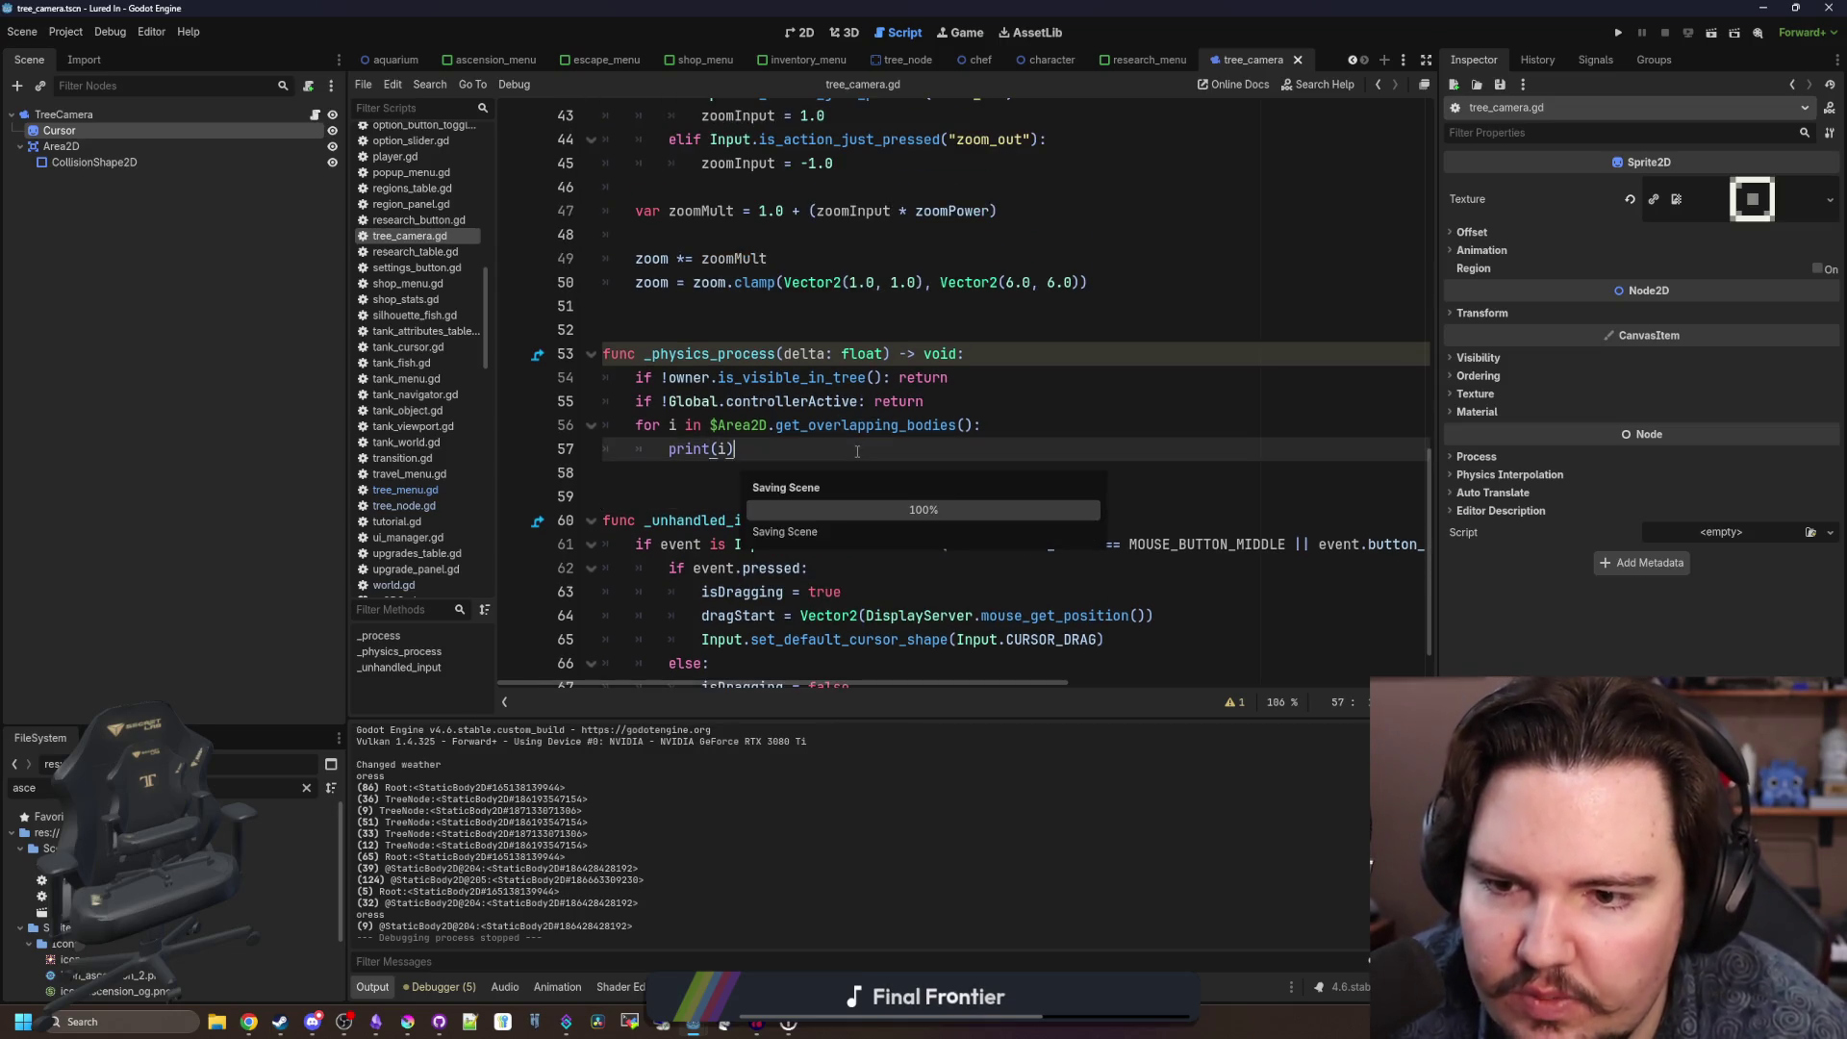
click(968, 318)
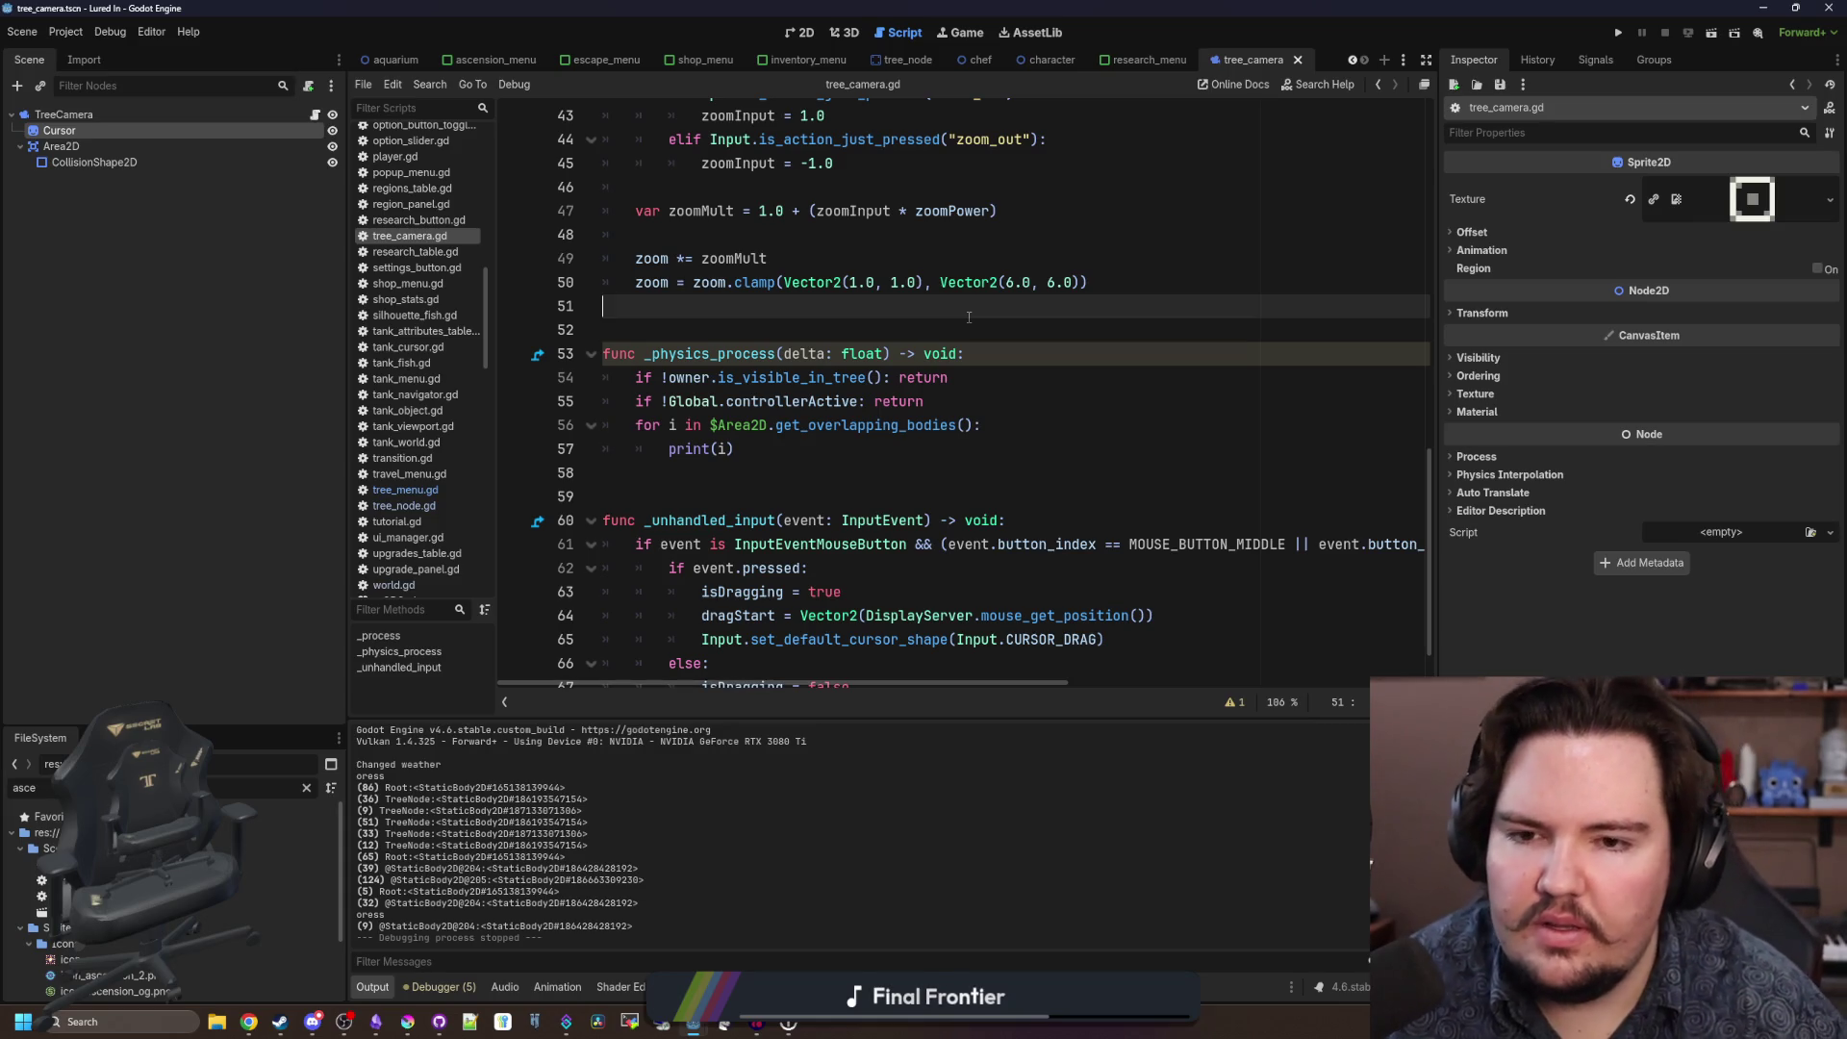
click(950, 328)
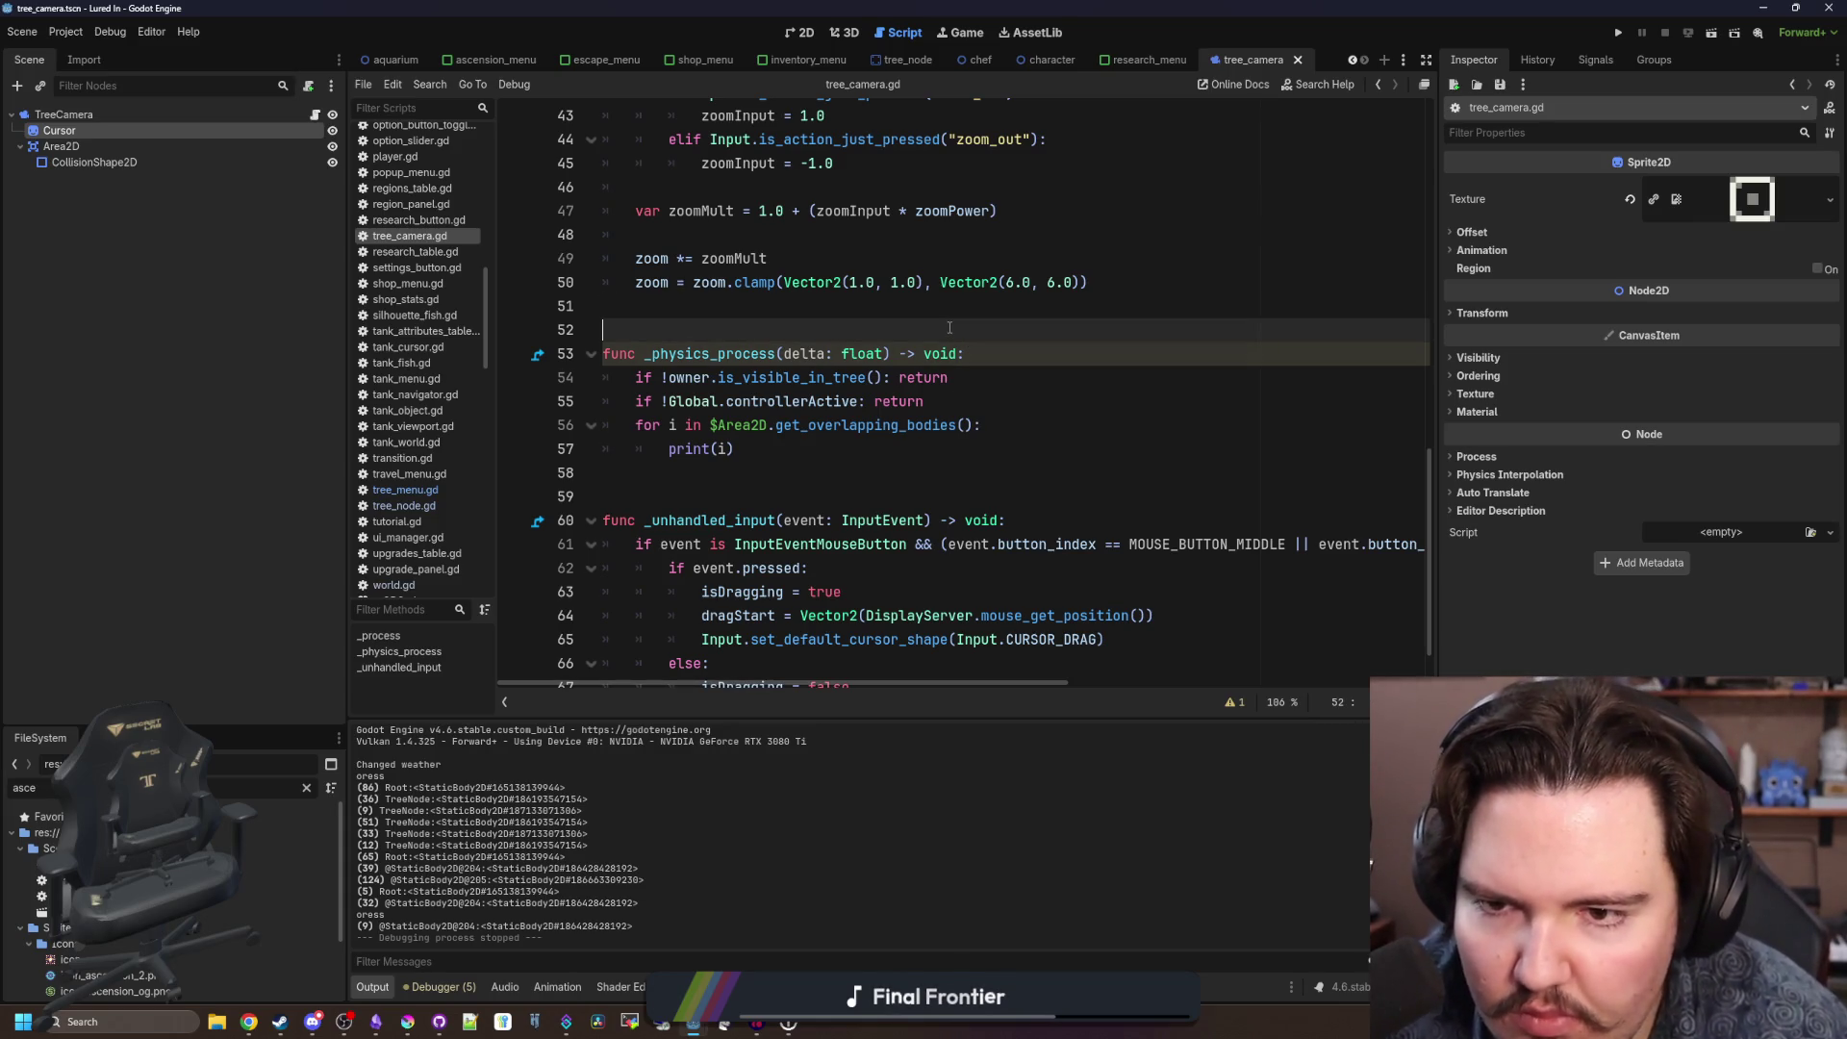
key(Return)
key(Return)
key(Return)
key(Up)
key(Up)
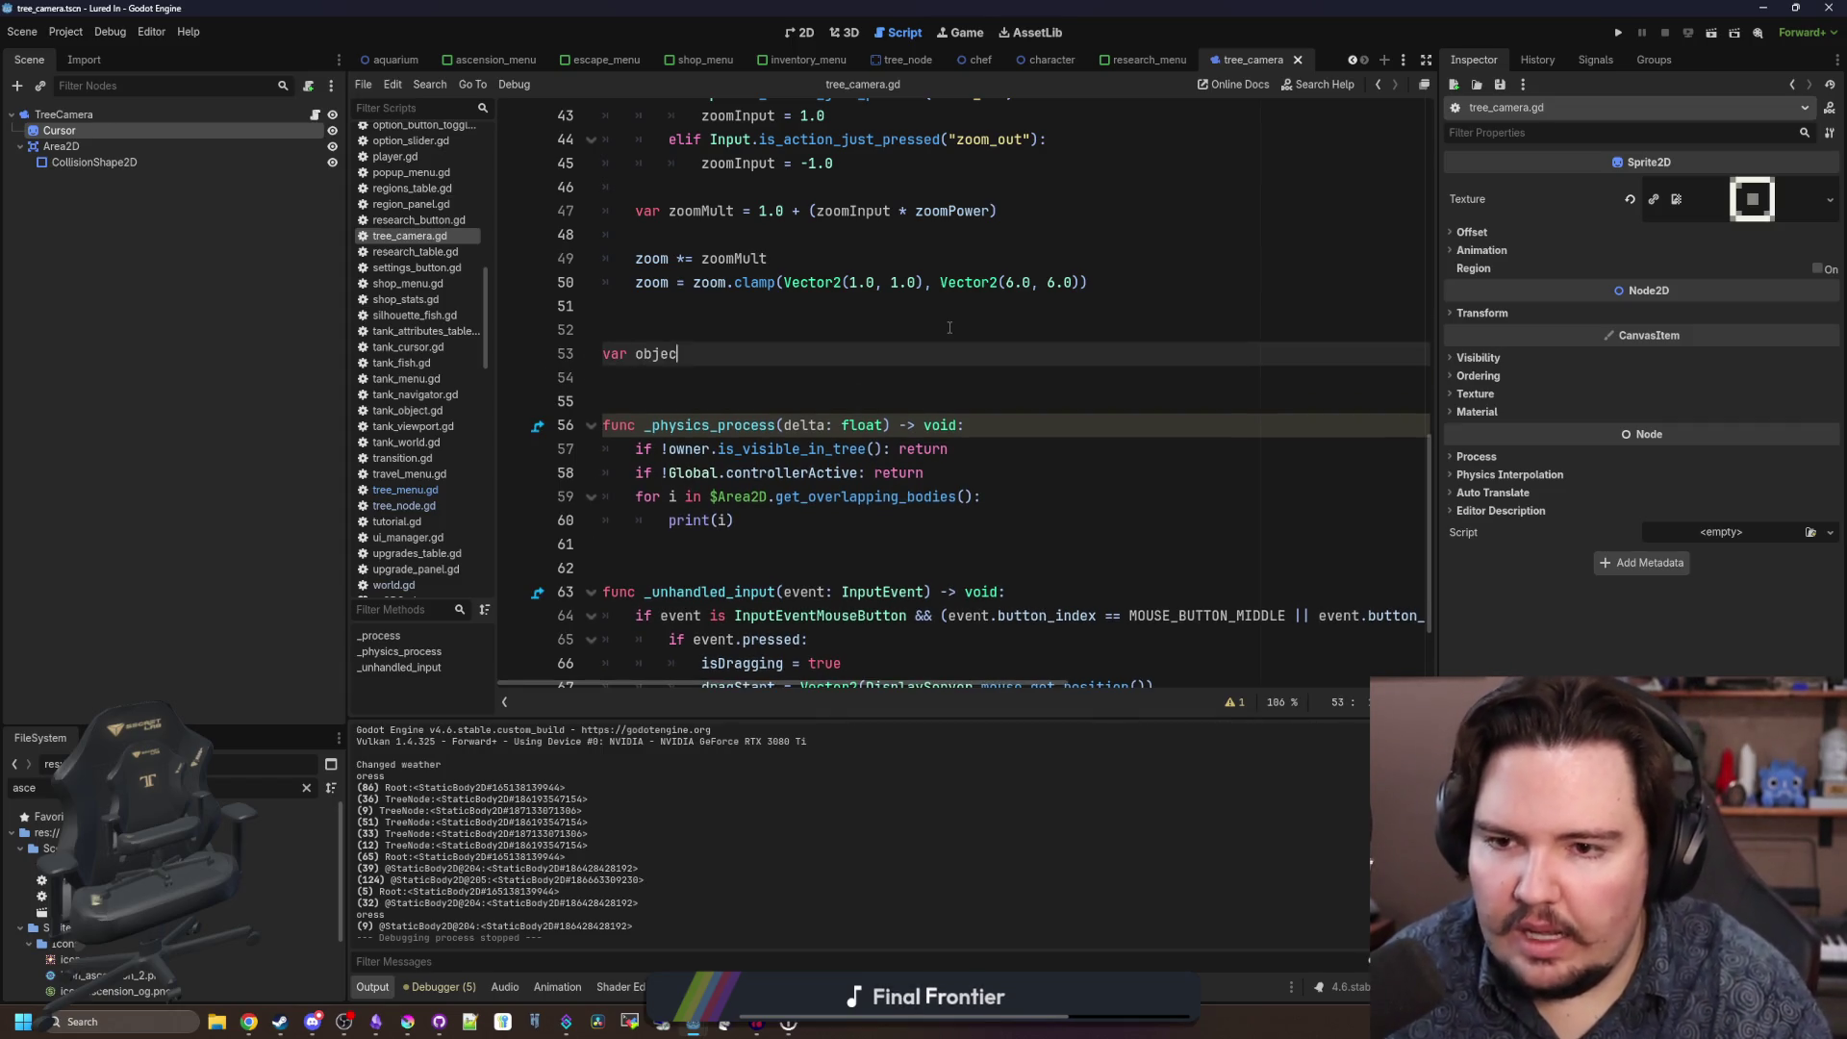
text(T)
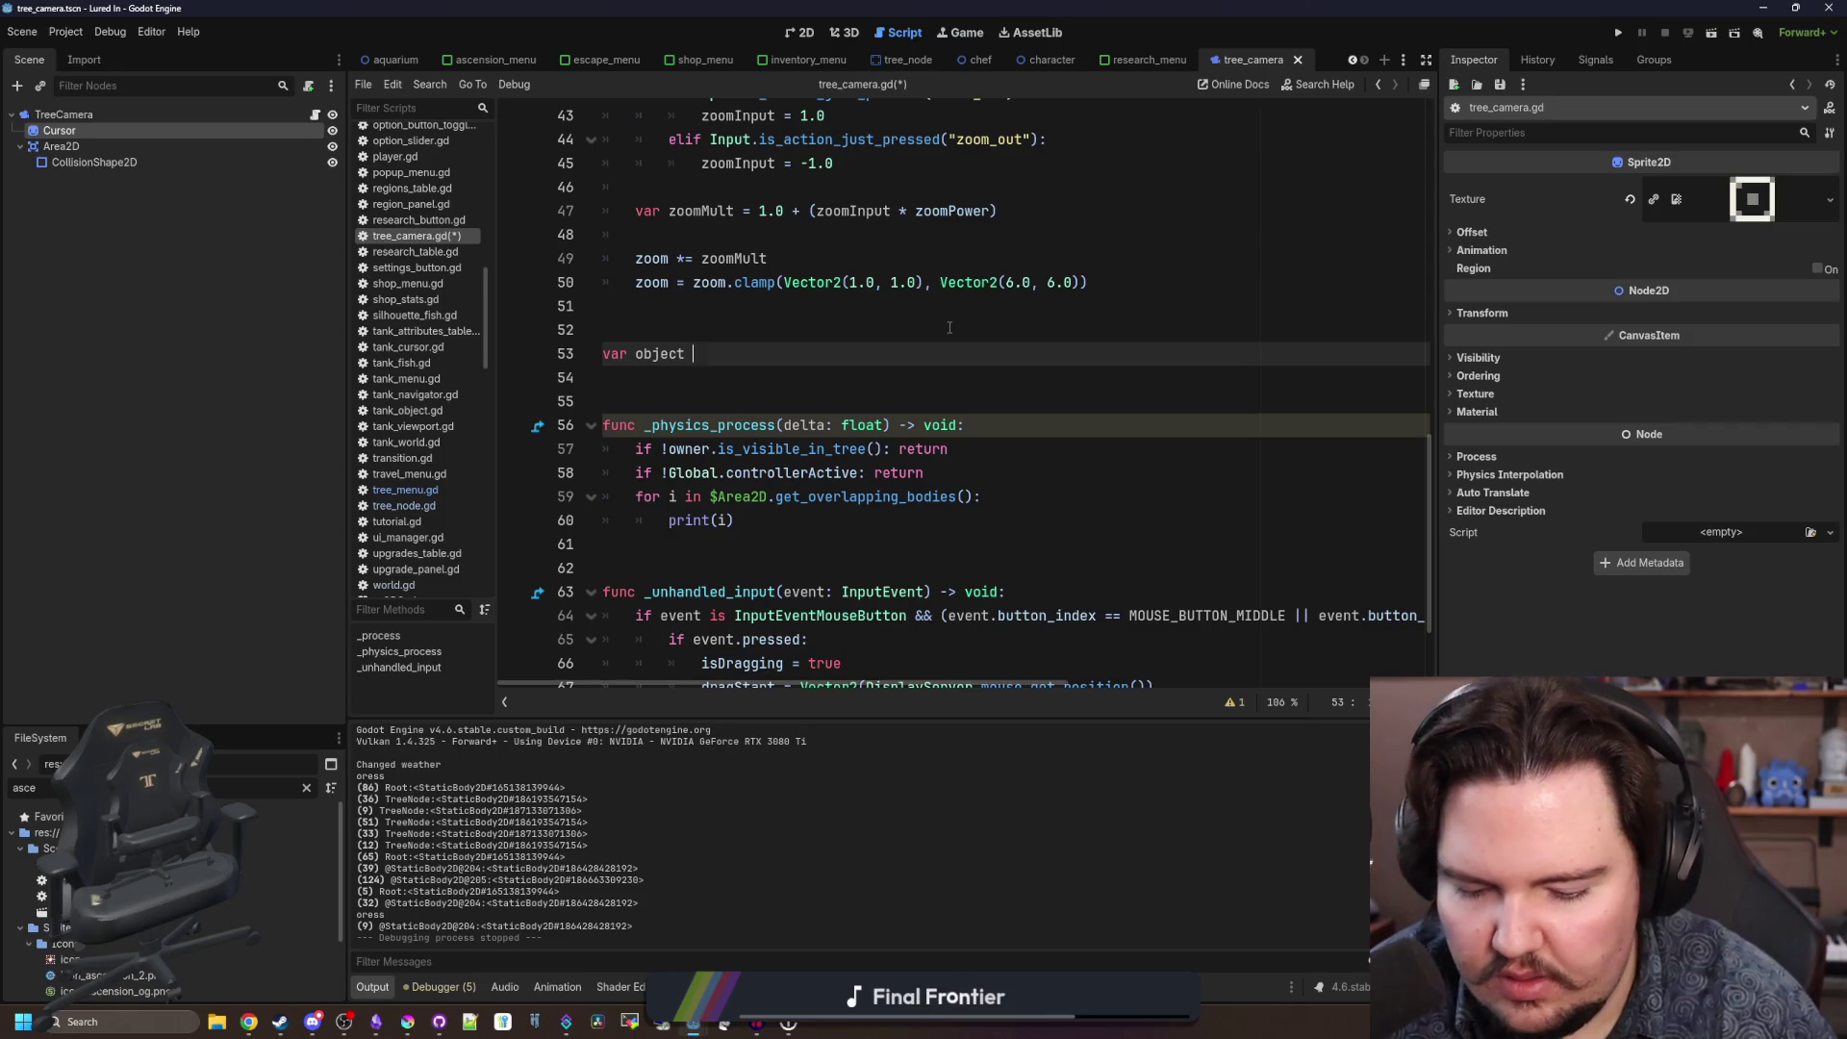
text(ree)
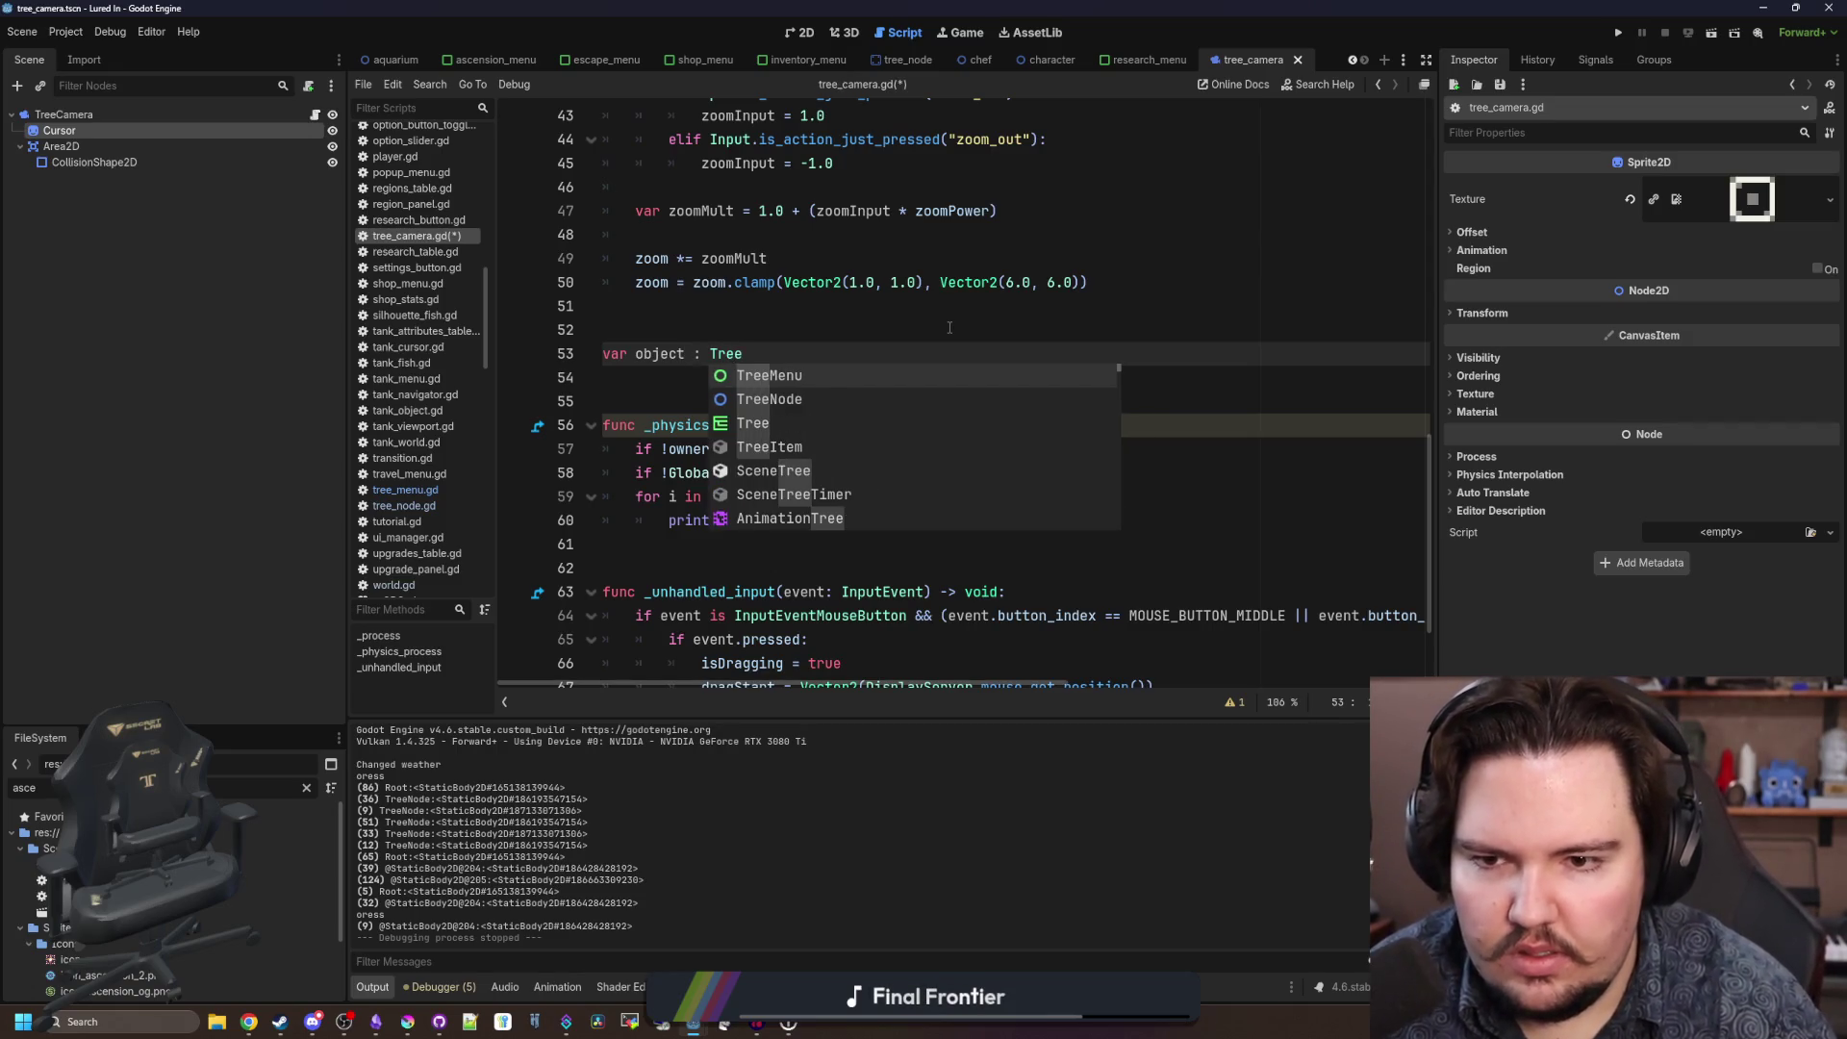
key(Down)
key(Return)
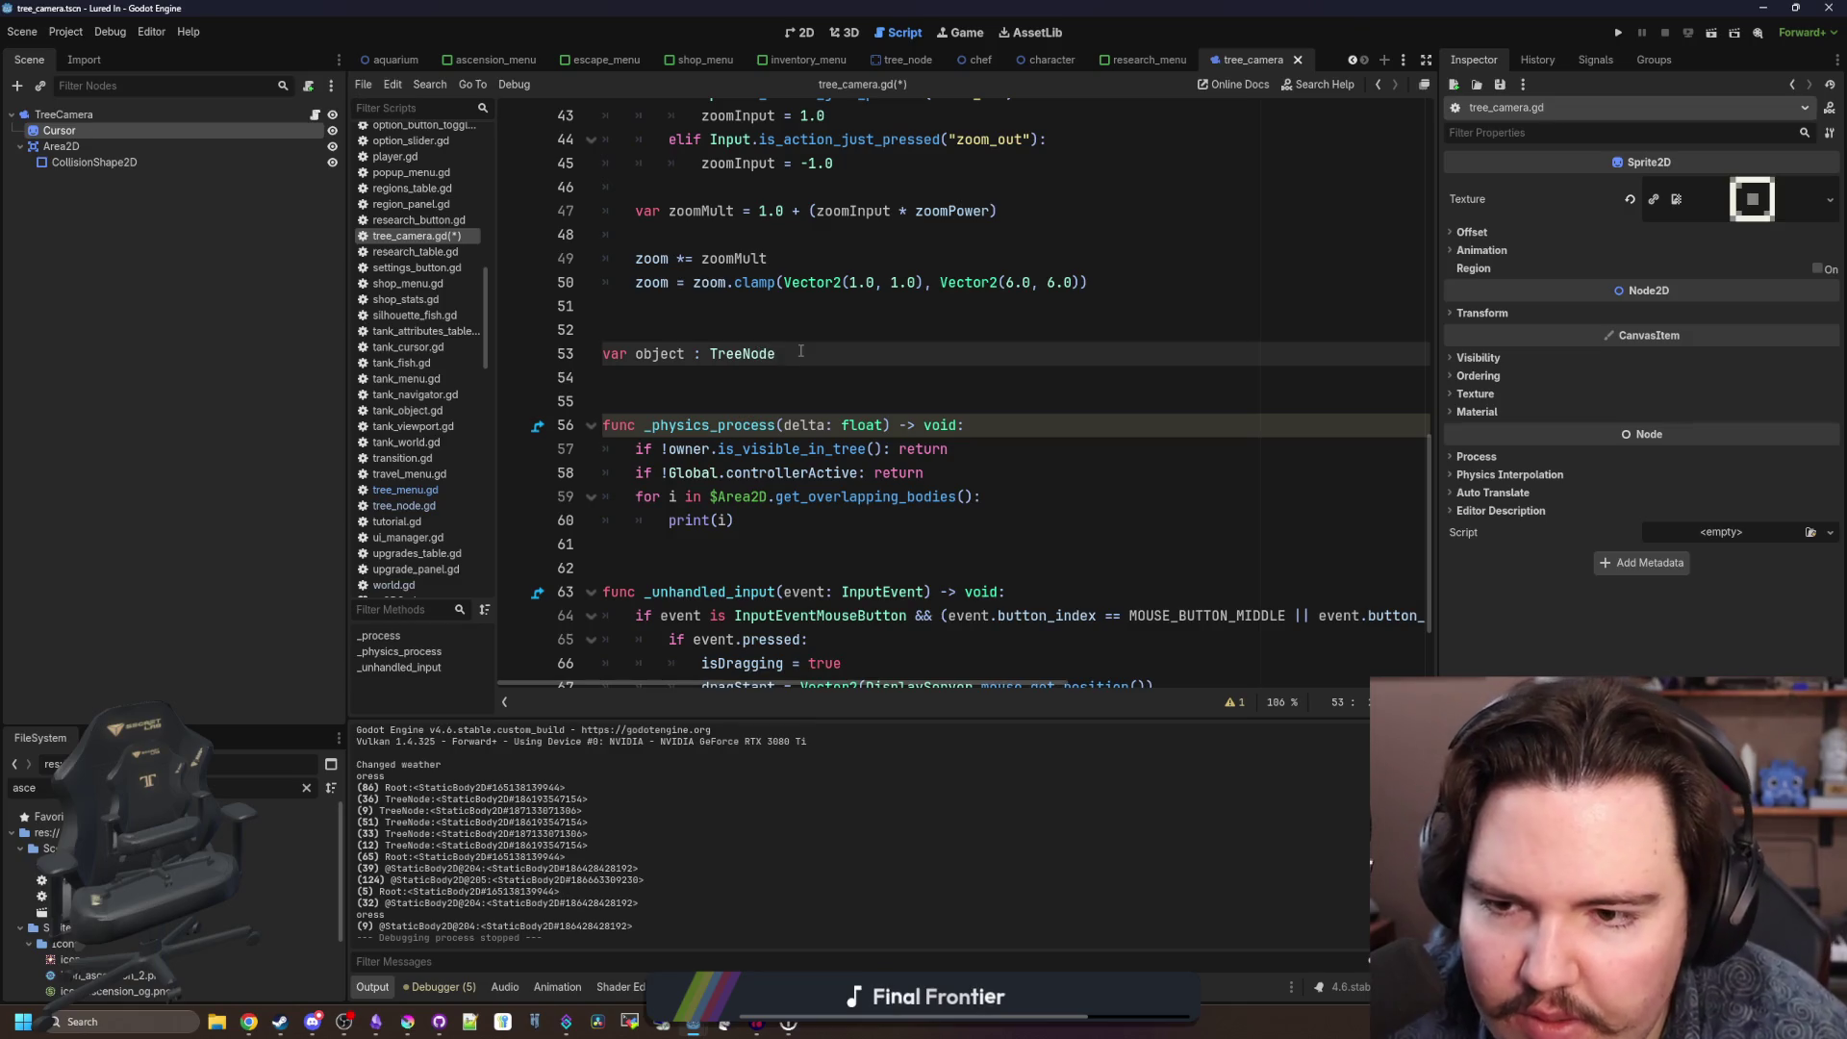
Replace print(i) with an 'if i is TreeNode:' block that sets object = i and breaks.
scroll(800, 351, down, 2)
drag(735, 377, 670, 377)
text(if i is Tree)
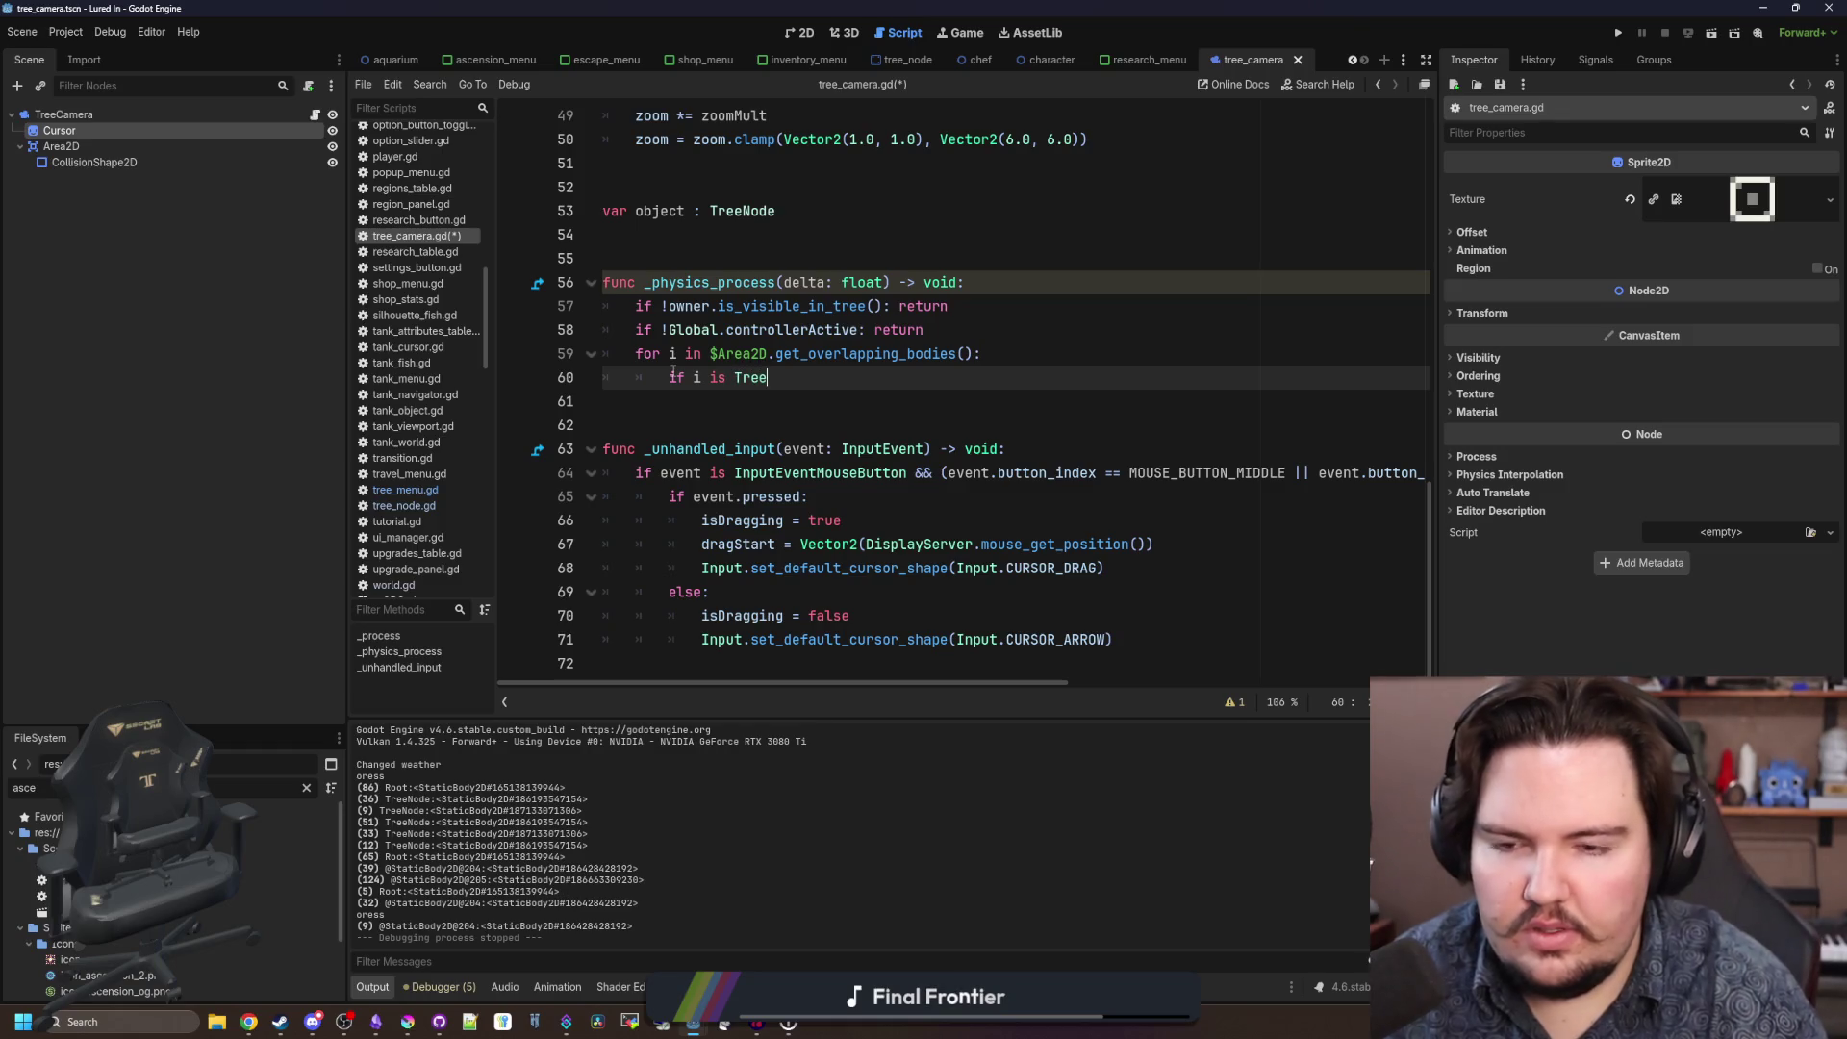
key(Return)
text(:)
key(Return)
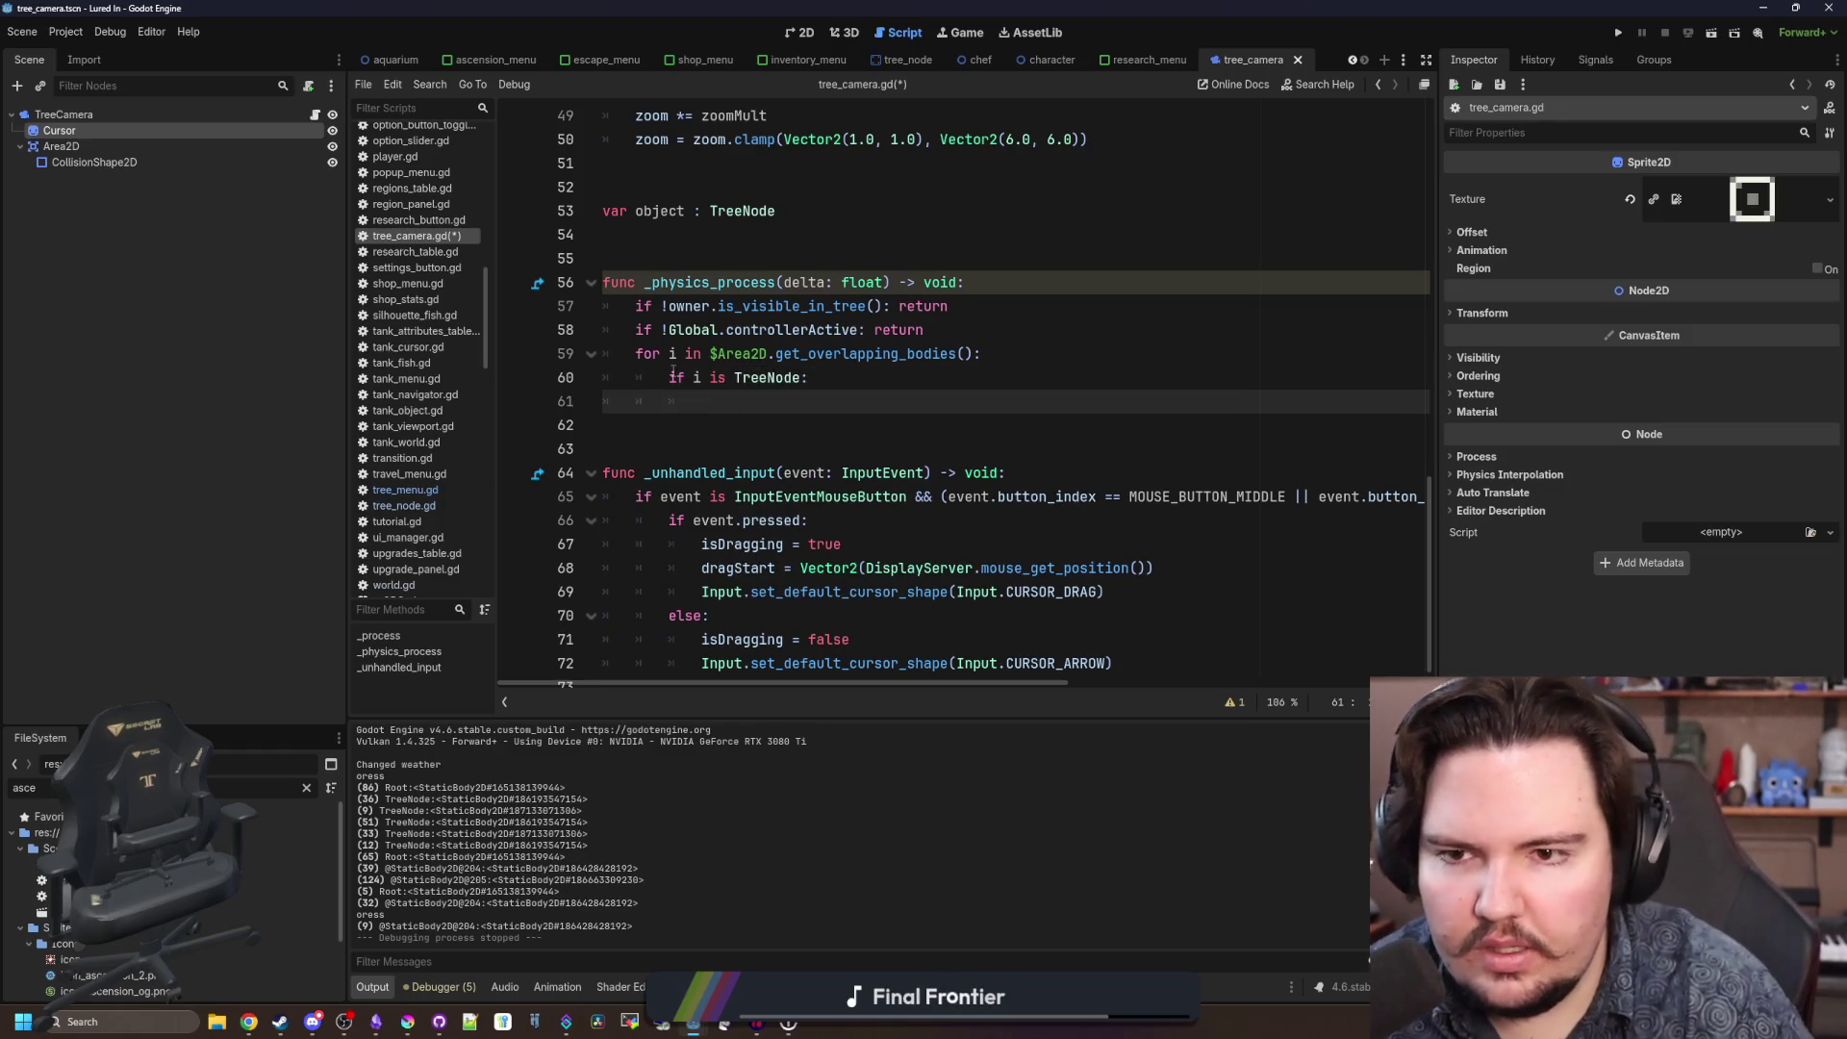
text(object = t)
key(BackSpace)
text(i)
click(832, 378)
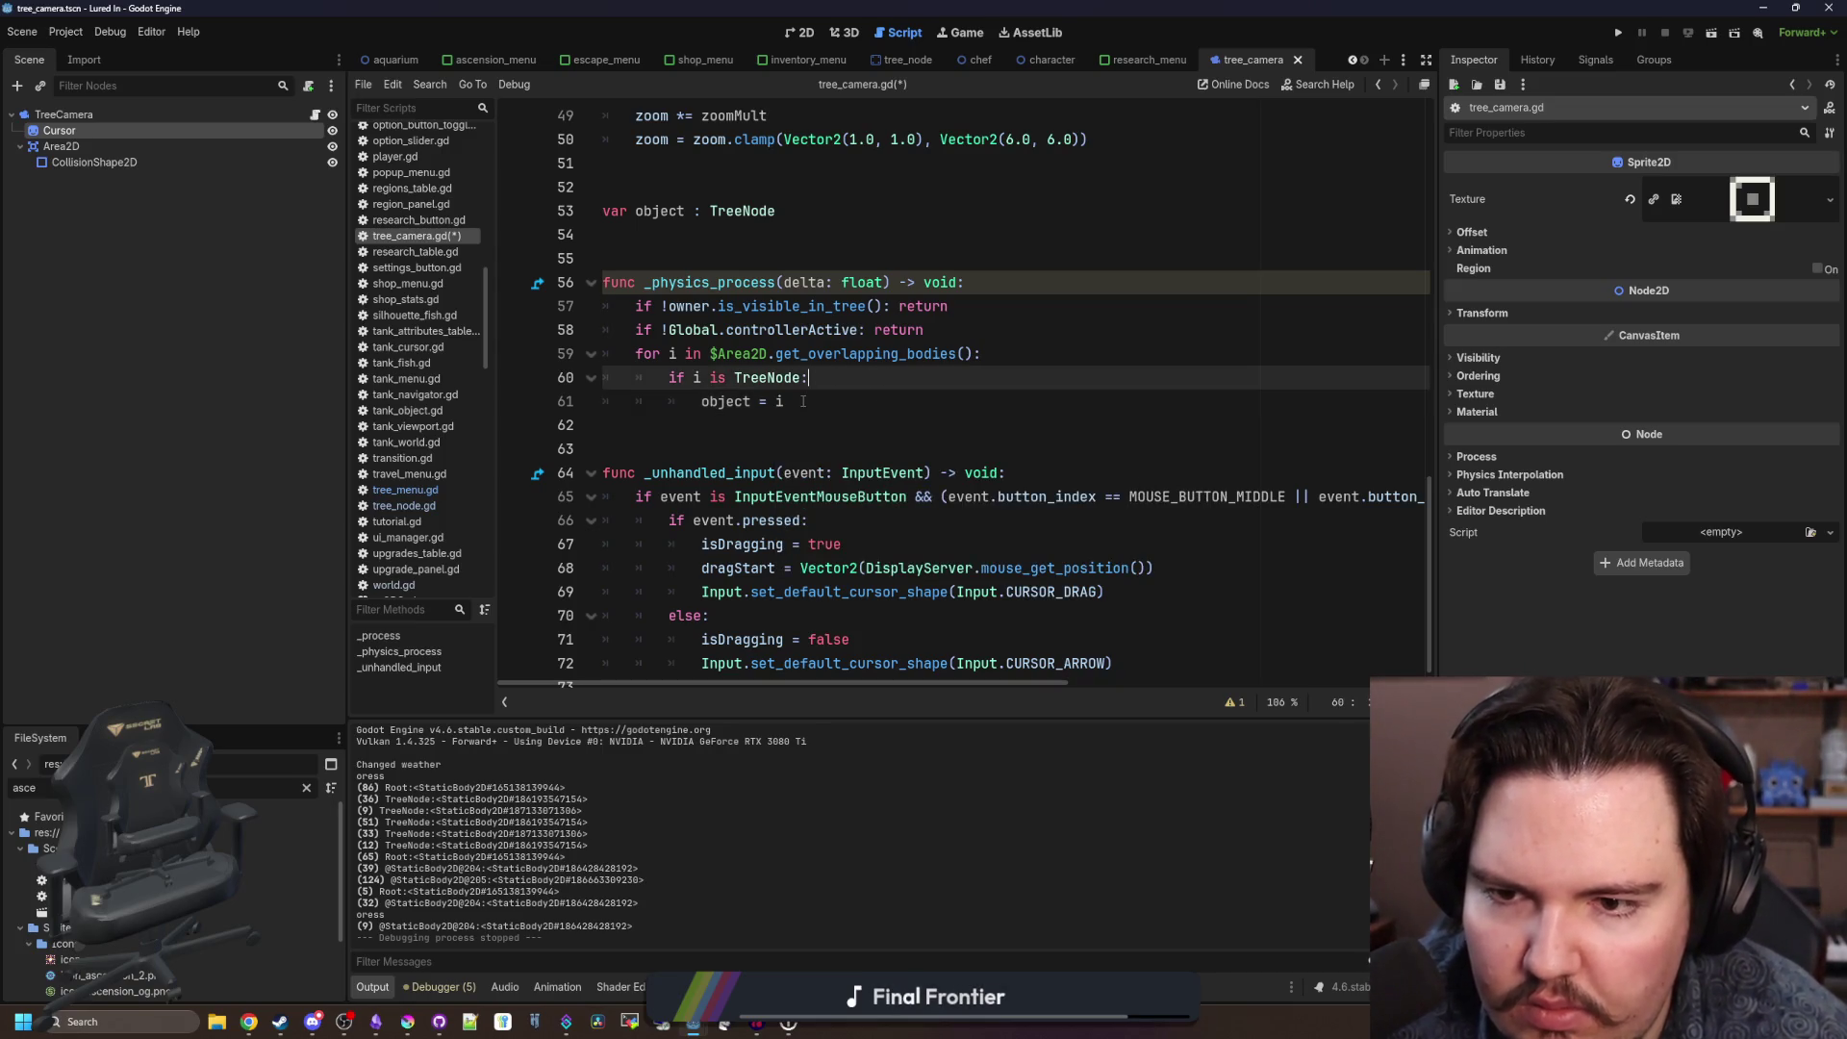
click(800, 401)
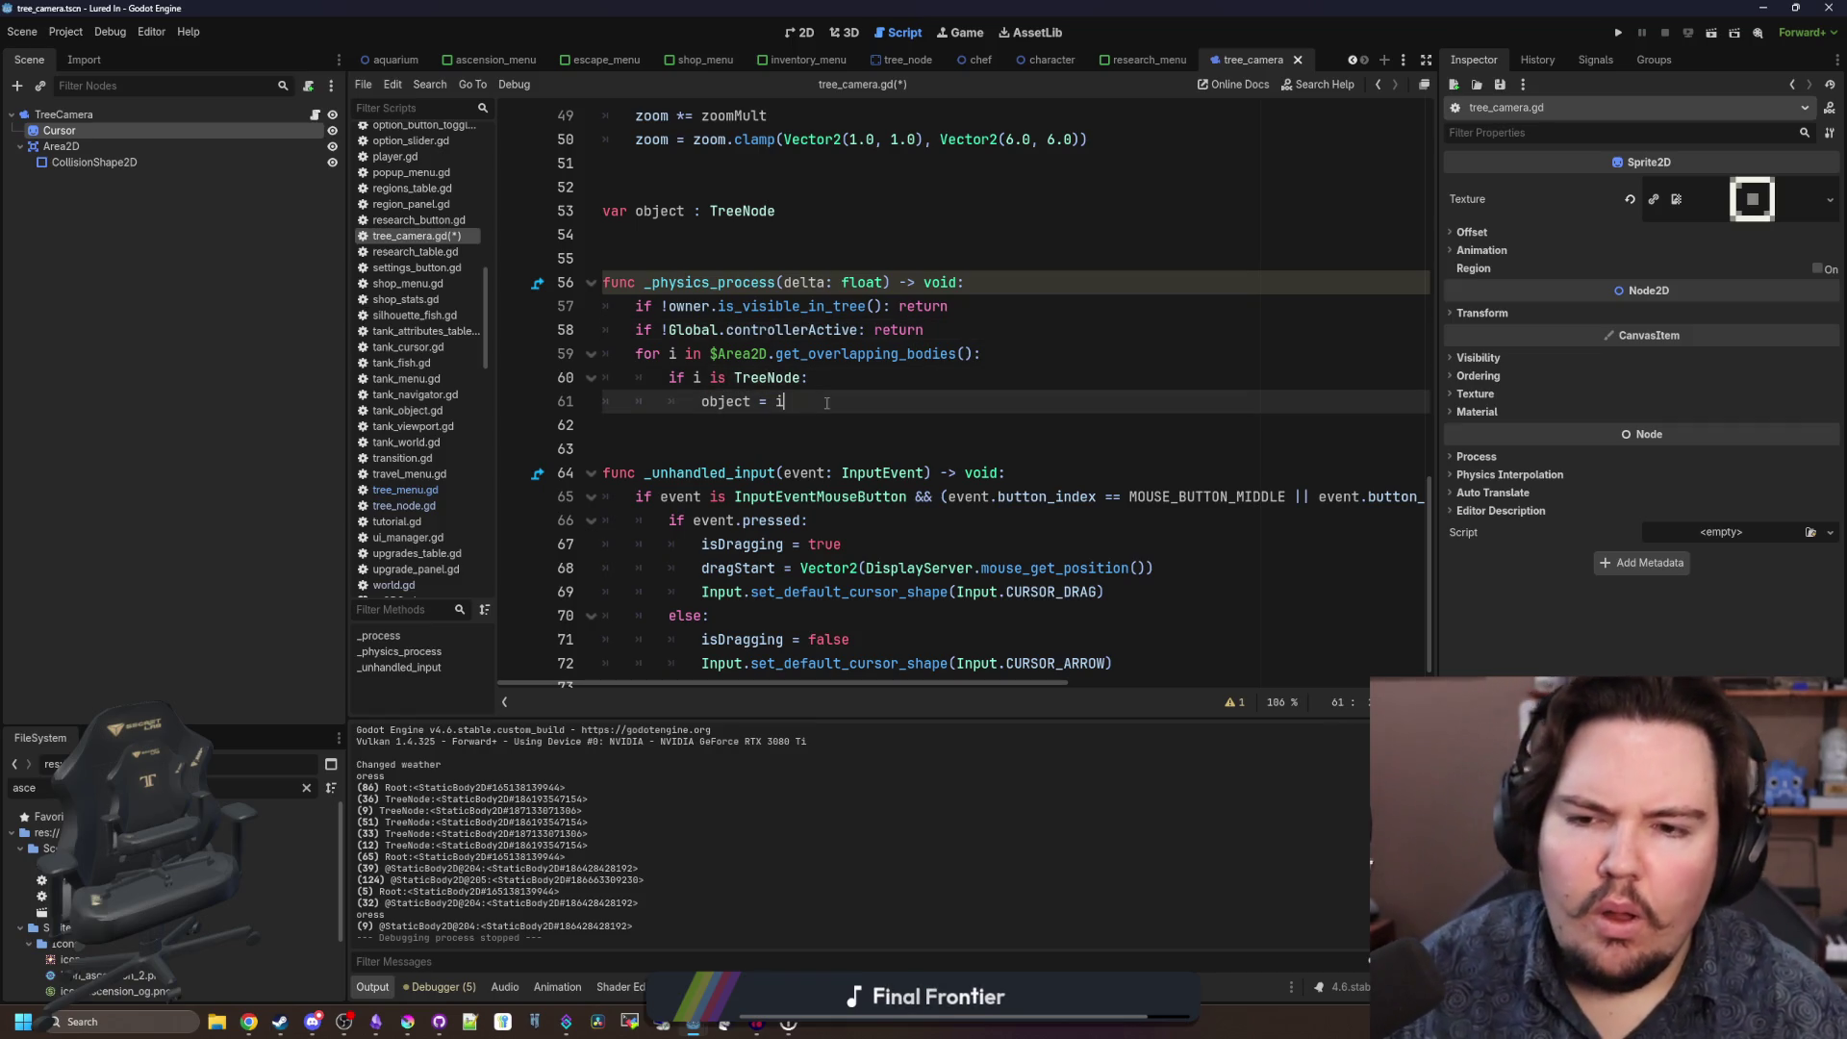
key(Return)
text(break)
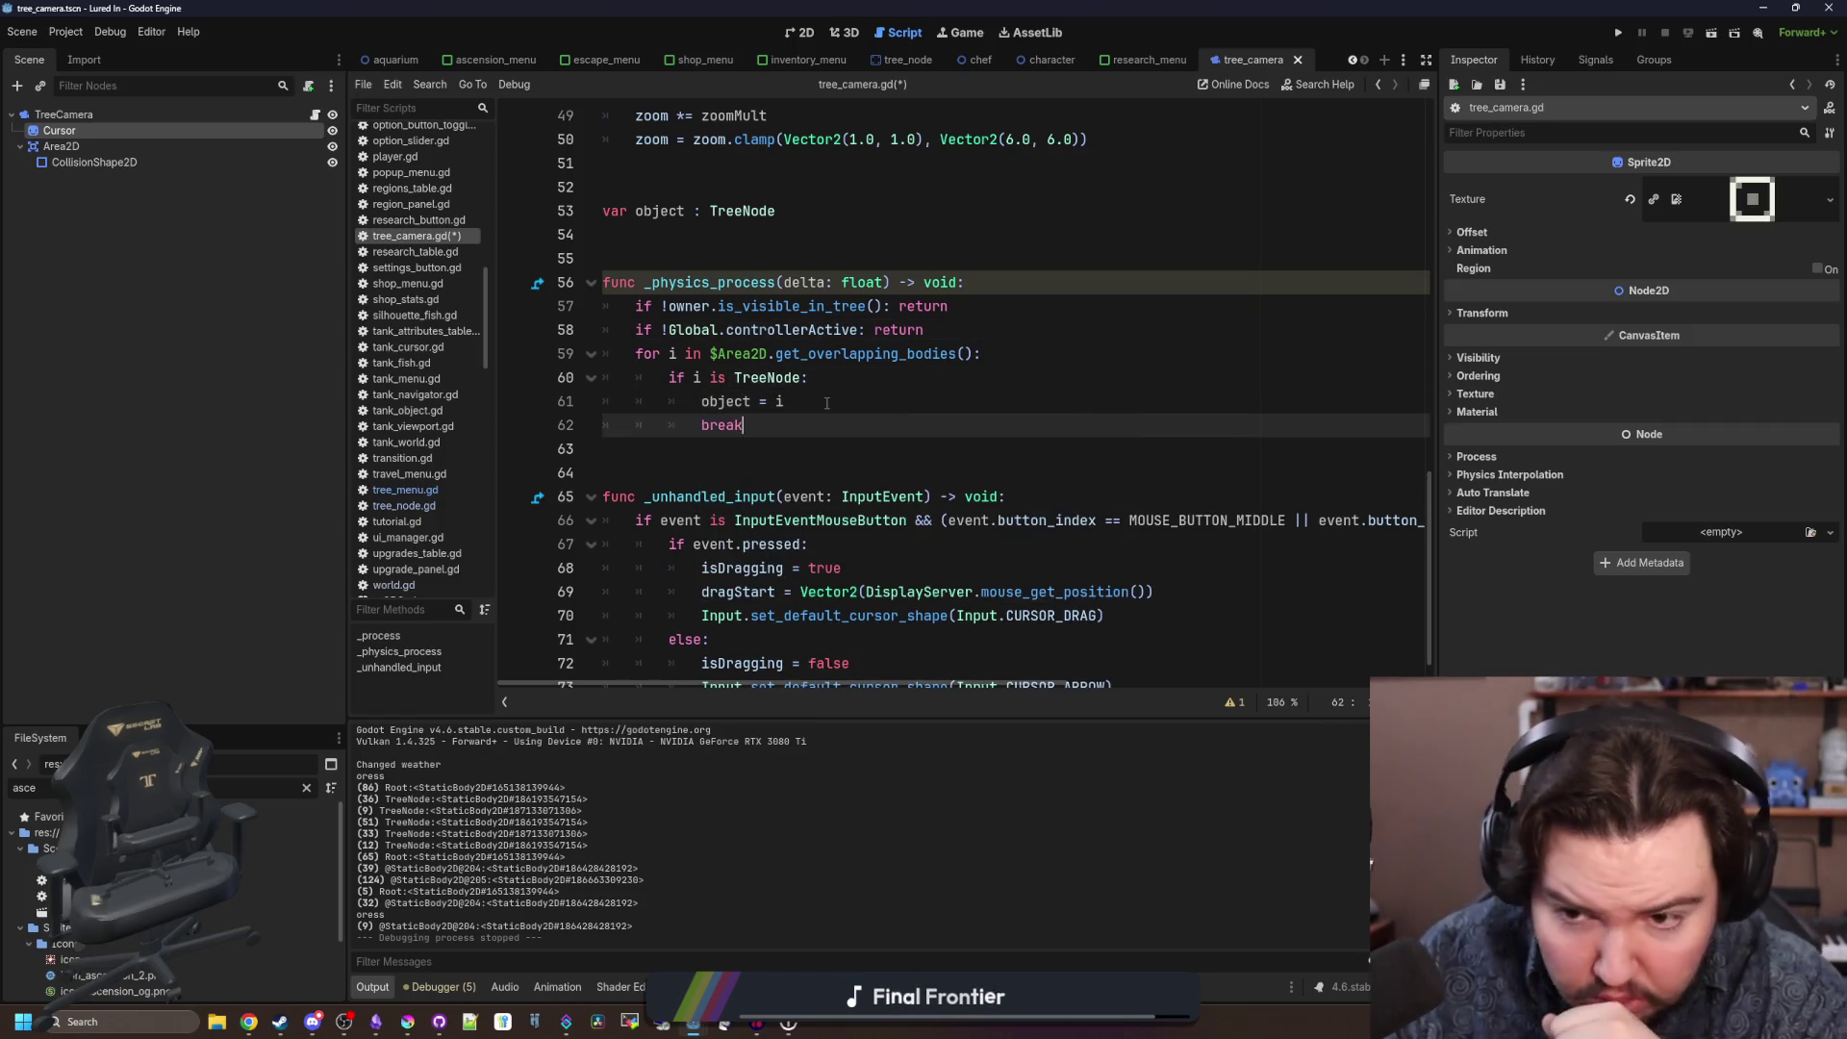
click(847, 395)
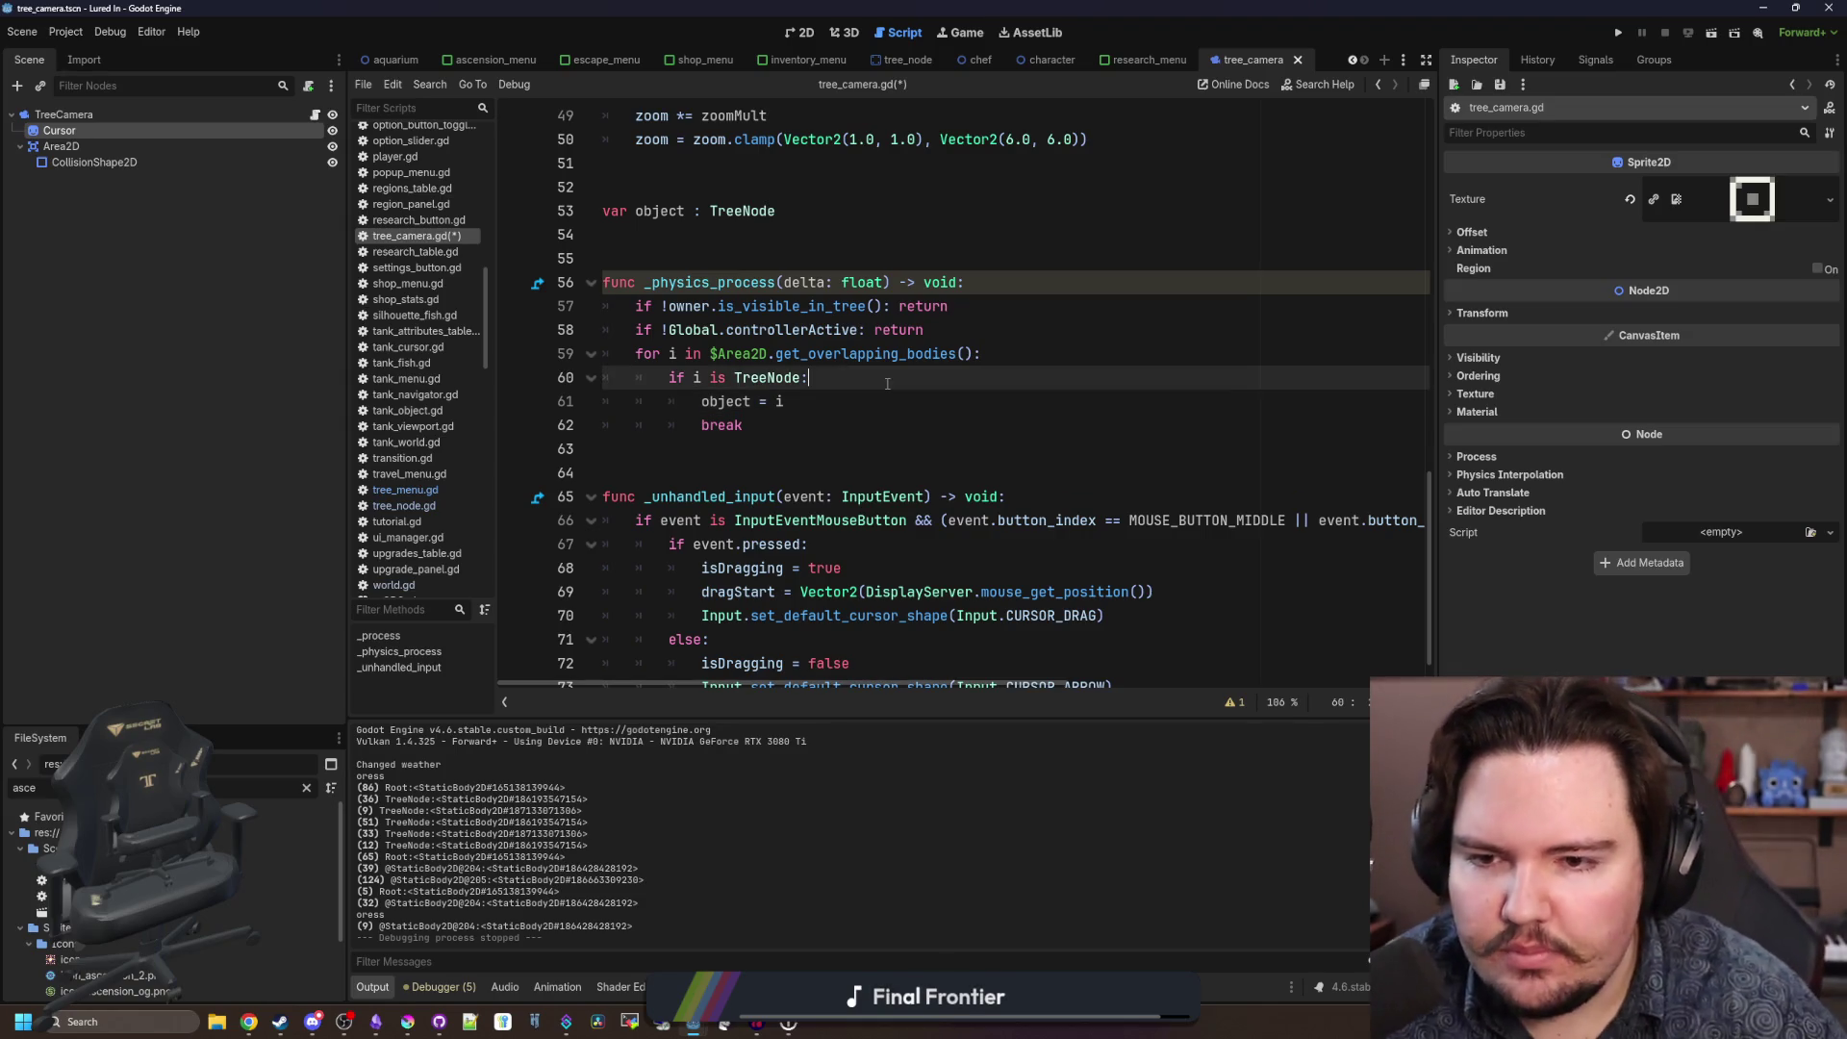
Start an 'if object:' block calling a mouse_ method, then open tree_node.gd to check its members.
key(ctrl+shift+Return)
text(if object:)
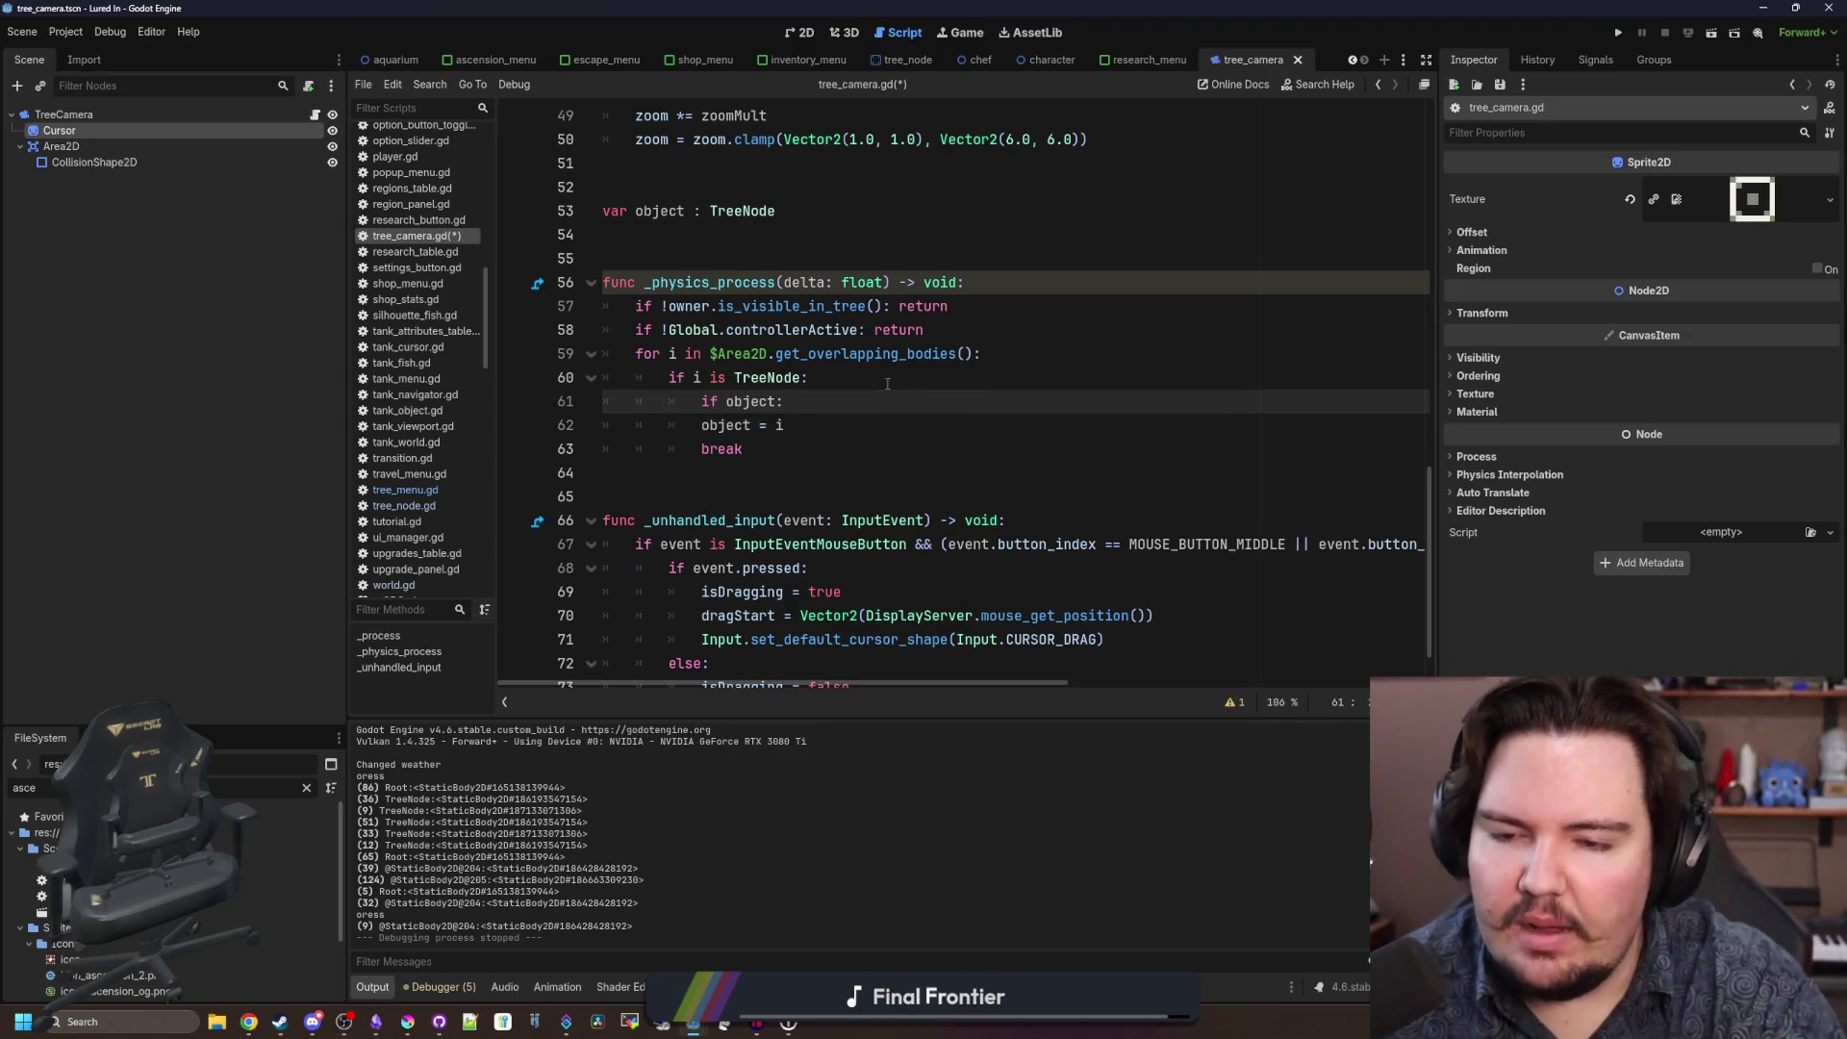
key(Return)
text(object.)
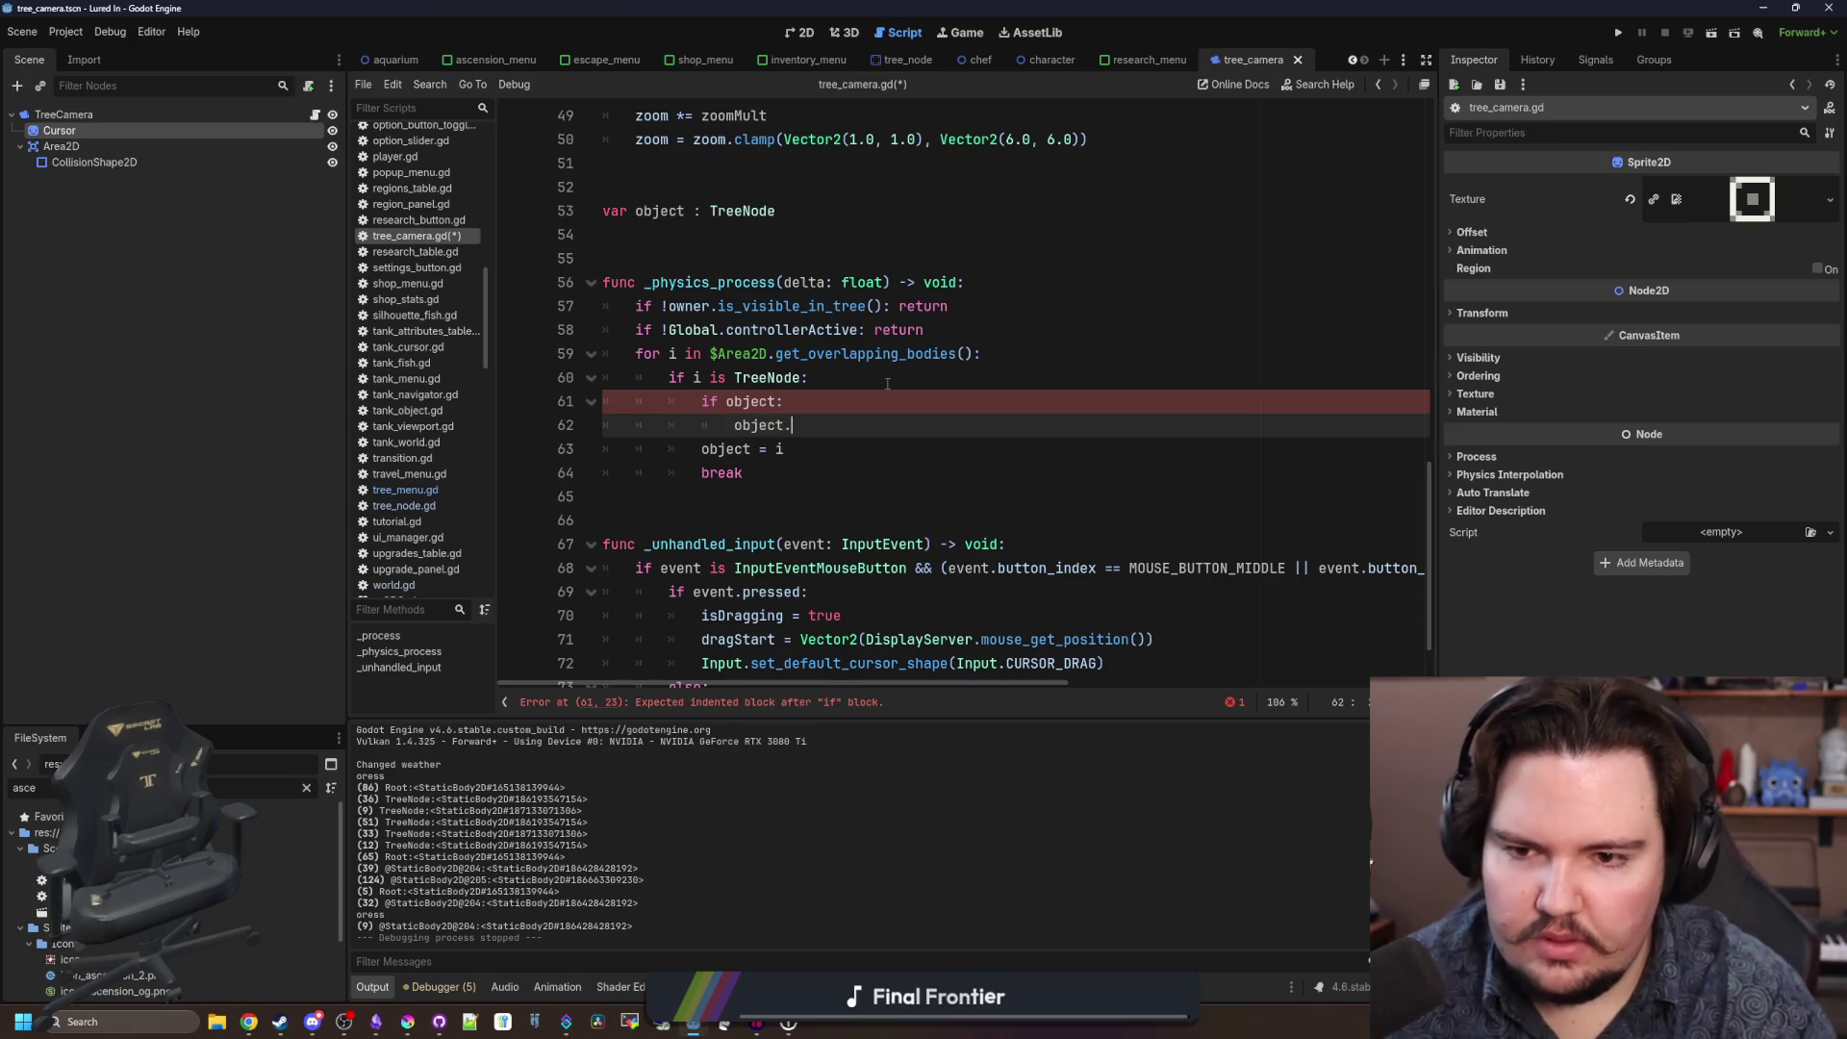
text(mouse_e)
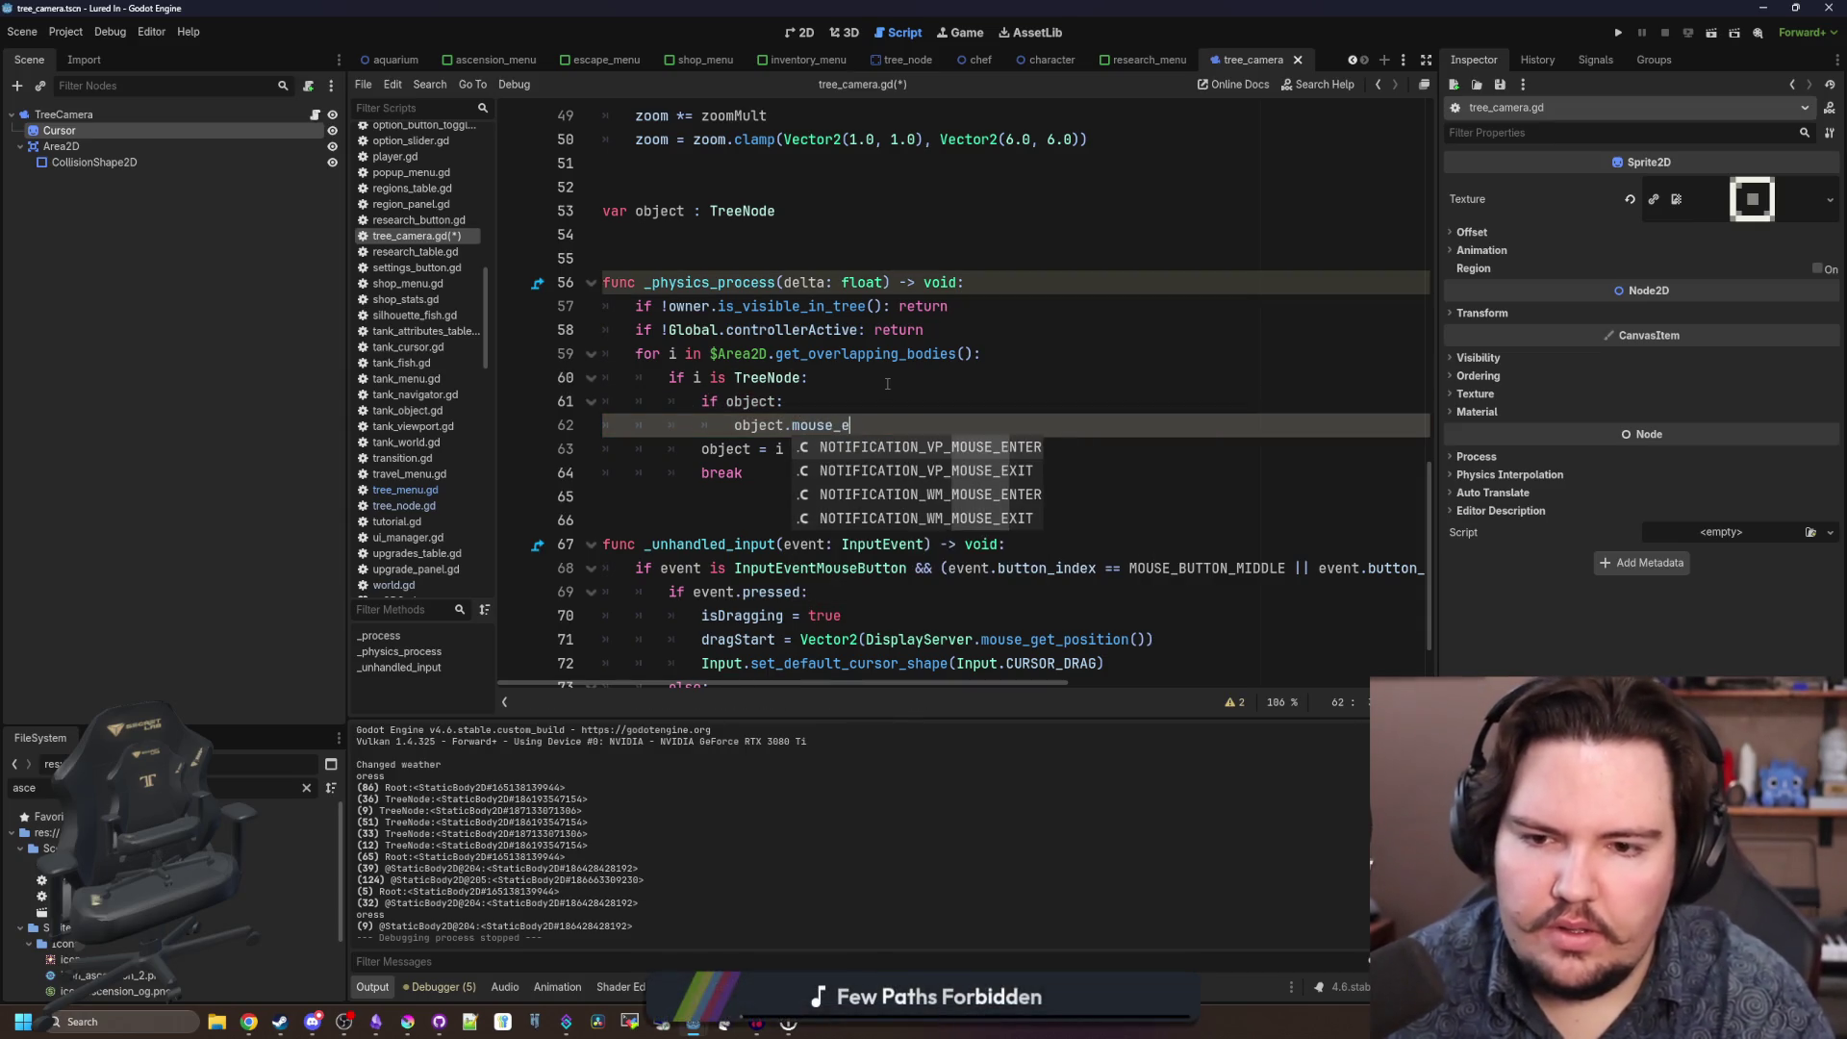
key(BackSpace)
key(BackSpace)
key(BackSpace)
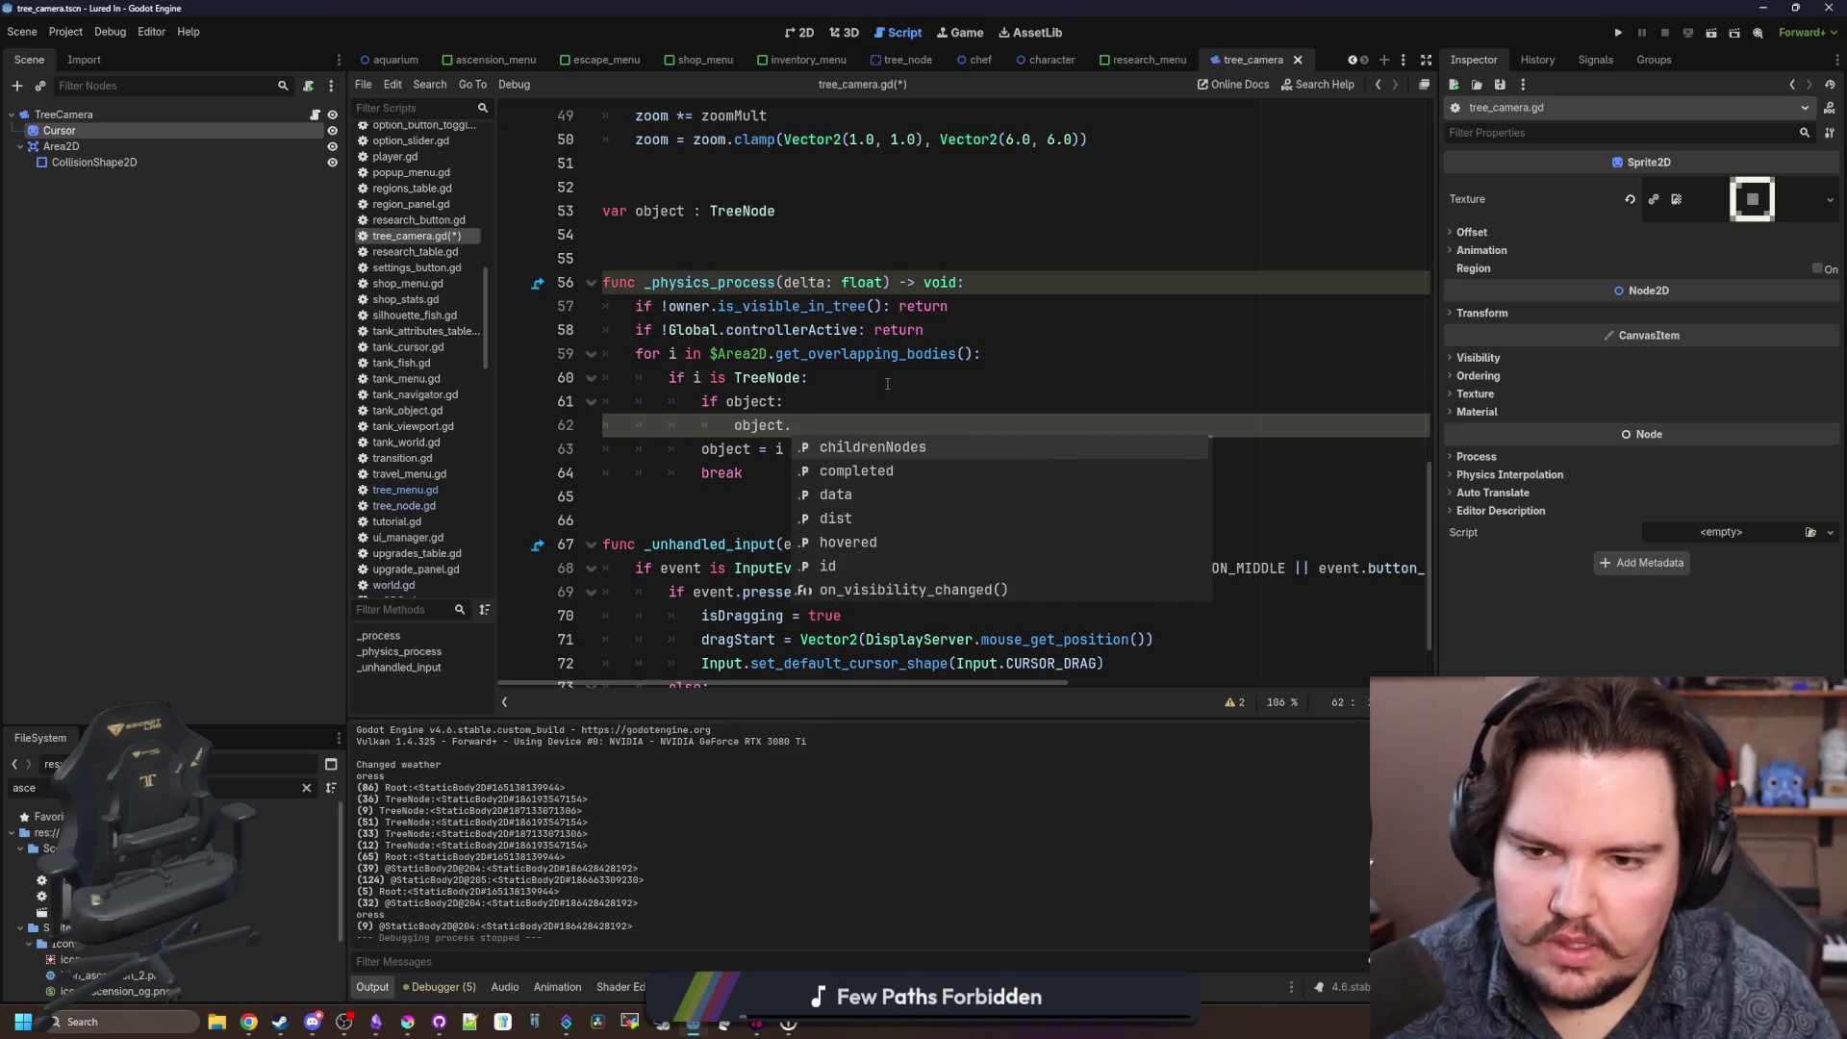
click(887, 384)
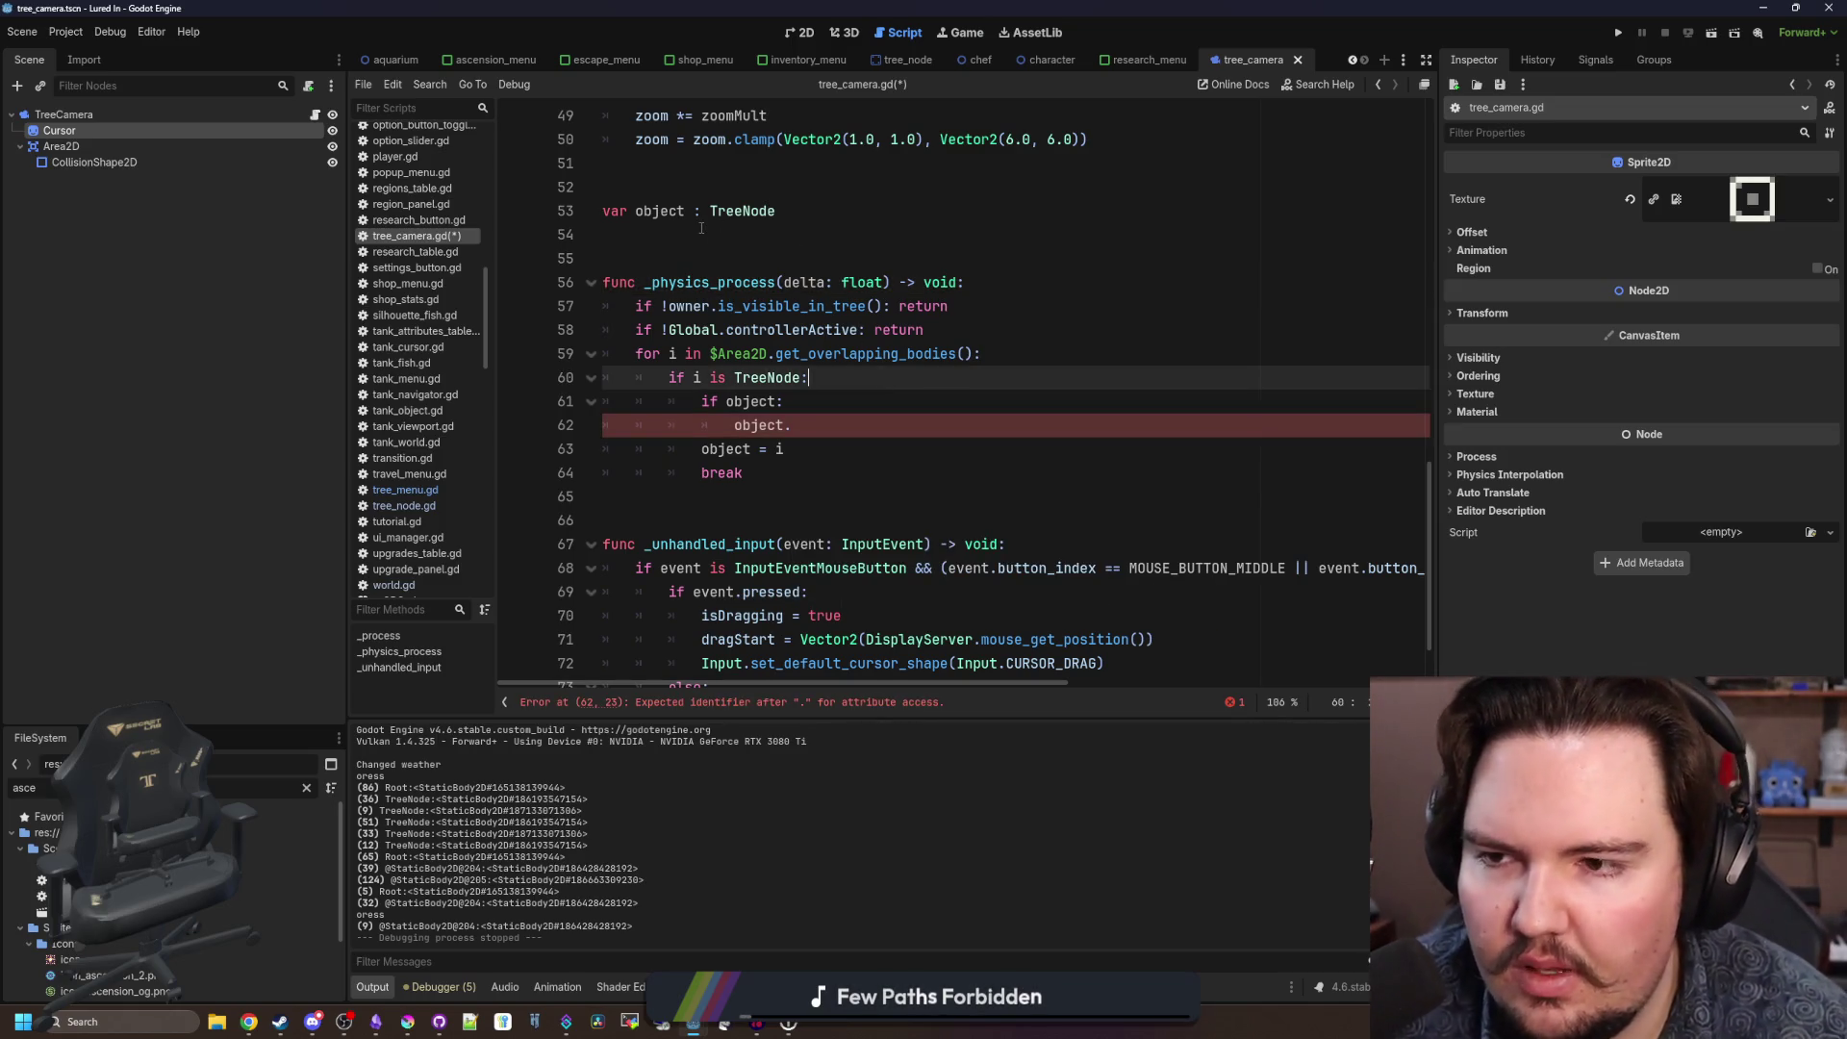
click(806, 424)
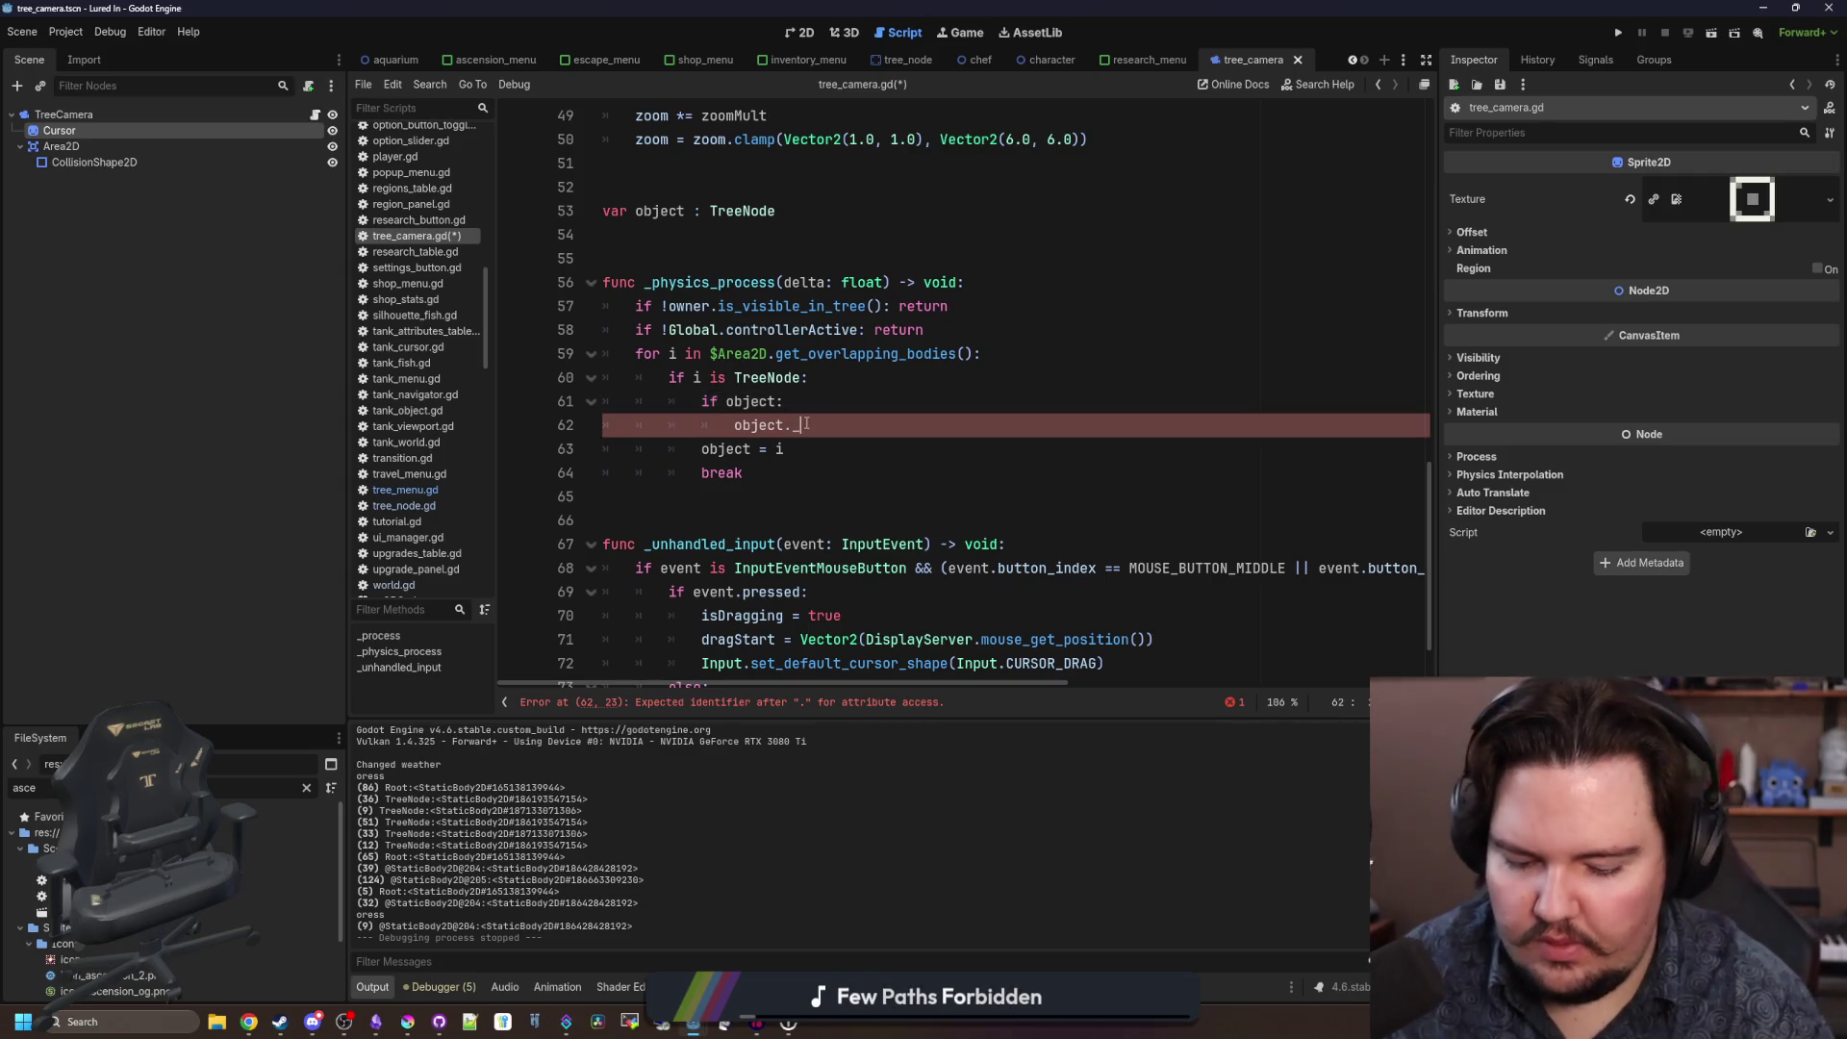
text(mouse_)
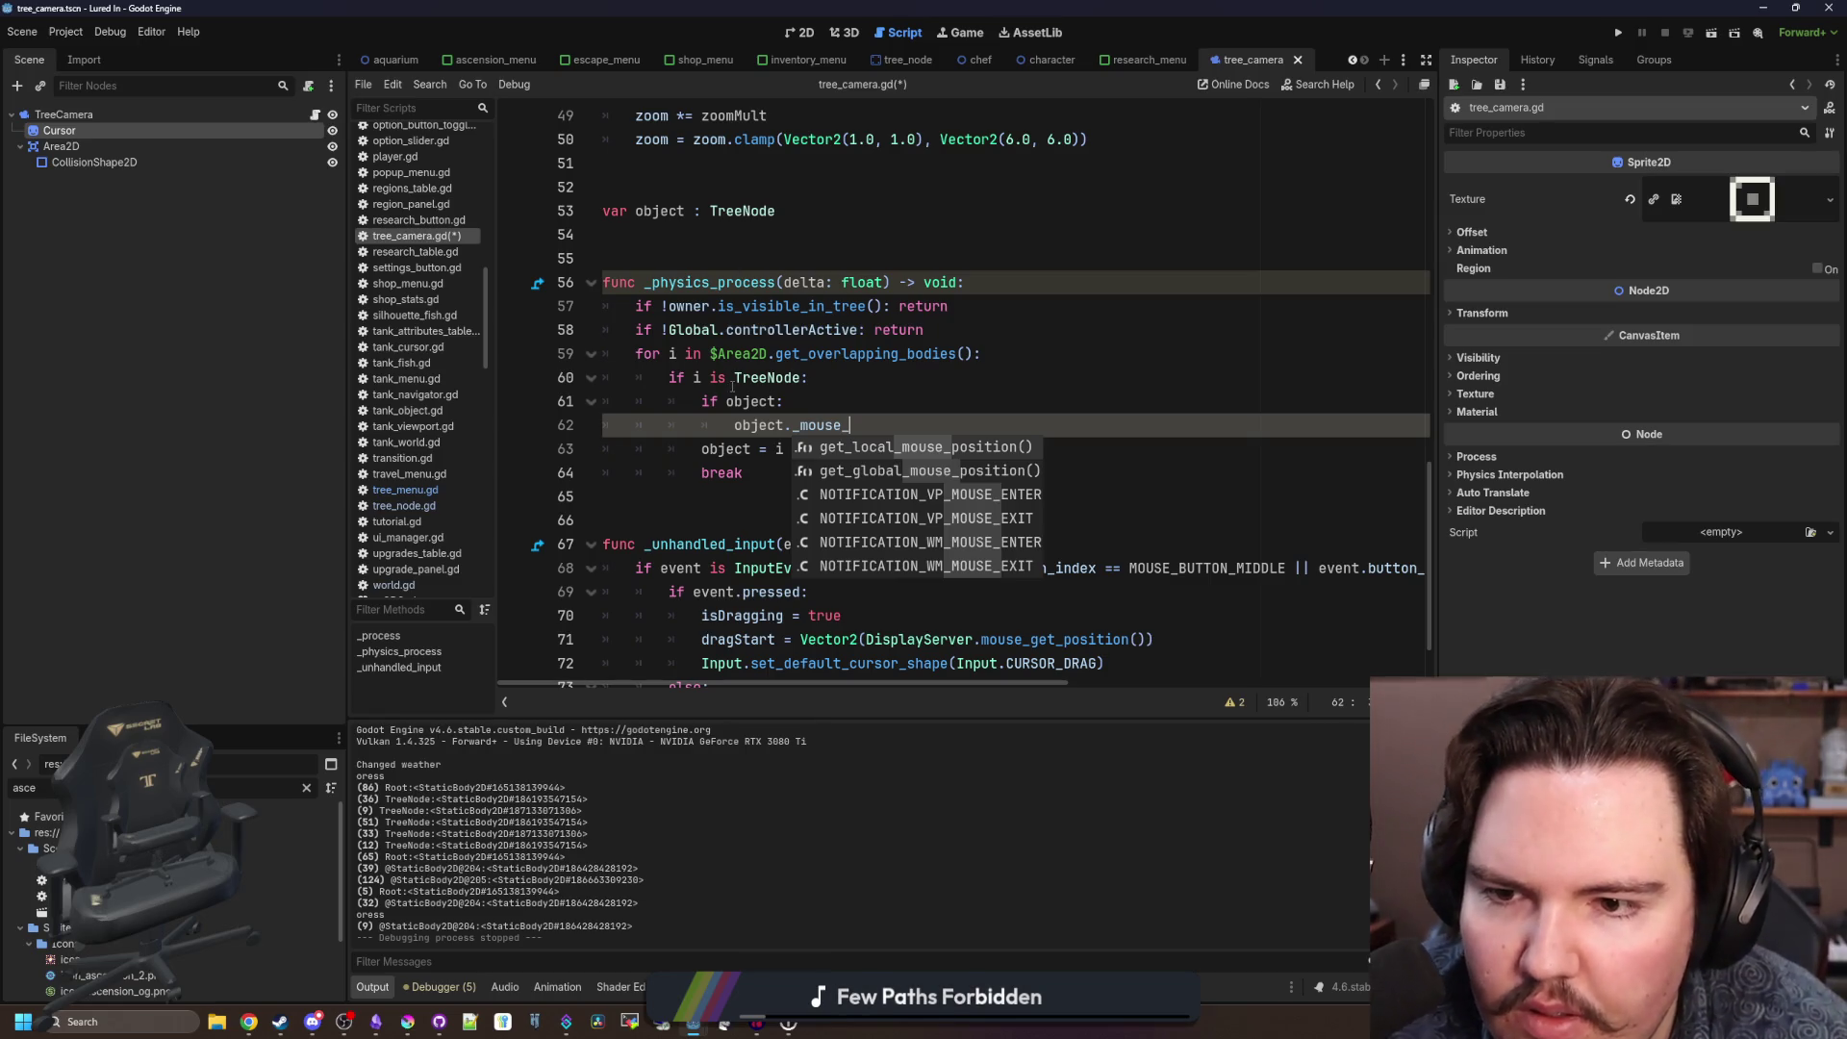
ctrl+click(748, 213)
scroll(838, 404, down, 1)
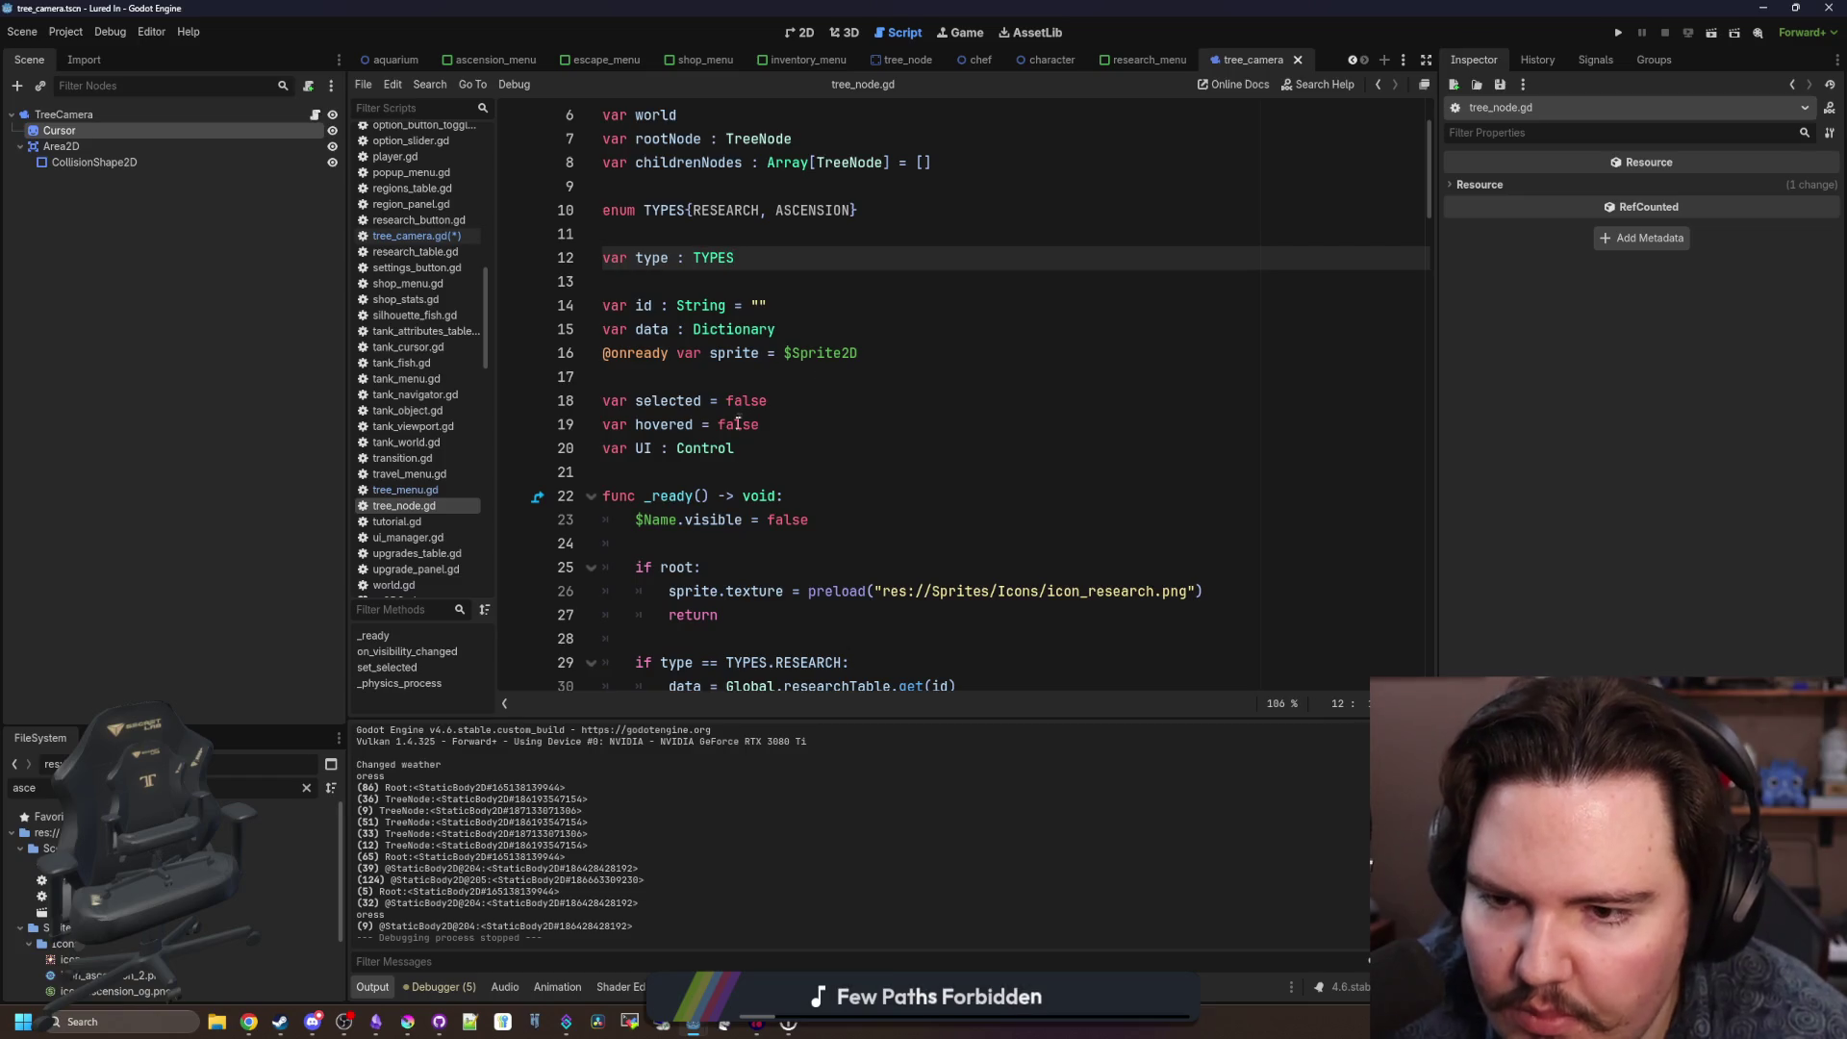
Filter the FileSystem for 'tree' and open the tree_node scene's script.
key(BackSpace)
key(BackSpace)
key(BackSpace)
text(tree)
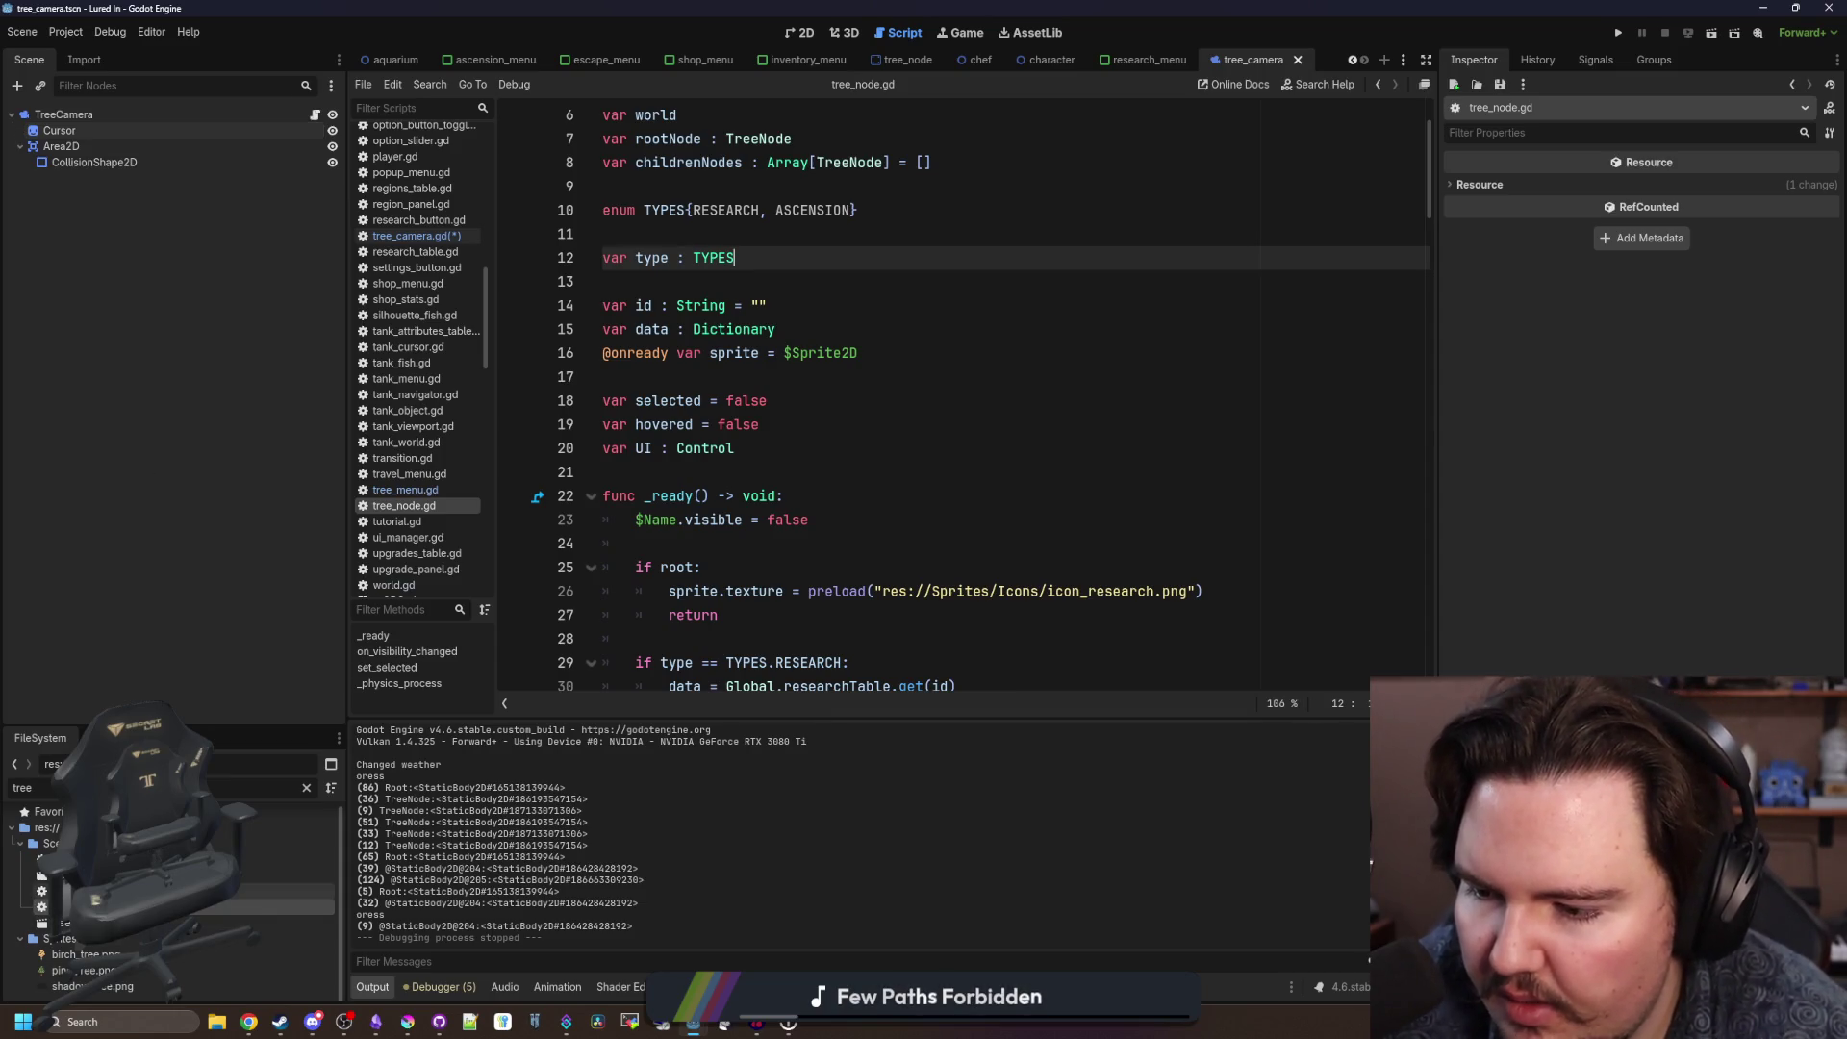
double_click(250, 923)
click(318, 115)
scroll(941, 405, down, 6)
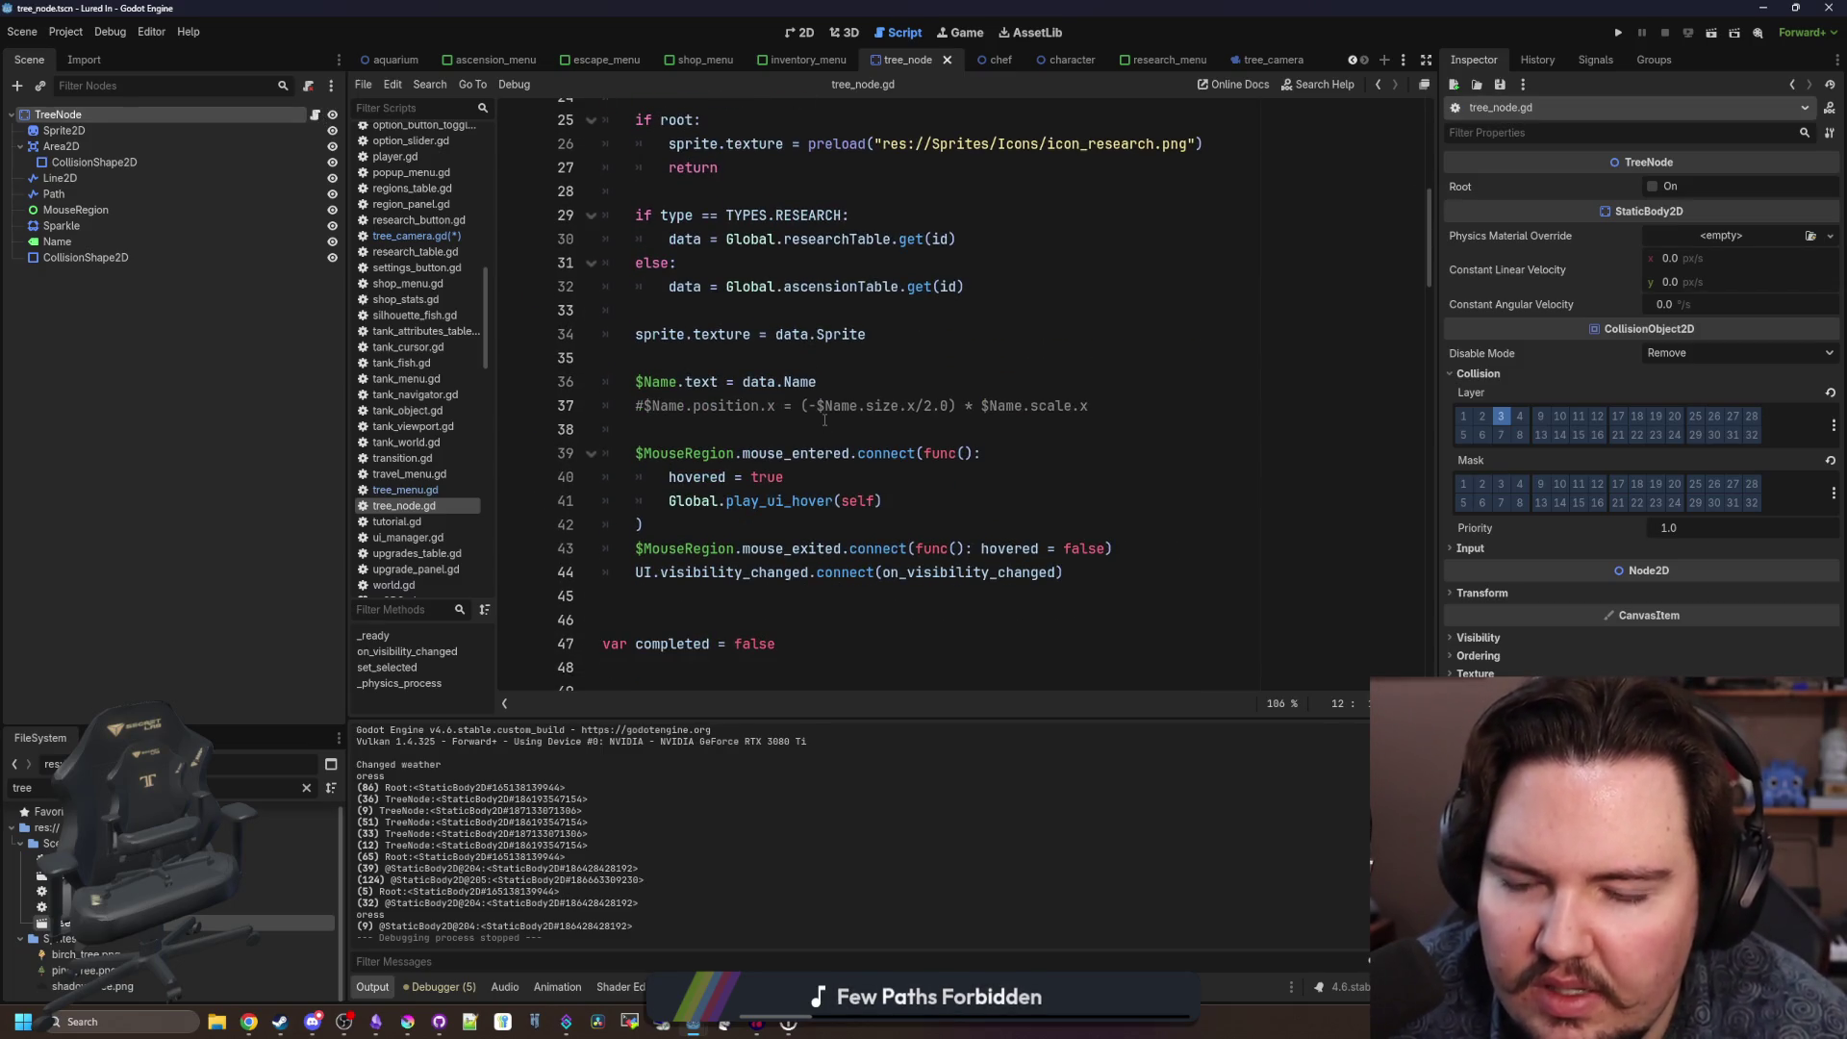
scroll(780, 498, down, 2)
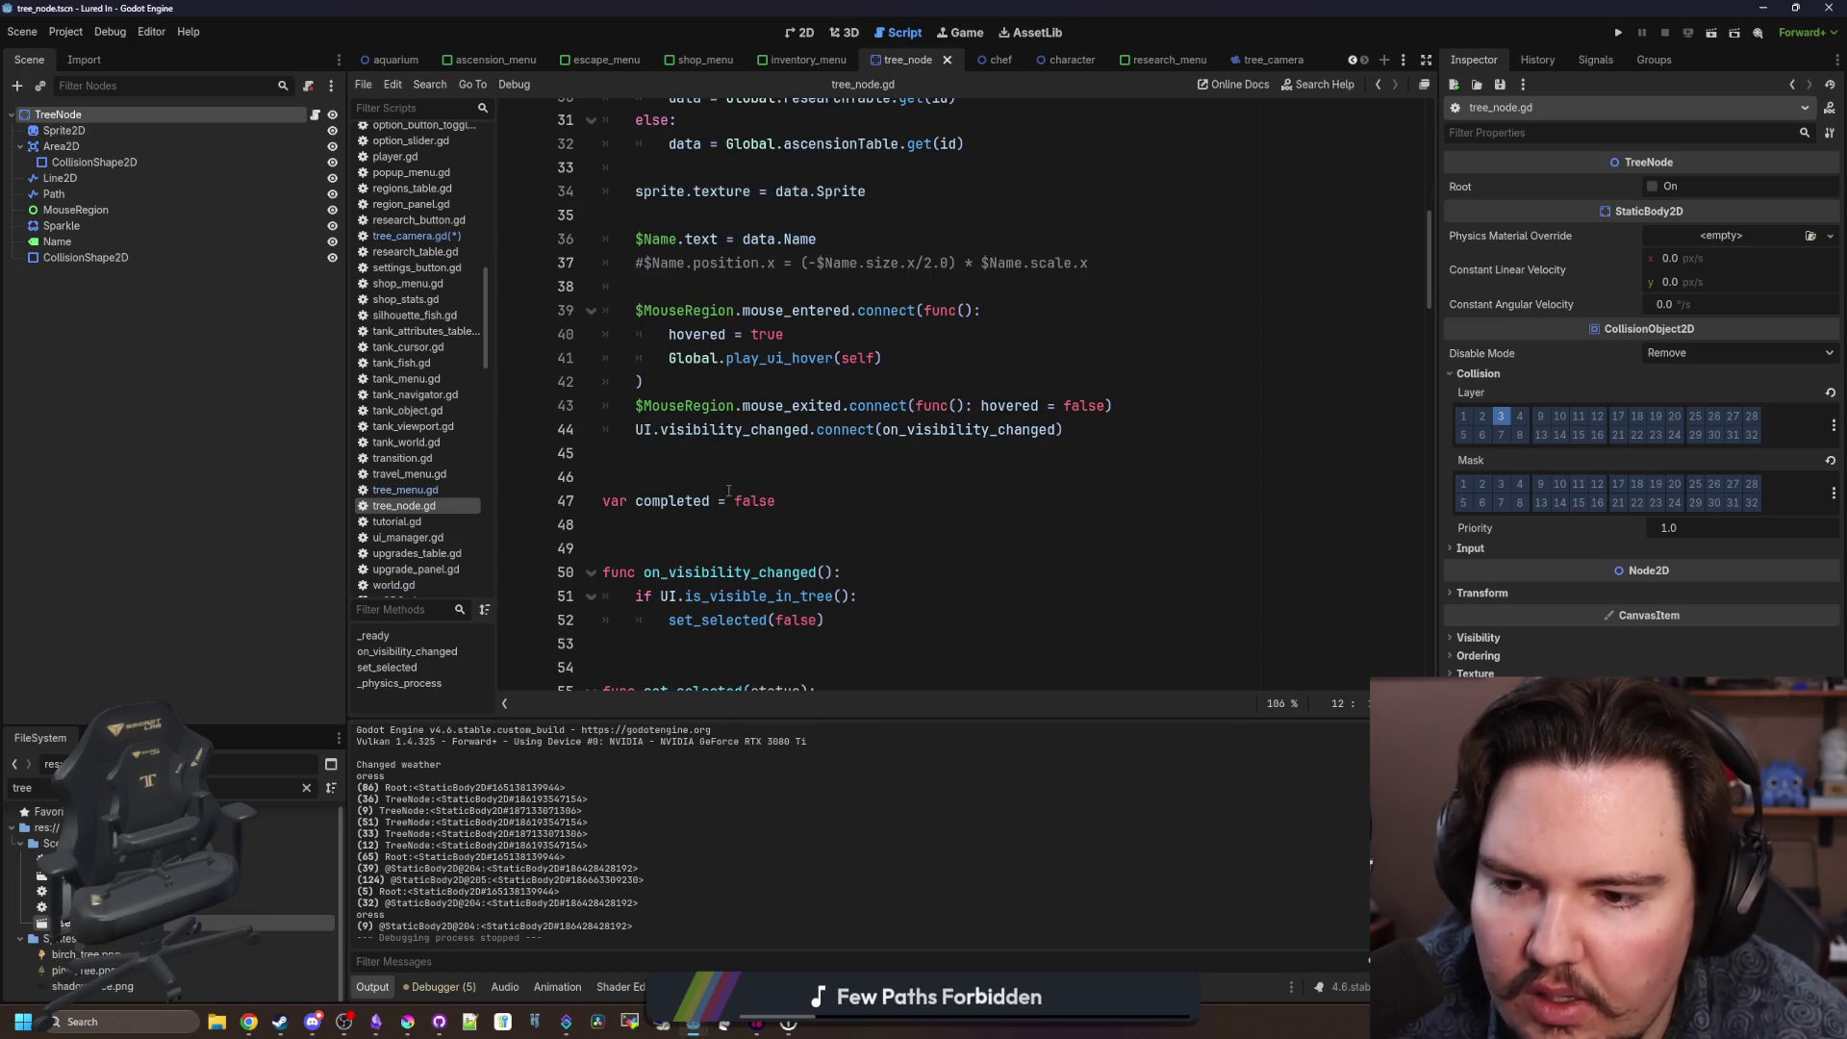
Add empty mouse_entered() and mouse_exited() functions after the signal connections.
click(691, 456)
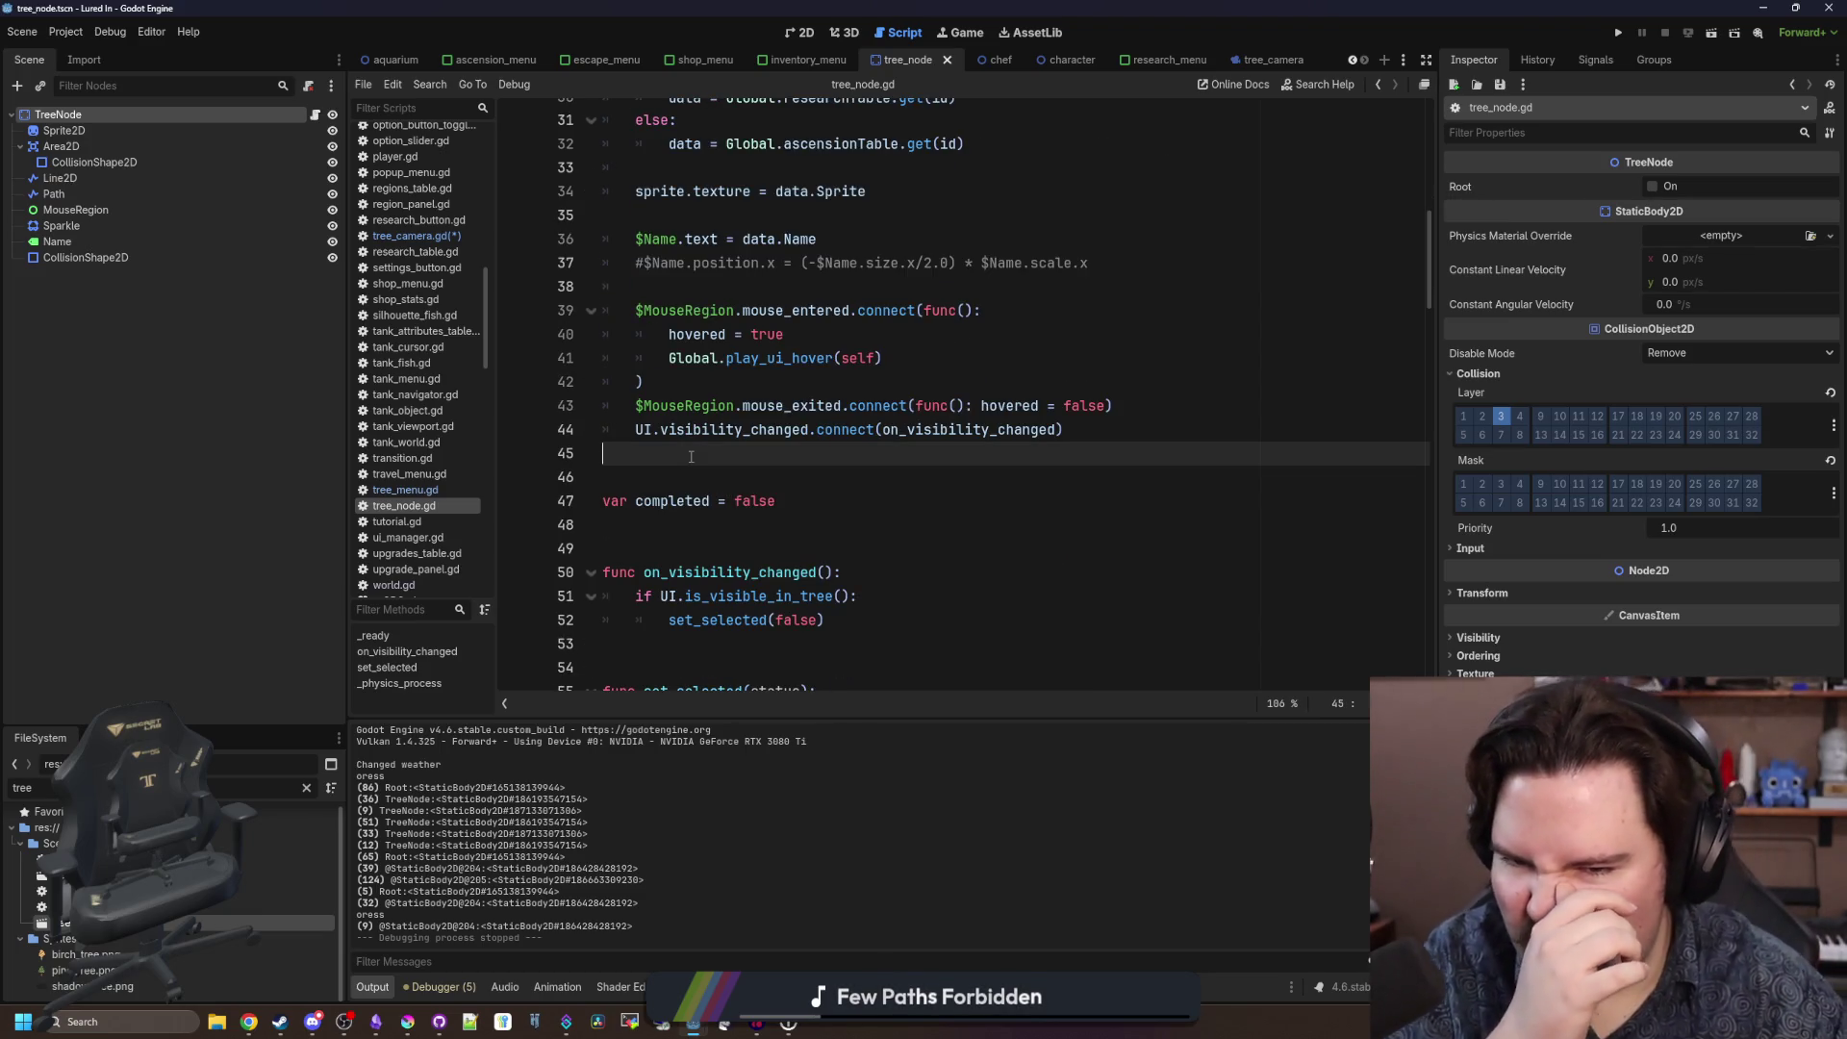
key(Return)
key(Return)
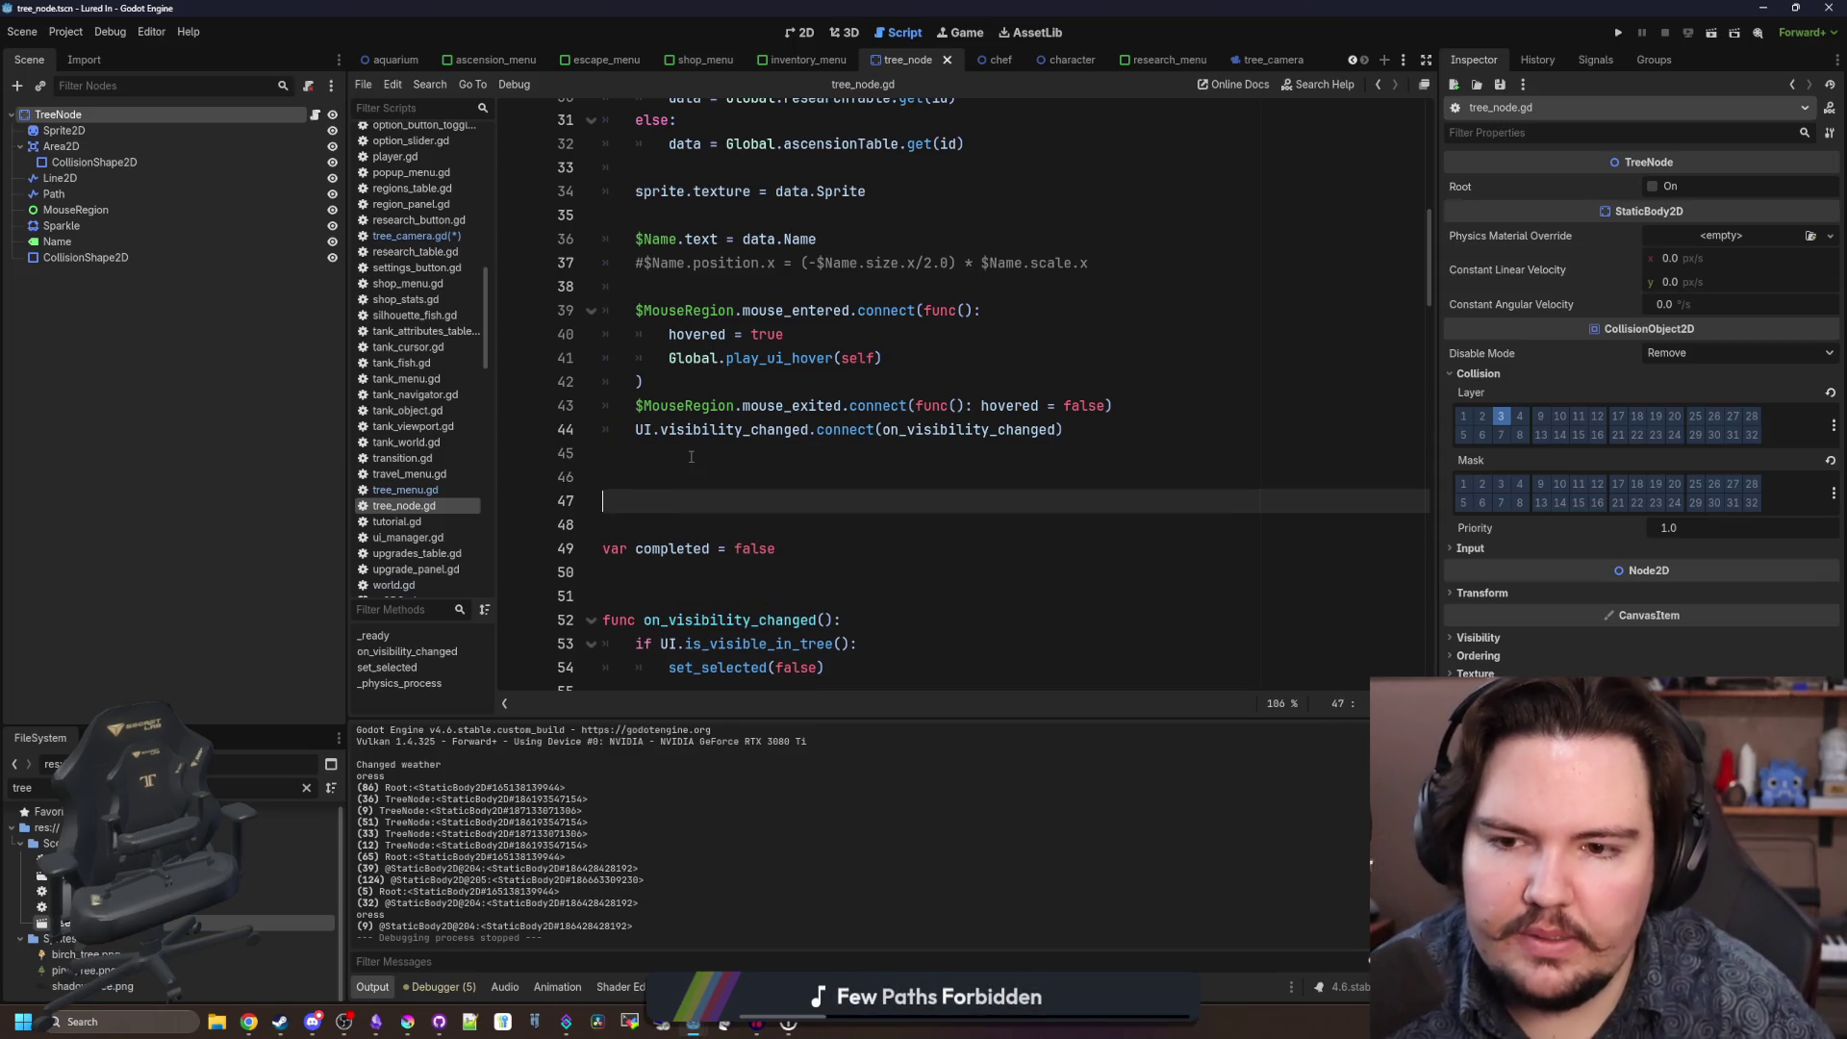
key(Up)
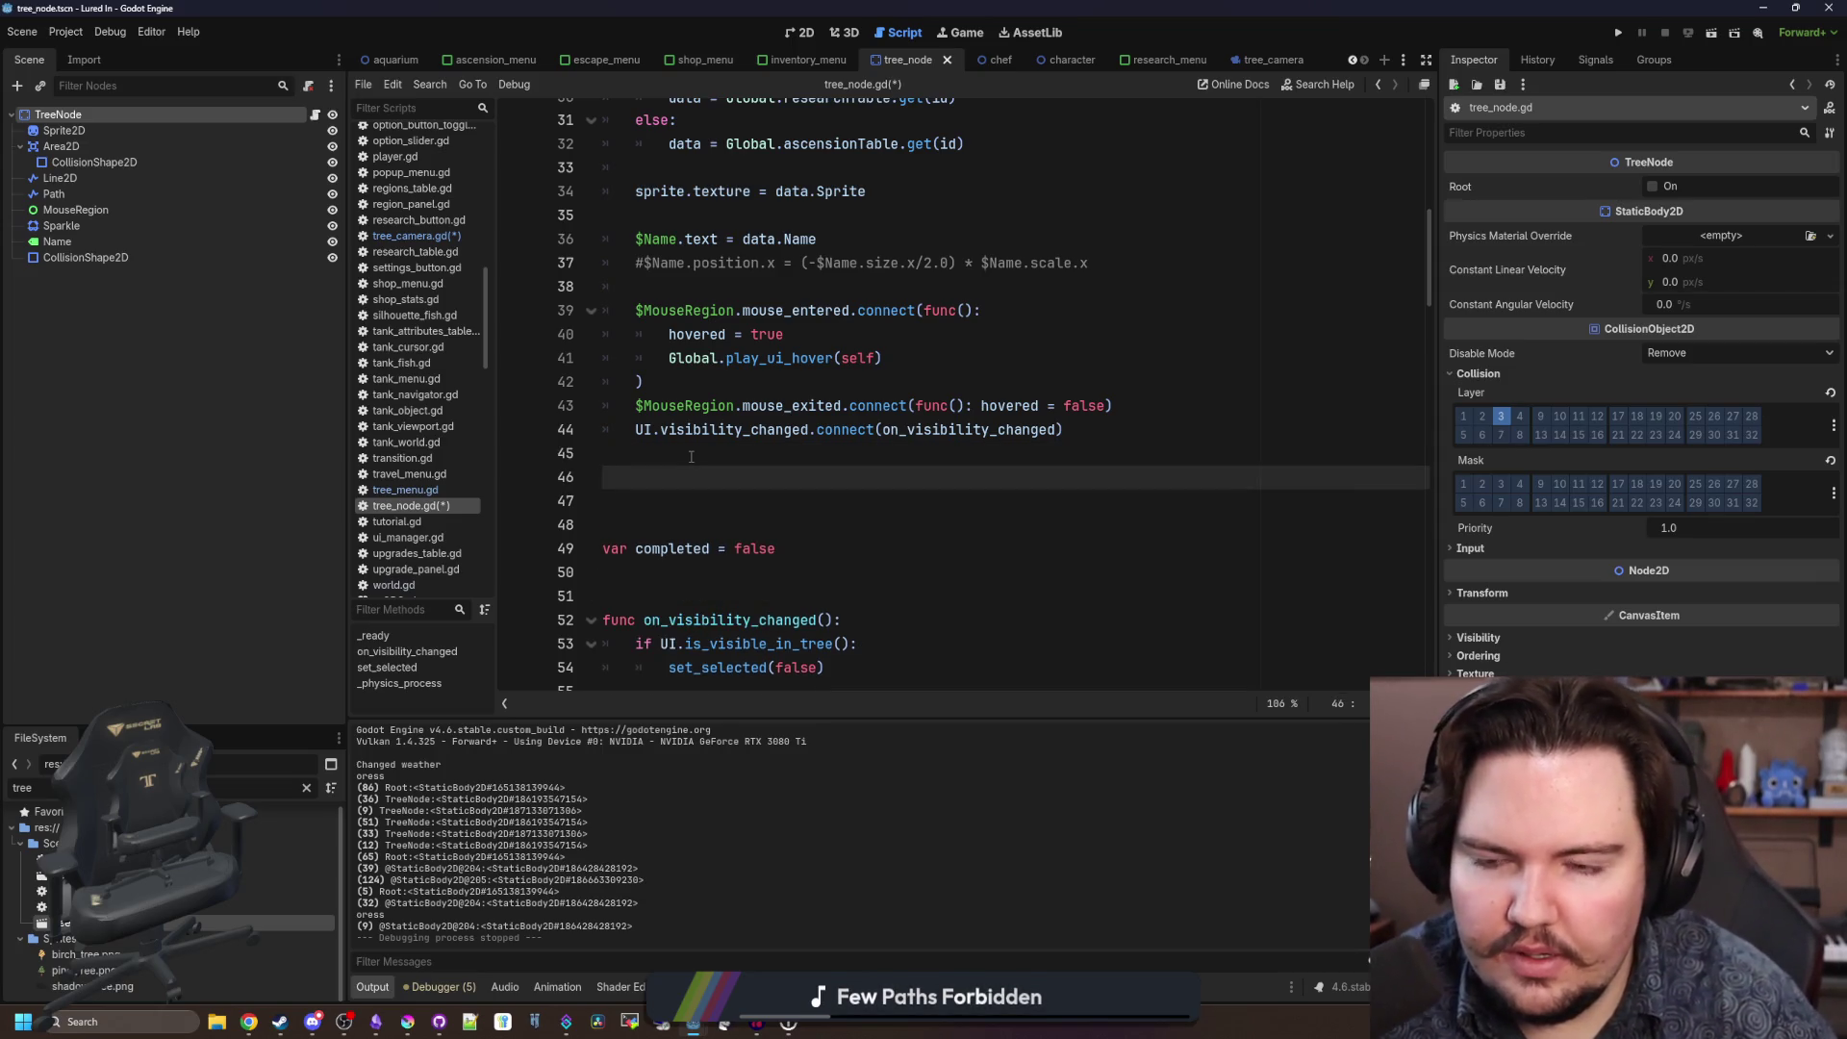
text(func mouse)
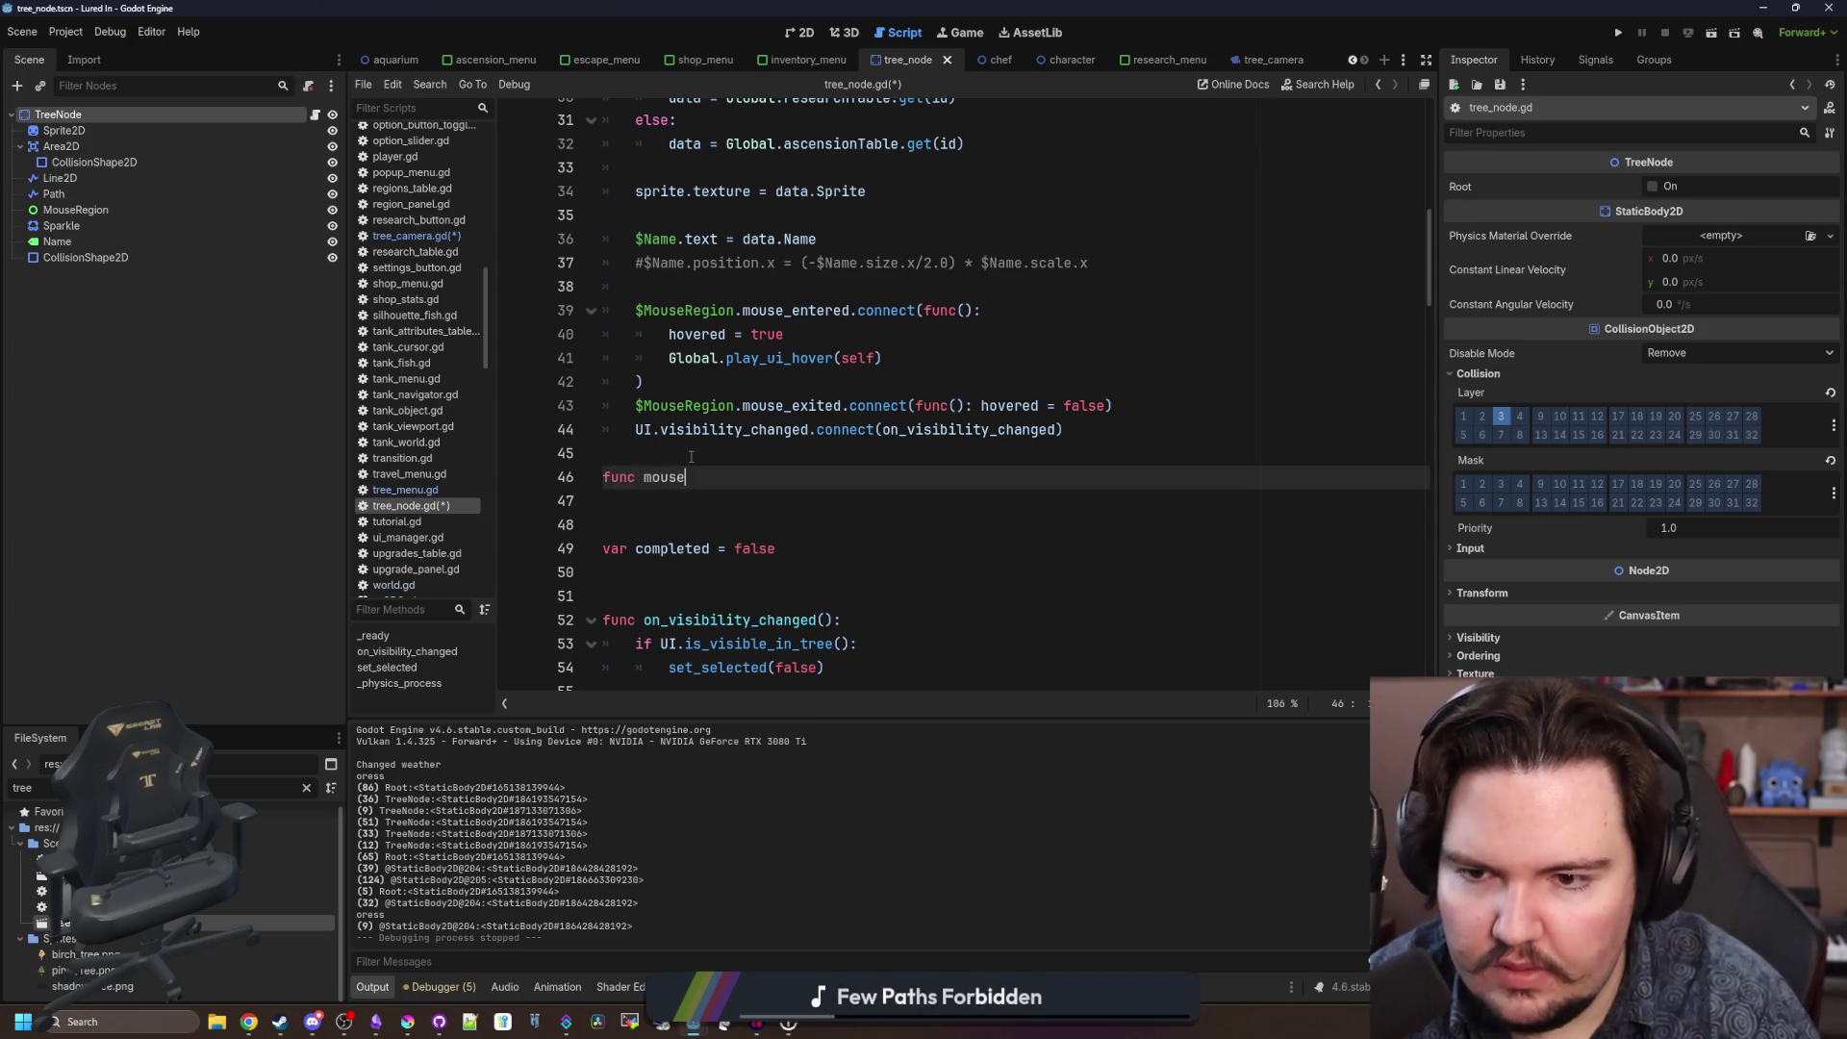
text(_entered():)
key(Return)
key(Return)
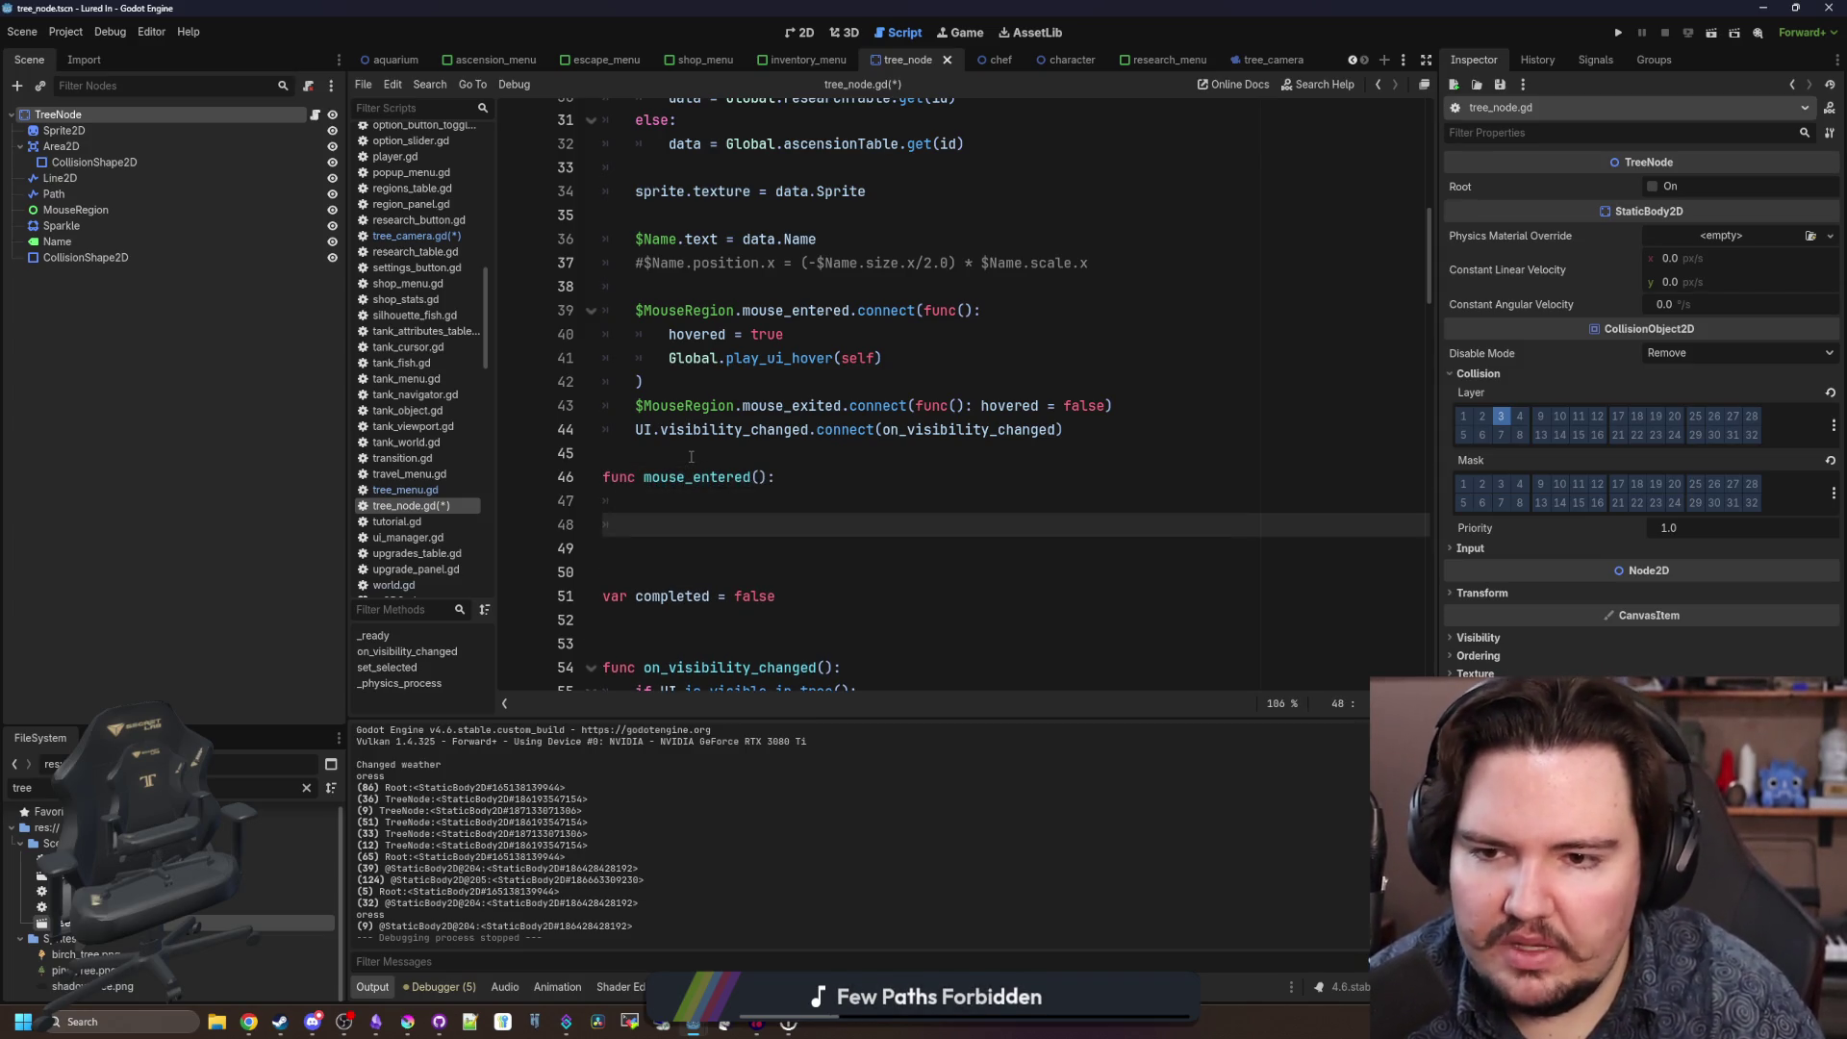
key(BackSpace)
key(Return)
text(func mouse_exited():)
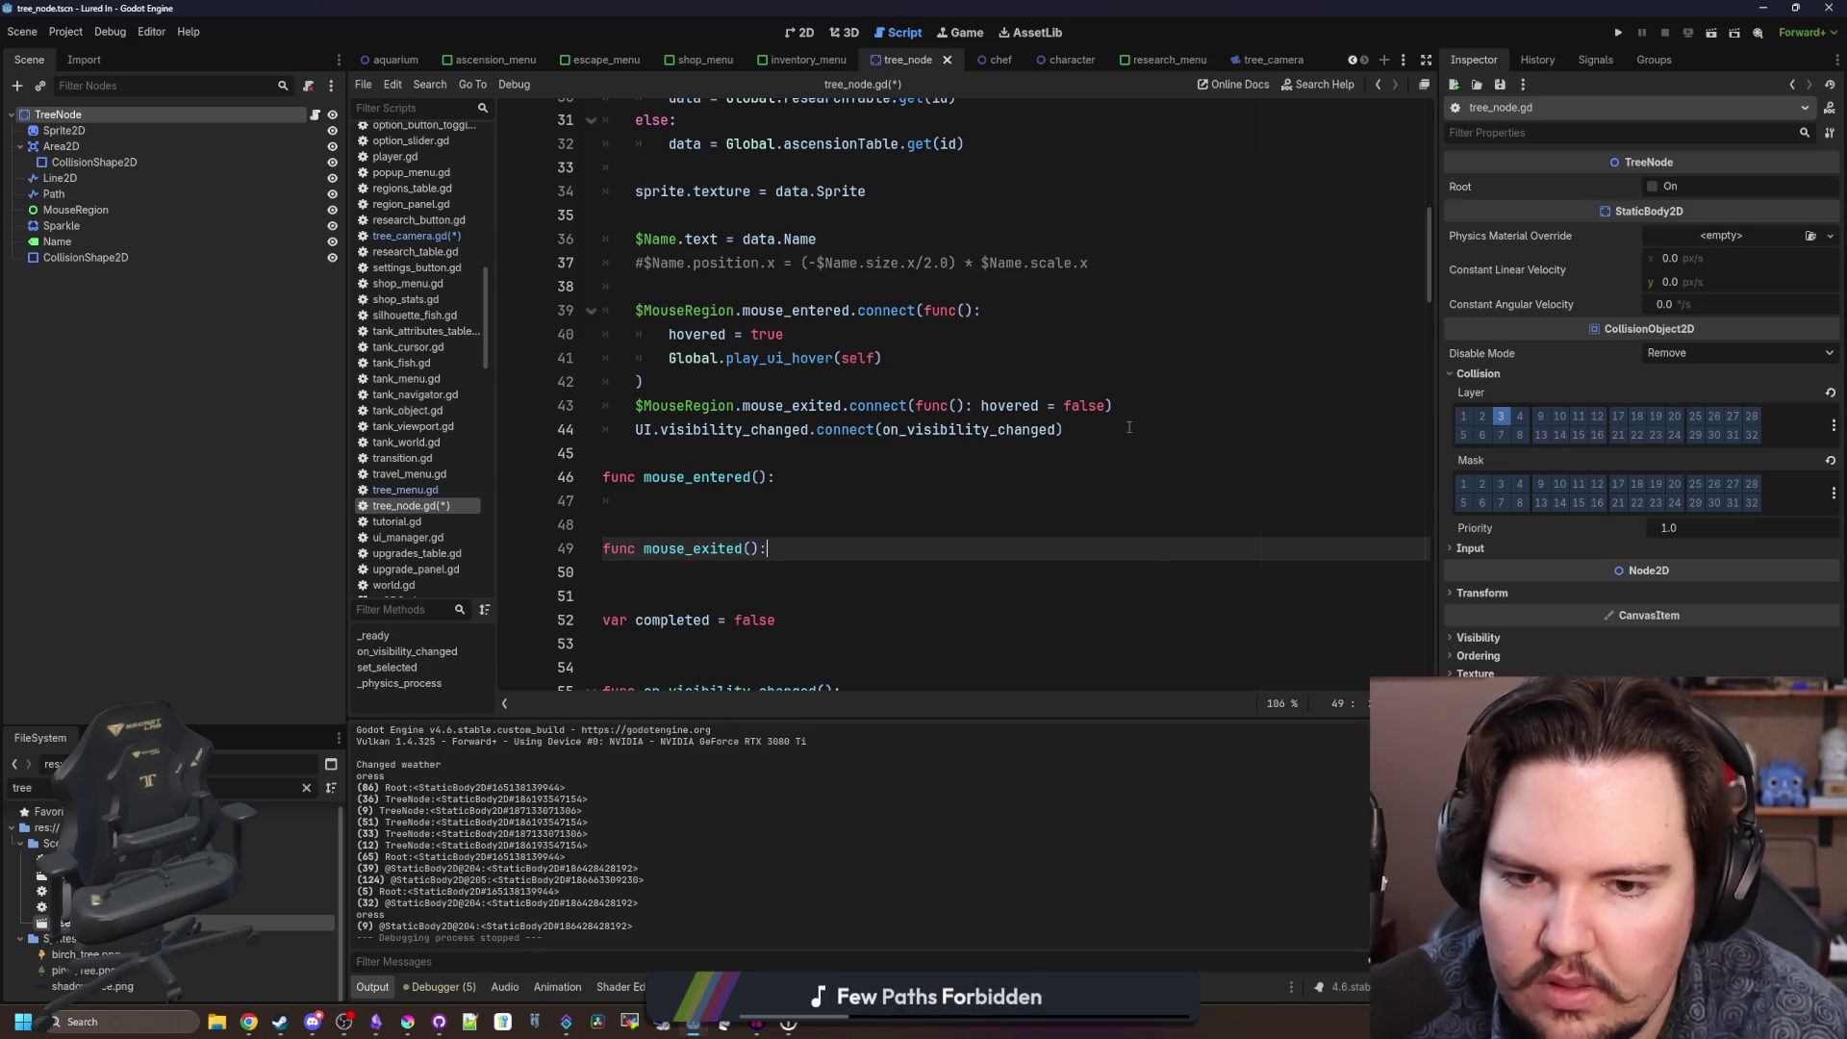
Move 'hovered = false' into mouse_exited and connect the exit signal to mouse_exited.
scroll(1130, 427, up, 1)
drag(1114, 424, 981, 424)
key(ctrl+c)
key(BackSpace)
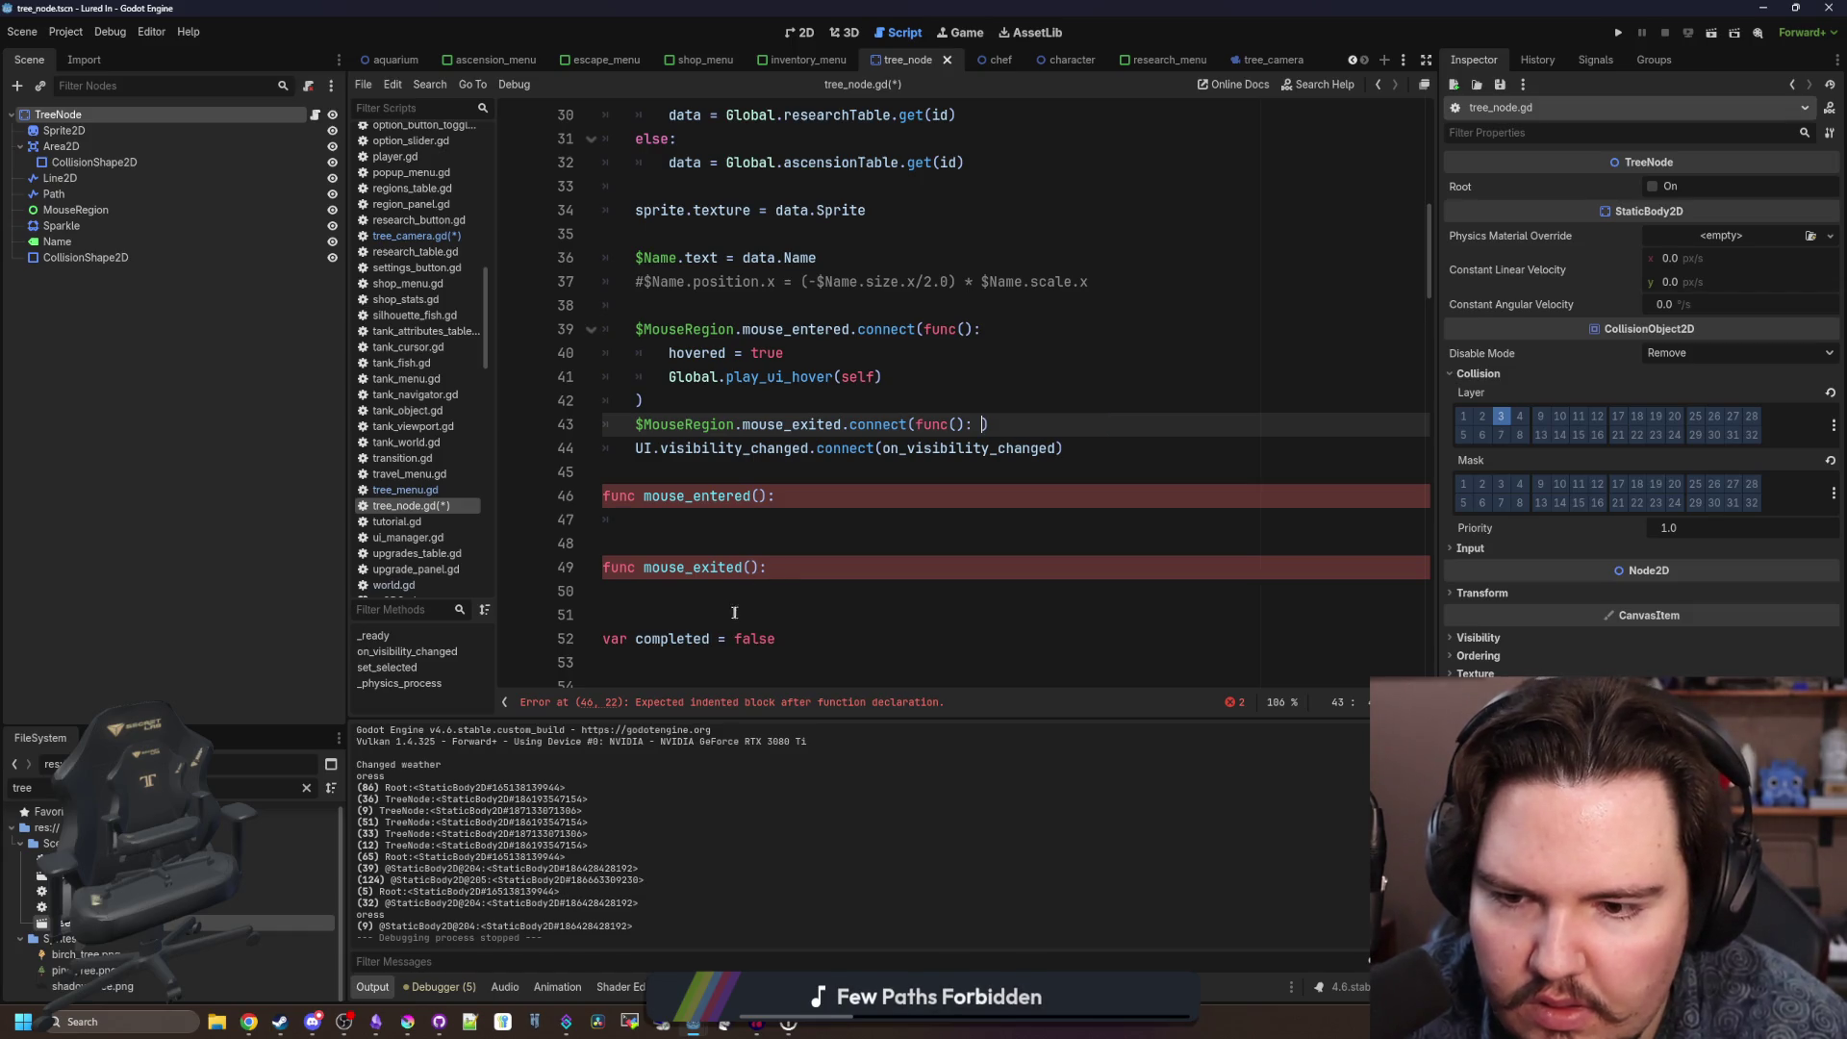
click(725, 597)
key(ctrl+v)
click(1044, 430)
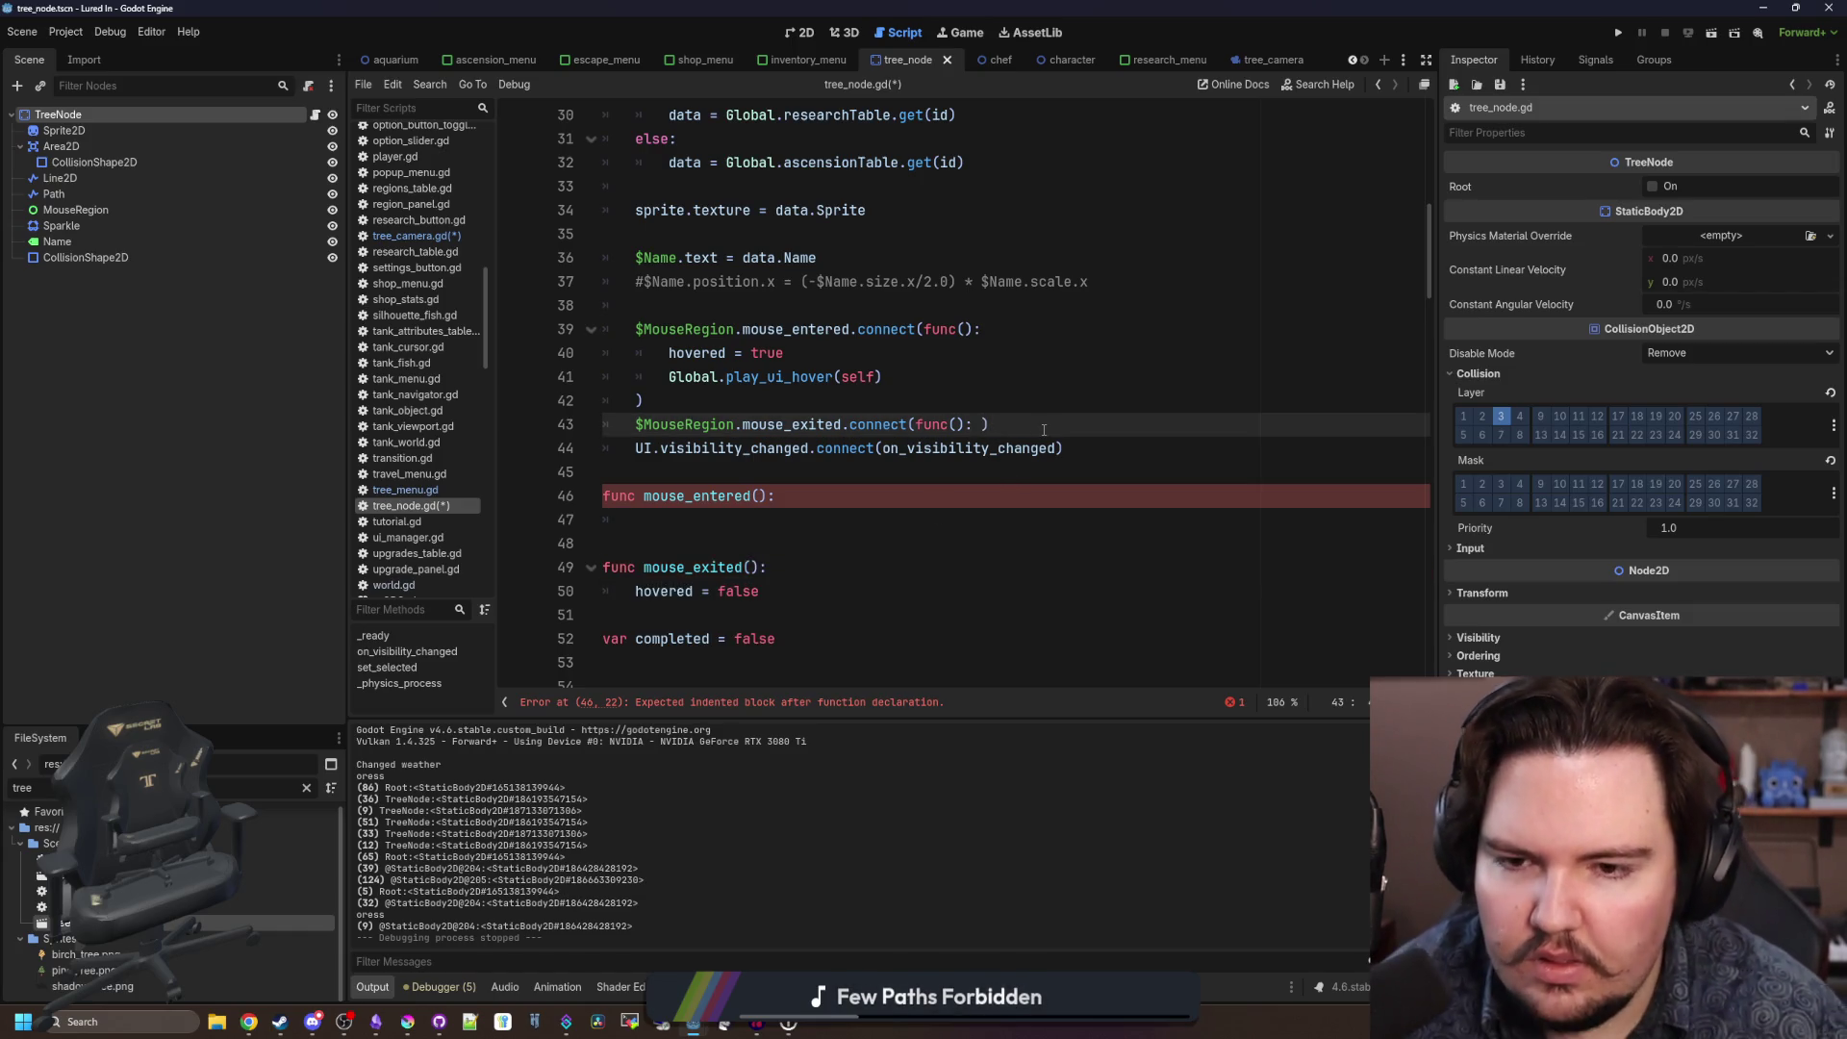
key(BackSpace)
key(BackSpace)
key(BackSpace)
text(mouse_exited))
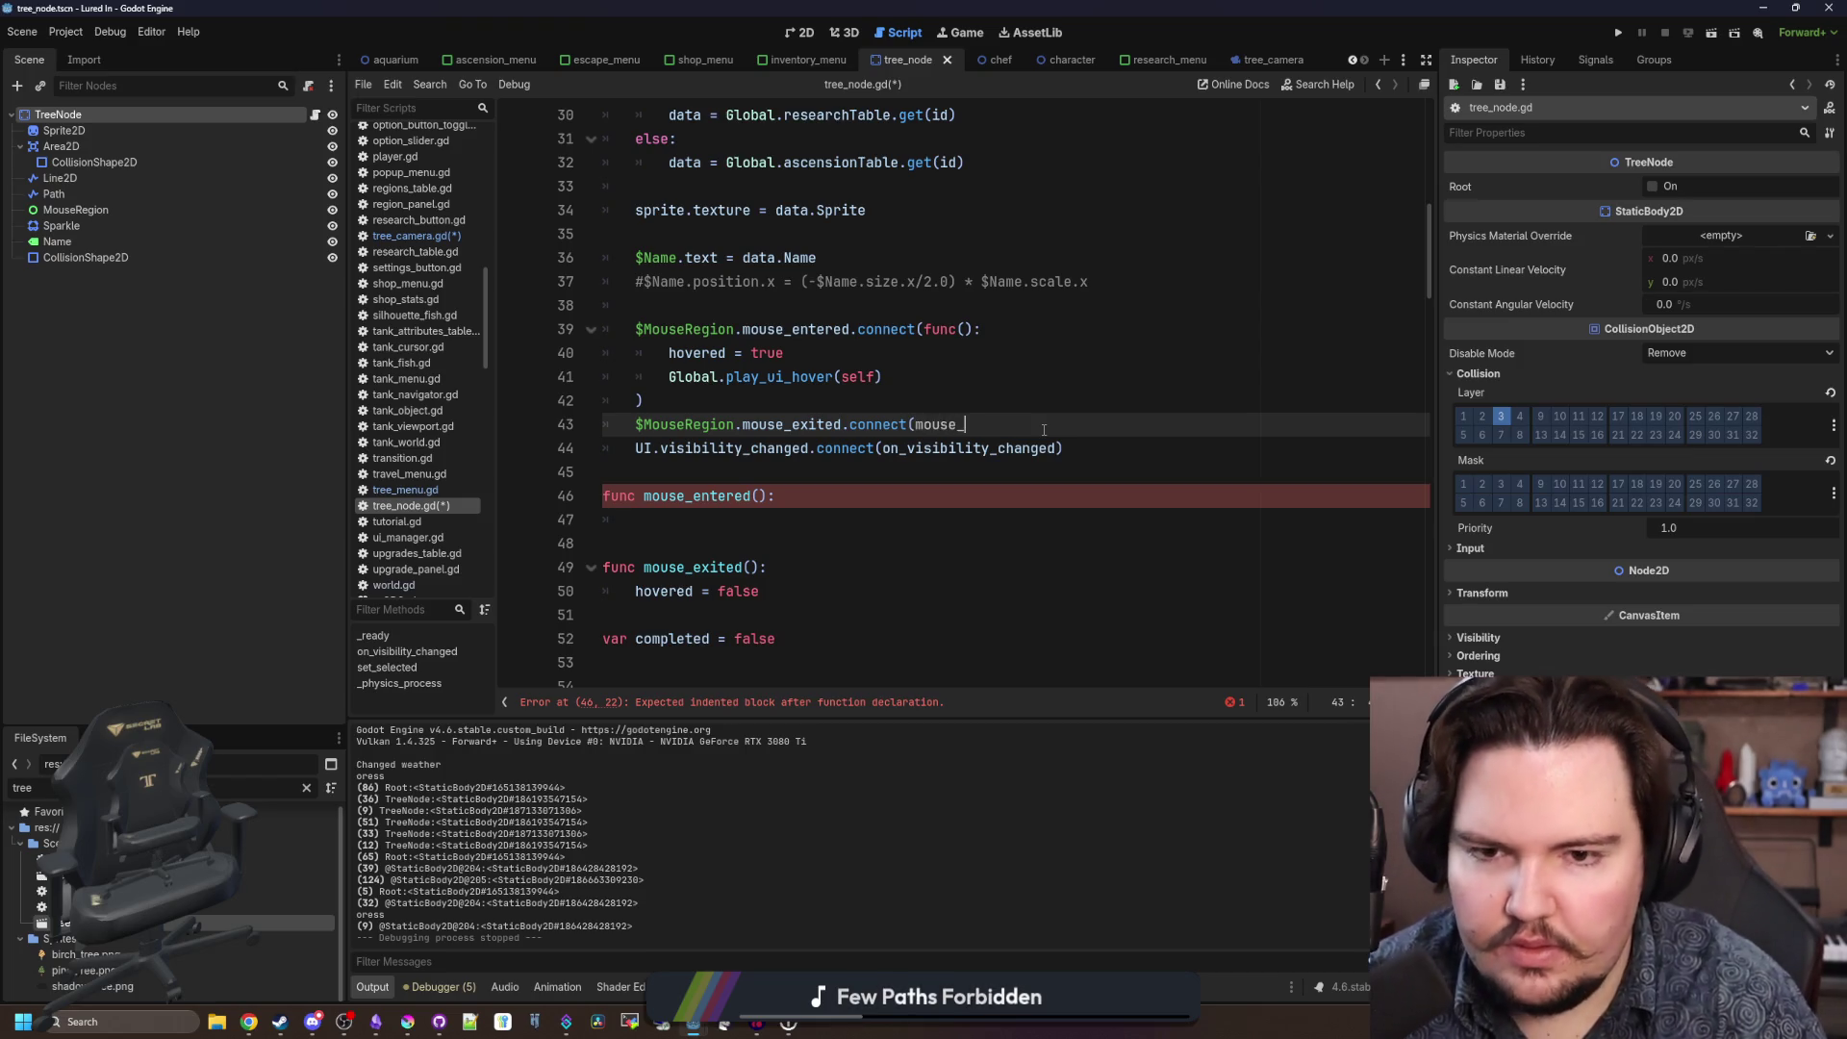
Move the enter lambda's hover lines into mouse_entered and connect the enter signal to it.
click(871, 358)
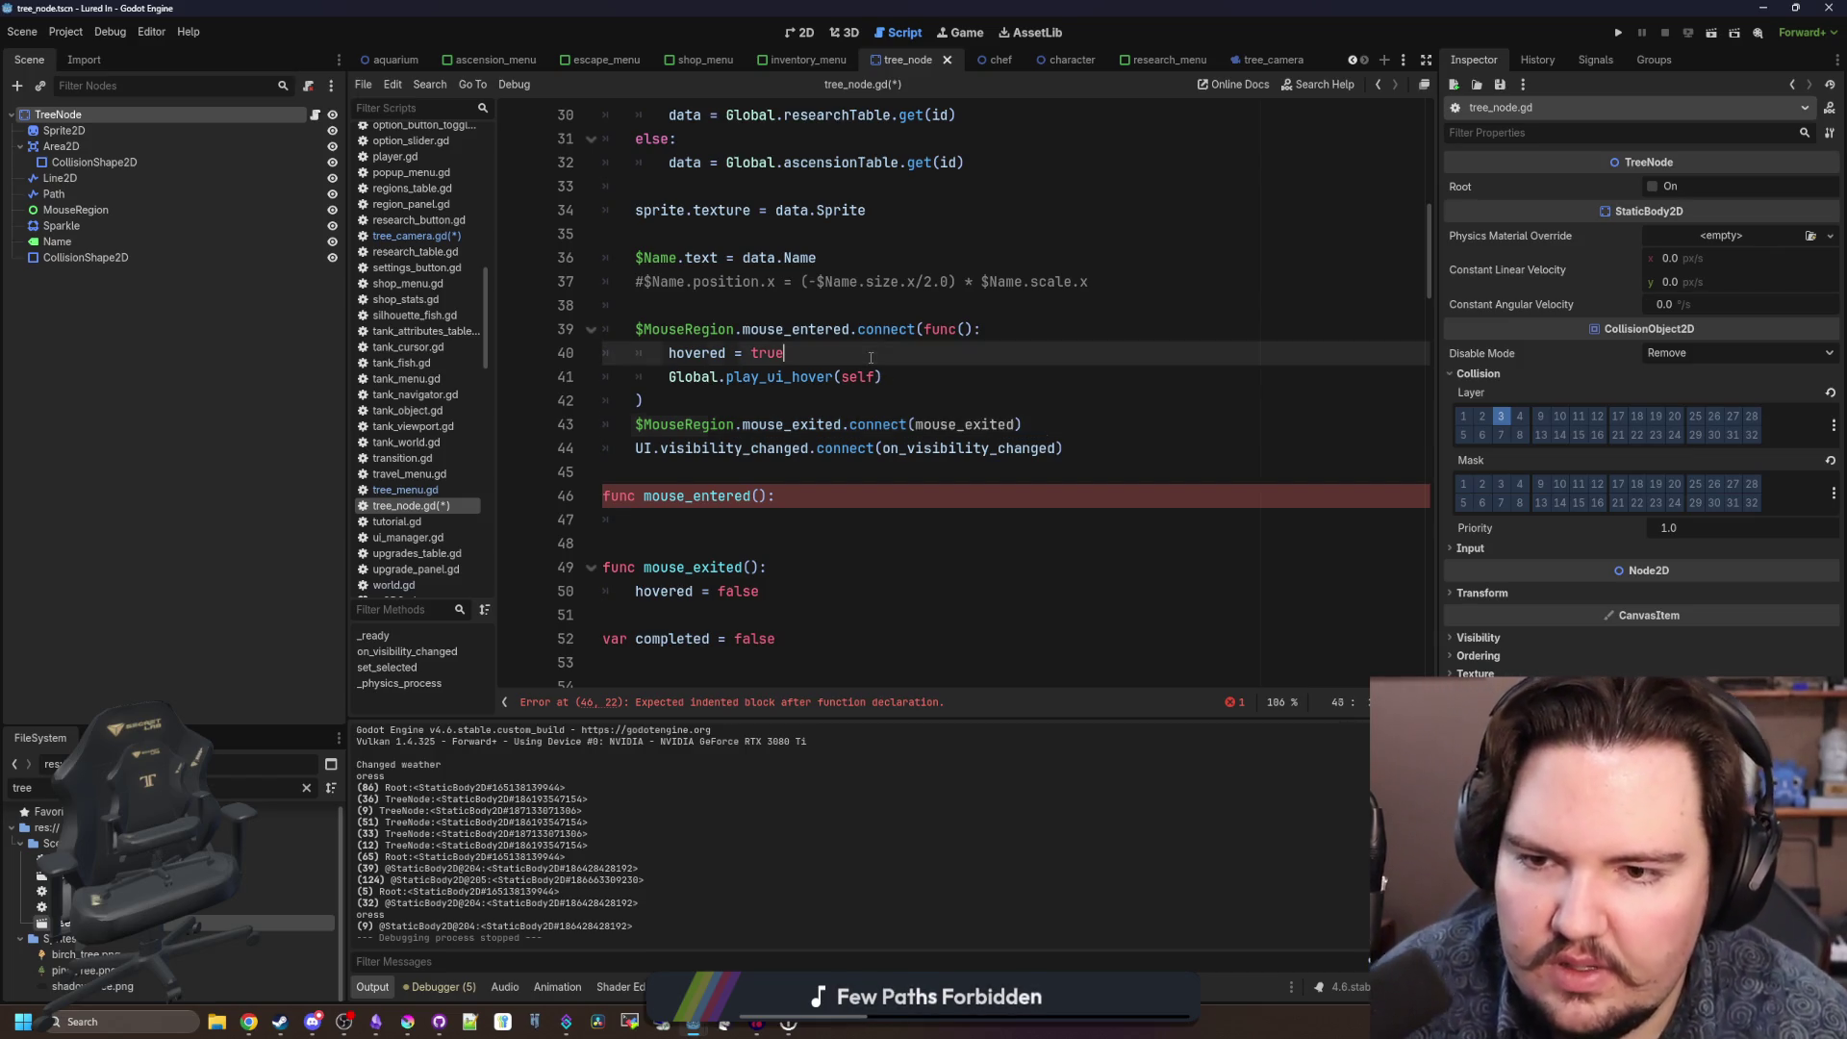
drag(923, 377, 540, 378)
key(ctrl+x)
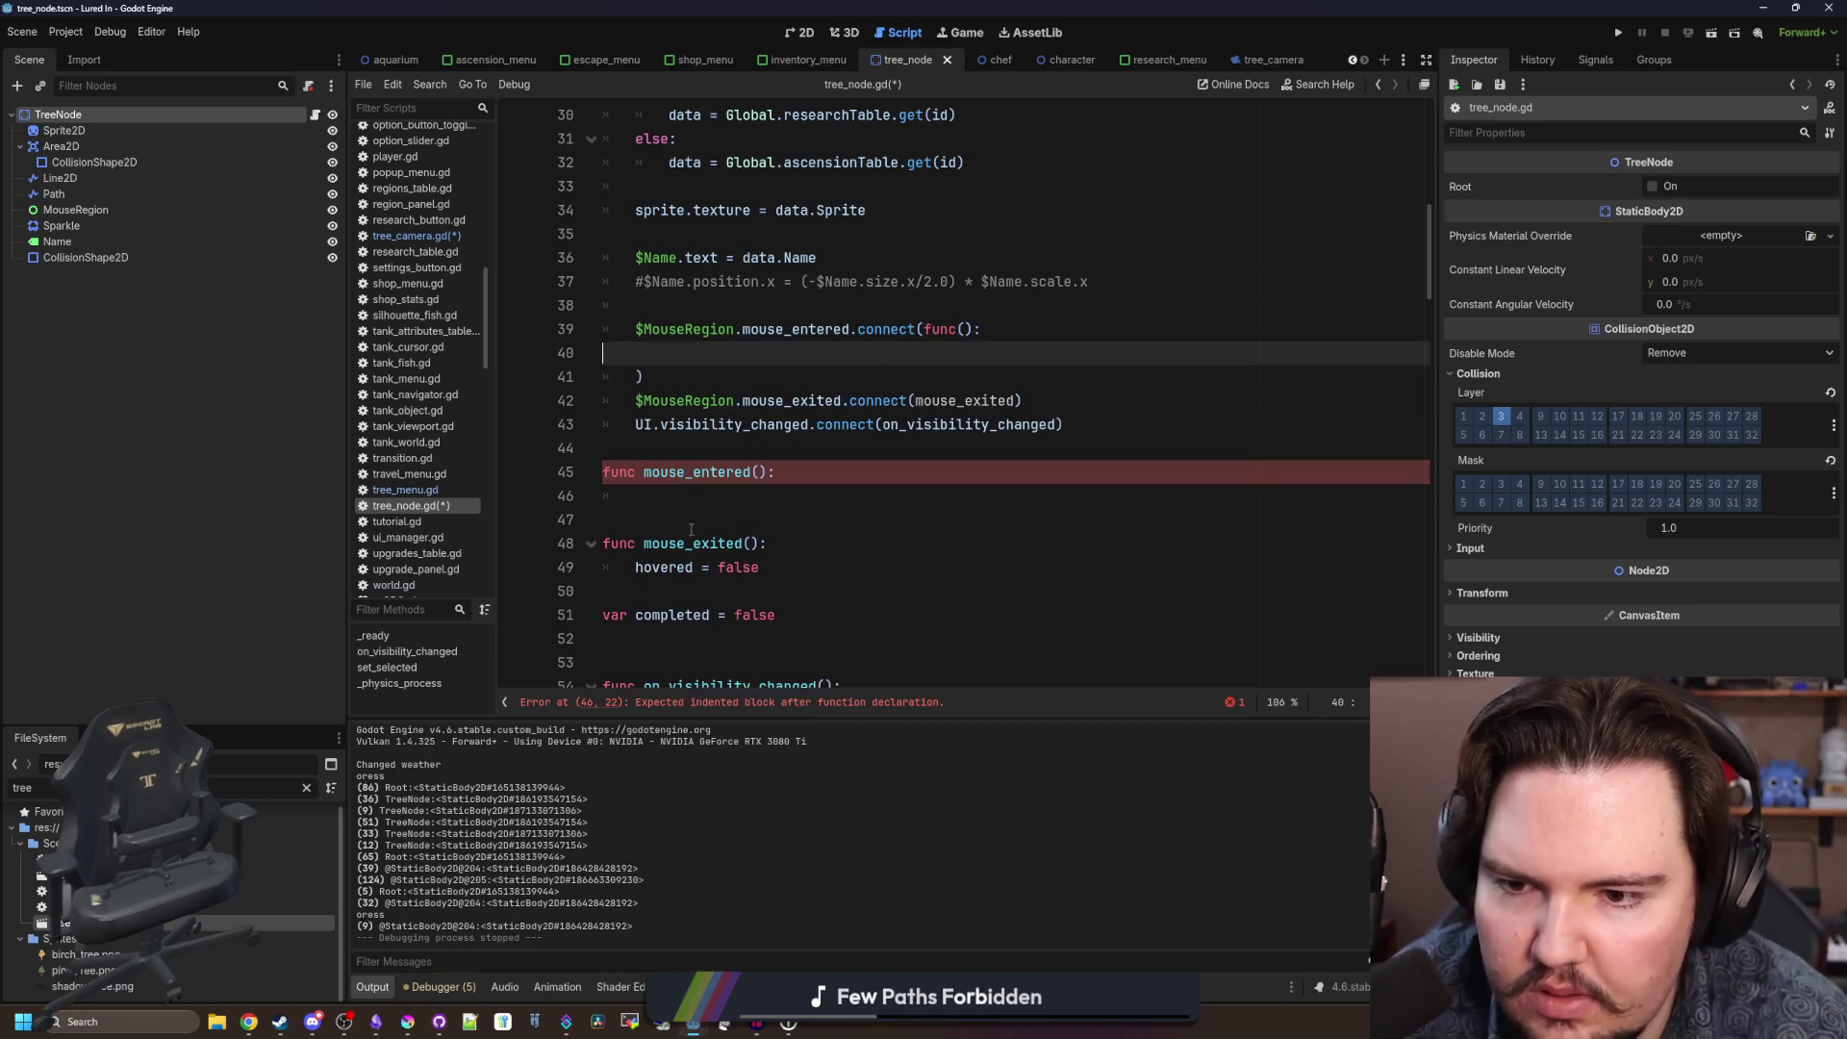
click(673, 495)
key(ctrl+v)
click(671, 519)
key(BackSpace)
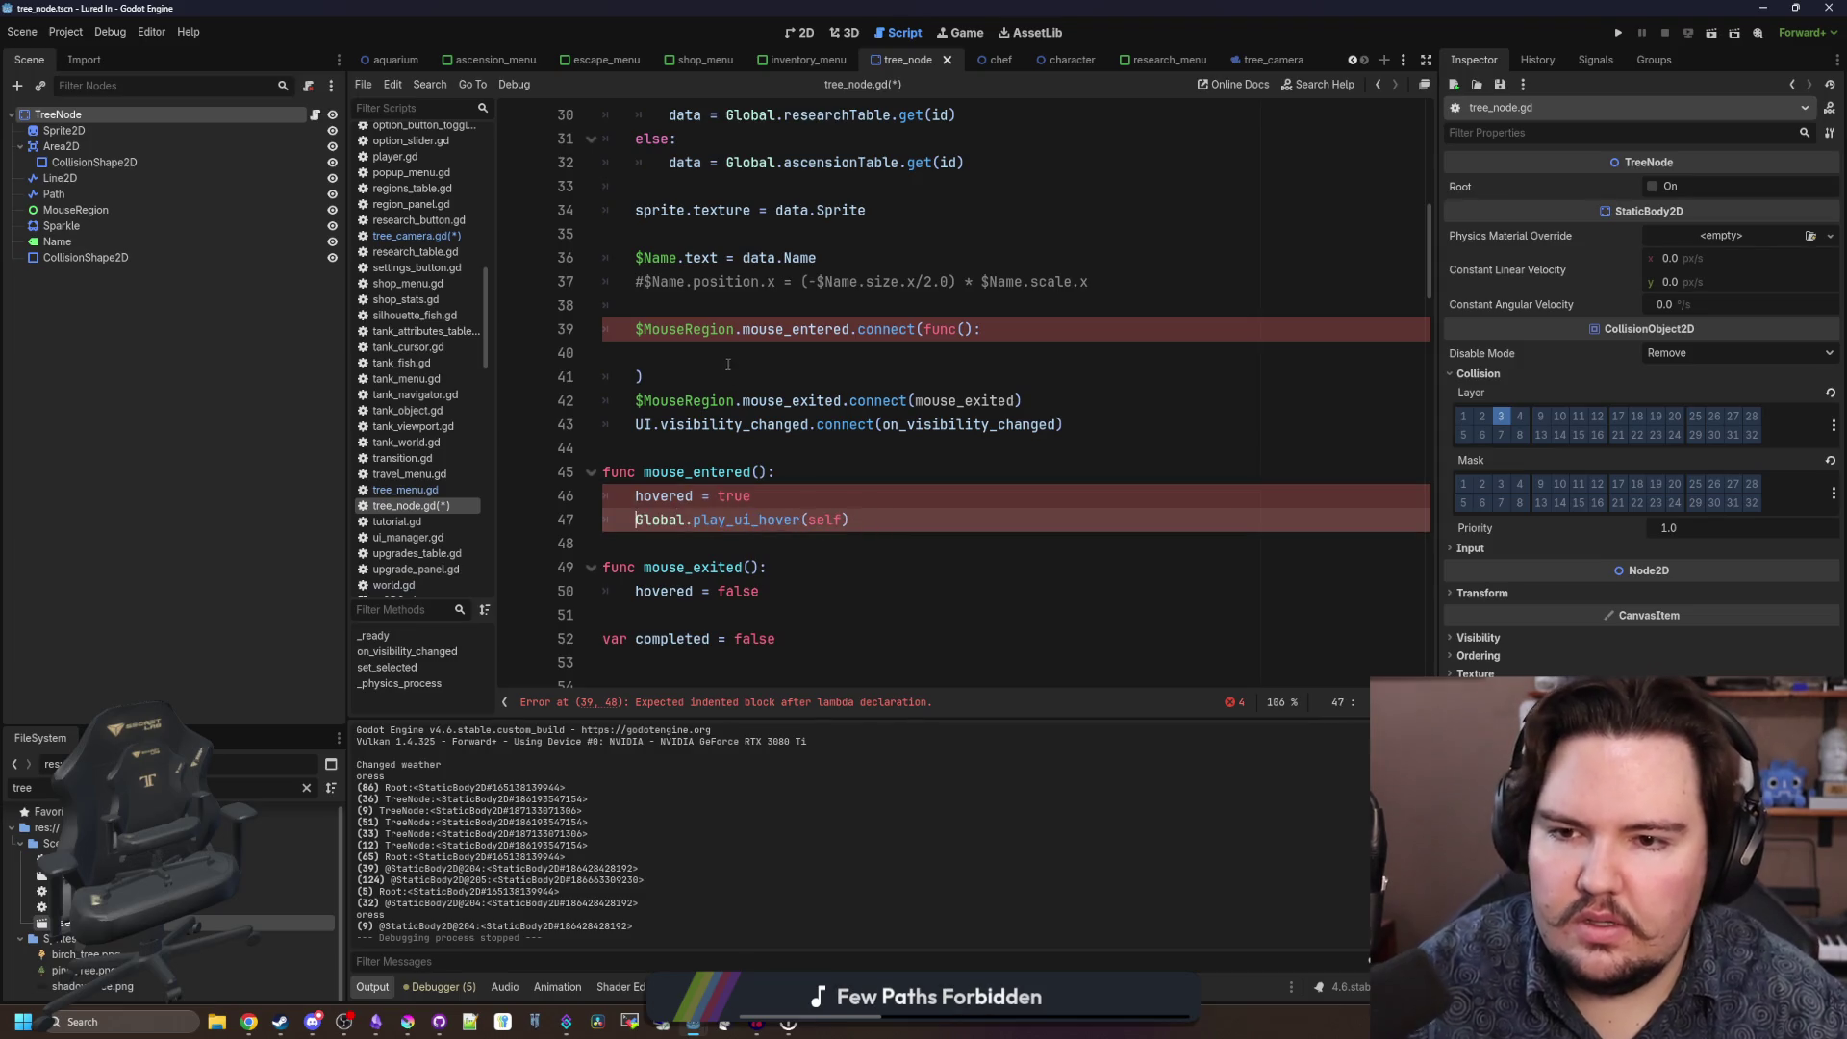
drag(644, 377, 927, 330)
key(BackSpace)
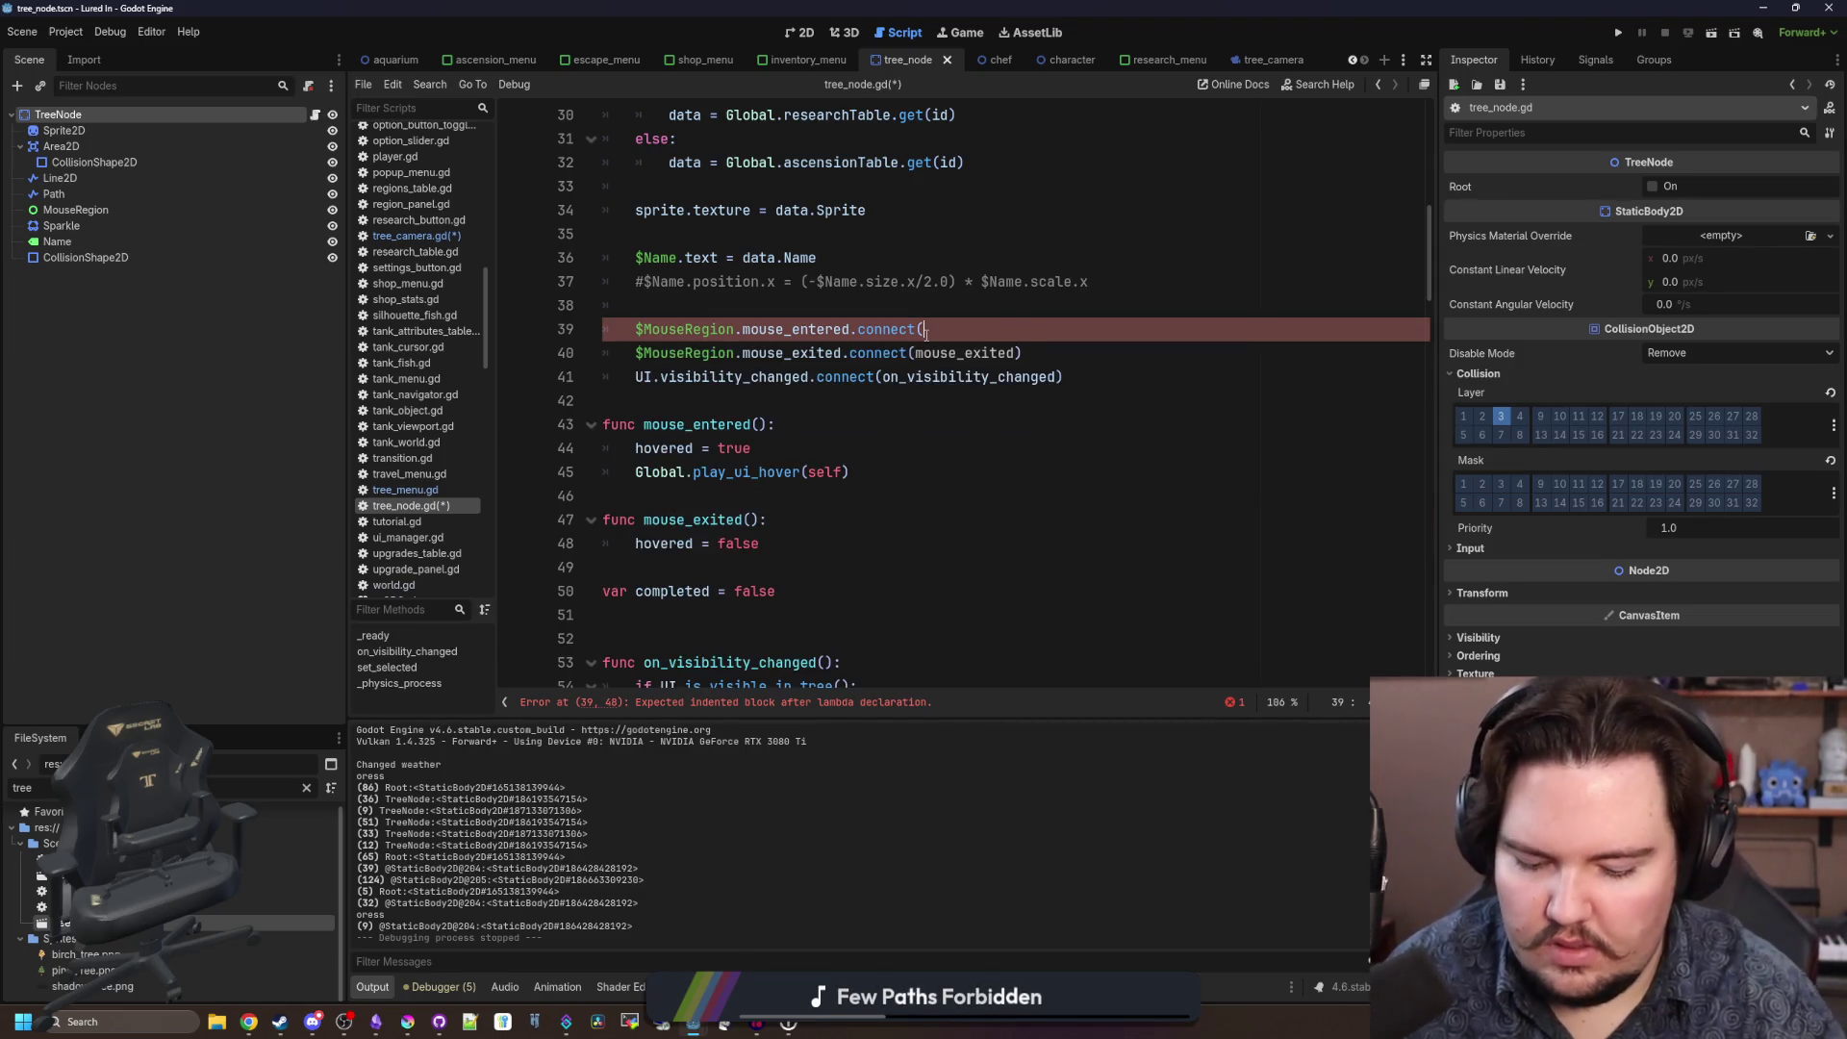
text(mouse_e)
key(Return)
key(BackSpace)
Save tree_node.gd and switch back to tree_camera.gd.
click(954, 303)
key(ctrl+s)
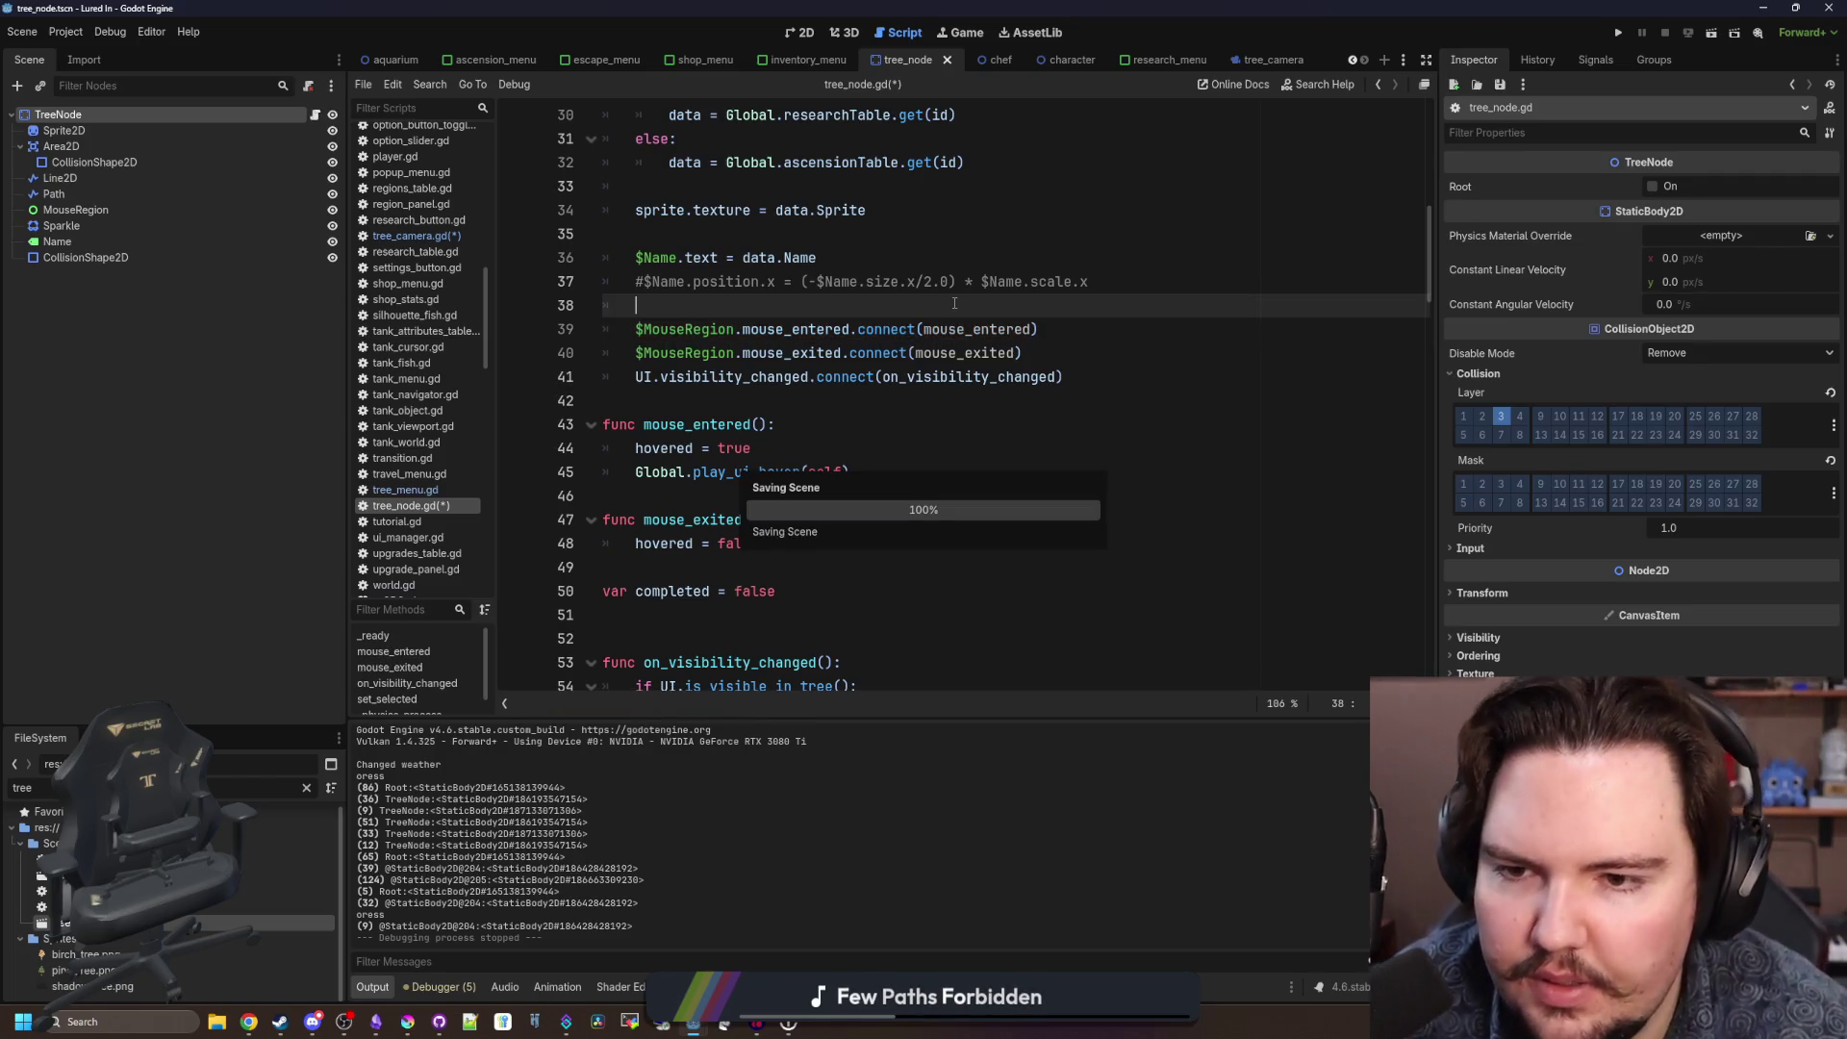
click(437, 235)
Fix the unfinished call on line 62 so it calls mouse_exited() on the previous object.
click(860, 448)
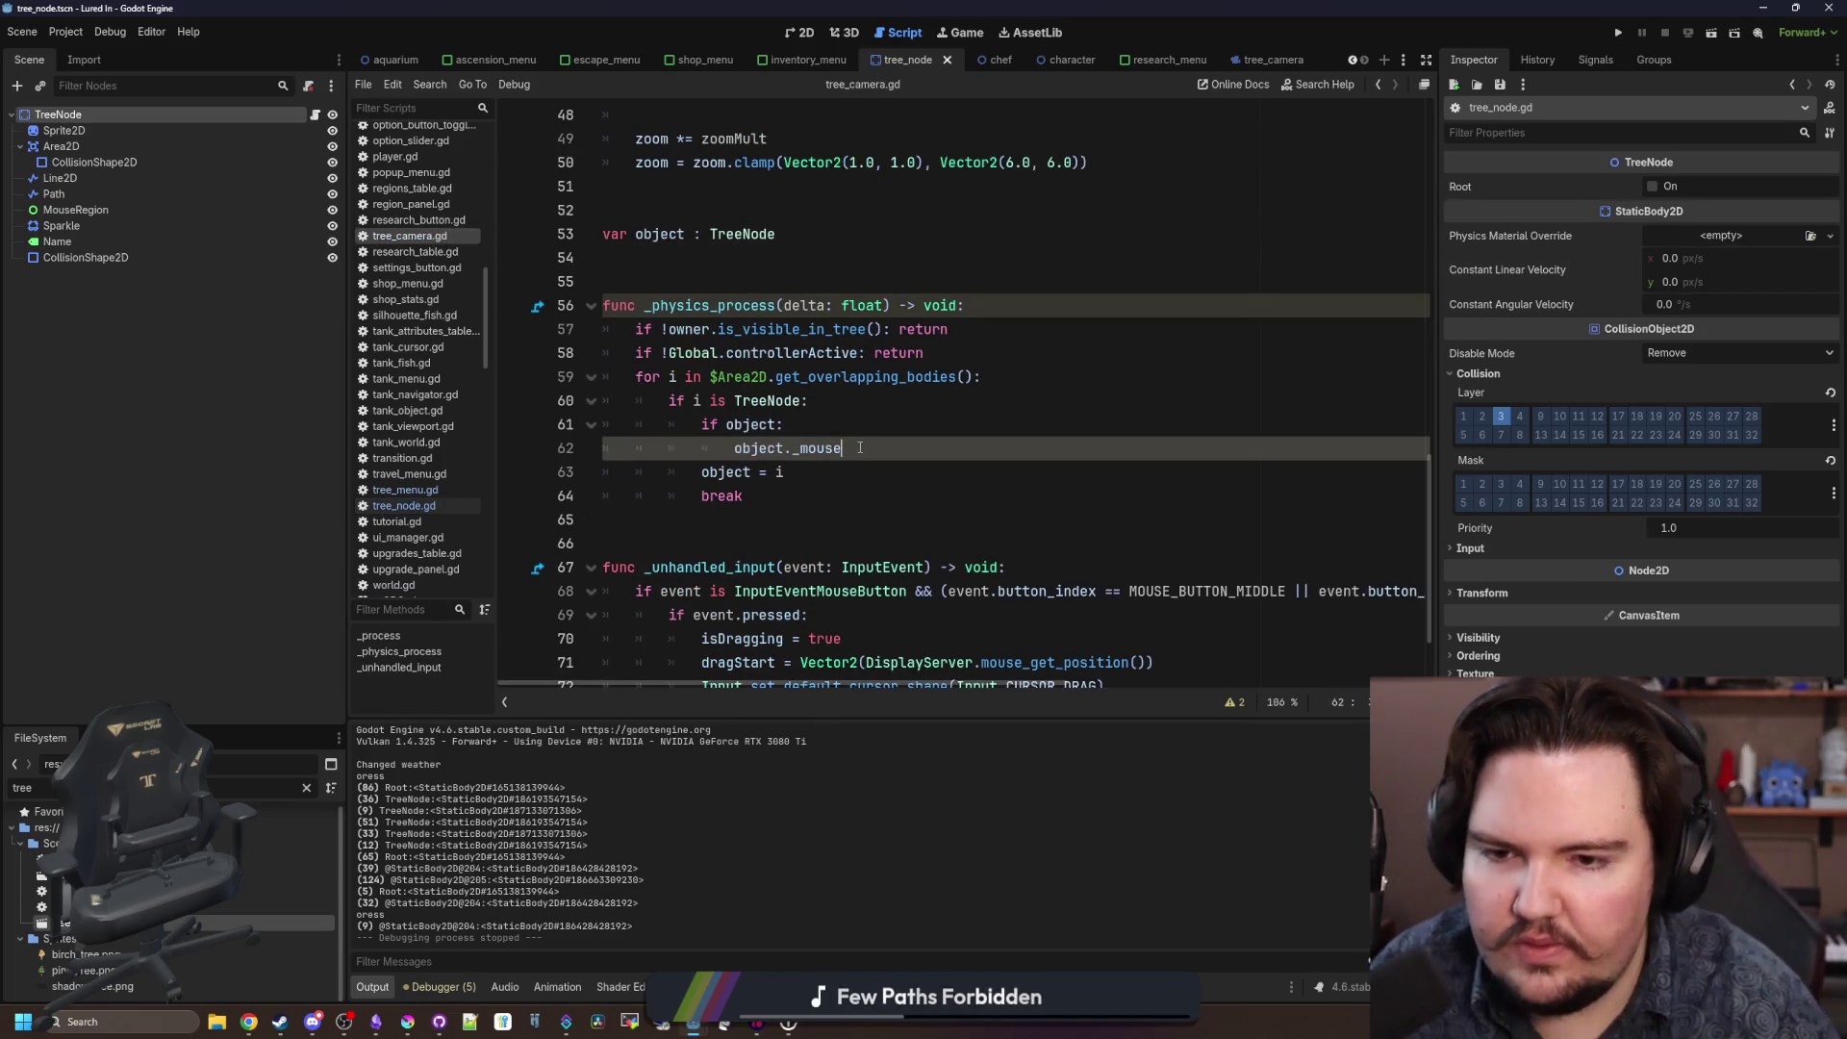
key(BackSpace)
key(BackSpace)
key(BackSpace)
text(ouse)
key(Return)
key(ctrl+shift+Left)
key(ctrl+shift+Left)
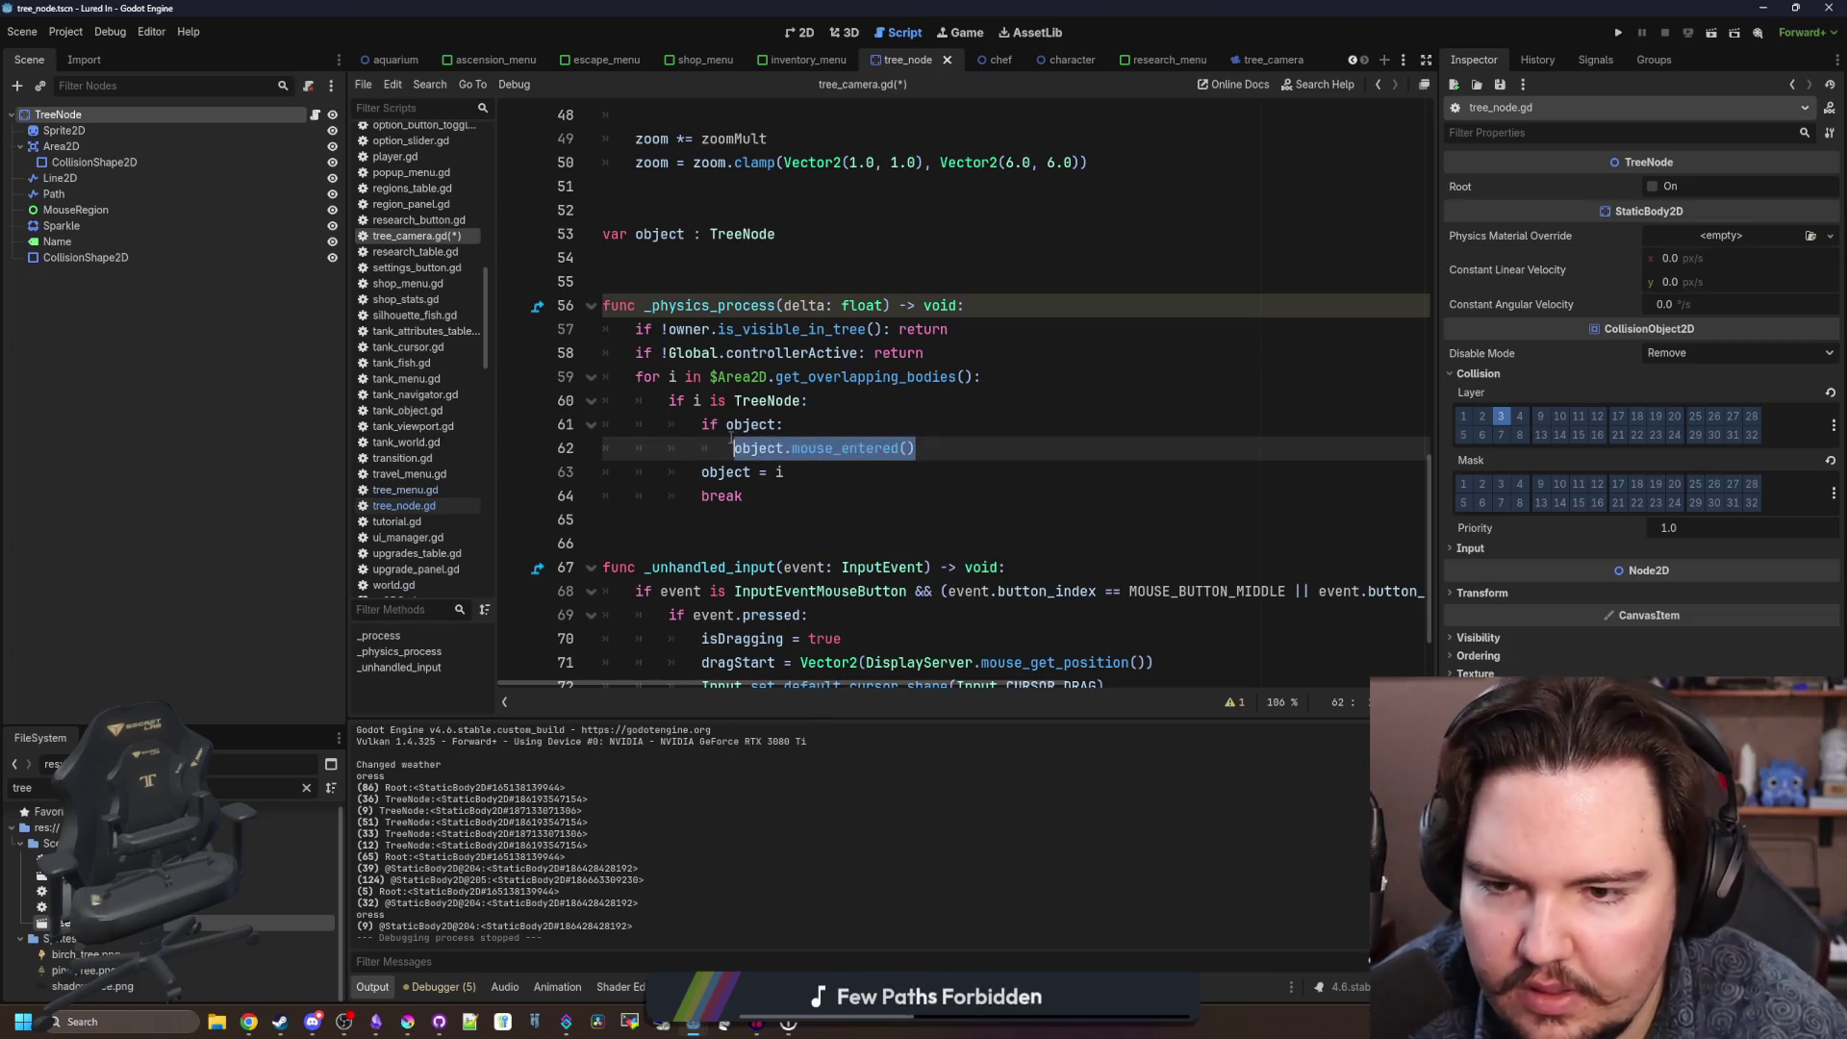
key(Up)
key(Down)
key(End)
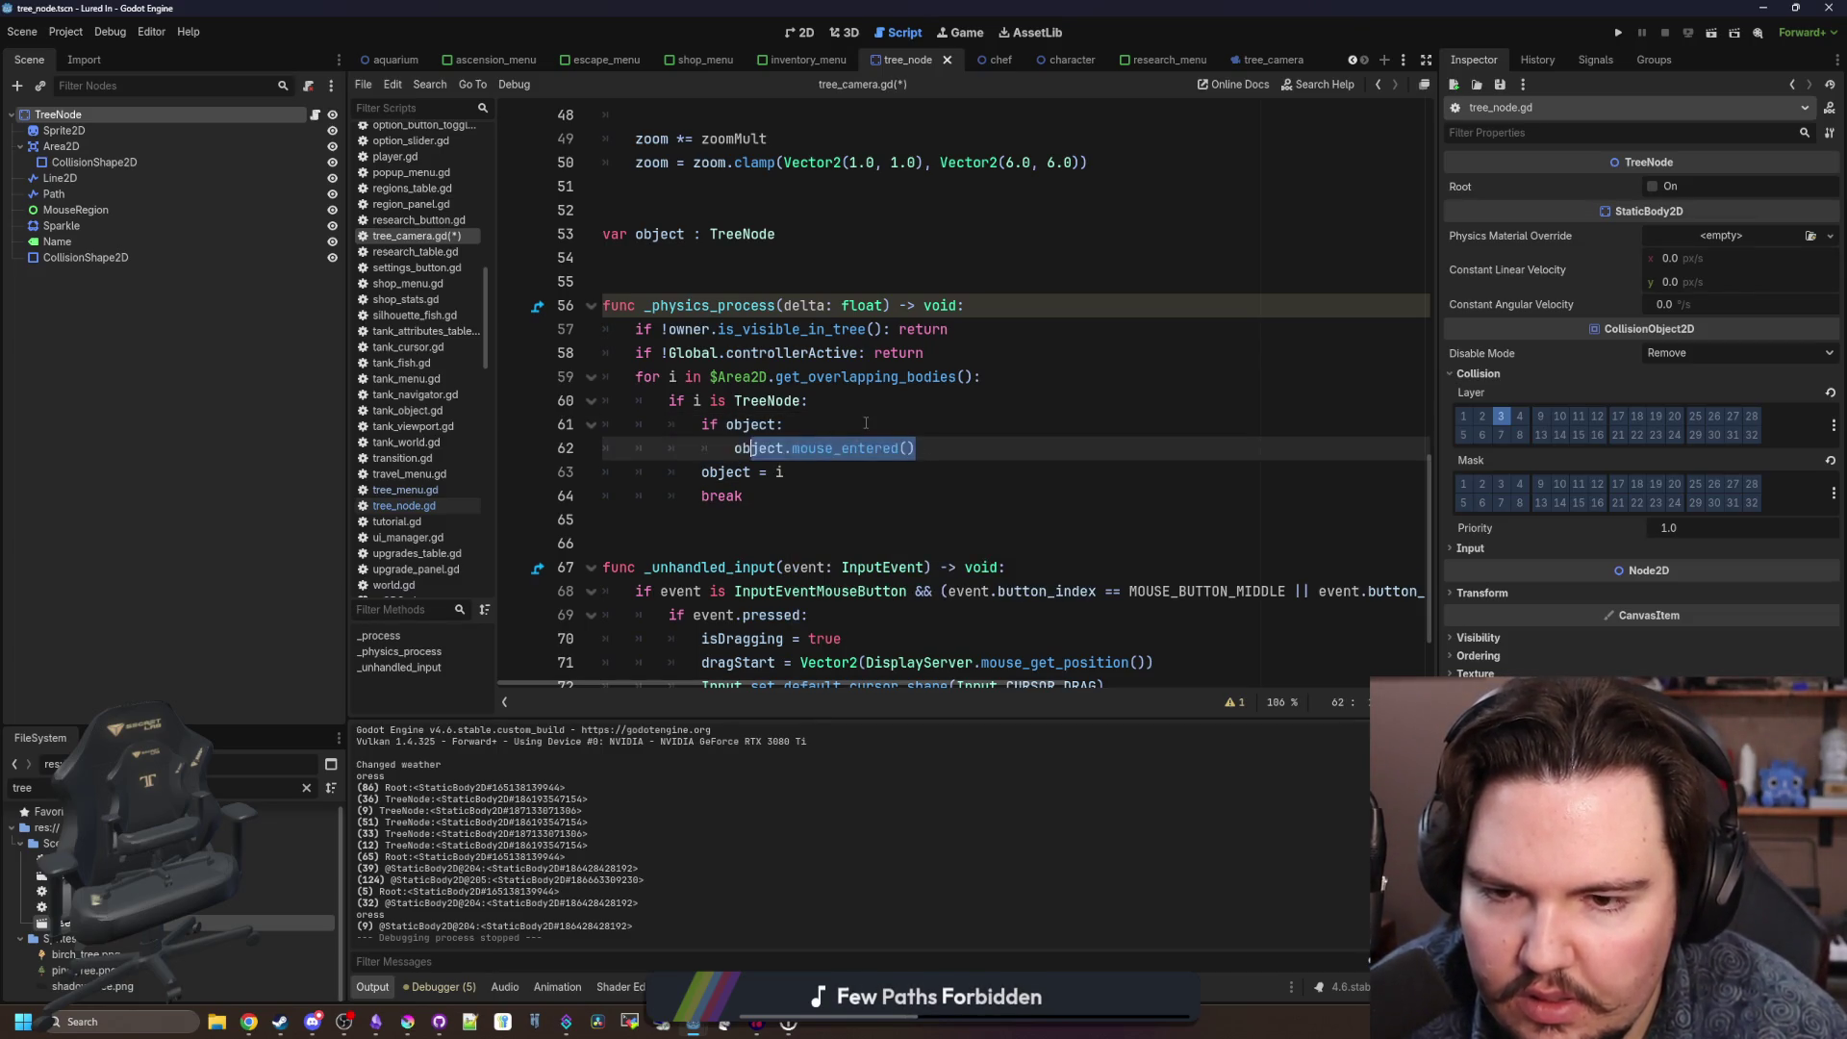
key(shift+Left)
key(shift+Left)
key(shift+Left)
text(ex)
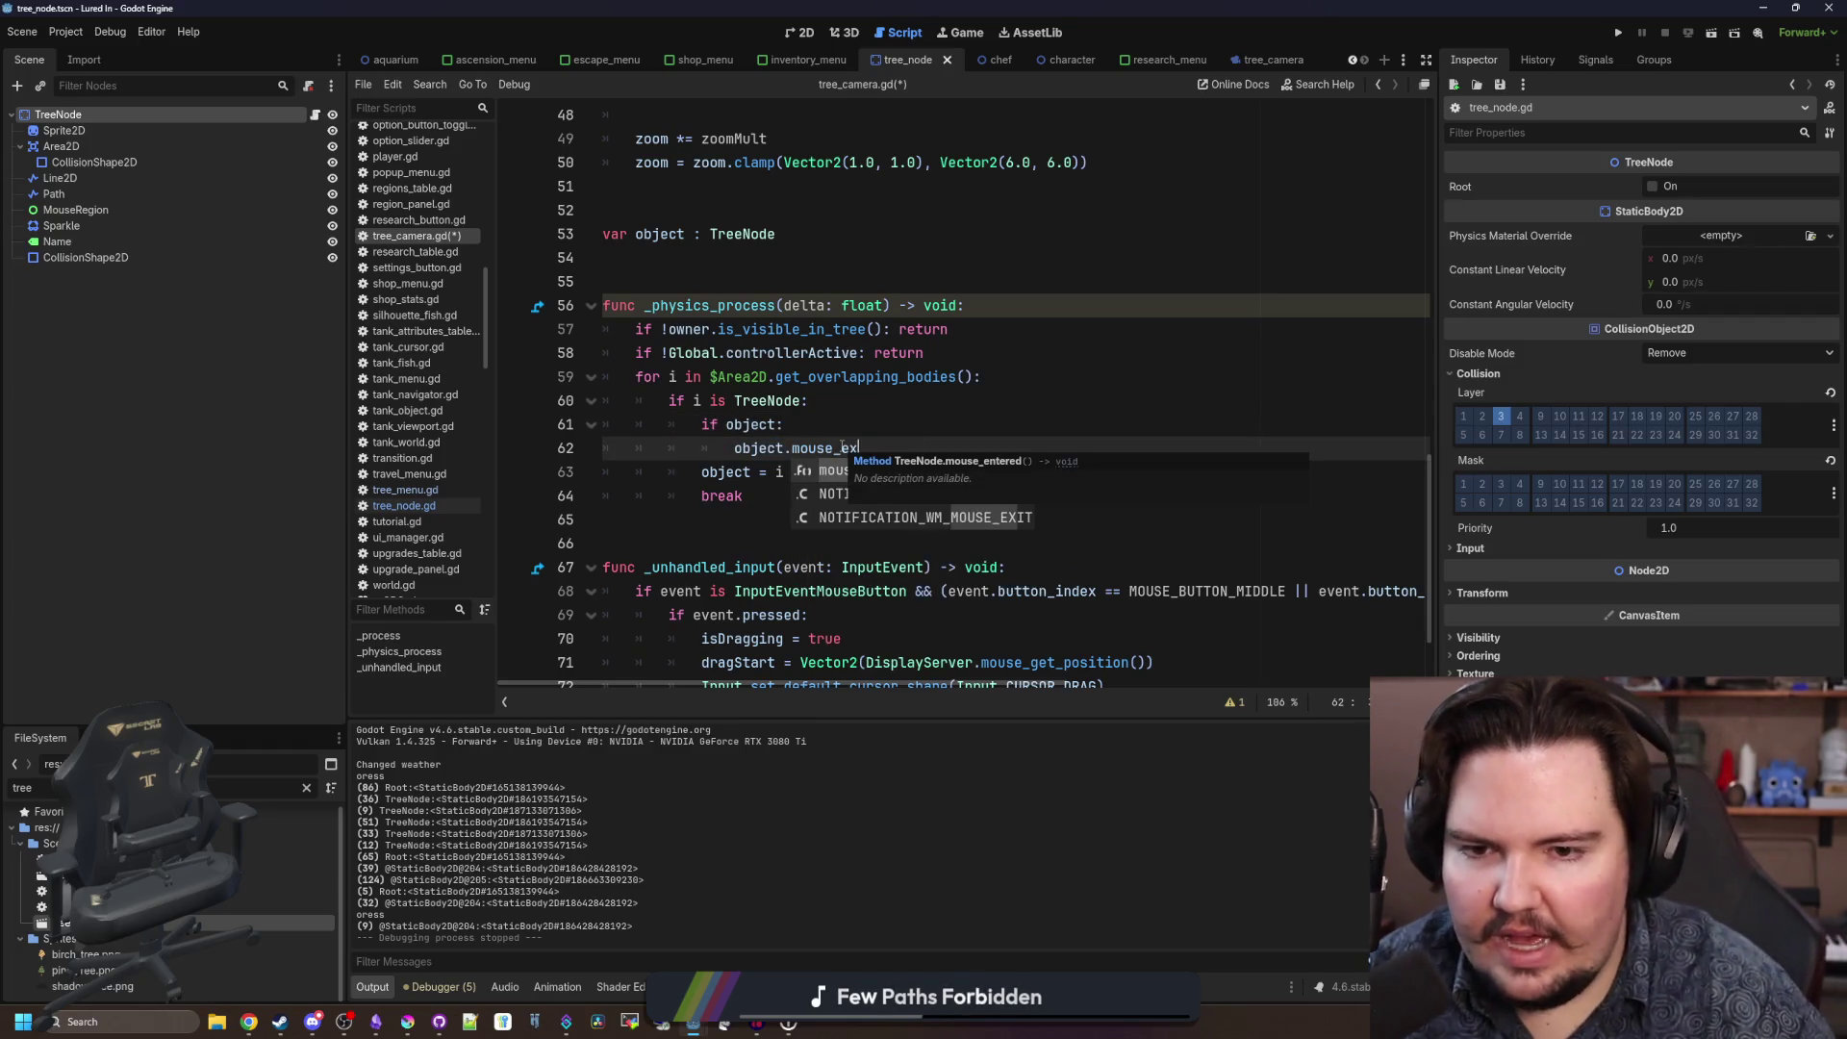
key(Return)
Add an 'if object' condition under the TreeNode check and indent the block beneath it.
click(866, 398)
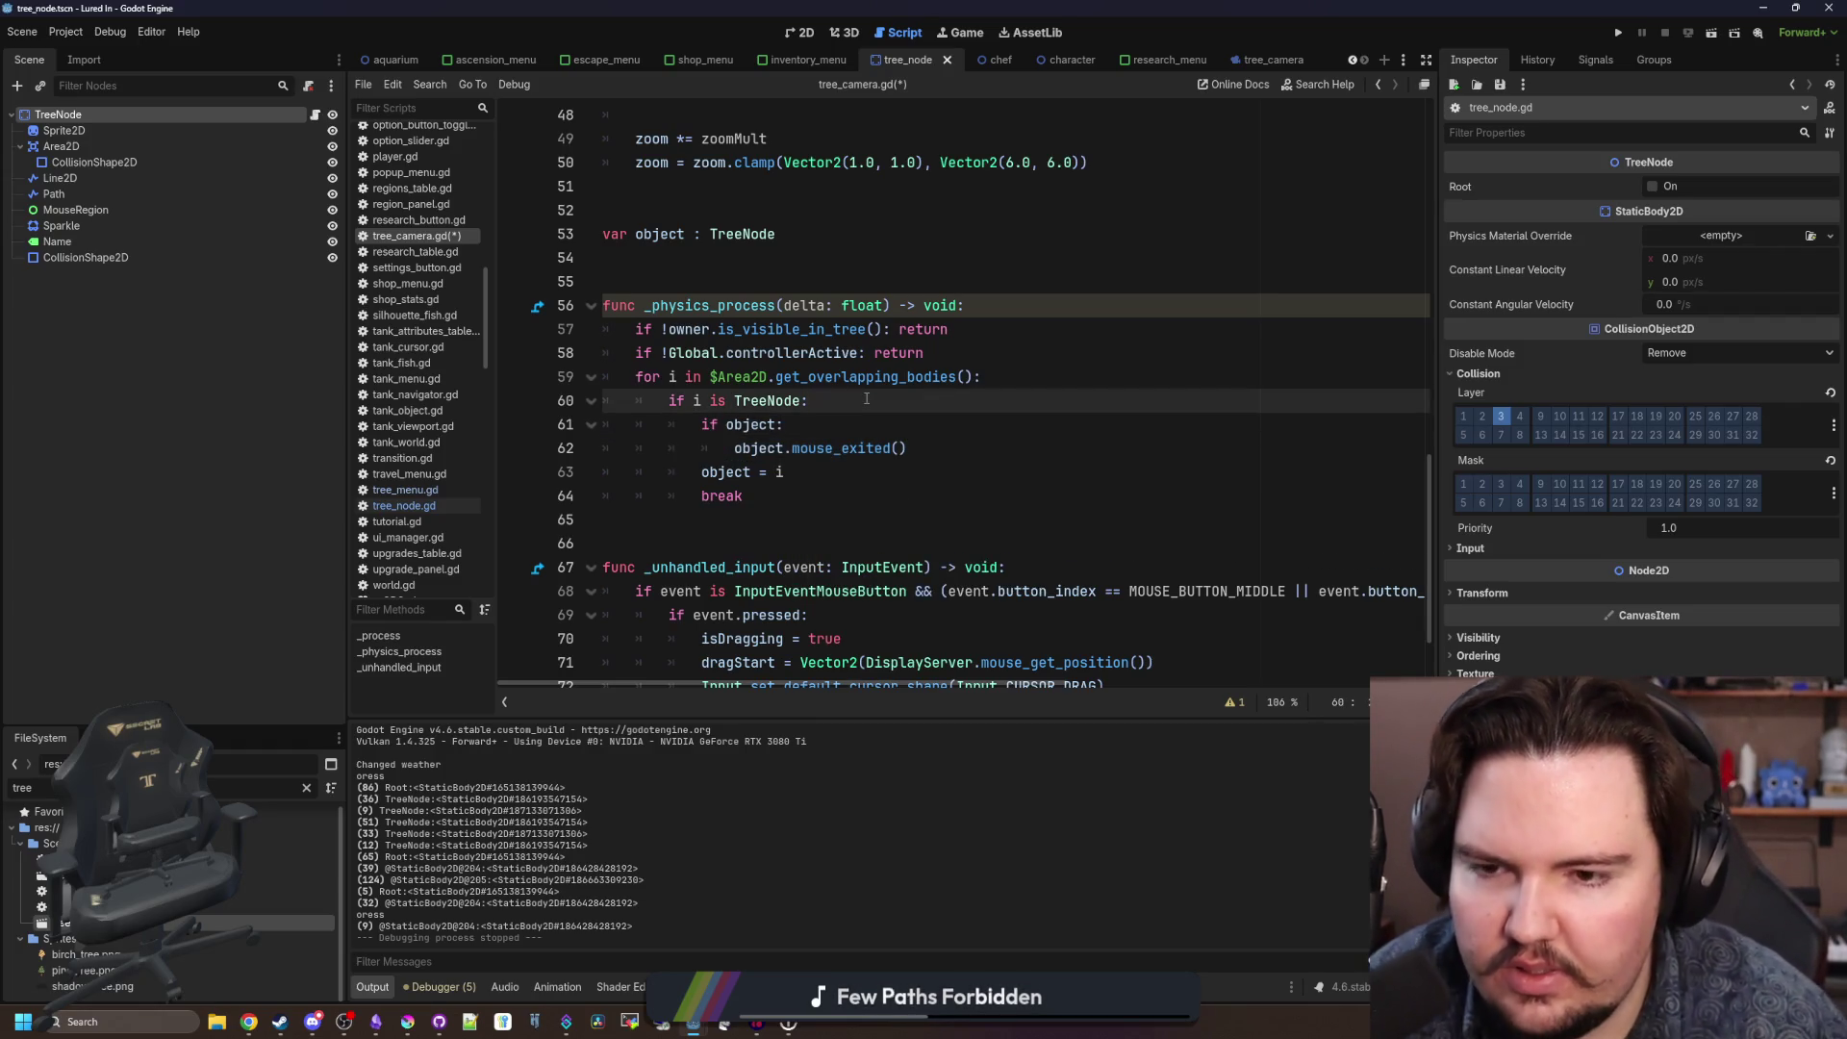
key(Return)
text(if object)
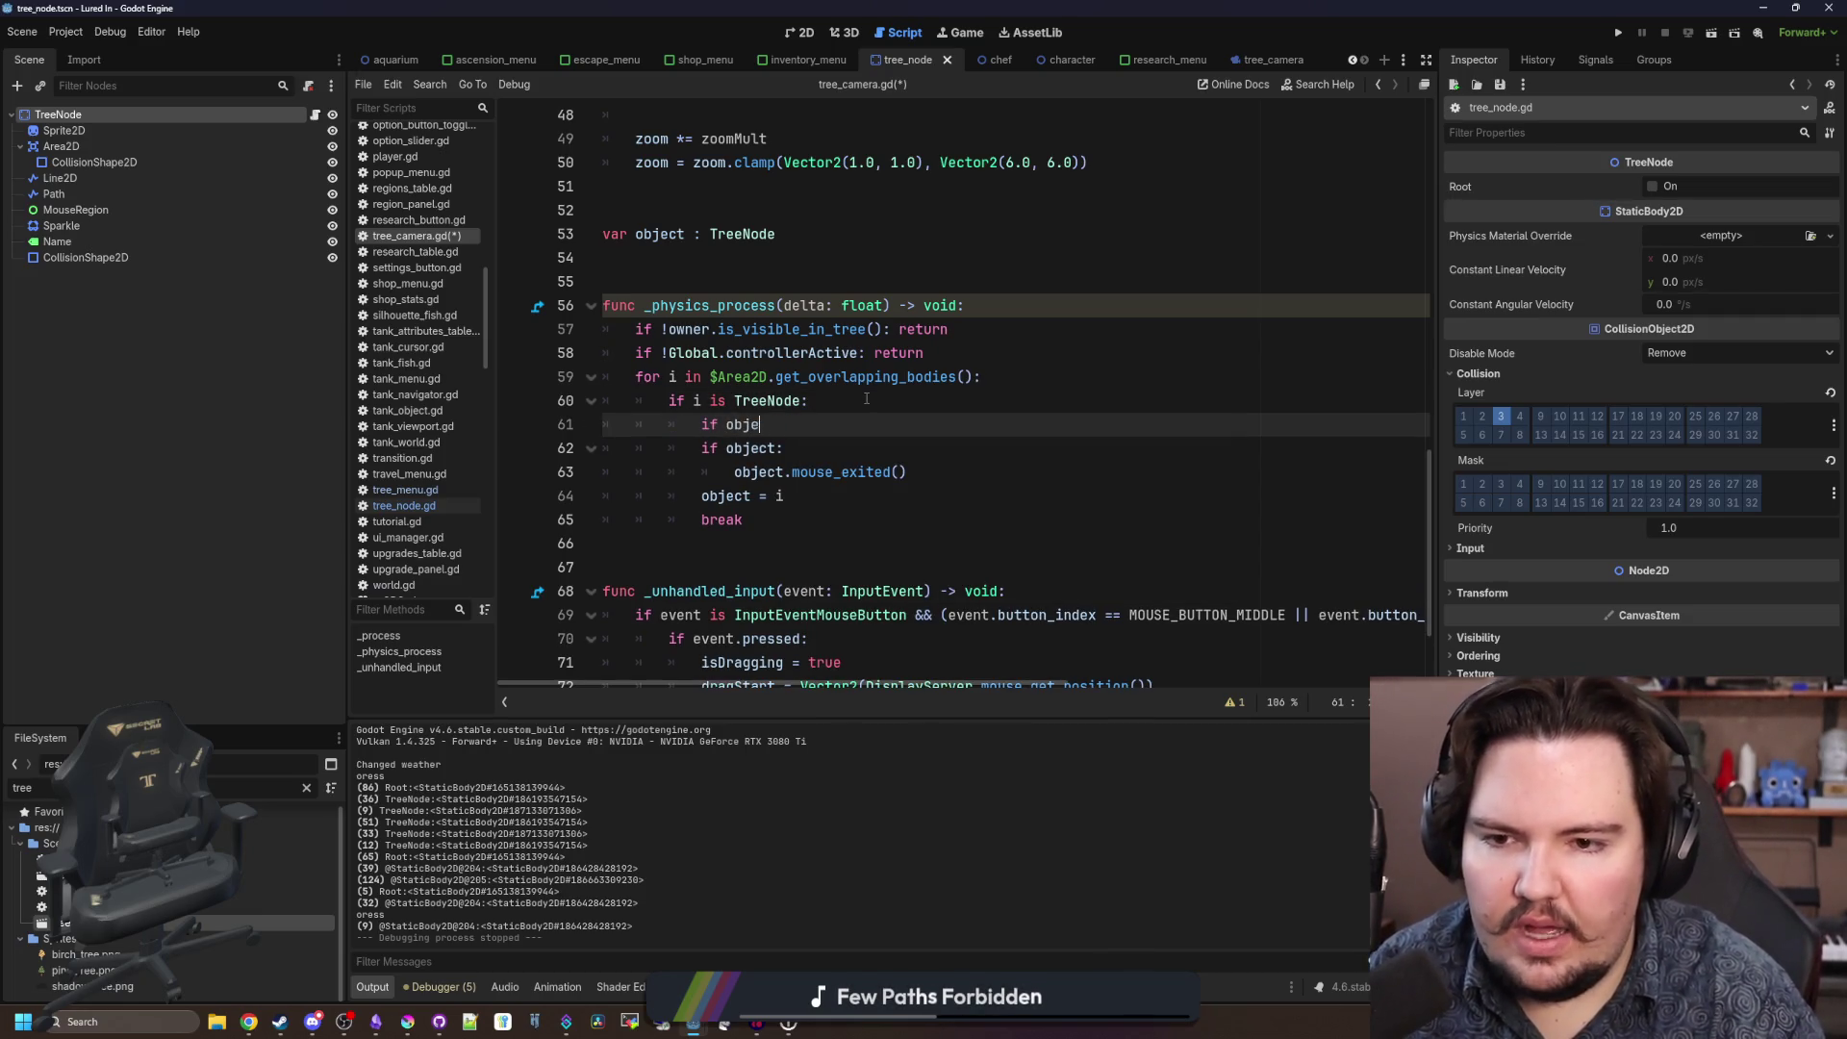
key(BackSpace)
key(BackSpace)
key(BackSpace)
text(bject:)
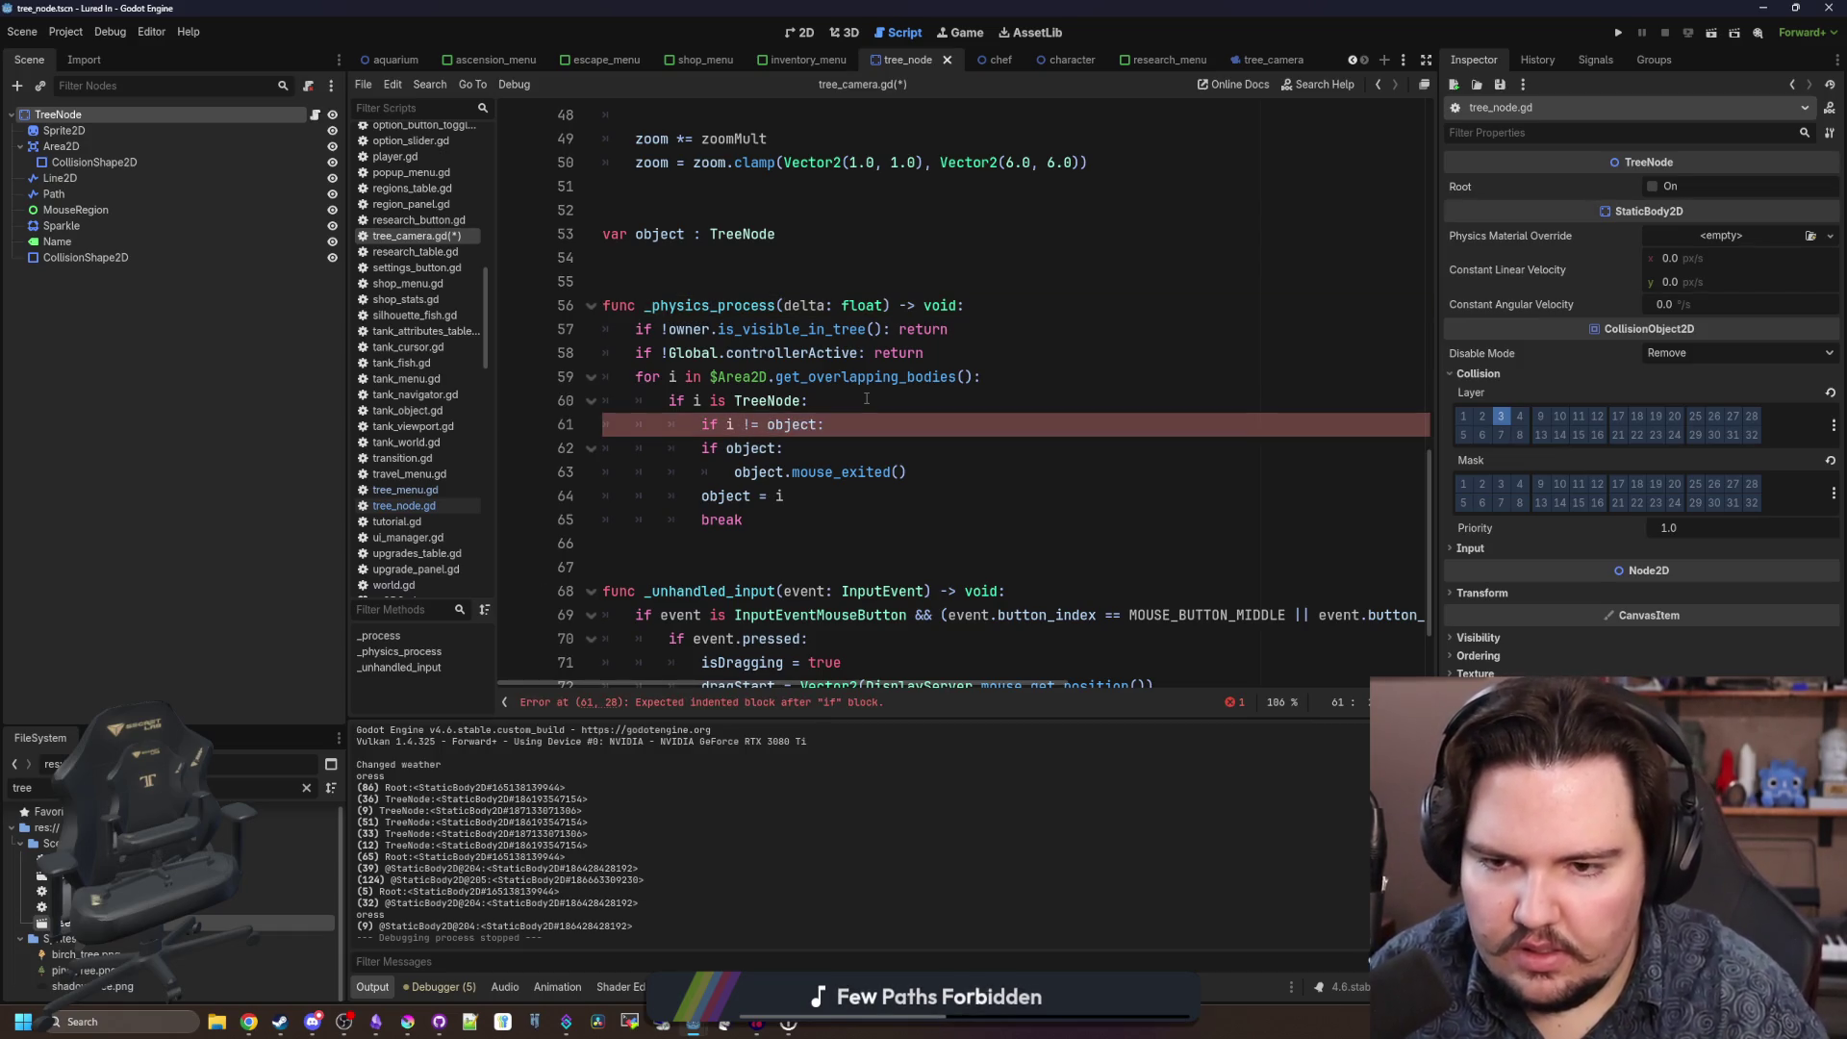
drag(760, 519, 606, 448)
key(Tab)
Call object.mouse_entered() on a new line right after 'object = i'.
click(897, 454)
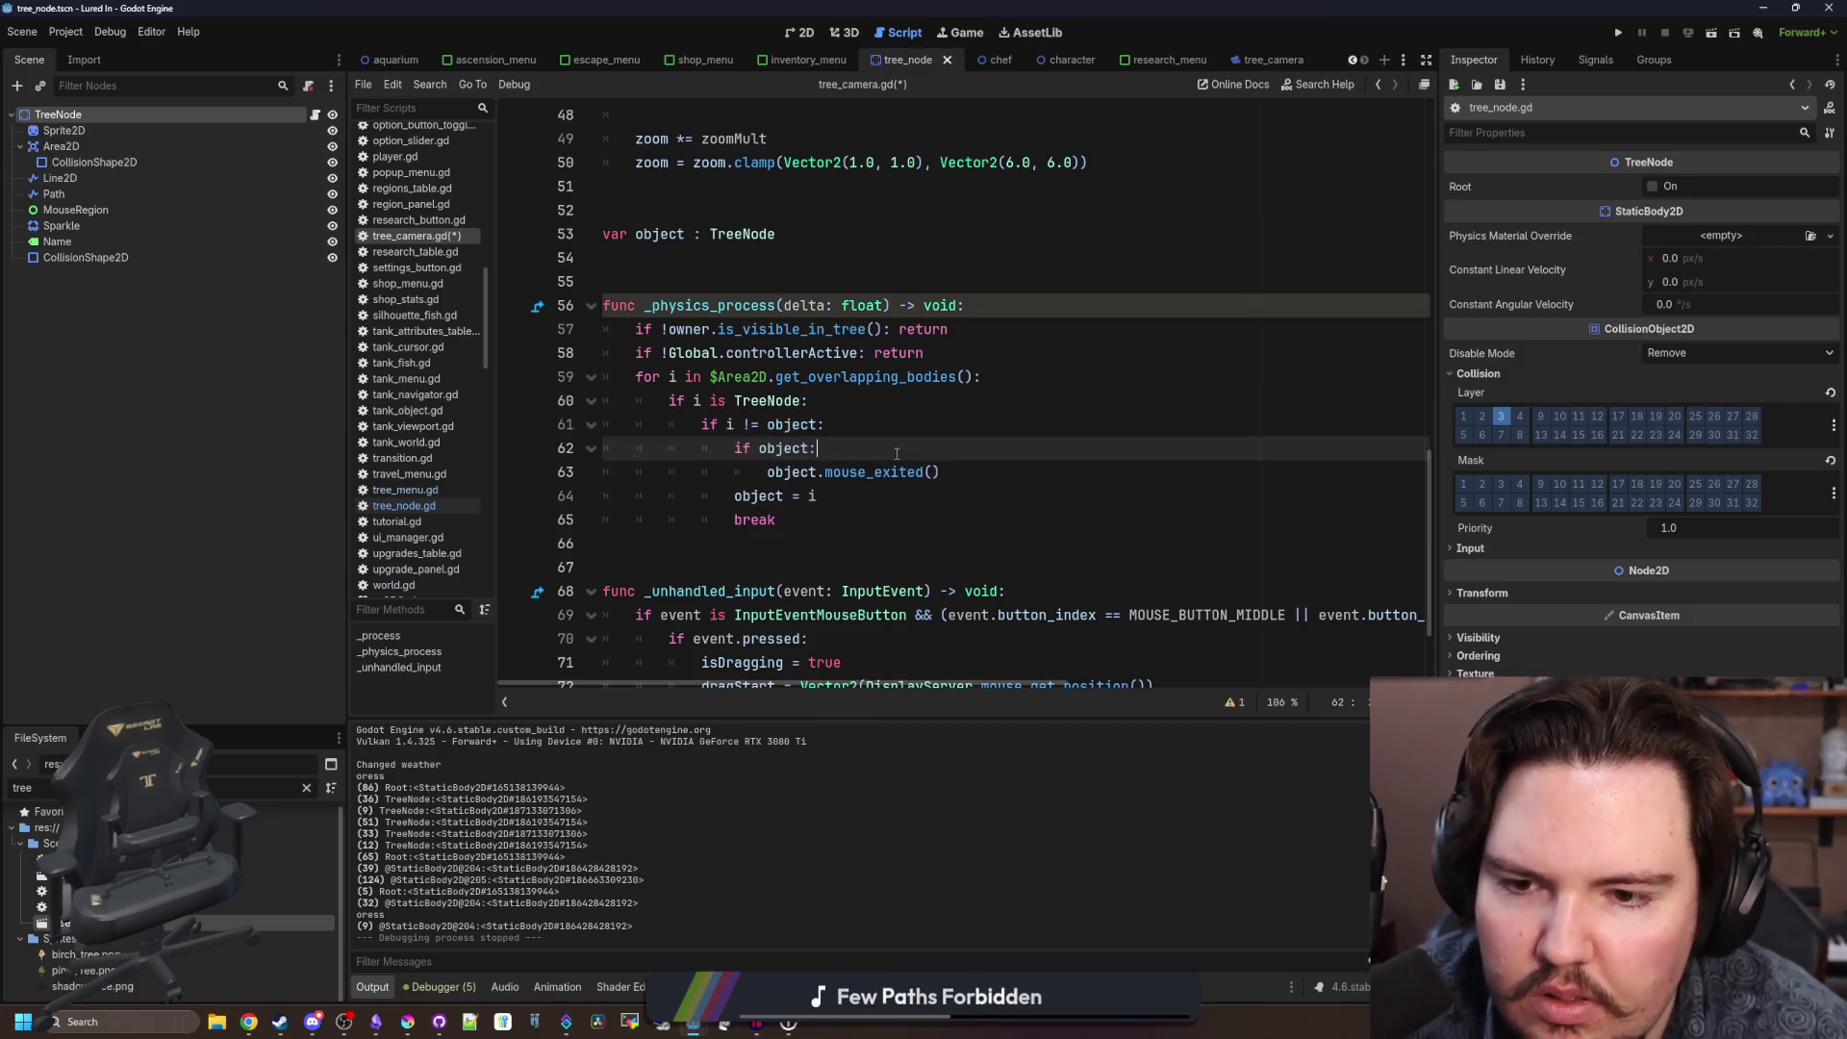
drag(957, 471, 531, 451)
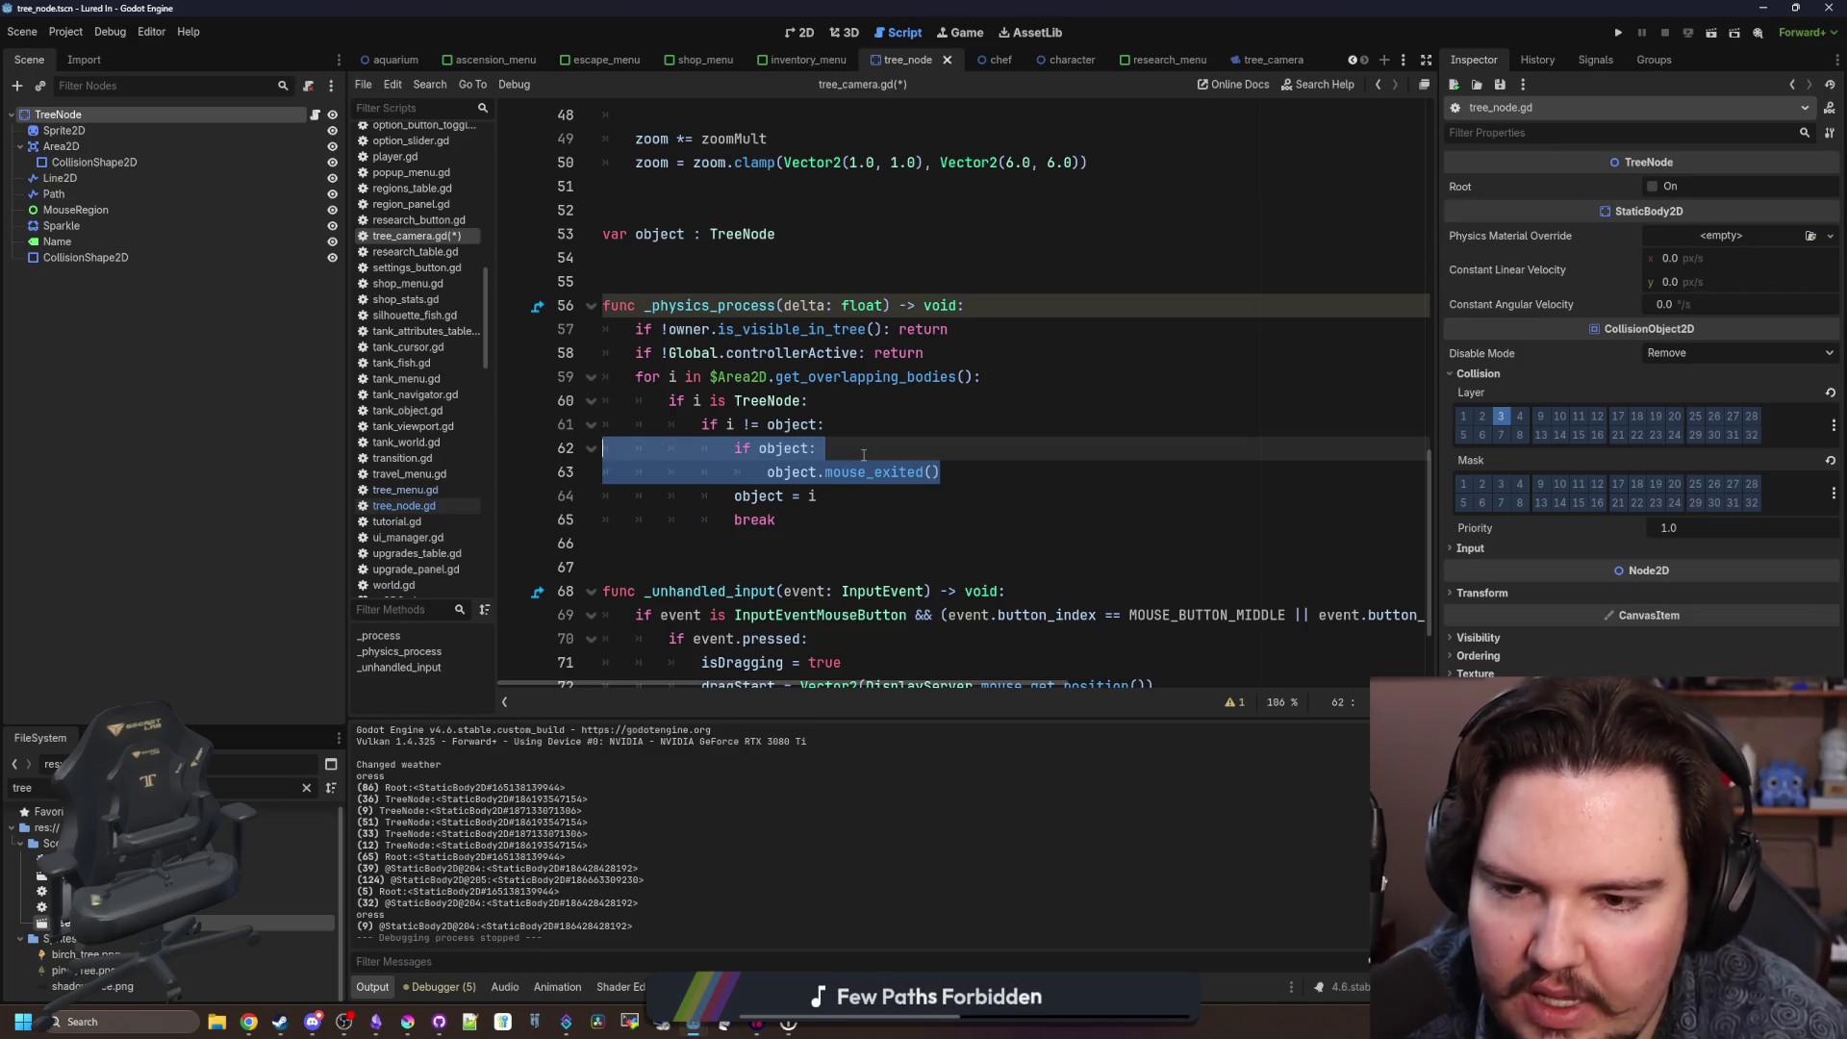
scroll(863, 454, down, 1)
click(838, 424)
key(Return)
text(object.mouse_ent)
key(Return)
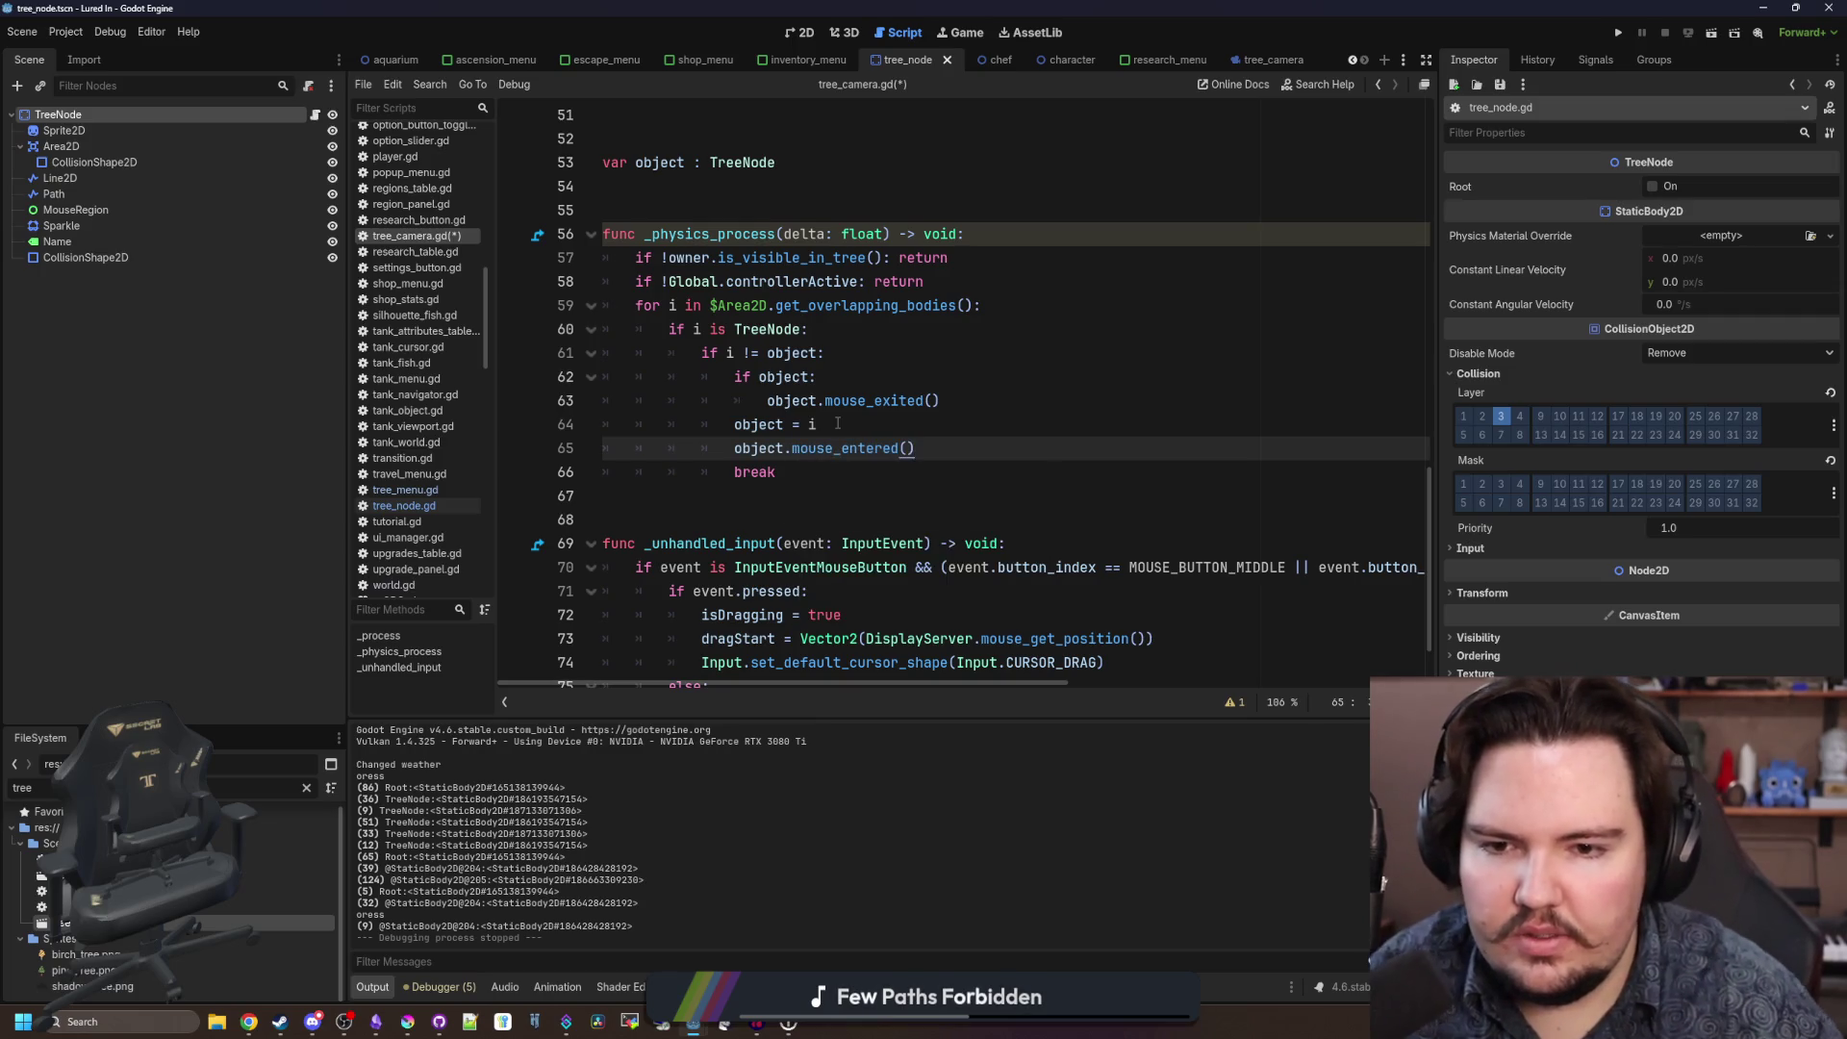
Copy the exit-check lines to just after the loop and un-indent them.
drag(956, 405, 565, 375)
key(ctrl+c)
click(832, 486)
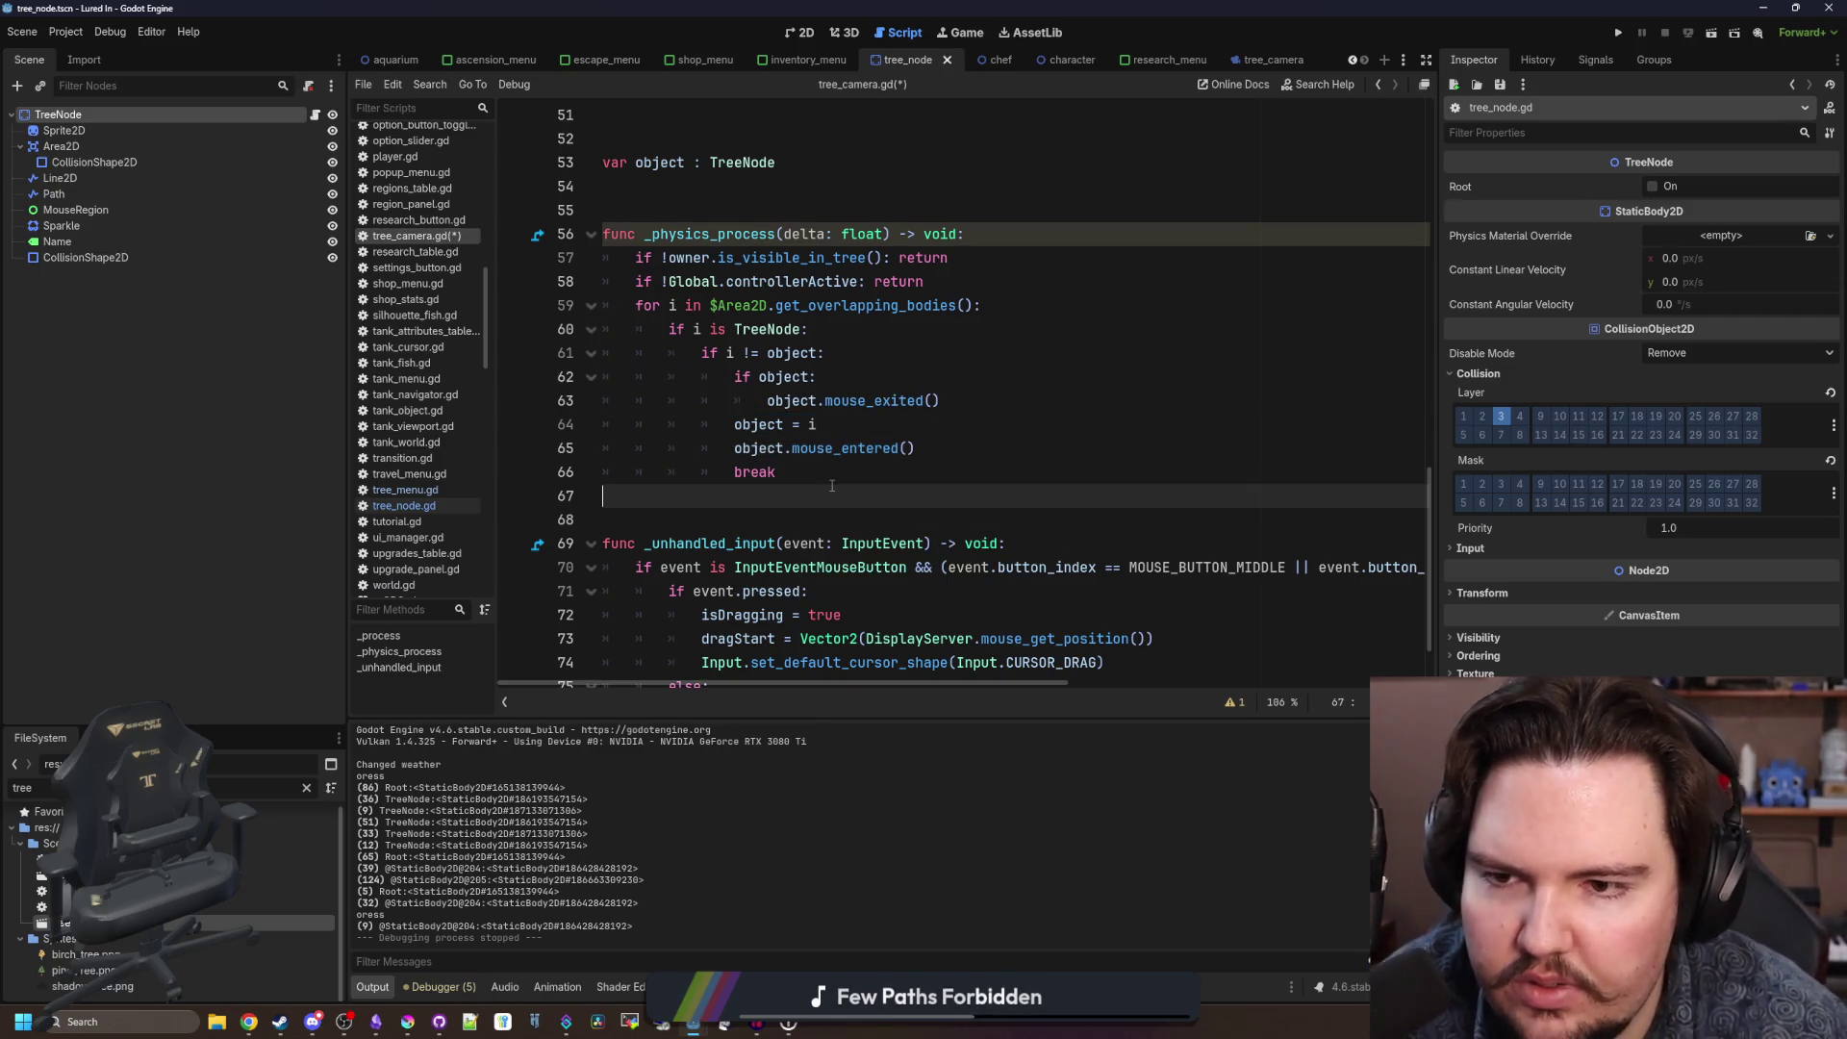
key(ctrl+v)
click(784, 519)
key(shift+Tab)
key(shift+Tab)
key(shift+Tab)
click(760, 545)
key(shift+Tab)
key(shift+Tab)
key(shift+Tab)
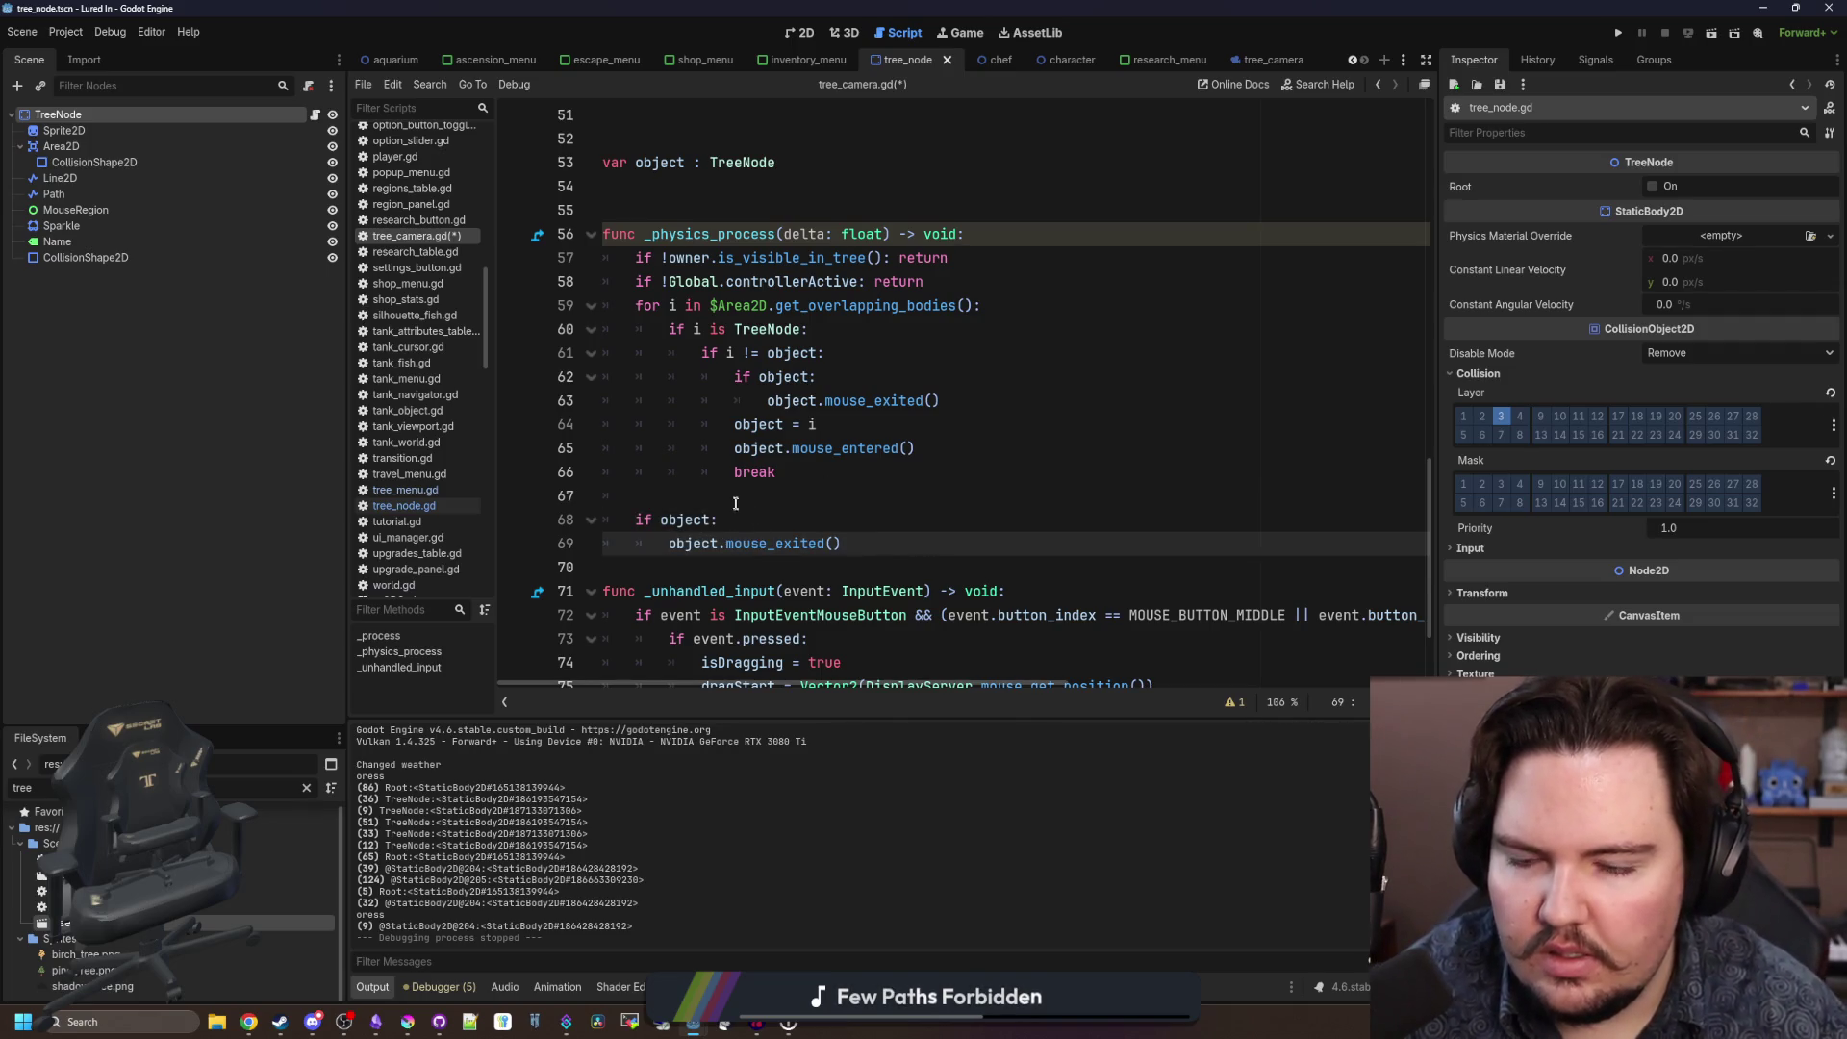
click(739, 502)
Declare 'var foundObject' above the loop, below the controllerActive check.
click(979, 286)
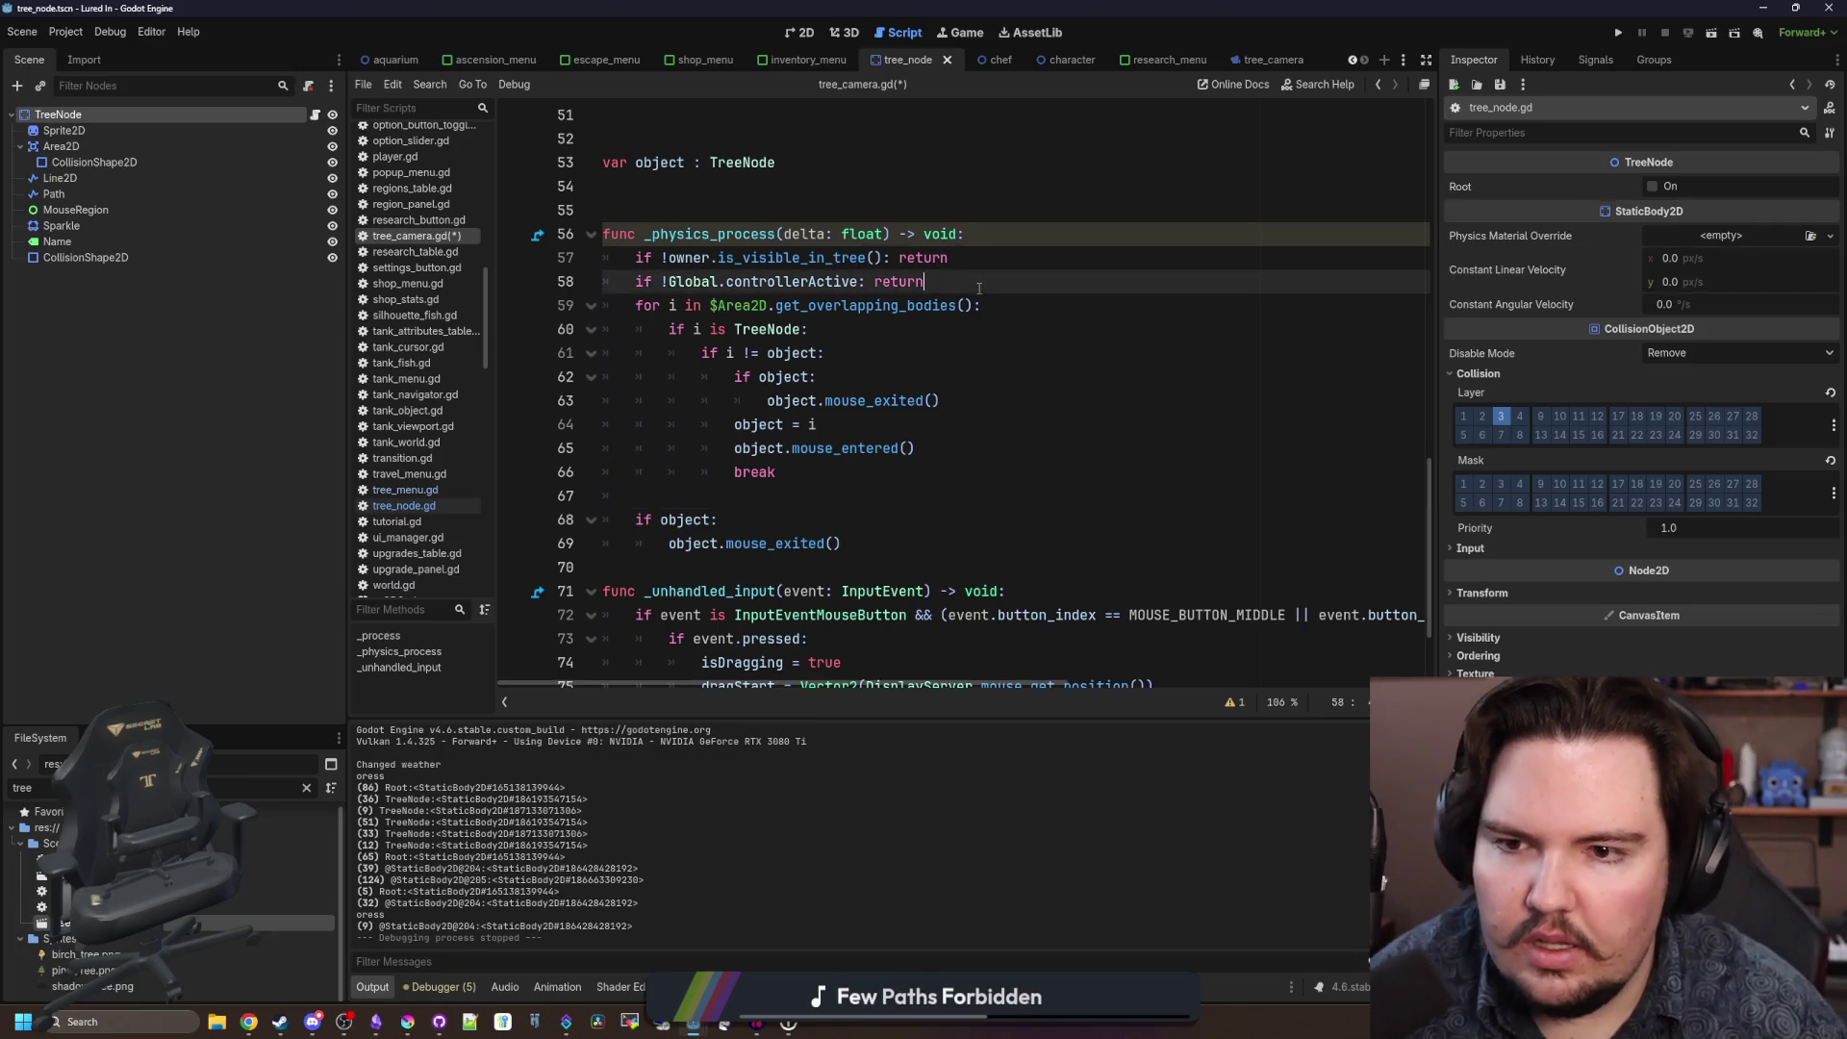
key(Return)
key(Return)
key(Return)
key(Up)
text(var found)
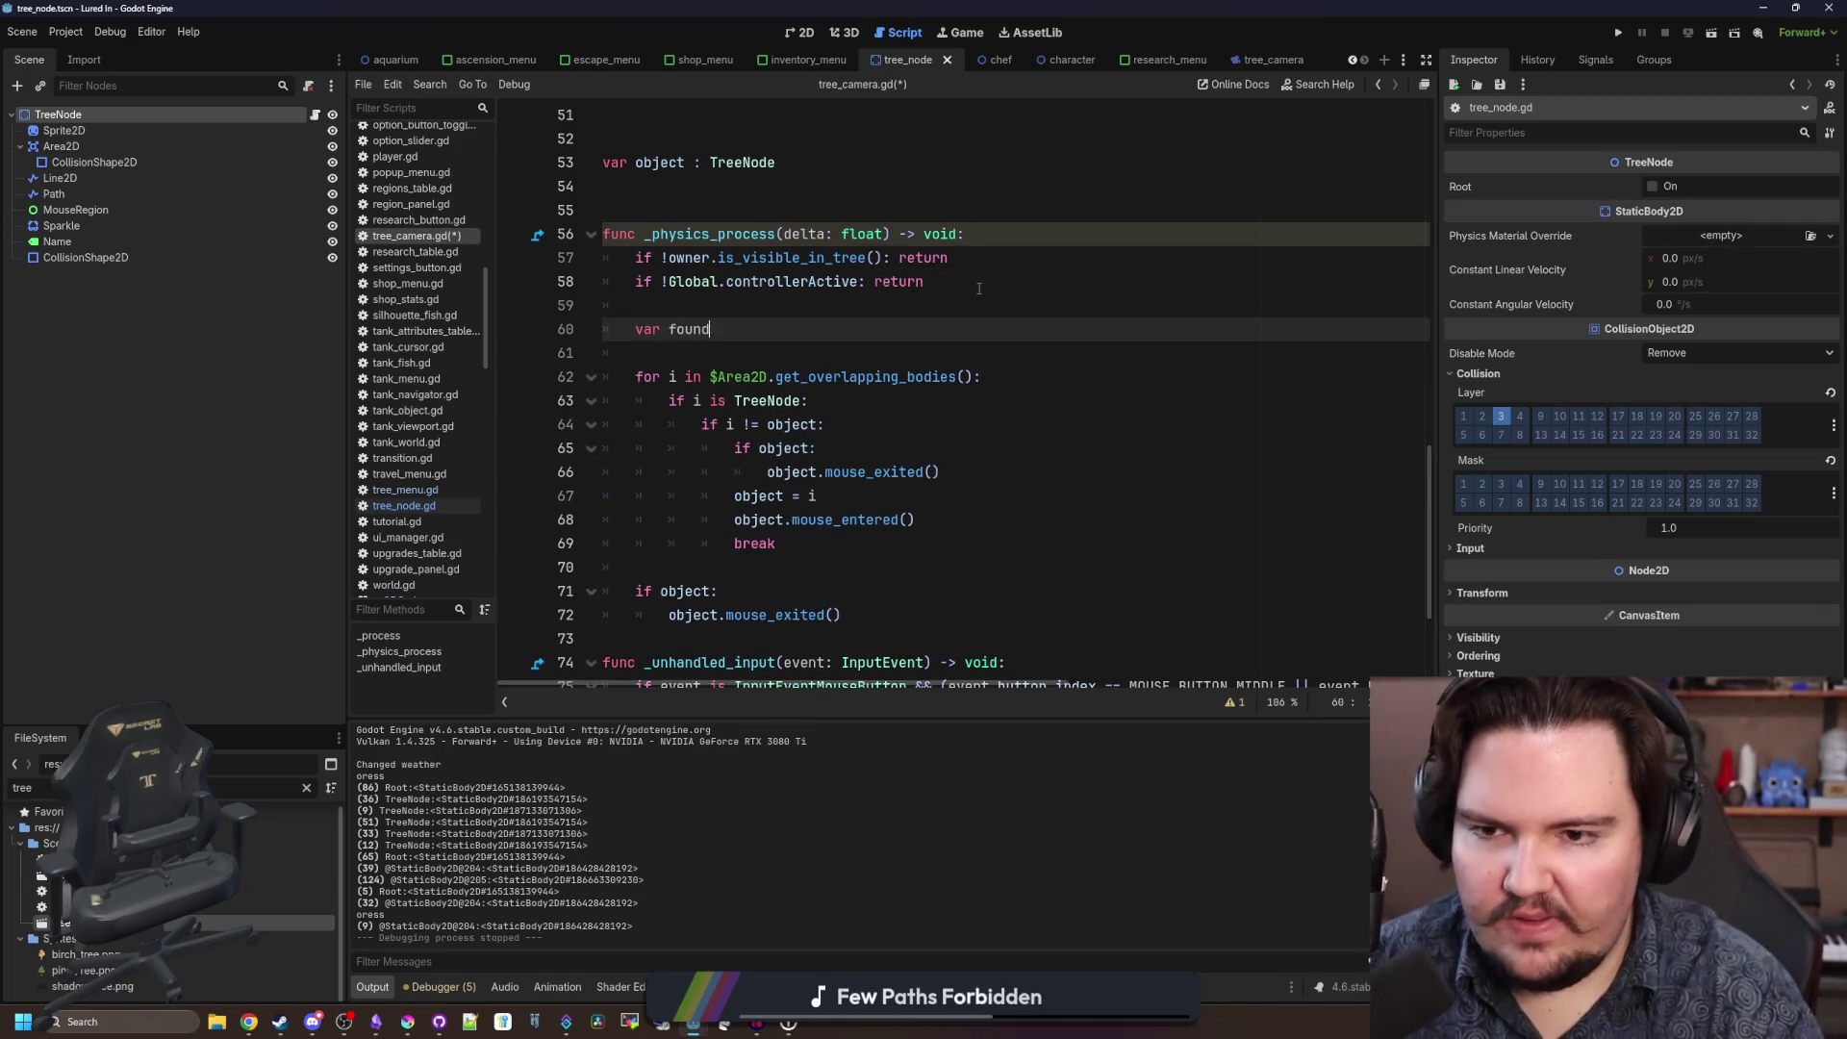
text(Object)
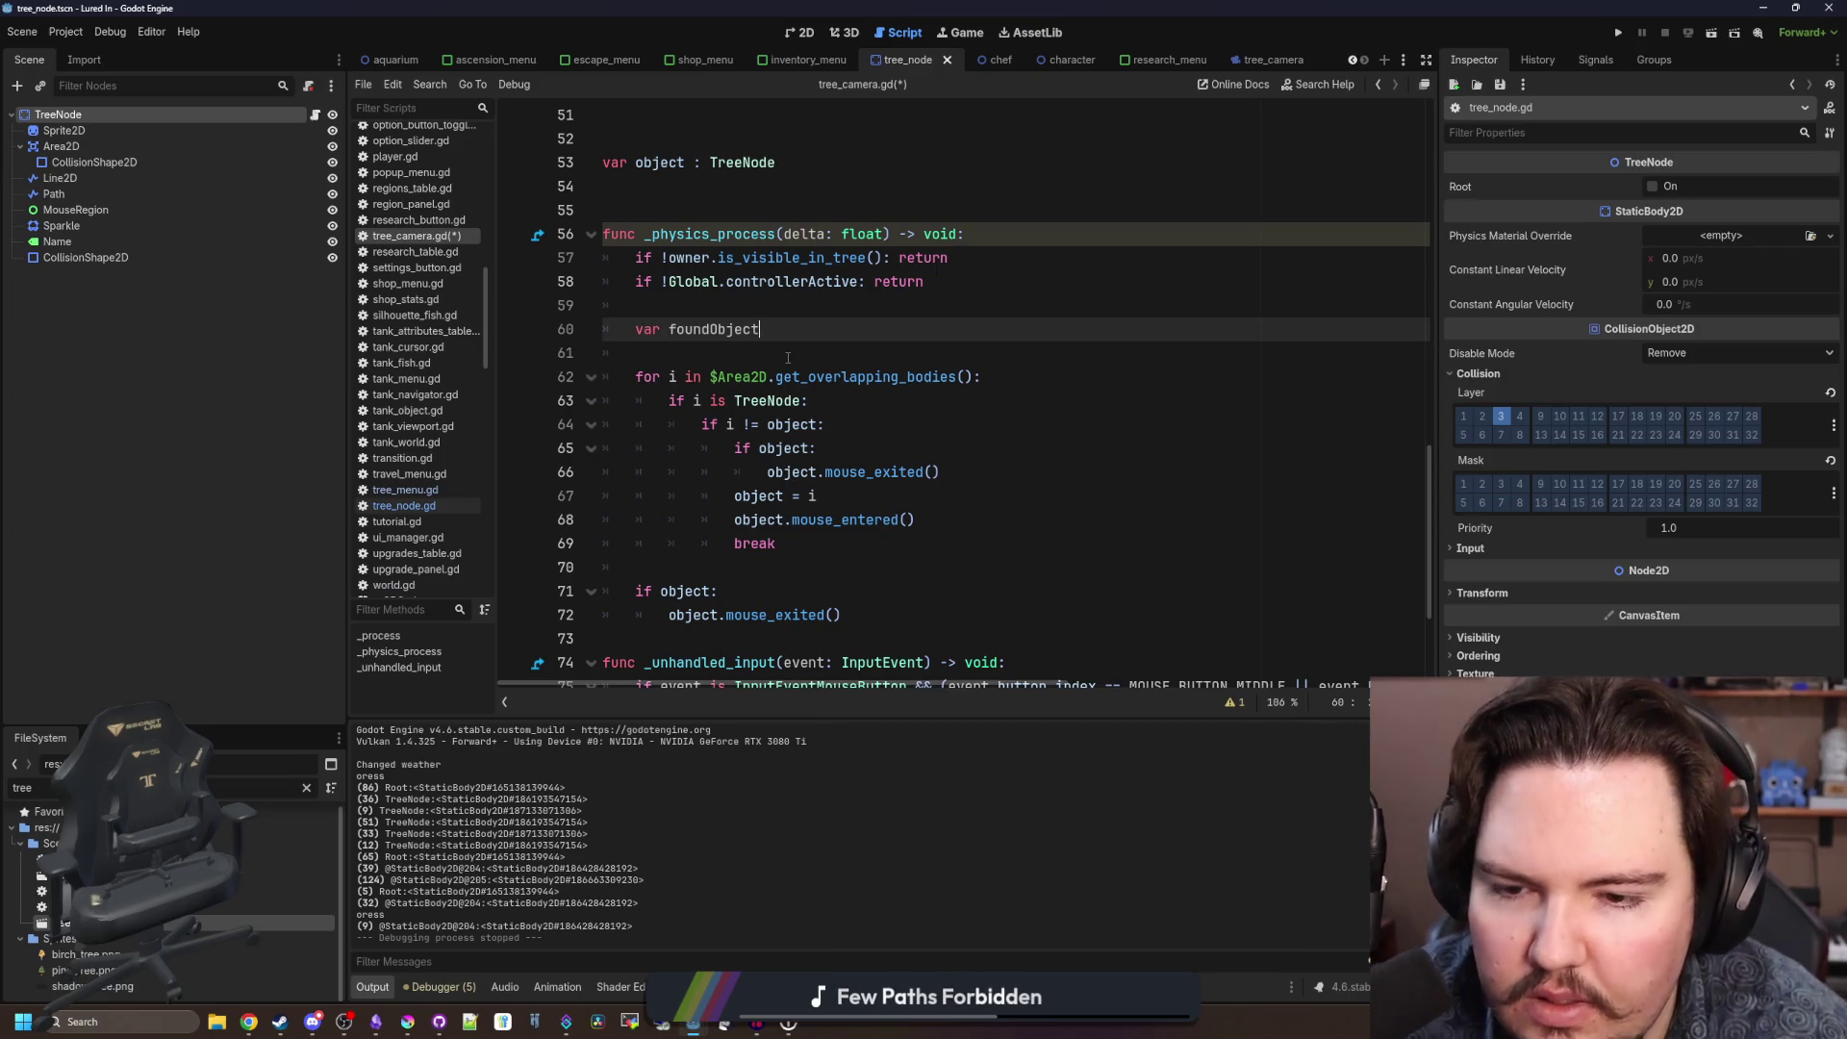
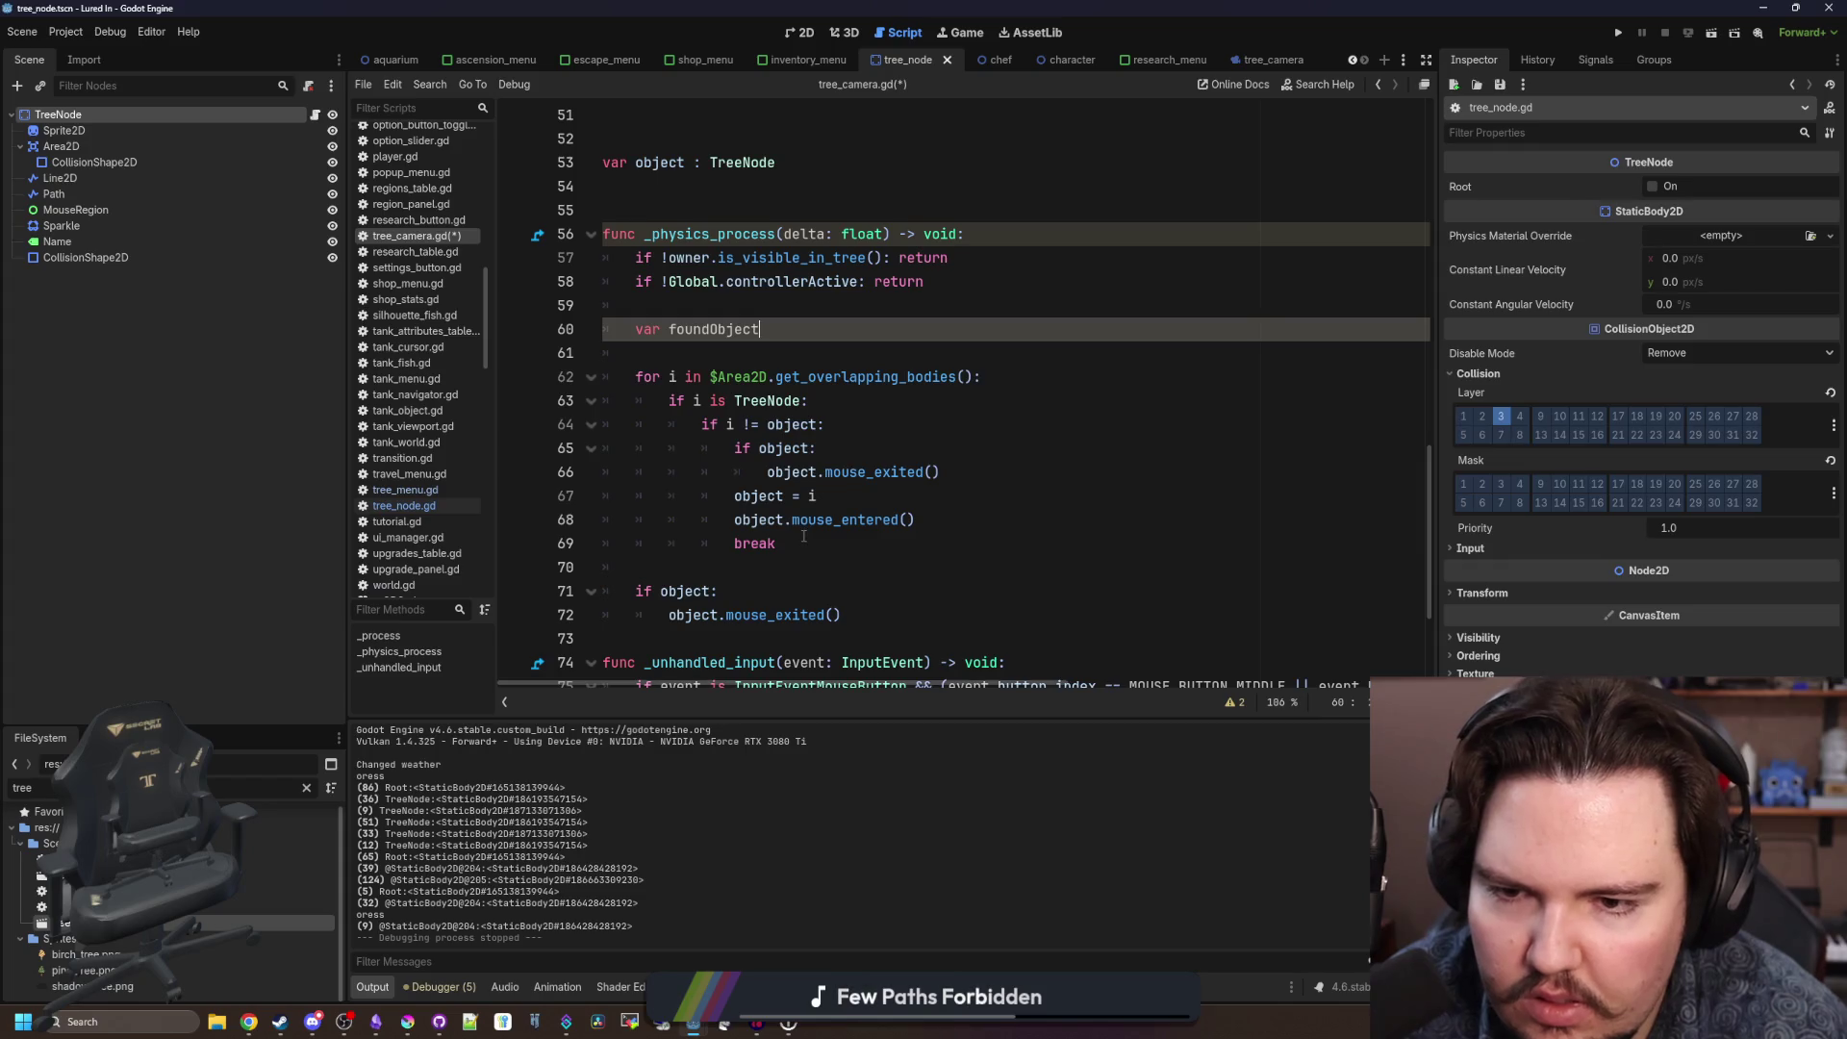
Replace the loop body so it stores the overlapping node as foundObject, then breaks.
drag(803, 536, 549, 452)
key(BackSpace)
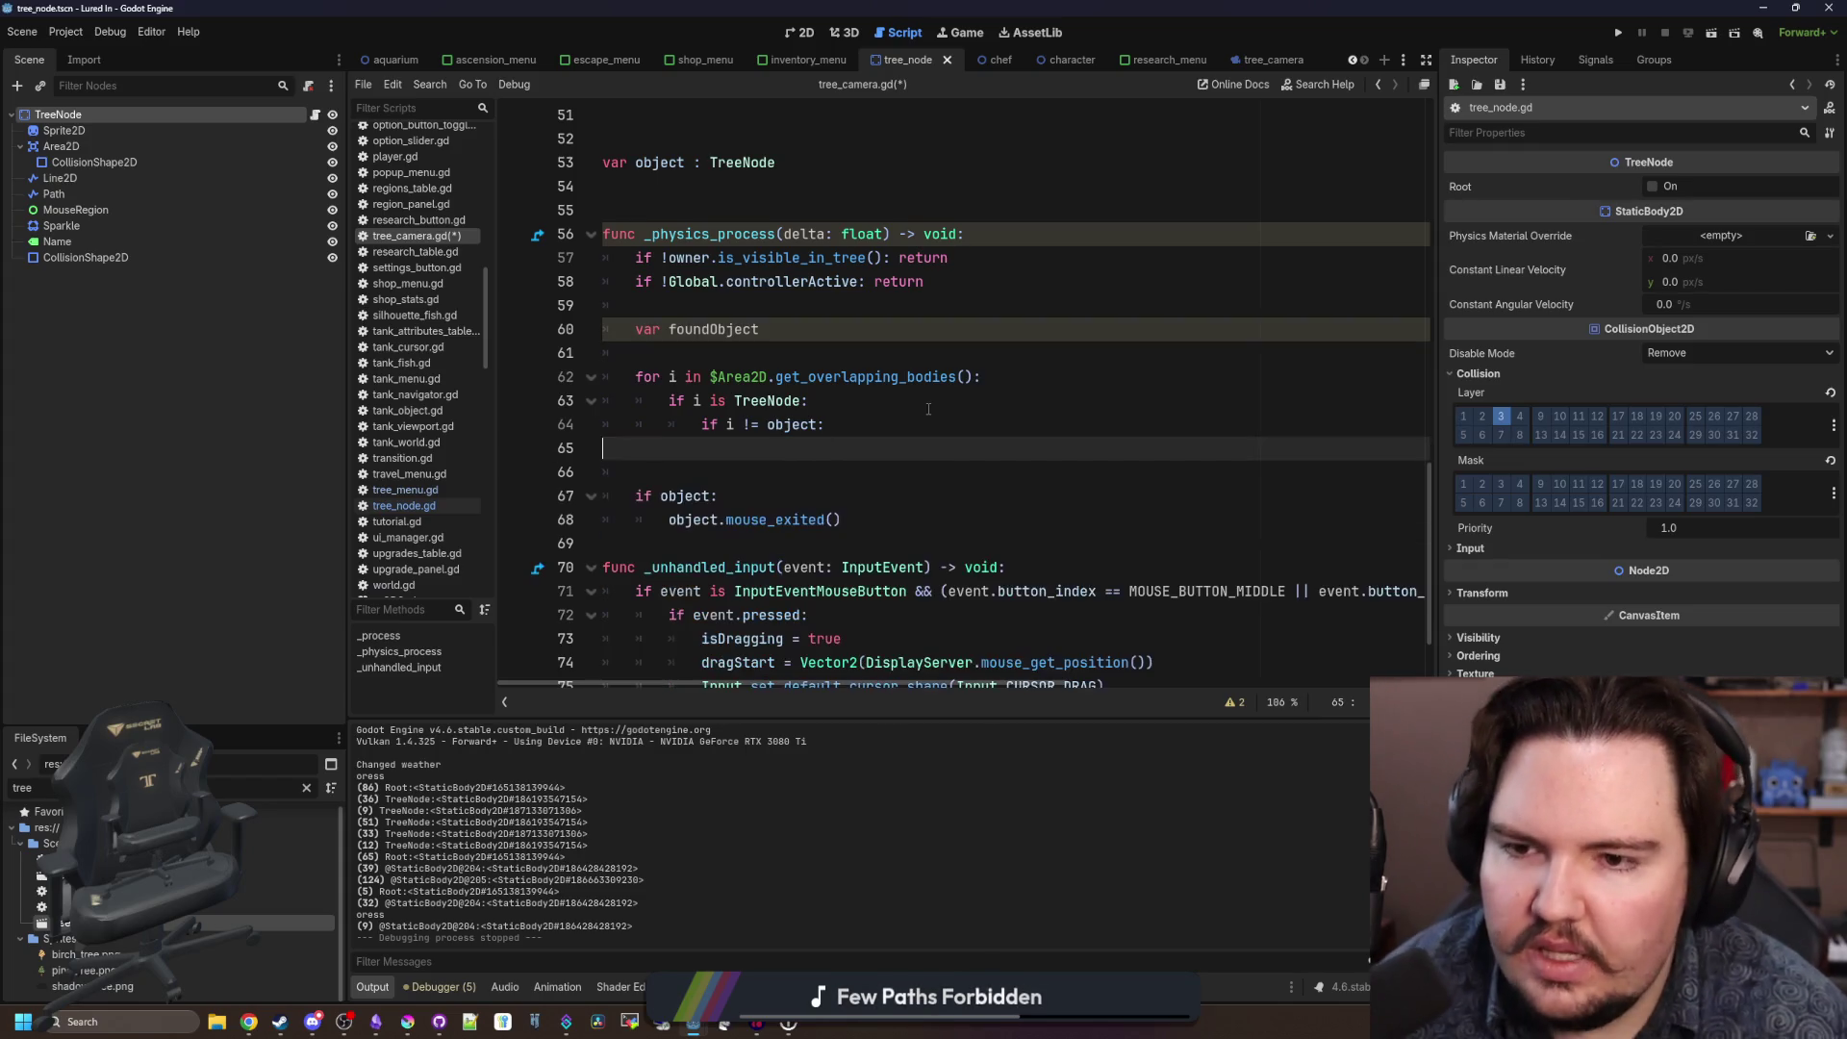
key(BackSpace)
key(BackSpace)
key(BackSpace)
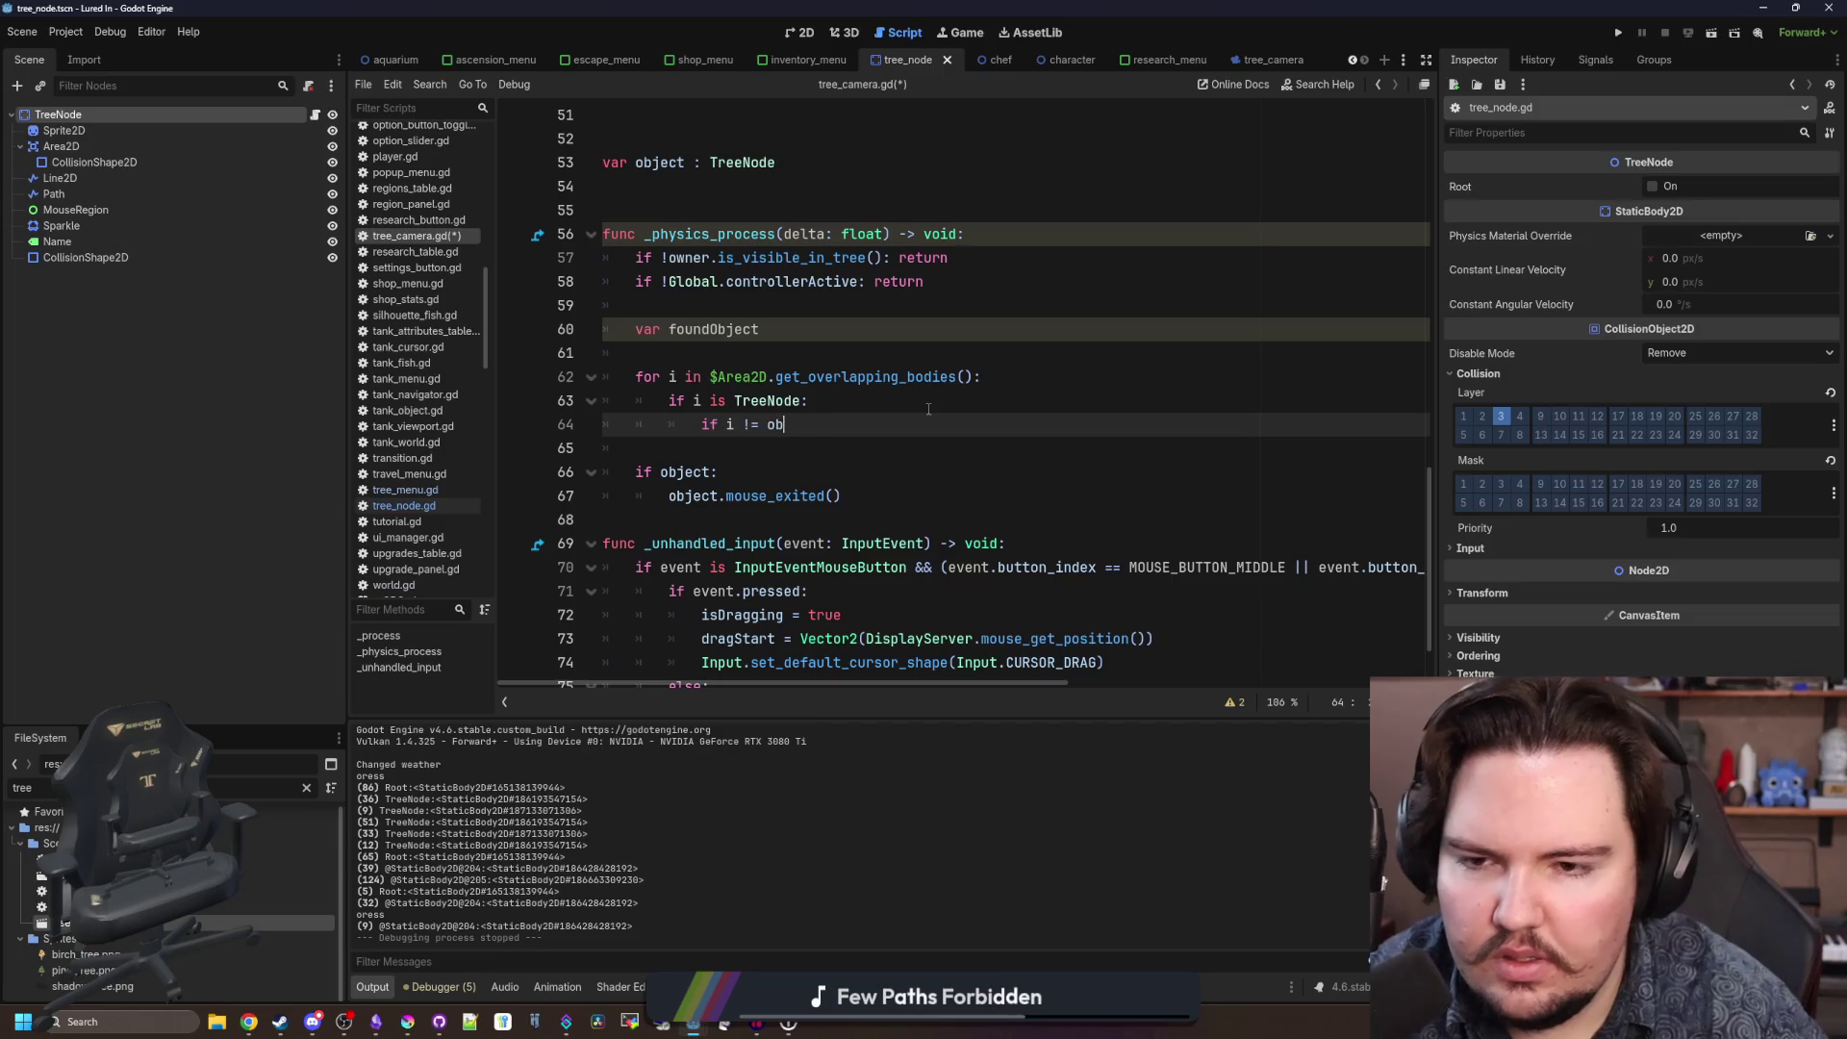
text(foundOjb)
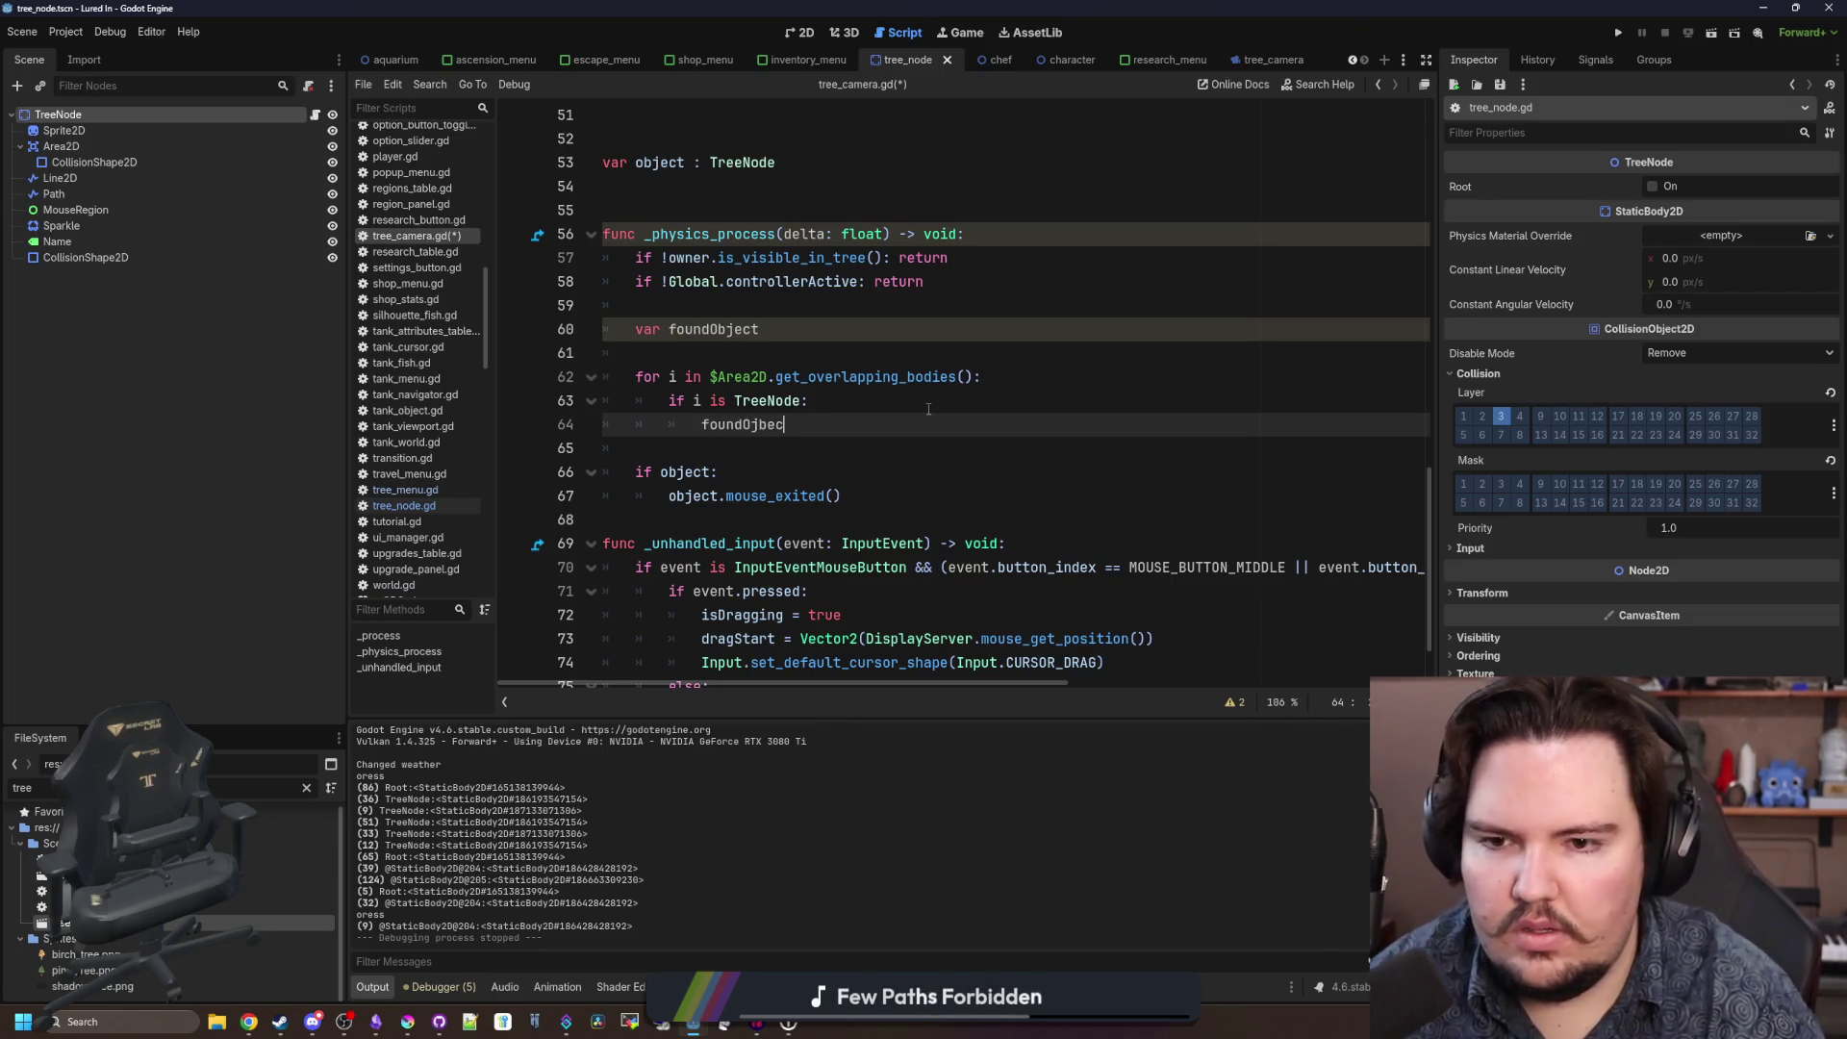
key(BackSpace)
key(BackSpace)
text(be)
key(Return)
text(=)
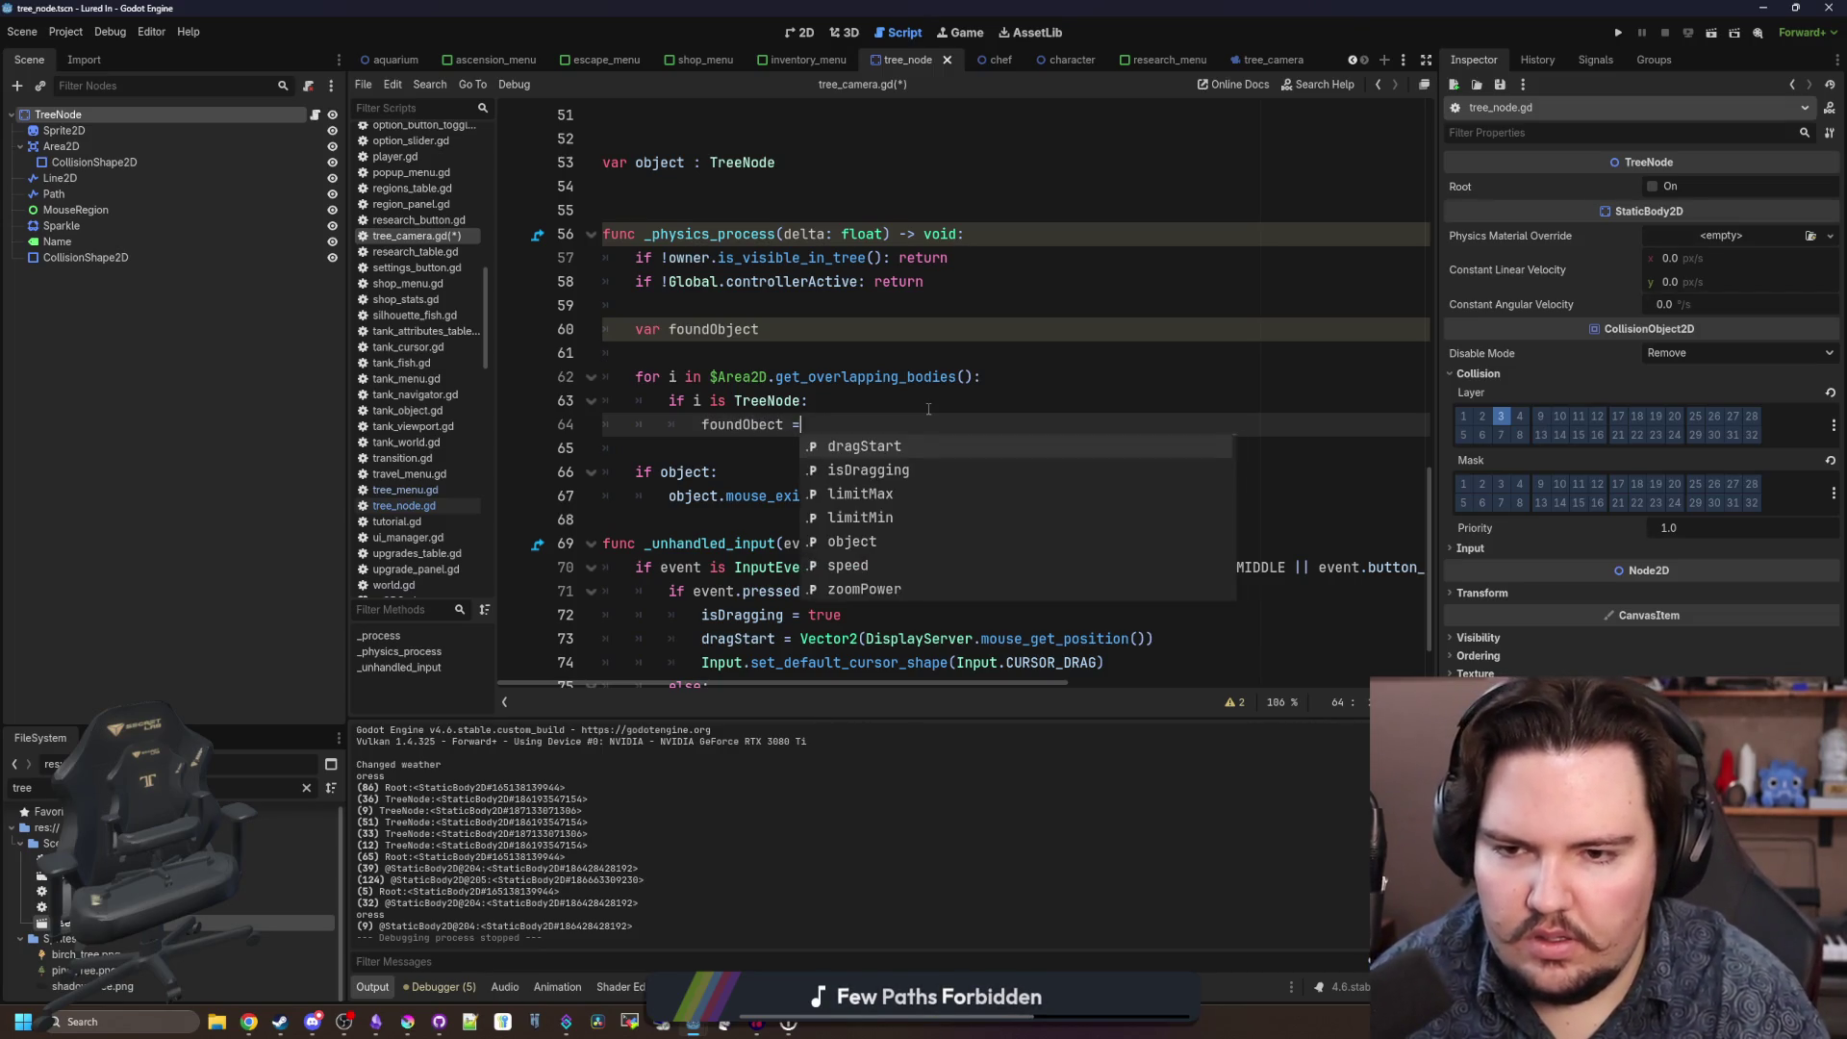
key(ctrl+z)
key(Return)
text(s)
key(Return)
key(BackSpace)
key(BackSpace)
key(BackSpace)
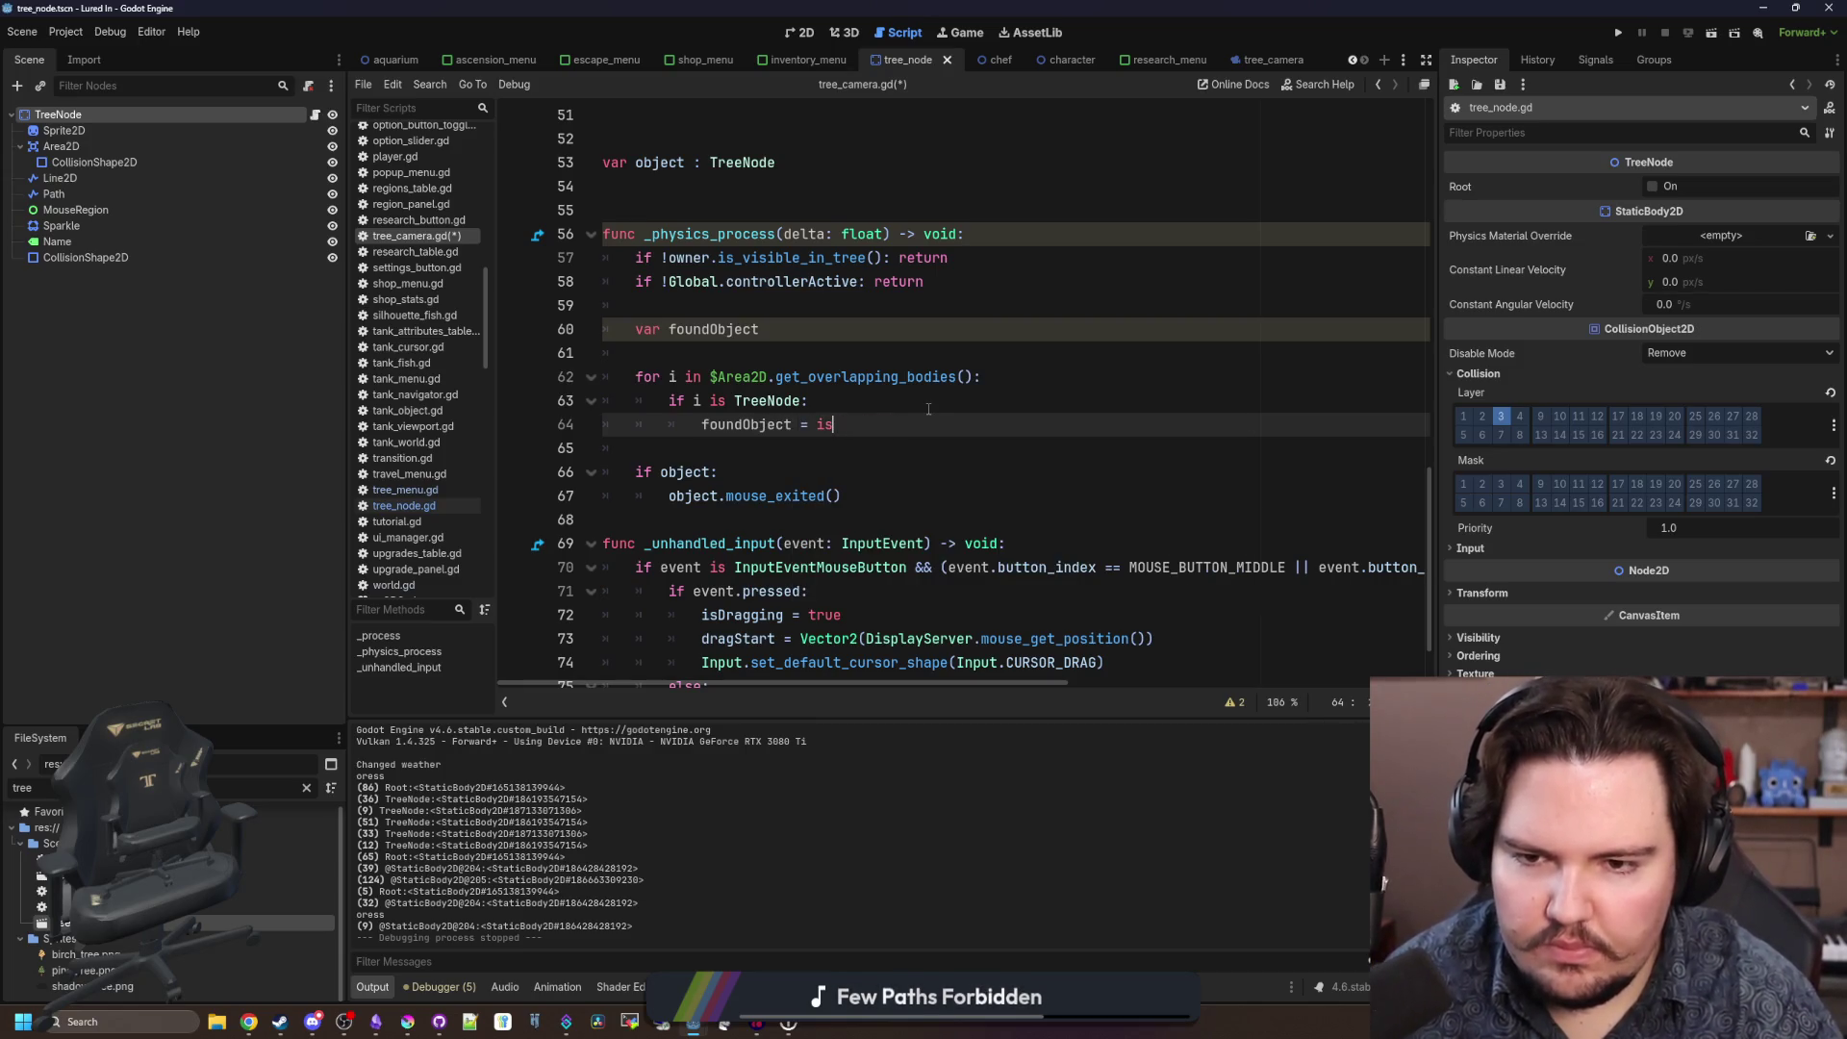
key(Return)
text(break)
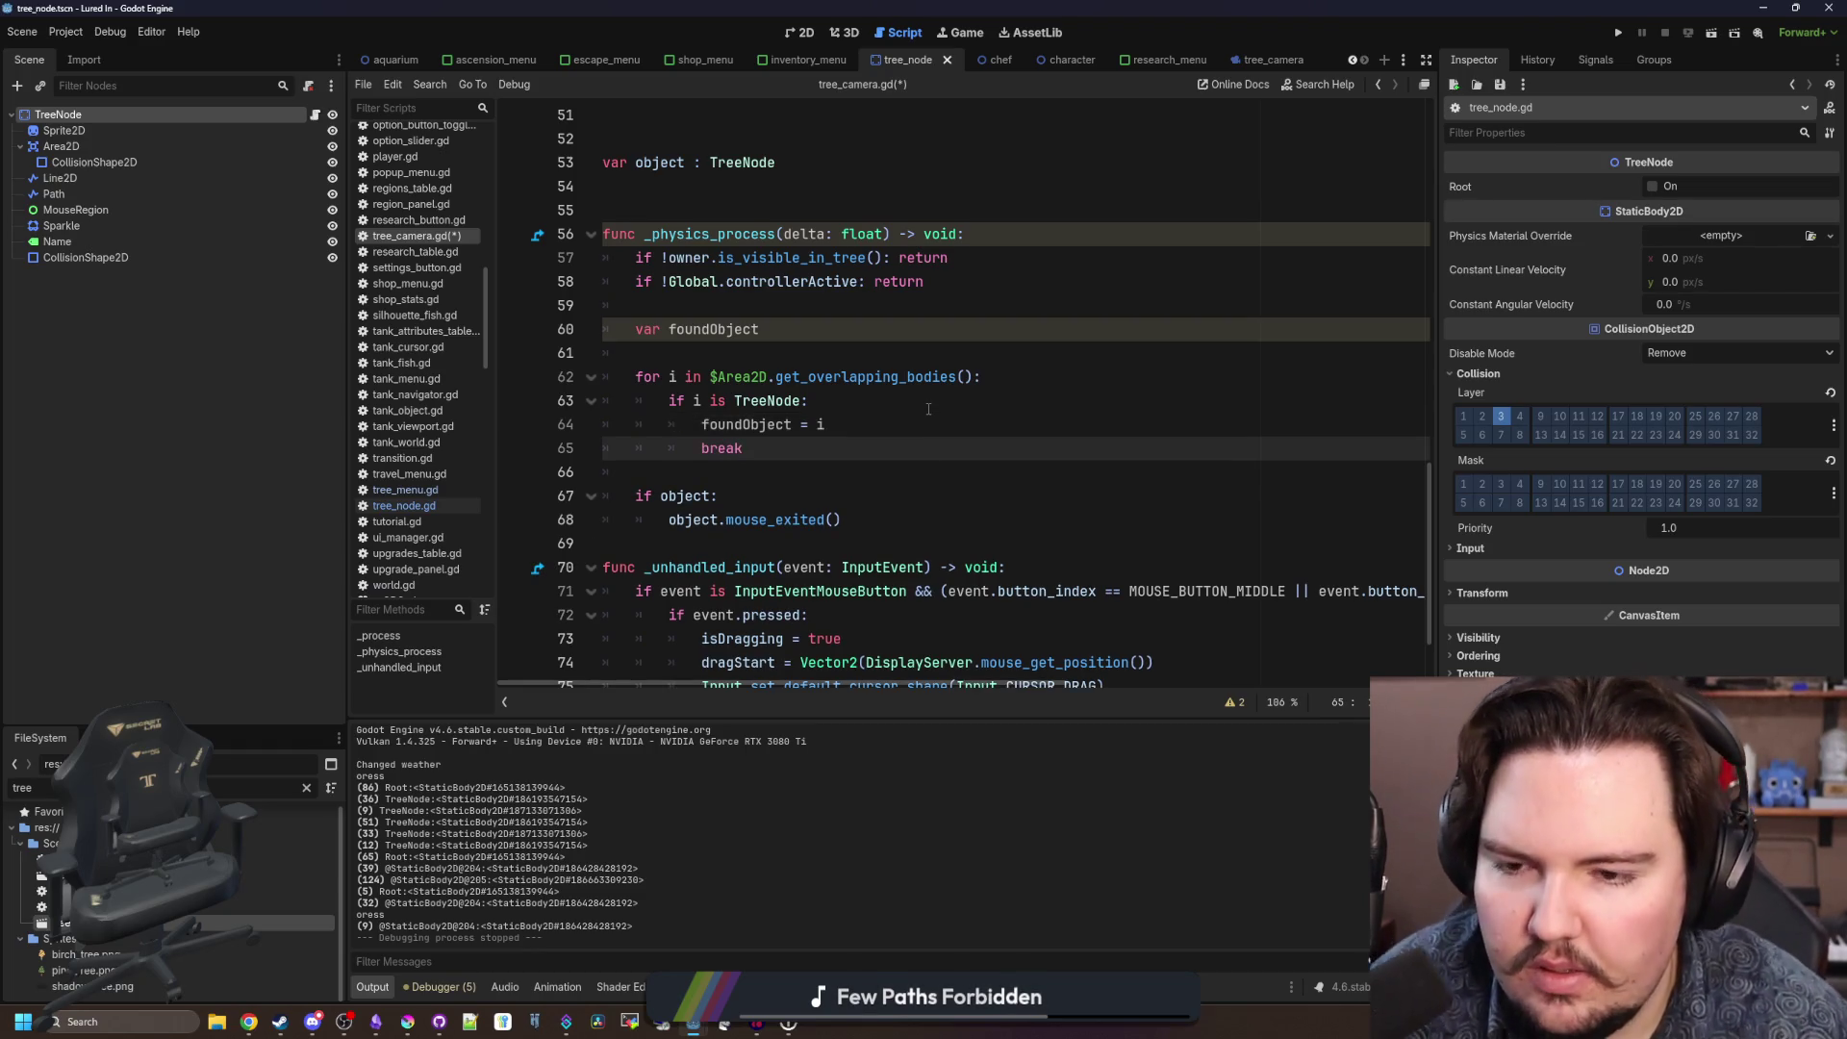
After the loop, add an 'if foundObject:' check and an elif branch that sets object = null.
click(738, 476)
key(Return)
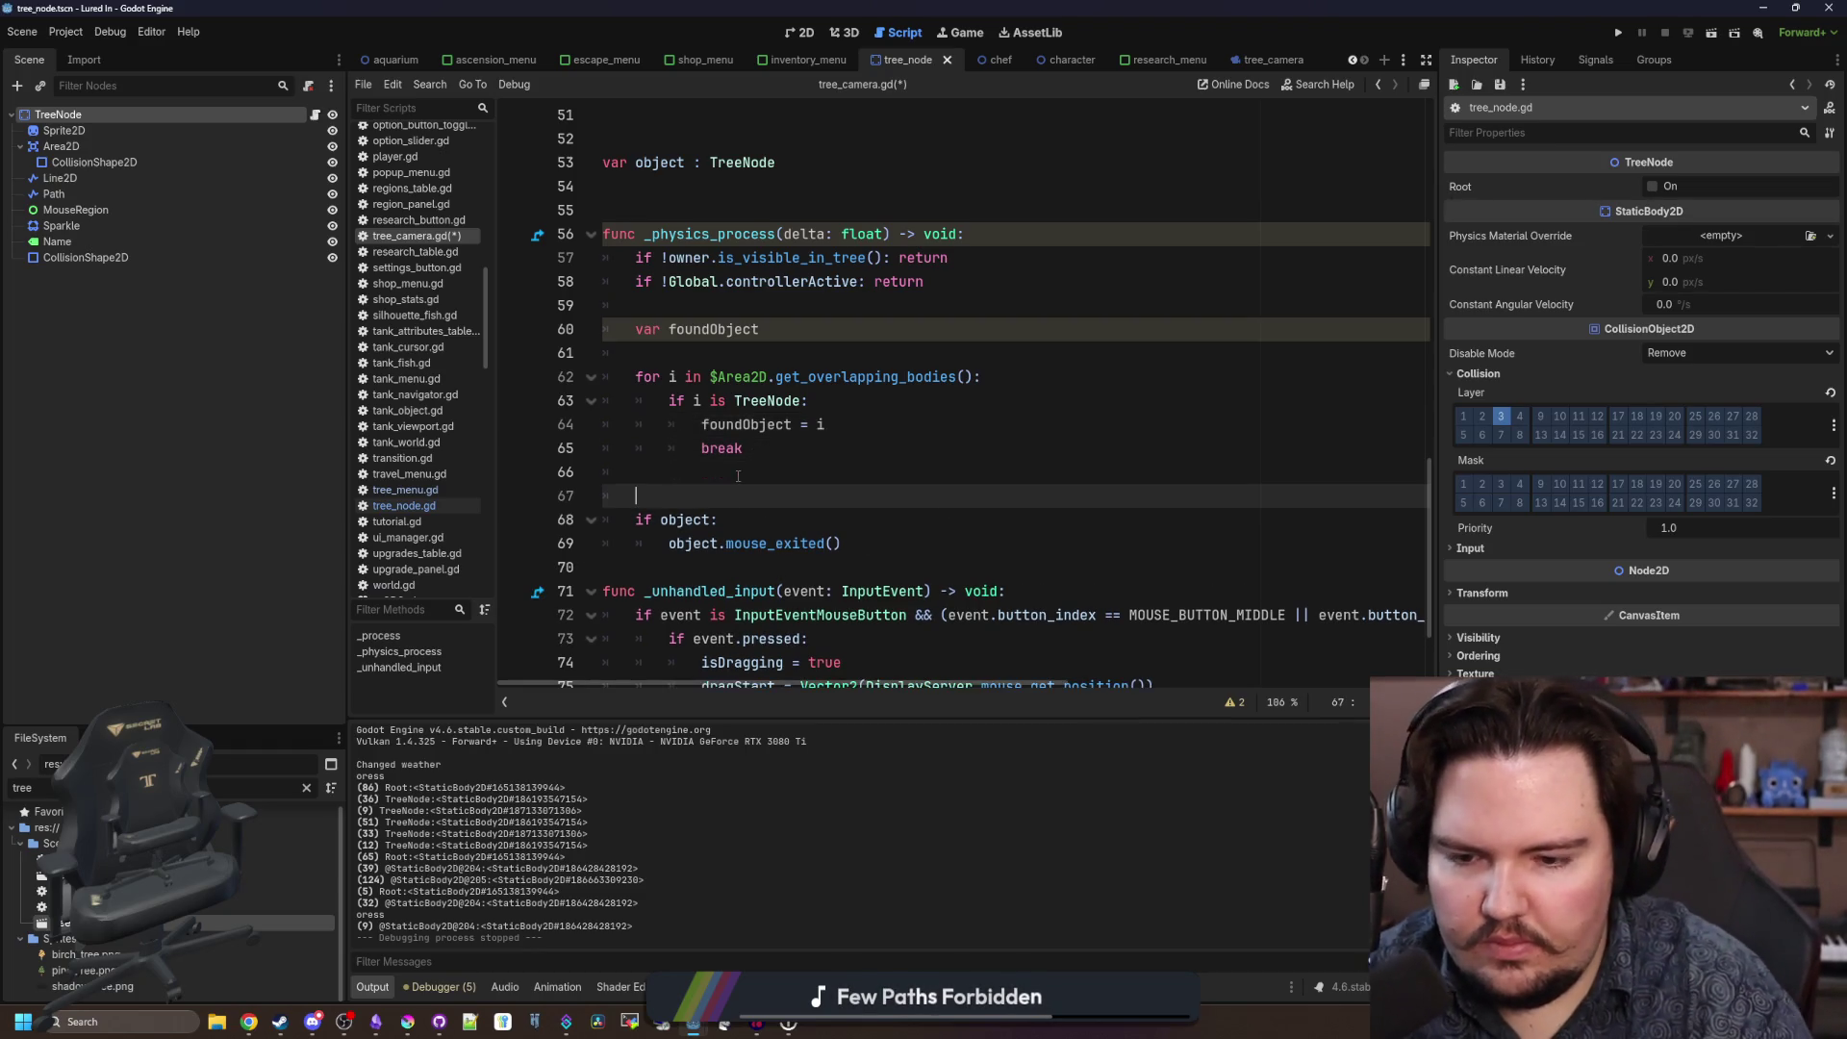
text(if foundObject:)
key(Return)
key(Return)
text(el)
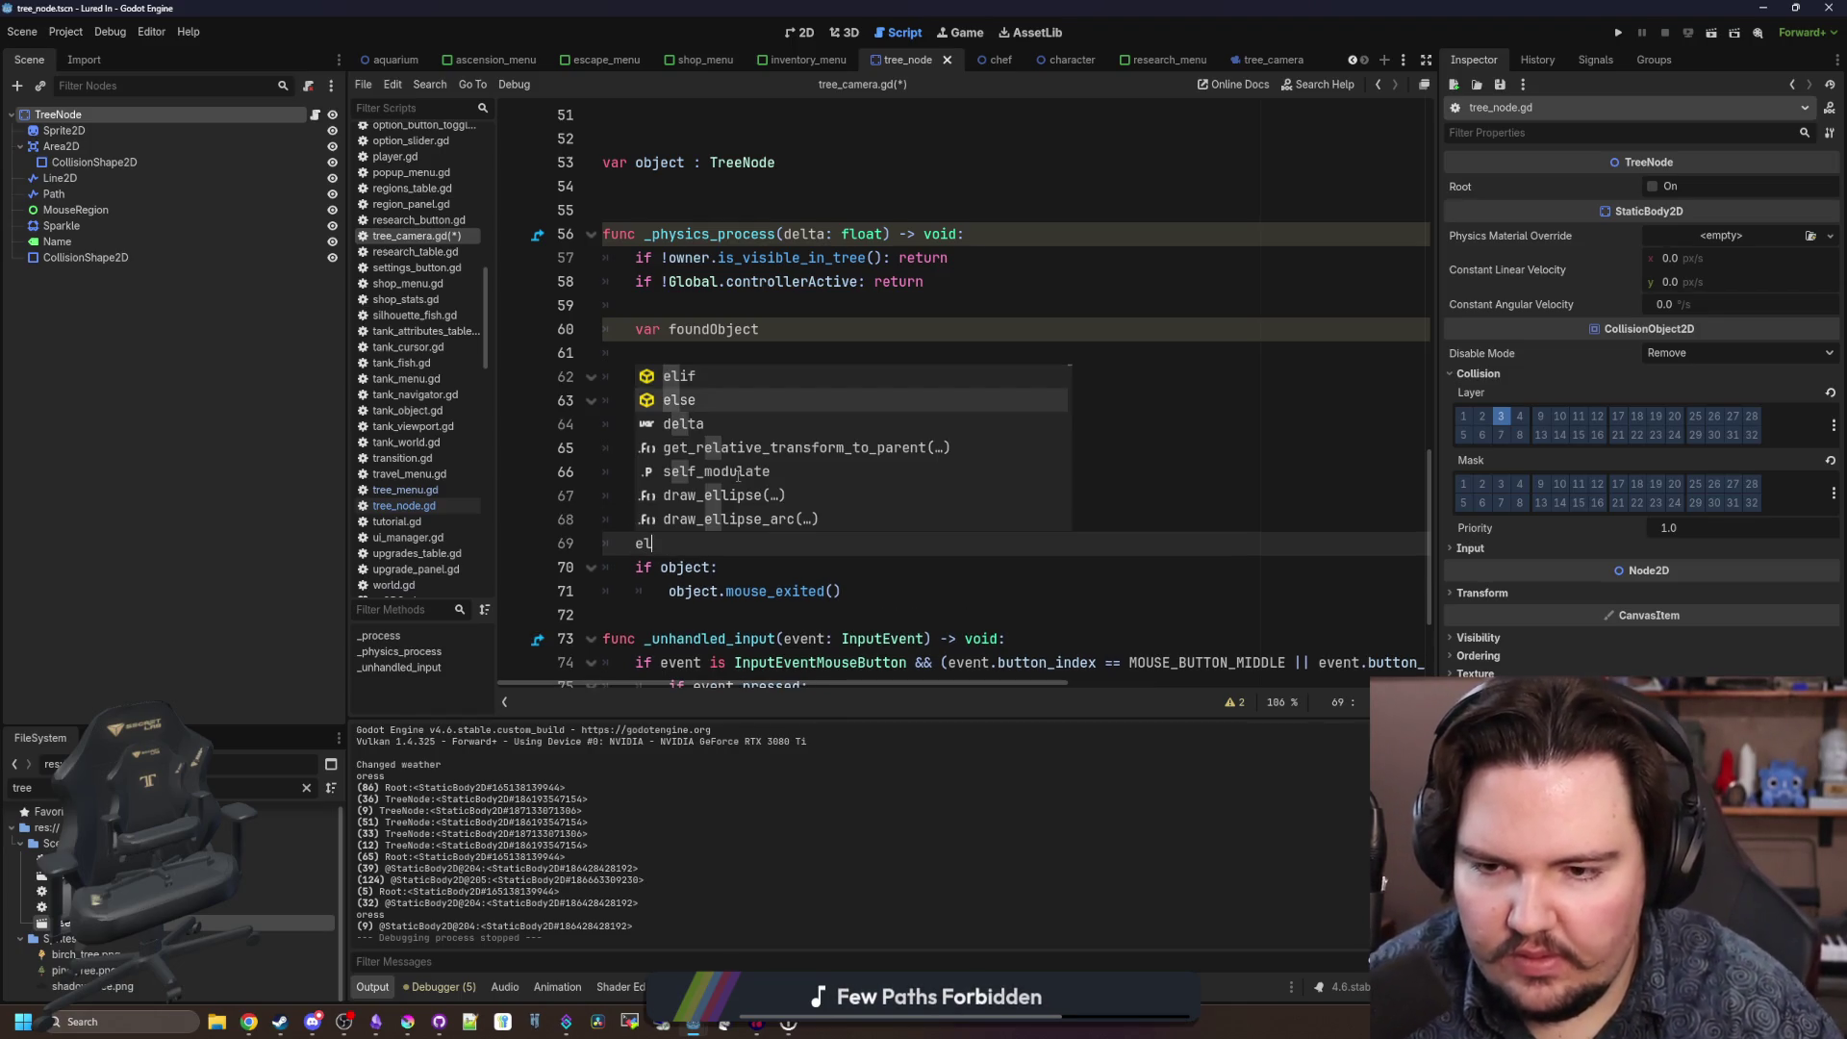
key(Escape)
key(Delete)
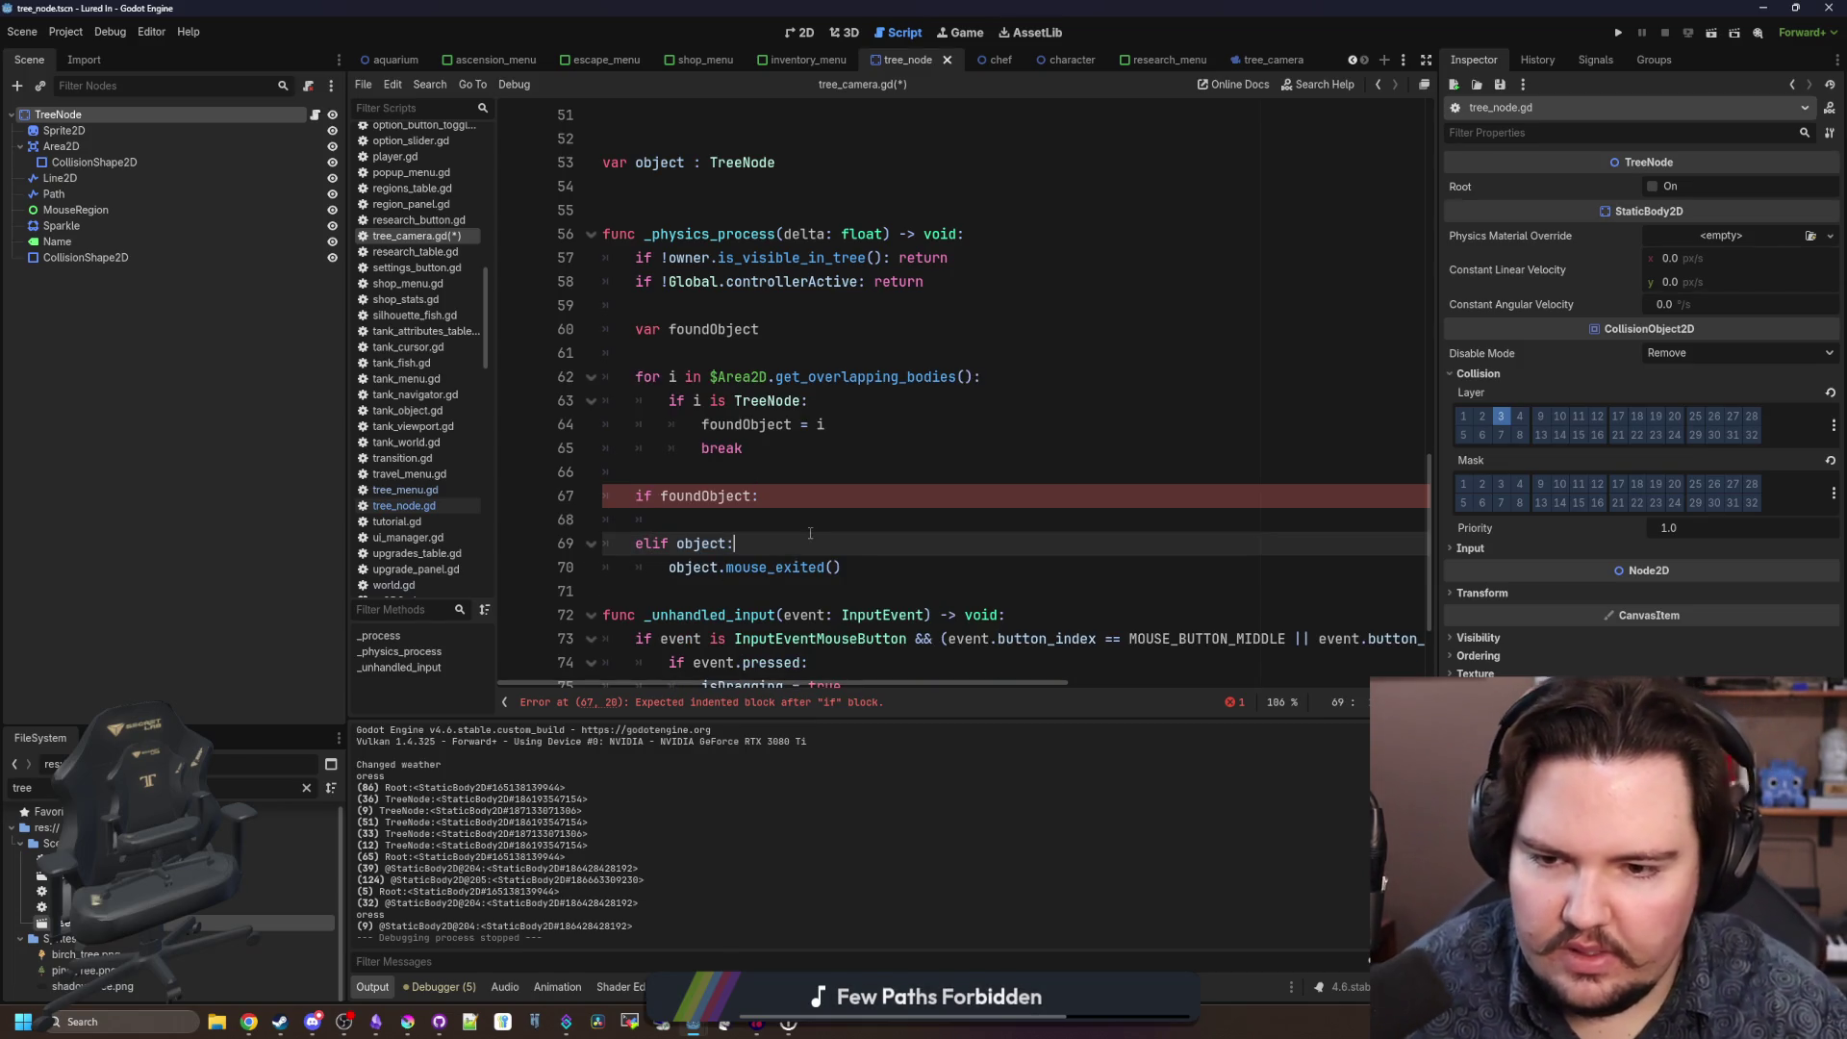
click(860, 568)
key(Return)
text(object = null)
When foundObject != object, call mouse_exited on the old object and mouse_entered on foundObject.
click(778, 521)
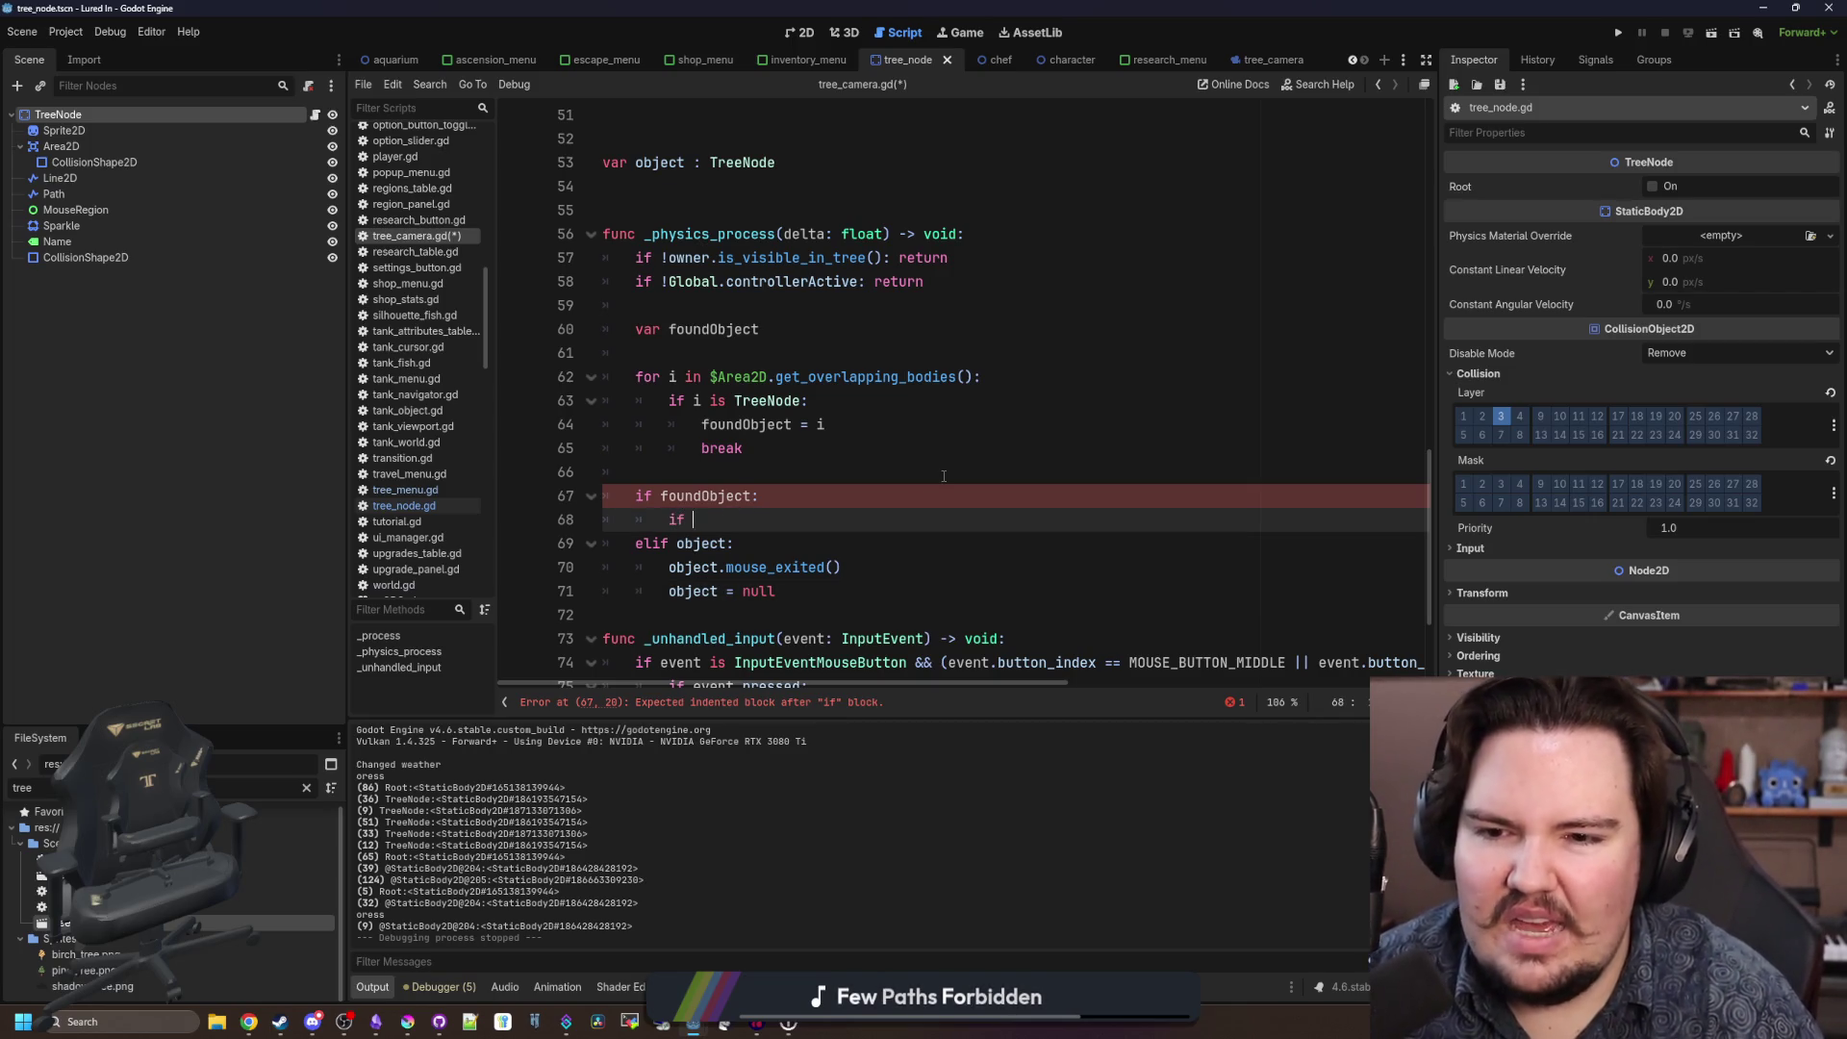
text(foundObject )
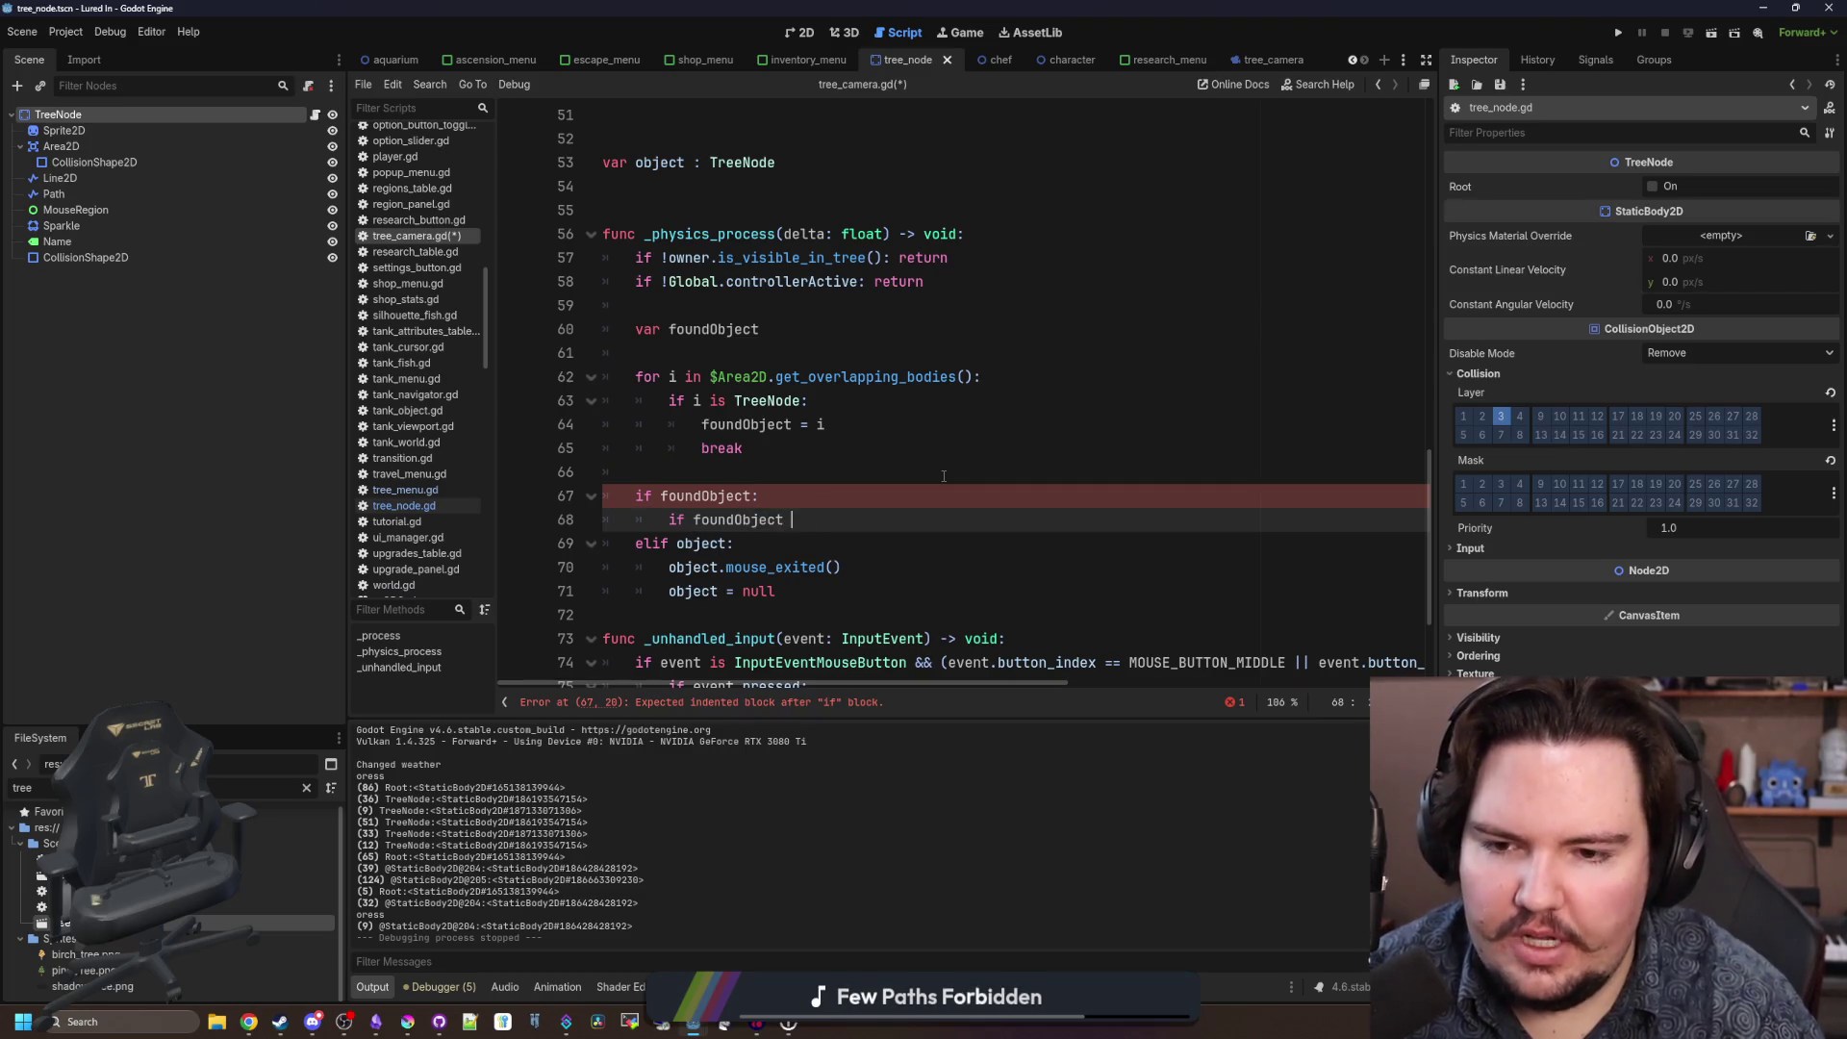
text(!= object:)
key(Return)
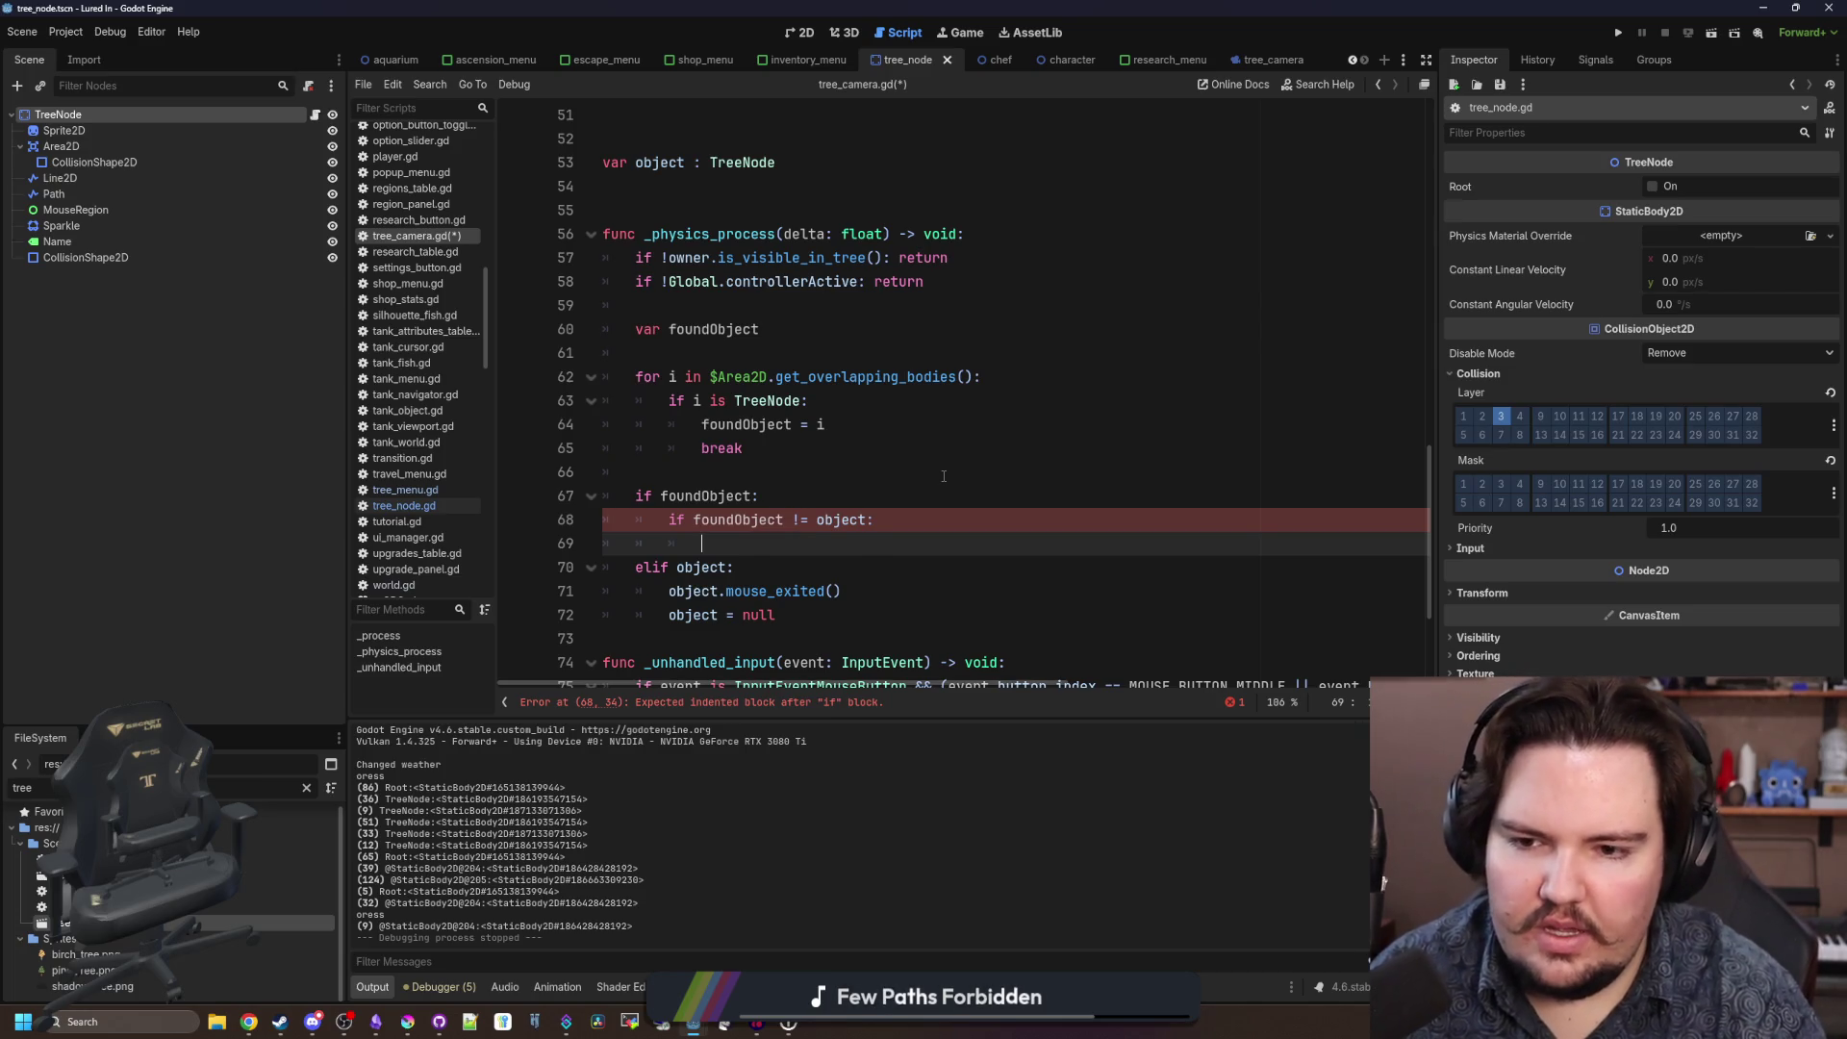
text(object:)
key(Return)
text(object.mouse_ex)
key(Return)
key(Return)
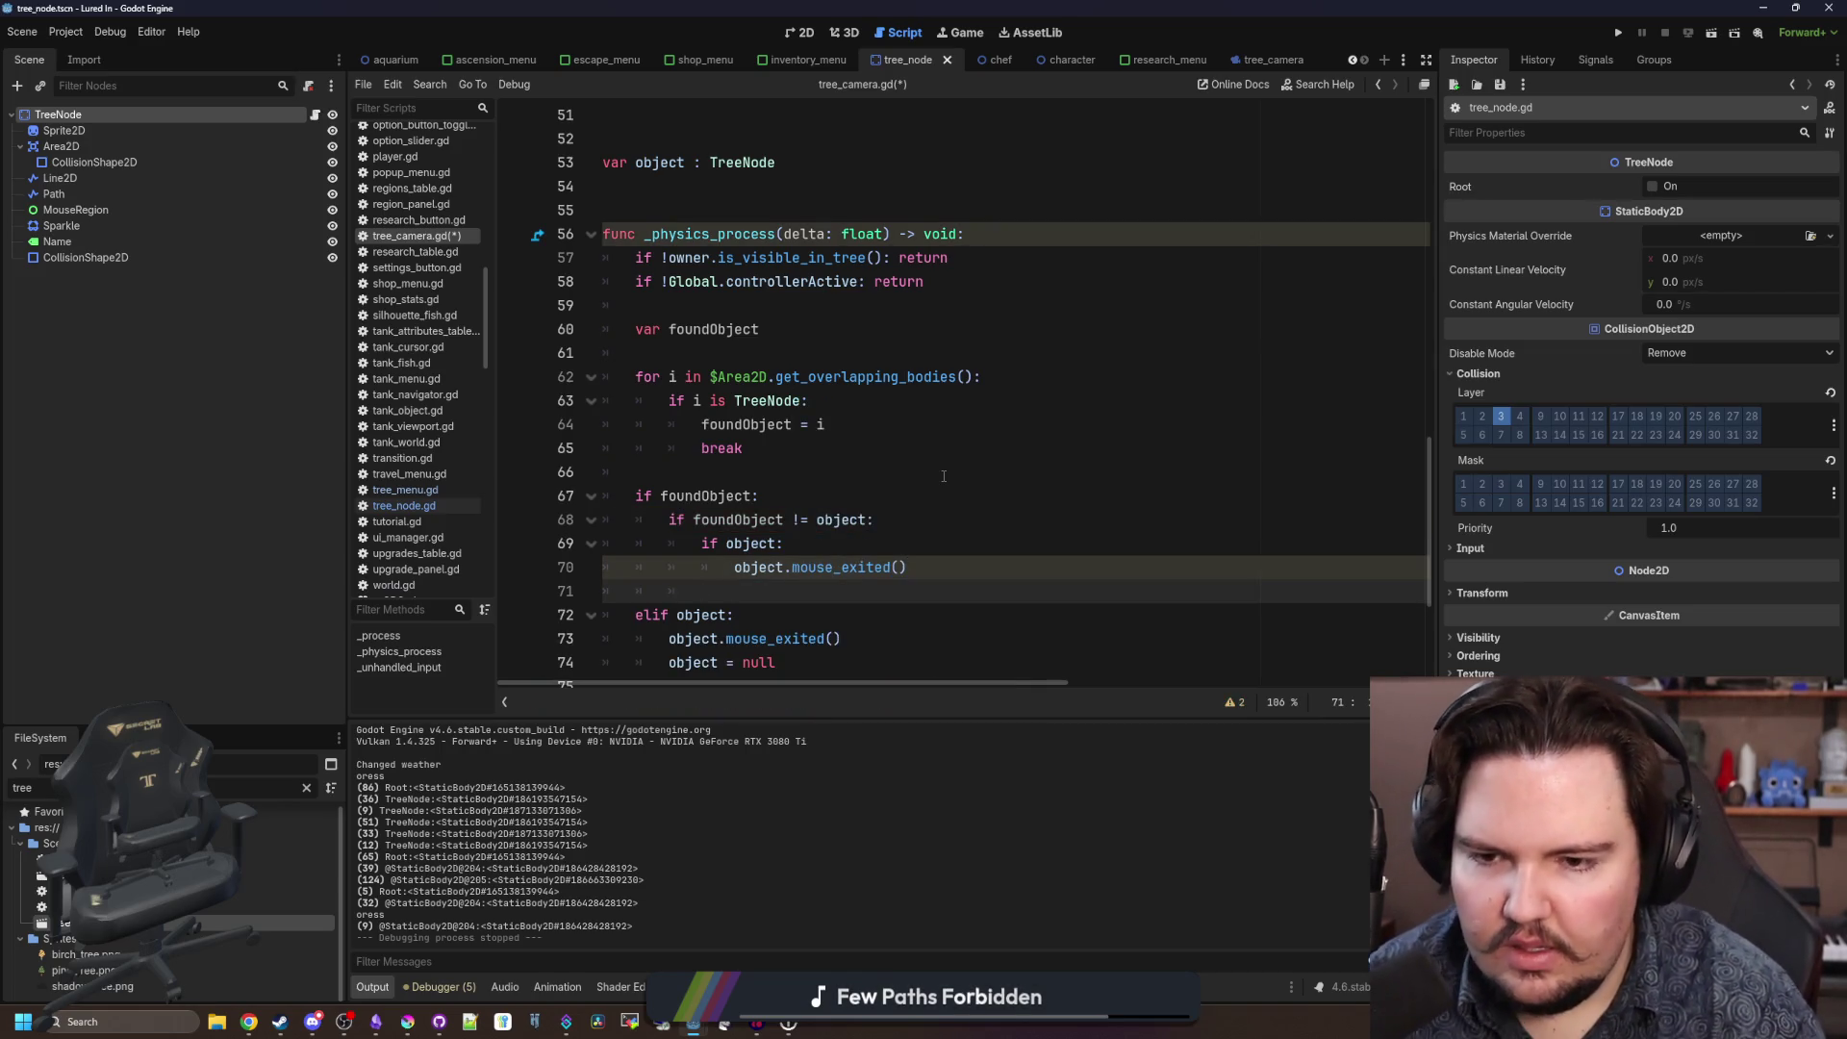
text(object = found)
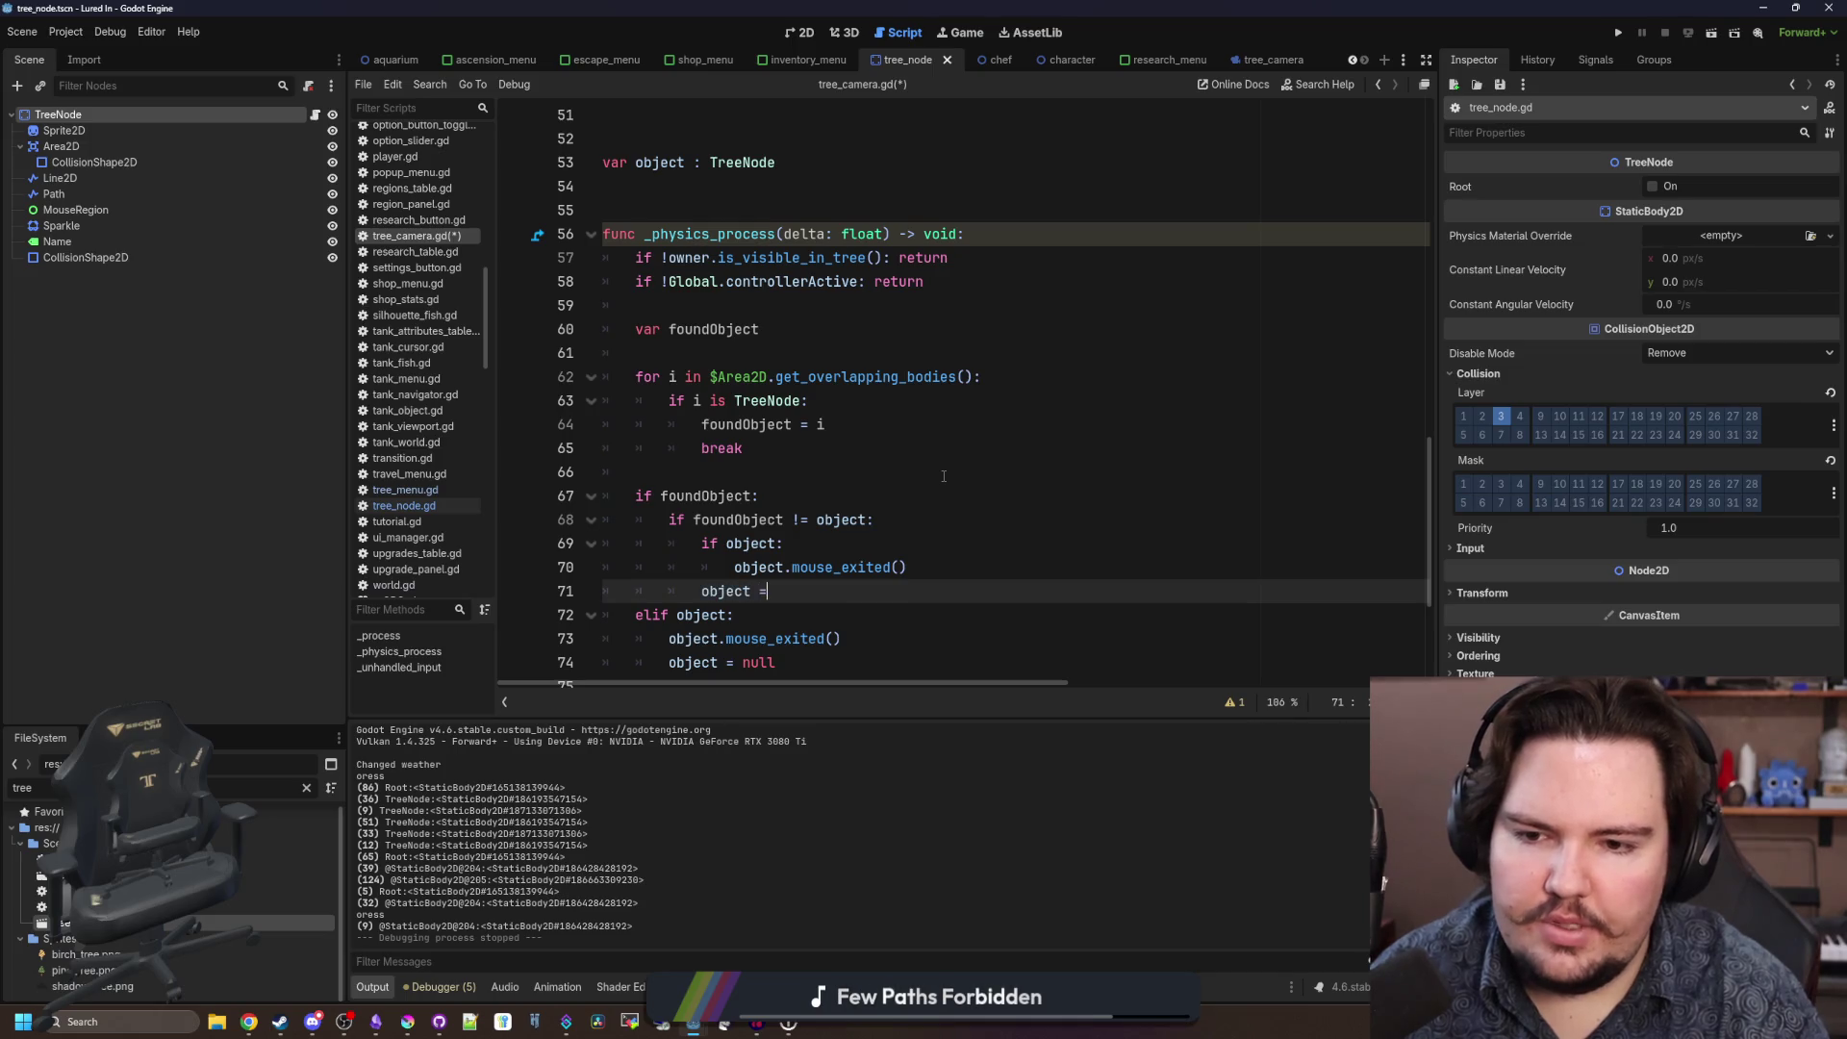
key(Return)
key(Return)
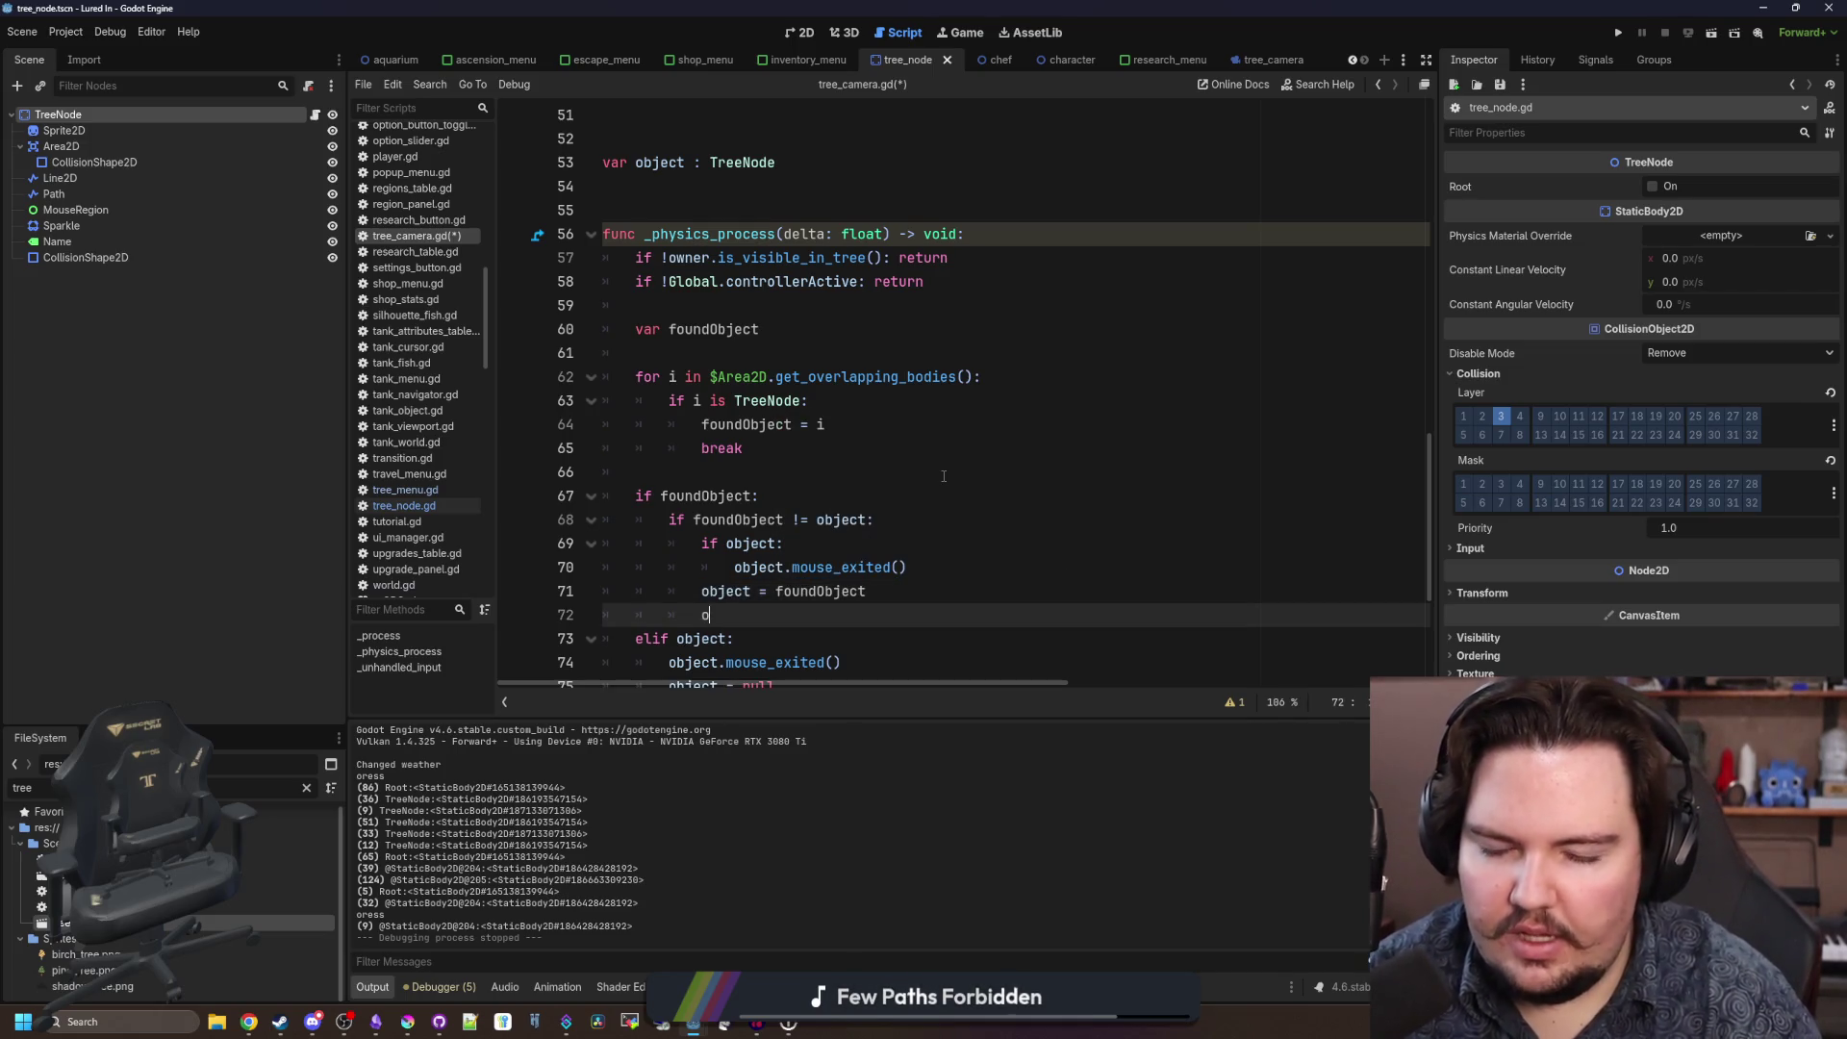
text(object.mouse_entered()
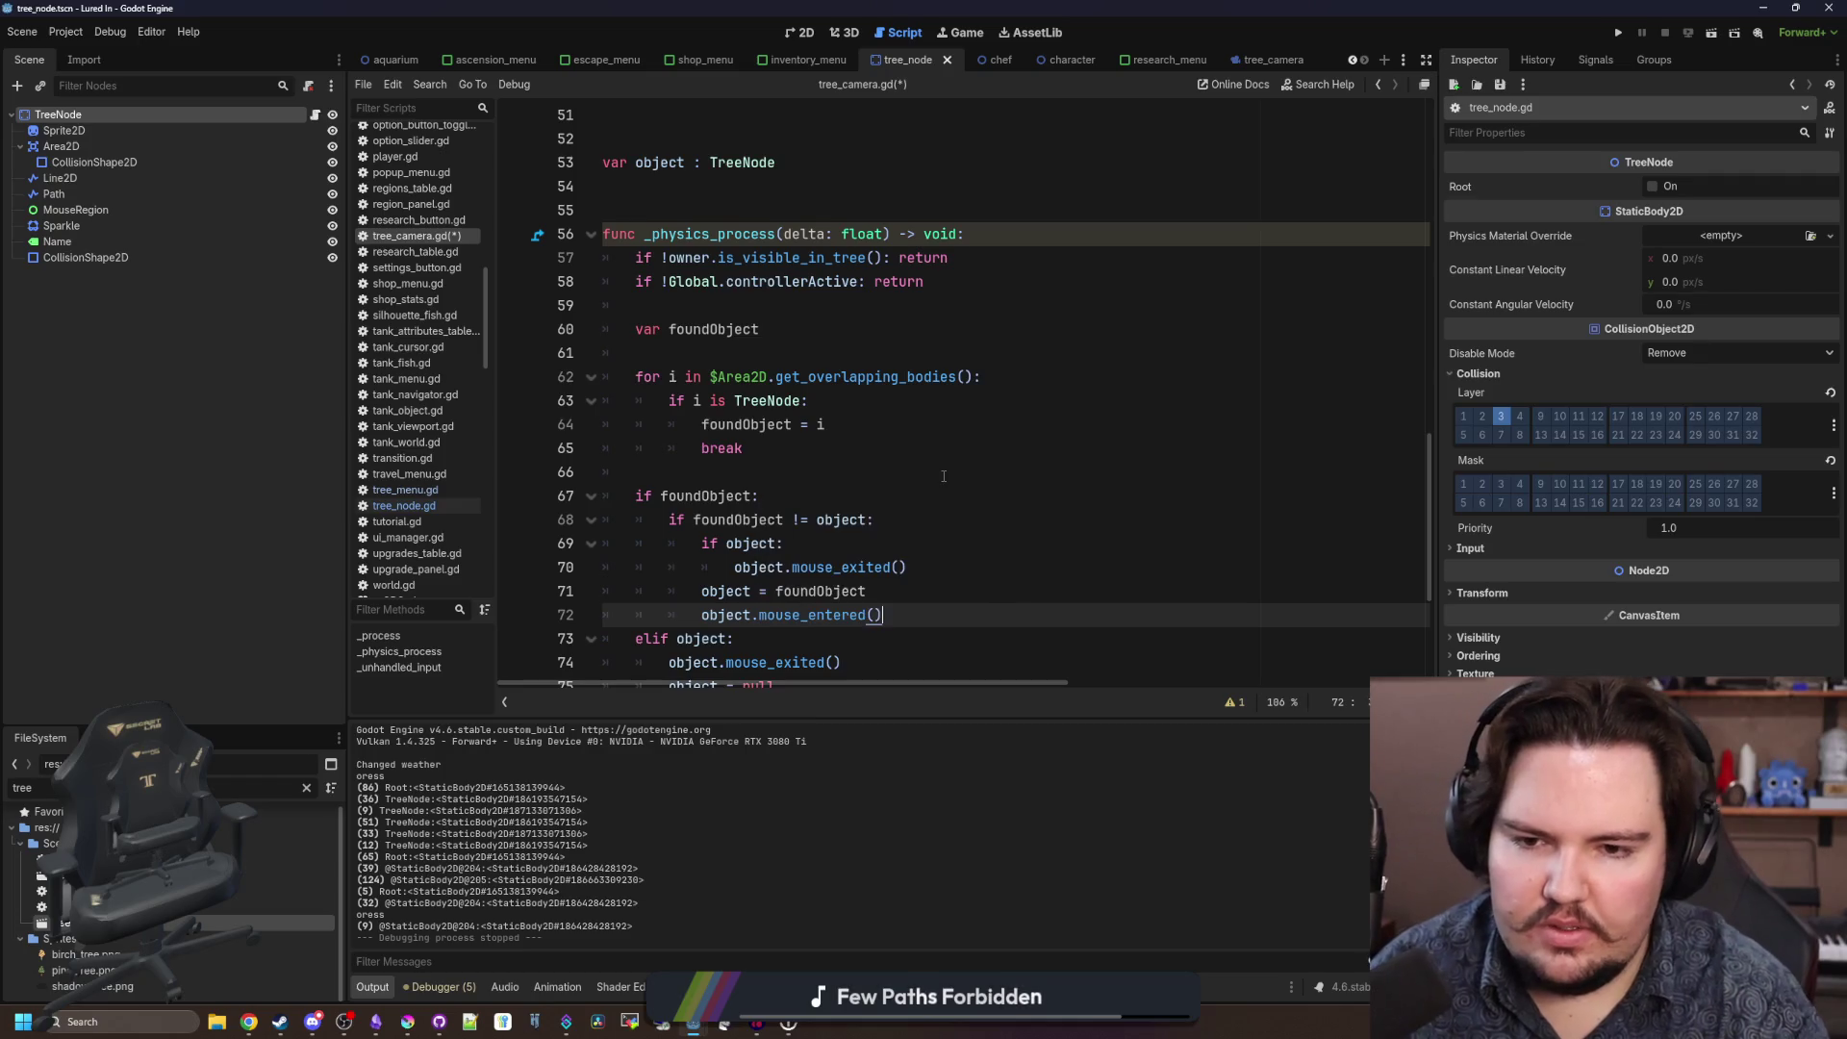
key(Return)
Save the script and show the Game workspace.
click(944, 476)
key(ctrl+s)
click(957, 32)
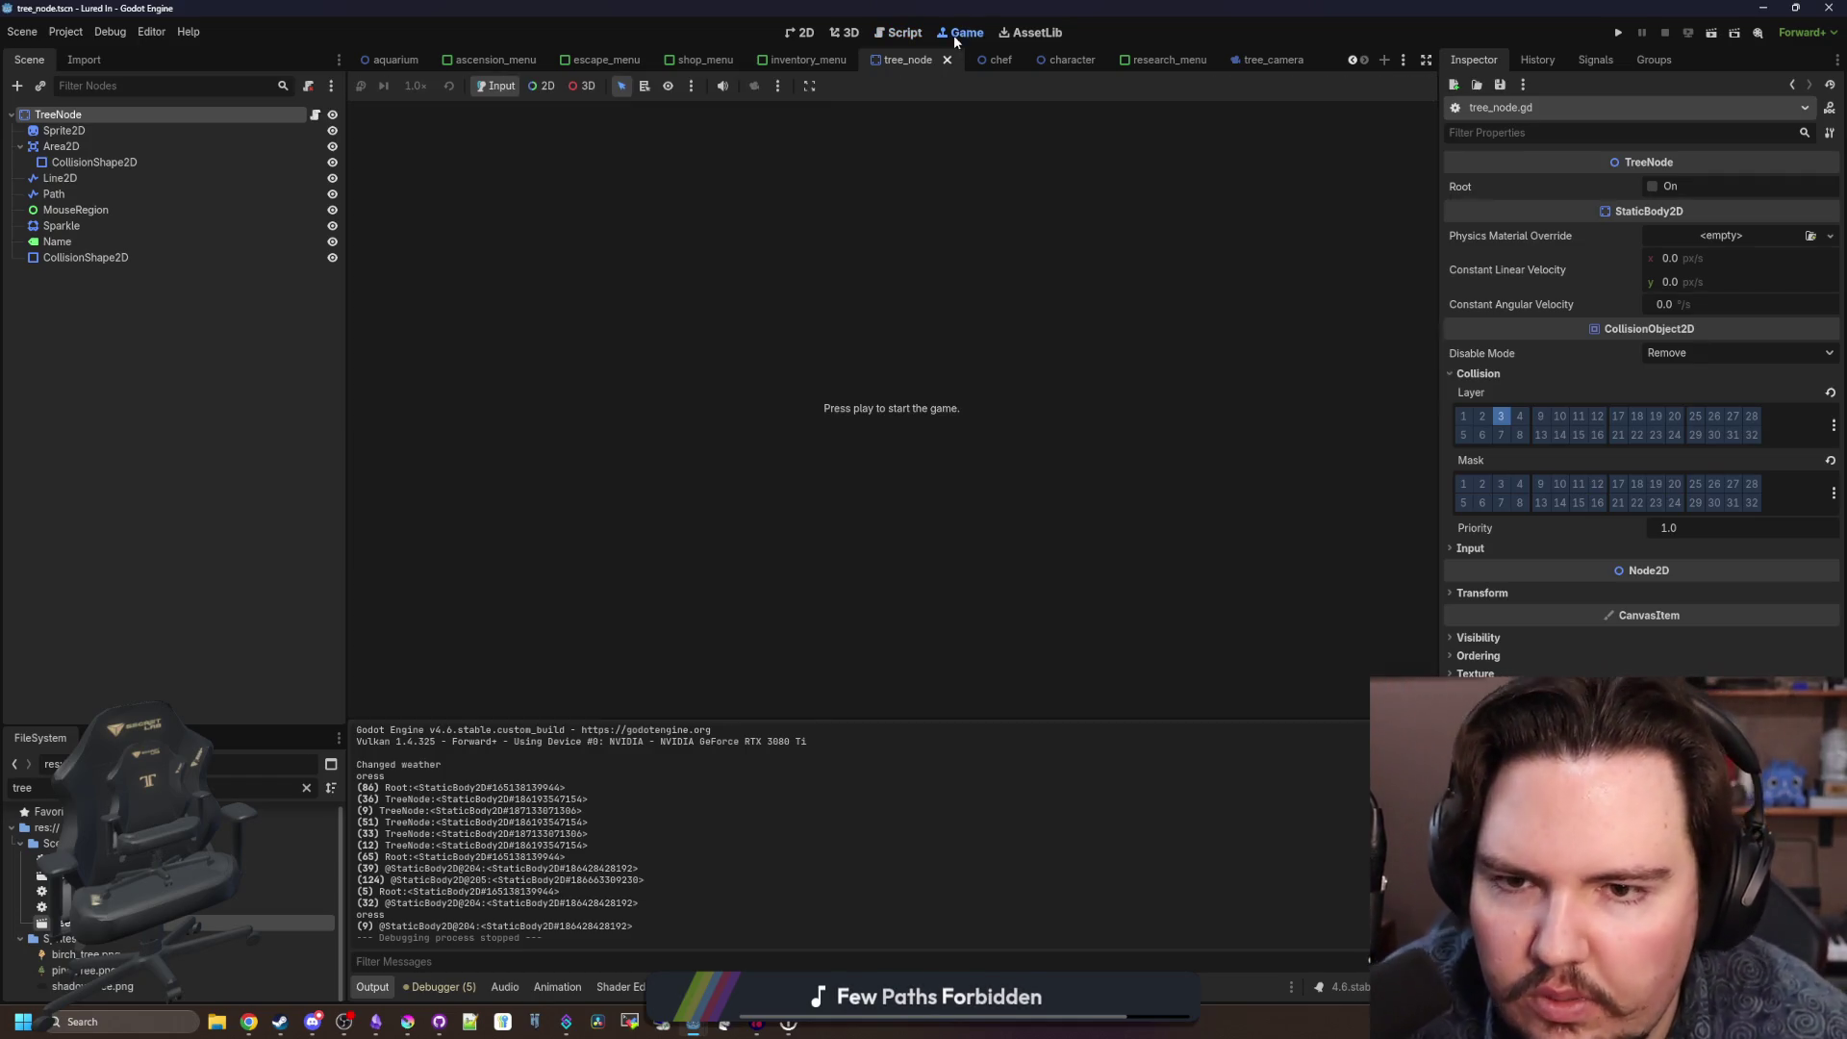
Run the game with F5 and open and close the Research panel with the controller.
key(F5)
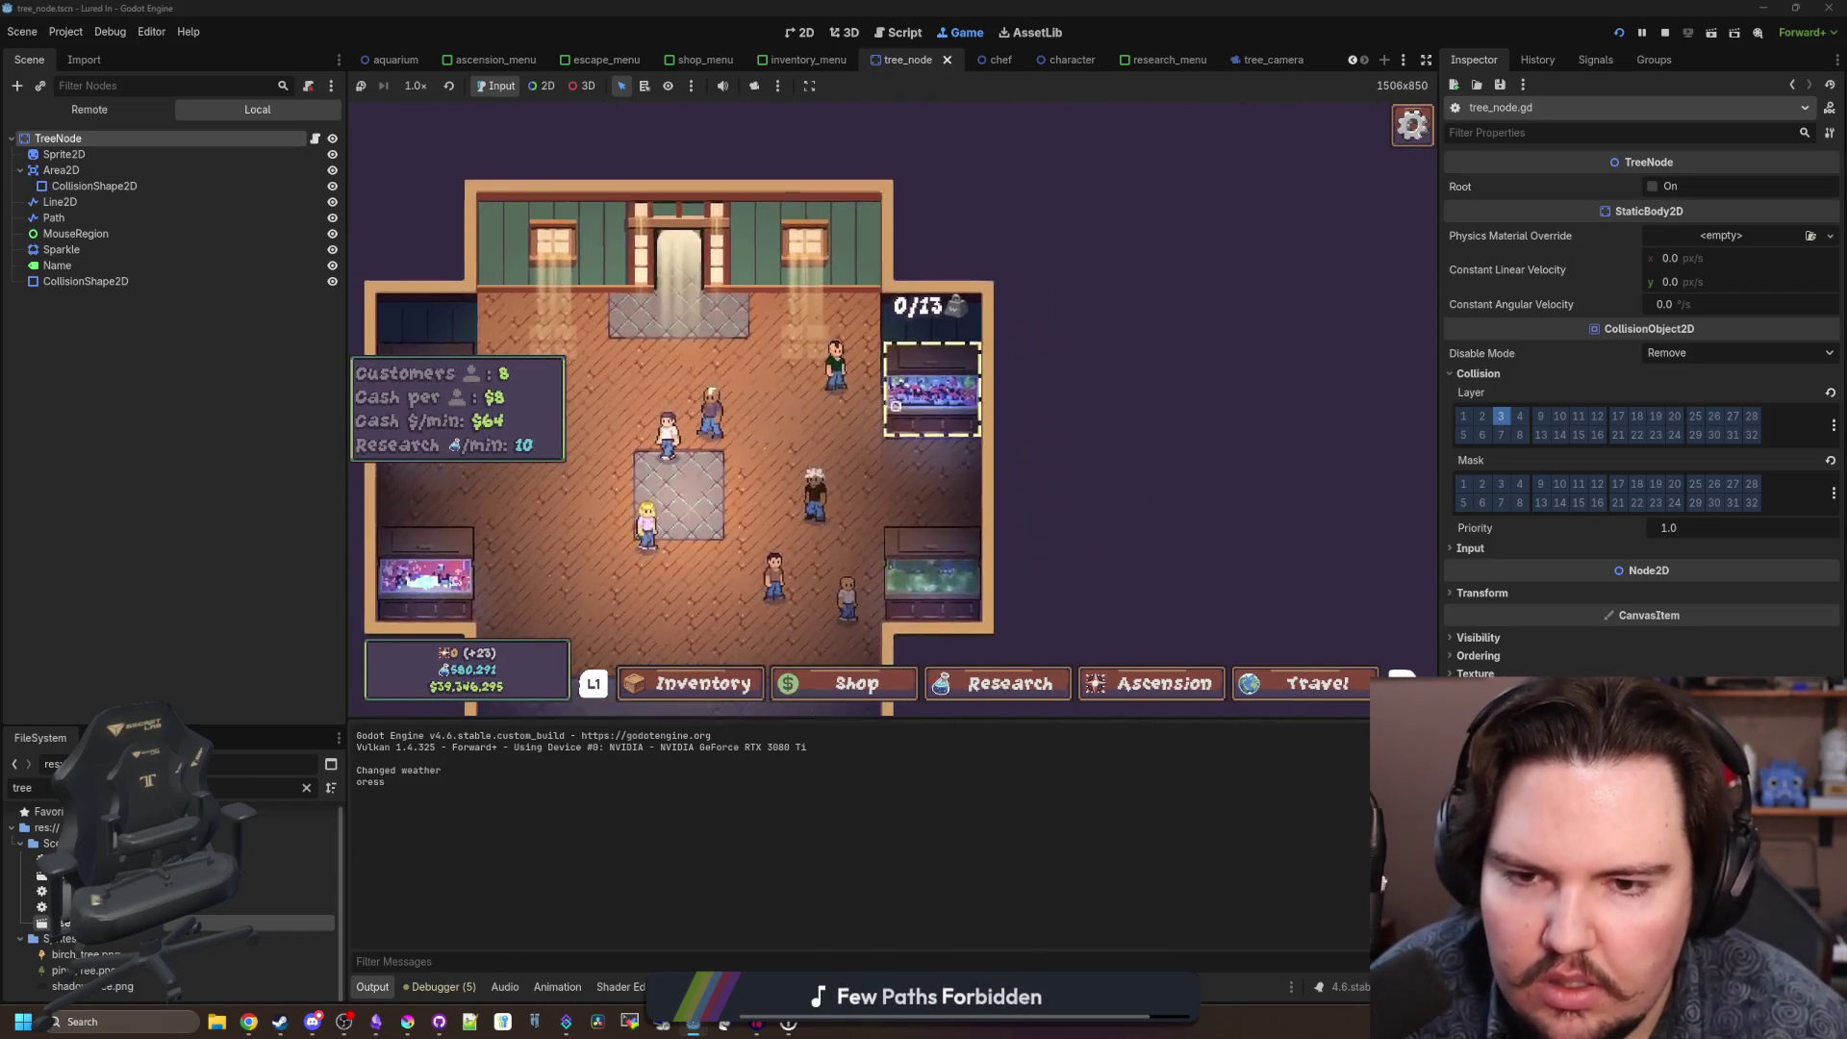
click(1010, 683)
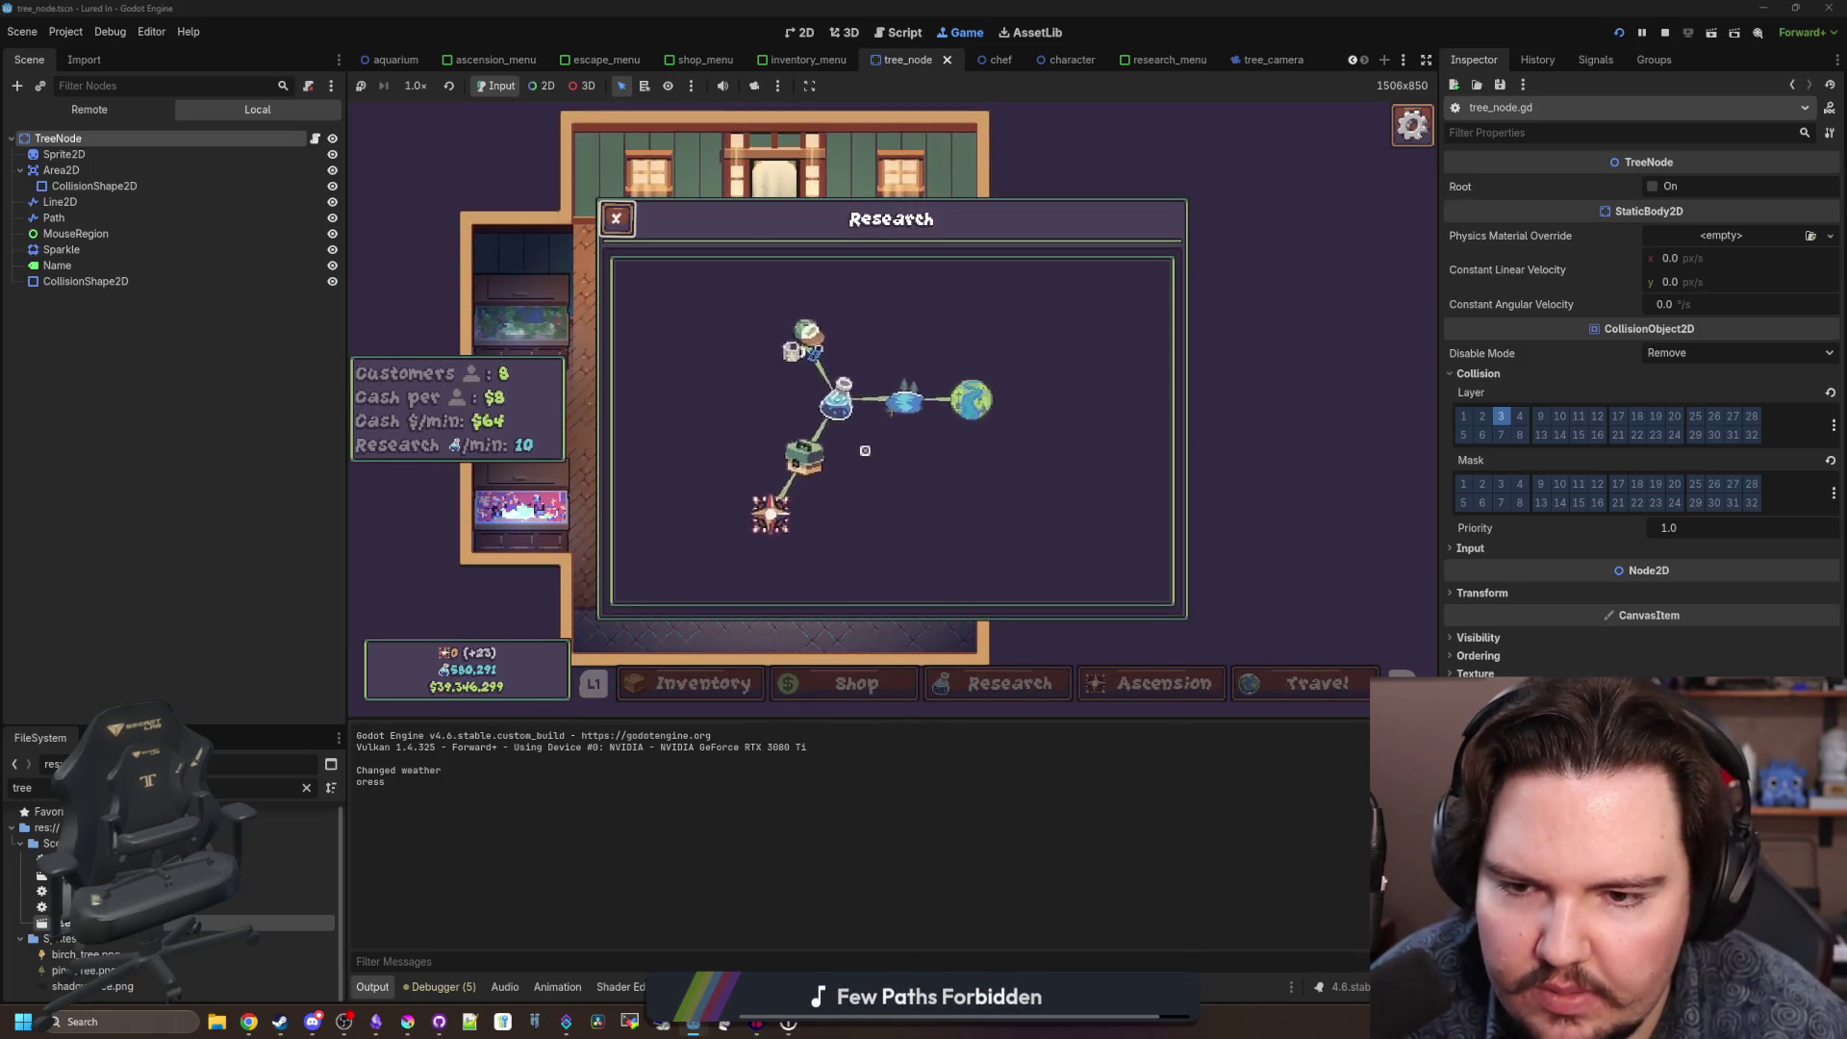
key(Escape)
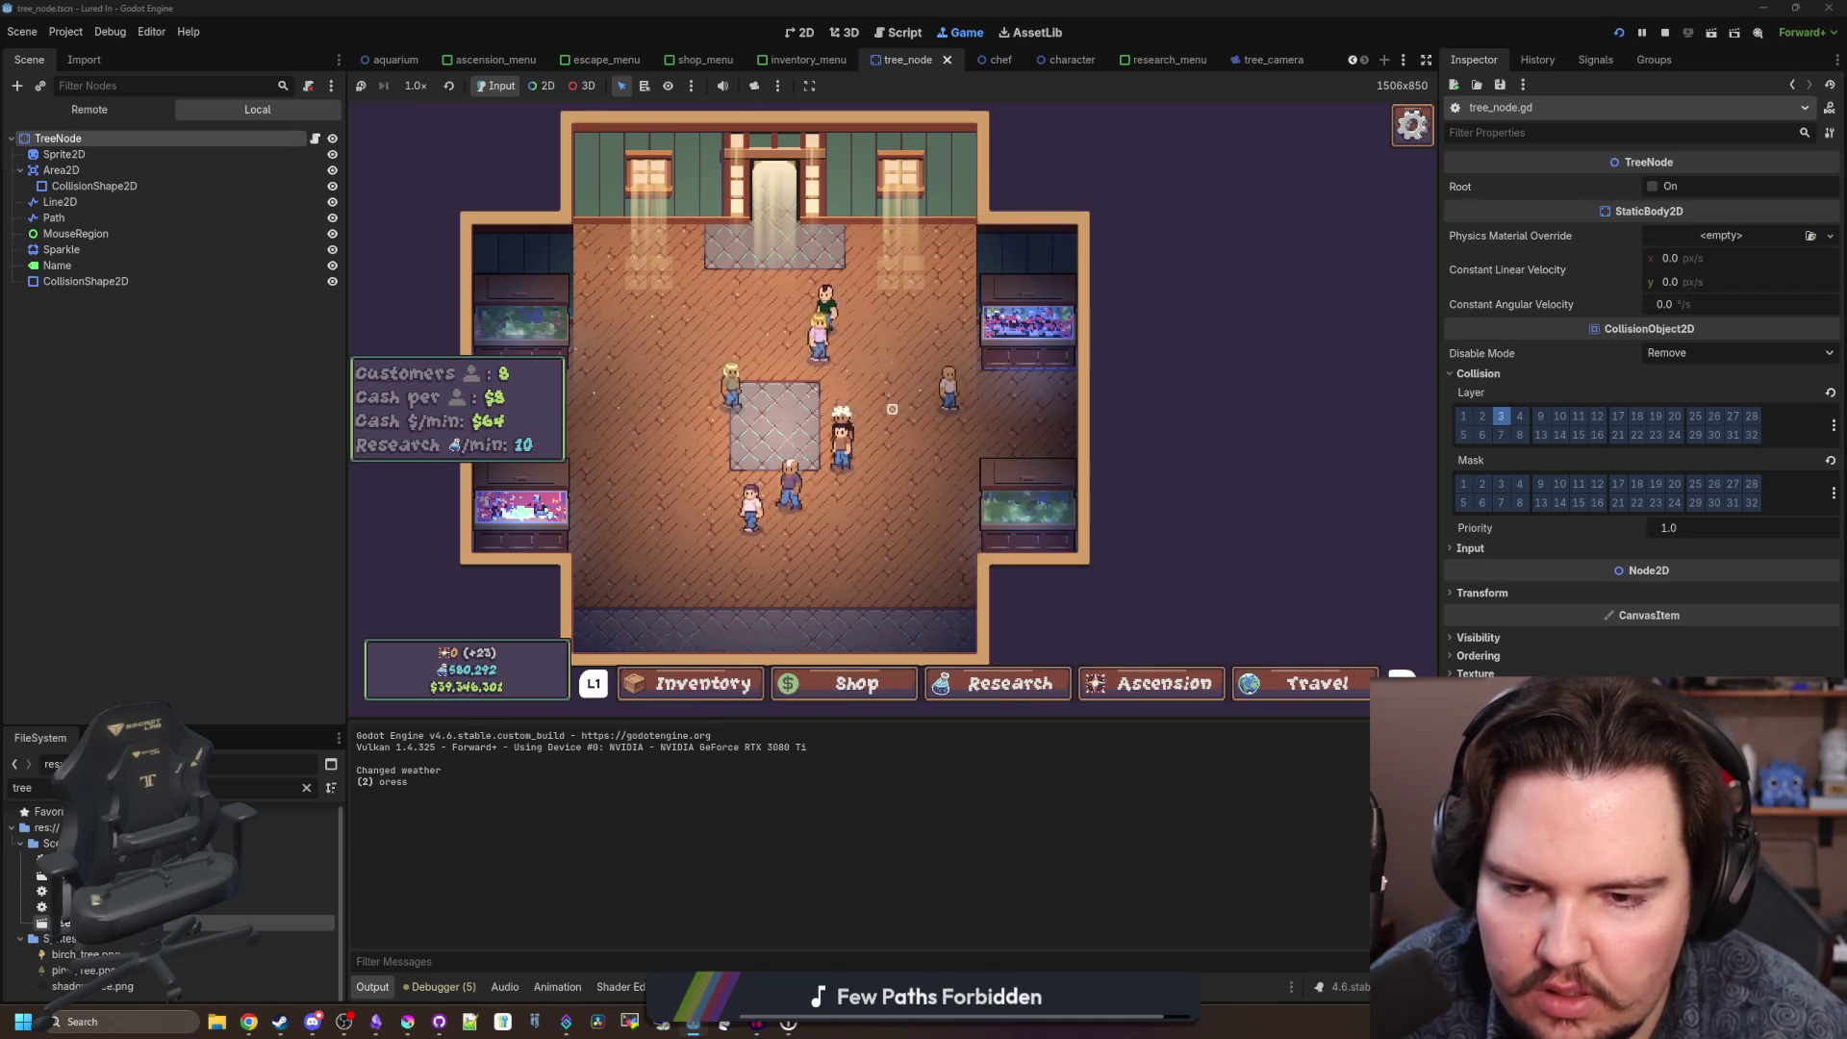
key(e)
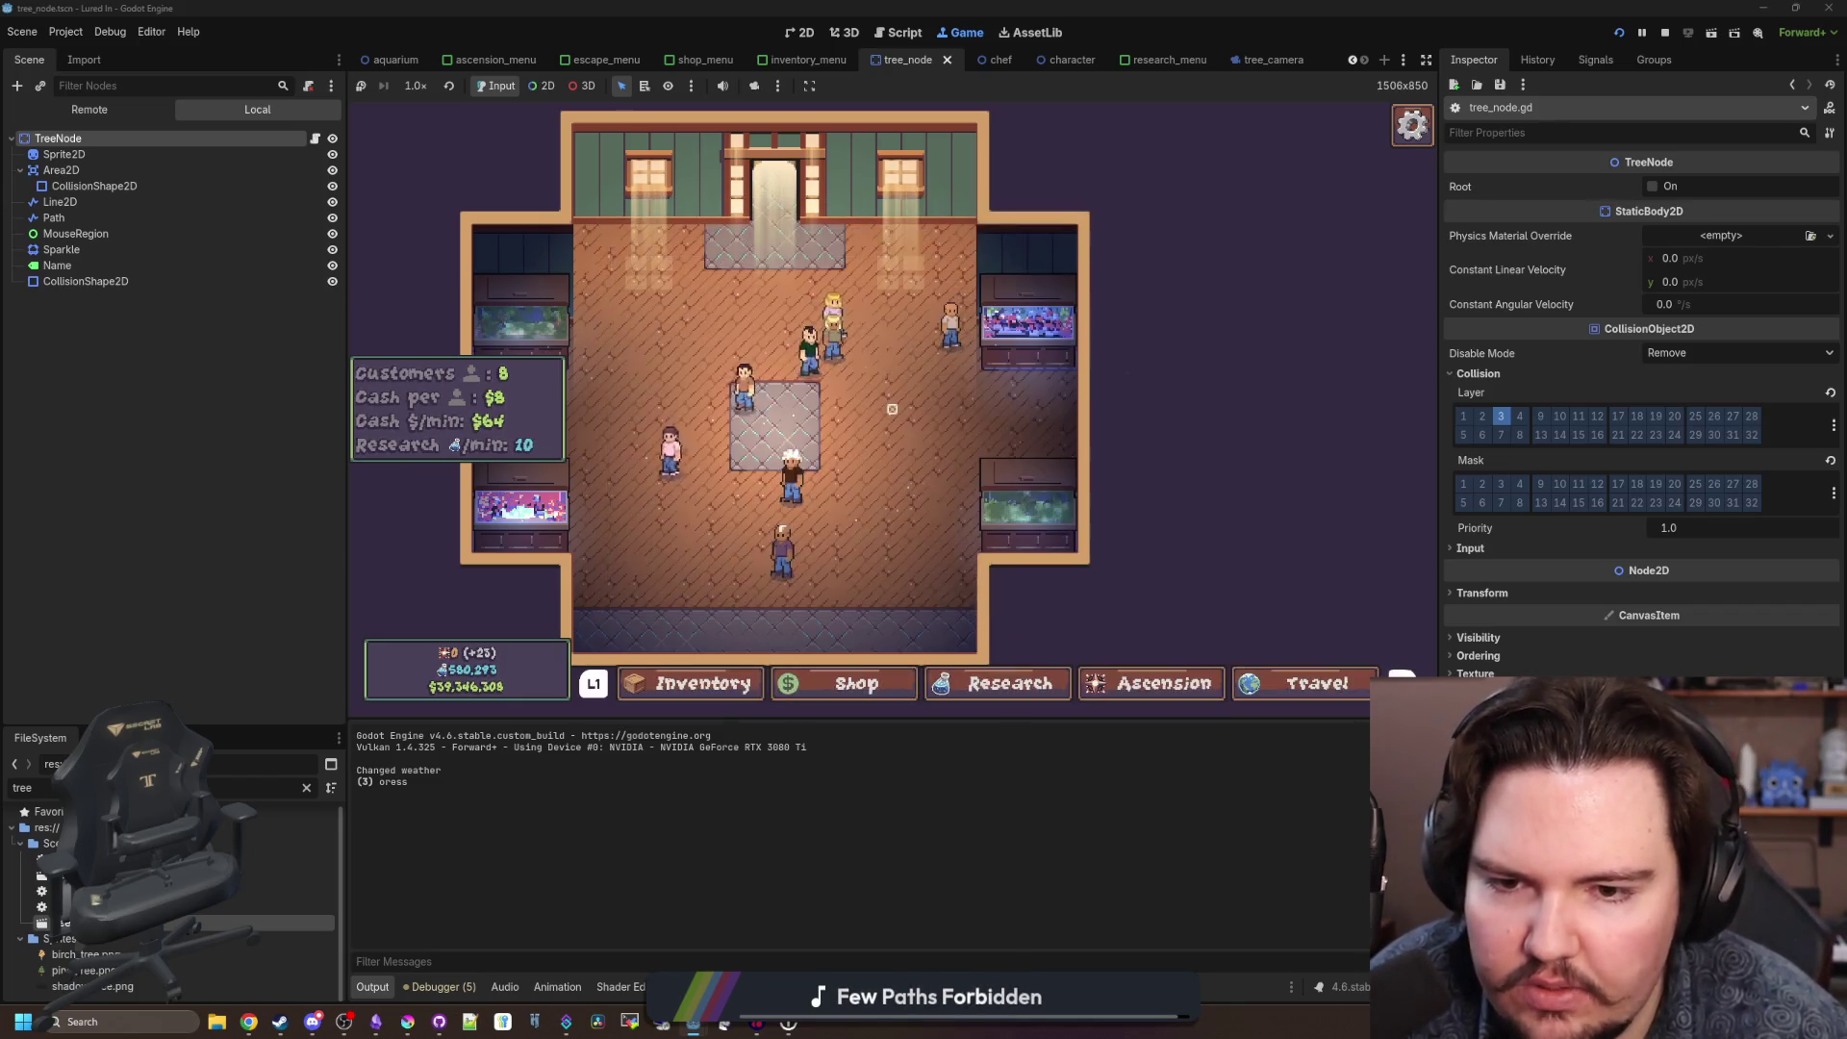
key(Escape)
key(Right)
key(Right)
key(Return)
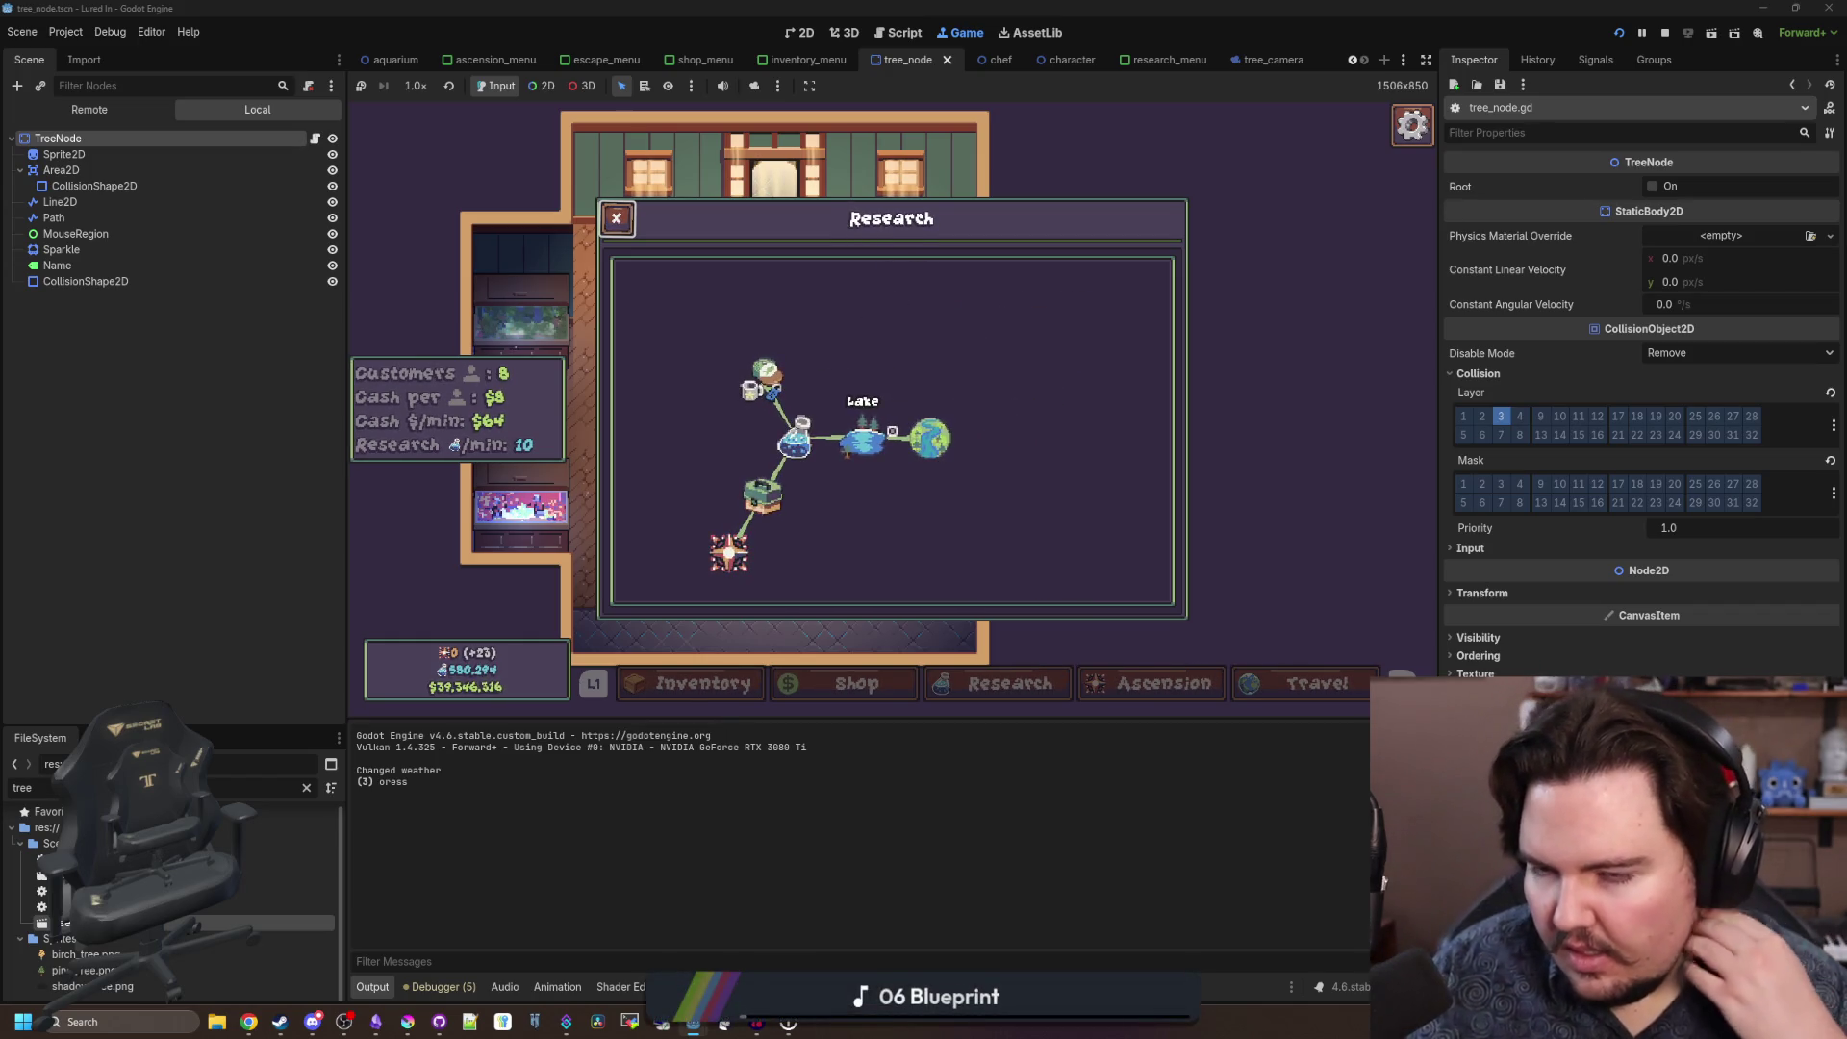
Stop the game with F8, save, and return to the tree_node.gd script.
key(super)
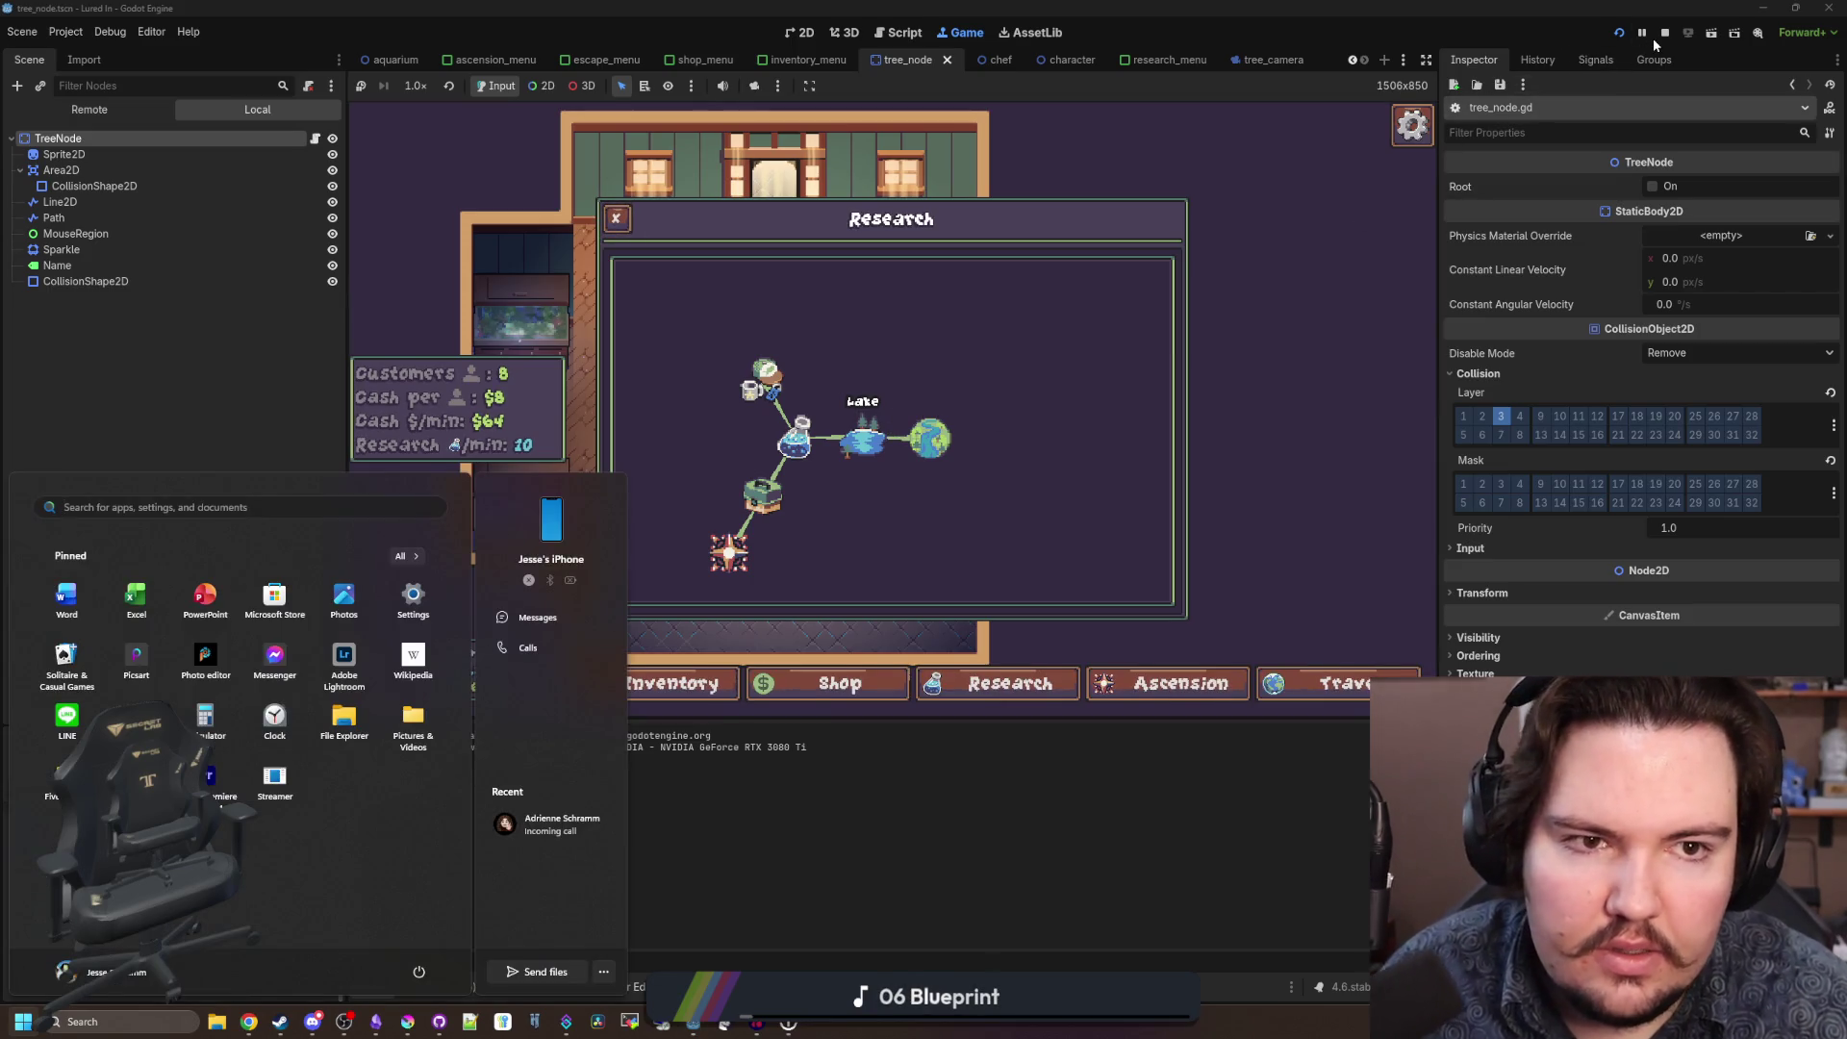
key(Escape)
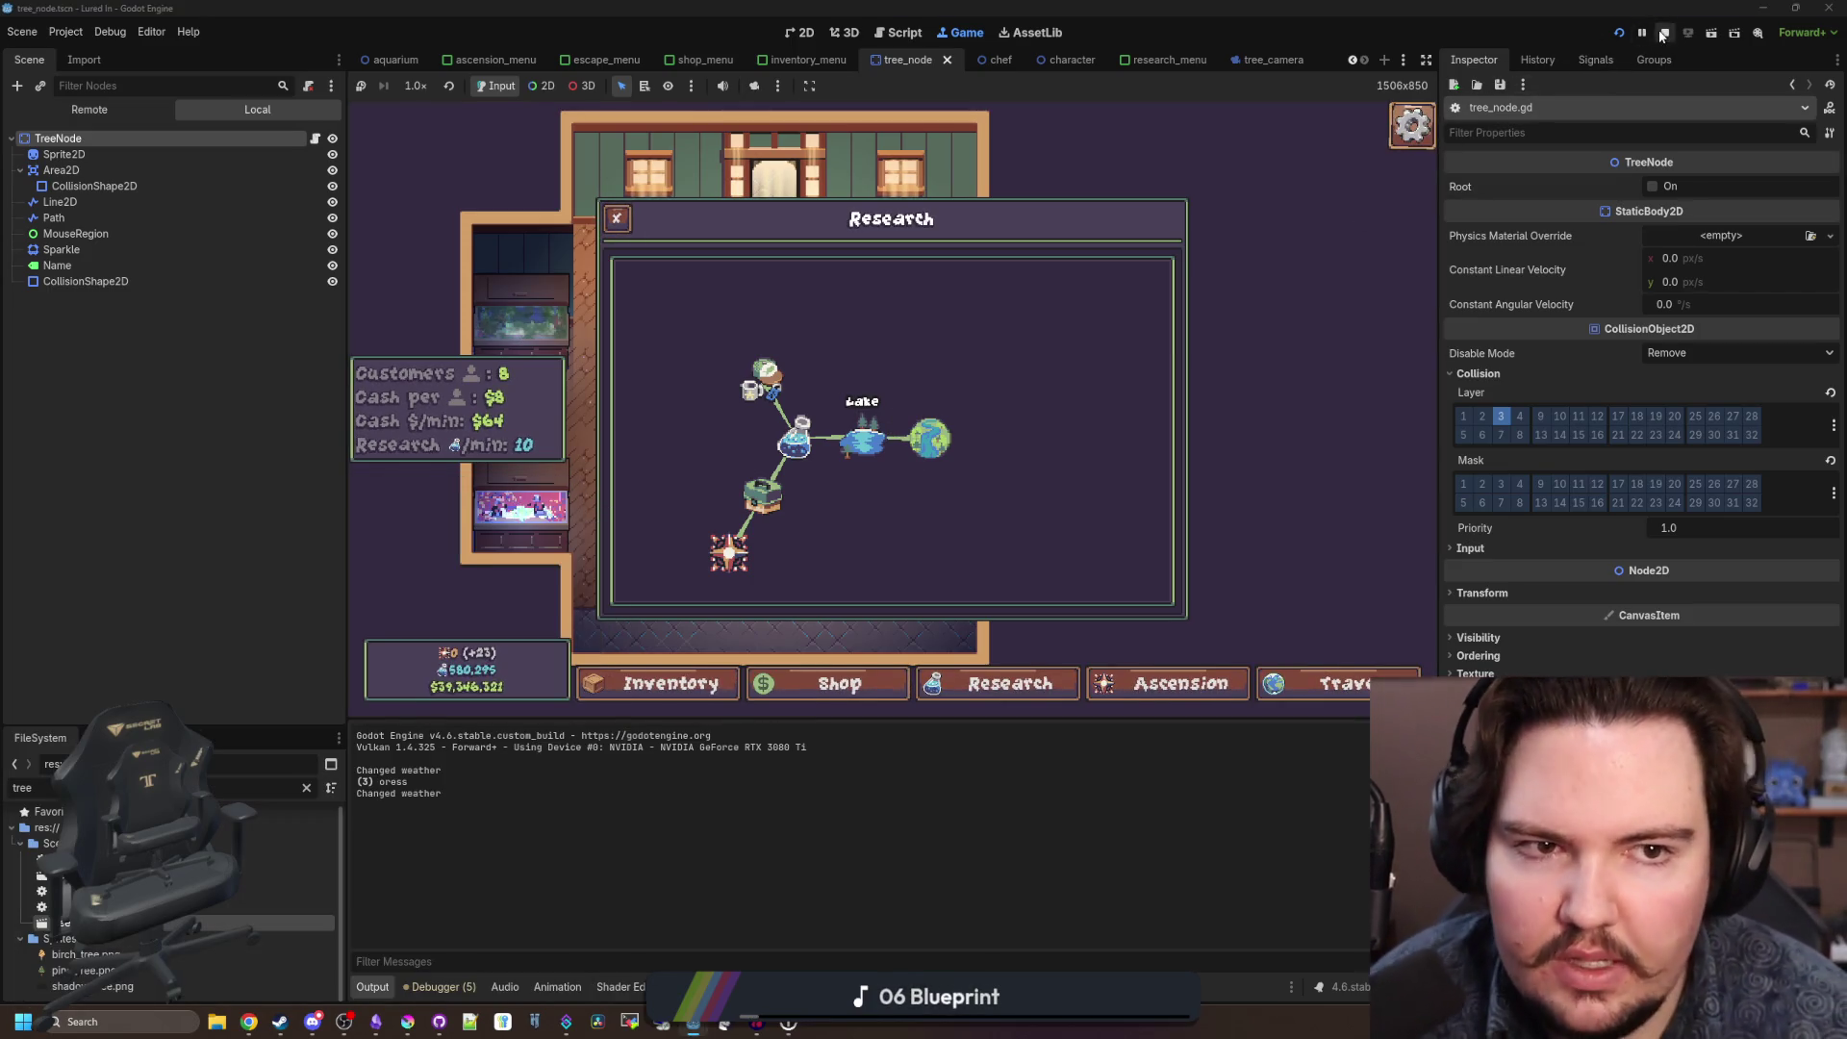
key(F8)
key(ctrl+s)
click(315, 114)
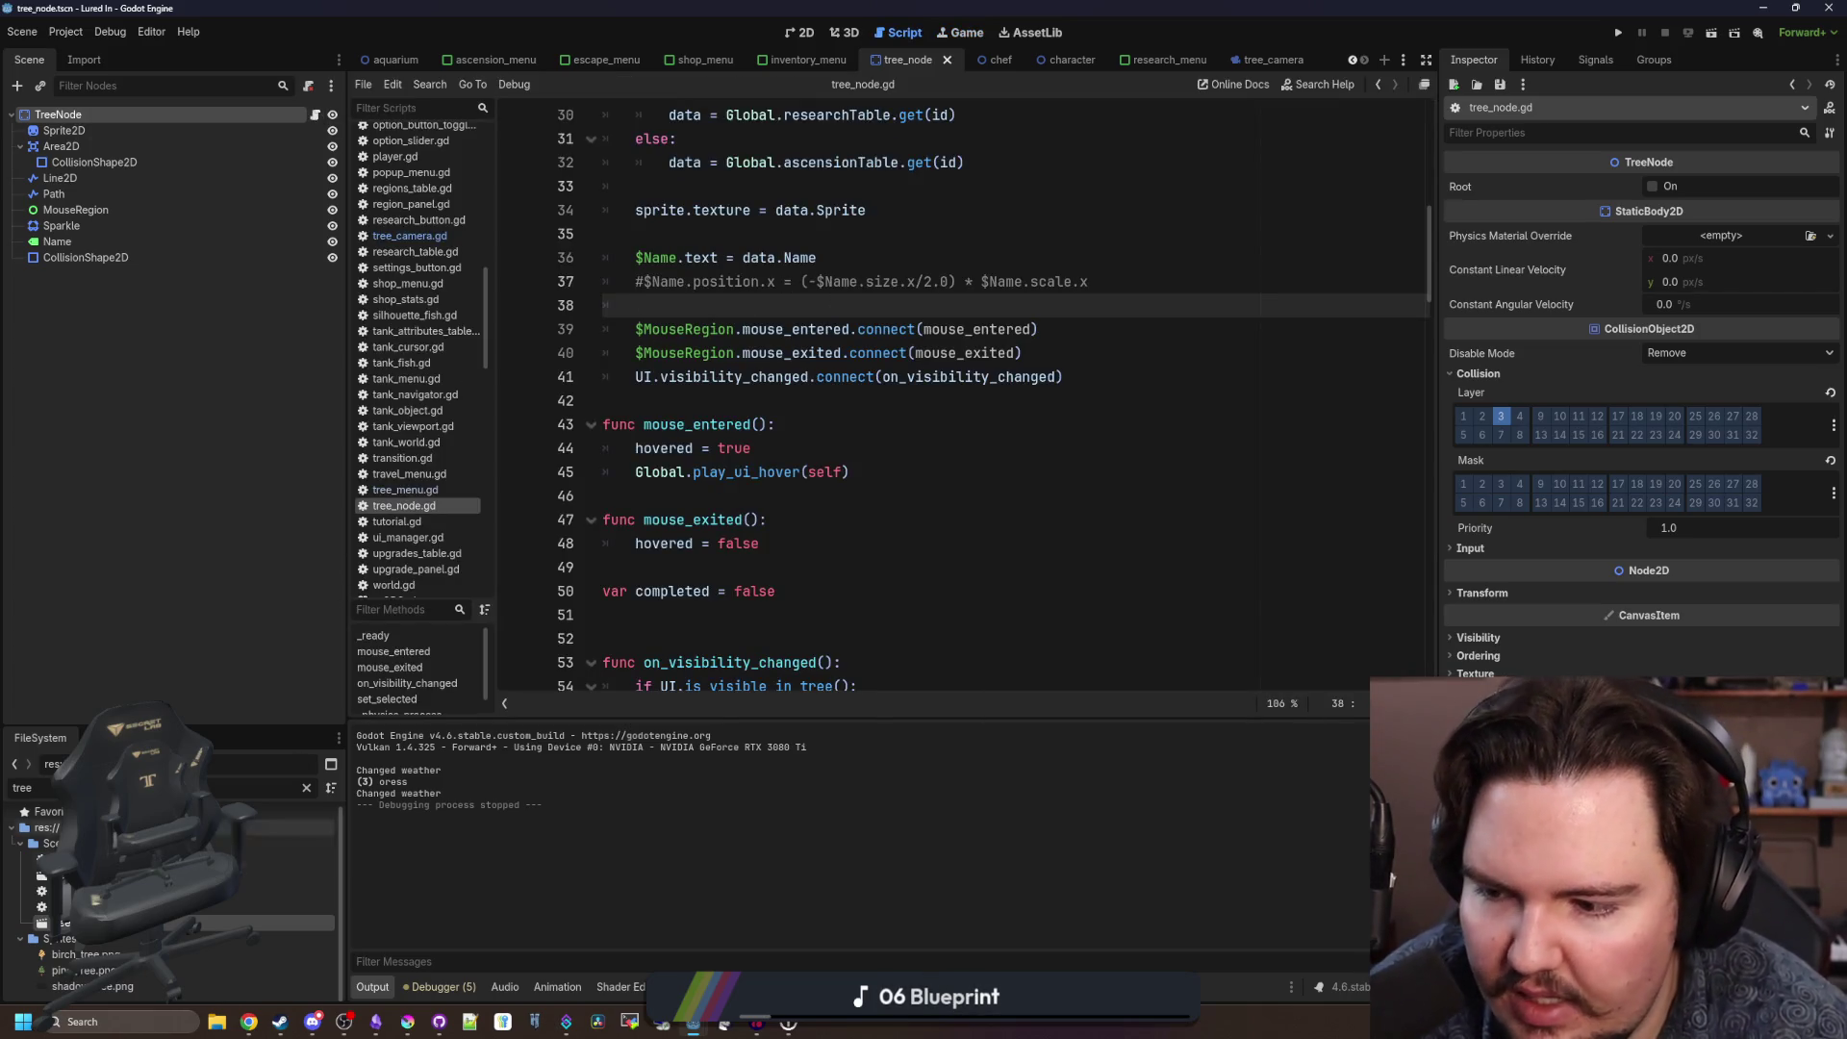
Add research_menu's ExitButton and ExitButton2 to the NoAutoFocus group and save the scene.
click(307, 787)
text(researc)
double_click(144, 843)
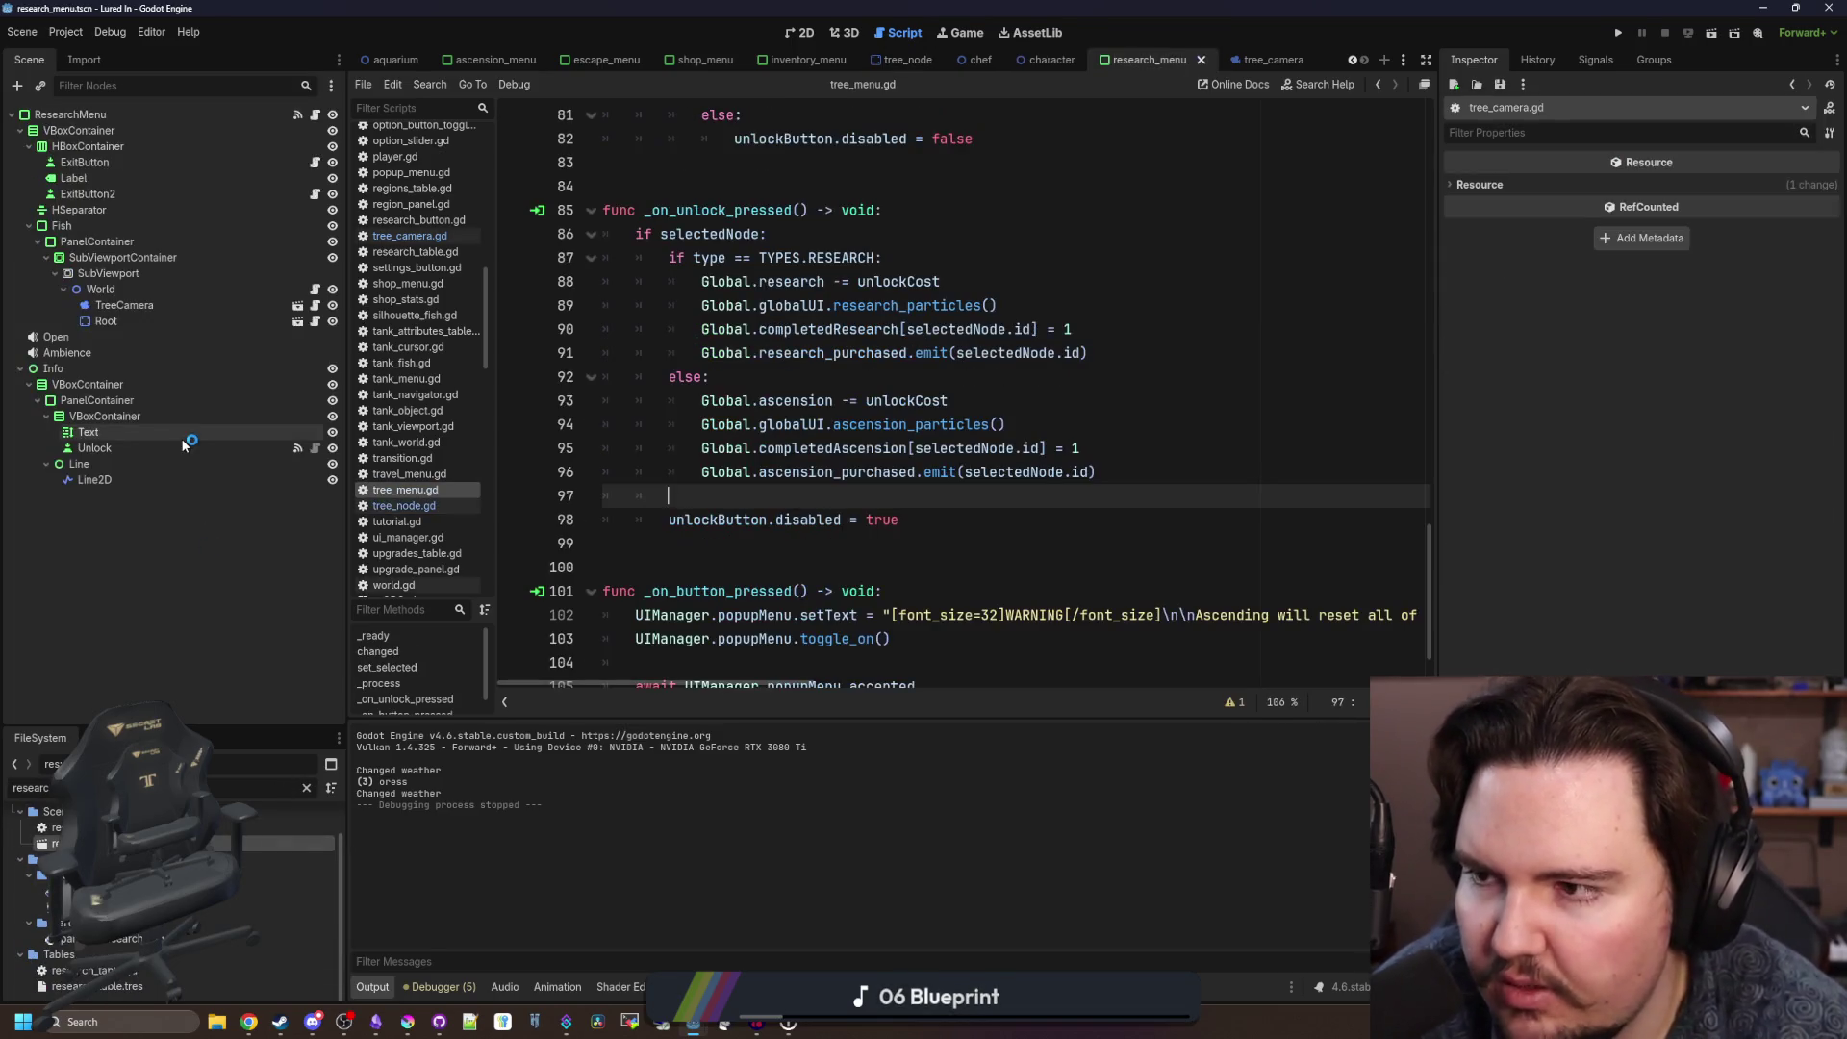
click(114, 164)
ctrl+click(96, 196)
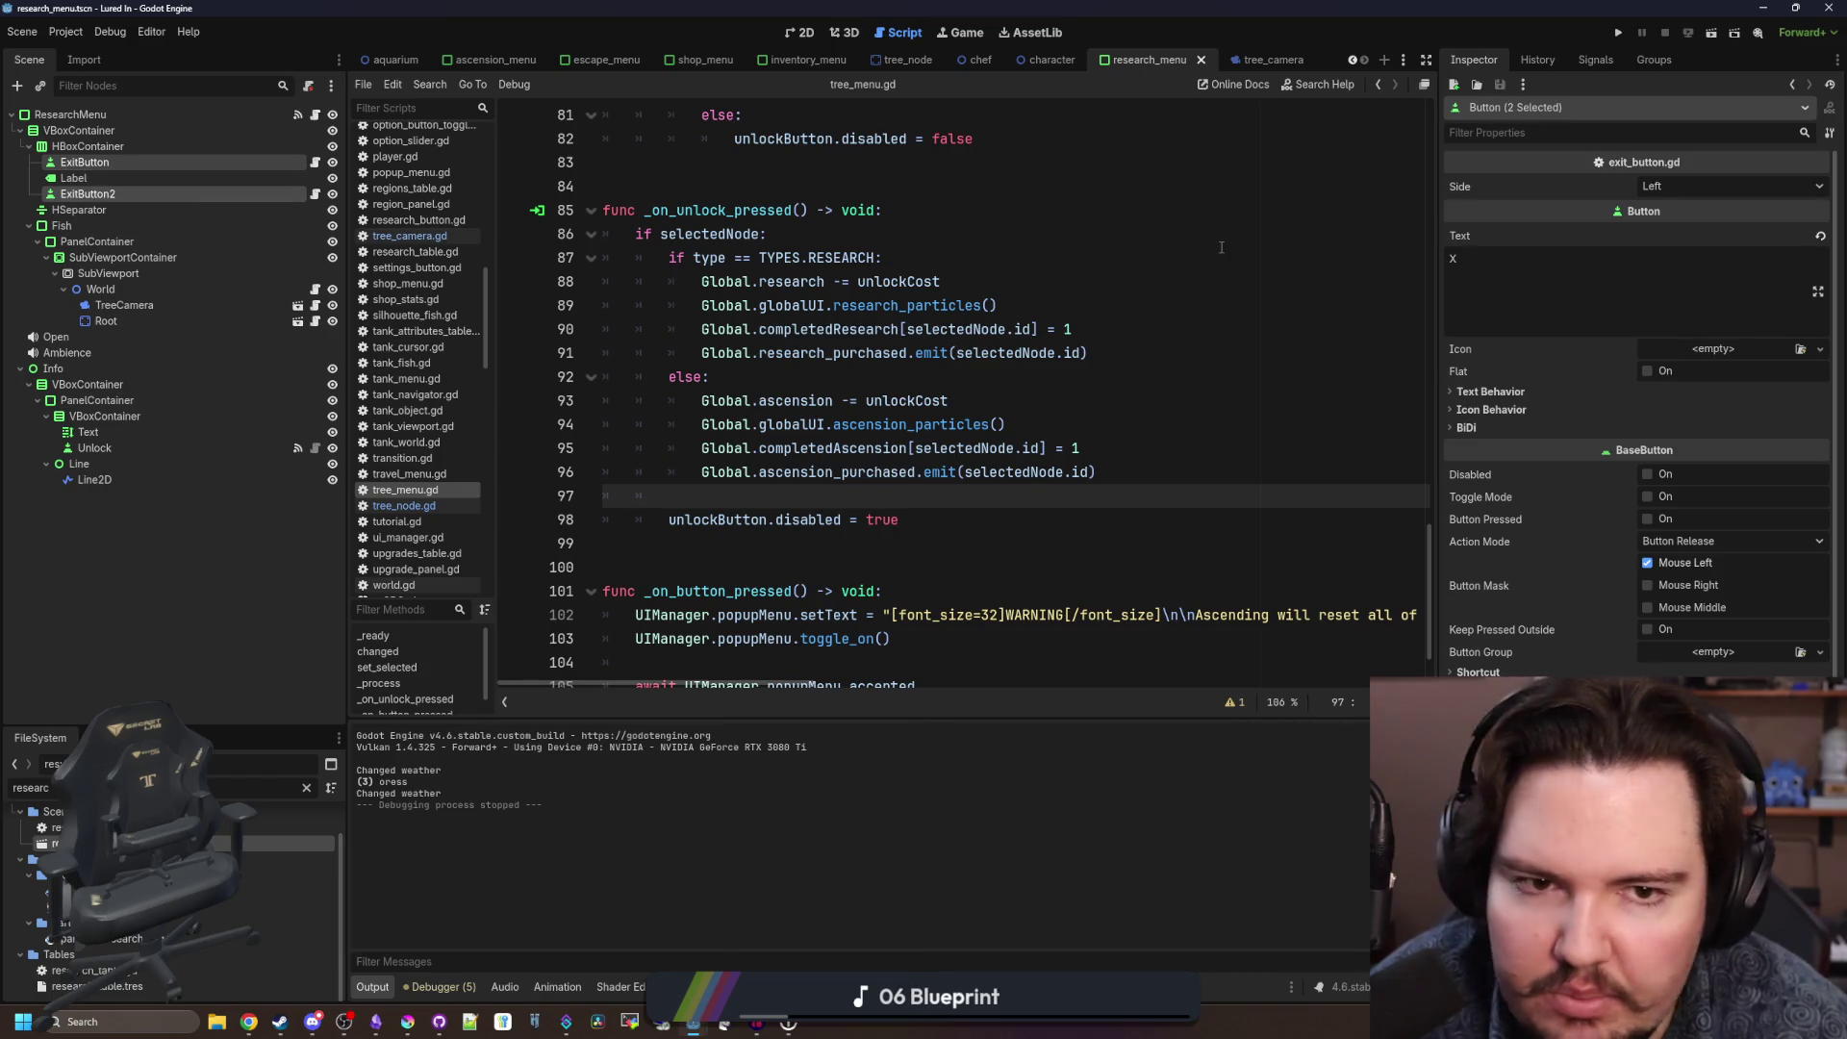
click(1603, 61)
click(1652, 59)
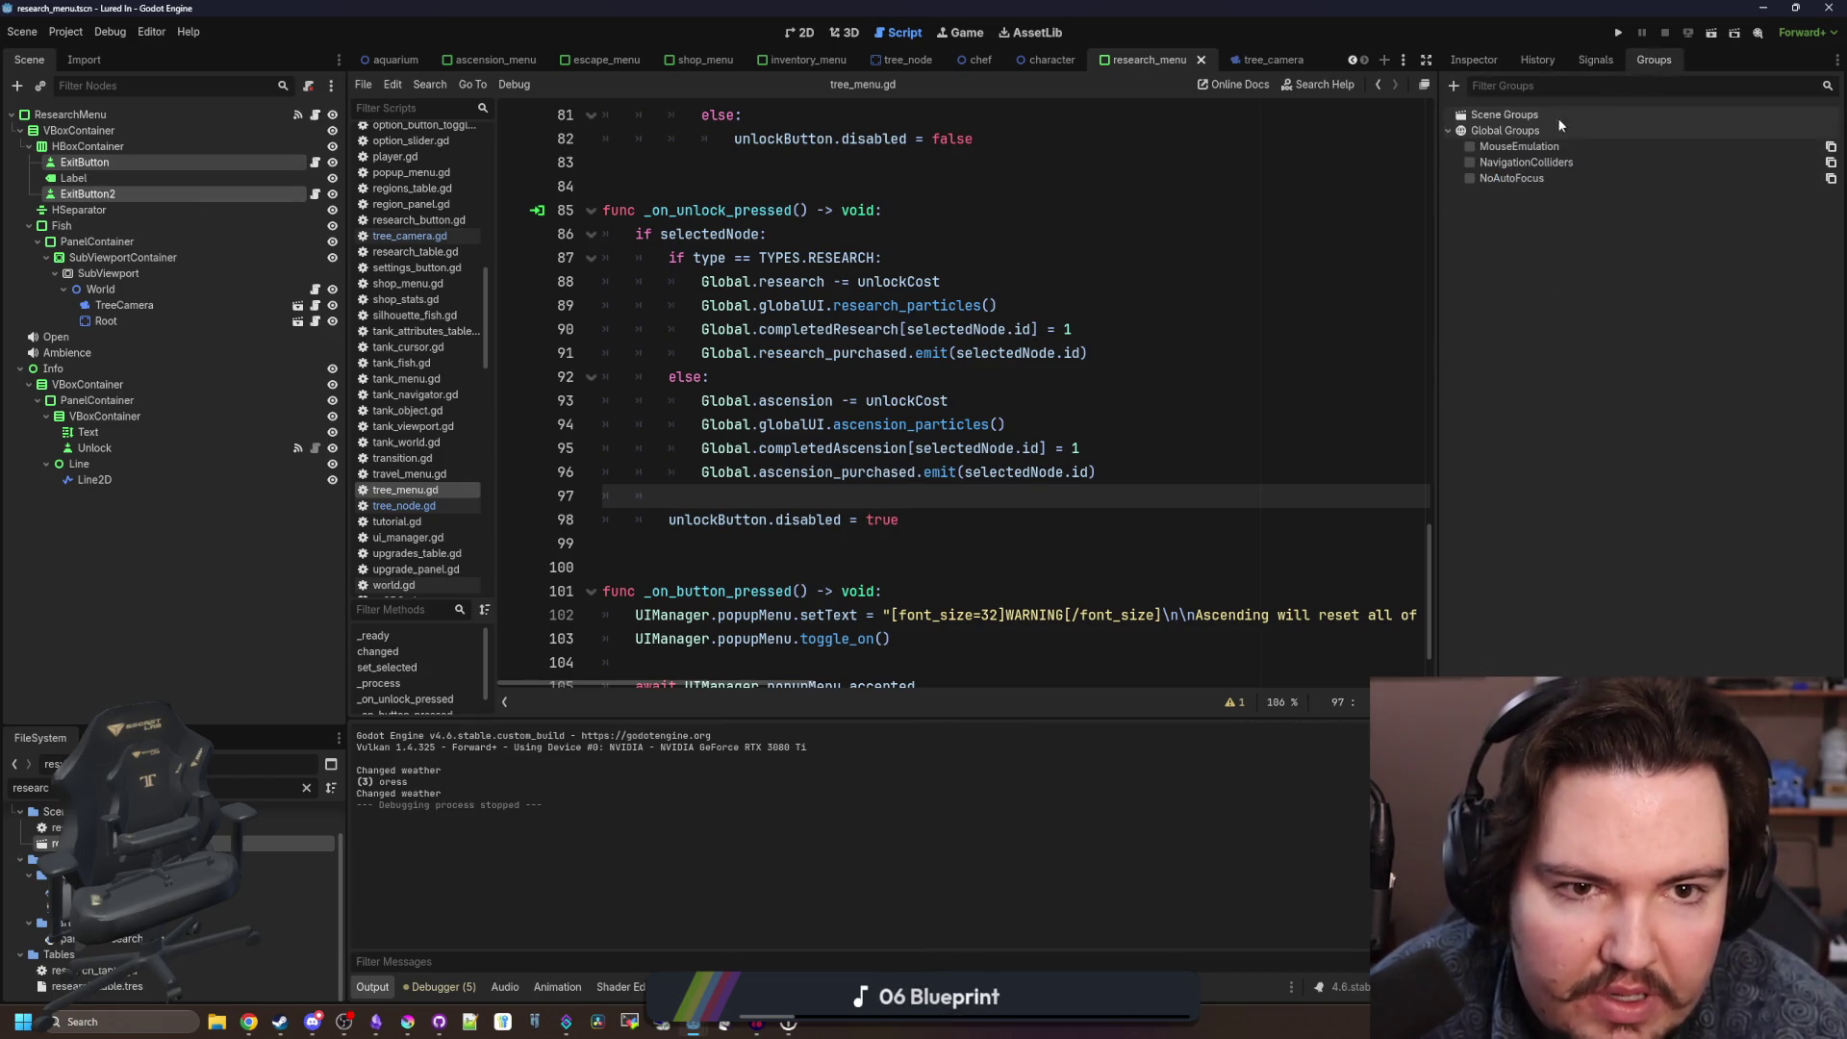
click(1487, 178)
click(938, 186)
key(ctrl+s)
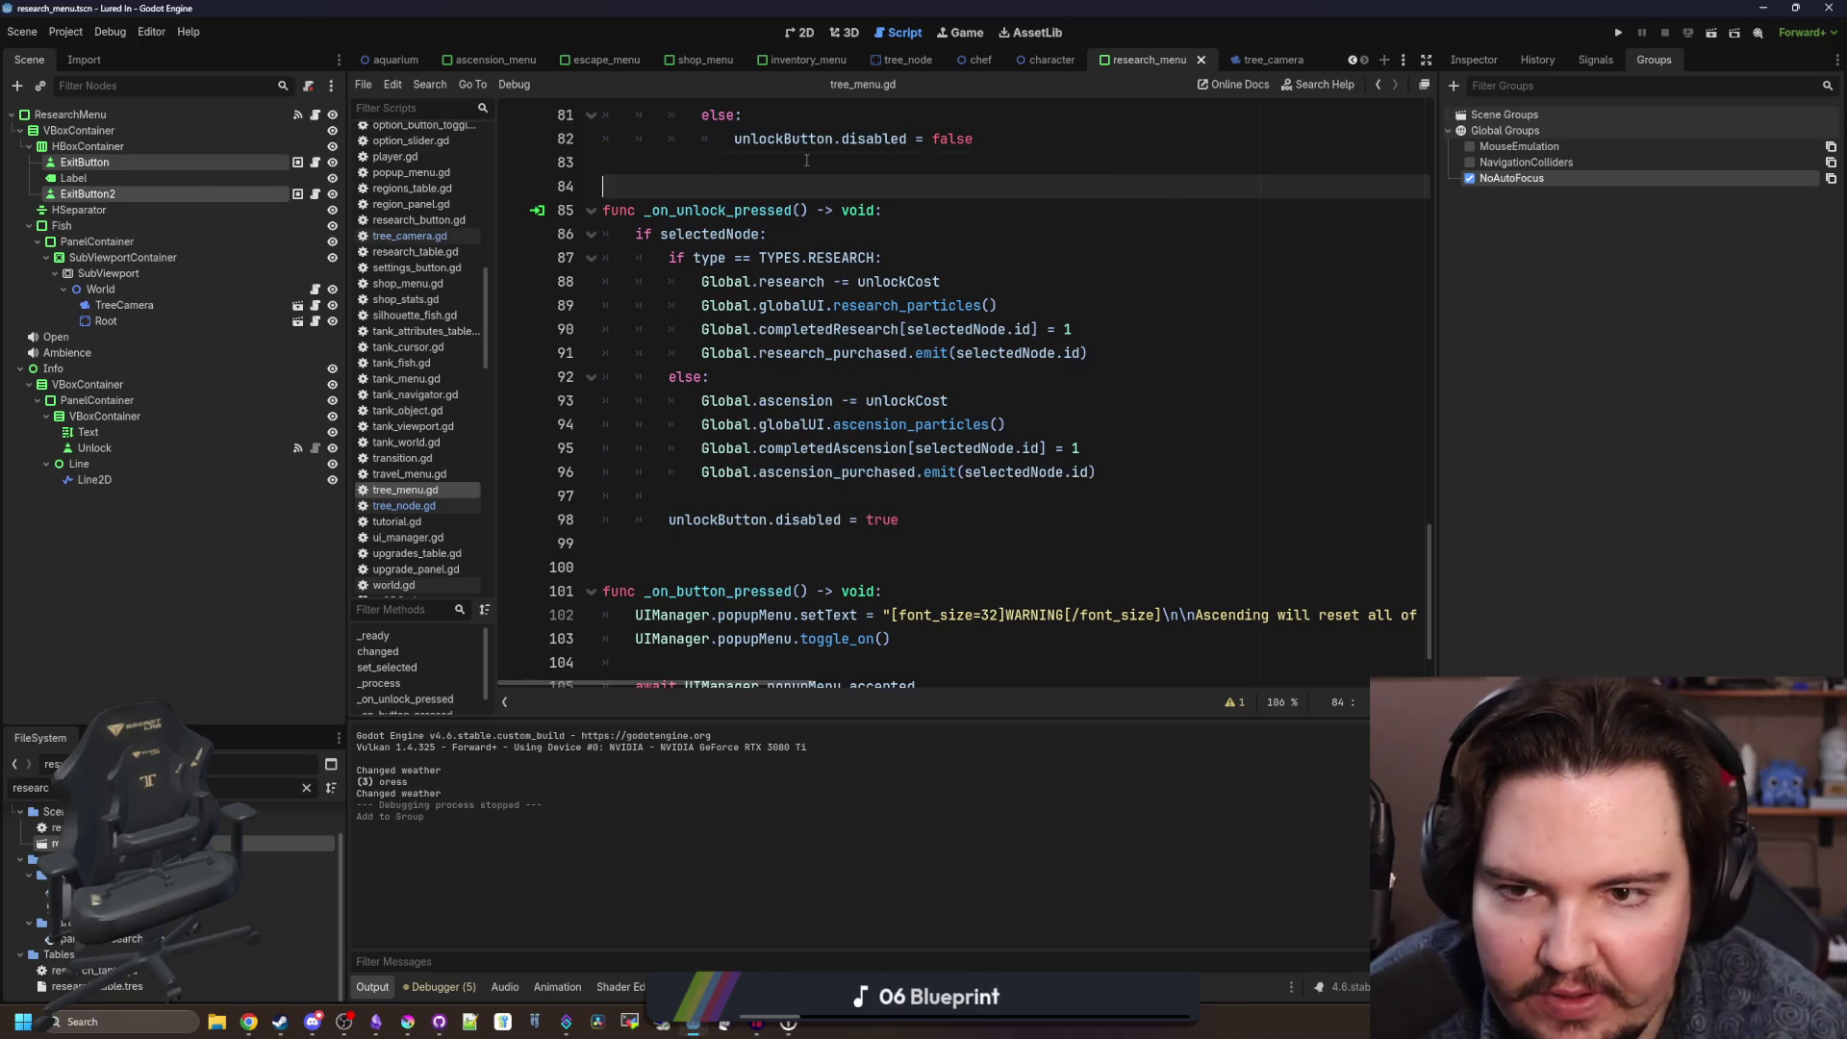
key(Up)
Add ascension_menu's two exit buttons to NoAutoFocus, then run the project.
click(306, 787)
text(asce)
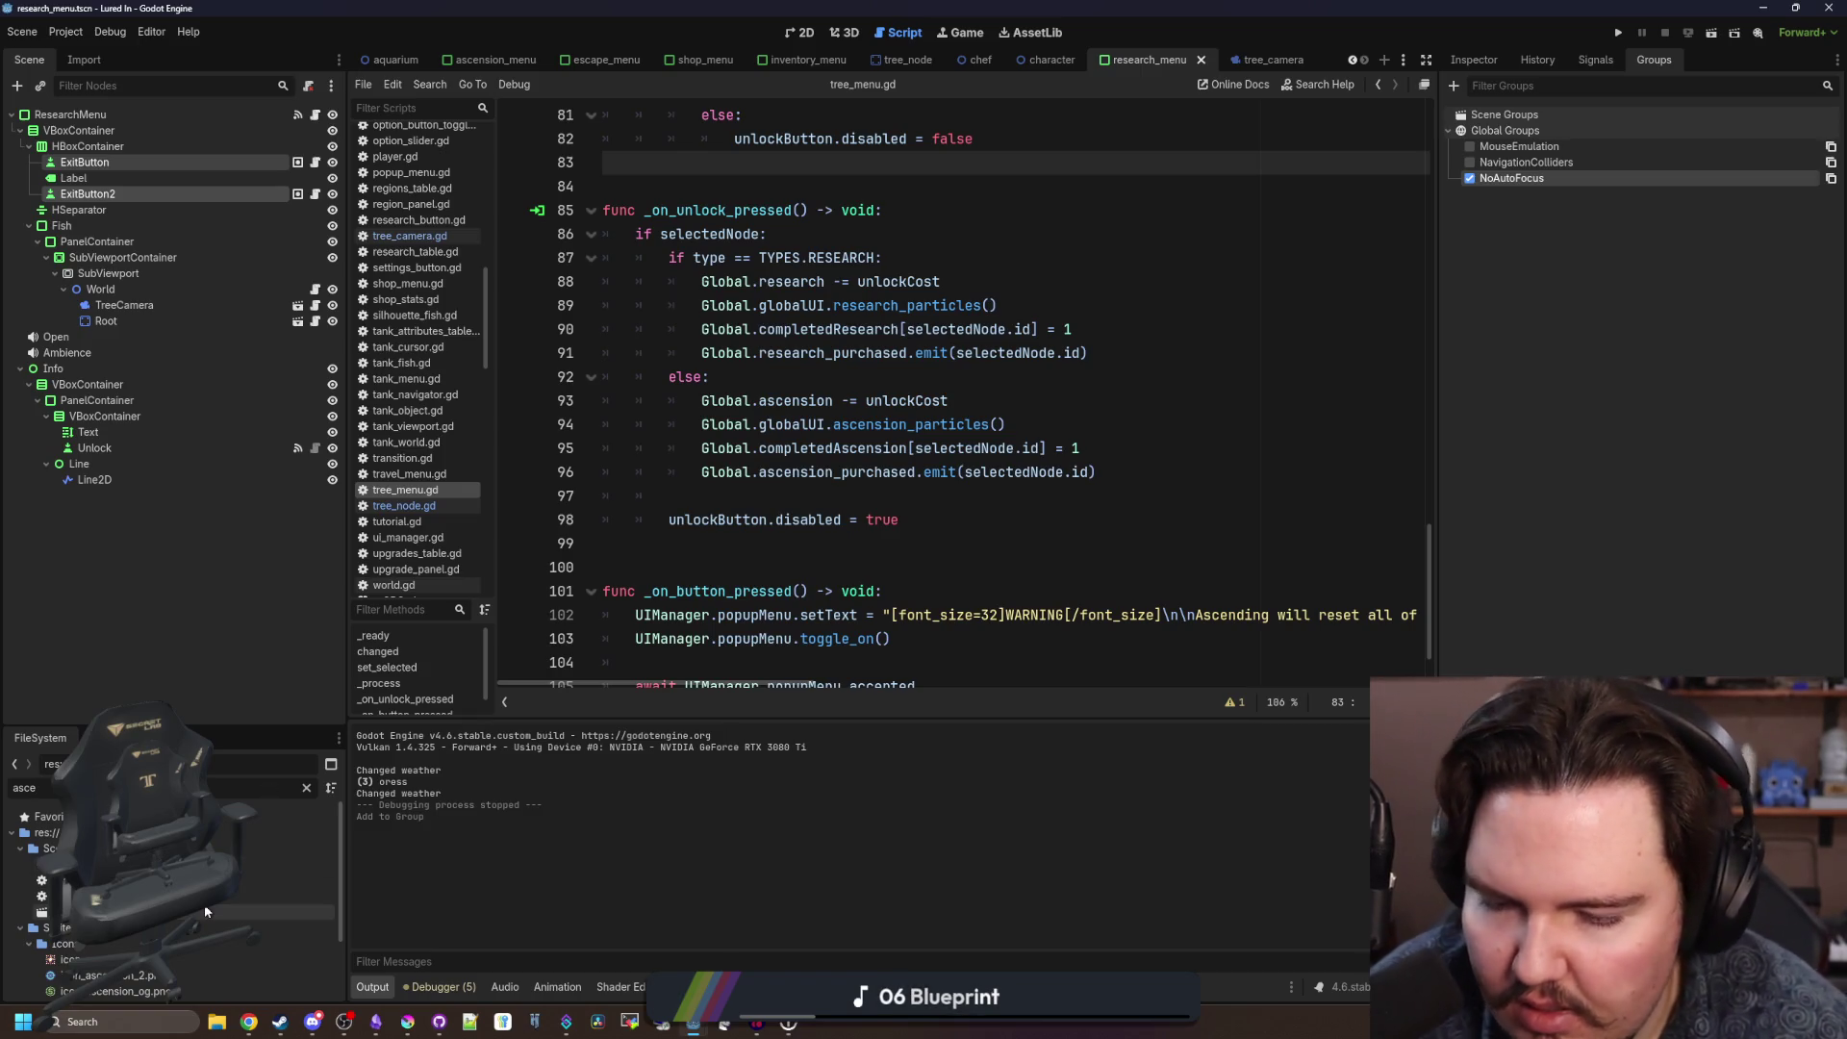
double_click(205, 911)
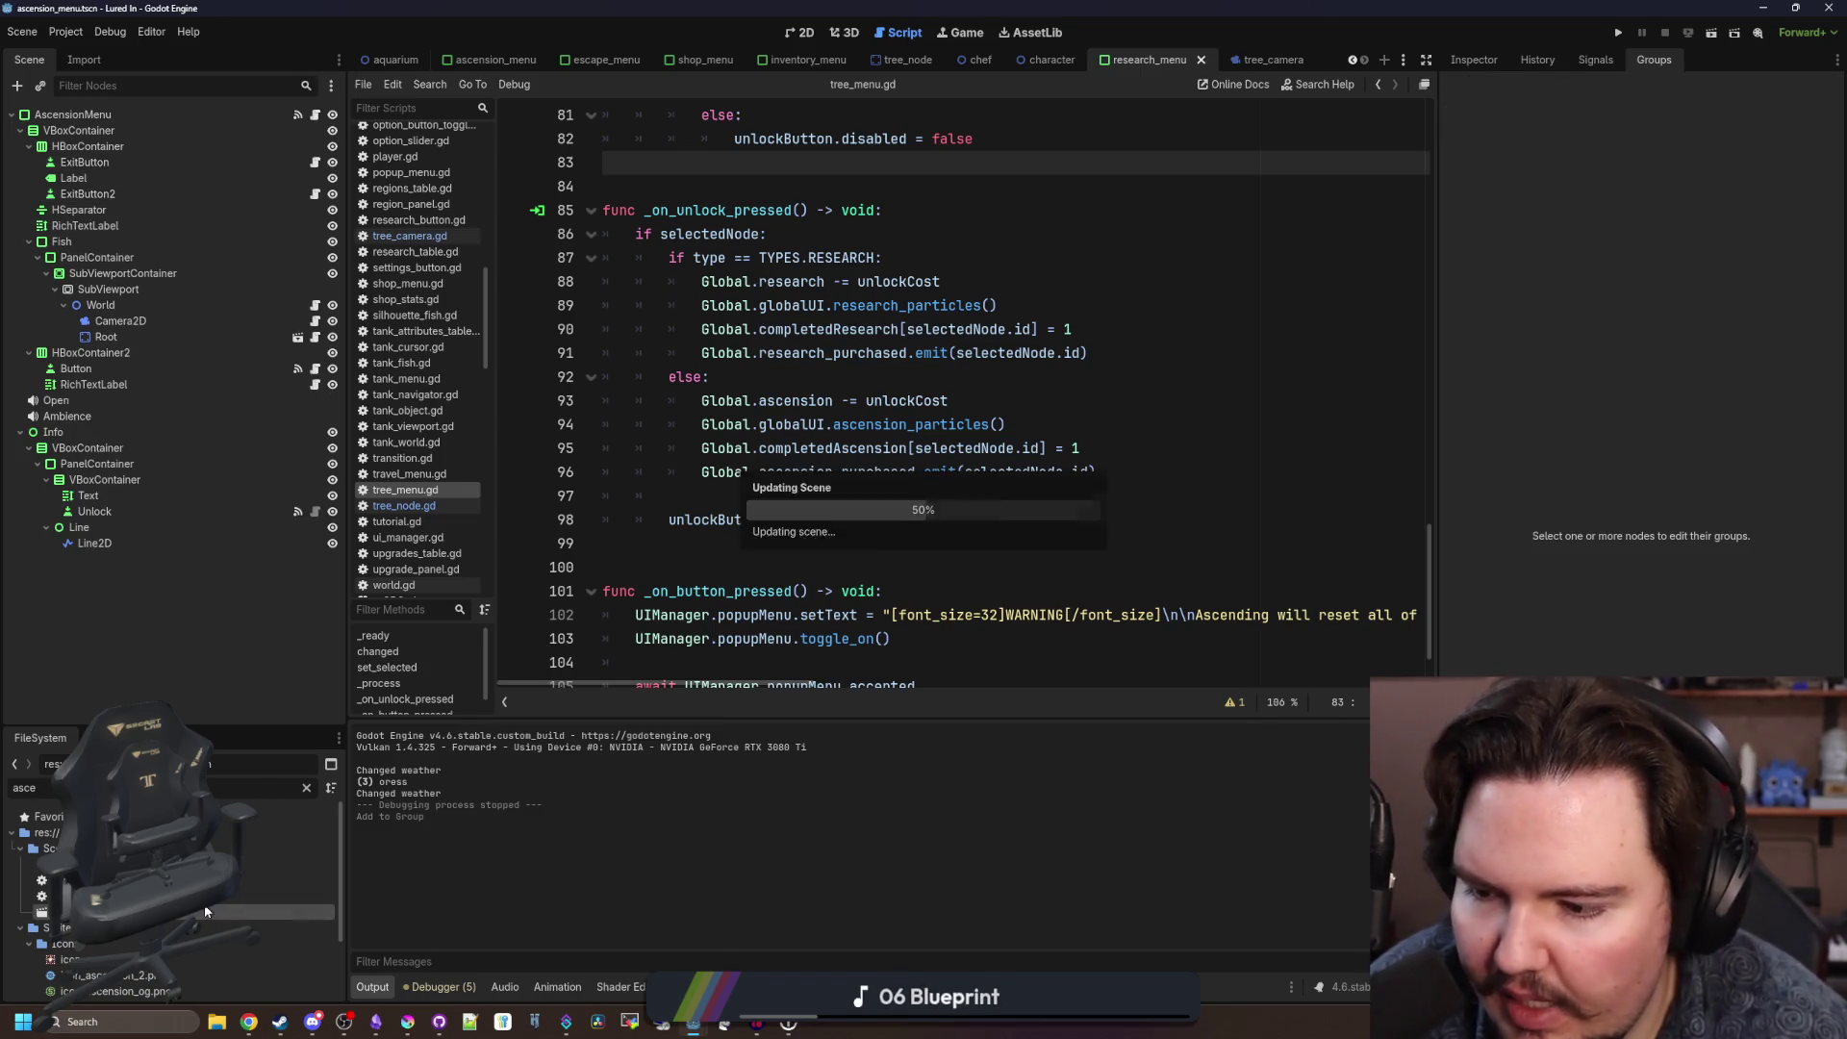
click(112, 194)
ctrl+click(105, 161)
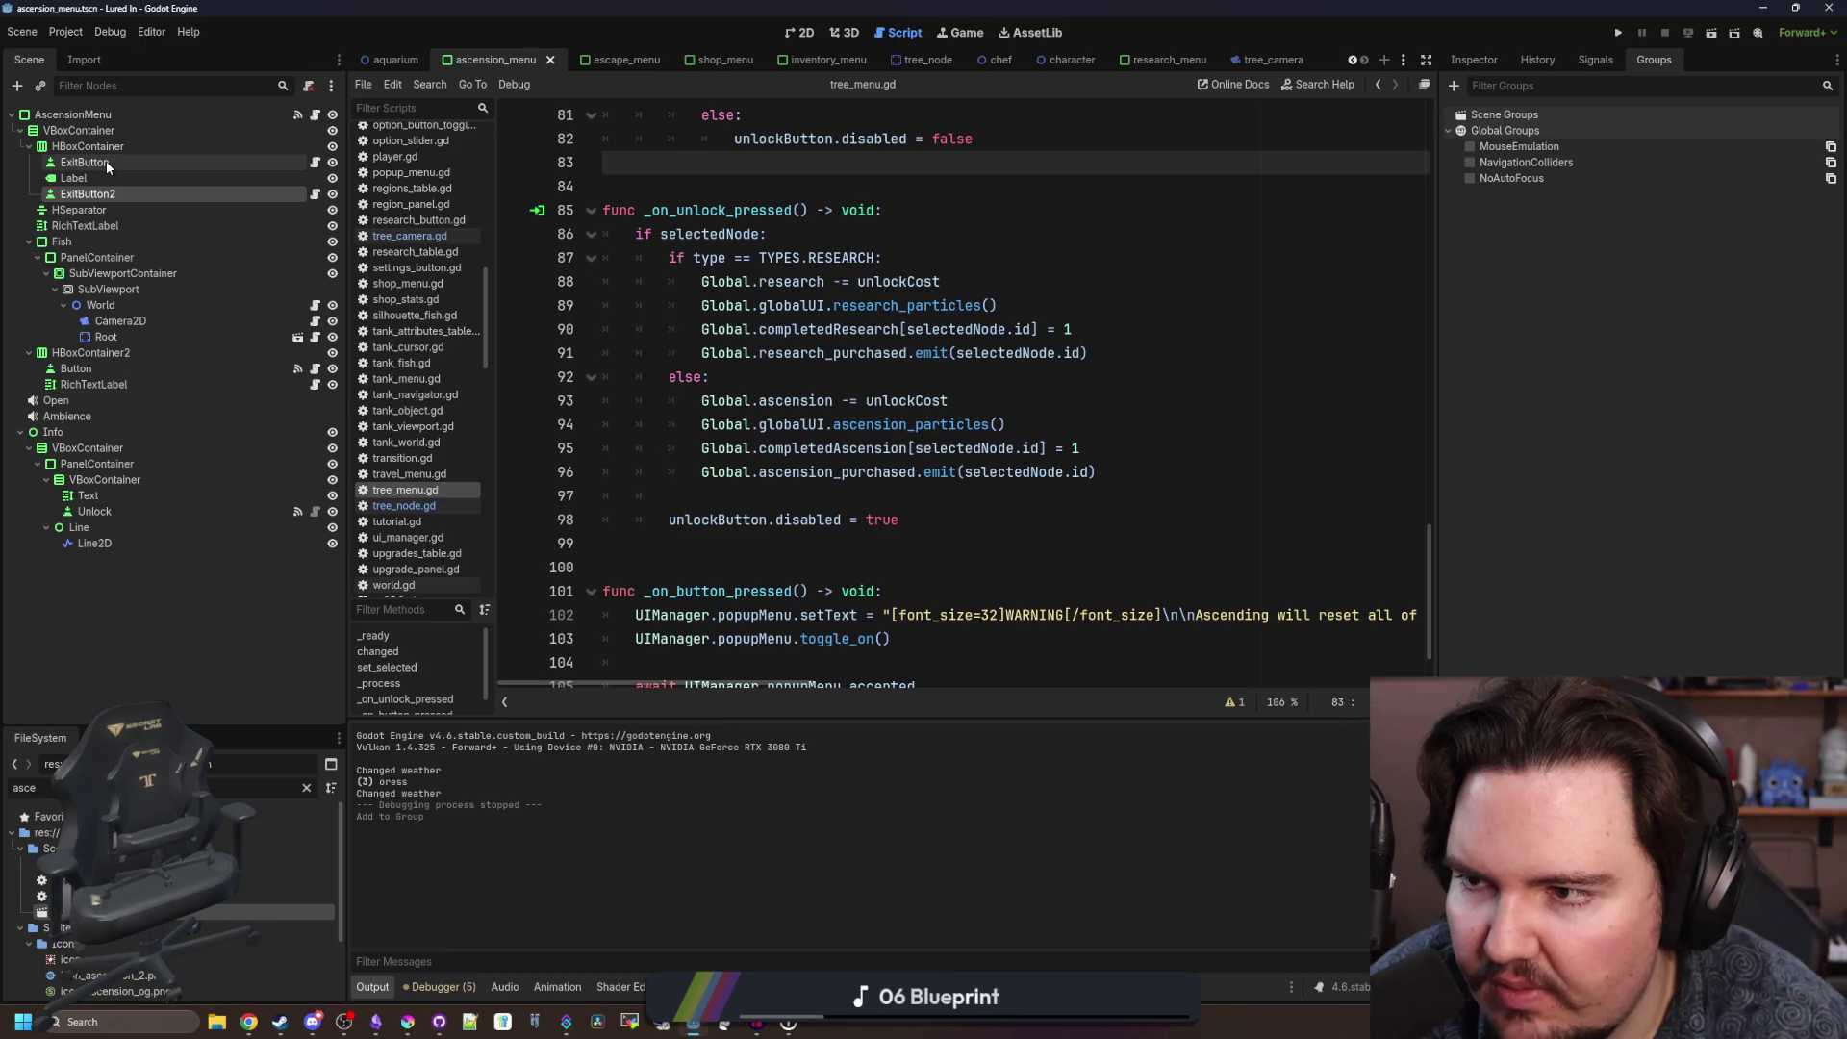
click(1470, 178)
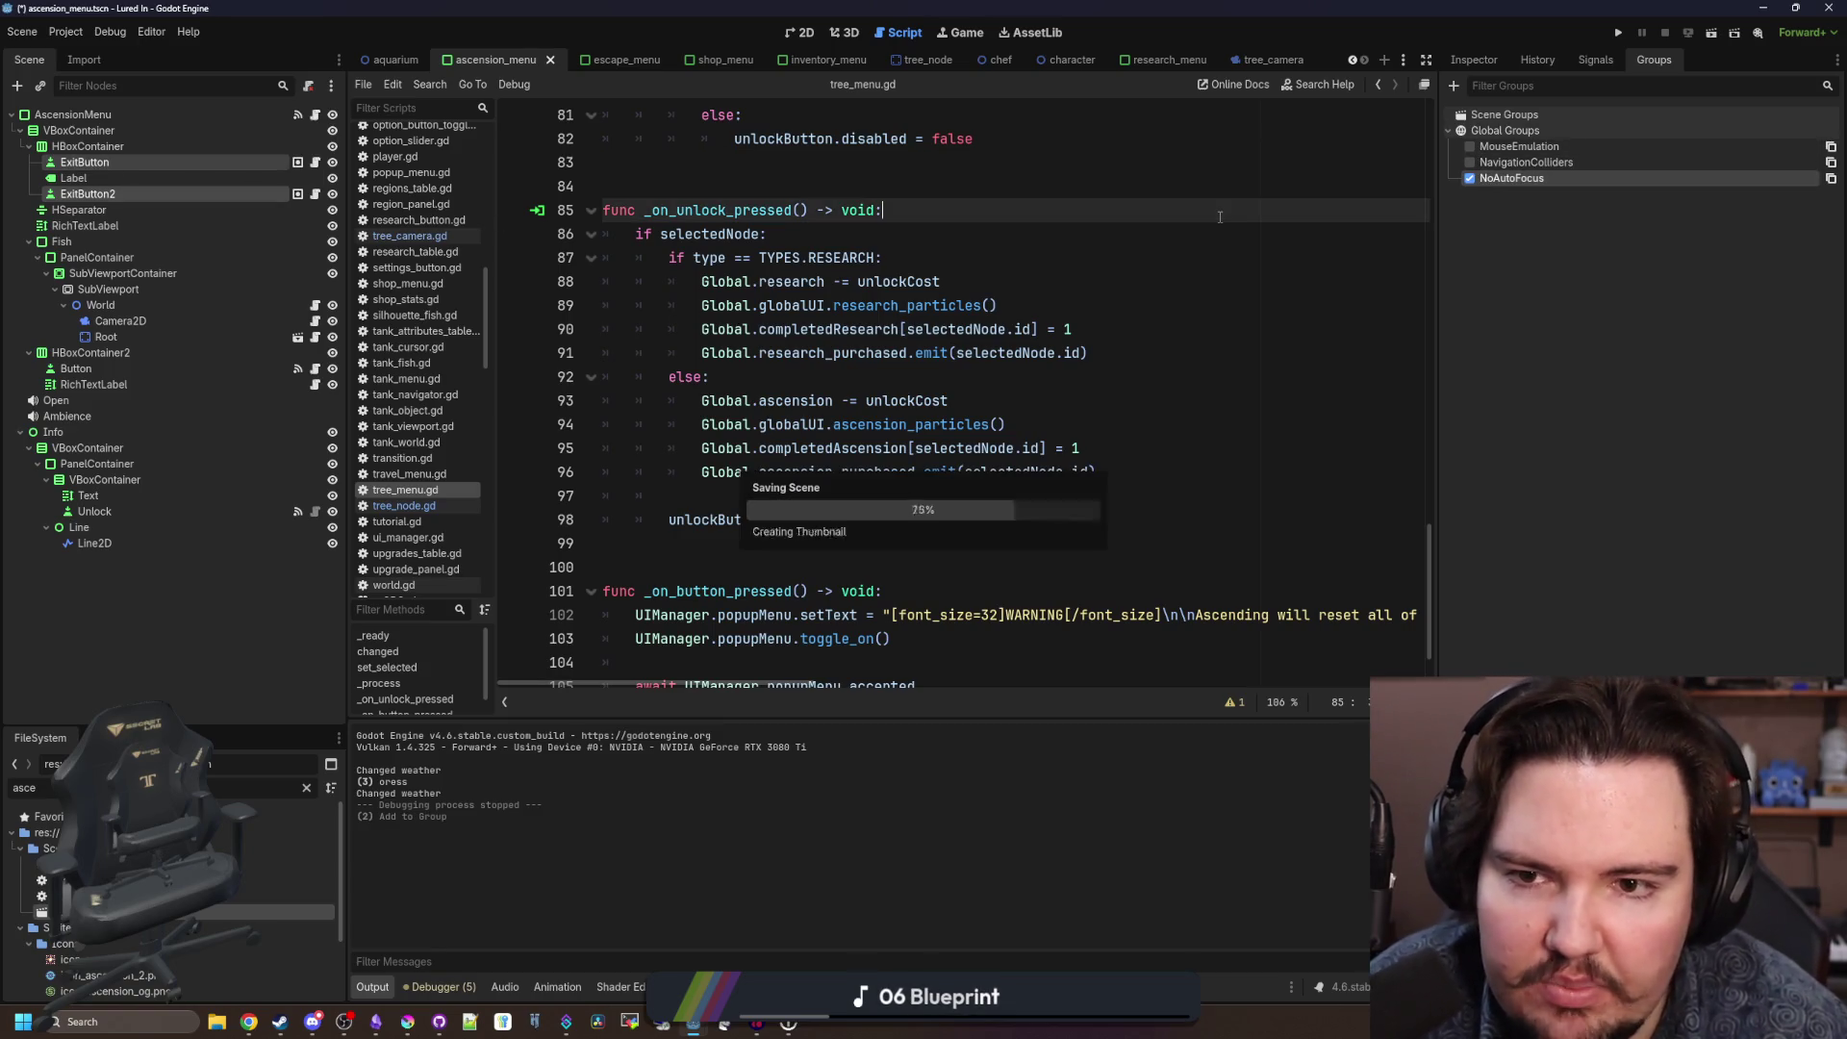
click(1619, 35)
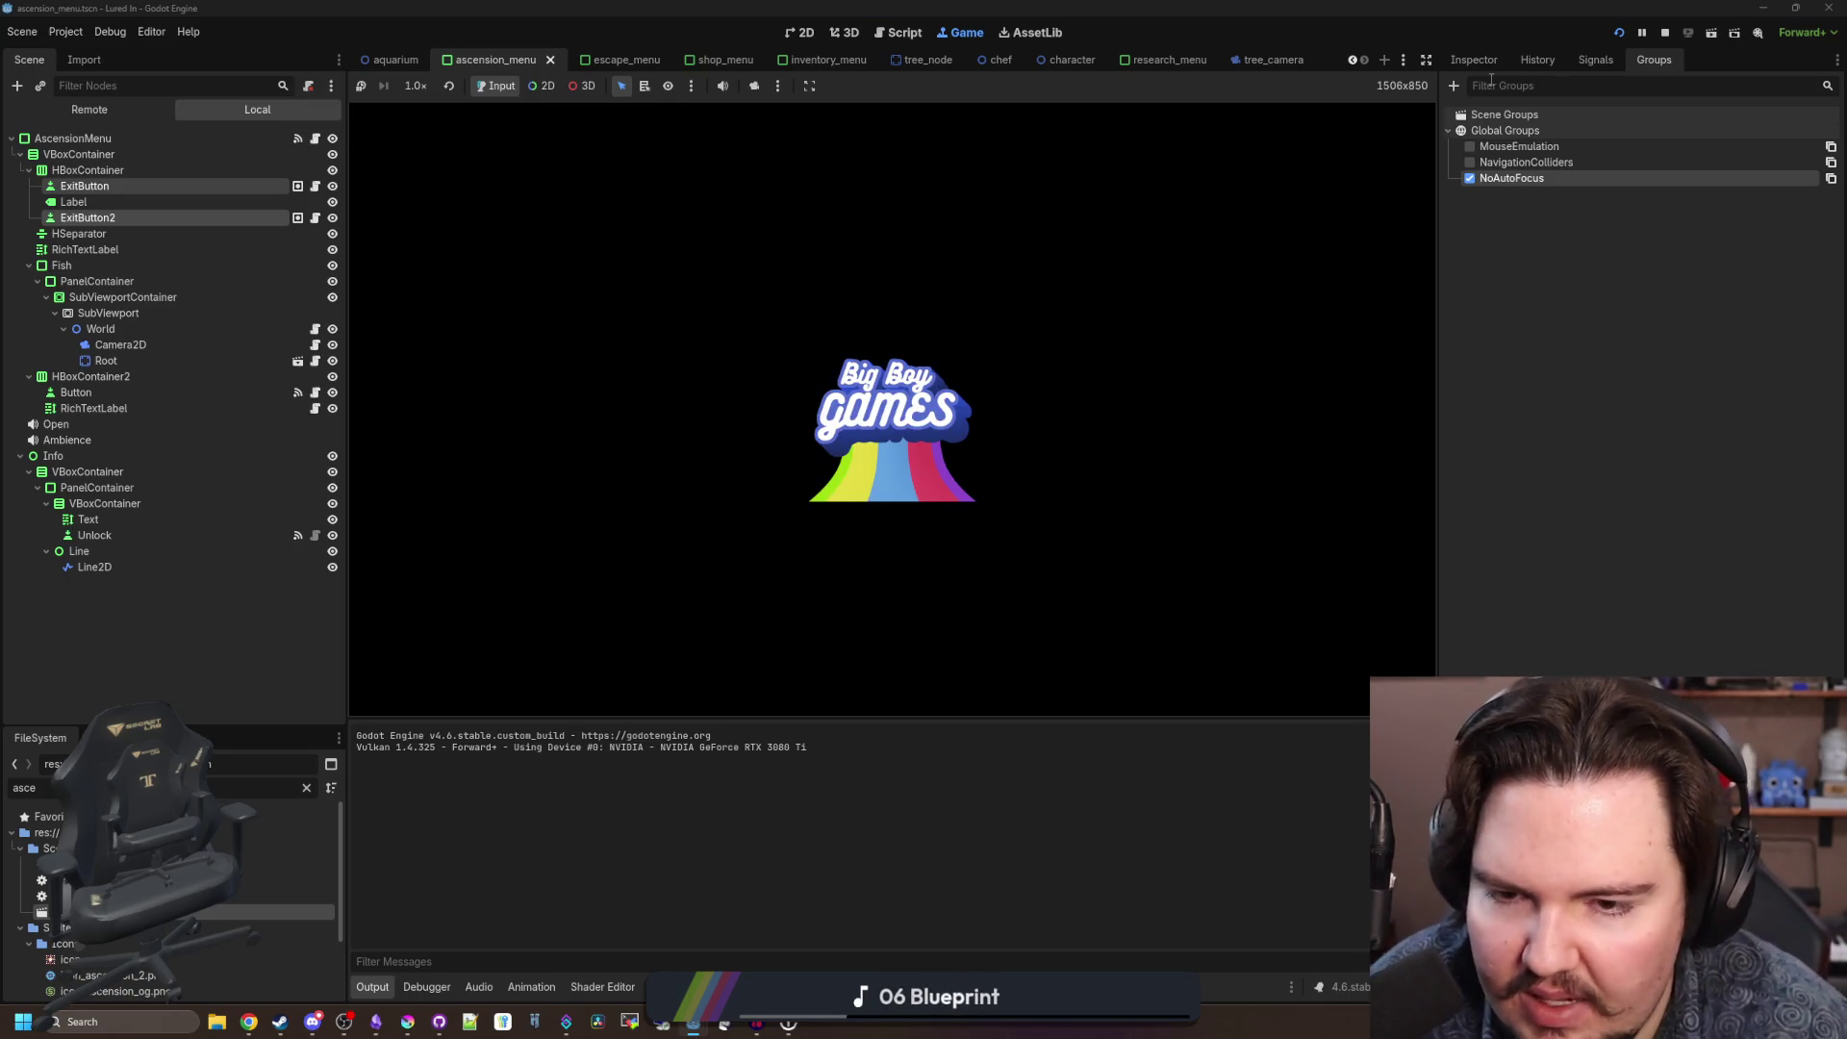
Dismiss Welcome Back and open and close the Research panel with the controller.
key(Return)
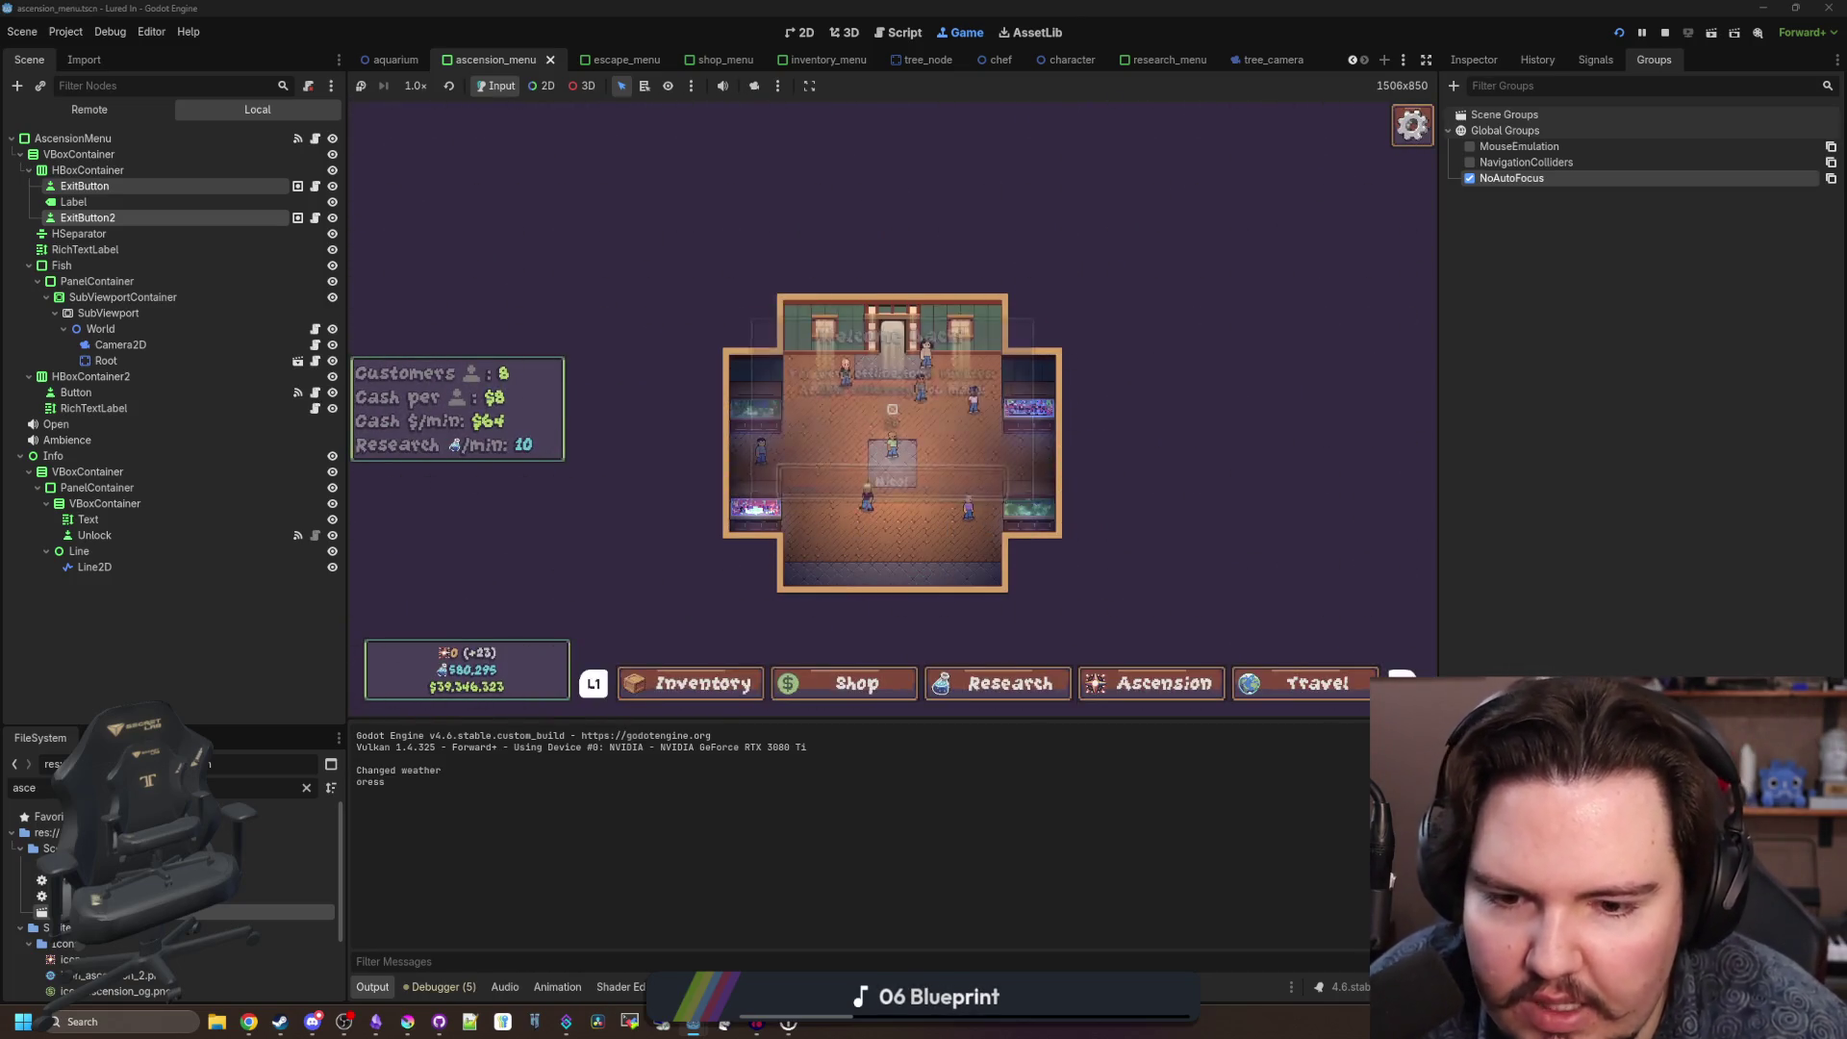
key(Right)
key(Right)
key(Return)
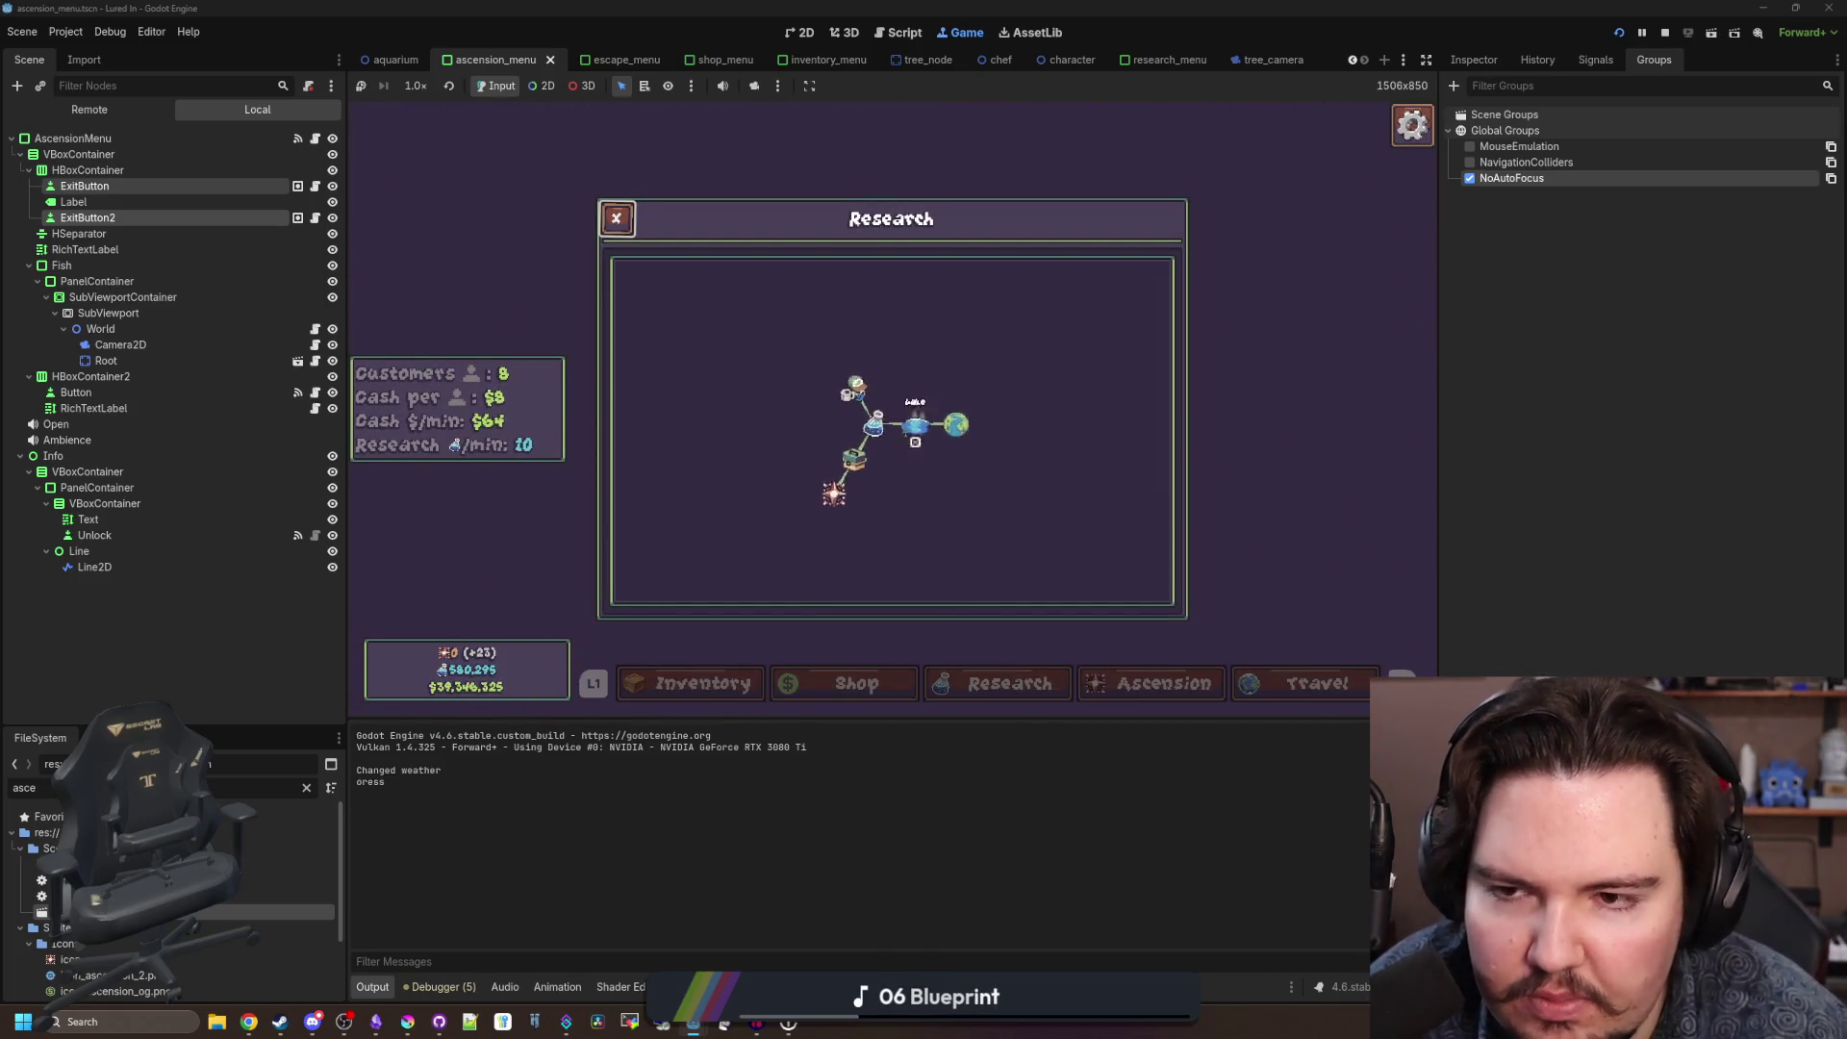
key(Escape)
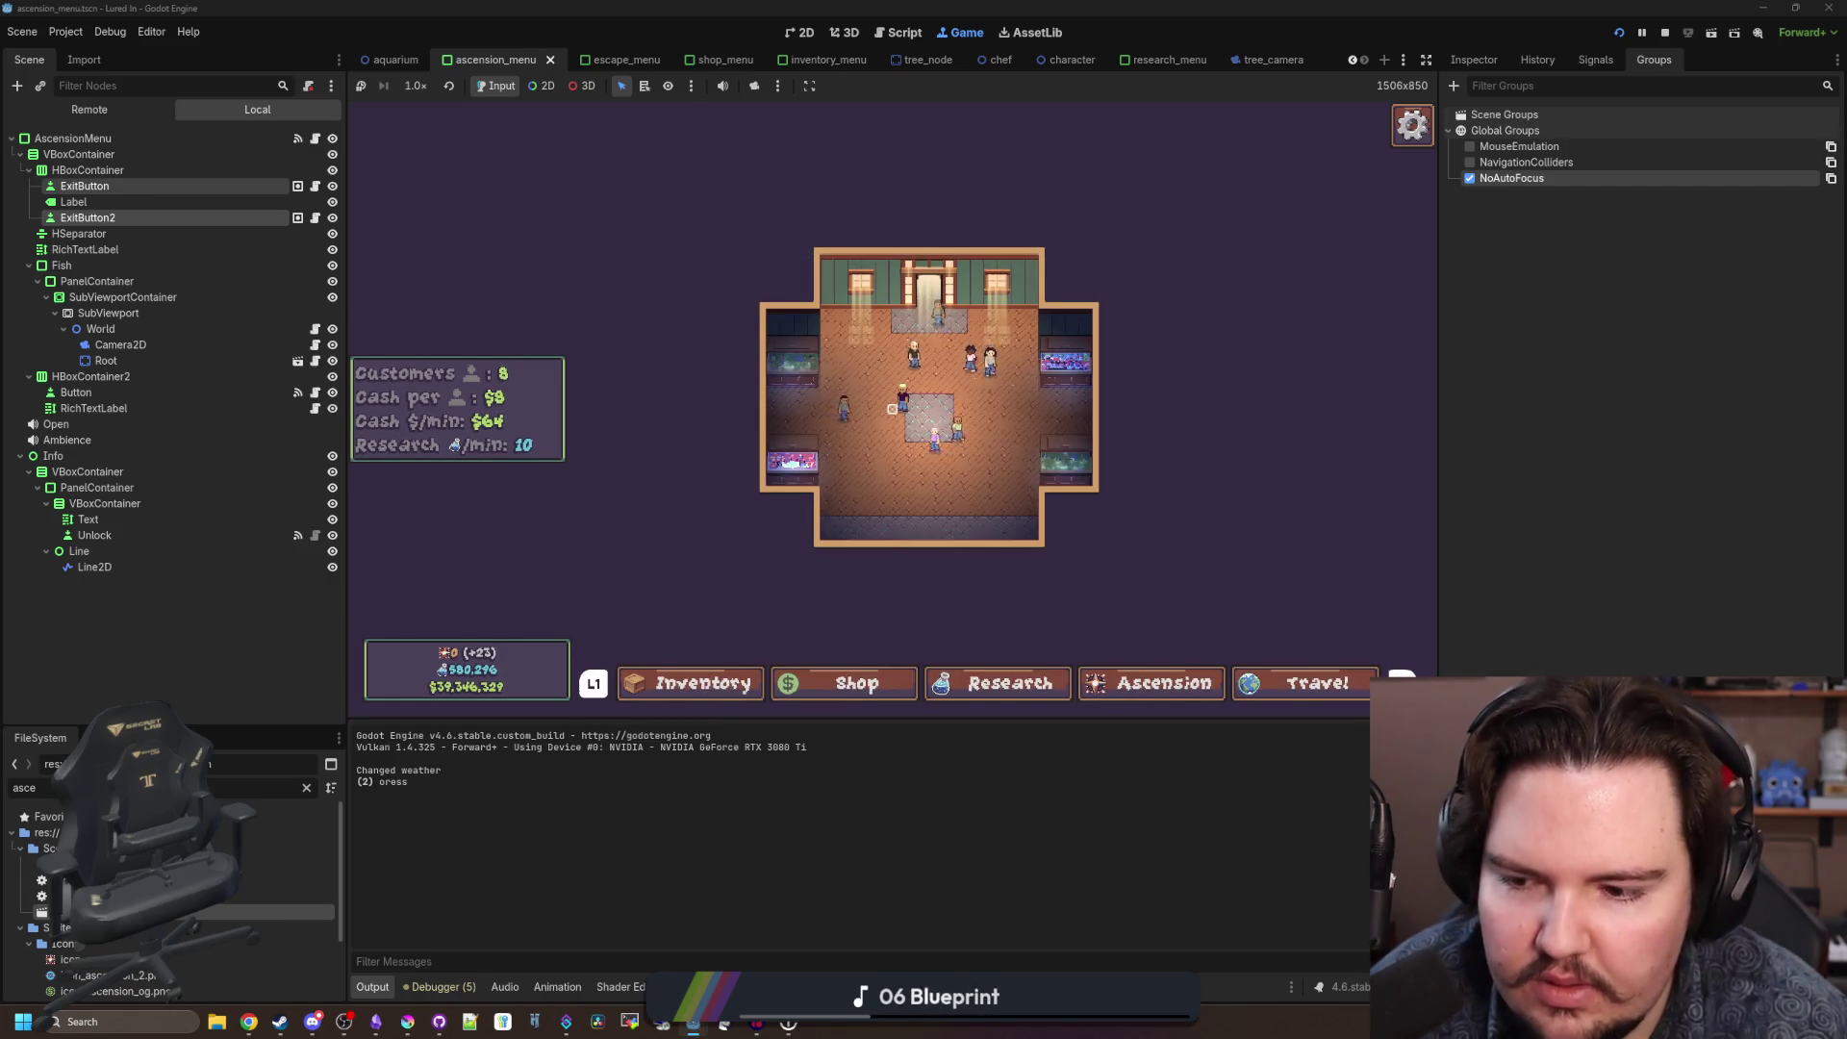
key(super)
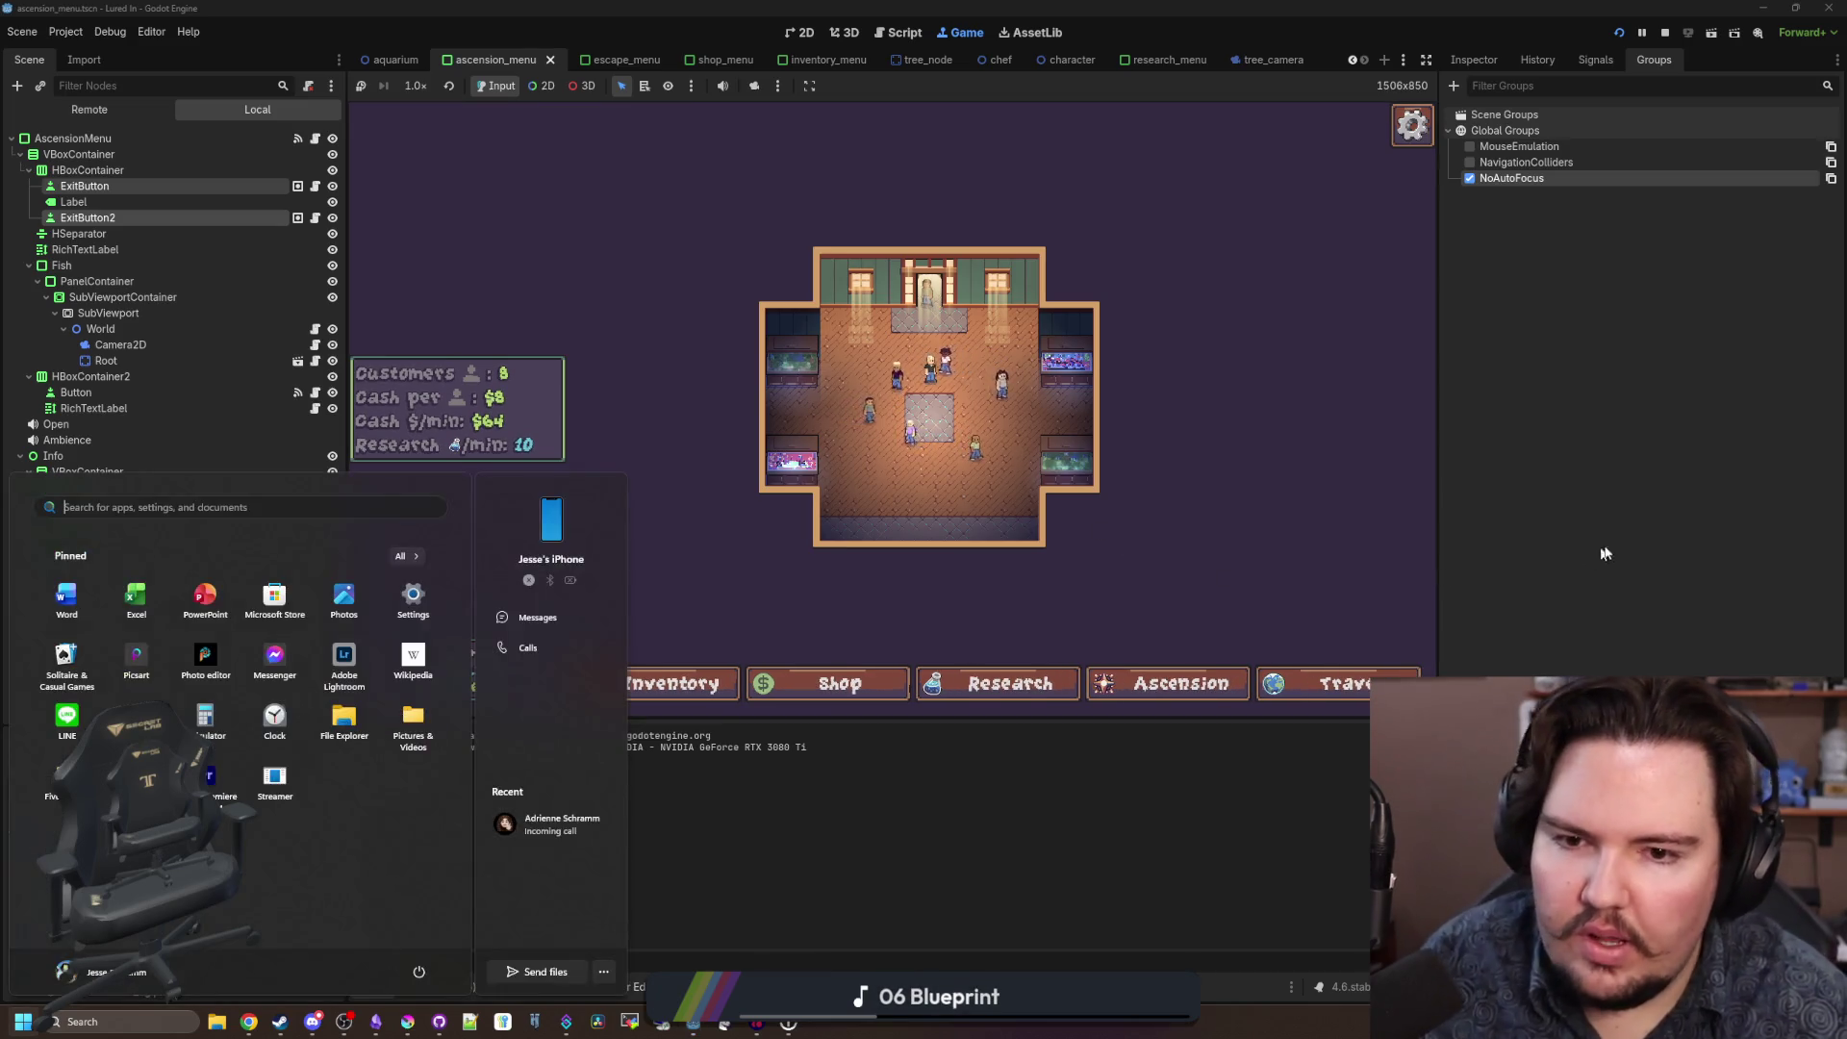
key(Escape)
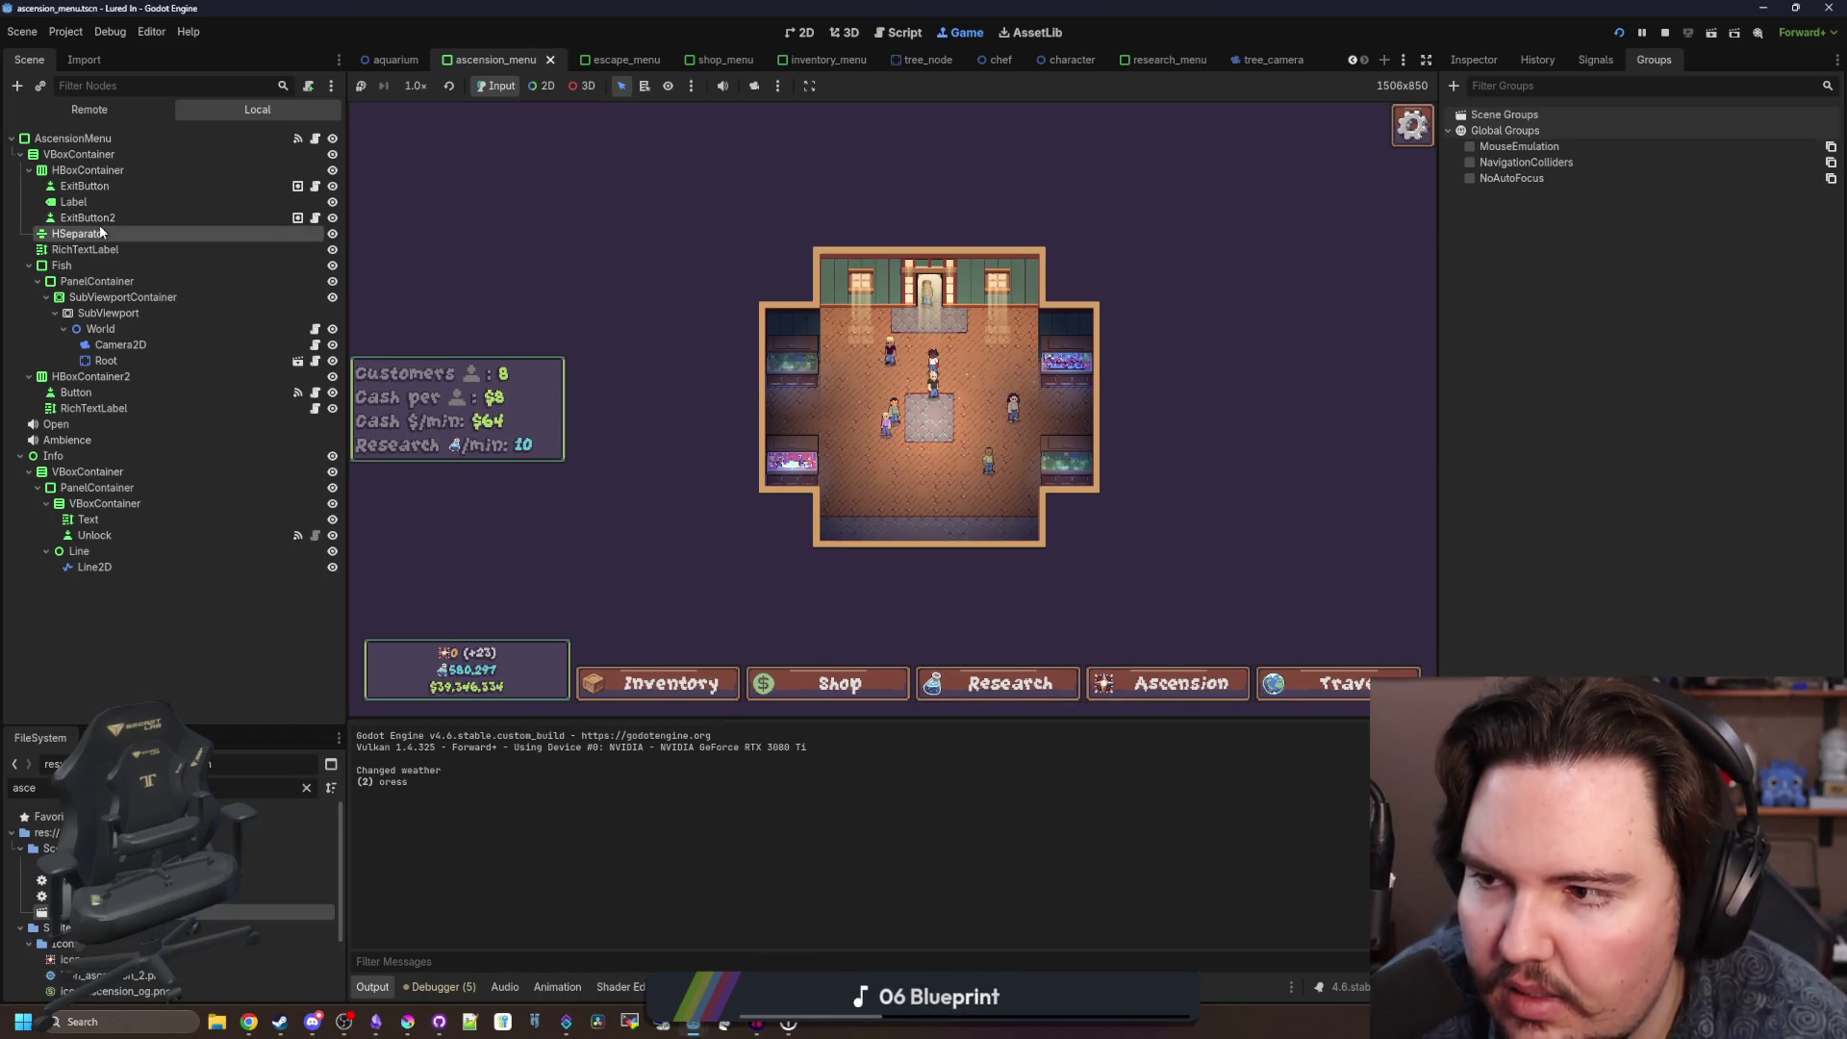
Change Focus > Mode on the research_menu exit buttons and restart the game.
click(1206, 64)
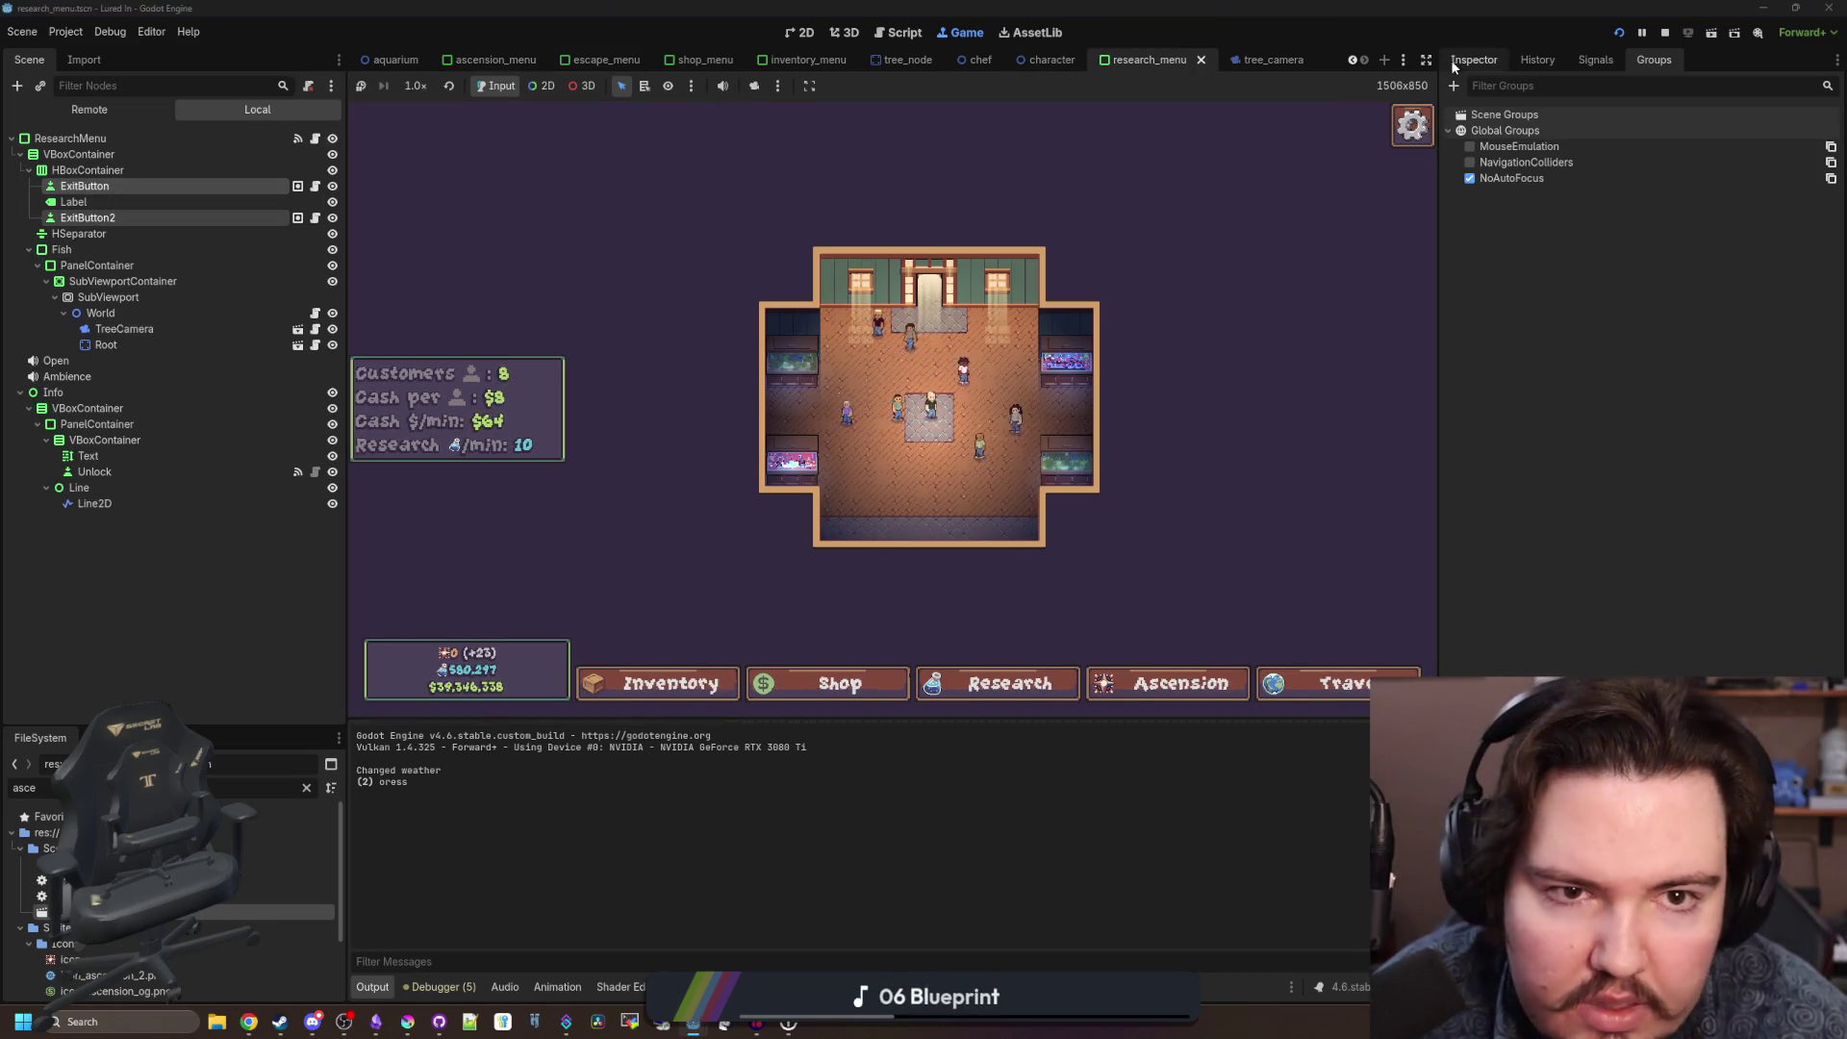
click(1474, 60)
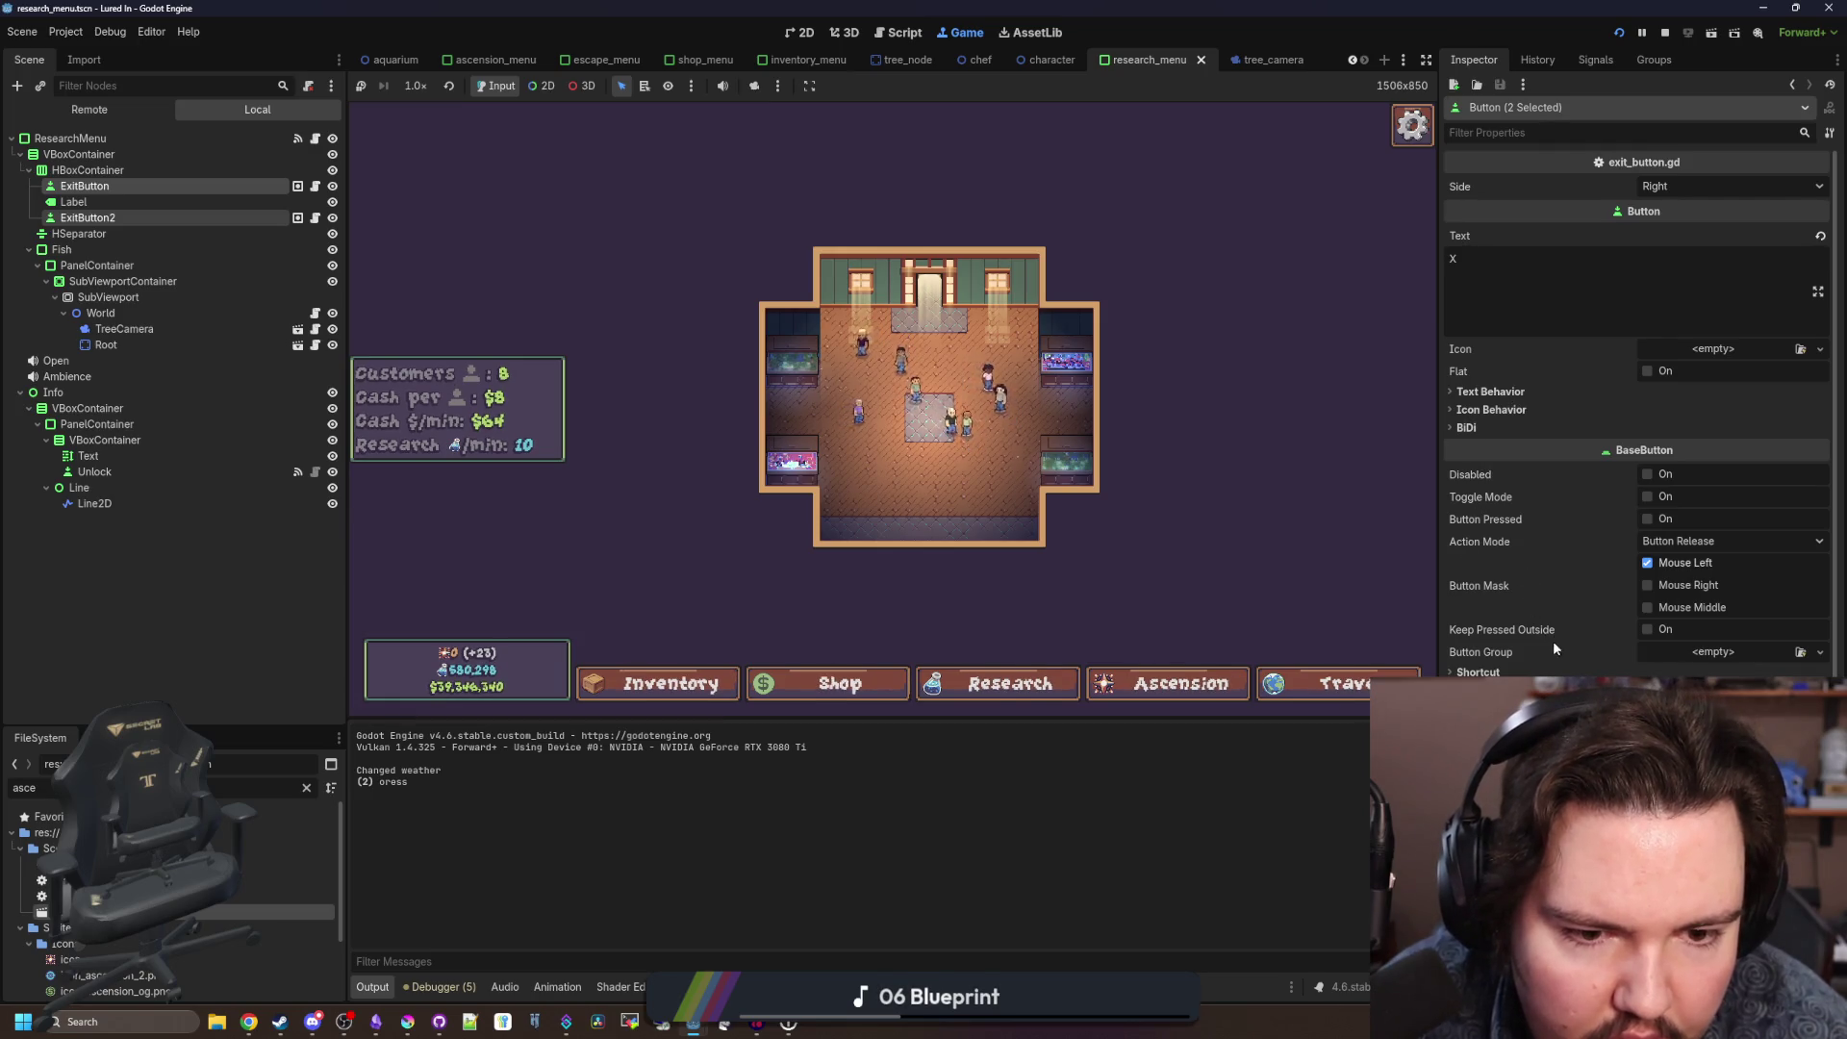
scroll(1508, 627, down, 3)
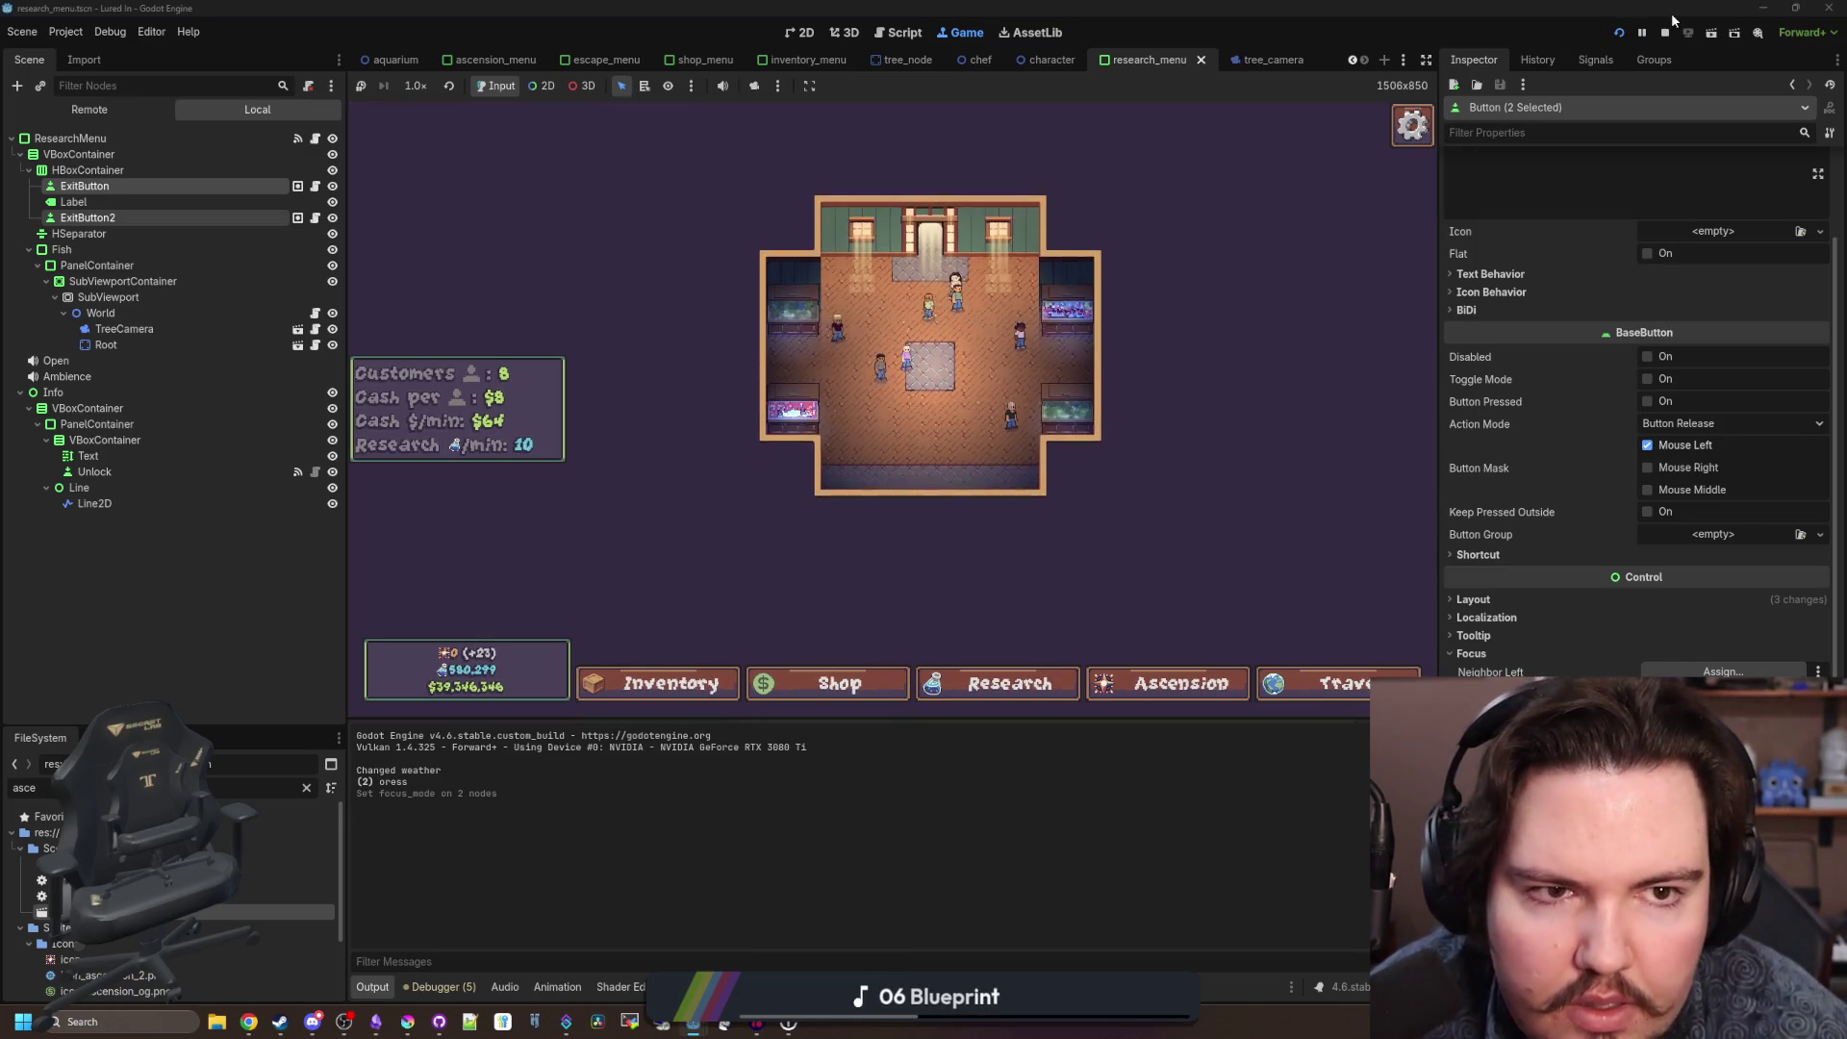
click(1620, 29)
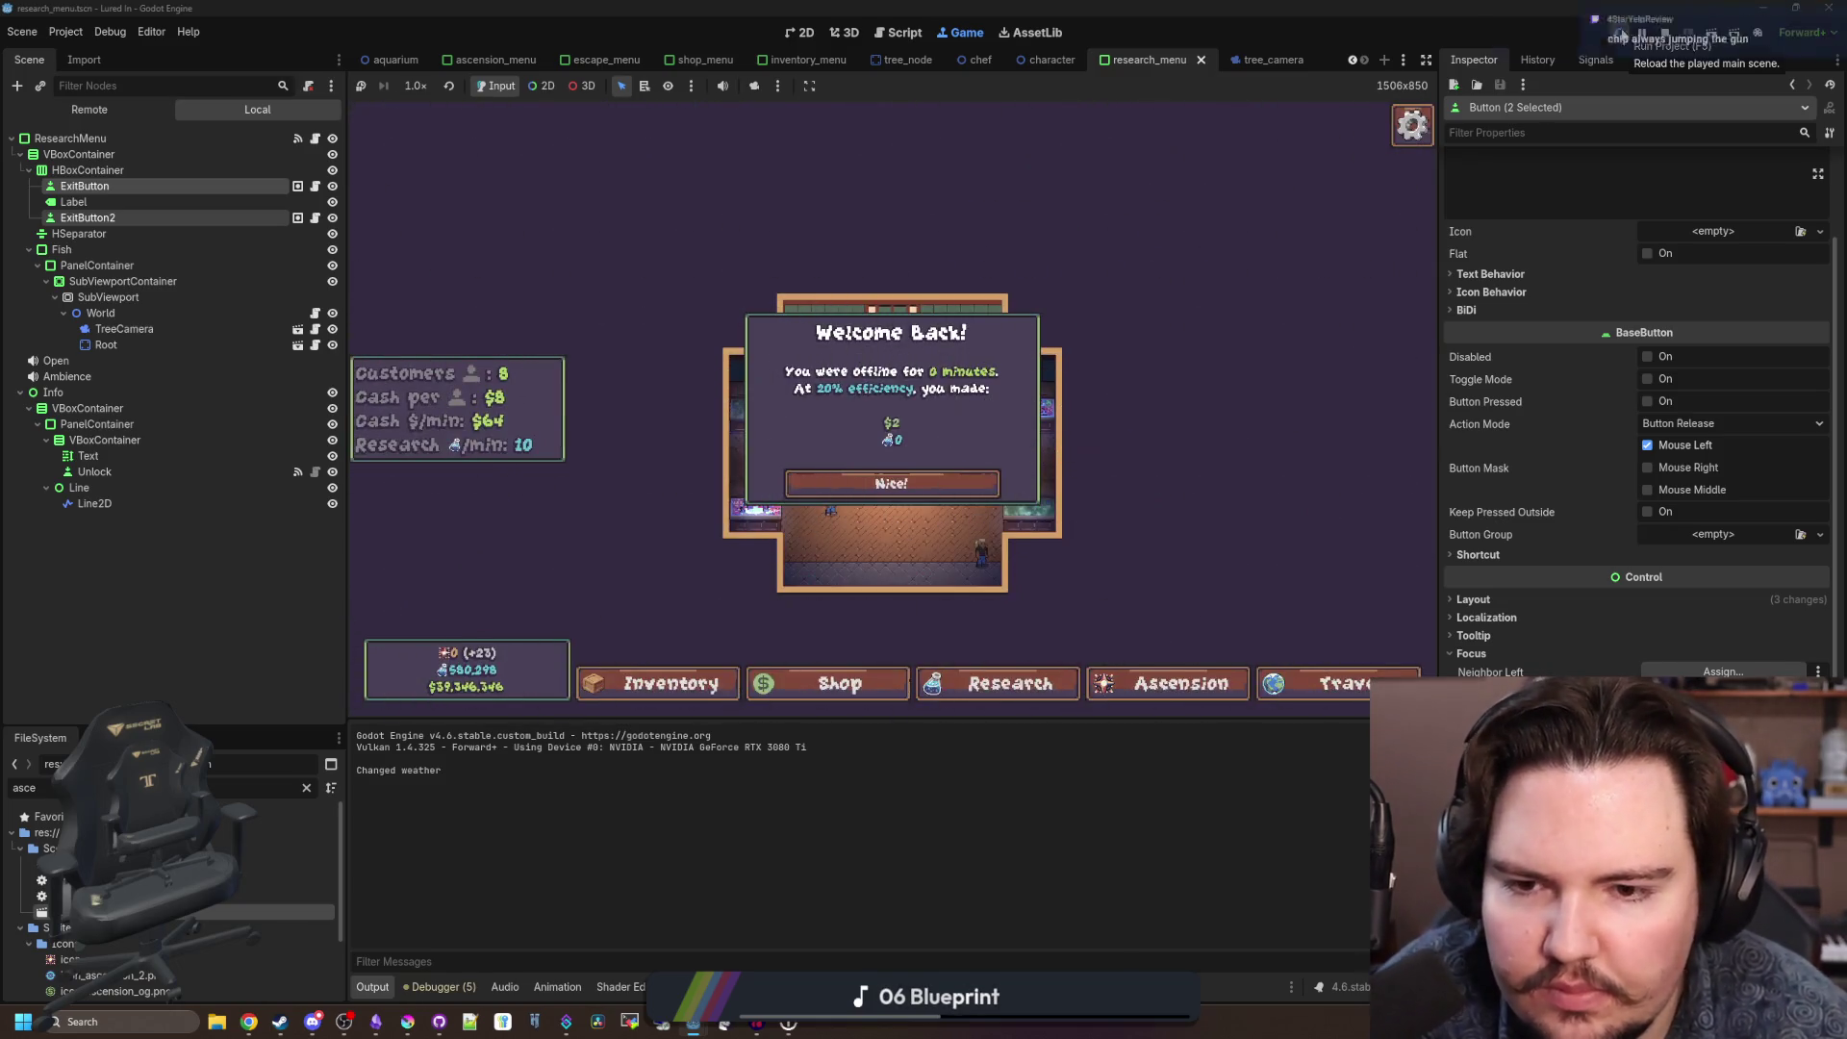
Retest the Research panel with the controller, then stop the game and save.
key(Return)
key(Right)
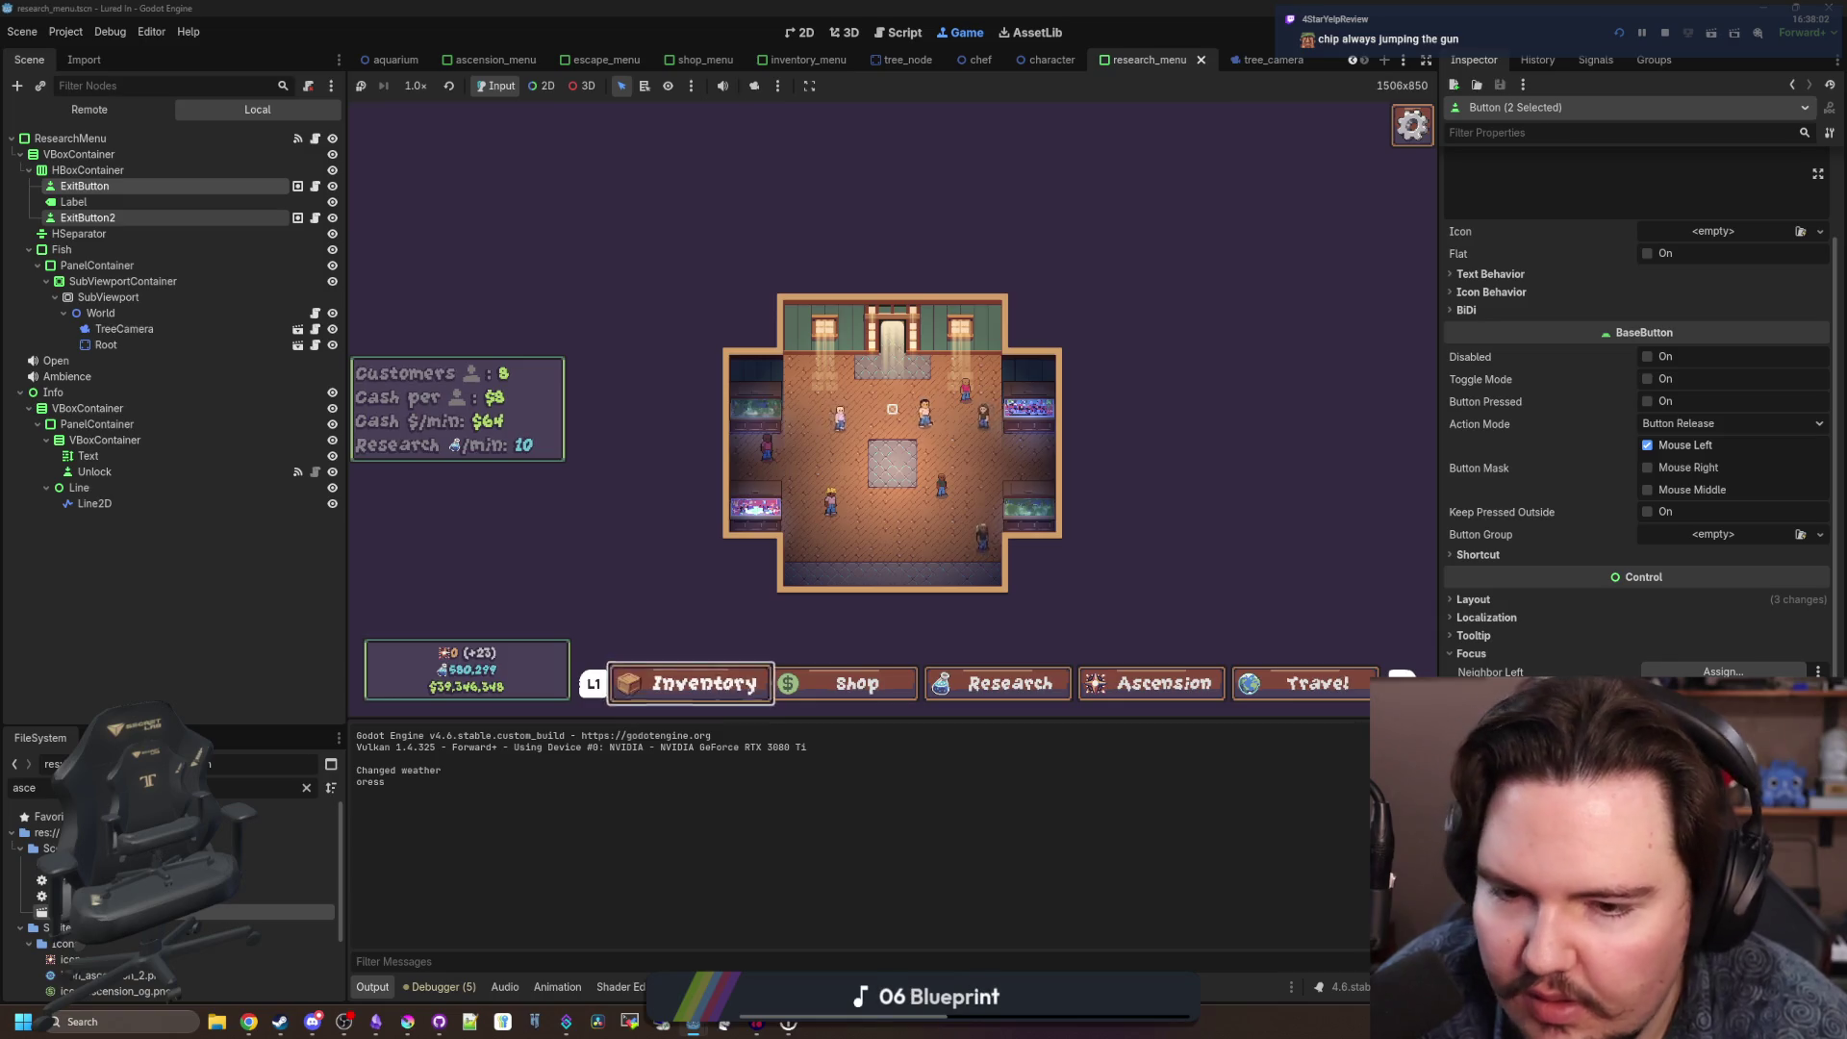
key(Right)
key(Right)
key(Return)
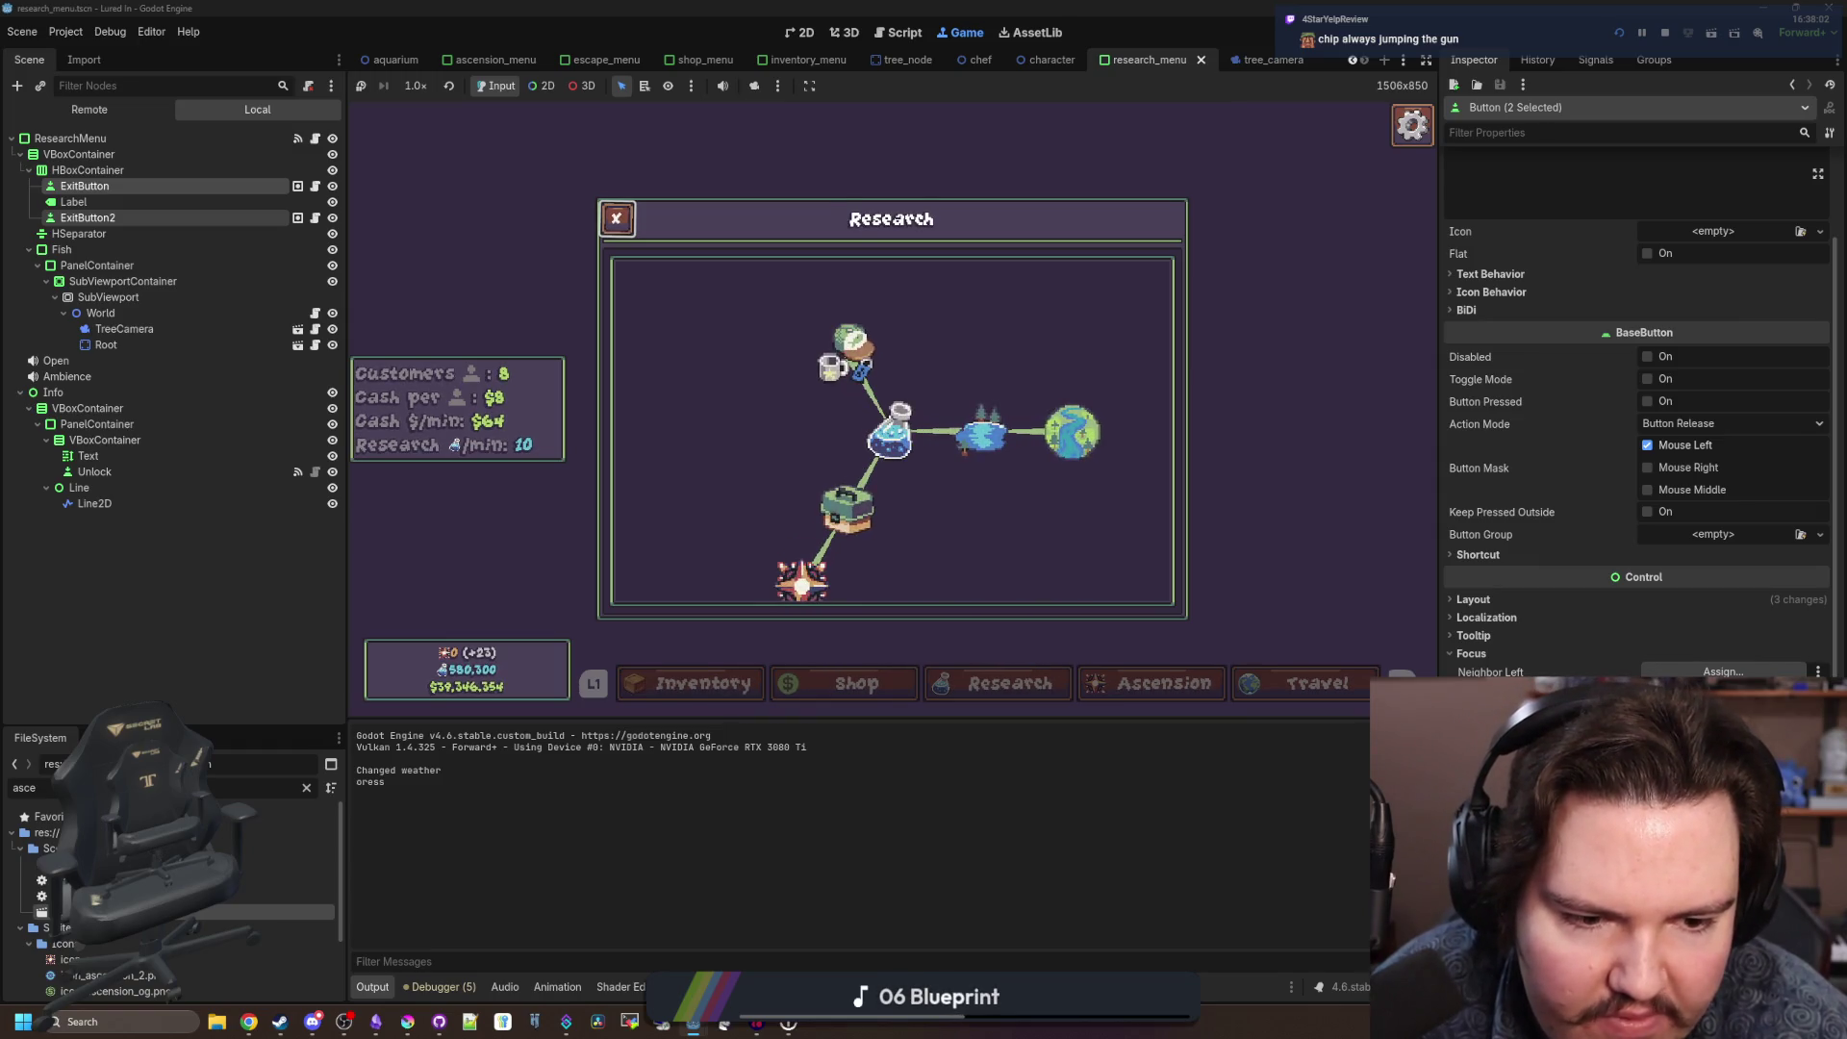
key(Escape)
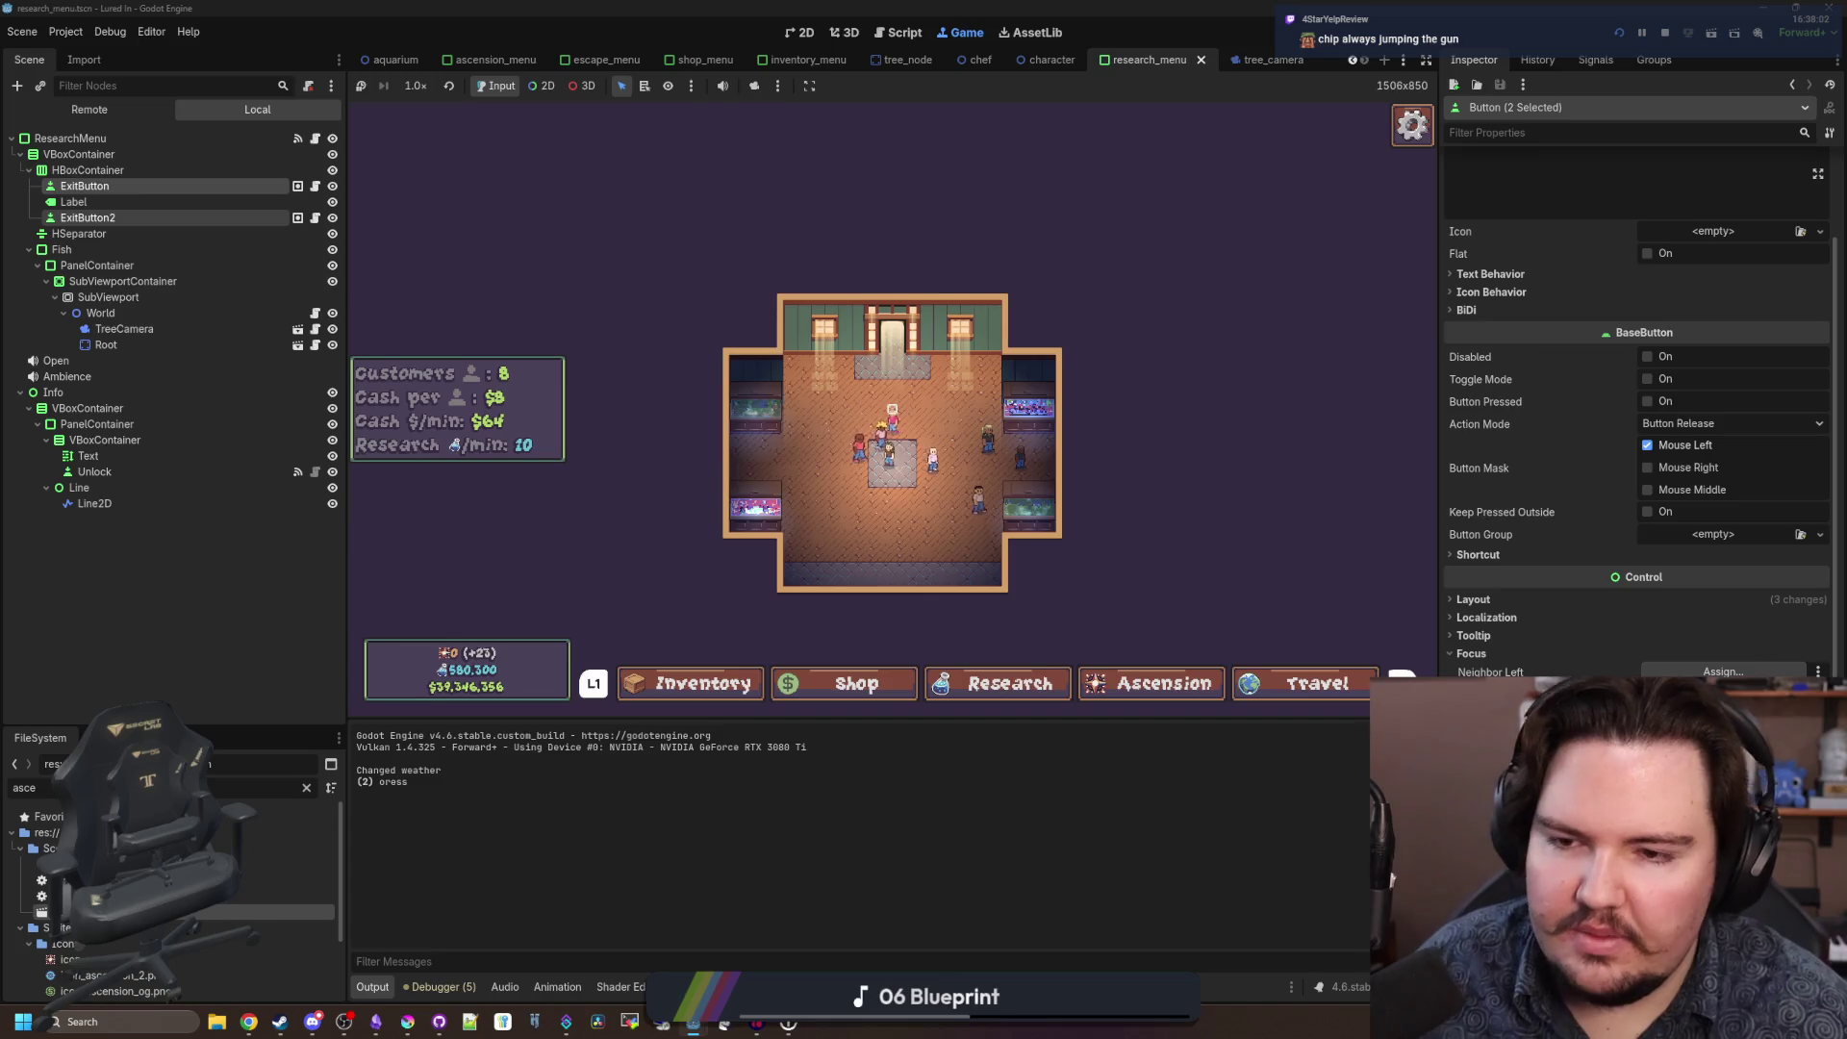
key(super)
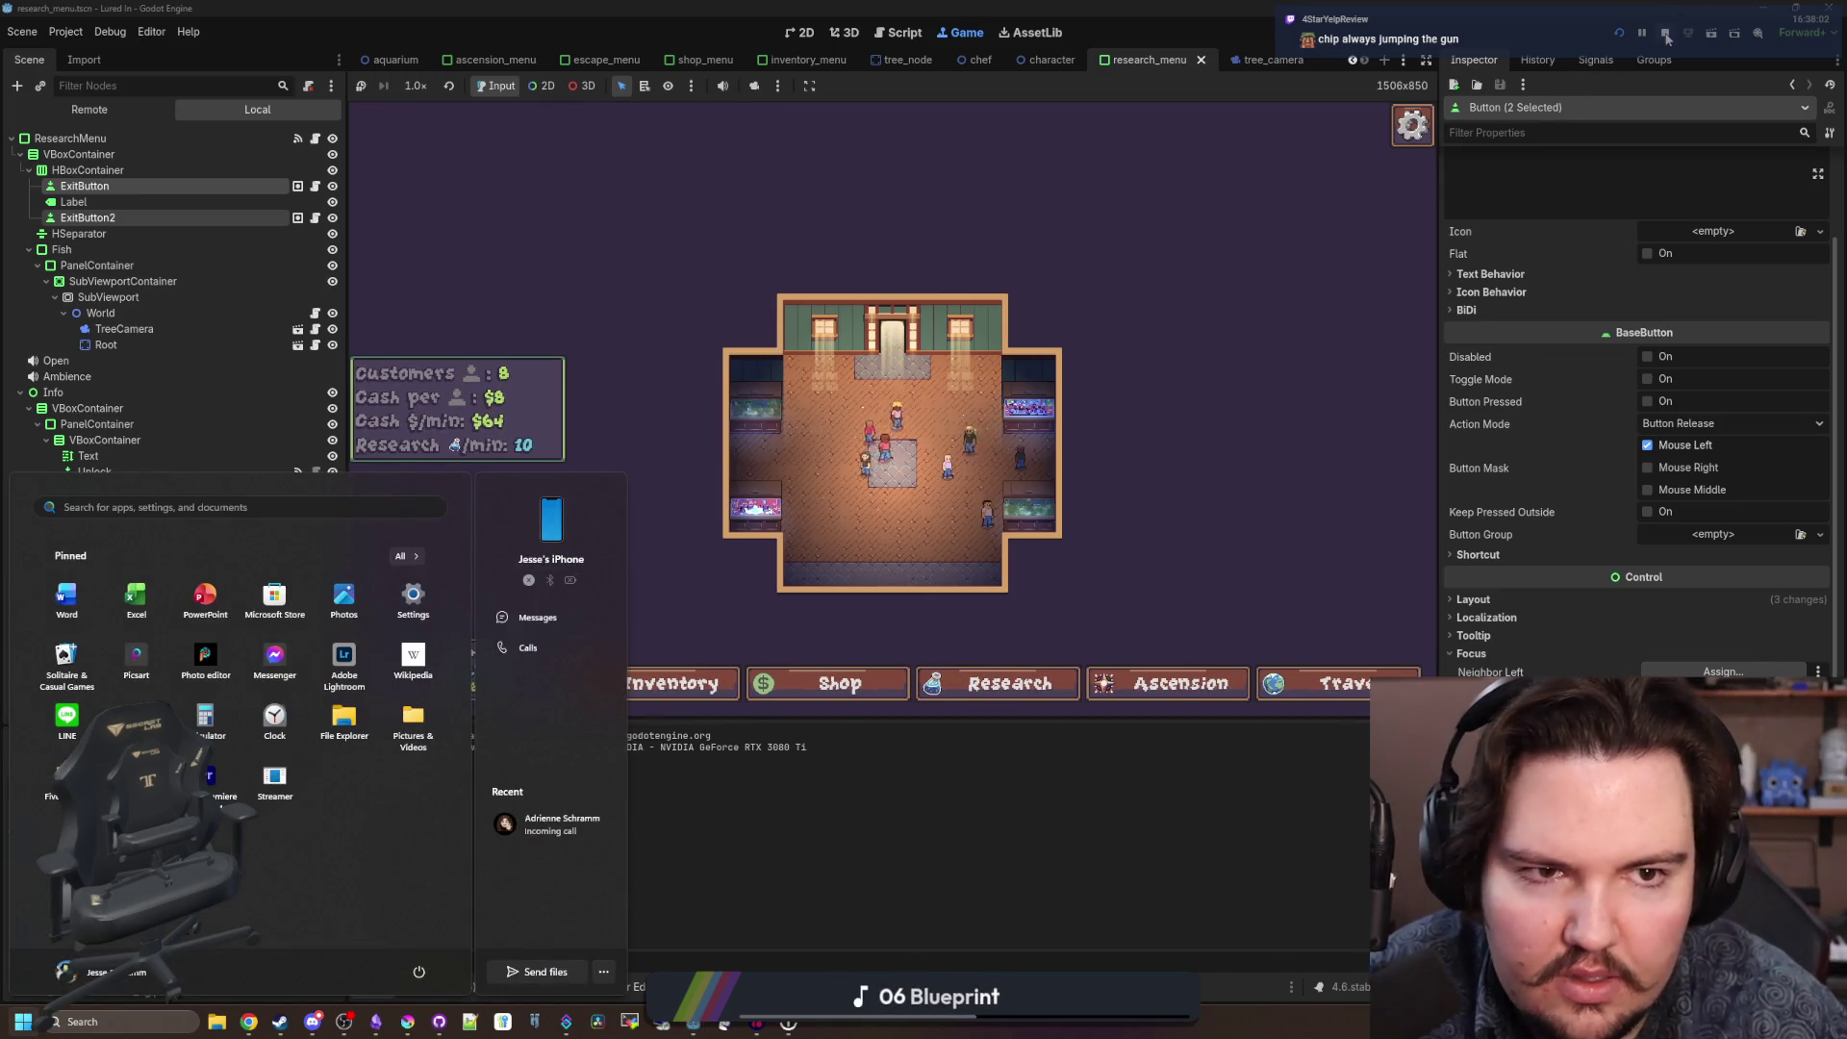
click(1666, 35)
key(ctrl+s)
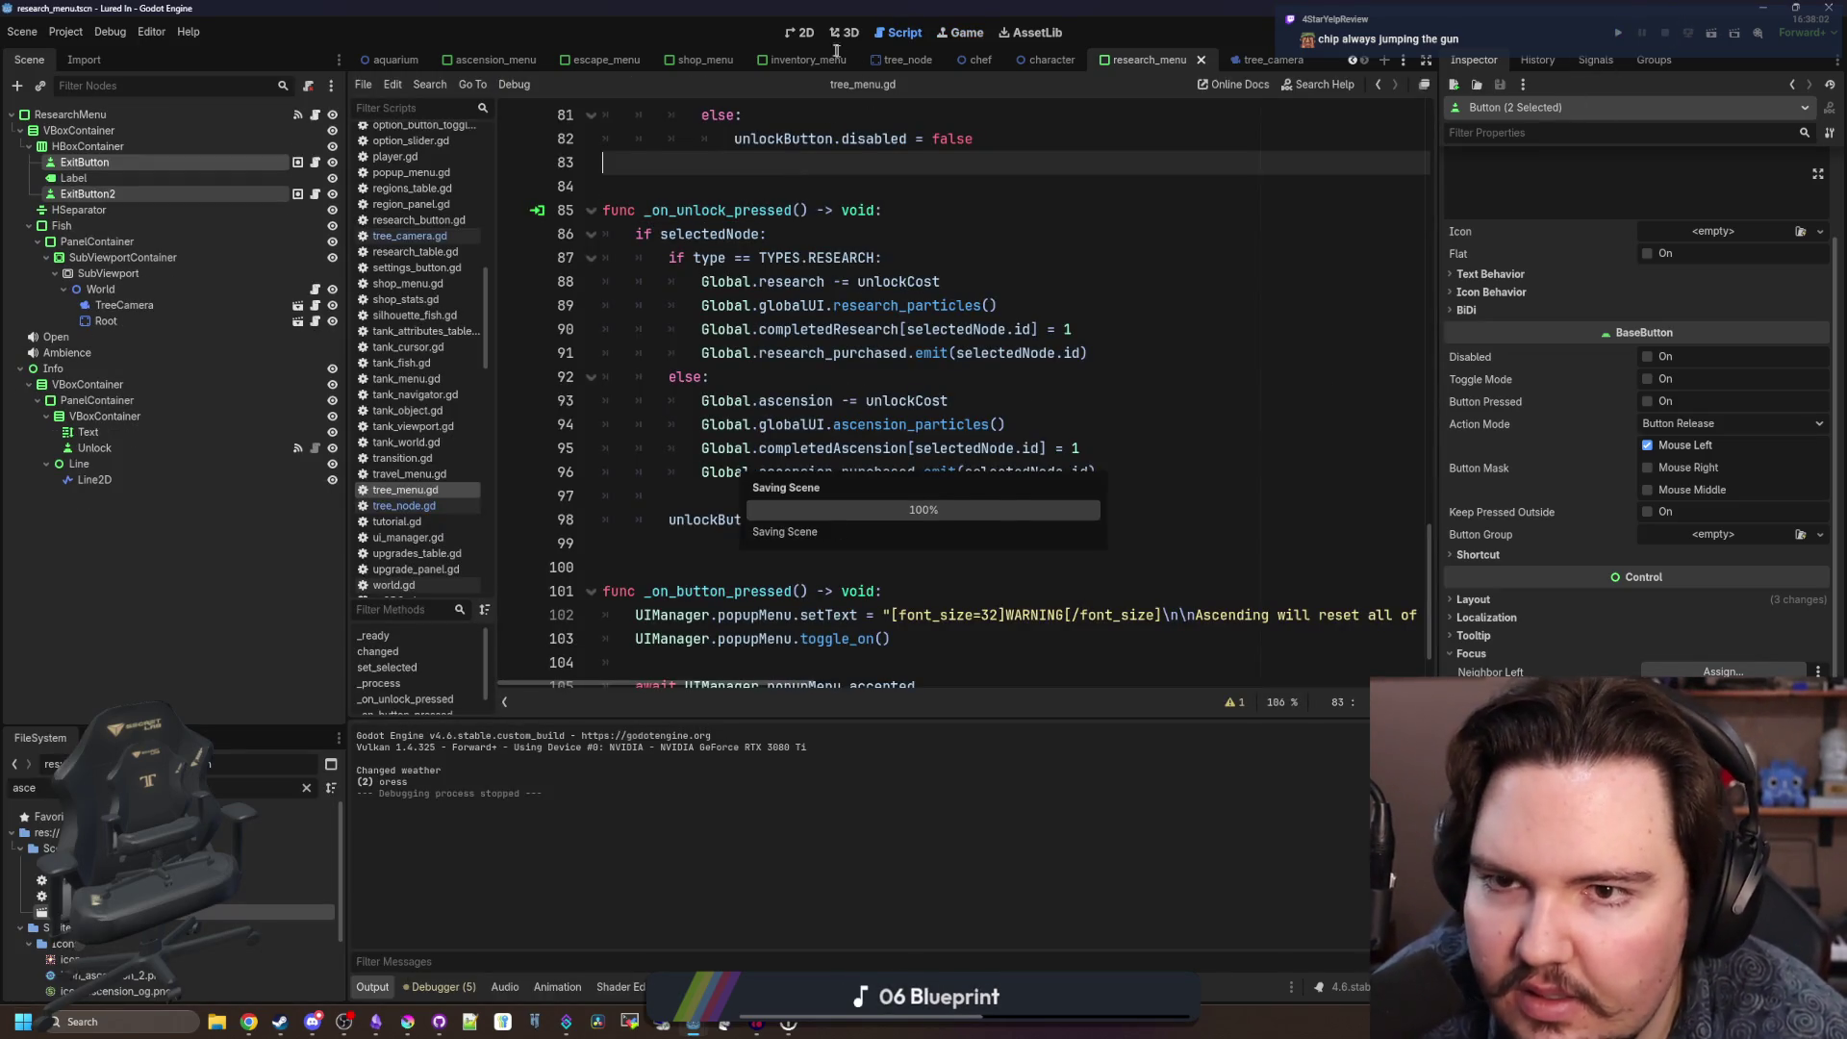
Inspect the research_menu exit buttons' properties in the 2D view.
click(804, 32)
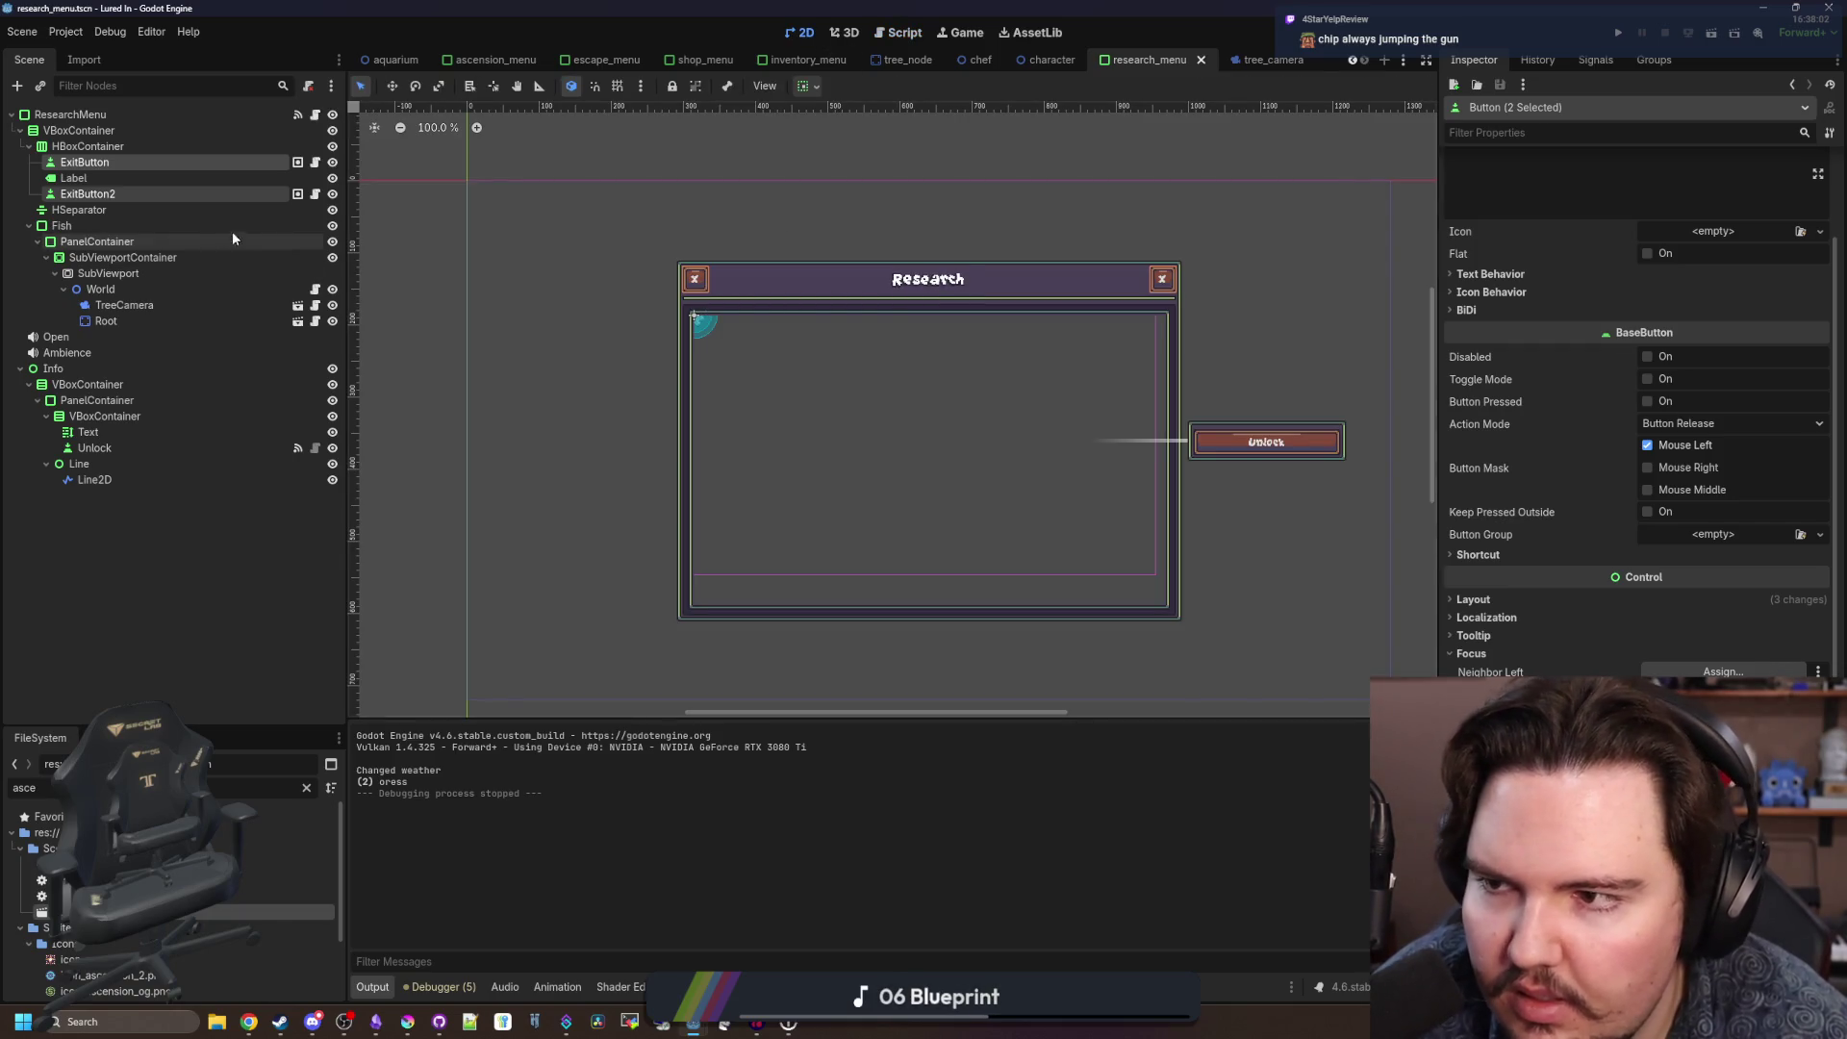
click(108, 193)
ctrl+click(84, 162)
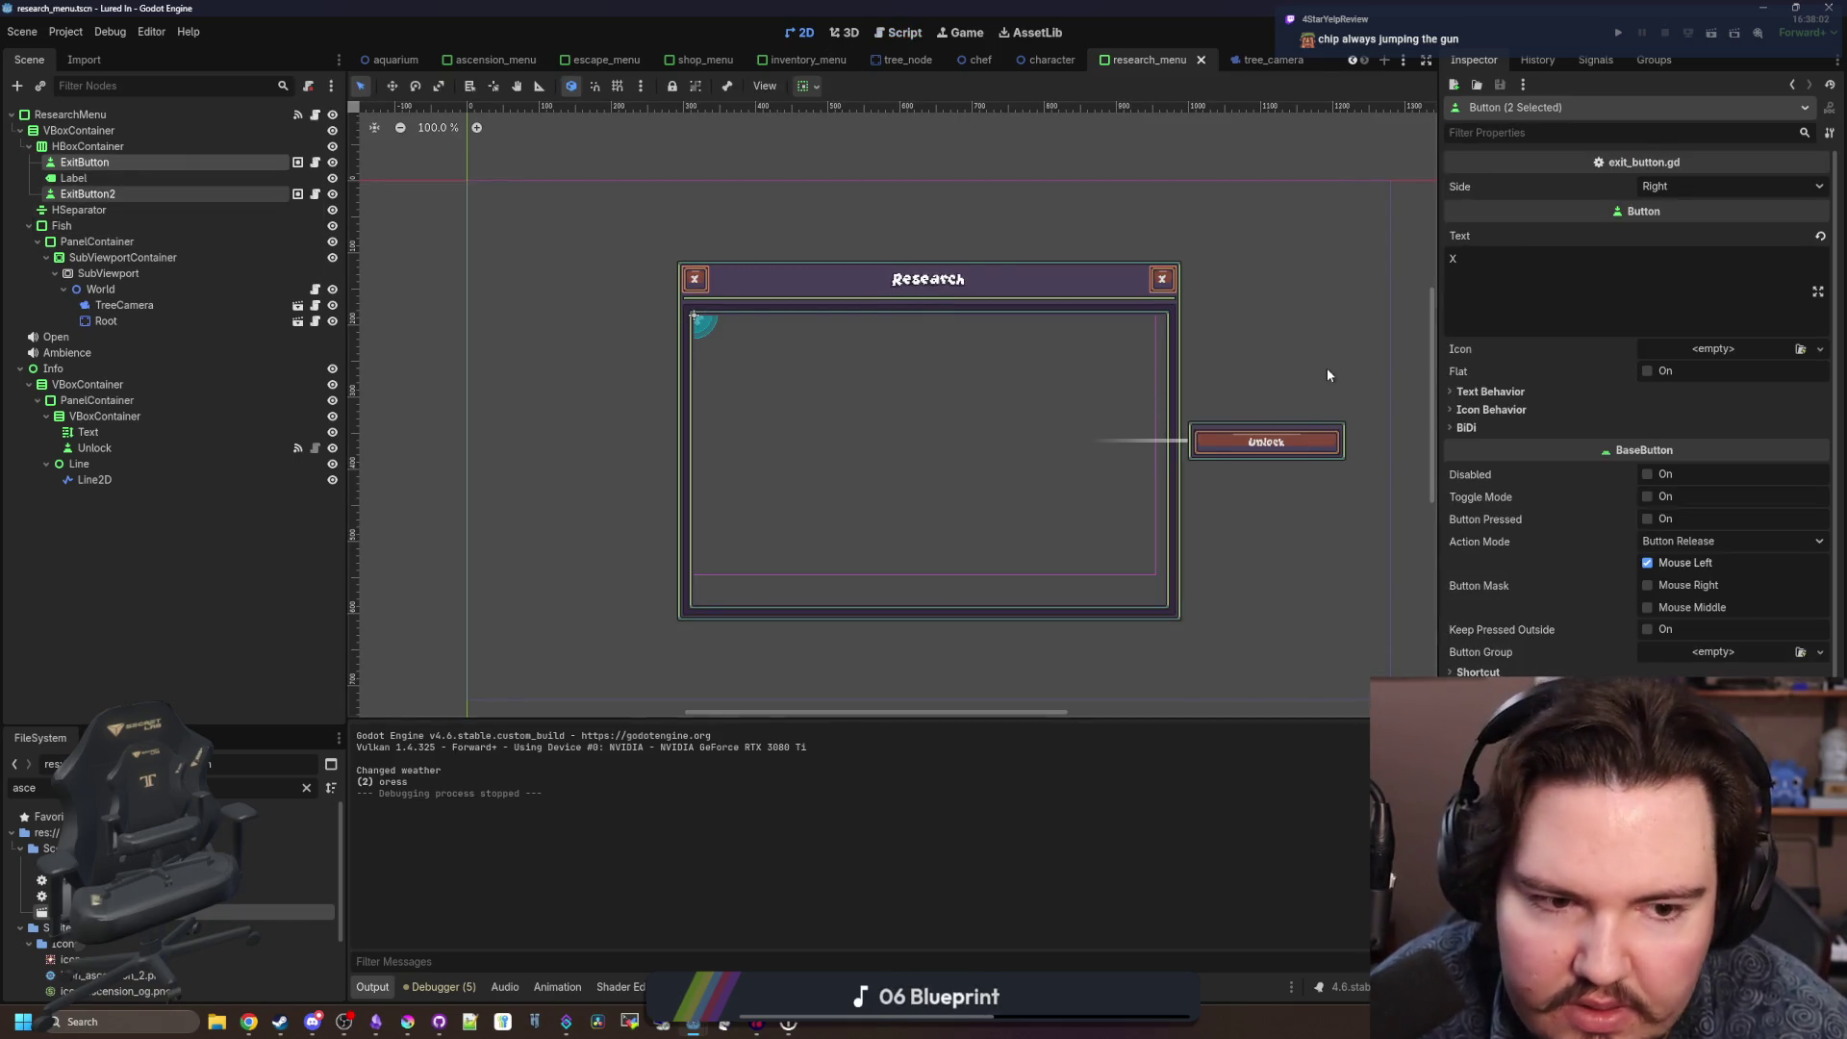
scroll(1328, 374, up, 2)
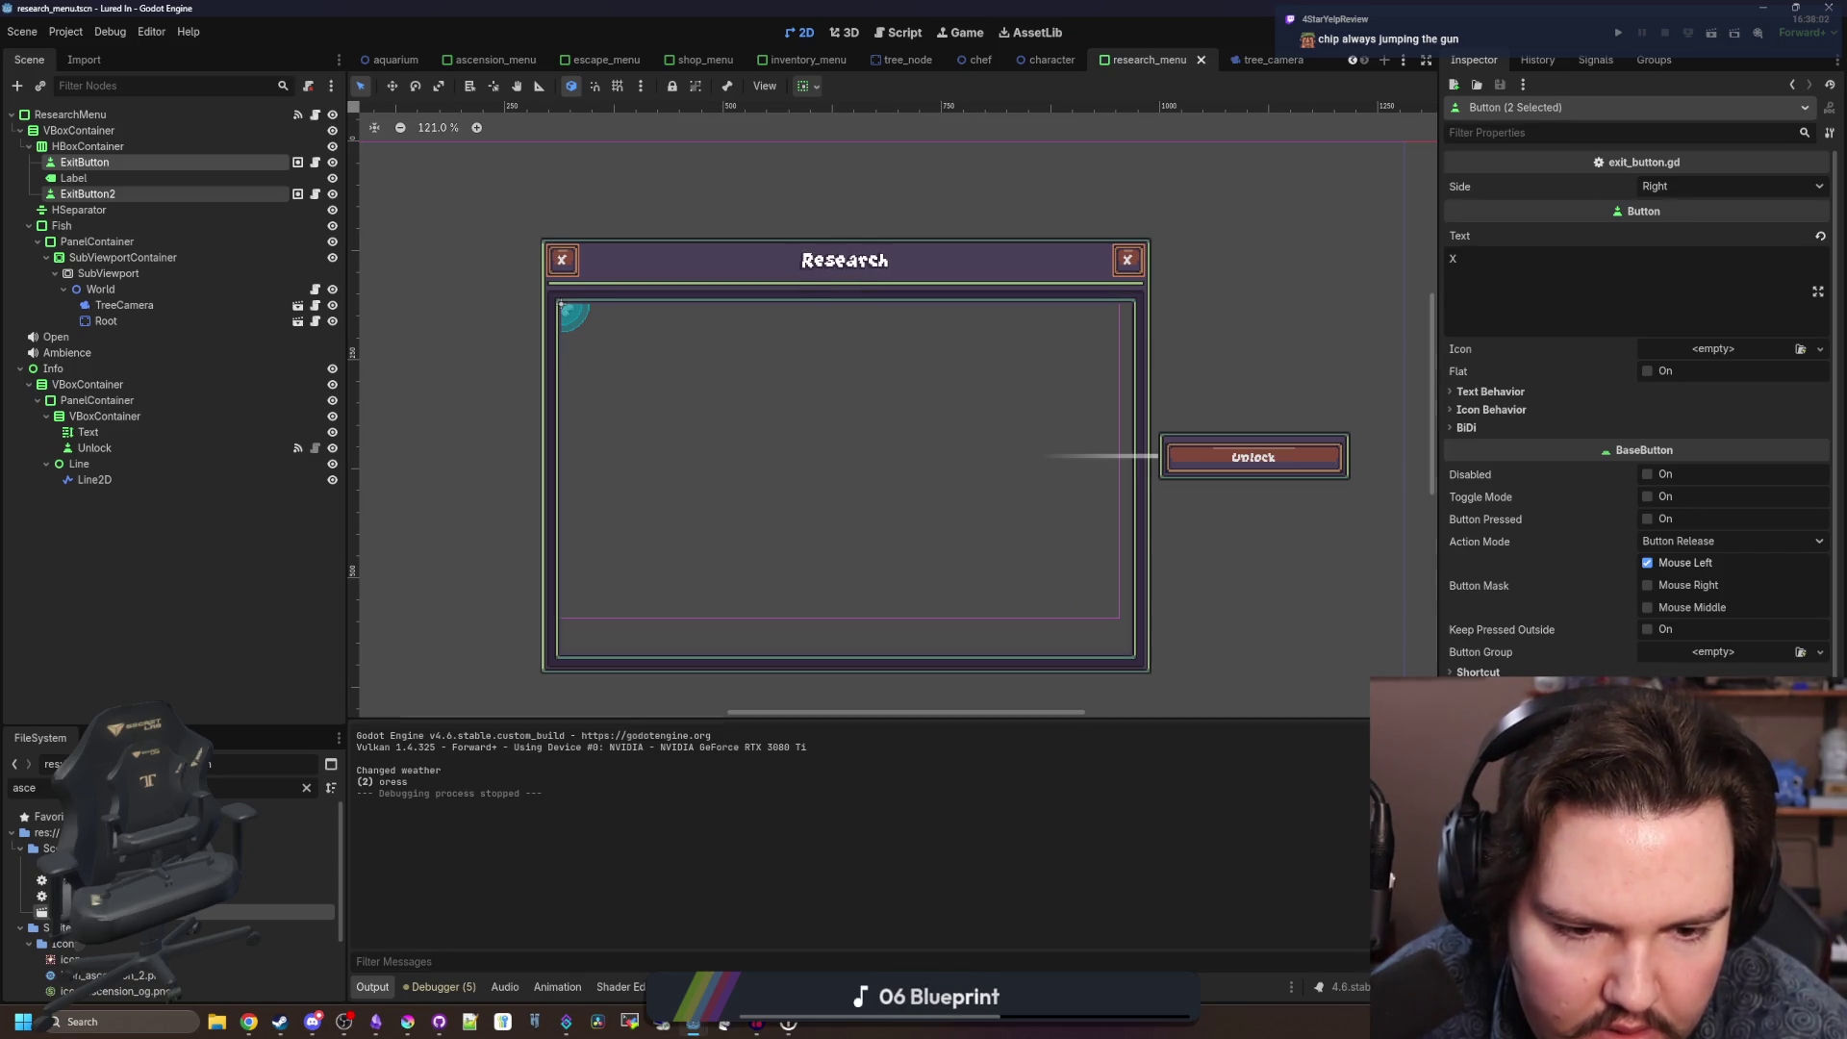
scroll(1635, 433, down, 4)
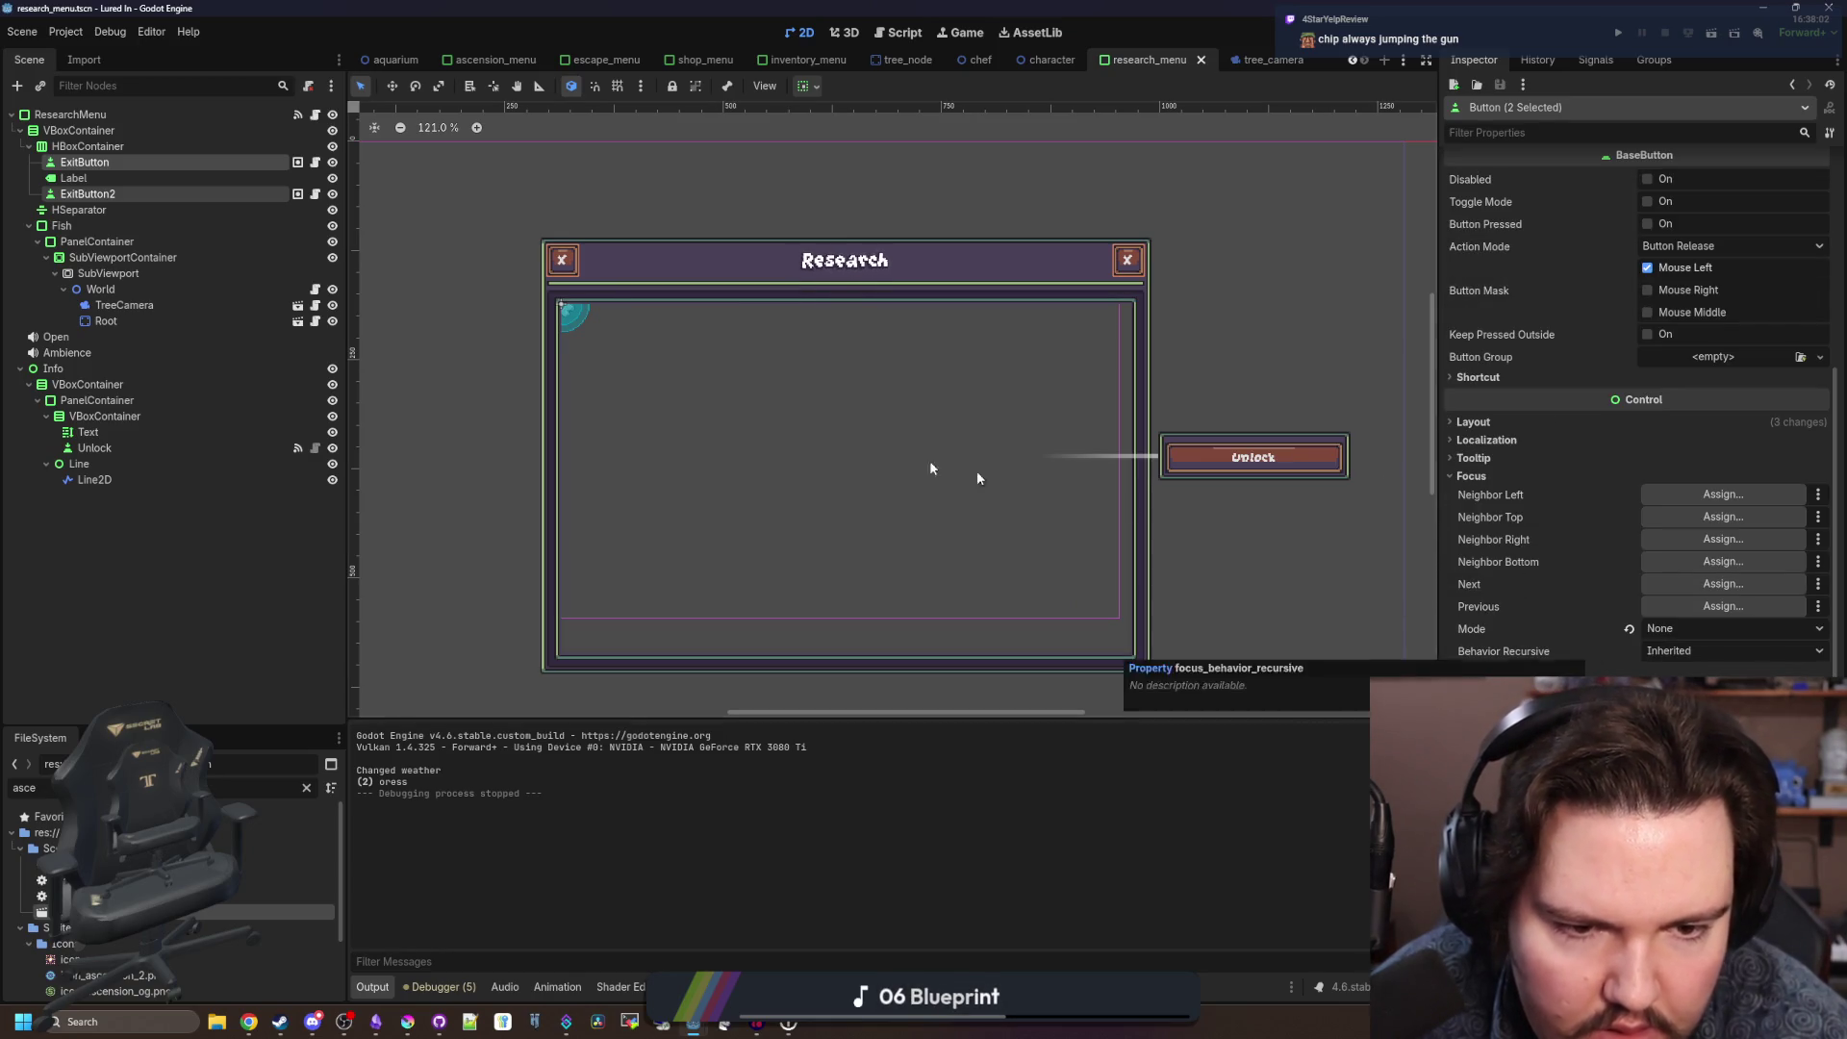
click(106, 193)
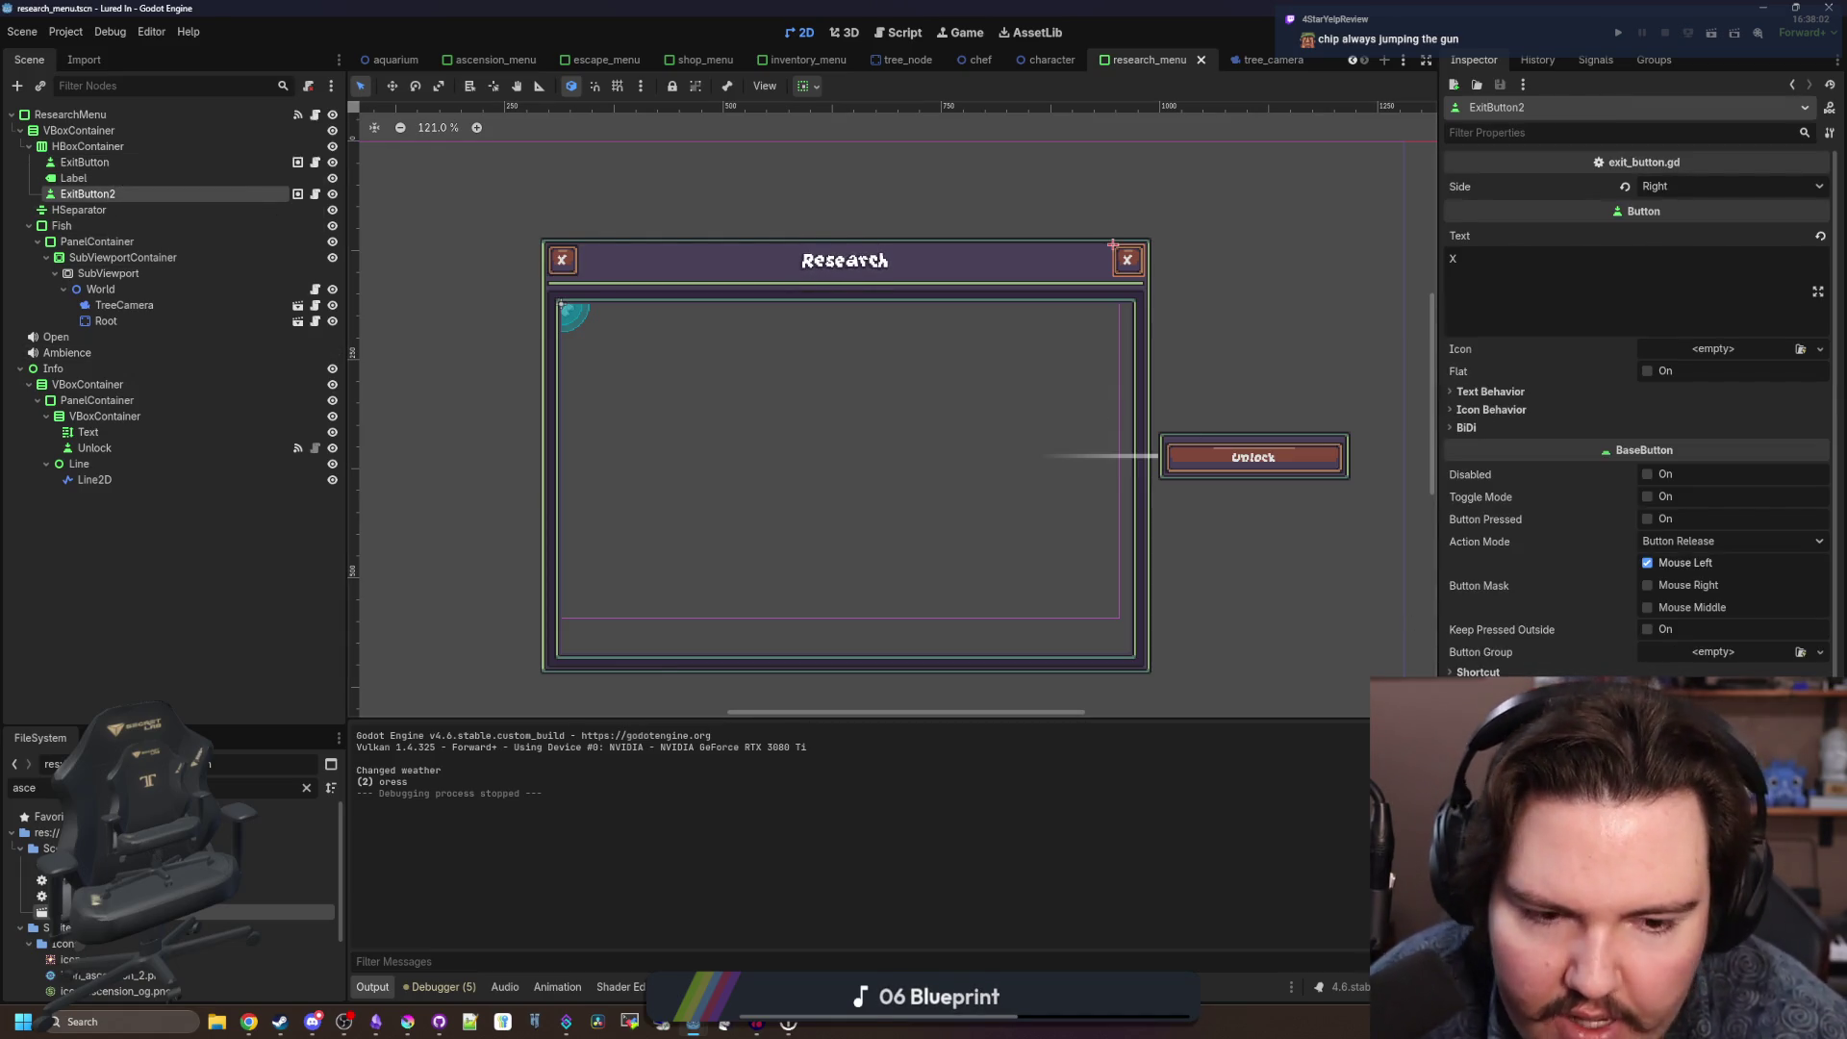
scroll(1636, 404, down, 2)
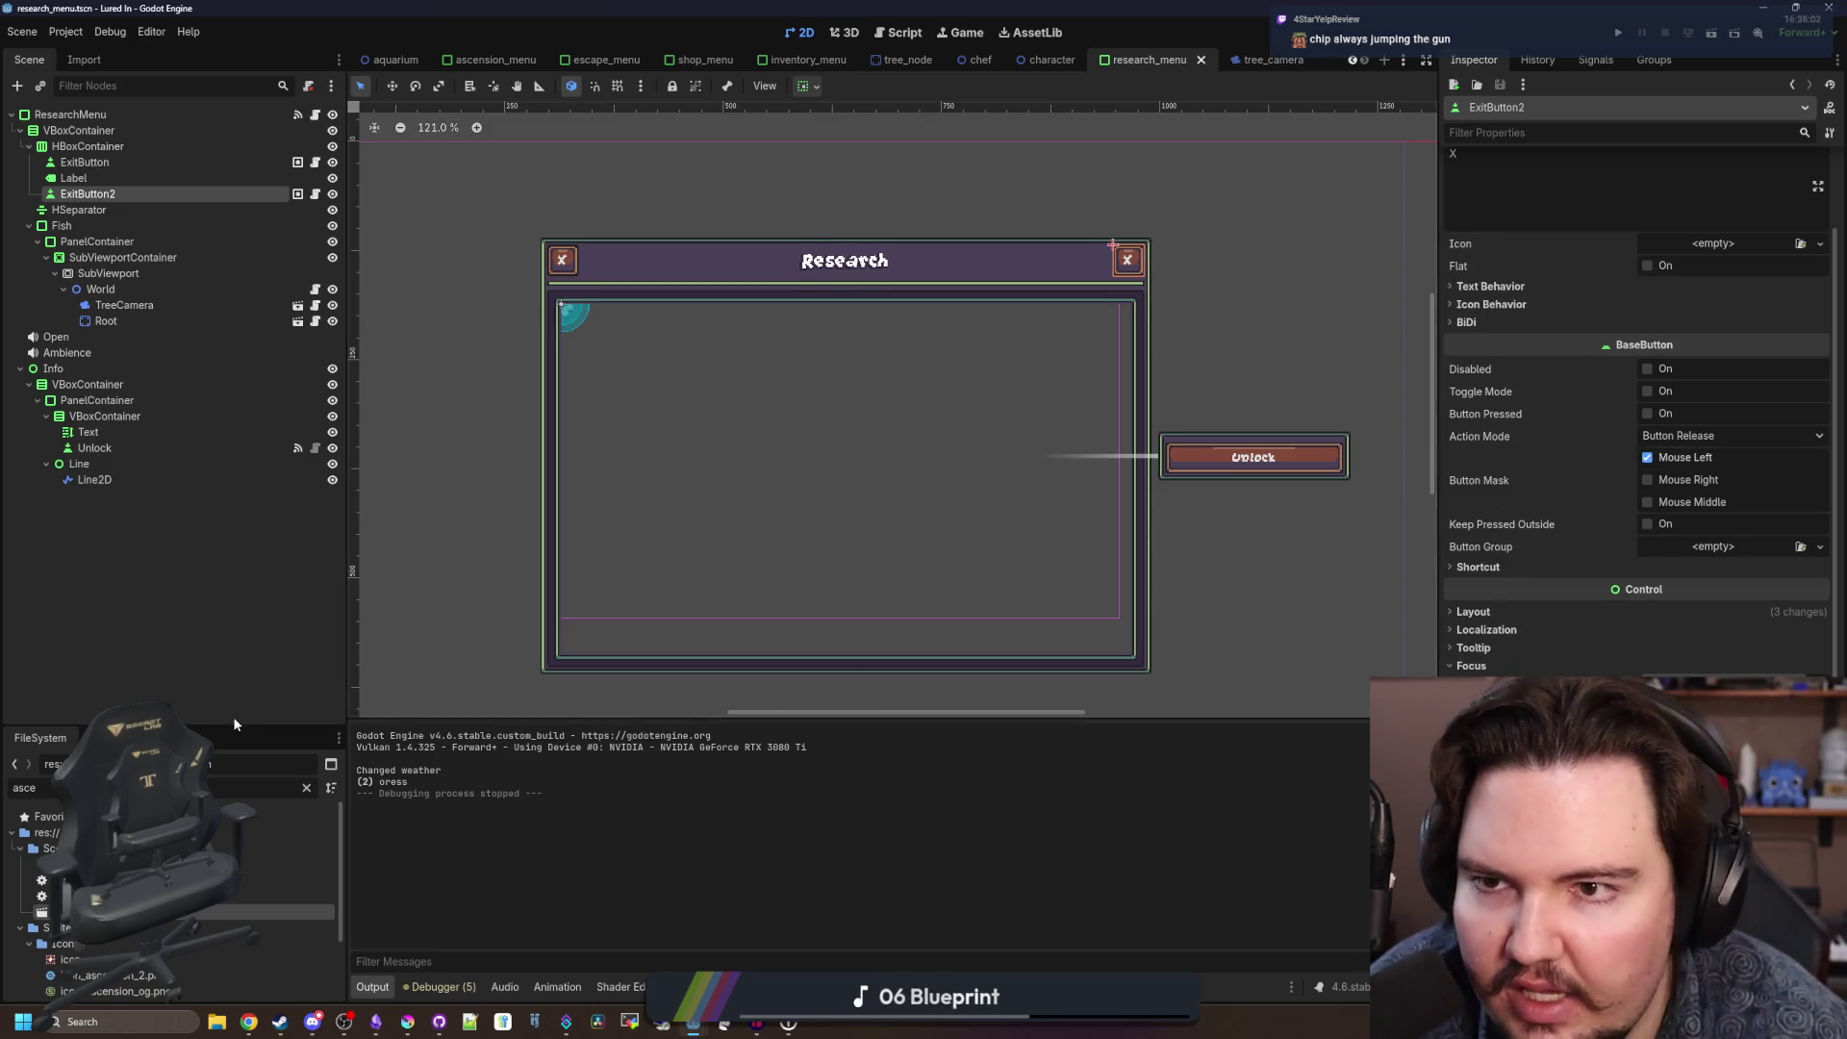
Switch to the ascension_menu scene and select ExitButton and ExitButton2.
click(495, 60)
click(84, 193)
ctrl+click(100, 168)
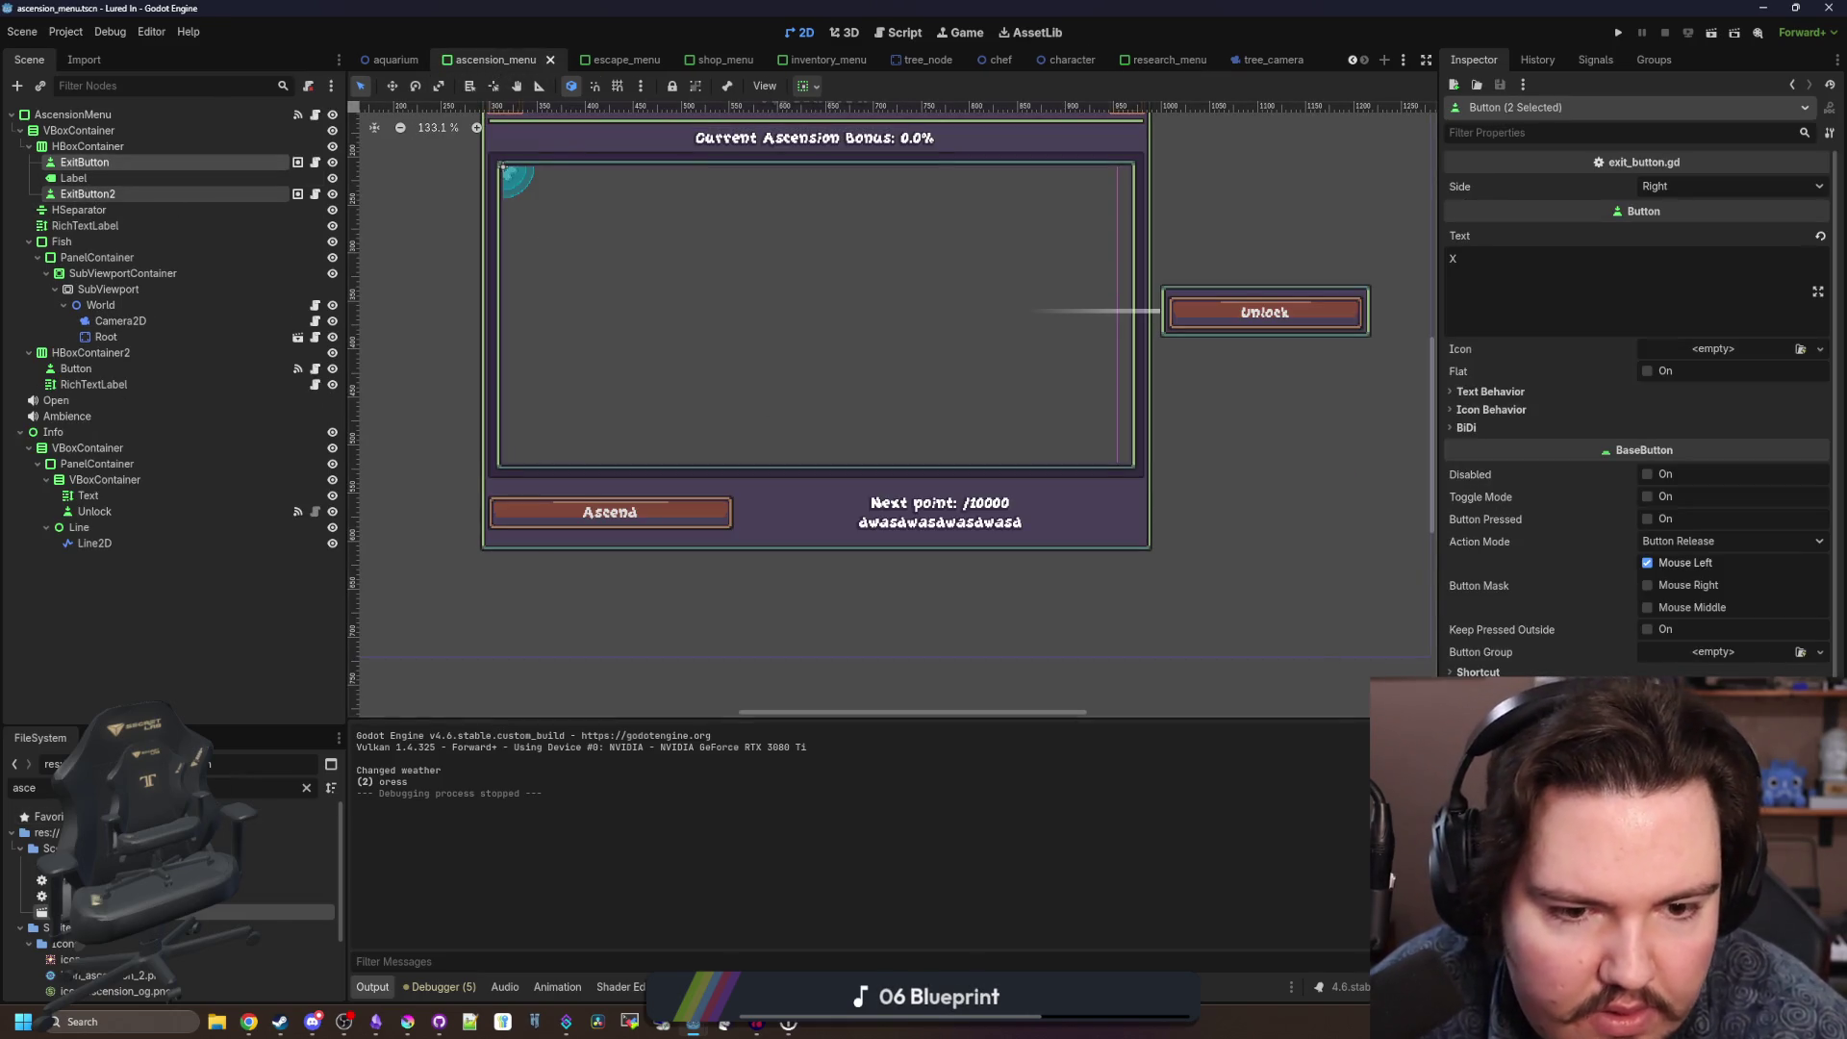
Change Focus > Mode on both ascension_menu exit buttons and run the project.
scroll(1635, 404, down, 2)
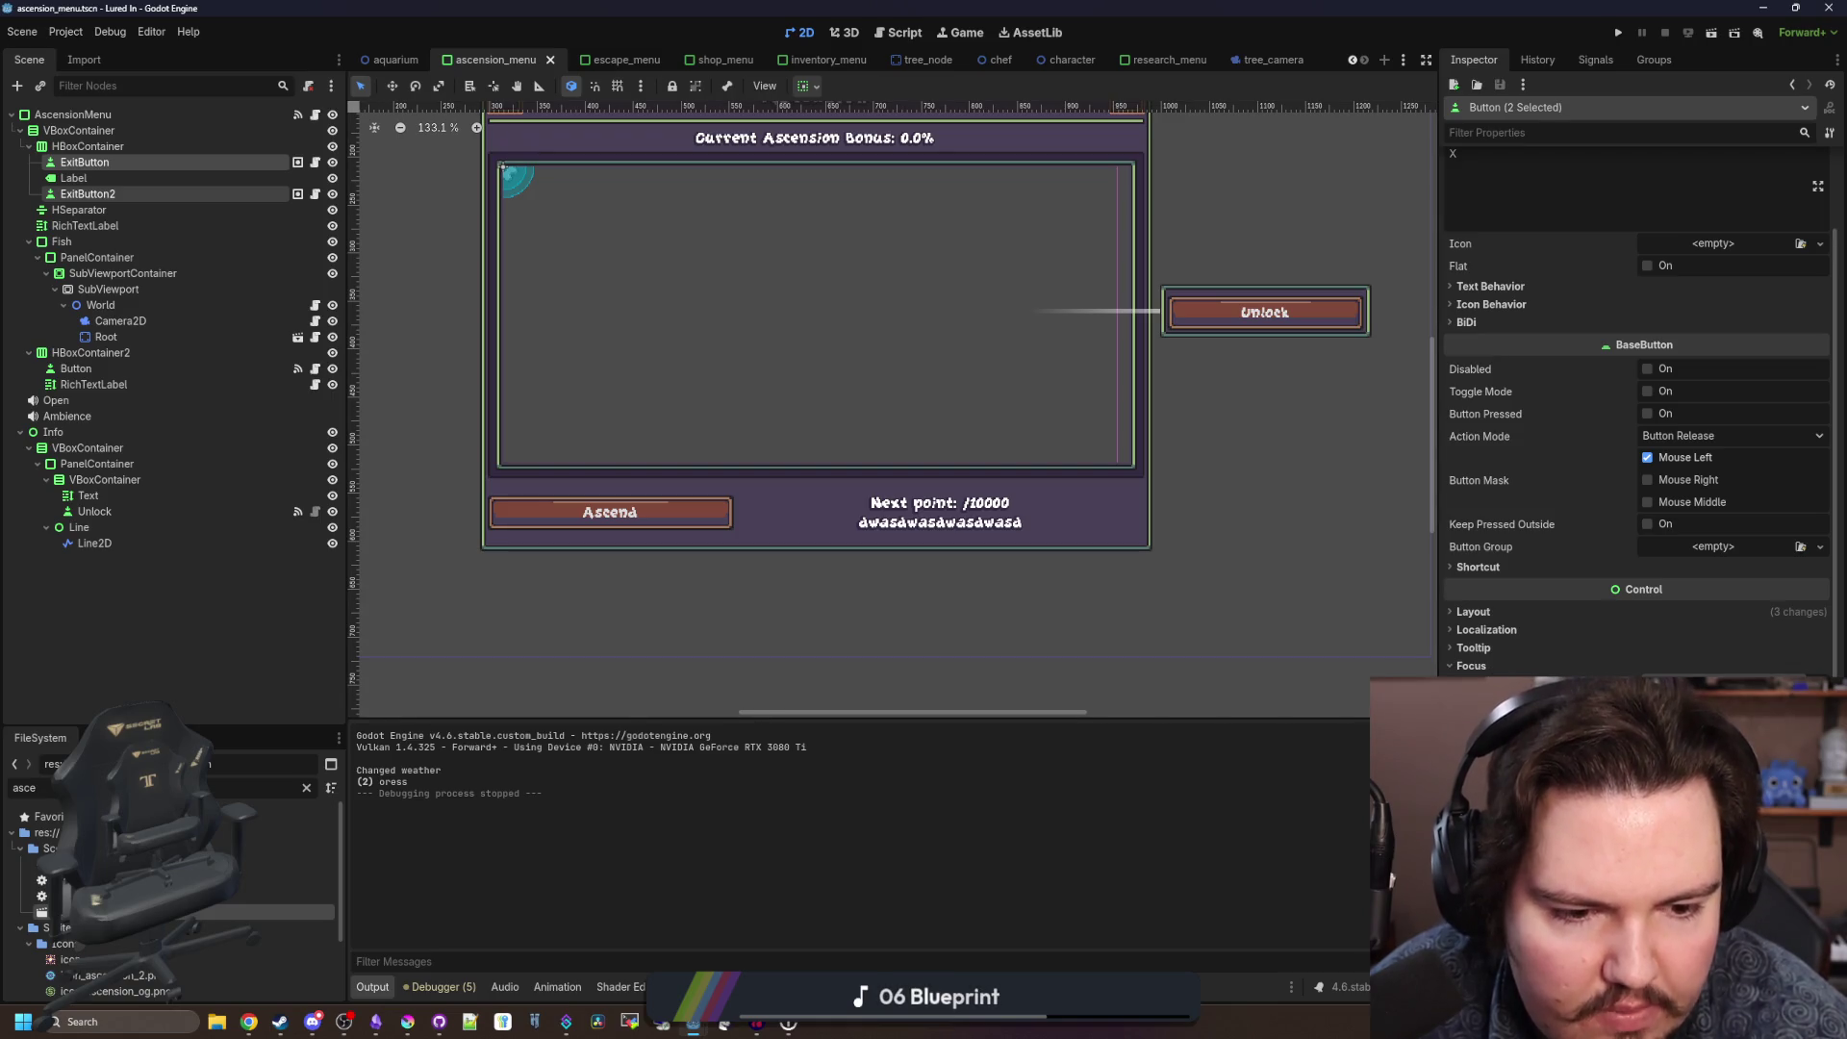
click(1731, 779)
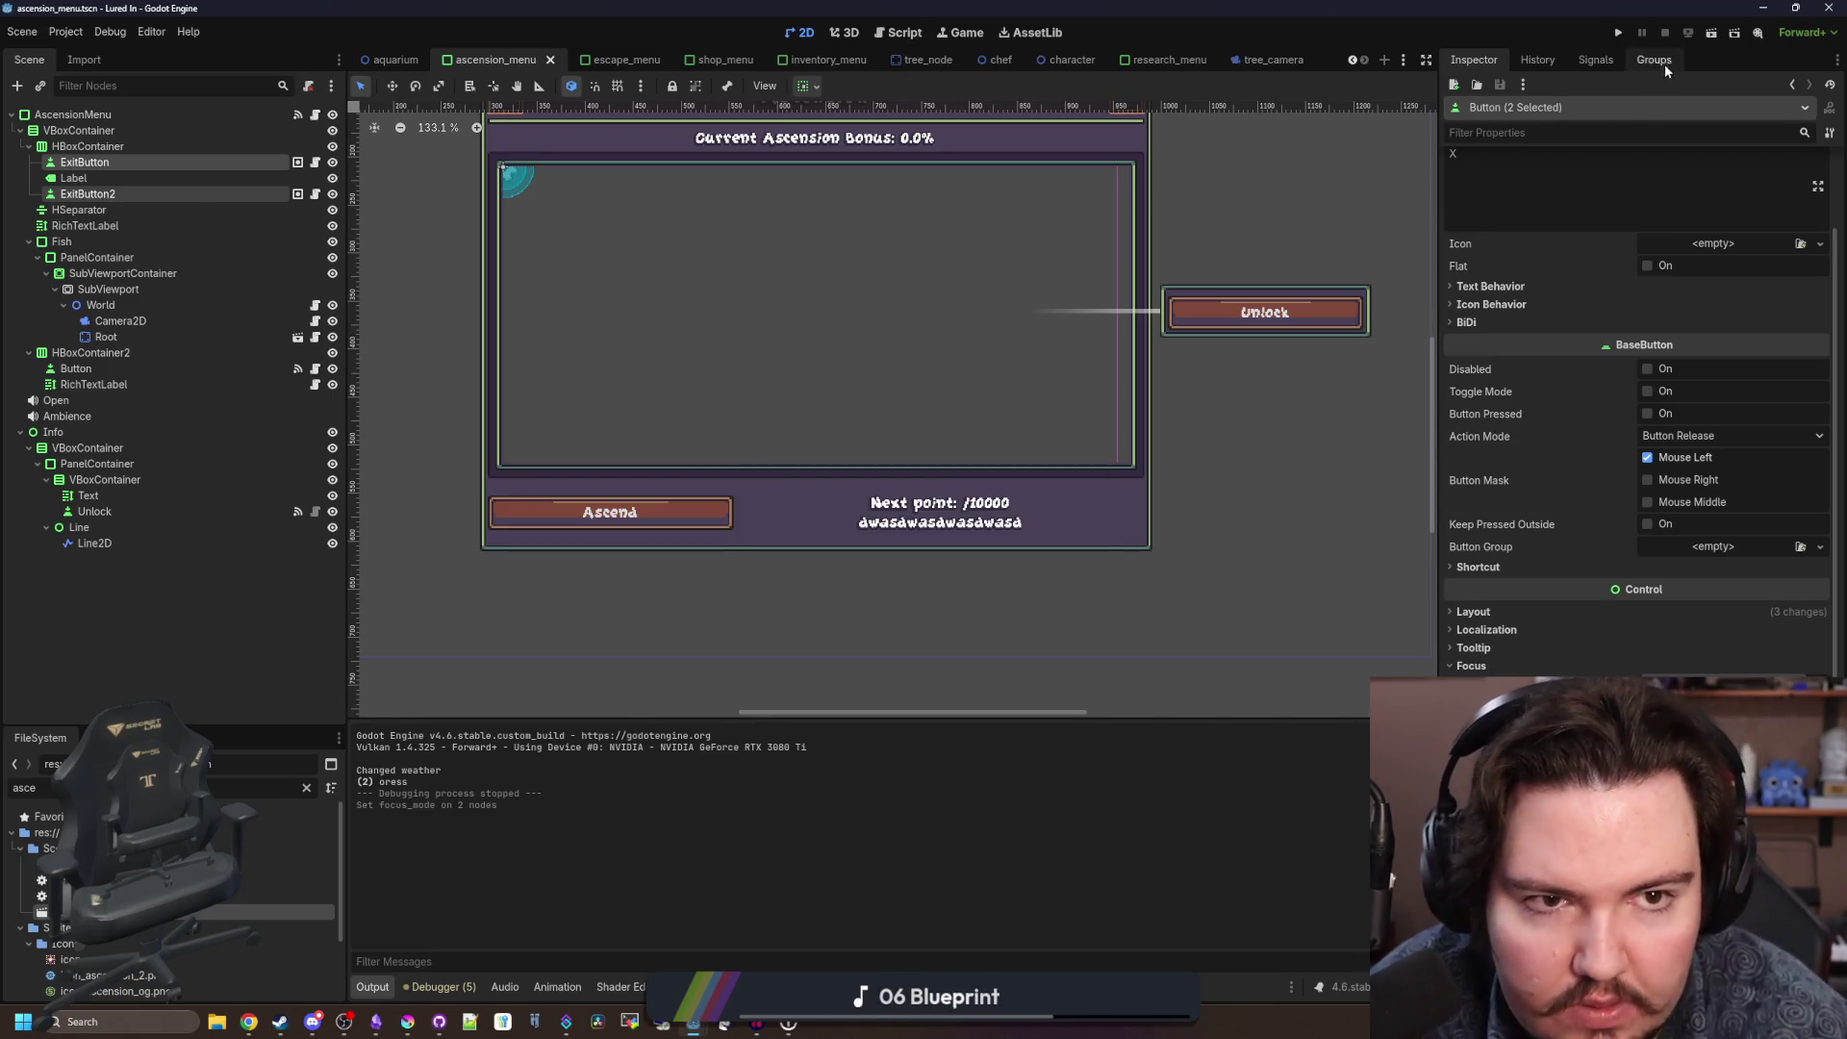
click(1616, 34)
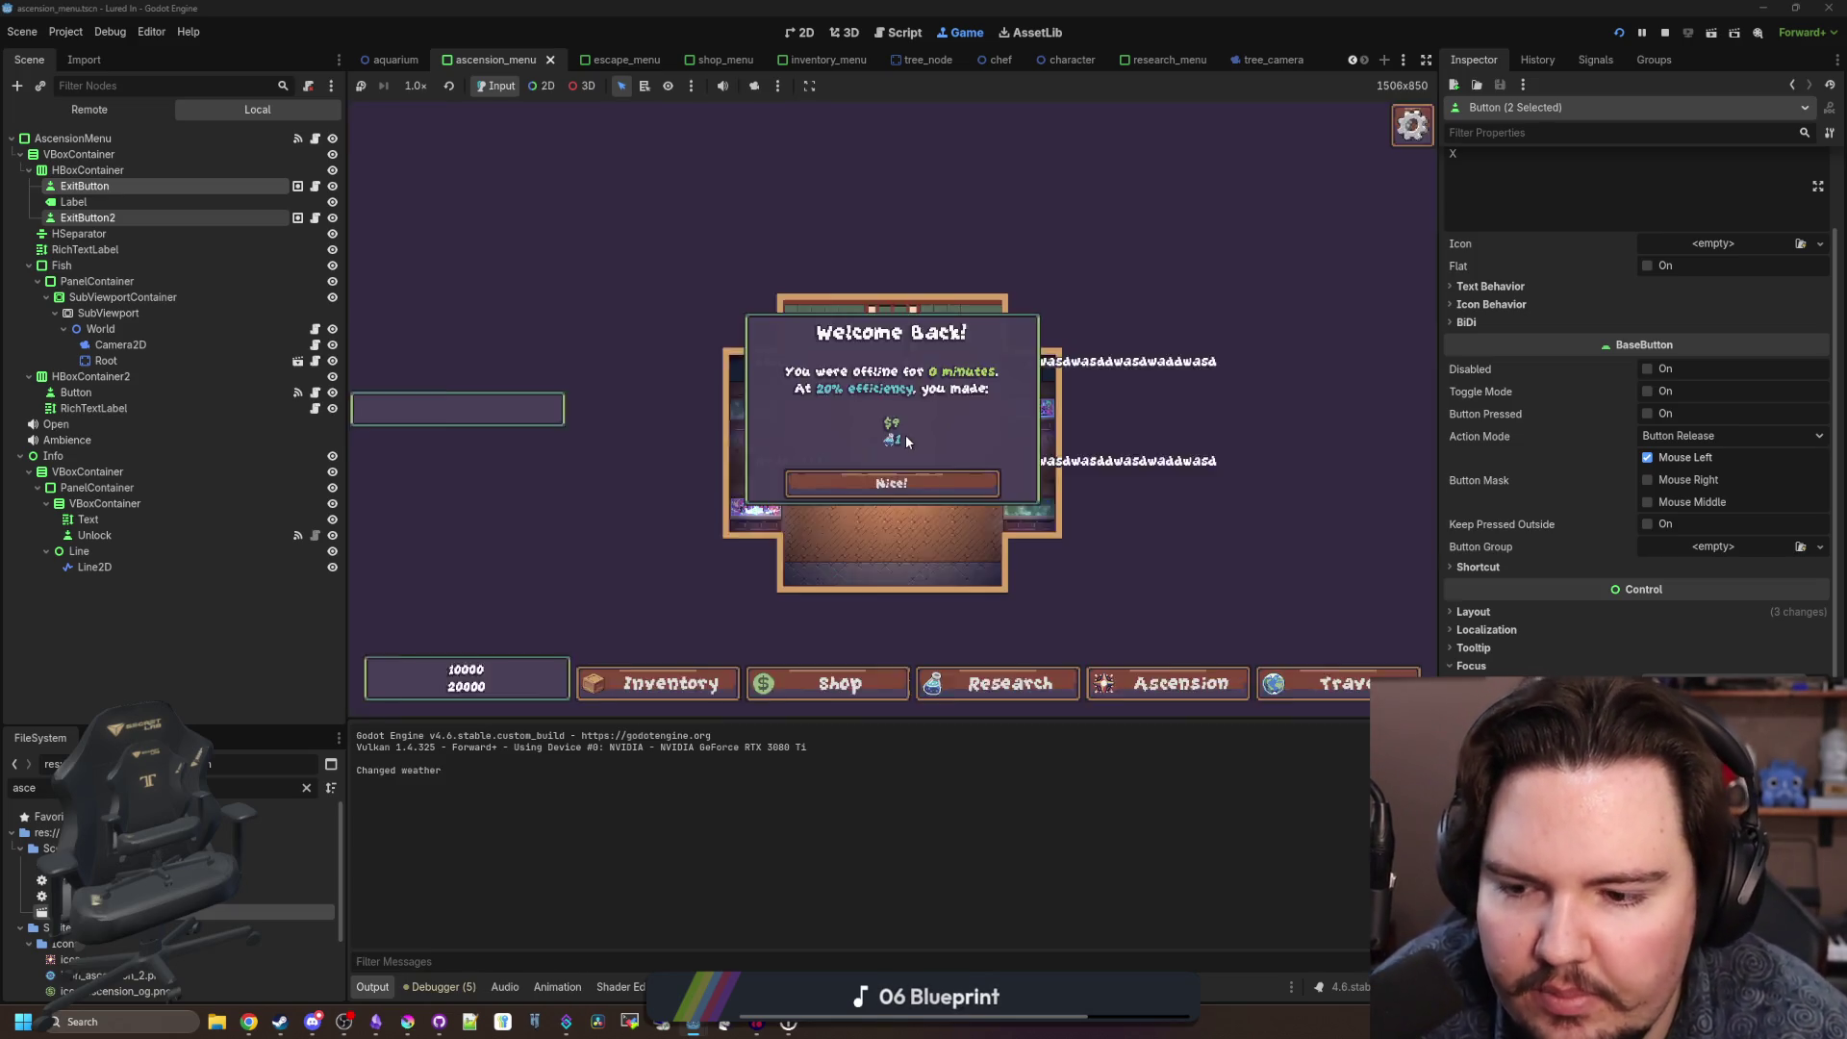
Check the Research panel with the controller, stop the game, and clear the FileSystem filter.
click(892, 409)
key(Right)
key(Return)
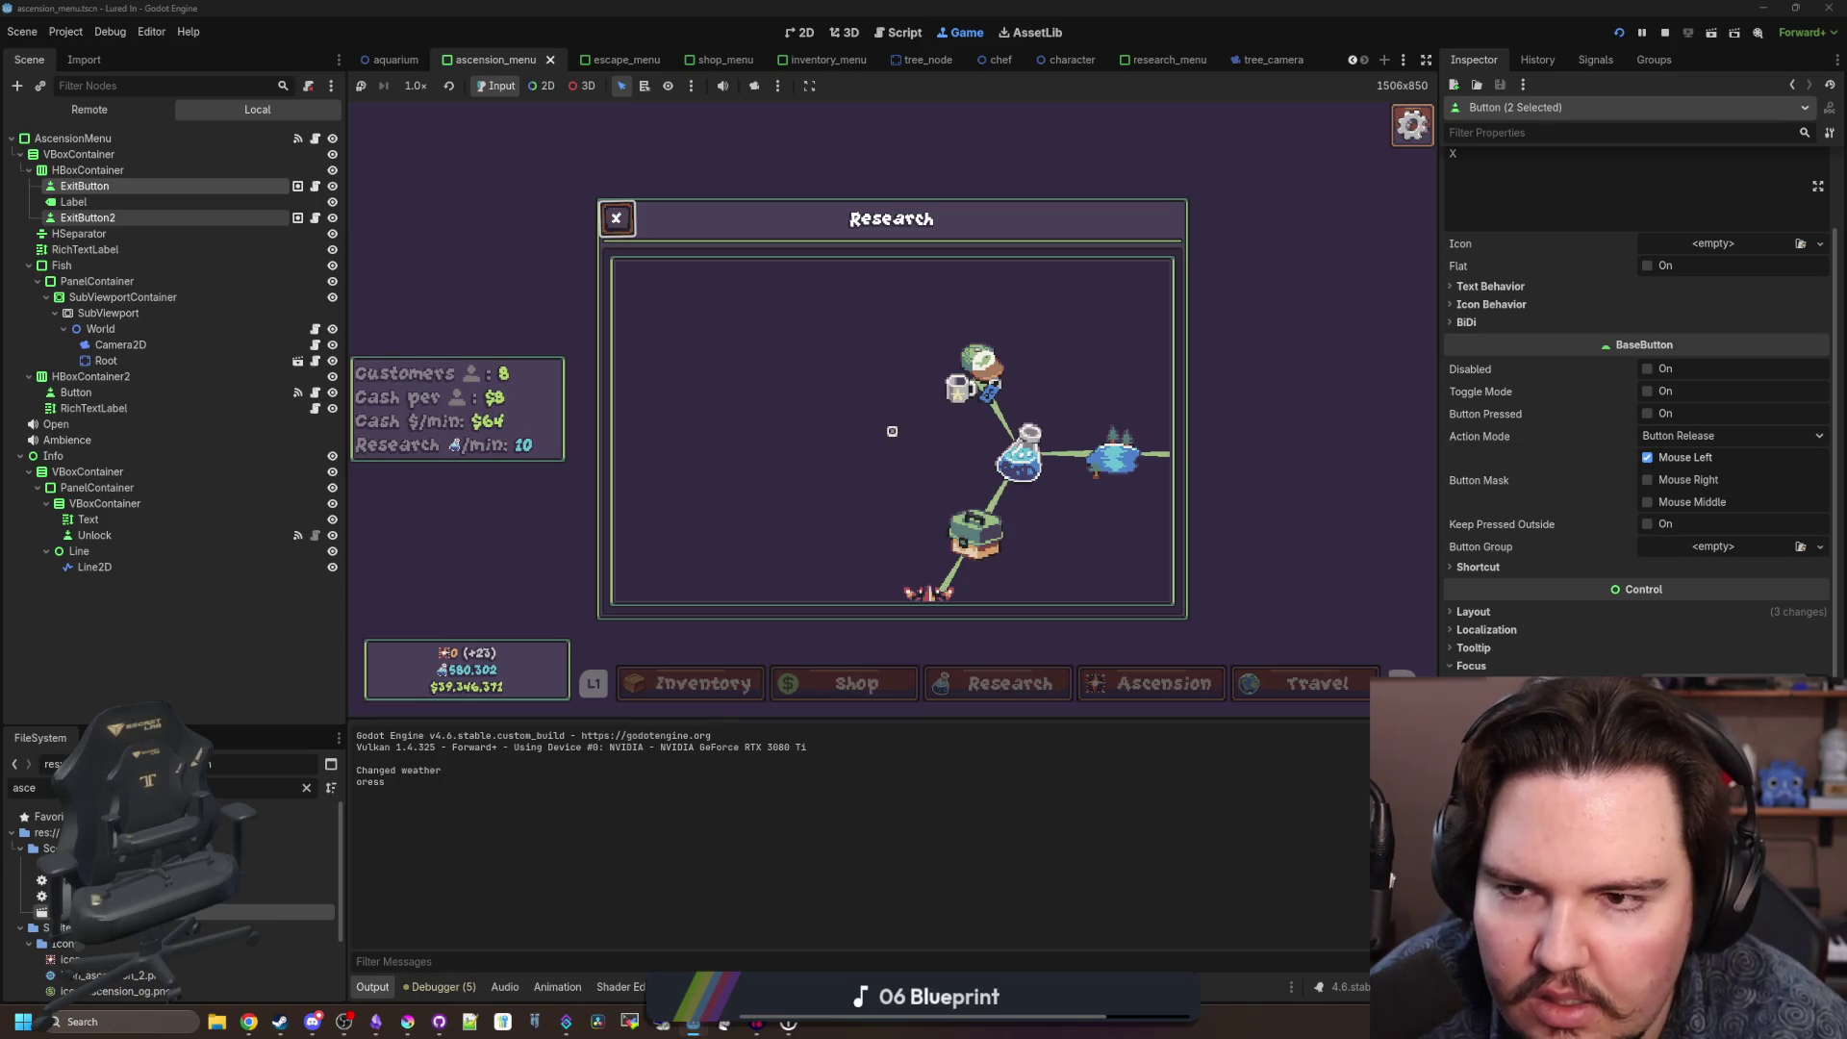
key(Escape)
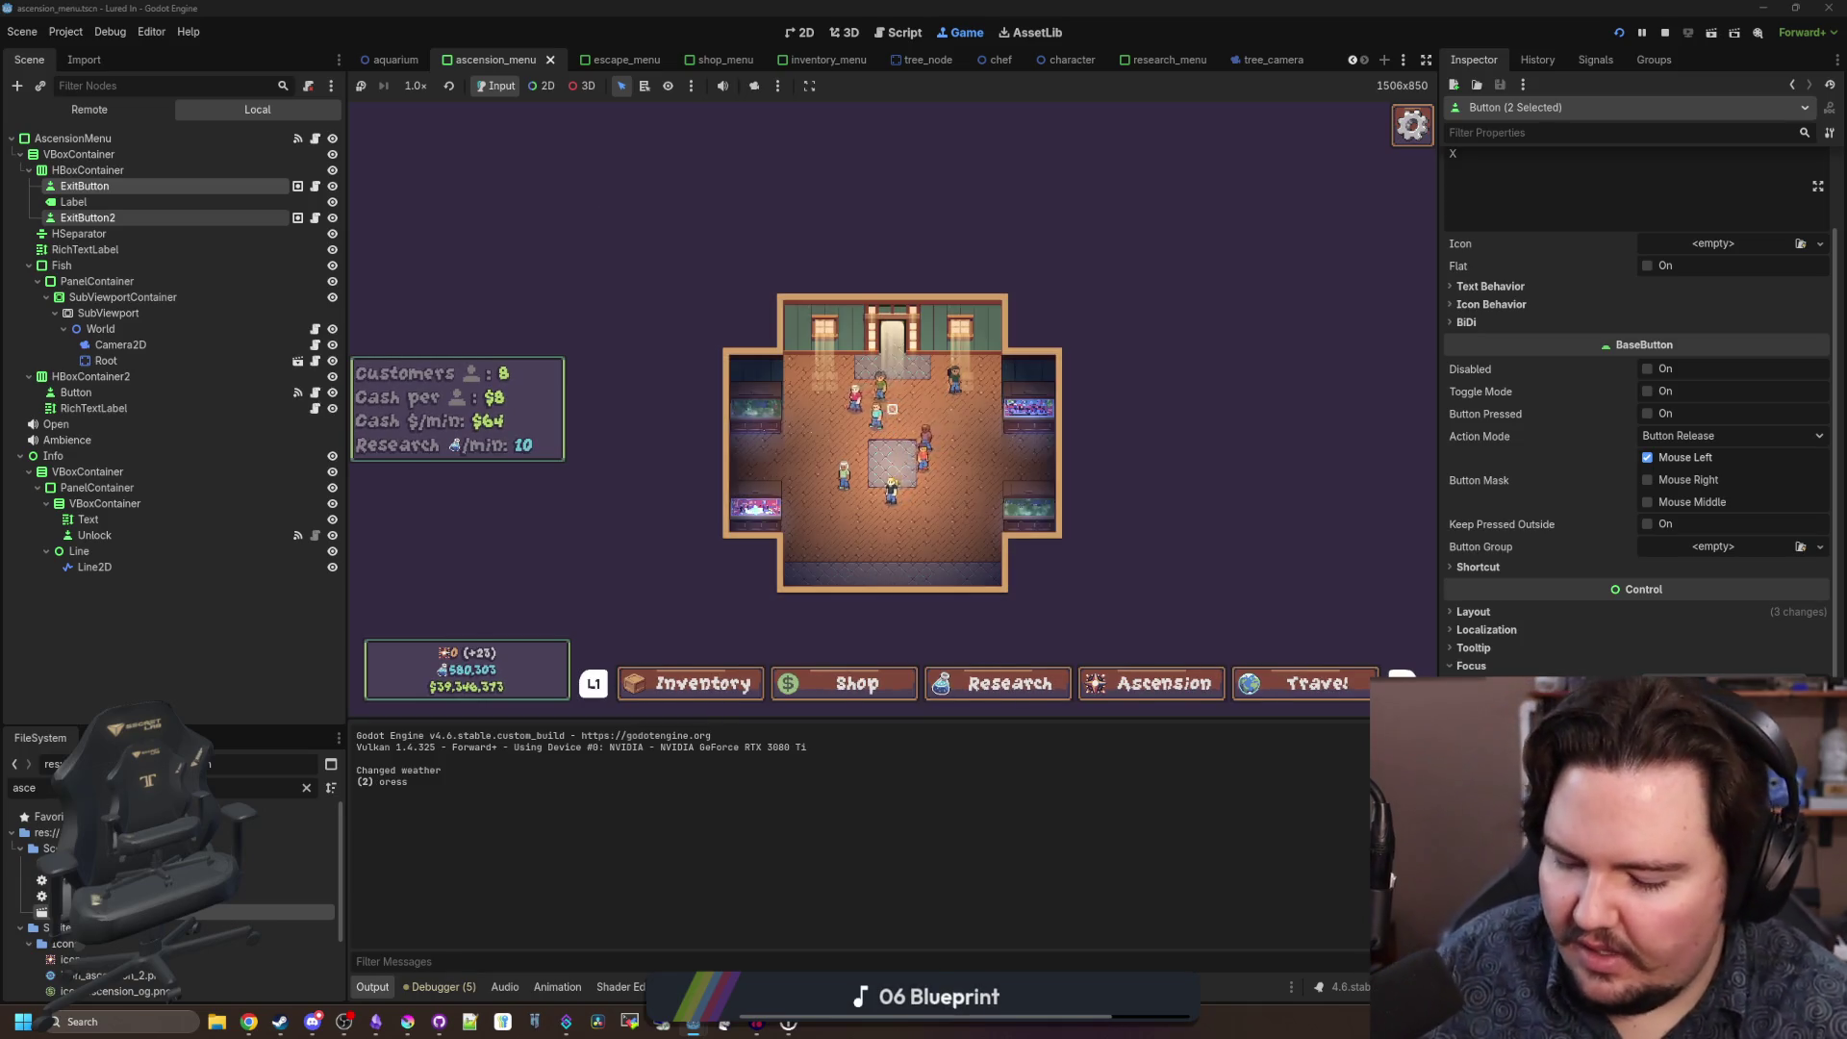
key(super)
click(1666, 35)
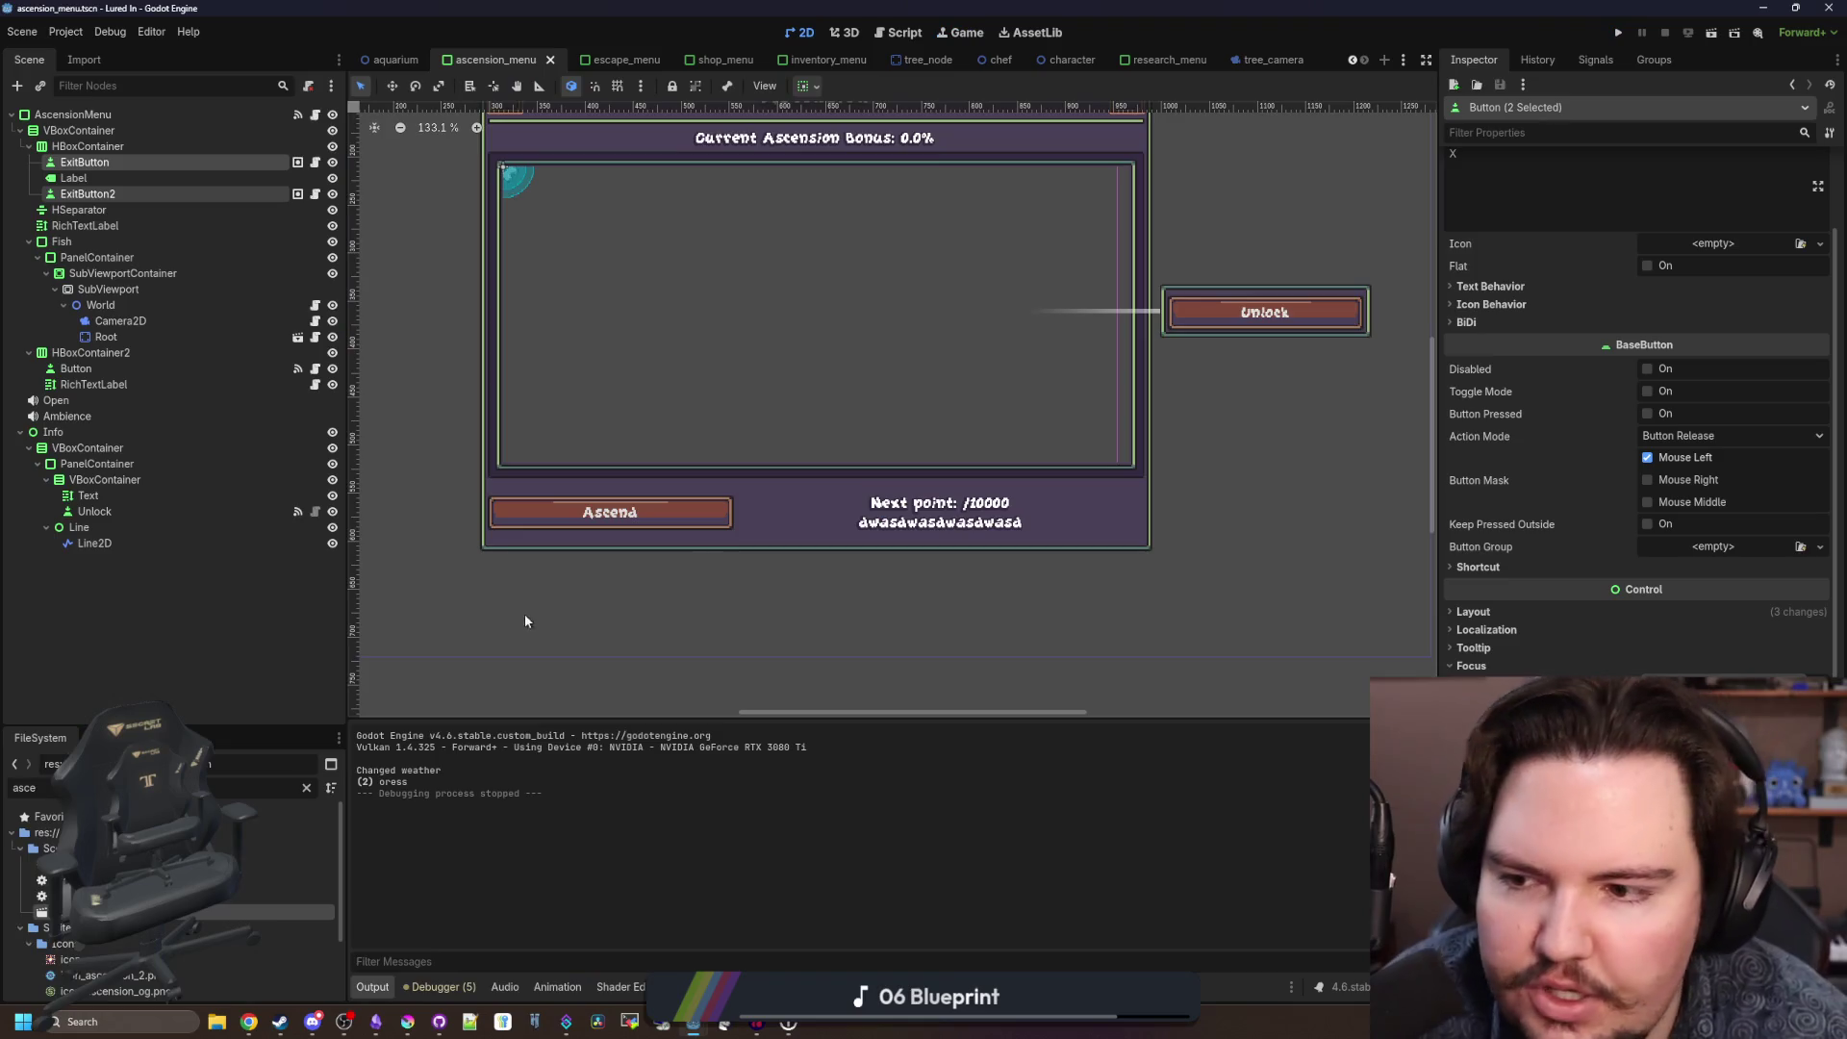
click(307, 790)
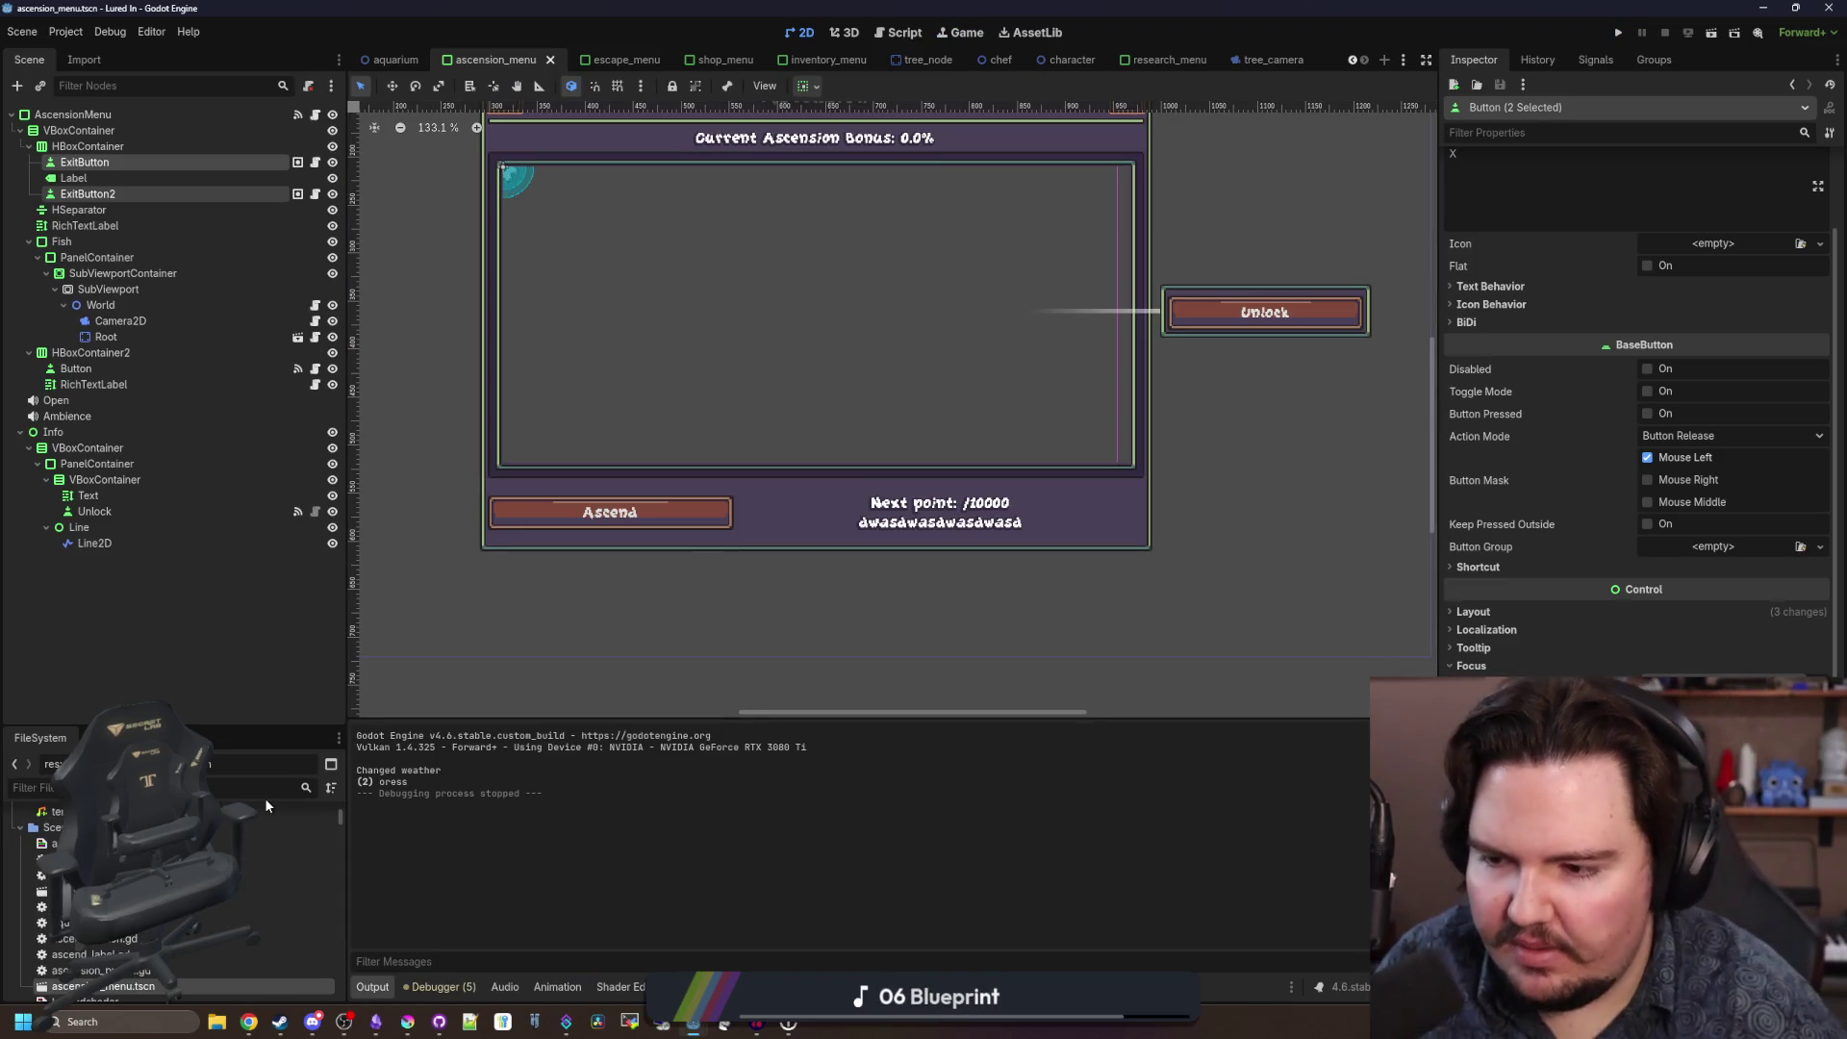
Review animated_button.gd's input handling, then open ExitButton2's exit_button.gd script.
text(anim)
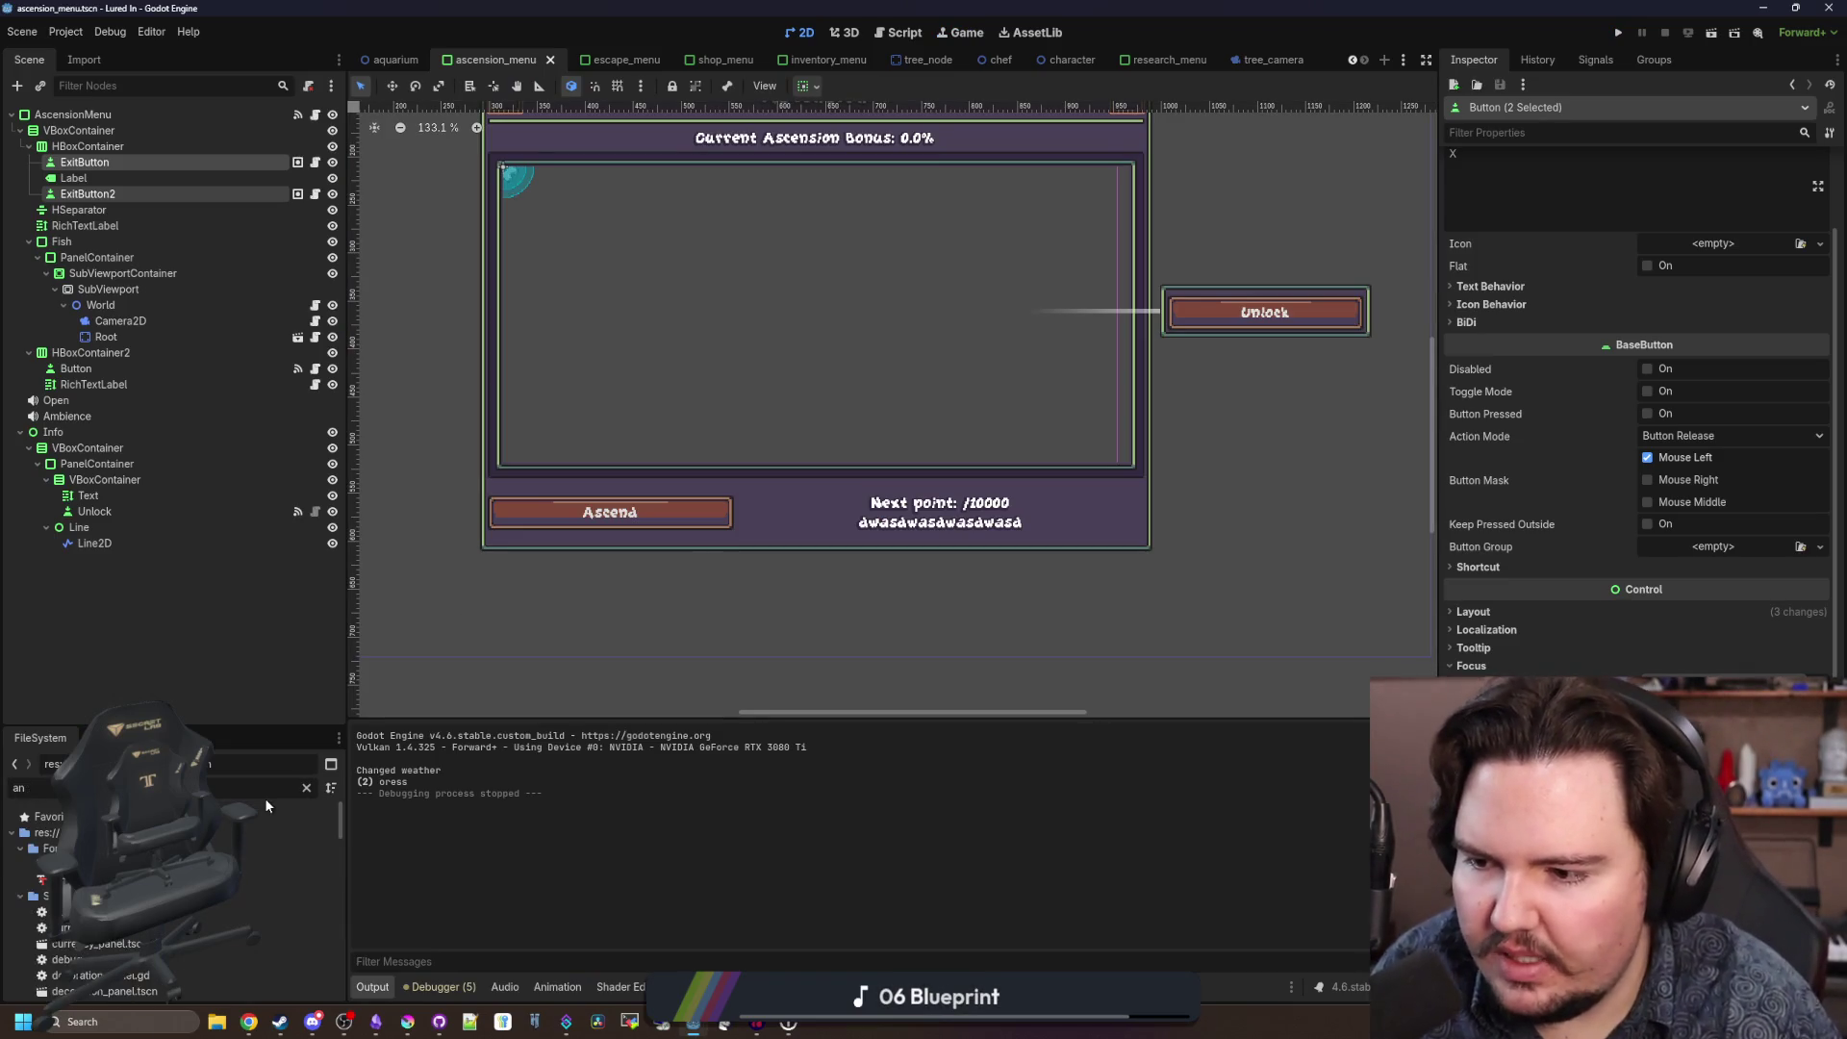
double_click(274, 864)
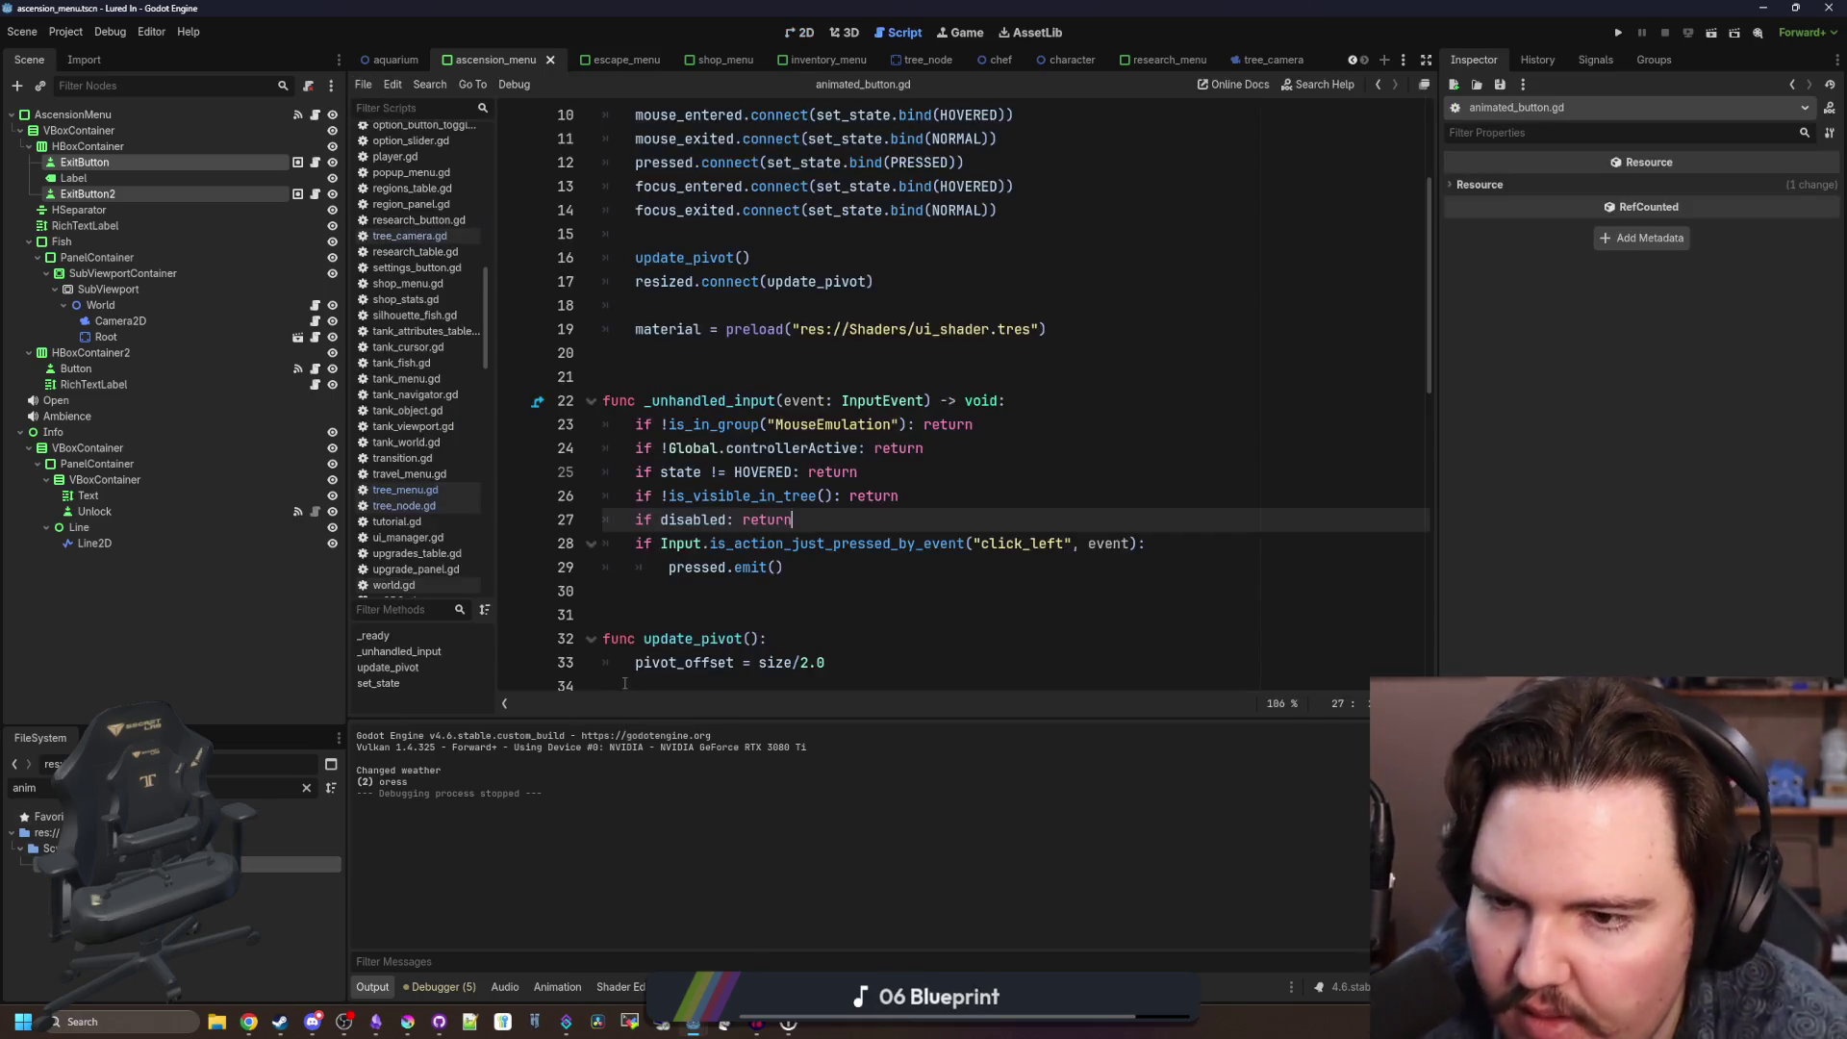
click(881, 373)
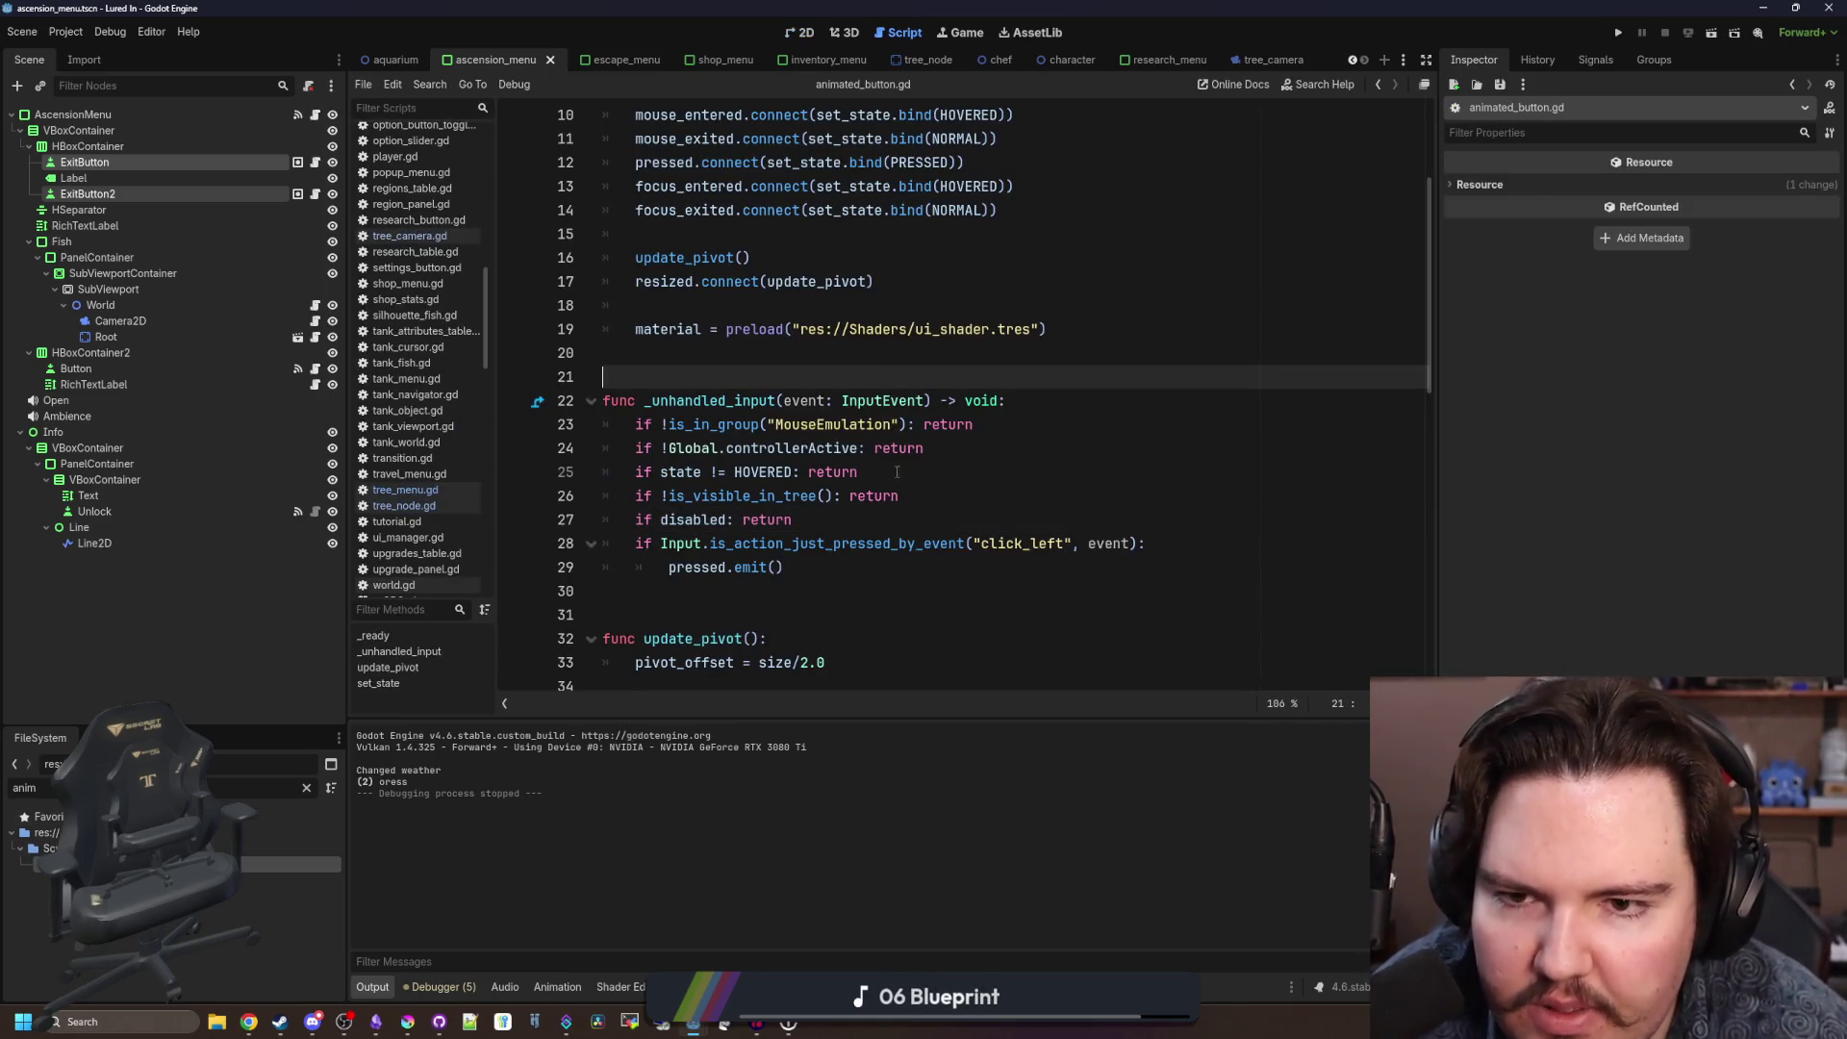
scroll(899, 471, up, 3)
scroll(898, 469, down, 14)
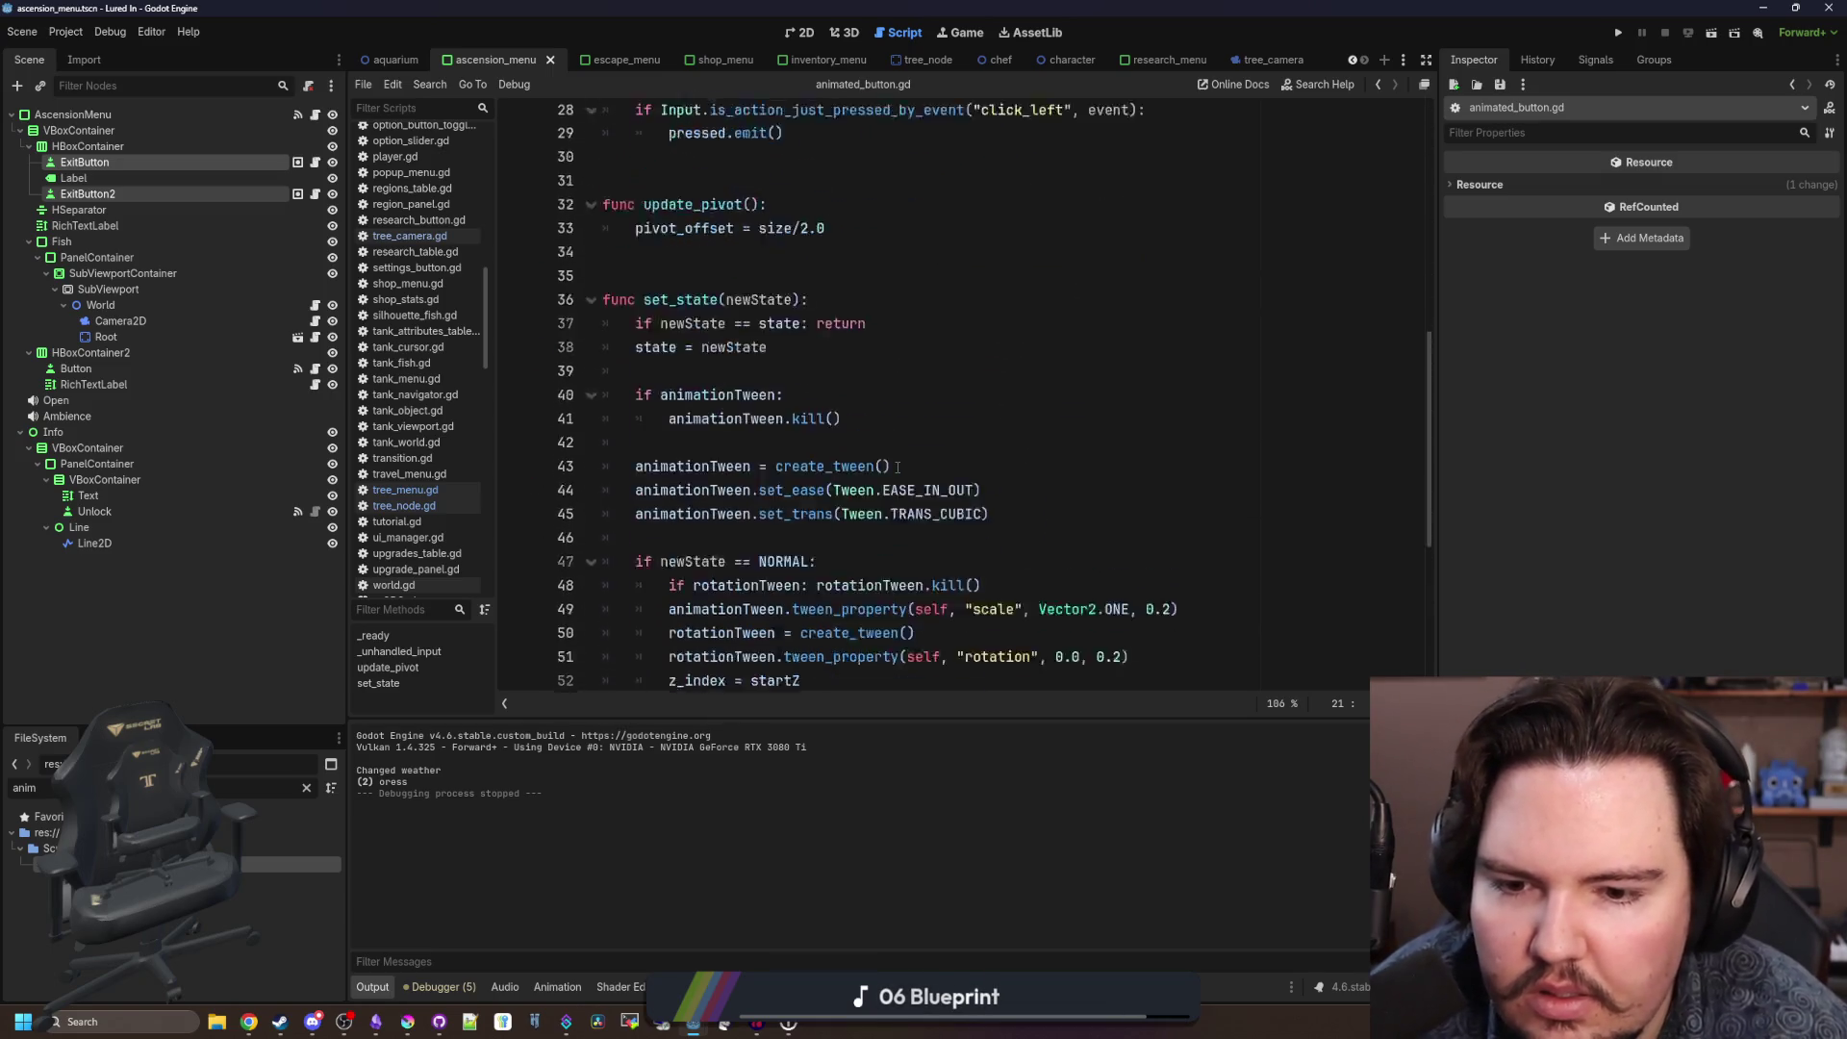
scroll(897, 469, up, 14)
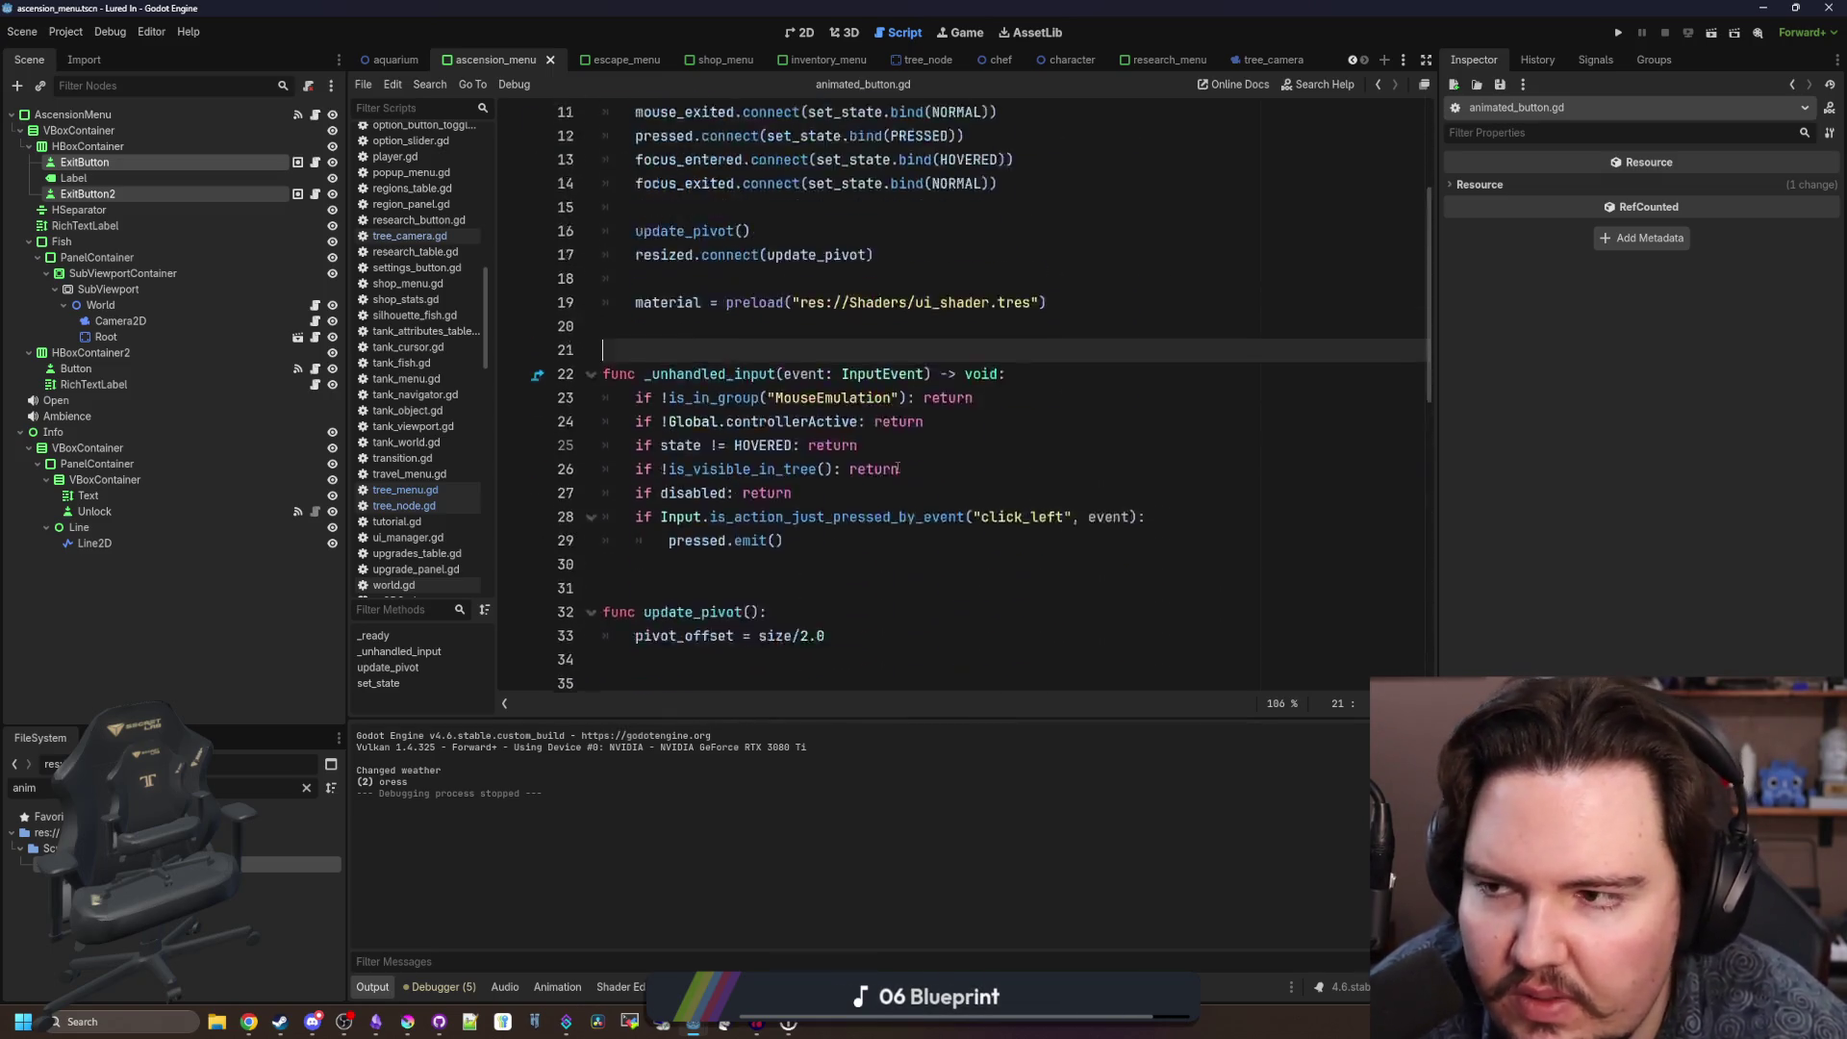
click(316, 194)
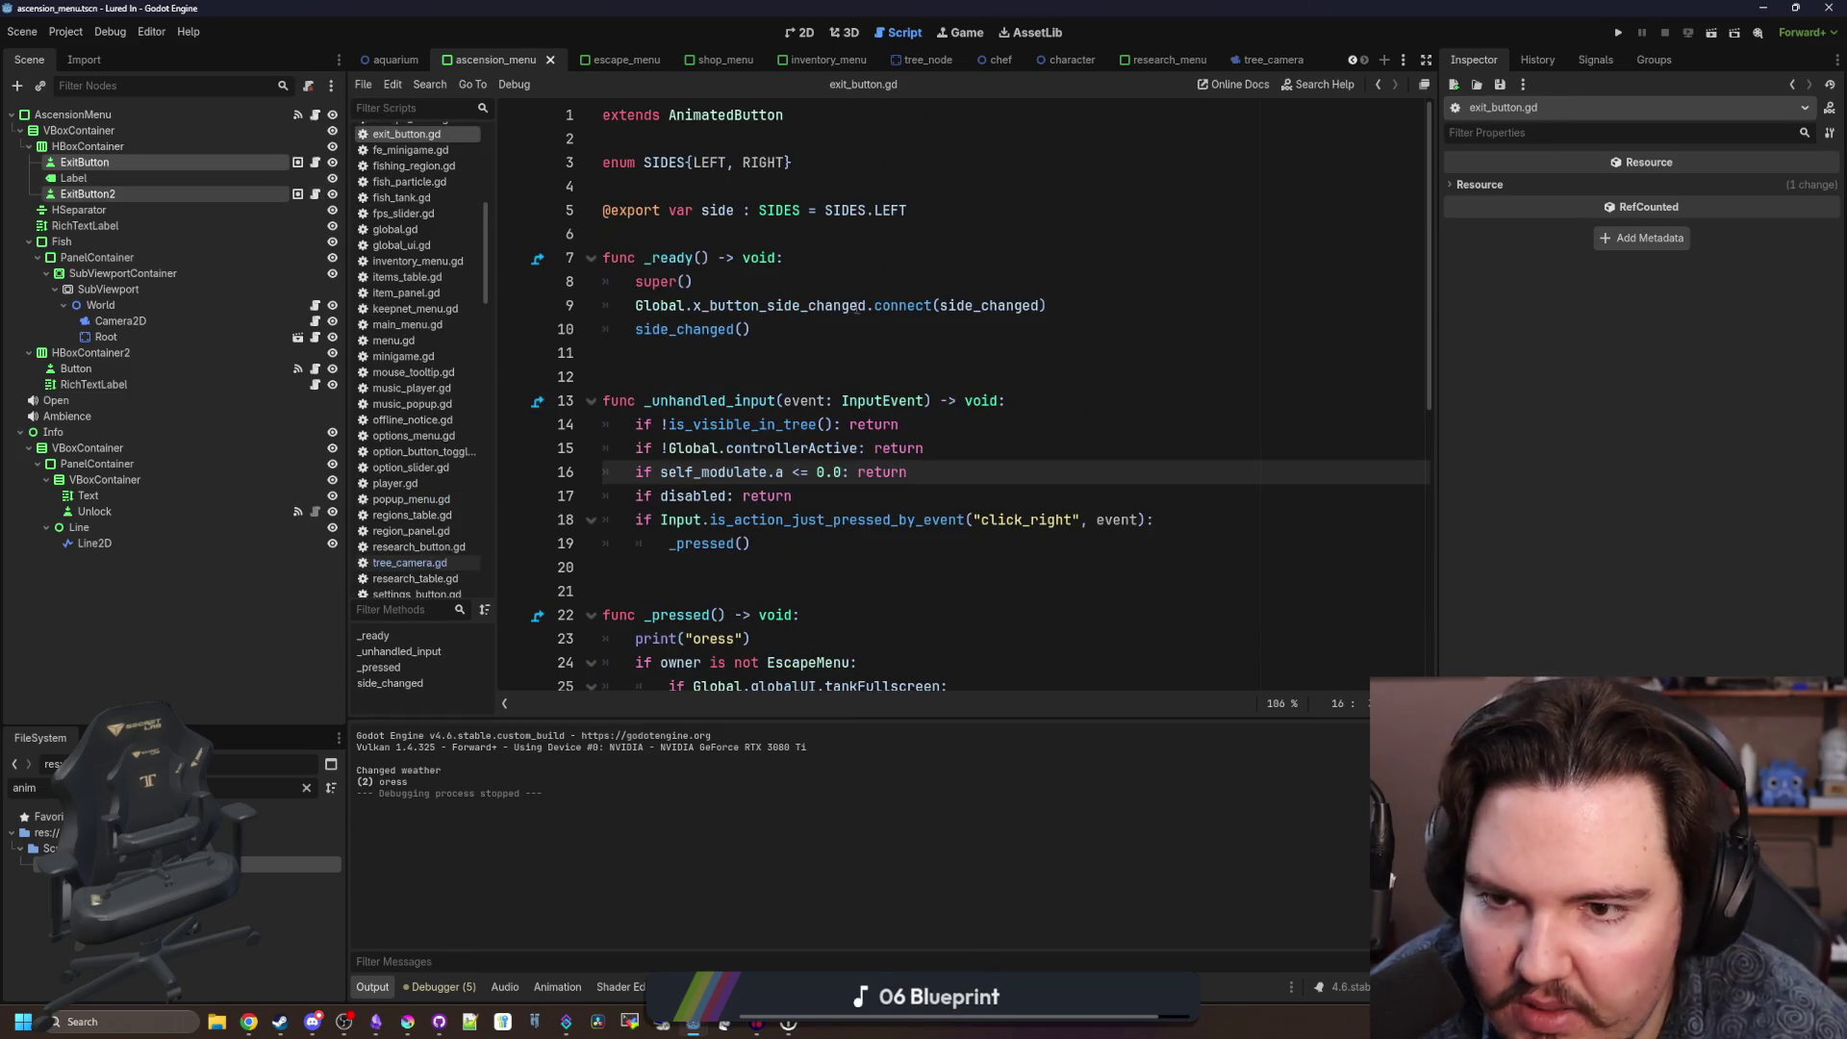
Inspect the ExitButton node's Focus properties in the Inspector.
click(846, 348)
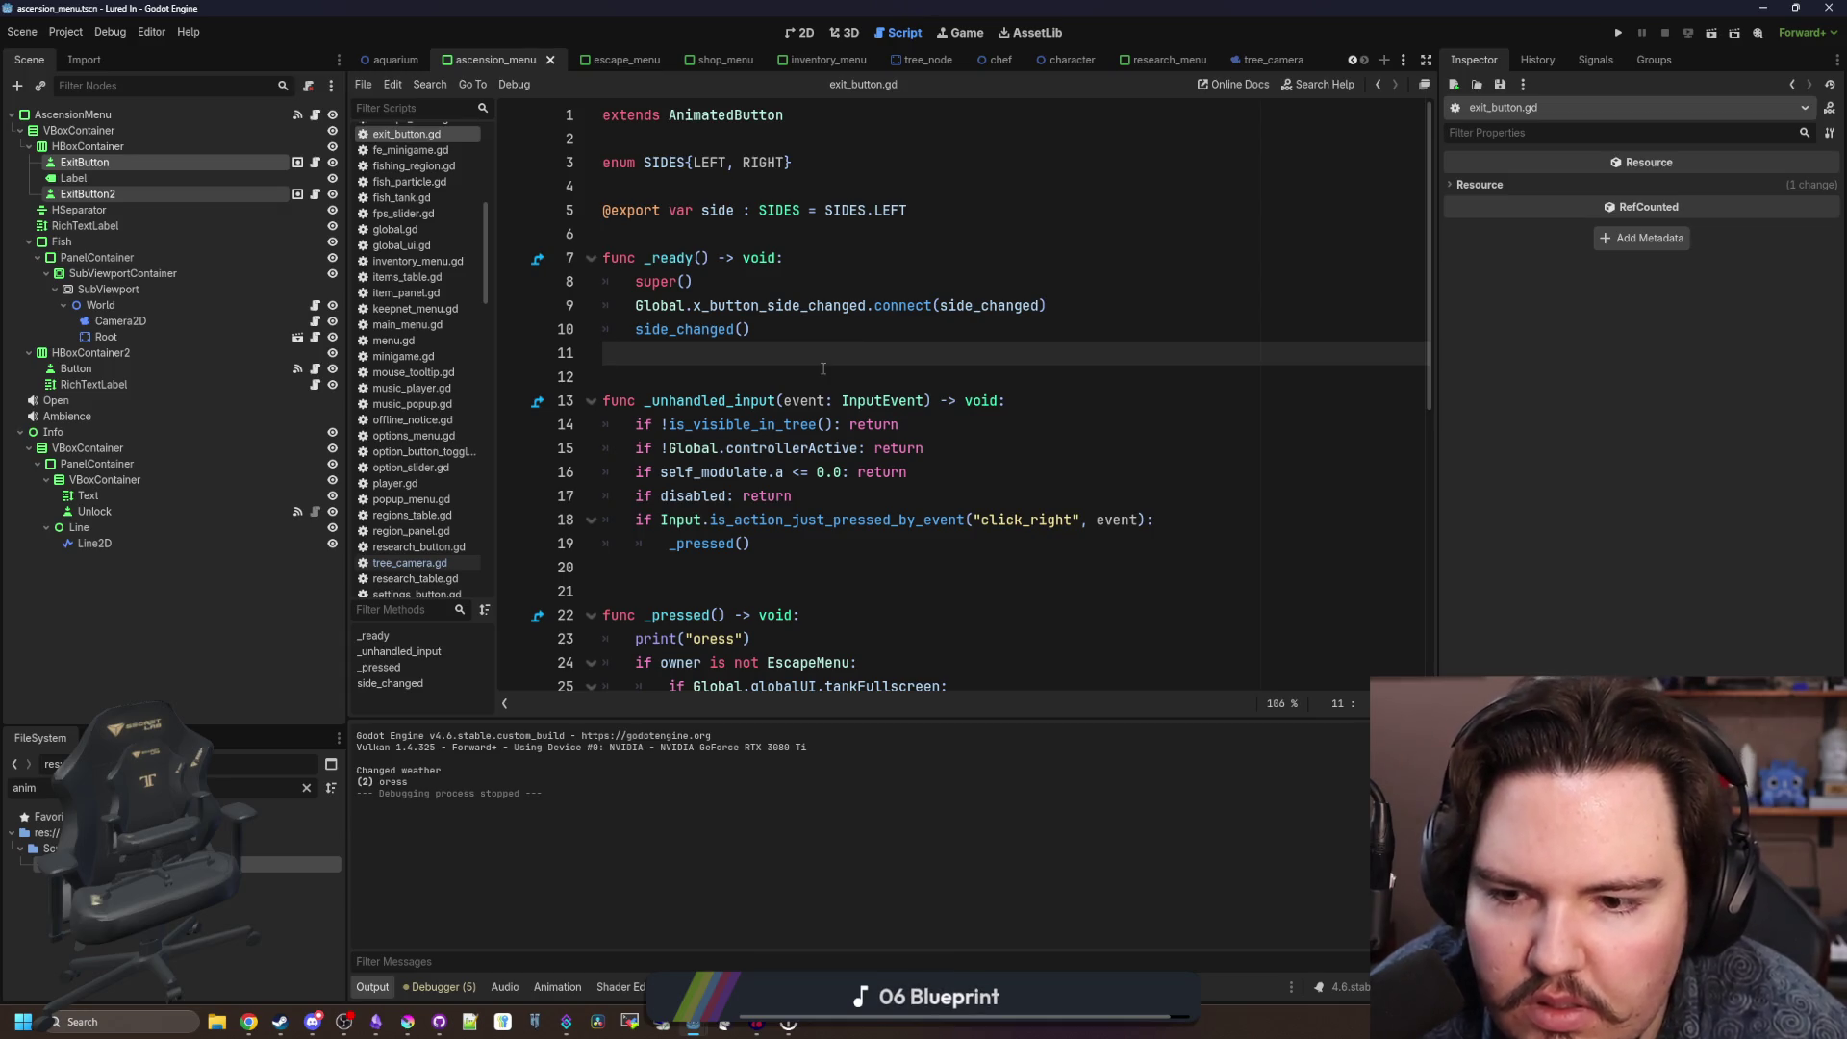
scroll(823, 369, down, 4)
scroll(823, 369, down, 3)
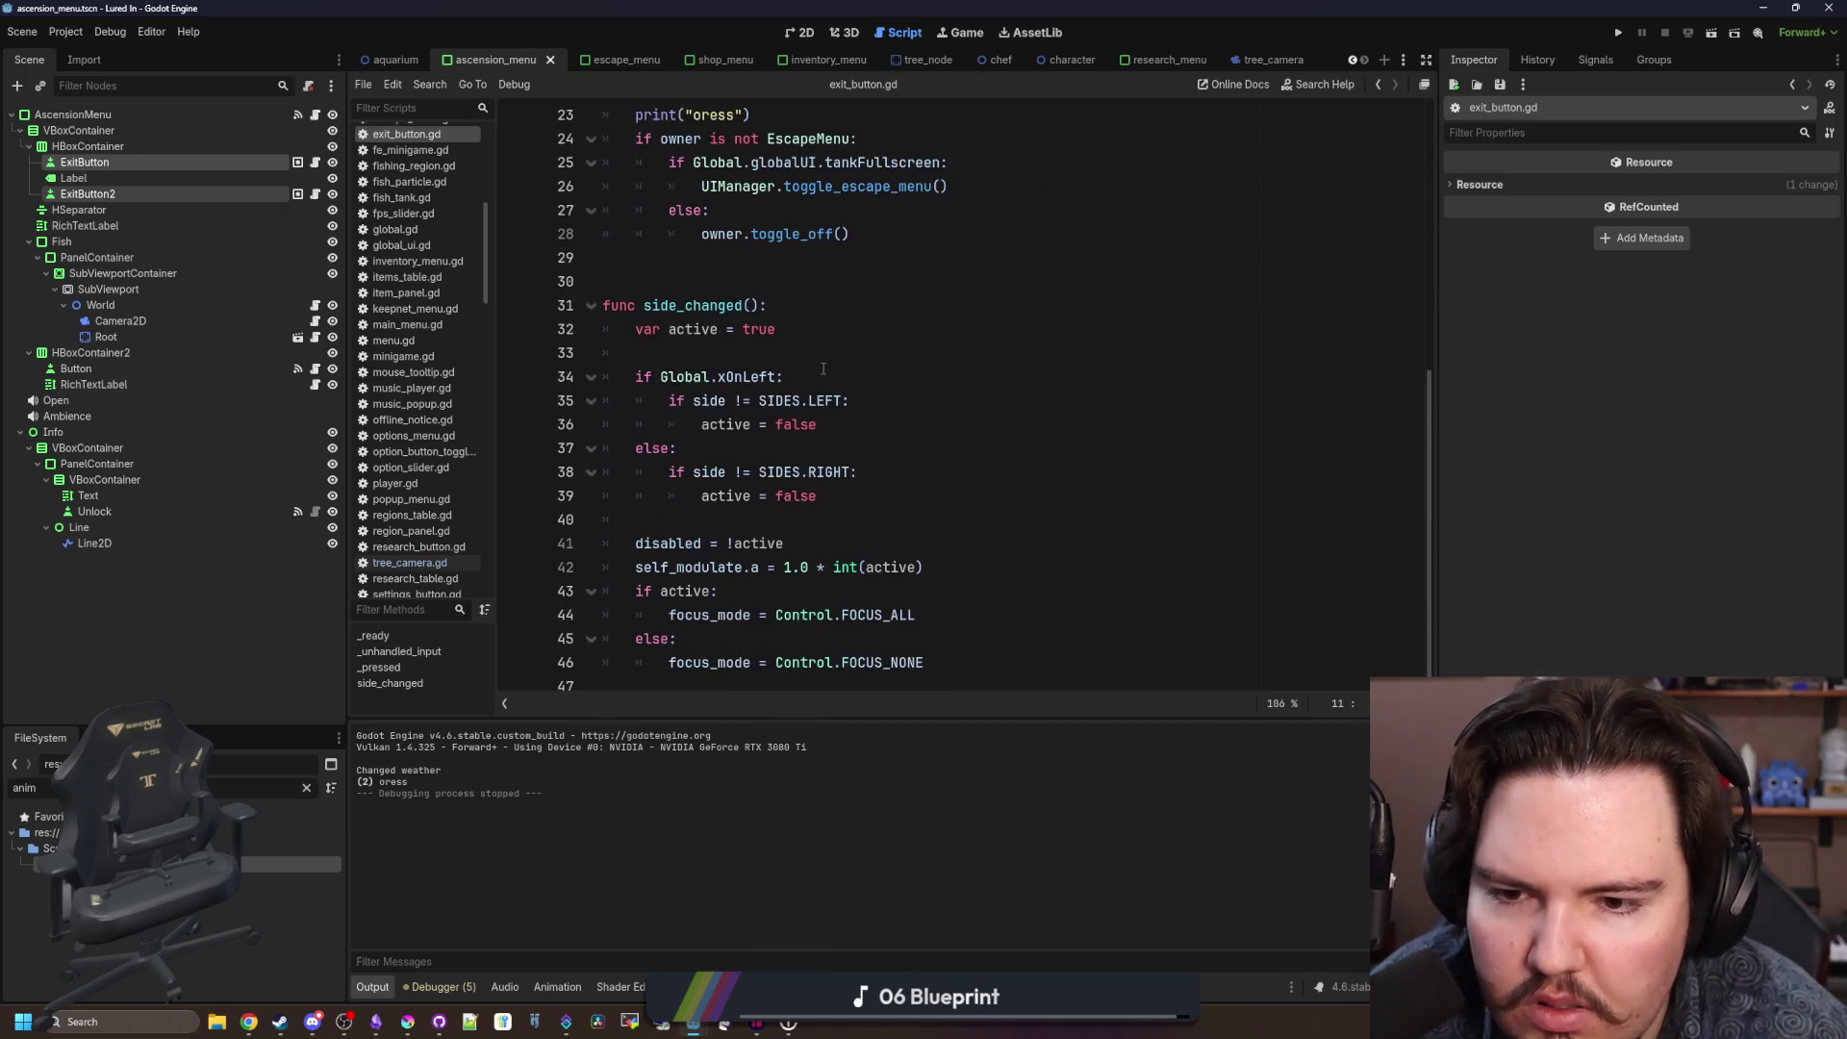
scroll(824, 369, up, 7)
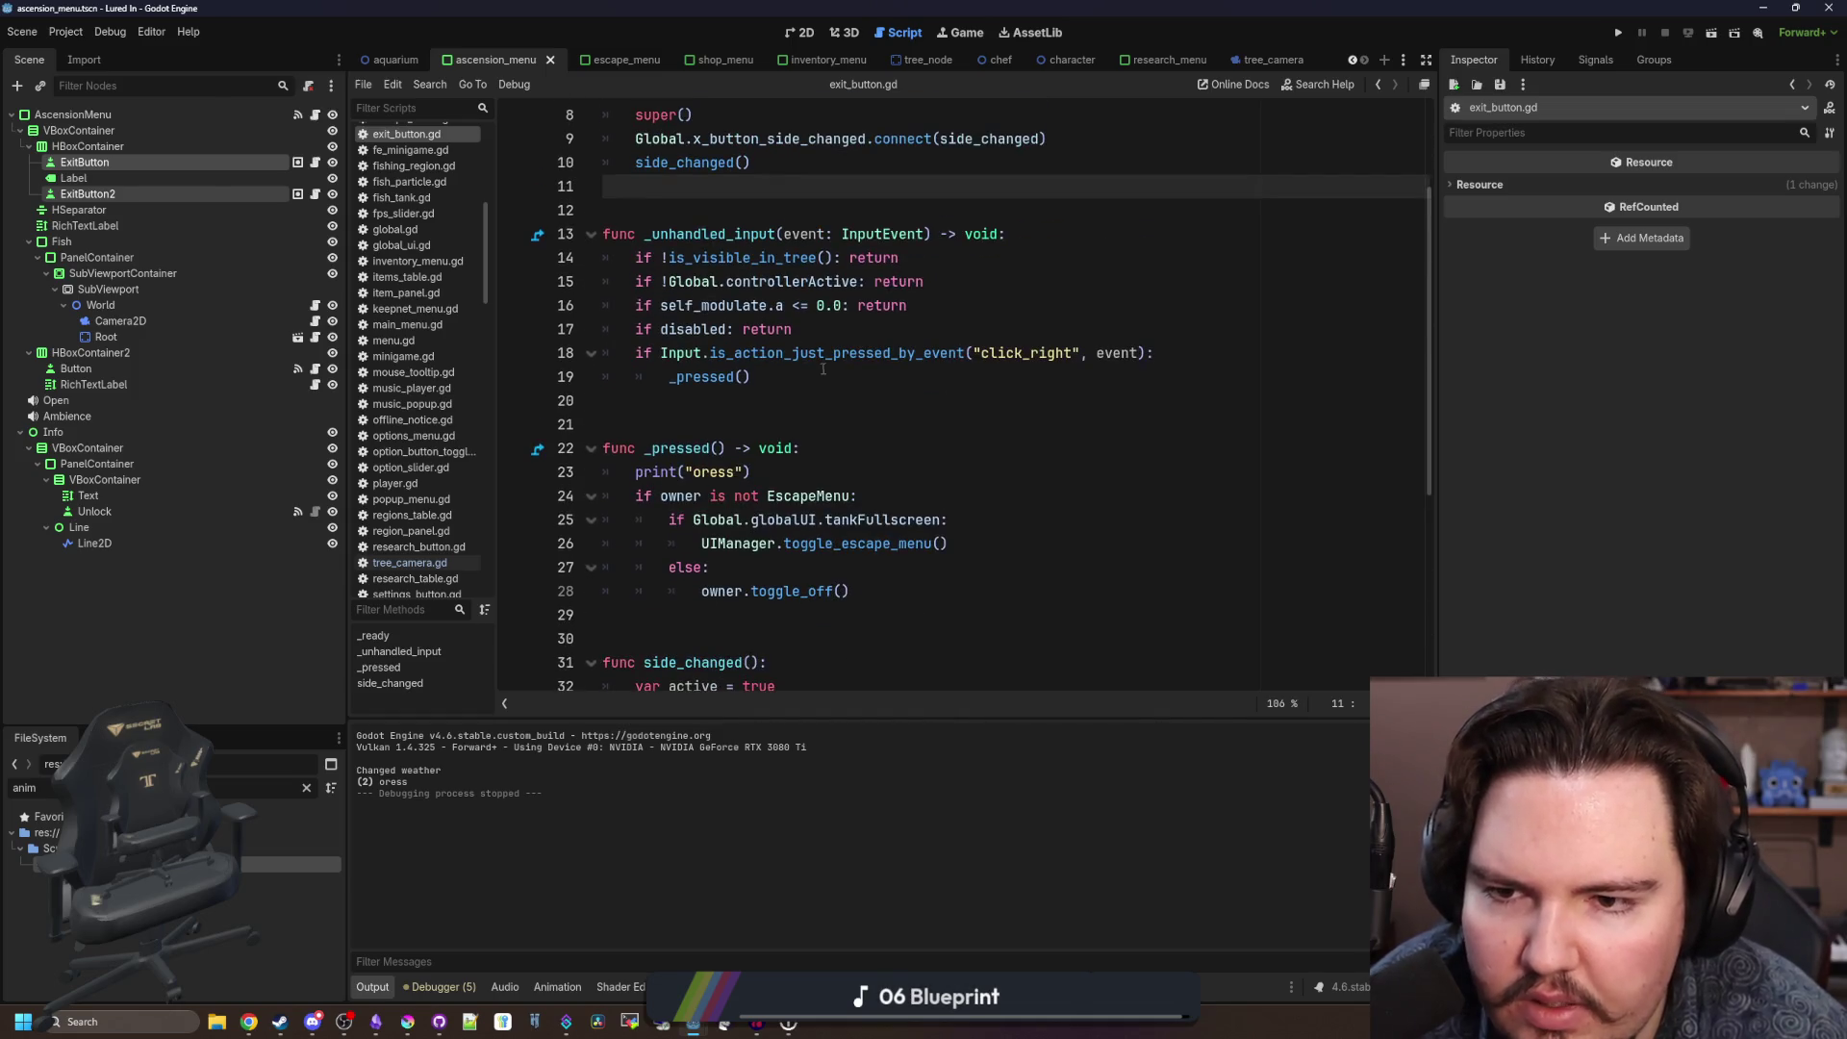
click(824, 542)
scroll(824, 543, up, 1)
click(794, 376)
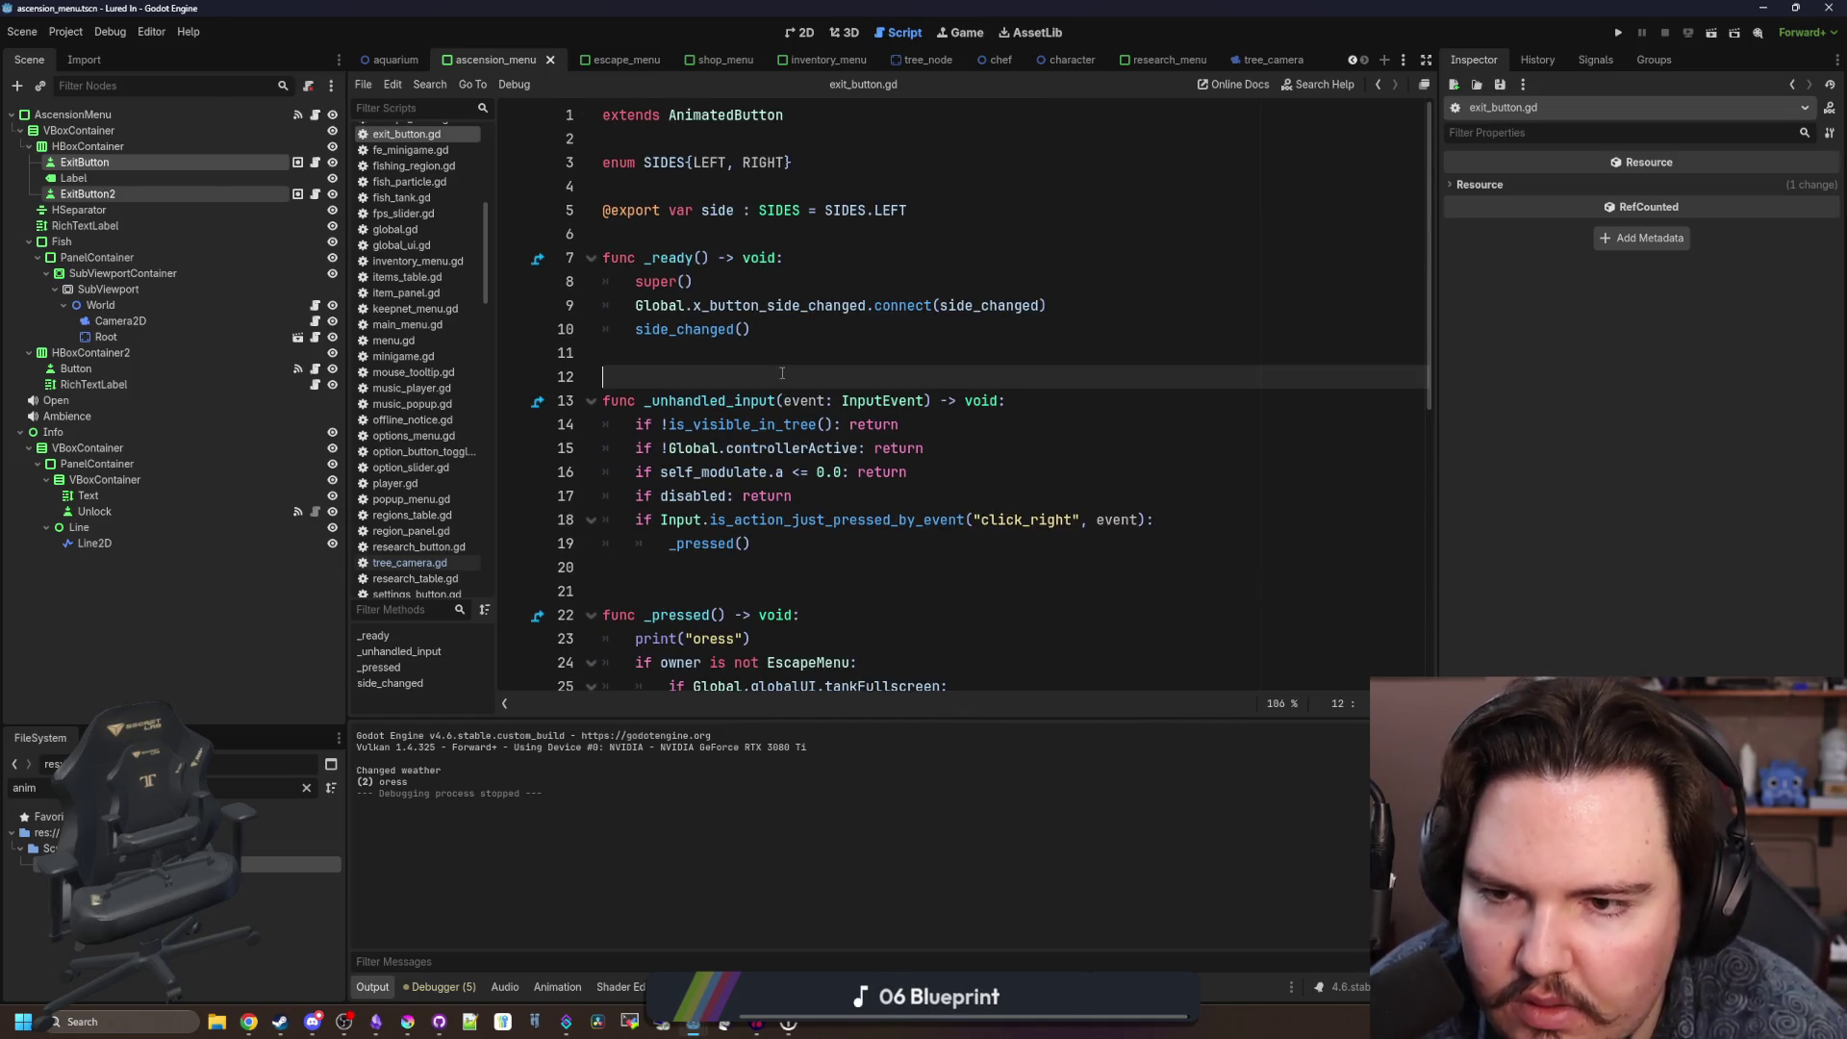
click(793, 363)
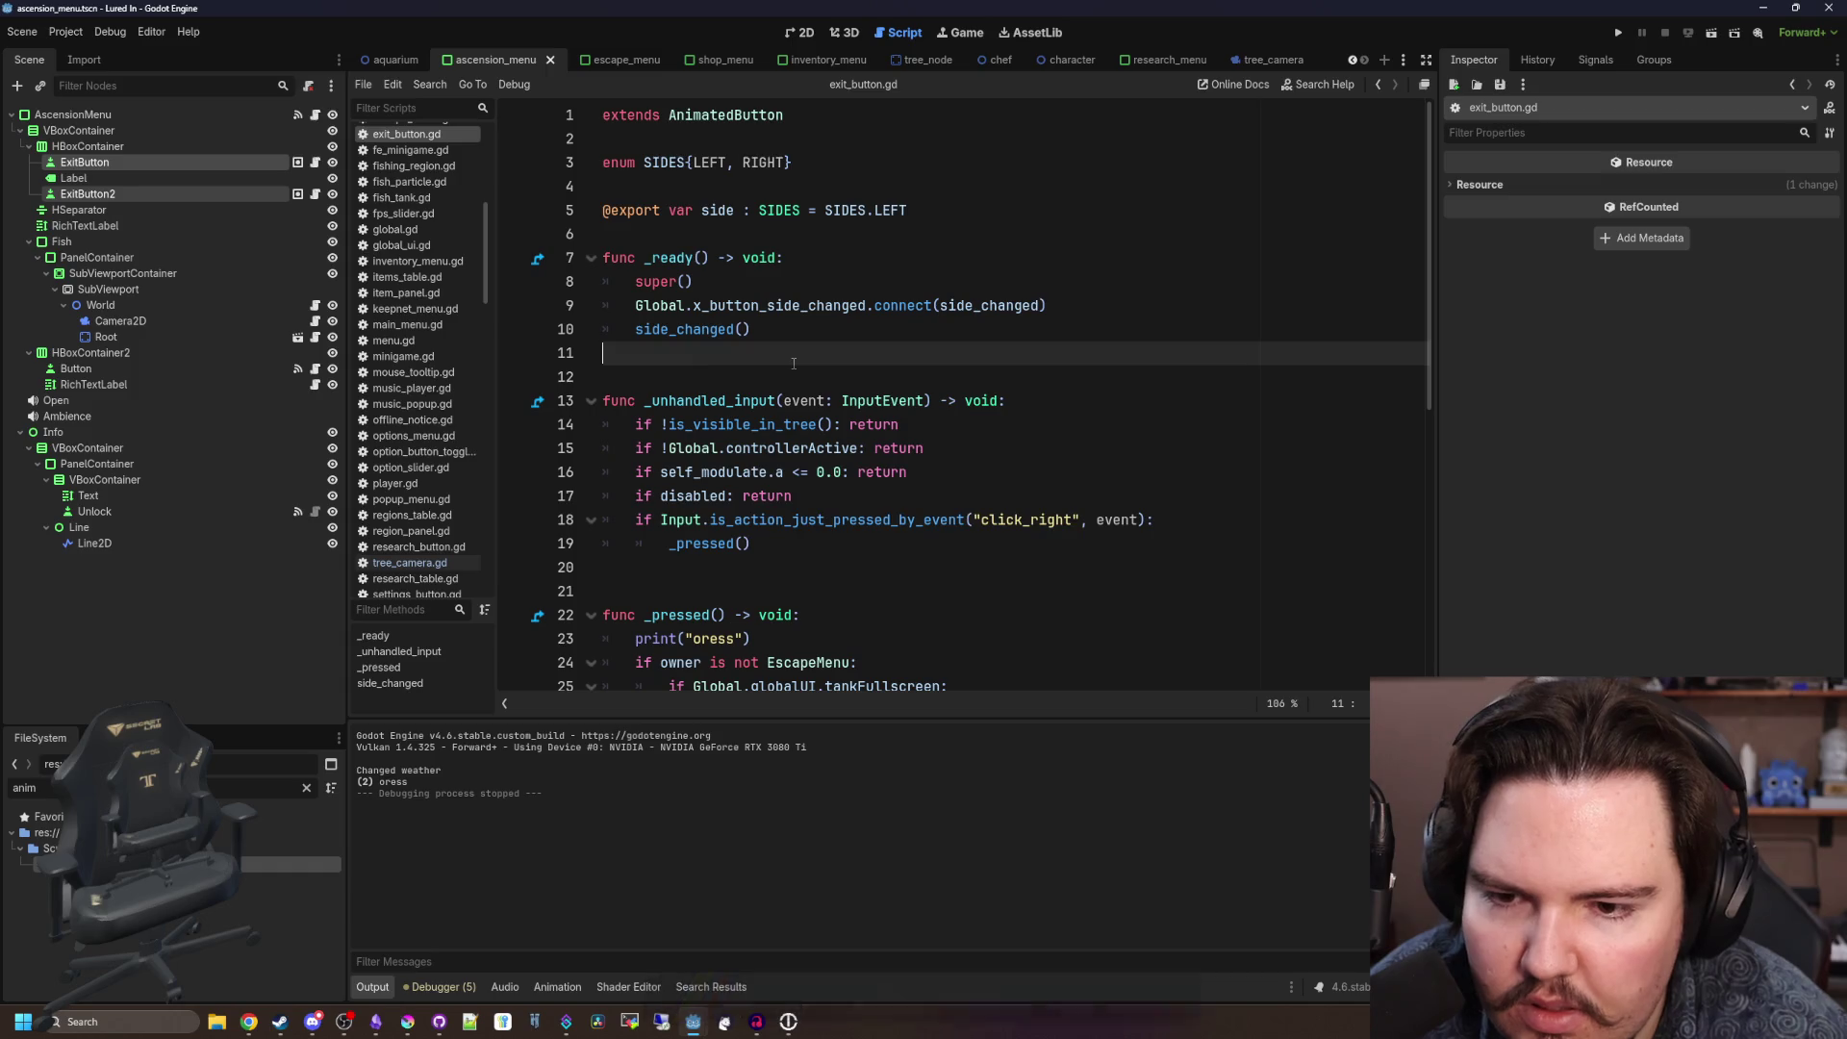
click(87, 209)
click(123, 198)
click(135, 163)
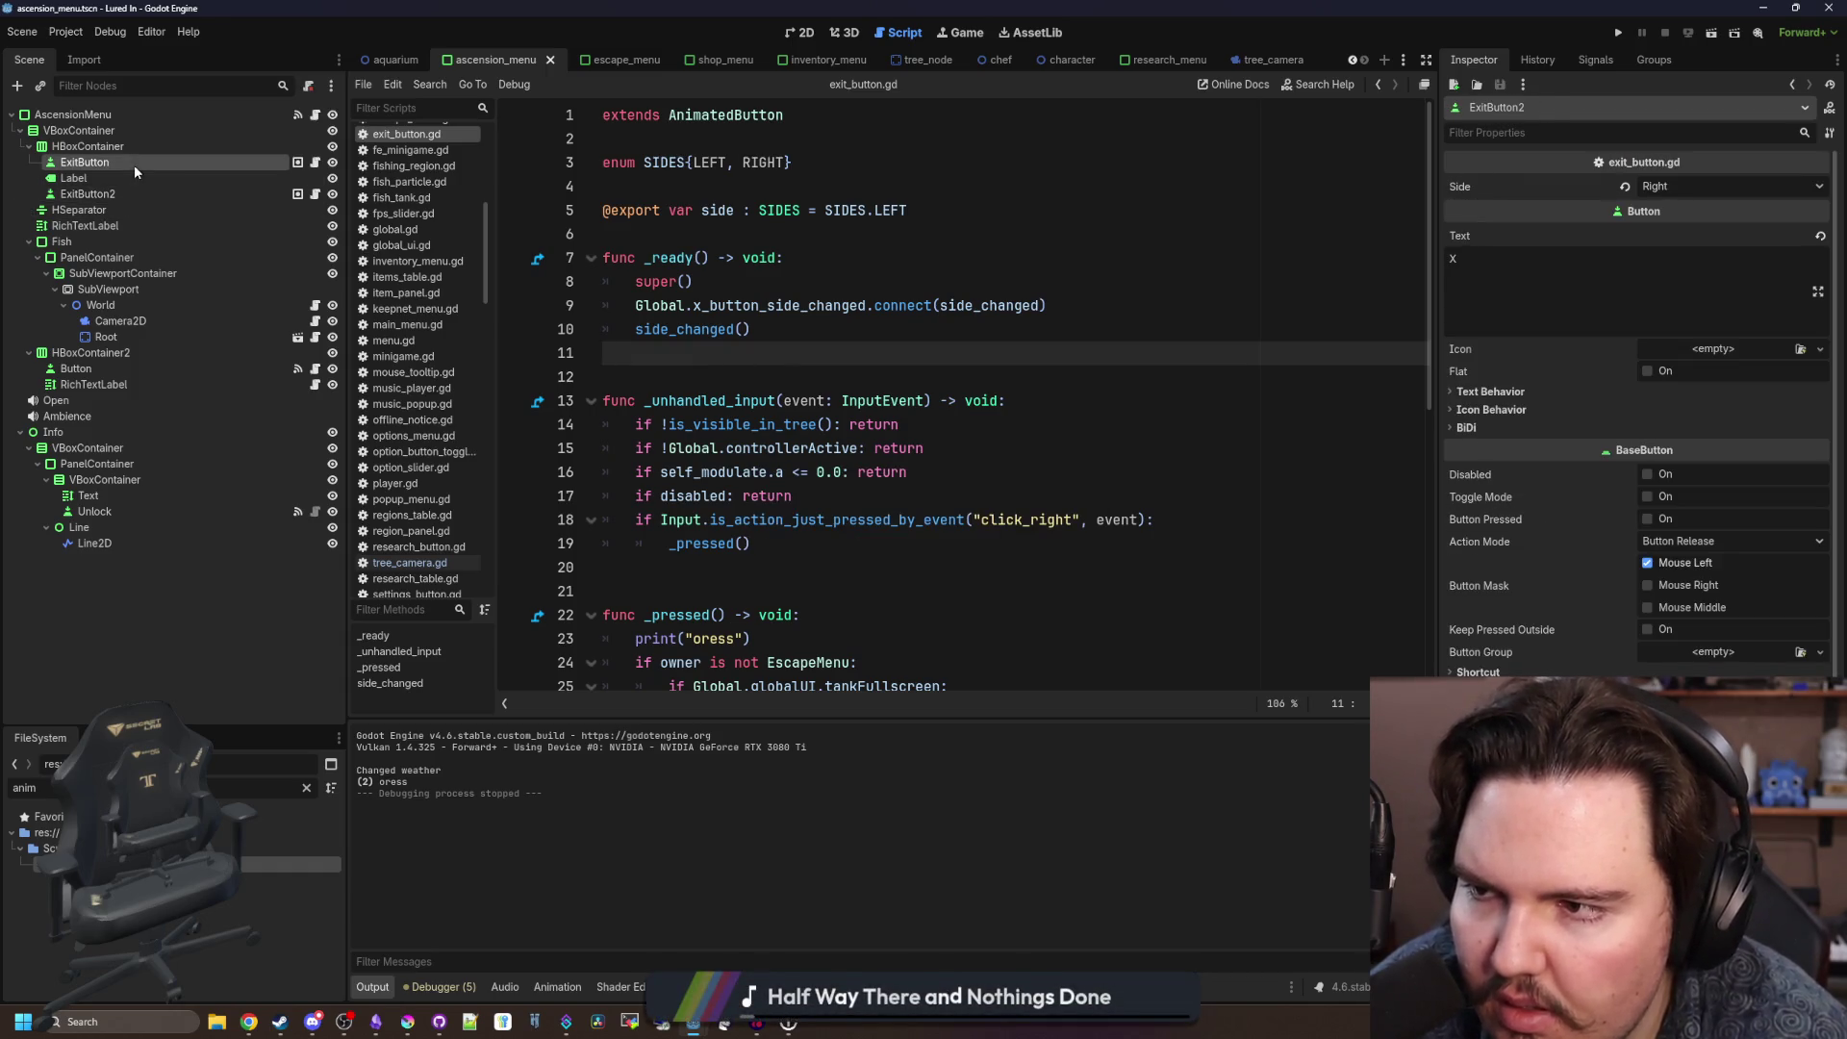
scroll(1554, 602, down, 3)
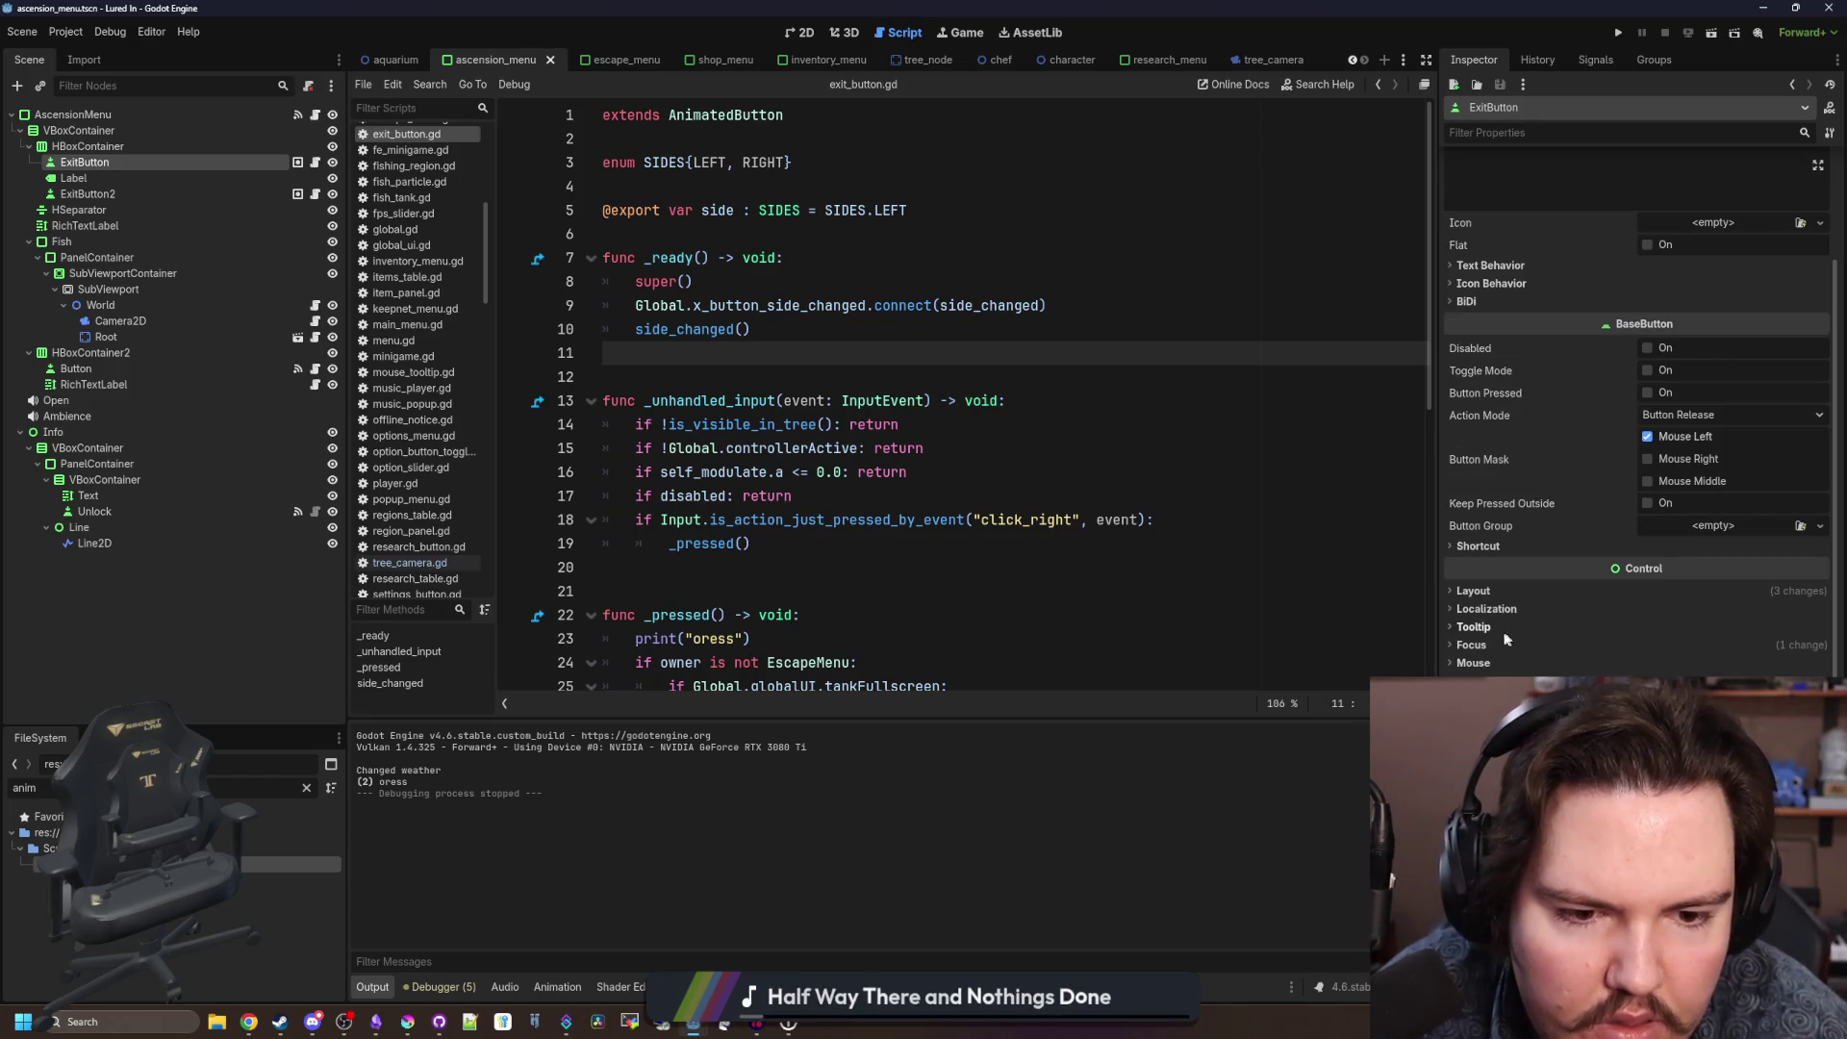
click(1530, 664)
mouse_move(1489, 620)
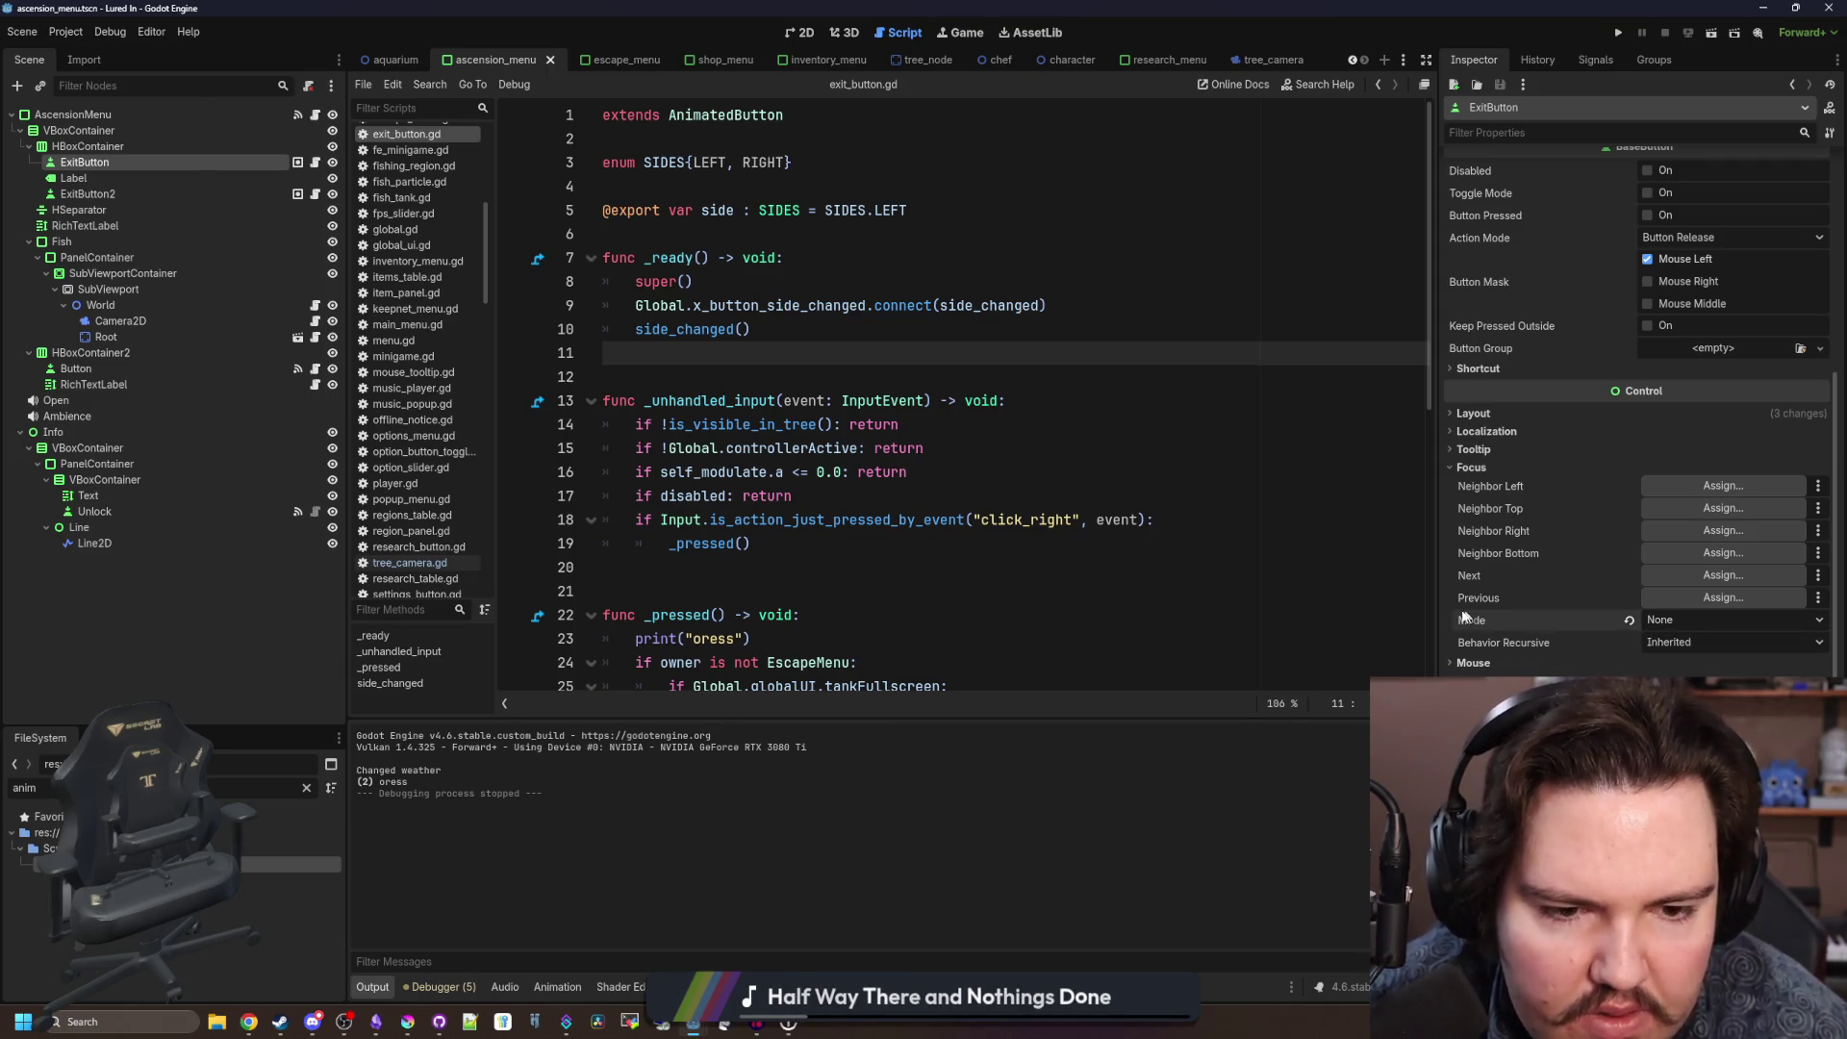
Delete the print("oress") debug line from exit_button.gd.
click(866, 495)
click(861, 366)
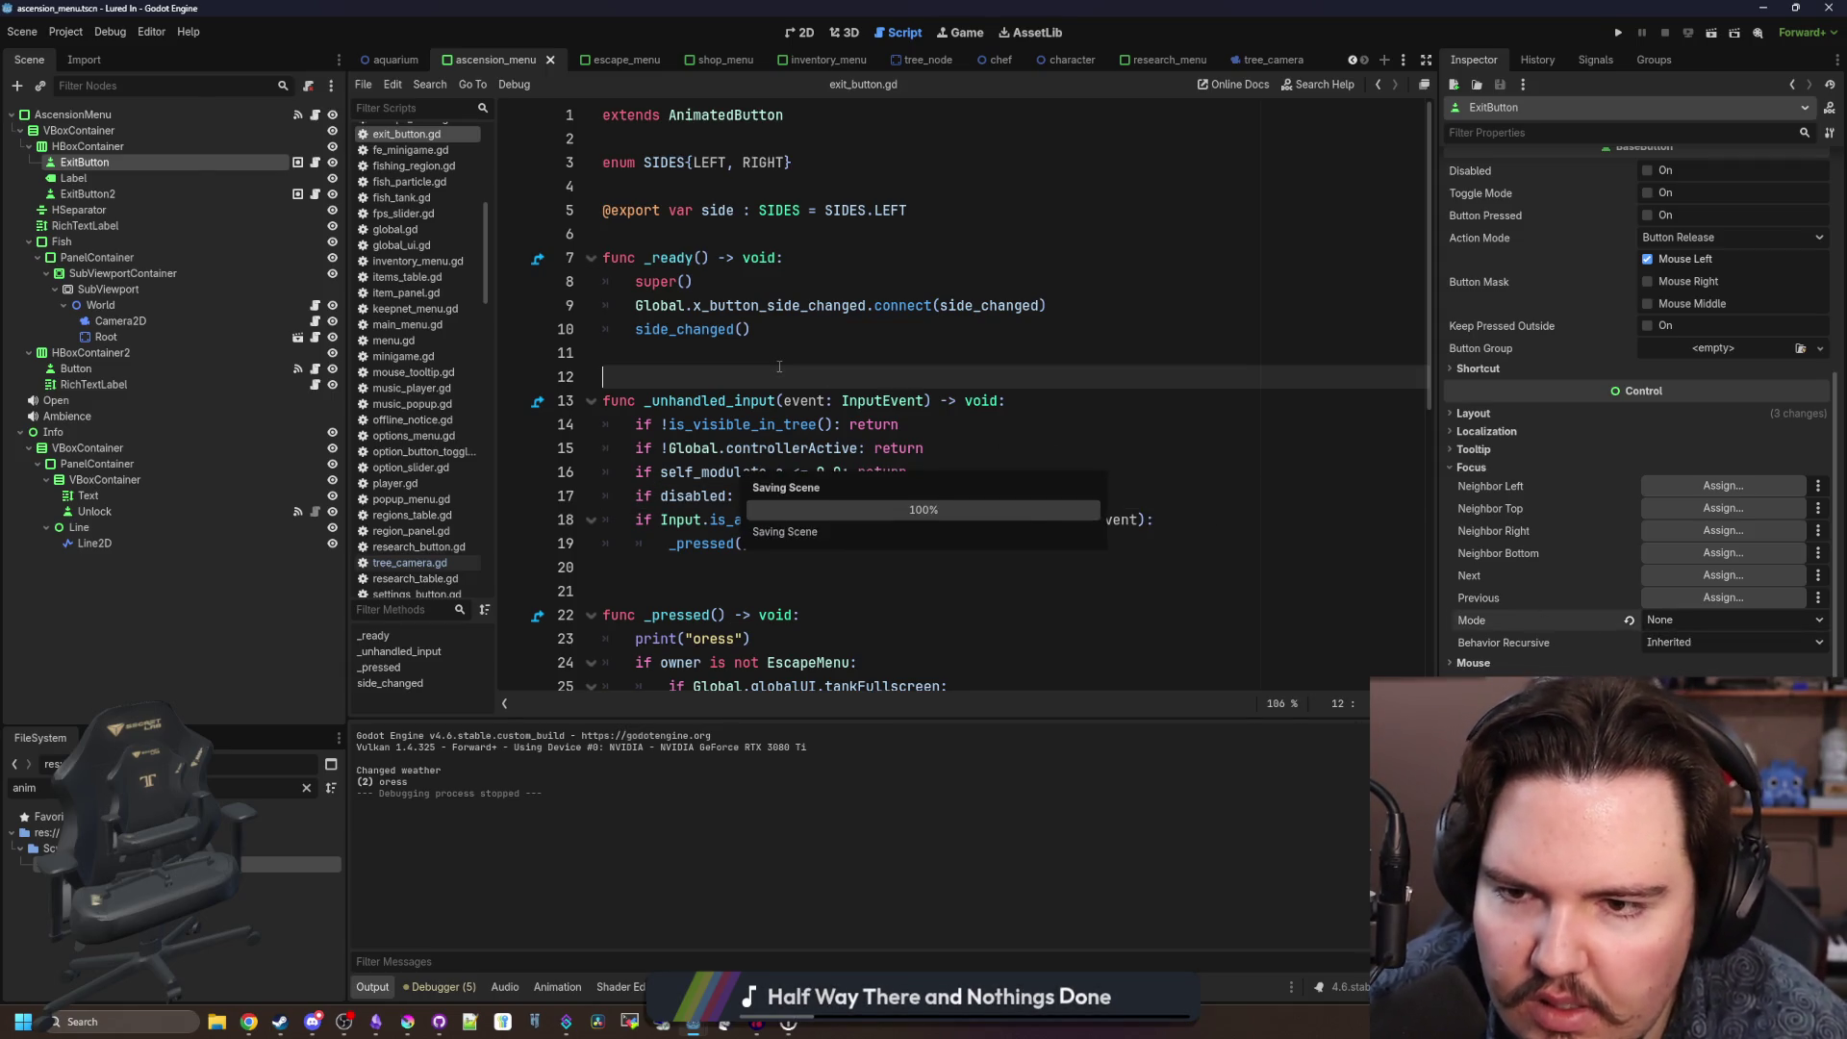
click(863, 362)
scroll(866, 364, down, 3)
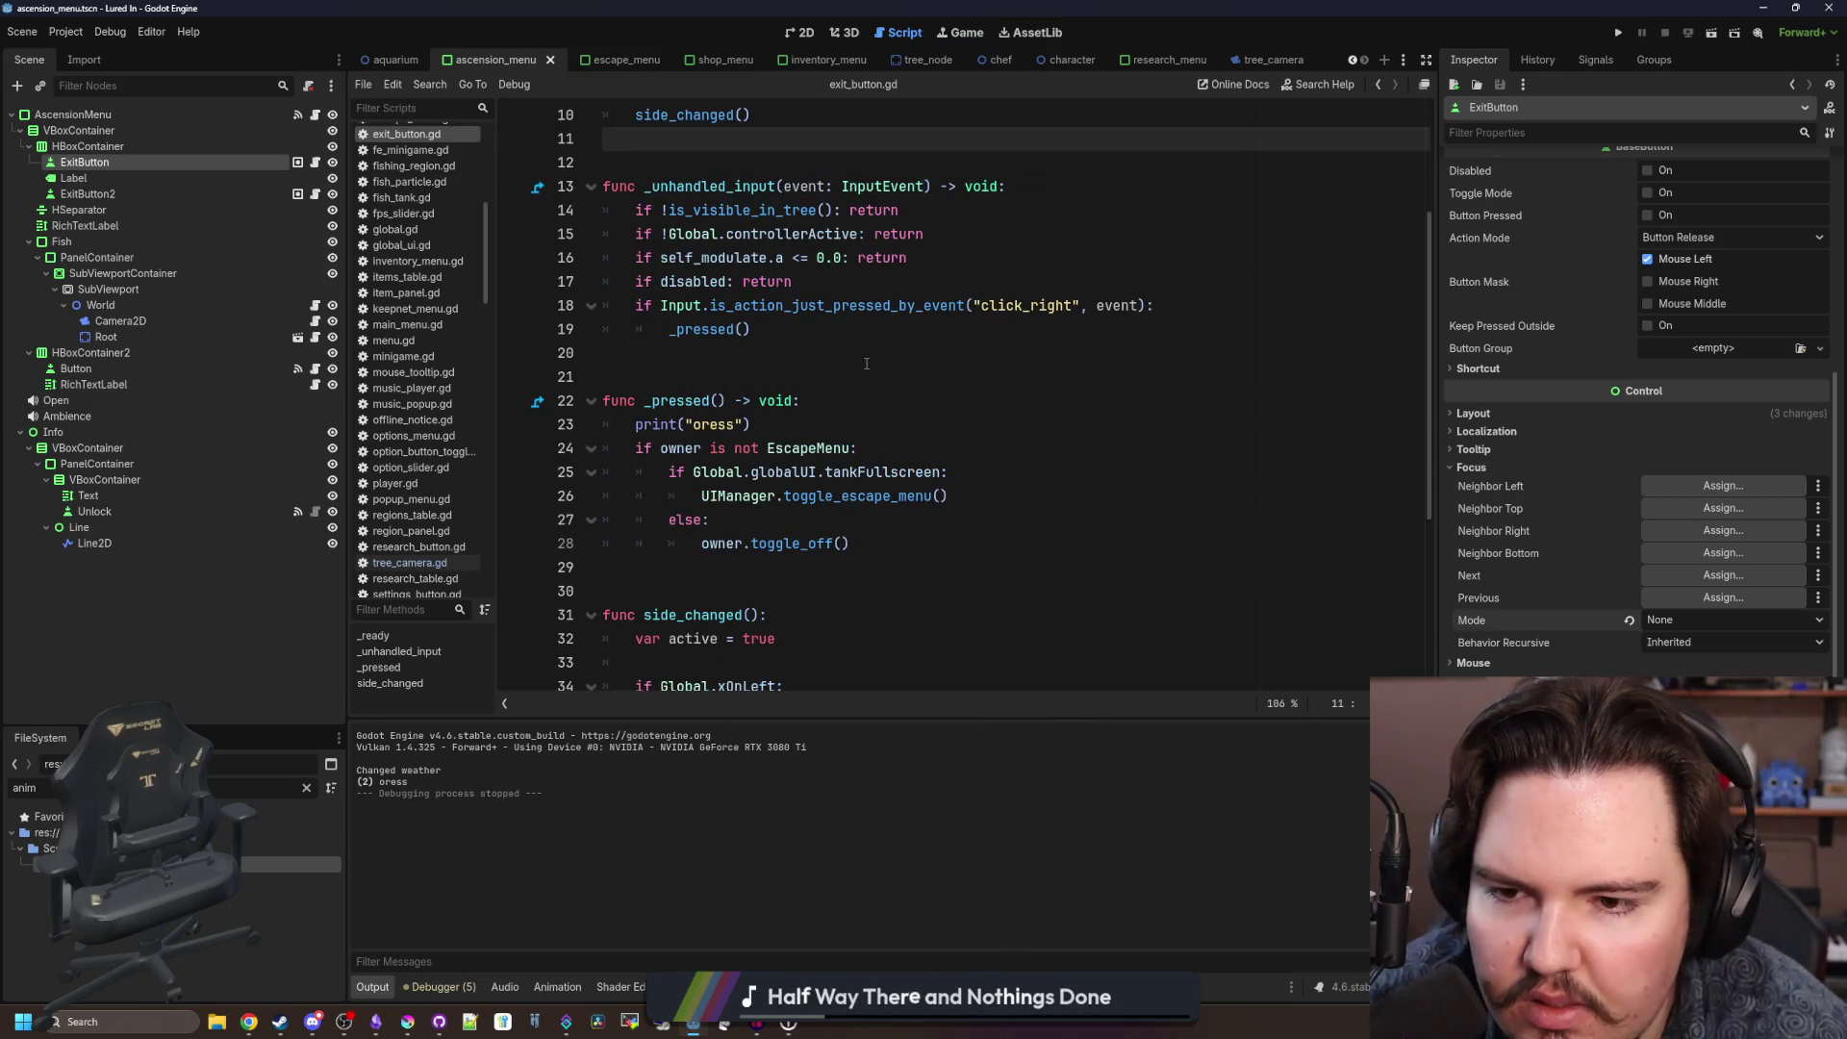
drag(750, 424, 605, 430)
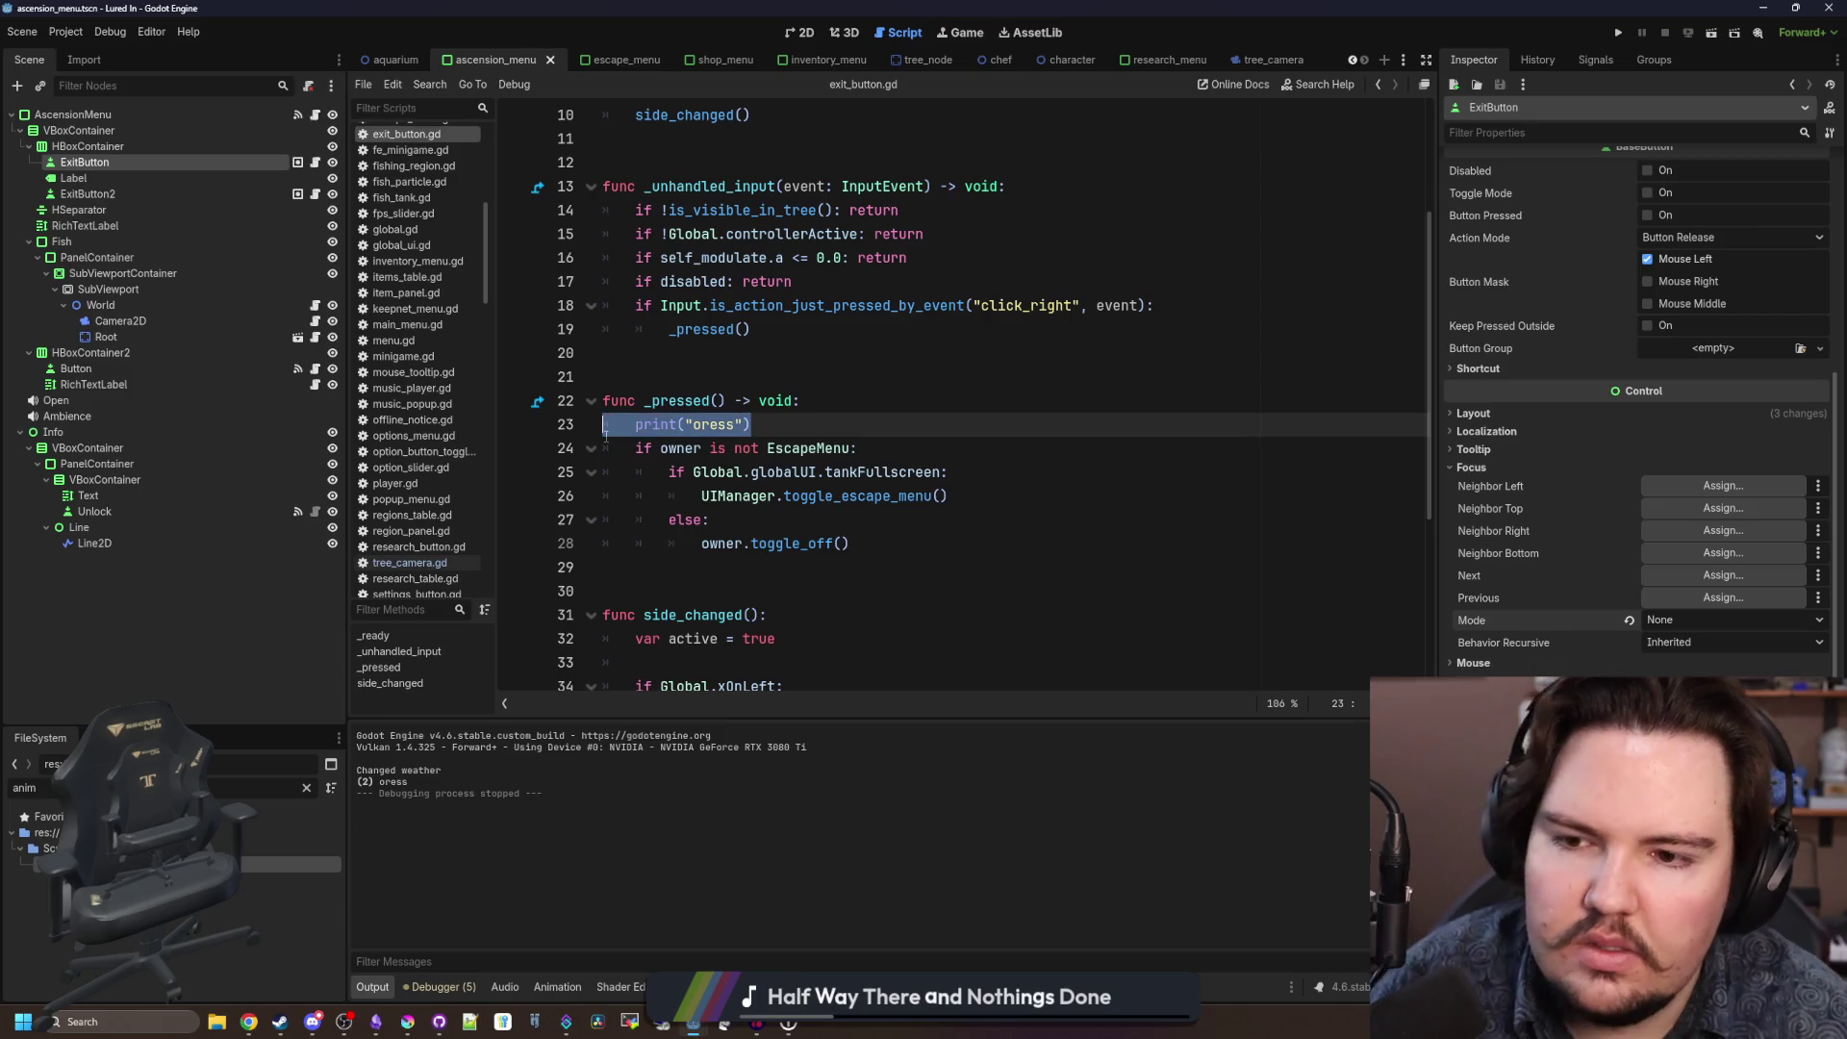
key(BackSpace)
key(BackSpace)
click(703, 378)
scroll(702, 382, down, 2)
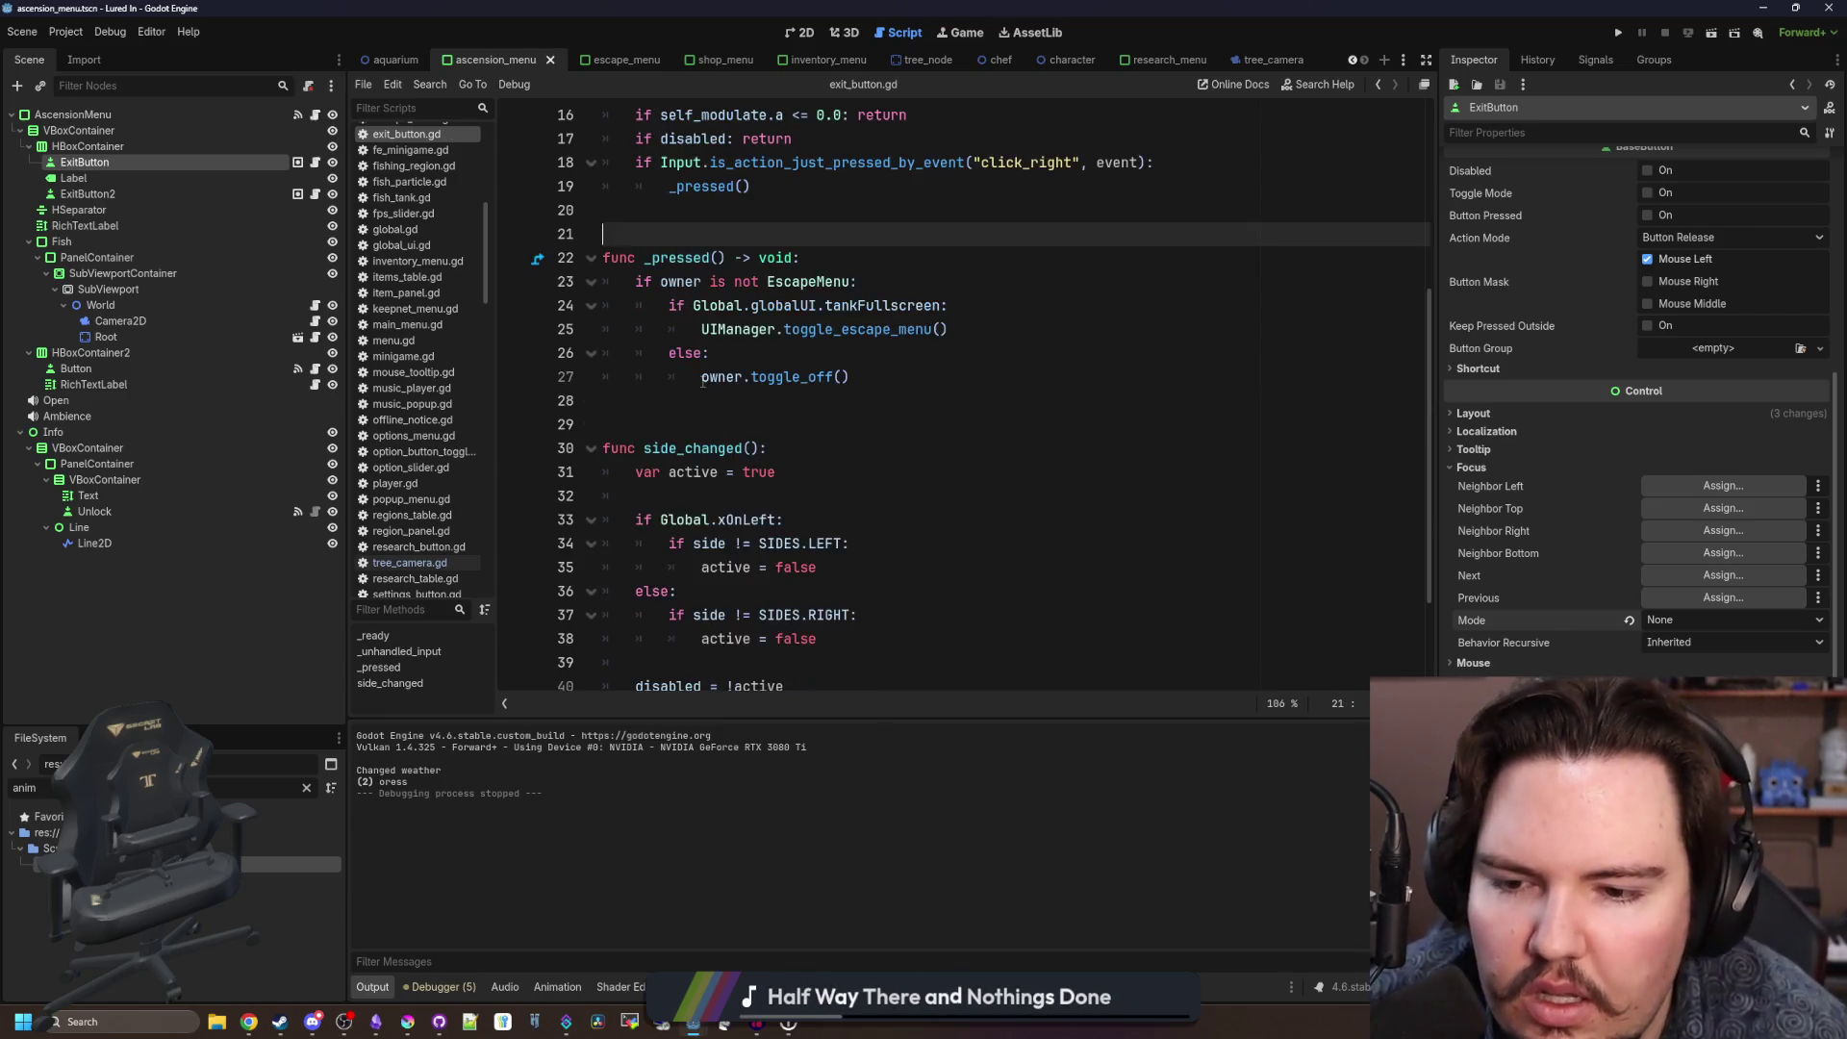
scroll(703, 382, down, 2)
scroll(702, 382, up, 6)
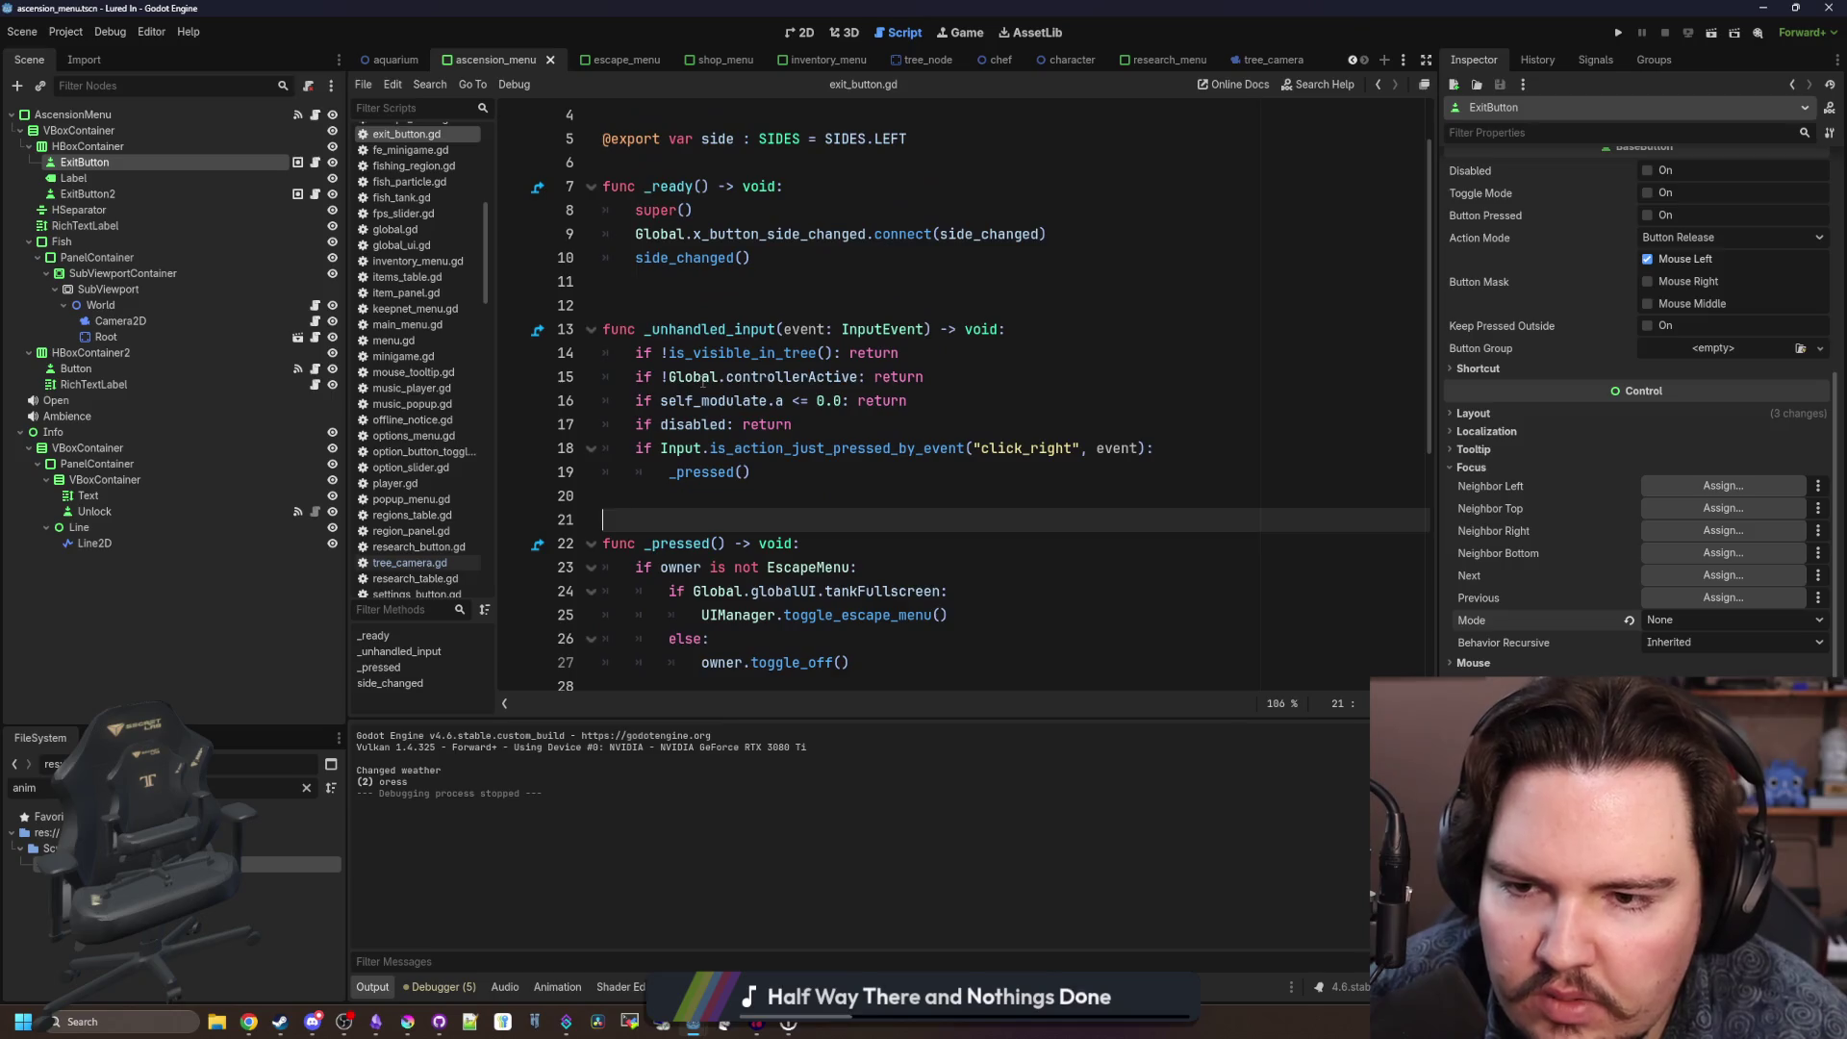
scroll(703, 381, down, 6)
mouse_move(925, 662)
mouse_down()
mouse_move(673, 643)
mouse_move(542, 595)
mouse_up()
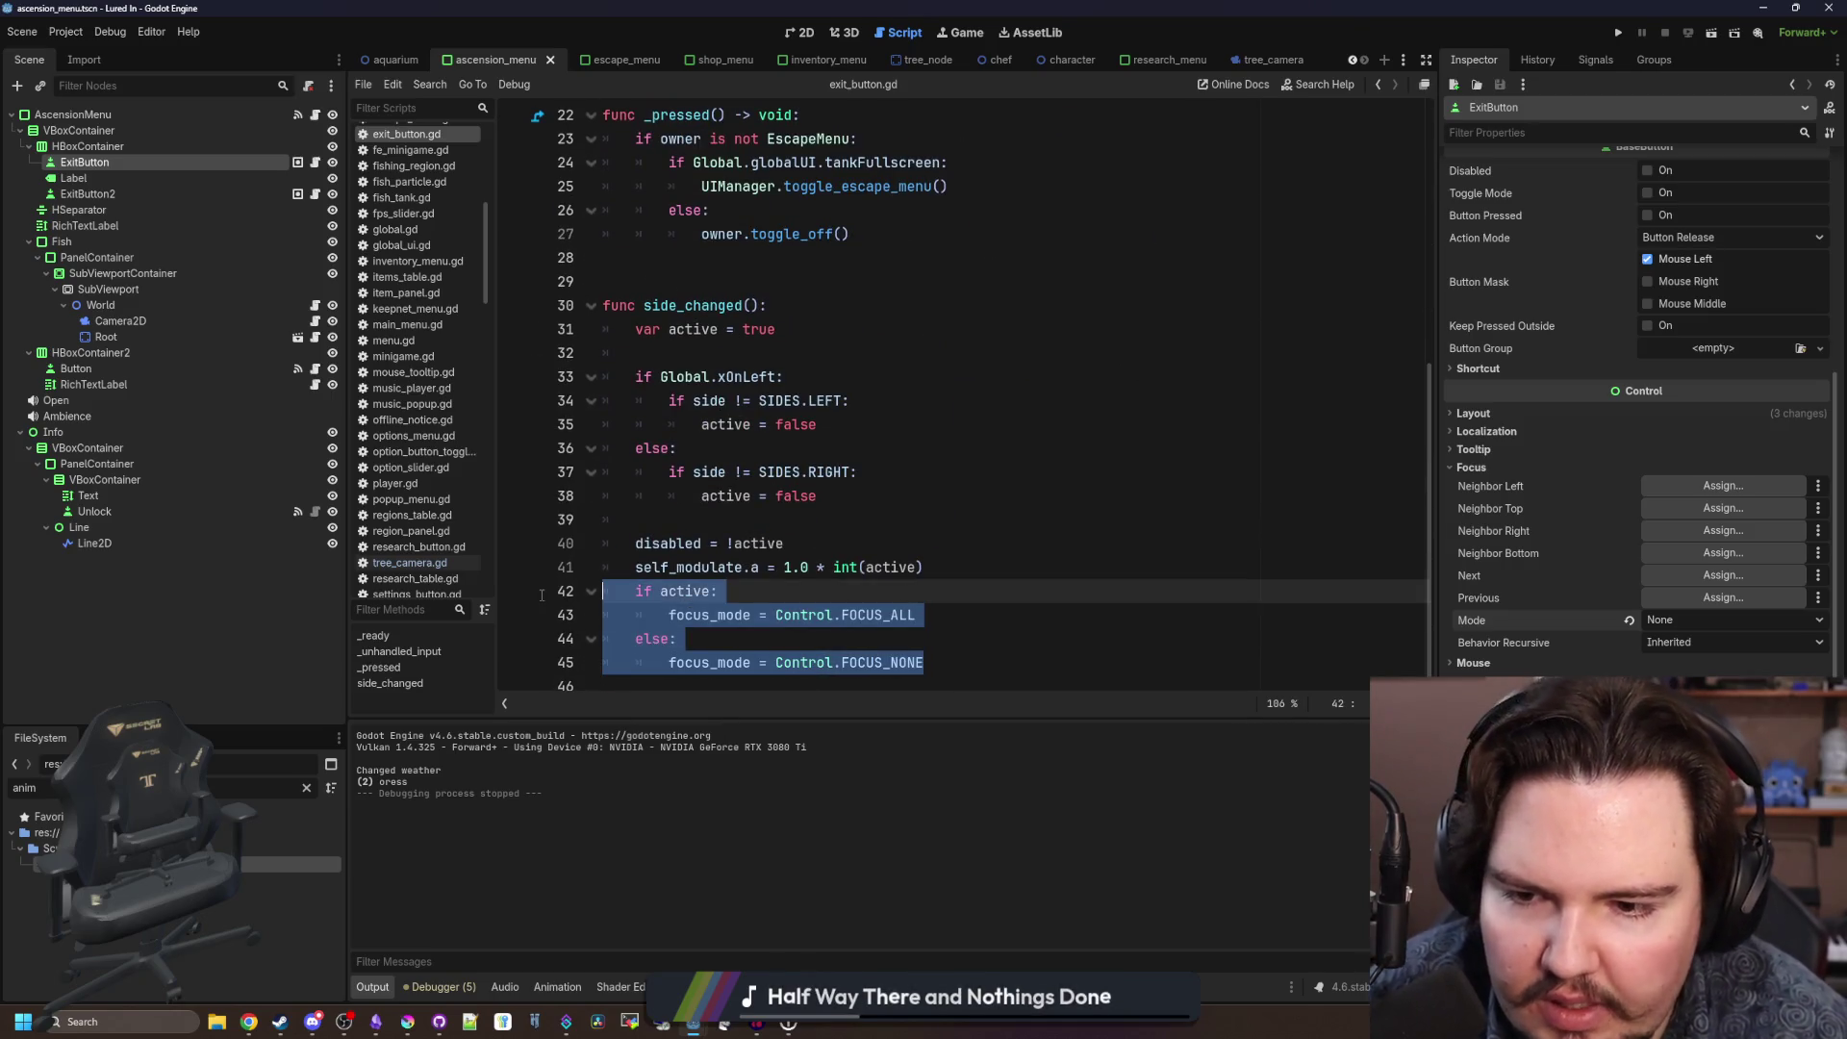
click(688, 514)
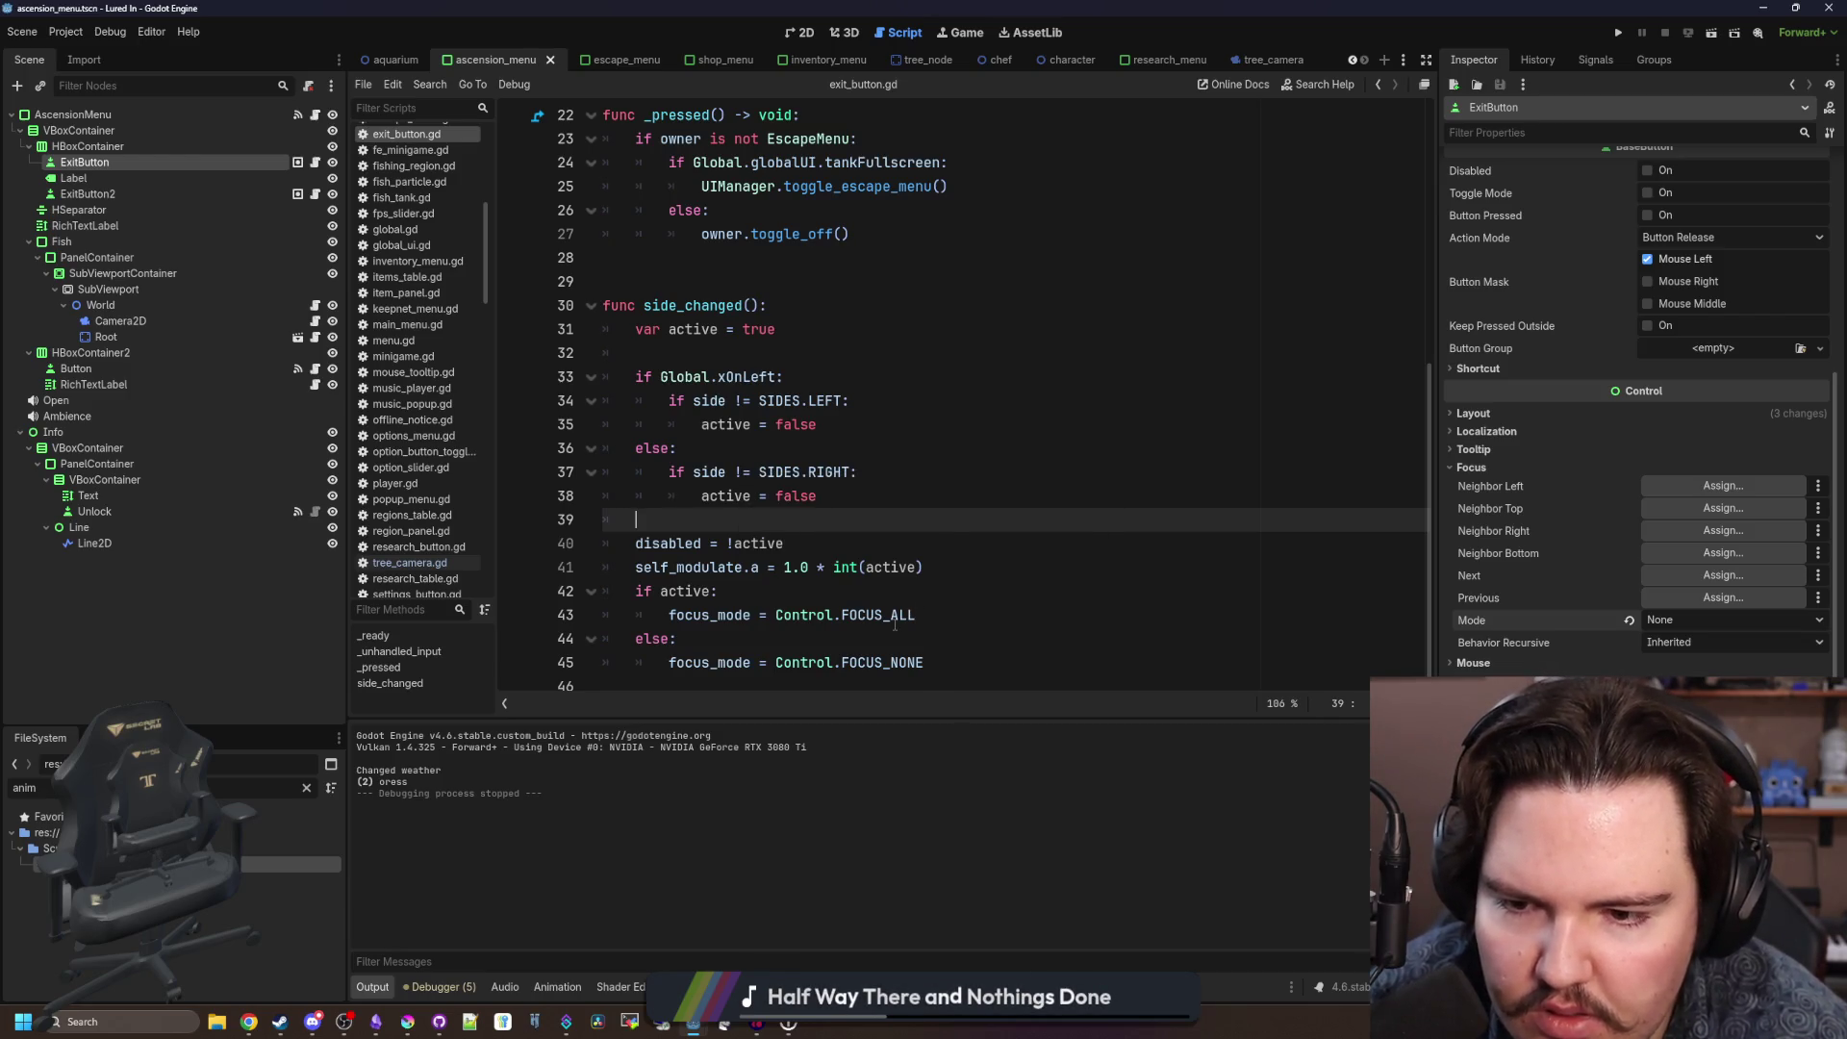
Add a startFocus variable after the side export that stores the button's focus_mode.
scroll(895, 623, up, 7)
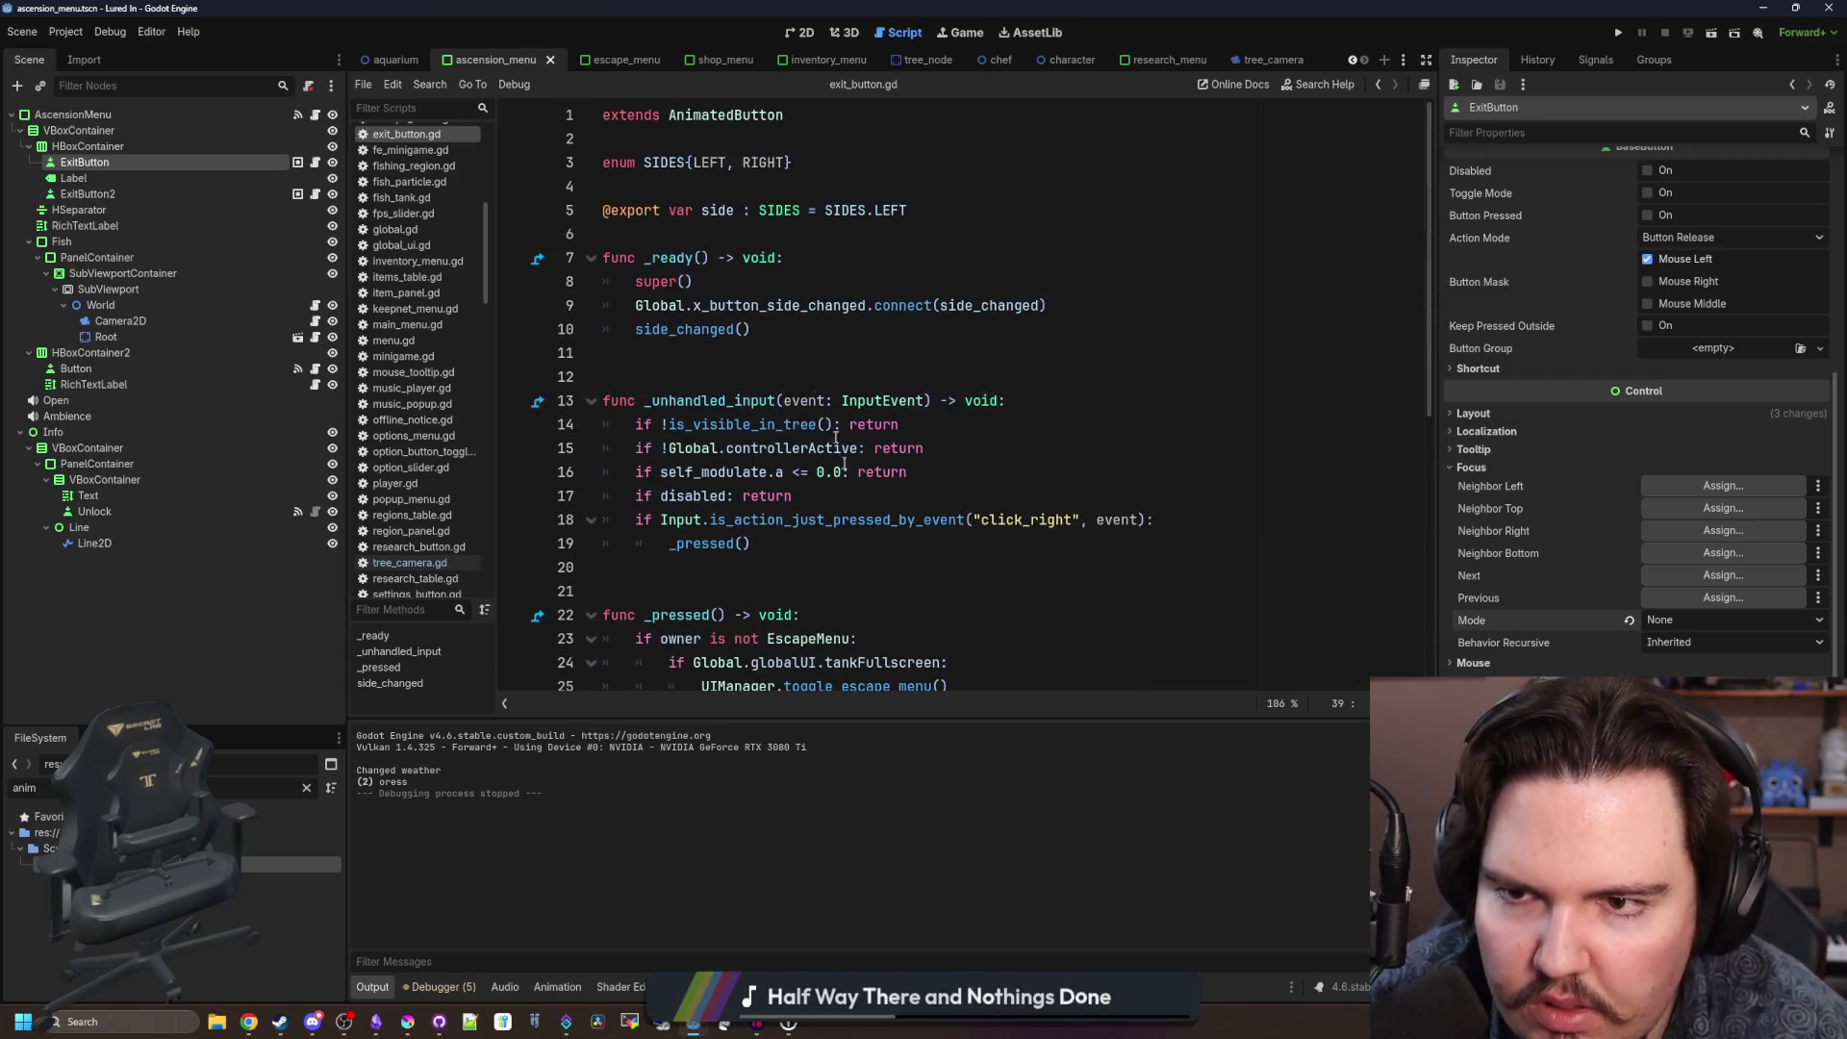
click(828, 232)
key(Return)
key(Up)
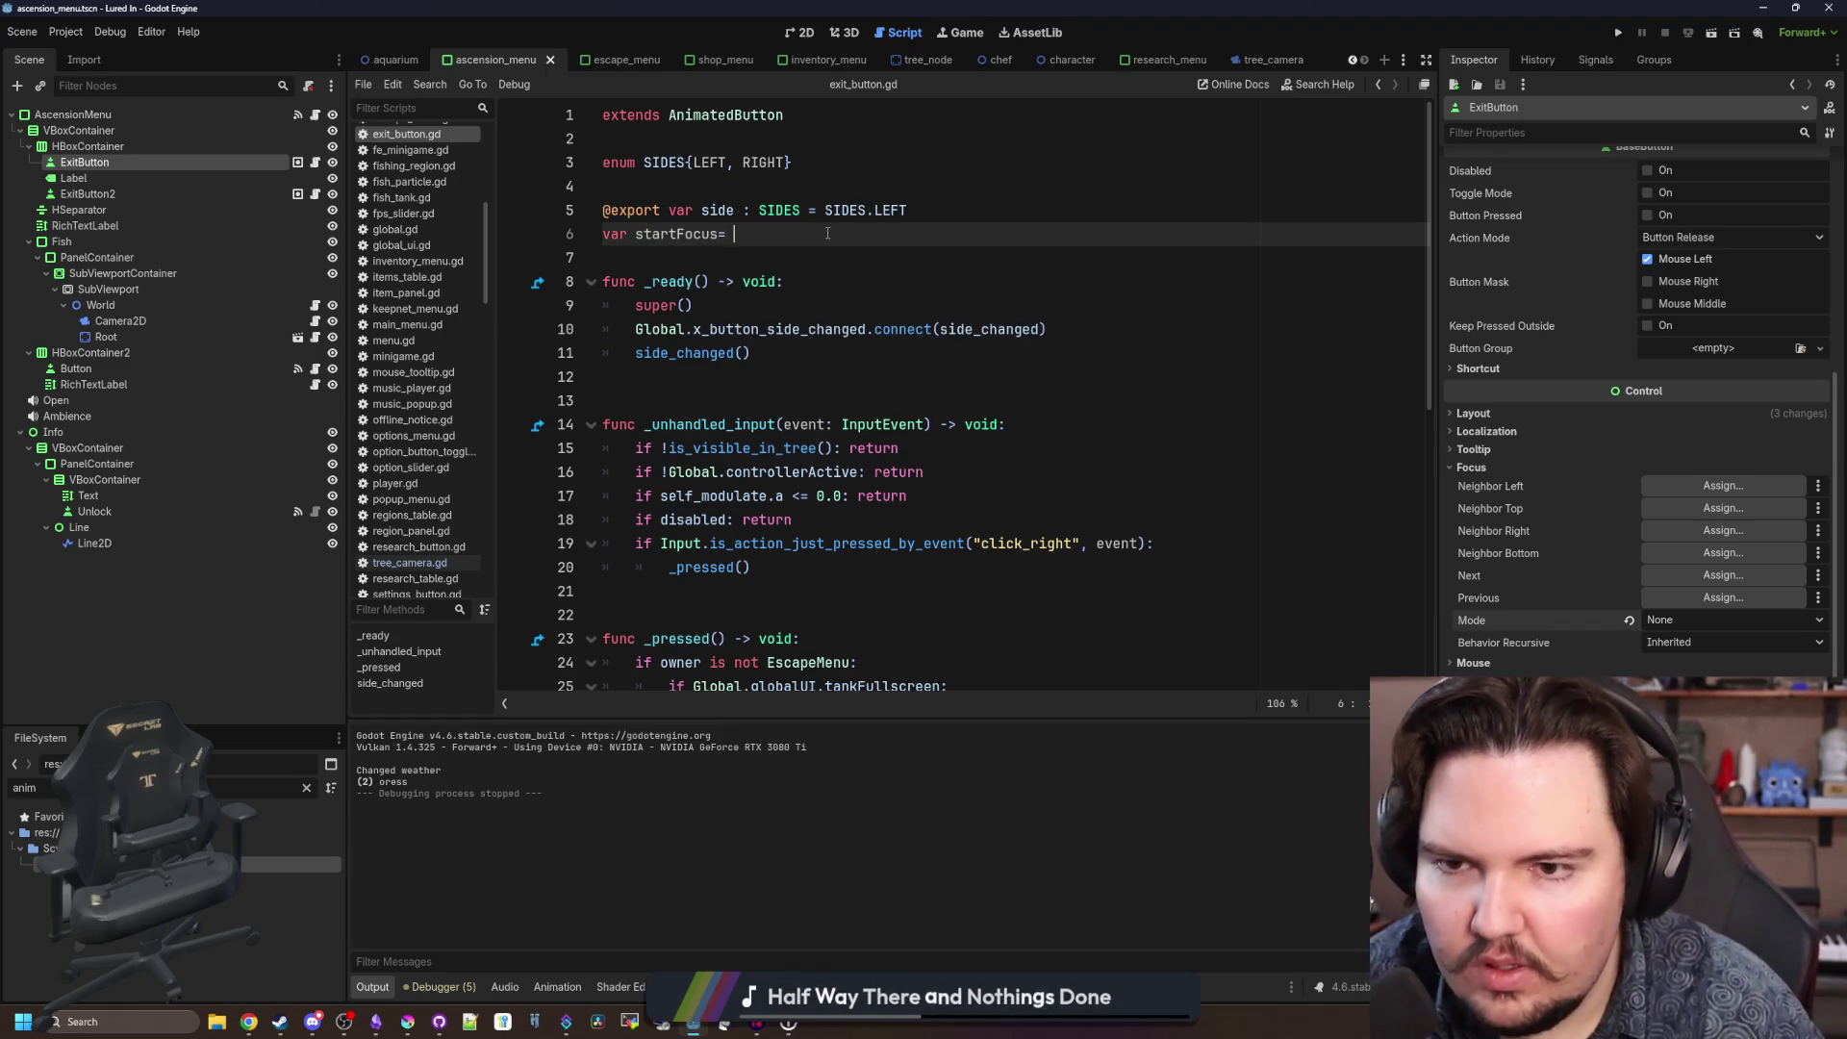
text(focus)
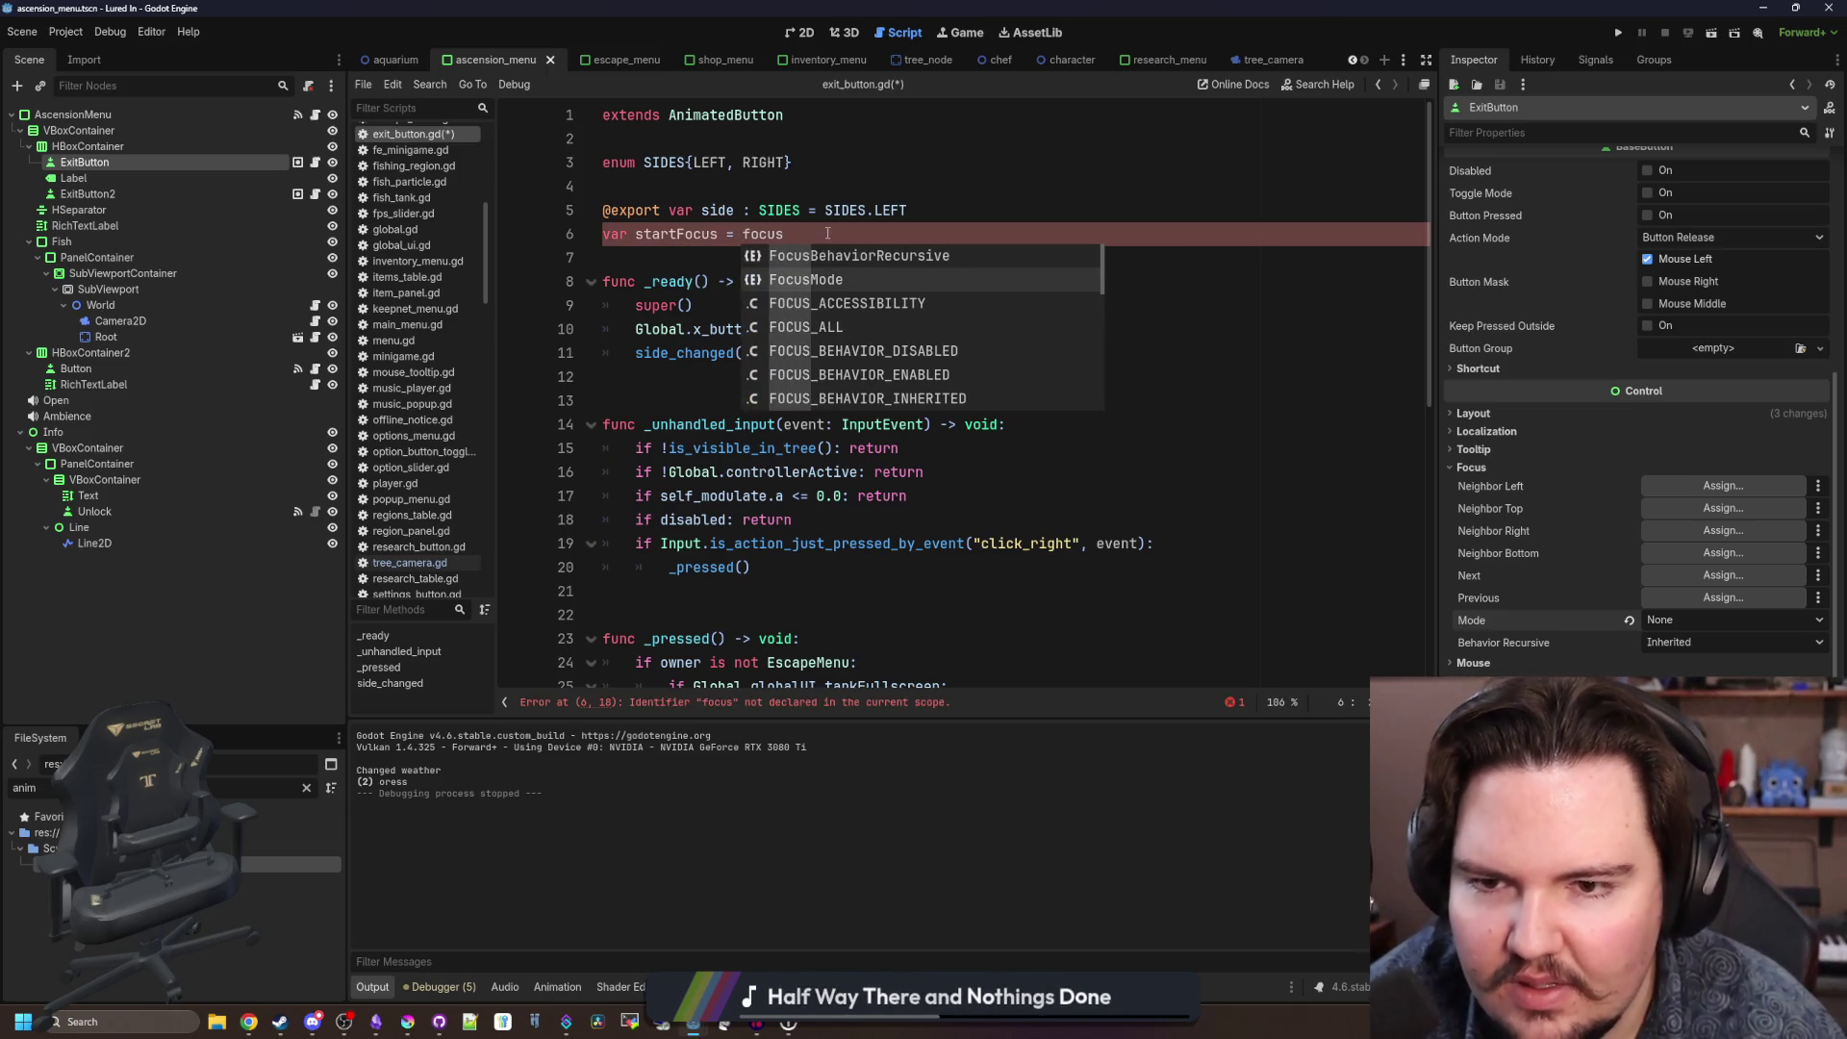
scroll(937, 263, down, 5)
scroll(937, 263, up, 3)
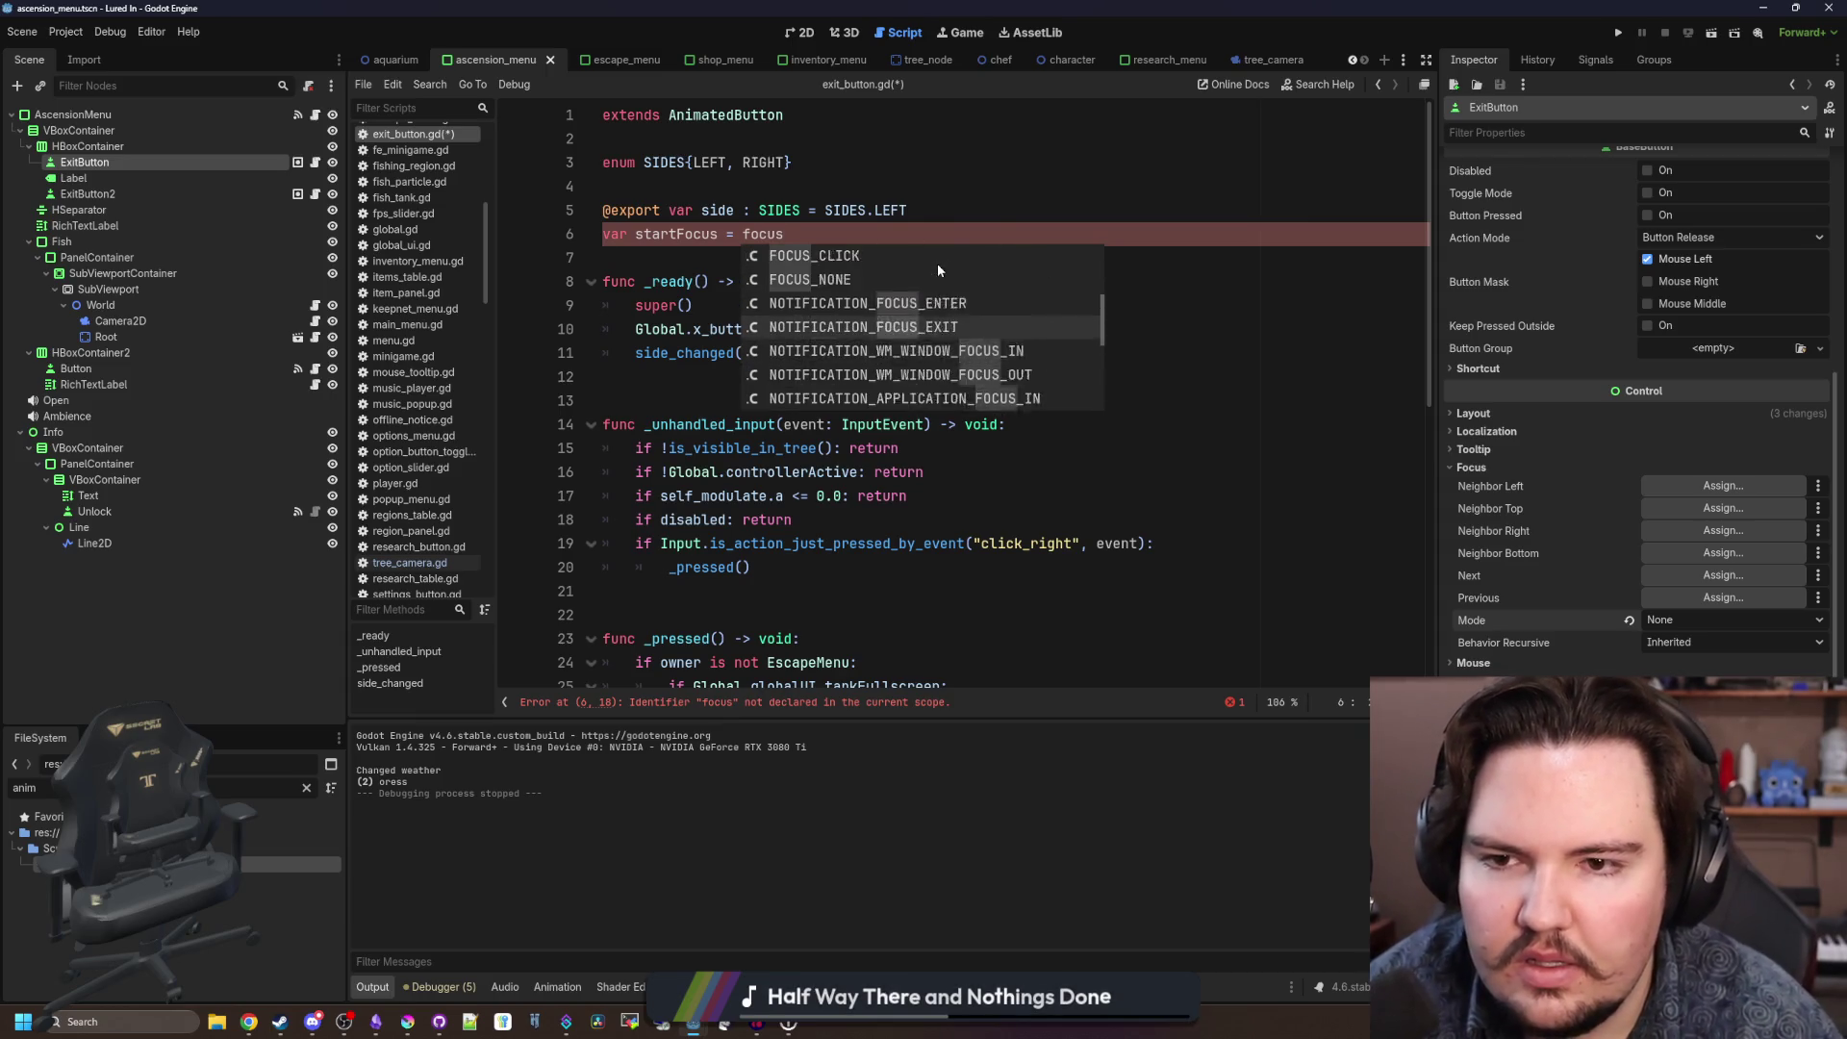
scroll(937, 262, down, 3)
scroll(937, 263, up, 2)
scroll(938, 270, down, 7)
scroll(715, 425, up, 7)
text(_mode)
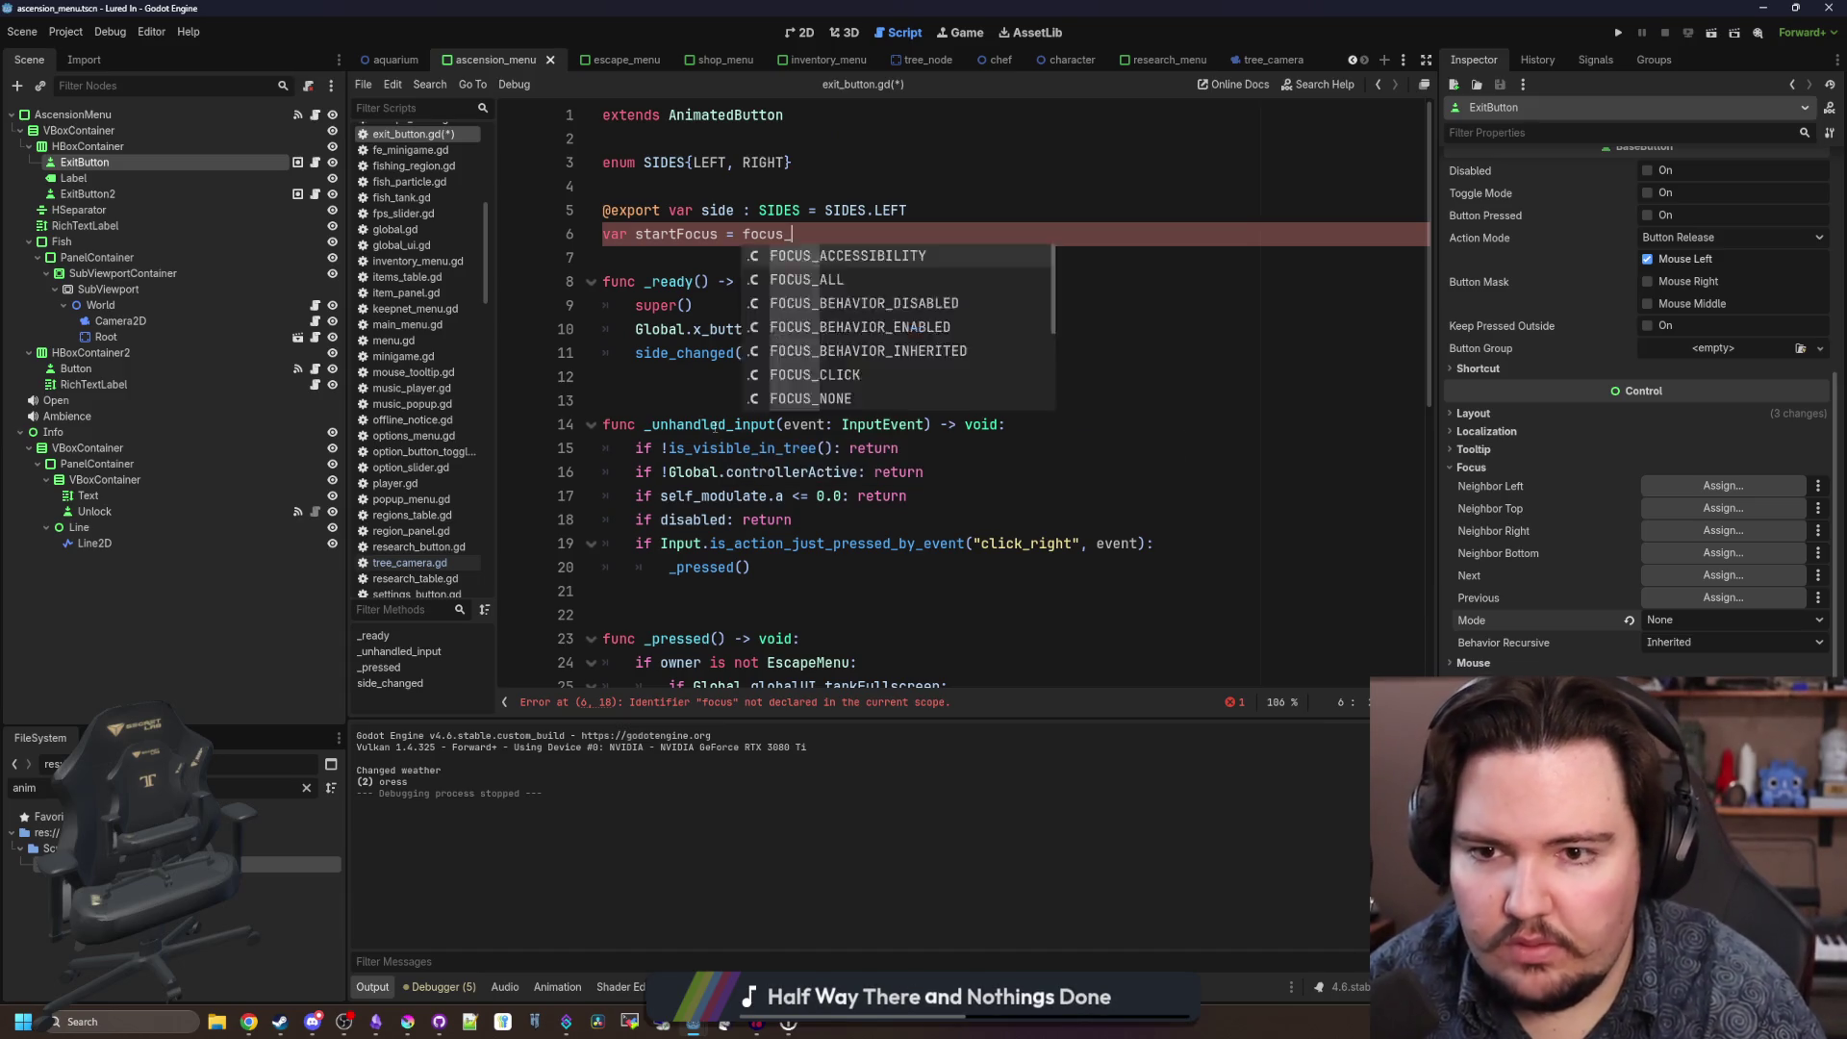
click(762, 249)
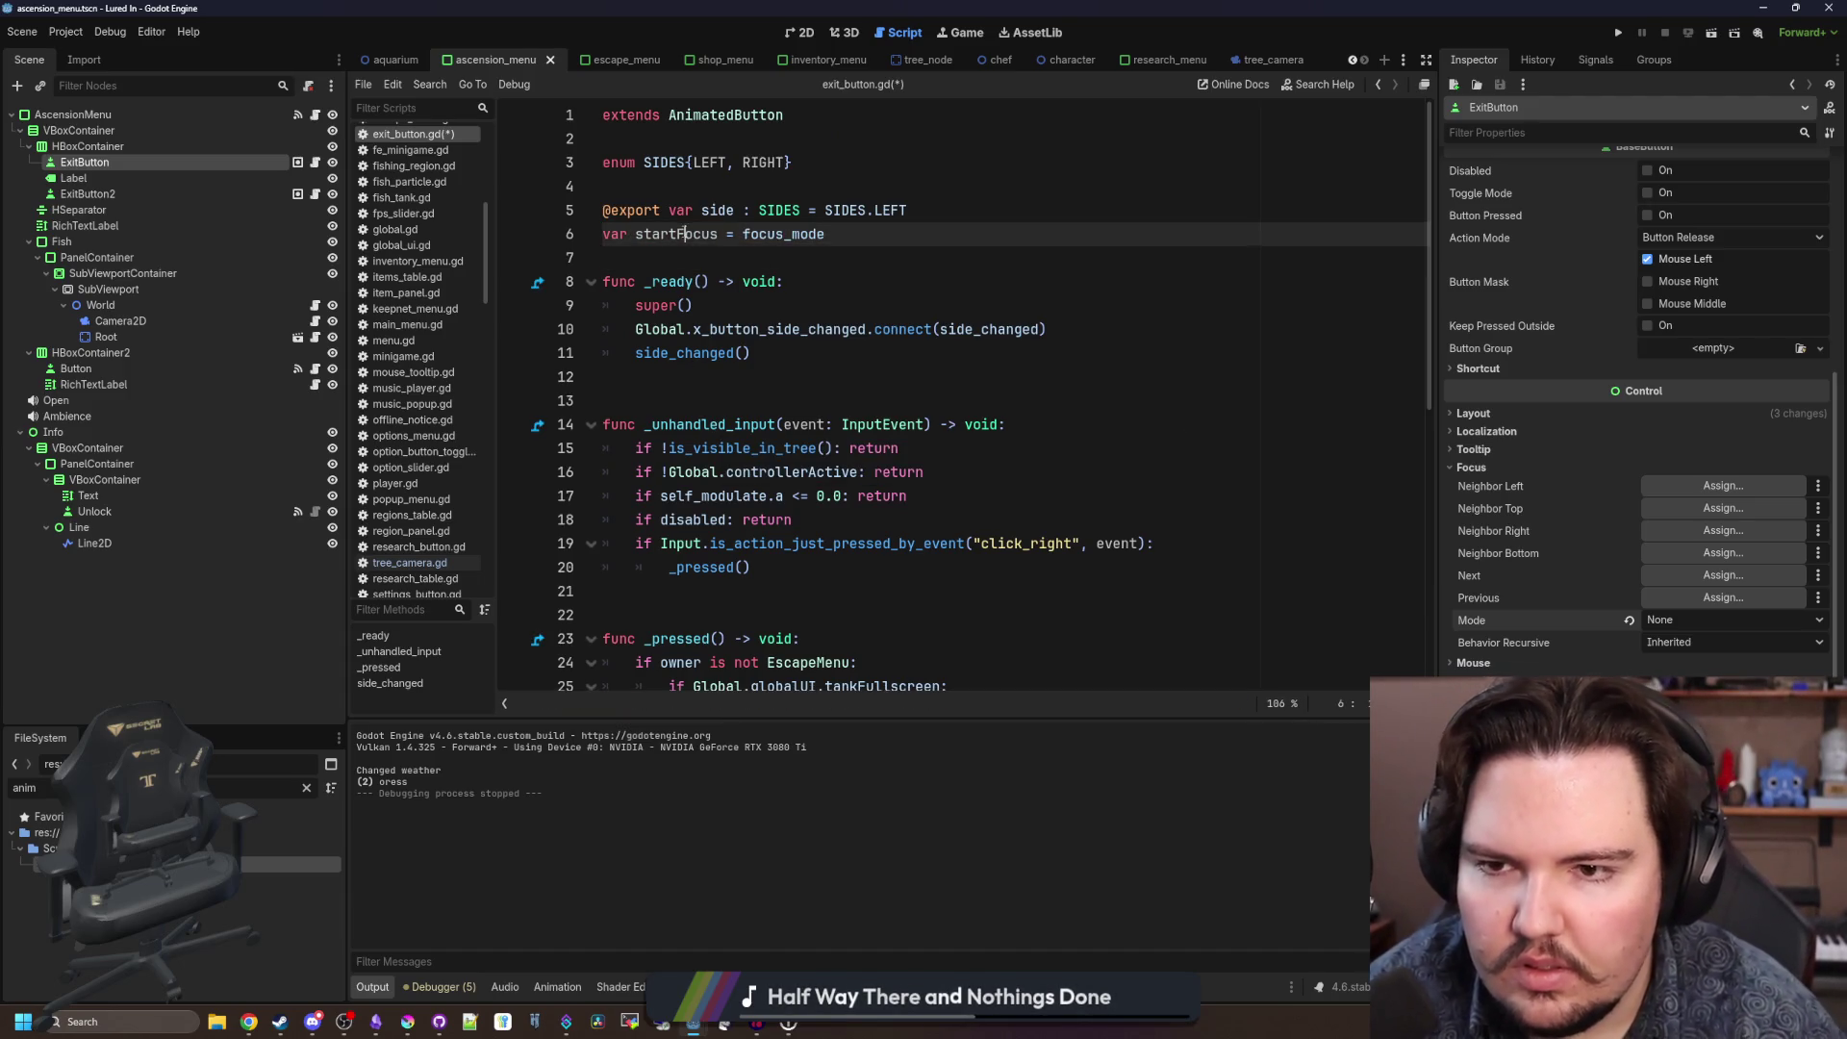
Replace Control.FOCUS_ALL with startFocus in side_changed, save, and run the game.
scroll(866, 433, down, 7)
click(904, 627)
drag(916, 617, 835, 617)
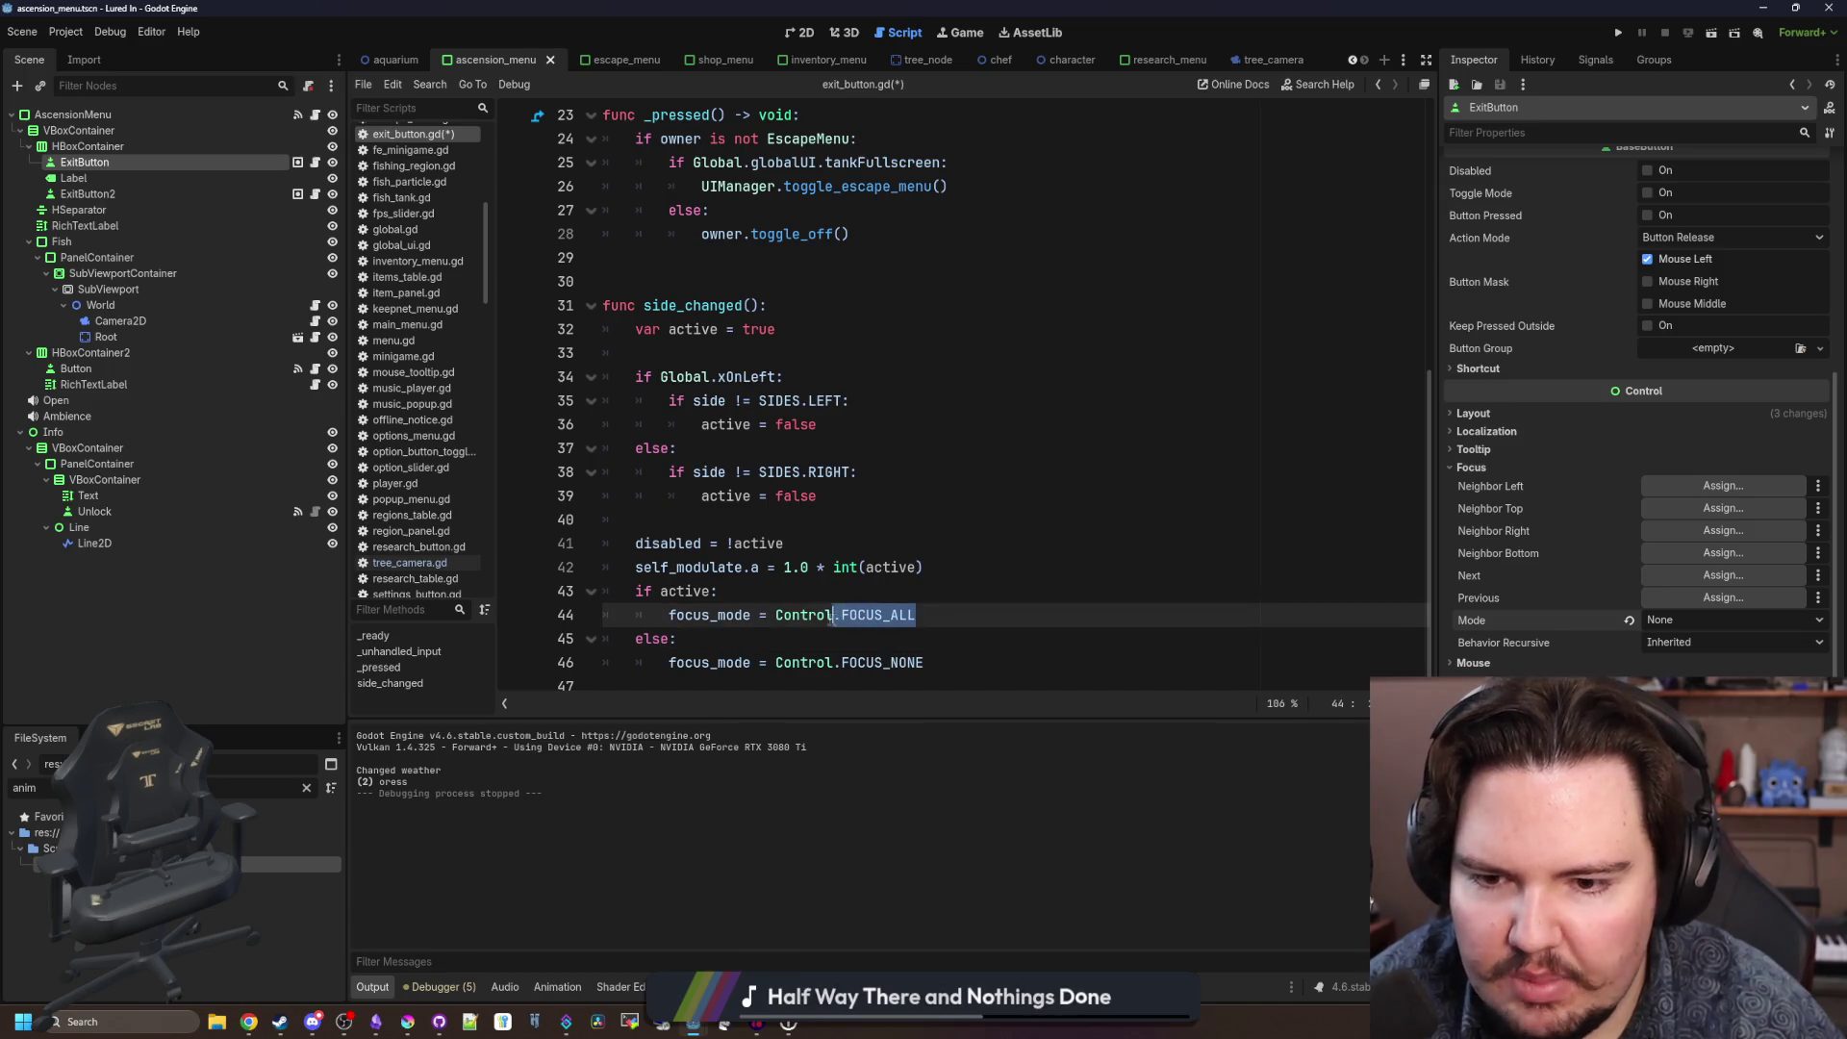
click(793, 599)
key(ctrl+s)
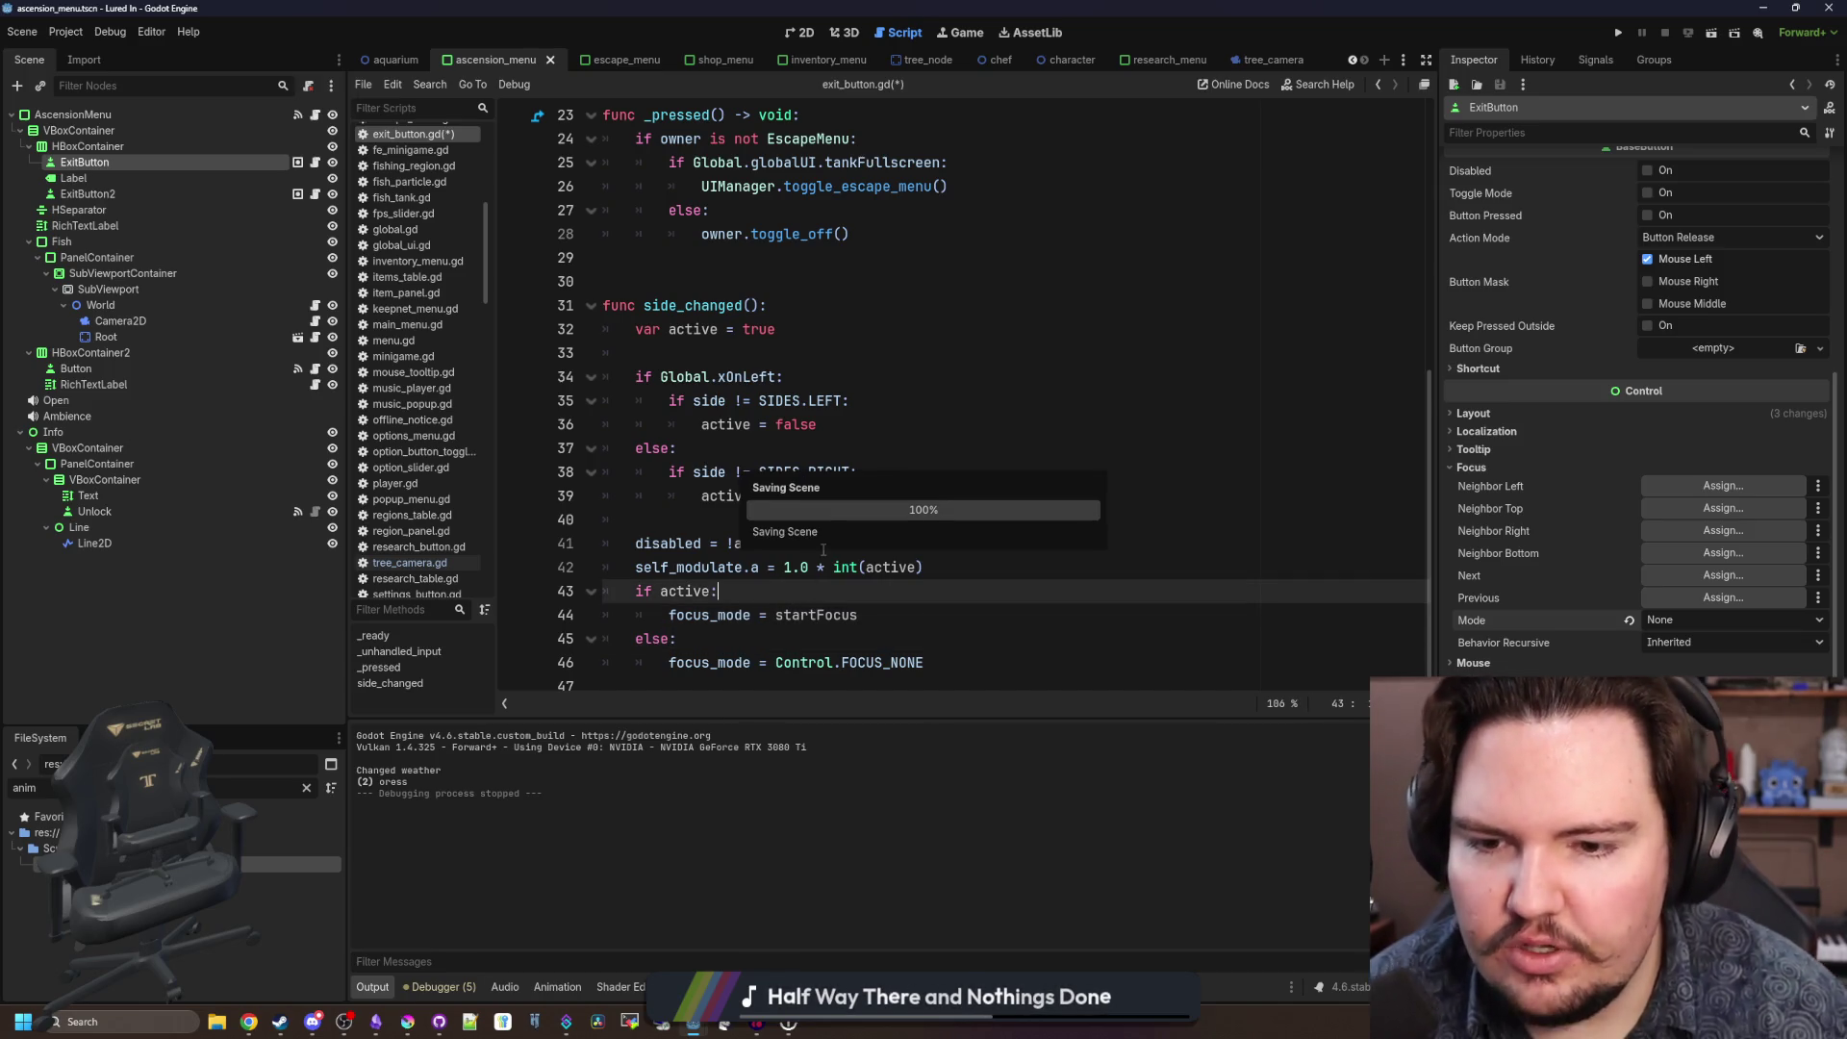
click(1614, 34)
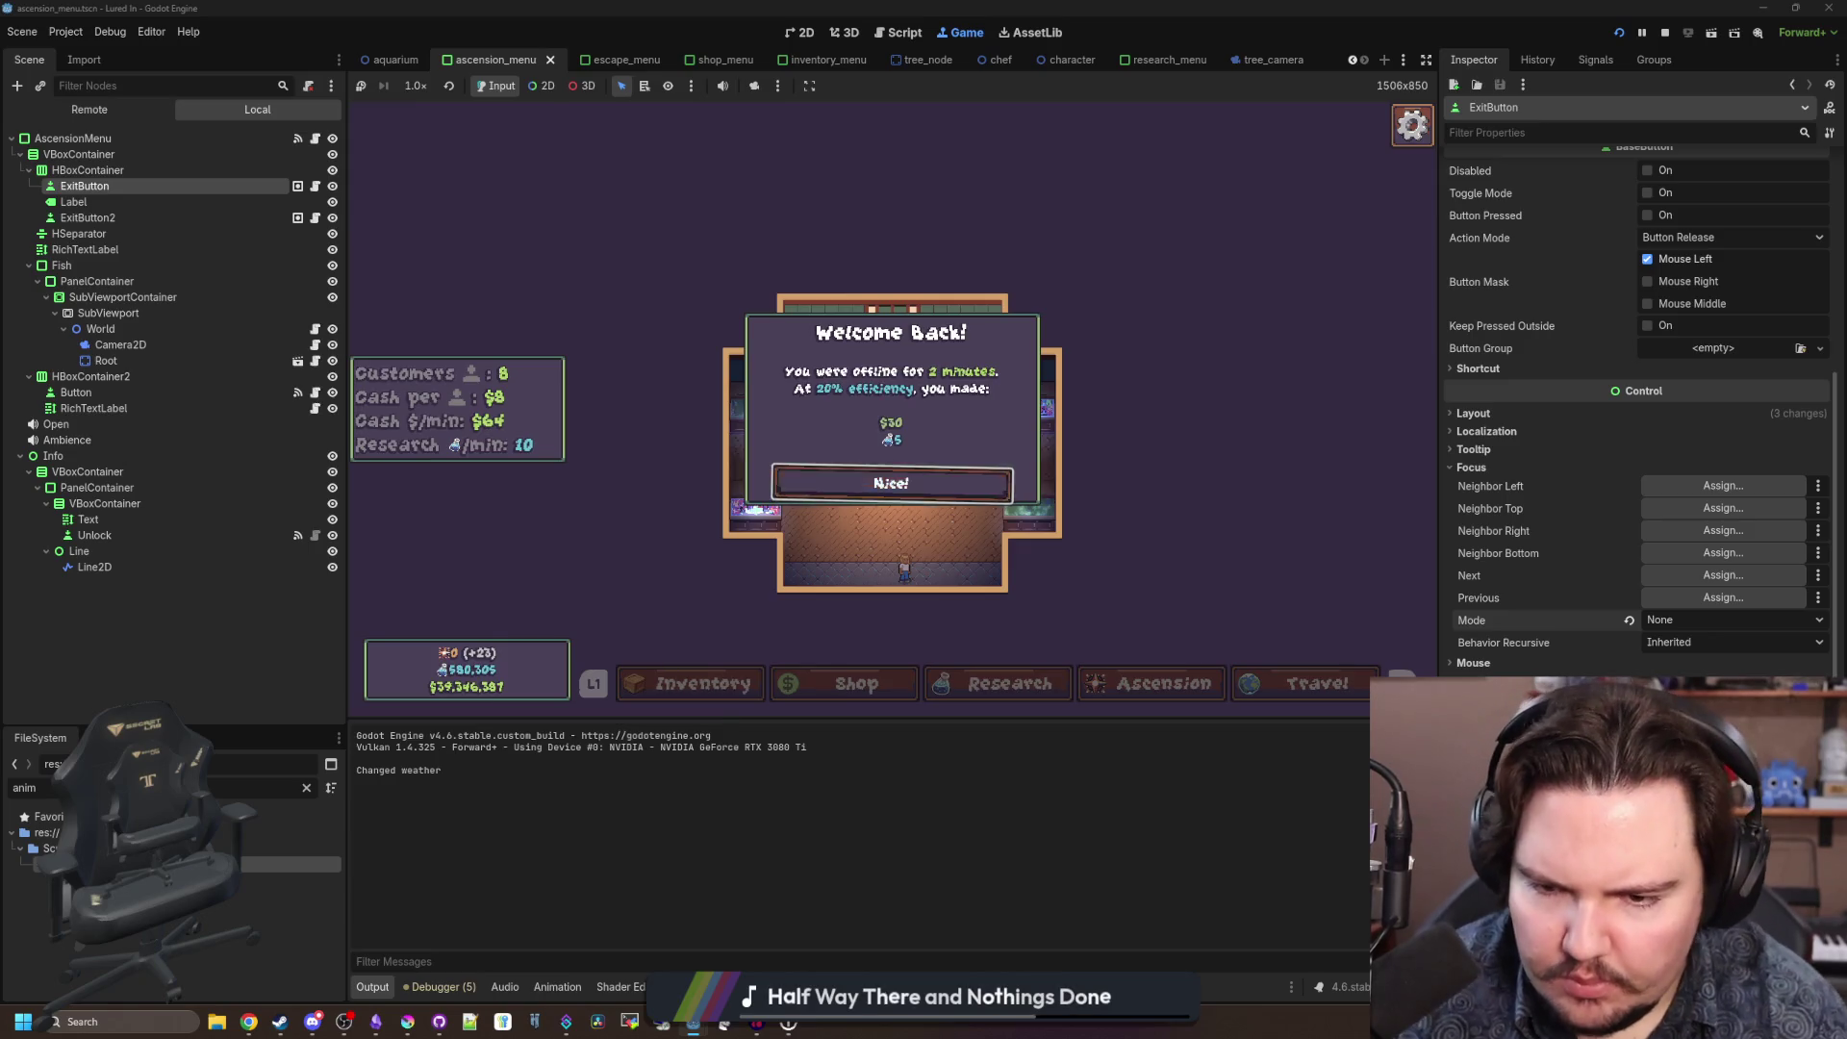
Accept Welcome Back by controller, move the Research selection to River, and clear the FileSystem filter.
key(Return)
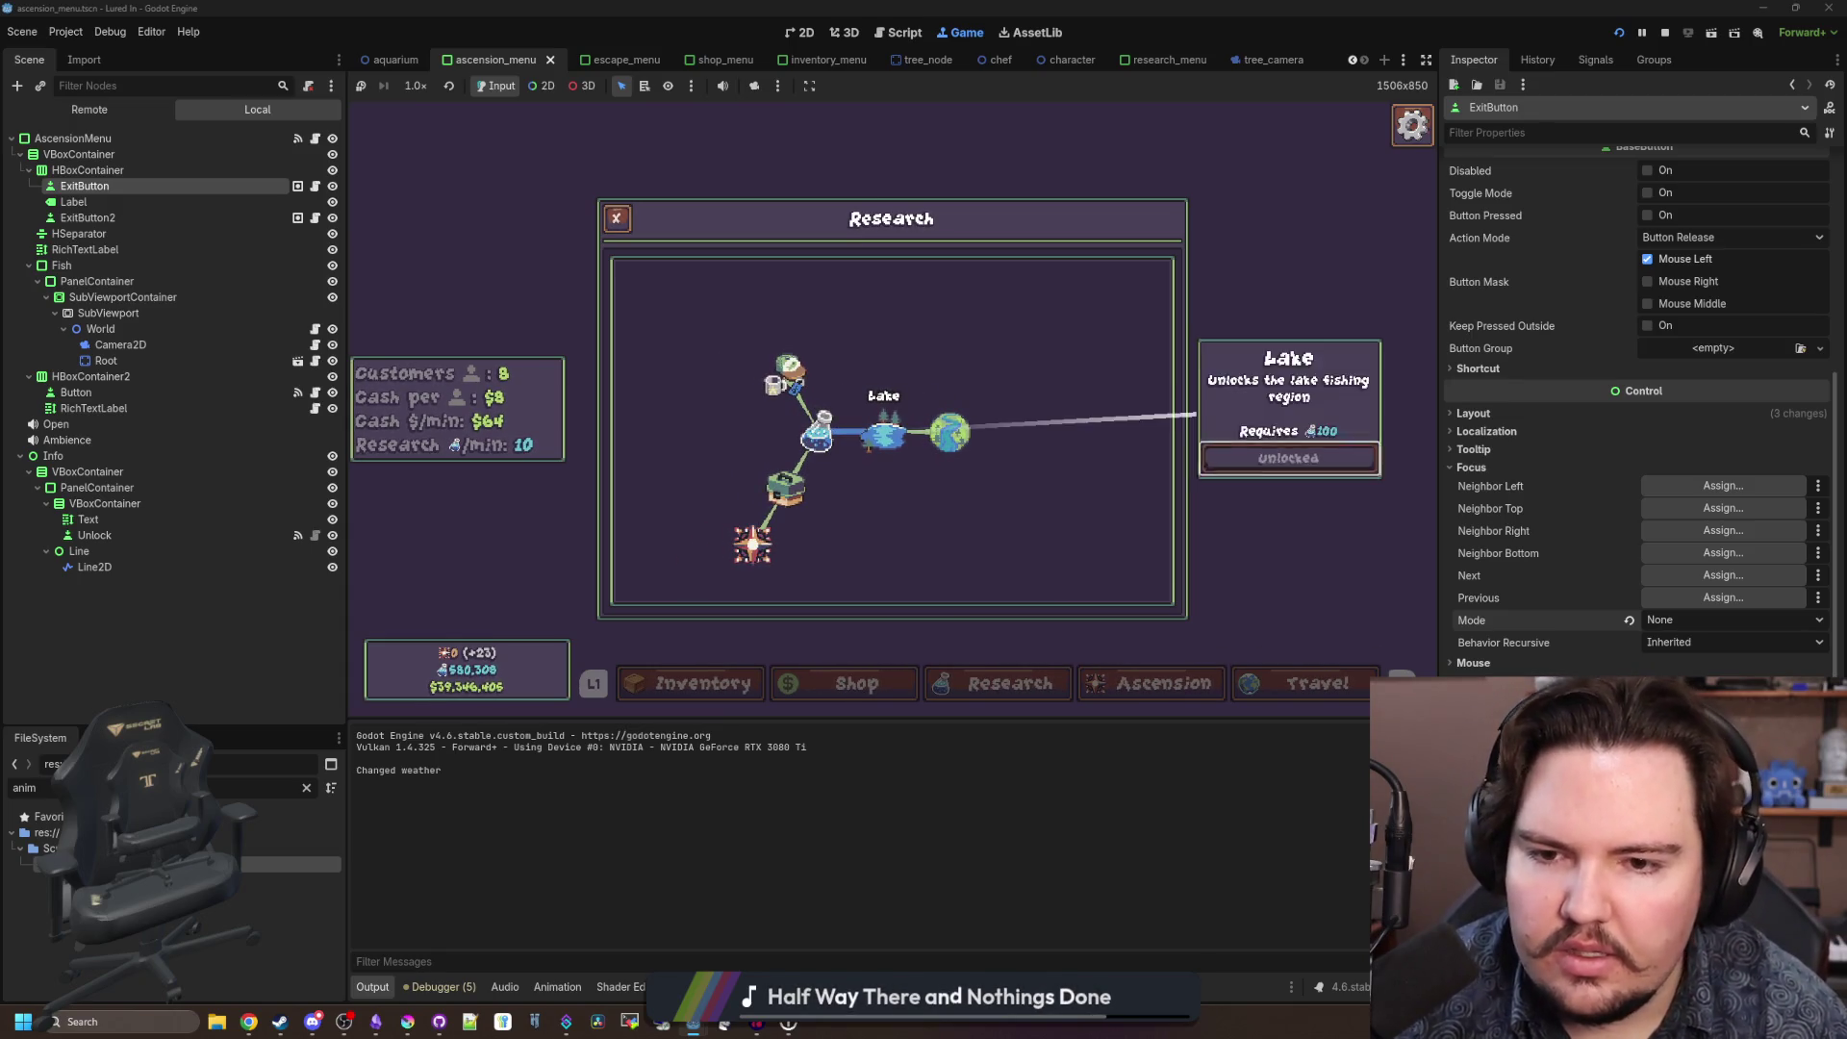
key(Right)
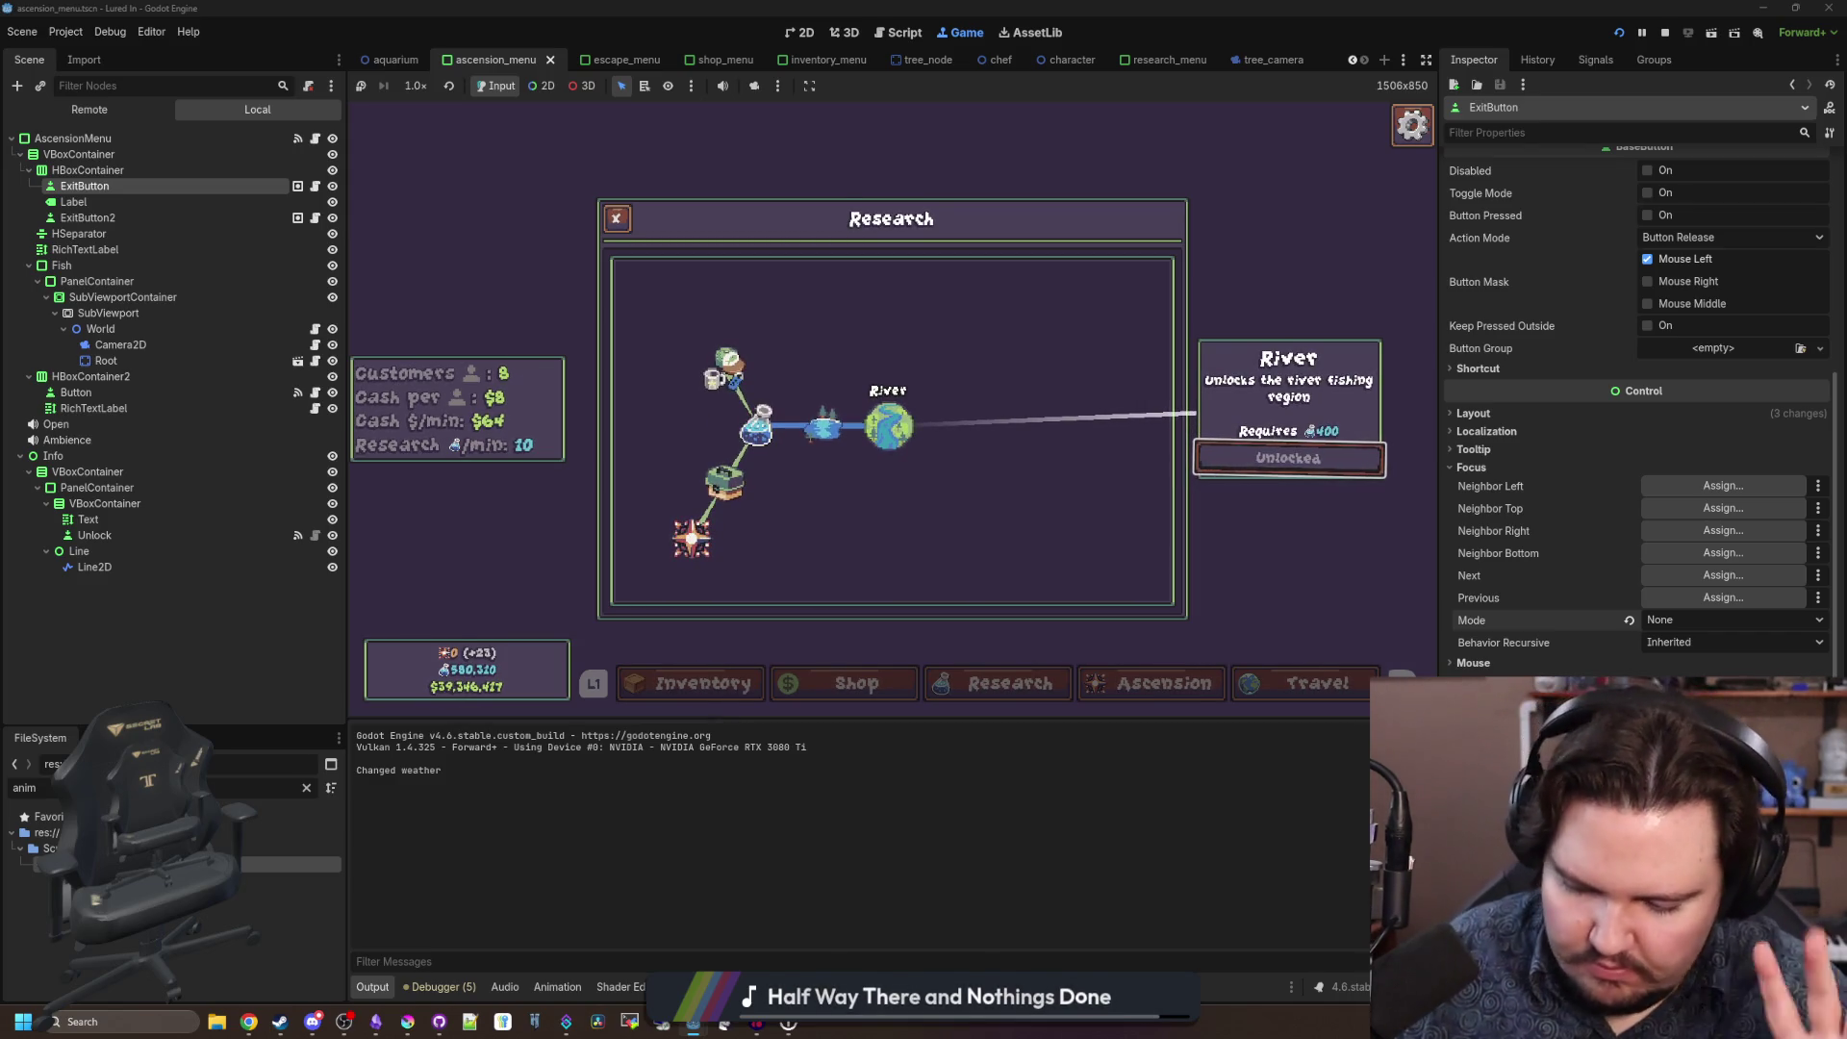
key(super)
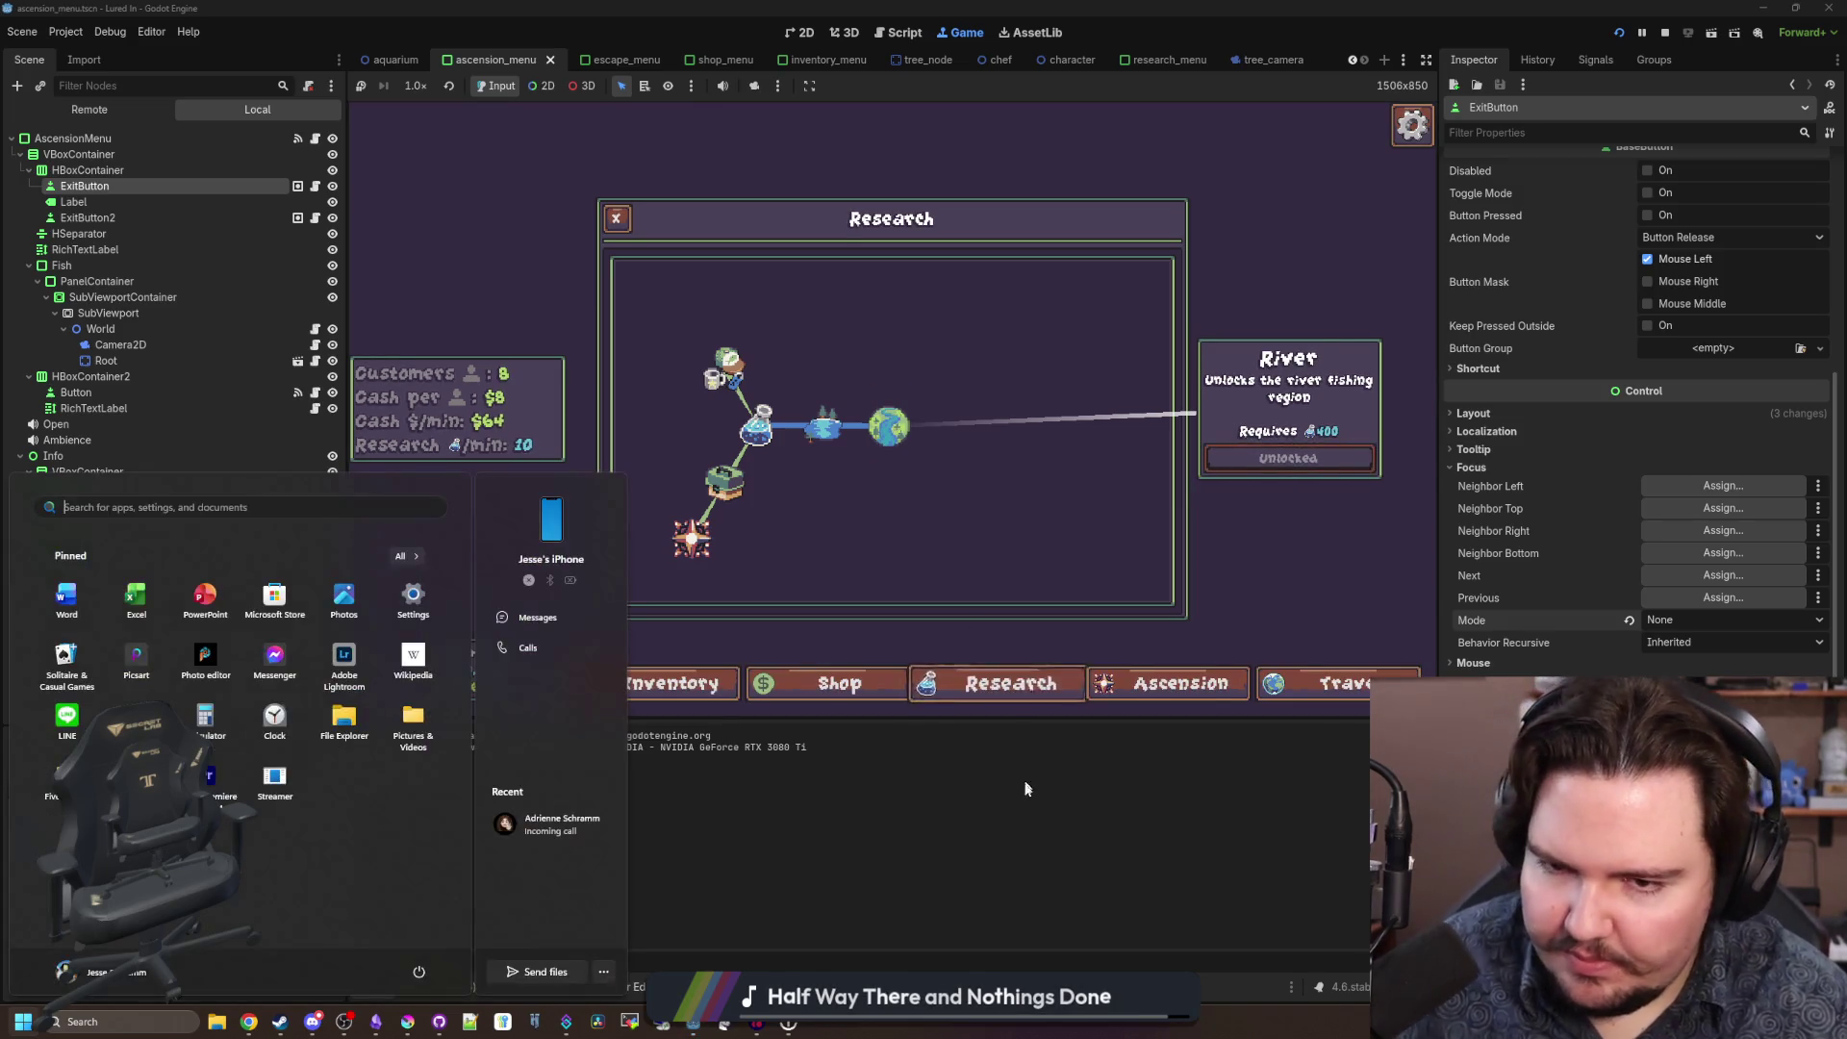
click(381, 558)
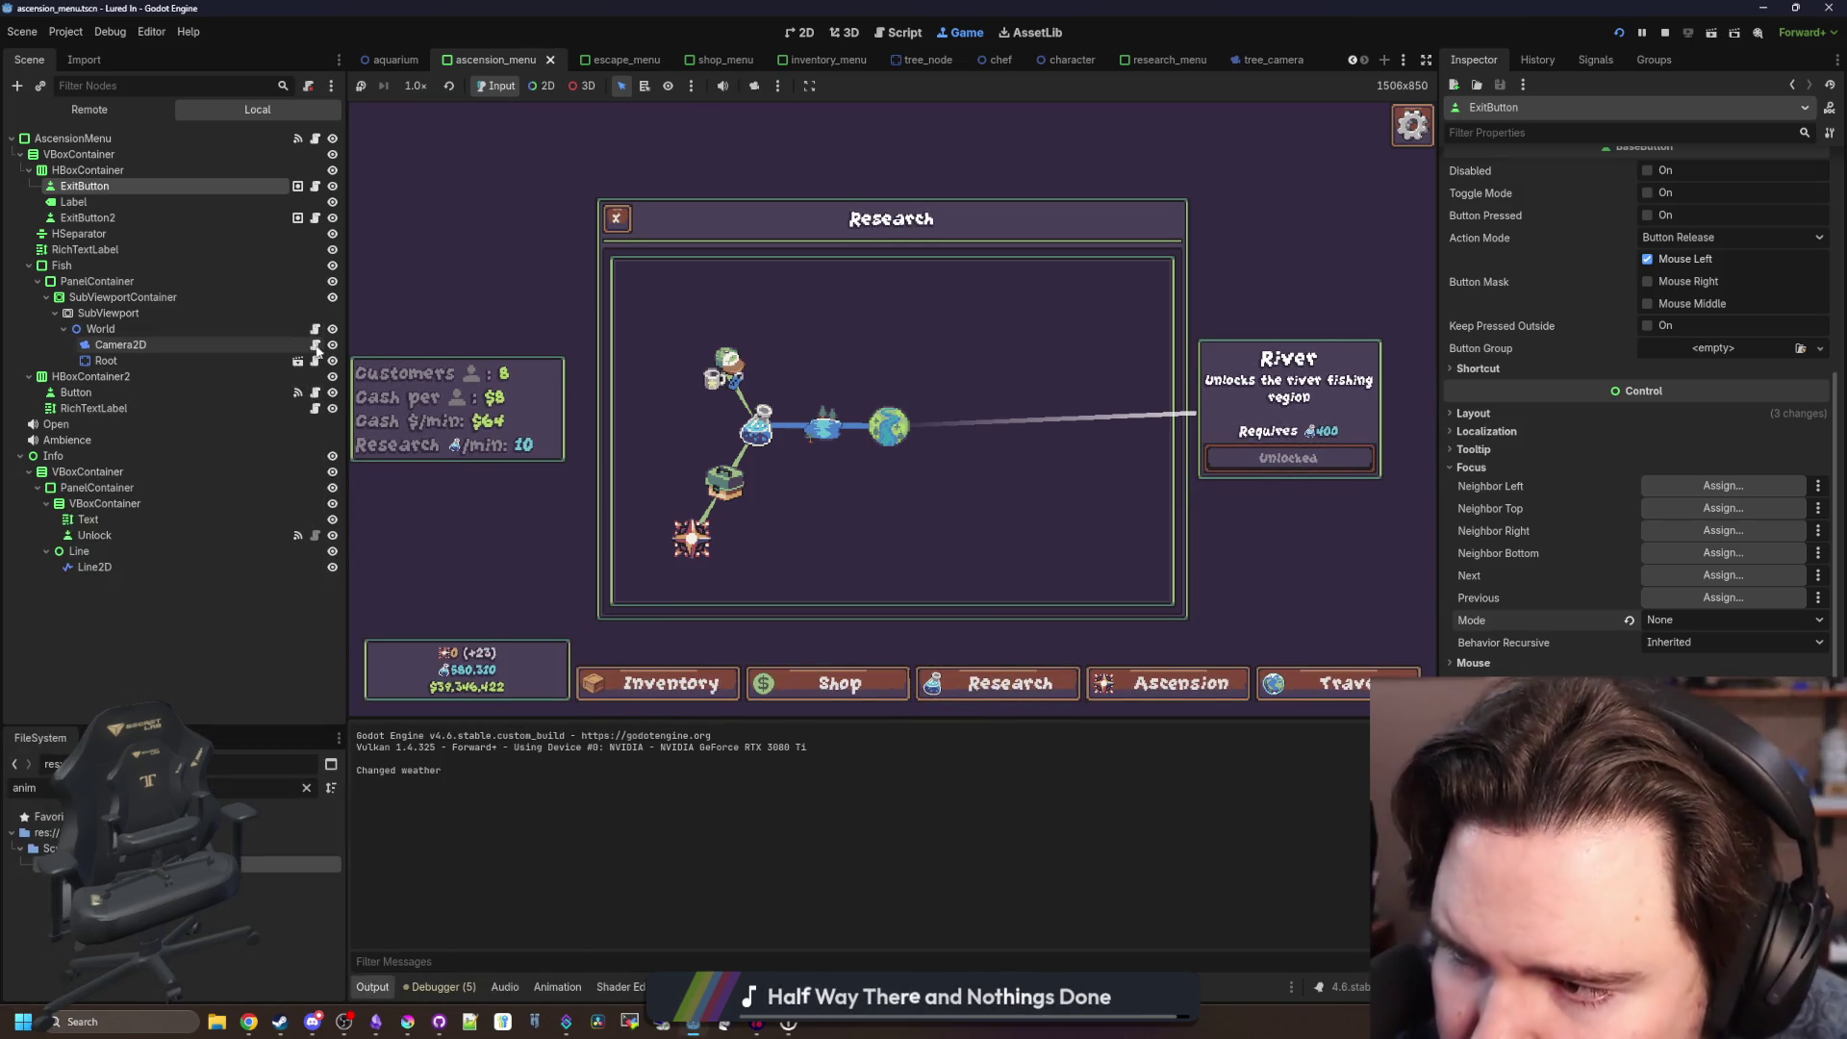
click(308, 790)
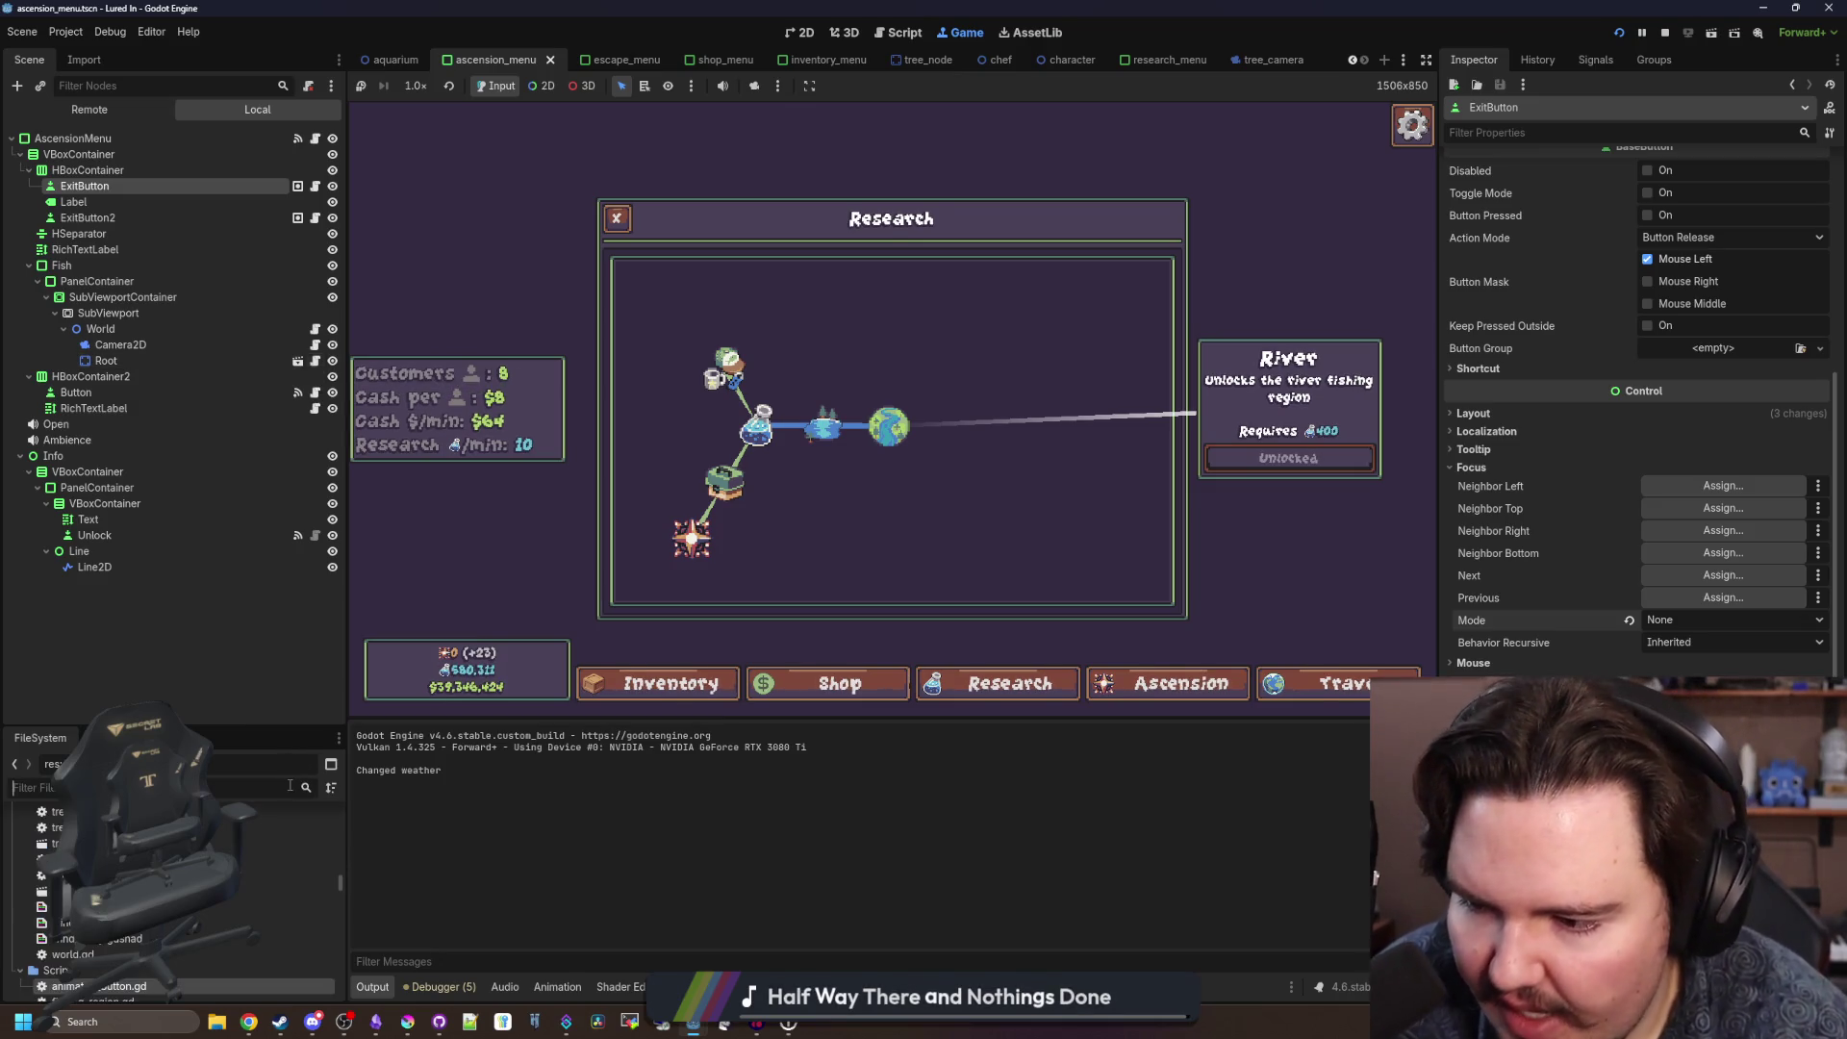
Return to the script editor and review tree_node.gd's click-handling code.
key(ctrl+F3)
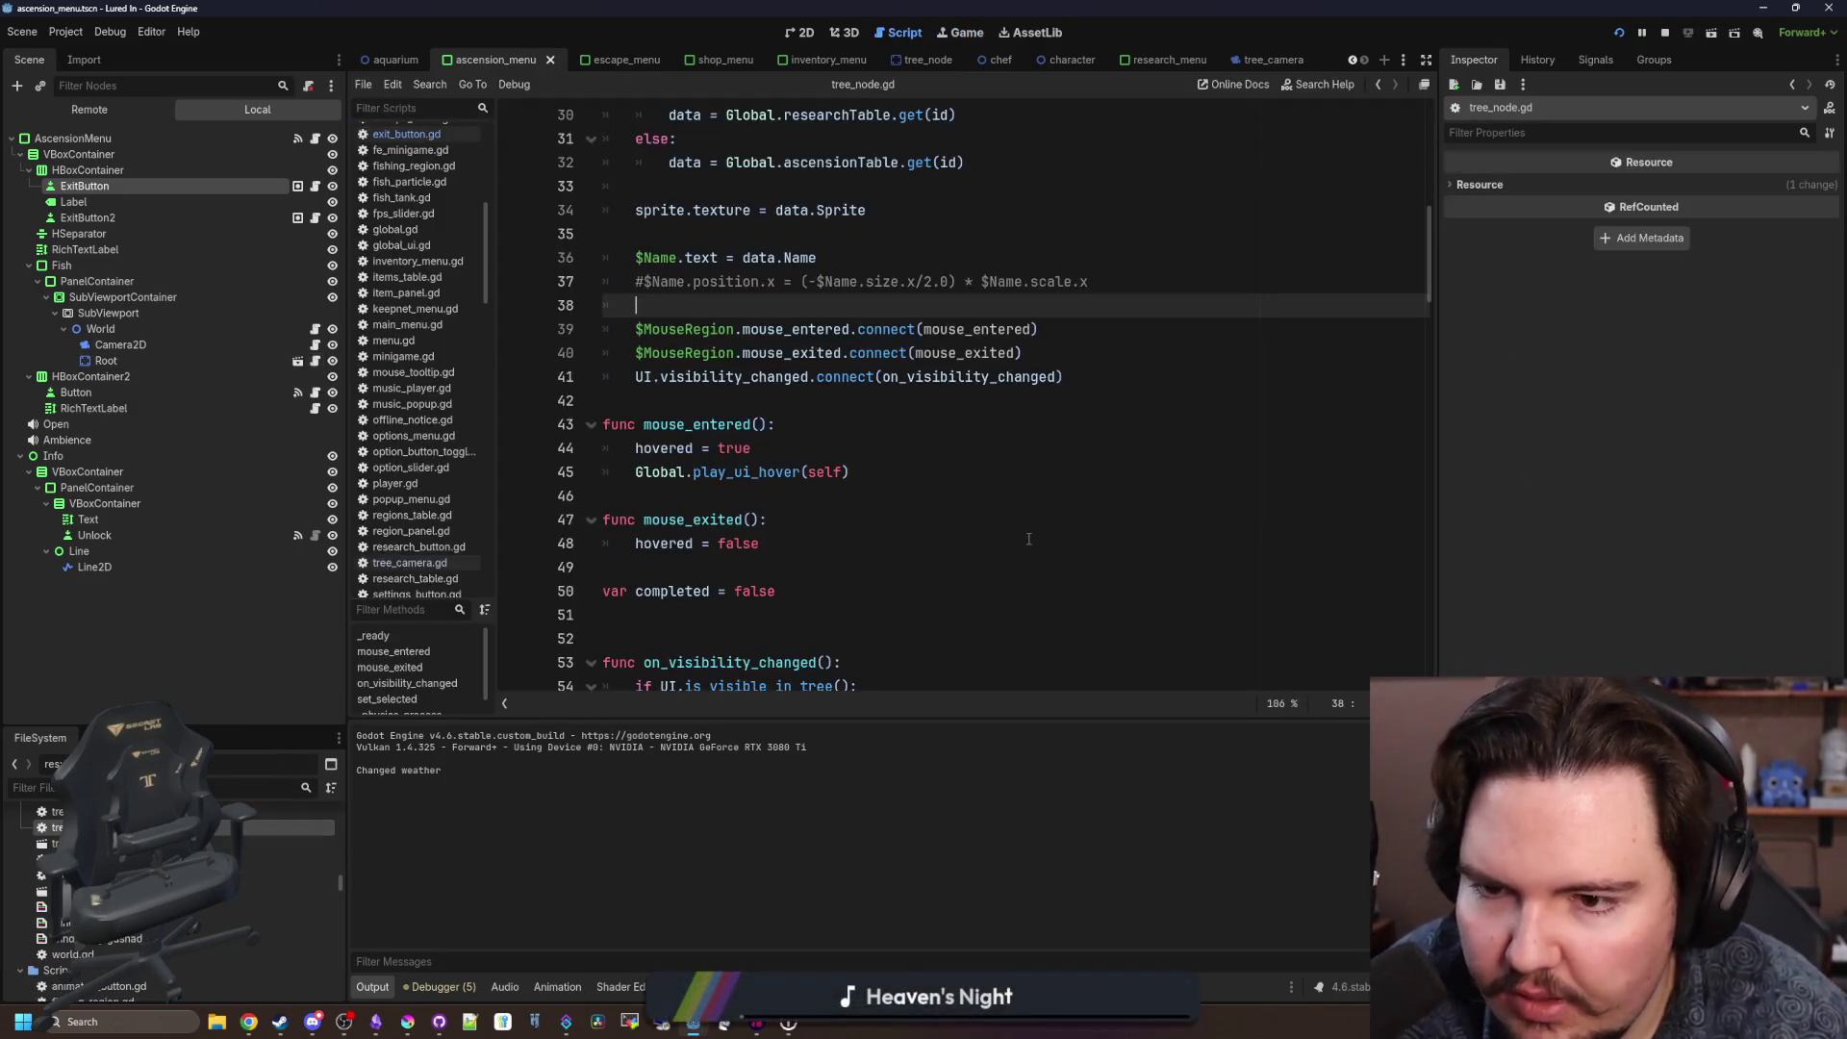
scroll(1028, 539, down, 5)
scroll(709, 420, down, 2)
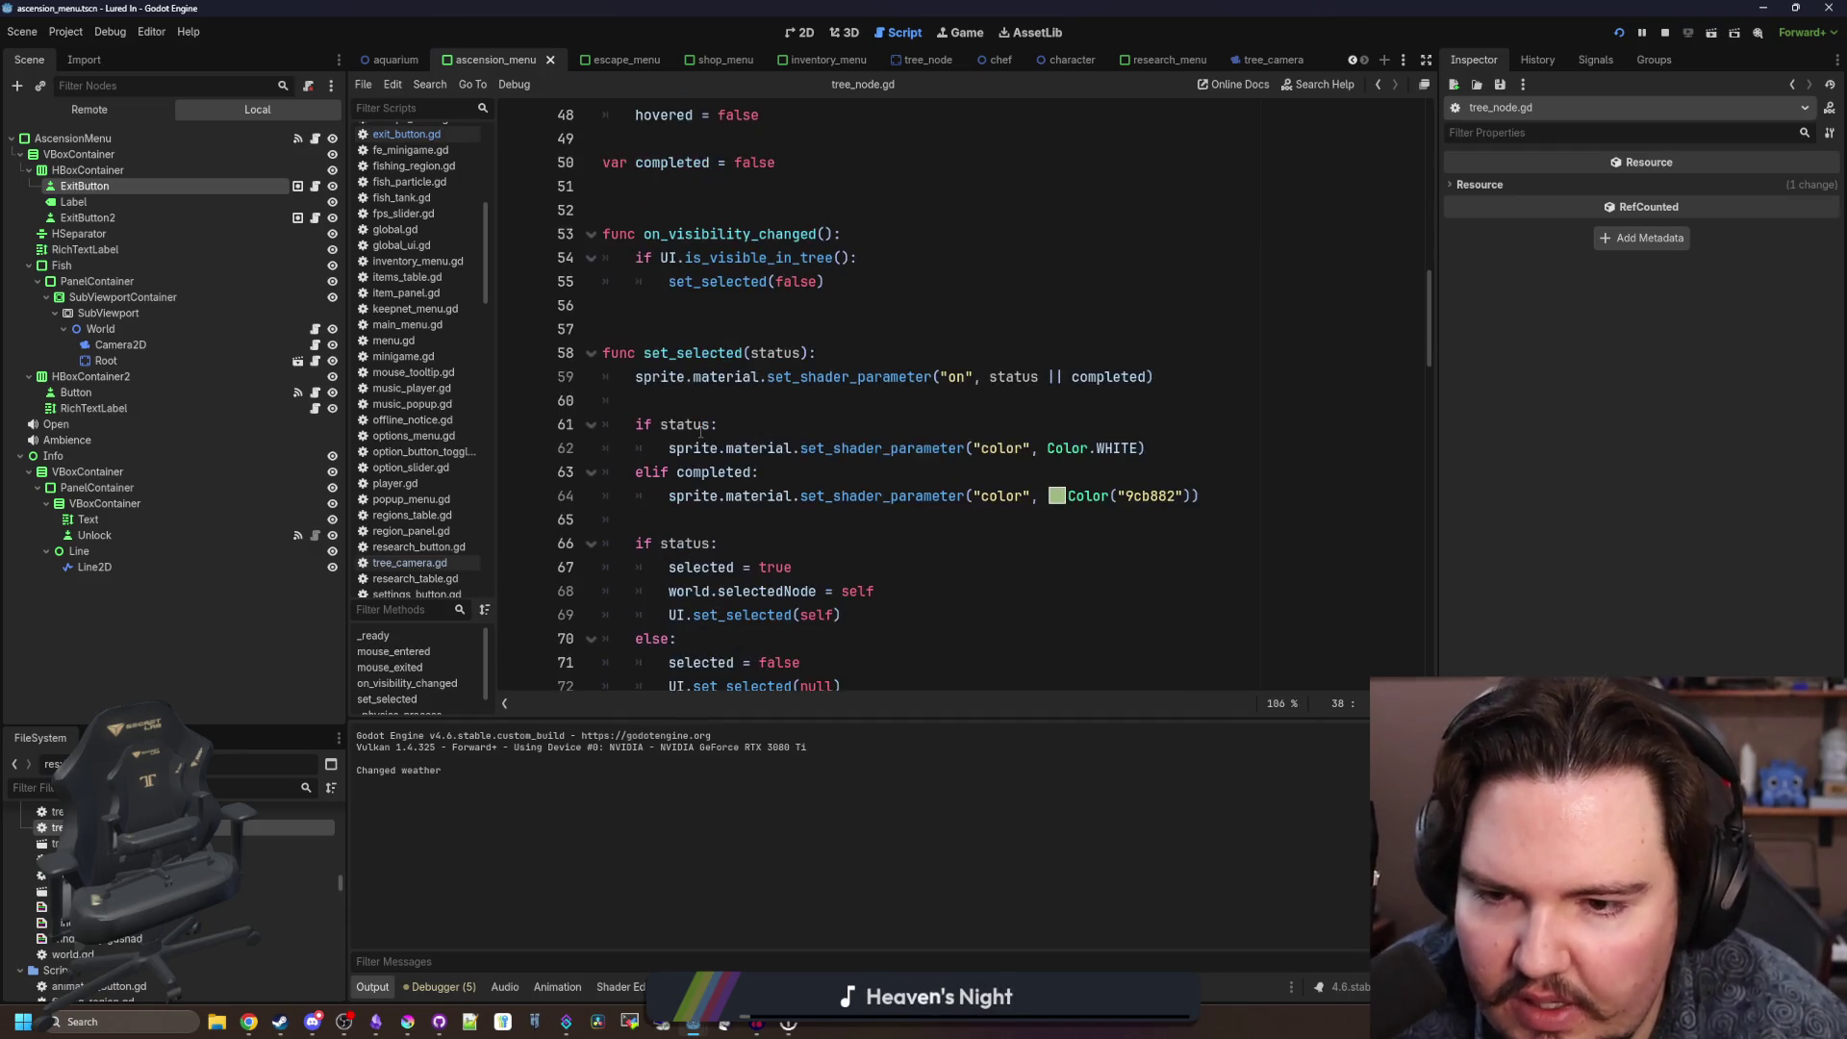
scroll(709, 420, down, 7)
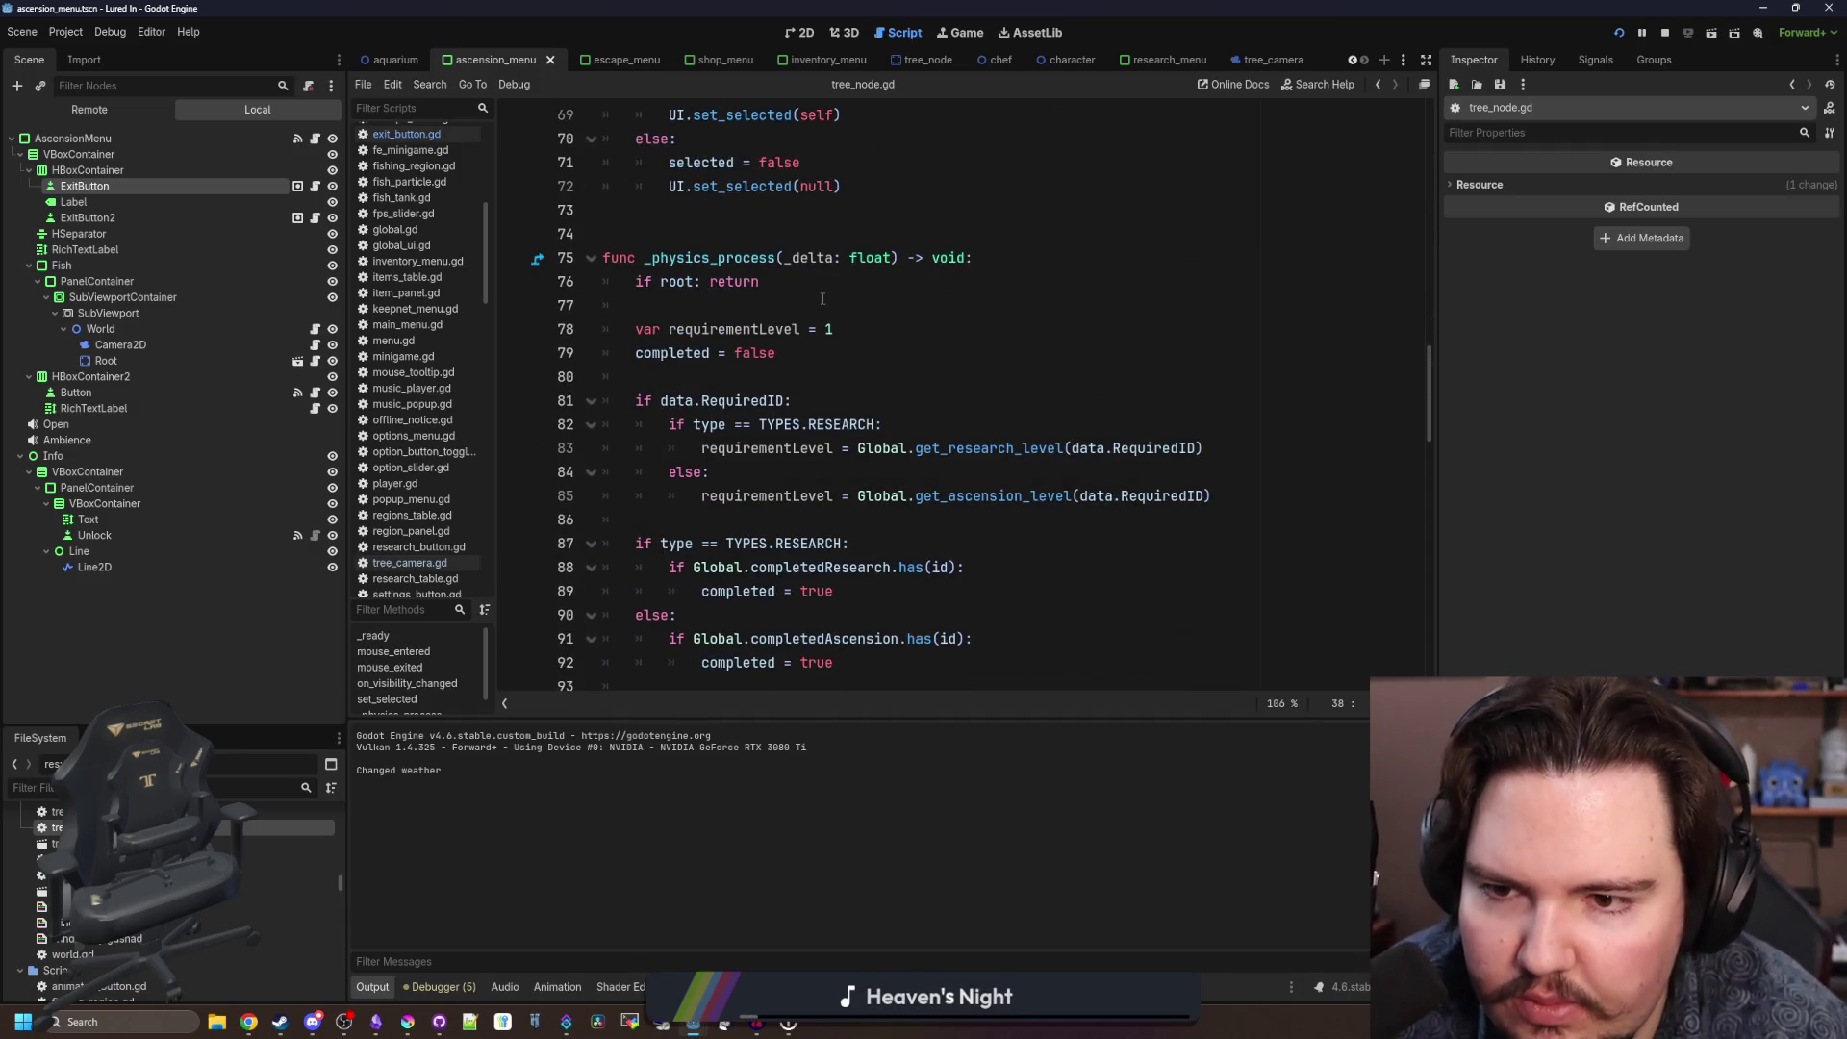
scroll(822, 299, up, 7)
scroll(829, 357, up, 7)
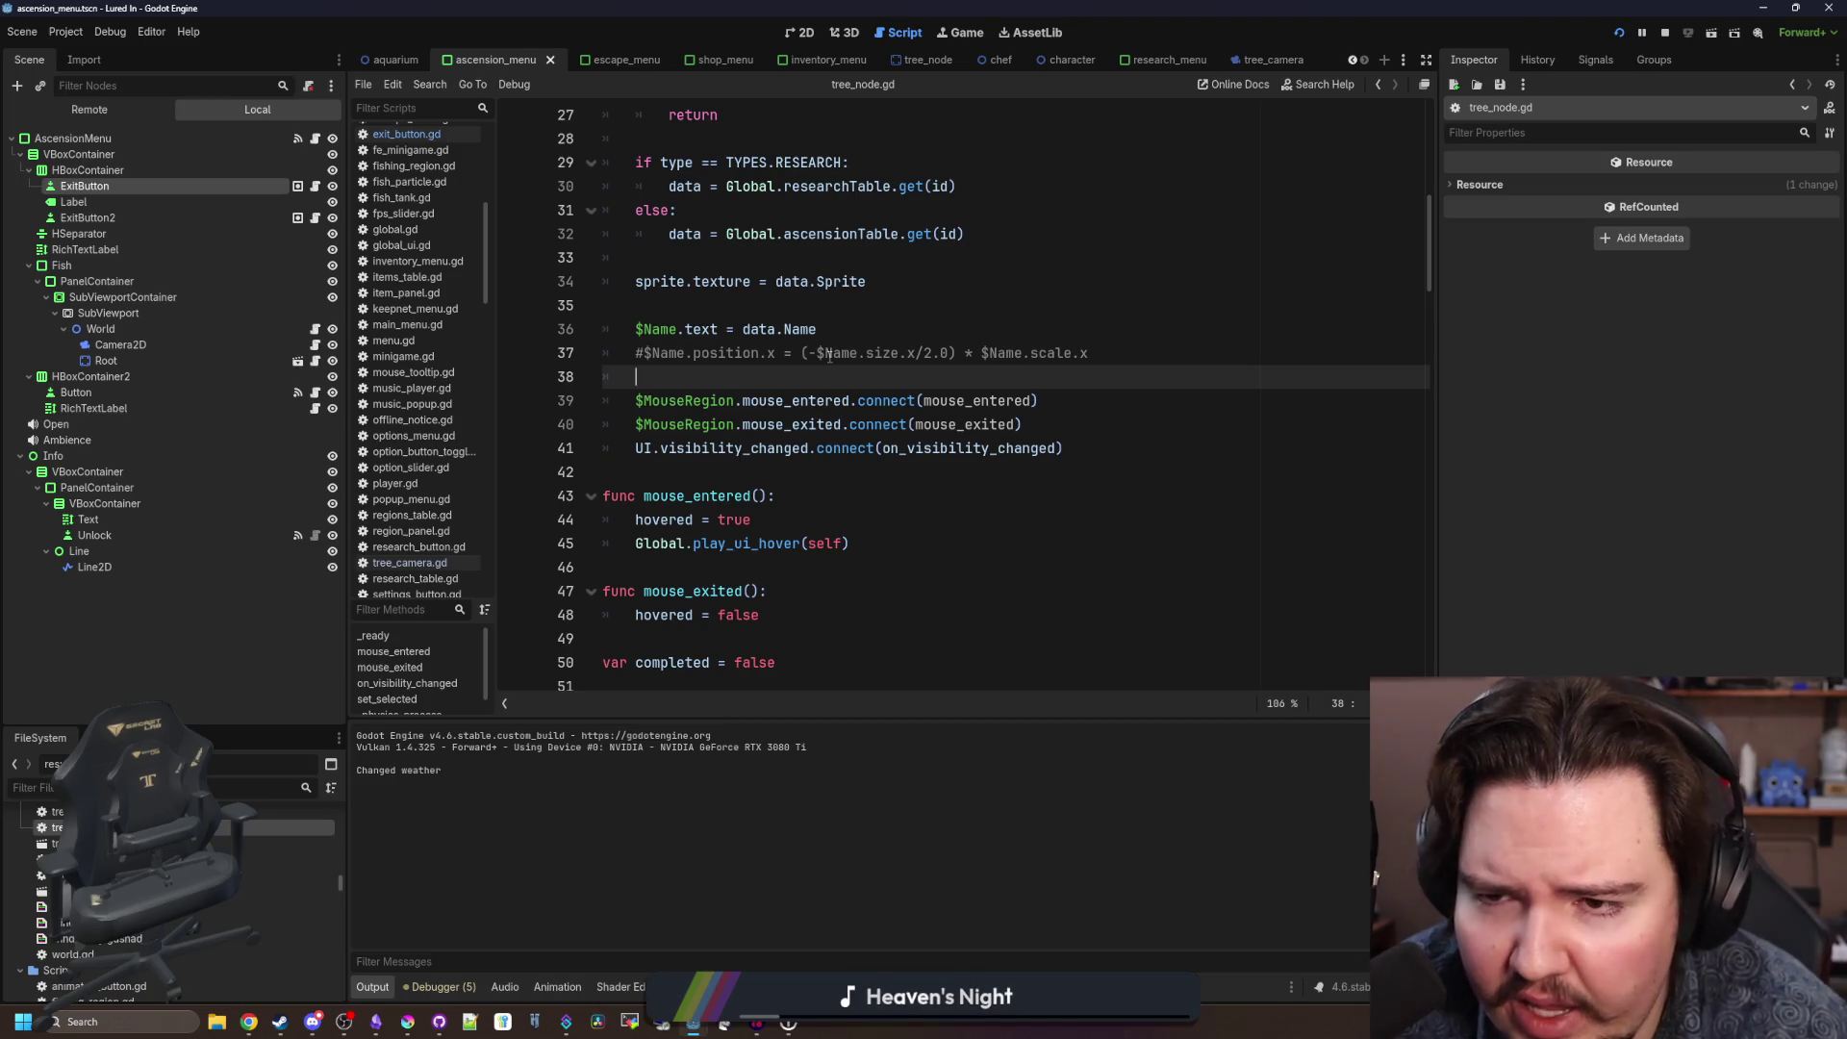
scroll(829, 357, up, 1)
scroll(830, 357, down, 7)
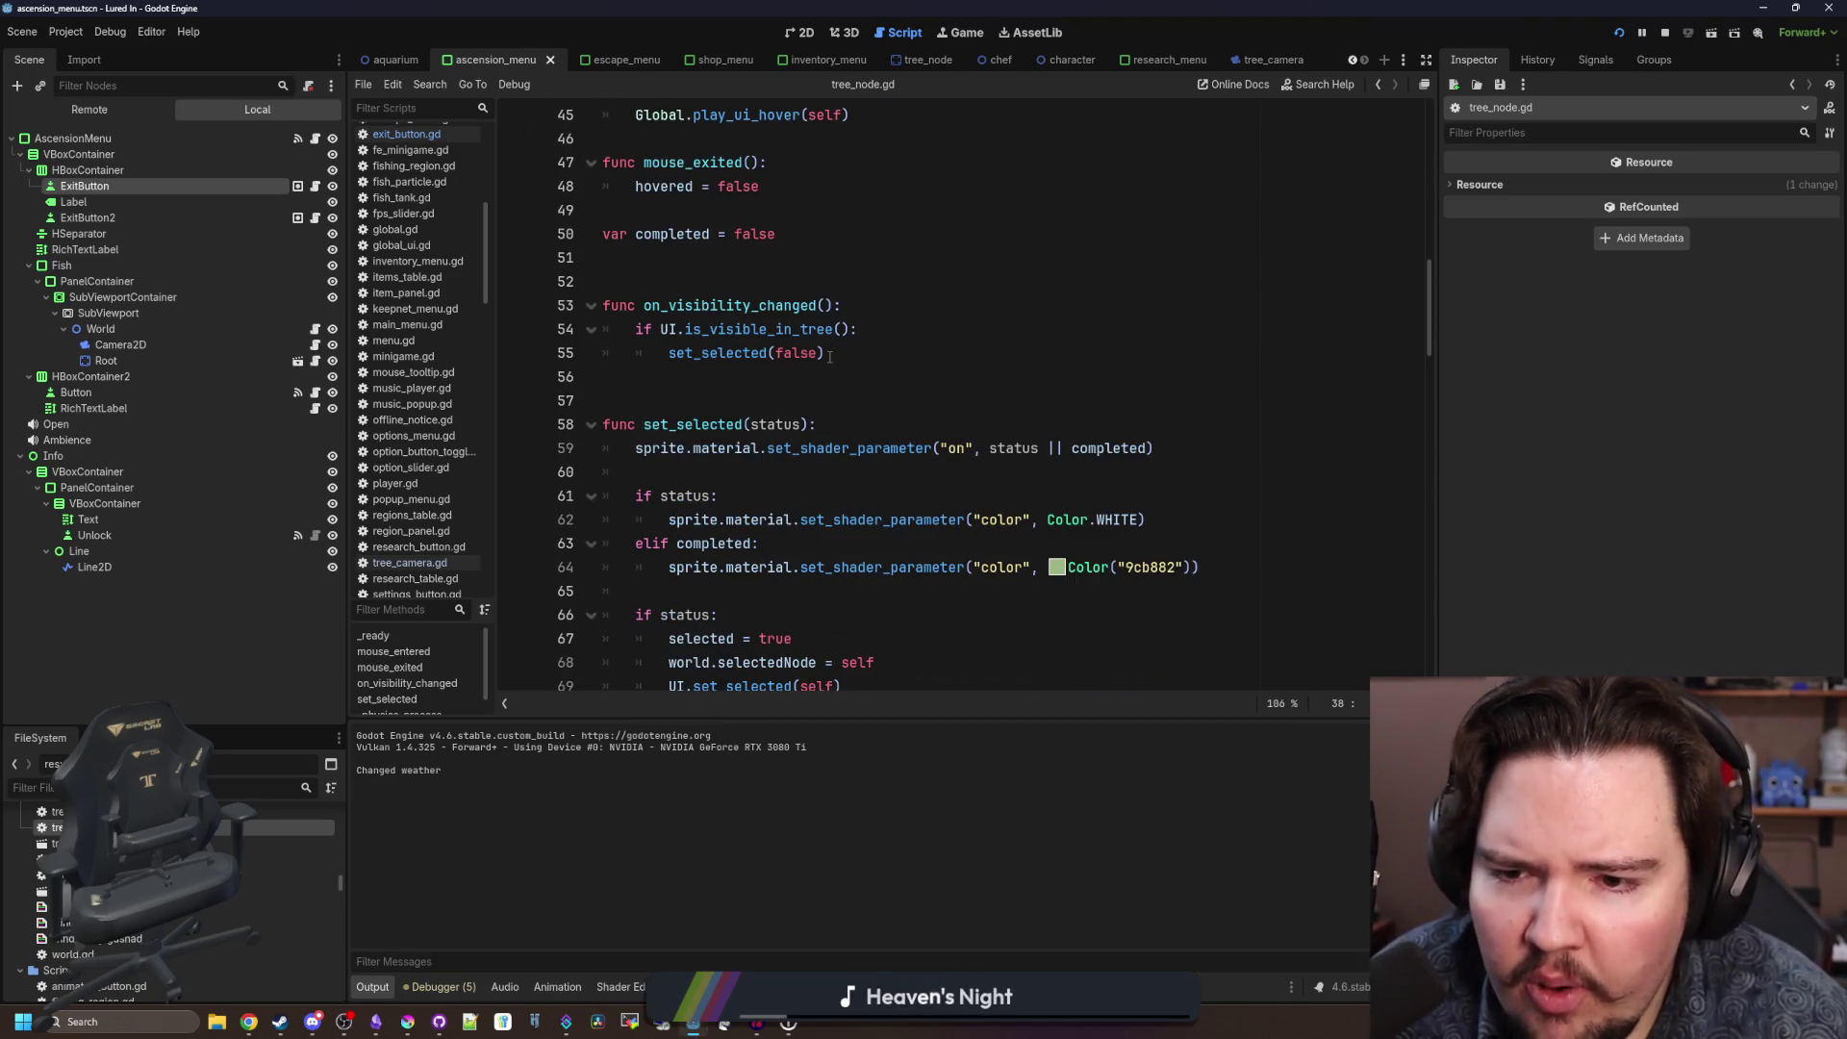
scroll(829, 357, down, 10)
scroll(829, 356, down, 19)
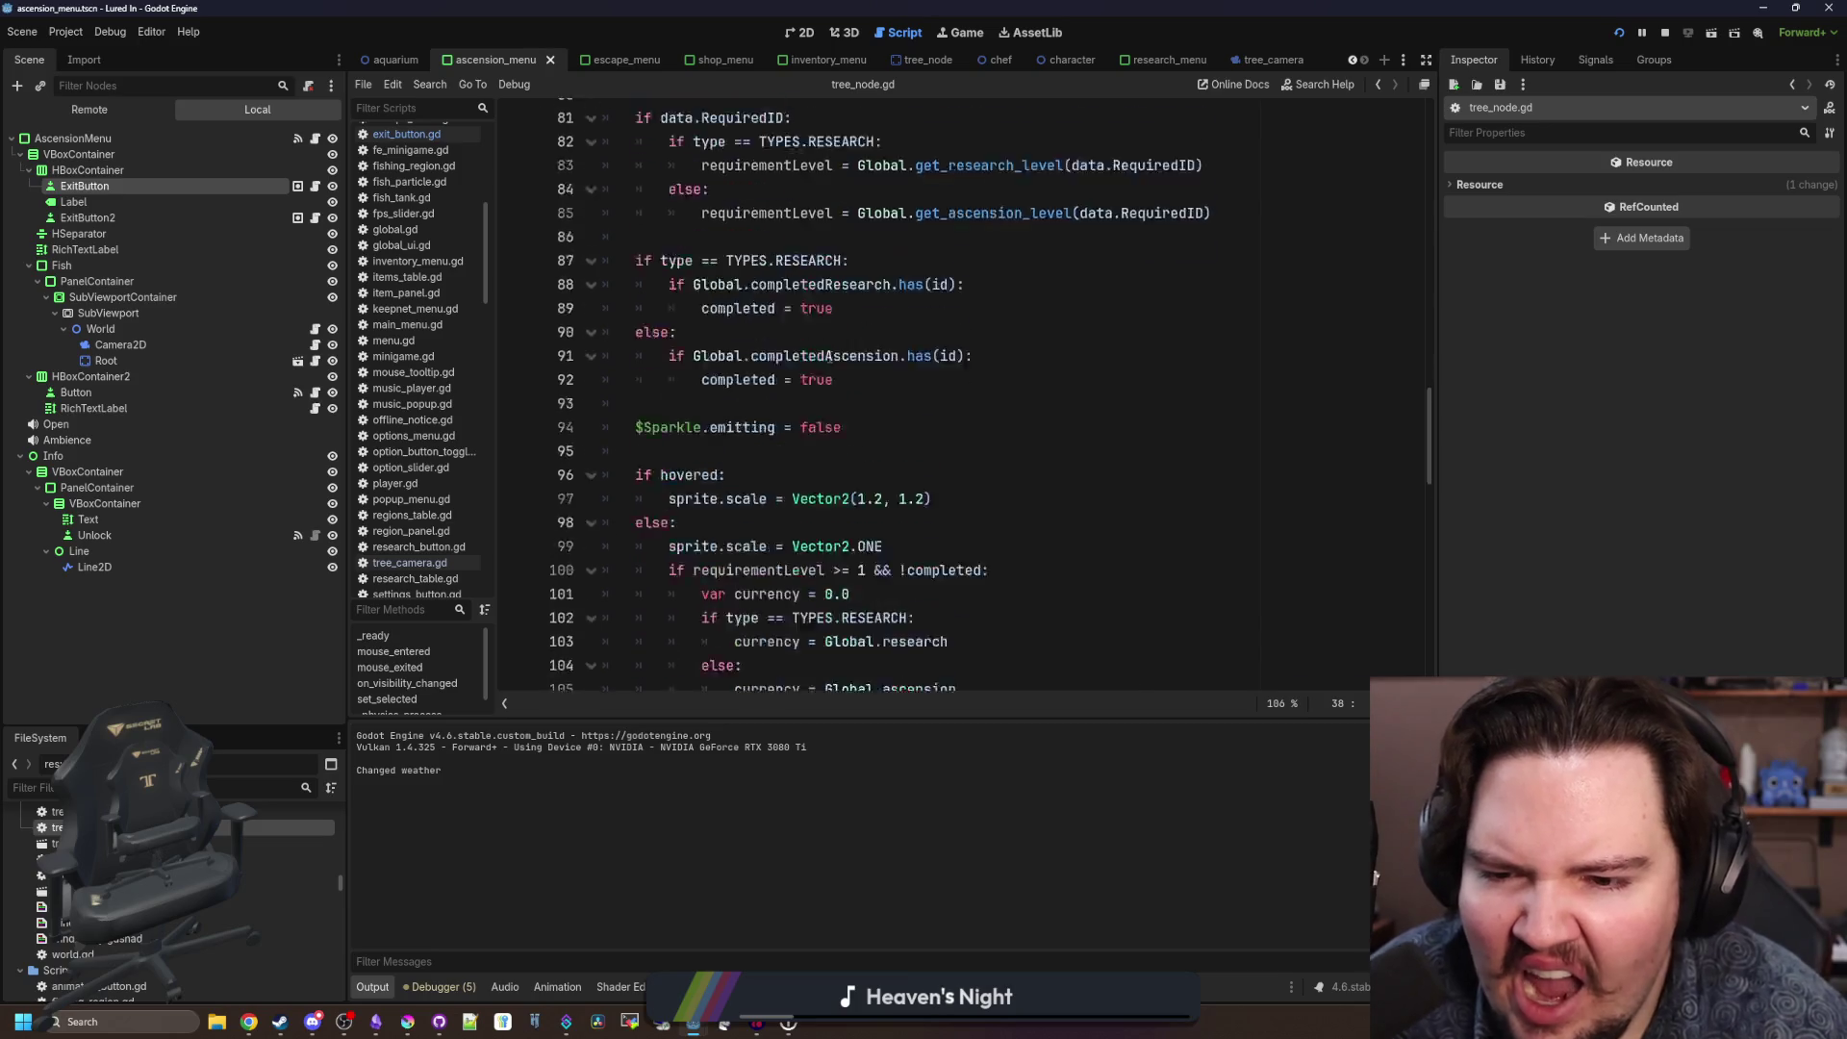
scroll(829, 357, down, 1)
scroll(830, 357, up, 12)
scroll(829, 356, down, 7)
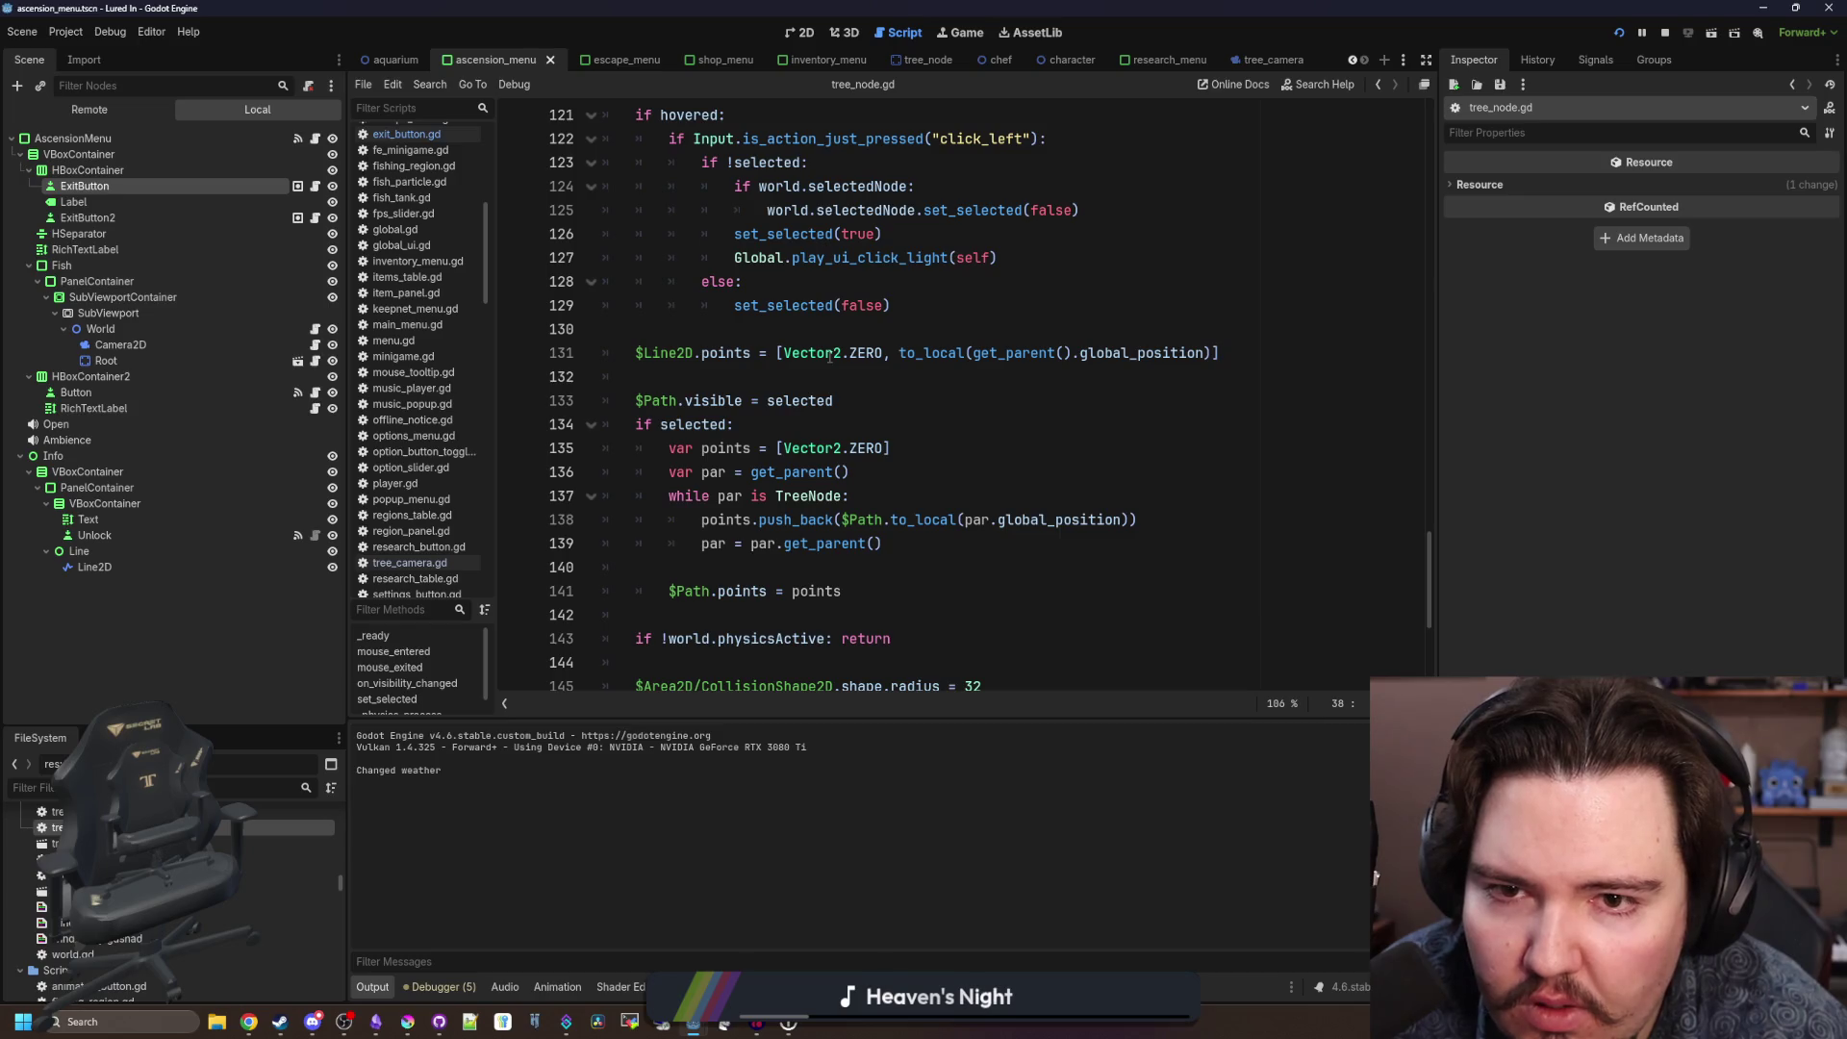
scroll(829, 357, up, 4)
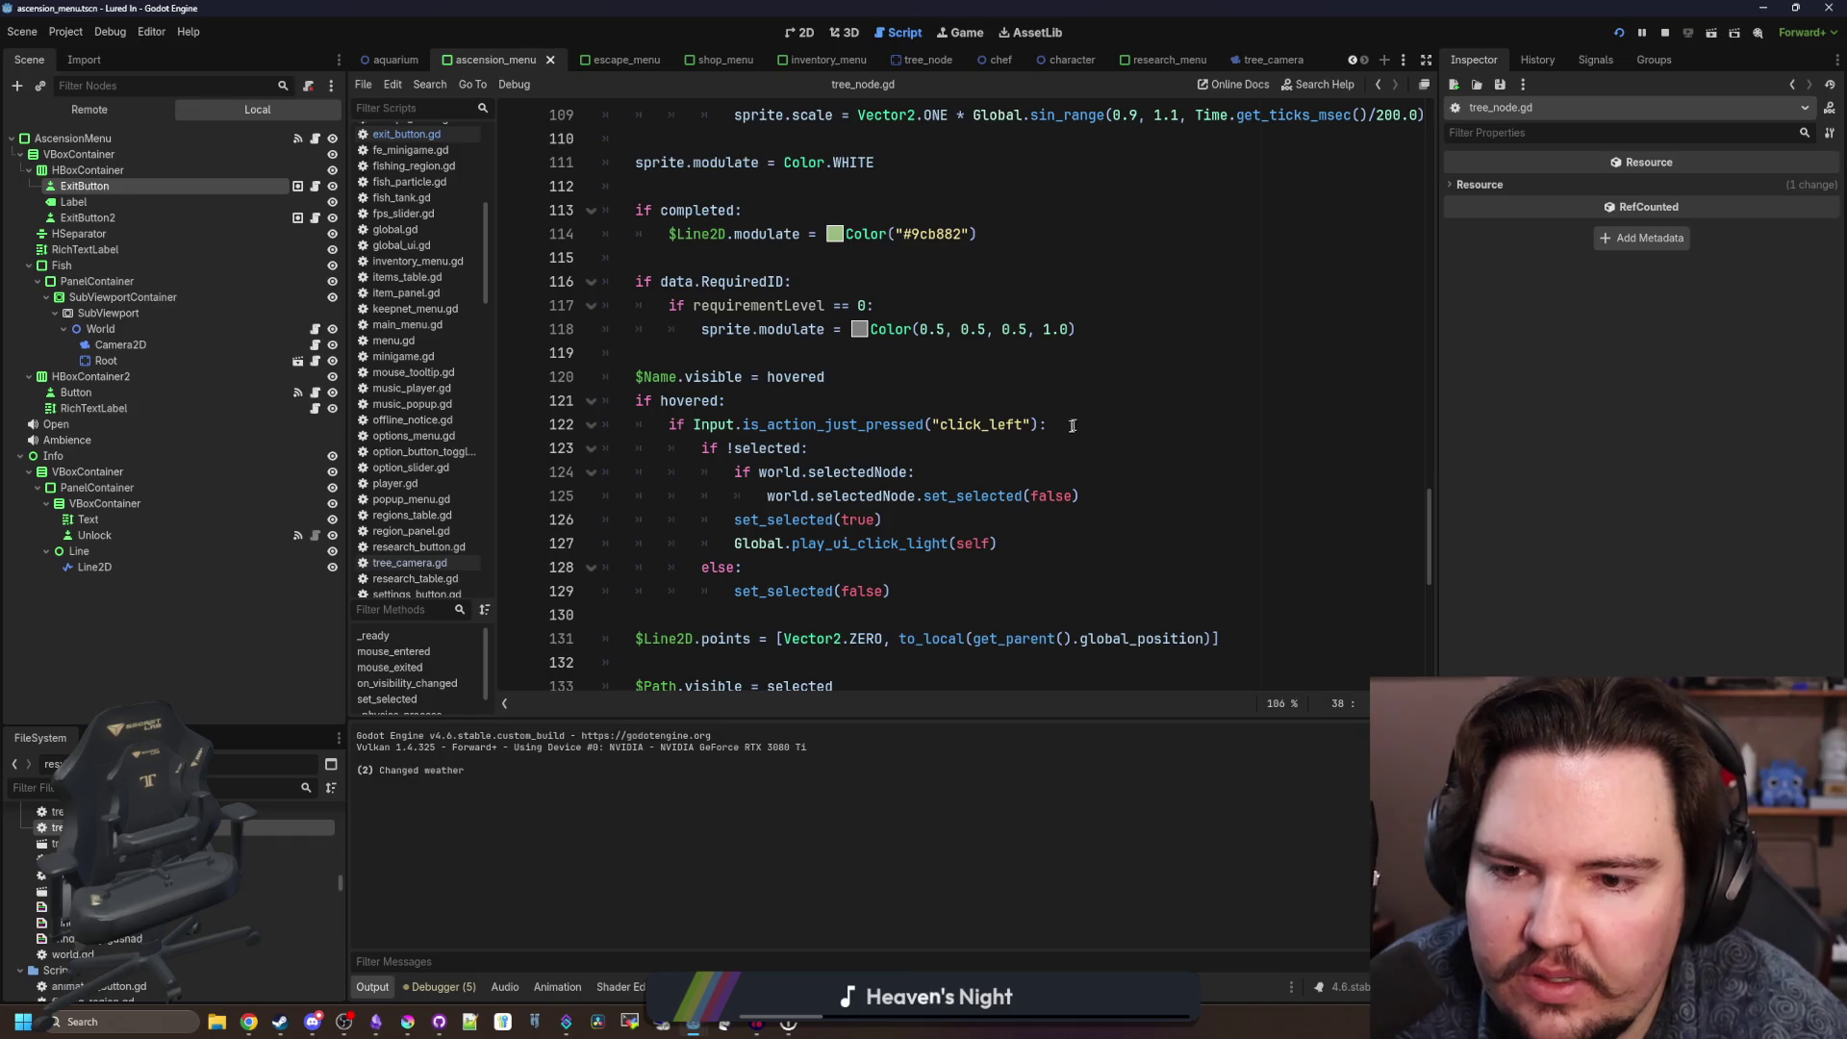
double_click(690, 398)
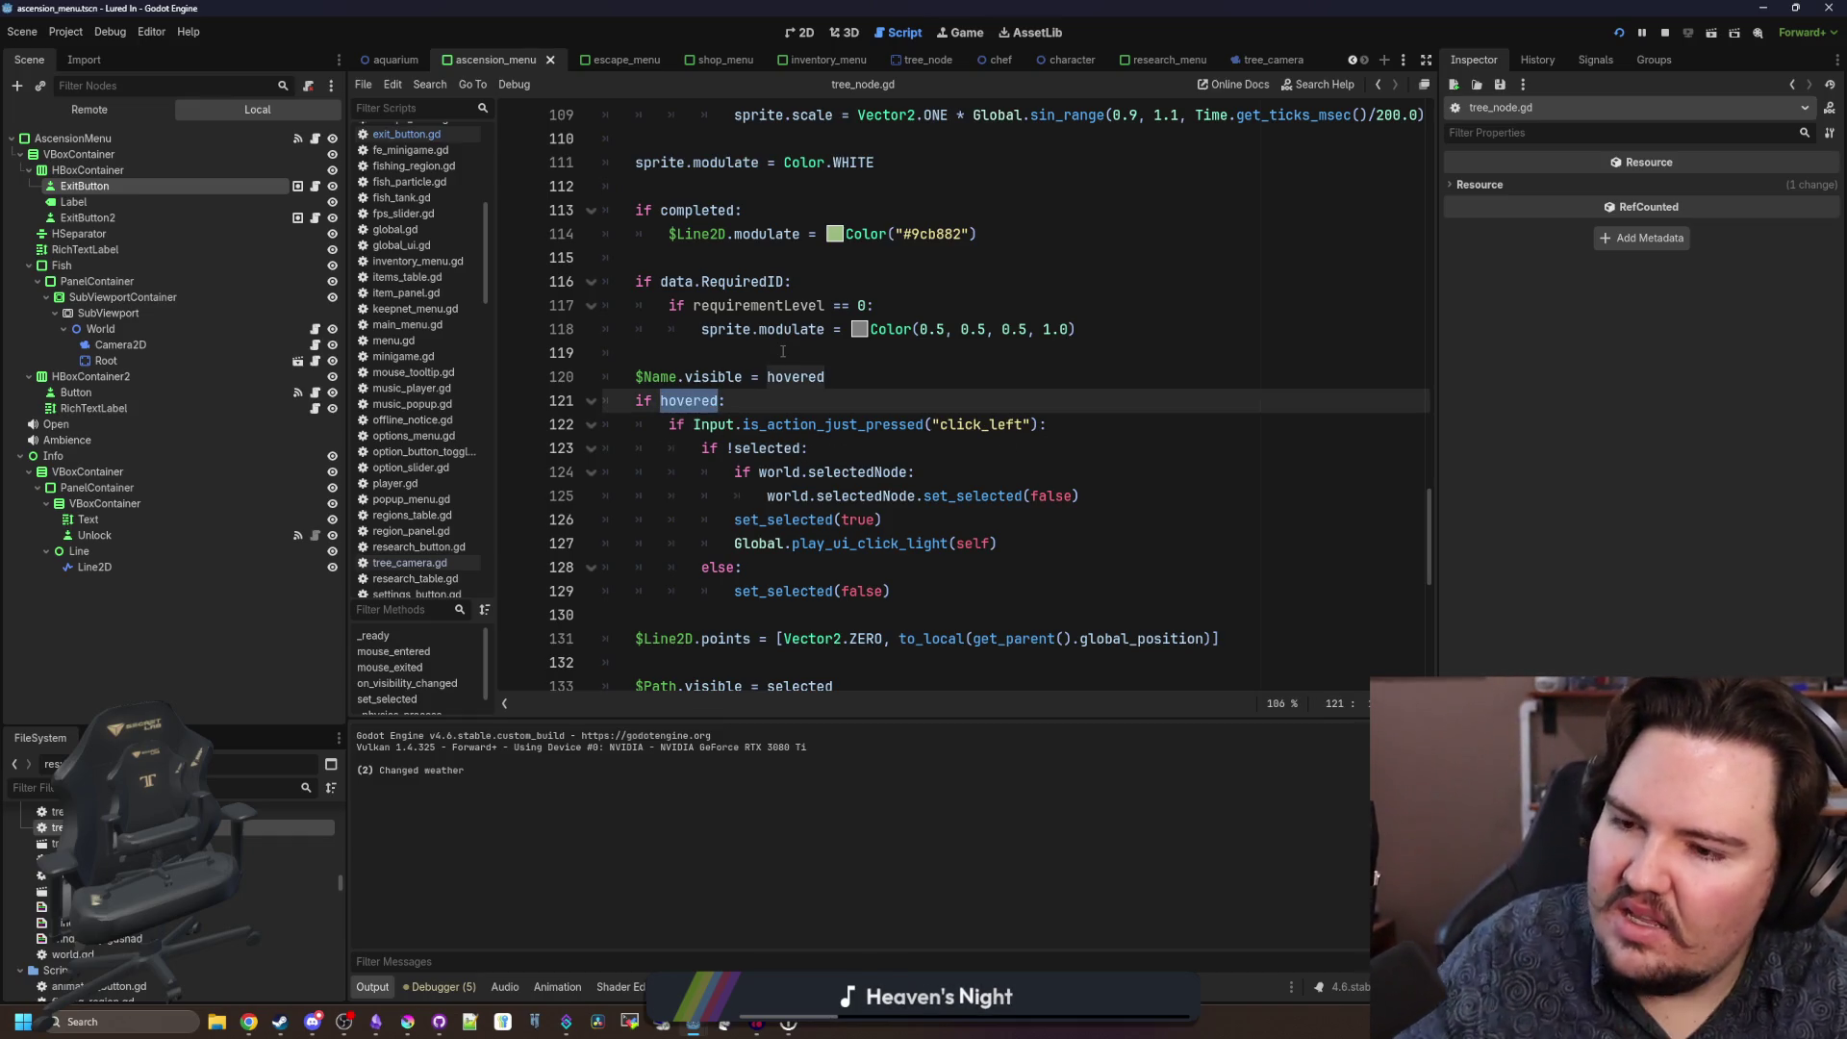
Change 'else:' on line 128 to 'elif Global.controllerActive:' and save tree_node.gd.
click(739, 567)
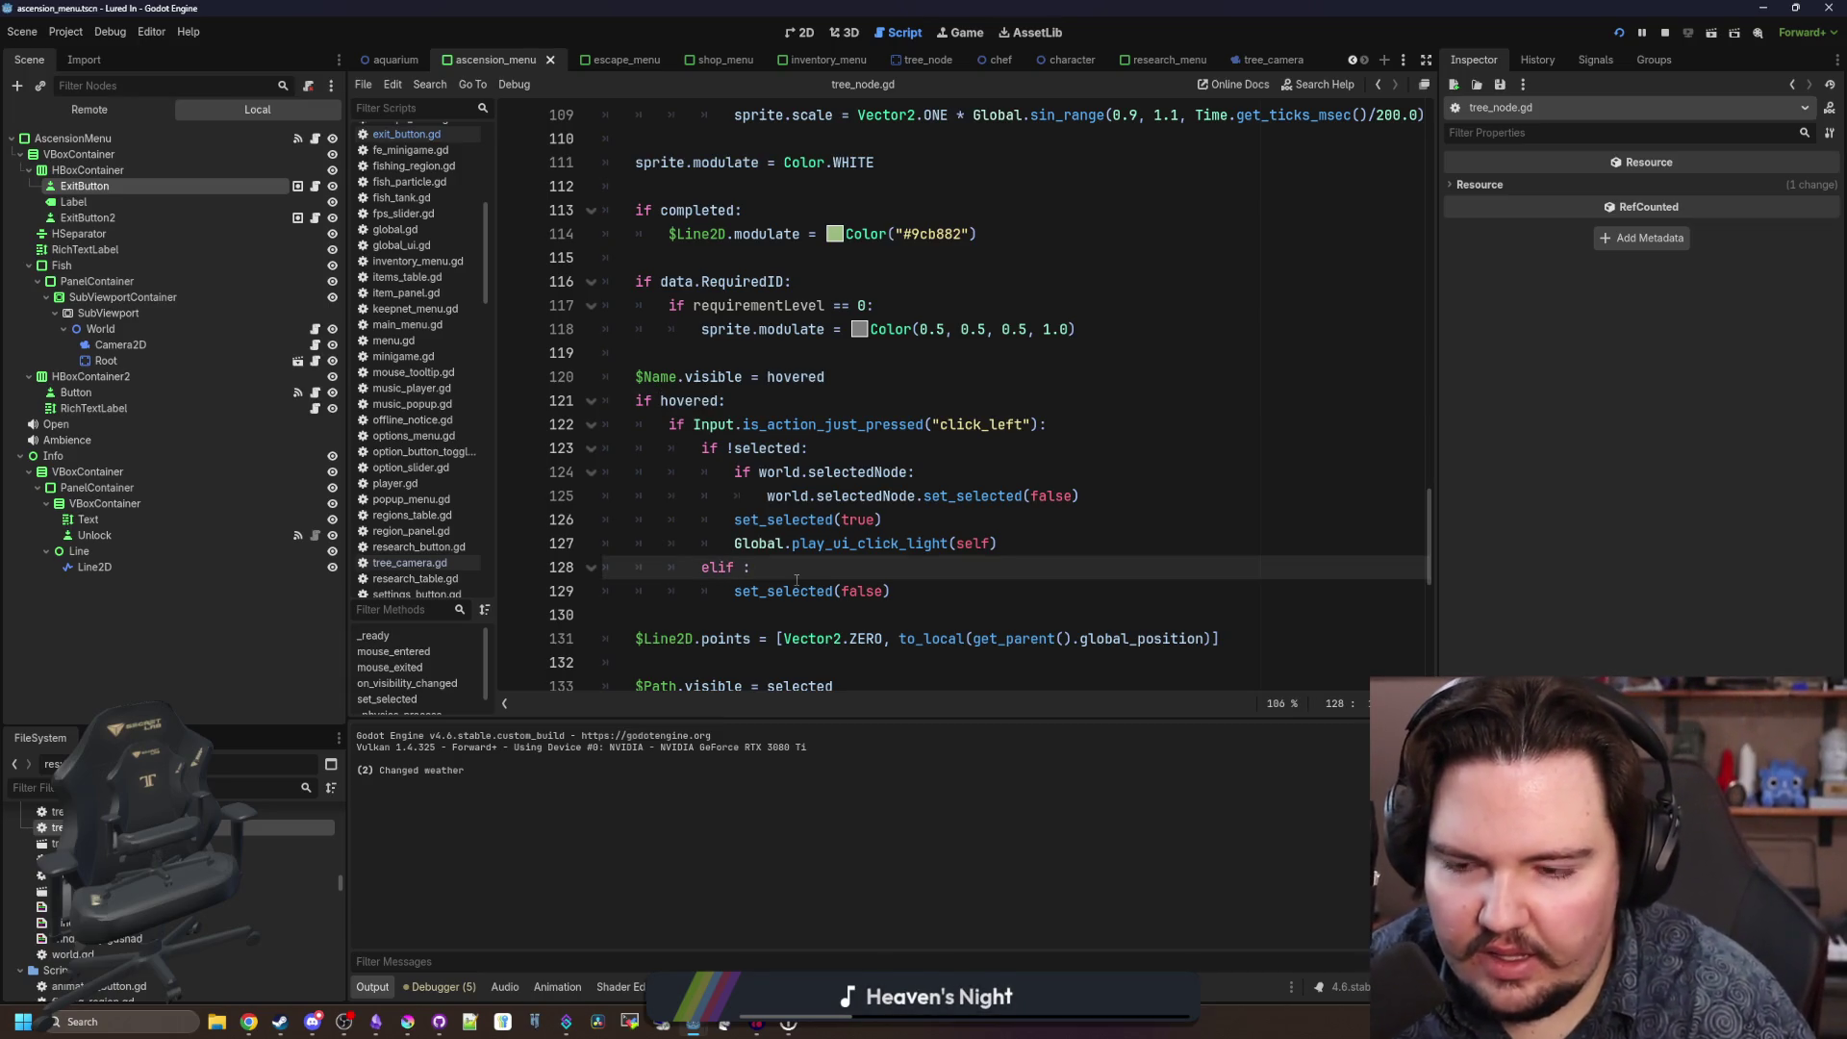
text(Global.controllerActive)
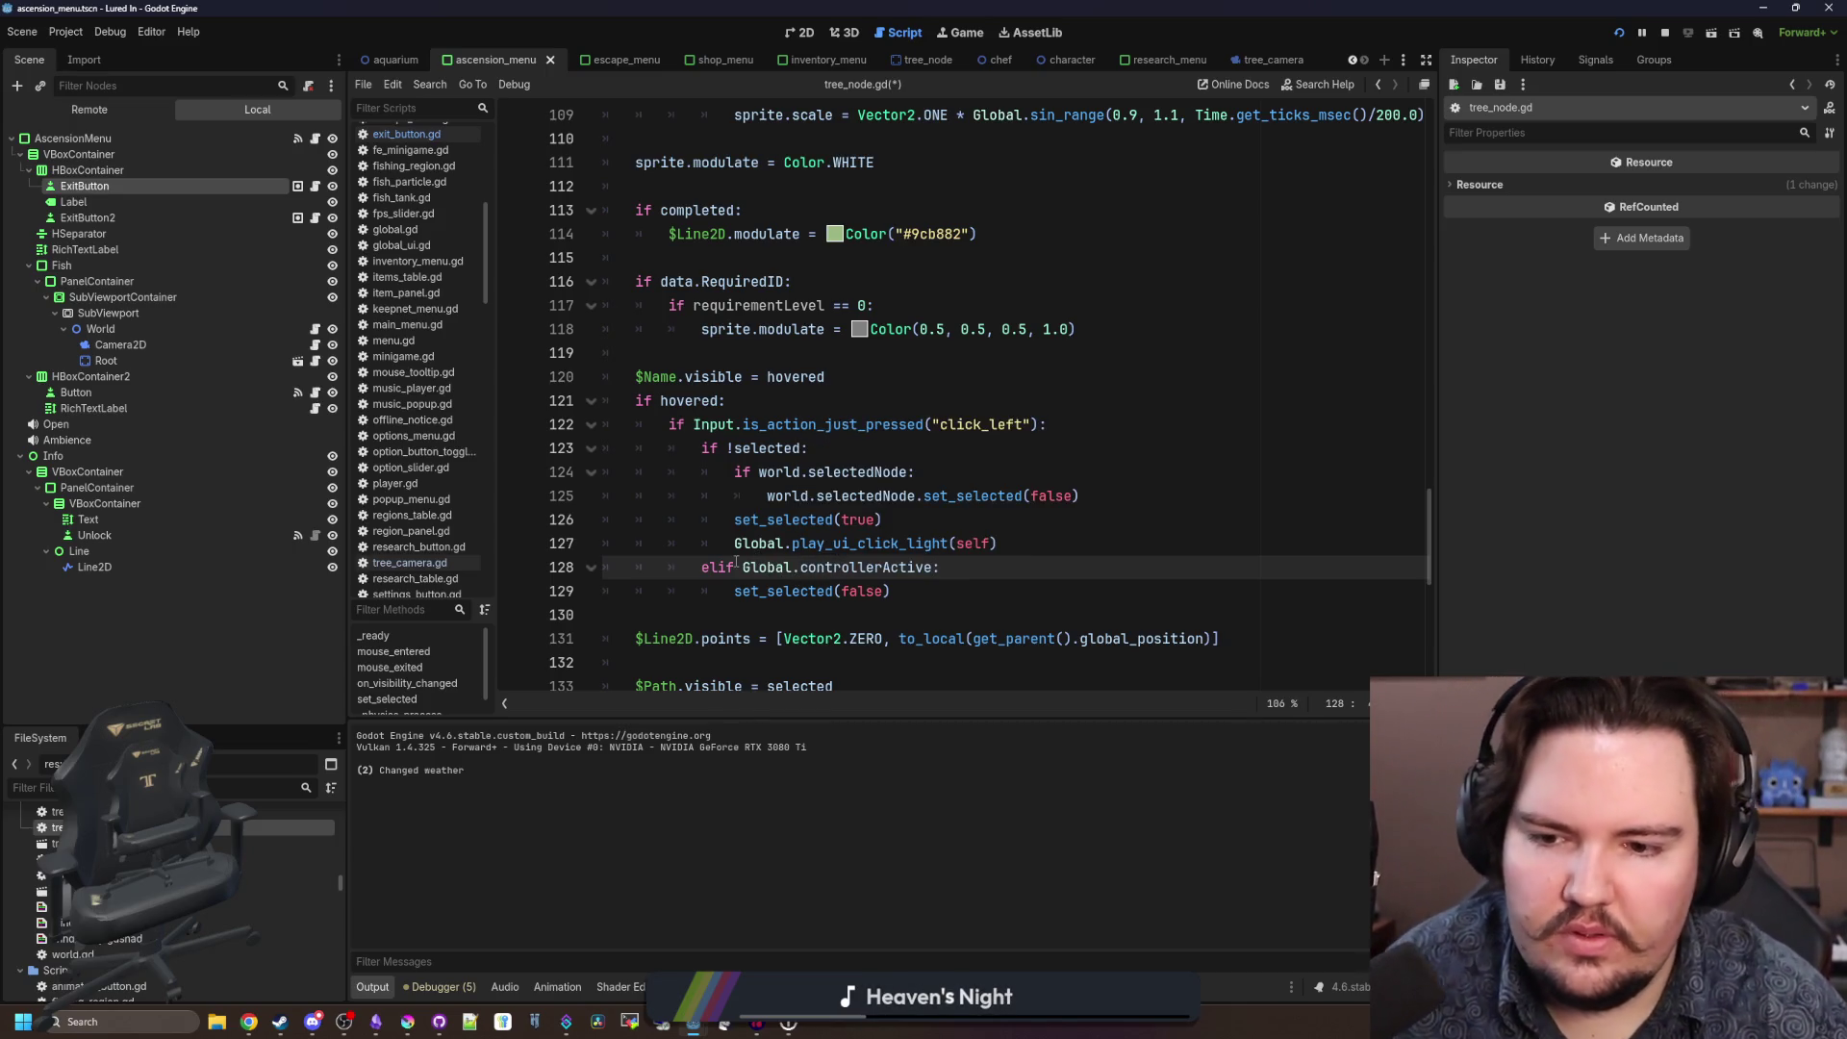
scroll(743, 568, up, 18)
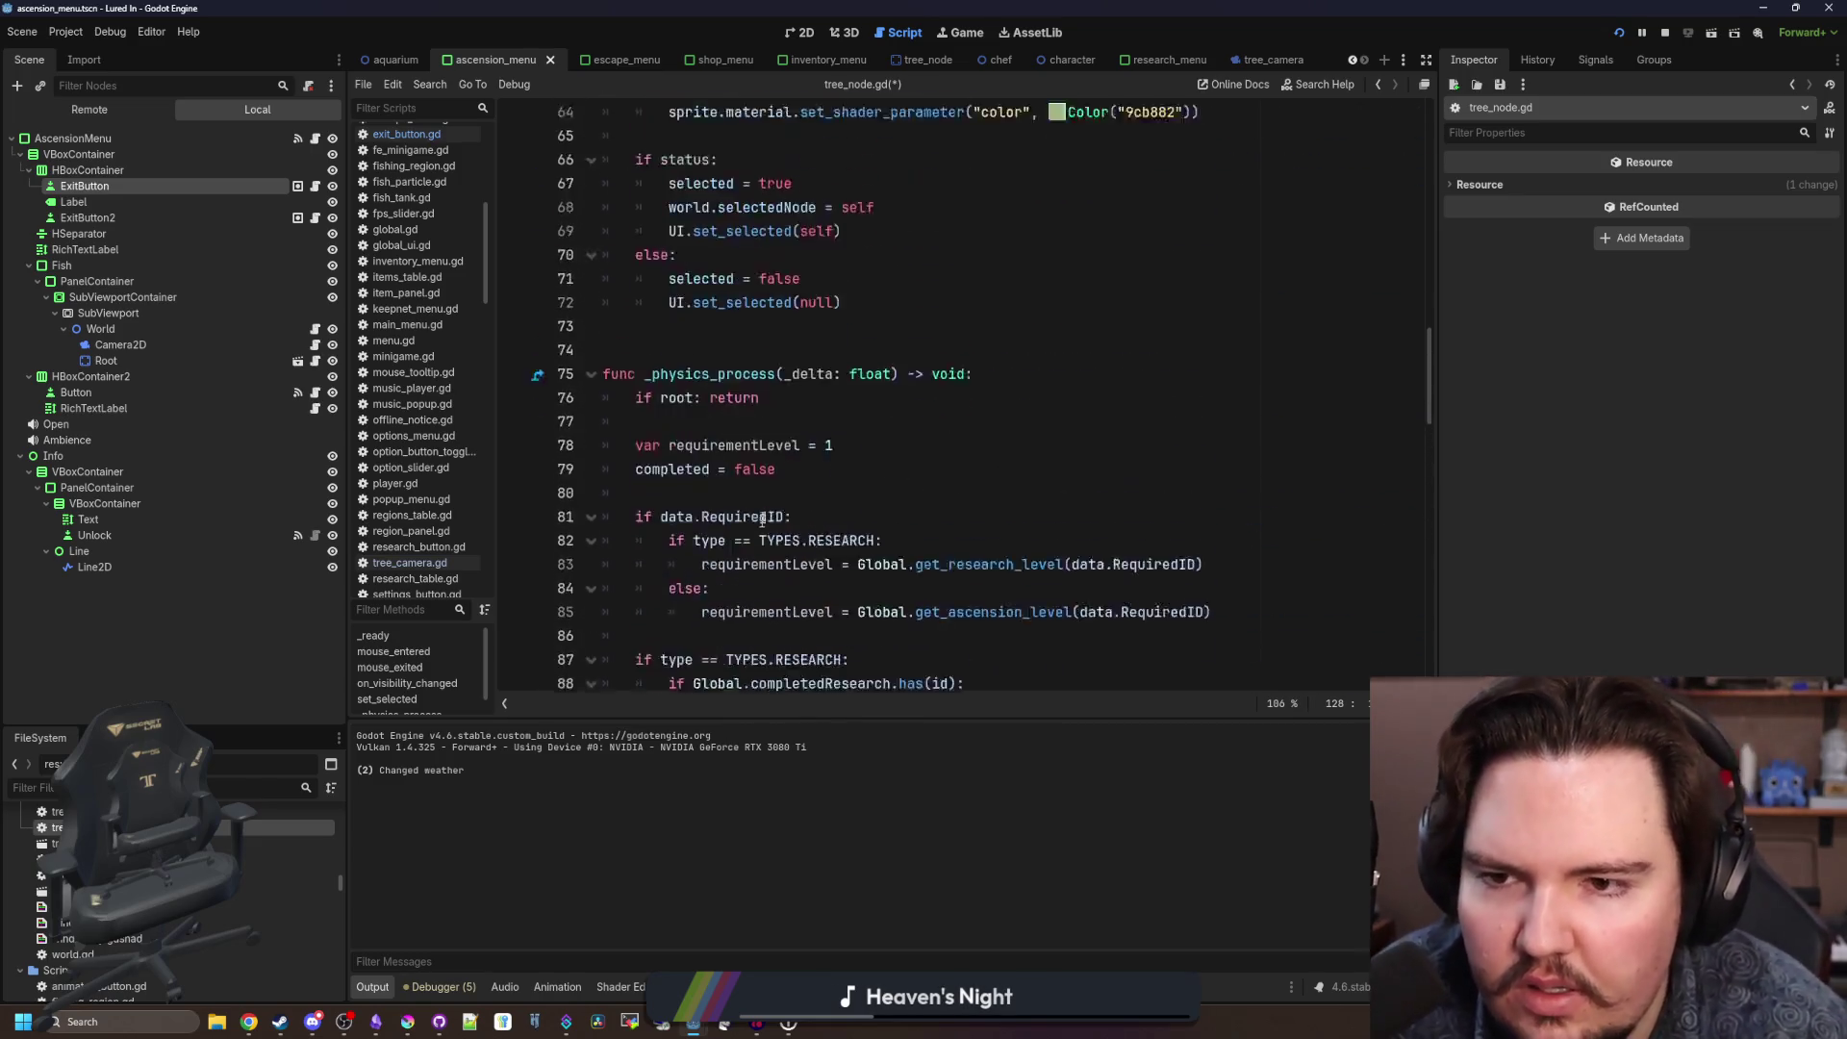
click(705, 553)
key(ctrl+s)
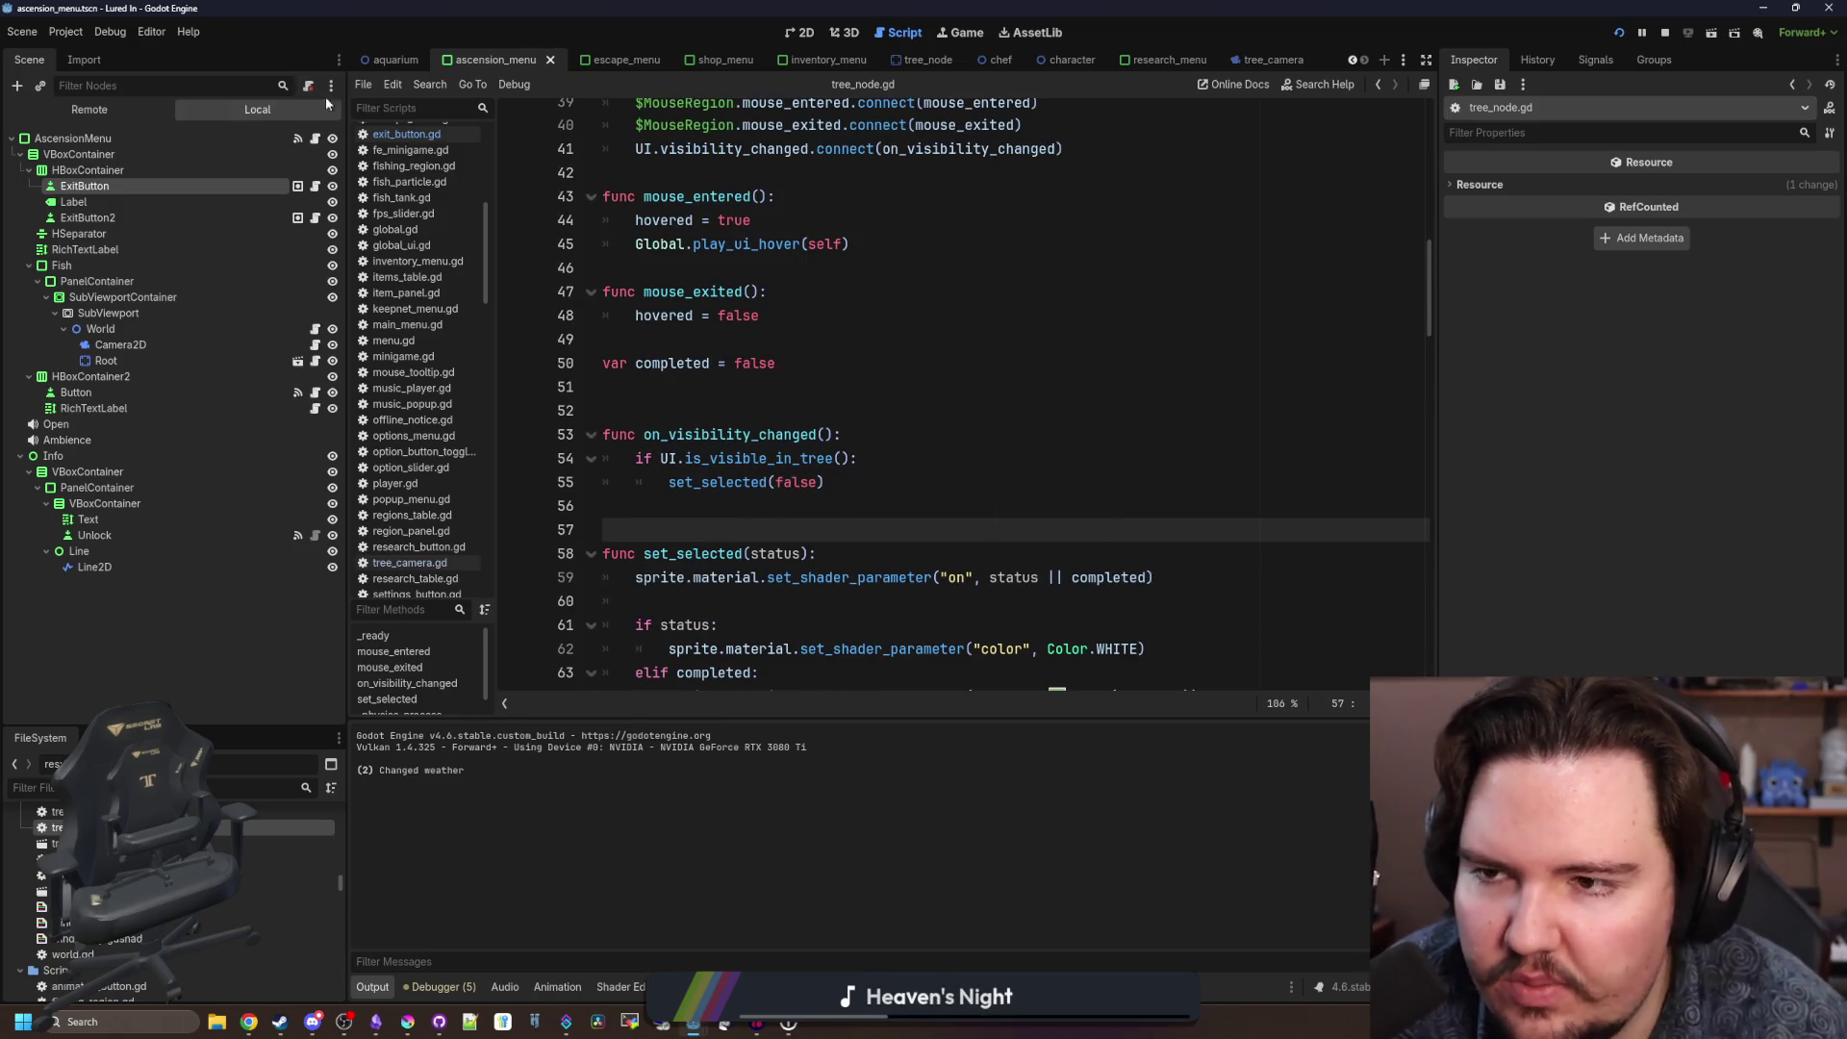
click(792, 405)
key(ctrl+s)
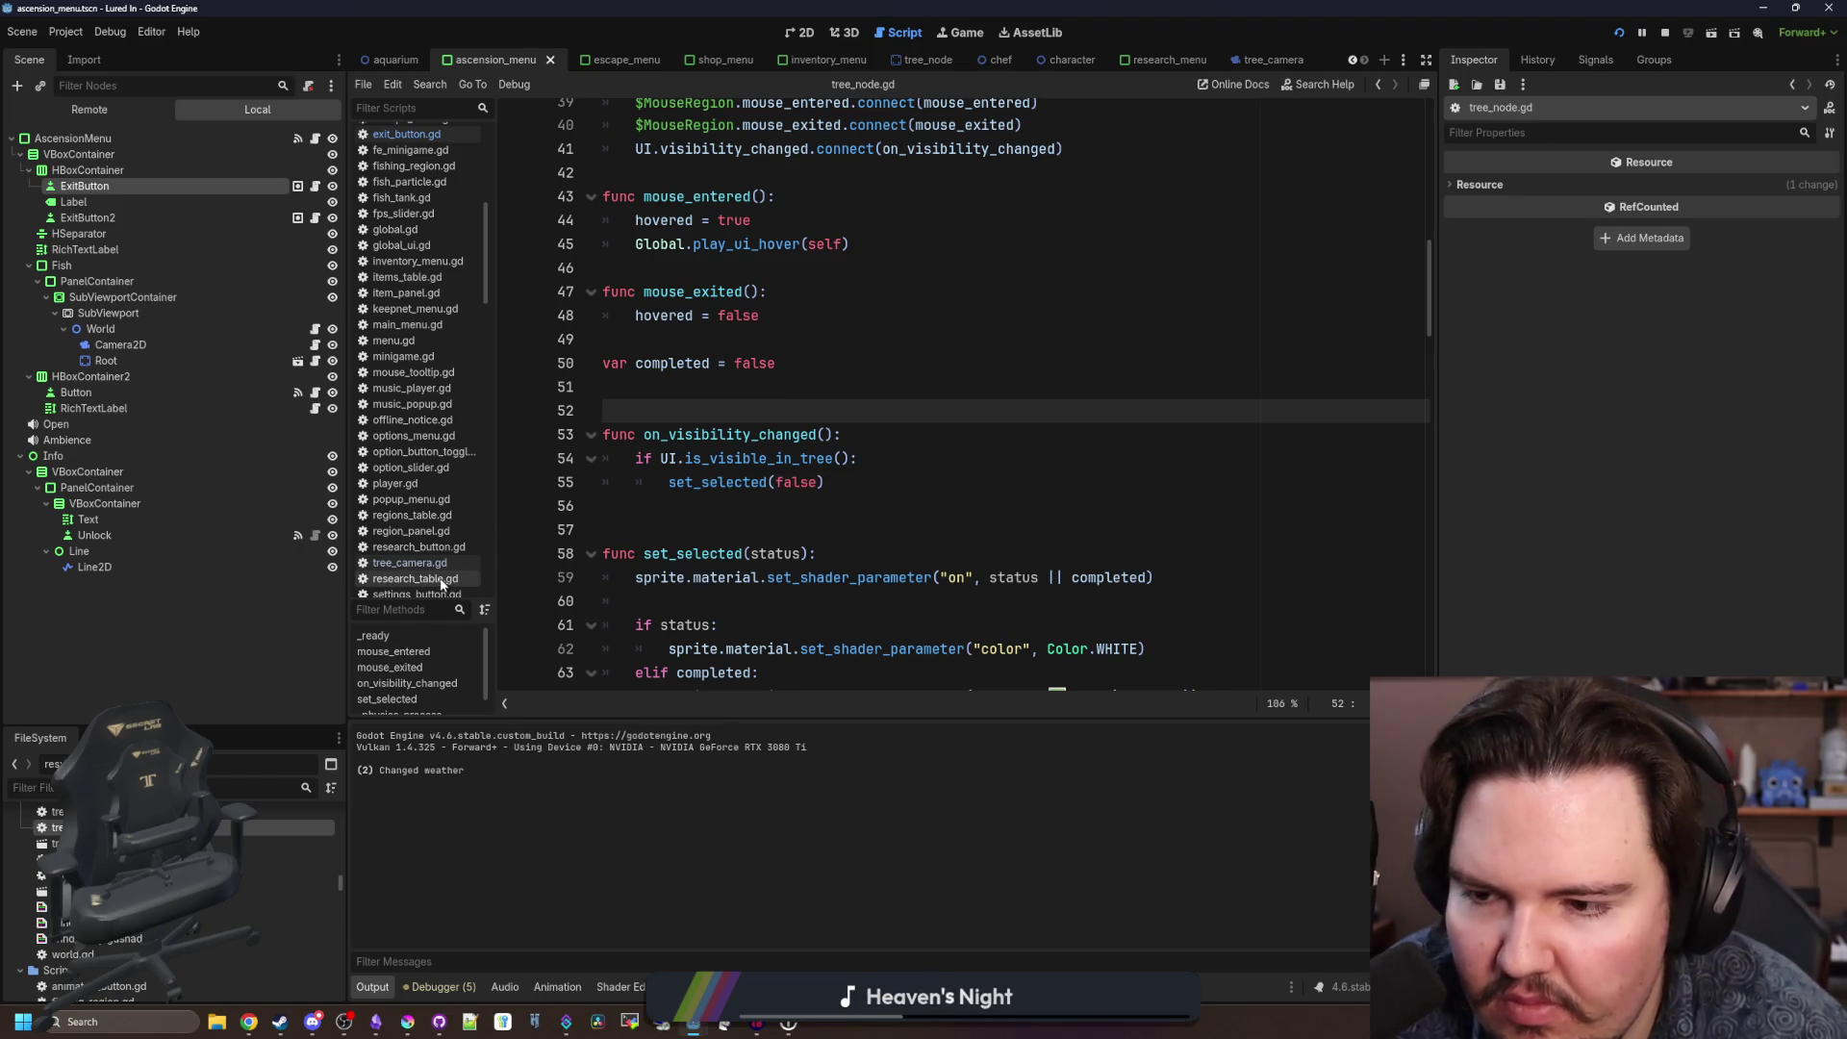
In tree_camera.gd, add object.set_selected(true) after the mouse_entered call.
click(404, 568)
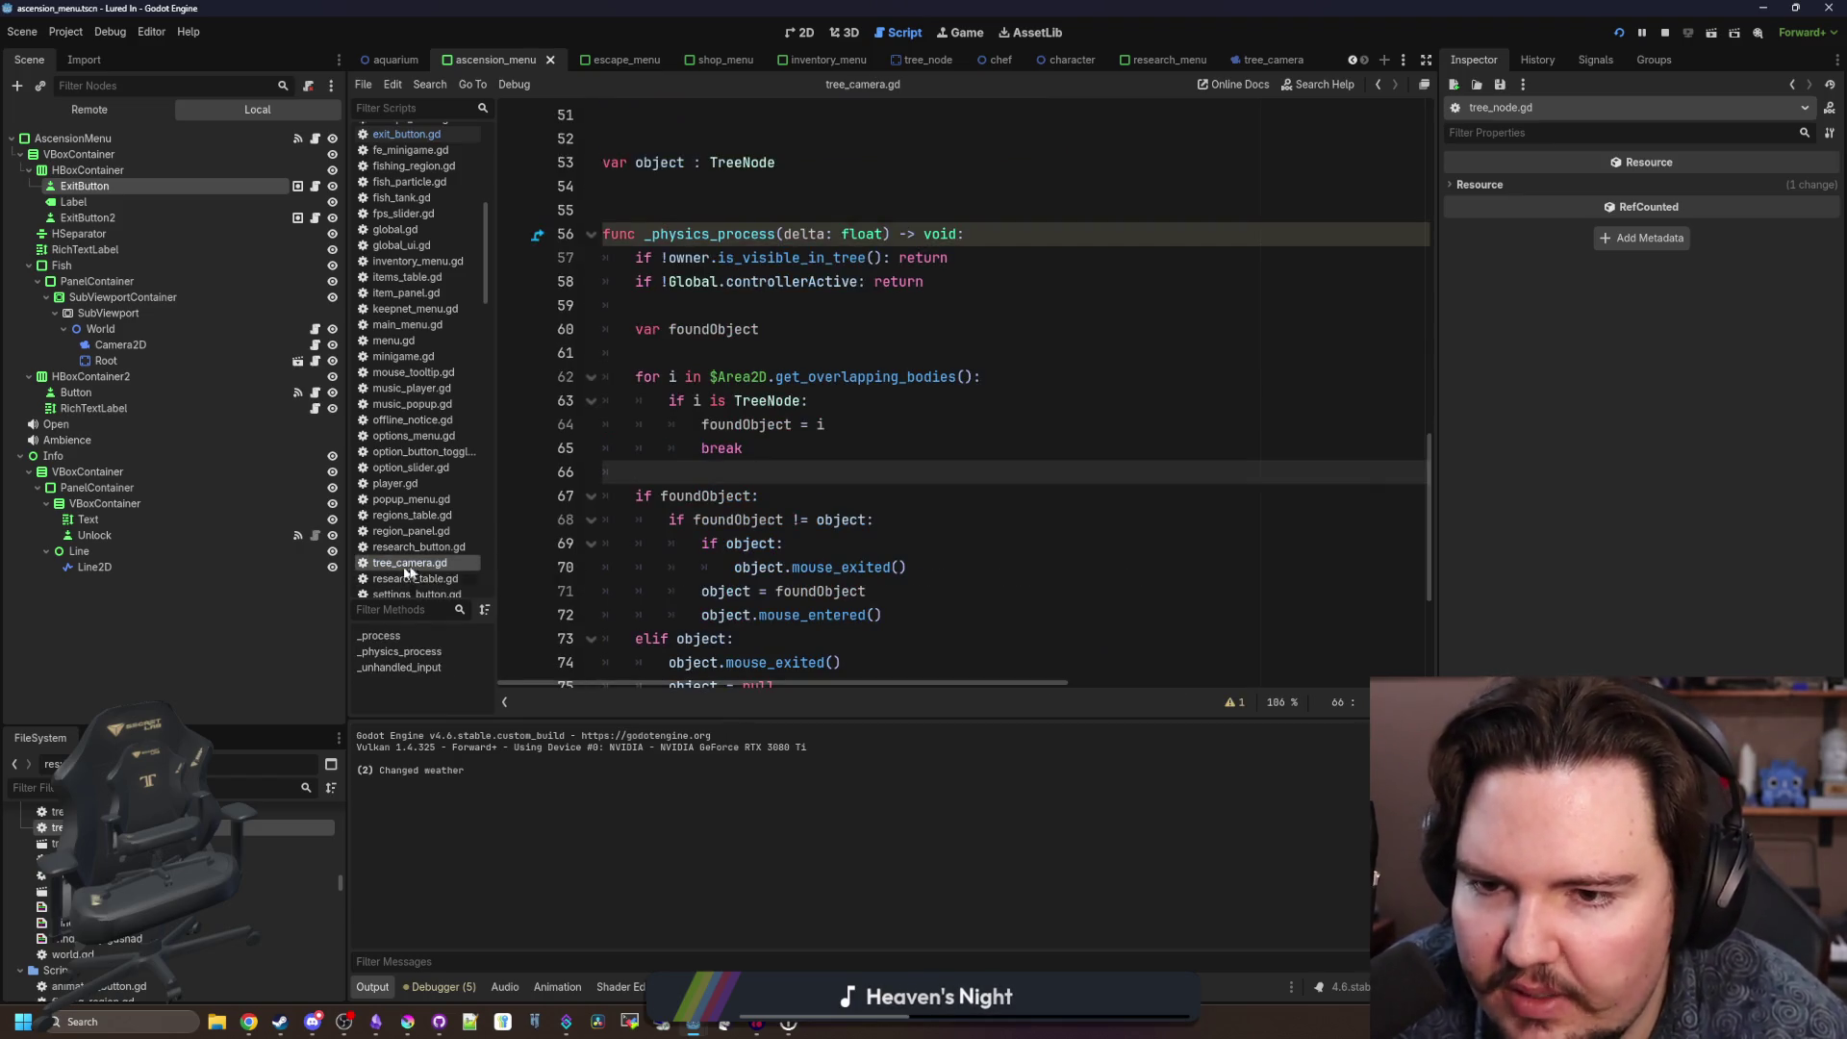
scroll(841, 491, down, 2)
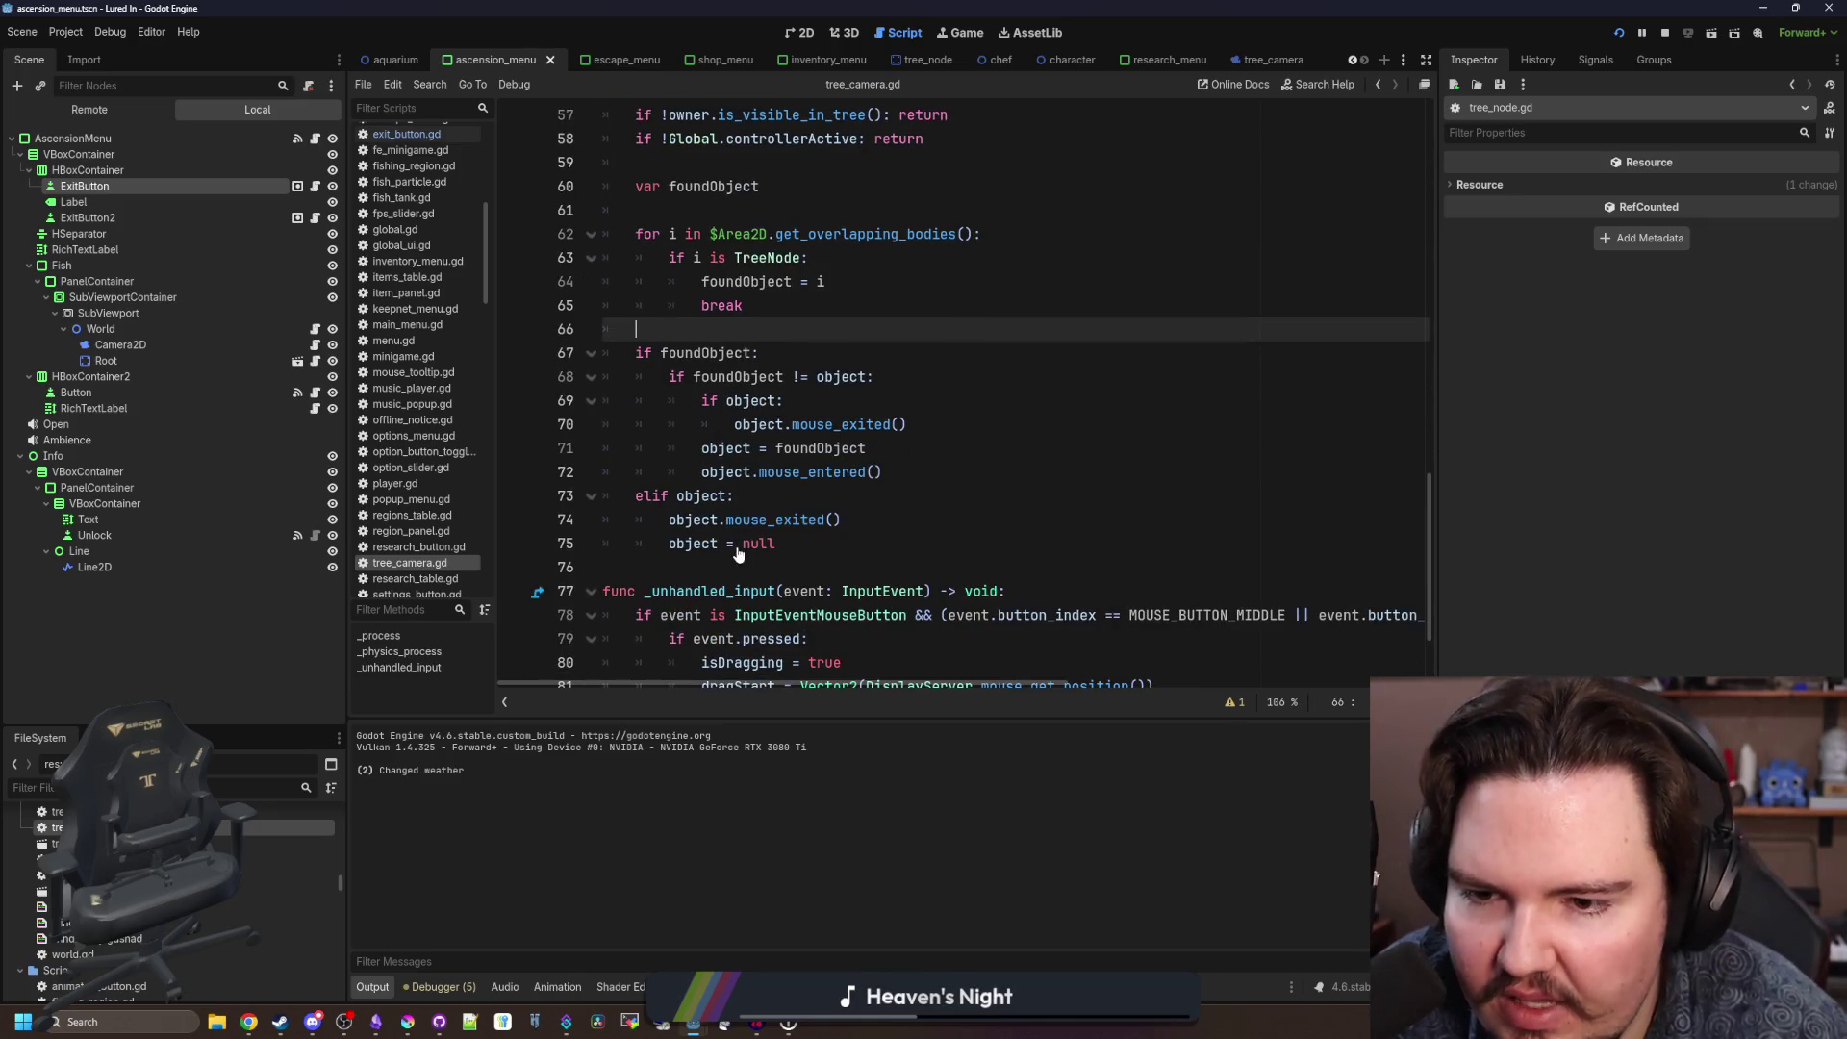
click(714, 566)
key(Return)
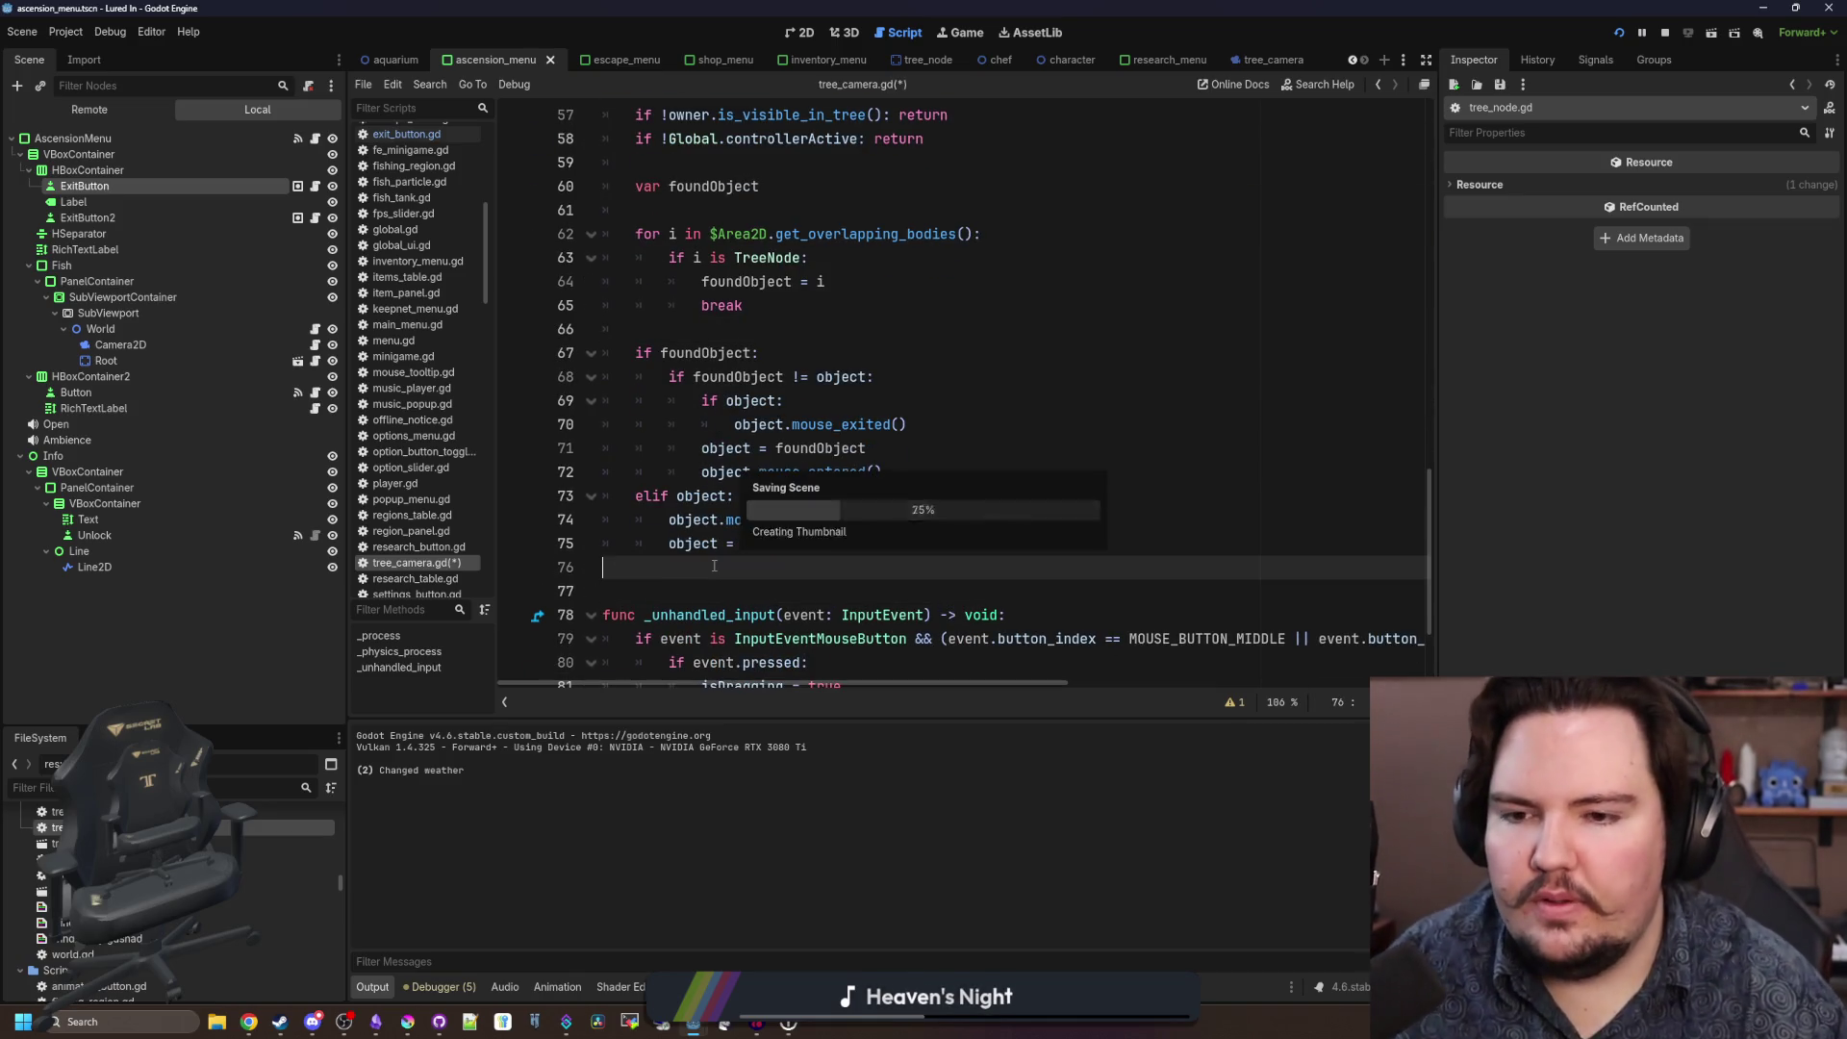
click(883, 474)
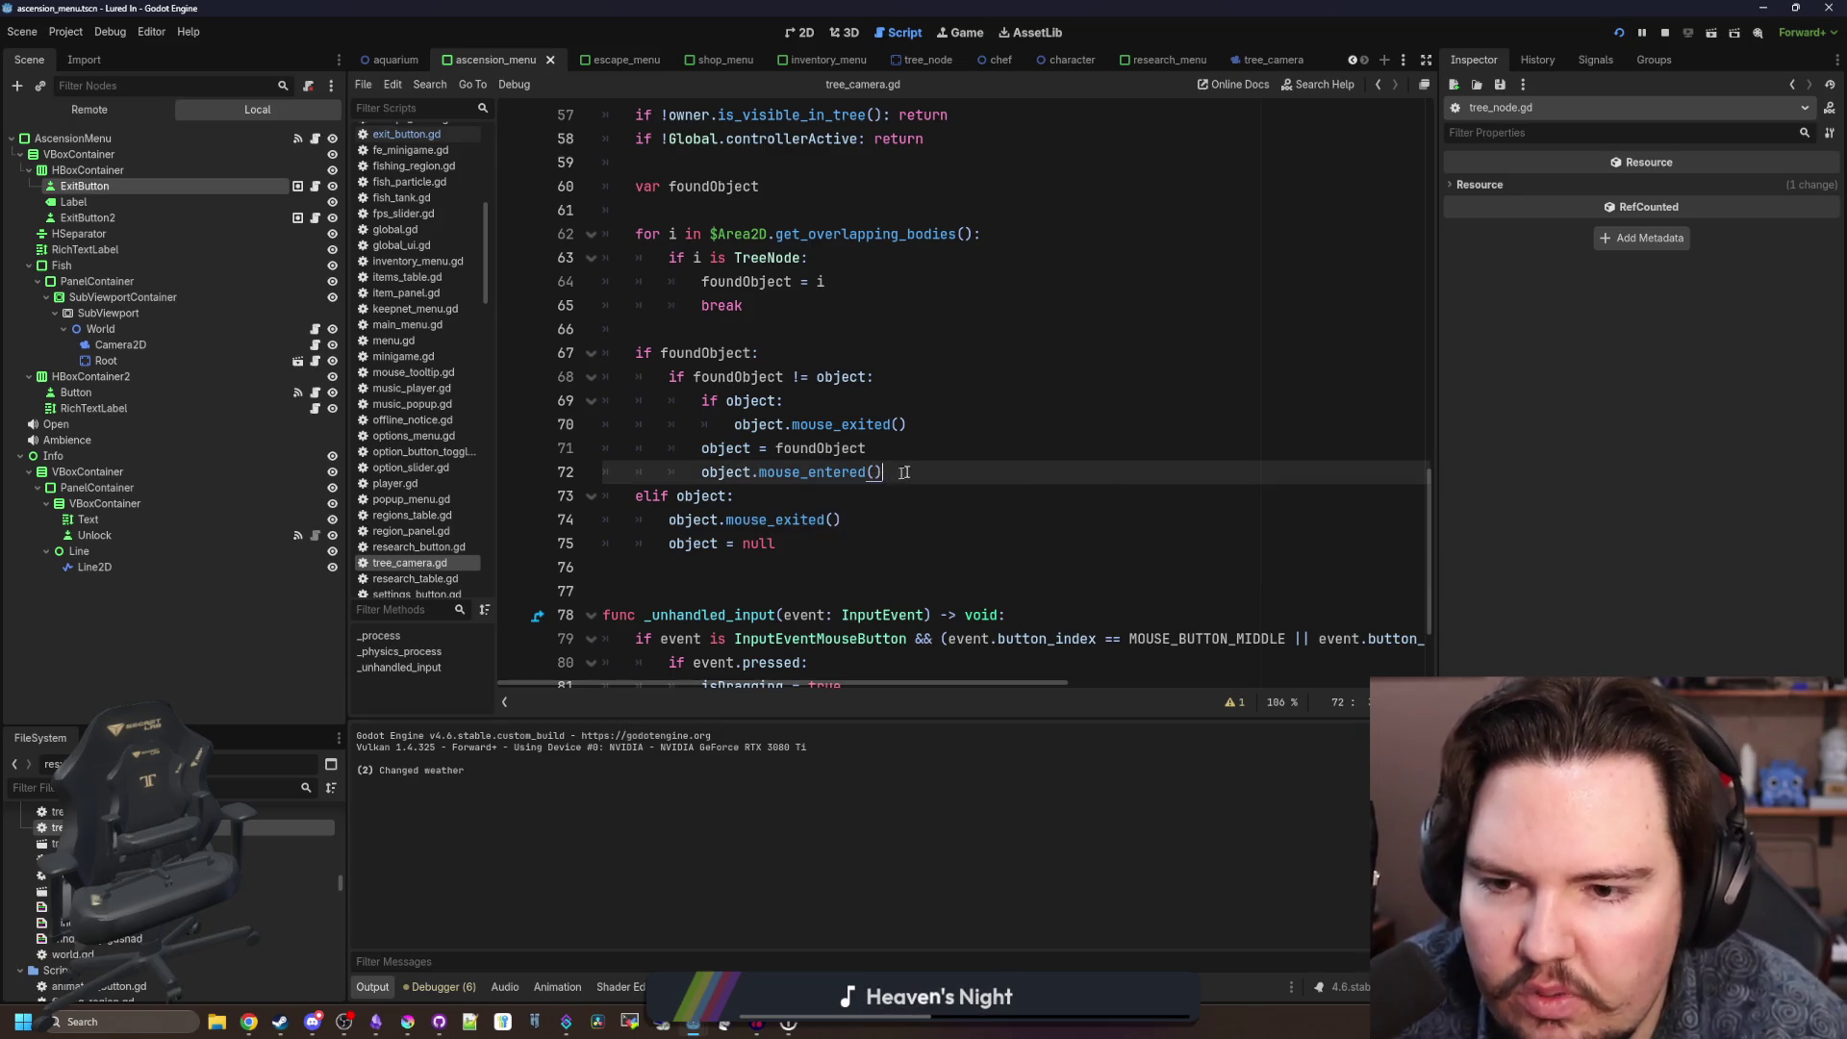
key(Return)
text(object.set_sel)
key(Return)
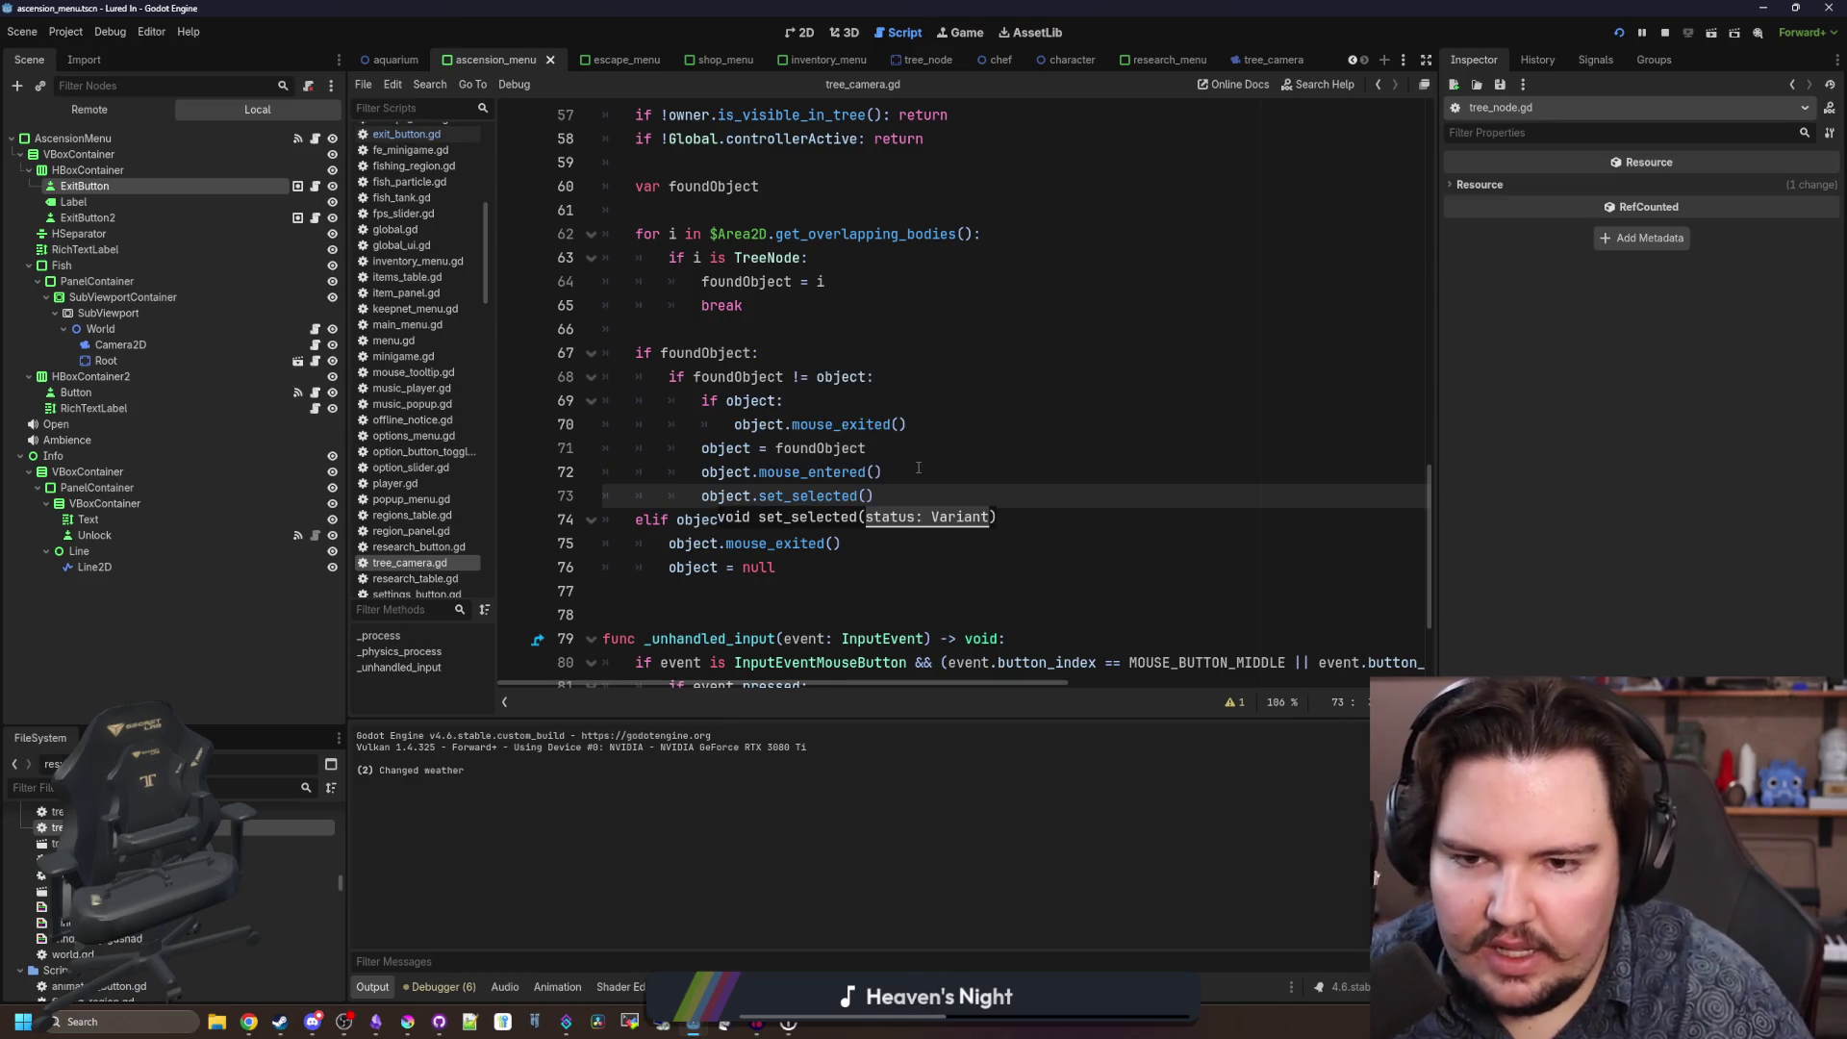
text(true)
drag(908, 496, 700, 496)
Add set_selected(false) after the mouse_exited call and run the game with F5.
click(922, 580)
text(u)
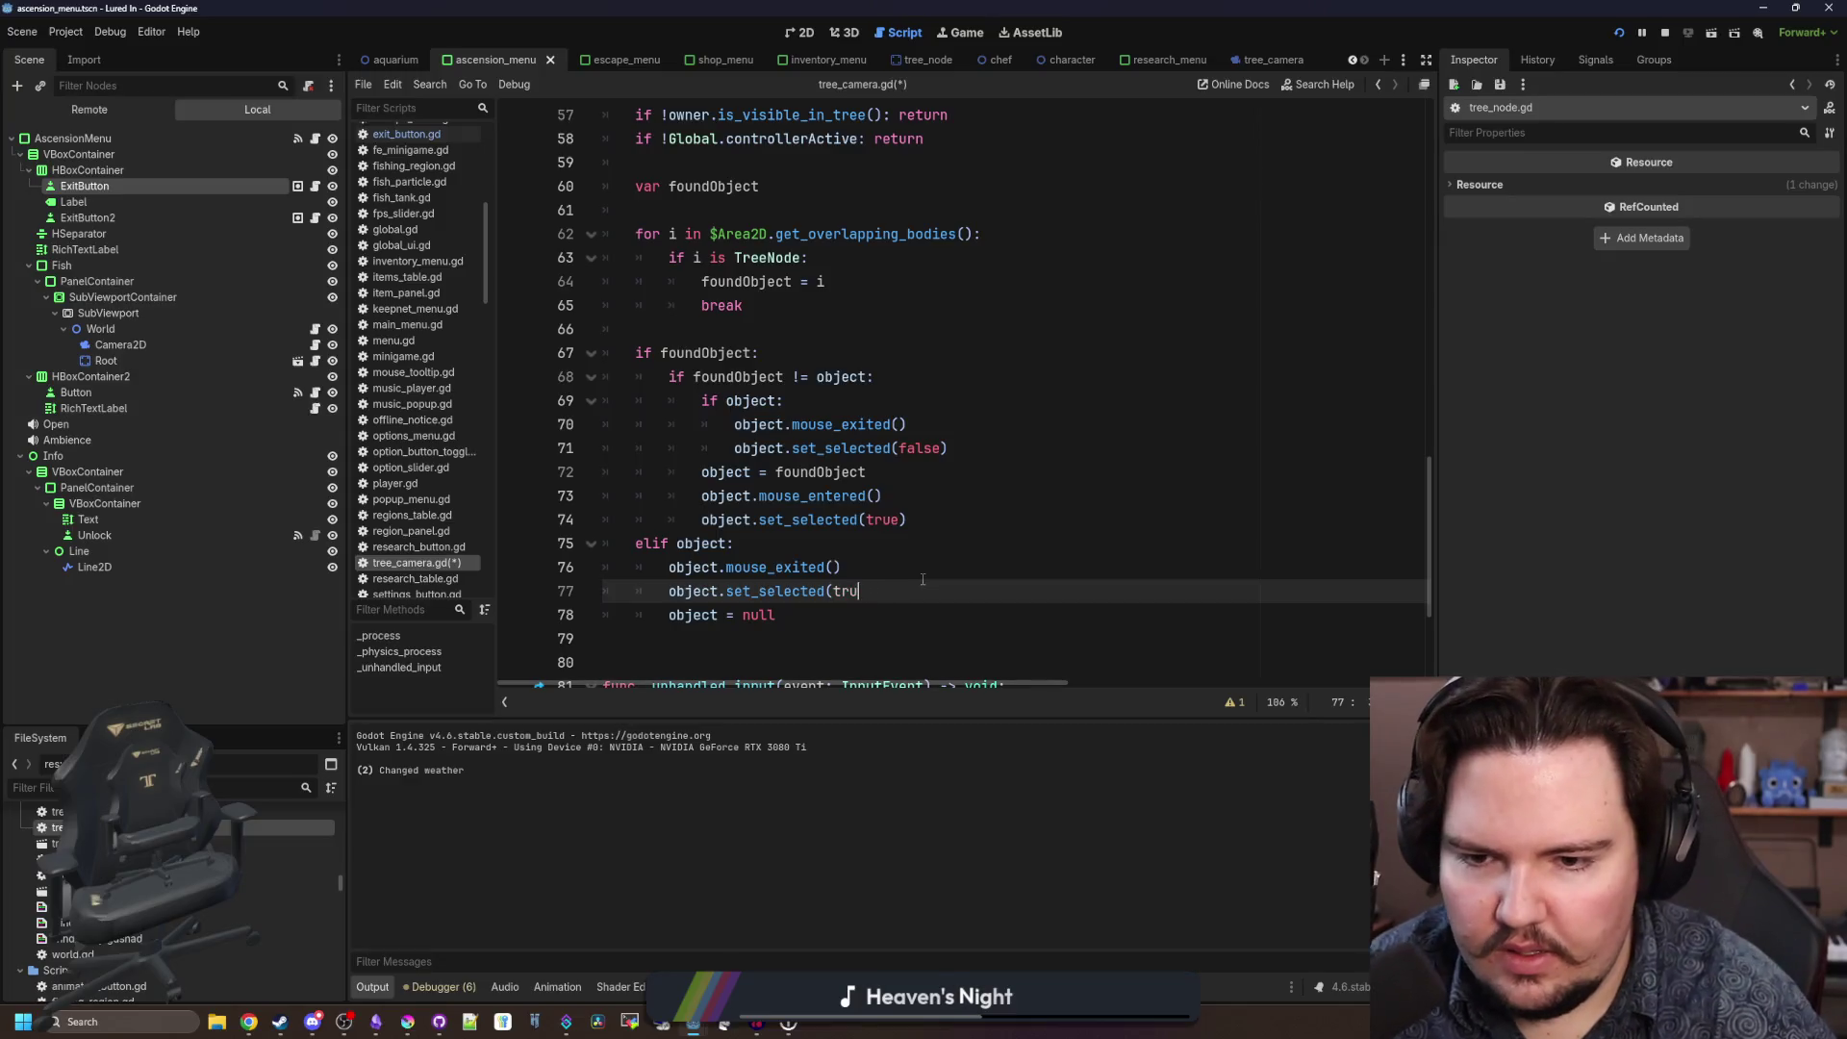
text(false))
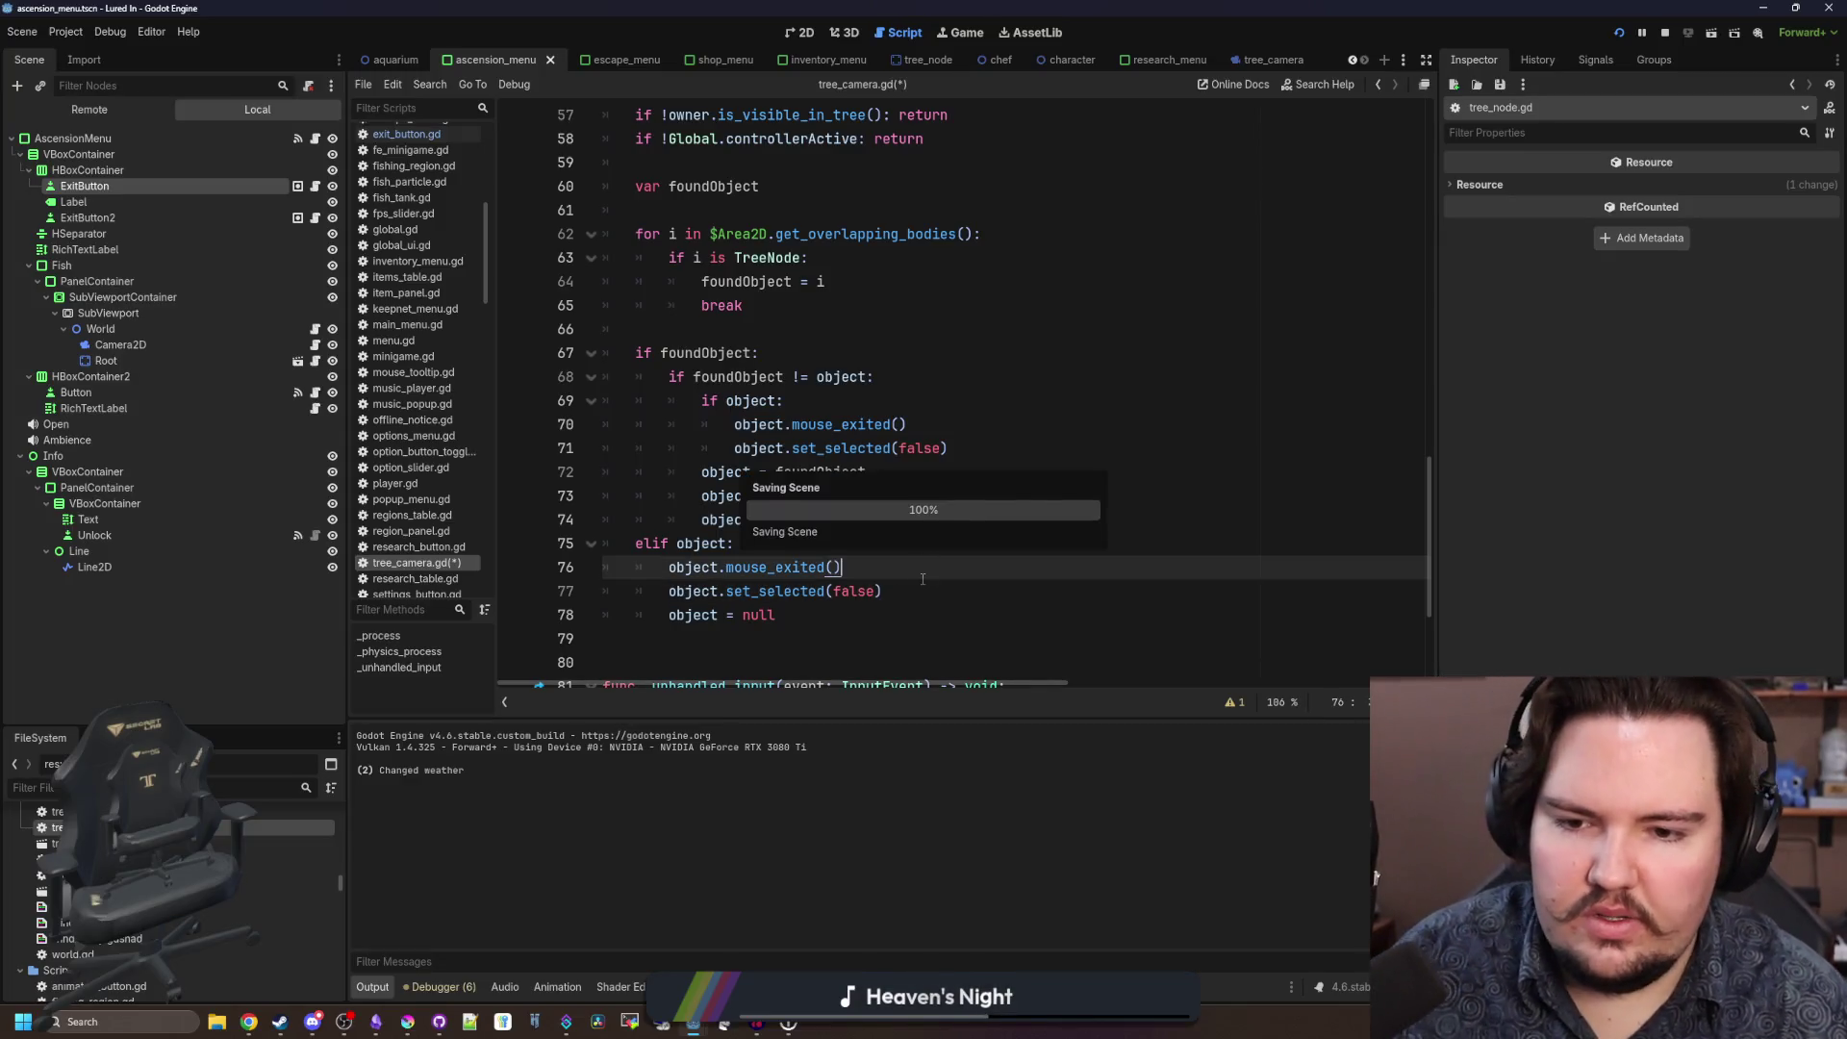
key(F5)
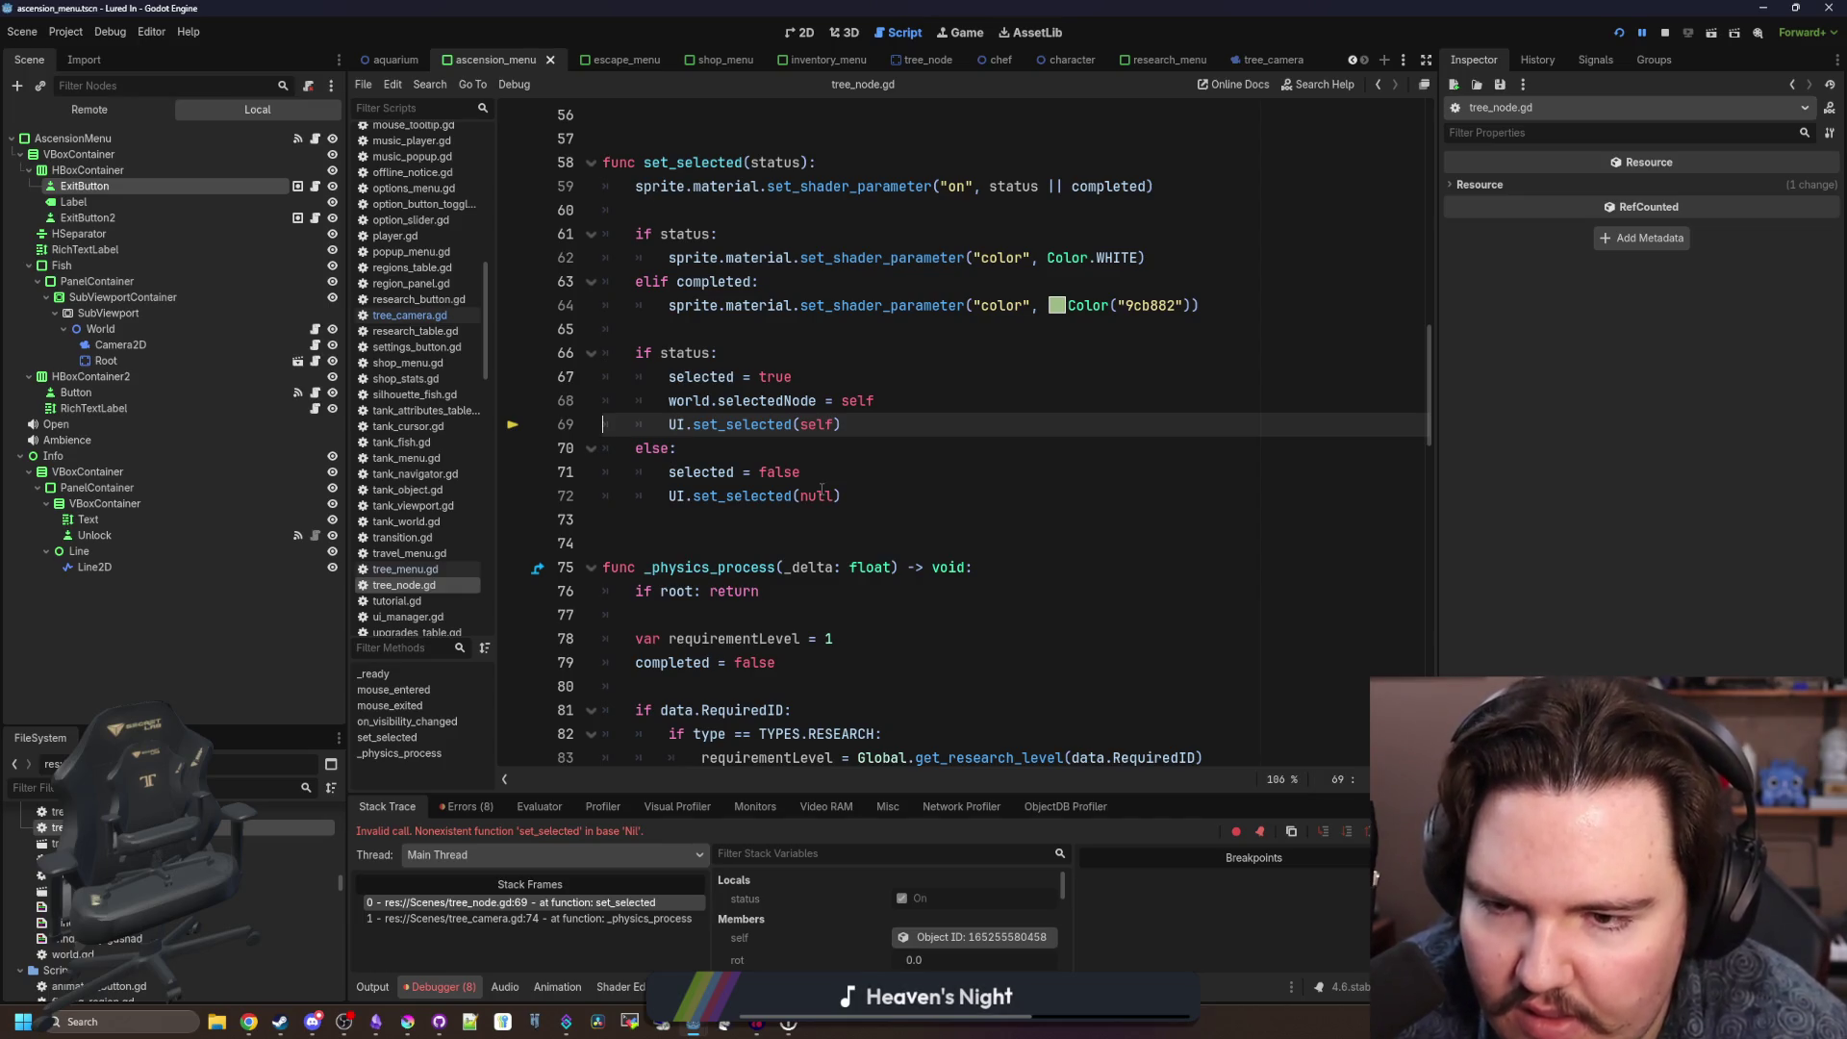
Stop the paused debug session and save tree_node.gd and tree_camera.gd.
scroll(687, 565, up, 2)
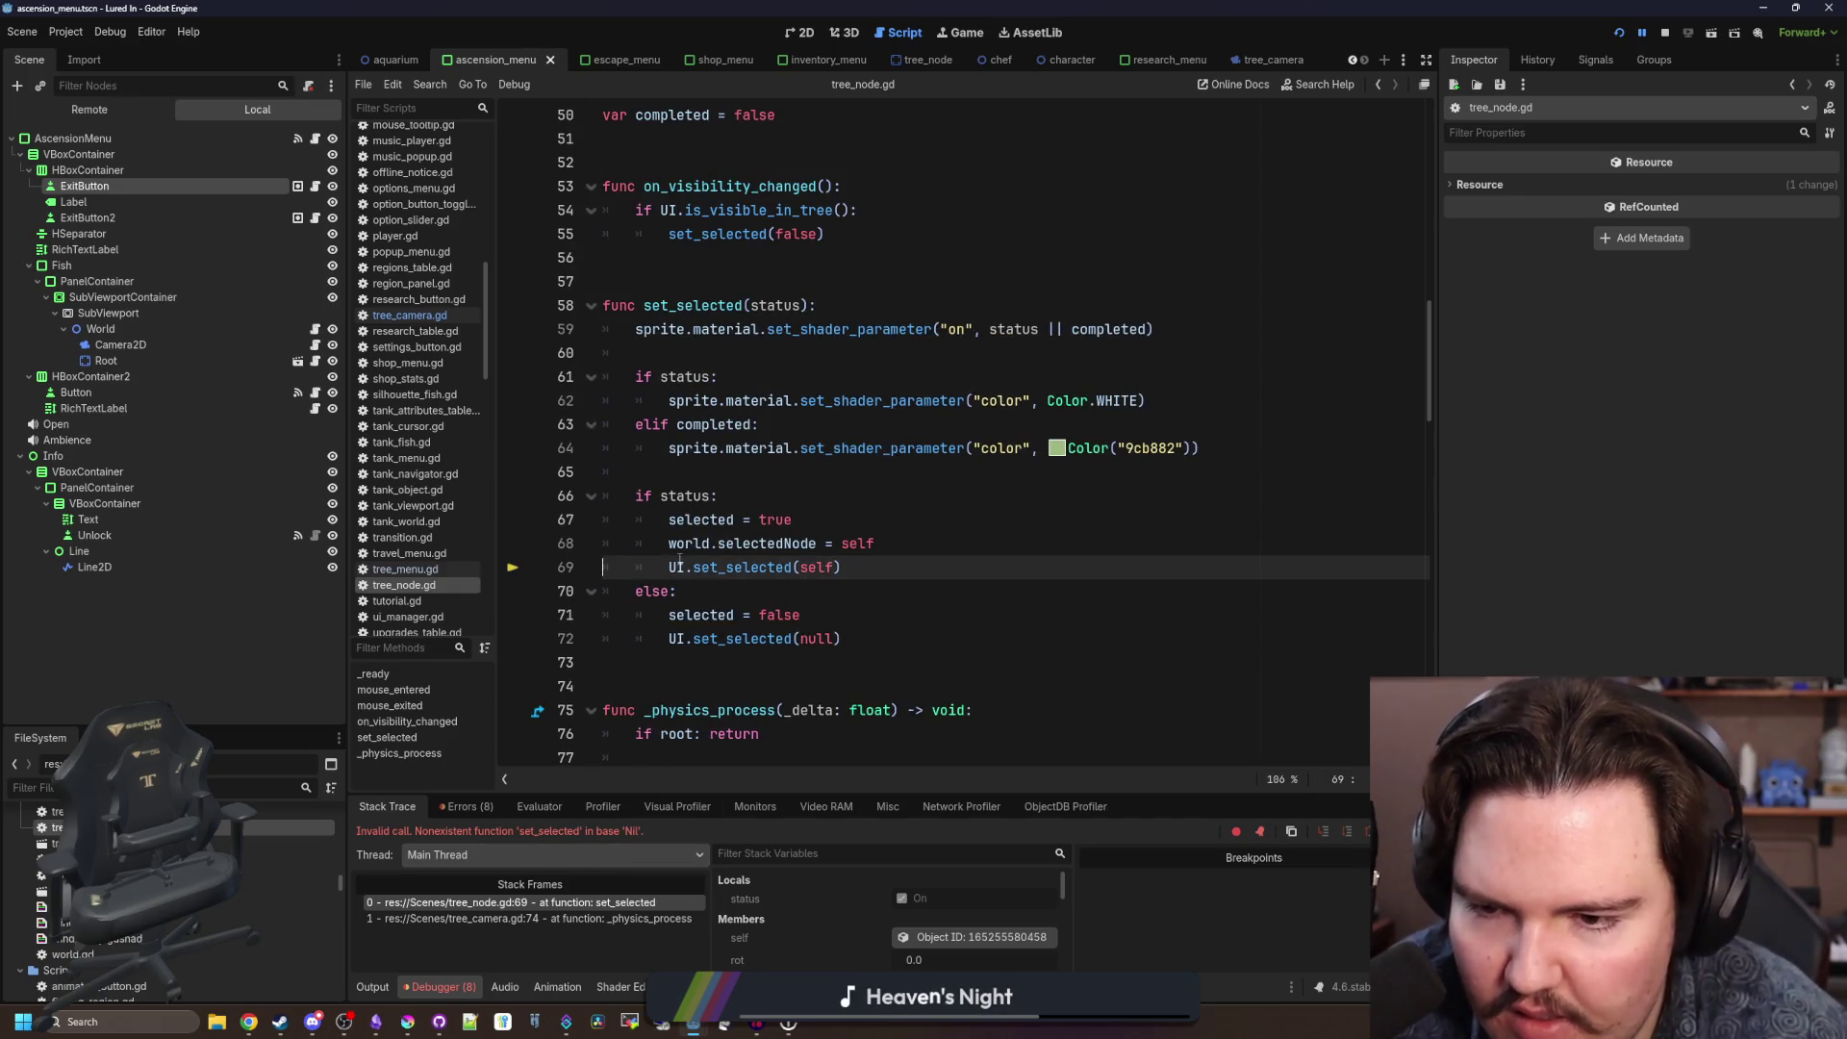
click(1070, 542)
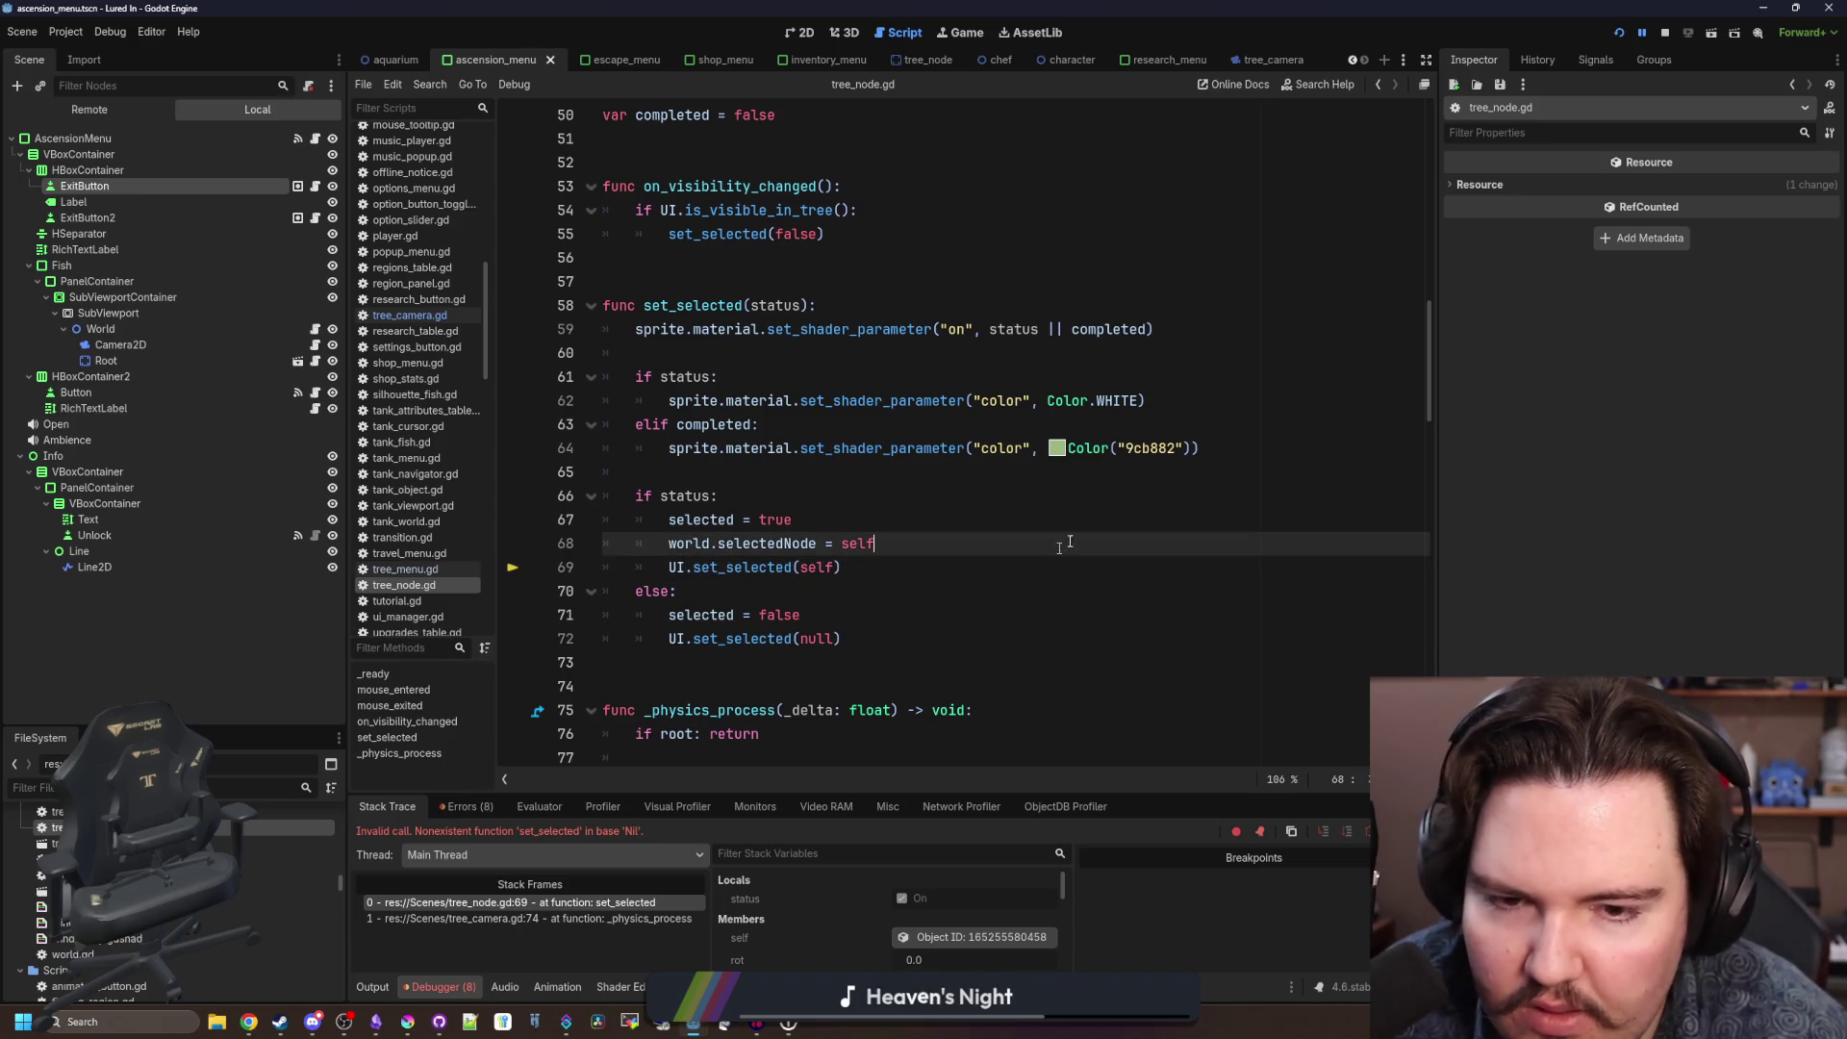
click(1665, 35)
click(720, 496)
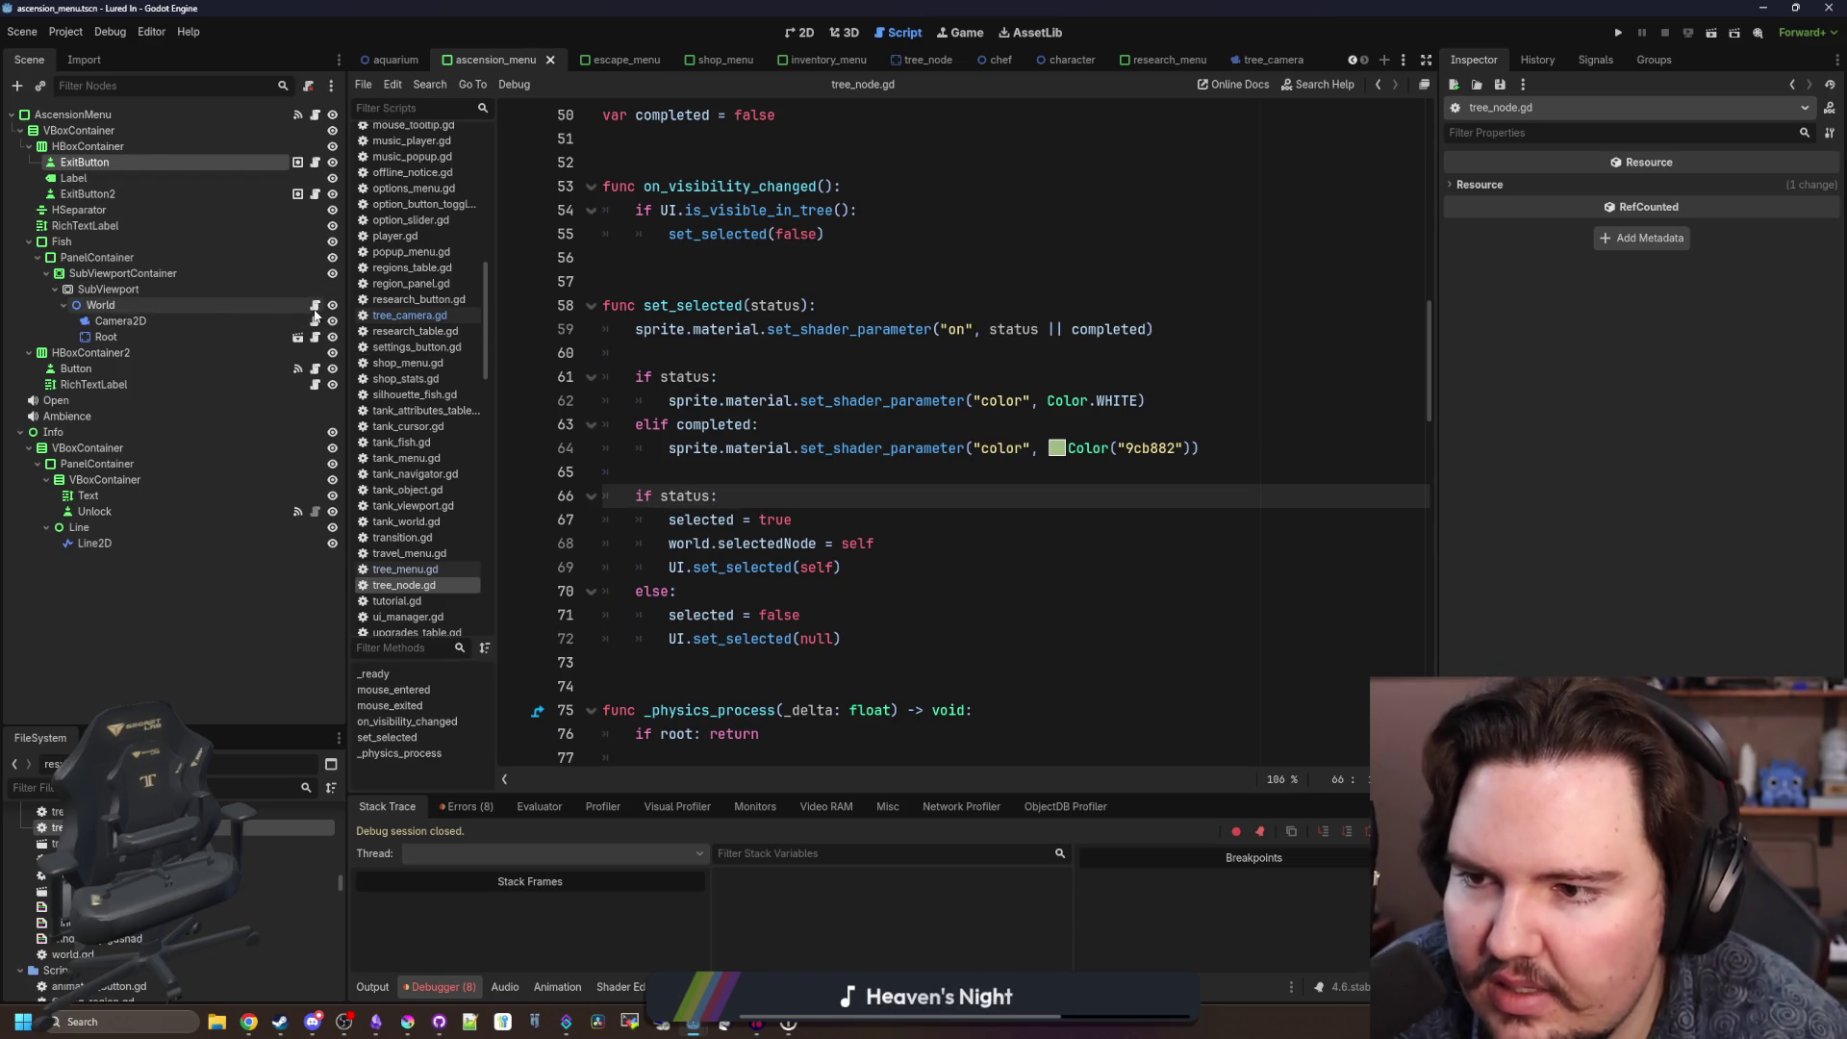
scroll(789, 323, up, 3)
click(745, 387)
key(ctrl+s)
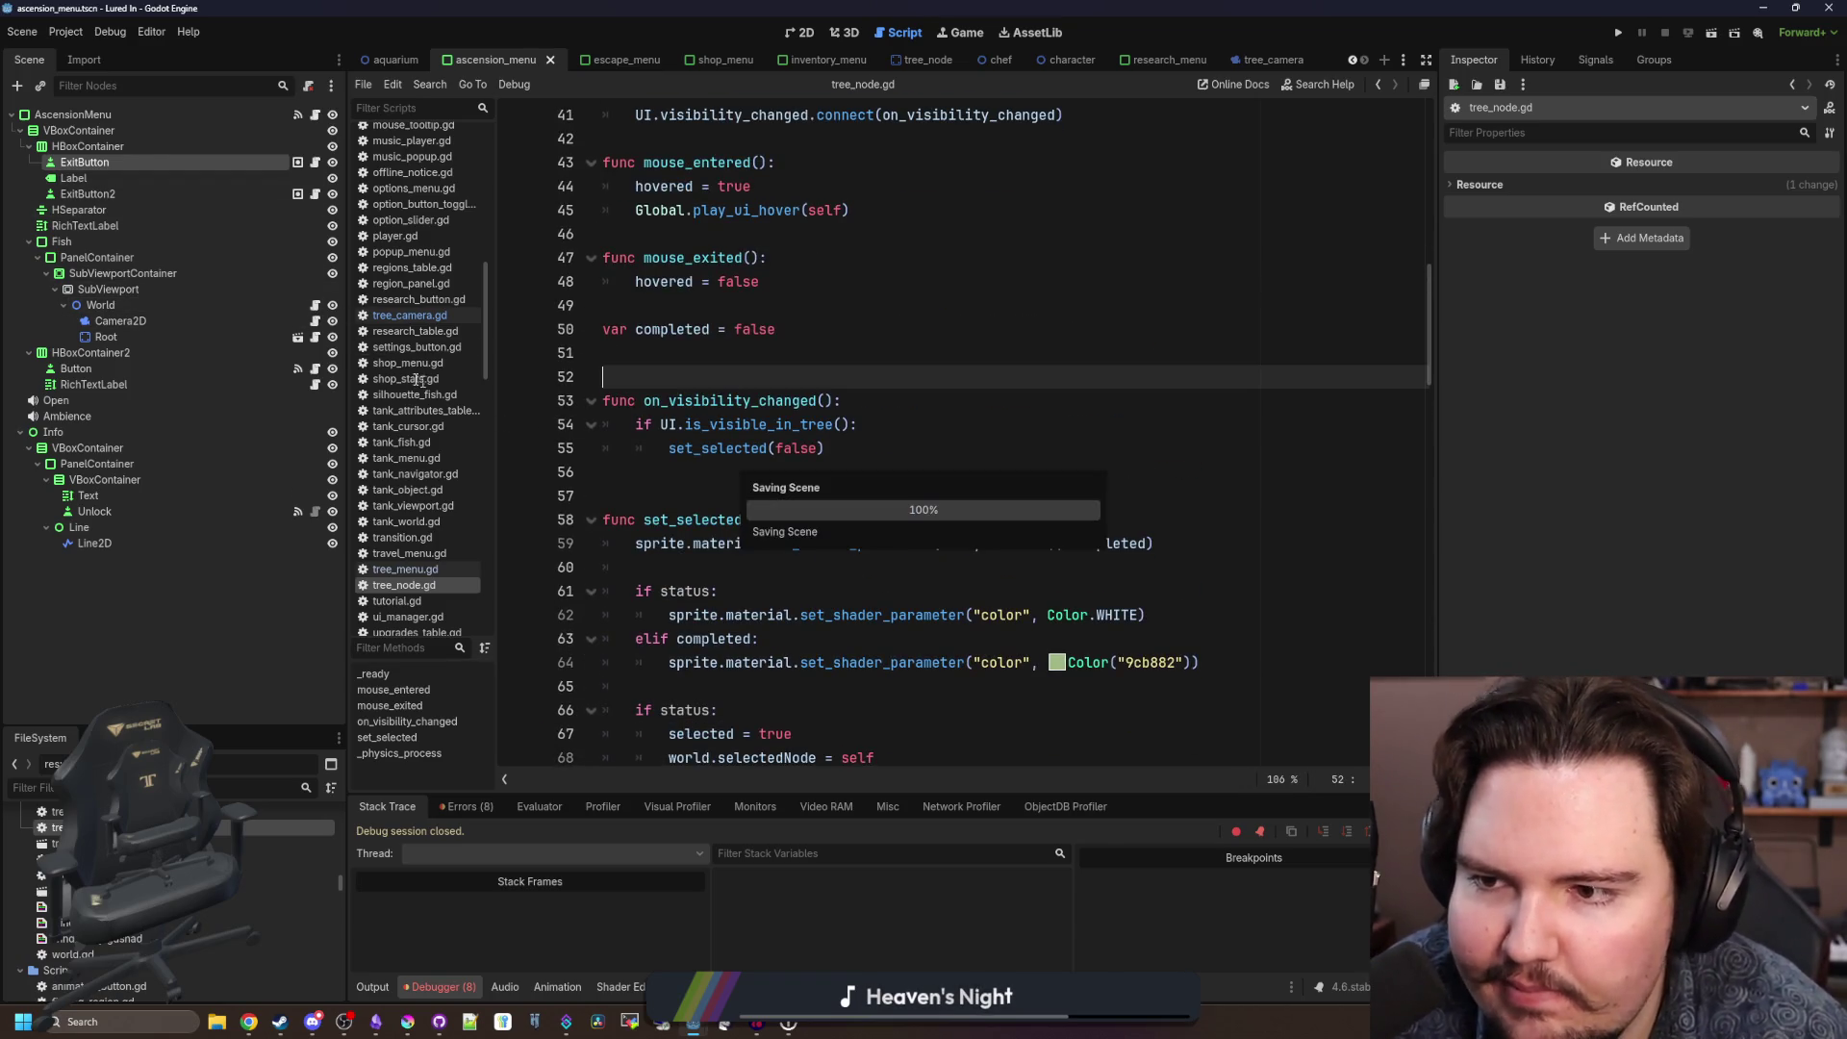
click(409, 316)
click(871, 377)
key(ctrl+s)
click(769, 543)
click(796, 376)
click(821, 355)
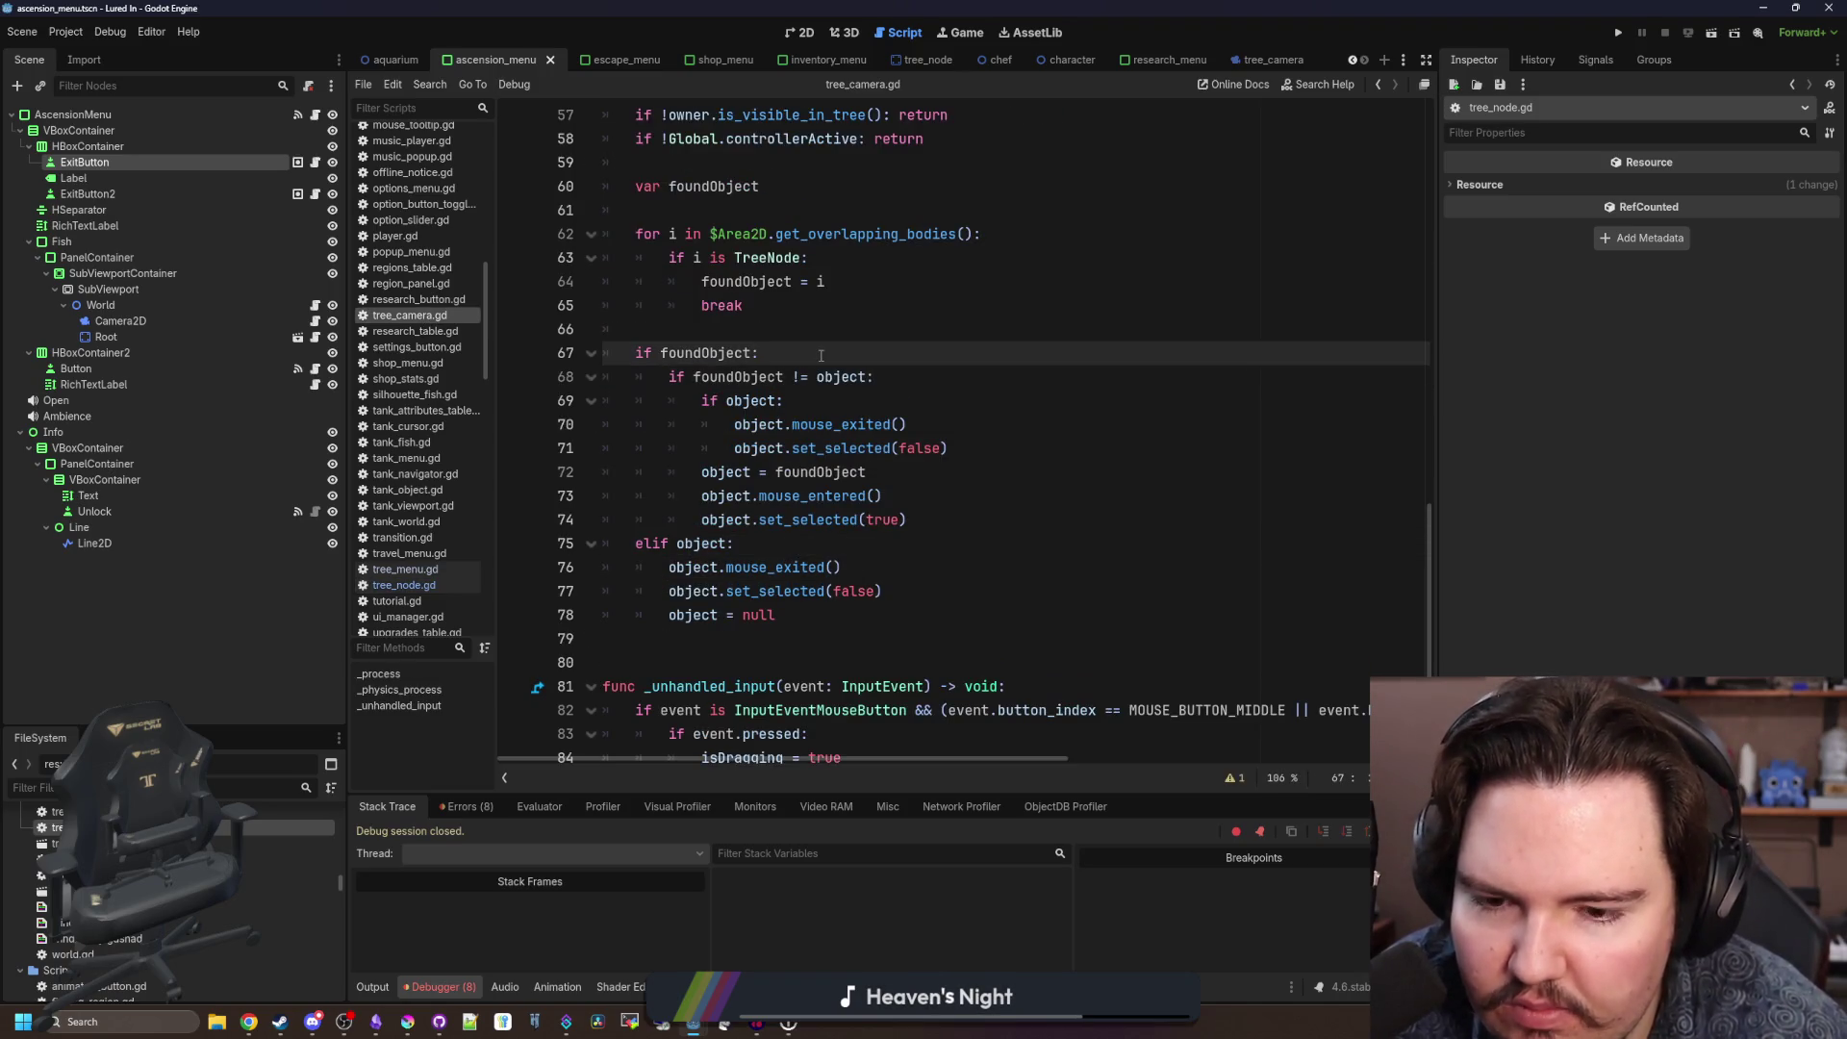
Add 'if rootNode == null: return' as set_selected's first line, save, and run the project.
ctrl+click(748, 257)
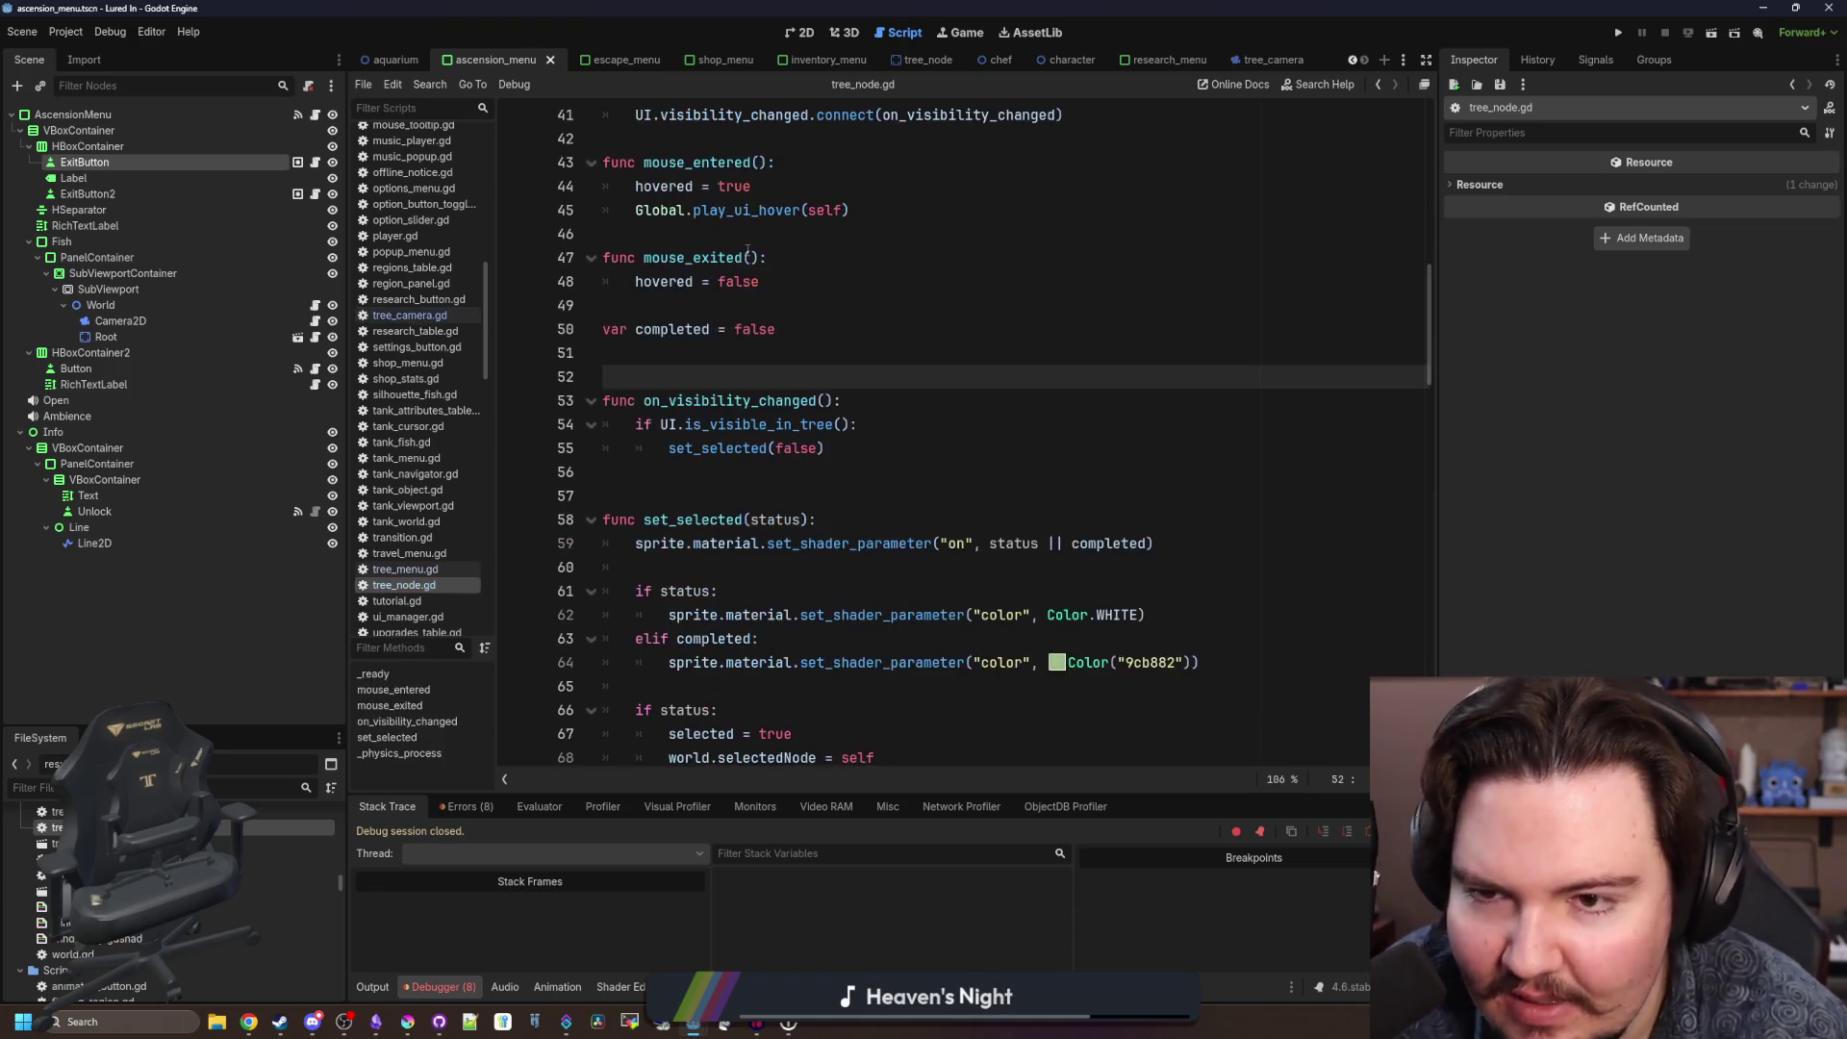
scroll(751, 402, up, 15)
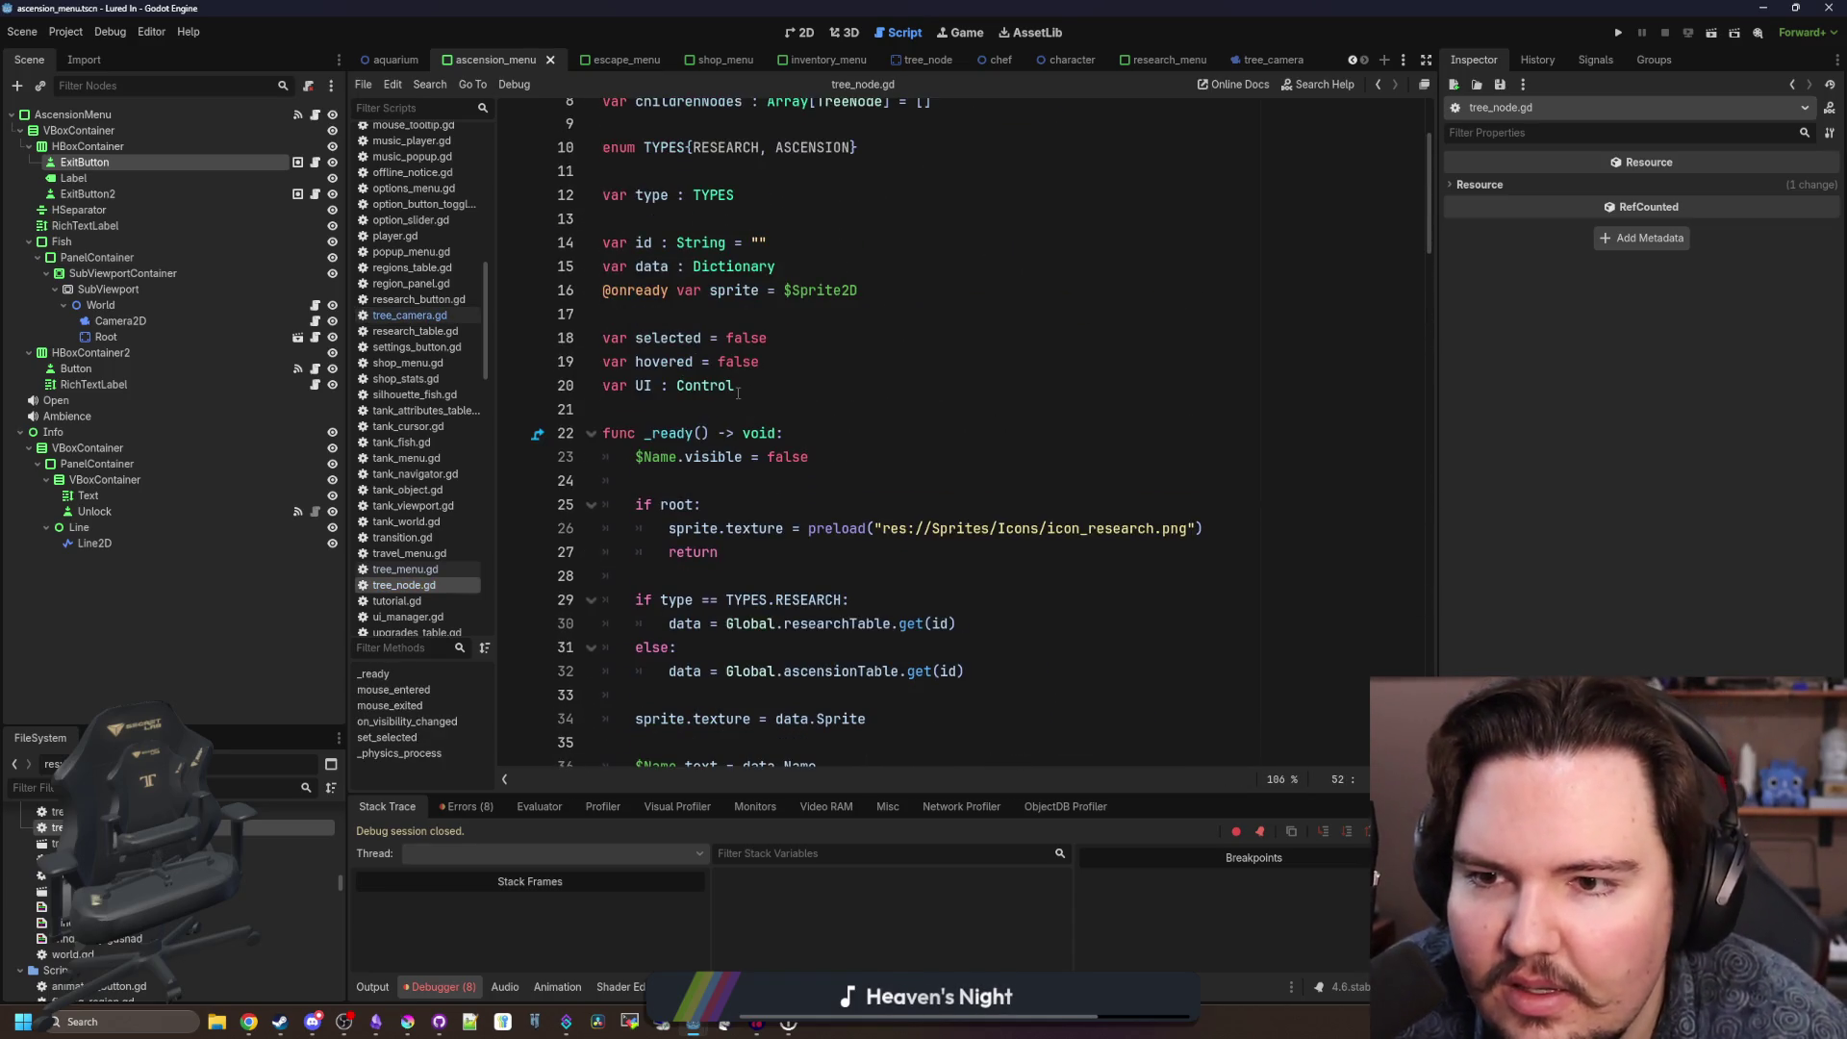
scroll(738, 392, up, 3)
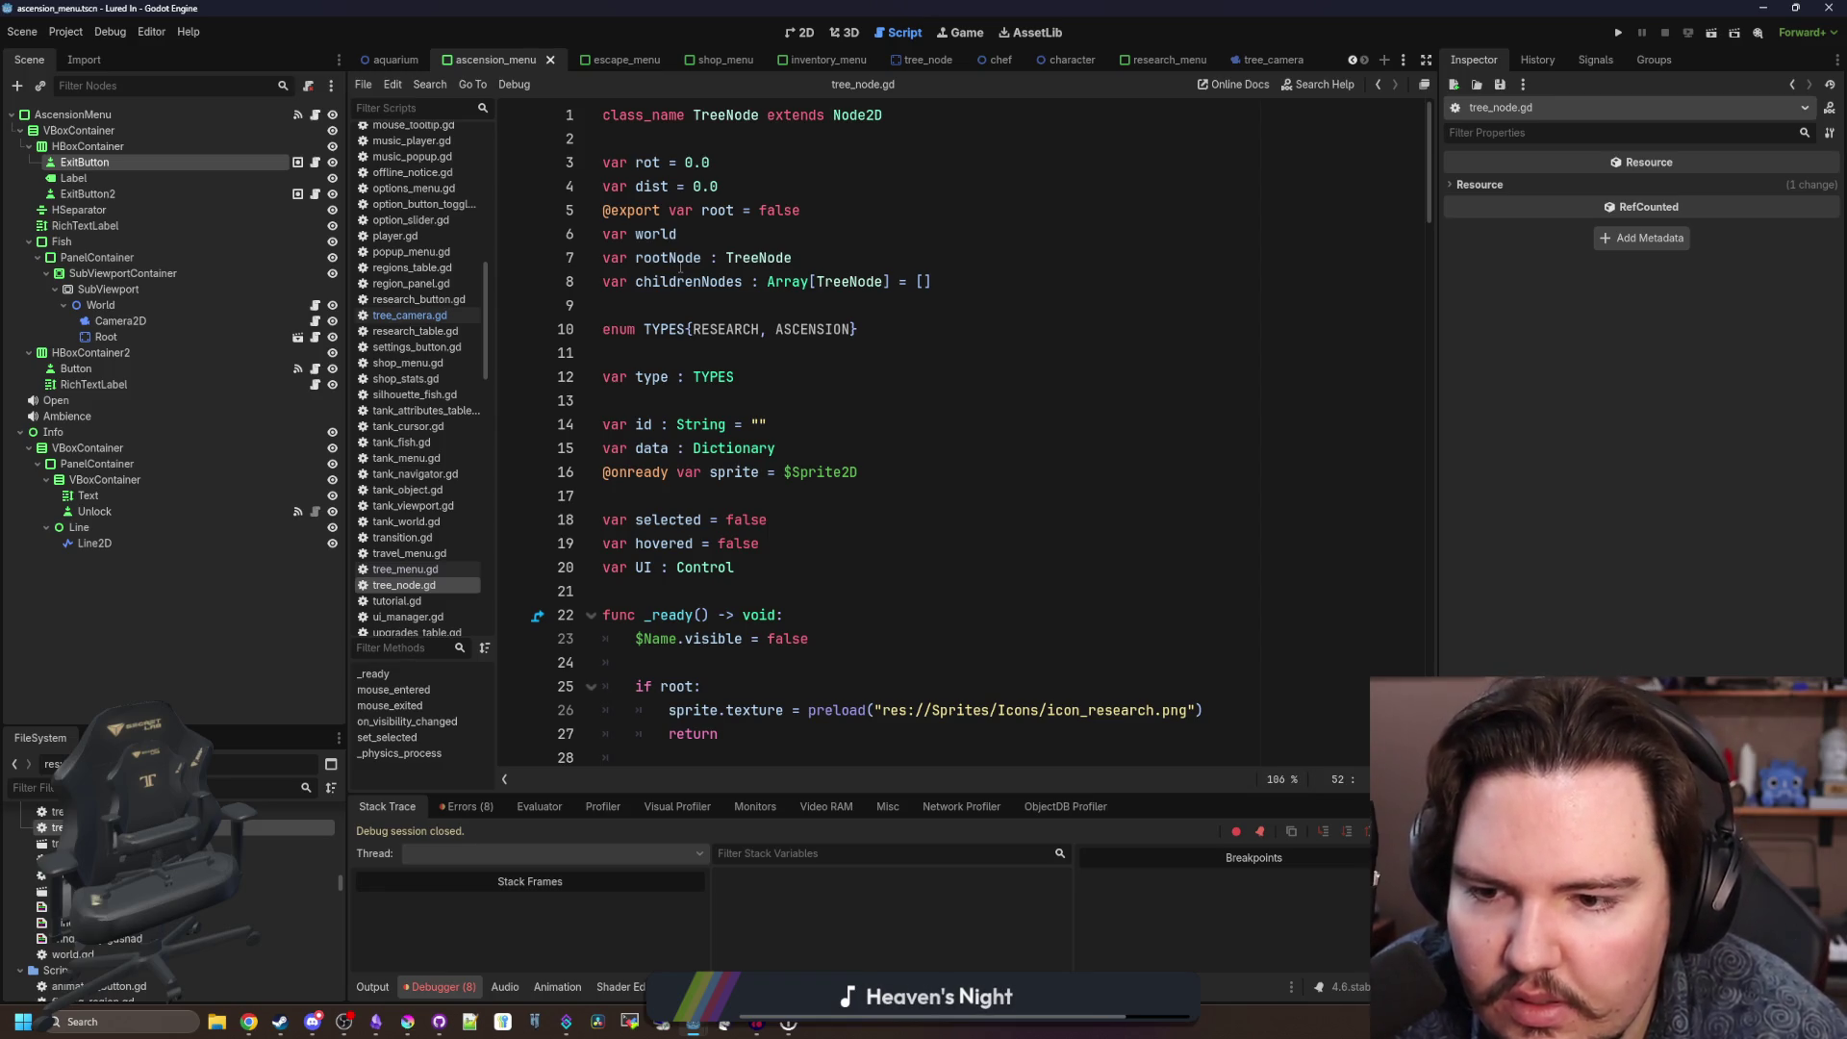
scroll(681, 267, down, 15)
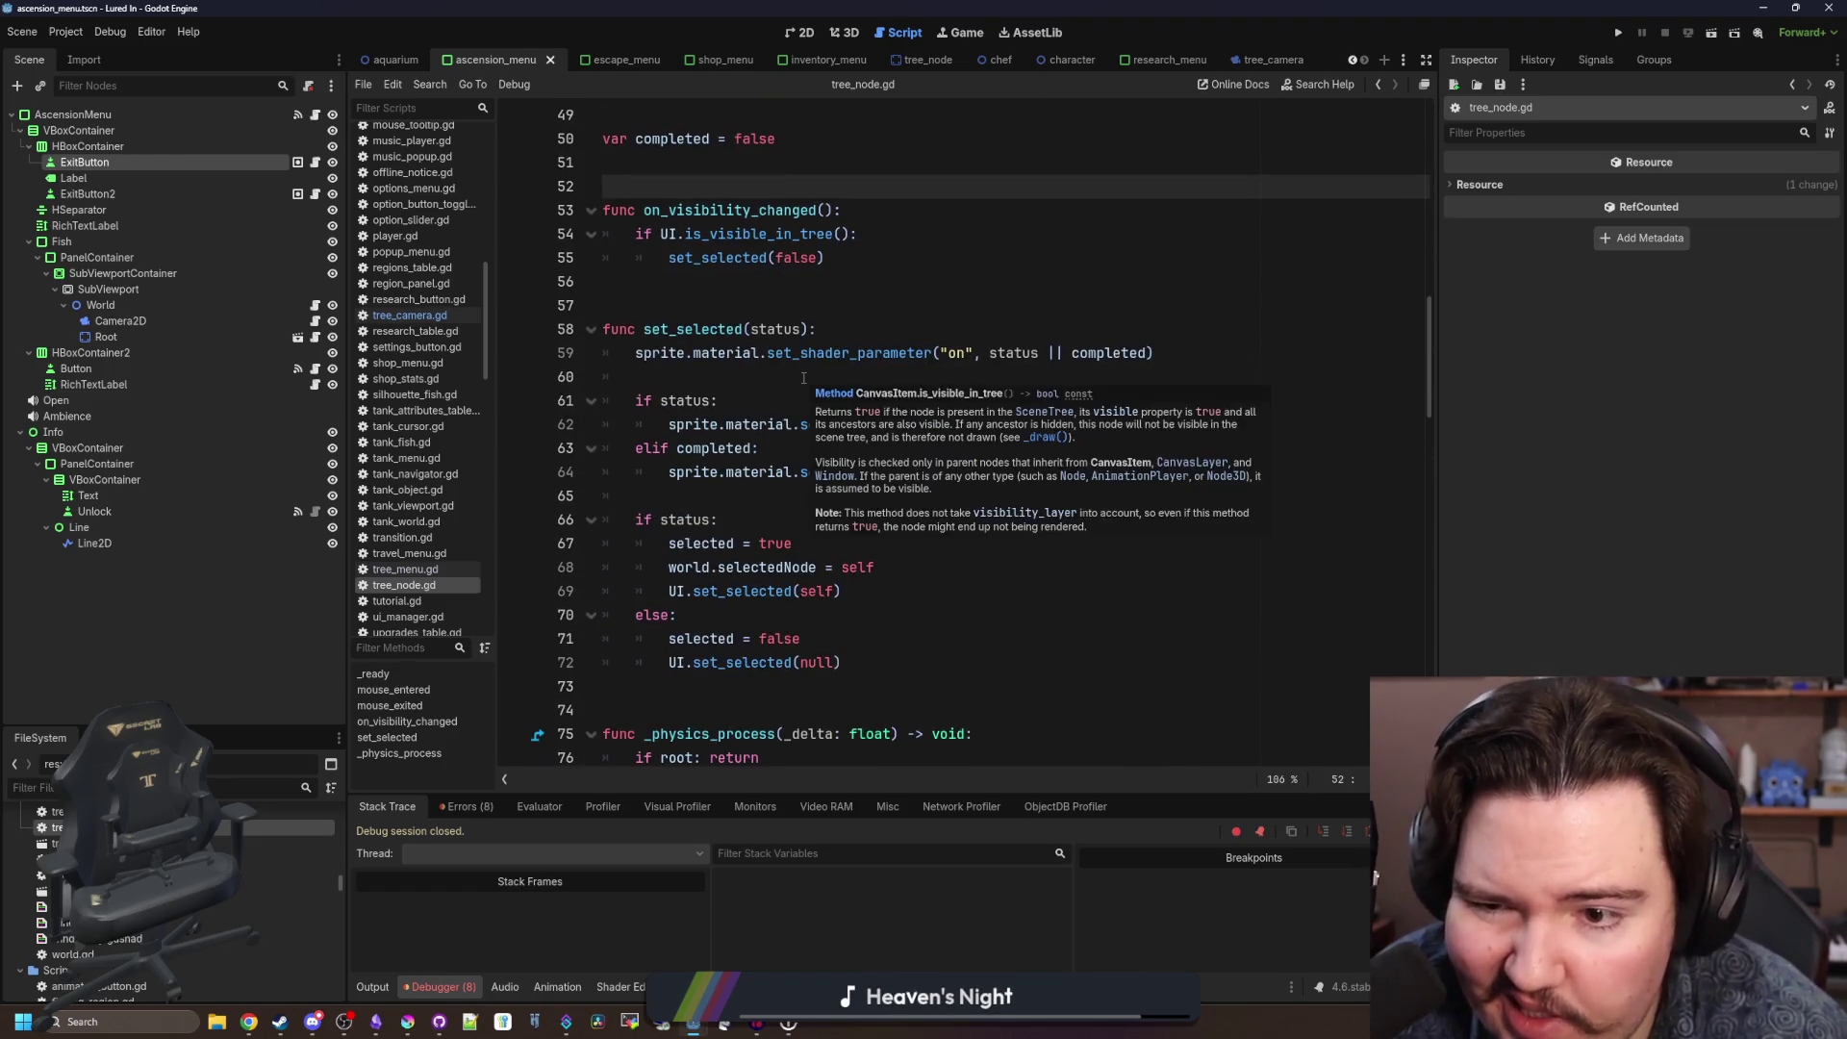
click(855, 330)
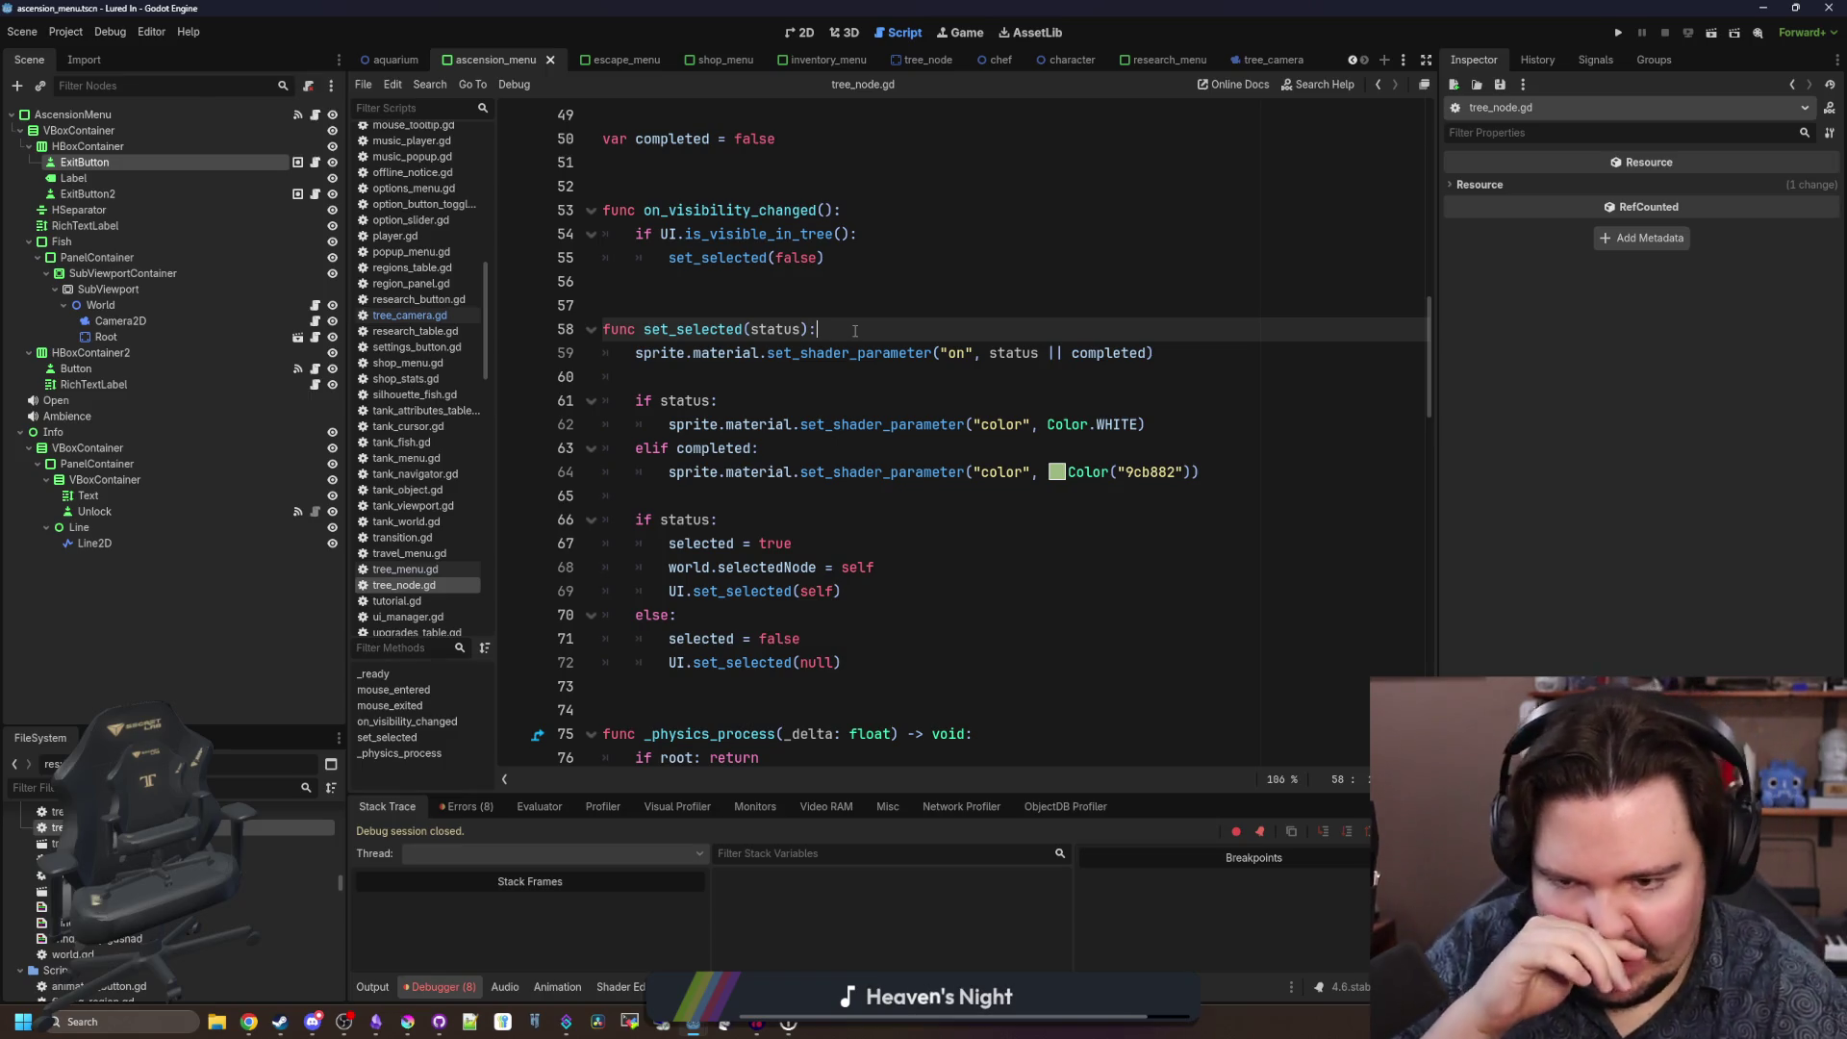
key(Return)
text(Node == self: return)
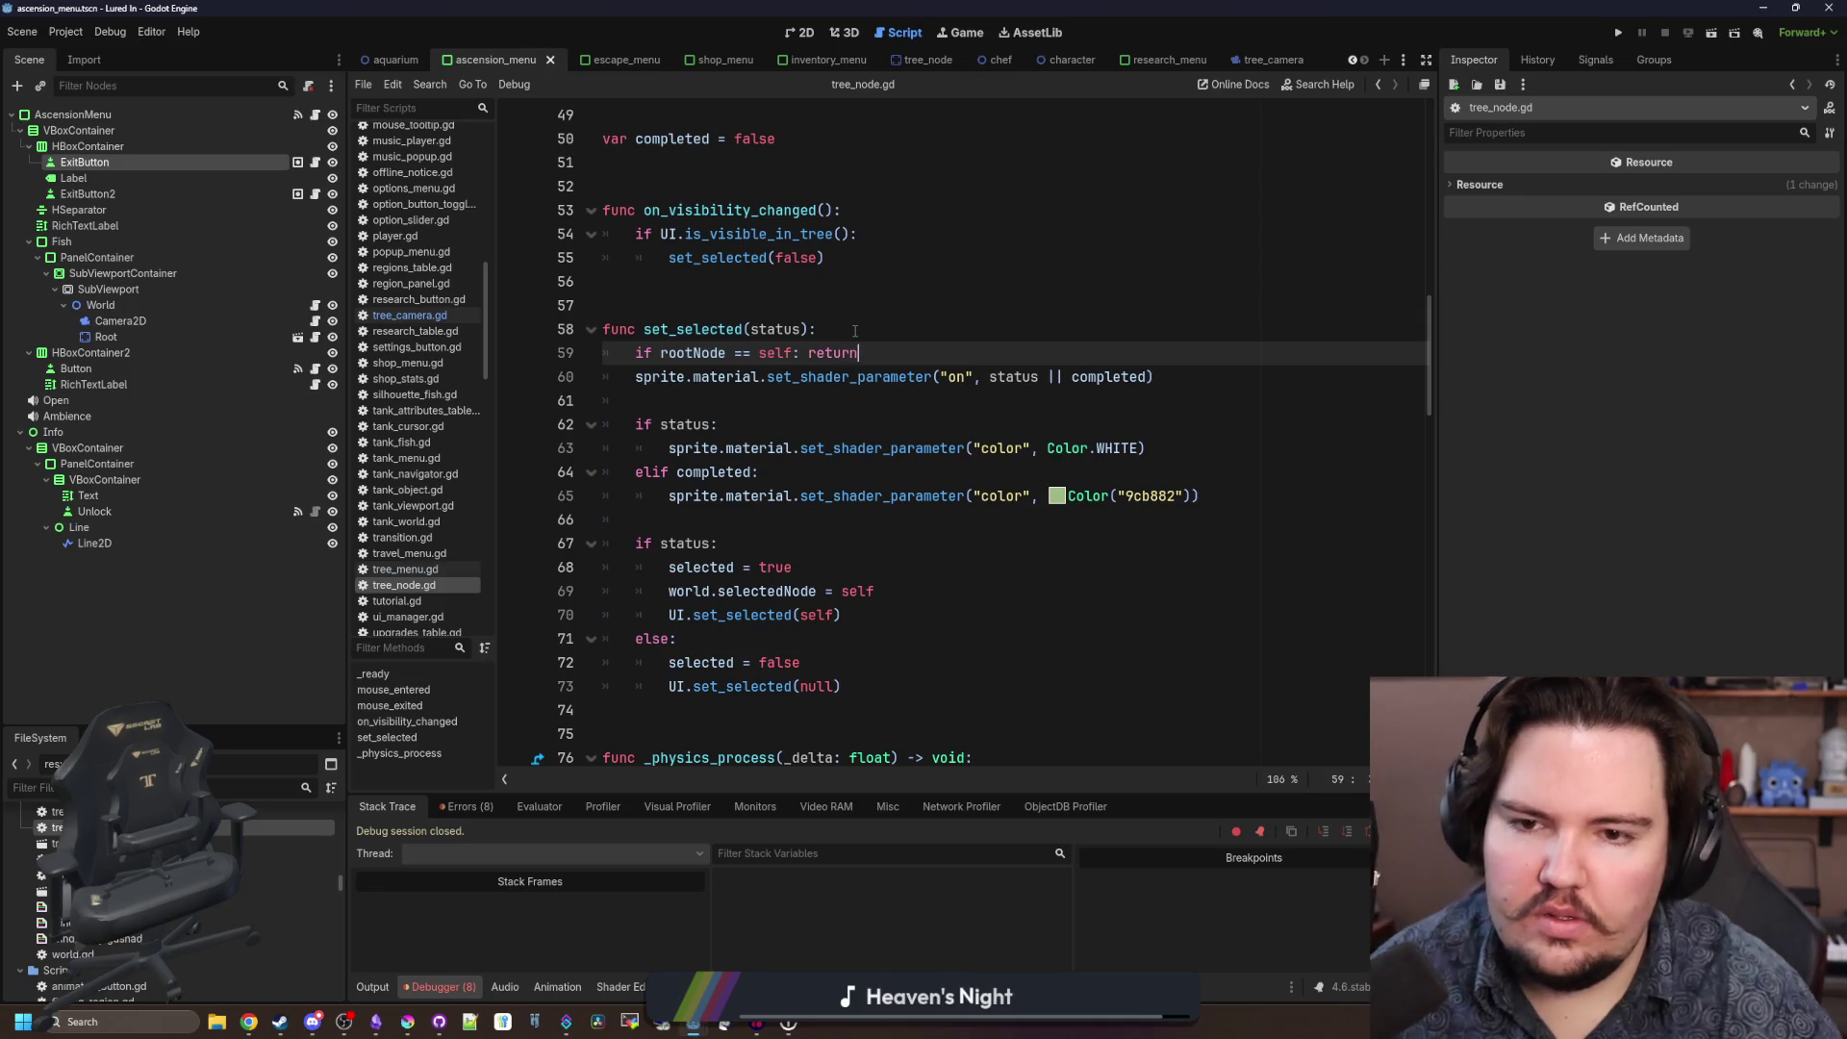
click(855, 330)
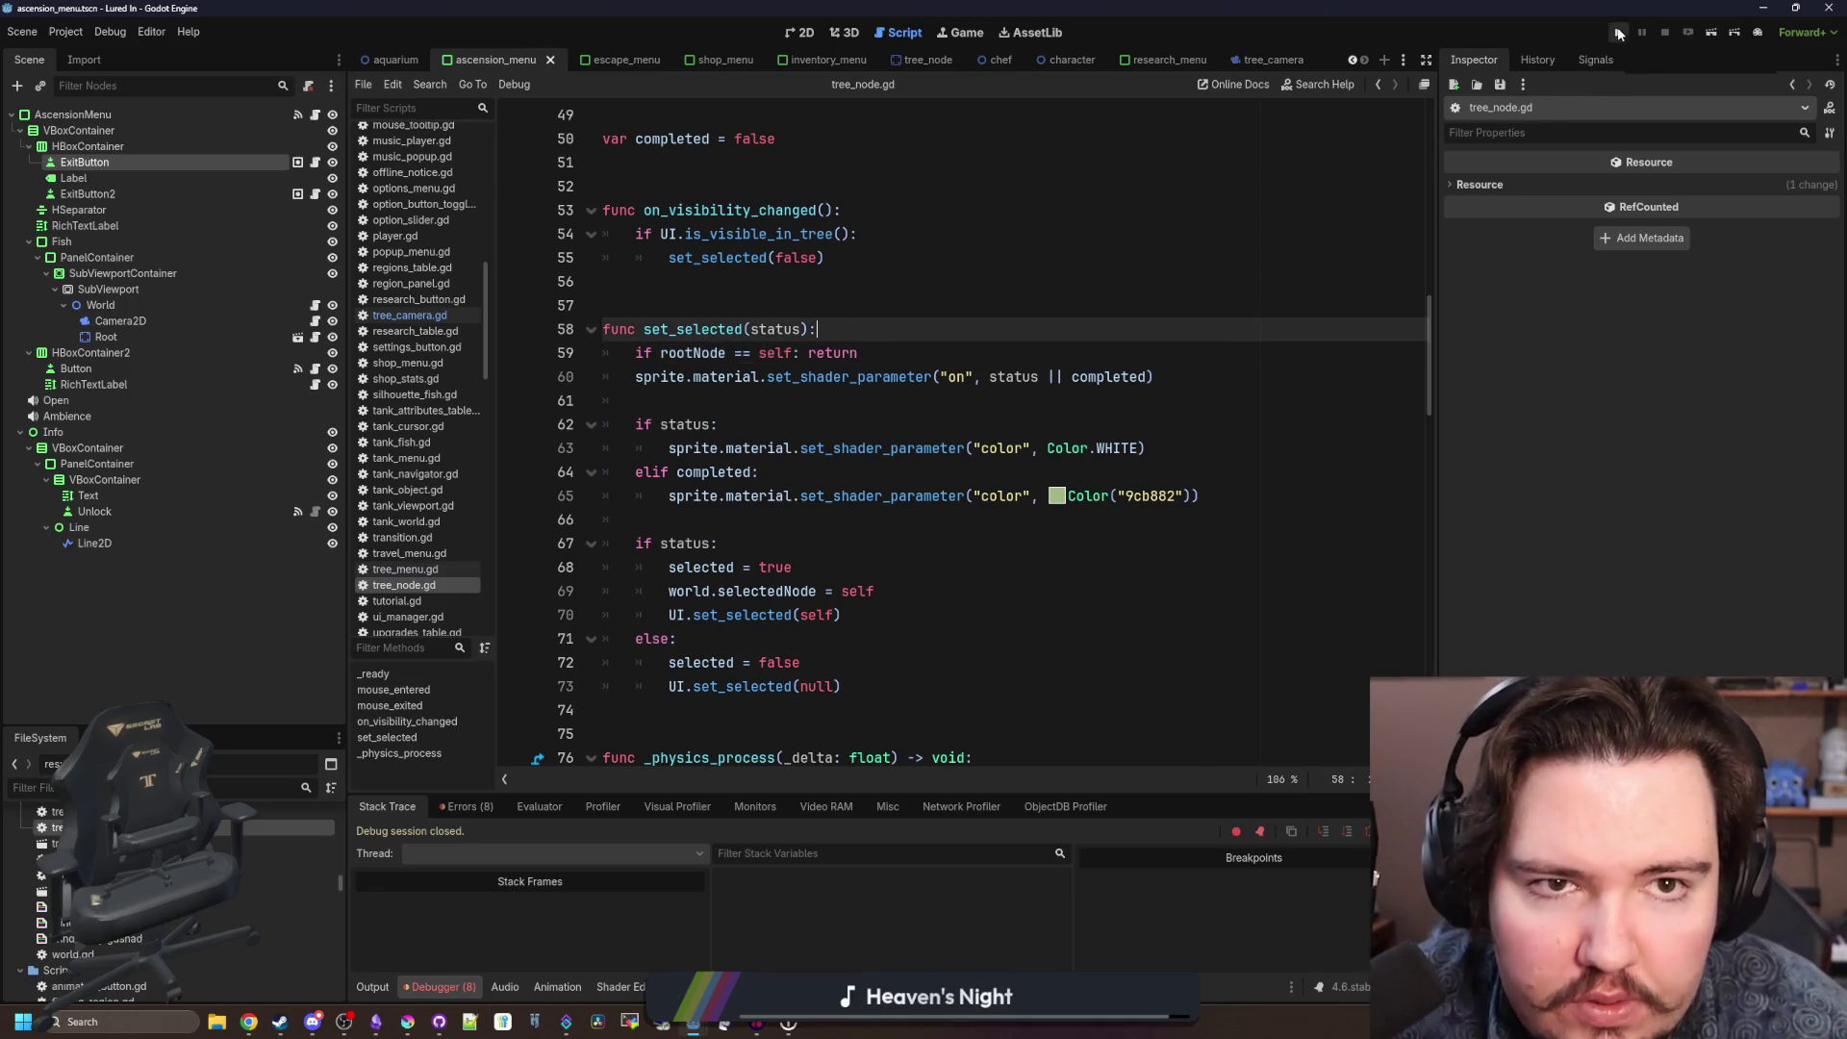
drag(867, 357, 664, 349)
text(root)
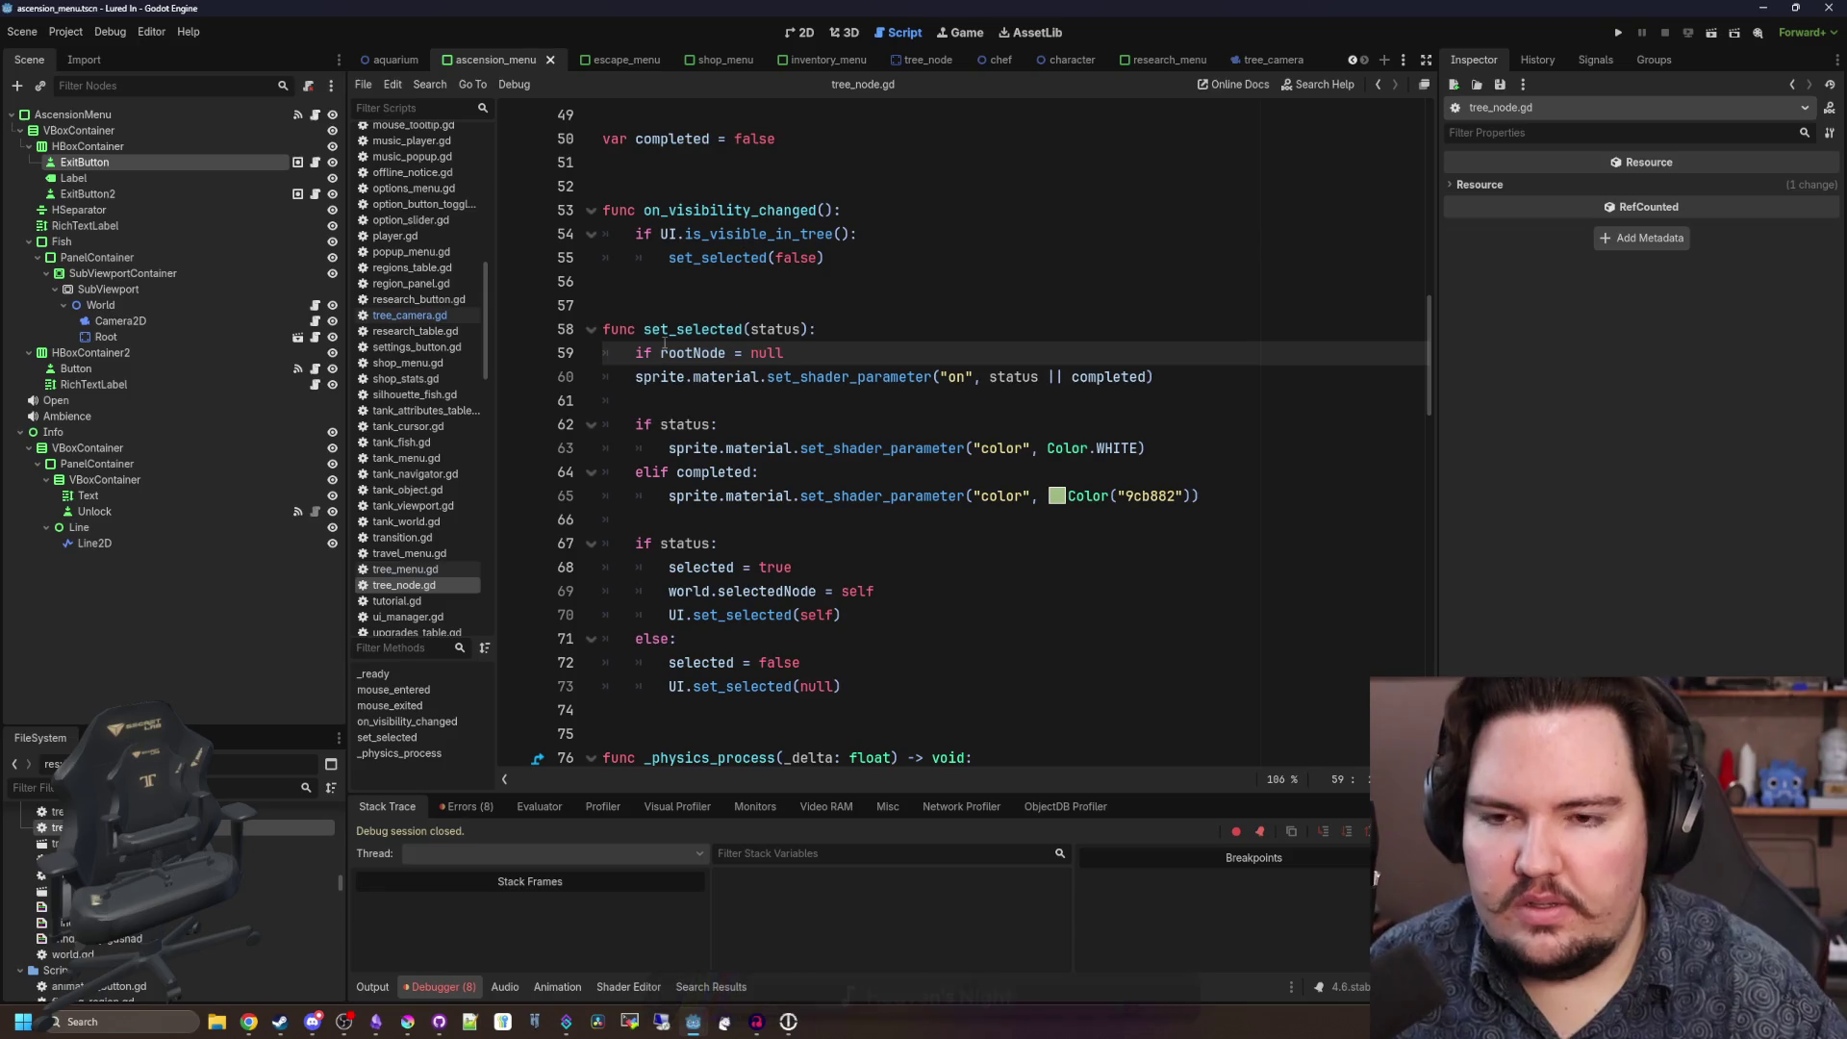
text(: return)
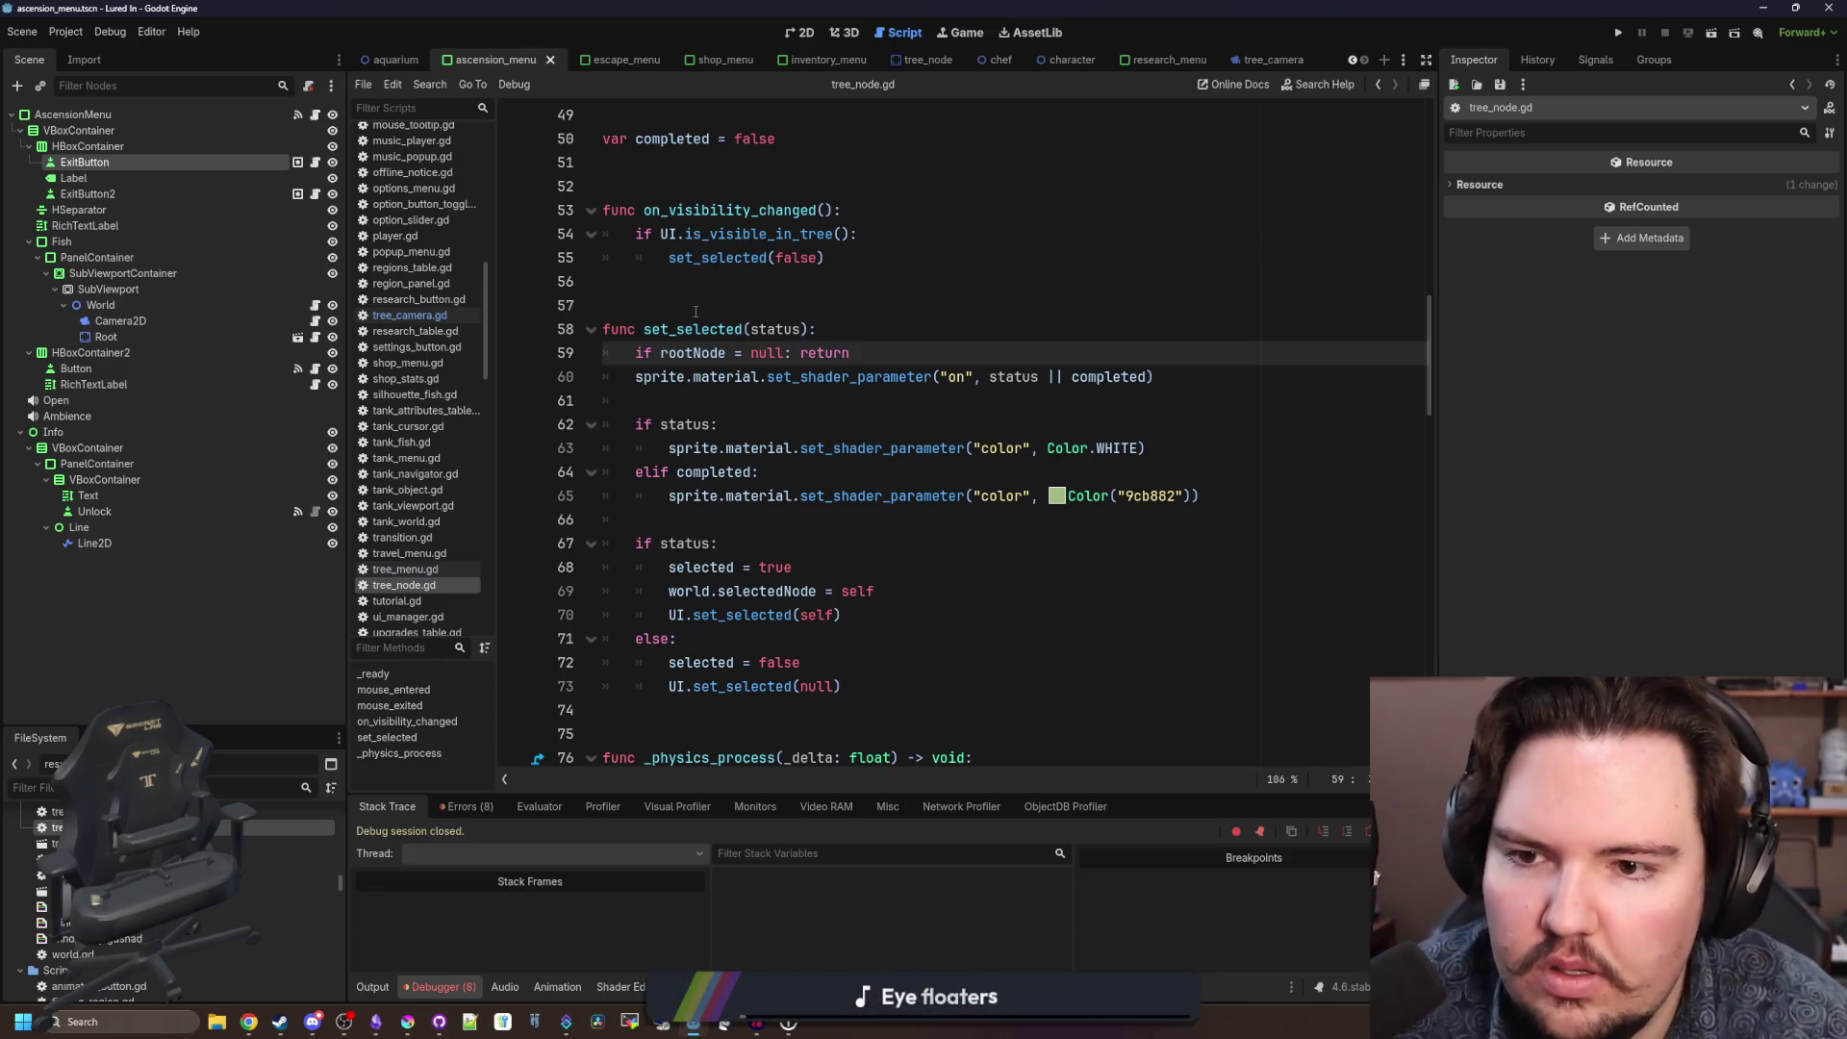
click(696, 312)
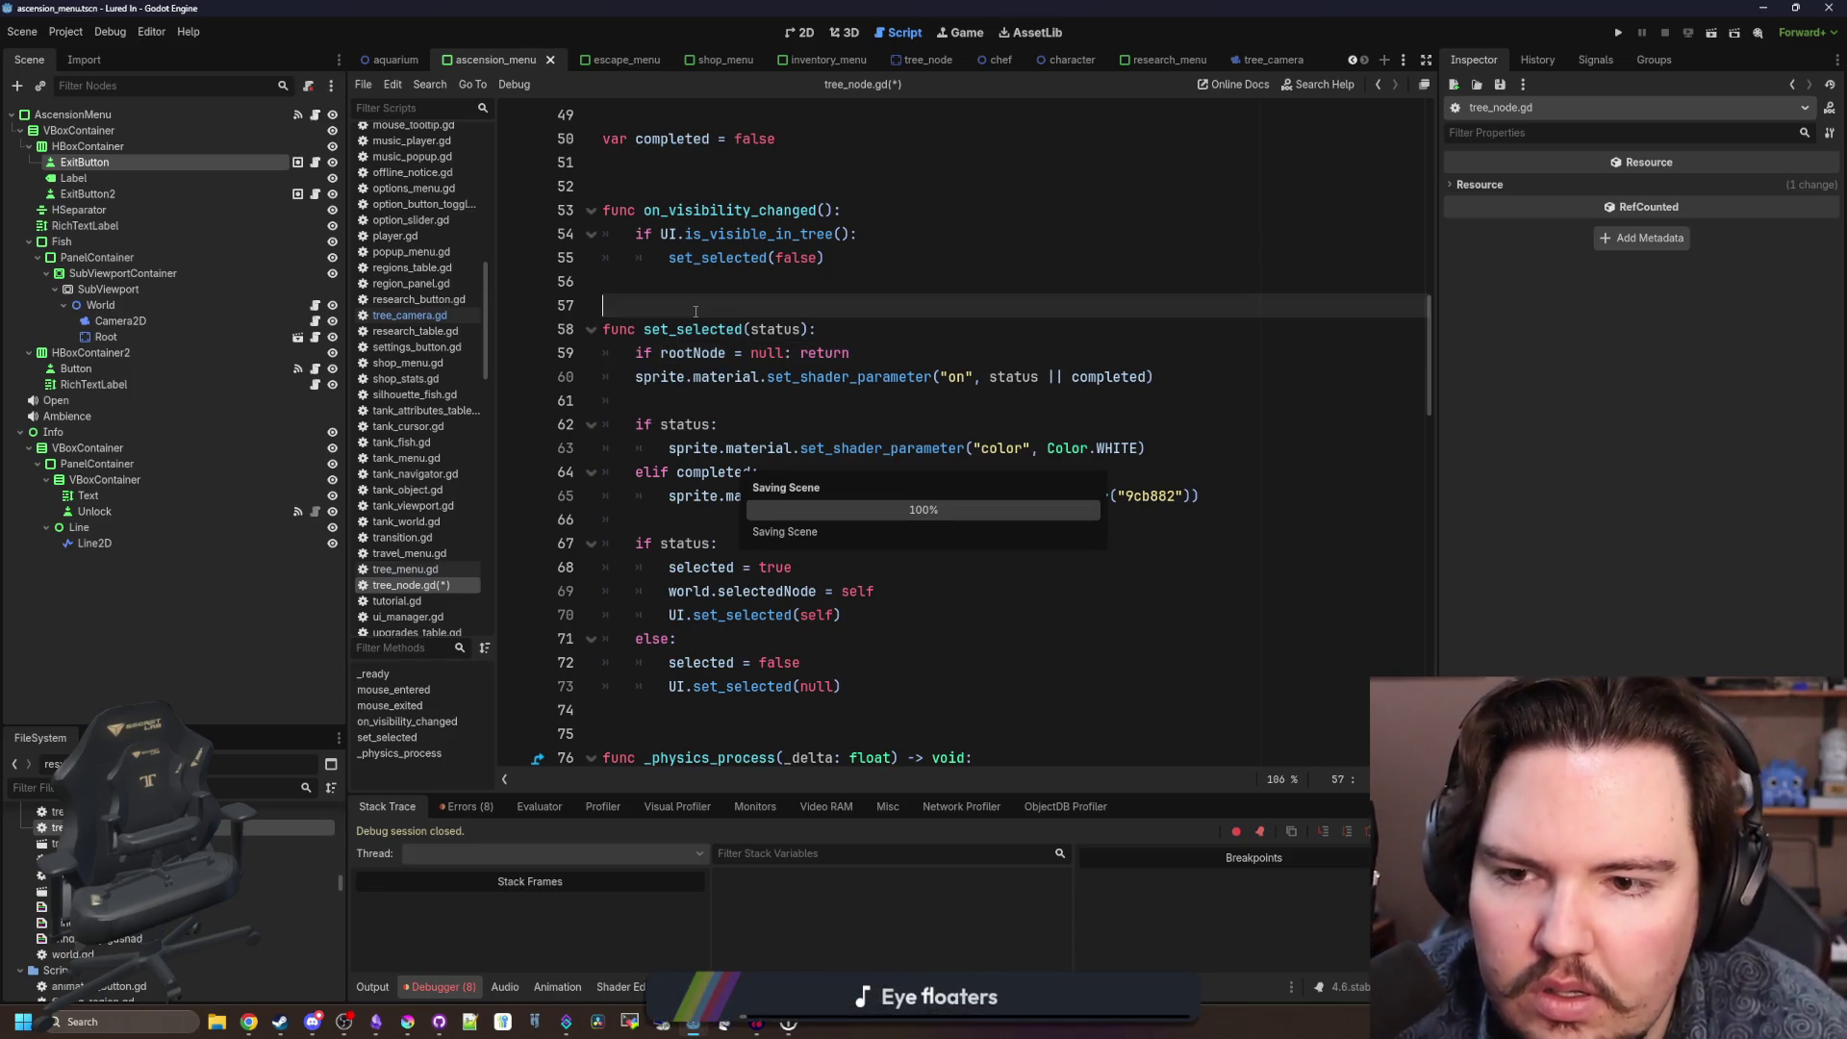
click(745, 354)
text(=)
key(ctrl+s)
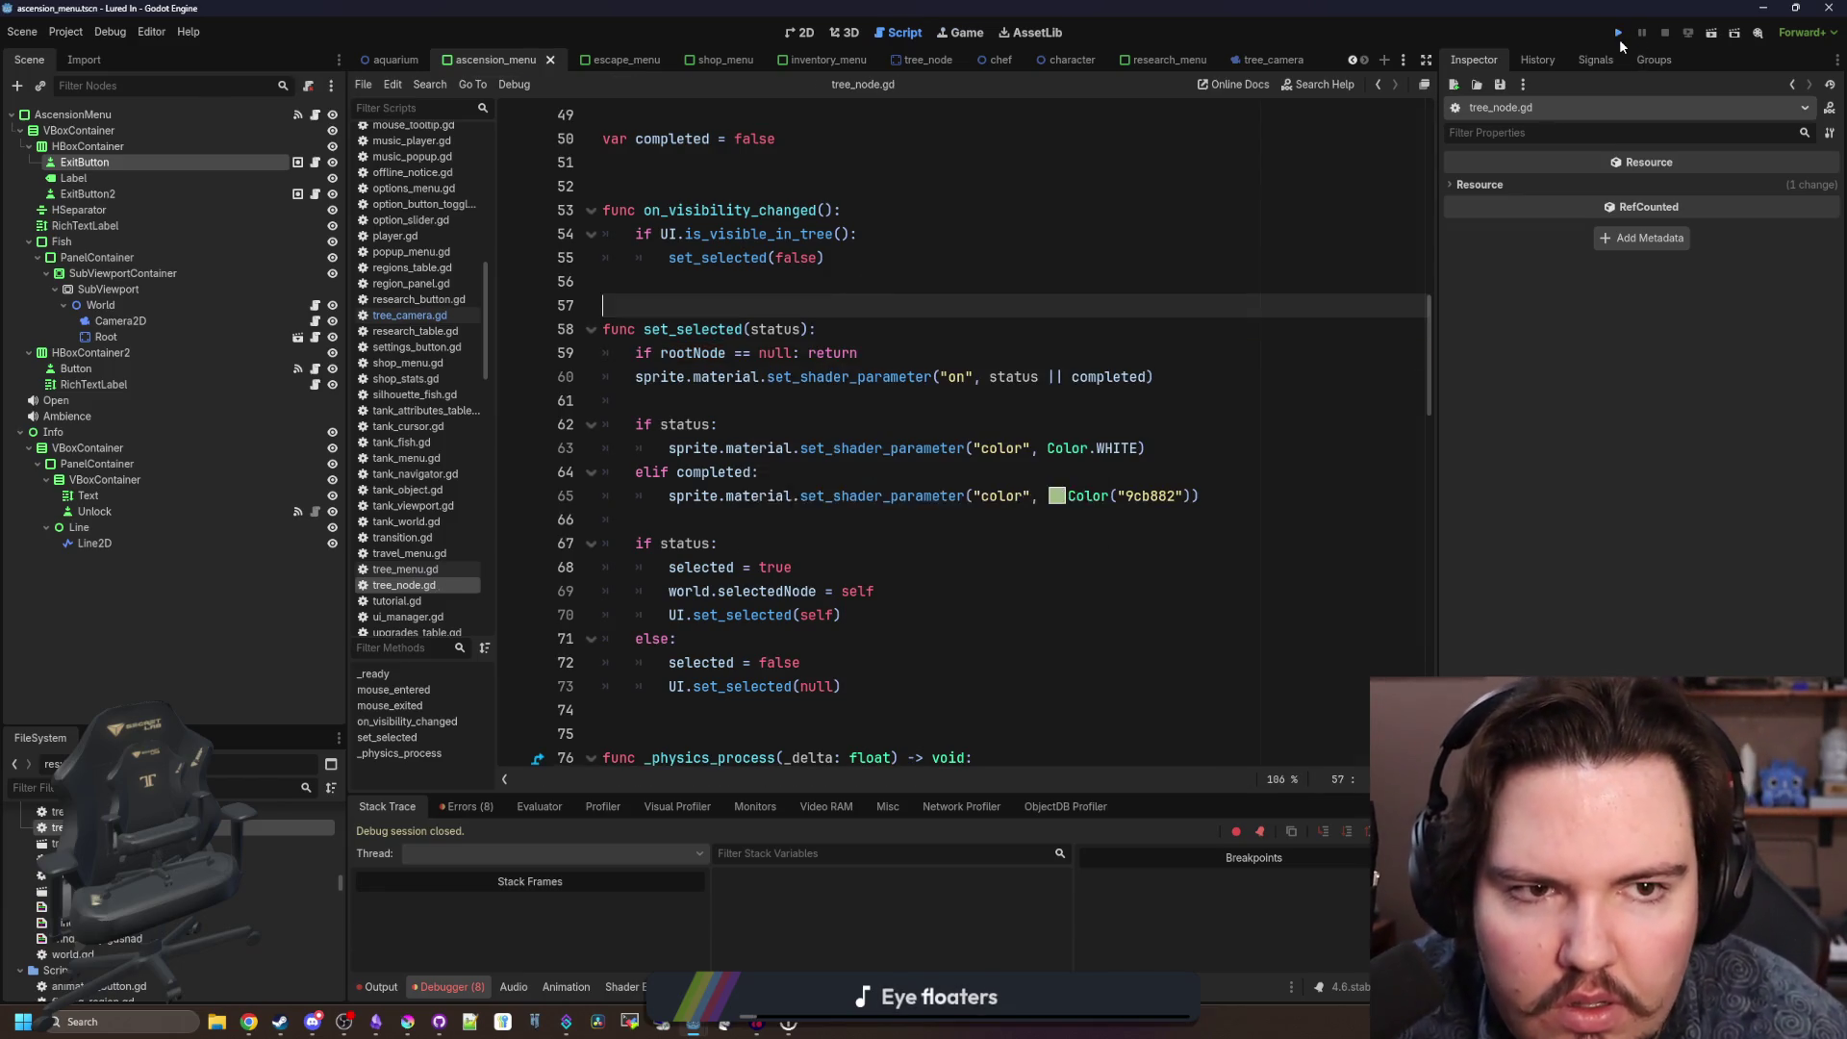
click(1619, 33)
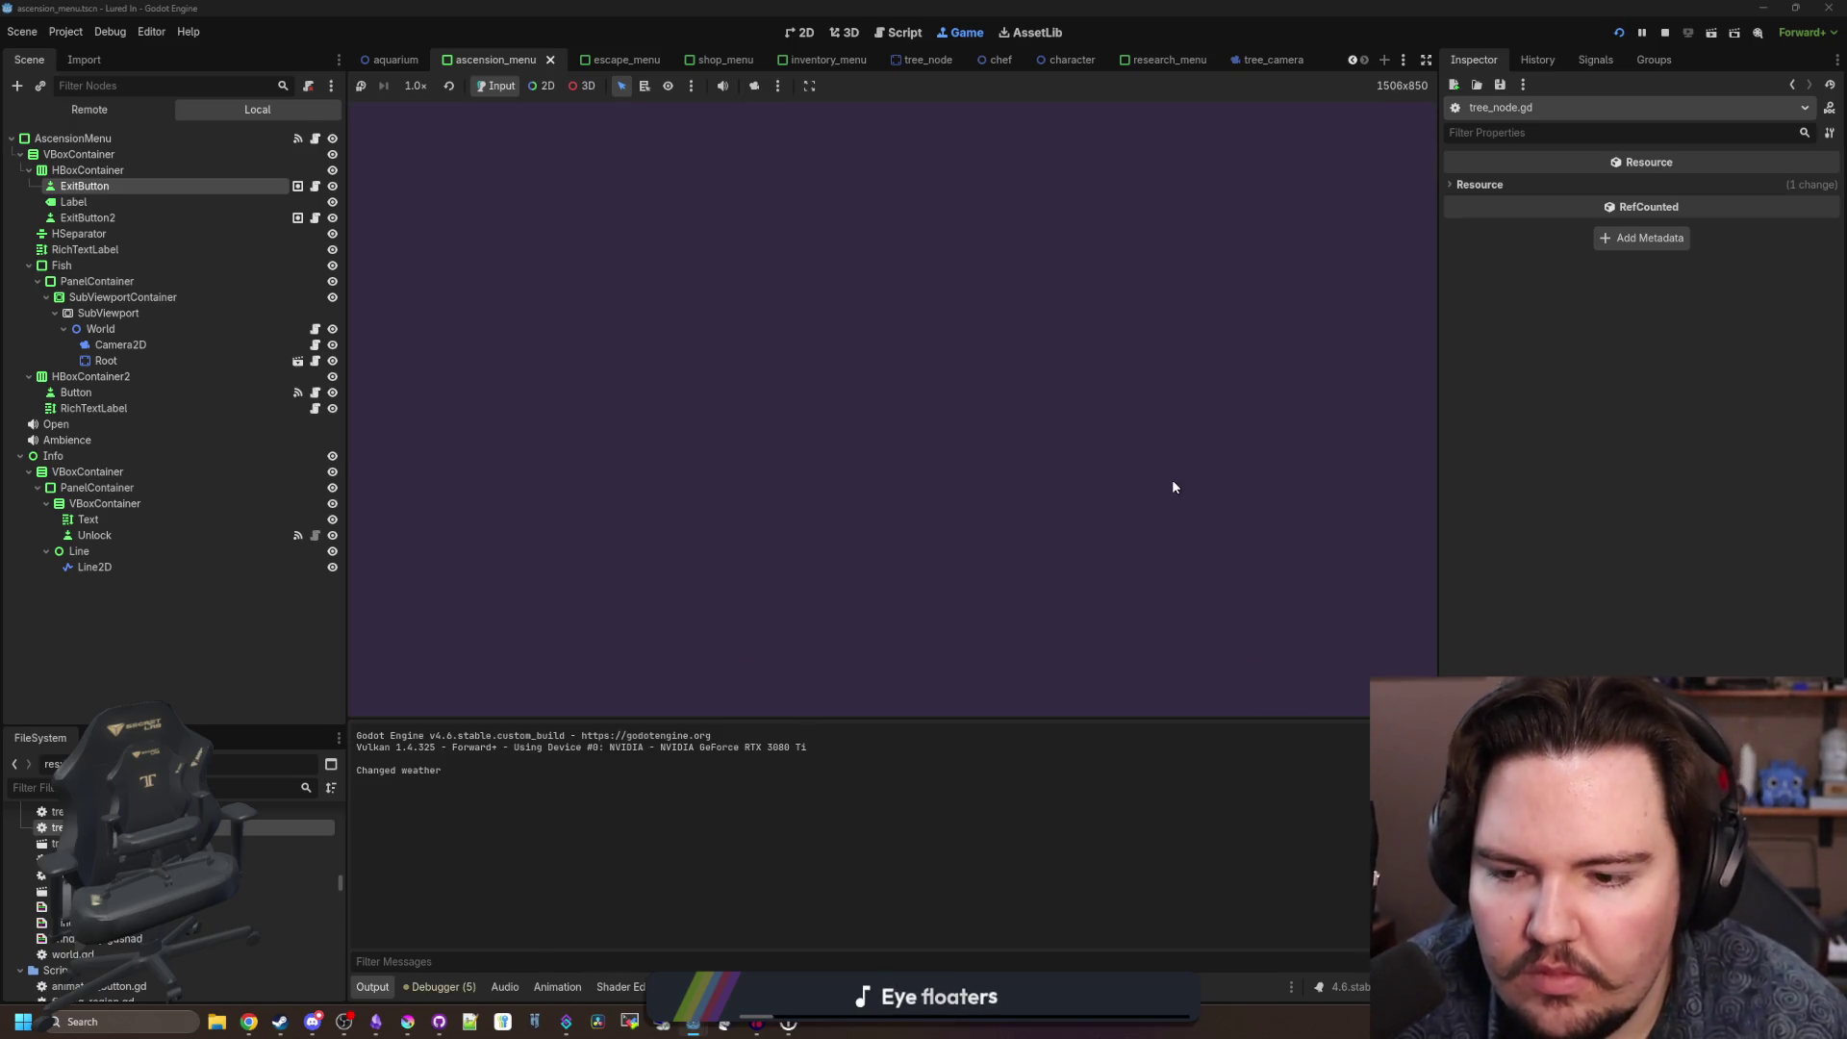
Dismiss Welcome Back, open Research, and step the selection through Lake, Equipment and Ascension.
key(Return)
key(Right)
key(Return)
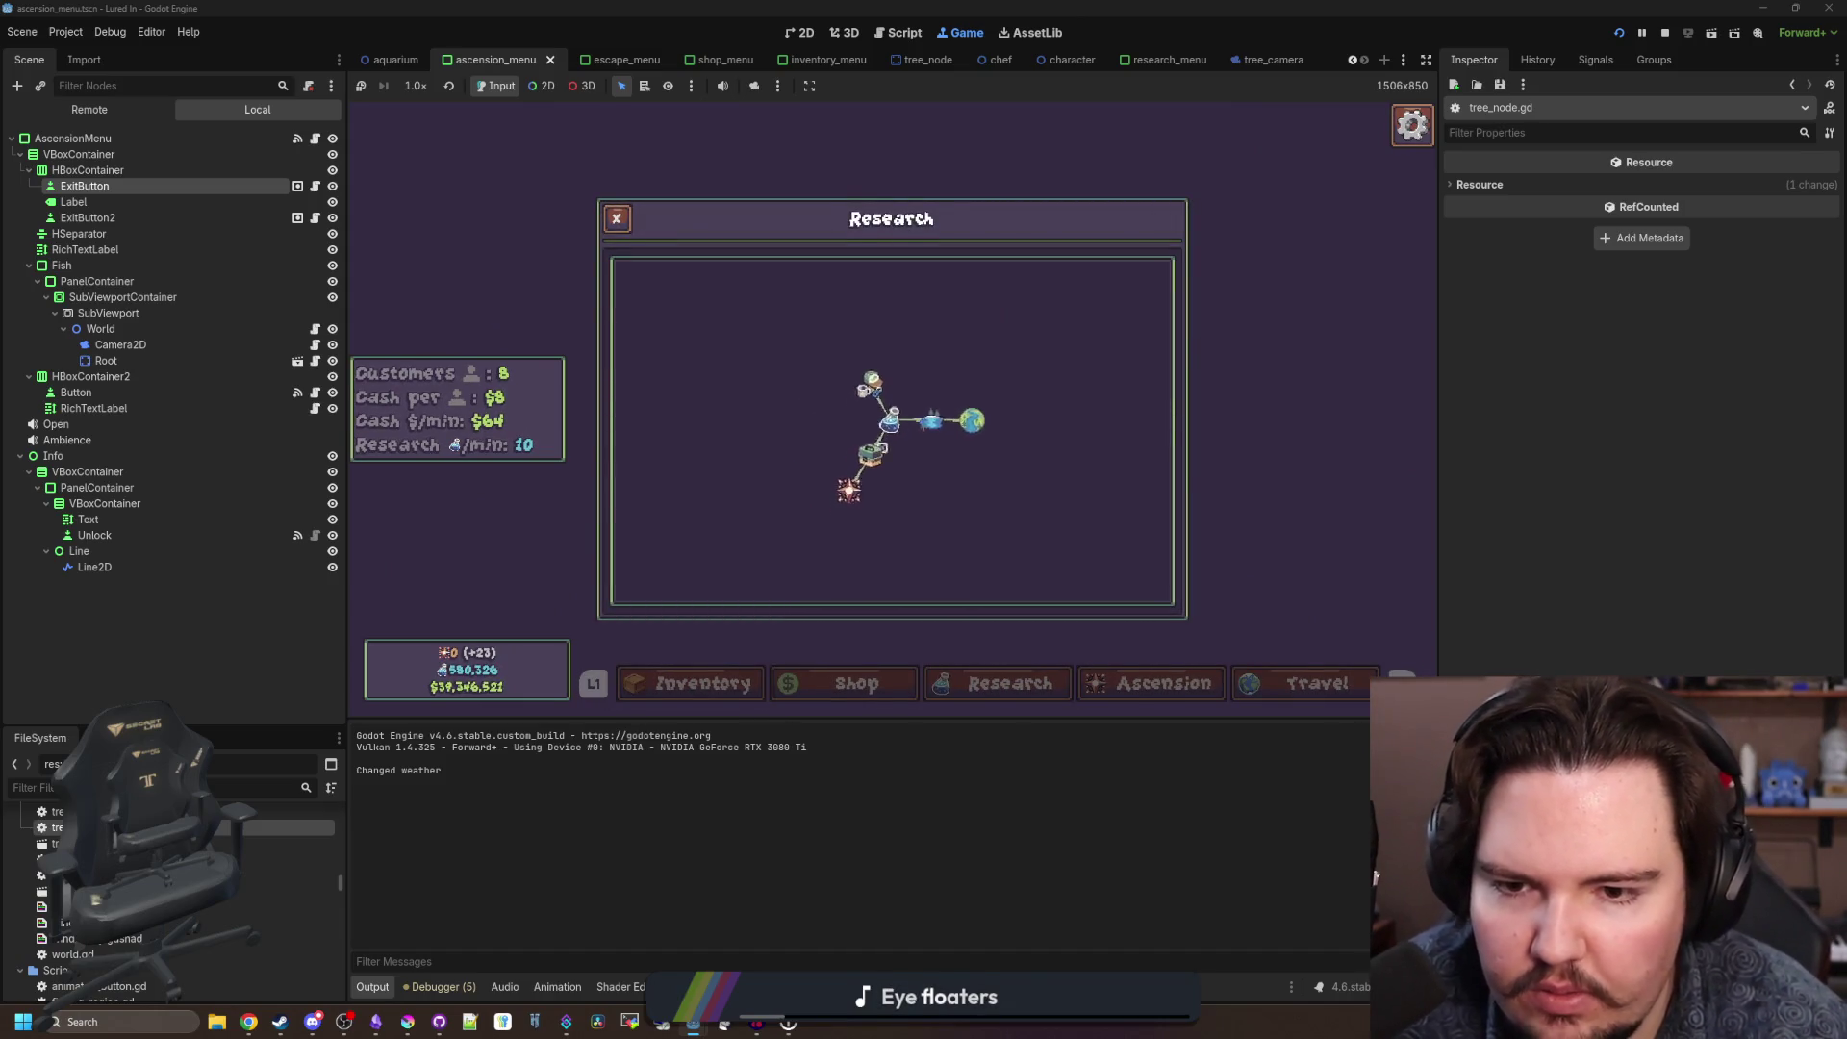
key(Right)
key(Right)
key(Left)
key(Down)
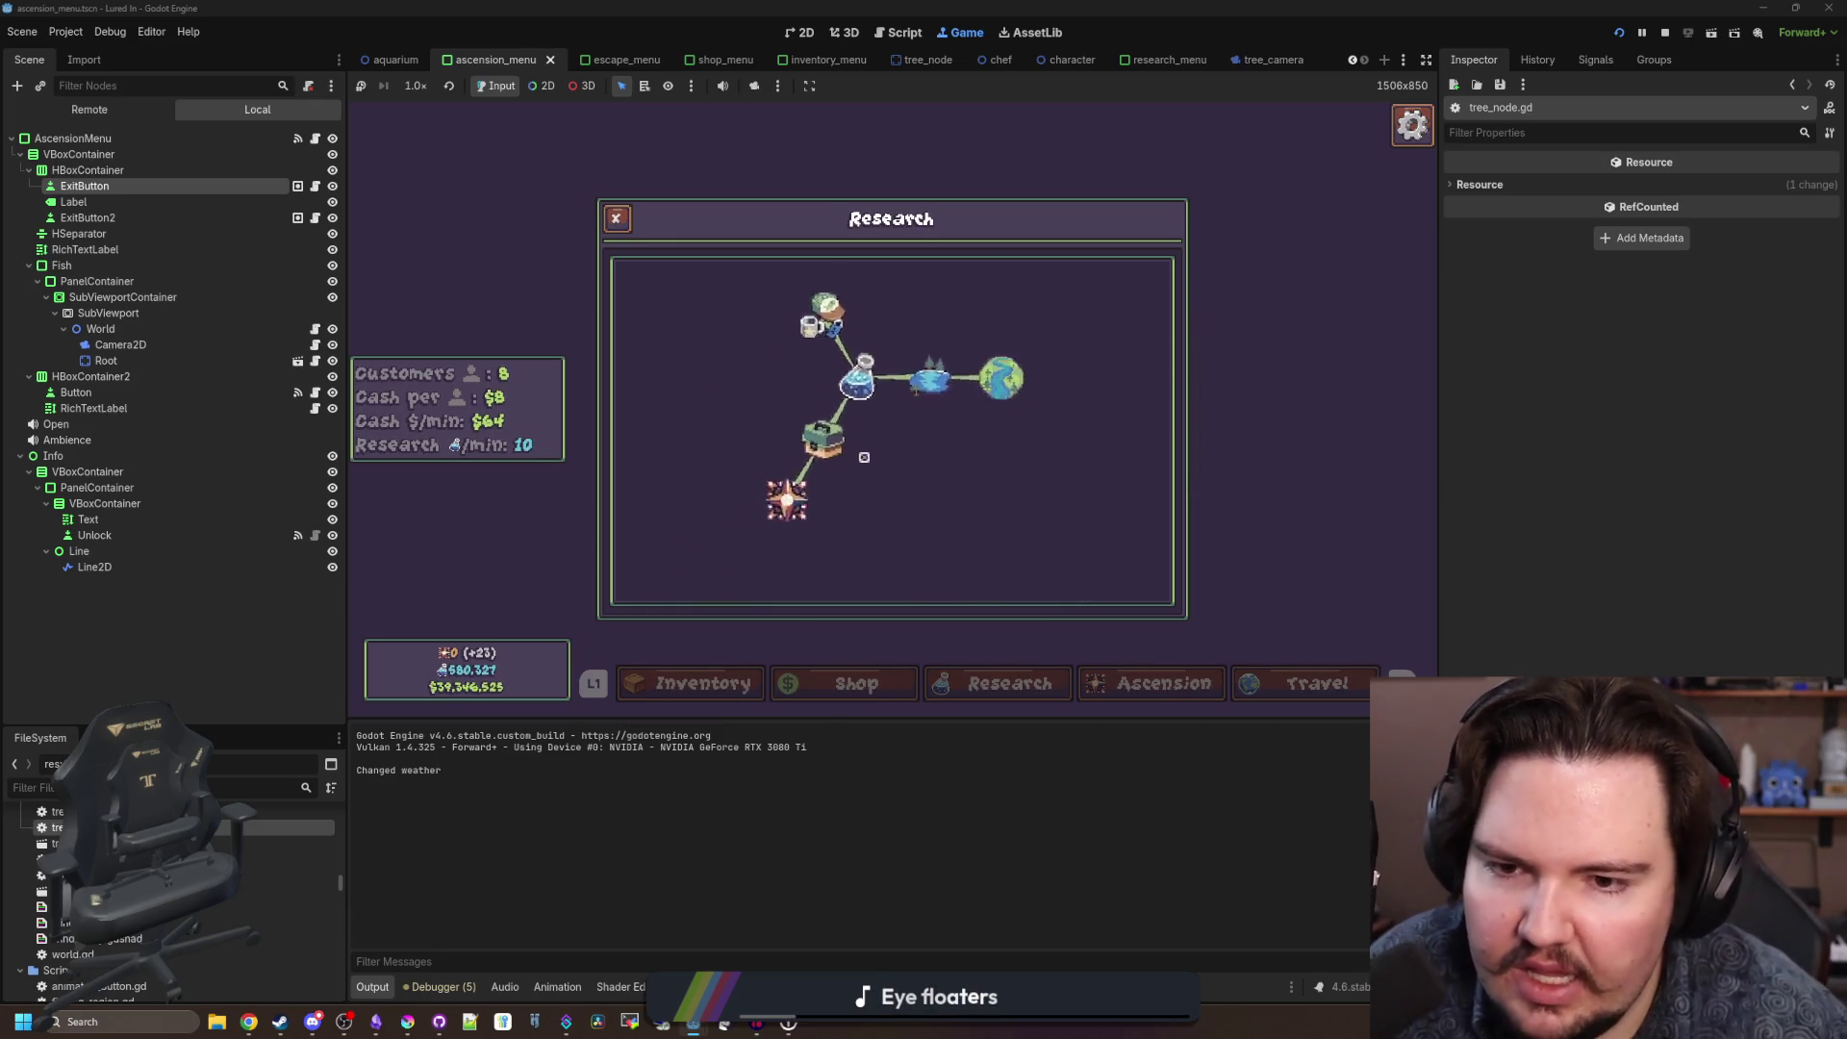
key(Down)
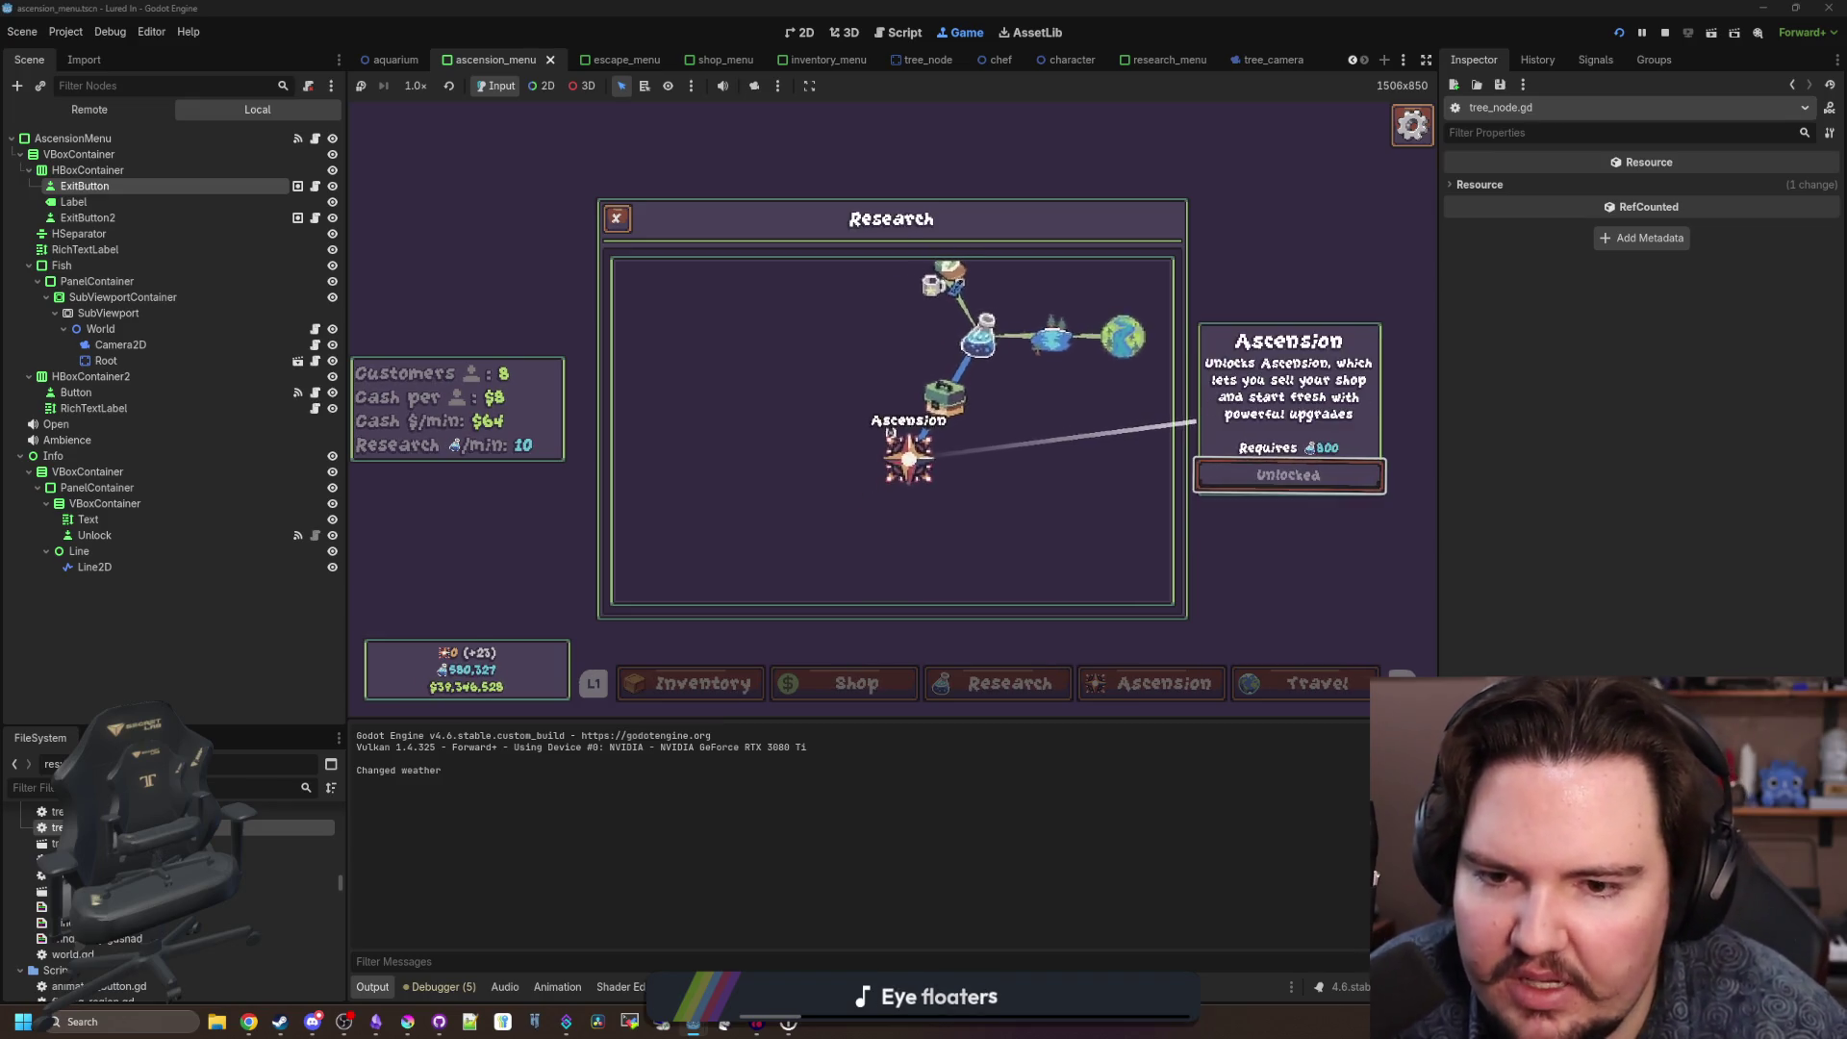
key(Escape)
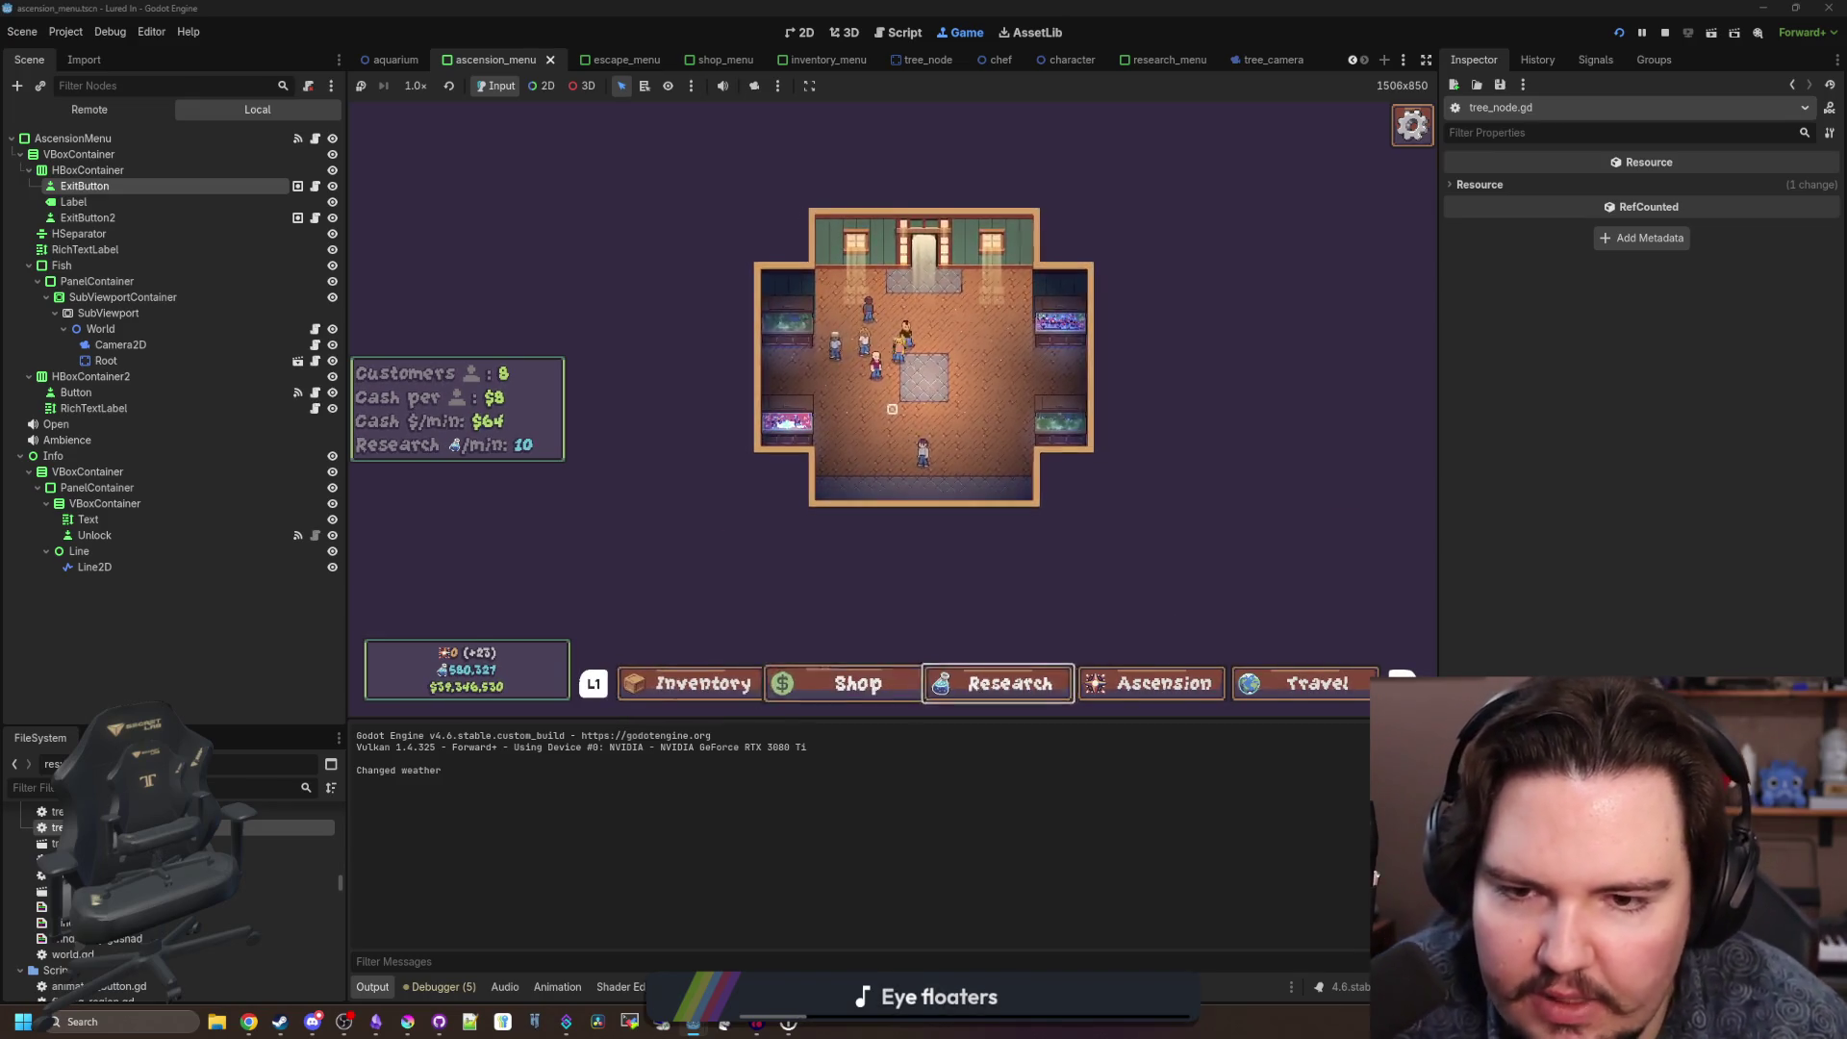
Reopen Research, navigate Equipment, Marketing, Lake and River, then activate Ascension until the error.
key(Right)
key(Right)
key(Return)
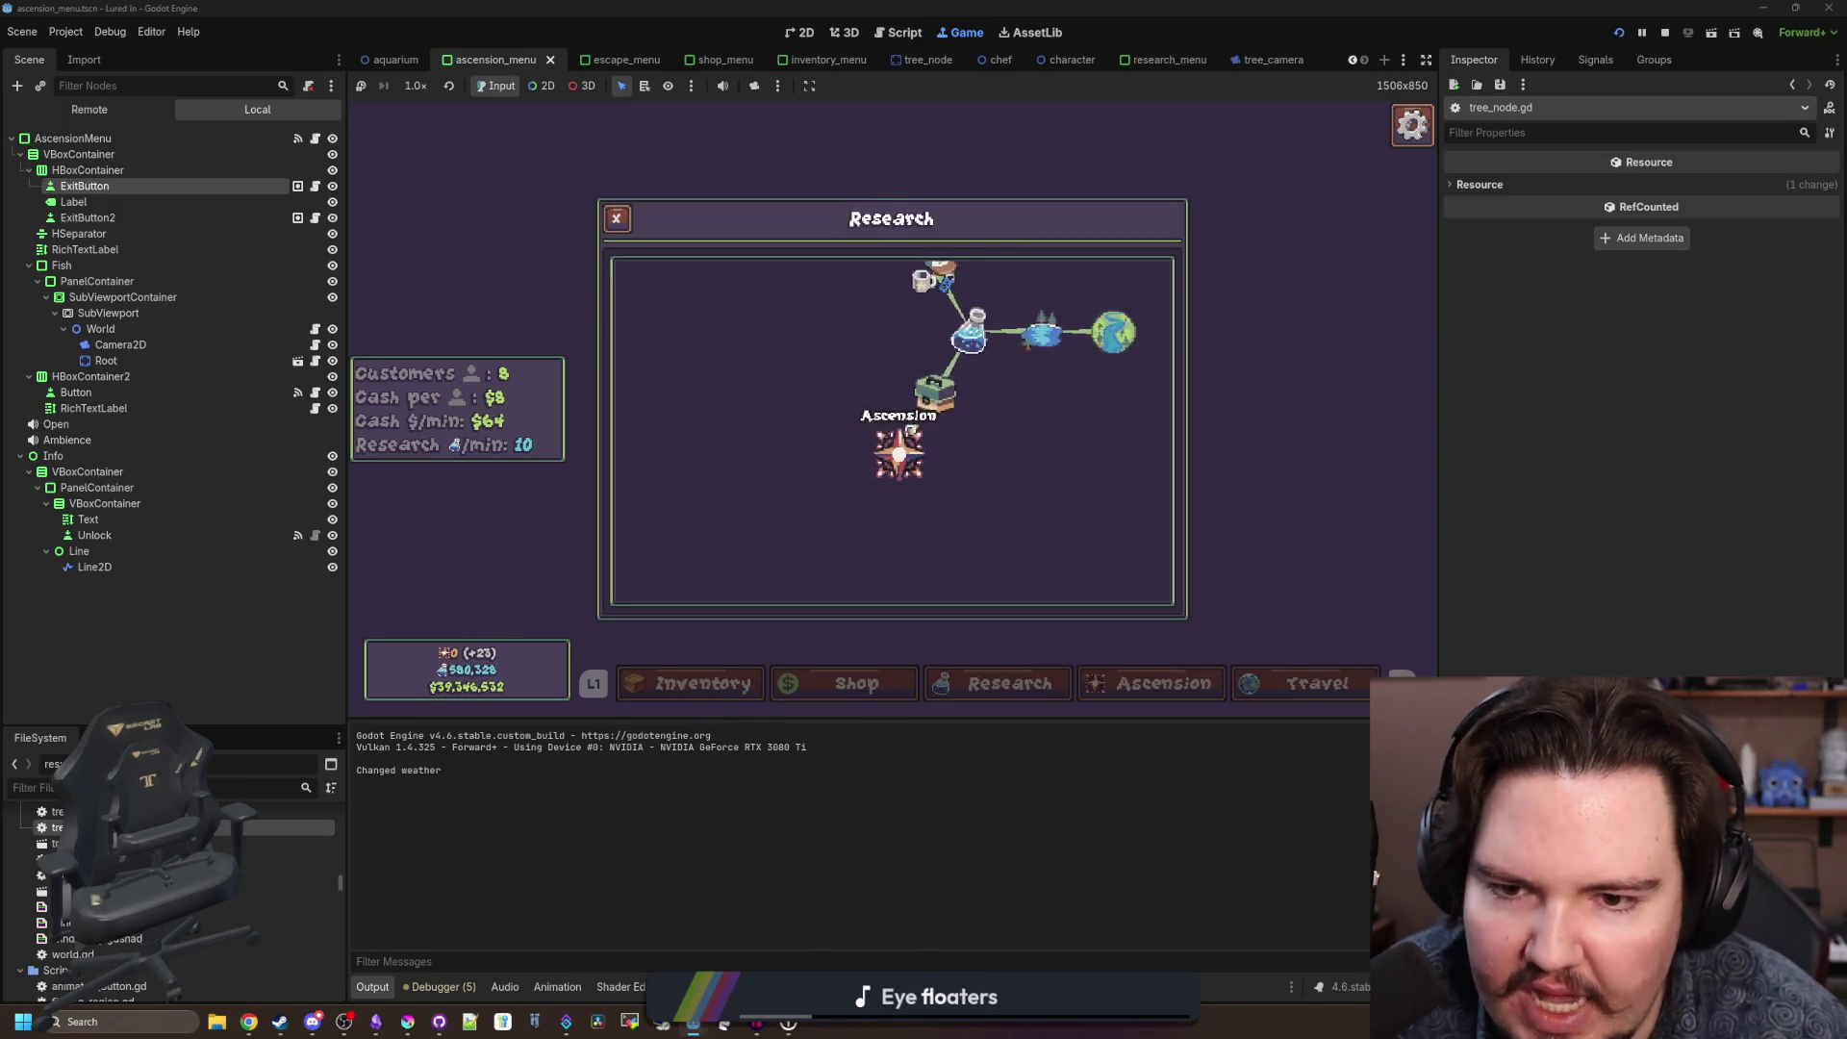
key(Escape)
key(Right)
key(Right)
key(Return)
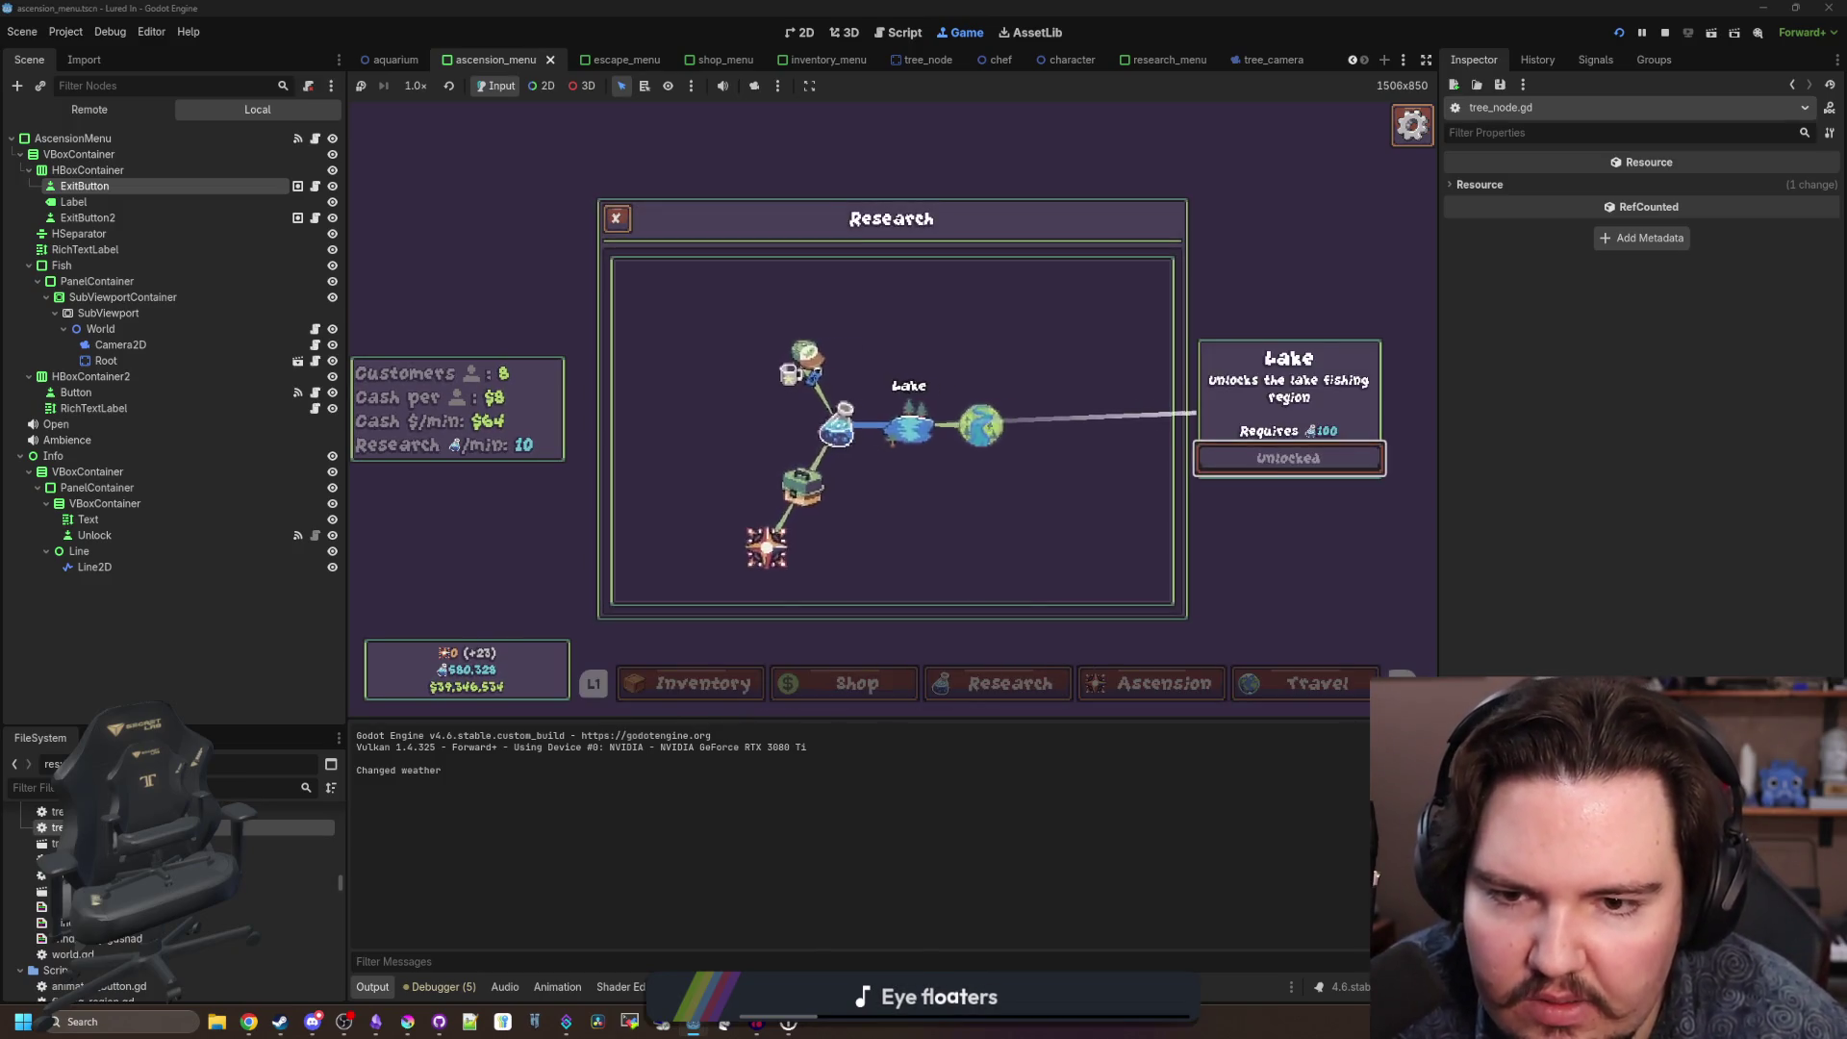
key(Left)
key(Left)
key(Down)
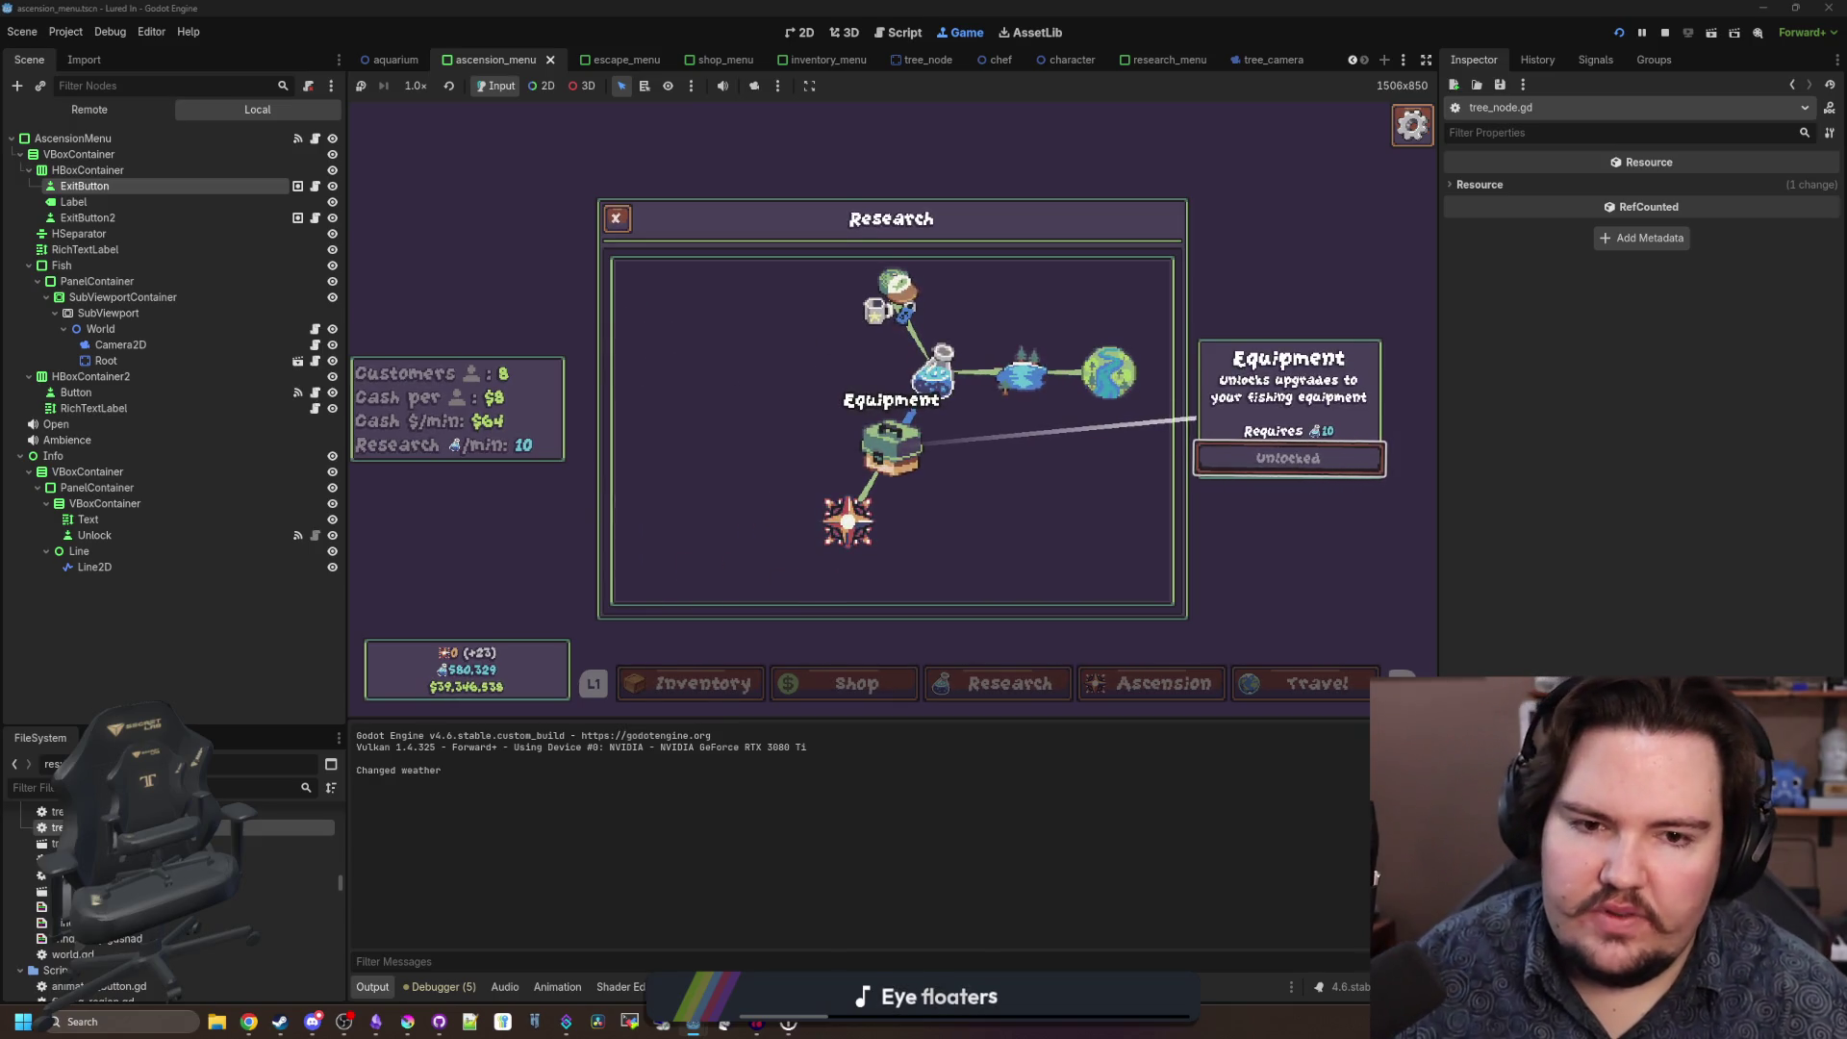
key(Up)
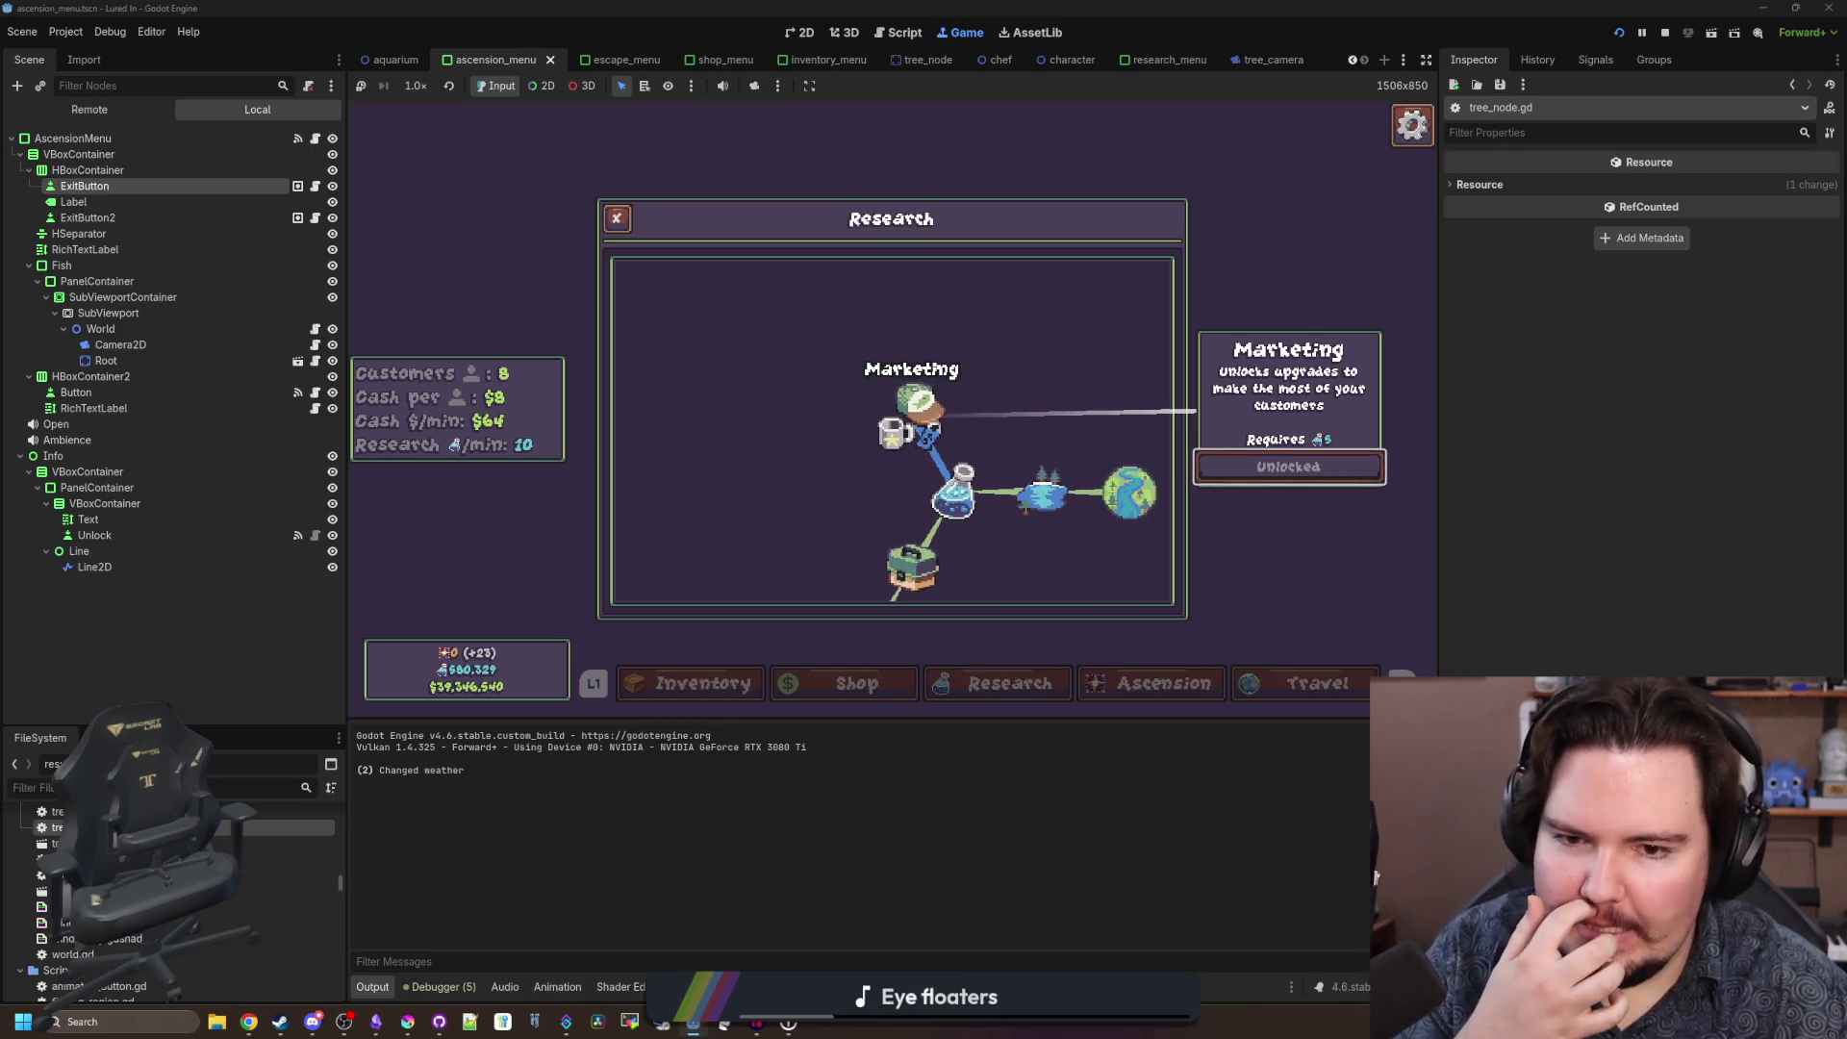
key(Right)
key(Right)
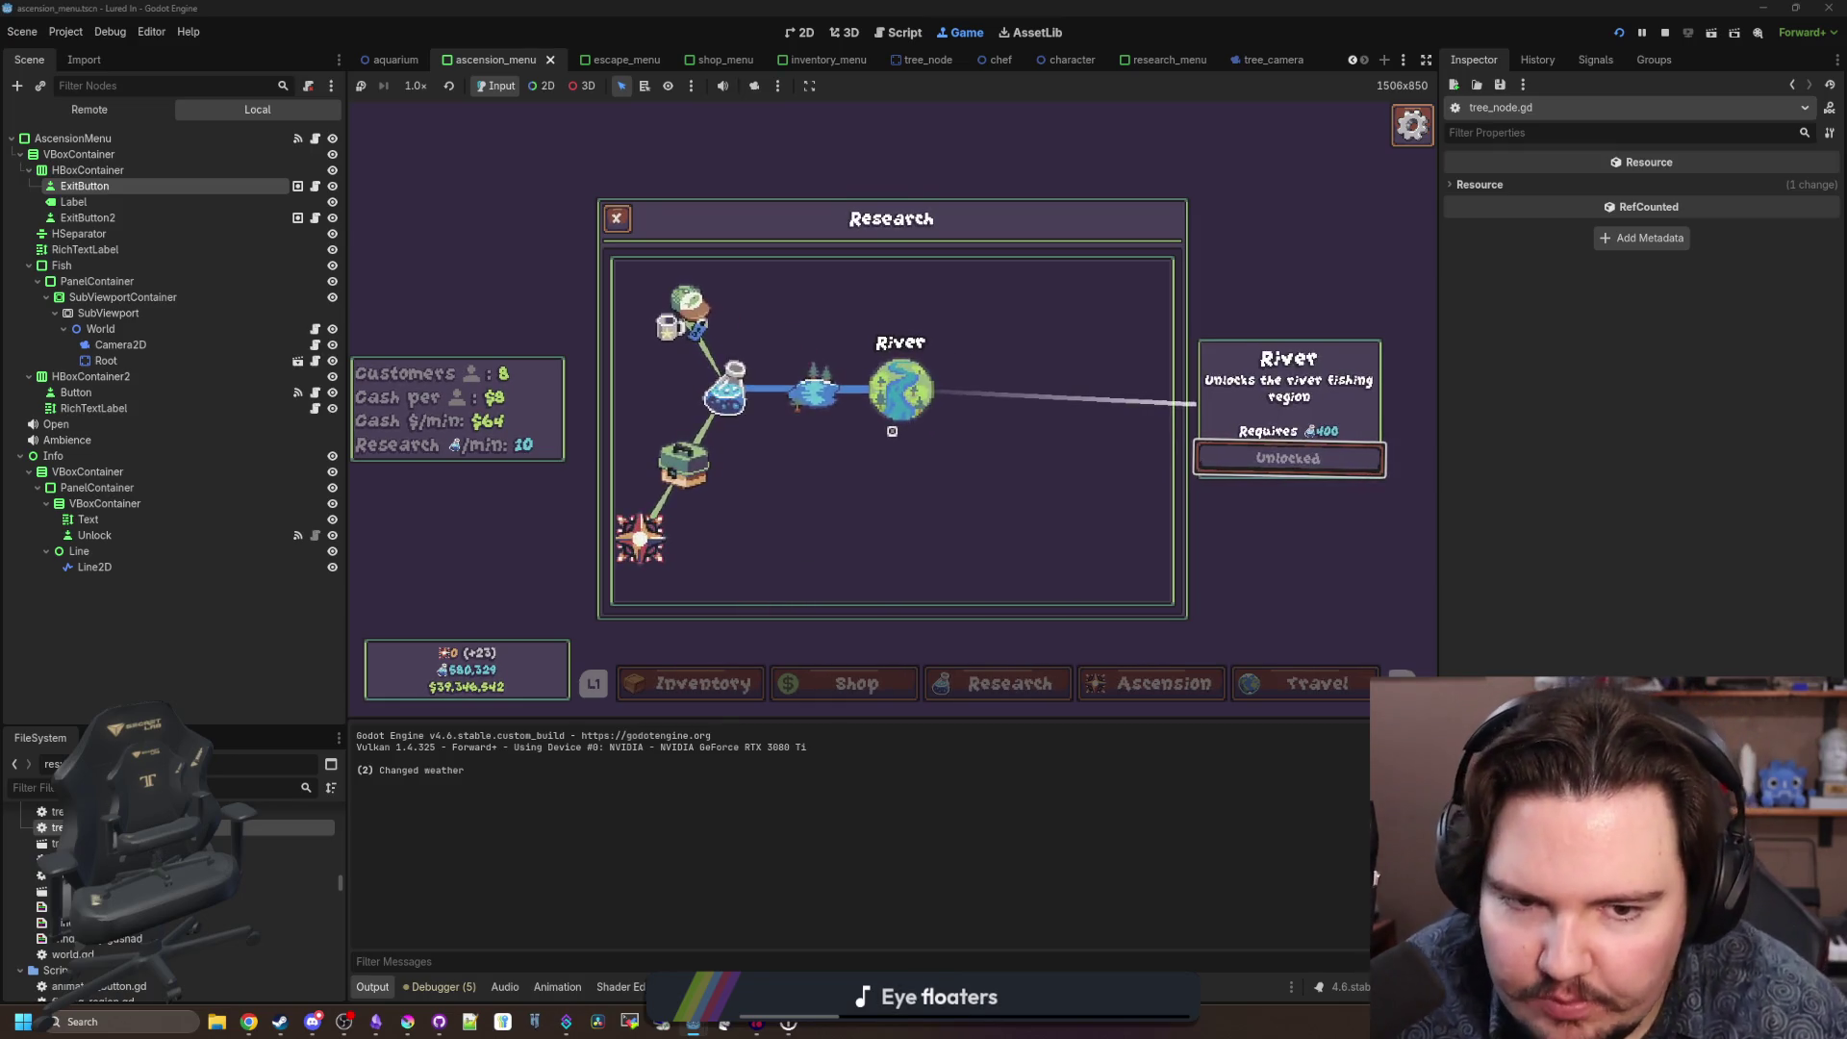
key(Escape)
key(Right)
key(Right)
key(Right)
key(Return)
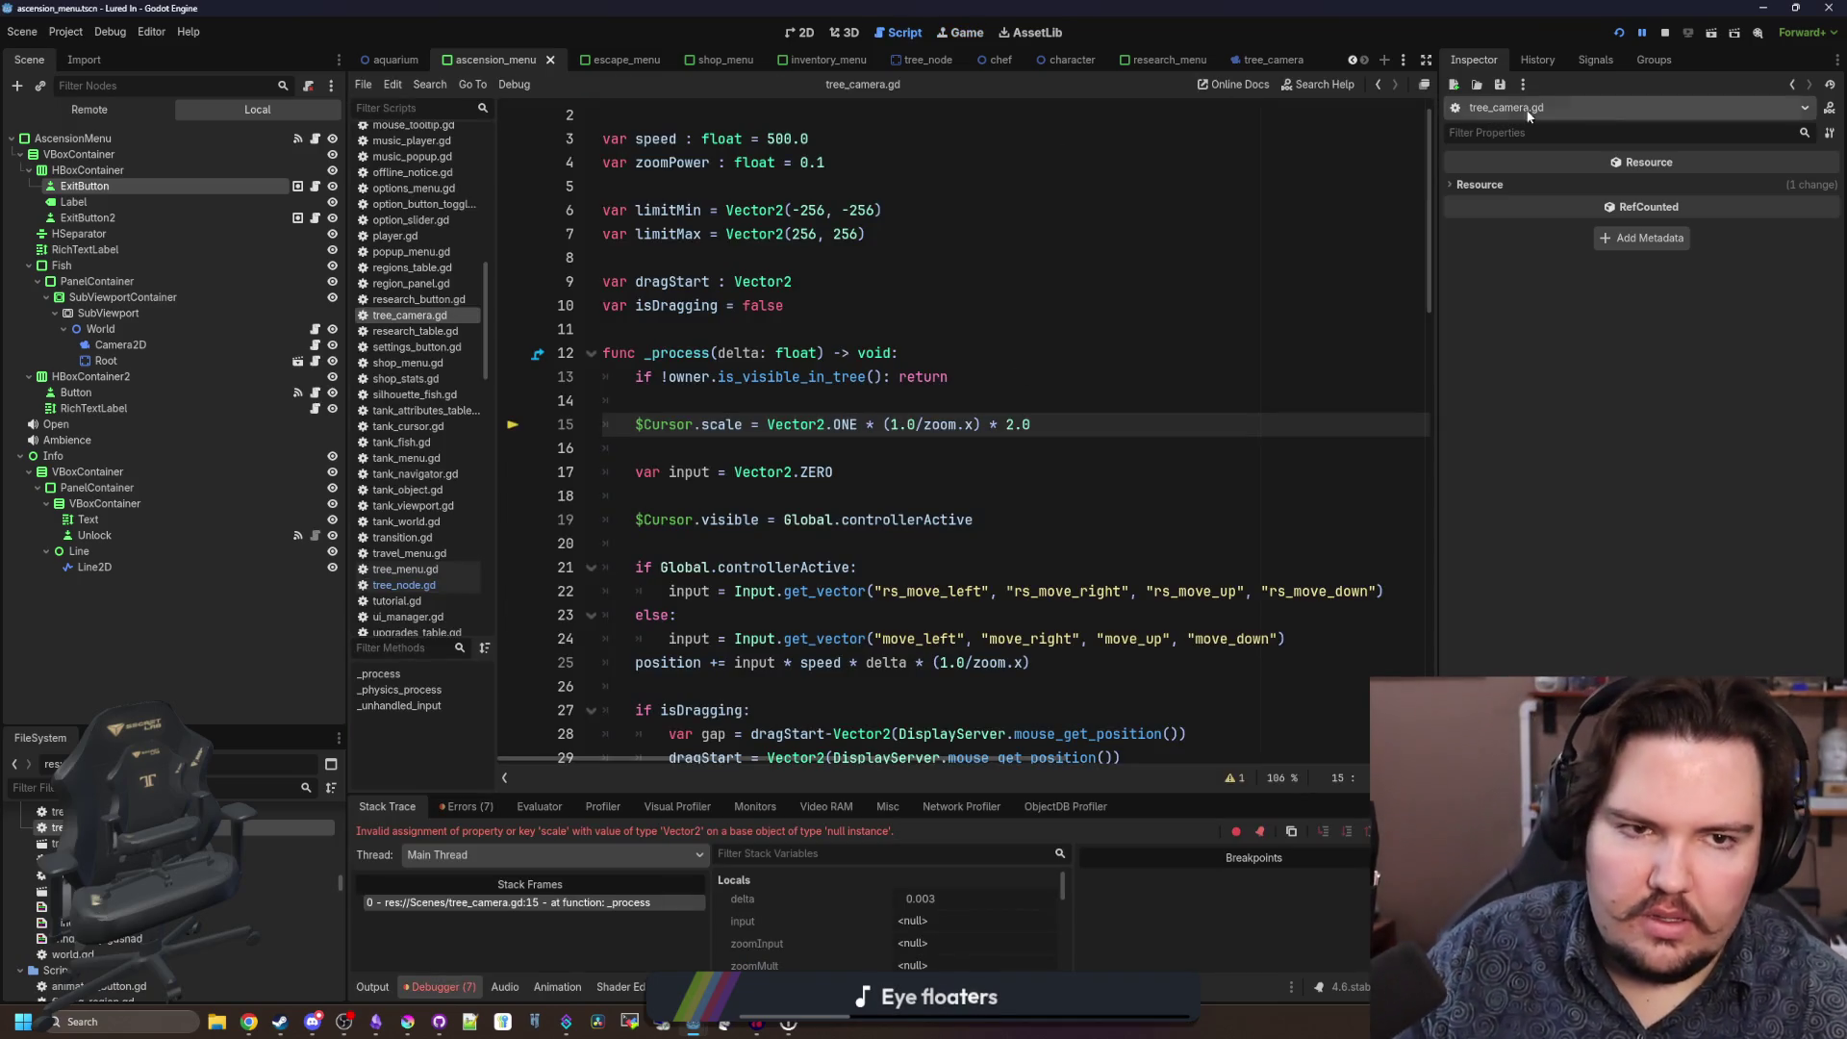
Stop debugging, filter the FileSystem for 'asce', and view the ascension menu in 2D.
key(F8)
click(1006, 523)
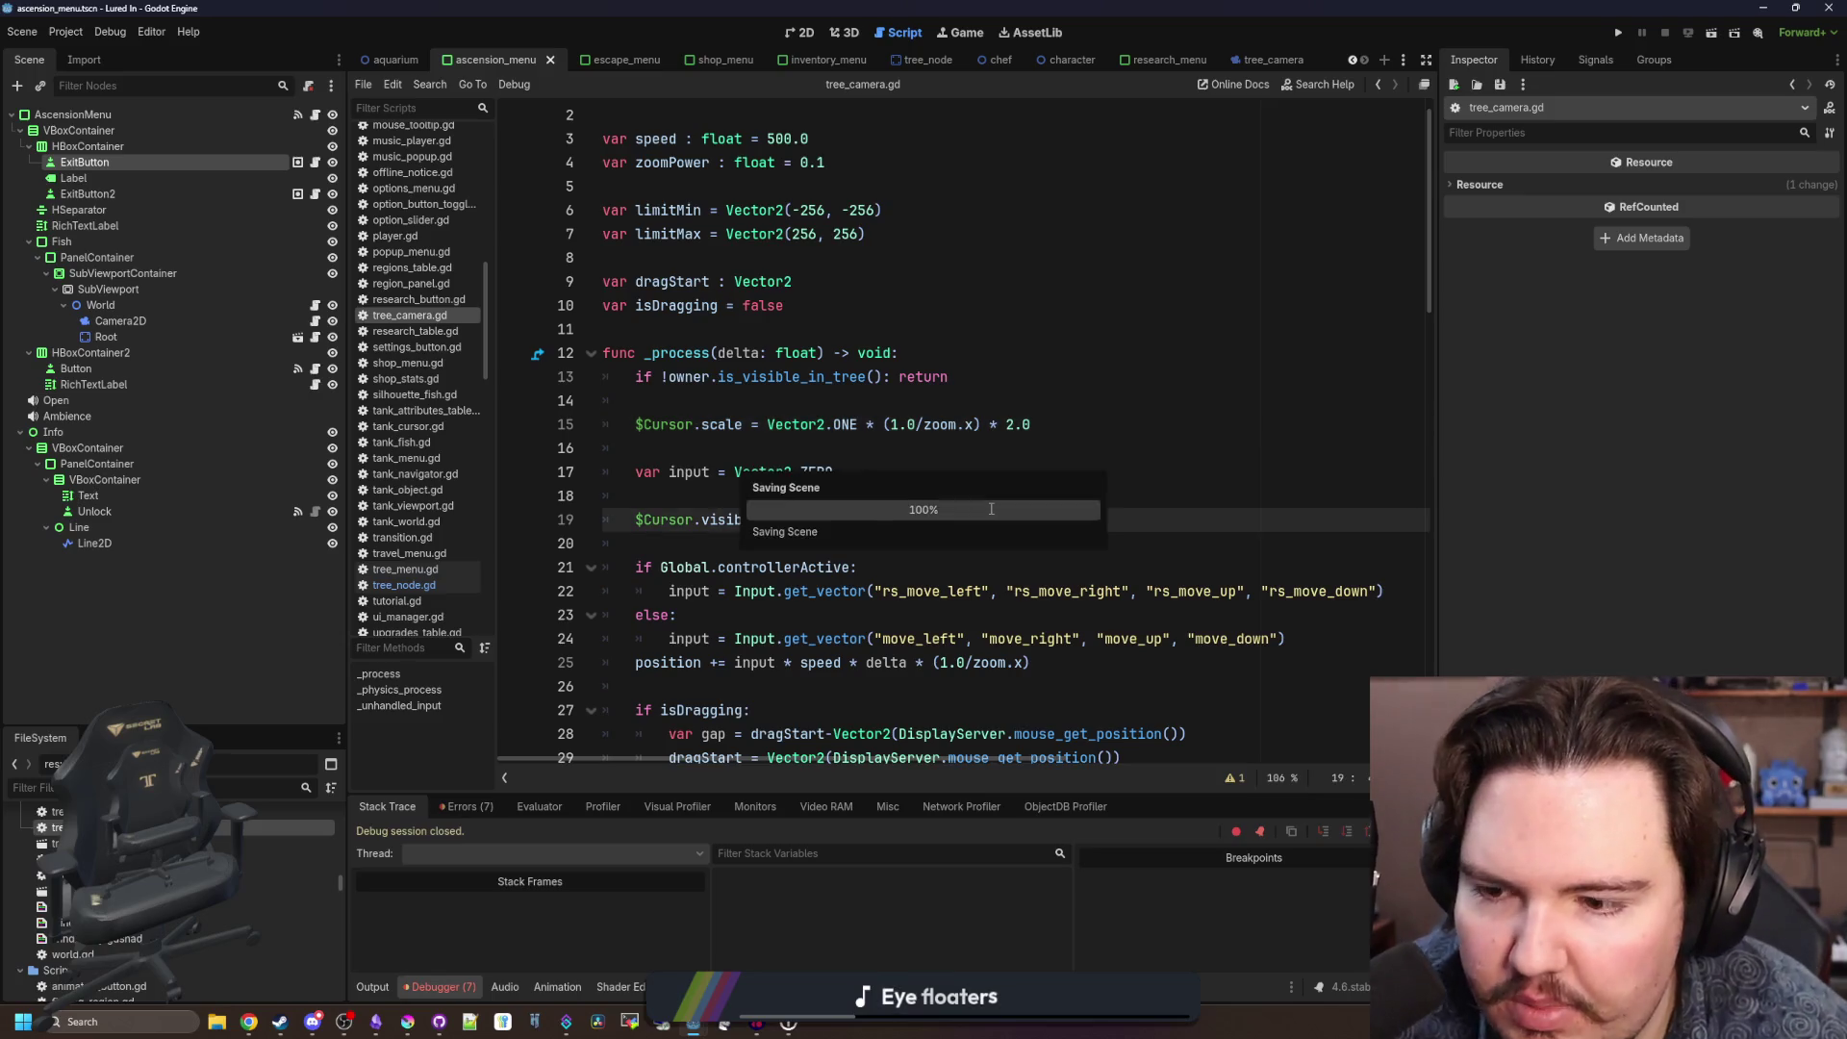
text(asce)
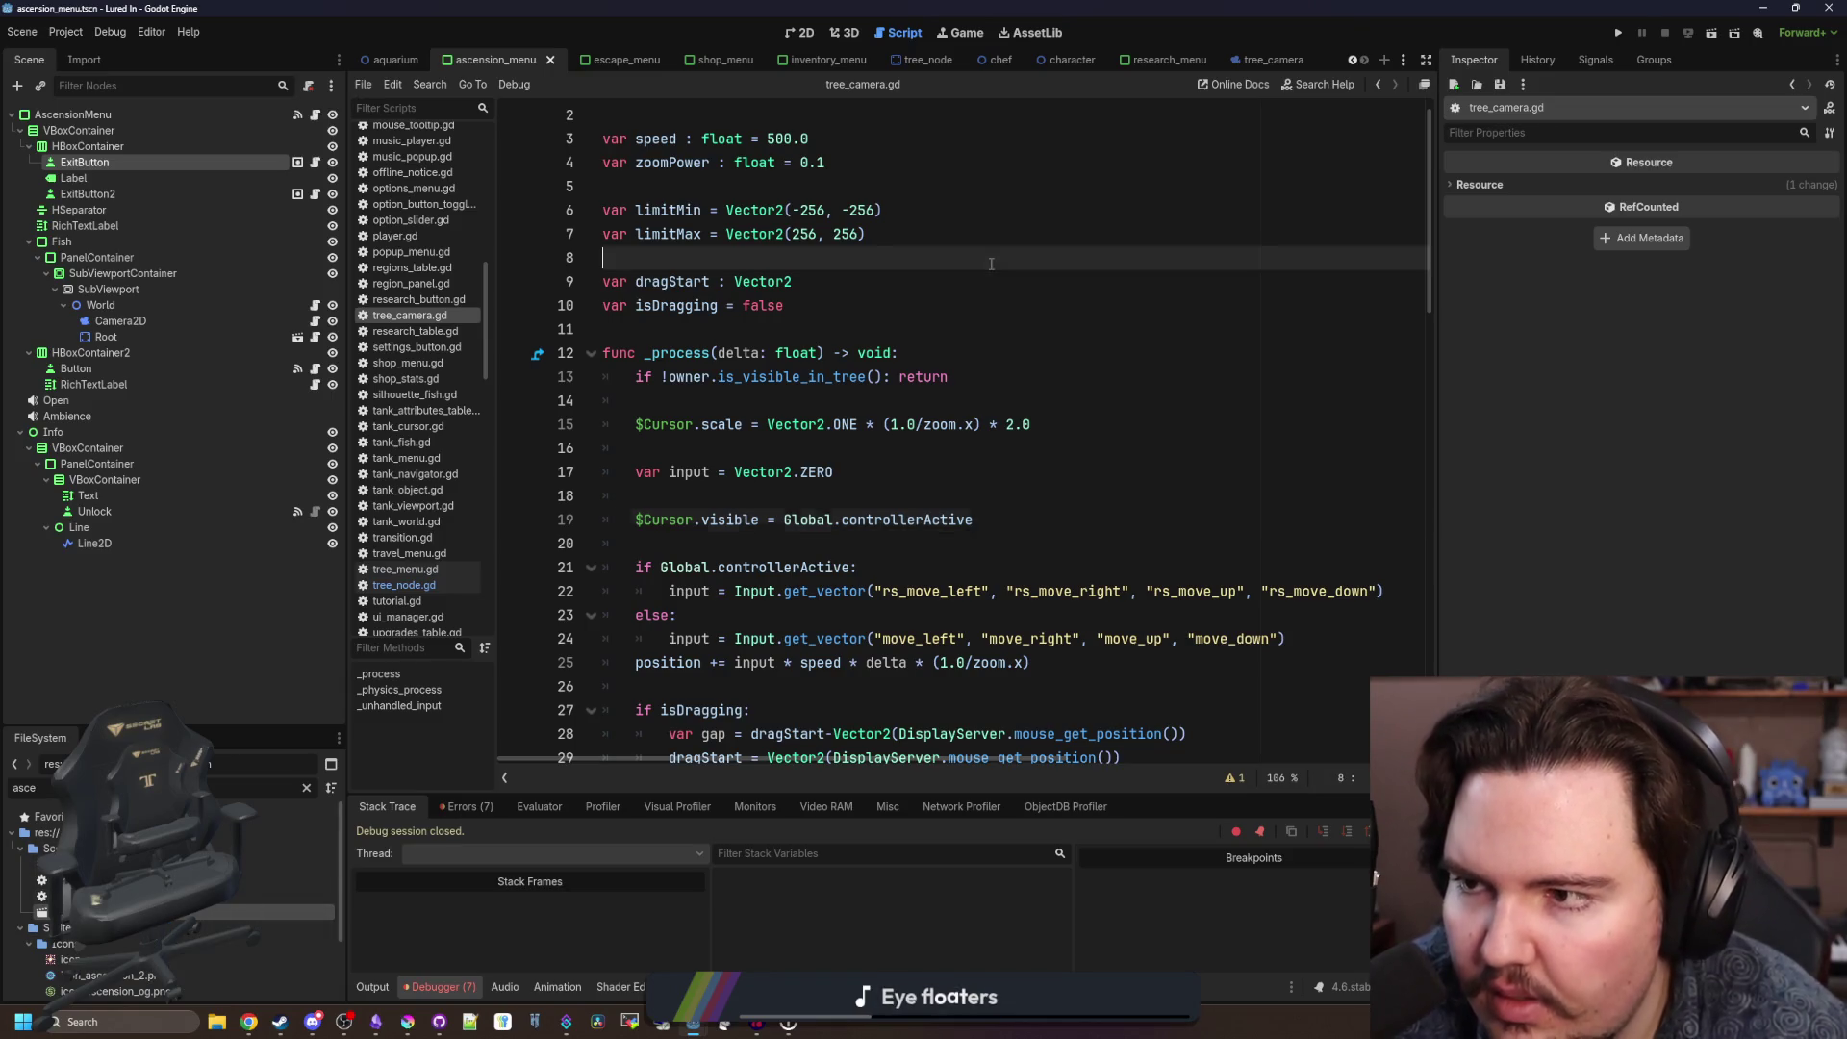
click(806, 33)
Select the Ascend button and expand its icon behaviour settings in the Inspector.
scroll(770, 516, down, 3)
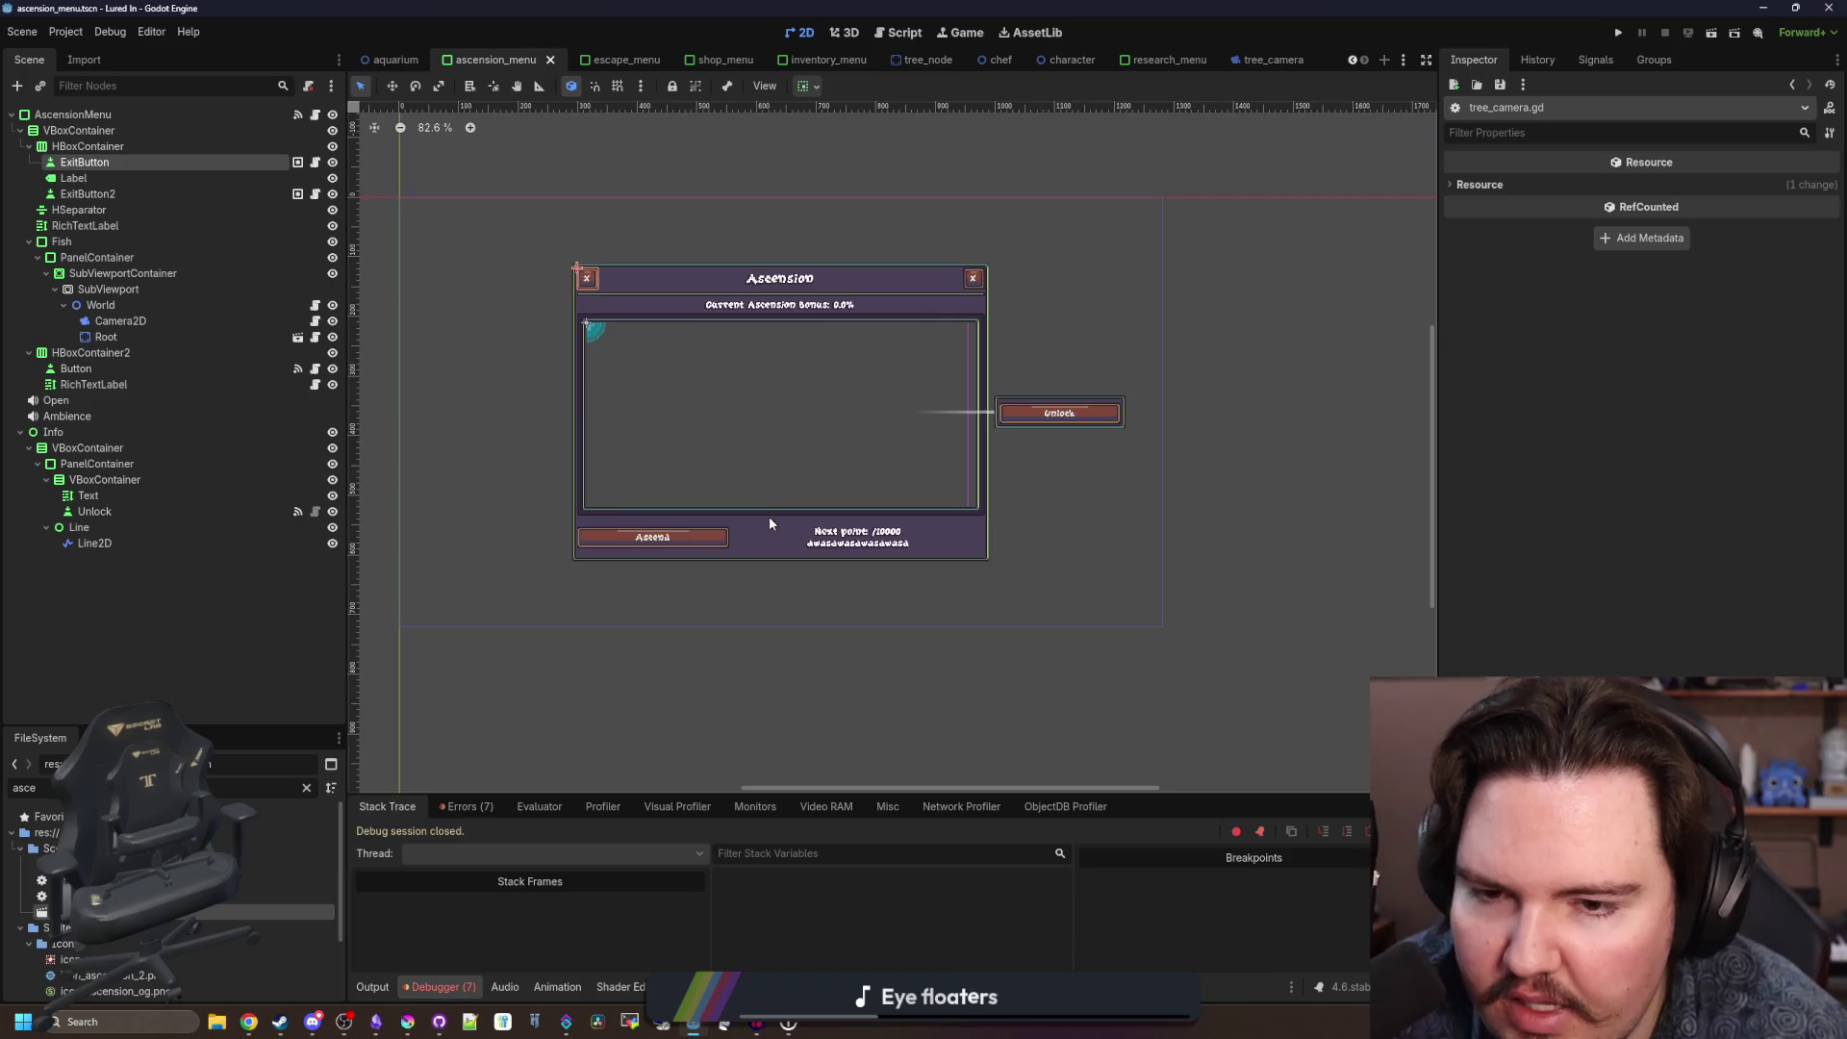
scroll(769, 516, up, 3)
scroll(722, 525, down, 2)
scroll(674, 529, up, 1)
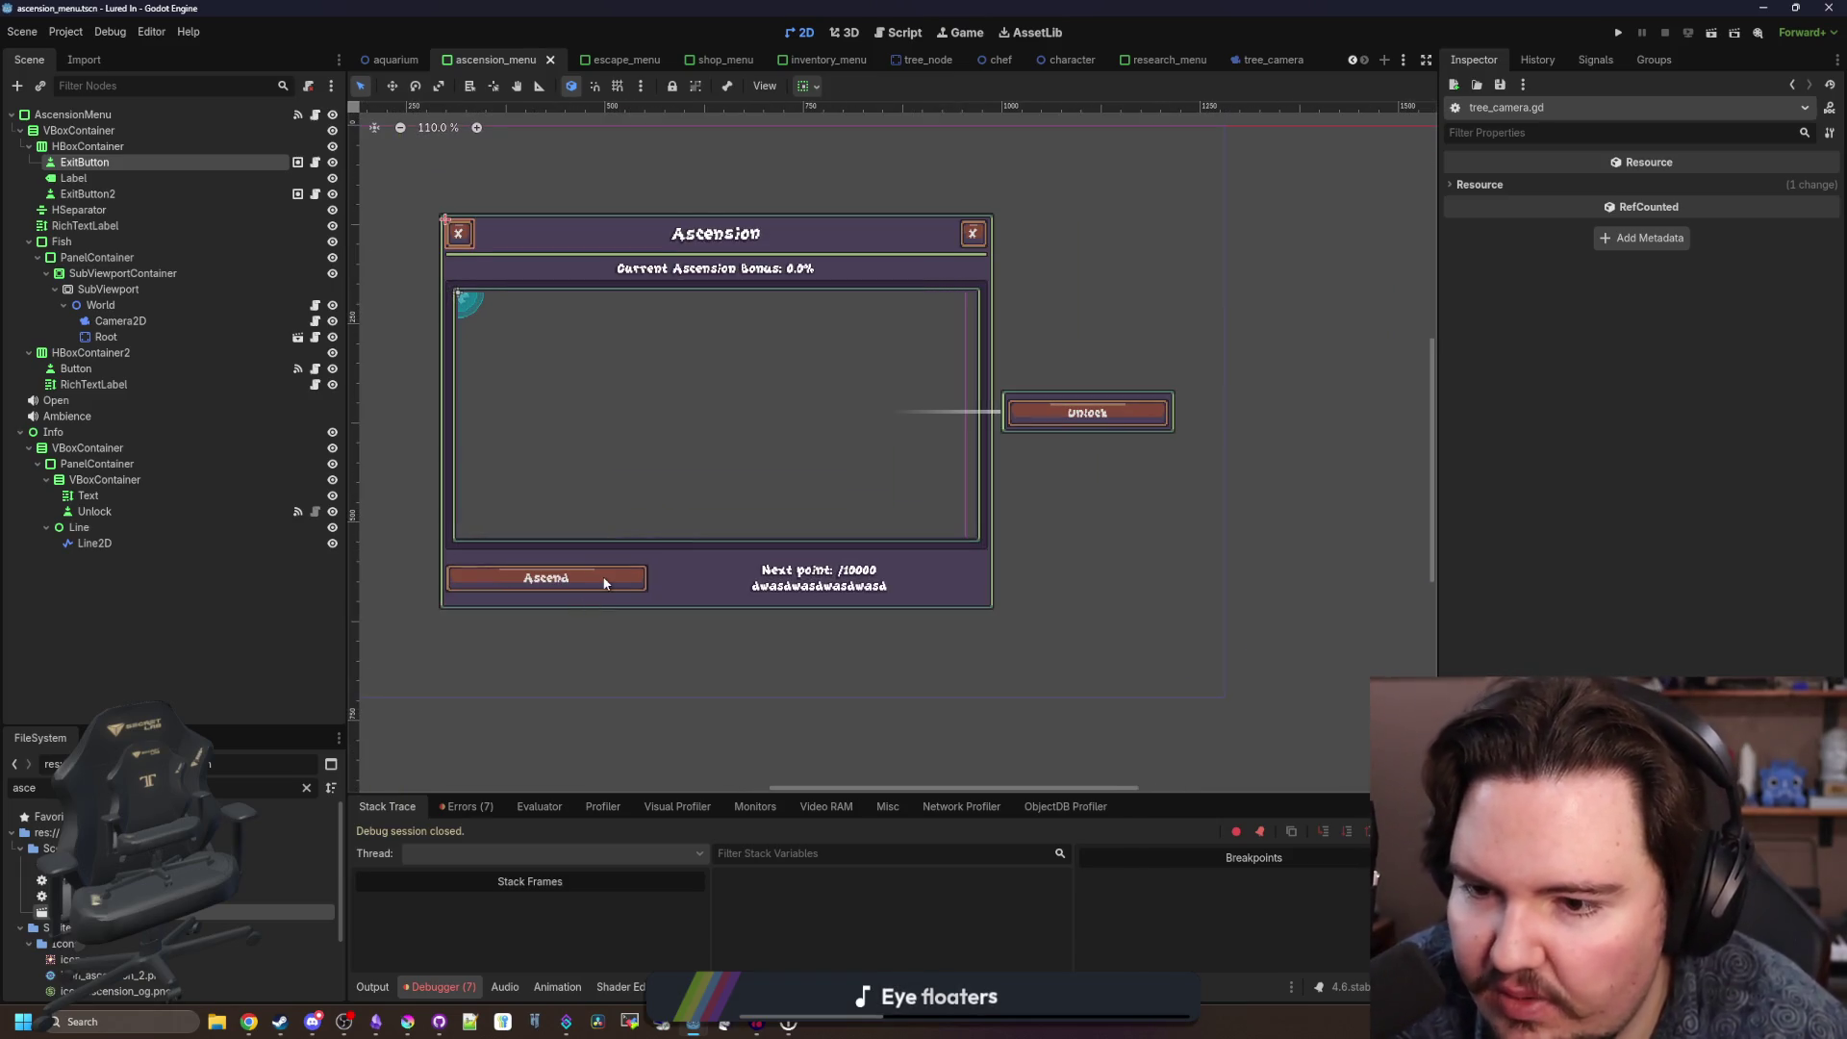
click(597, 581)
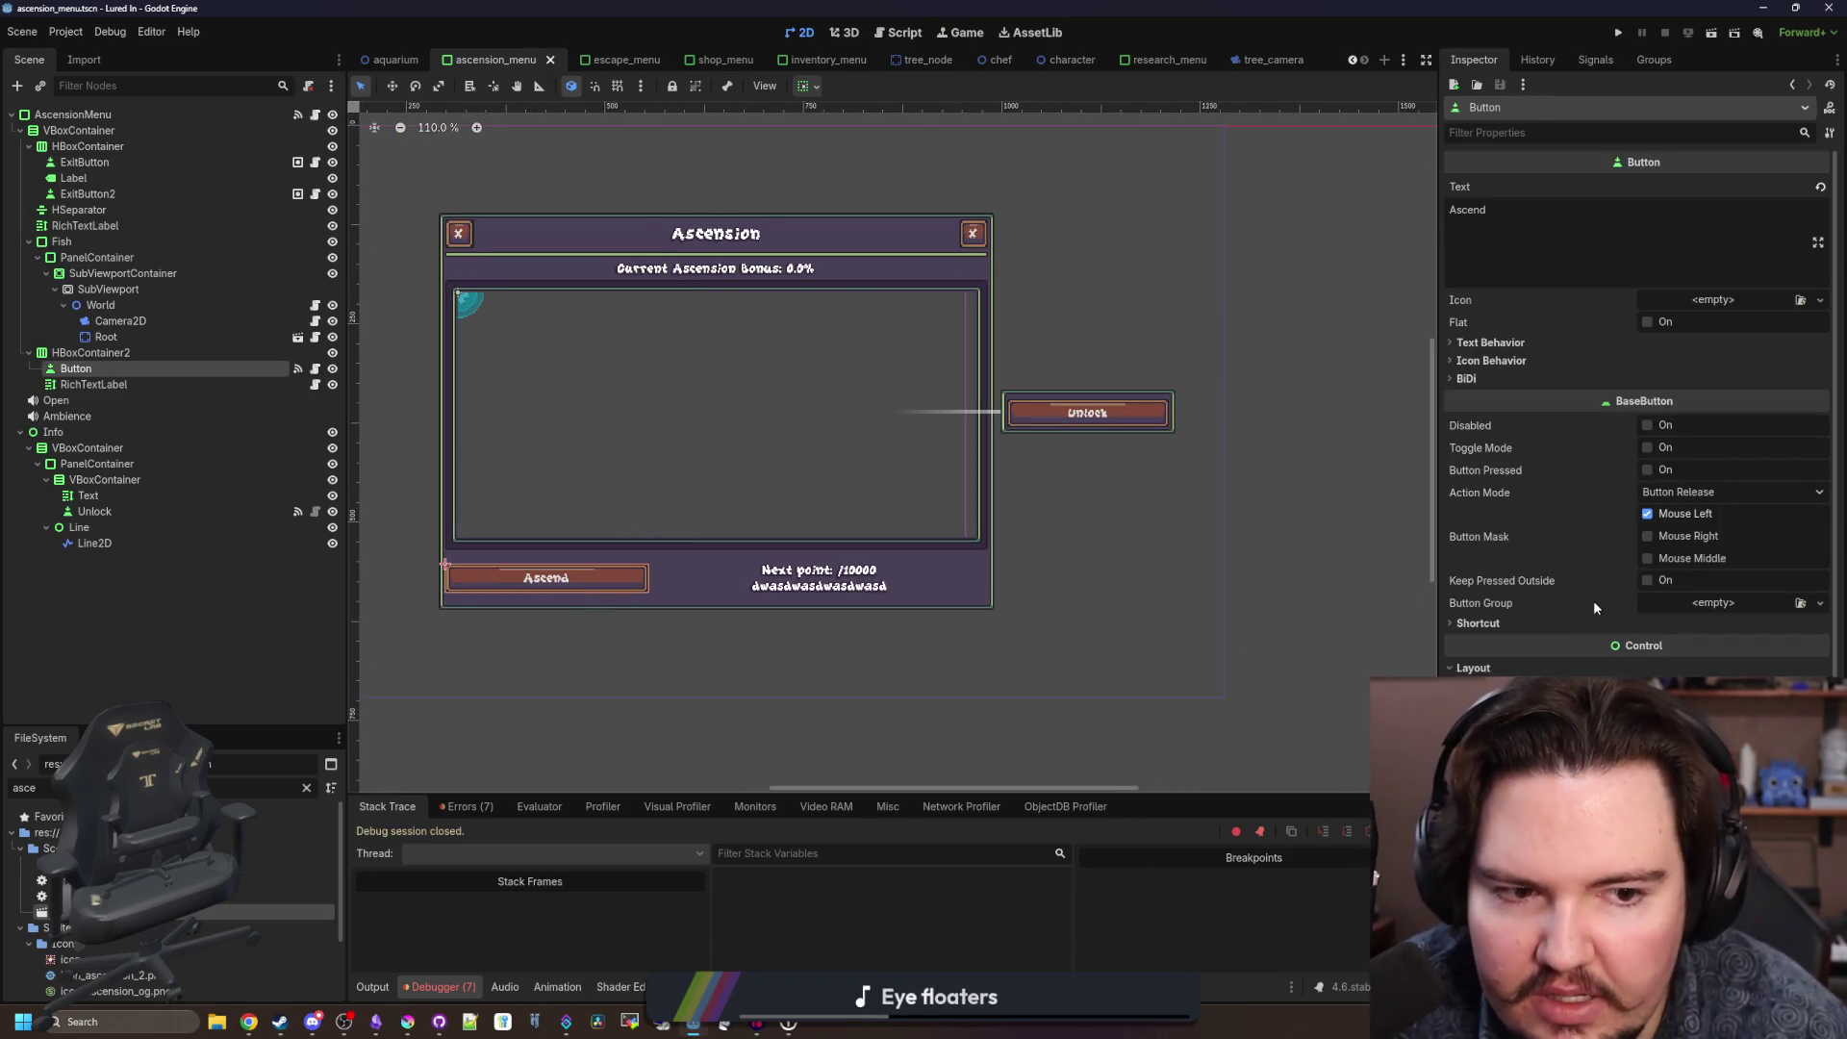
mouse_move(1601, 567)
click(1483, 366)
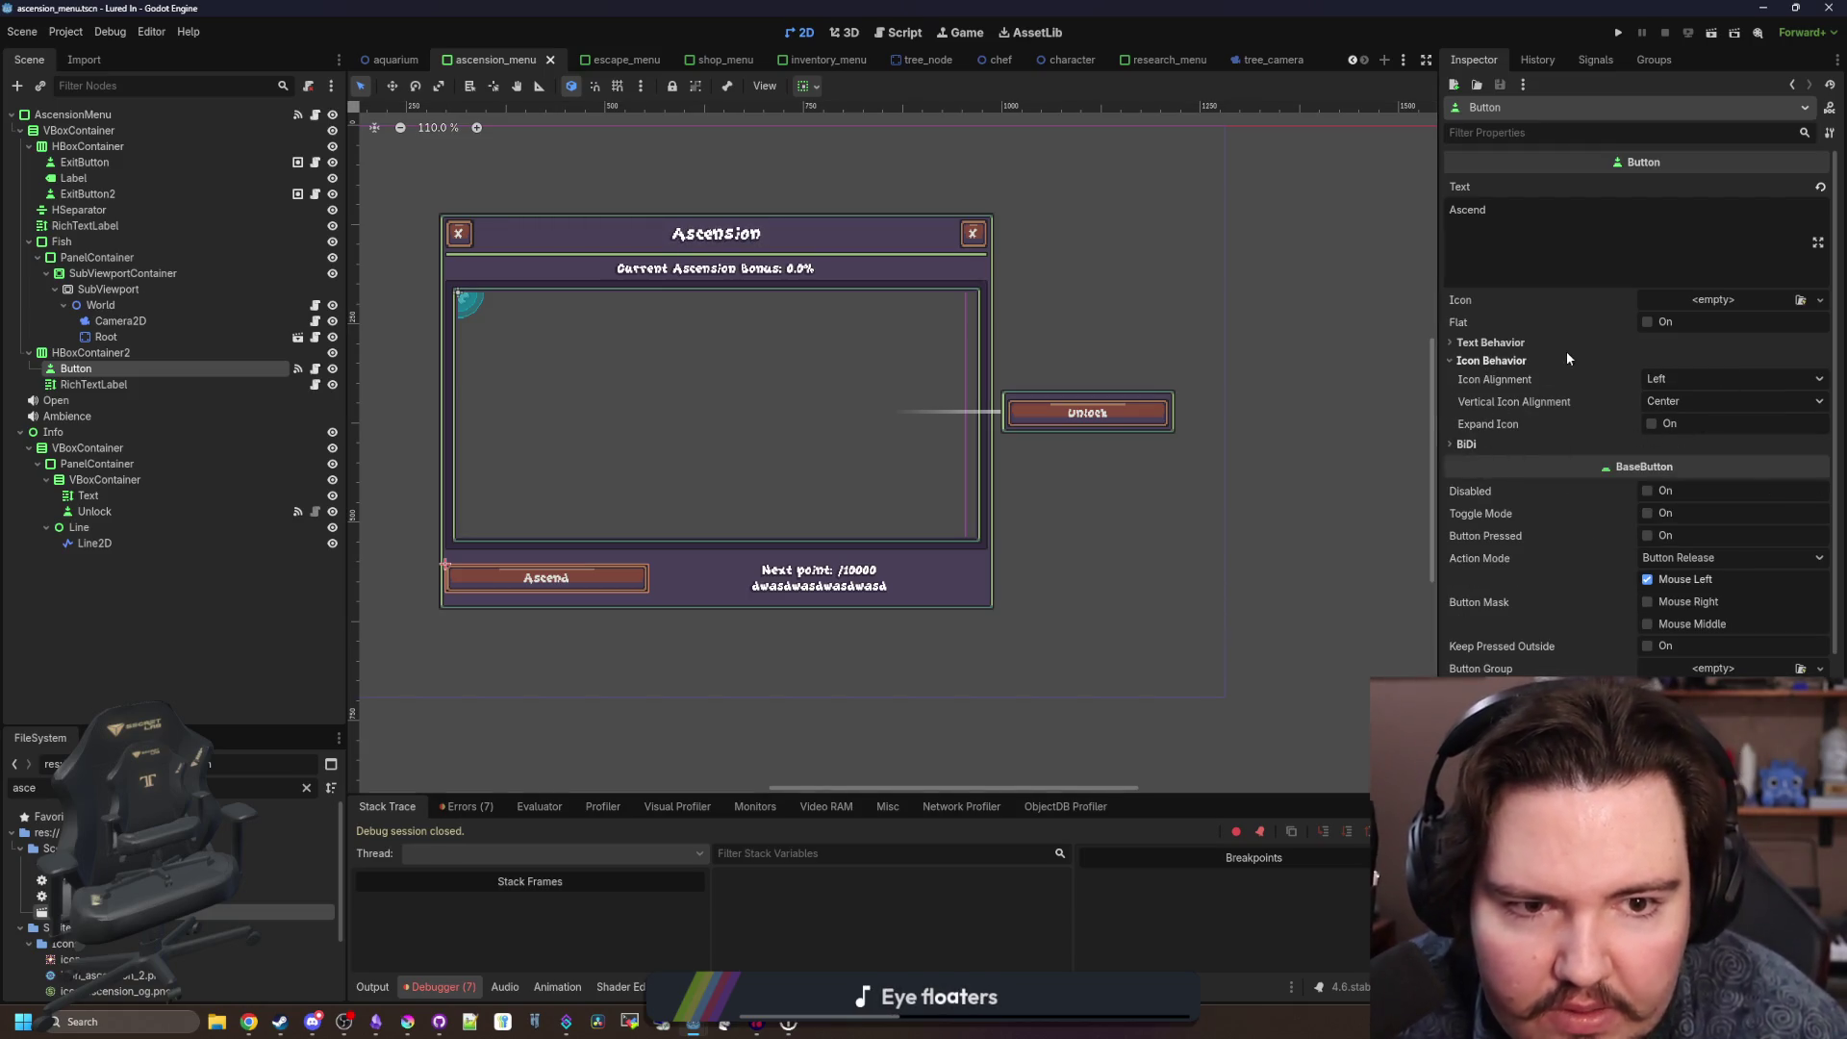
click(1693, 305)
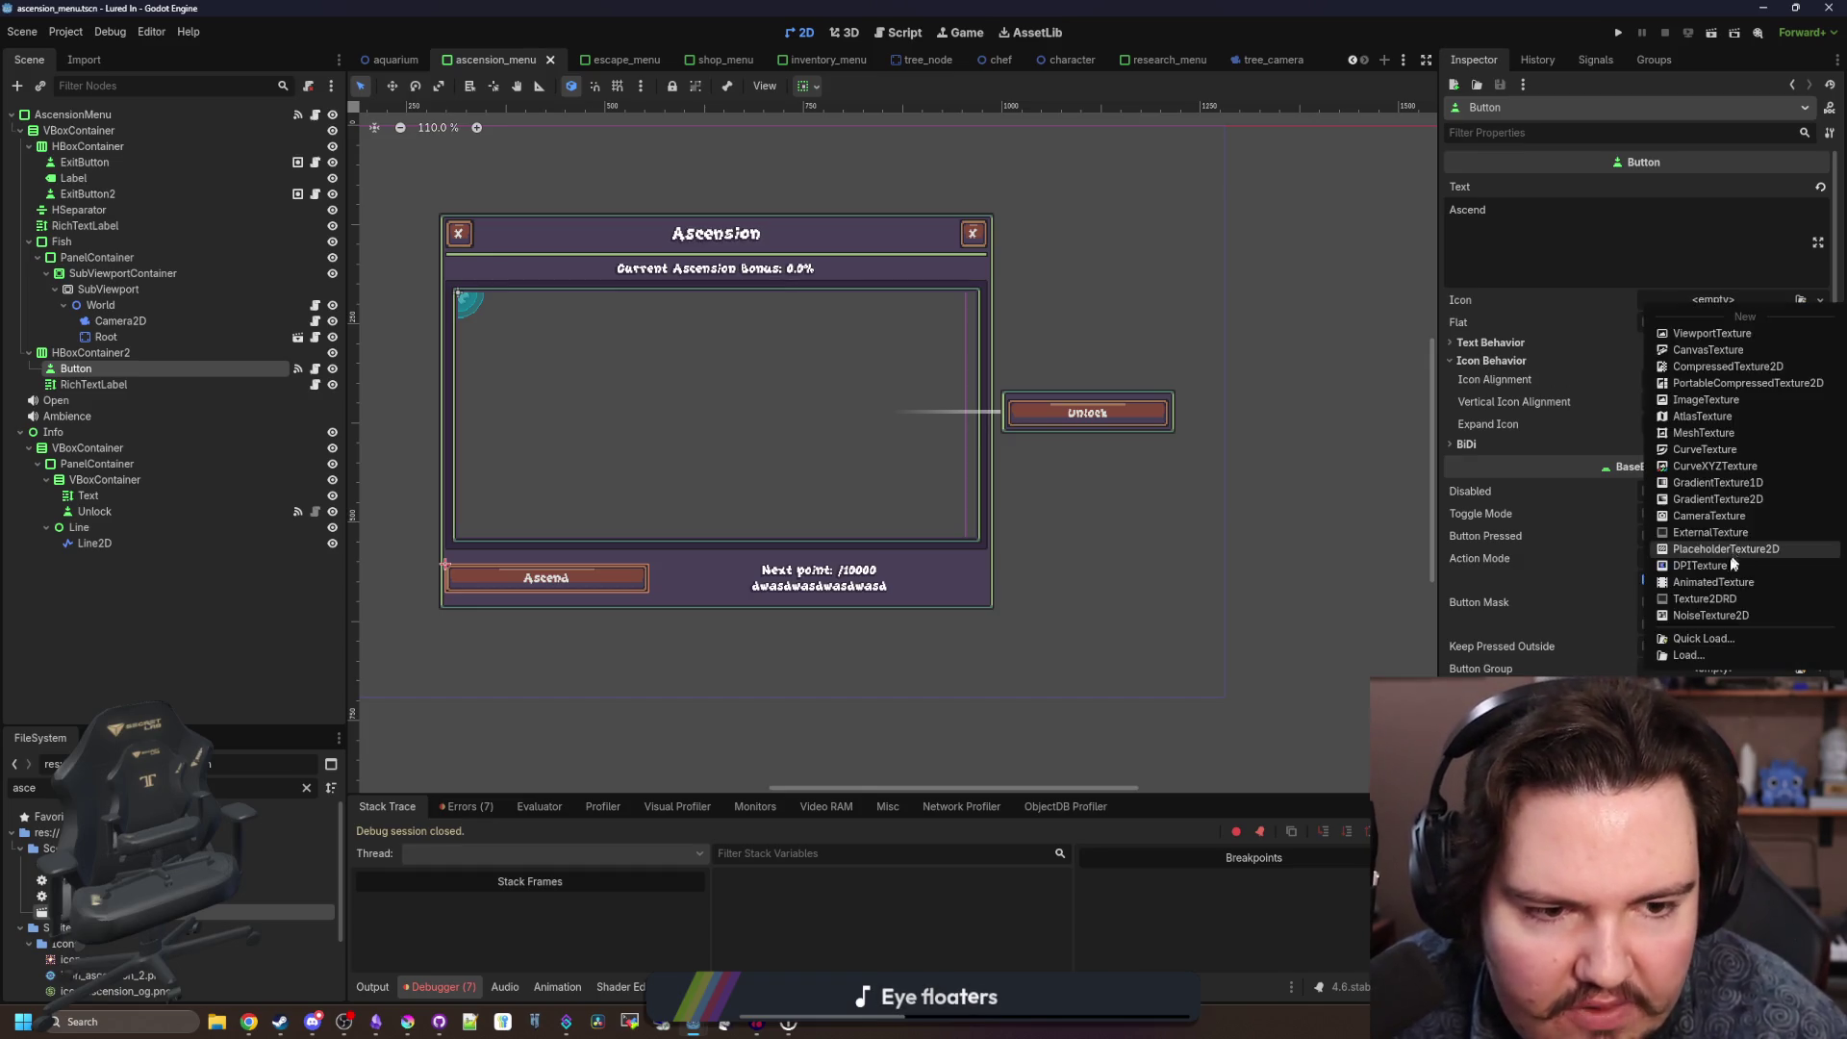
click(1698, 646)
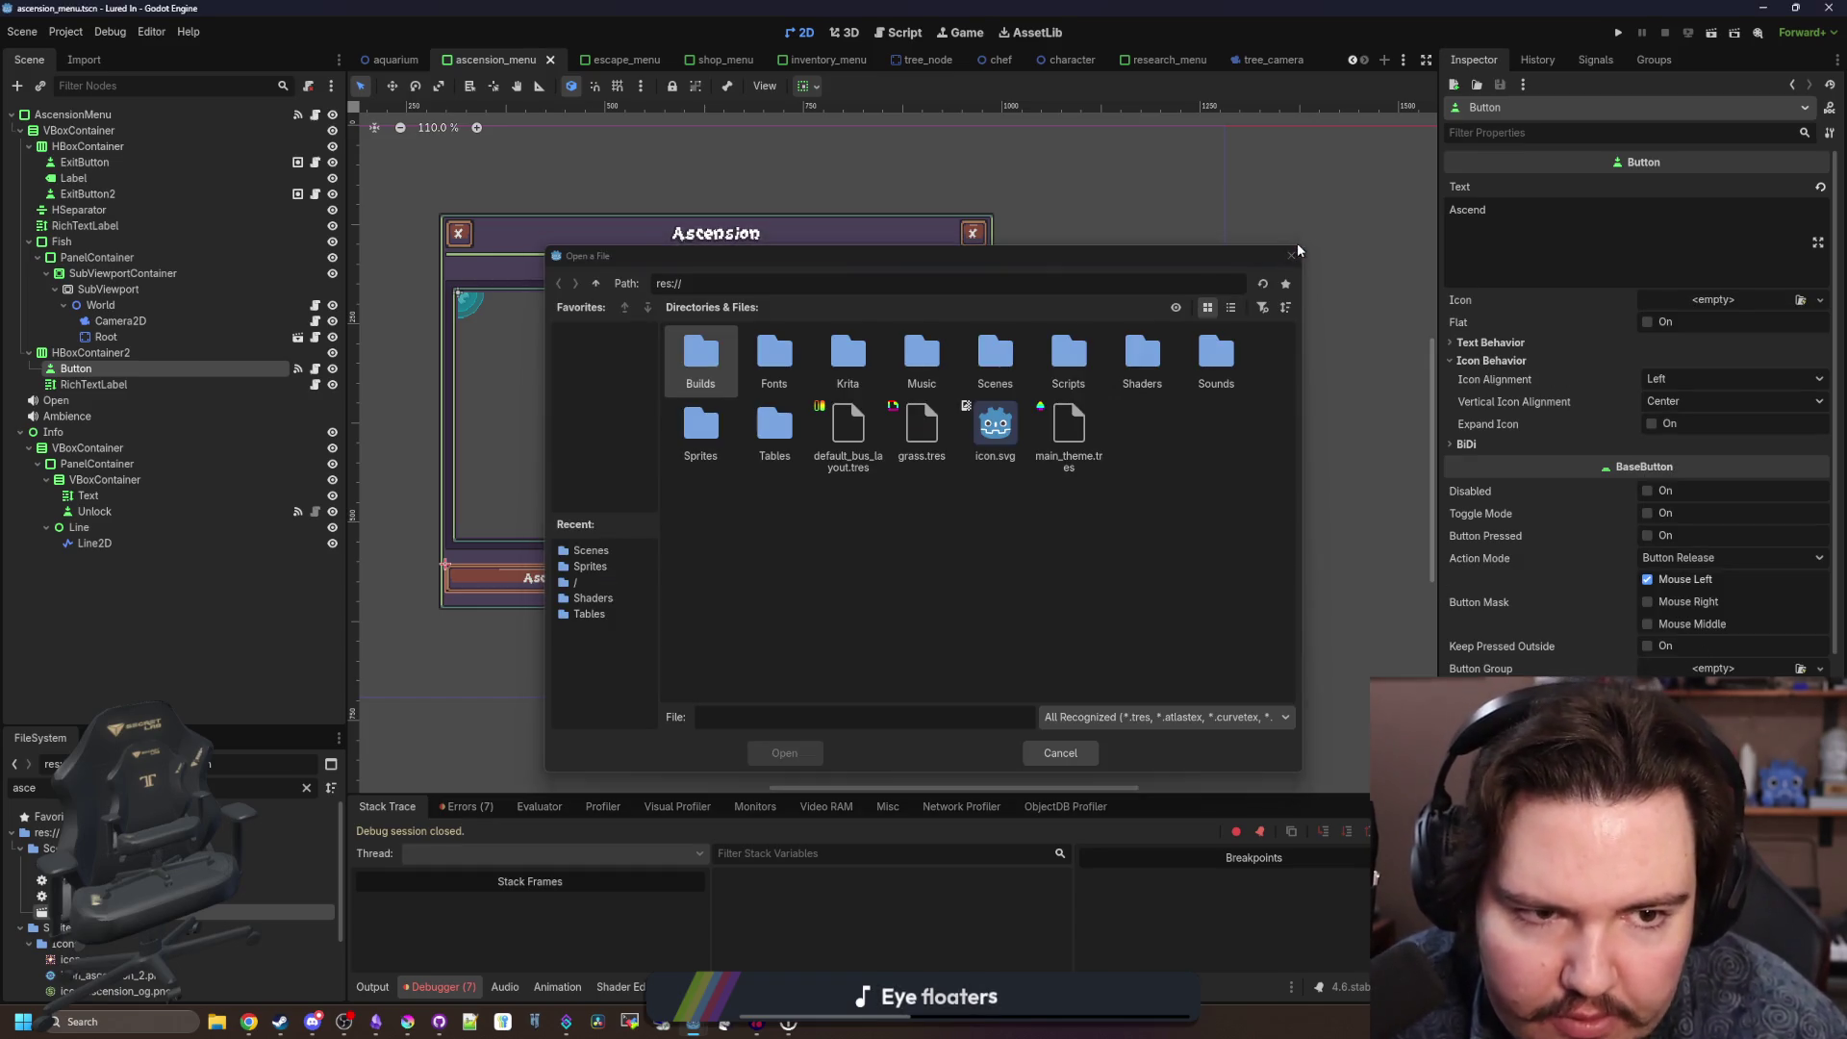
click(1291, 255)
Quick-load the steamdeck X texture as the Ascend button's icon.
click(1776, 300)
click(1703, 635)
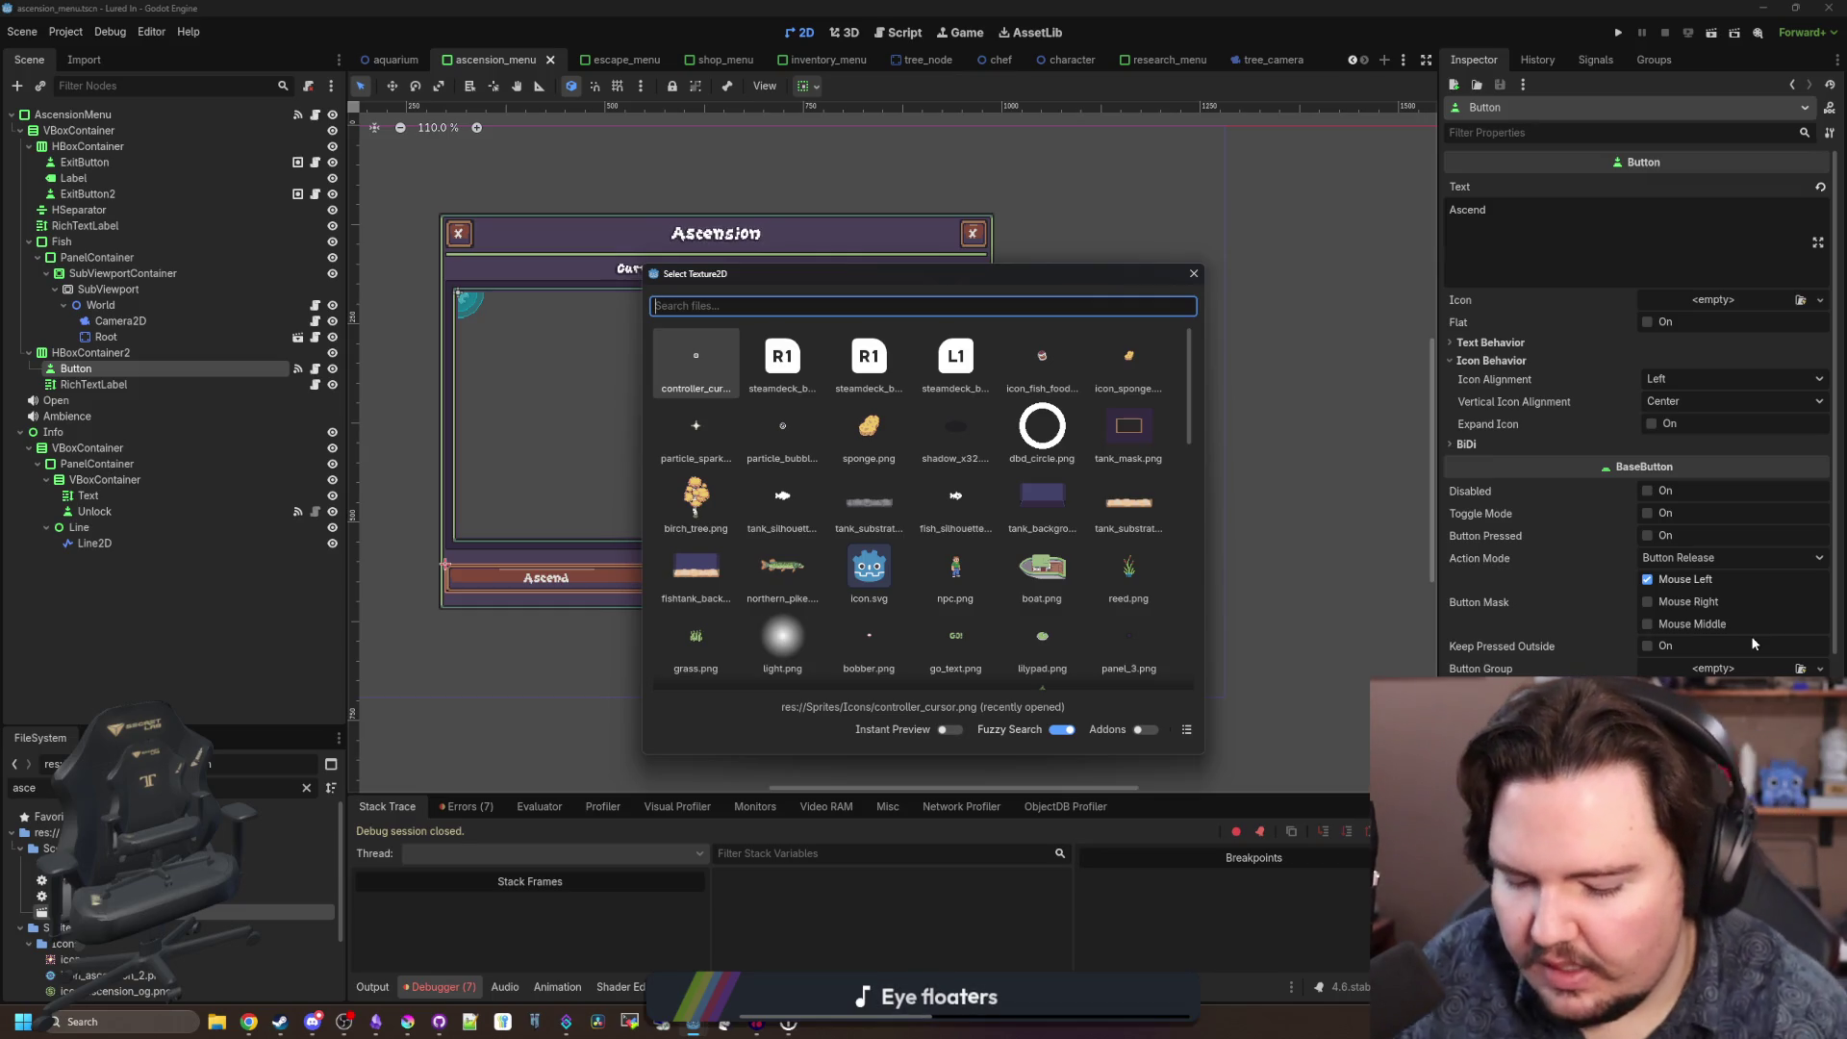
text(steamdeck)
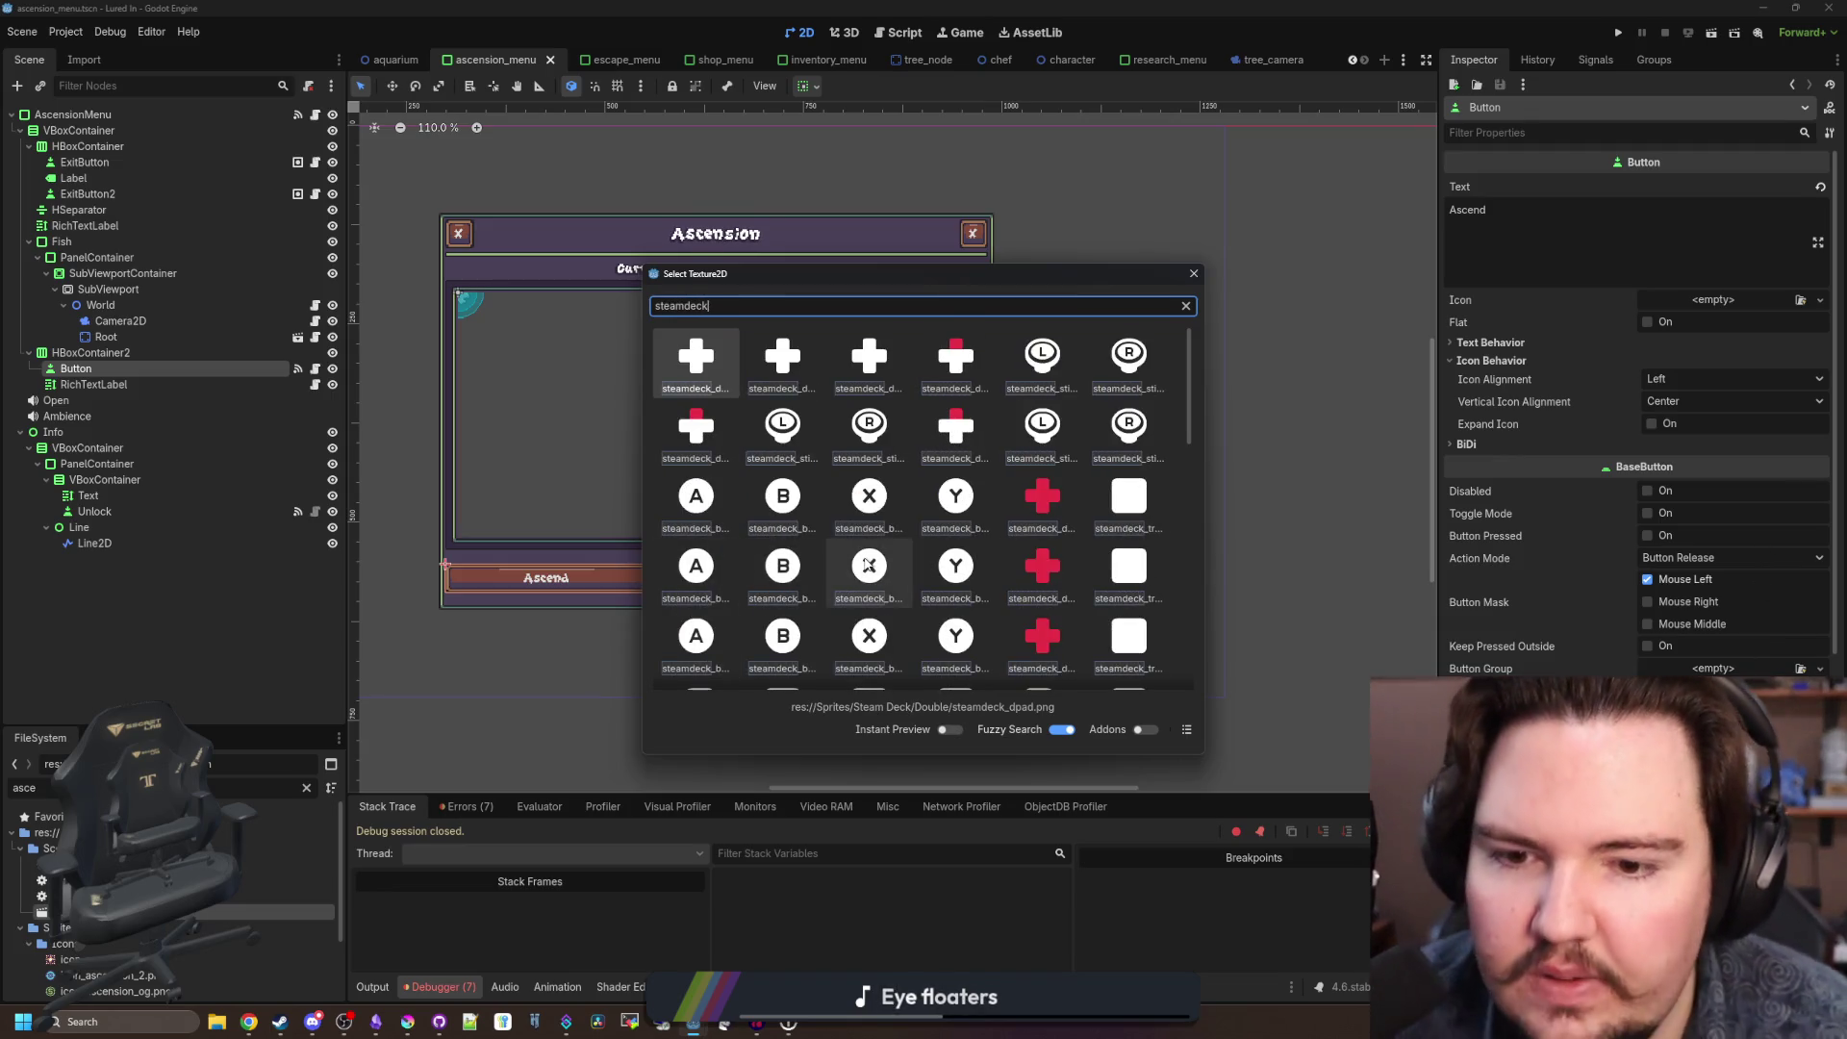
scroll(869, 566, down, 2)
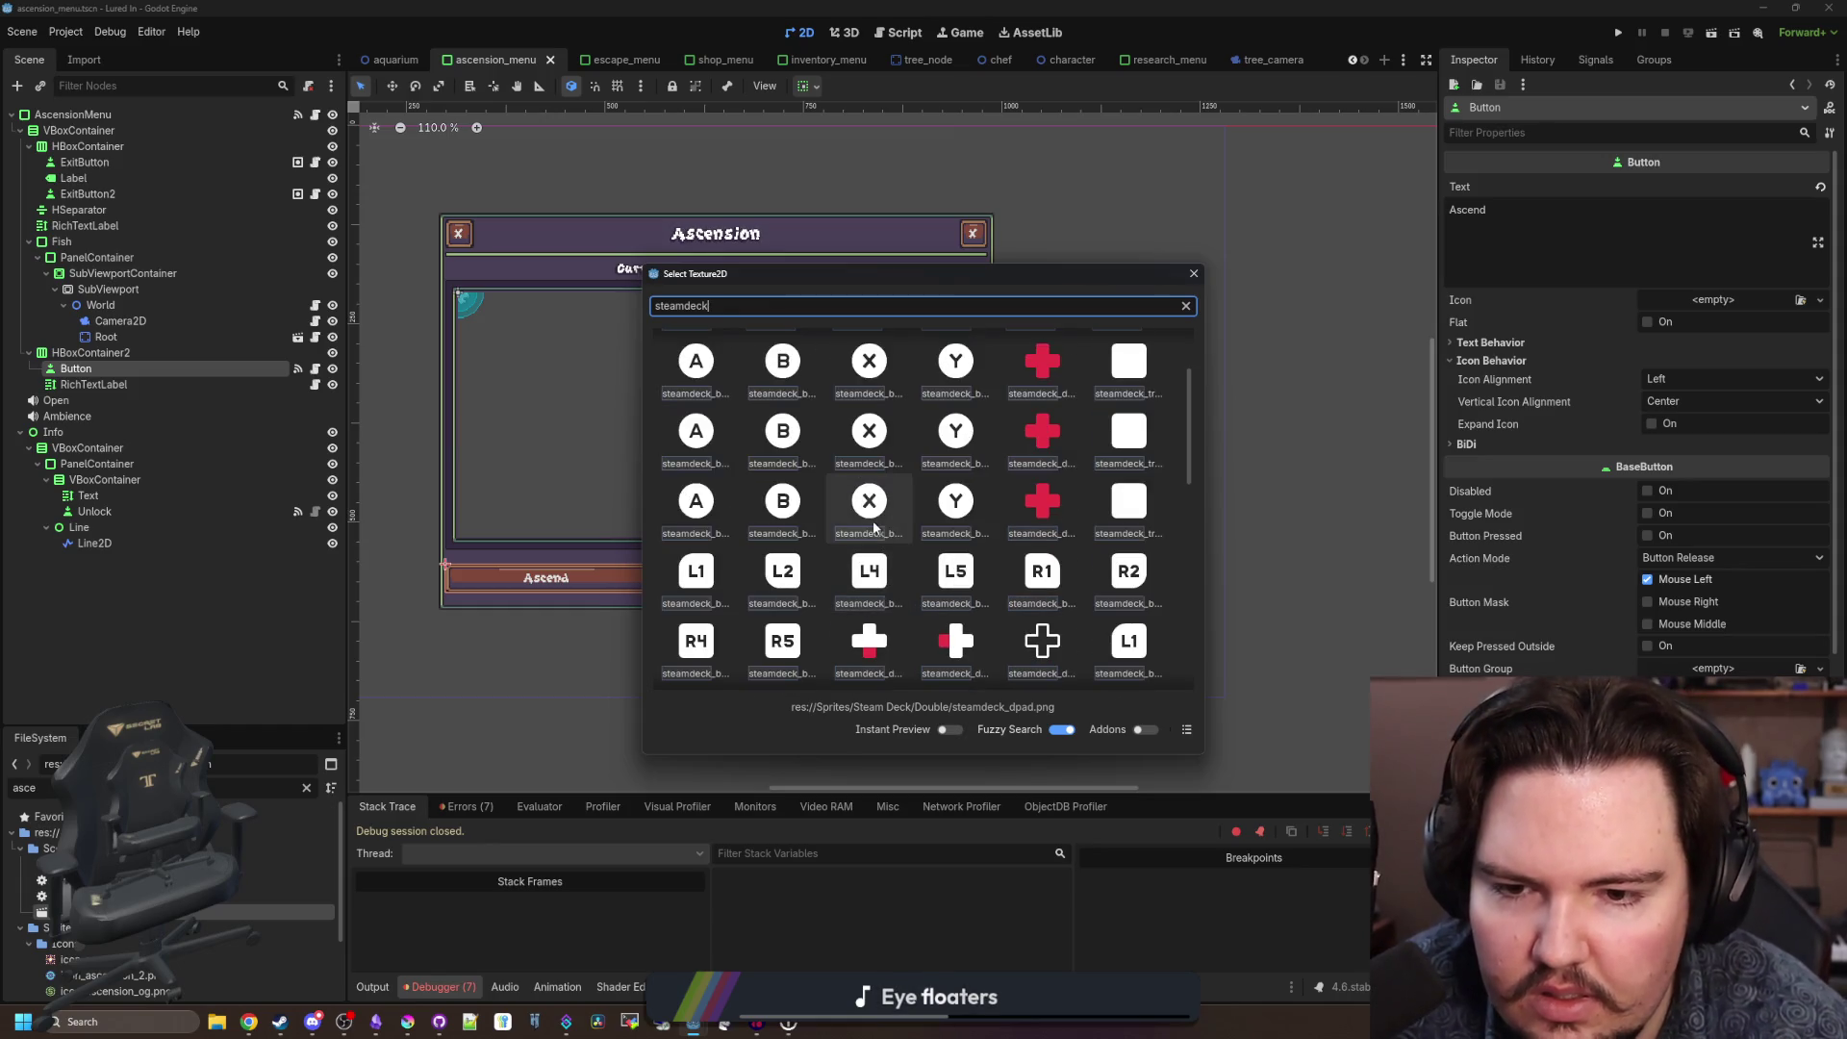
click(874, 527)
Turn on Expand Icon so the steamdeck X icon shrinks to fit the button.
scroll(1410, 386, up, 2)
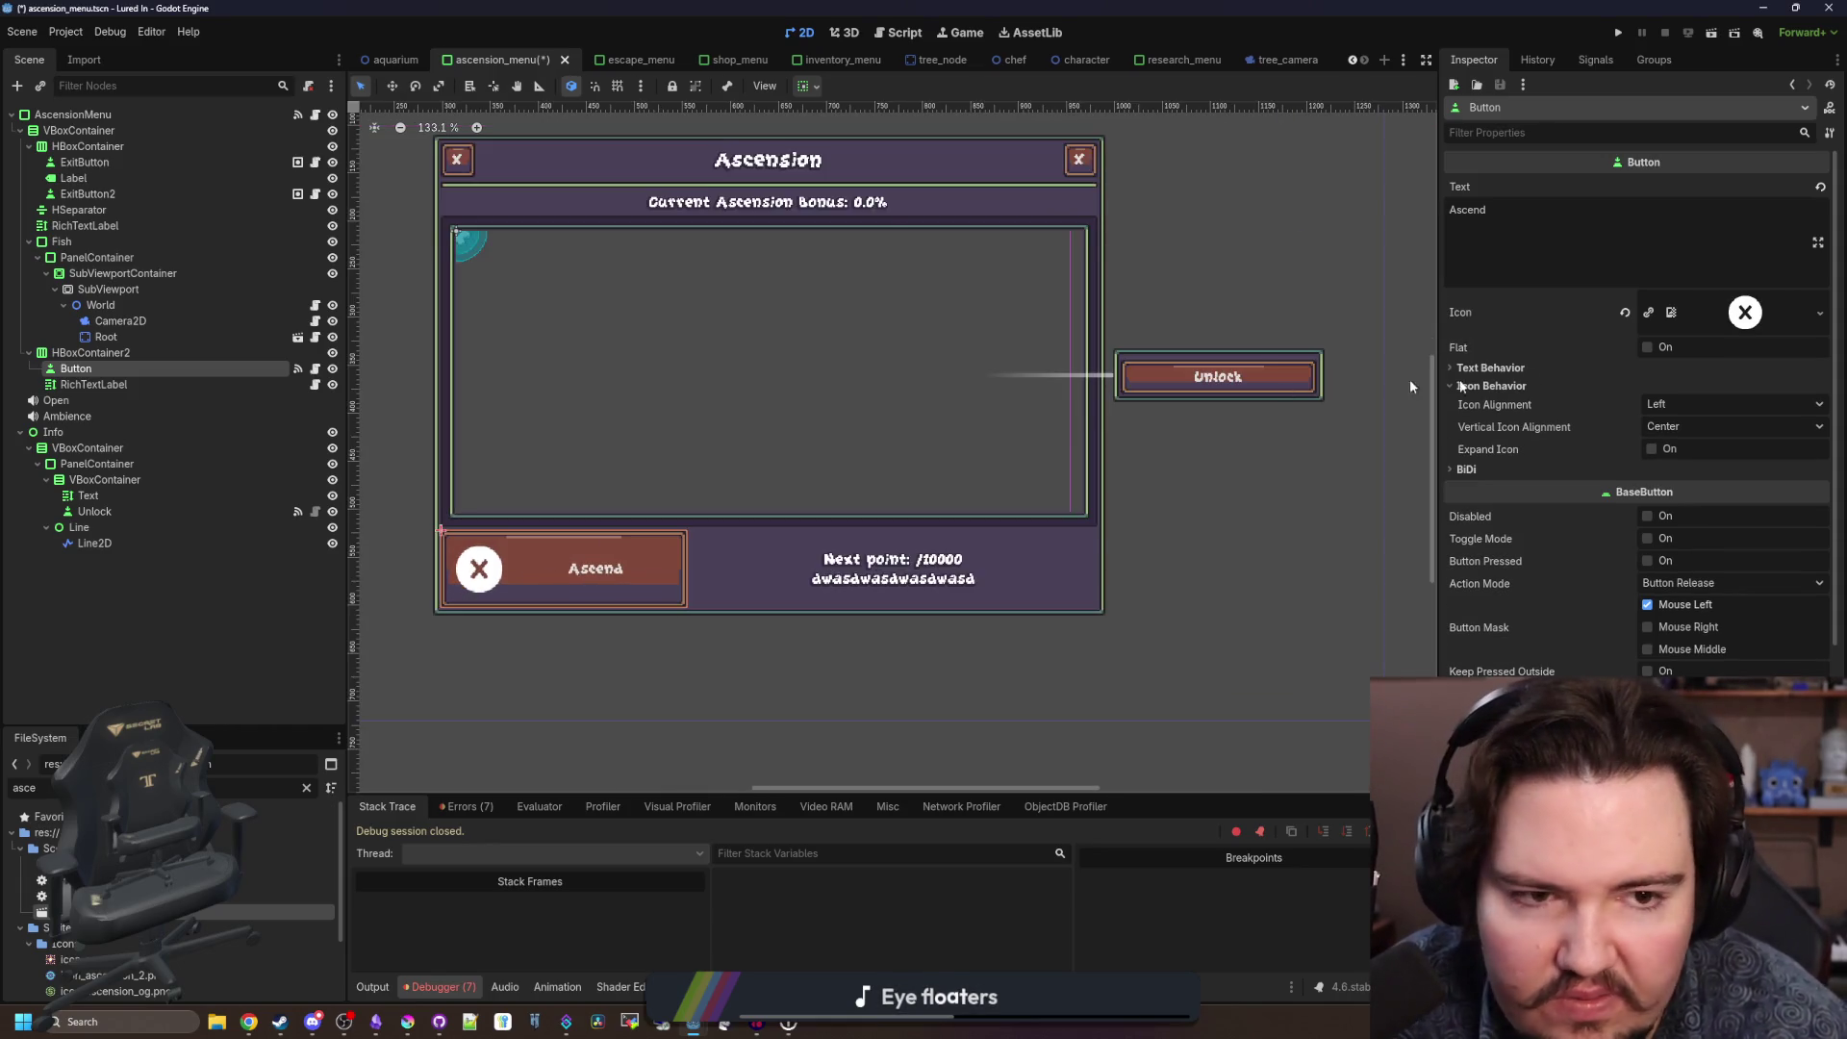
click(1674, 451)
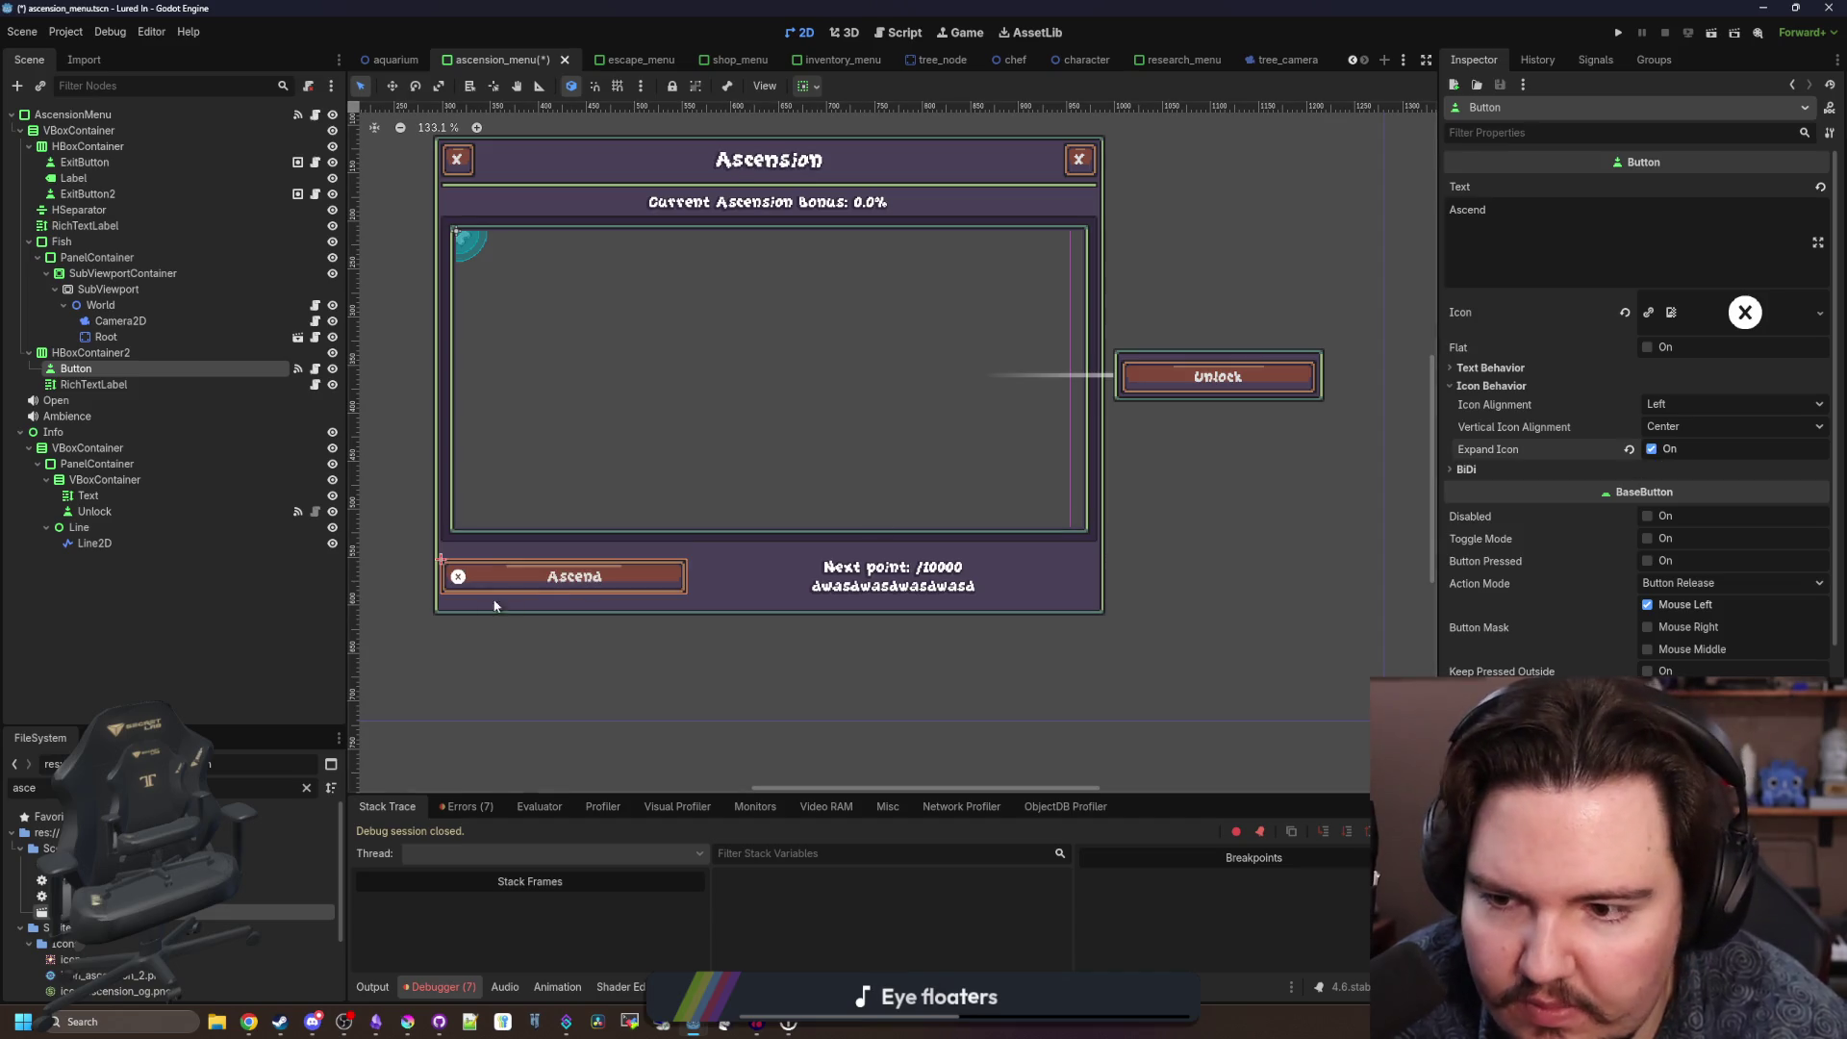
scroll(481, 603, down, 3)
scroll(479, 592, up, 2)
scroll(501, 587, down, 2)
scroll(523, 587, up, 1)
scroll(577, 558, down, 5)
scroll(635, 534, up, 3)
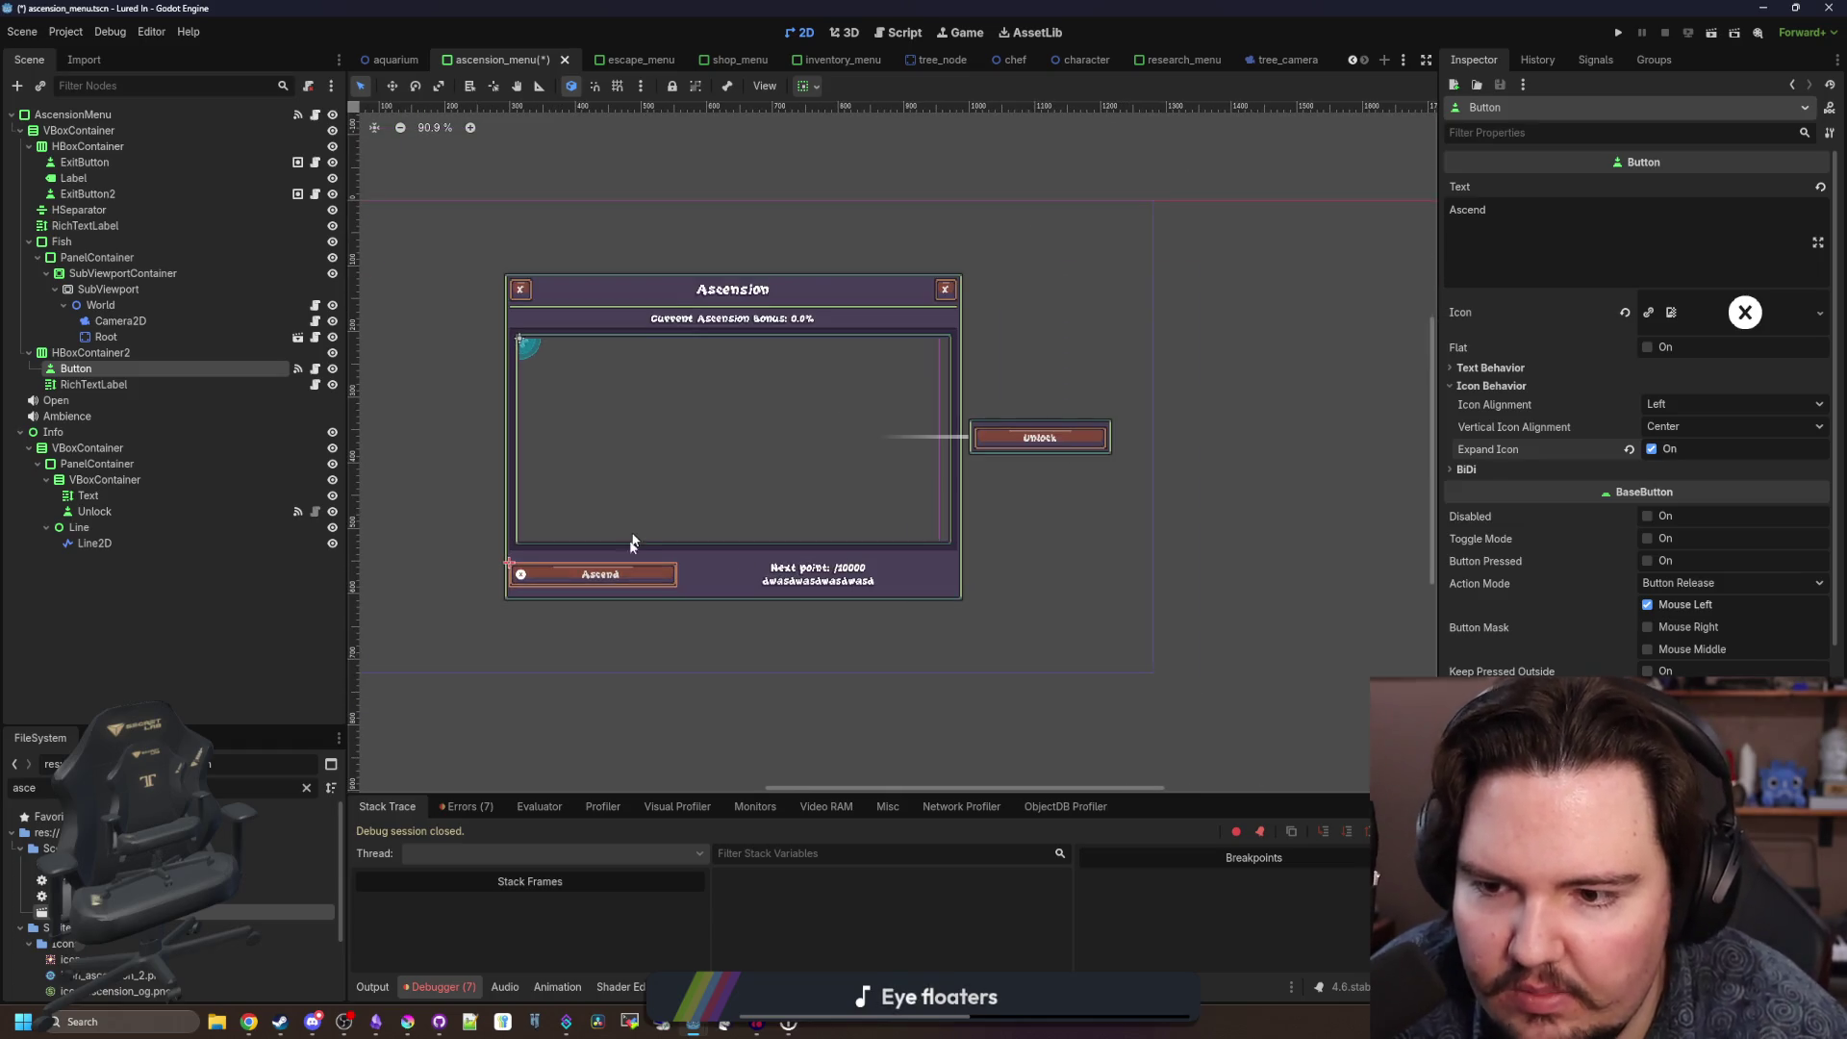
scroll(632, 575, down, 2)
Save the ascension menu scene with the Ascend button's new icon.
scroll(582, 429, up, 4)
click(105, 354)
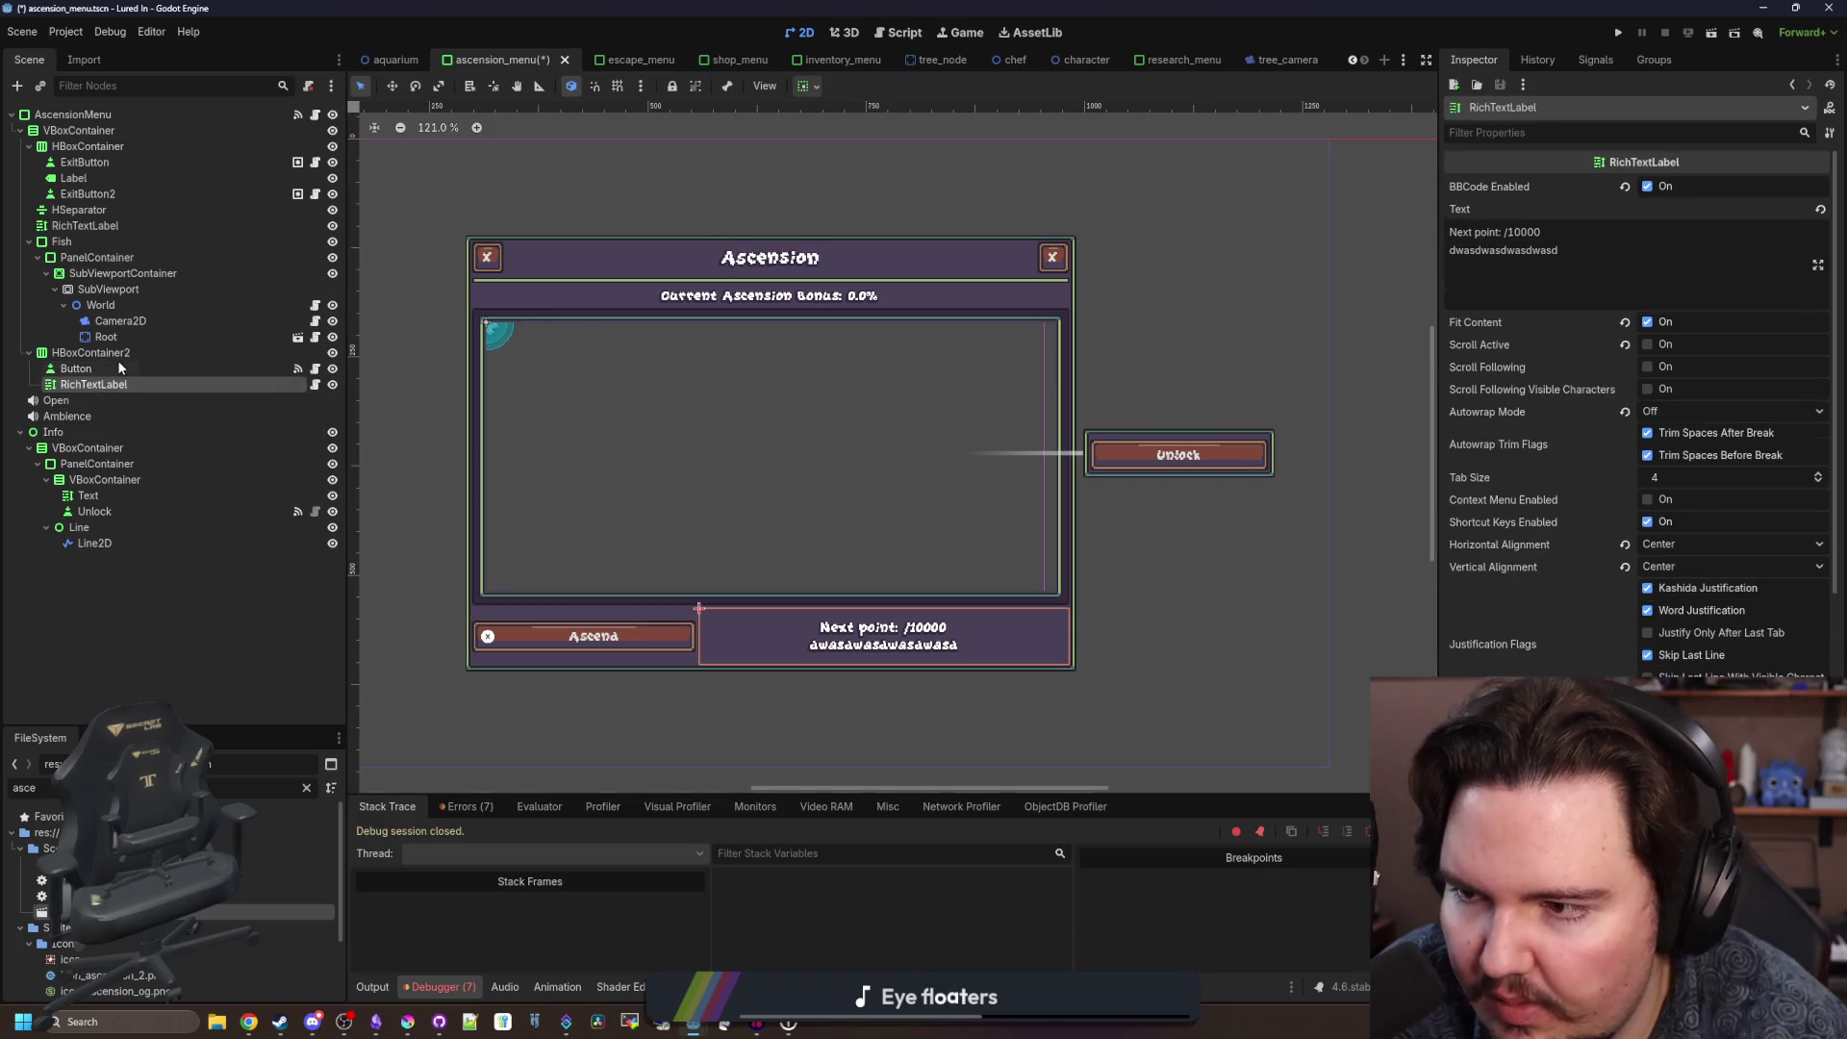
click(105, 369)
scroll(1597, 666, down, 5)
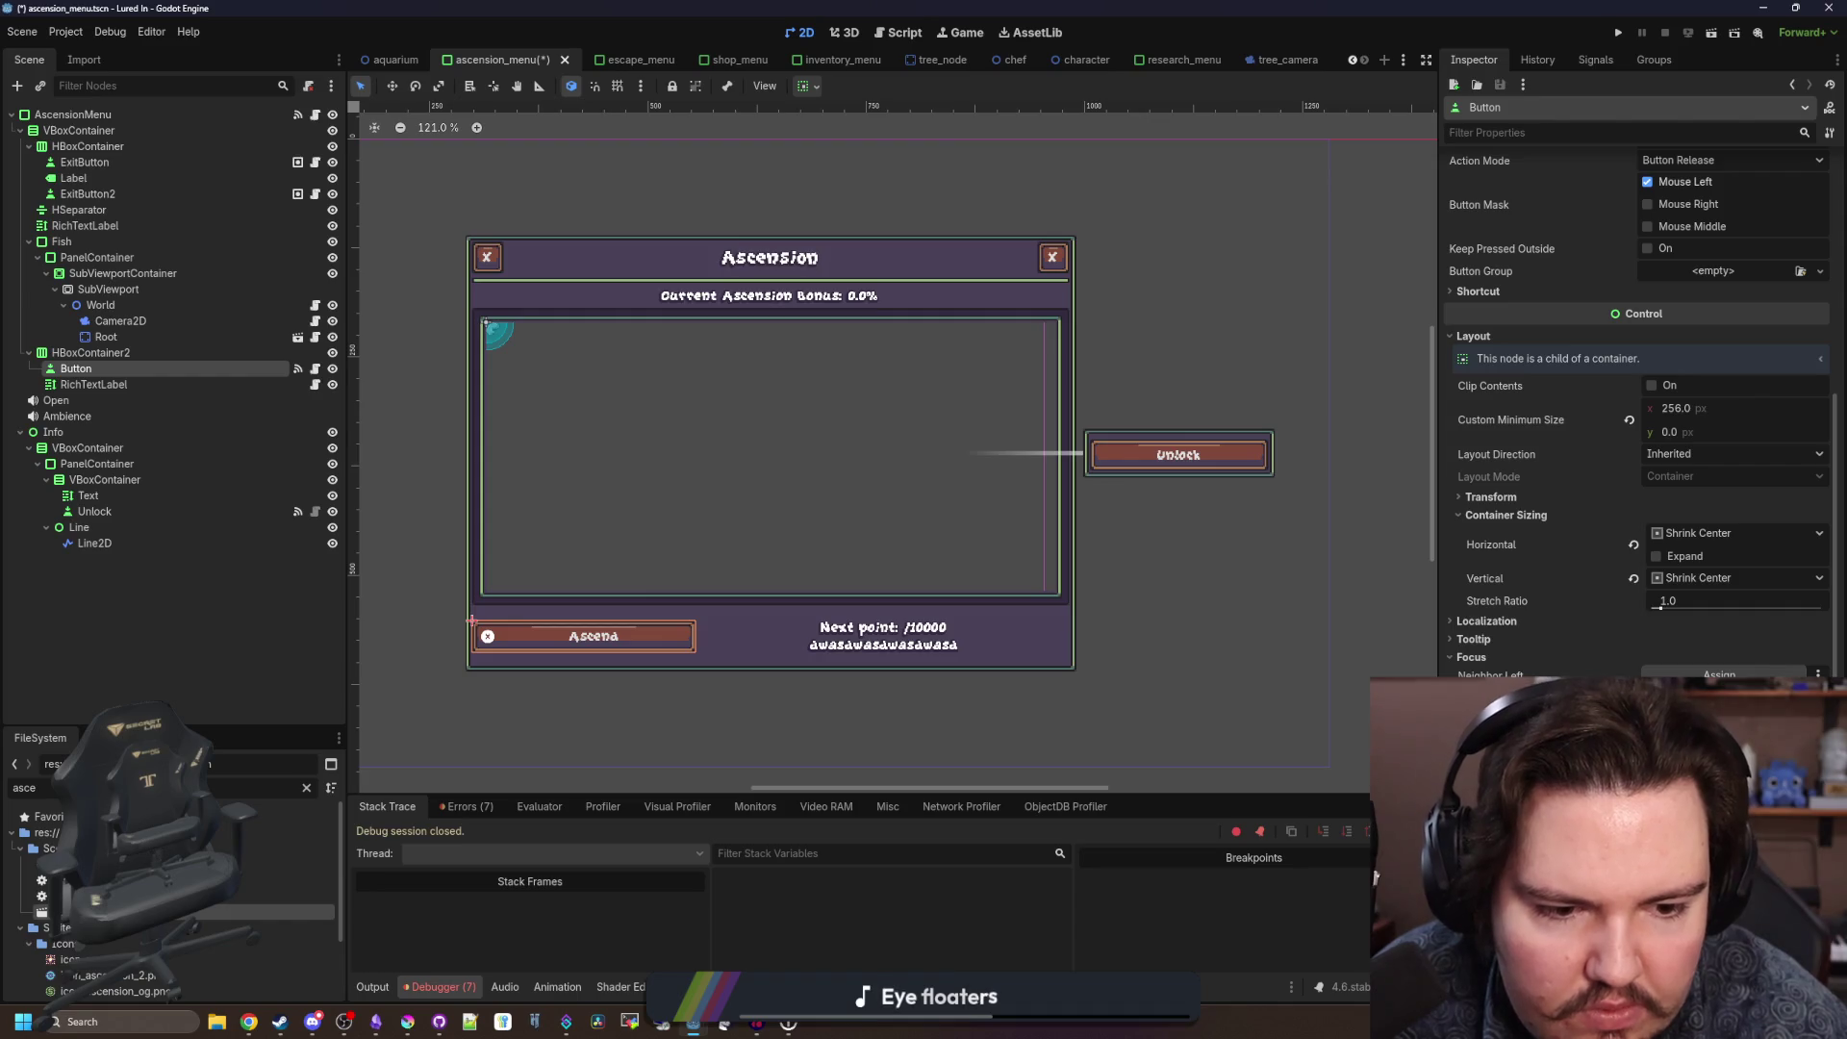
key(ctrl+s)
Delete the Camera2D node under World.
scroll(856, 447, down, 1)
scroll(856, 447, up, 1)
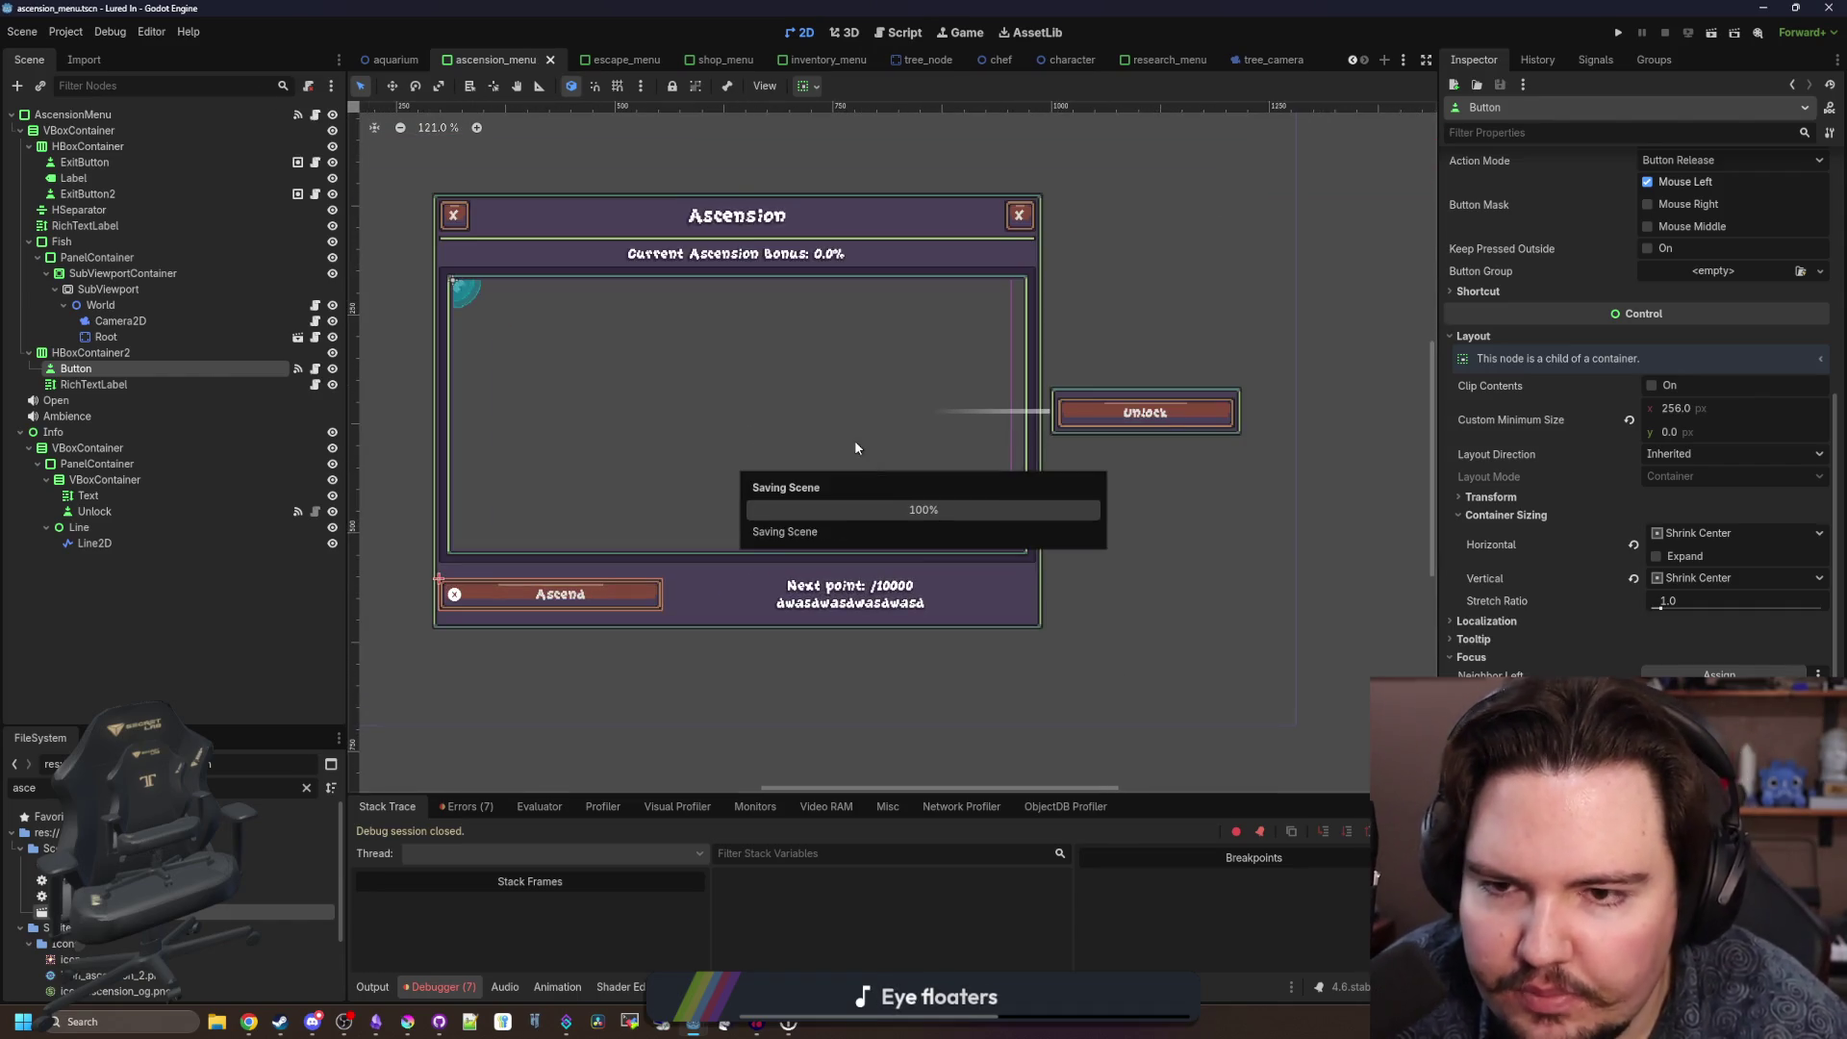
scroll(776, 588, down, 1)
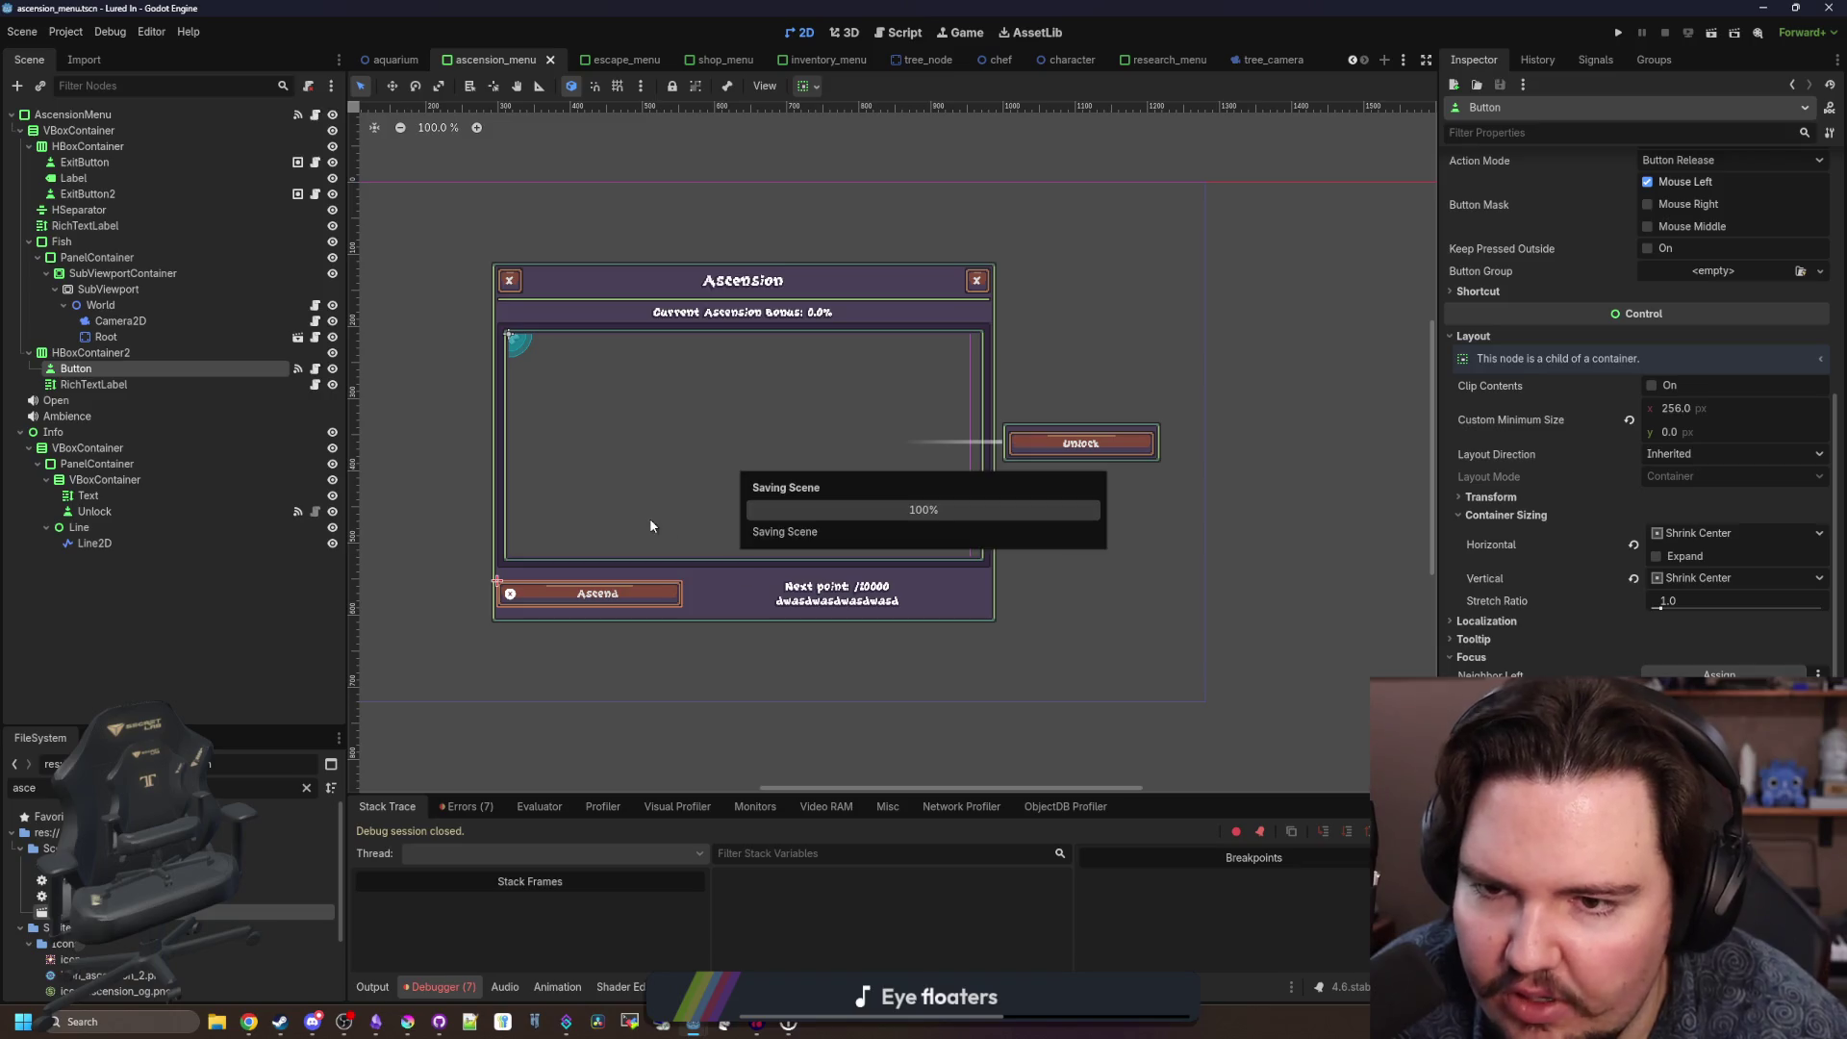
click(159, 320)
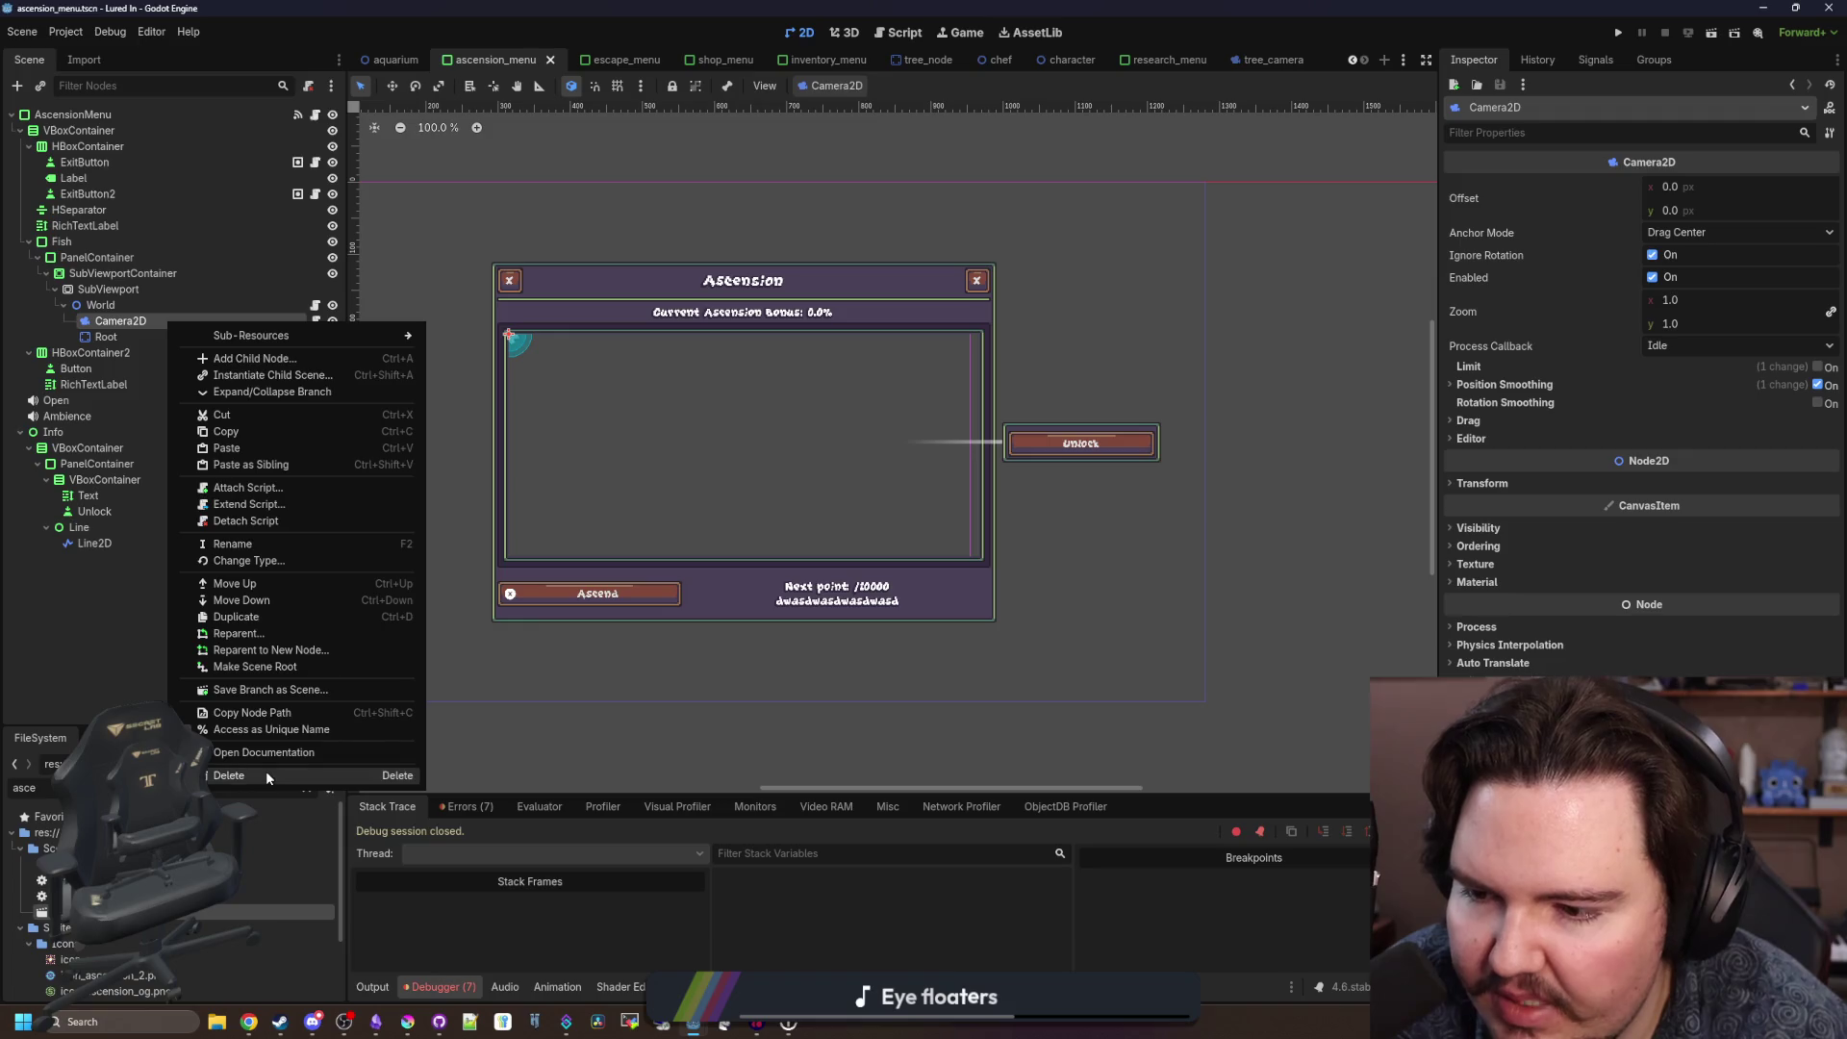
click(266, 775)
click(875, 528)
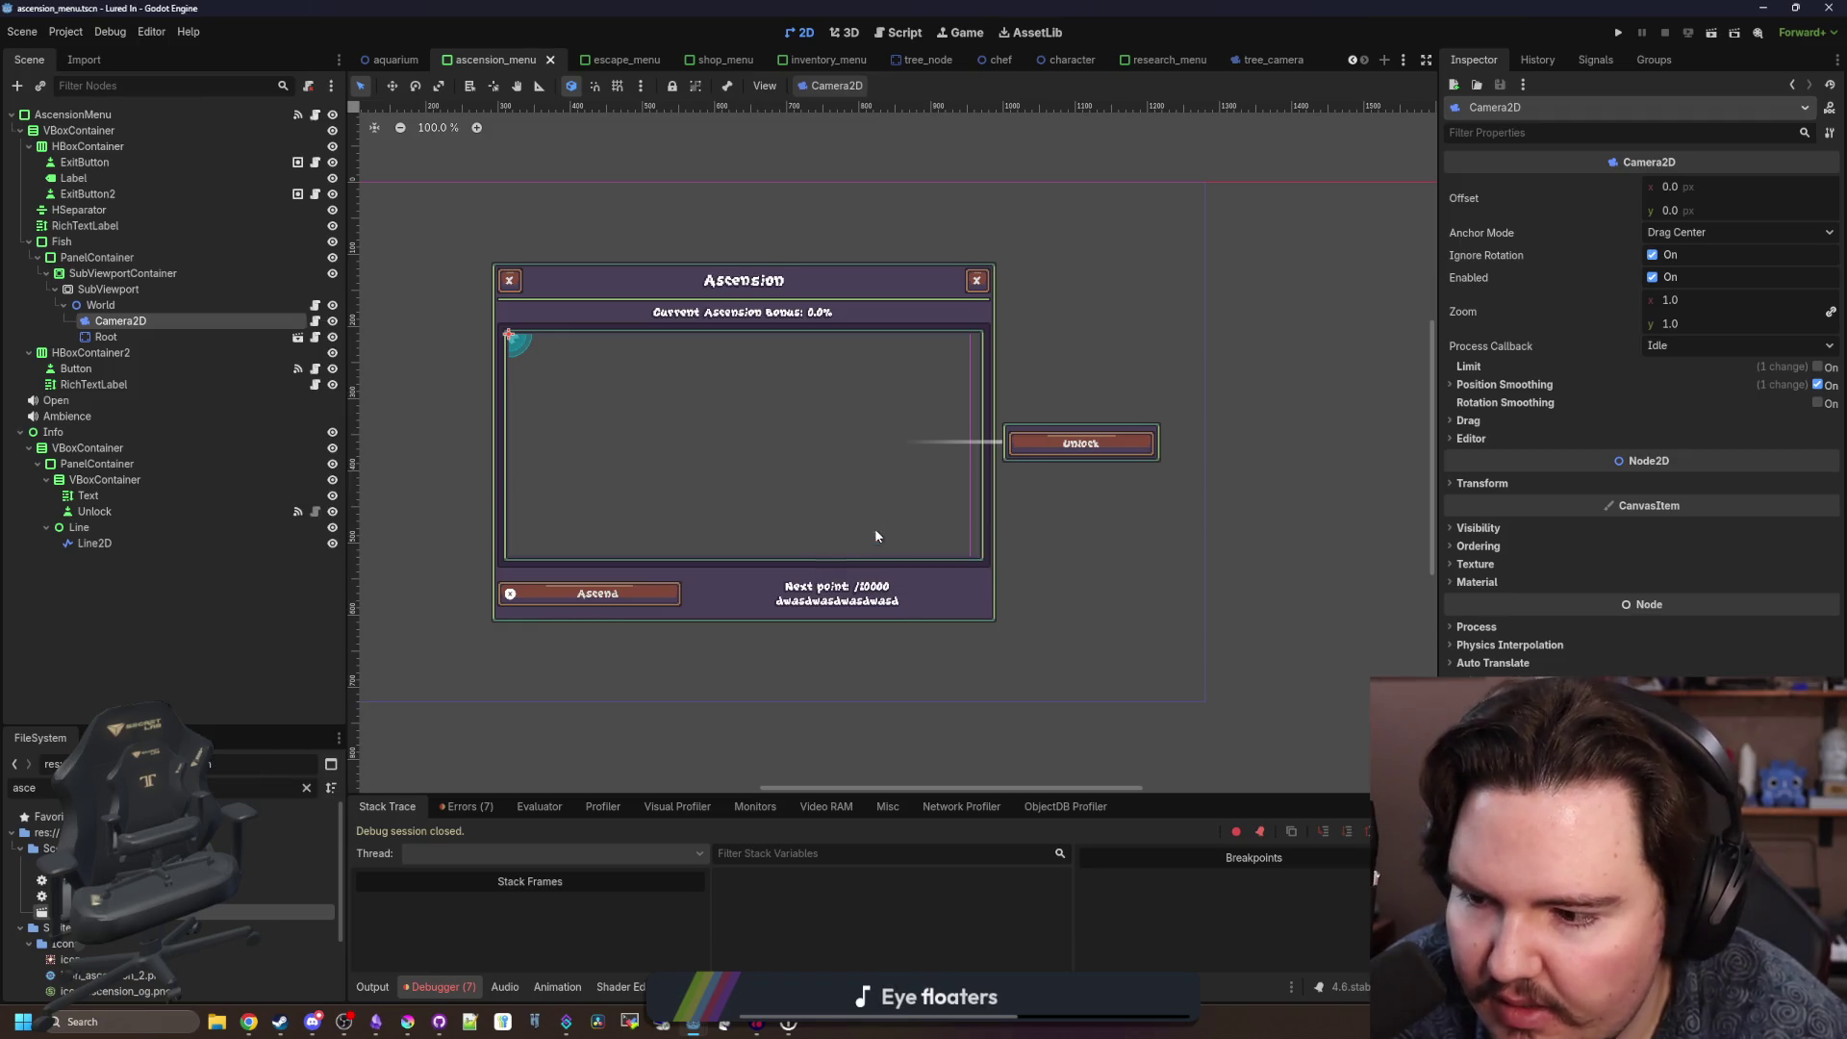
Filter the FileSystem for 'tre' and drag tree_camera.tscn into the scene tree.
click(308, 789)
text(tre)
drag(86, 875, 123, 317)
Drop TreeCamera under World, run the game, and browse the Research tree with the controller.
click(1618, 31)
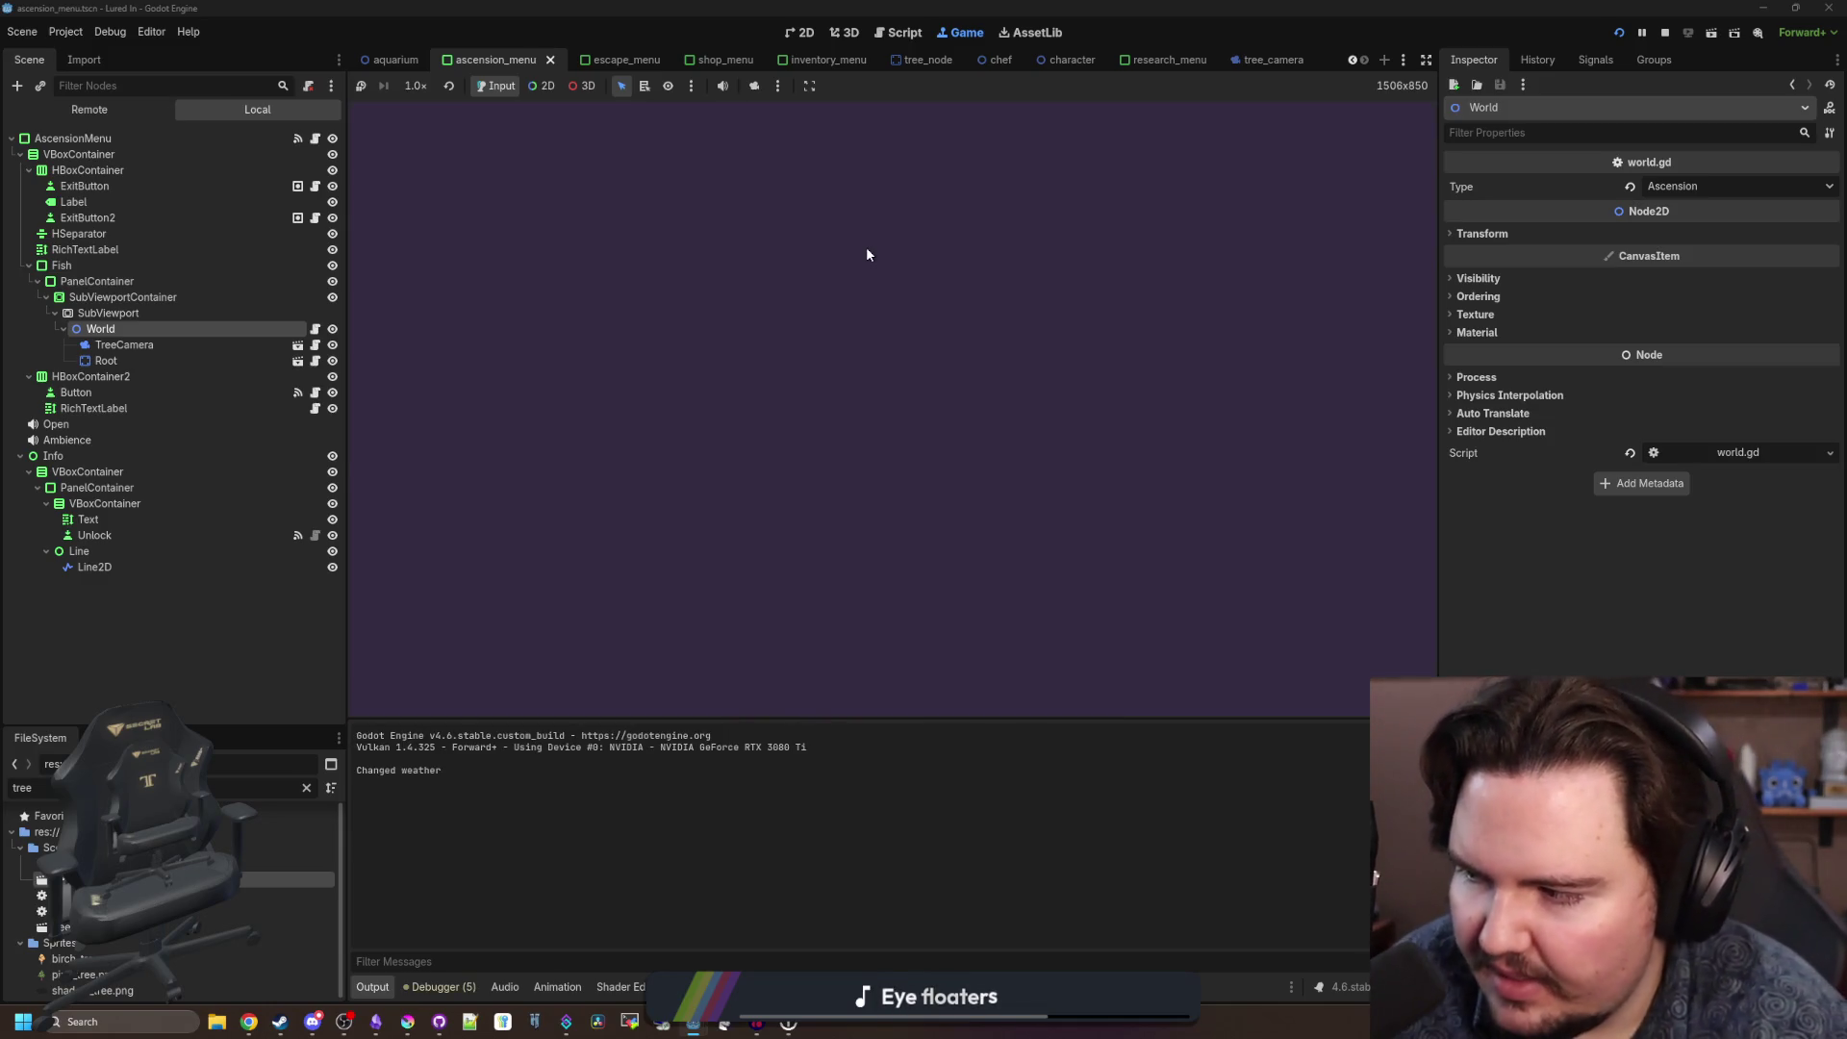
key(Return)
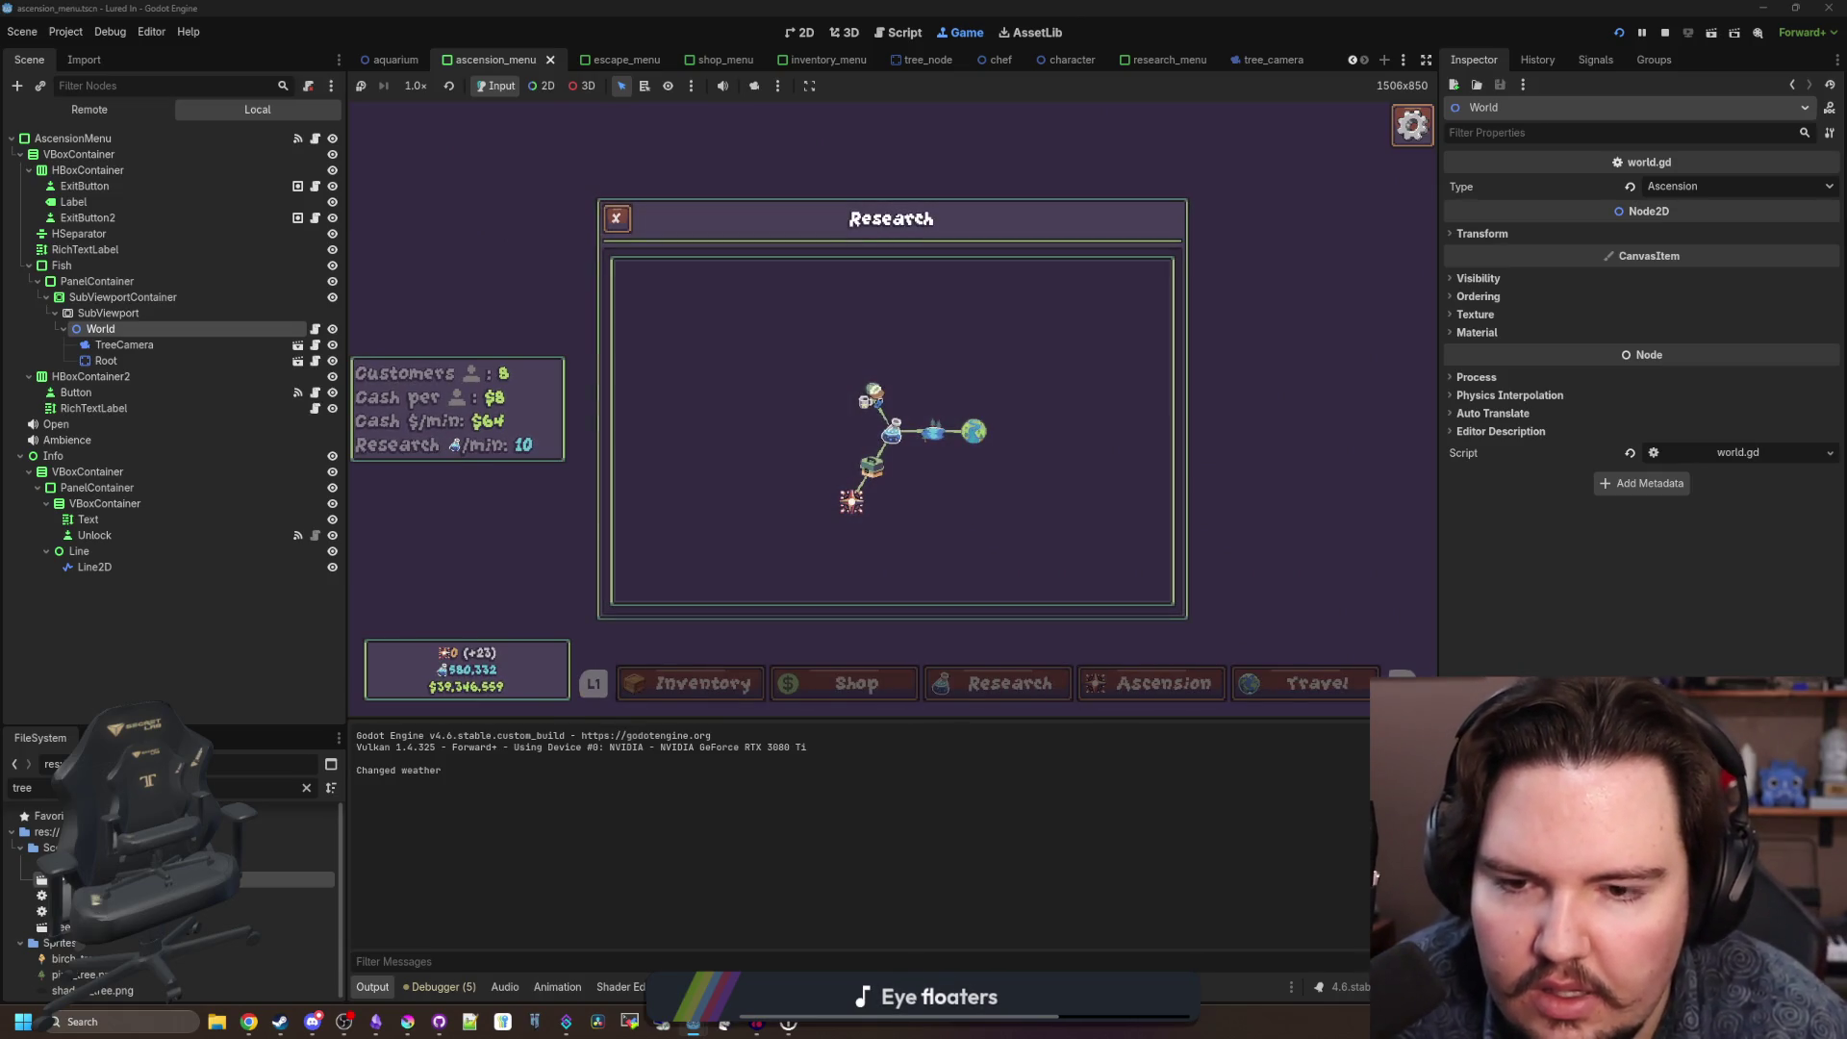
key(Right)
key(Left)
key(Down)
key(Down)
key(Up)
key(Escape)
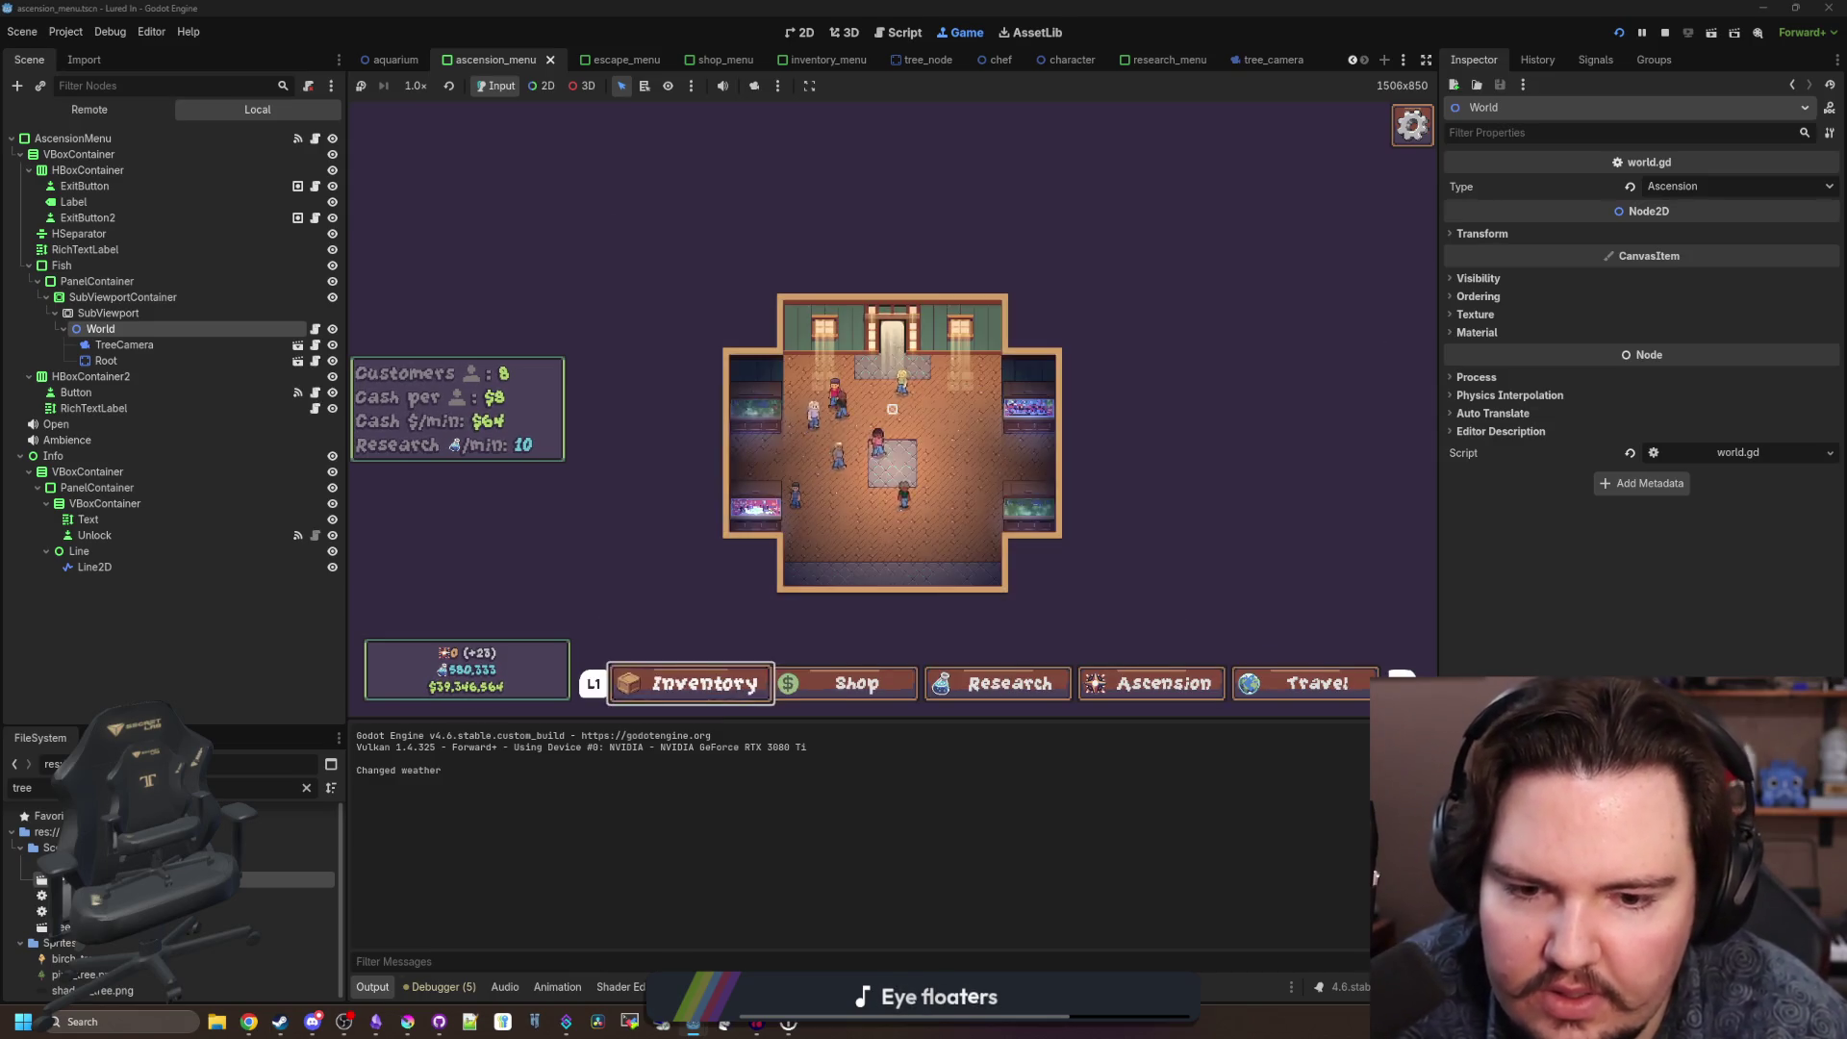
Navigate the Ascension tree from Government Grants 1 through the Offline Time Limit nodes.
key(Return)
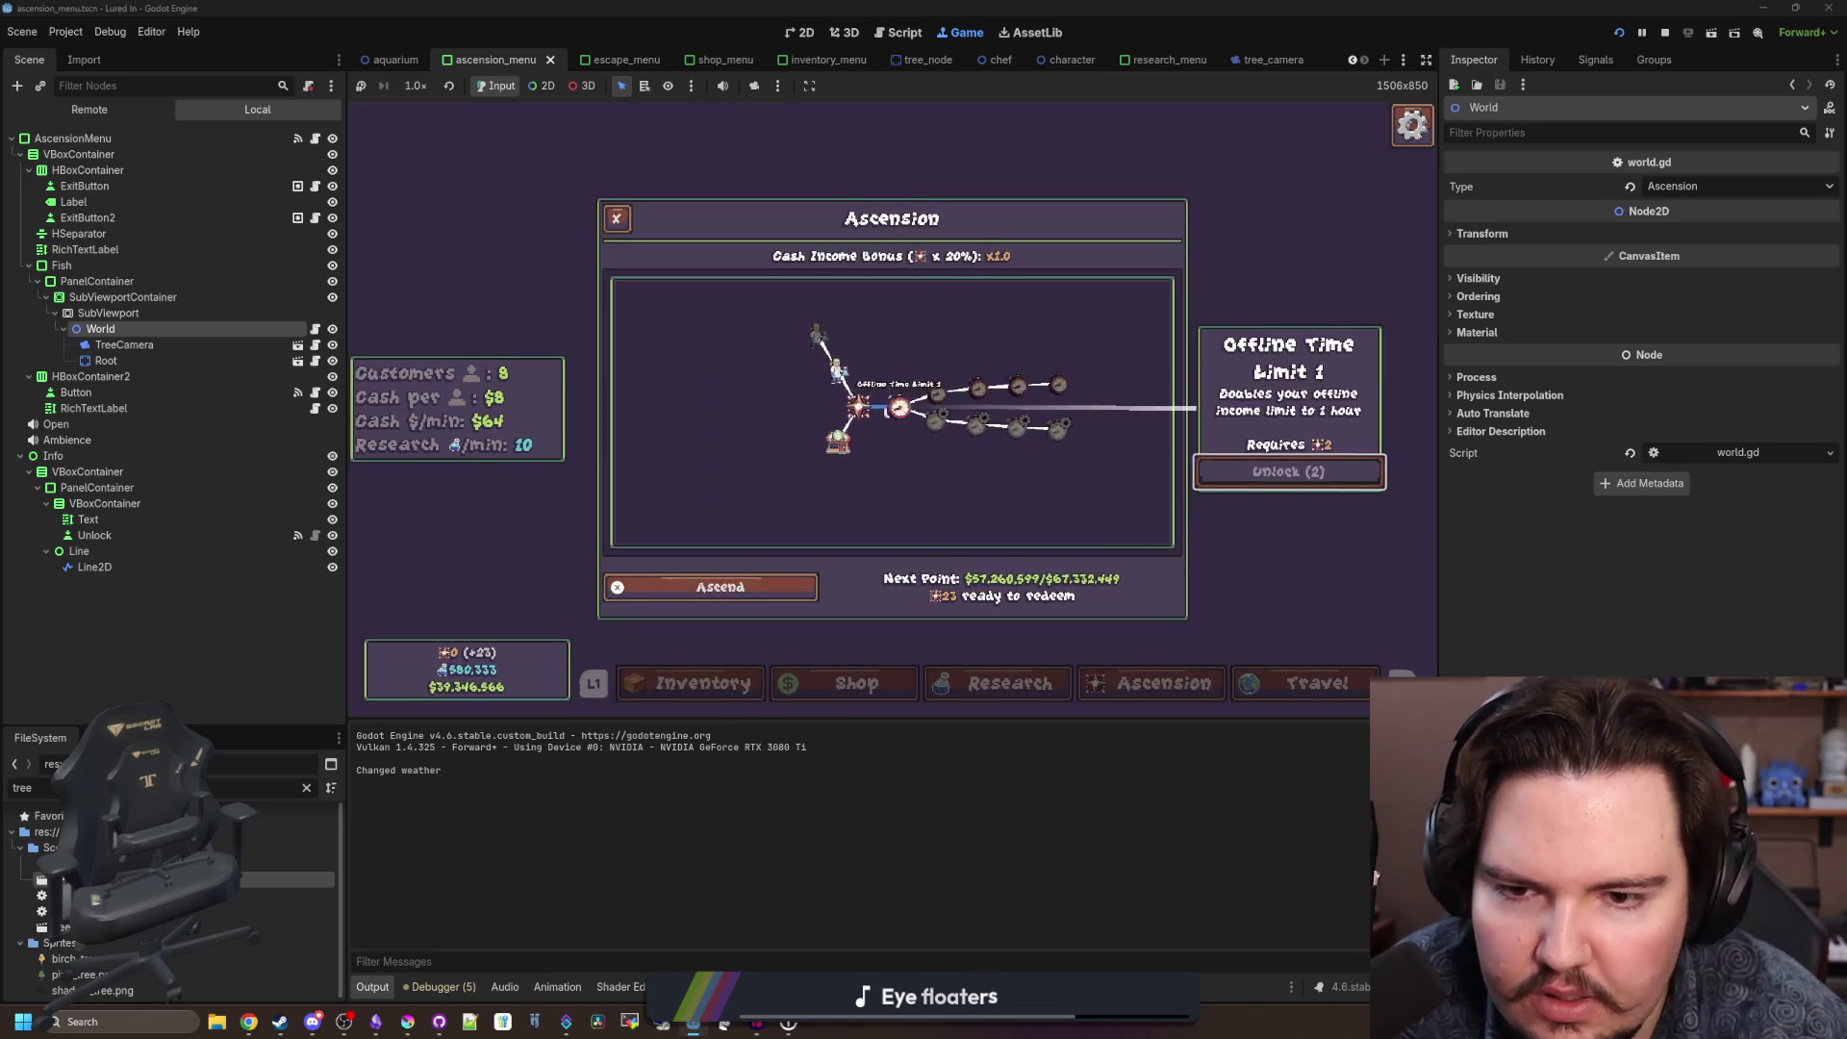
key(Right)
key(Up)
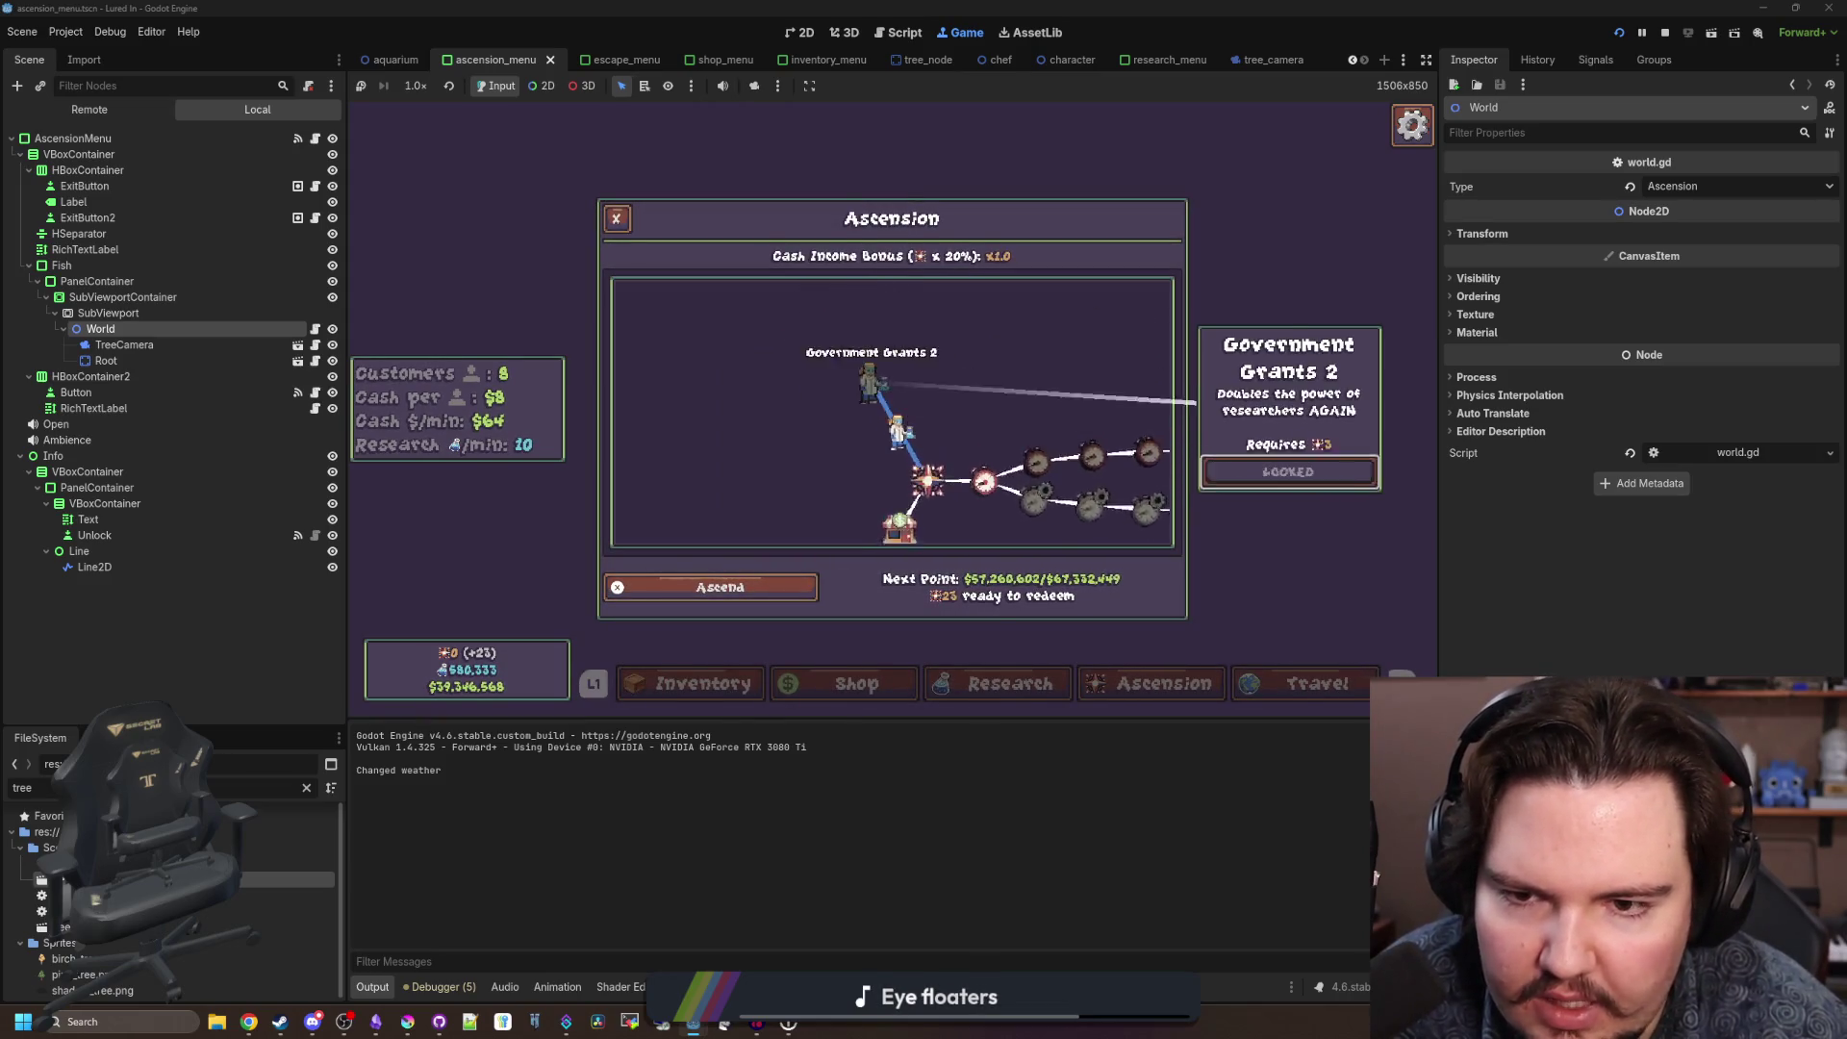
key(Right)
key(Right)
key(Down)
key(Right)
key(Right)
key(Right)
key(Up)
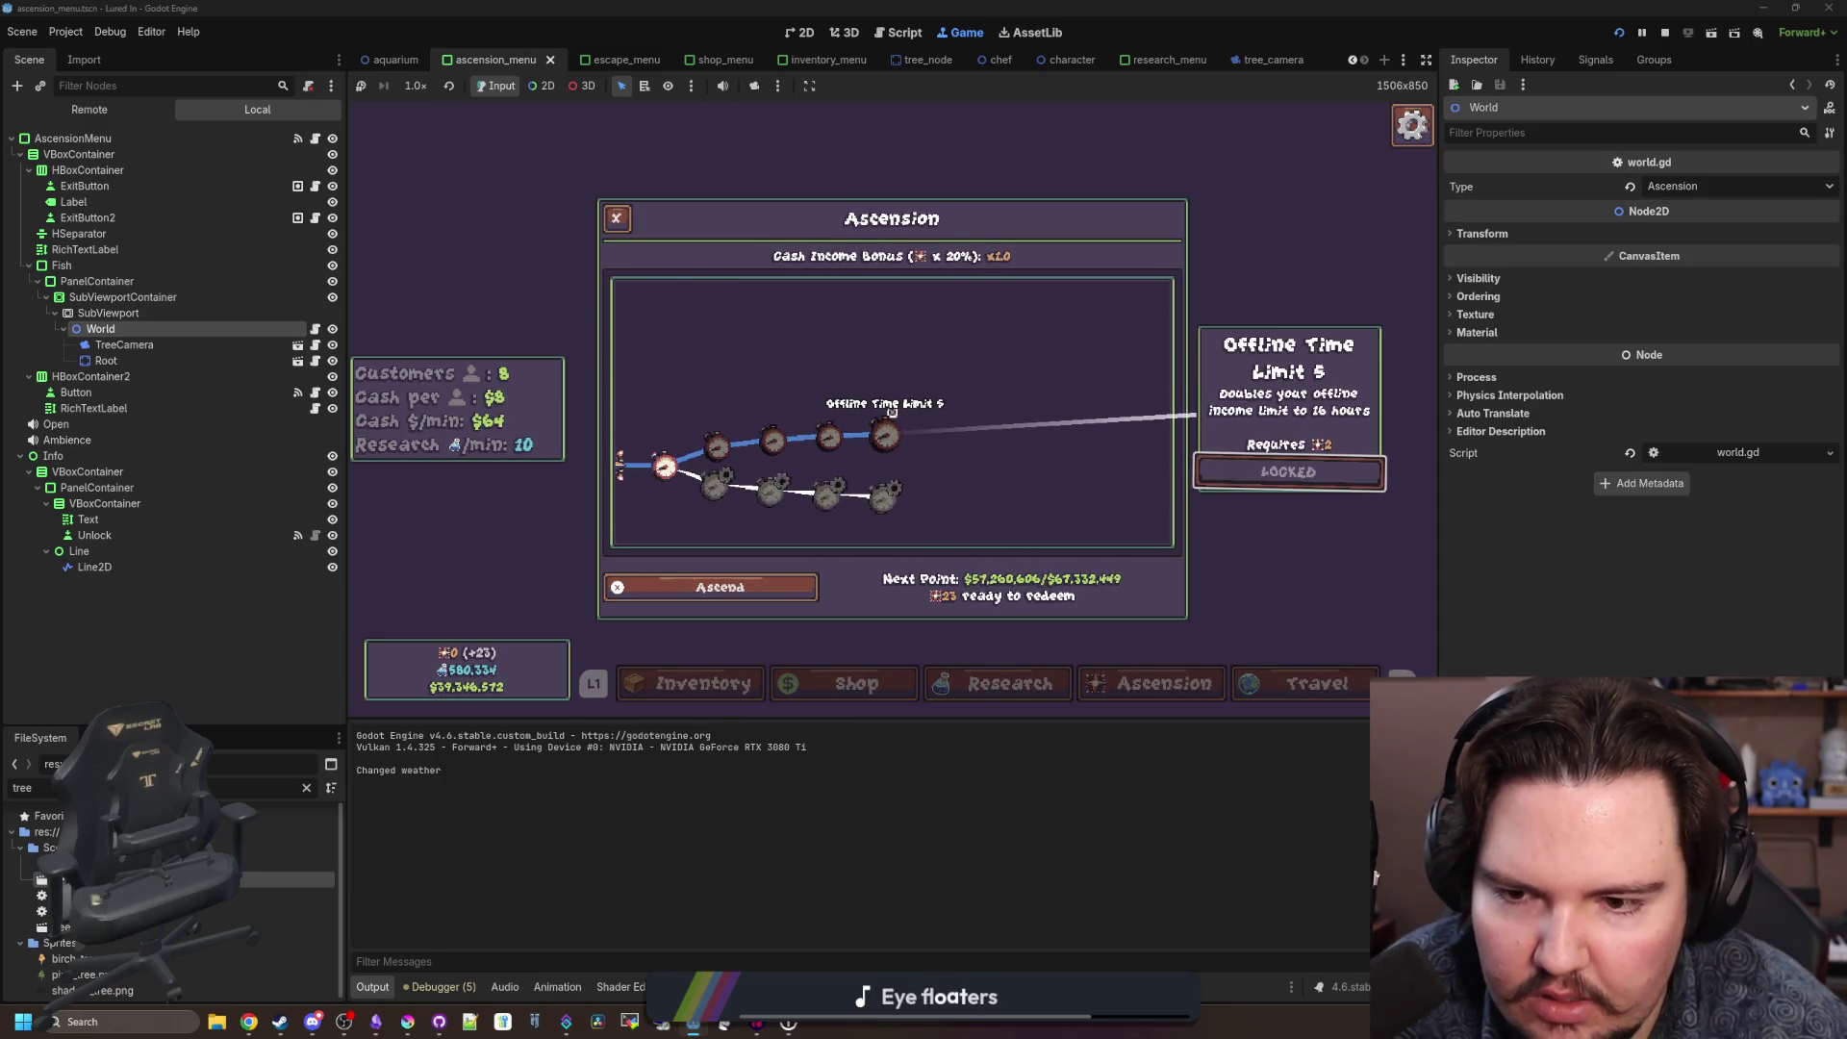
key(Left)
key(Left)
key(Left)
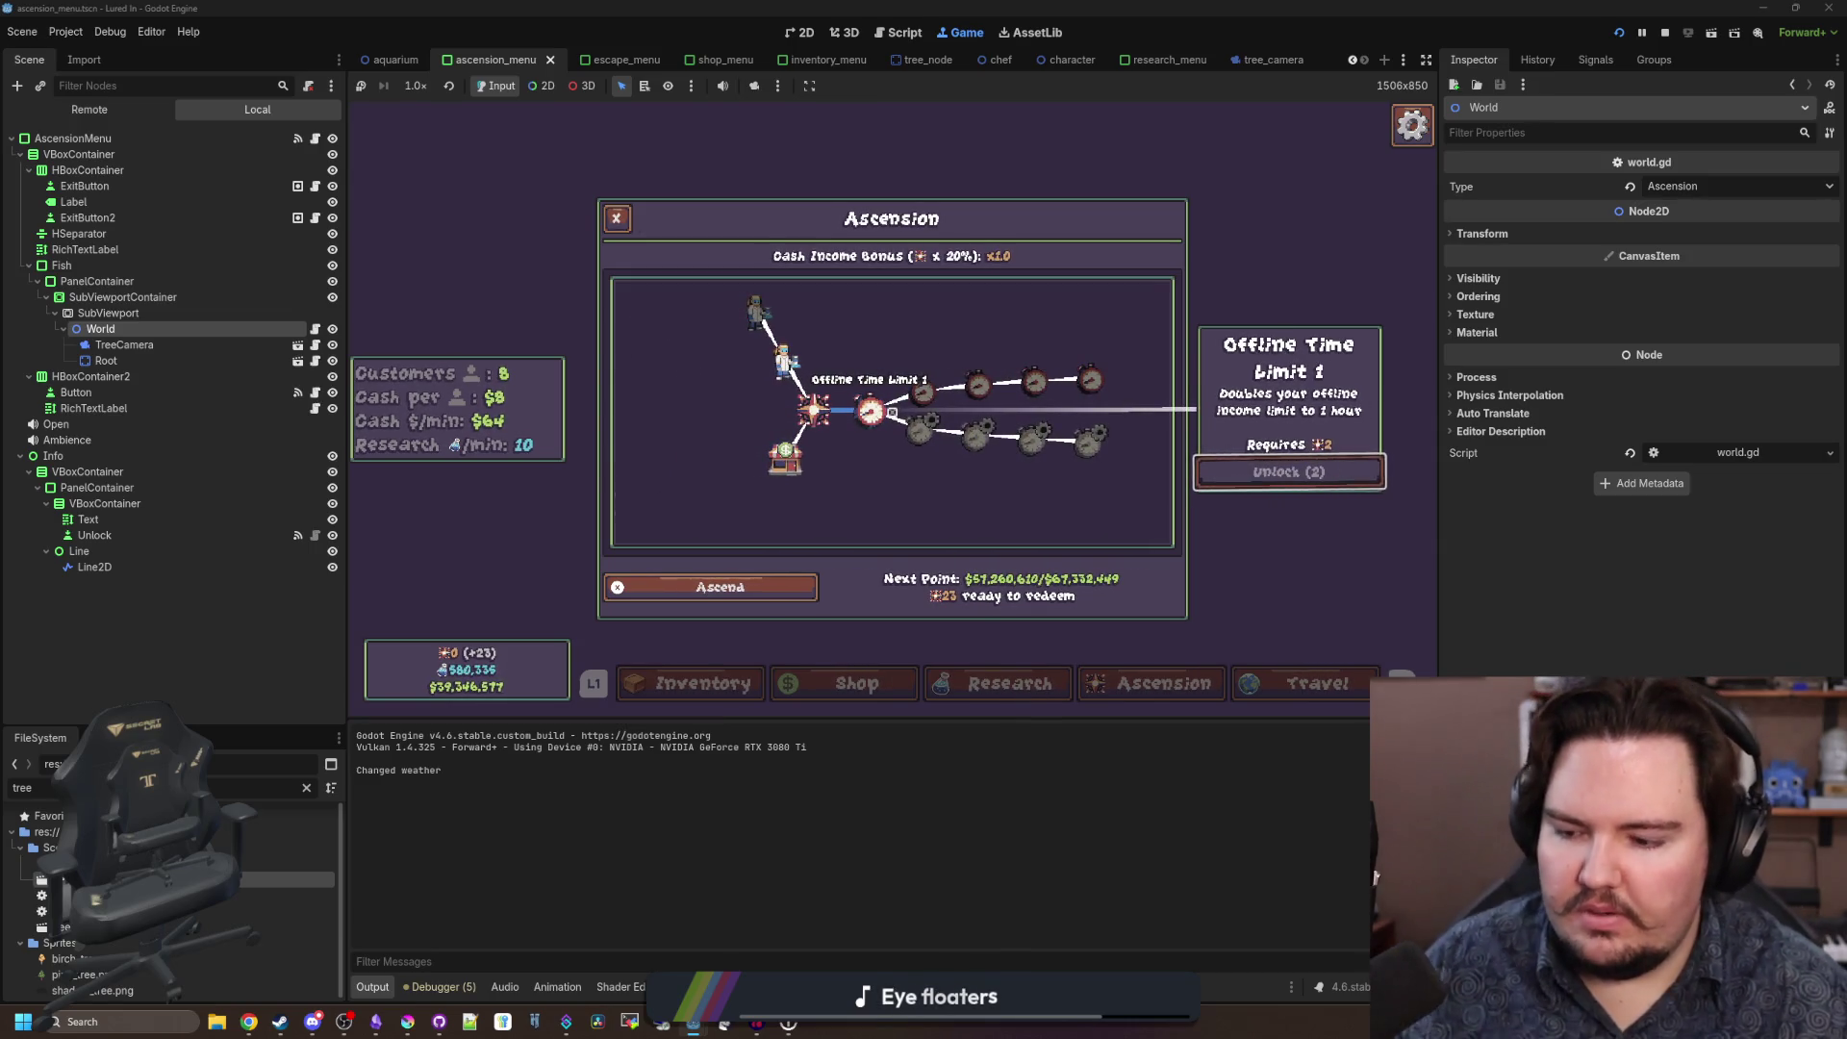
Close the Ascension panel and stop the running game.
key(super)
click(839, 527)
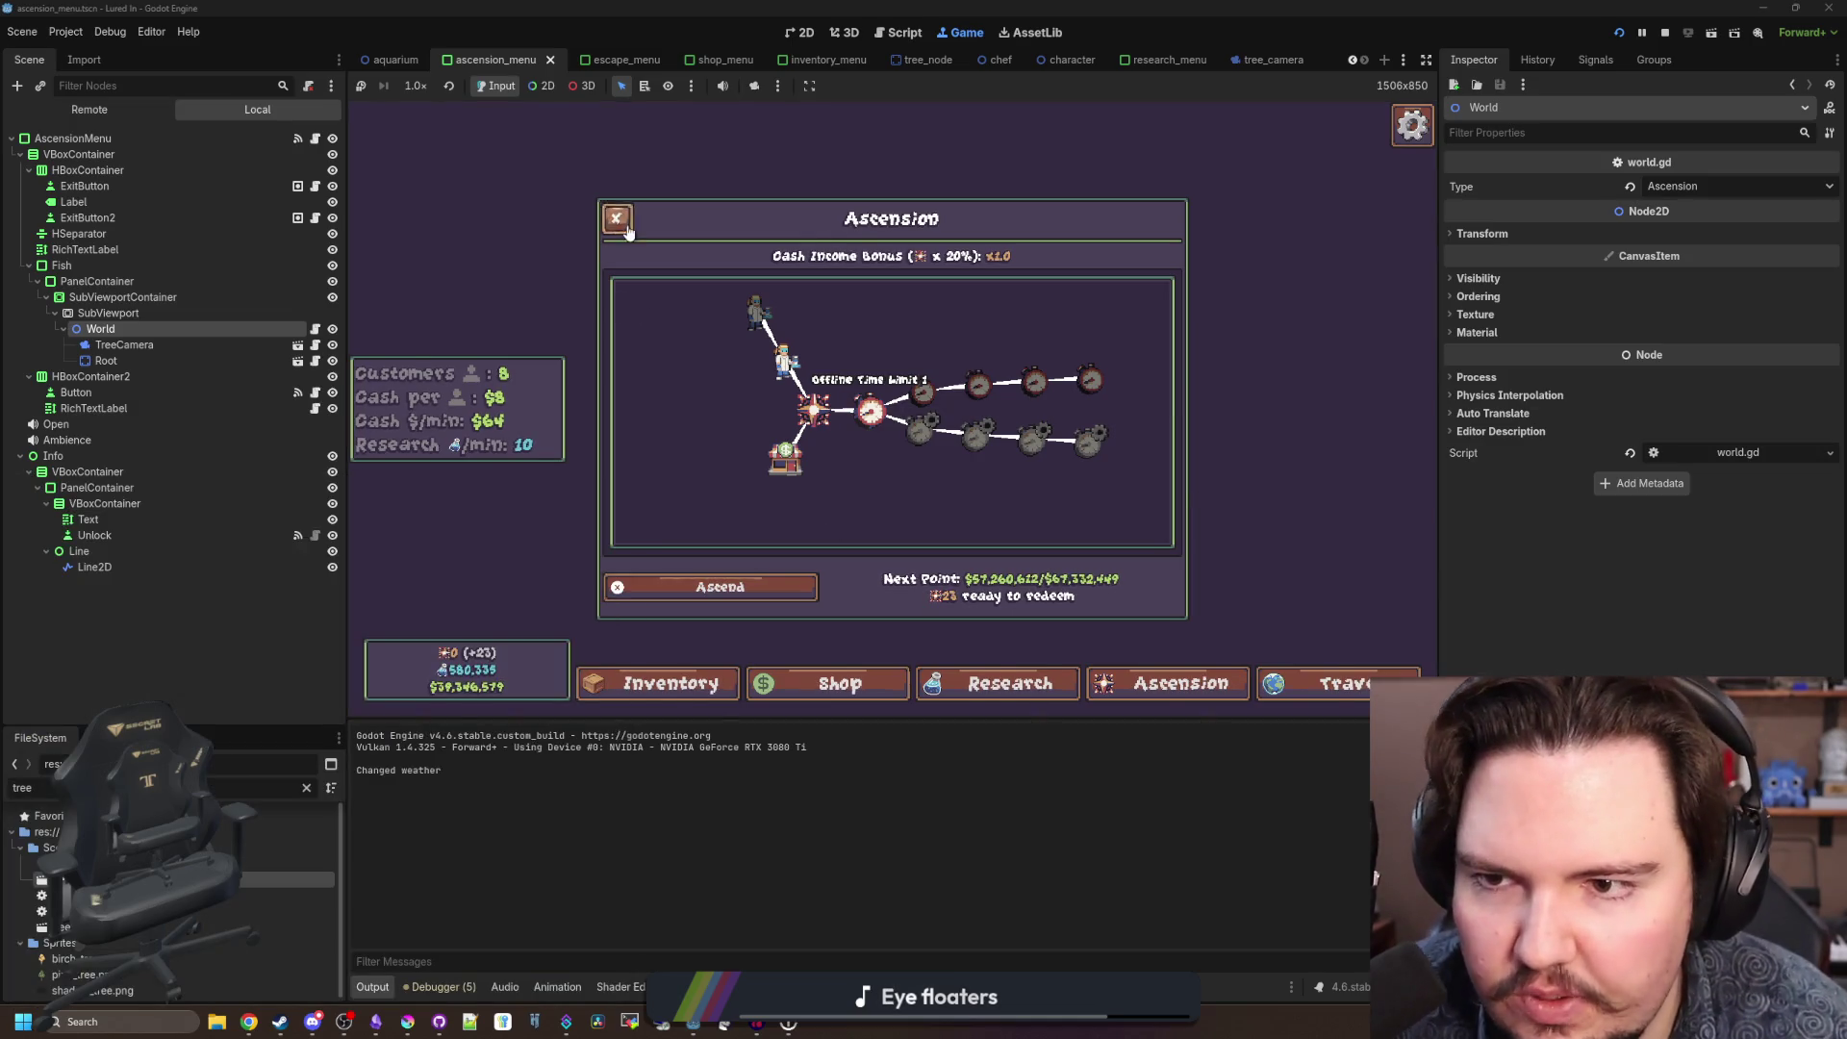
click(626, 227)
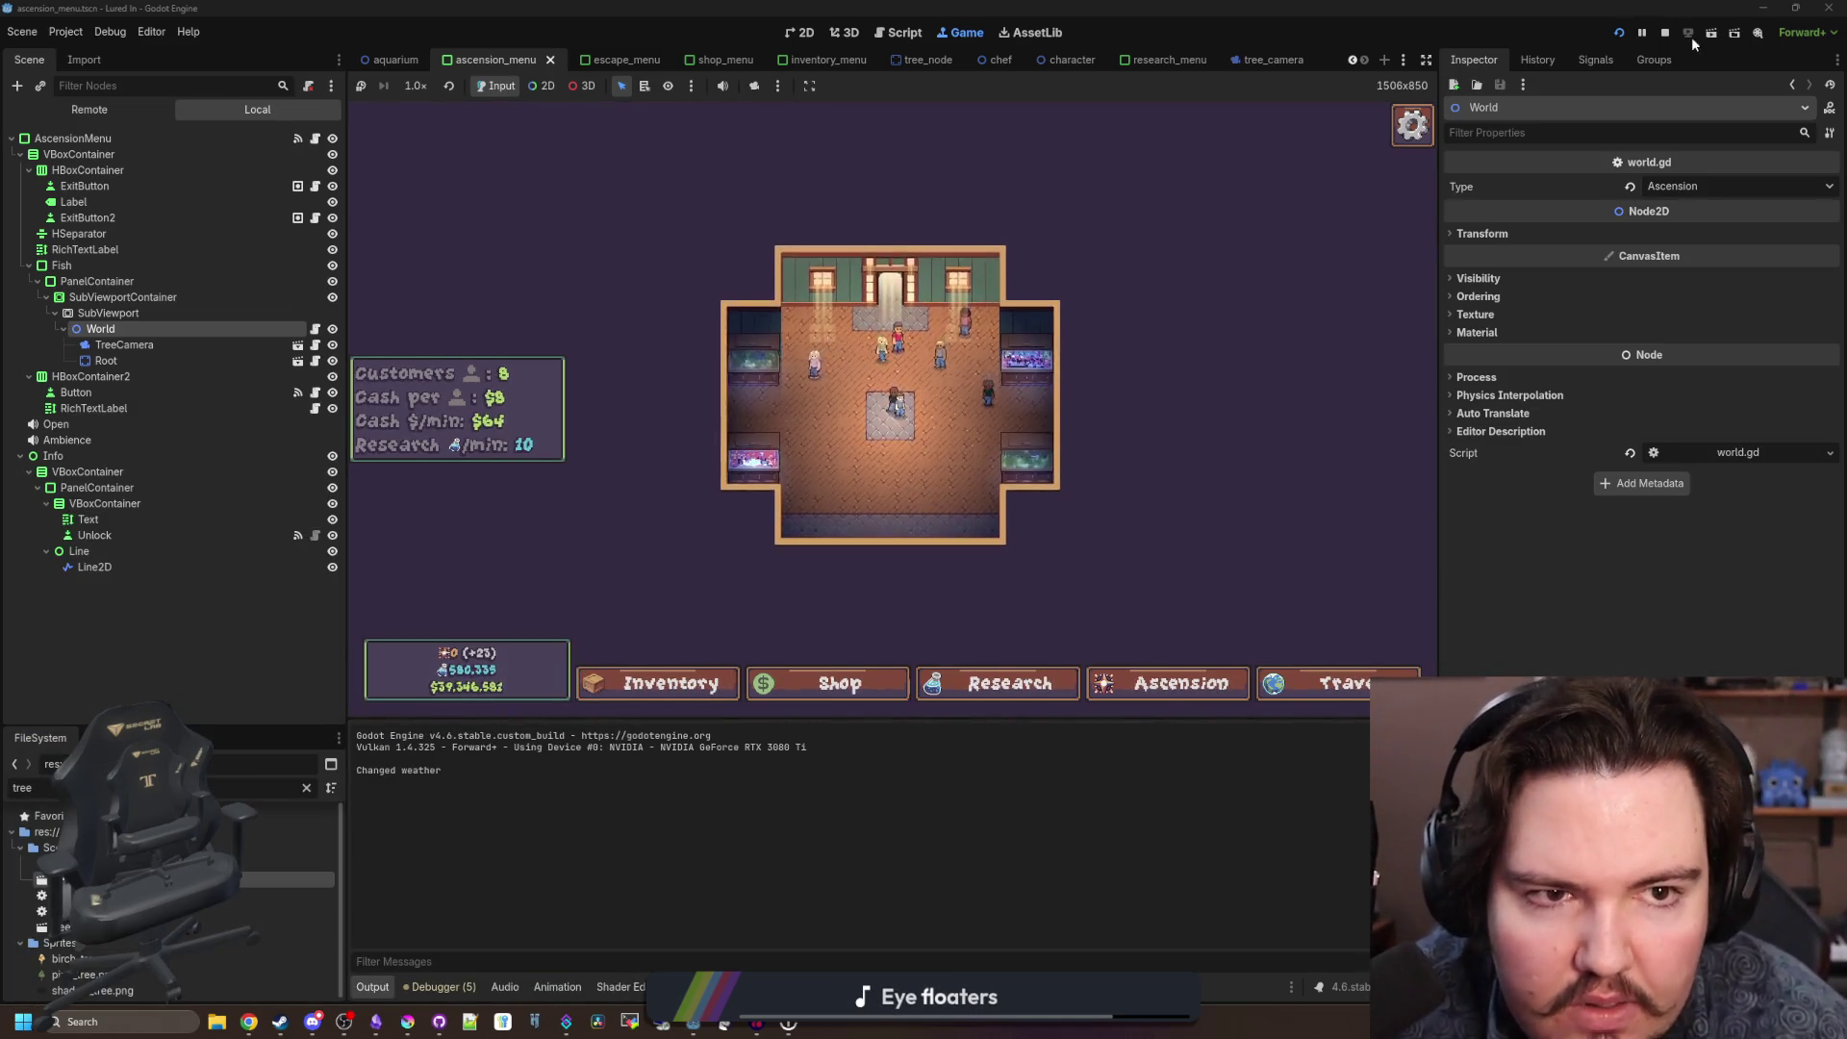
key(F8)
key(ctrl+s)
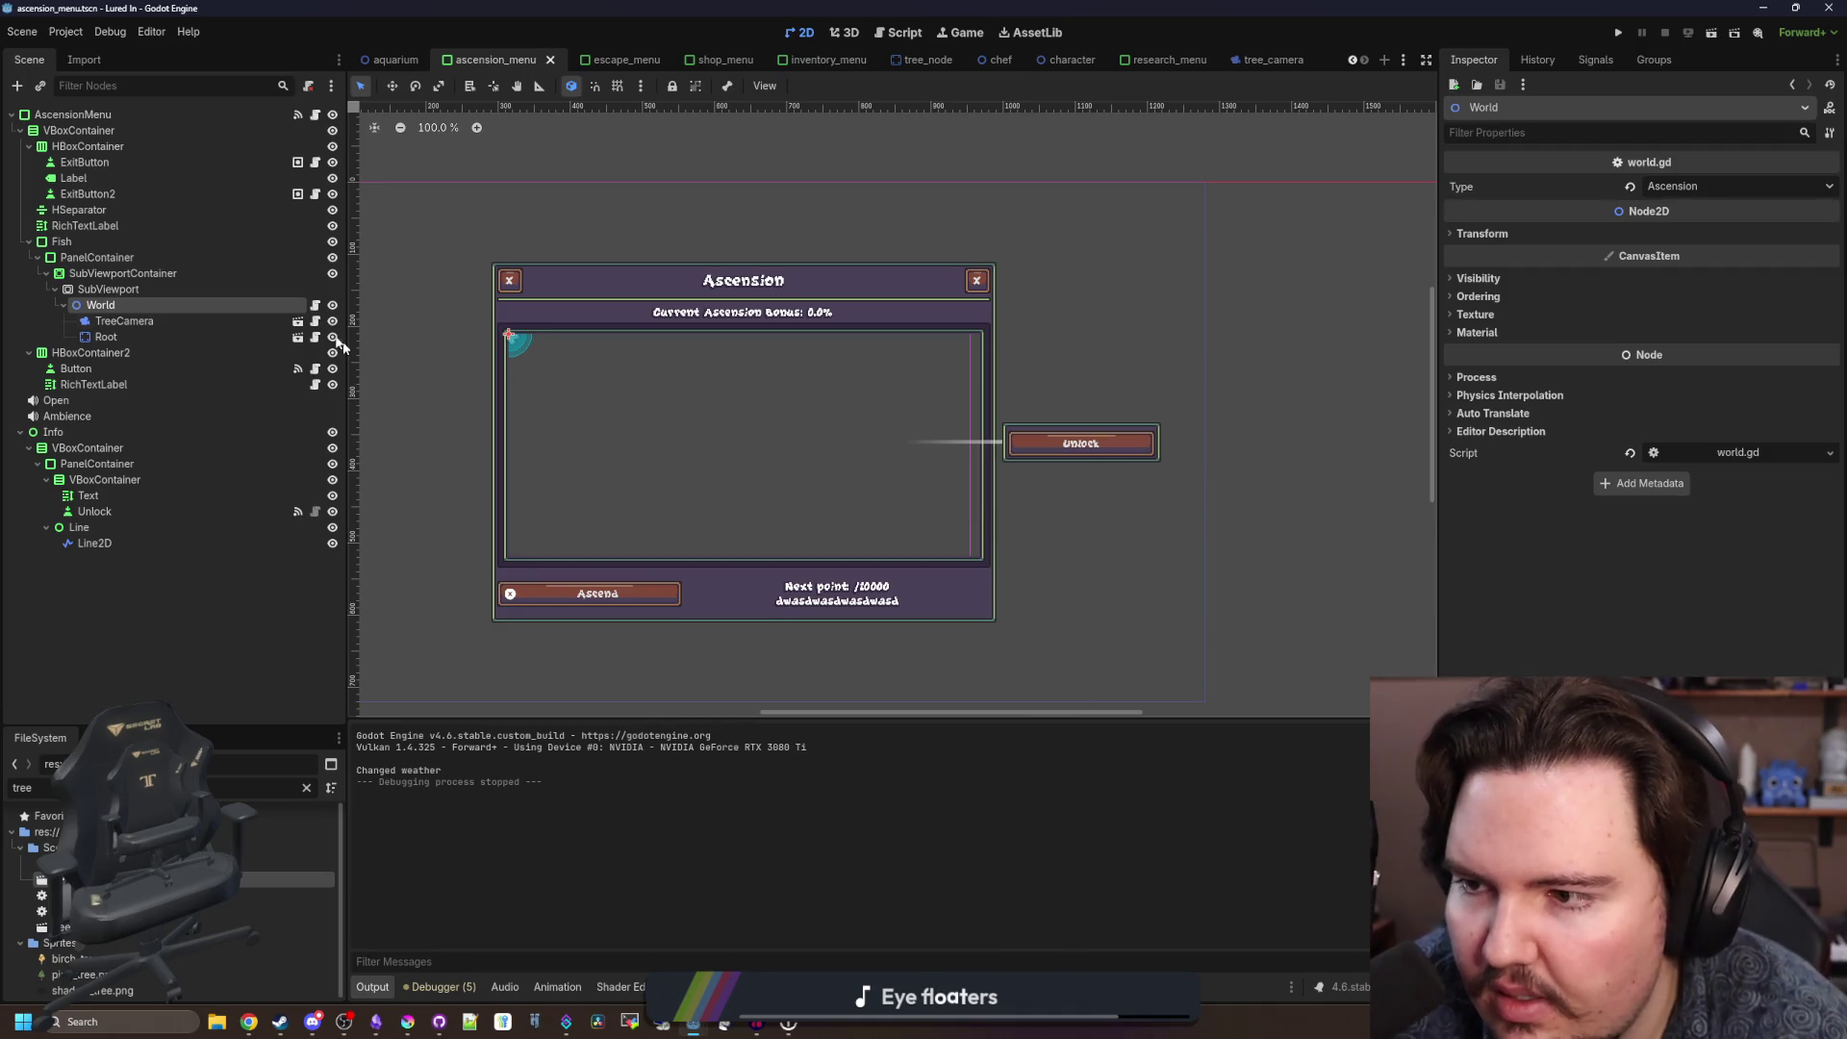
Delete the controller-only if/else lines 21–23 from tree_camera.gd and rerun the game.
click(315, 320)
scroll(828, 394, down, 3)
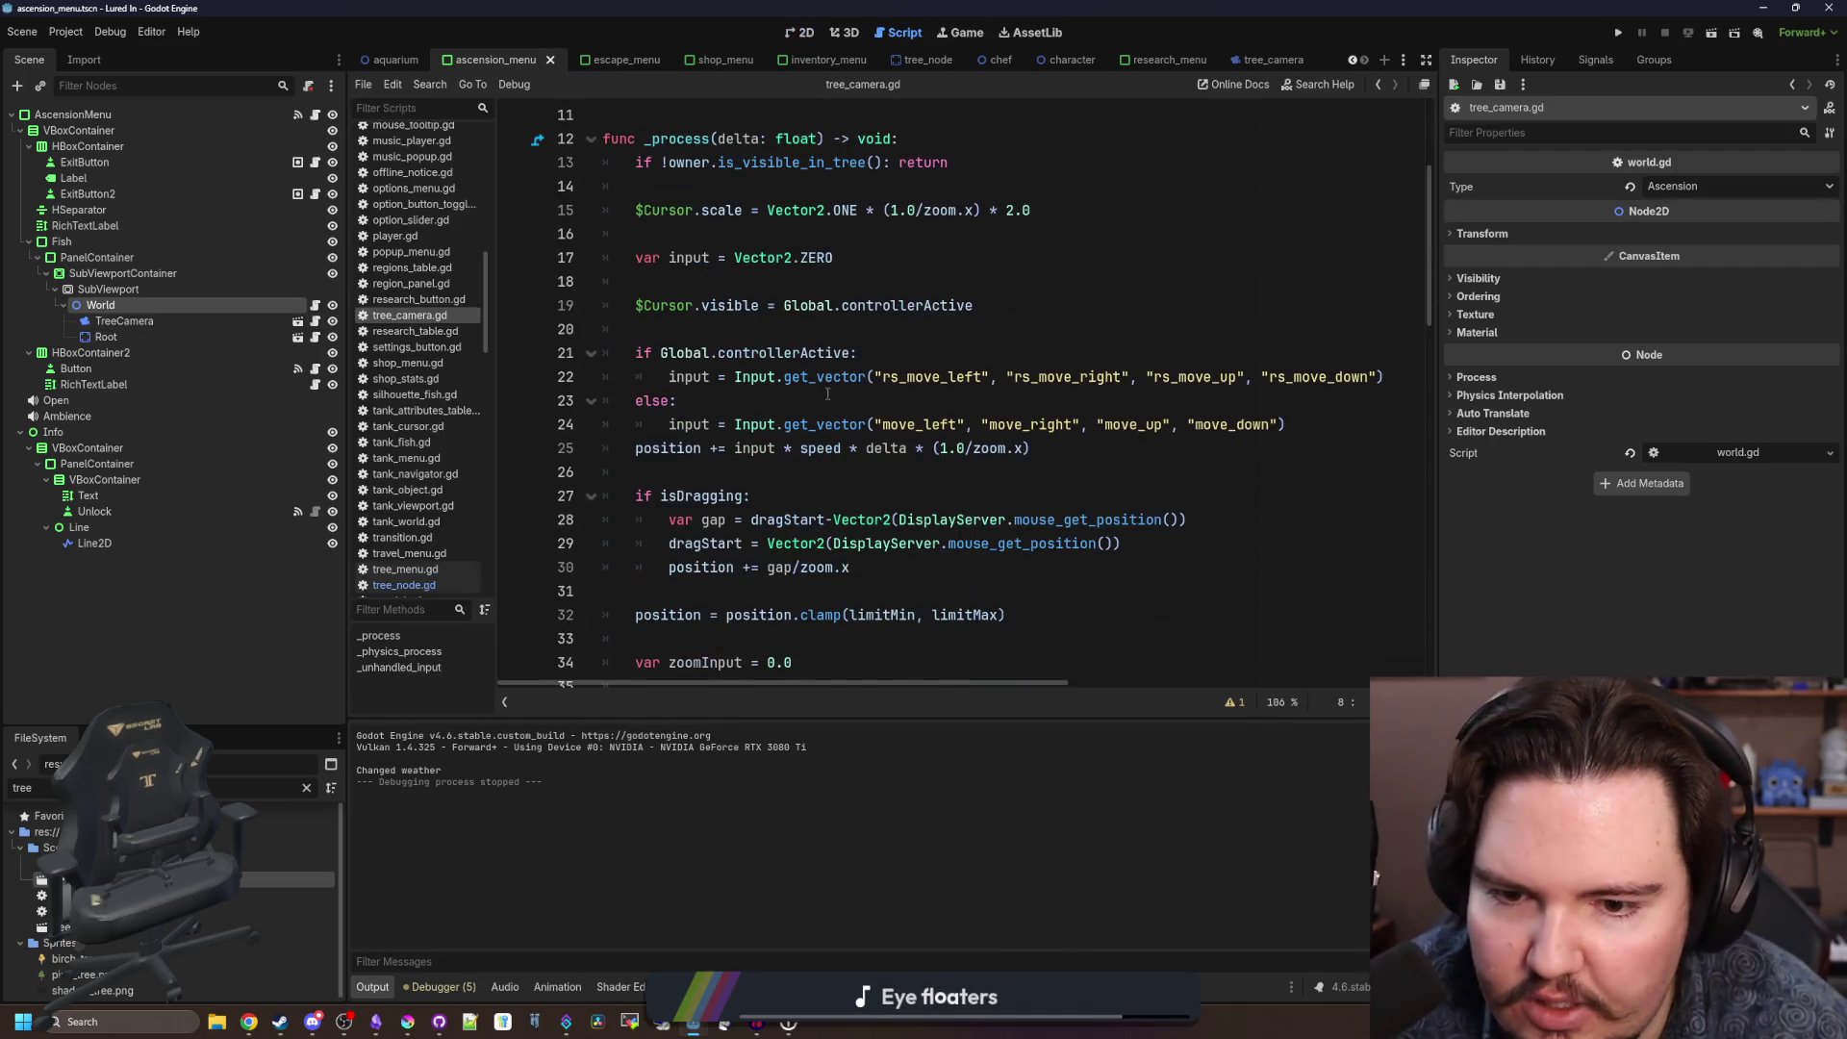
click(1005, 397)
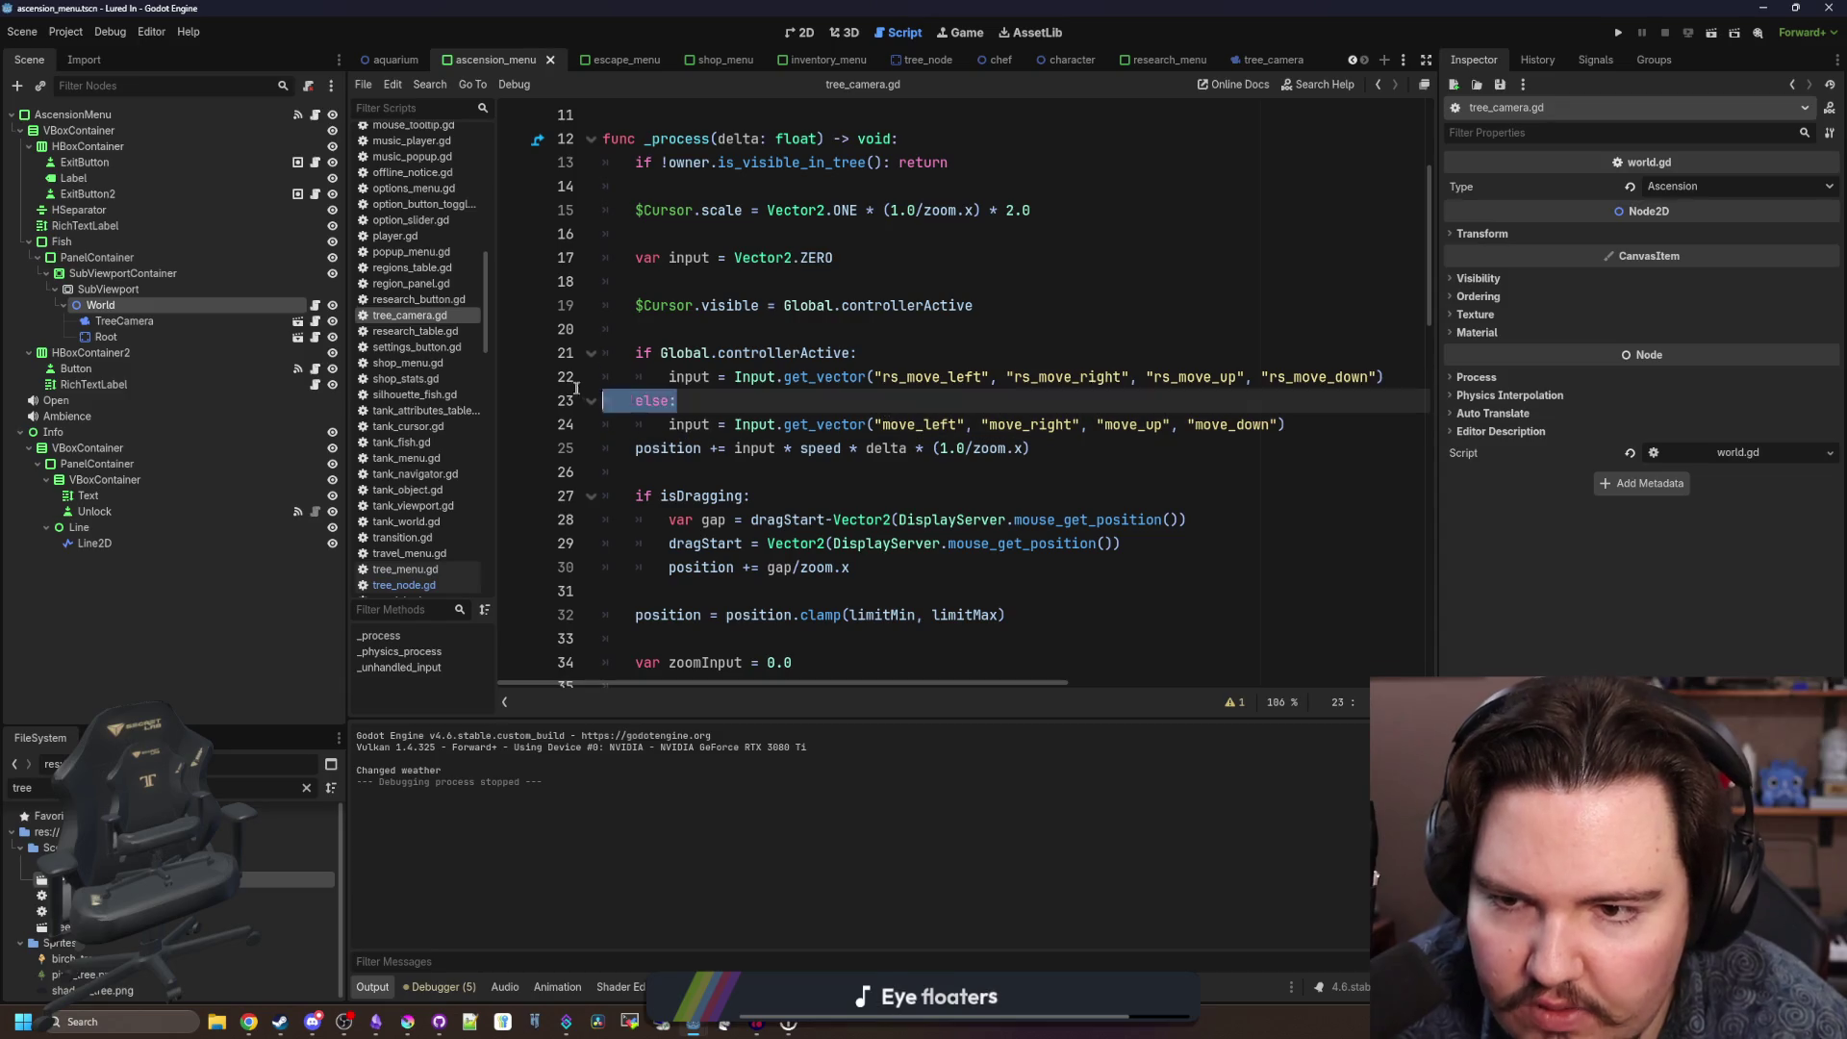
drag(577, 388, 606, 353)
key(BackSpace)
key(BackSpace)
key(BackSpace)
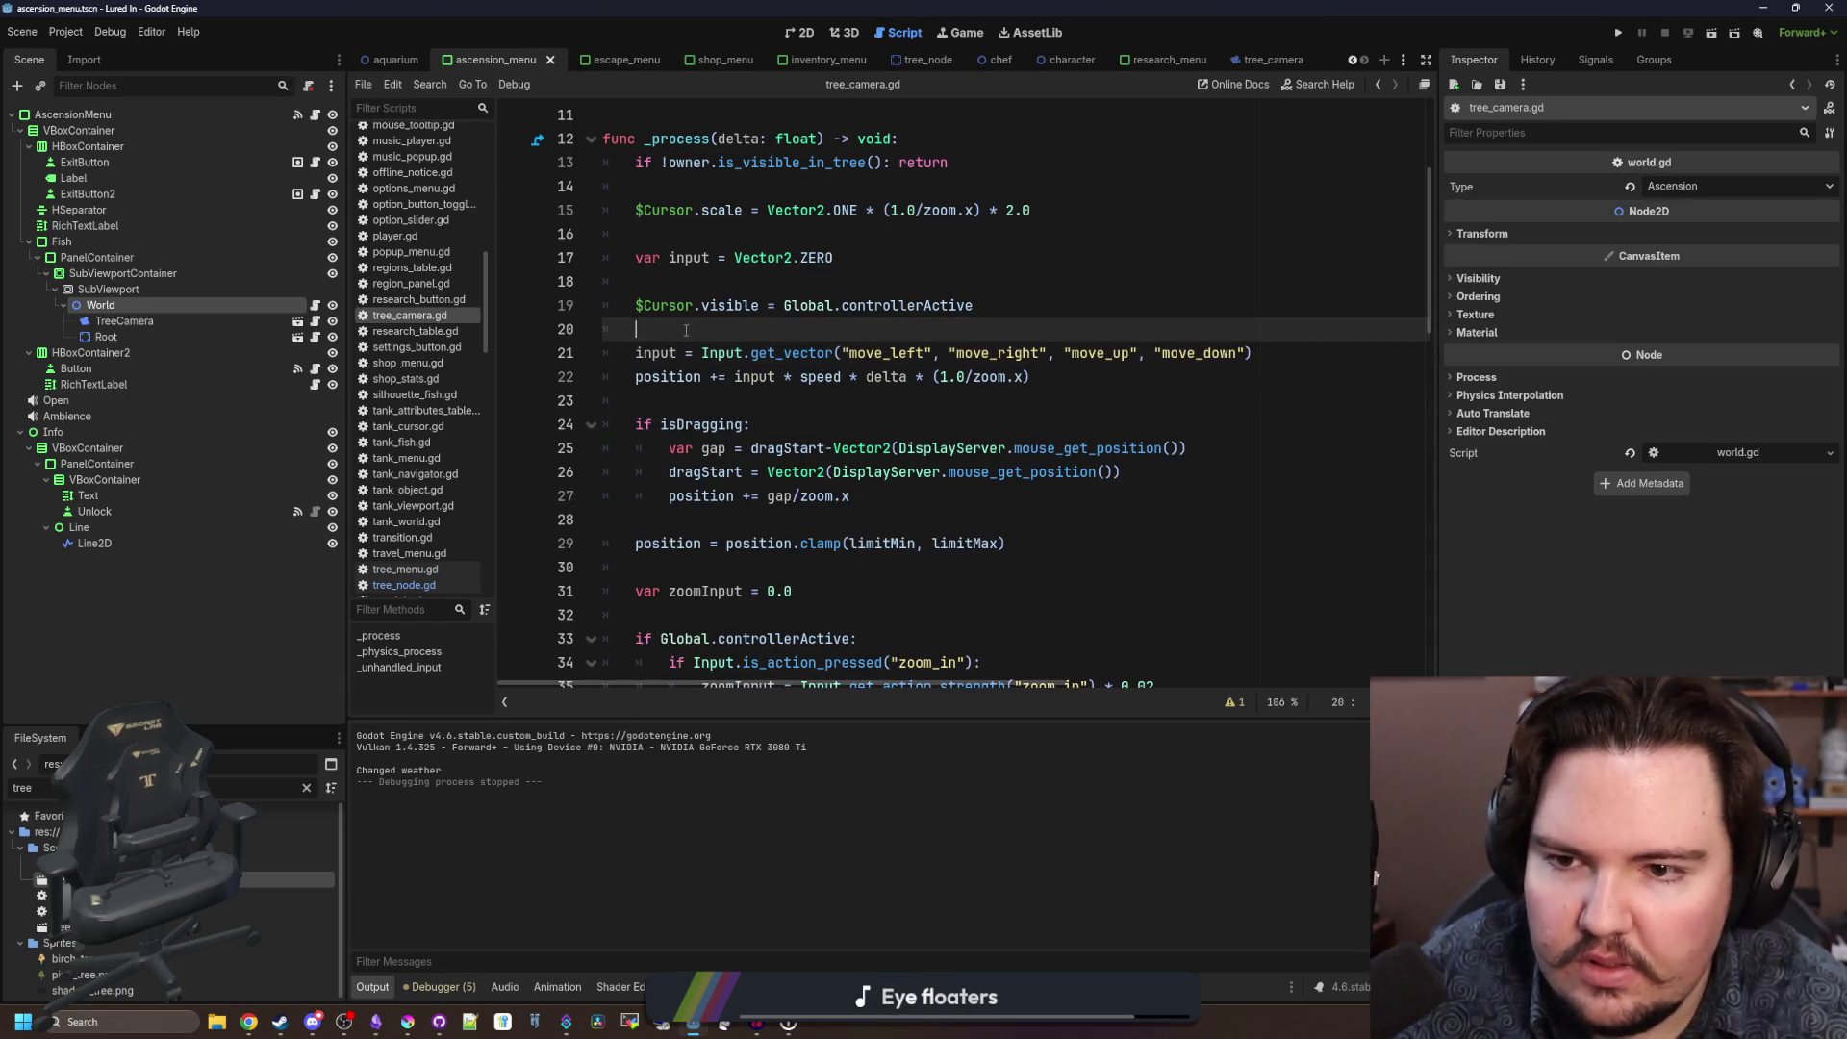
click(1615, 34)
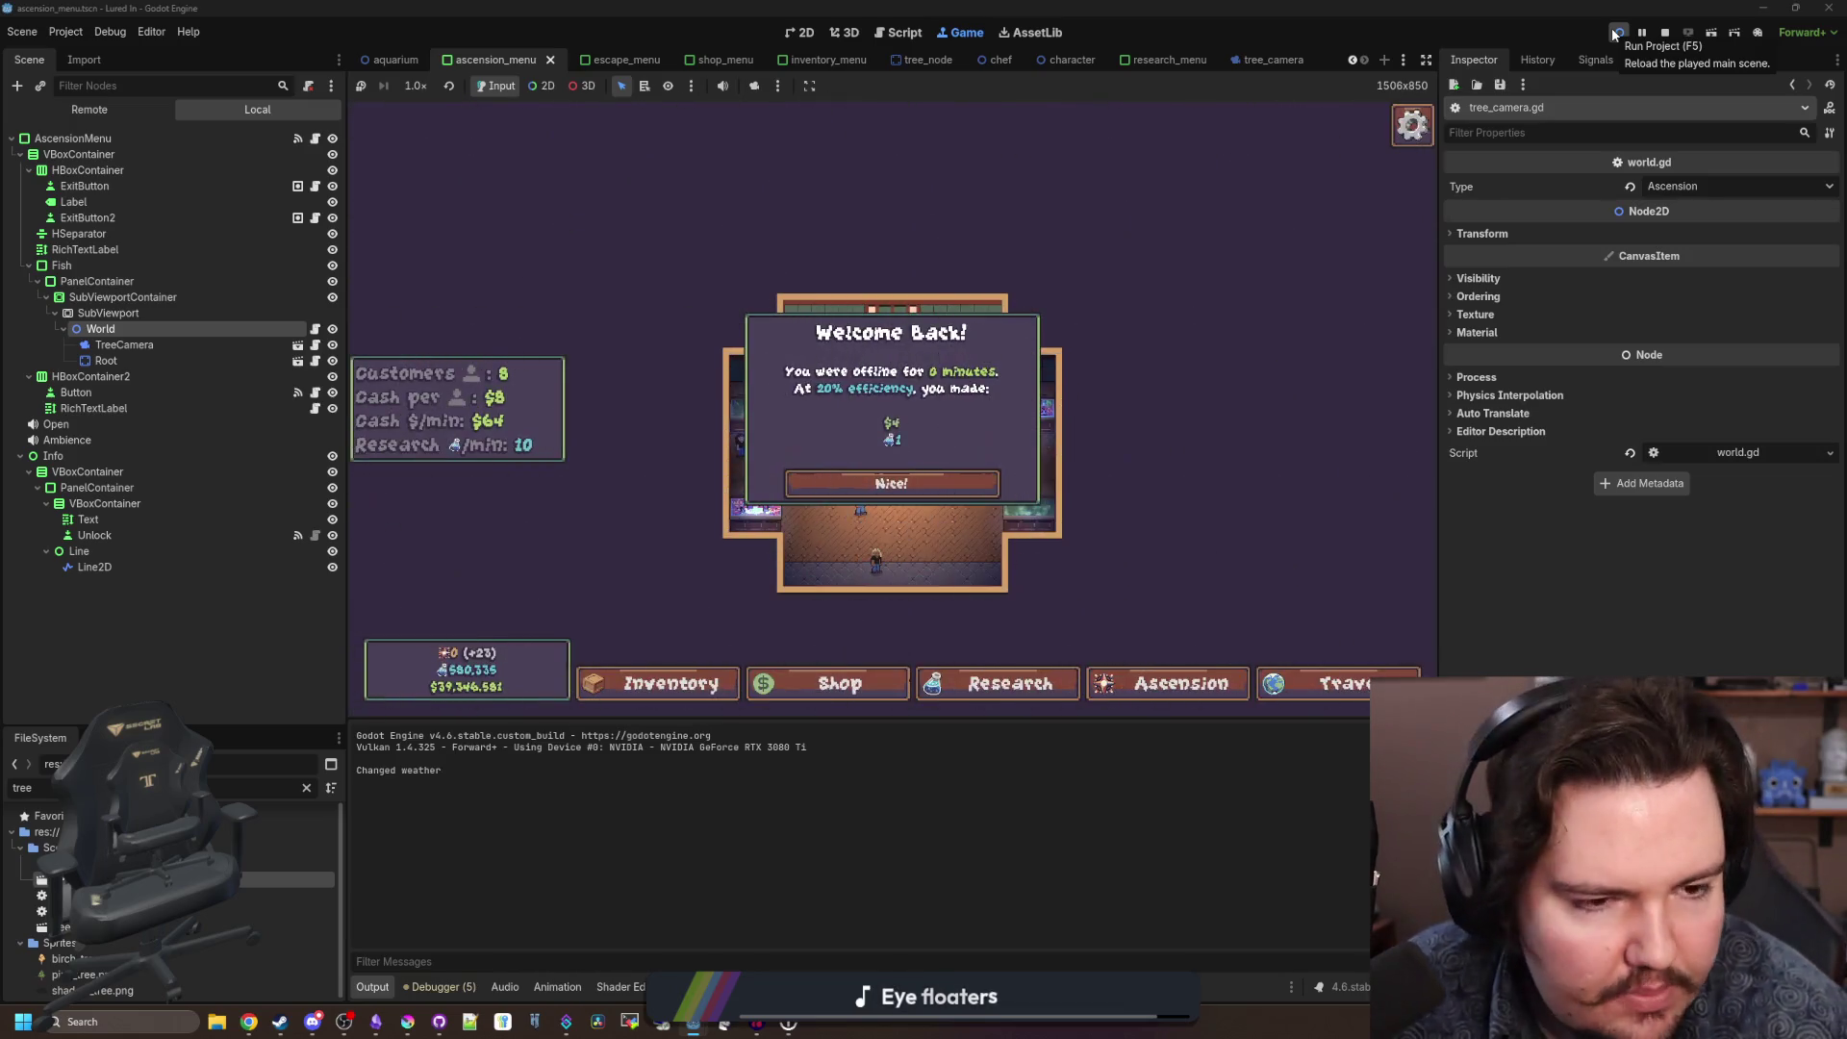
Dismiss the Welcome Back notice and open the Ascension upgrade tree in game.
key(Return)
key(Right)
key(Return)
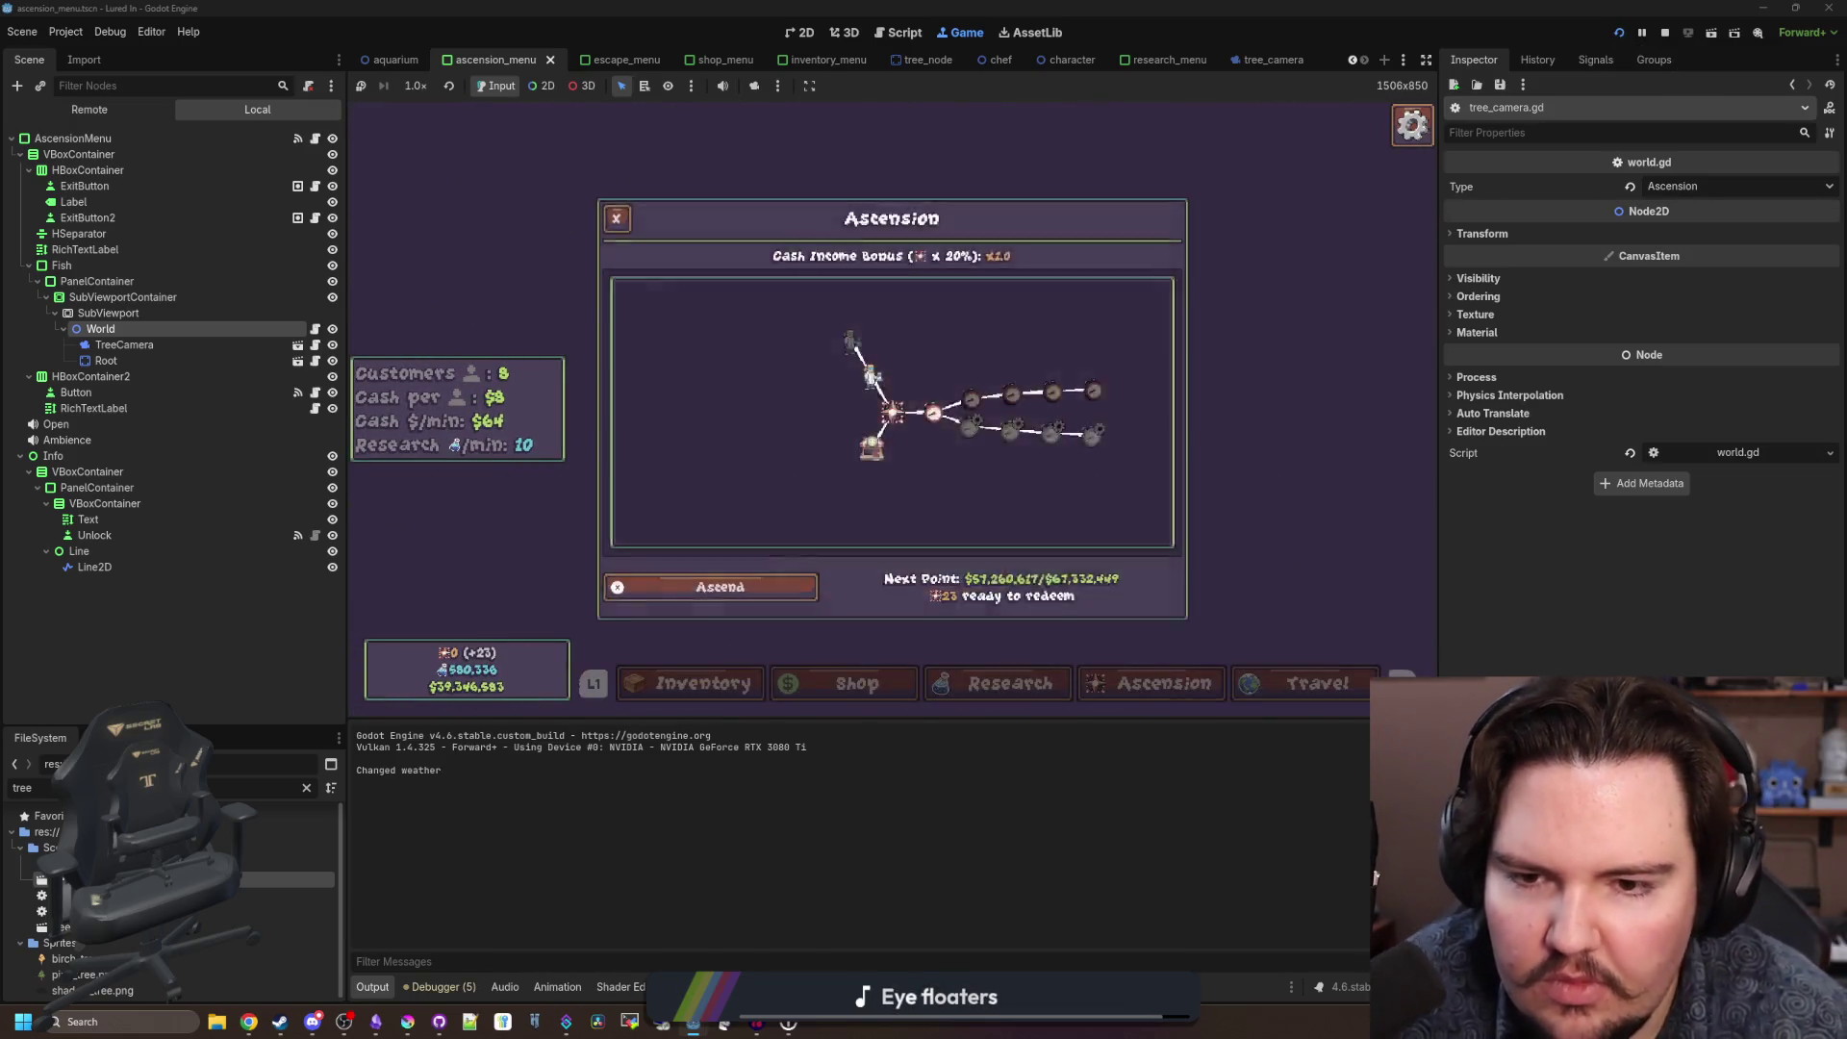
mouse_move(848, 292)
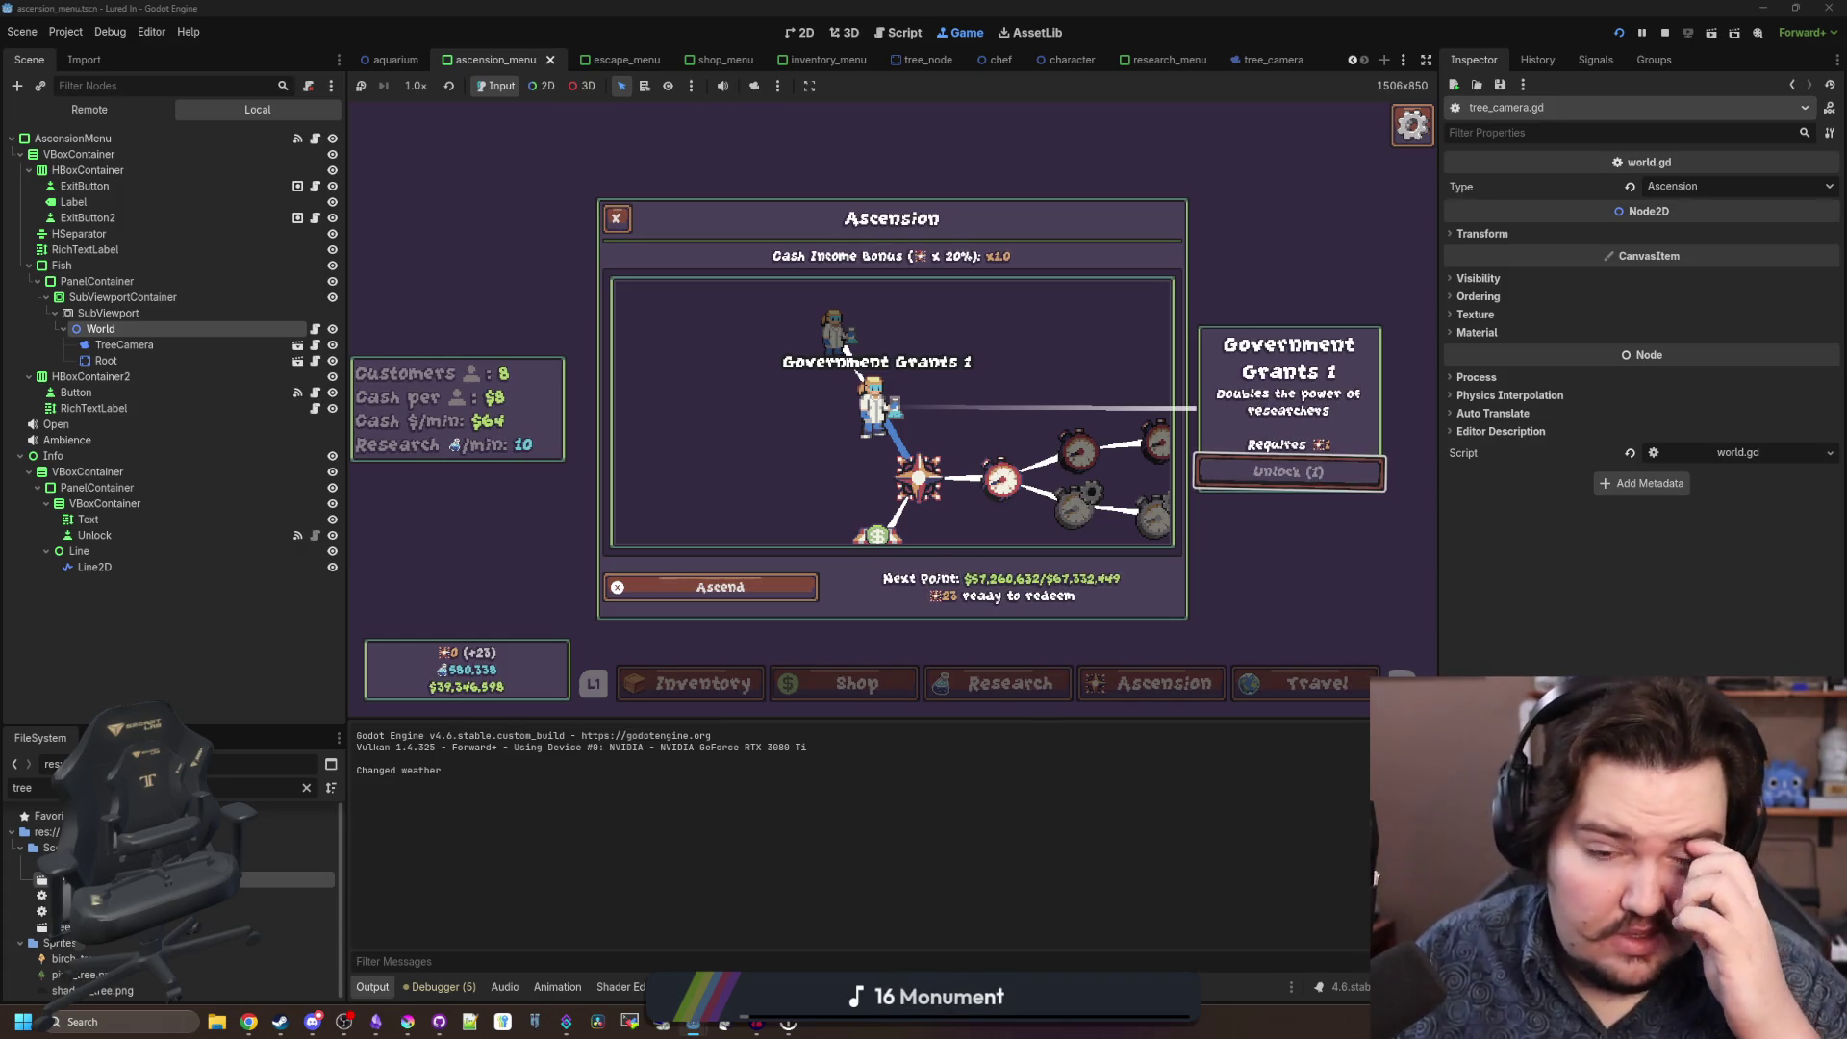
Switch to the Research tree with Q and pan it to recentre the view.
key(q)
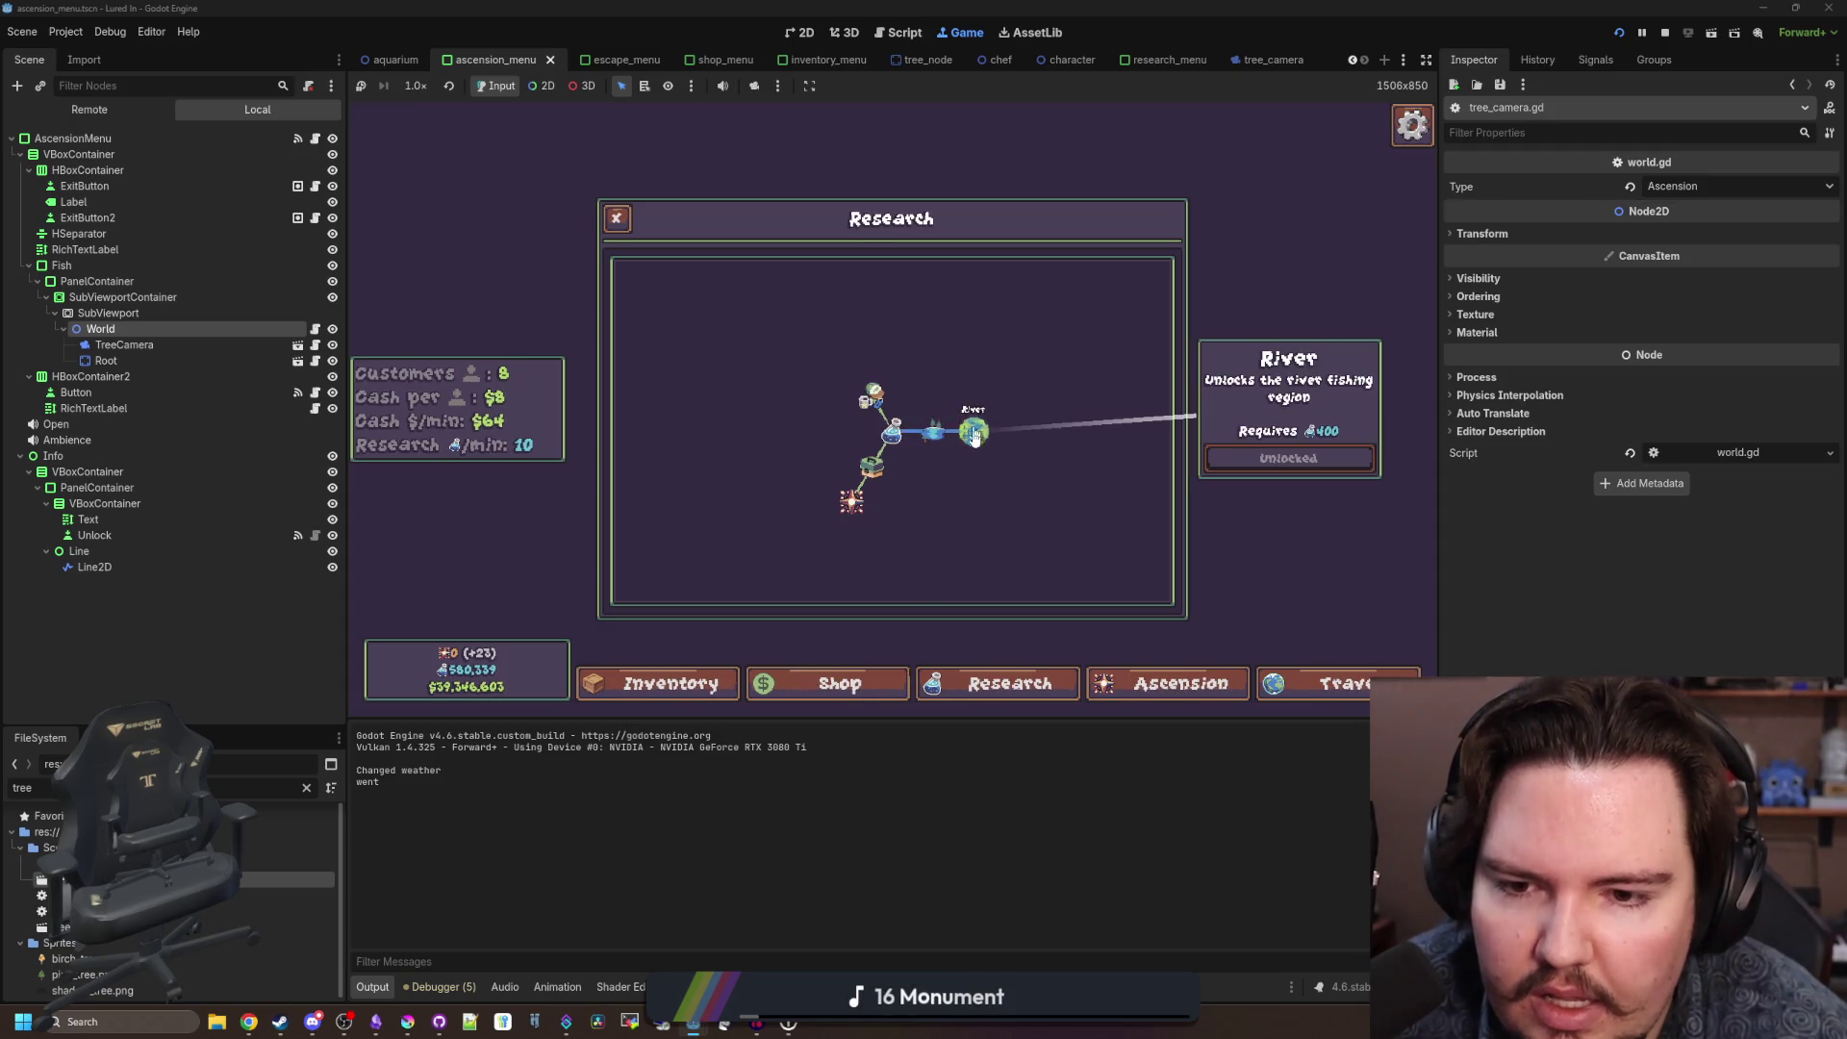
scroll(991, 442, up, 2)
mouse_move(1026, 442)
mouse_down()
mouse_move(983, 404)
mouse_move(910, 412)
mouse_up()
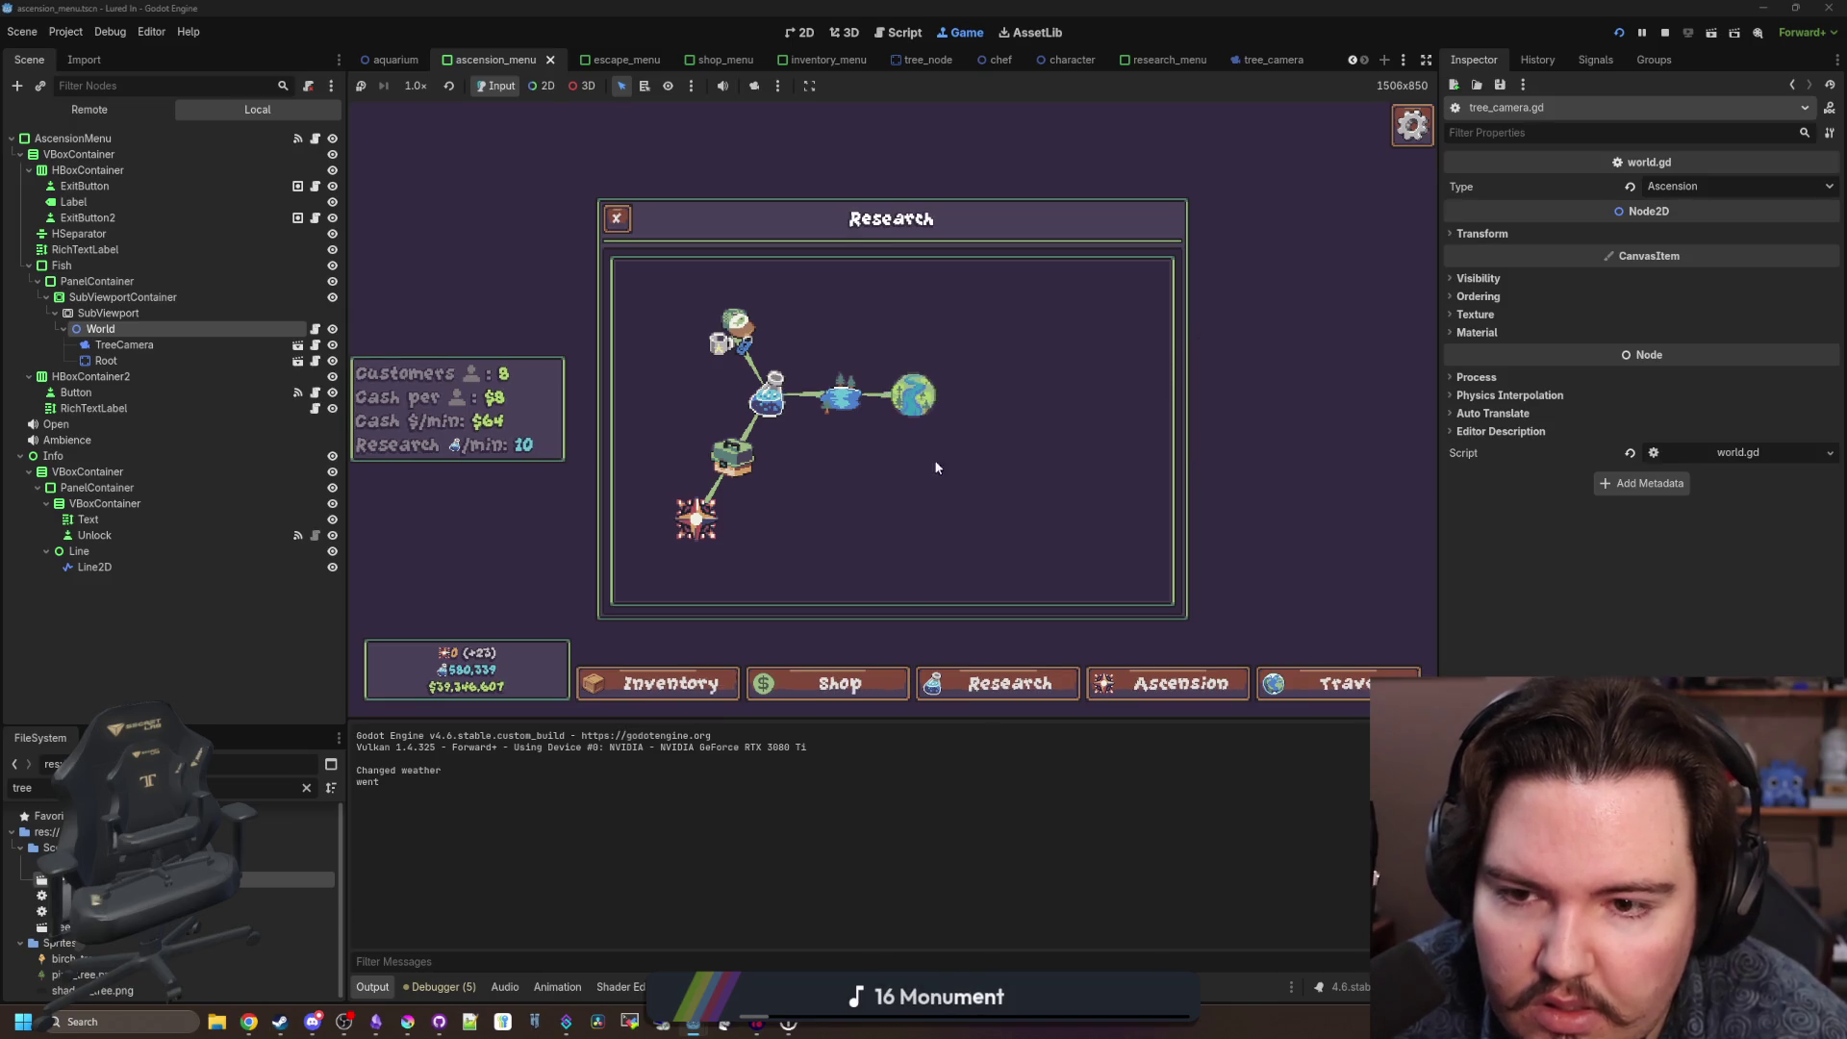
mouse_move(922, 402)
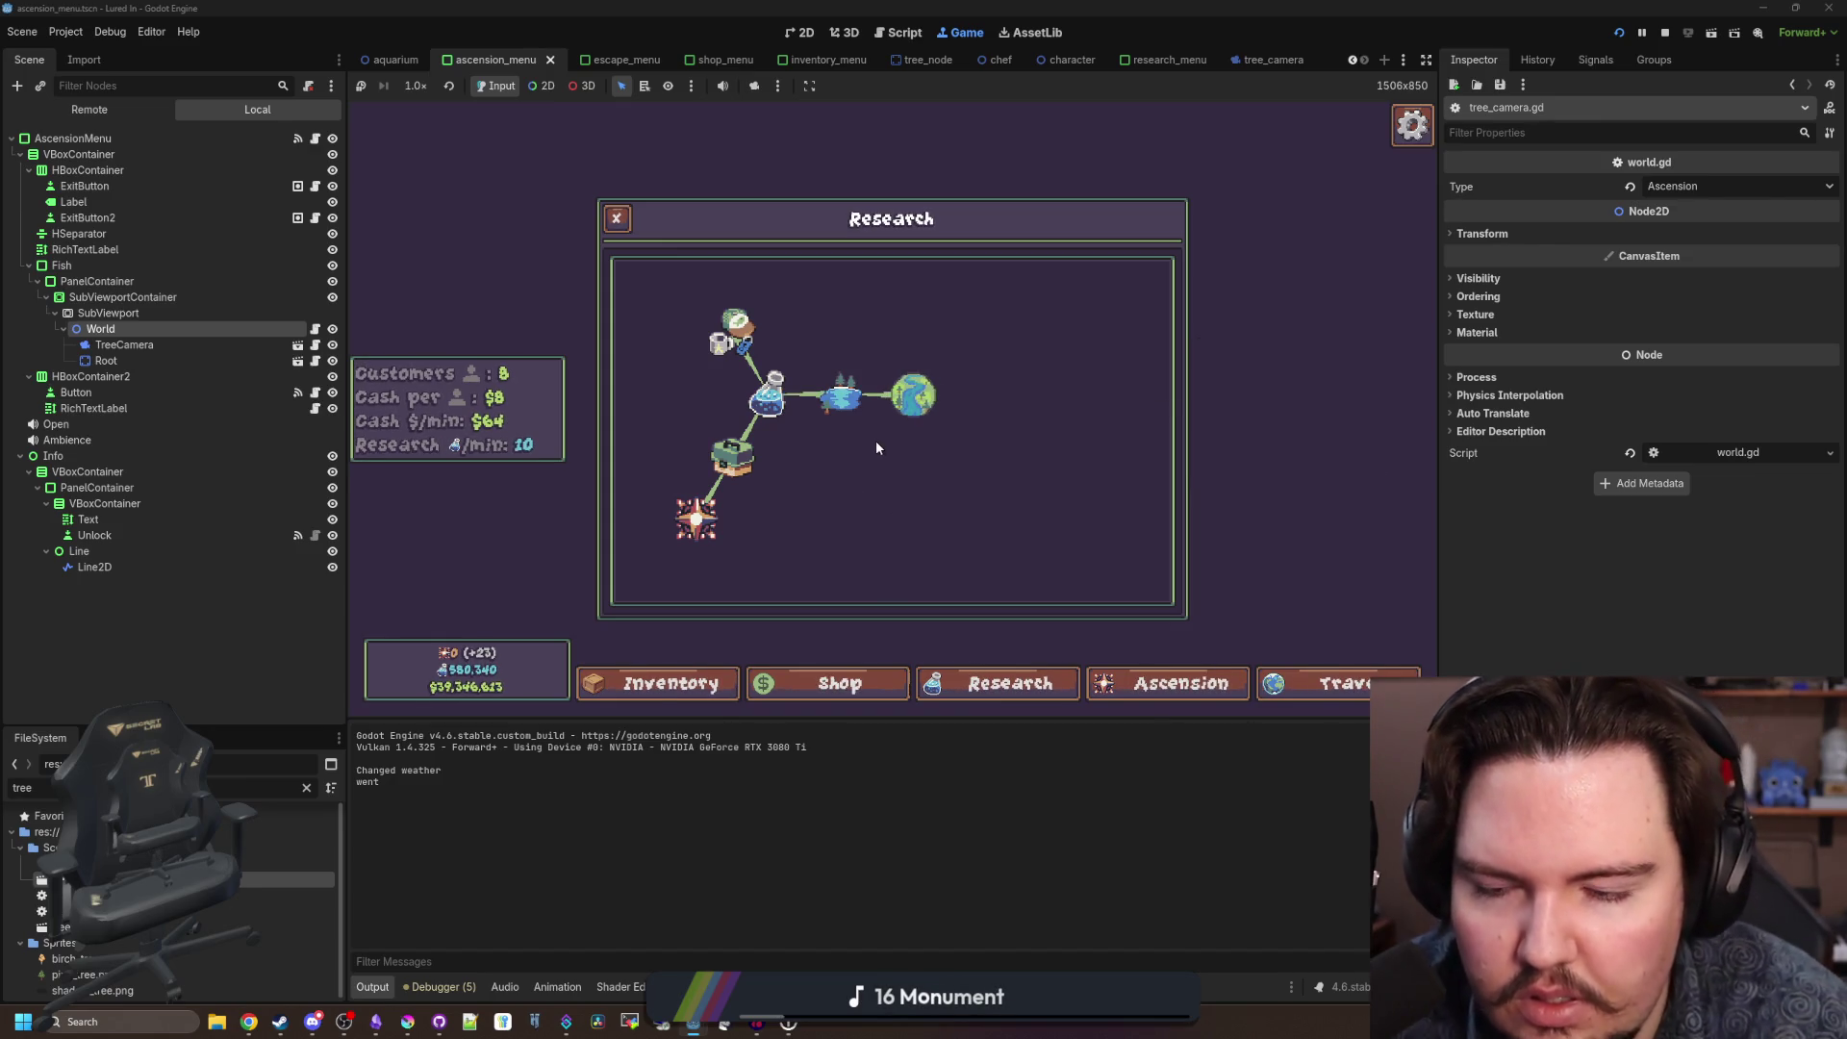
mouse_move(745, 524)
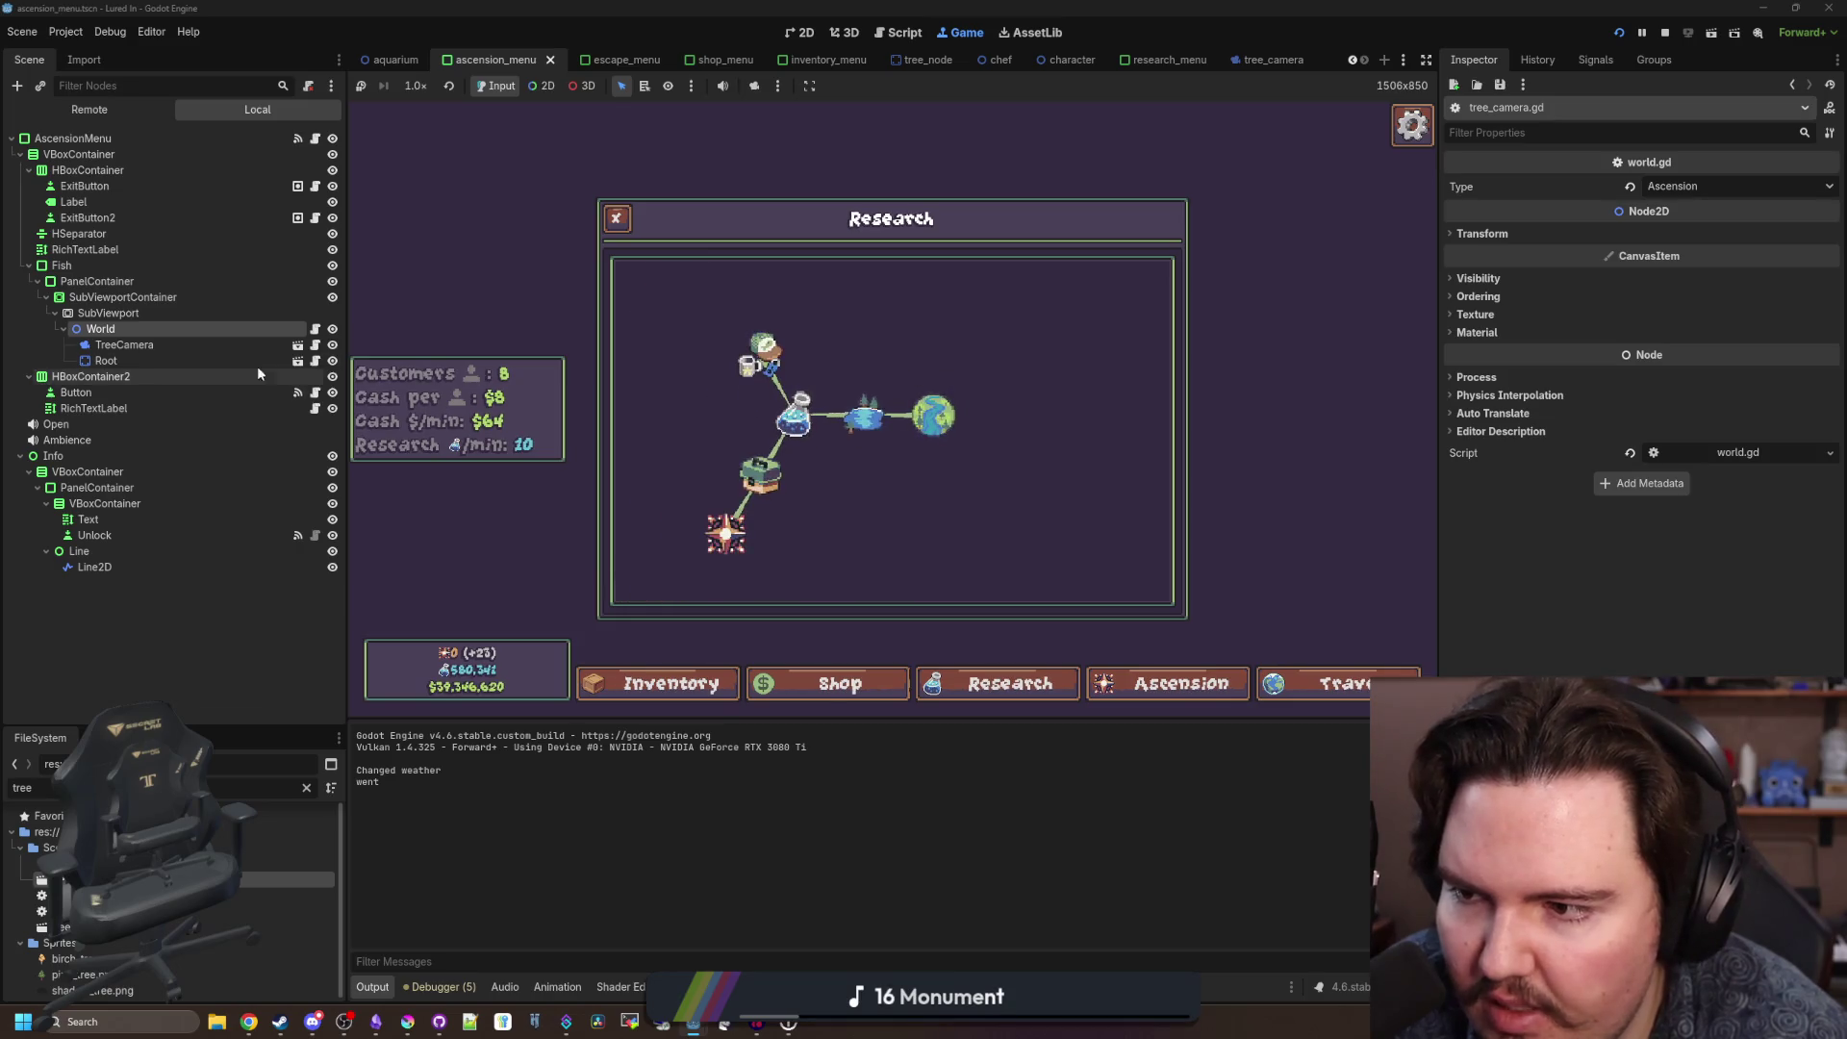
click(106, 361)
Open the tree_node scene and load outline.gdshader from the Sprite2D's material.
click(298, 361)
click(63, 154)
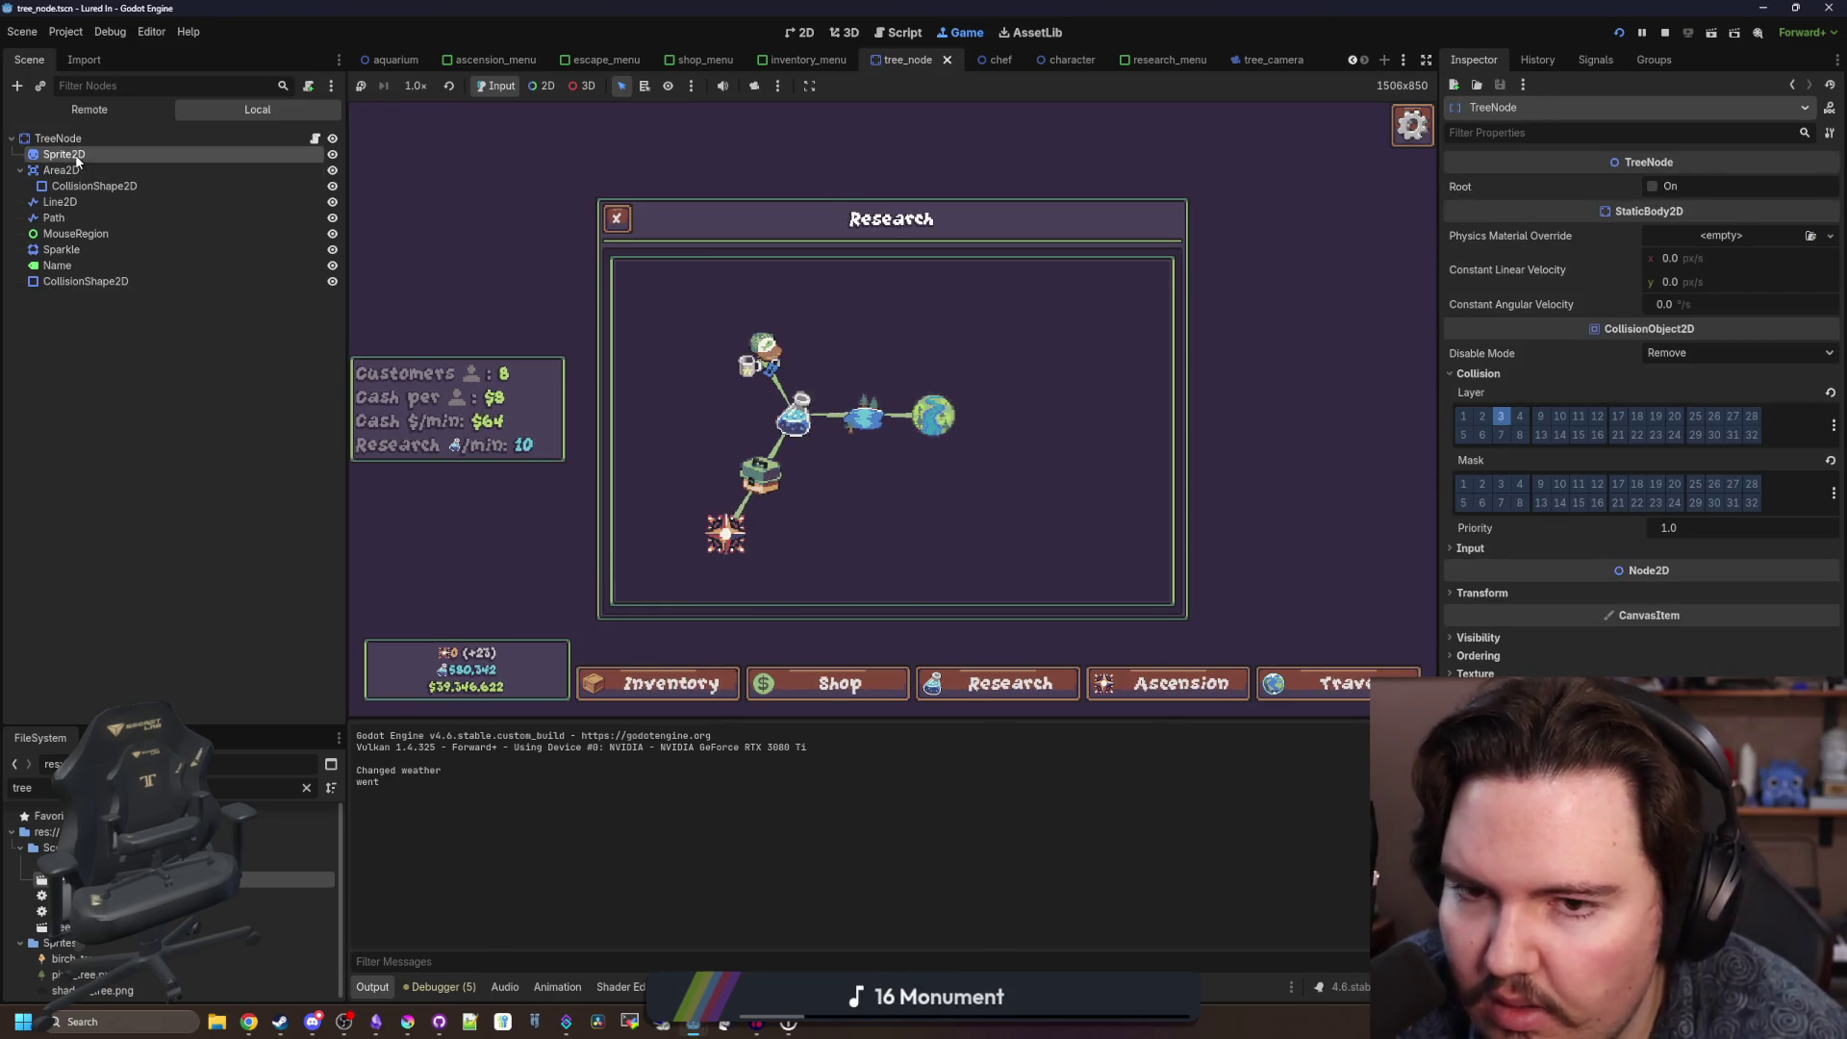
click(1669, 565)
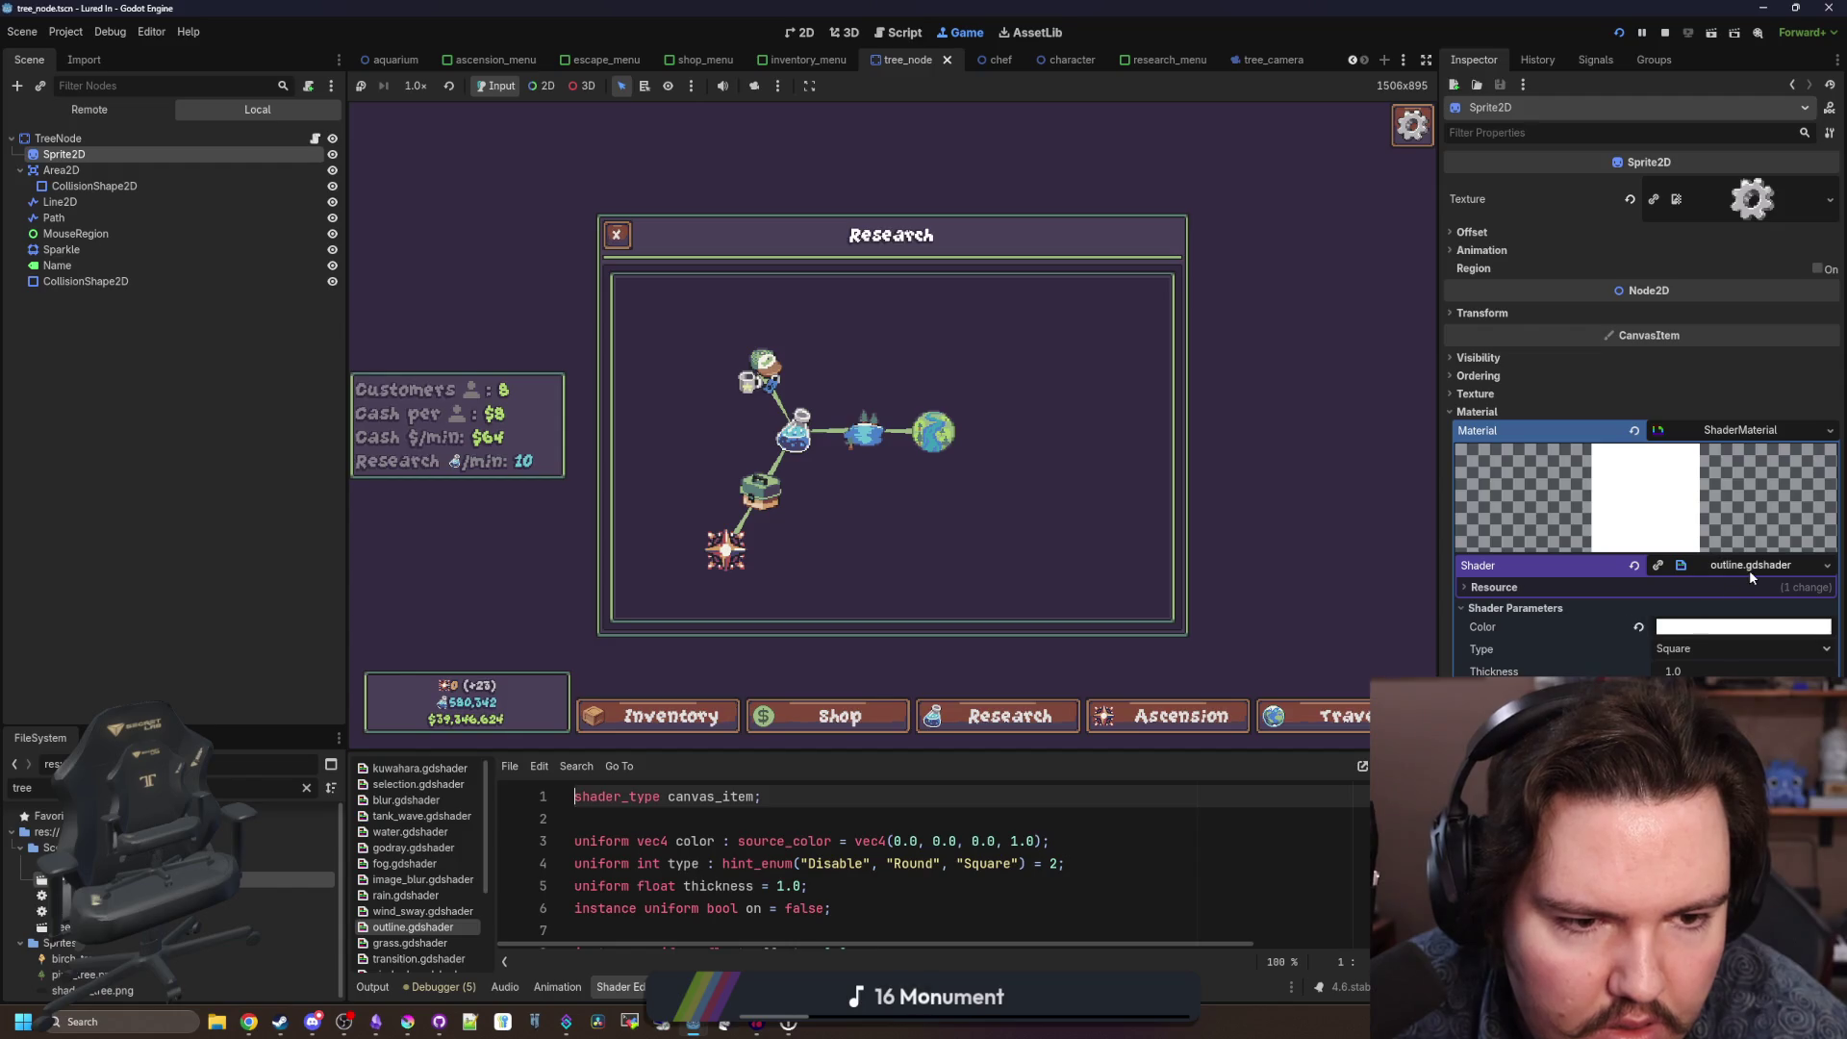
click(1511, 607)
click(1513, 607)
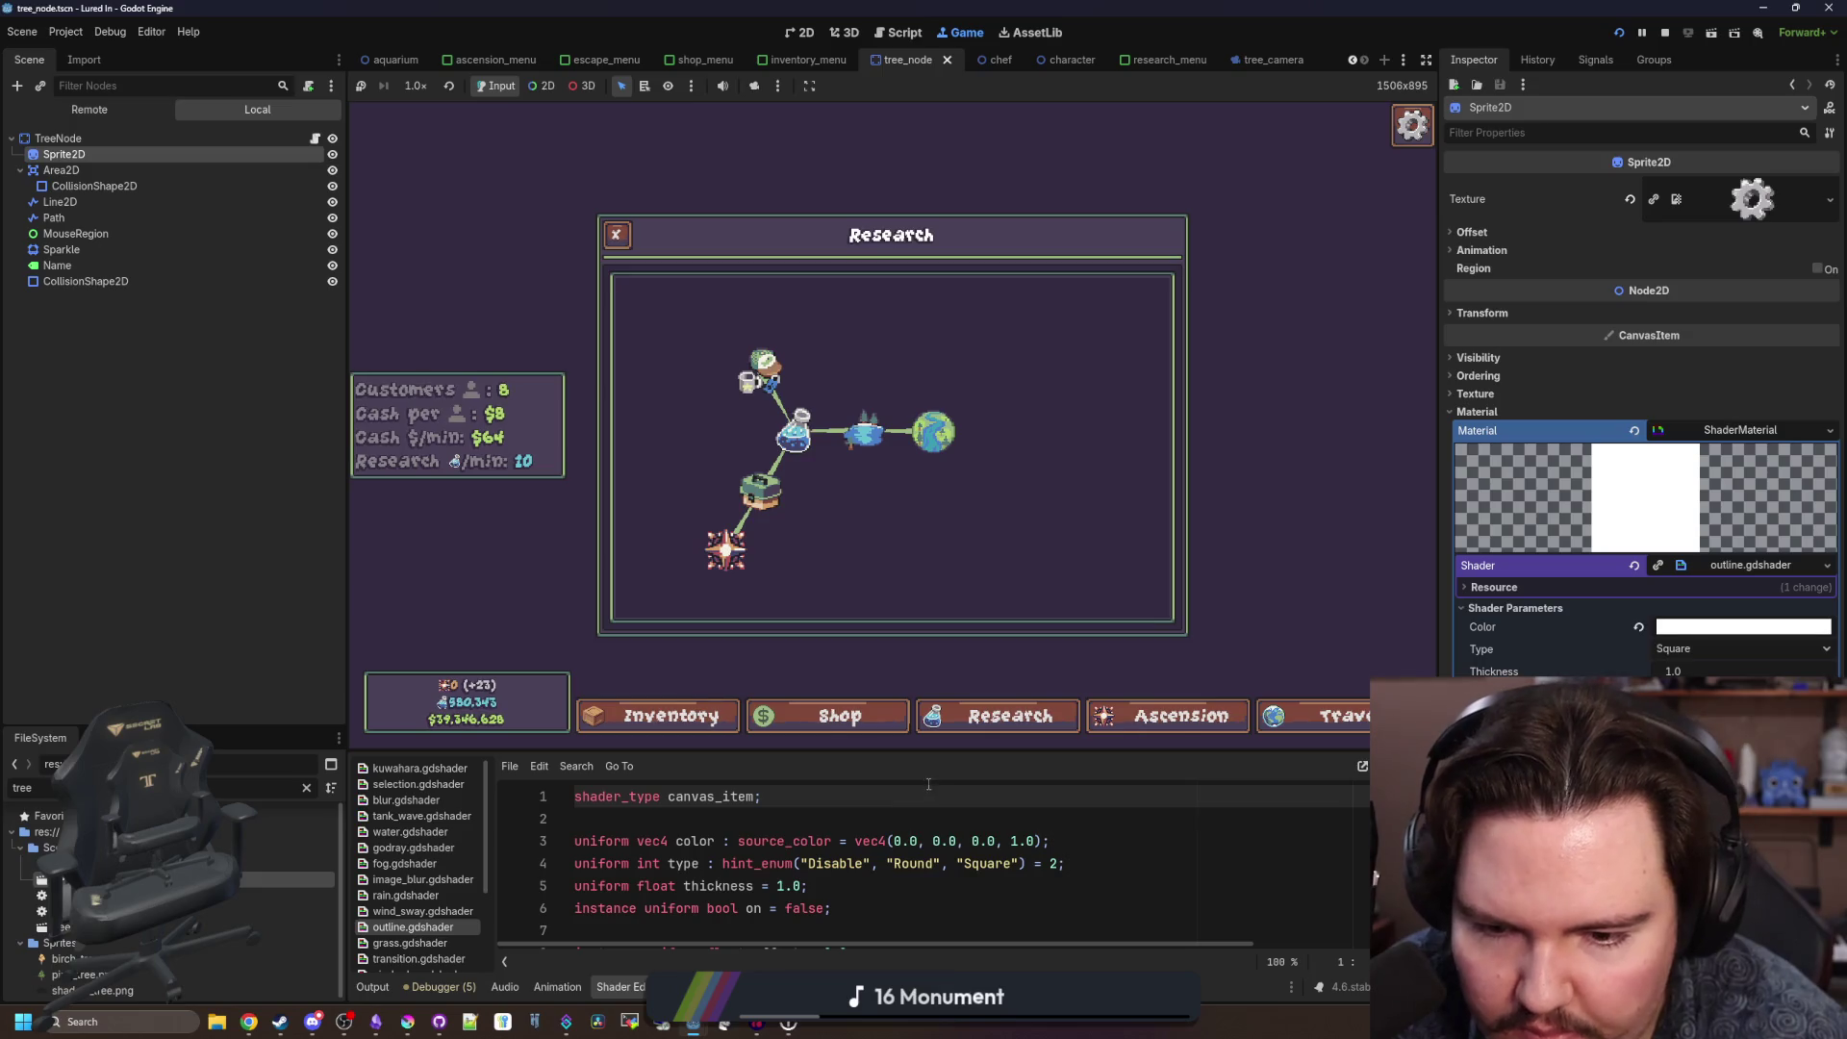
Resize the shader panel and bring up tree_node.gd at its set_selected code.
drag(917, 749, 917, 552)
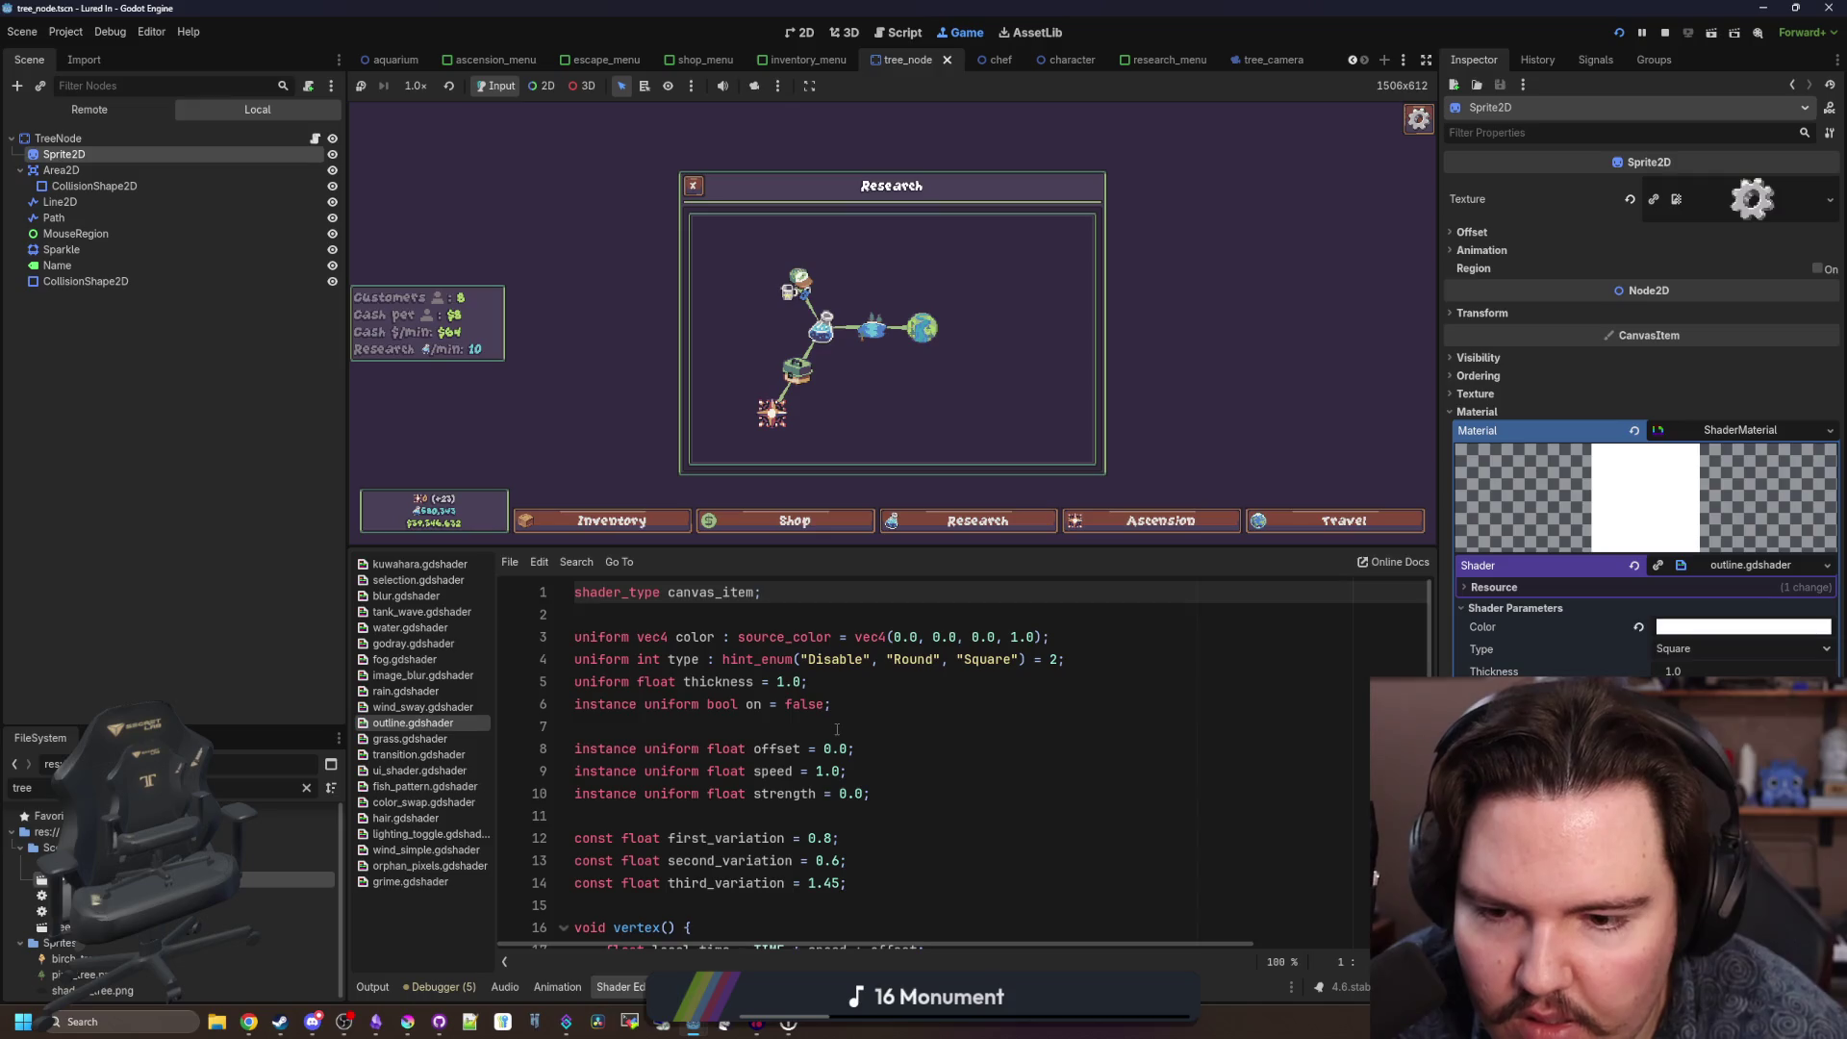
click(766, 722)
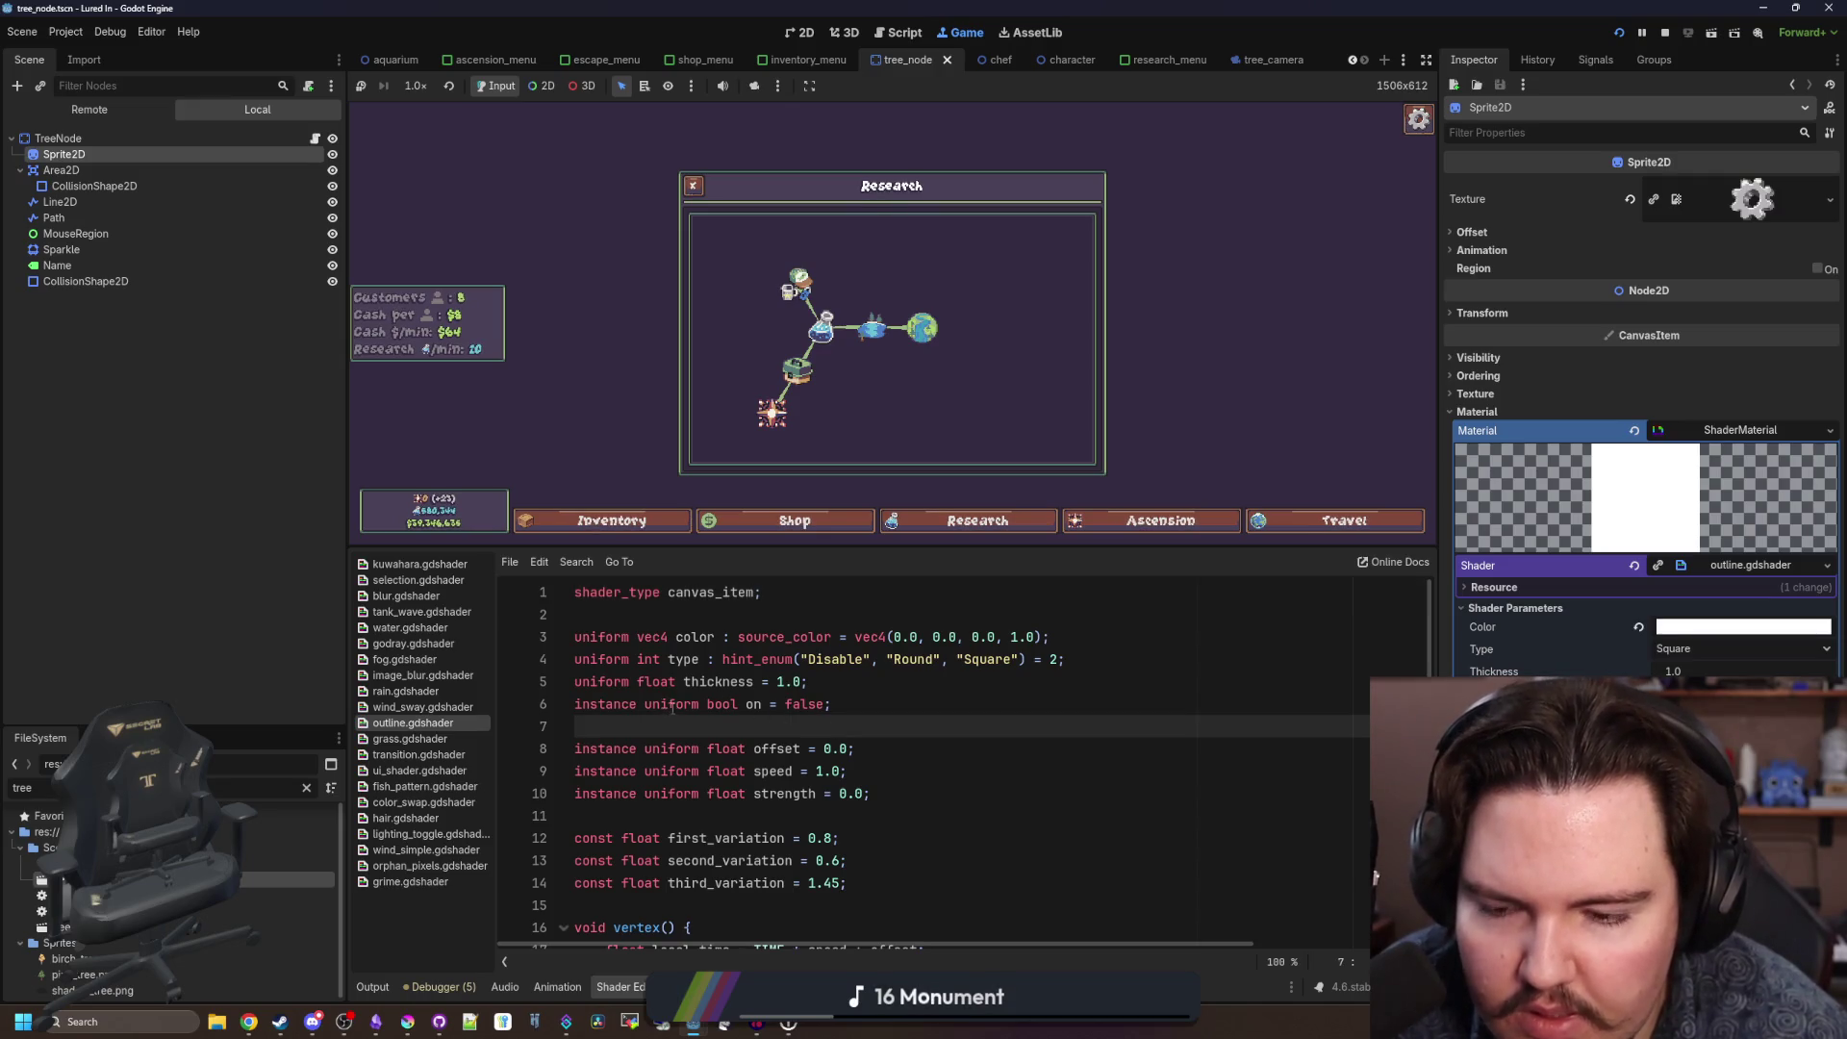
drag(822, 547, 812, 665)
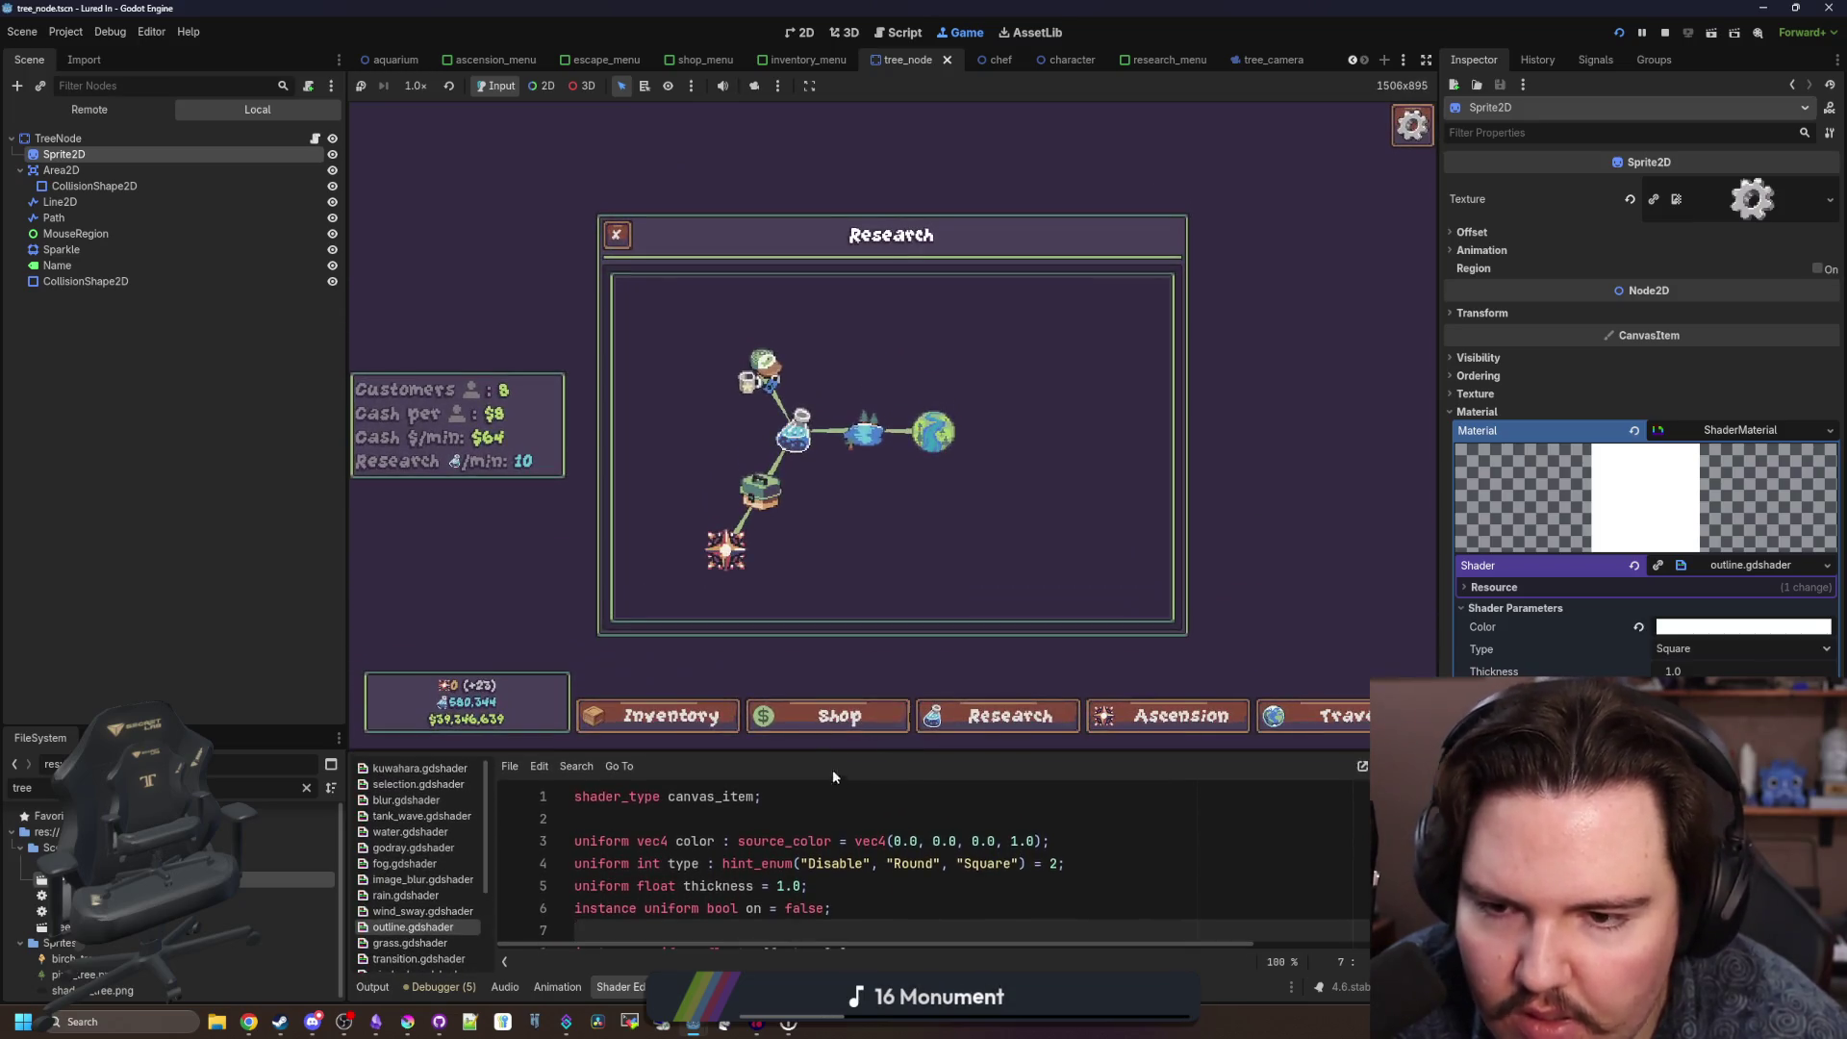
click(315, 139)
click(770, 424)
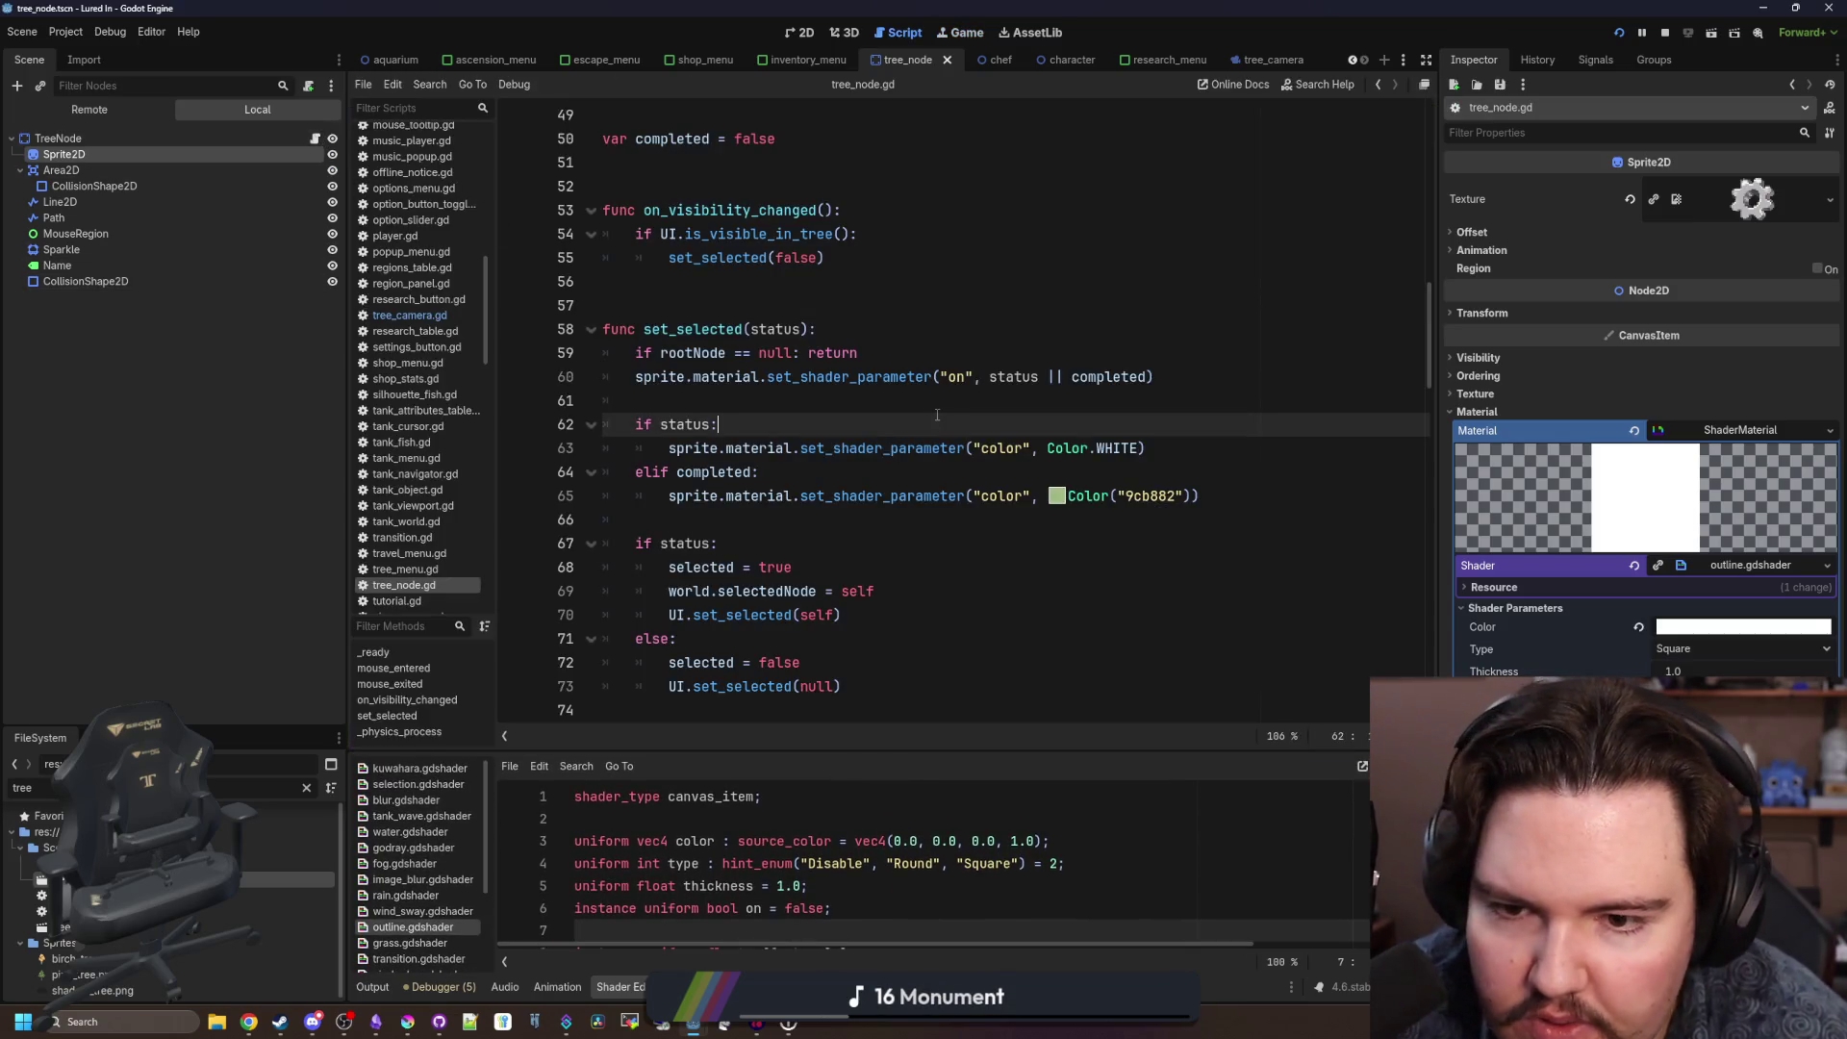
Change line 60's material.set_shader_parameter to sprite.set_instance_shader_parameter and save tree_node.gd.
click(965, 472)
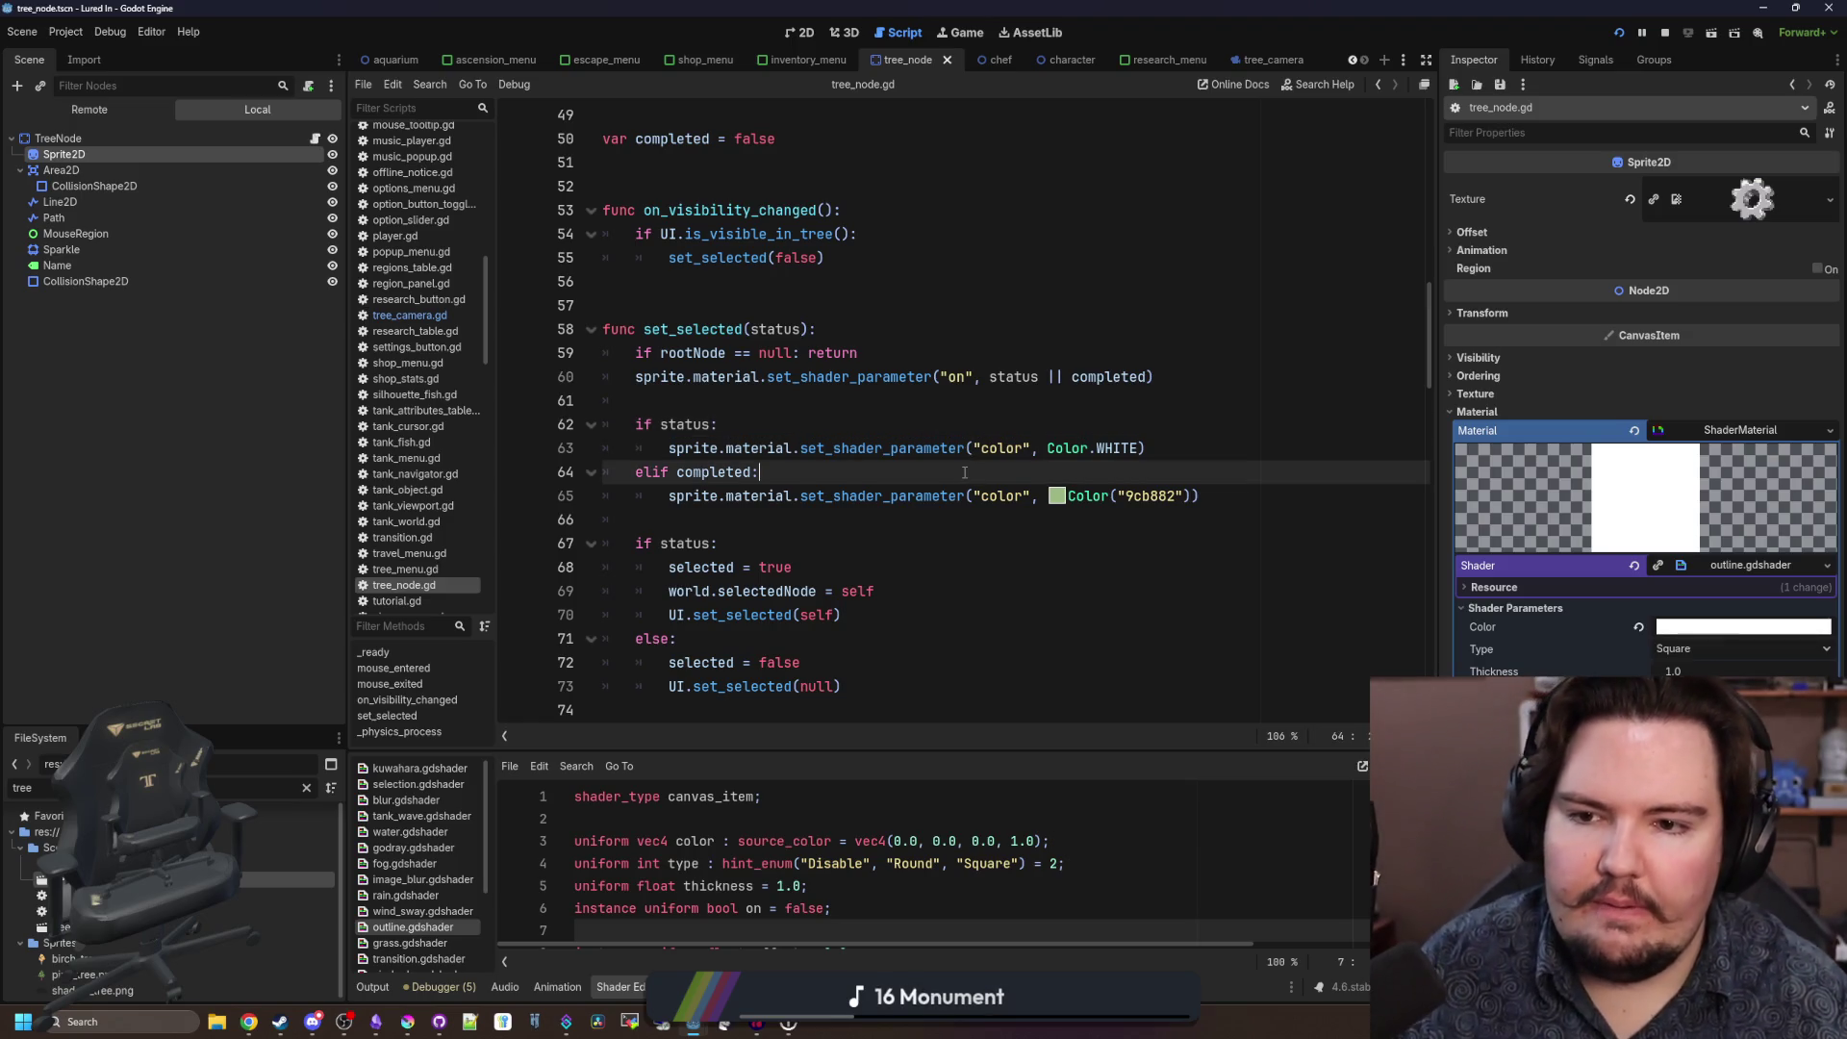
click(875, 410)
scroll(762, 458, up, 1)
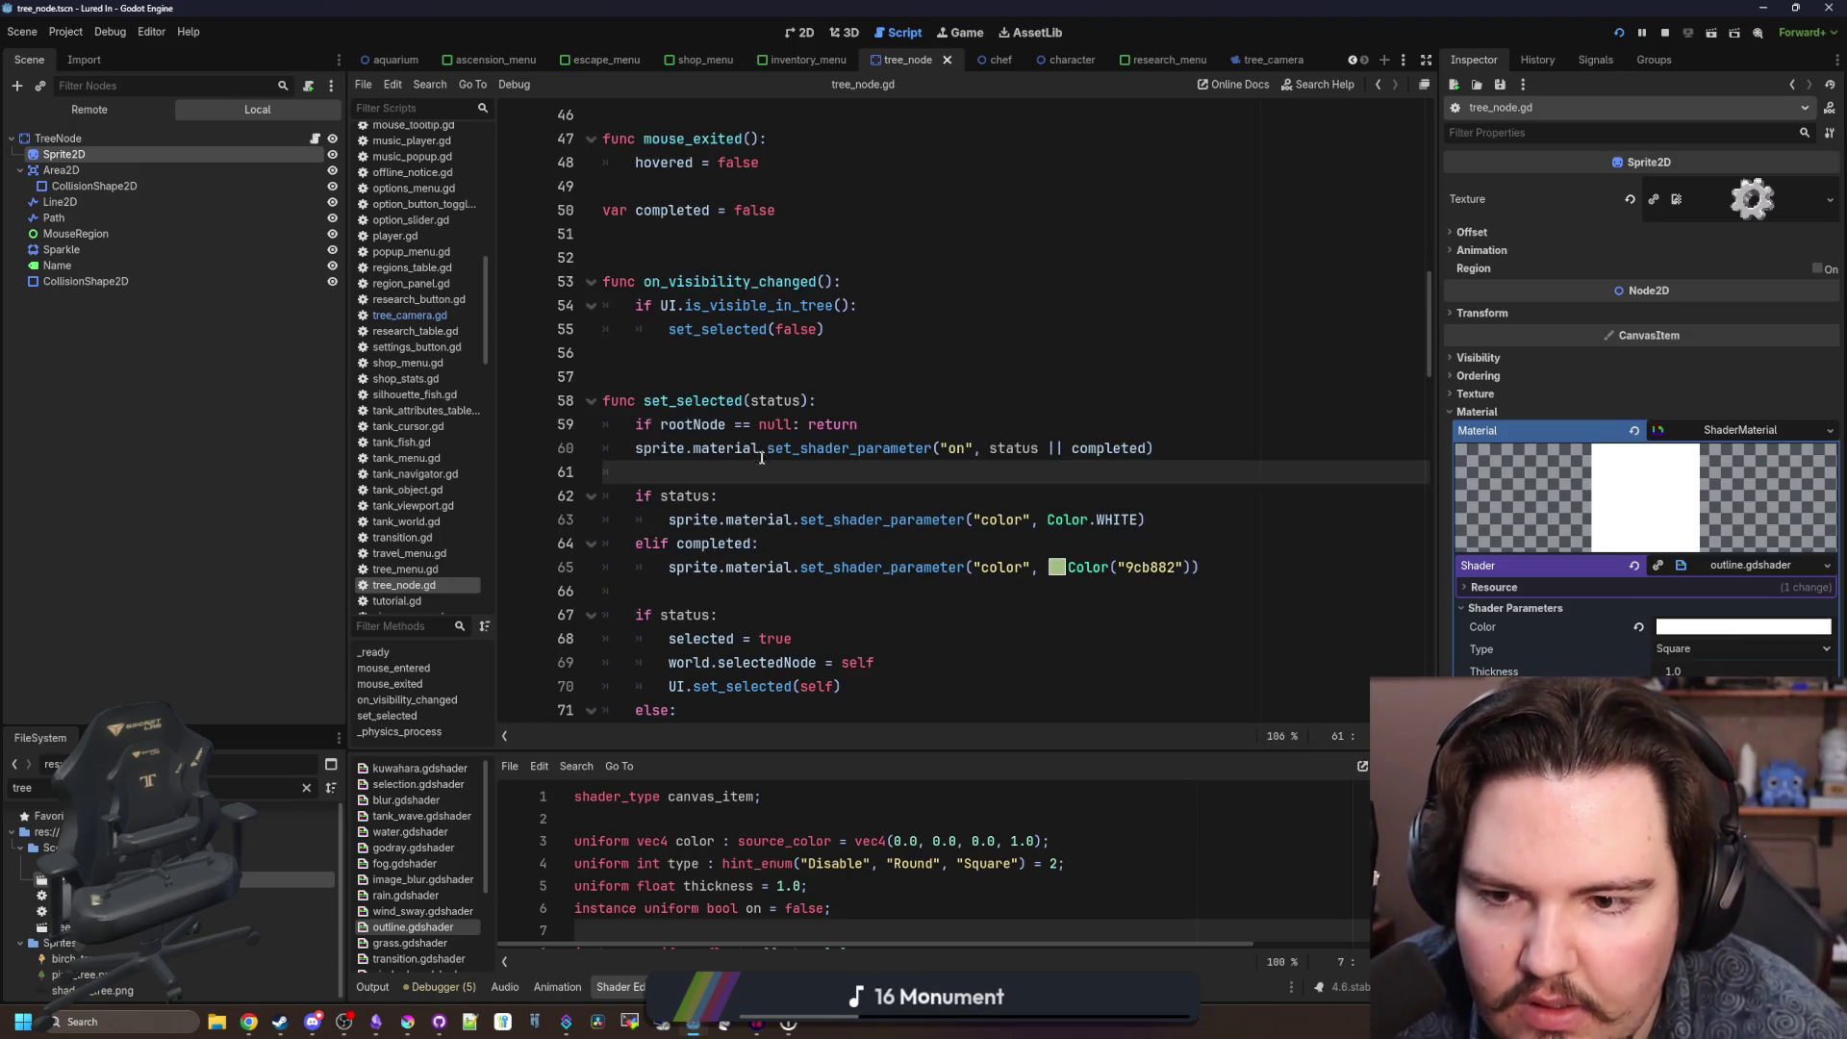
double_click(746, 450)
key(BackSpace)
key(BackSpace)
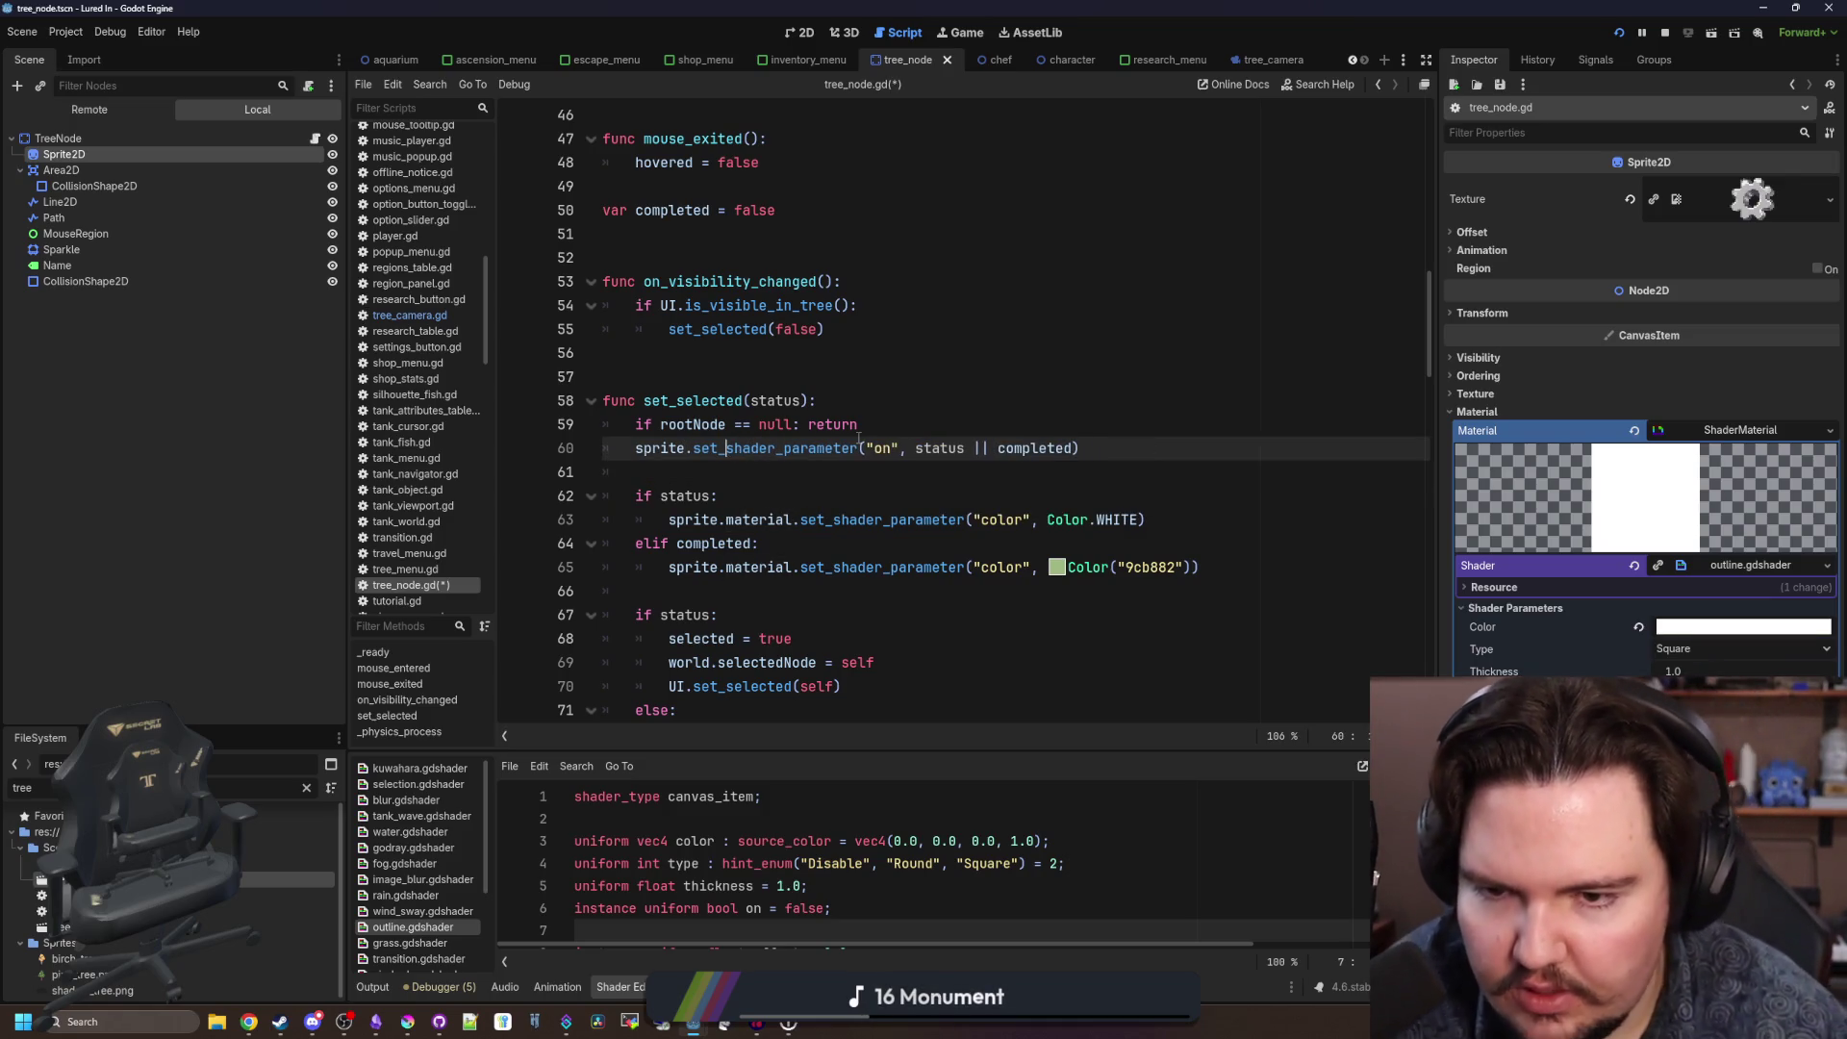
text(_instance)
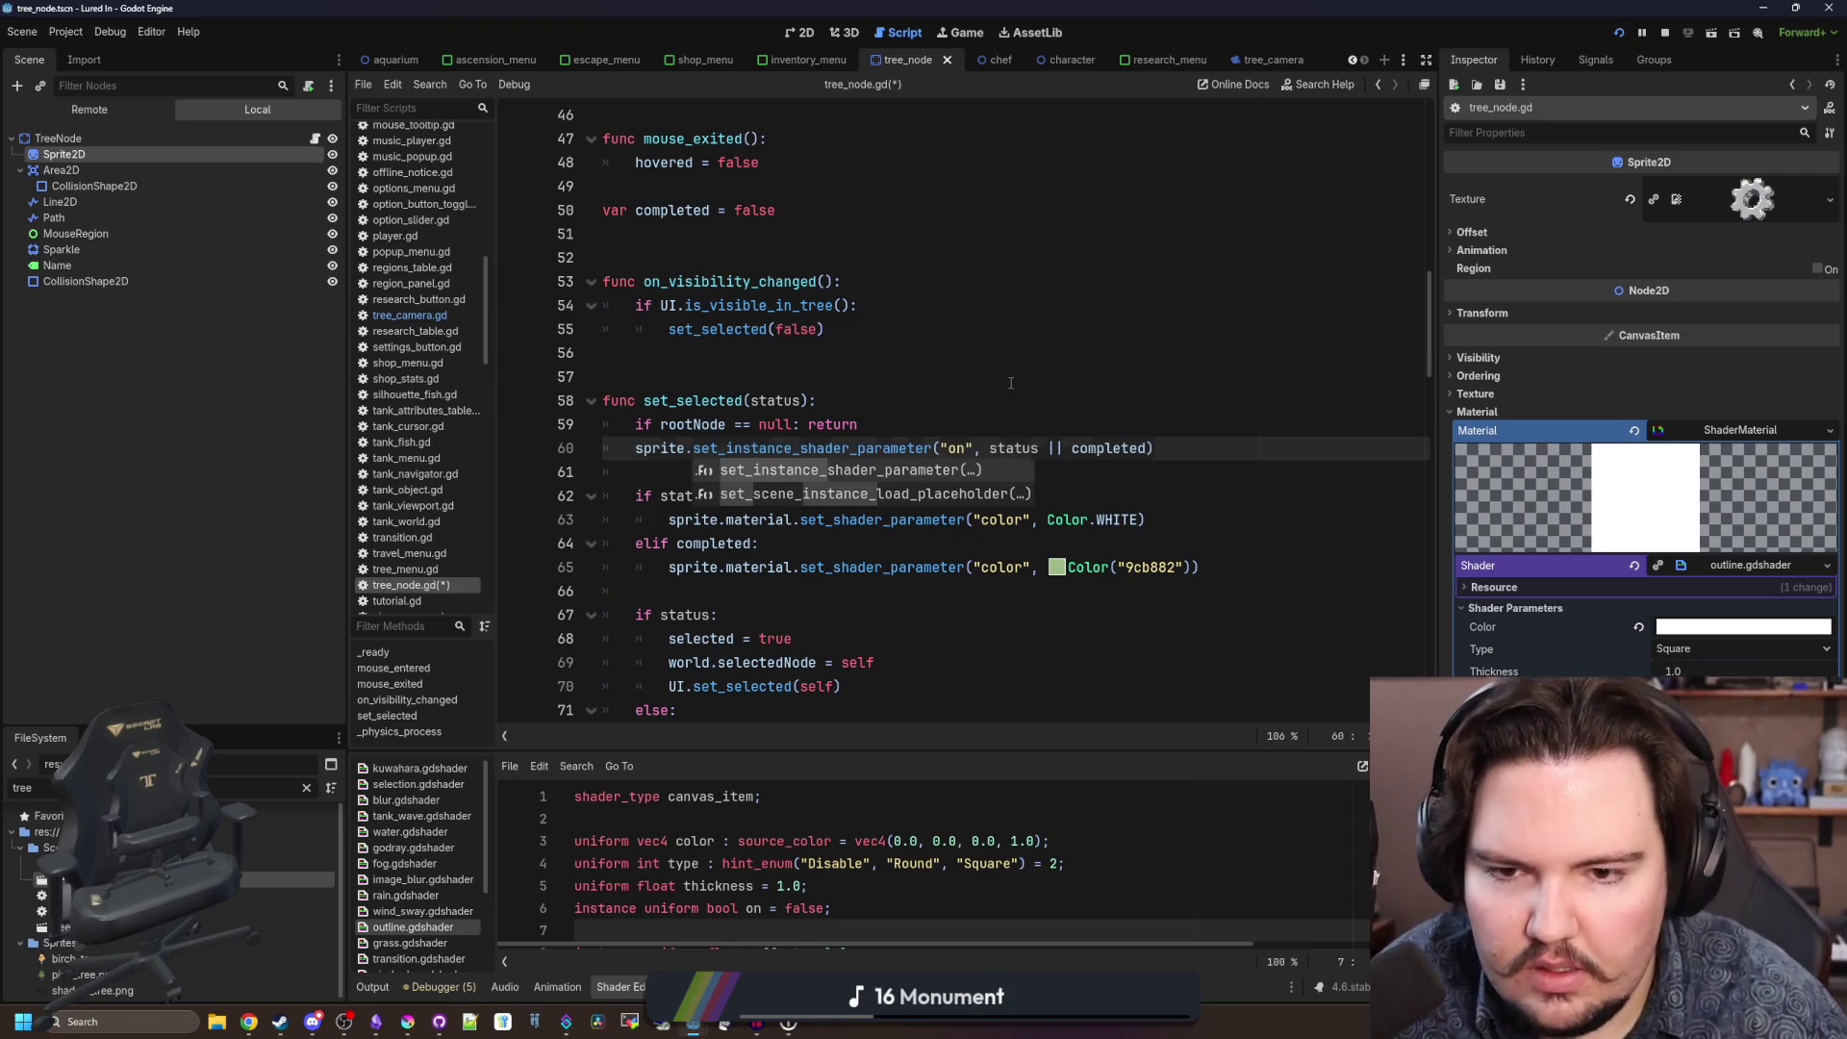
click(1012, 383)
key(ctrl+s)
click(965, 32)
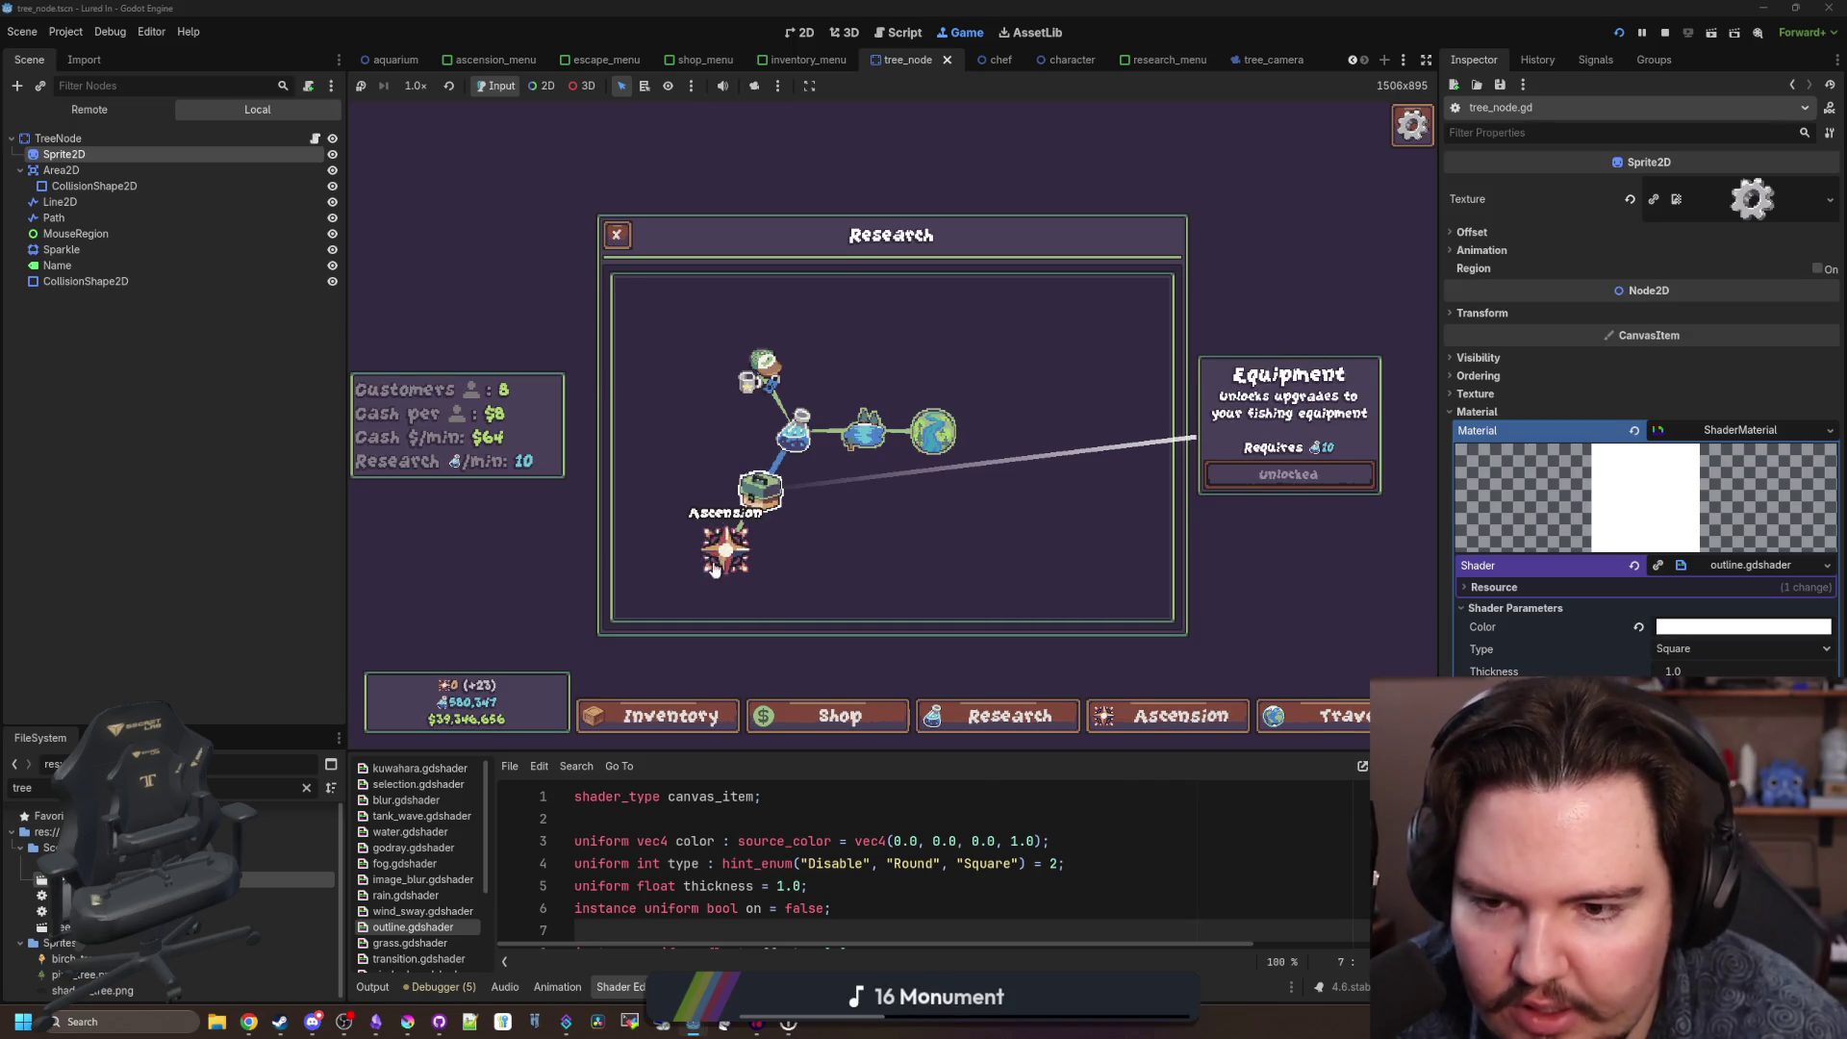
Close the in-game Research panel, clear the 'tre' FileSystem filter, and stop the game.
mouse_move(763, 373)
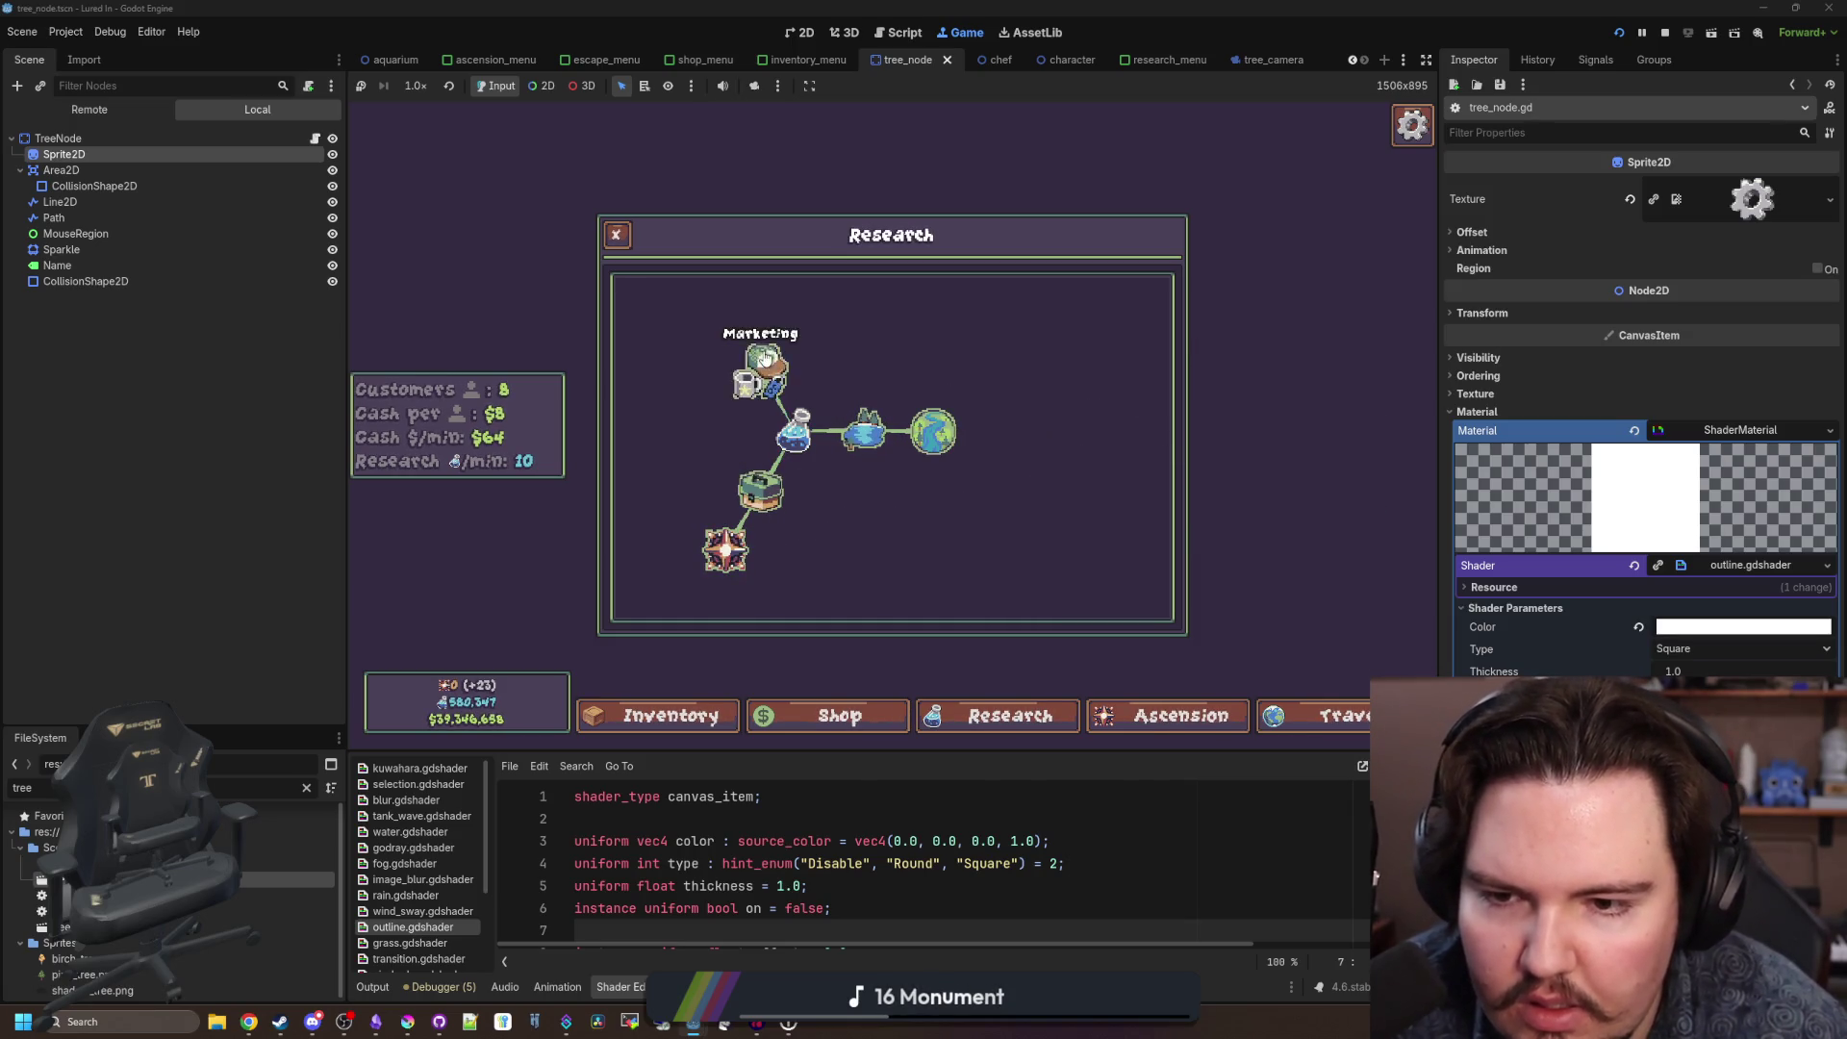
scroll(872, 507, up, 3)
scroll(872, 507, down, 3)
scroll(883, 476, up, 2)
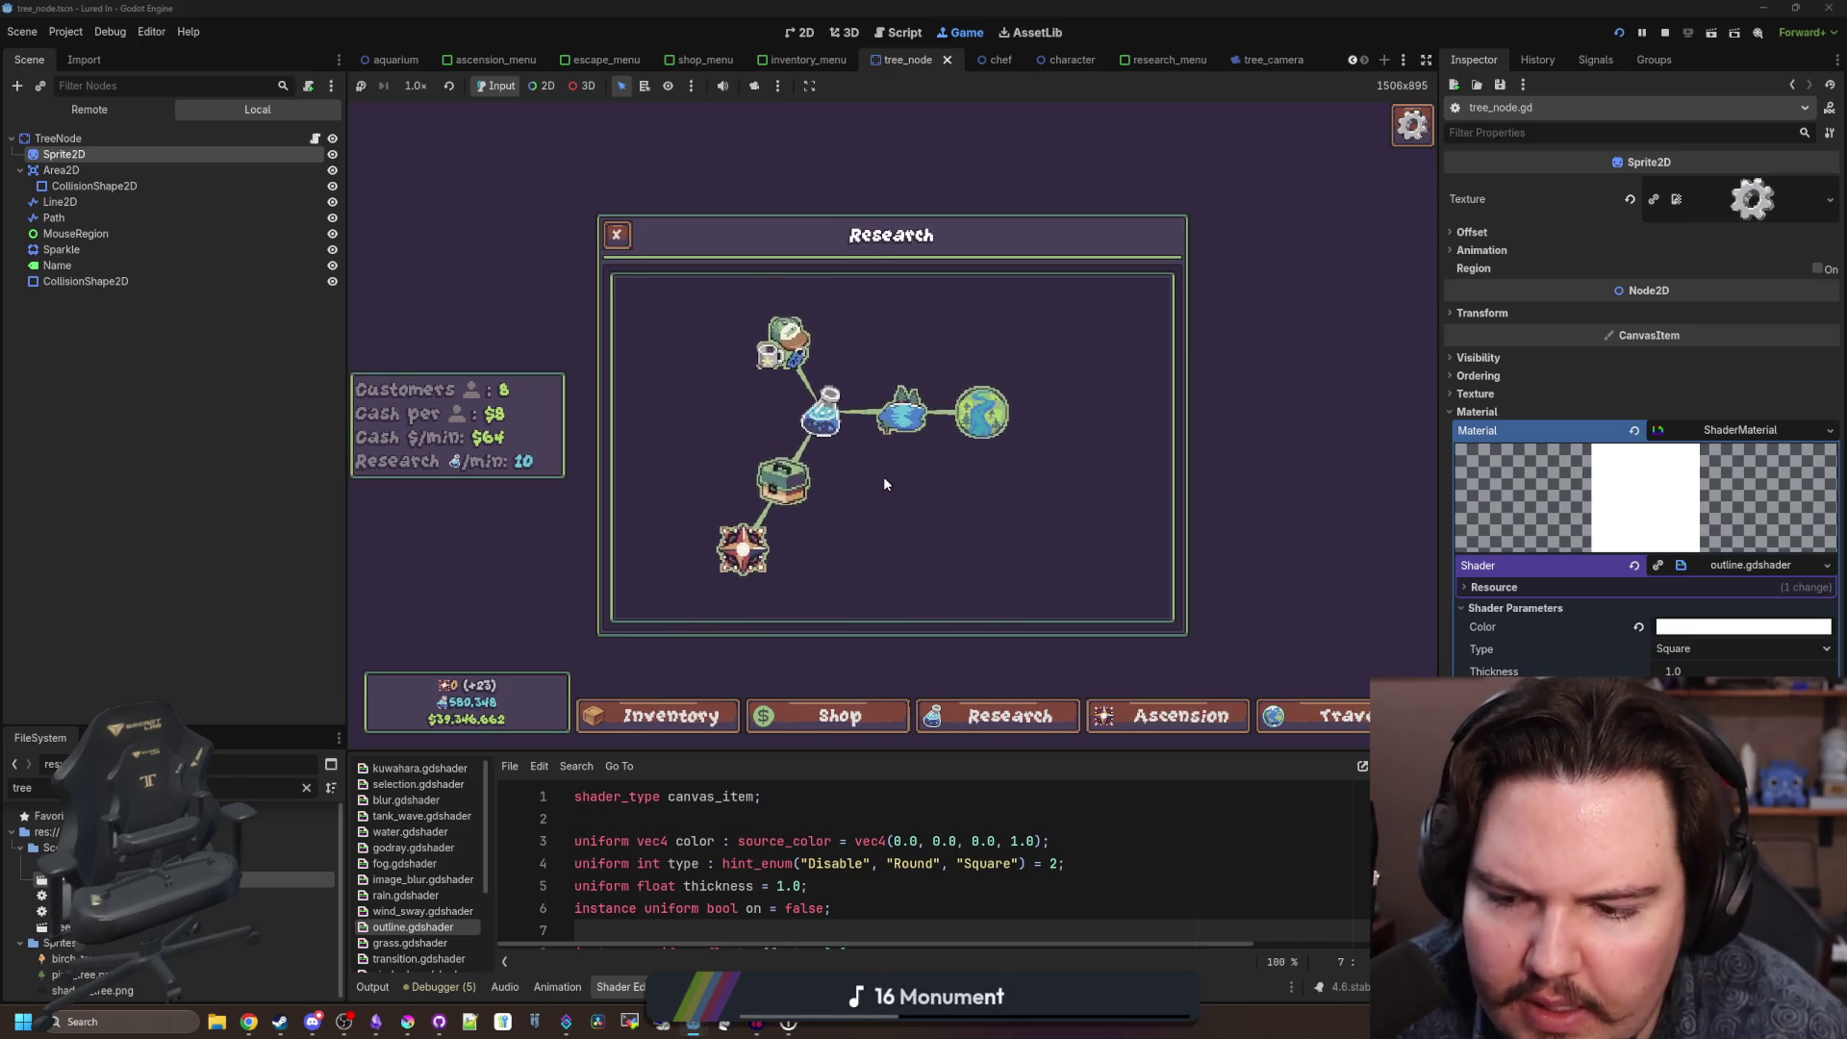
key(Escape)
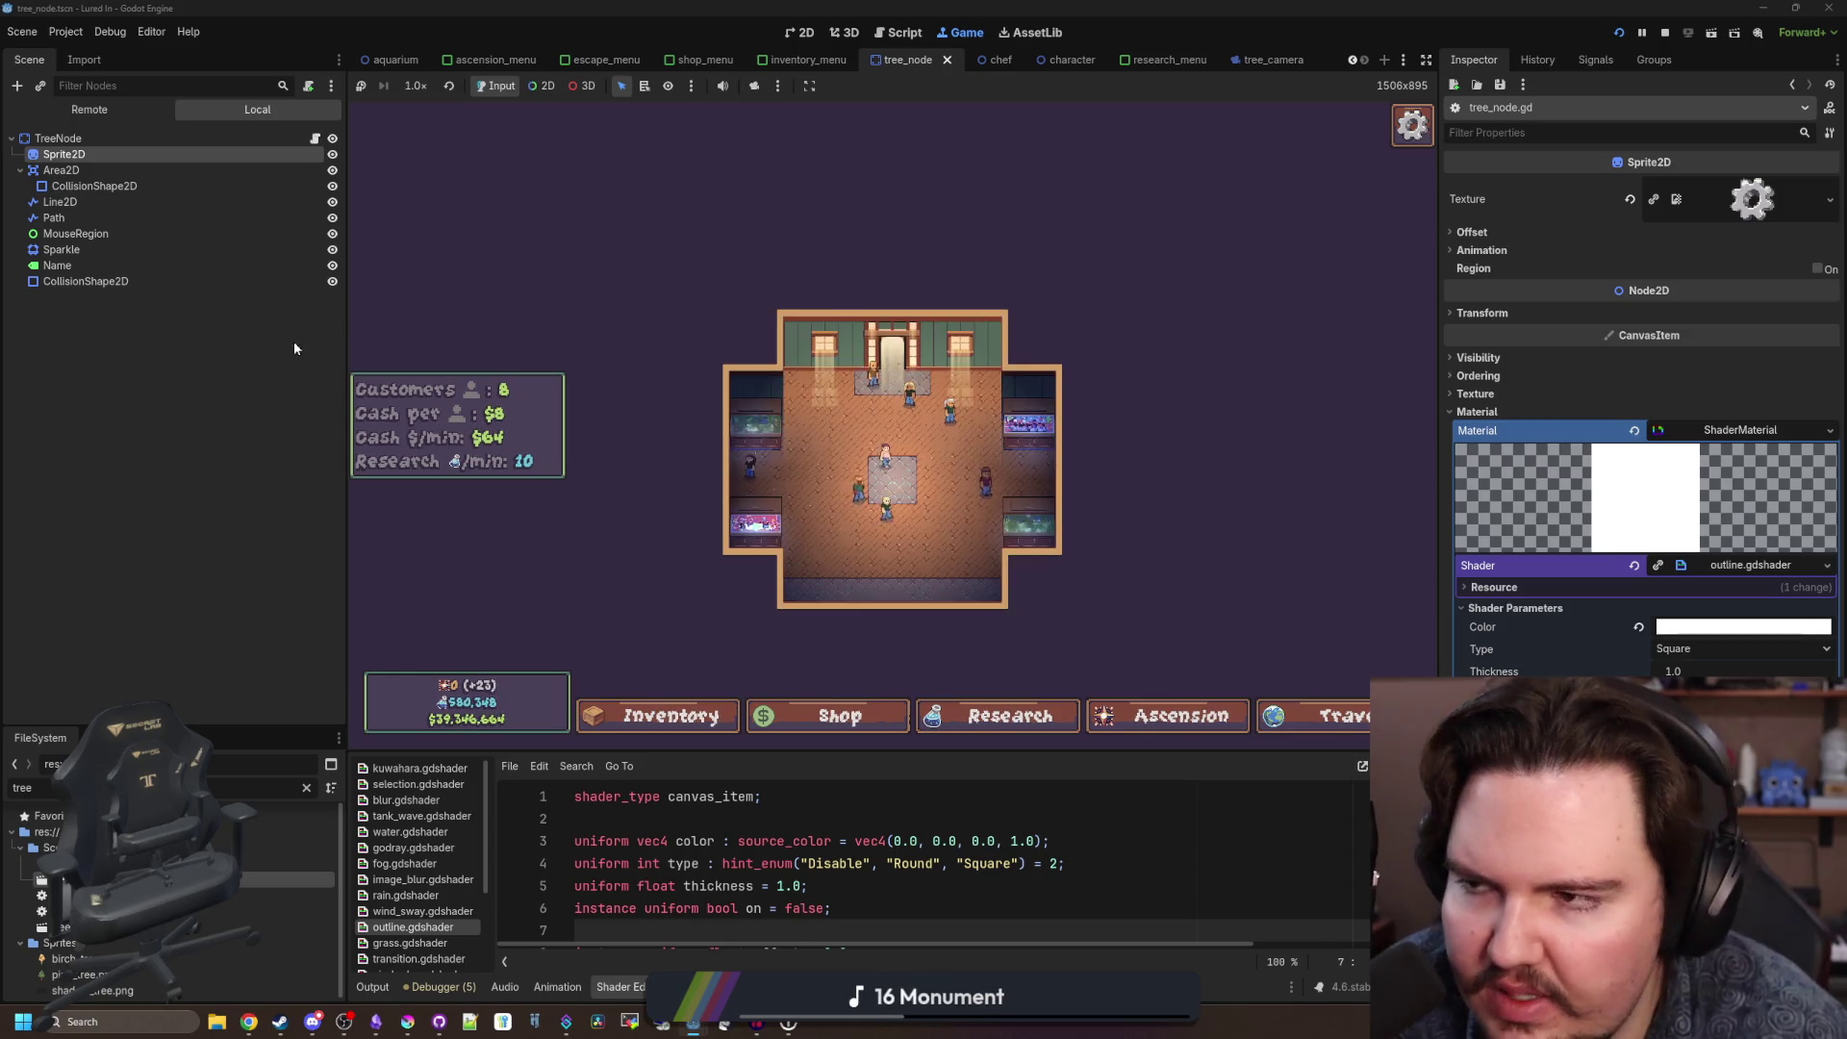
click(306, 787)
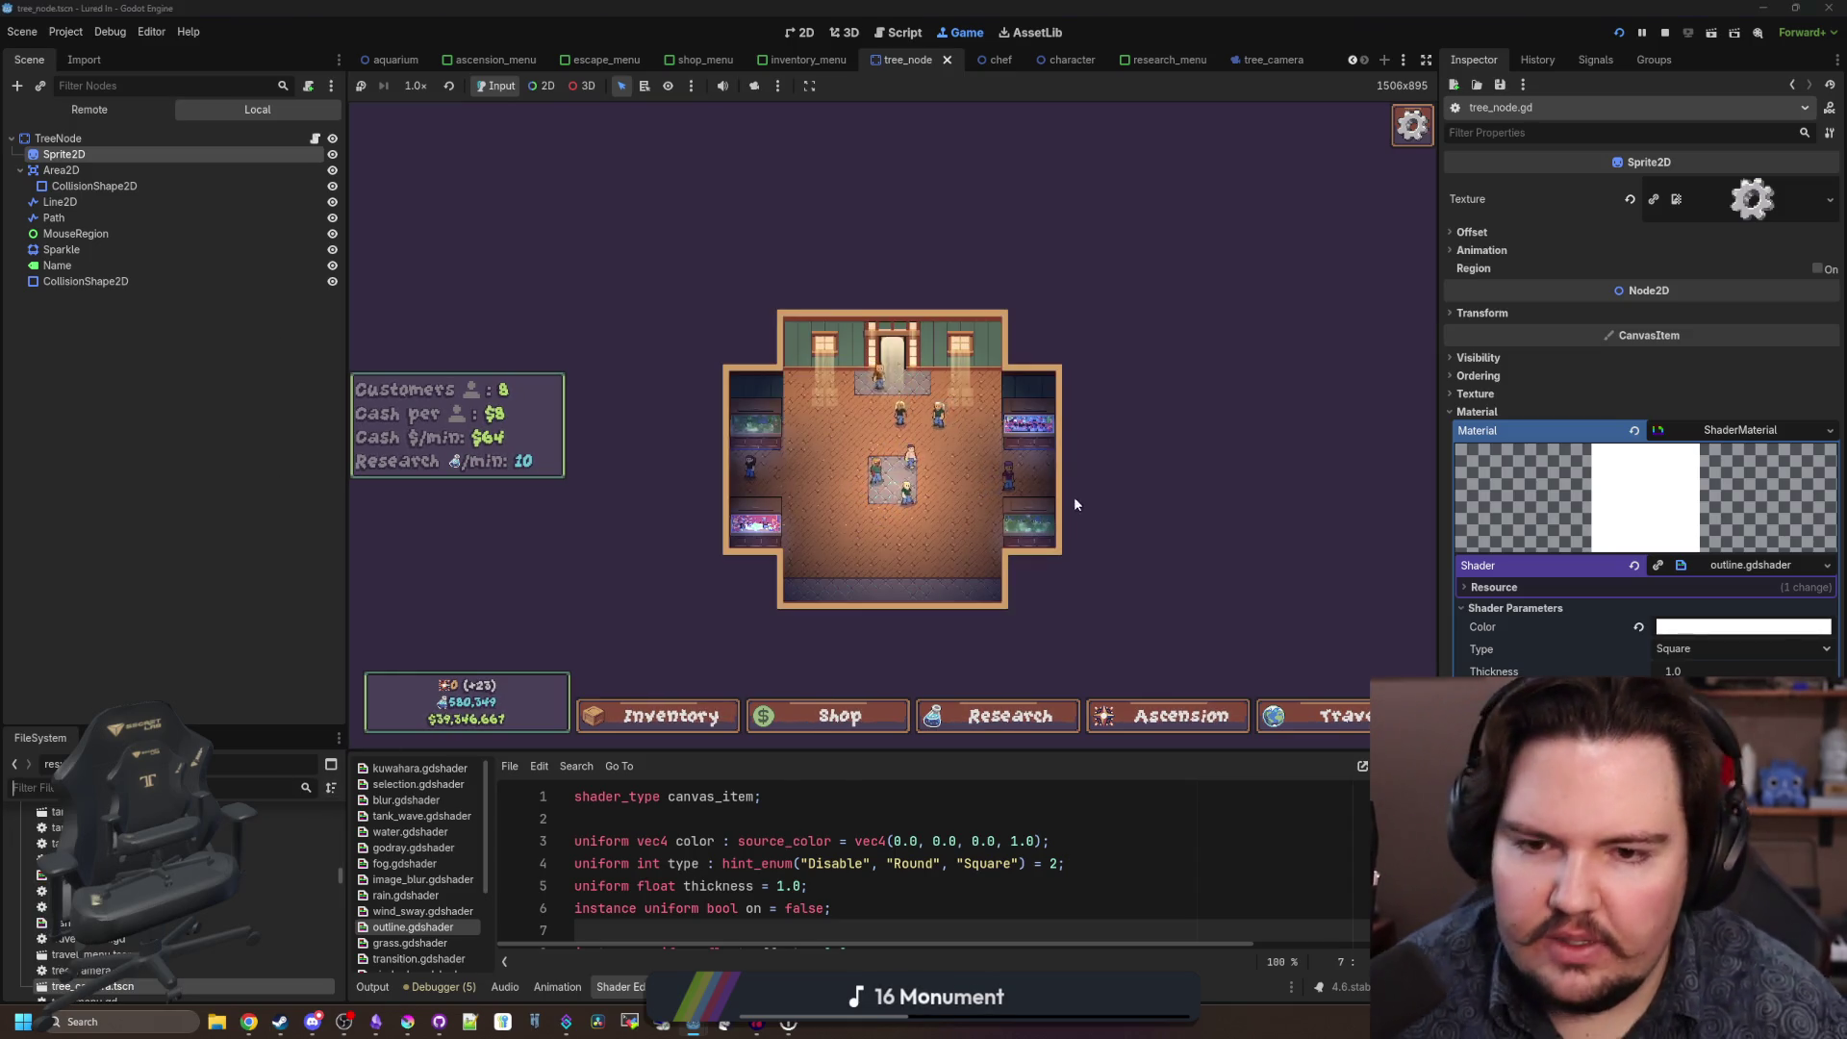
click(1665, 32)
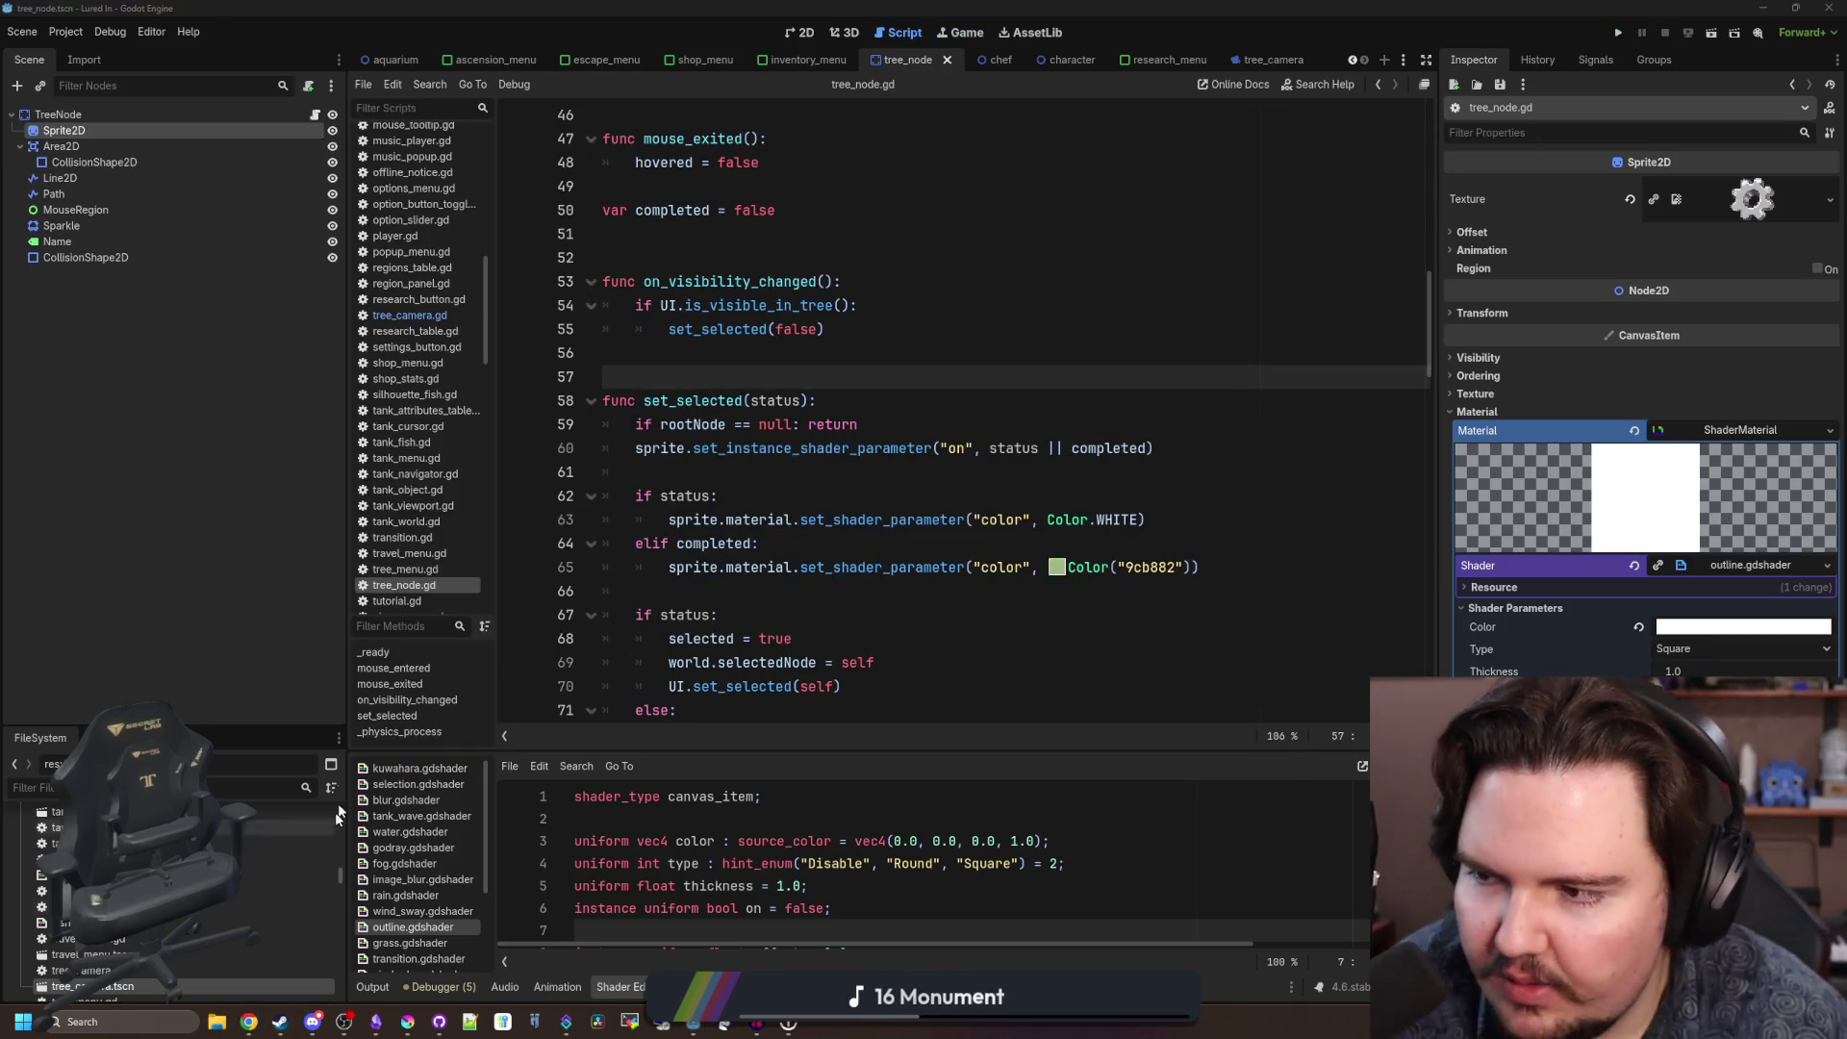
key(super+e)
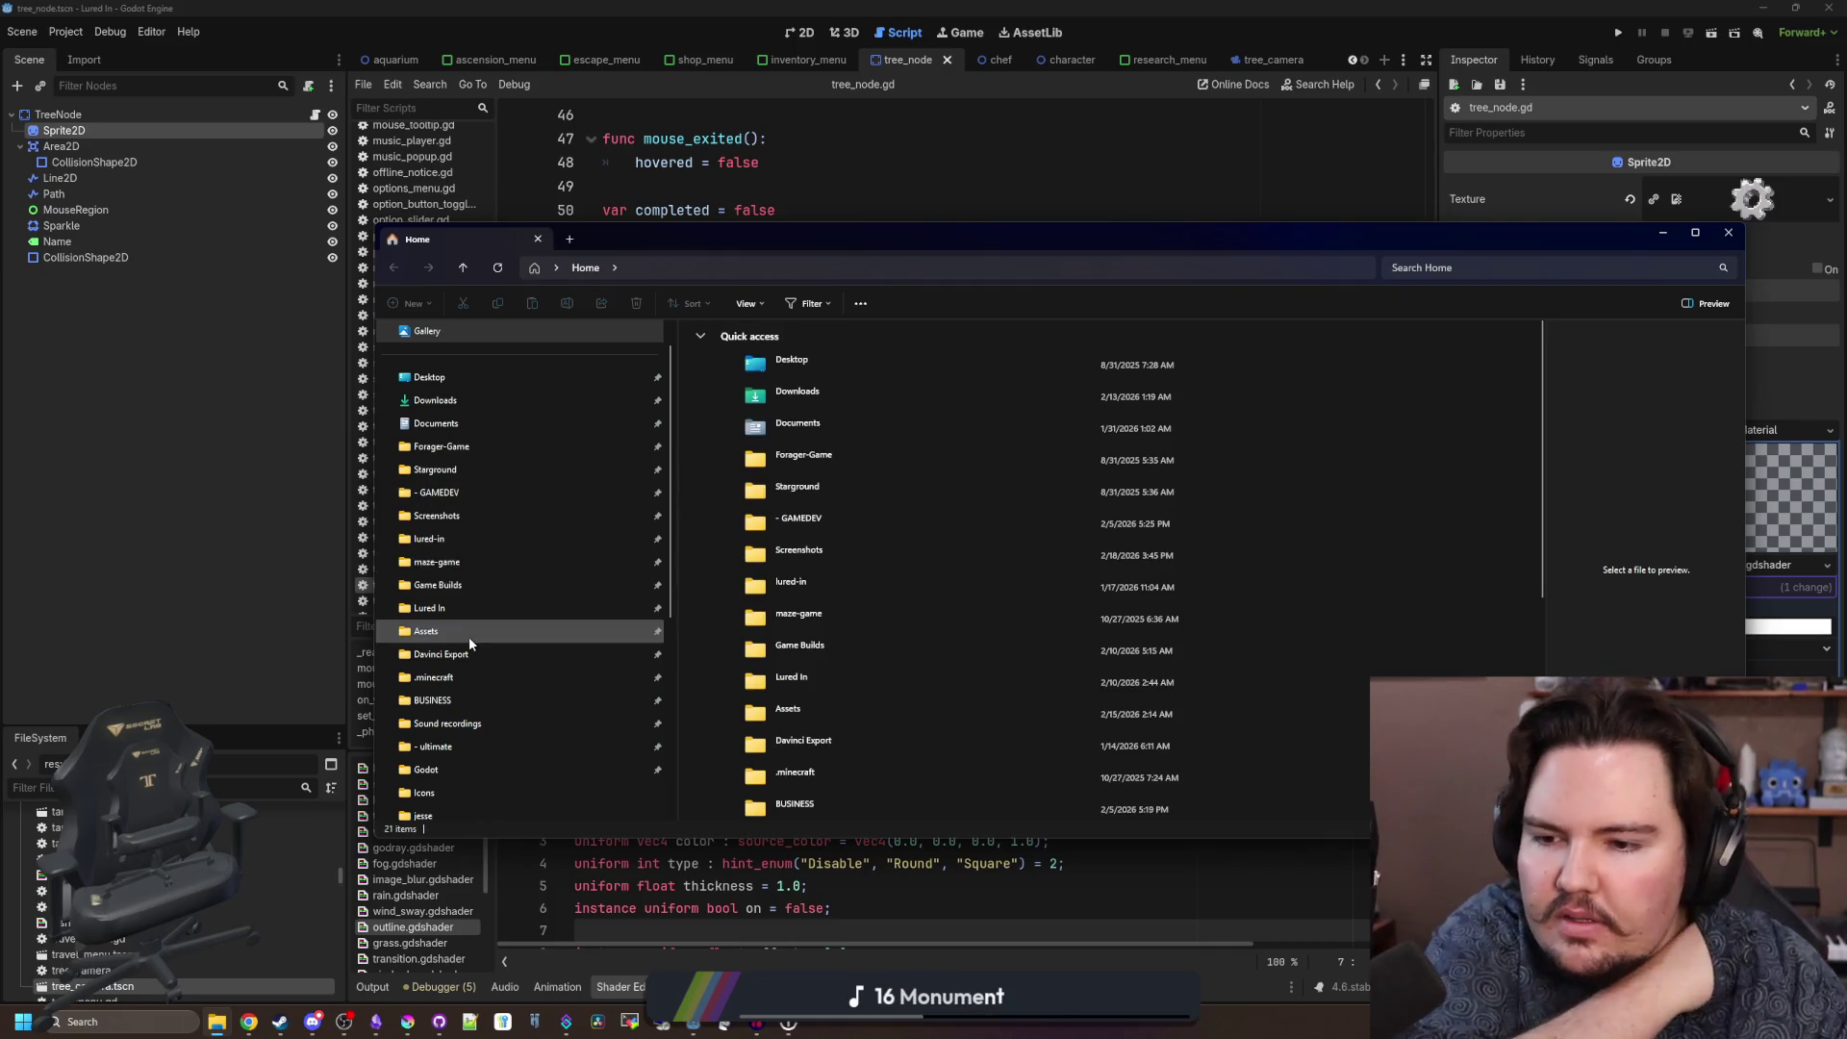
Create a new folder named INITIALCLEAN in the Lured In user-data folder.
click(489, 606)
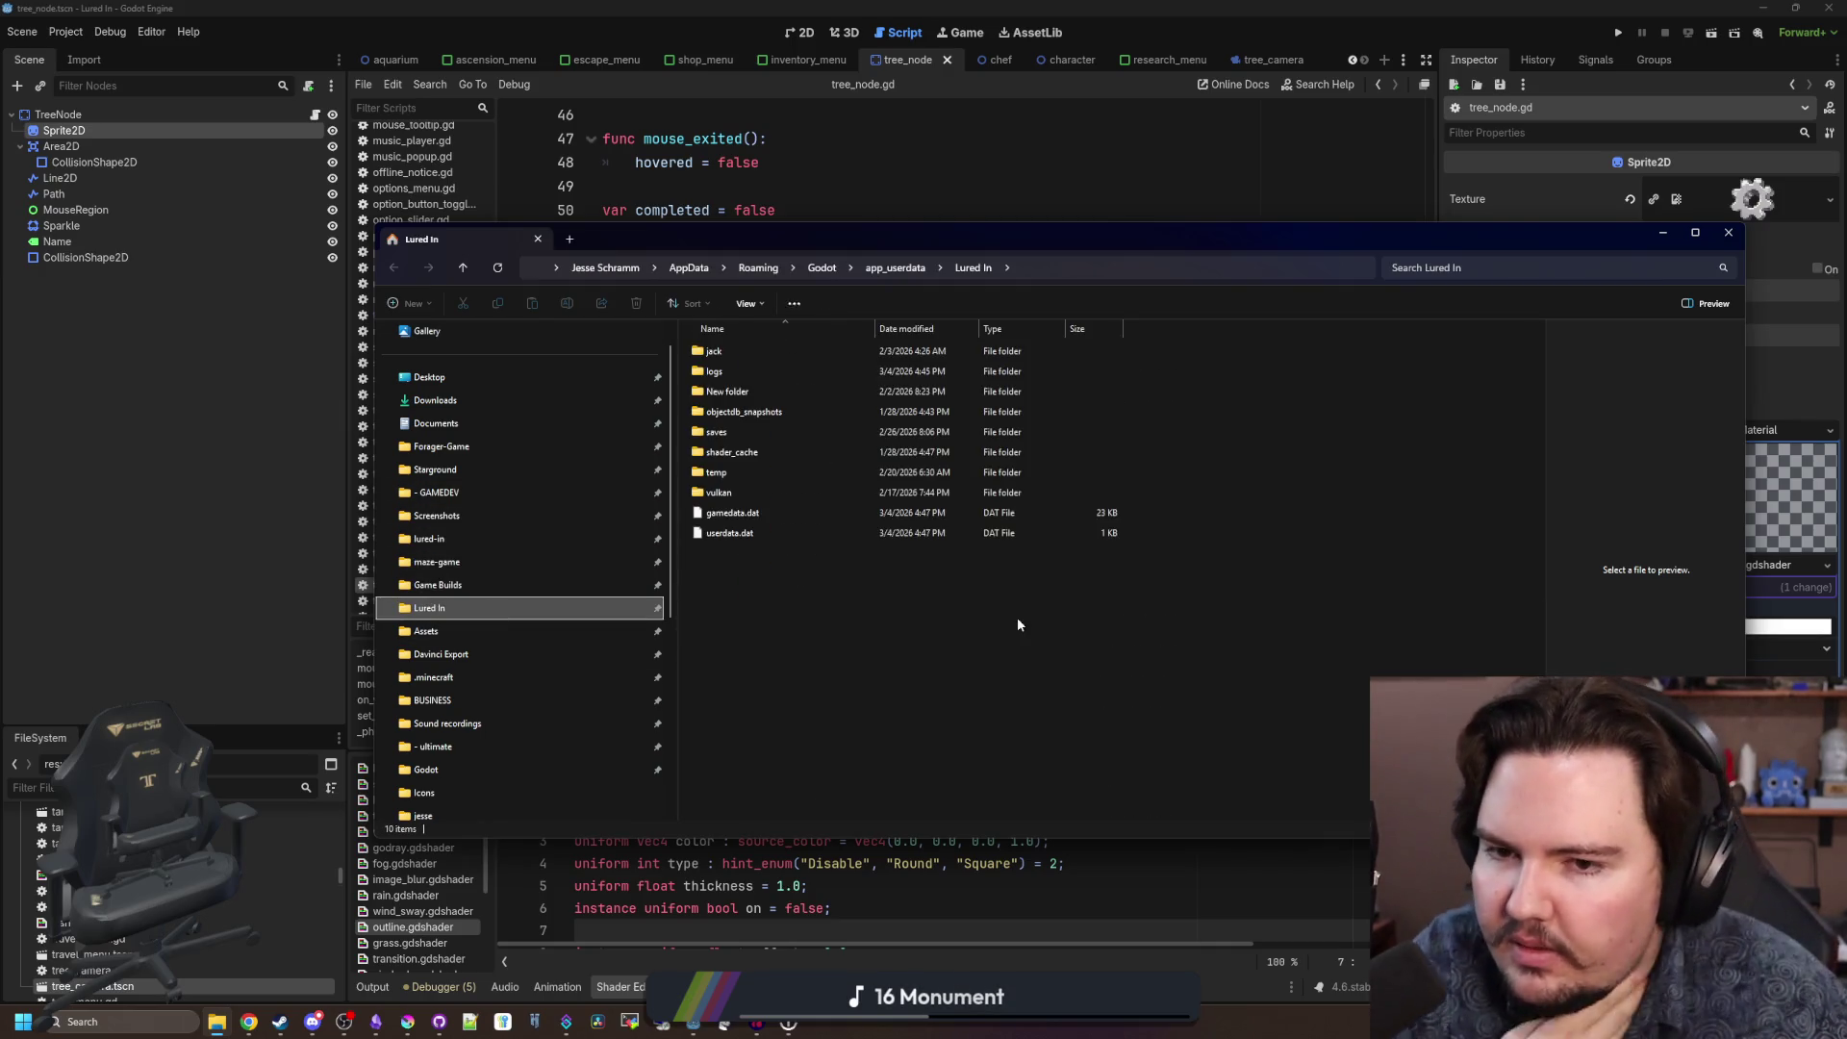
click(746, 572)
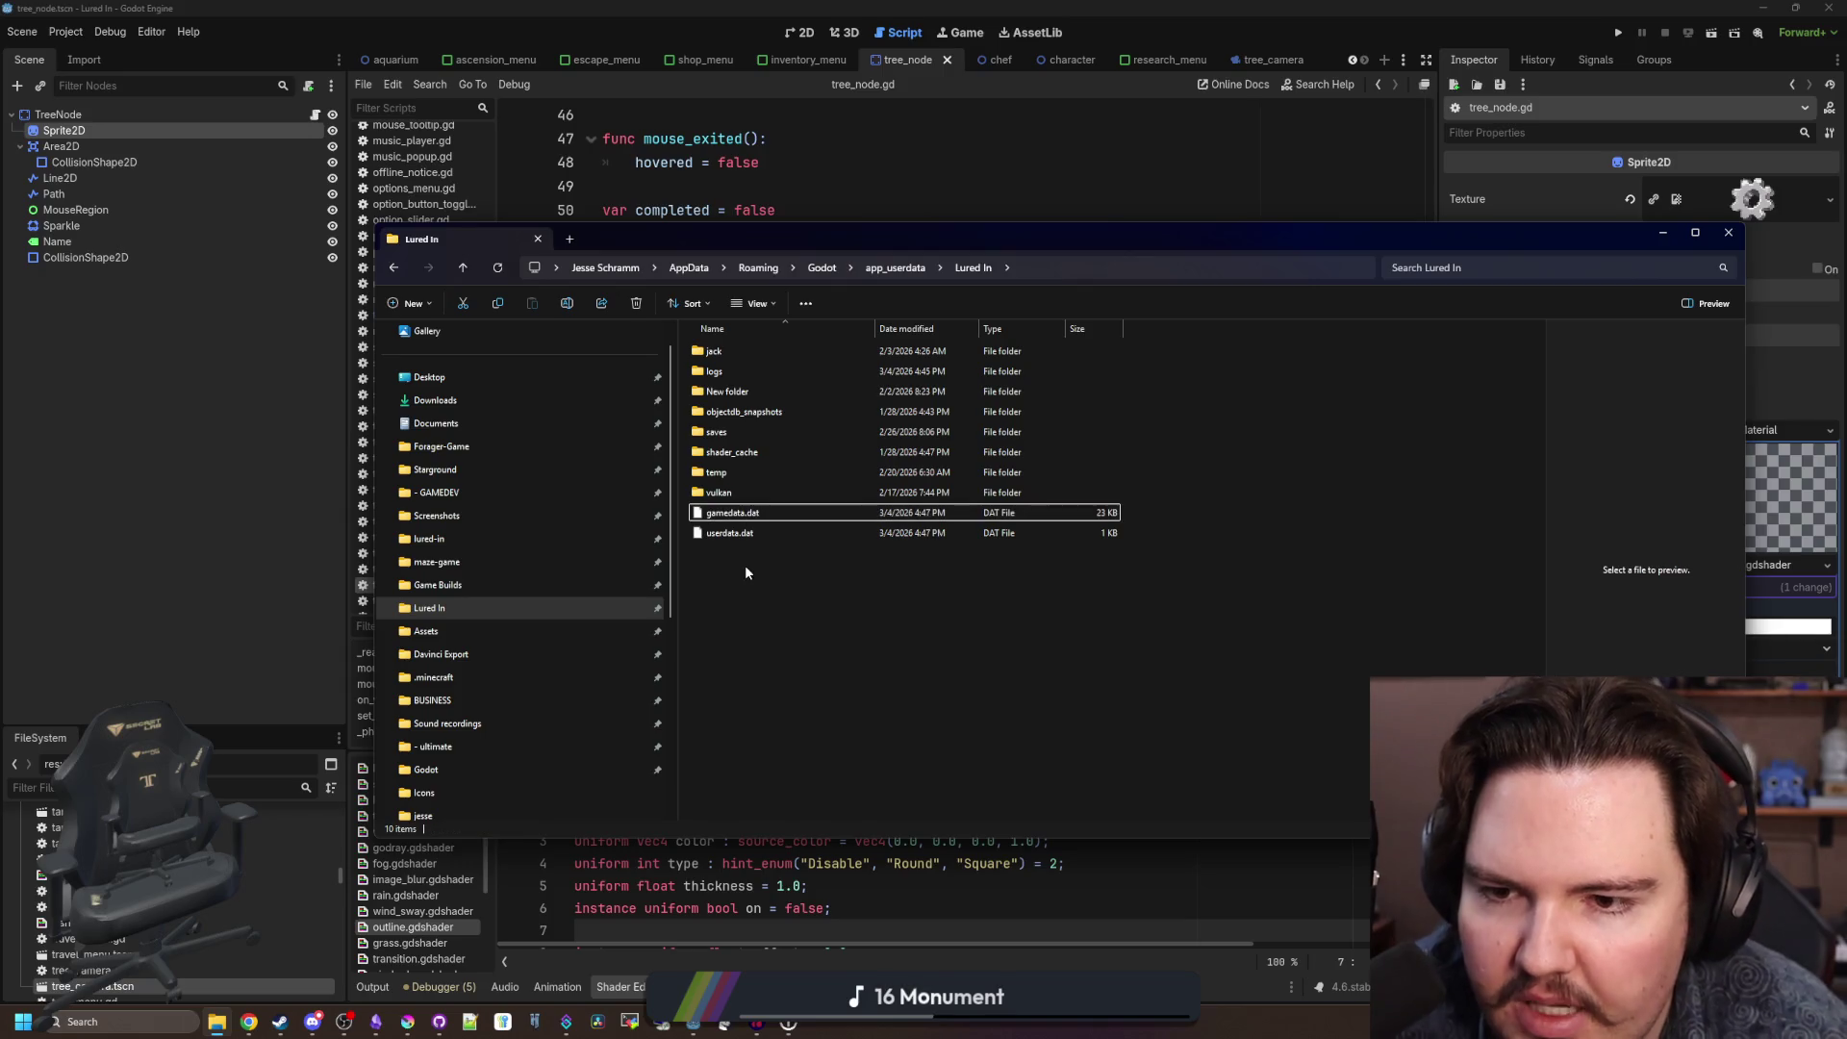
right_click(746, 573)
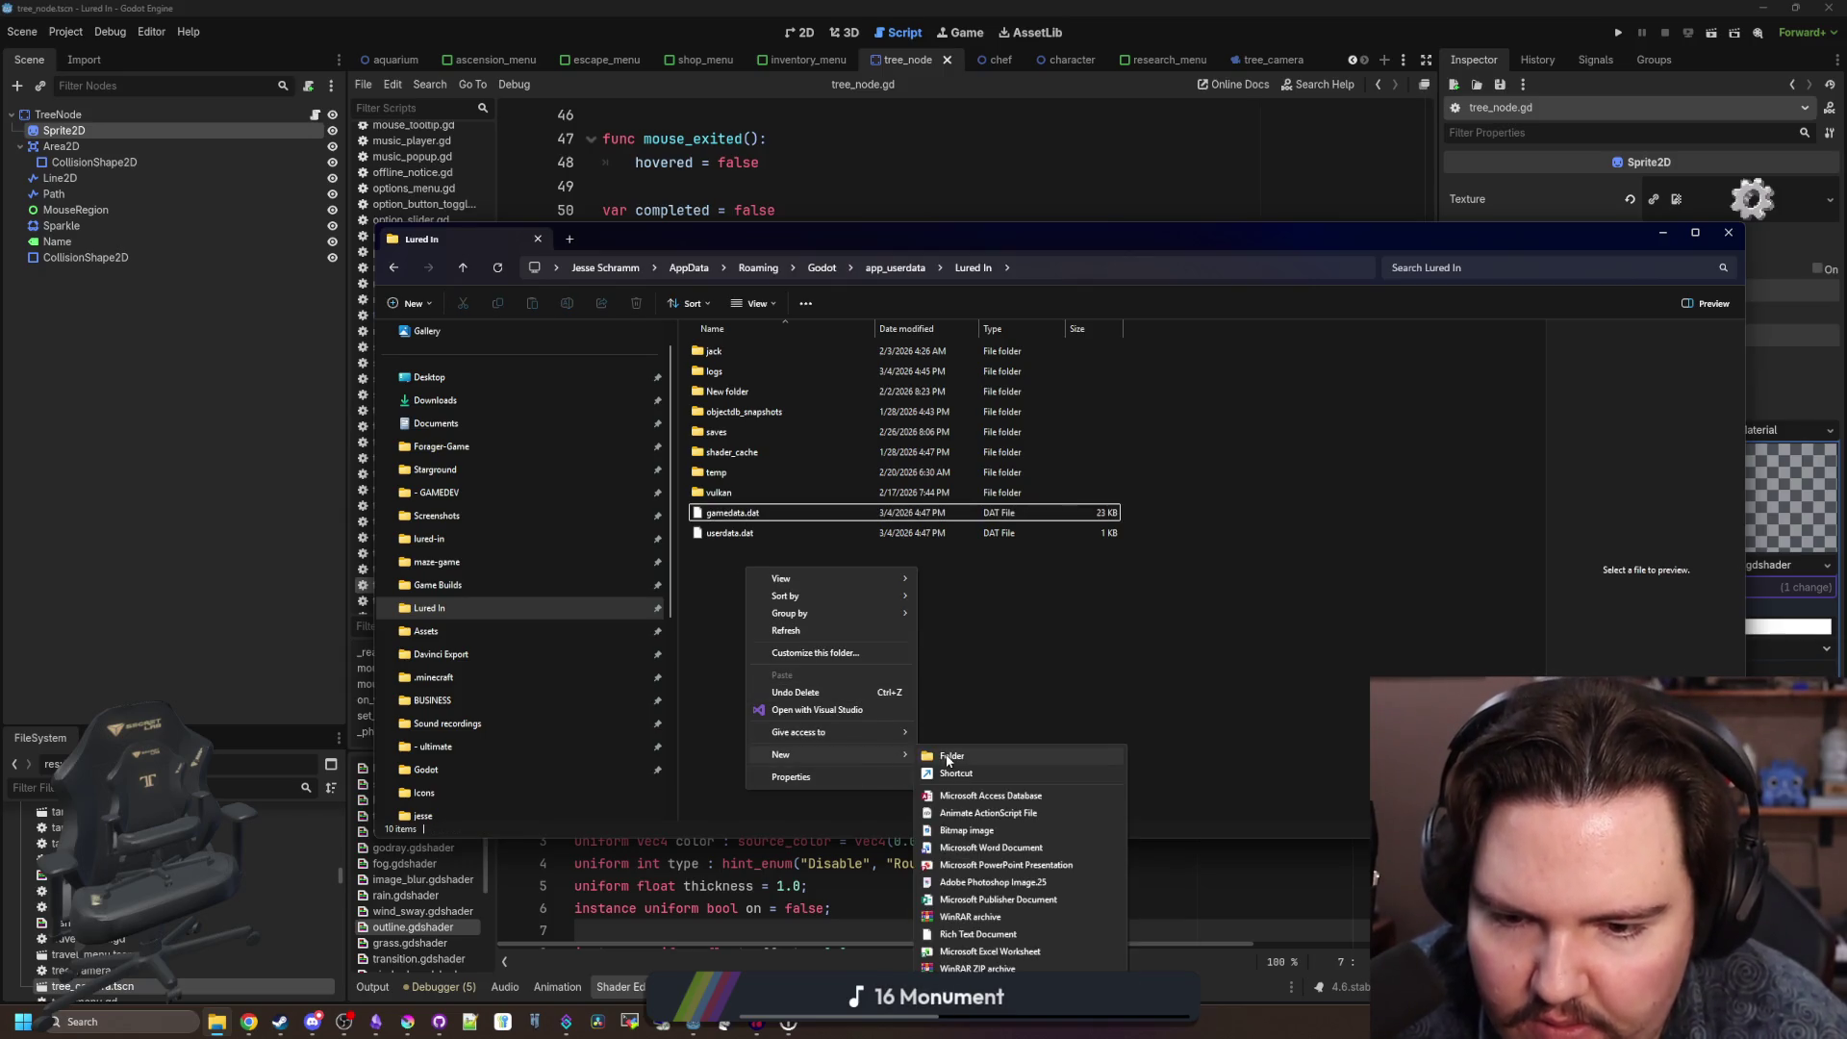
click(945, 753)
text(INITIALCLEAN)
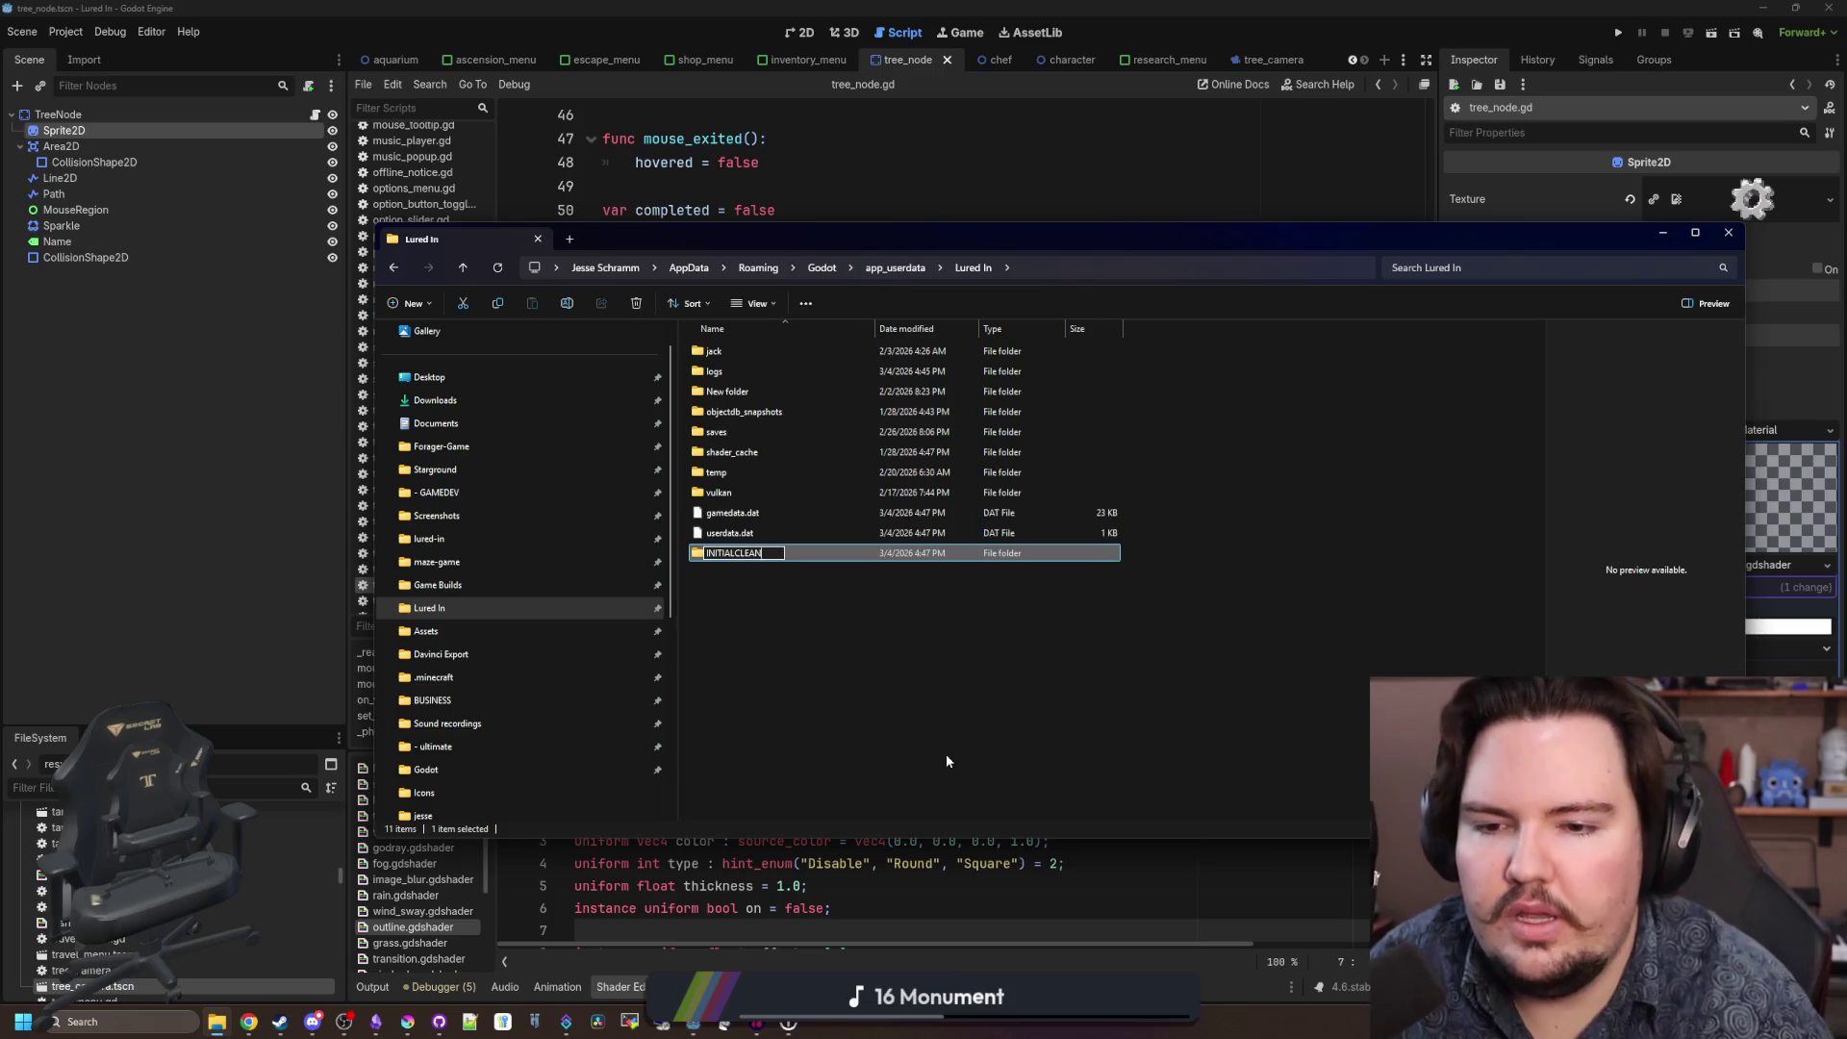
key(Return)
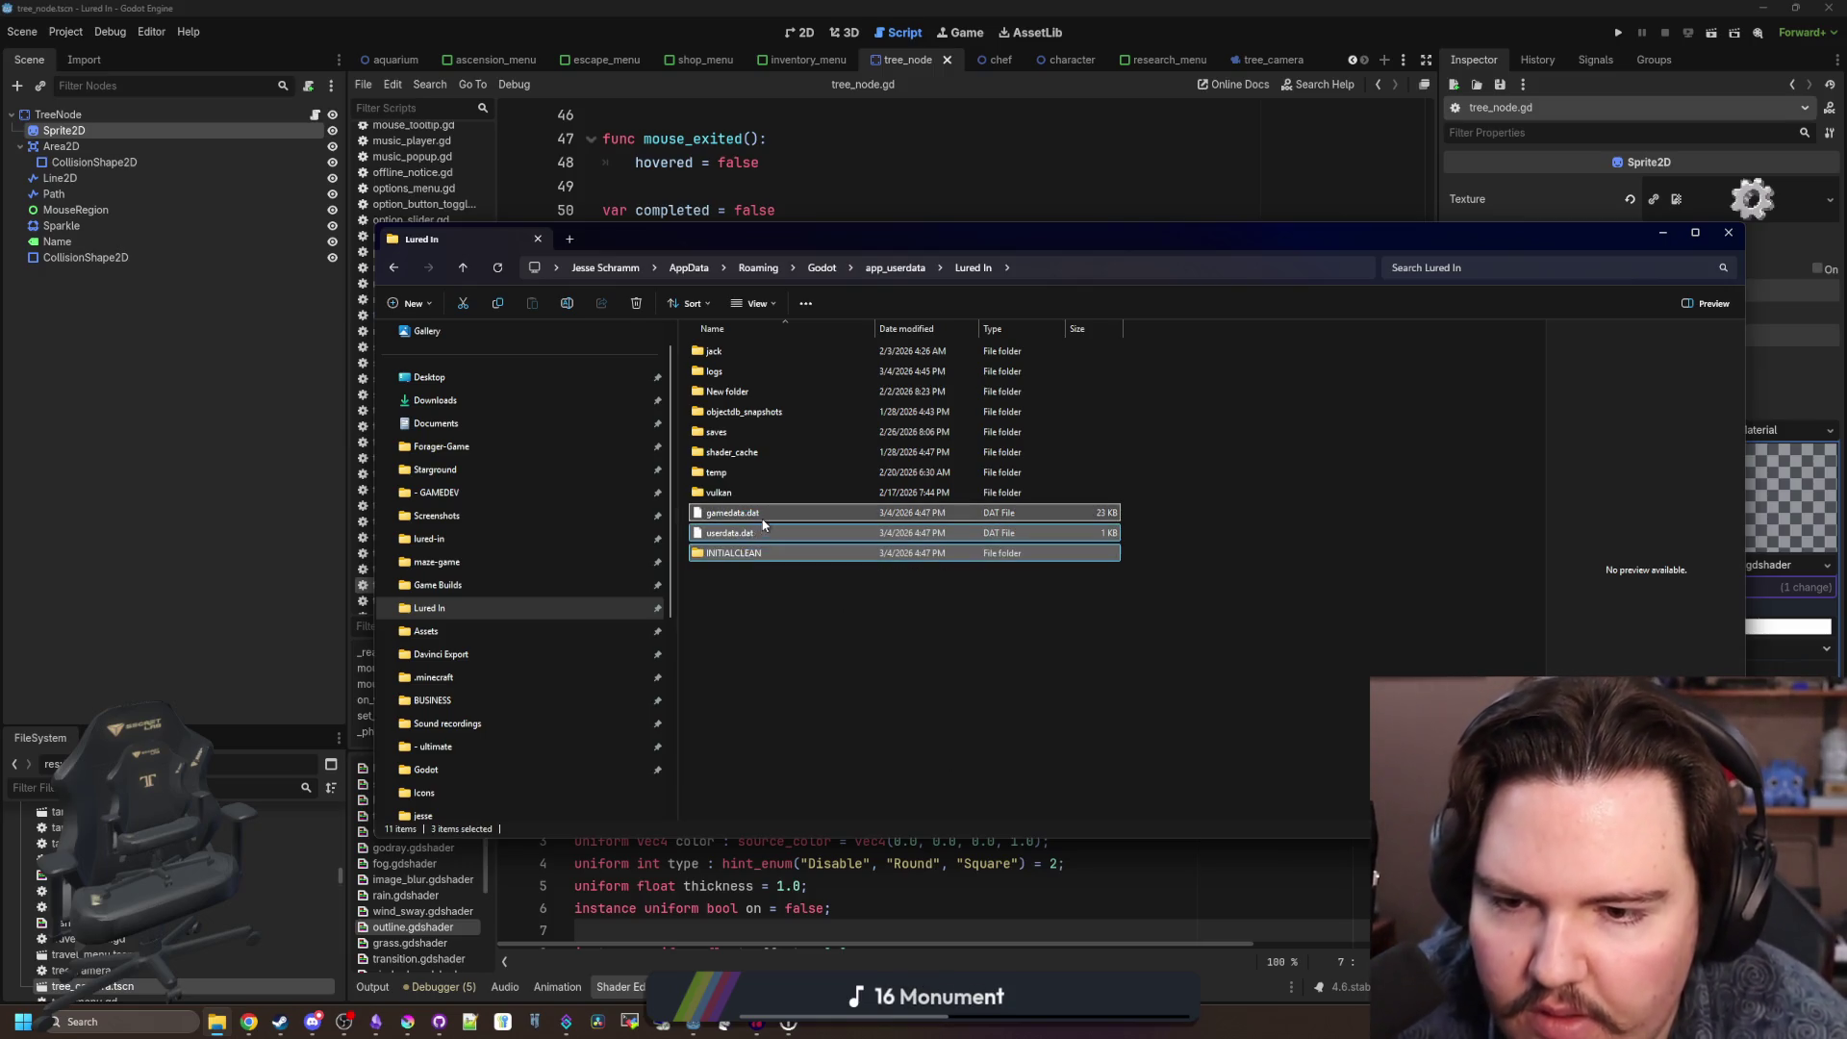
Delete gamedata.dat and relaunch the game from Godot with a fresh save.
click(763, 524)
key(Delete)
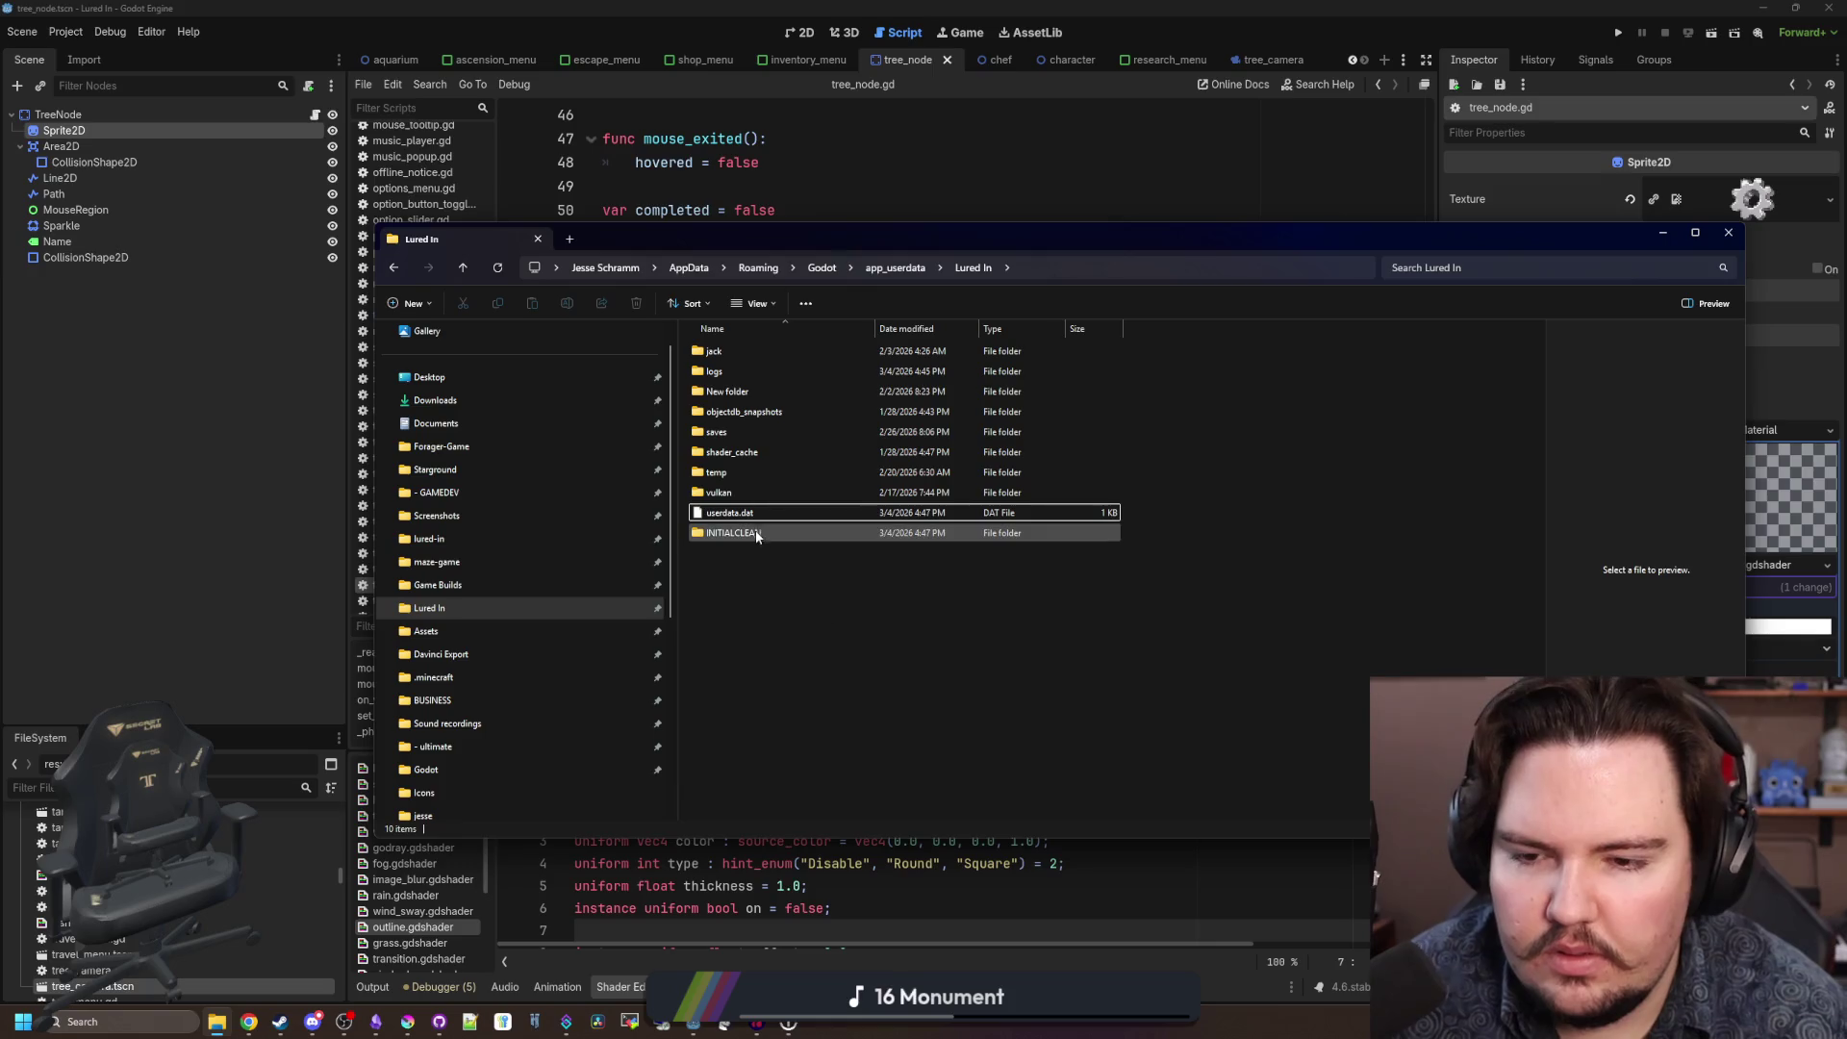
key(alt+Tab)
click(1620, 32)
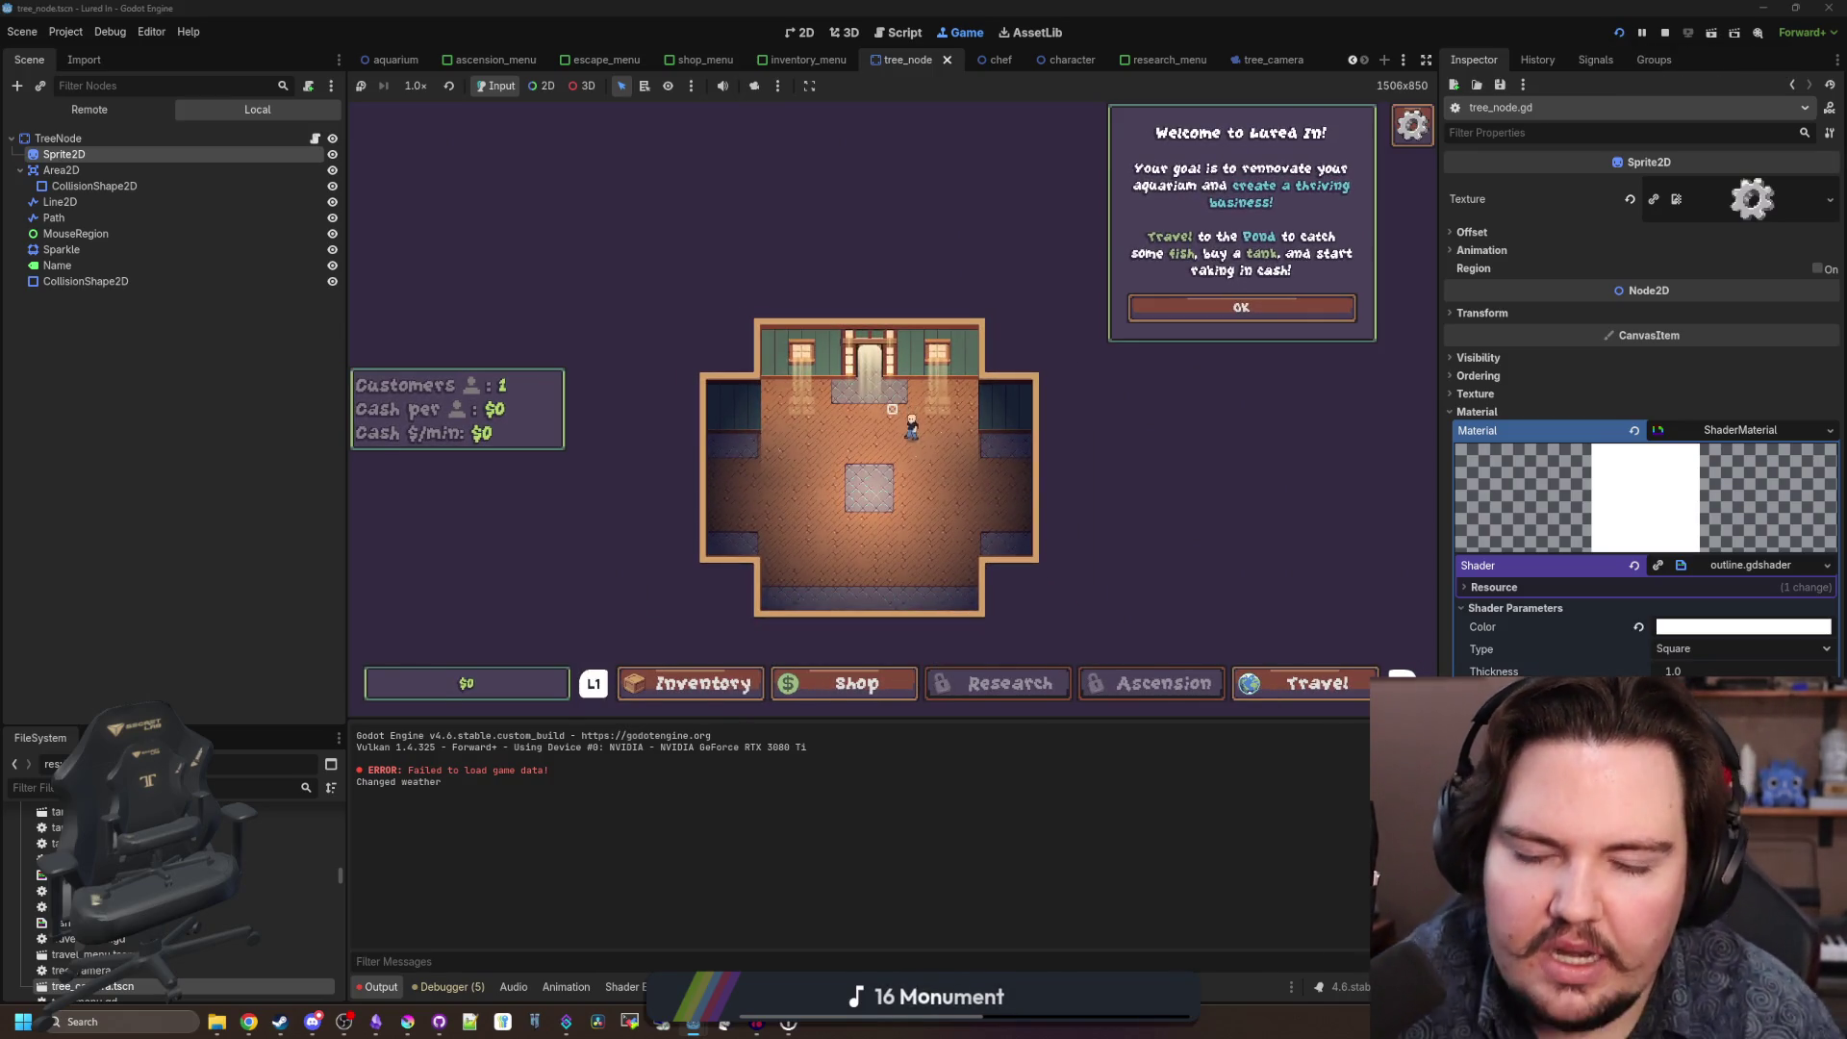
Step controller focus along the game's bottom buttons onto Travel.
key(Right)
key(Right)
key(Right)
key(Left)
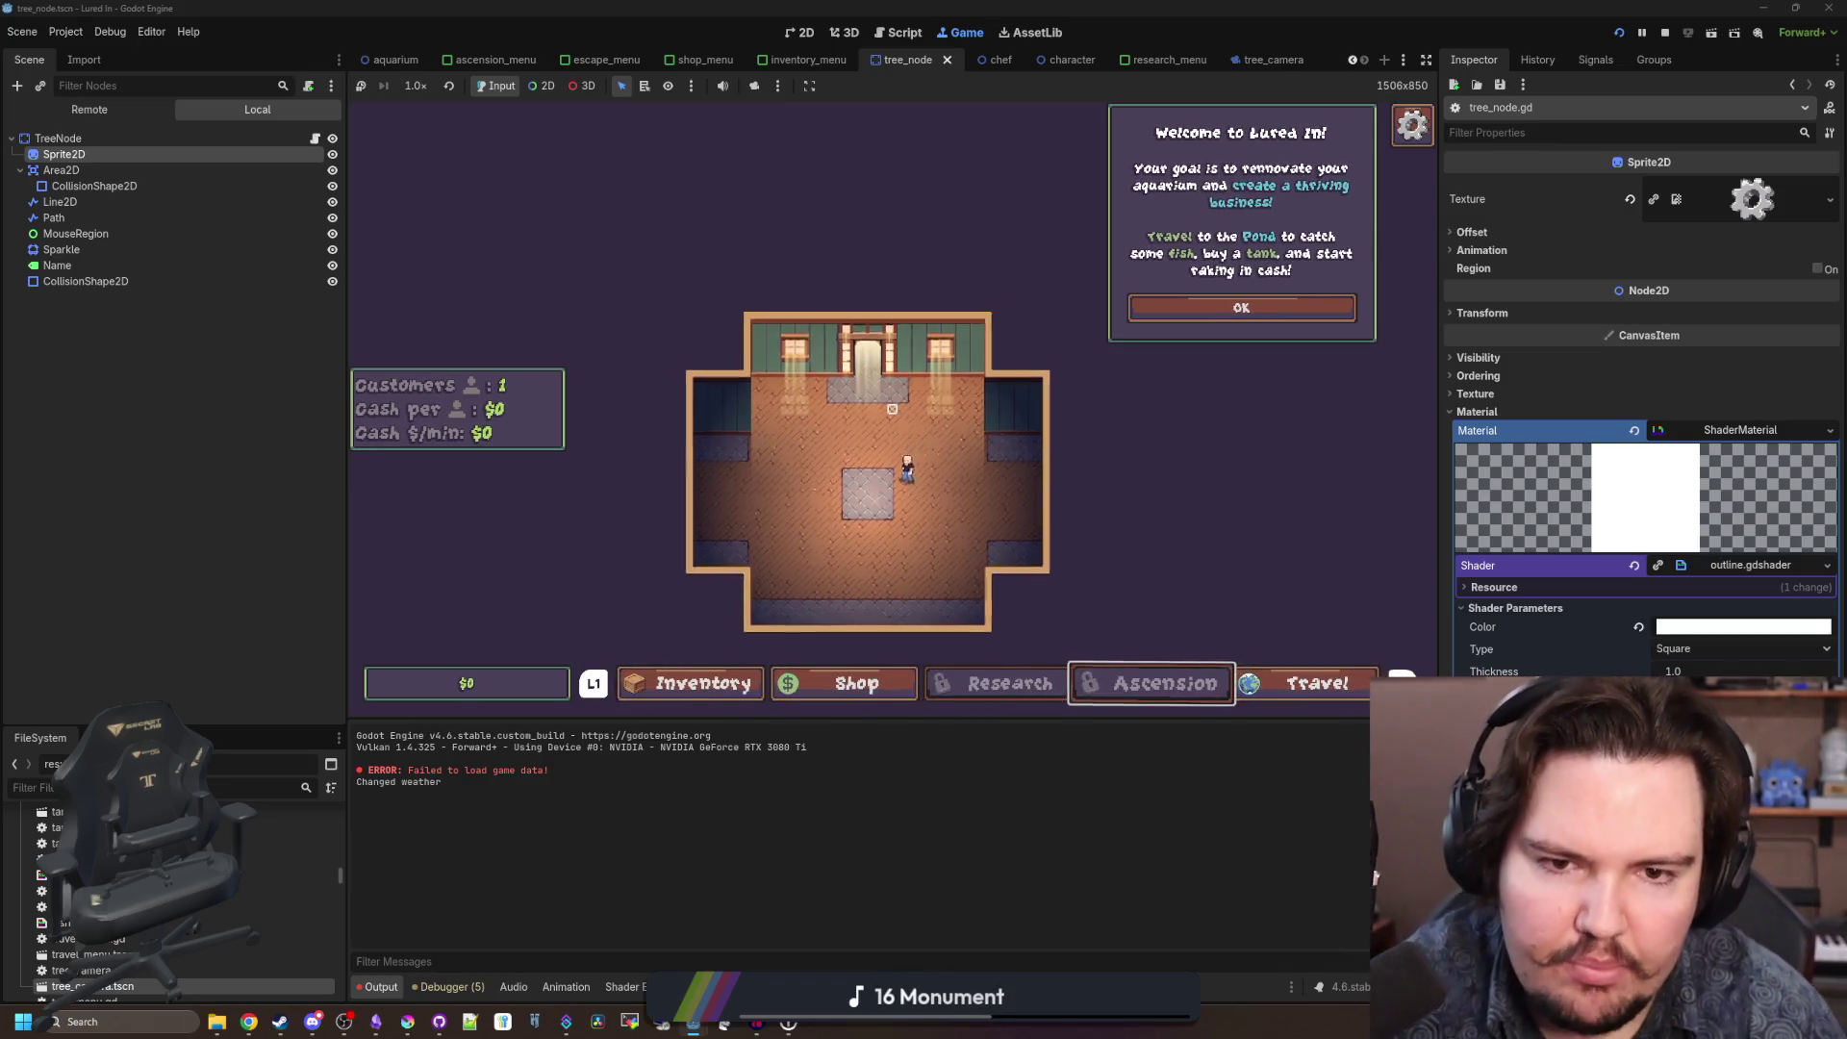
key(Right)
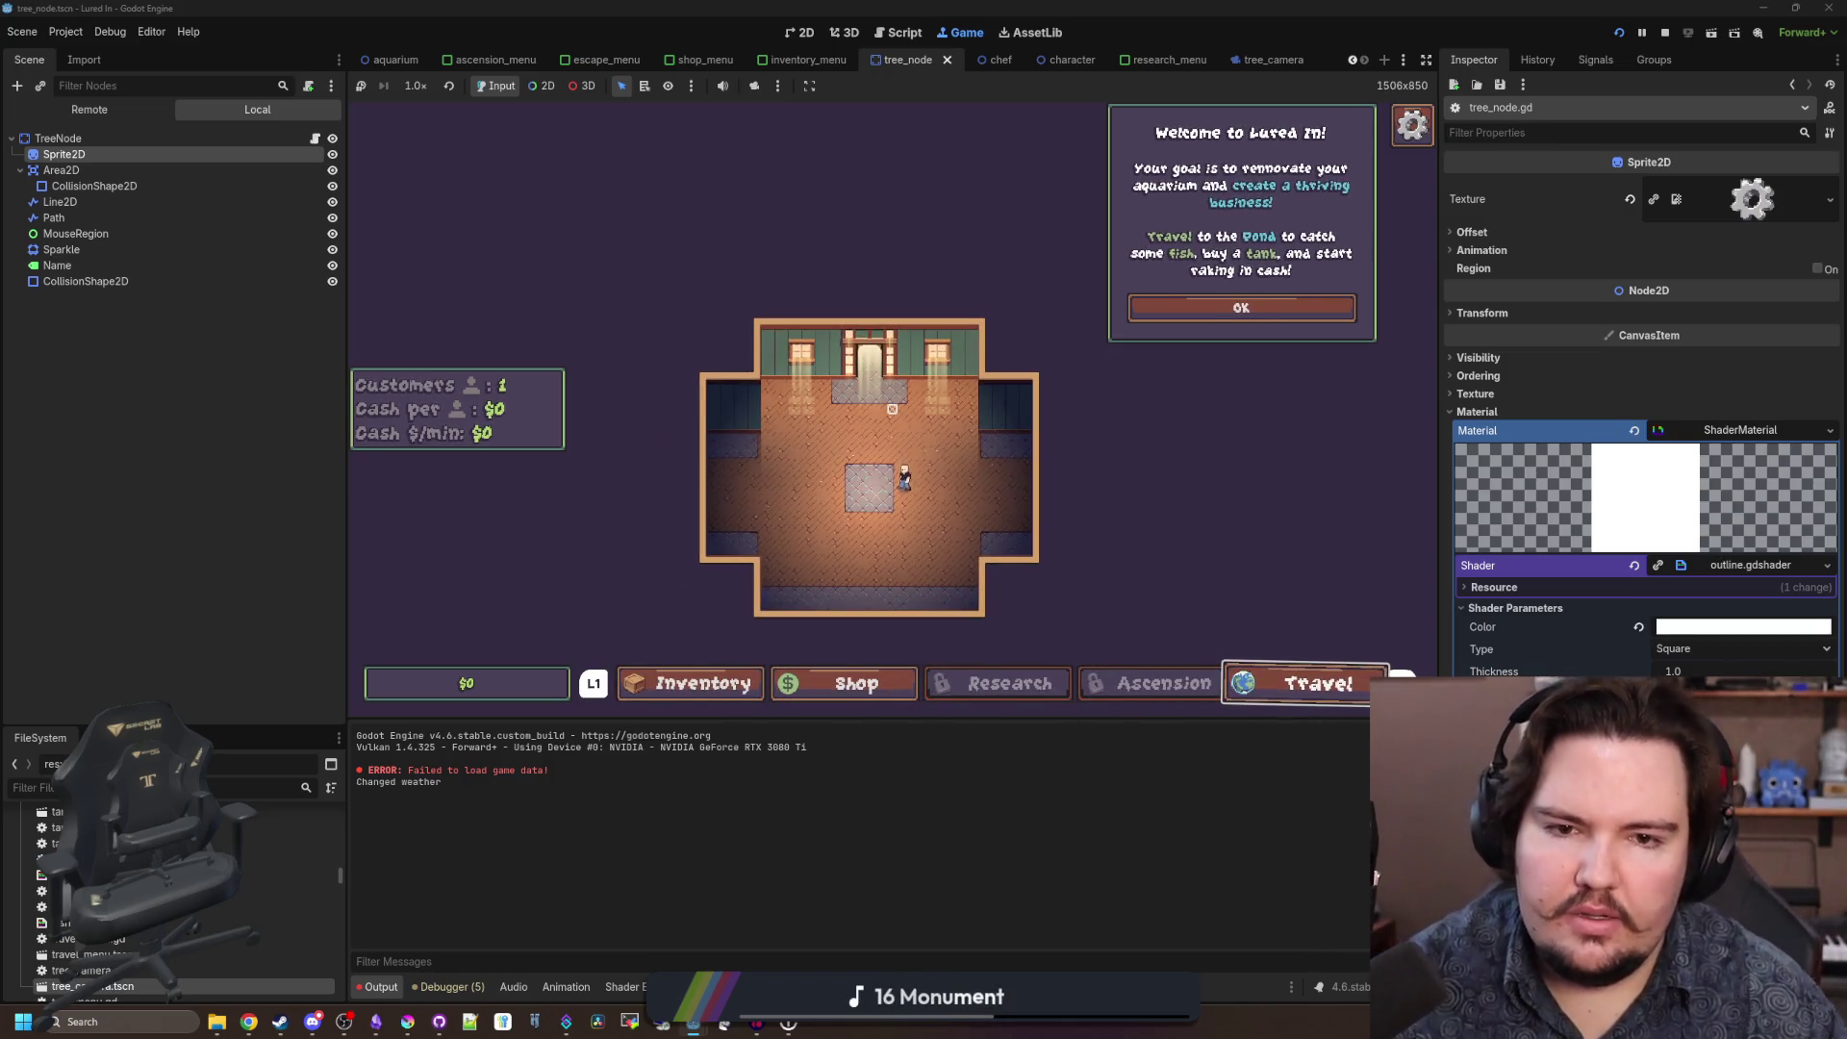
key(super)
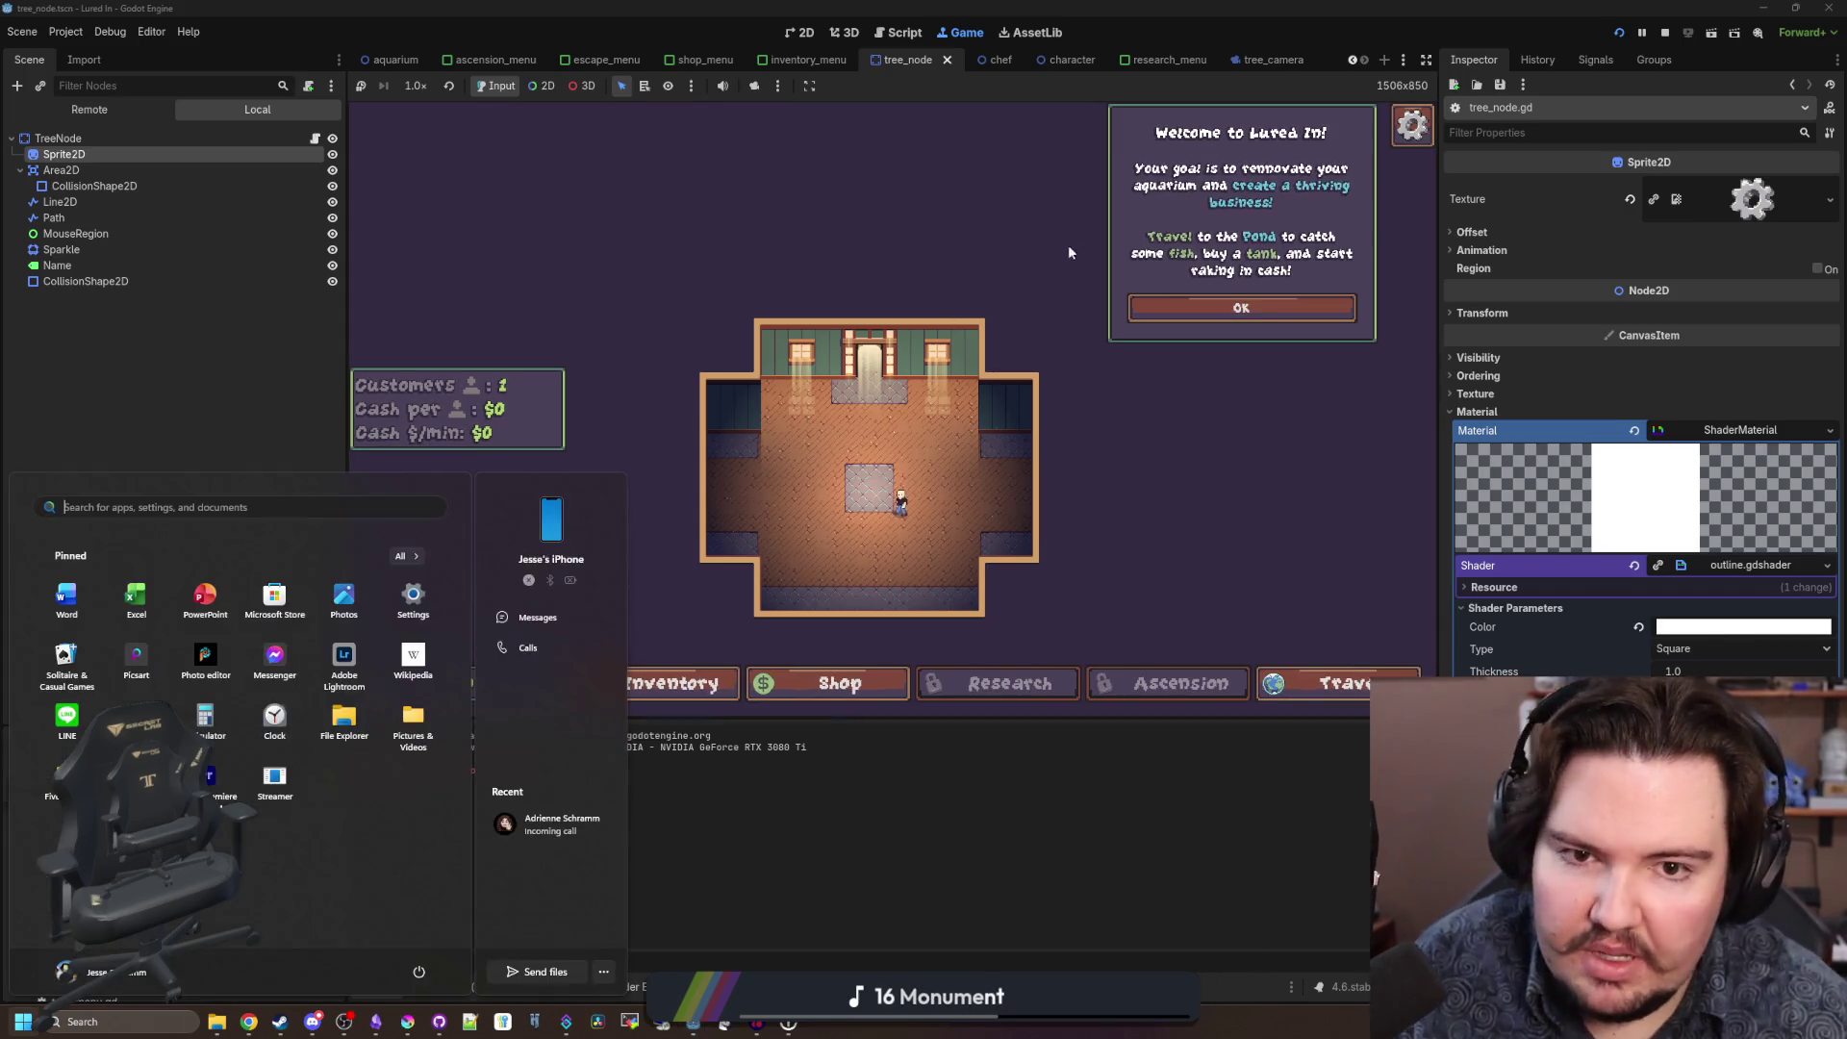
click(1166, 510)
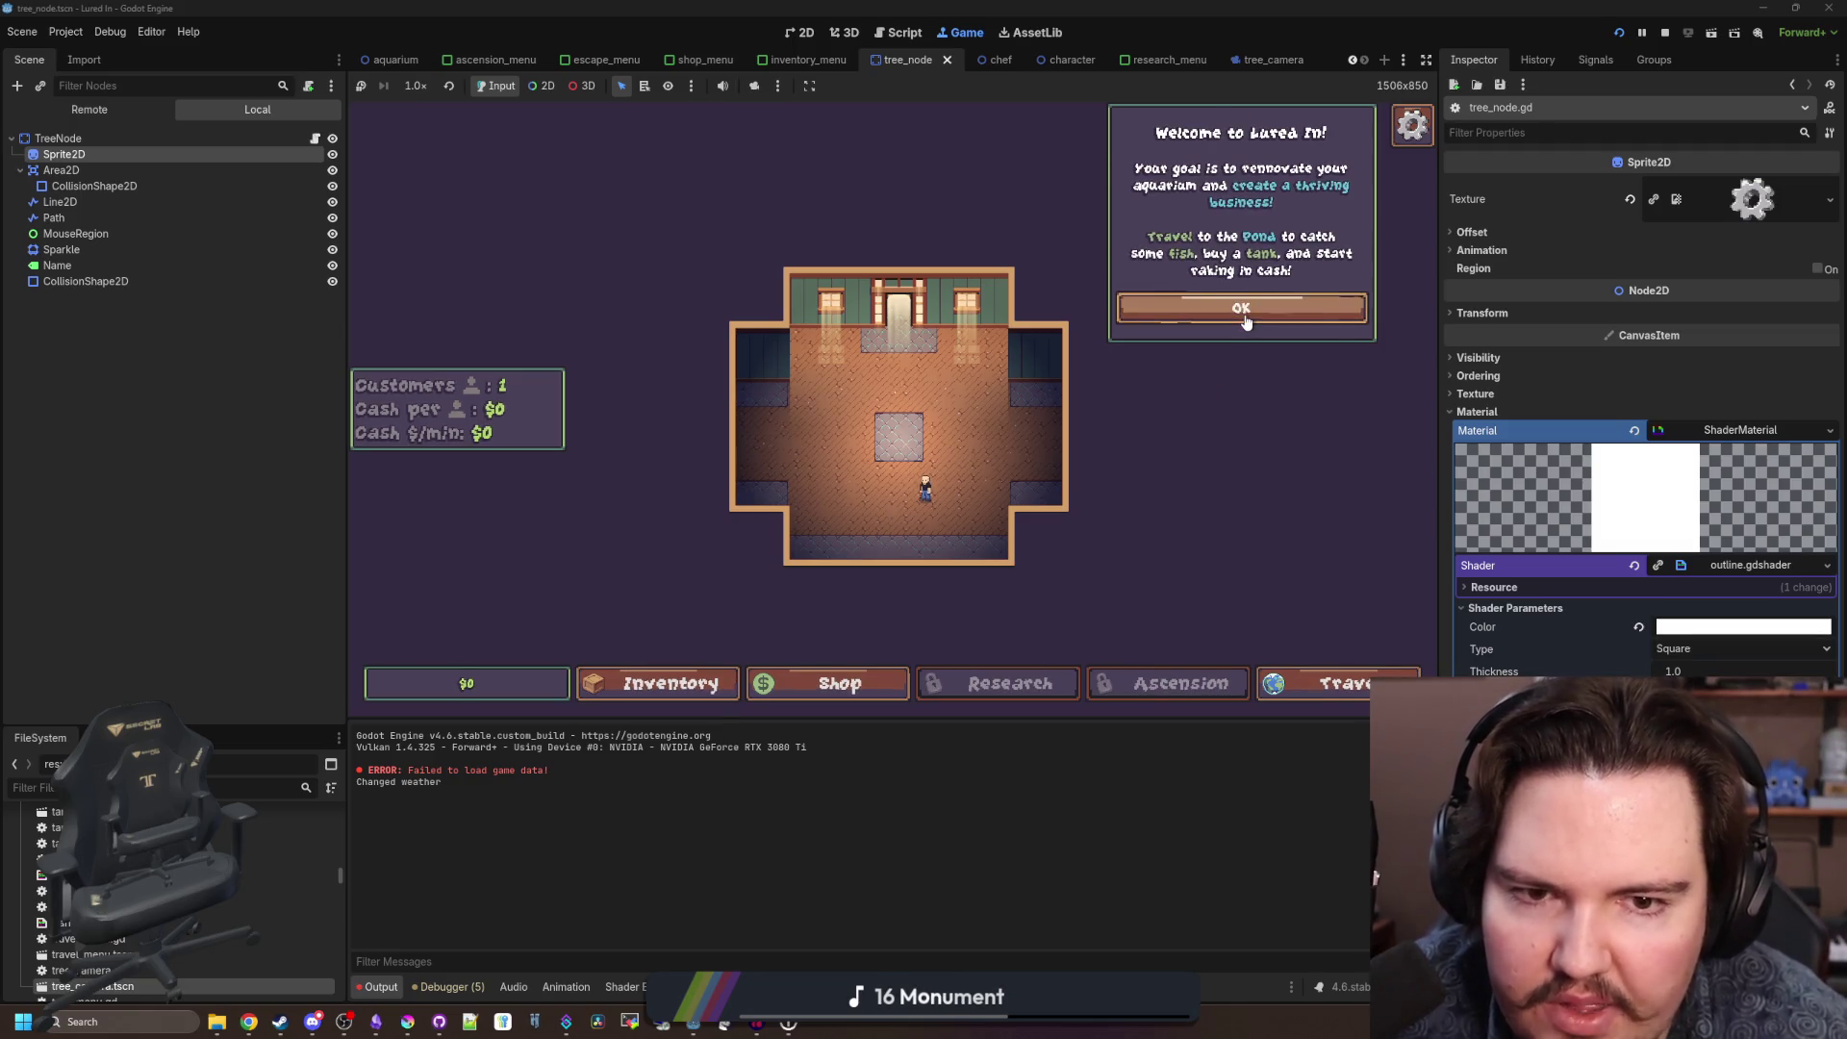
Filter the FileSystem for 'tutorial' and open tutorial.gd in the script editor.
click(284, 787)
text(tutorial)
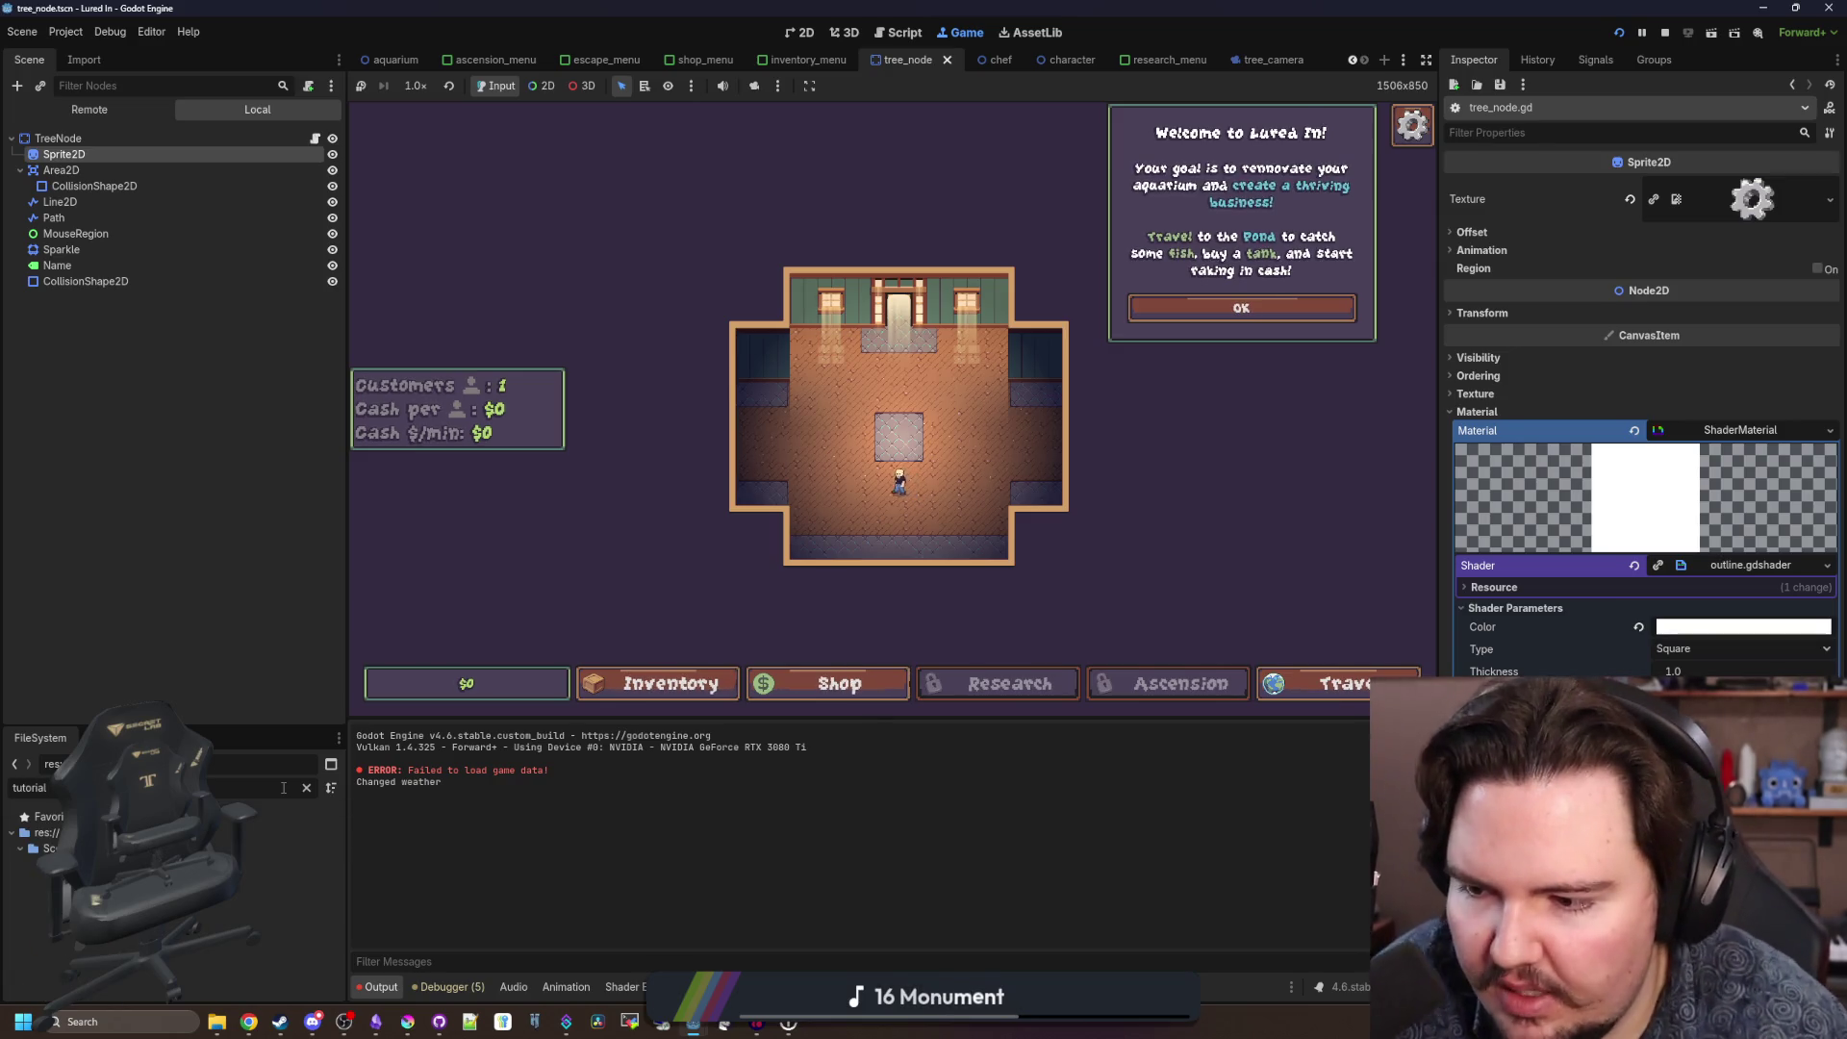
double_click(289, 864)
click(662, 448)
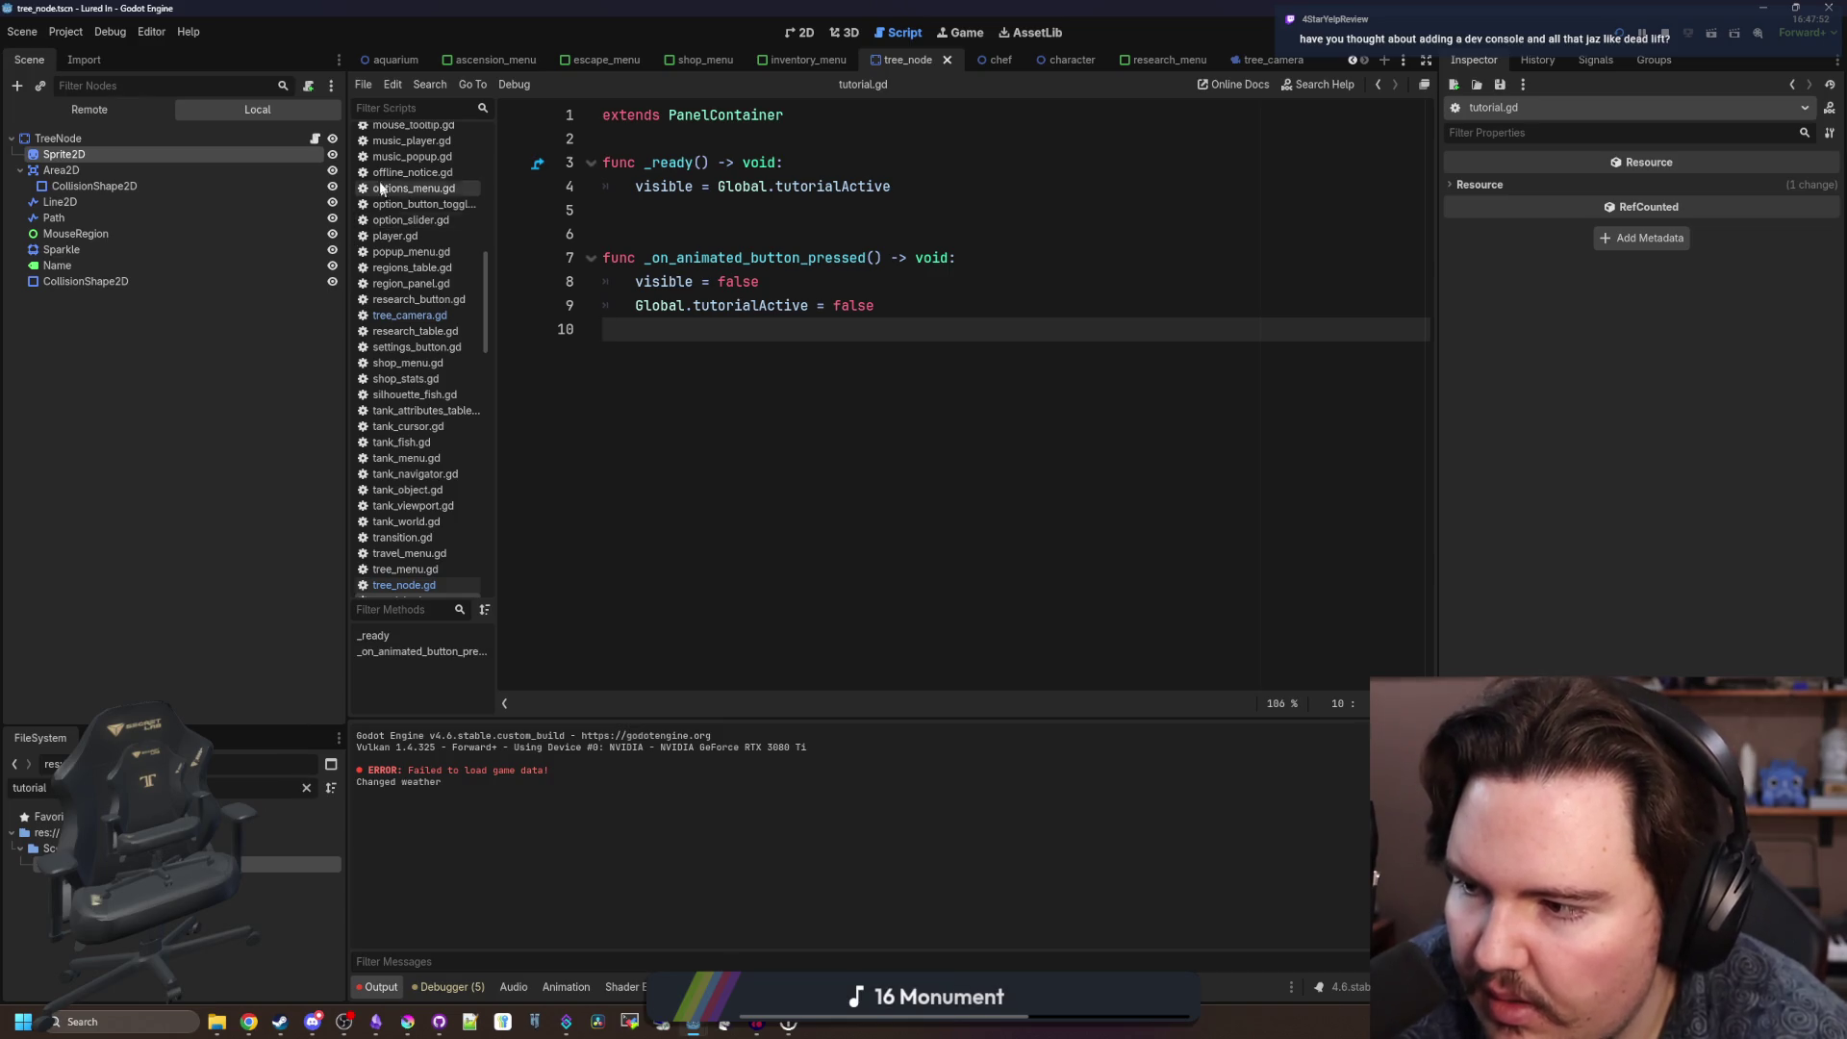
Bring up the aquarium scene in the 2D view.
click(395, 60)
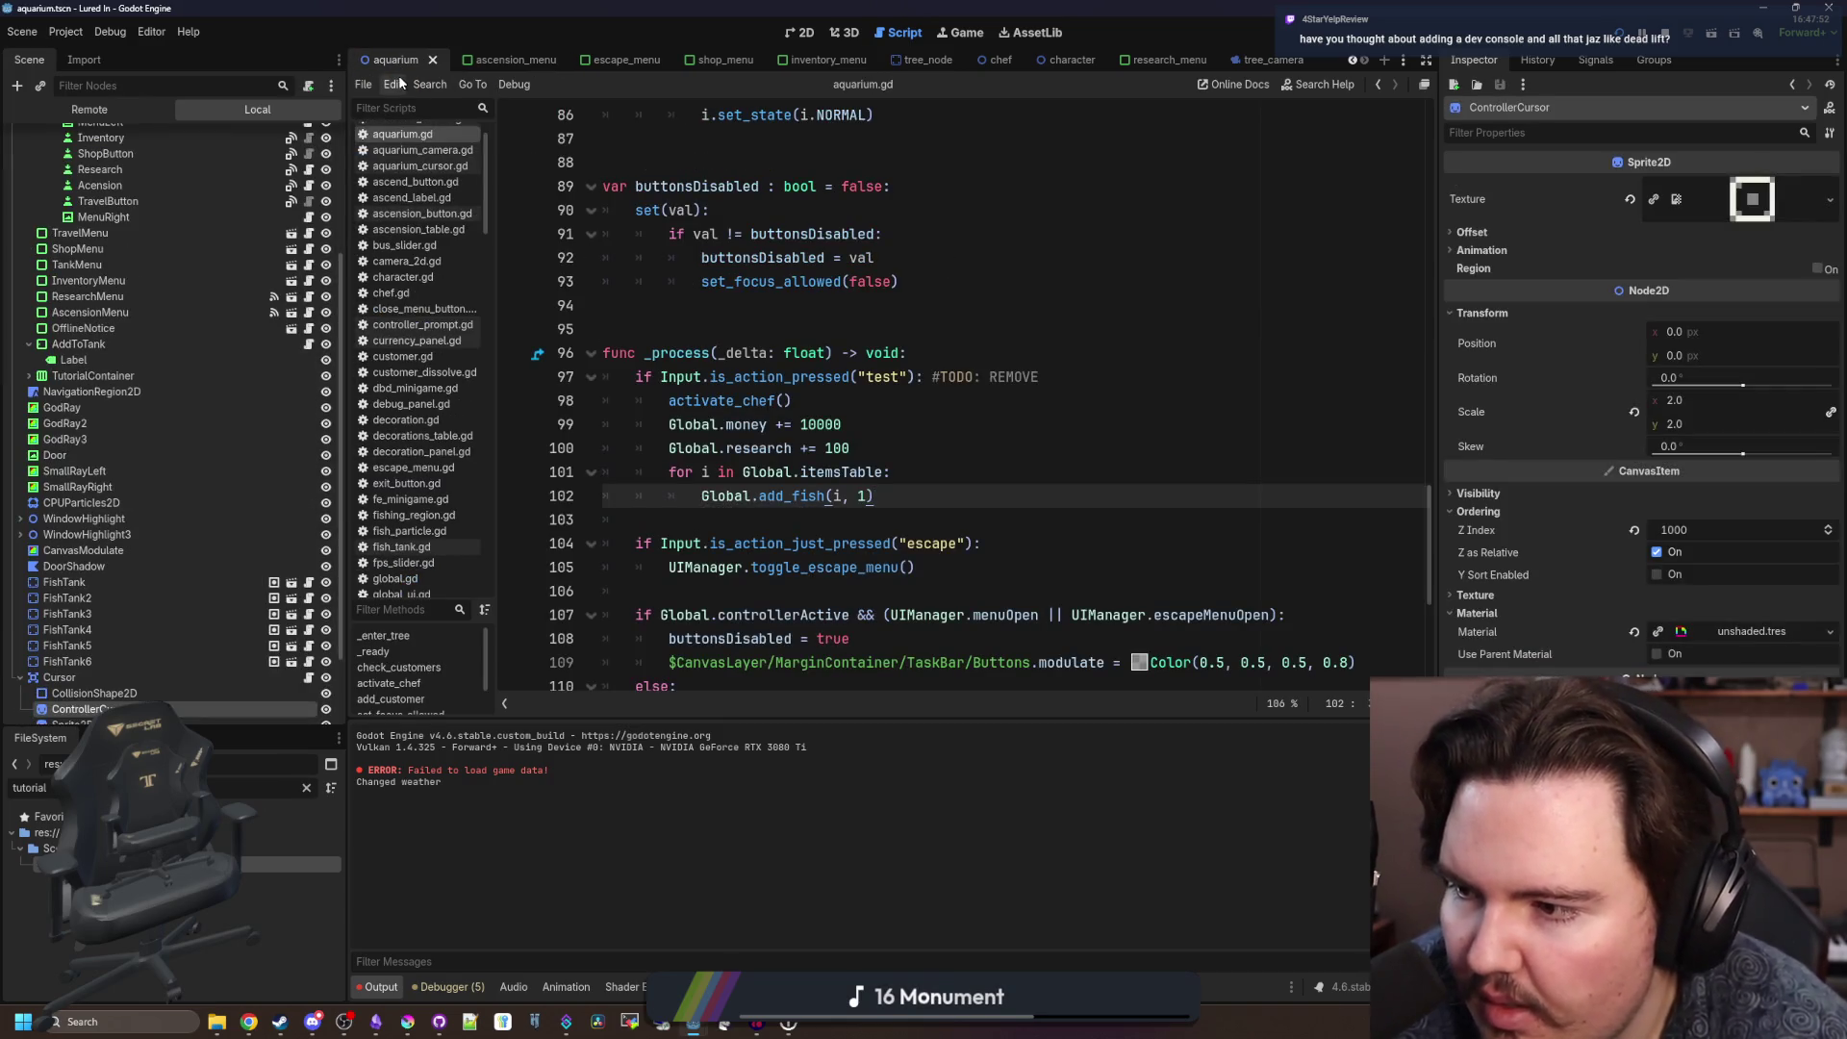
click(924, 333)
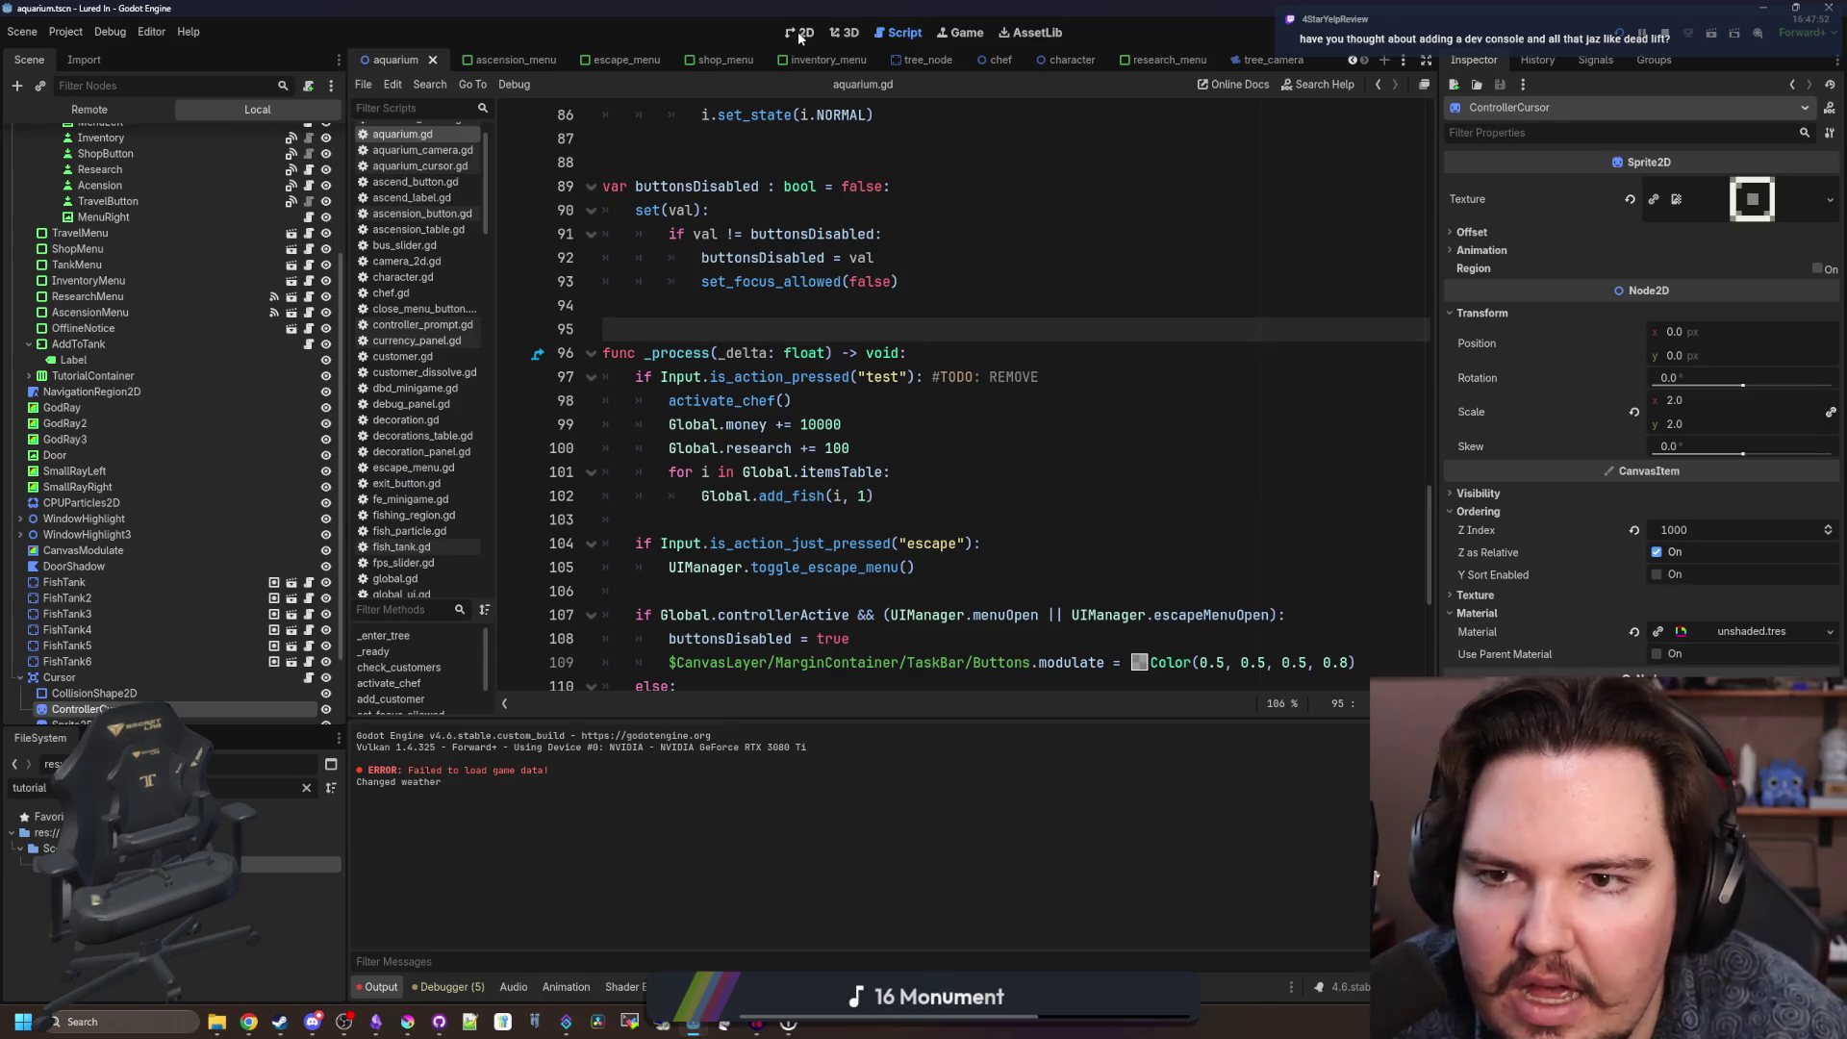
click(799, 31)
scroll(701, 430, down, 5)
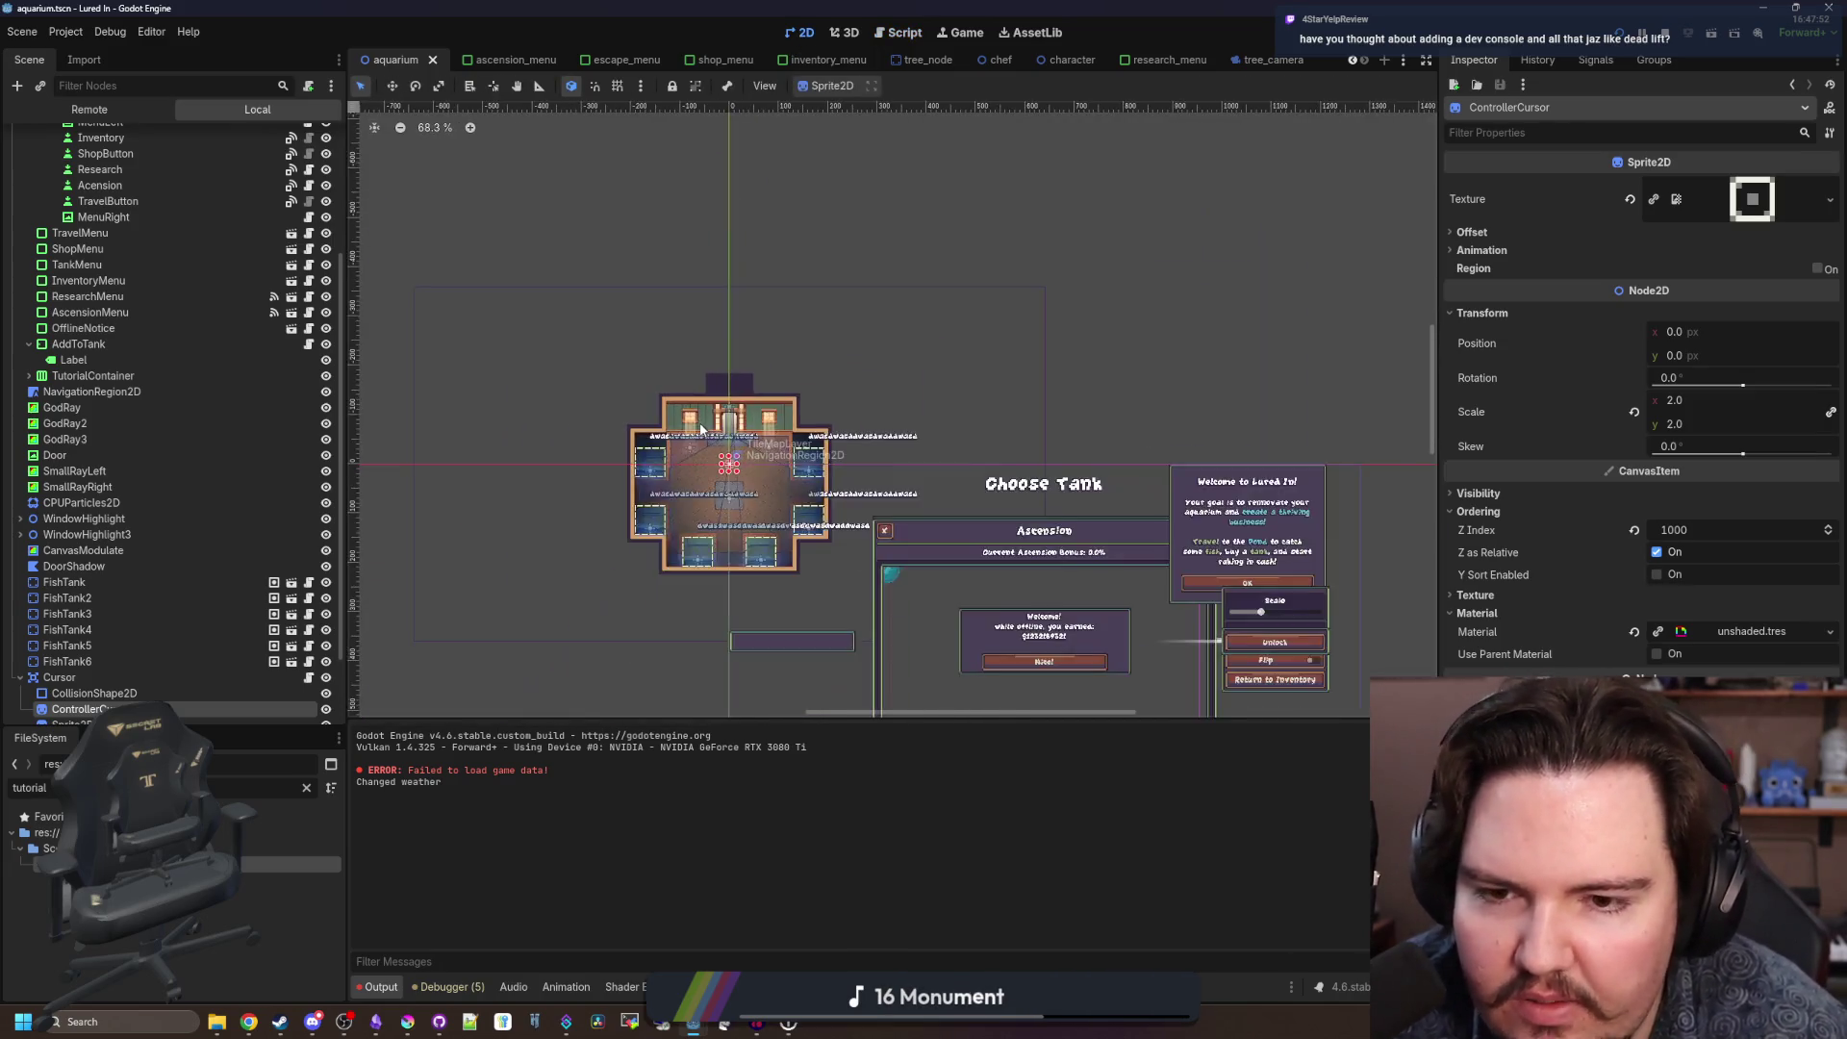
scroll(700, 430, up, 4)
click(933, 541)
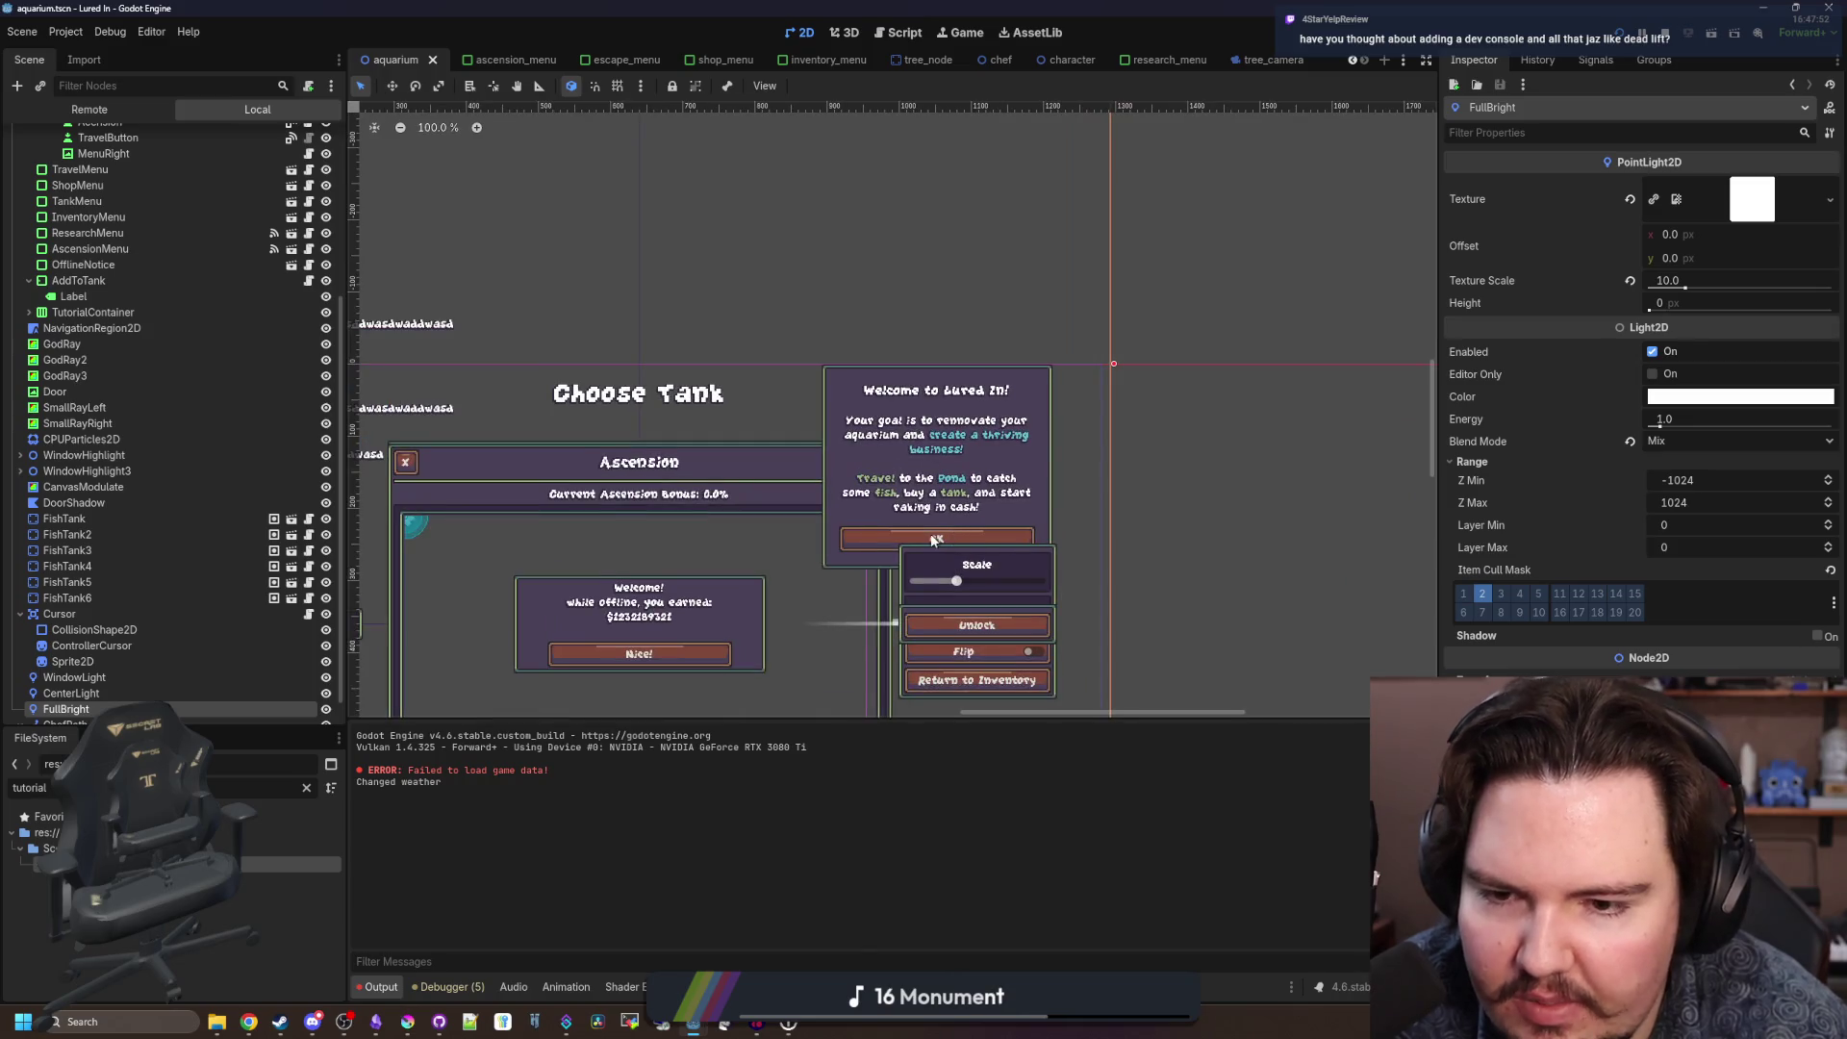
scroll(171, 624, up, 5)
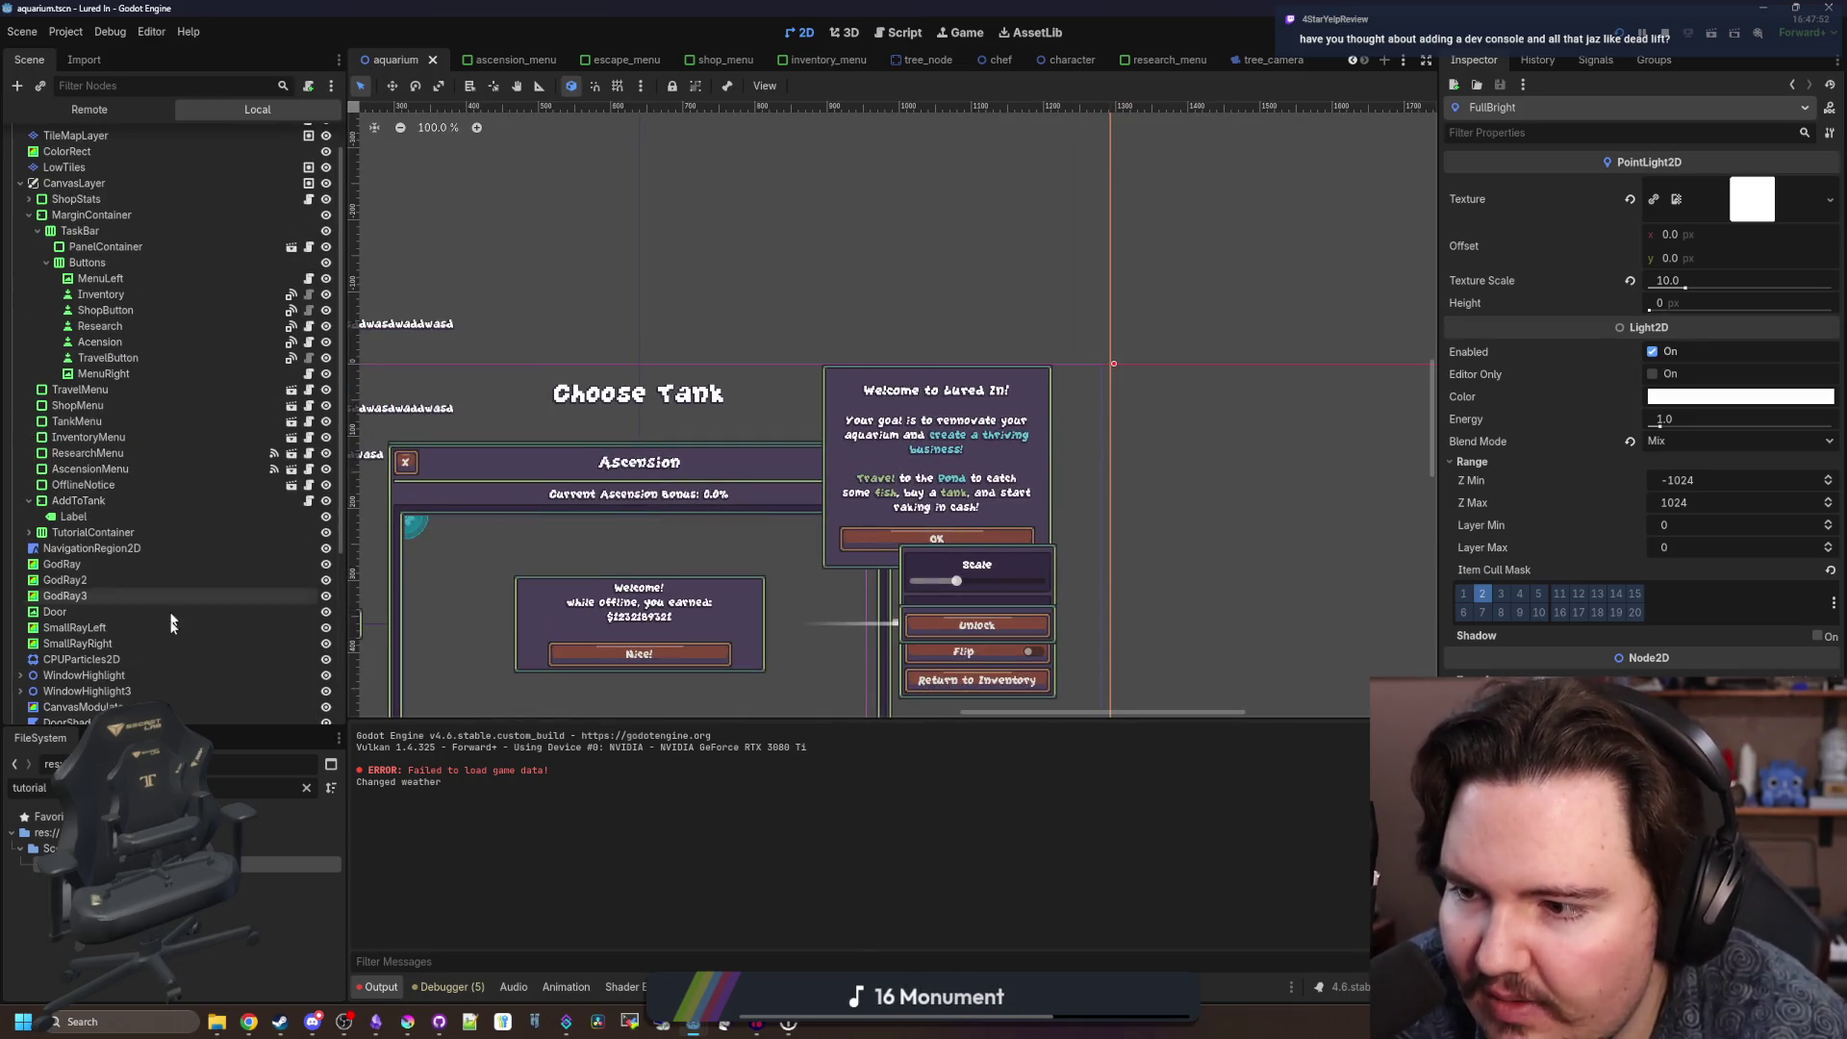
click(119, 470)
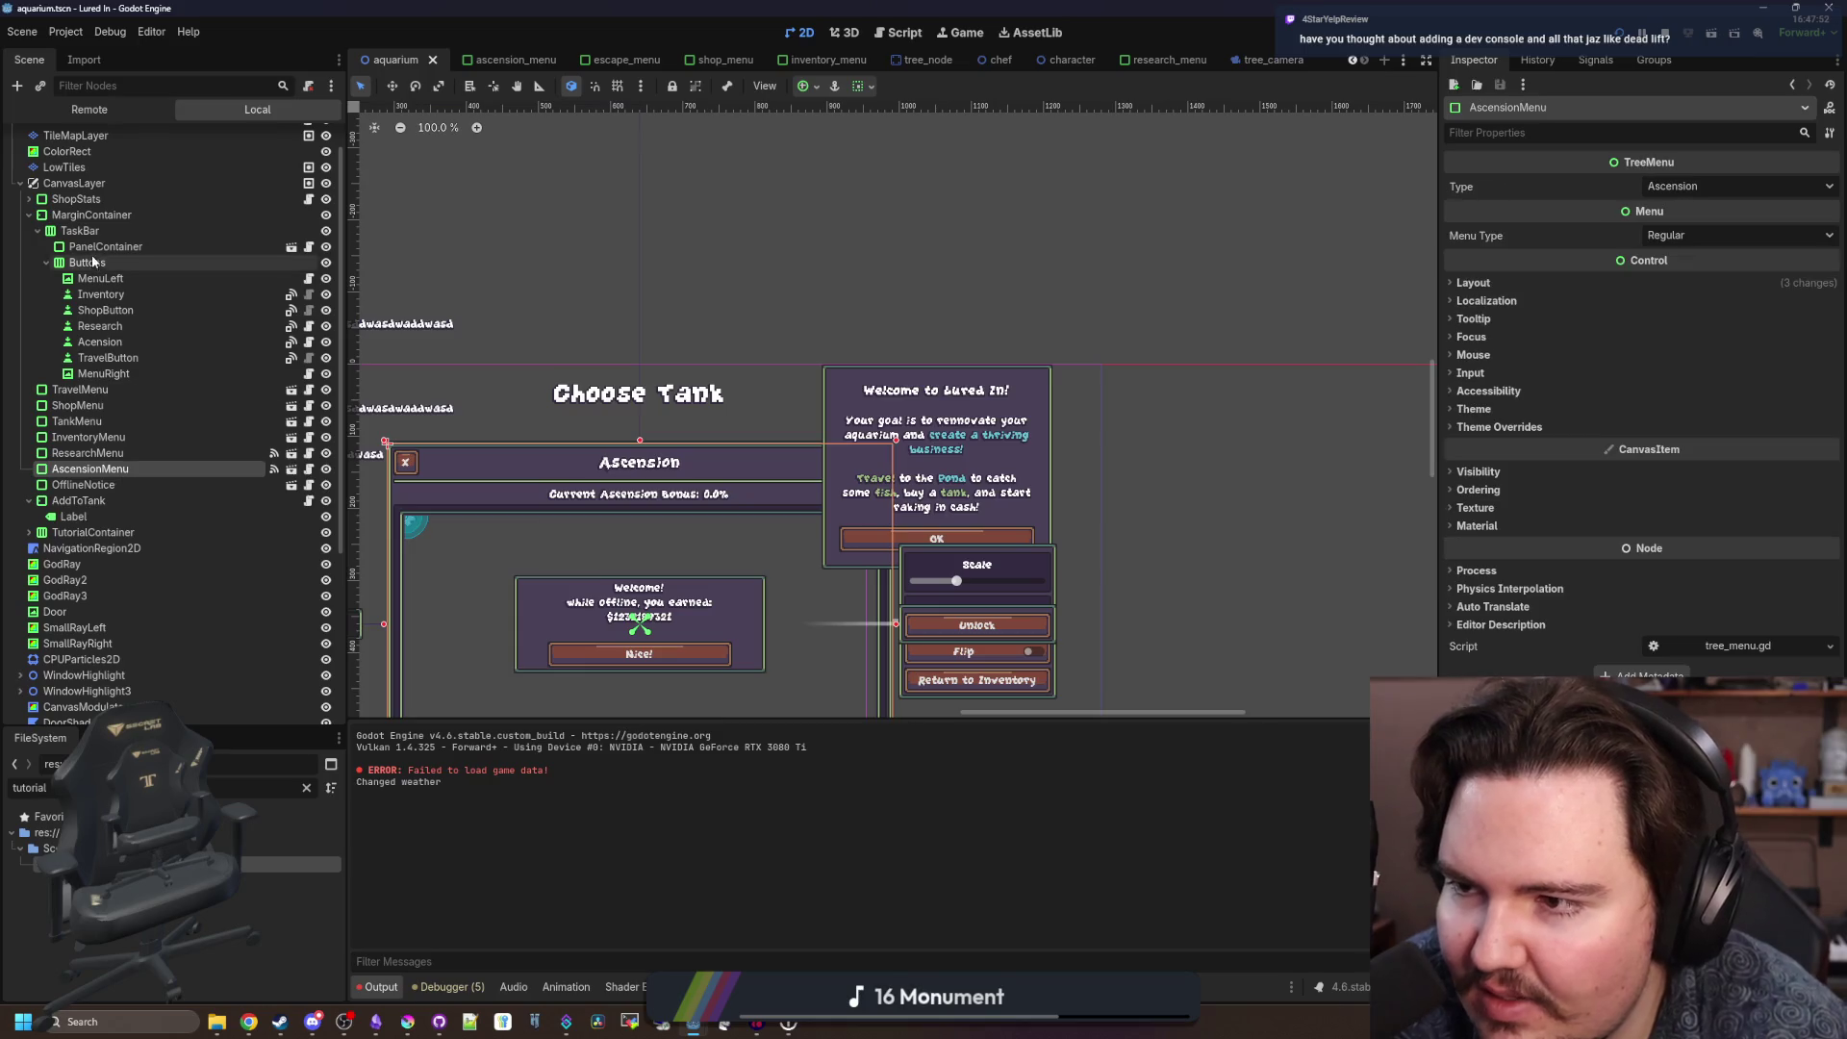
Select the AnimatedButton under TutorialContainer > Tutorial and save the aquarium scene.
click(30, 533)
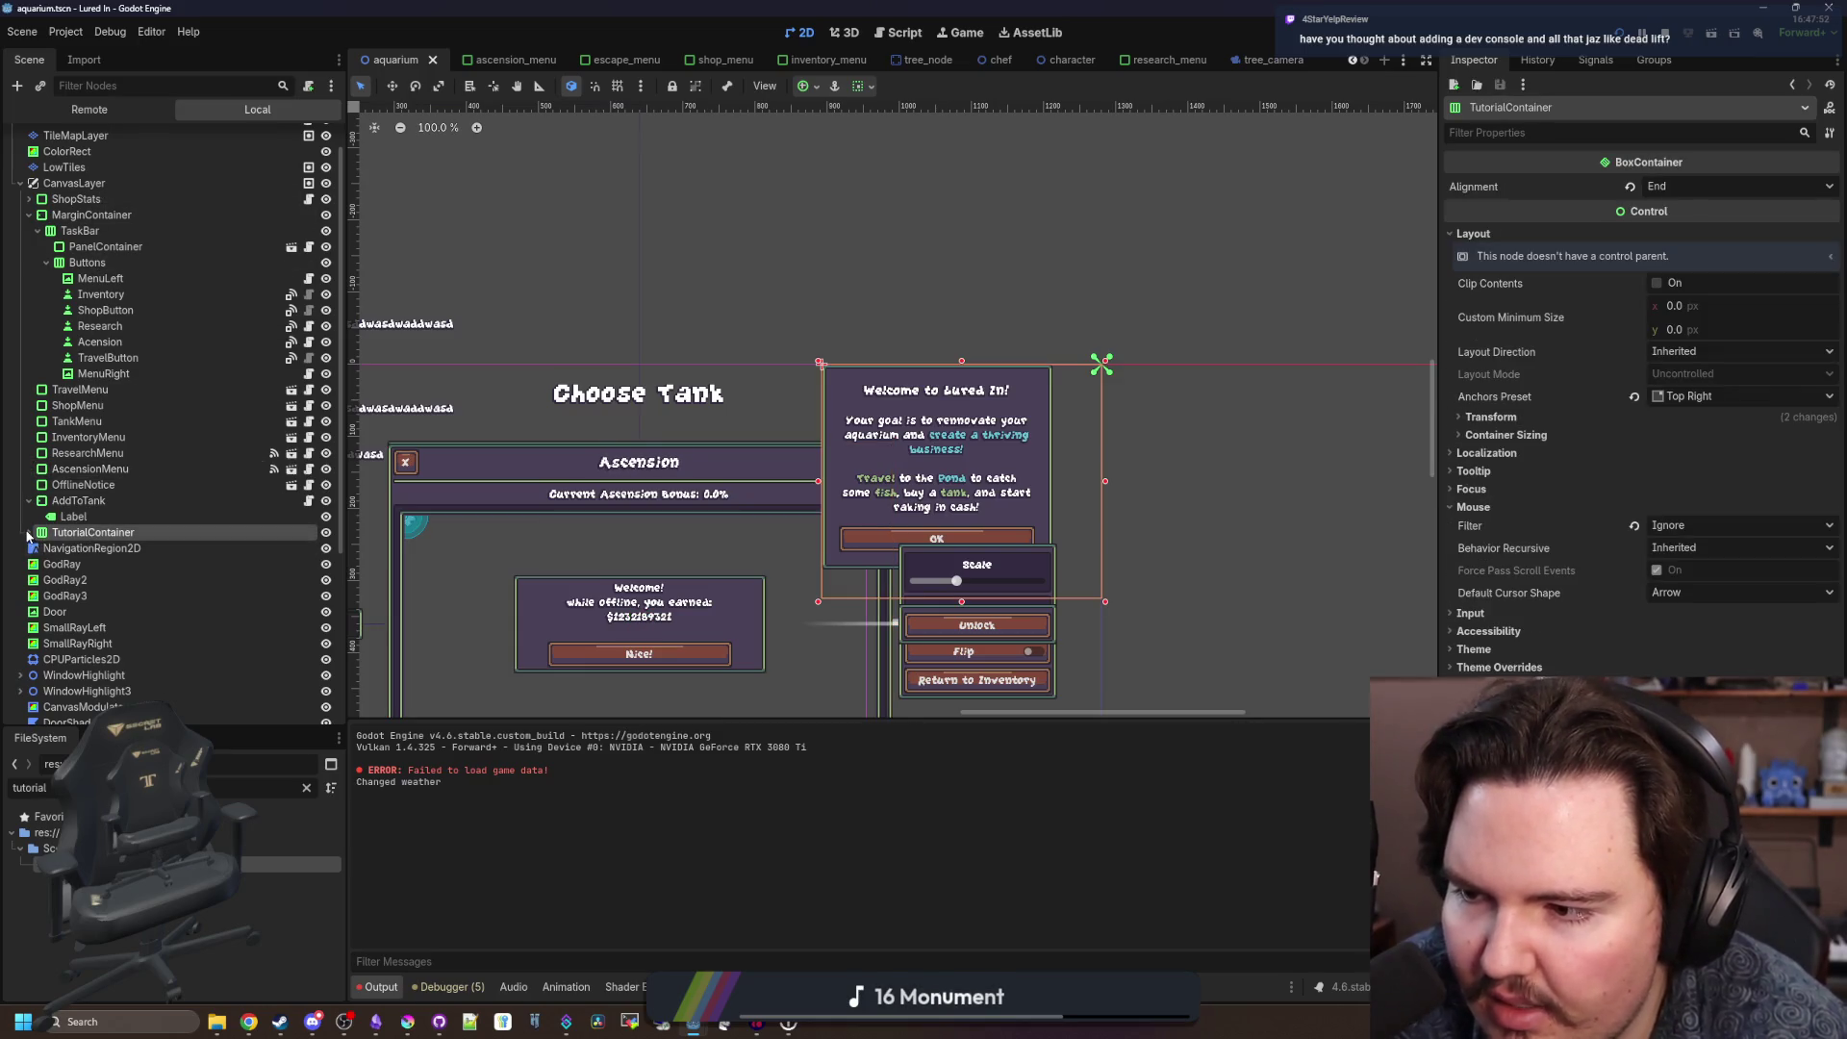
click(29, 533)
click(82, 548)
scroll(140, 570, down, 2)
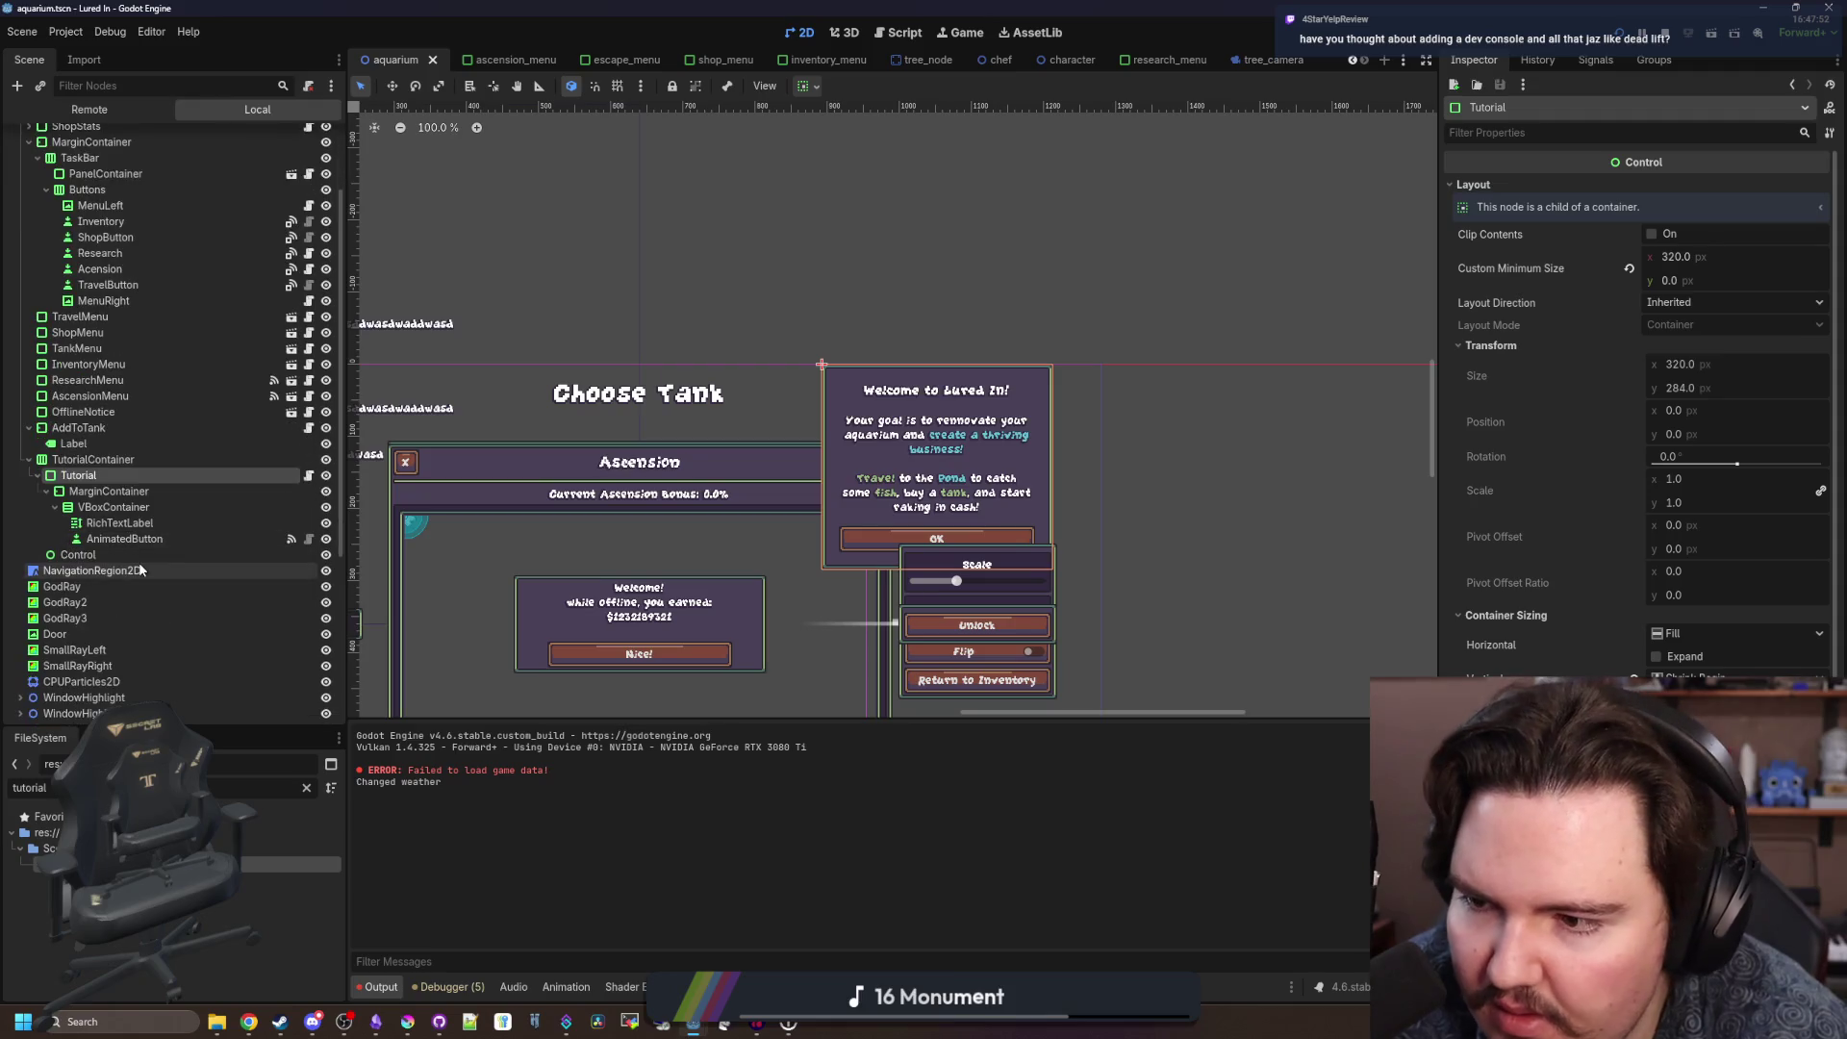
click(168, 539)
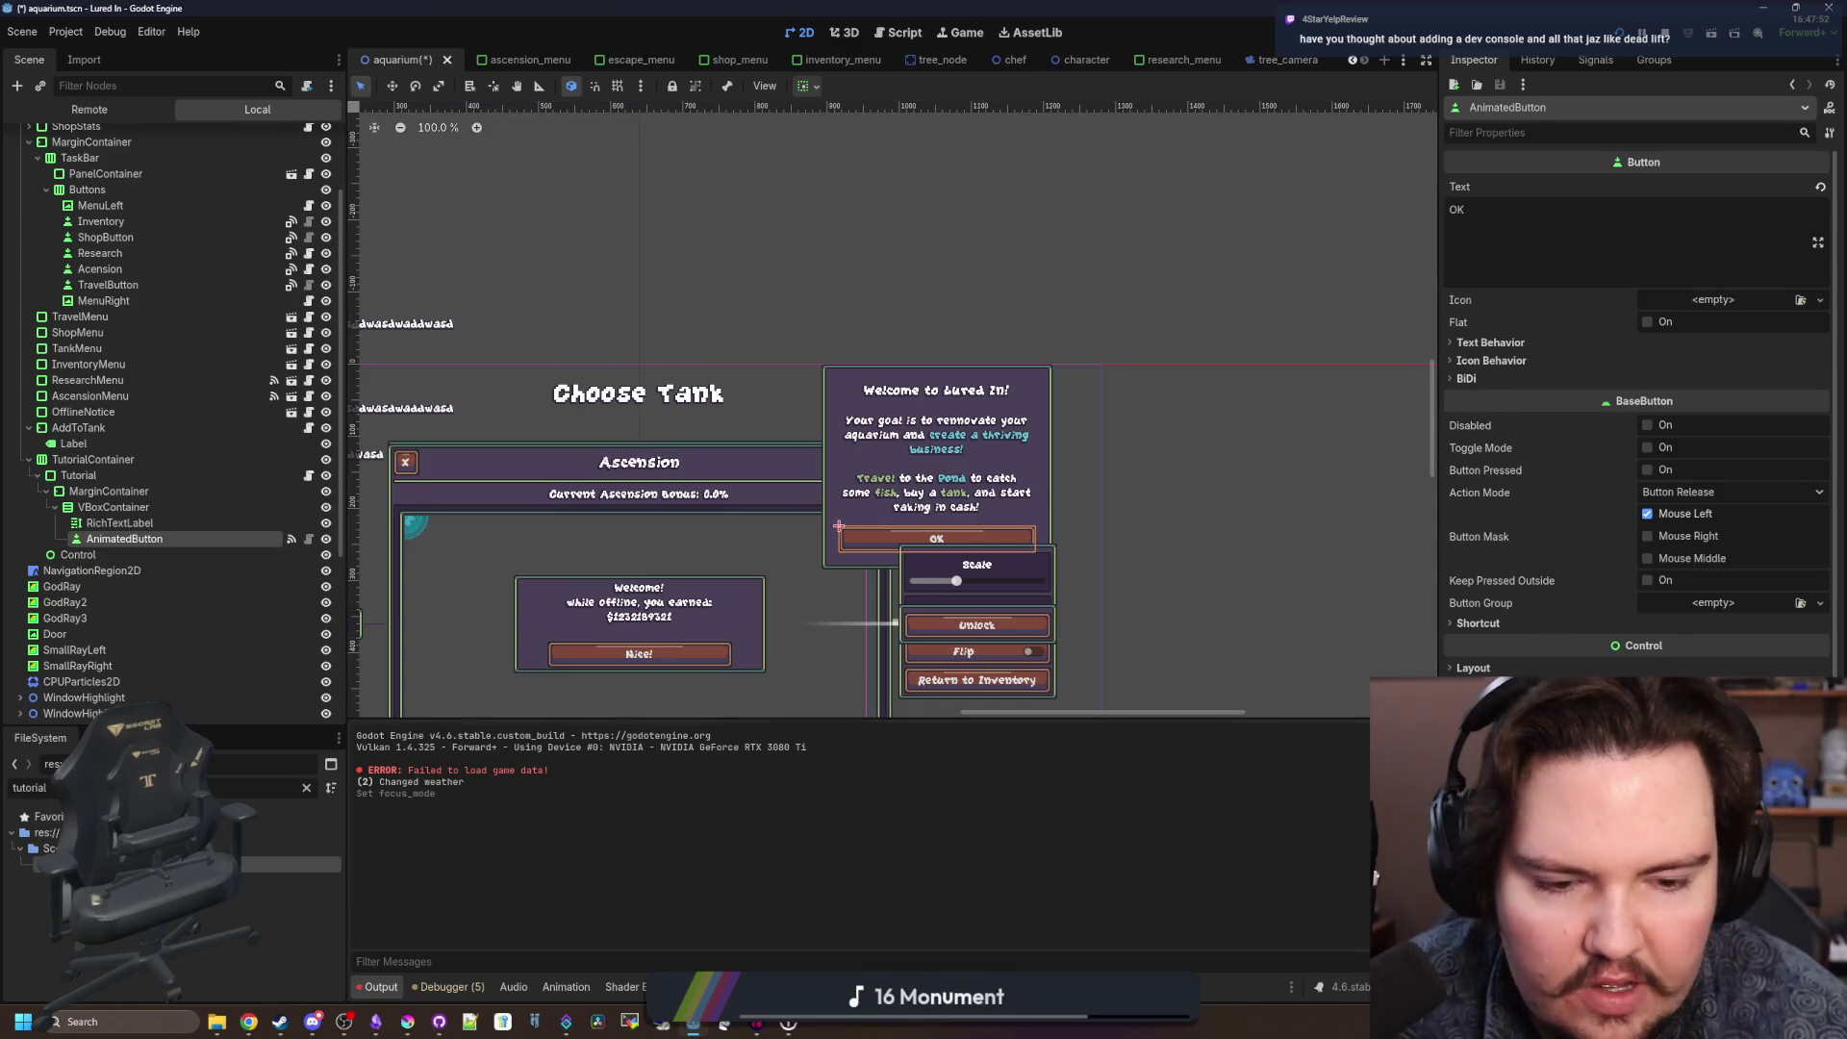
scroll(861, 505, down, 1)
scroll(861, 506, up, 3)
scroll(674, 481, down, 3)
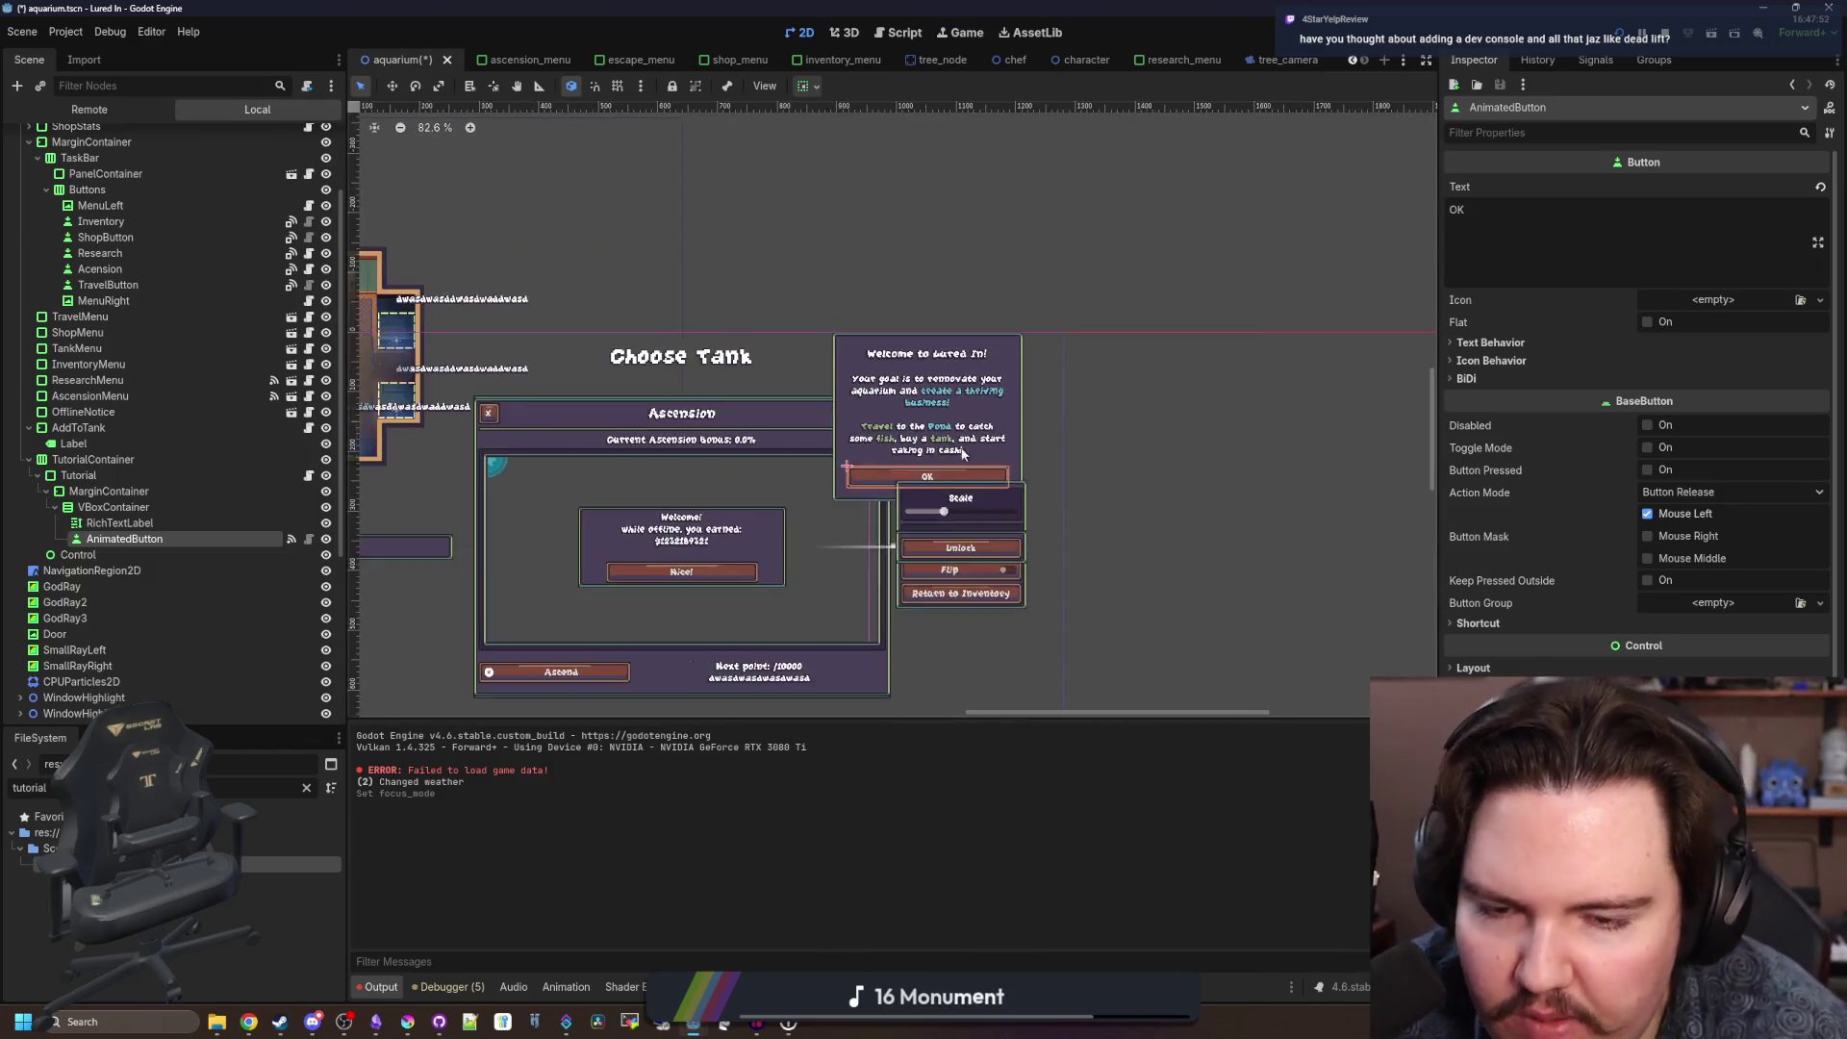
scroll(499, 469, up, 3)
key(ctrl+s)
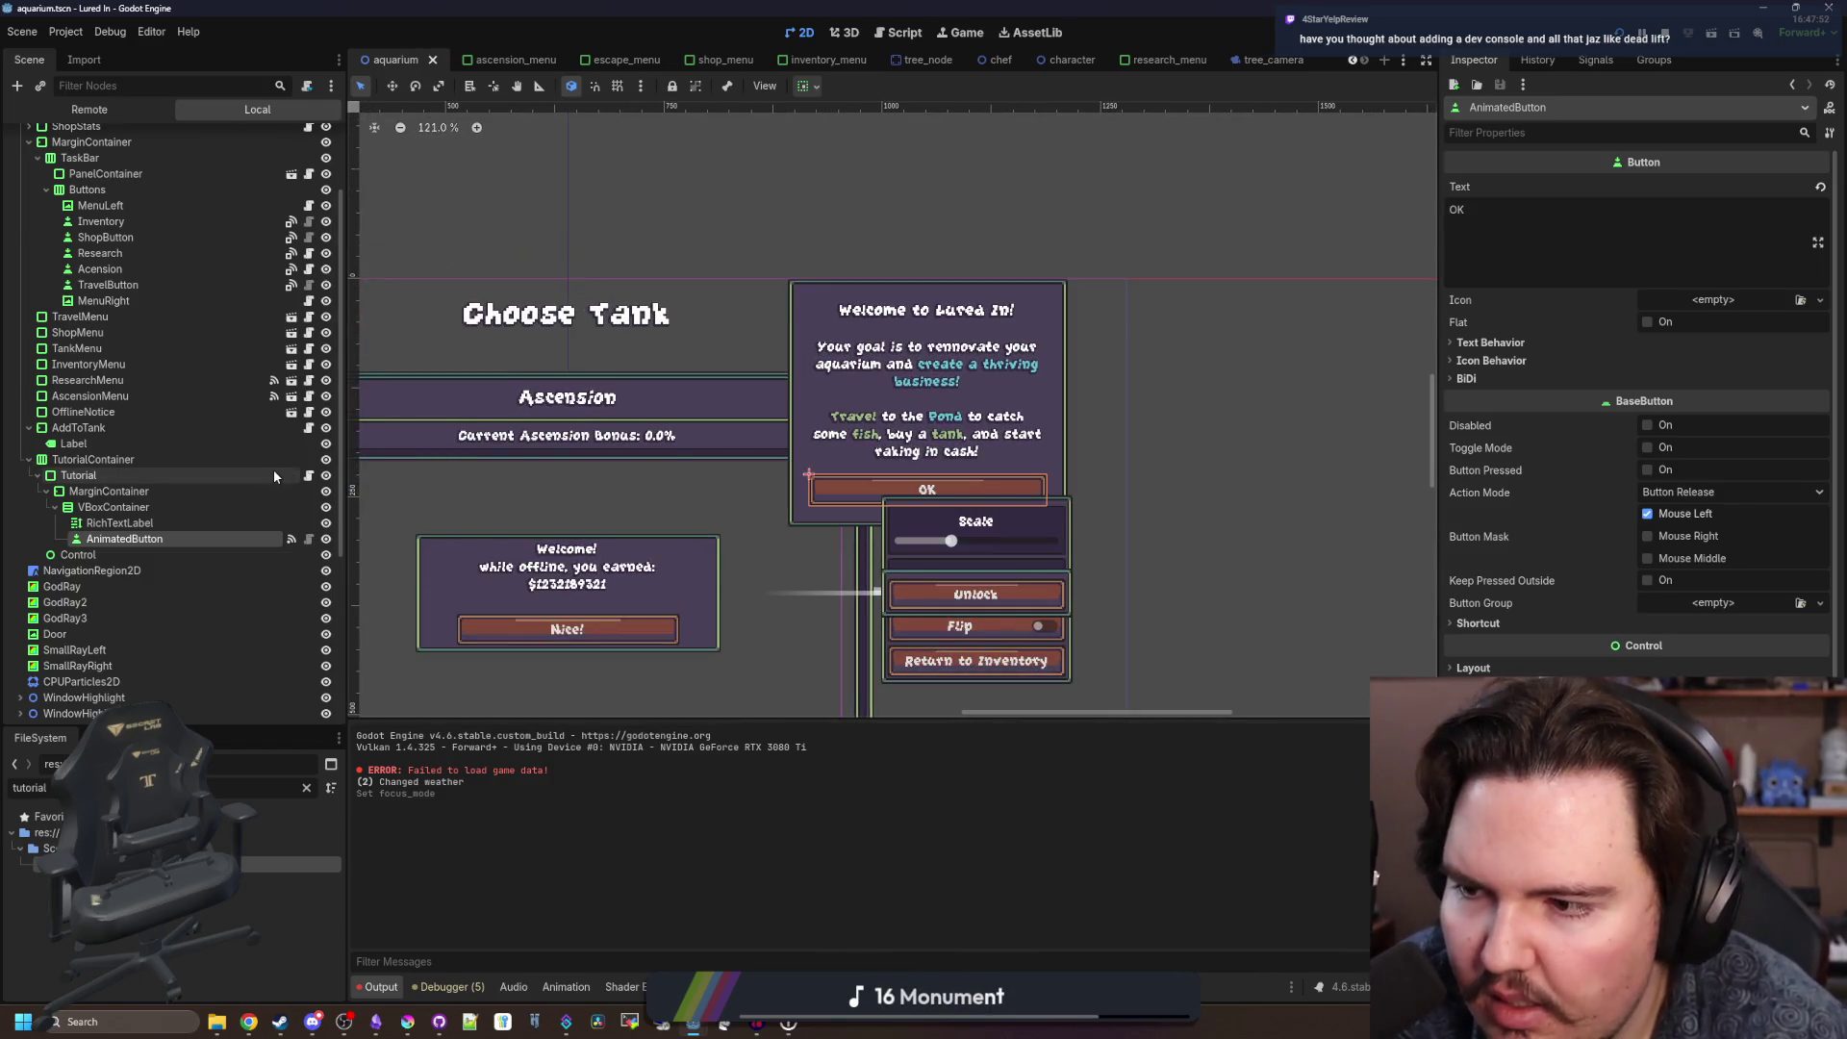
Open the Tutorial node's script, then reselect AnimatedButton in the 2D view.
click(273, 474)
click(308, 475)
click(125, 539)
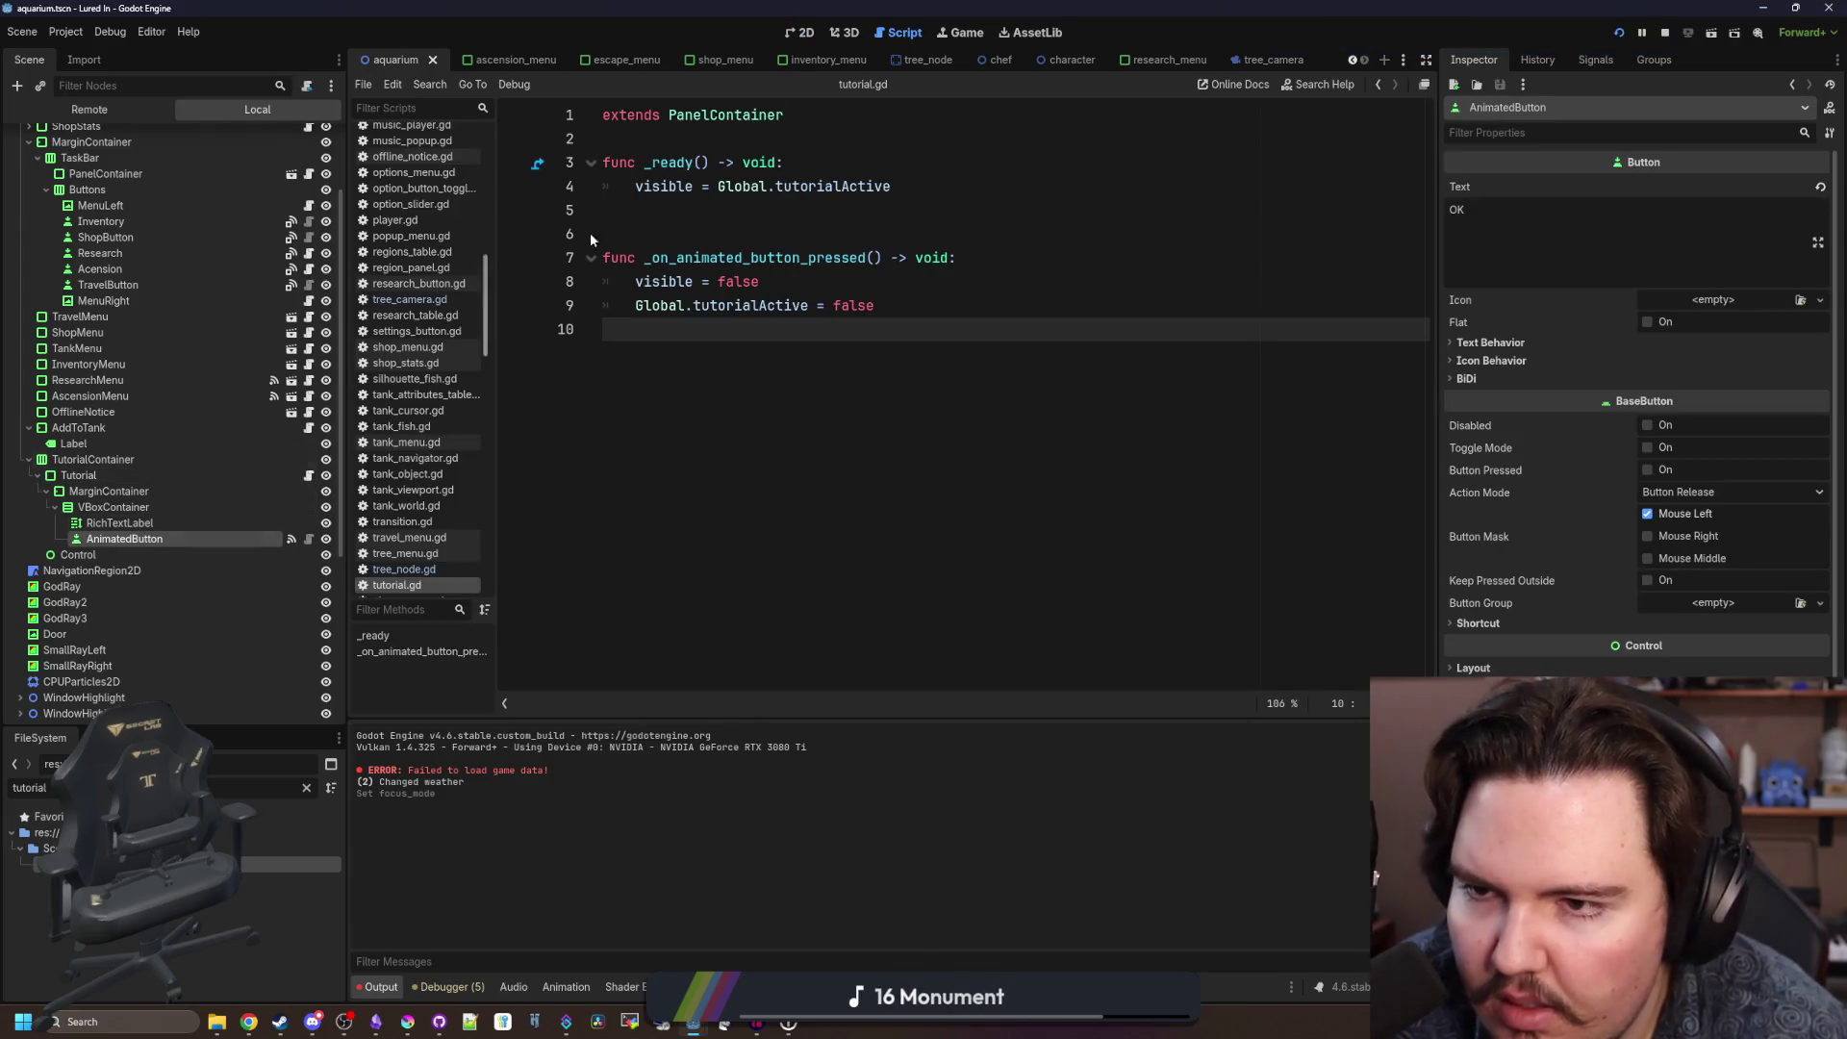
key(ctrl+F1)
Set the OK button's Icon to the steamdeck X texture via Quick Load.
click(1709, 302)
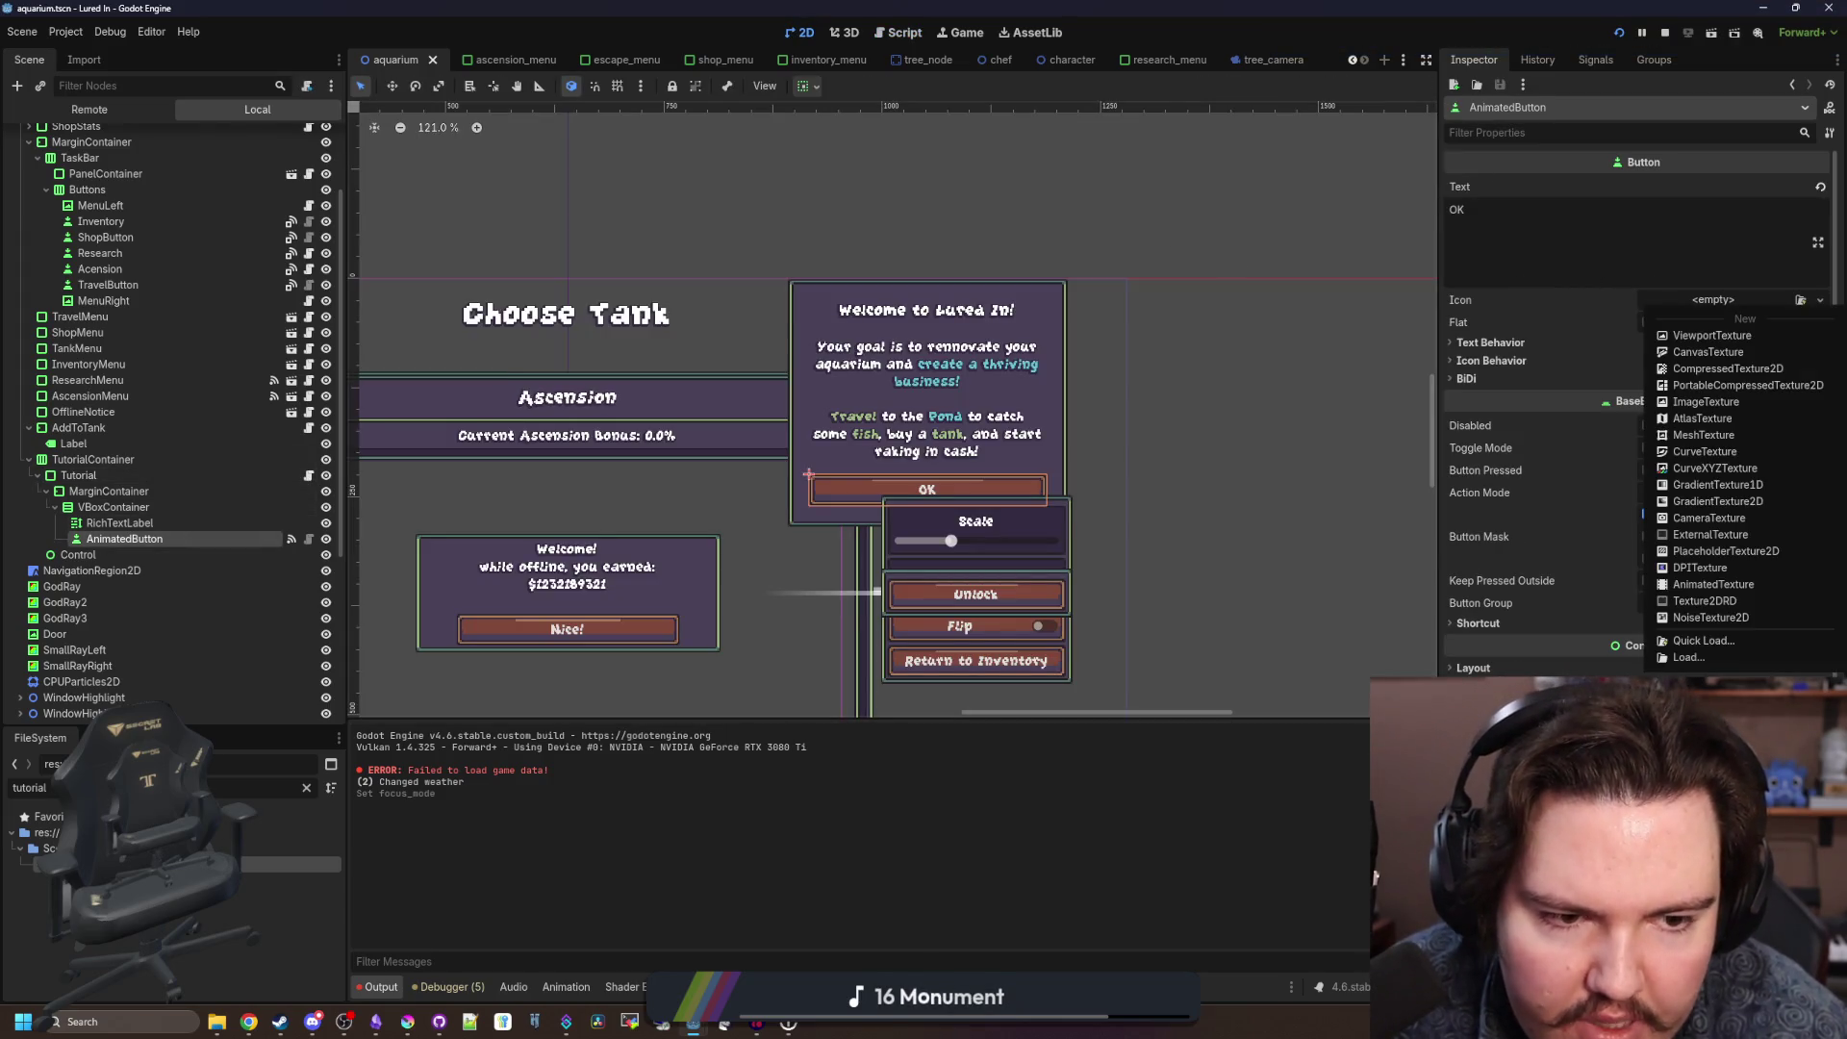
click(1728, 632)
text(x)
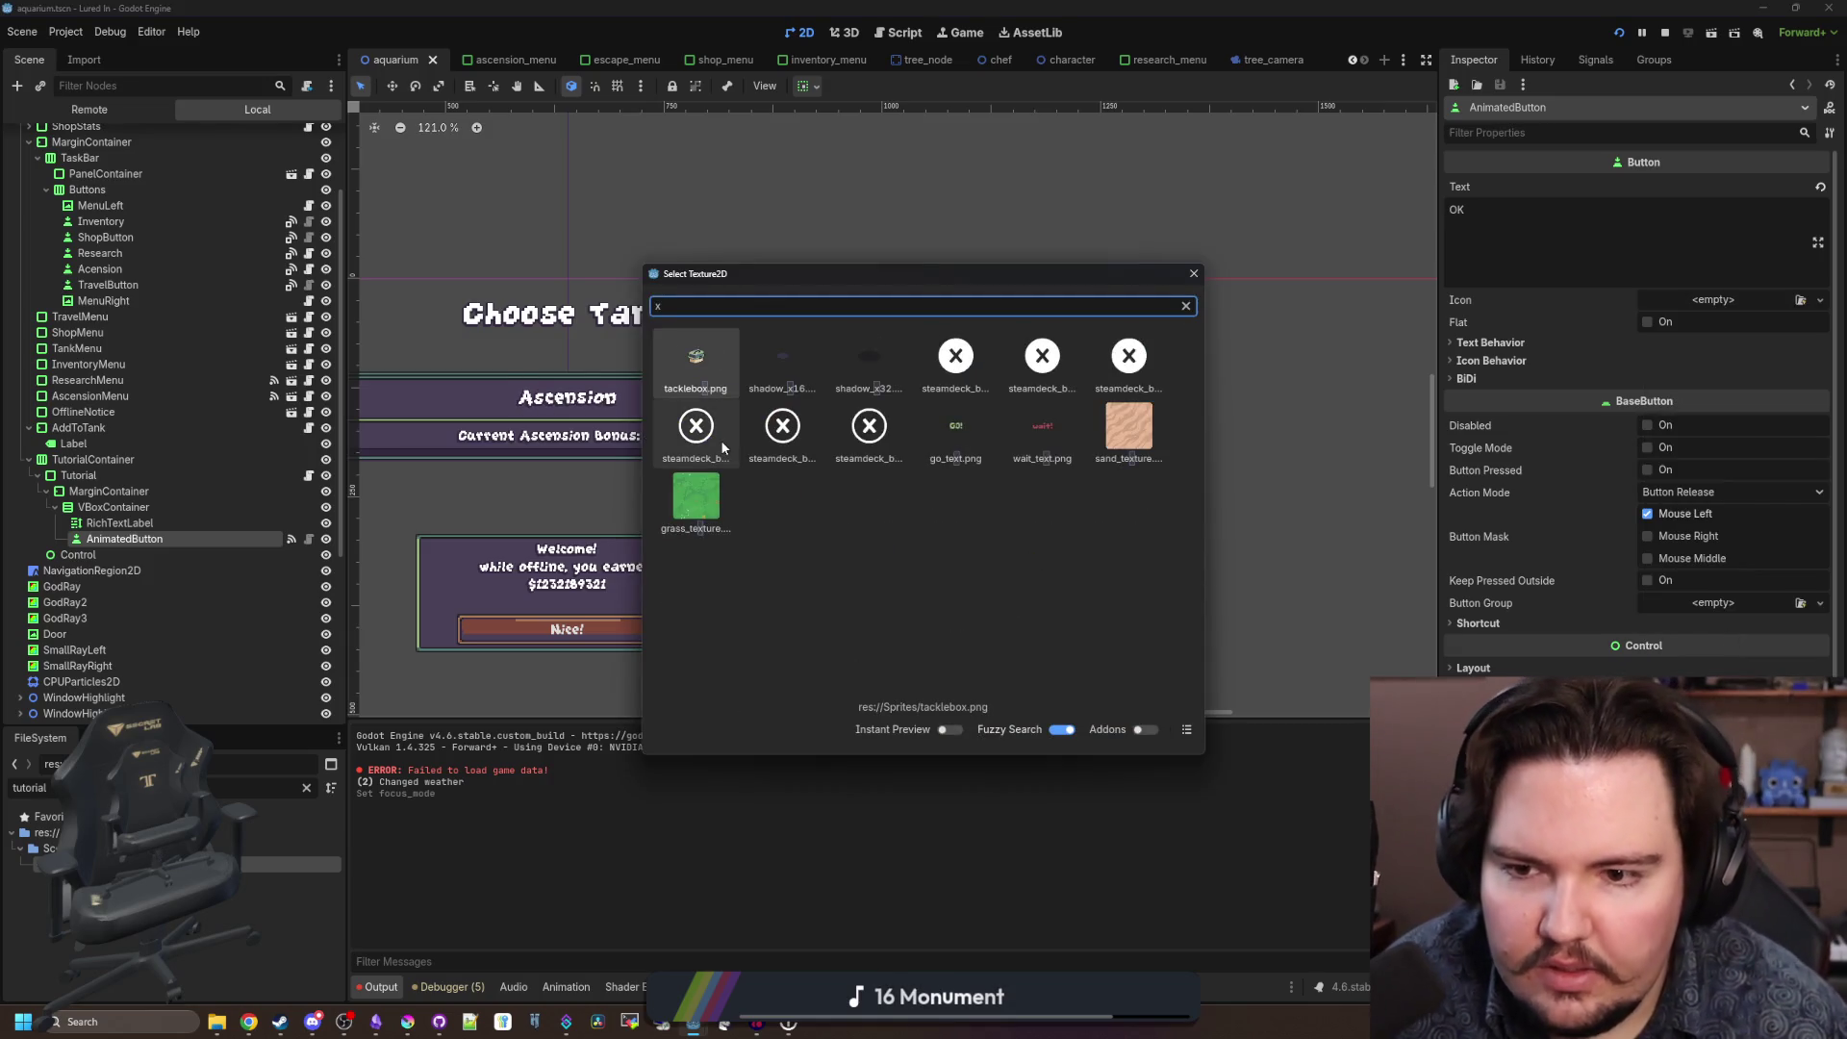
click(965, 361)
scroll(902, 568, up, 3)
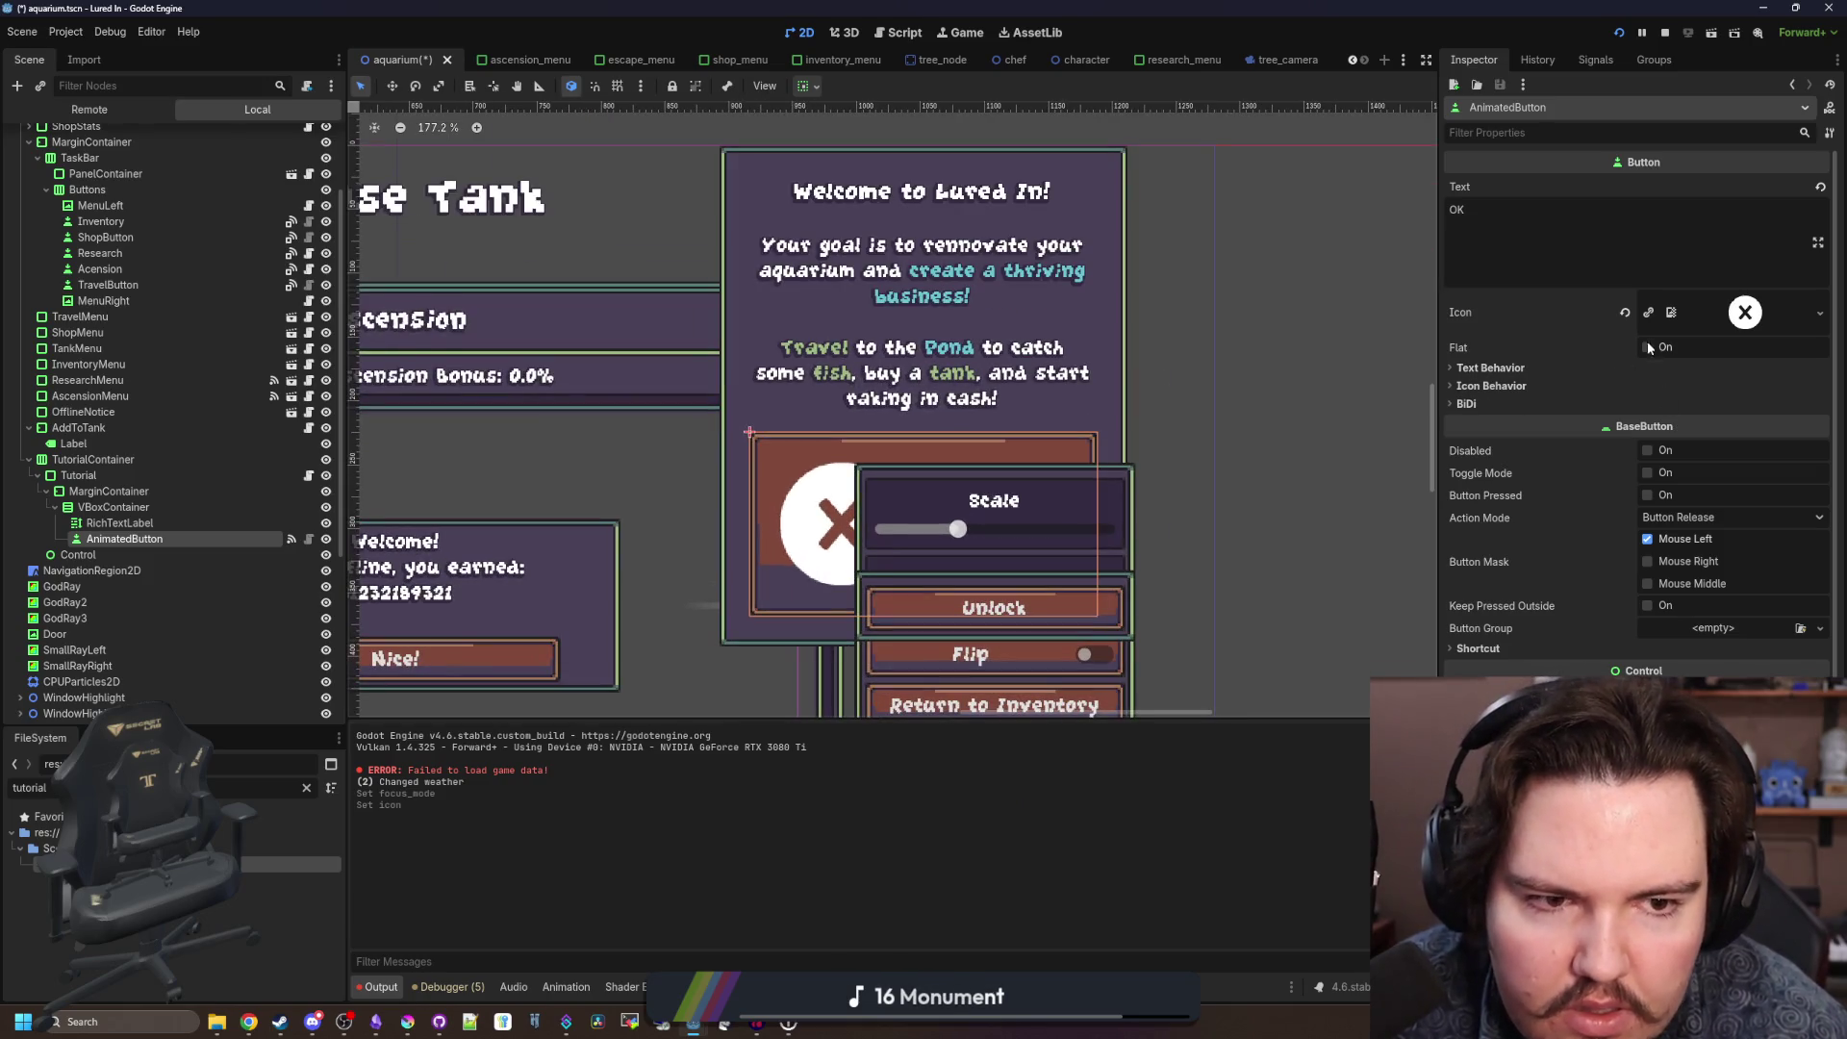
Toggle Flat on and off, then enable Expand Icon with vertical centering.
click(1647, 347)
click(1647, 348)
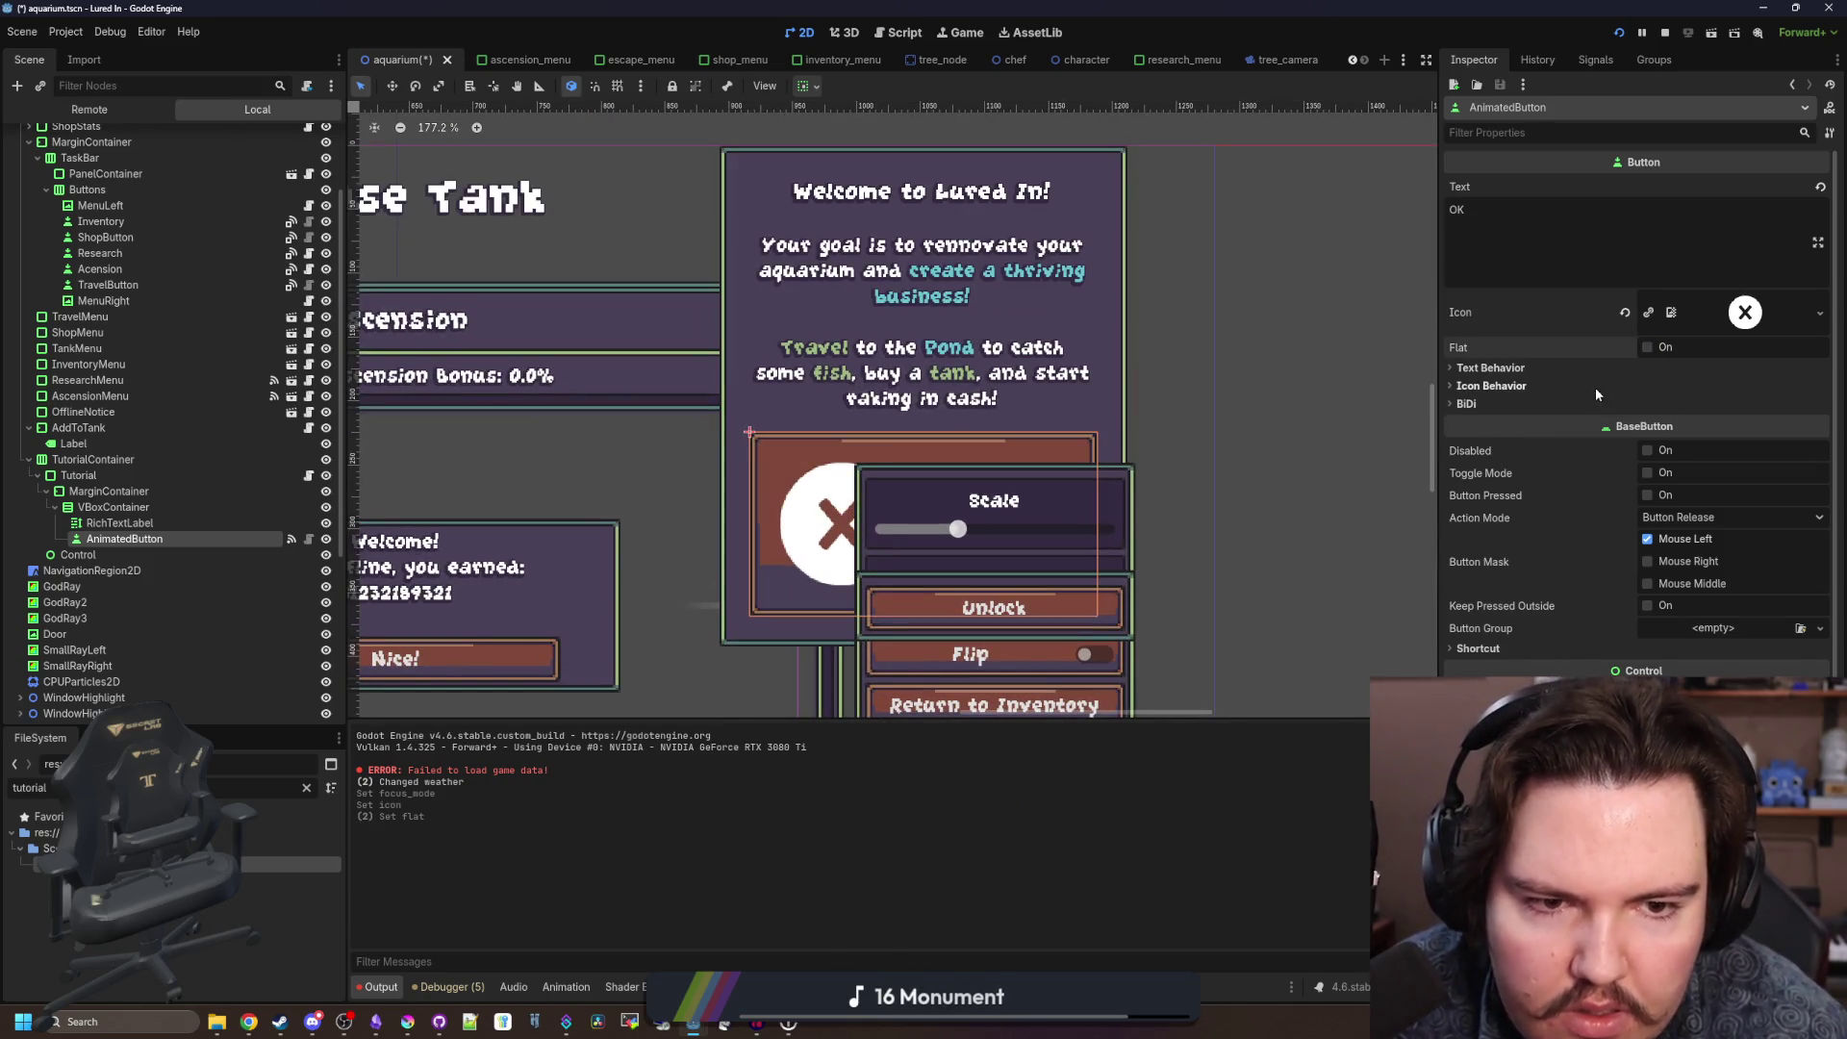
click(1647, 386)
click(1656, 427)
click(1656, 456)
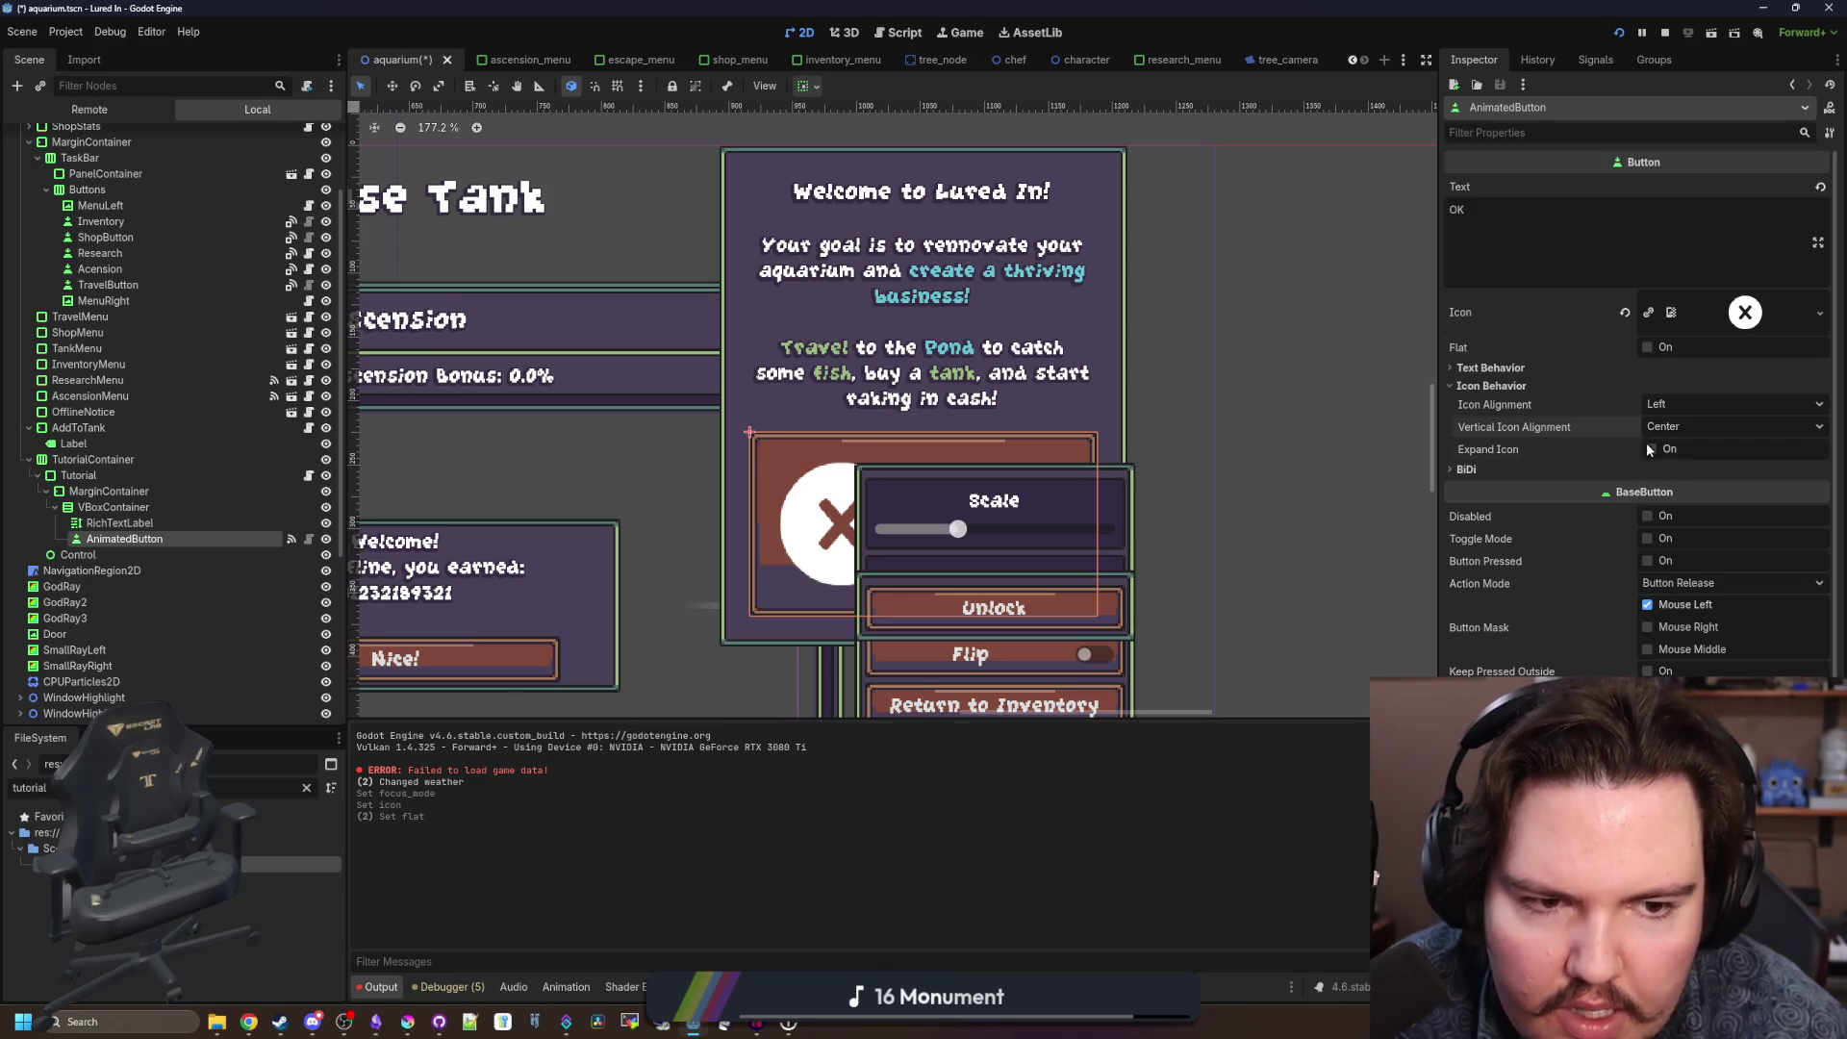
click(1651, 449)
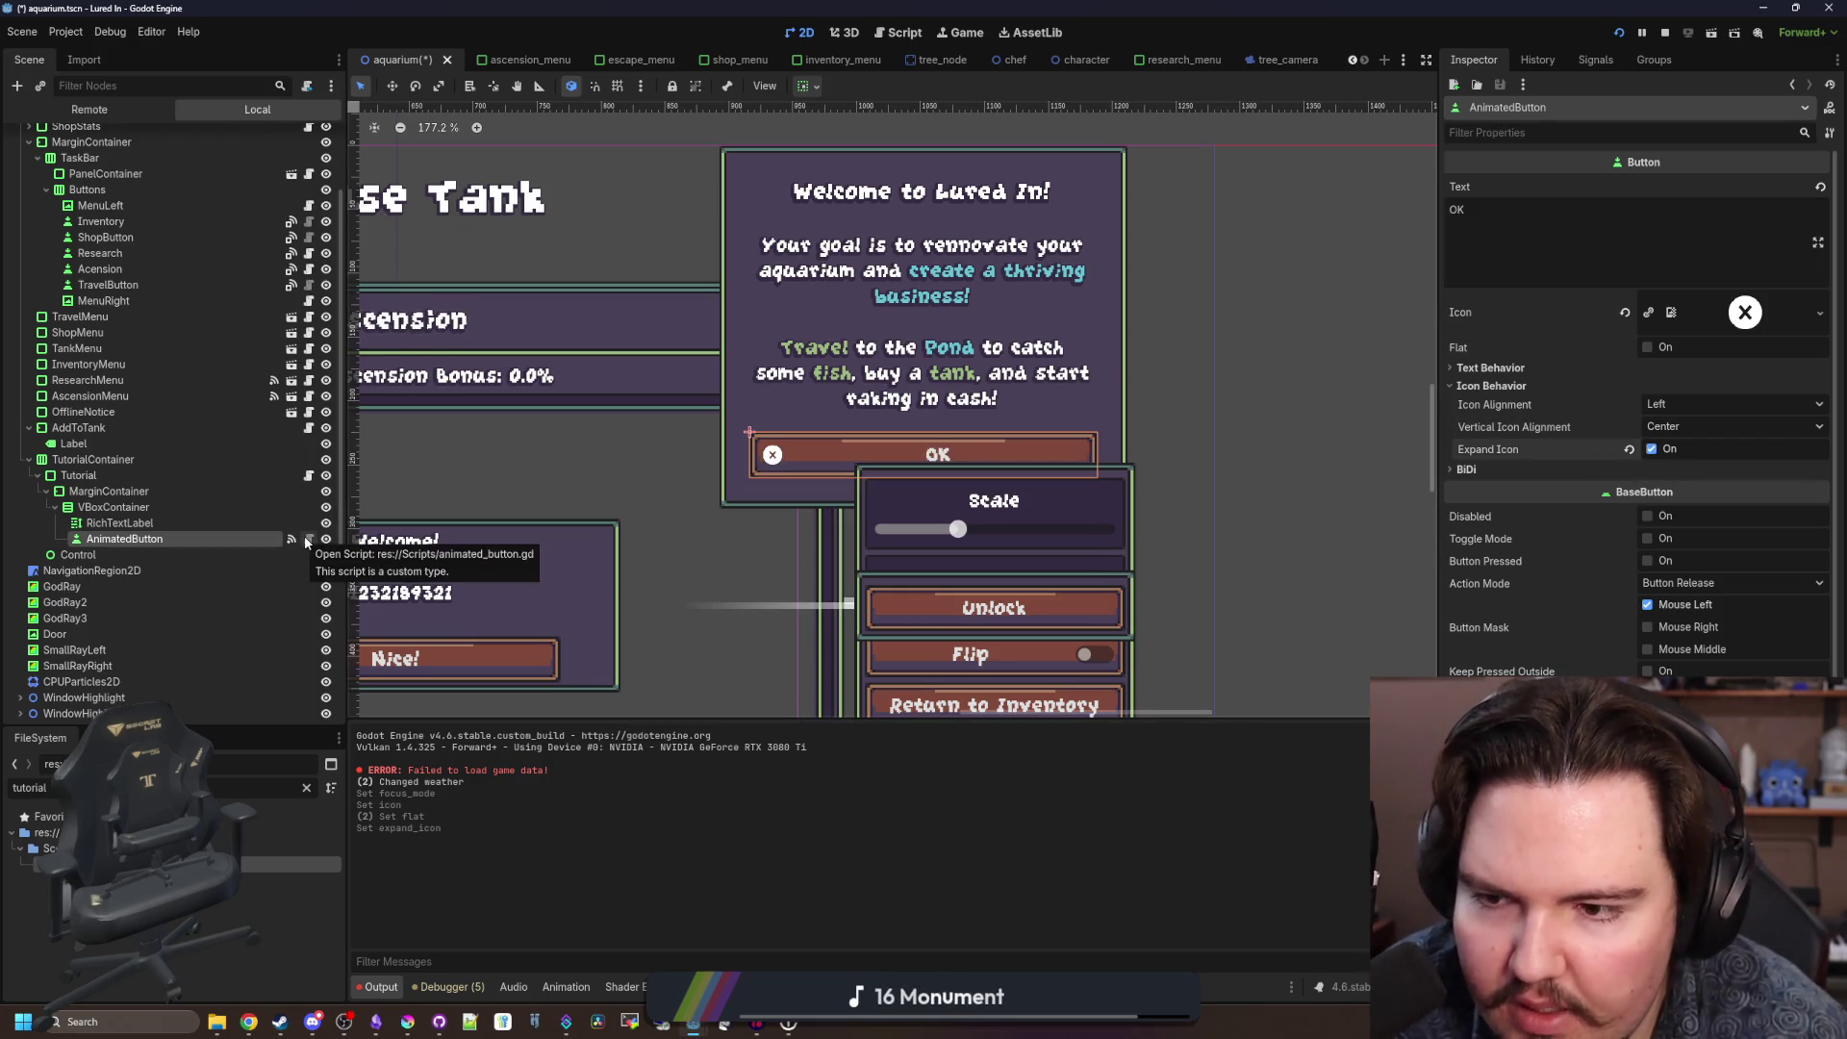
Revert the AnimatedButton's Icon so it is empty again.
click(119, 523)
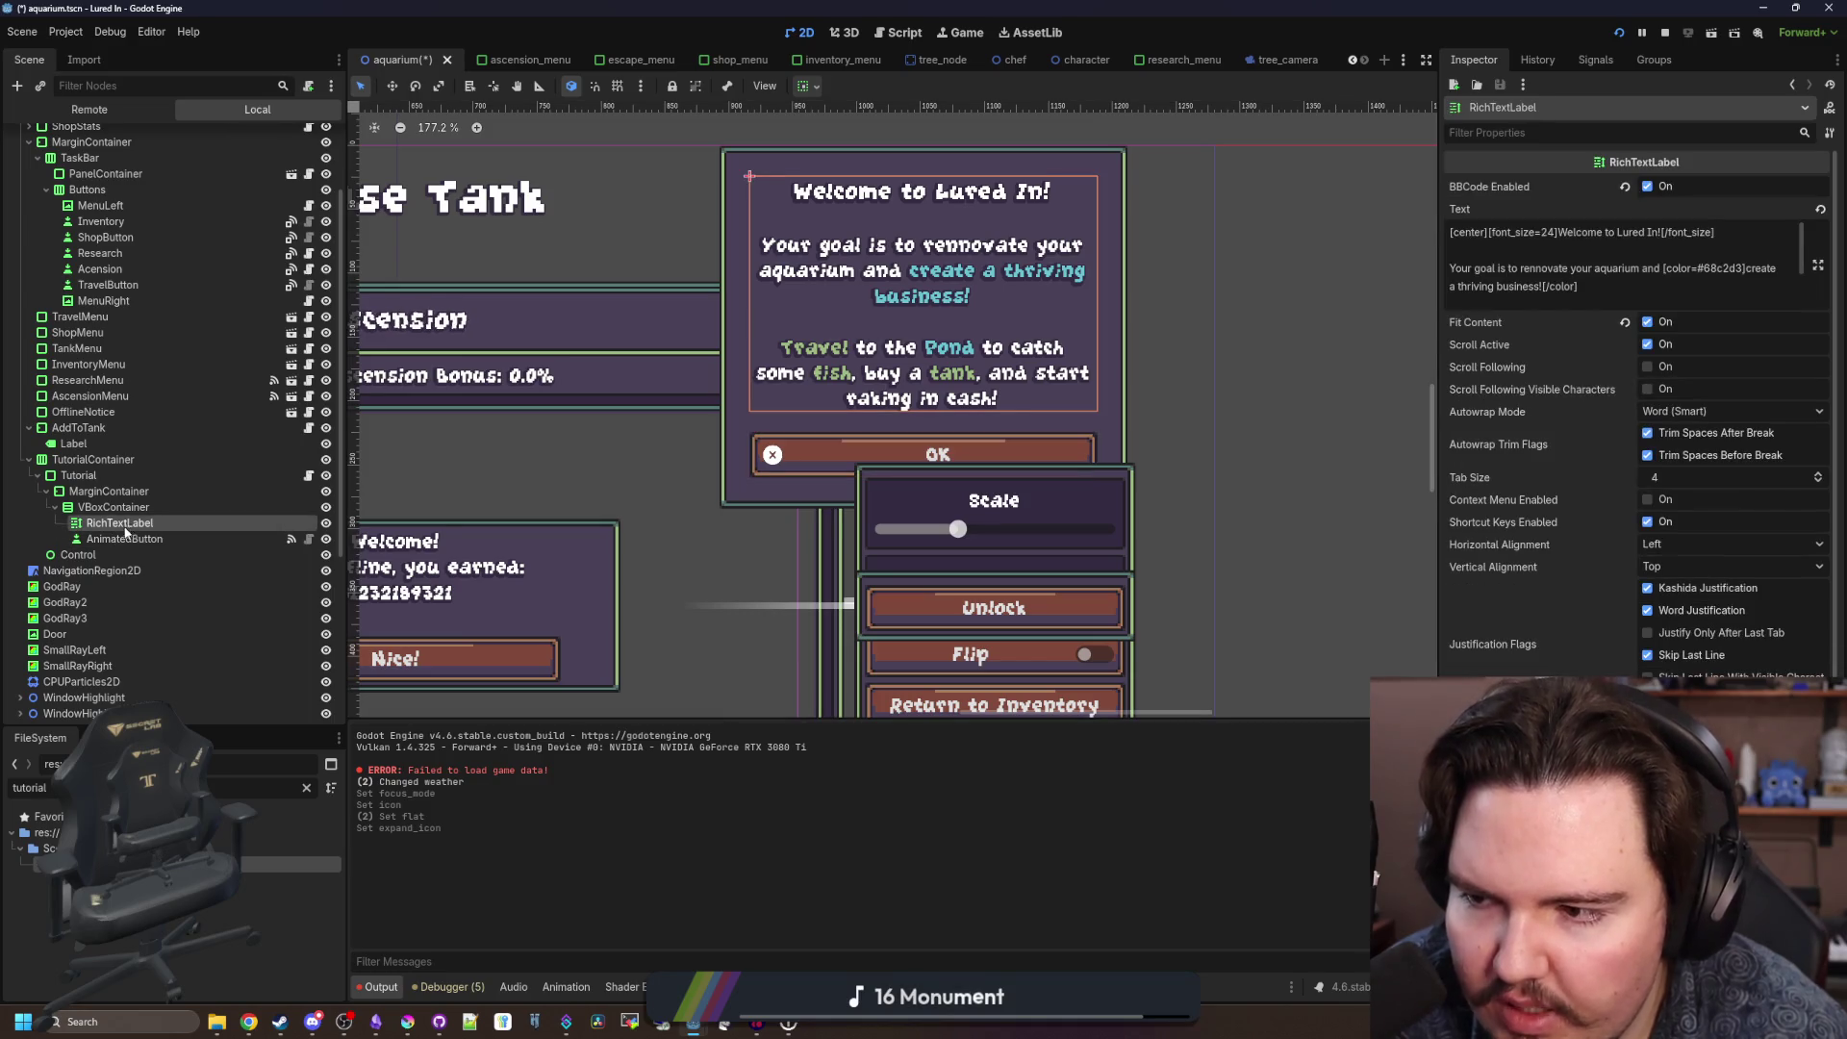
click(124, 539)
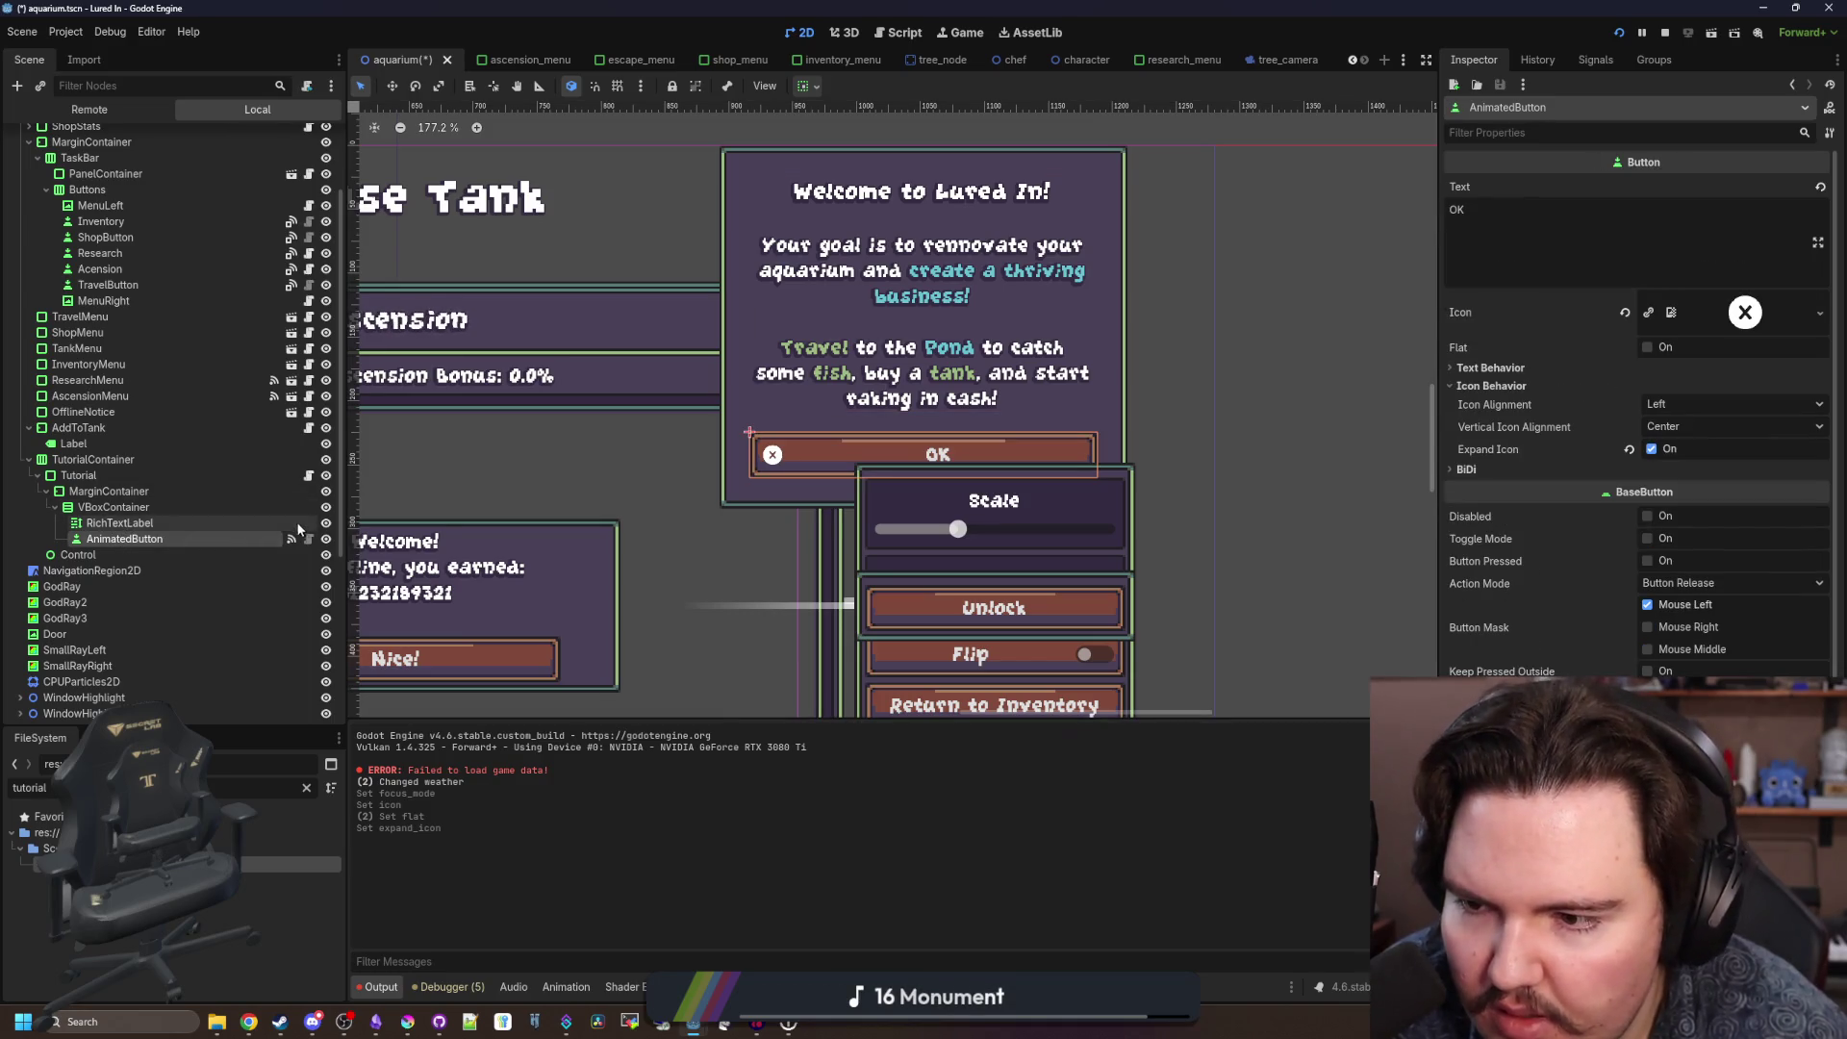
scroll(1091, 377, down, 5)
scroll(1051, 425, up, 3)
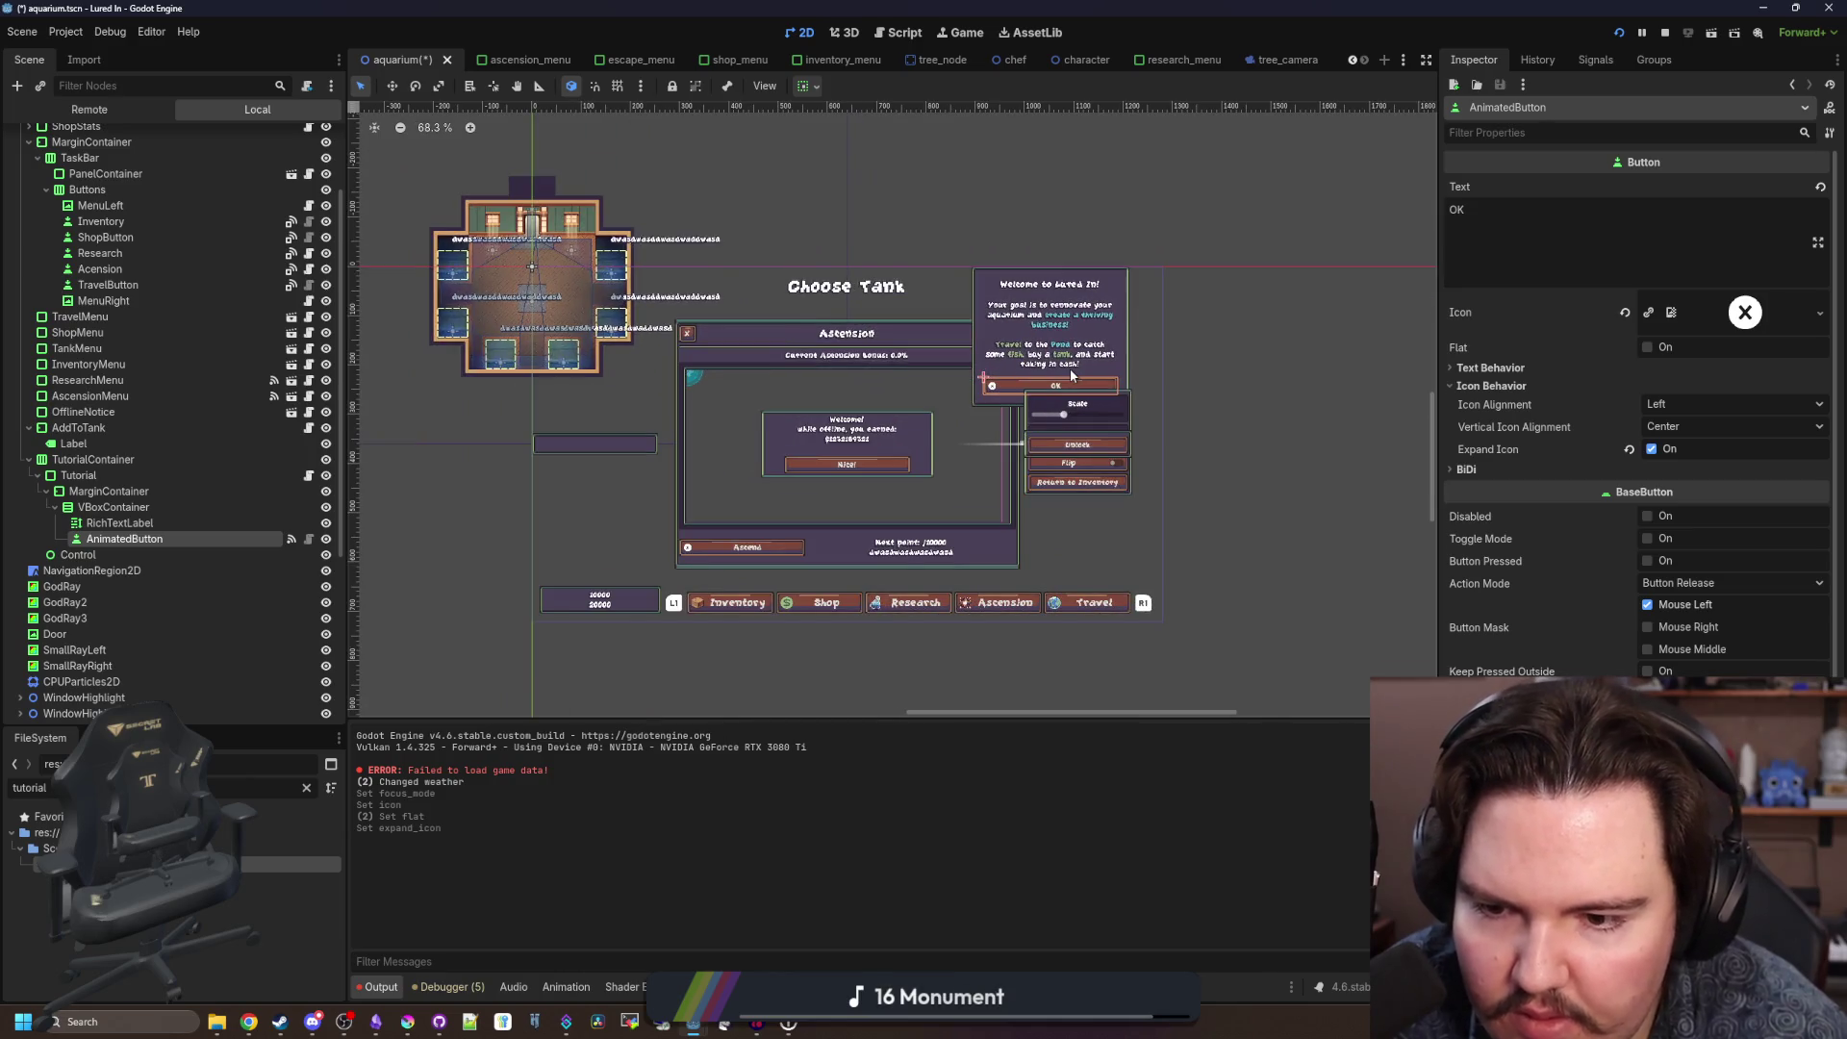
scroll(1070, 367, up, 6)
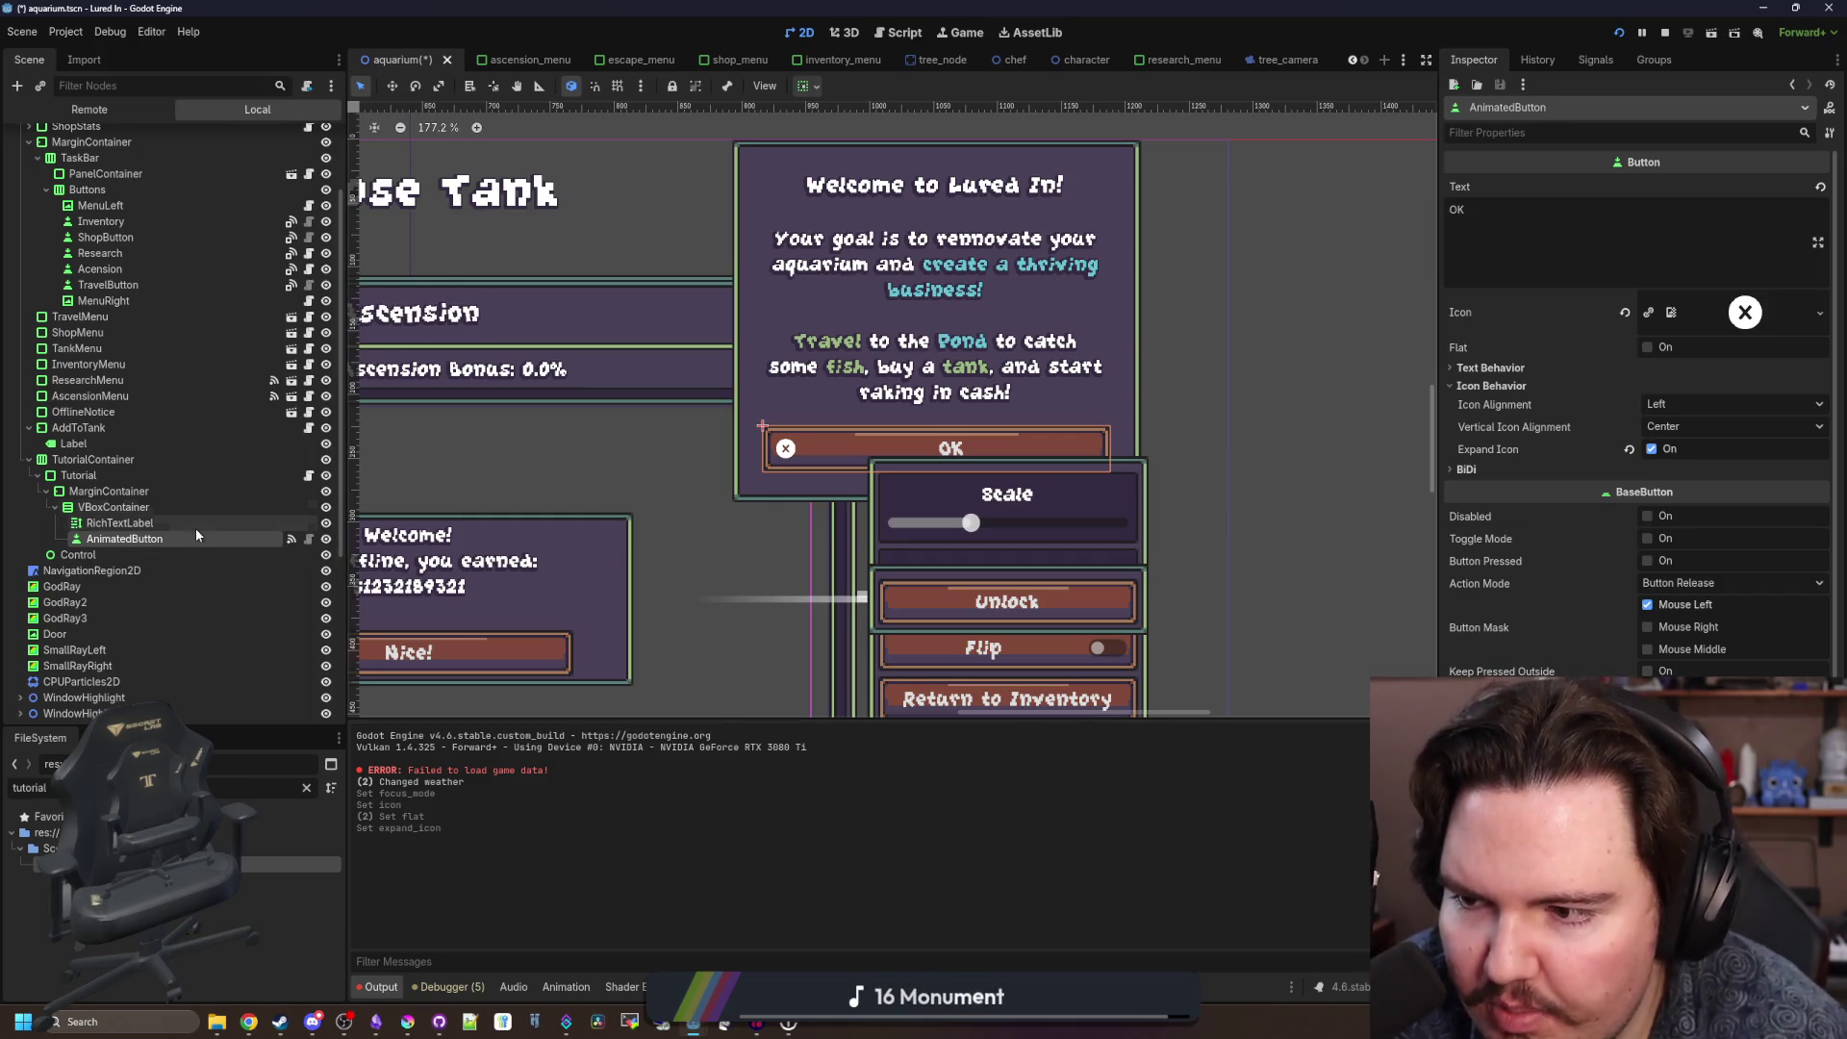
click(1623, 316)
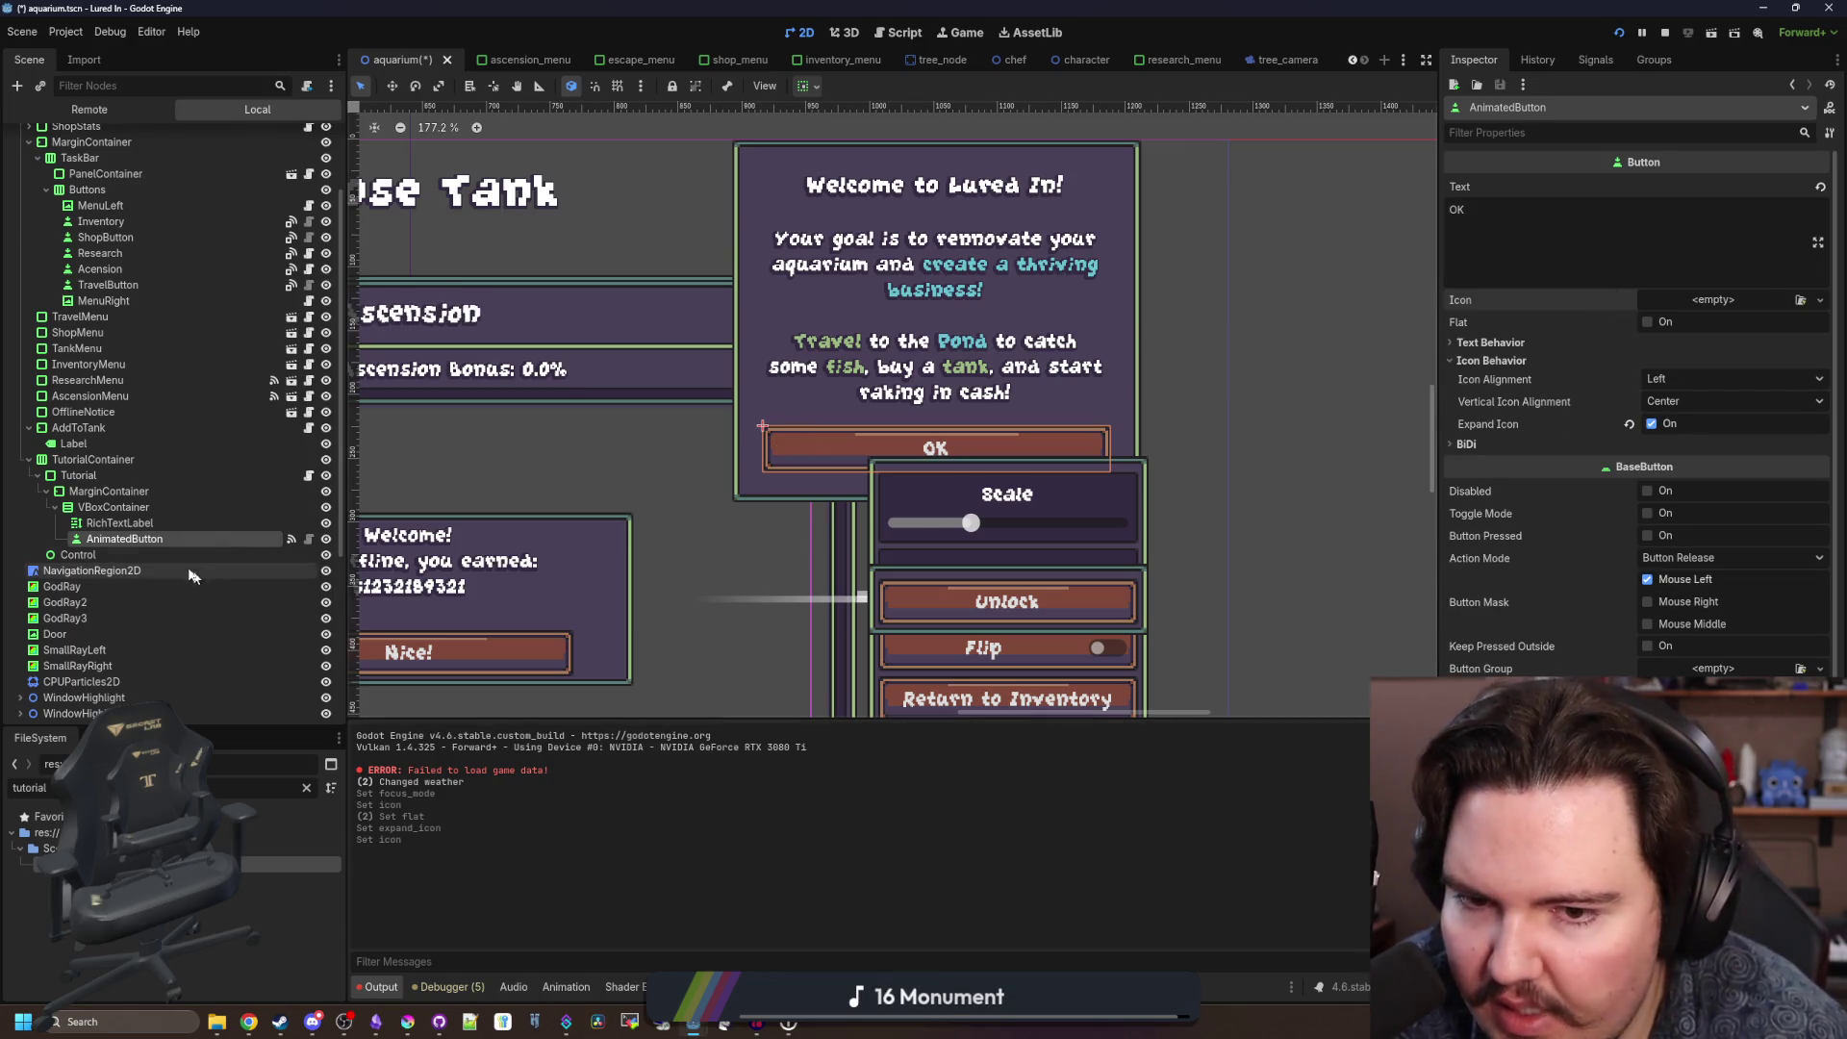
Add an HBoxContainer under VBoxContainer and move AnimatedButton into it.
right_click(166, 508)
click(192, 517)
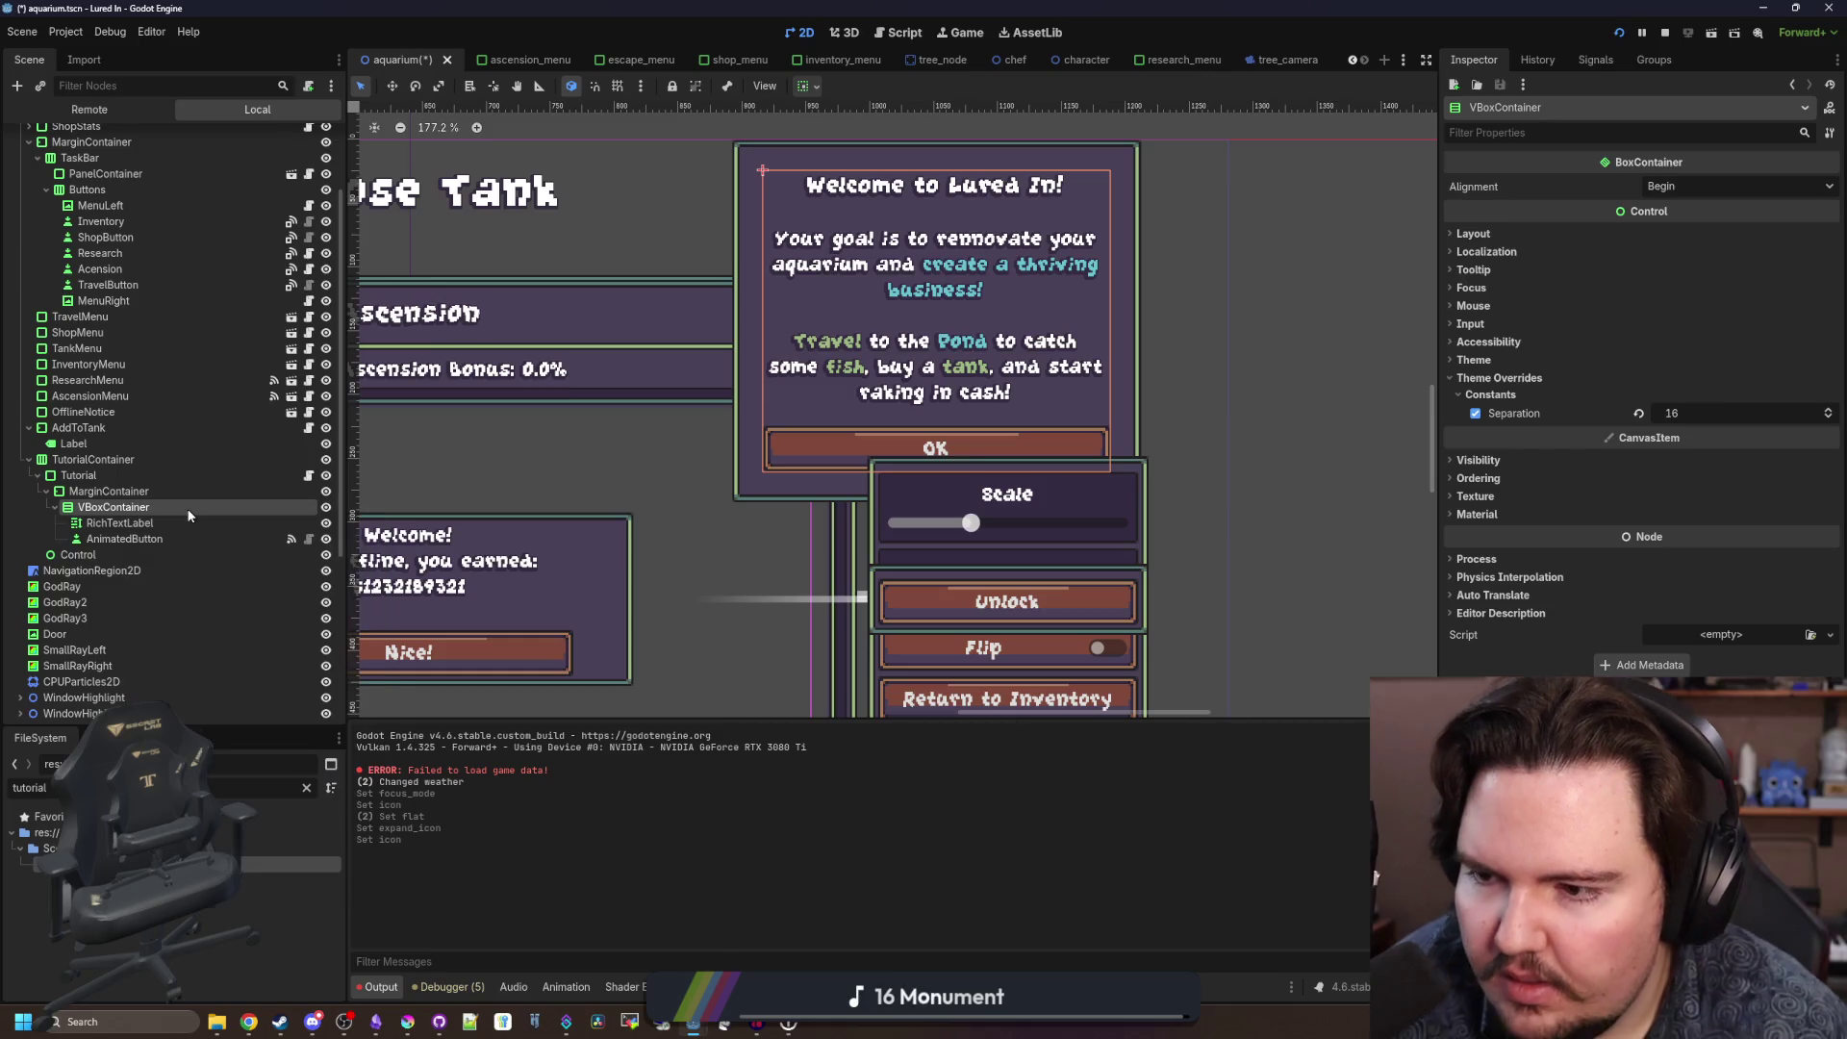
text(hbox)
key(Return)
drag(154, 539, 163, 554)
right_click(163, 535)
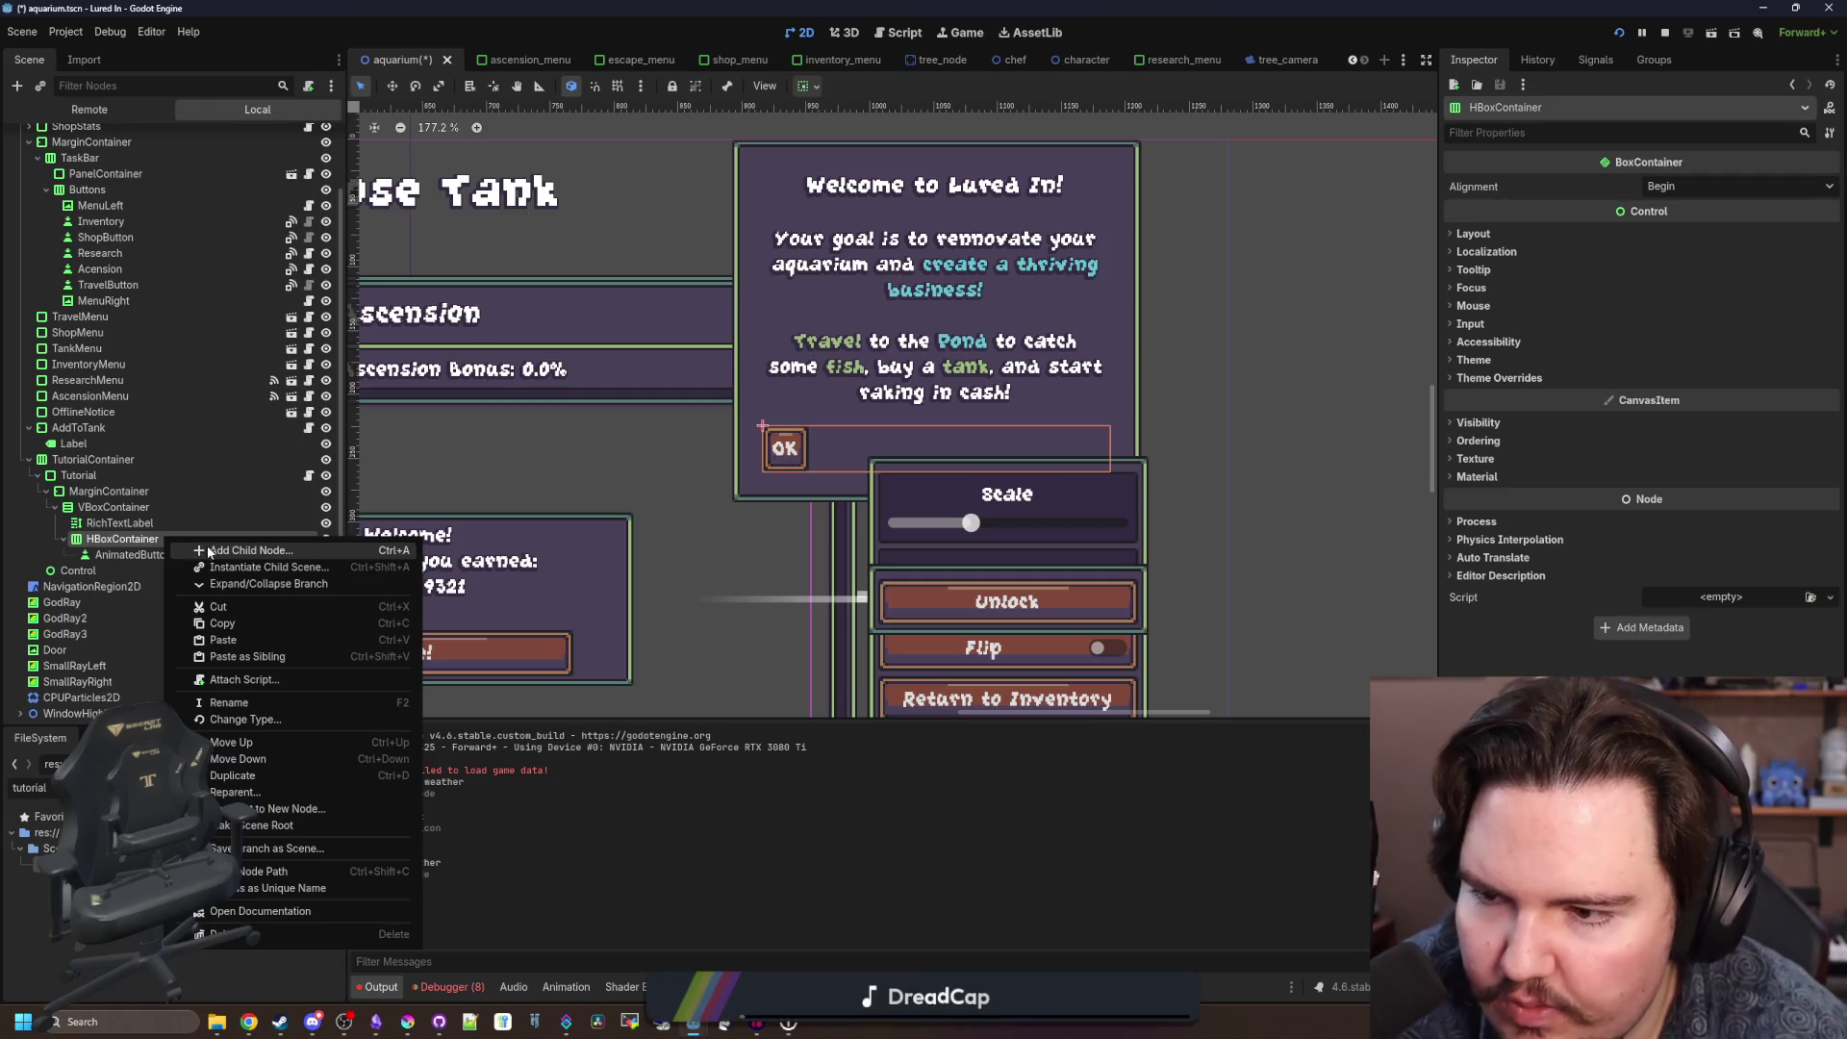
scroll(871, 420, down, 5)
scroll(871, 419, down, 9)
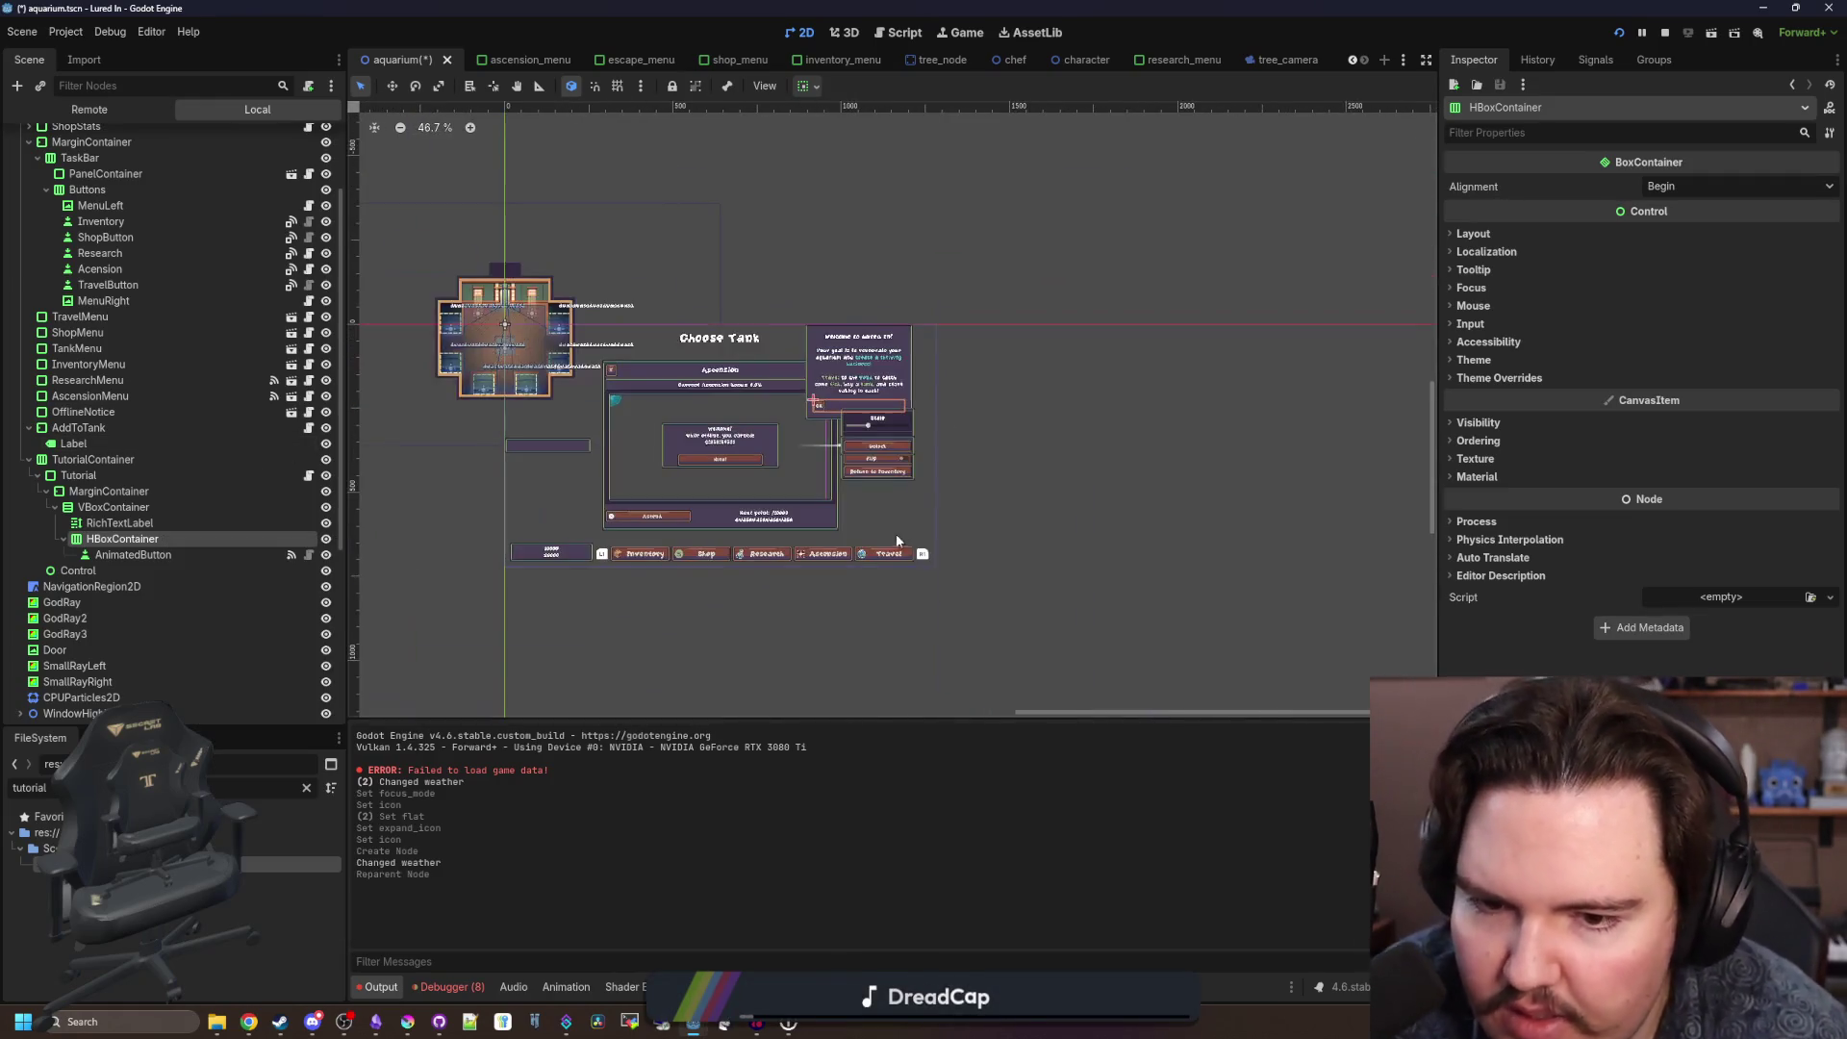
click(920, 555)
scroll(133, 653, up, 5)
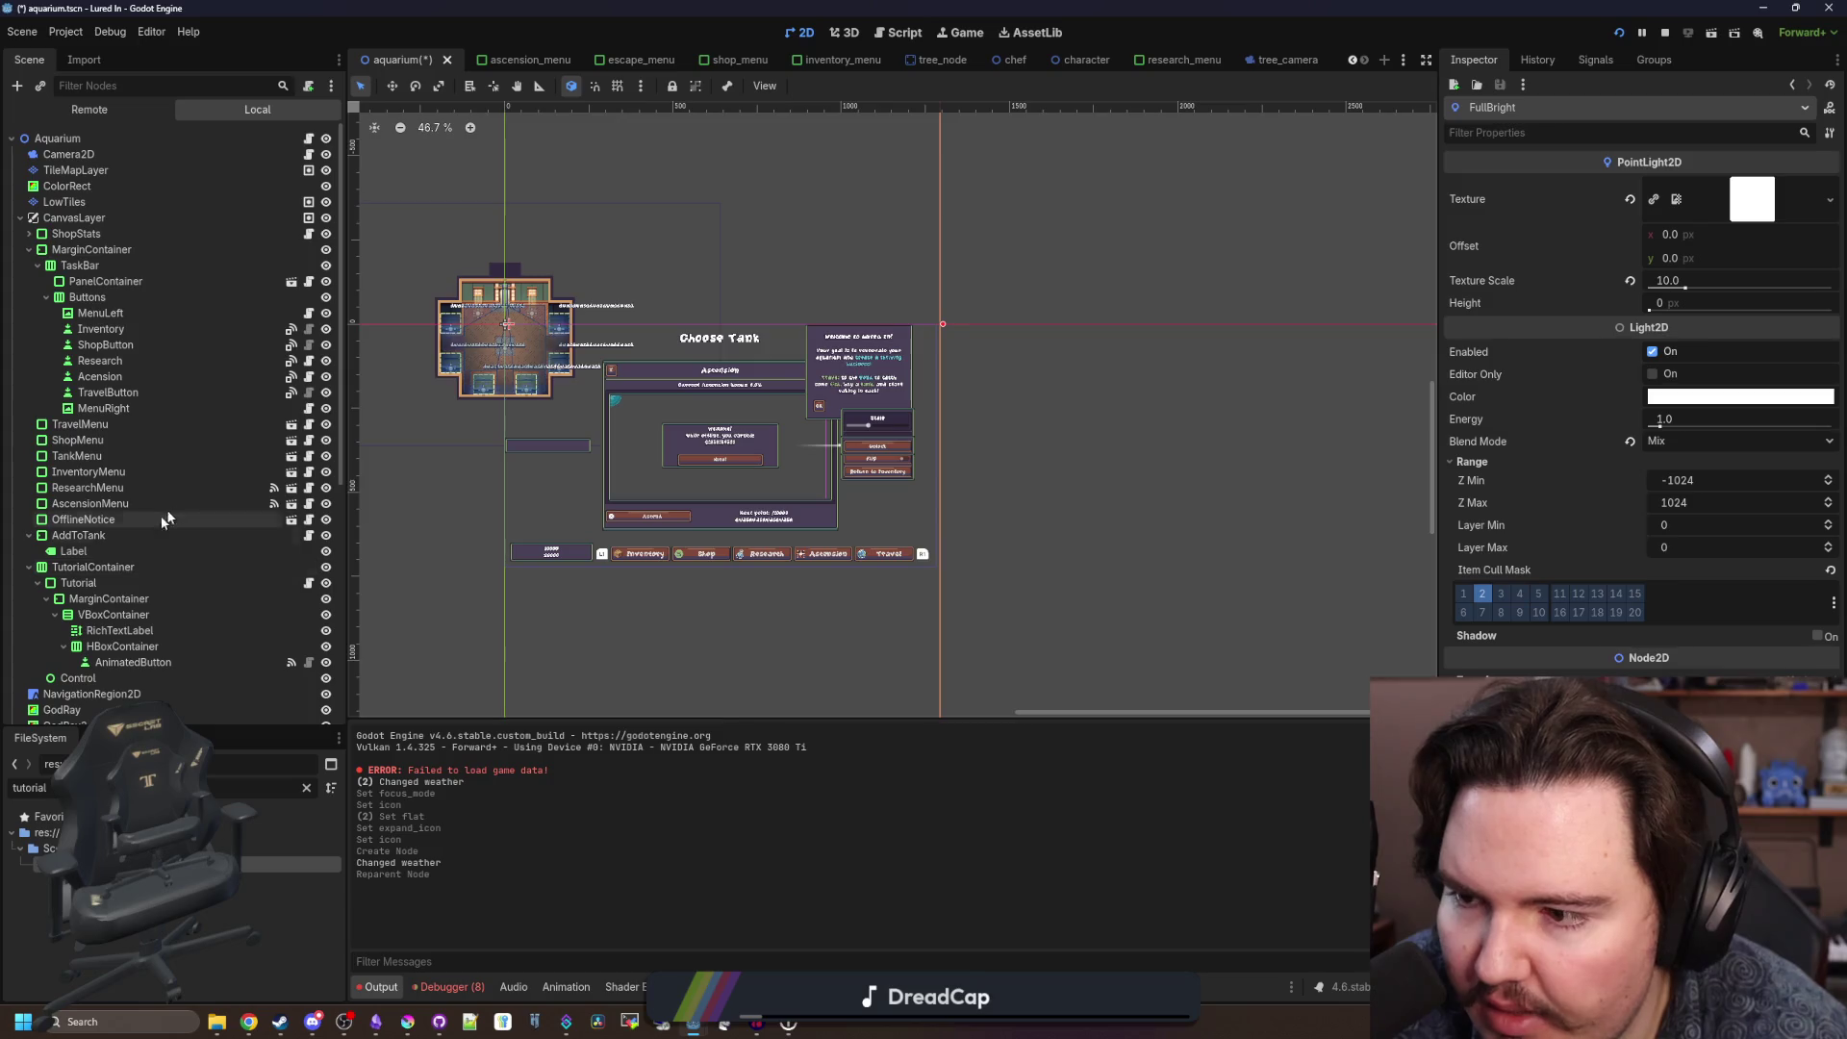
click(135, 652)
click(134, 666)
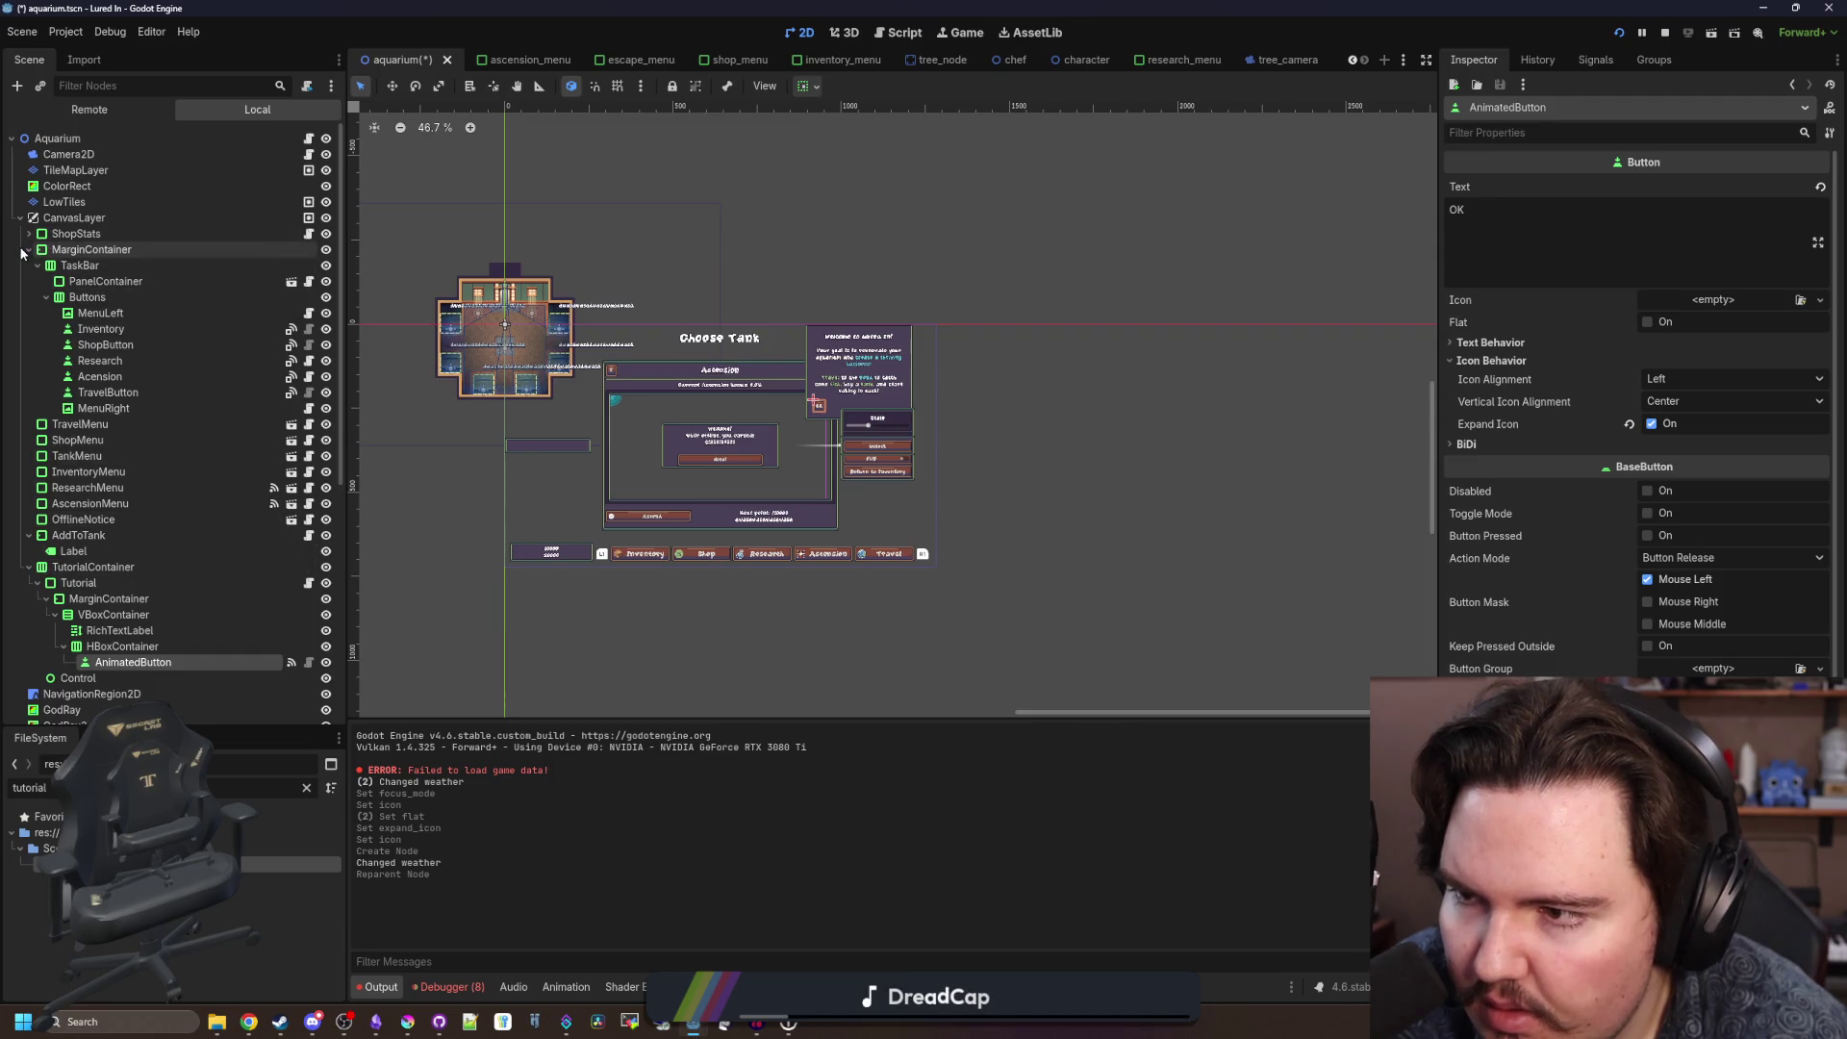
Copy the MenuRight prompt icon into the HBoxContainer, placed before the OK button.
right_click(104, 409)
click(164, 521)
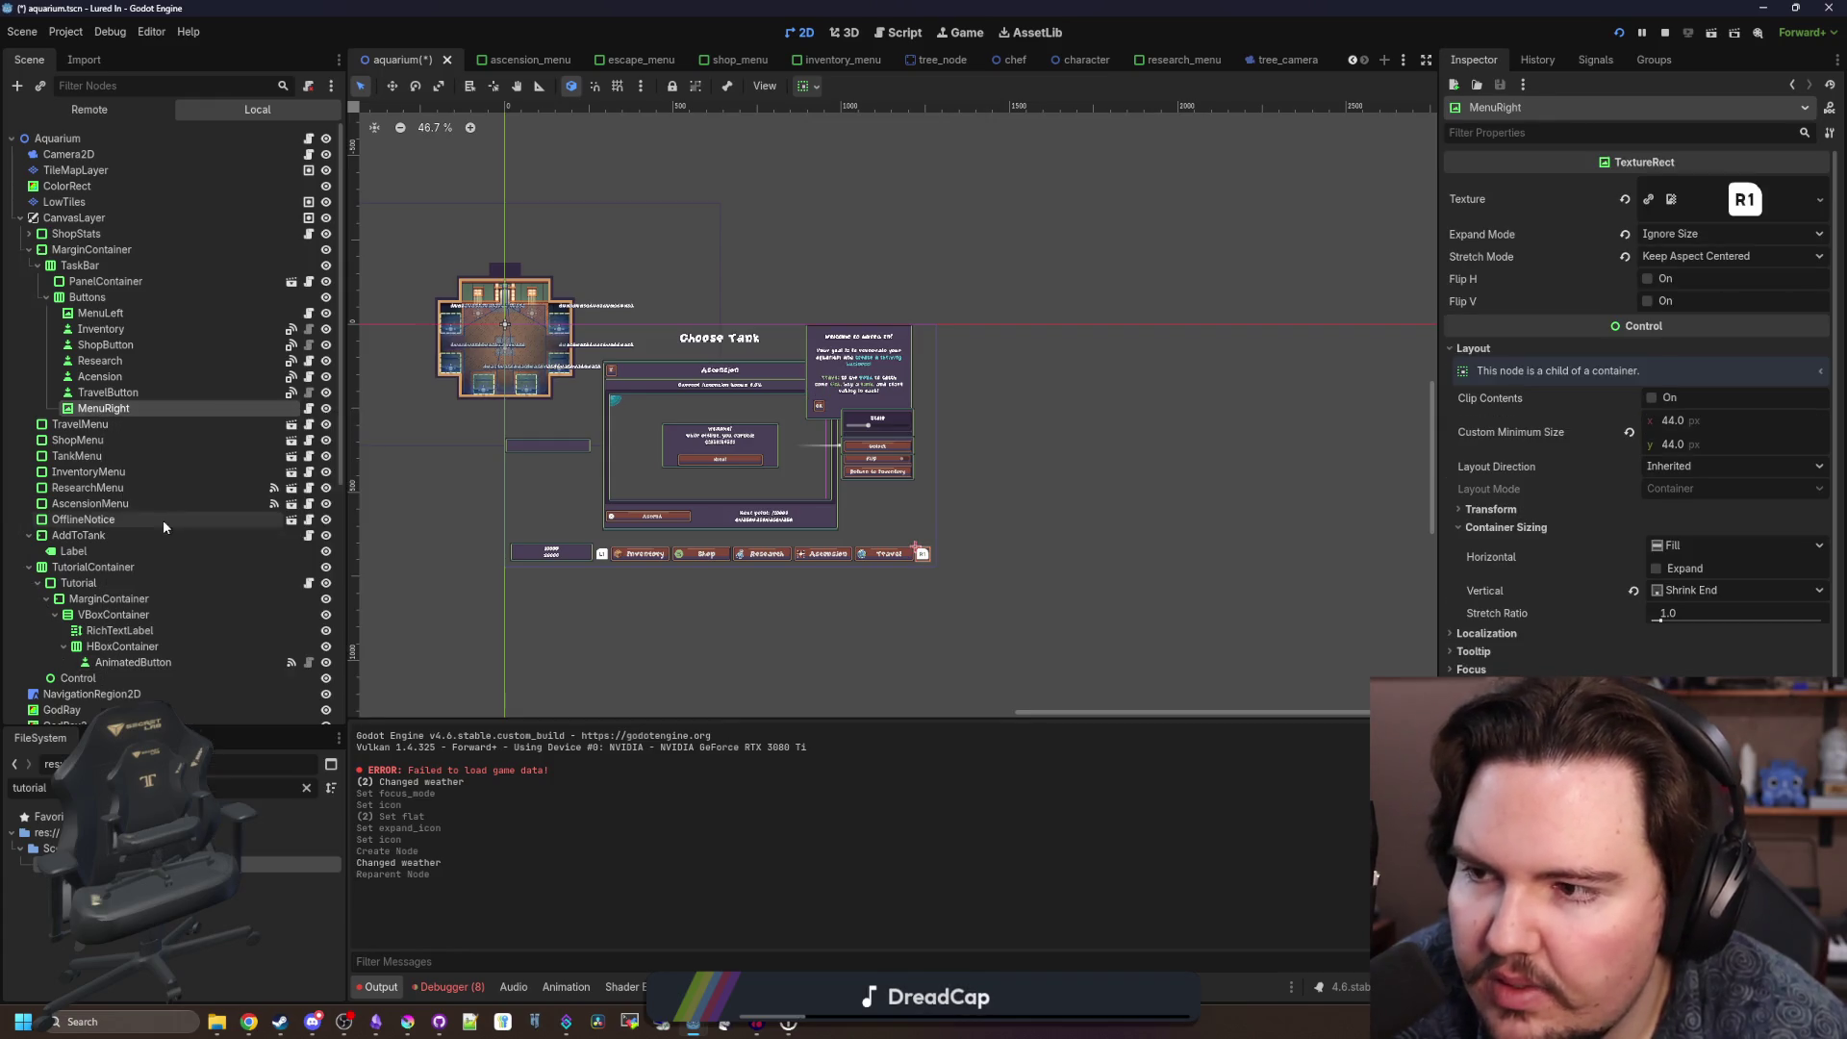
right_click(129, 645)
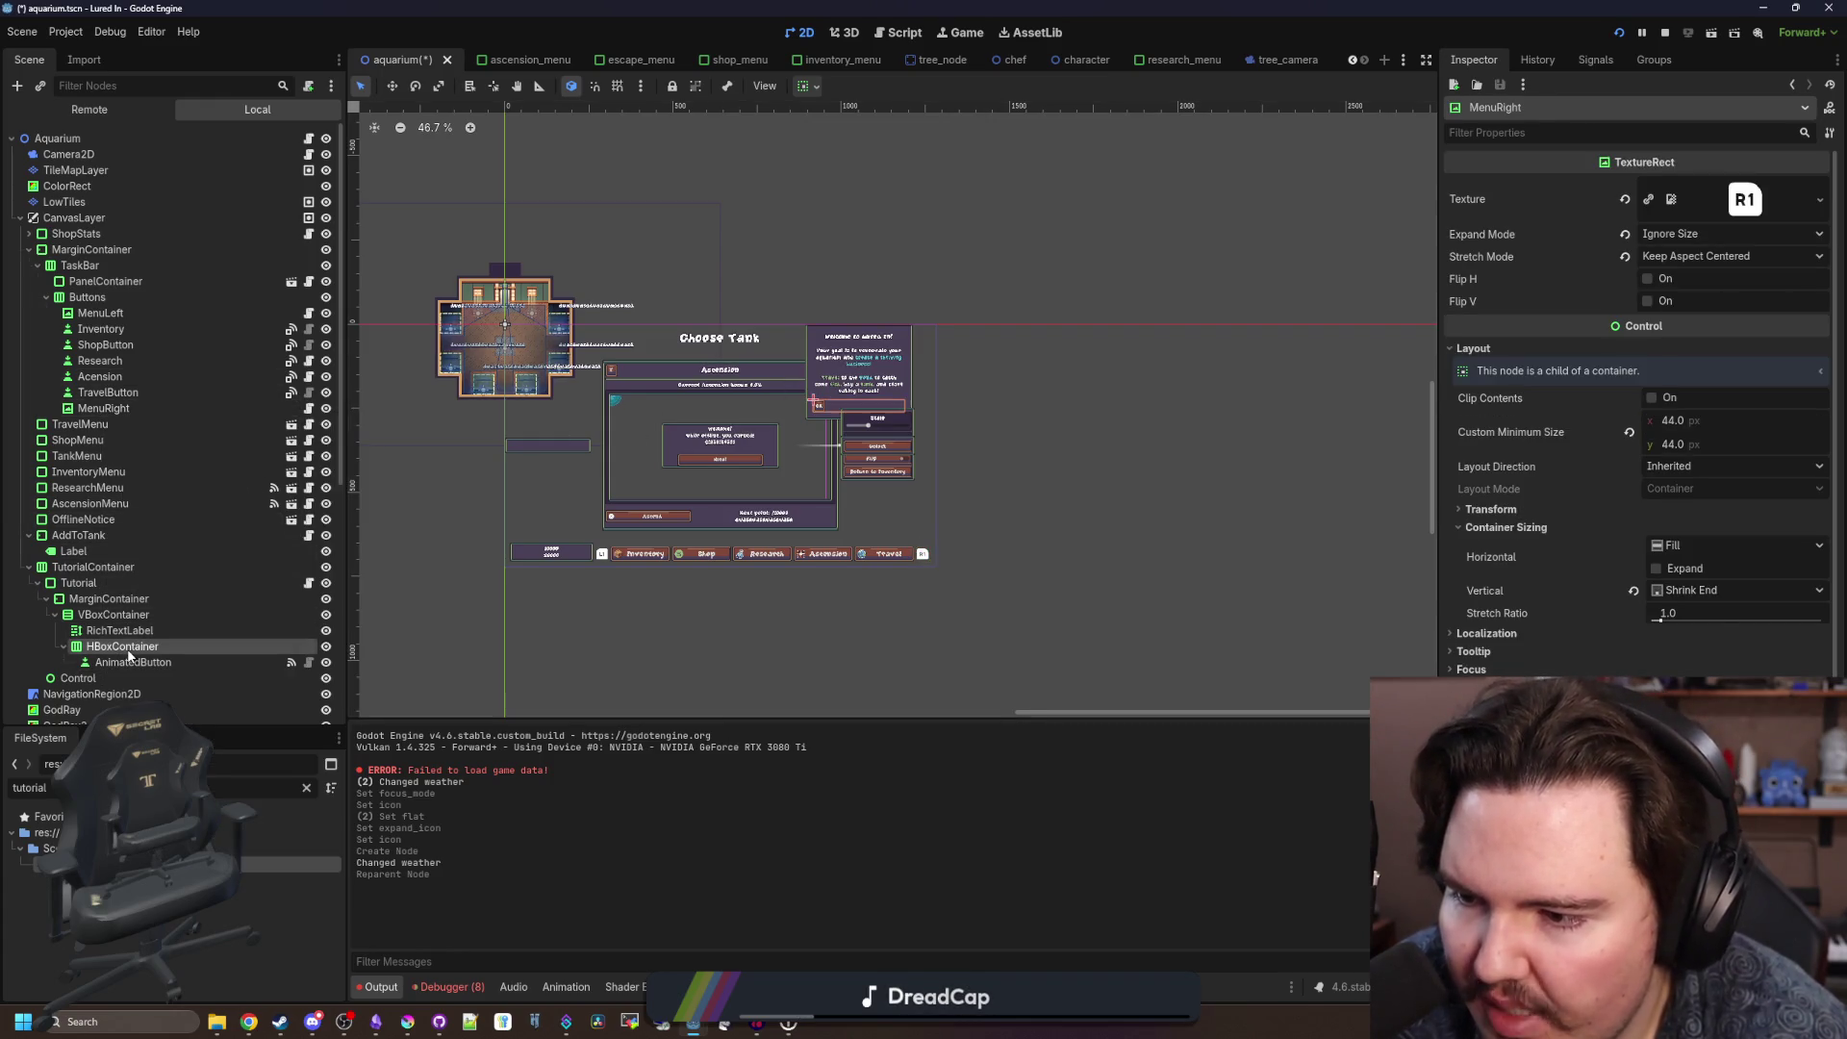
click(188, 695)
drag(132, 663, 133, 658)
Enable horizontal Expand on the AnimatedButton so it fills the row.
click(133, 677)
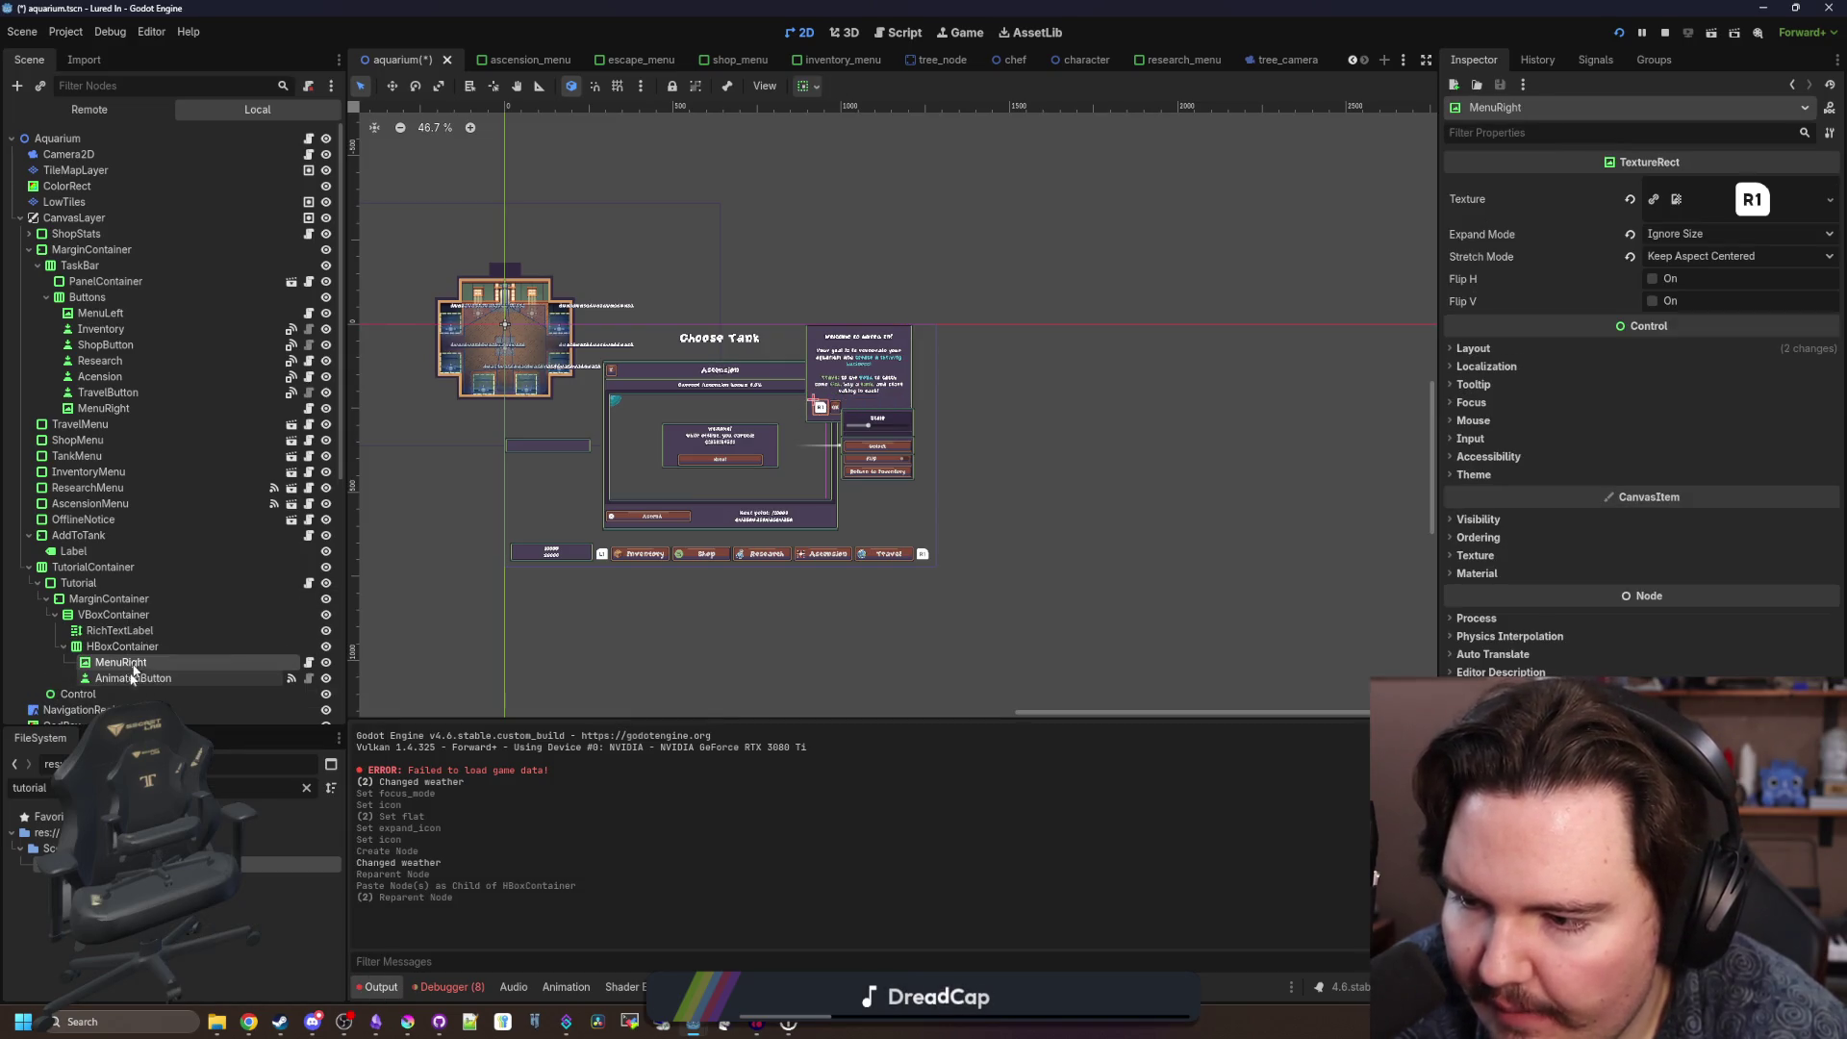
scroll(858, 392, up, 3)
scroll(857, 392, up, 3)
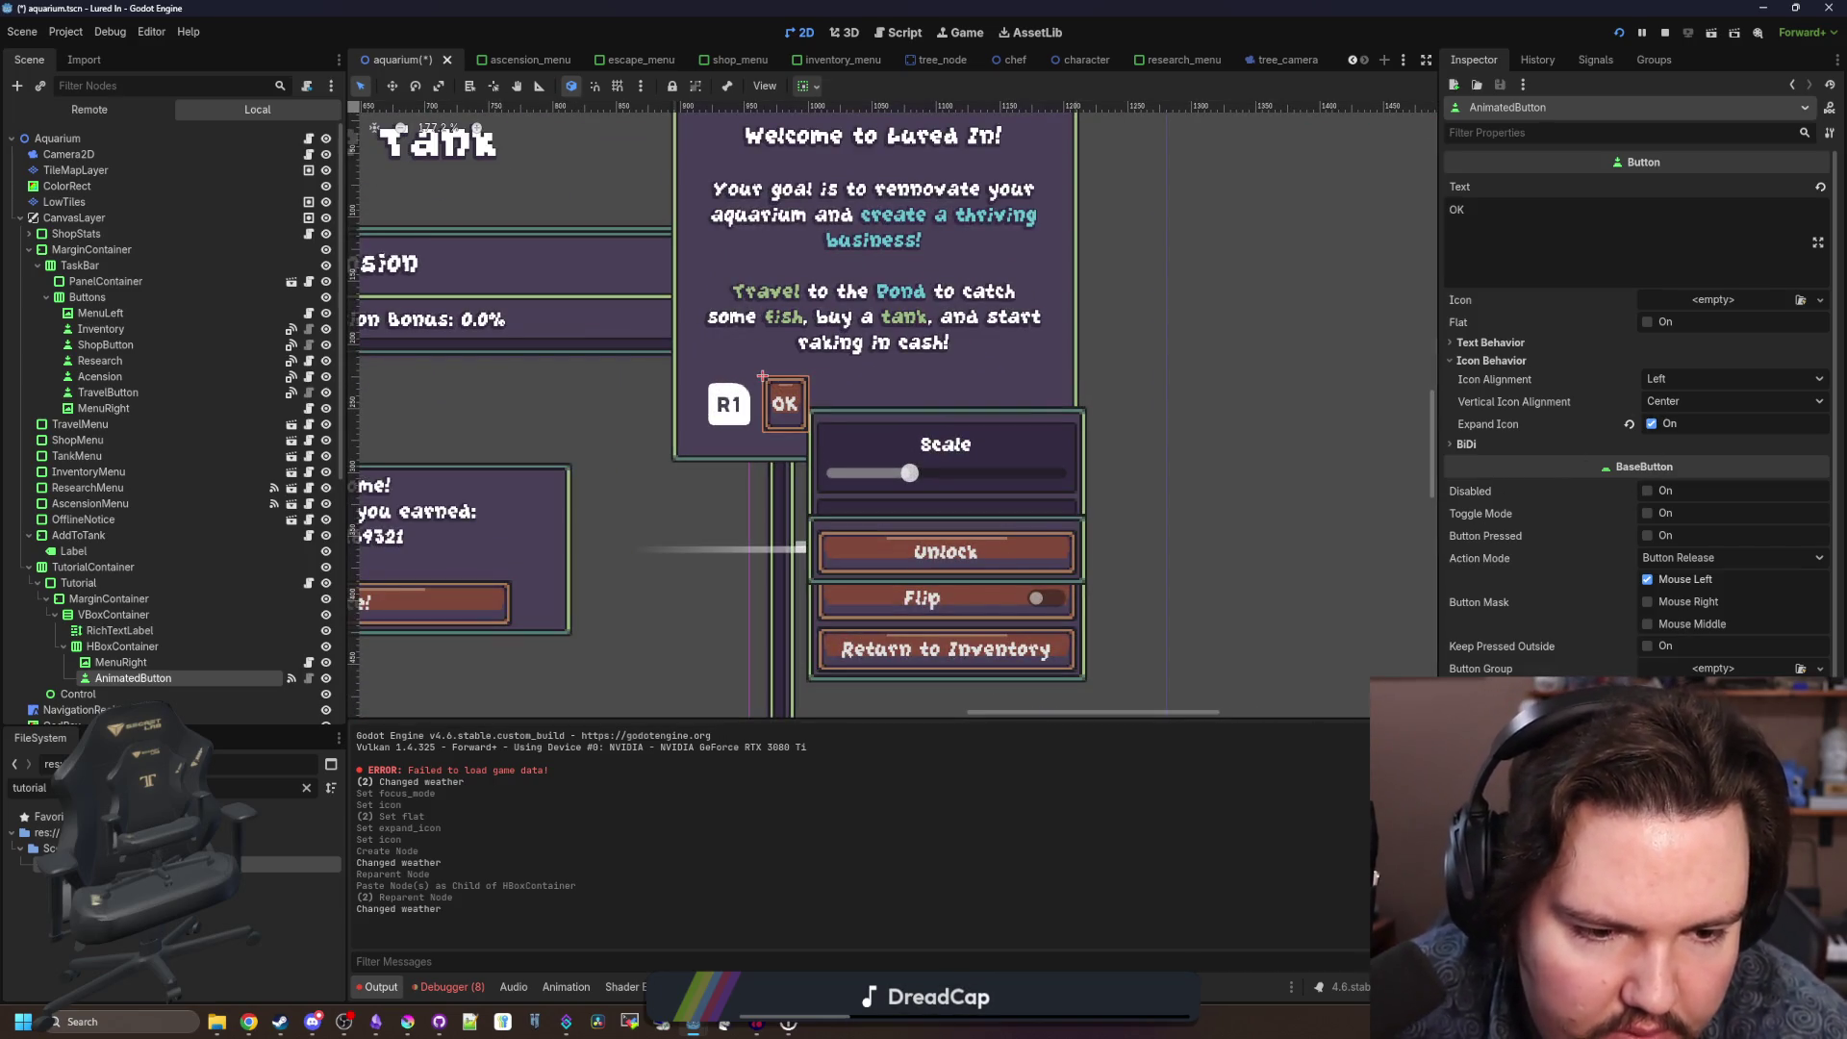
scroll(1575, 553, down, 5)
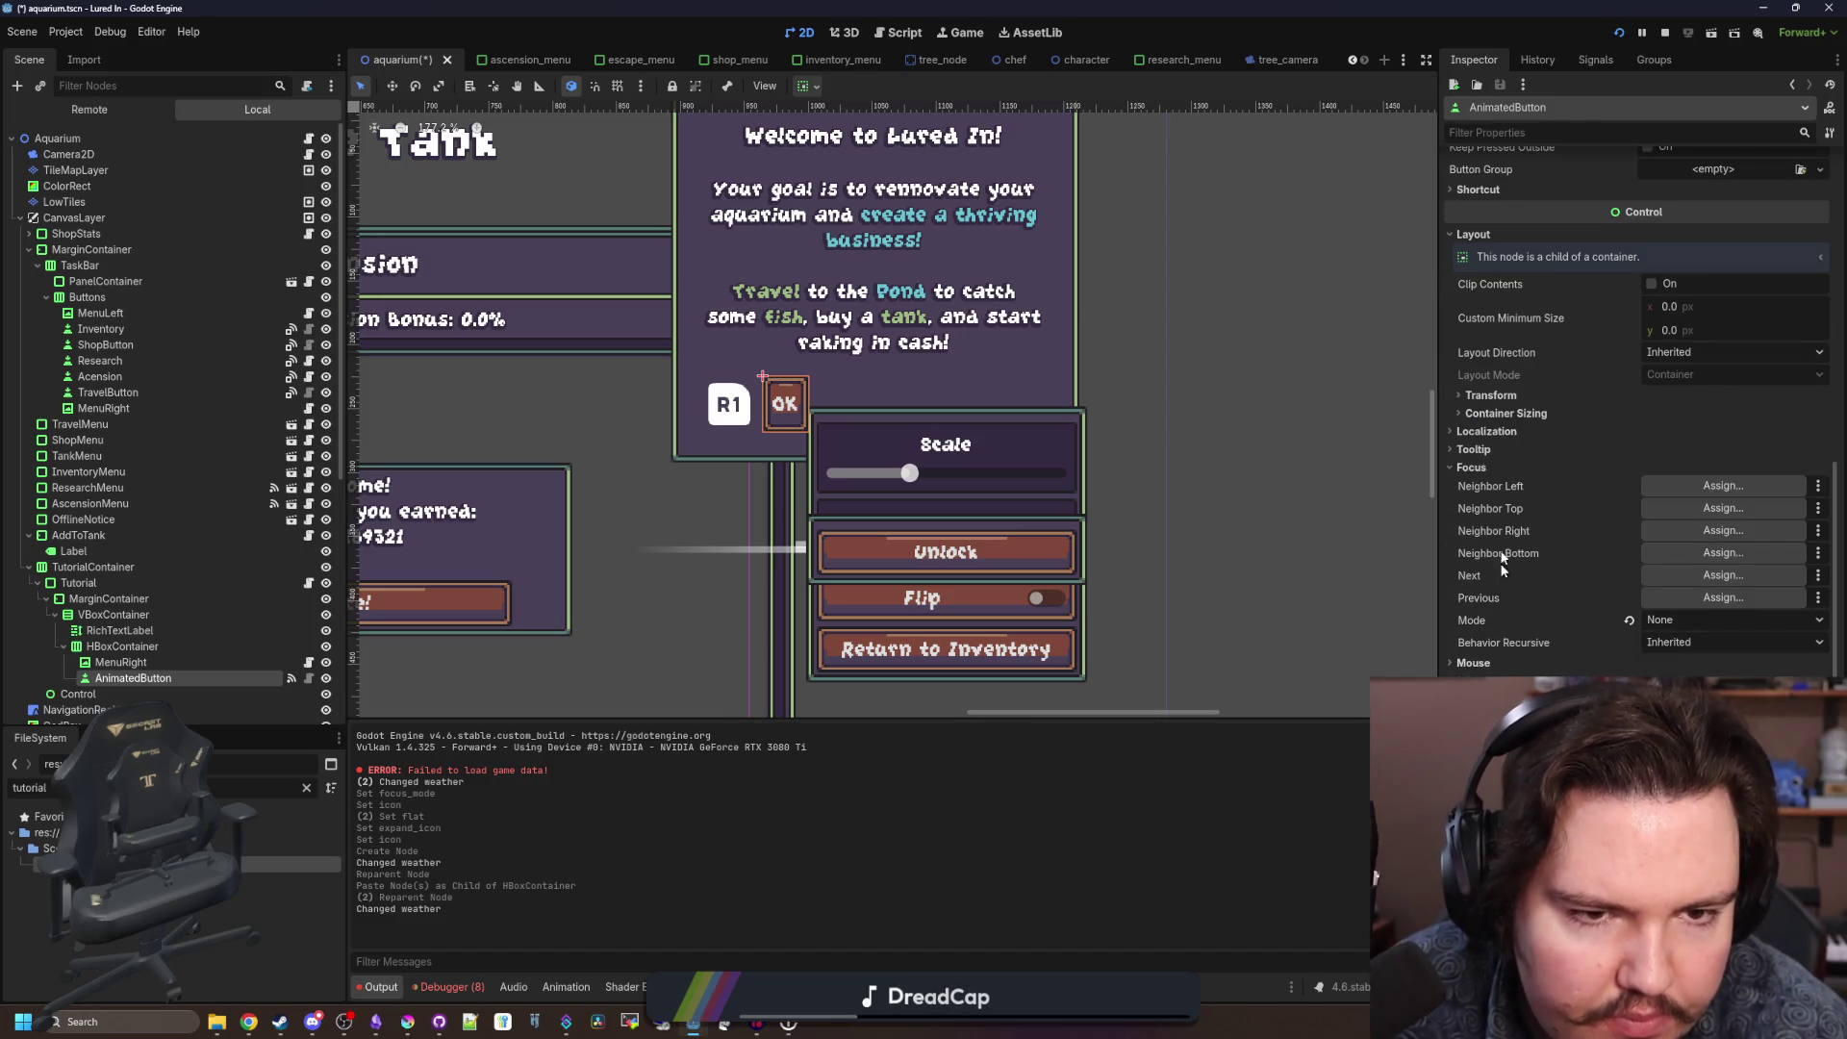
scroll(1539, 578, up, 5)
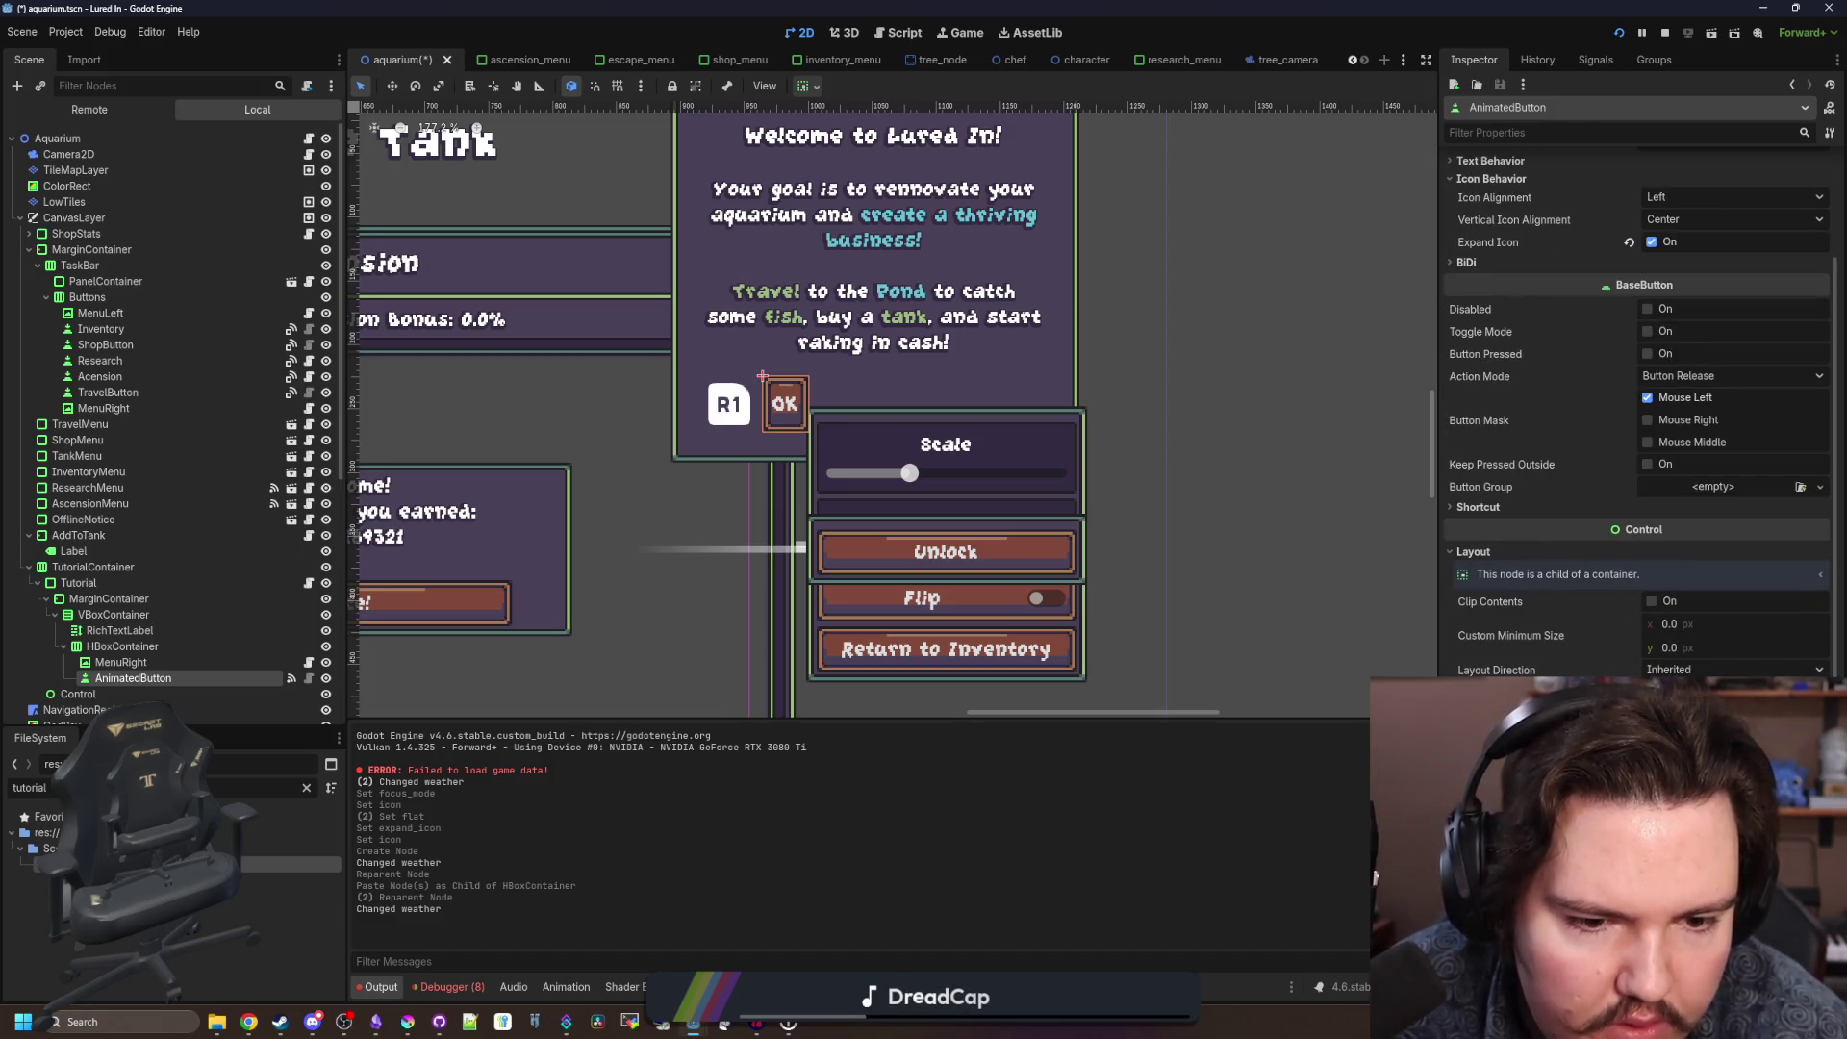
click(1652, 712)
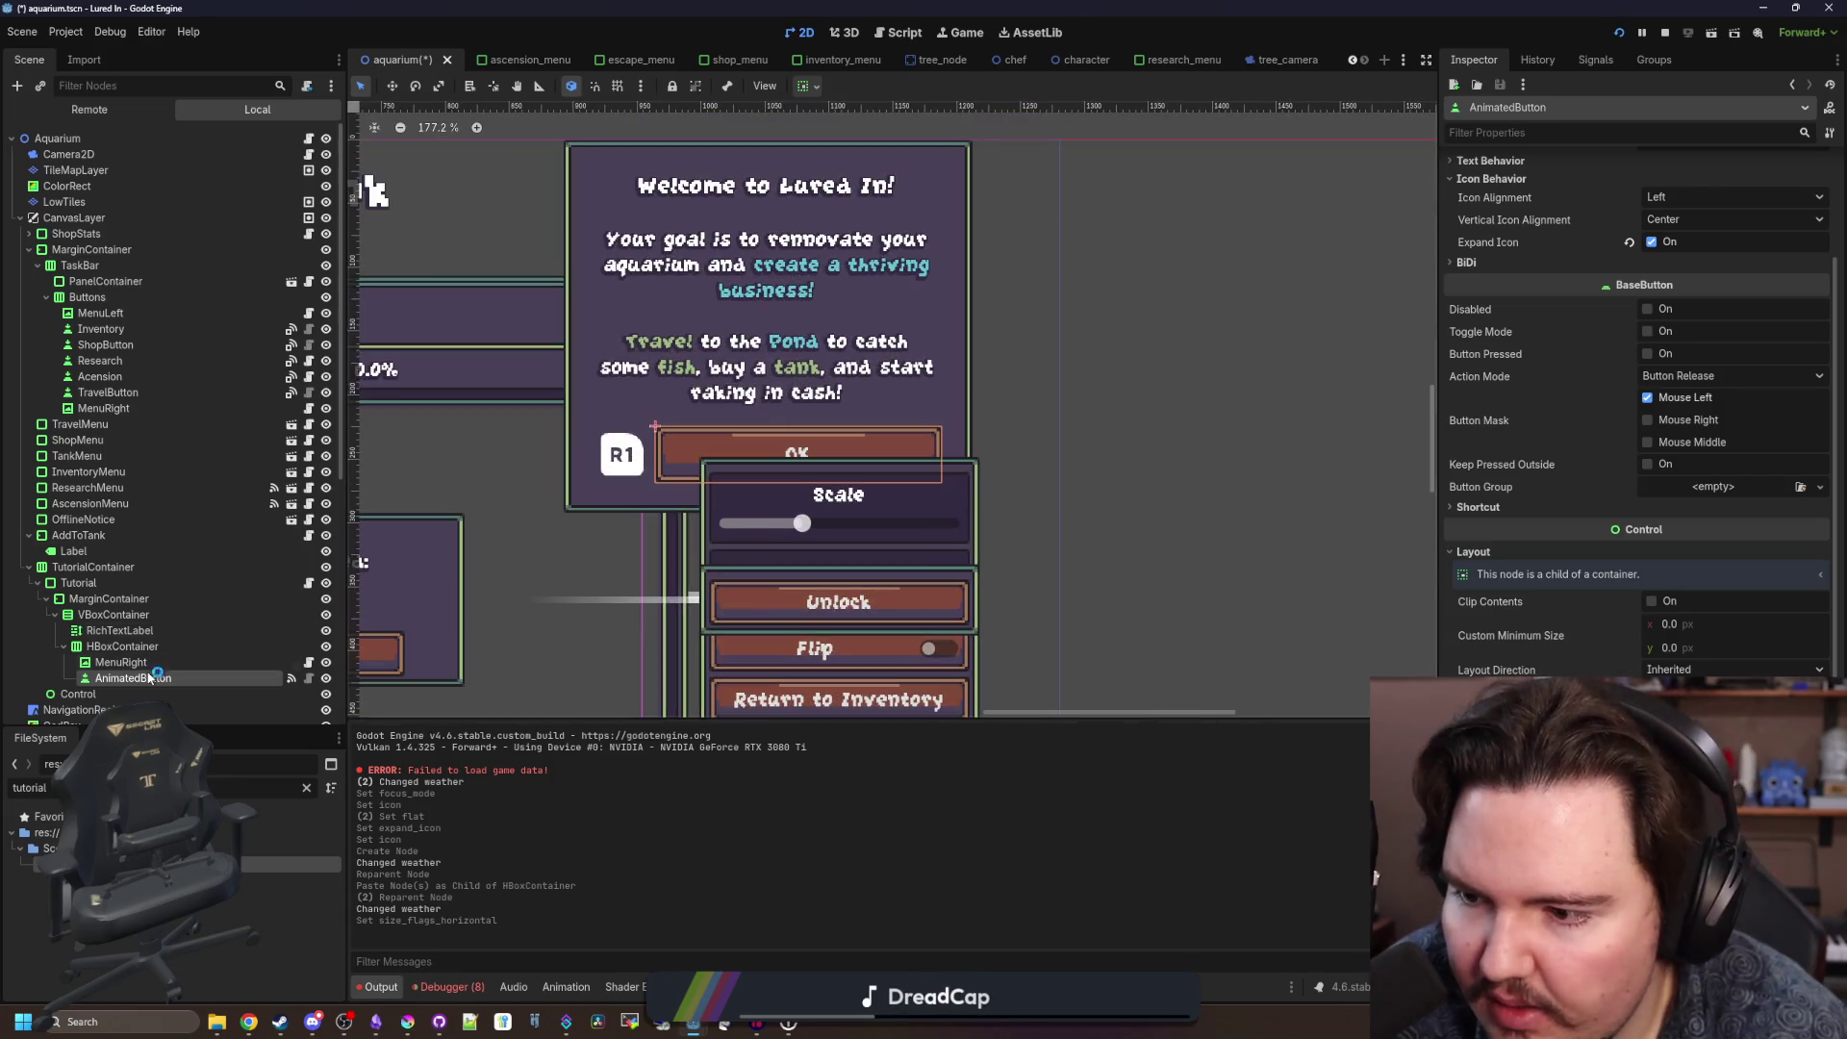
Set the MenuRight texture to the steamdeck X button via Quick Load.
click(120, 662)
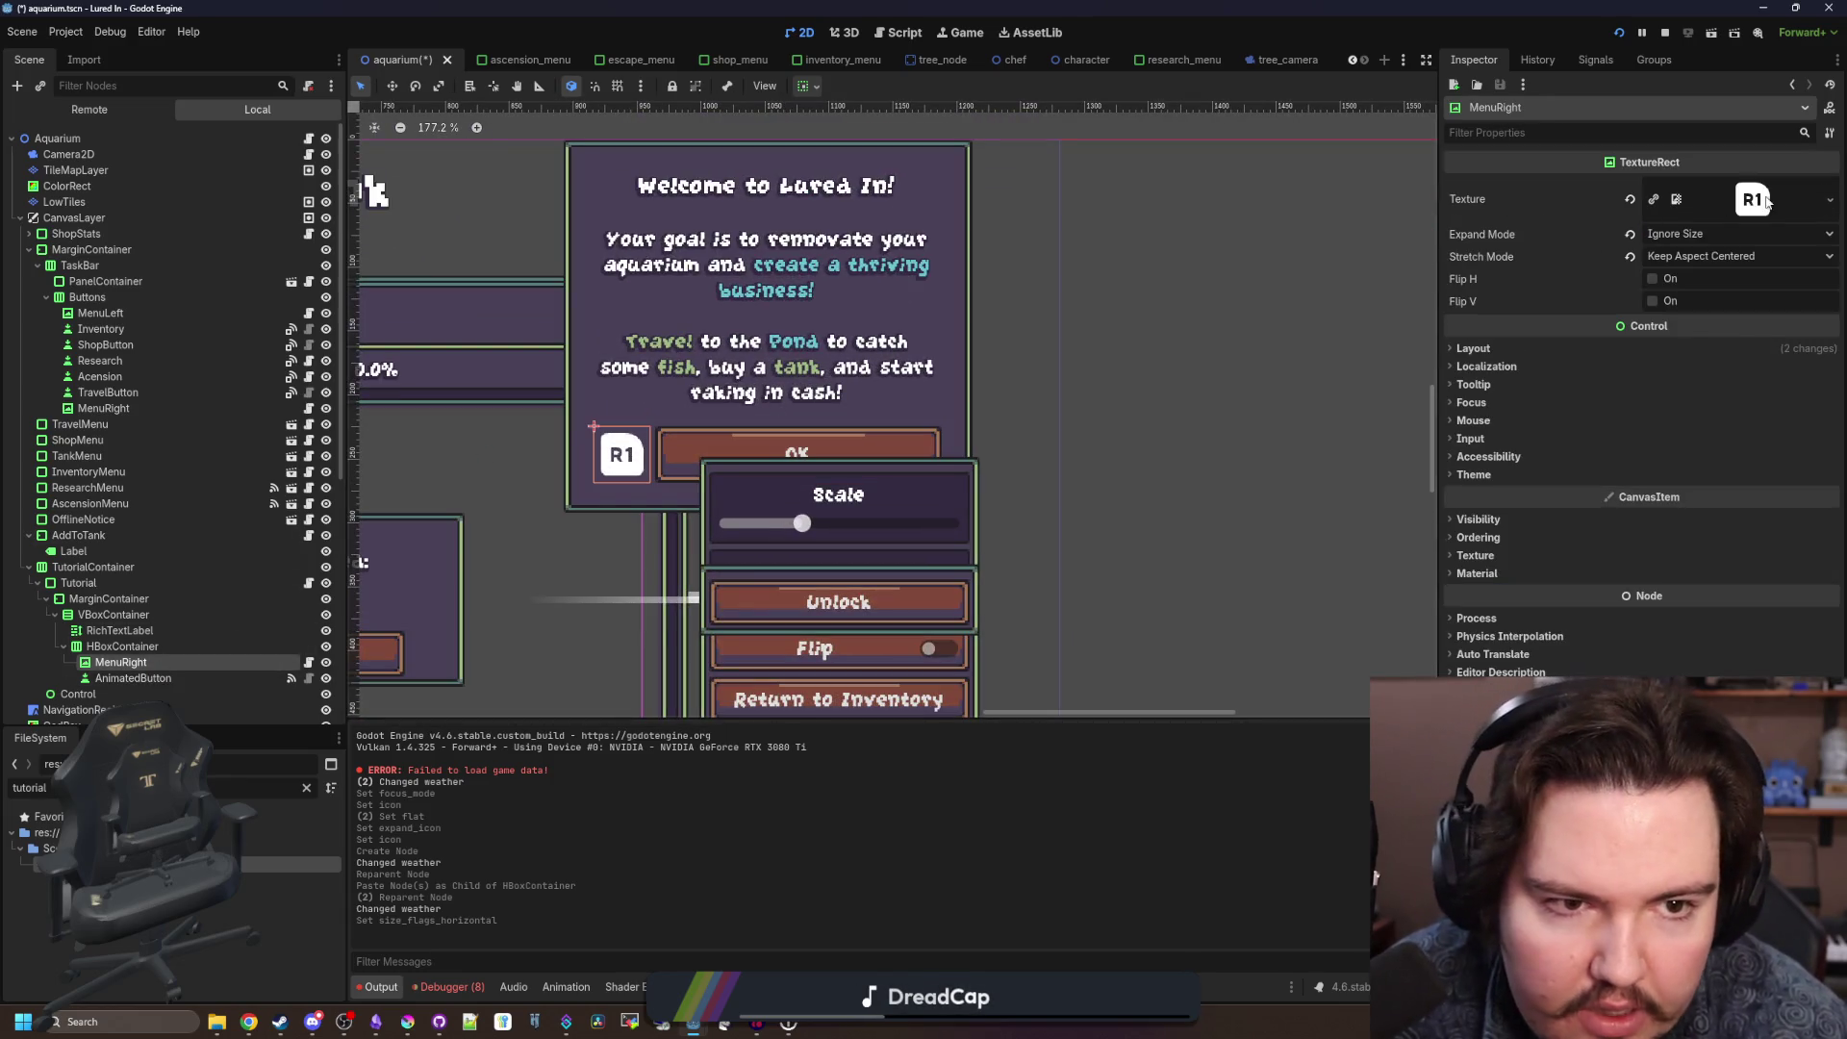
click(1767, 200)
click(1703, 539)
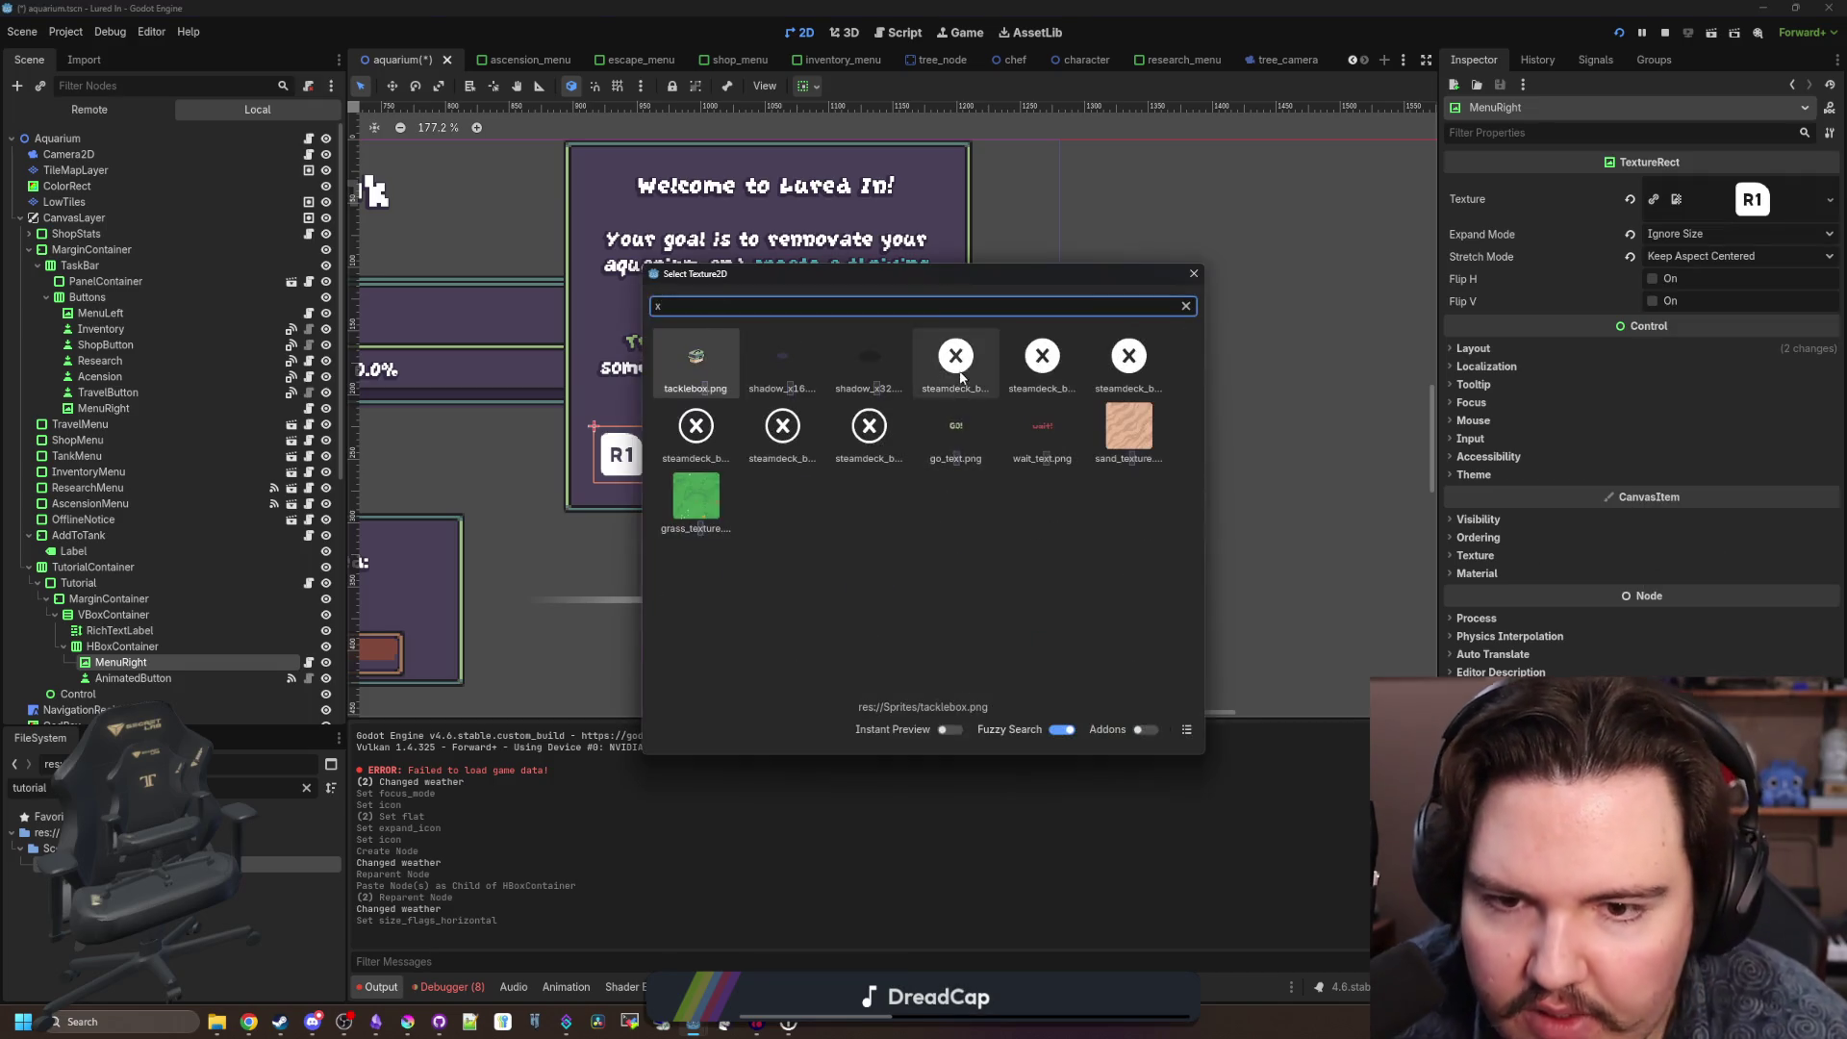
click(960, 376)
scroll(1216, 460, down, 5)
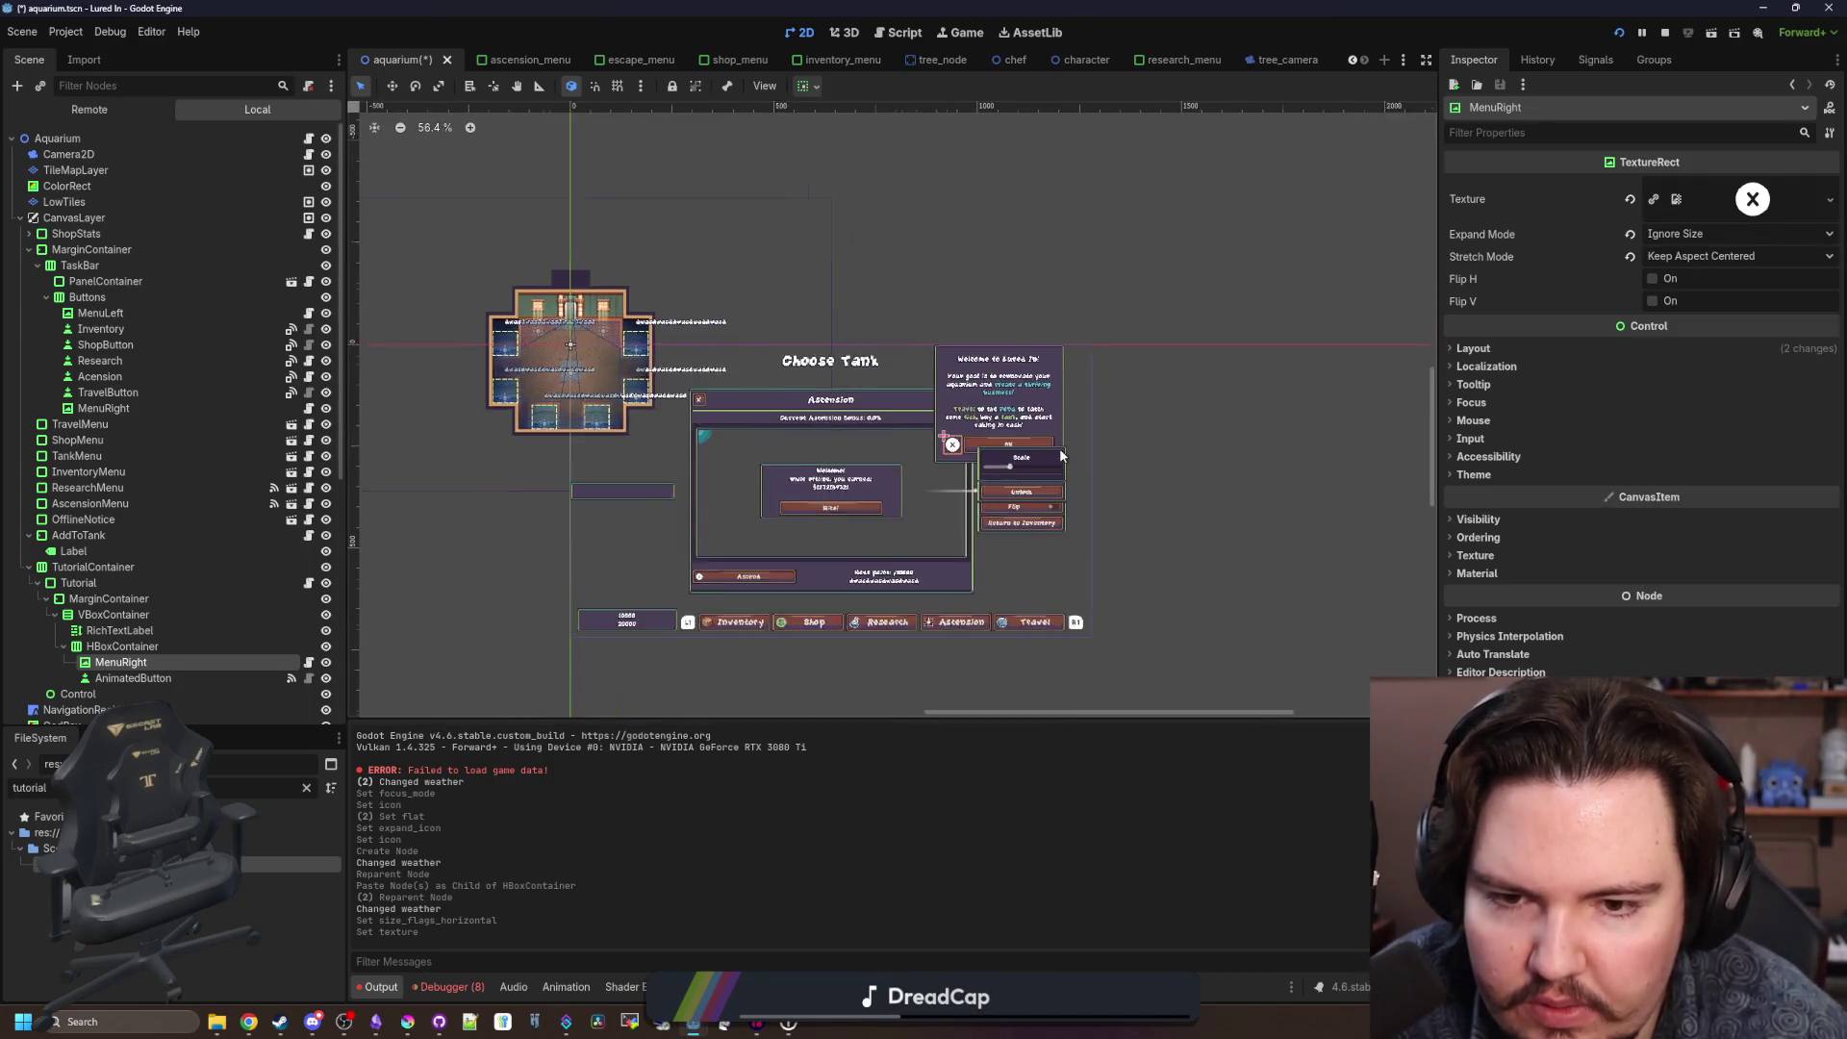
scroll(1031, 435, up, 4)
scroll(1026, 473, up, 1)
scroll(812, 372, down, 4)
scroll(866, 395, up, 3)
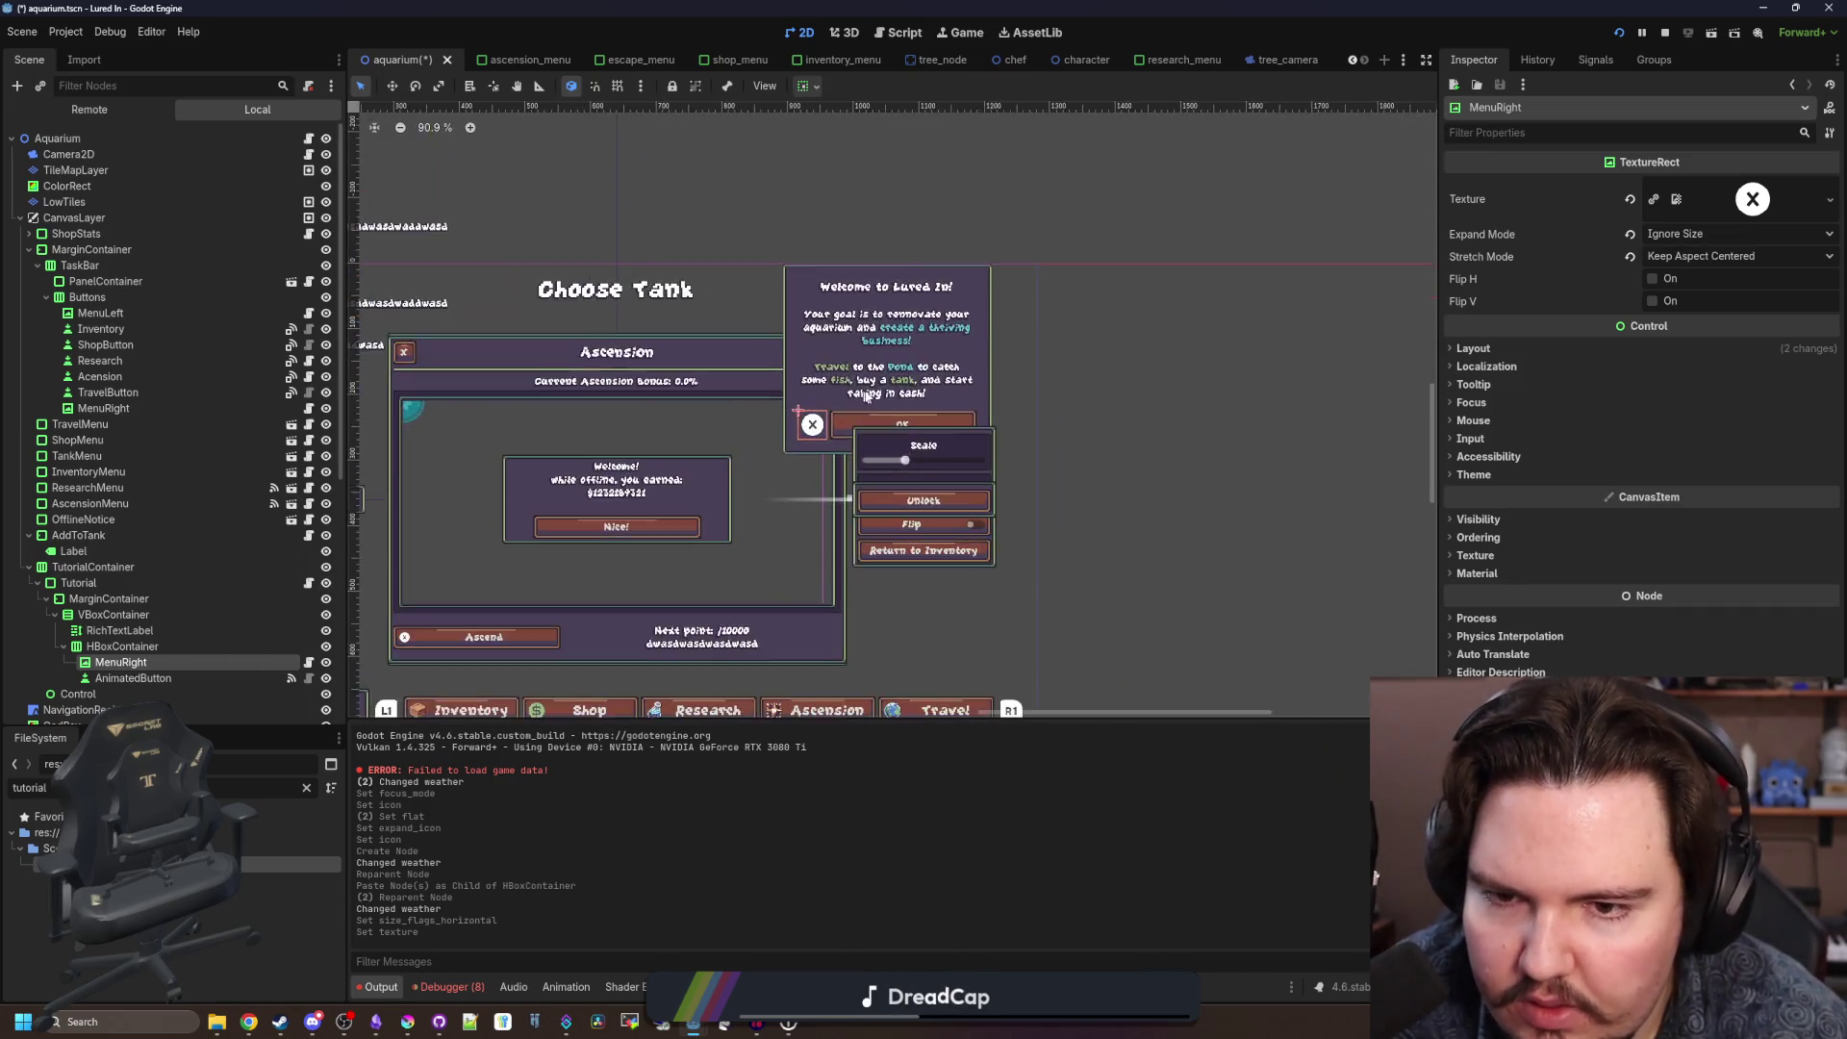
scroll(866, 395, up, 3)
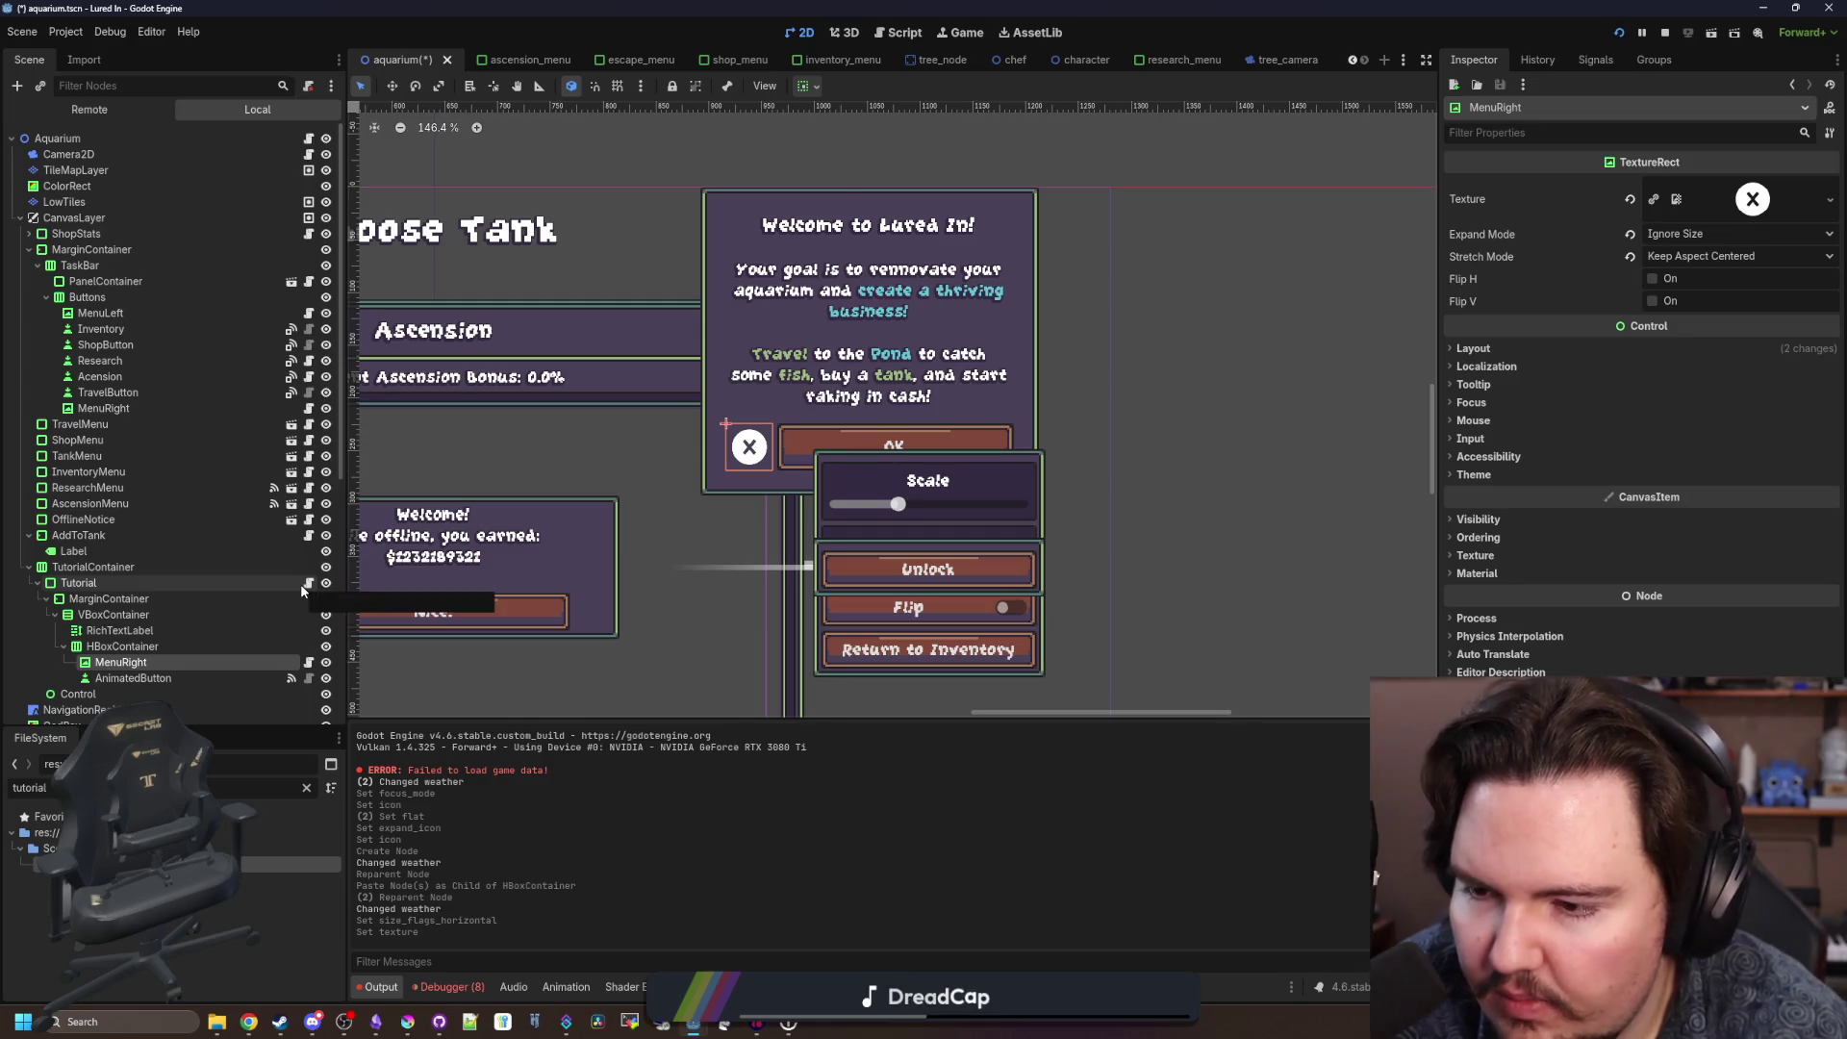
click(304, 584)
Add a _process that calls _on_animated_button_pressed on "controller_action", and save.
key(Return)
key(Return)
key(Return)
key(Return)
key(ctrl+z)
key(ctrl+z)
key(ctrl+z)
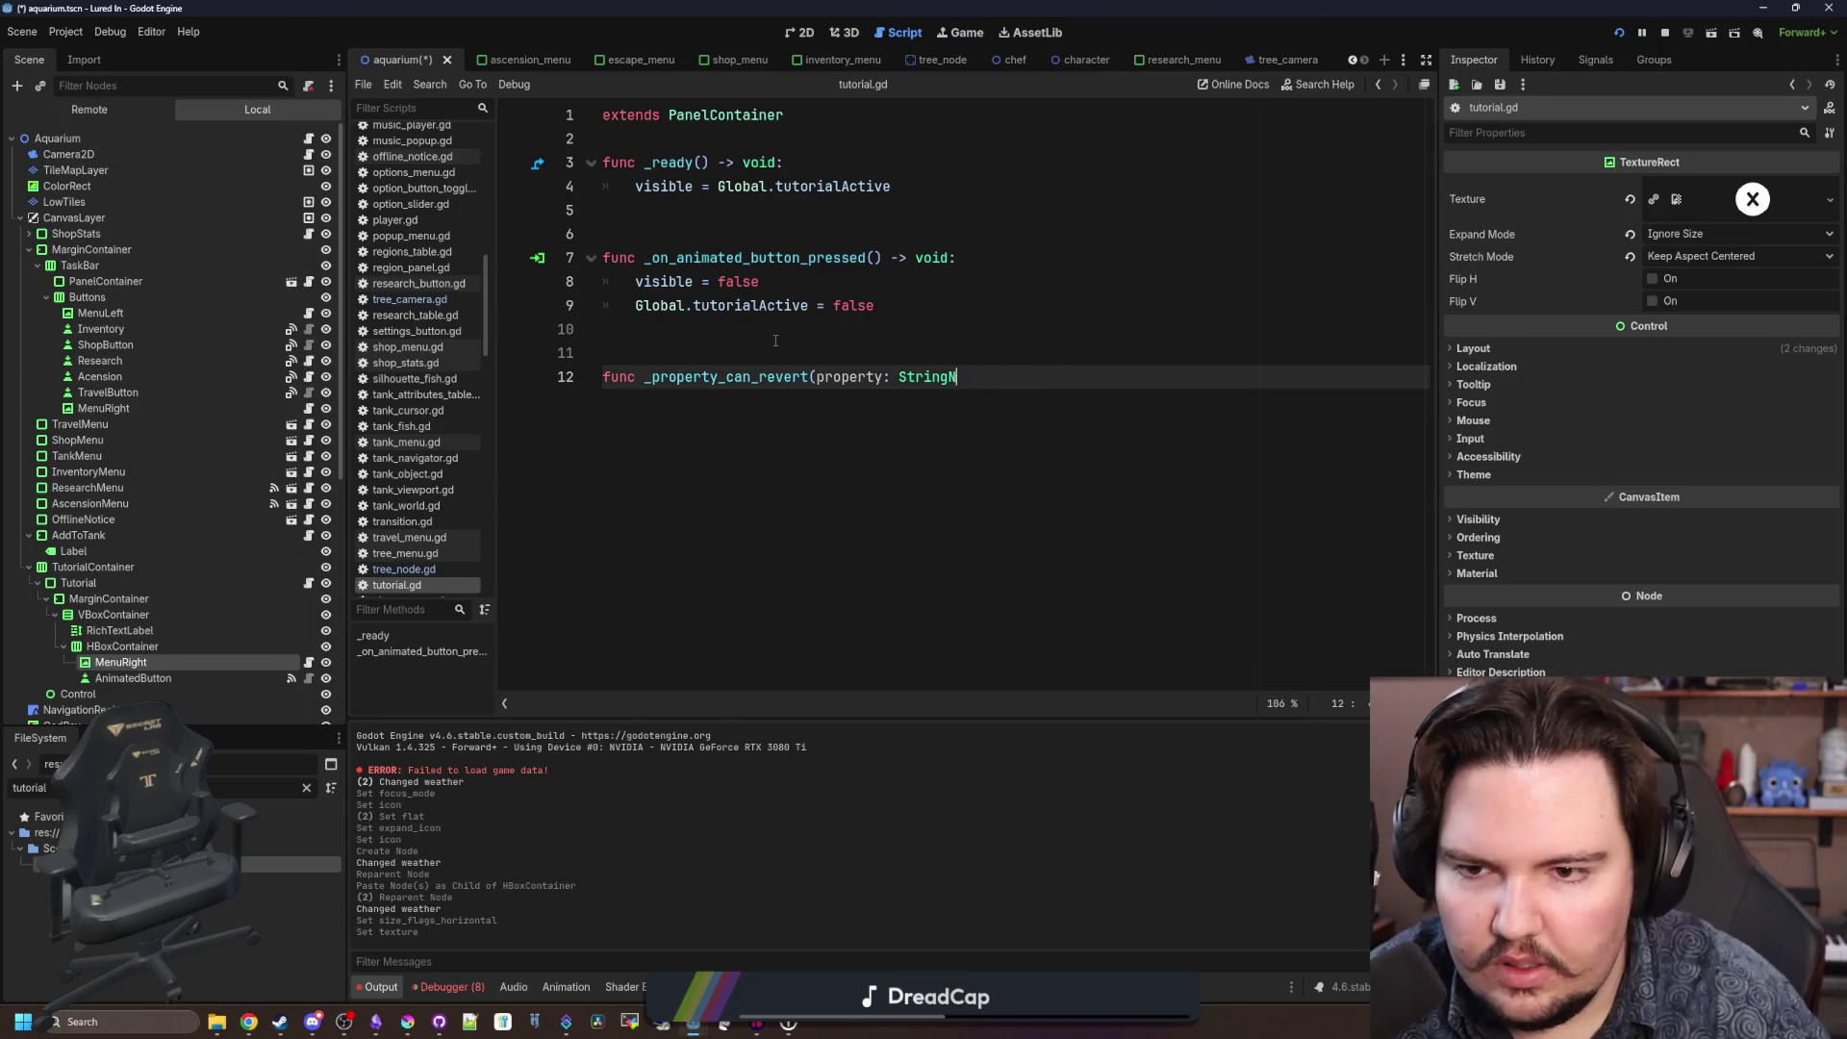
text(pr)
key(Return)
key(Return)
text(if Input.is_action_just_pressed()
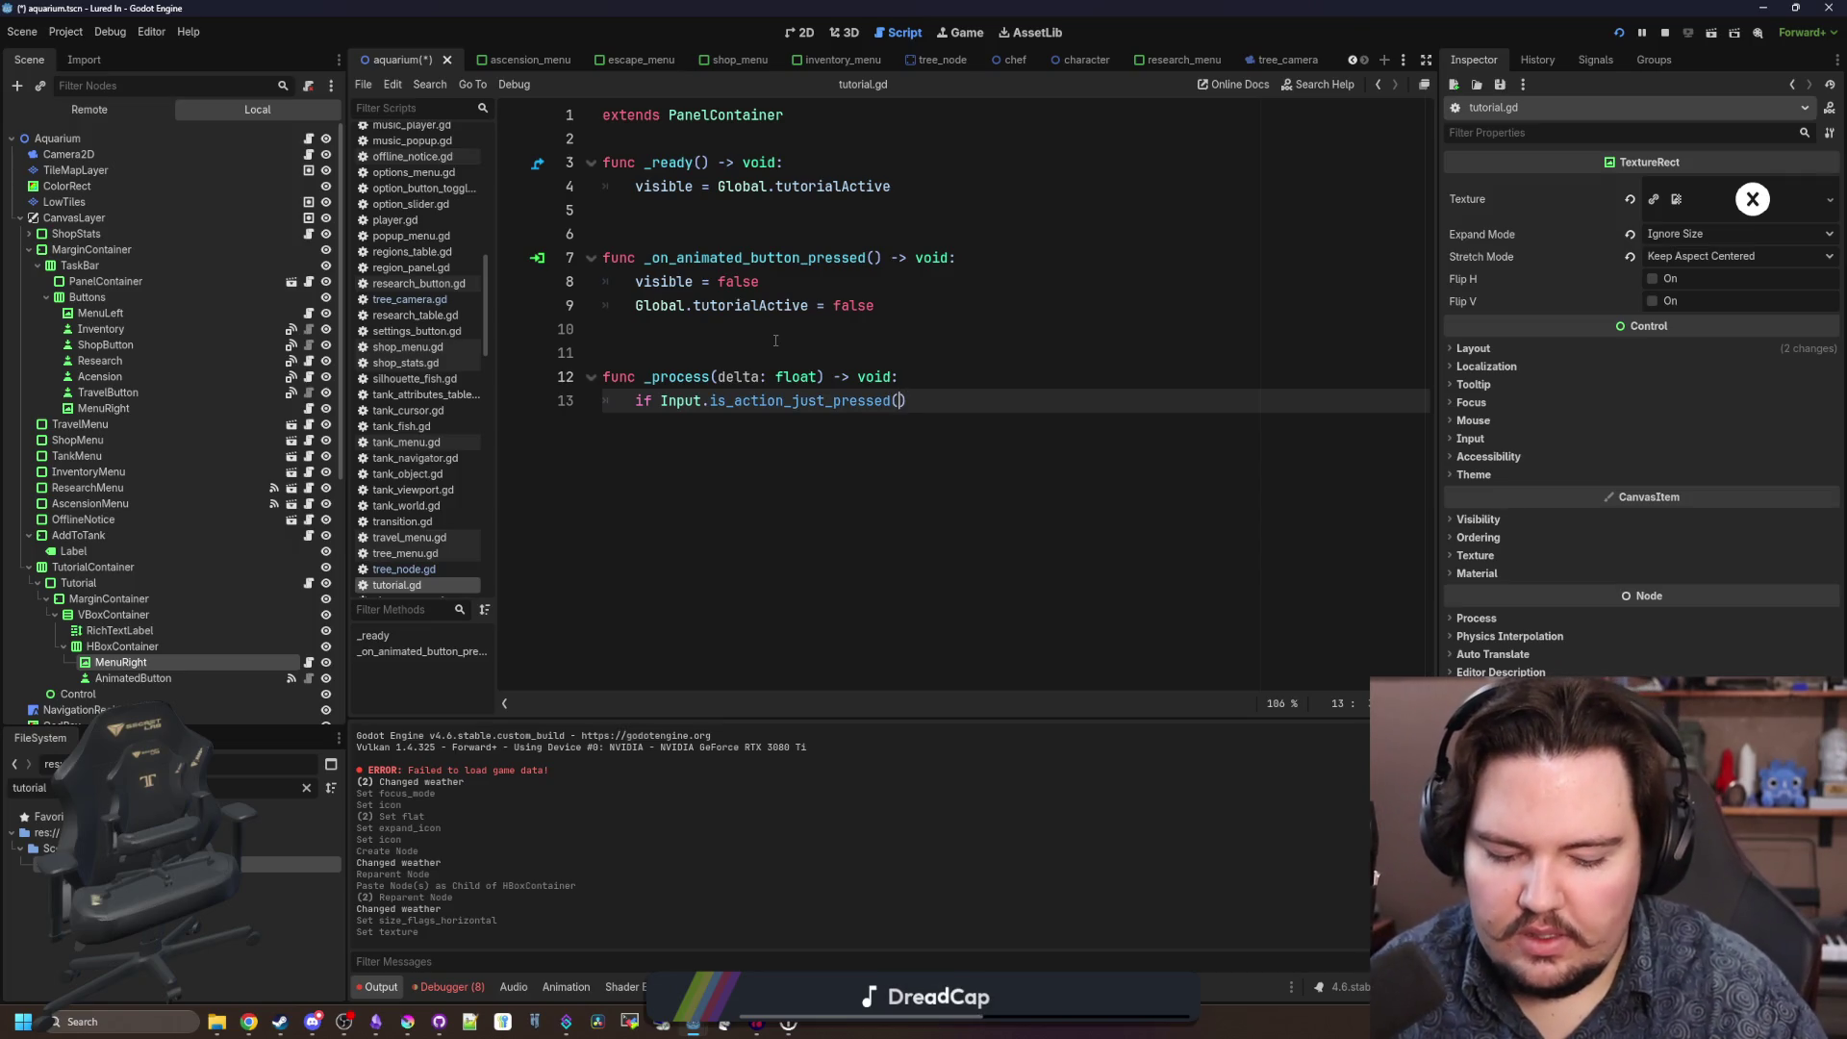
text("controller_action"):)
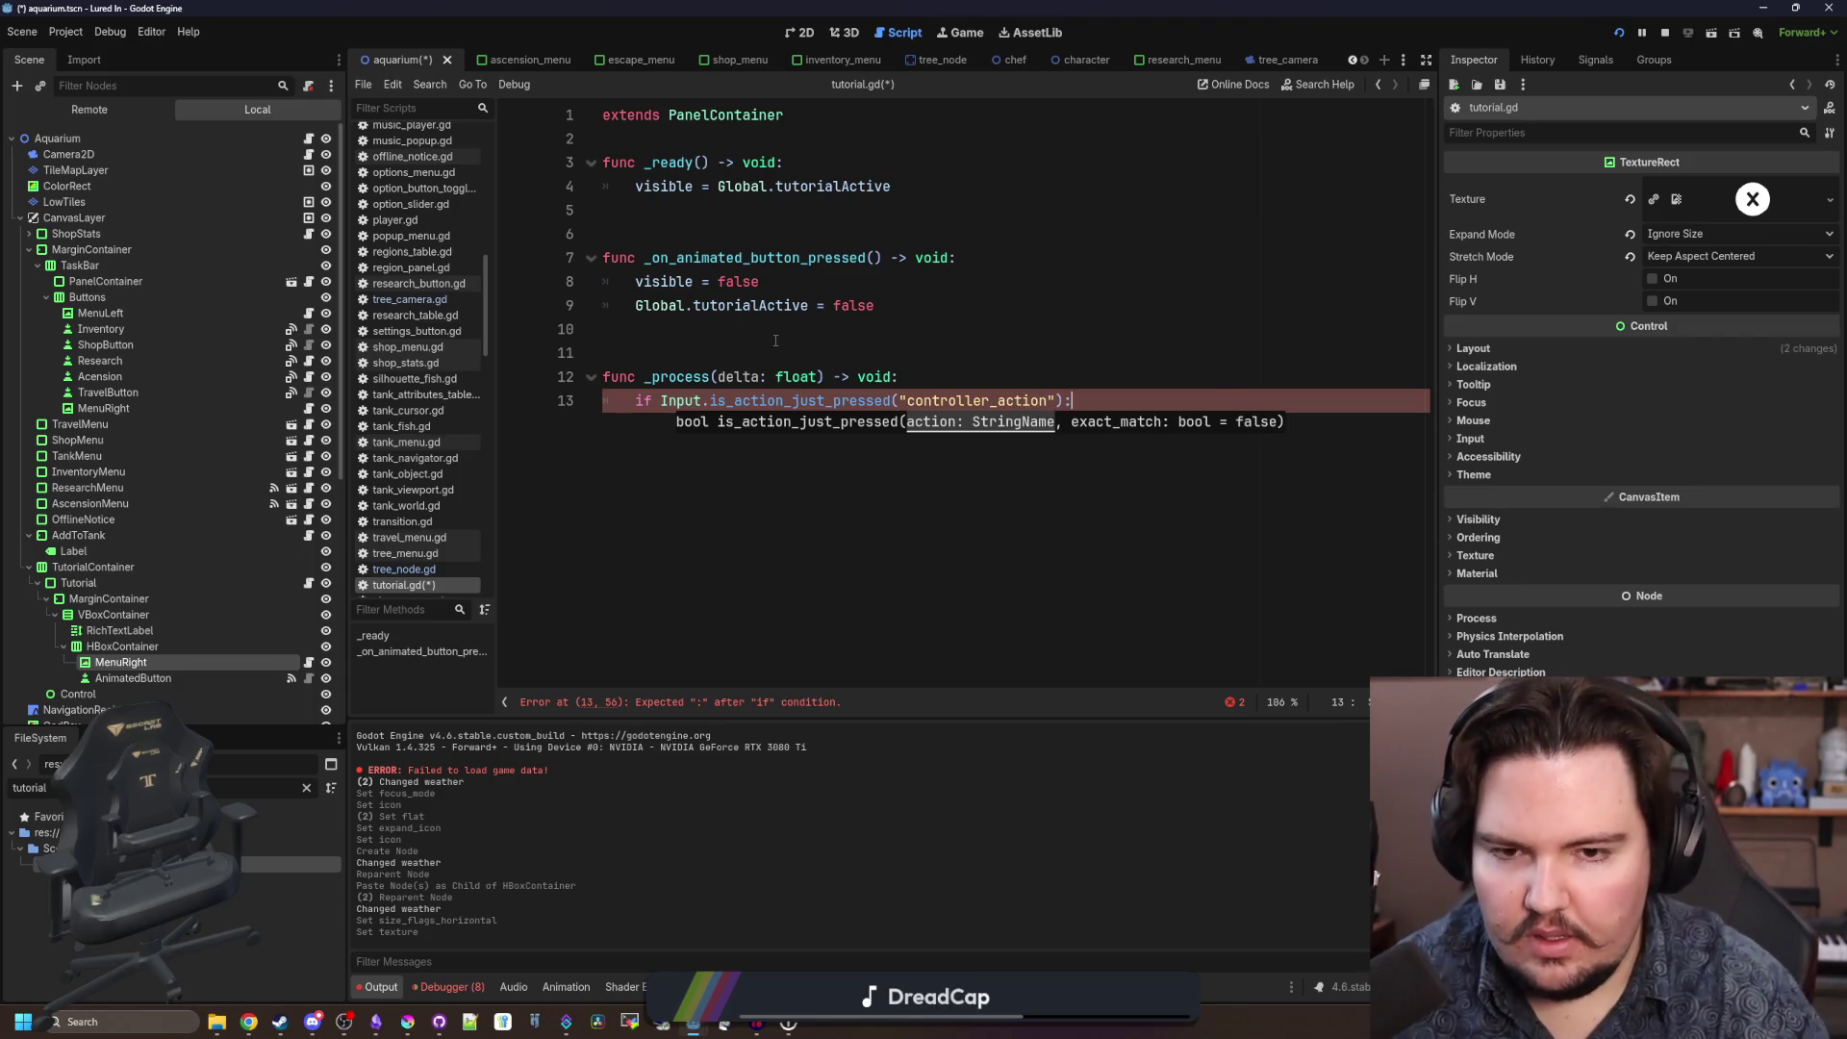
key(Return)
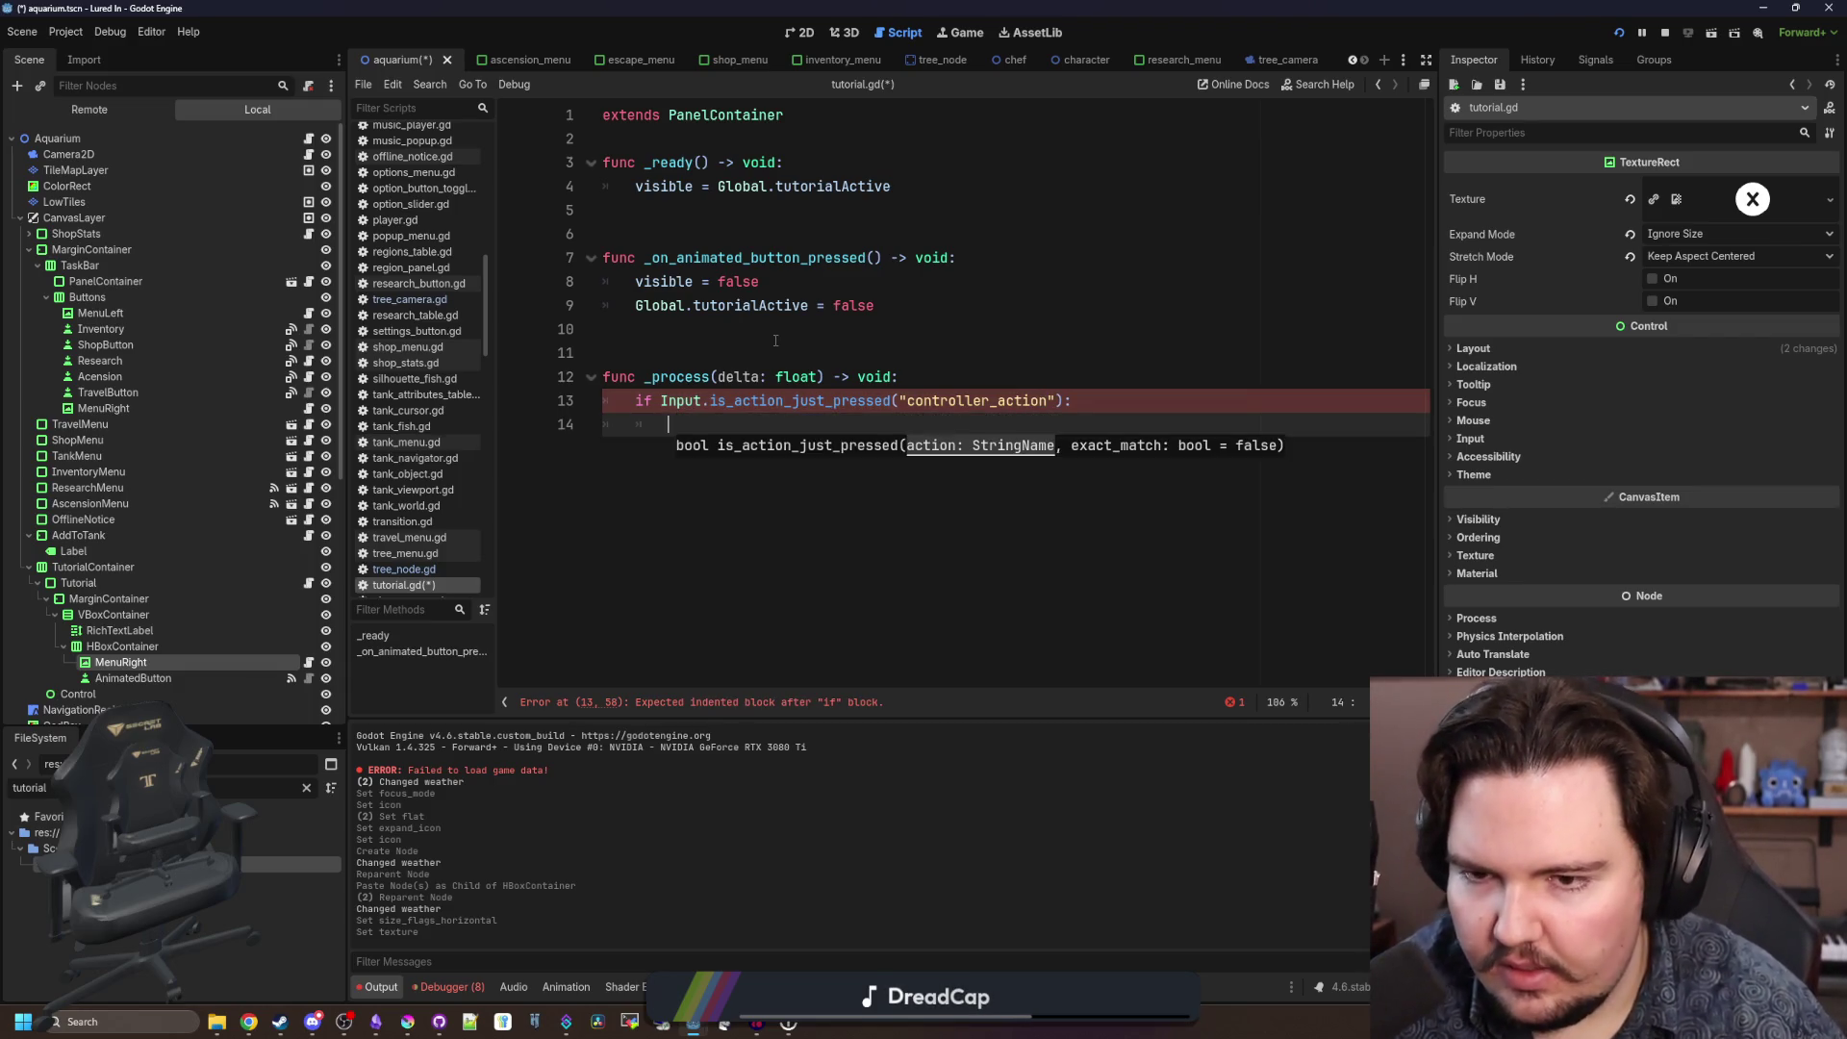
text(_on)
key(Return)
click(845, 331)
key(ctrl+s)
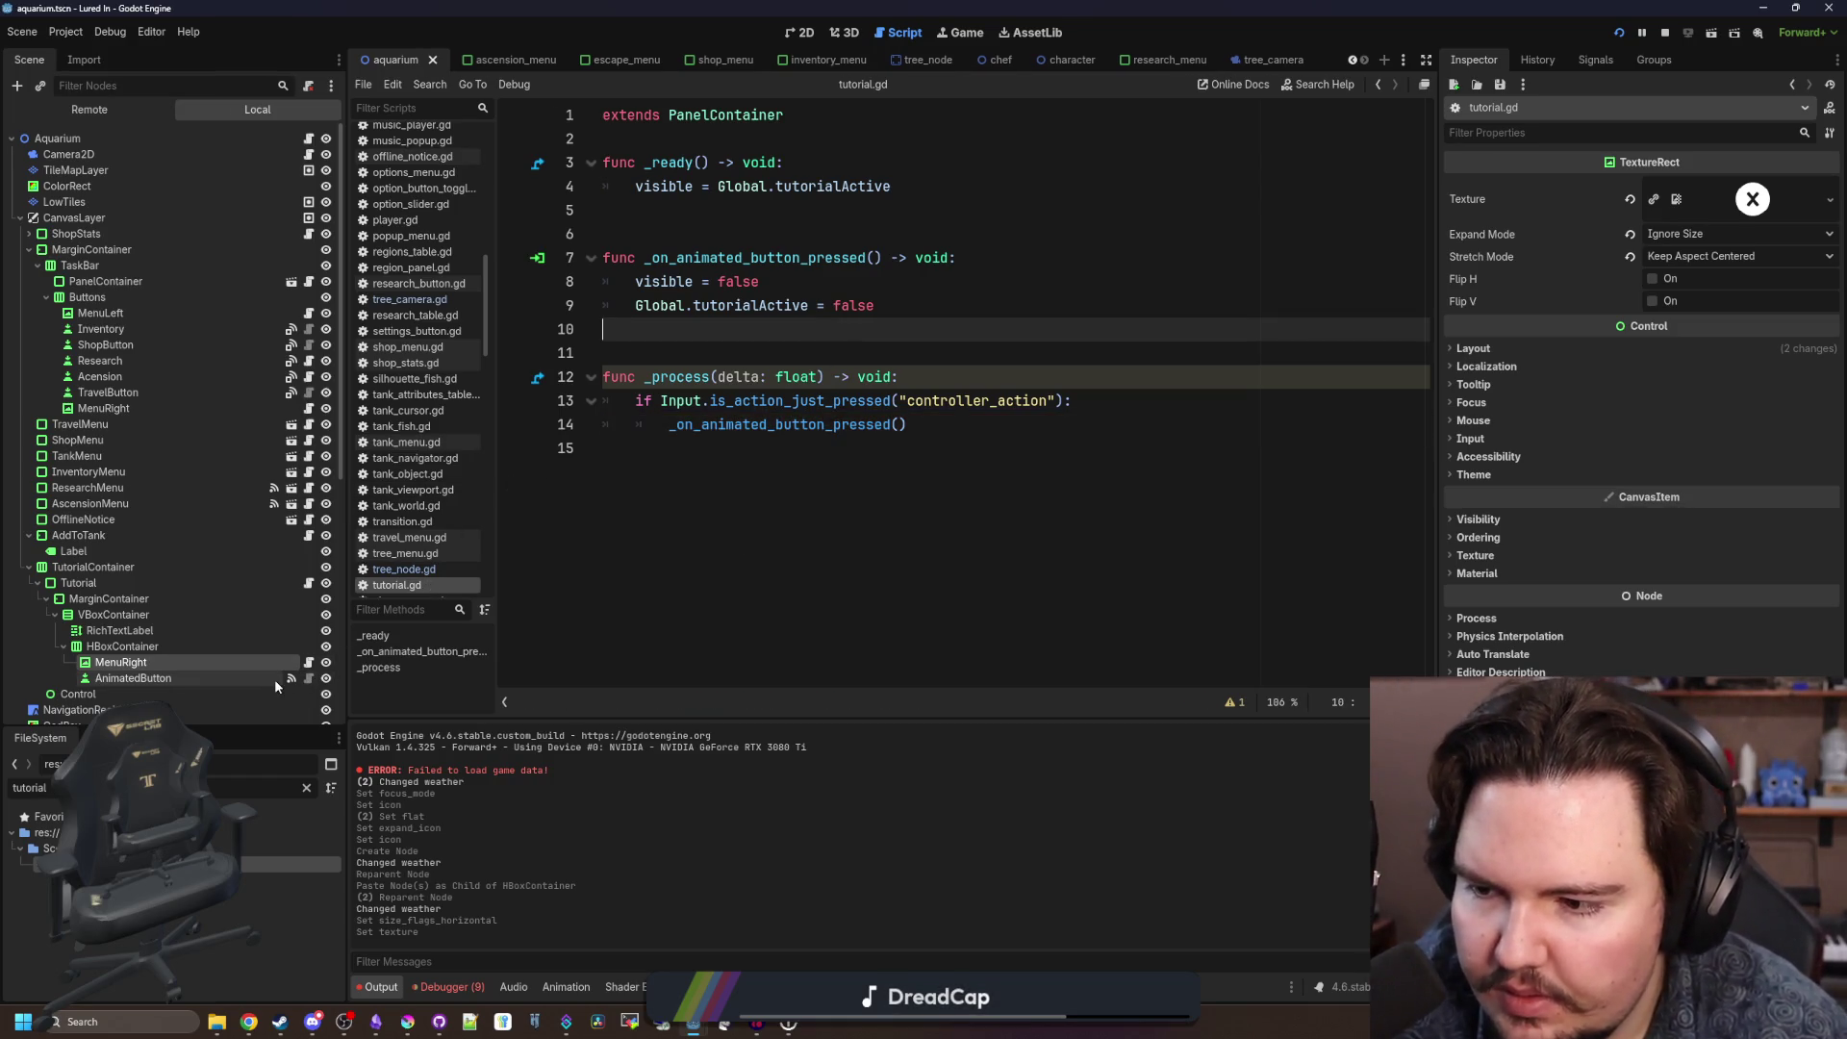
Replace that call with the AnimatedButton path's pressed.emit(), and save.
drag(909, 430, 670, 427)
mouse_move(146, 683)
mouse_down()
mouse_move(770, 448)
mouse_move(767, 422)
mouse_up()
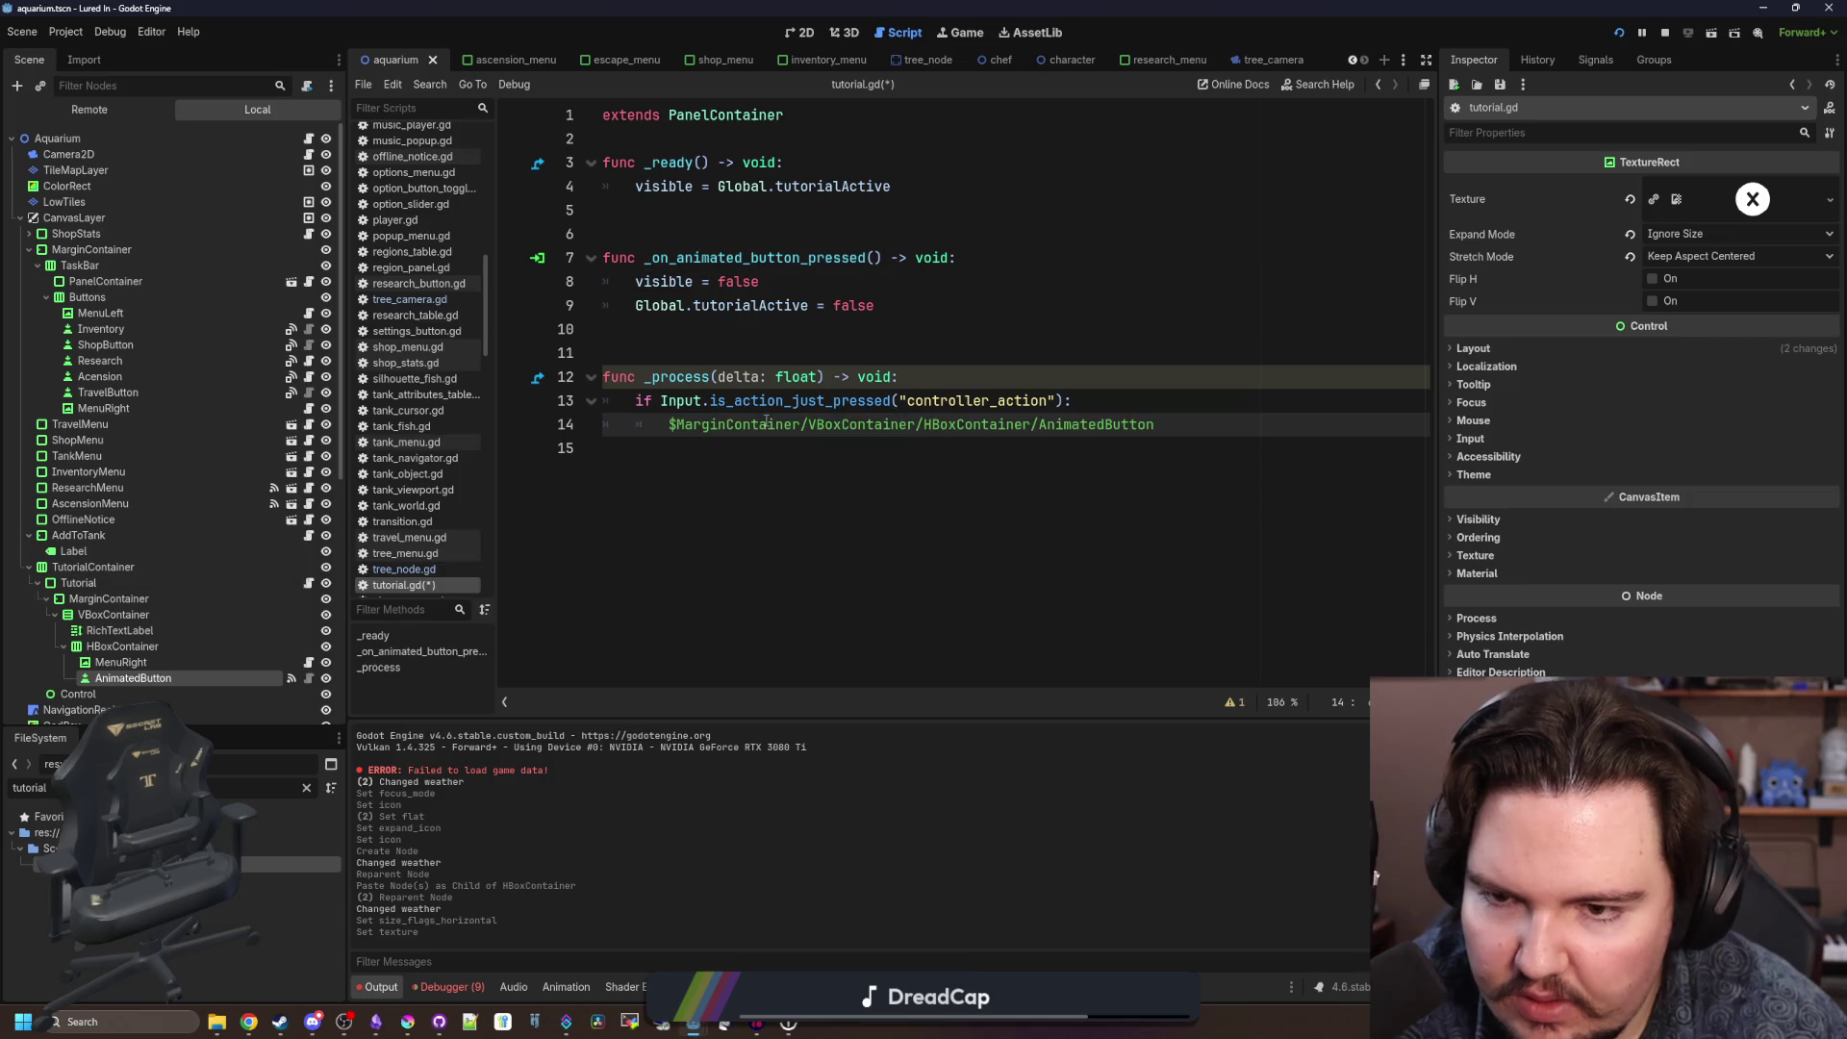
click(1200, 420)
text(pressed.emit()
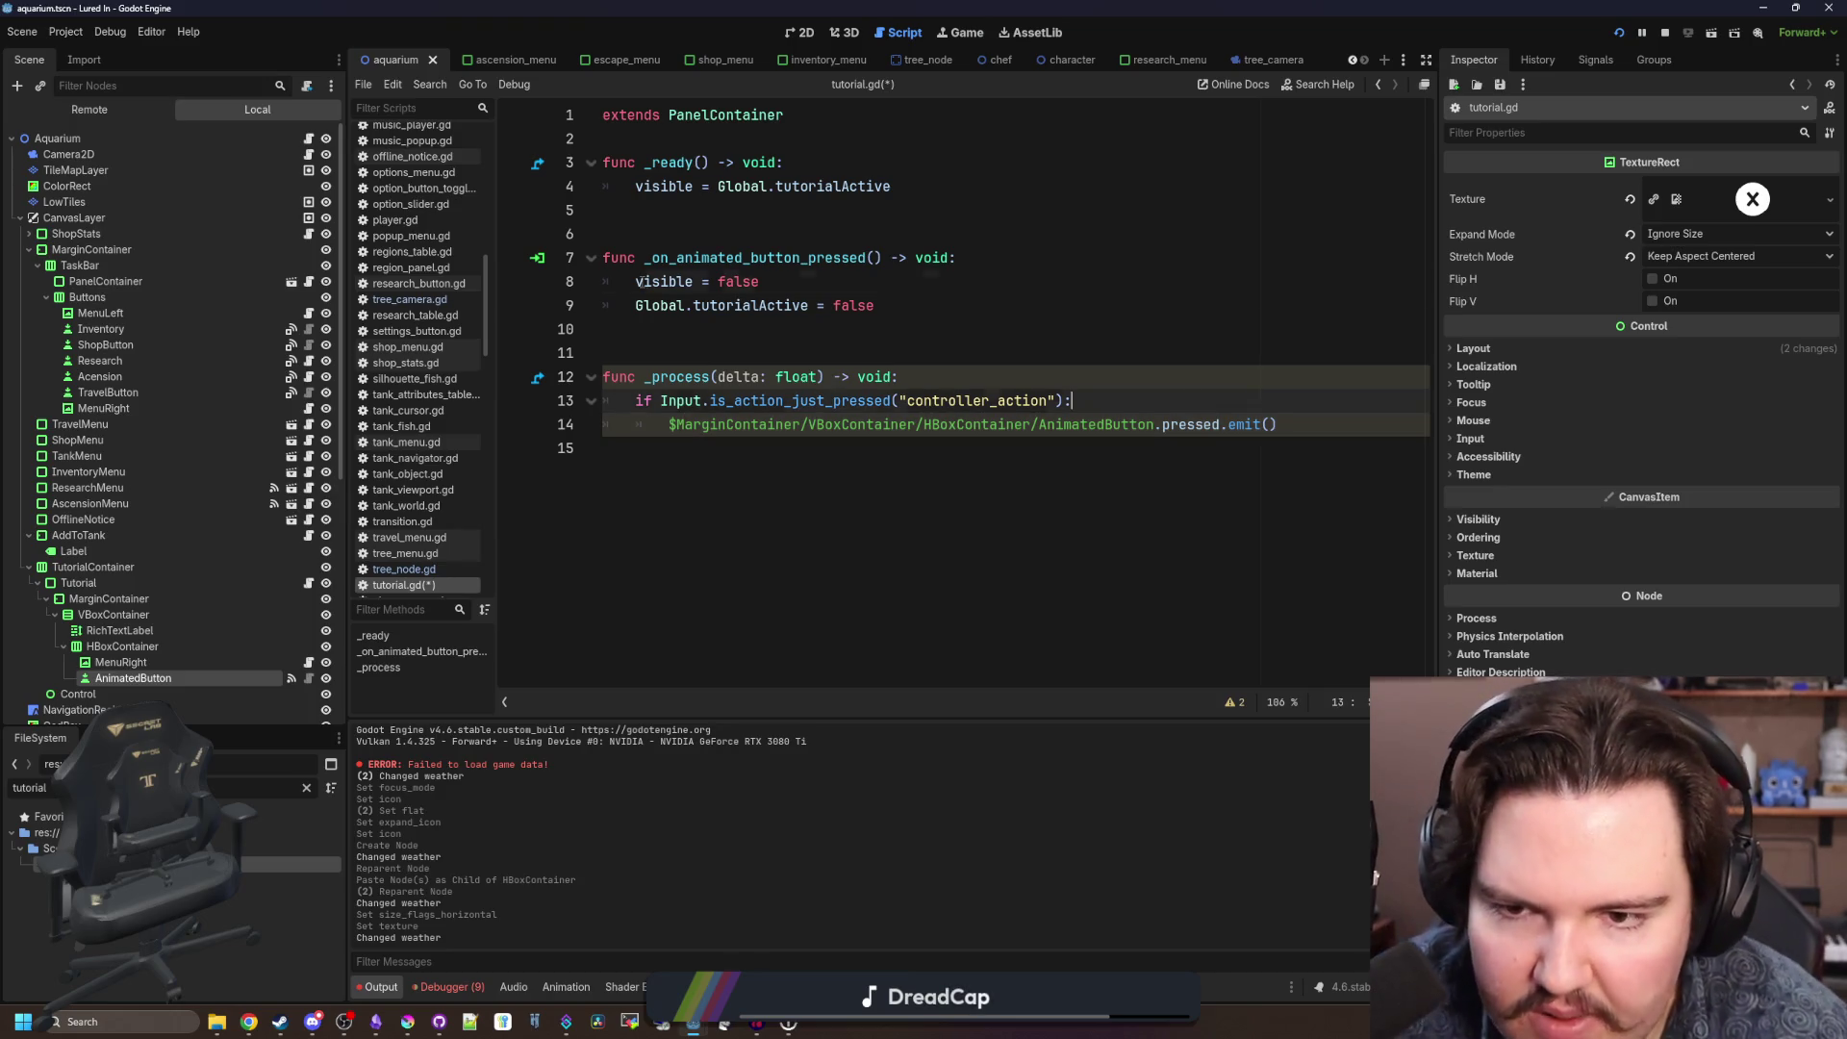
click(764, 350)
key(ctrl+s)
key(ctrl+s)
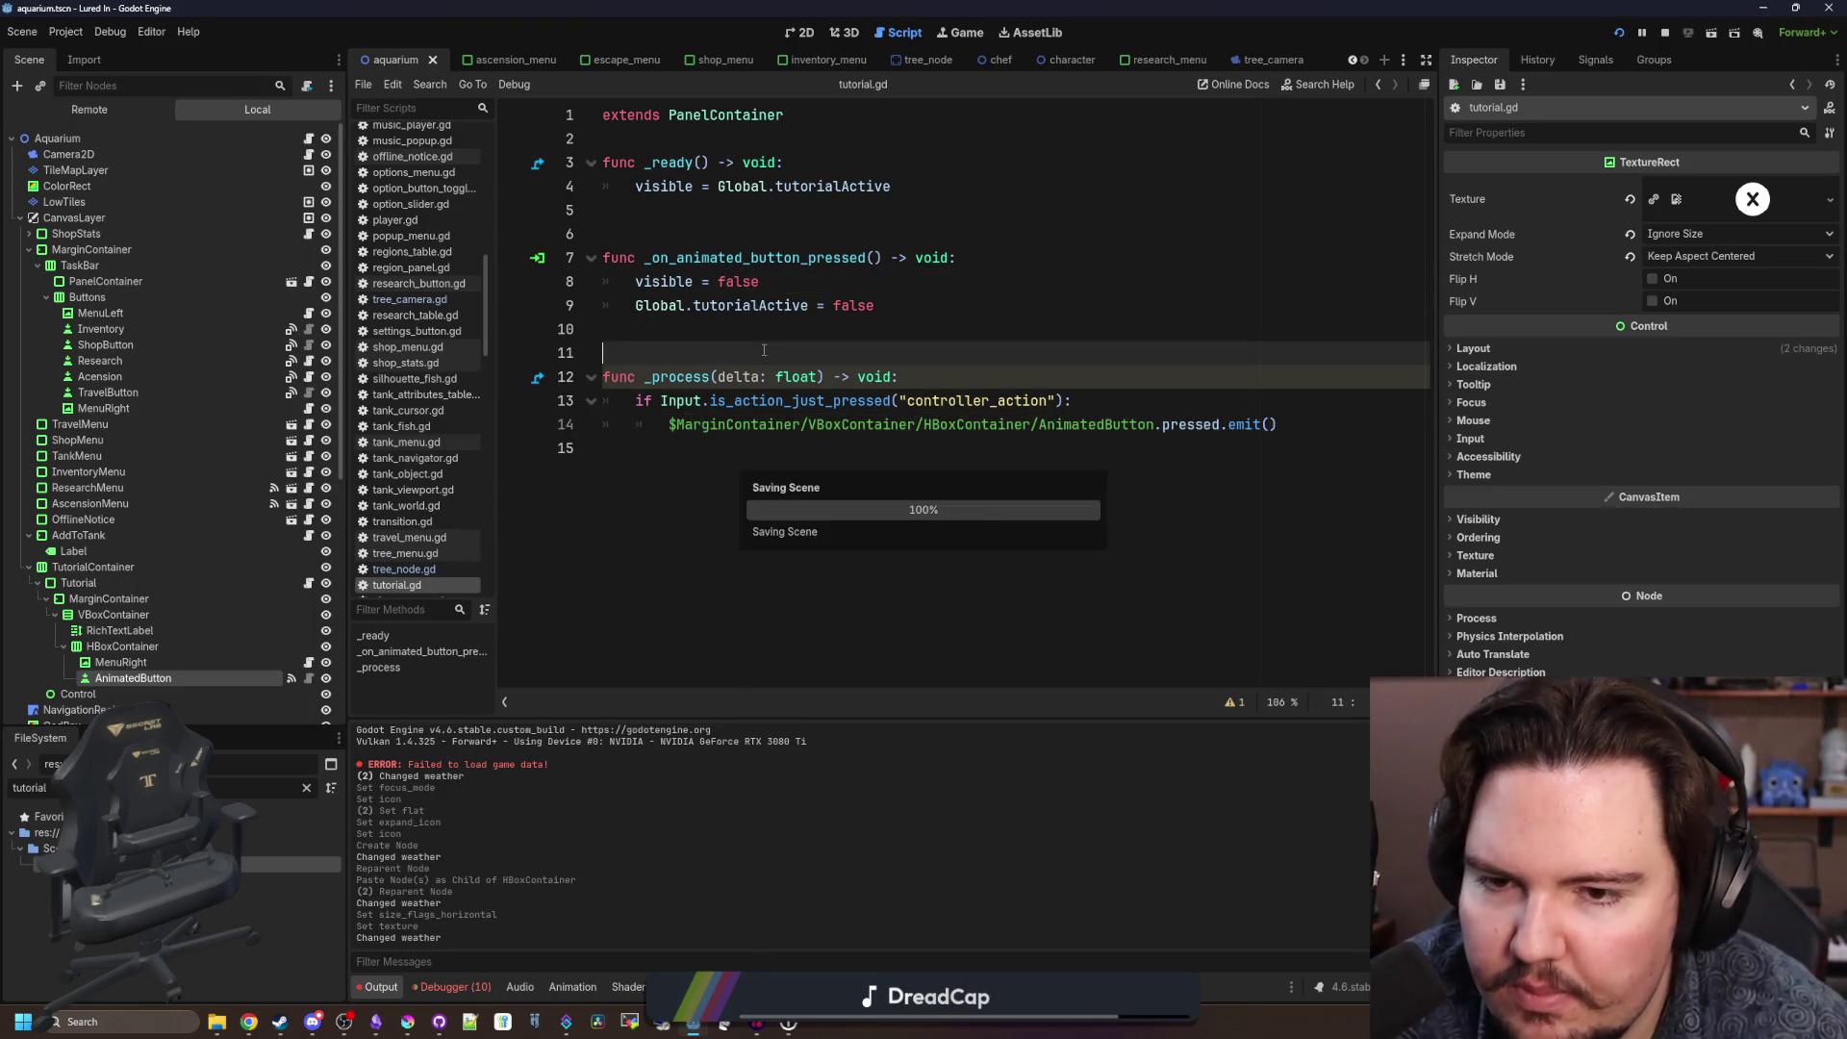
key(ctrl+s)
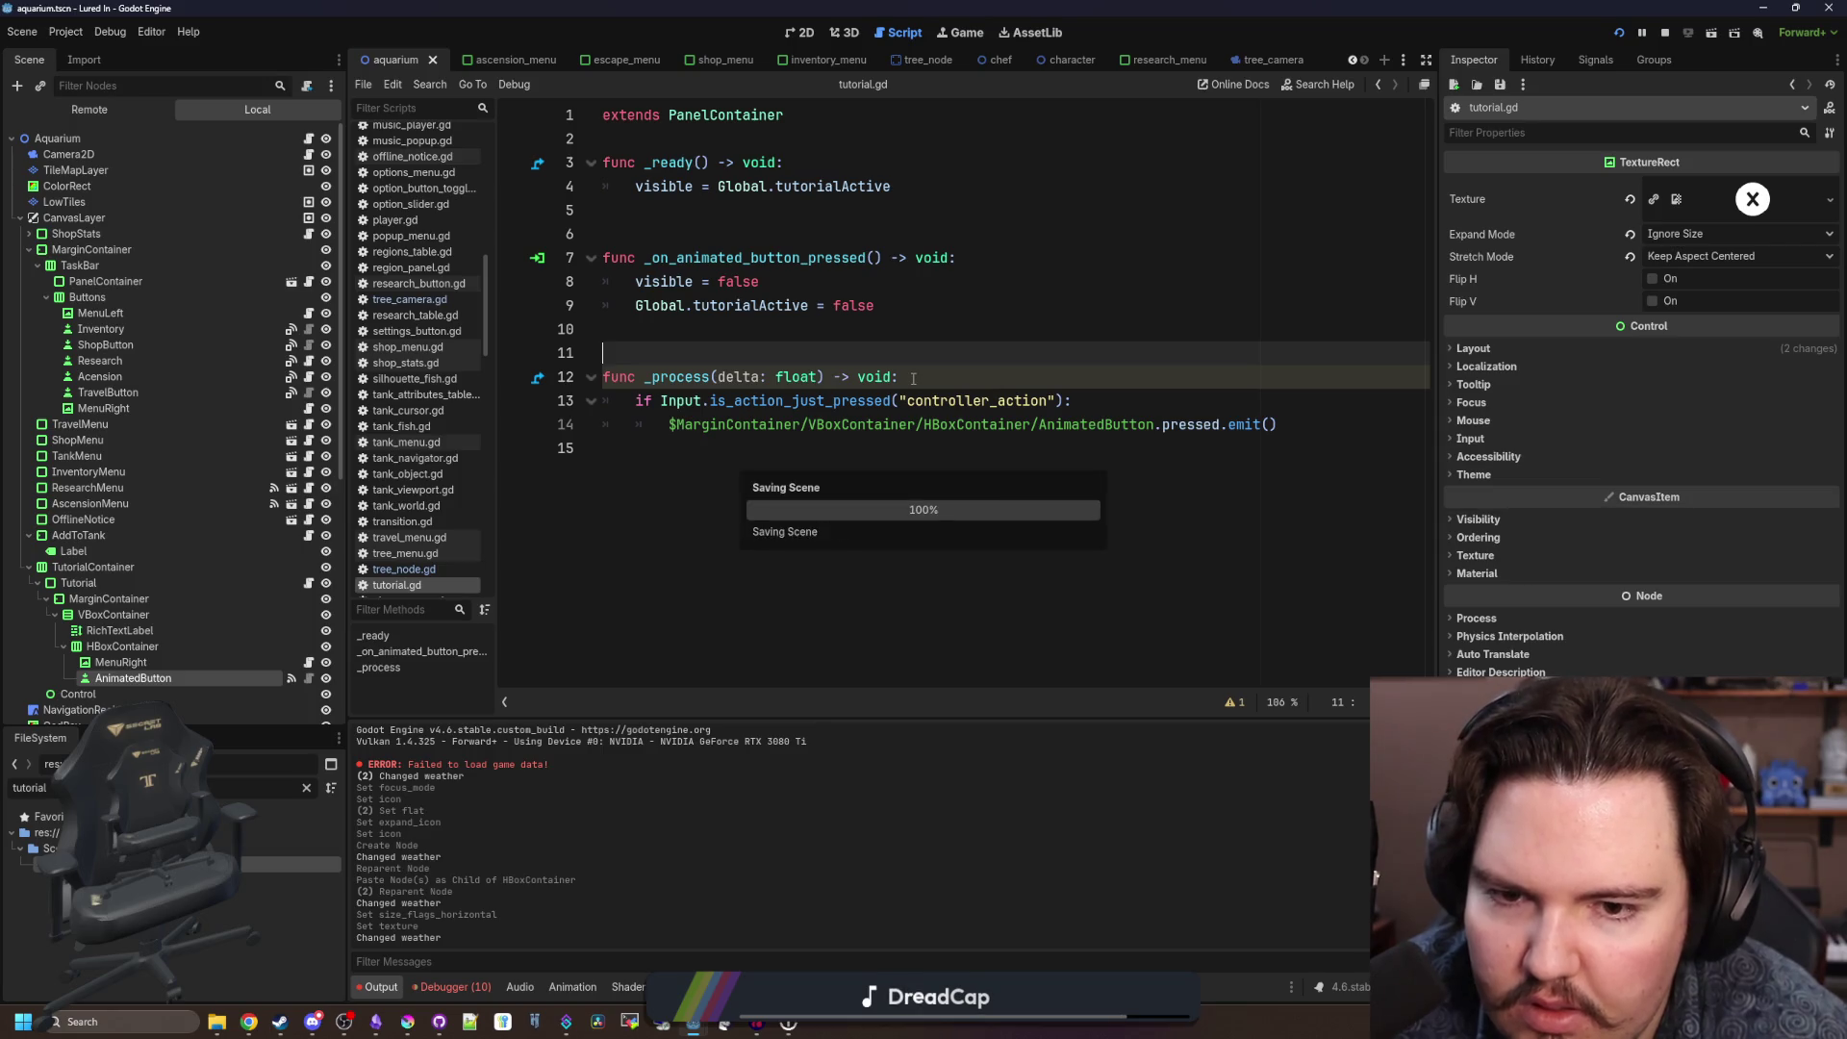
Add an is_visible_in_tree() early return as the first line of _process, and save.
click(913, 378)
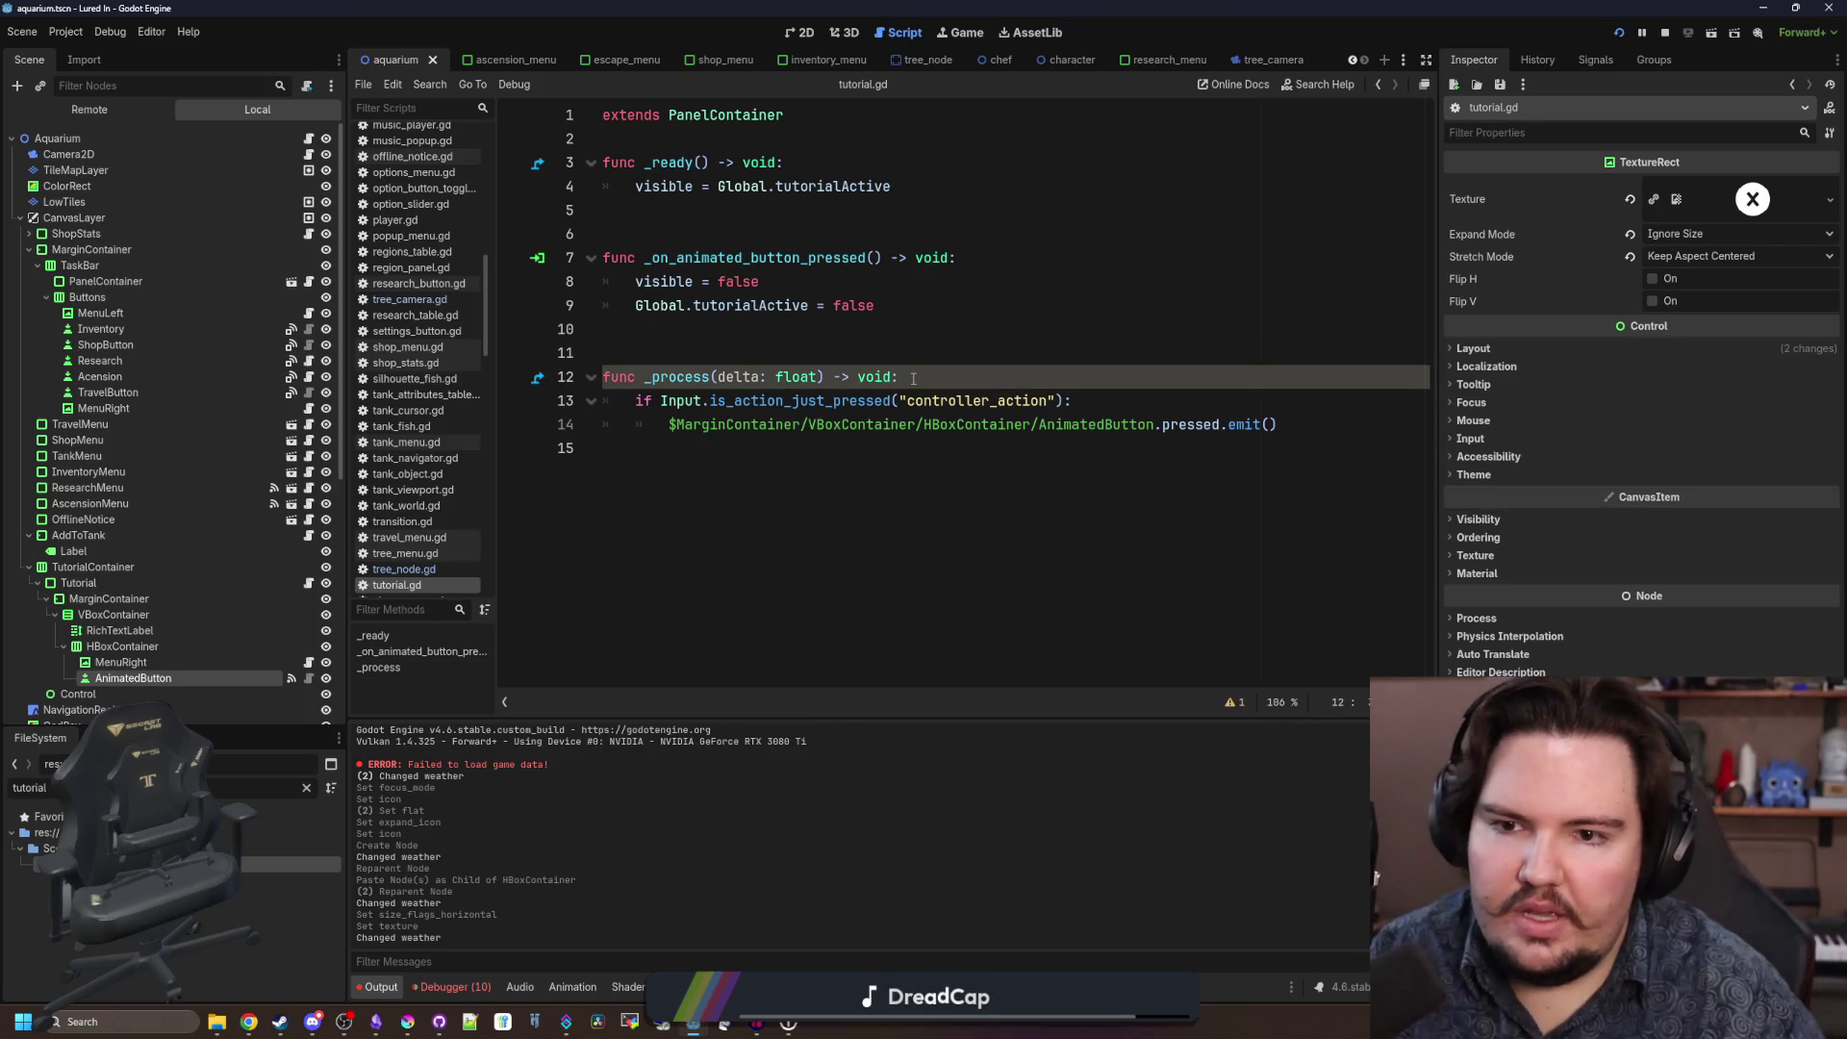
key(Return)
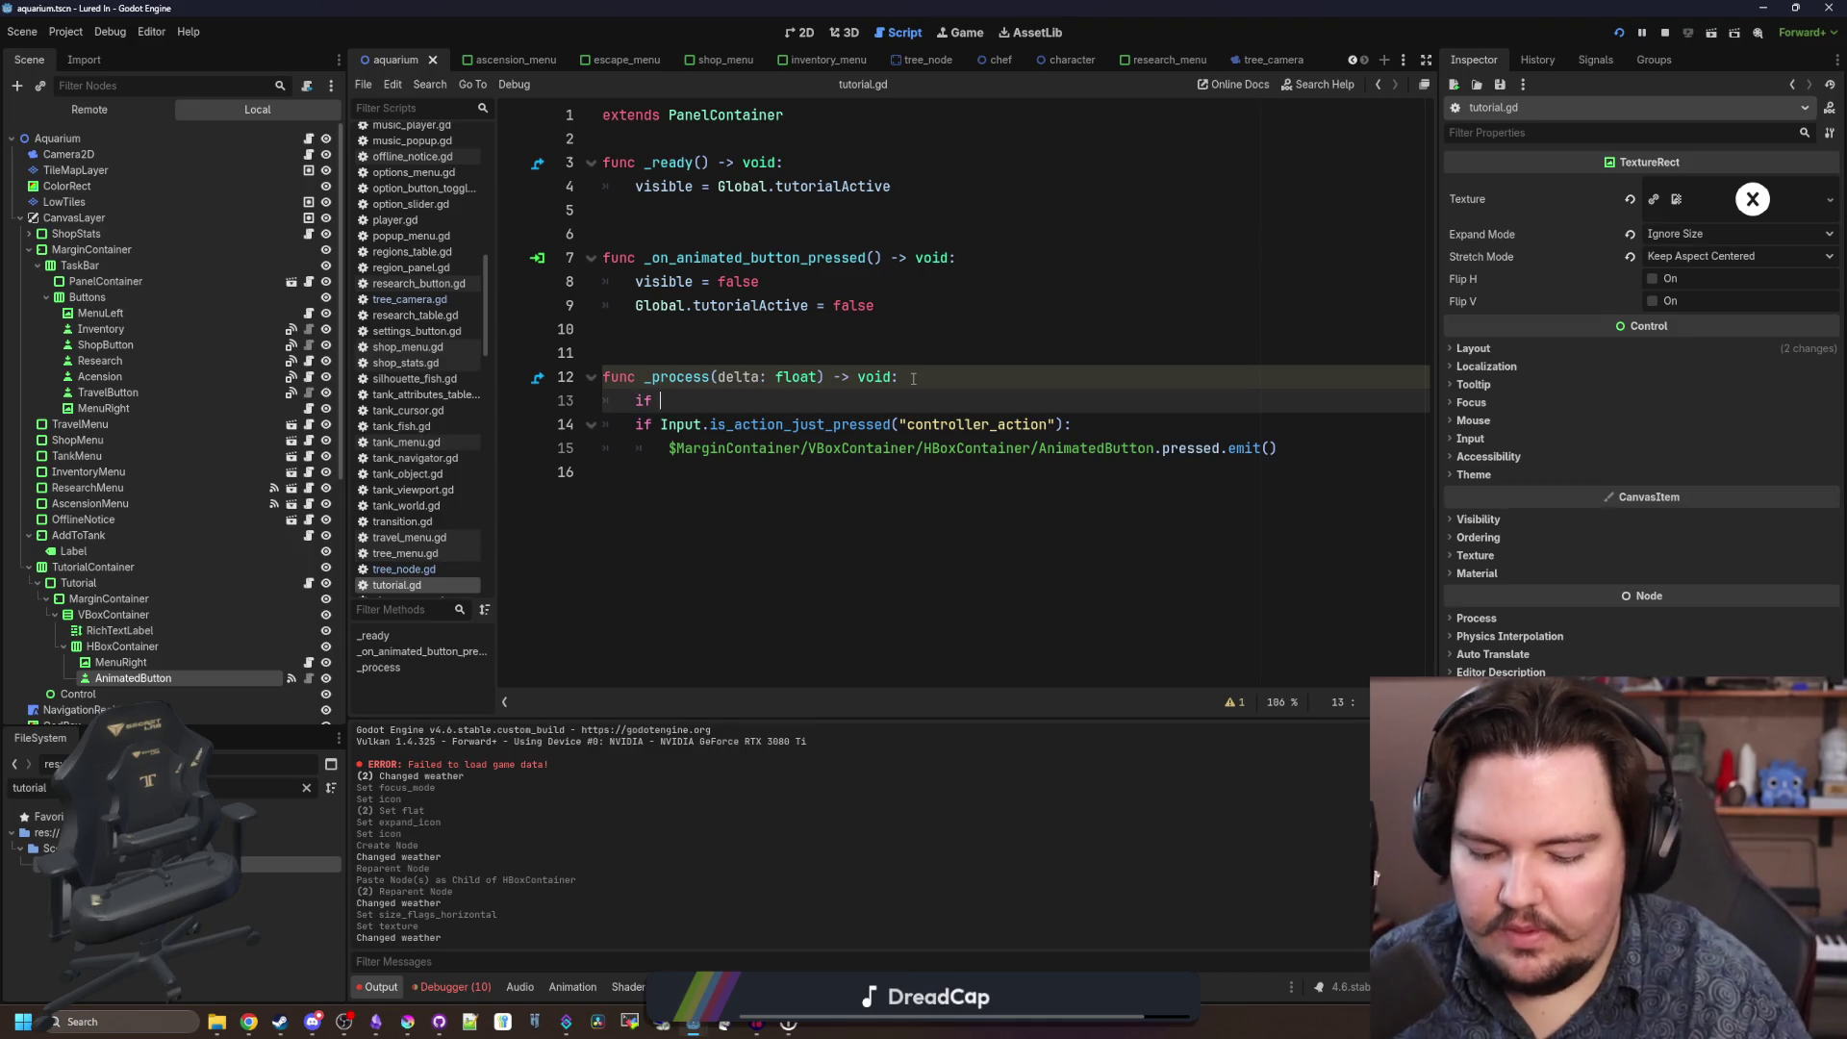
text(is_v)
key(Return)
text(: return)
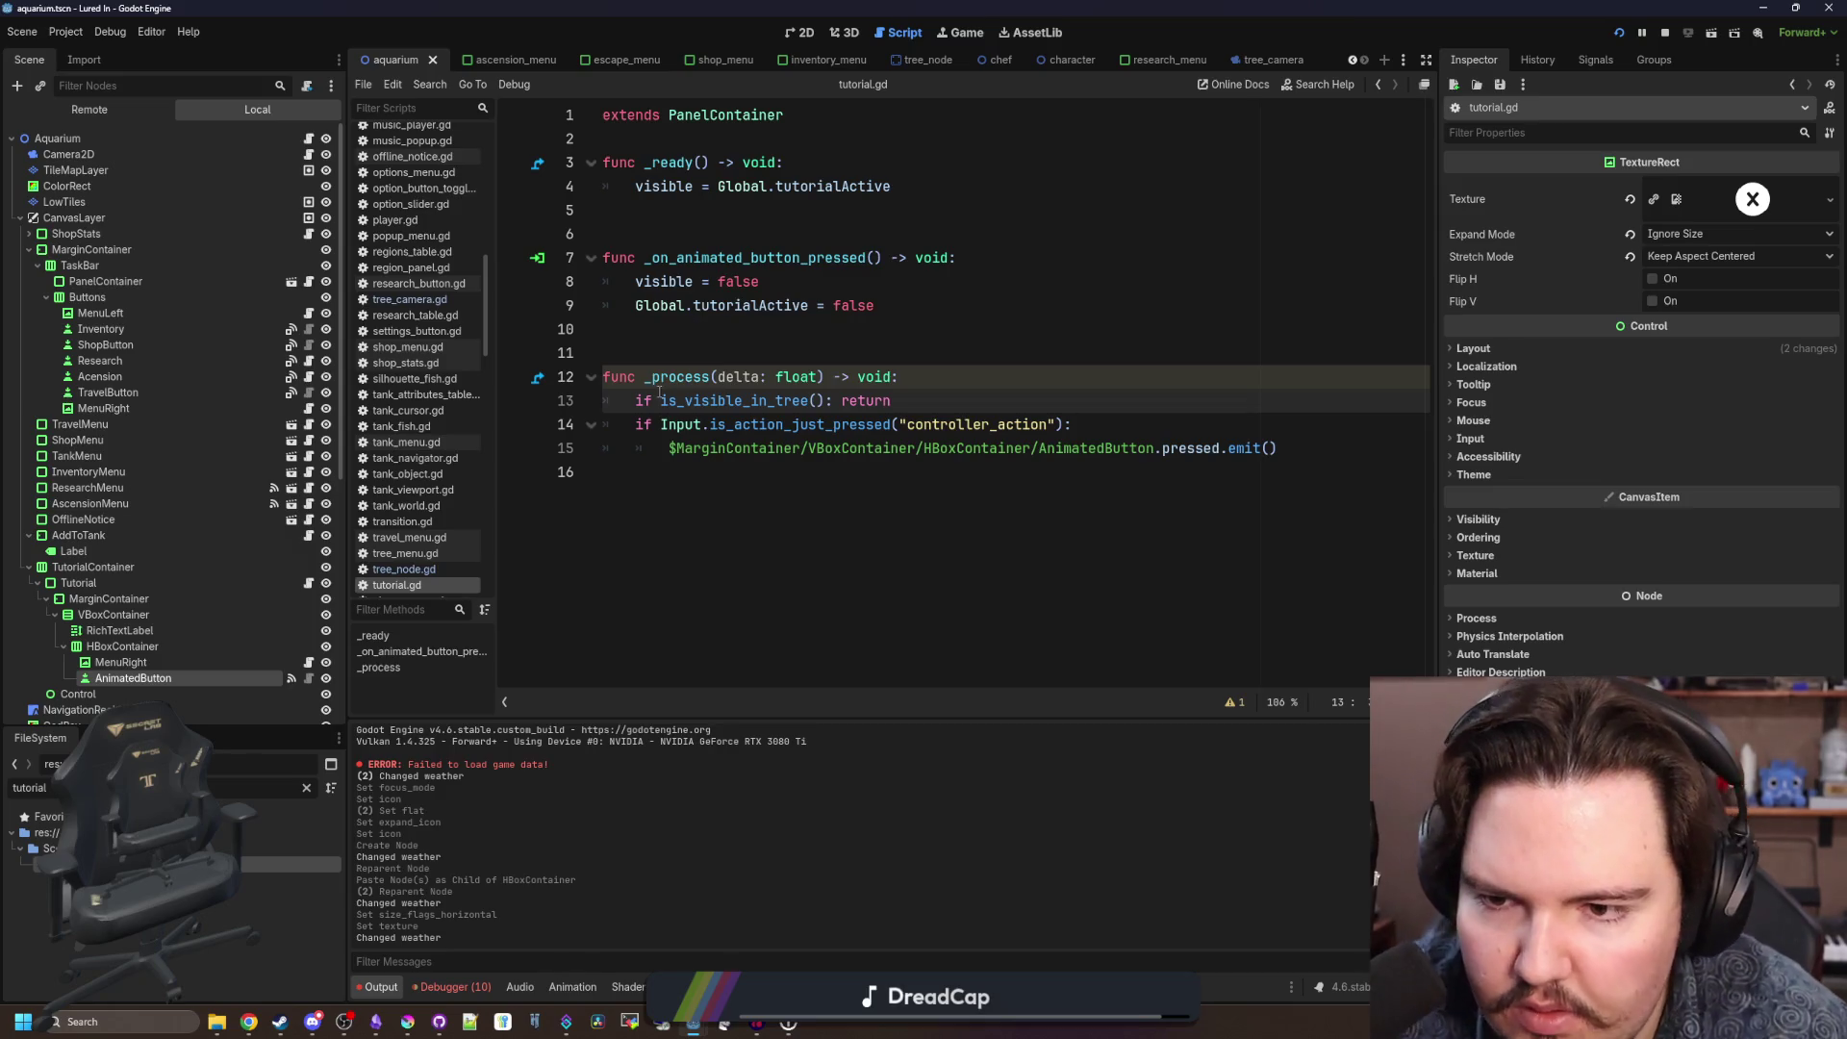
key(ctrl+s)
text(!)
key(ctrl+s)
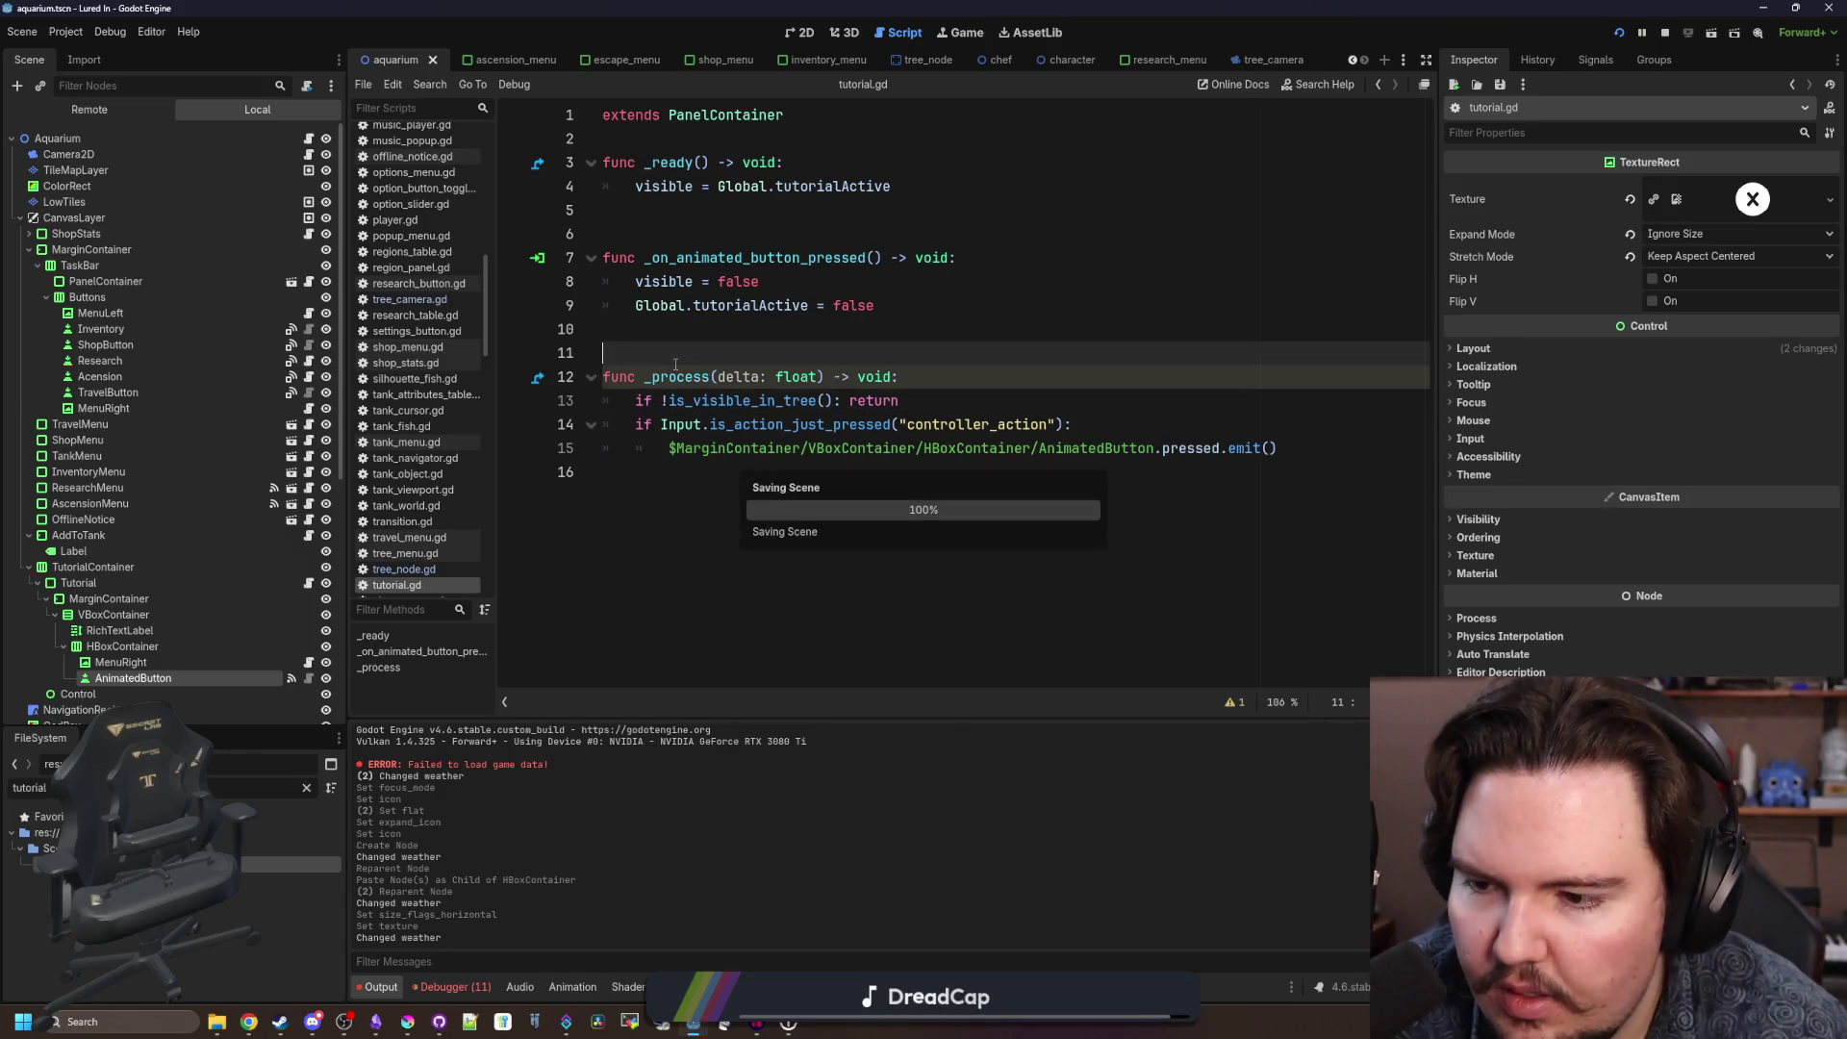
Fix the caret position, save, and add a new line in _ready.
click(1058, 461)
drag(1058, 462, 1039, 399)
click(1039, 396)
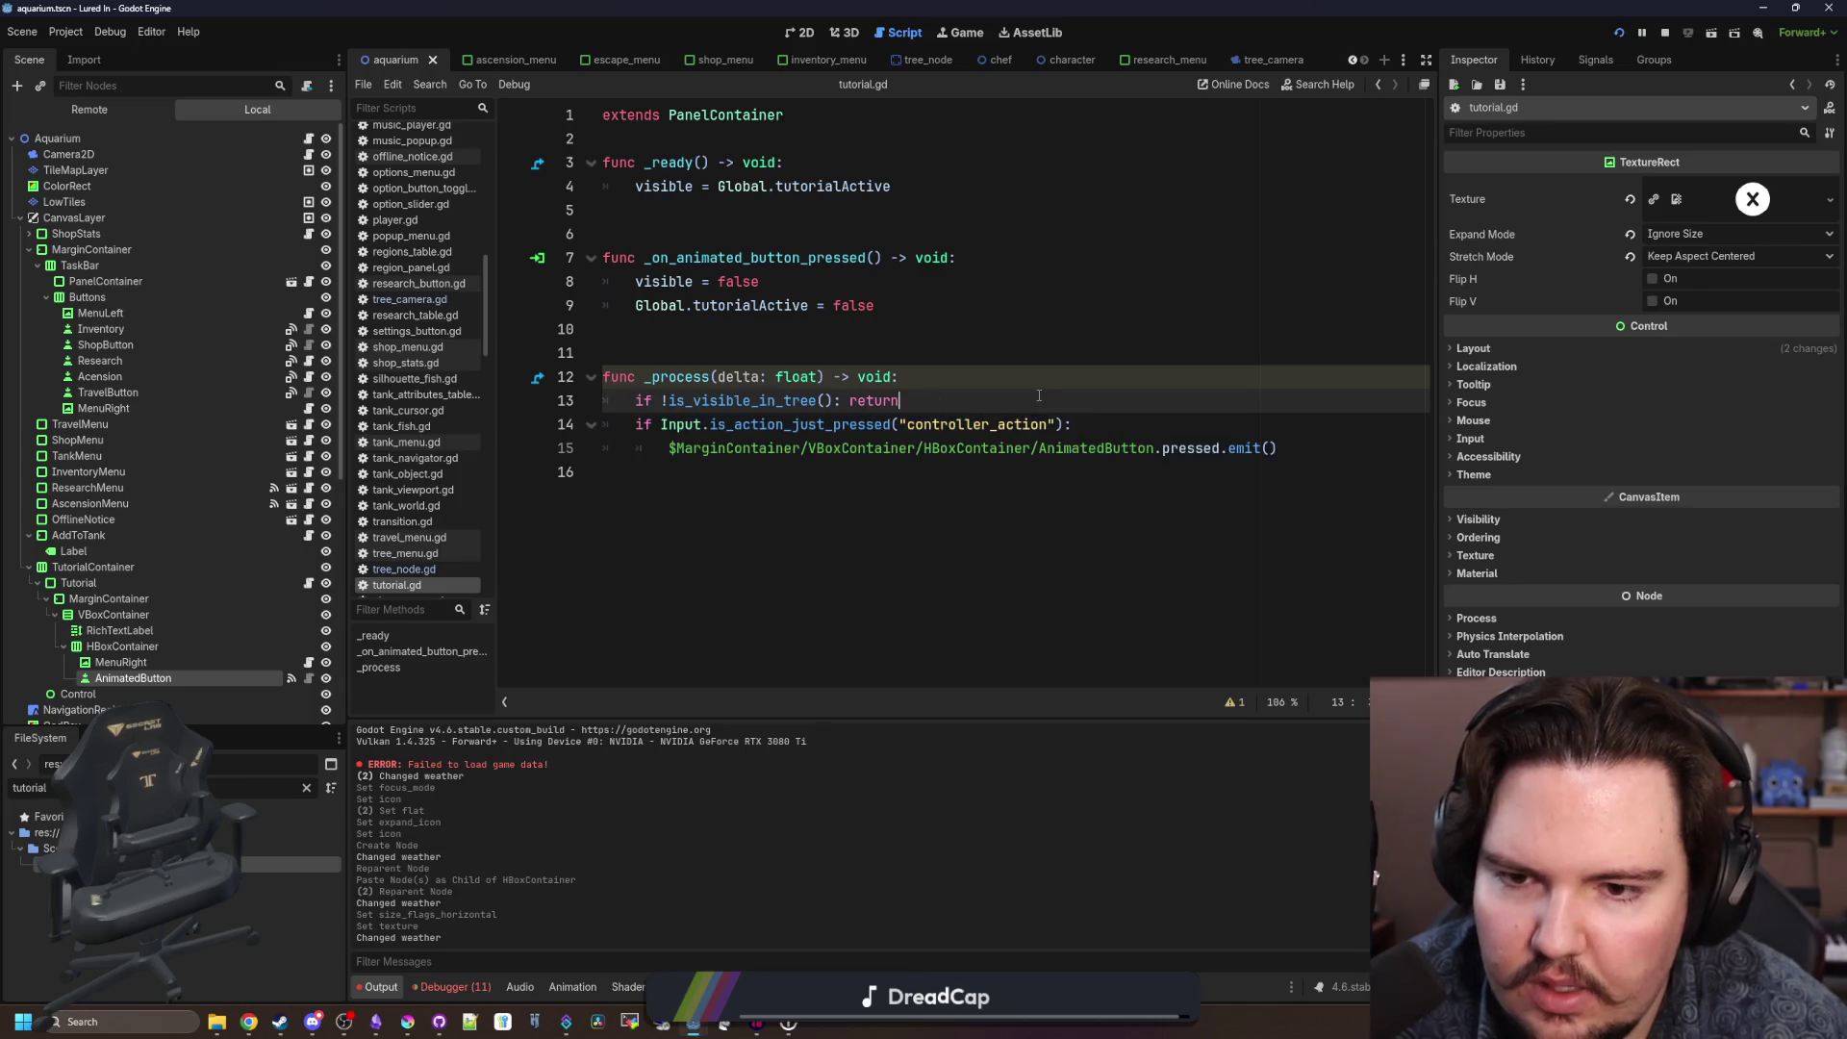
click(948, 375)
key(ctrl+s)
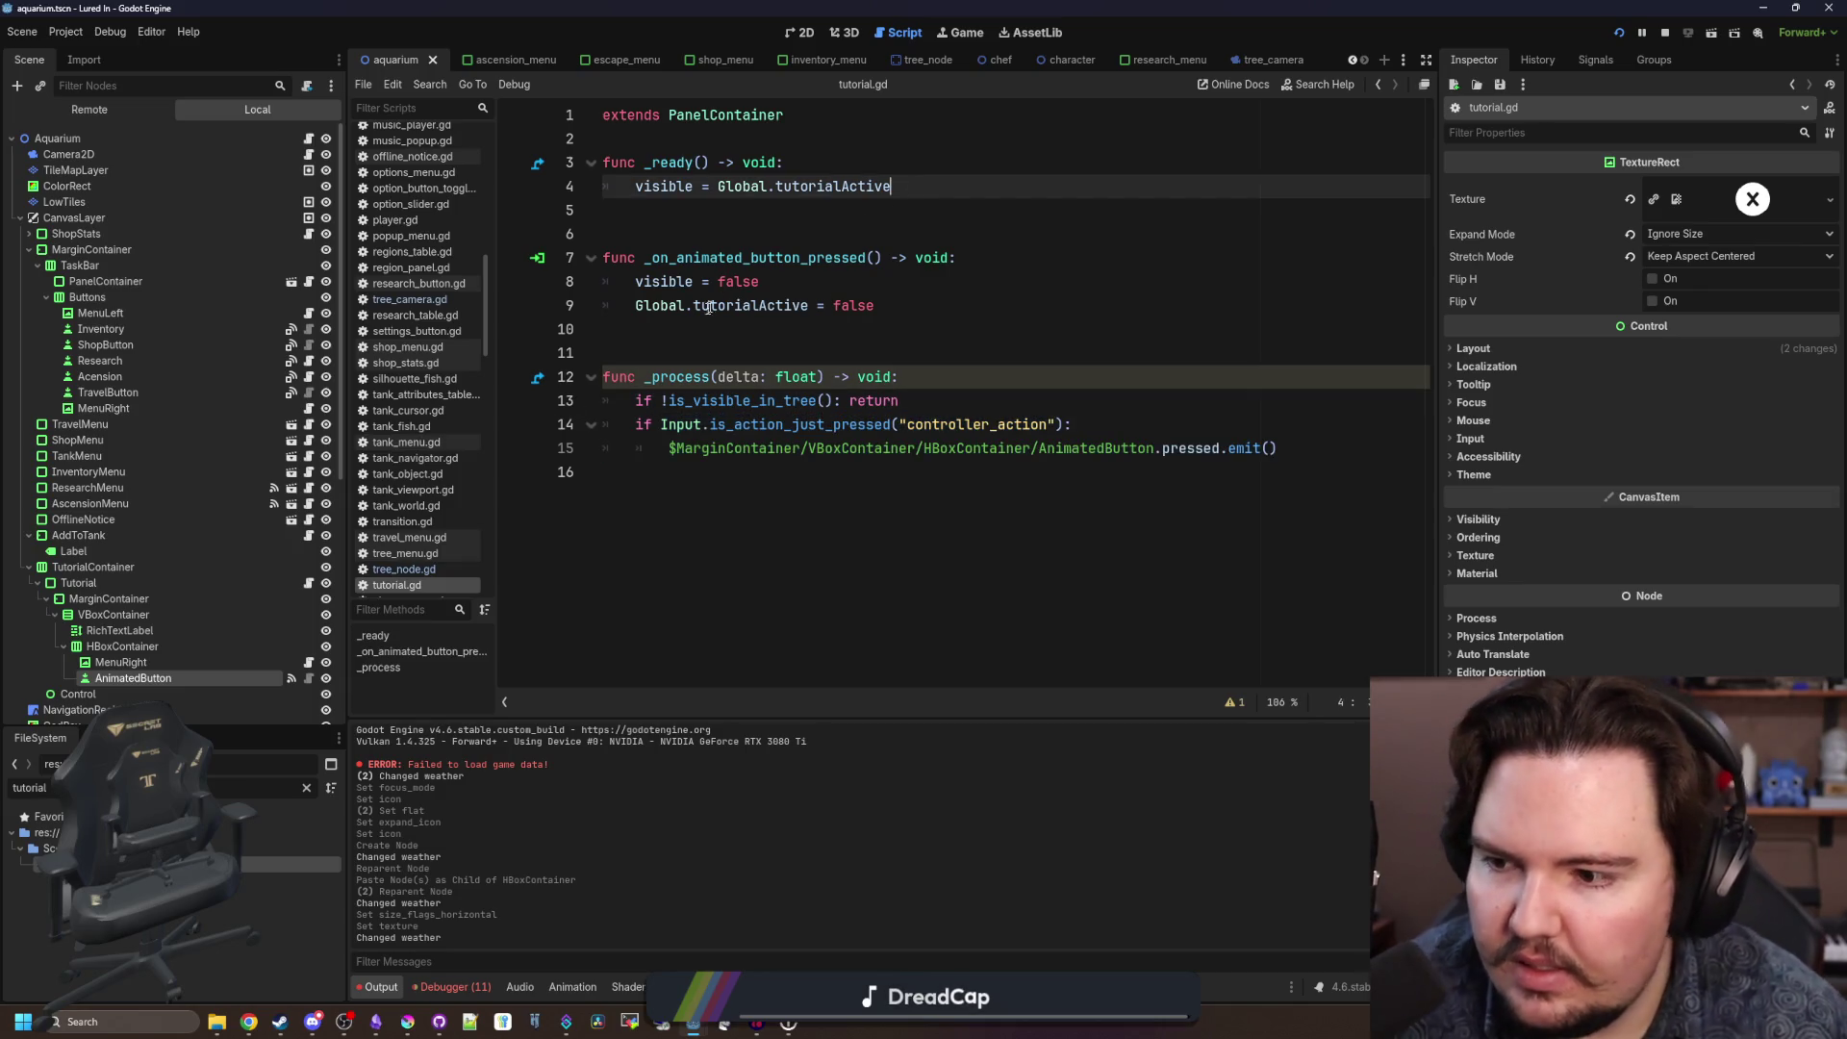
key(Return)
double_click(187, 668)
Rename MenuRight to Prompt and set its visible = false in _ready.
text(Prompt)
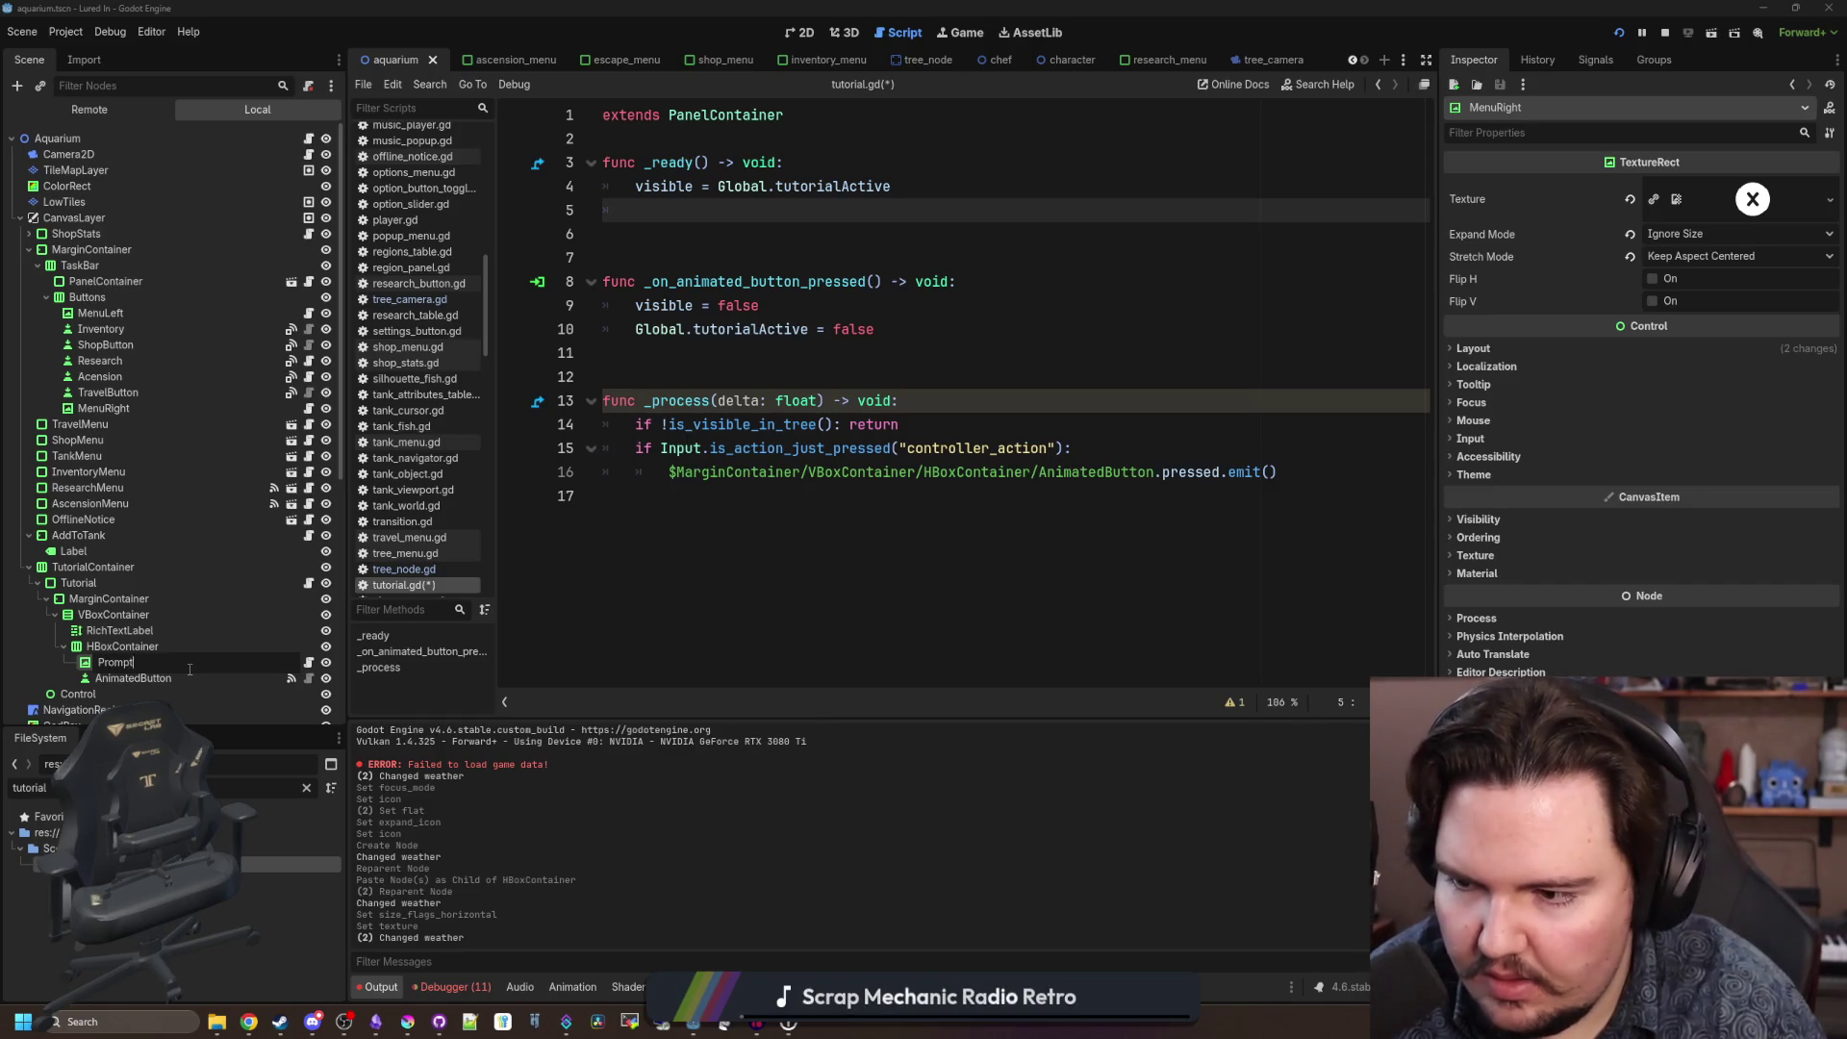
key(Return)
mouse_move(187, 667)
mouse_down()
mouse_move(702, 227)
mouse_move(1119, 227)
mouse_up()
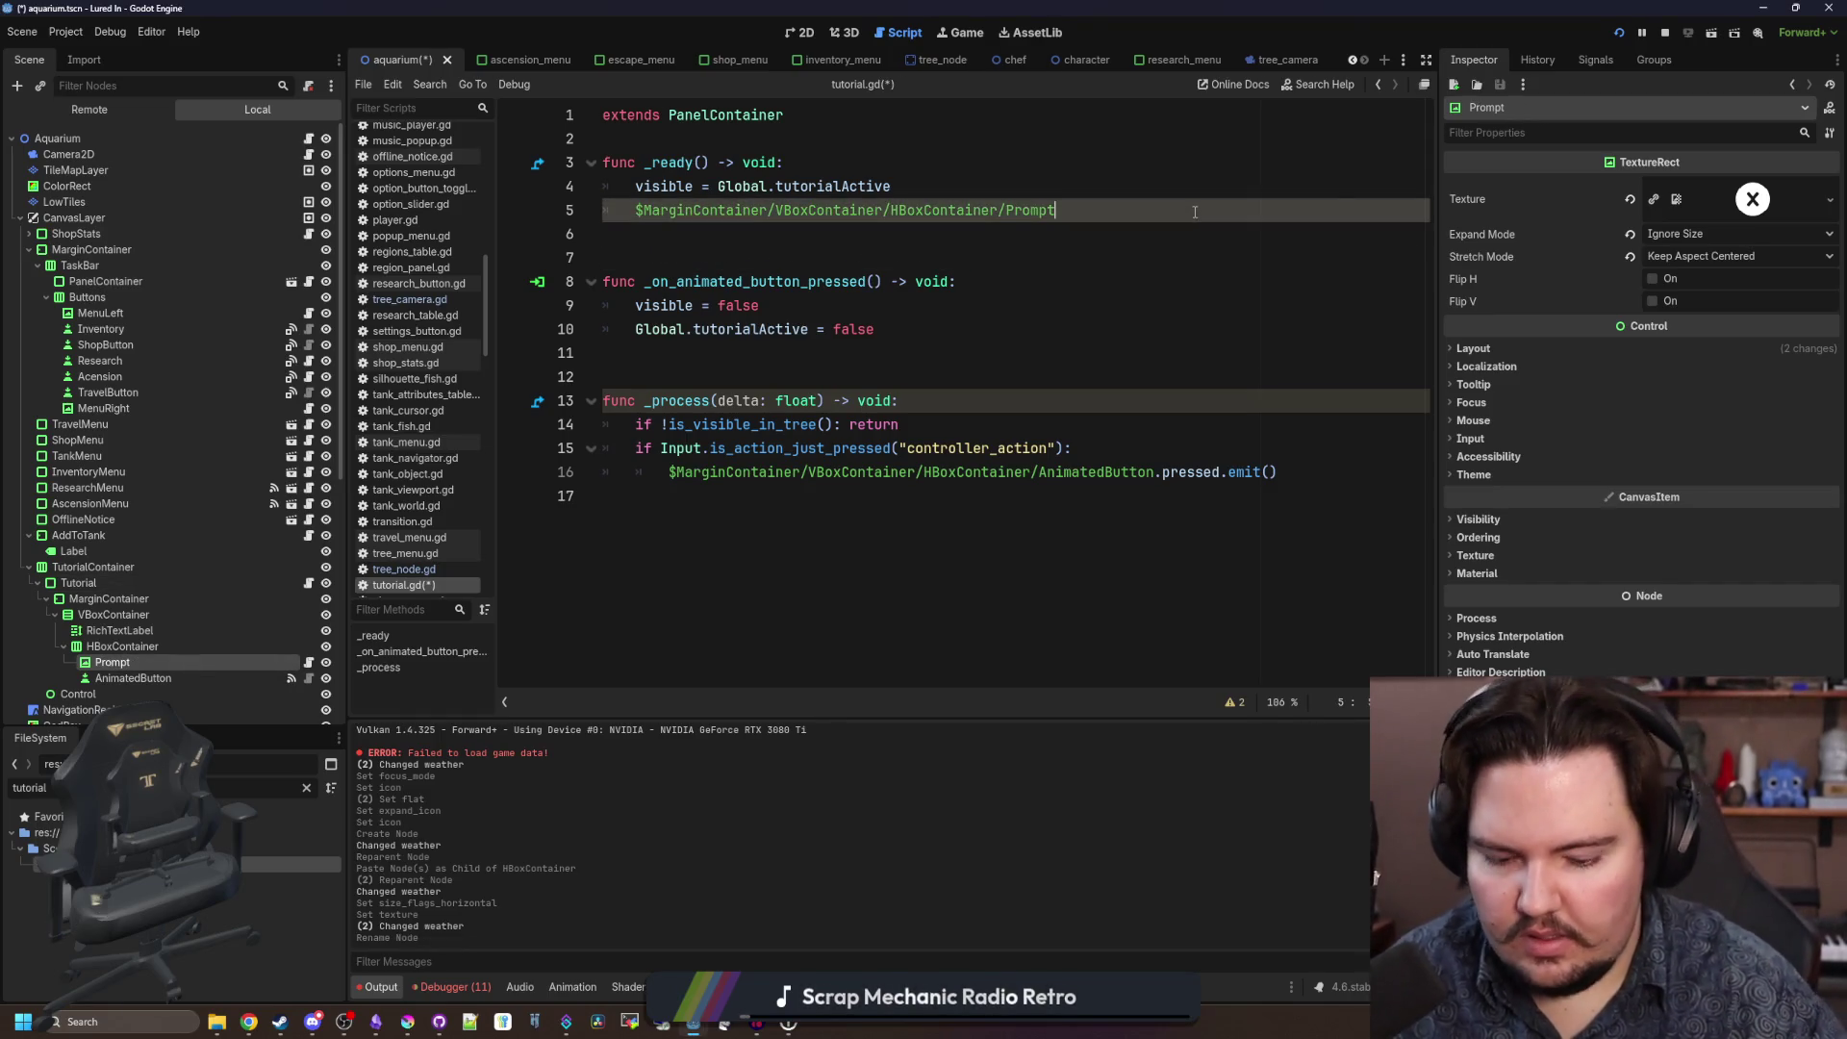
key(BackSpace)
key(BackSpace)
key(BackSpace)
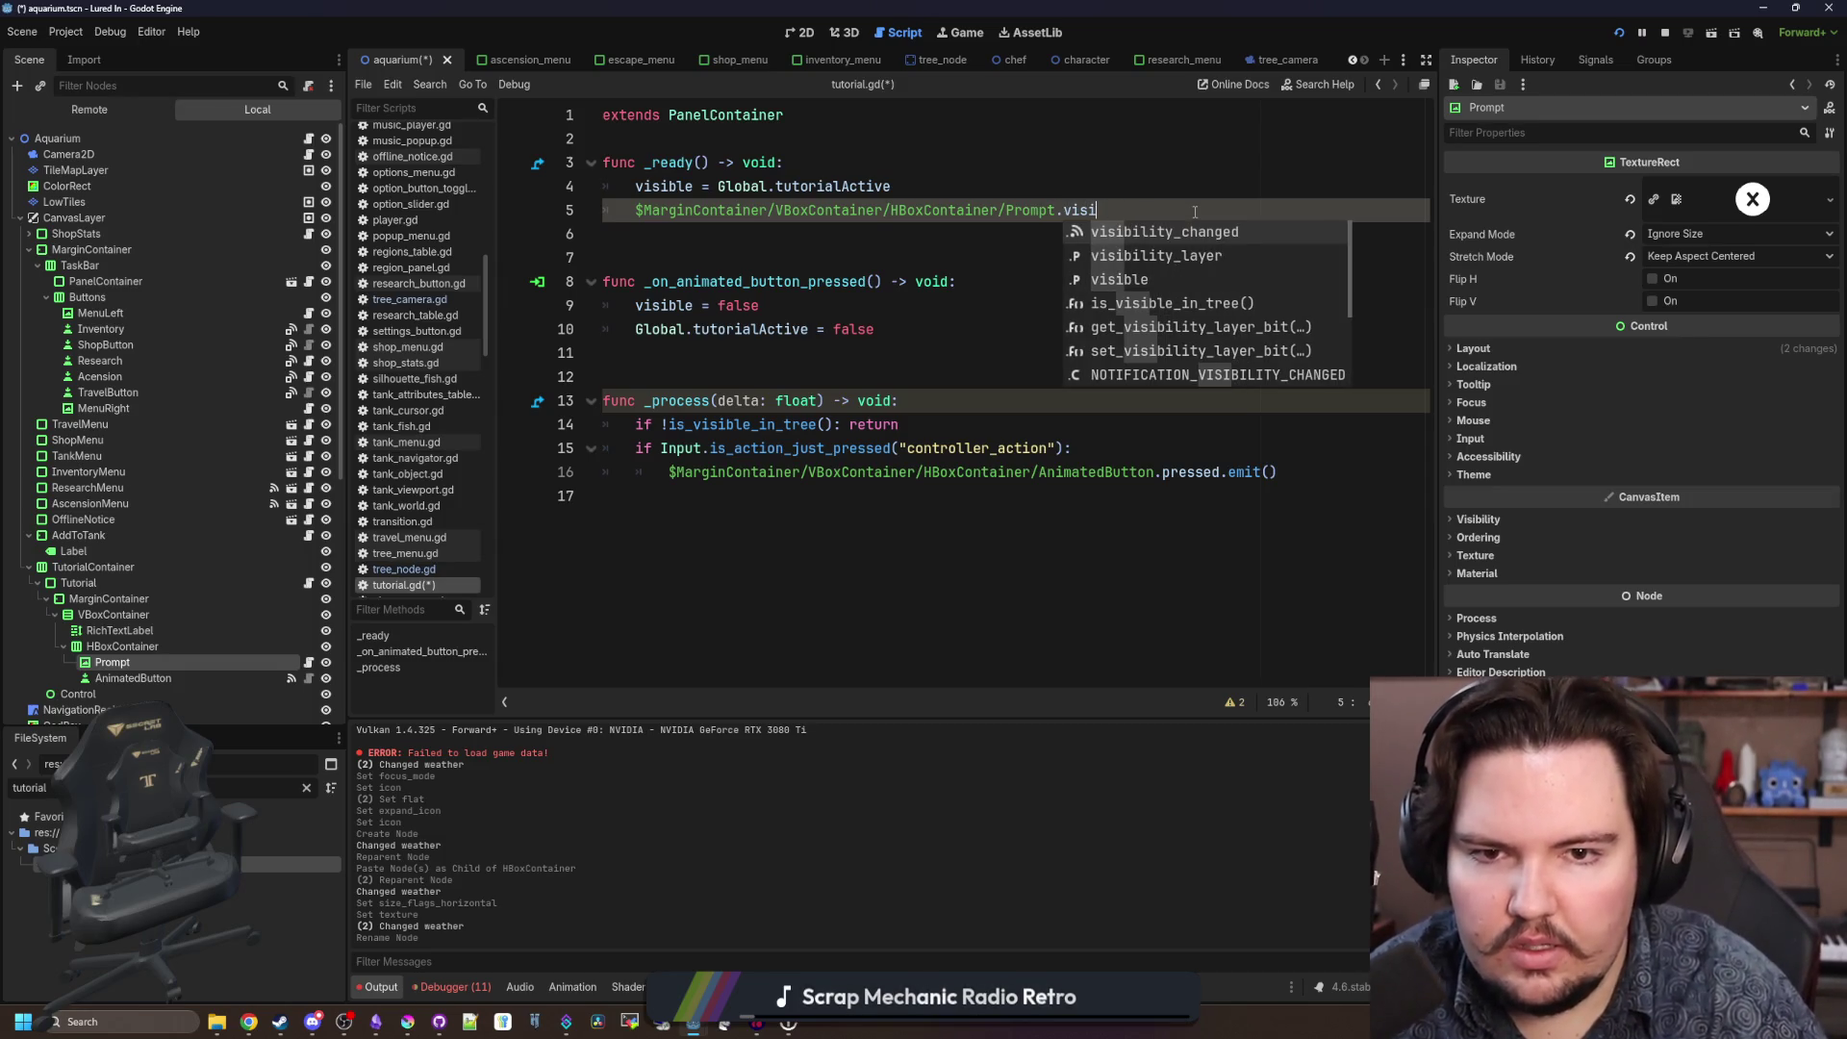
text(ble = false)
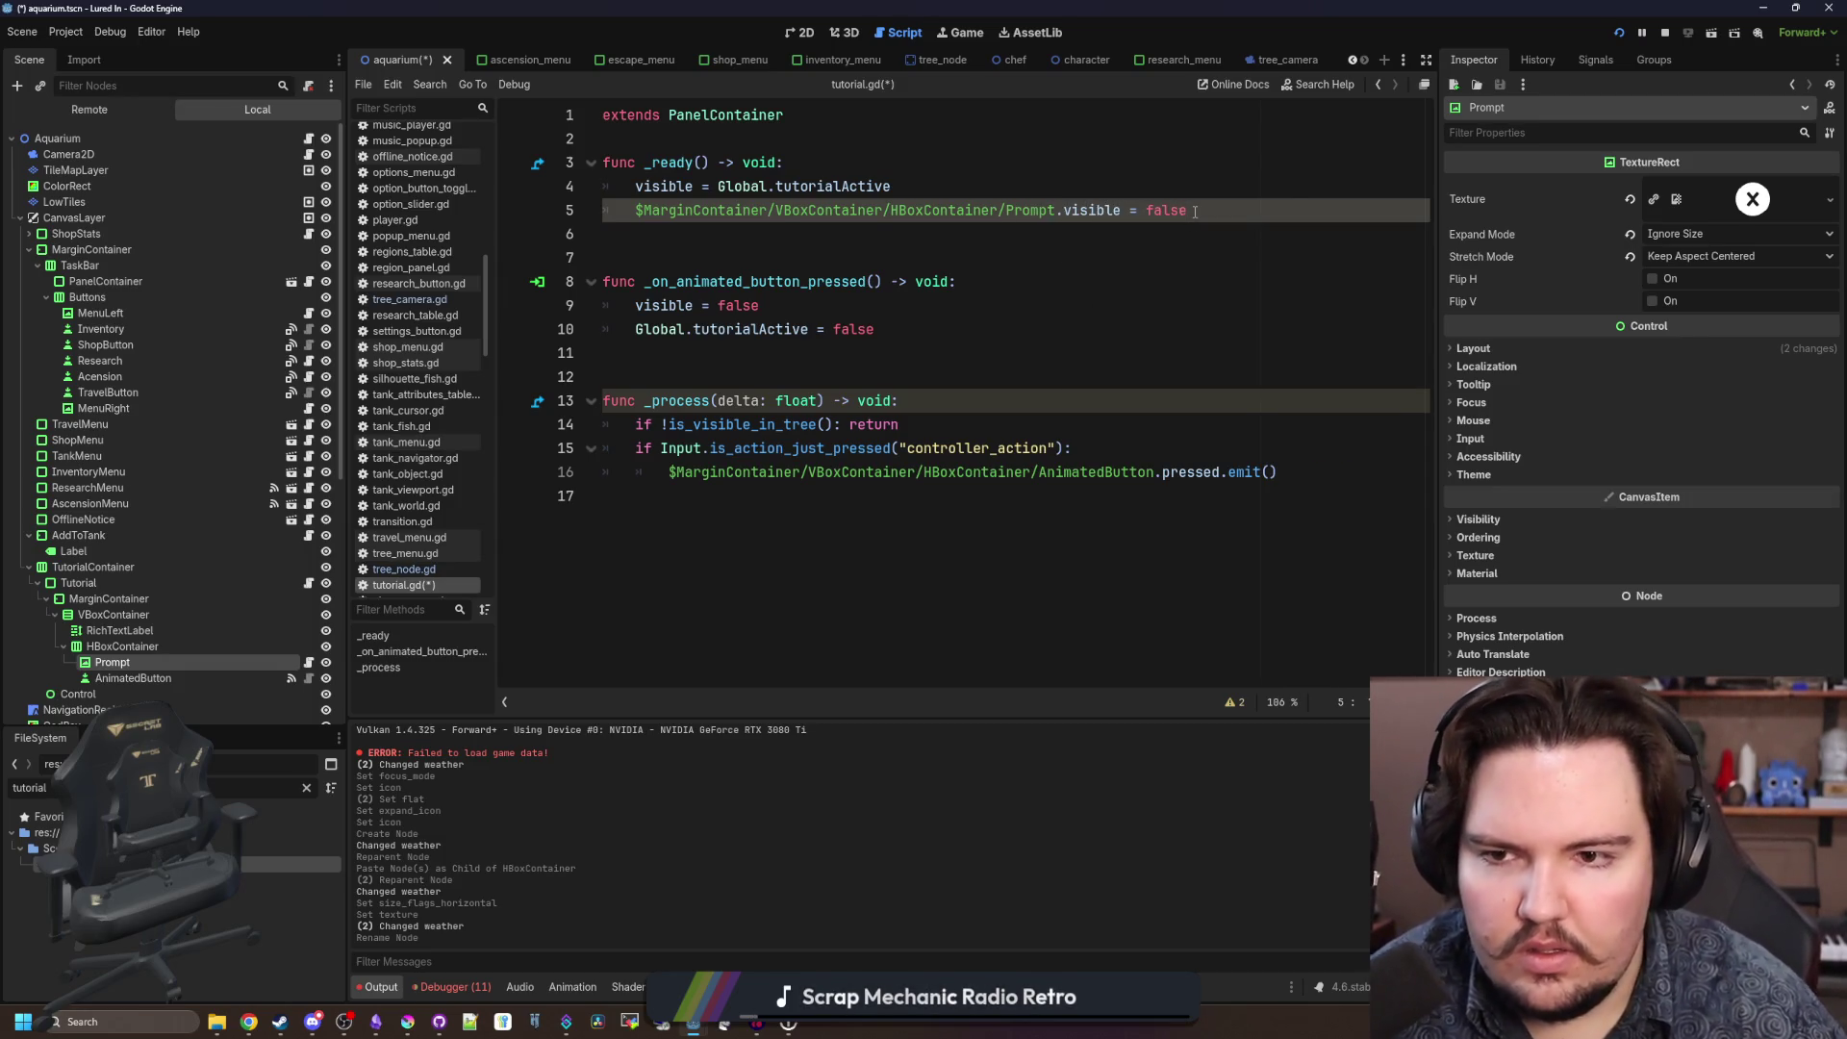
Move that line into a new update_prompt() setting Prompt.visible to Global.controllerActive.
click(798, 230)
key(Return)
key(Return)
key(Return)
key(Up)
text(f)
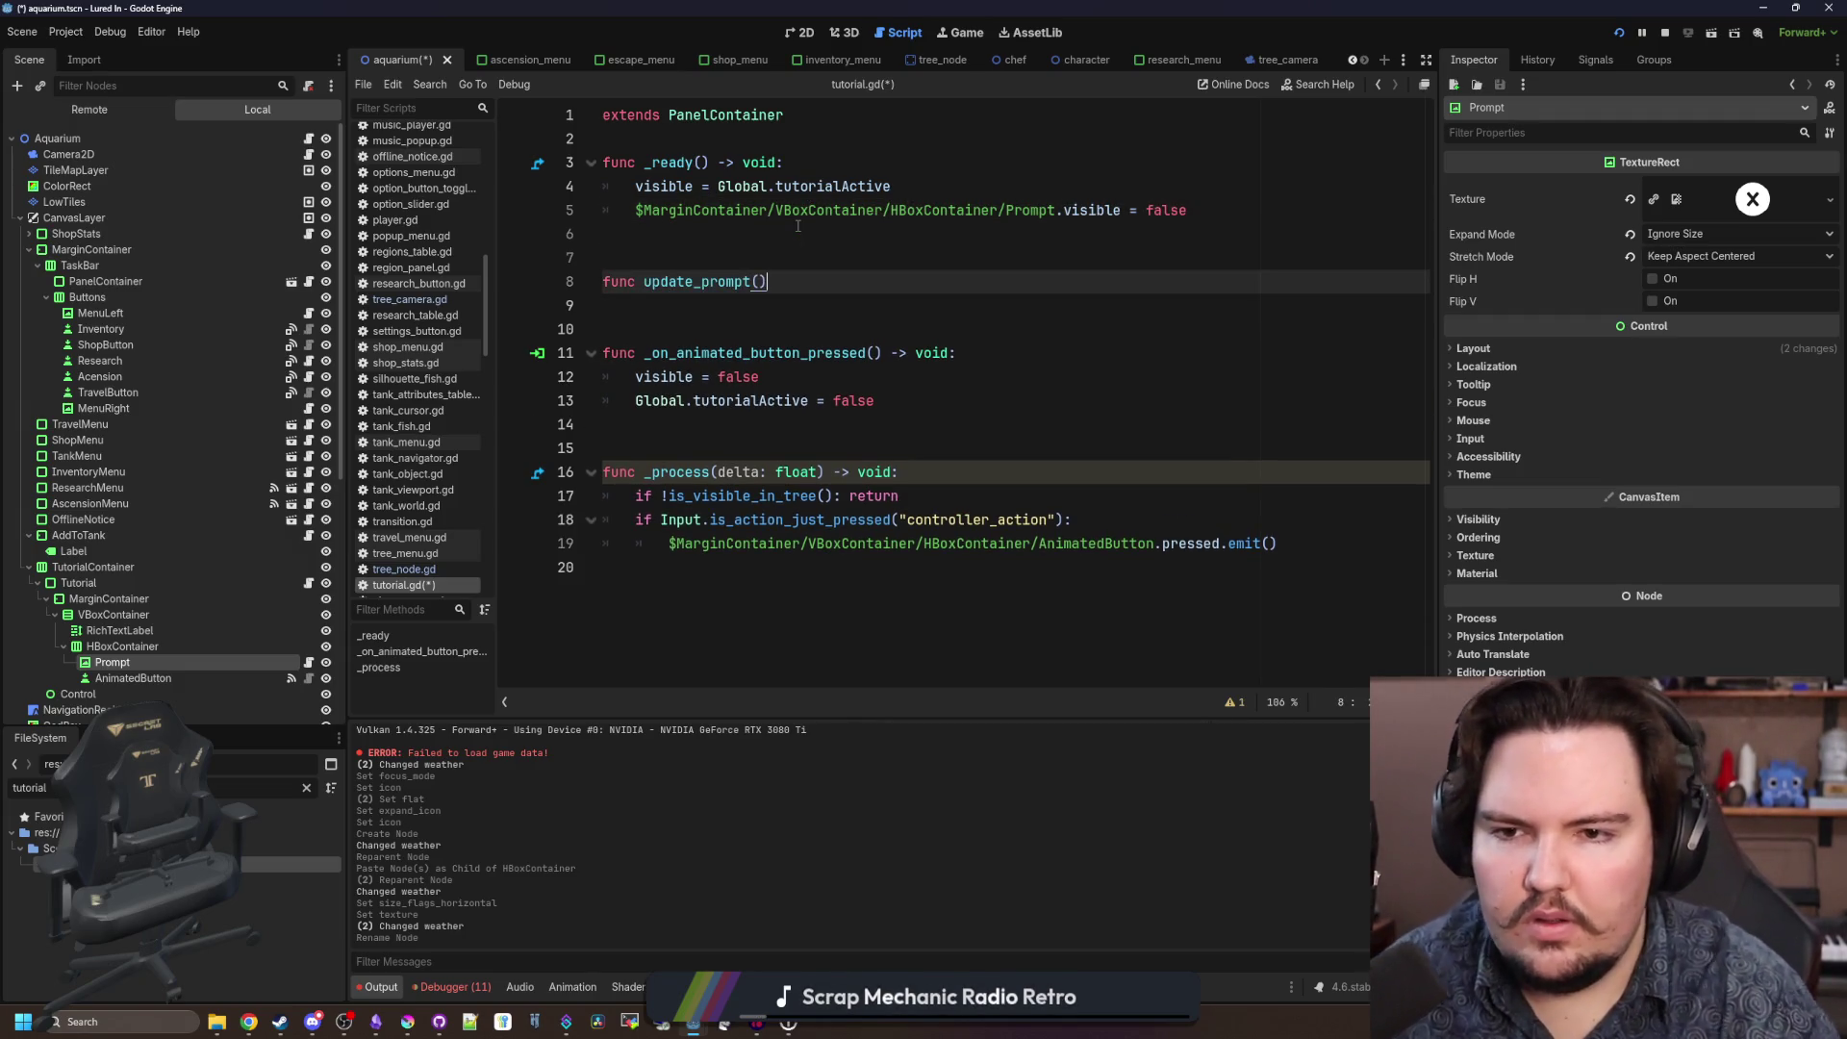
drag(1154, 204, 635, 210)
key(BackSpace)
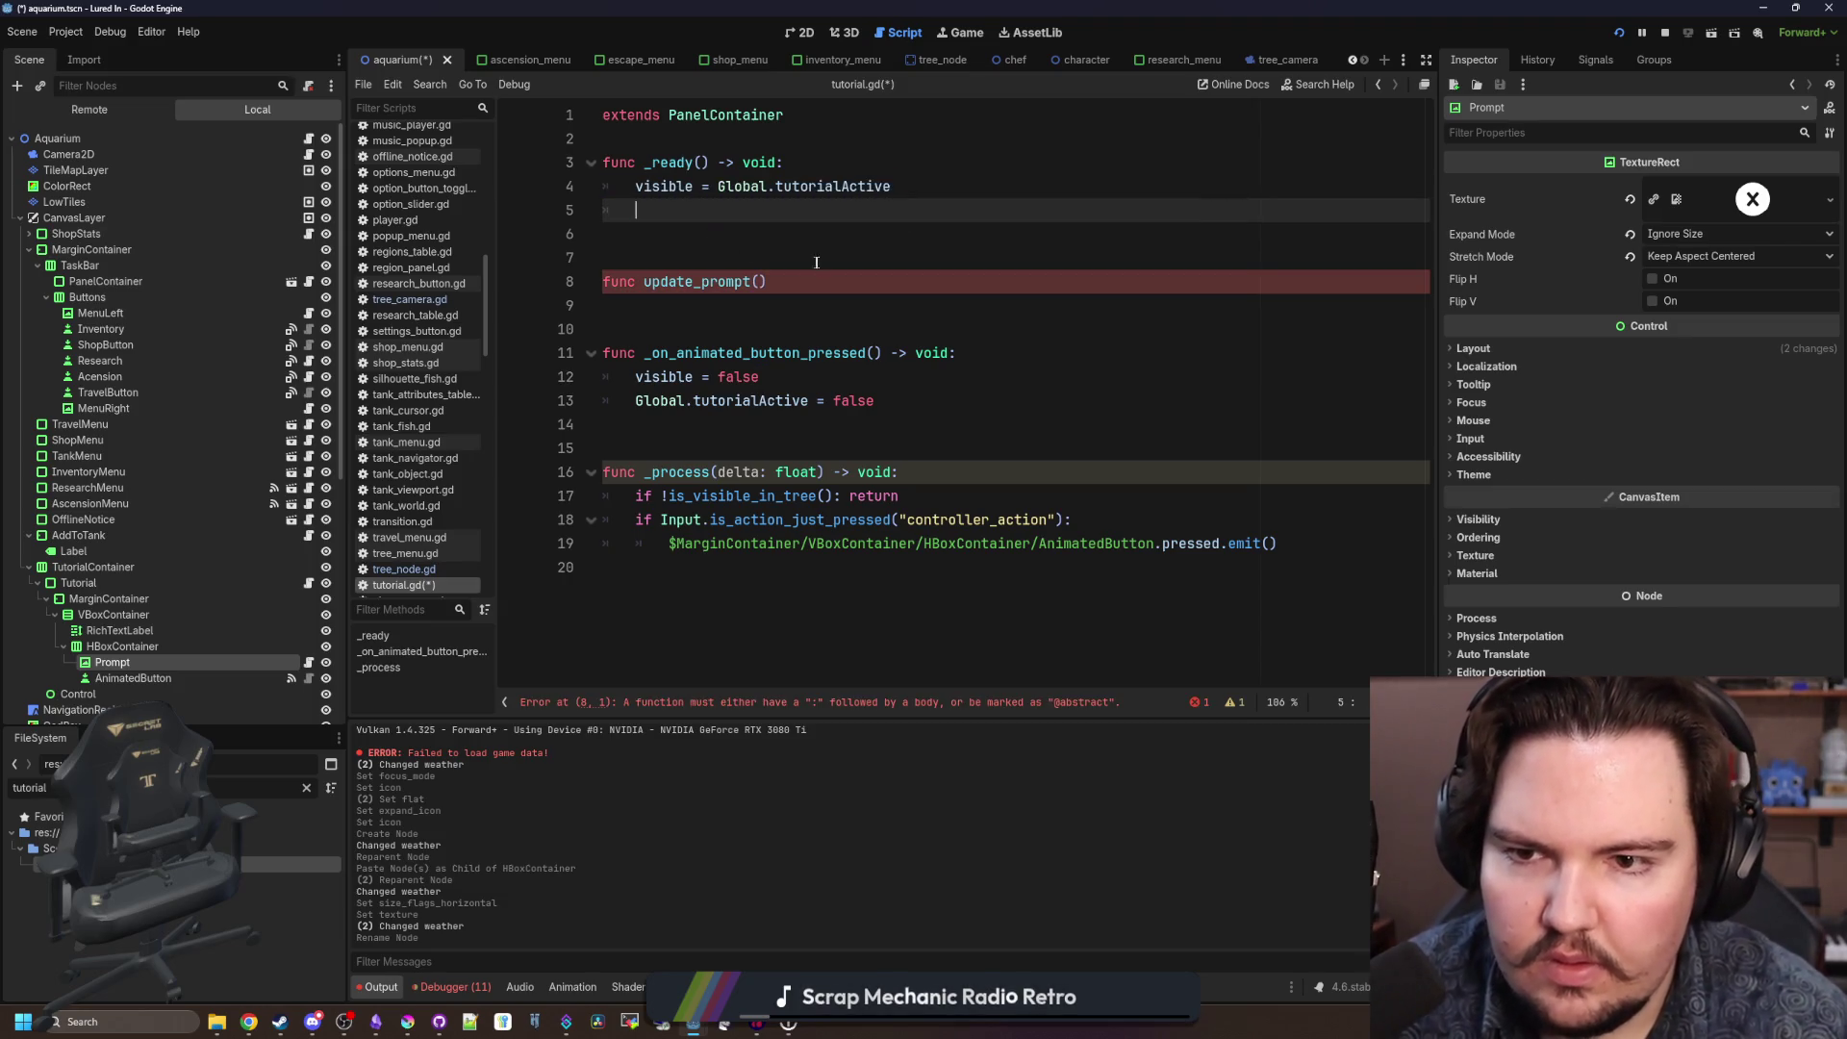
text(:)
key(Return)
text($MarginContainer/VBoxContainer/HBoxContainer/Prompt.visible =)
text(fal)
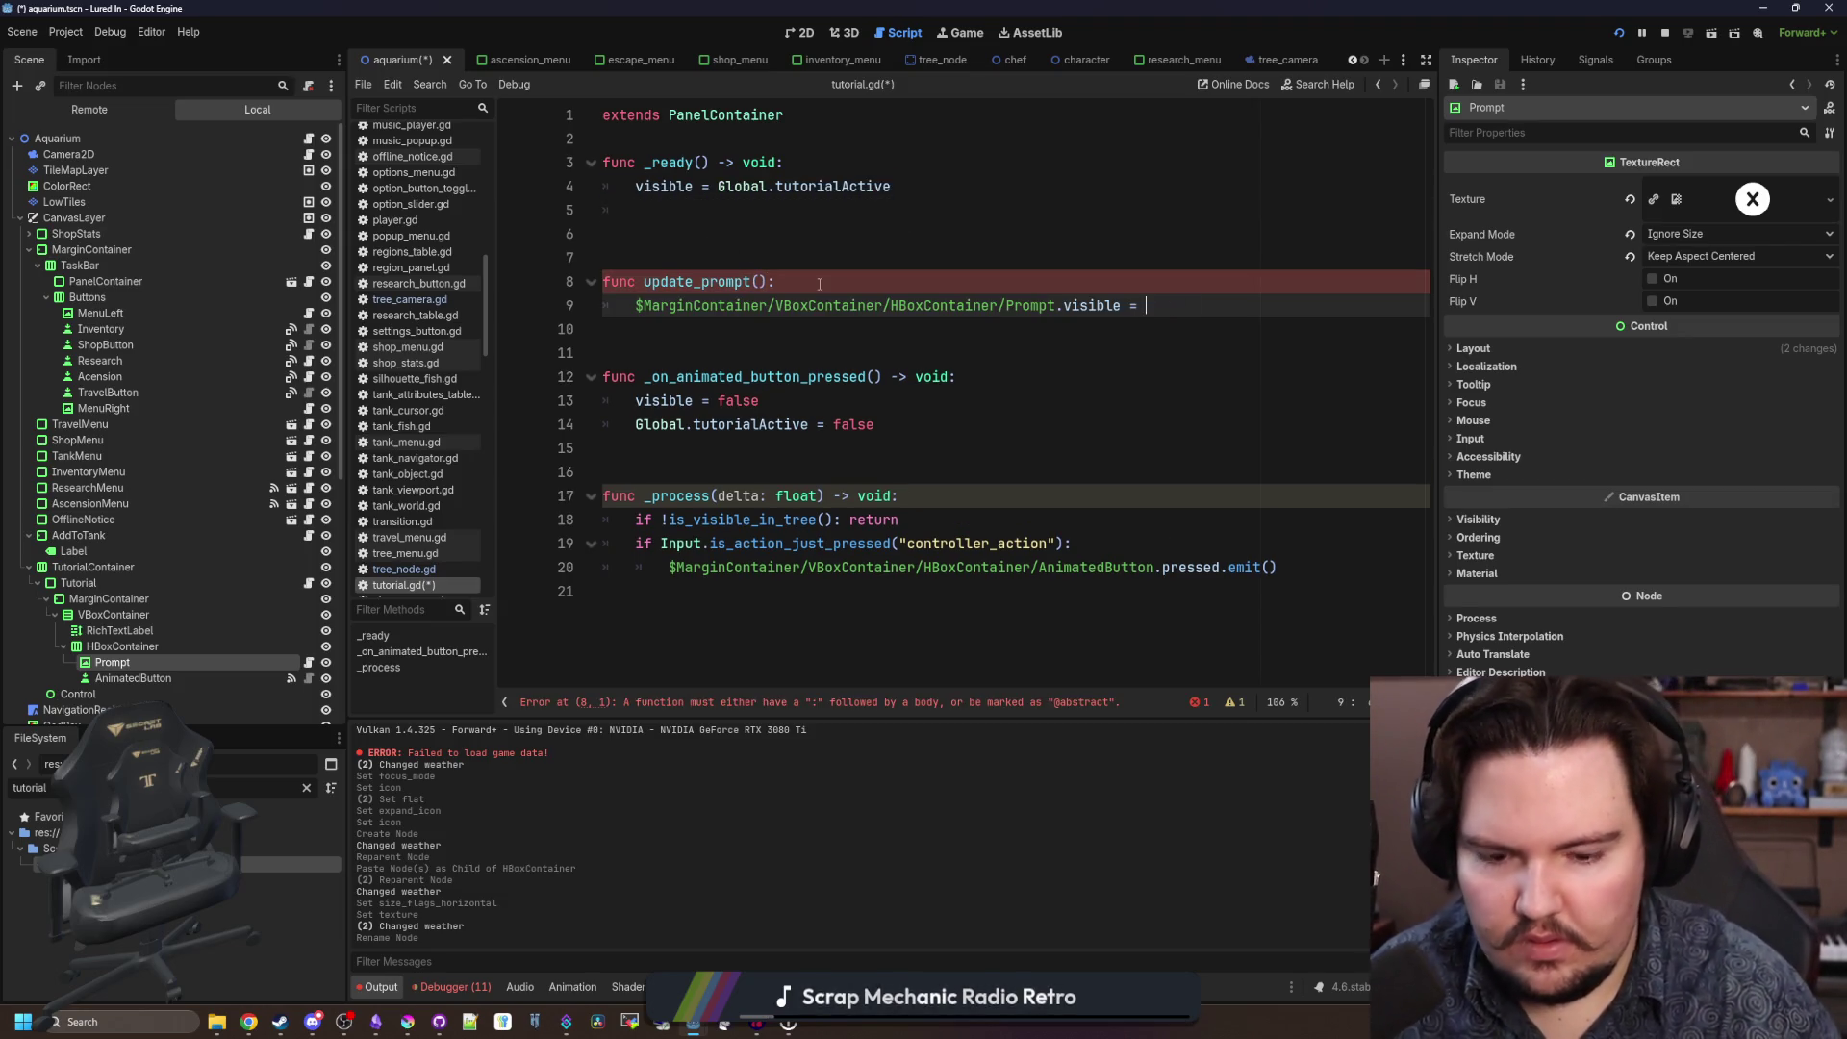
text(contr)
key(Return)
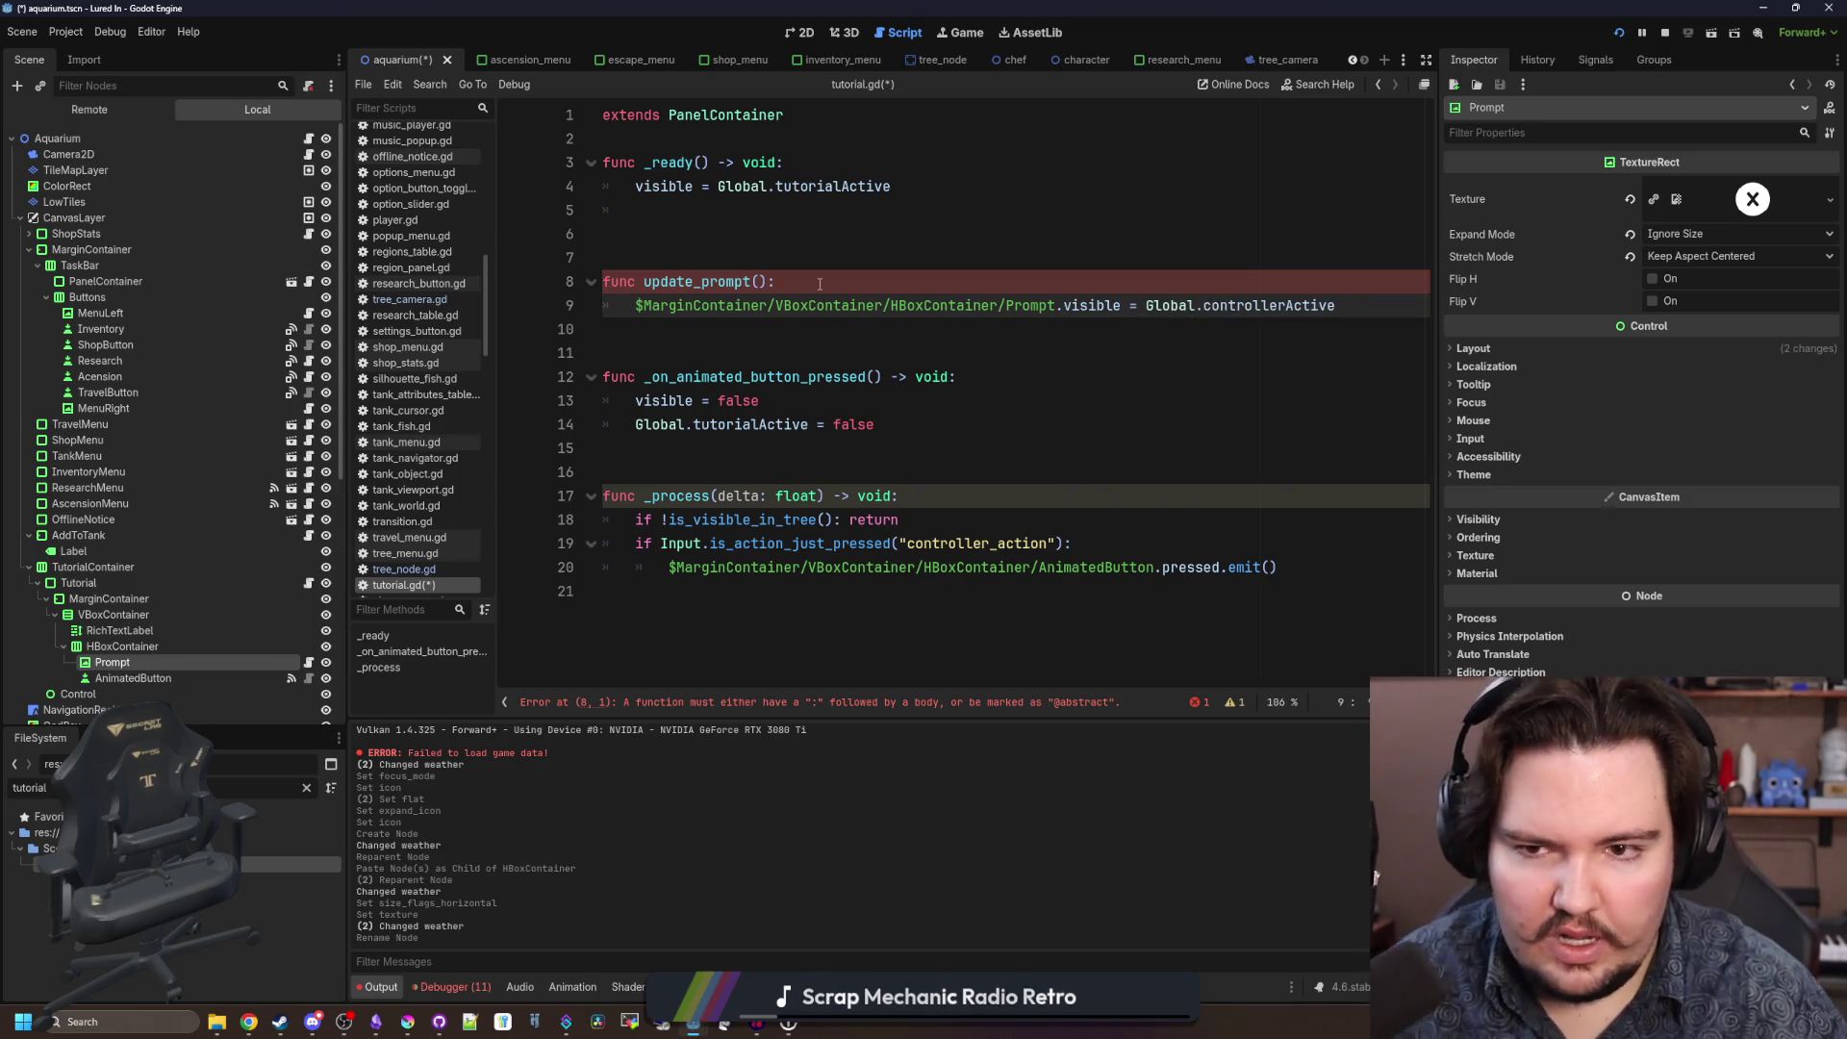
In _ready, connect Global.input_type_changed to update_prompt and call update_prompt(), then save.
click(783, 220)
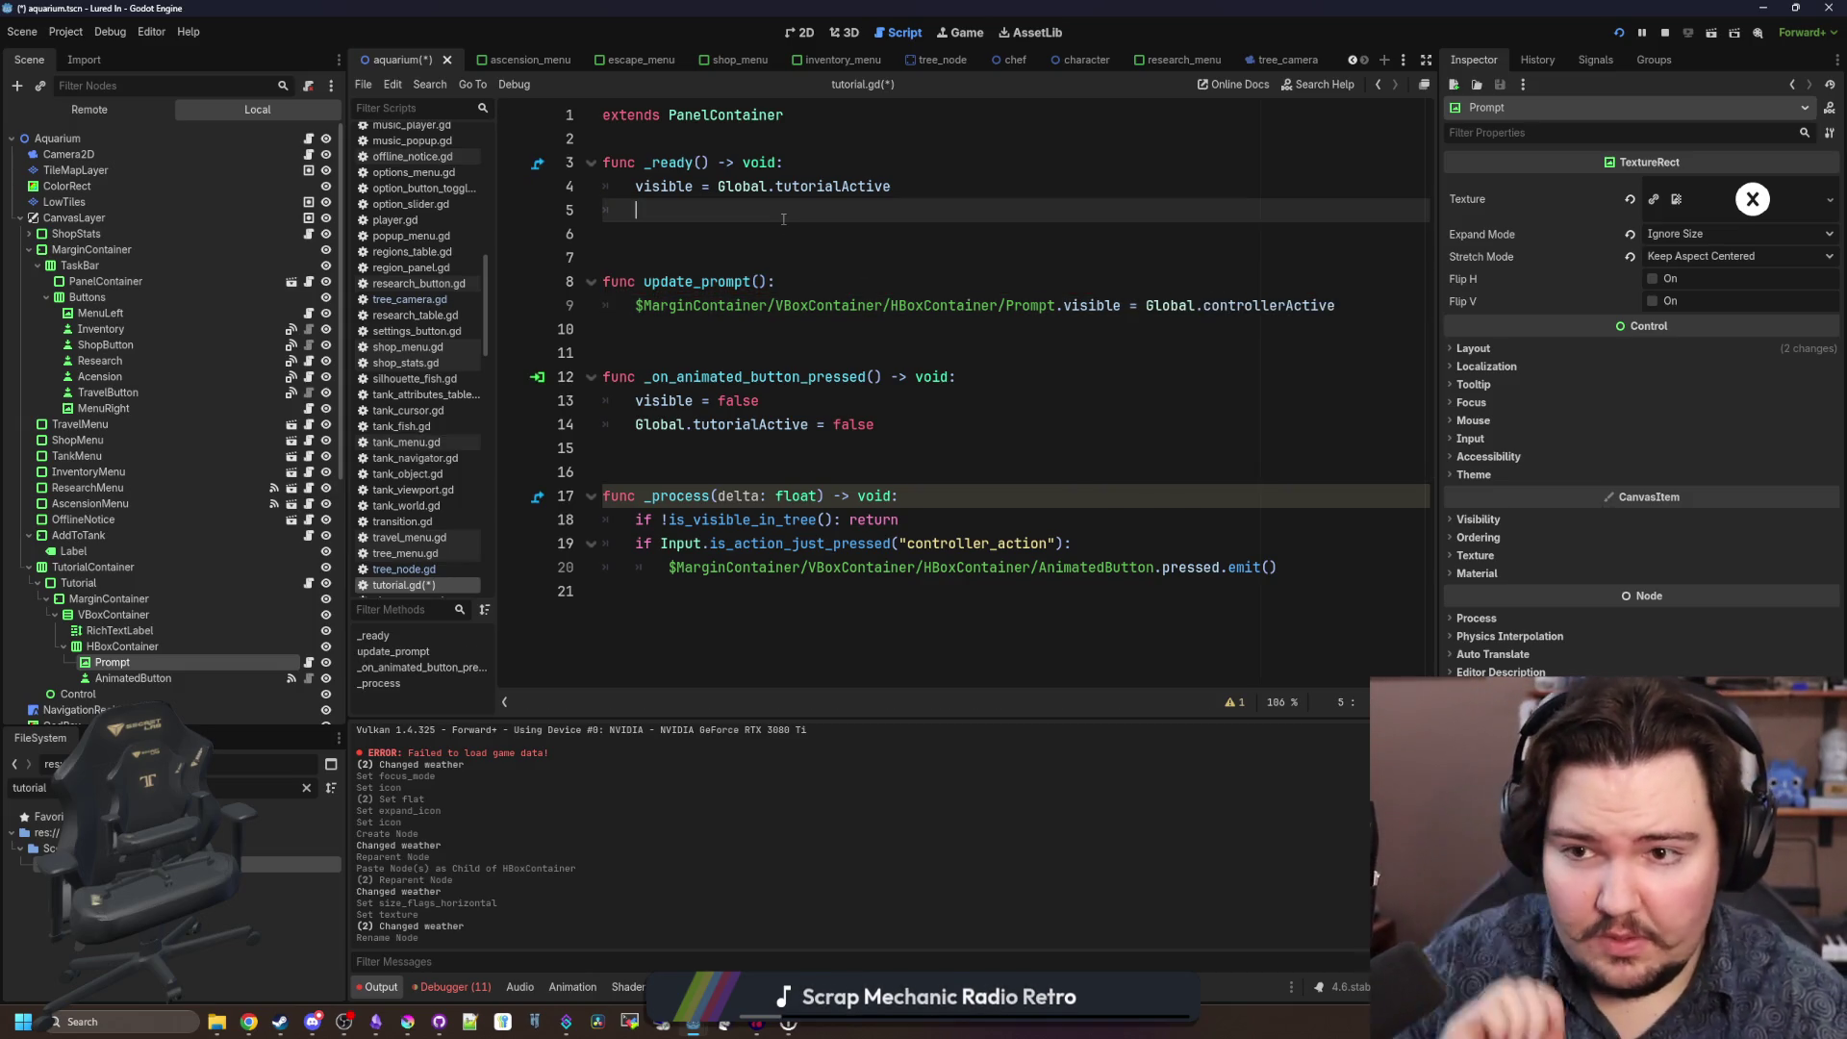
text(Global)
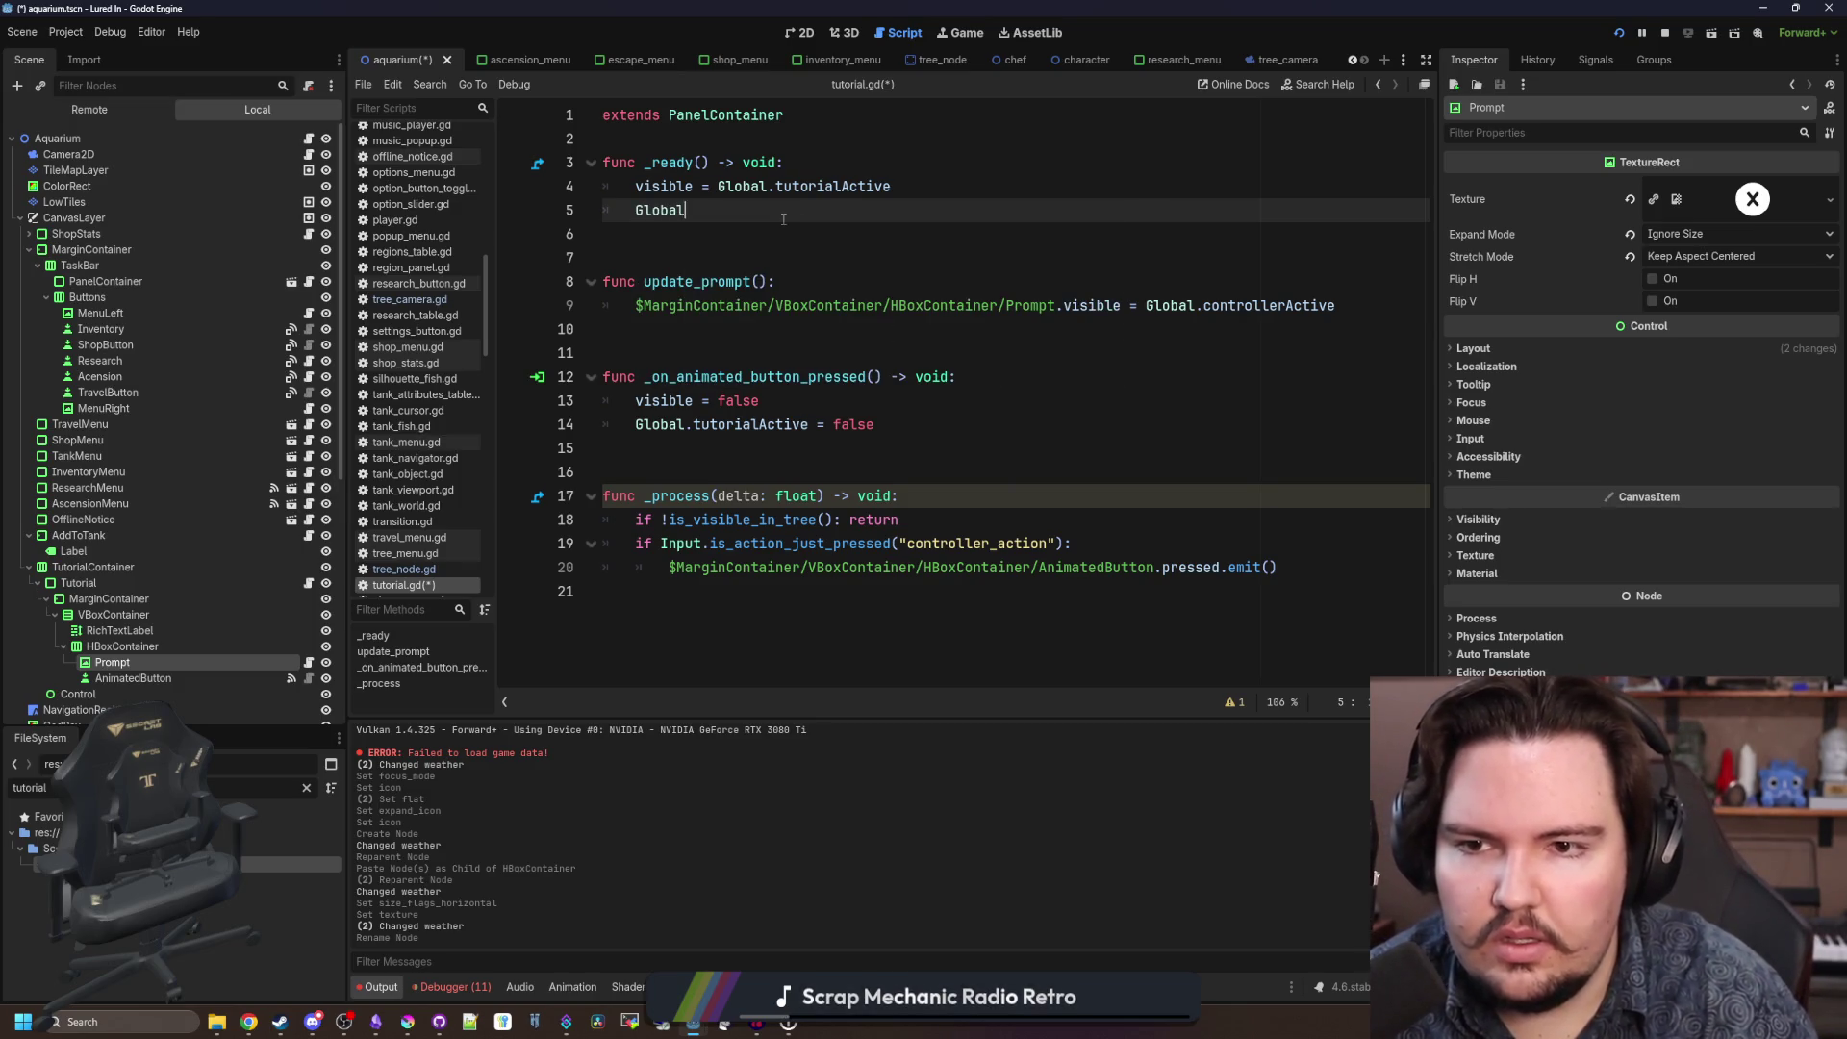
text(.inp)
key(Return)
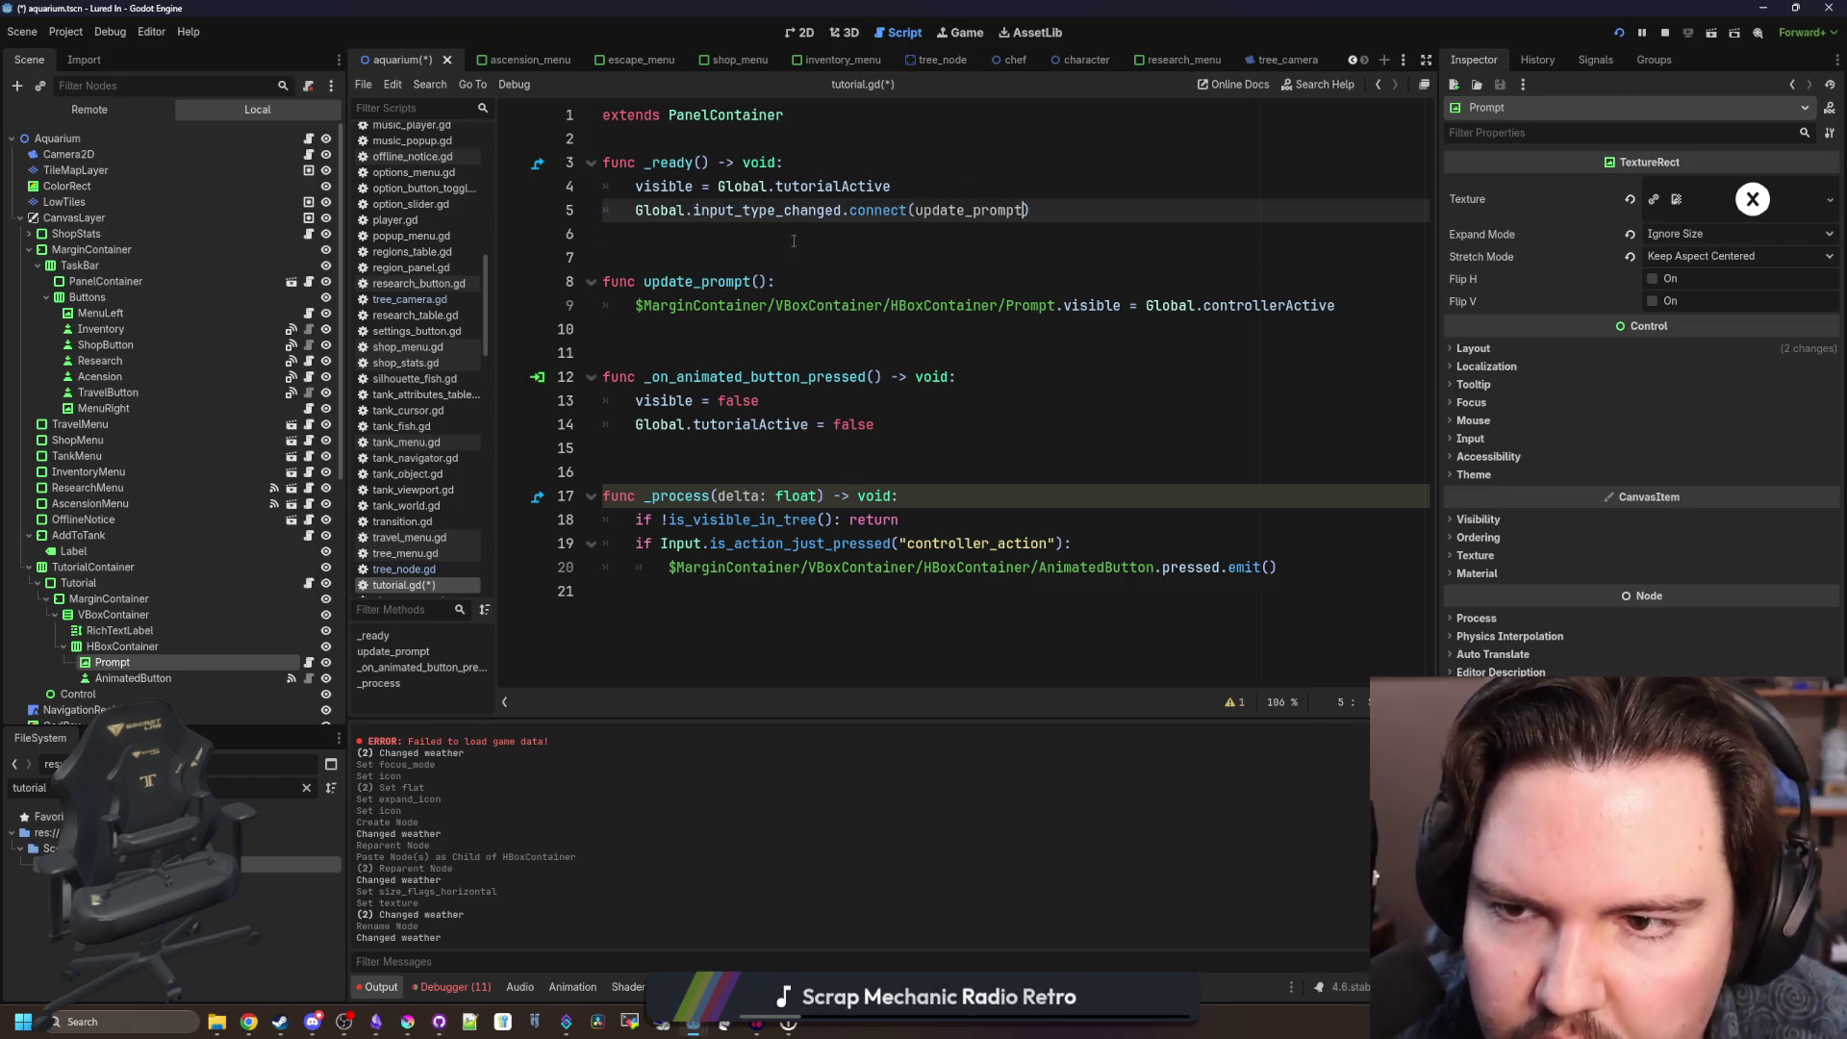
click(794, 239)
key(ctrl+s)
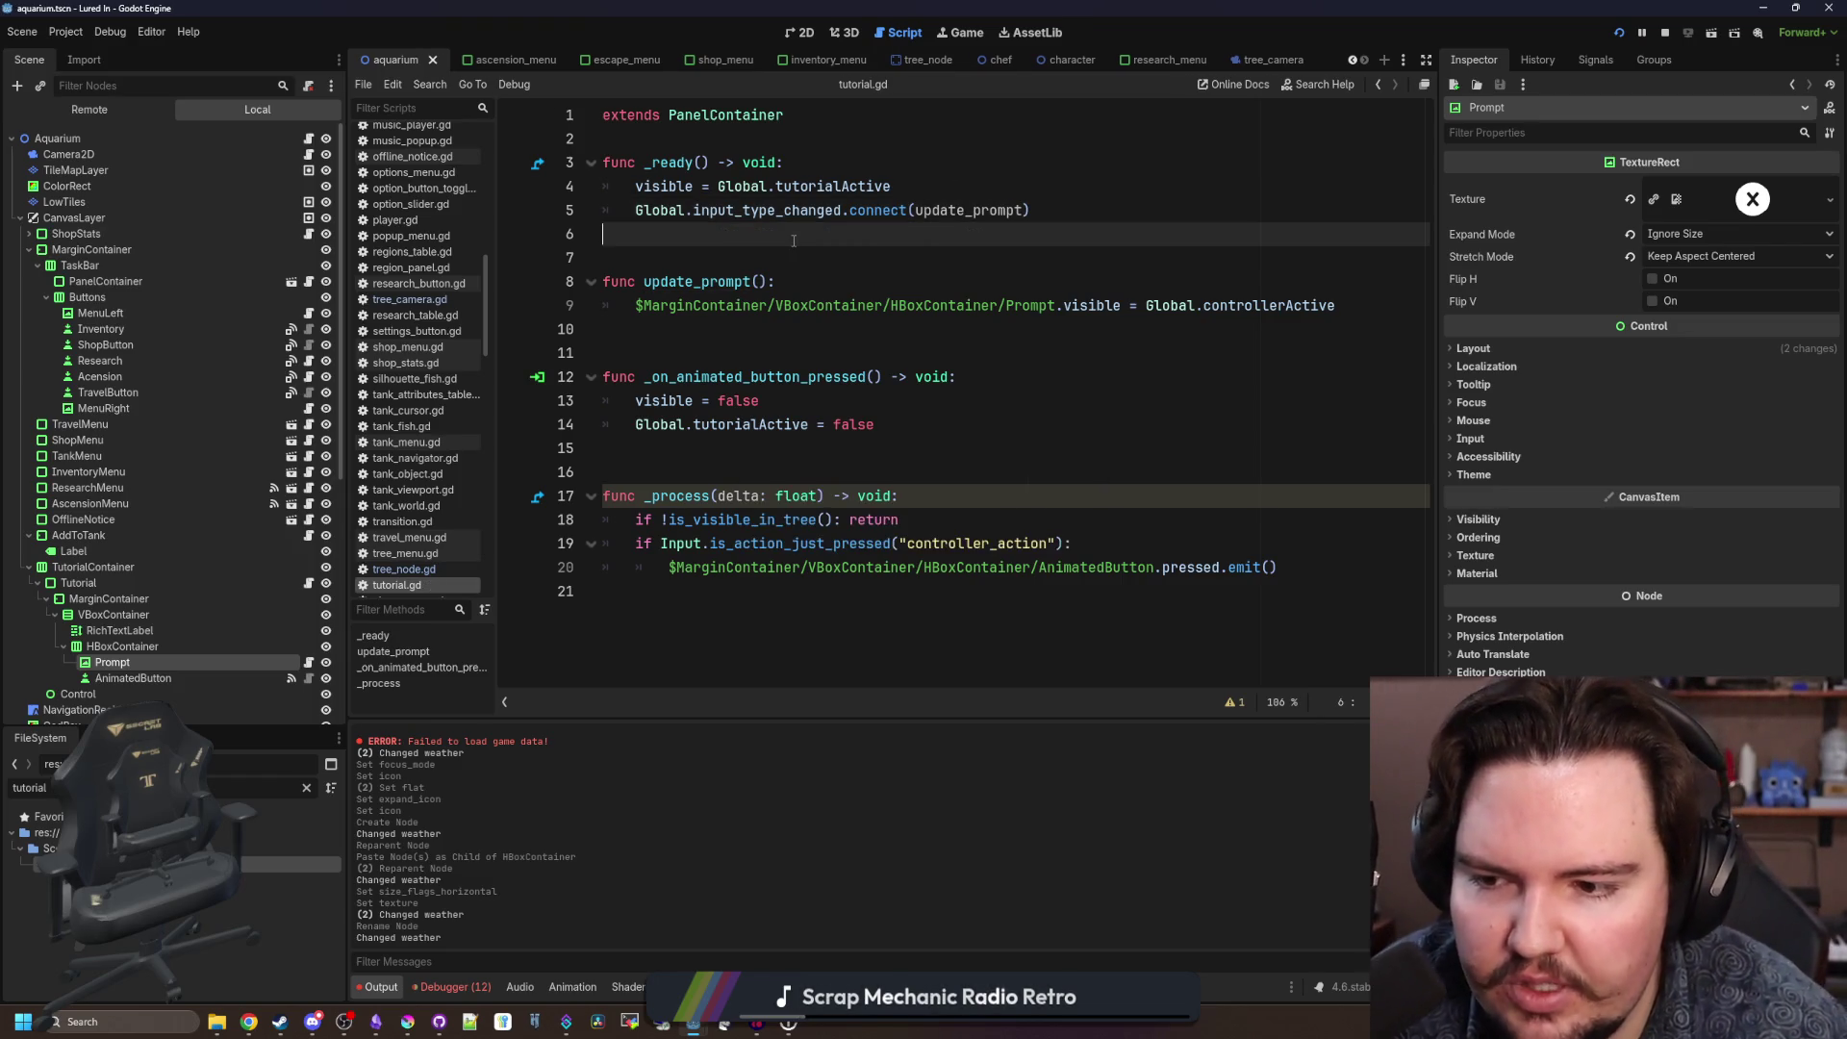
drag(635, 305, 664, 306)
click(1085, 204)
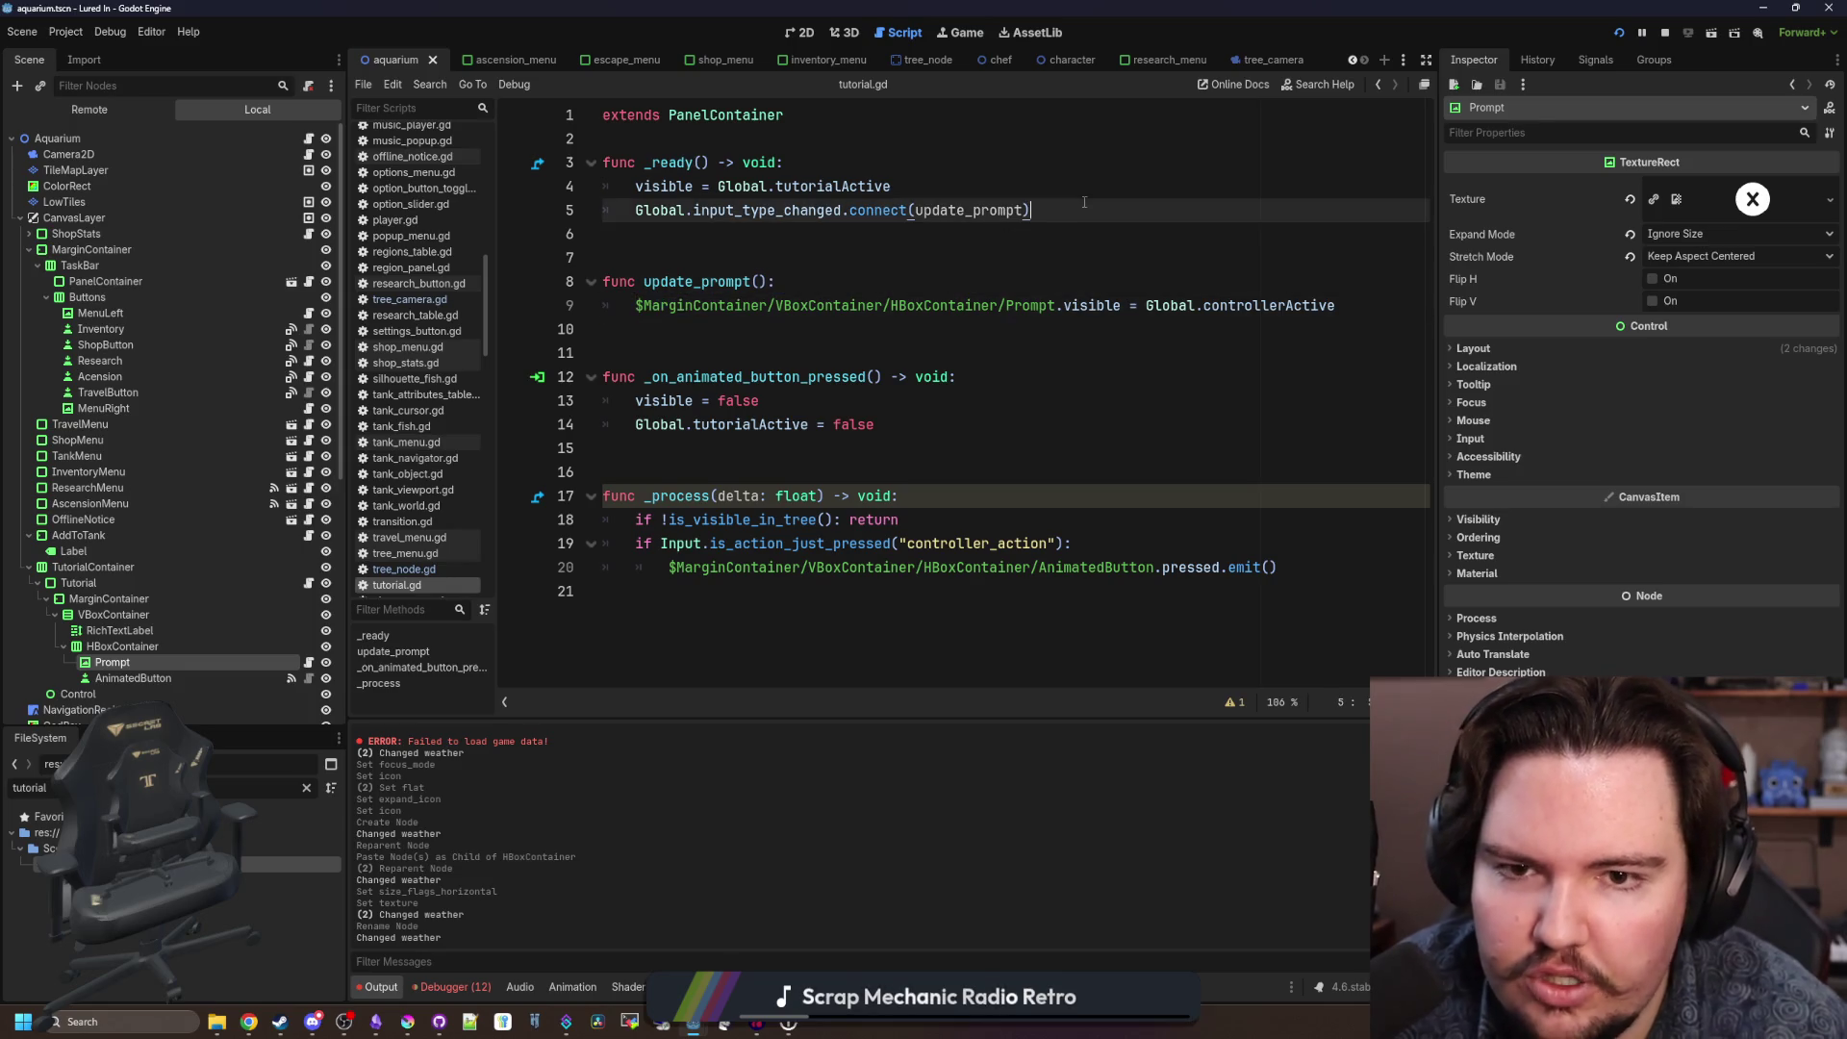
key(Return)
text(update_prompt())
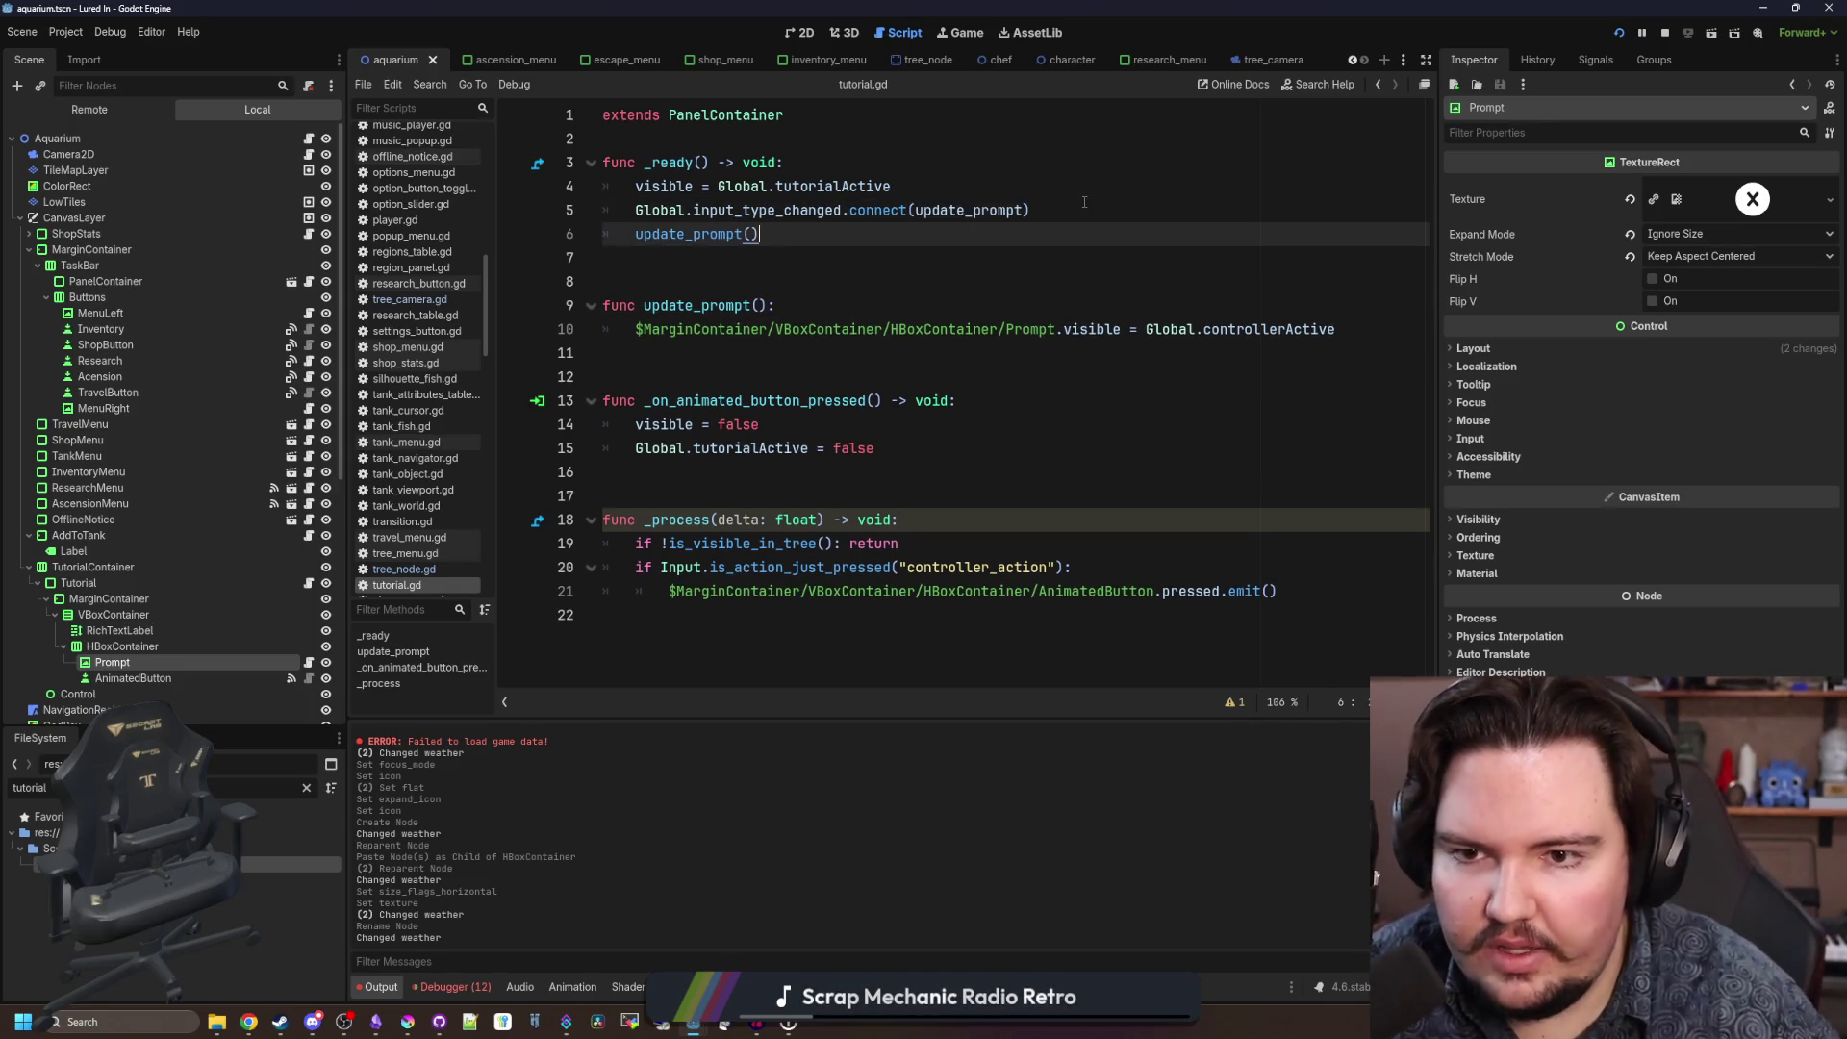
click(737, 258)
key(ctrl+s)
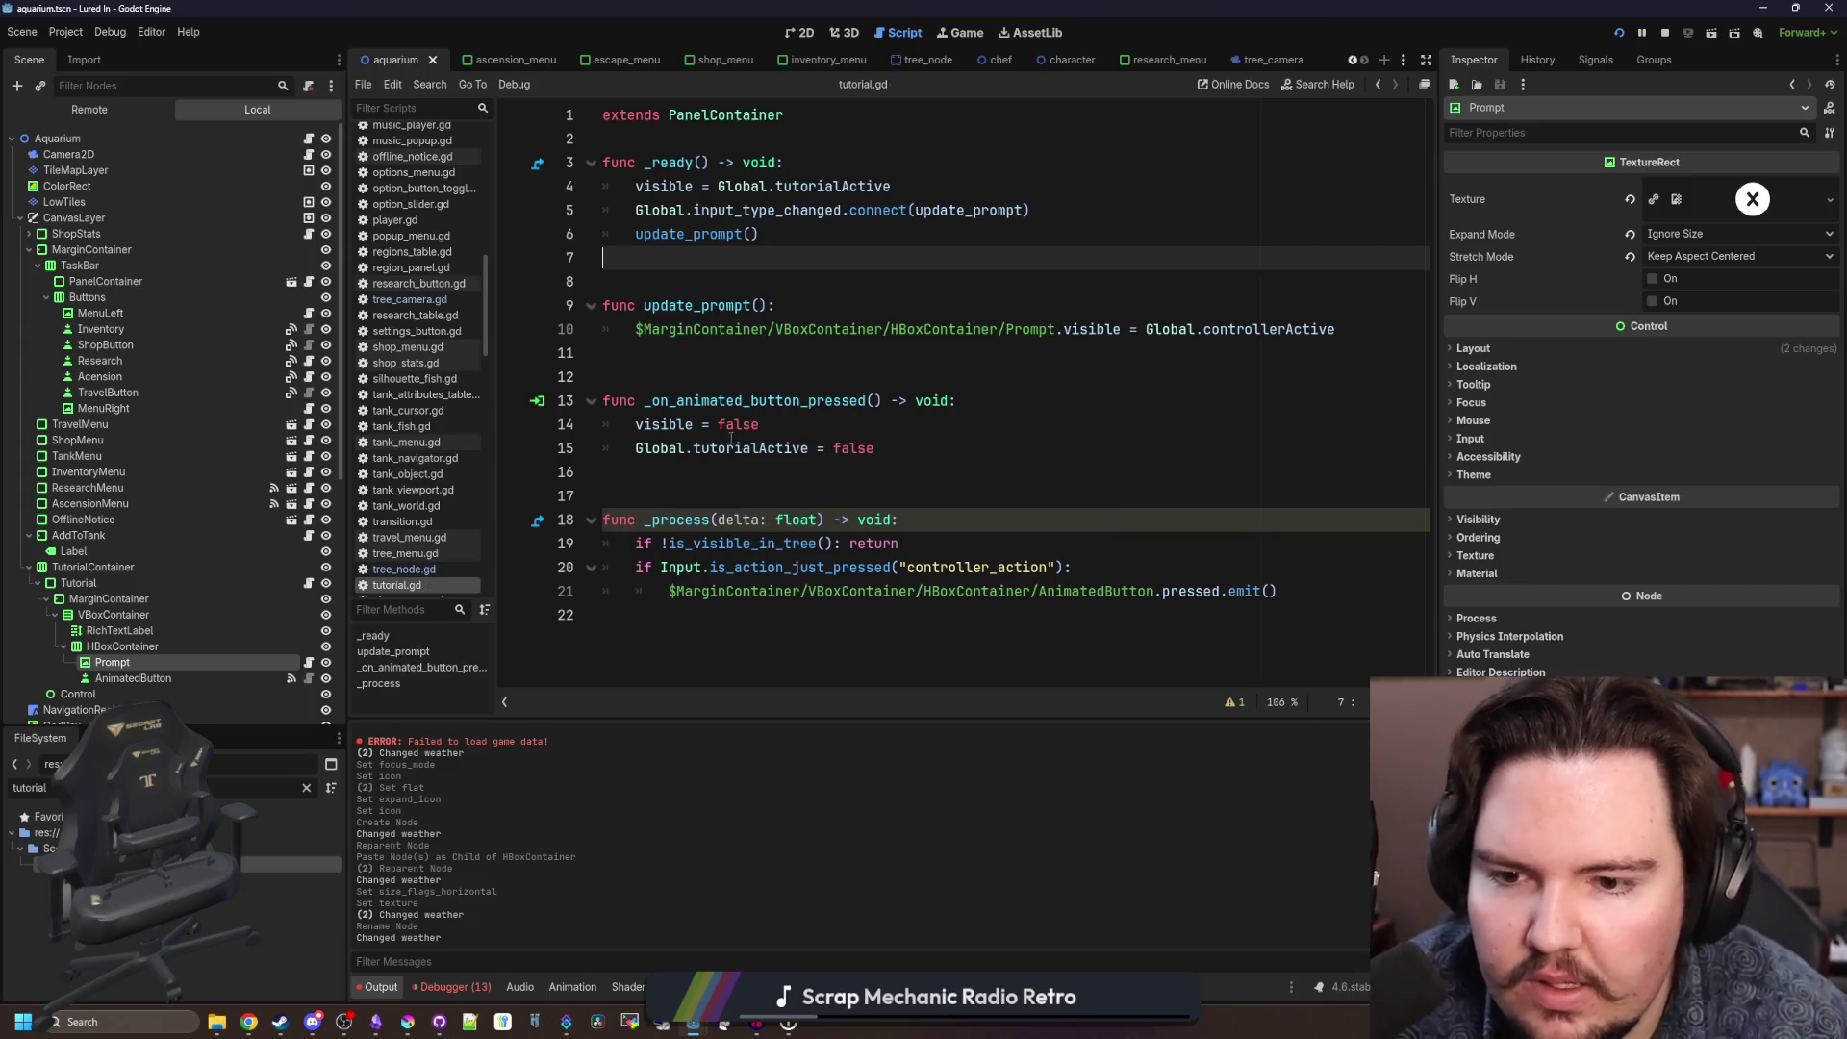
Rename _process's delta parameter to _delta and save.
click(716, 520)
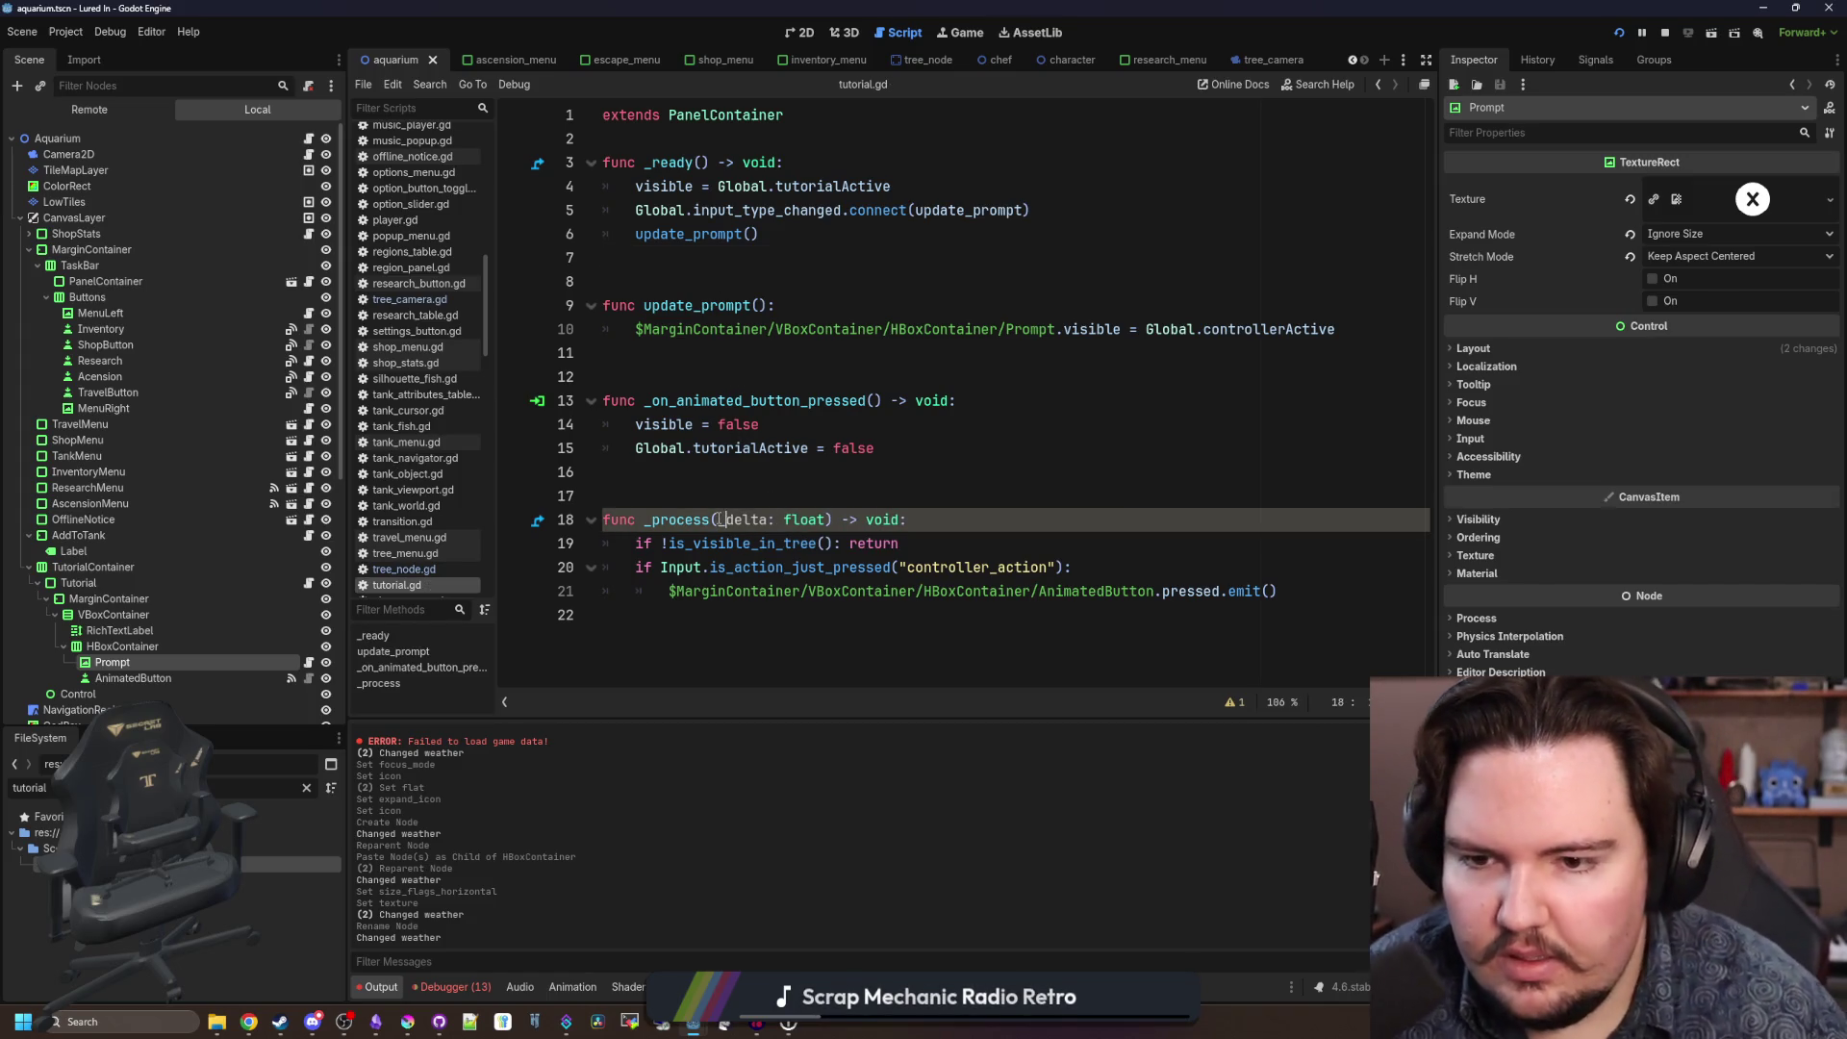
text(_)
click(796, 491)
click(806, 374)
key(ctrl+s)
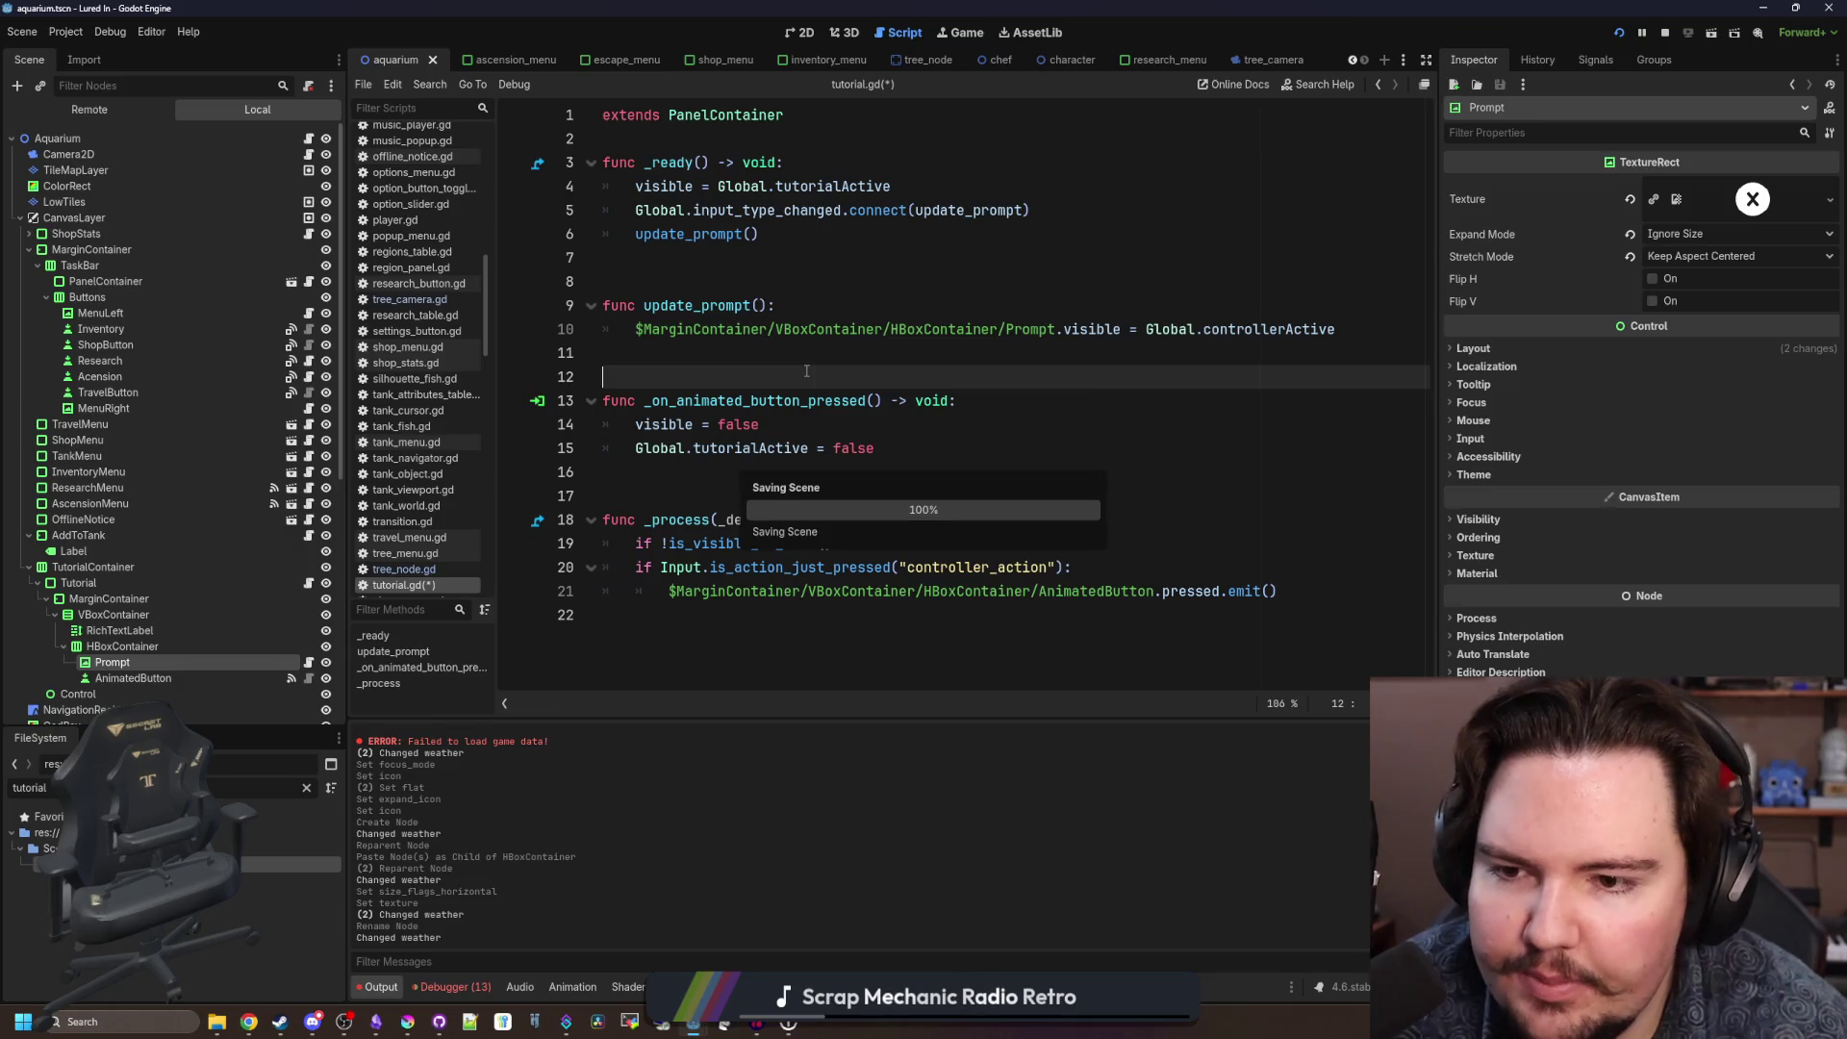
key(ctrl+s)
key(ctrl+s)
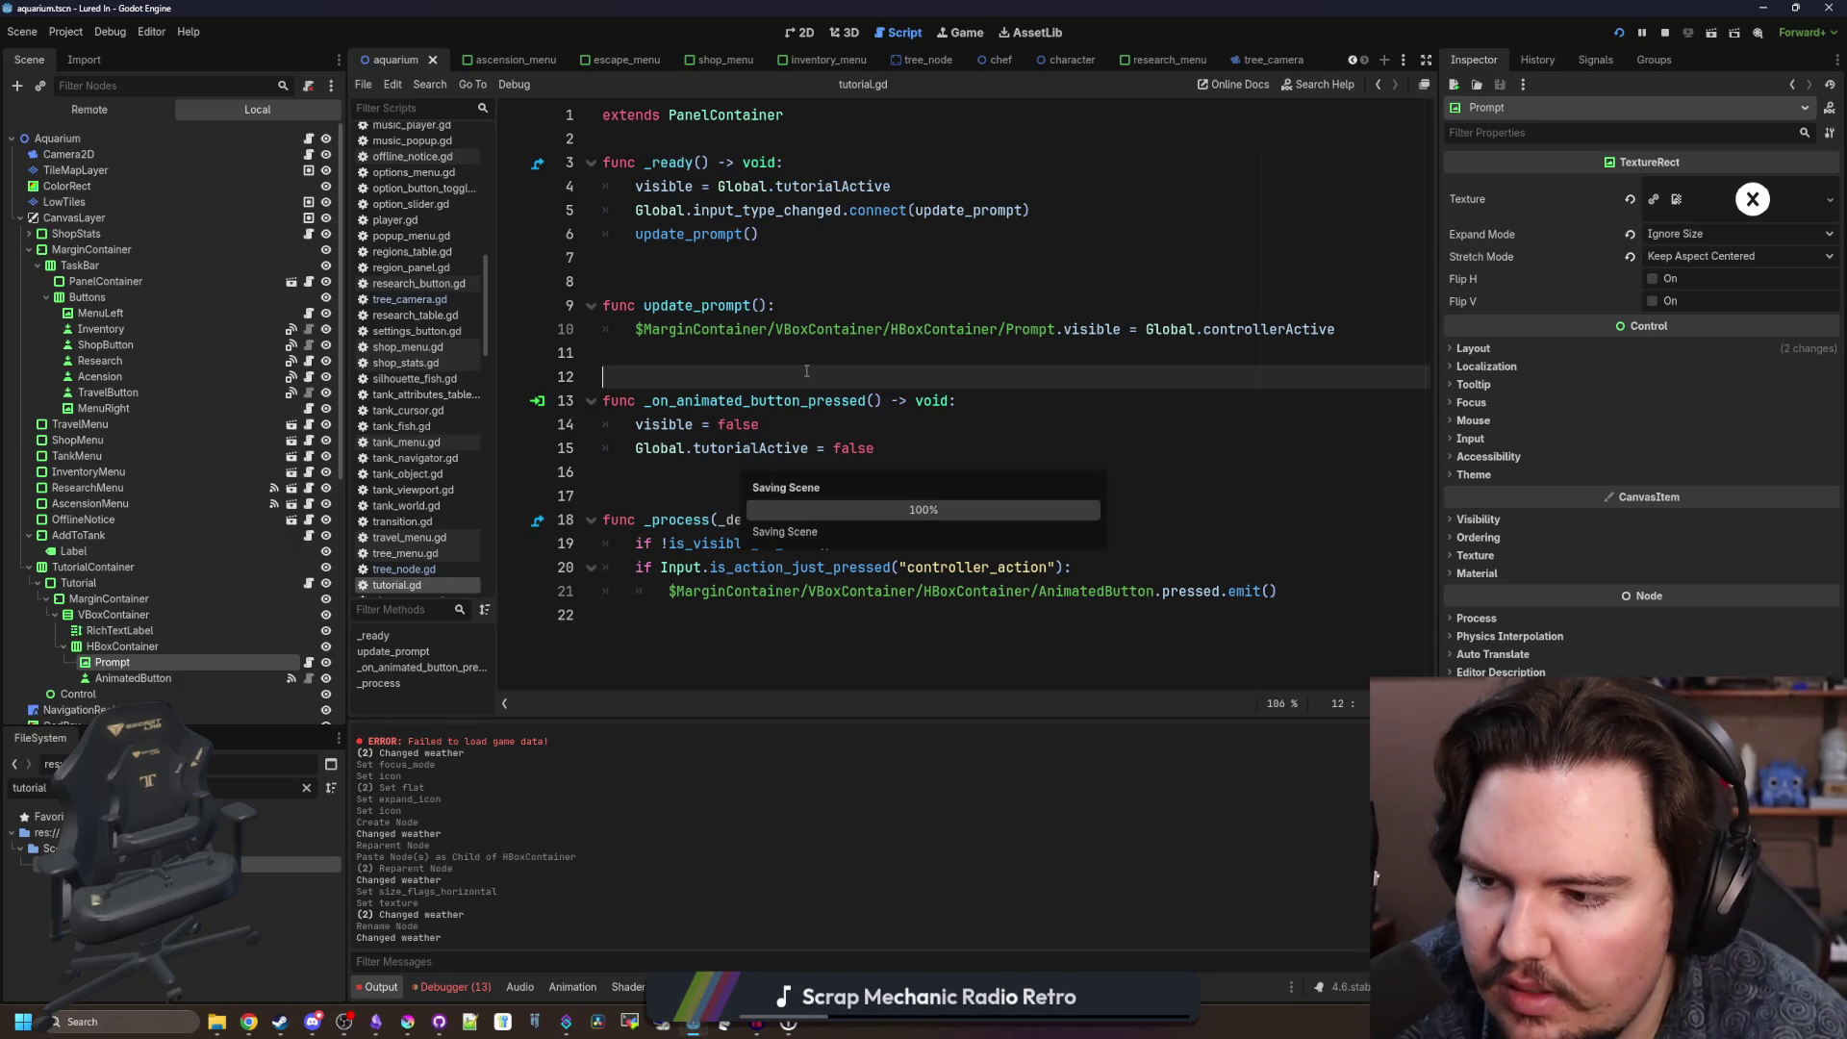
Review the update_prompt code, then switch to the running game.
drag(1373, 319, 584, 316)
drag(1270, 588, 546, 307)
click(705, 249)
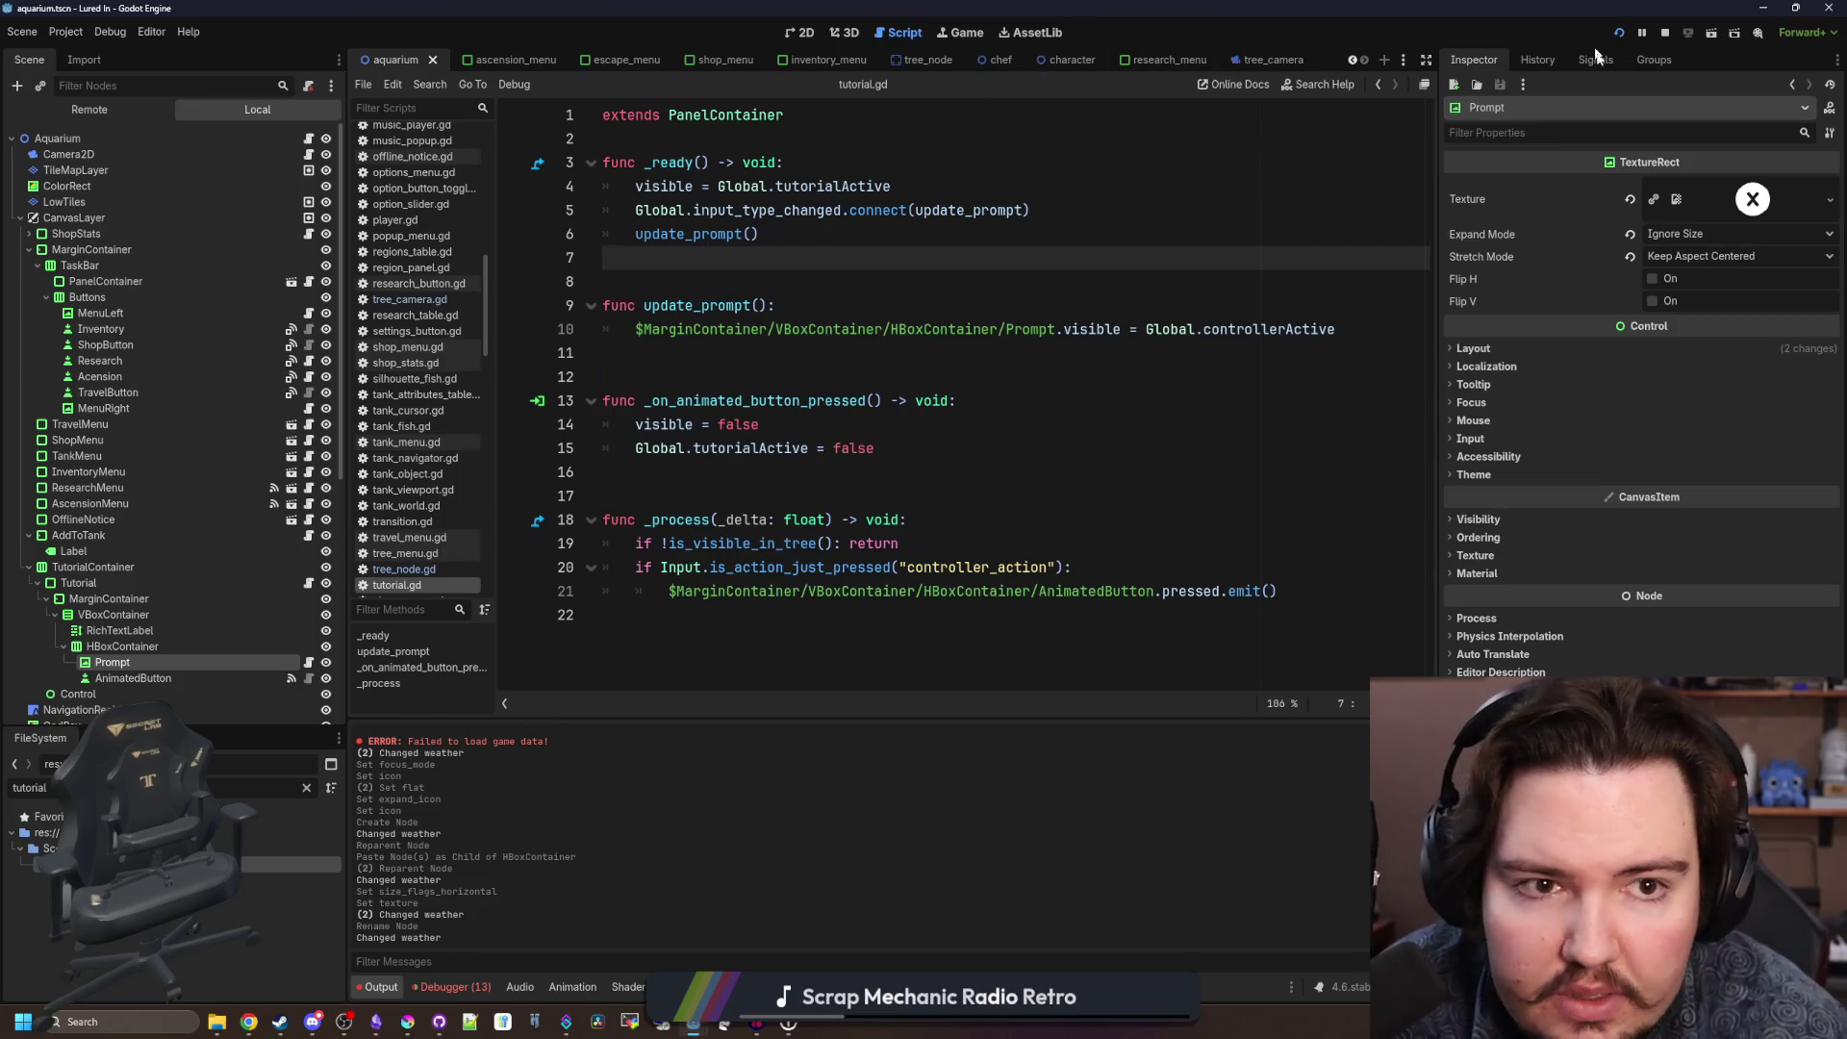
click(961, 32)
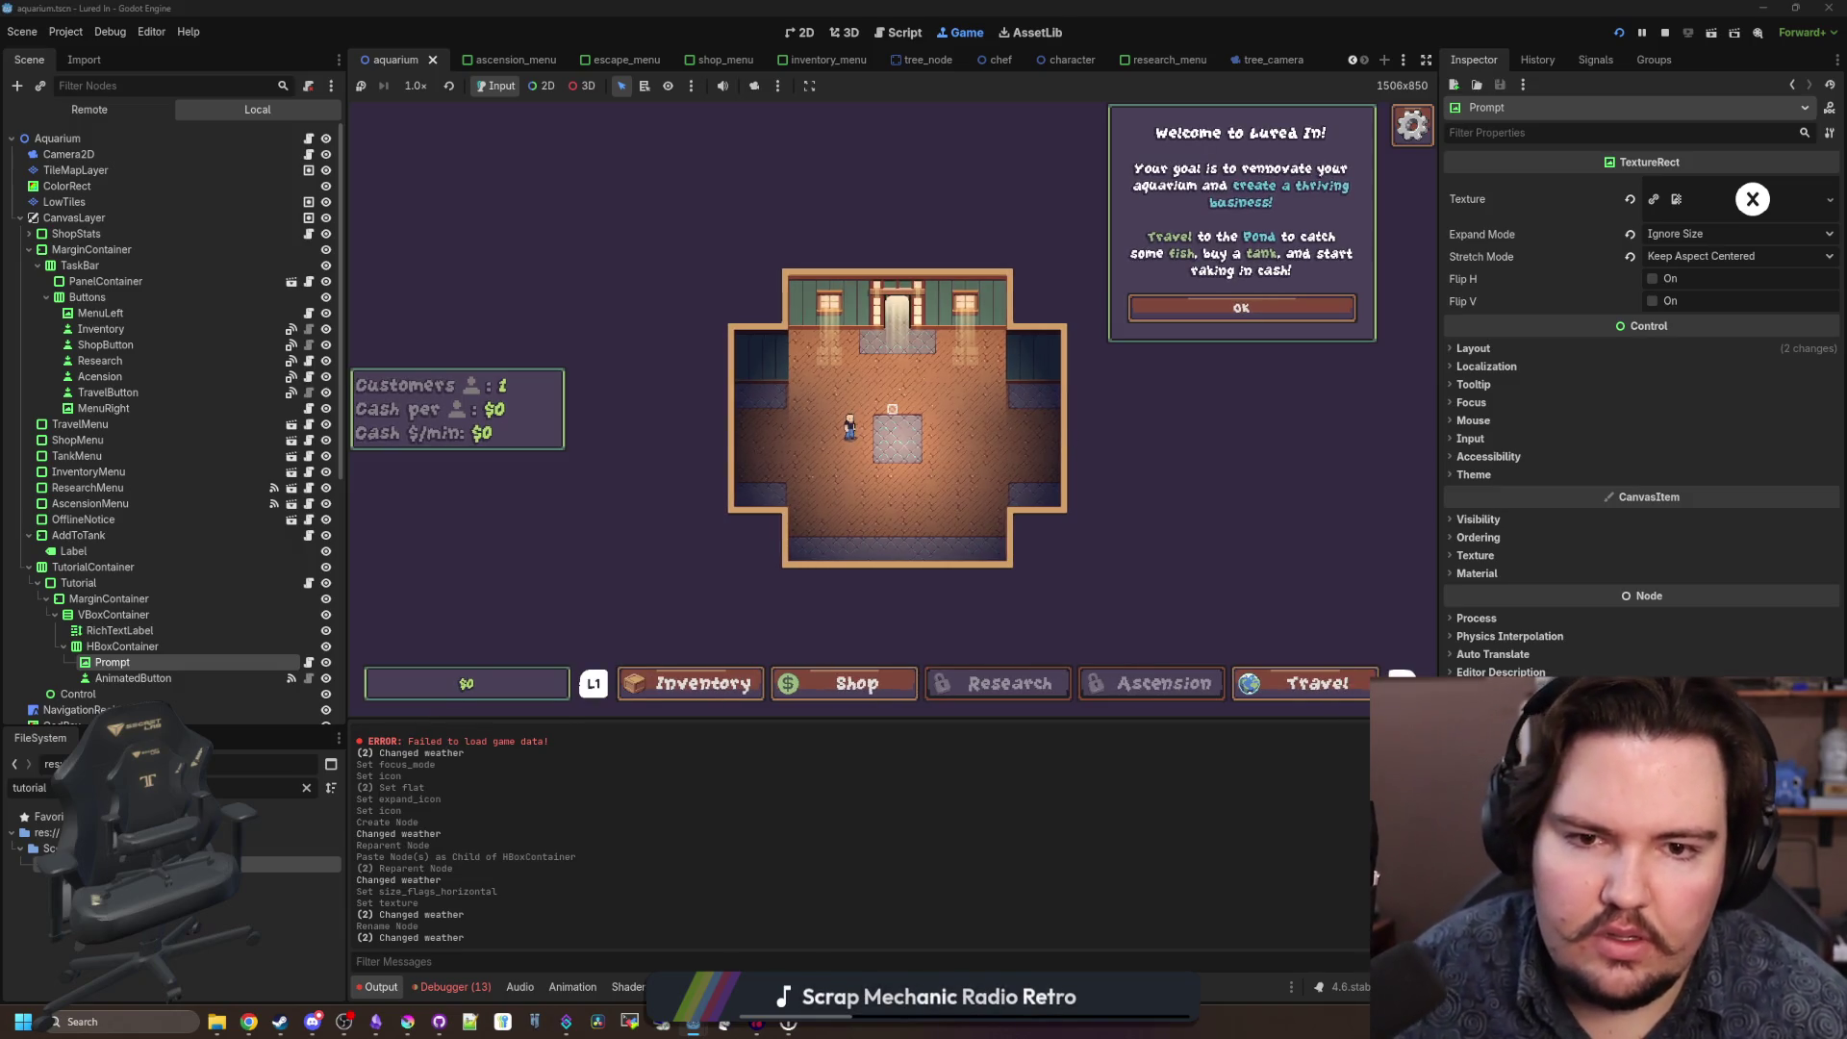
Restart the running 'Lured In' game to see the Welcome tutorial popup again.
key(super)
click(1619, 32)
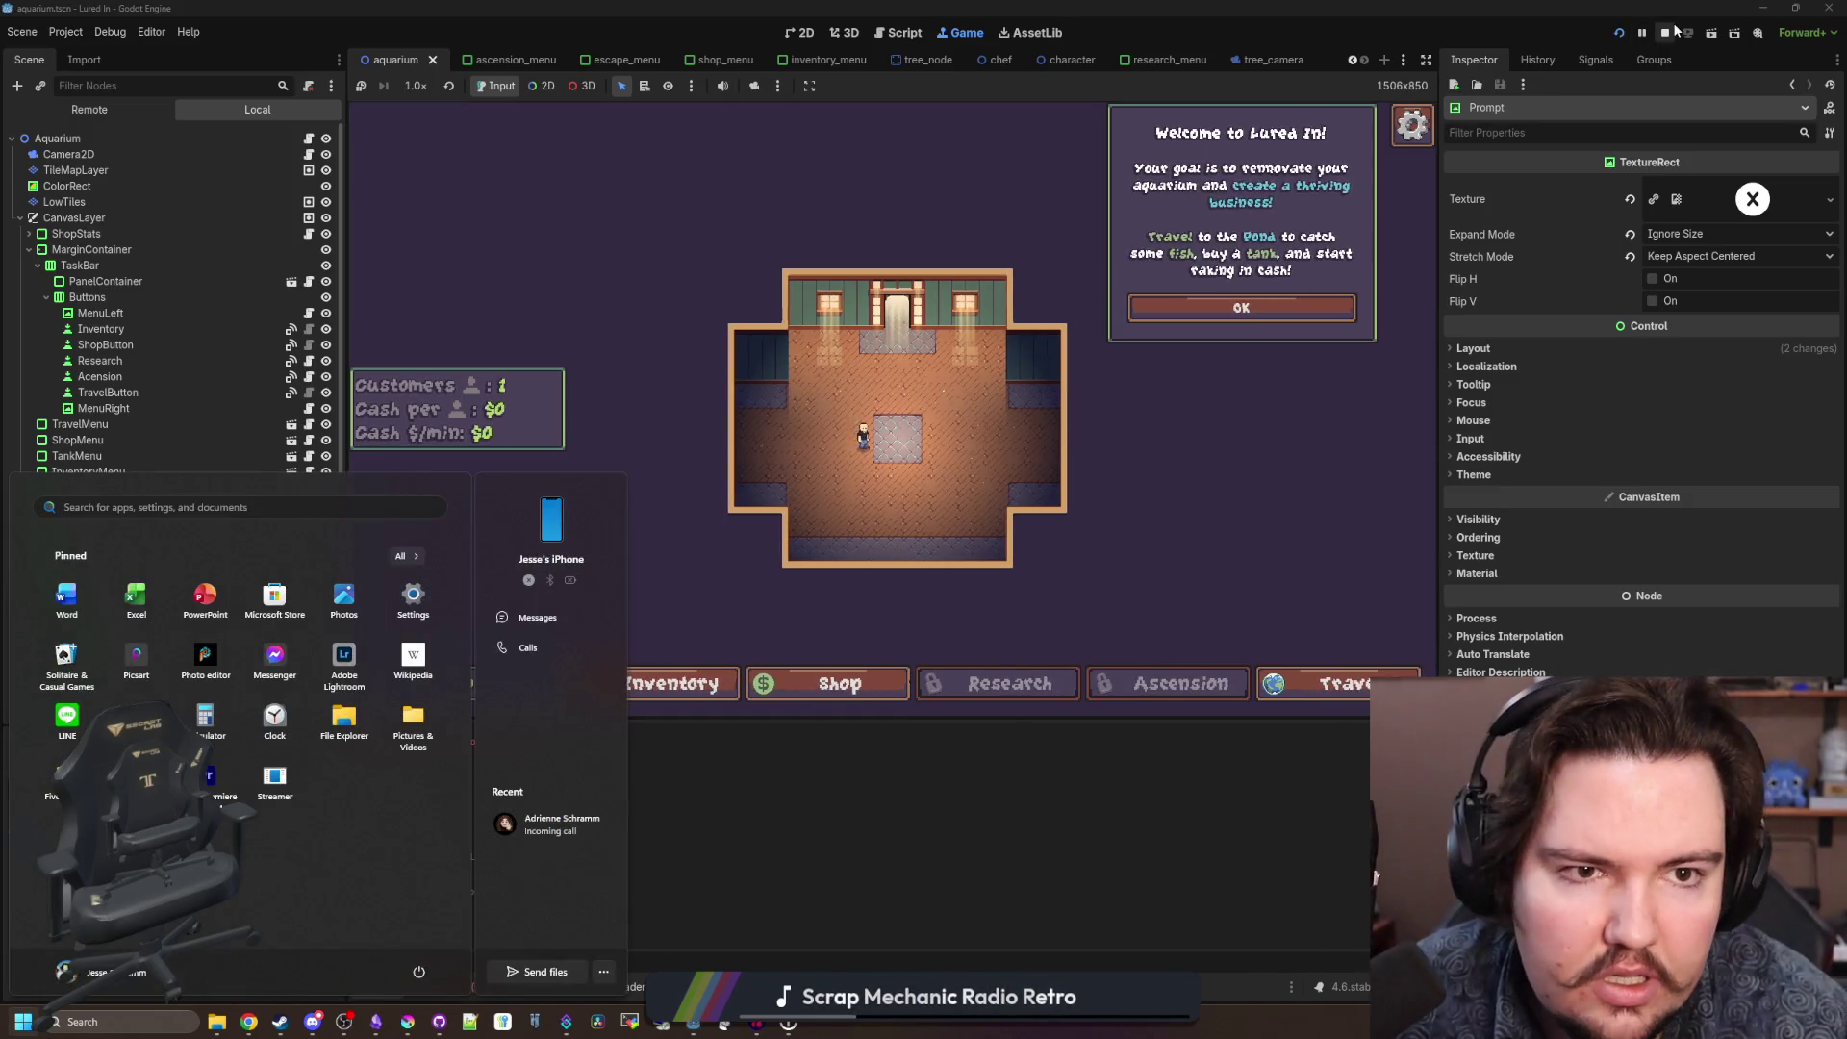
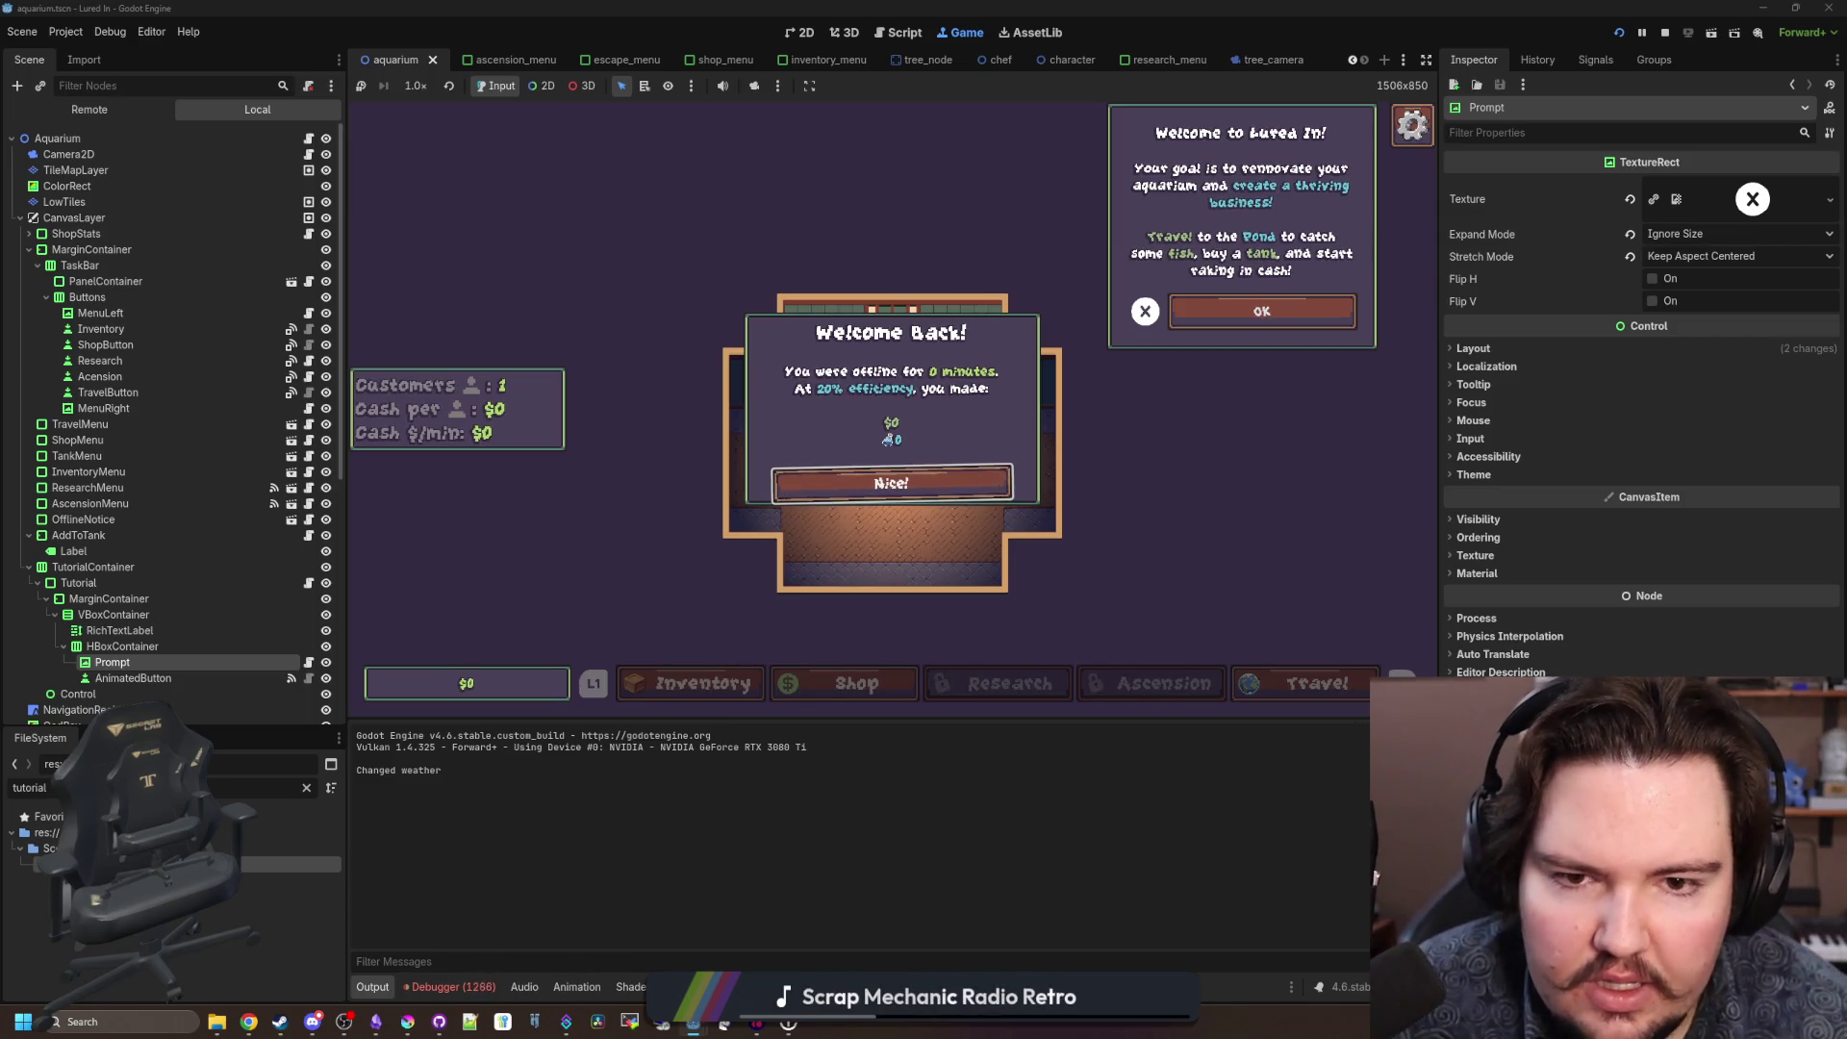
Dismiss the Welcome Back dialog and stop the running game to return to tutorial.gd.
click(891, 483)
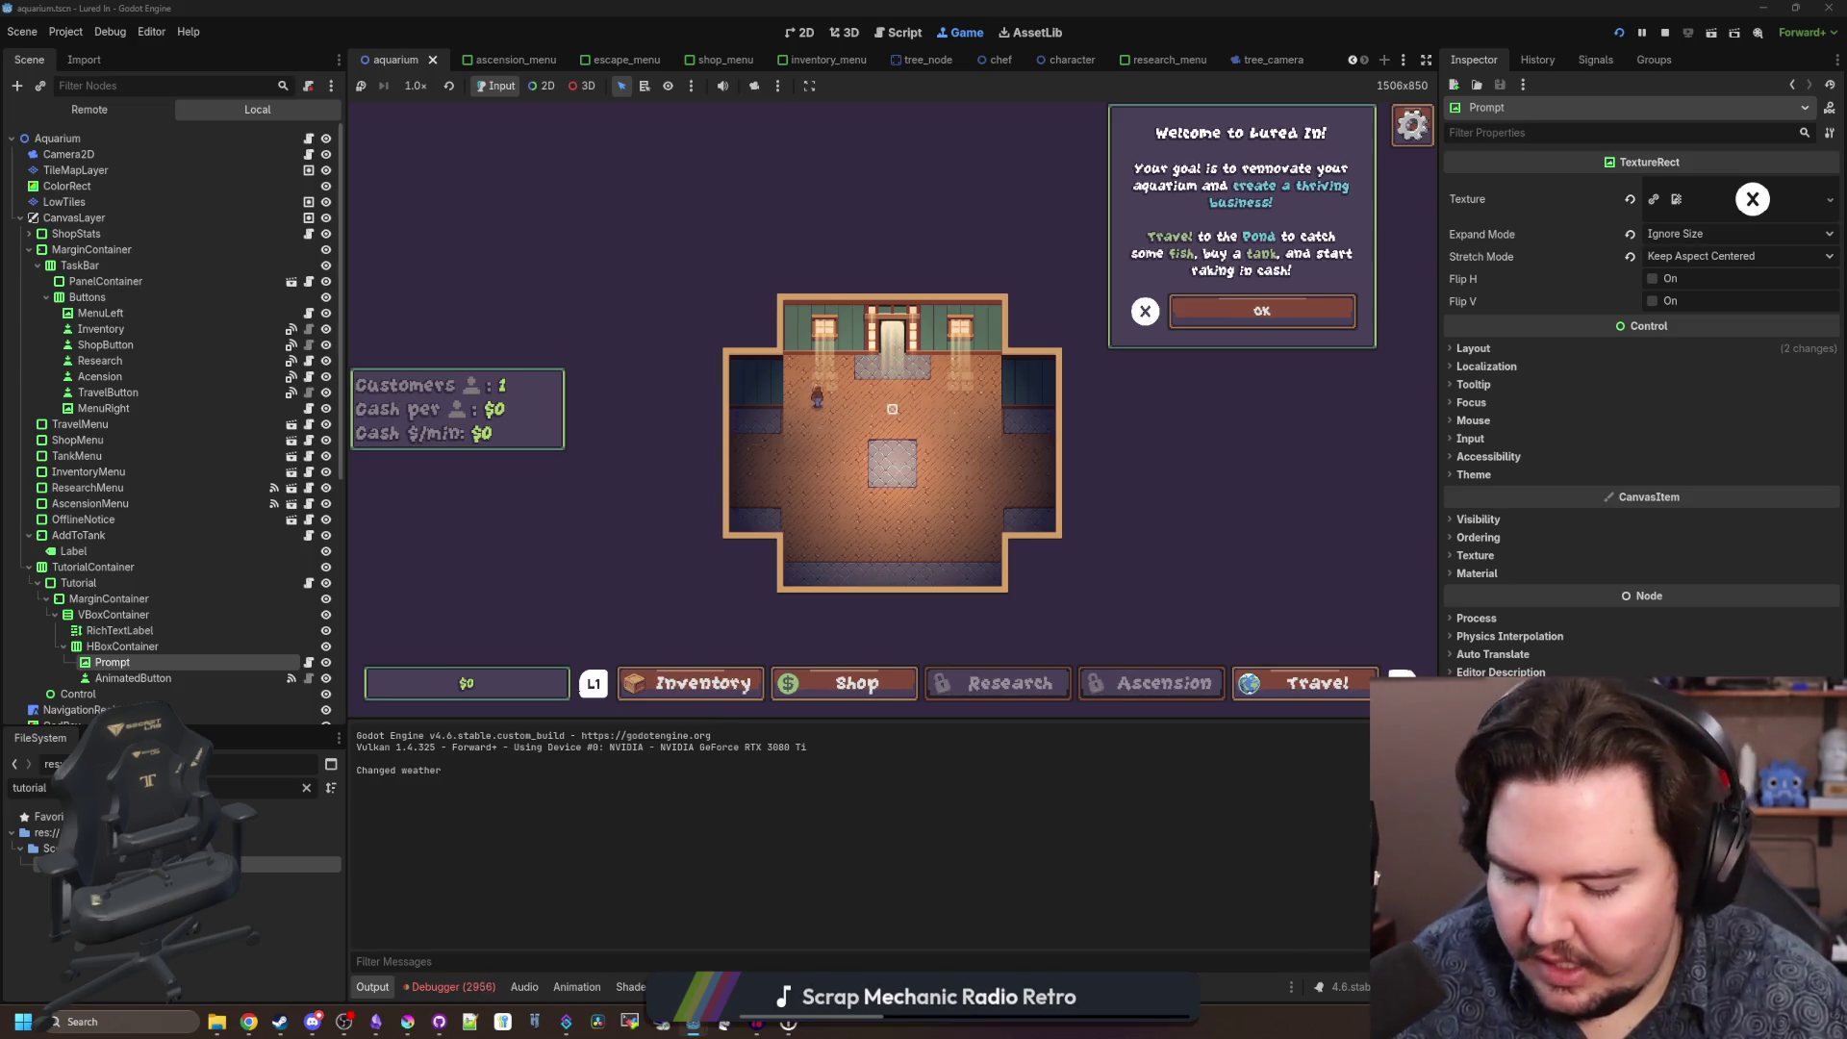
key(super)
click(1665, 32)
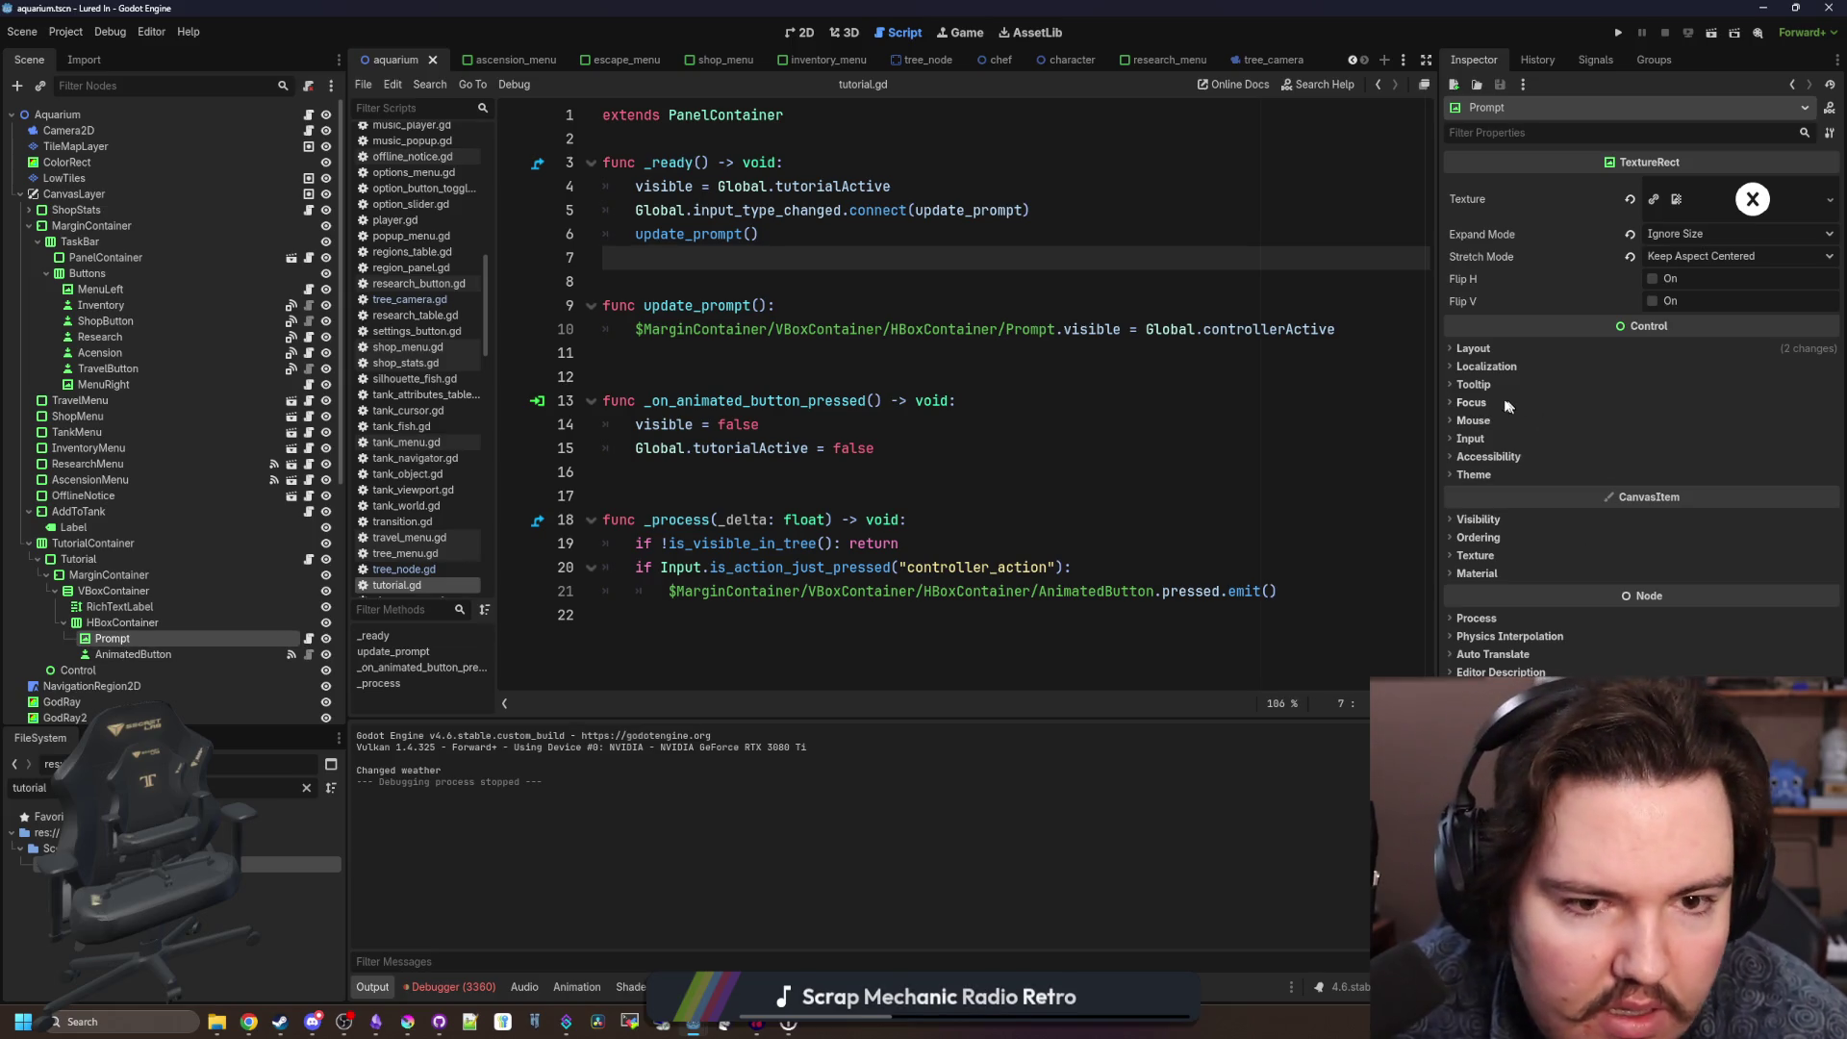
Reset the Prompt's custom minimum size and set its vertical container sizing to Fill.
click(1481, 349)
click(1633, 431)
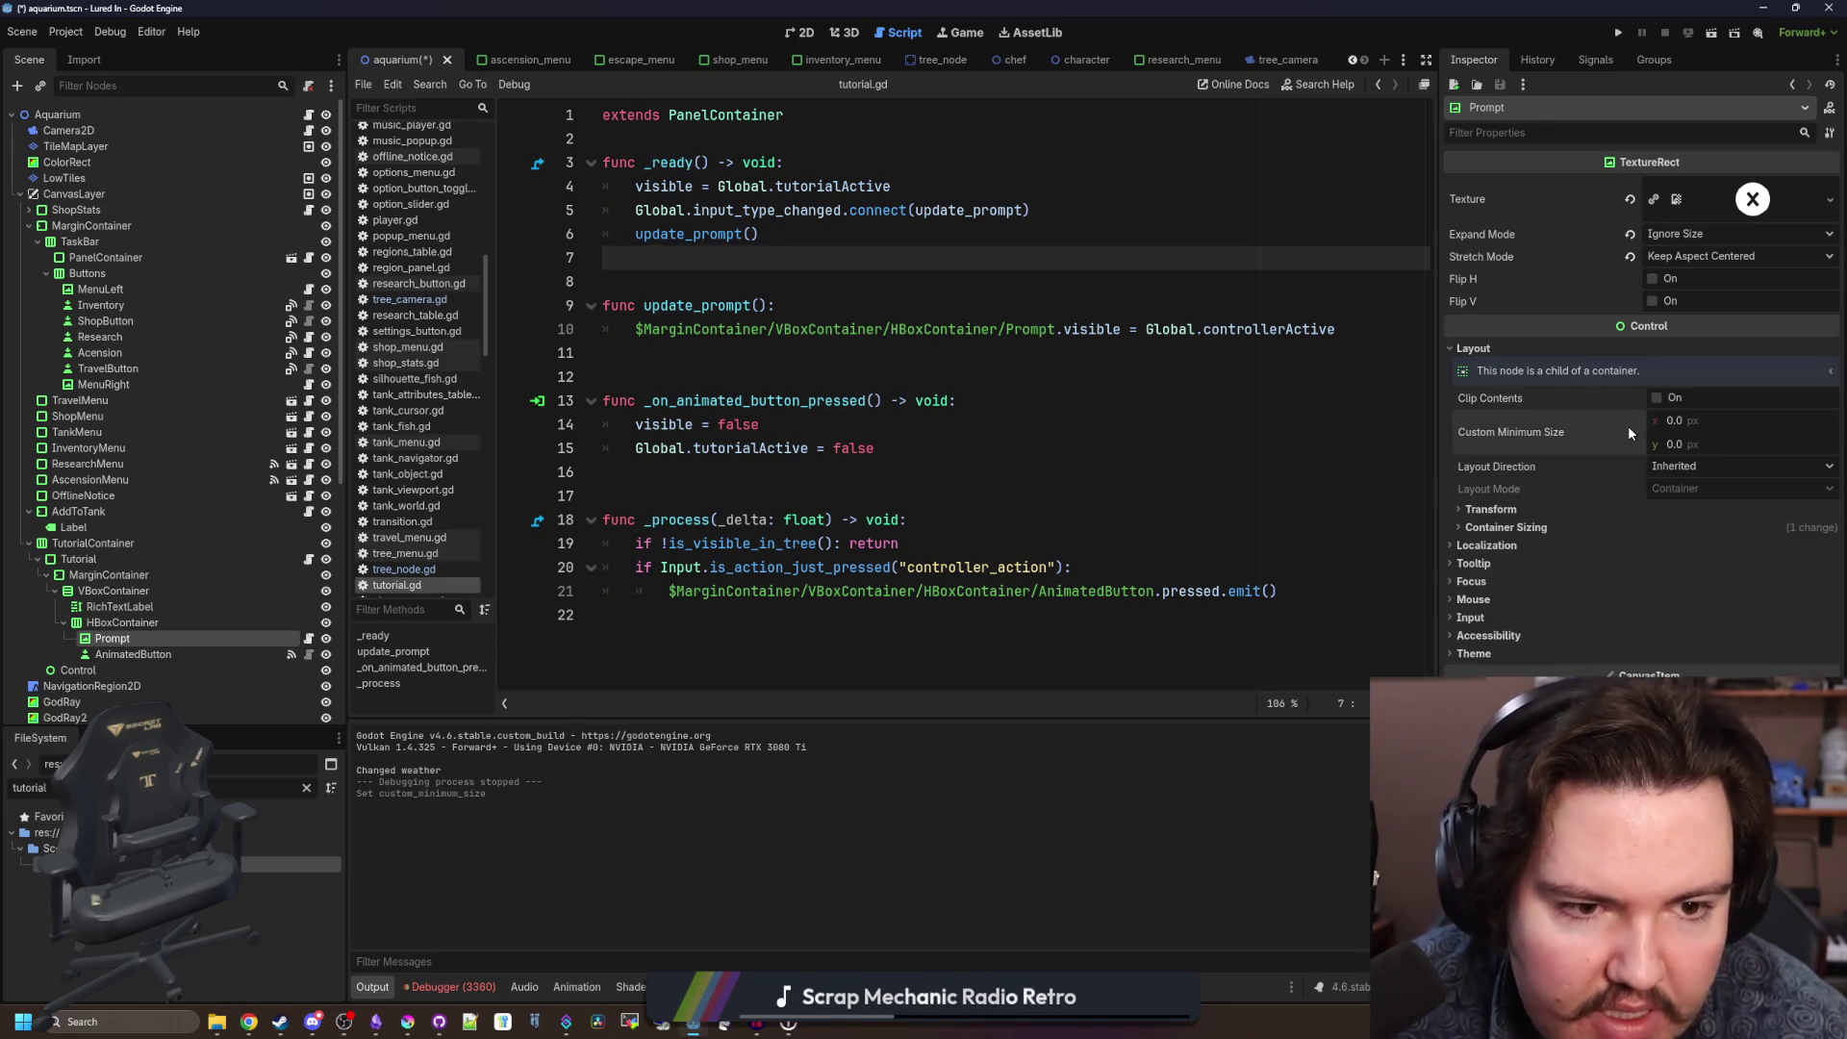
click(807, 33)
scroll(804, 479, up, 5)
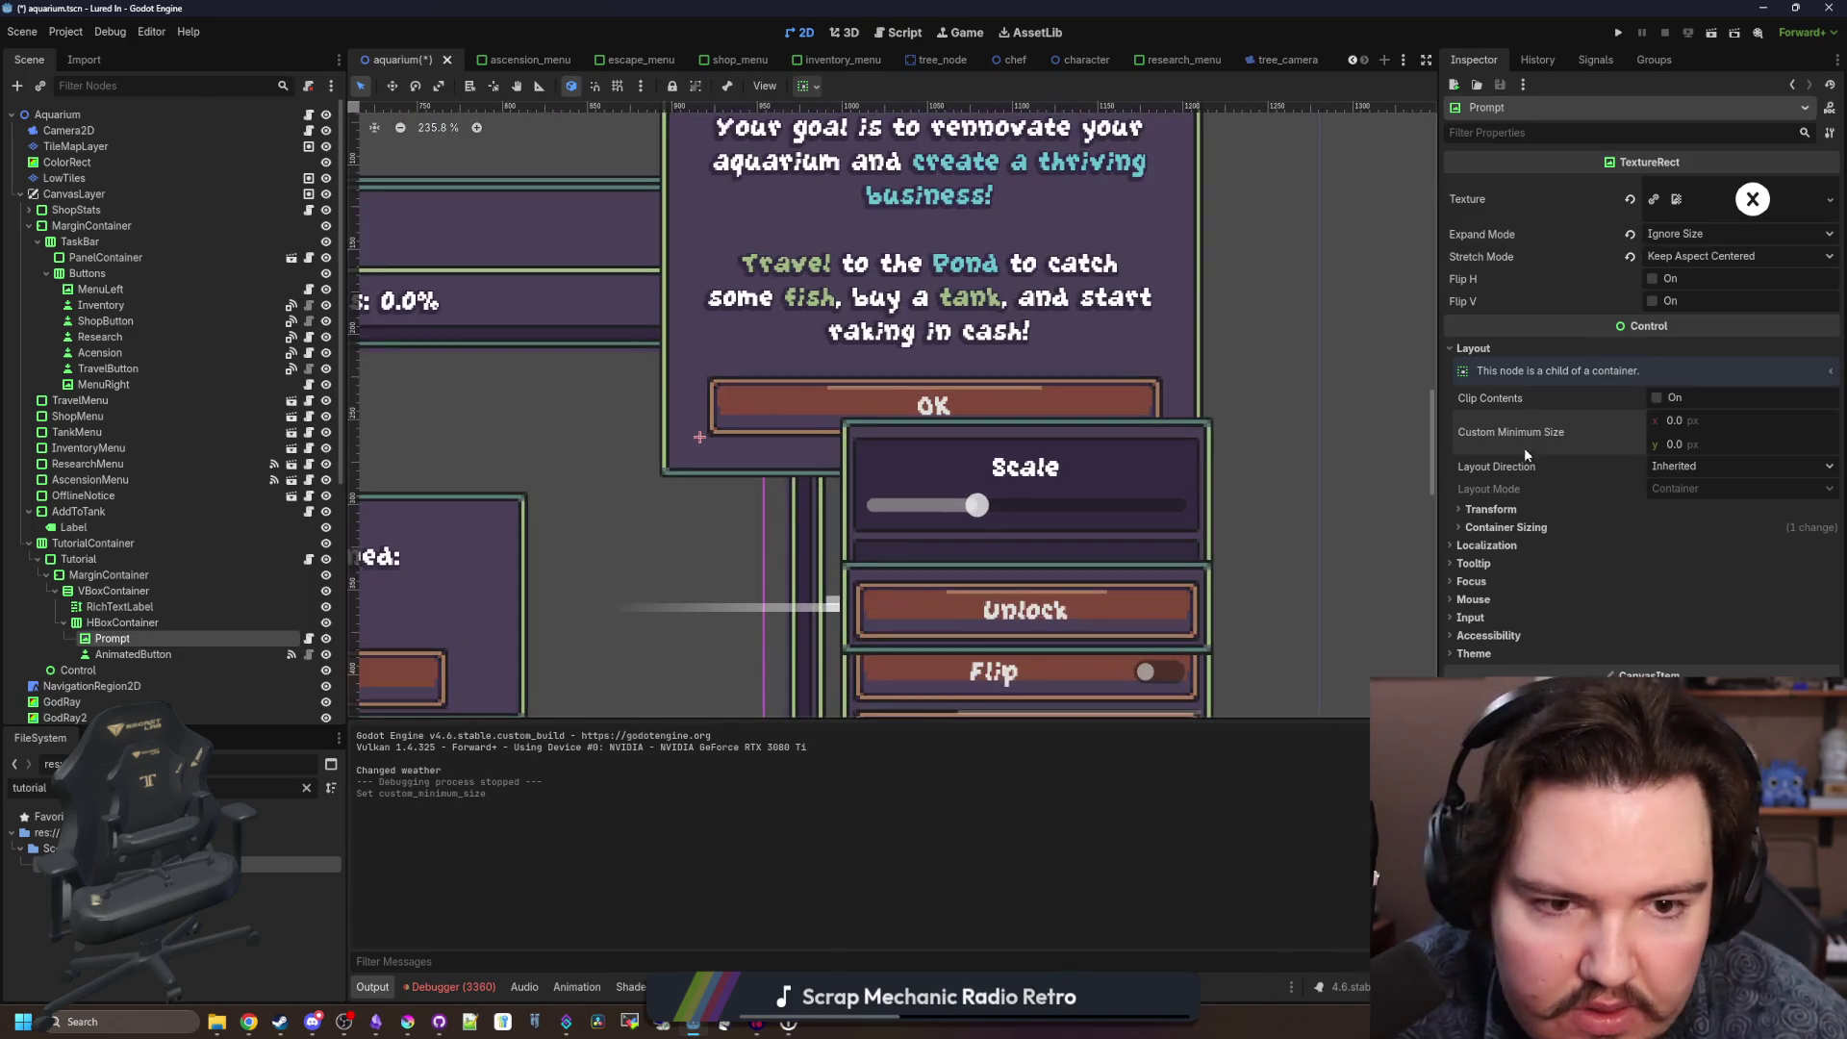
click(1530, 528)
click(1664, 589)
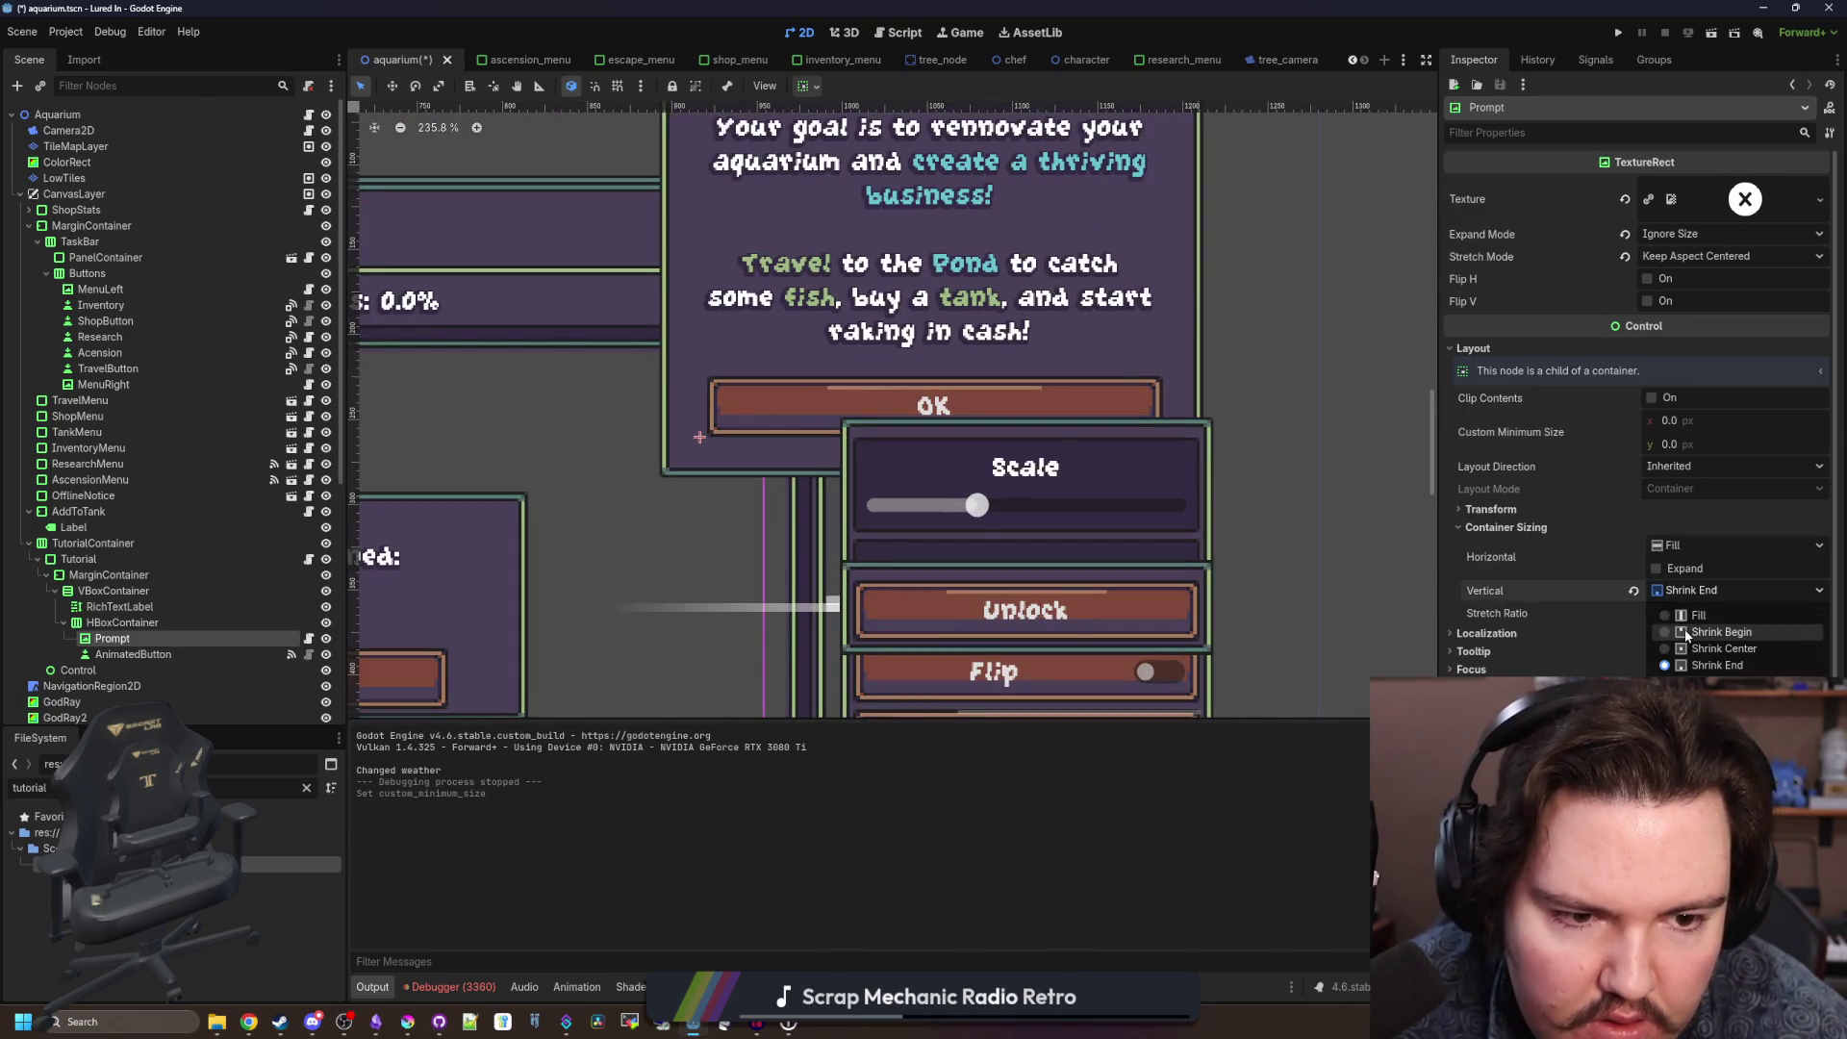
click(1672, 609)
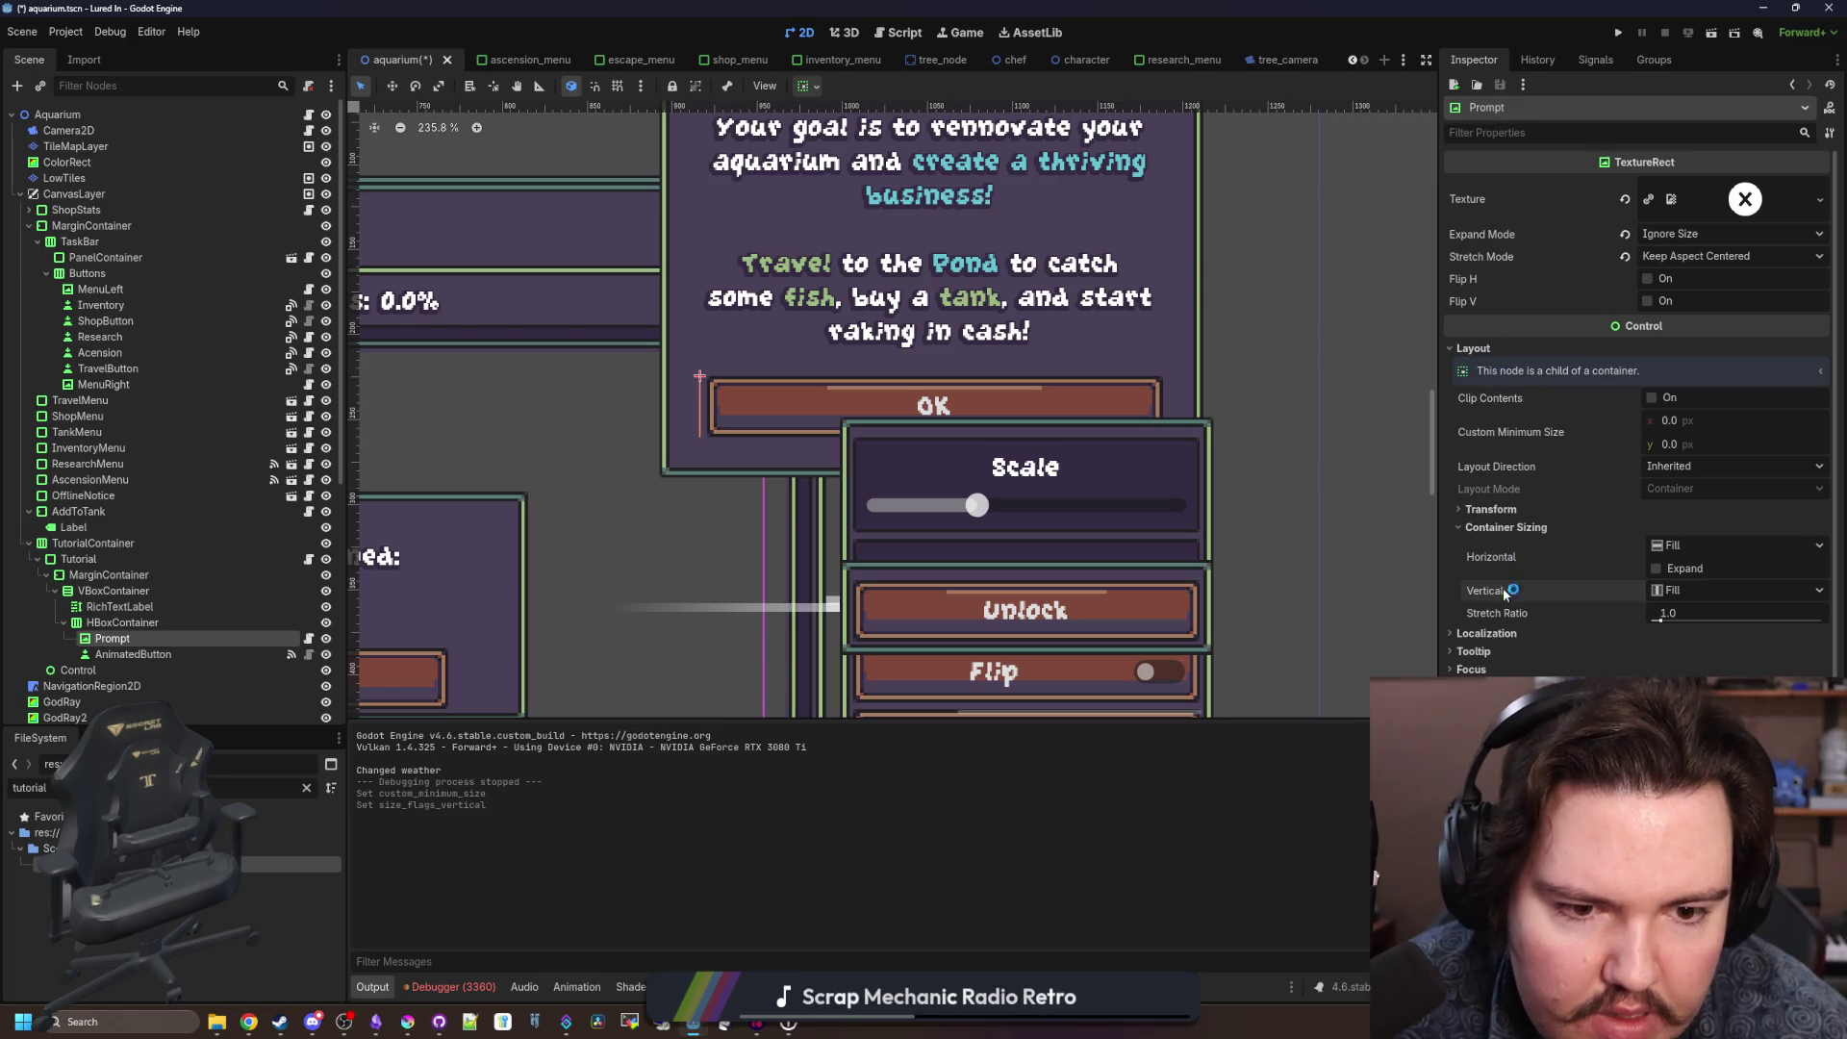
Give the Prompt a 36 px minimum width and save the aquarium scene.
click(1509, 509)
click(1510, 510)
click(1674, 421)
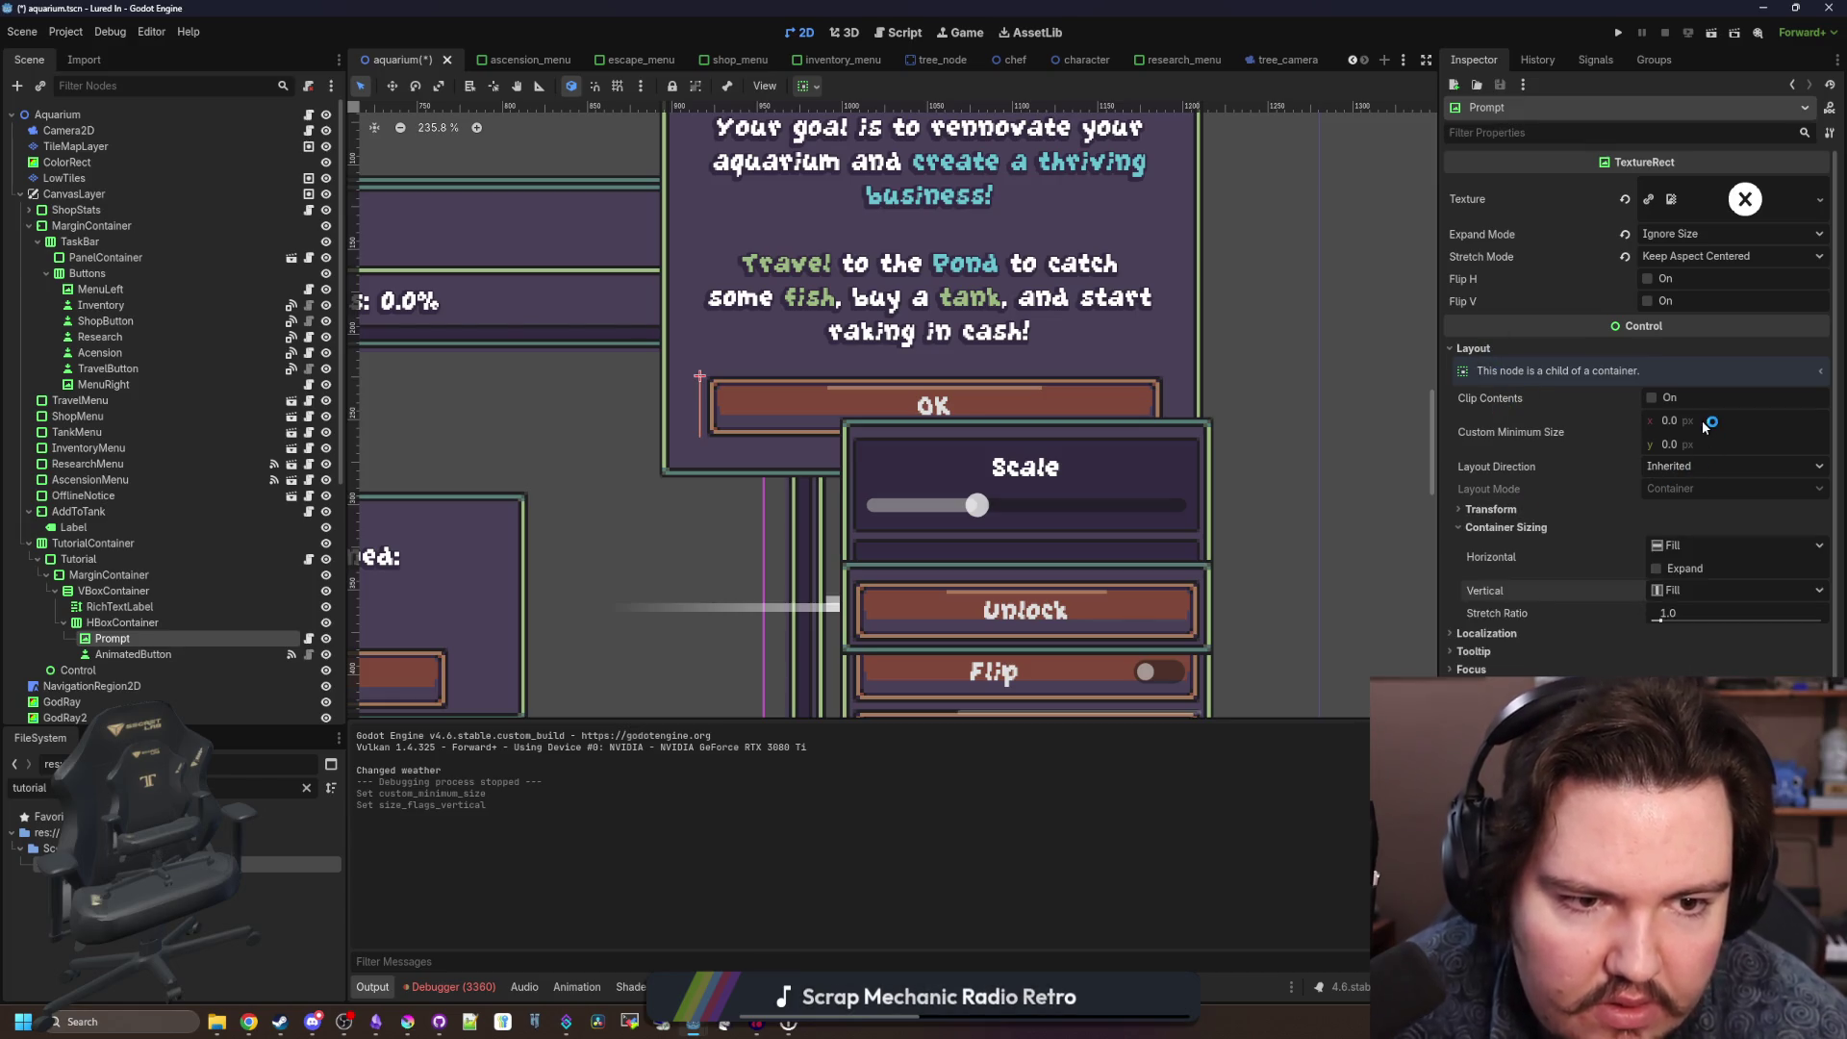
text(36)
key(Return)
key(ctrl+s)
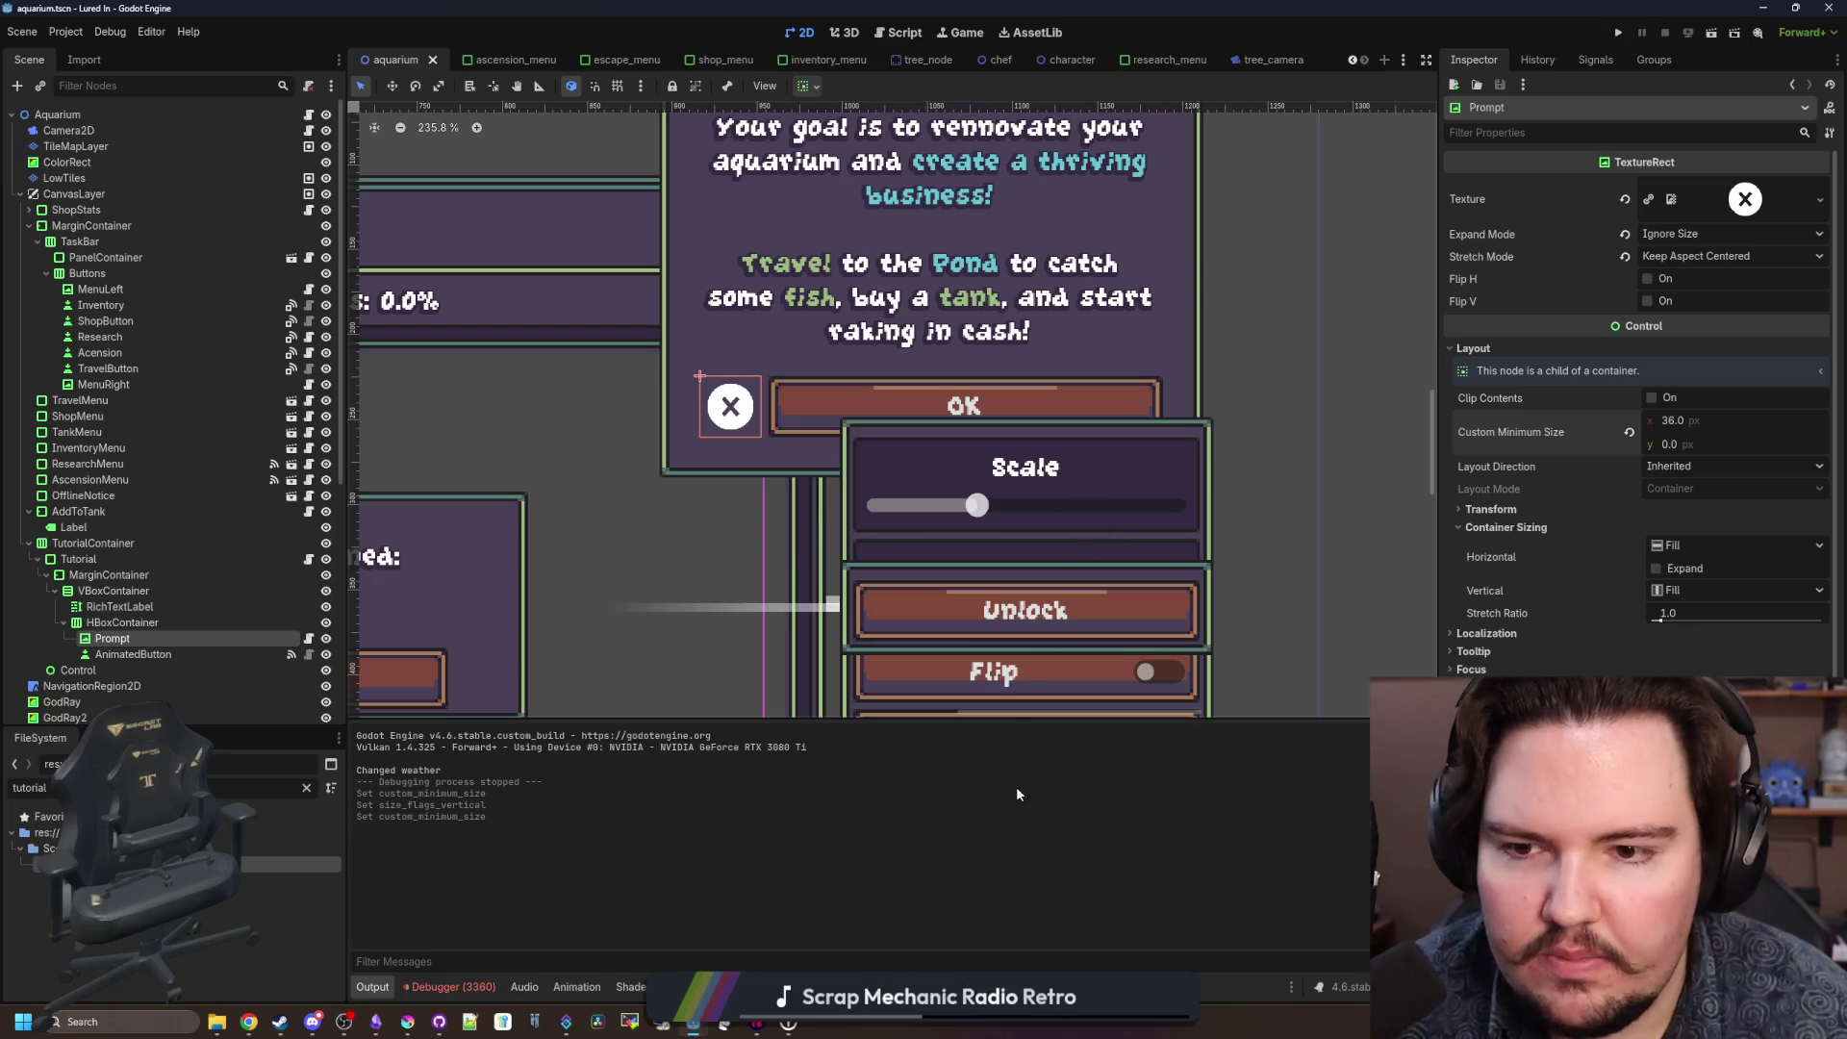
scroll(993, 422, down, 6)
scroll(910, 465, up, 2)
right_click(739, 471)
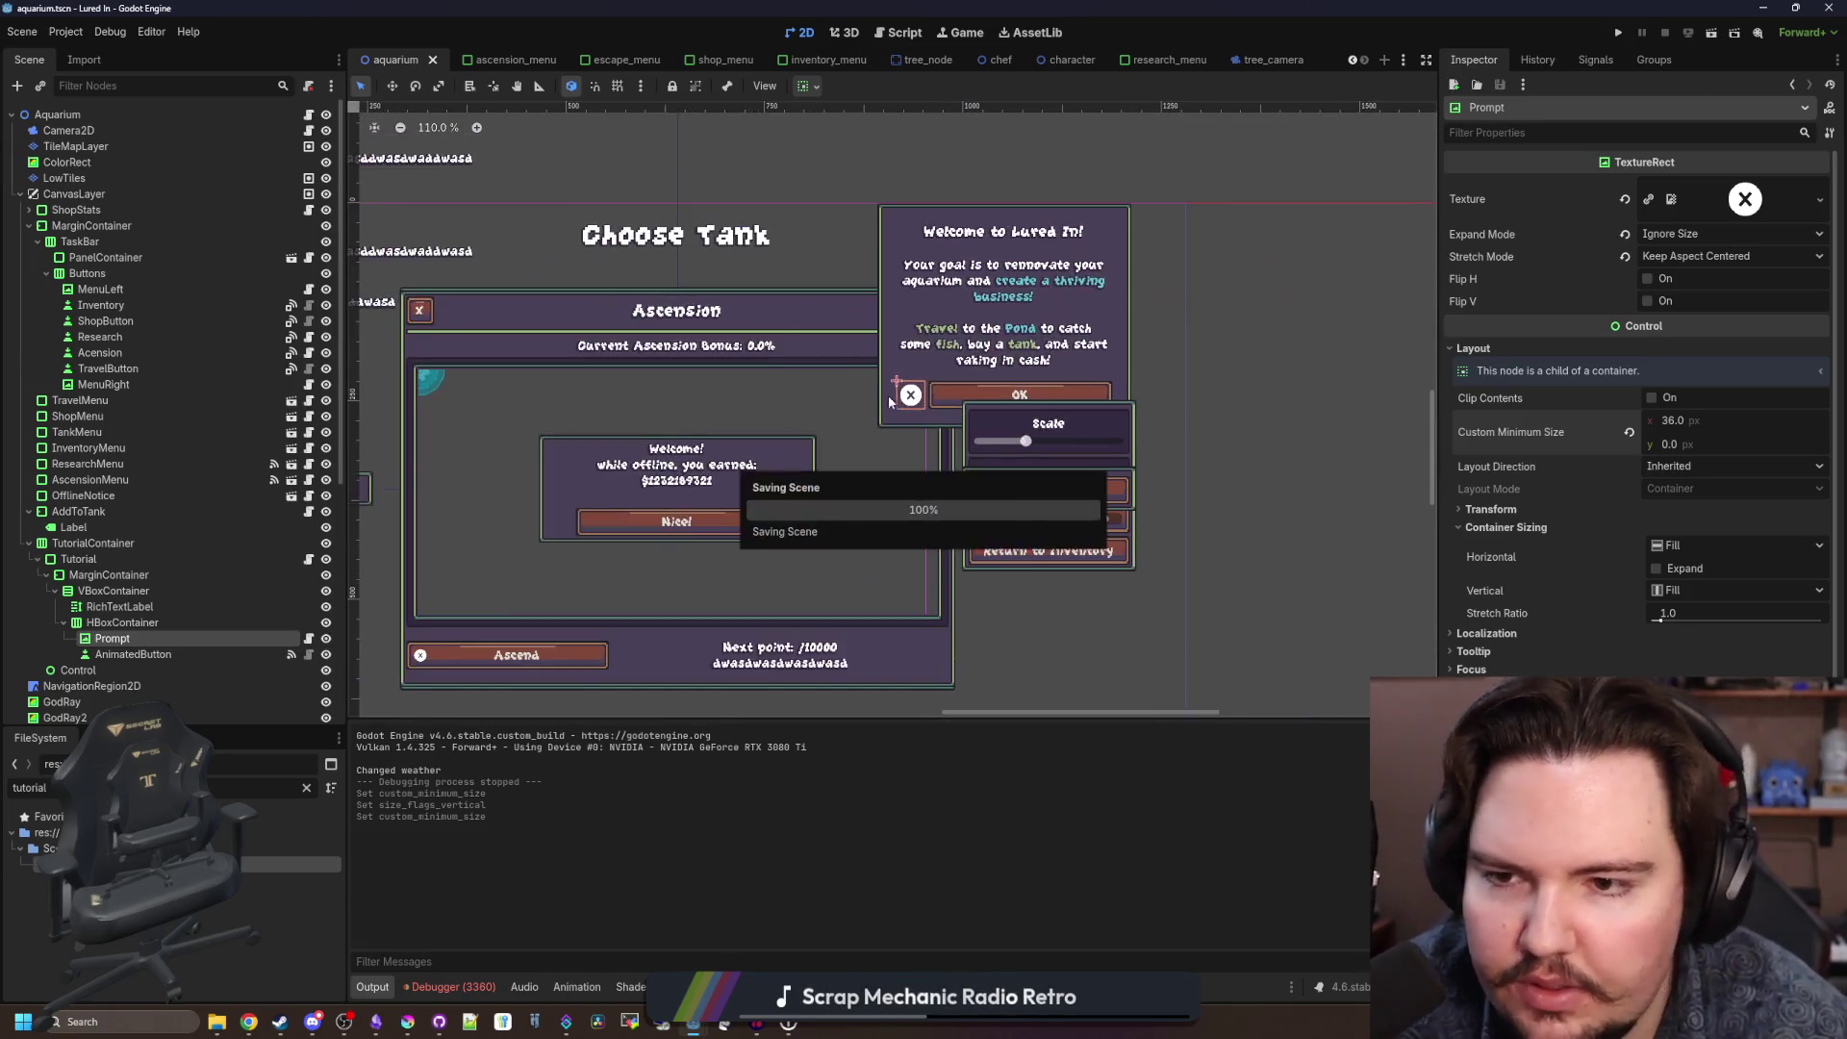
key(Escape)
click(66, 31)
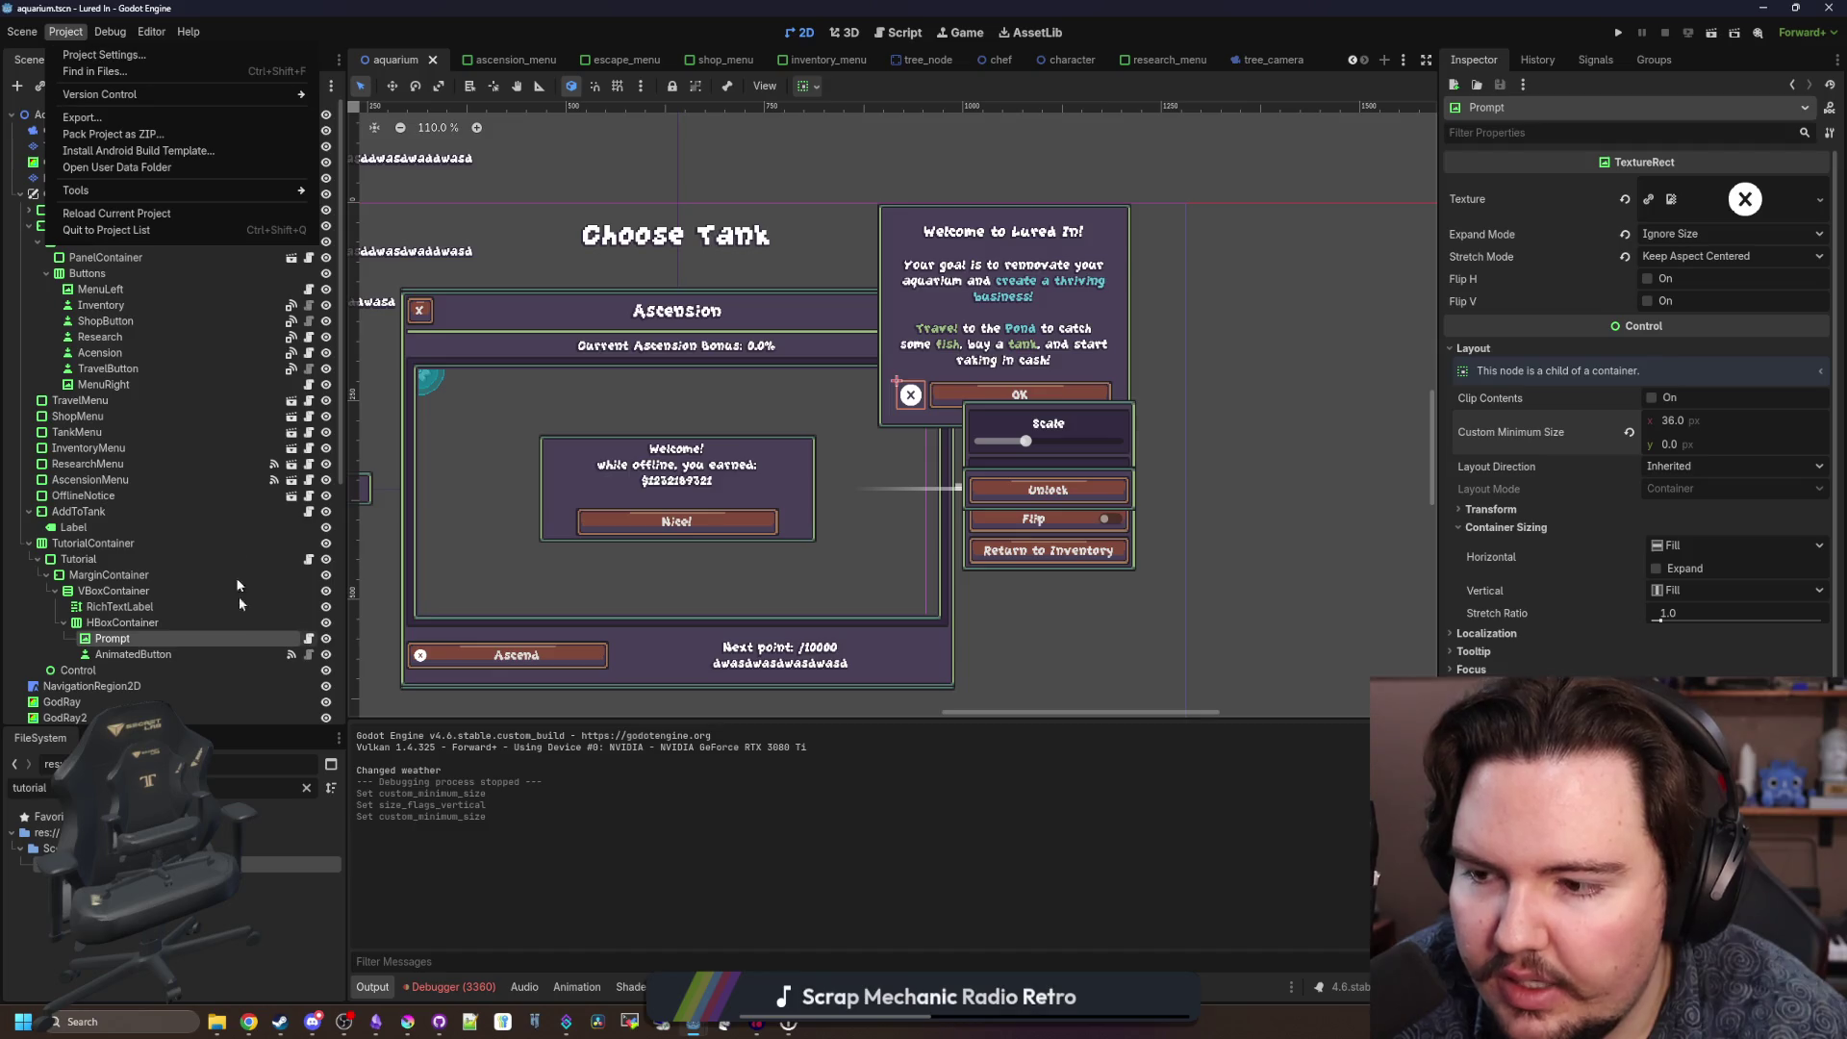
Open controller_prompt.gd and add a controller_action input action in the Input Map.
click(308, 640)
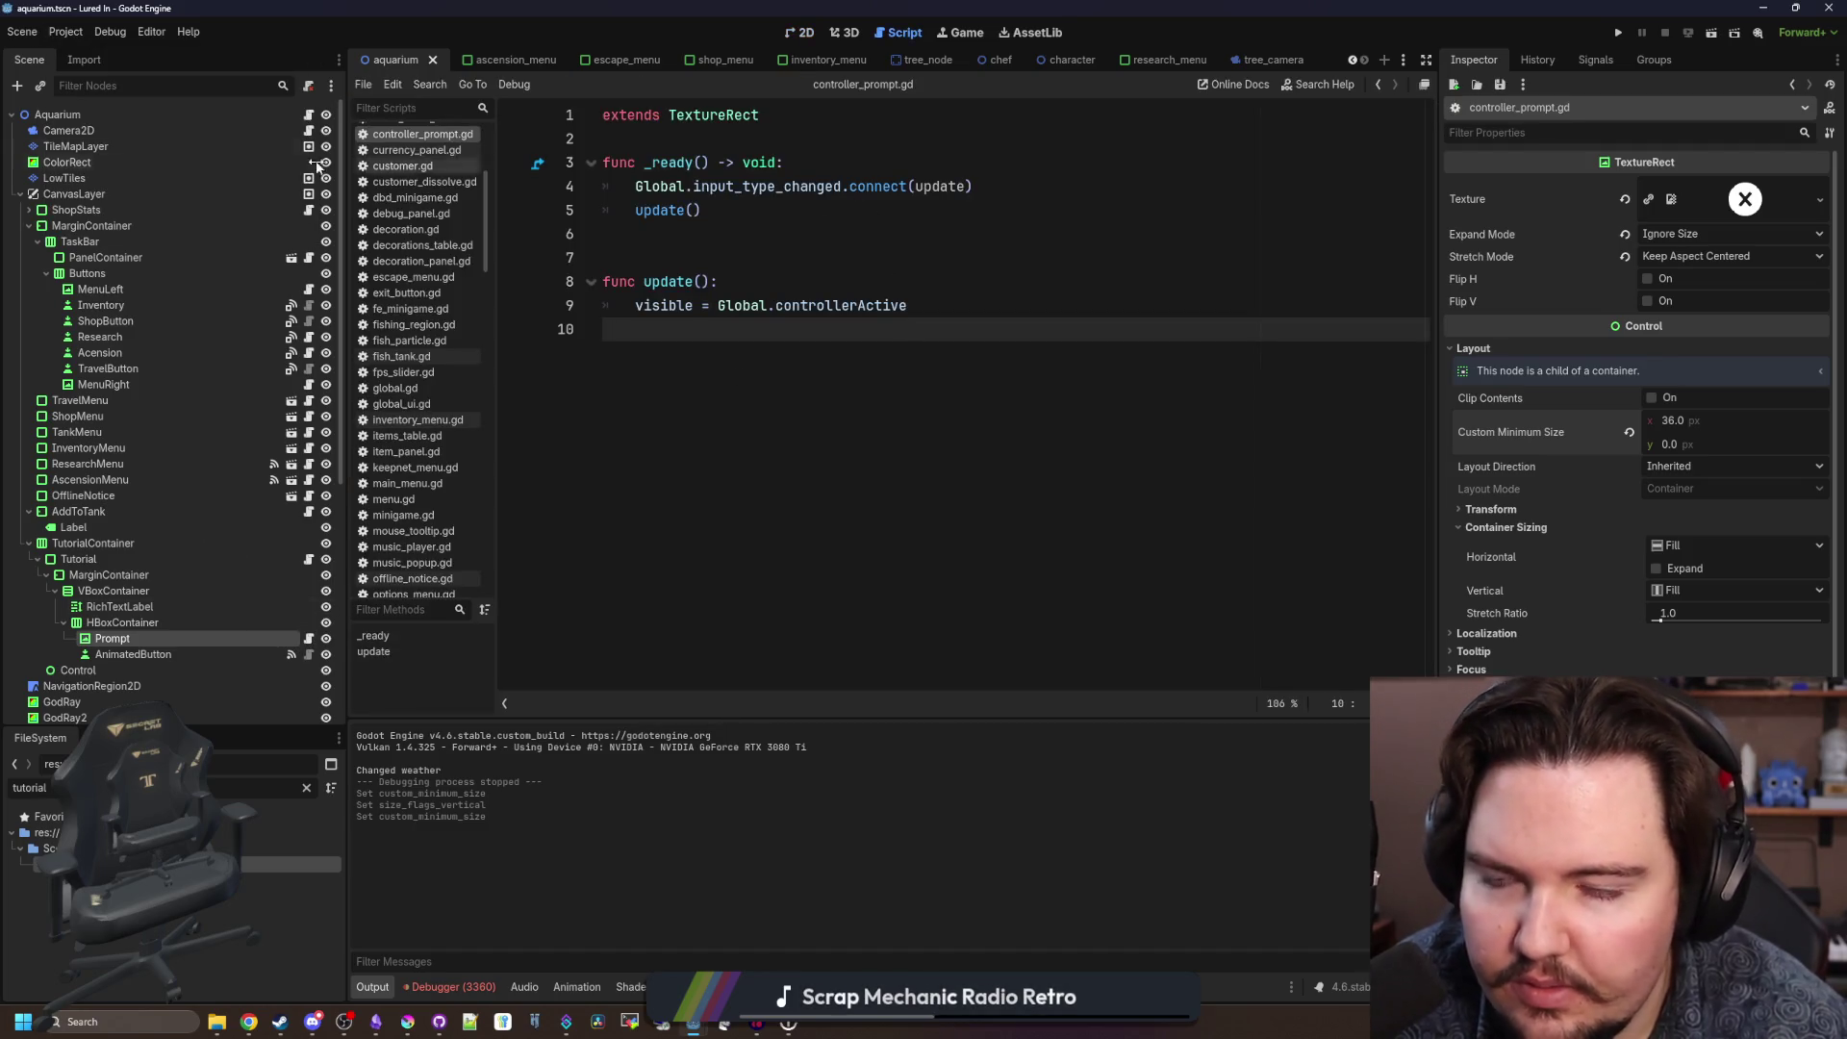
click(65, 31)
click(92, 51)
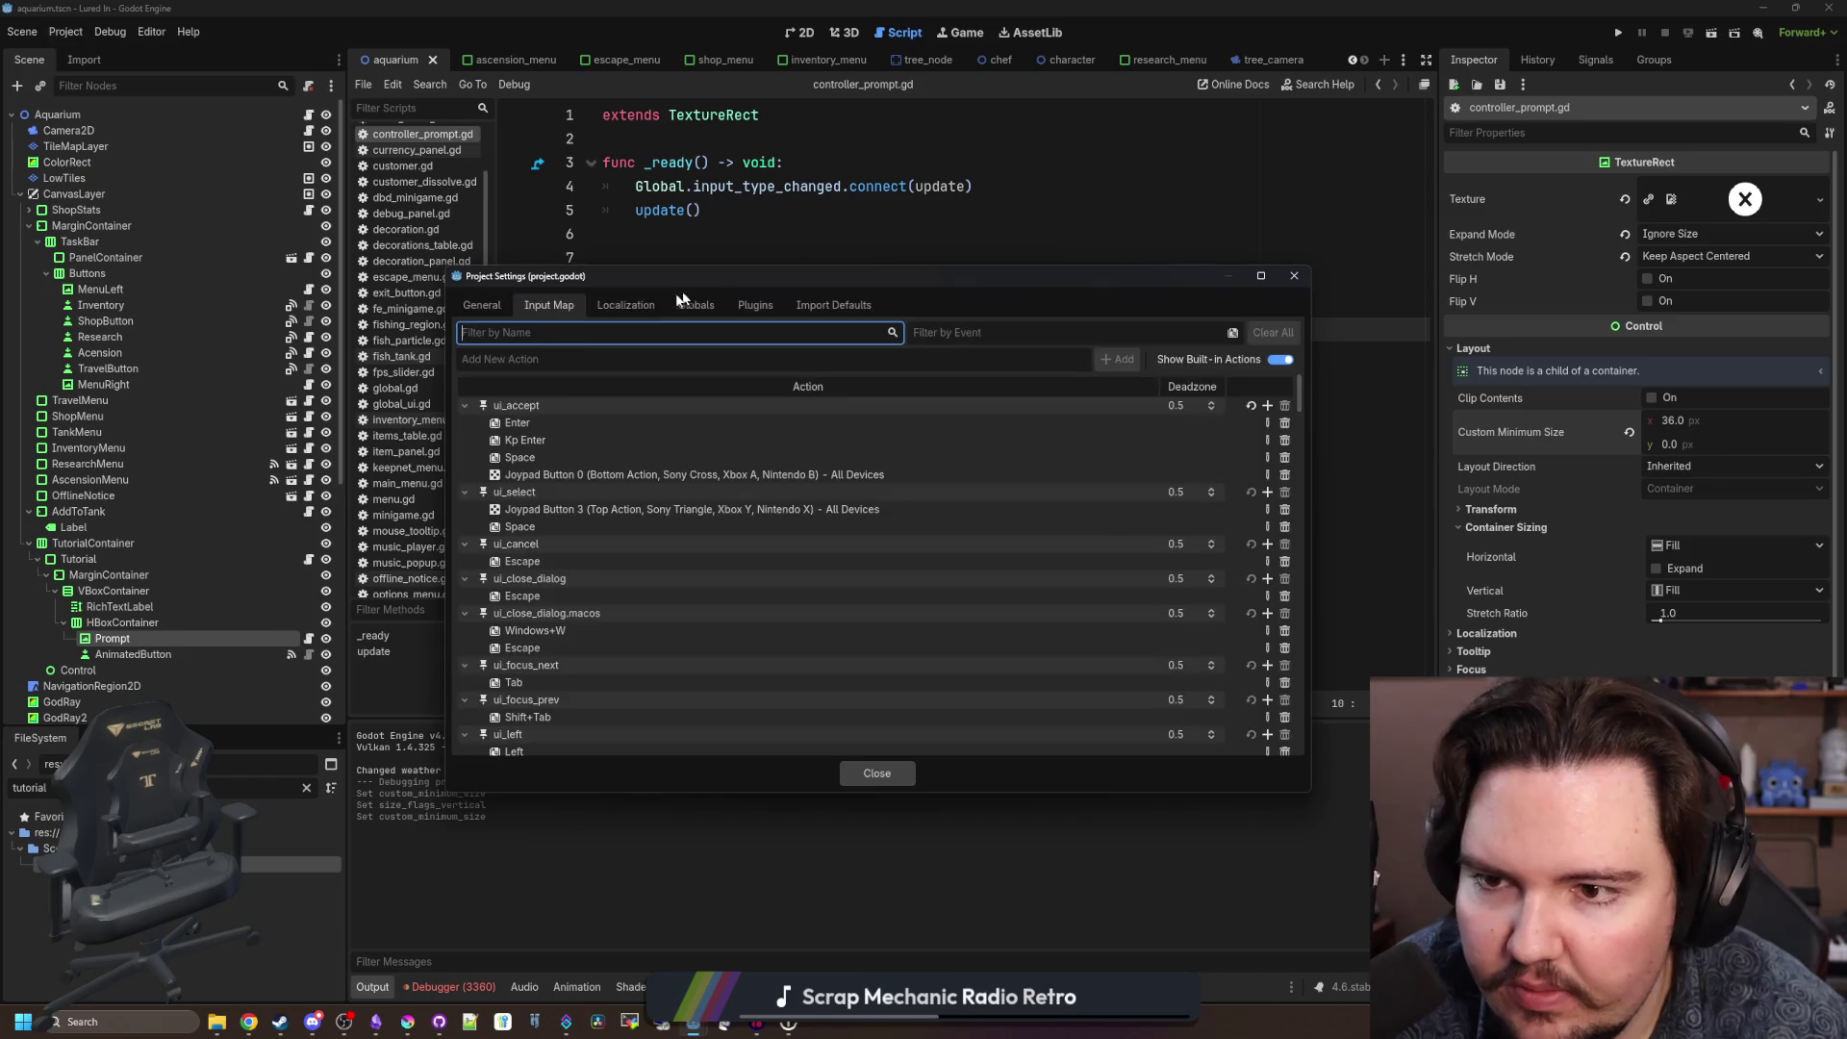
click(583, 350)
text(controller_ac)
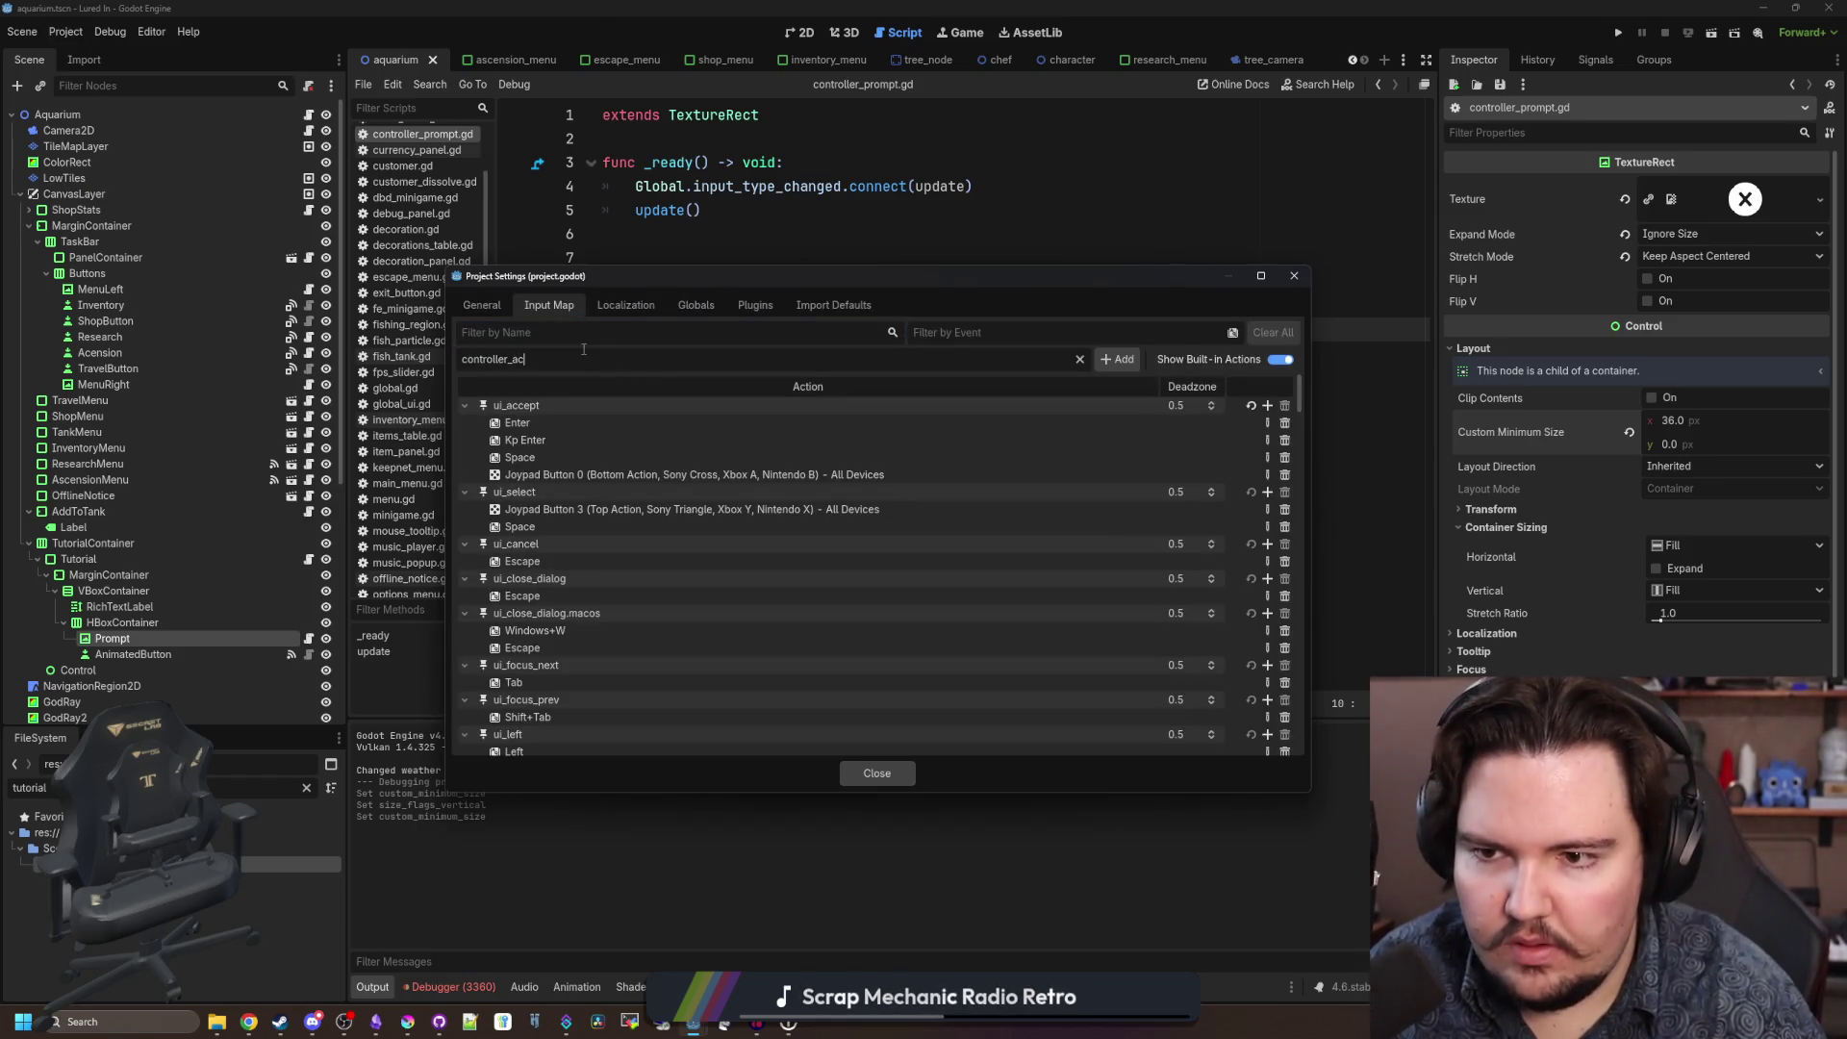
key(Return)
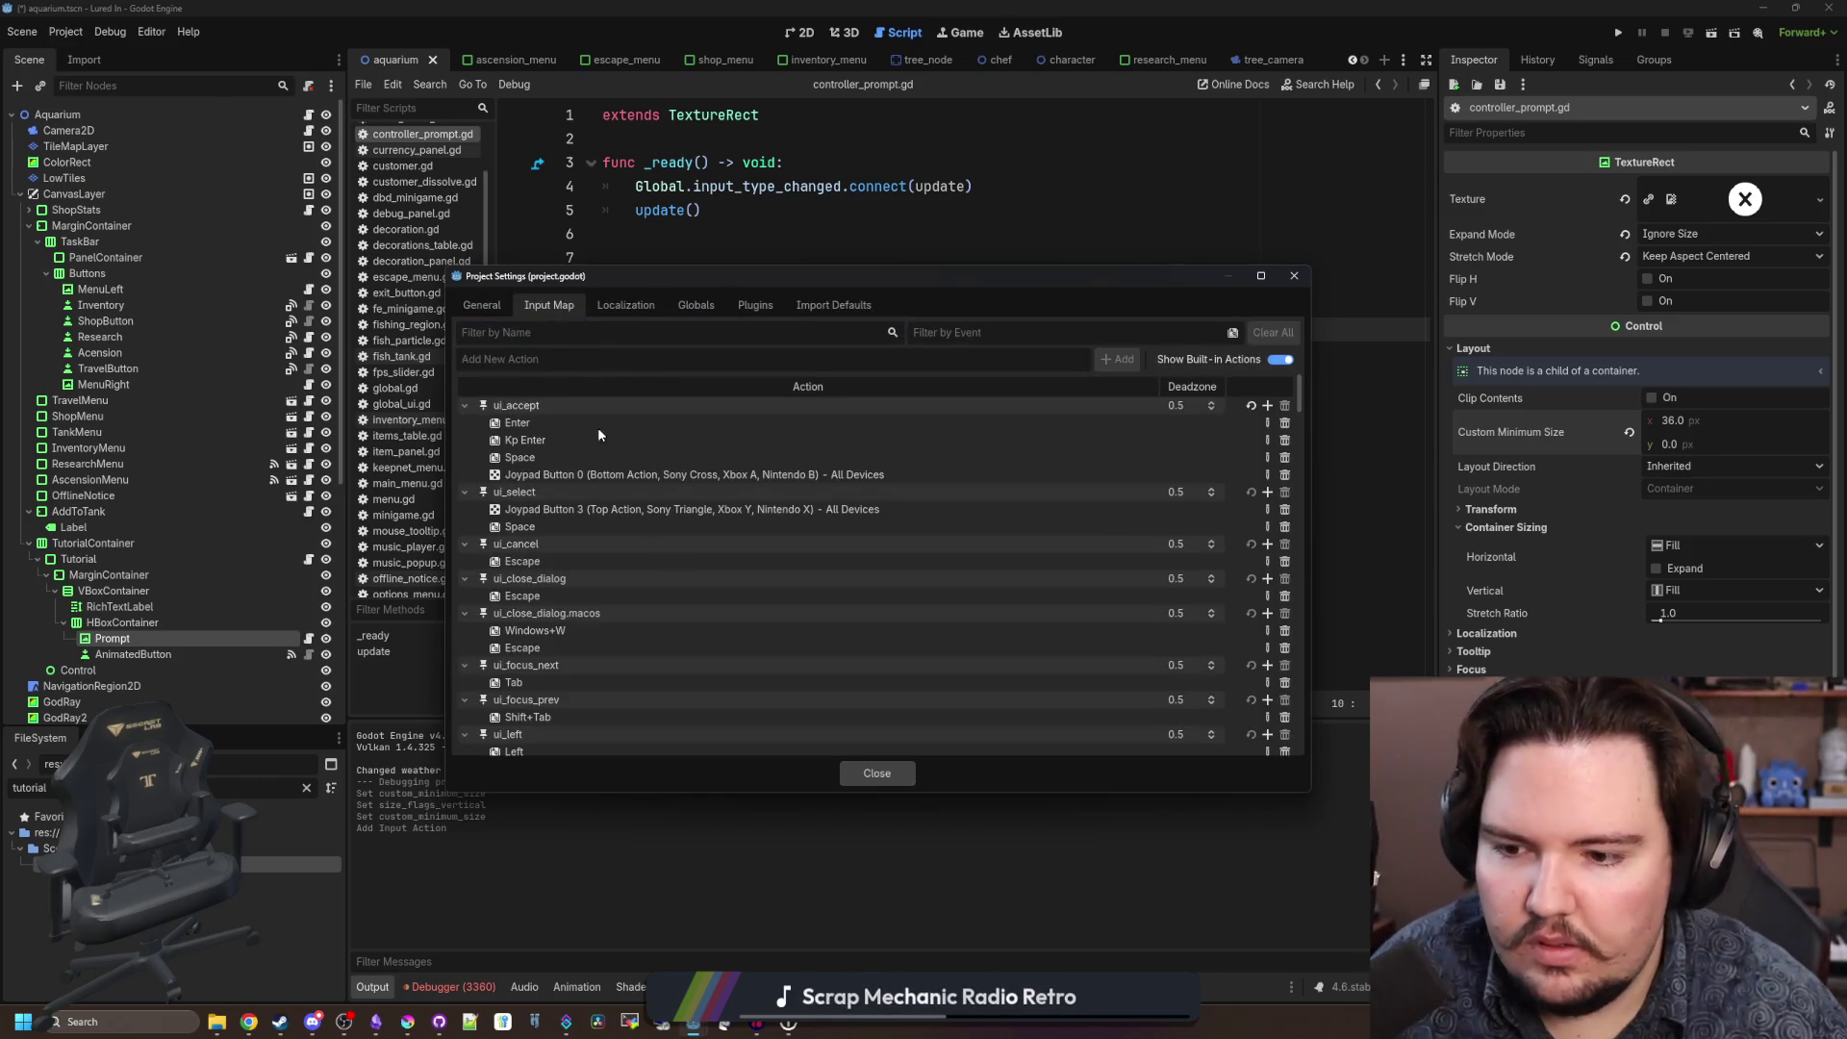
Bind Joypad Button 2 to controller_action, then close Project Settings and save.
scroll(1018, 651, down, 15)
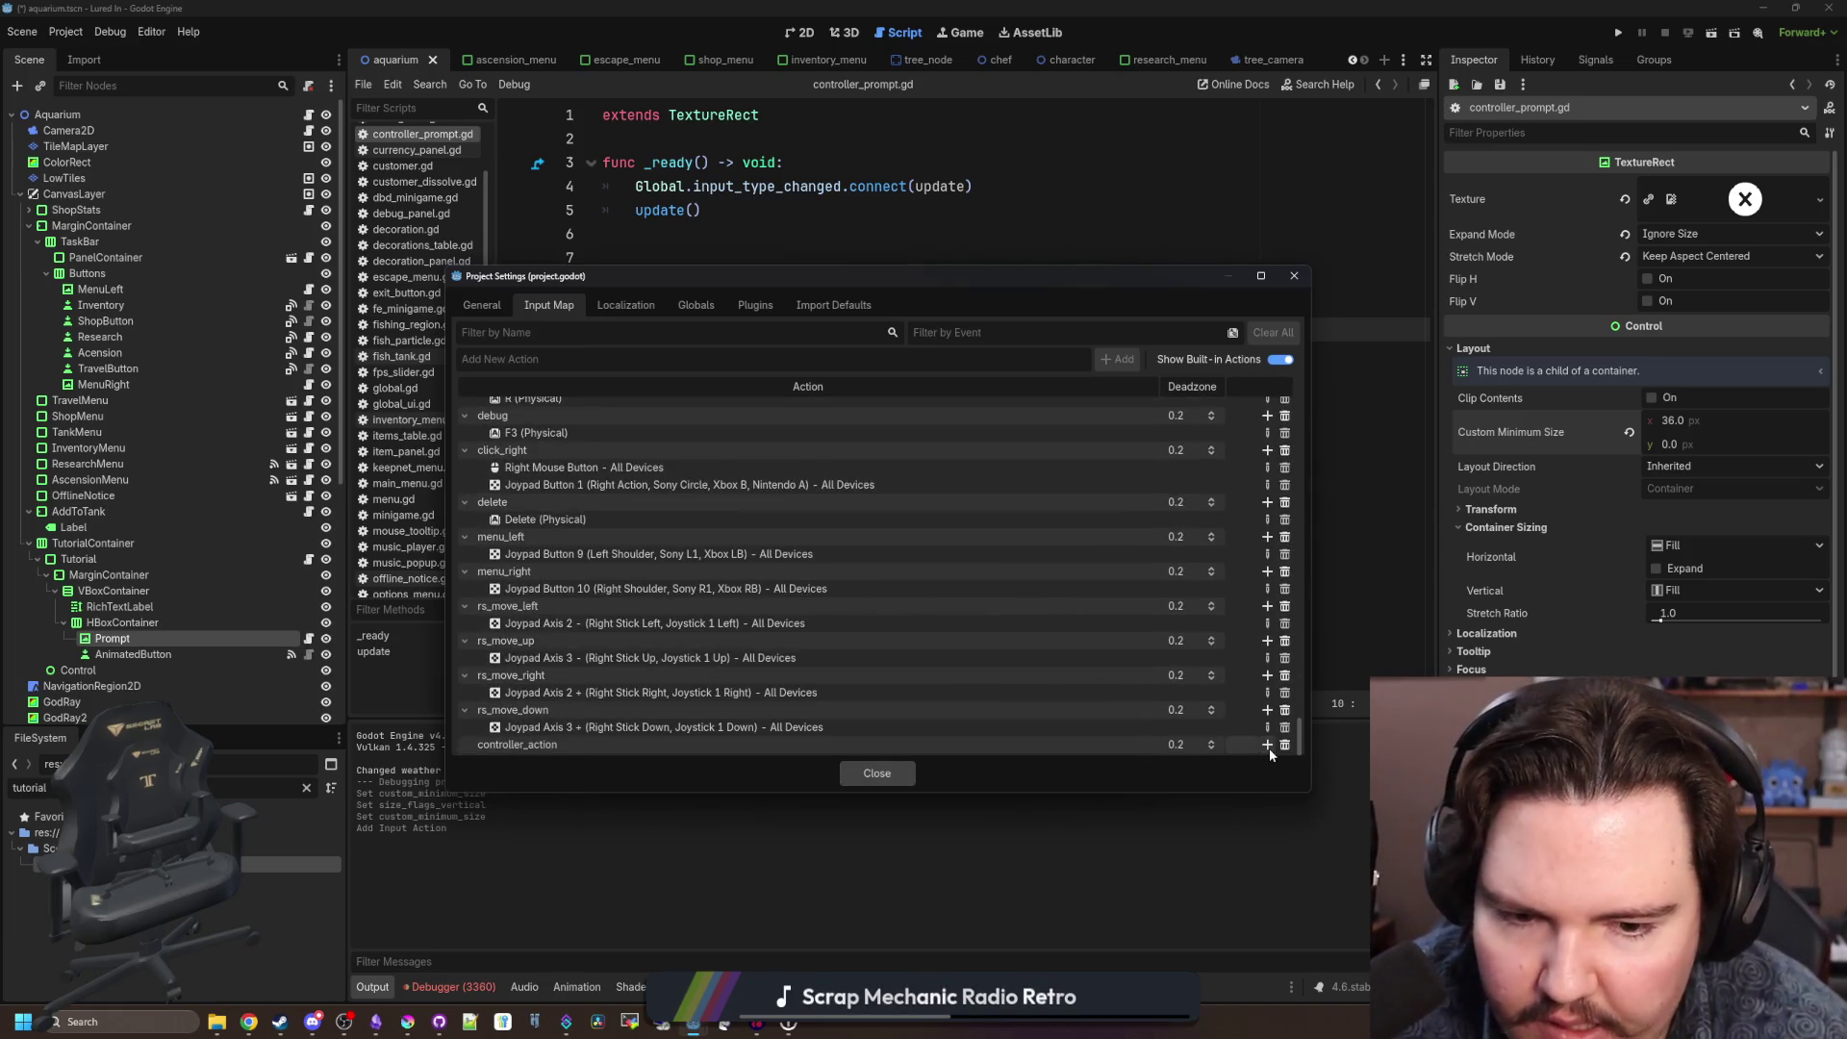
click(1267, 745)
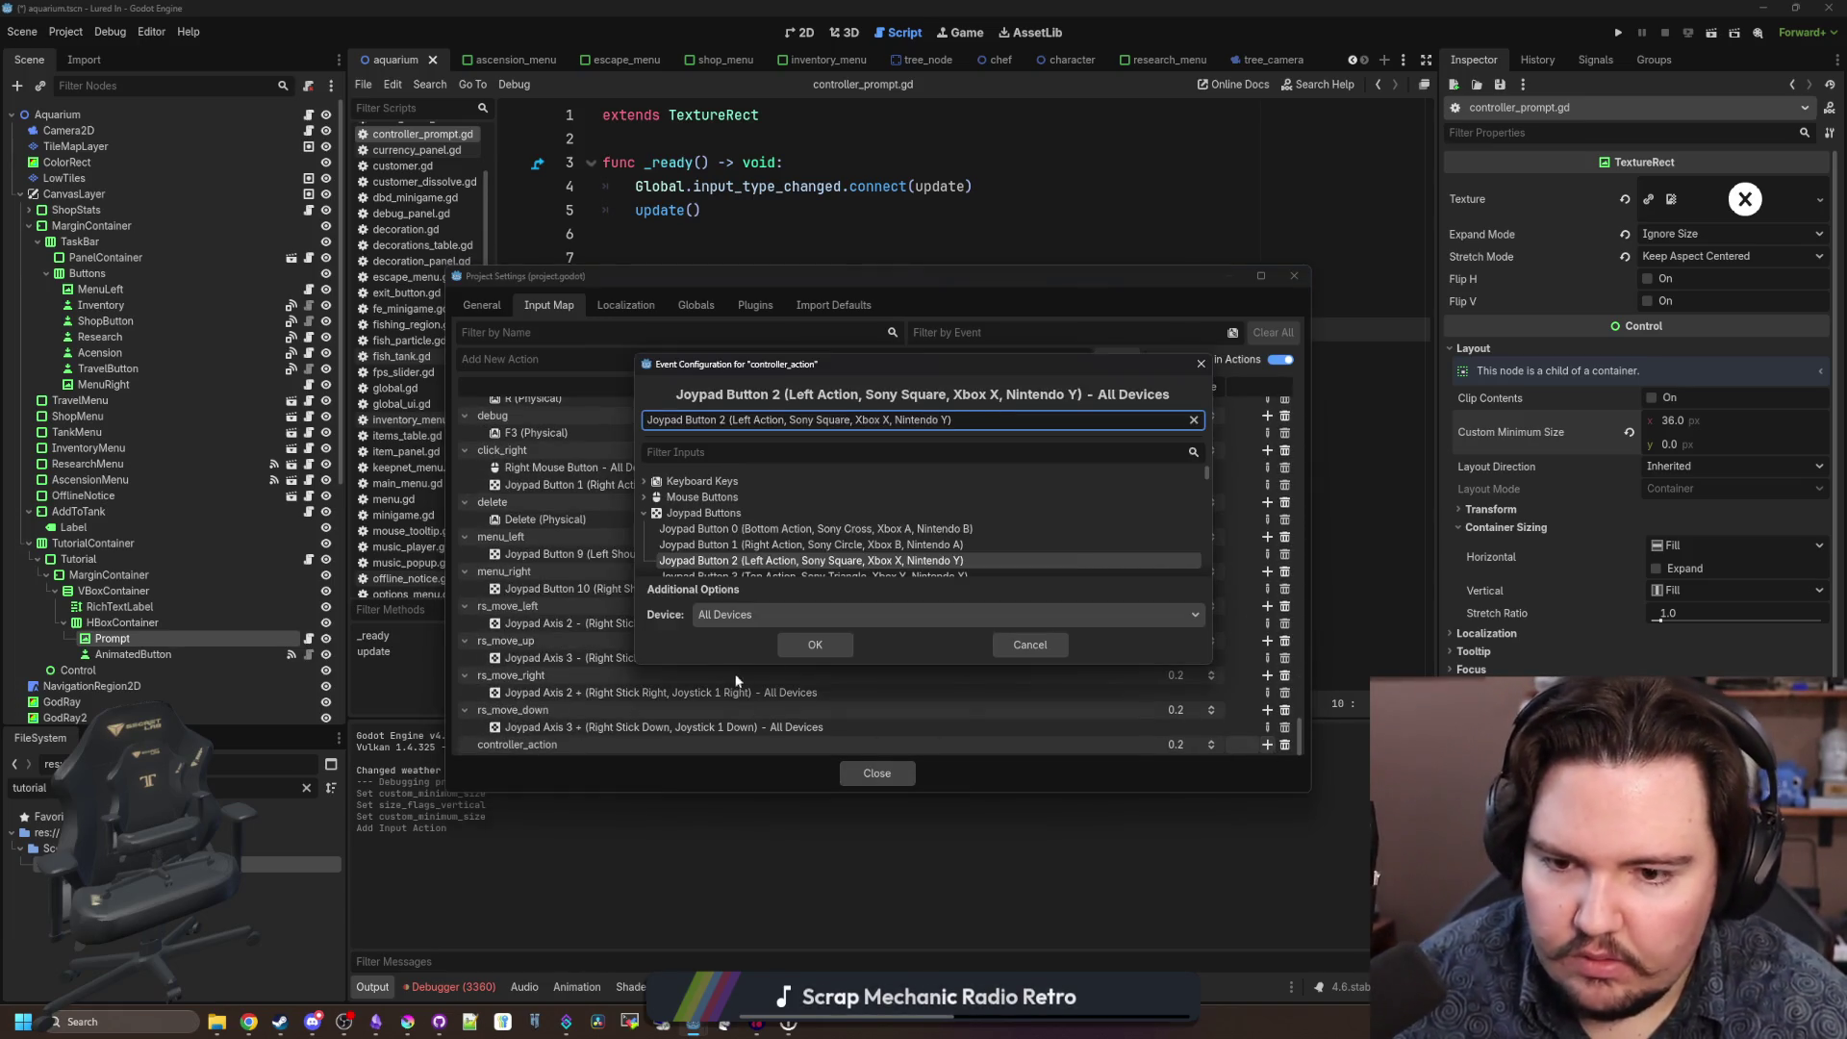
click(814, 644)
click(877, 772)
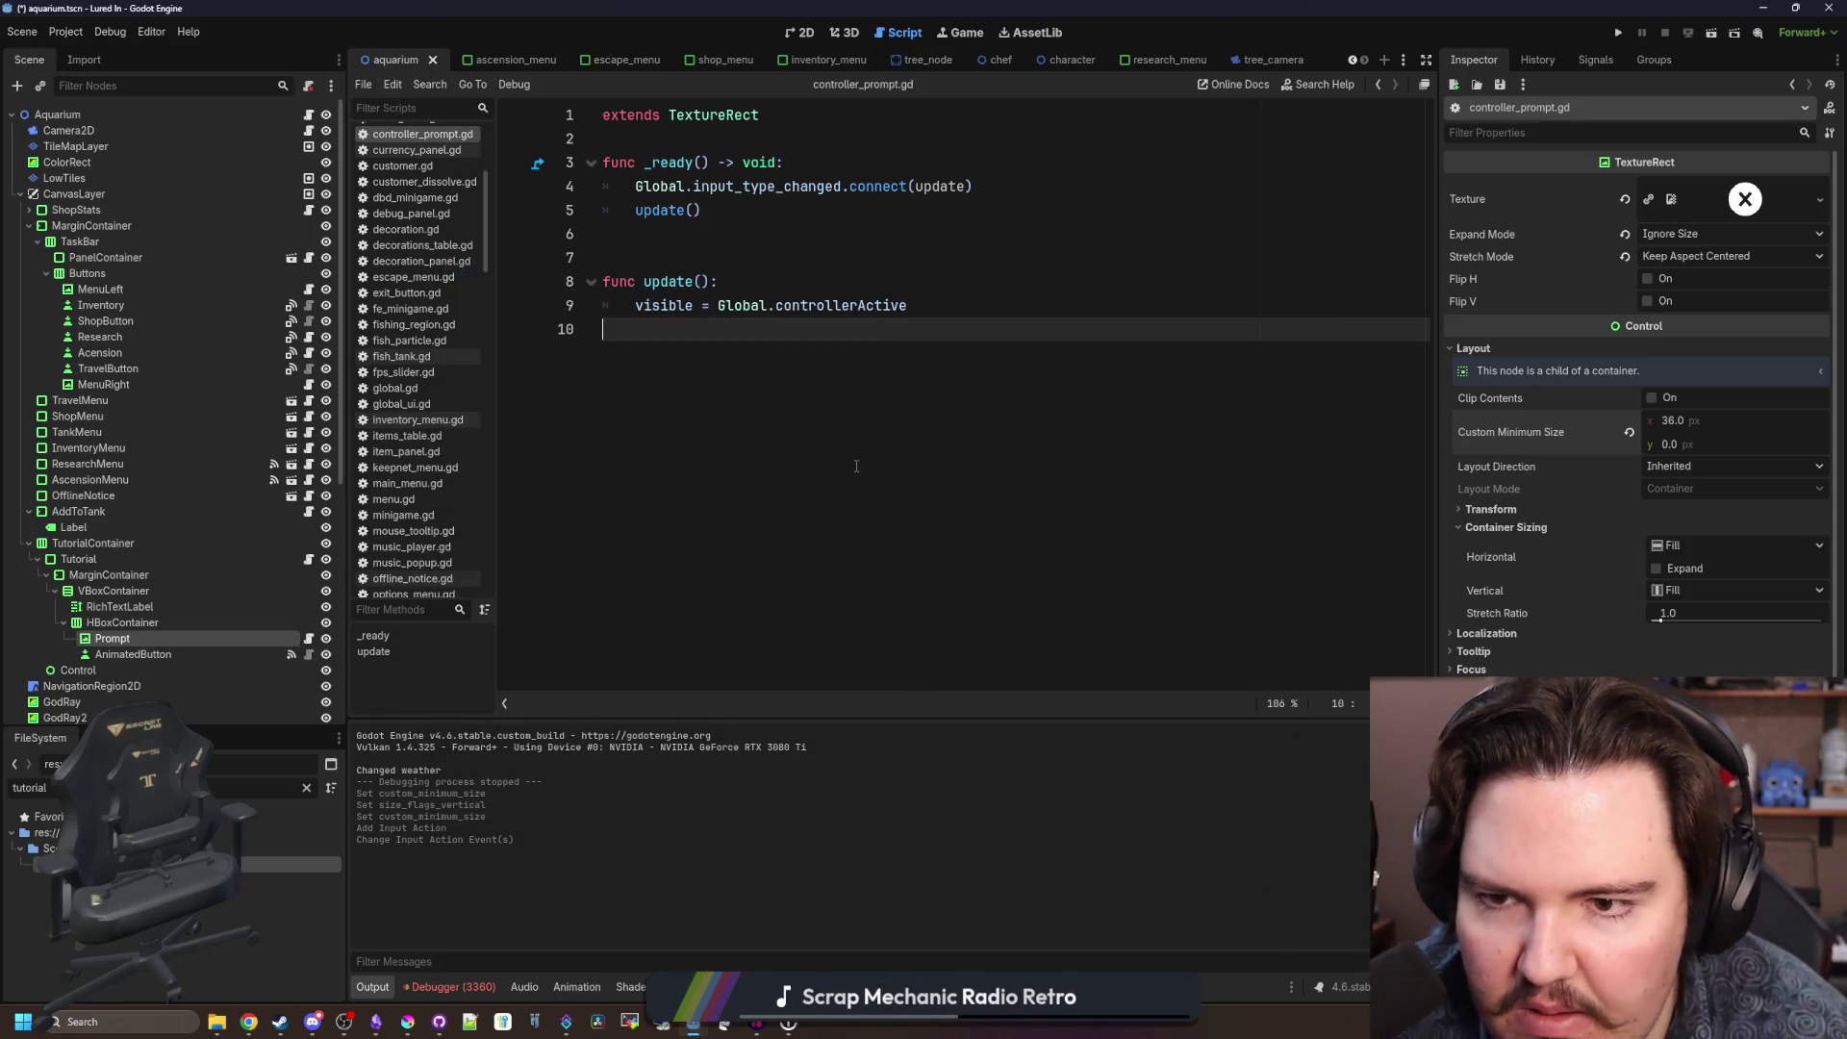
key(ctrl+s)
Run the game and dismiss the Welcome Back and tutorial dialogs with the controller.
click(750, 246)
click(1618, 32)
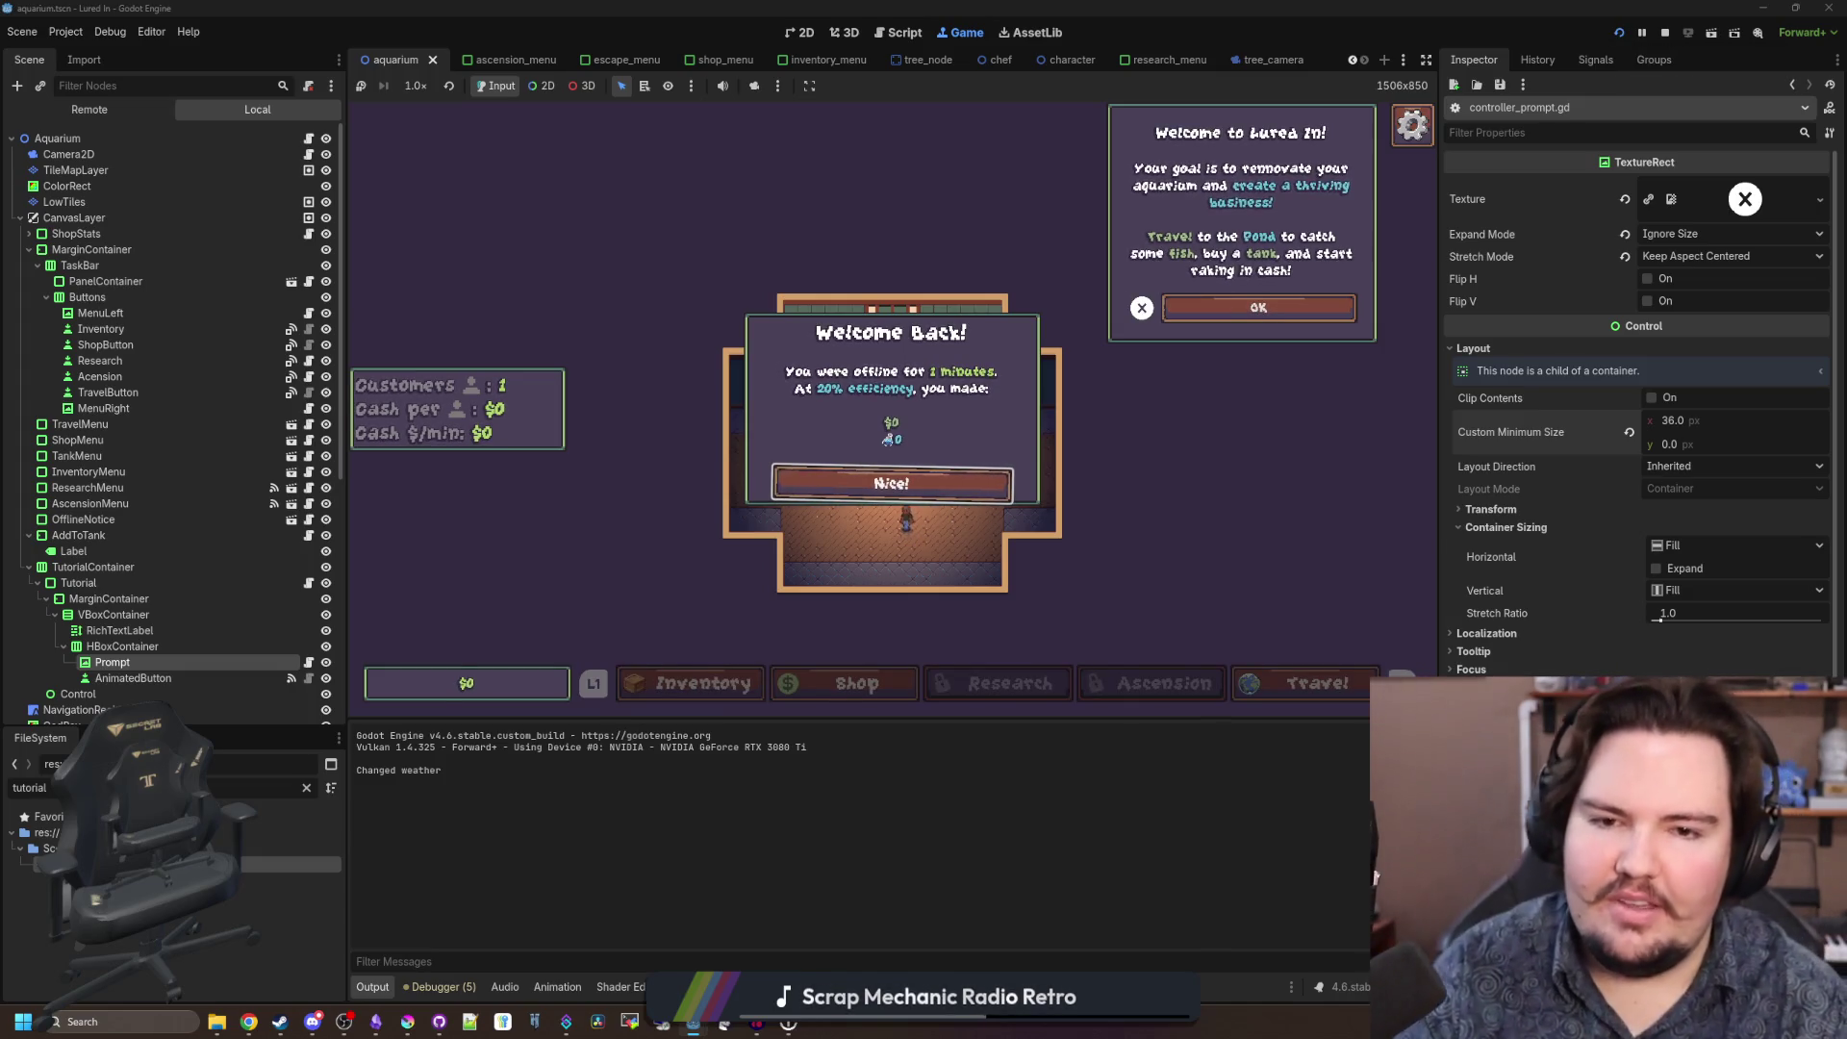
key(Return)
key(Escape)
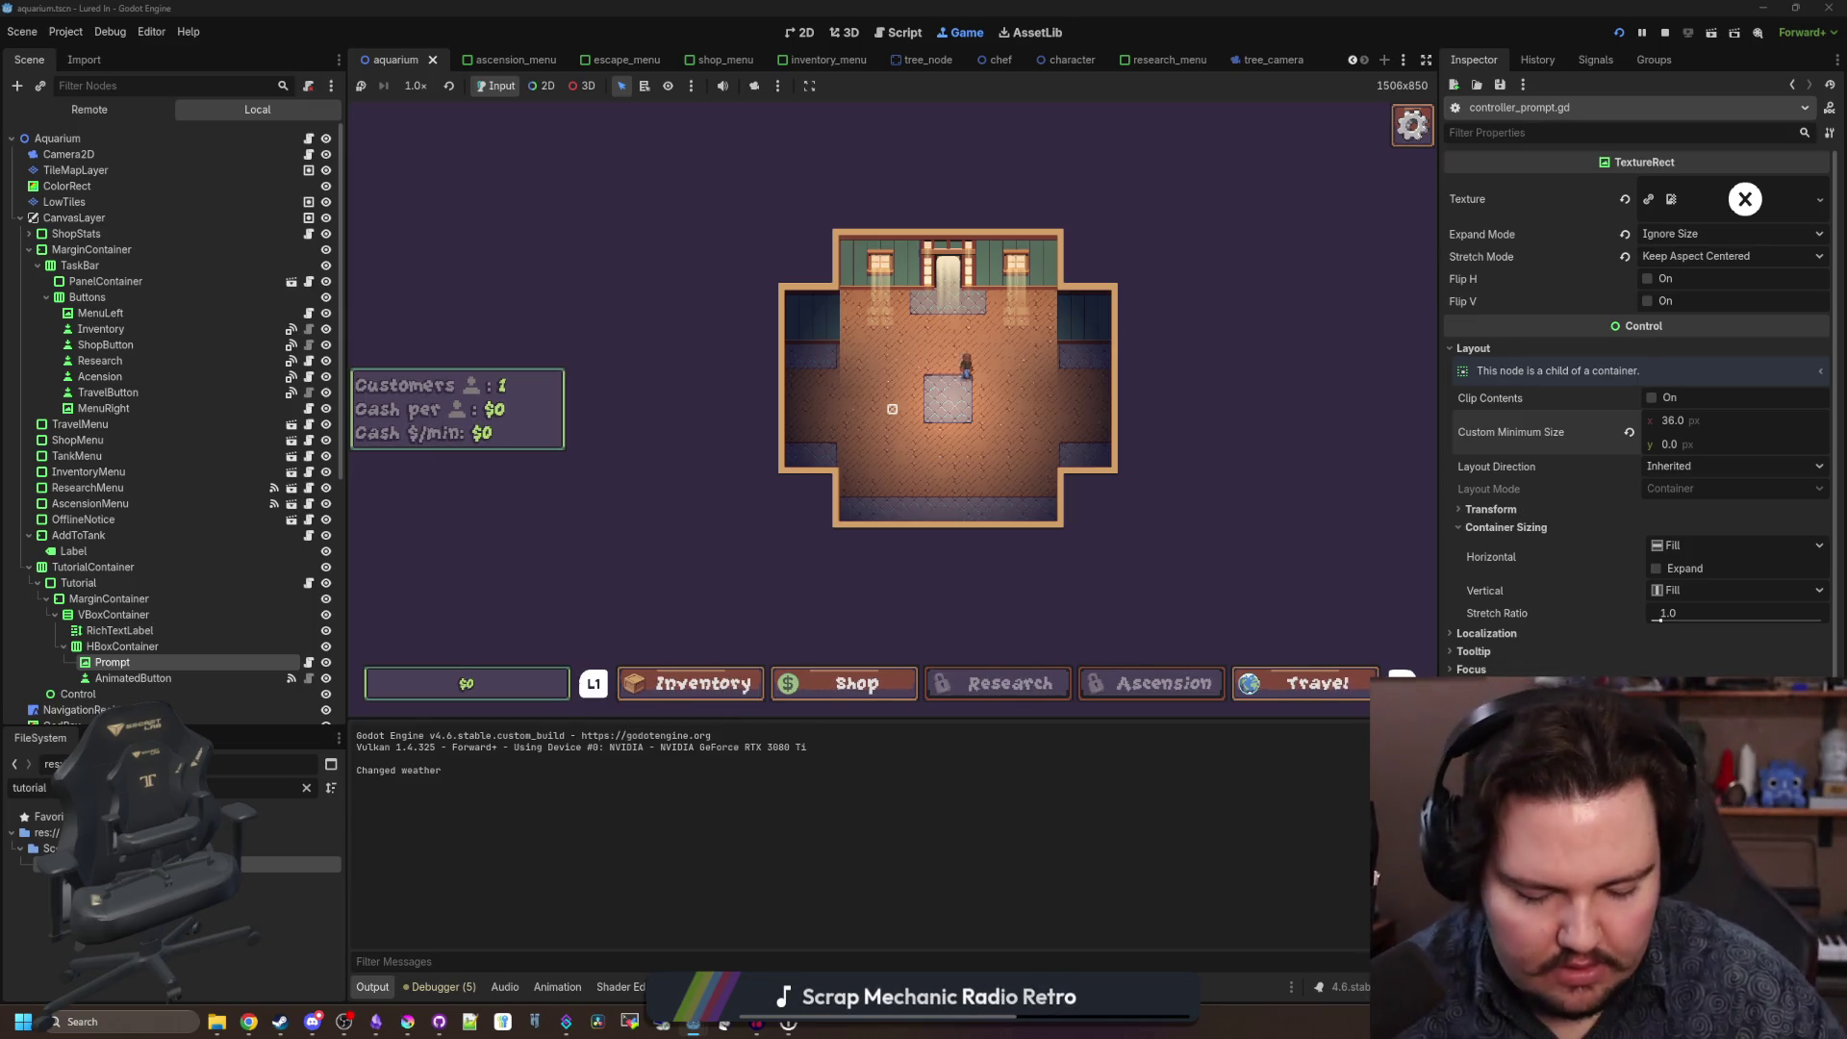
key(Escape)
key(Escape)
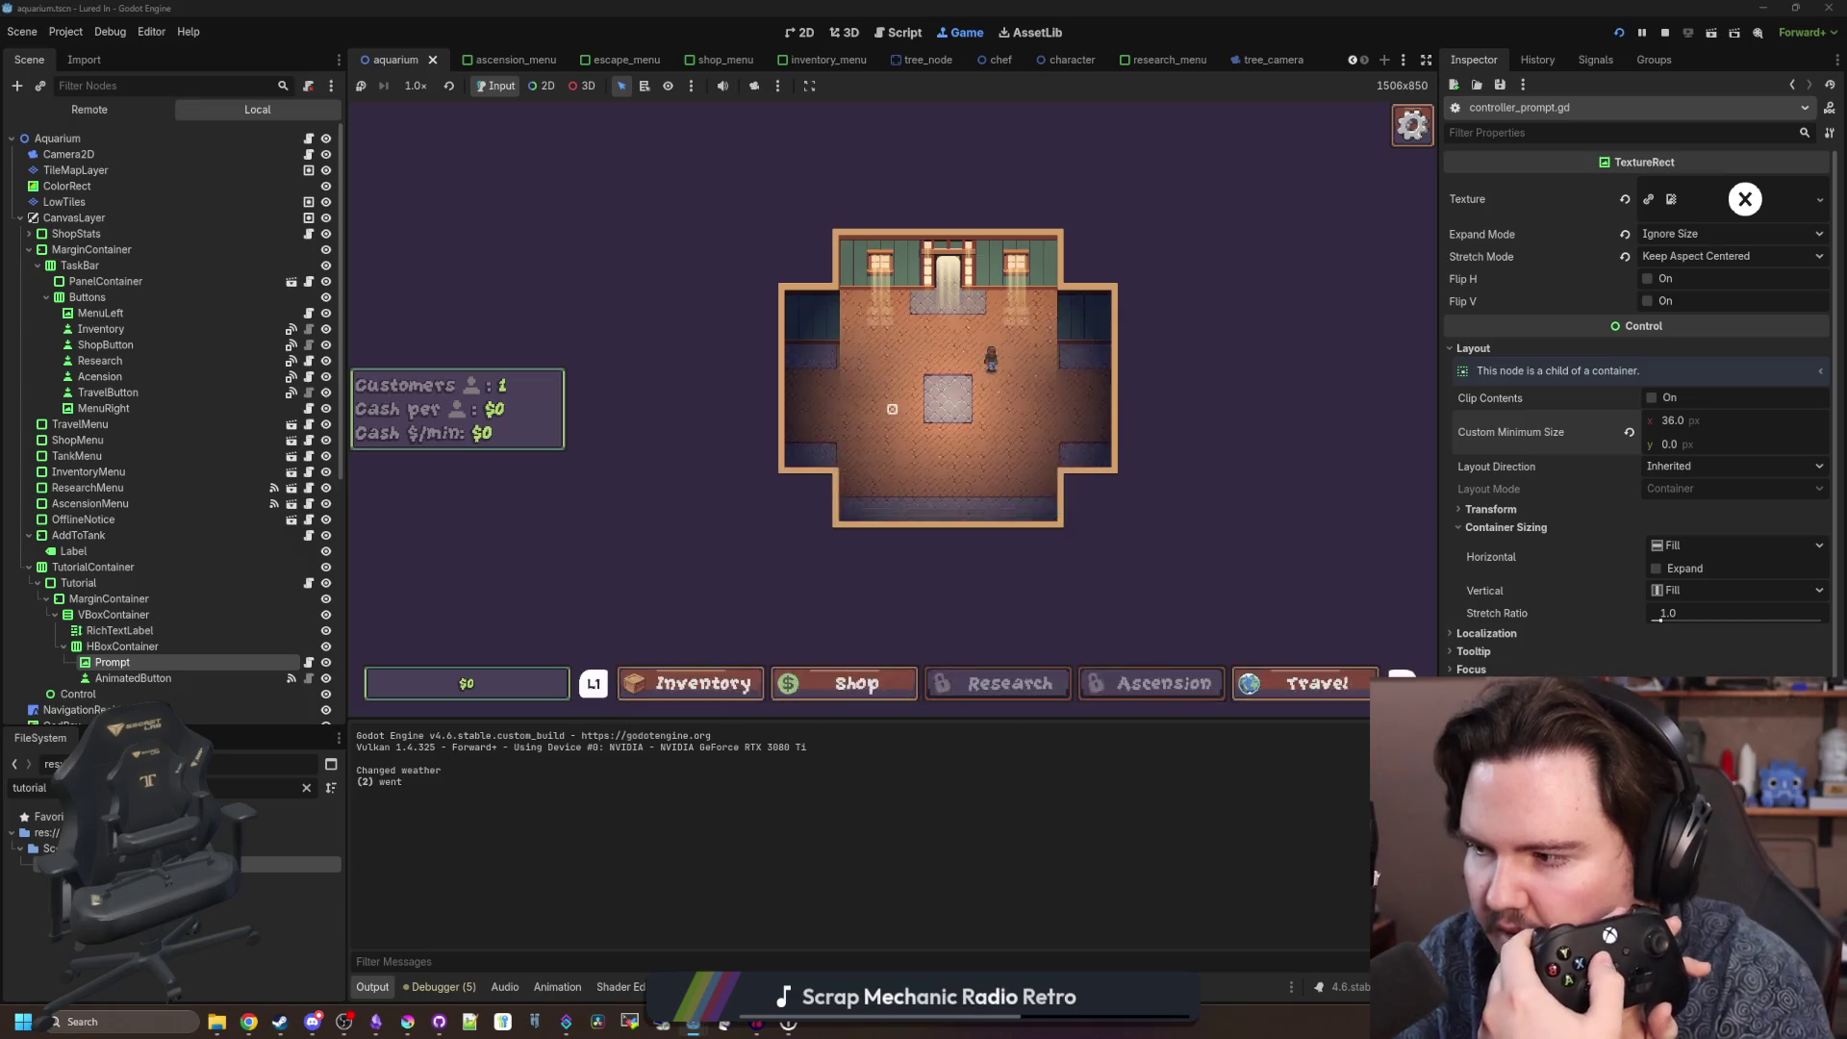
key(Escape)
key(Escape)
key(Escape)
key(Escape)
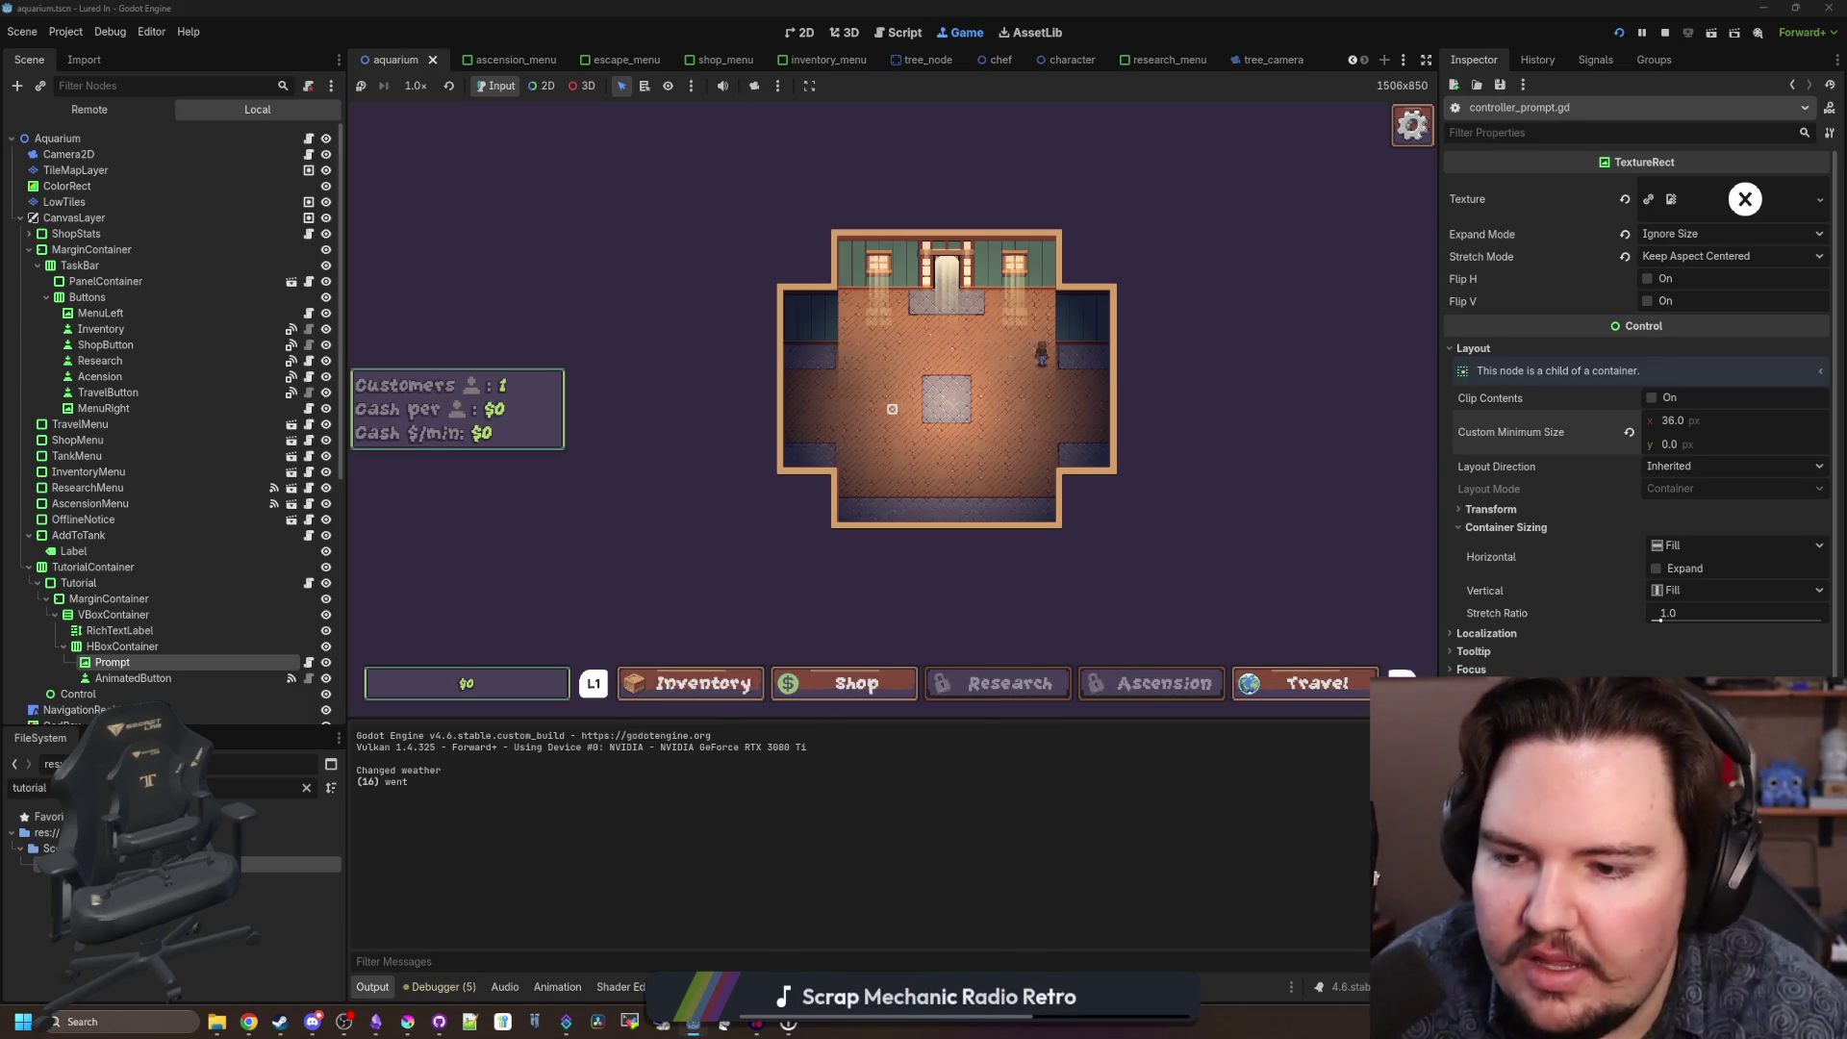
Open and close the Inventory and Shop menus in-game, then stop the game with F8.
scroll(892, 408, up, 5)
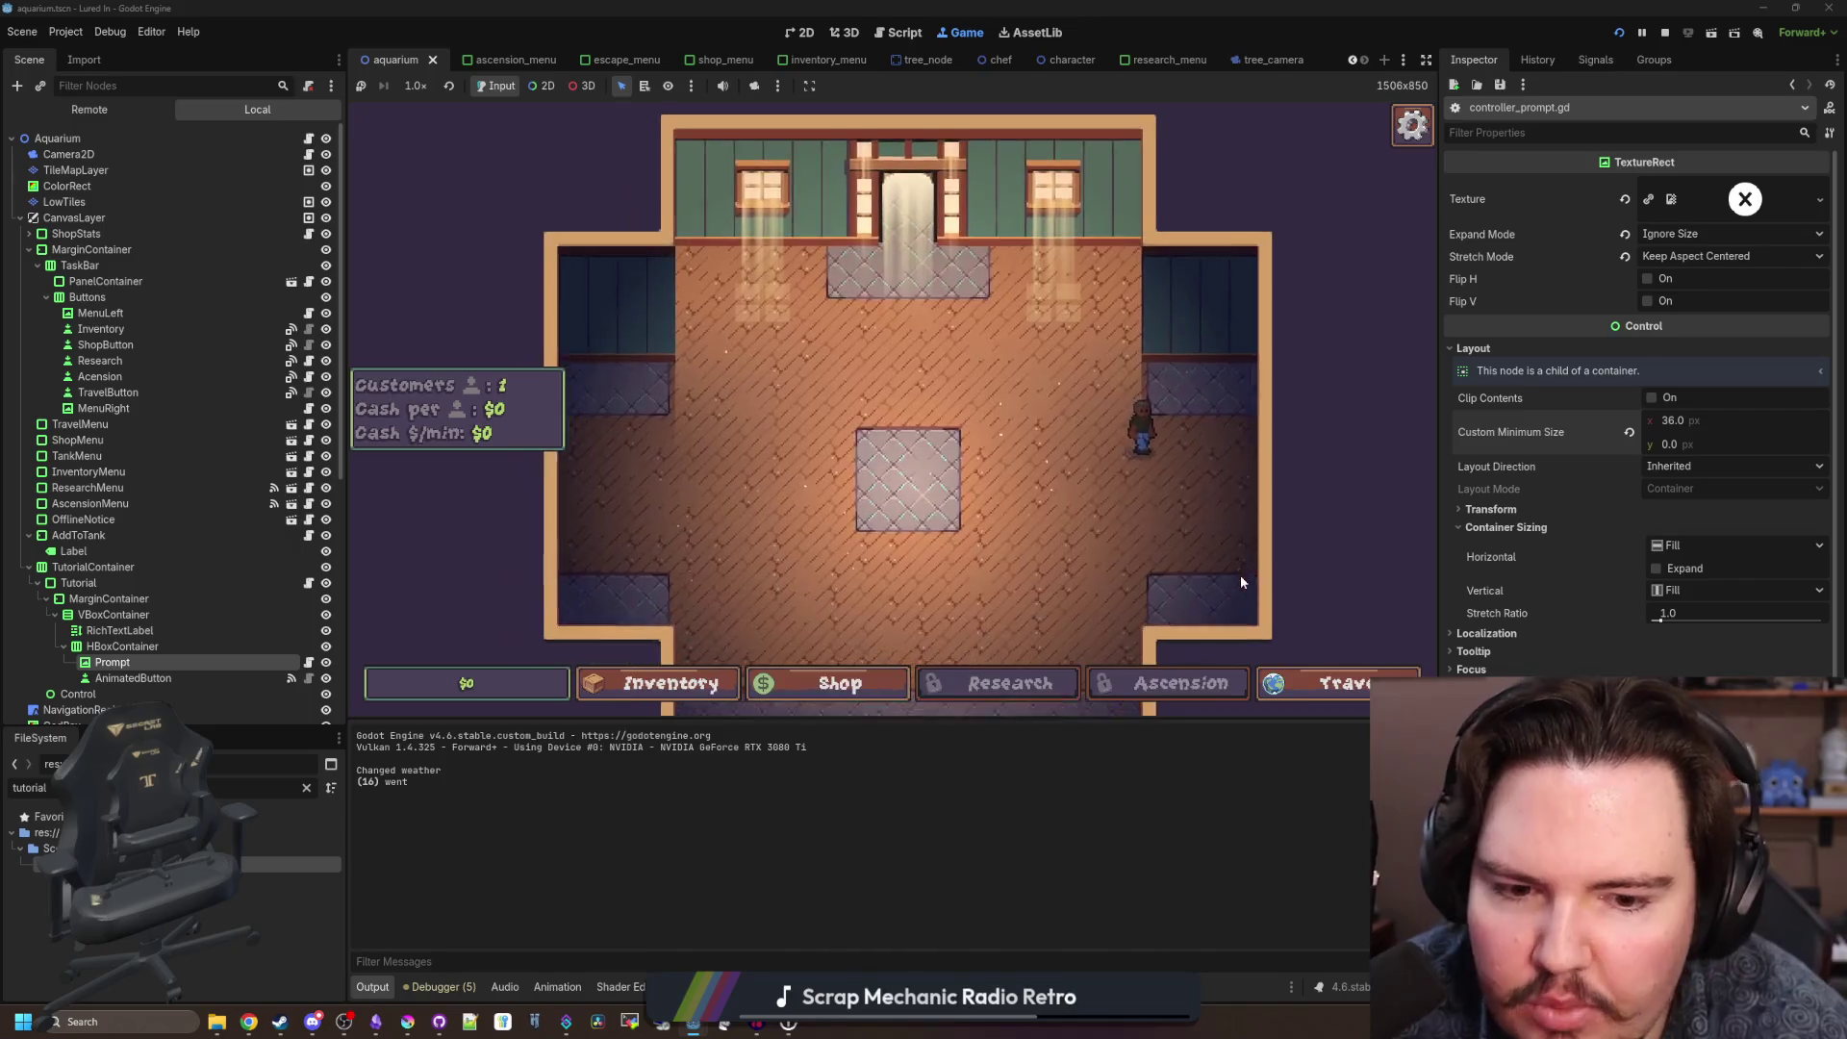
click(716, 685)
click(796, 688)
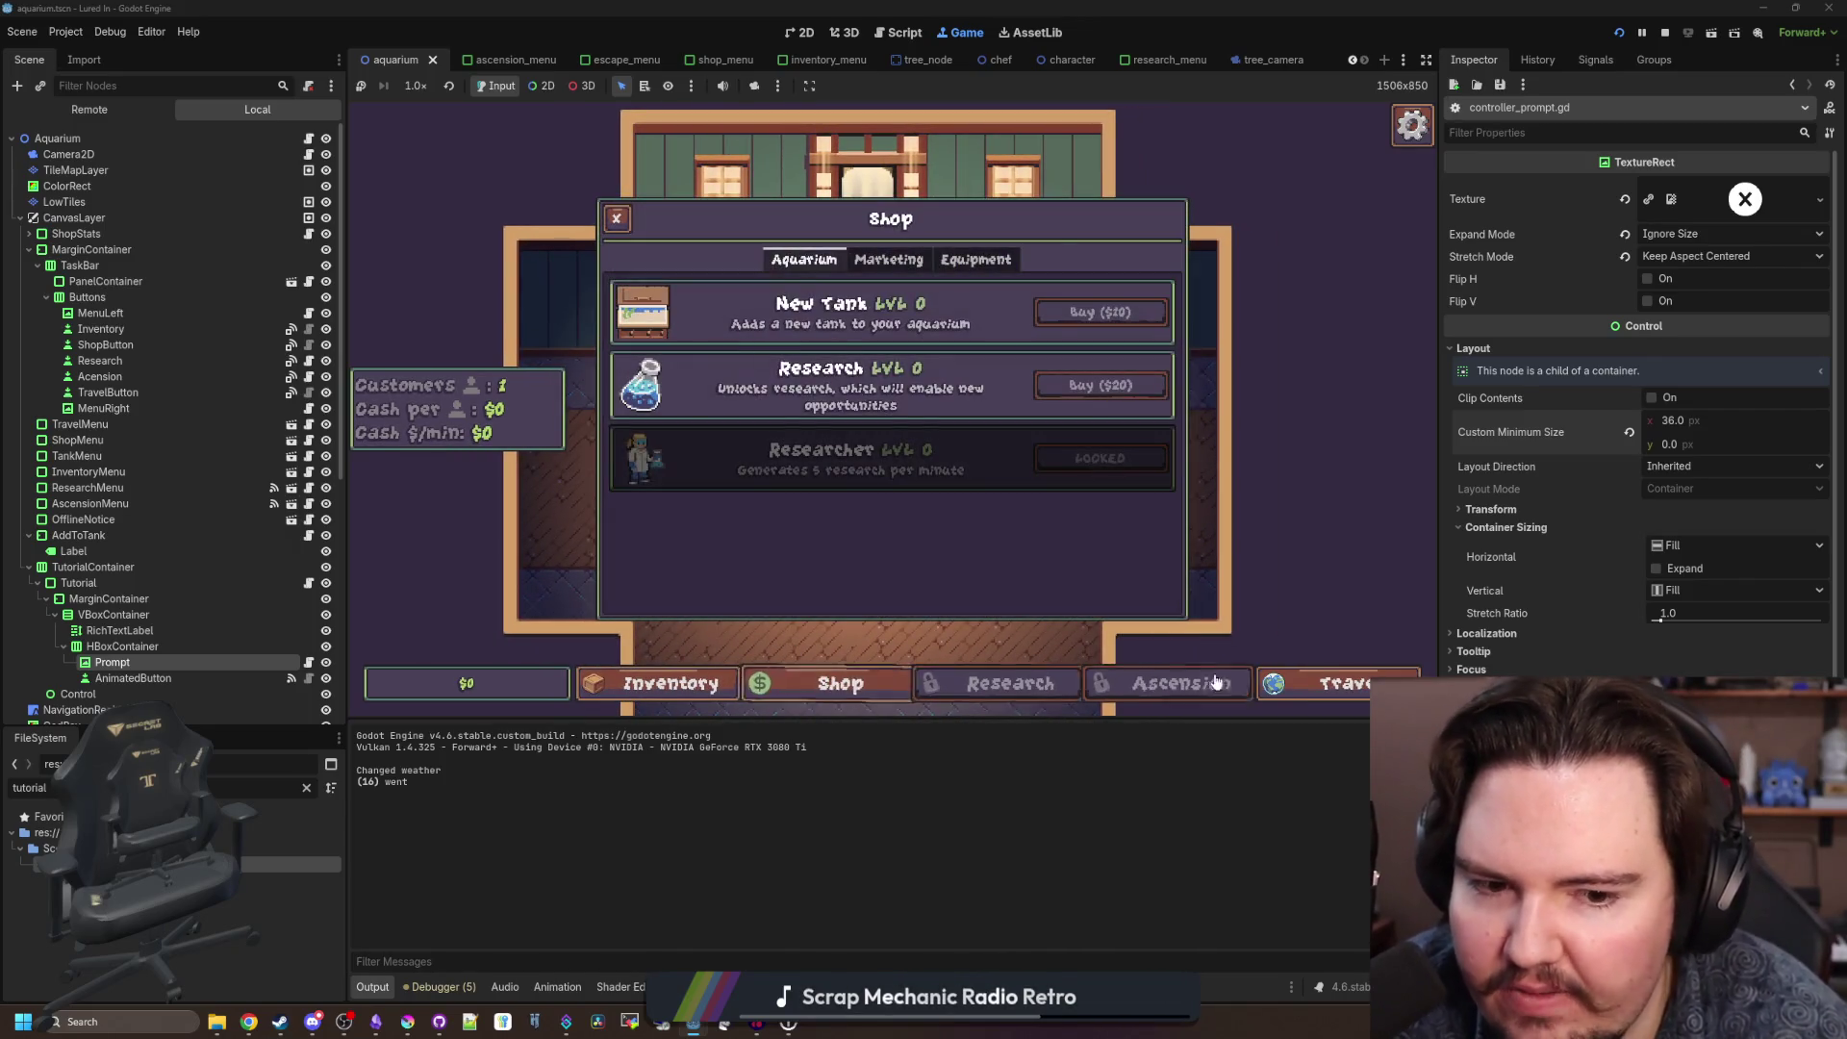
key(Escape)
key(Escape)
key(Escape)
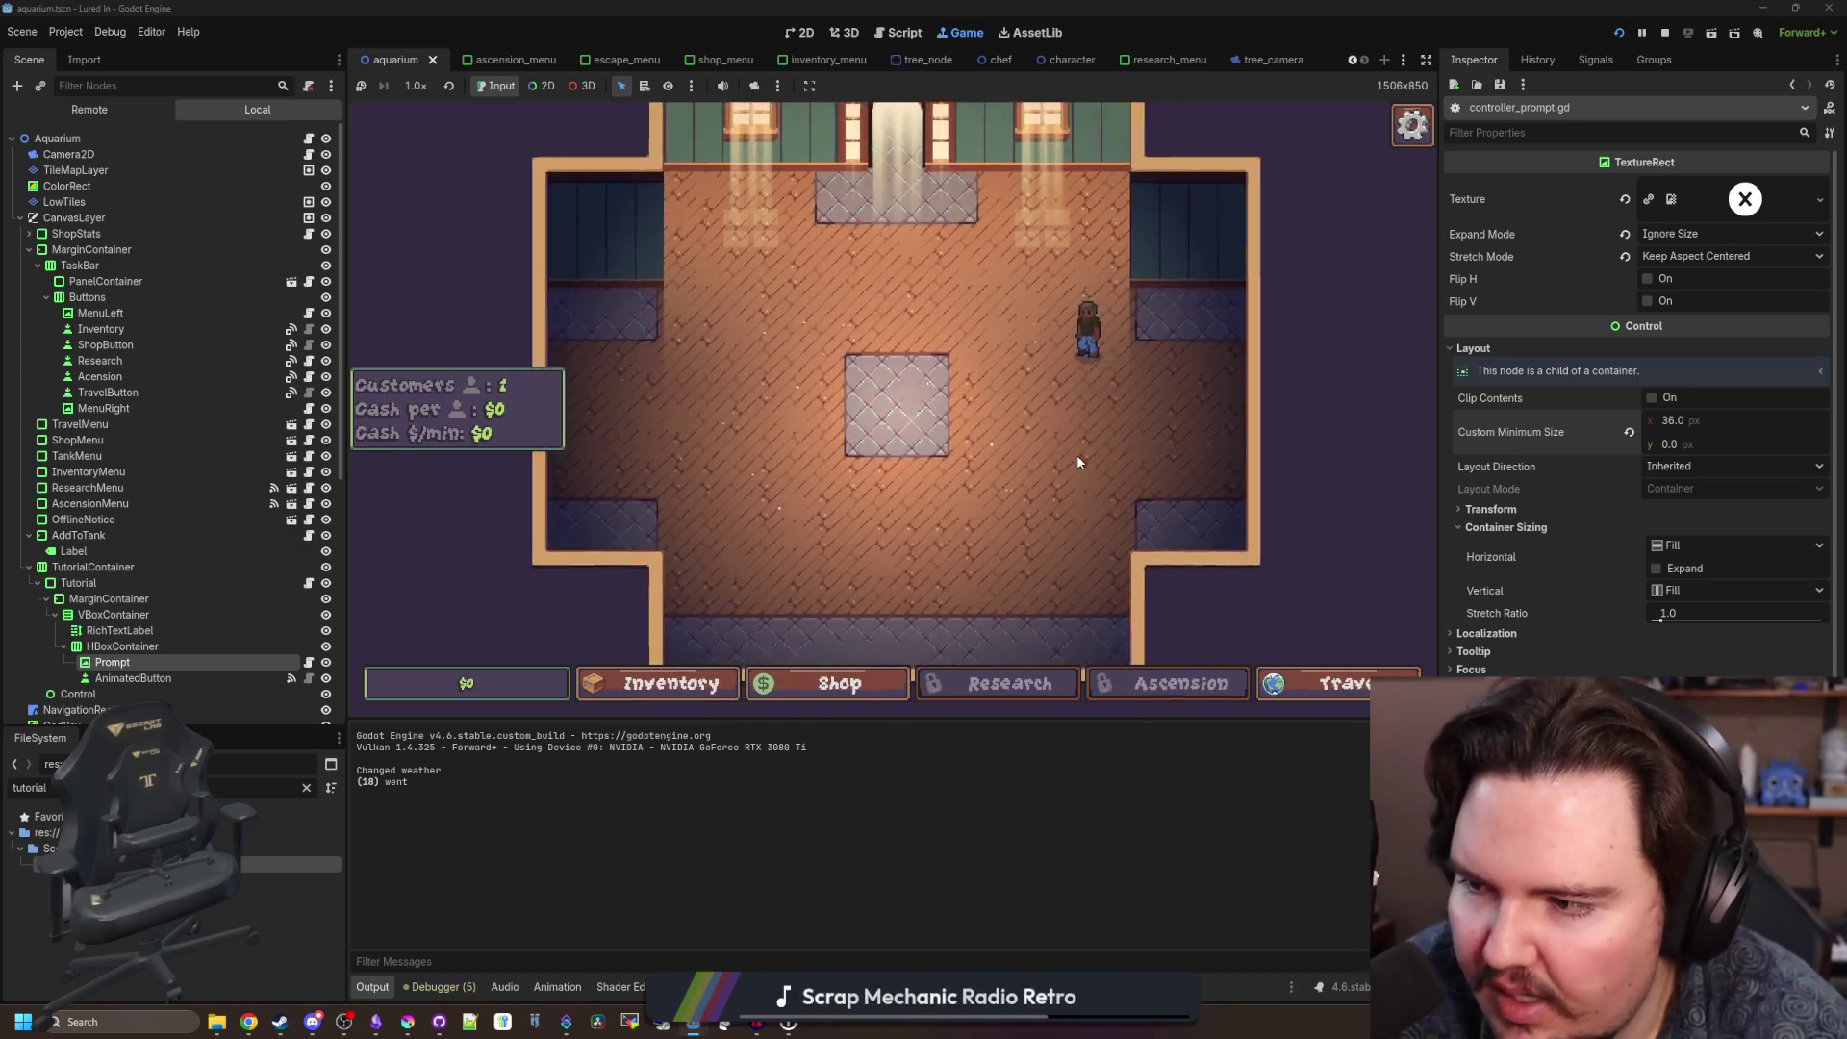
scroll(1077, 462, down, 3)
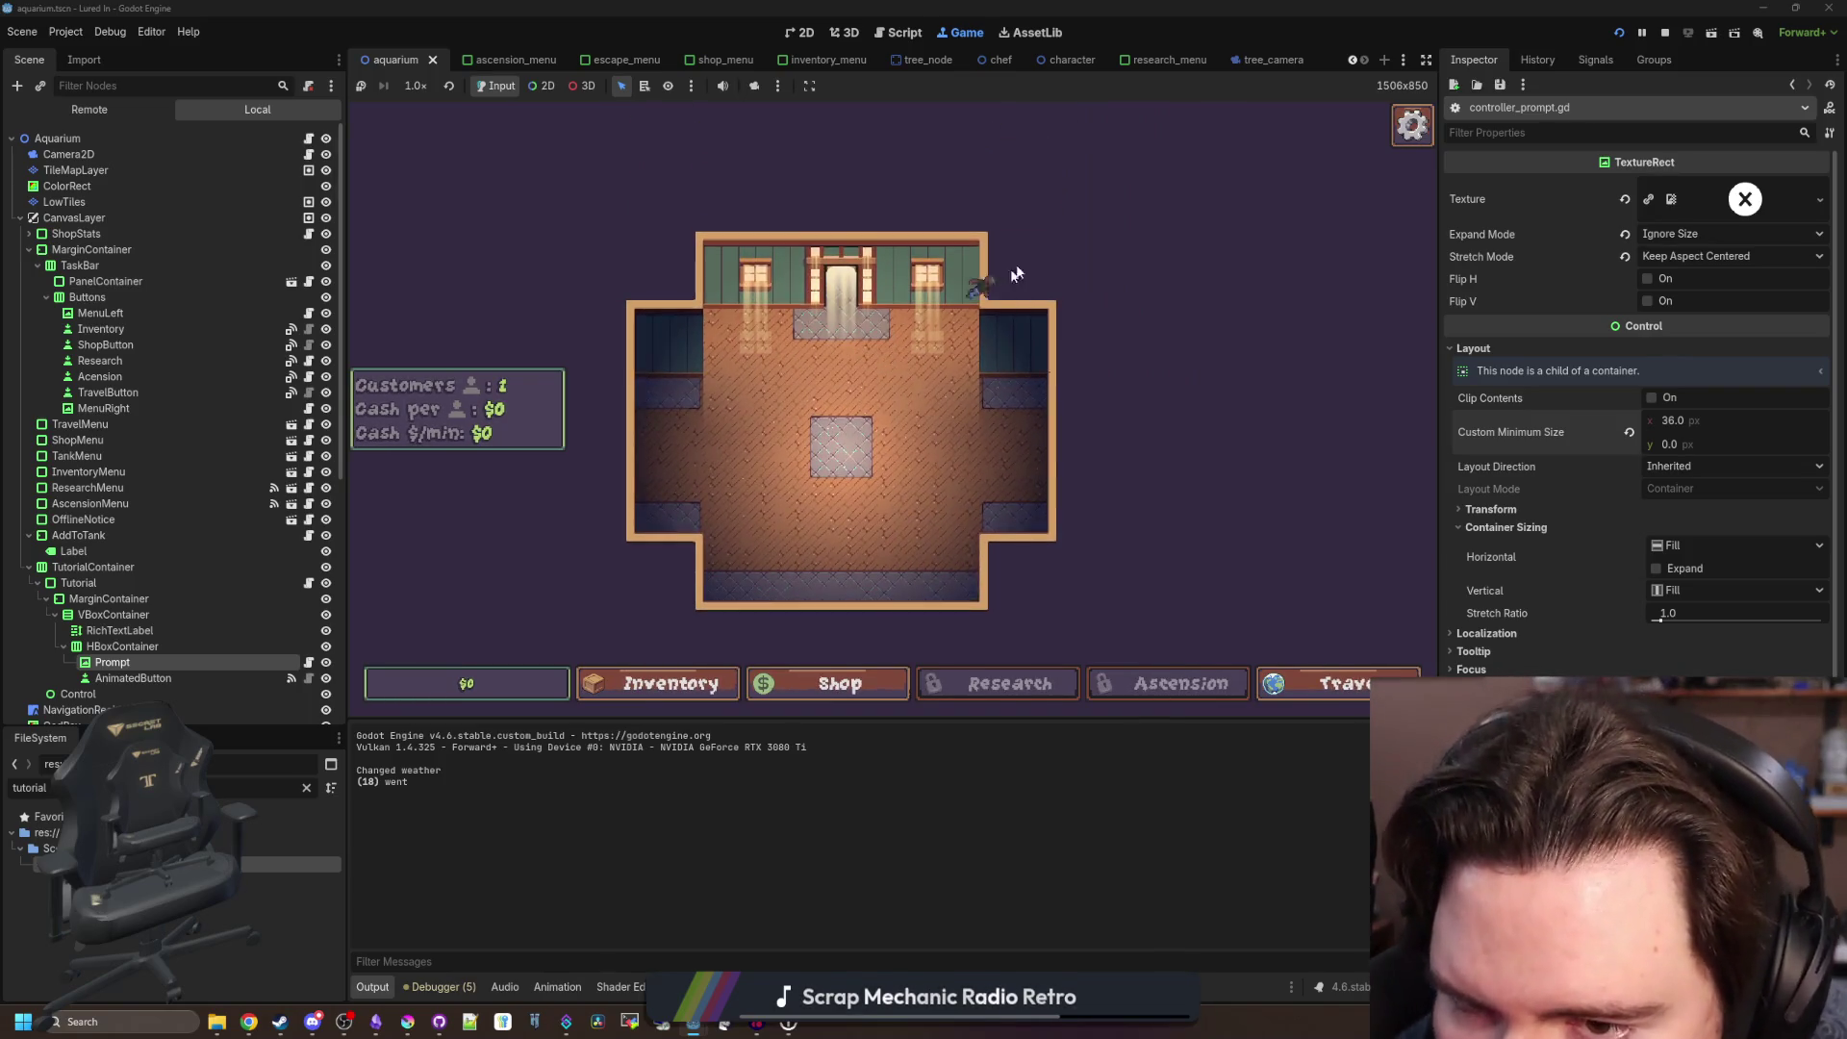
scroll(837, 401, up, 3)
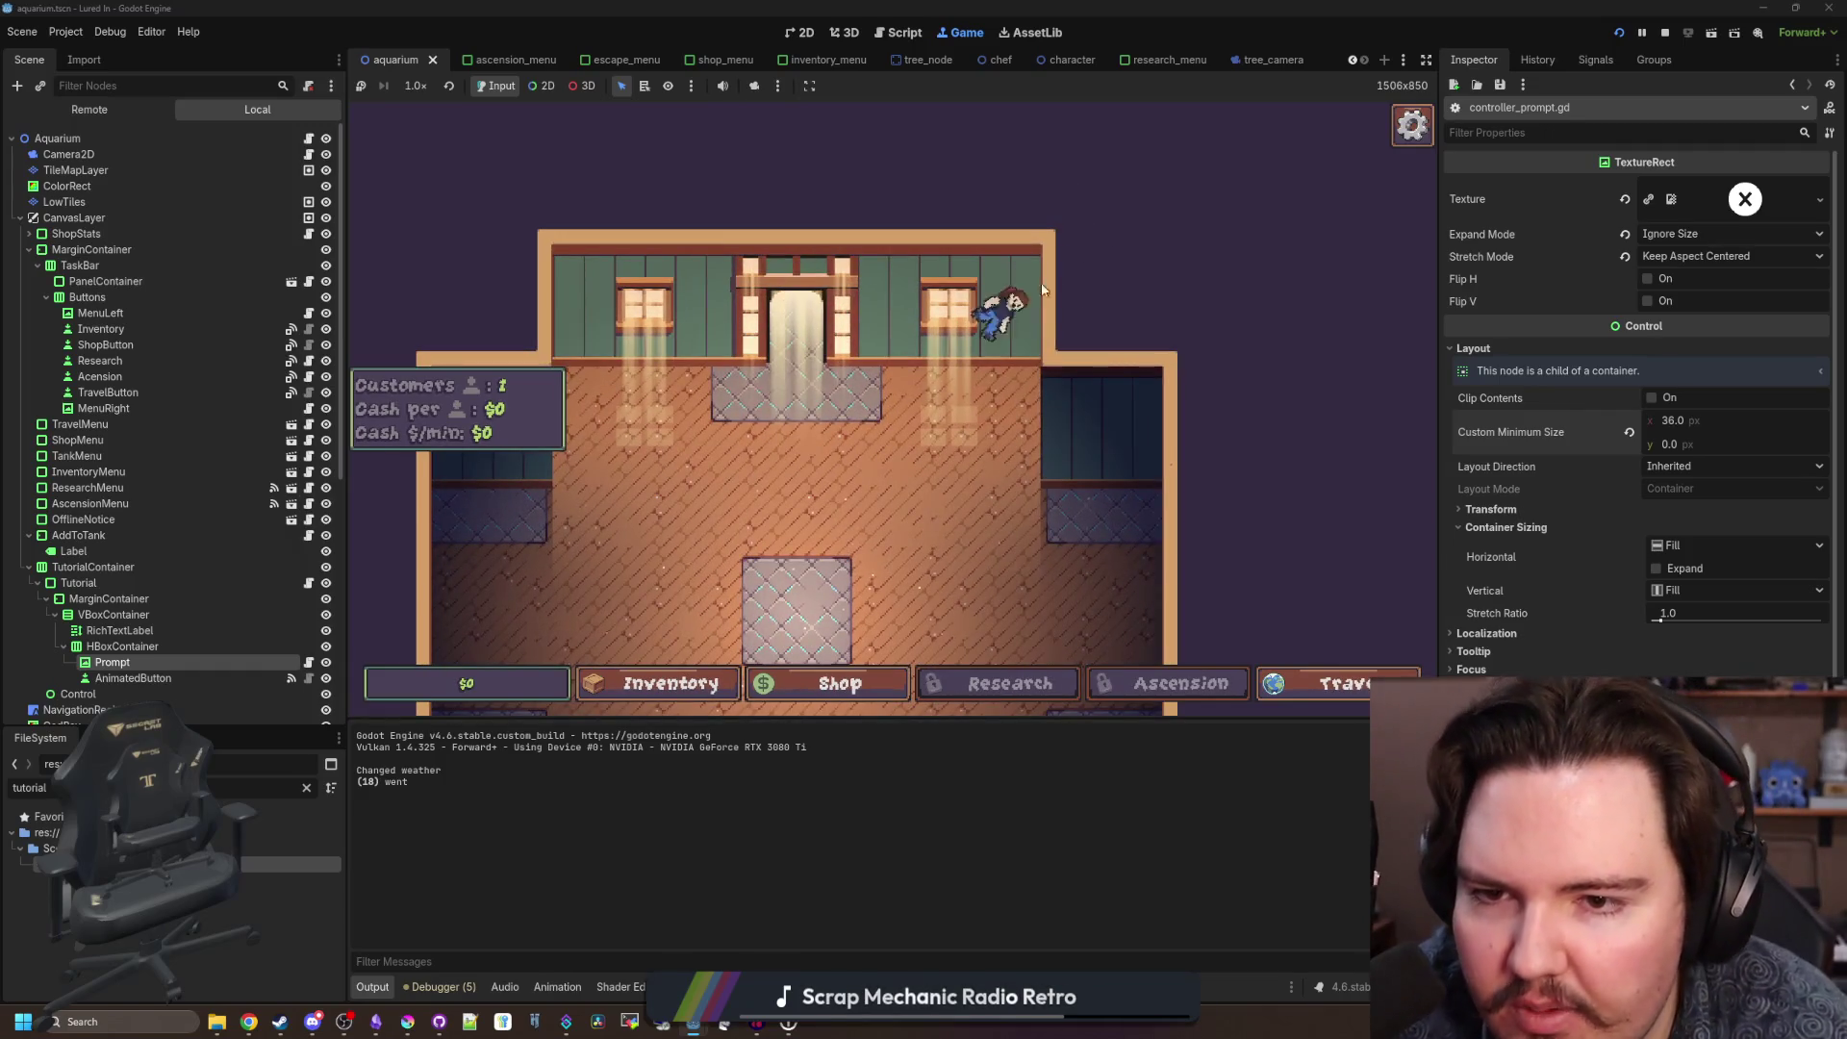
scroll(905, 363, down, 3)
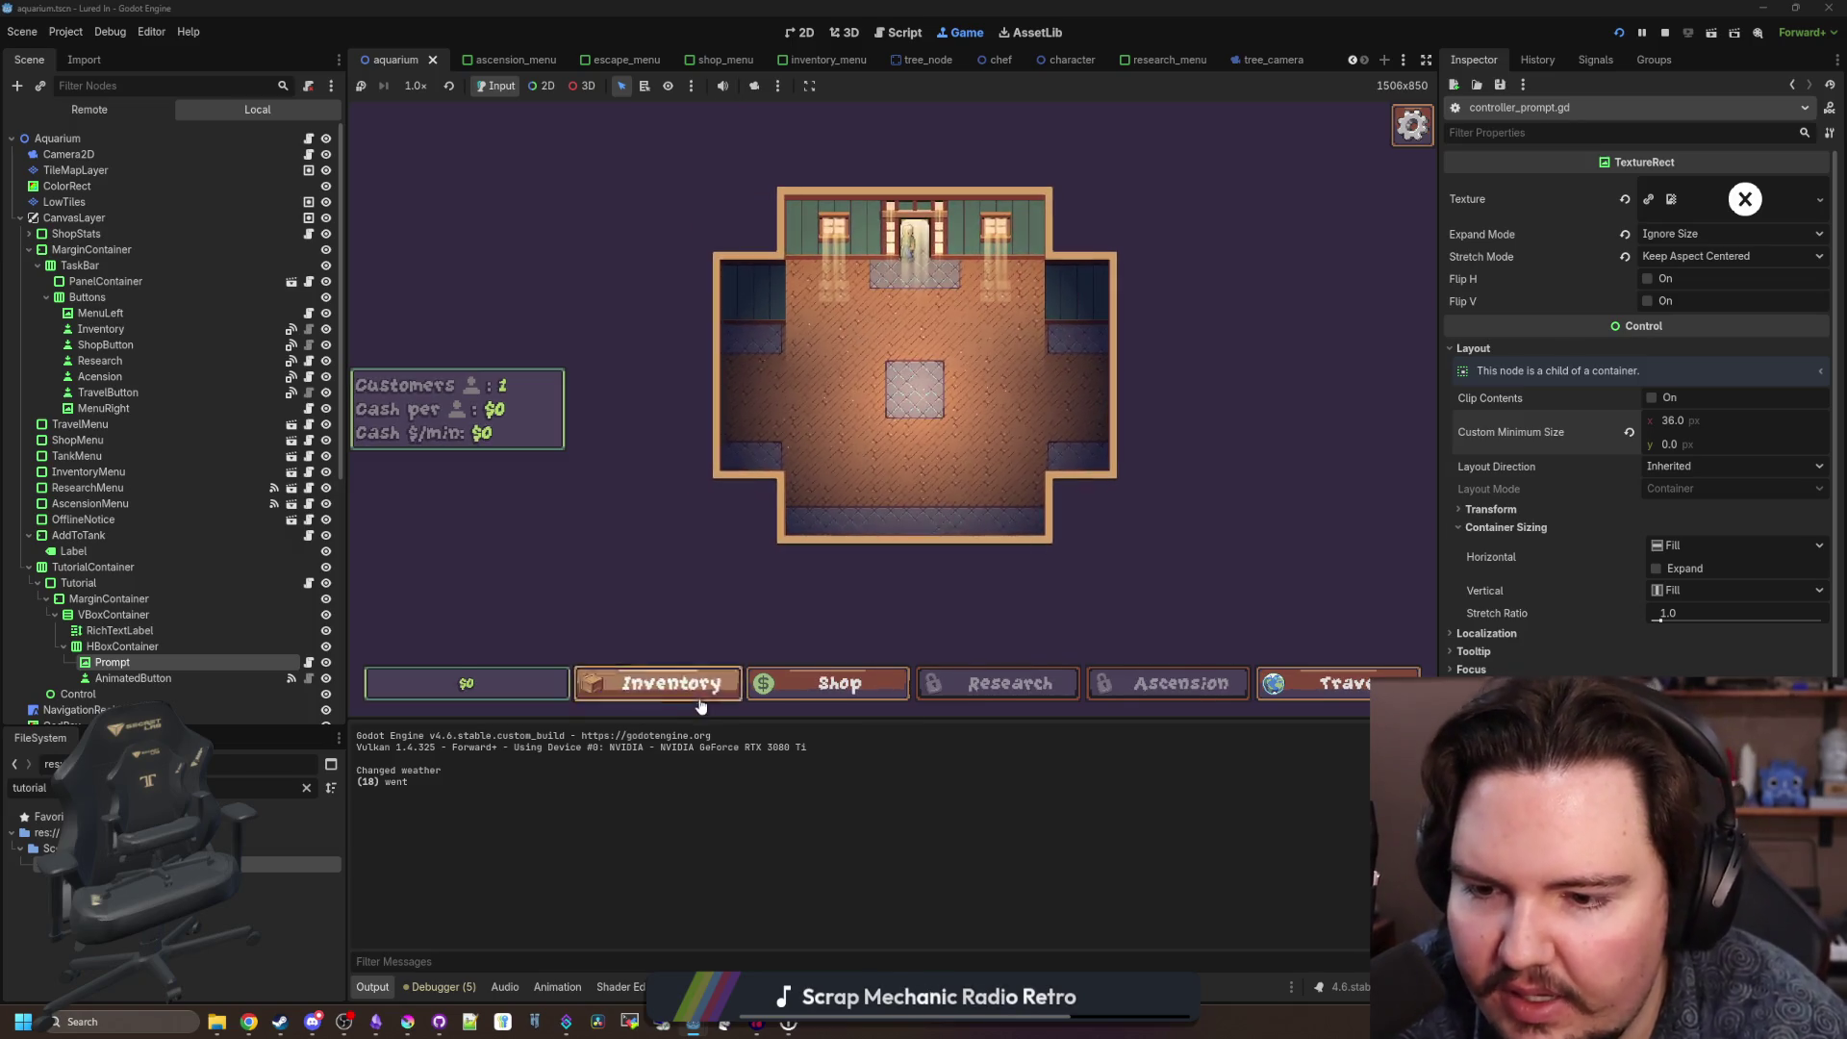
click(700, 685)
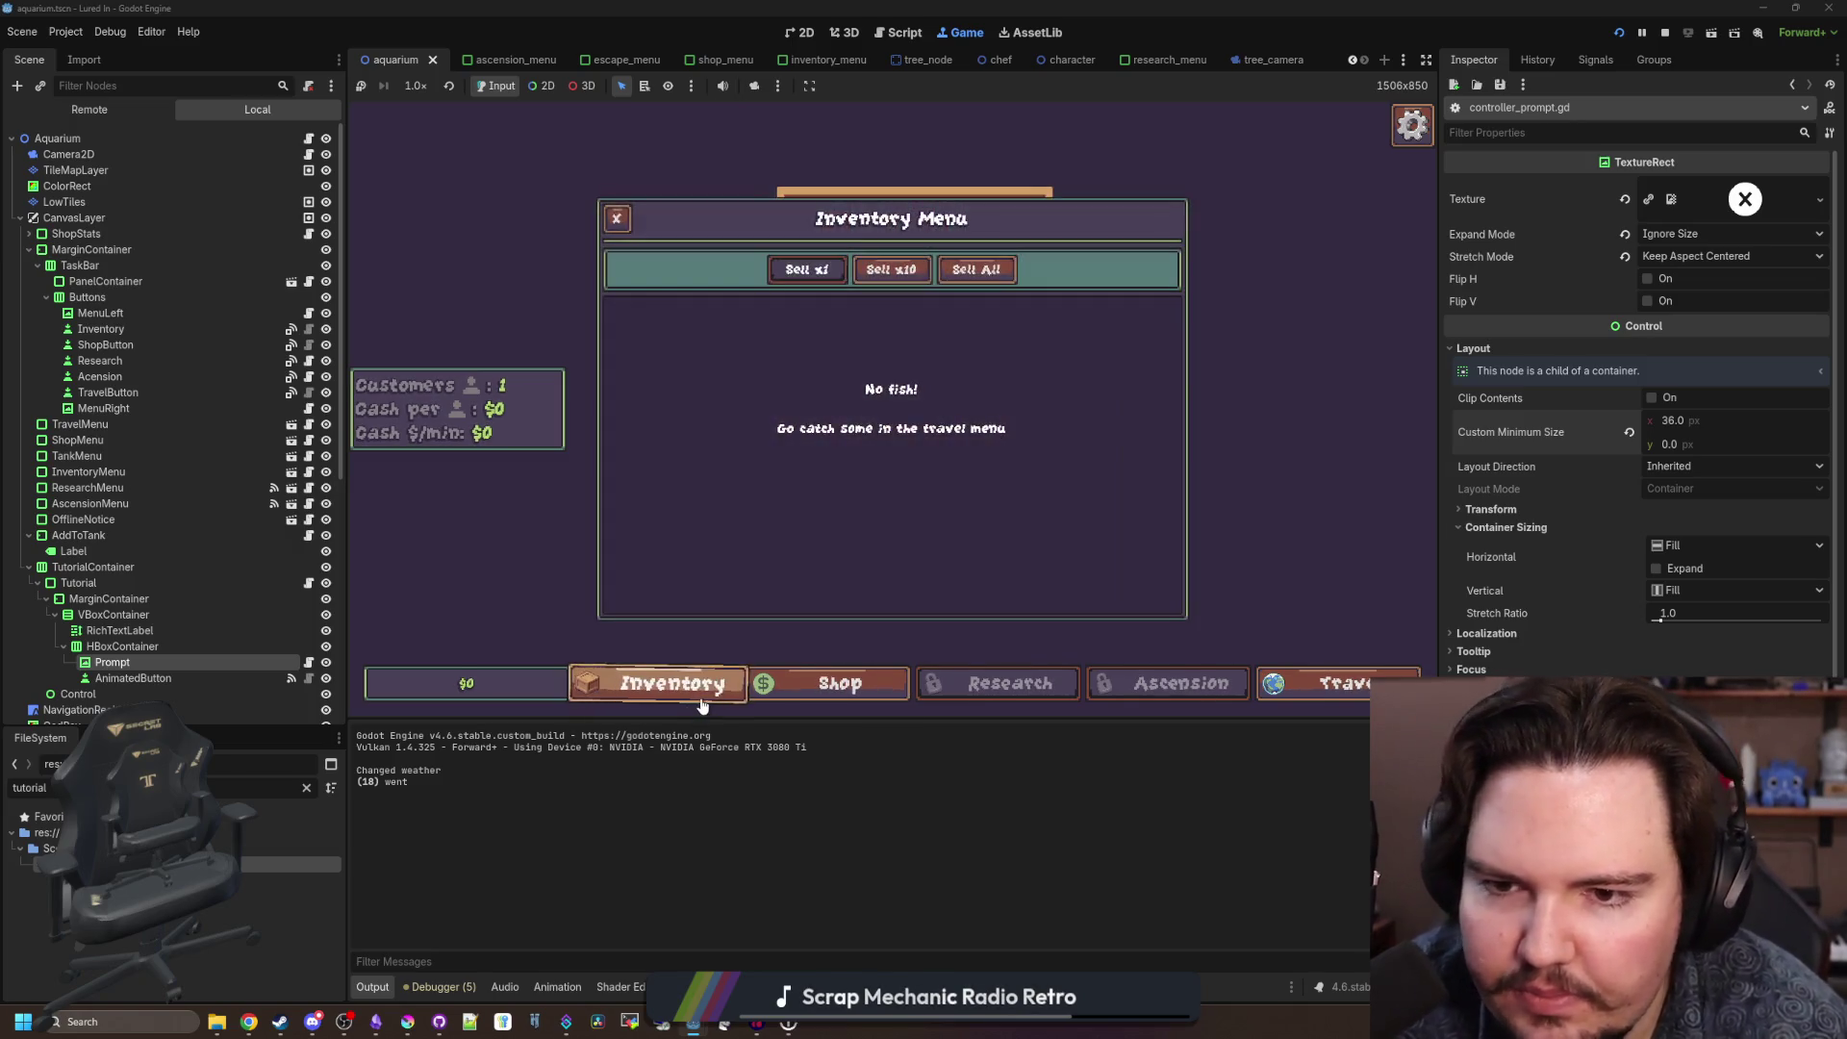
click(824, 685)
click(824, 691)
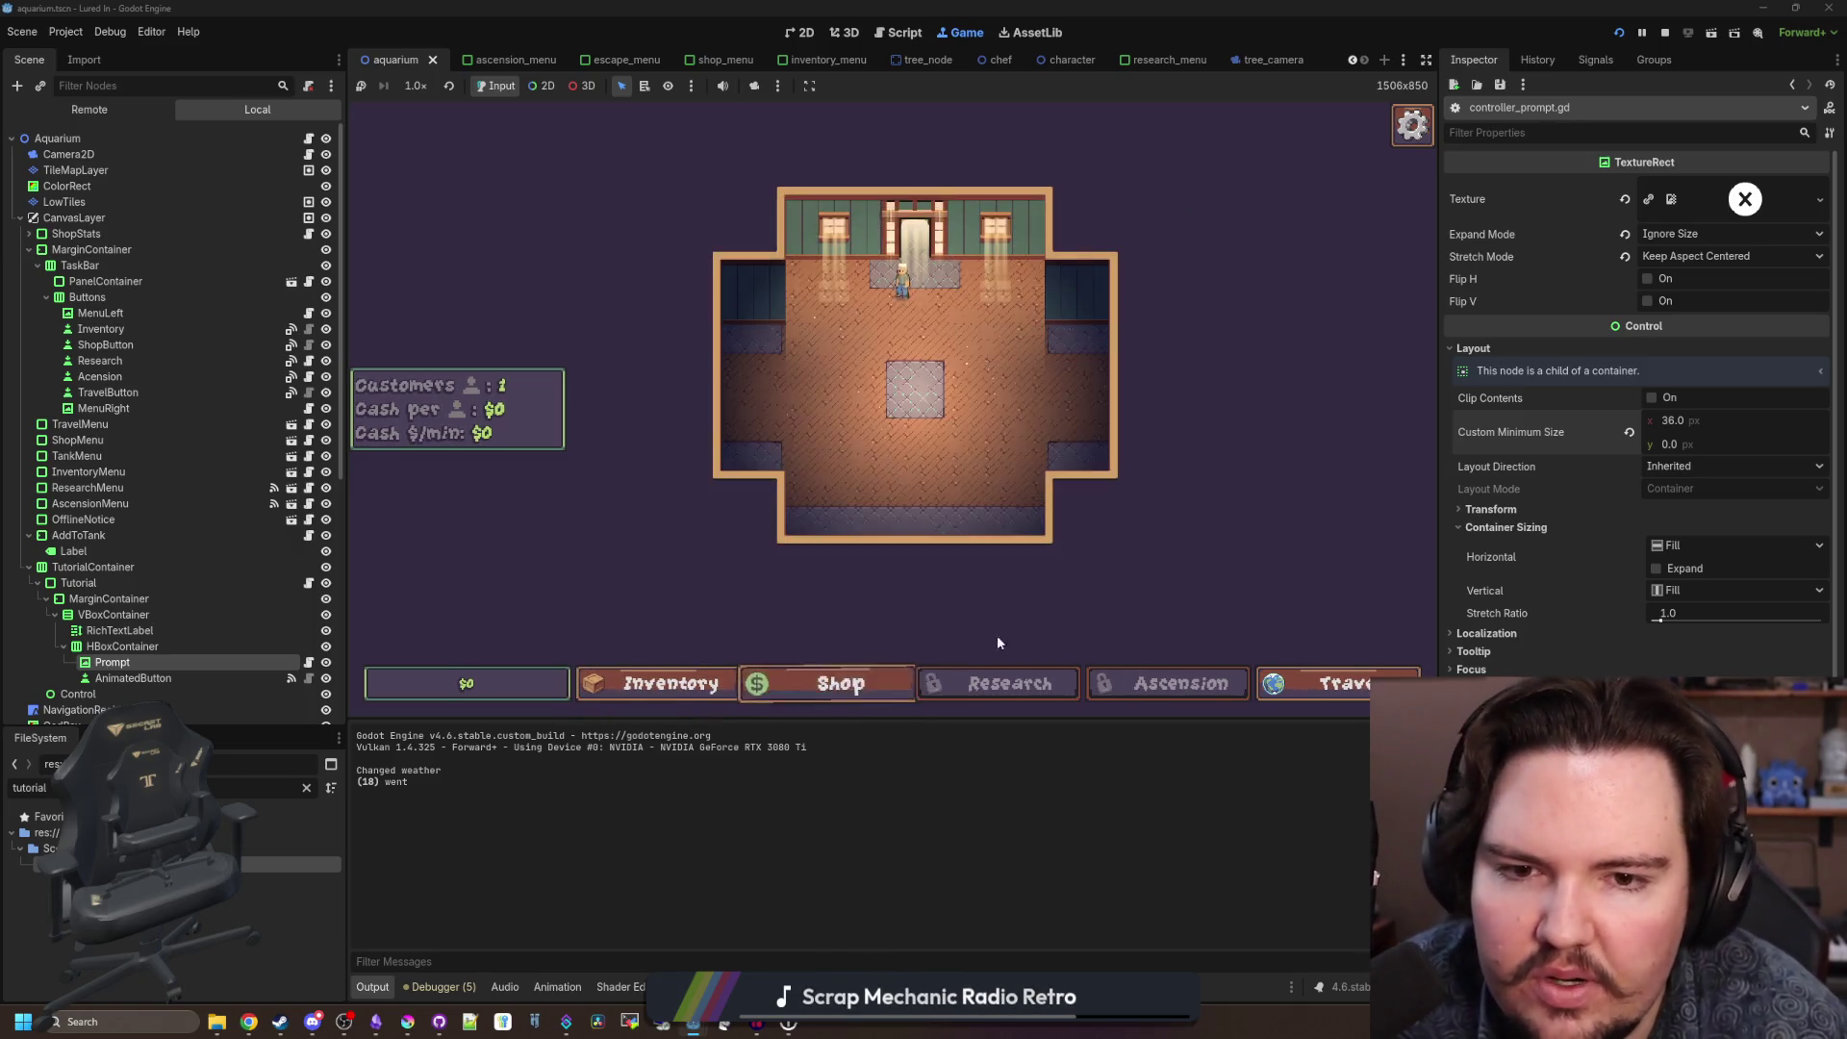
scroll(852, 435, up, 3)
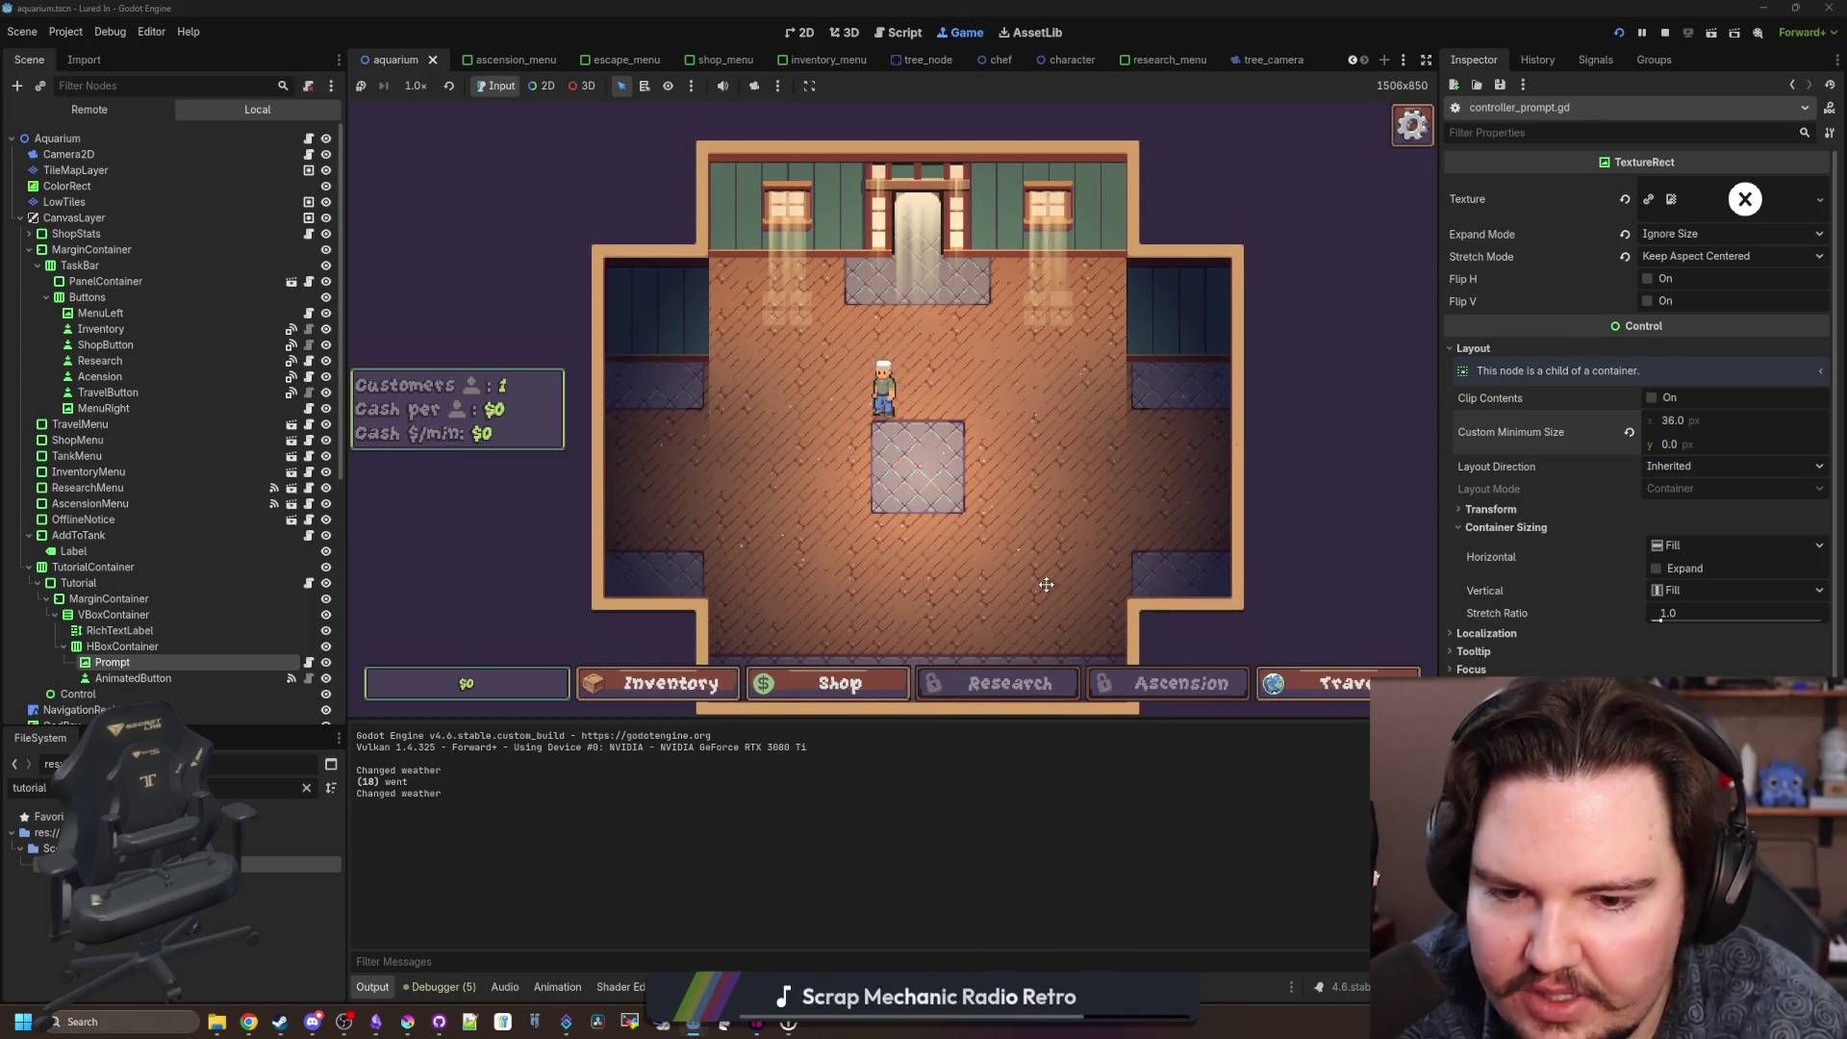
key(F8)
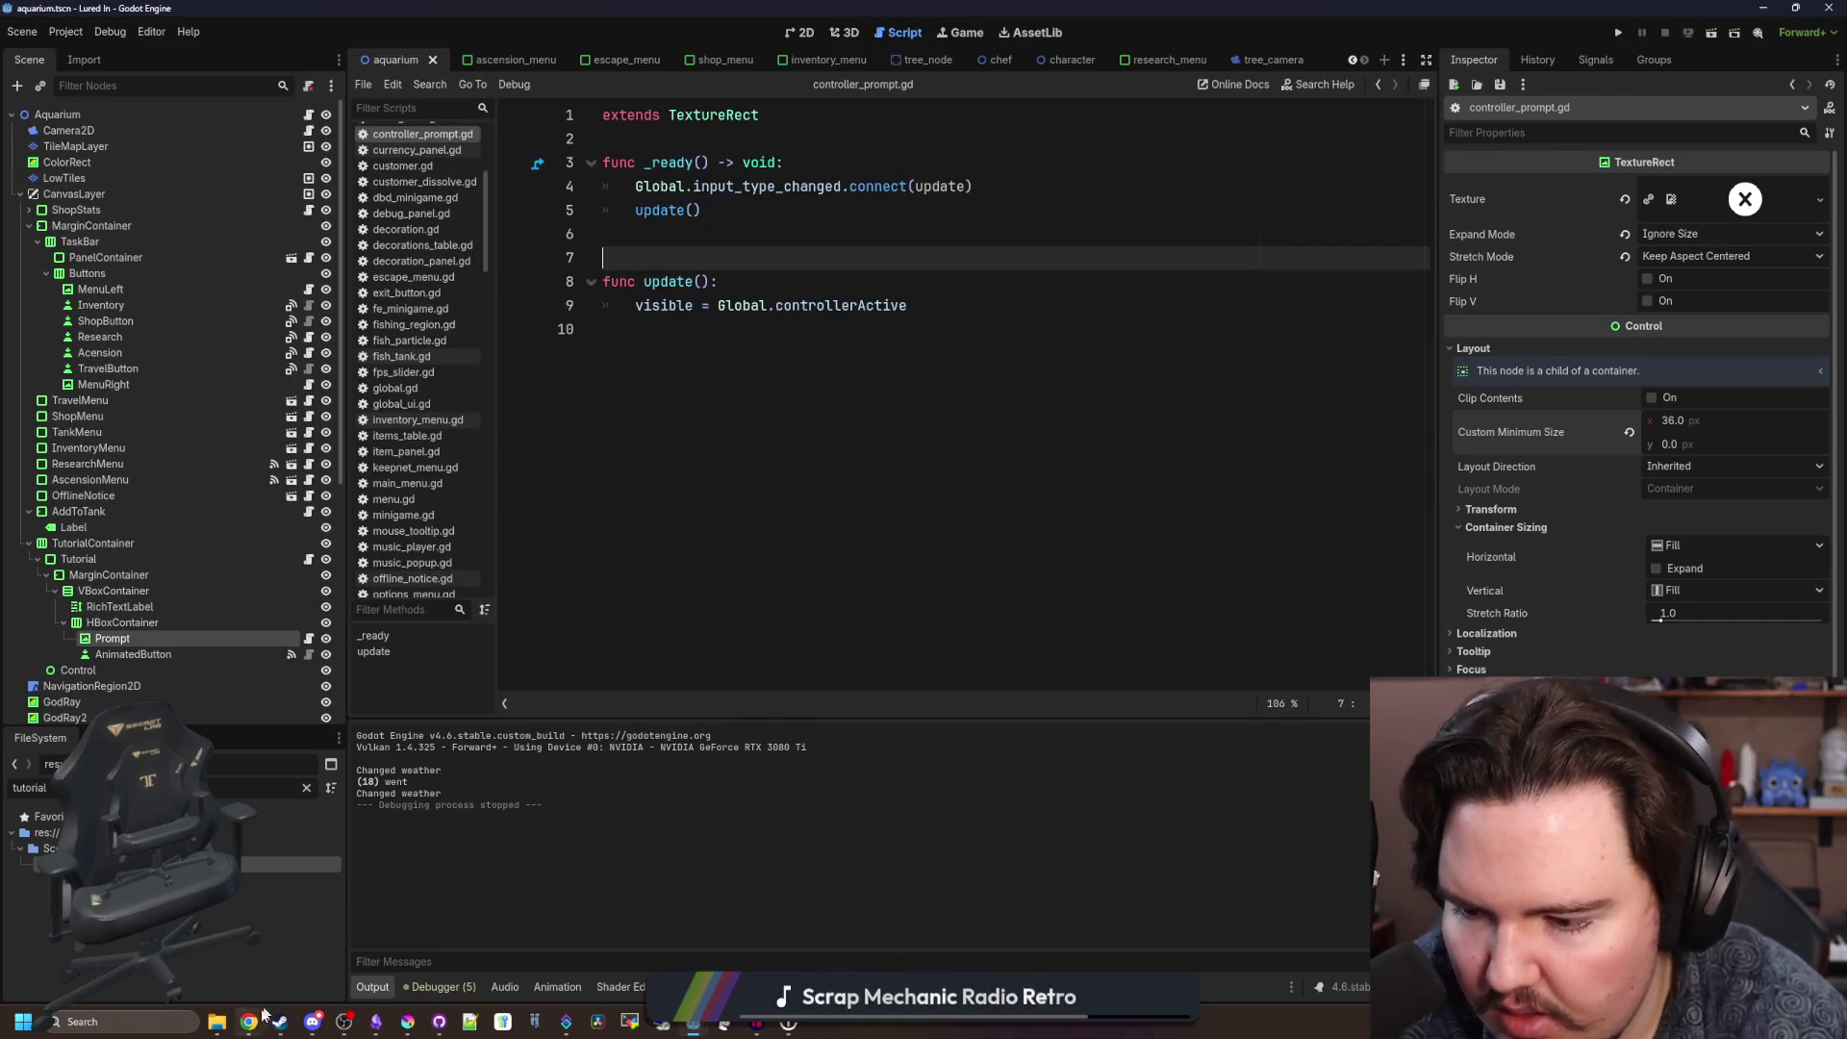
Delete gamedata.dat from the Lured In folder and move the INITIALCLEAN copy up.
click(217, 1022)
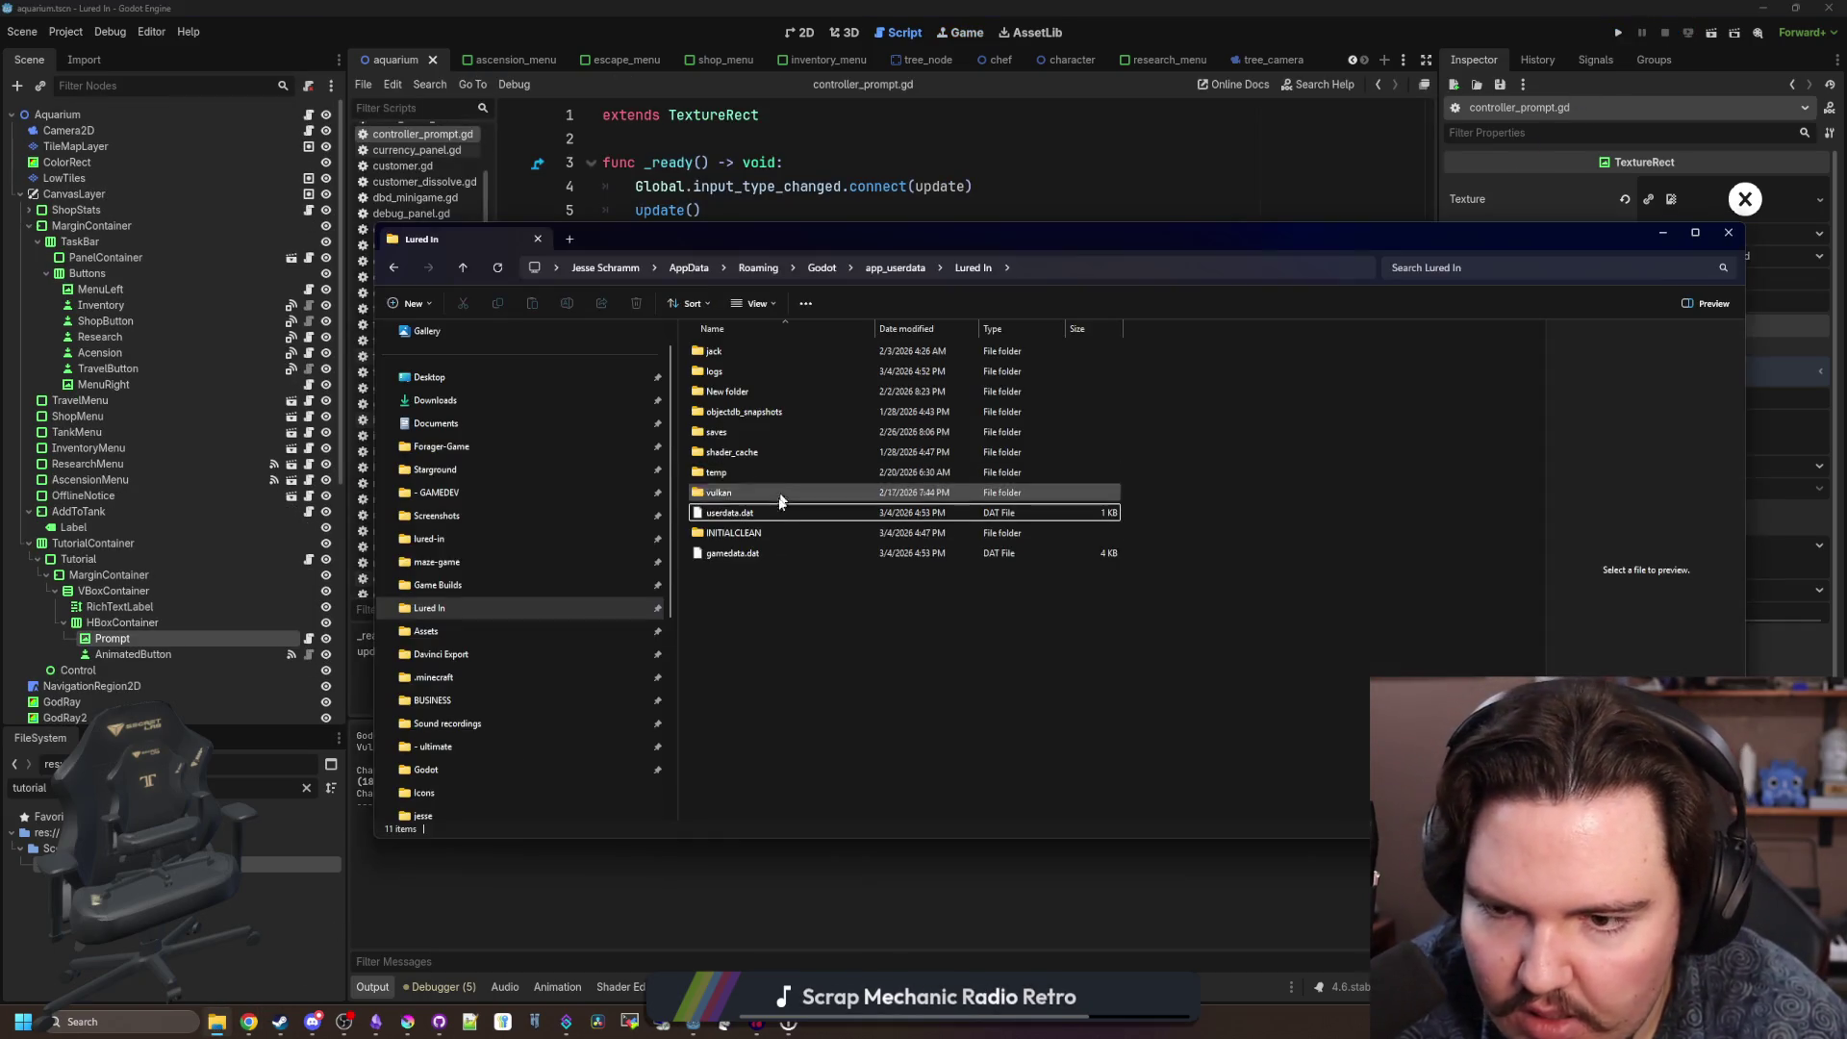
click(736, 553)
key(Delete)
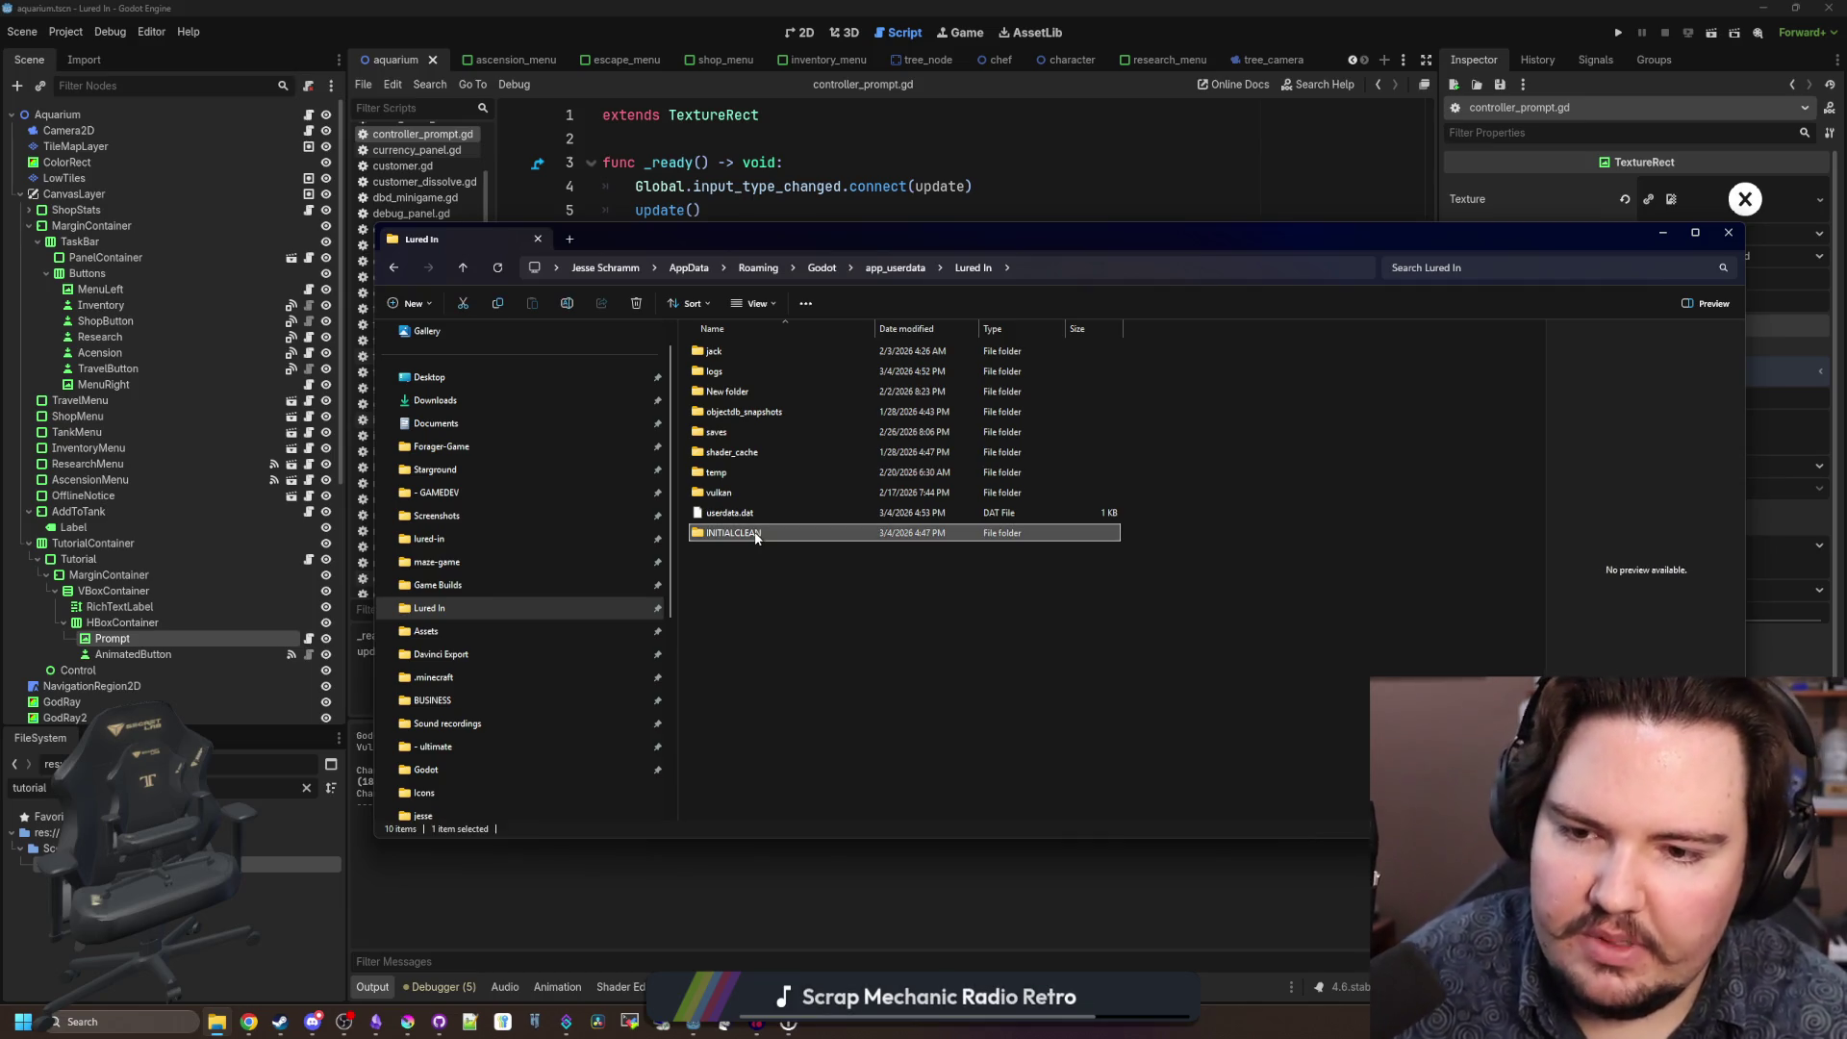
double_click(756, 535)
mouse_move(760, 351)
mouse_down()
mouse_move(914, 366)
mouse_move(976, 268)
mouse_up()
Back in Godot, save the controller_prompt script.
key(alt+F4)
click(940, 233)
key(ctrl+s)
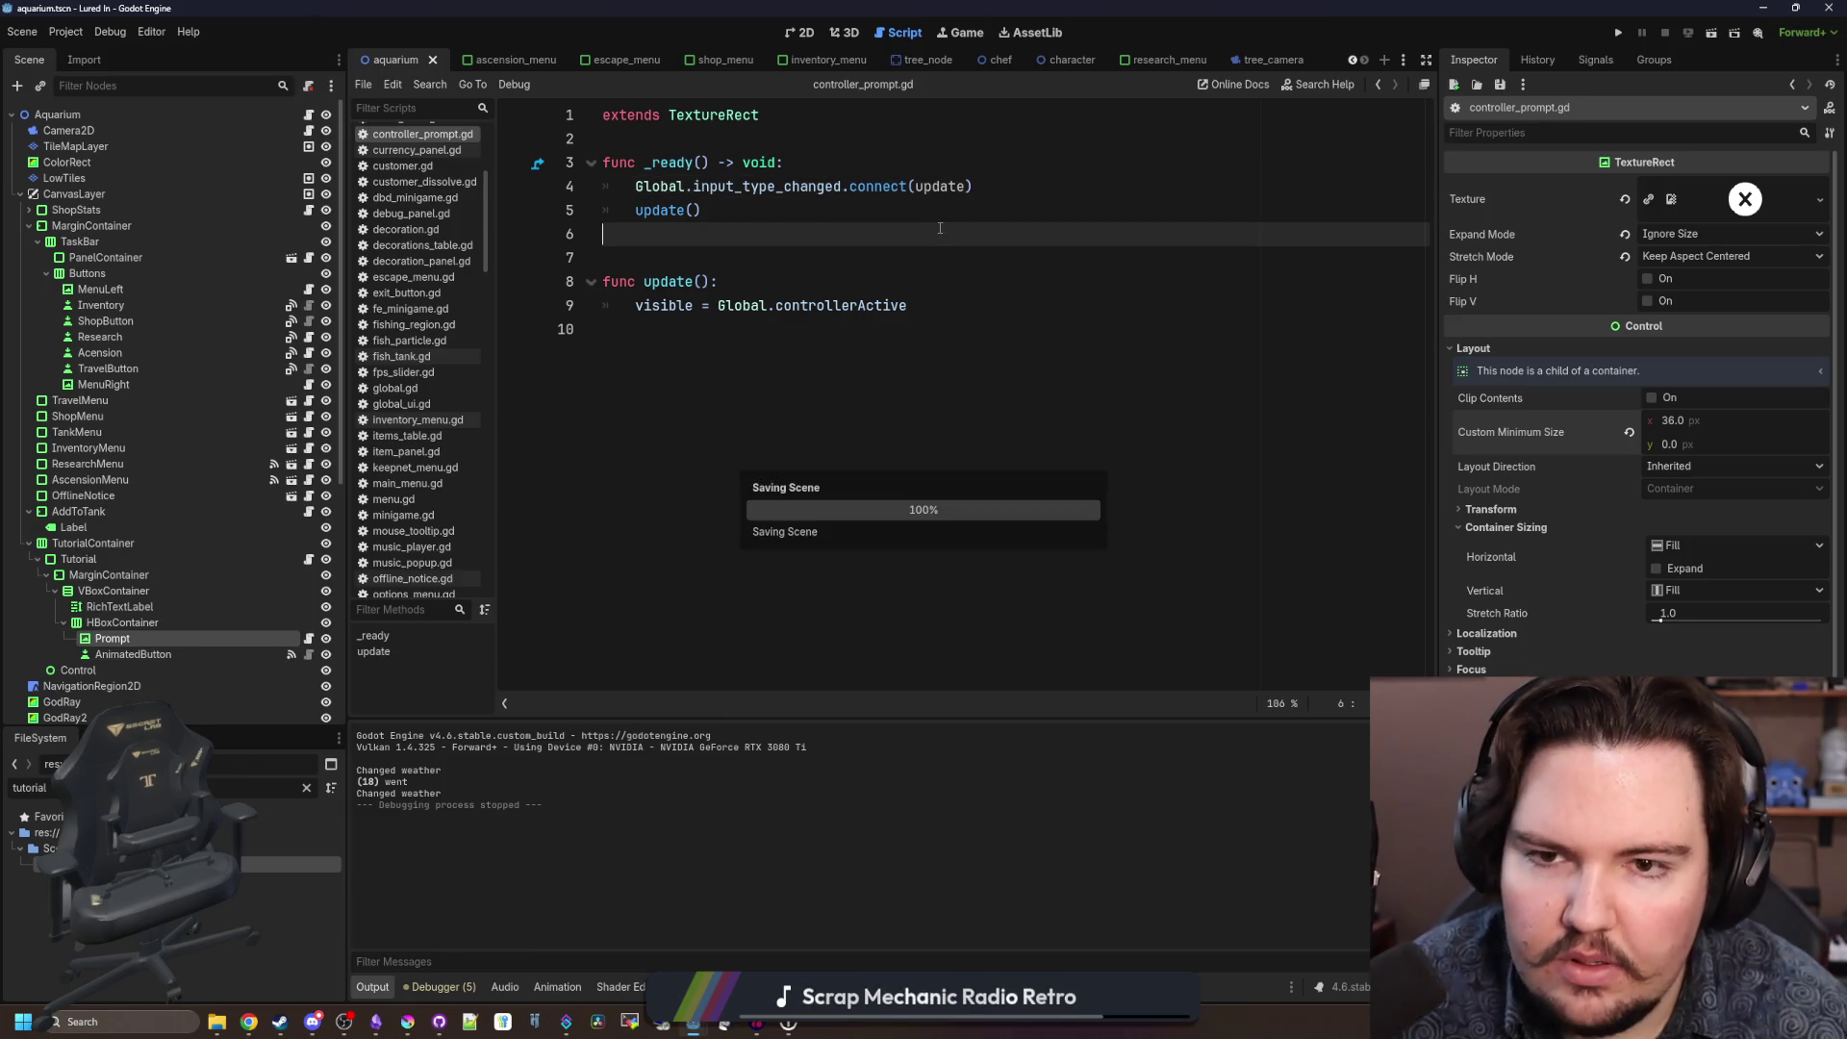
key(ctrl+s)
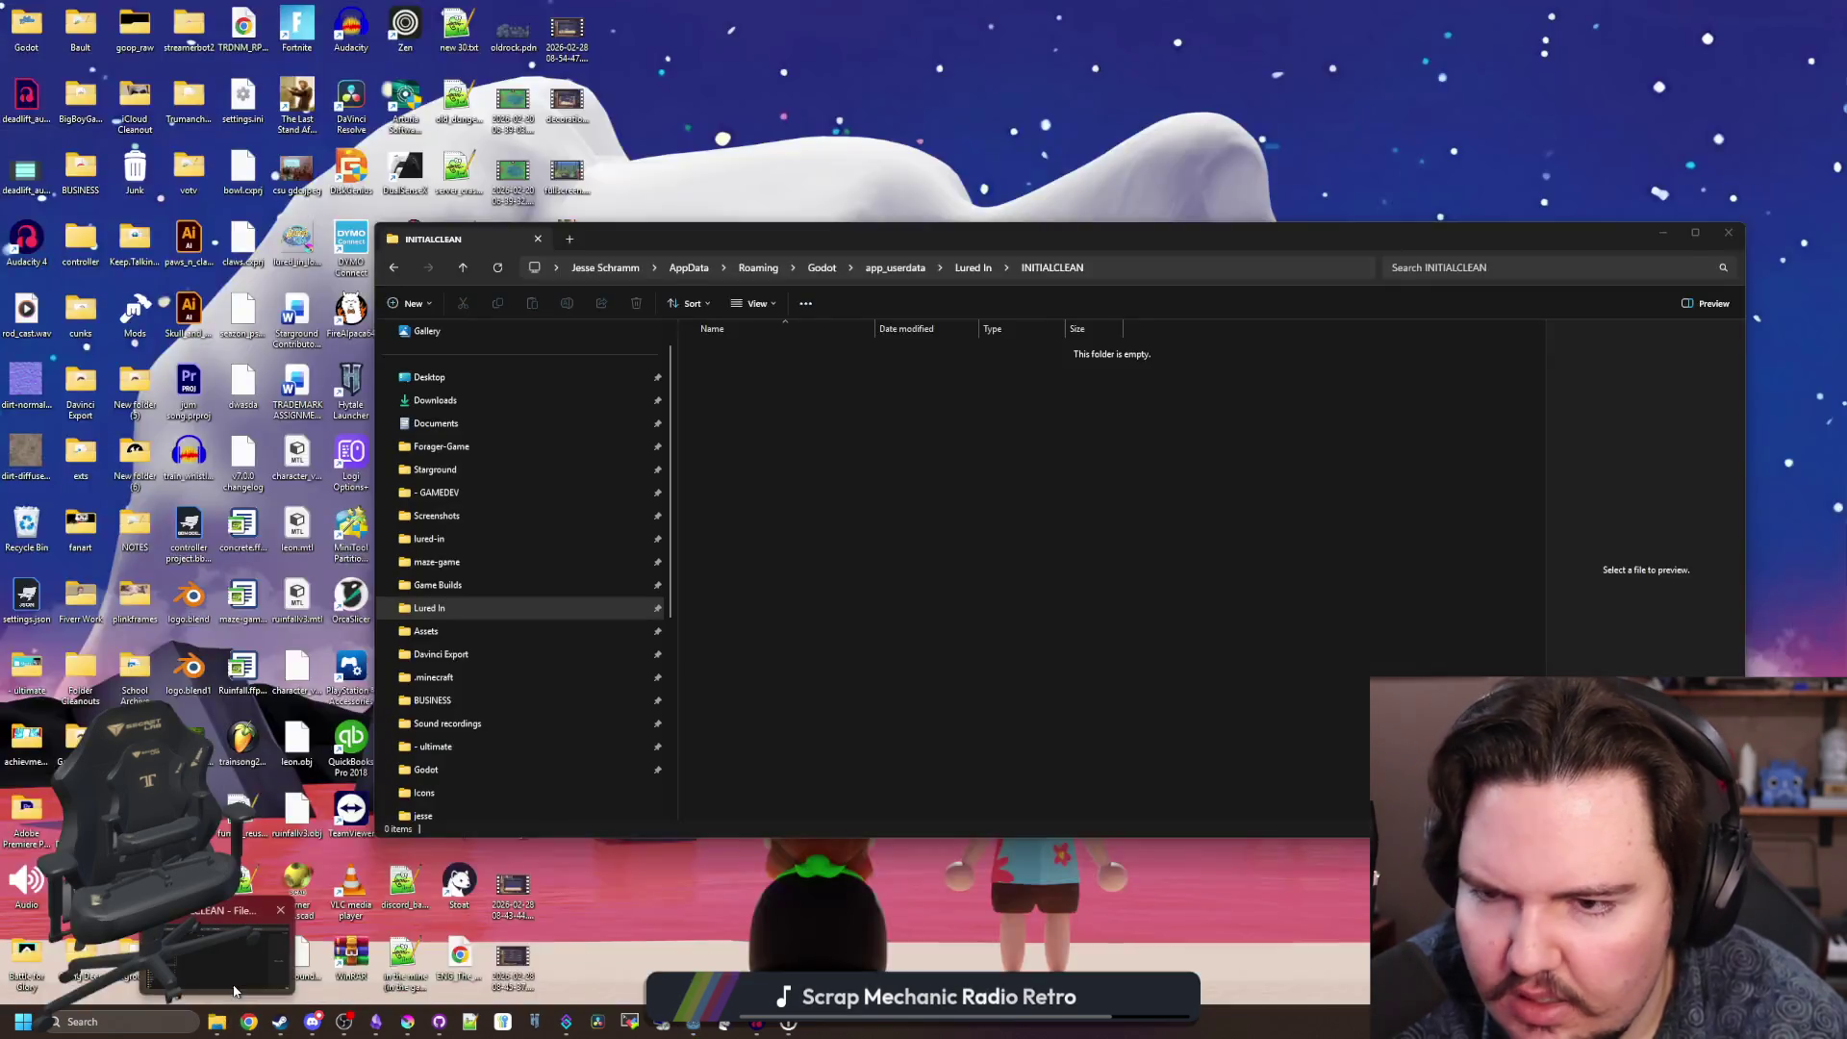
Go back up to the Lured In folder, select gamedata.dat, and return to Godot.
click(219, 938)
click(971, 267)
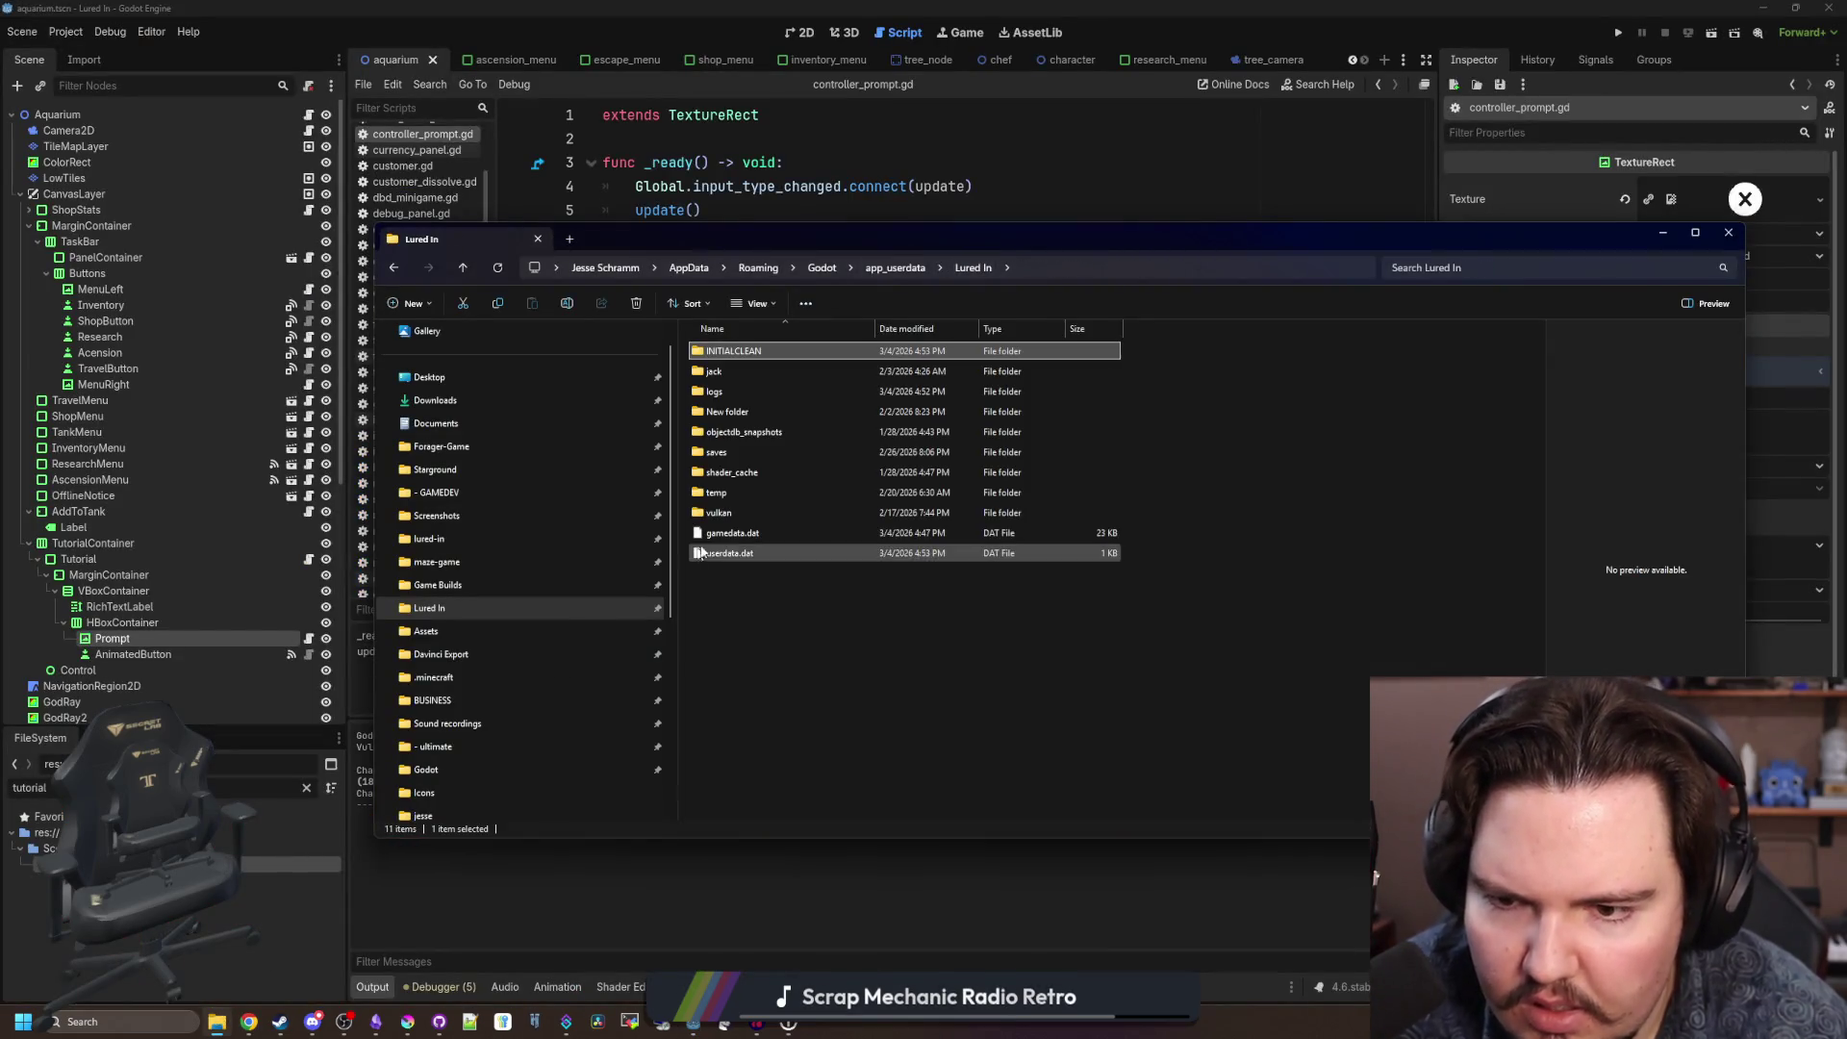
click(731, 533)
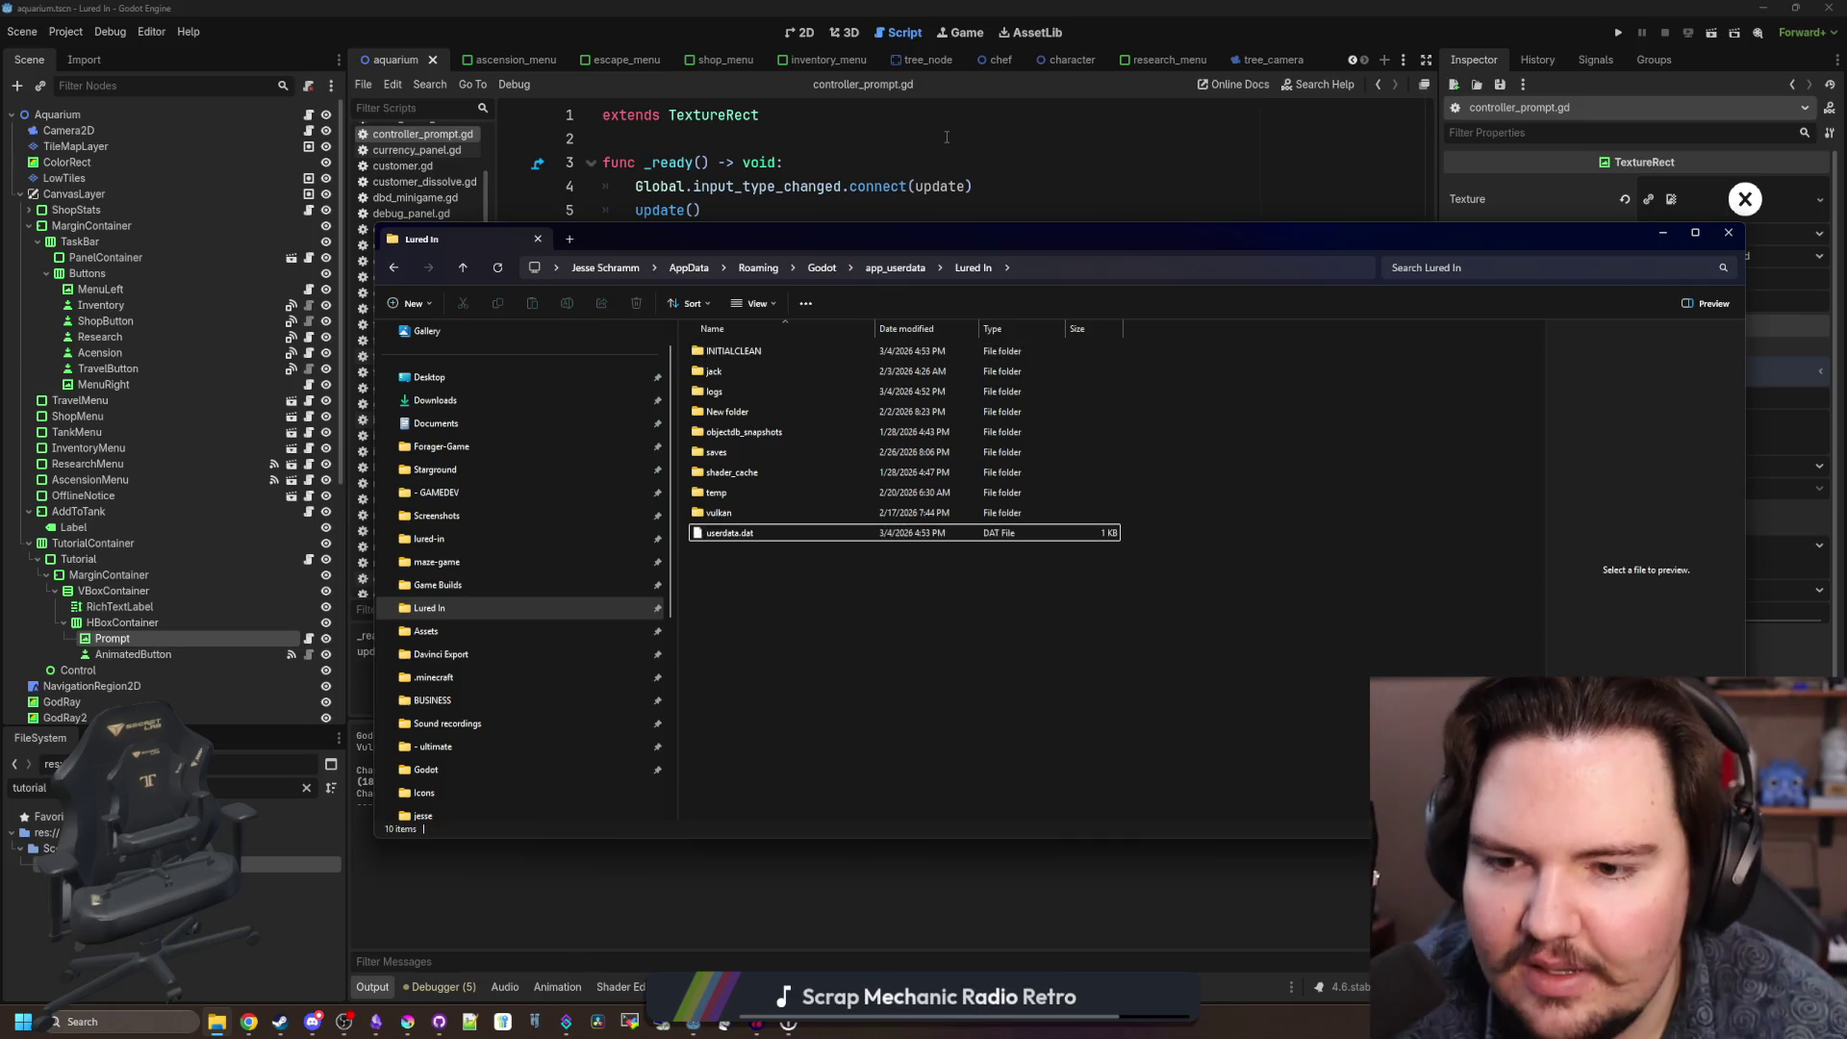
click(1748, 80)
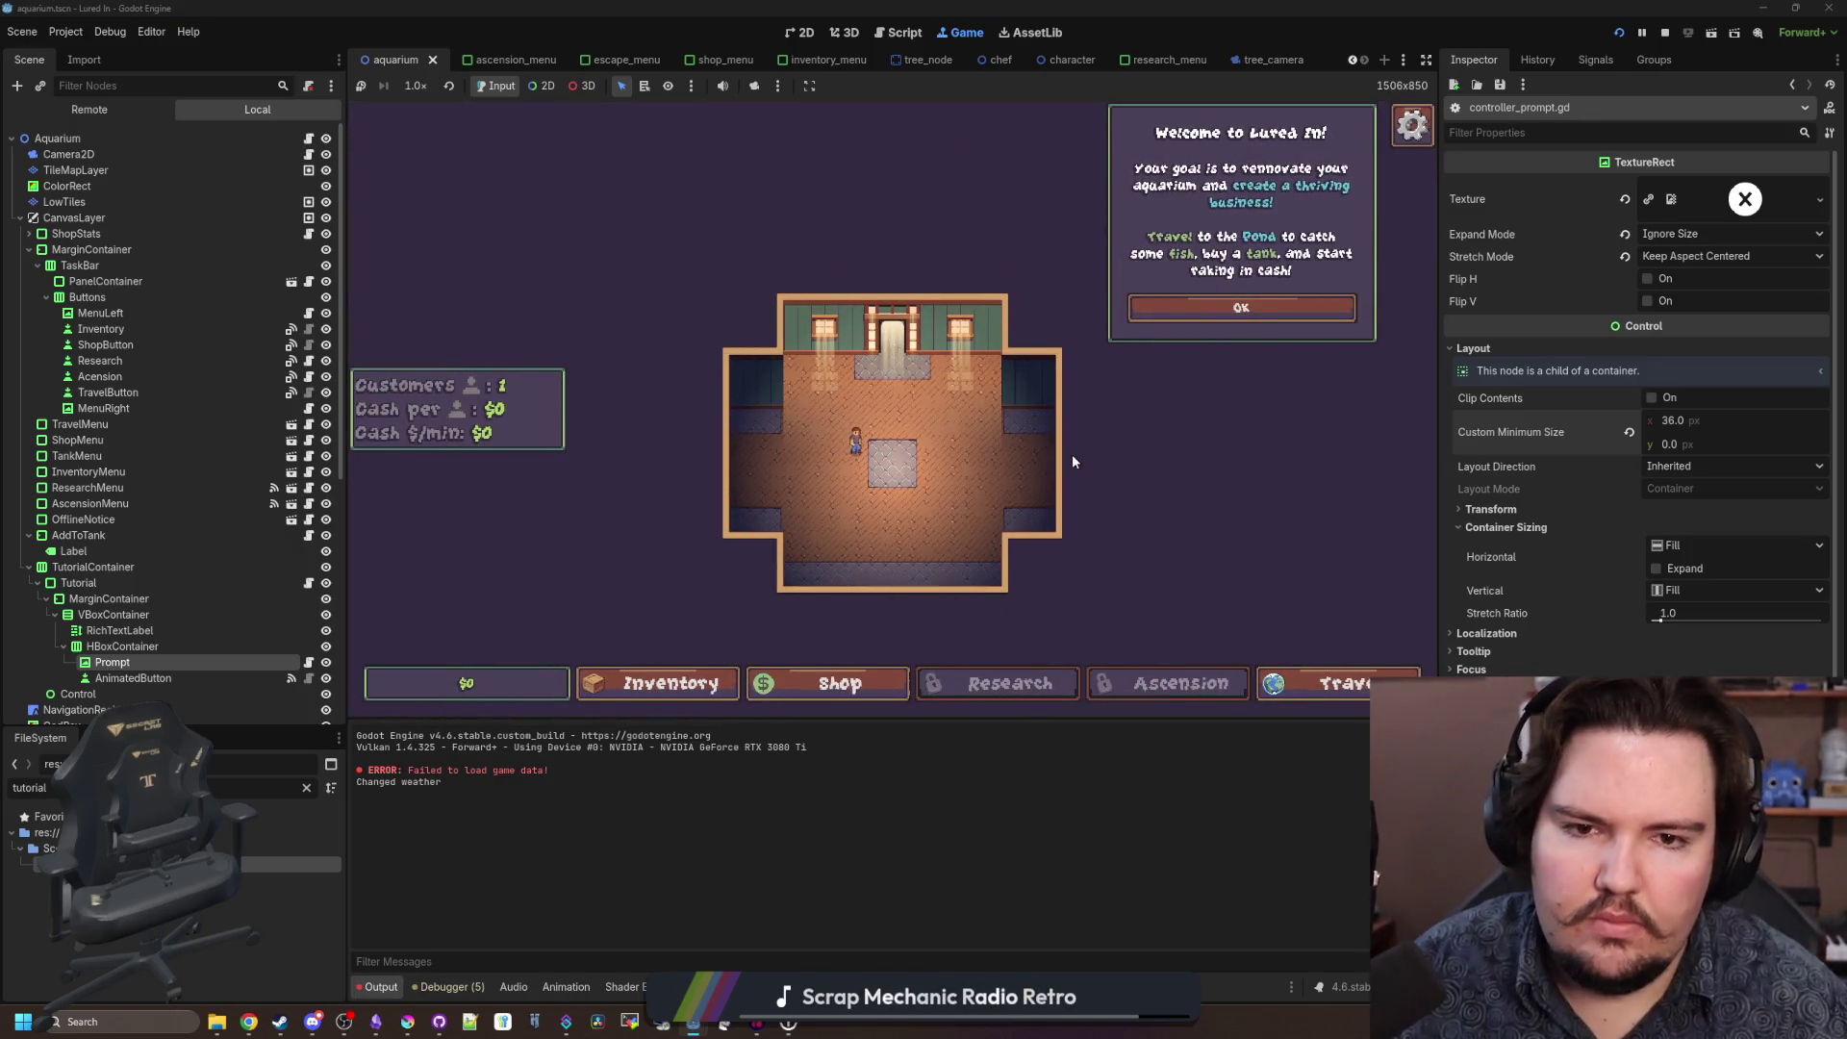
Dismiss the welcome message and use the controller to reach the Shop's Researcher purchase.
key(Return)
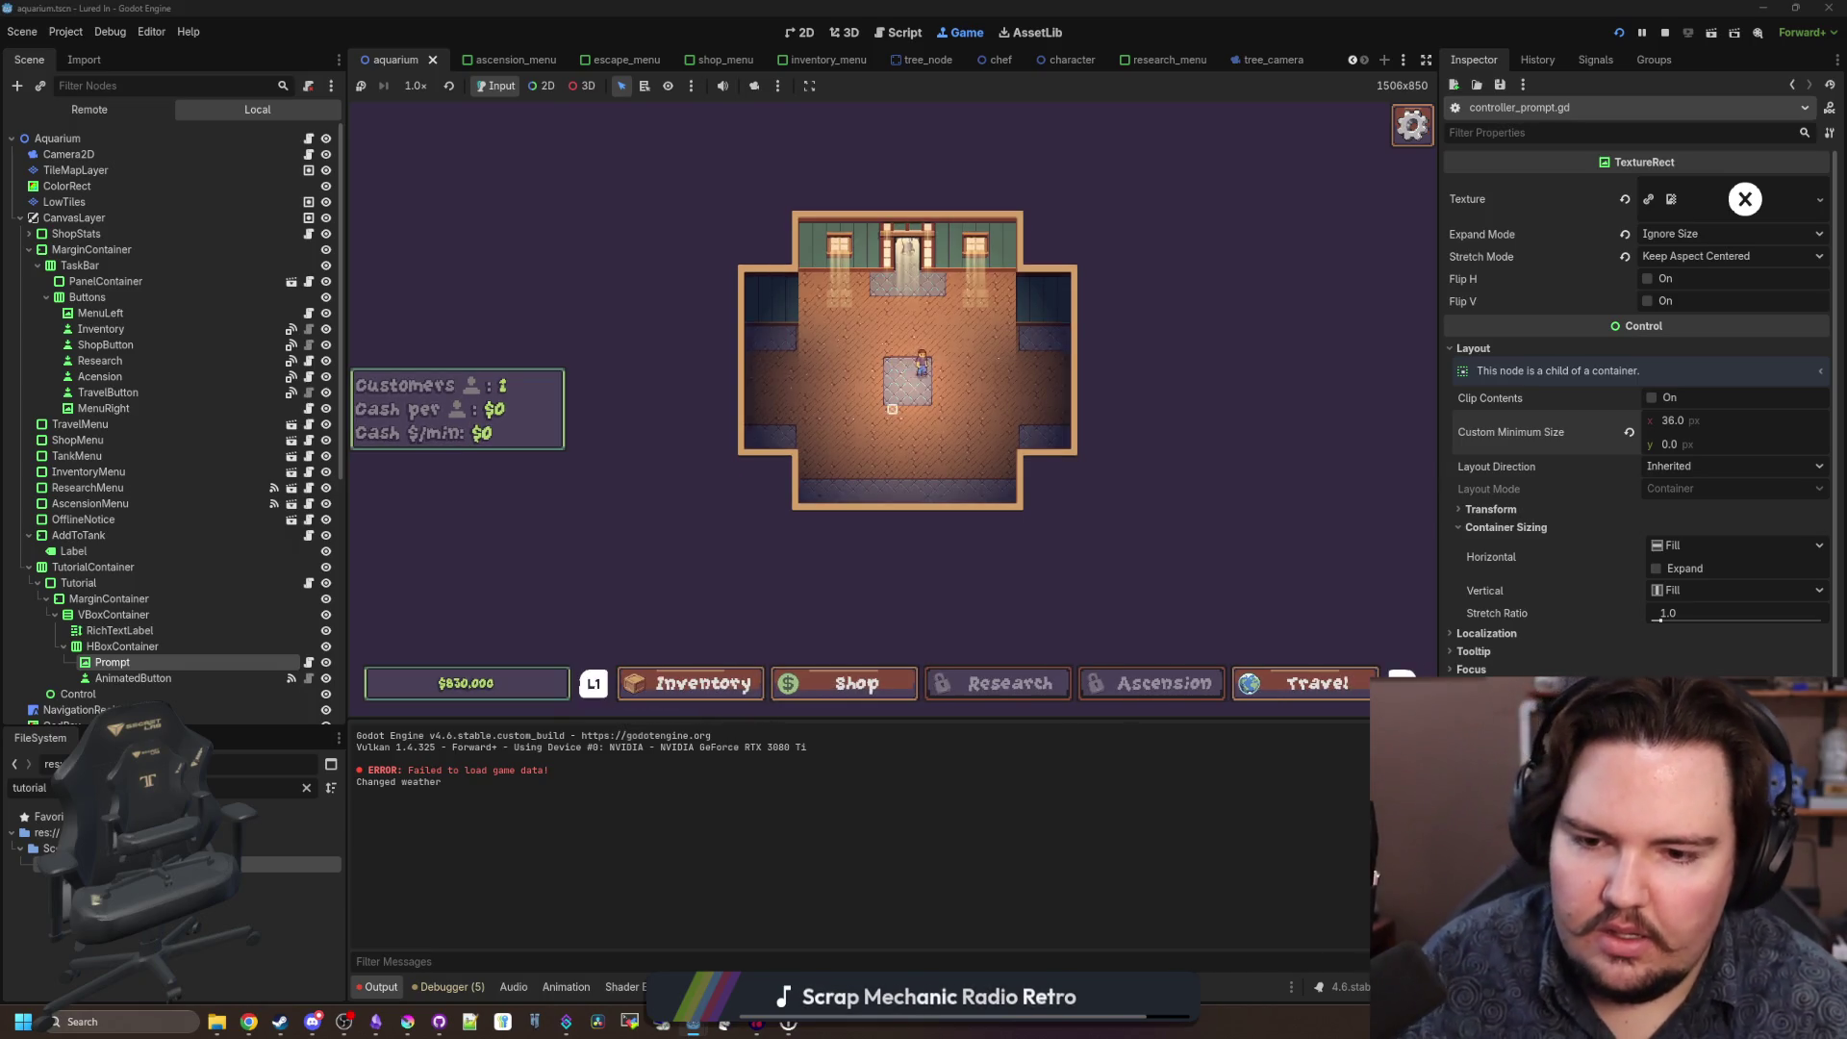
key(Right)
key(Return)
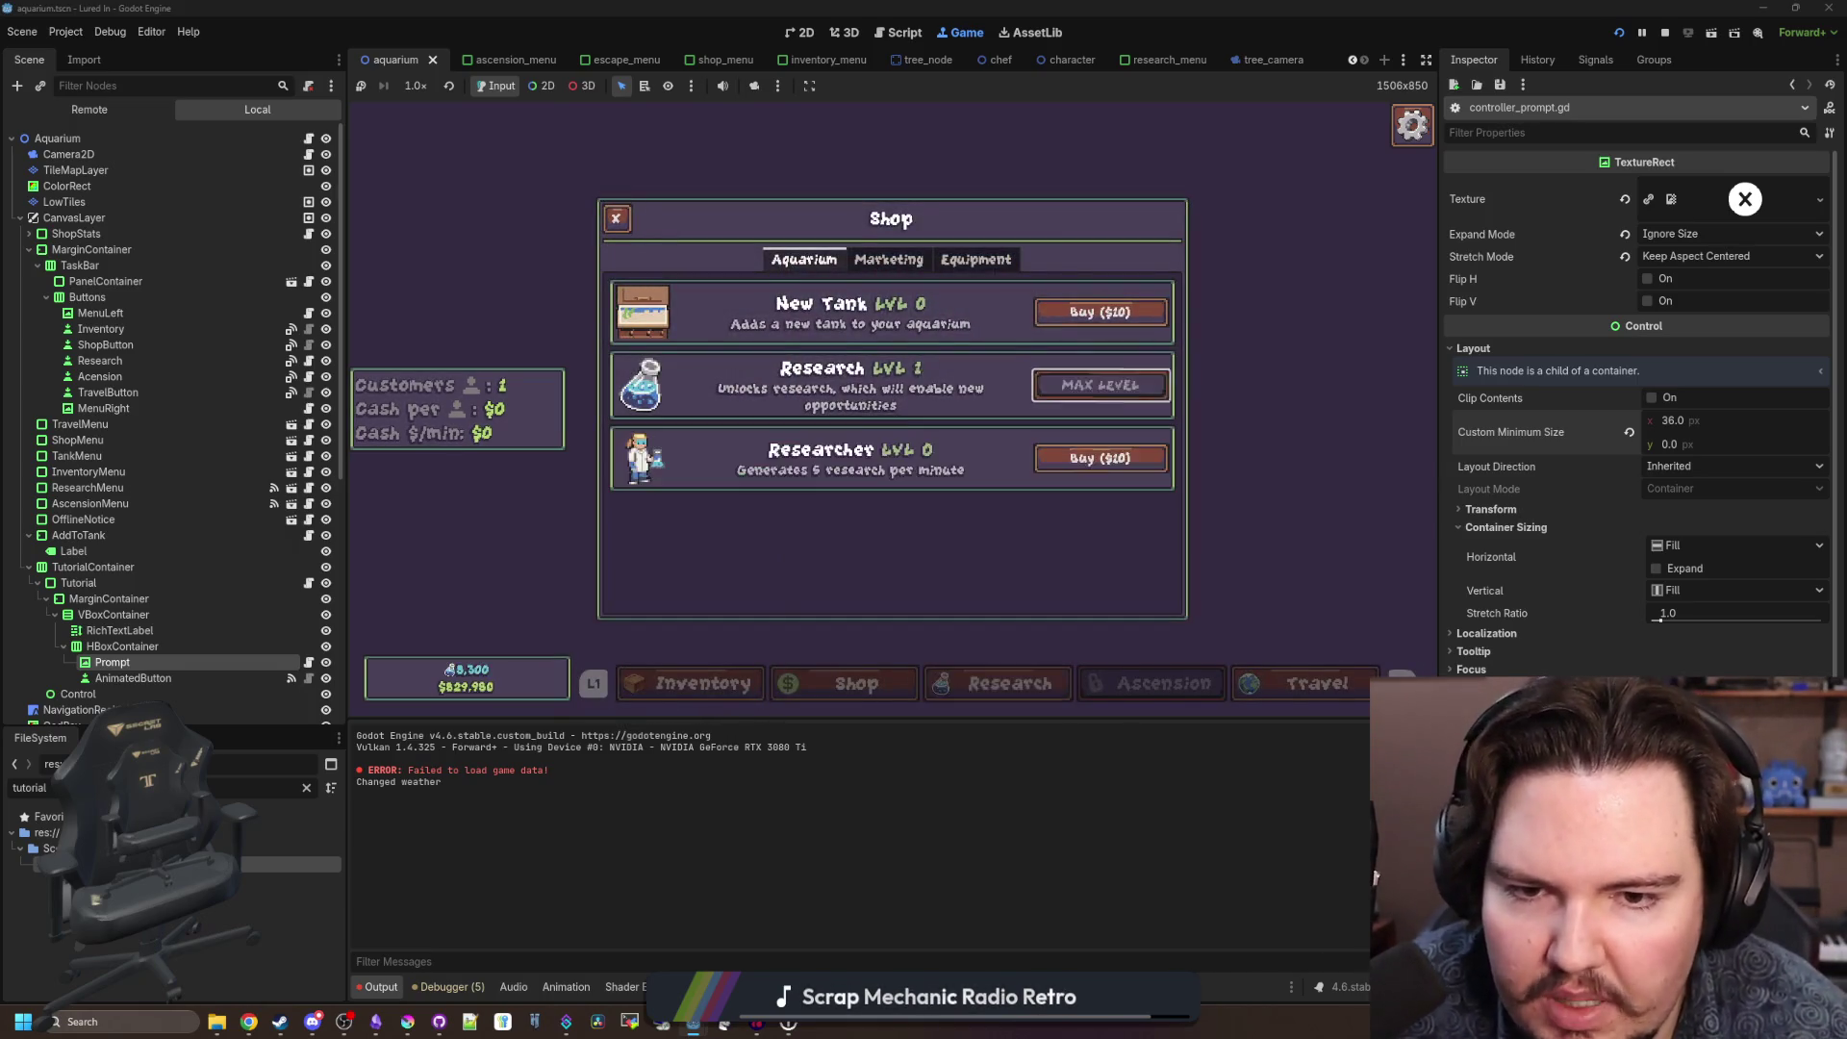
key(Down)
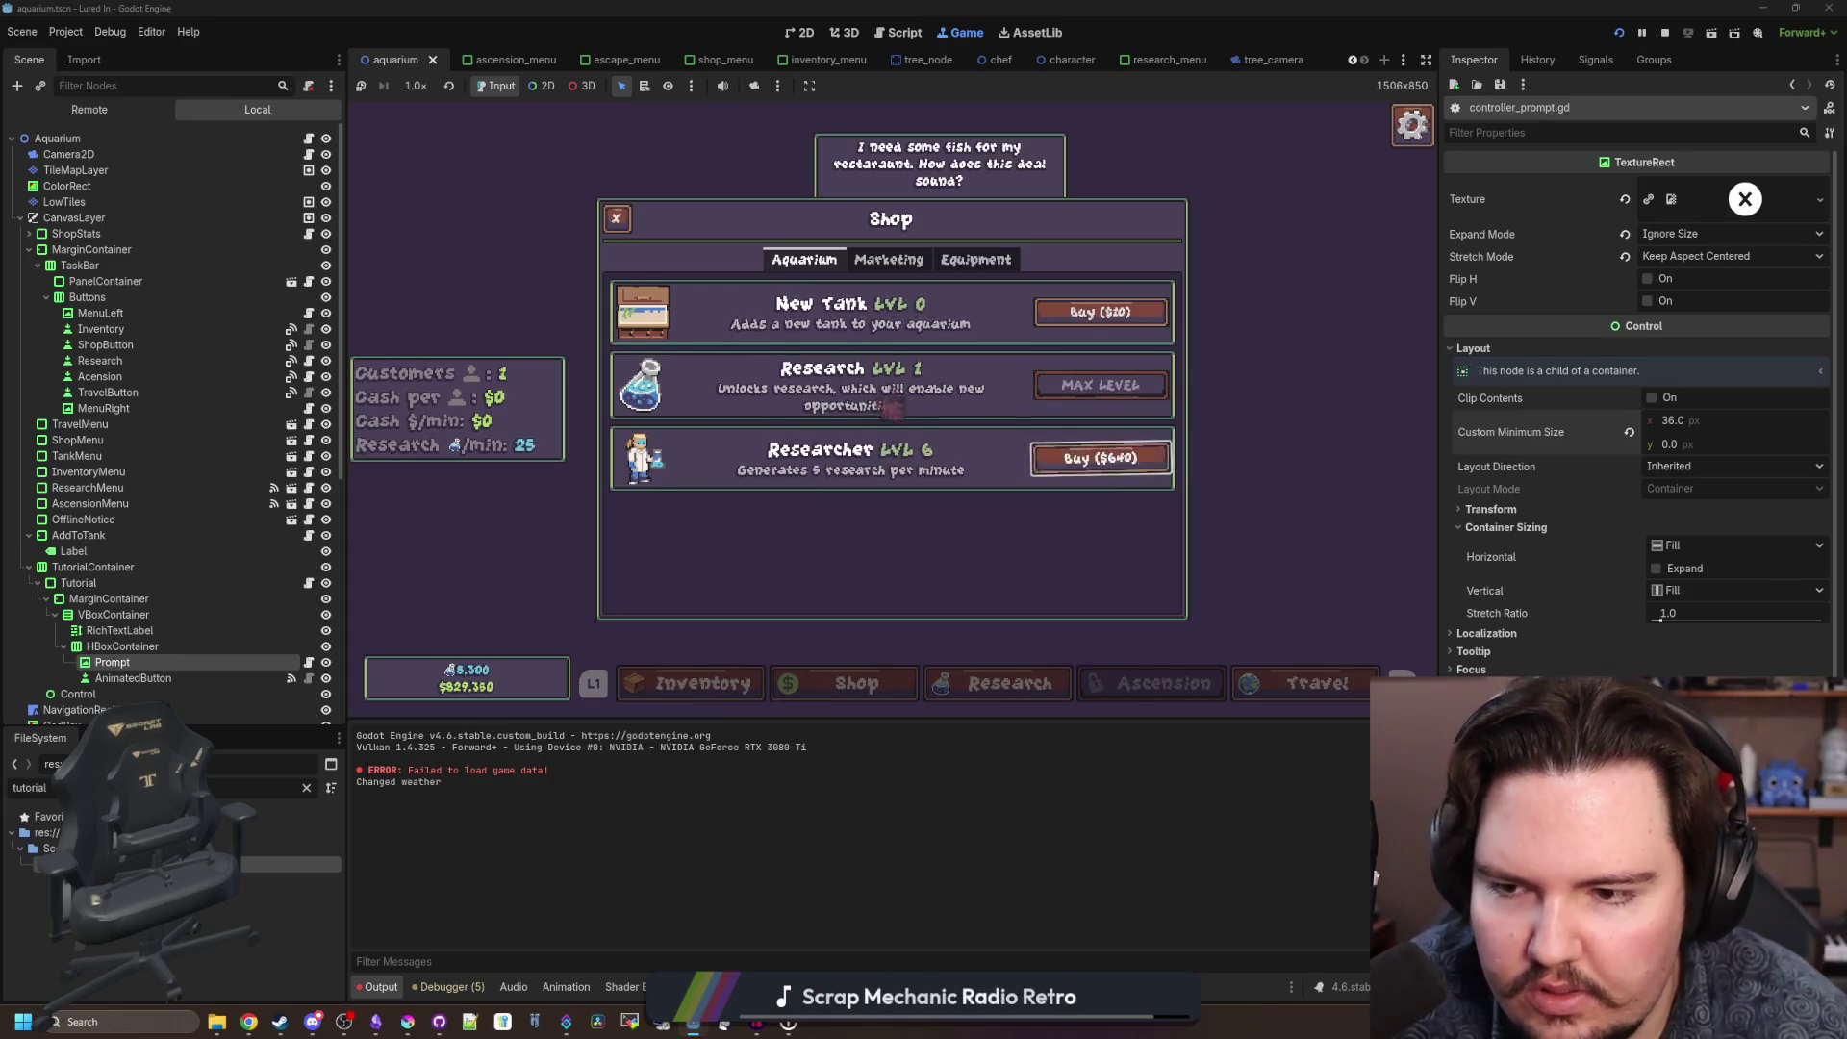
key(Escape)
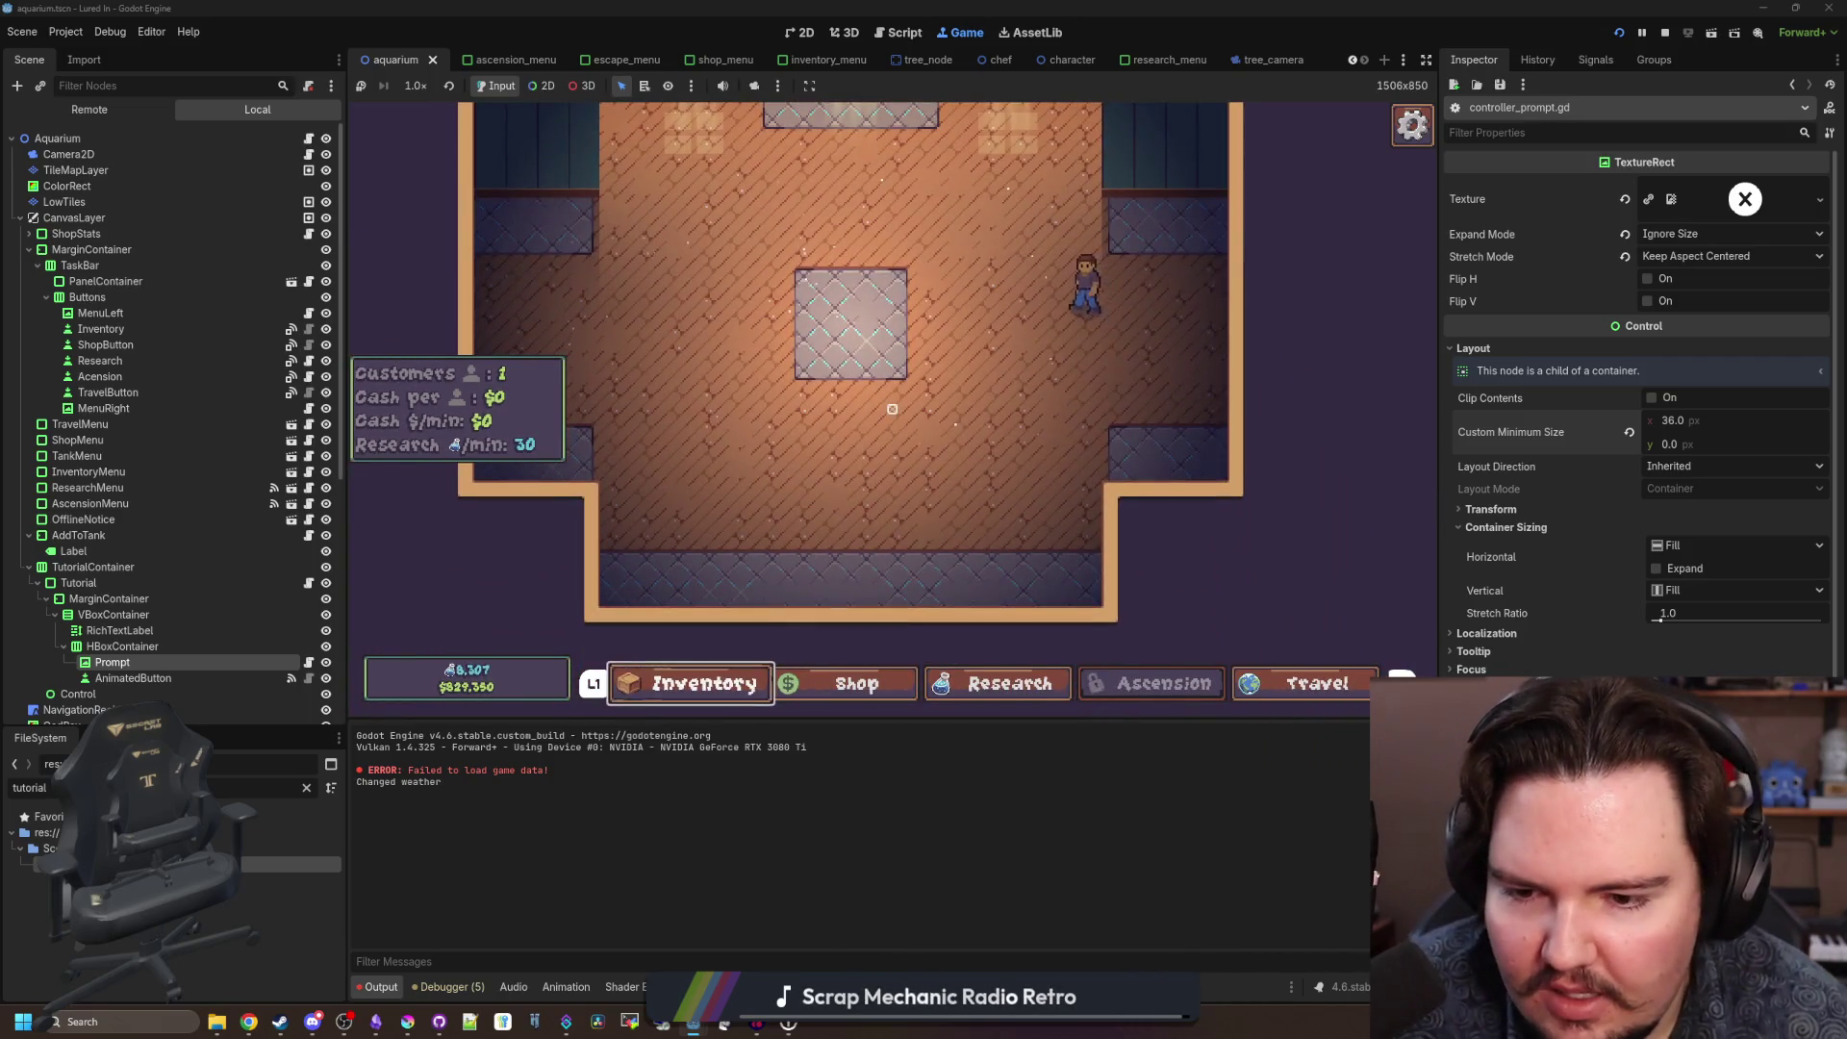
Navigate the Research tree with the controller, unlocking the Equipment and Ascension research.
key(Right)
key(Right)
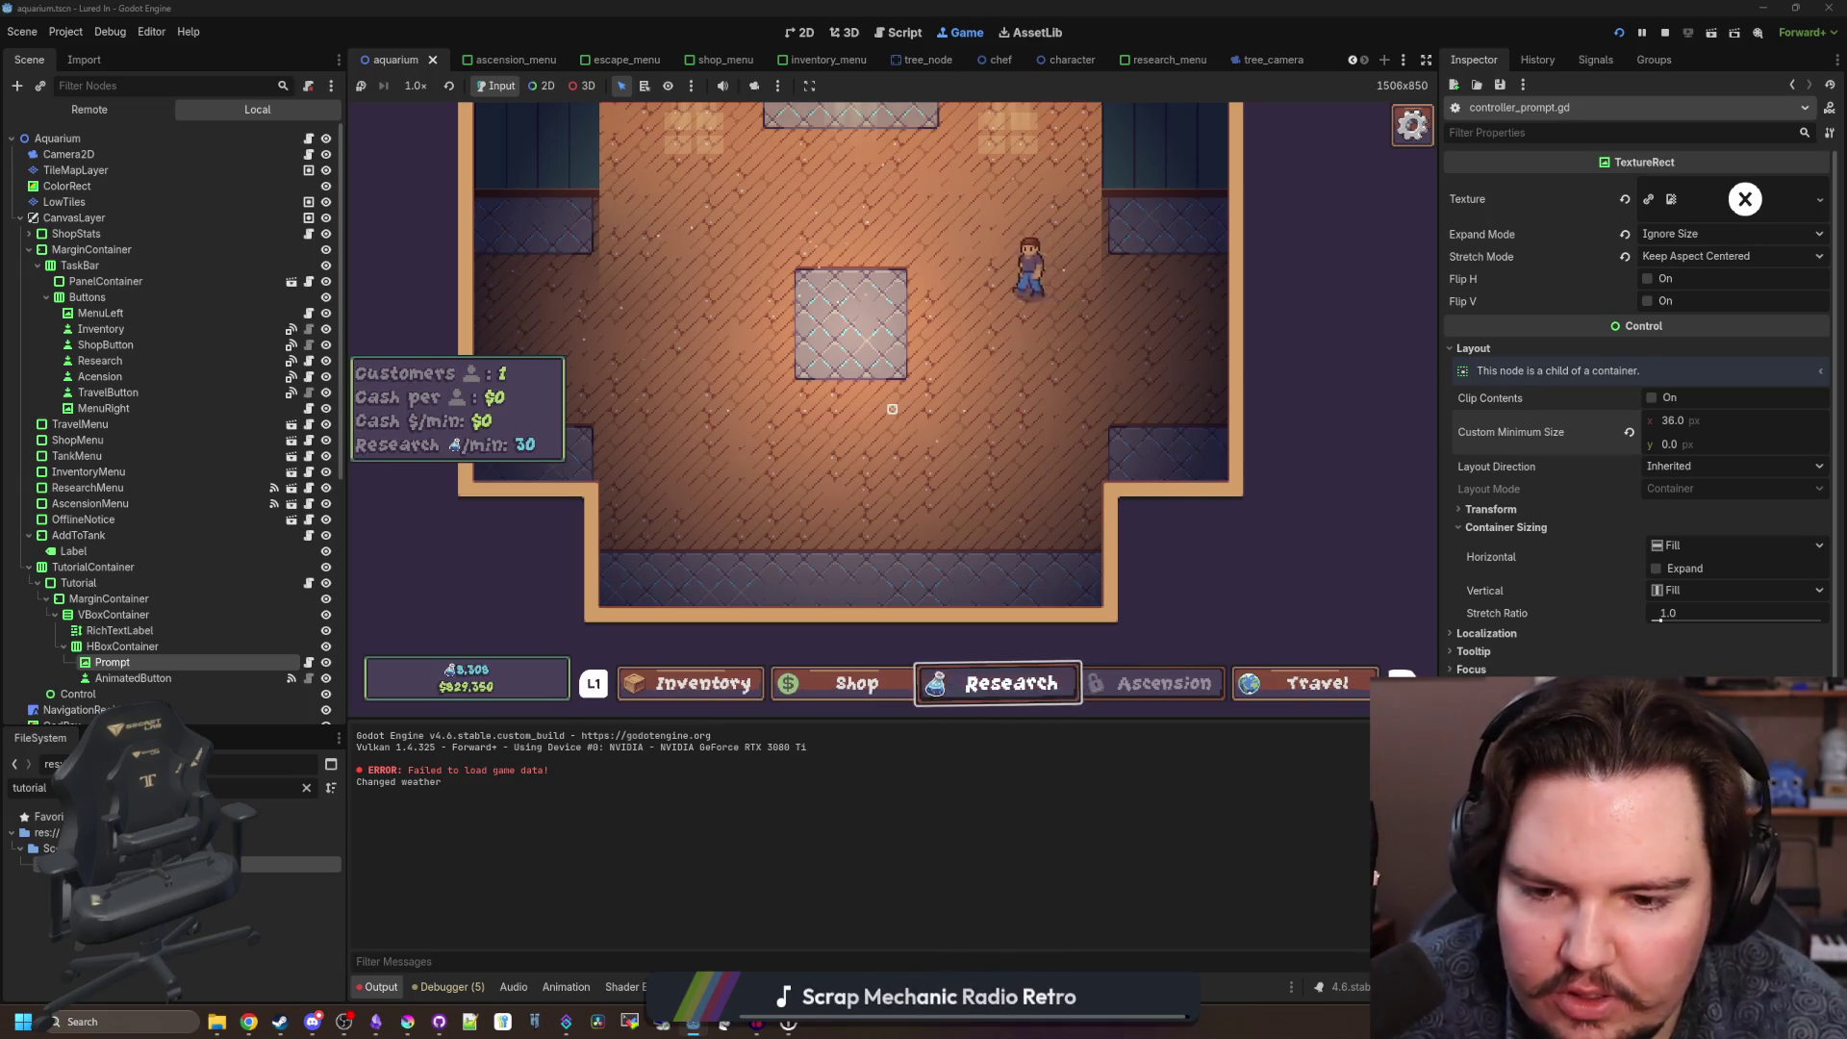
key(Return)
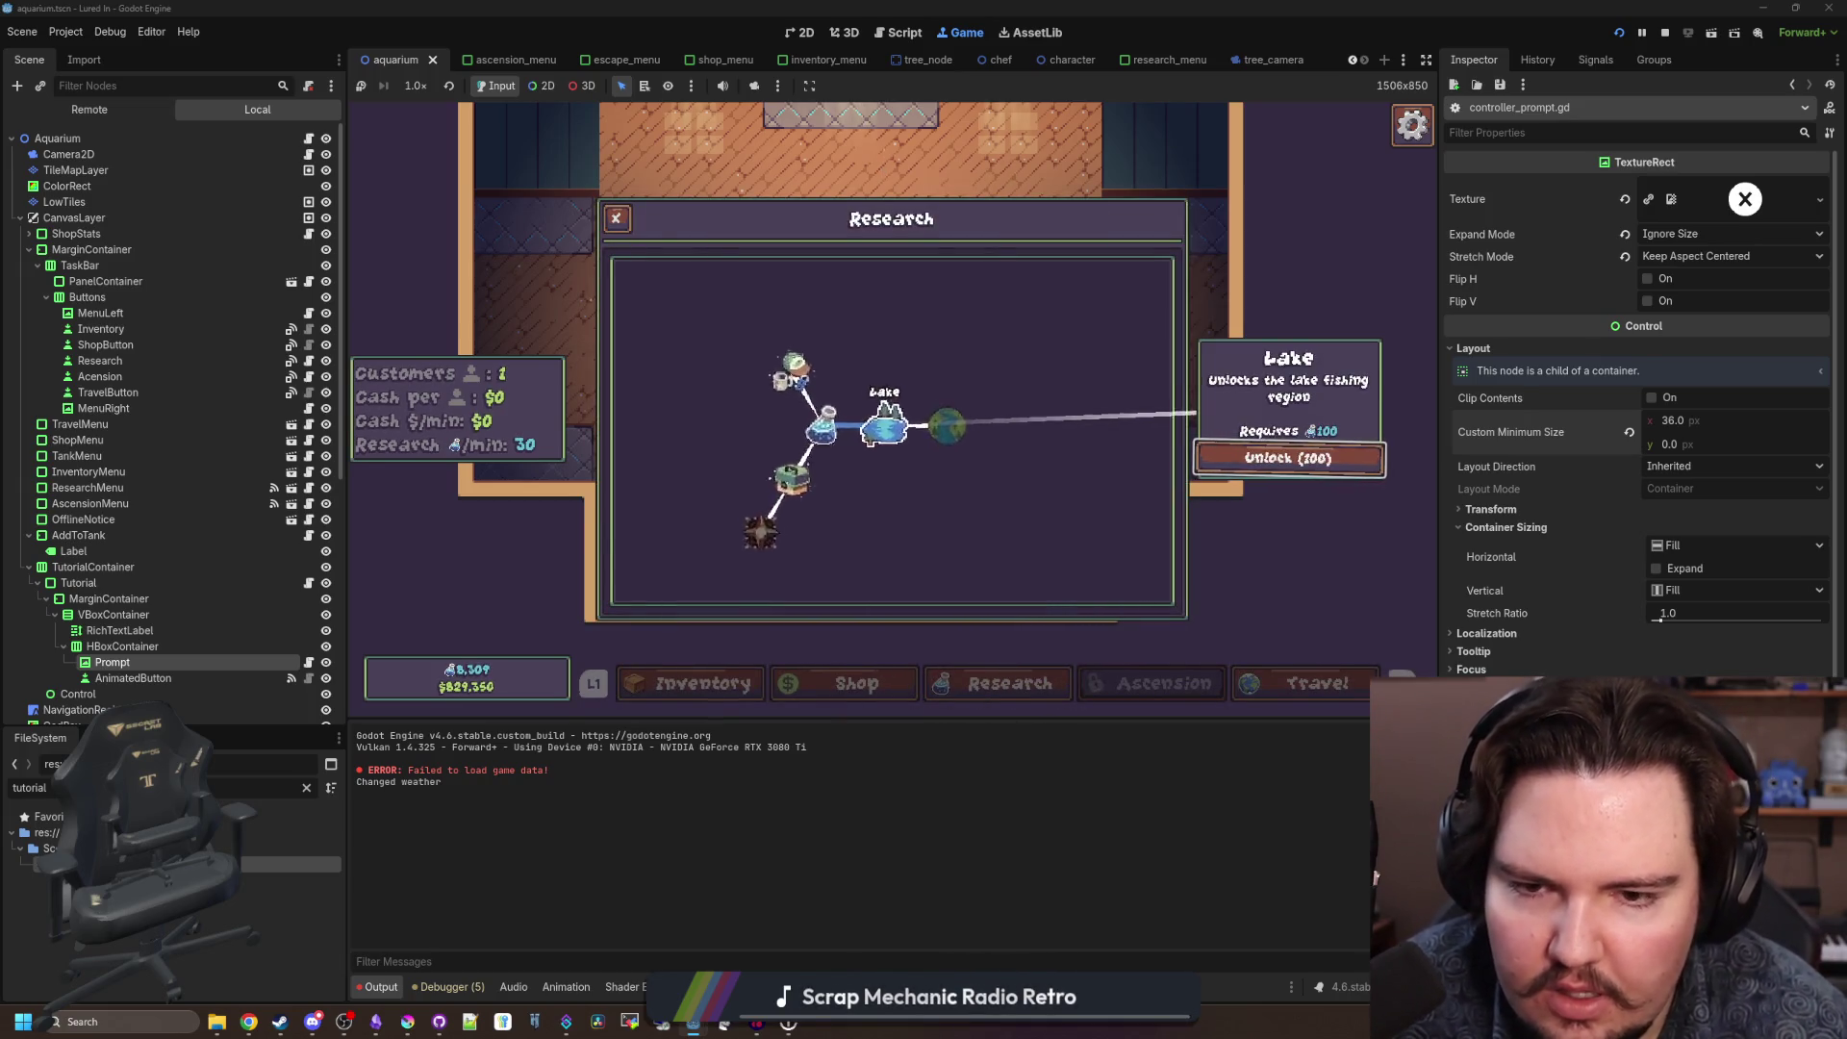
key(Left)
key(Down)
key(Down)
key(Up)
key(Up)
key(Up)
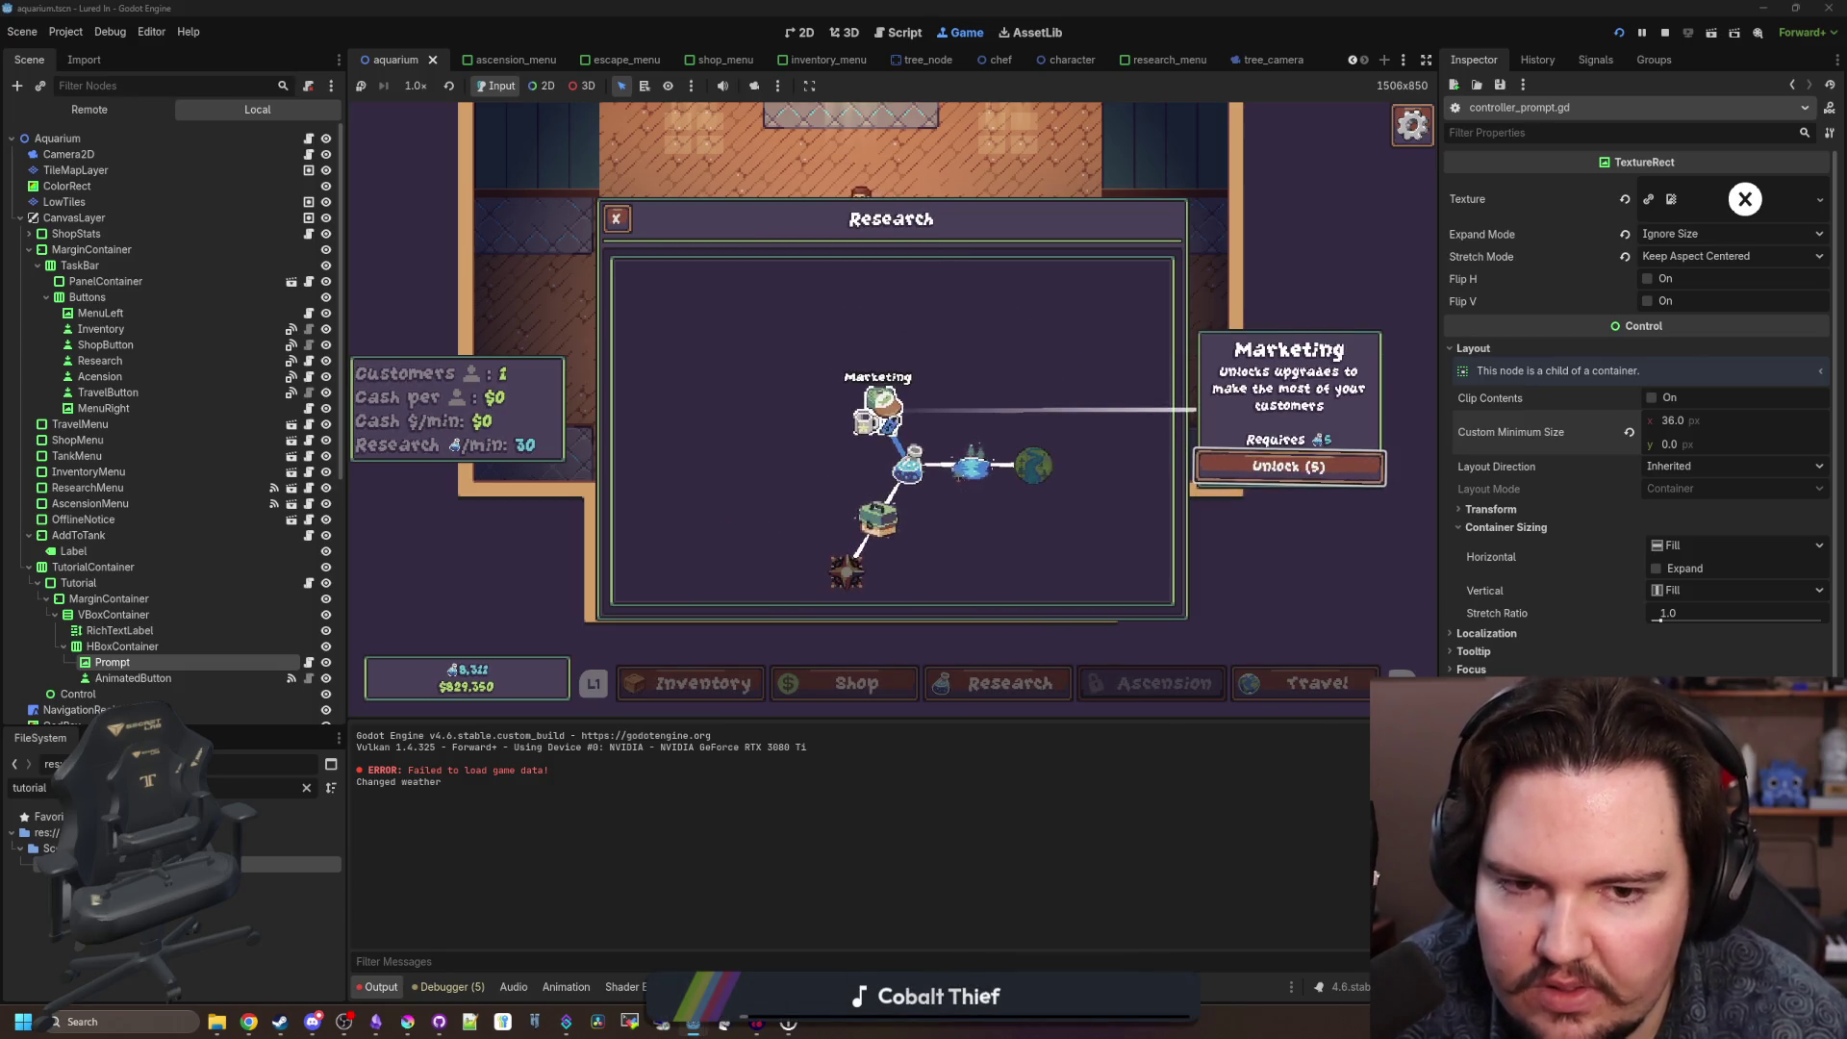
key(Down)
key(Right)
key(Left)
key(Down)
key(Return)
key(Down)
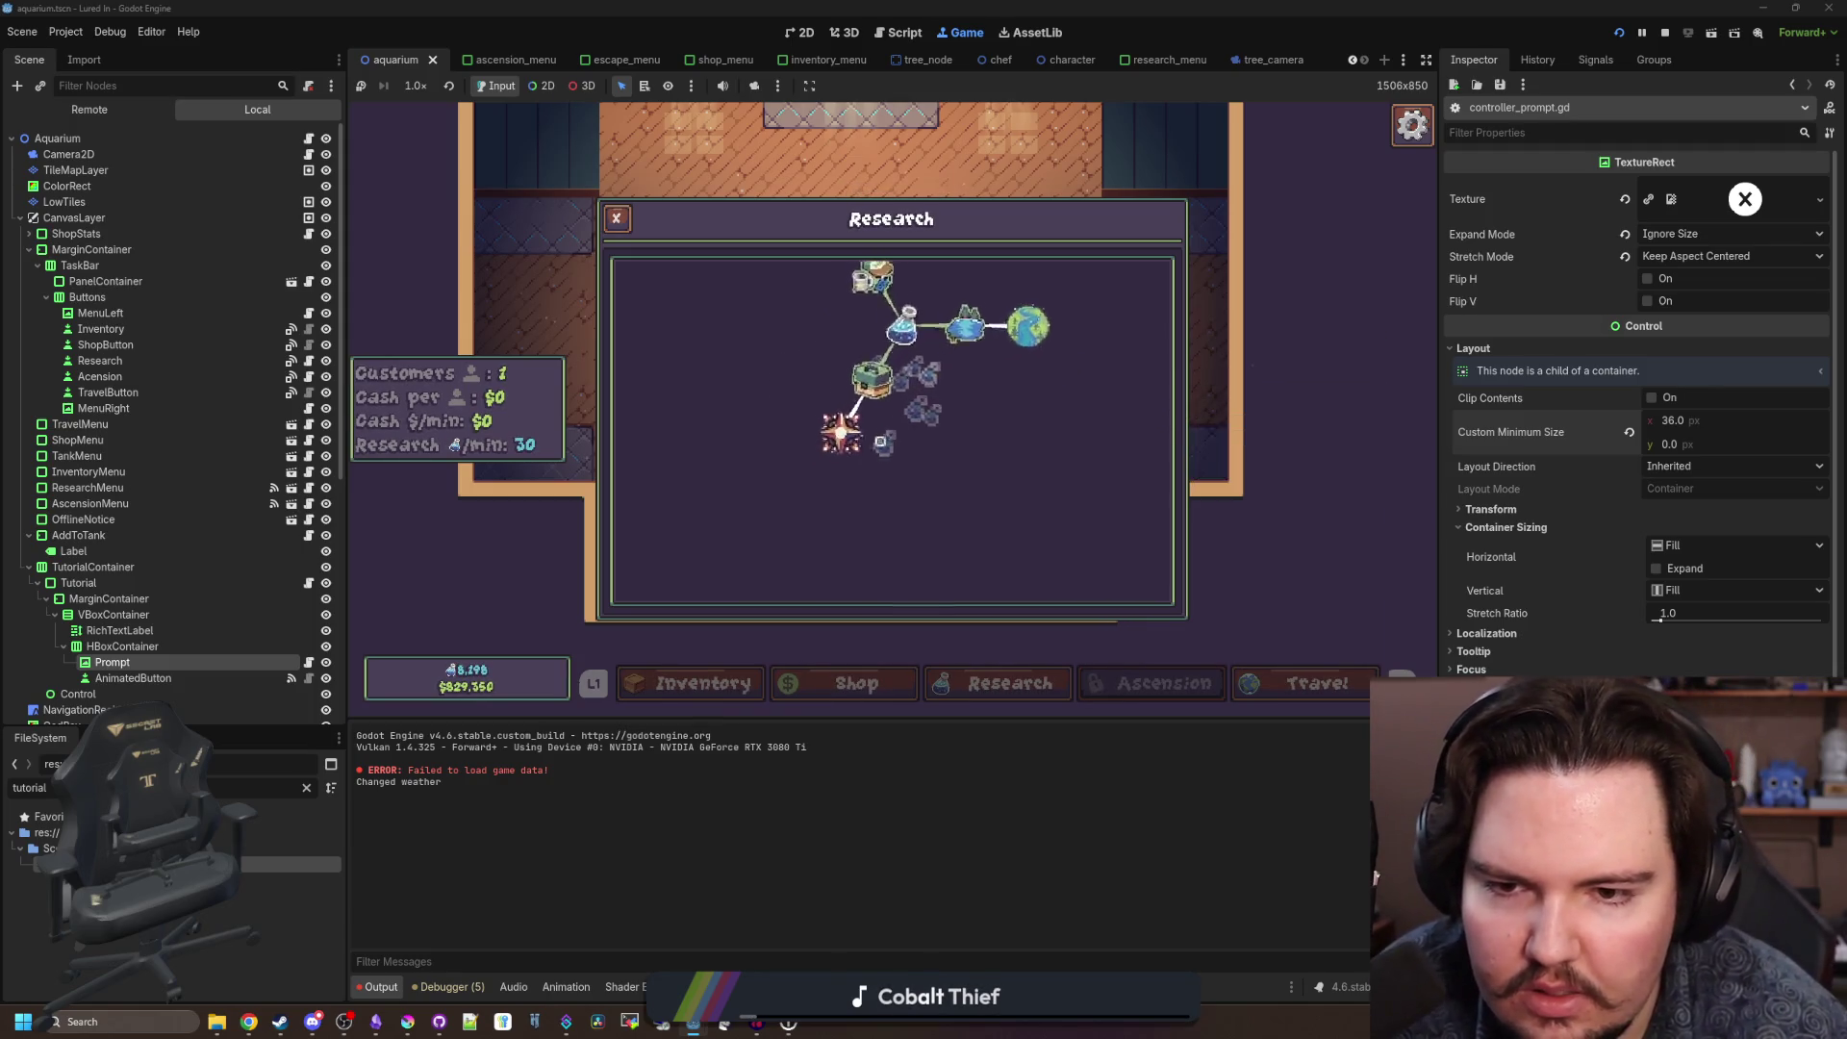
key(Return)
key(Up)
key(Up)
key(Right)
key(Right)
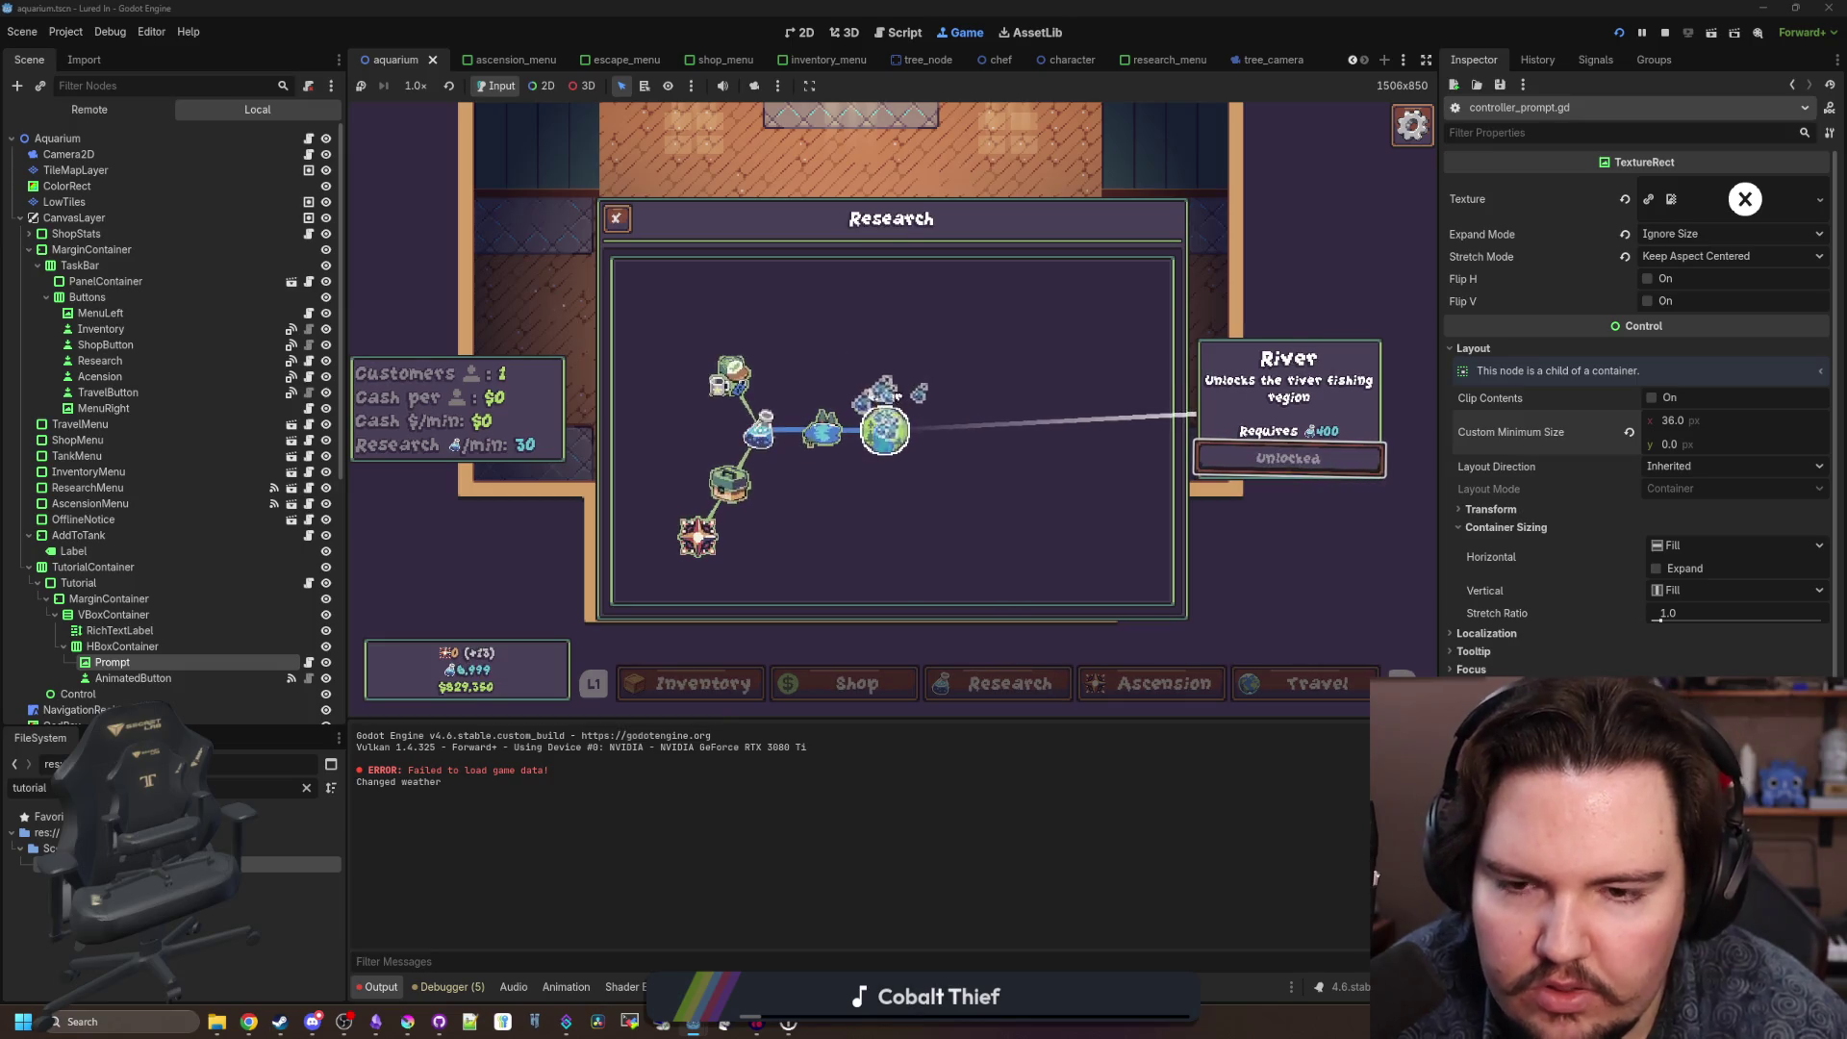
key(Escape)
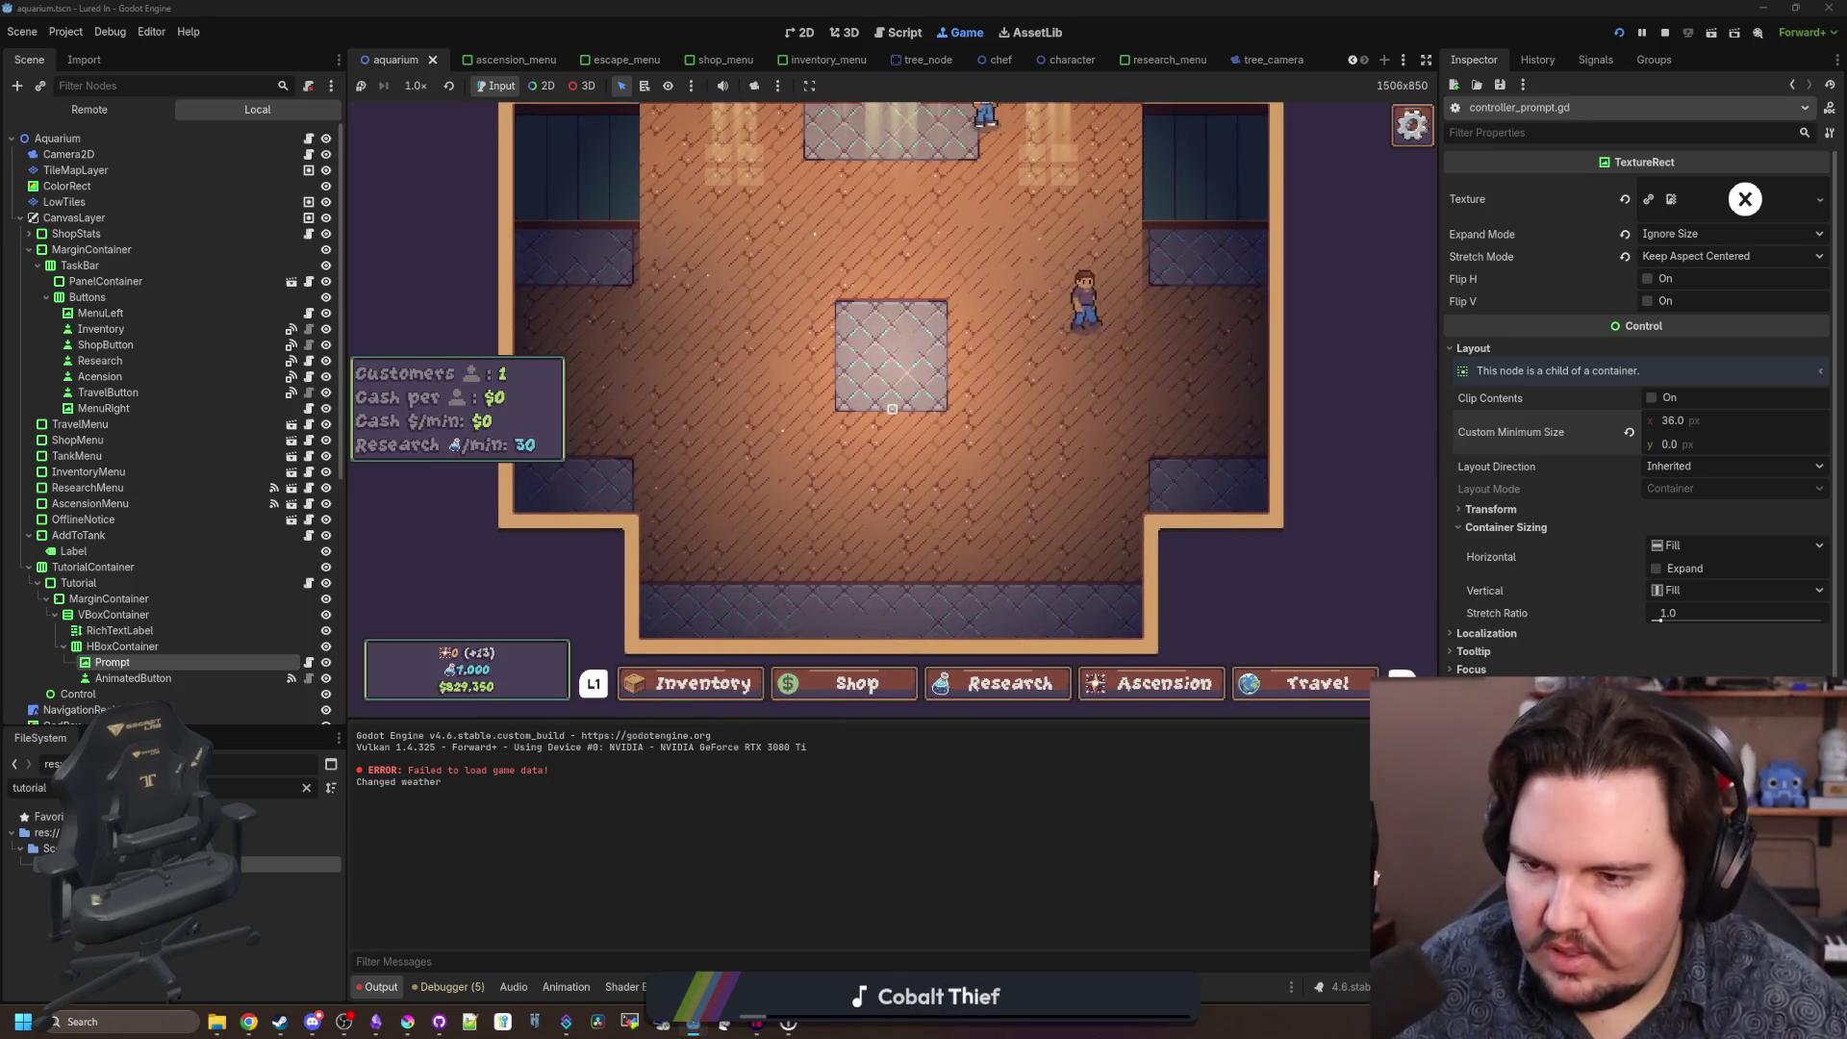
Filter the FileSystem for 'asce' and open ascension_menu.tscn.
key(super)
click(962, 868)
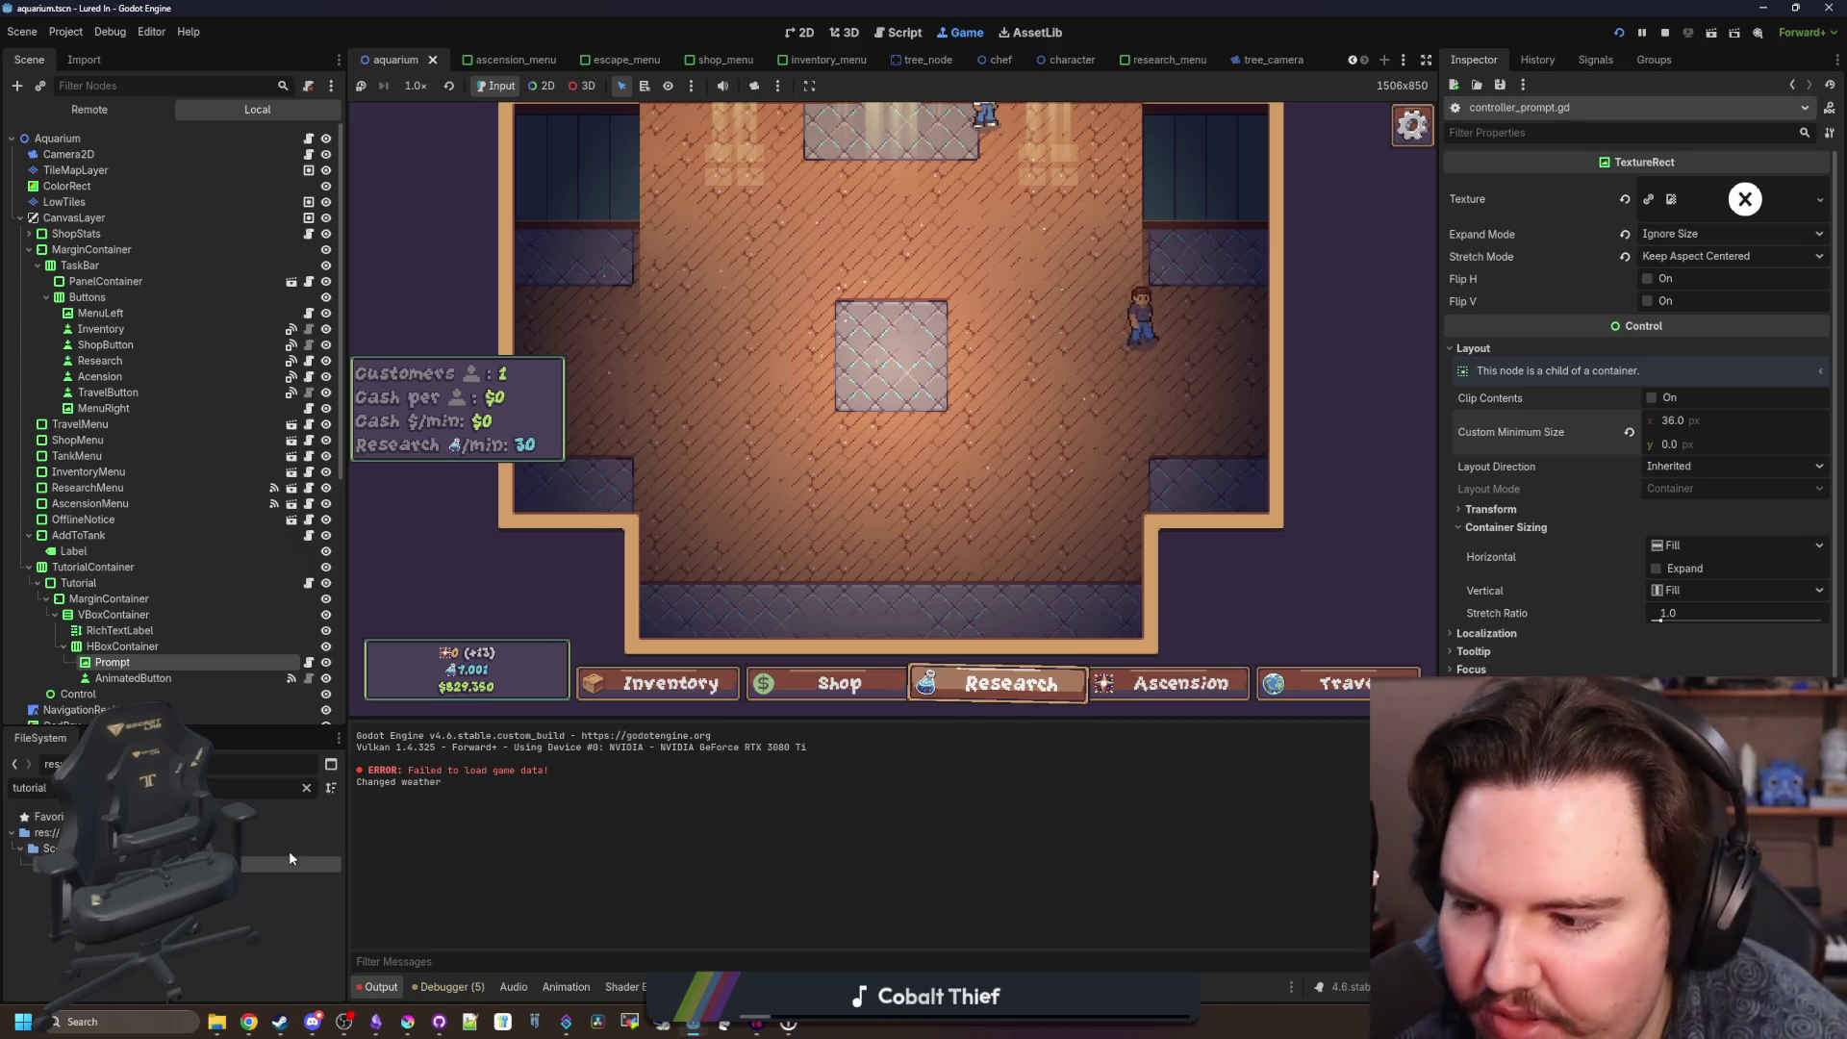
click(304, 786)
text(asce)
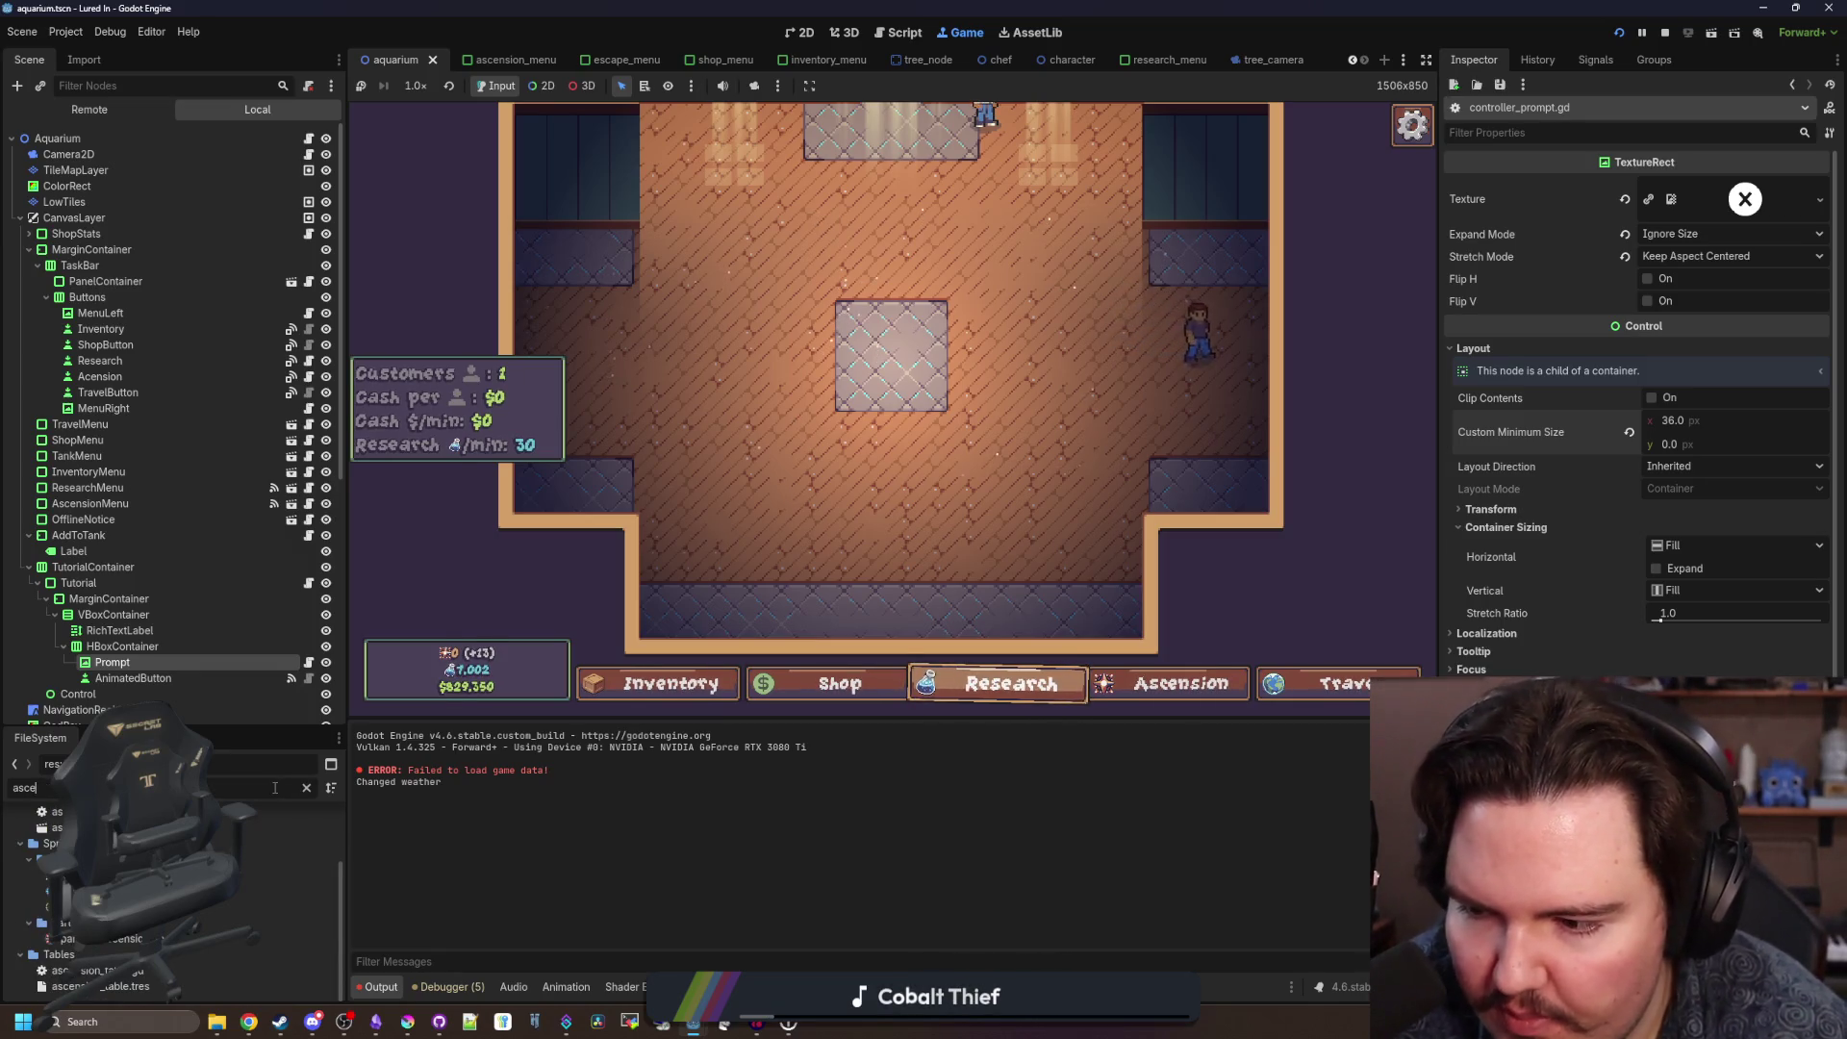
double_click(192, 852)
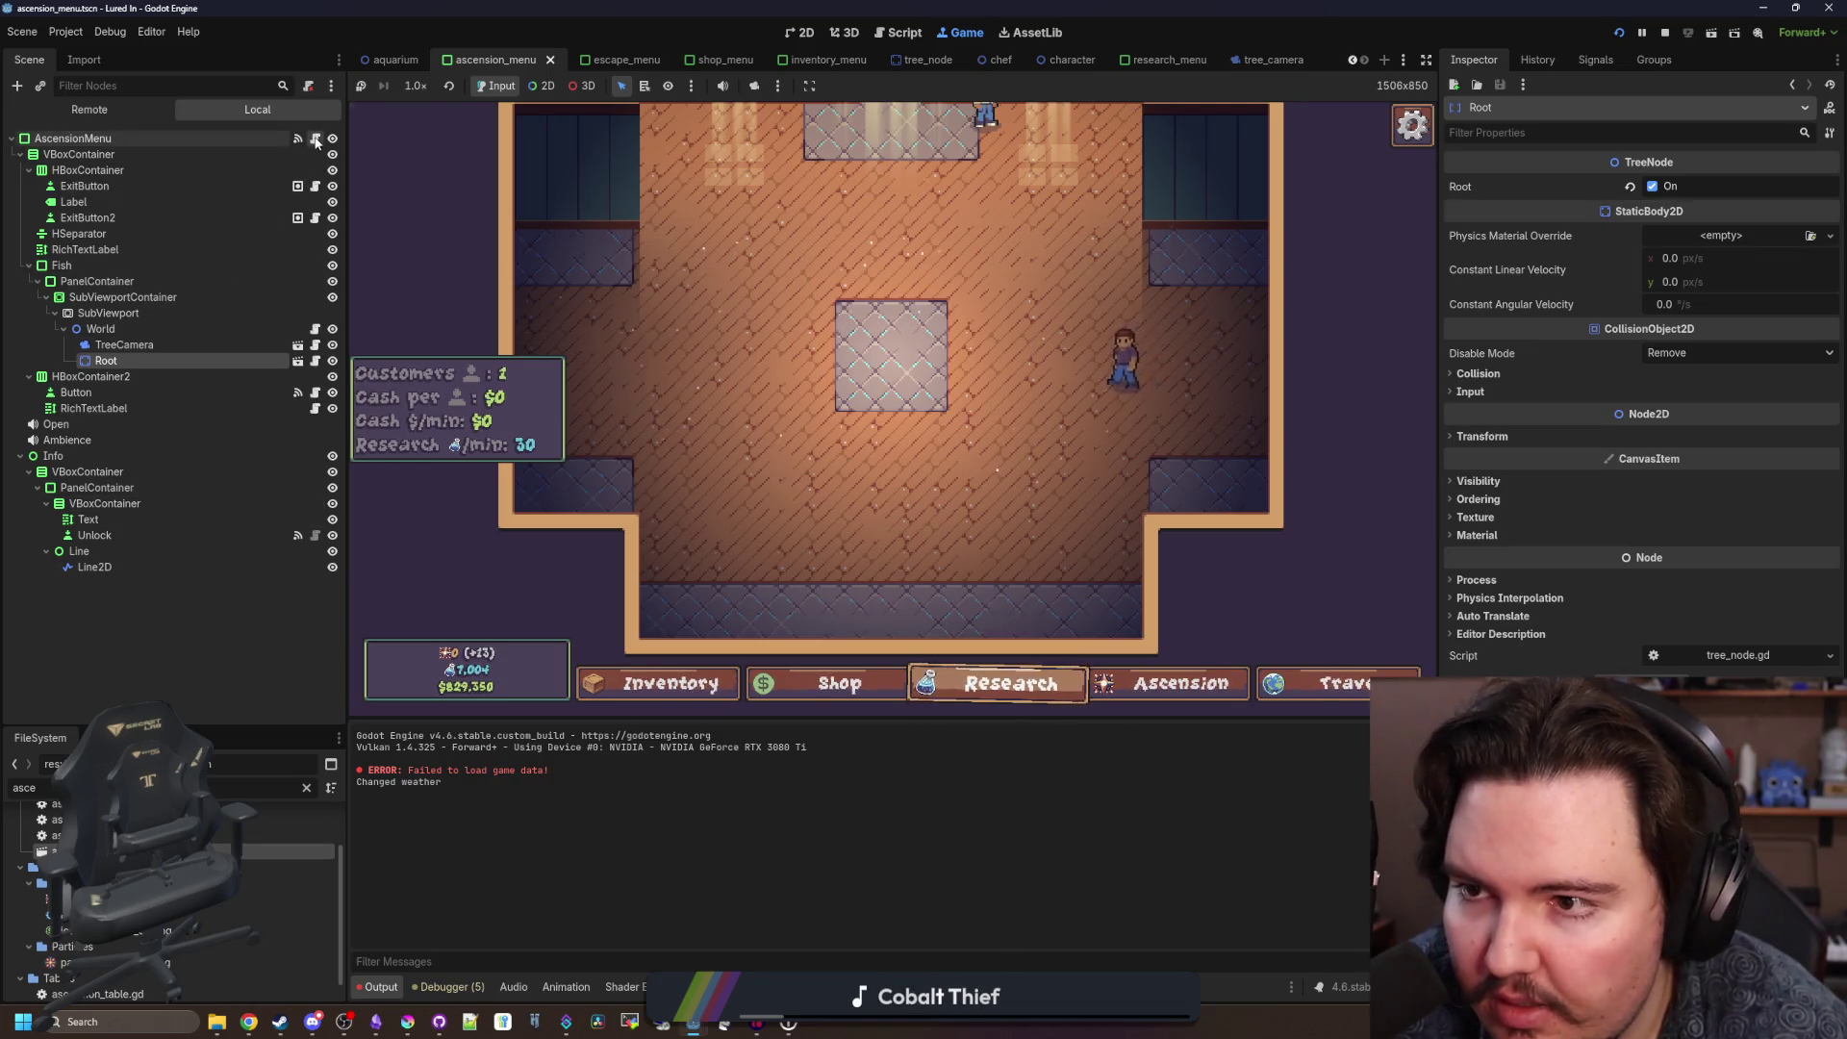
Select the Ascend button in the ascension_menu 2D view and clear its icon.
click(917, 40)
click(798, 34)
scroll(528, 660, up, 6)
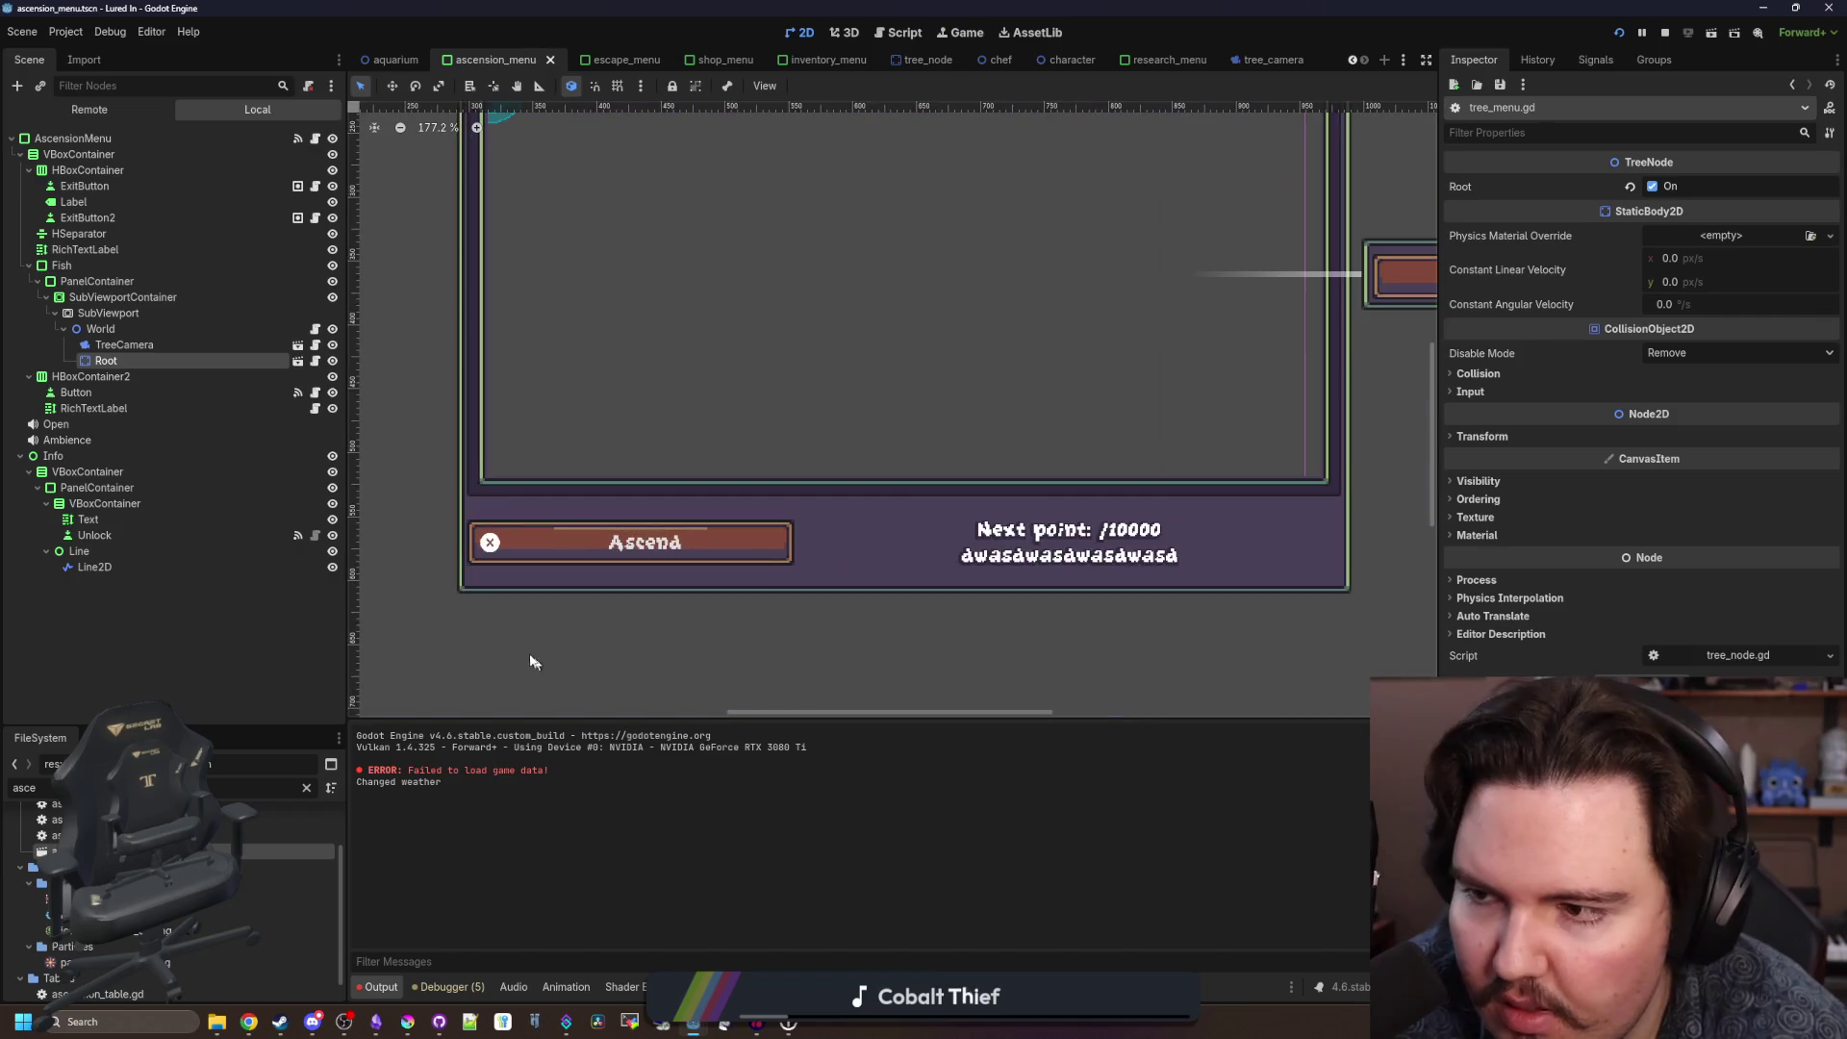
click(95, 535)
scroll(476, 617, down, 4)
scroll(697, 620, up, 1)
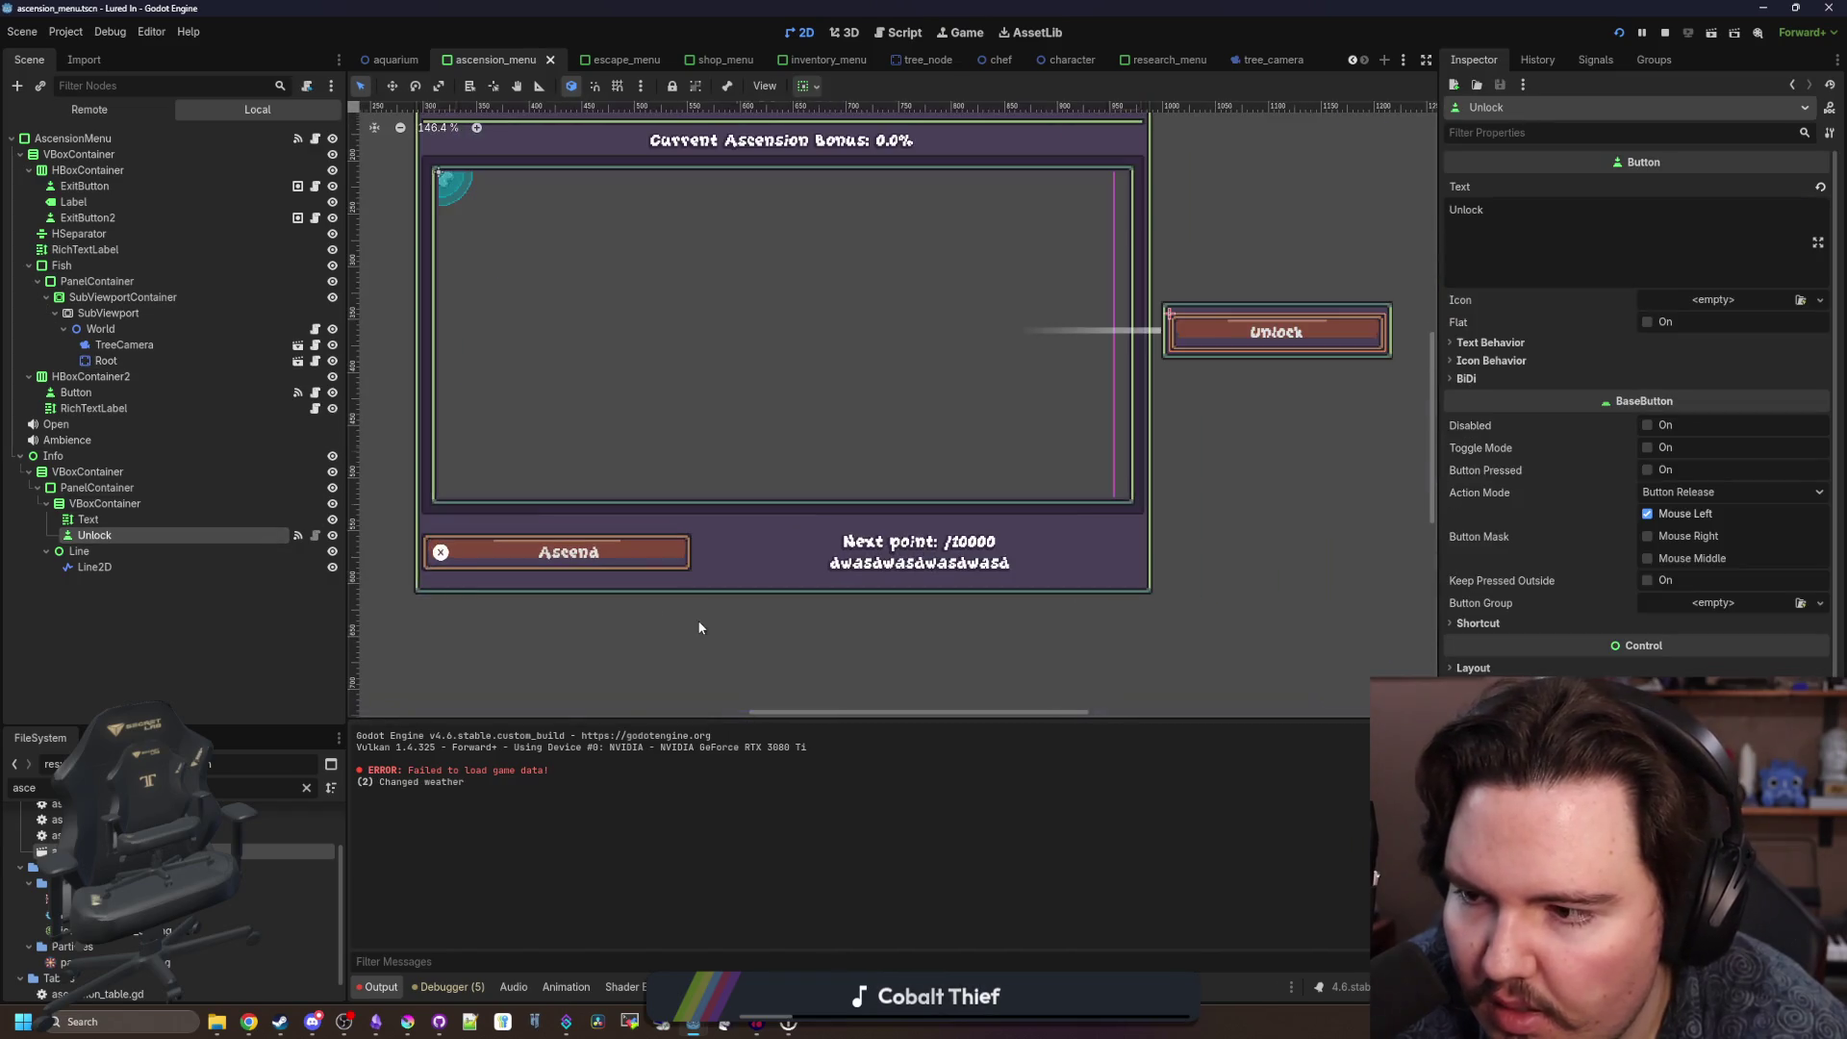
click(96, 390)
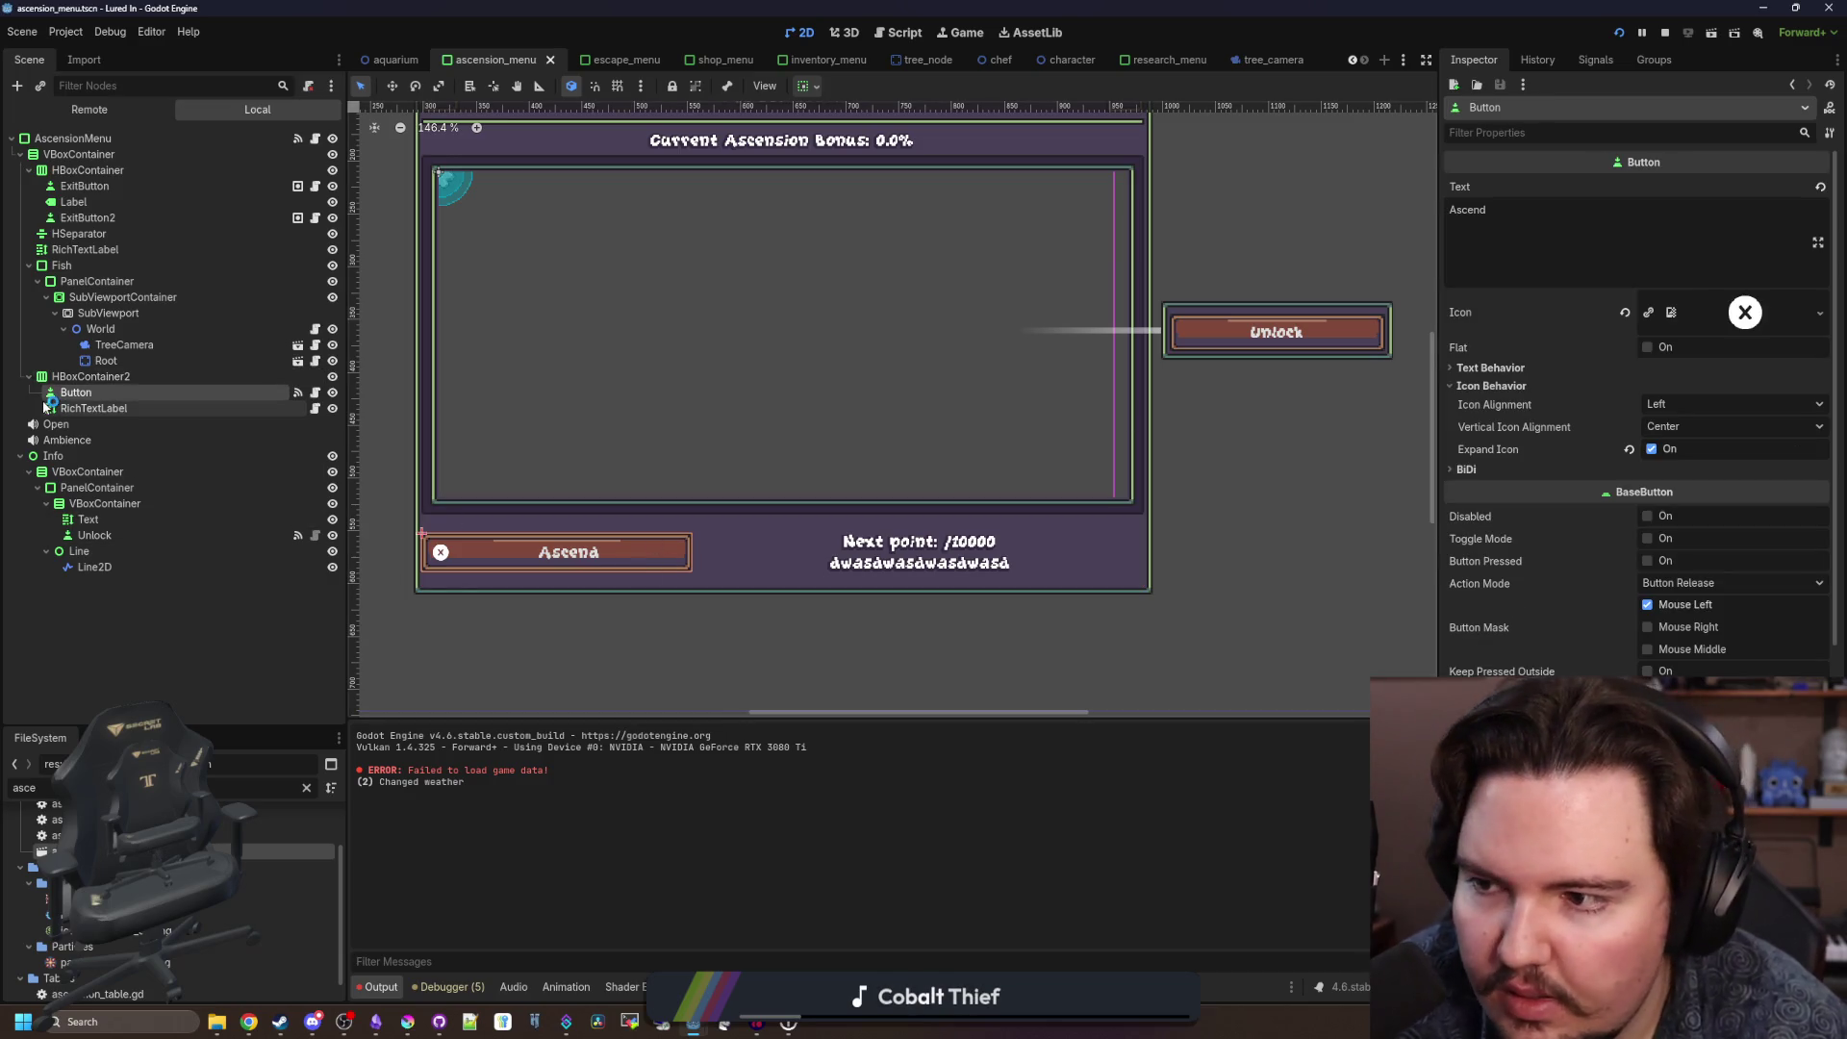
click(1624, 314)
Paste the MenuRight prompt into HBoxContainer2 and place it above the Ascend button.
right_click(102, 379)
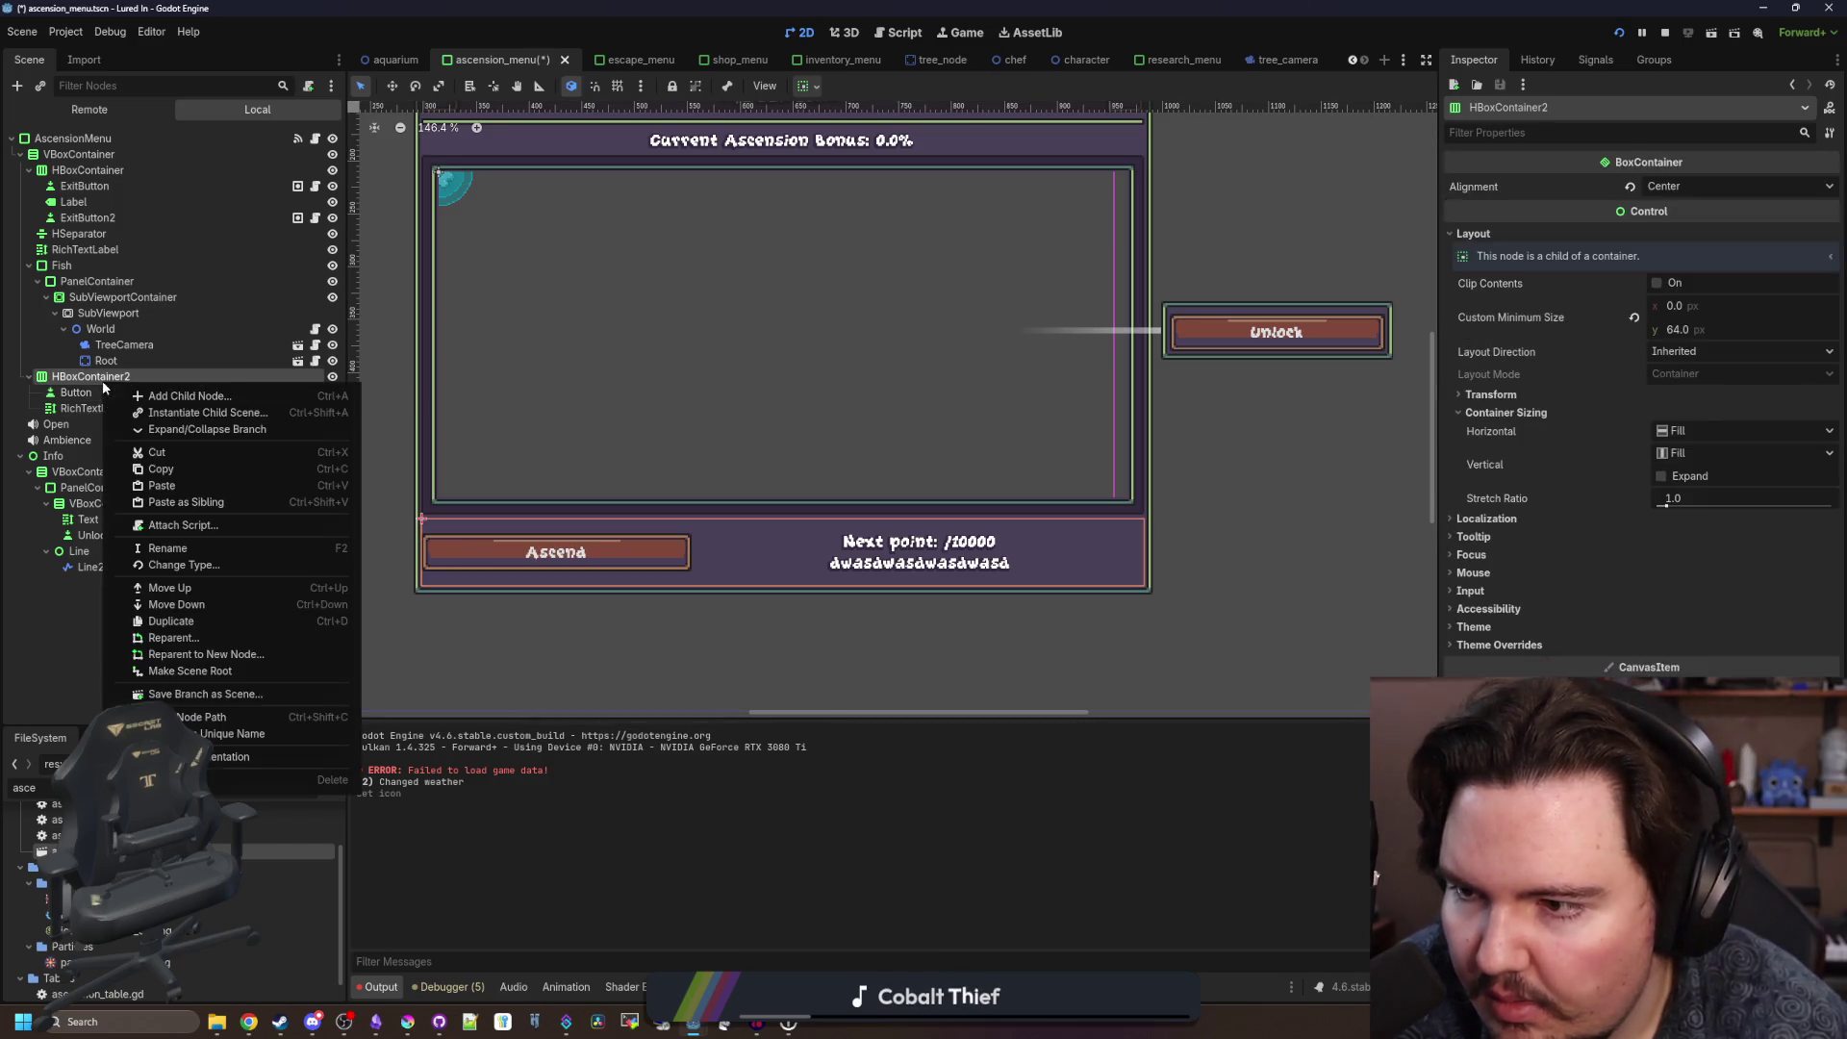
click(145, 397)
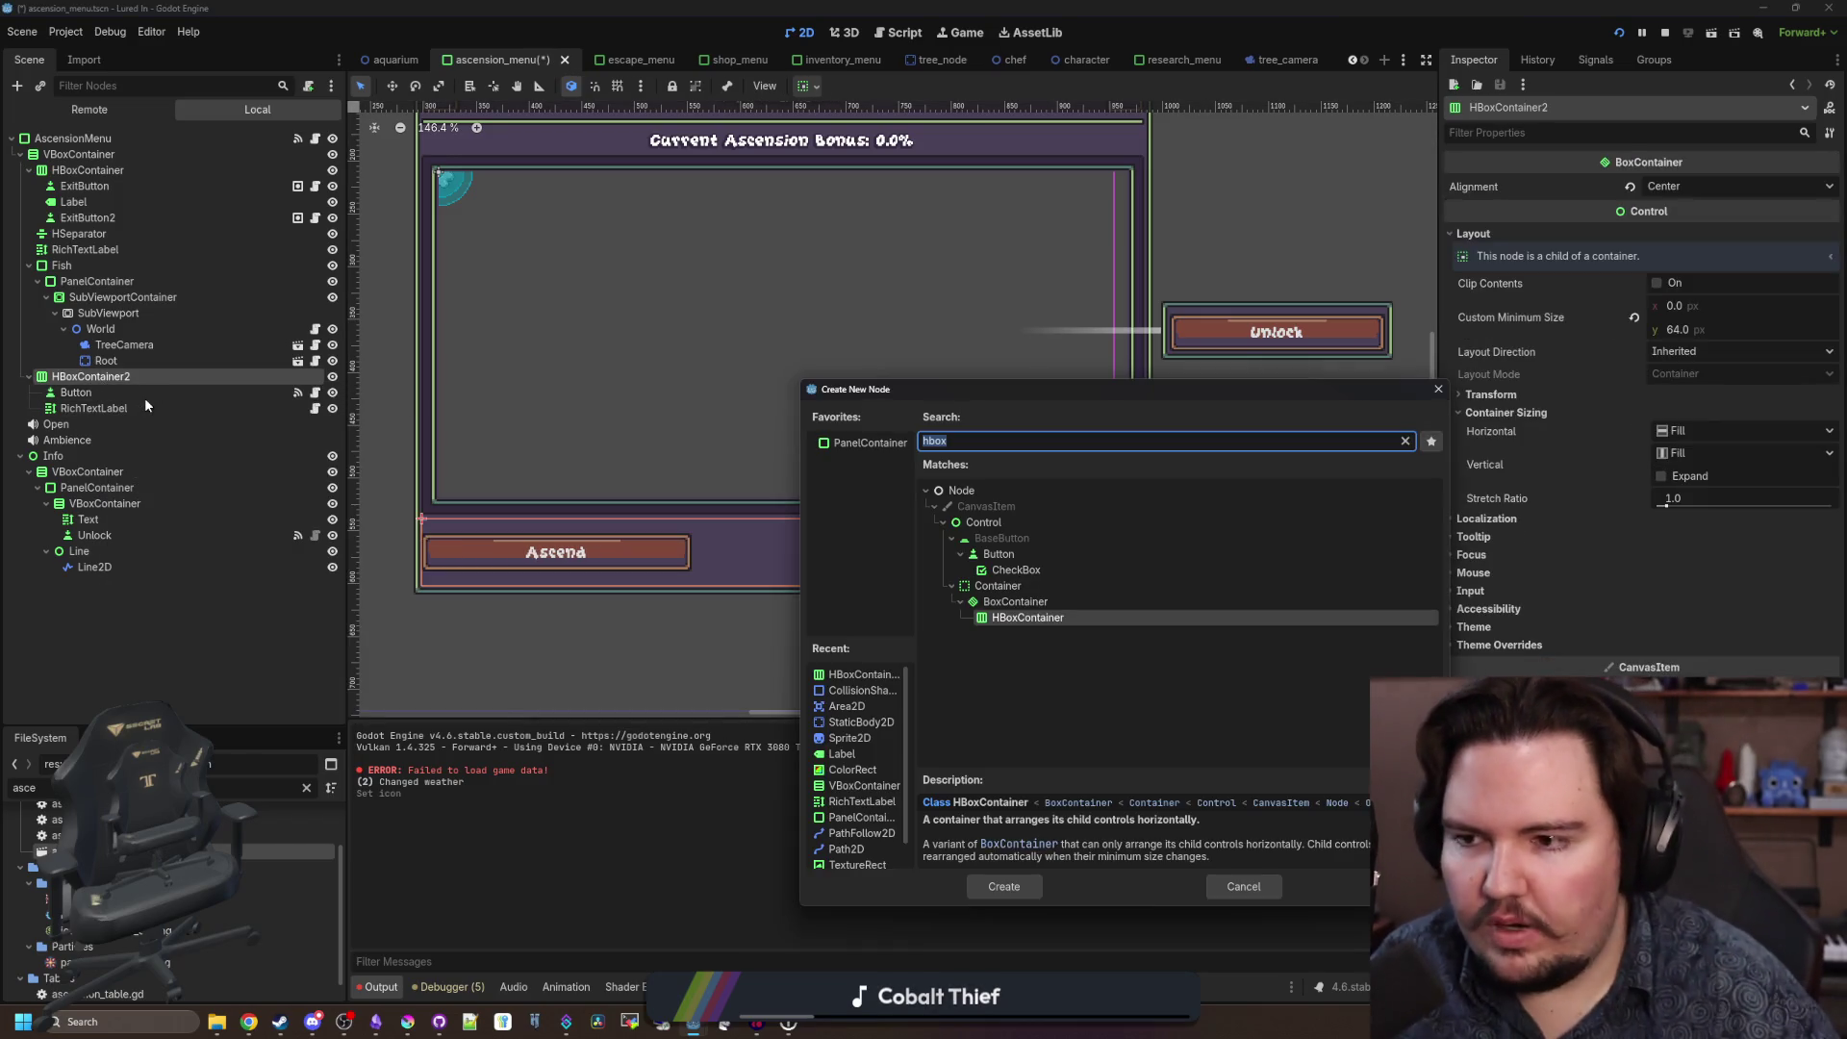
click(1438, 389)
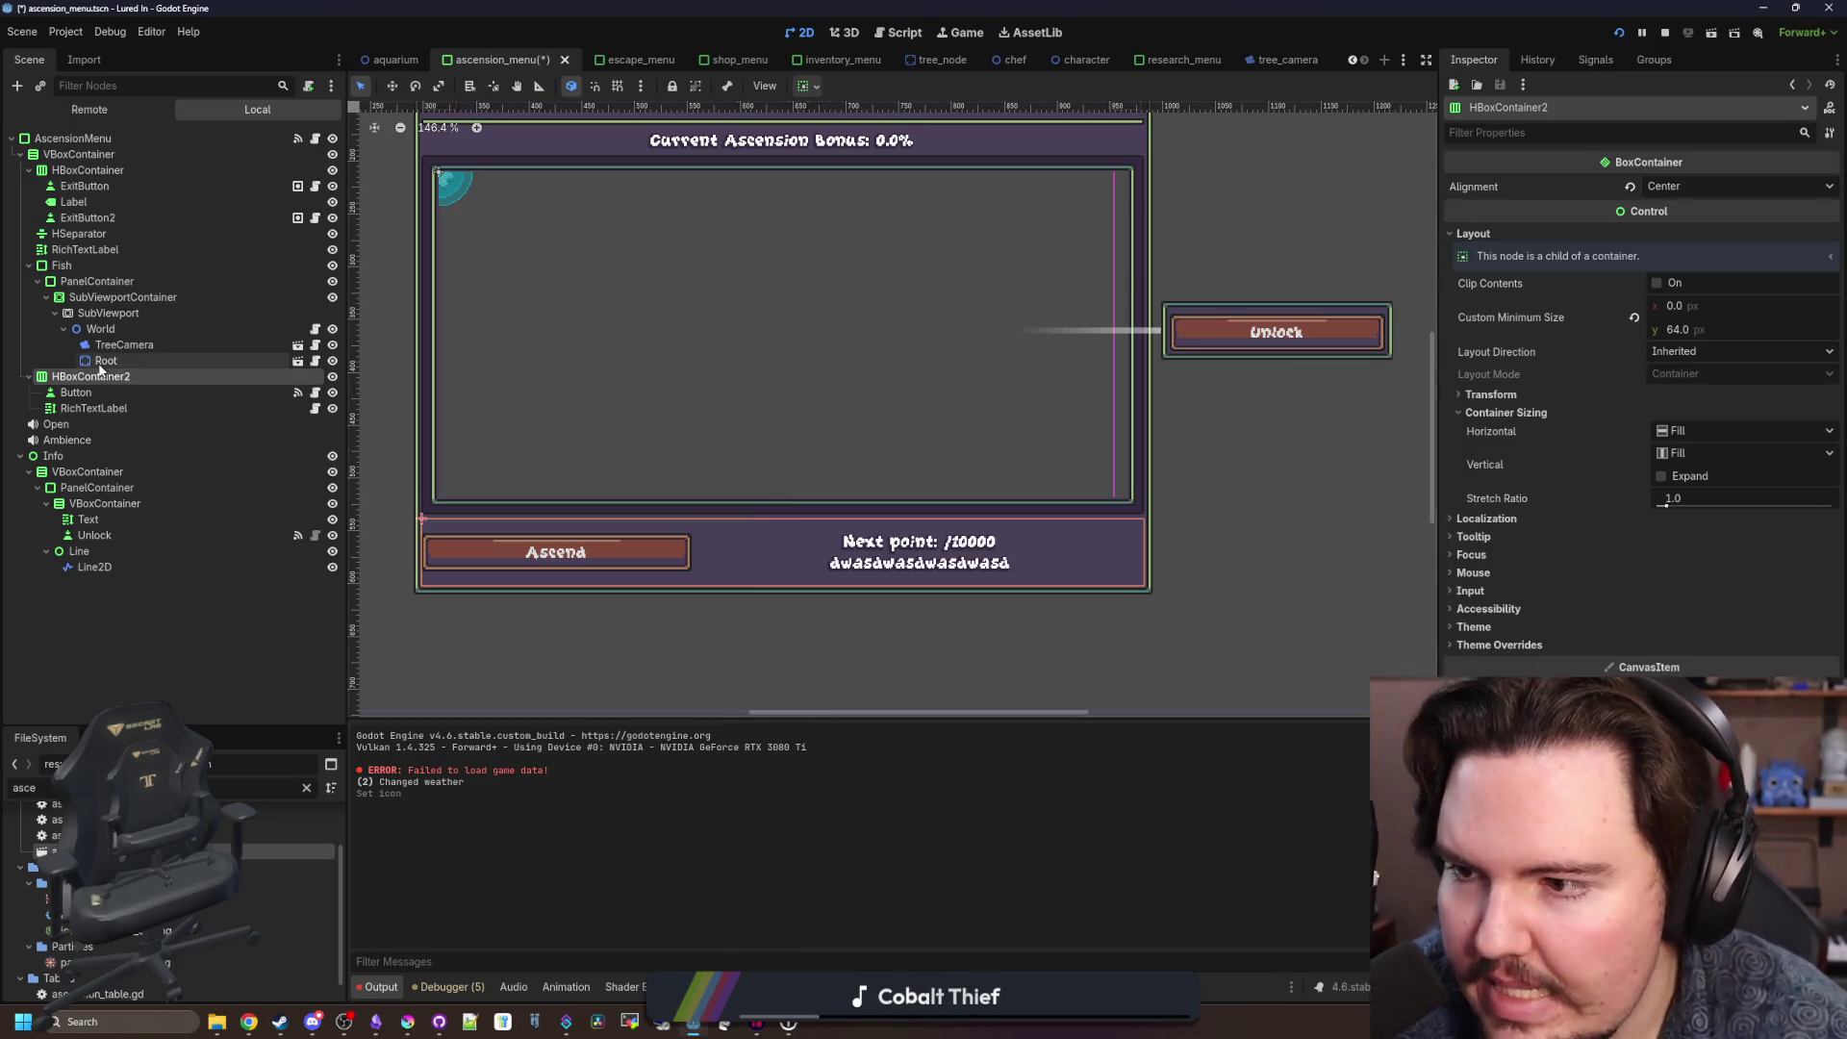
right_click(97, 363)
right_click(85, 378)
click(152, 479)
drag(96, 430, 104, 389)
Load the X button icon texture into MenuRight and check the neighbouring nodes.
click(1830, 199)
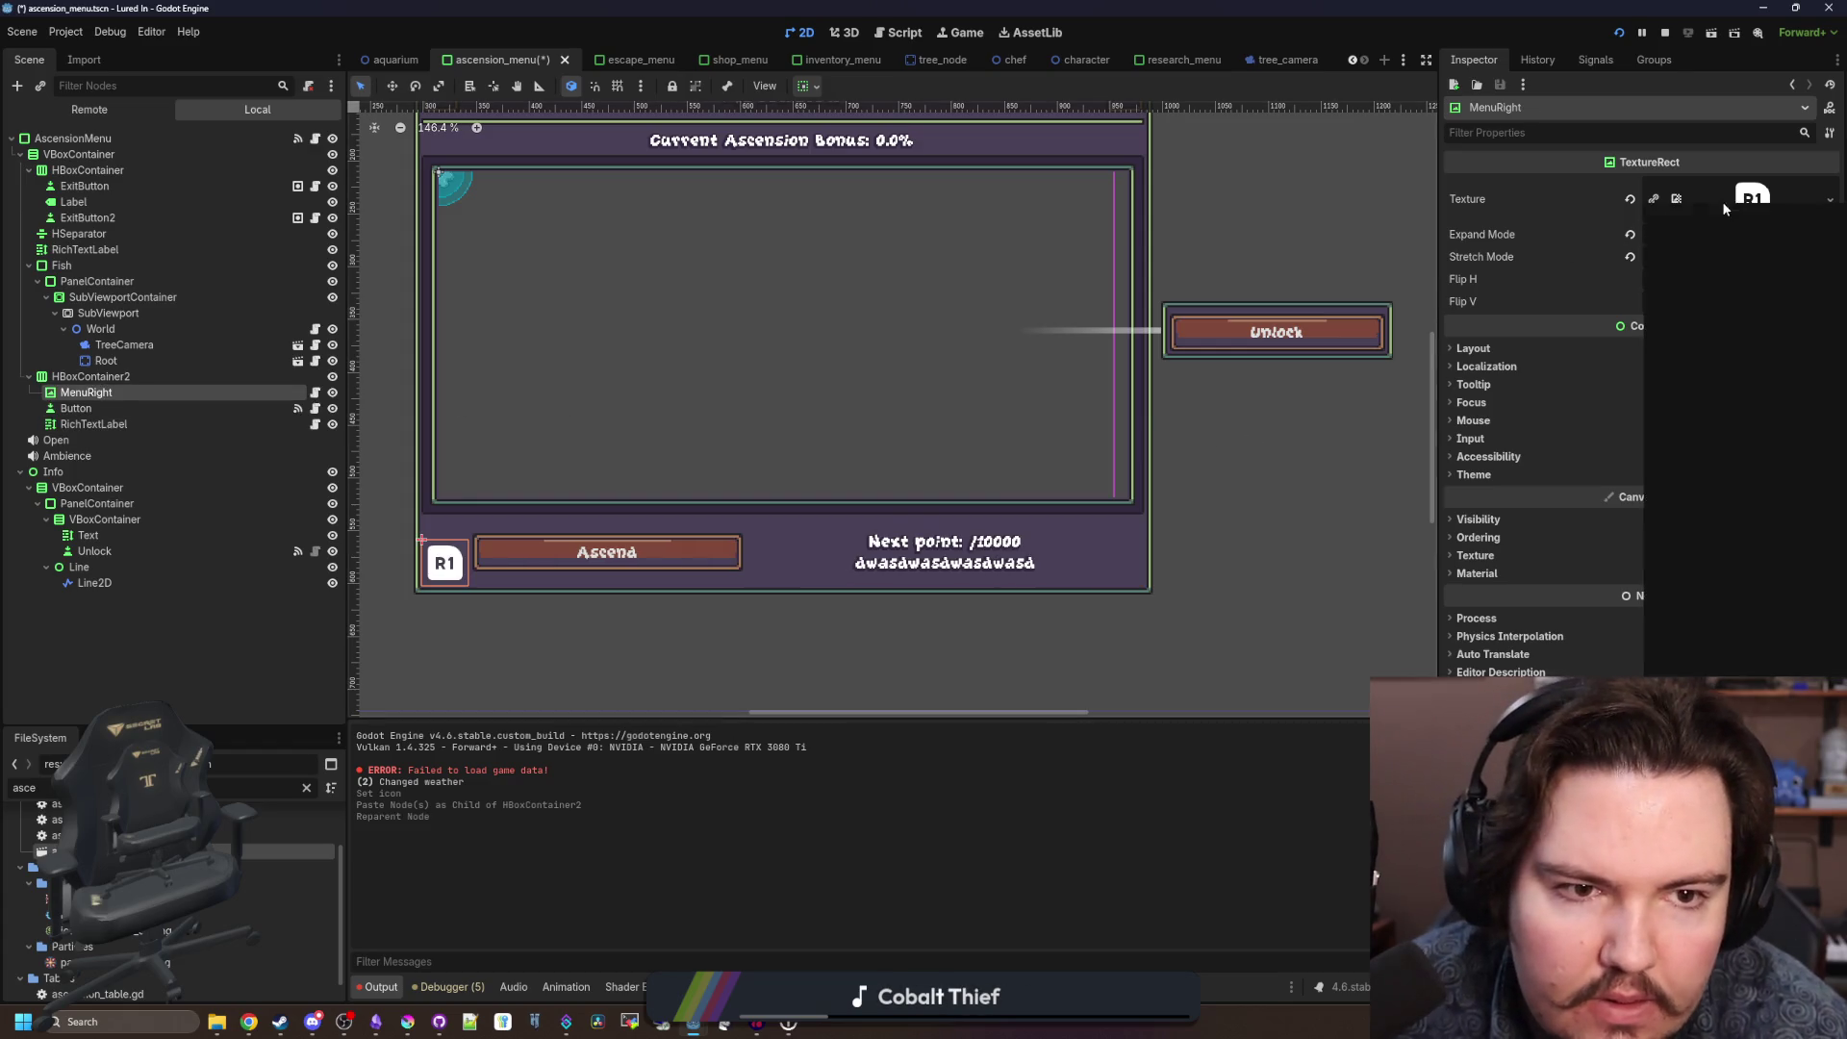
click(1705, 556)
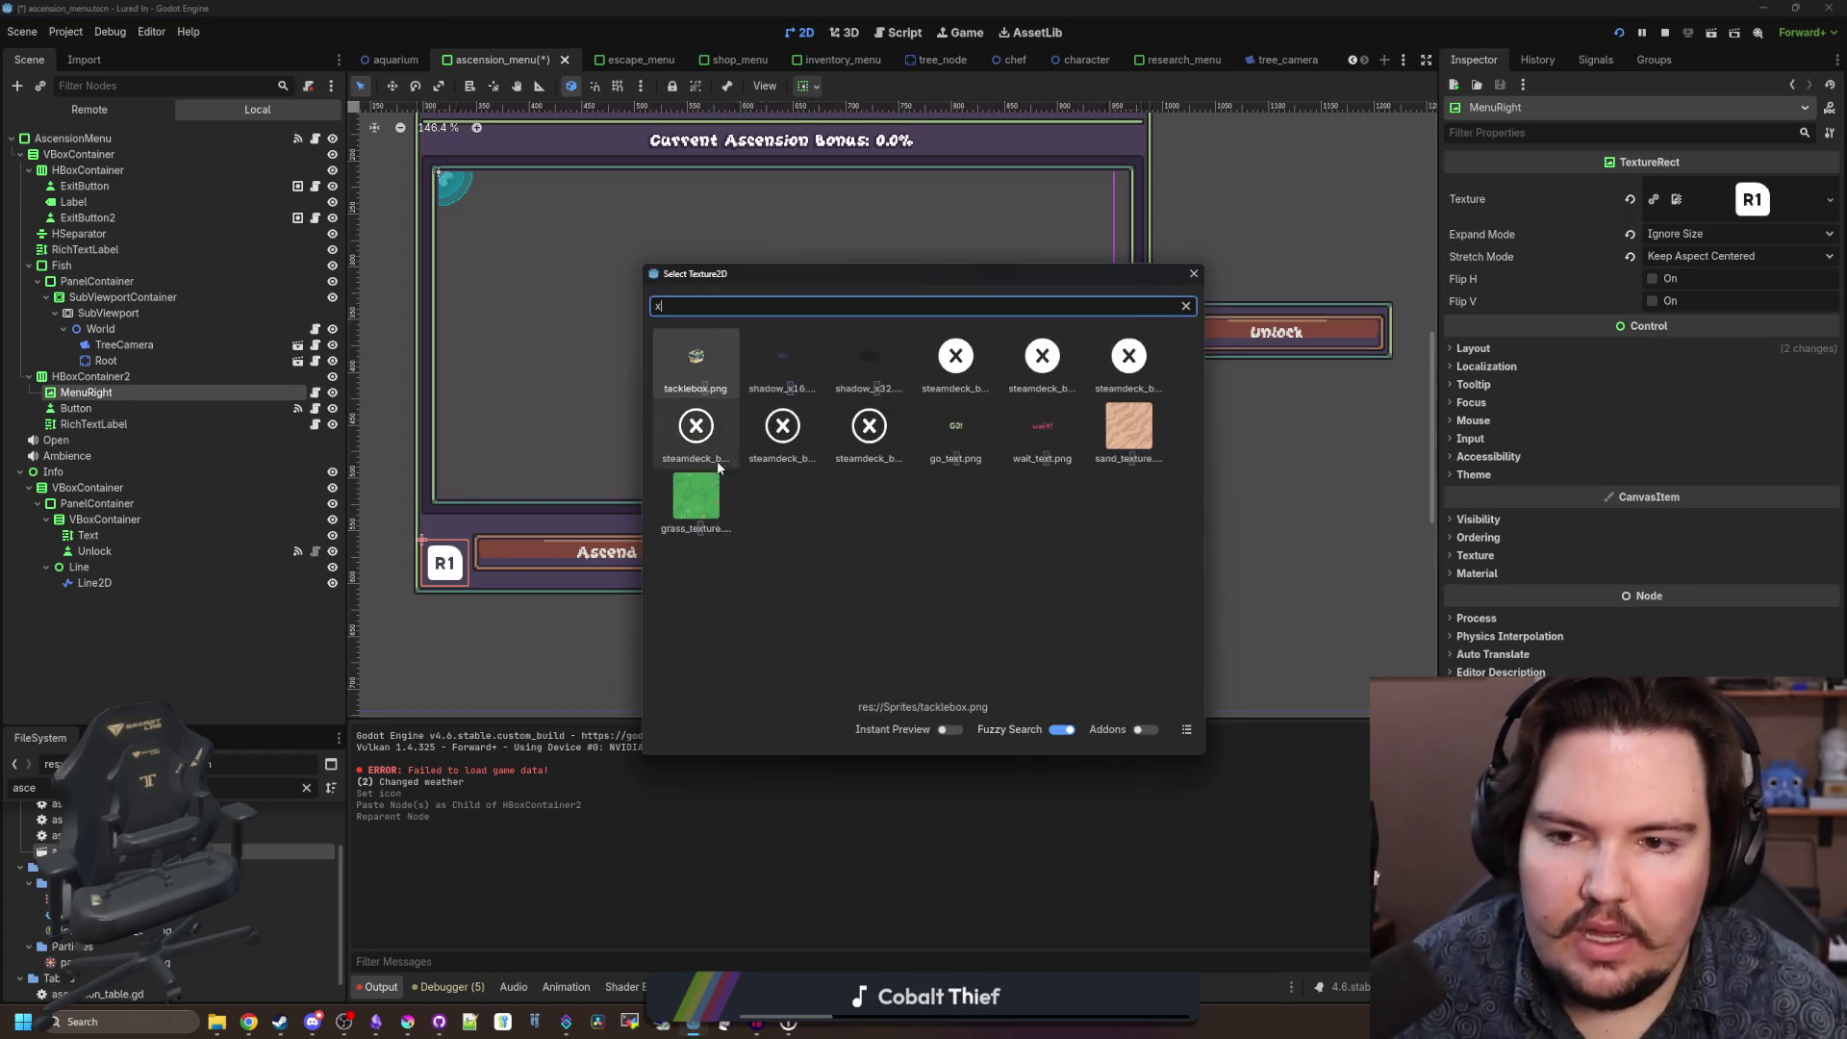
double_click(973, 356)
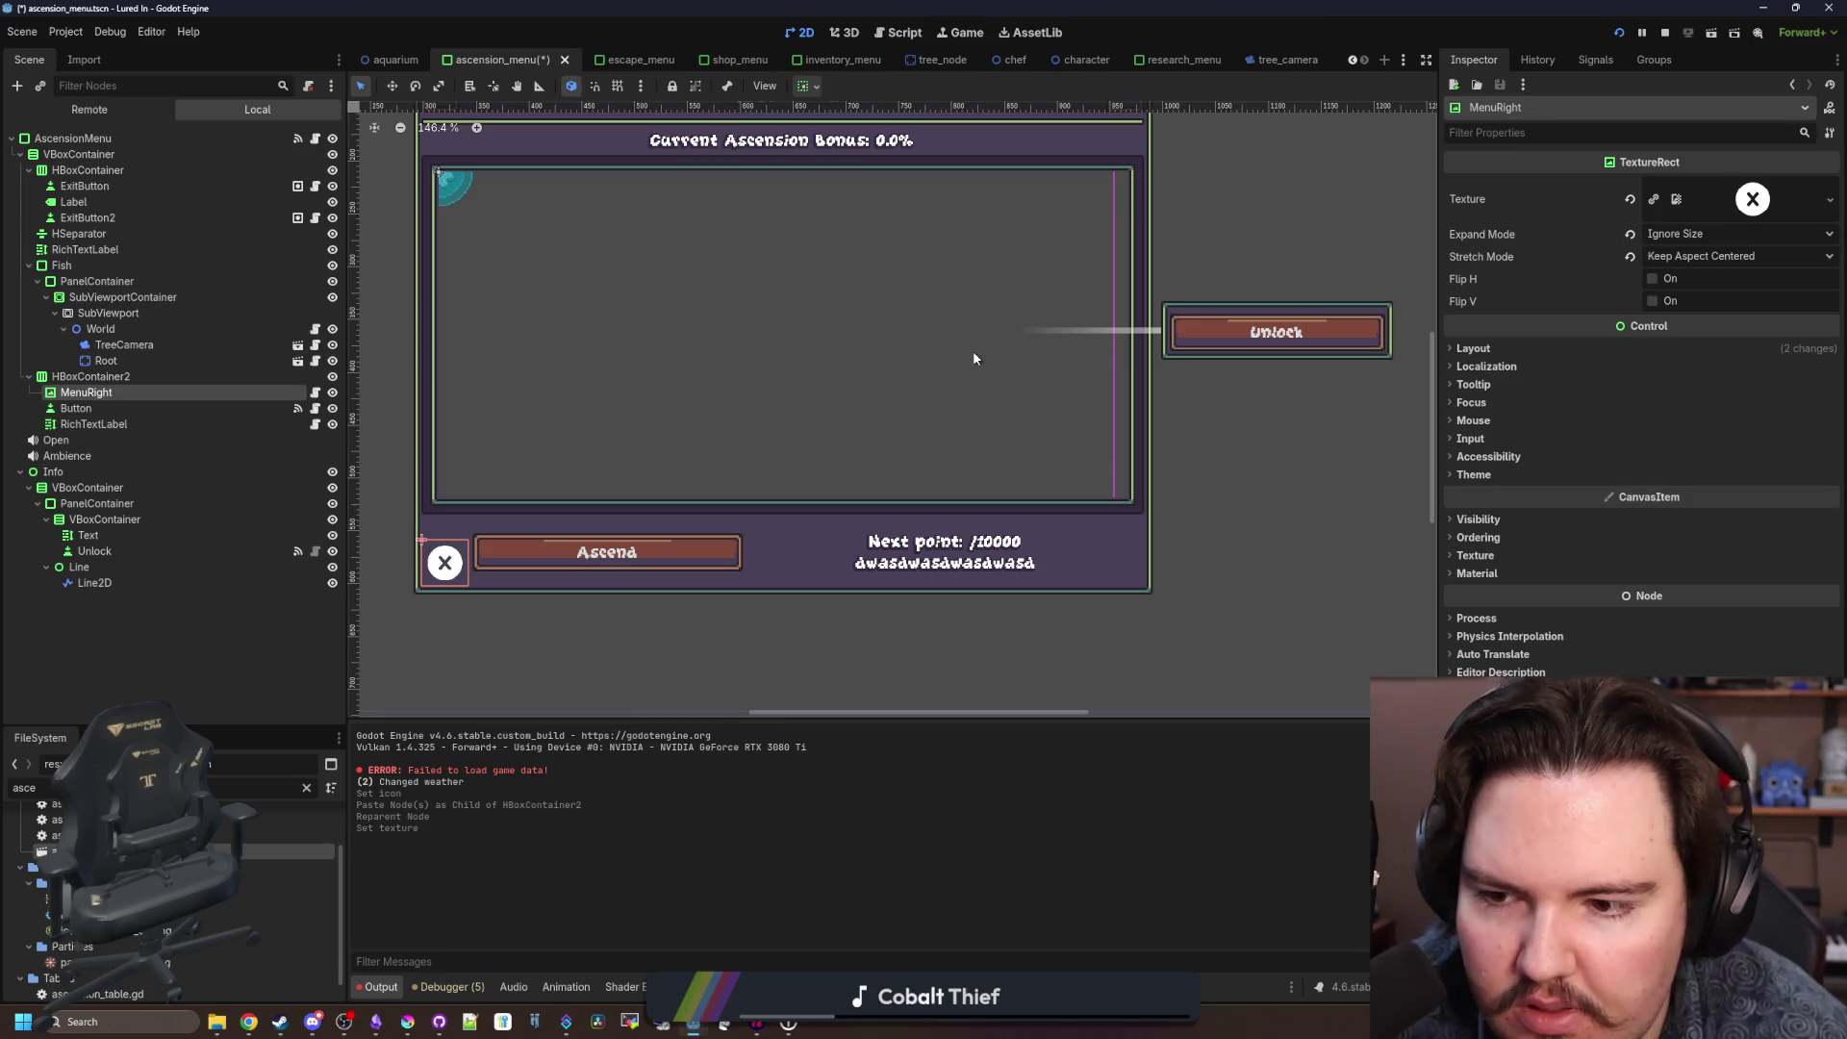
click(78, 408)
click(81, 425)
click(85, 393)
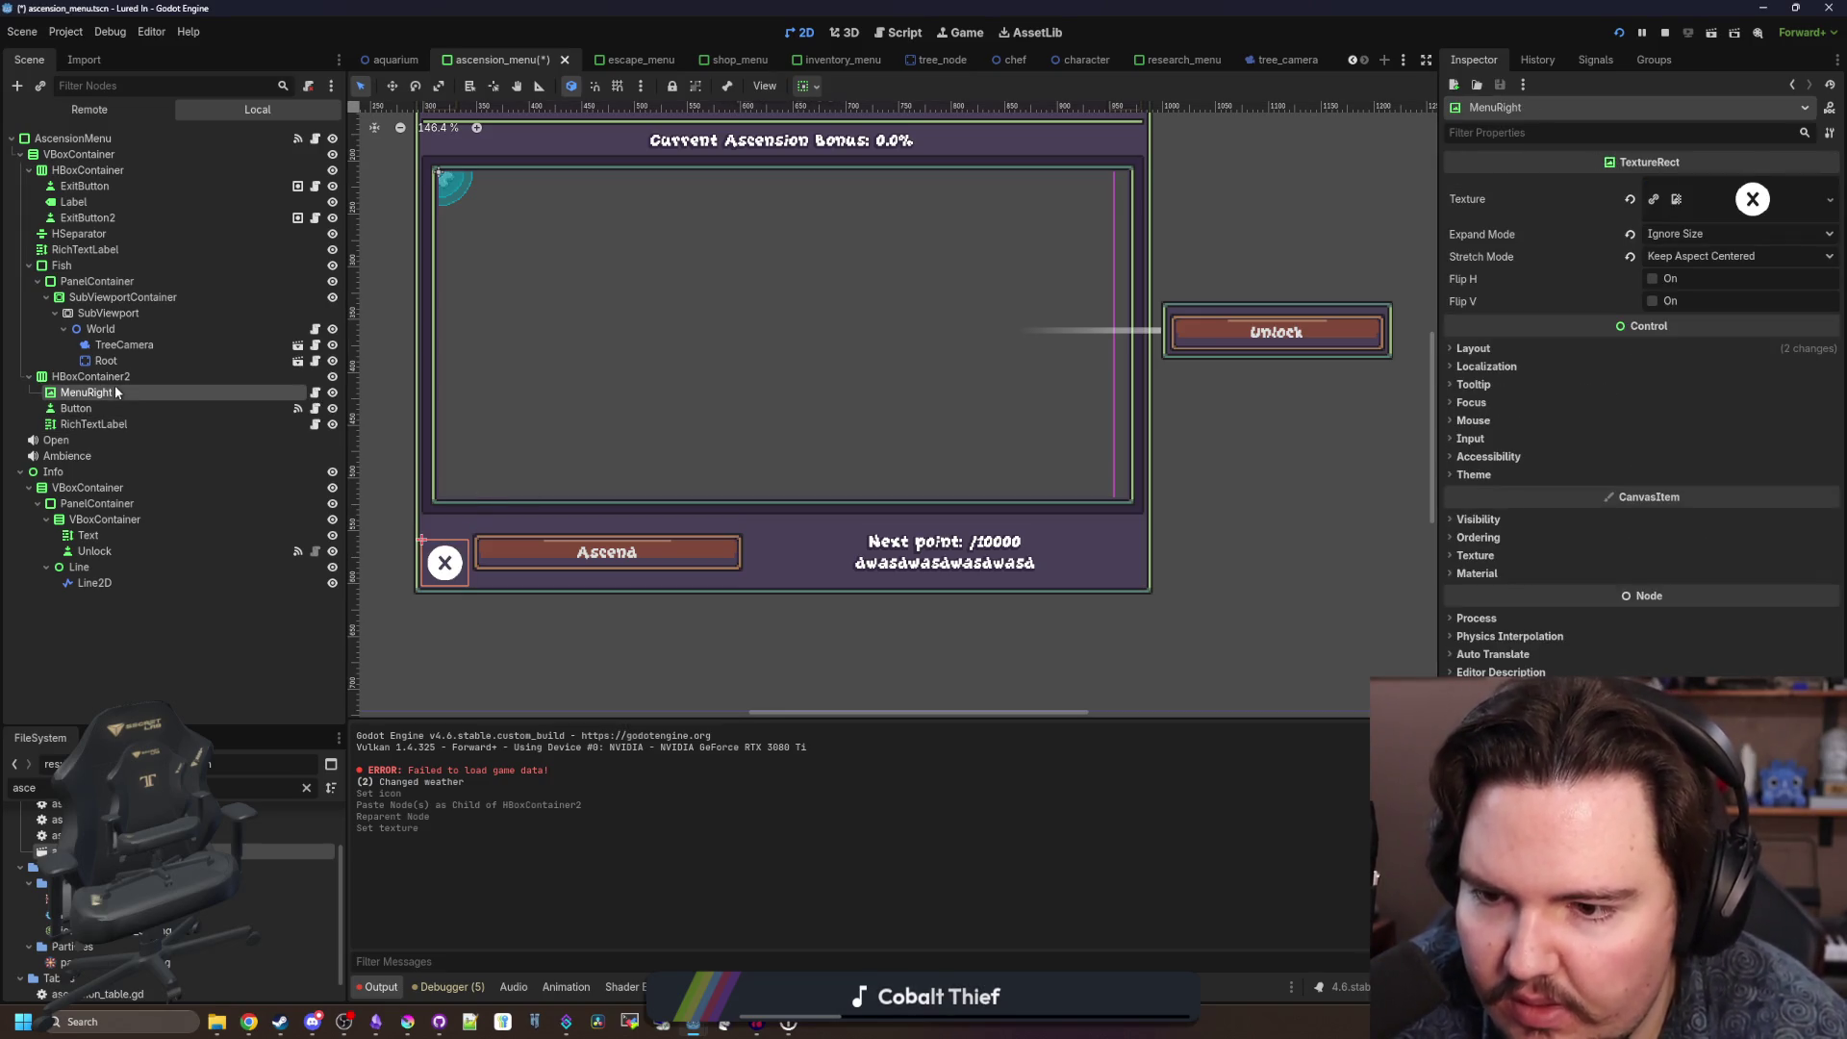
click(93, 412)
click(106, 376)
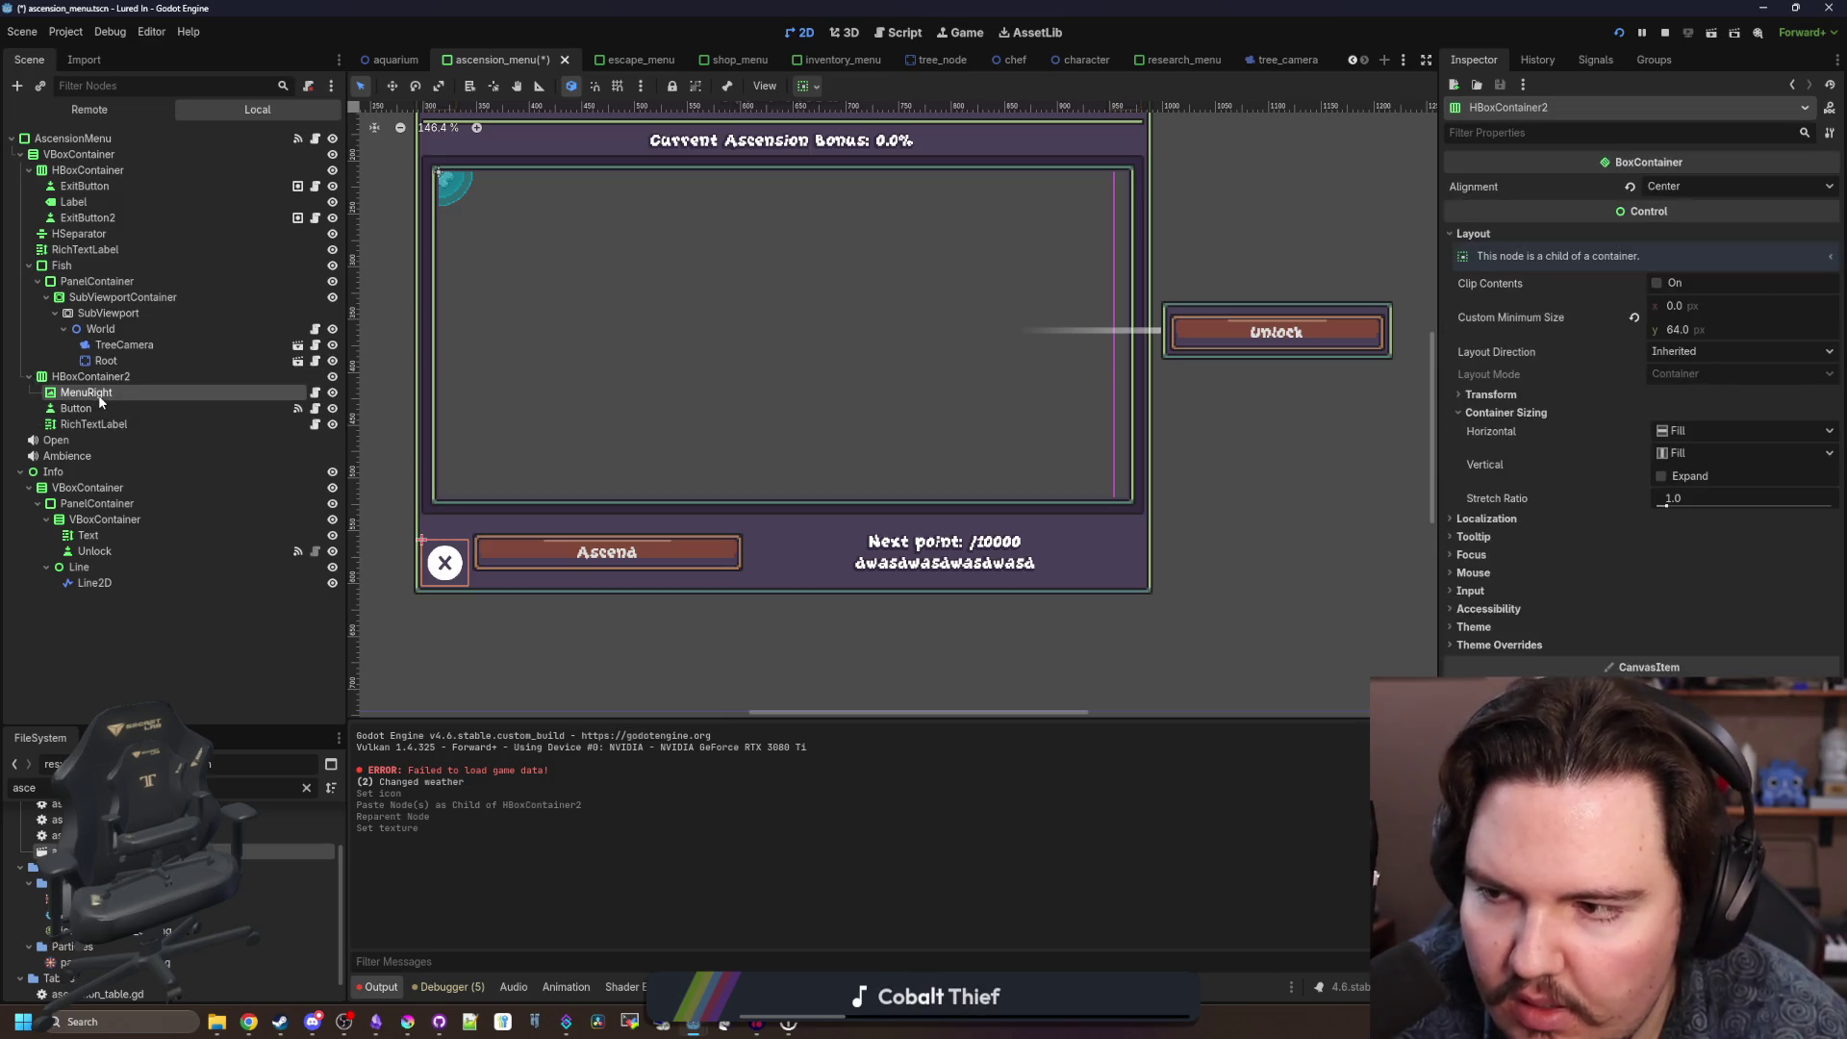
click(86, 393)
Reset MenuRight's custom minimum size and set its minimum width to 36 px.
click(1475, 347)
click(1544, 530)
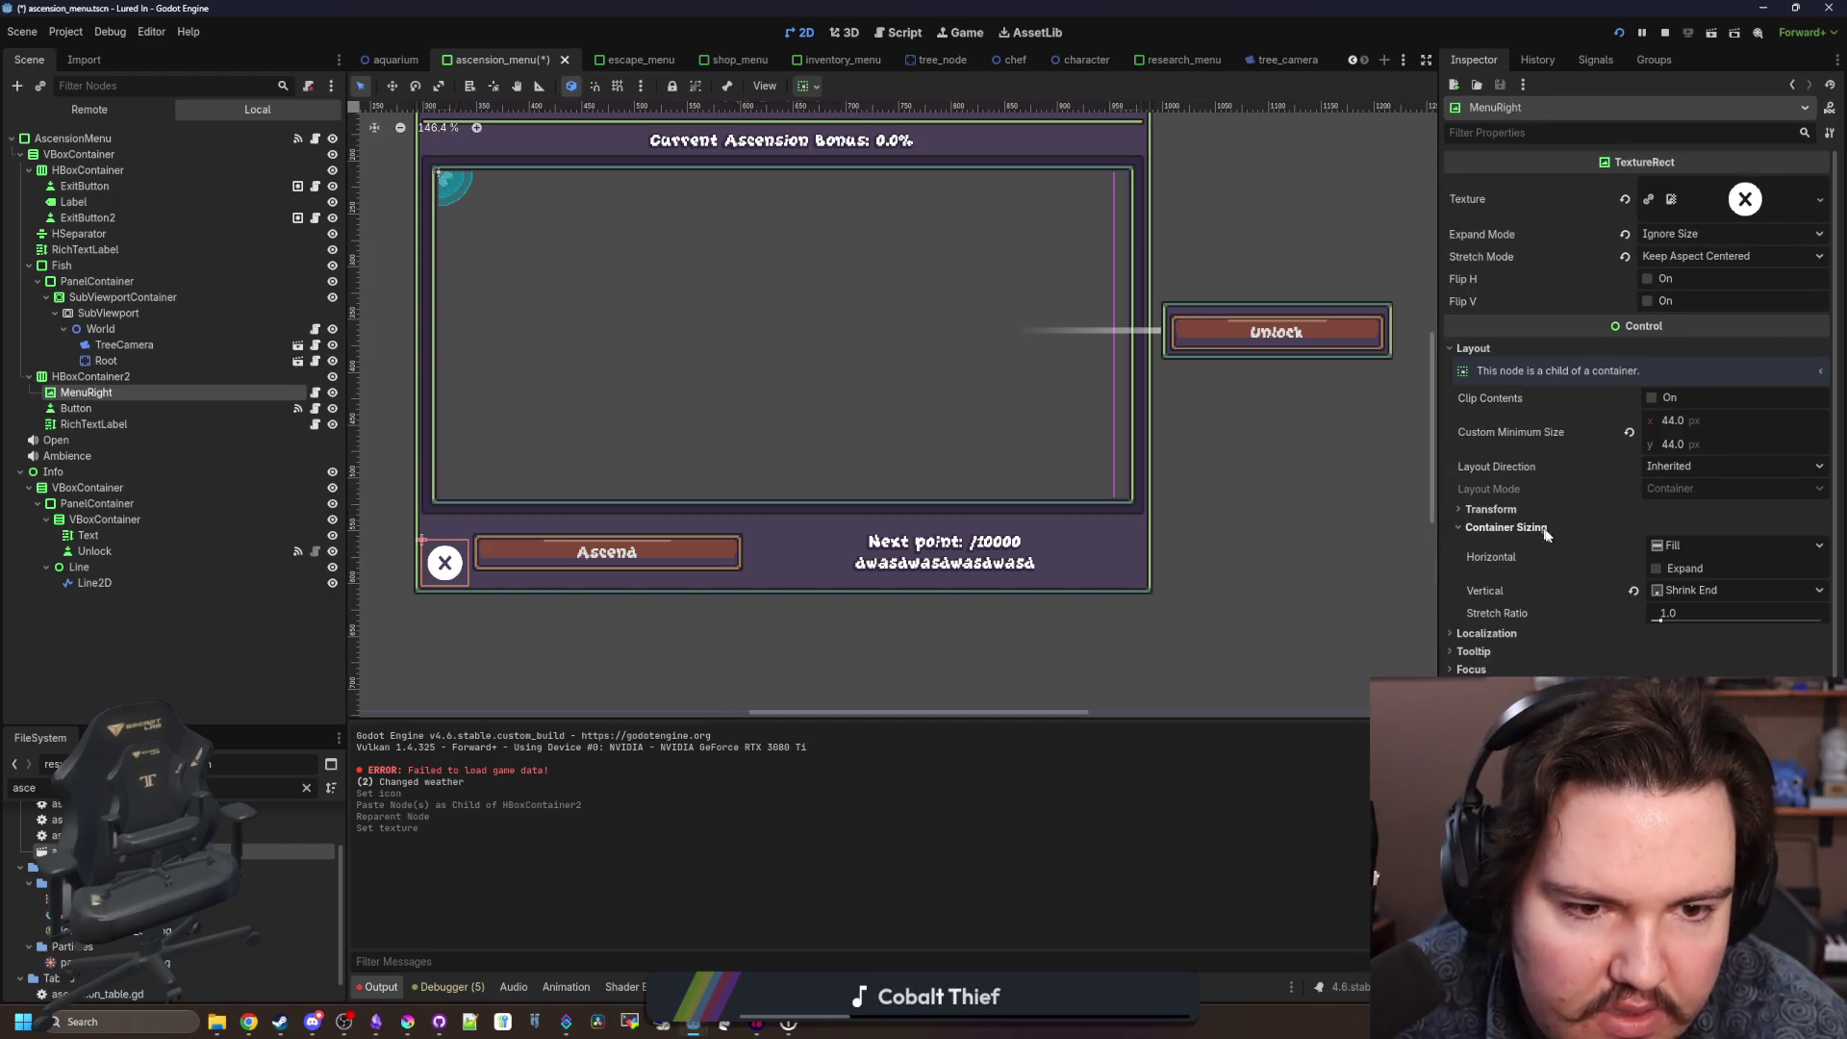
click(1687, 587)
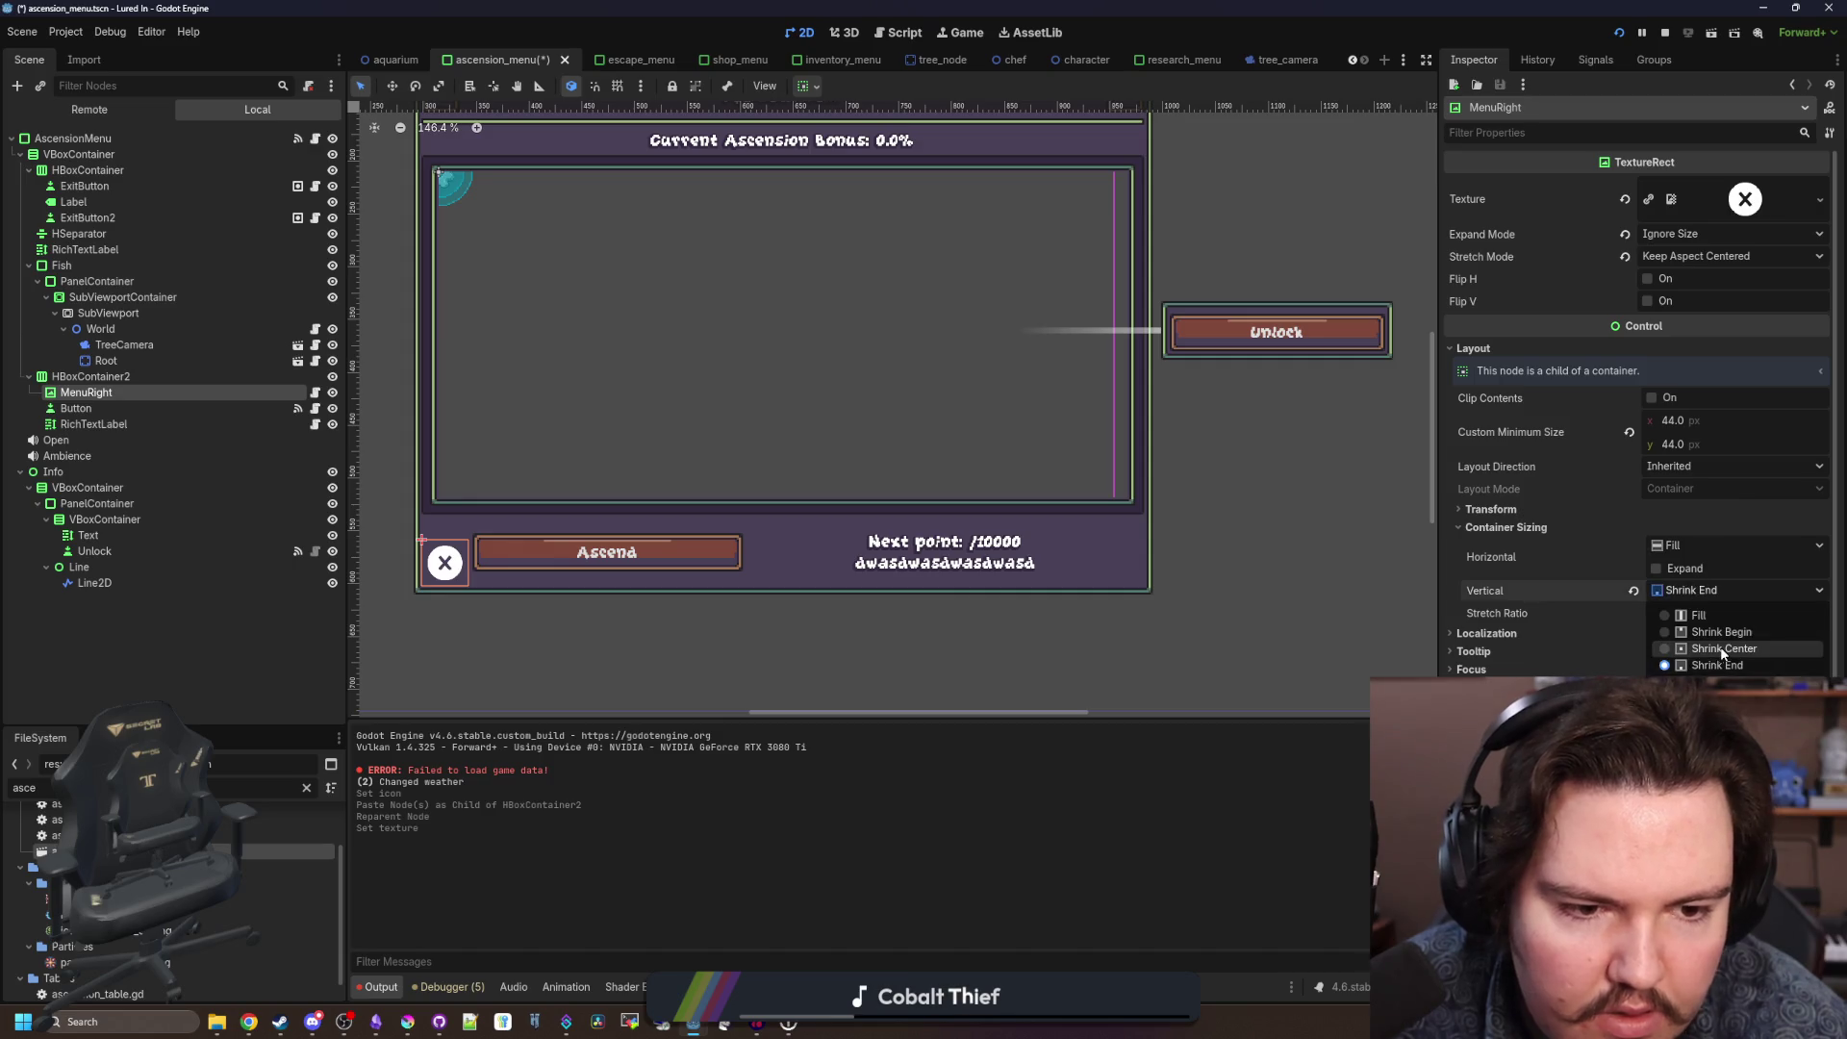
click(1720, 642)
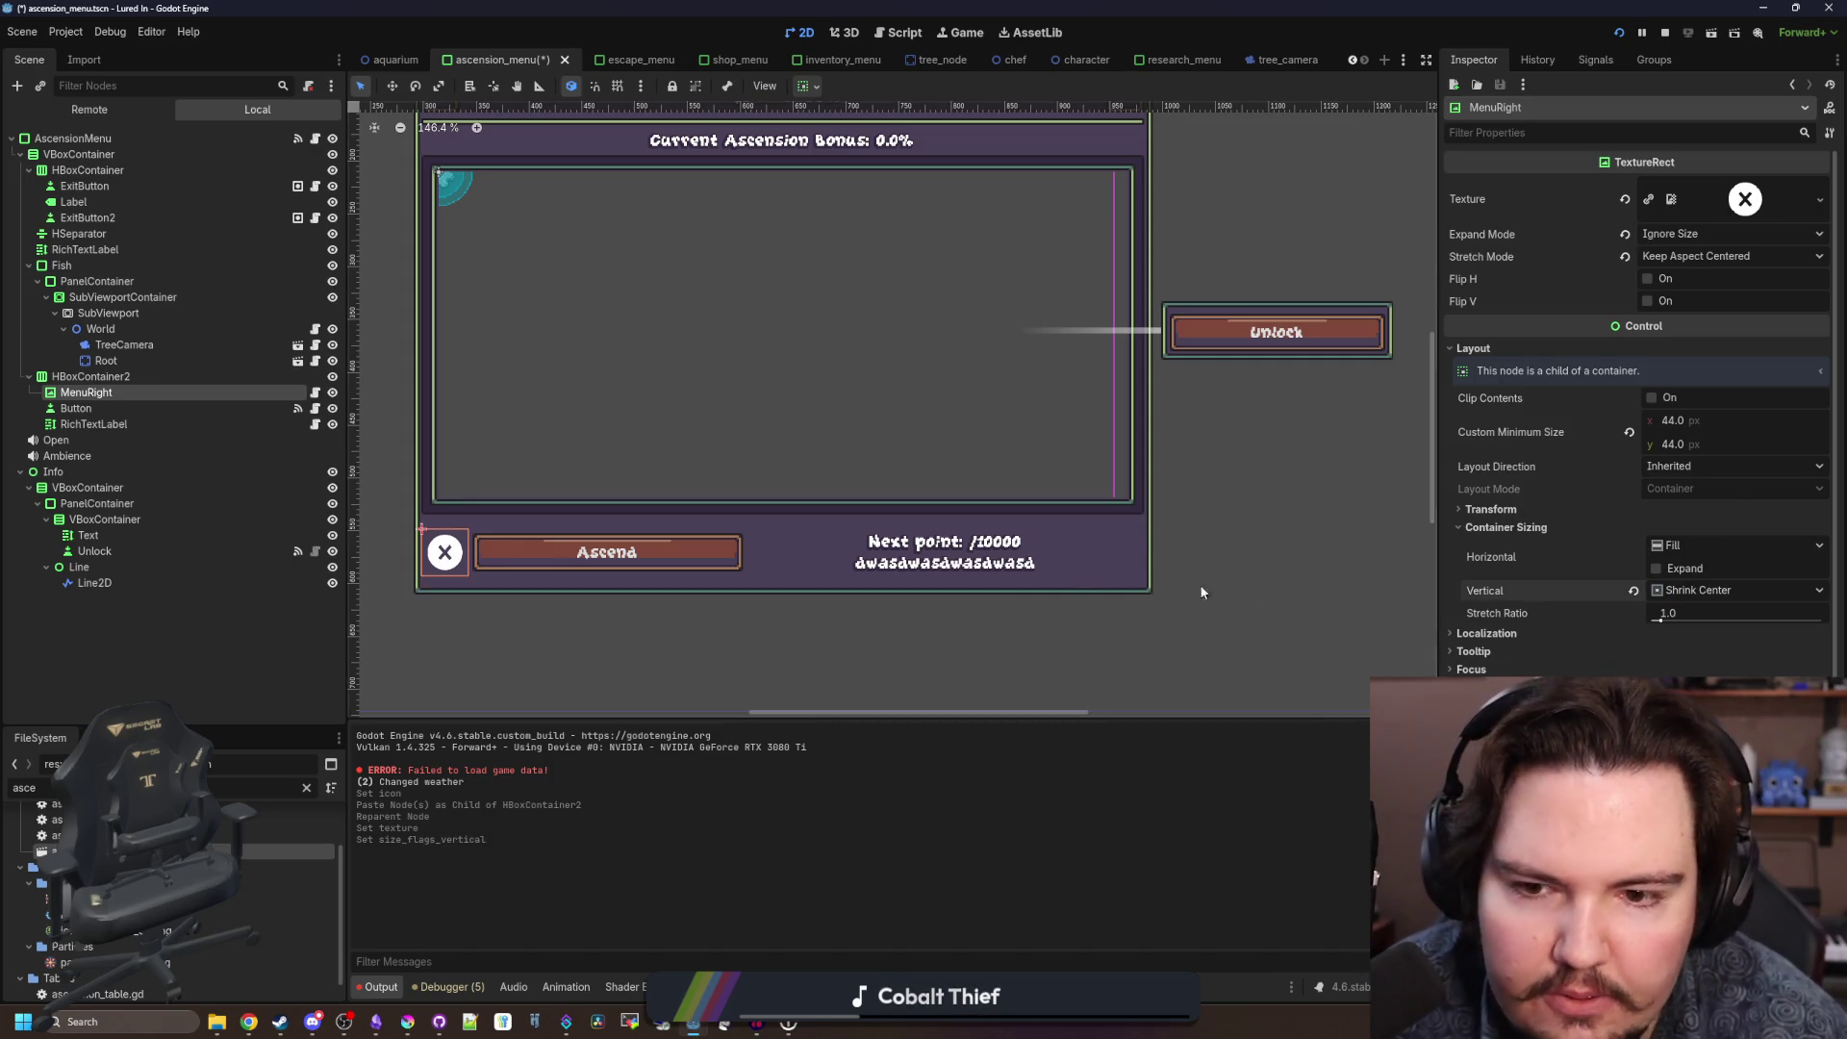
click(1630, 432)
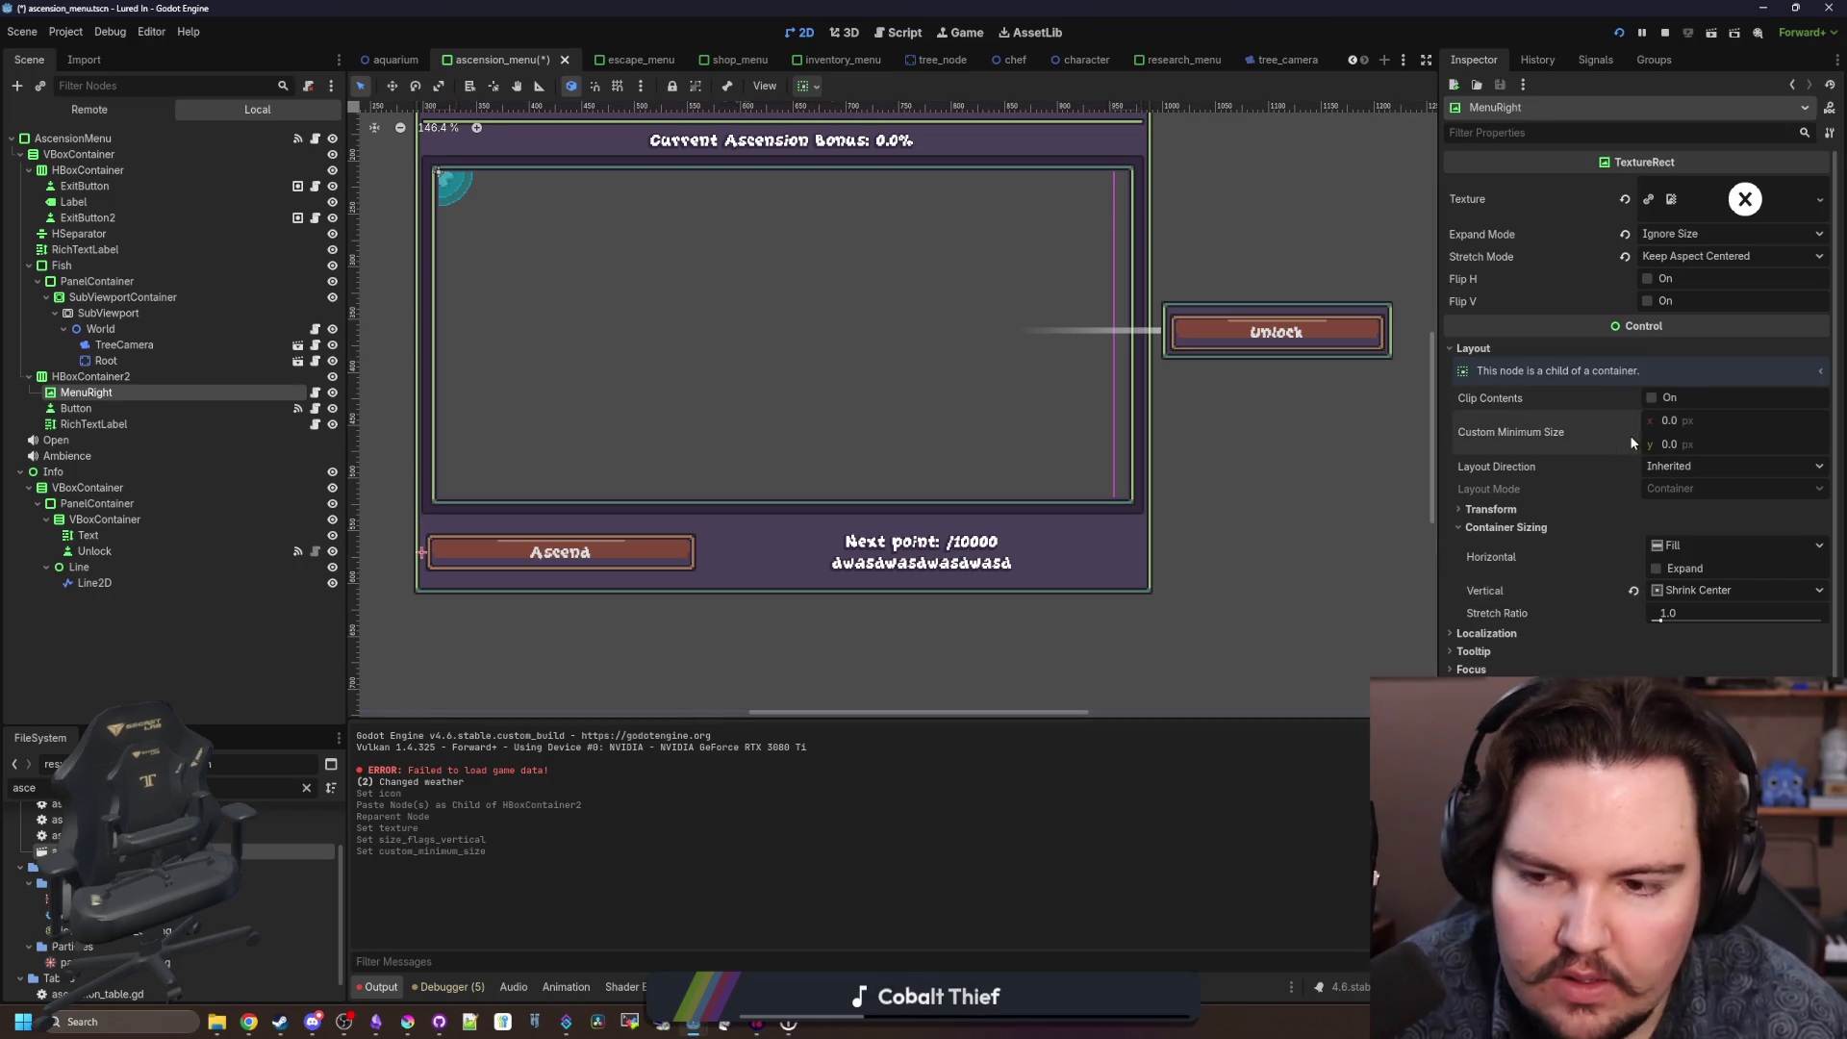
click(1684, 418)
text(36)
key(Return)
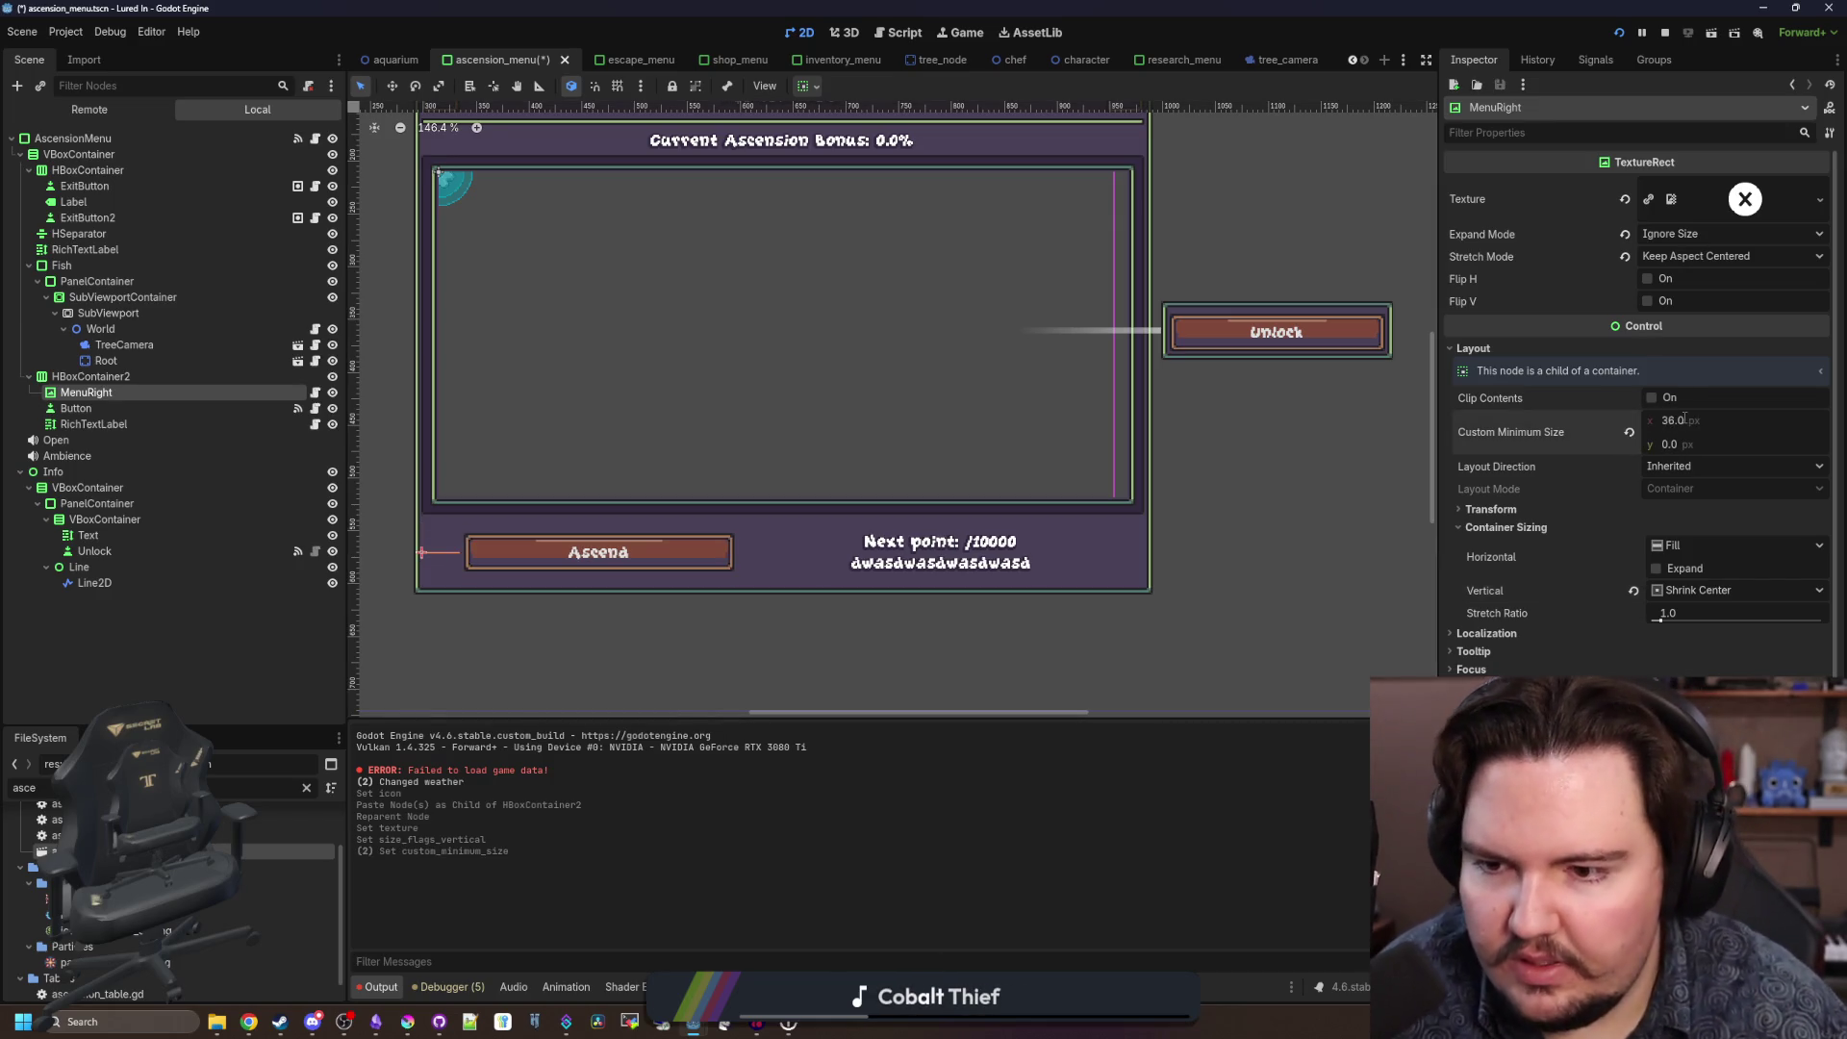
Switch MenuRight's vertical sizing to Fill and save the ascension menu scene.
click(1693, 590)
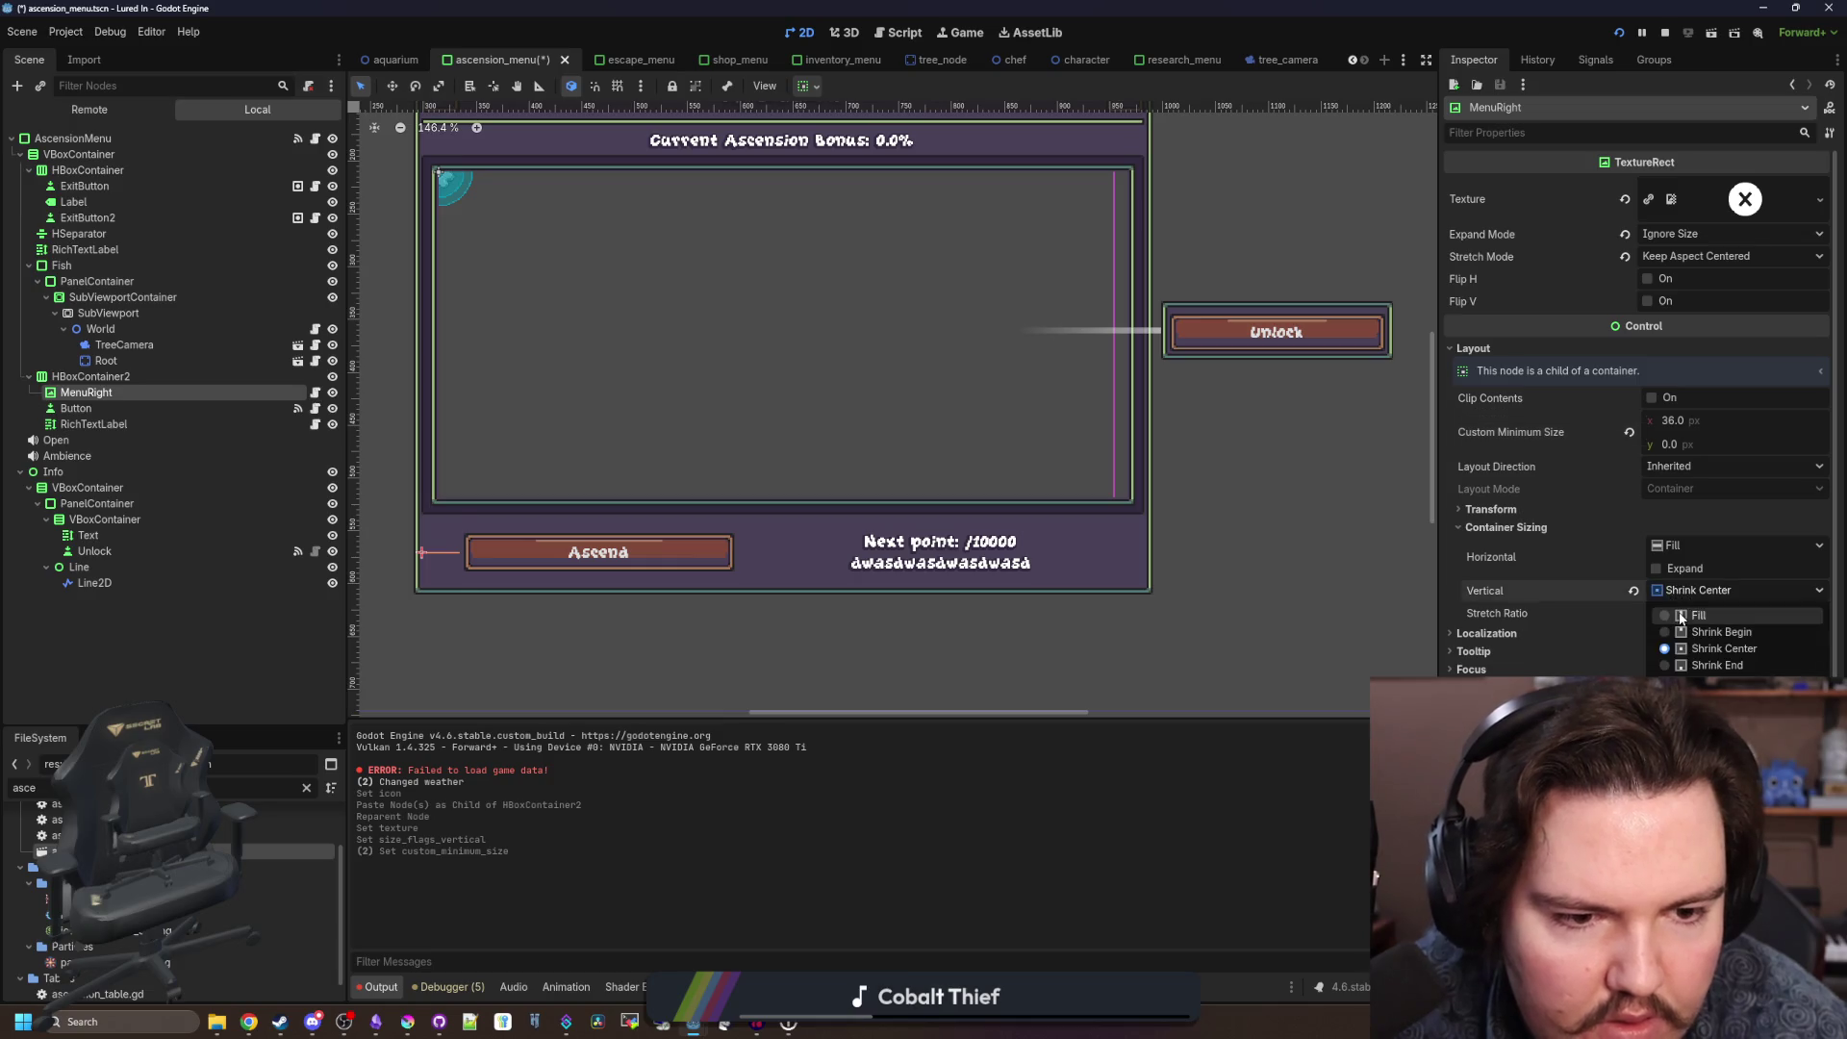
click(1678, 612)
scroll(400, 575, up, 2)
scroll(411, 510, down, 3)
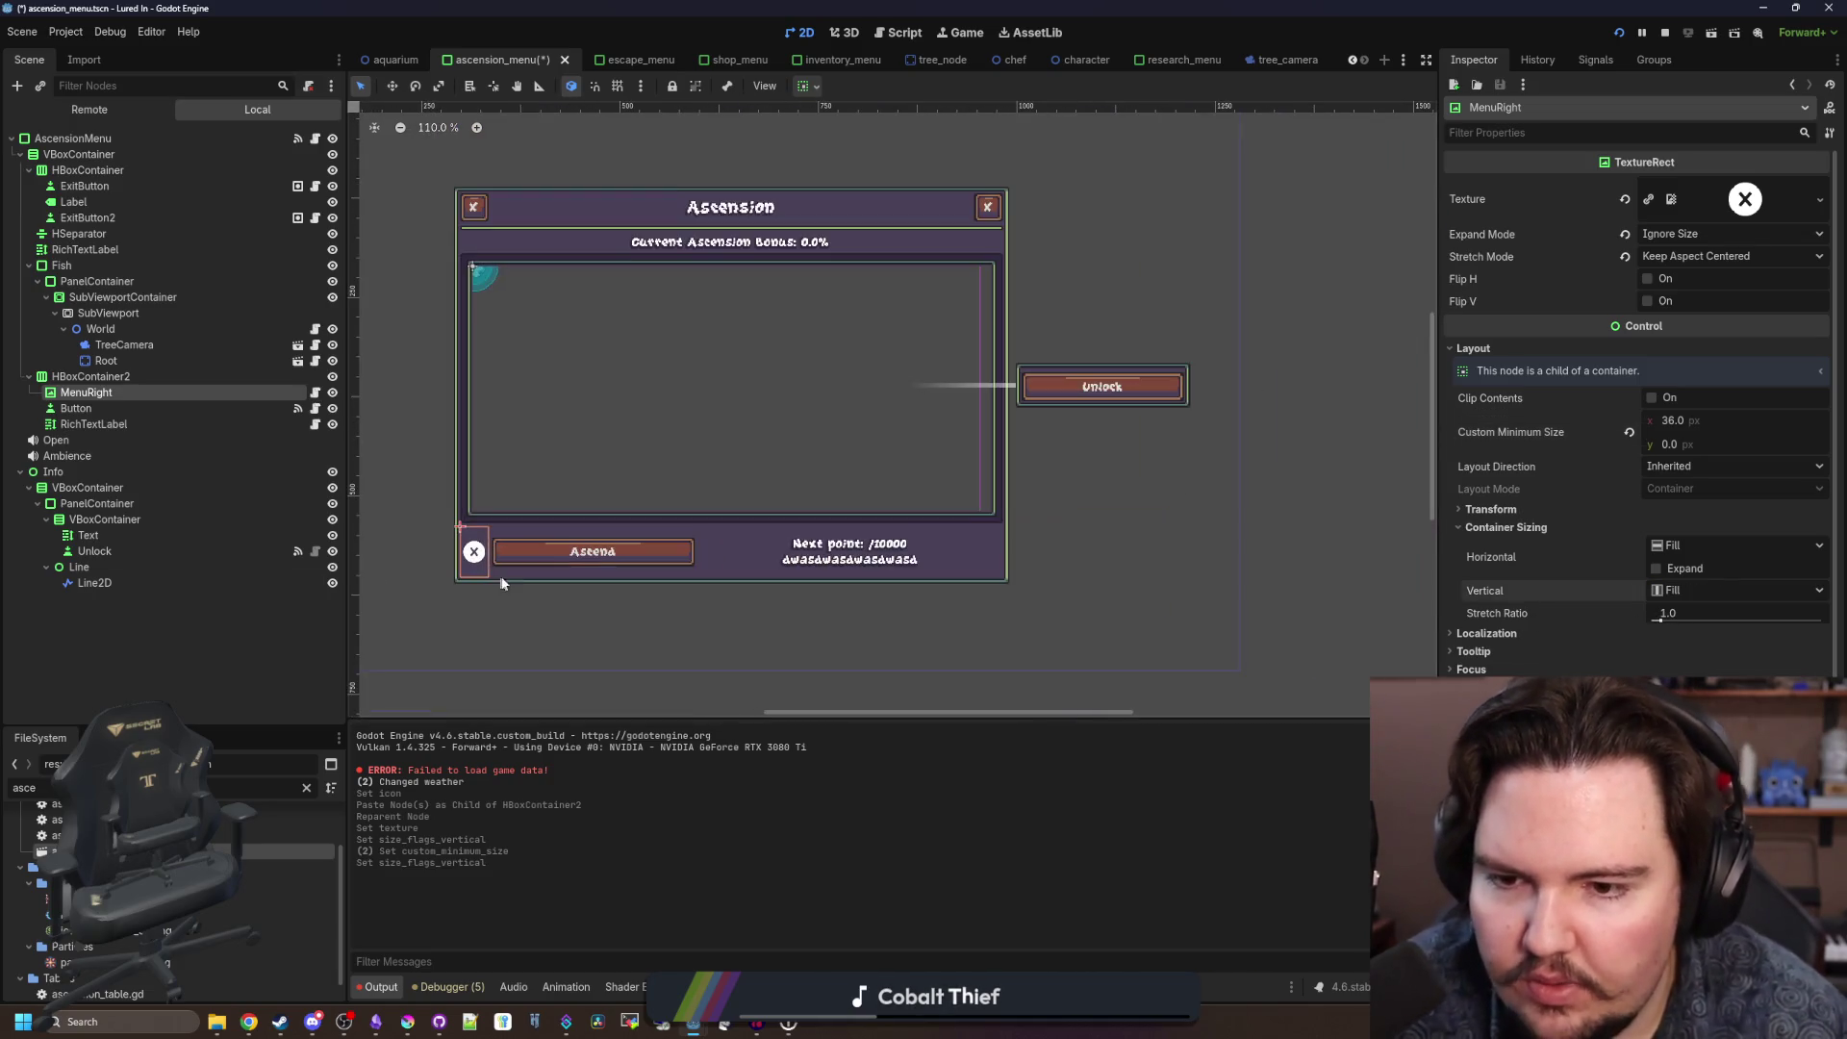
key(ctrl+s)
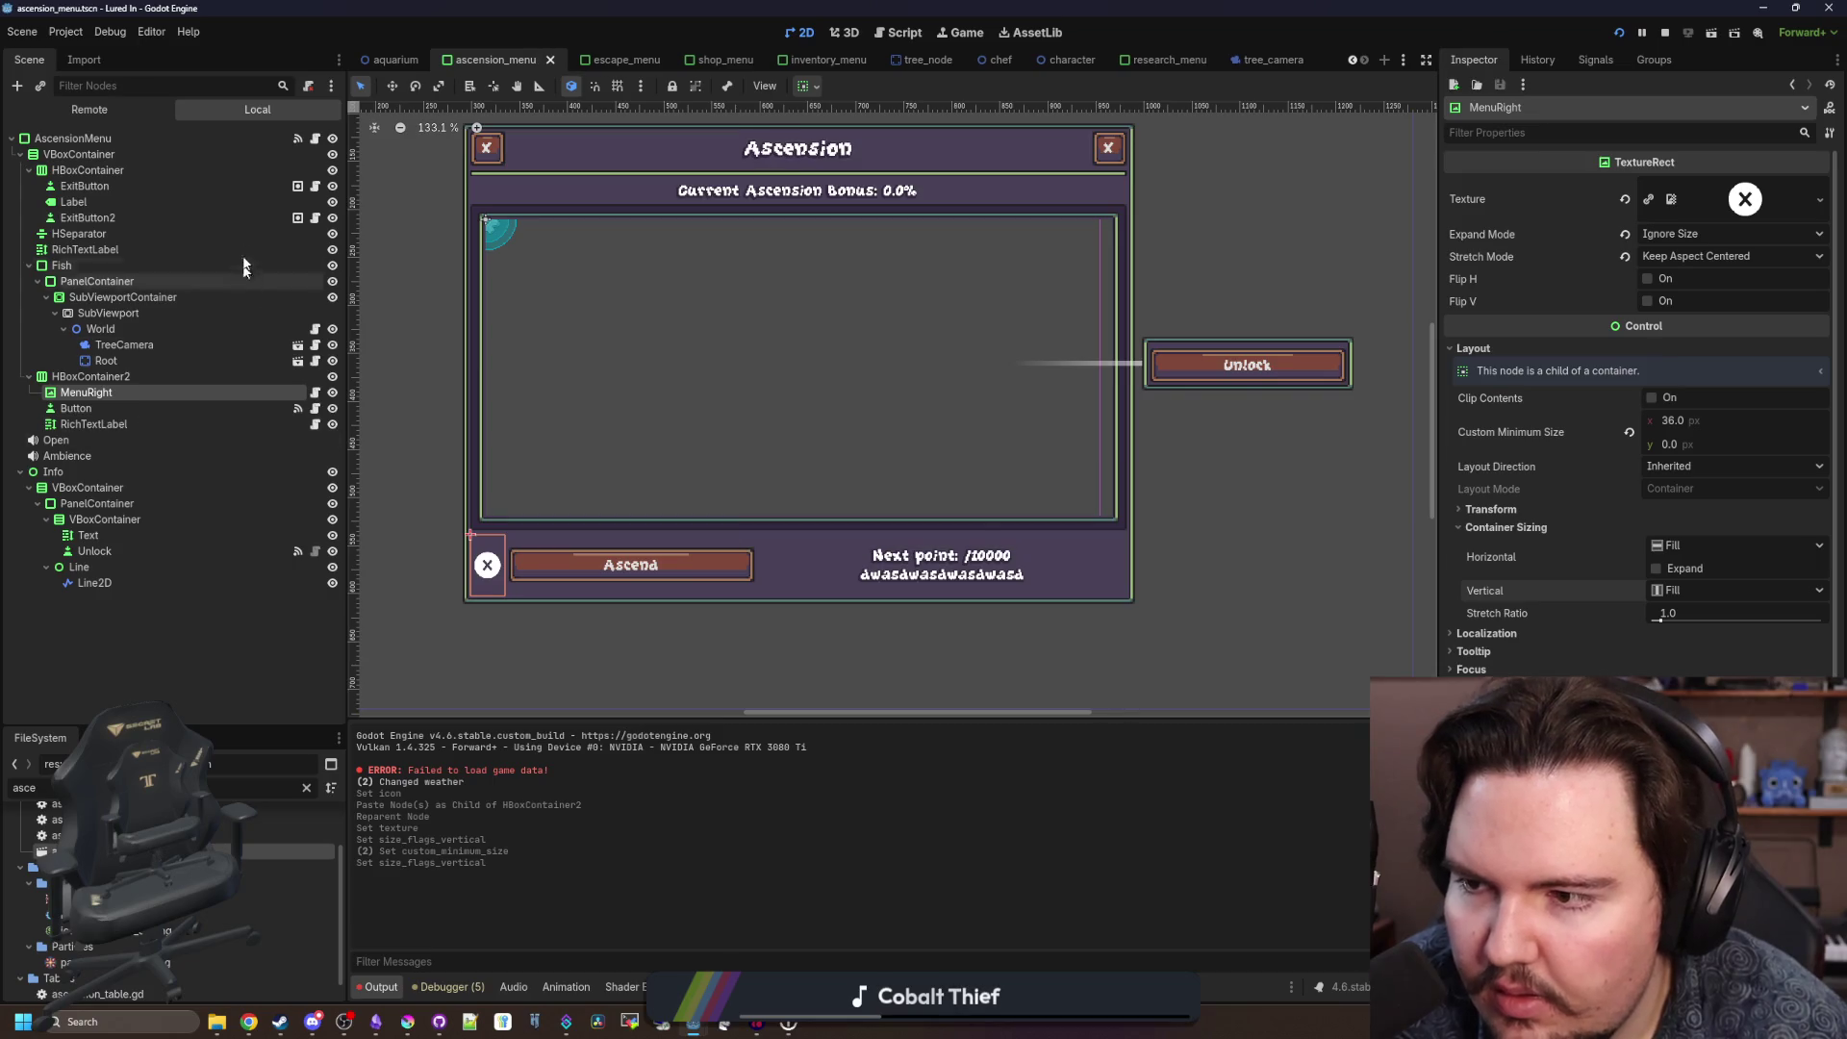
click(316, 141)
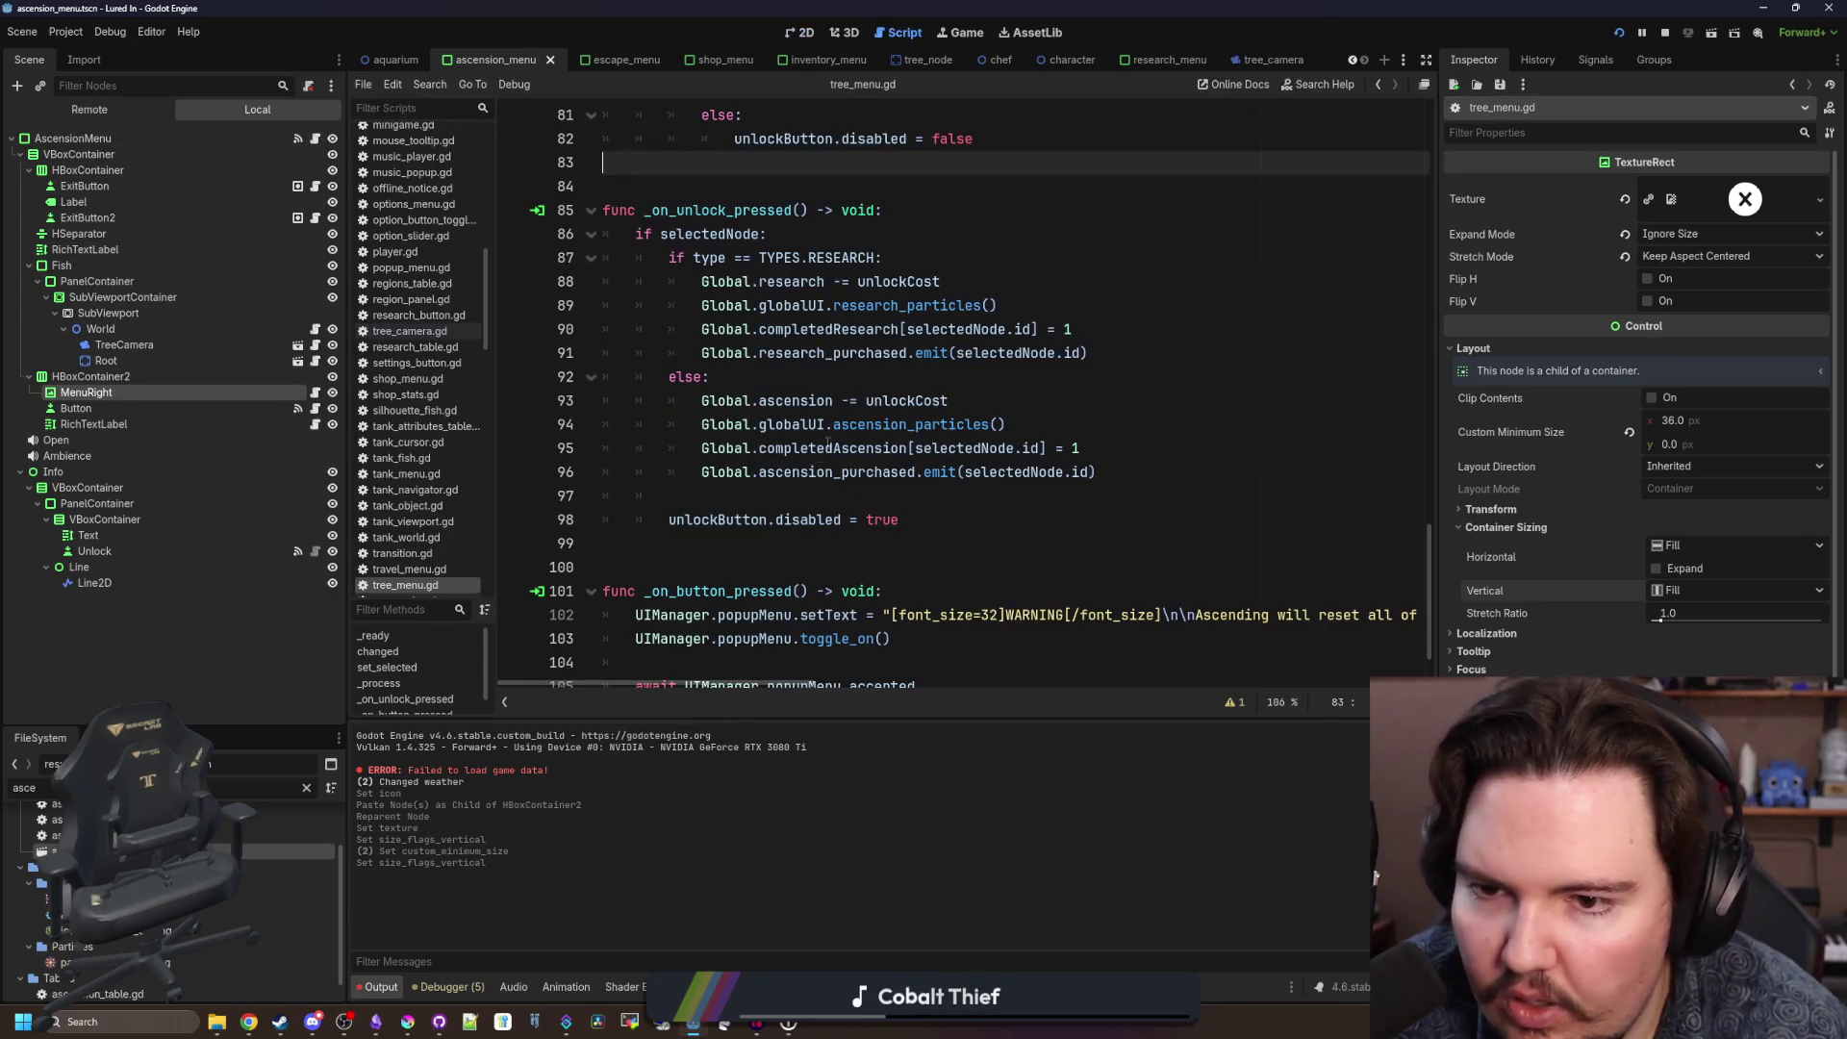
Add a trial func update_prompts(): stub after the _ready code in tree_menu.gd.
click(770, 377)
scroll(851, 412, up, 5)
scroll(852, 411, up, 1)
click(856, 589)
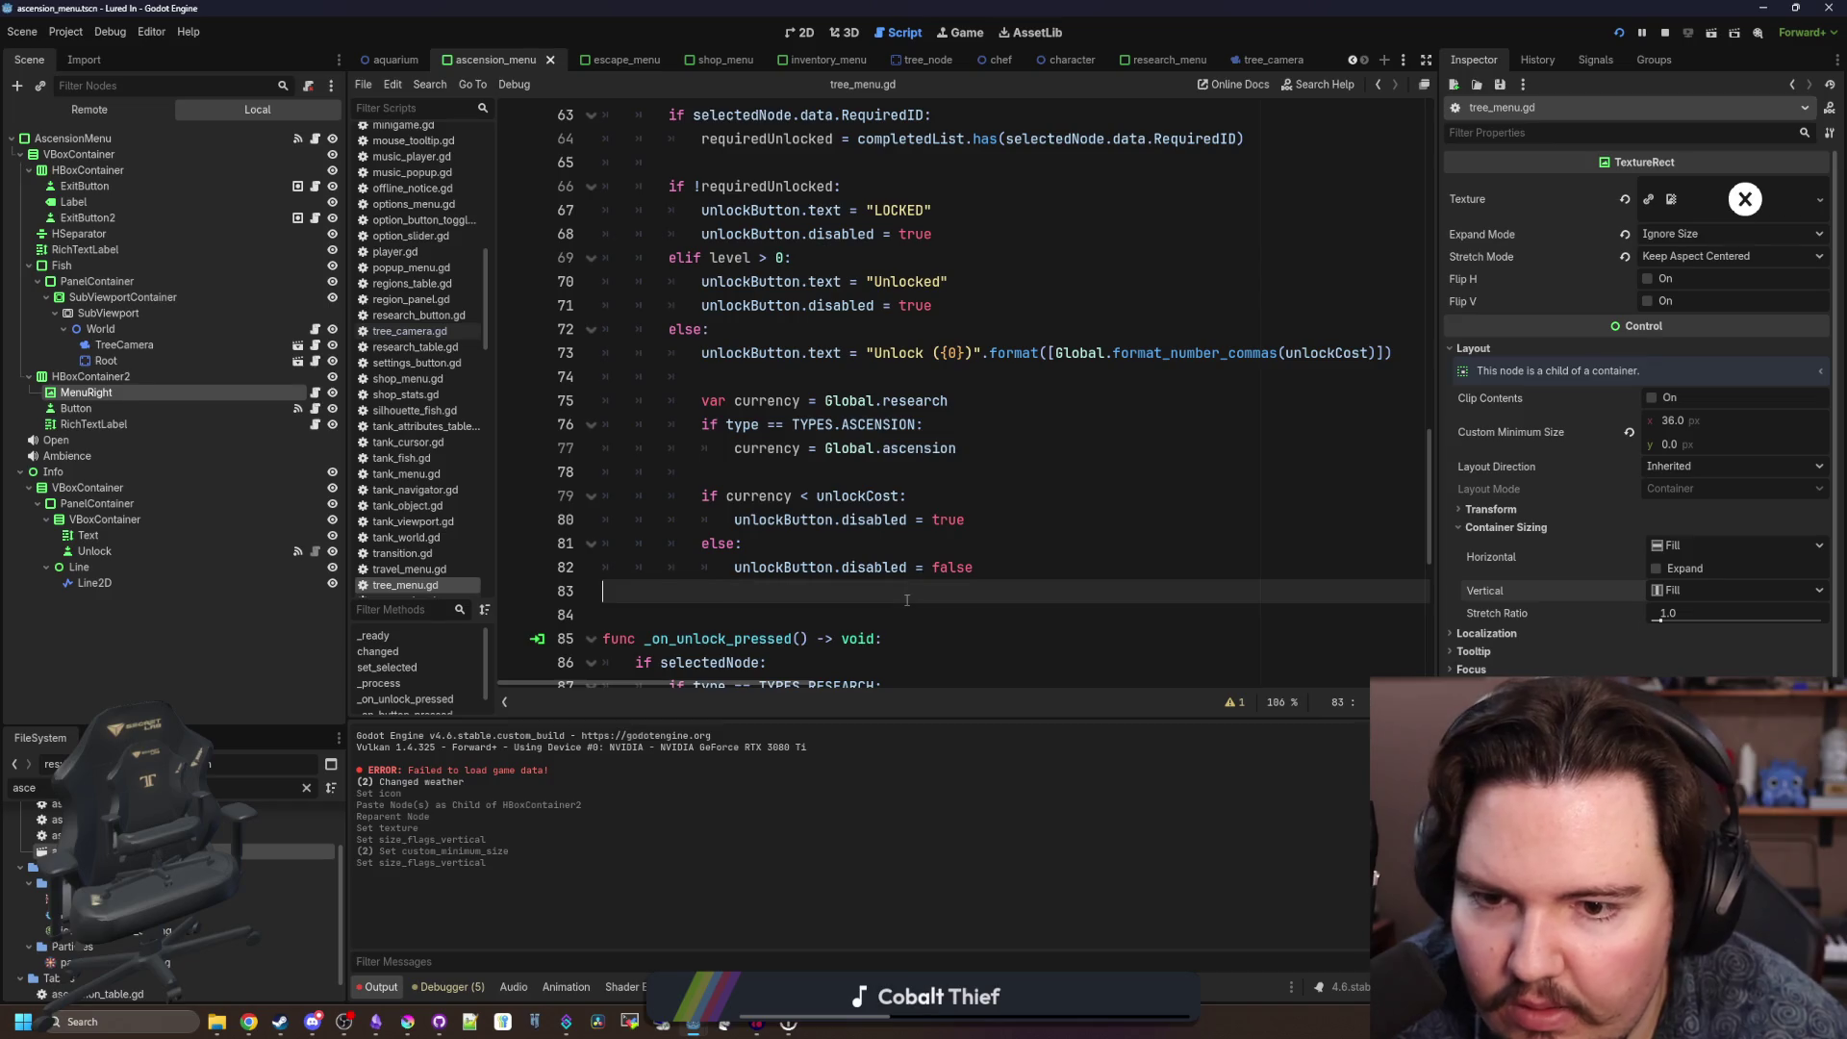
scroll(893, 391, up, 8)
scroll(892, 391, up, 13)
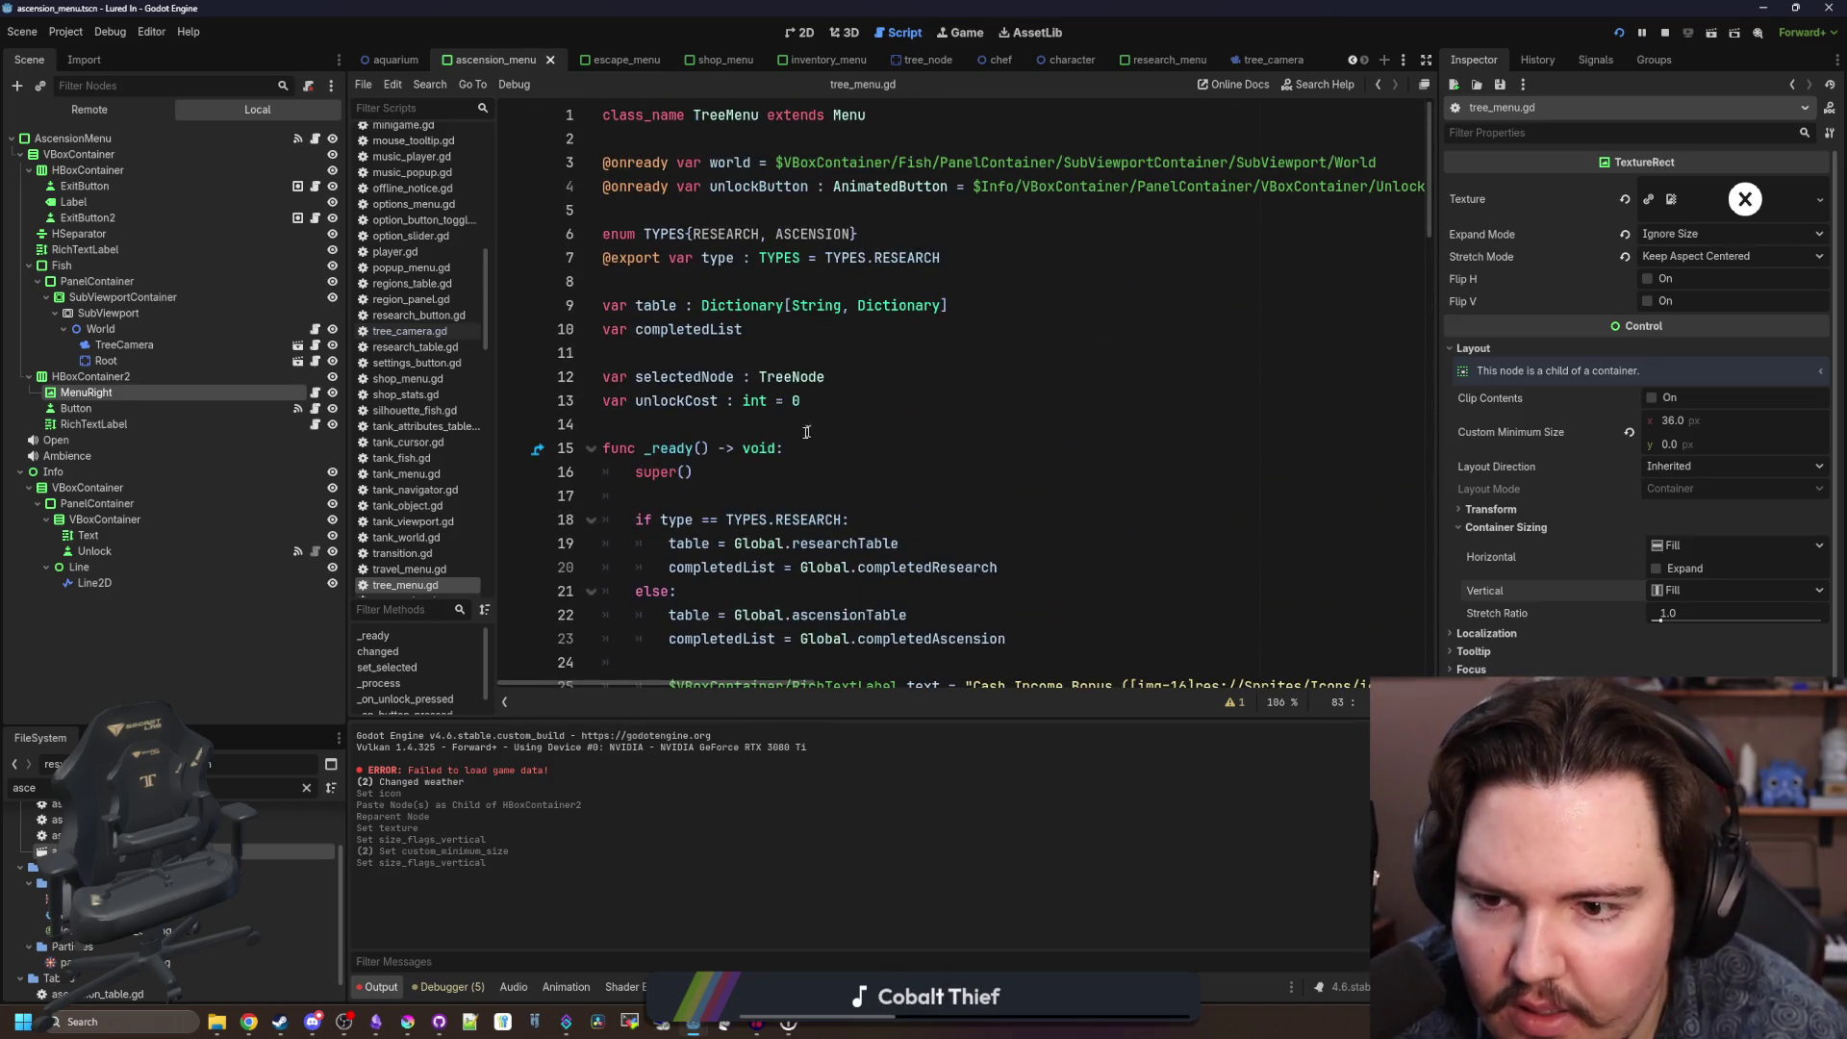
scroll(781, 444, down, 3)
click(798, 544)
key(Return)
key(Return)
key(Return)
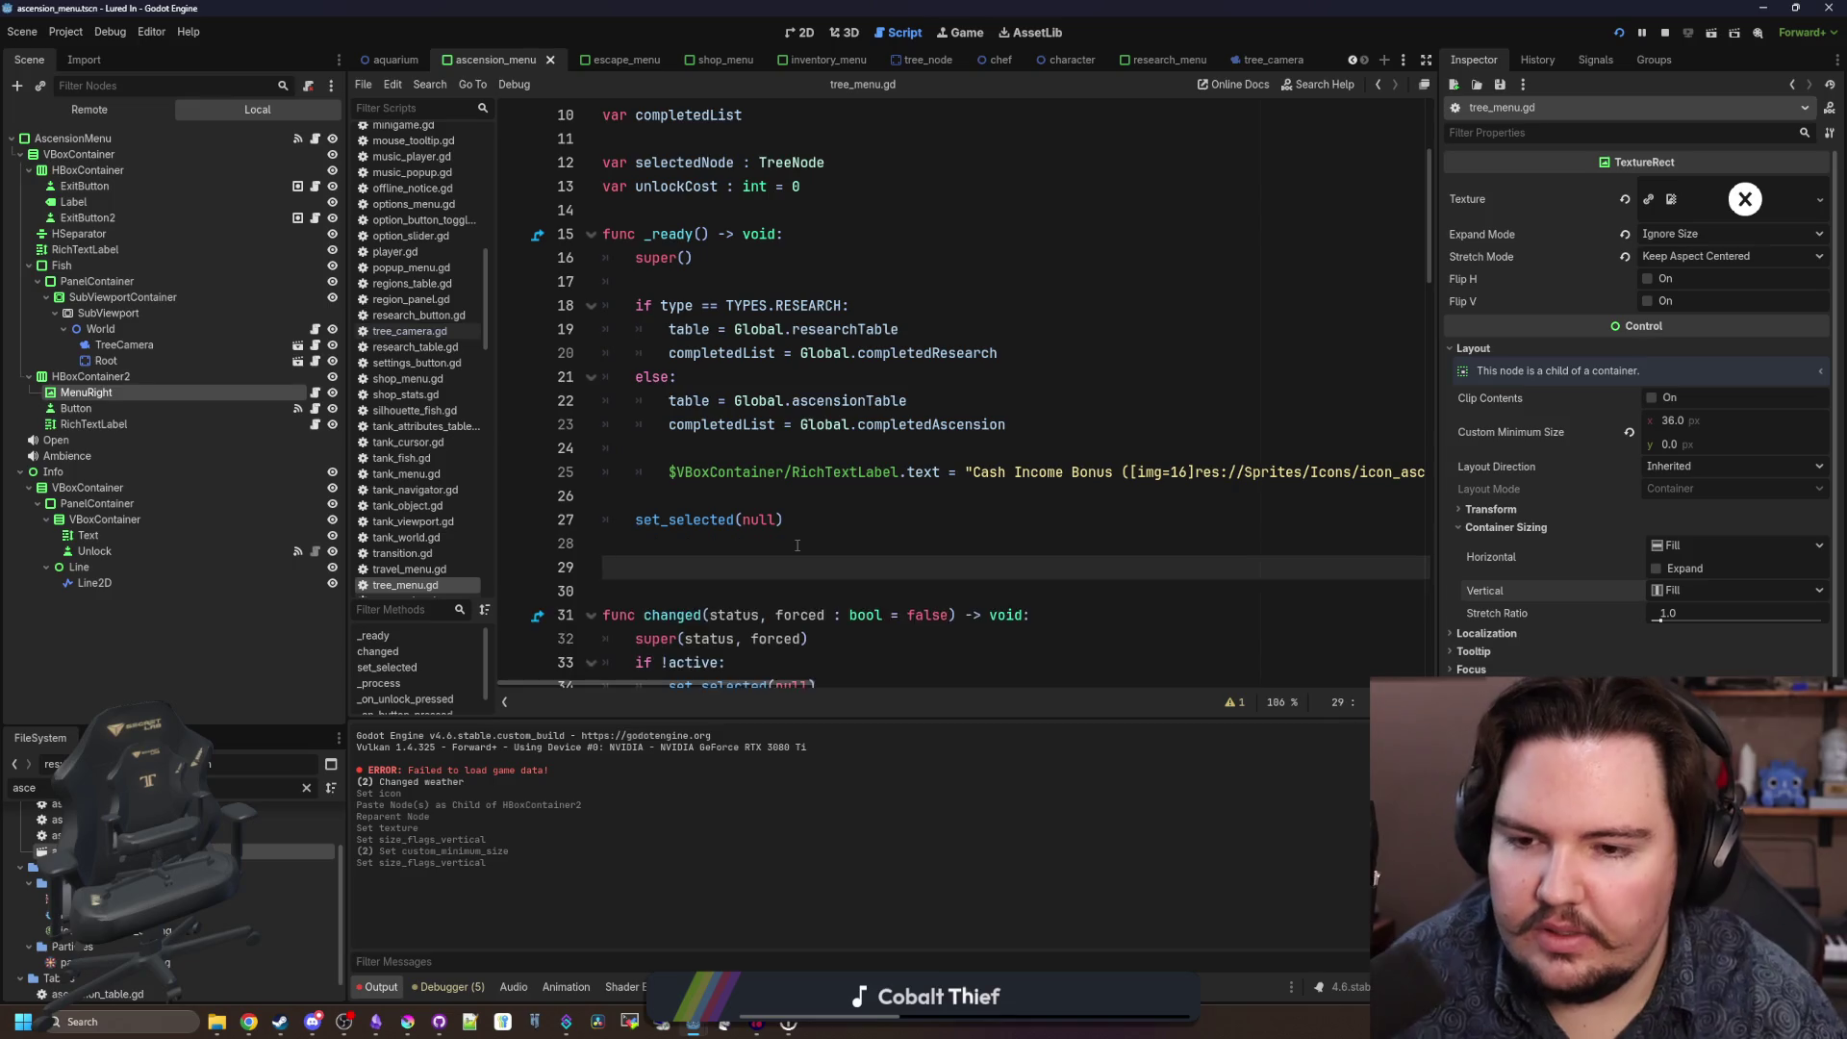
key(Up)
key(BackSpace)
text(prompts():)
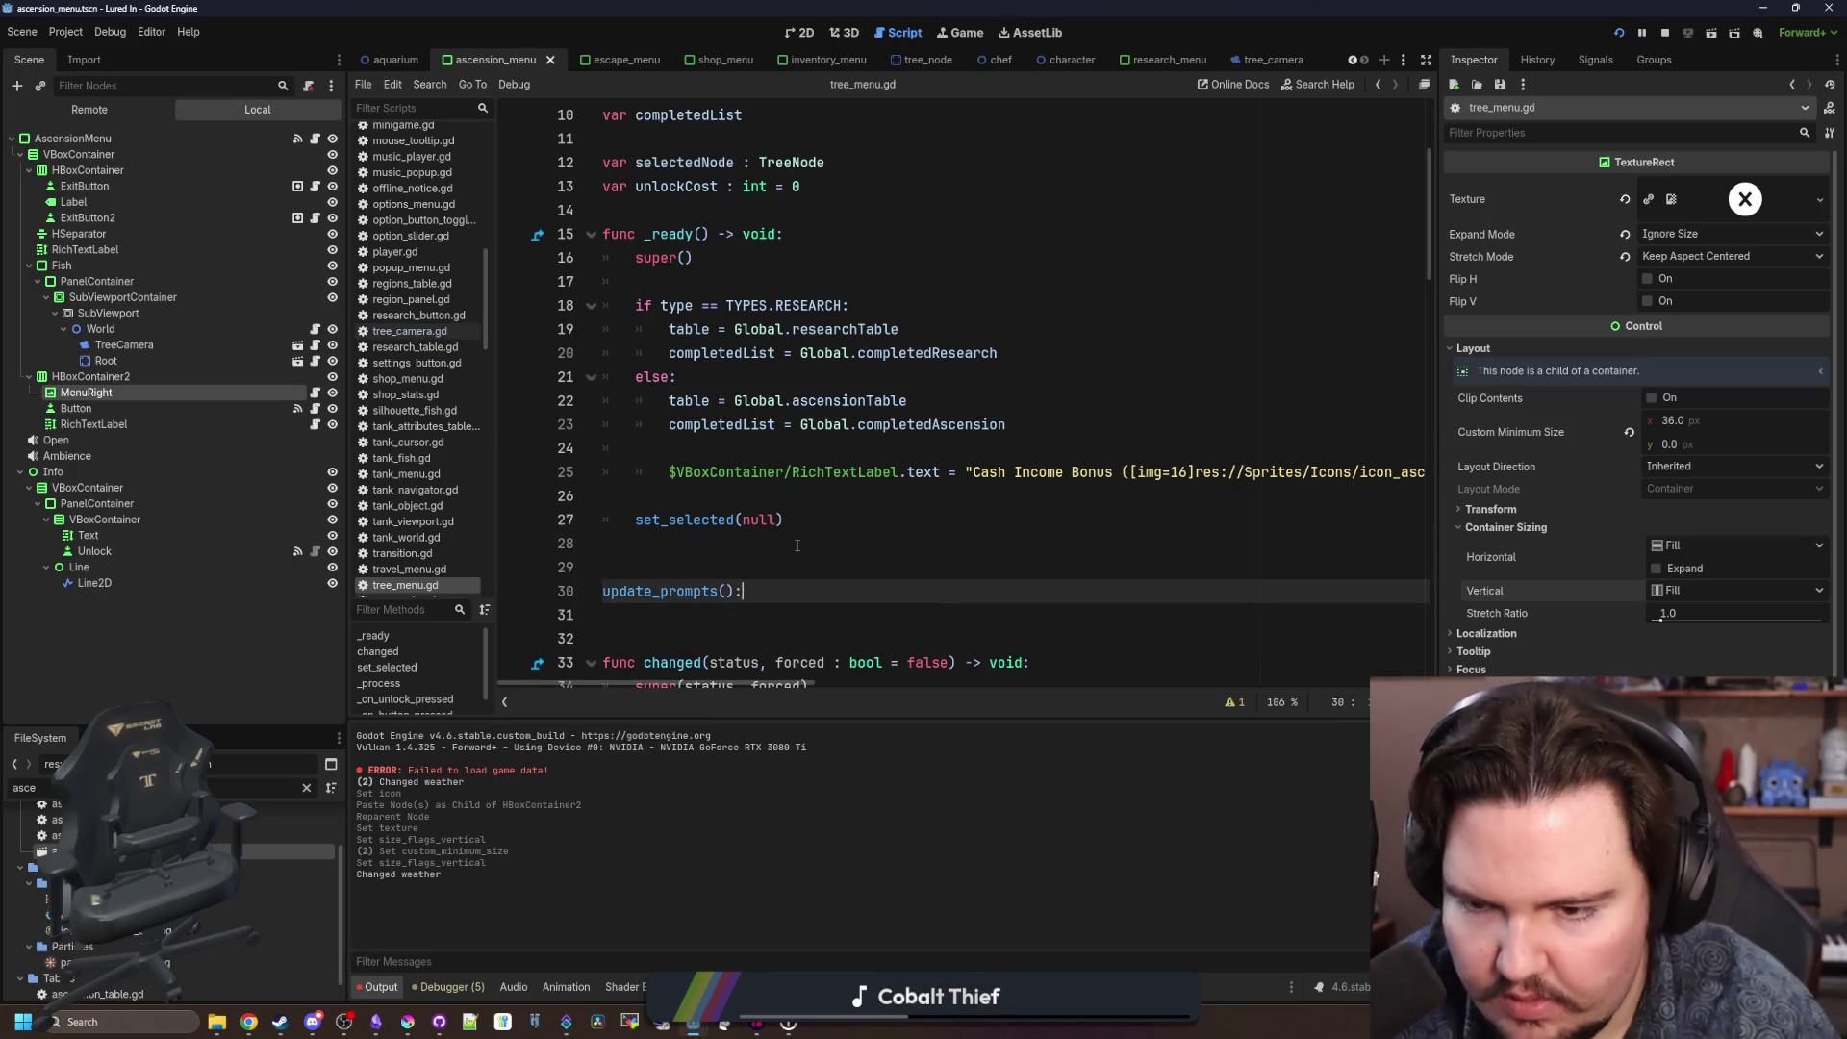
key(Return)
click(611, 591)
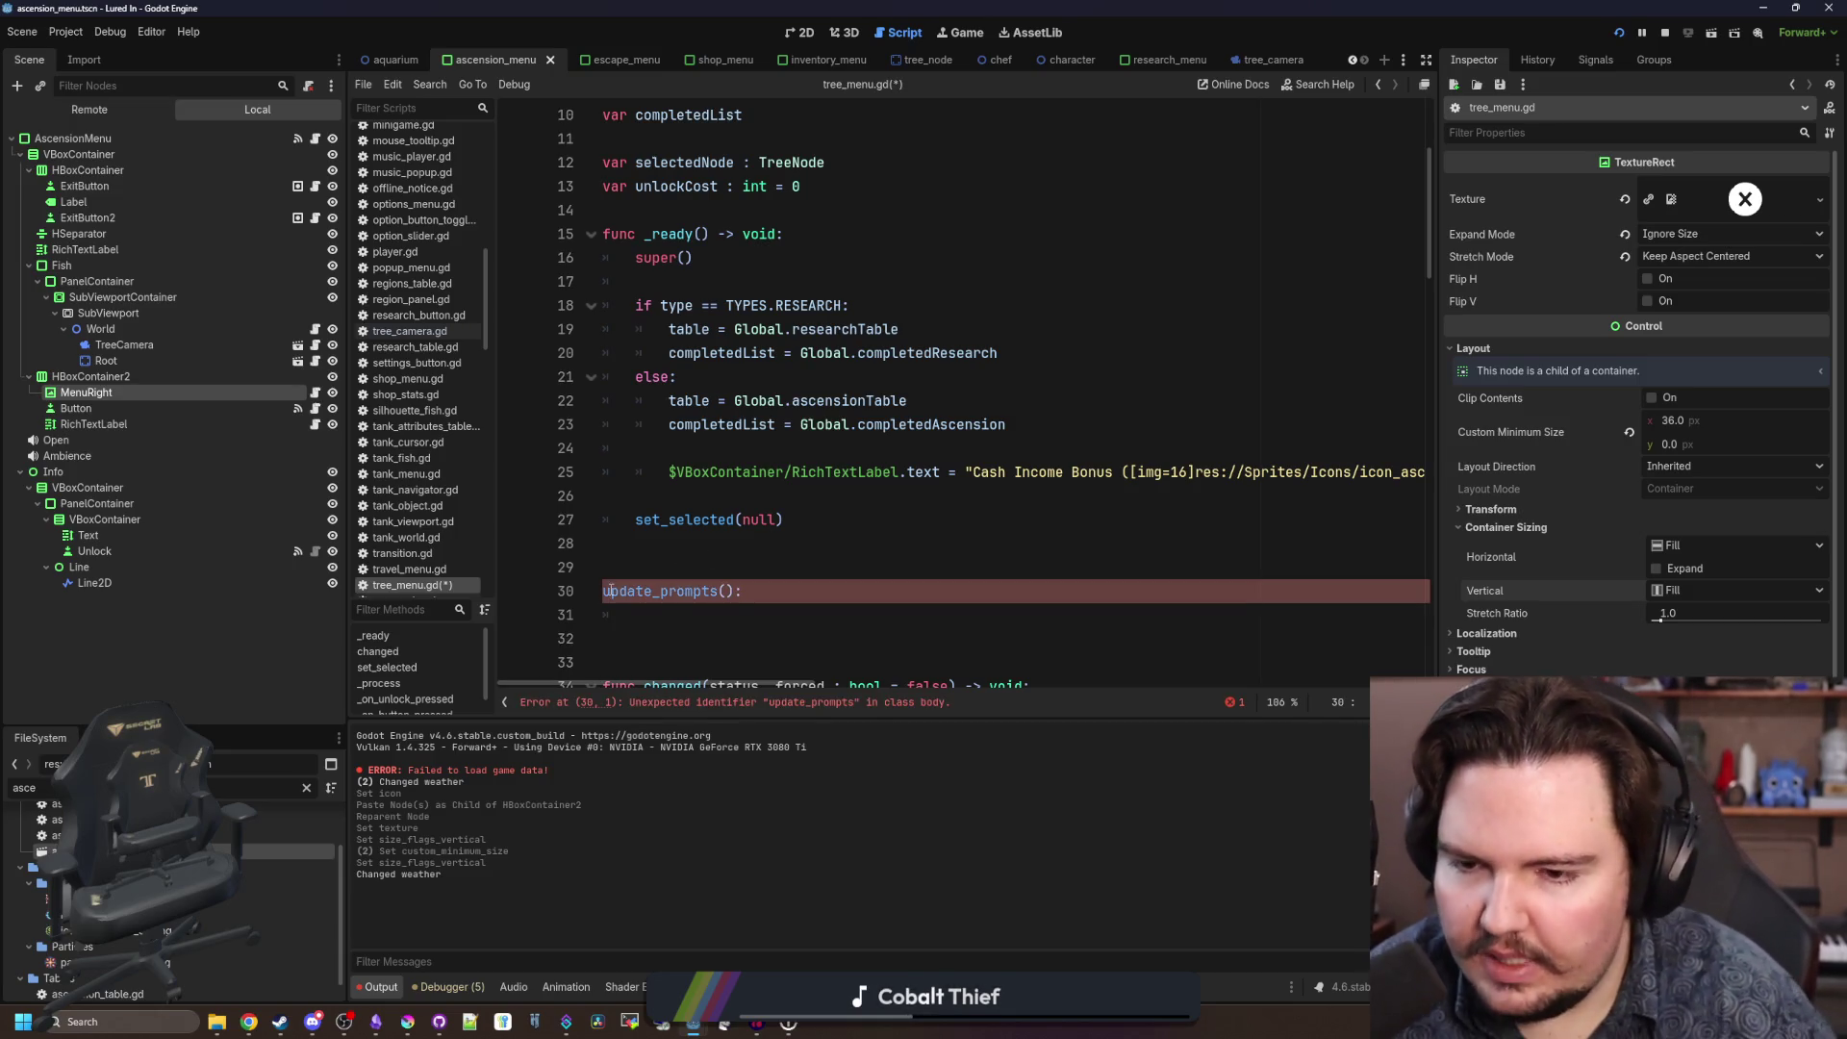
text(func)
click(748, 604)
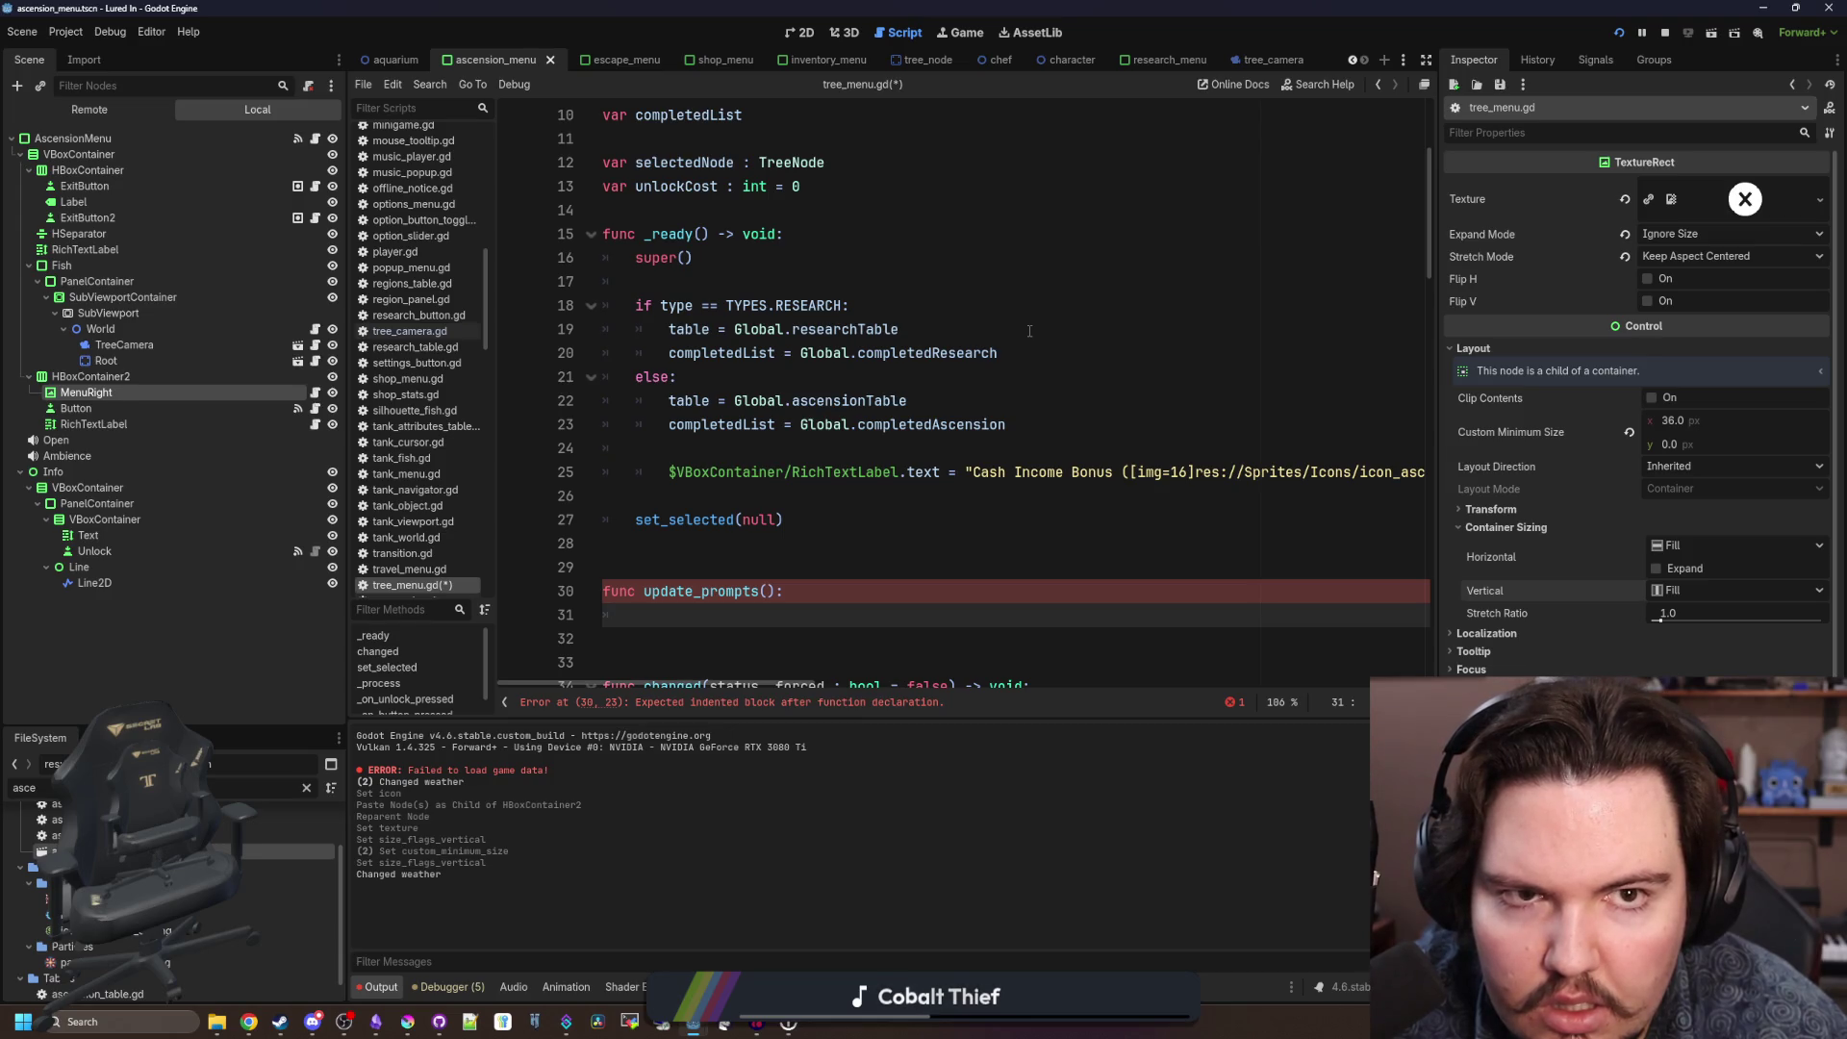
Delete the unfinished update_prompts stub and its blank lines, then switch to the aquarium scene.
drag(677, 627, 603, 567)
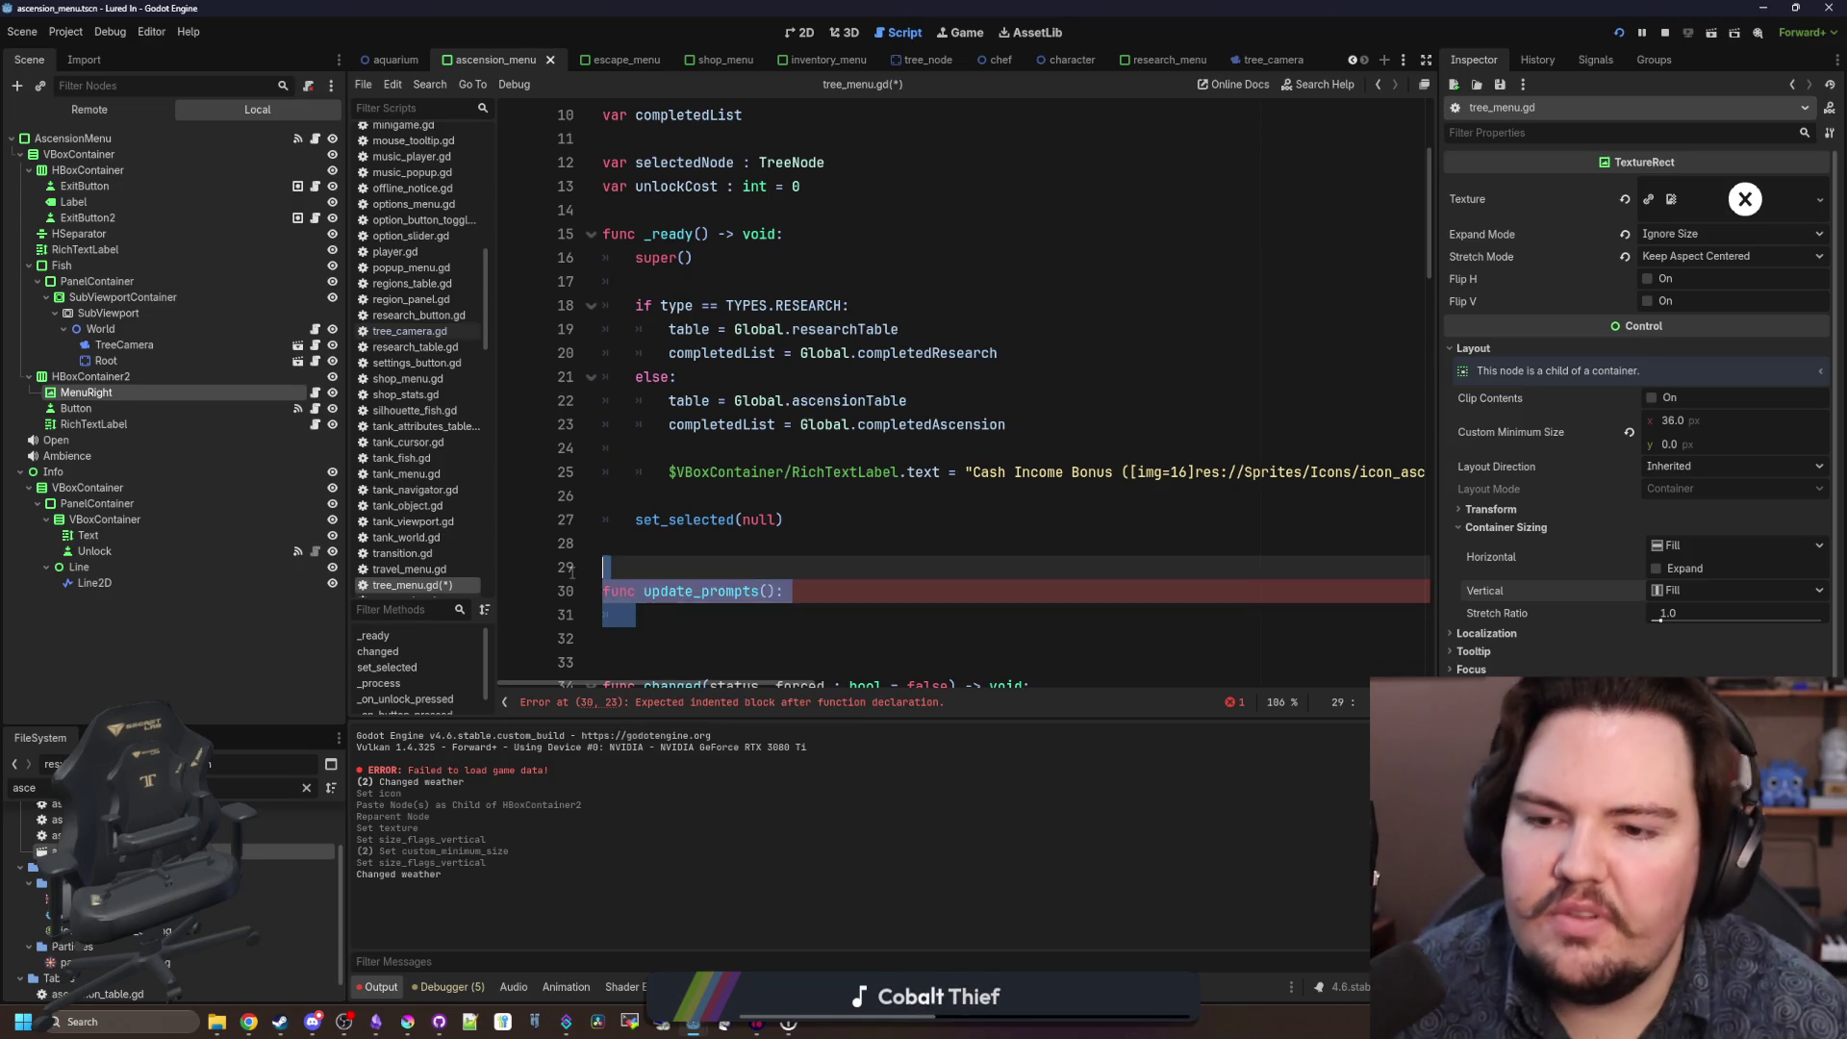
key(BackSpace)
key(Up)
key(Up)
click(726, 559)
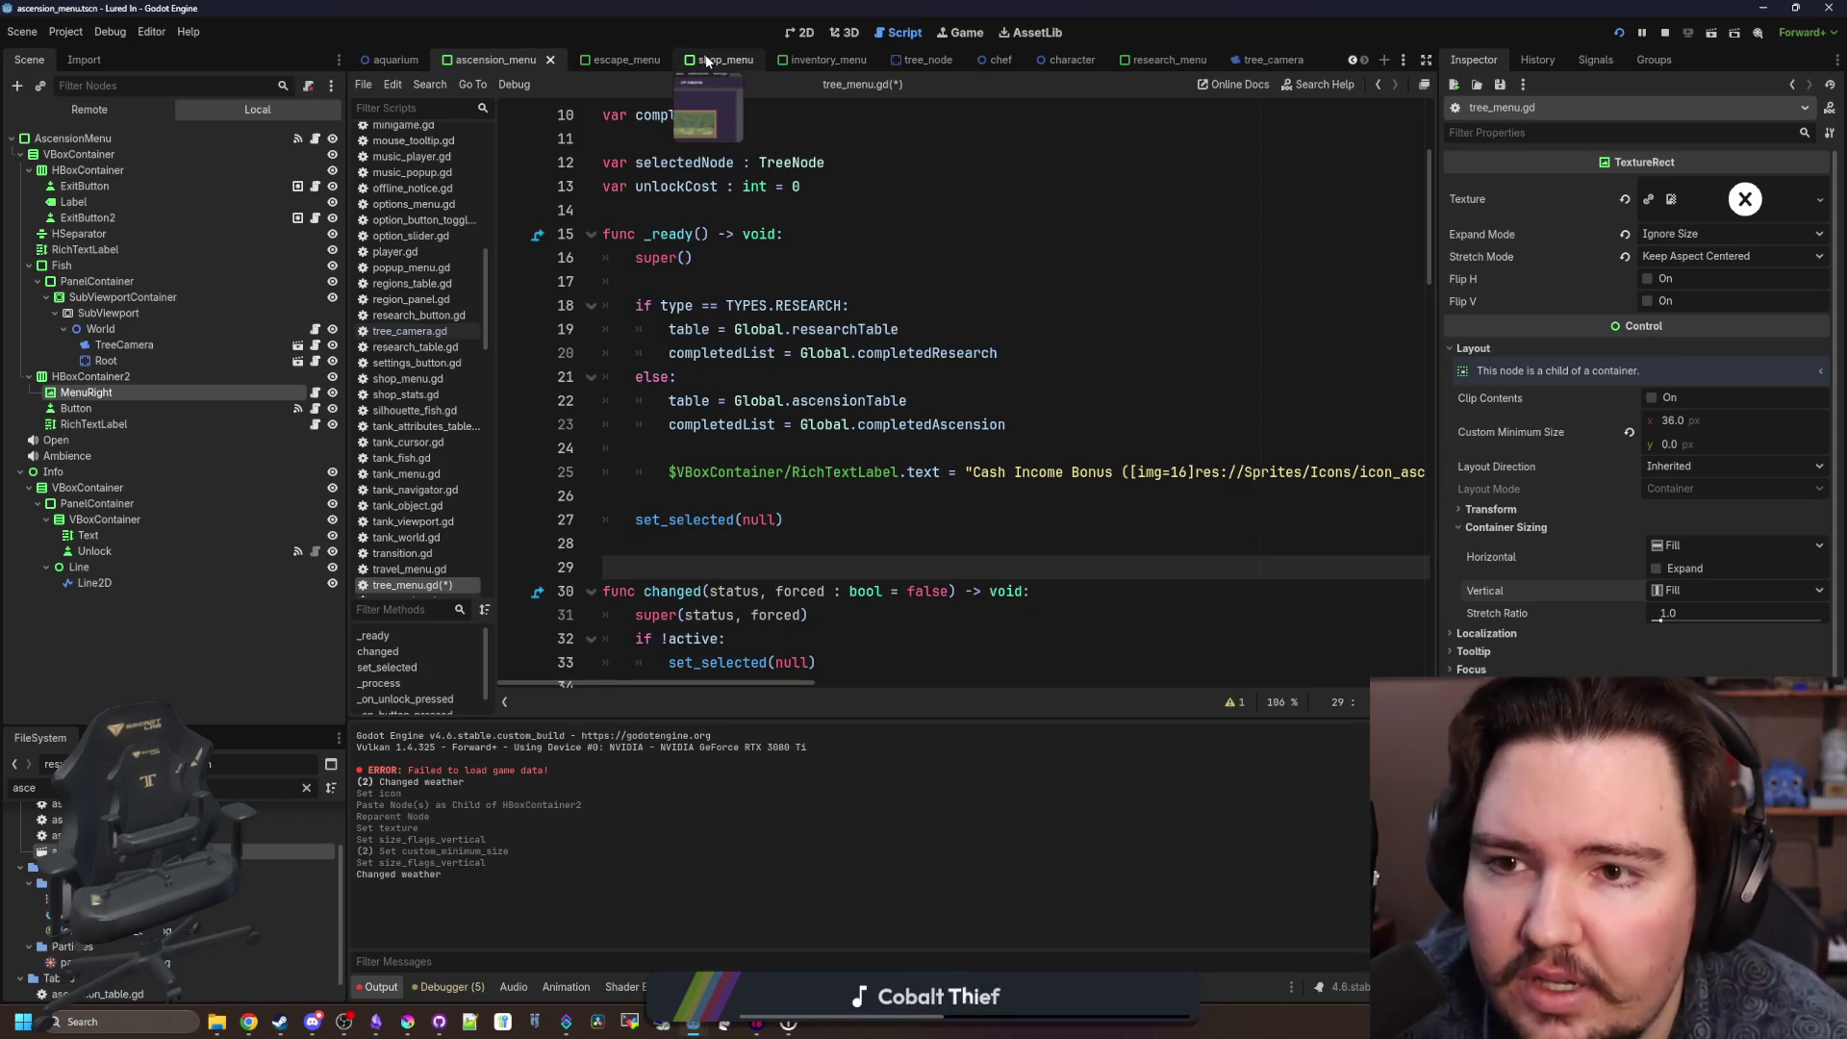
click(394, 62)
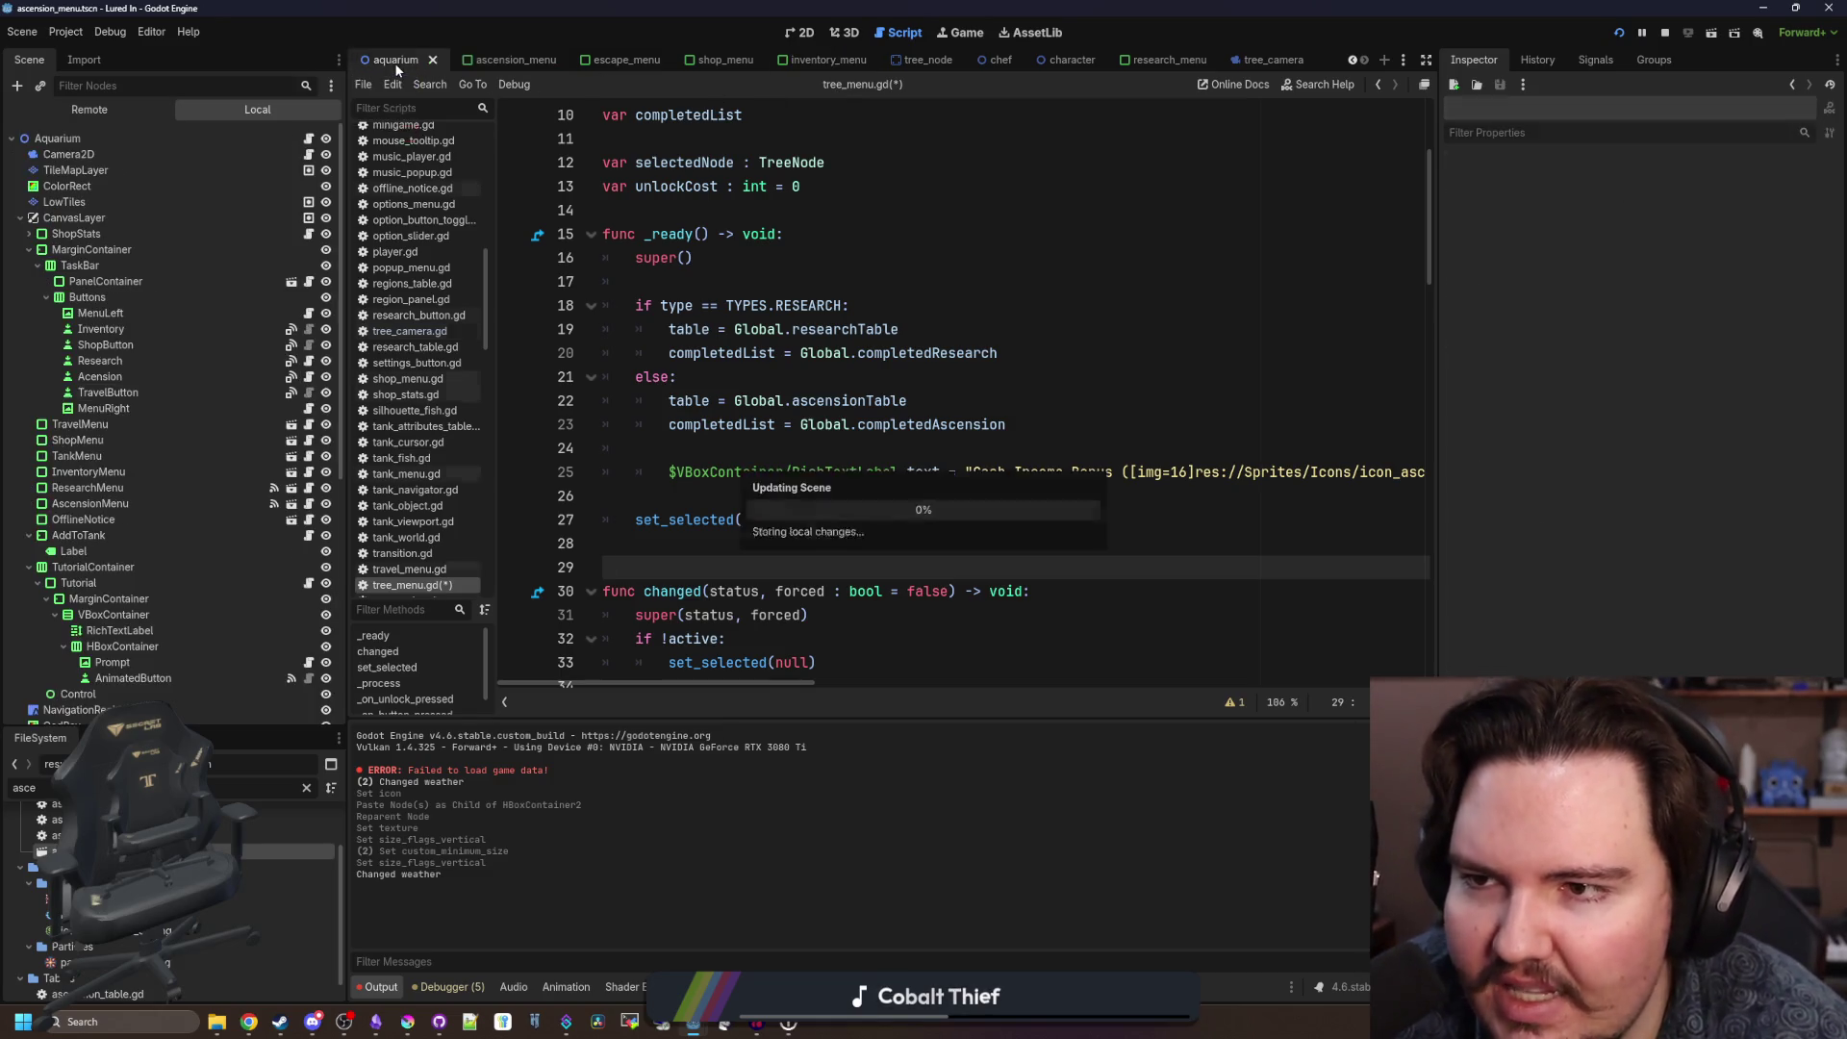
Remove the old prompt-update code from the aquarium Tutorial node's tutorial.gd script.
click(806, 34)
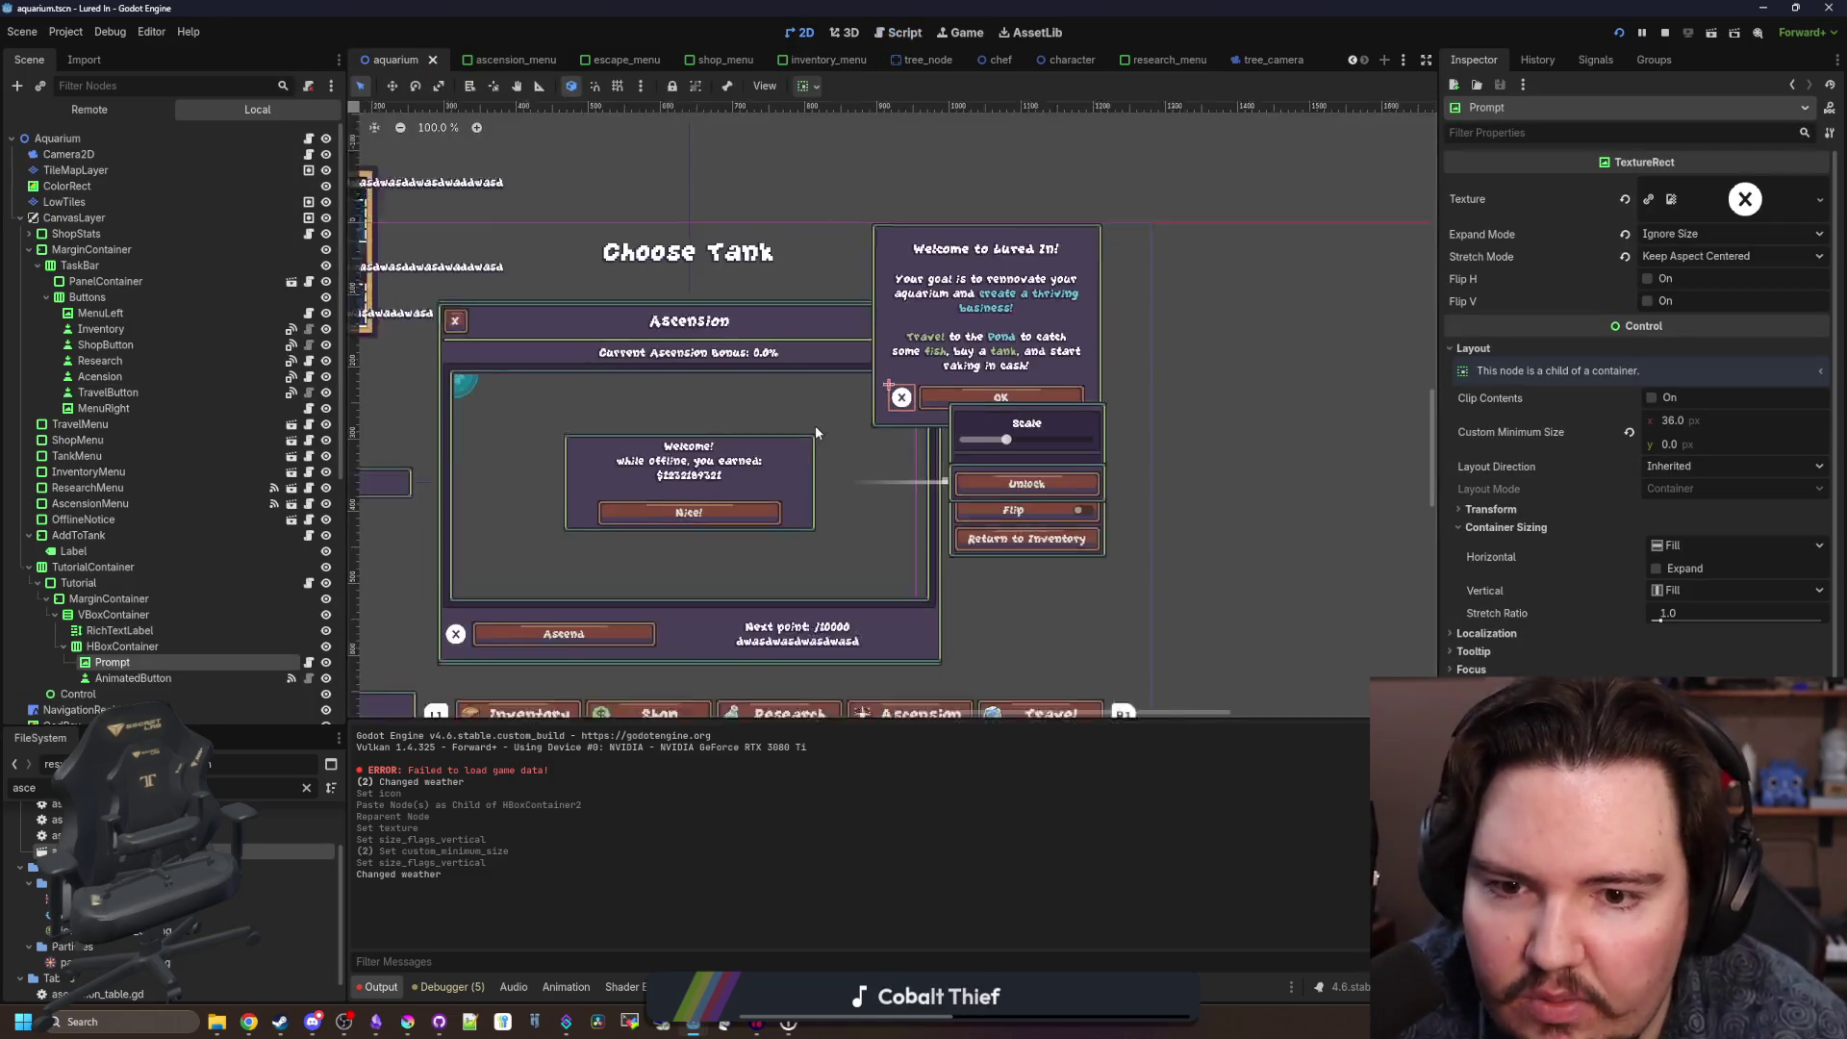
click(308, 663)
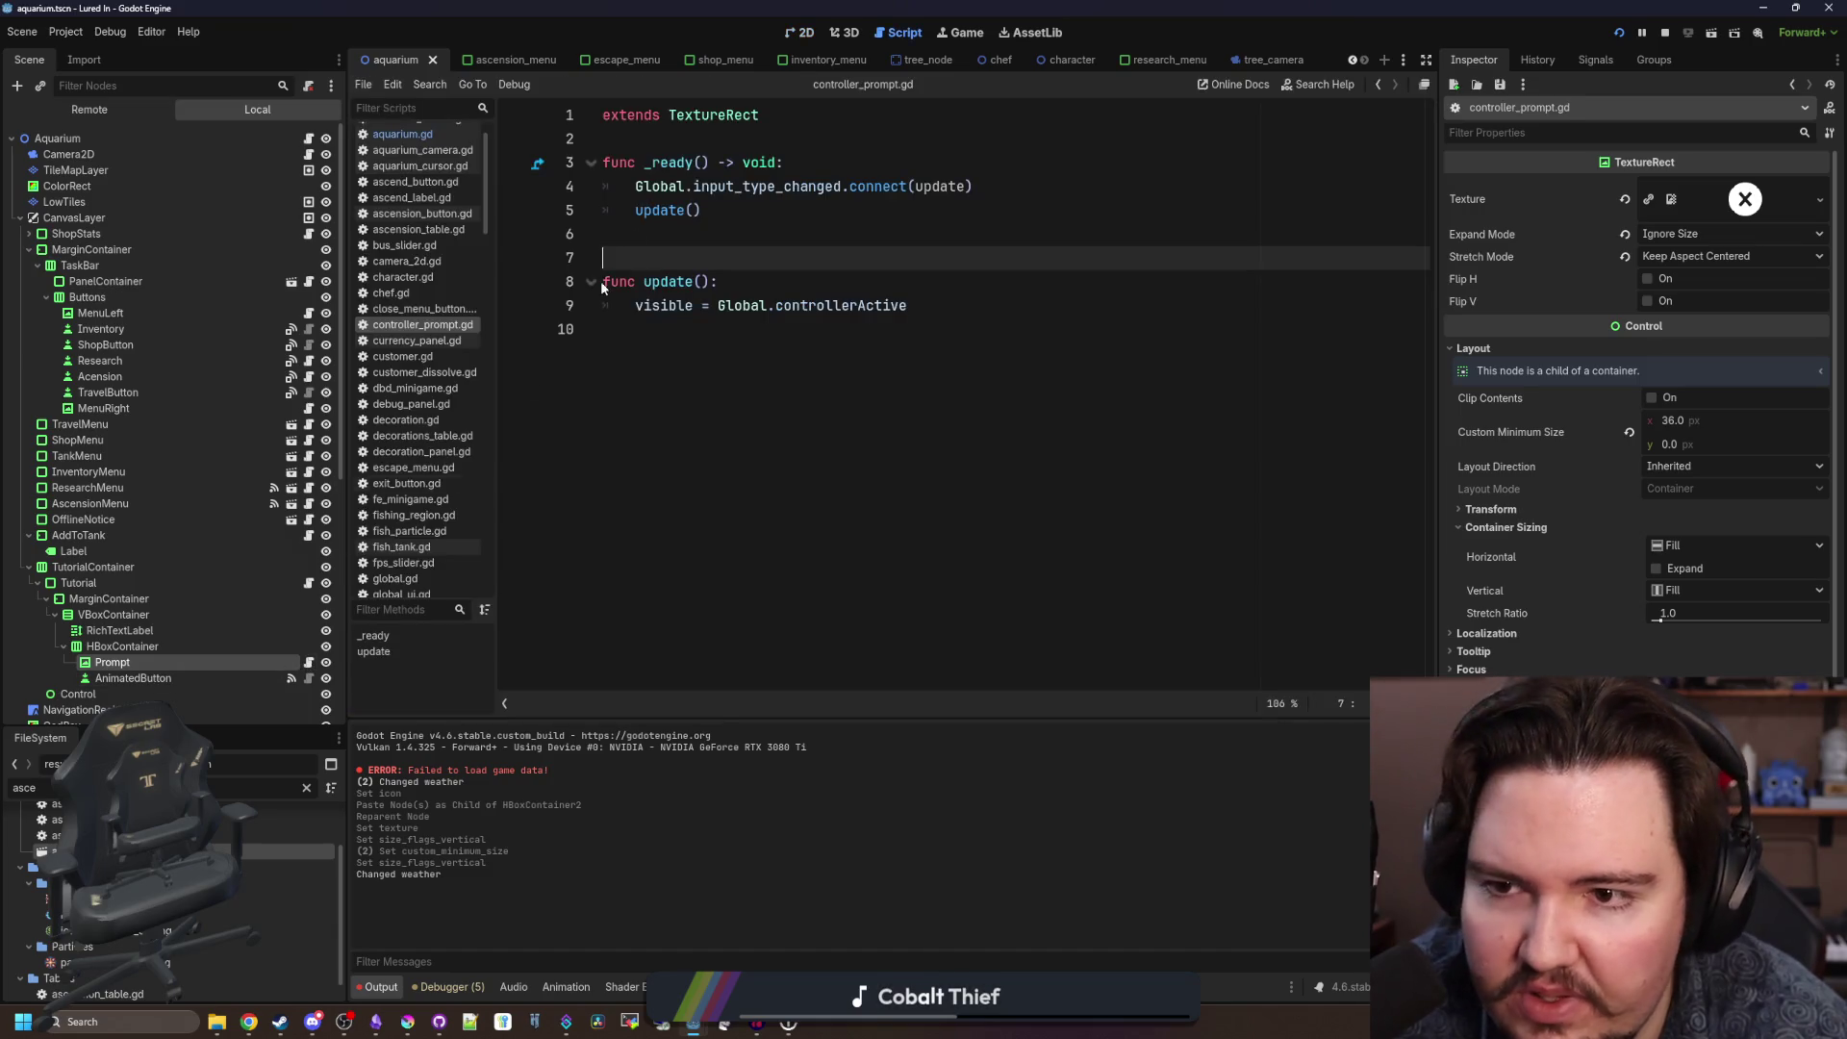
click(807, 34)
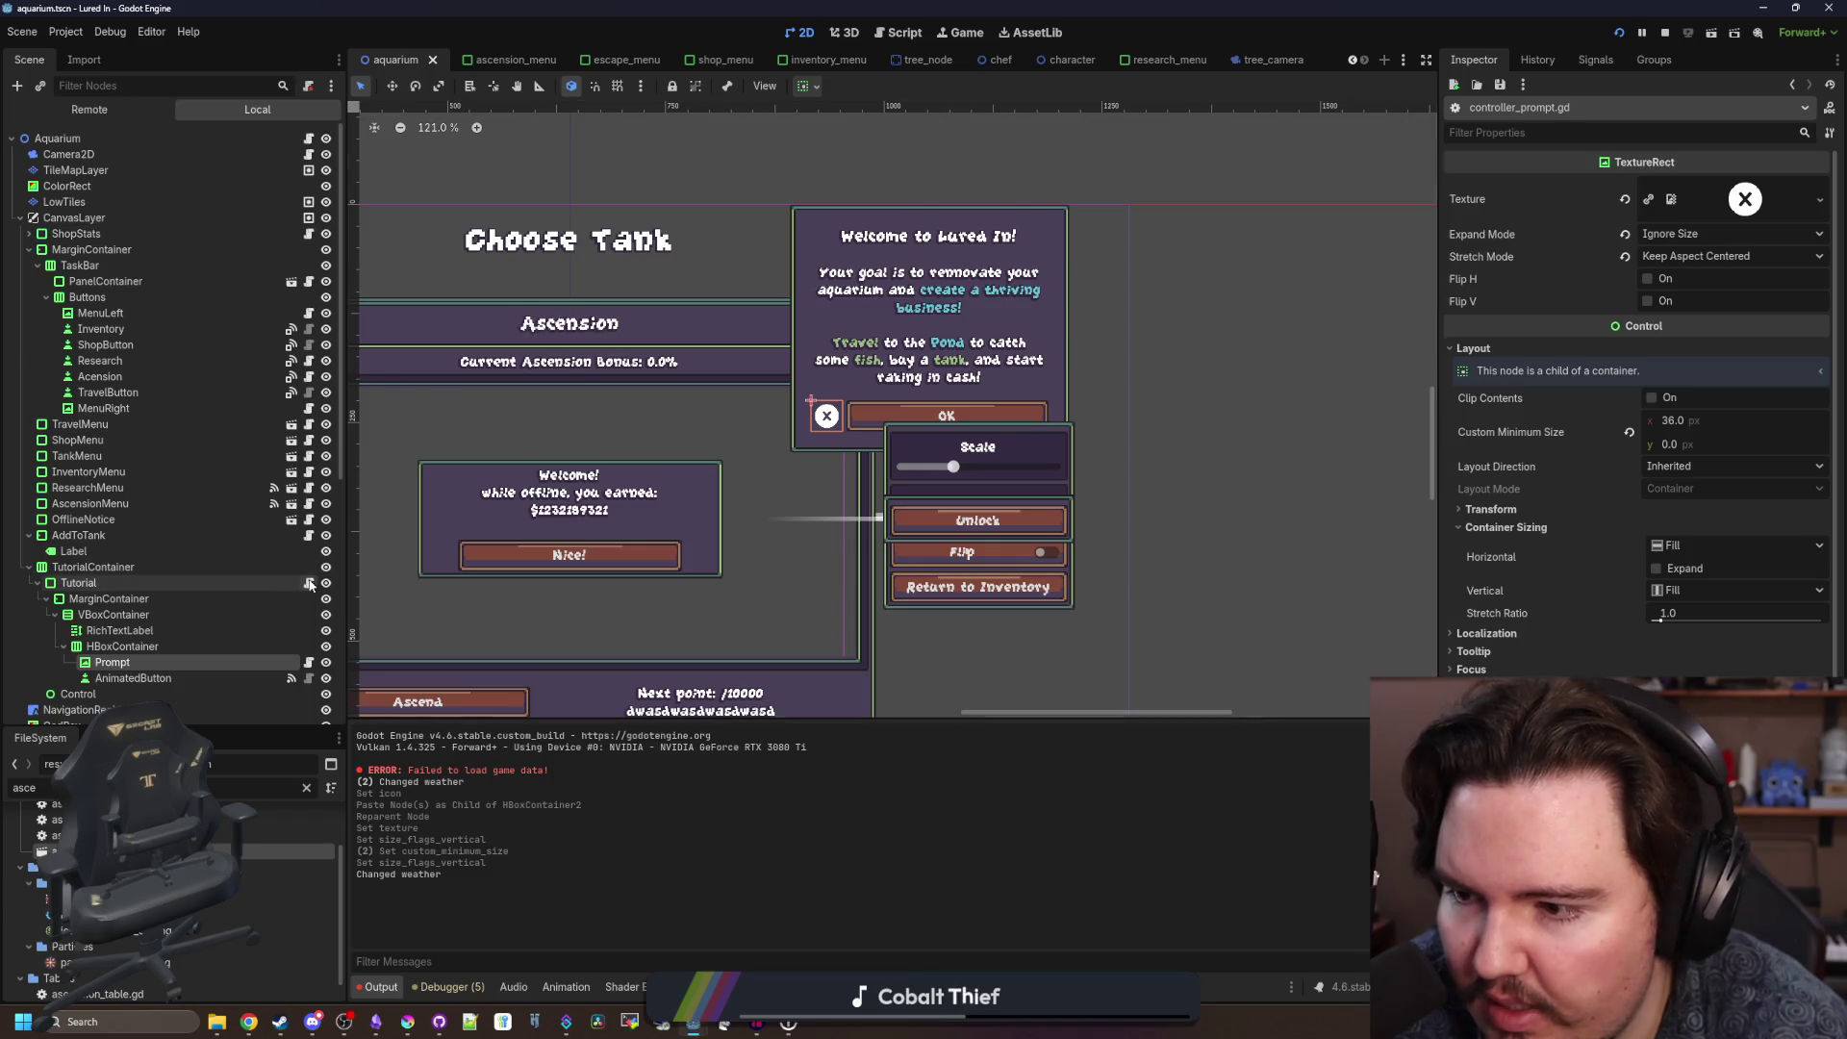
click(308, 584)
click(787, 351)
mouse_move(817, 350)
mouse_down()
mouse_move(731, 306)
mouse_move(420, 233)
mouse_move(427, 219)
mouse_up()
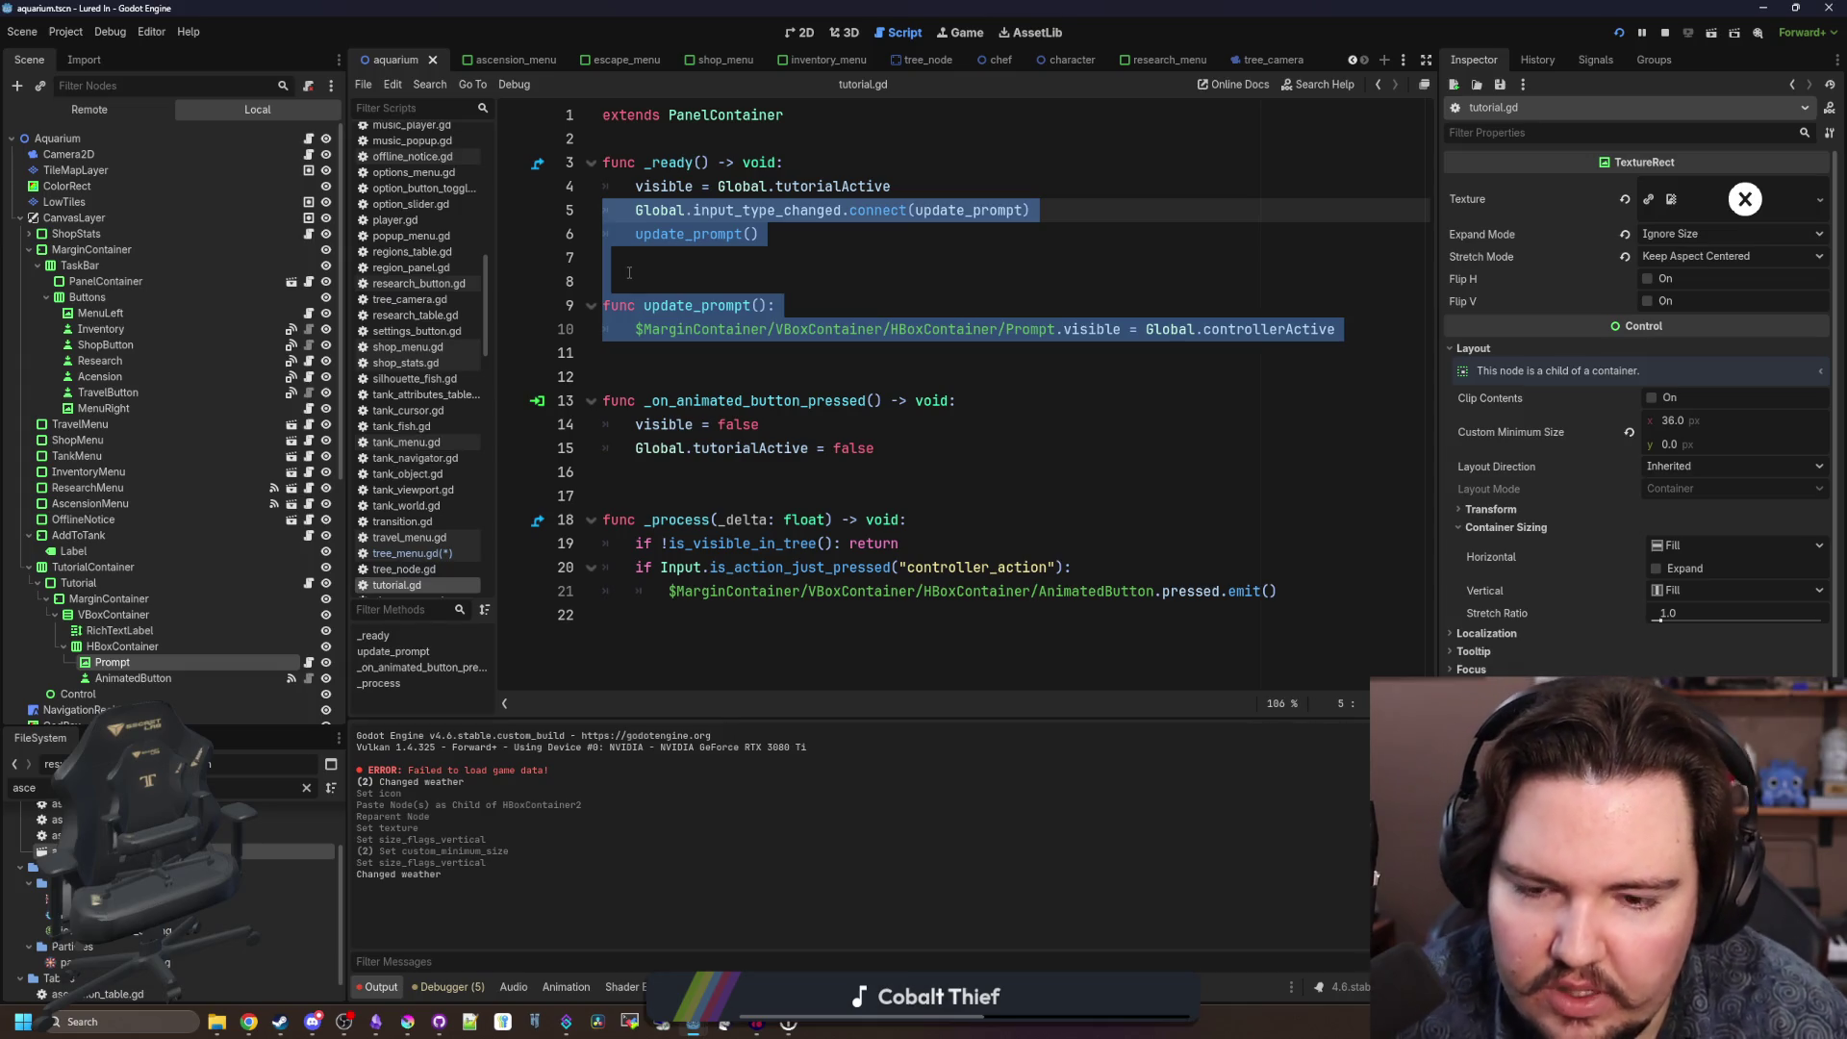
key(Delete)
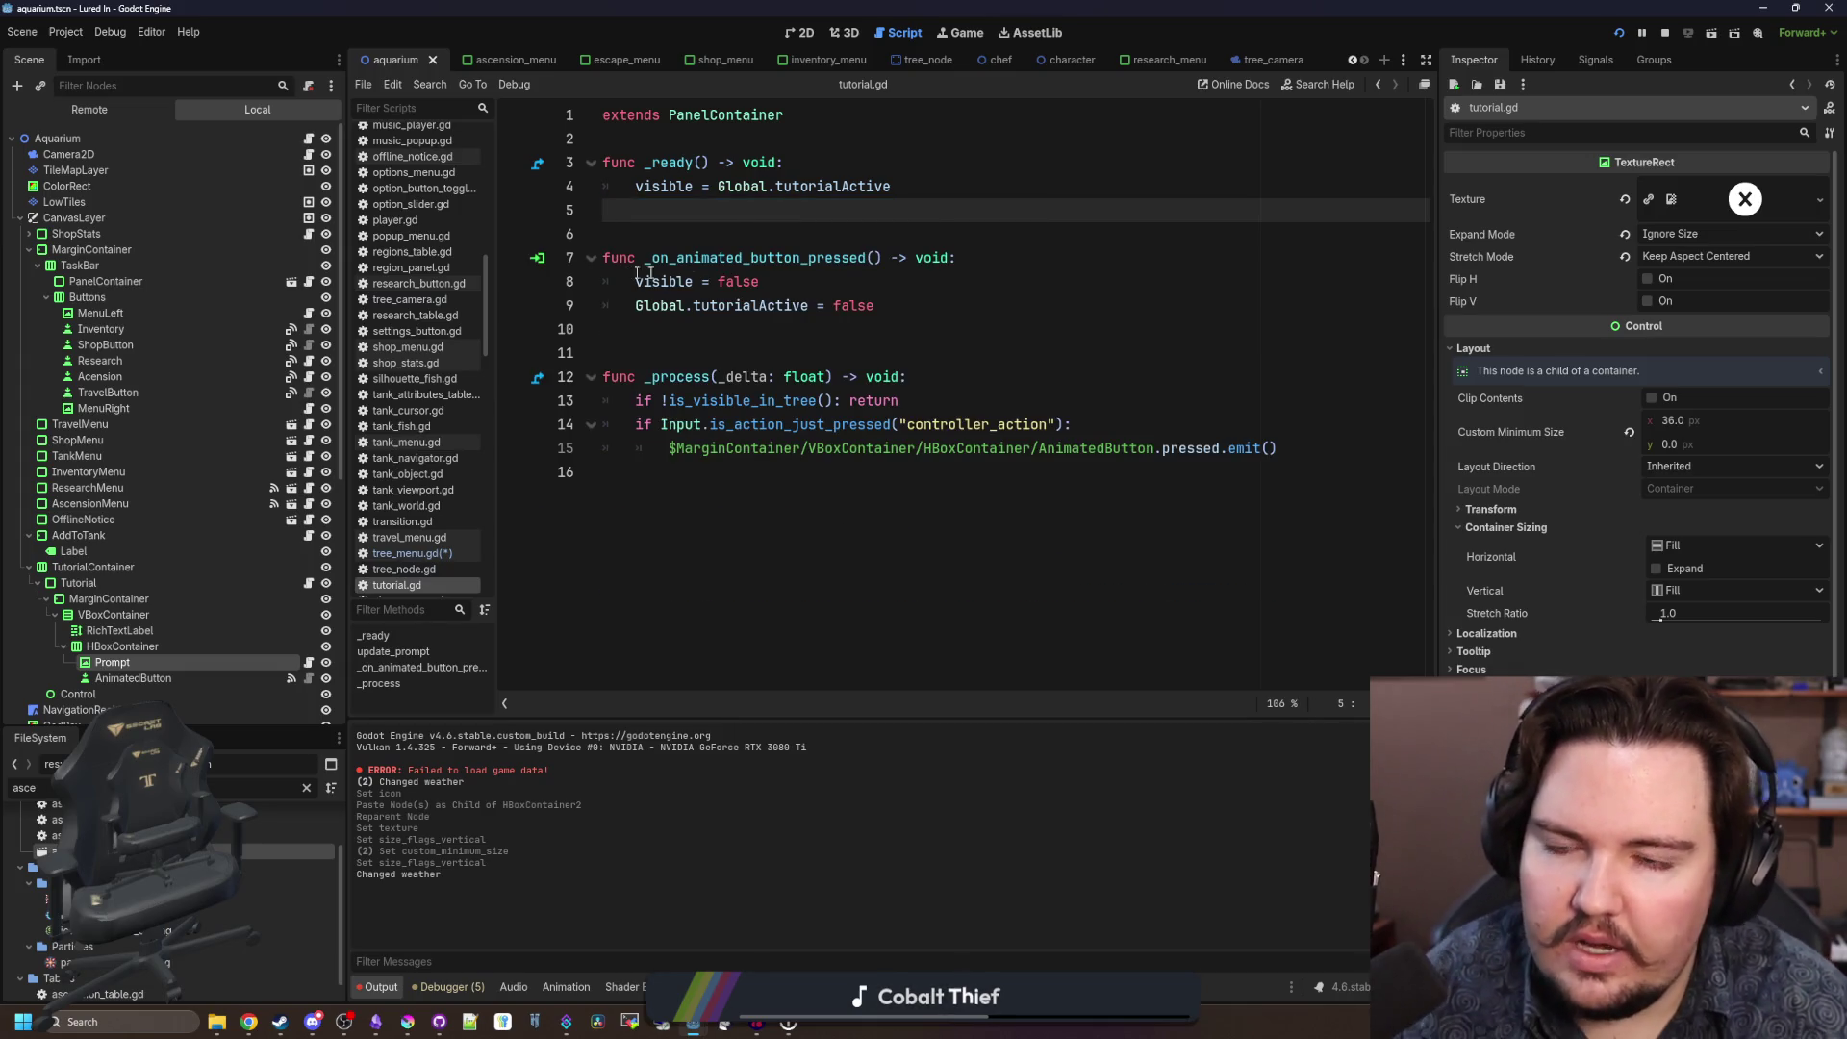
drag(1337, 455, 484, 395)
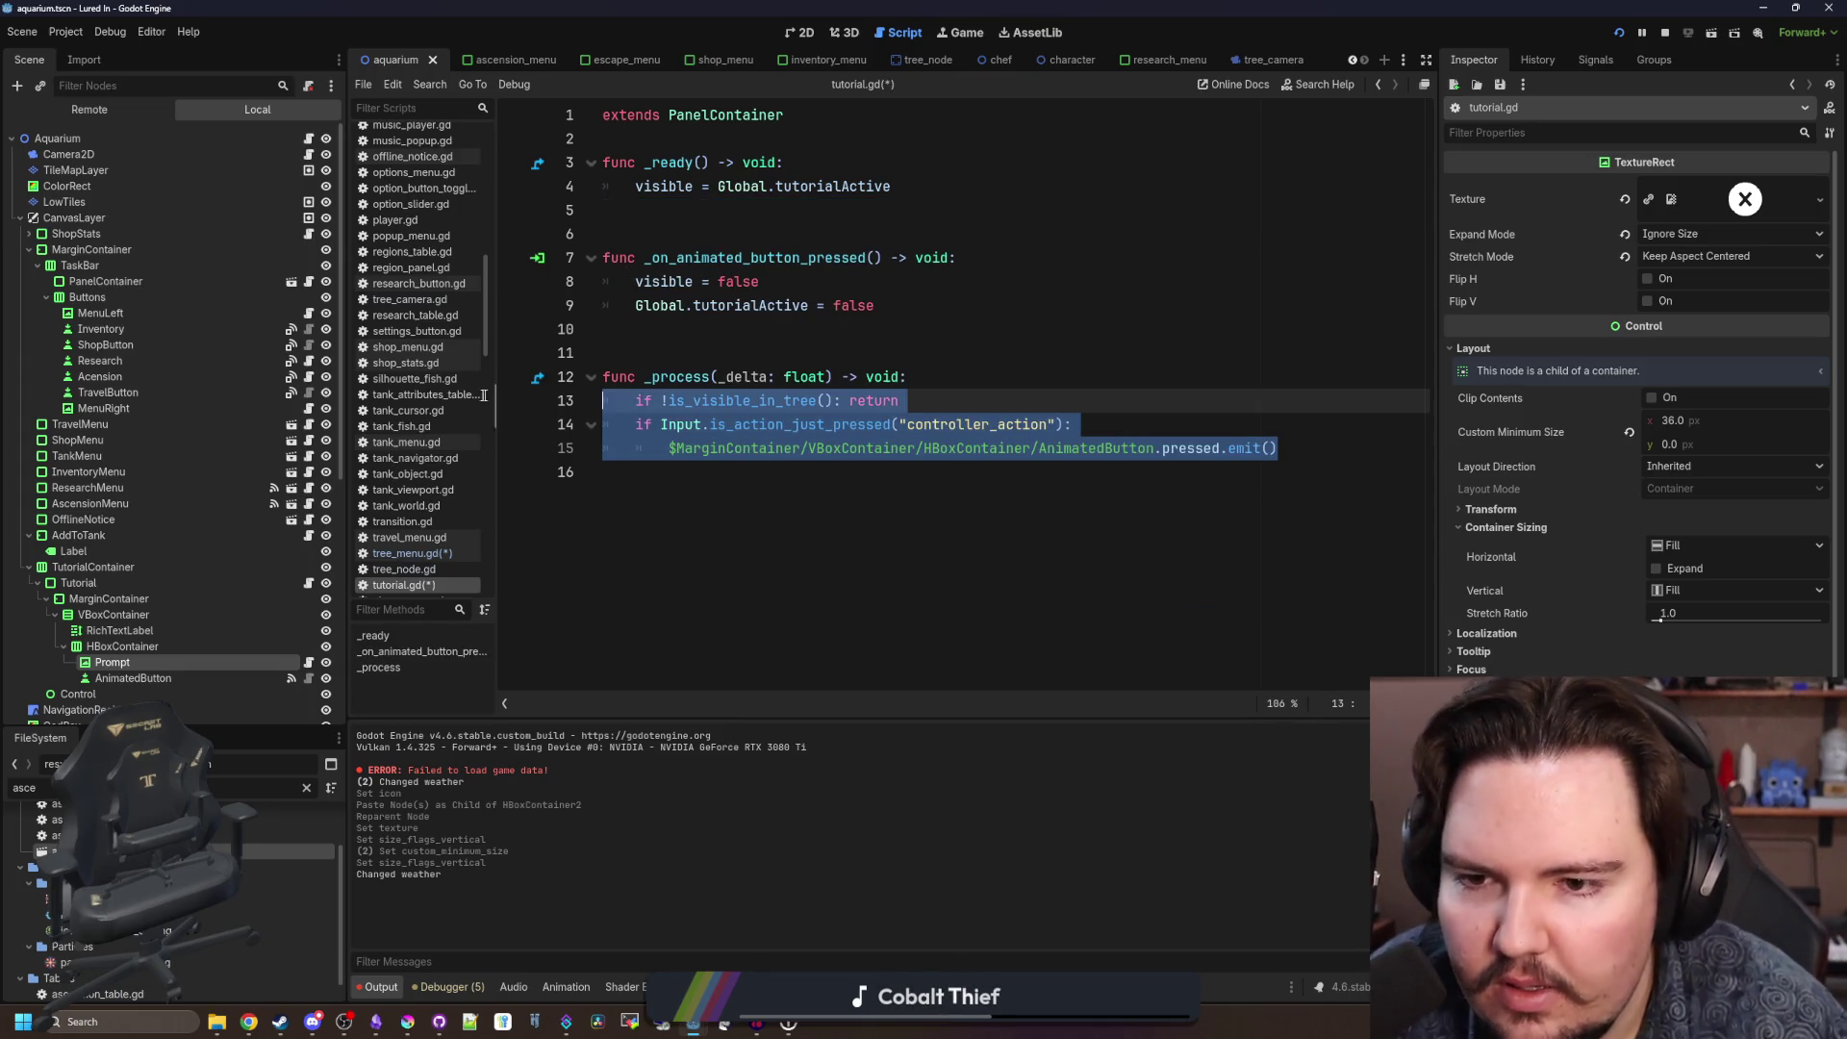
click(749, 315)
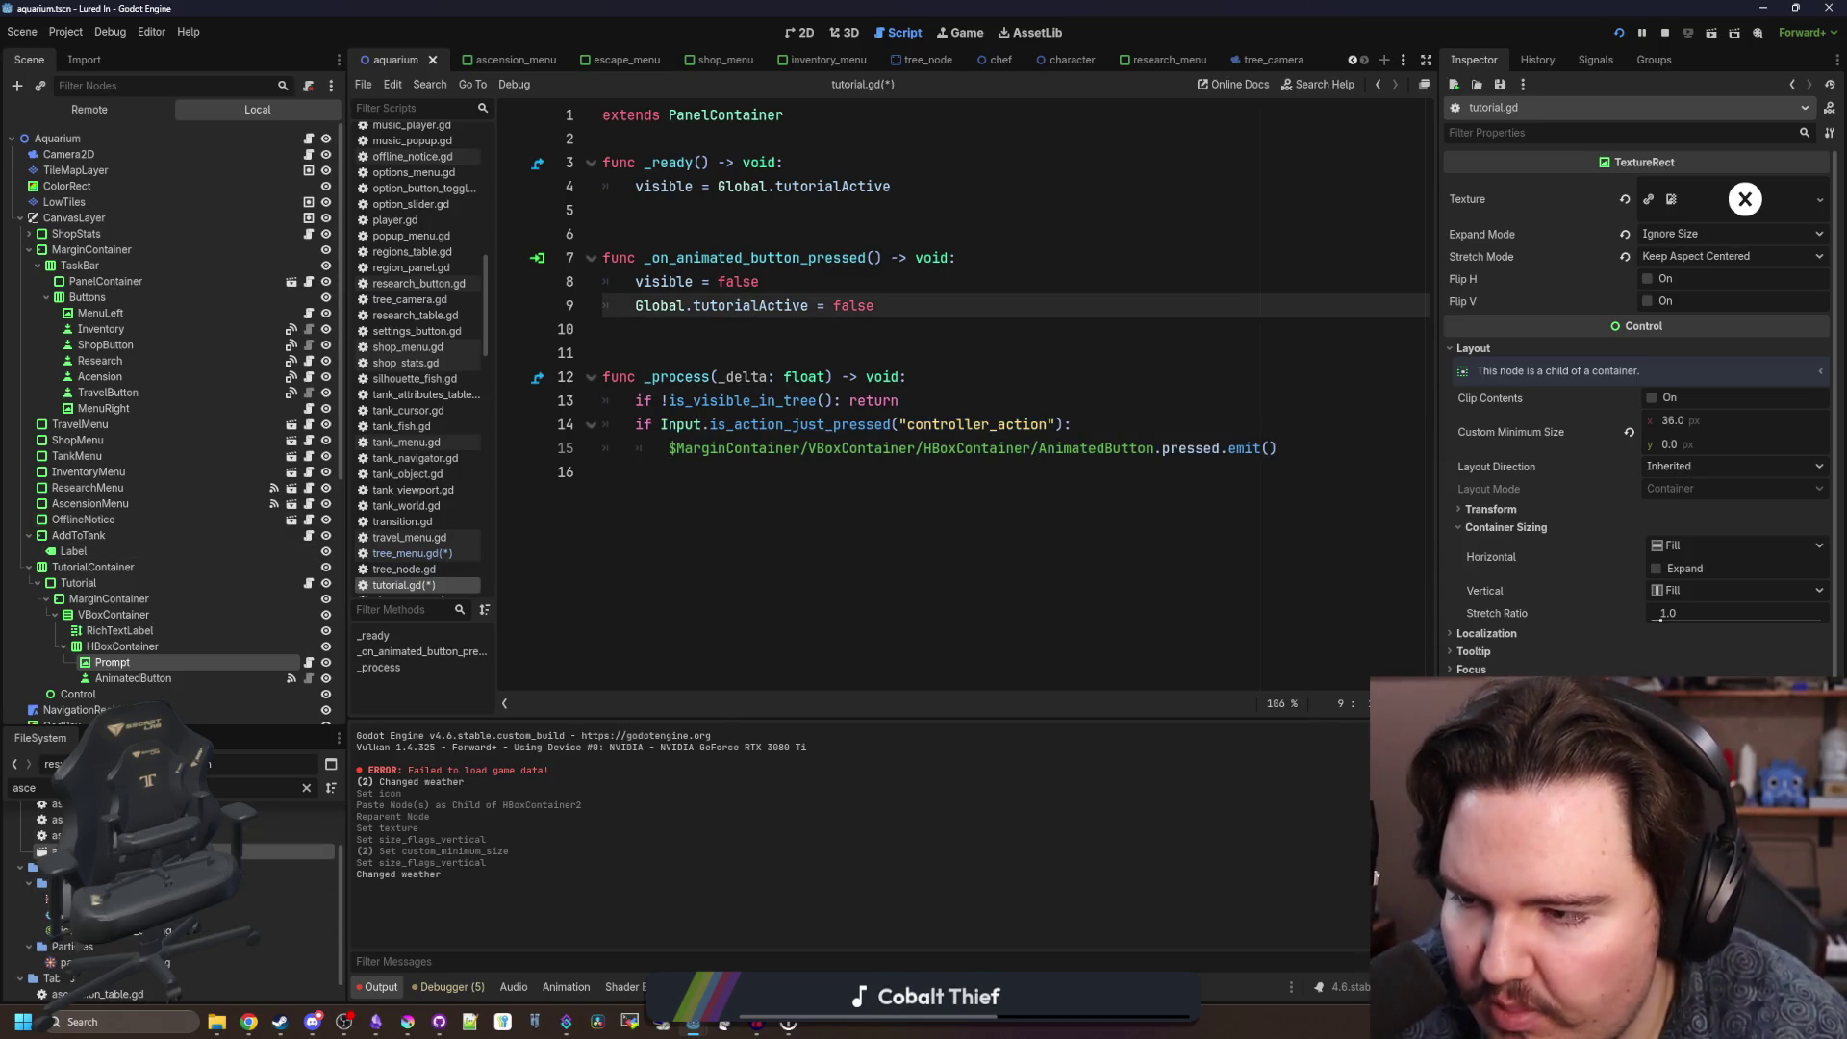
Switch to the ascension_menu scene's tree_menu.gd and scroll to the _process function.
key(ctrl+Tab)
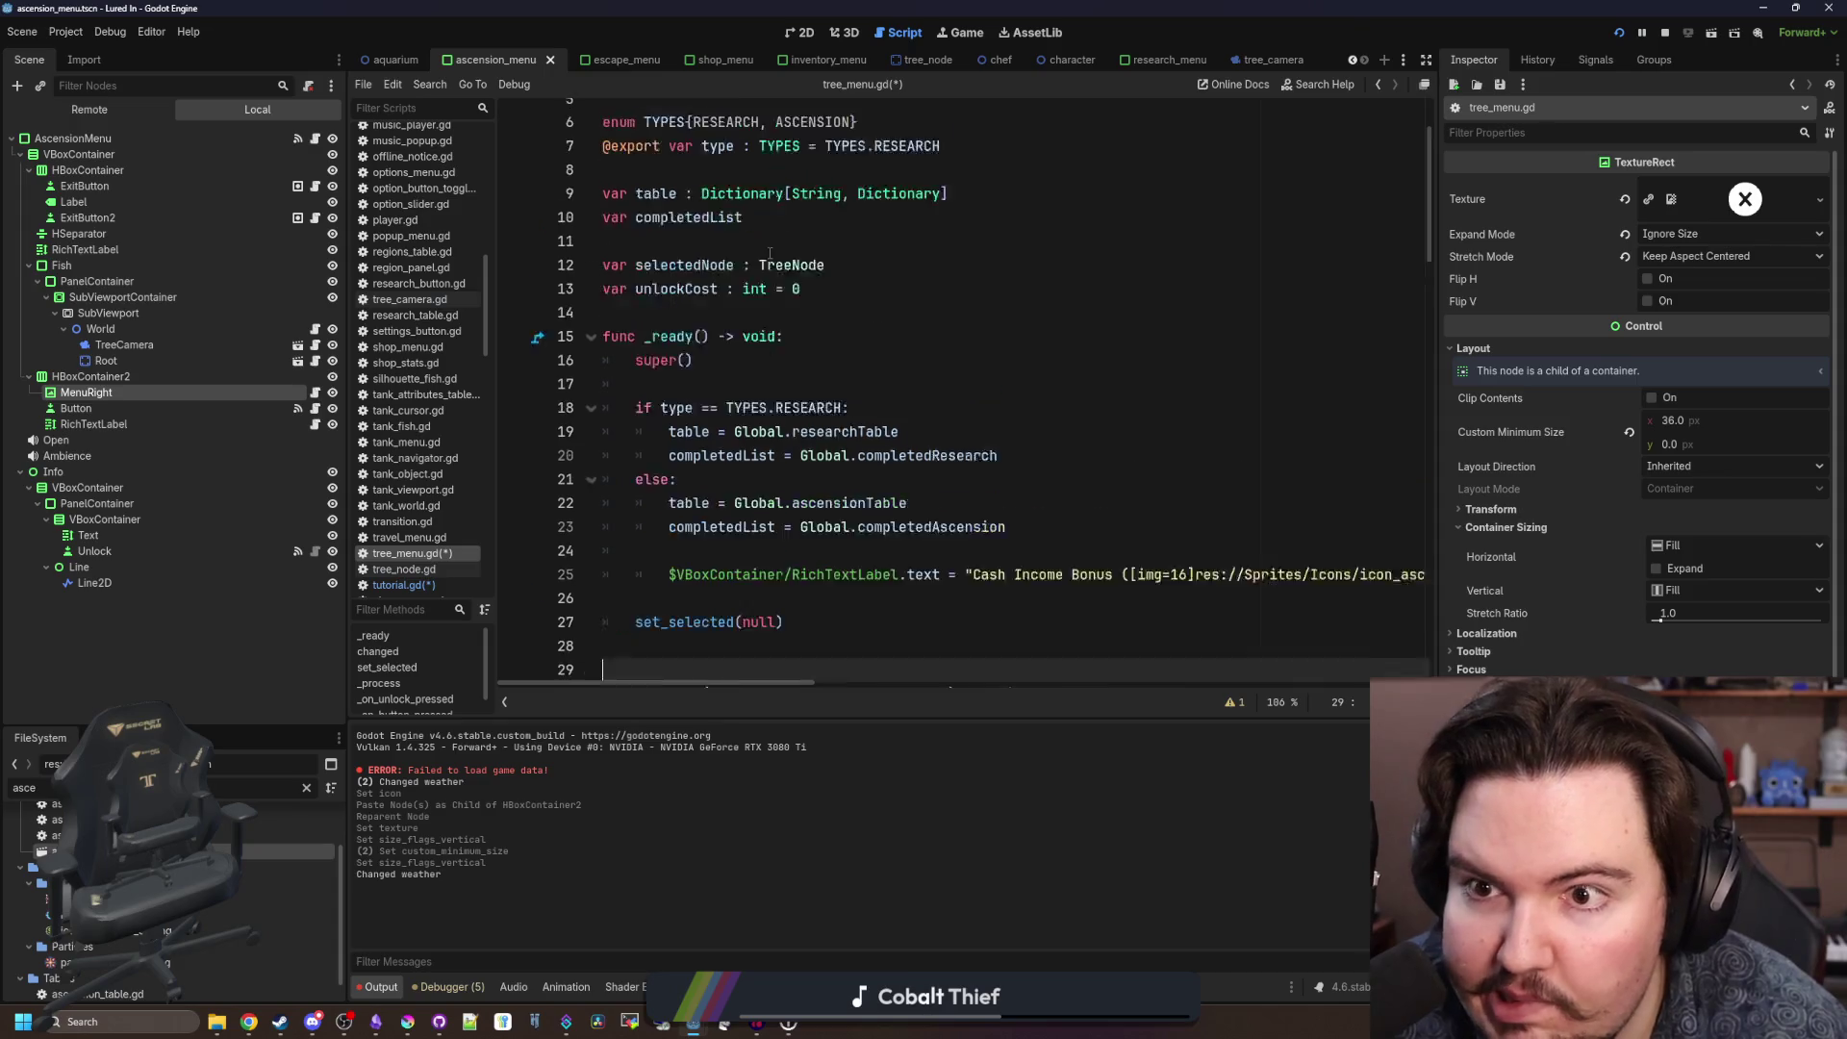
scroll(770, 254, up, 2)
scroll(874, 335, down, 5)
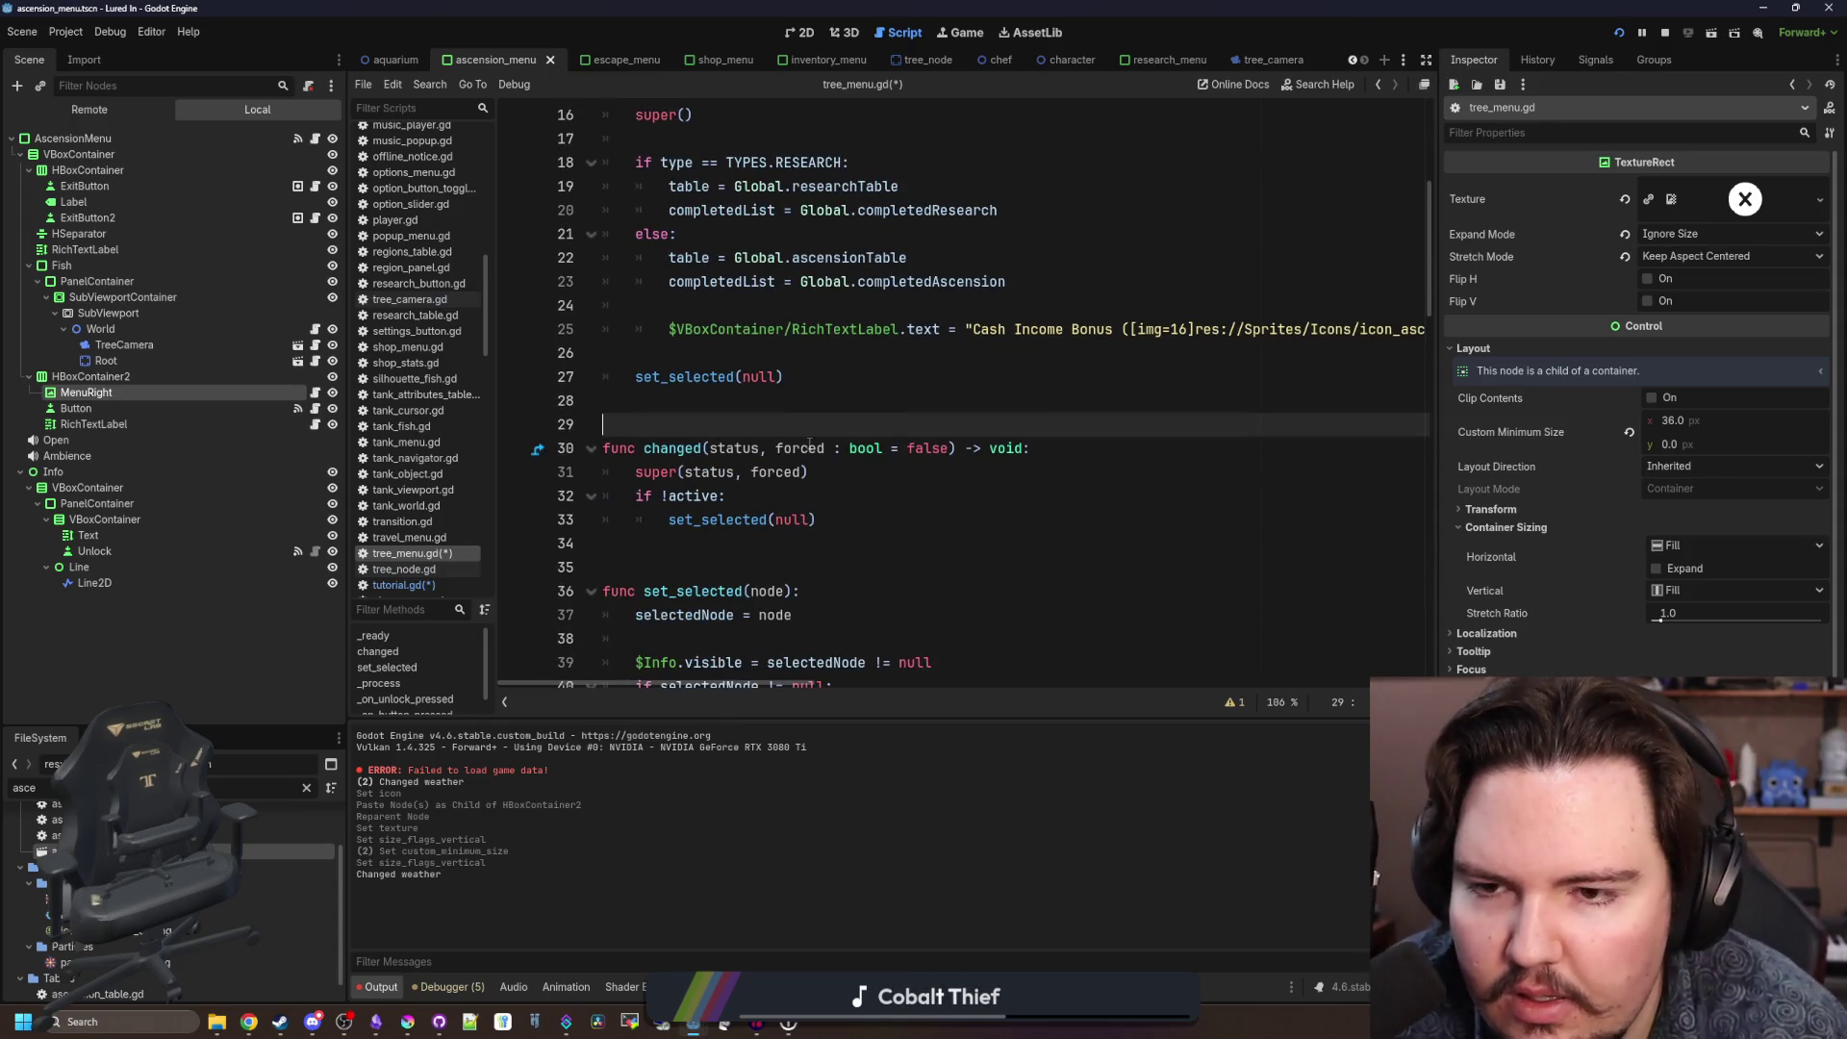
scroll(808, 456, down, 10)
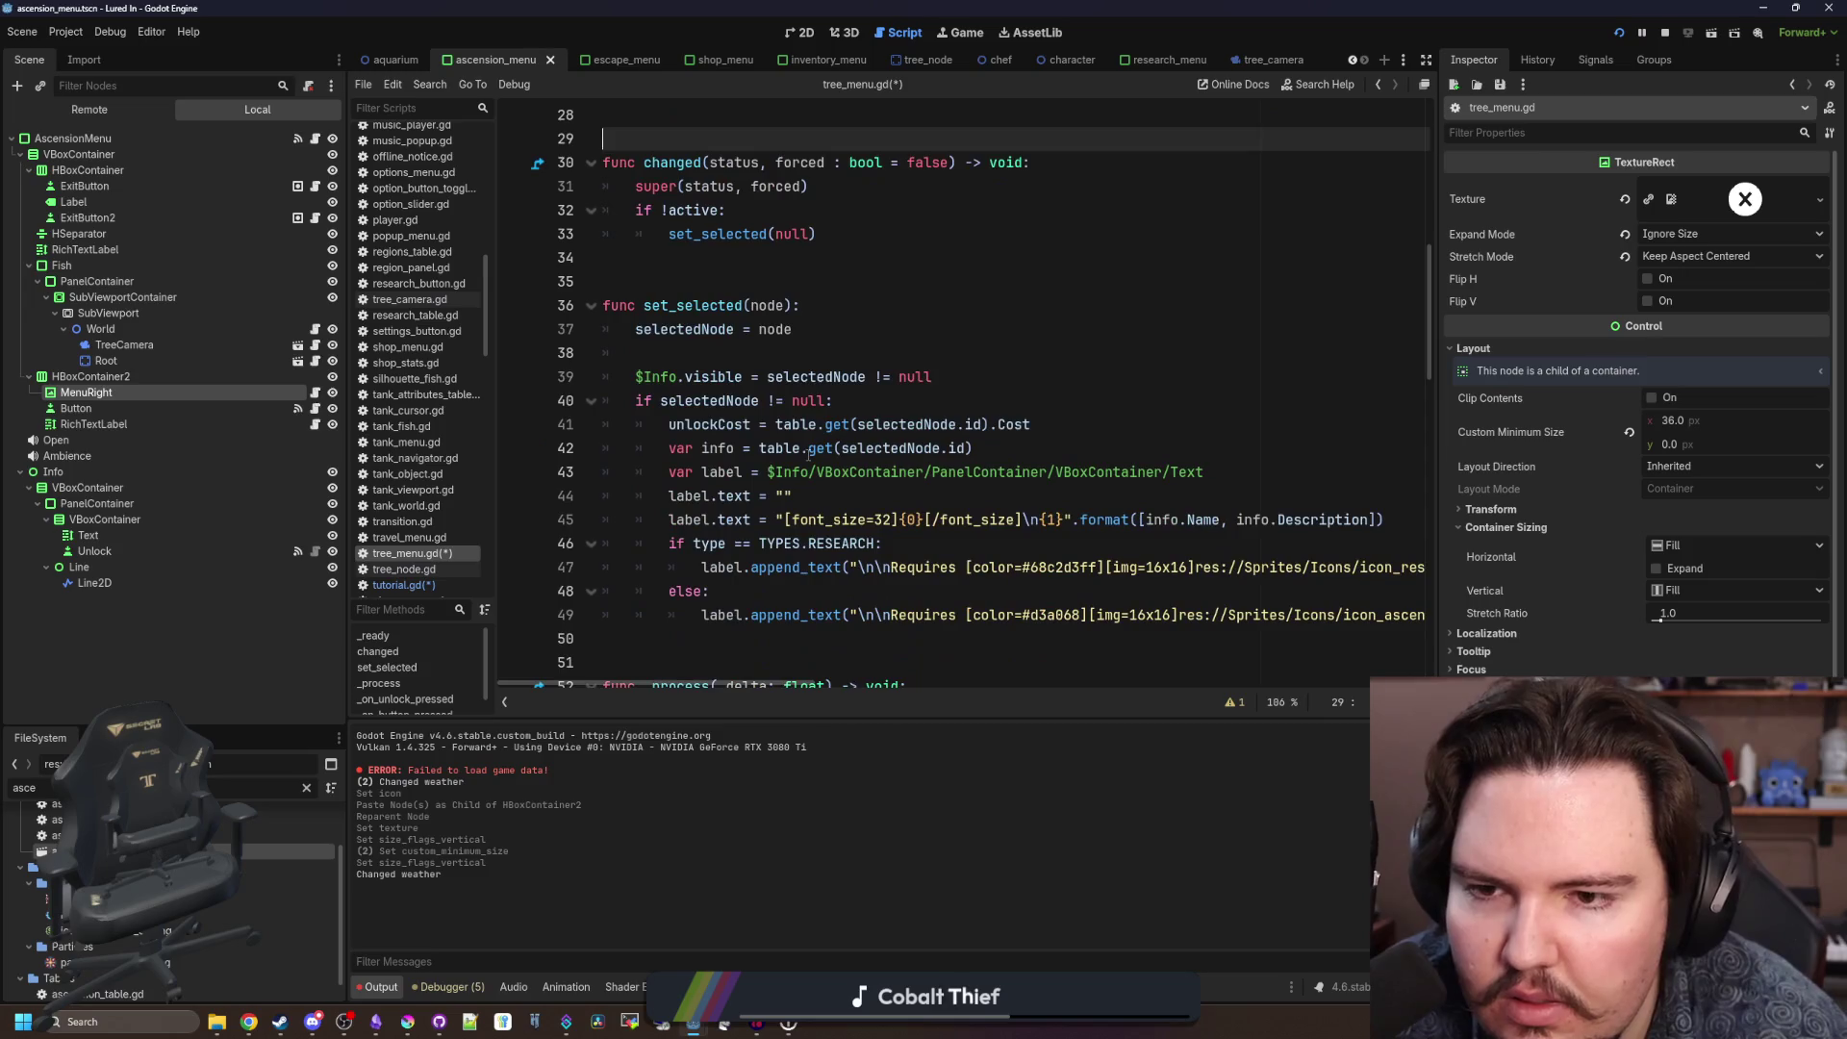
scroll(808, 456, down, 8)
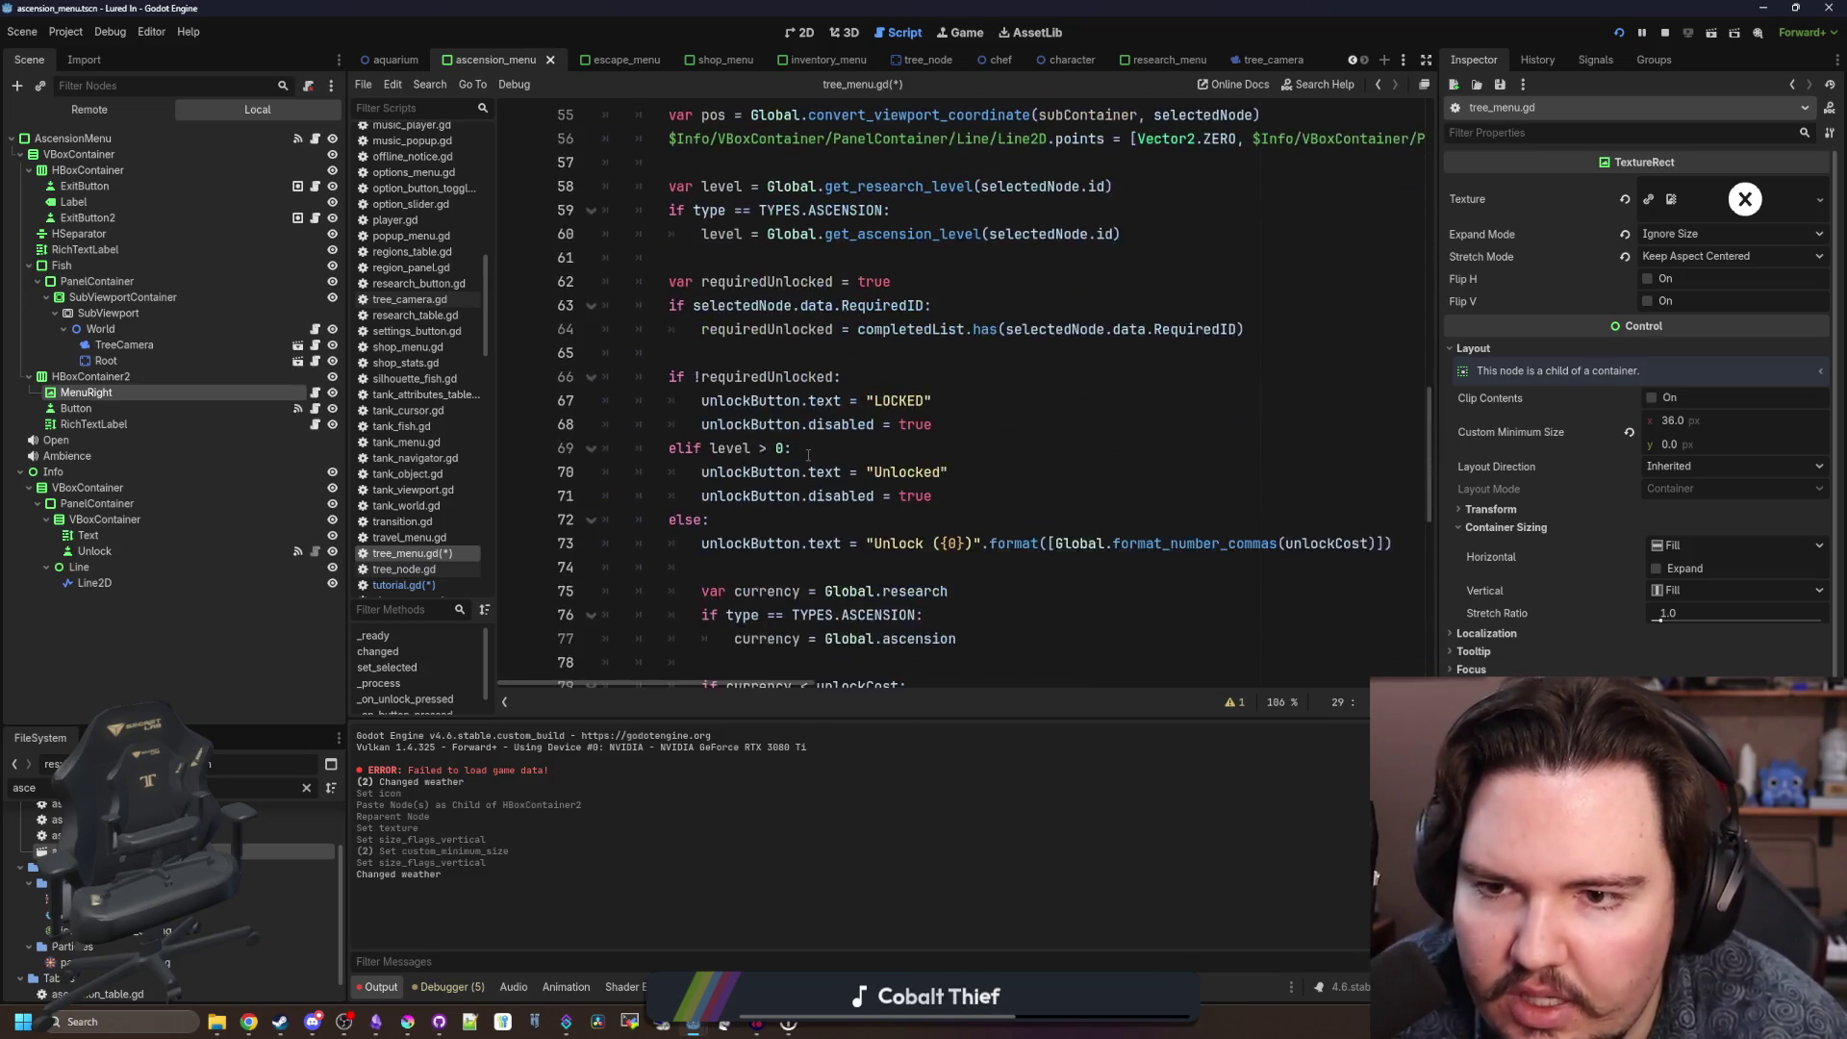
scroll(808, 456, up, 7)
scroll(965, 334, up, 2)
In _process, add a TYPES.ASCENSION check with the pasted controller_action input check indented beneath it.
click(965, 334)
scroll(965, 334, down, 2)
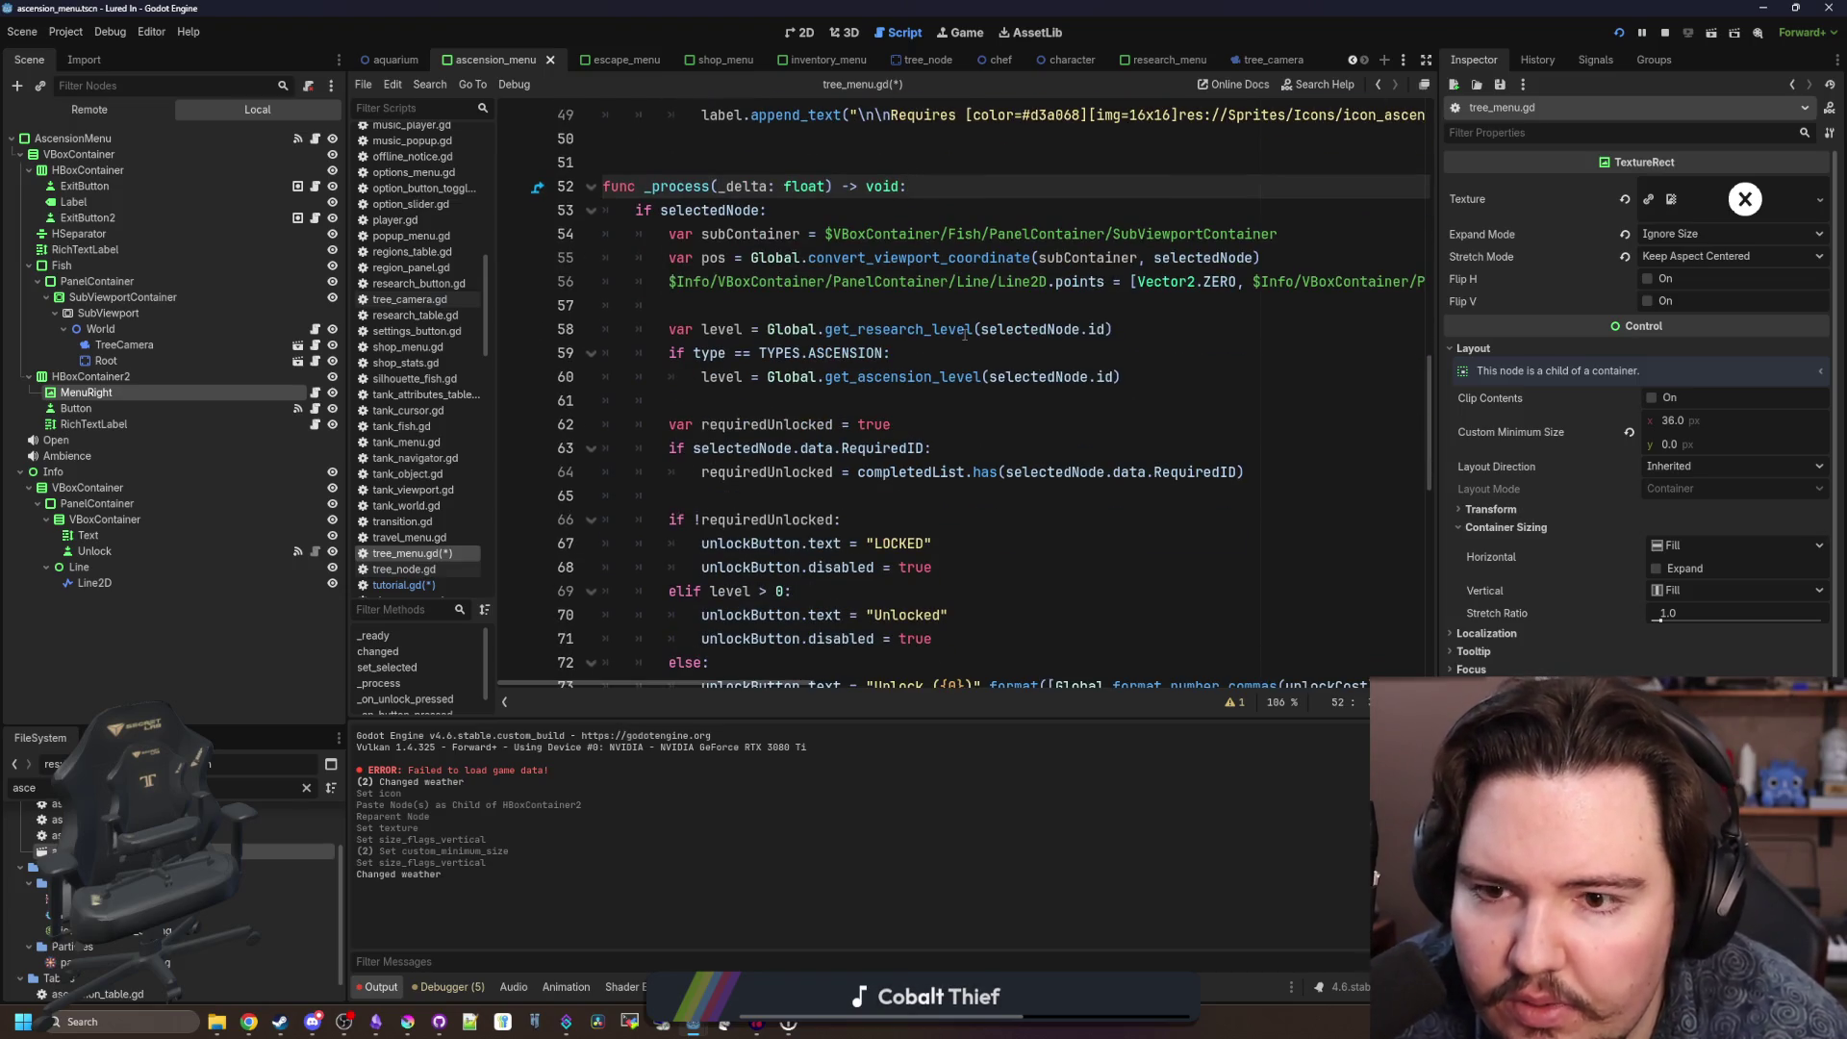
key(Return)
key(Return)
key(Up)
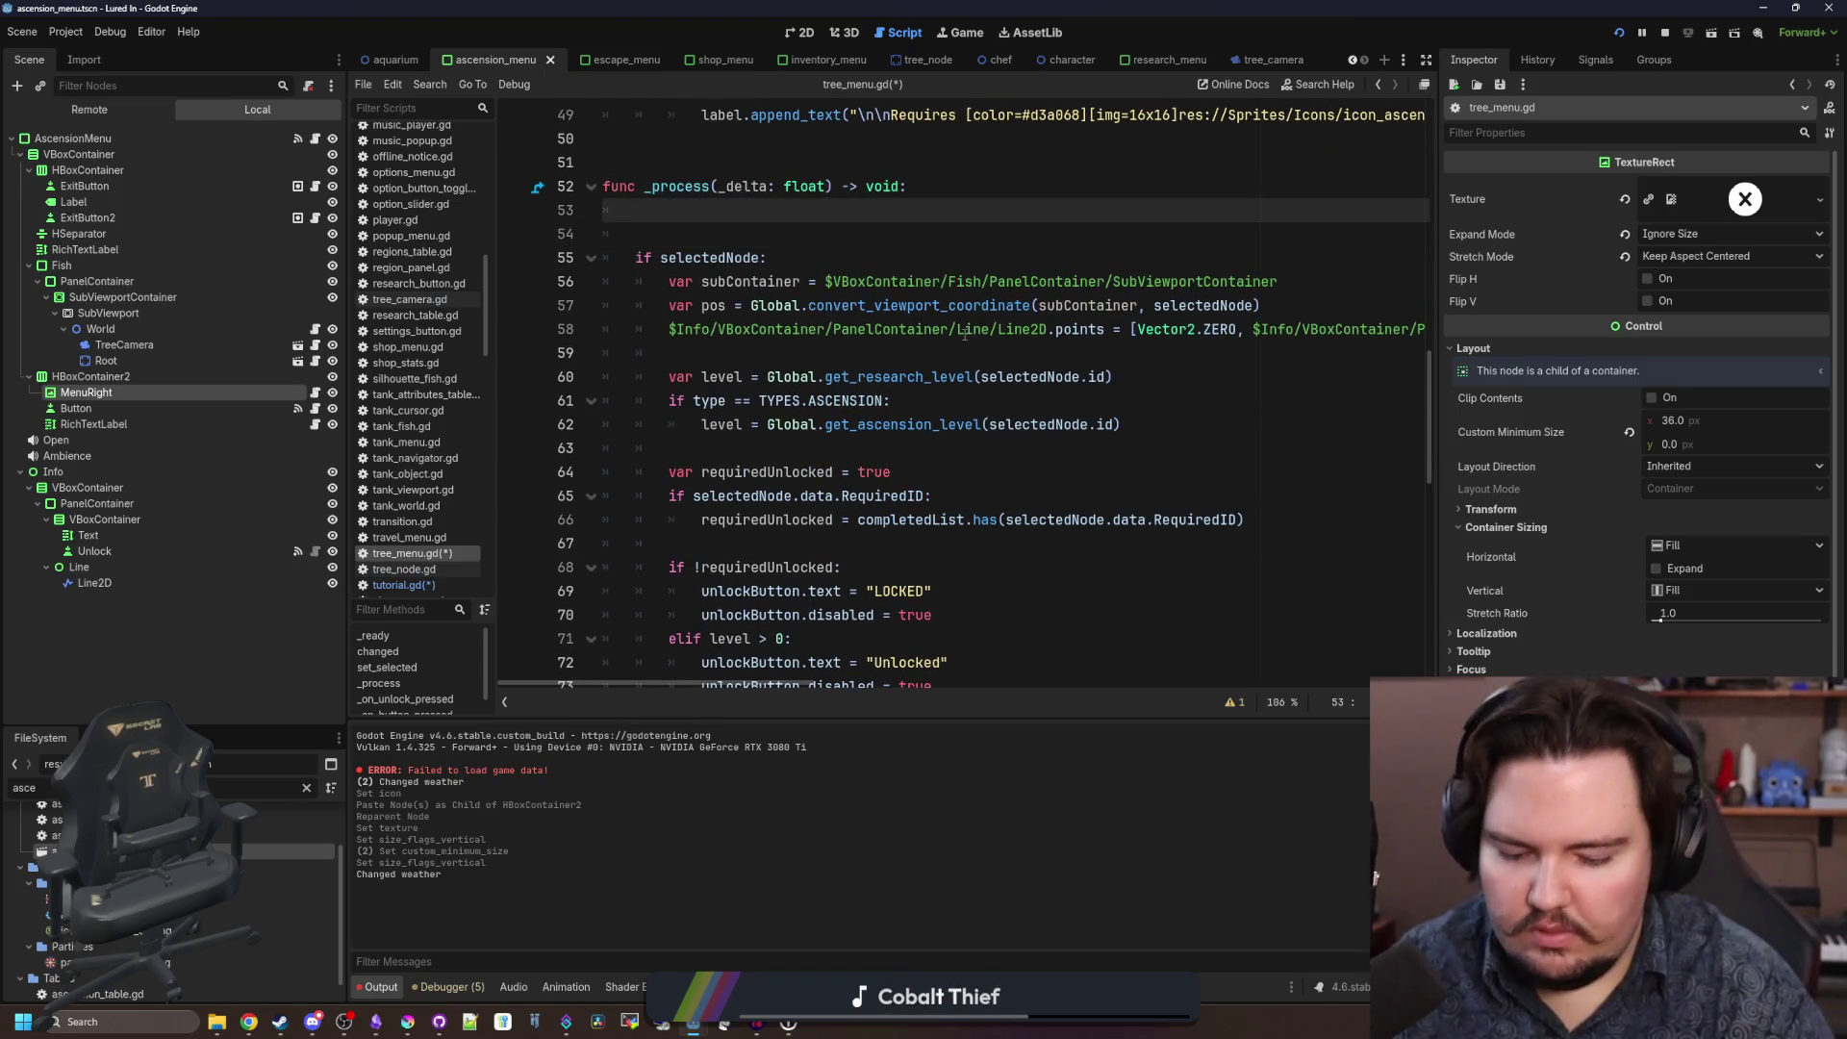
text(TYPES.ASCENSION:)
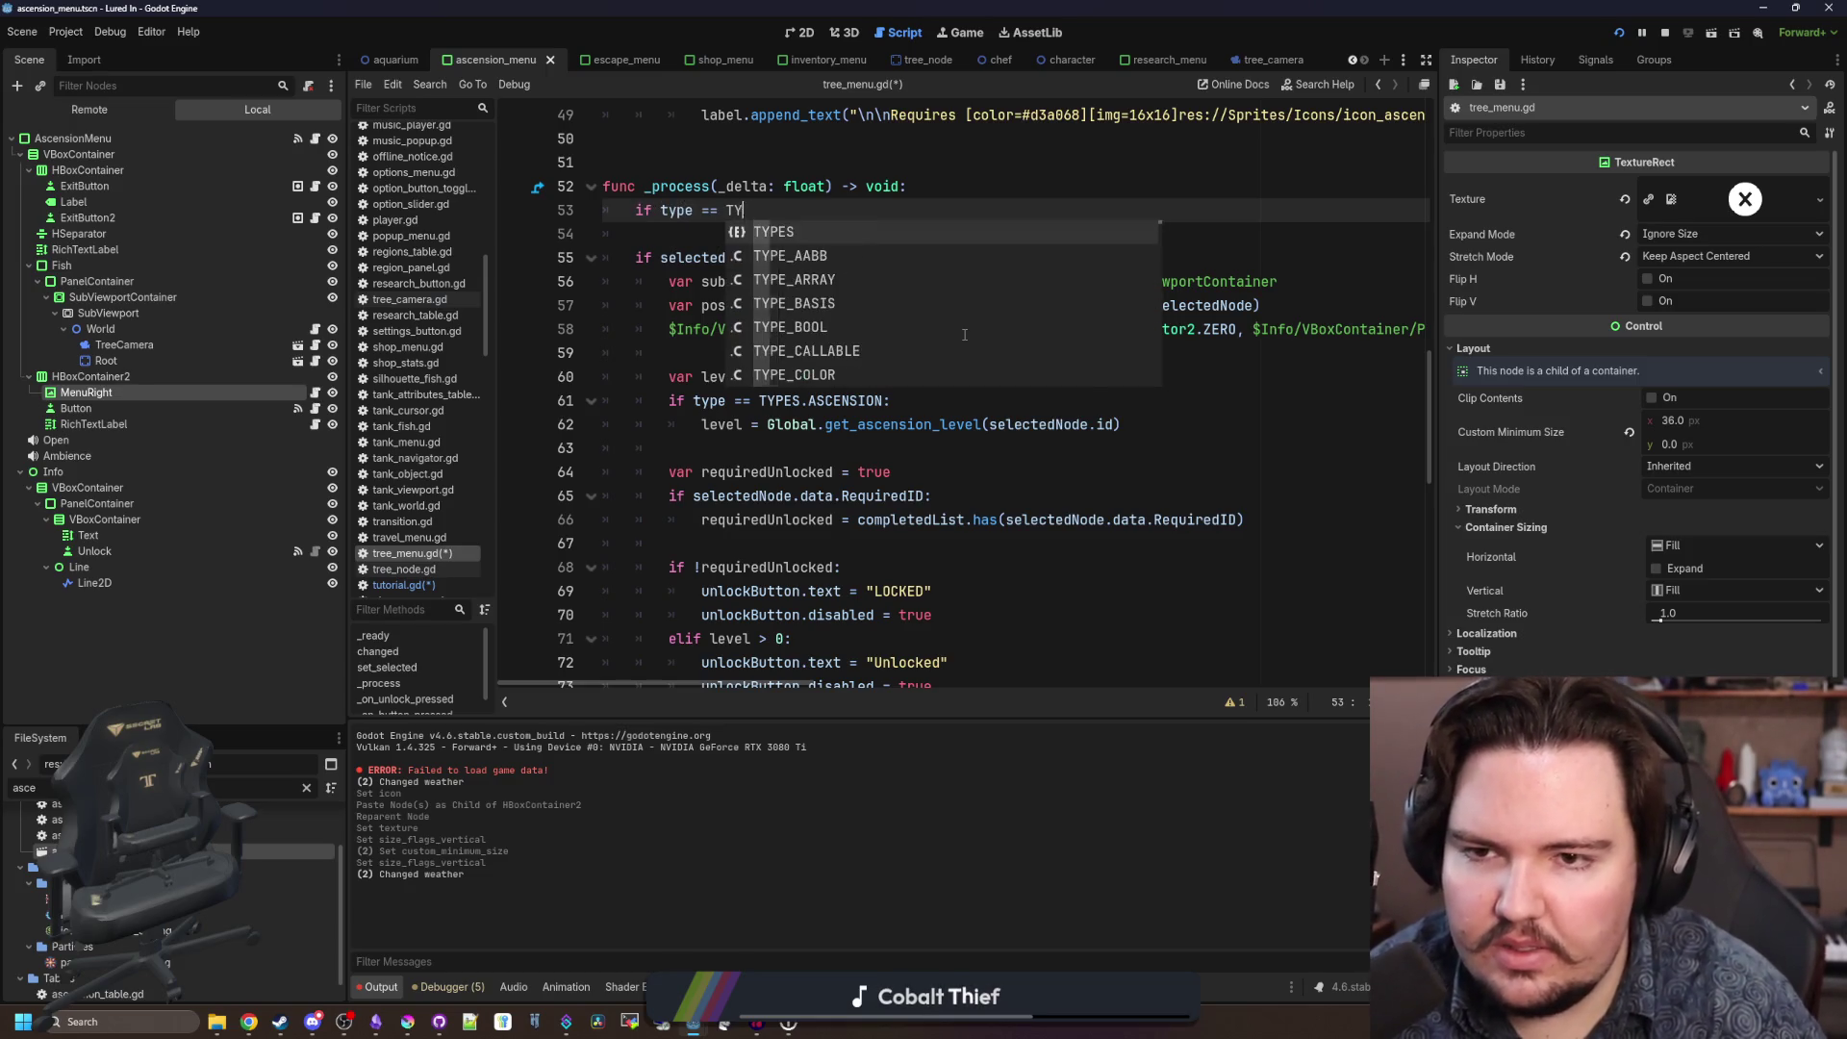
text(if !is_visible_in_tree(): return 	if Input.is_action_just_pressed("controller_action"): 		$MarginContainer/VBoxContainer/HBoxContainer/AnimatedButton.pressed.emit())
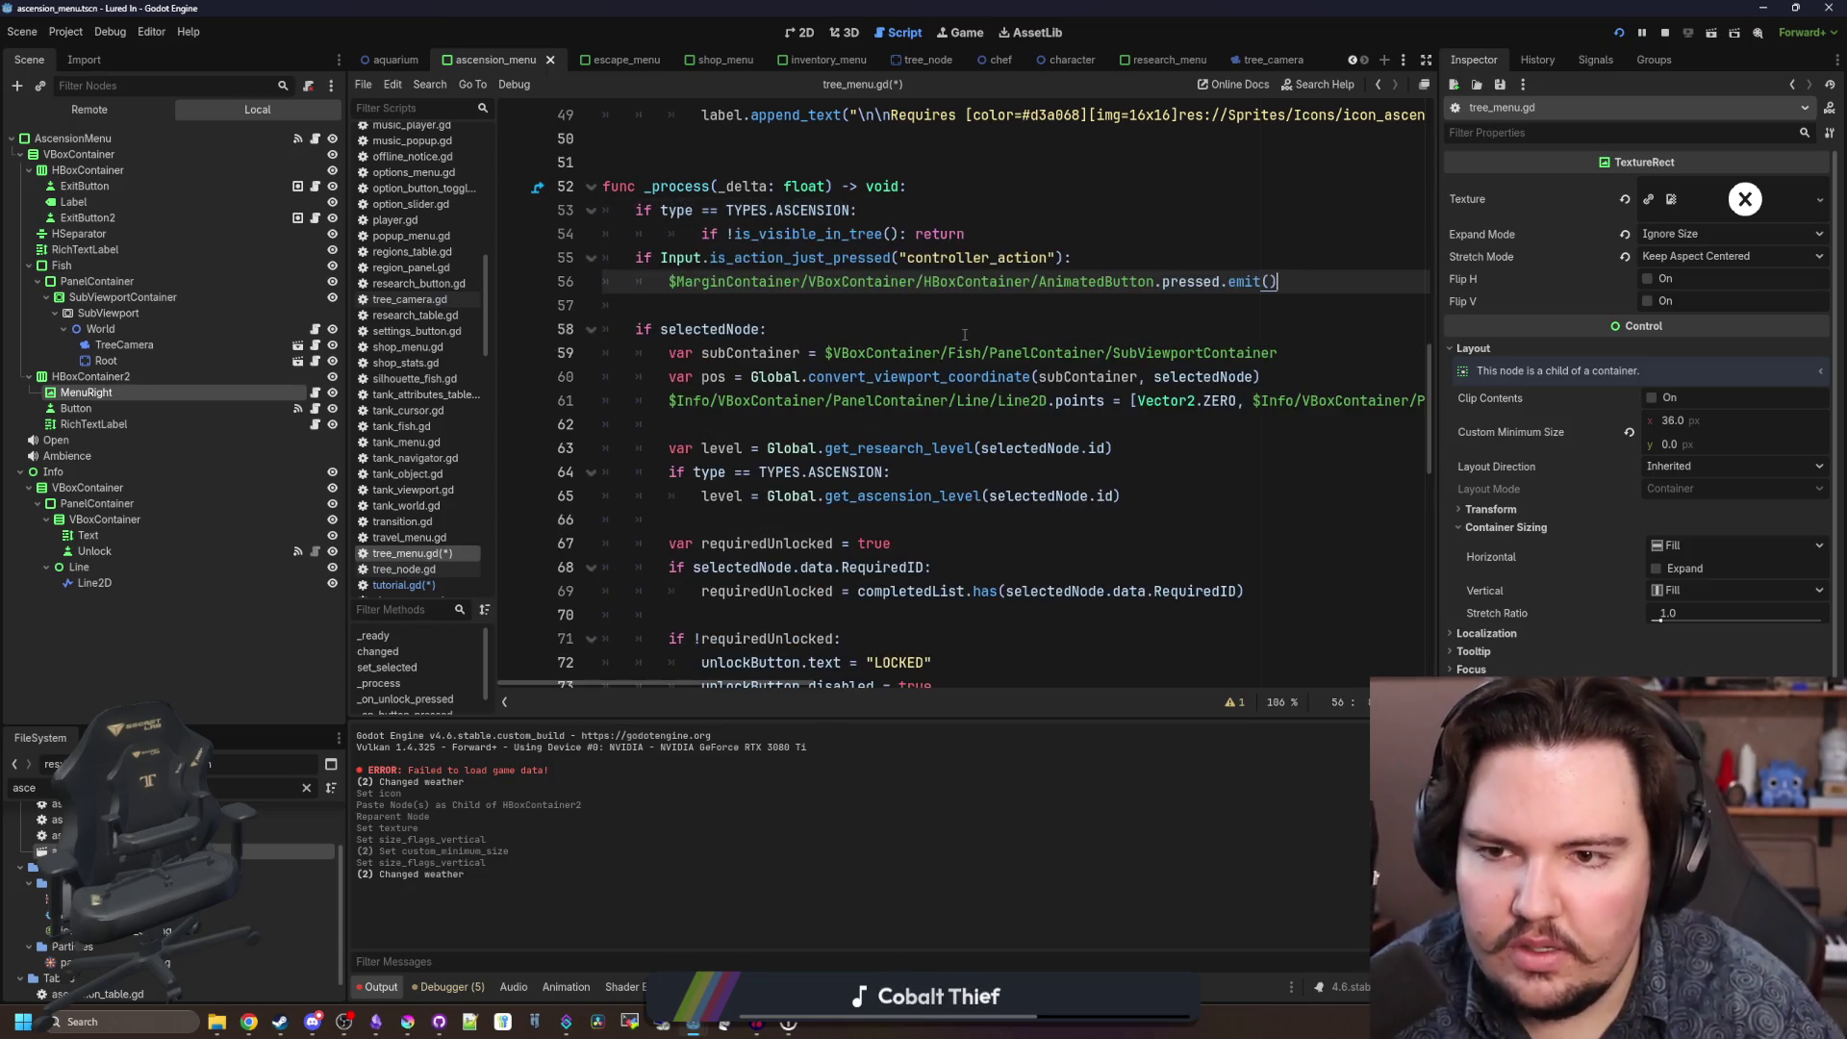
click(700, 234)
key(BackSpace)
drag(1308, 284, 600, 260)
key(Tab)
scroll(803, 289, down, 7)
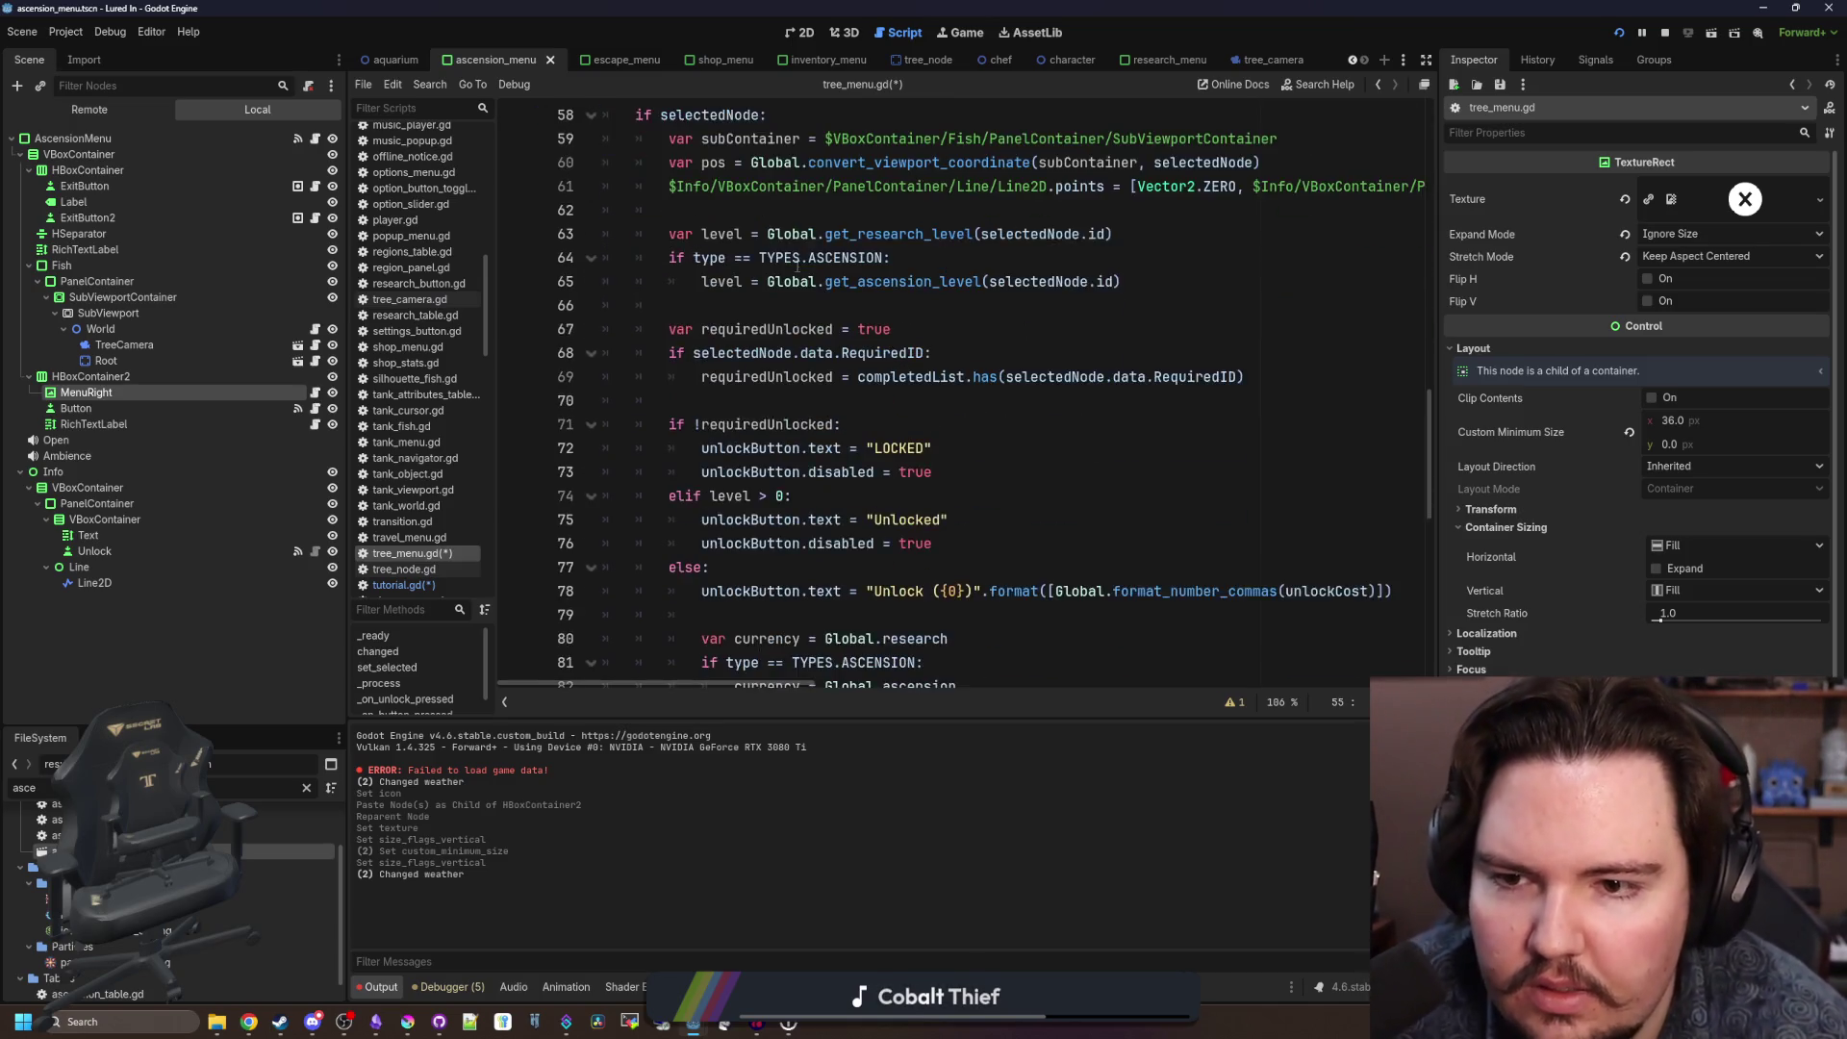
scroll(803, 307, up, 7)
click(804, 327)
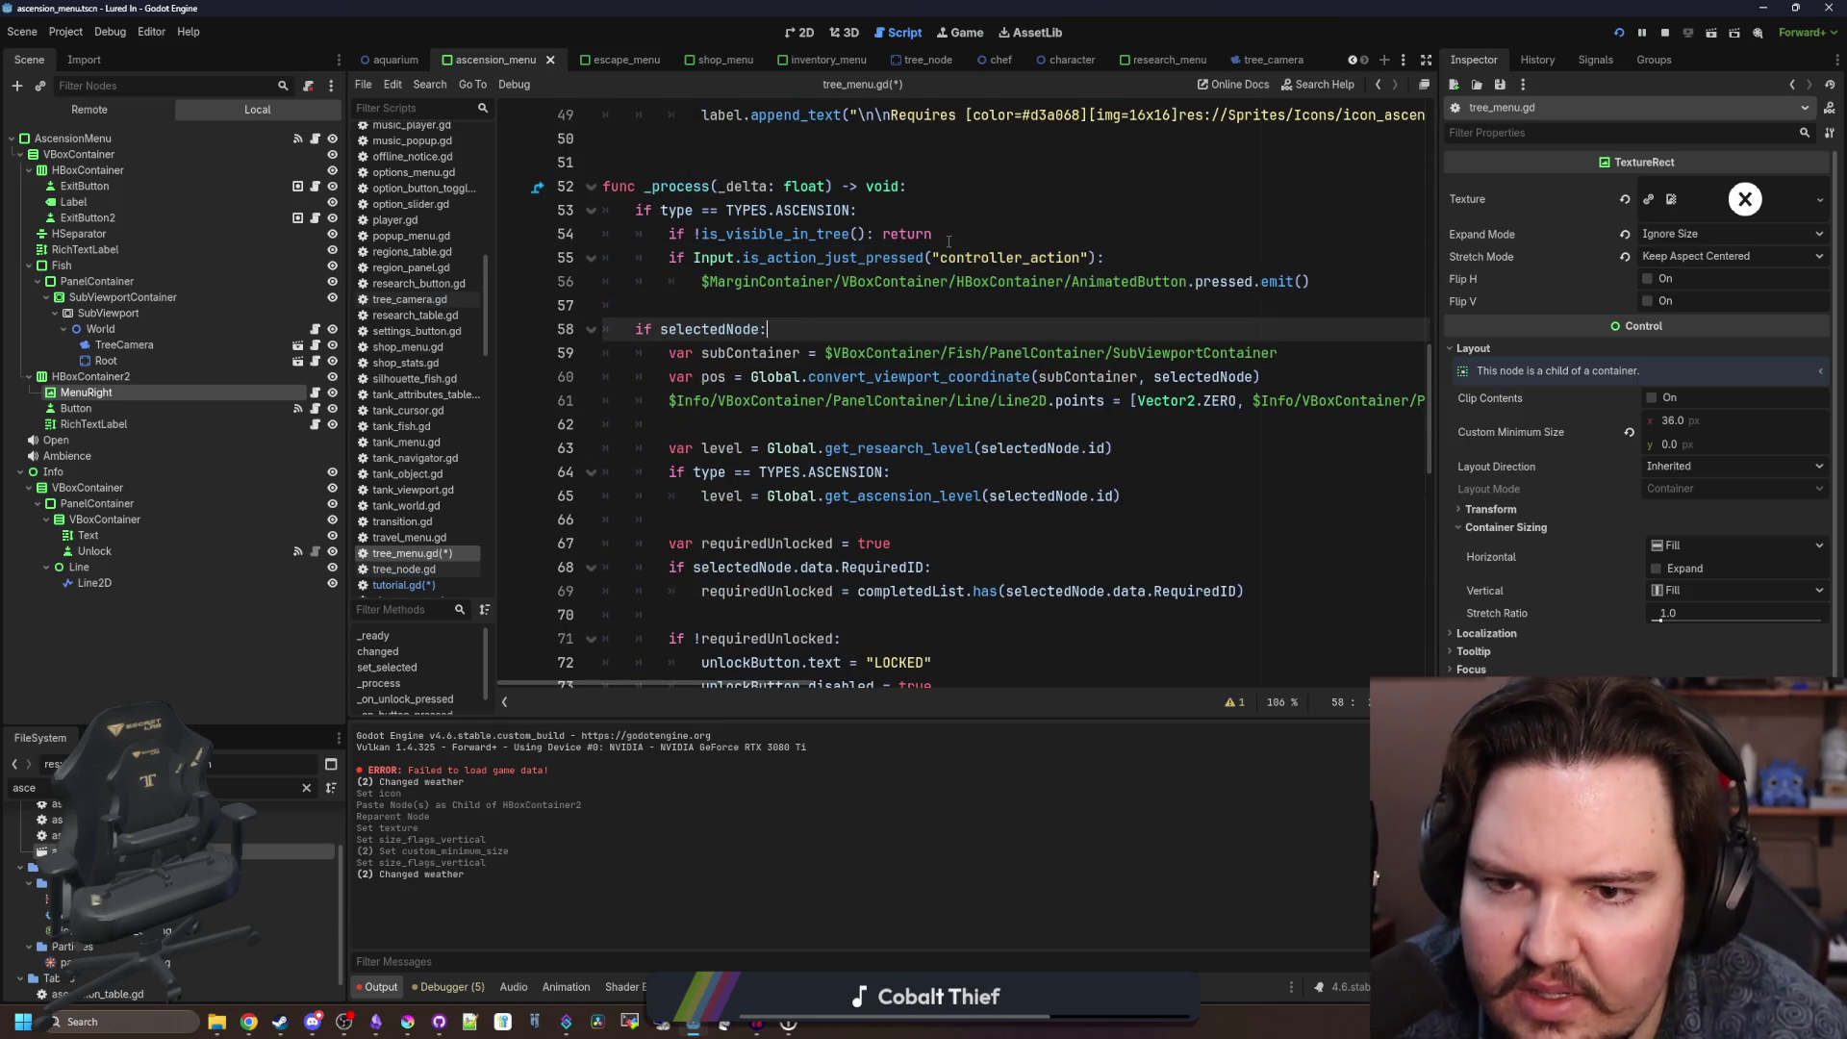
Replace the is_visible_in_tree check with 'if !active : return' at the top of _process.
drag(933, 233, 668, 234)
key(BackSpace)
click(953, 187)
key(Return)
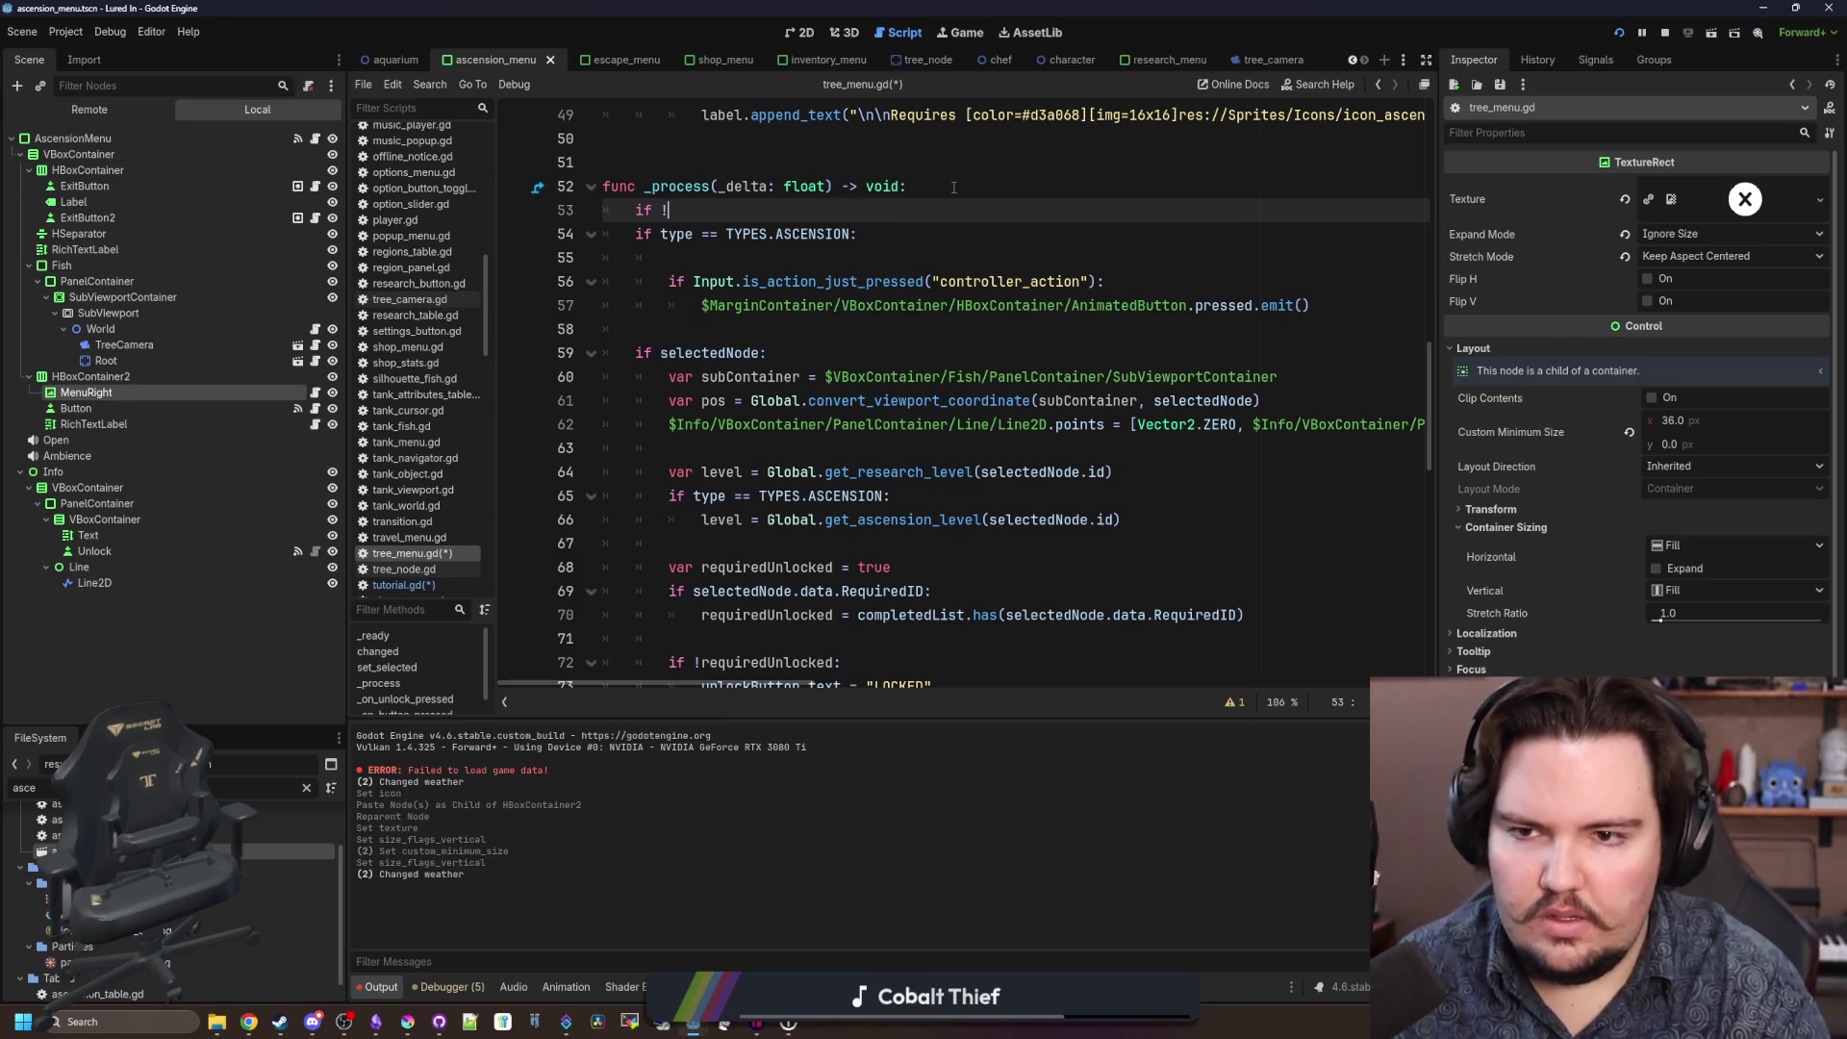
key(BackSpace)
key(BackSpace)
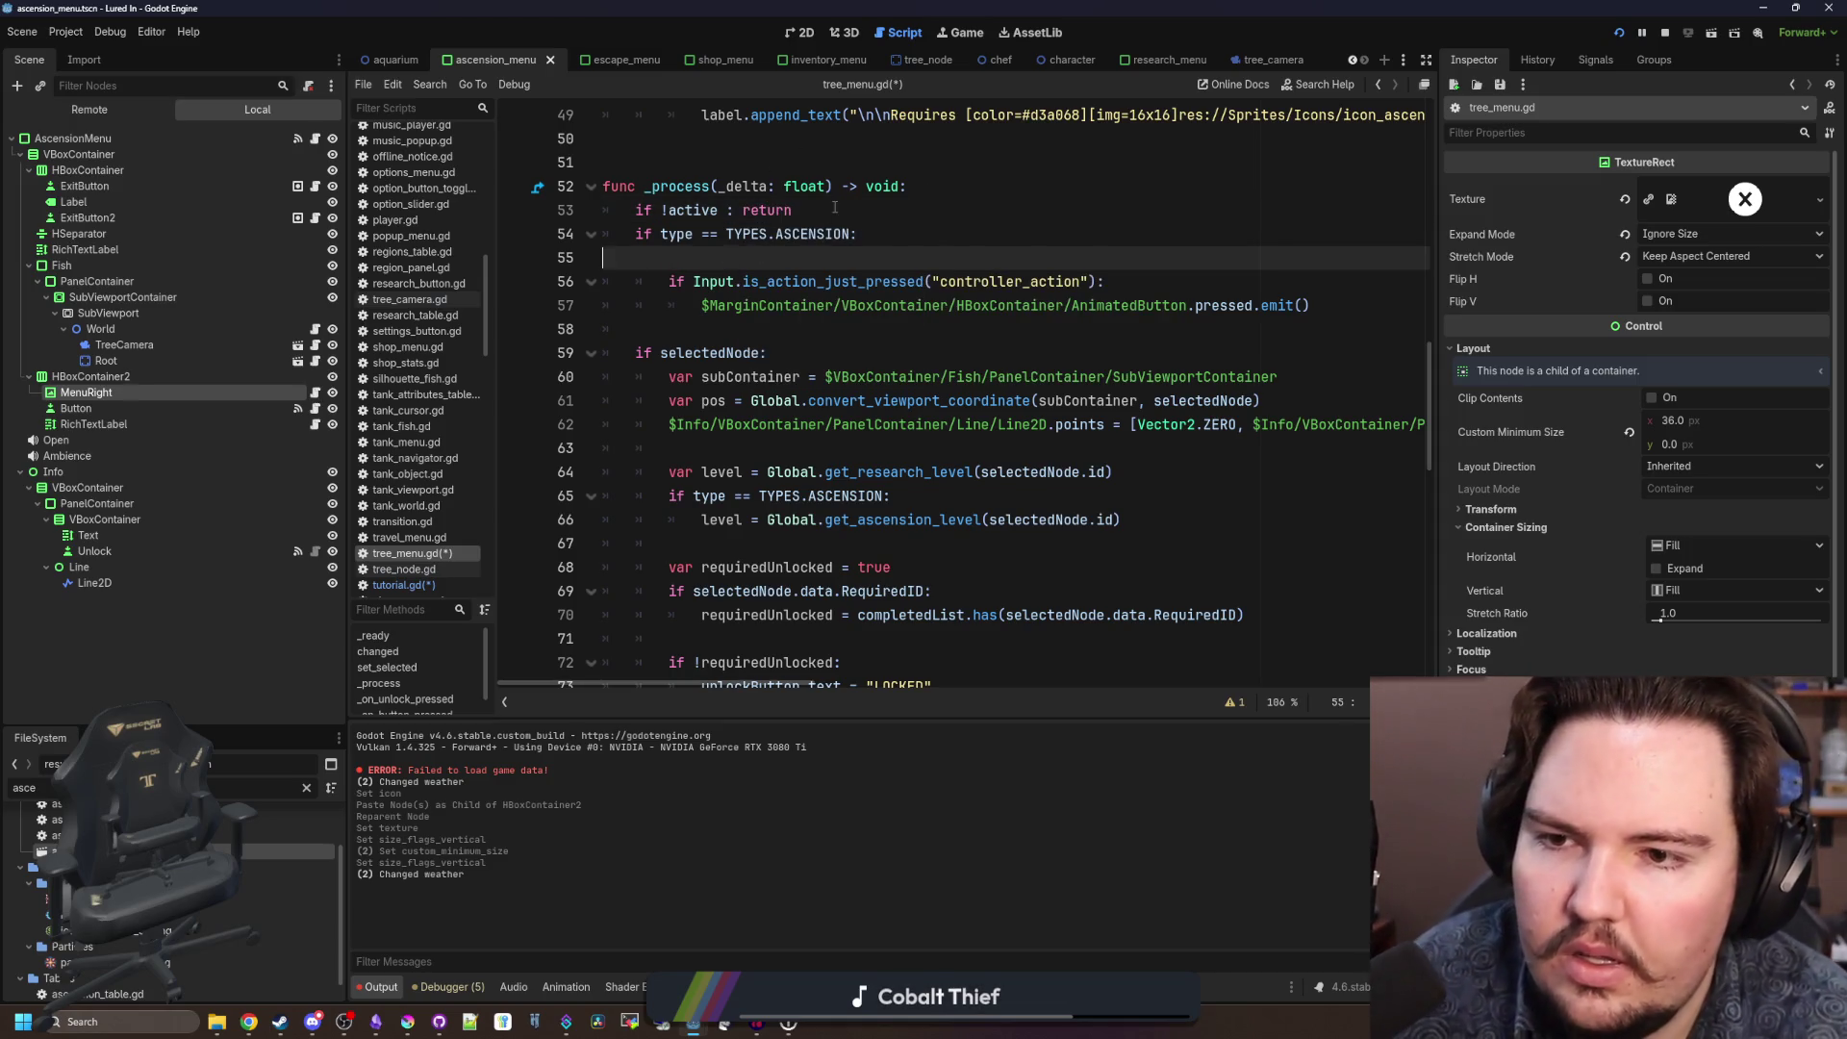
key(Return)
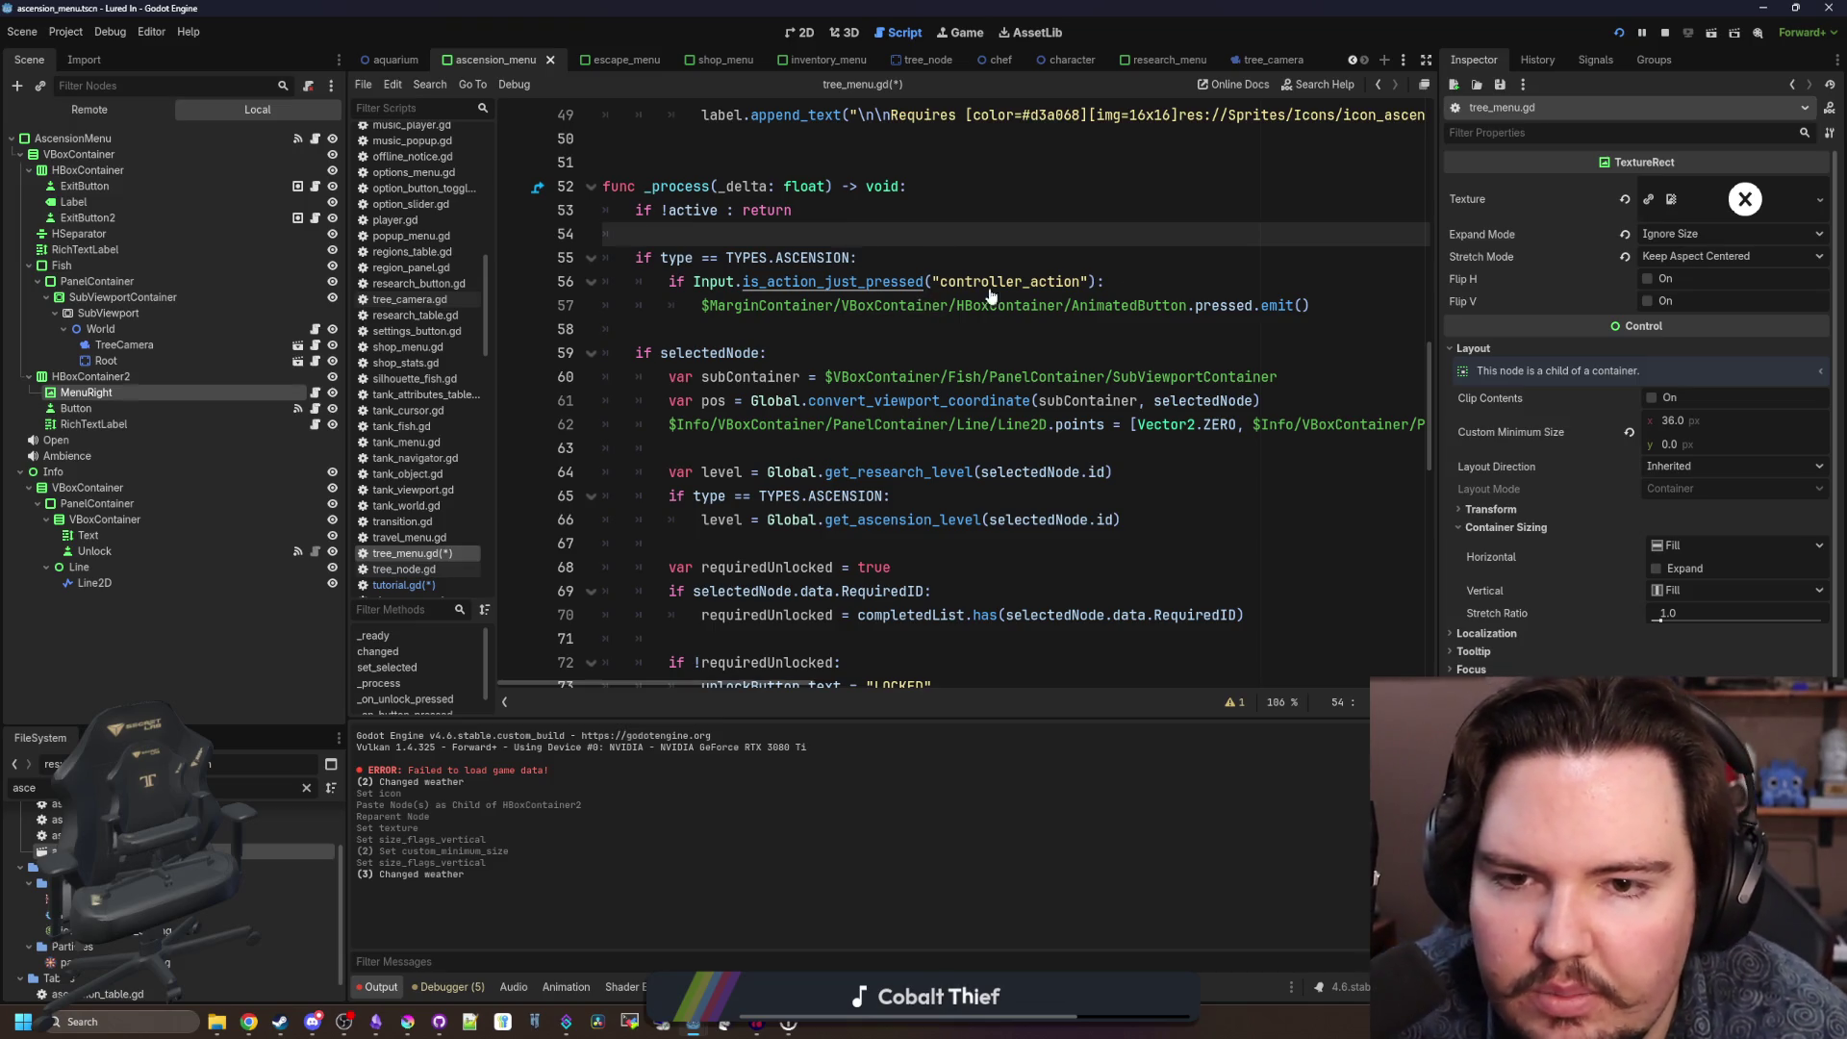
Change the emitted node path to $VBoxContainer/HBoxContainer2/Button and save the script.
mouse_move(75, 408)
mouse_down()
mouse_move(288, 395)
mouse_move(642, 330)
mouse_up()
key(ctrl+z)
drag(1190, 305, 701, 305)
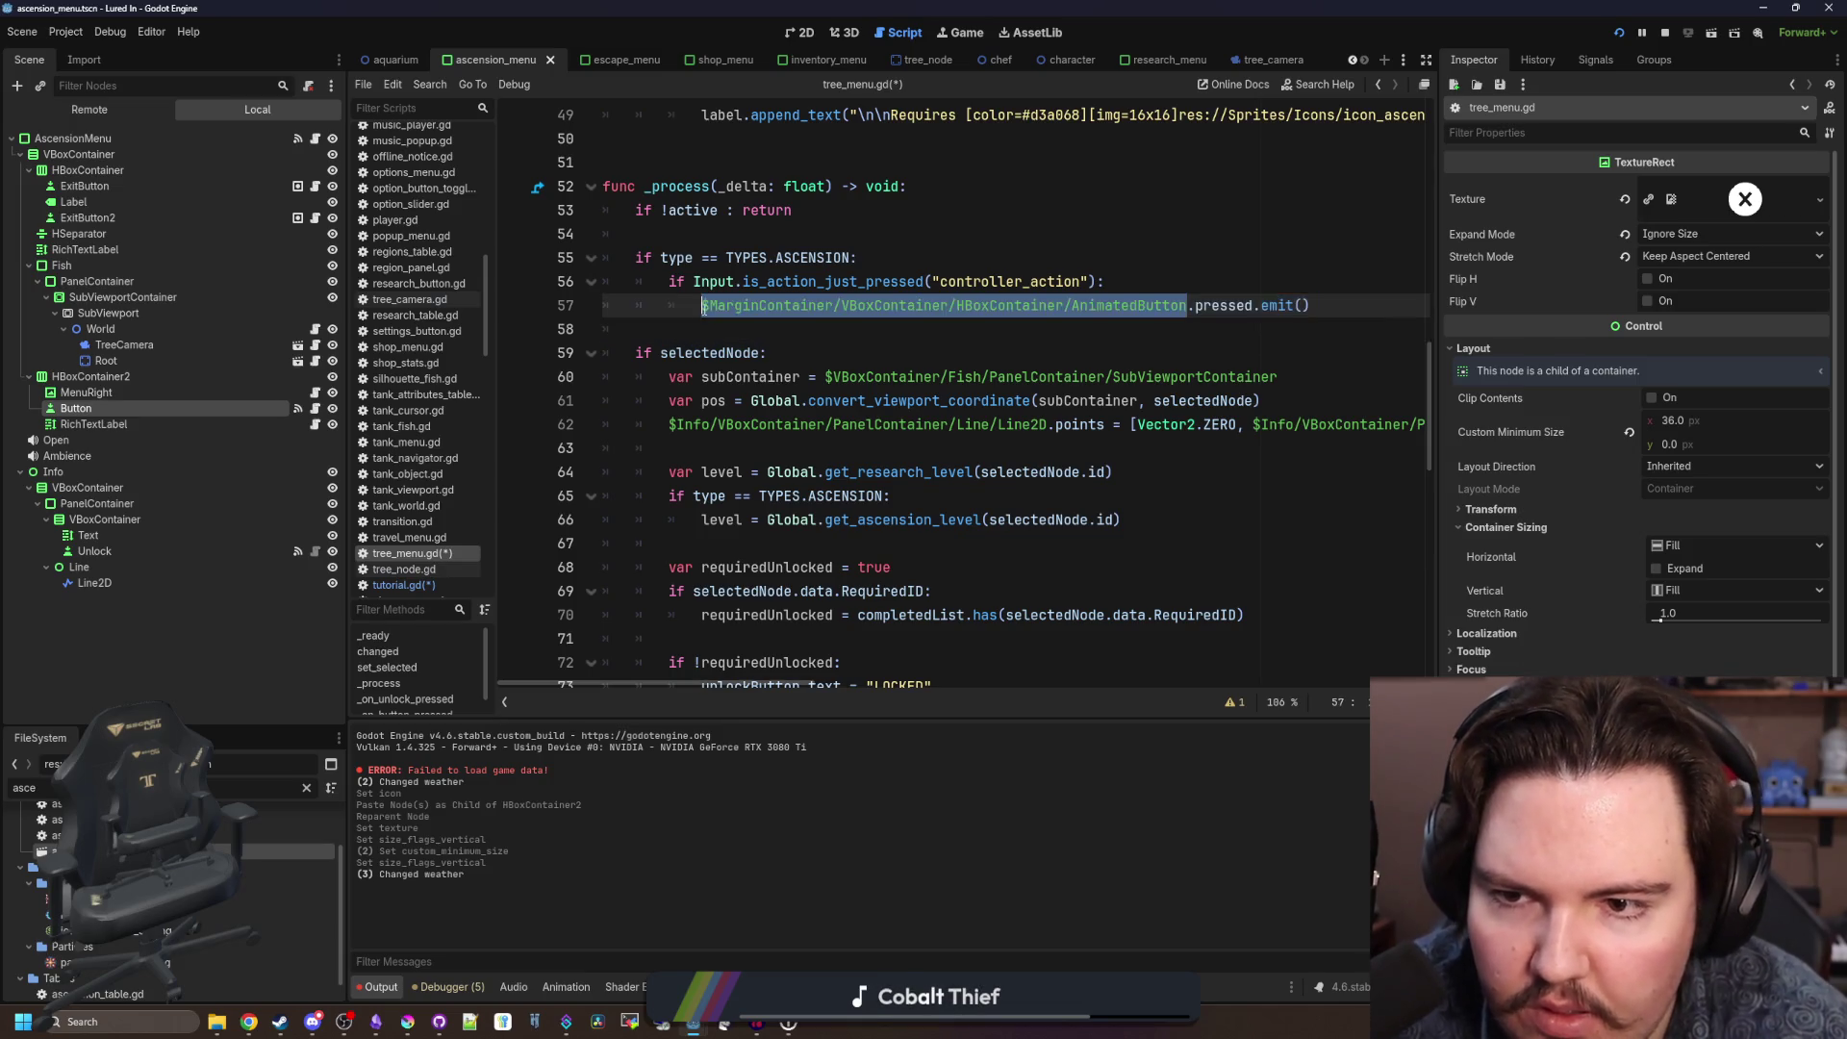
text($VBoxContainer/HBoxContainer2/Button)
key(Down)
key(ctrl+s)
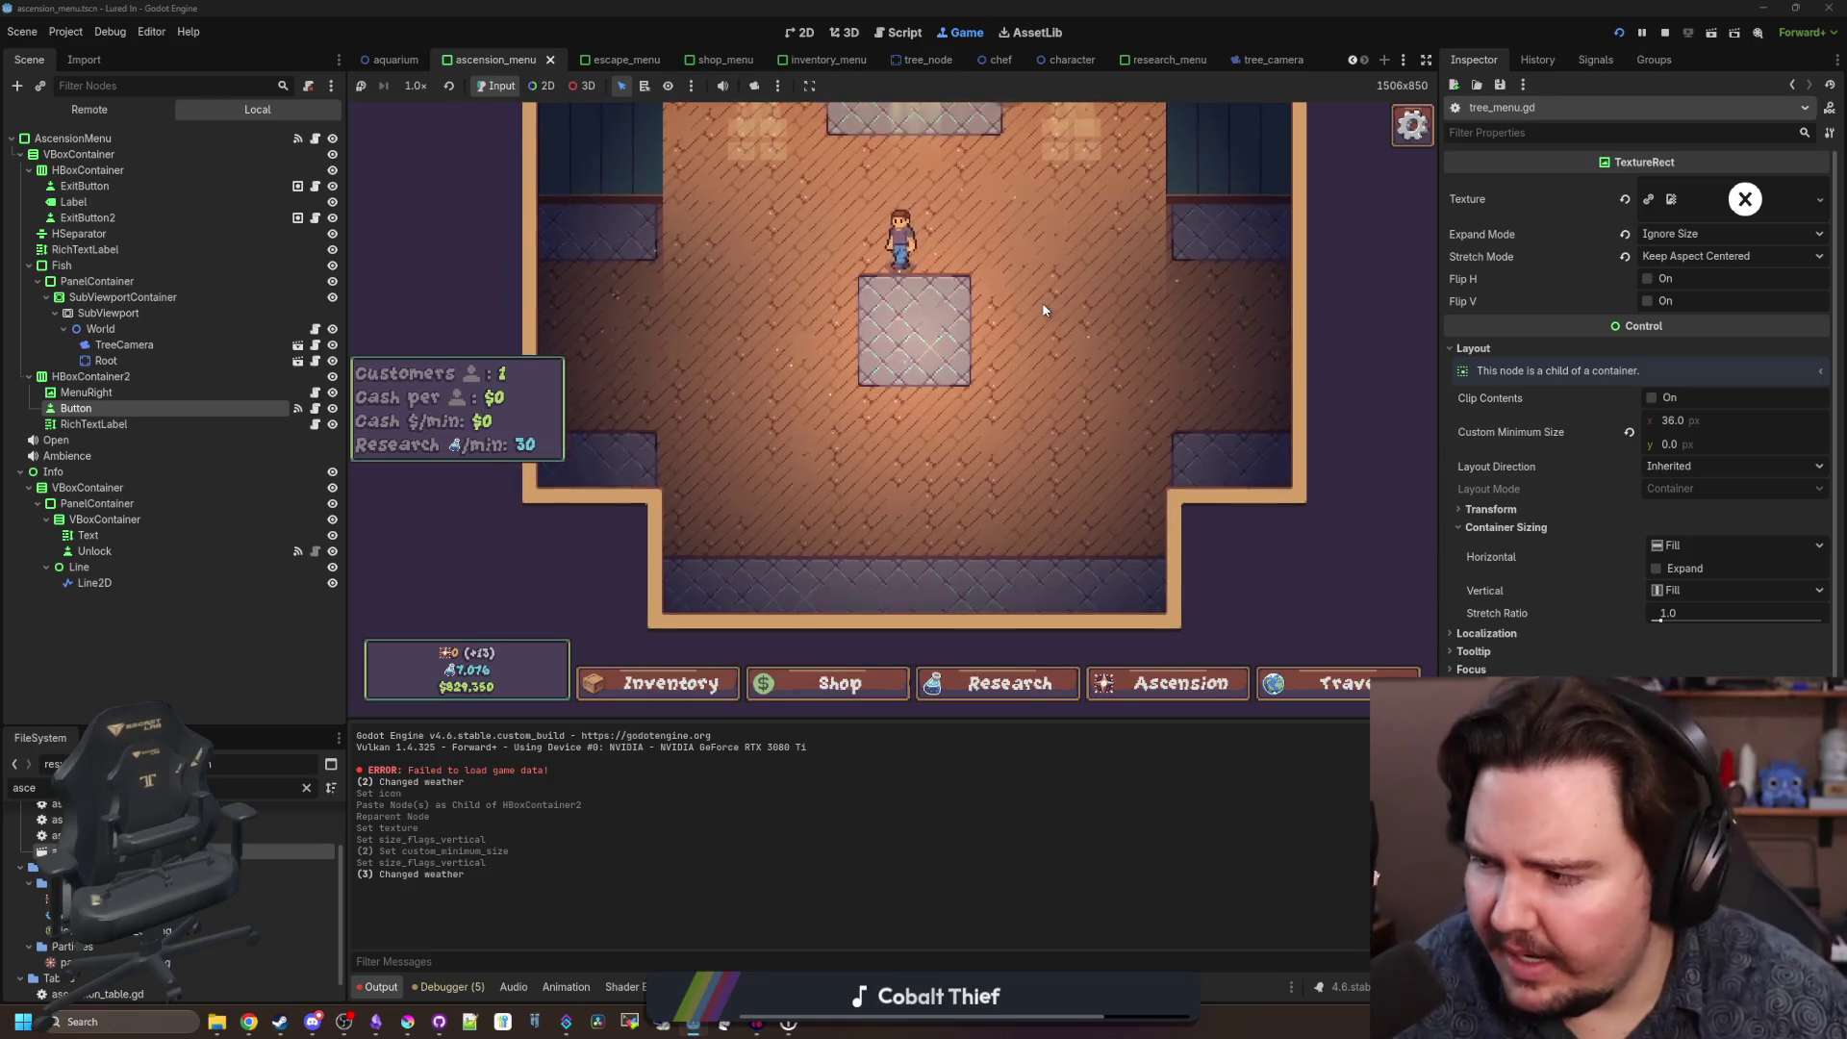
Open the Ascension menu with controller input and focus the first tree node.
key(Right)
key(Right)
key(Right)
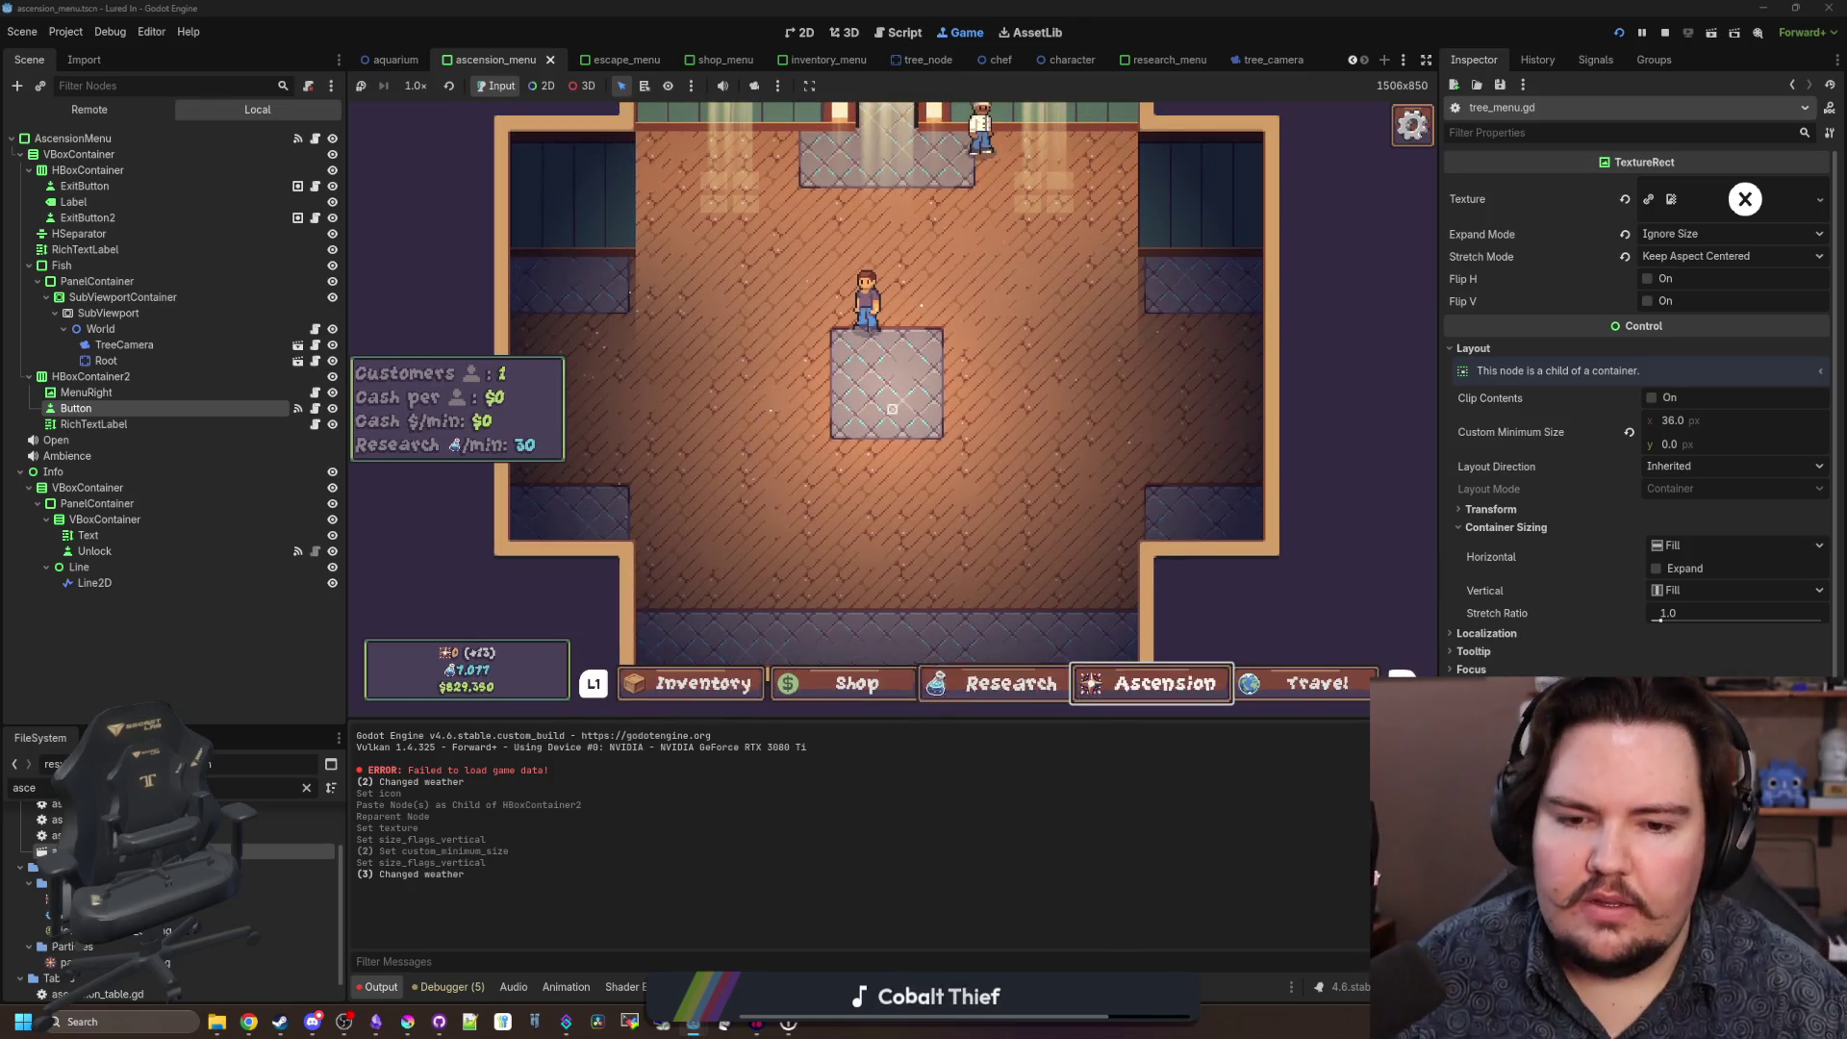
key(Return)
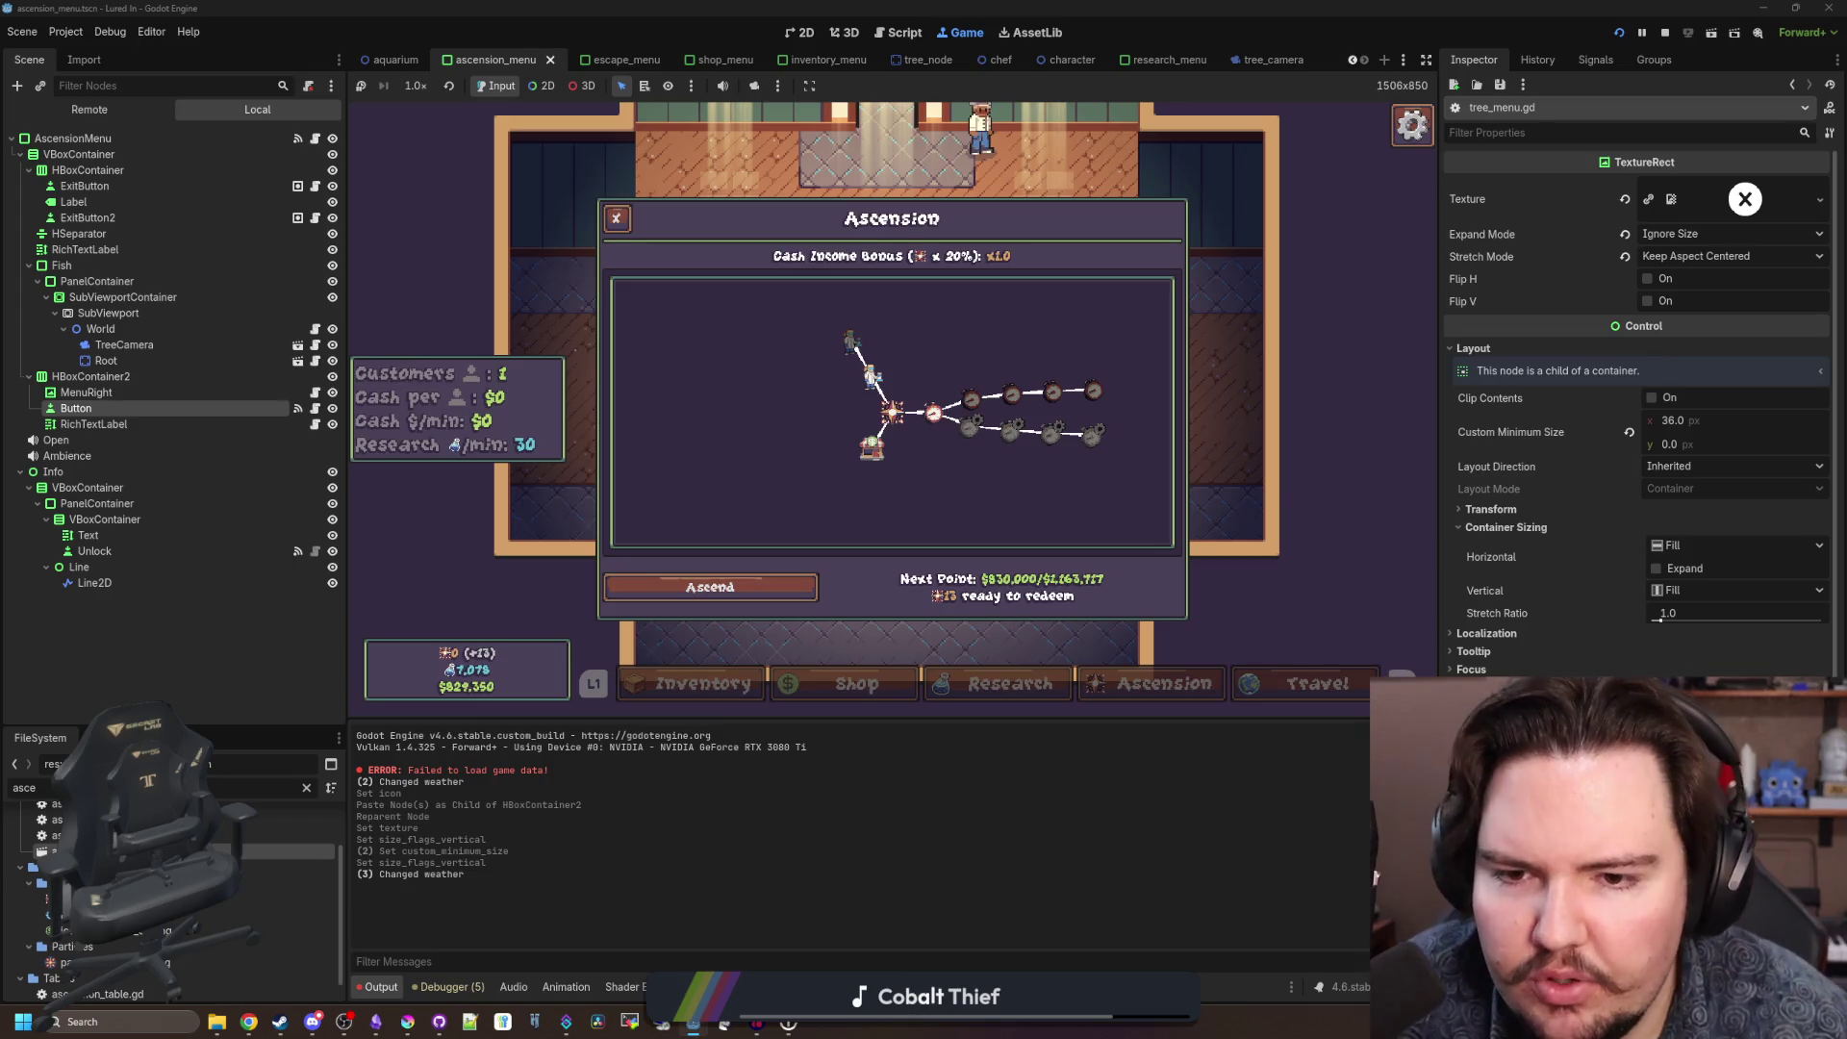
key(Right)
click(889, 417)
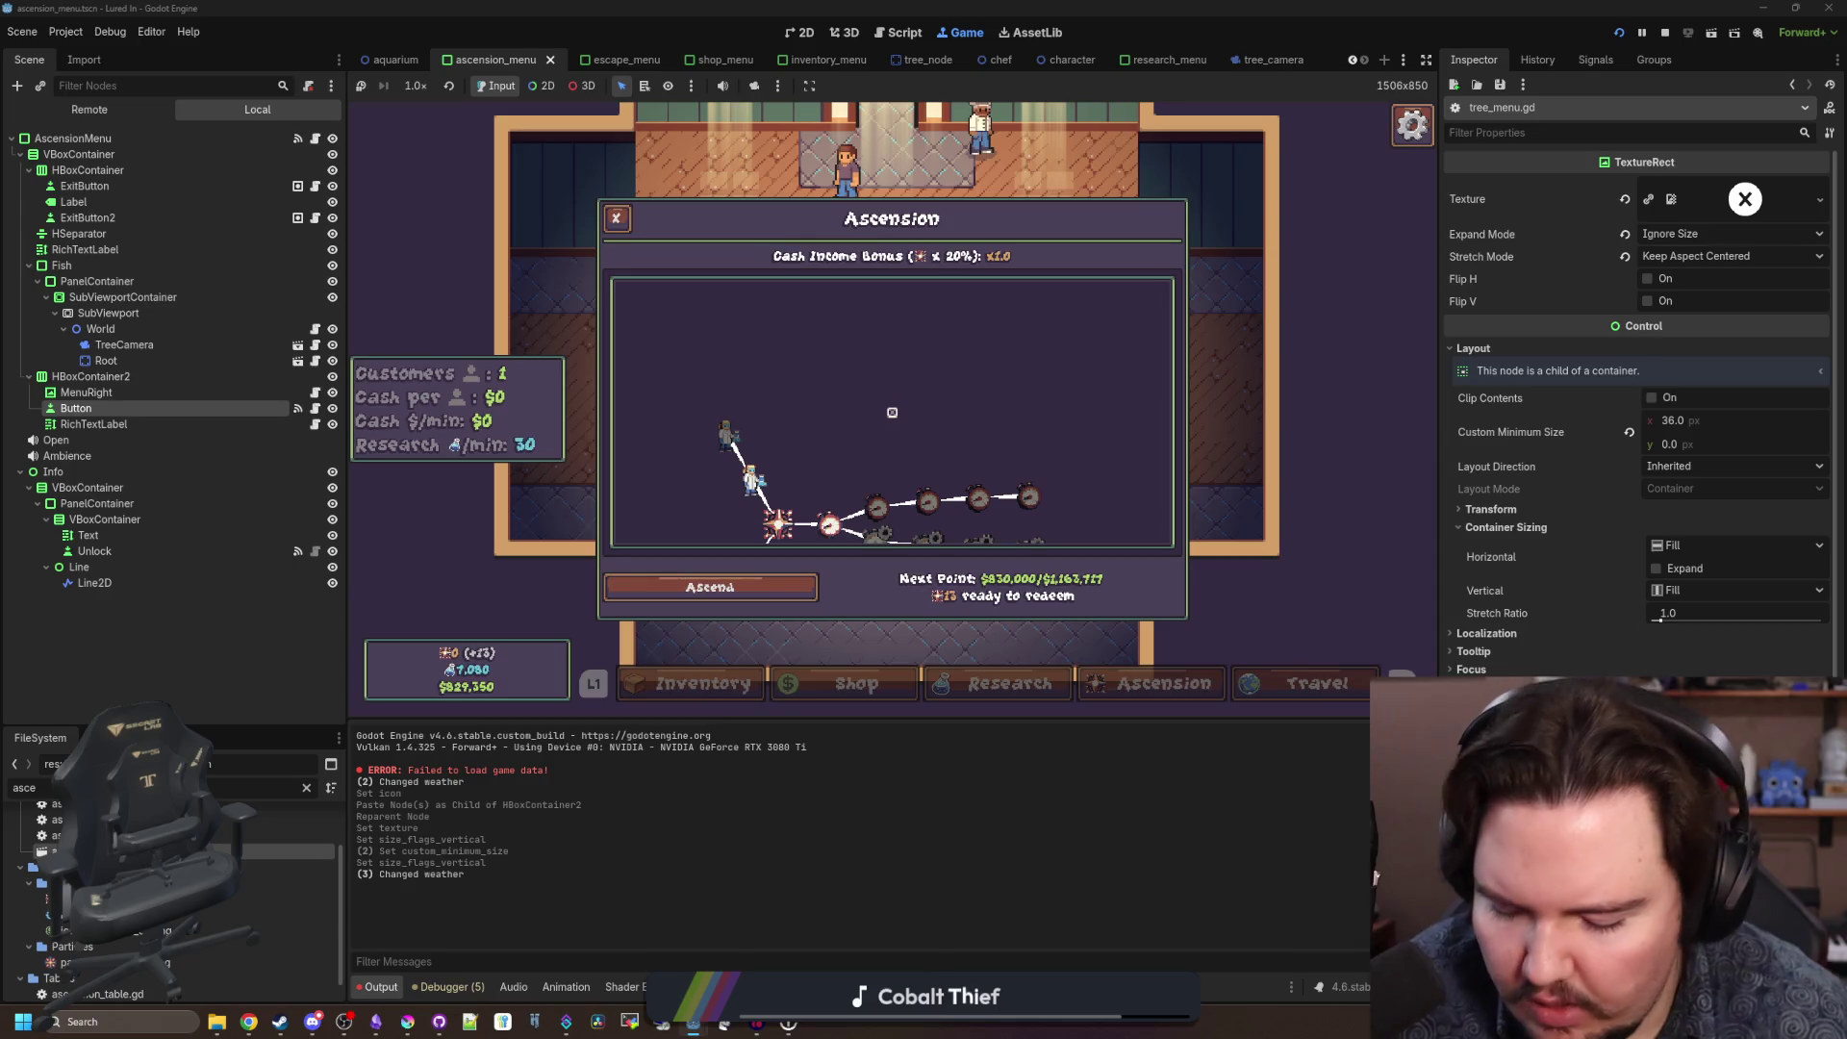
Stop the running game and launch the project again.
key(super)
click(1666, 35)
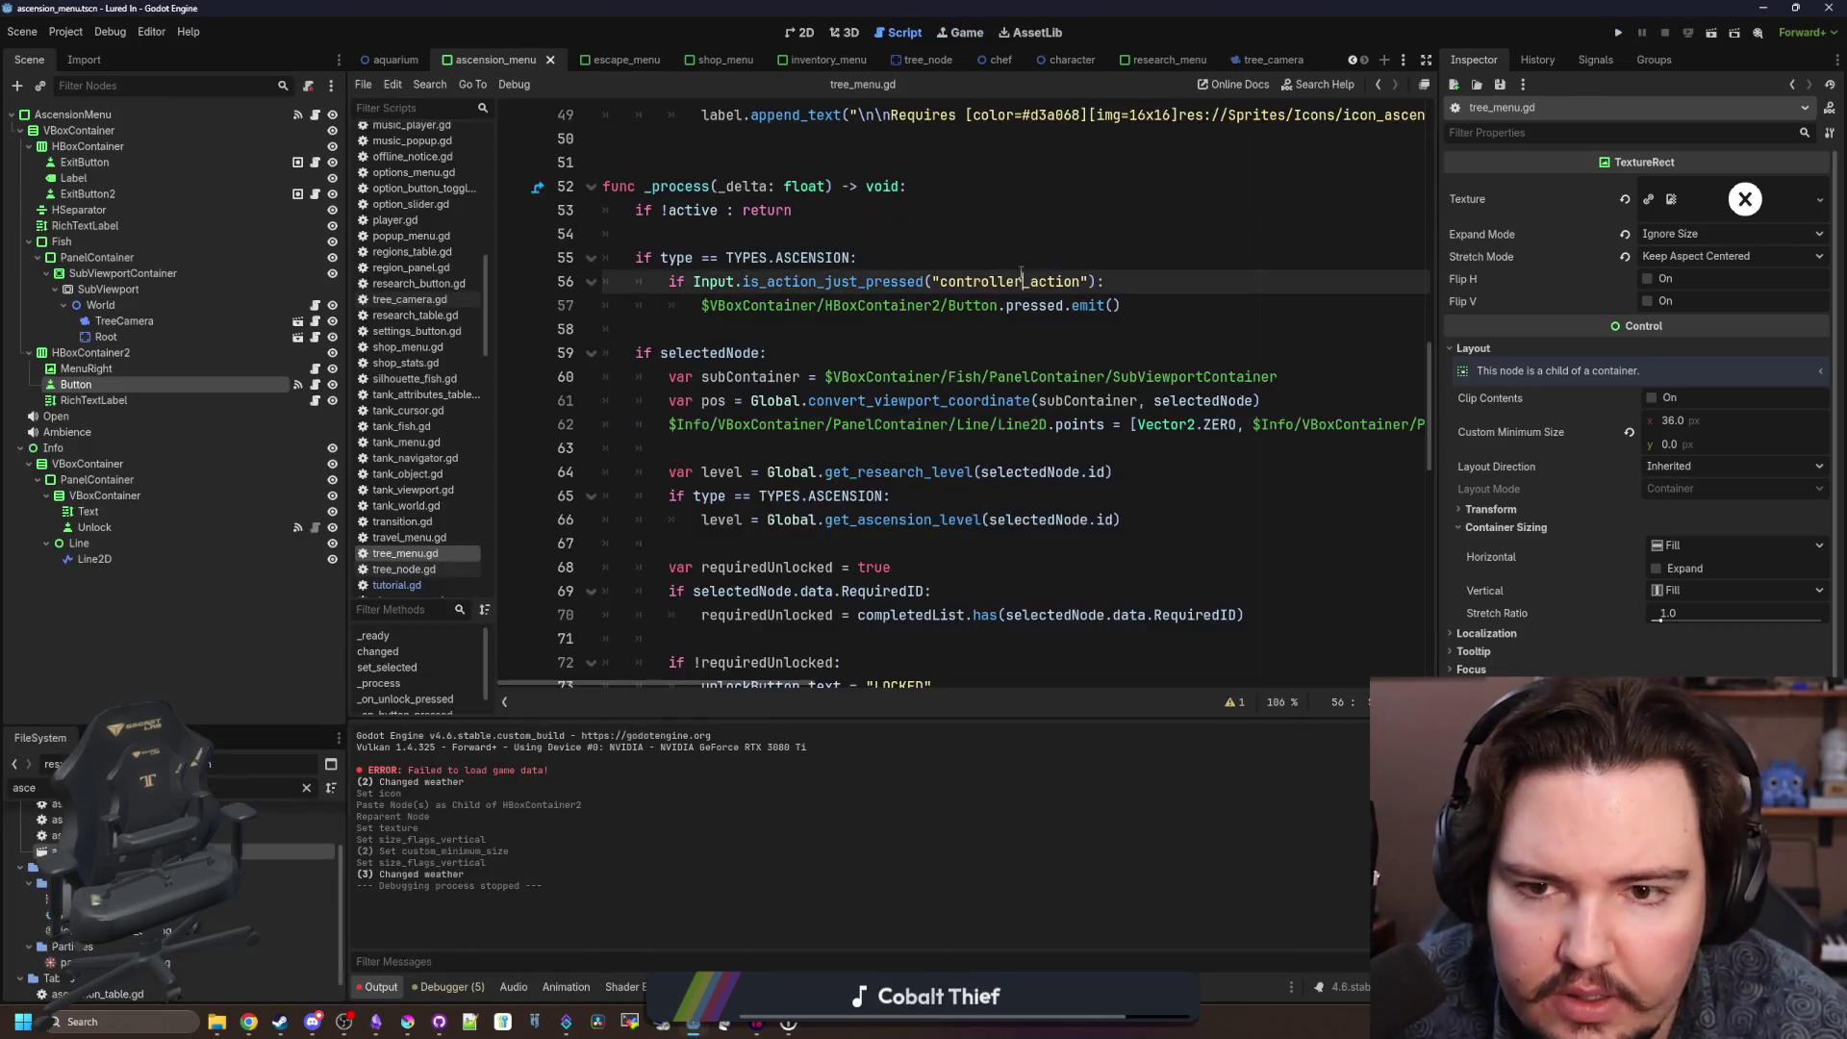
click(1621, 32)
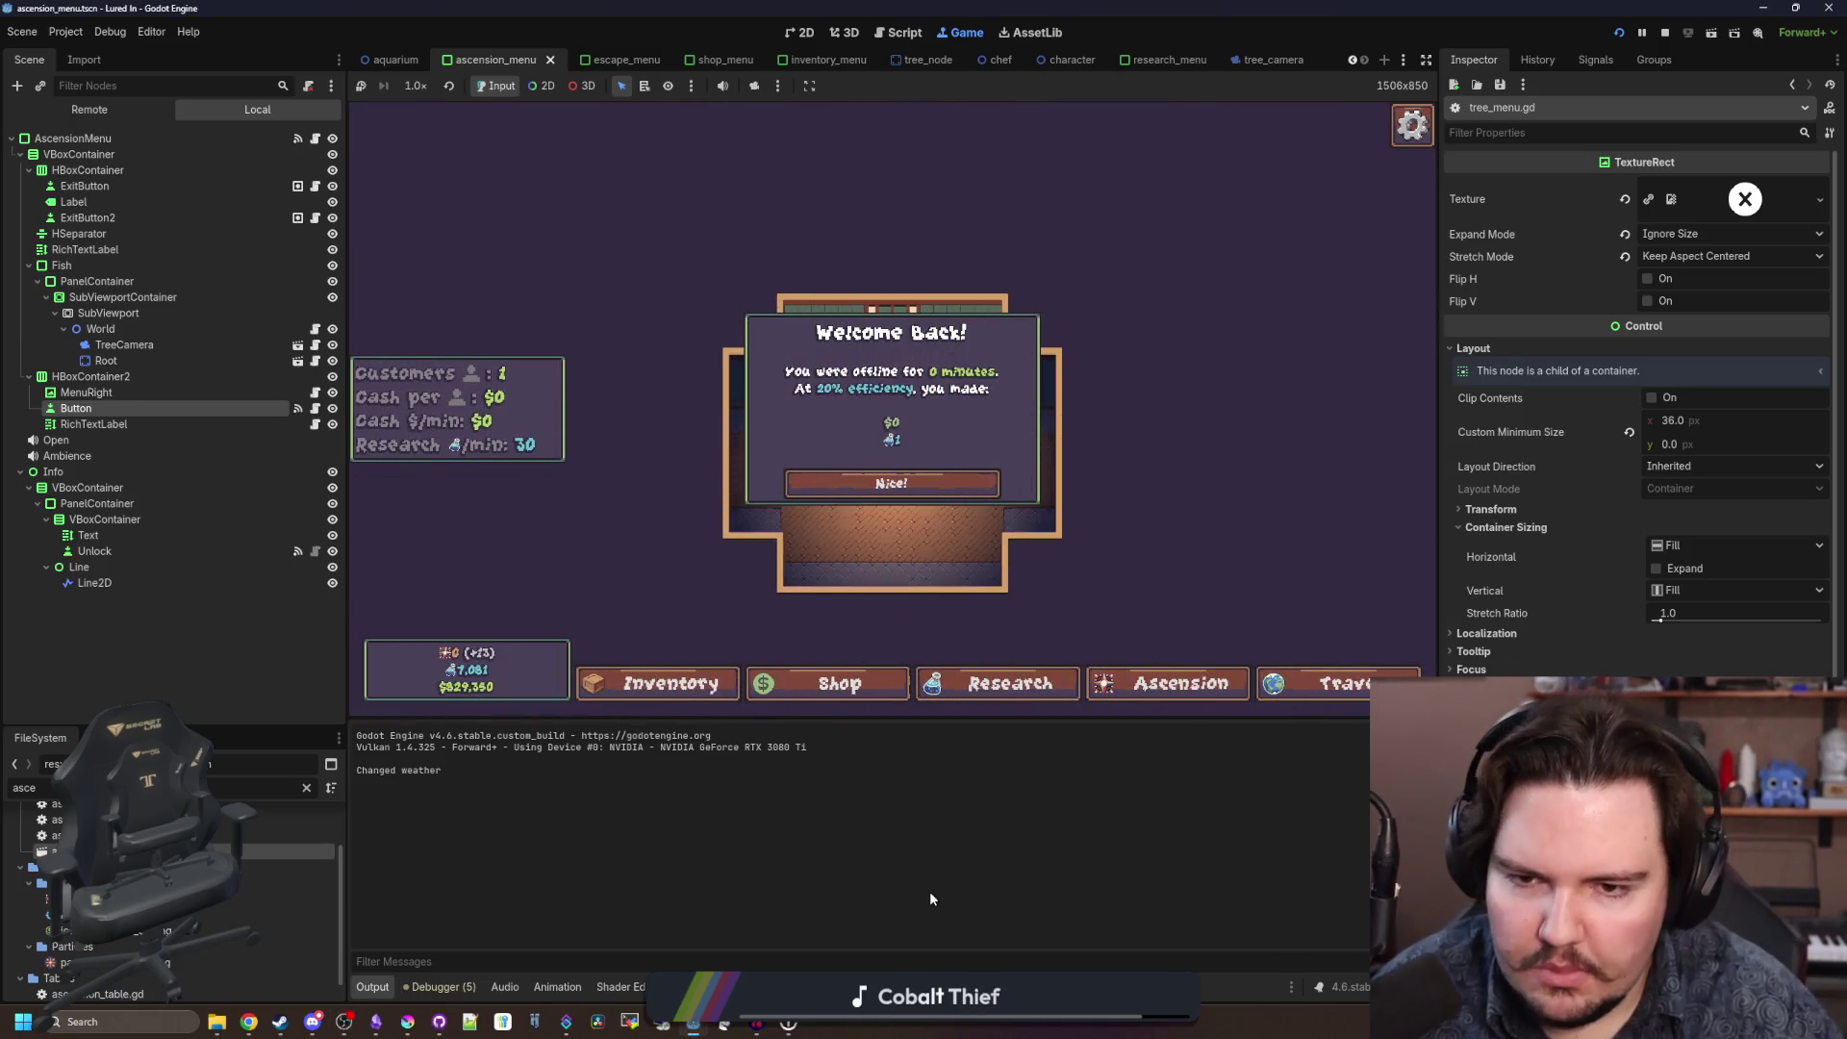
Dismiss the welcome back dialog and move through the Ascension tree to Offline Time Limit 1.
click(893, 481)
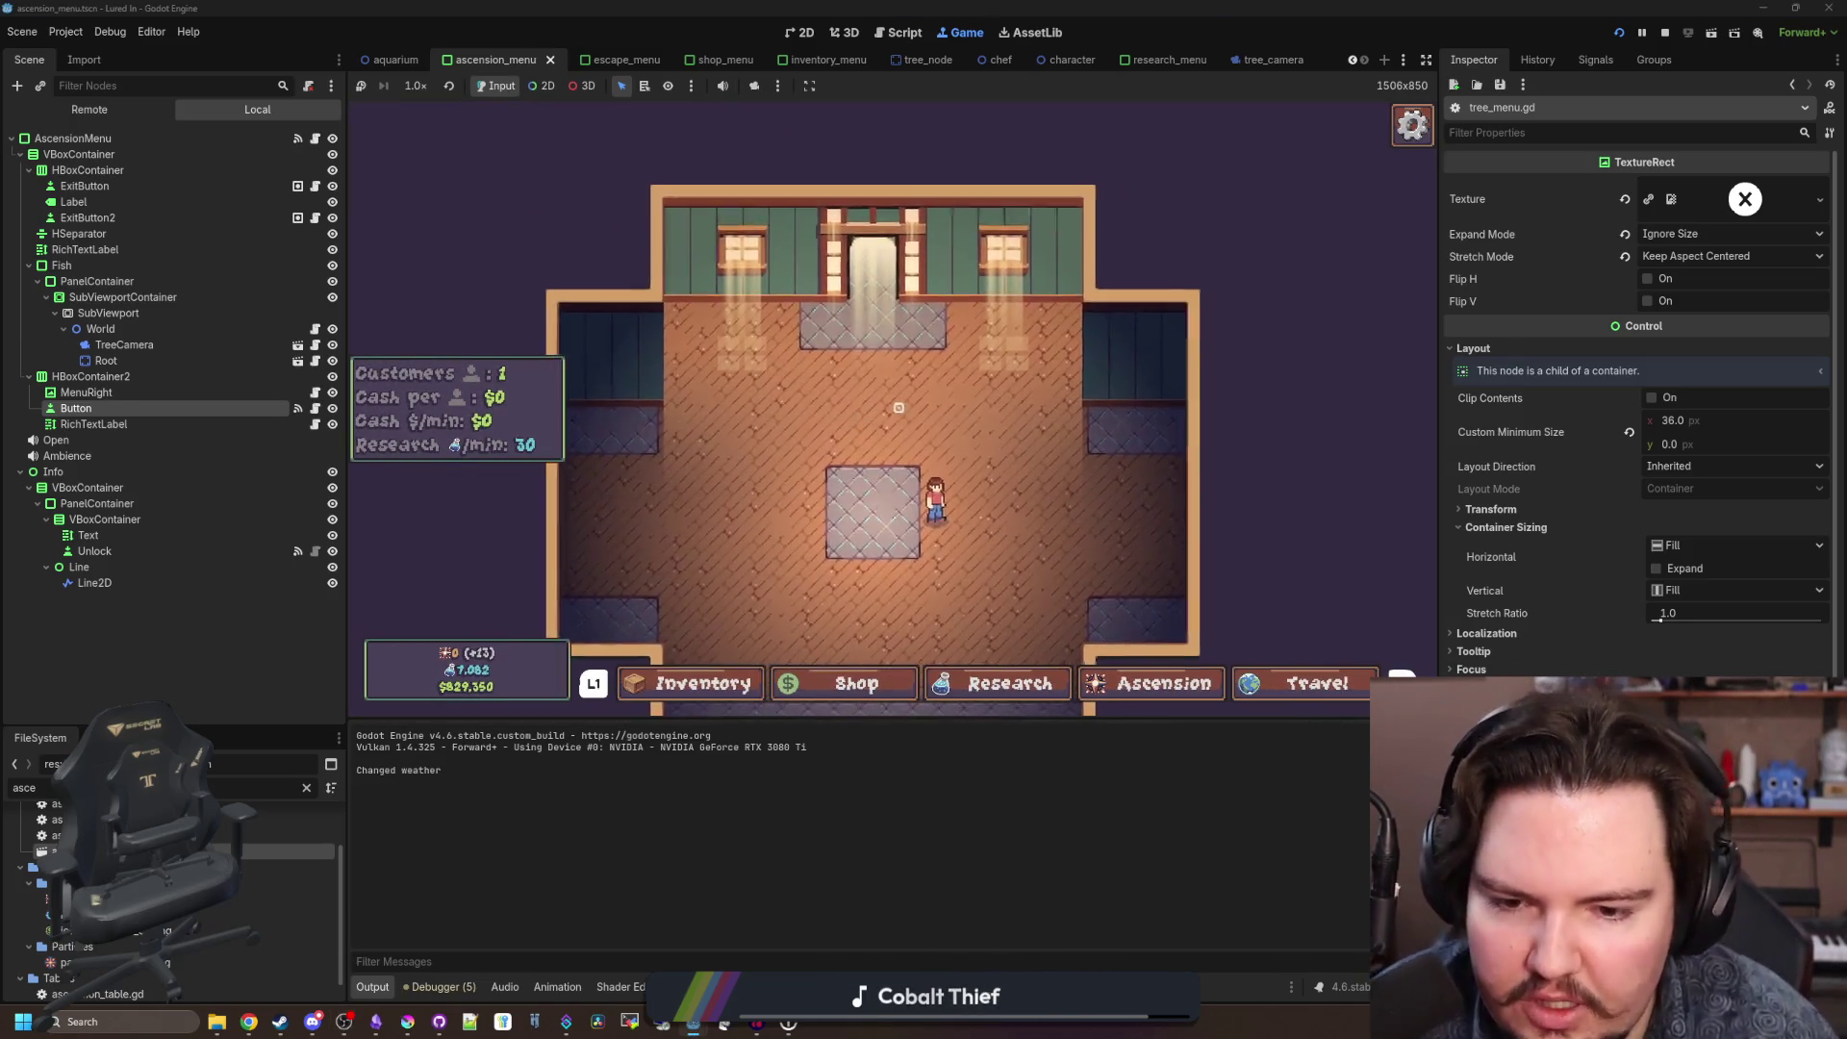
key(Right)
key(Right)
key(Return)
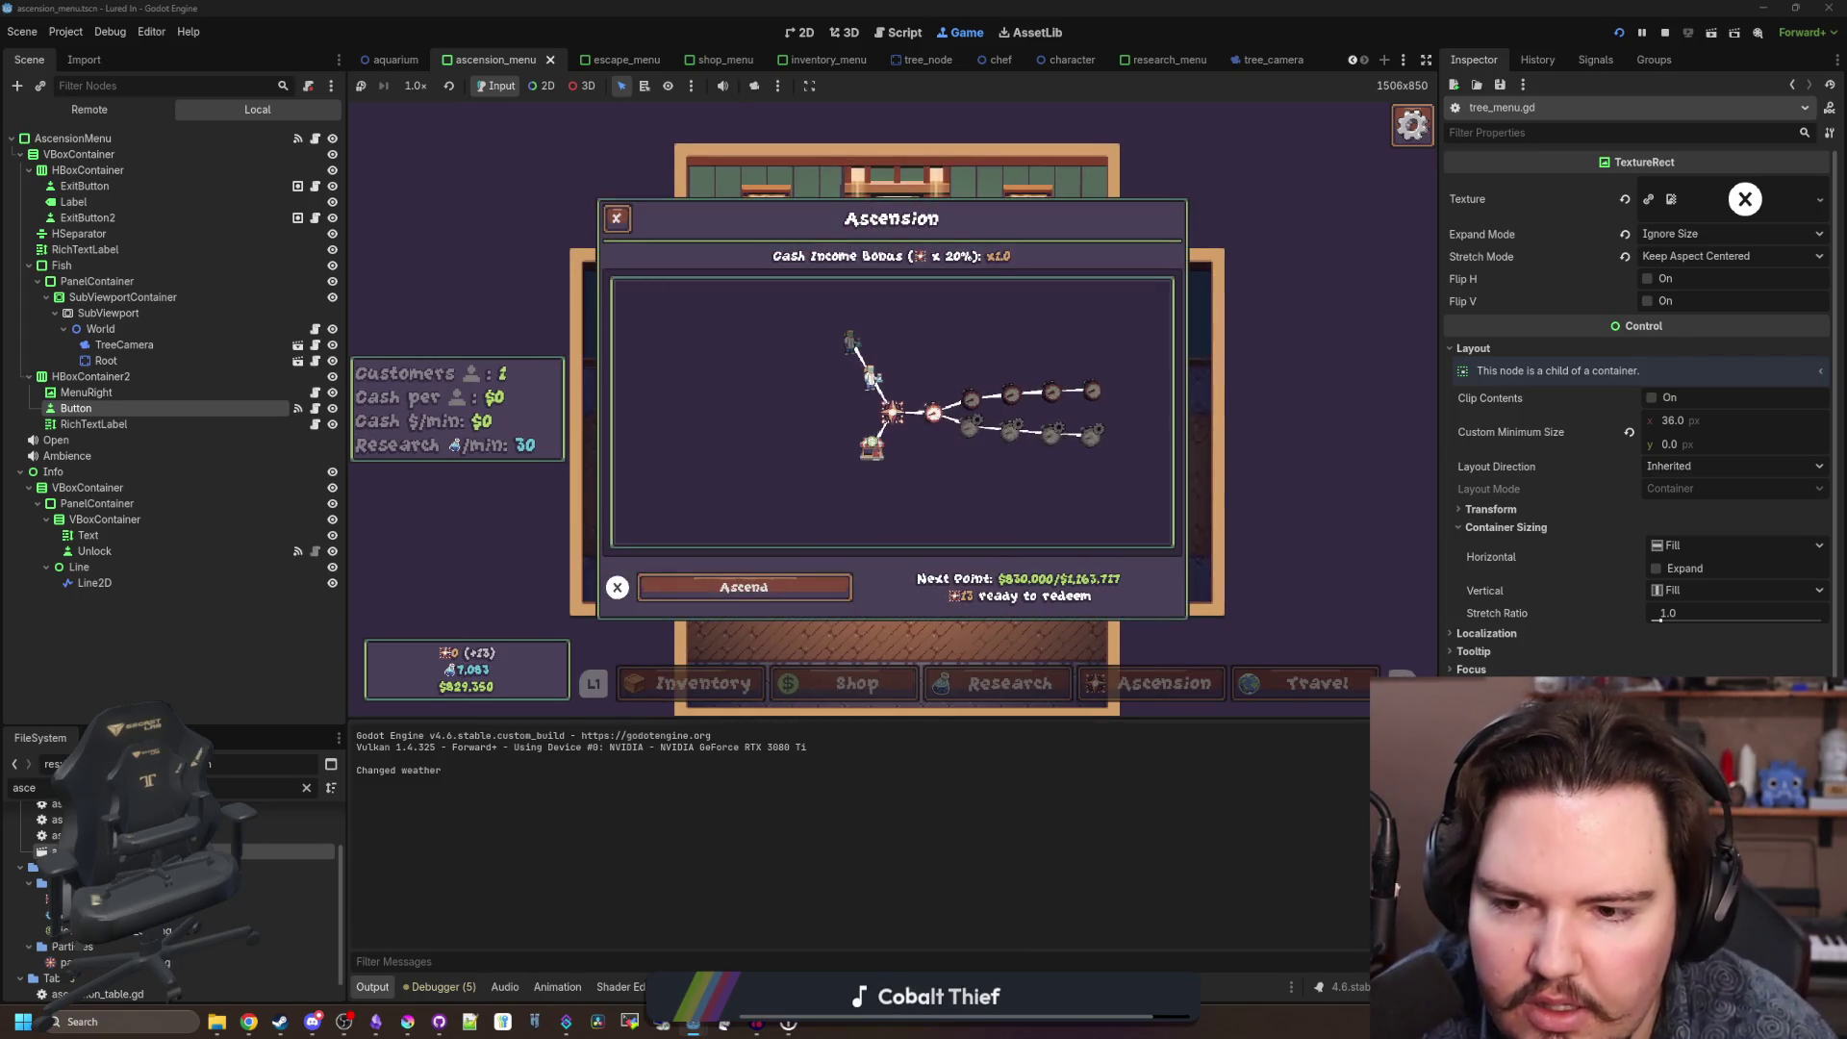
key(Down)
key(Left)
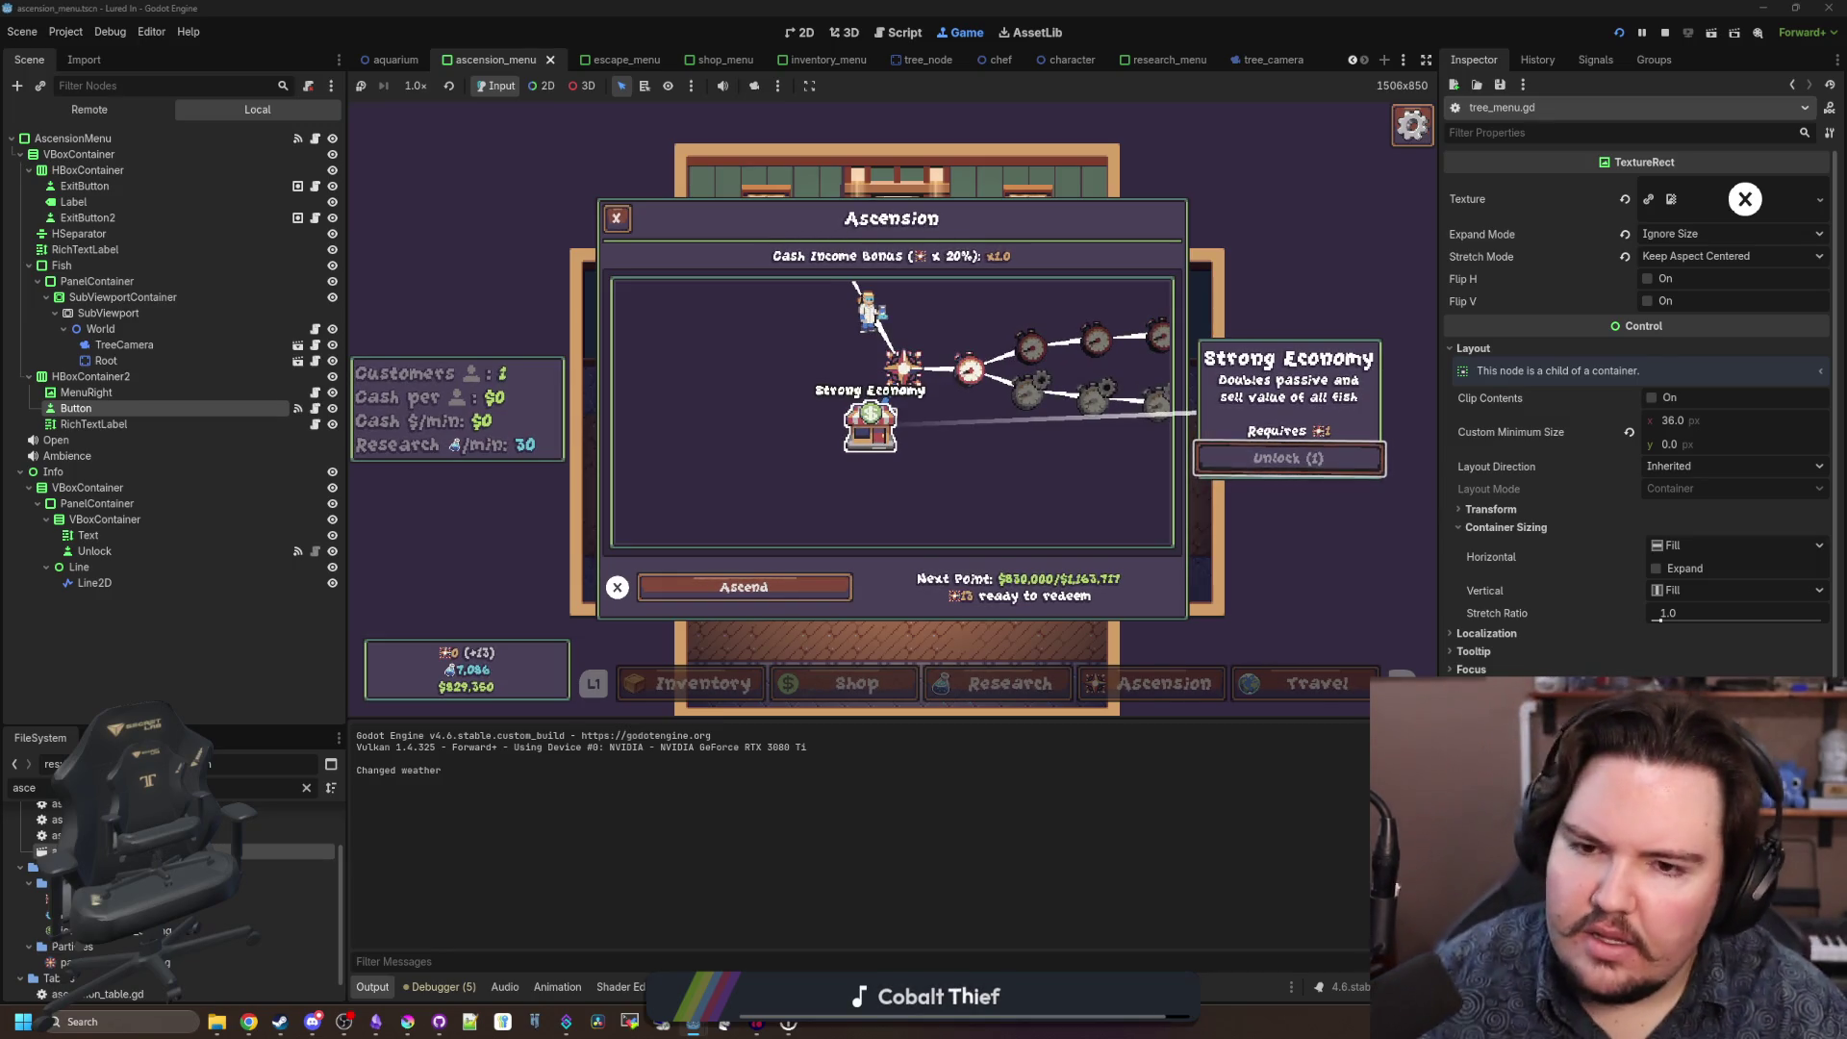
key(Up)
key(Right)
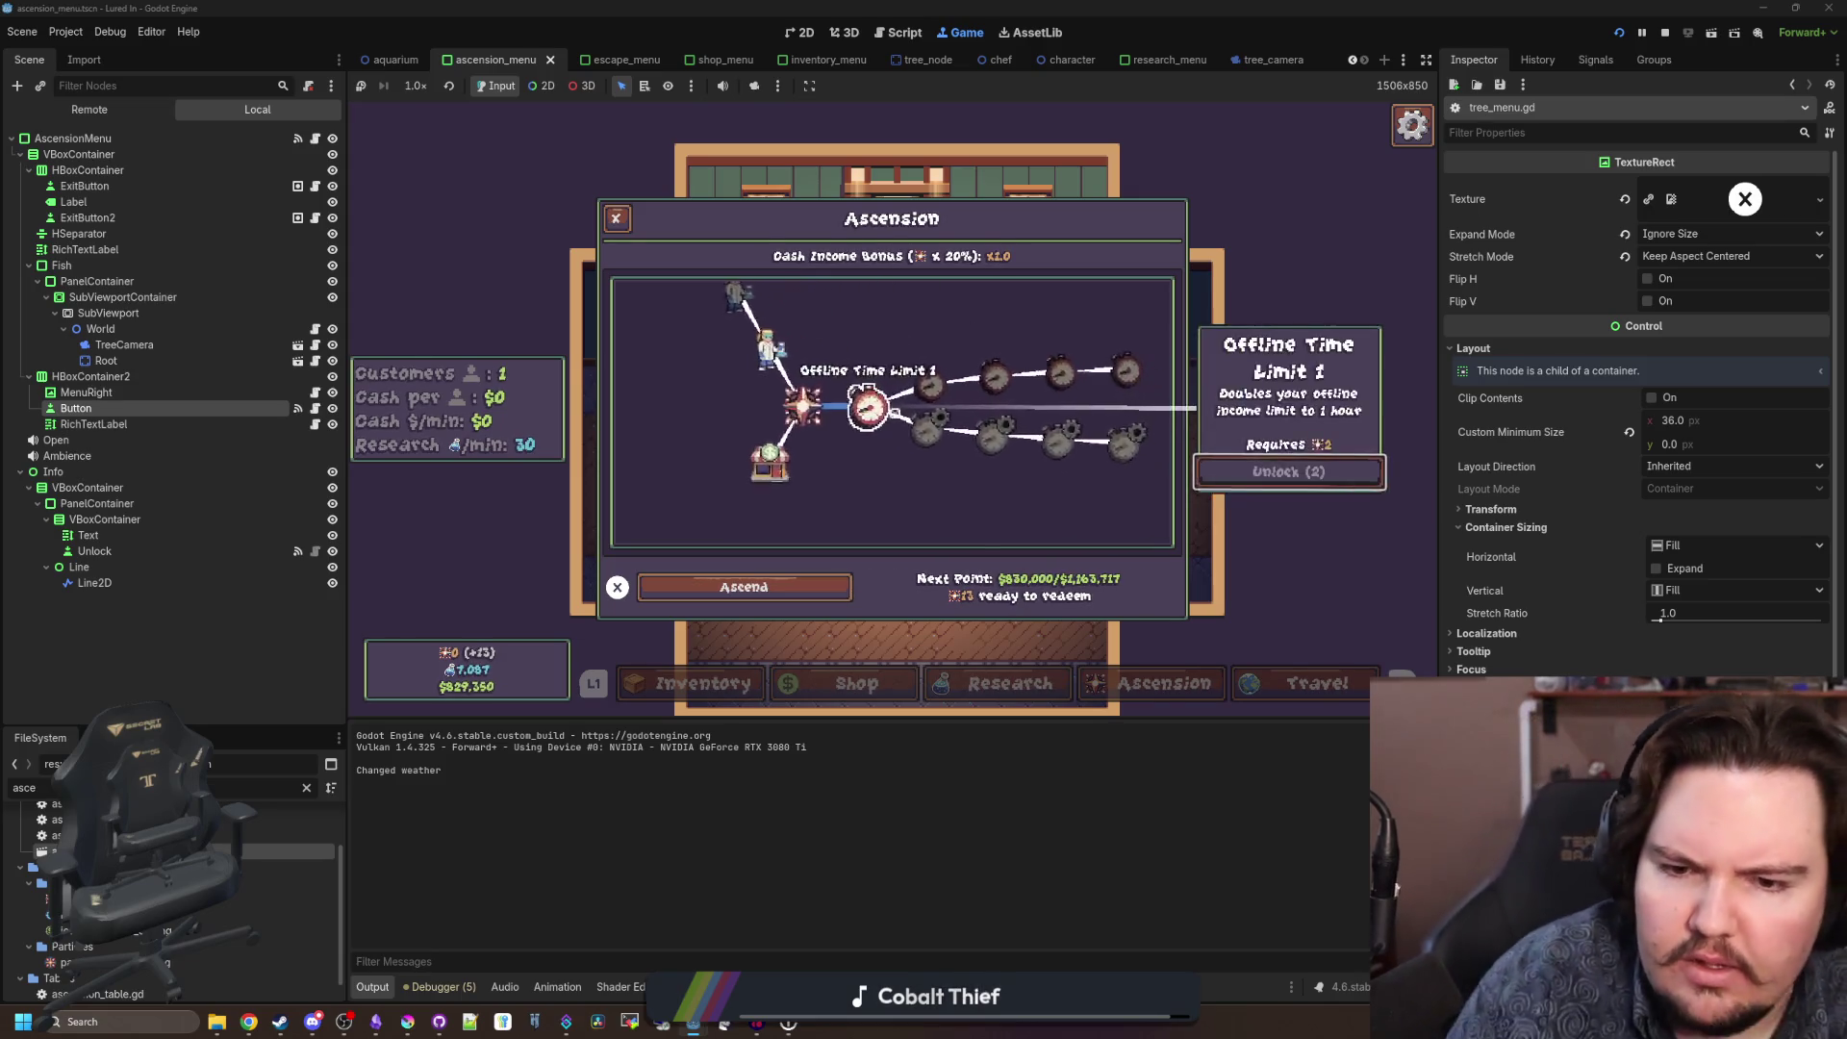
Bring up the Ascend warning with the controller, toggle Yes/No, and dismiss it twice.
key(x)
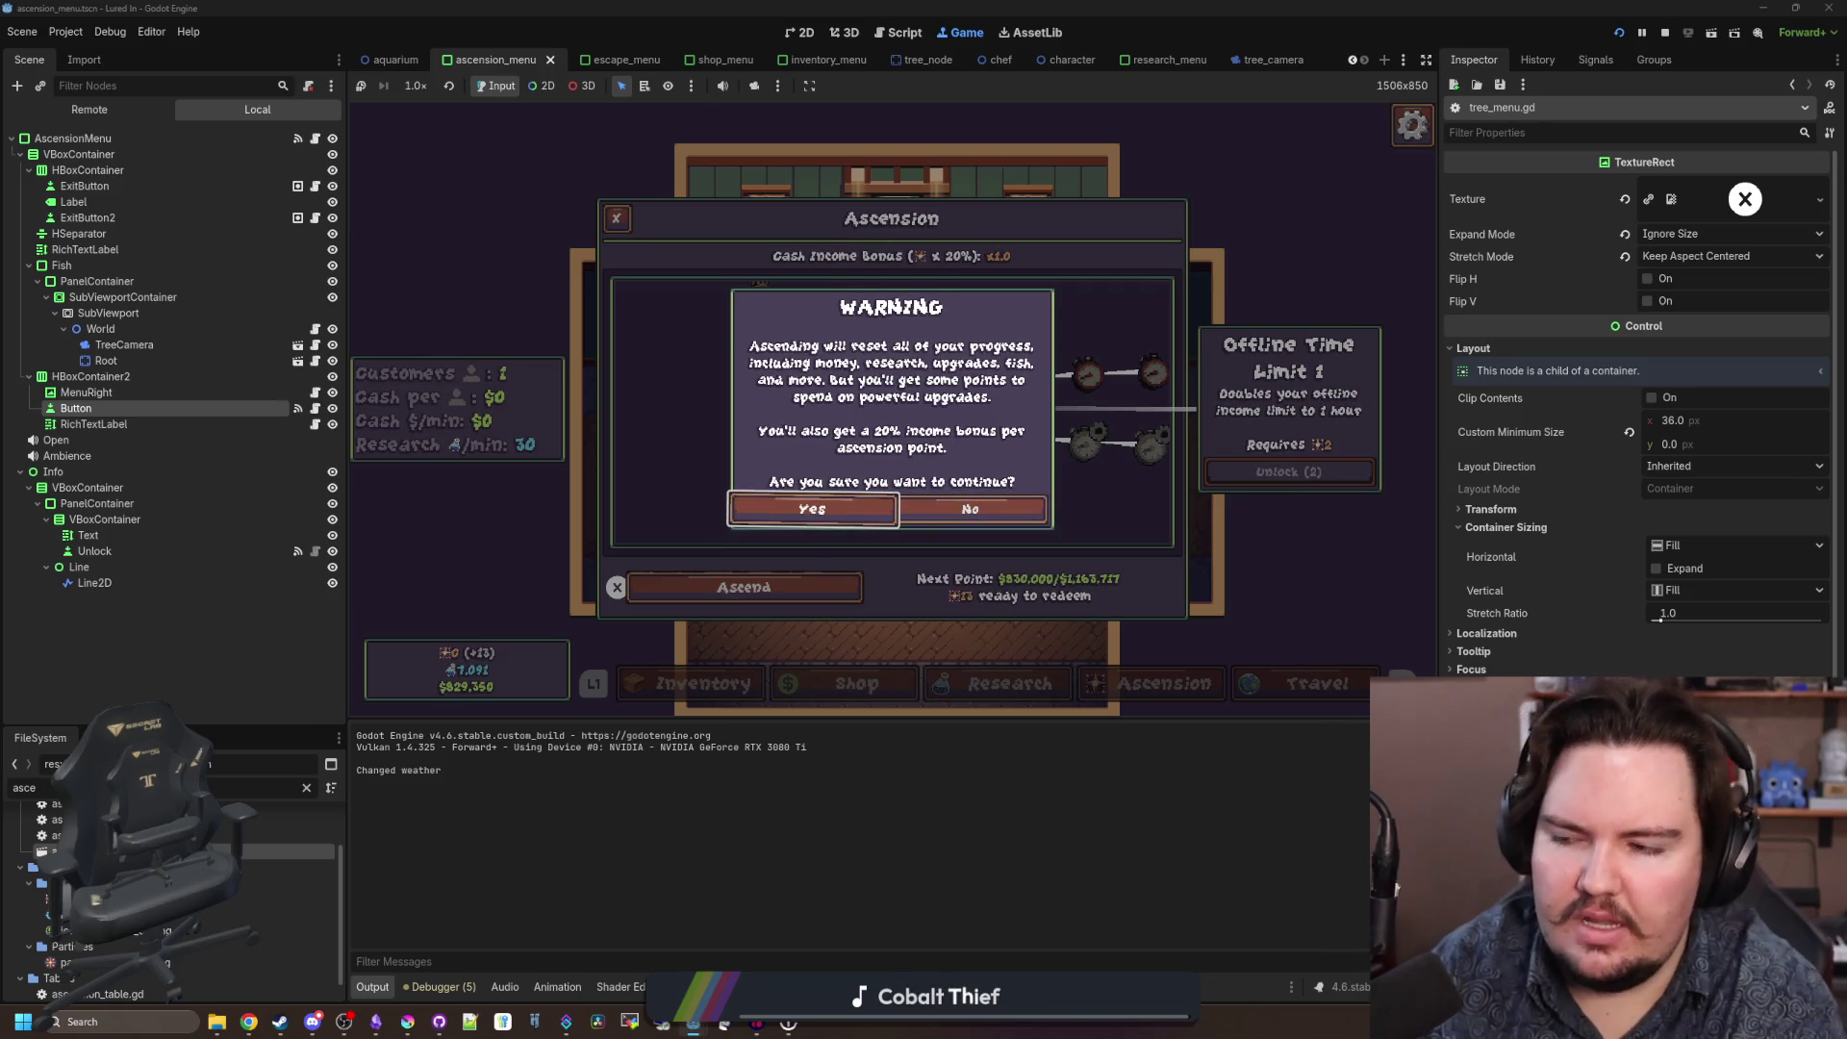
key(Right)
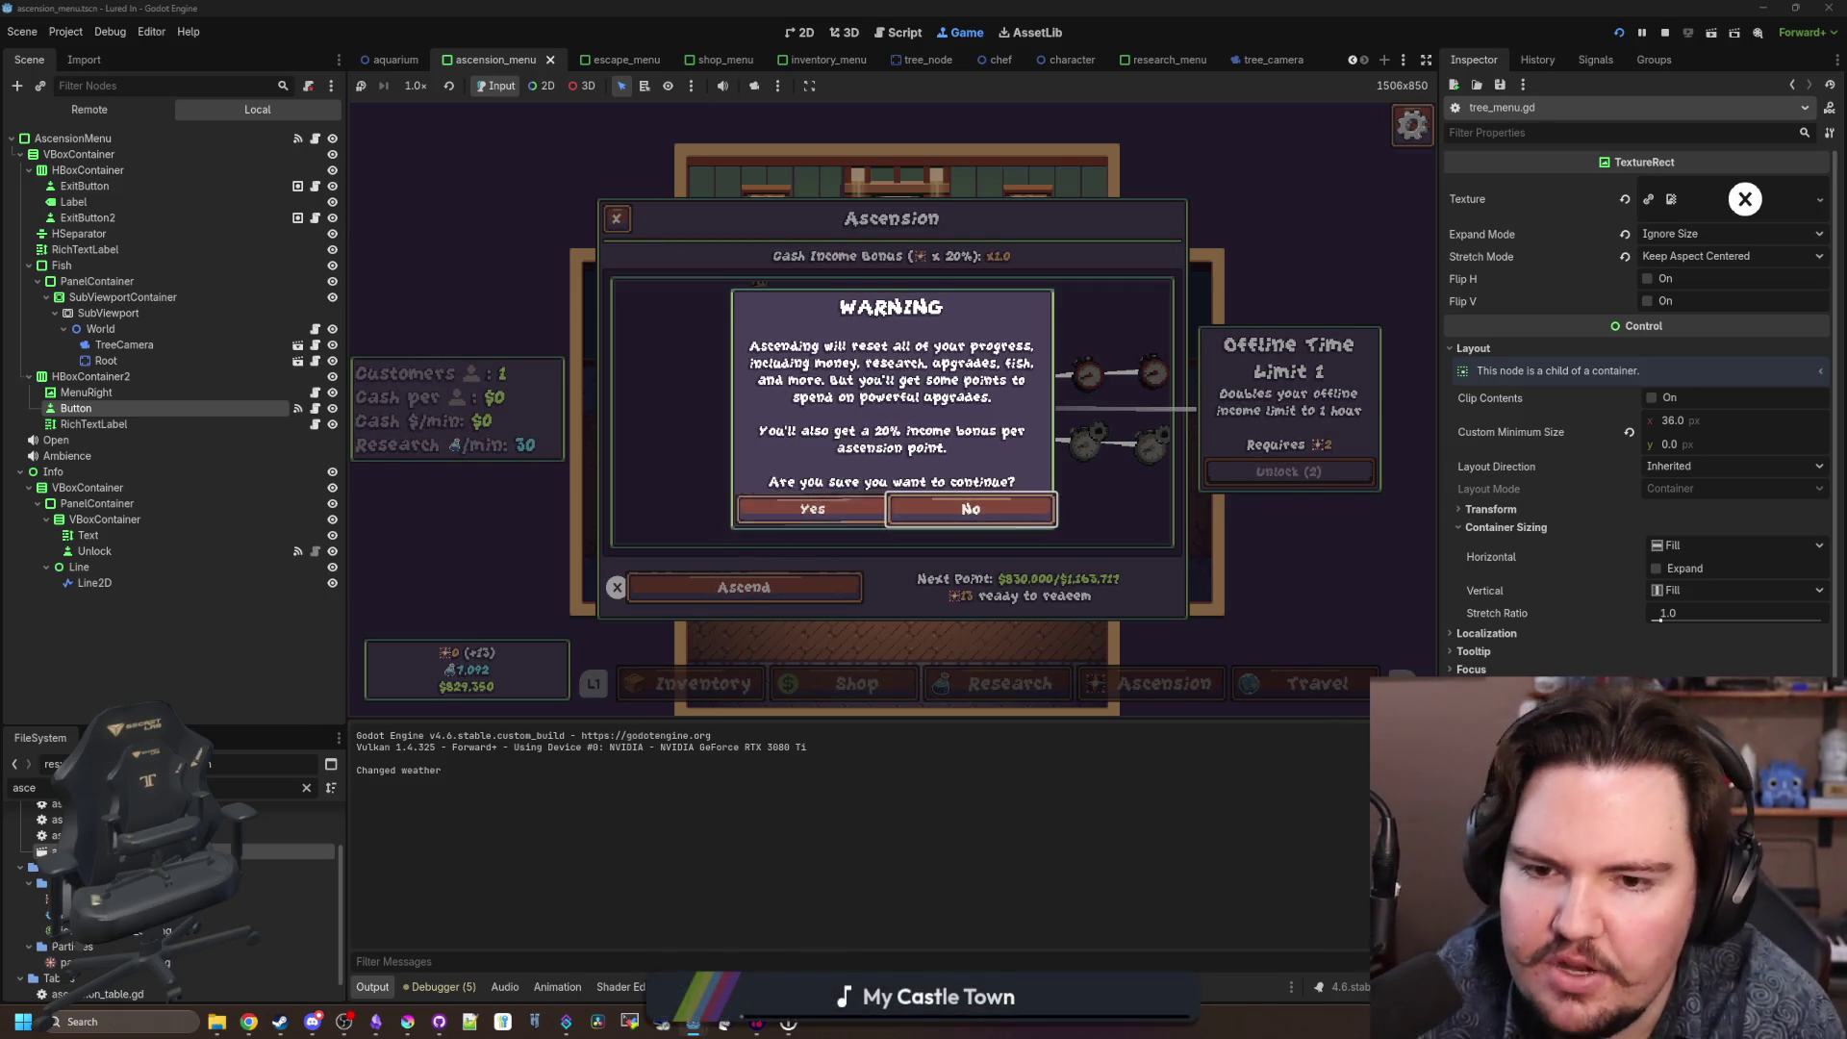
key(Left)
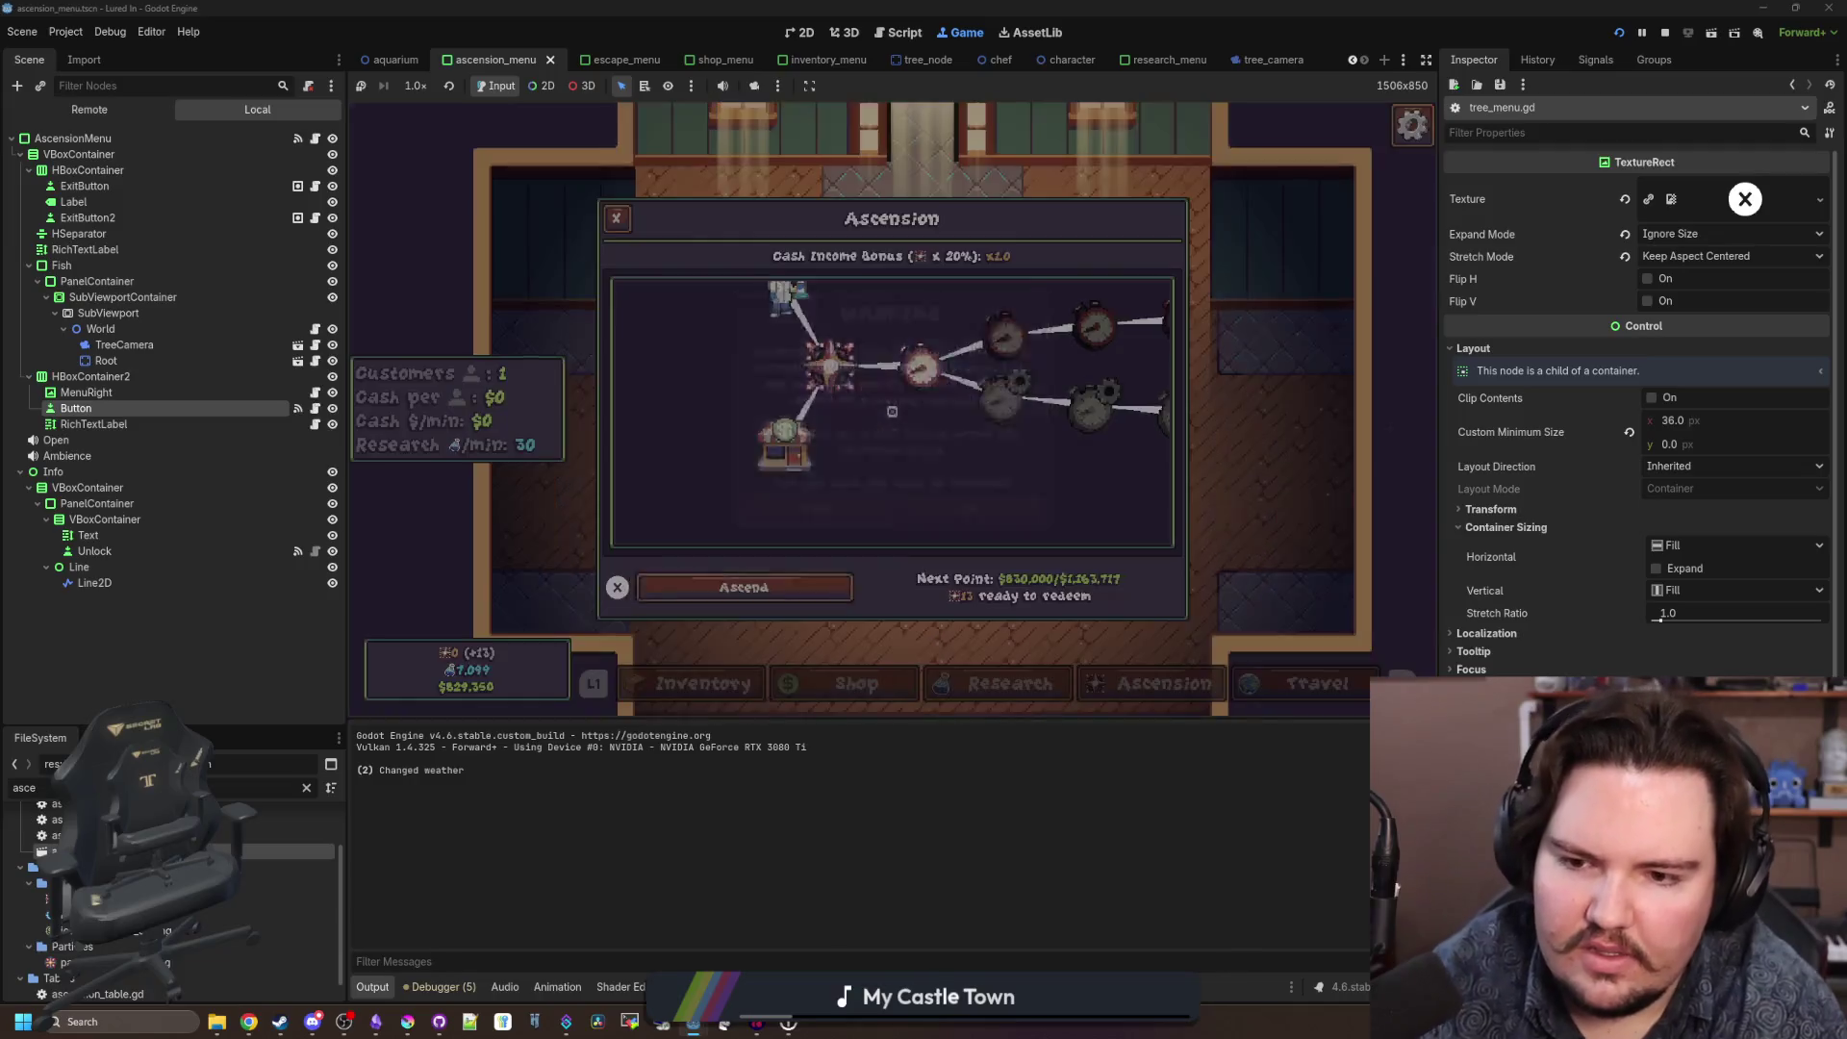
key(Return)
key(Return)
key(Return)
key(Return)
key(Return)
key(Return)
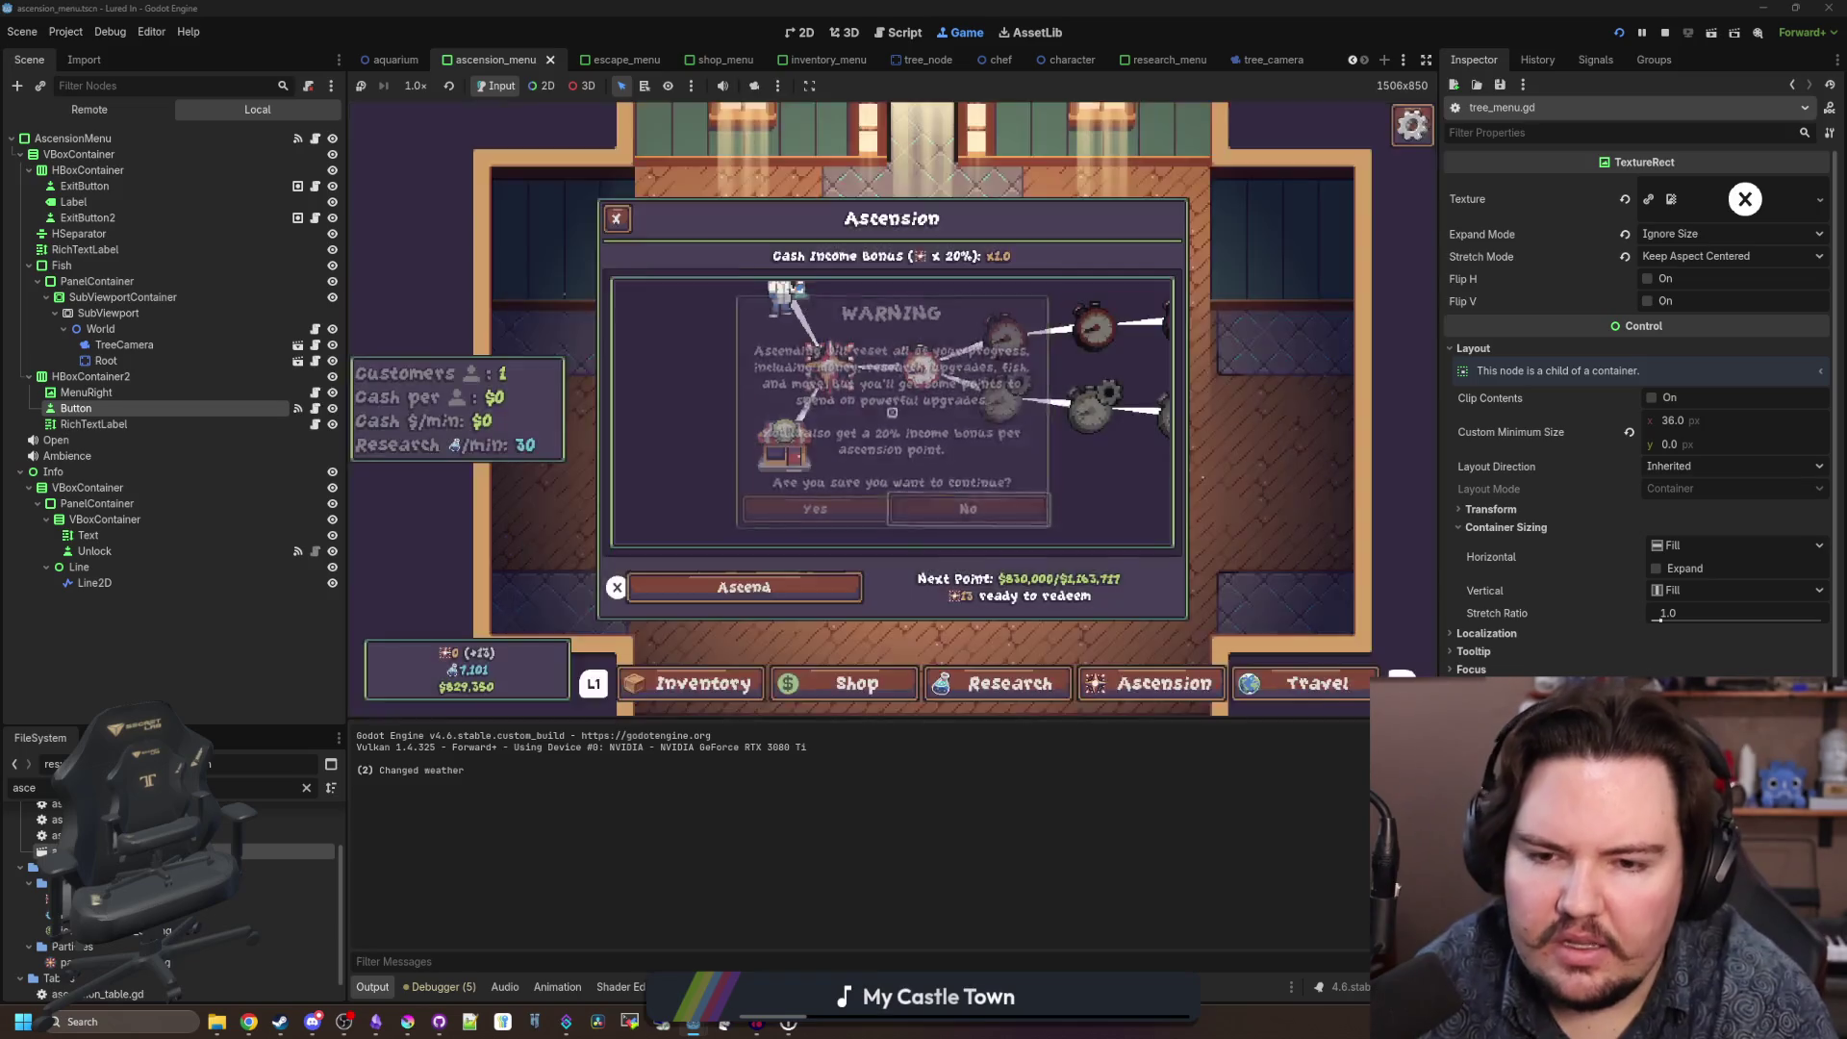
key(Return)
key(Return)
key(Return)
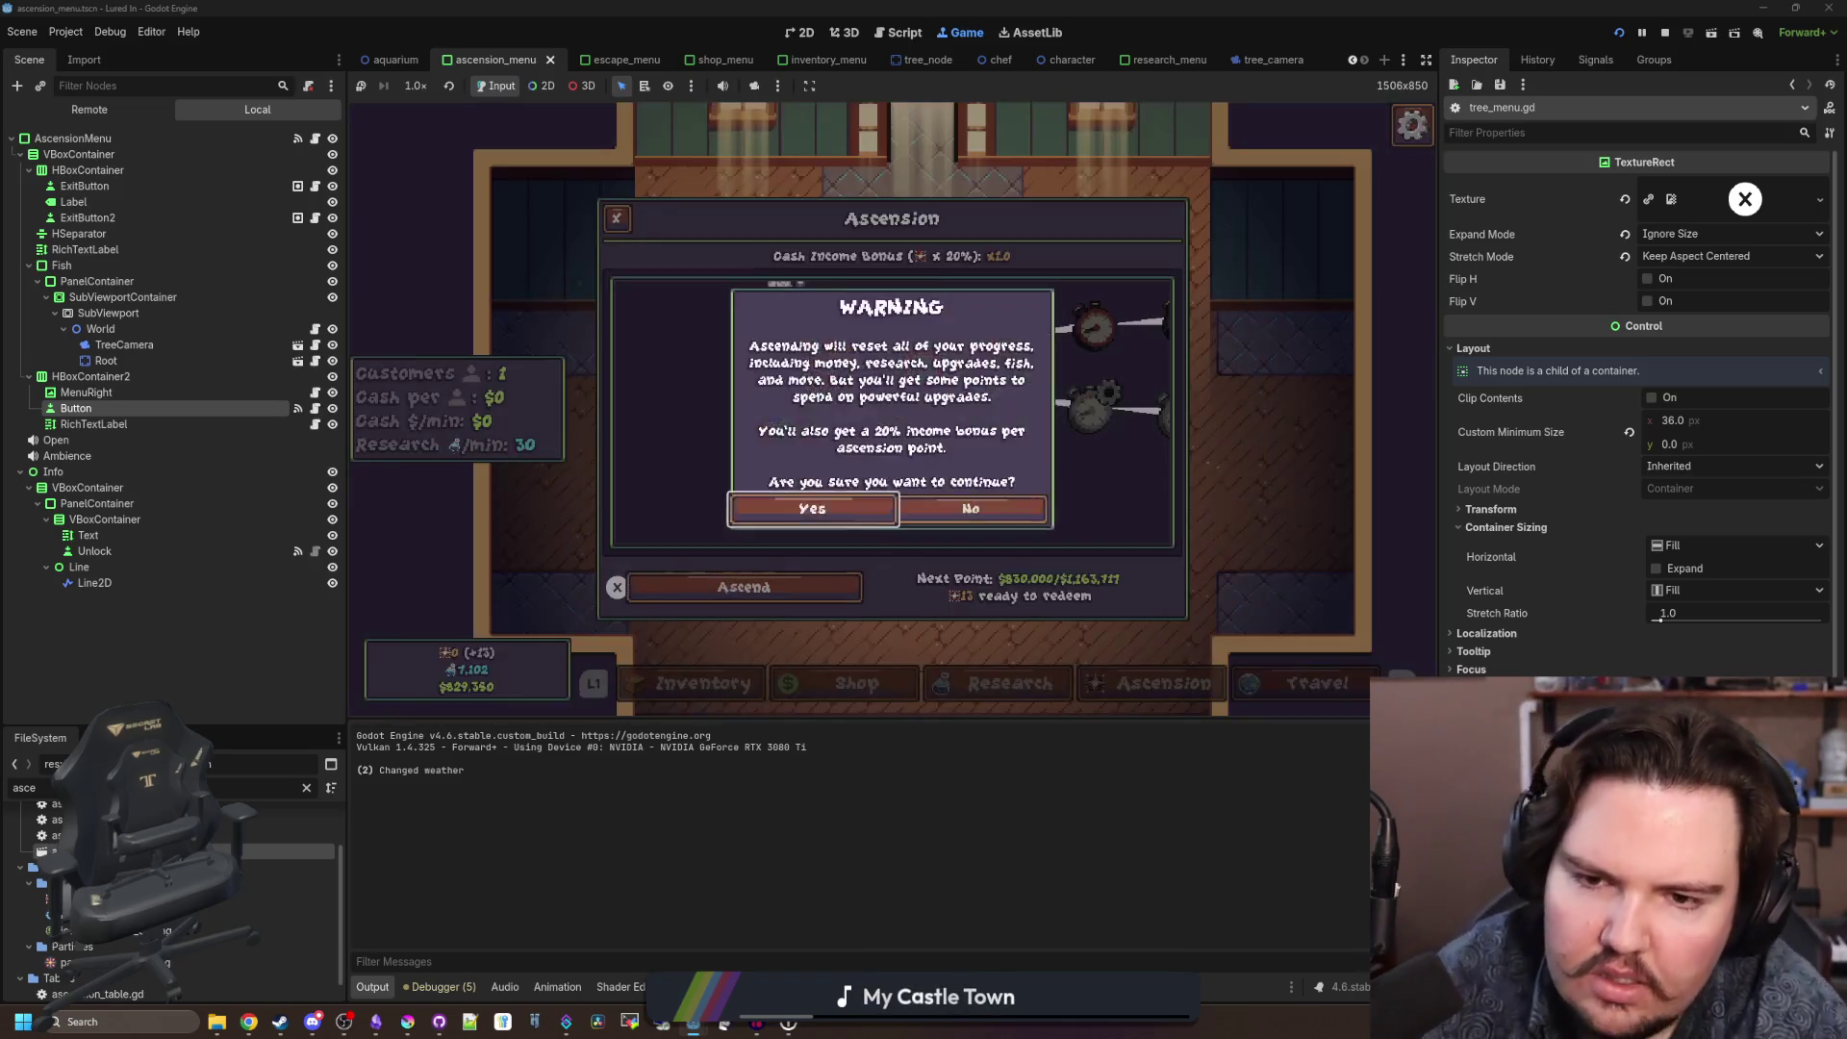
key(Return)
key(Return)
key(Return)
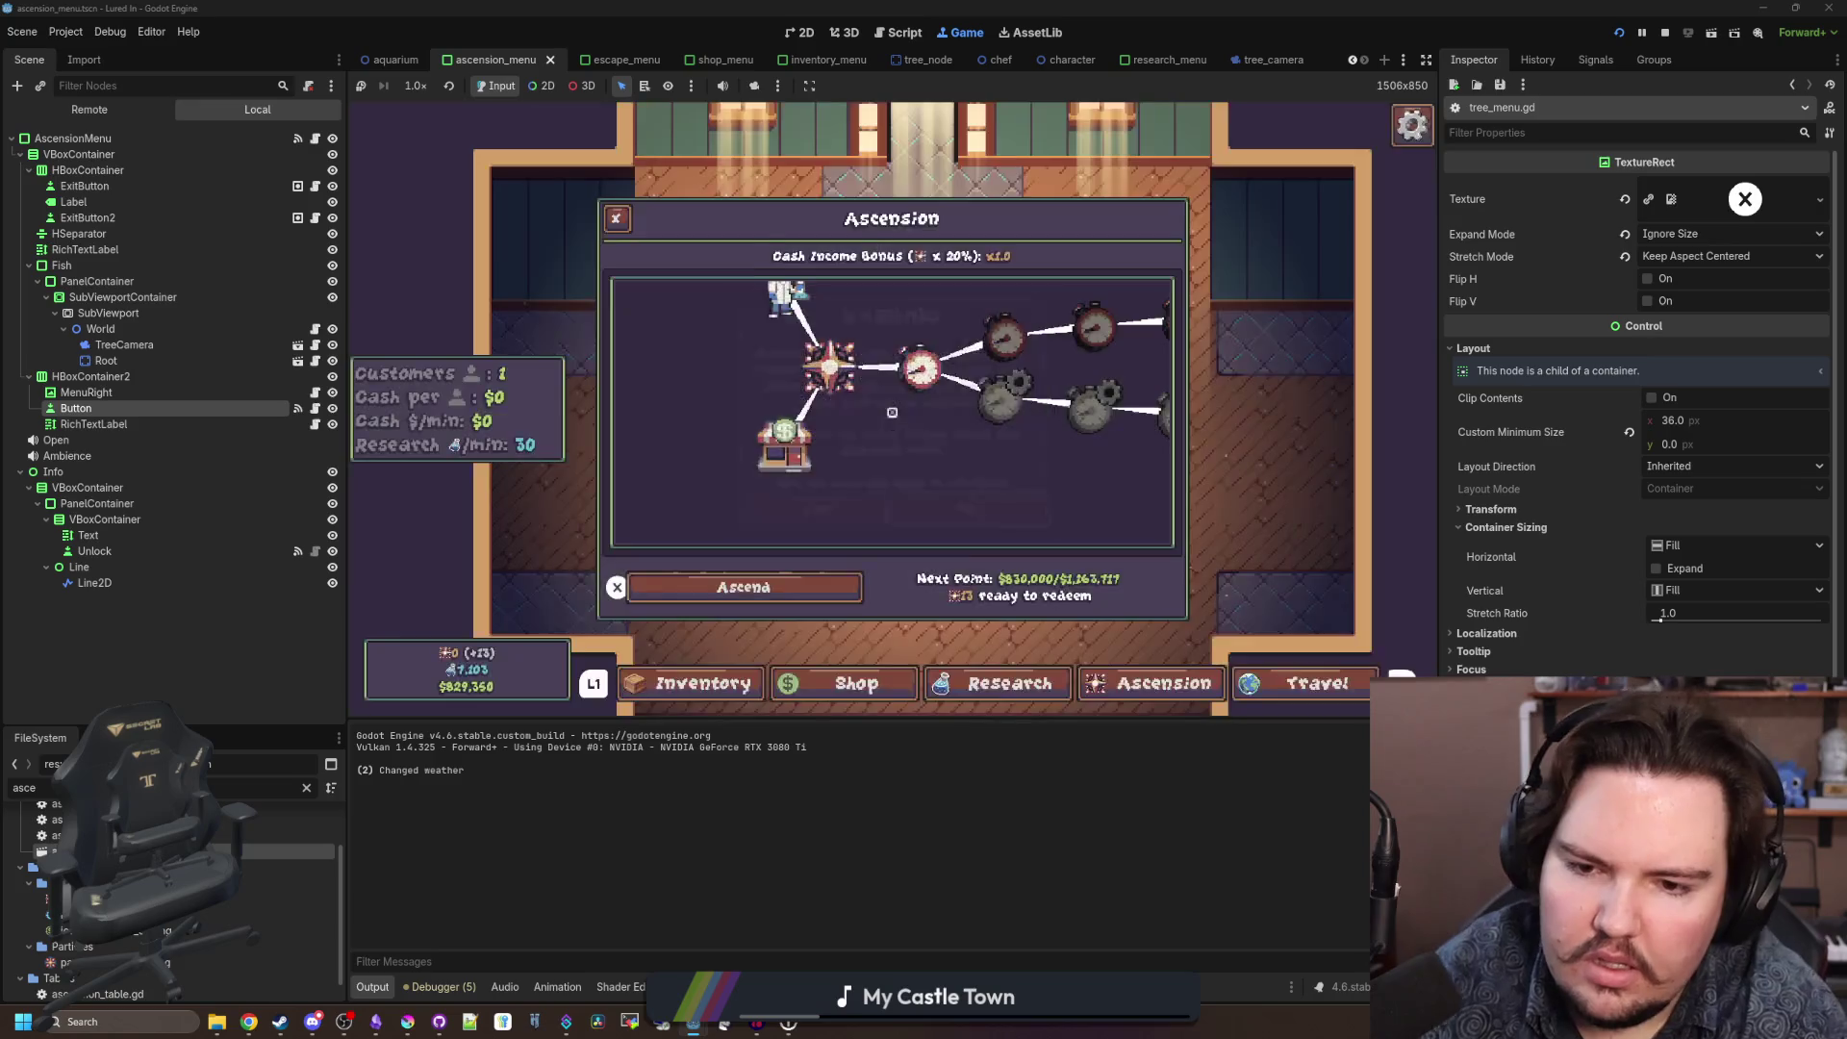
key(Return)
key(Return)
key(Return)
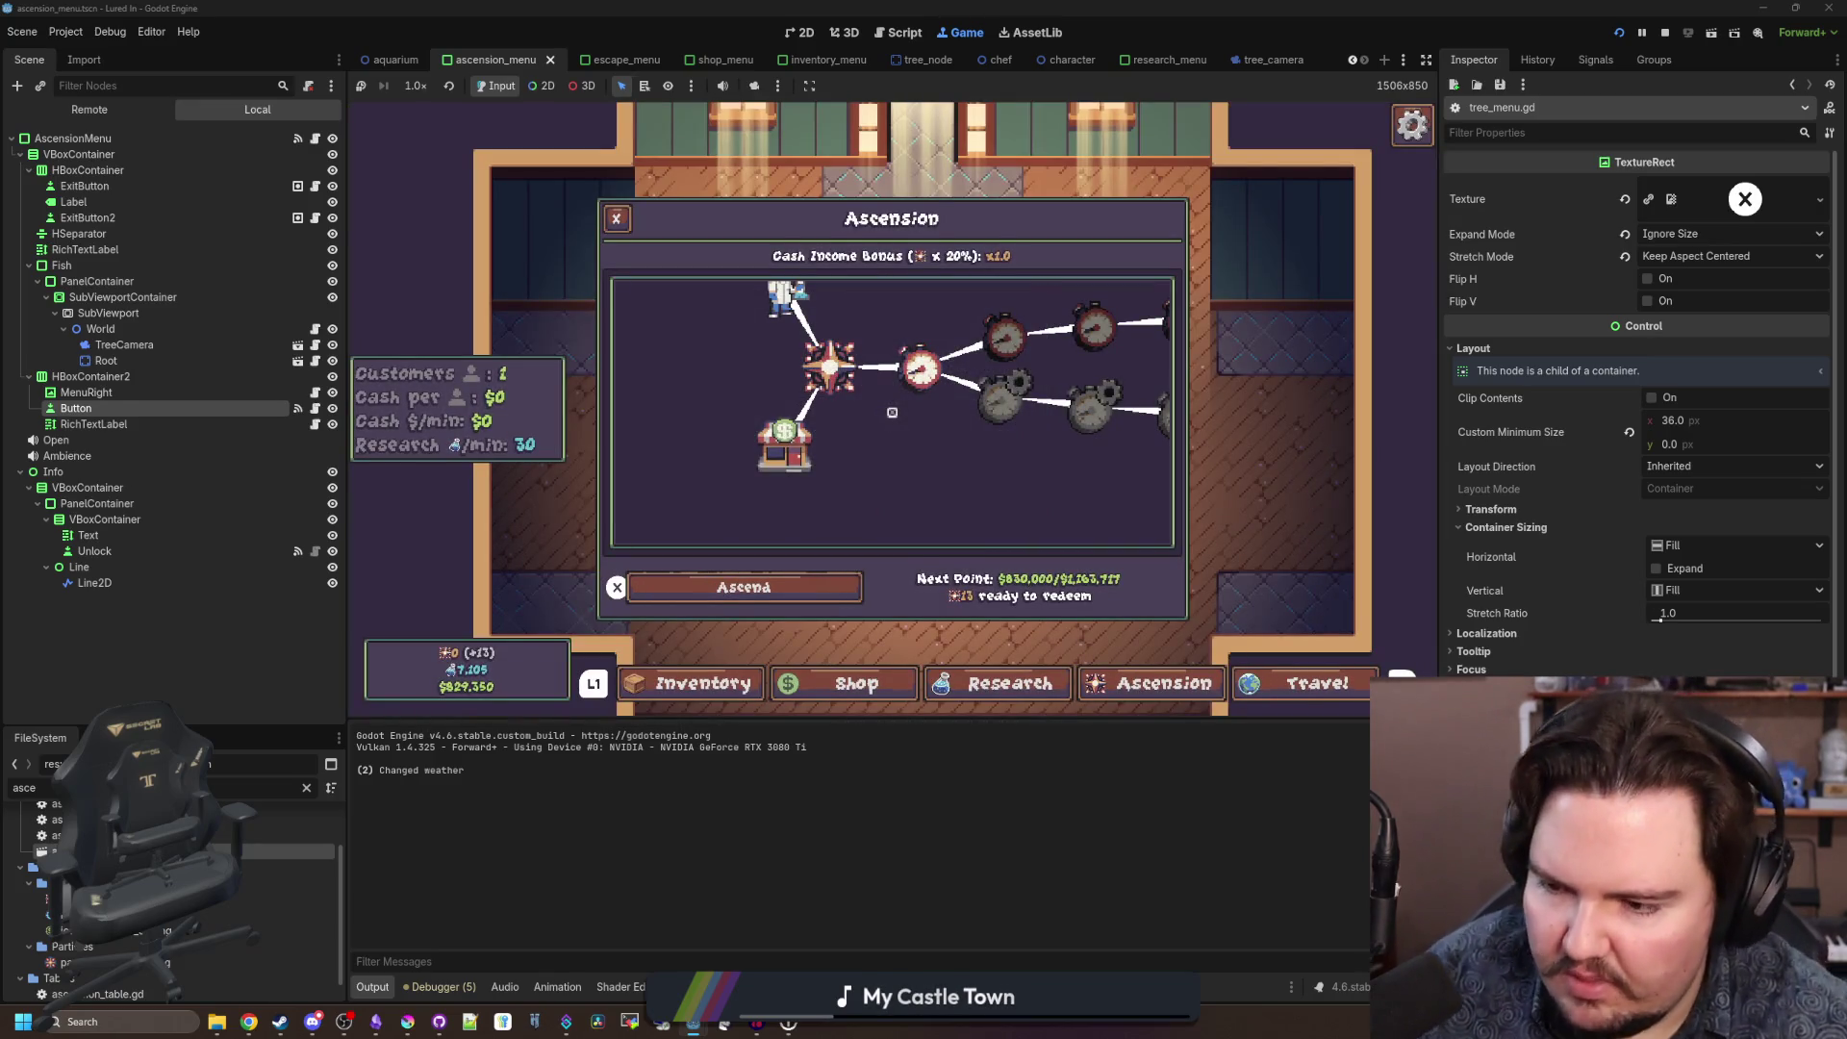
key(super)
key(super)
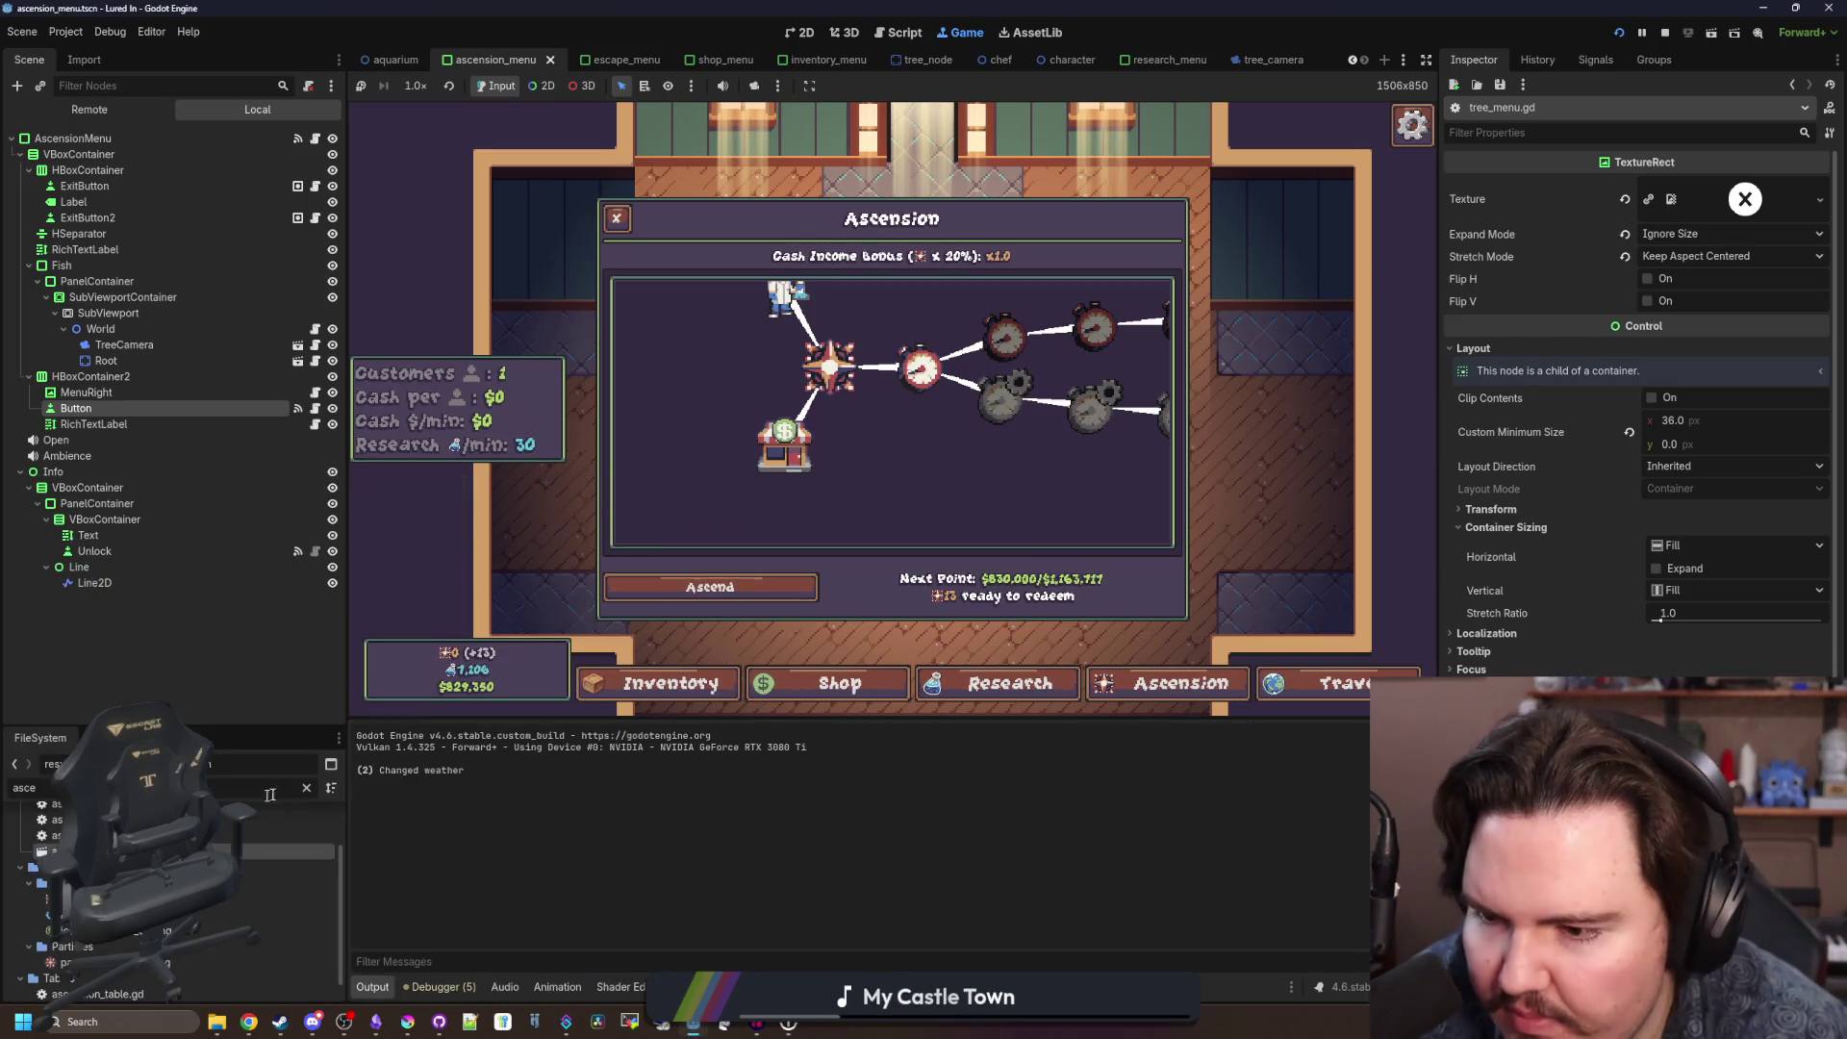
click(306, 788)
Filter the FileSystem by 'animated' and open animated_button.gd.
text(animated)
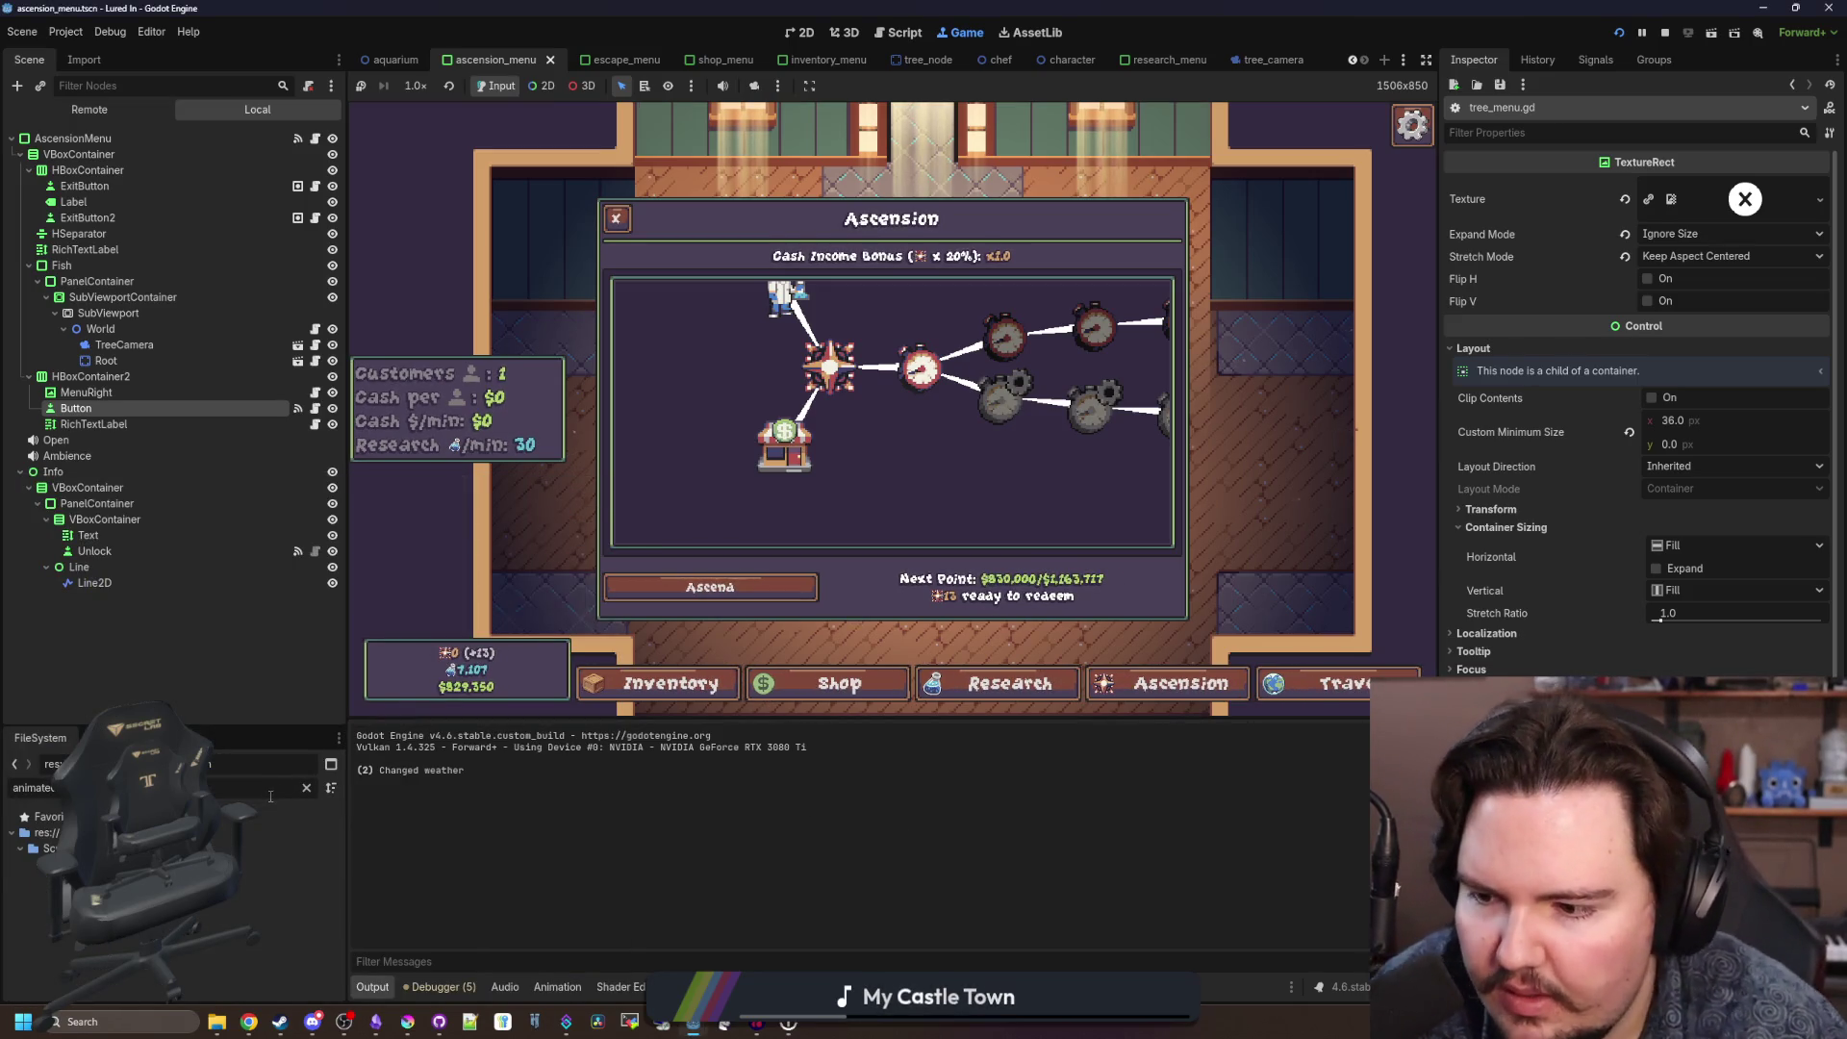
key(Down)
key(Down)
key(Return)
Review the set_state z_index and scale tween lines, then return to the running game.
scroll(817, 559, down, 9)
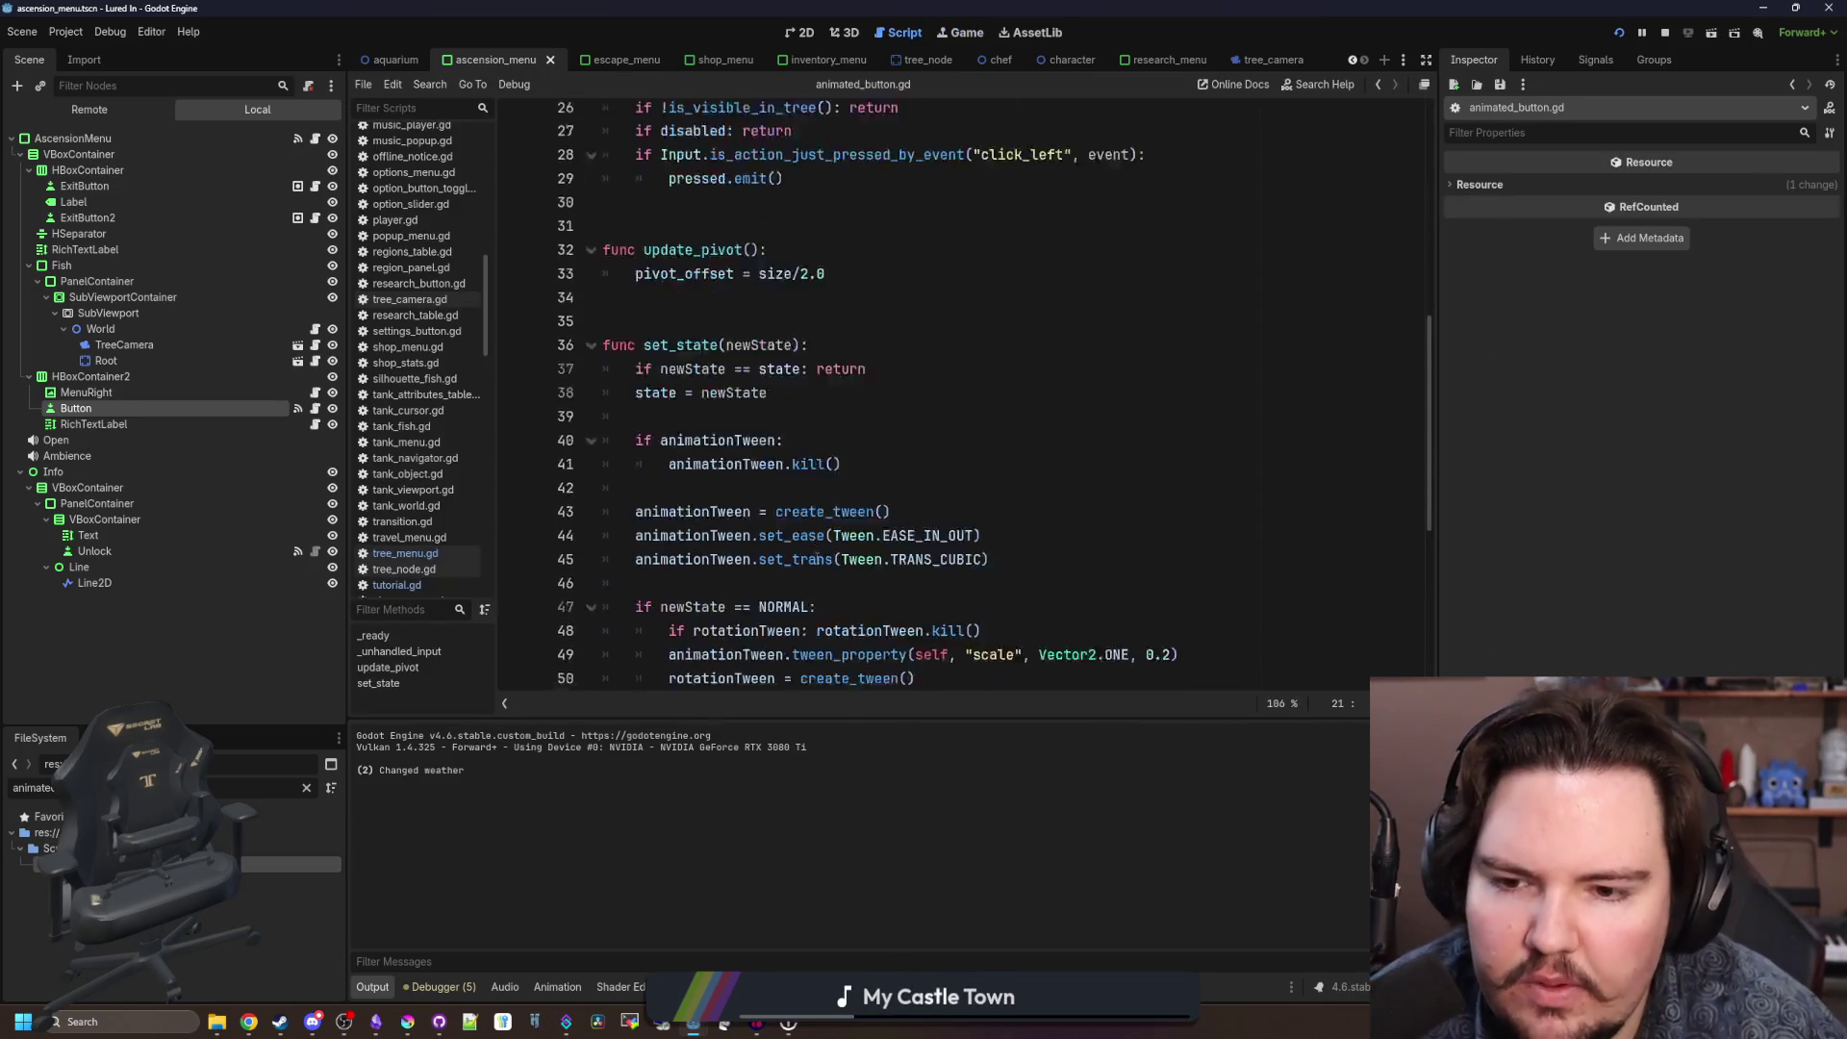
click(840, 552)
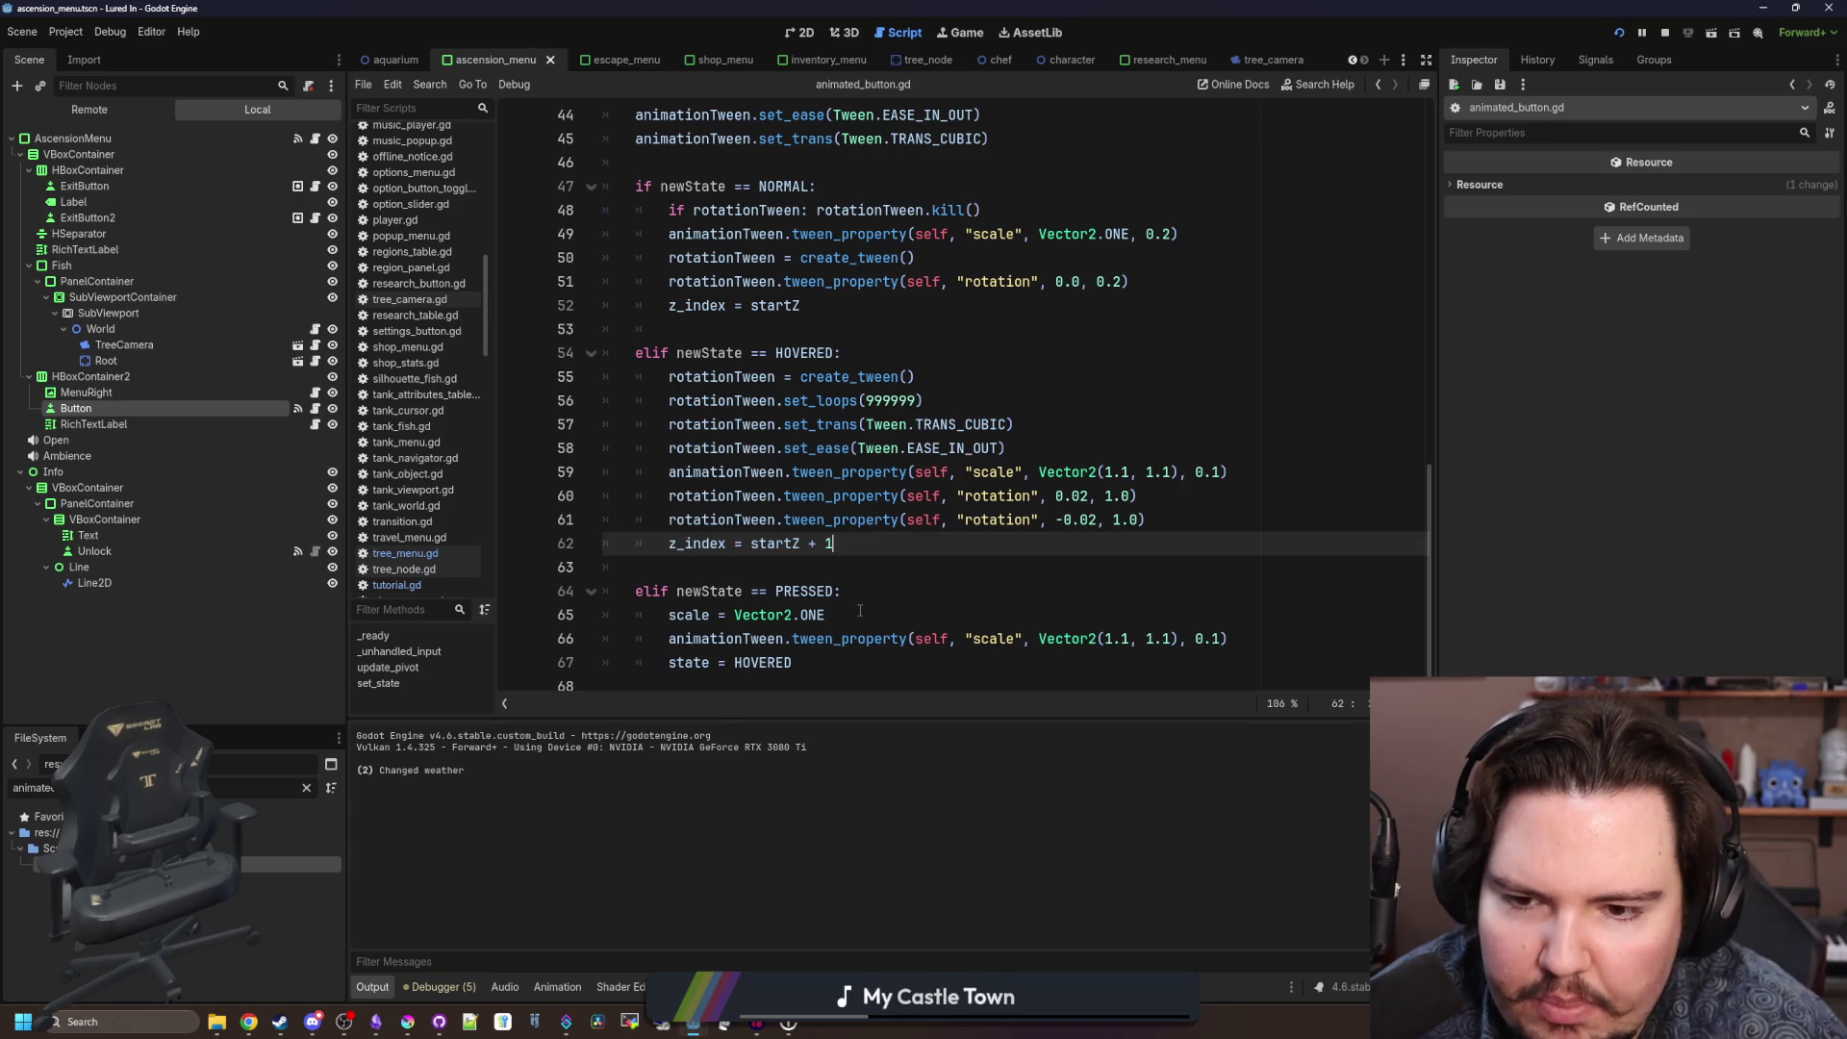
drag(914, 638, 1216, 637)
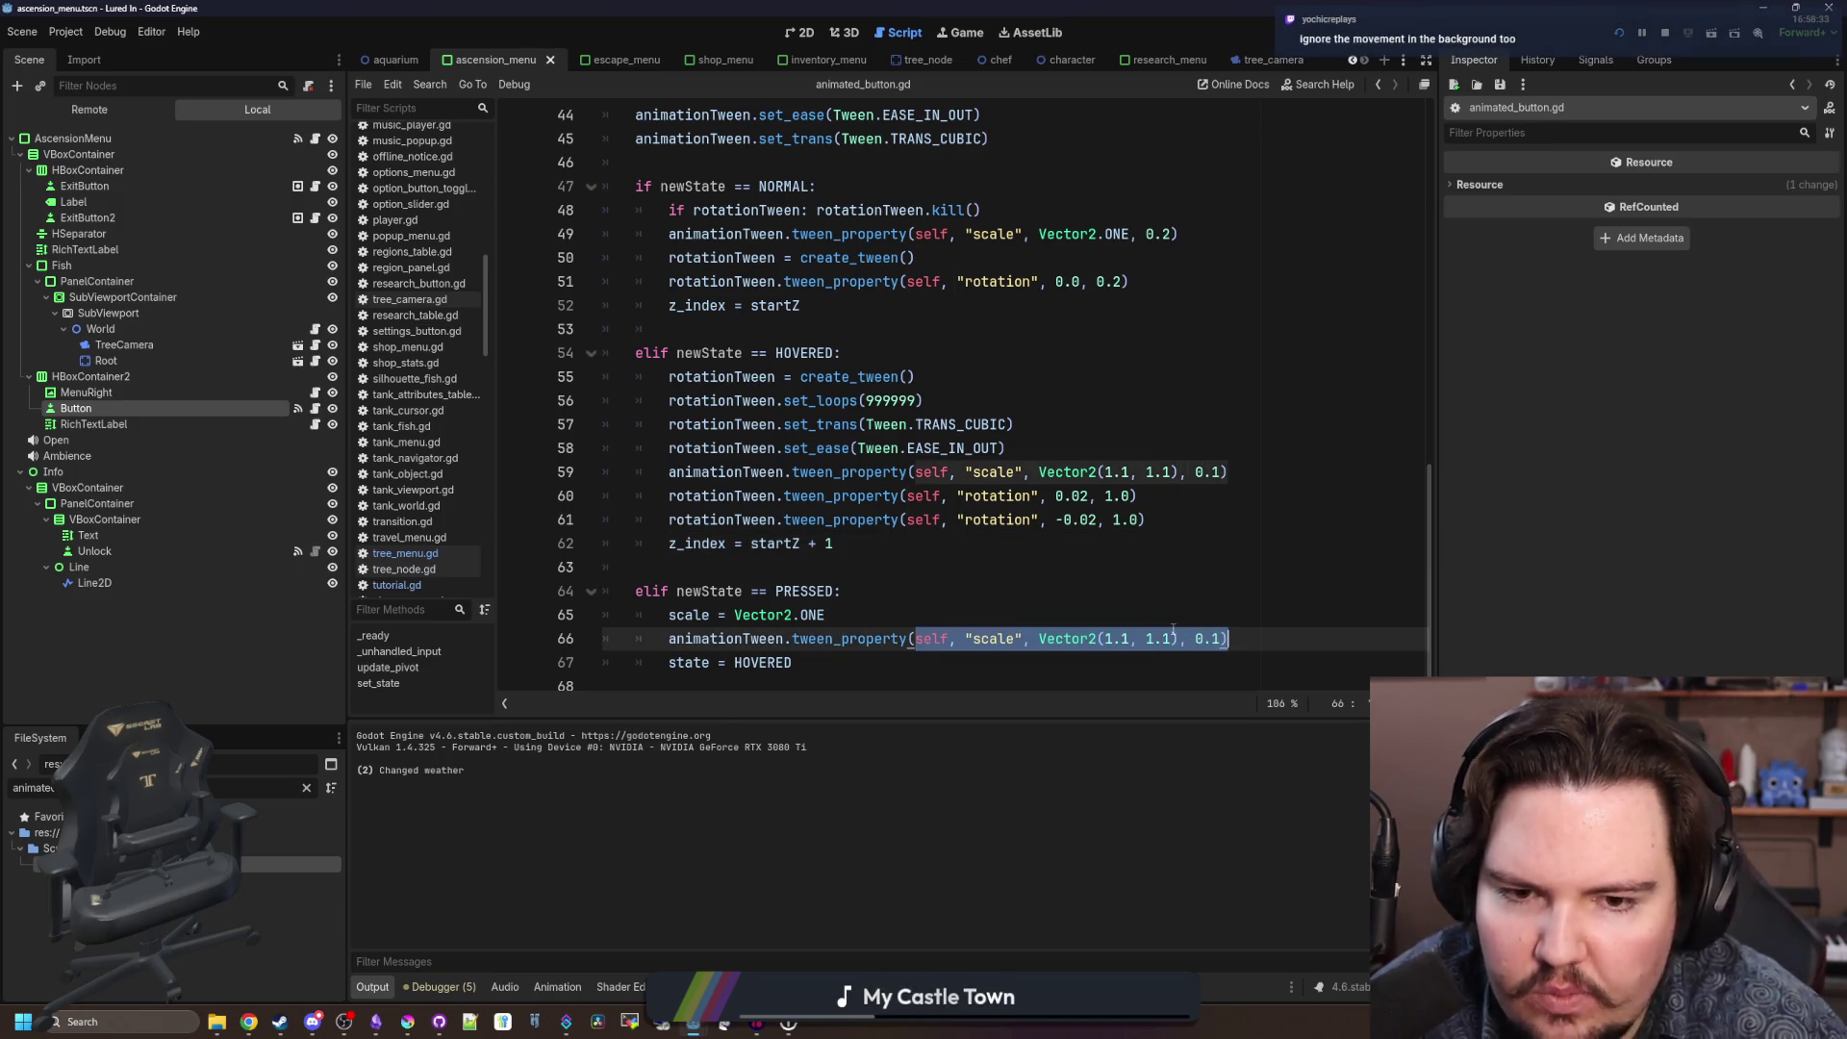
click(1174, 630)
click(1084, 621)
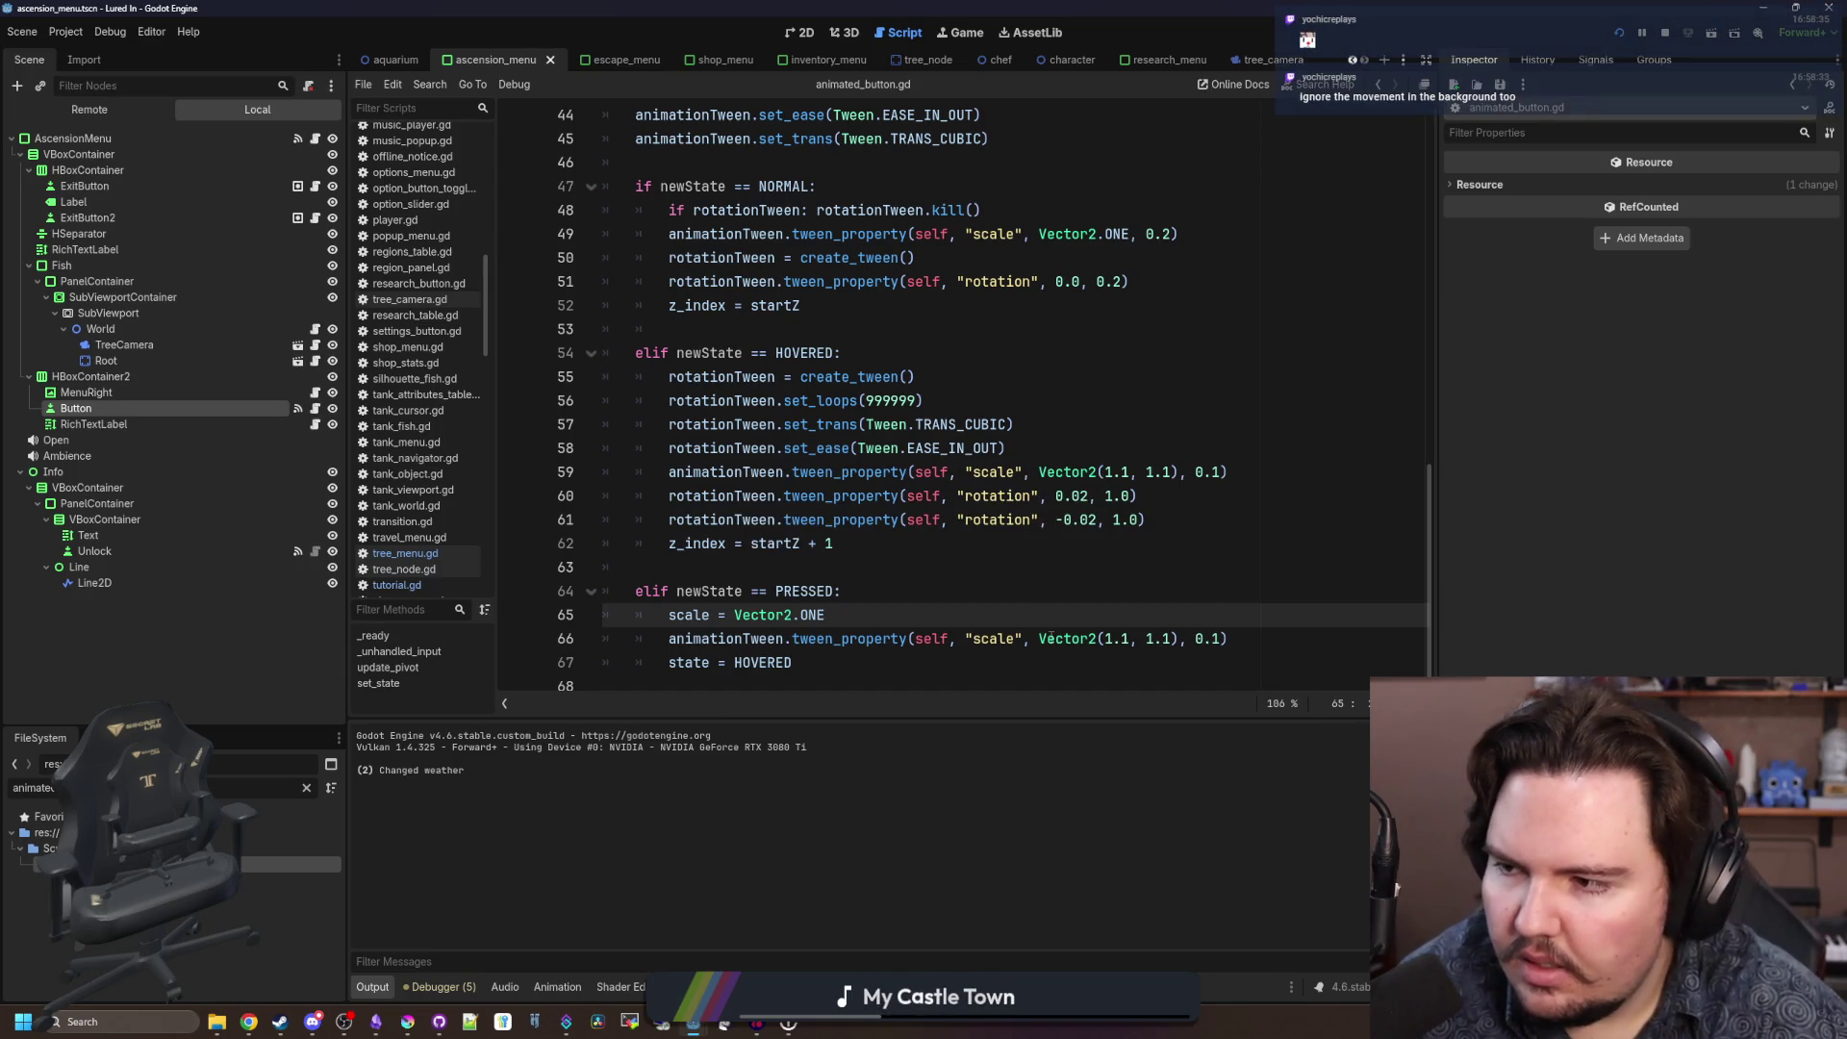
click(823, 568)
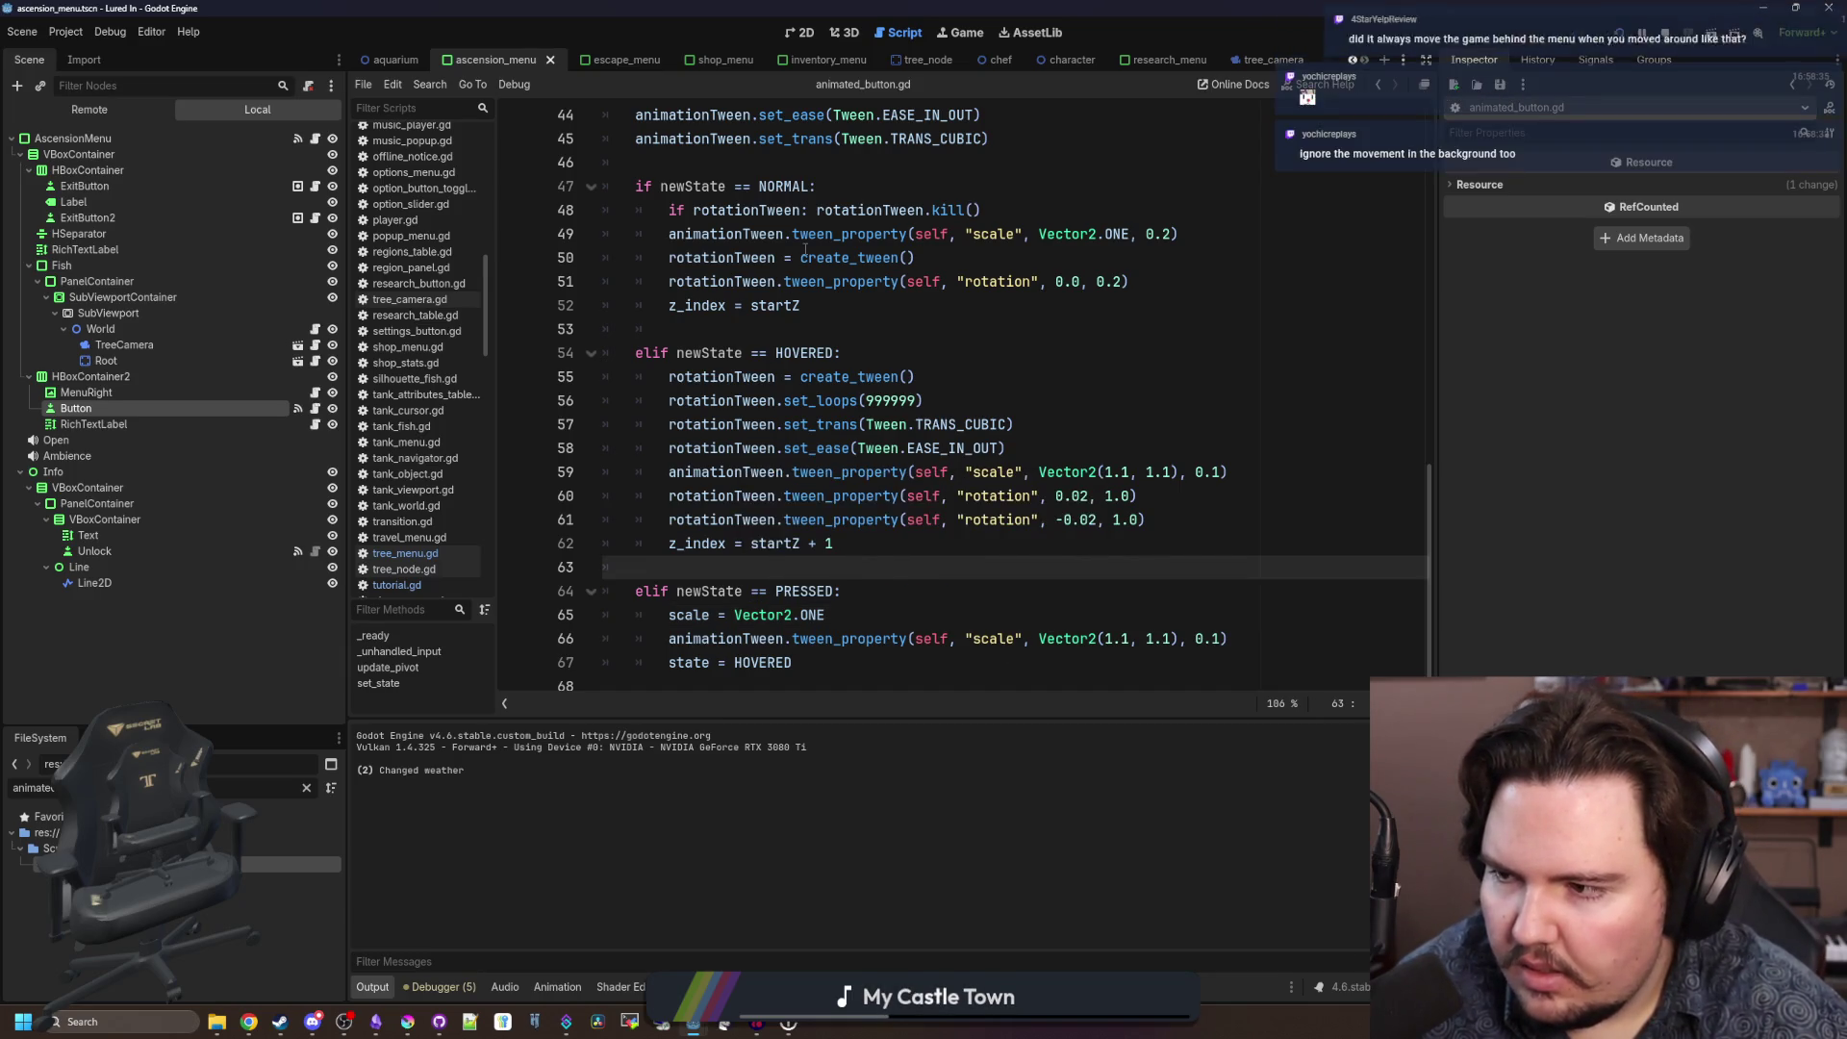
click(967, 32)
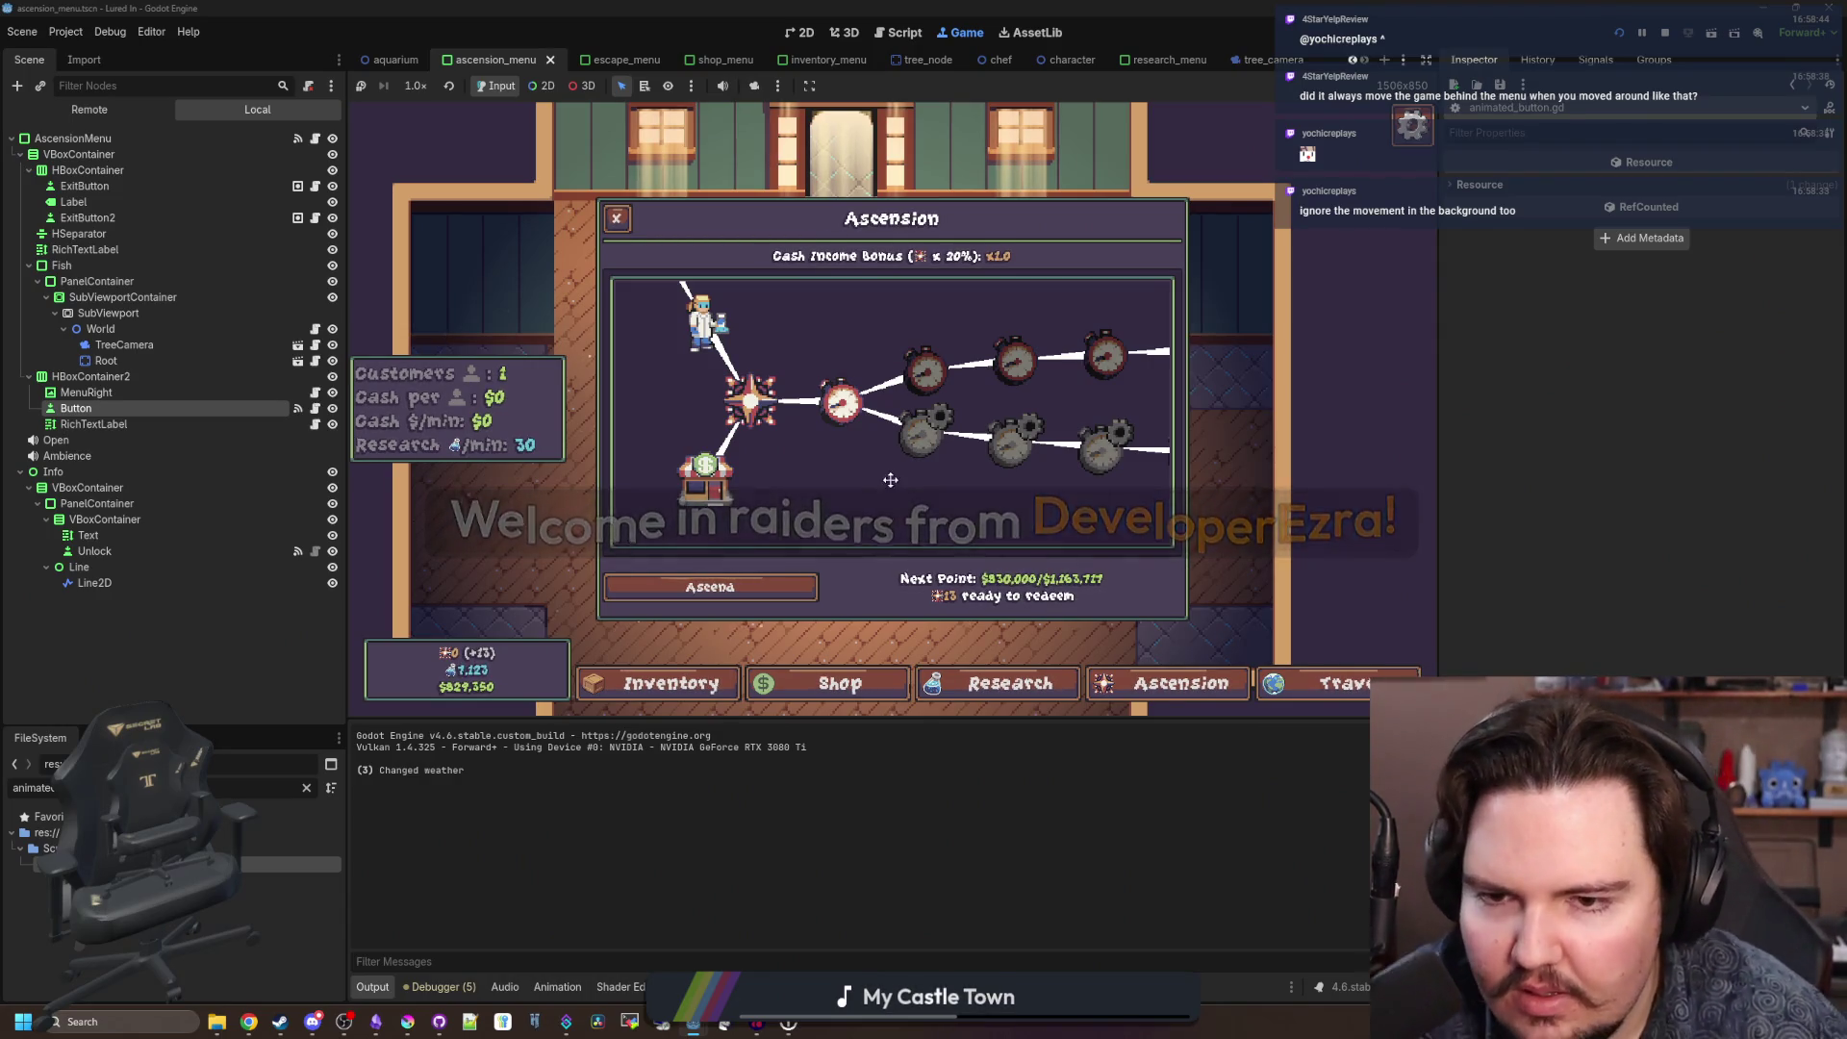
Zoom out the Ascension tree with the mouse wheel to reveal the longer upgrade chain.
scroll(863, 488, down, 2)
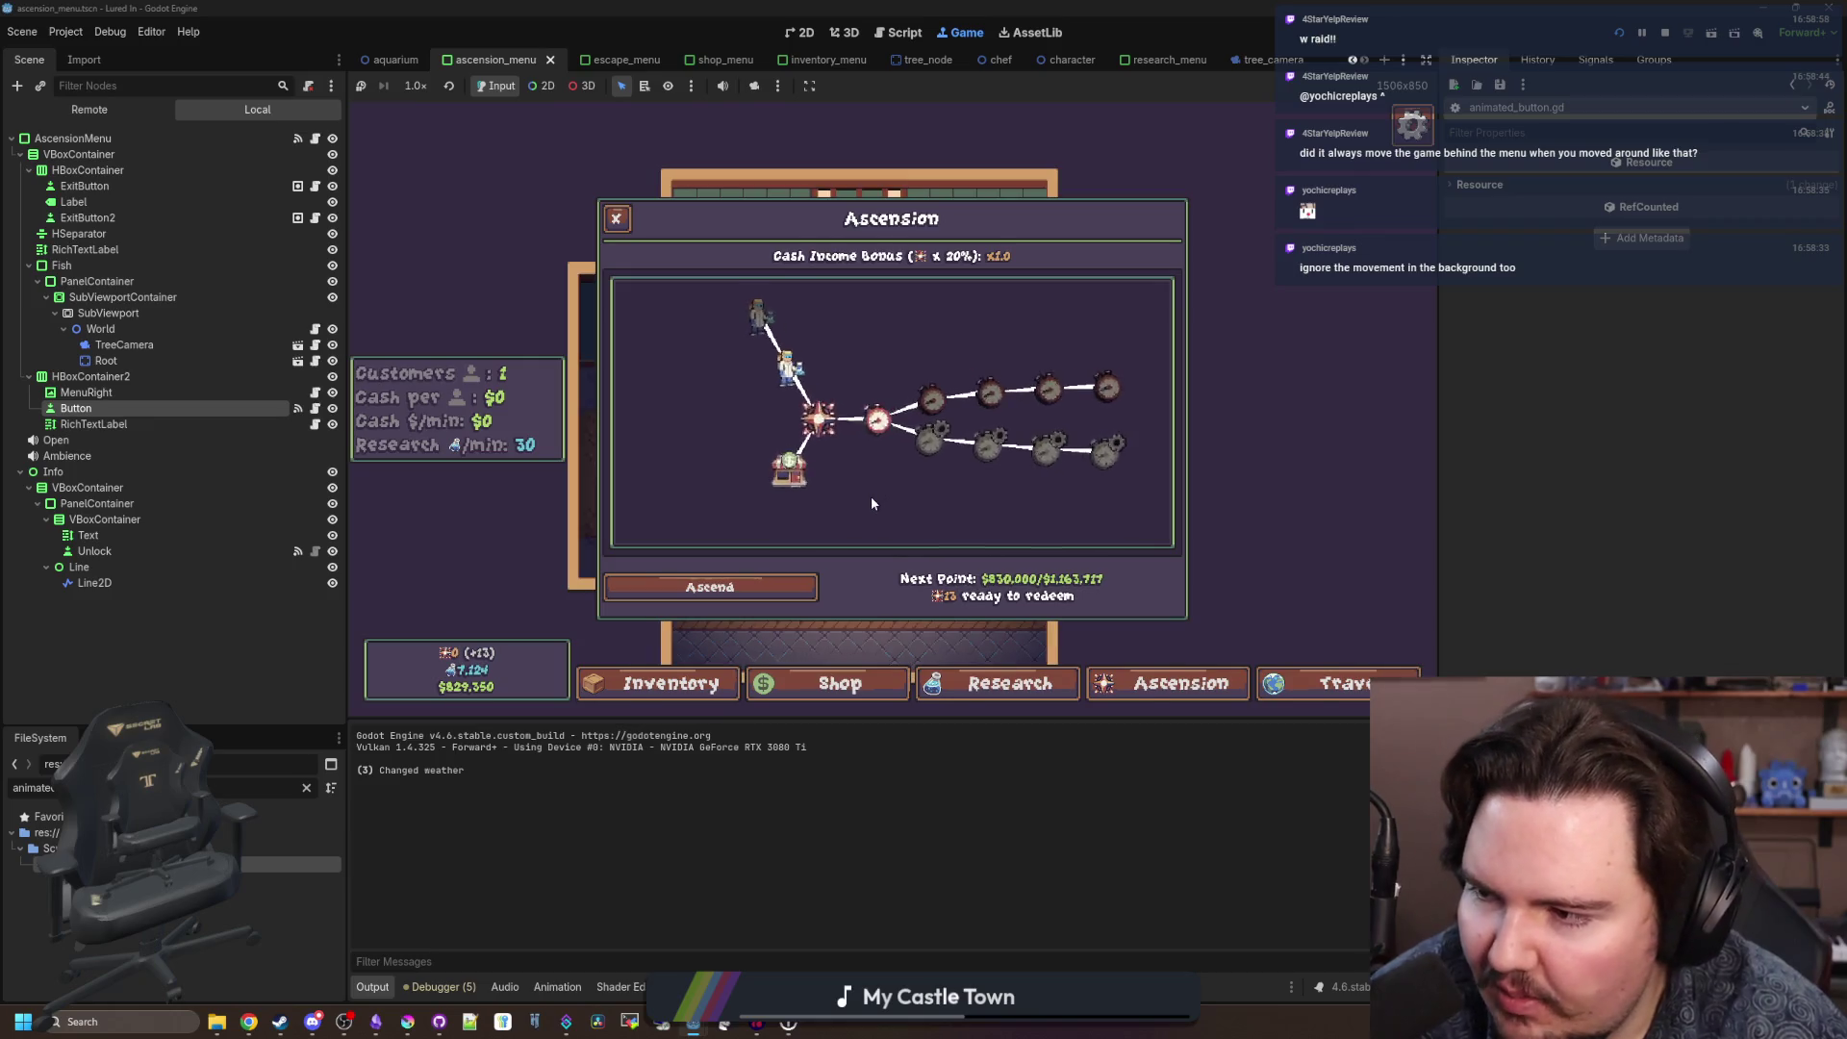
scroll(872, 500, up, 2)
scroll(864, 481, down, 2)
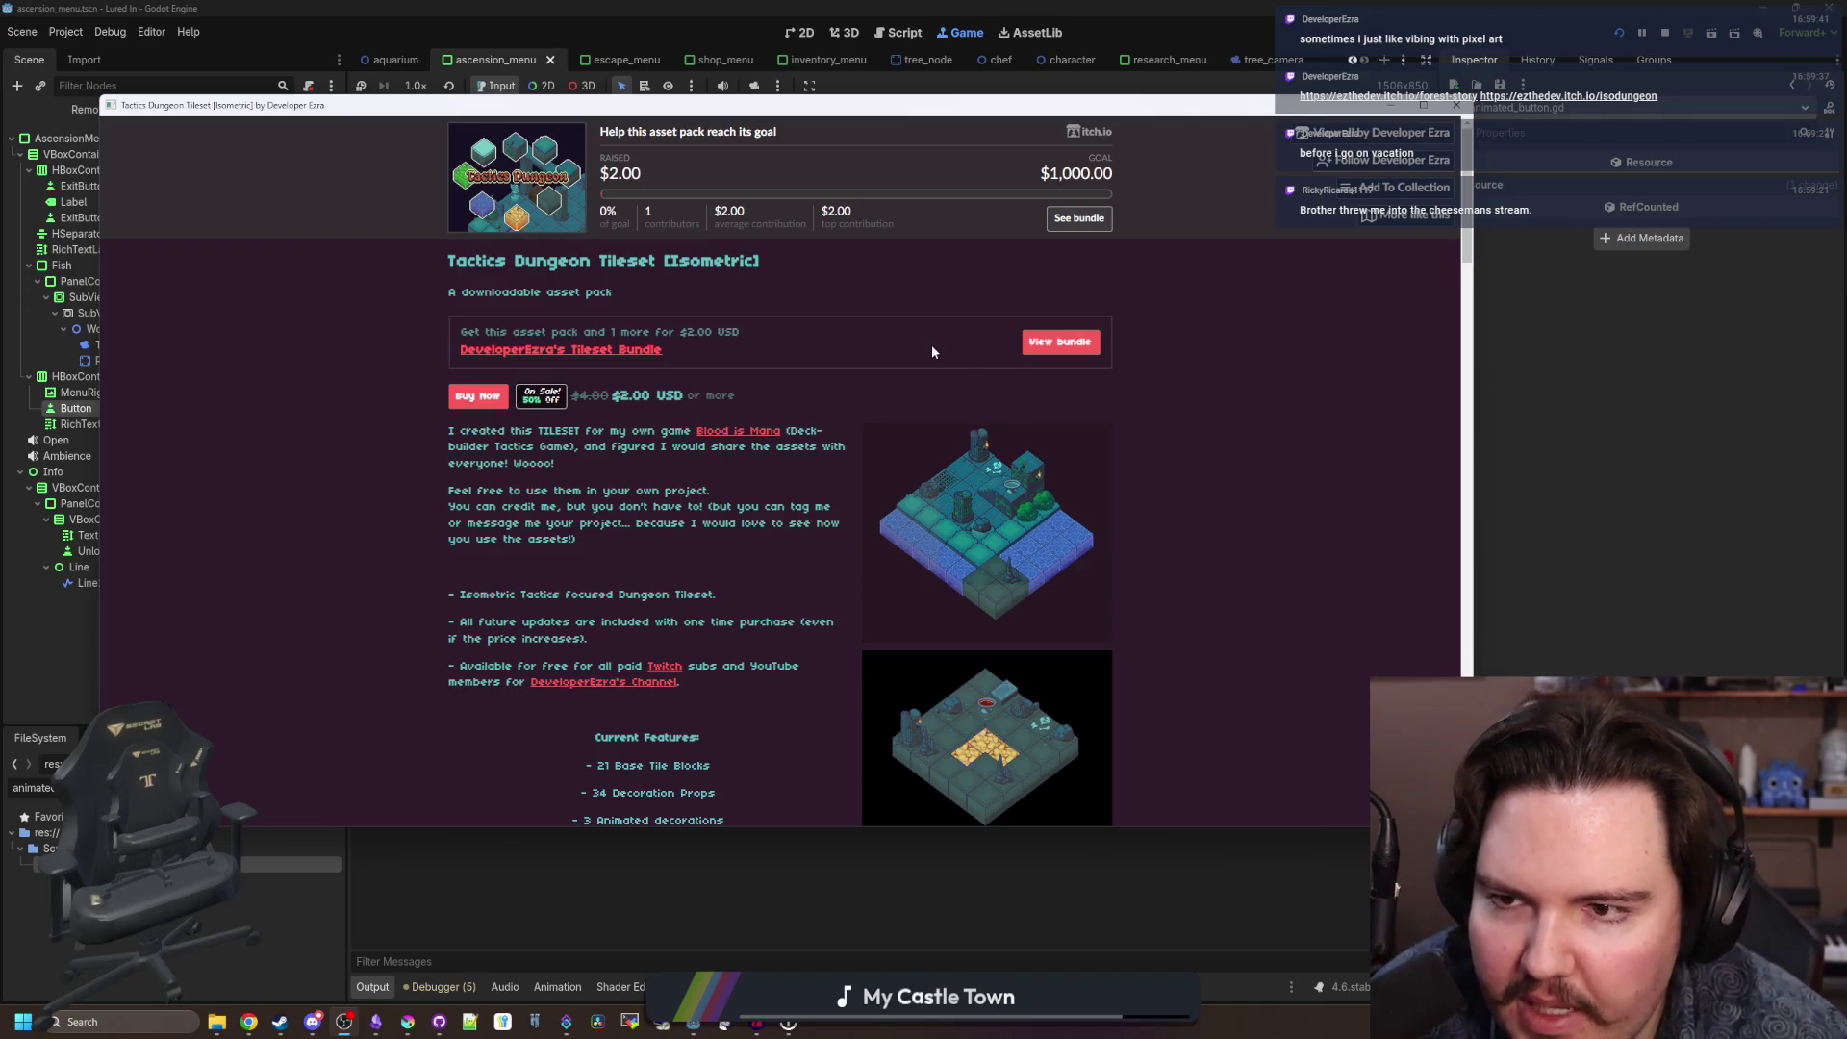
Page through the Tactics Dungeon Tileset screenshots in the lightbox, then close it.
scroll(931, 352, down, 2)
click(1012, 343)
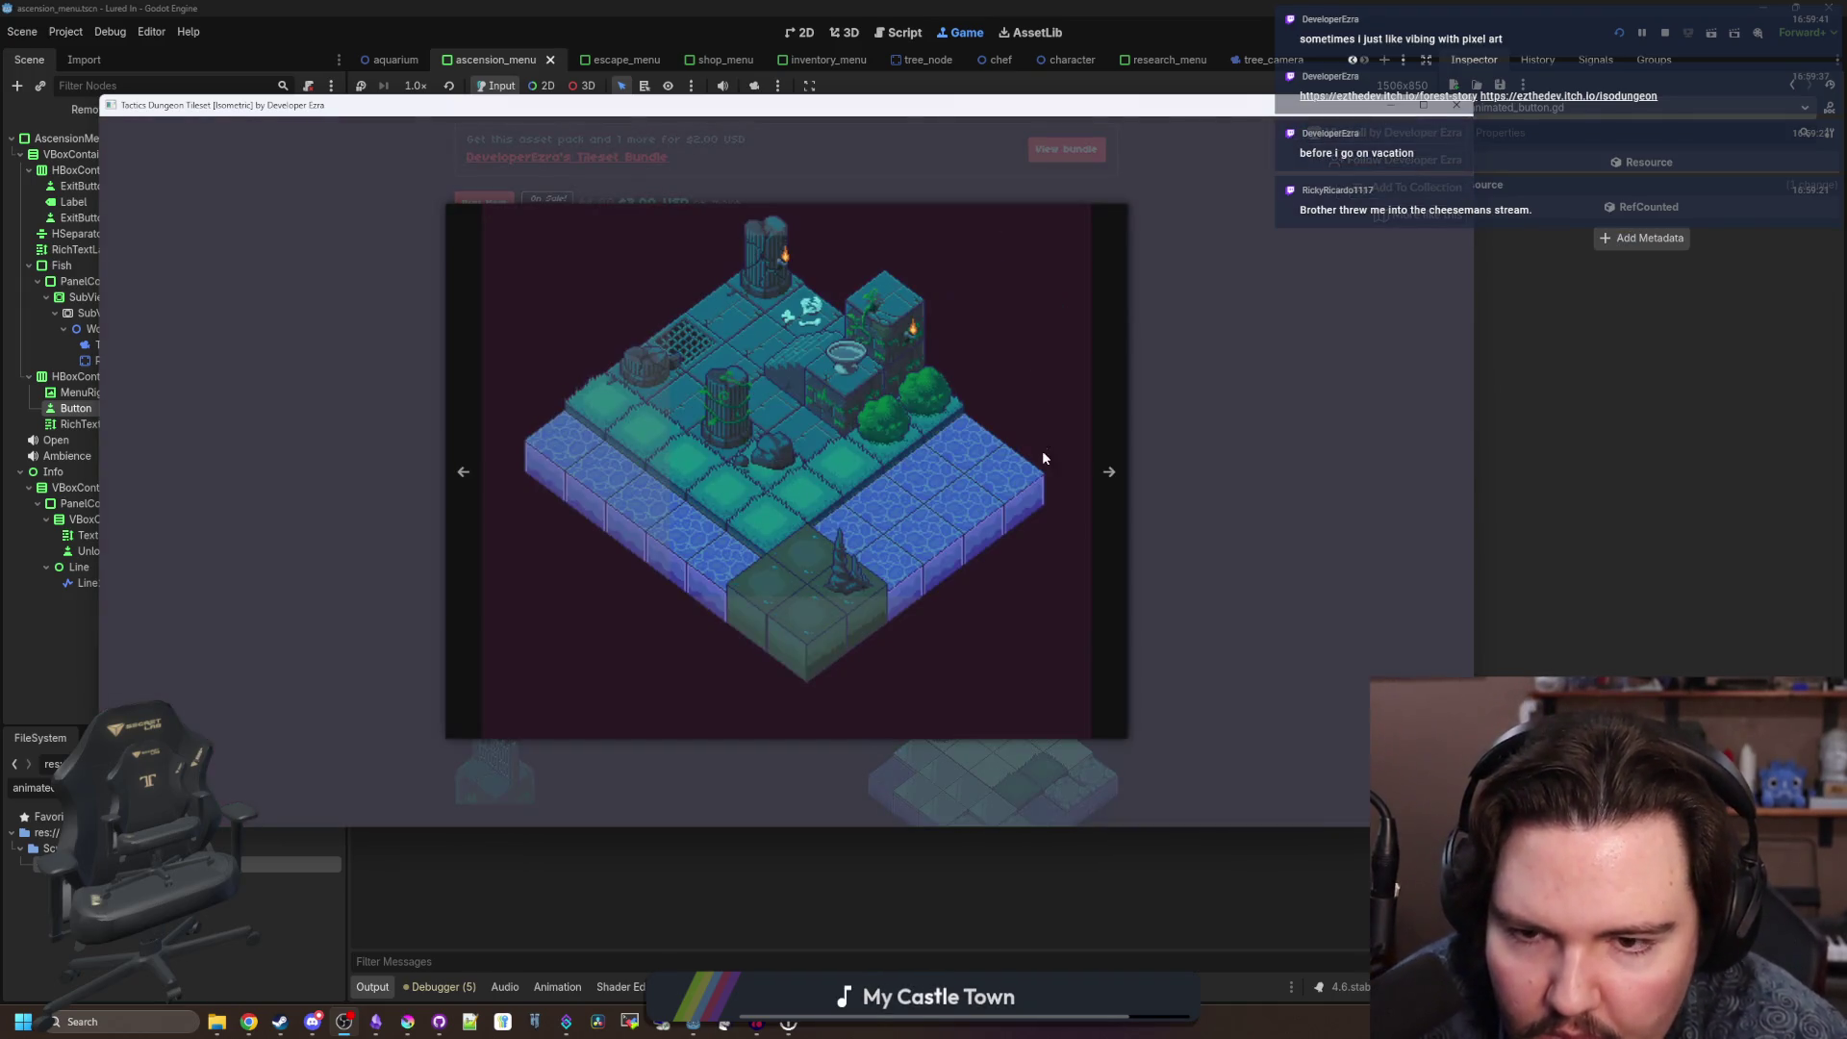
click(1099, 502)
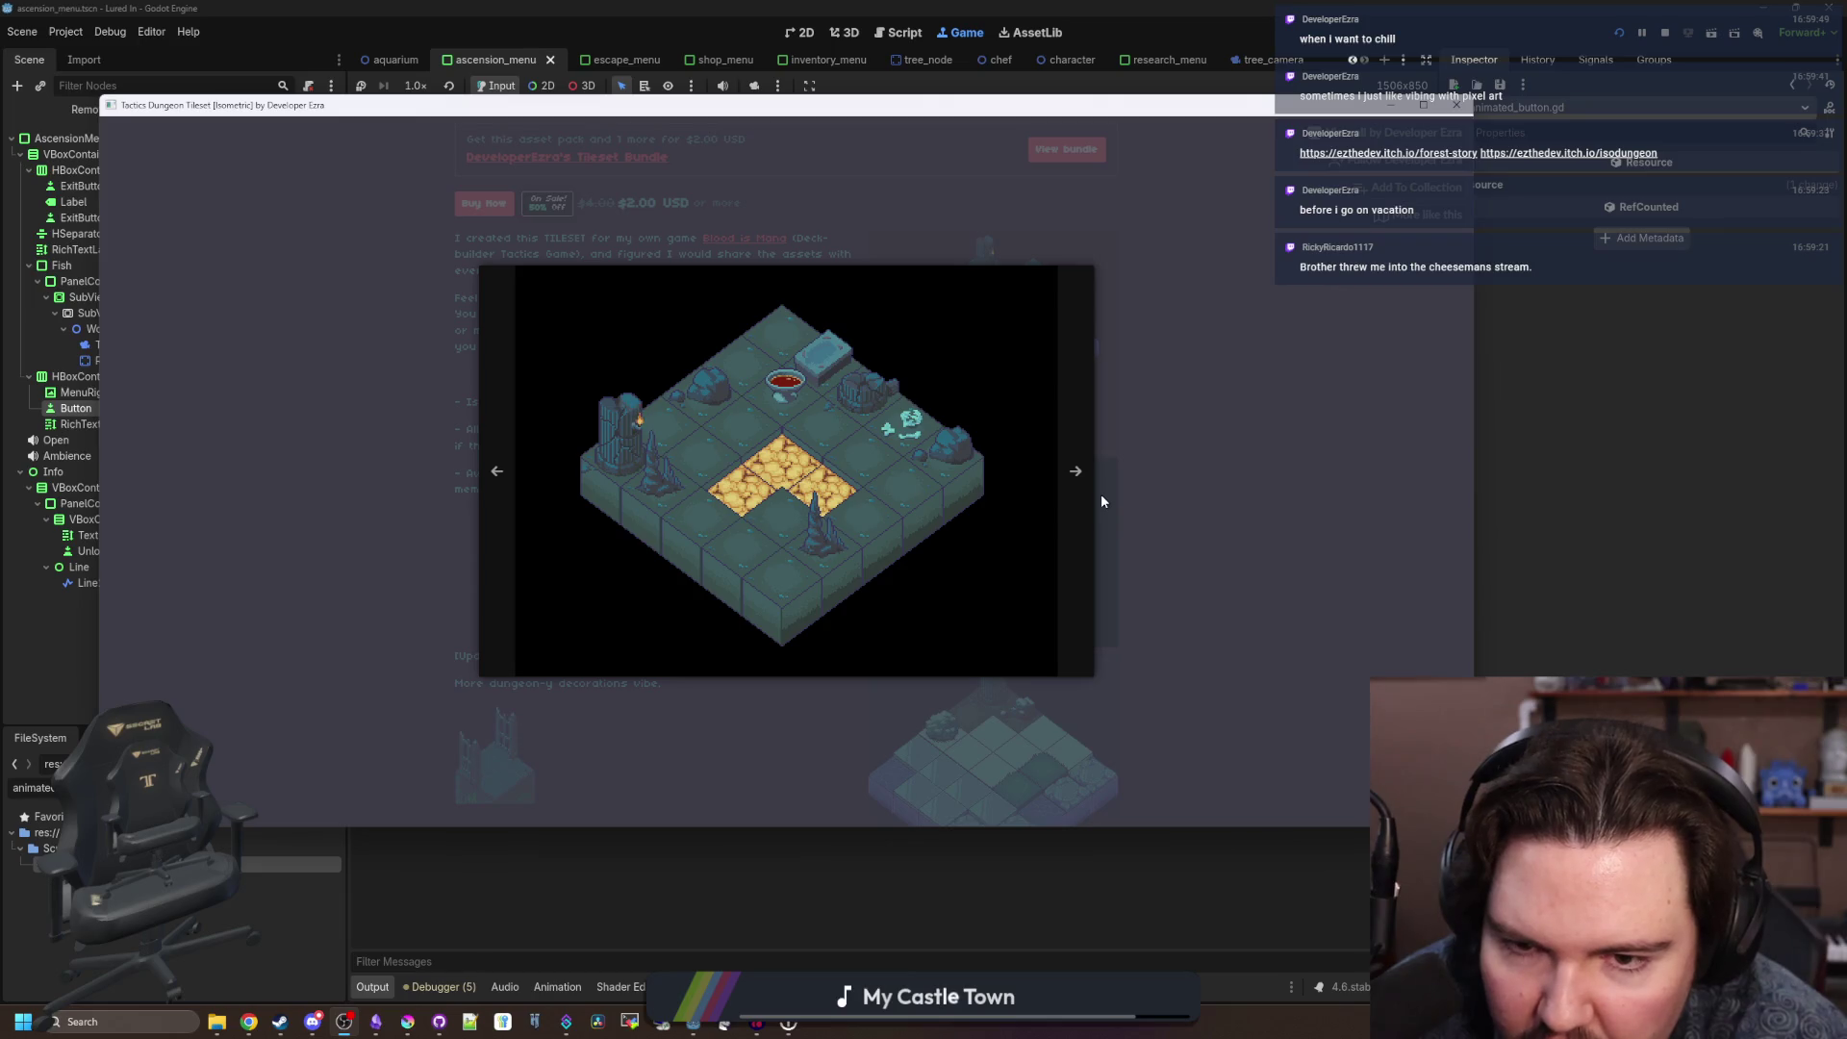
click(1101, 499)
click(1005, 538)
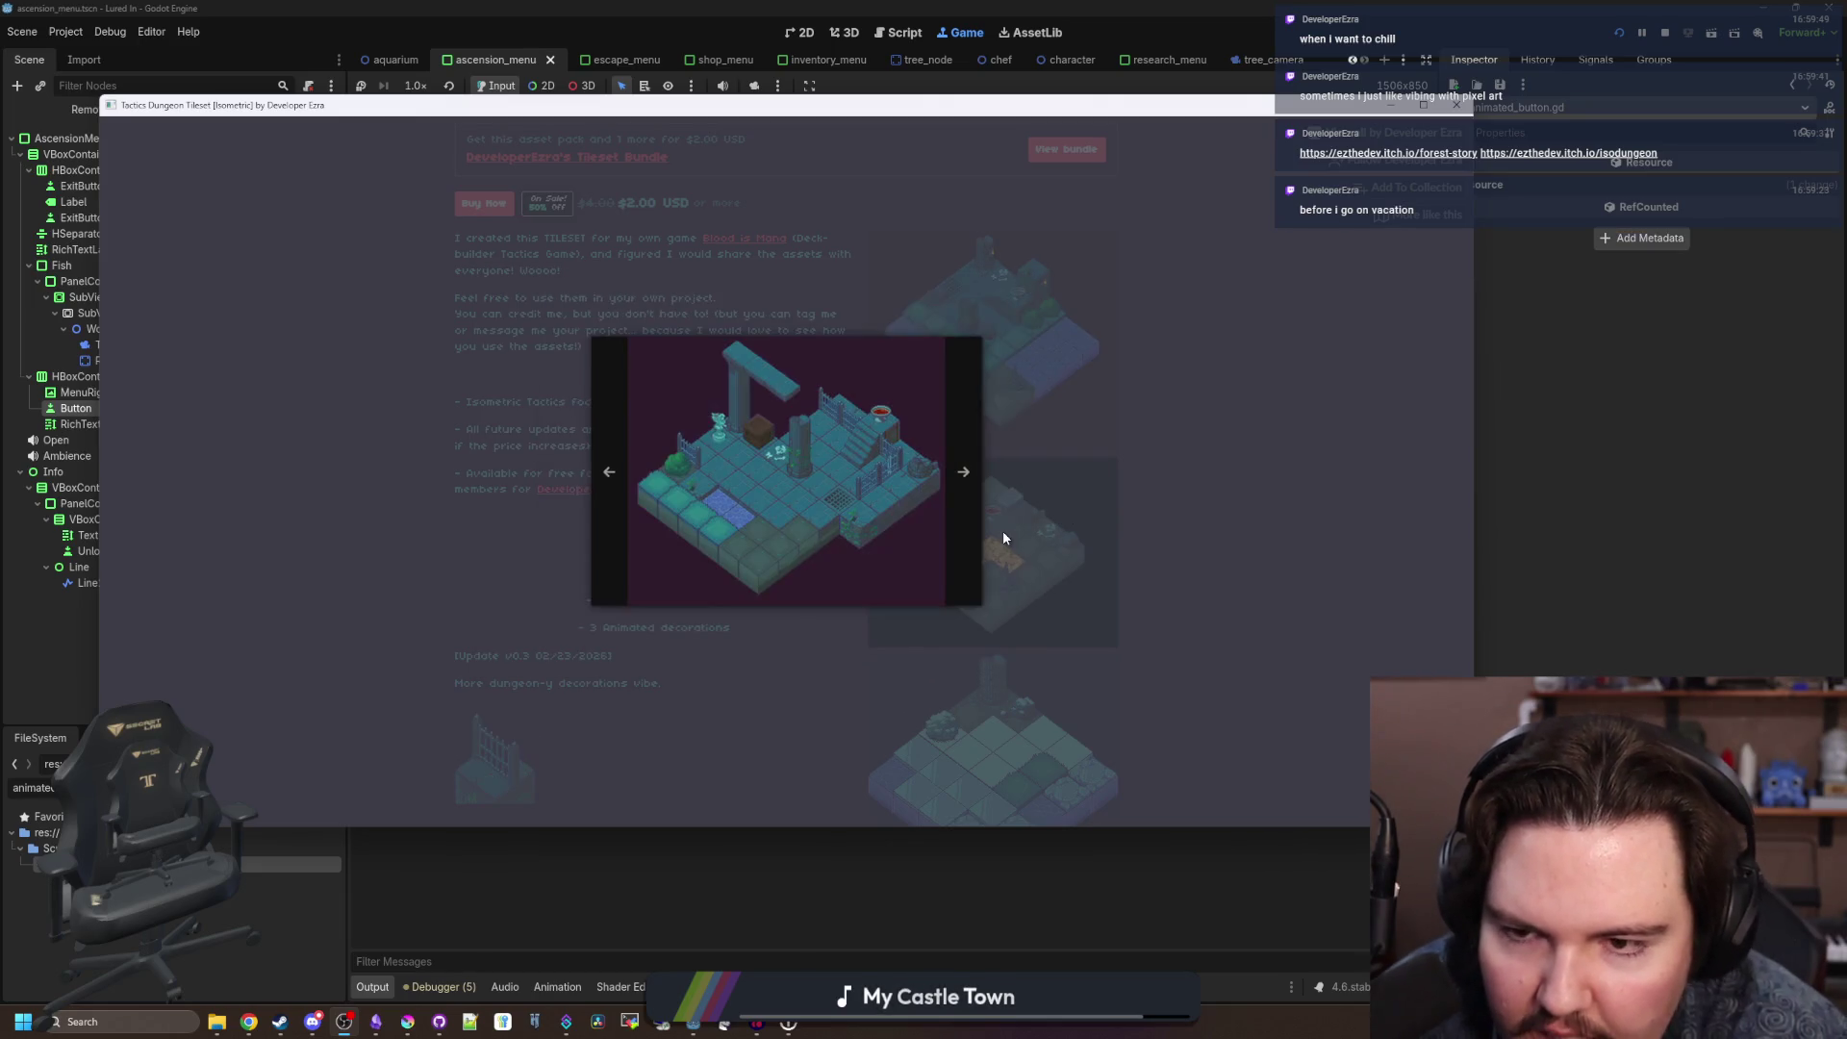
click(962, 522)
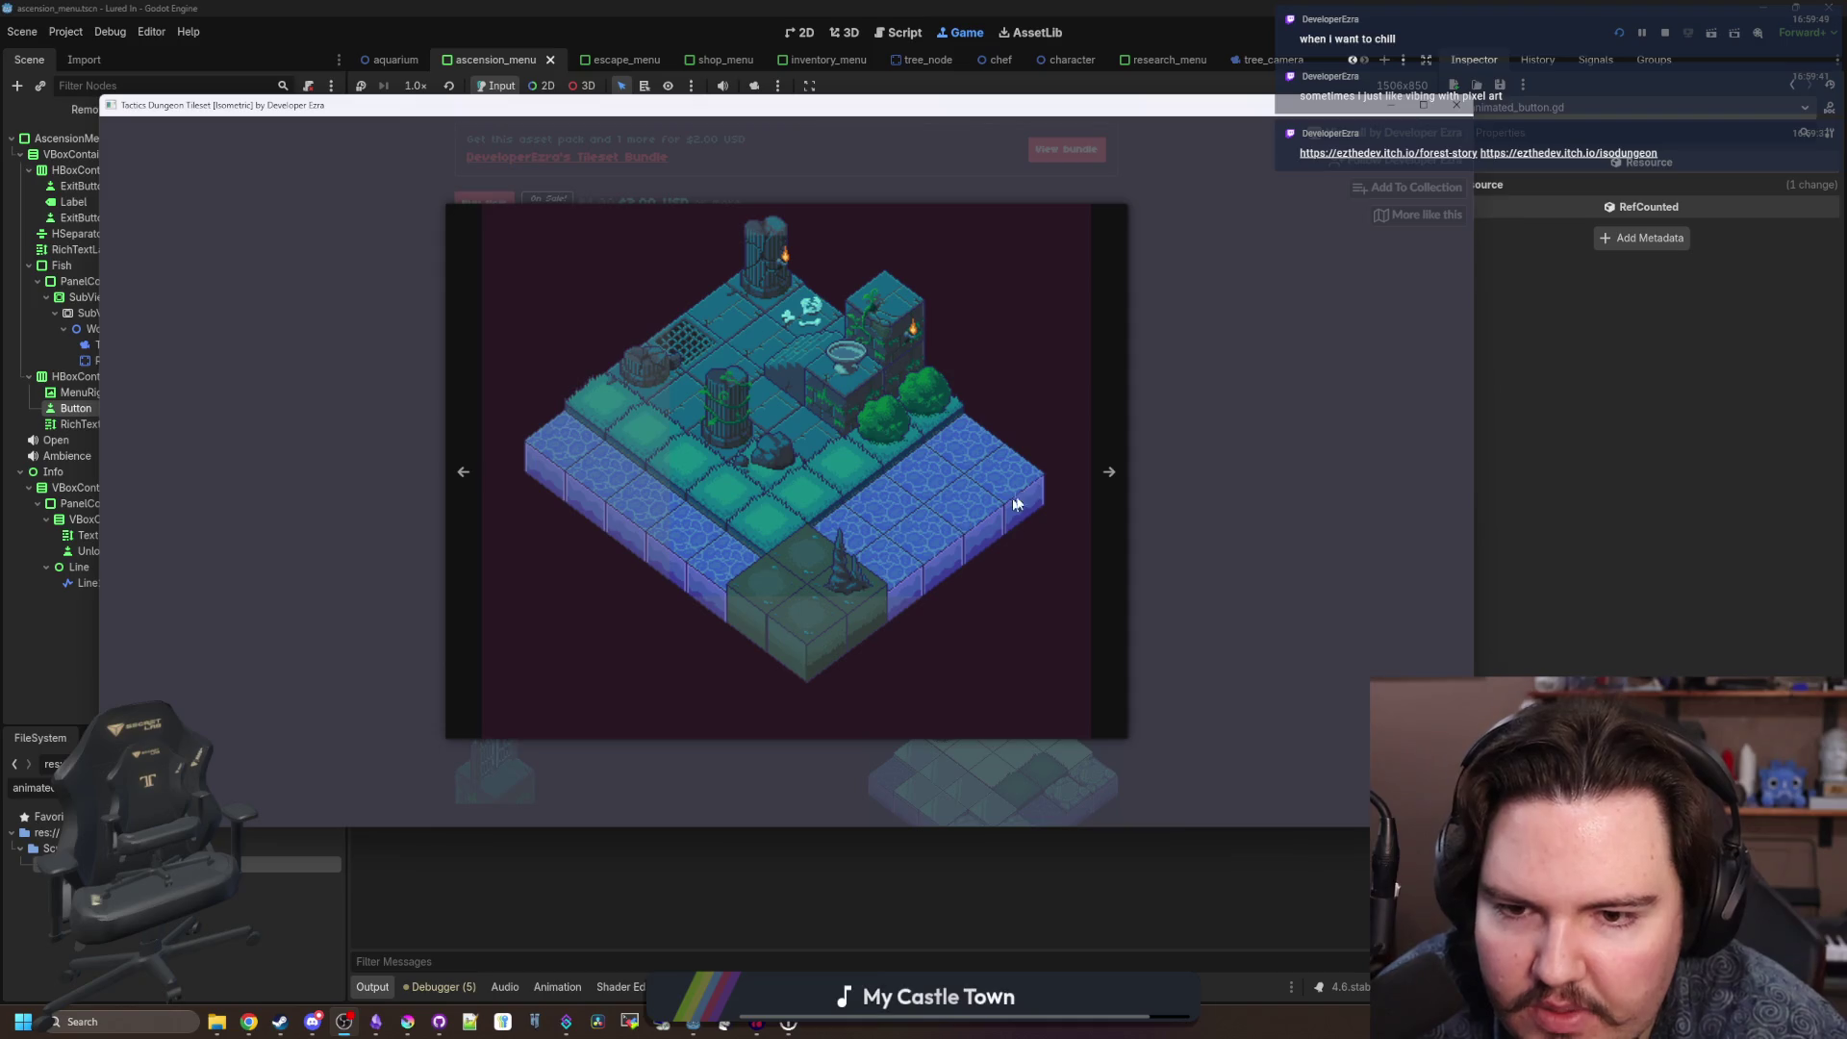
click(1096, 470)
click(1081, 479)
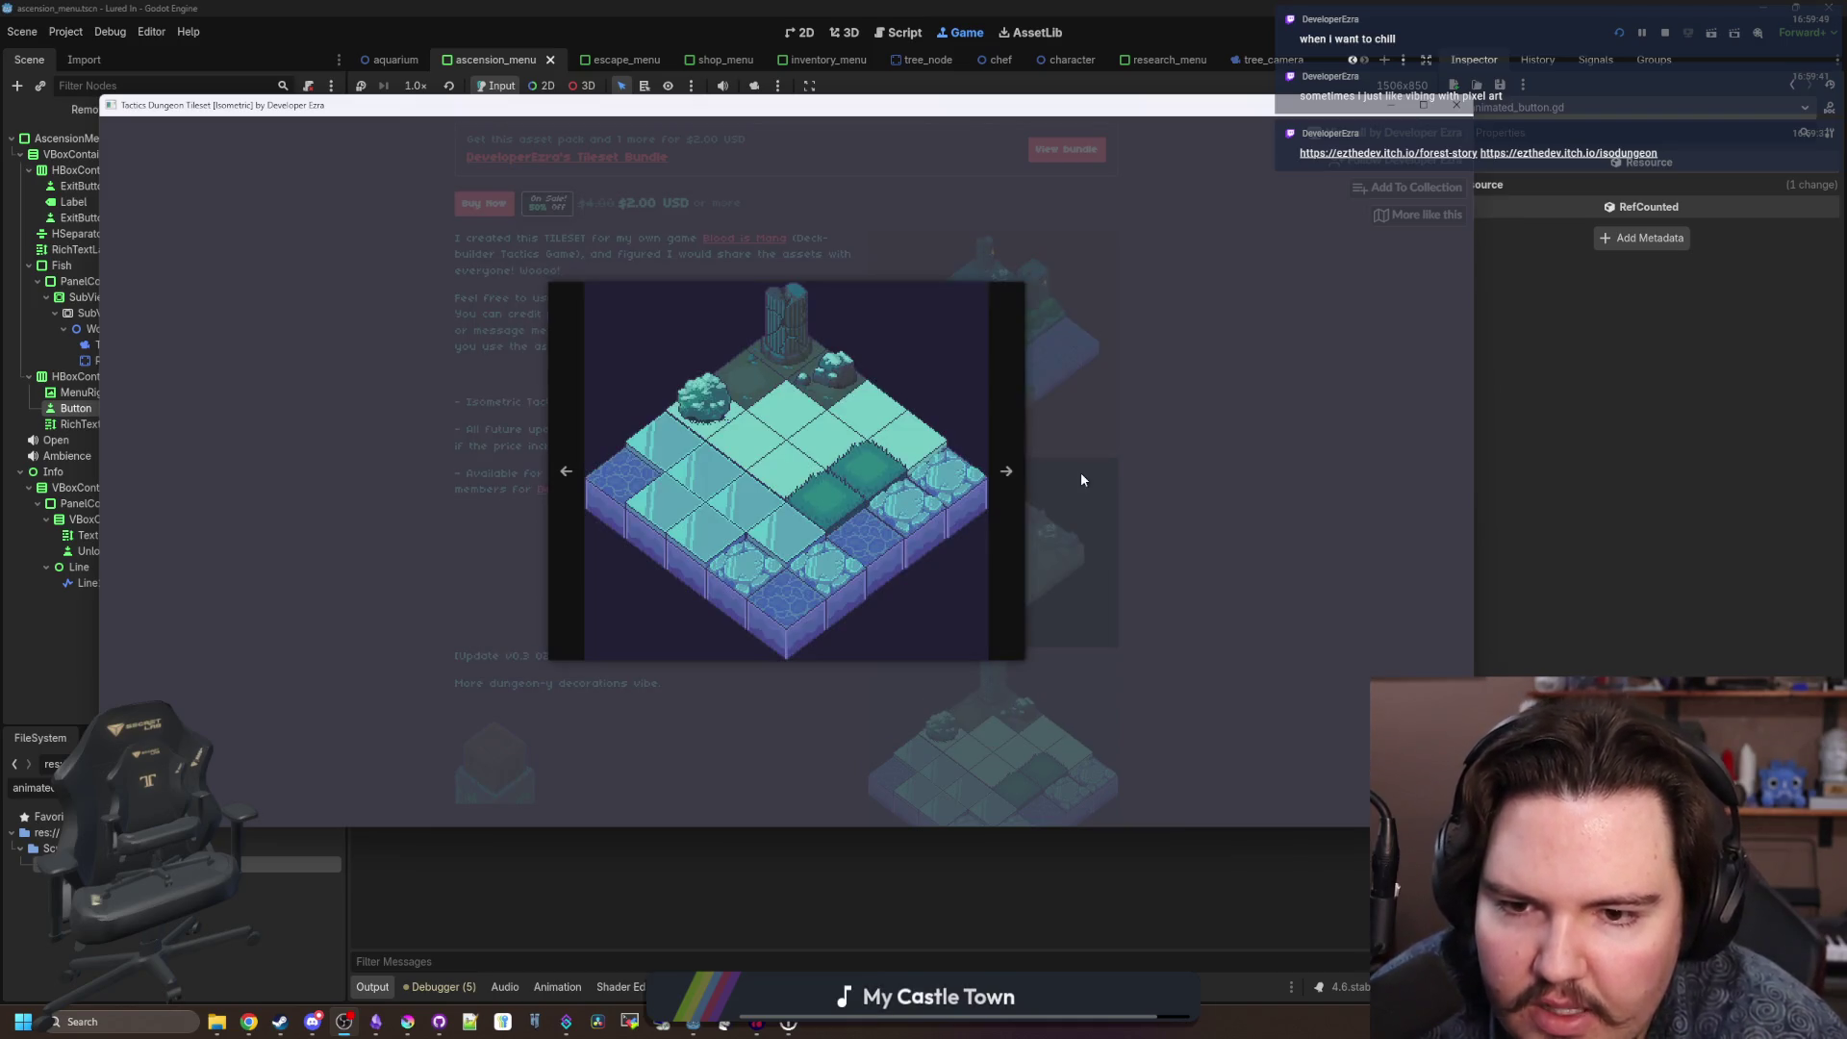
click(1024, 475)
click(972, 466)
click(971, 466)
click(1156, 387)
scroll(698, 292, up, 2)
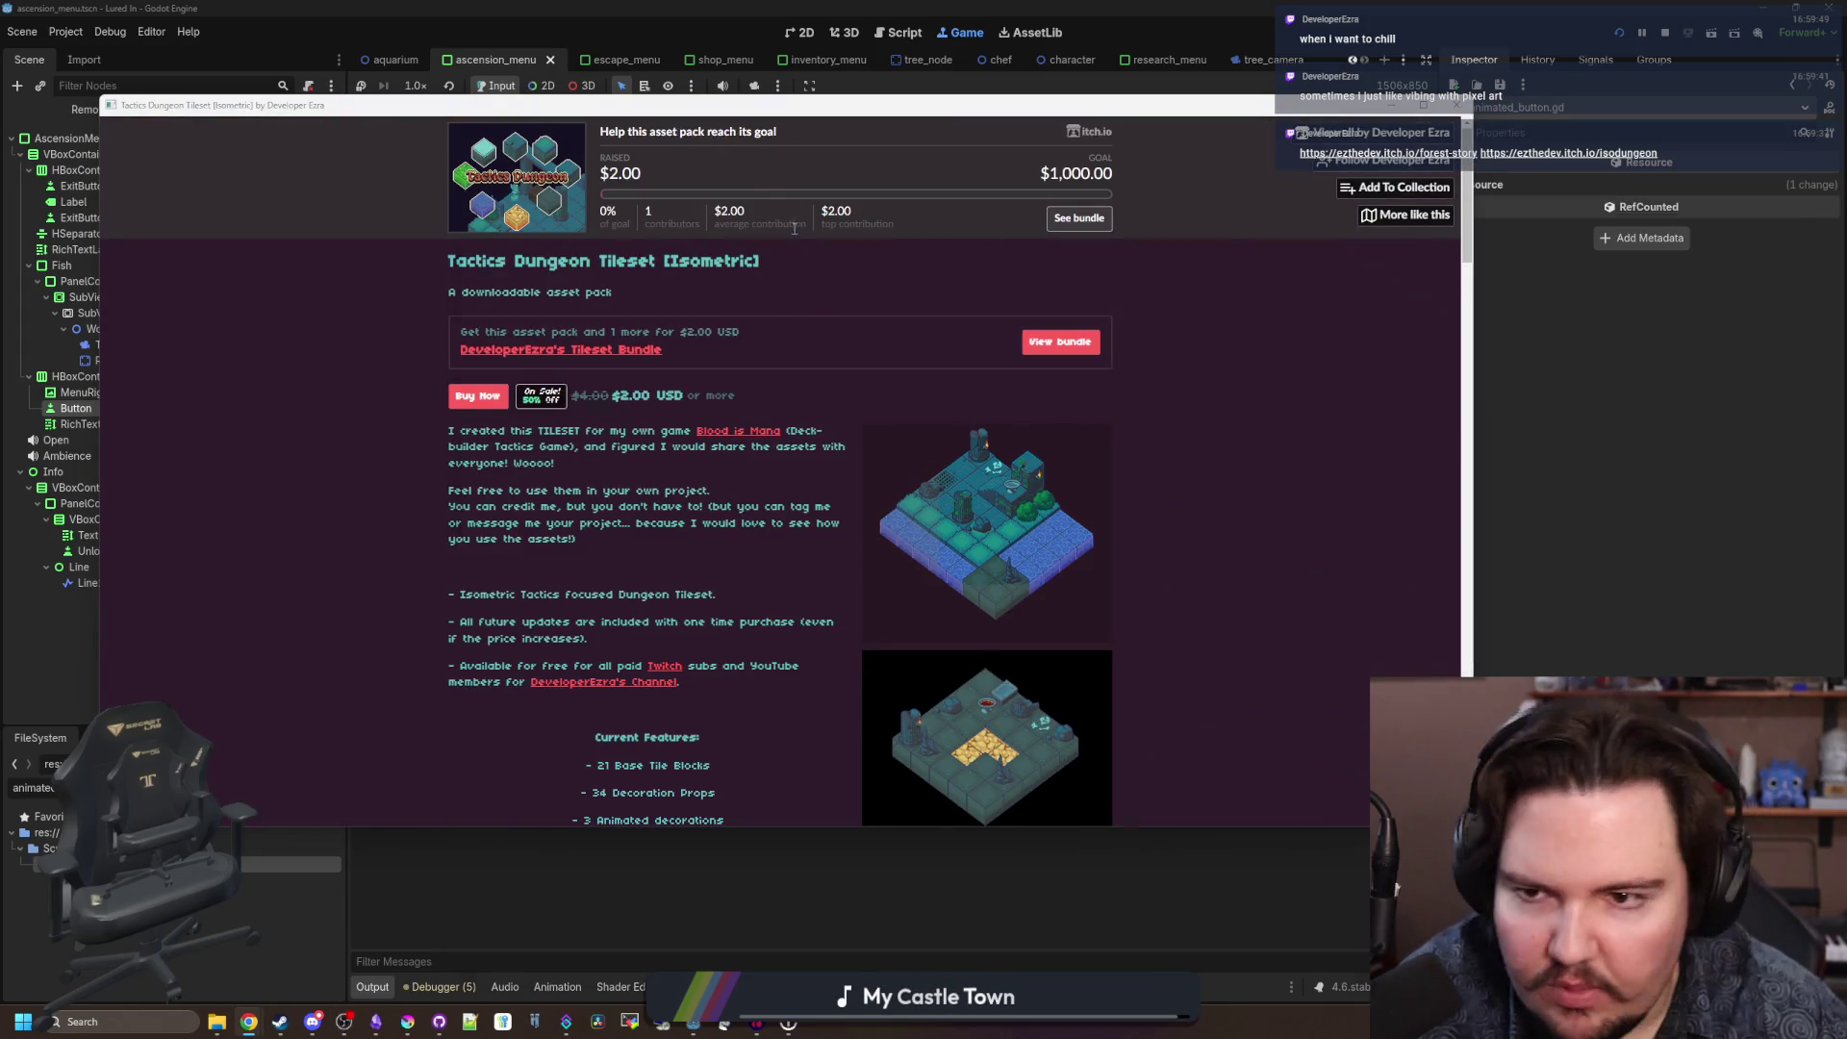
Open a new browser window and load itch.io.
key(ctrl+n)
text(itch.io)
key(Return)
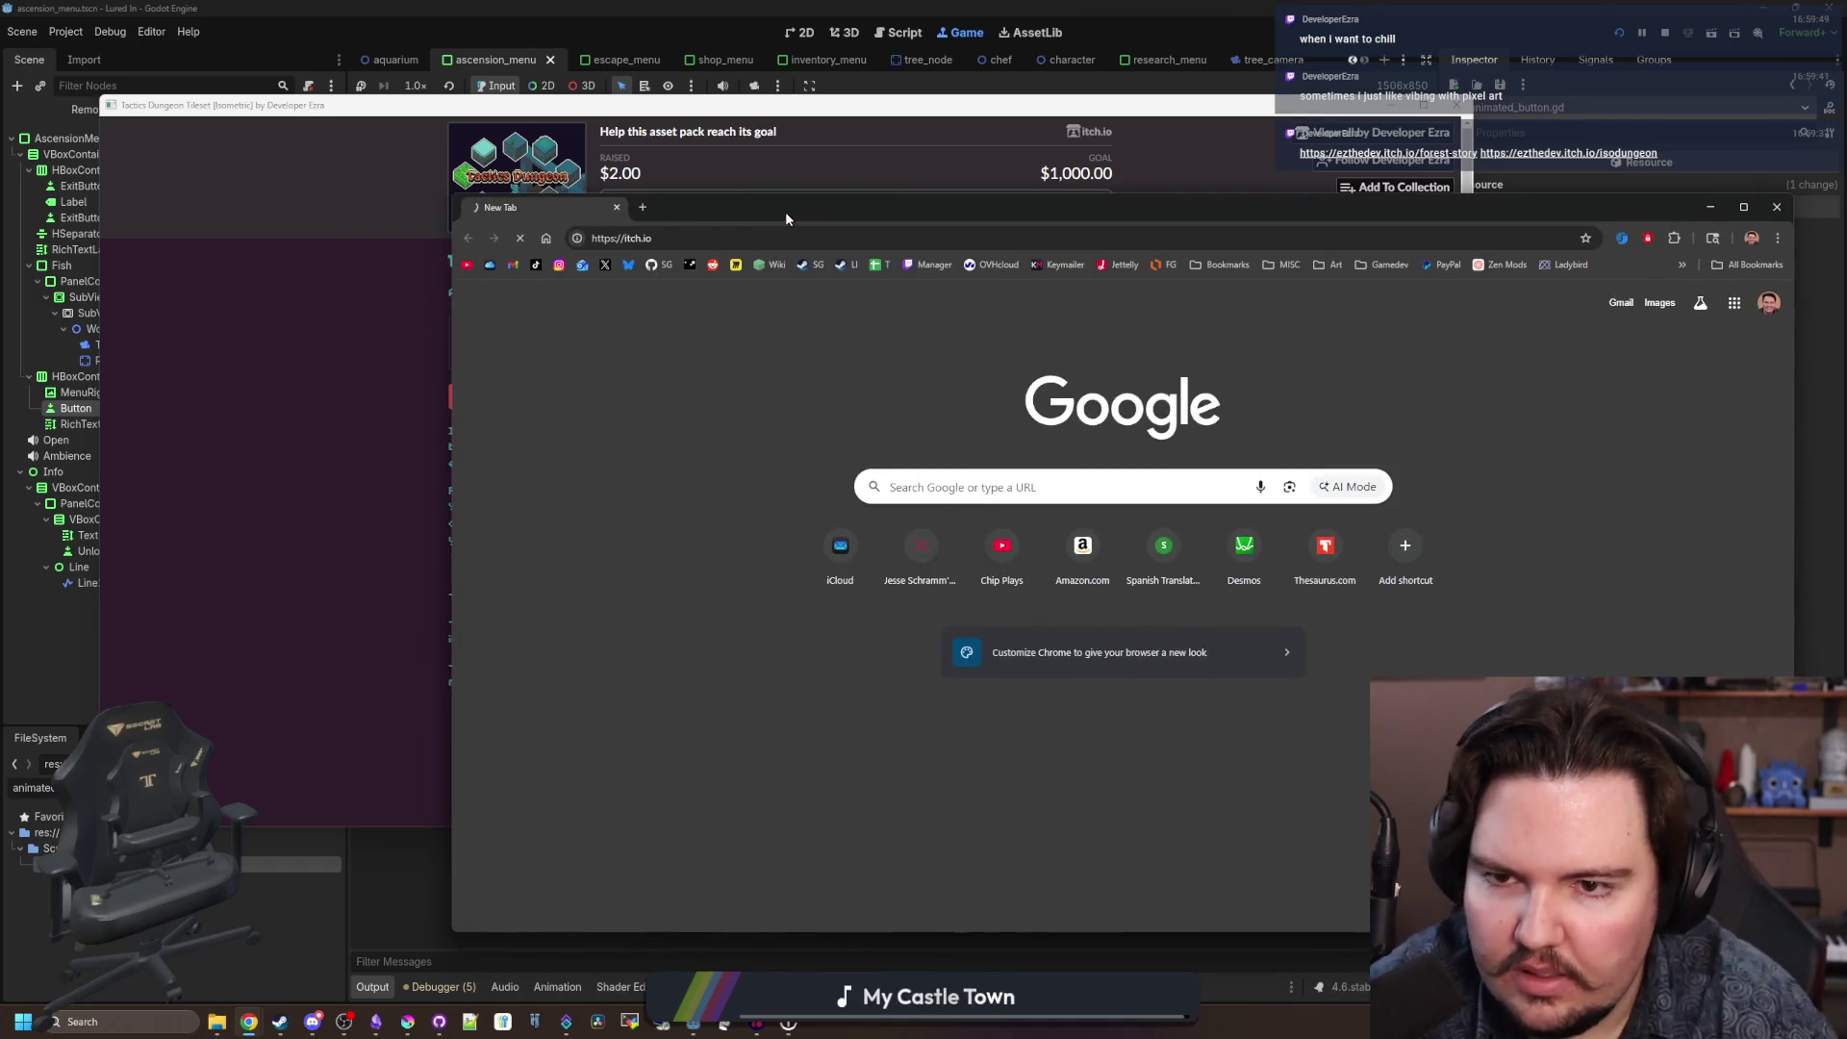
Maximize the browser window and view the Big Boy Games itch.io profile.
drag(785, 212, 445, 12)
click(1664, 110)
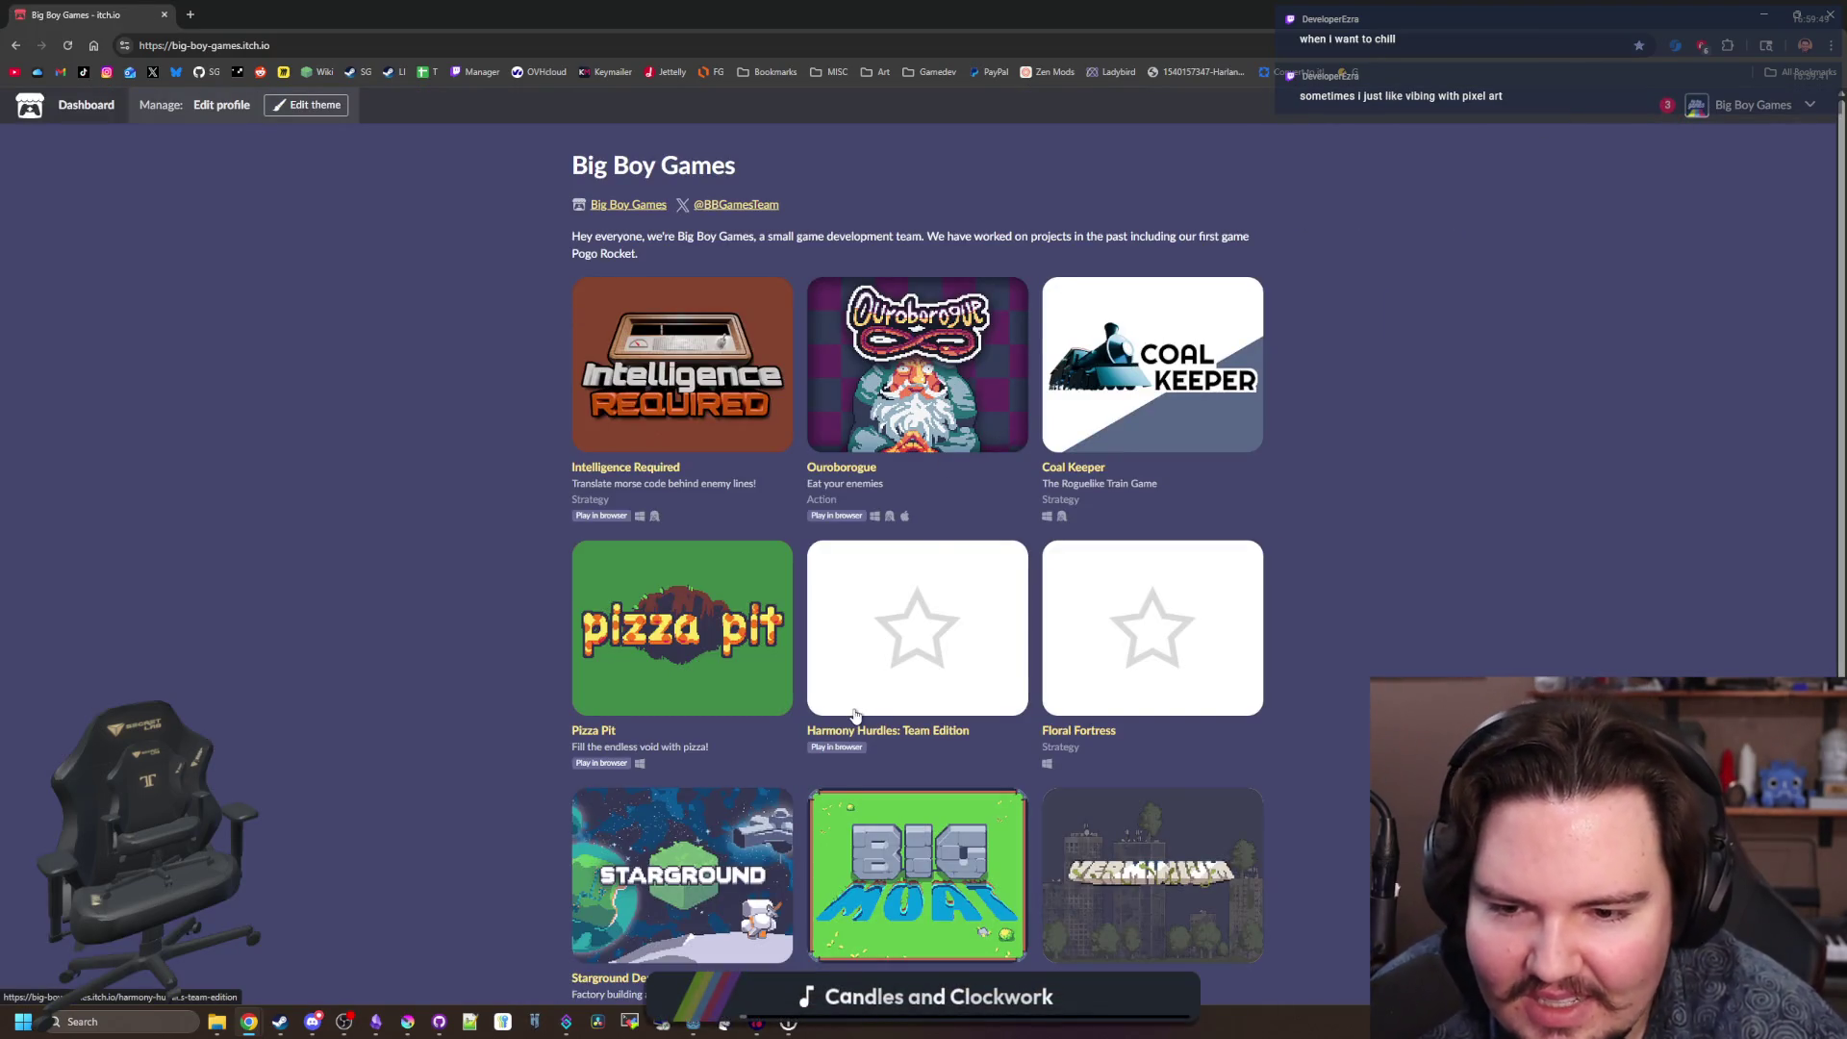
scroll(855, 716, down, 3)
scroll(855, 716, up, 3)
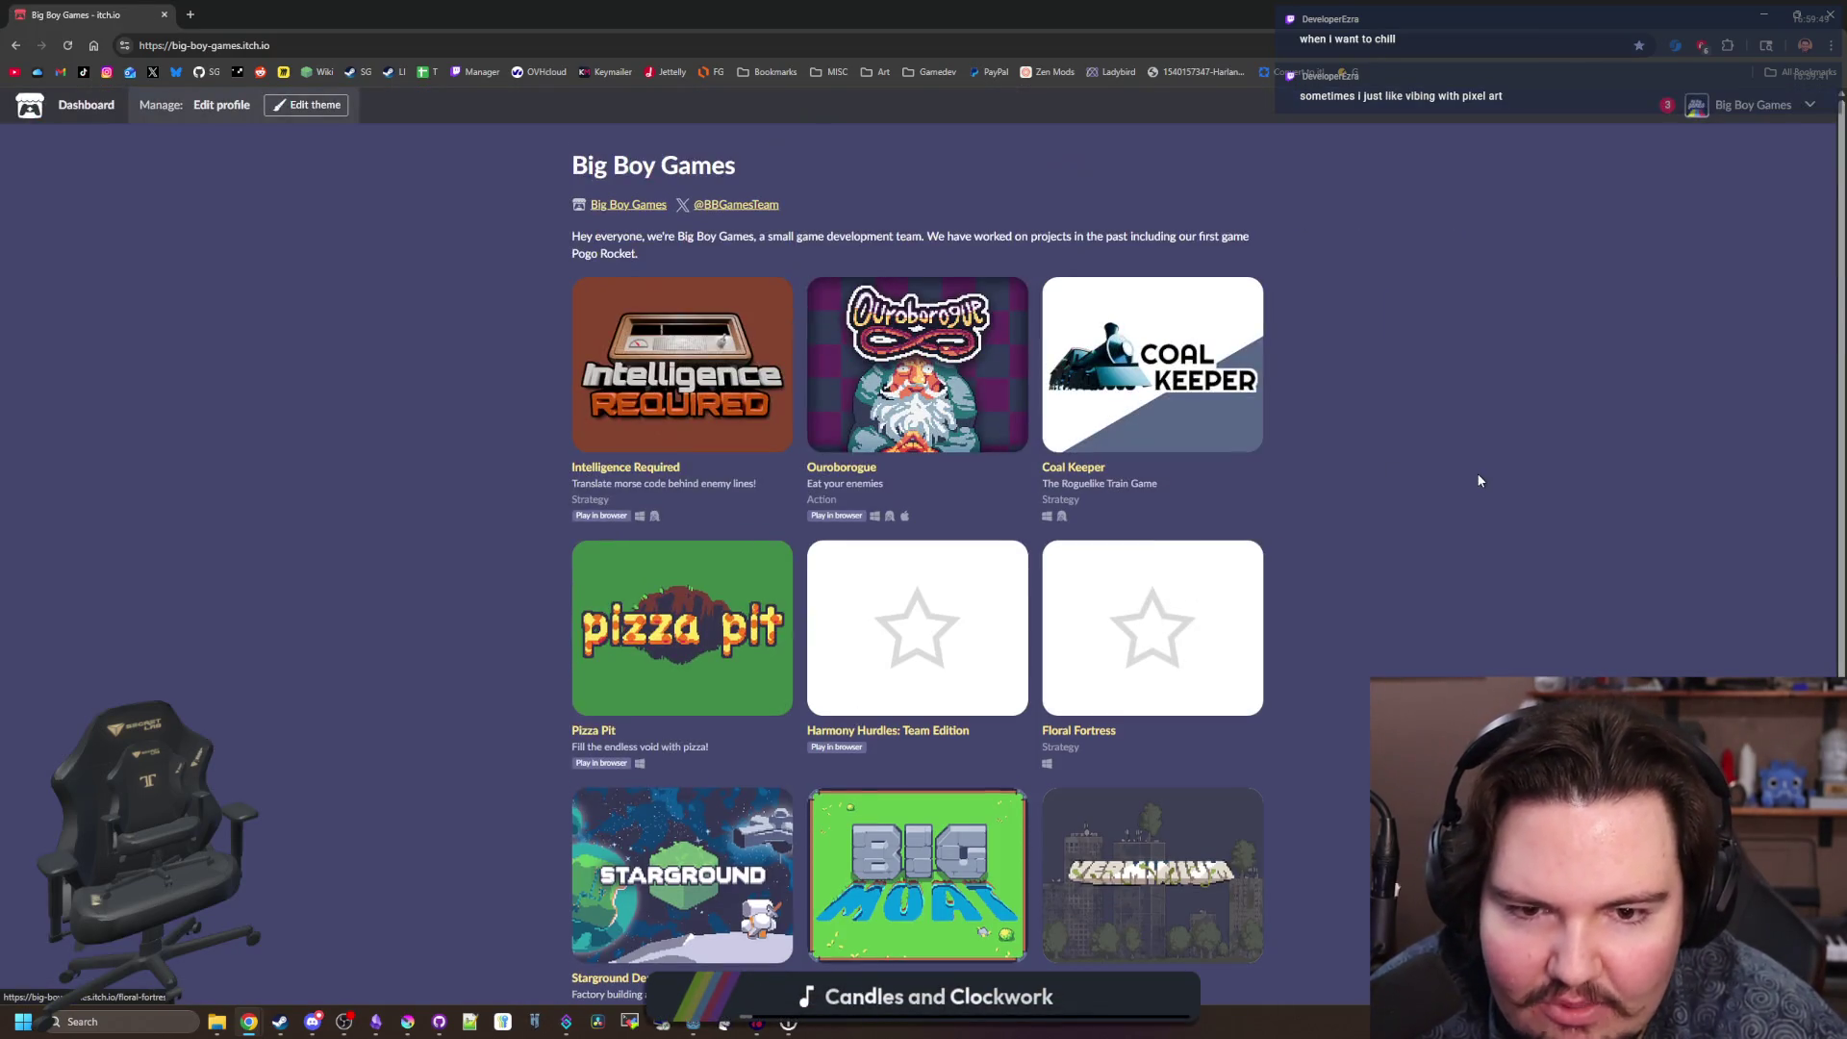
scroll(1484, 433, down, 3)
scroll(1485, 433, up, 3)
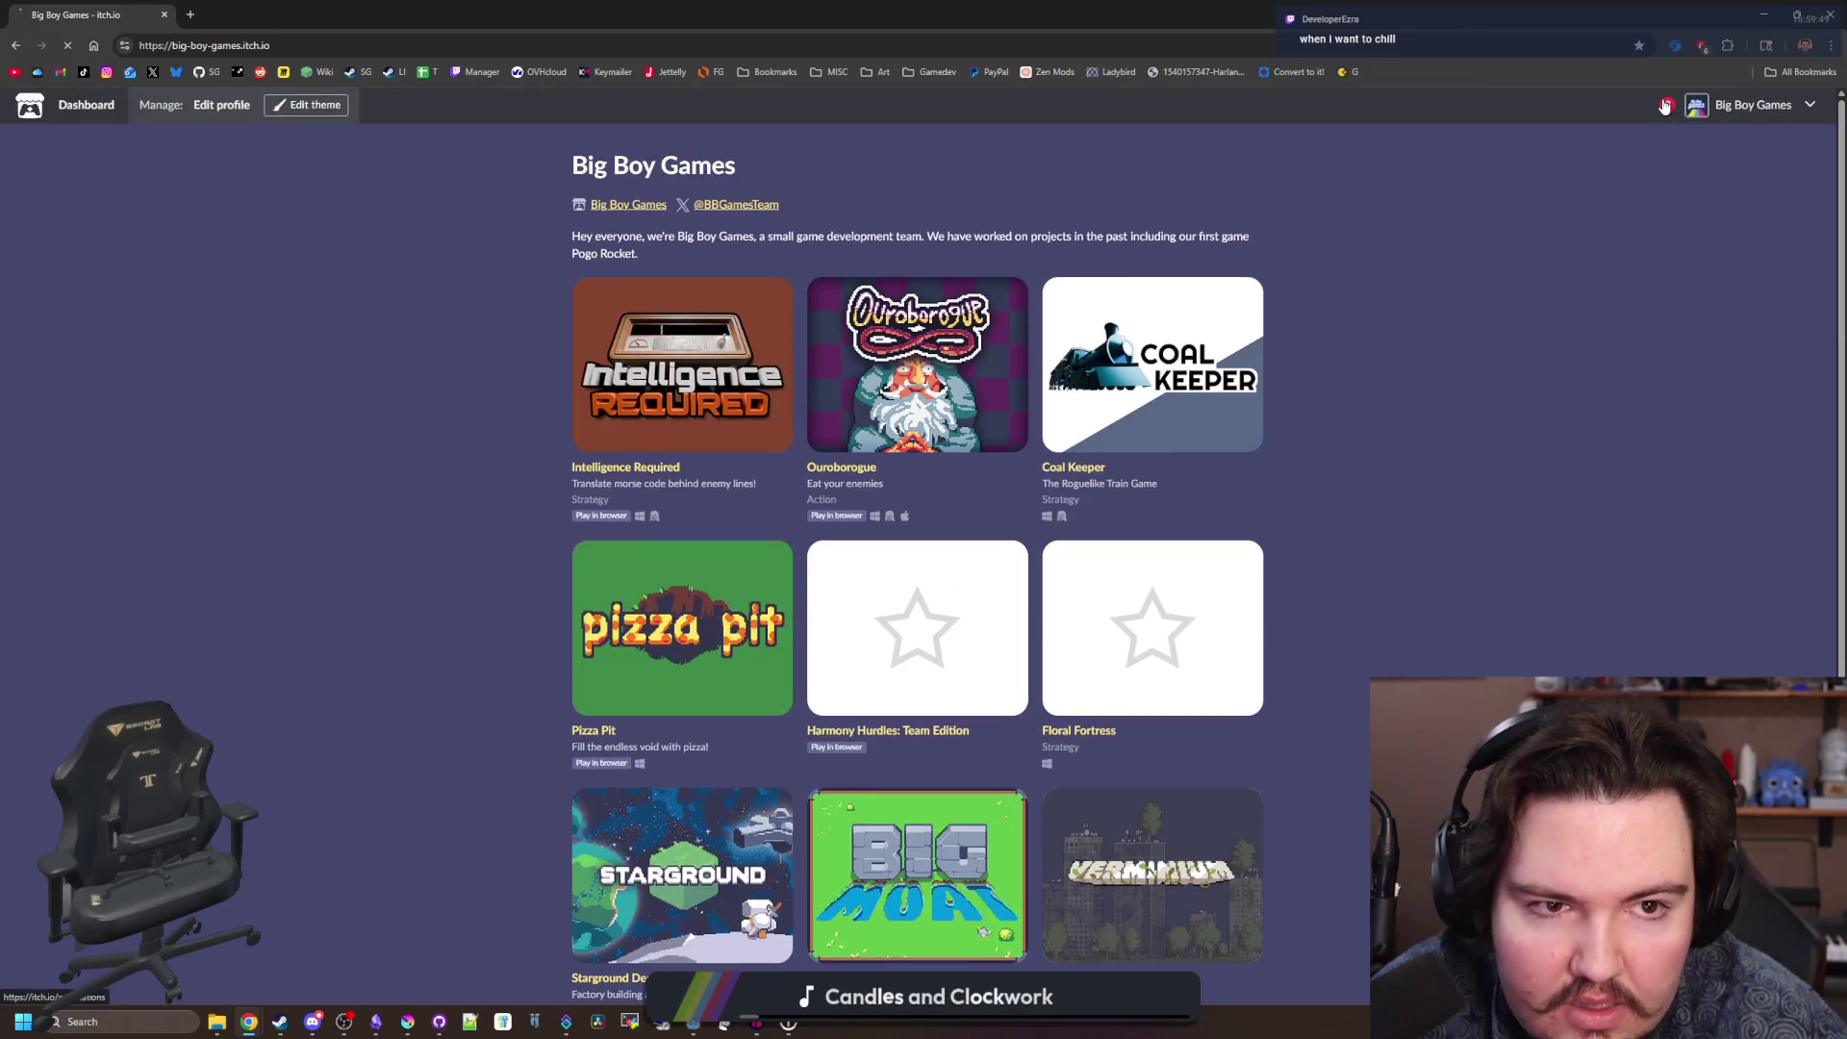
Check the account notifications, view the Big Moat comments, and go back.
click(1665, 106)
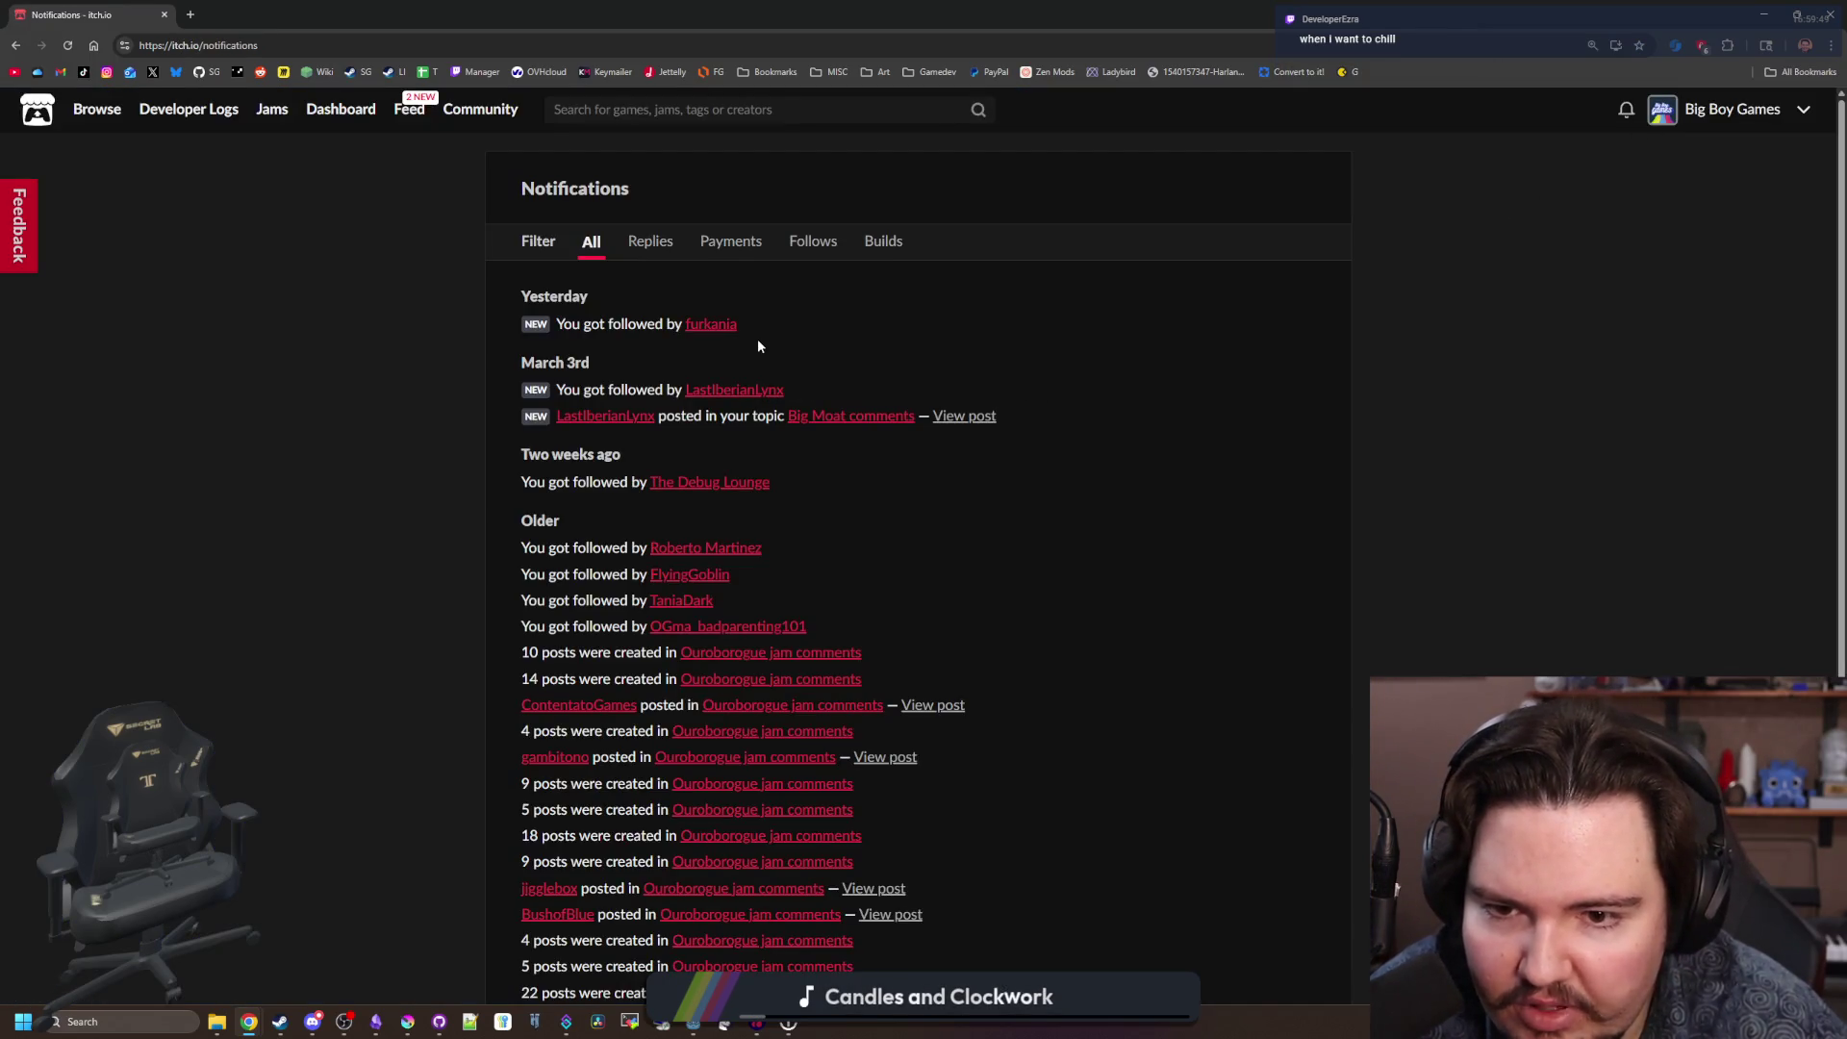
click(881, 416)
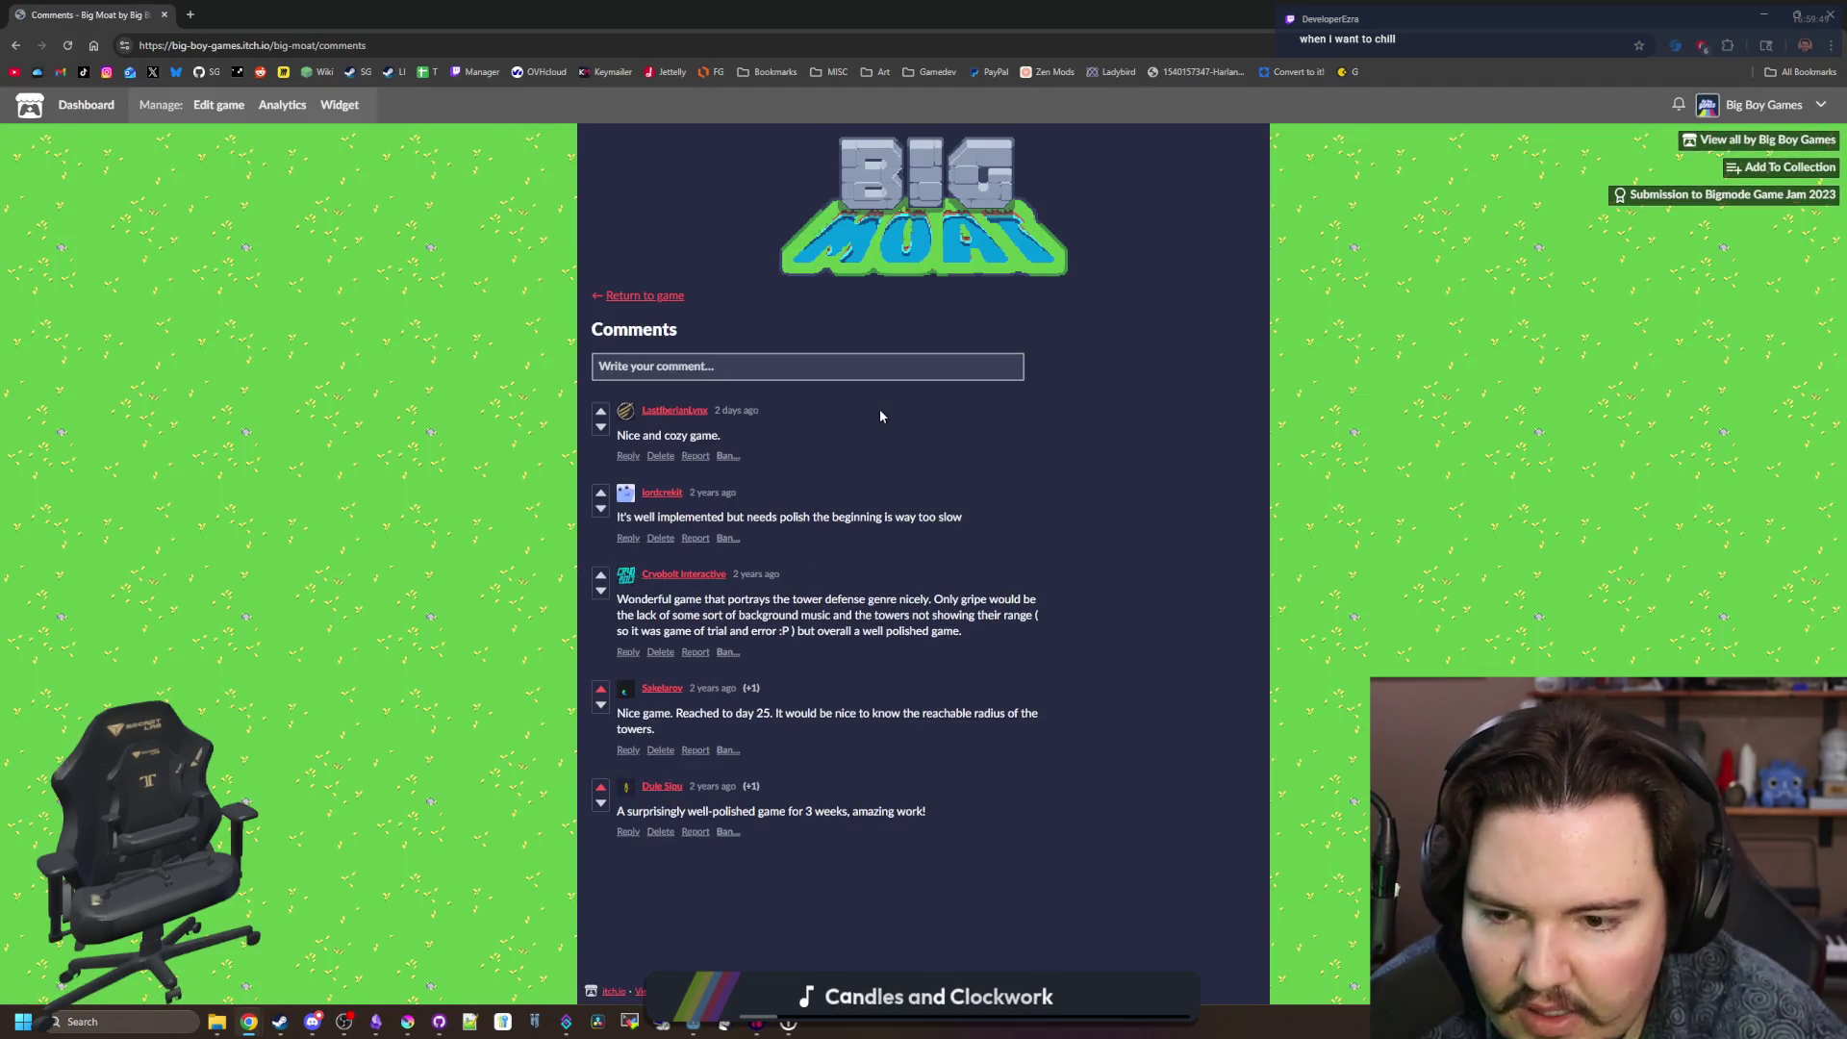
key(alt+Left)
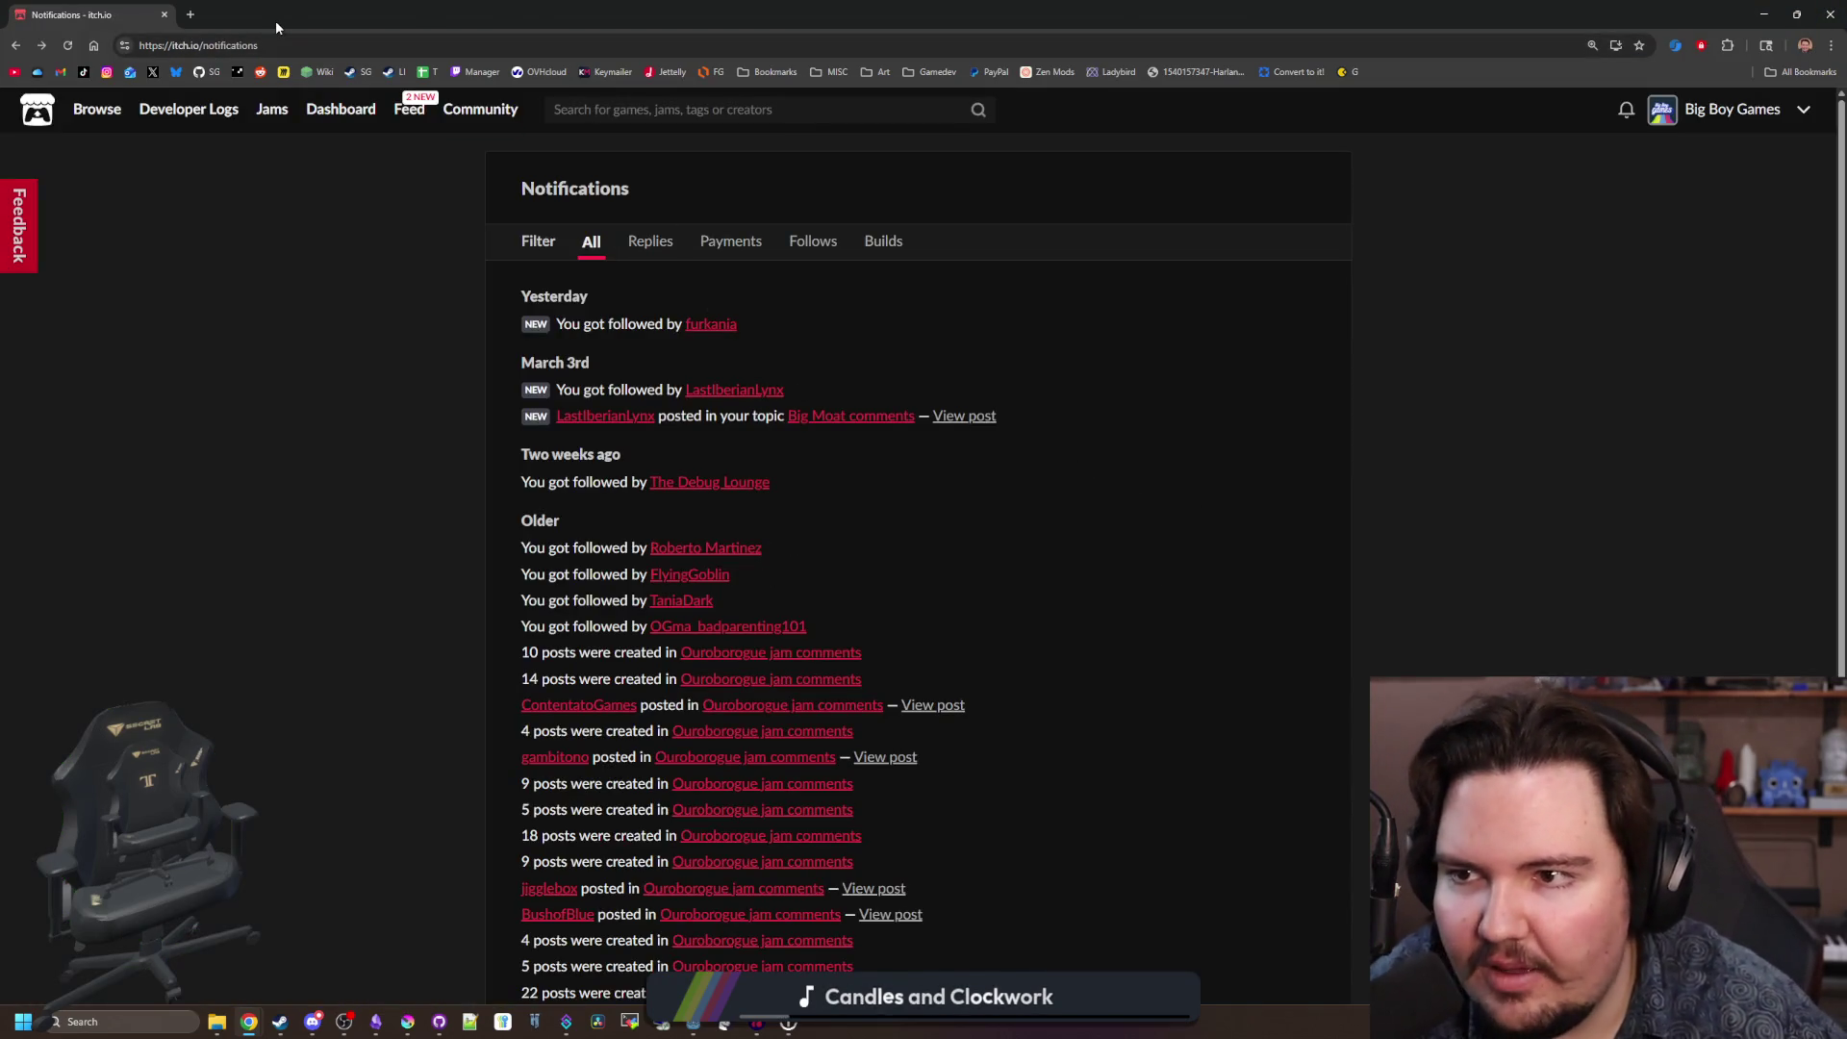
Enter a web search for 'chip plays itch food asset pack' in the address bar.
click(509, 45)
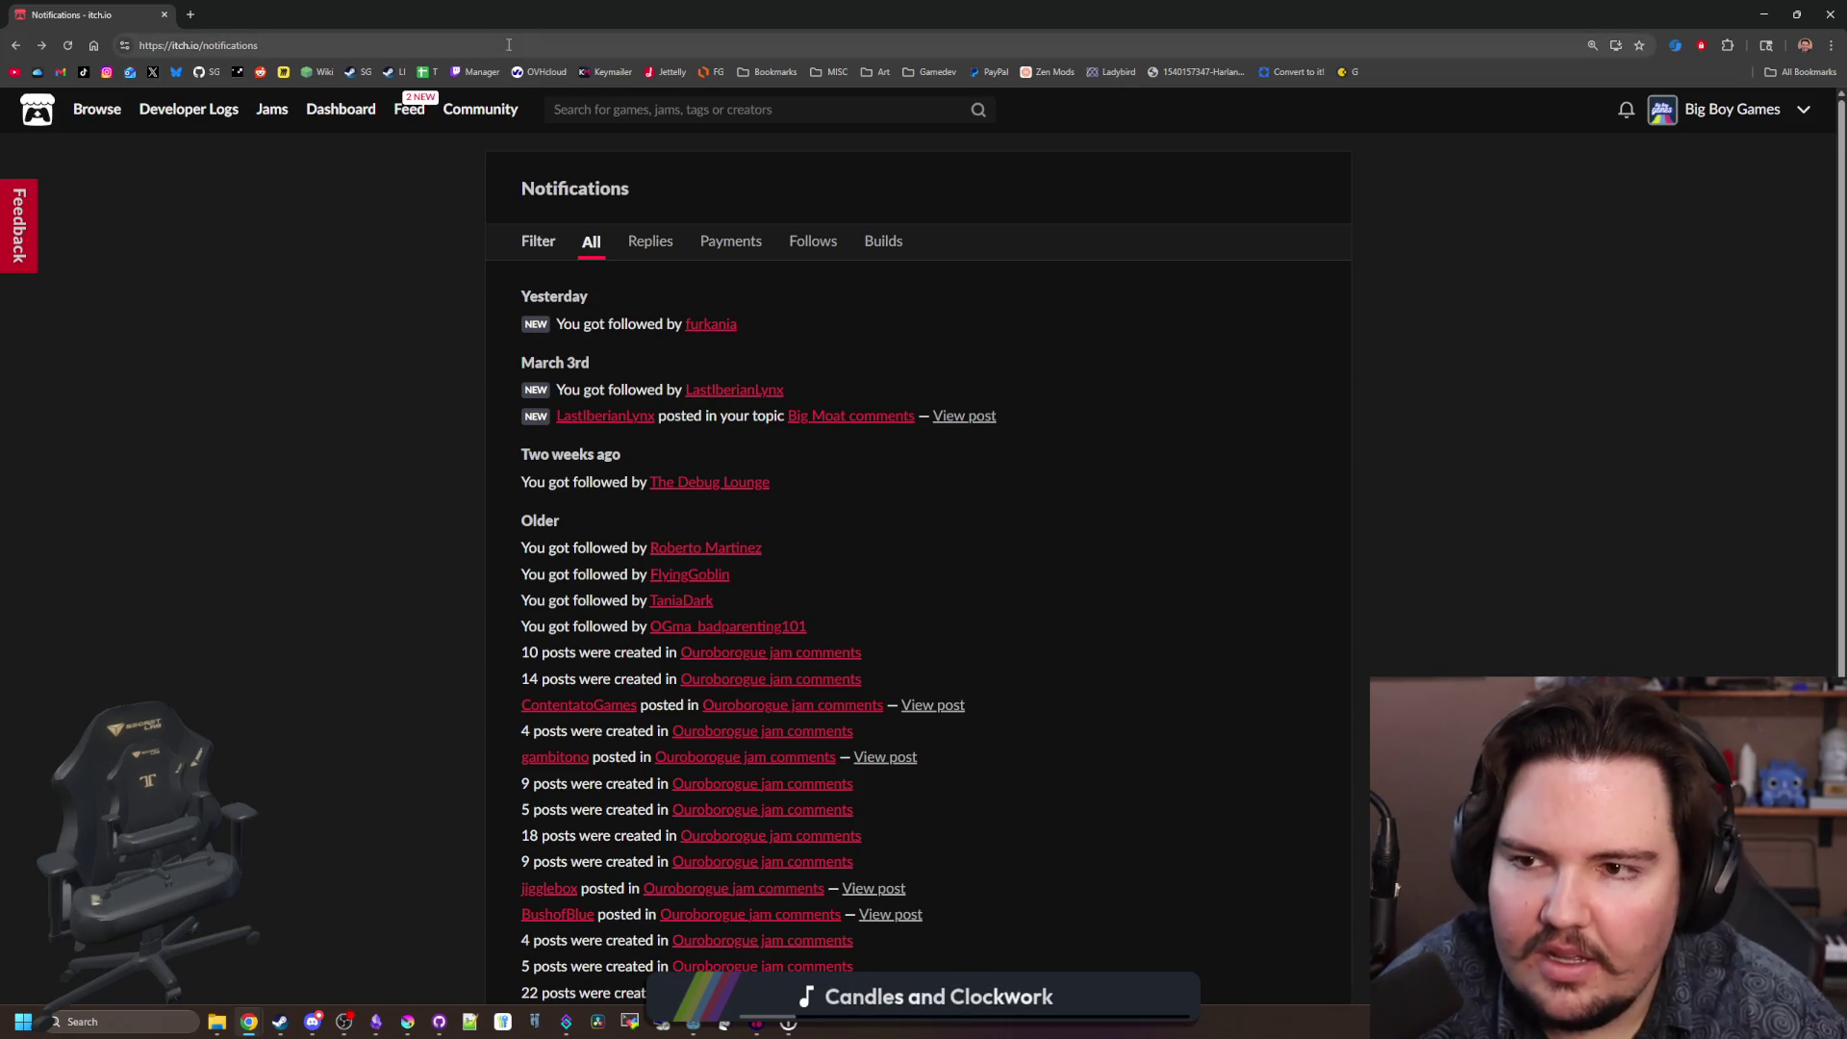
key(ctrl+a)
text(chip plays itch )
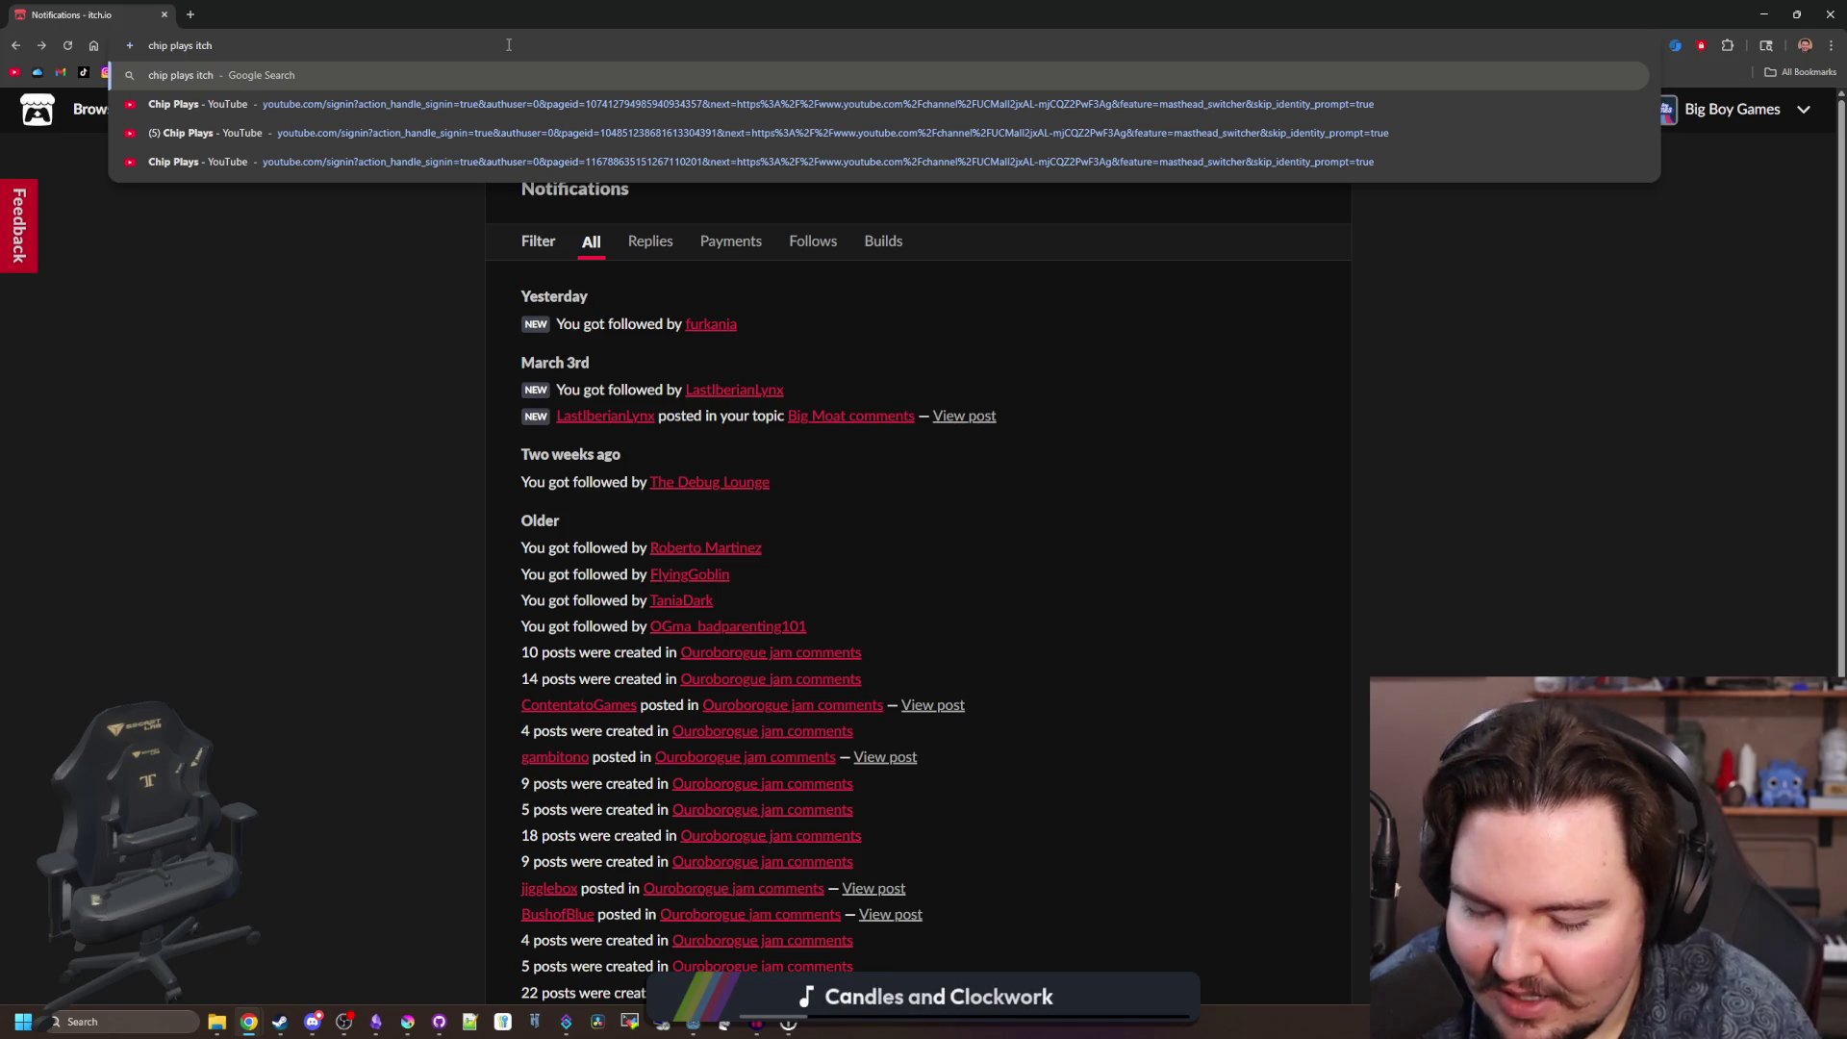
text(food asset pack)
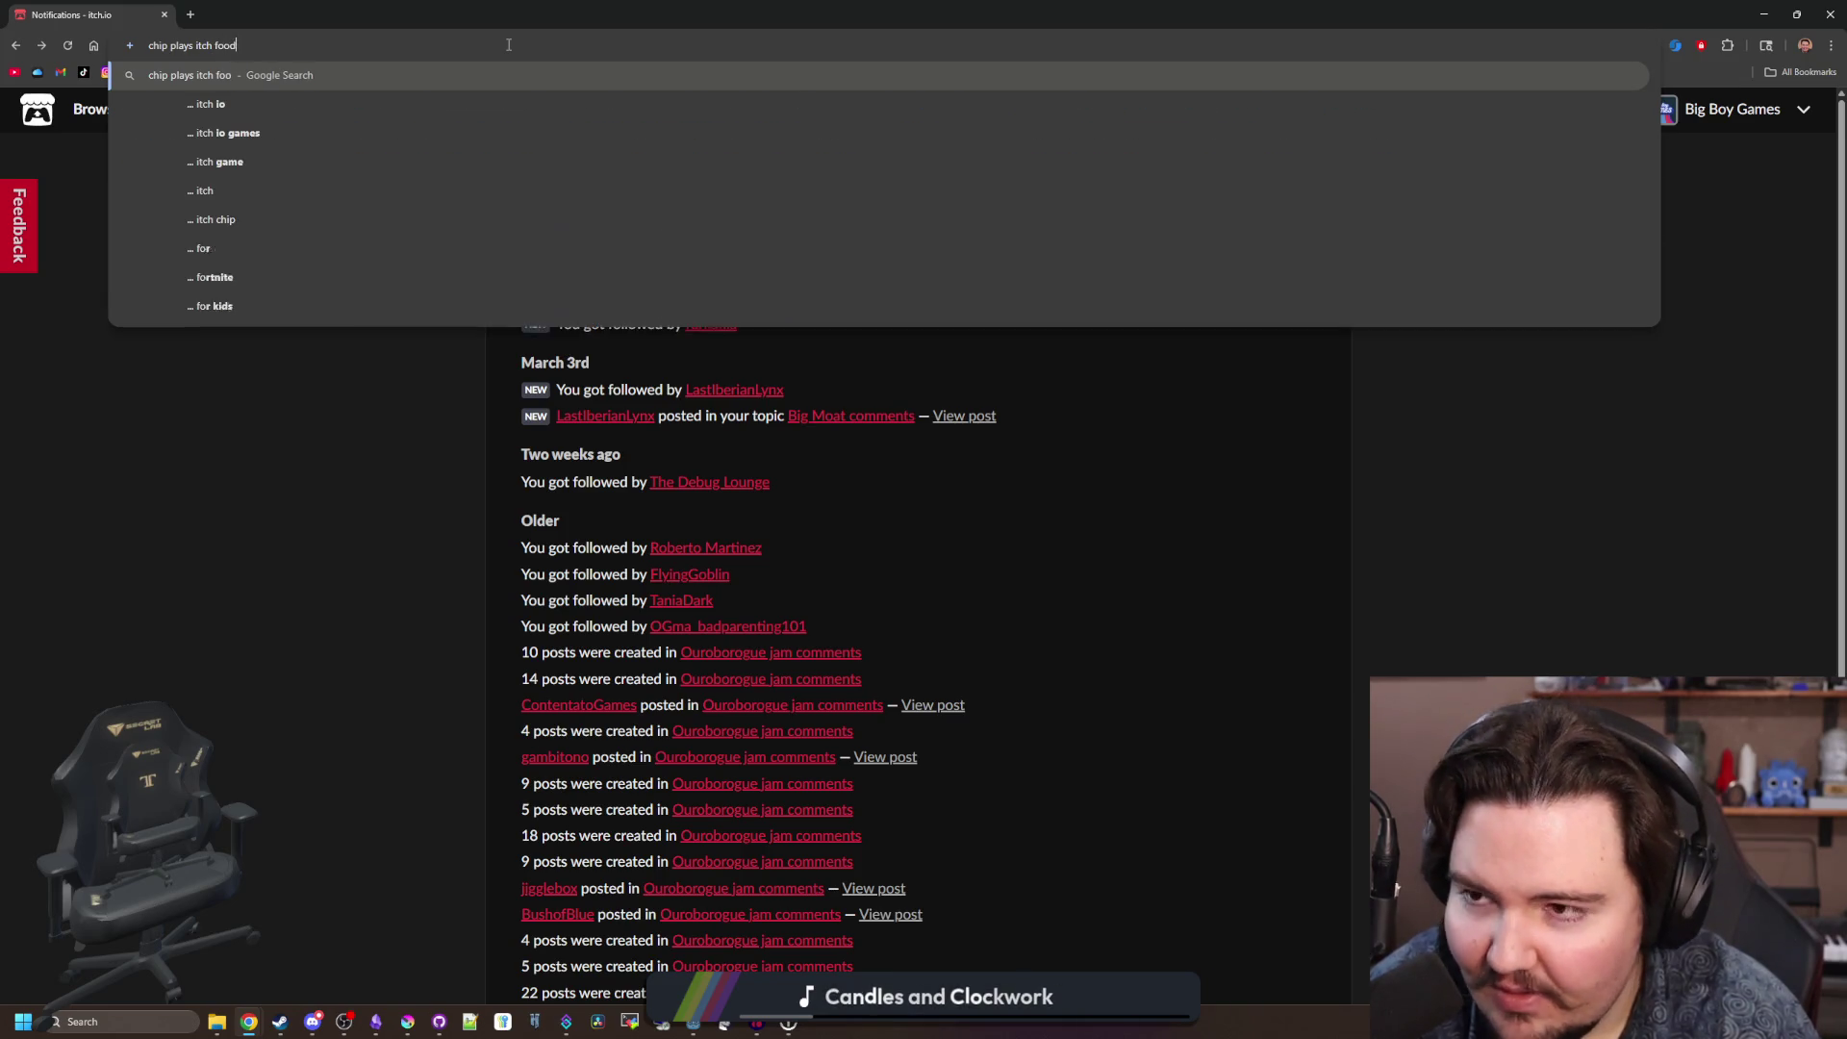
Run the search and open the 50 Pixel Food Icons 16x16 asset page.
key(Return)
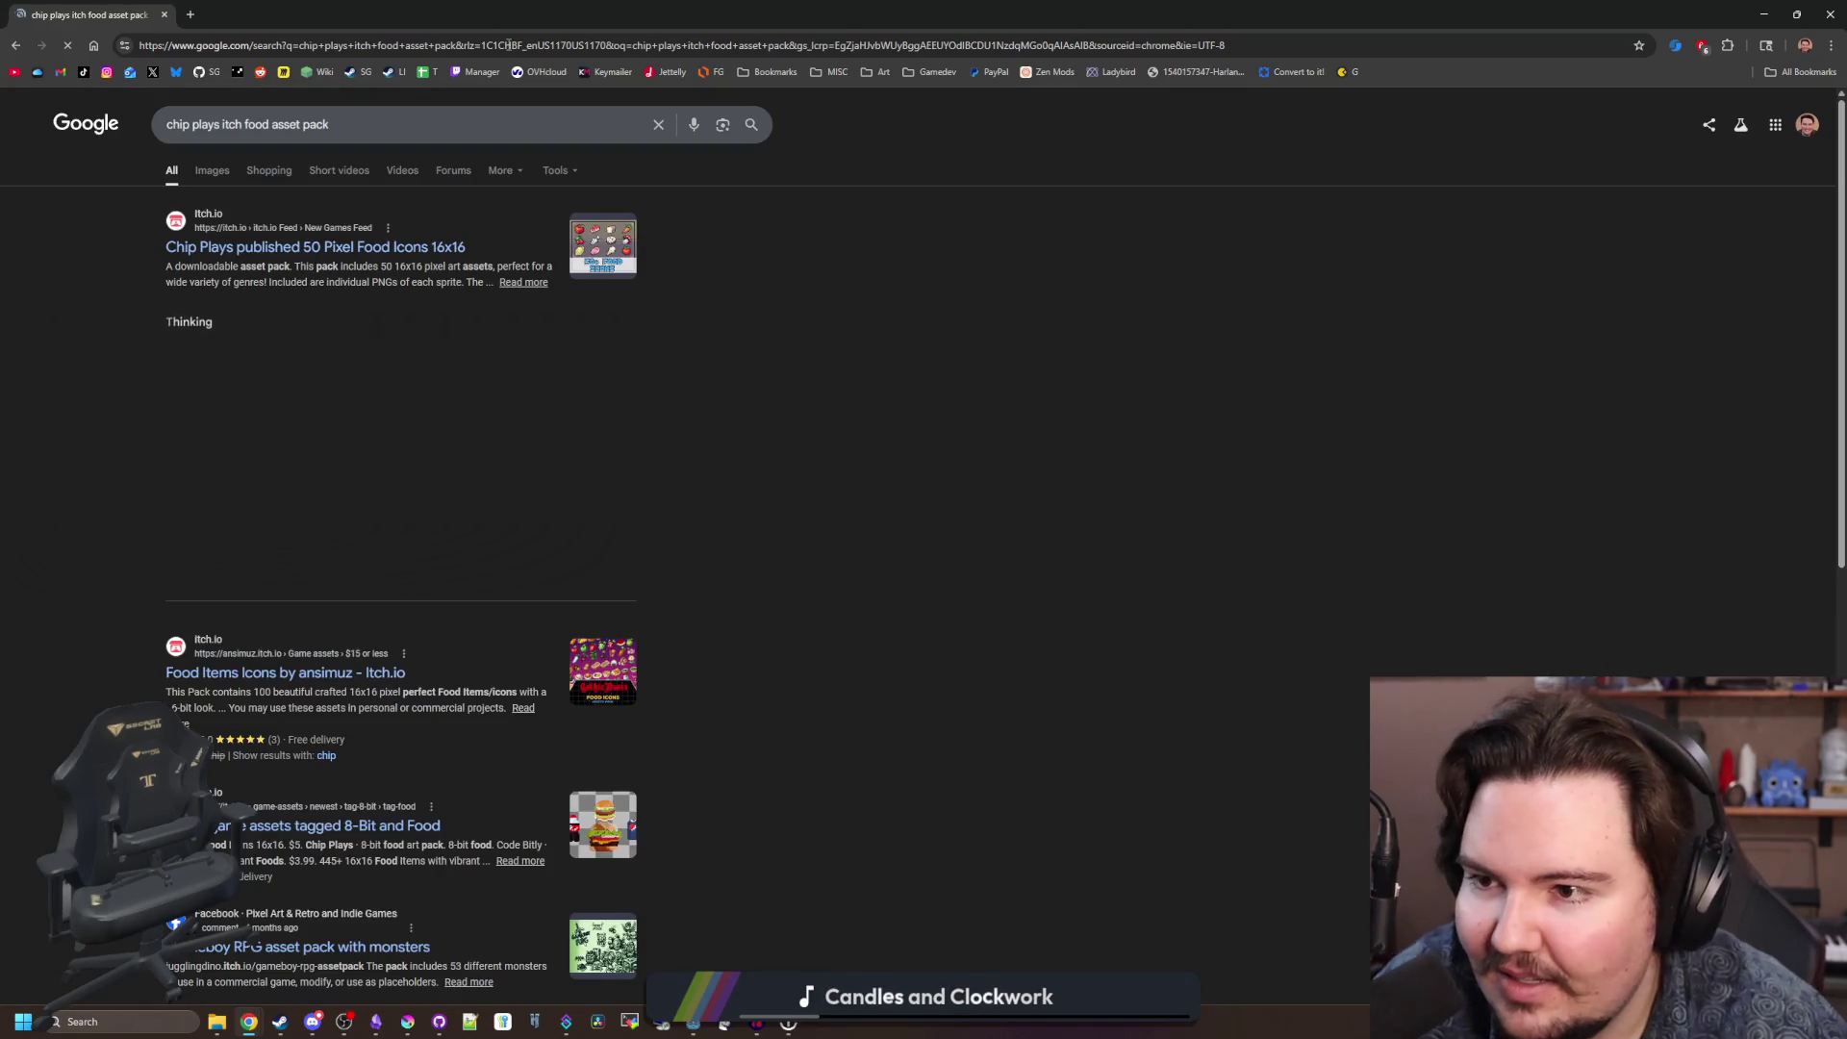
click(416, 243)
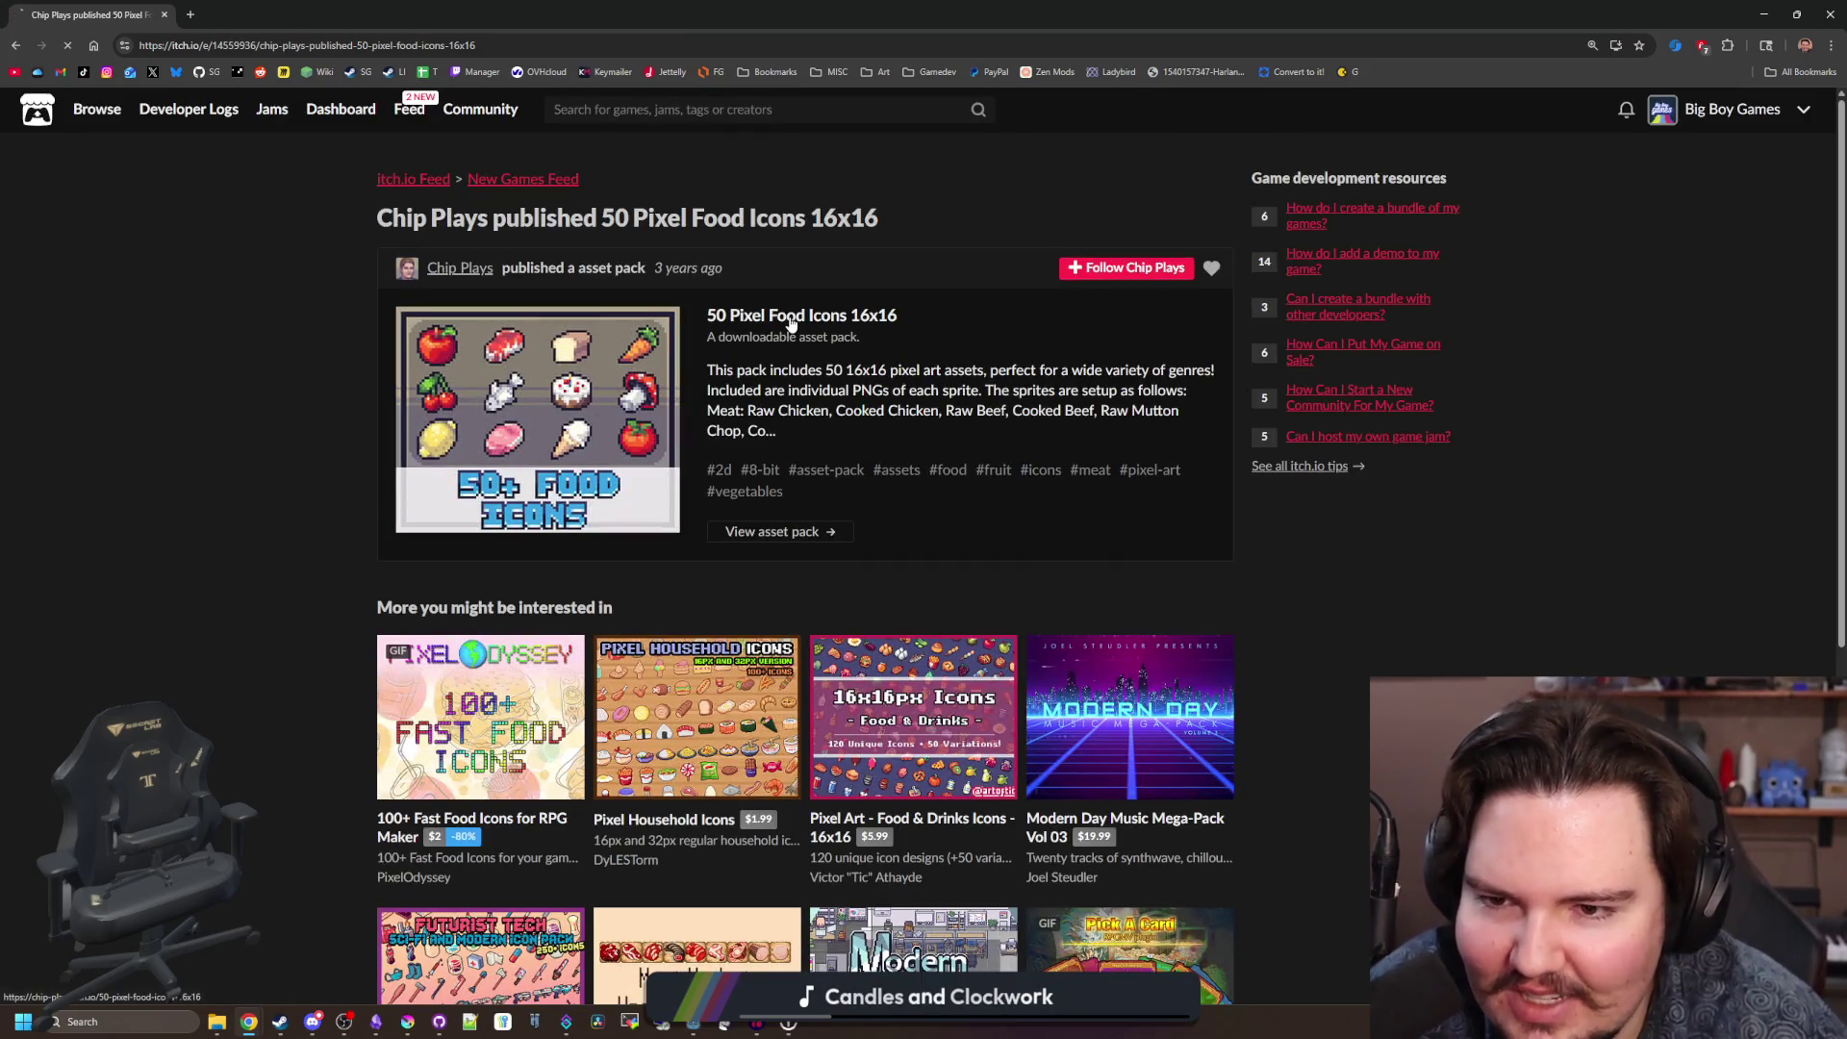
click(791, 322)
Enlarge and close the pack's cover image a few times, then visit the Big Boy Games profile.
click(1044, 210)
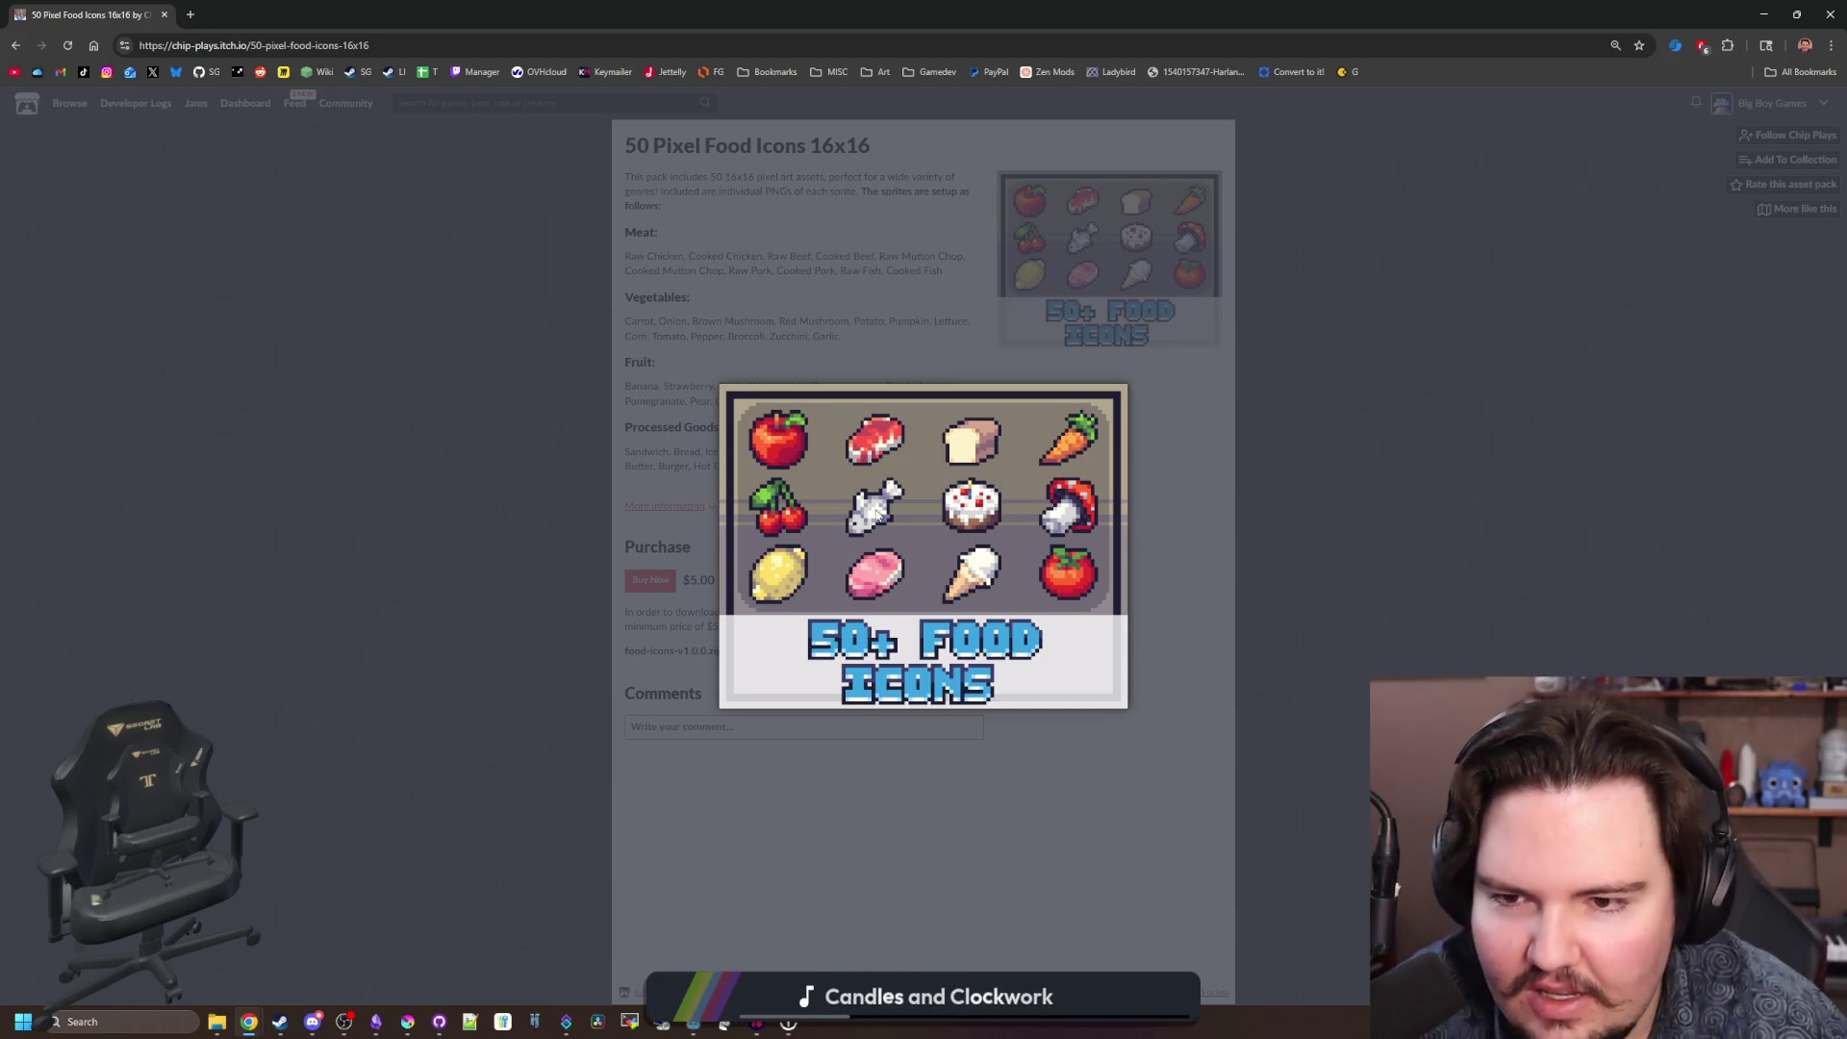
click(938, 330)
drag(819, 474, 637, 252)
click(684, 232)
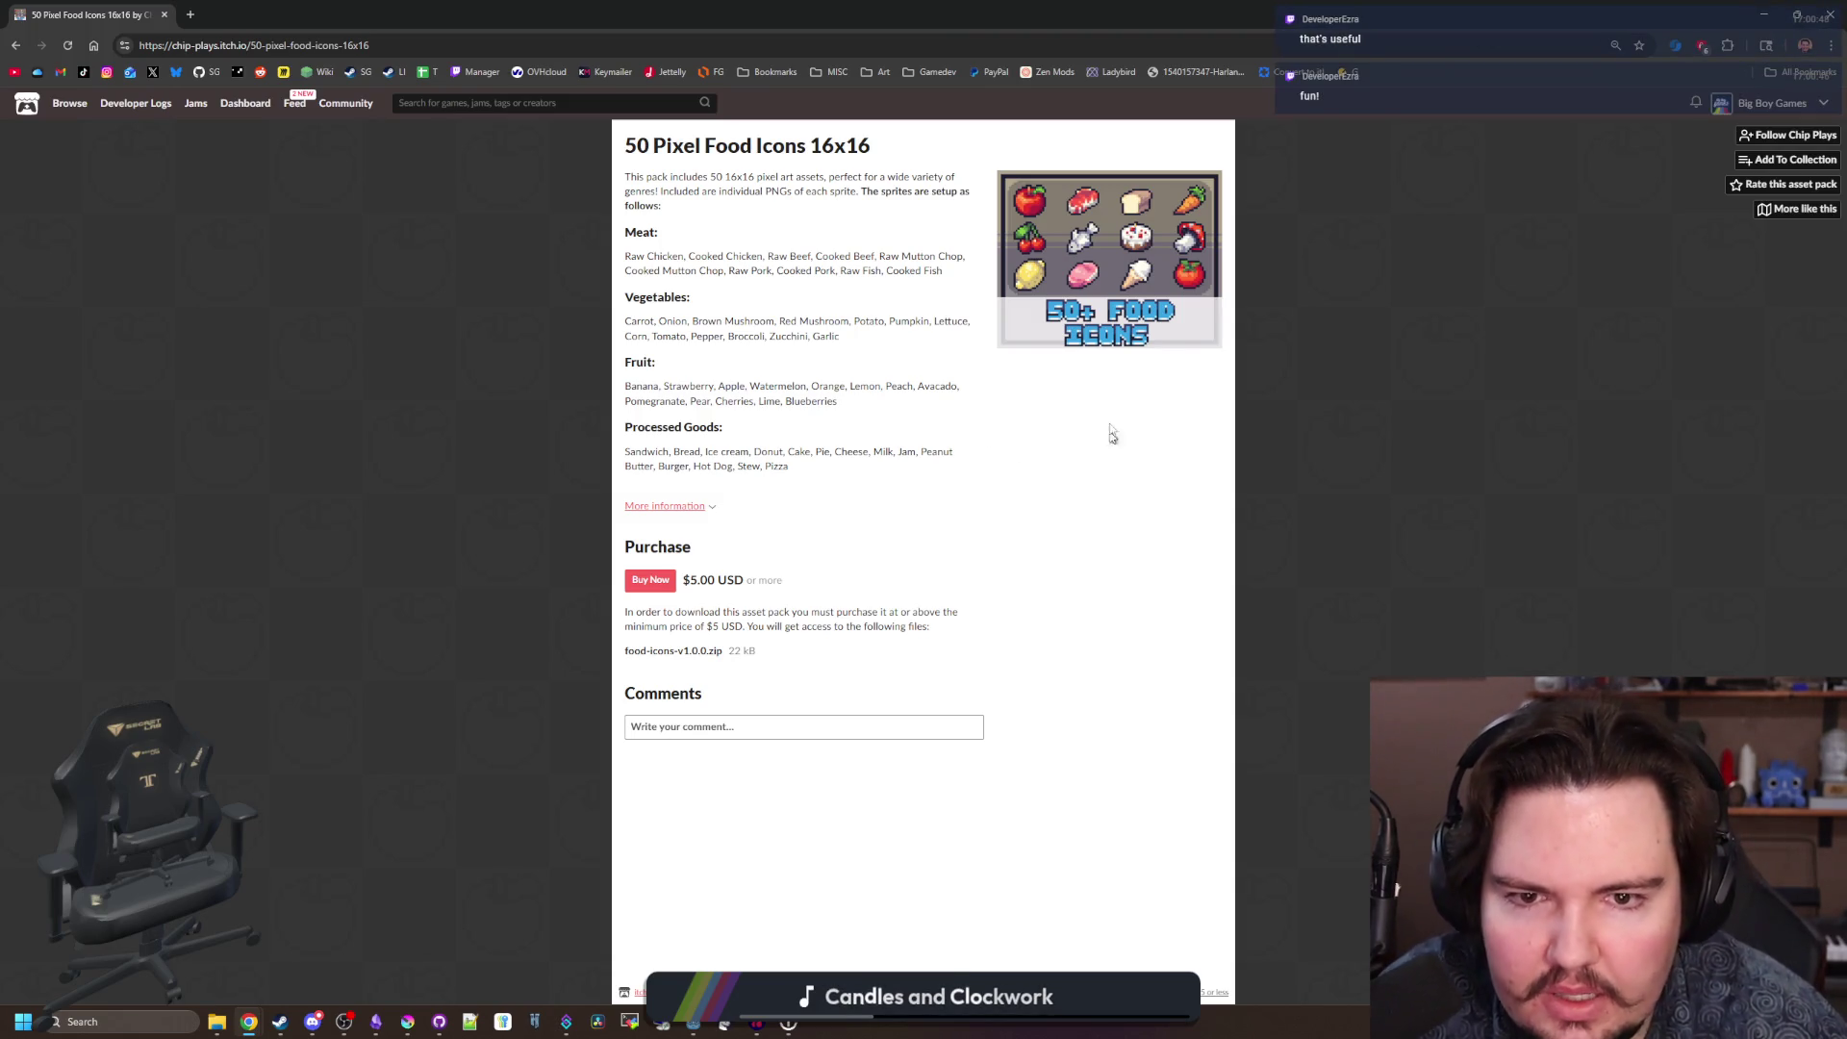
click(1070, 296)
click(1357, 521)
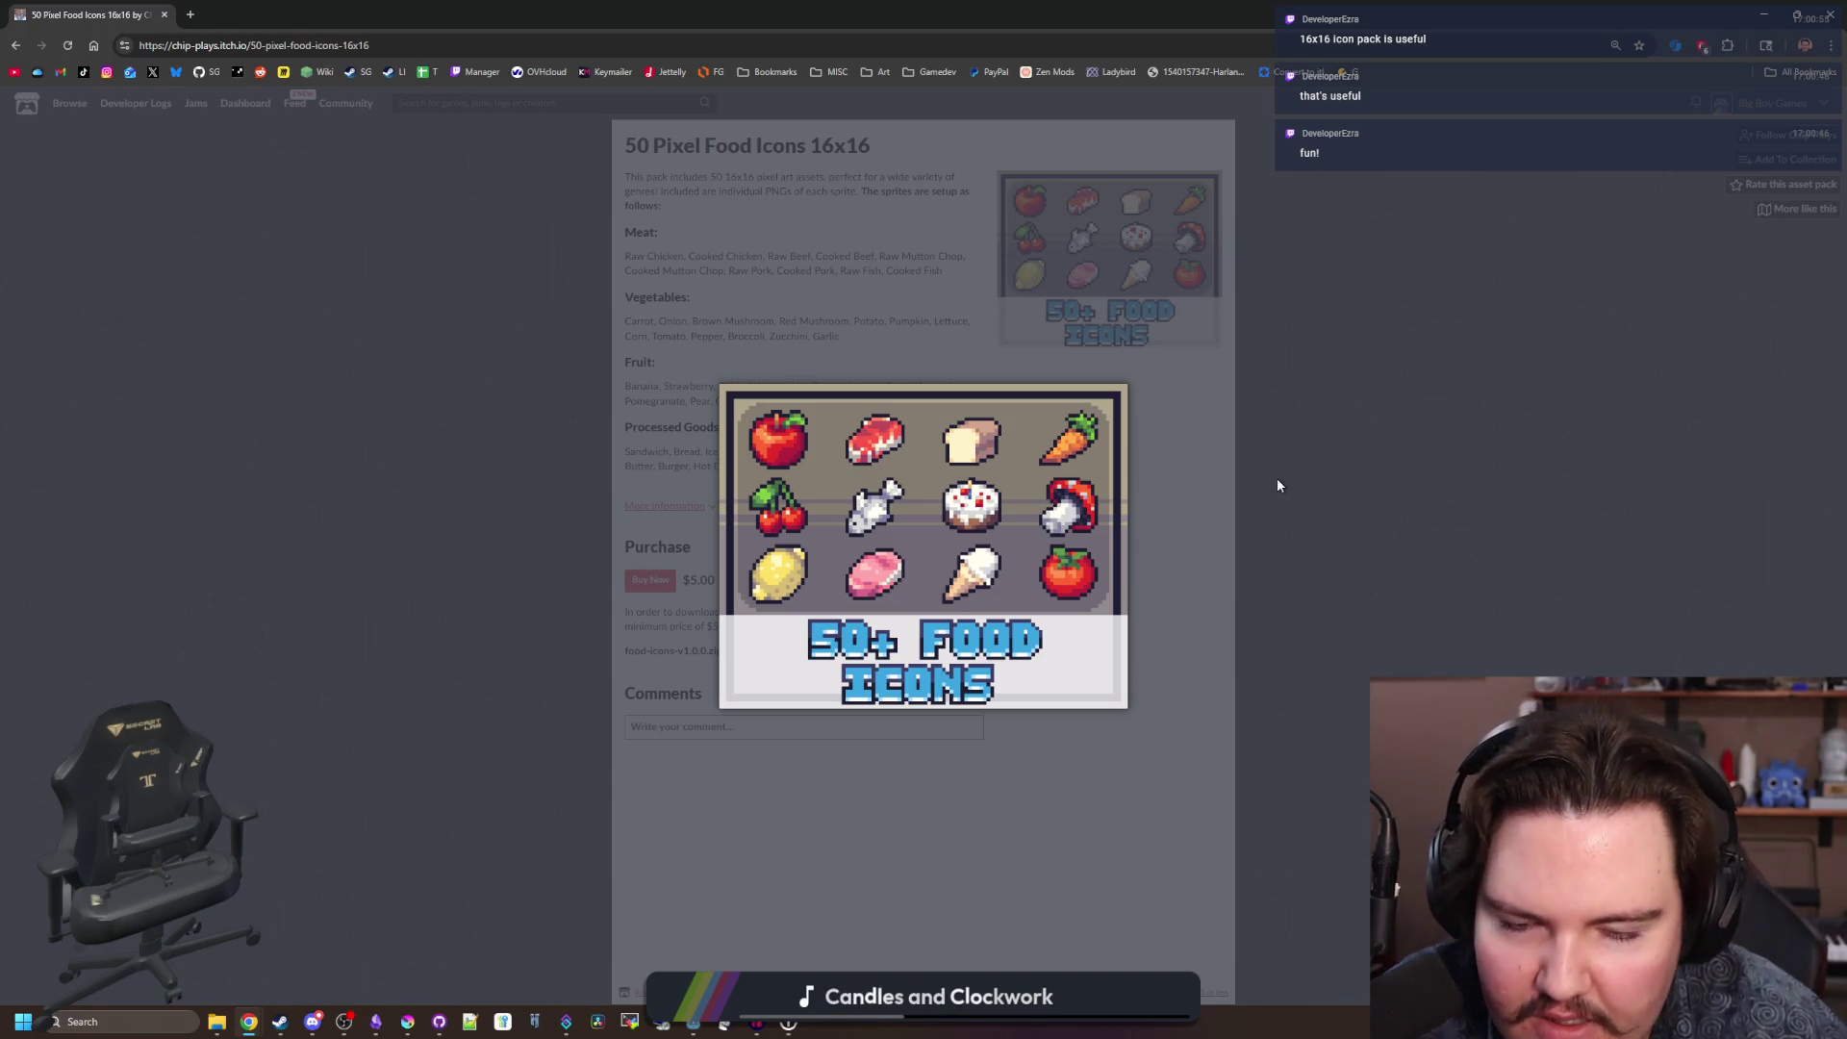
click(1230, 504)
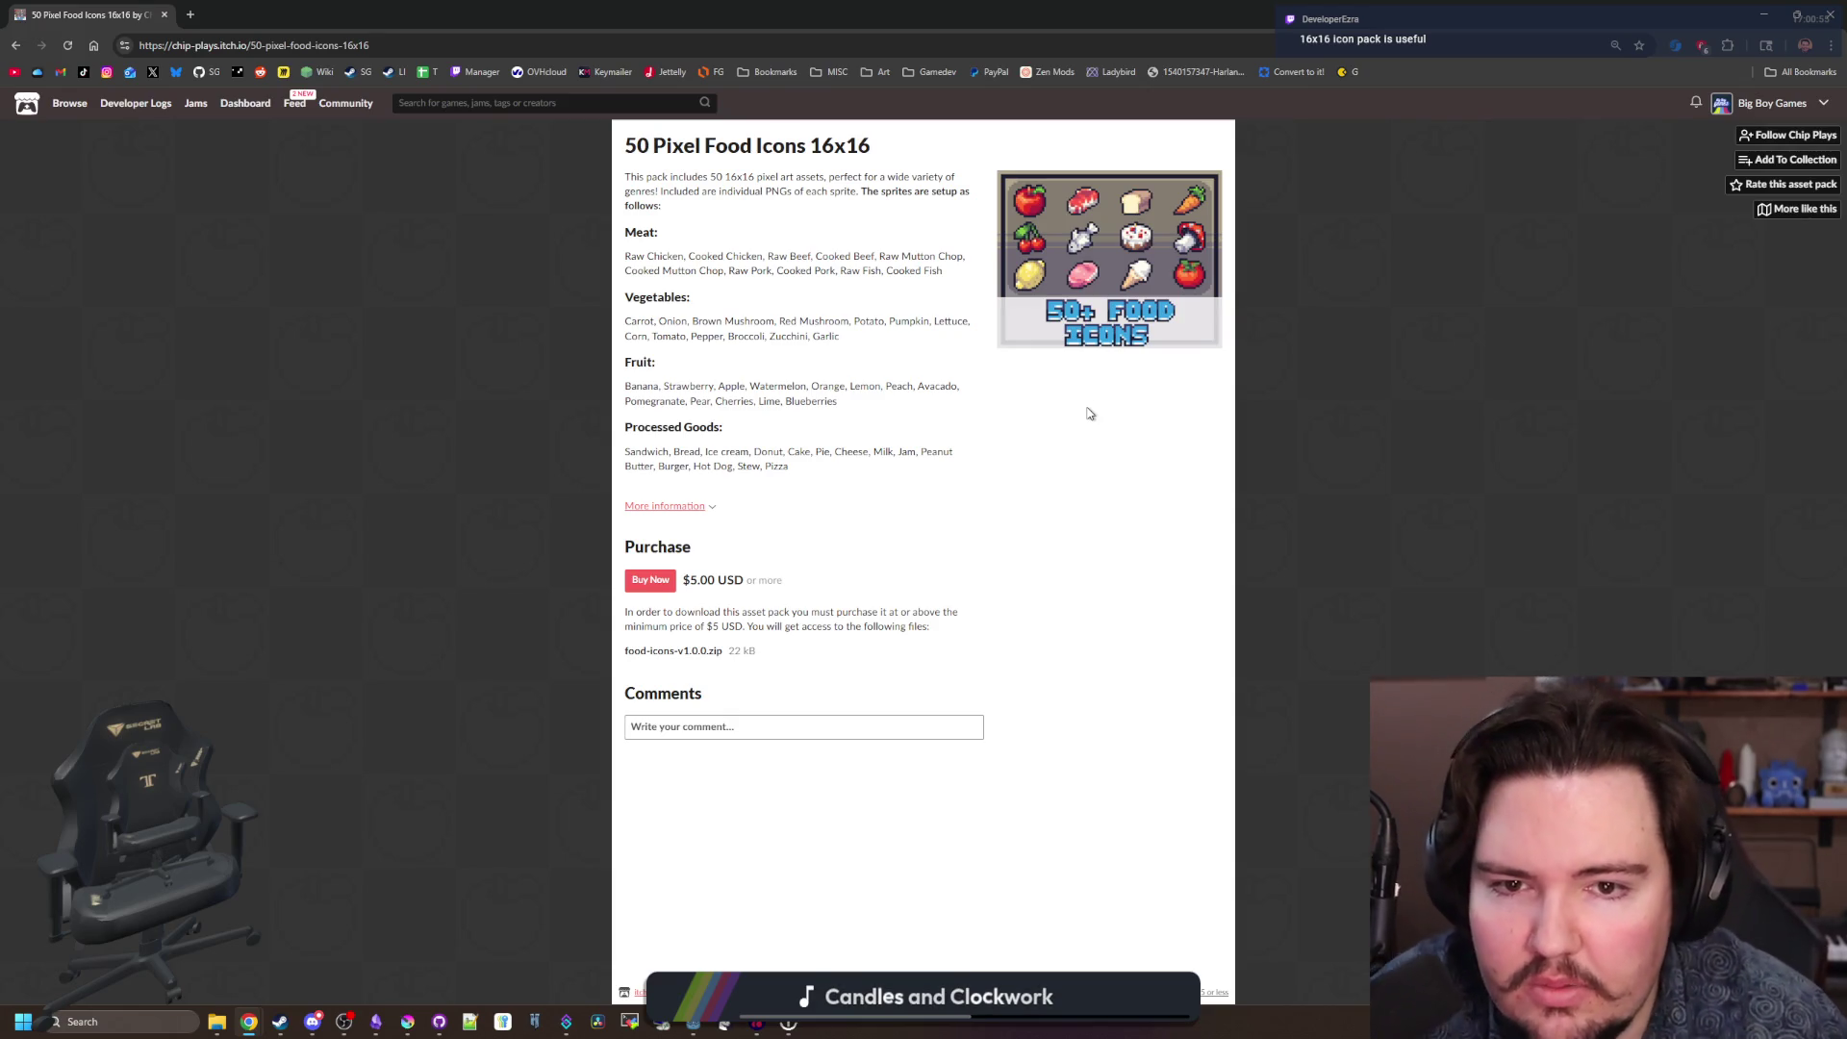
click(1009, 257)
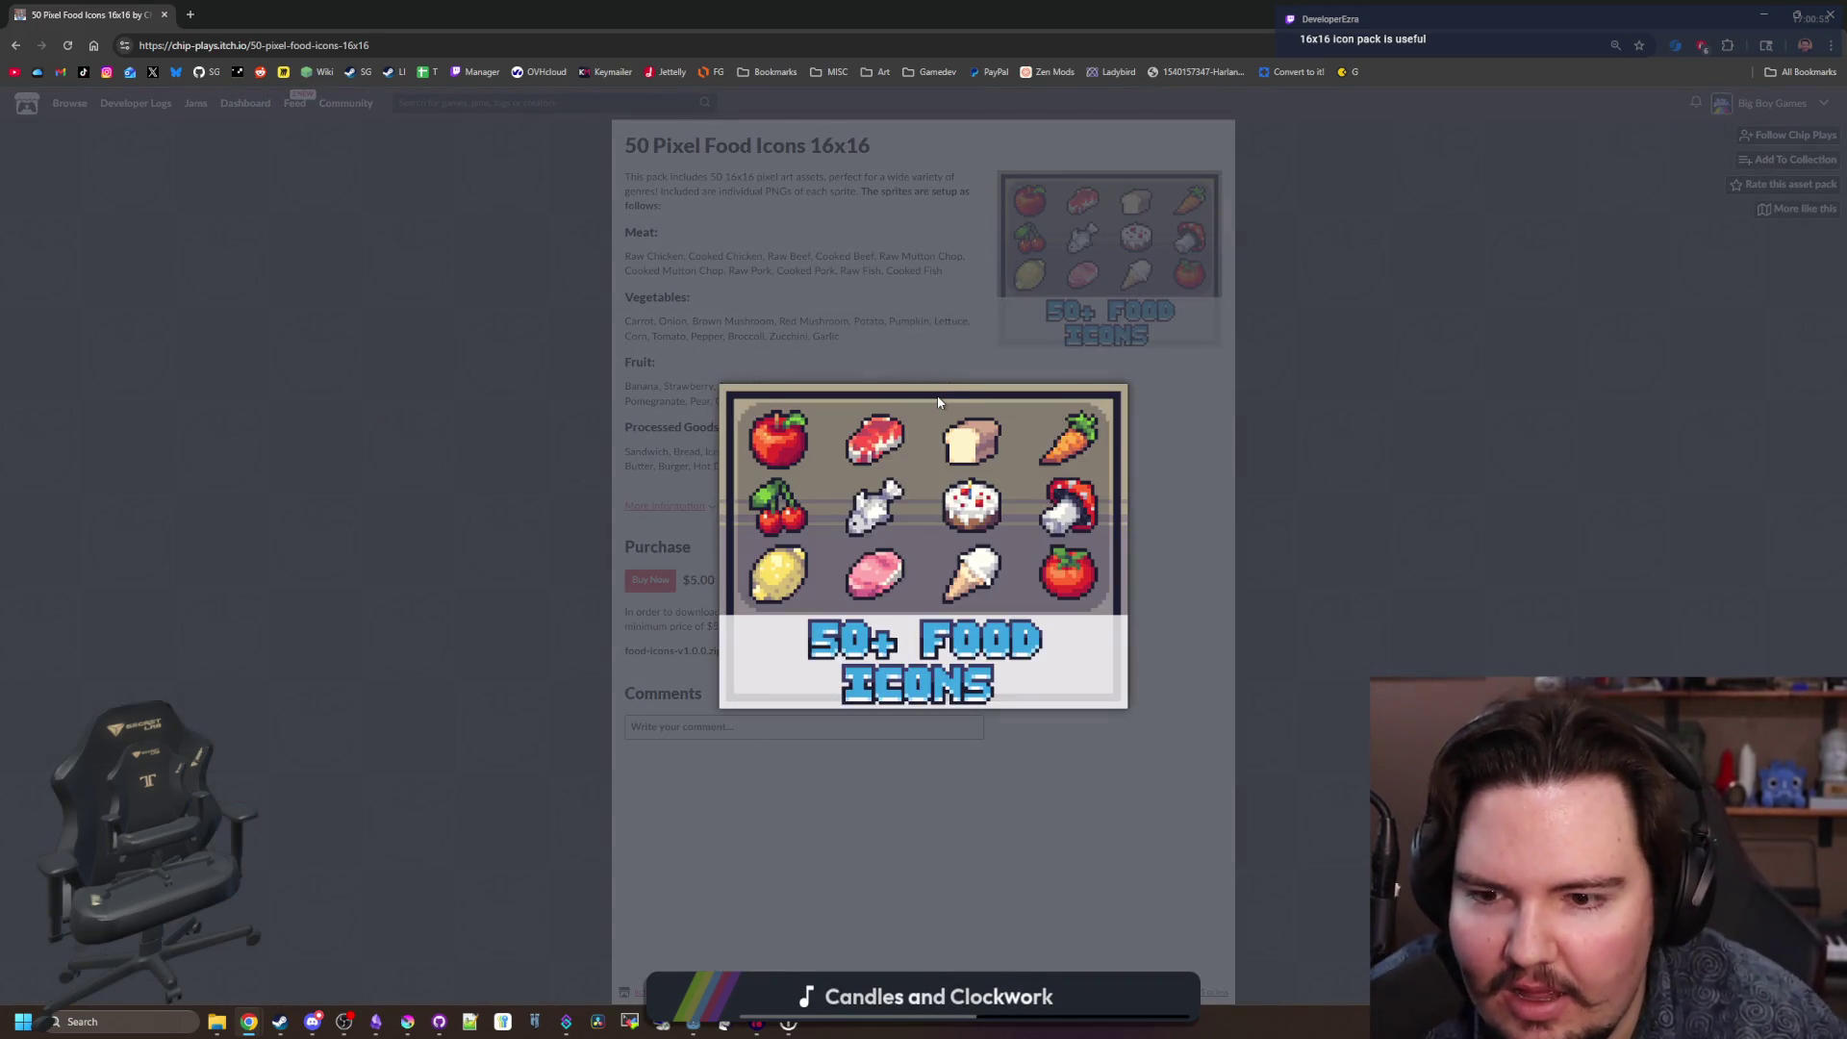
click(937, 396)
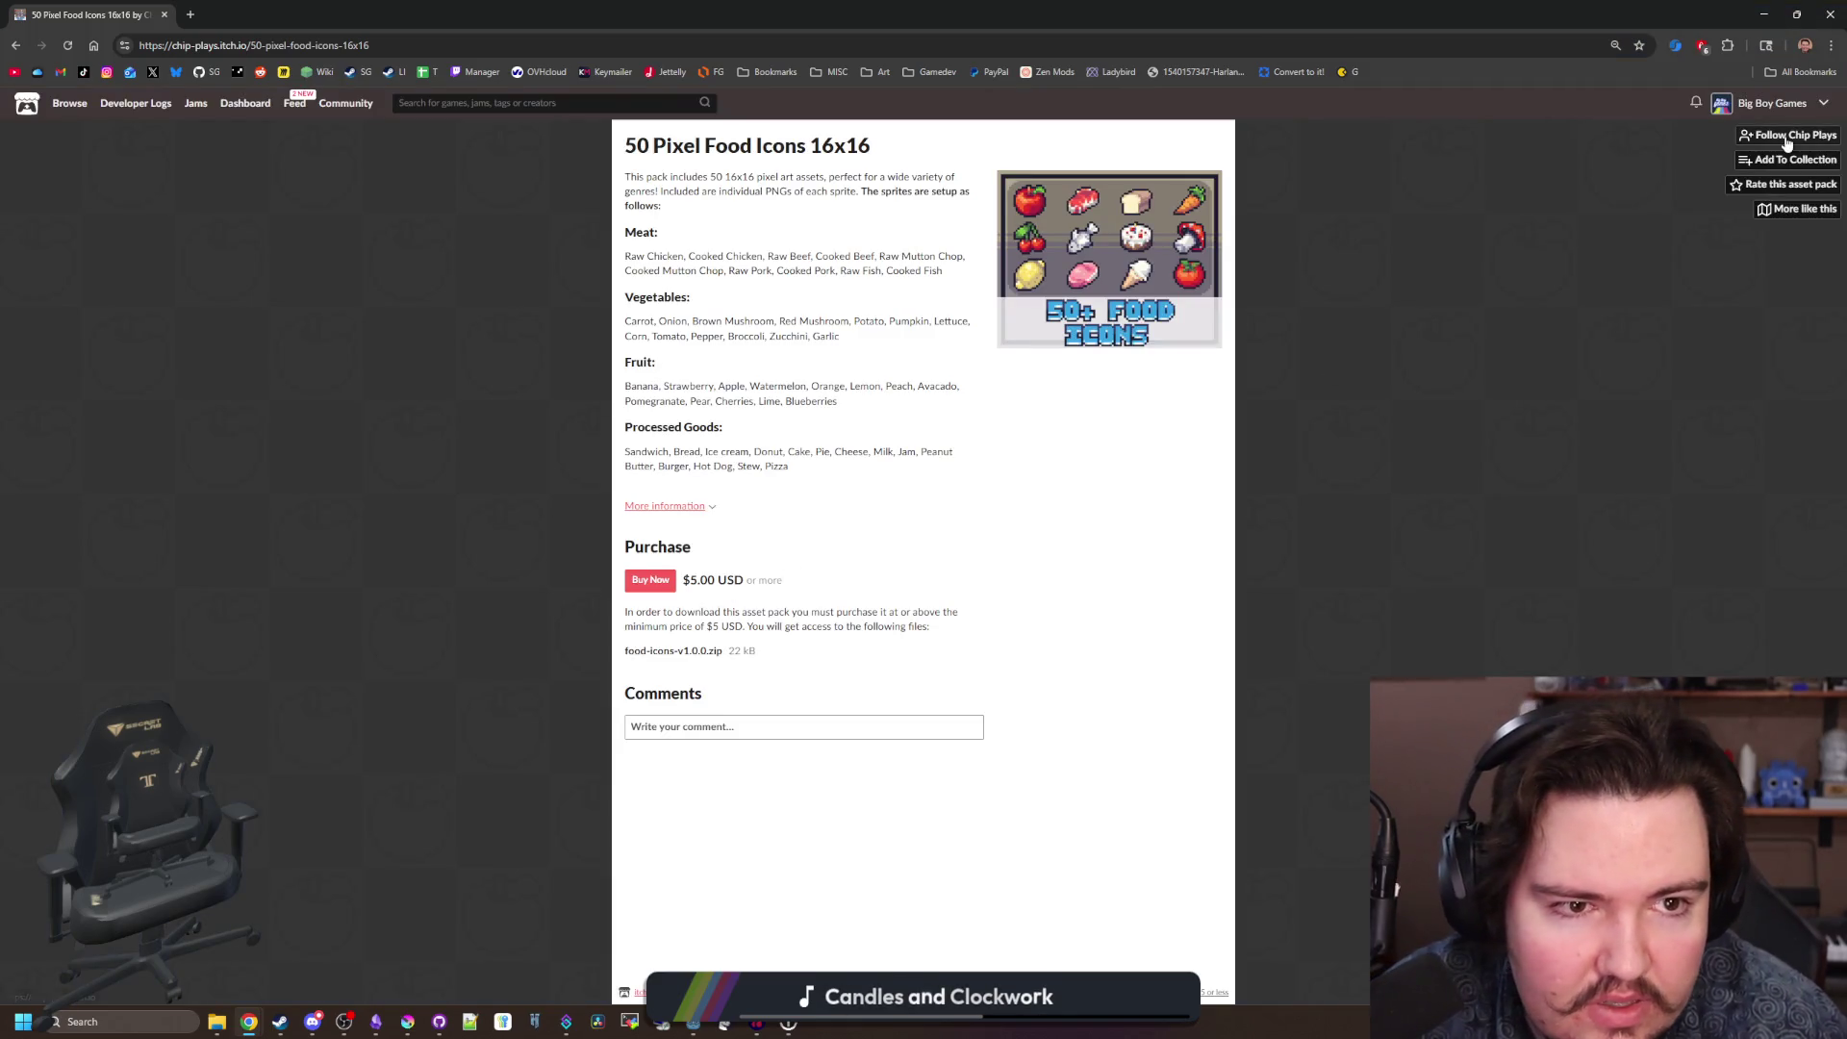
click(1748, 102)
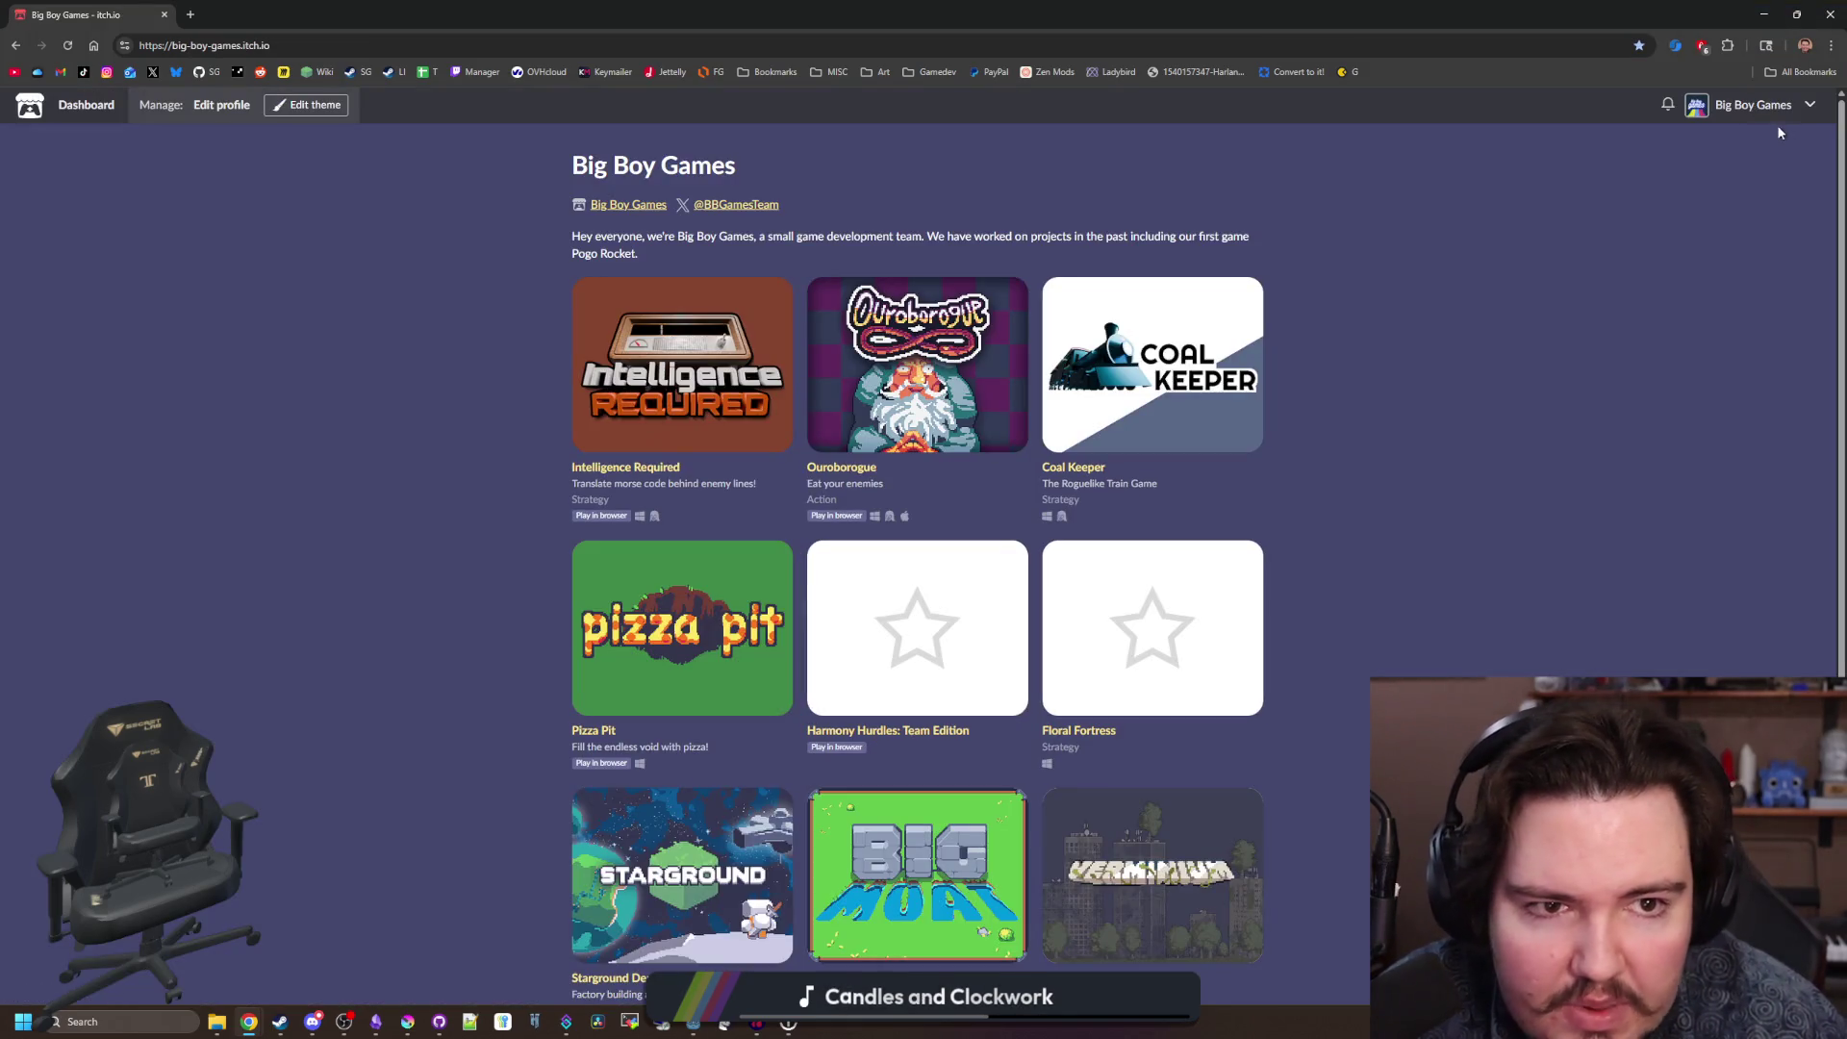
Minimize Chrome and close the Tactics Dungeon window, then return to the itch.io asset pack editor.
click(1763, 13)
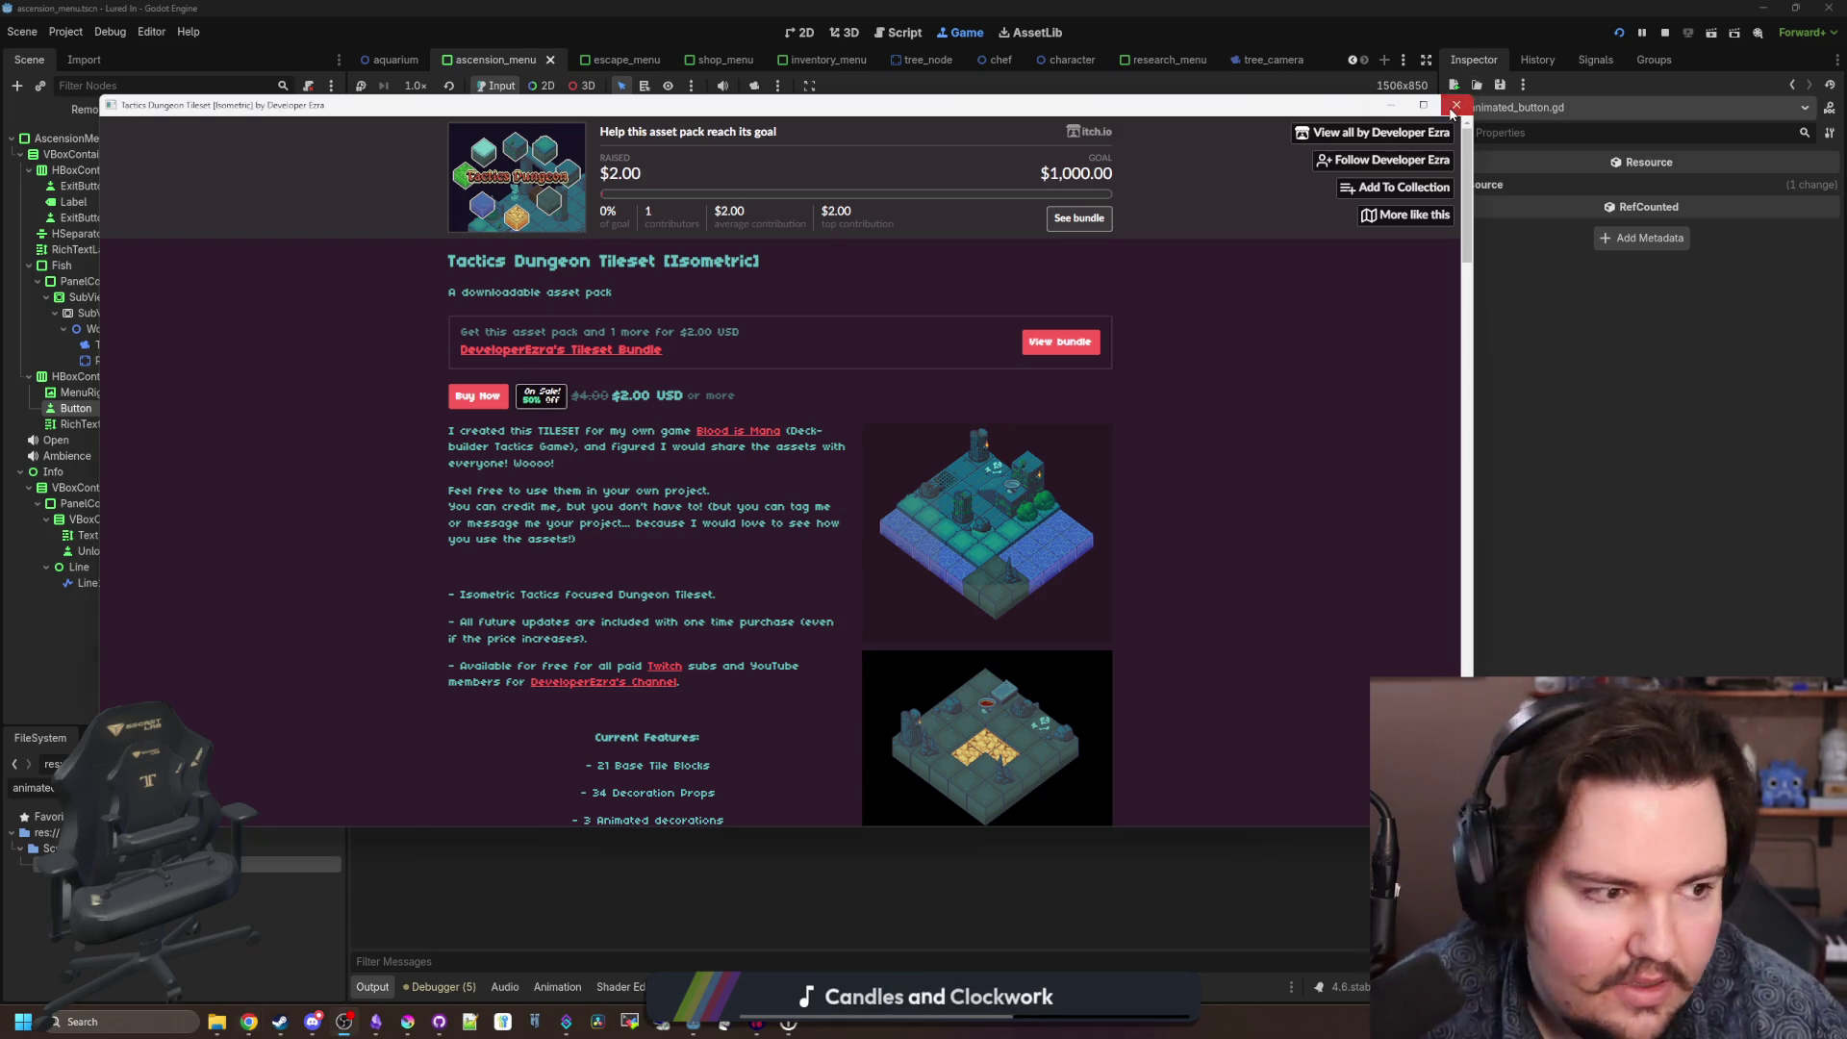
click(1456, 105)
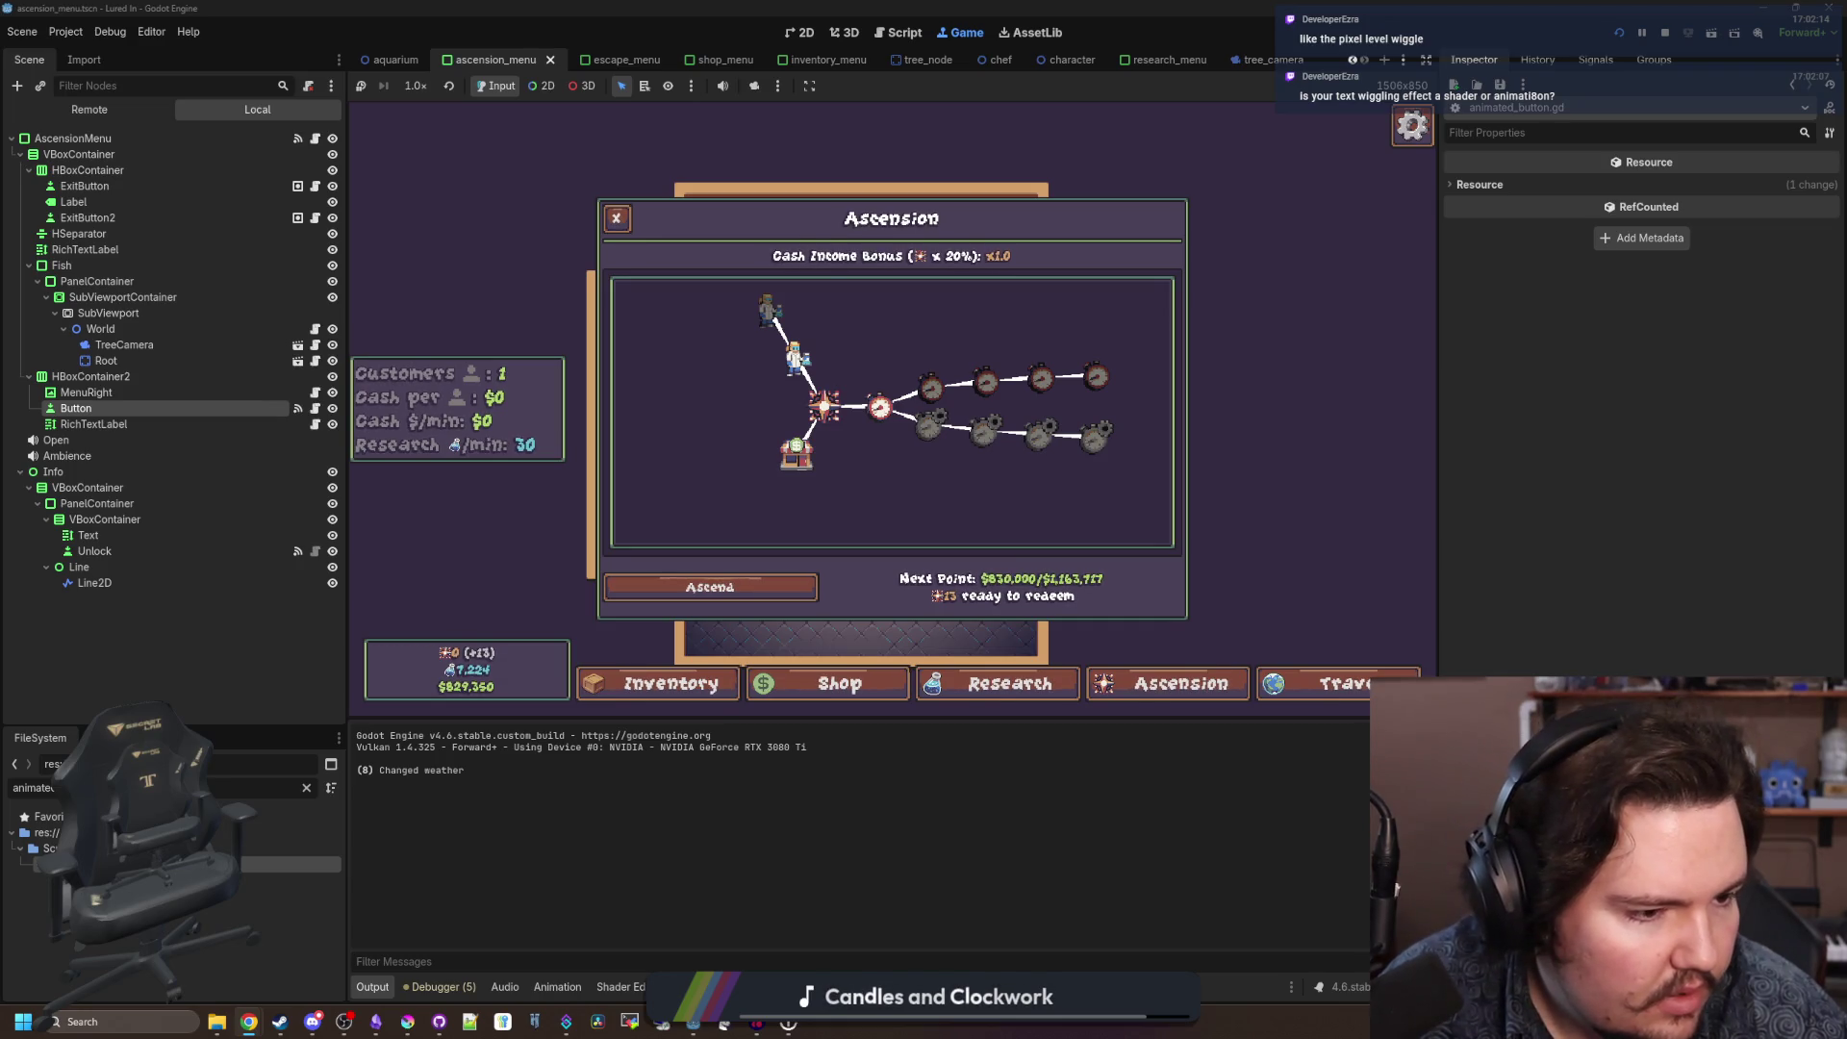
key(alt+Tab)
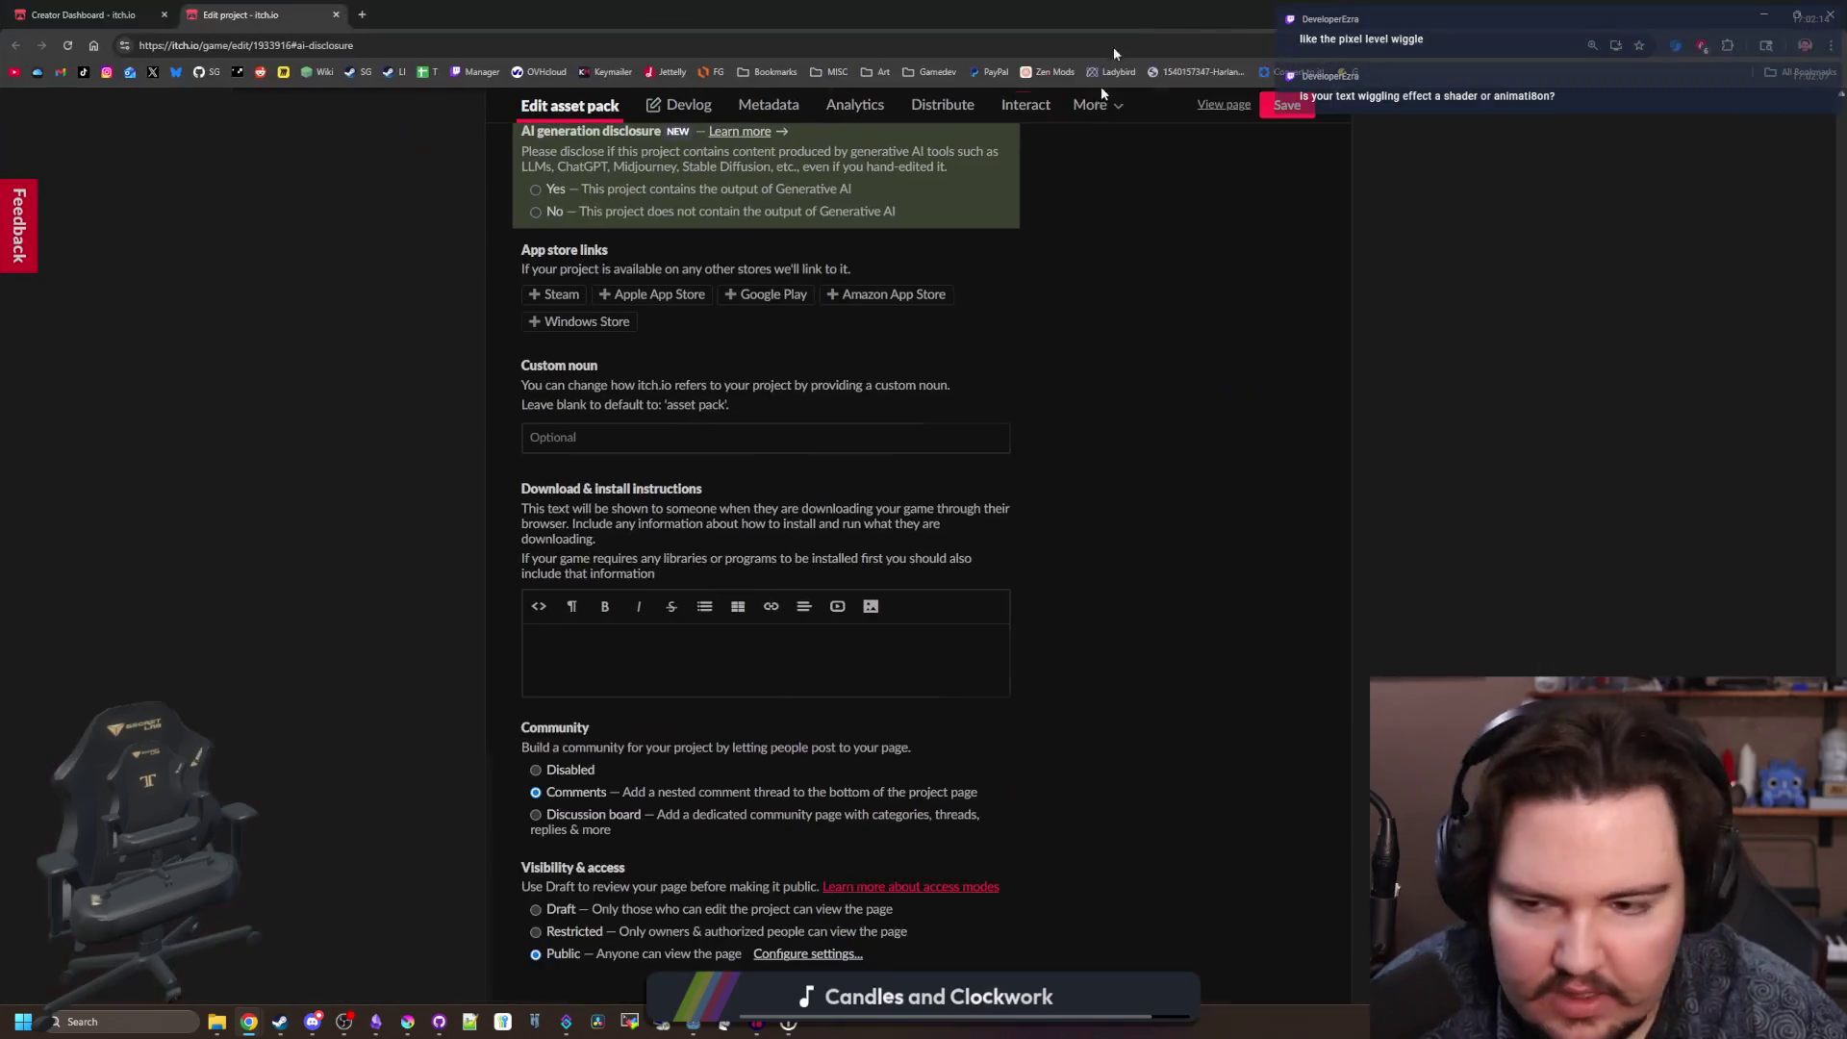
Declare 'No' for generative AI on the asset pack and save.
scroll(462, 691, down, 2)
scroll(510, 678, up, 6)
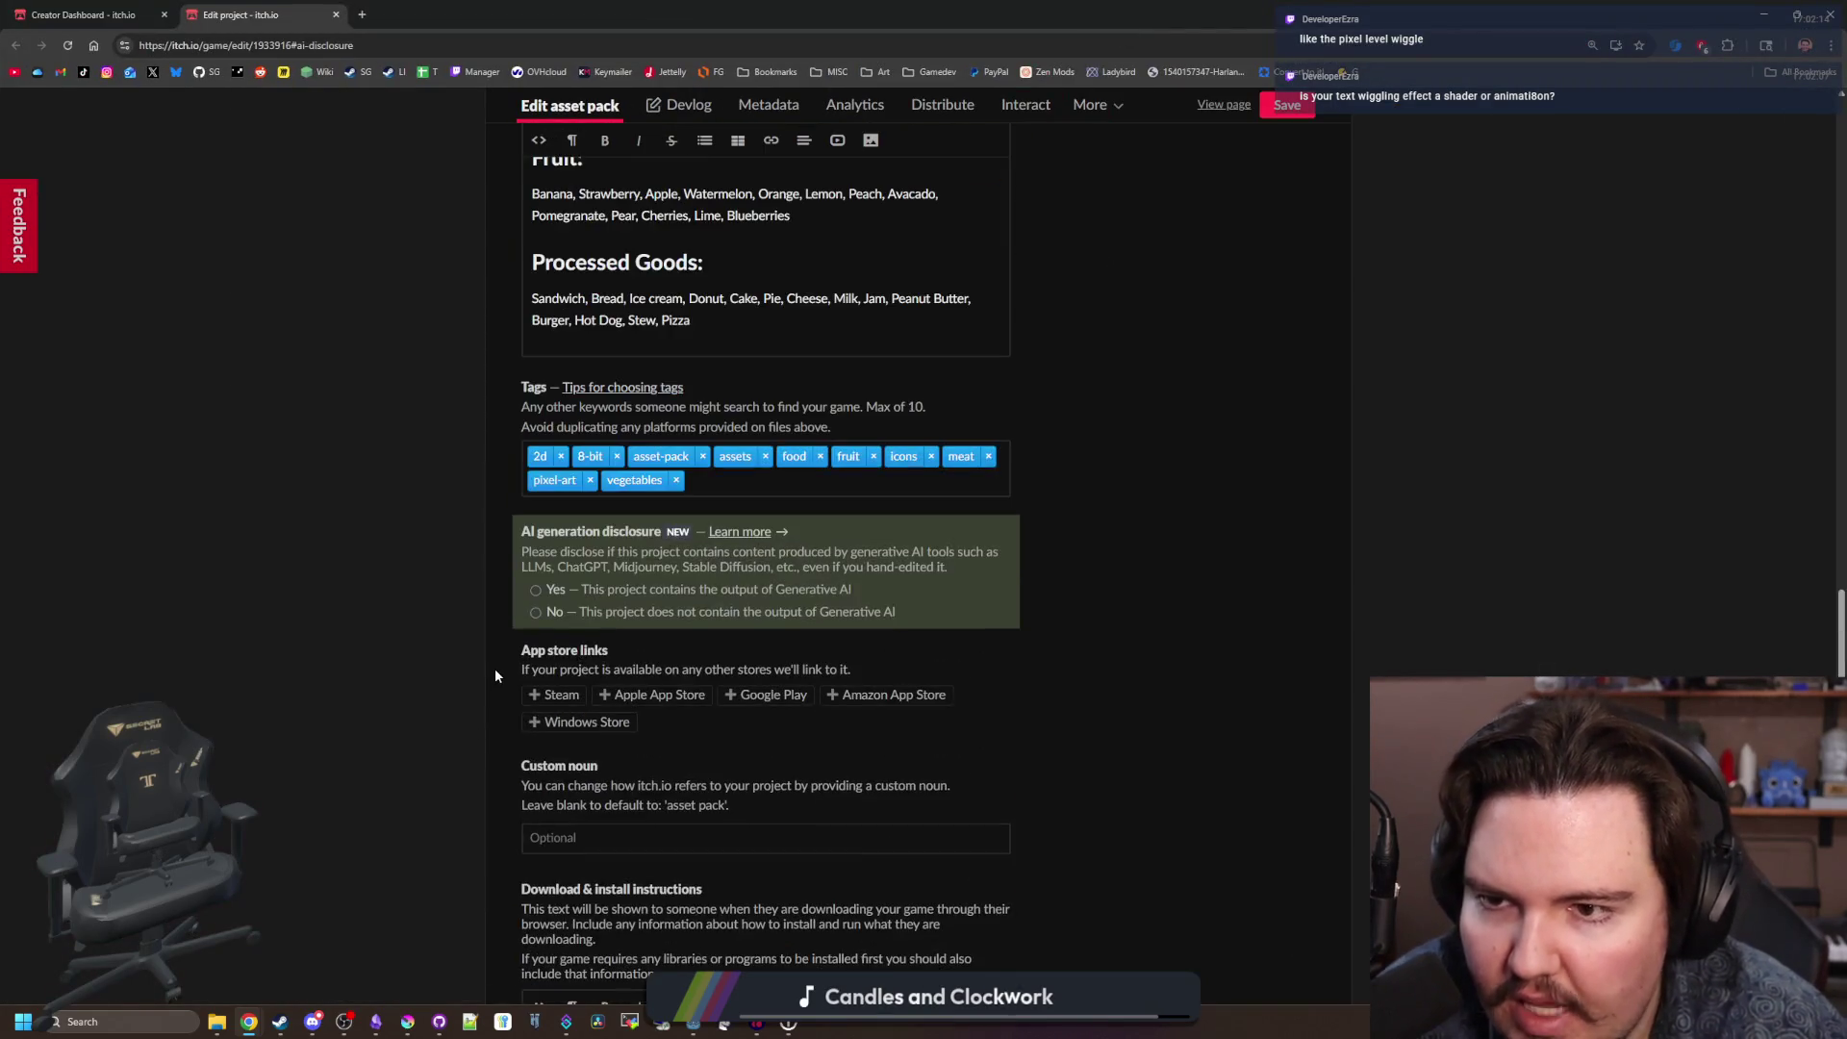
click(536, 613)
scroll(540, 612, down, 6)
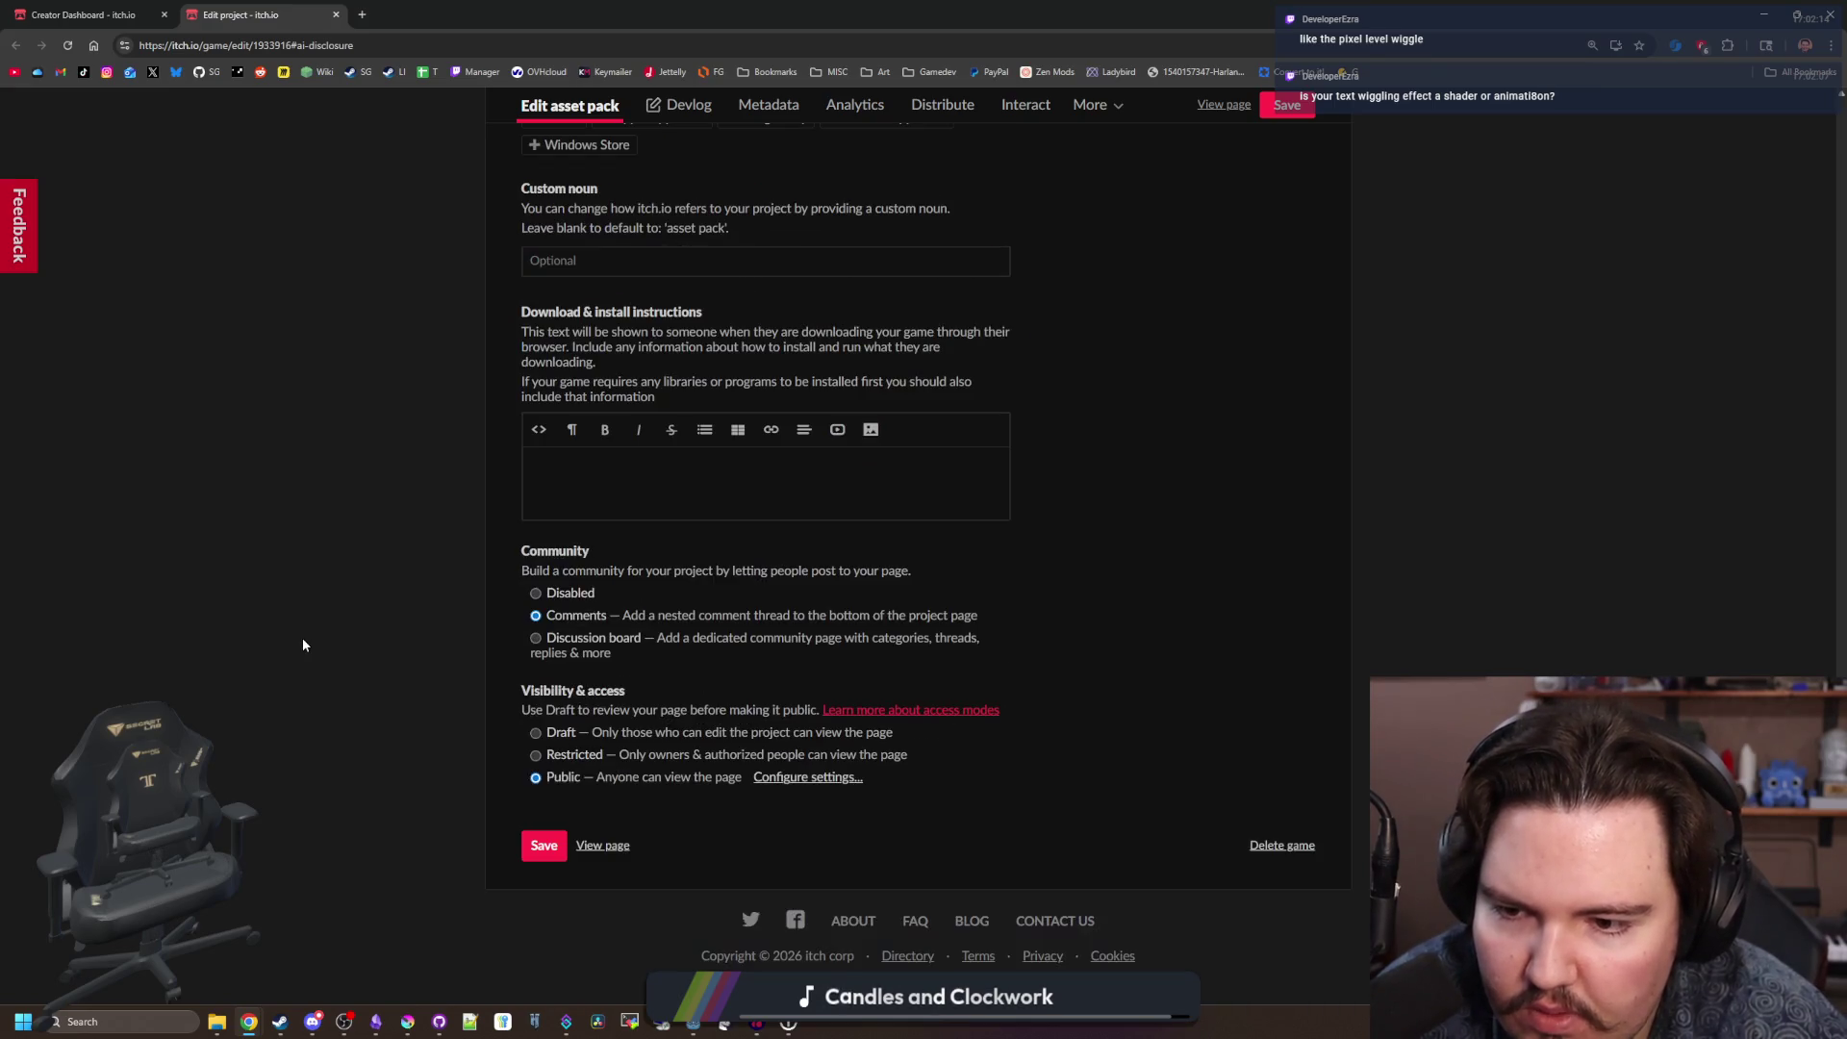
click(556, 851)
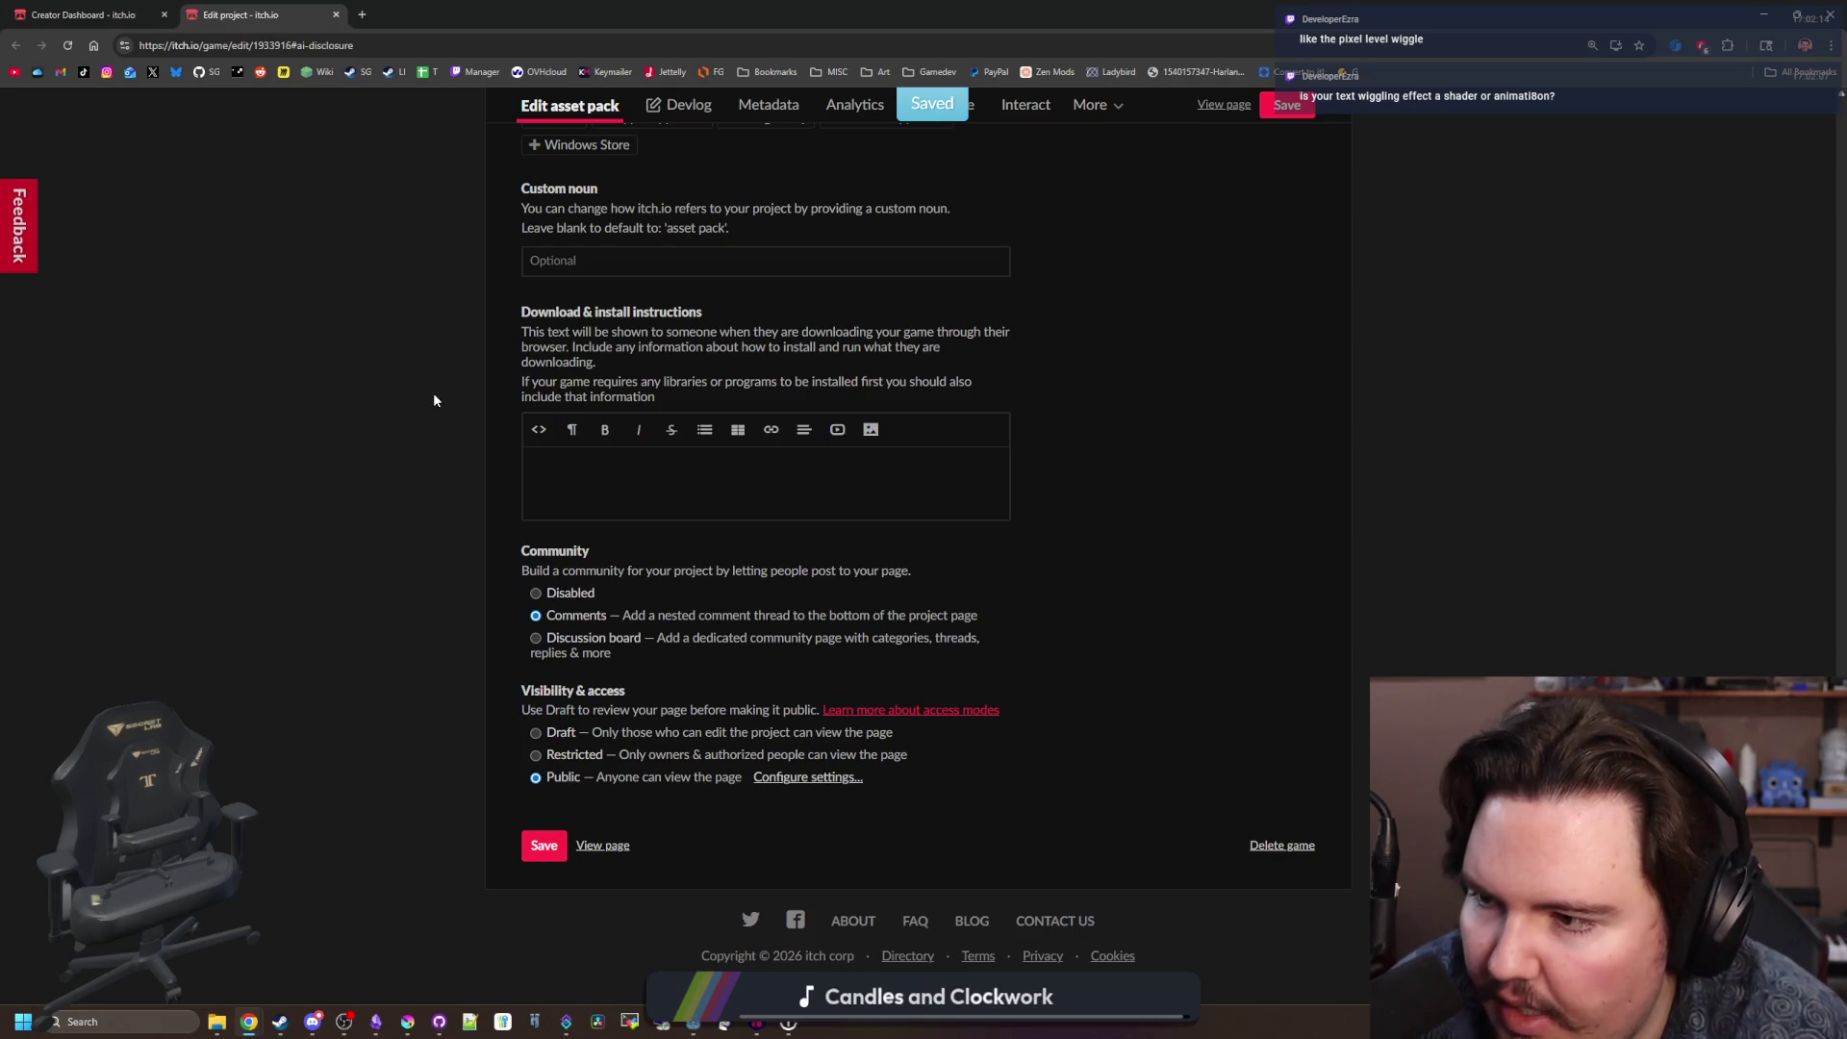
scroll(1154, 432, up, 15)
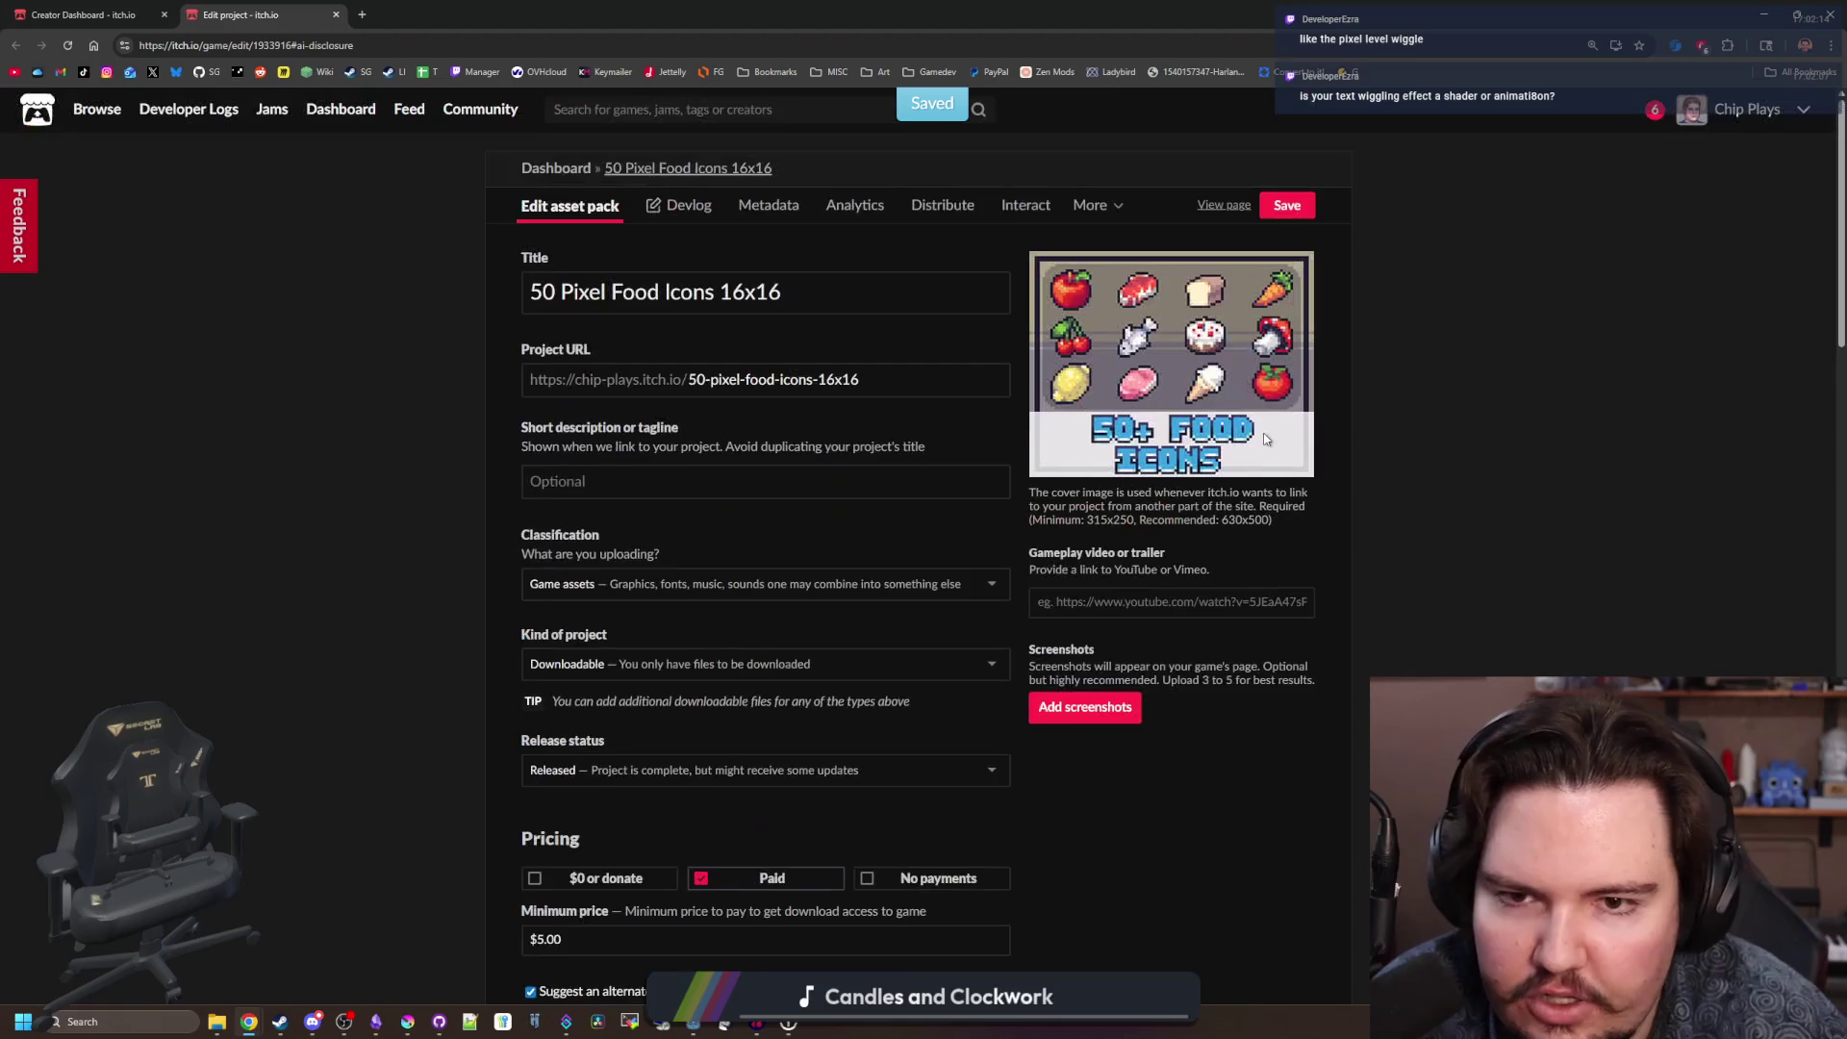
click(1287, 205)
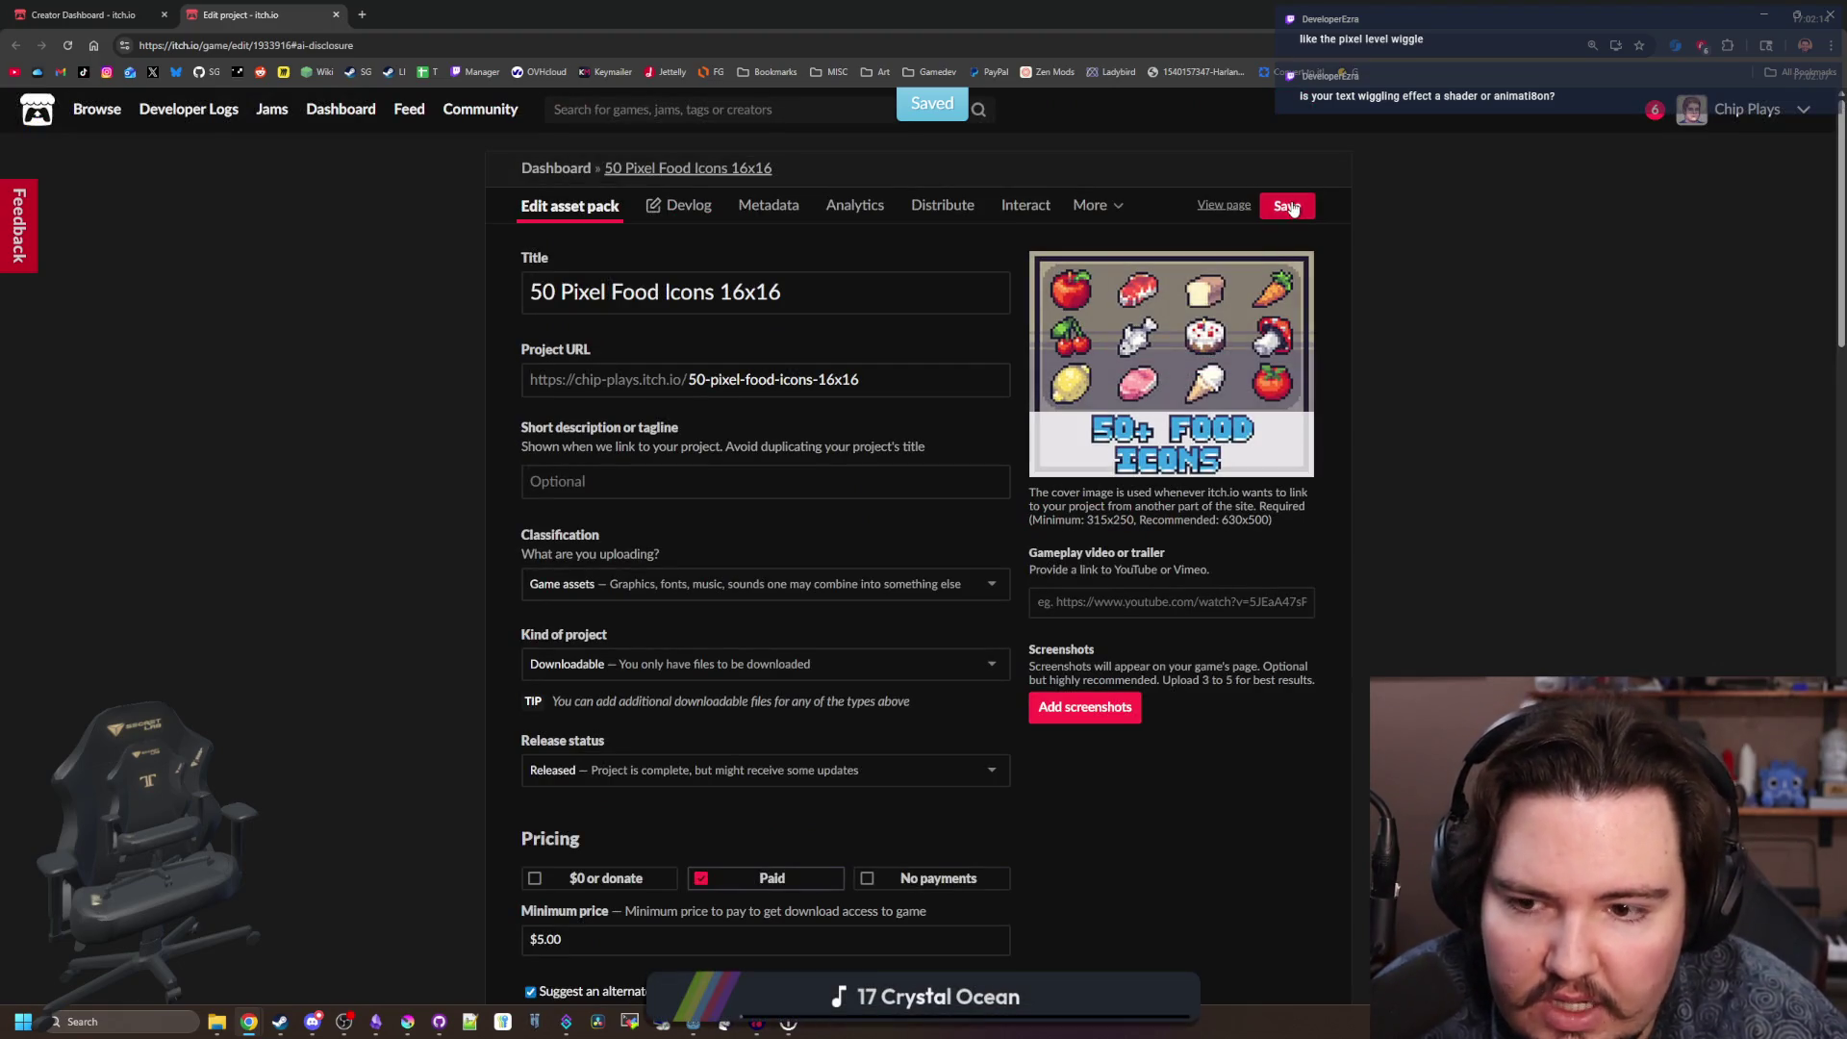
Set the minimum price to $1.00 and suggested price to $2.00, then save.
scroll(732, 589, down, 3)
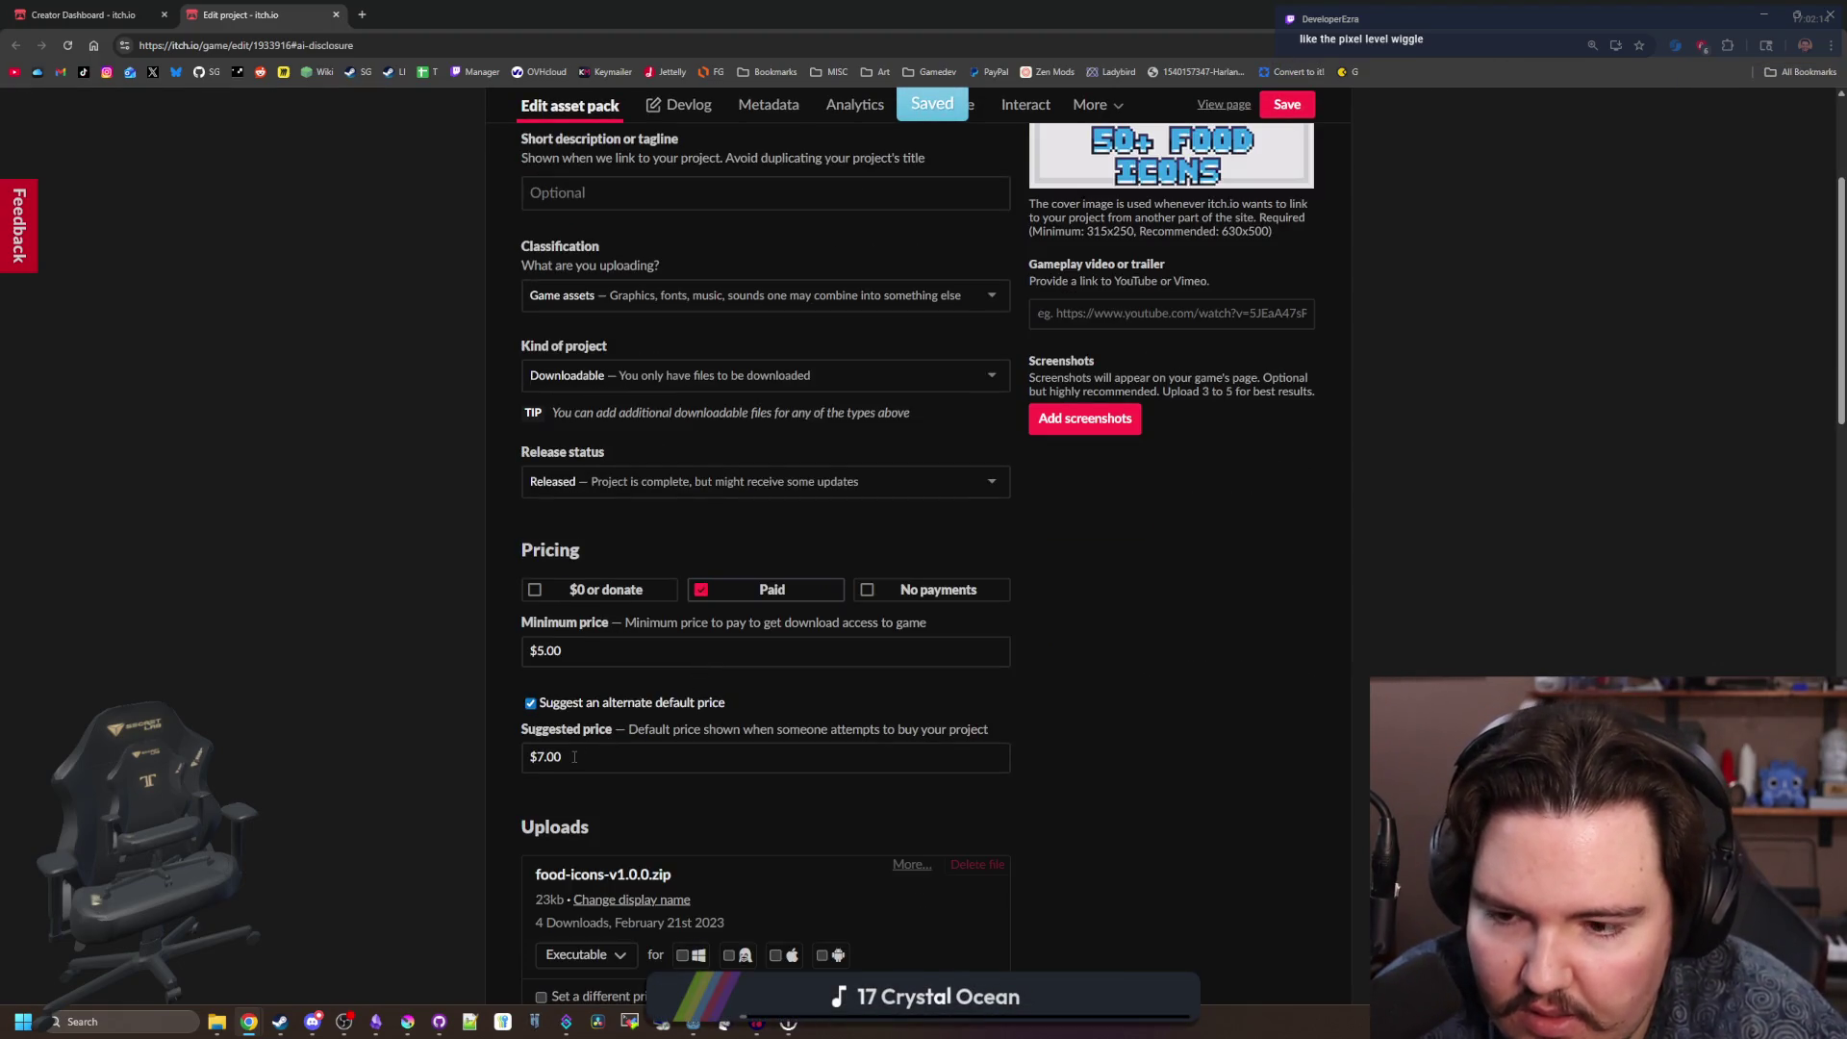
triple_click(575, 650)
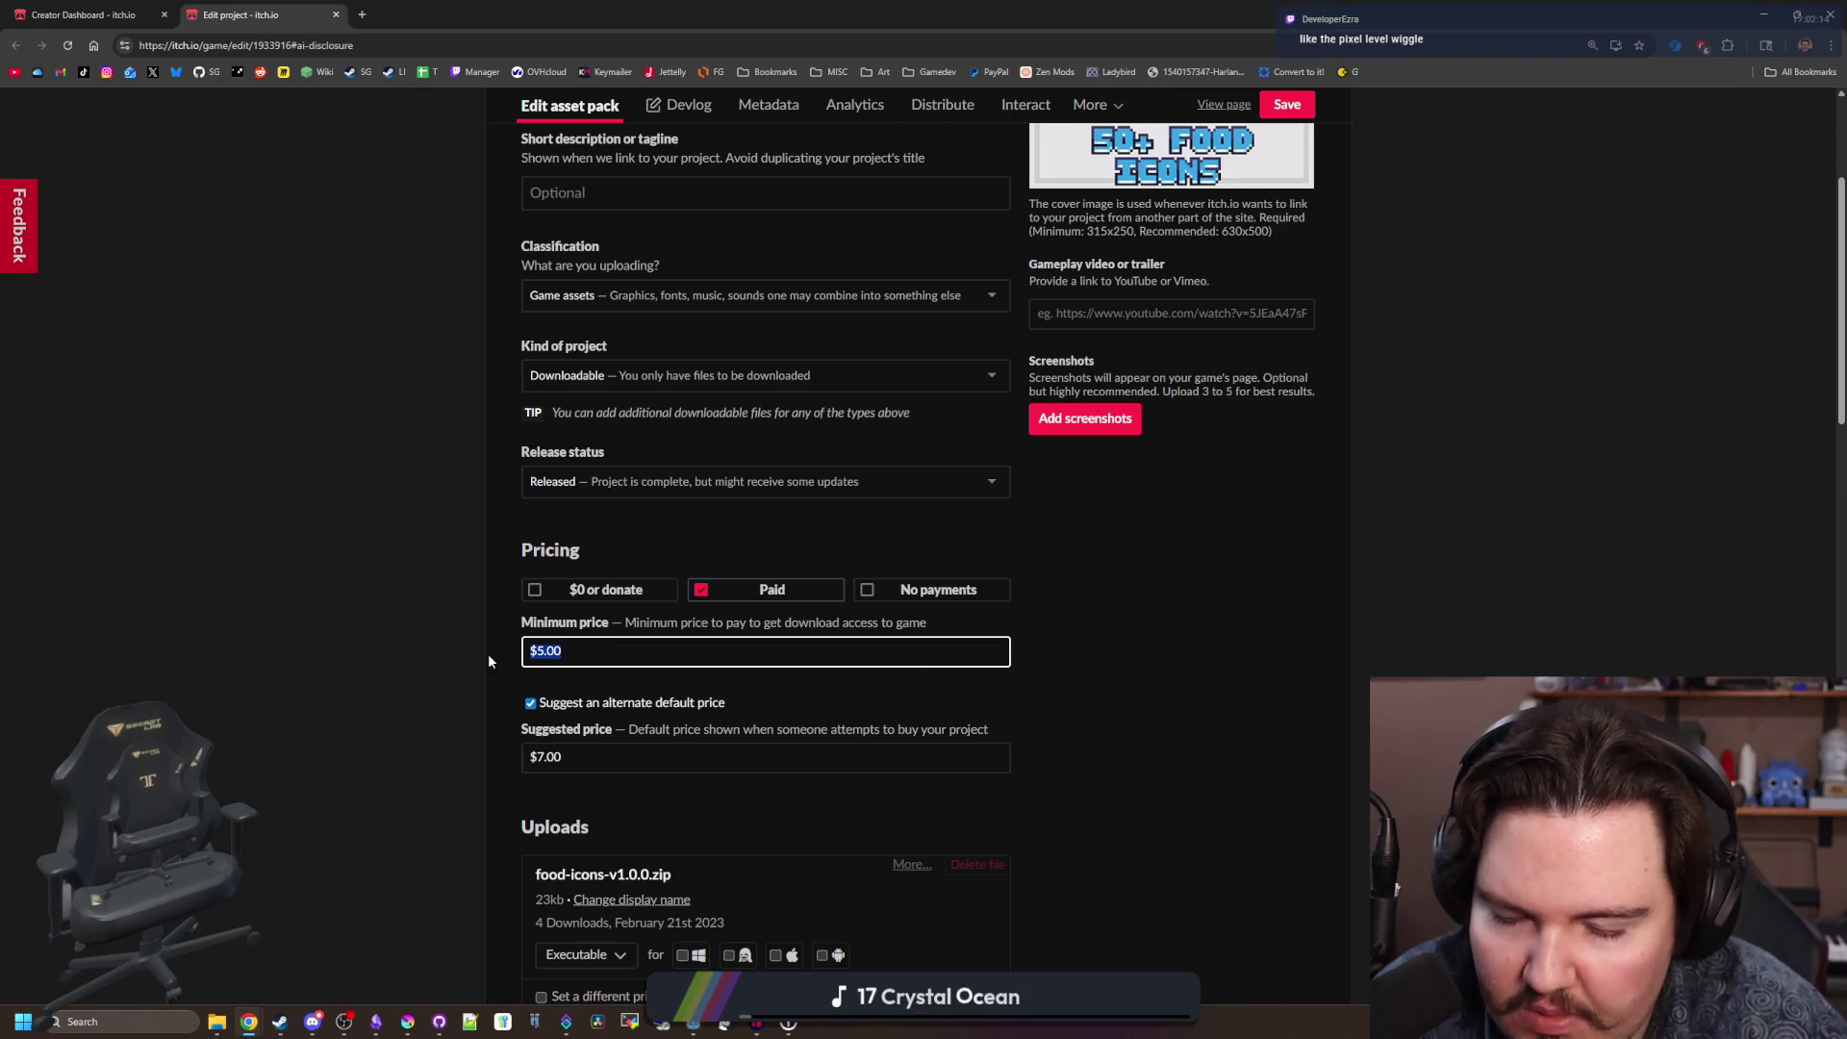
text($0.01)
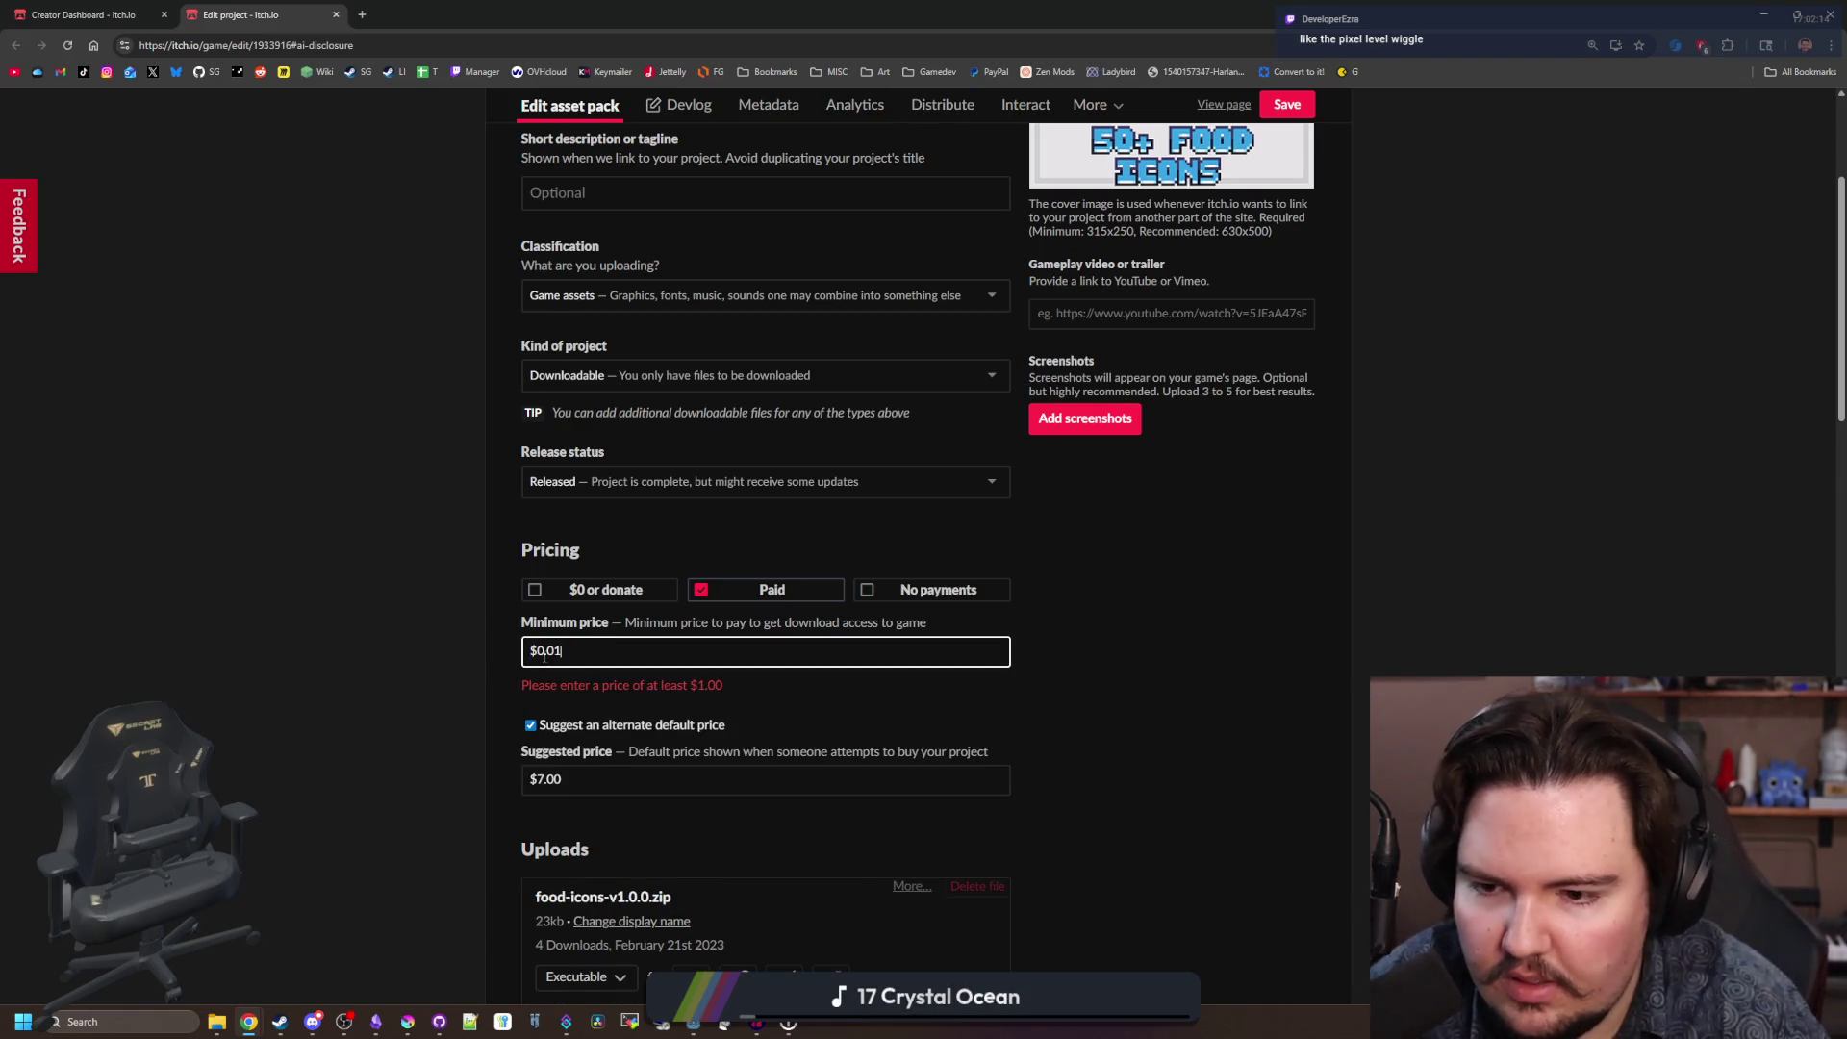
text(0)
key(Tab)
key(Tab)
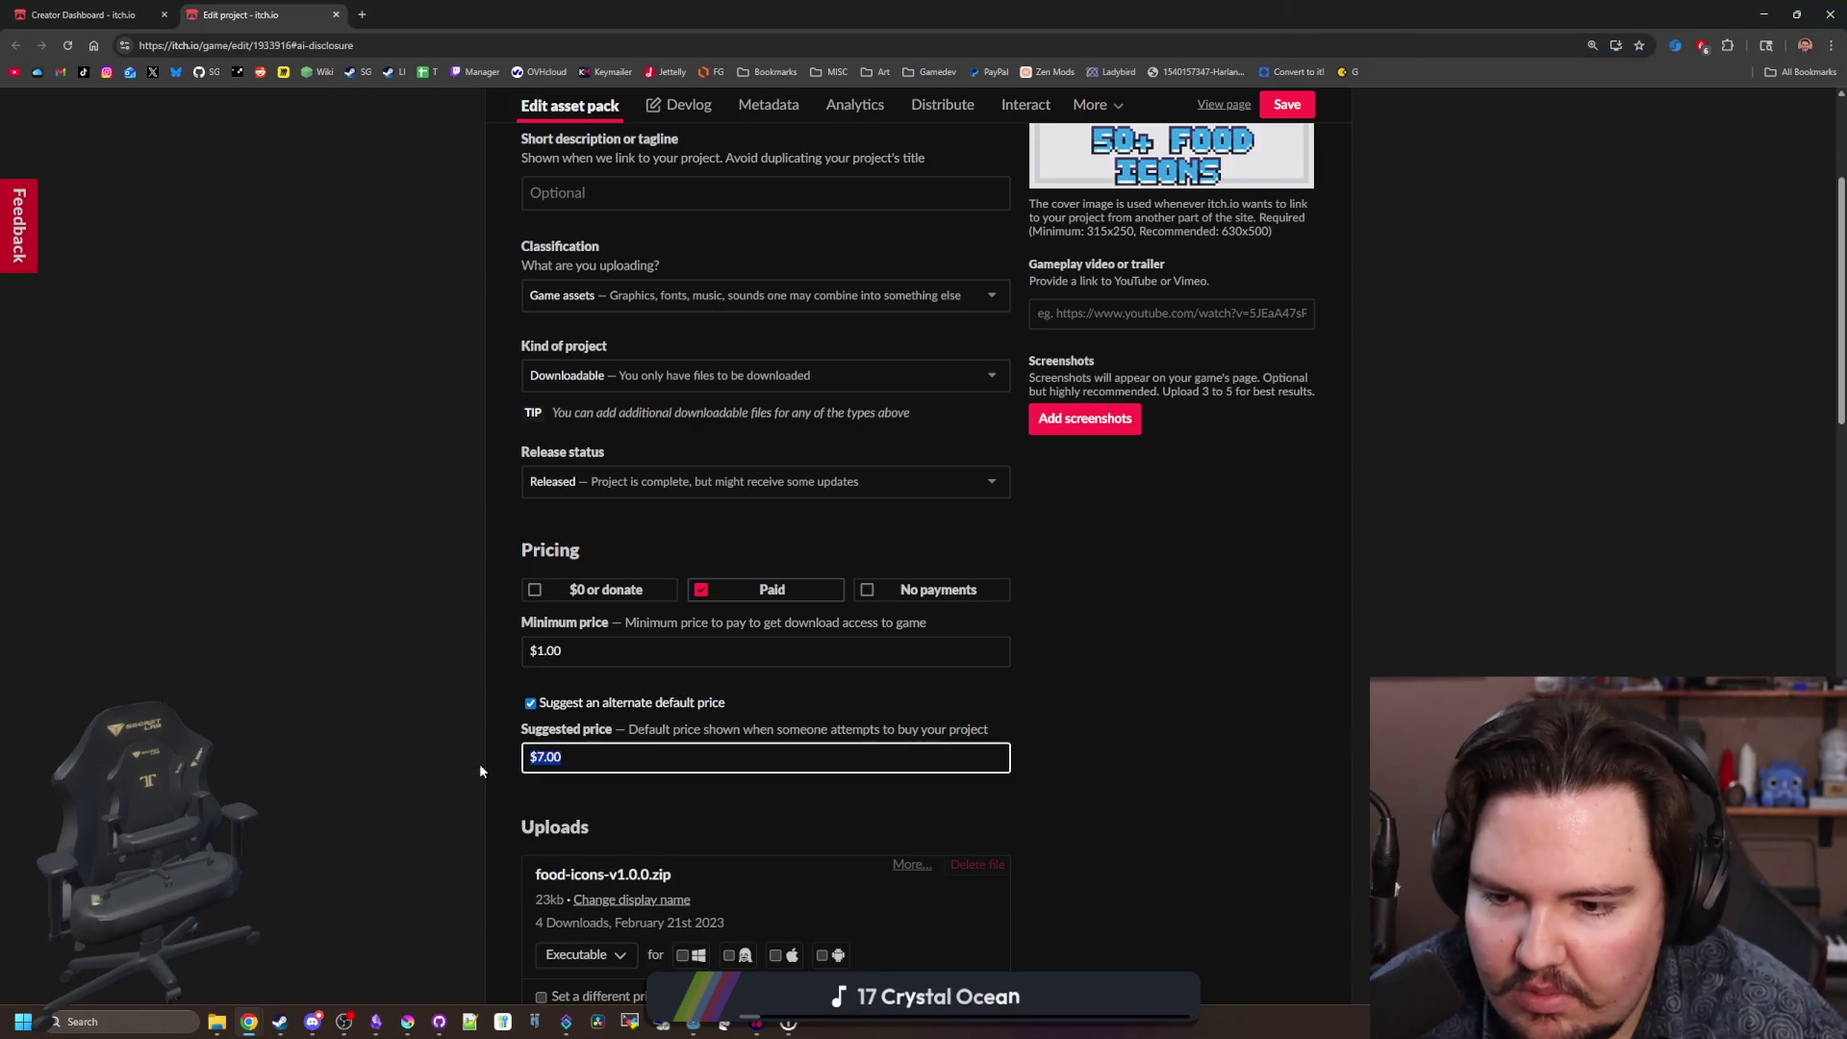
text($0.02)
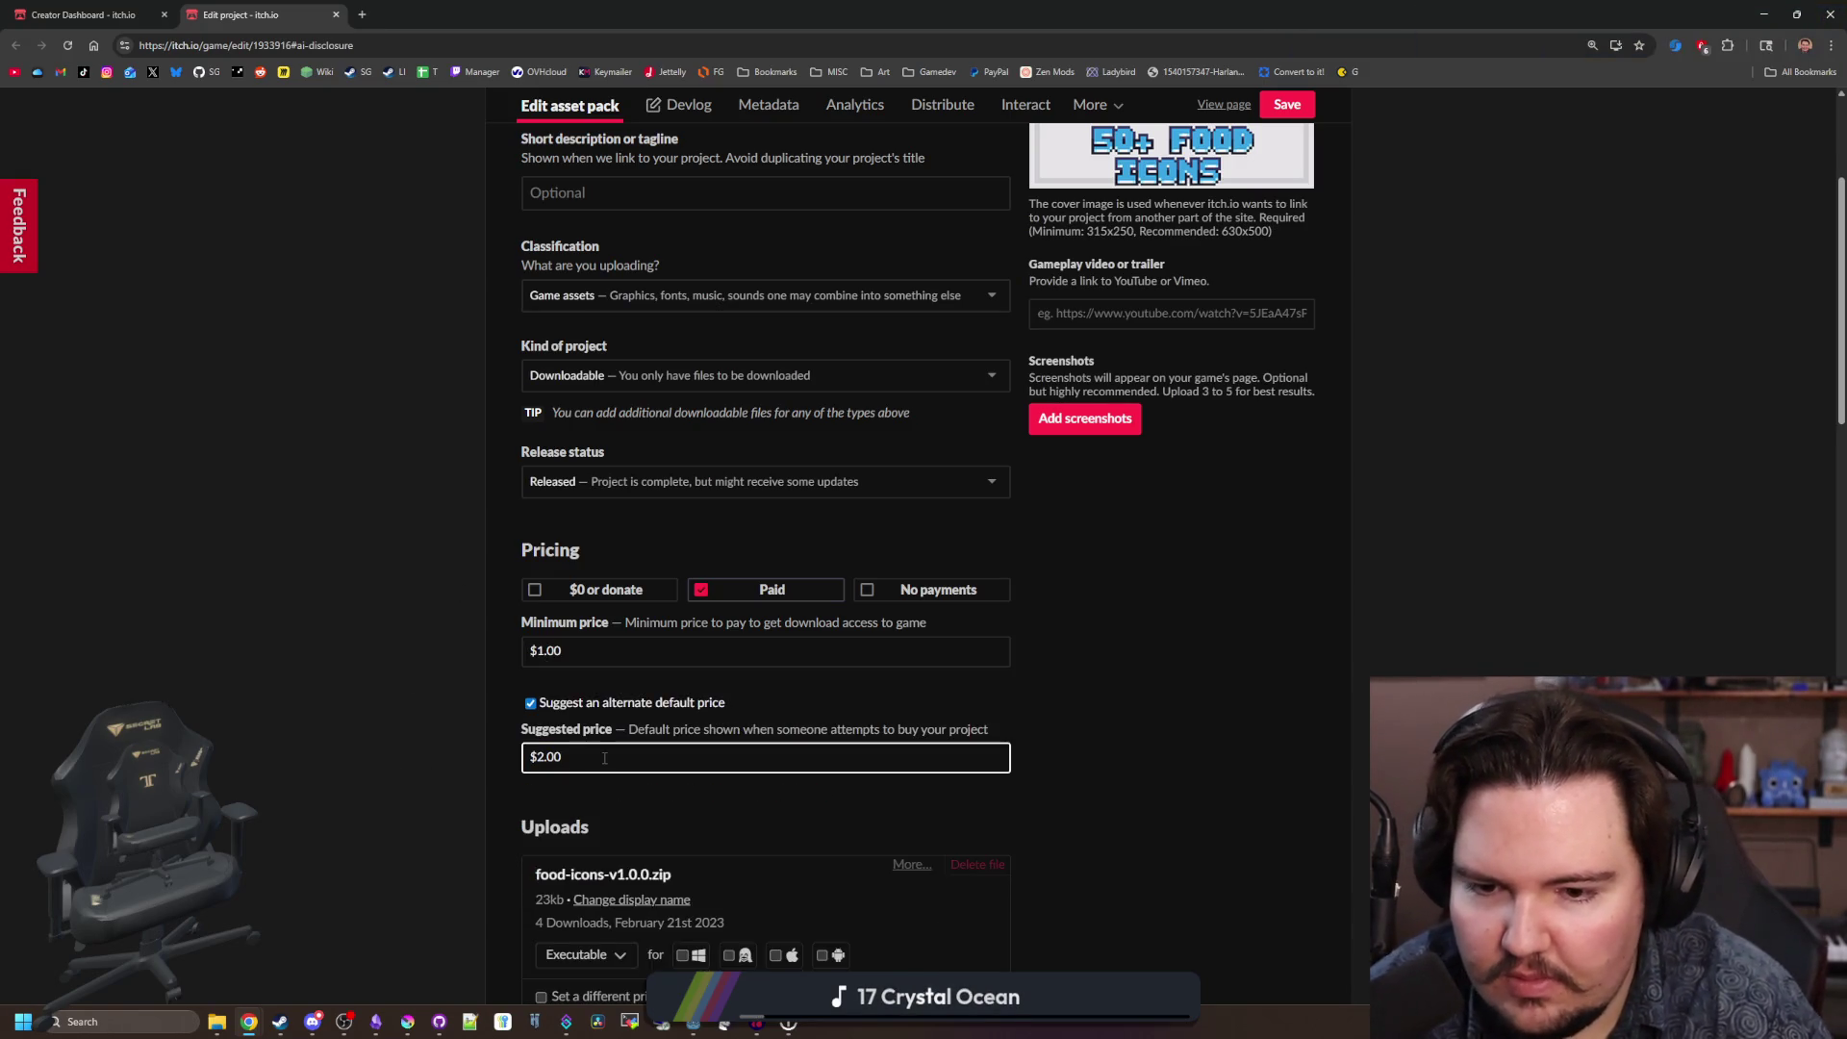
scroll(793, 725, down, 10)
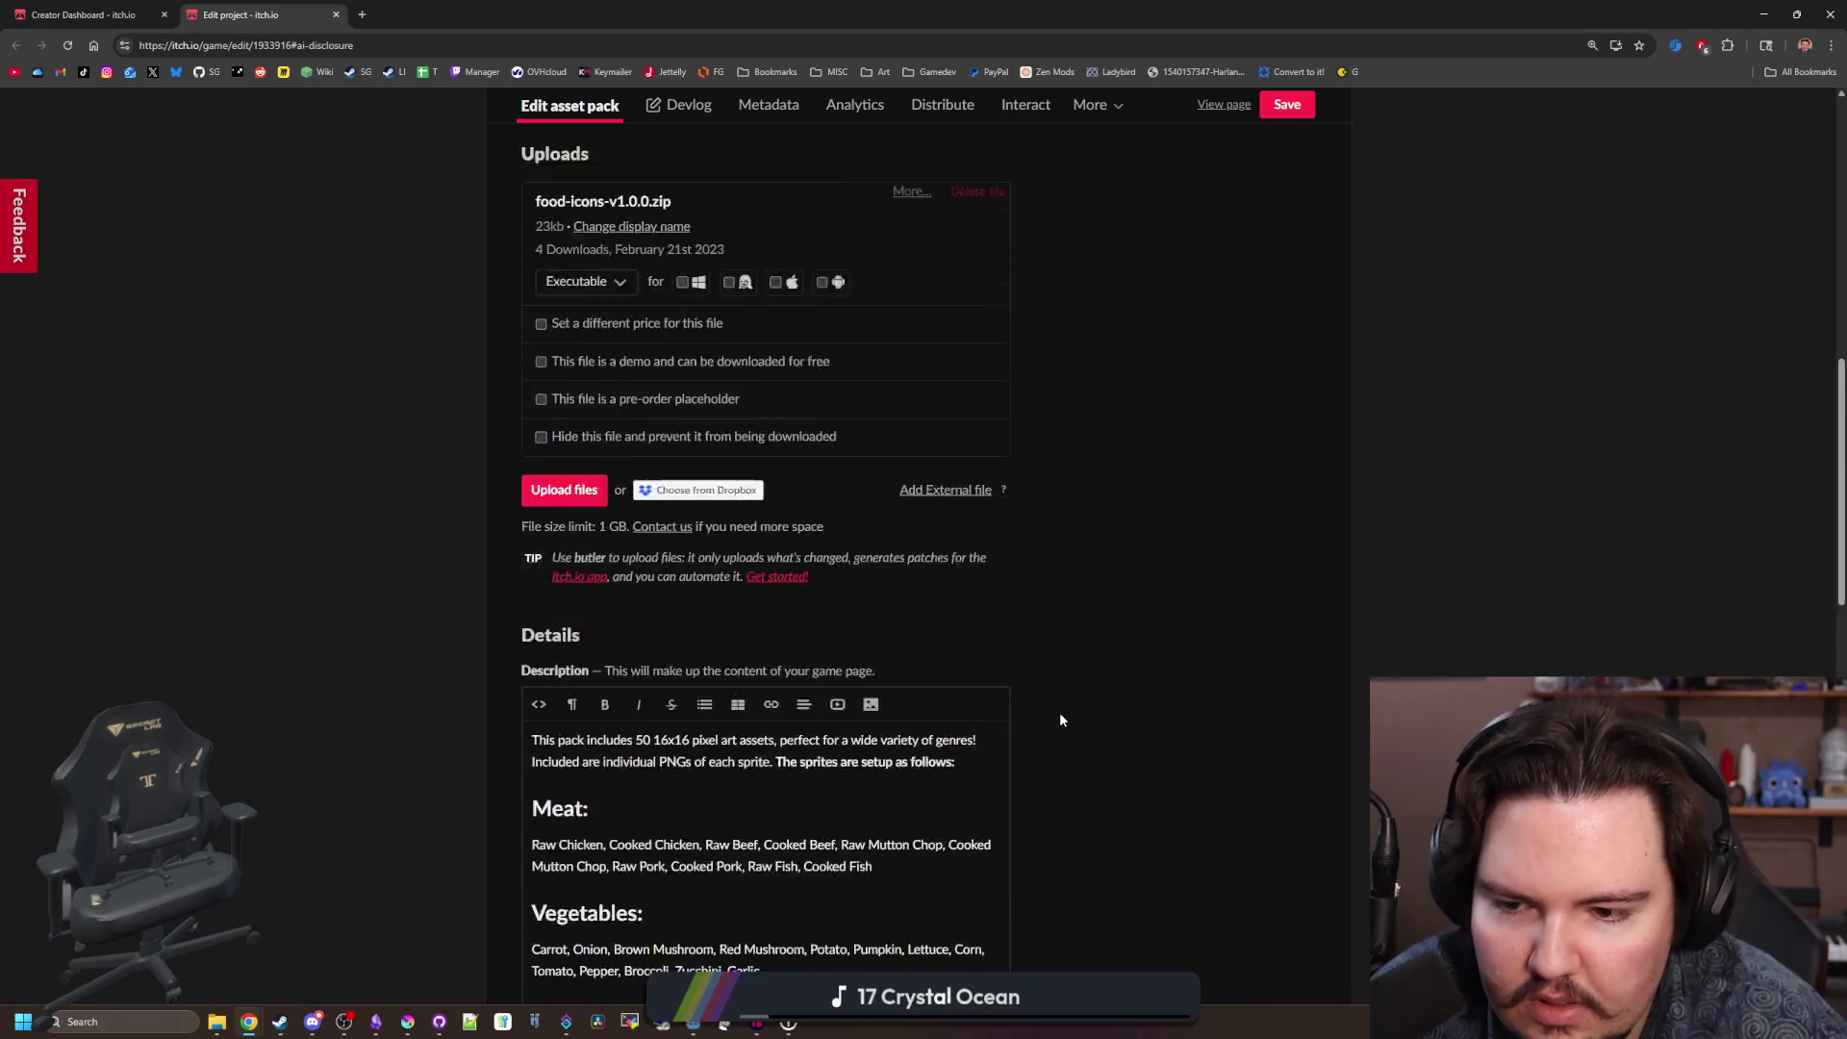
click(1304, 108)
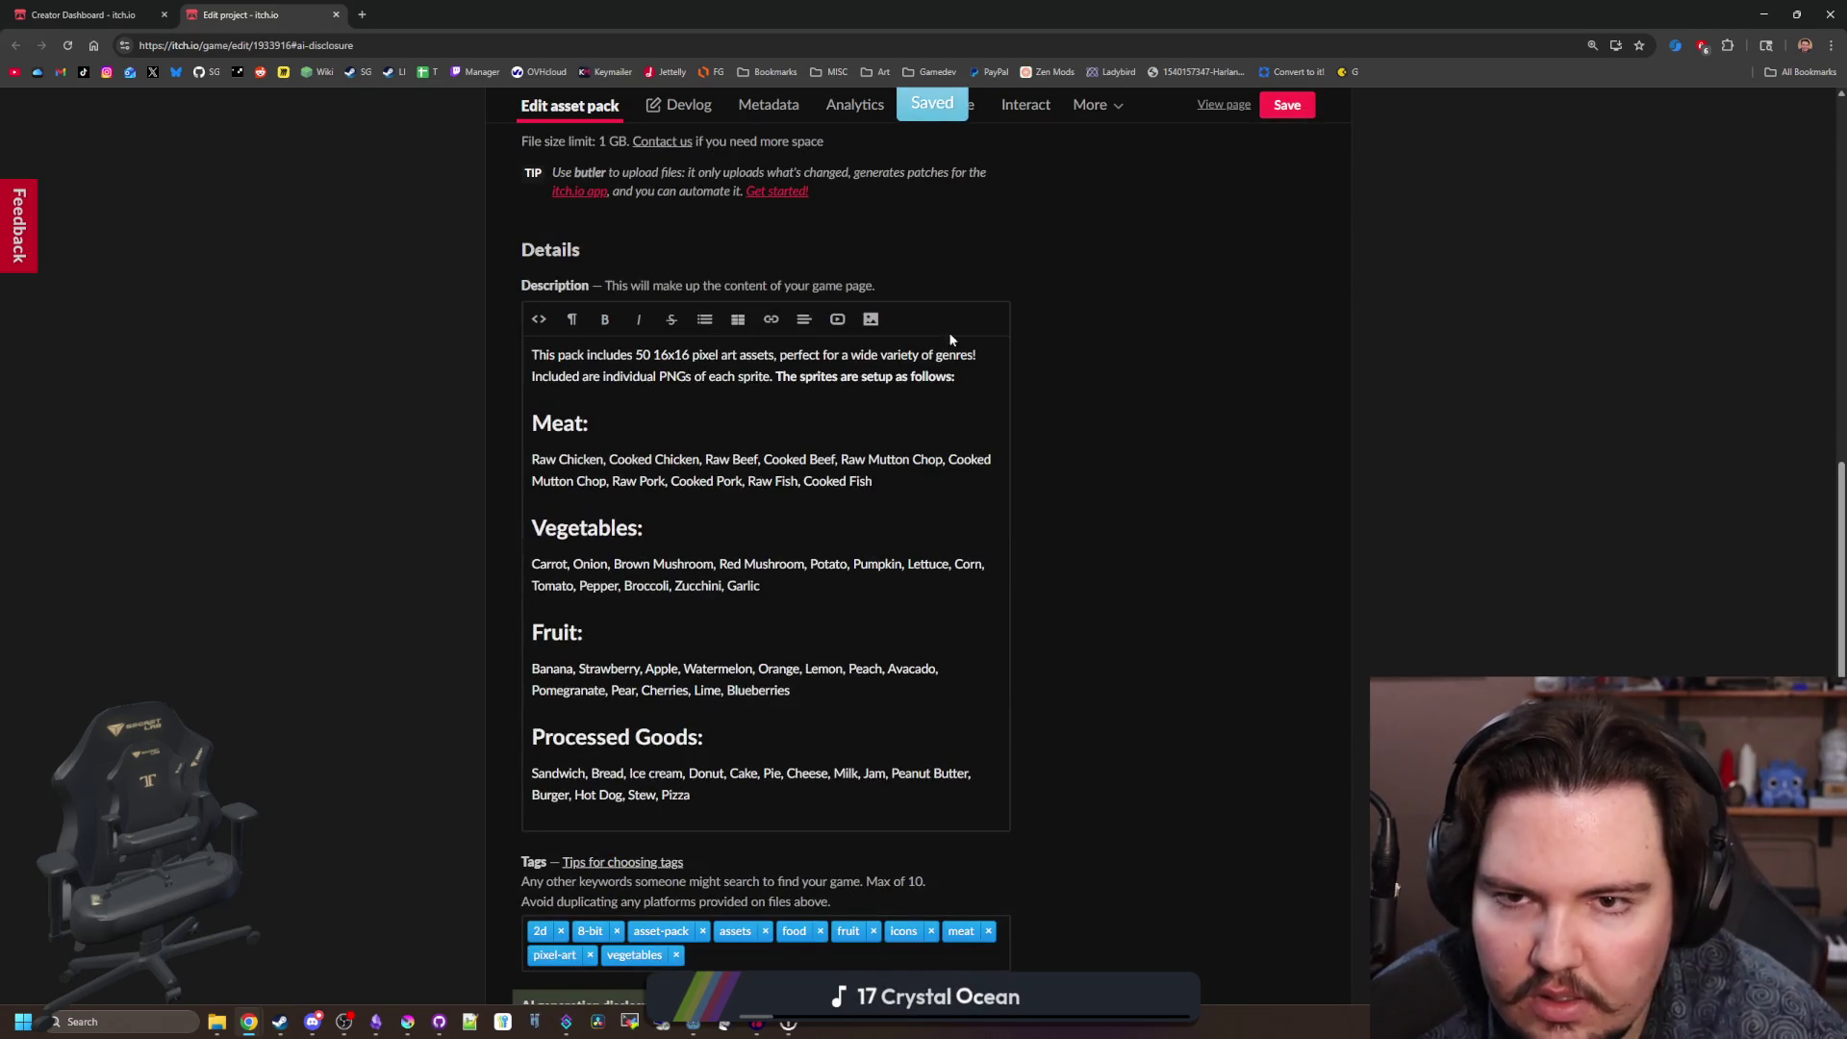
scroll(358, 274, up, 10)
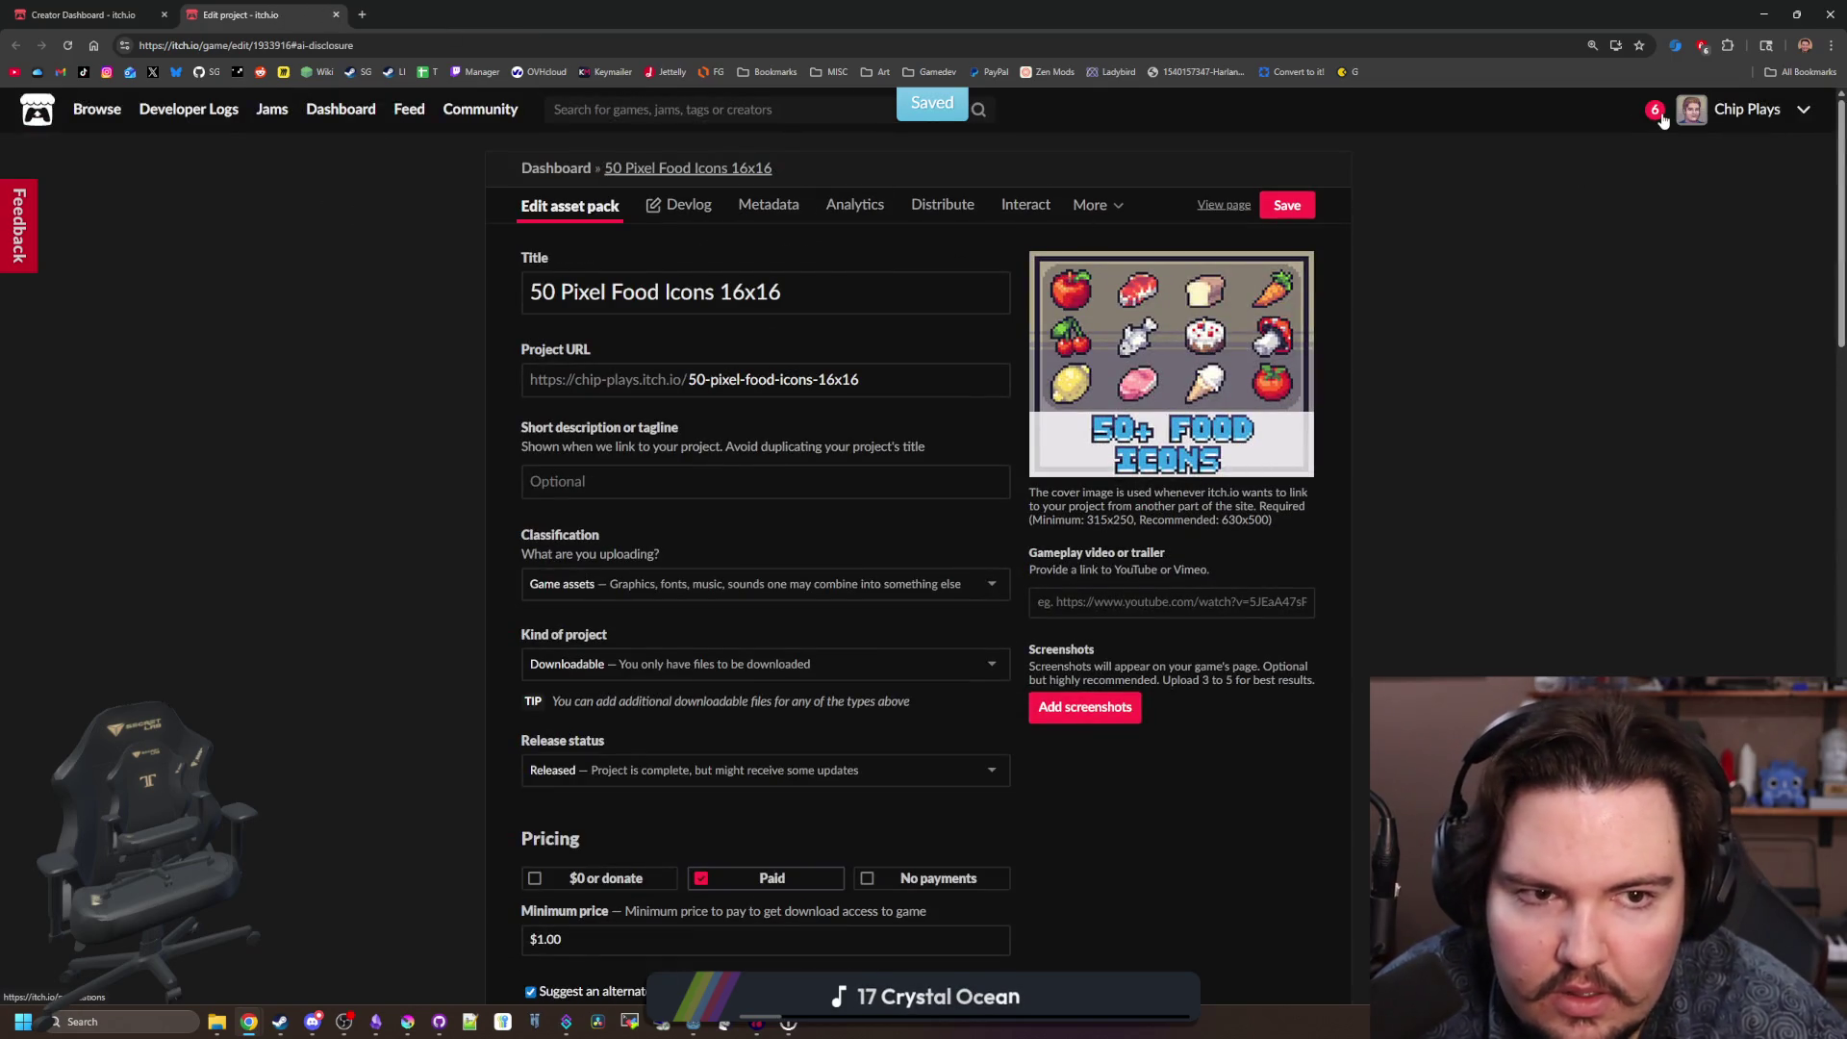
Check the food icons pack's purchases from the itch.io account notifications.
click(1654, 112)
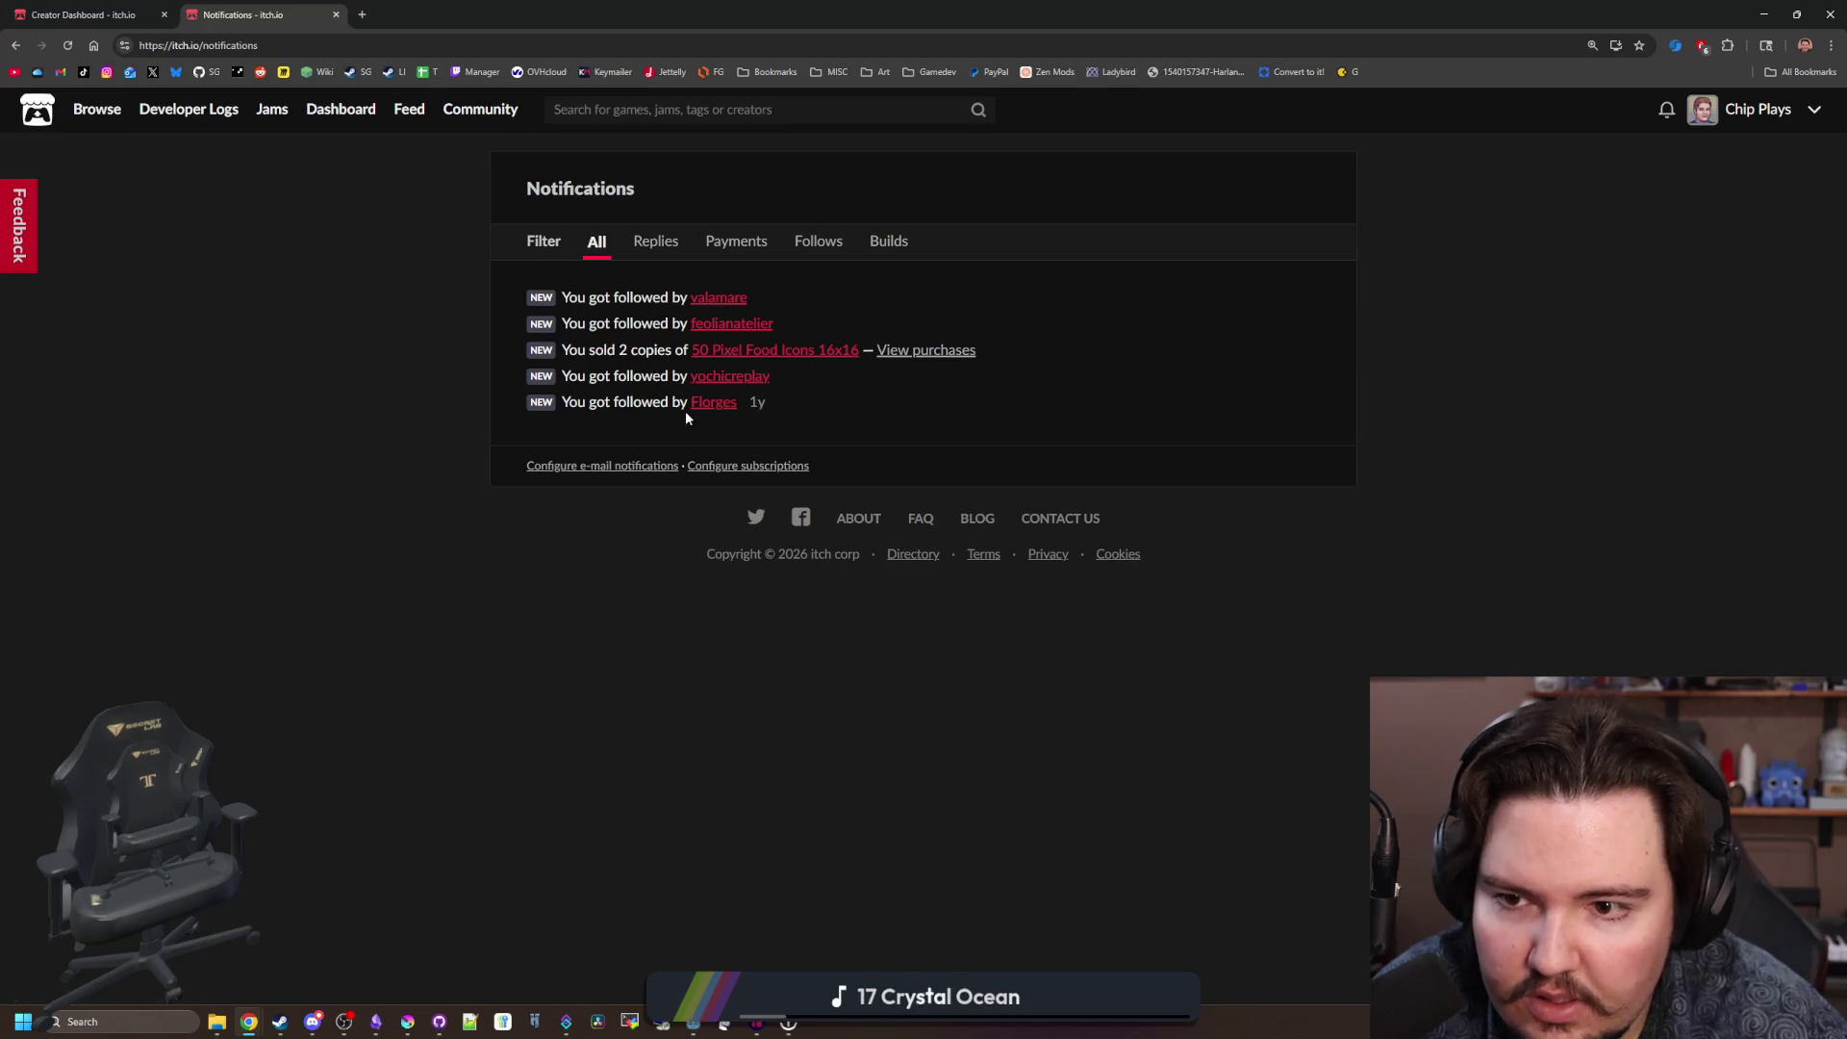
click(945, 350)
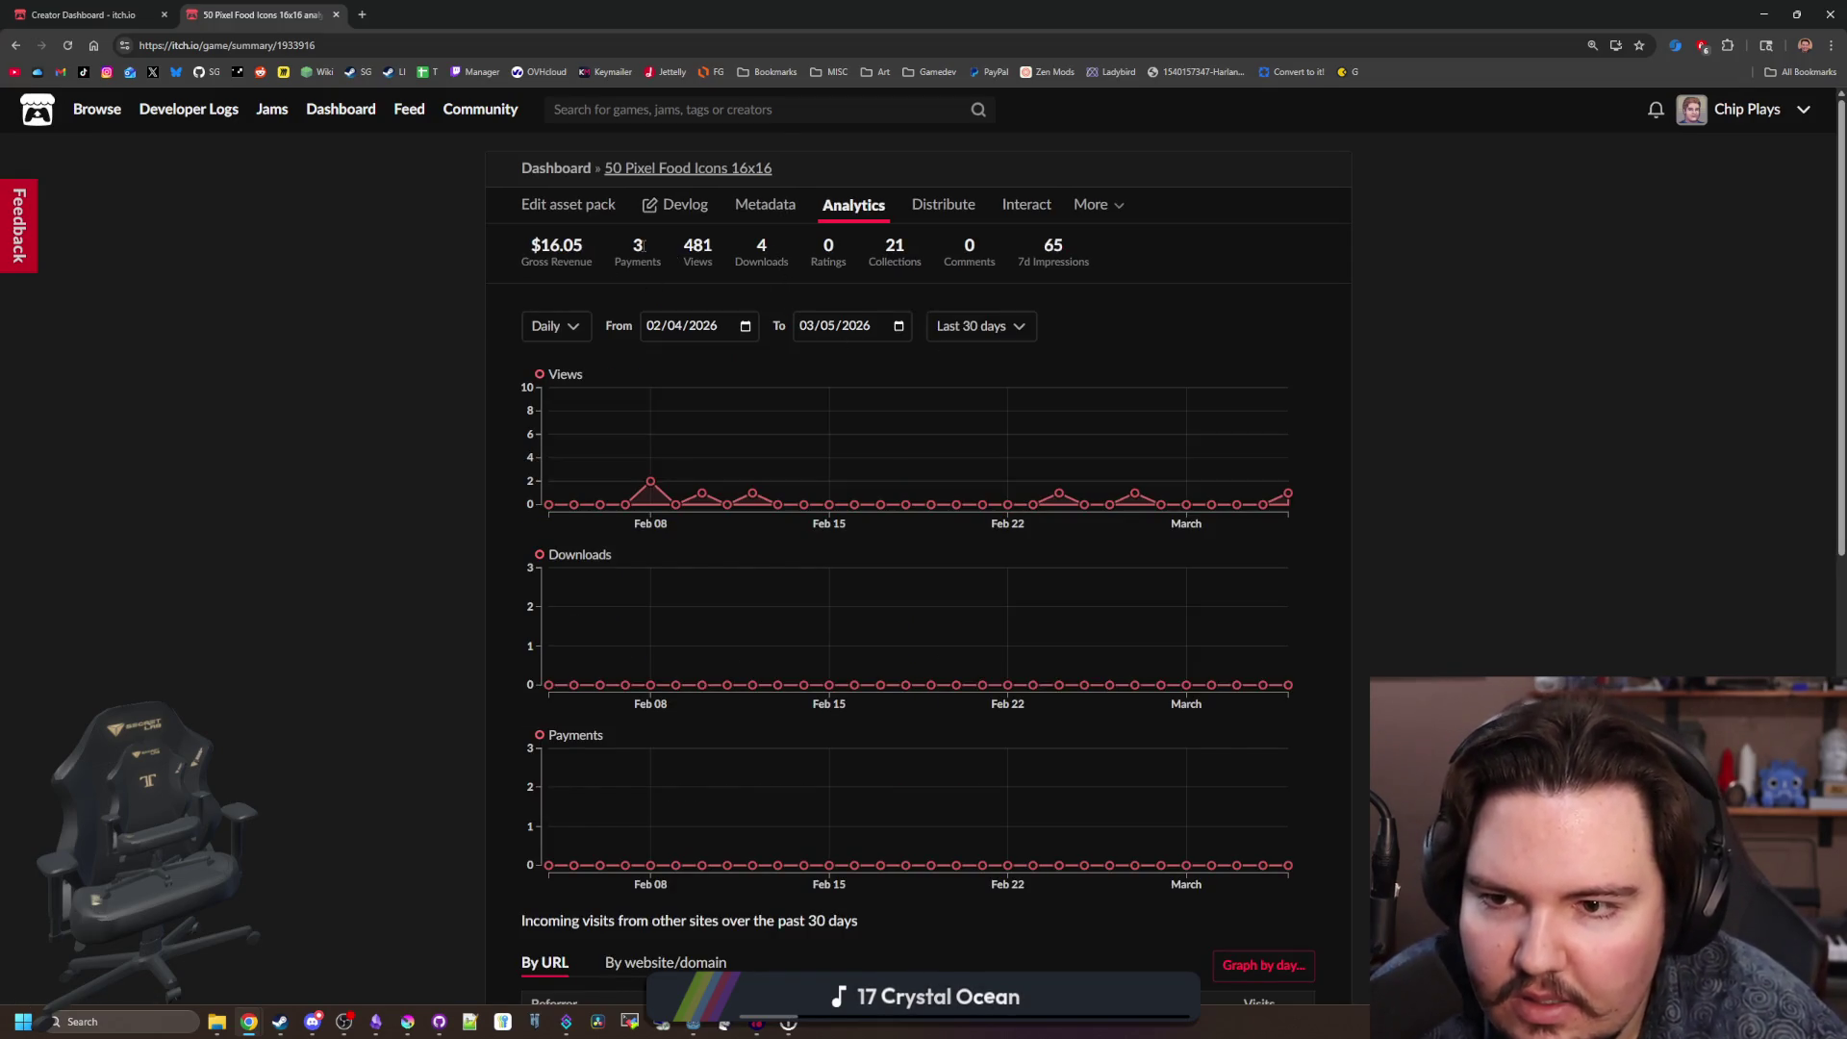
scroll(643, 246, down, 9)
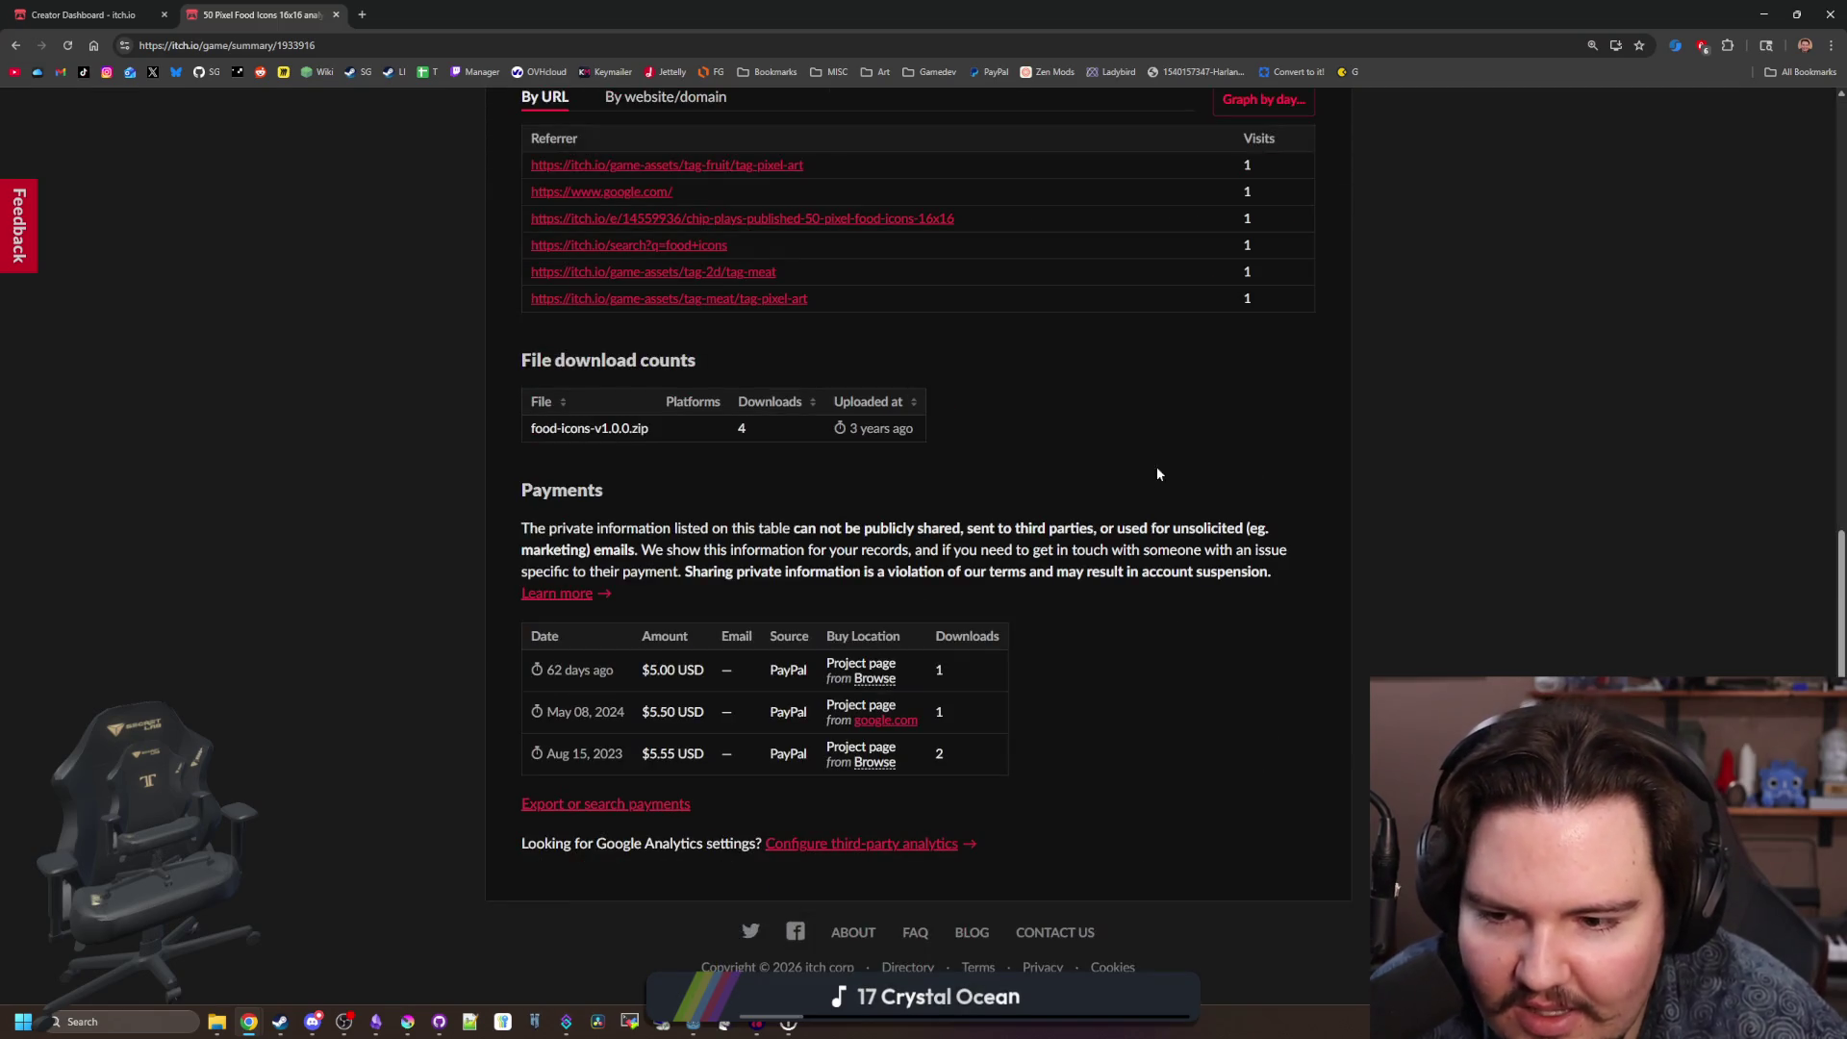
scroll(1107, 416, up, 5)
scroll(1068, 436, up, 4)
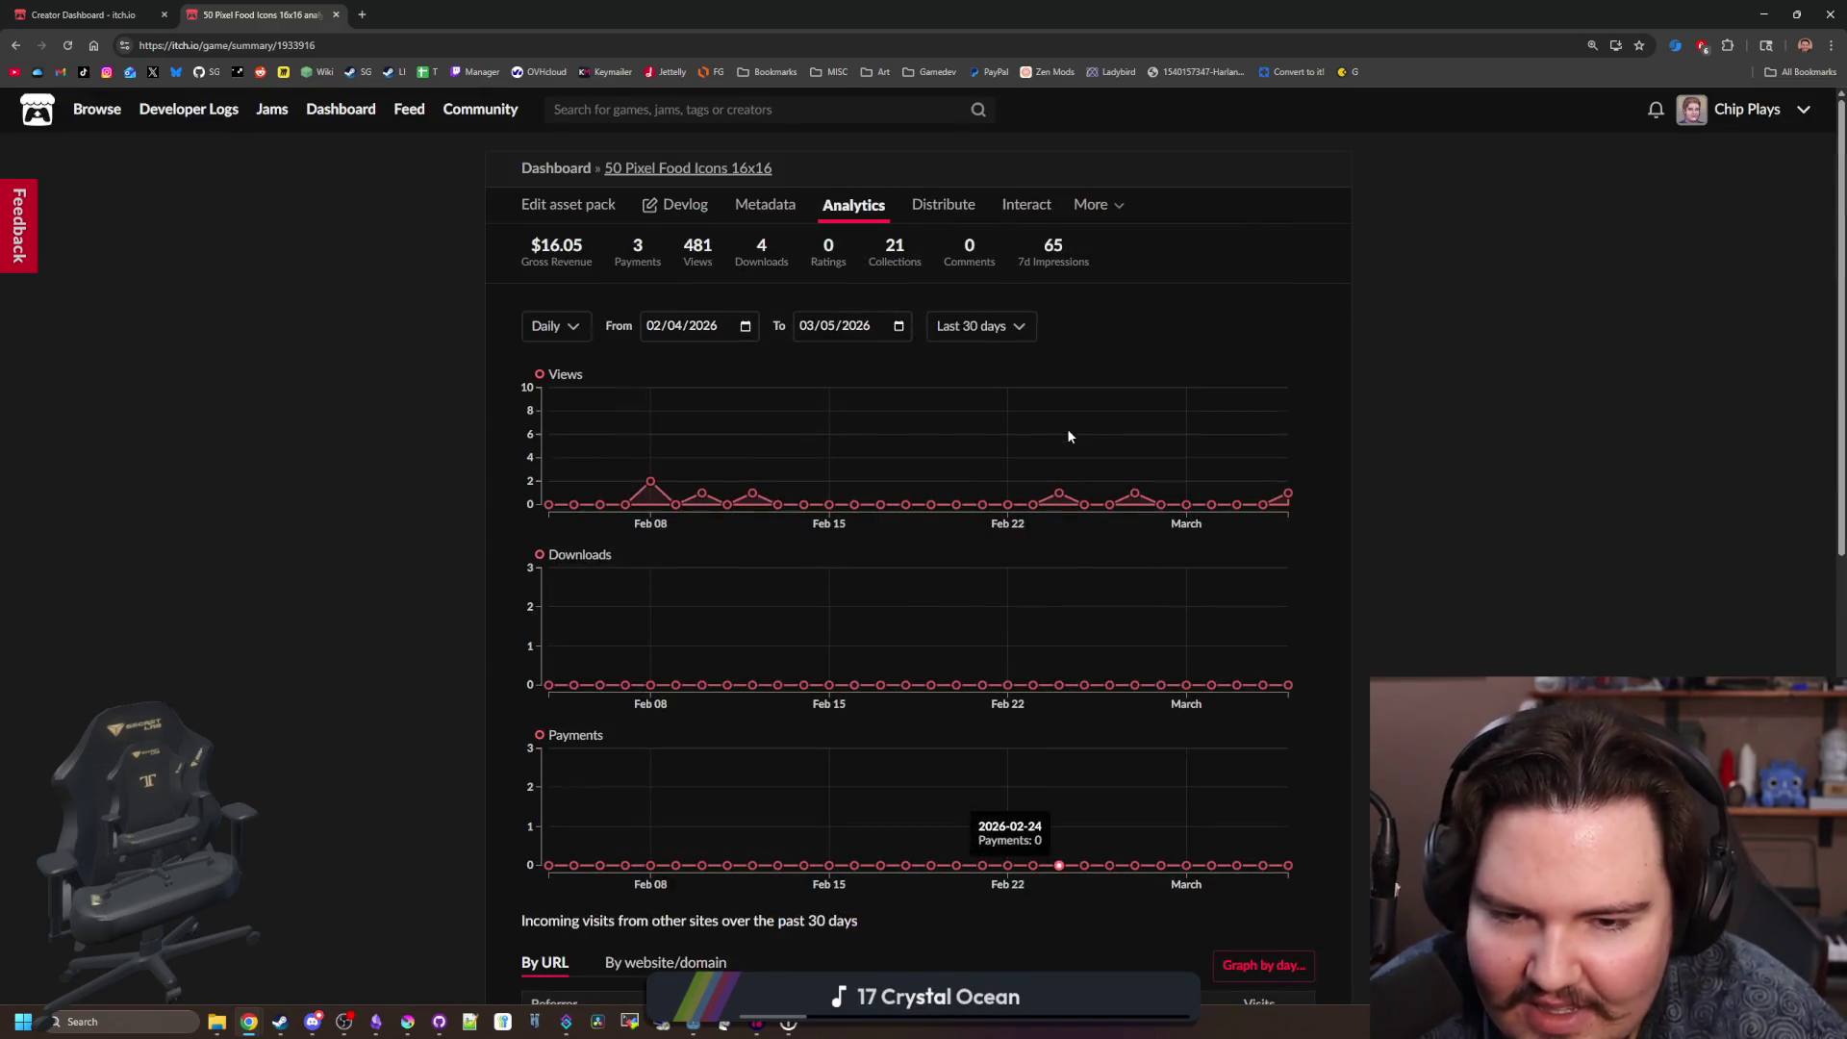
View the food icons pack page from the Chip Plays profile, then minimize the browser with Super+Down.
click(1738, 109)
click(1076, 322)
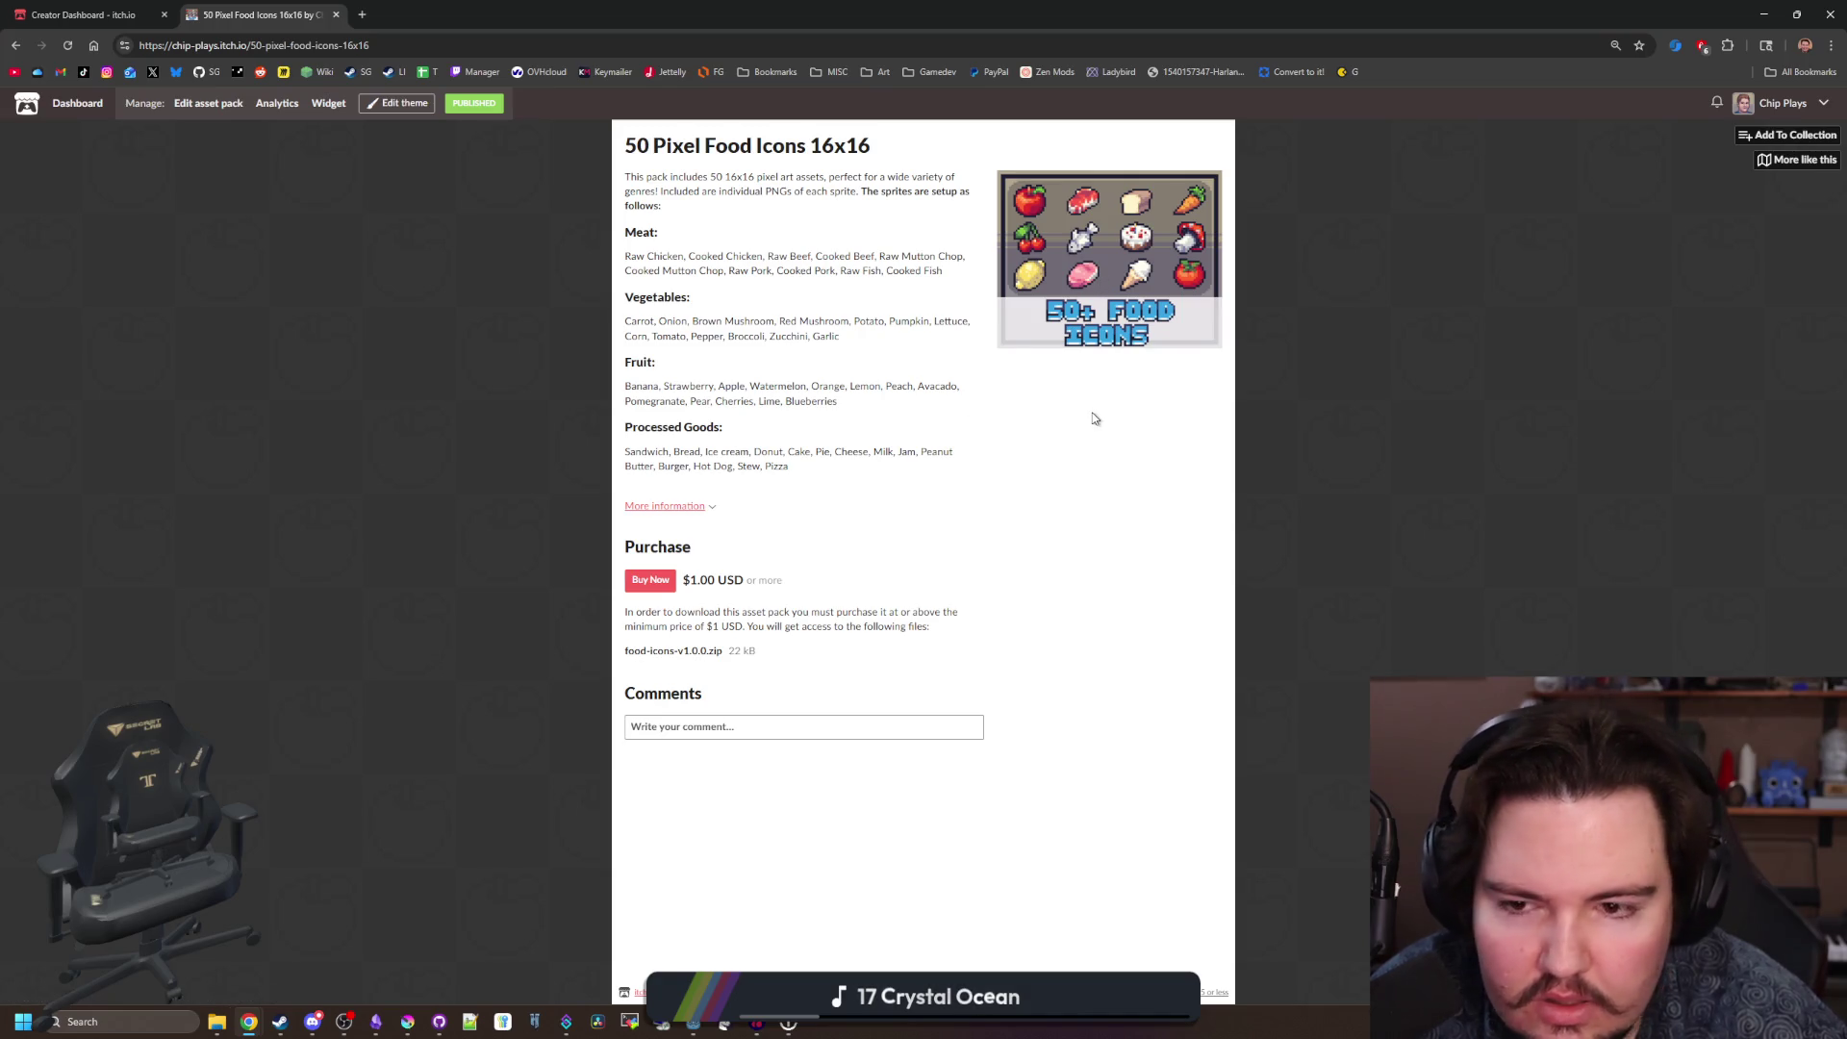
key(super+Down)
key(super+Down)
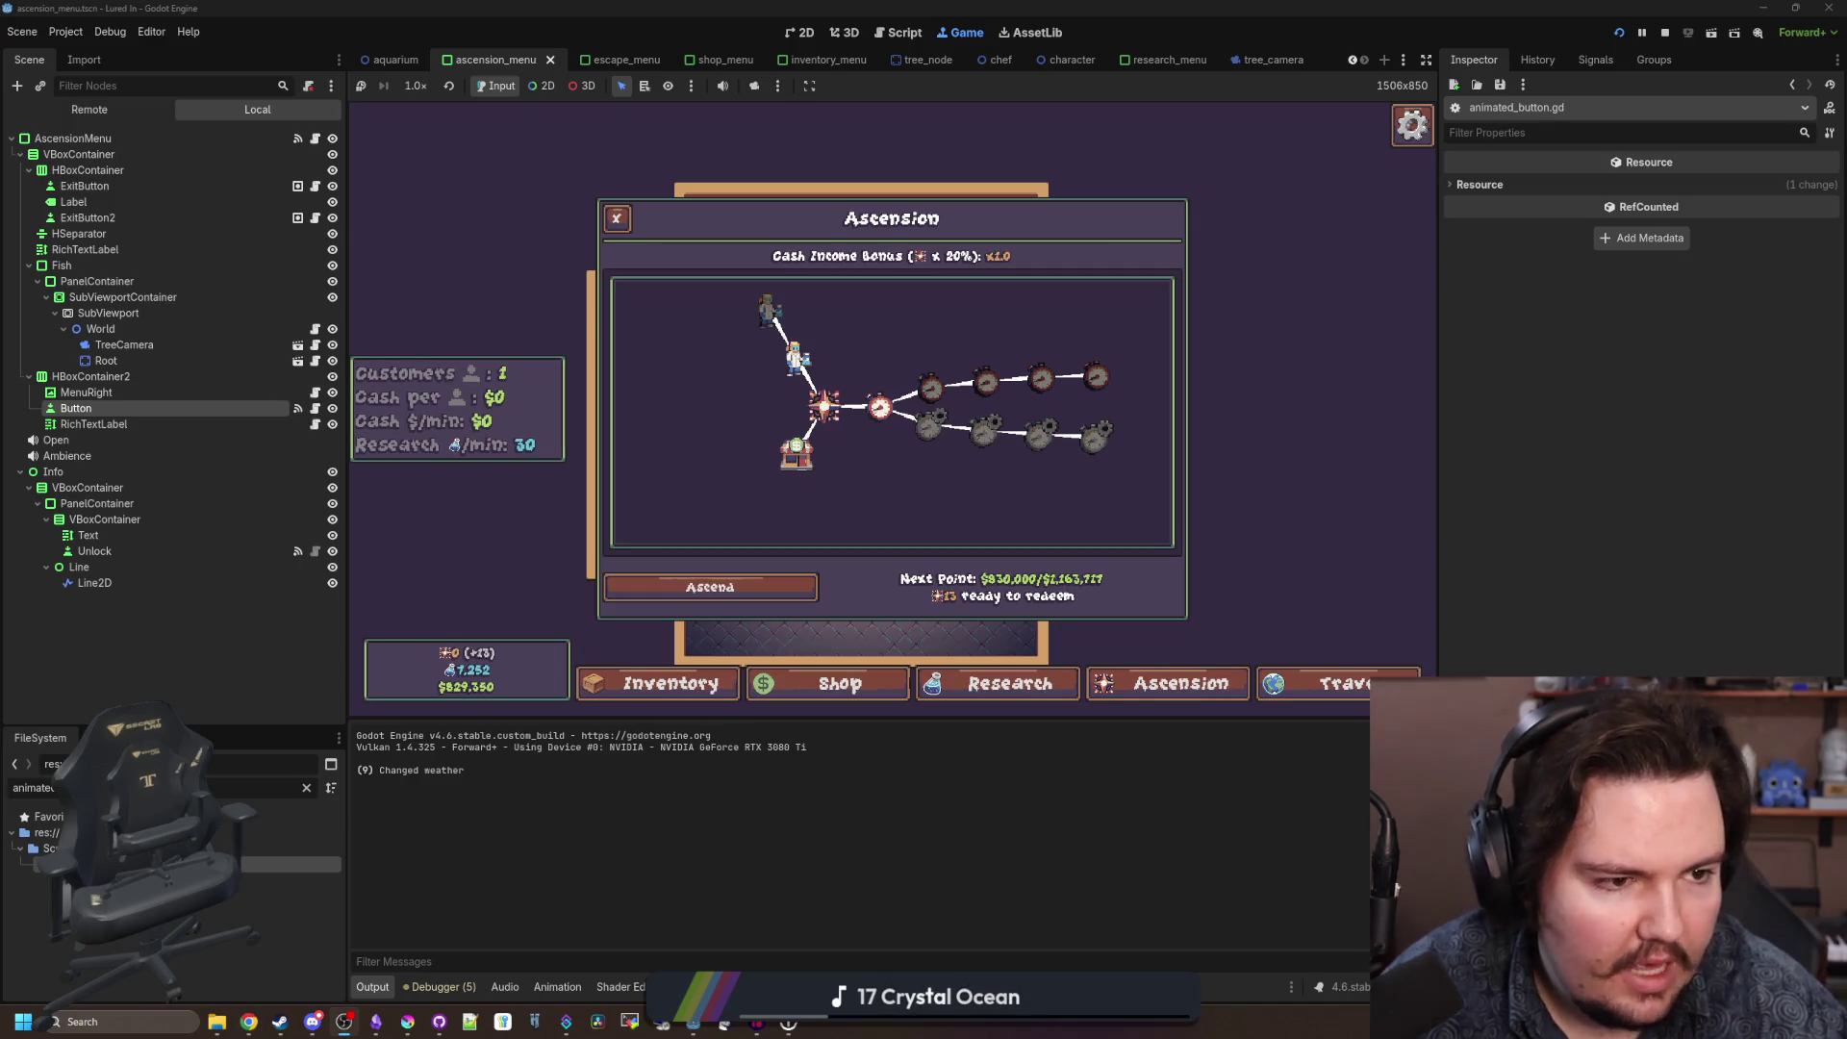
Search the FileSystem for 'wig', 'shad', 'ui_w' and 'wob' in turn.
scroll(802, 505, up, 2)
scroll(837, 510, down, 2)
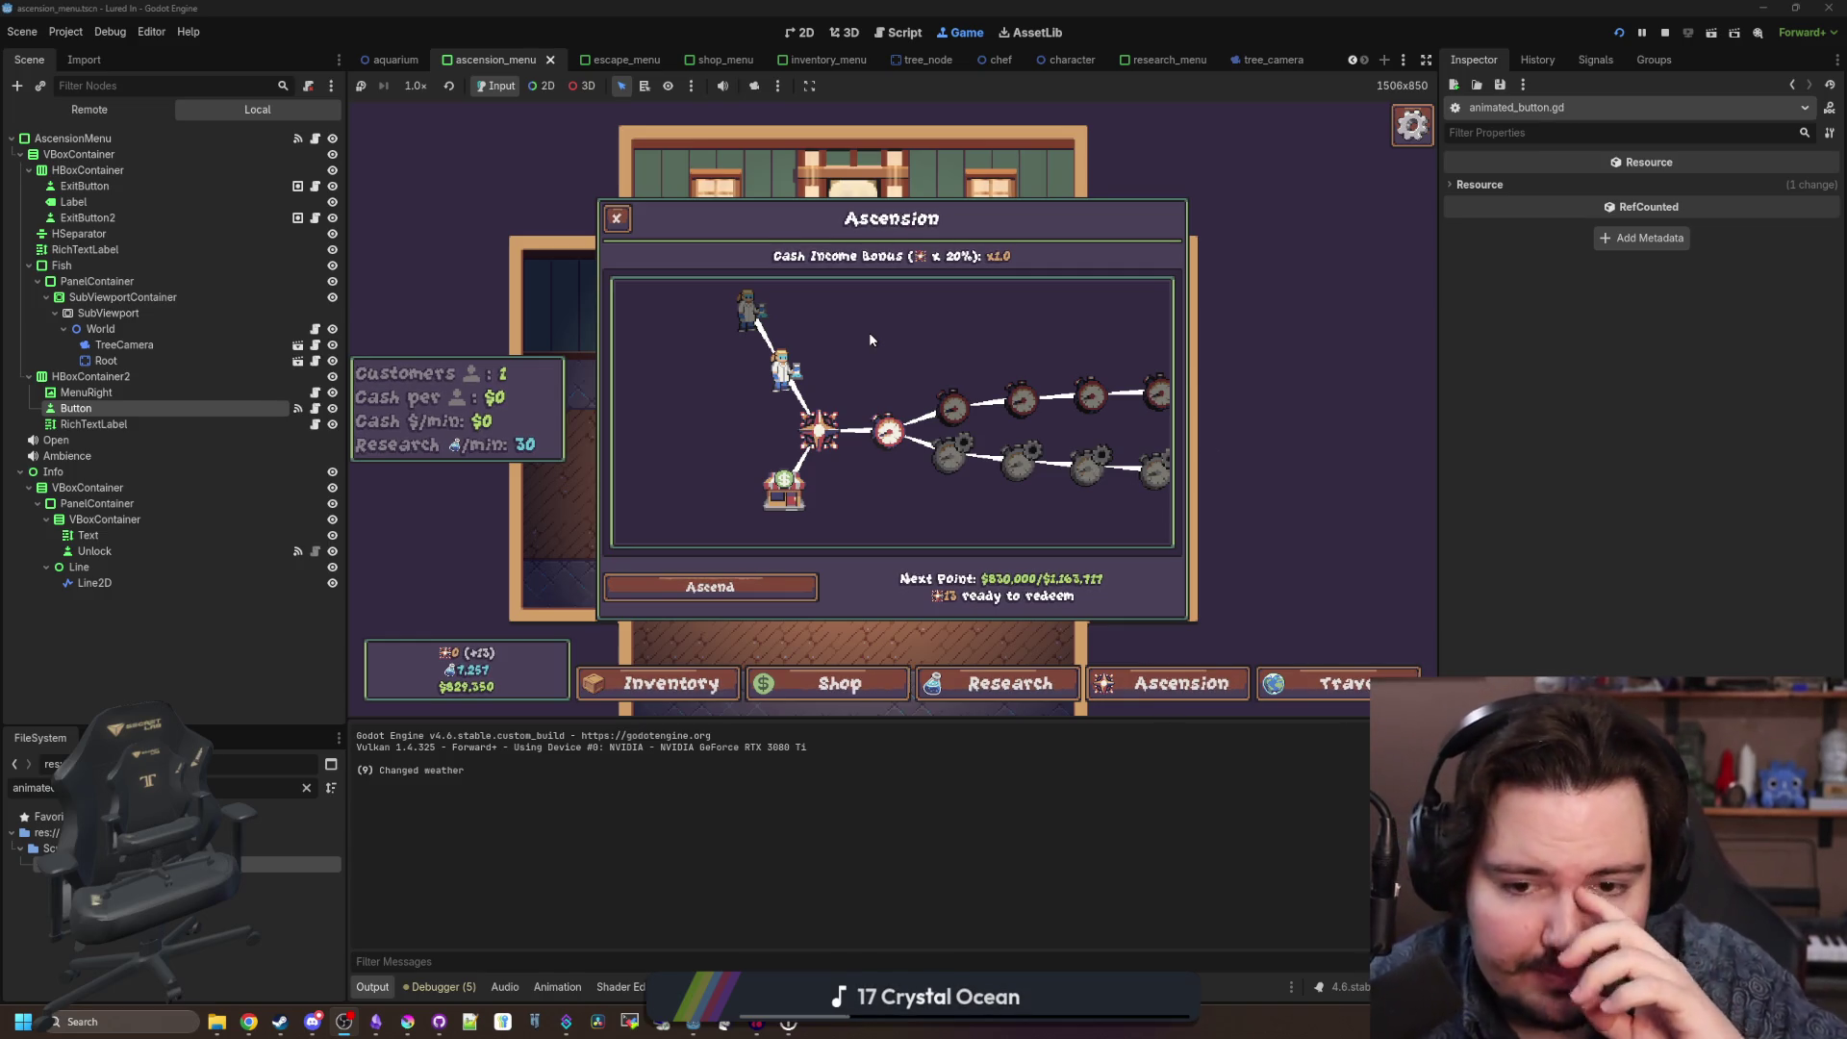
click(306, 787)
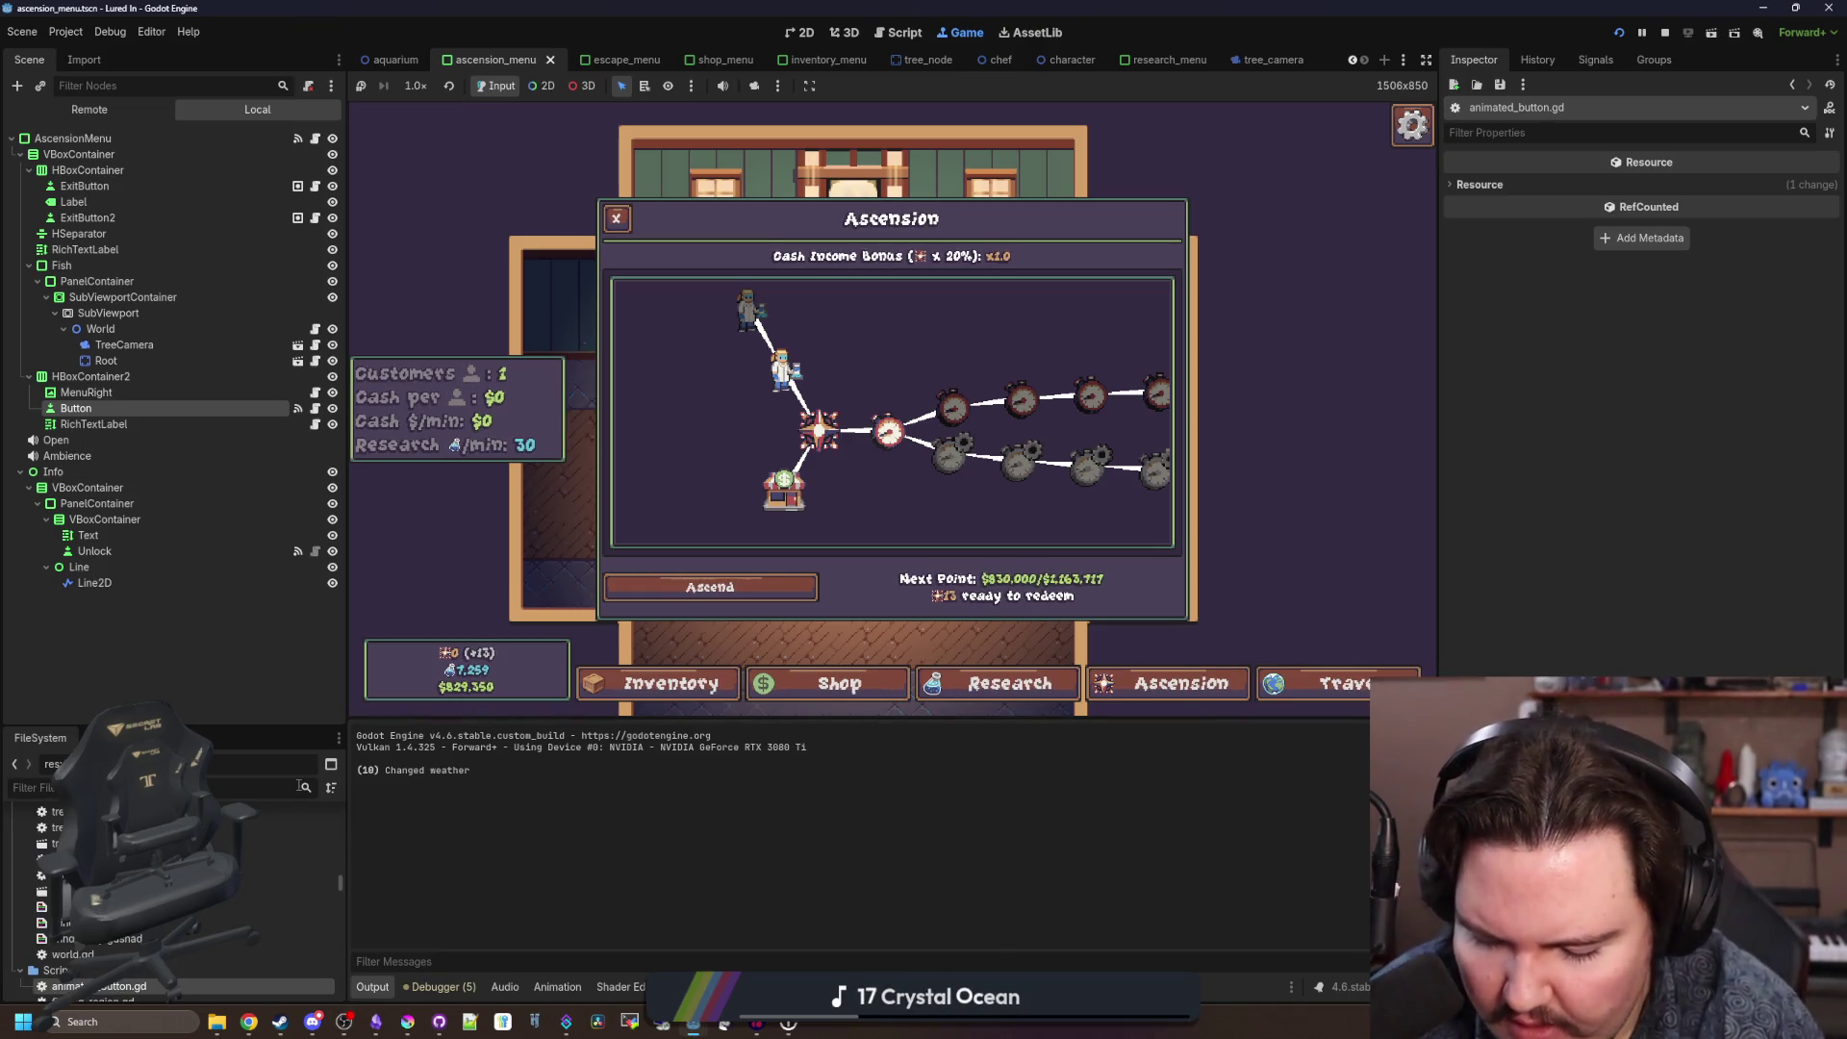
text(shad)
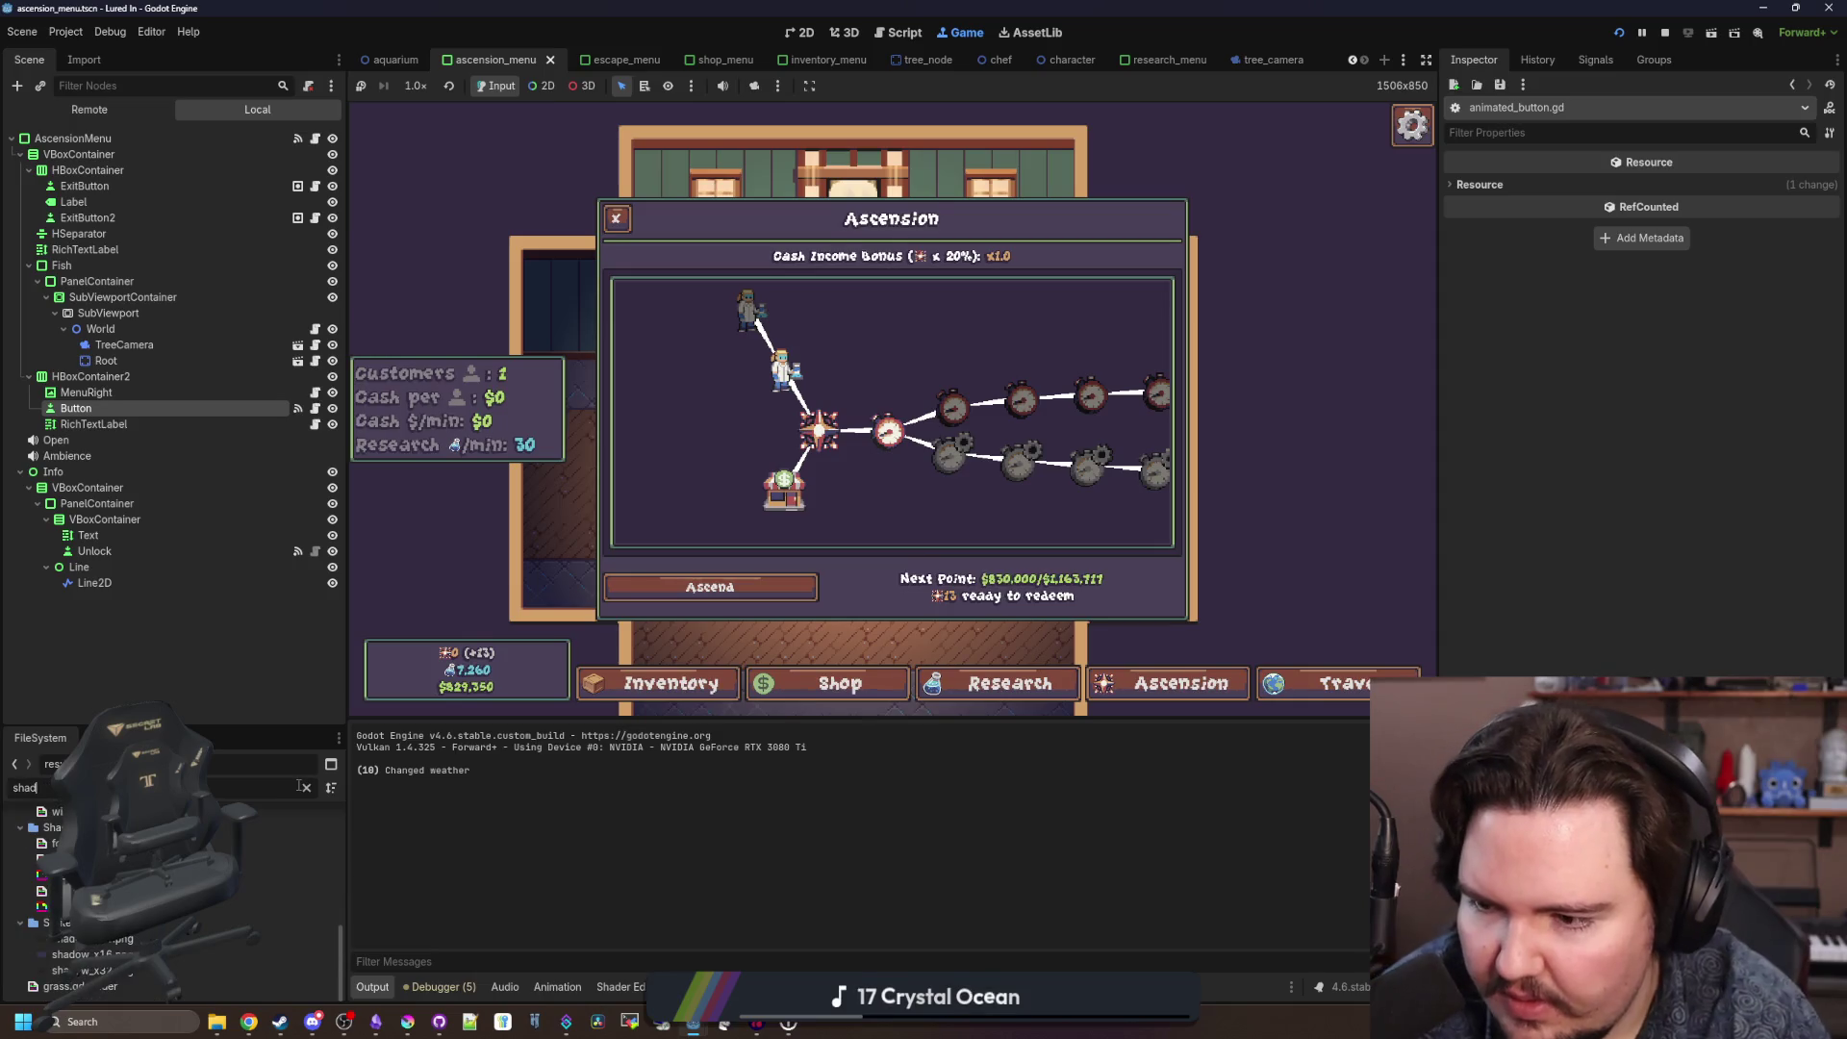
key(BackSpace)
key(BackSpace)
key(BackSpace)
text(ui_w)
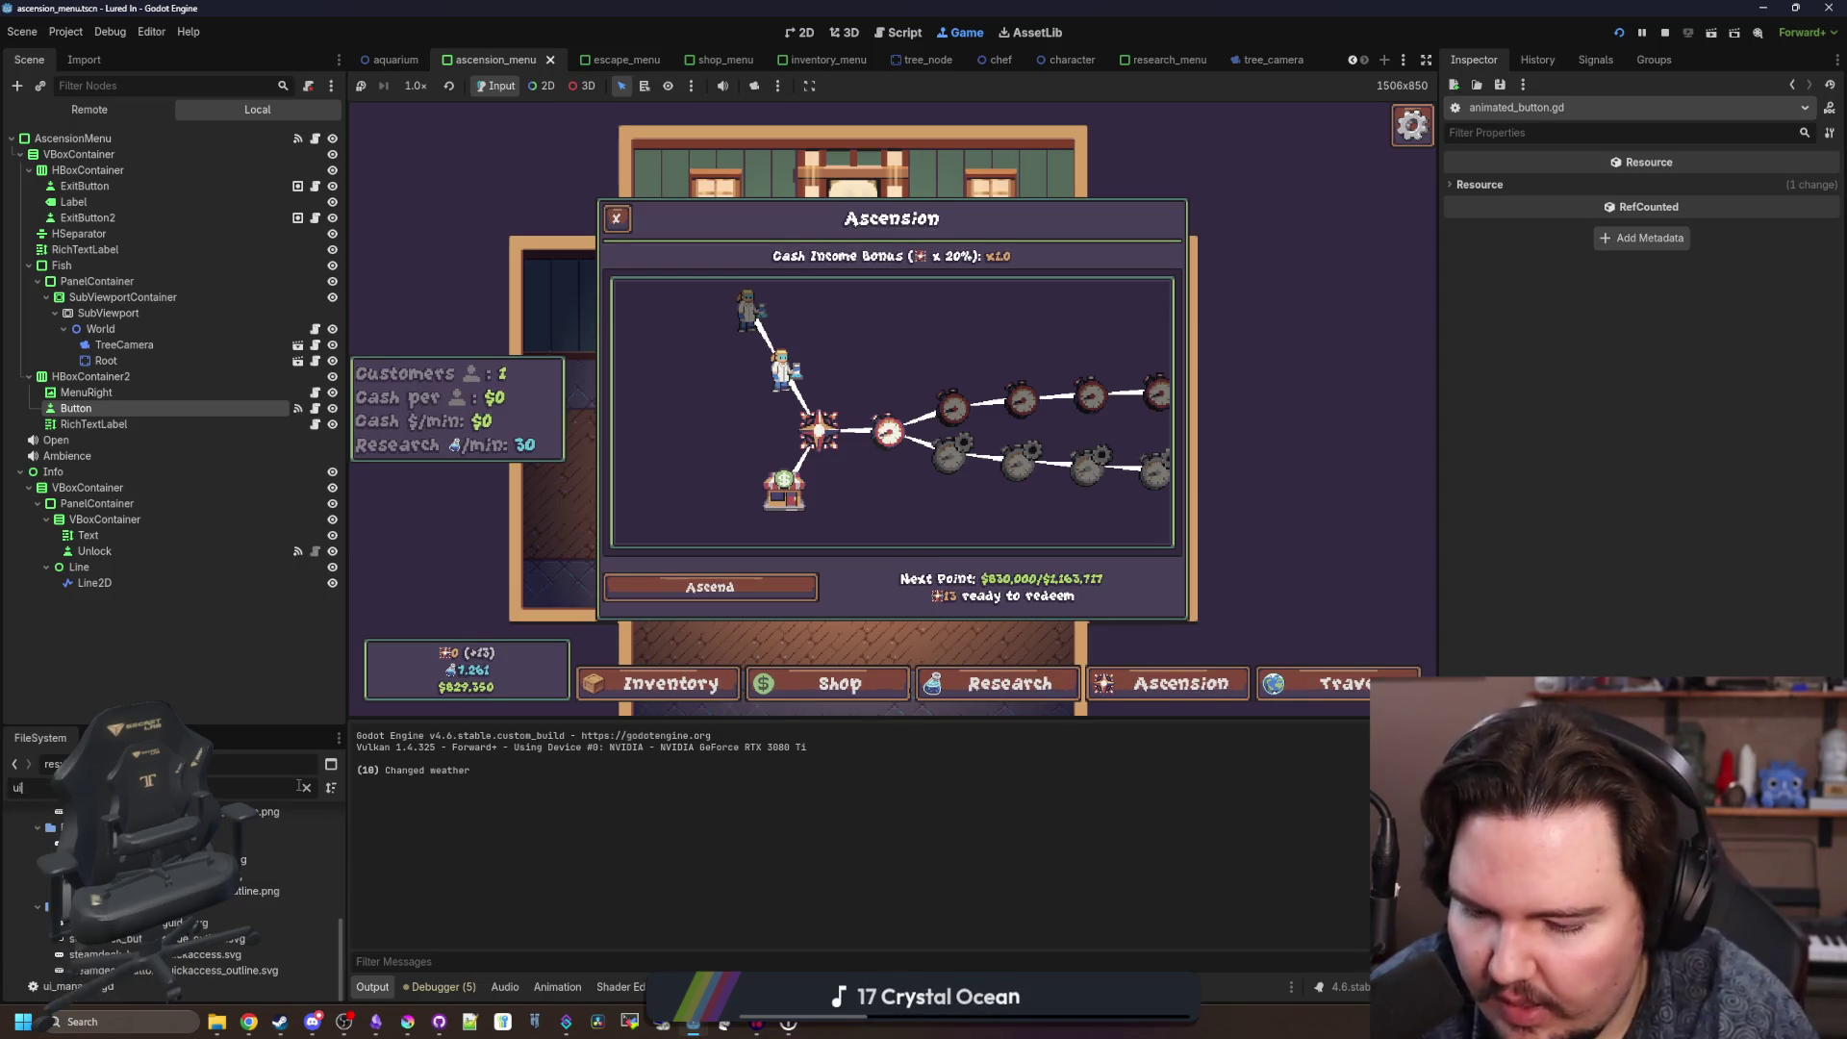
key(BackSpace)
key(BackSpace)
key(BackSpace)
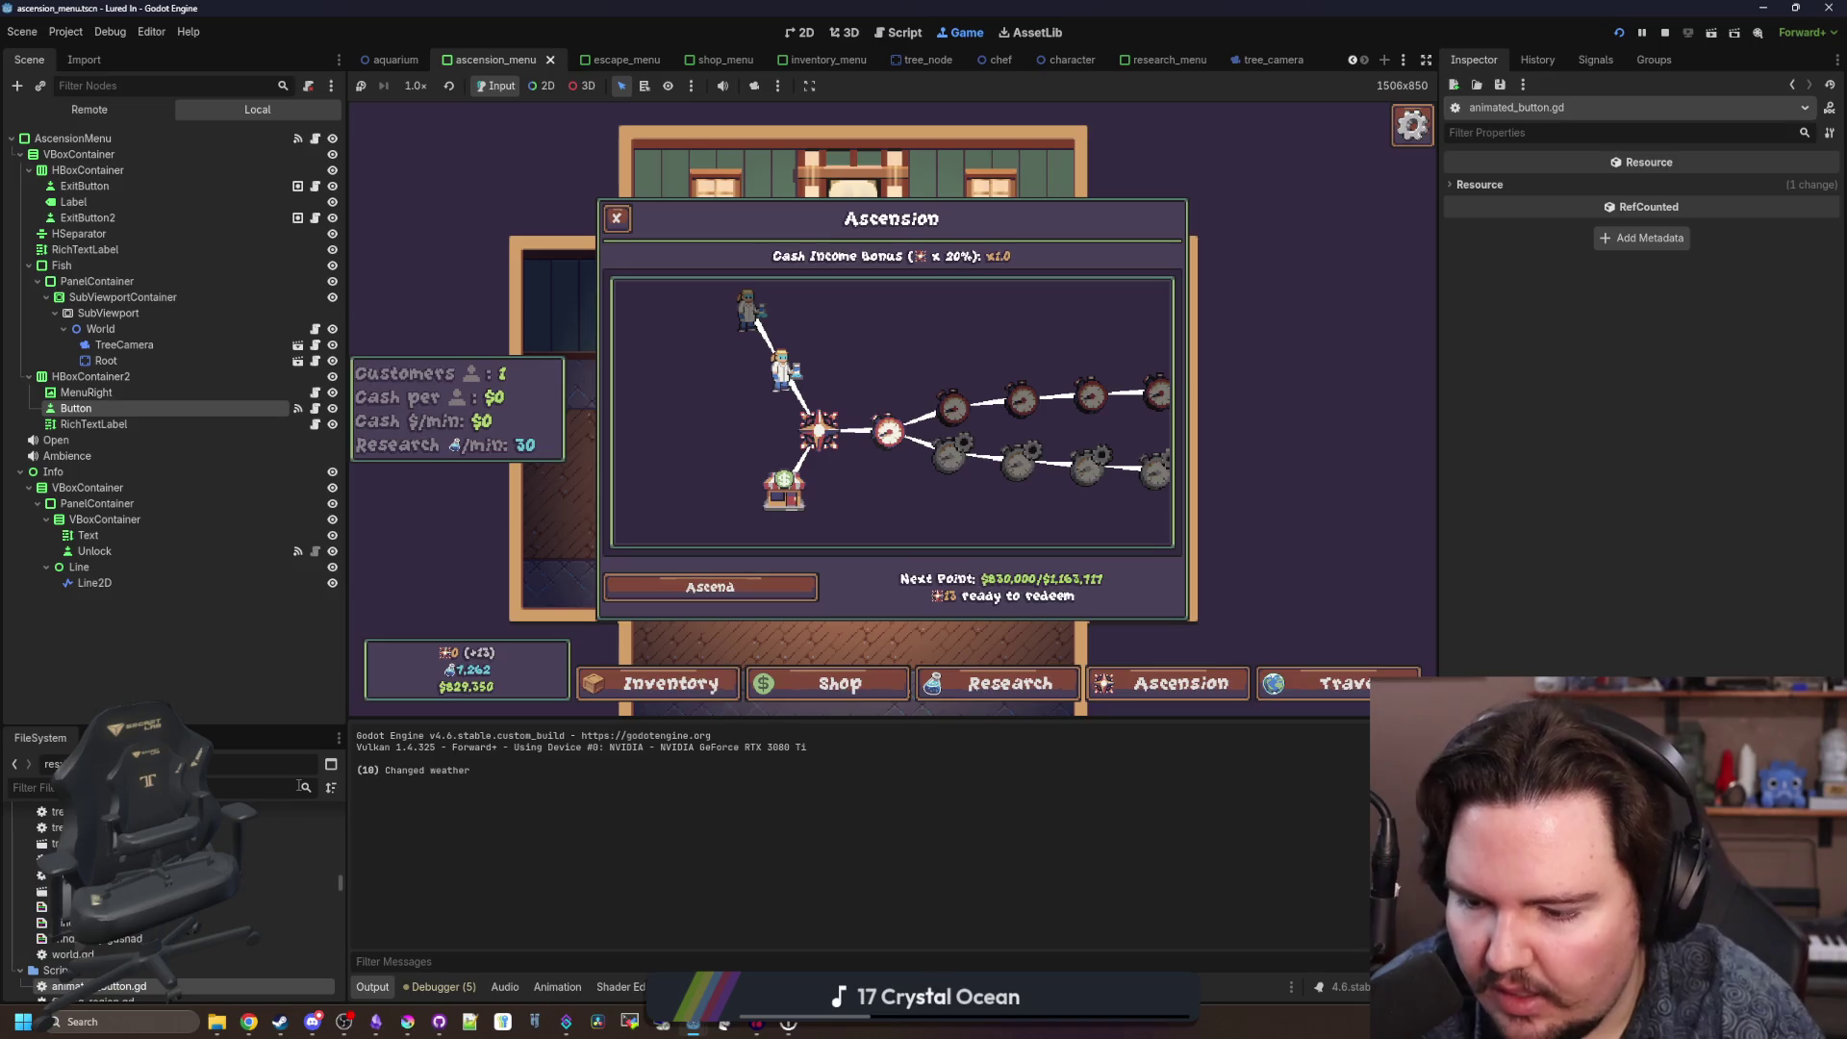
text(wob)
Filter the FileSystem to .gd files and open ui_shader.gdshader.
click(304, 787)
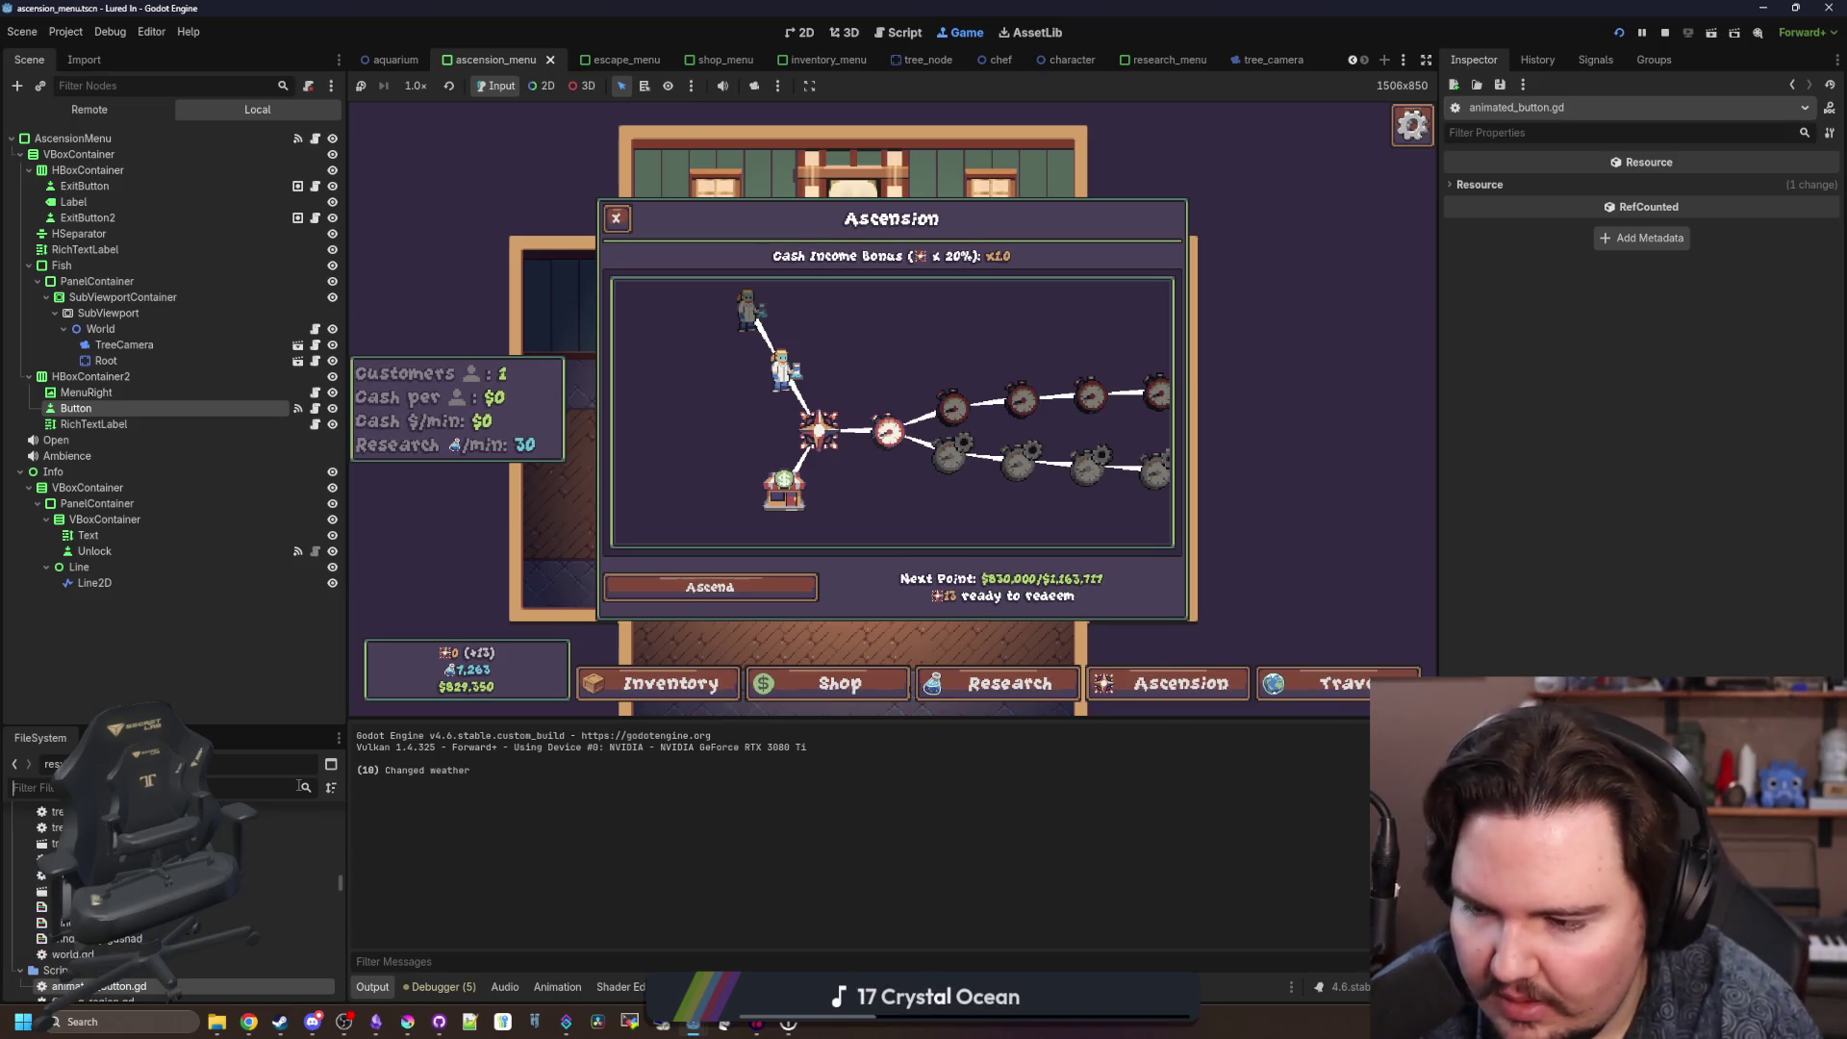
scroll(289, 870, down, 3)
text(.gd)
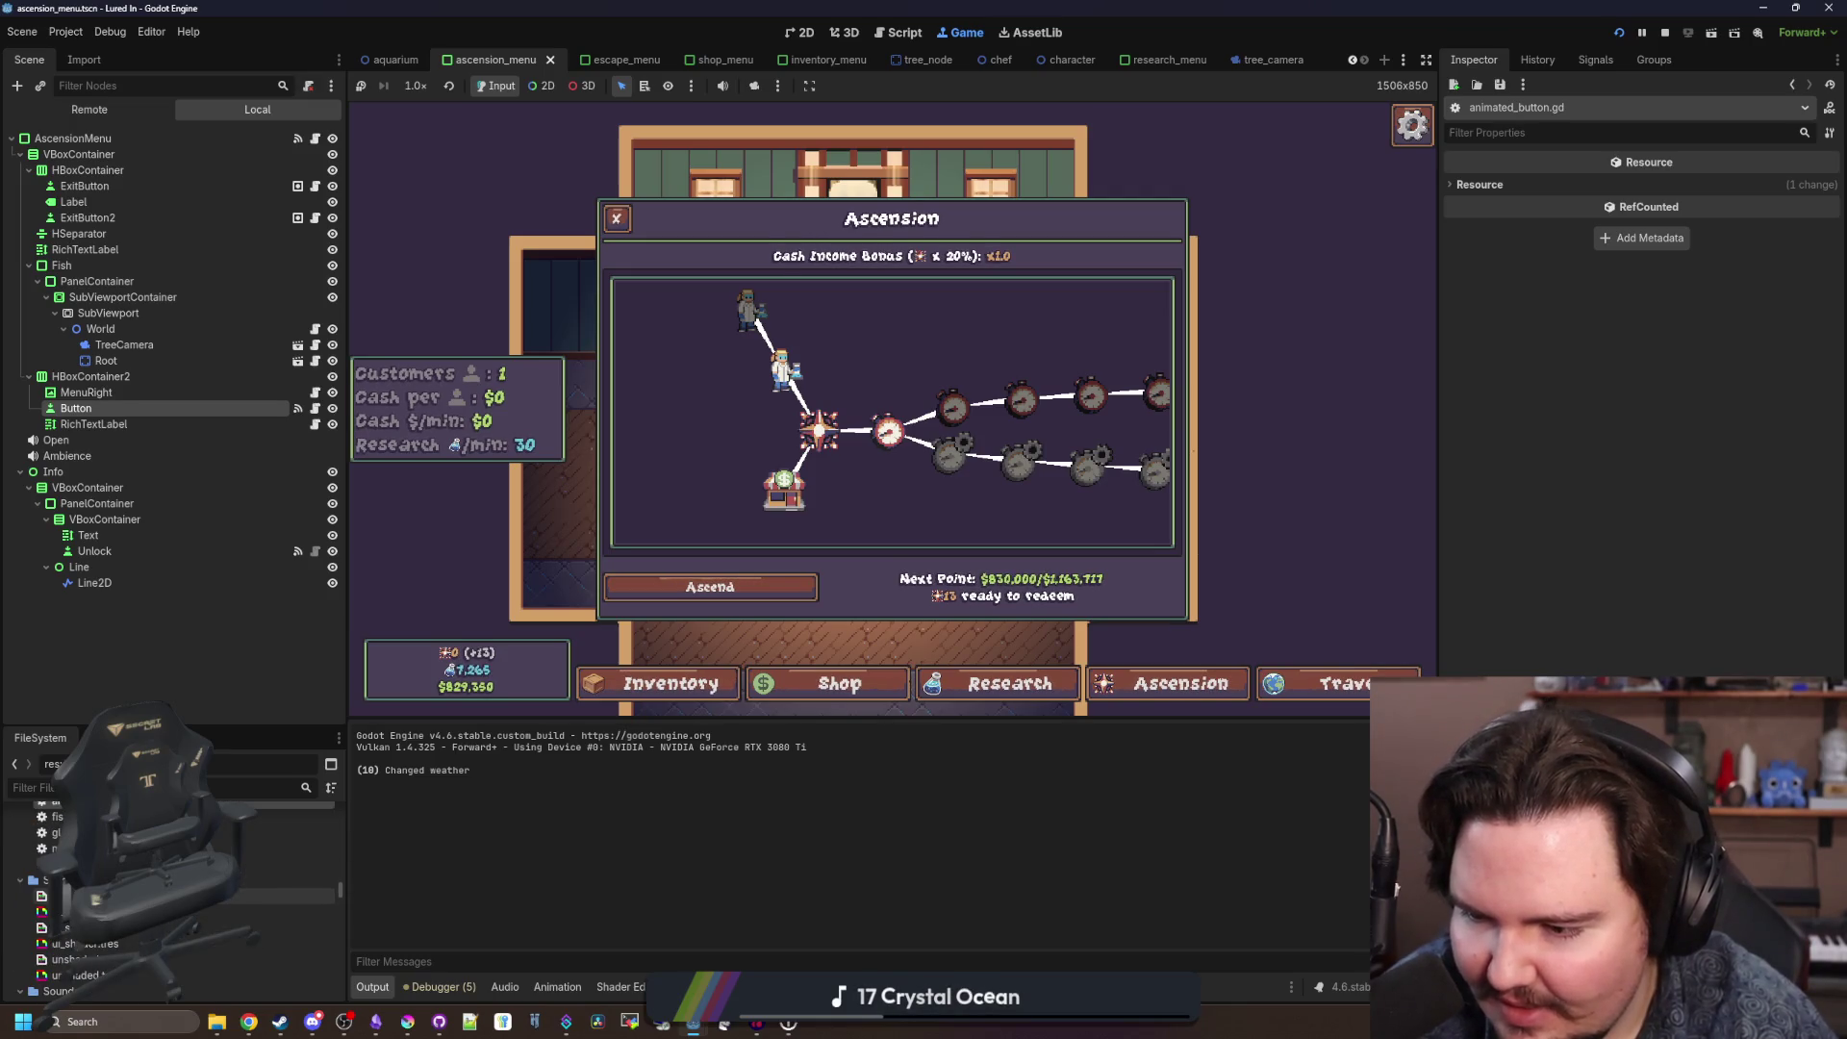
scroll(173, 895, up, 4)
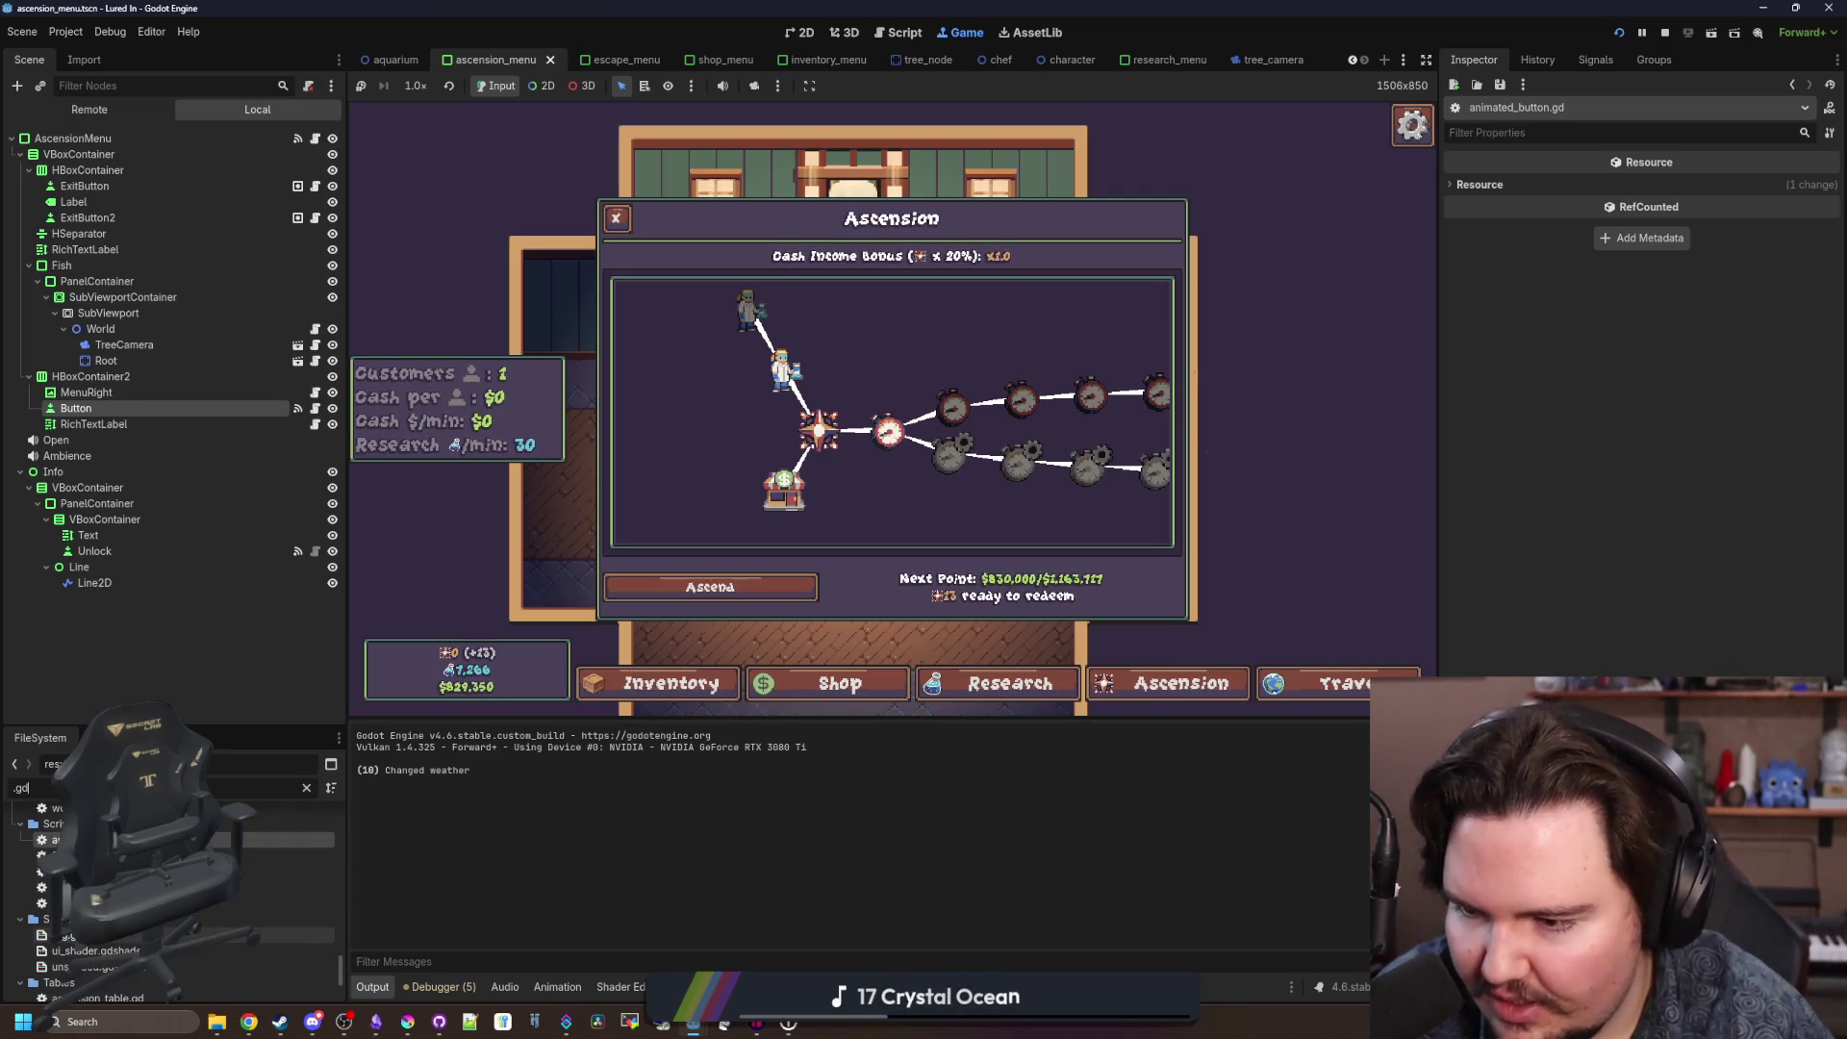
double_click(97, 951)
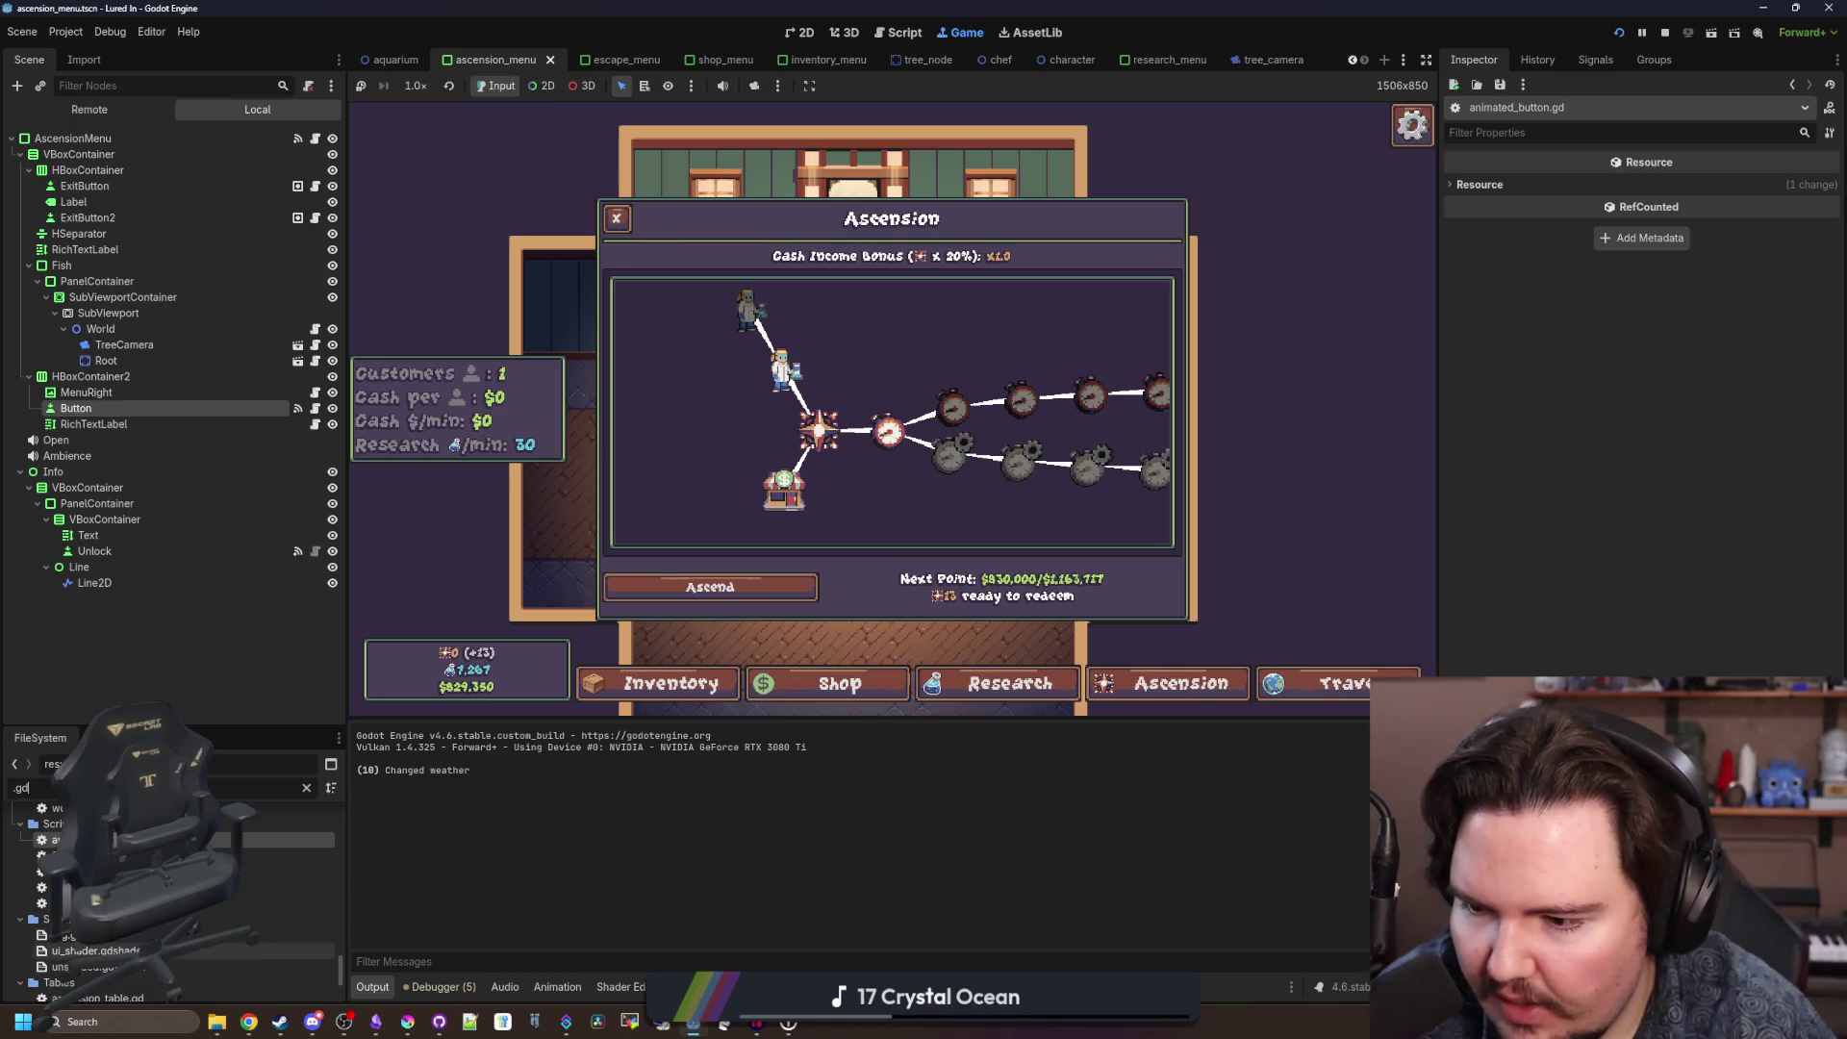
Enlarge the shader code area and inspect the noise_uv calculation on line 18.
drag(734, 755, 847, 415)
scroll(865, 676, down, 3)
click(865, 677)
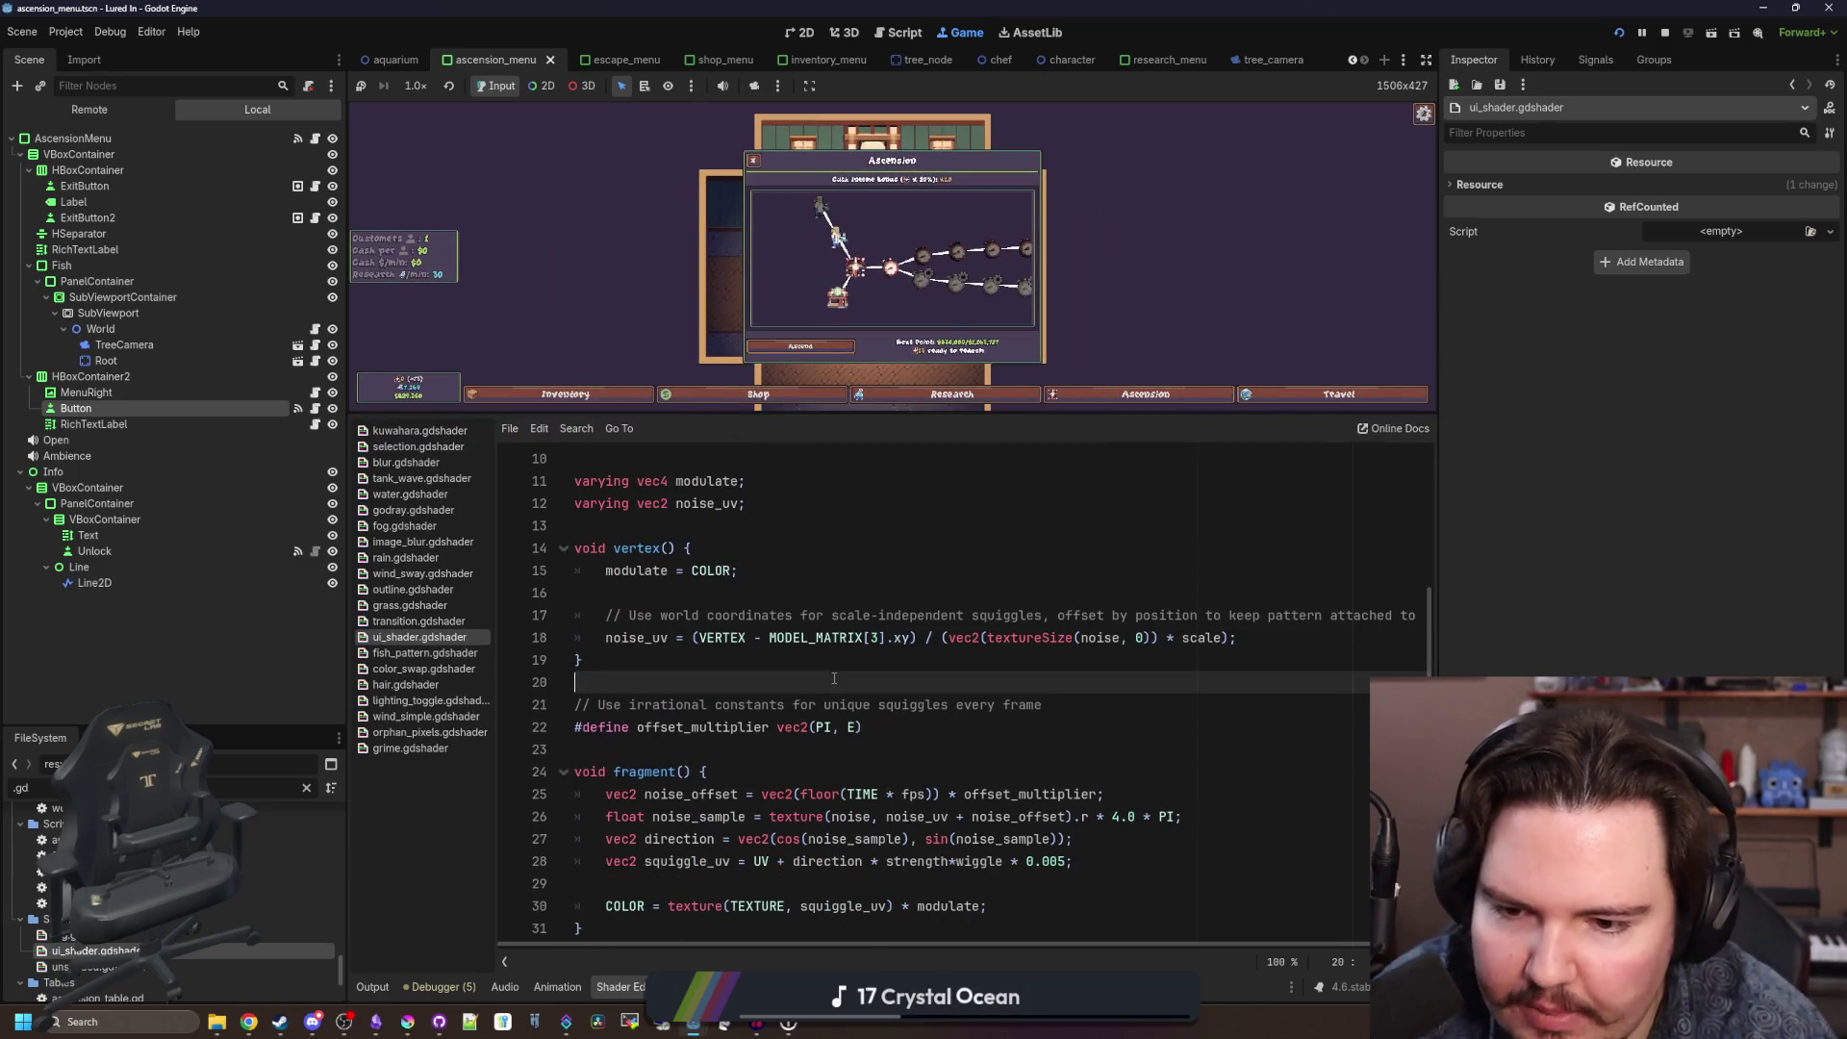
key(Up)
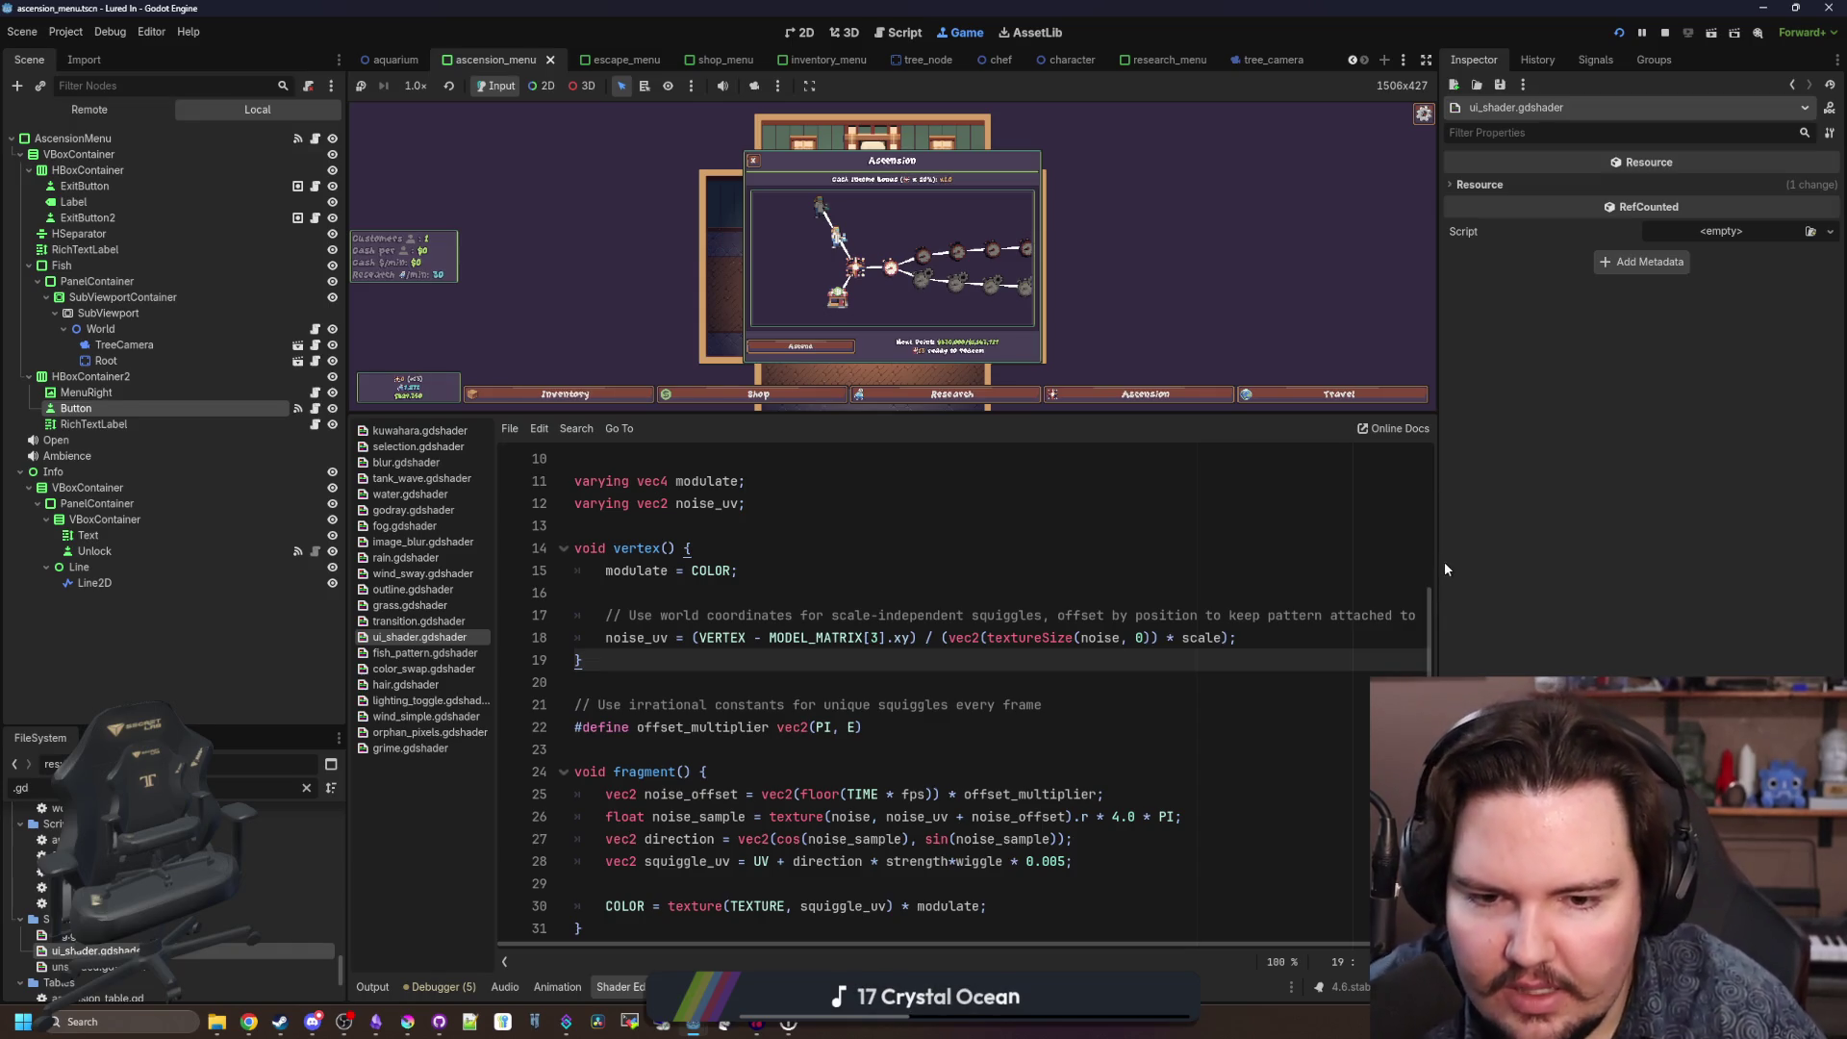
drag(1443, 568, 1536, 573)
mouse_move(653, 660)
mouse_down()
mouse_move(1189, 640)
mouse_move(1246, 657)
mouse_up()
click(1245, 660)
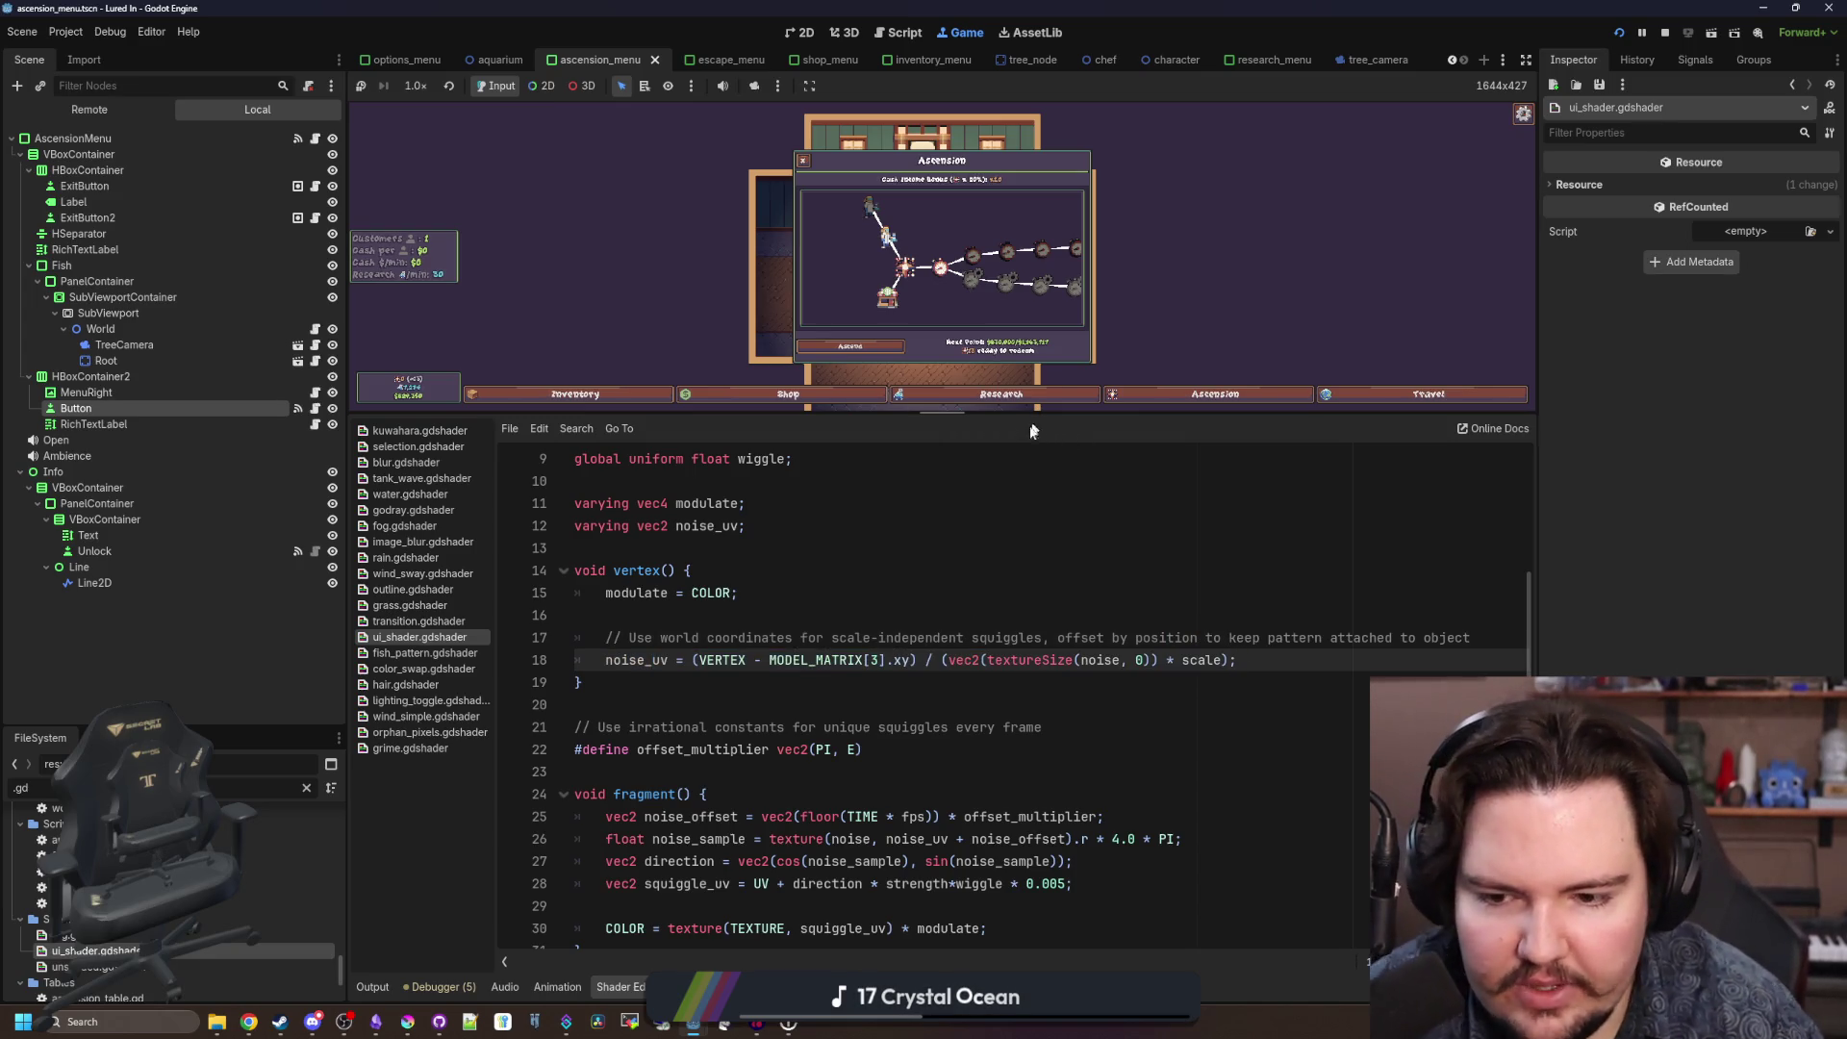
Review the comment and define on lines 21–22 and the code through line 25.
scroll(963, 693, down, 1)
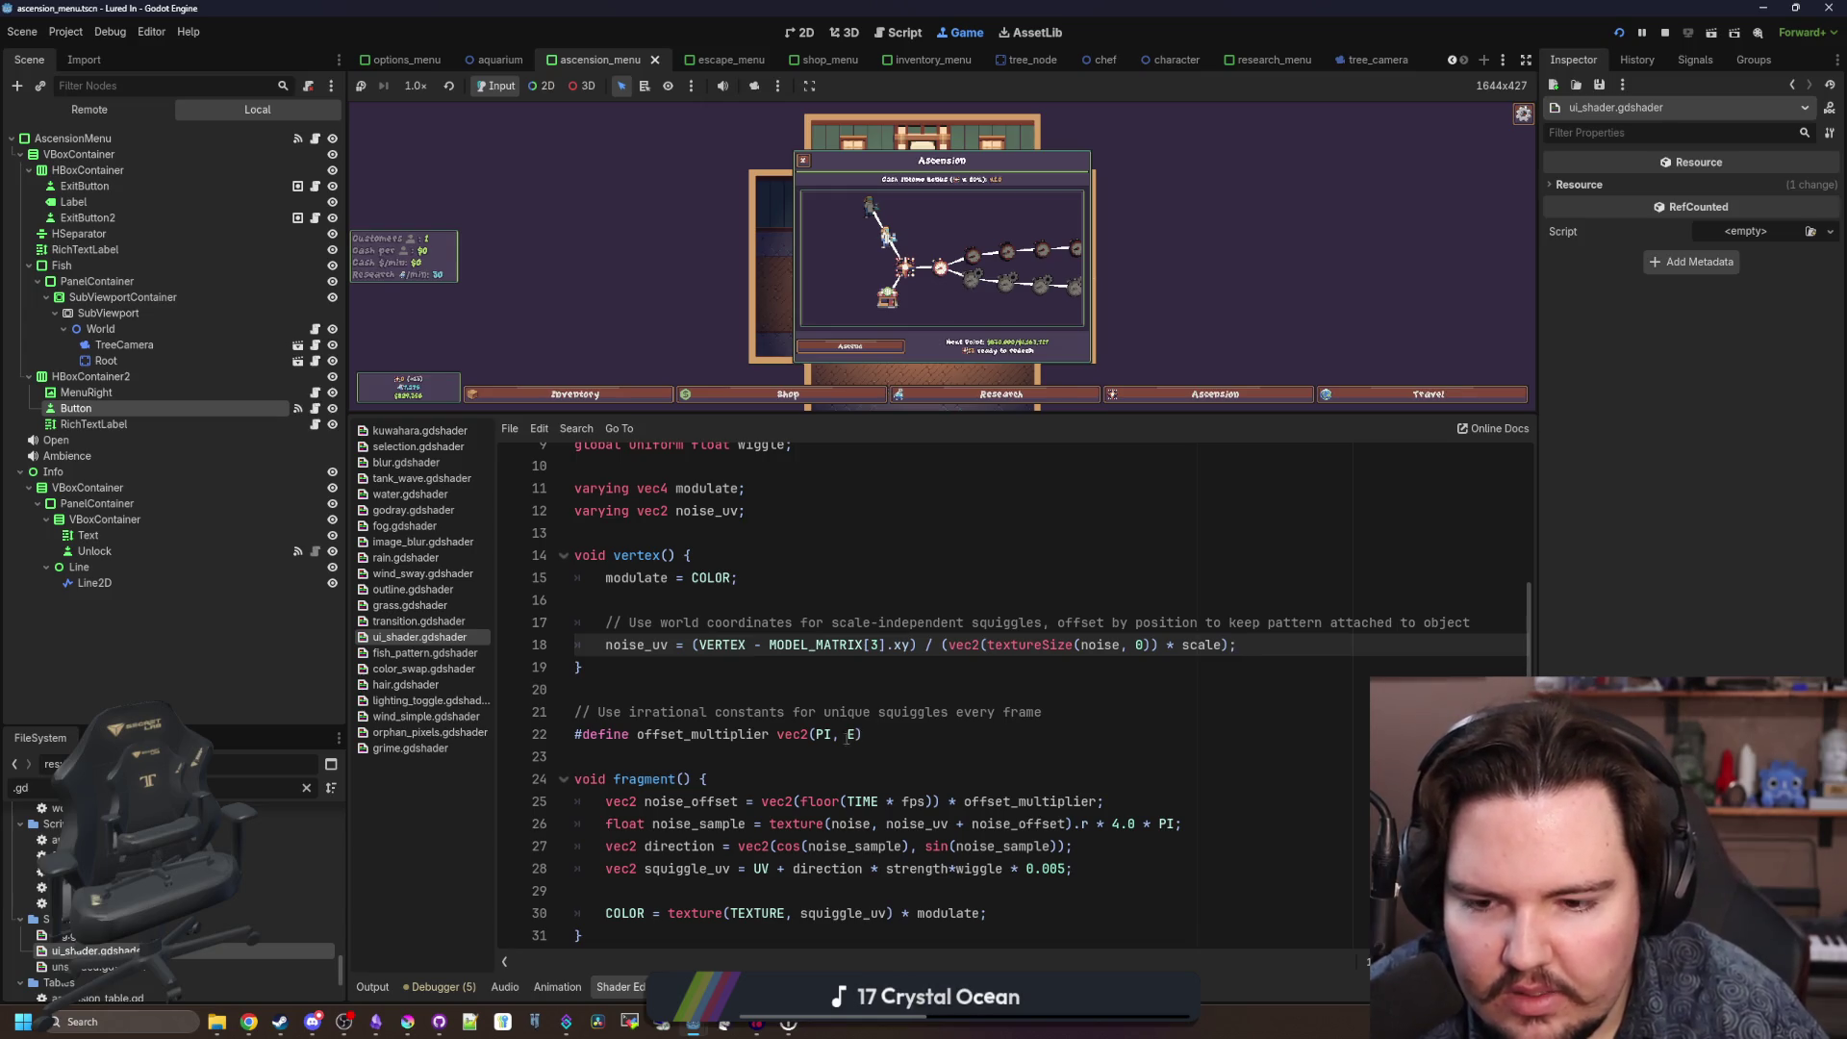
drag(577, 734, 984, 729)
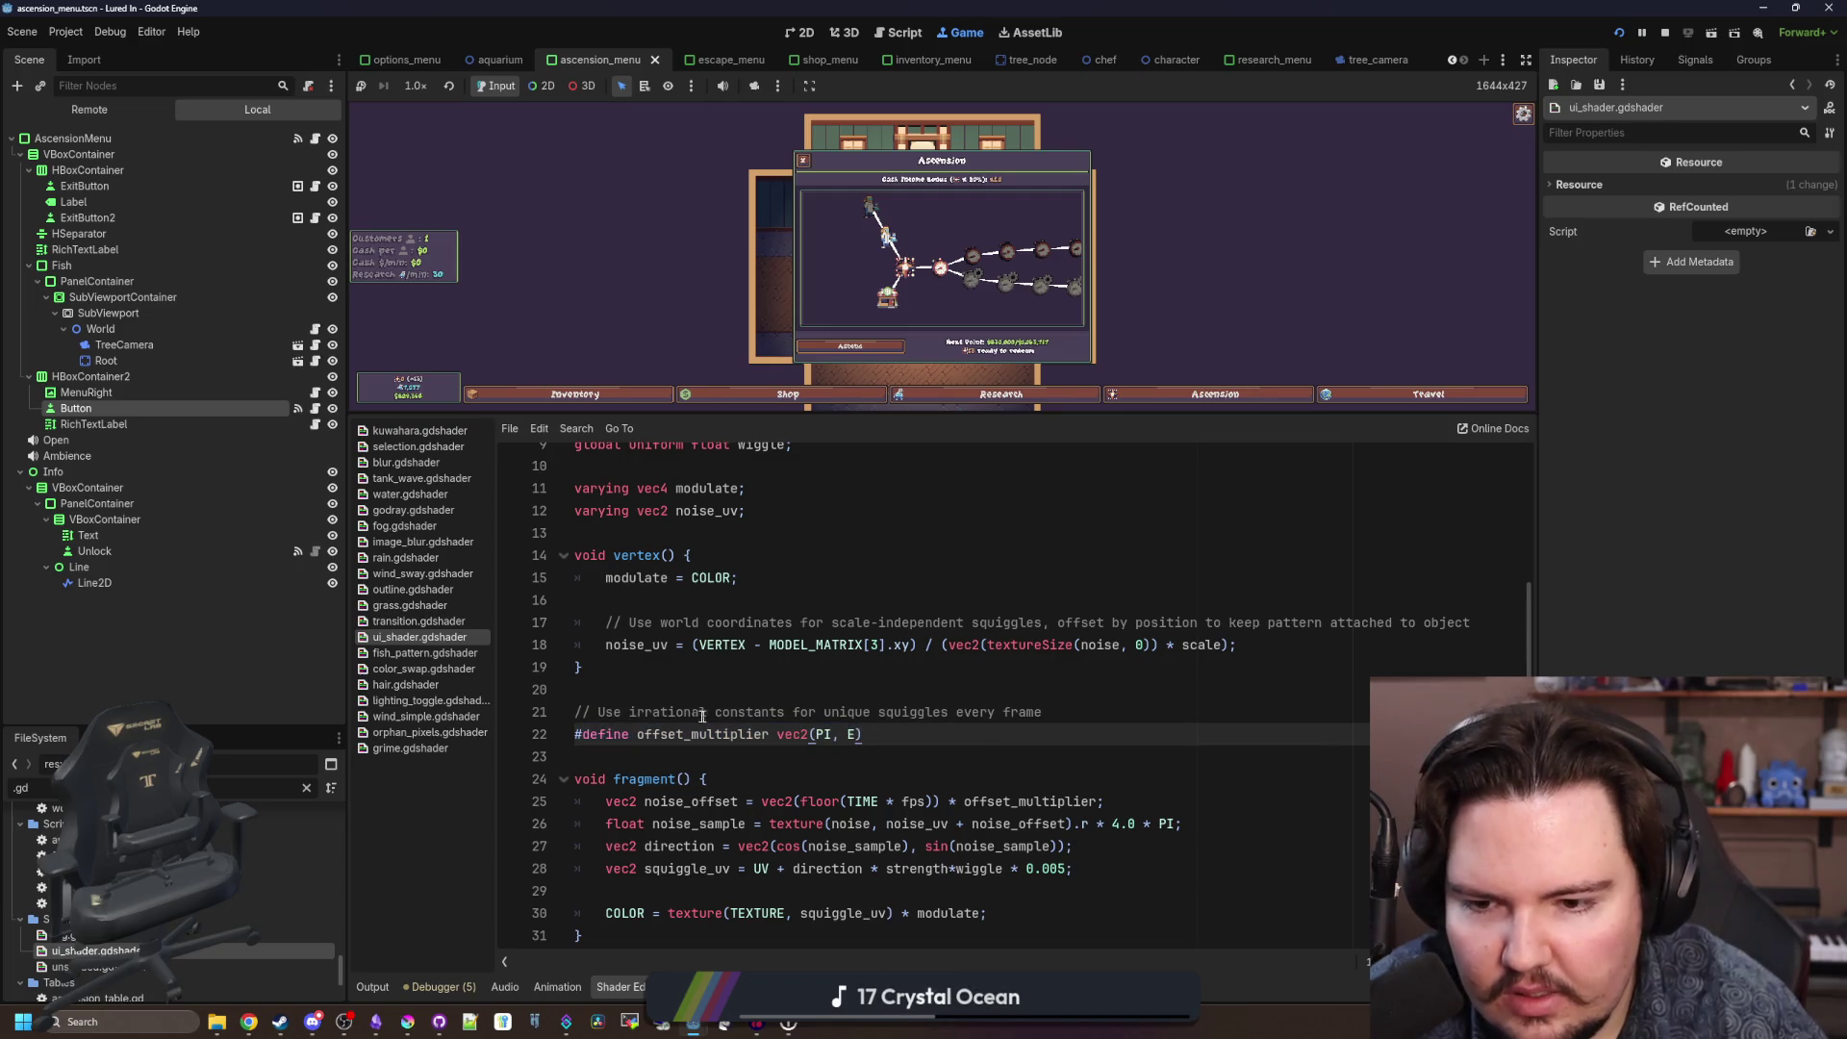
drag(692, 712, 1102, 725)
click(1102, 725)
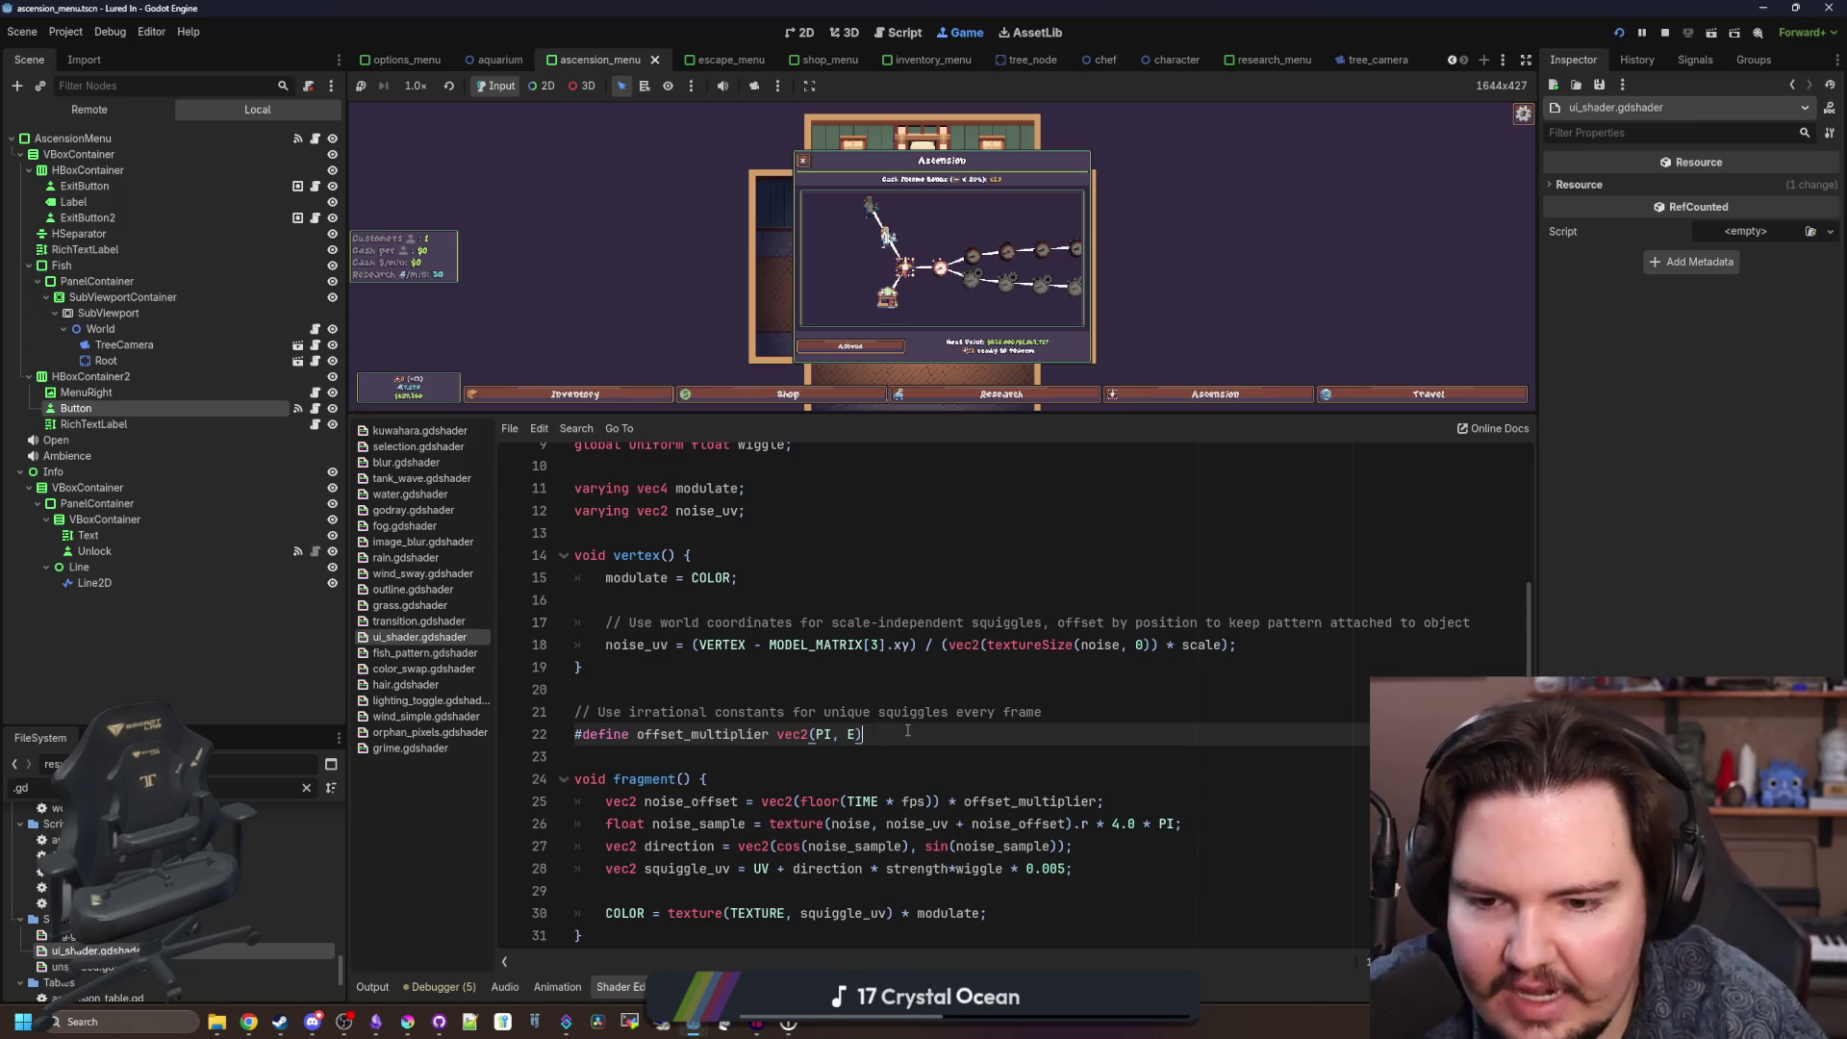
click(746, 763)
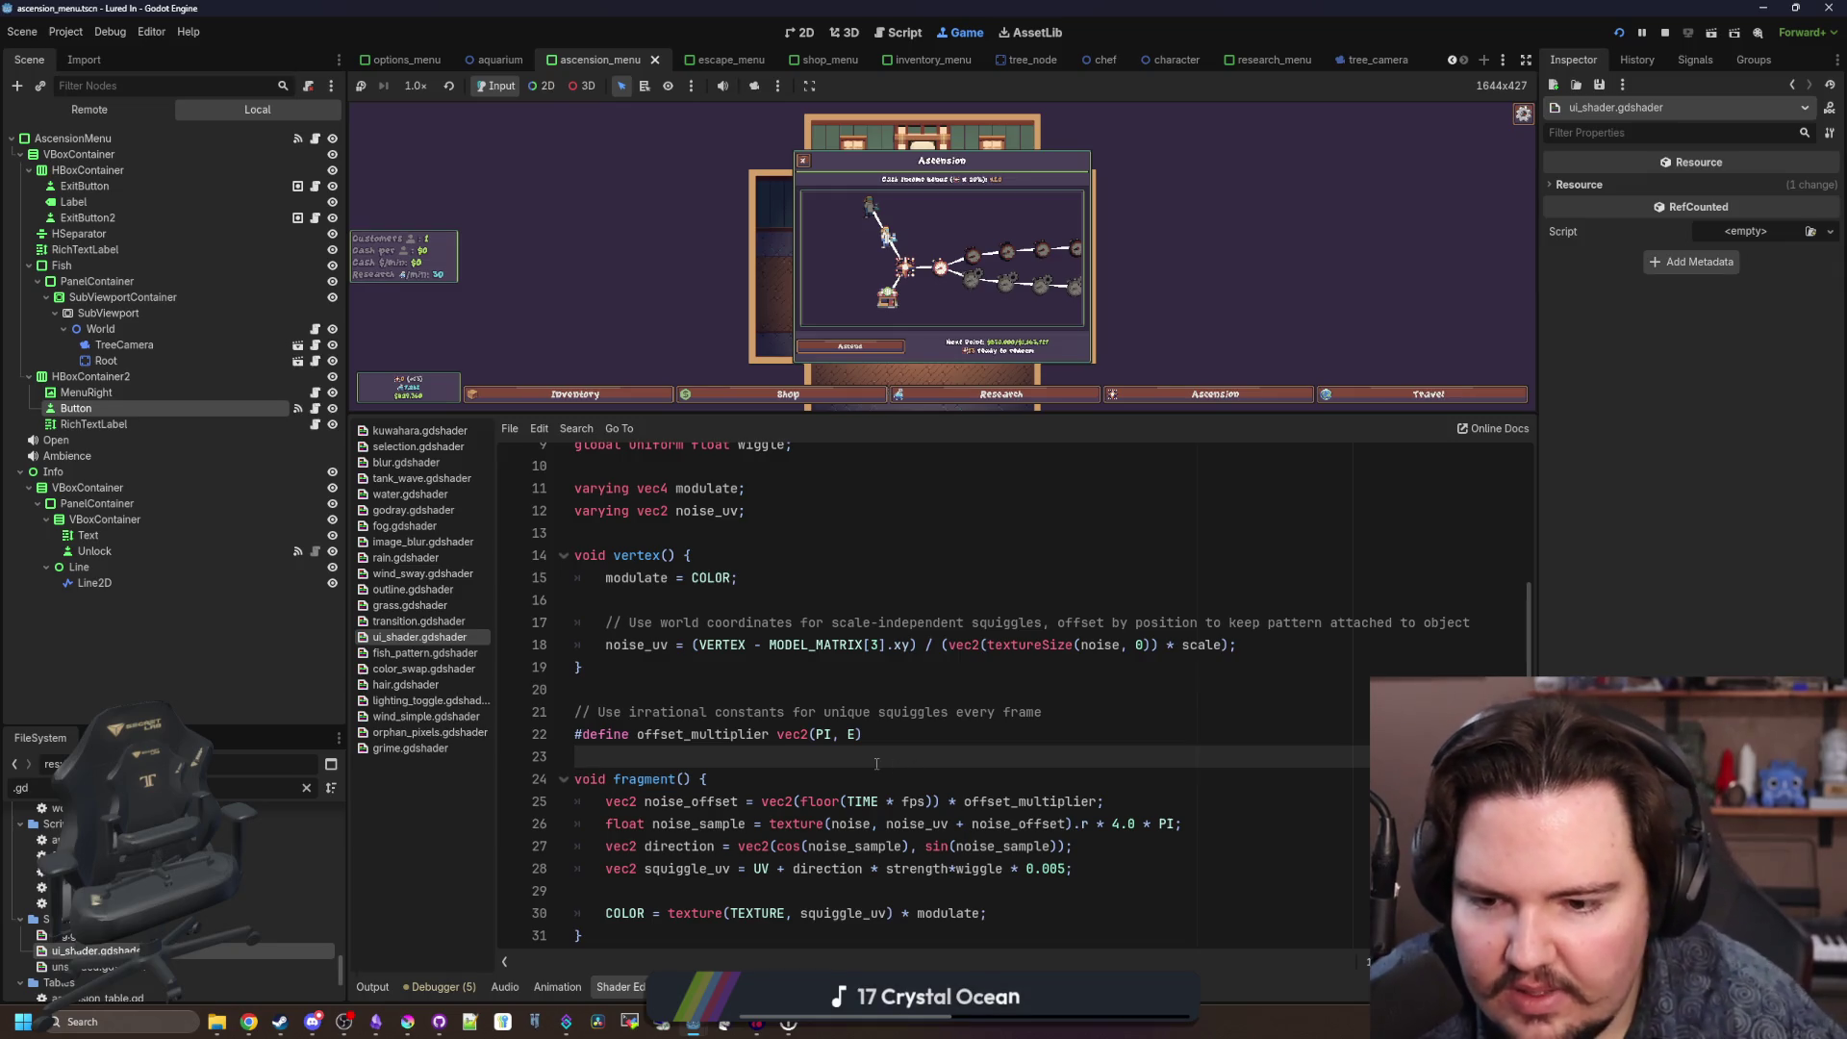
drag(653, 801, 1170, 802)
click(1170, 801)
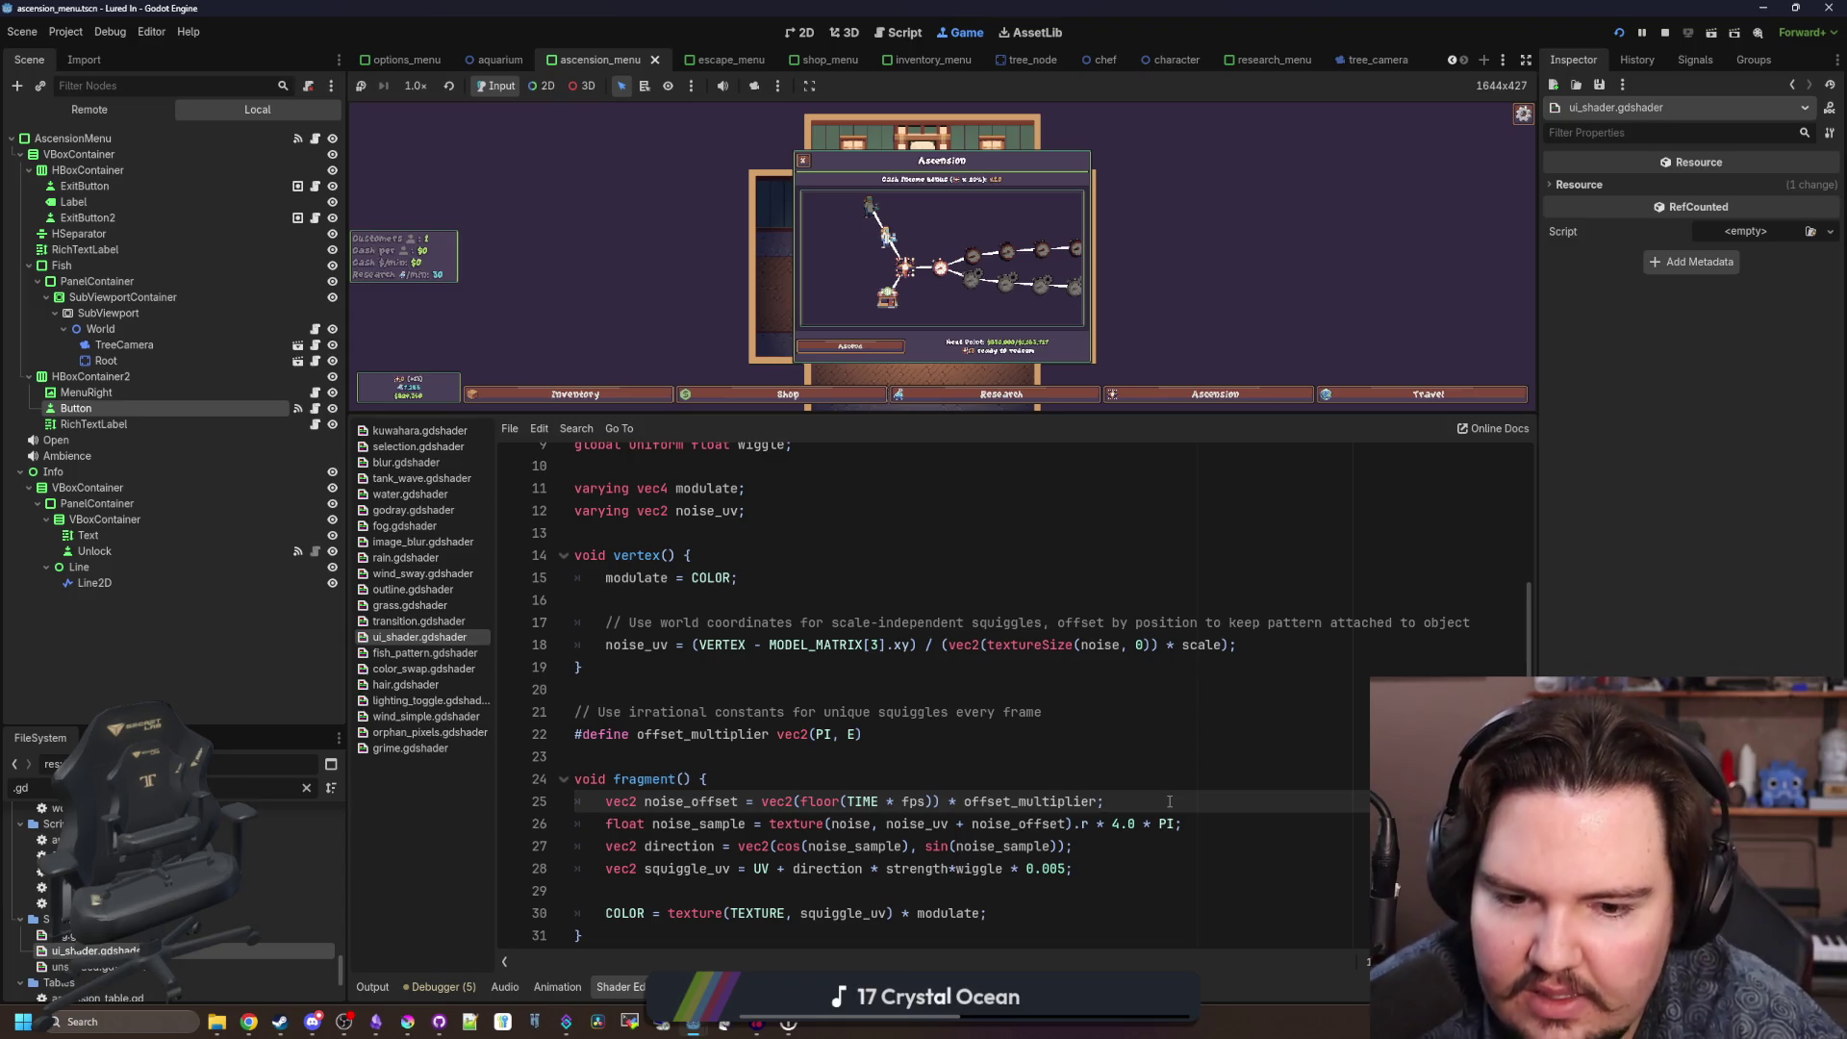
scroll(920, 366, up, 3)
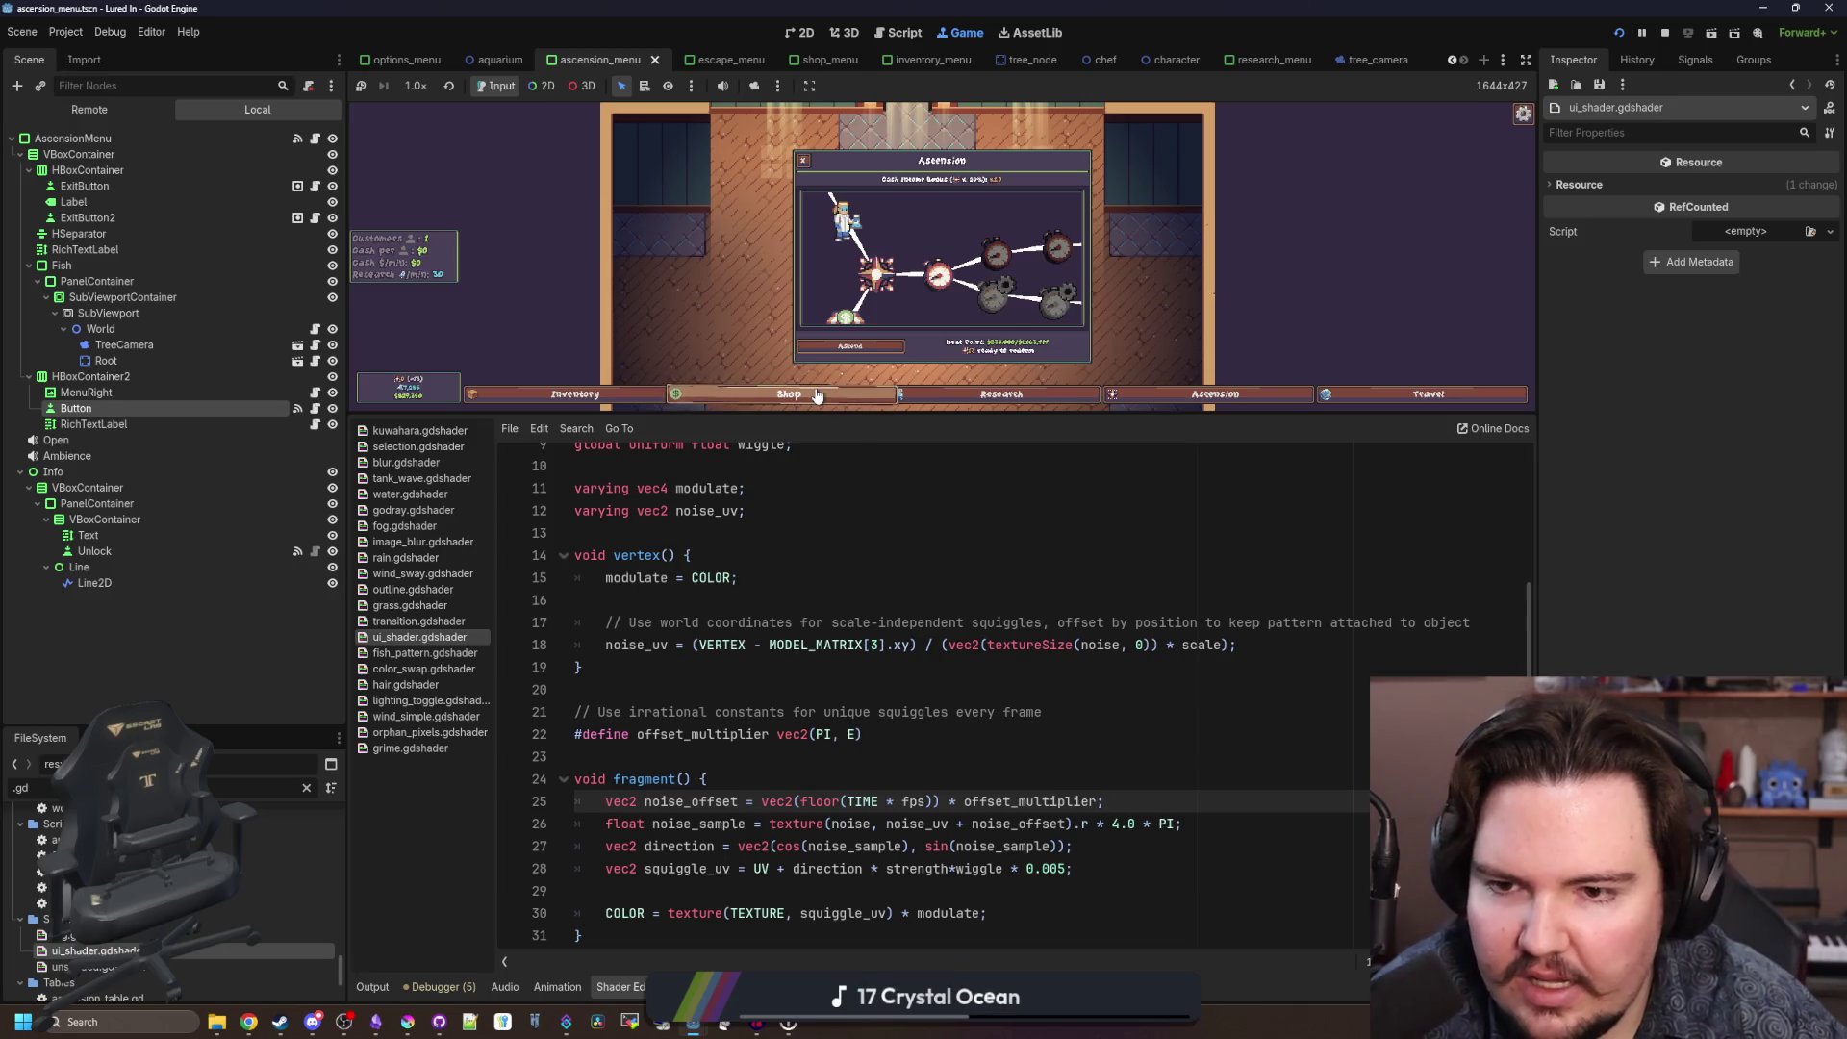
click(961, 757)
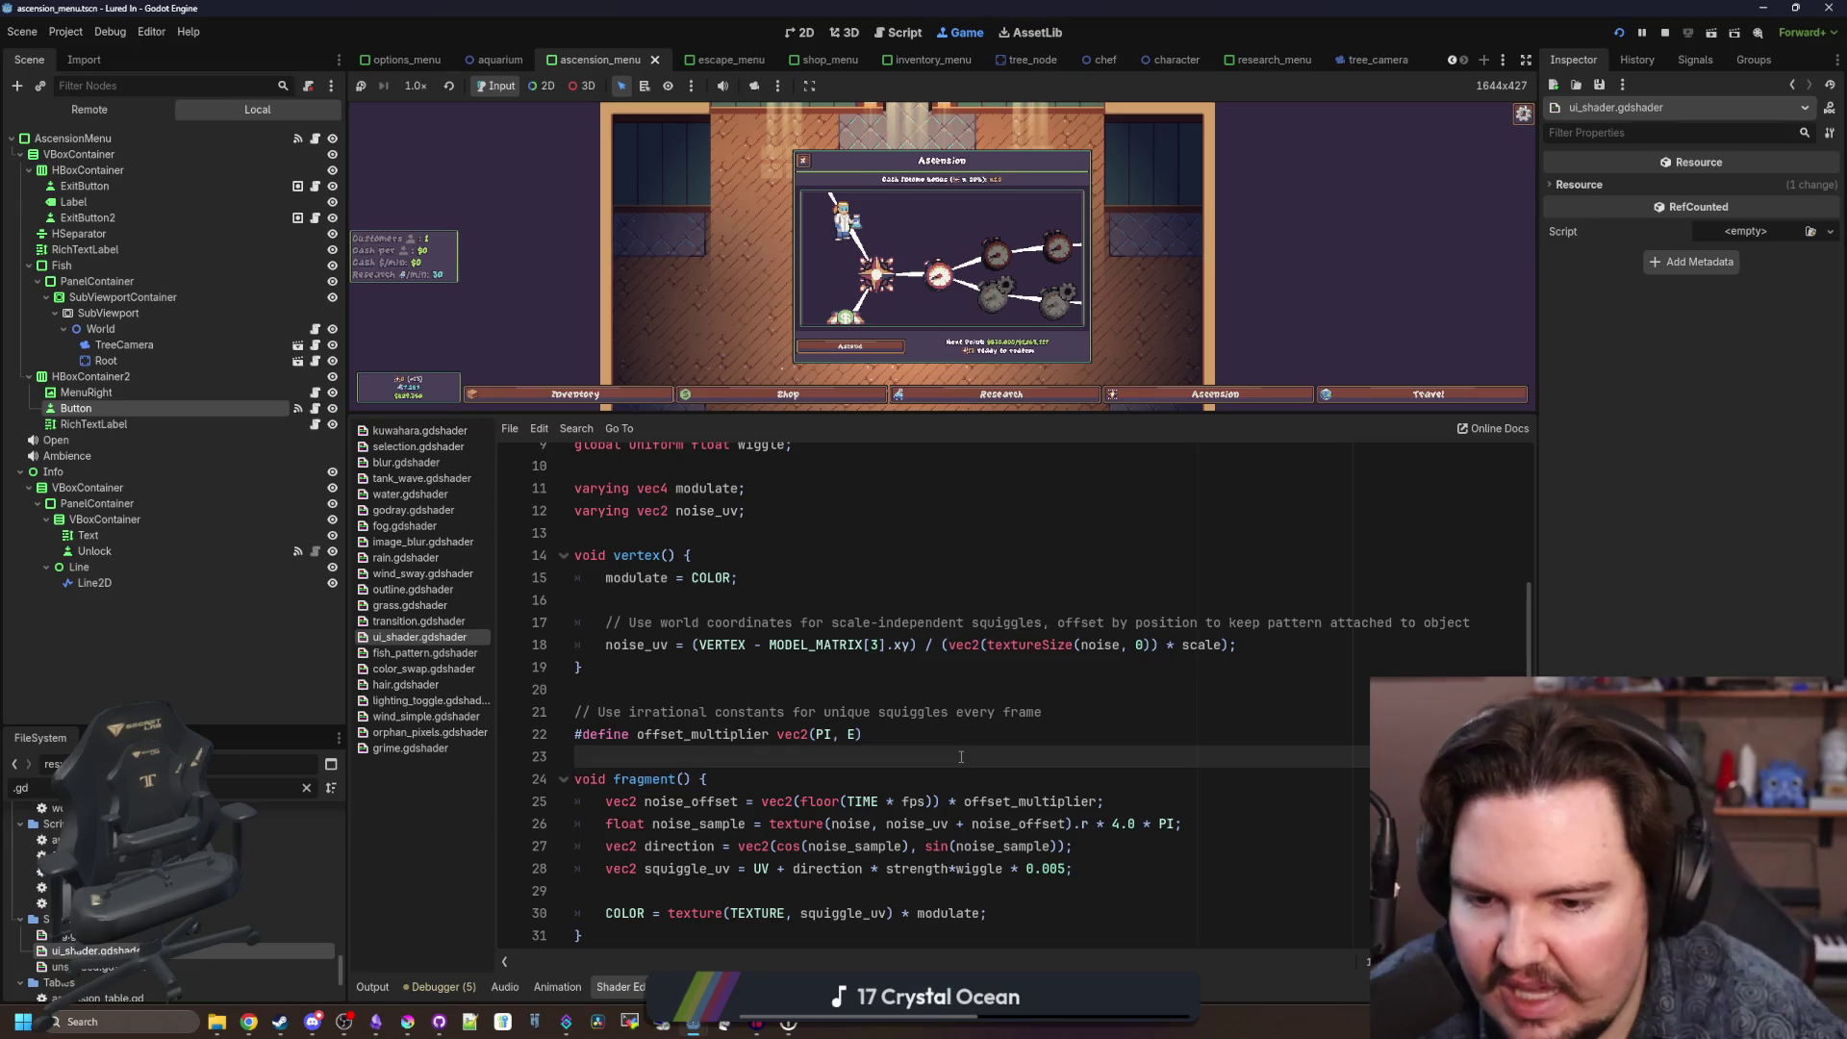
Read the fragment function's noise_sample, squiggle offset and COLOR lines, then enlarge the game view.
drag(1245, 821, 652, 824)
click(879, 784)
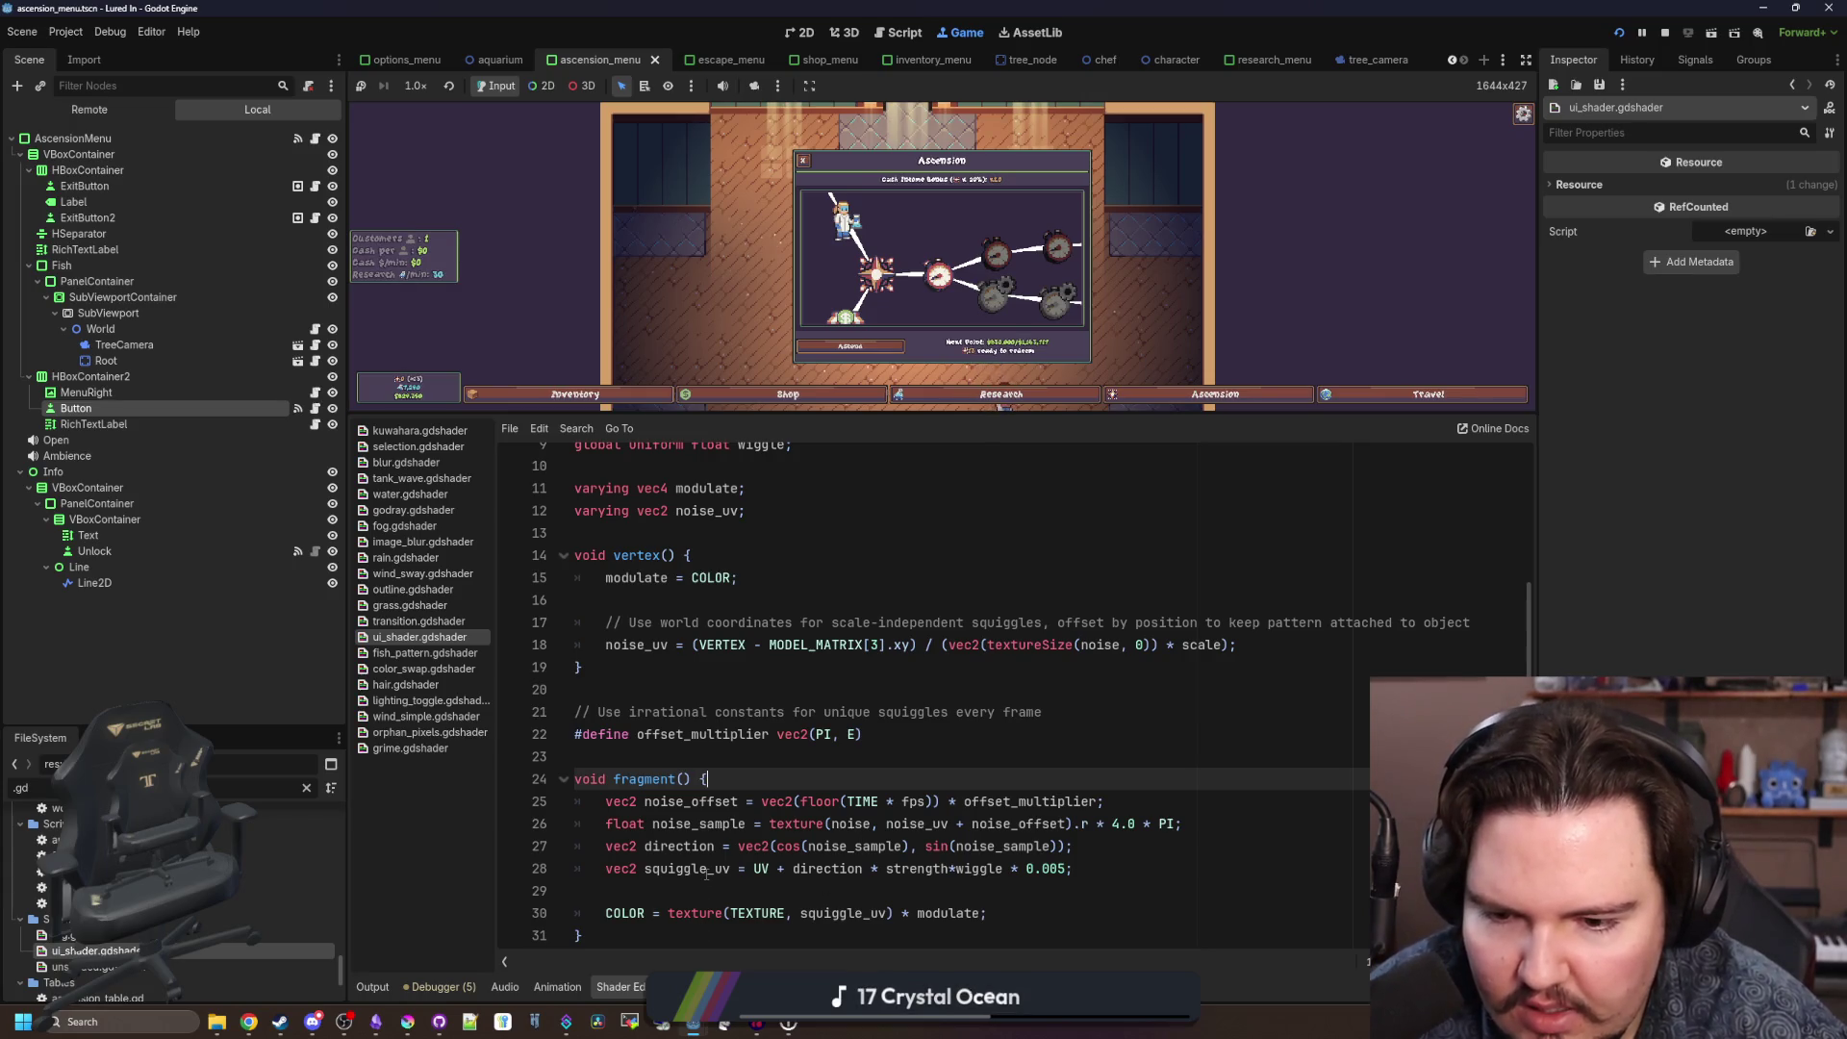
drag(791, 869, 1074, 869)
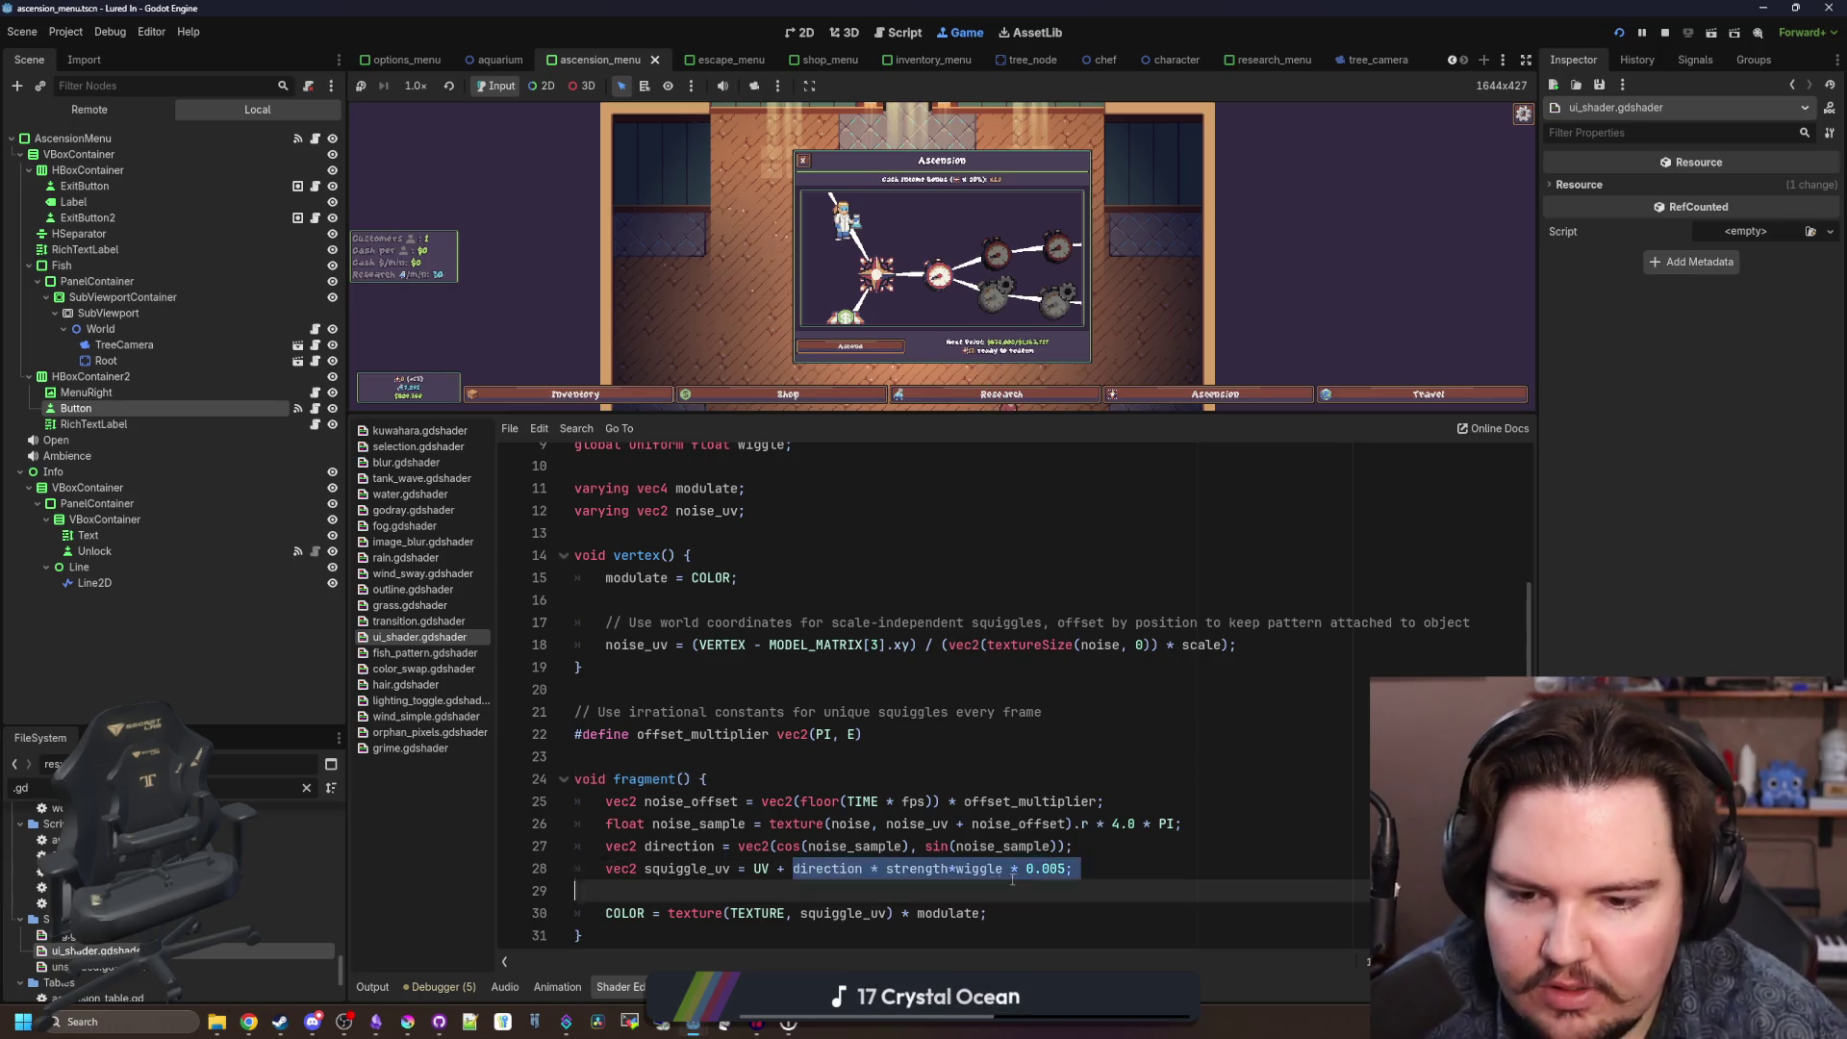
key(End)
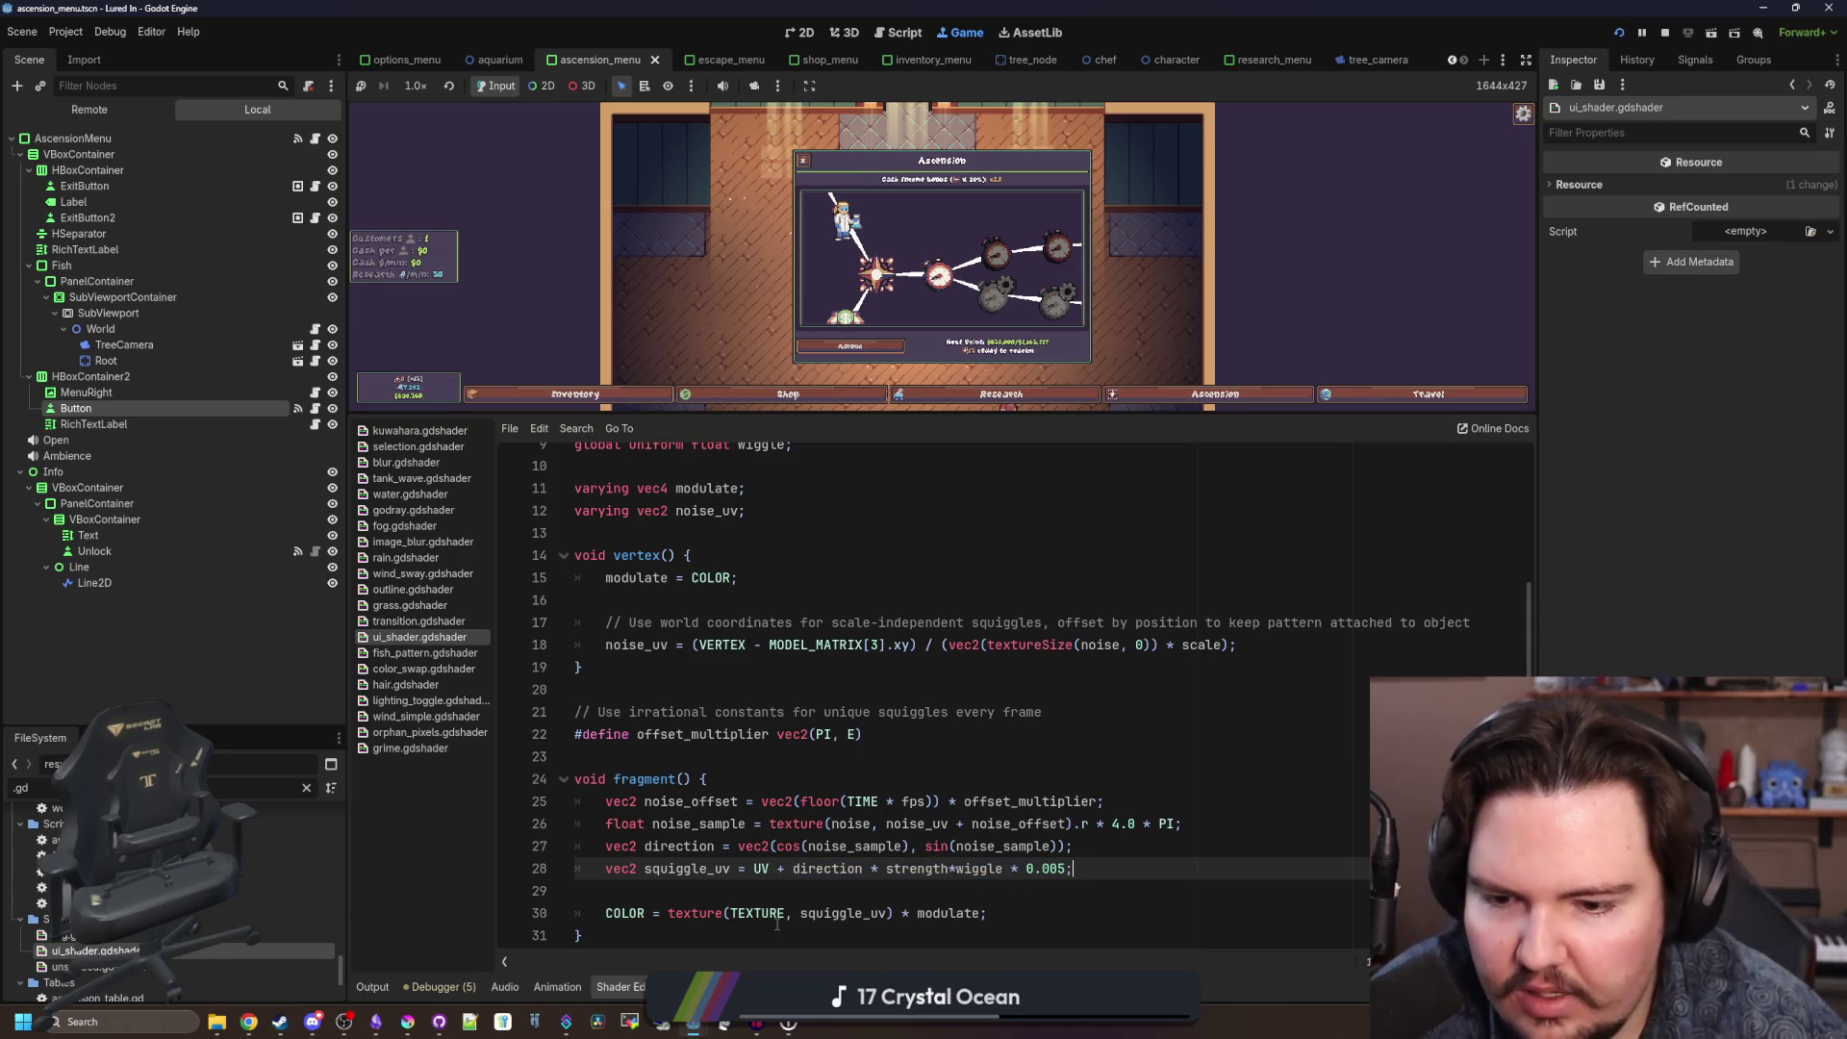
drag(842, 913, 986, 913)
click(612, 913)
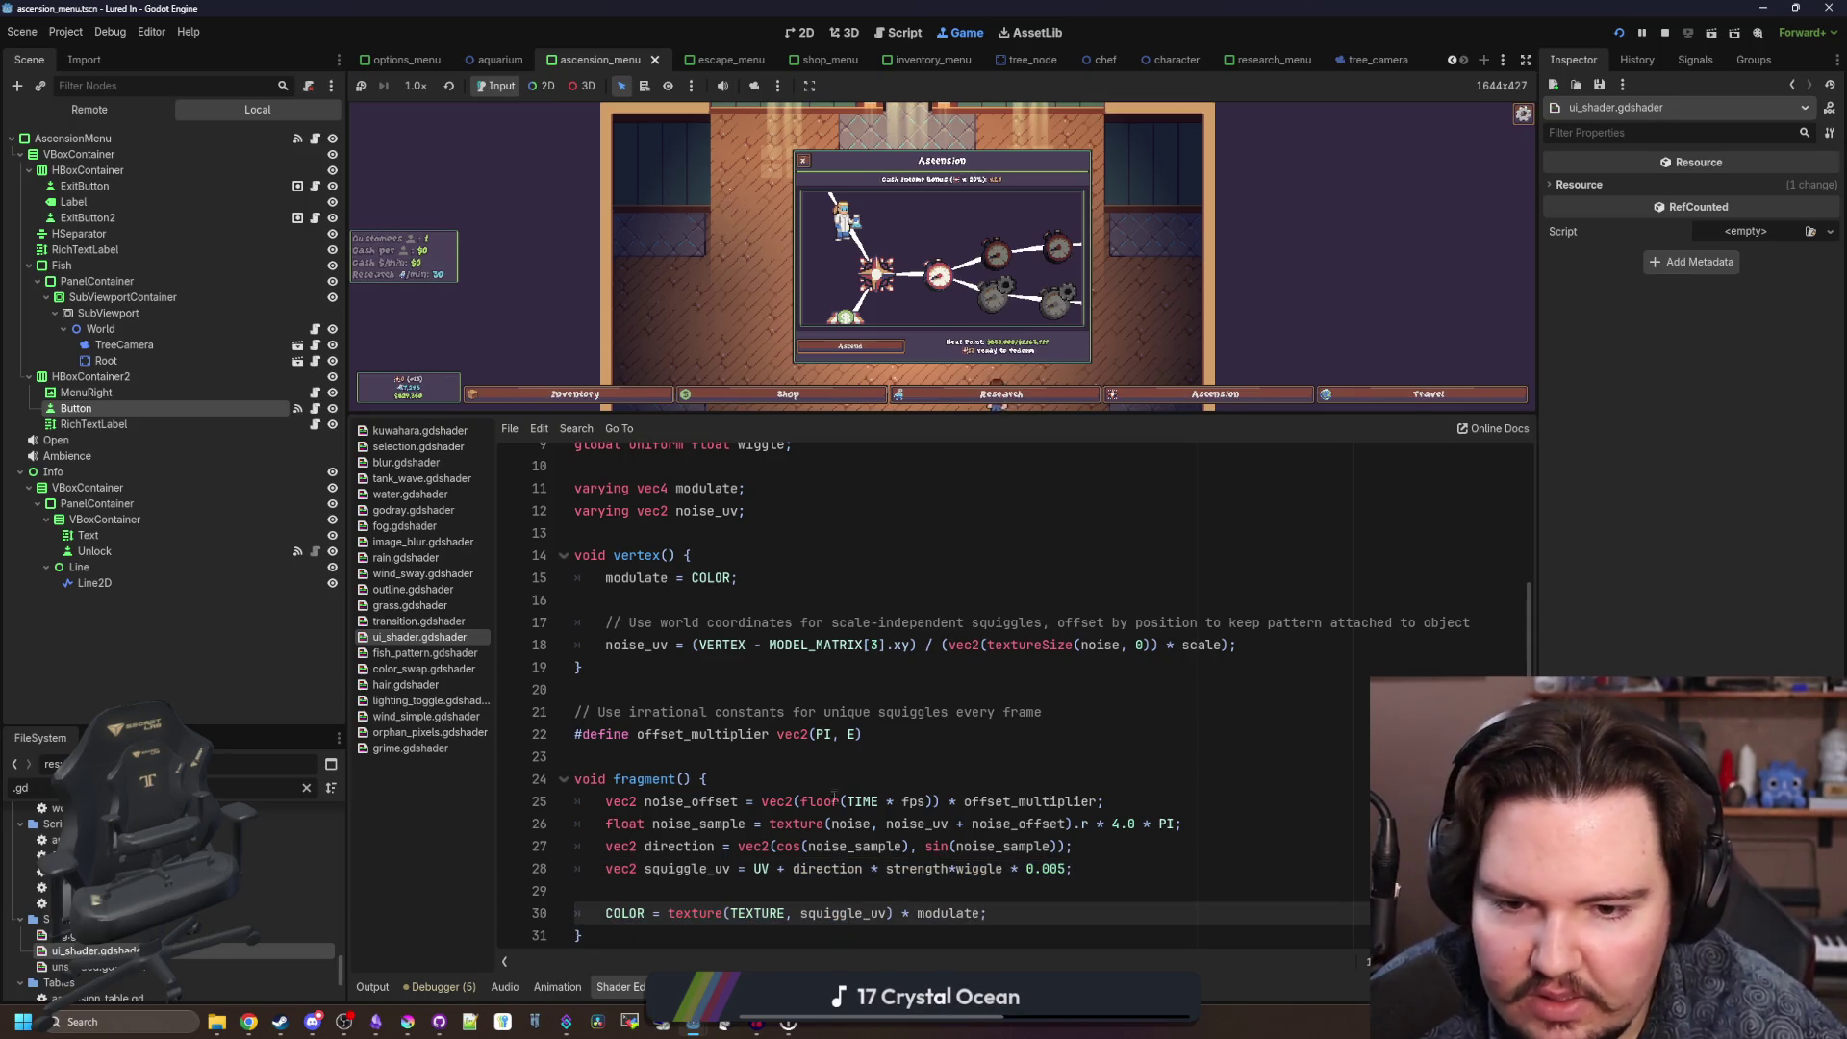
click(861, 776)
drag(1001, 414, 1001, 758)
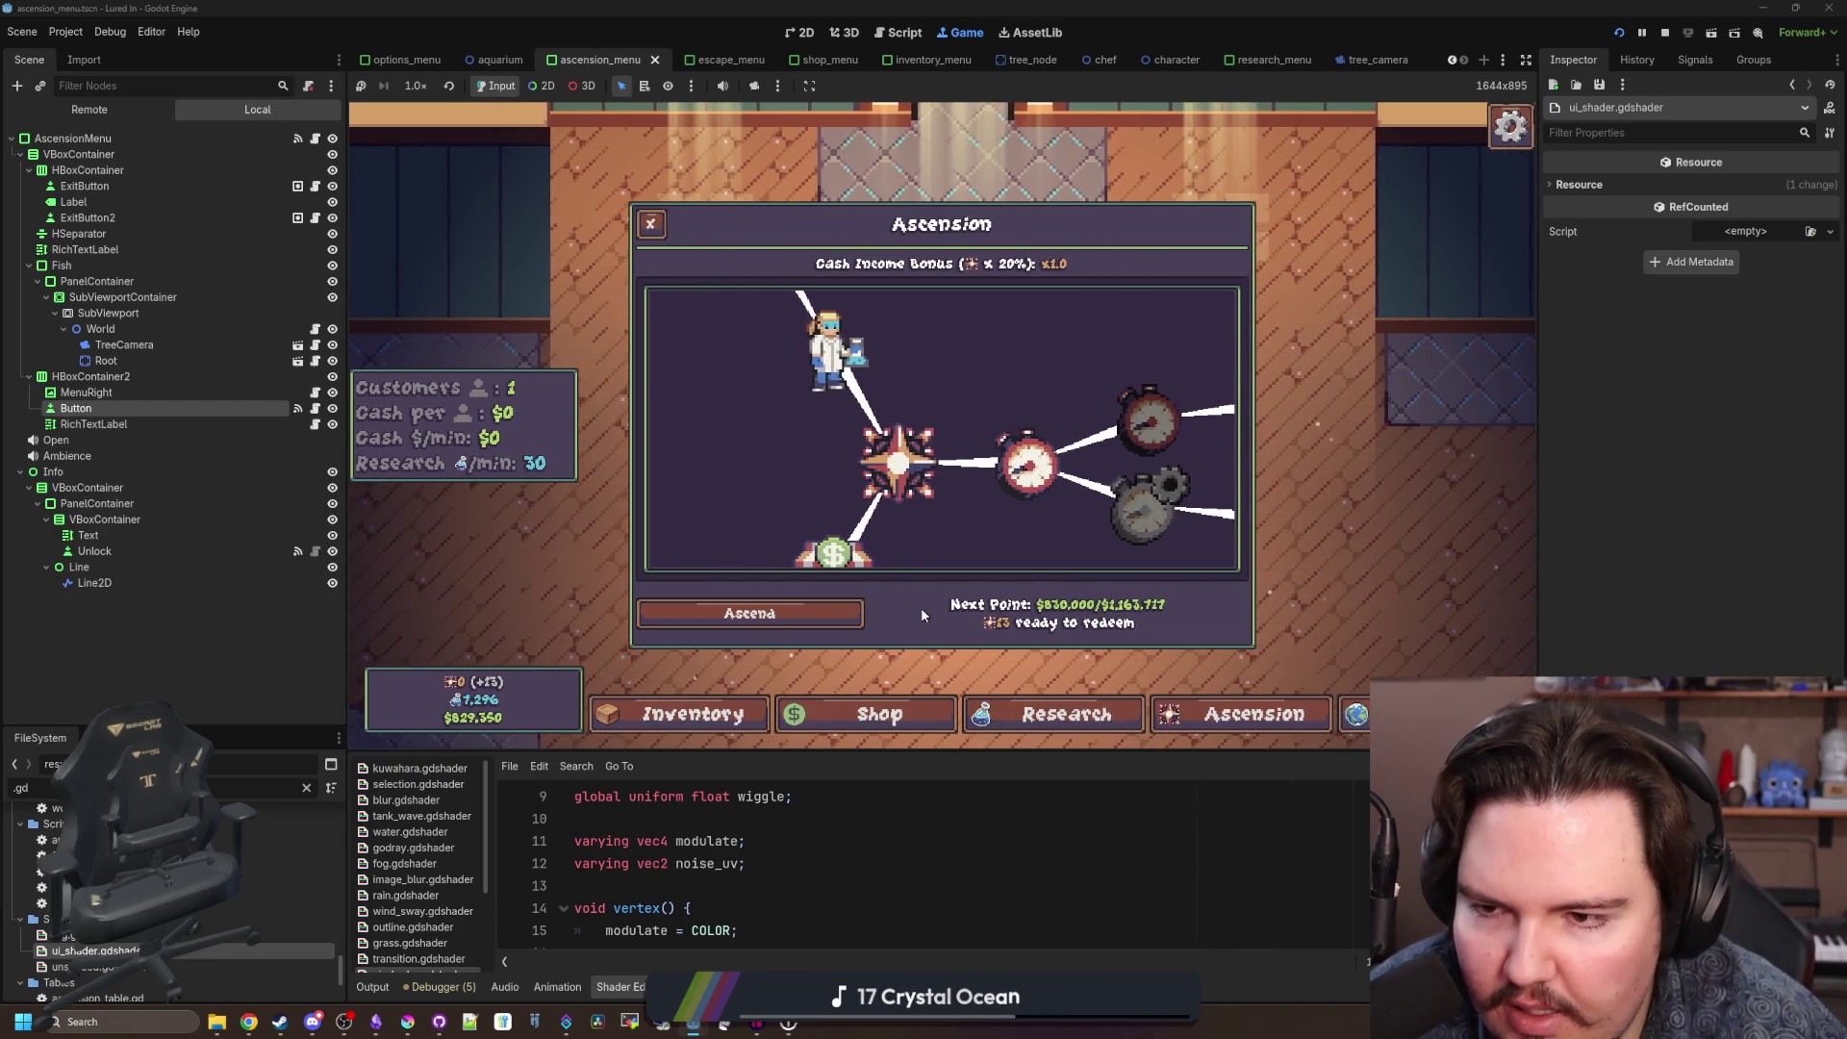
Close the game's Ascension dialog and resize the shader code area.
click(652, 219)
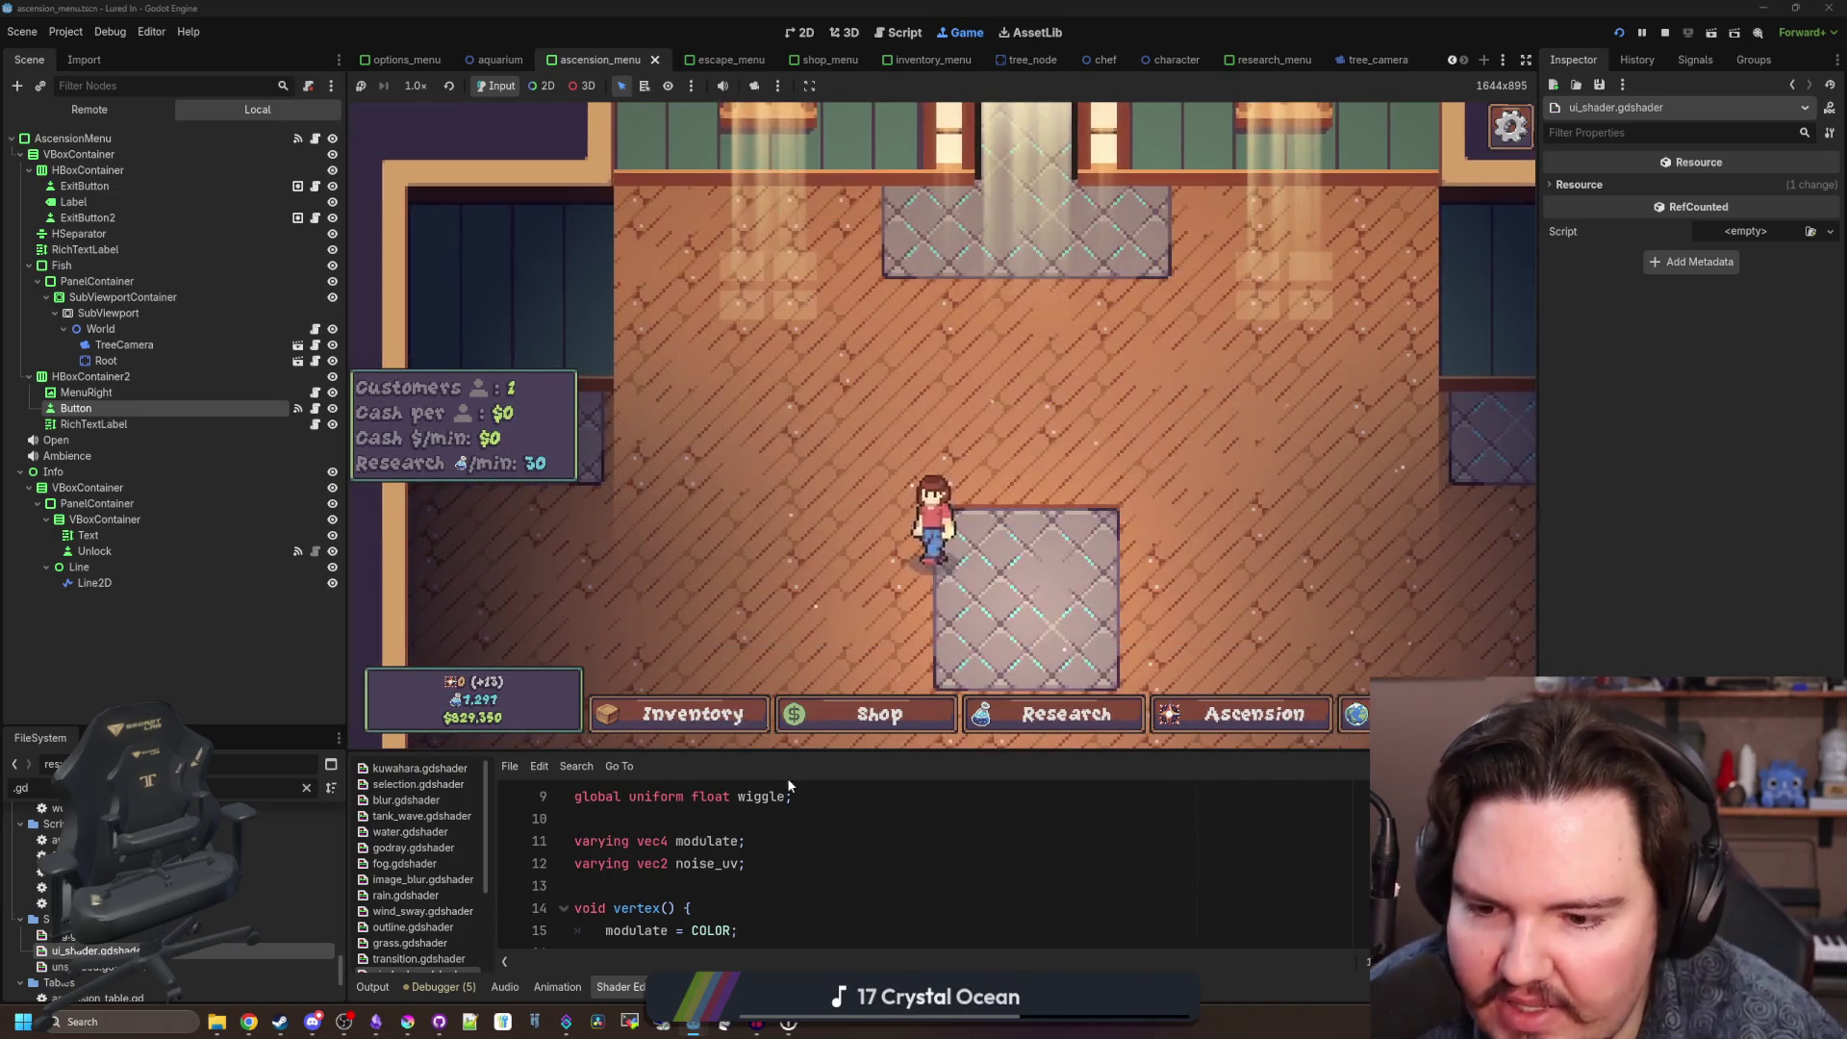
drag(855, 760, 860, 313)
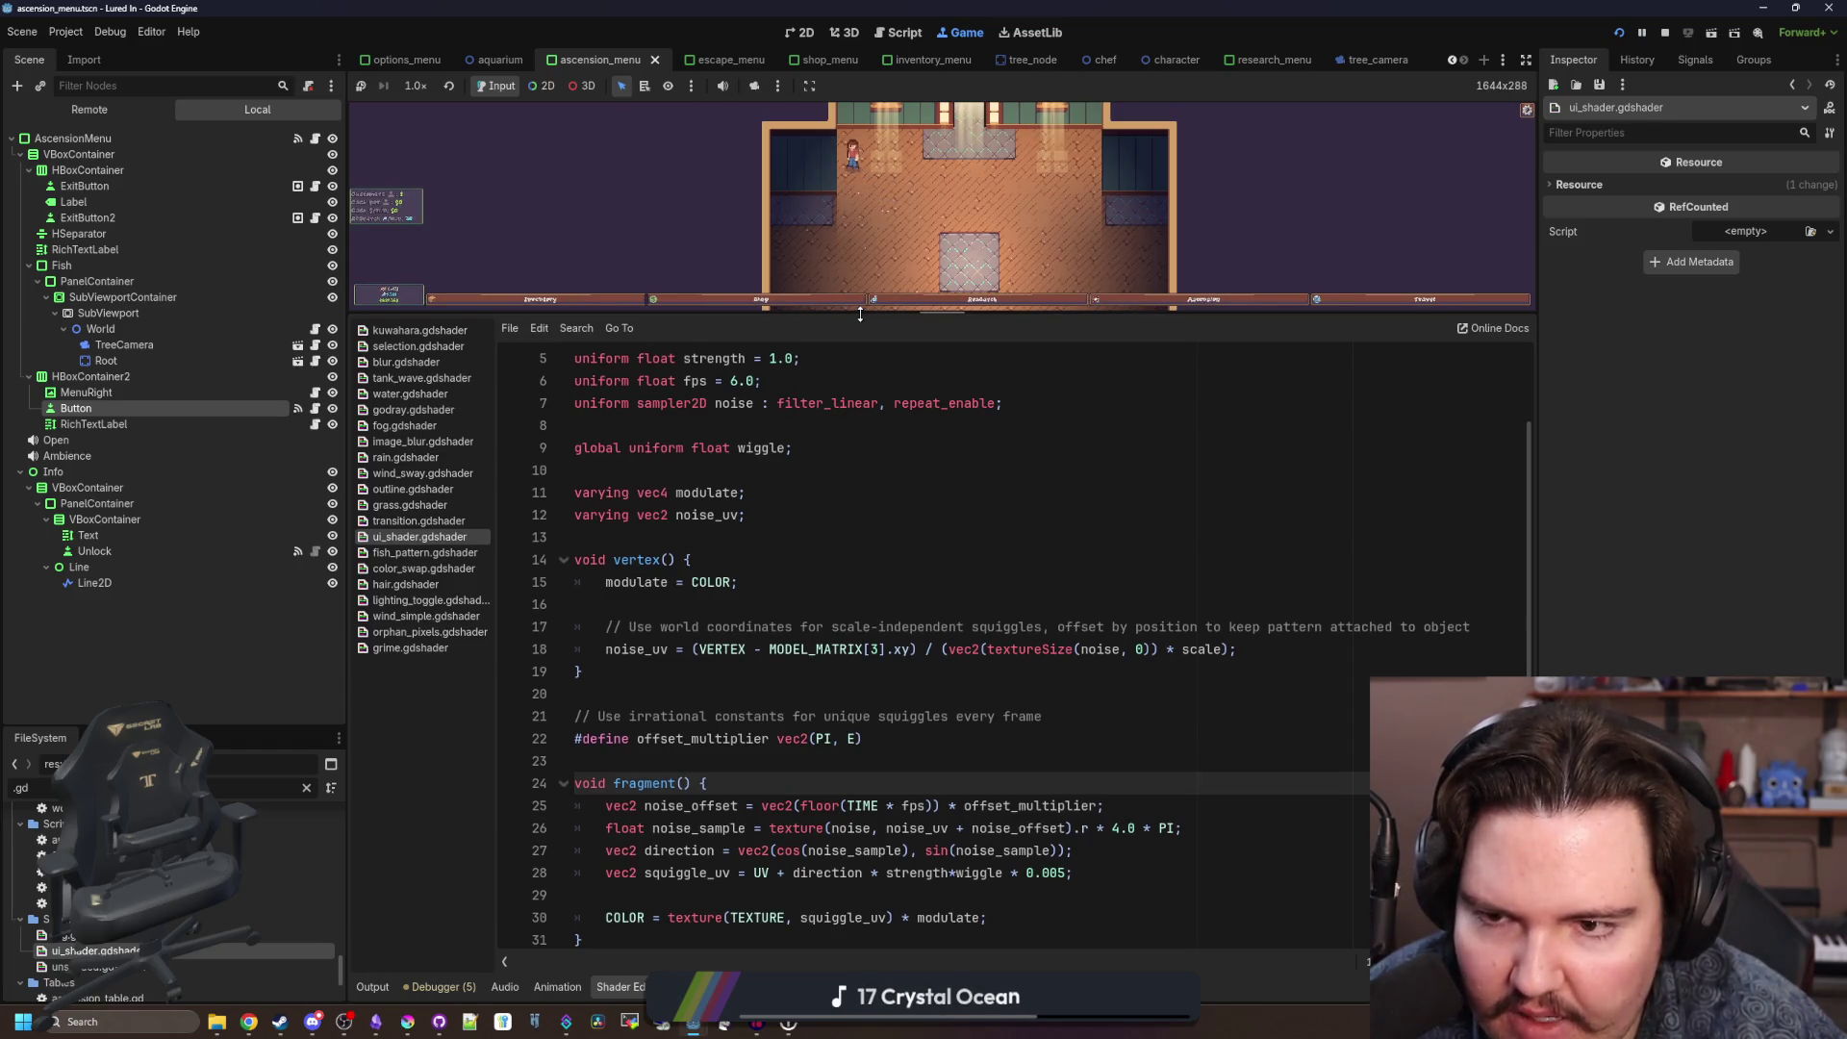
scroll(866, 481, up, 2)
drag(893, 308, 892, 753)
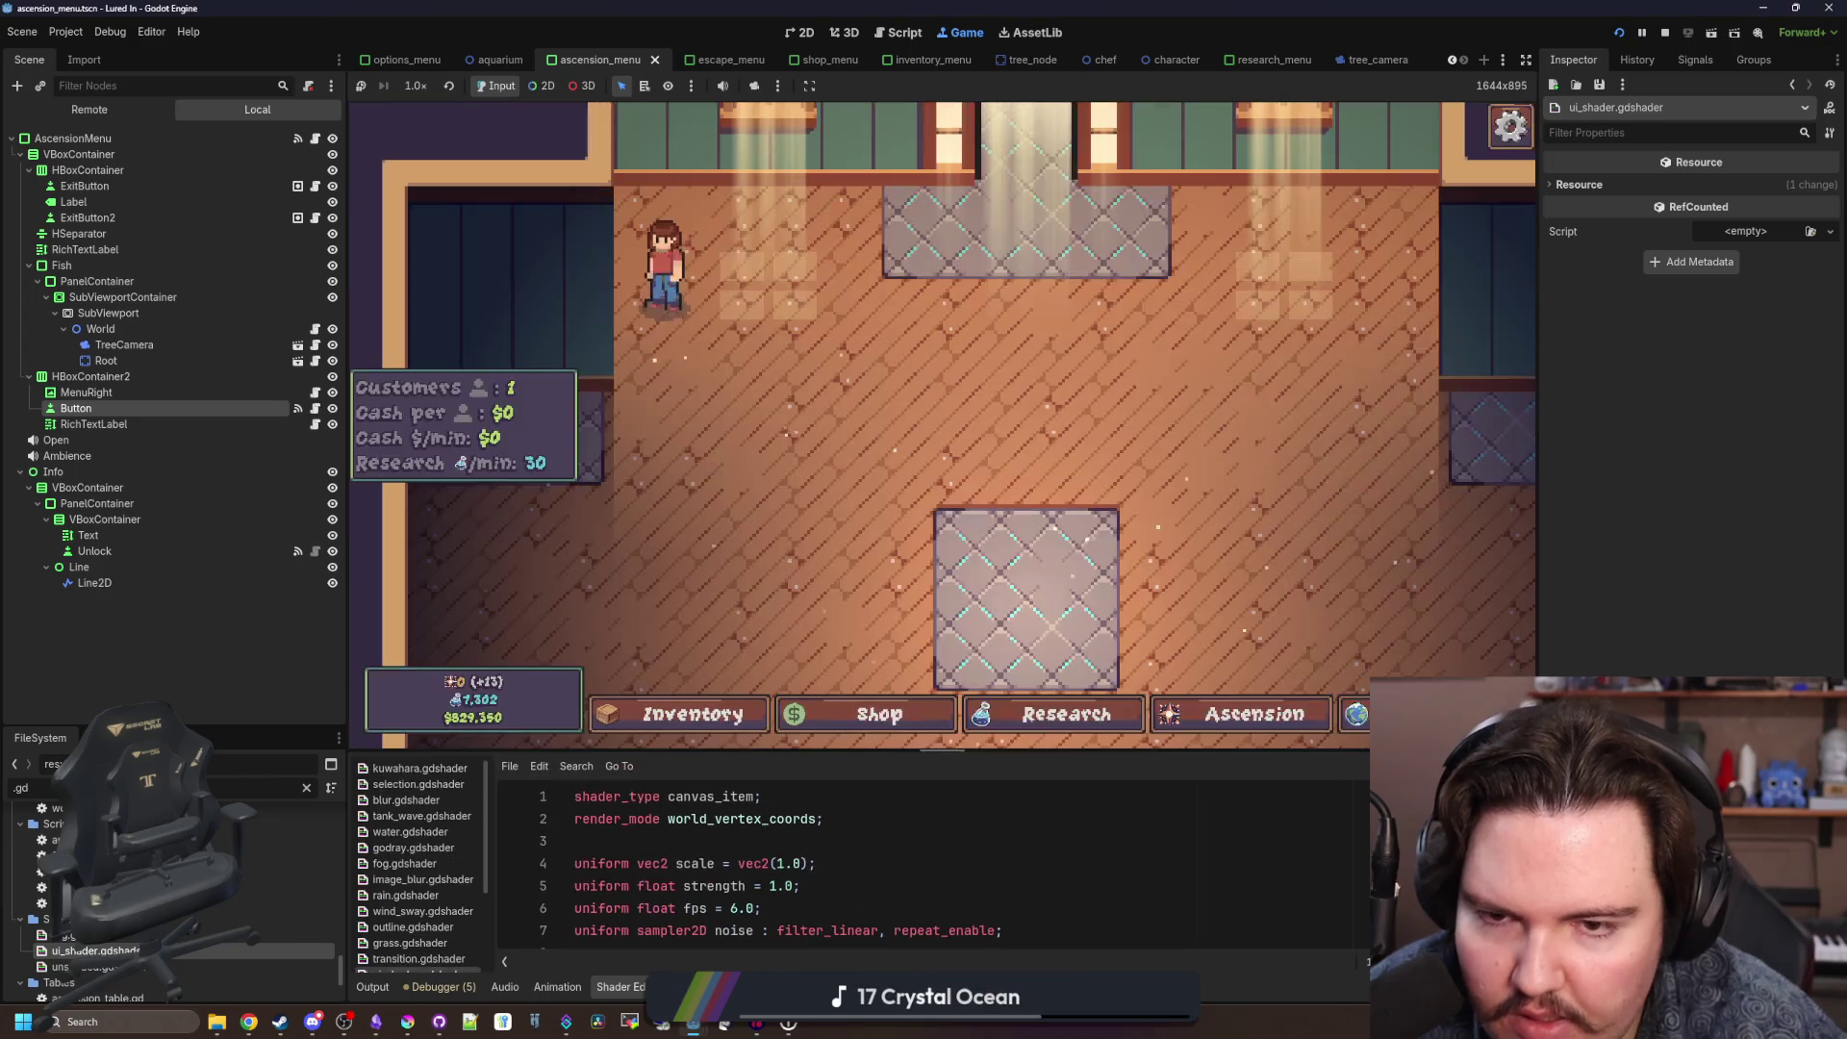
Set UI Wiggle to 0% in the game's Options, then give the shader code more room.
key(Escape)
click(967, 433)
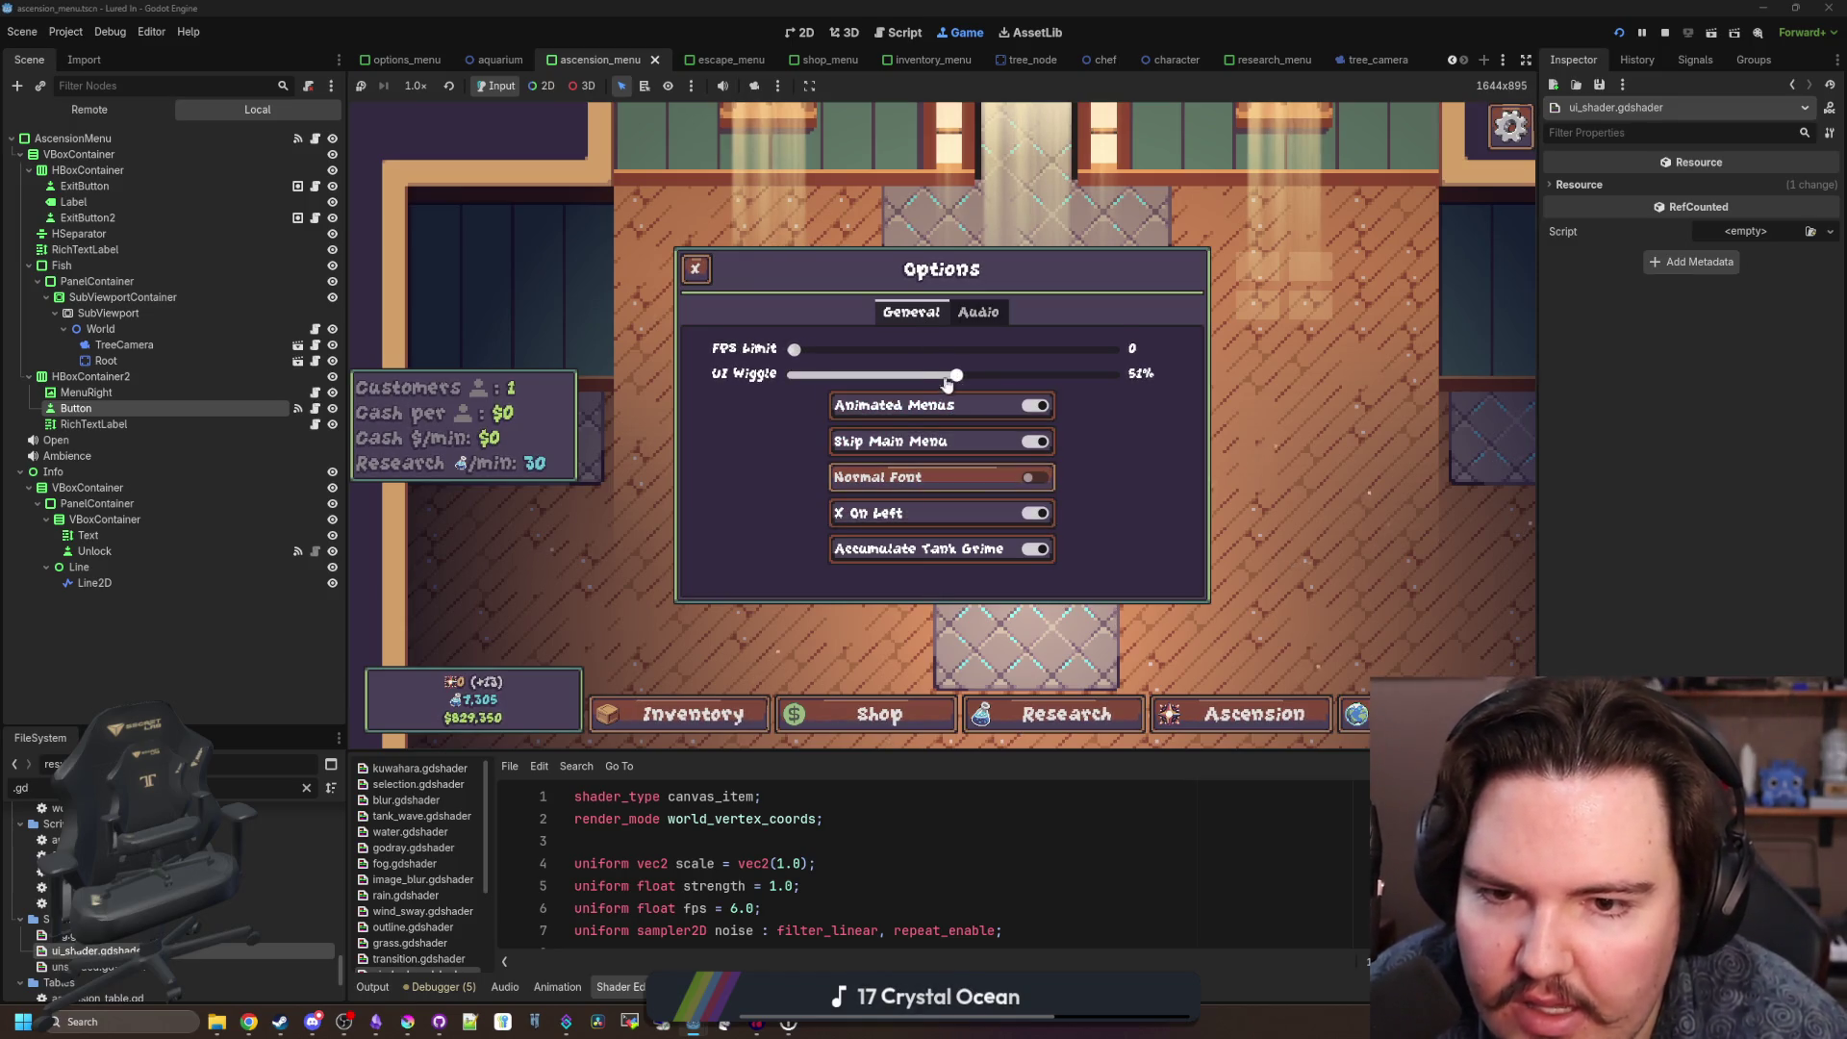
mouse_move(956, 375)
mouse_down()
mouse_move(1221, 382)
mouse_move(517, 396)
mouse_up()
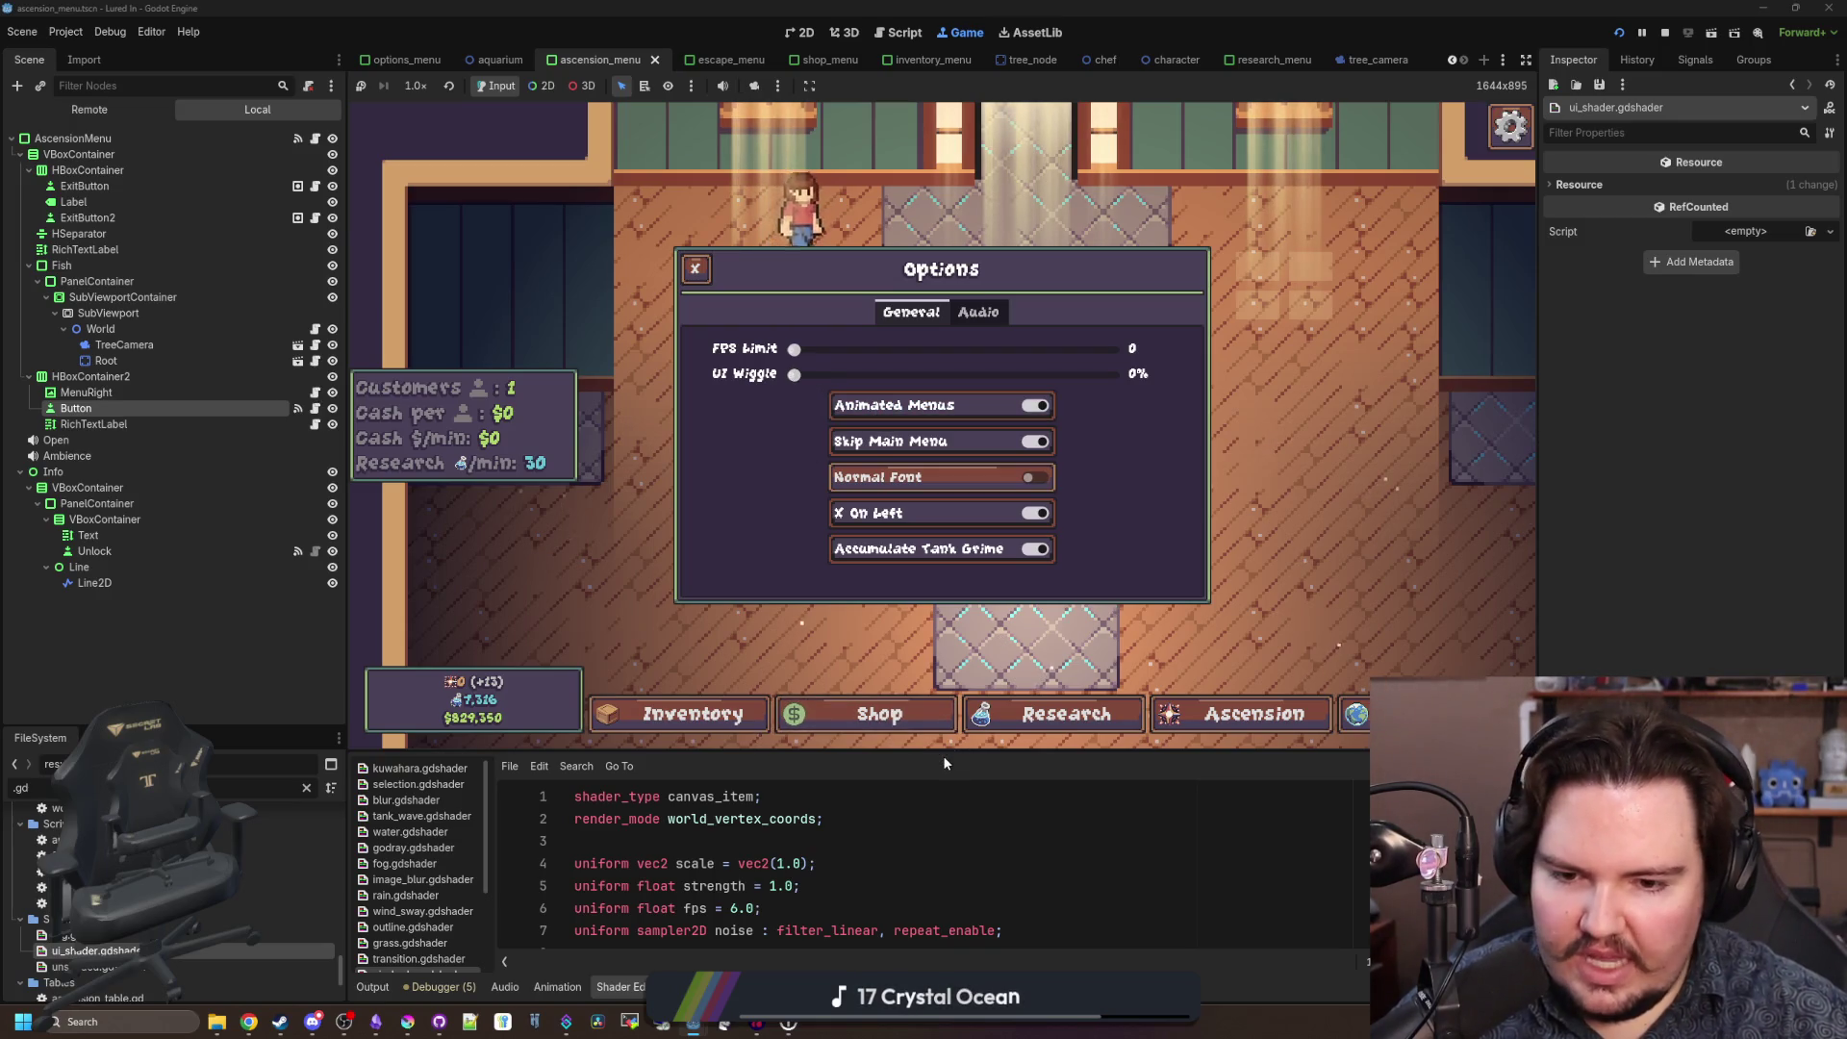
drag(943, 751, 952, 440)
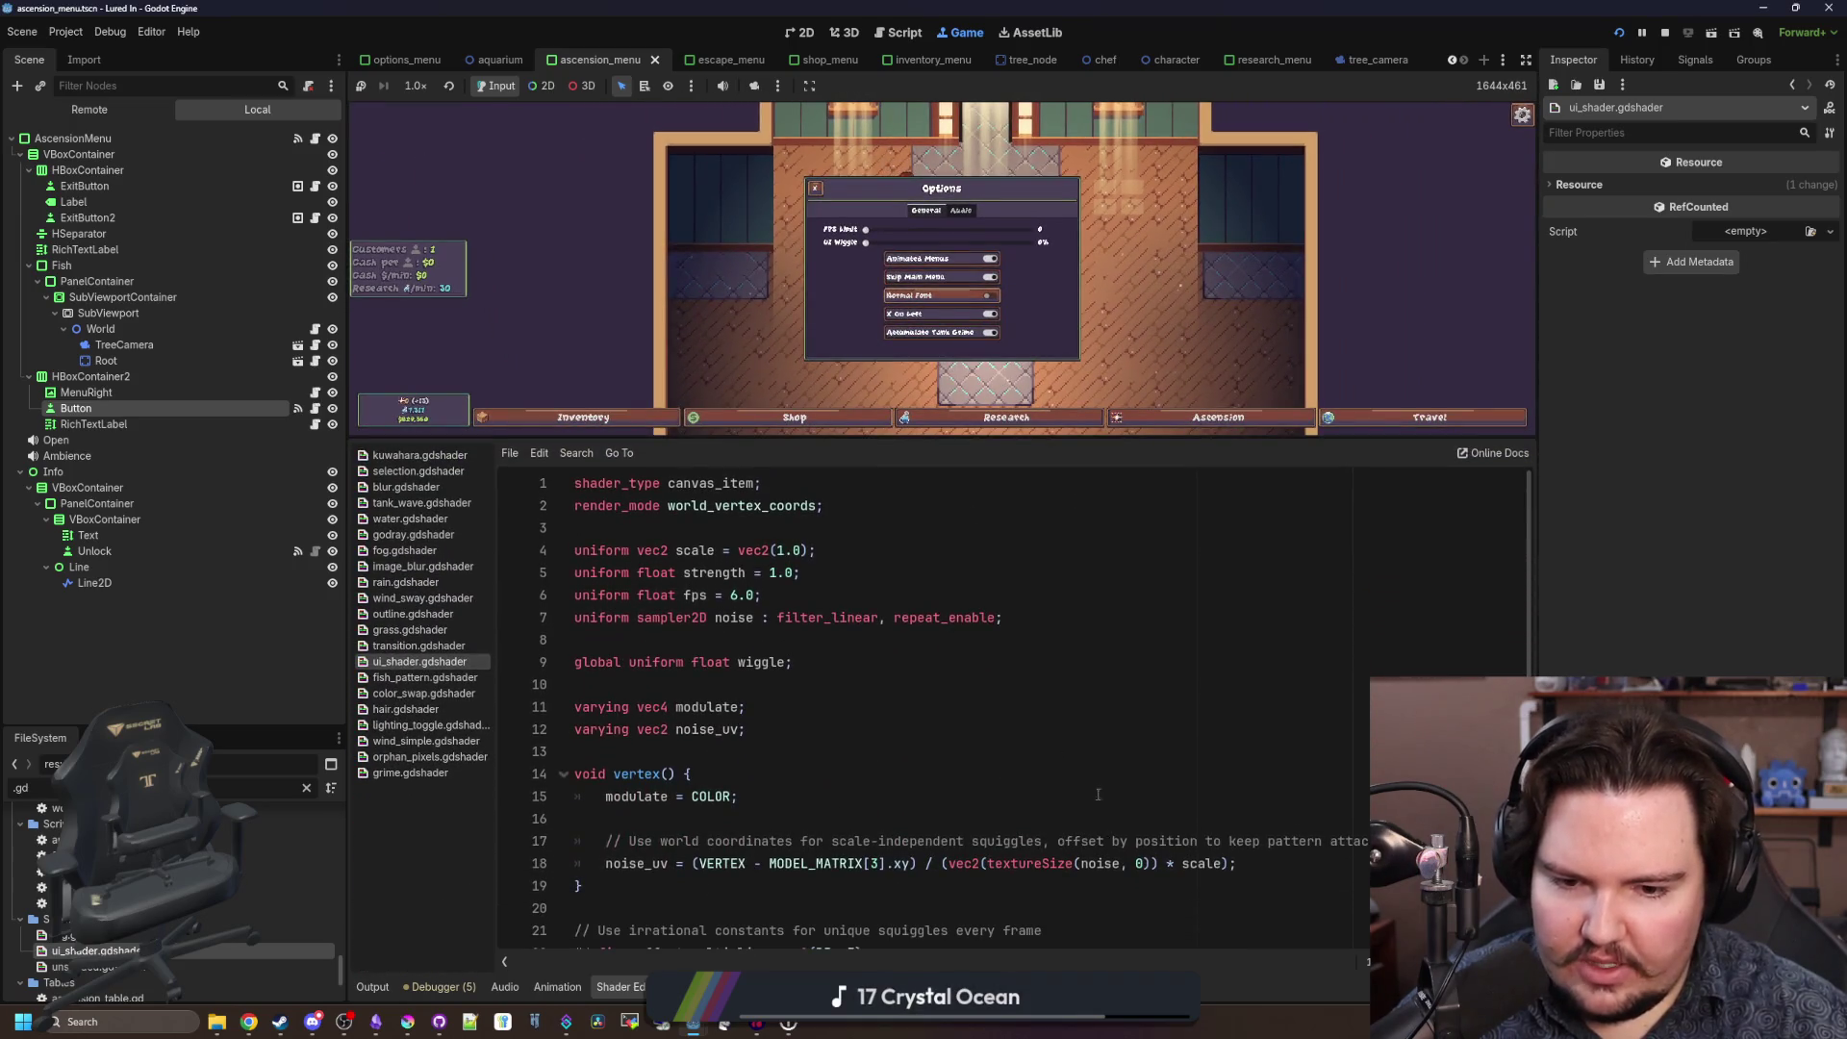
Inspect the global uniform wiggle declaration on line 9, then restore the full-size game view.
scroll(1098, 794, down, 3)
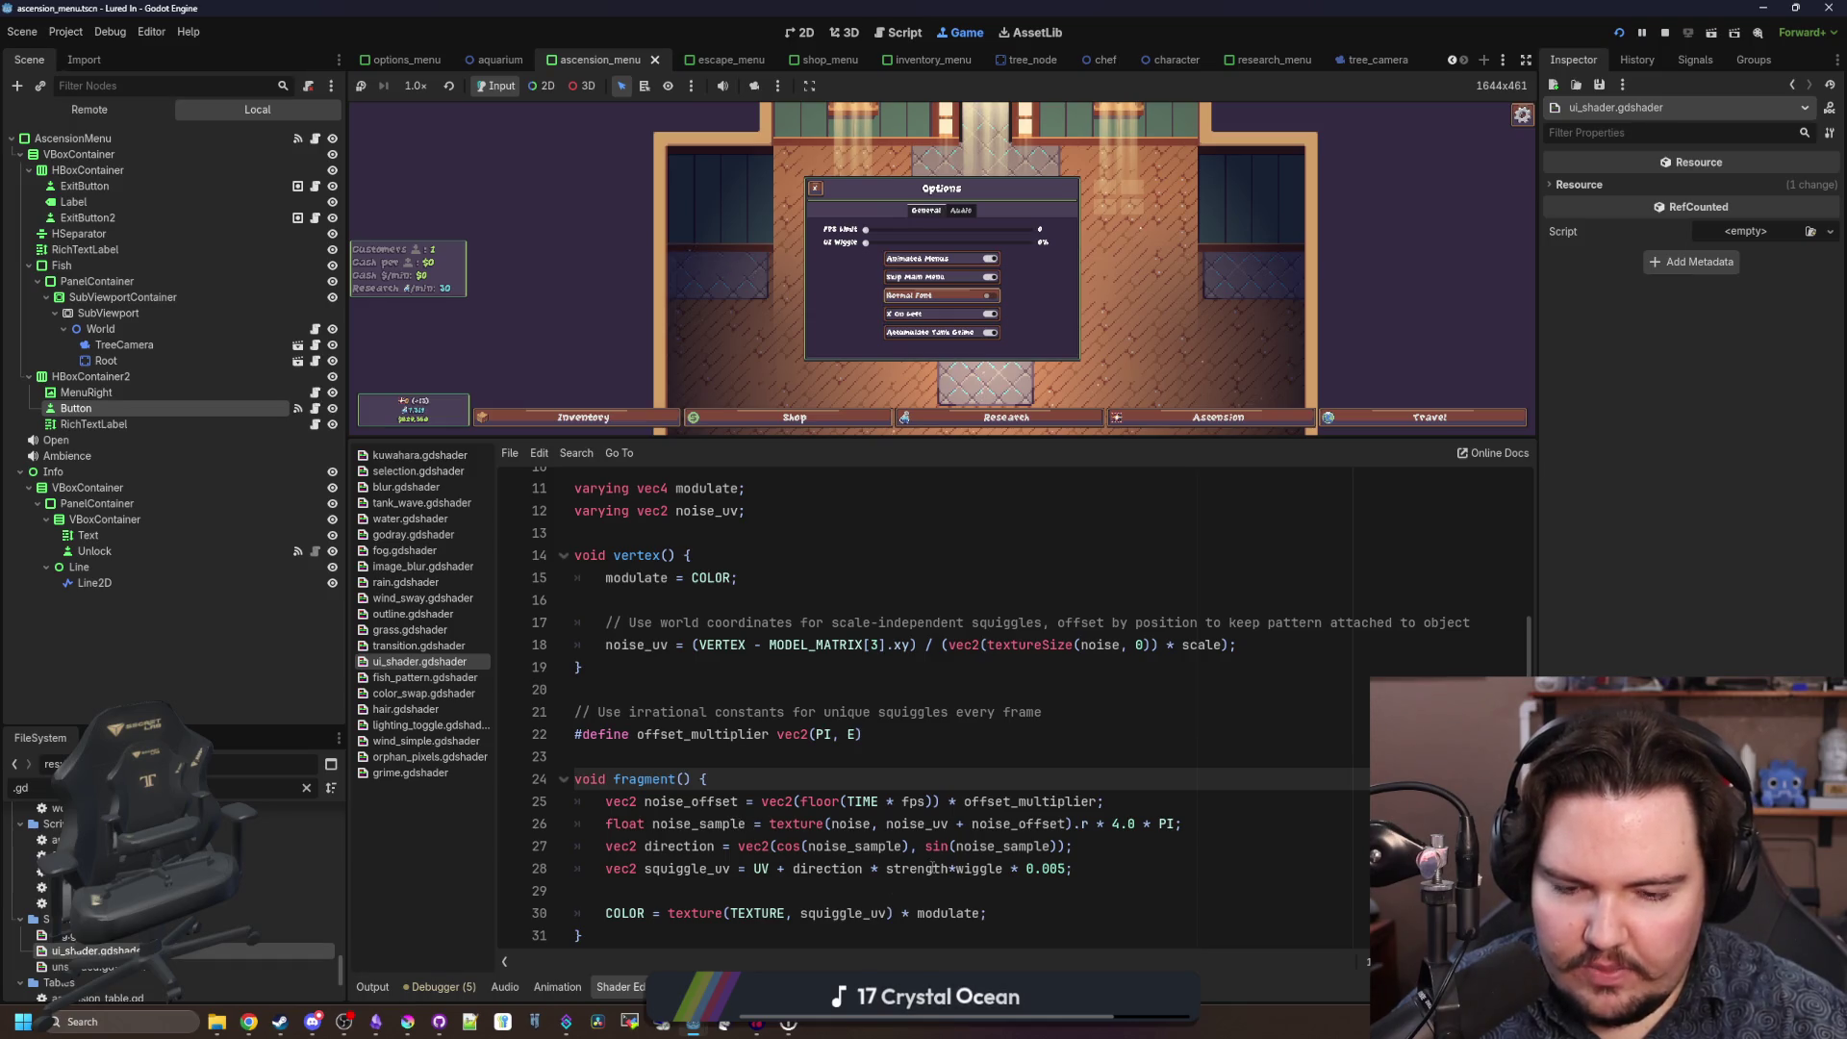
click(986, 868)
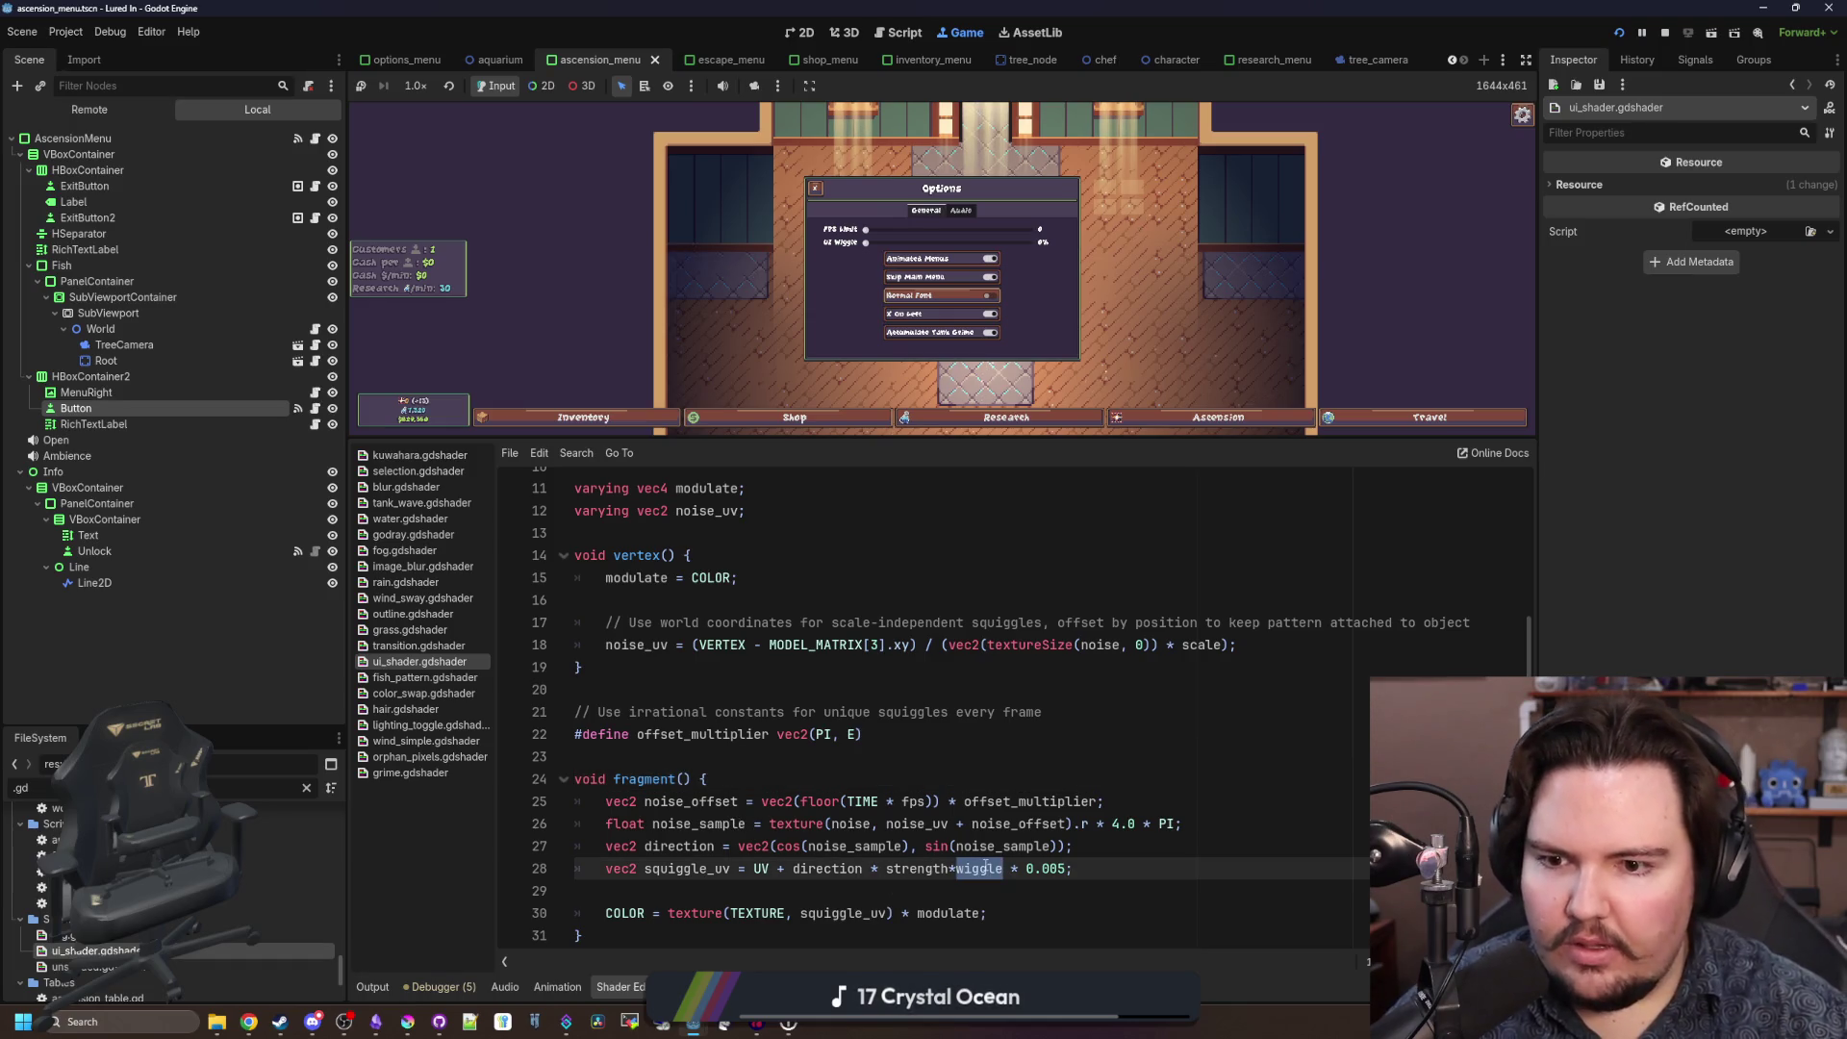
scroll(924, 783, up, 3)
drag(792, 662, 559, 665)
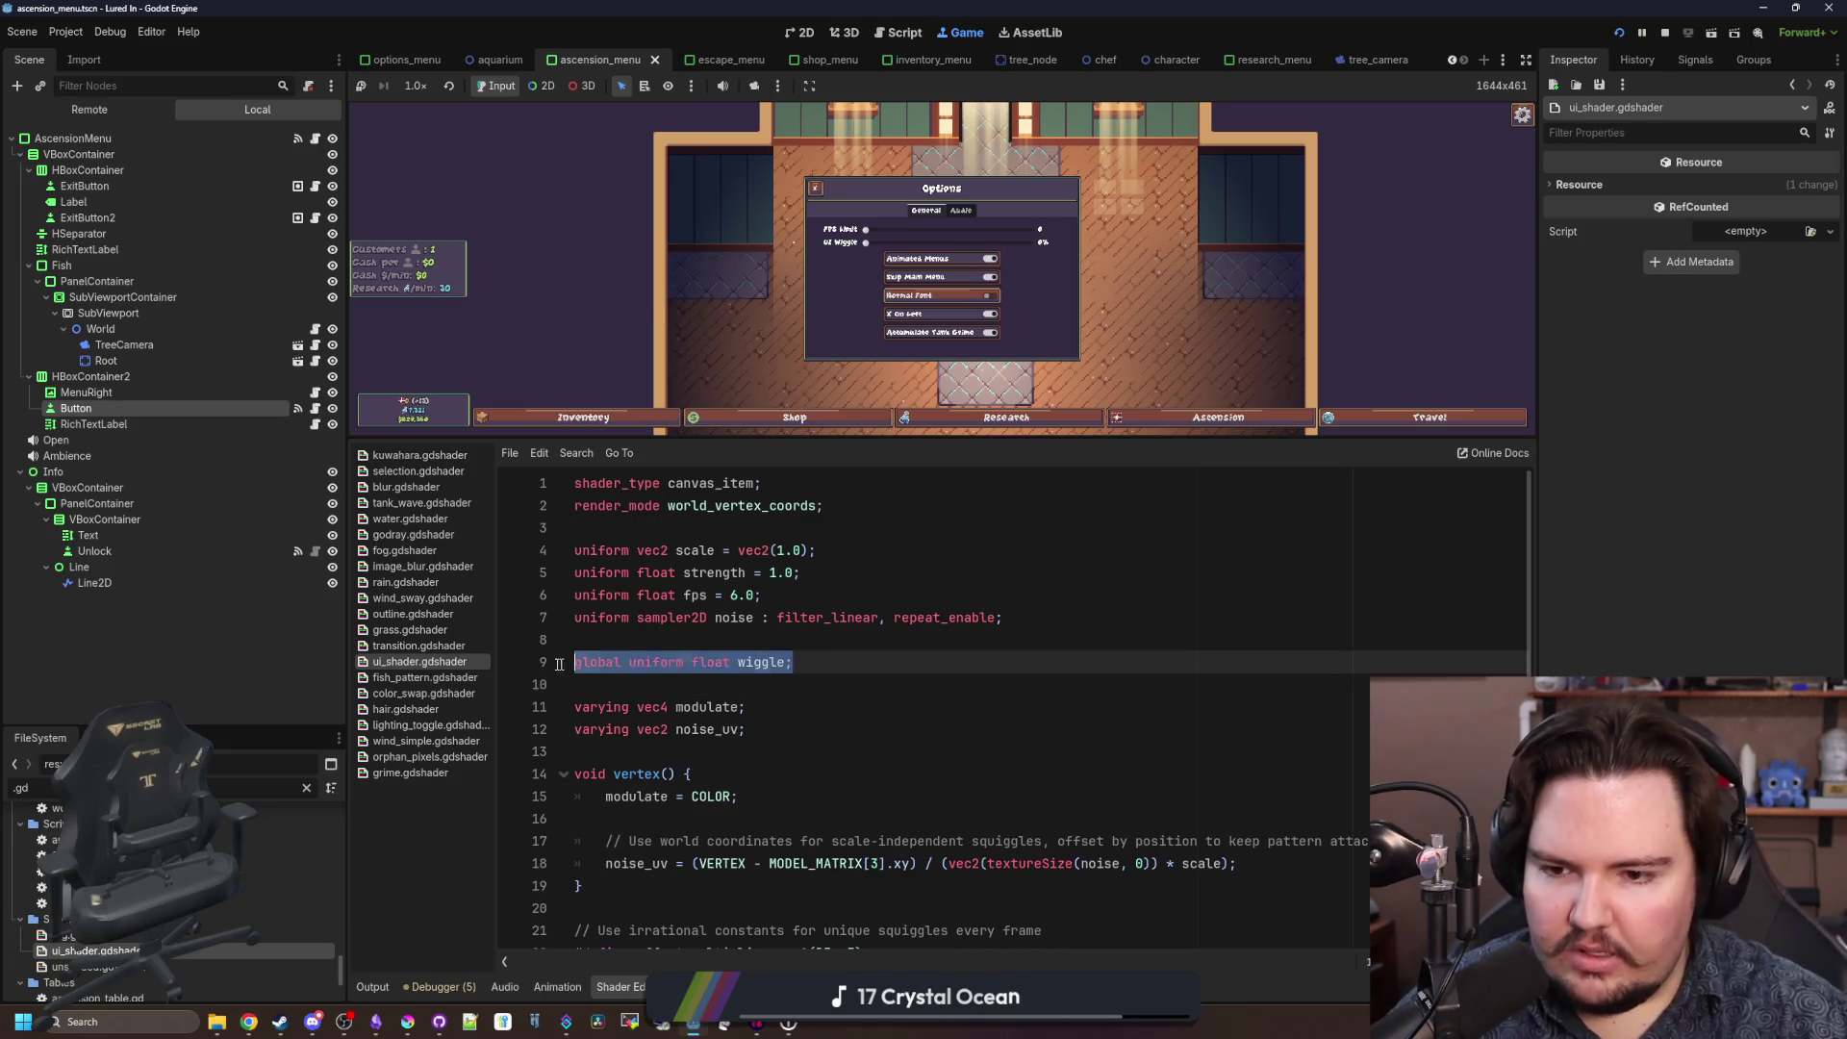
click(647, 642)
mouse_move(996, 439)
mouse_down()
mouse_move(991, 578)
mouse_move(924, 752)
mouse_up()
mouse_move(795, 374)
mouse_down()
mouse_move(1361, 423)
mouse_move(1089, 451)
mouse_move(963, 420)
mouse_up()
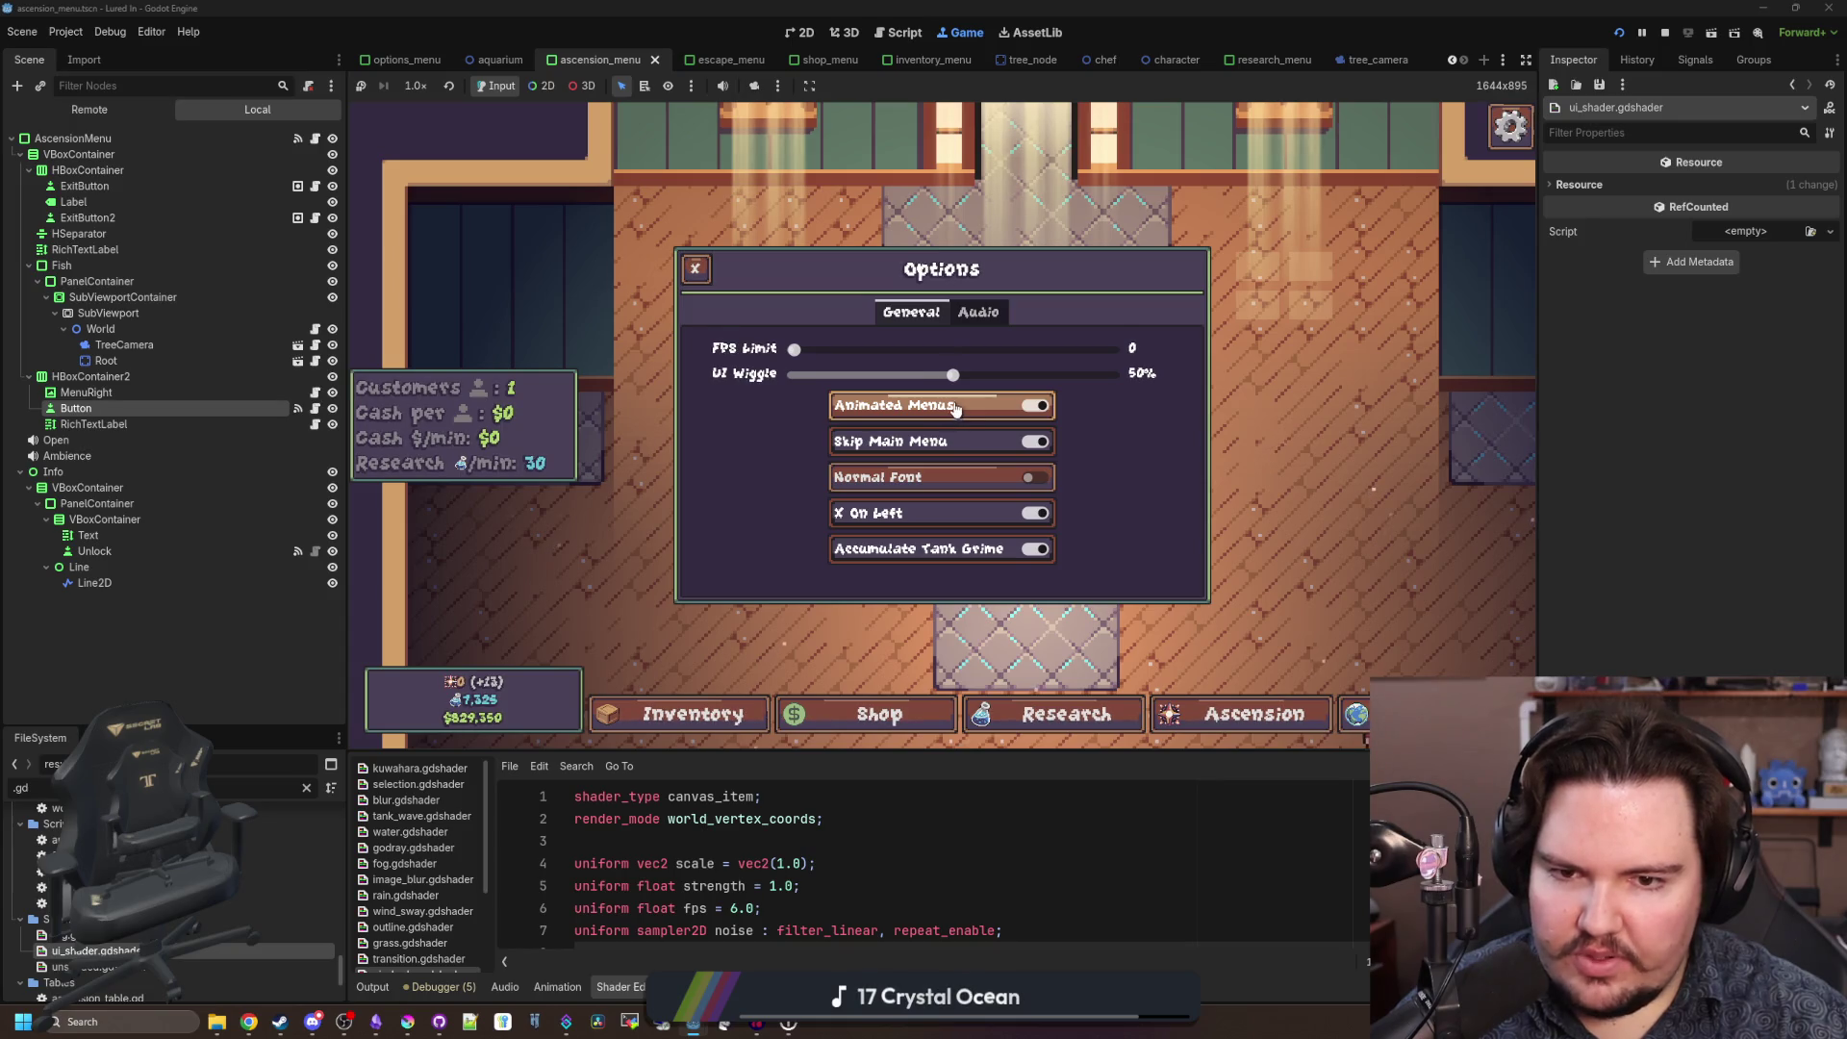
Toggle Normal Font on and off, keeping the pixel font, then close Options and the escape menu.
click(959, 500)
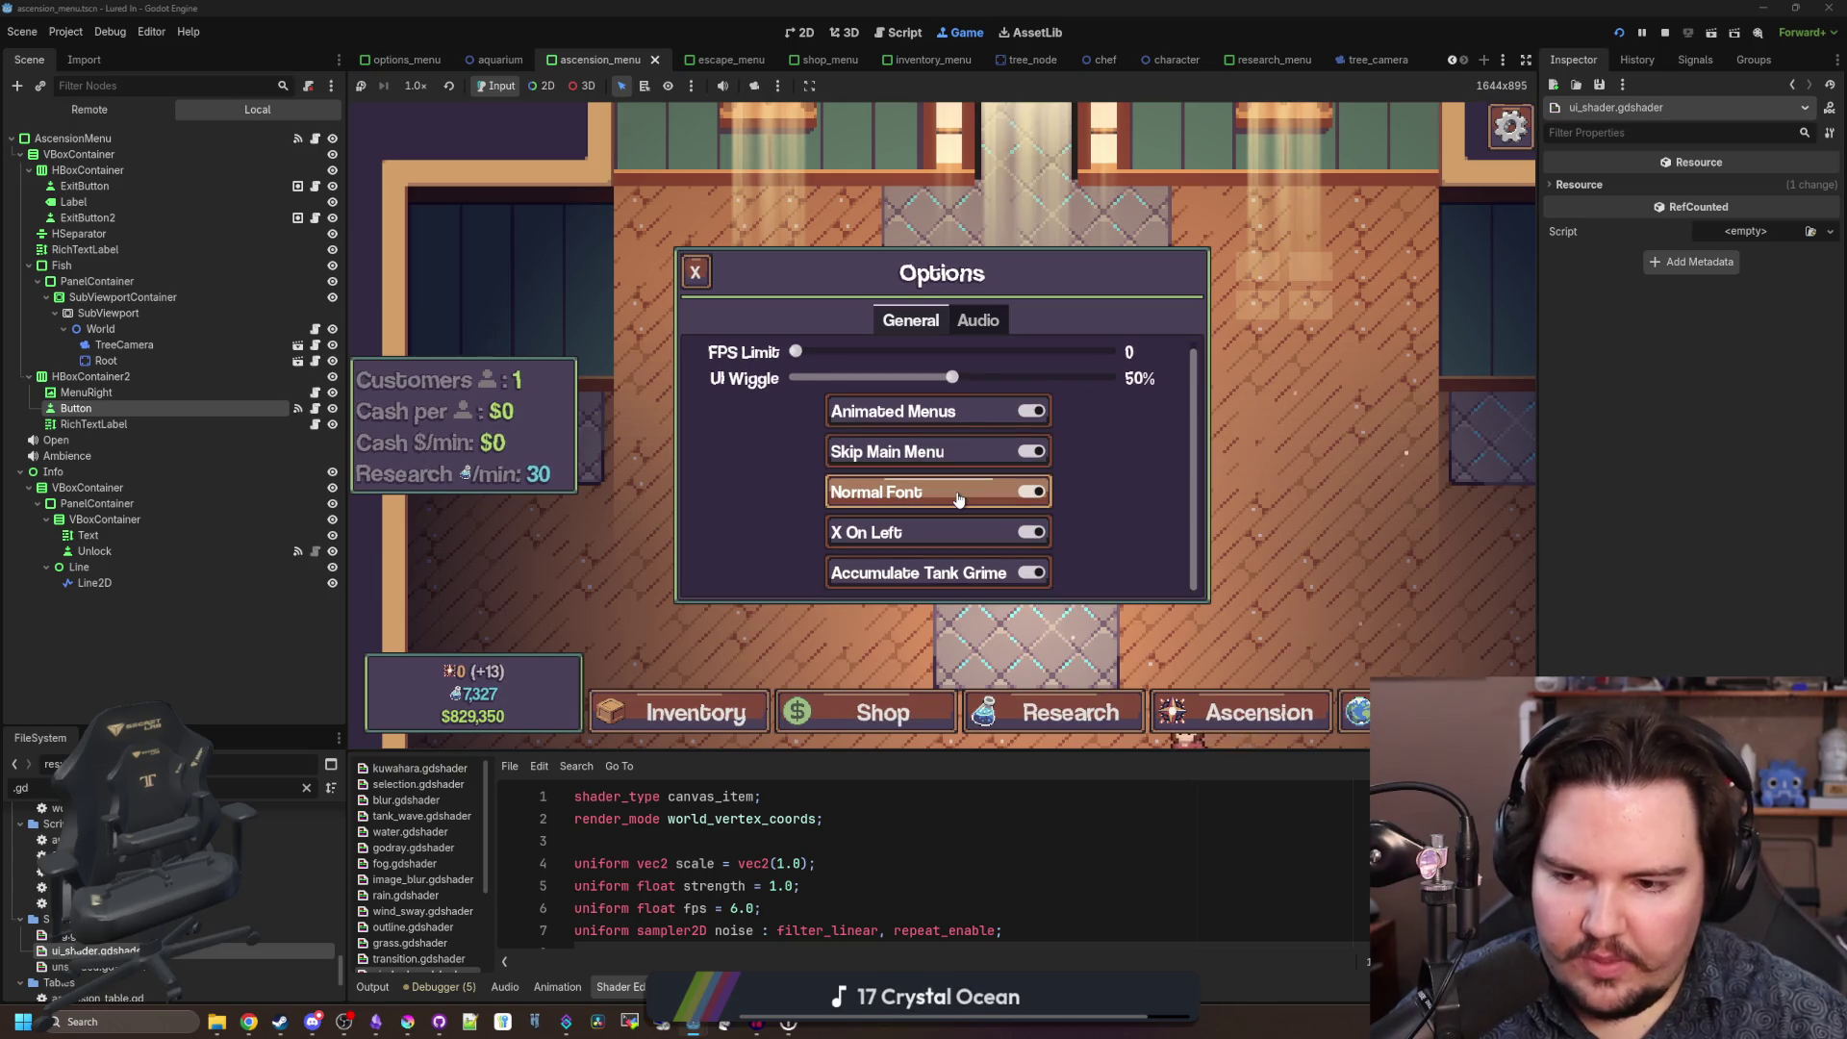
click(963, 496)
click(968, 491)
click(970, 490)
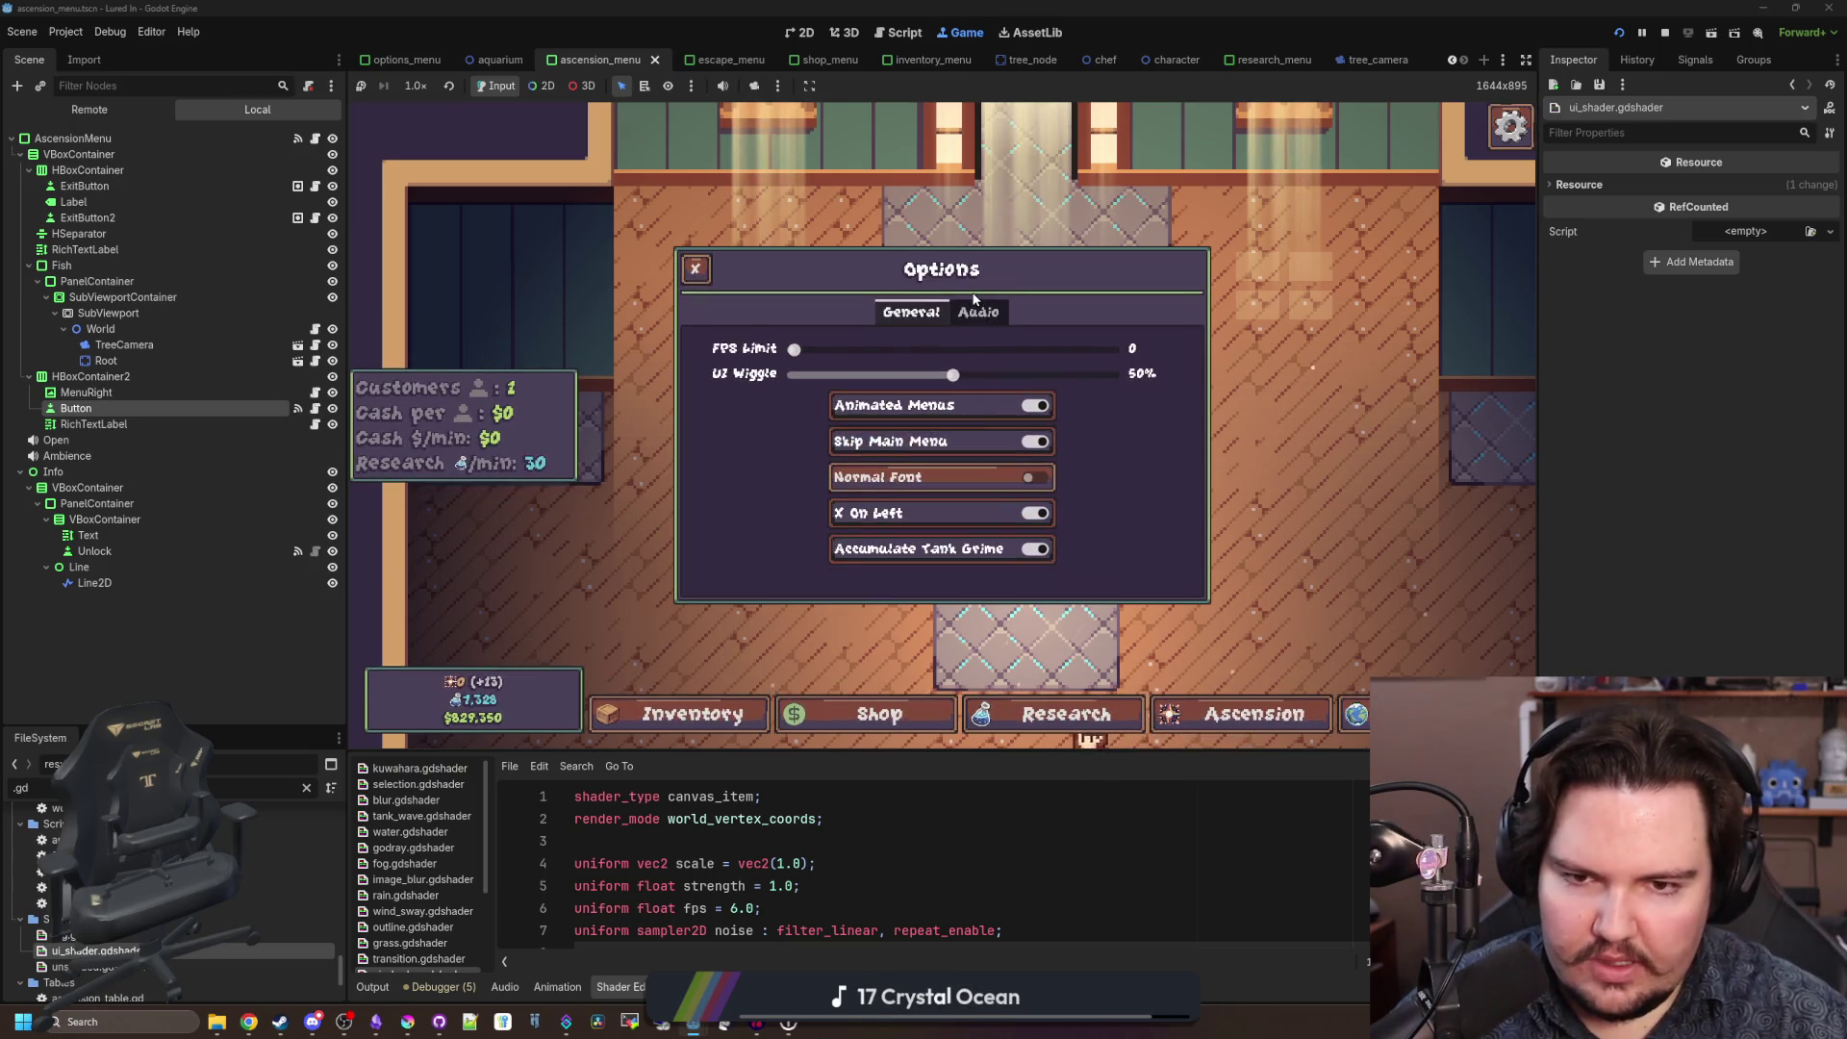
click(695, 269)
click(923, 385)
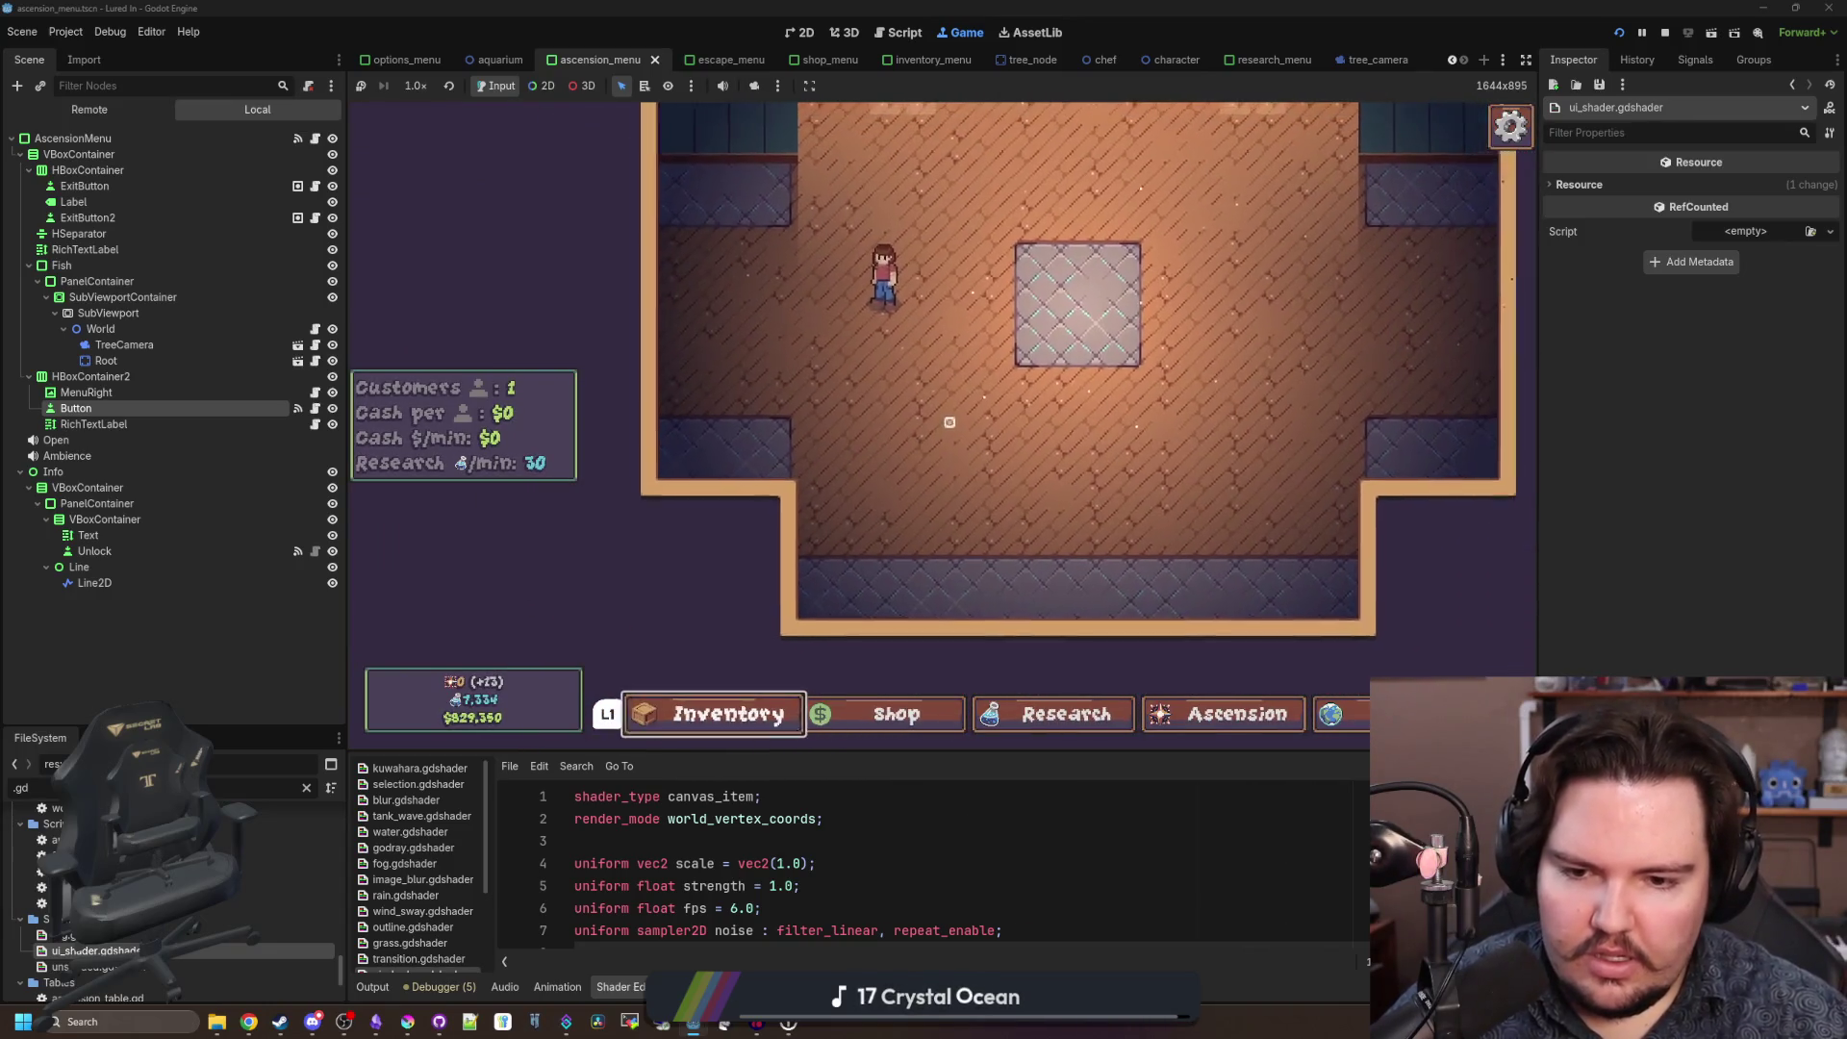
Close Research and open the Ascension menu using controller input.
mouse_move(965, 438)
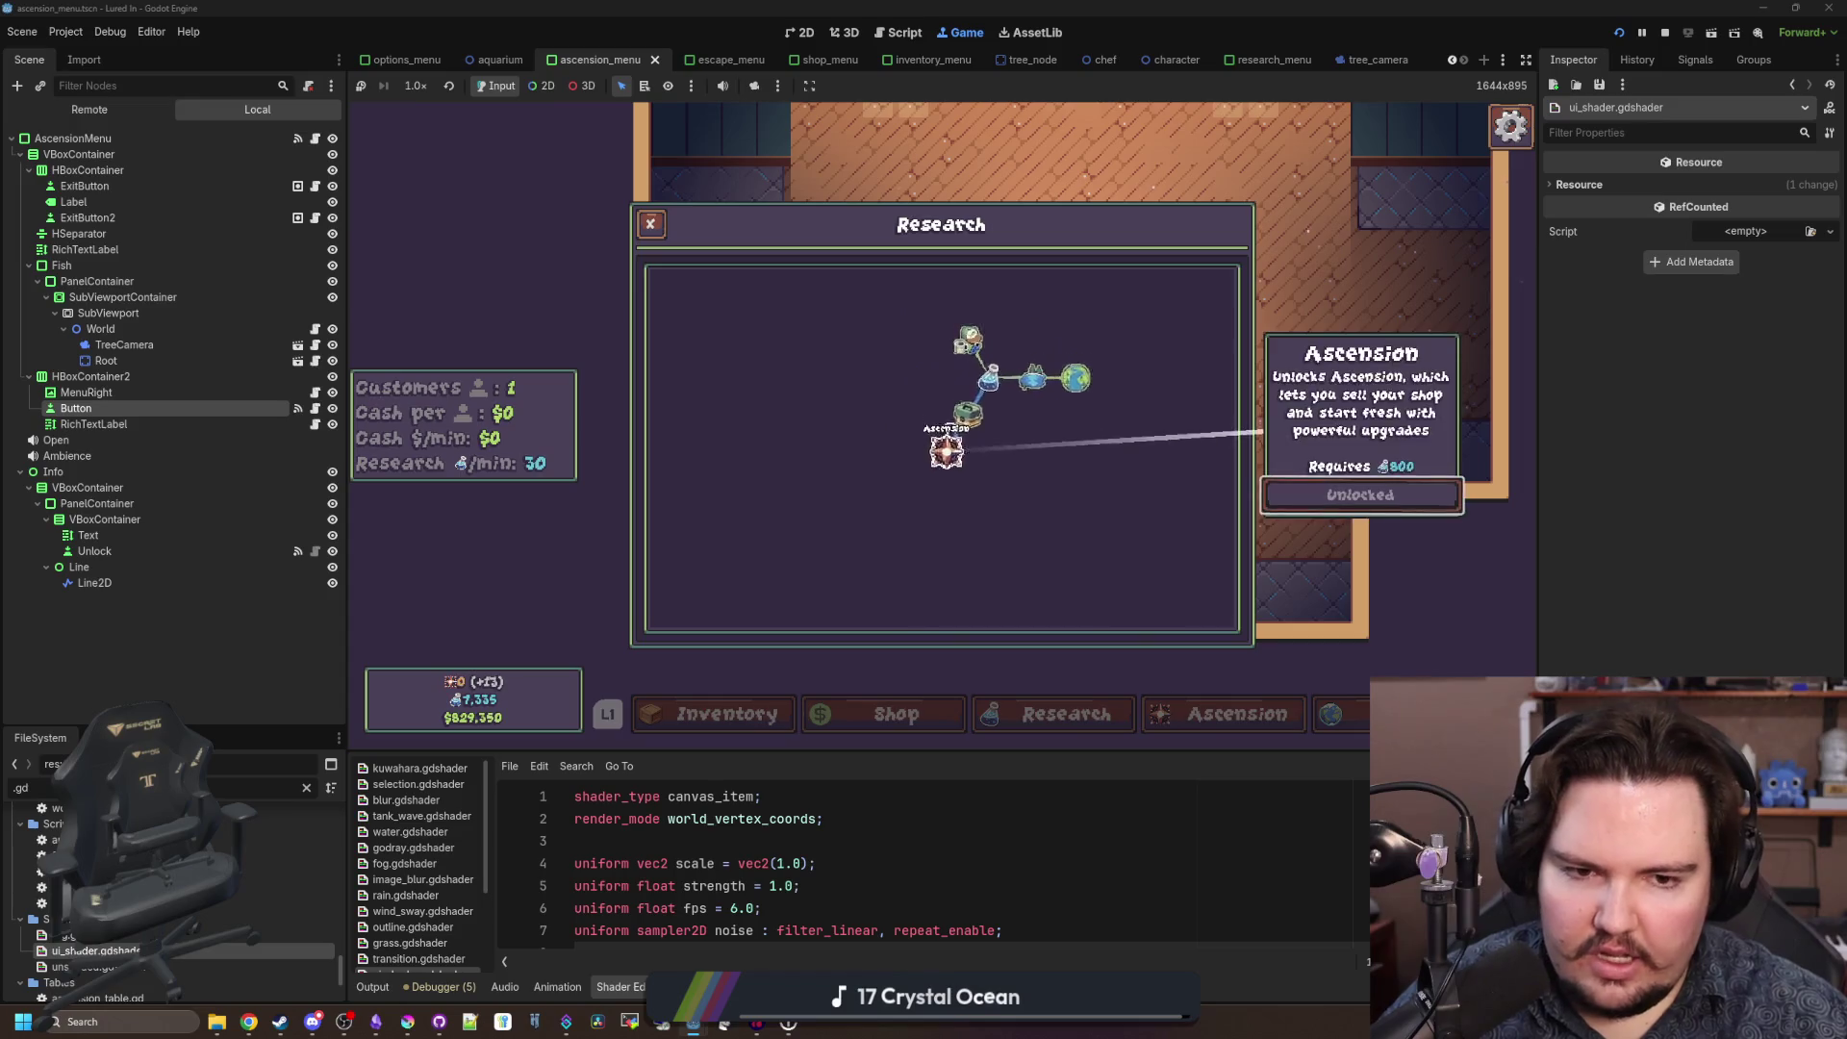
key(Escape)
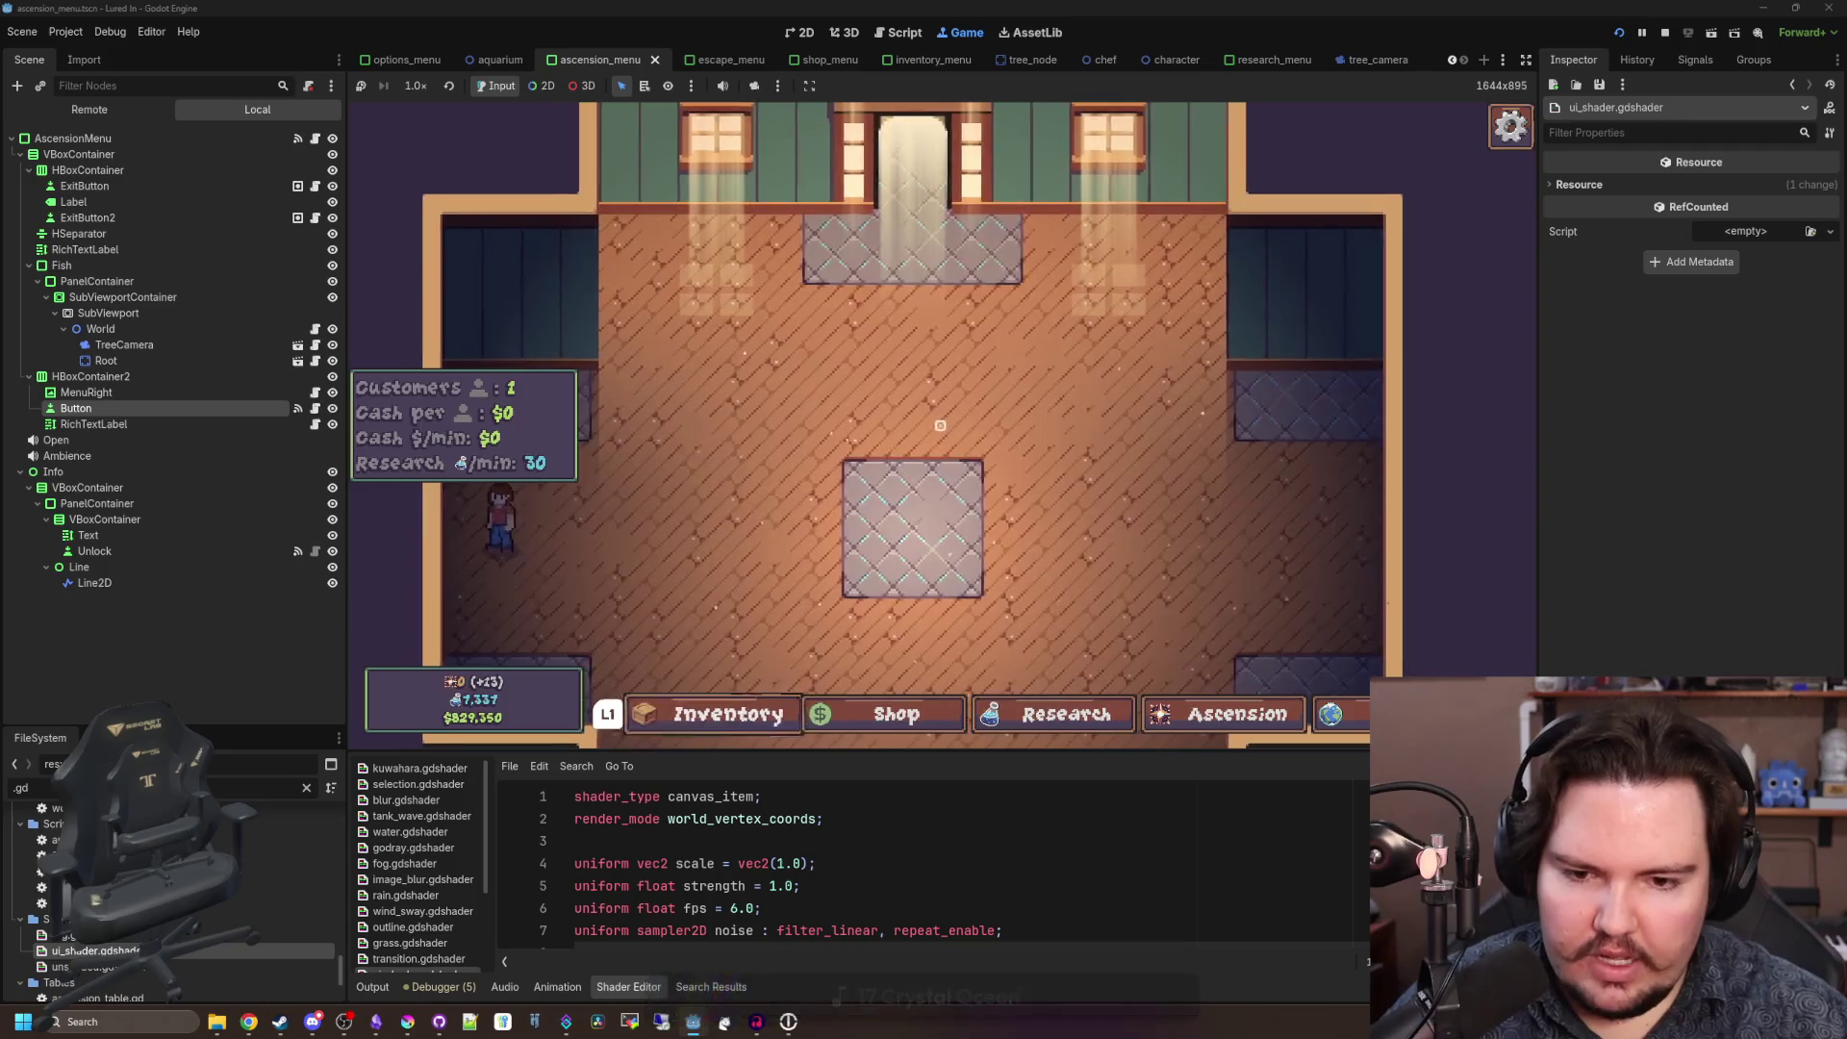
key(Right)
key(Right)
key(Return)
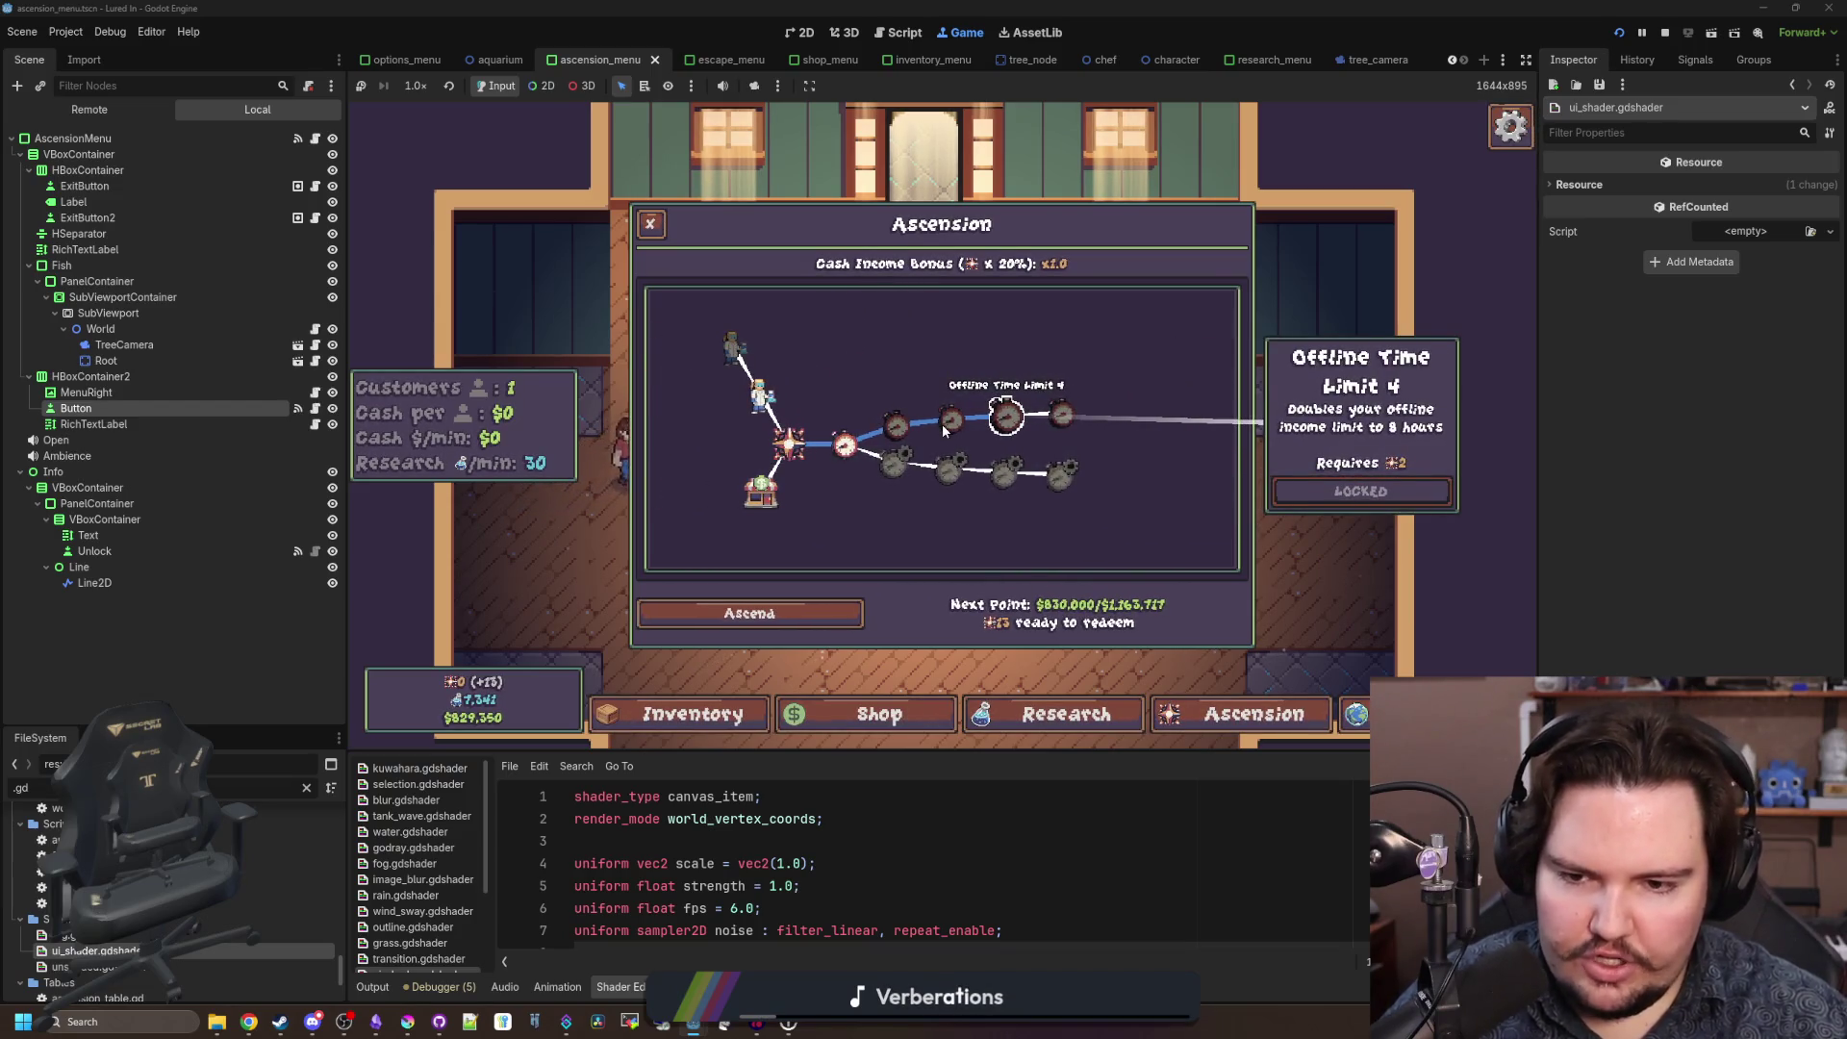
Press Ascend with the controller, dismiss the reset WARNING dialog, then switch back to mouse controls.
key(Left)
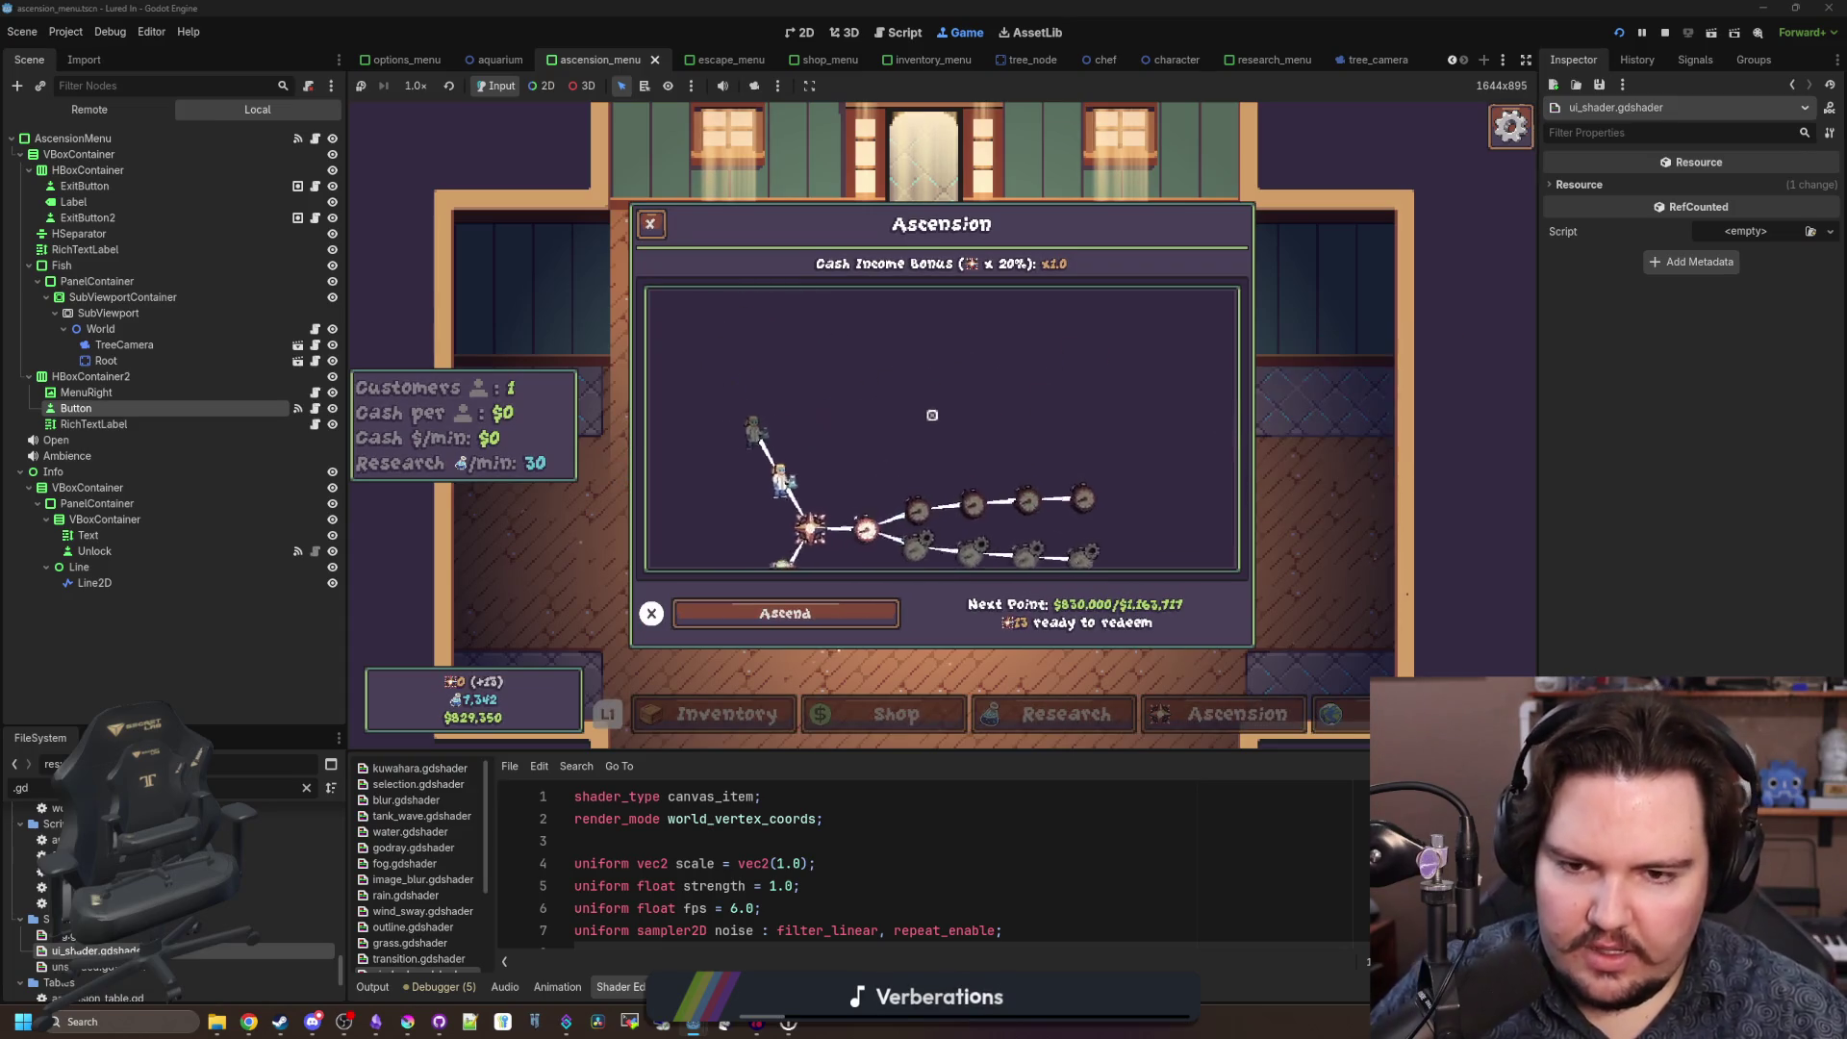
key(Return)
key(Left)
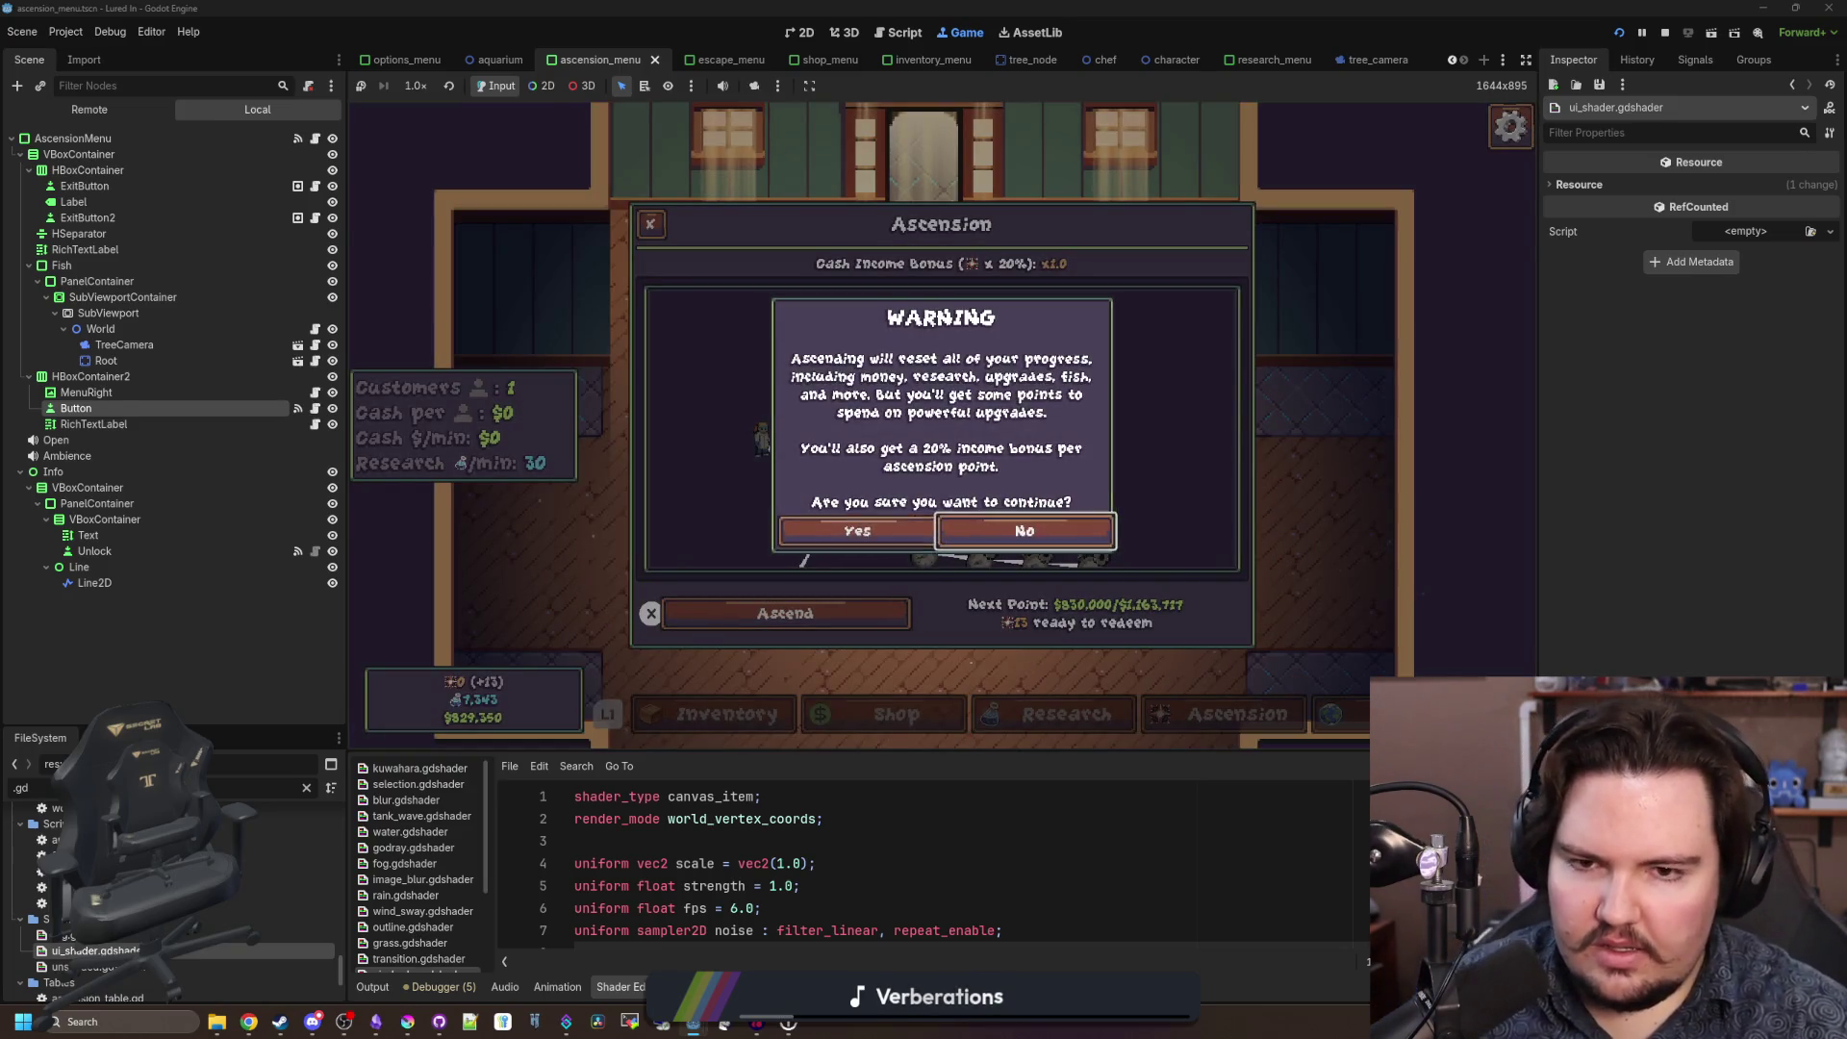
key(Return)
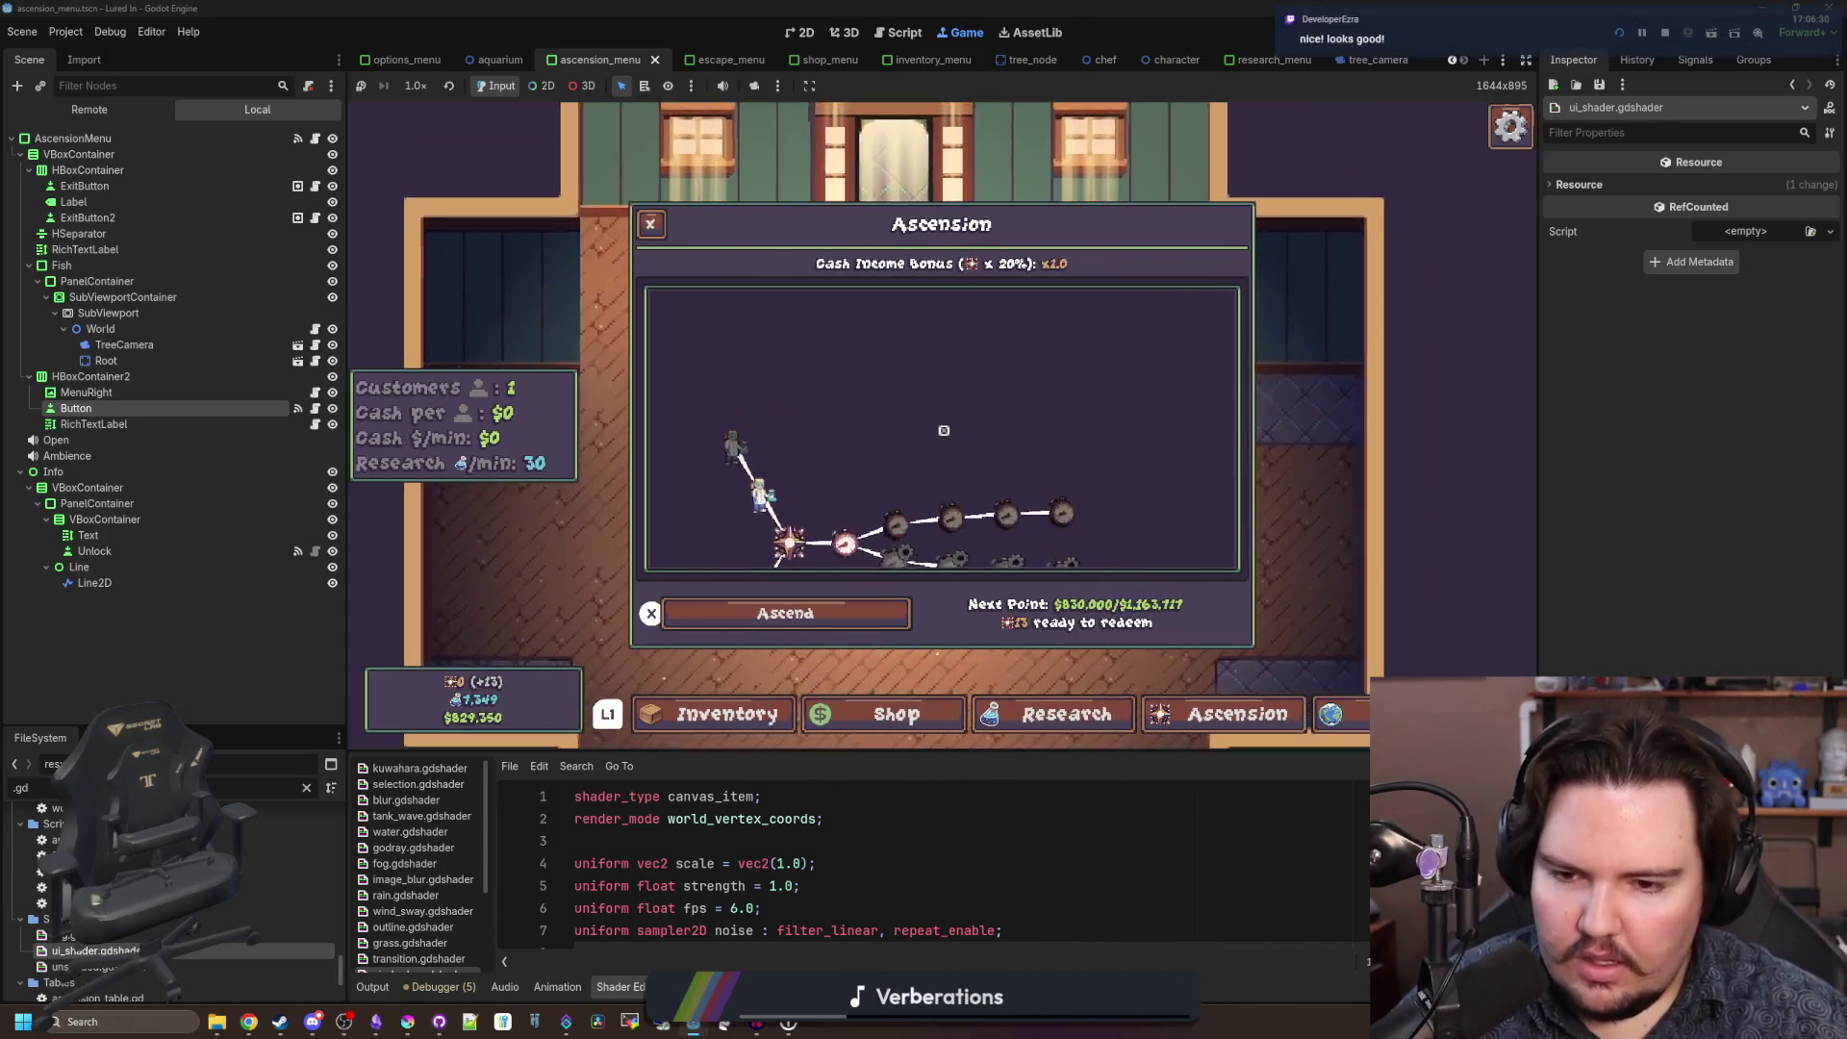
key(super)
click(1033, 569)
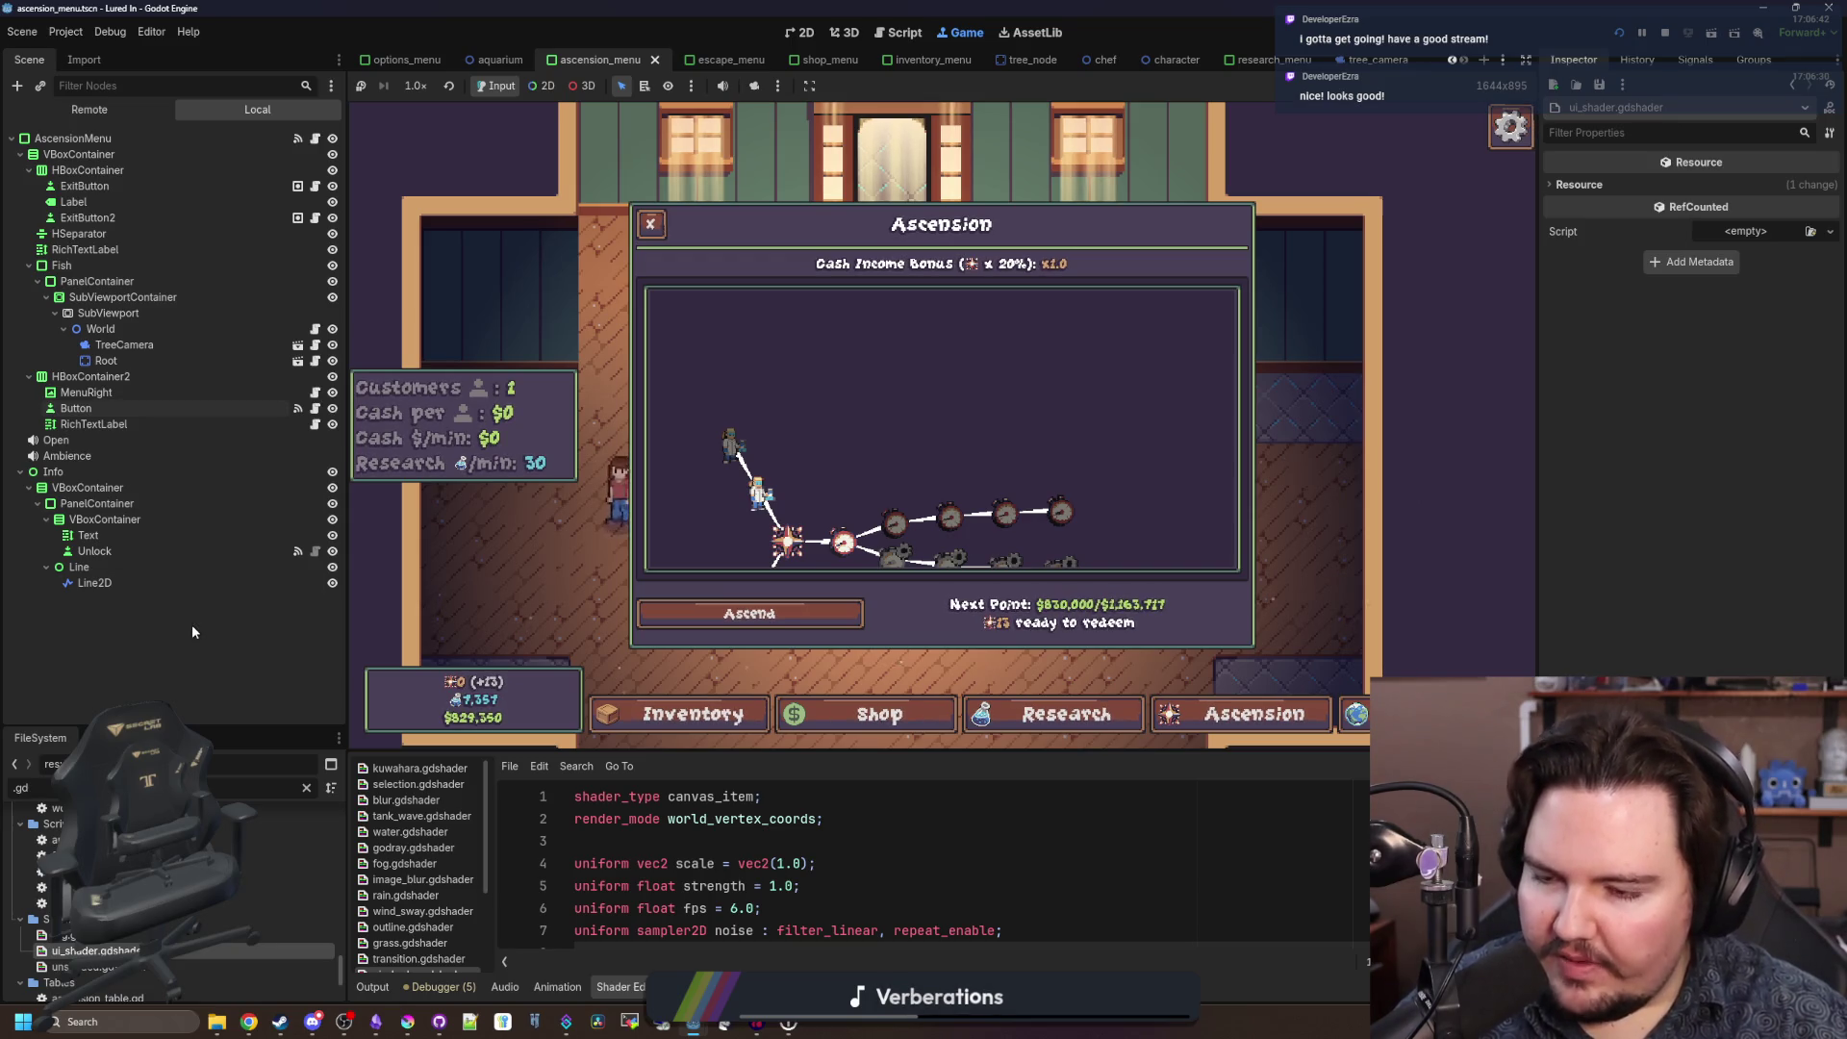
Filter the FileSystem by 'animated' and open animated_button.gd.
click(307, 790)
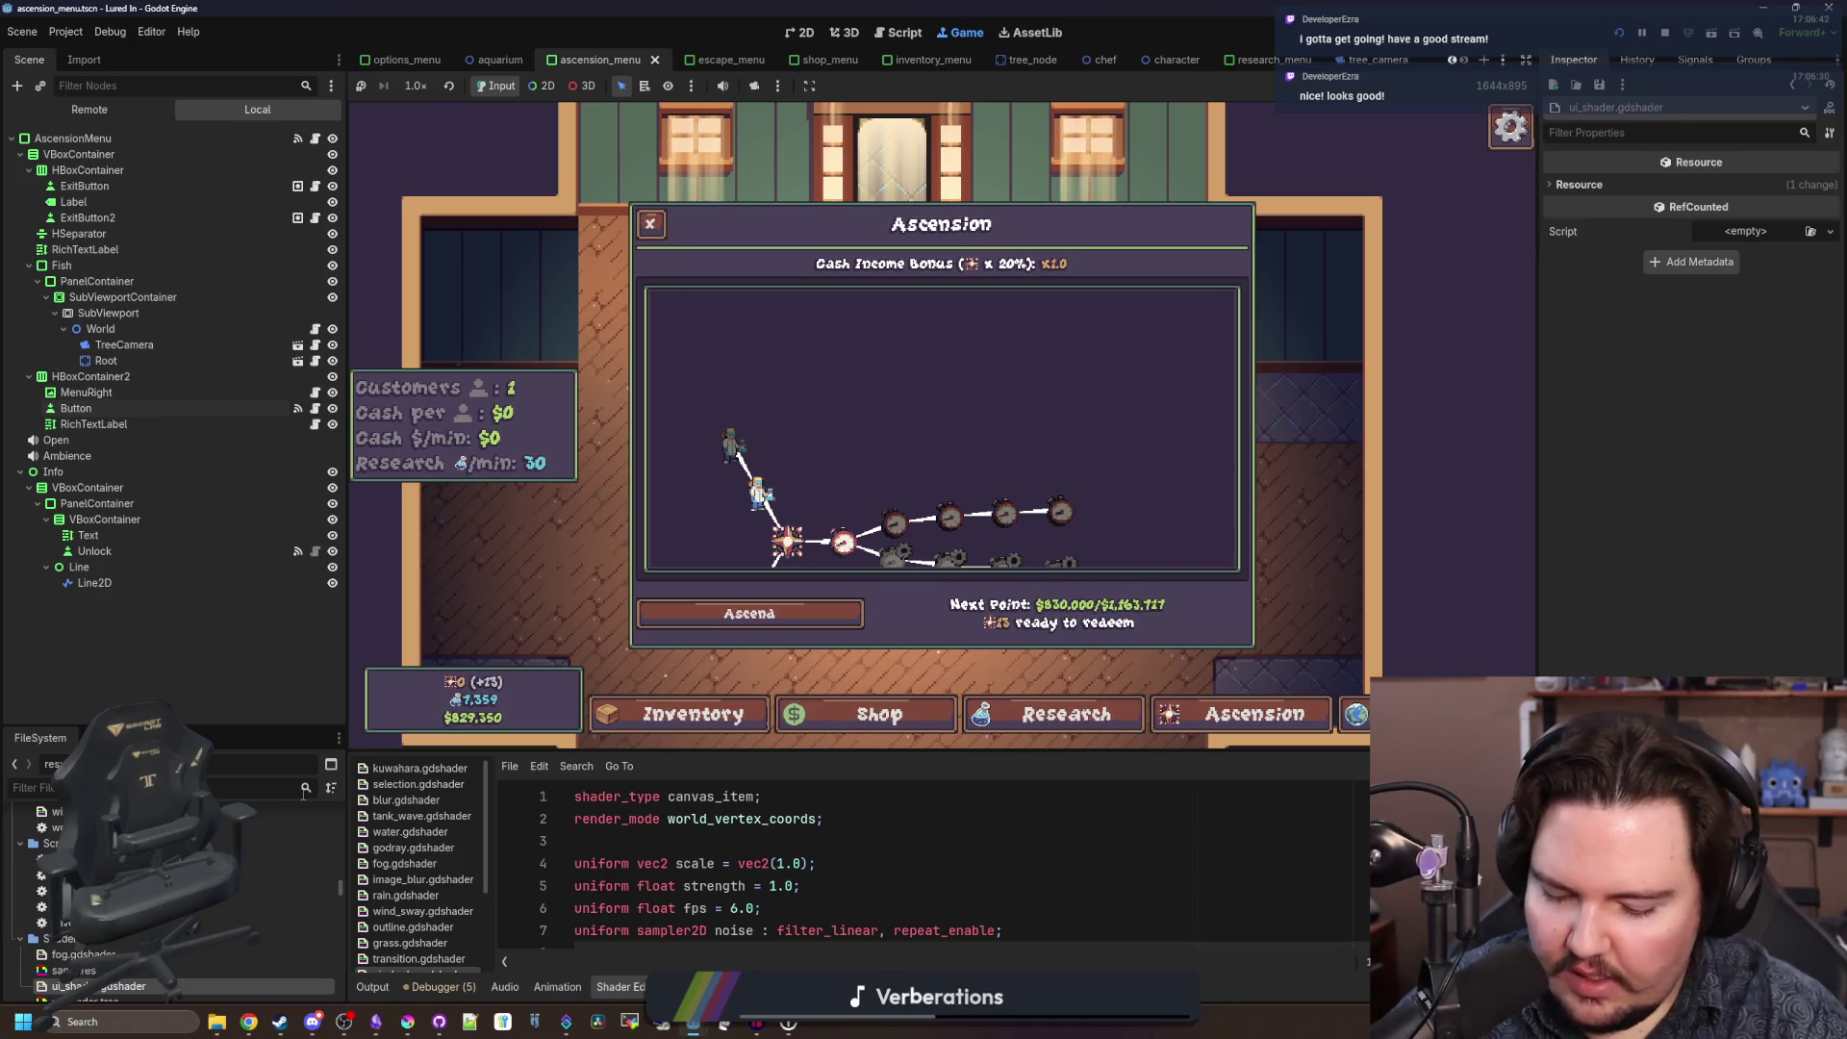
text(mo)
key(BackSpace)
key(BackSpace)
text(animated)
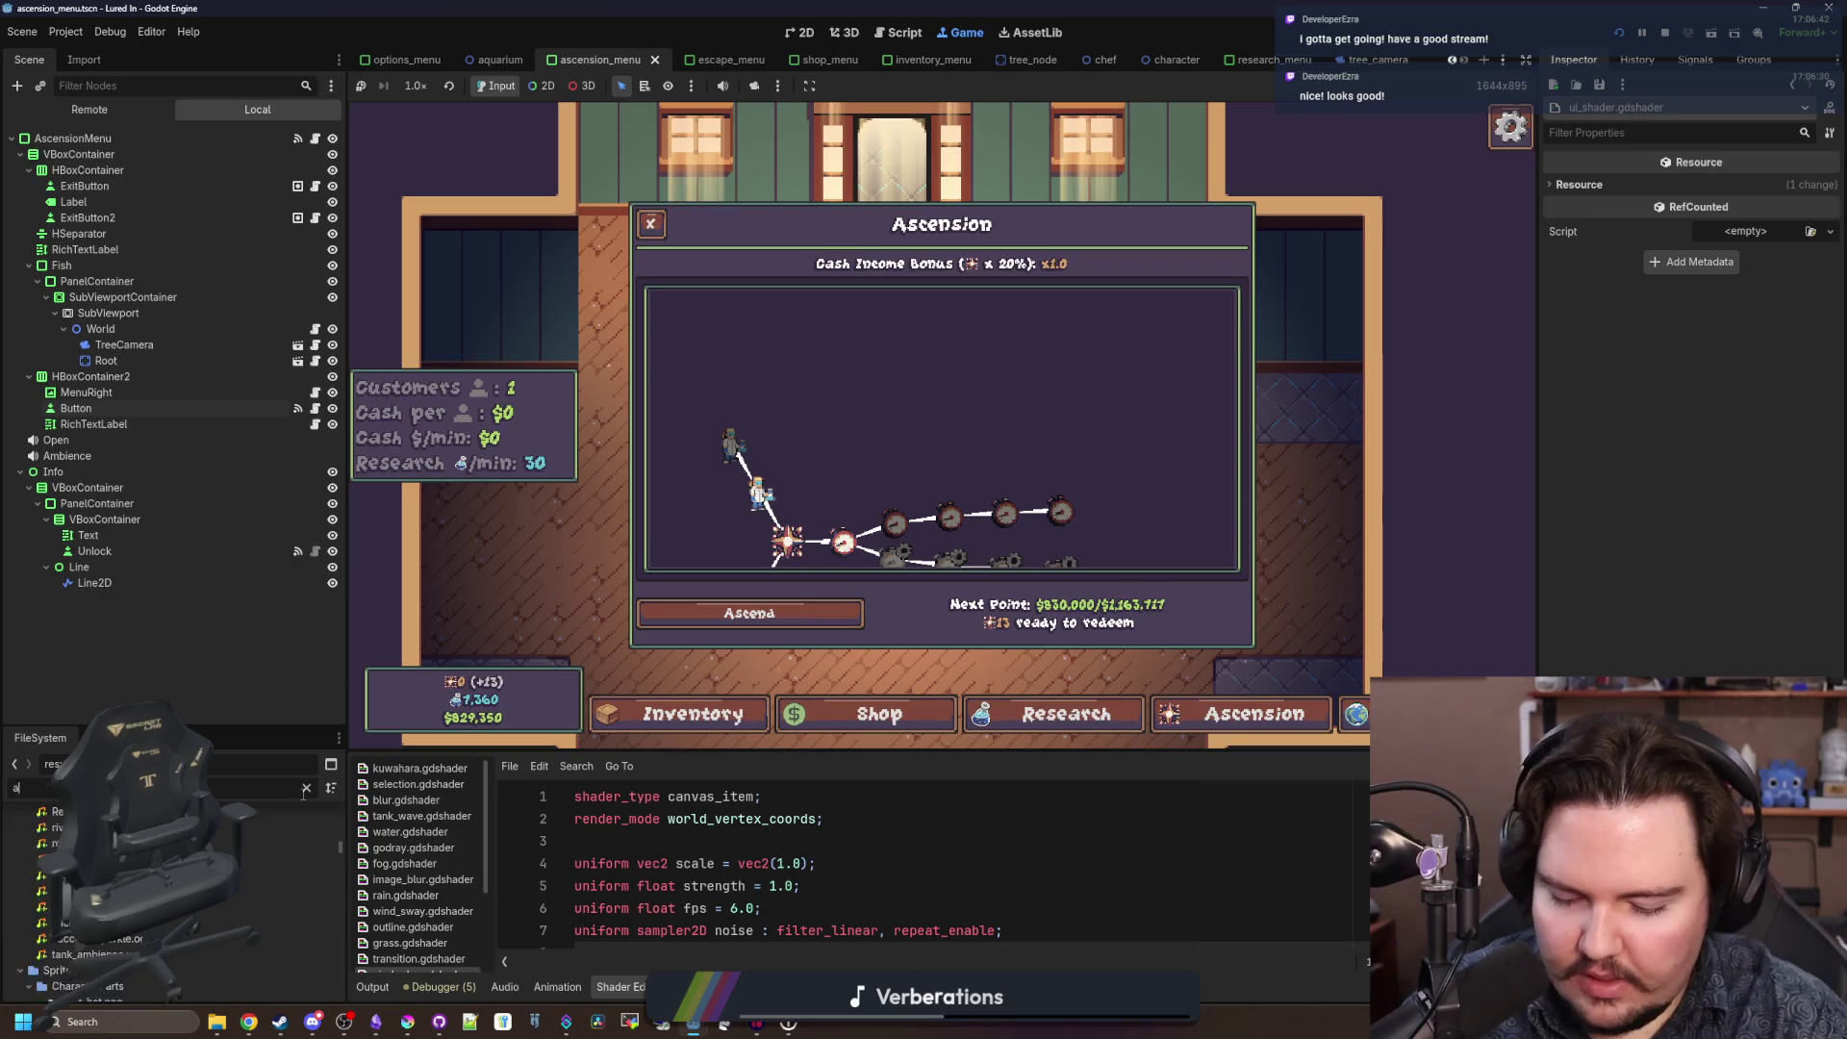
double_click(317, 863)
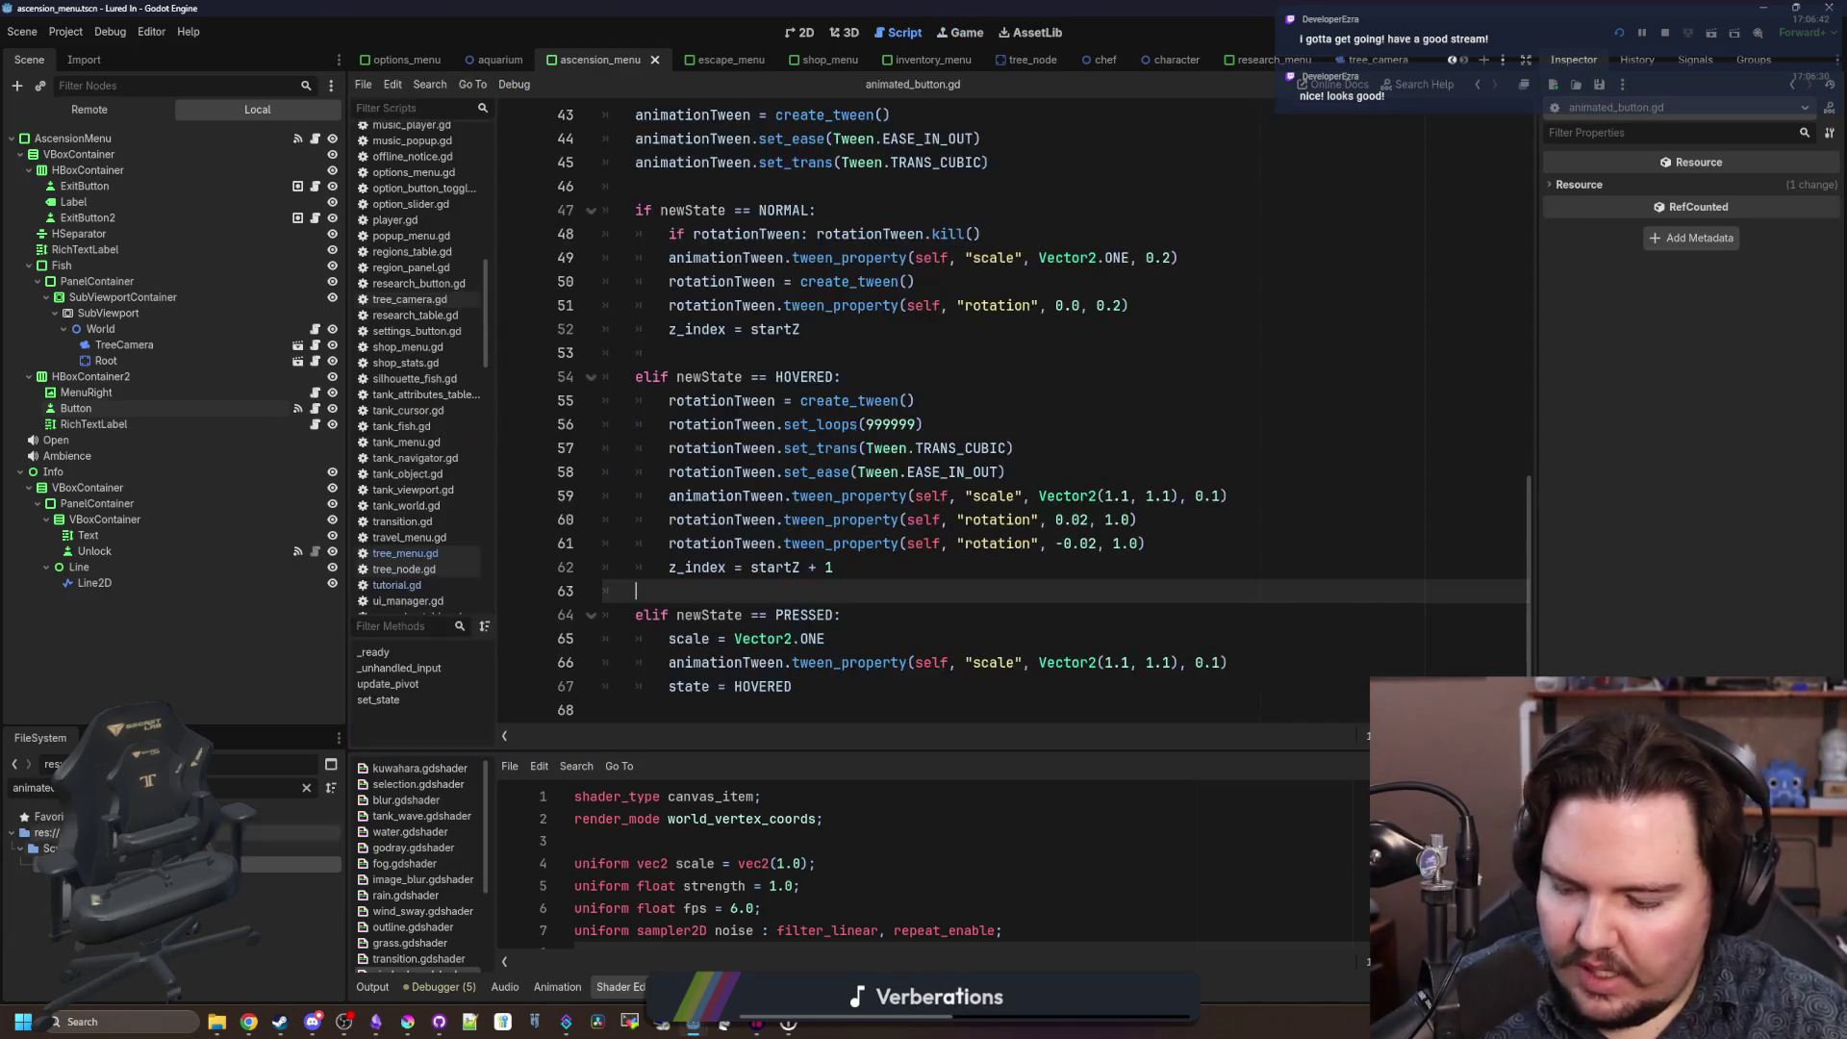
Read through the pressed-state lines 62–67 and the rest of the script.
click(926, 573)
drag(794, 710, 636, 637)
click(707, 612)
click(707, 593)
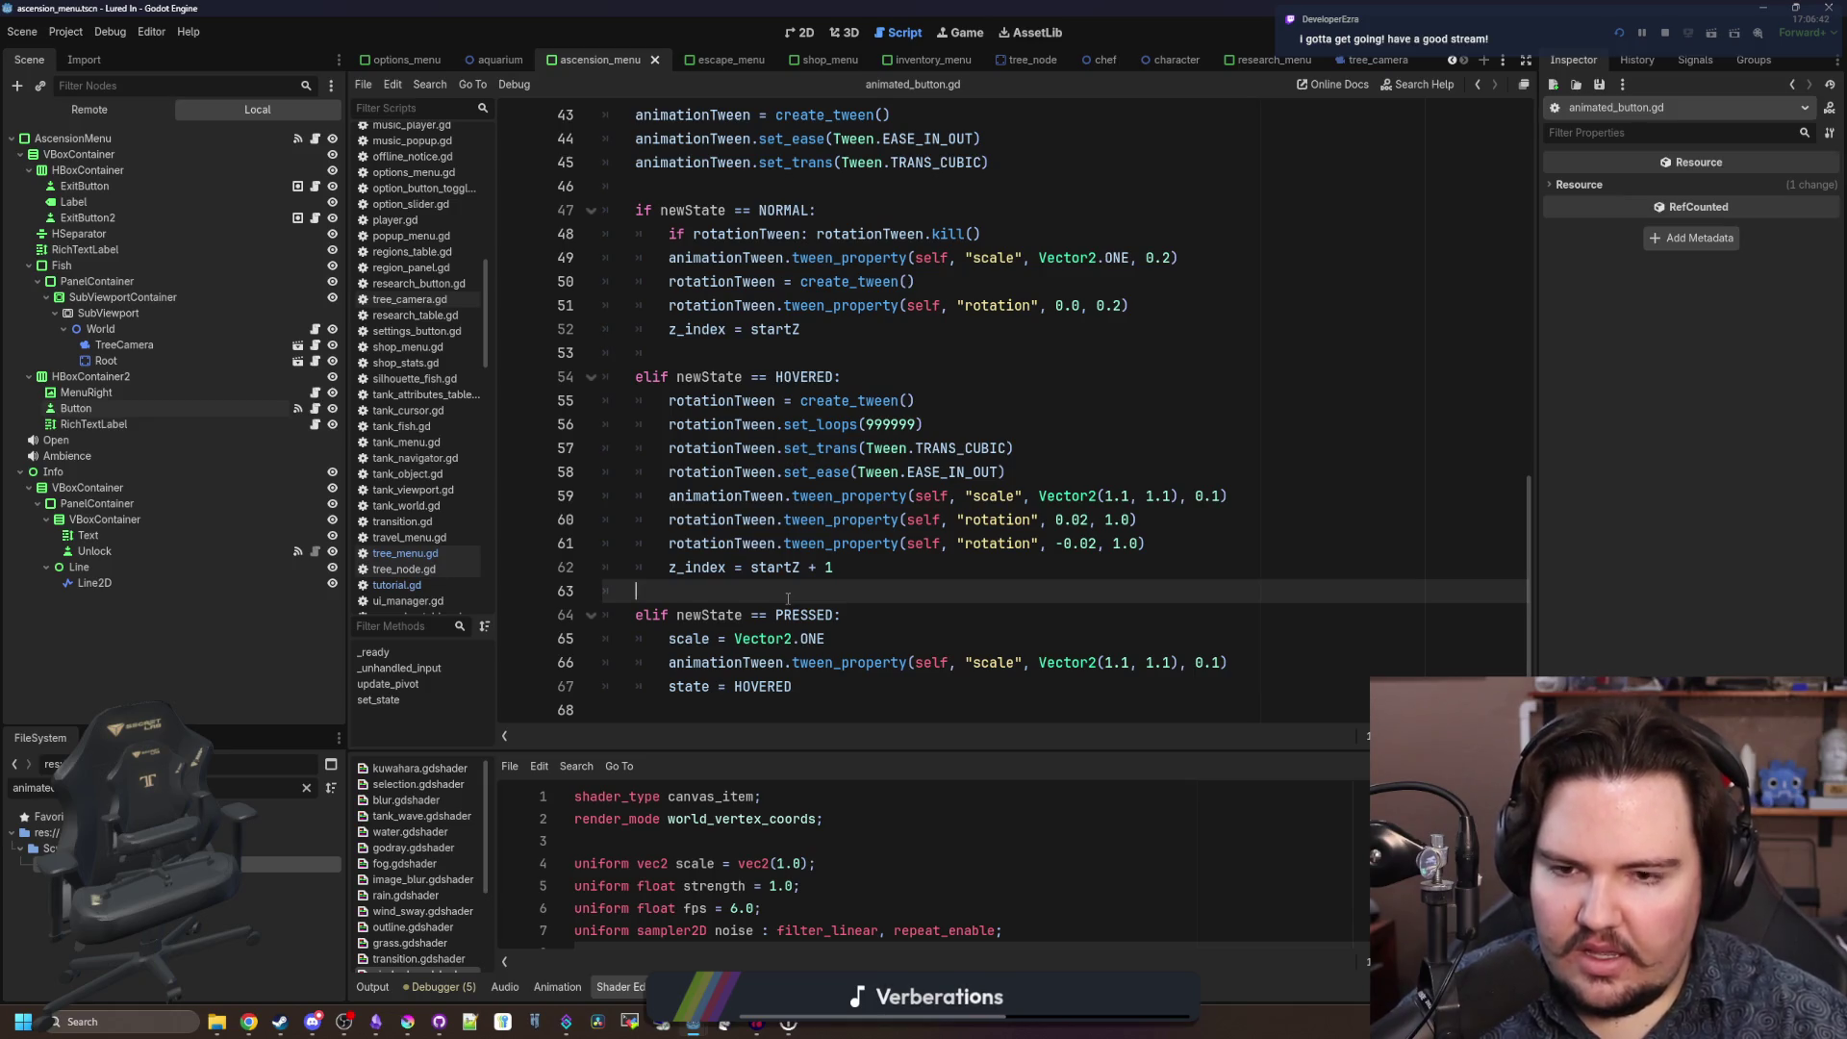
scroll(867, 550, up, 5)
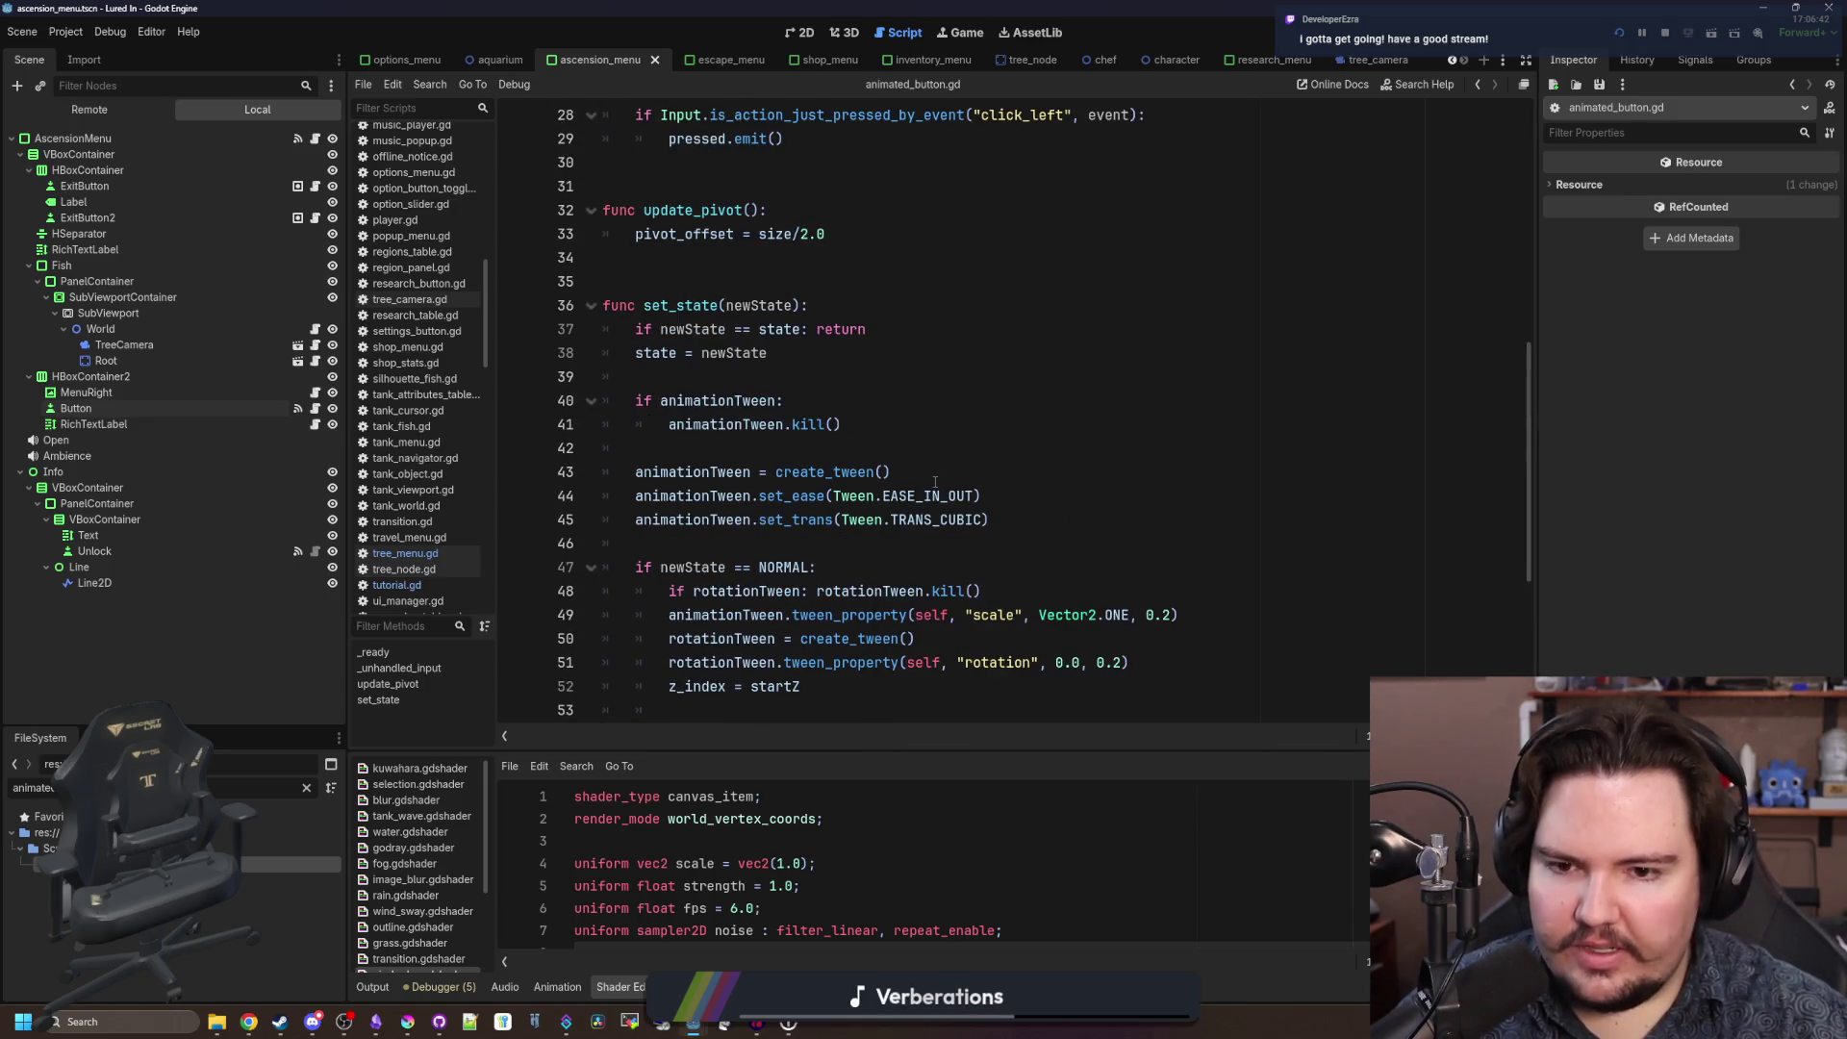
scroll(934, 482, up, 5)
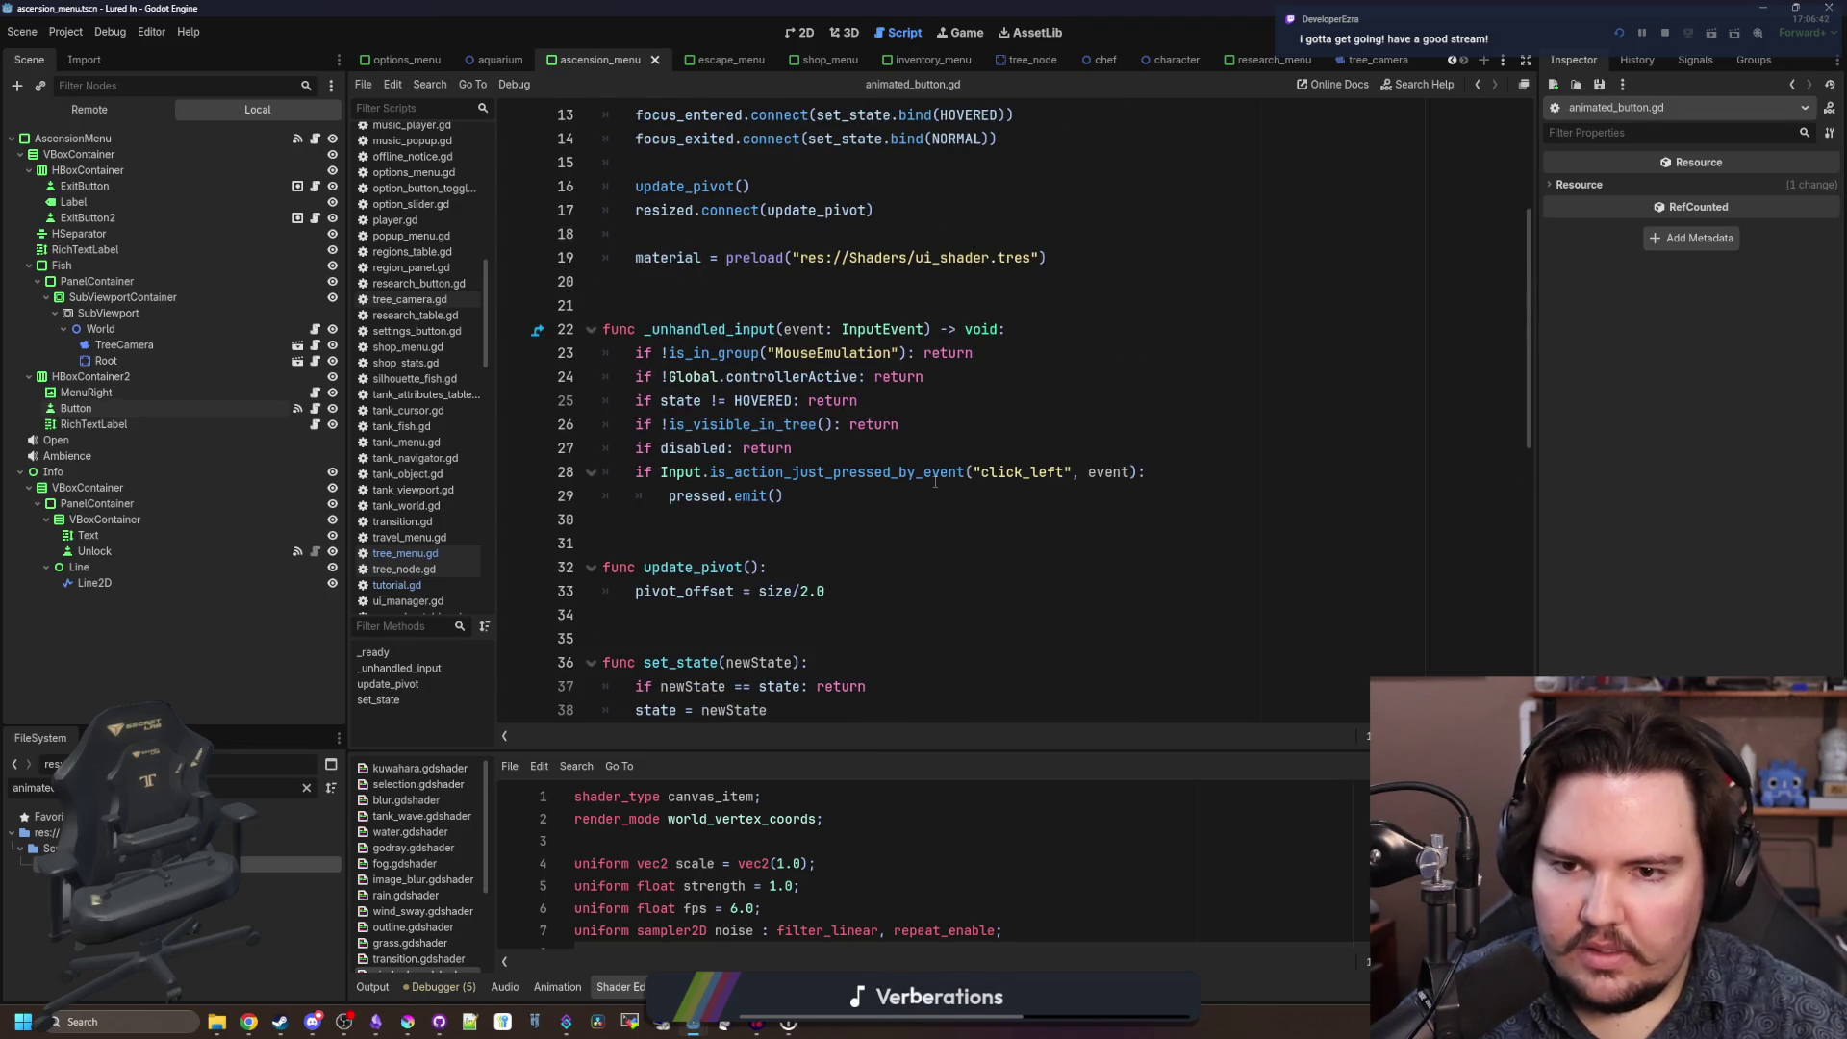
scroll(934, 482, up, 4)
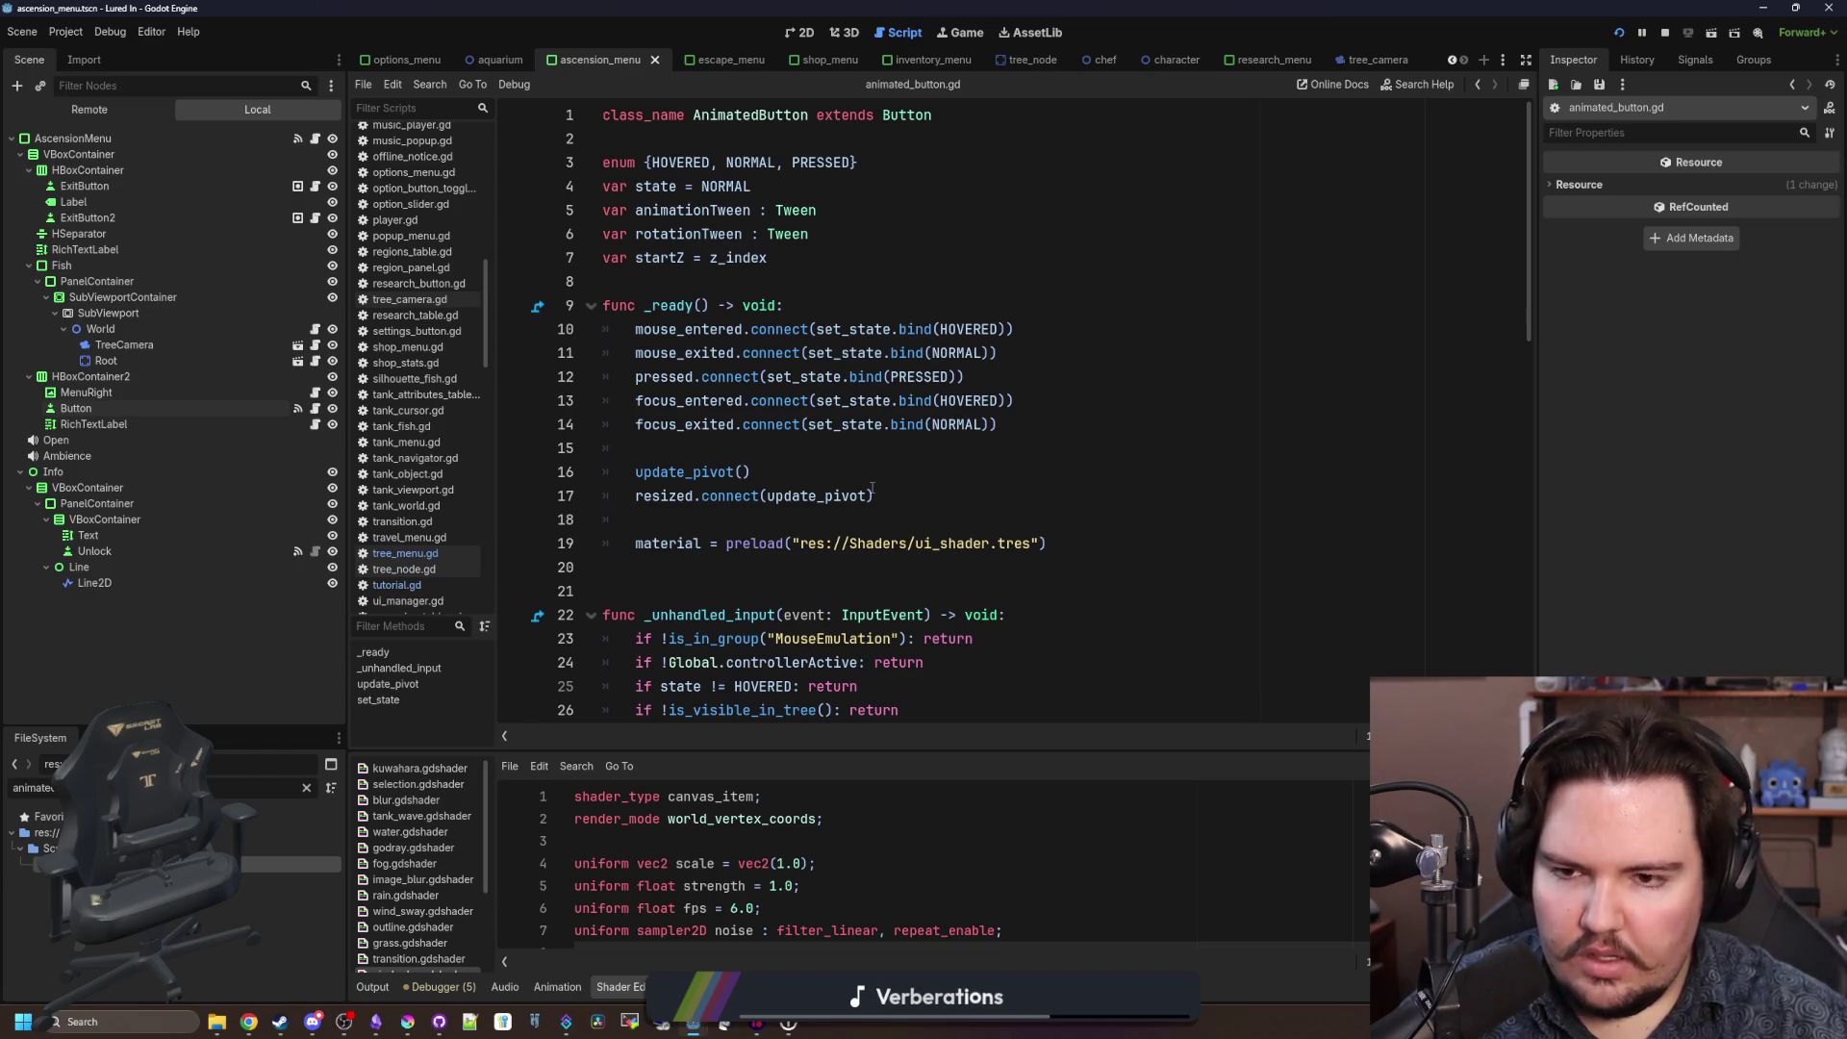
scroll(872, 489, down, 14)
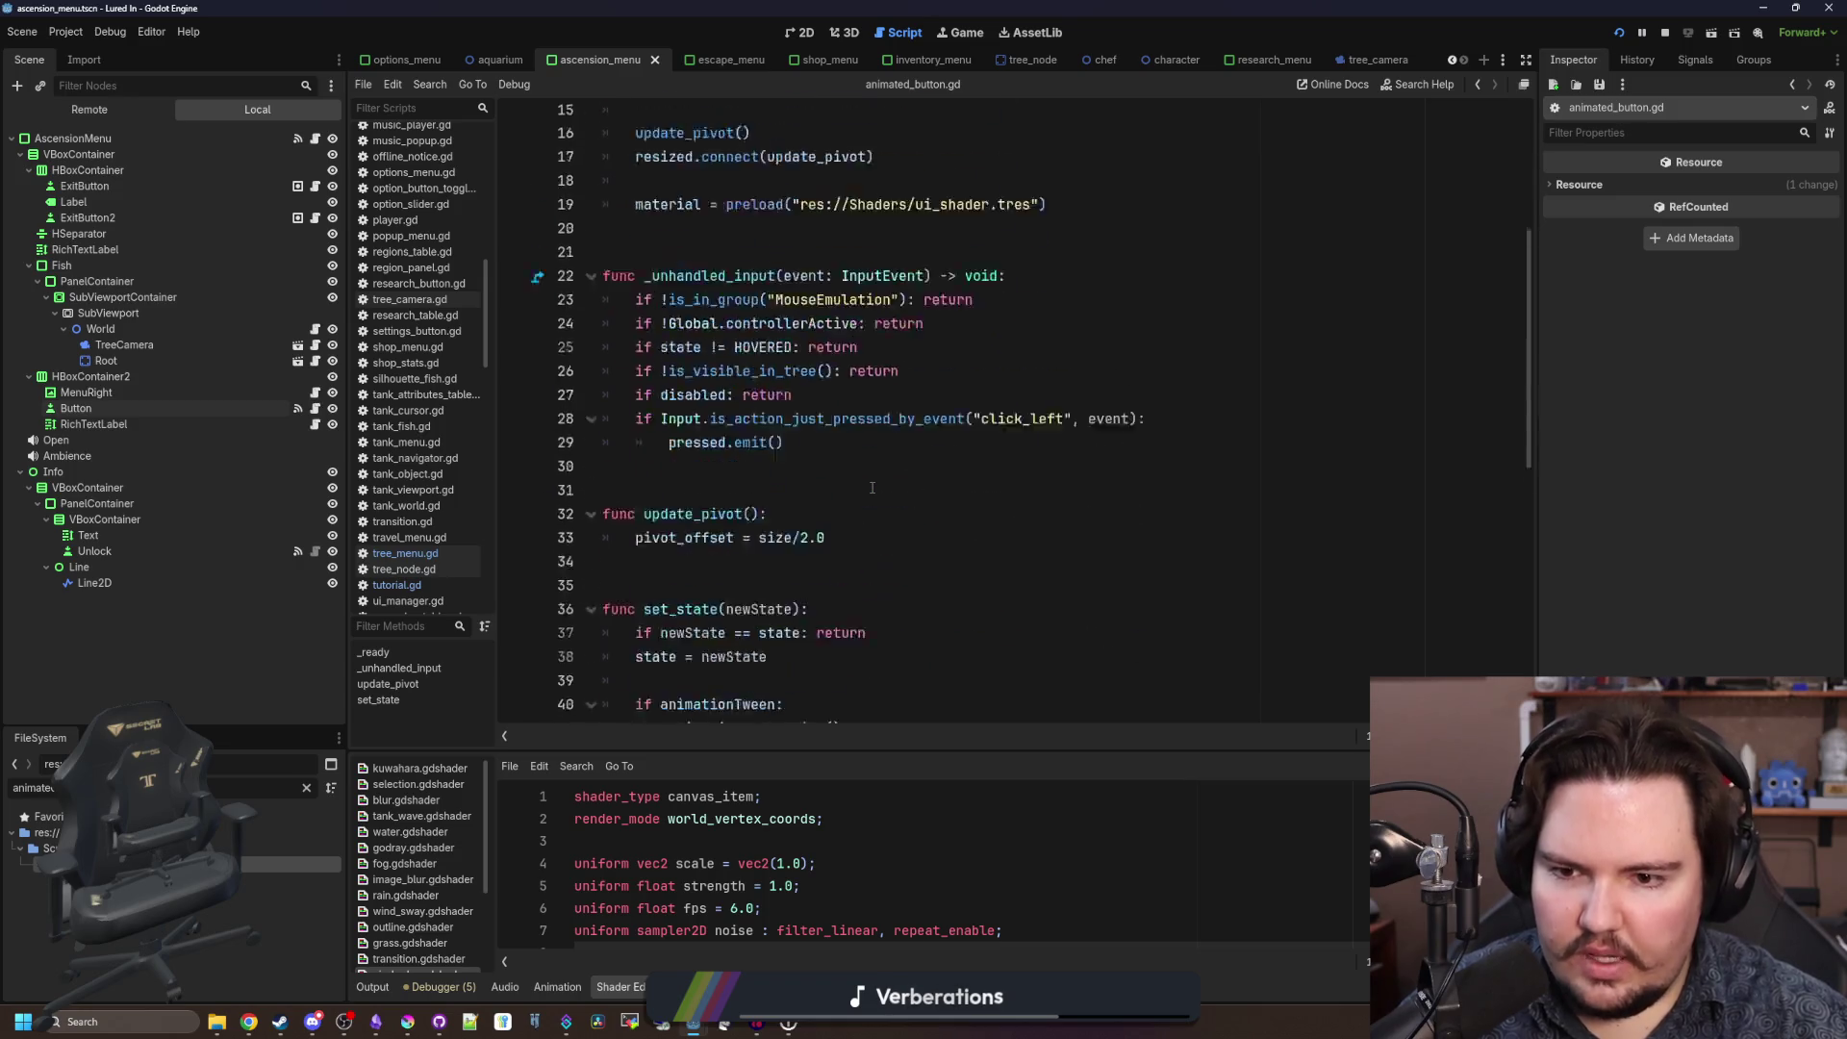
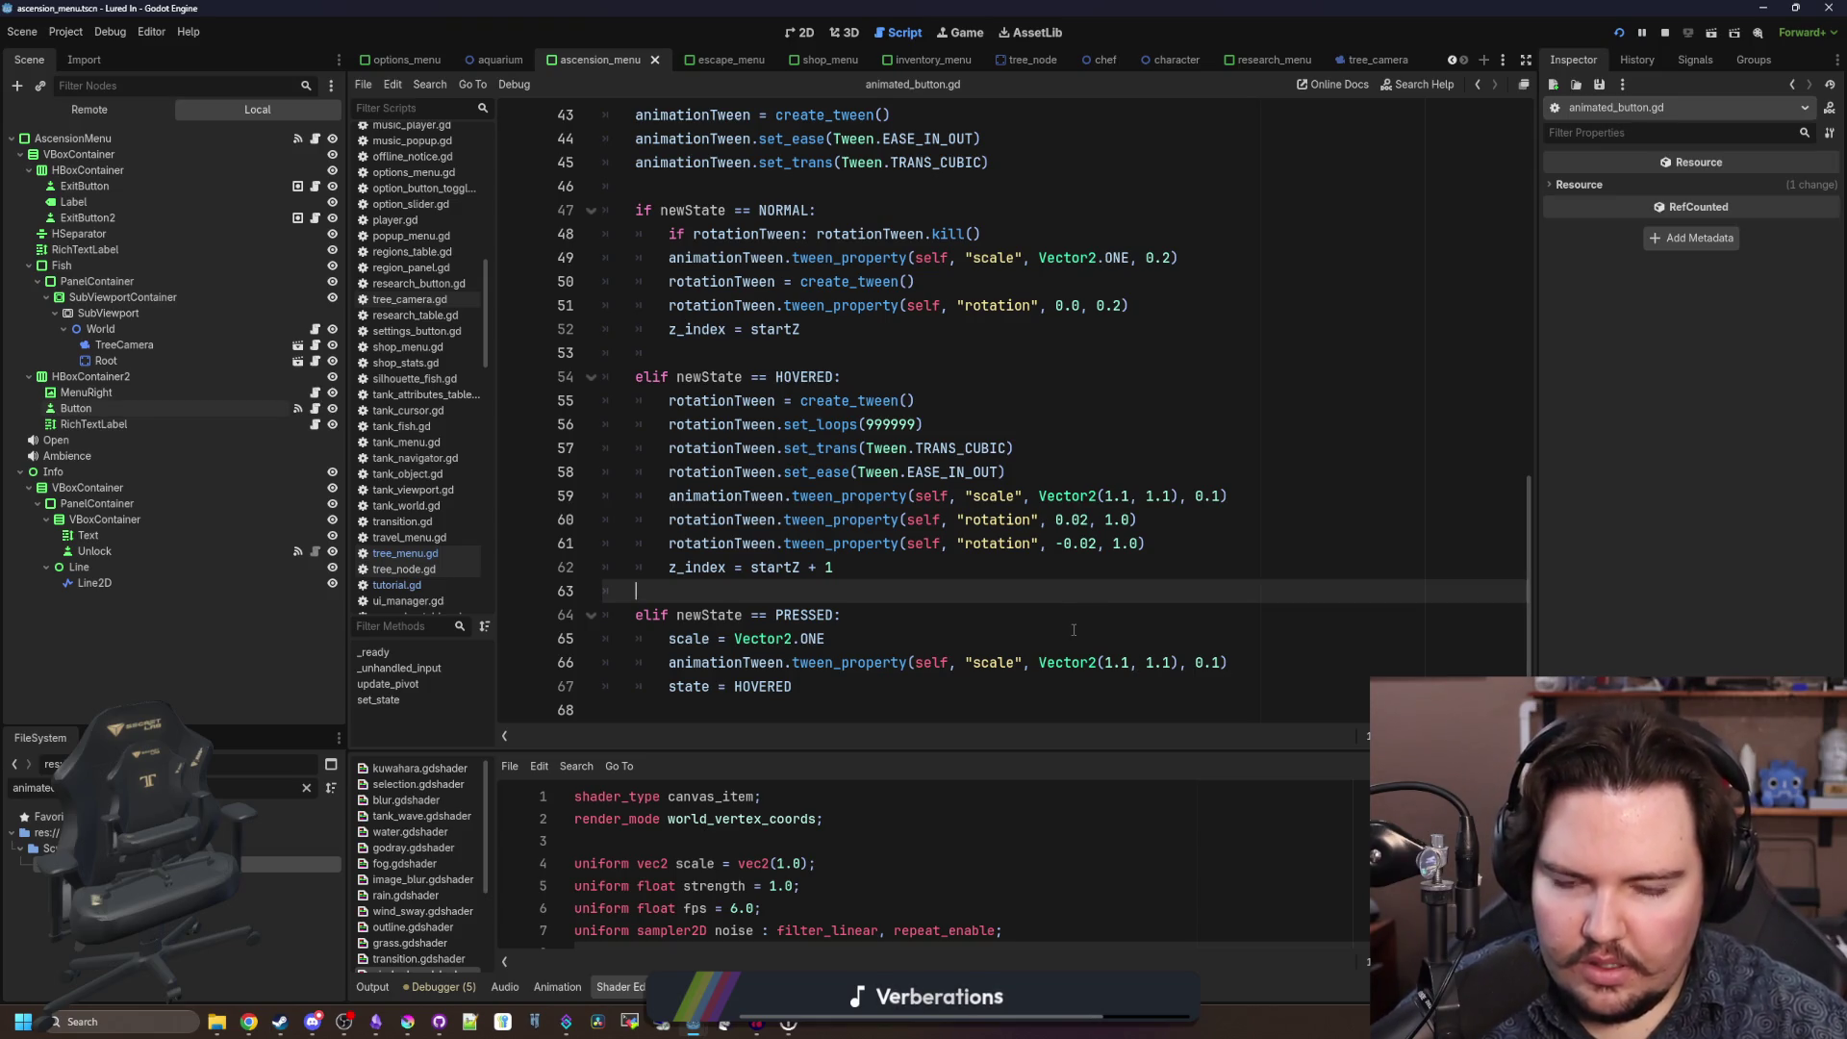
Make the pressed state scale from Vector2.ONE * 0.9 and tween to Vector2.ONE, then run the game.
click(1128, 663)
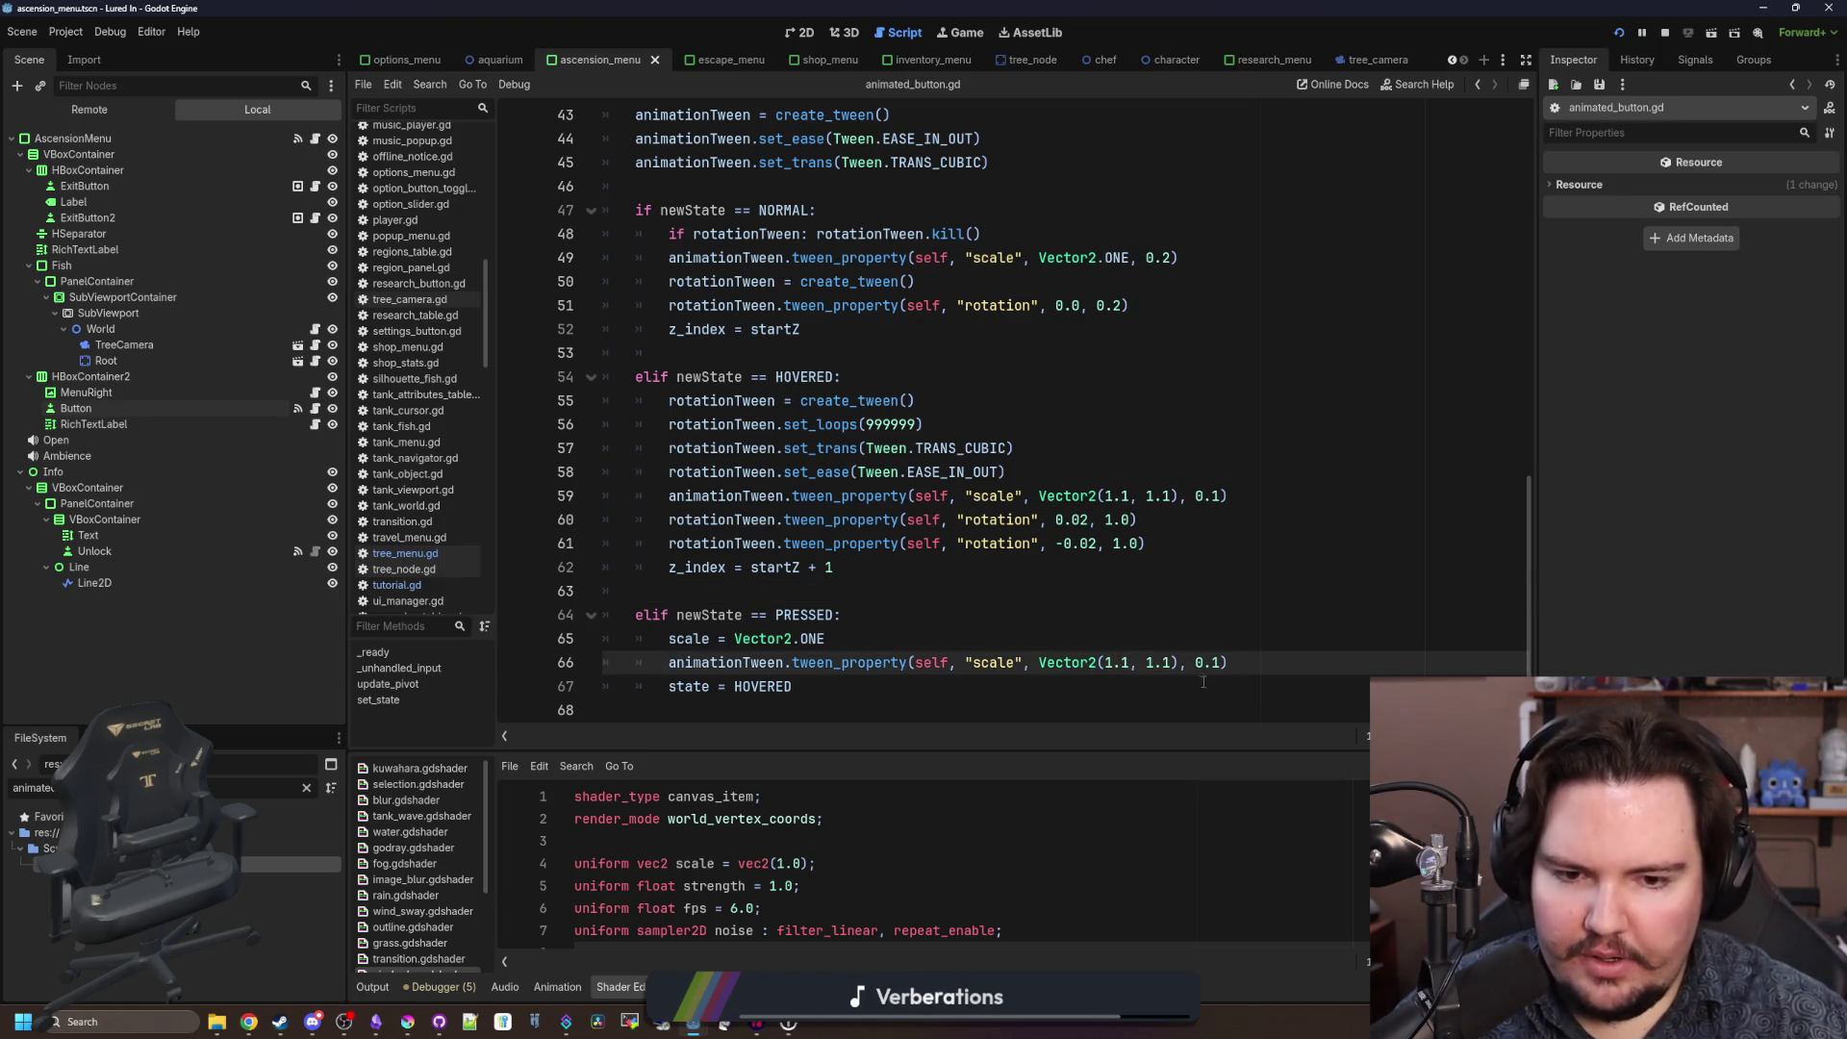
drag(1181, 667, 1114, 676)
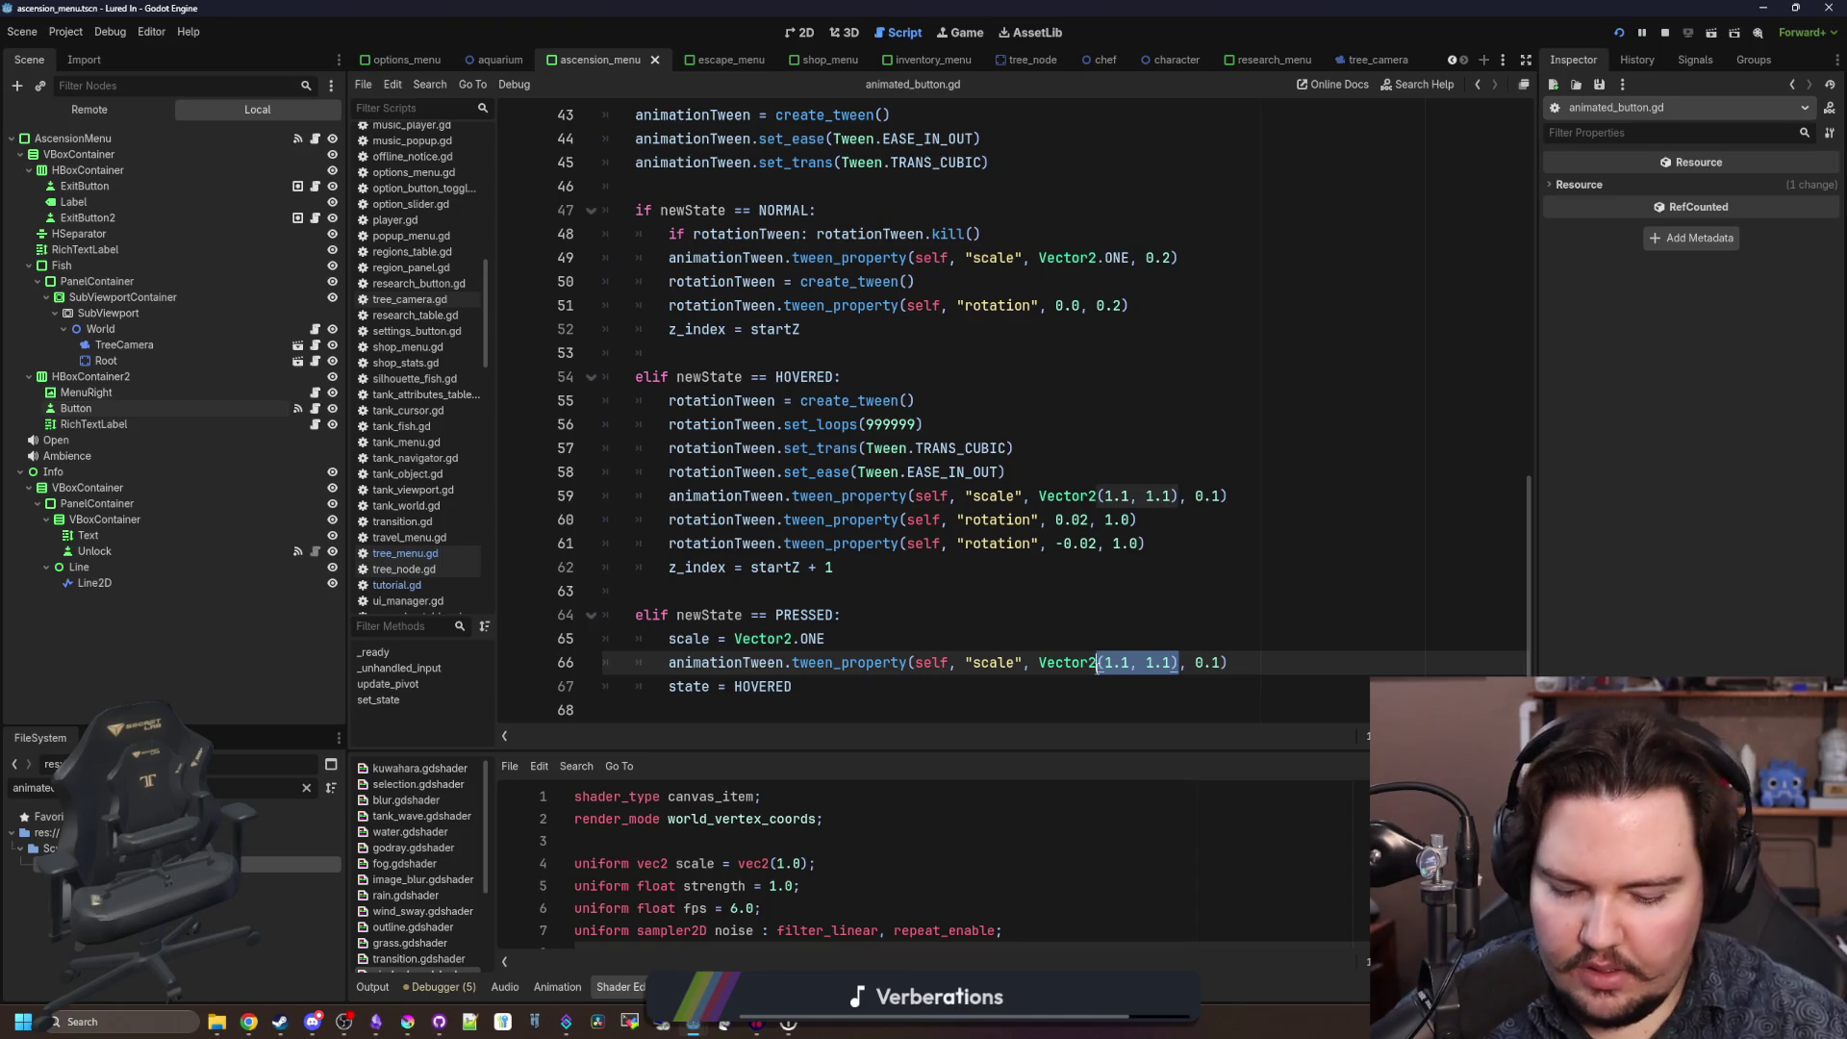
text(.ONE)
click(872, 635)
text(* 0.9)
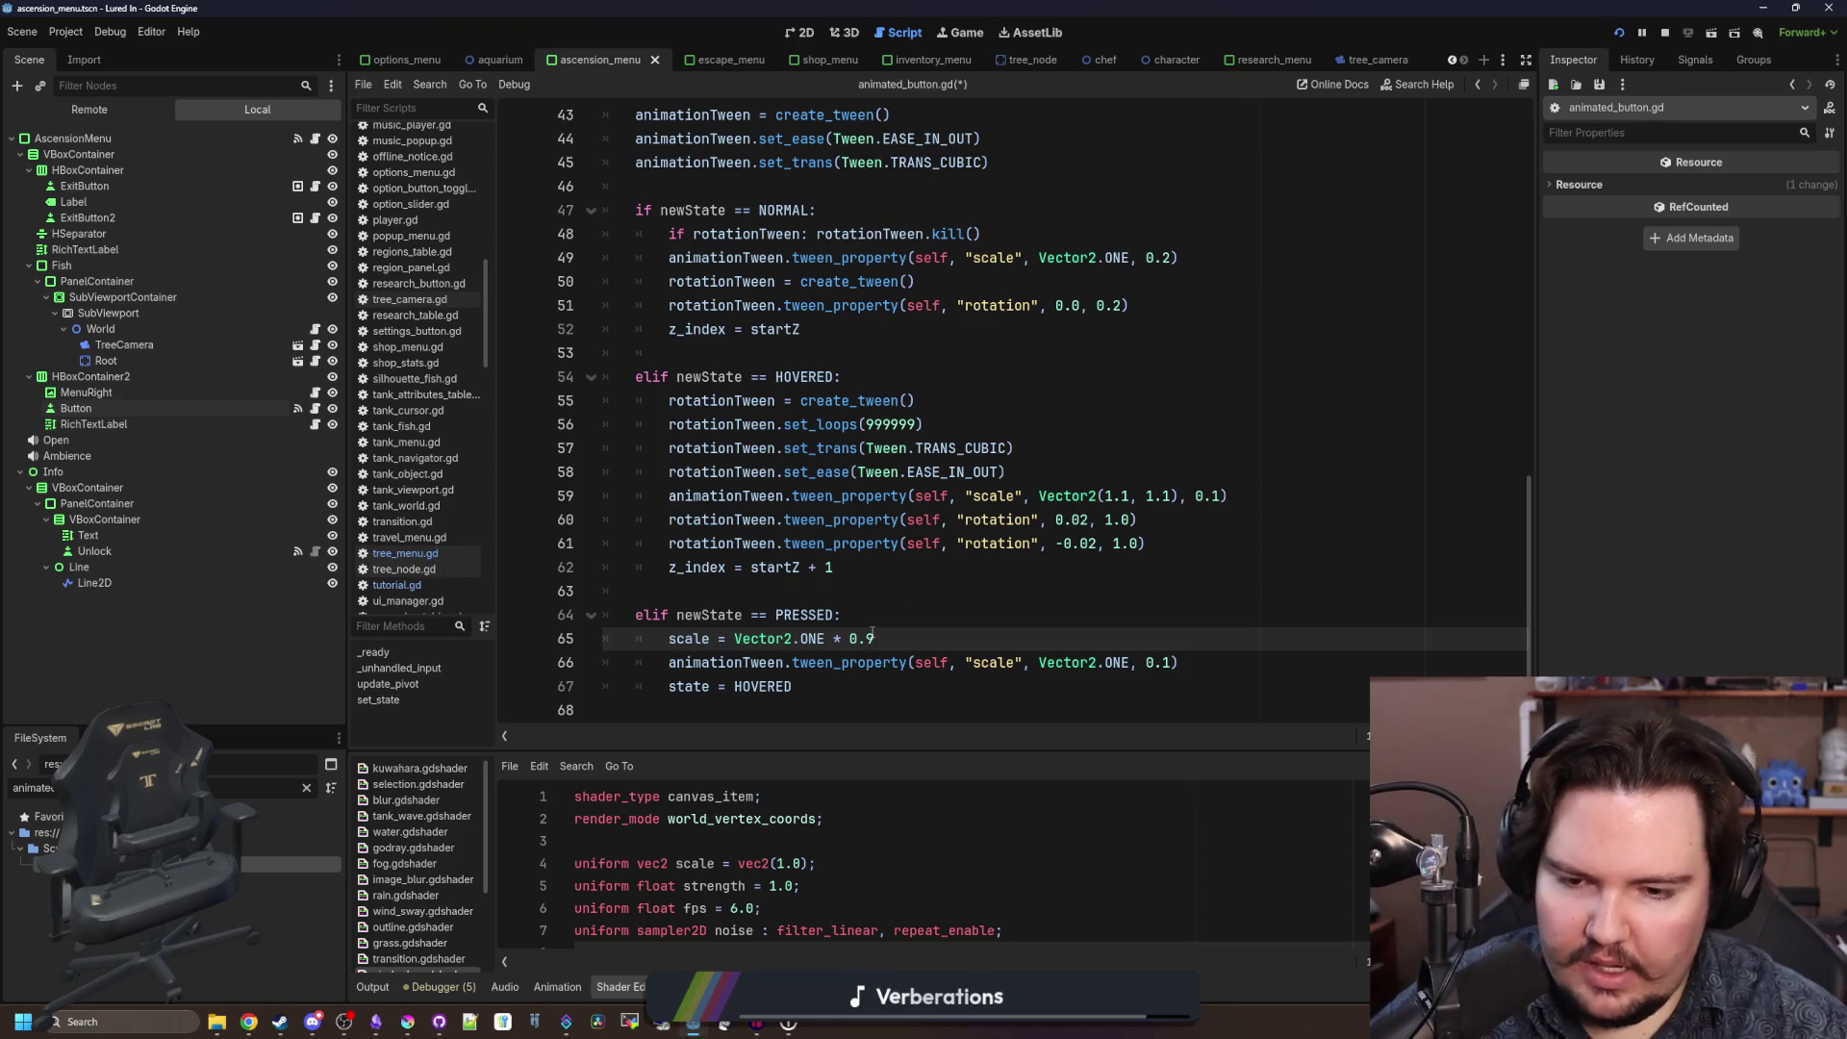
key(F5)
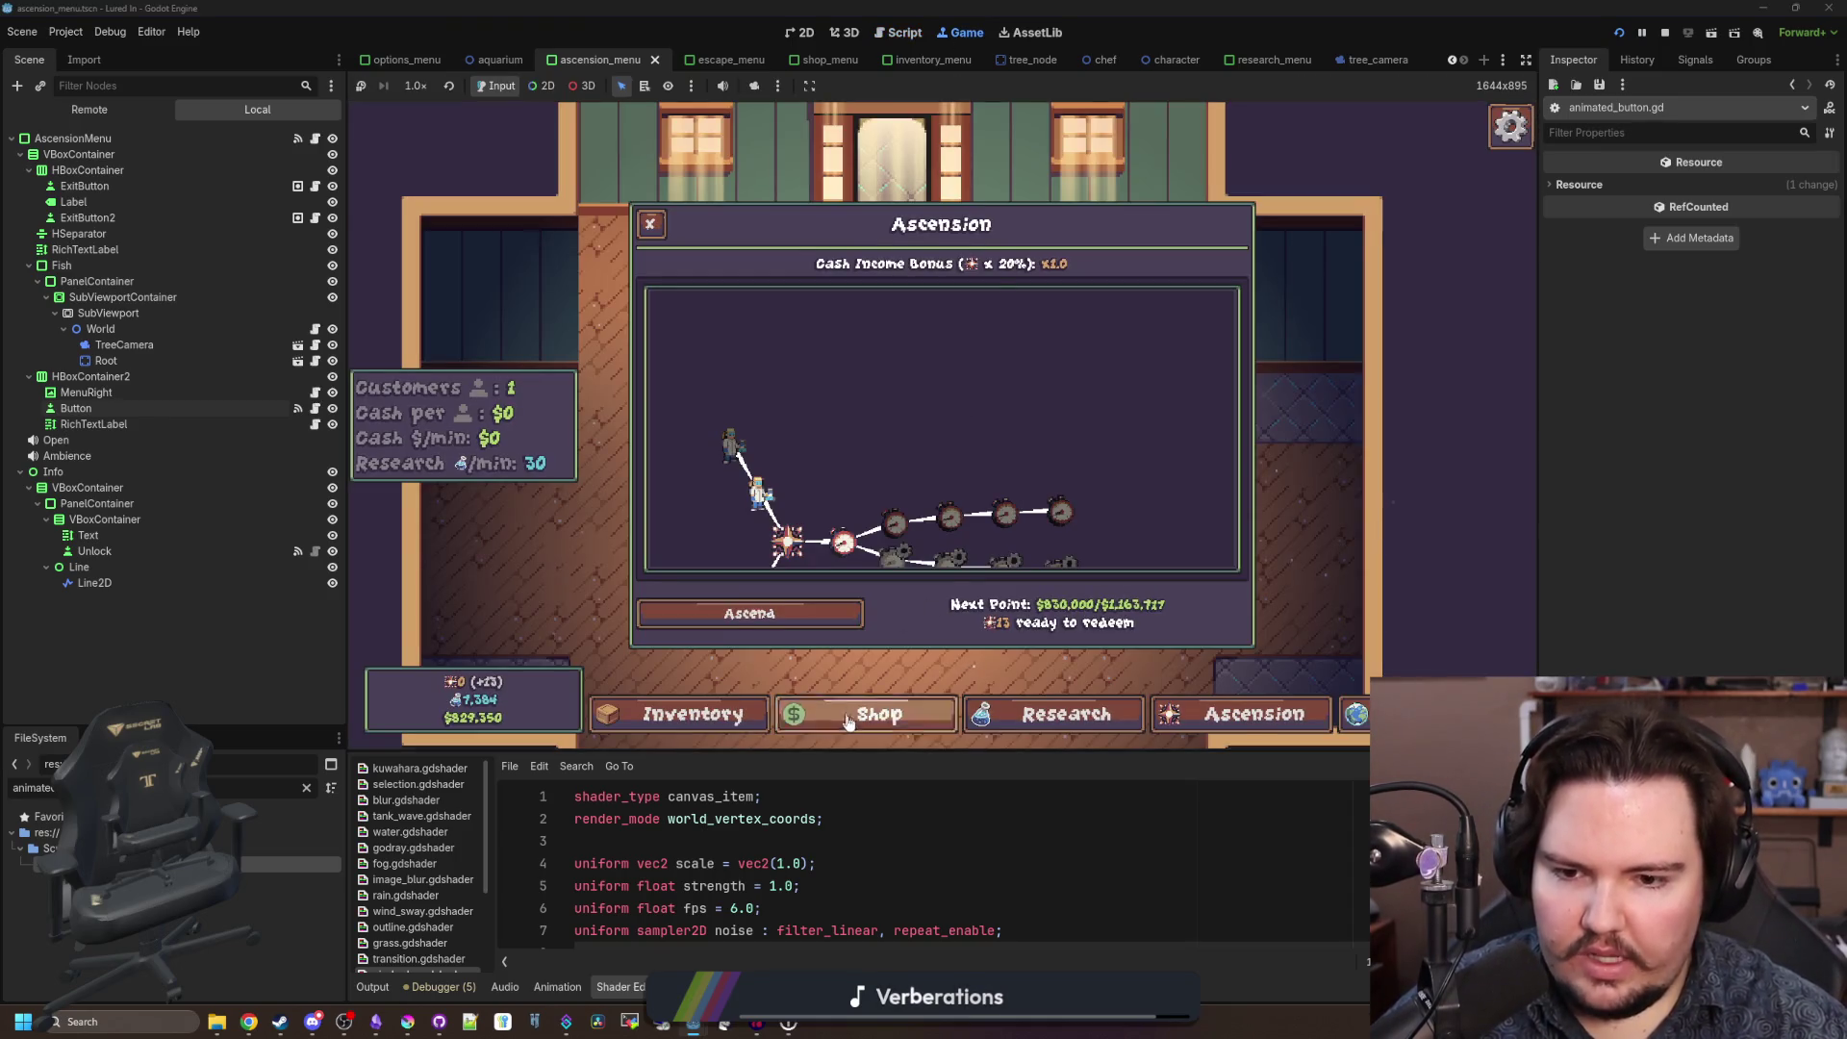
Toggle the Shop panel repeatedly in the running game to test the press animation, then return to the script.
click(848, 722)
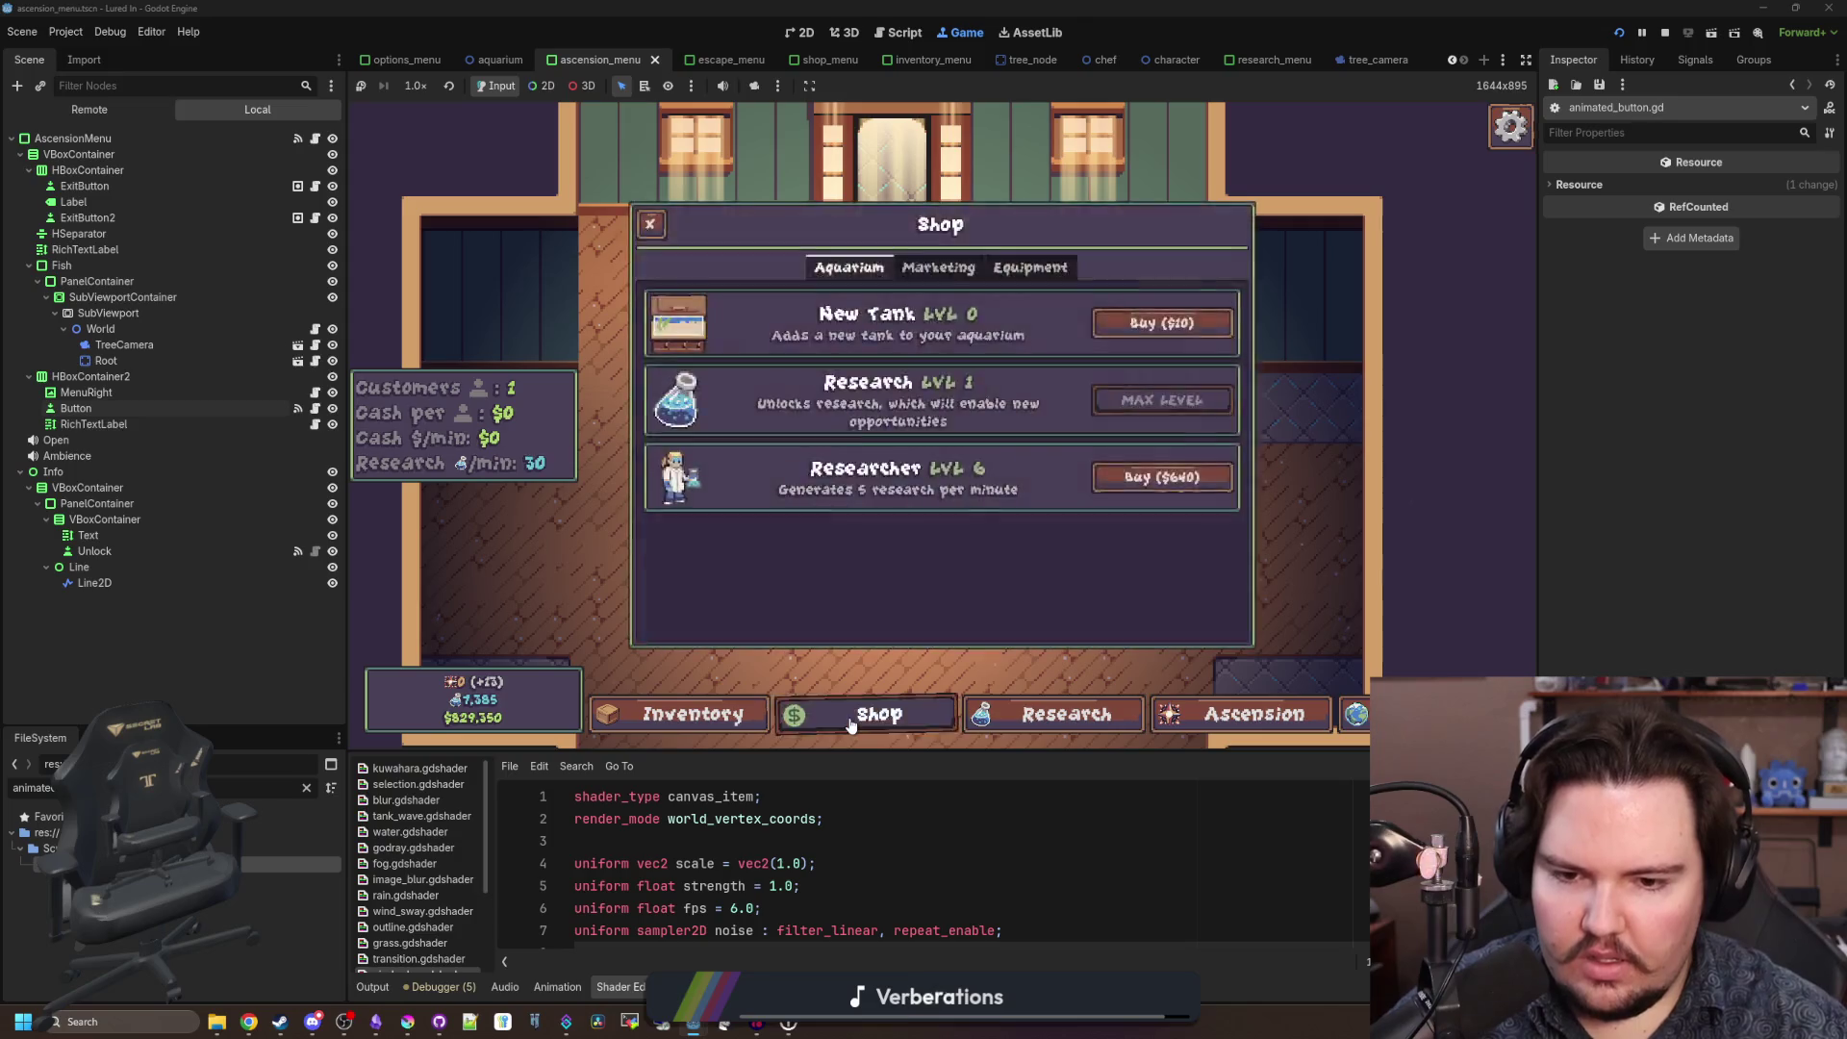
click(851, 724)
click(863, 727)
click(863, 726)
click(865, 723)
click(900, 712)
click(895, 723)
click(893, 729)
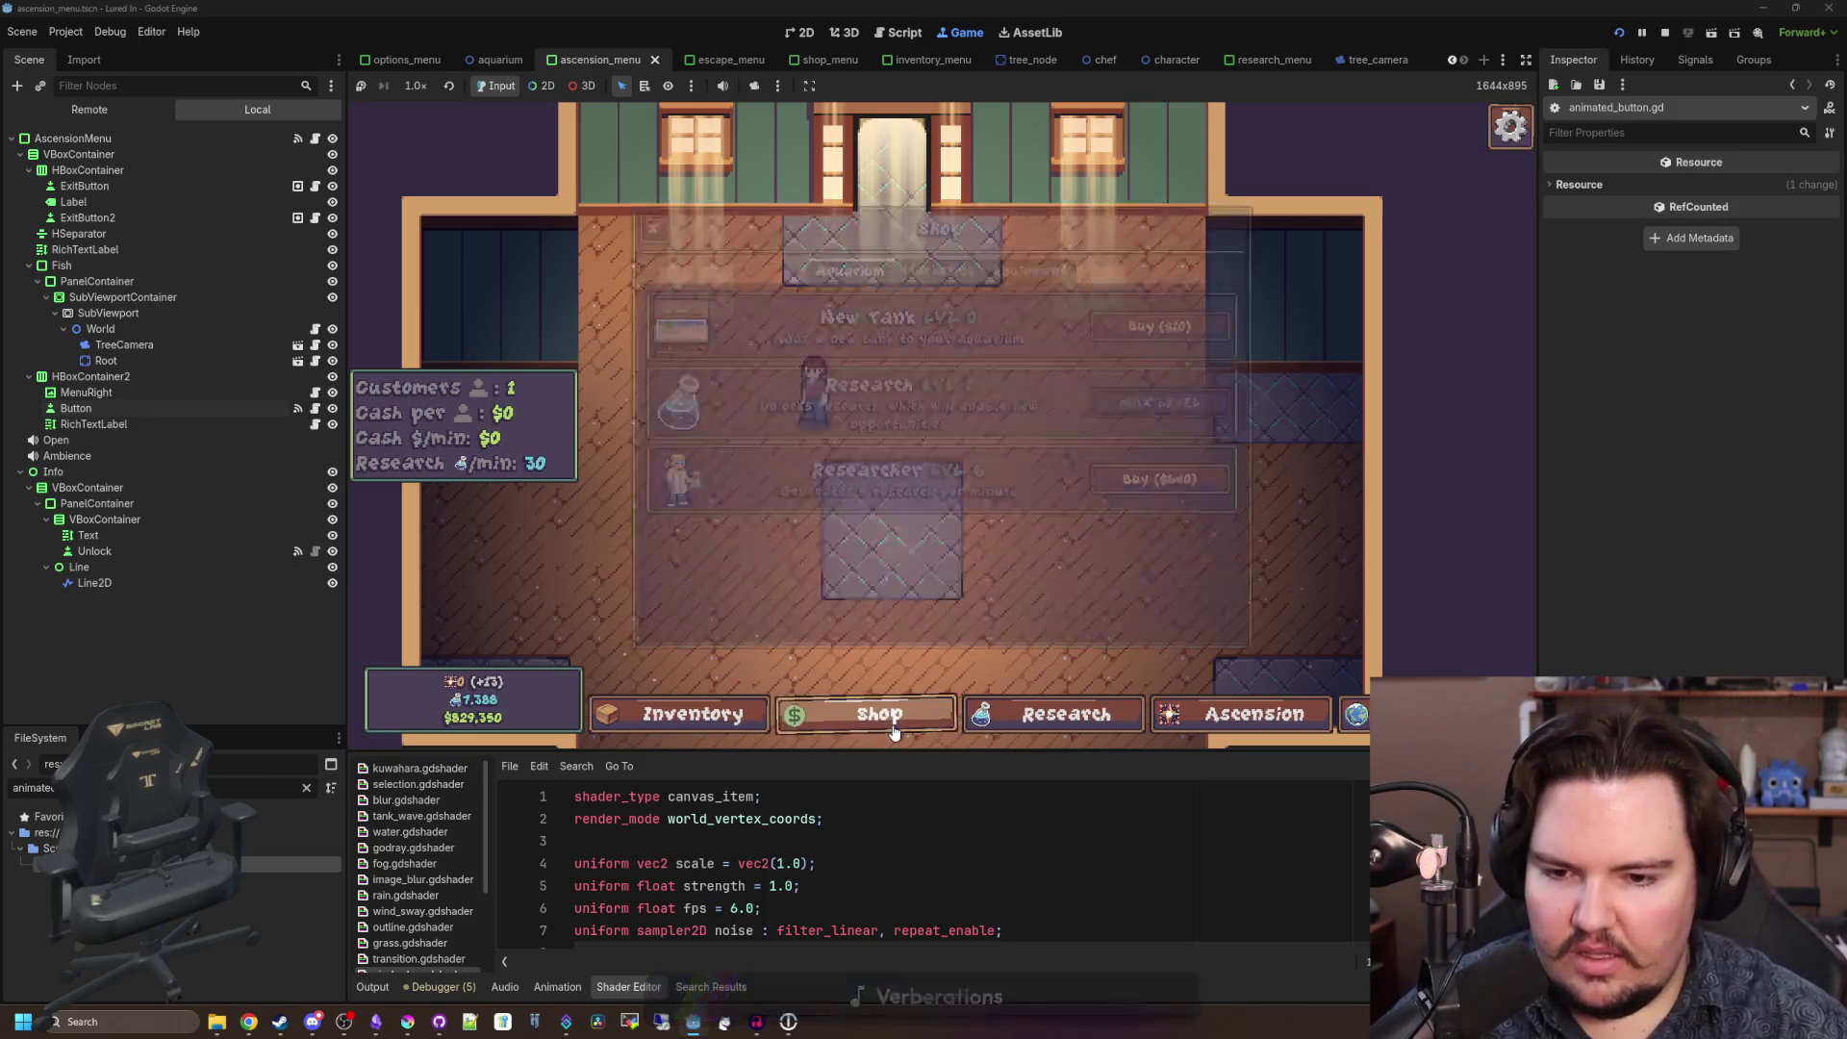
click(893, 729)
click(895, 728)
click(895, 727)
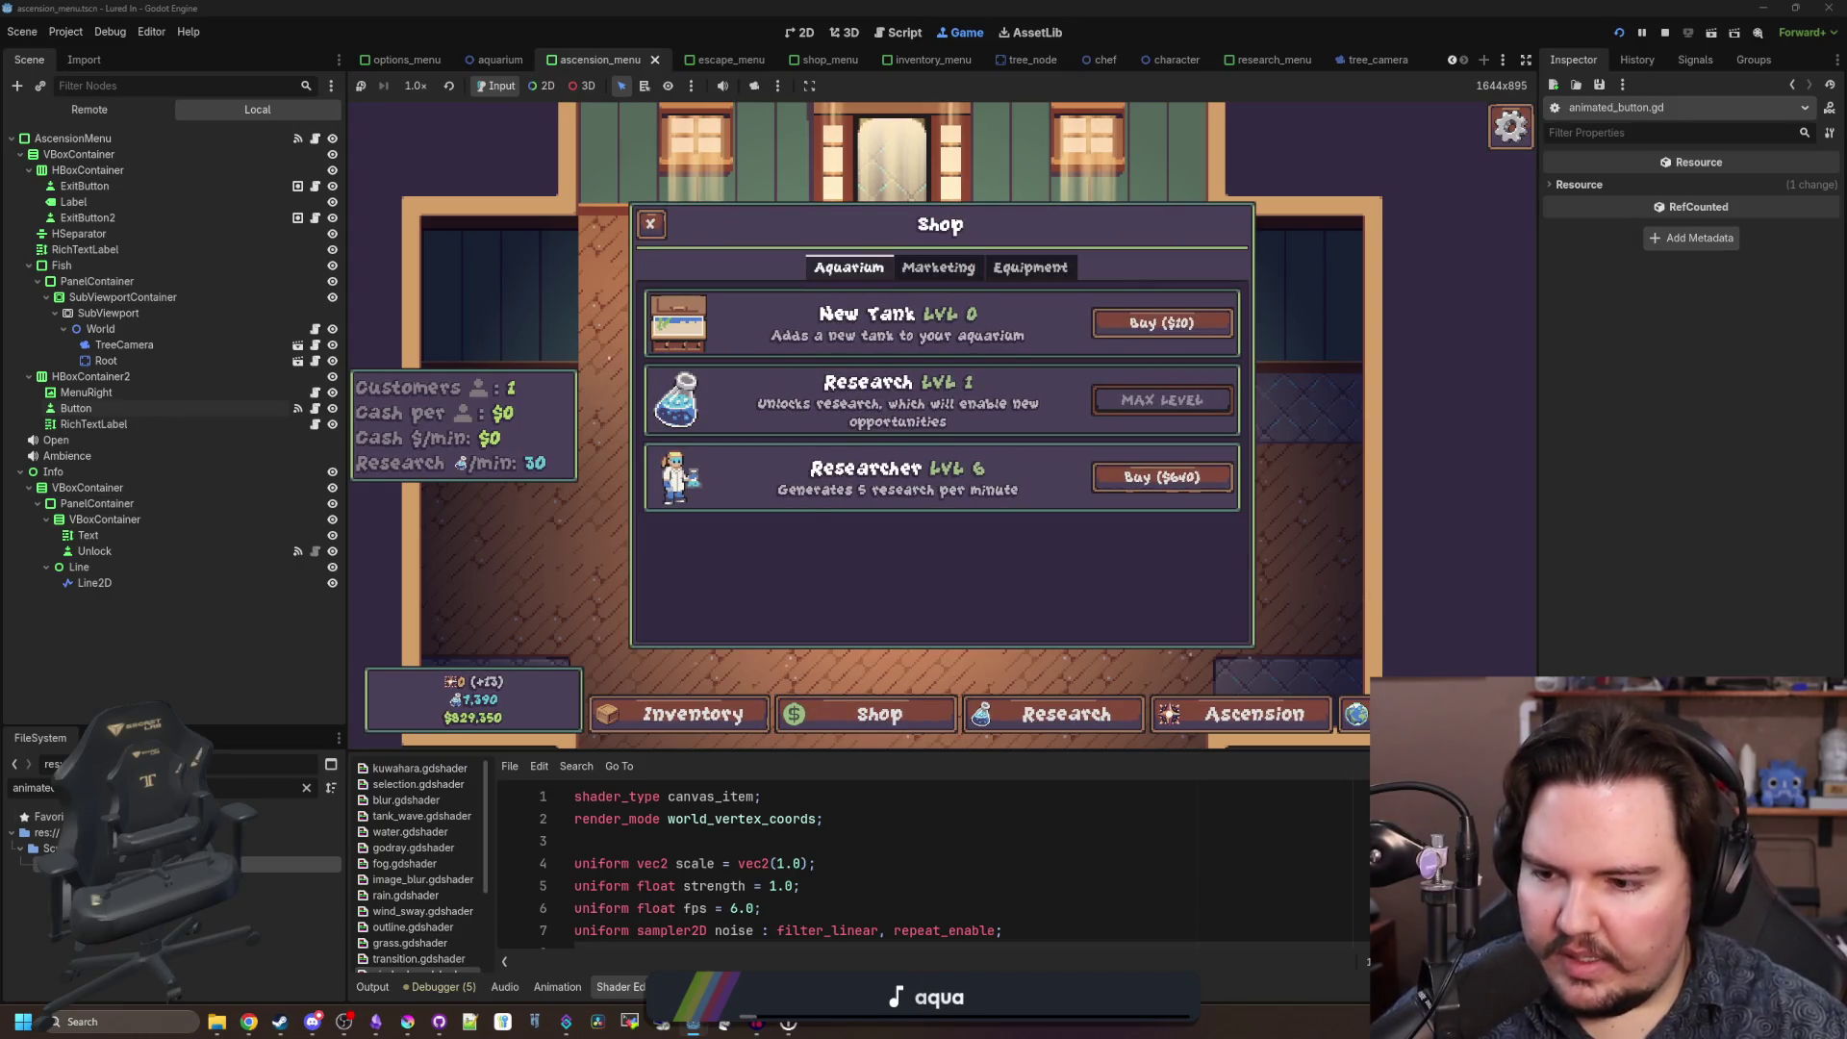
key(ctrl+F3)
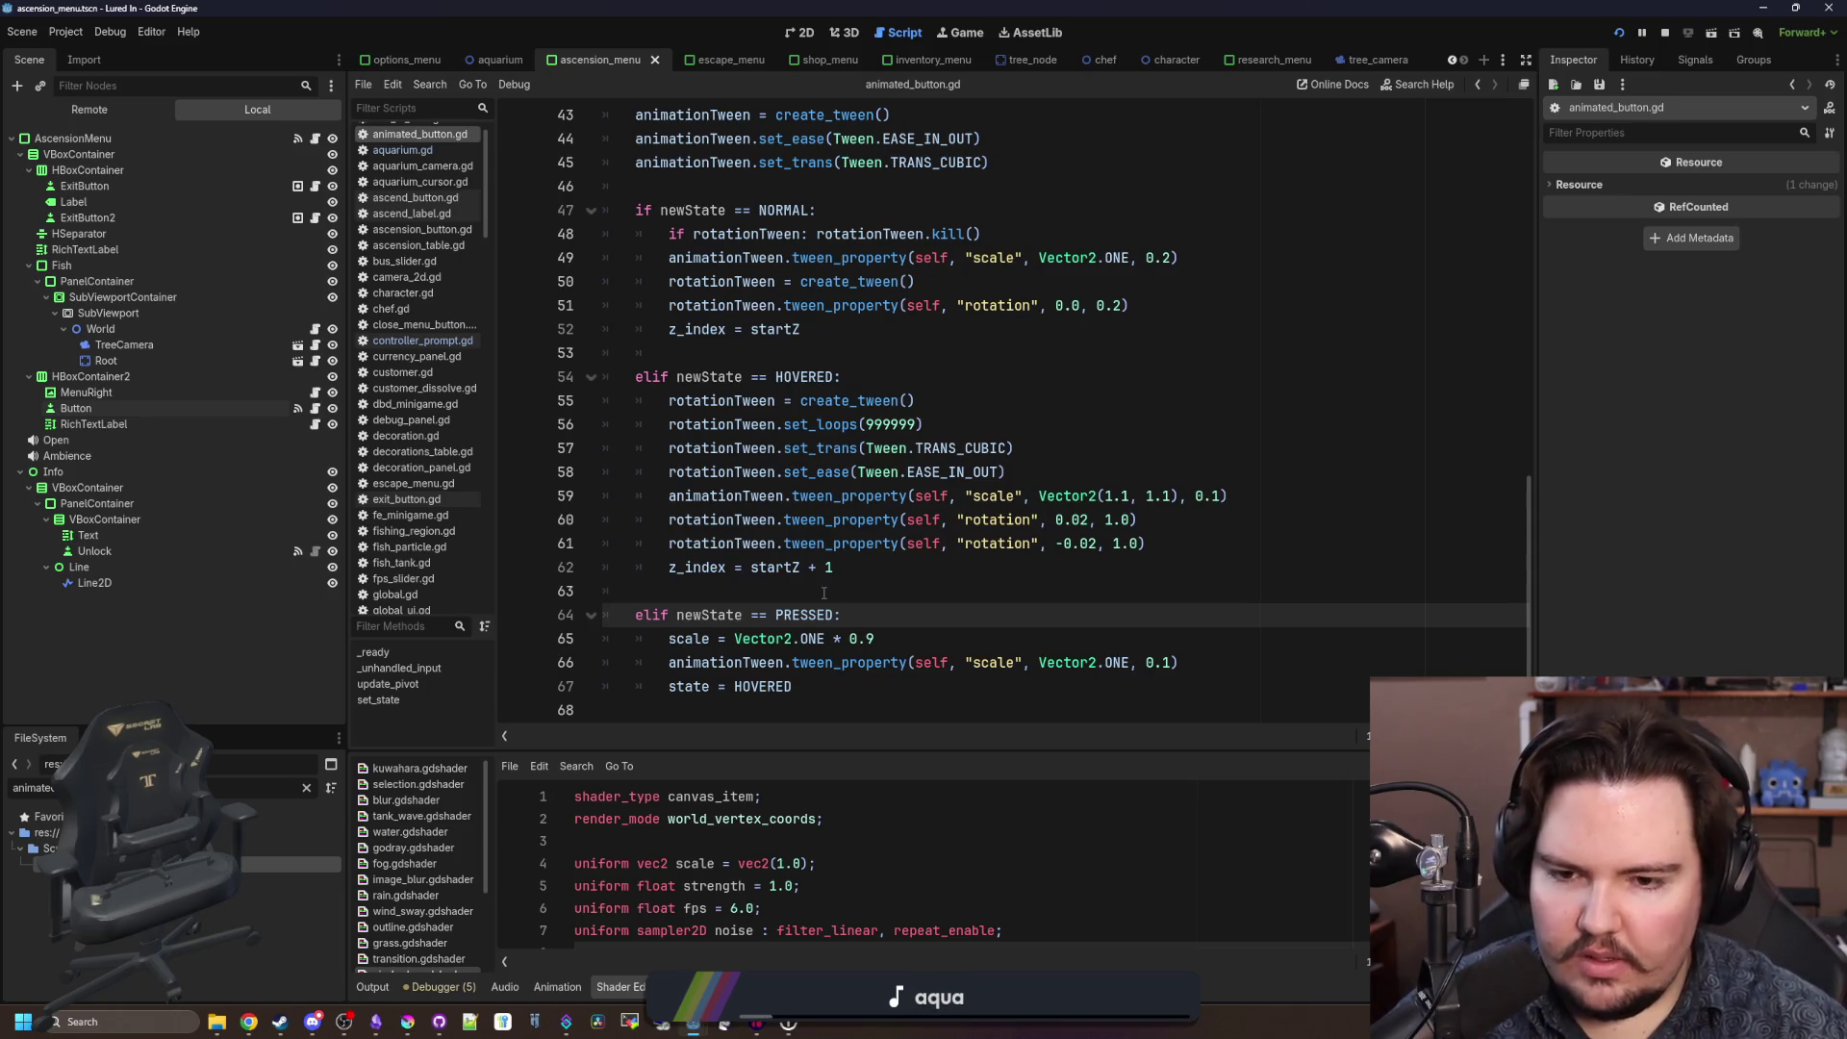
Revert lines 65–66 to Vector2.ONE tweening to Vector2(1.1, 1.1) and save animated_button.gd.
scroll(823, 593, up, 1)
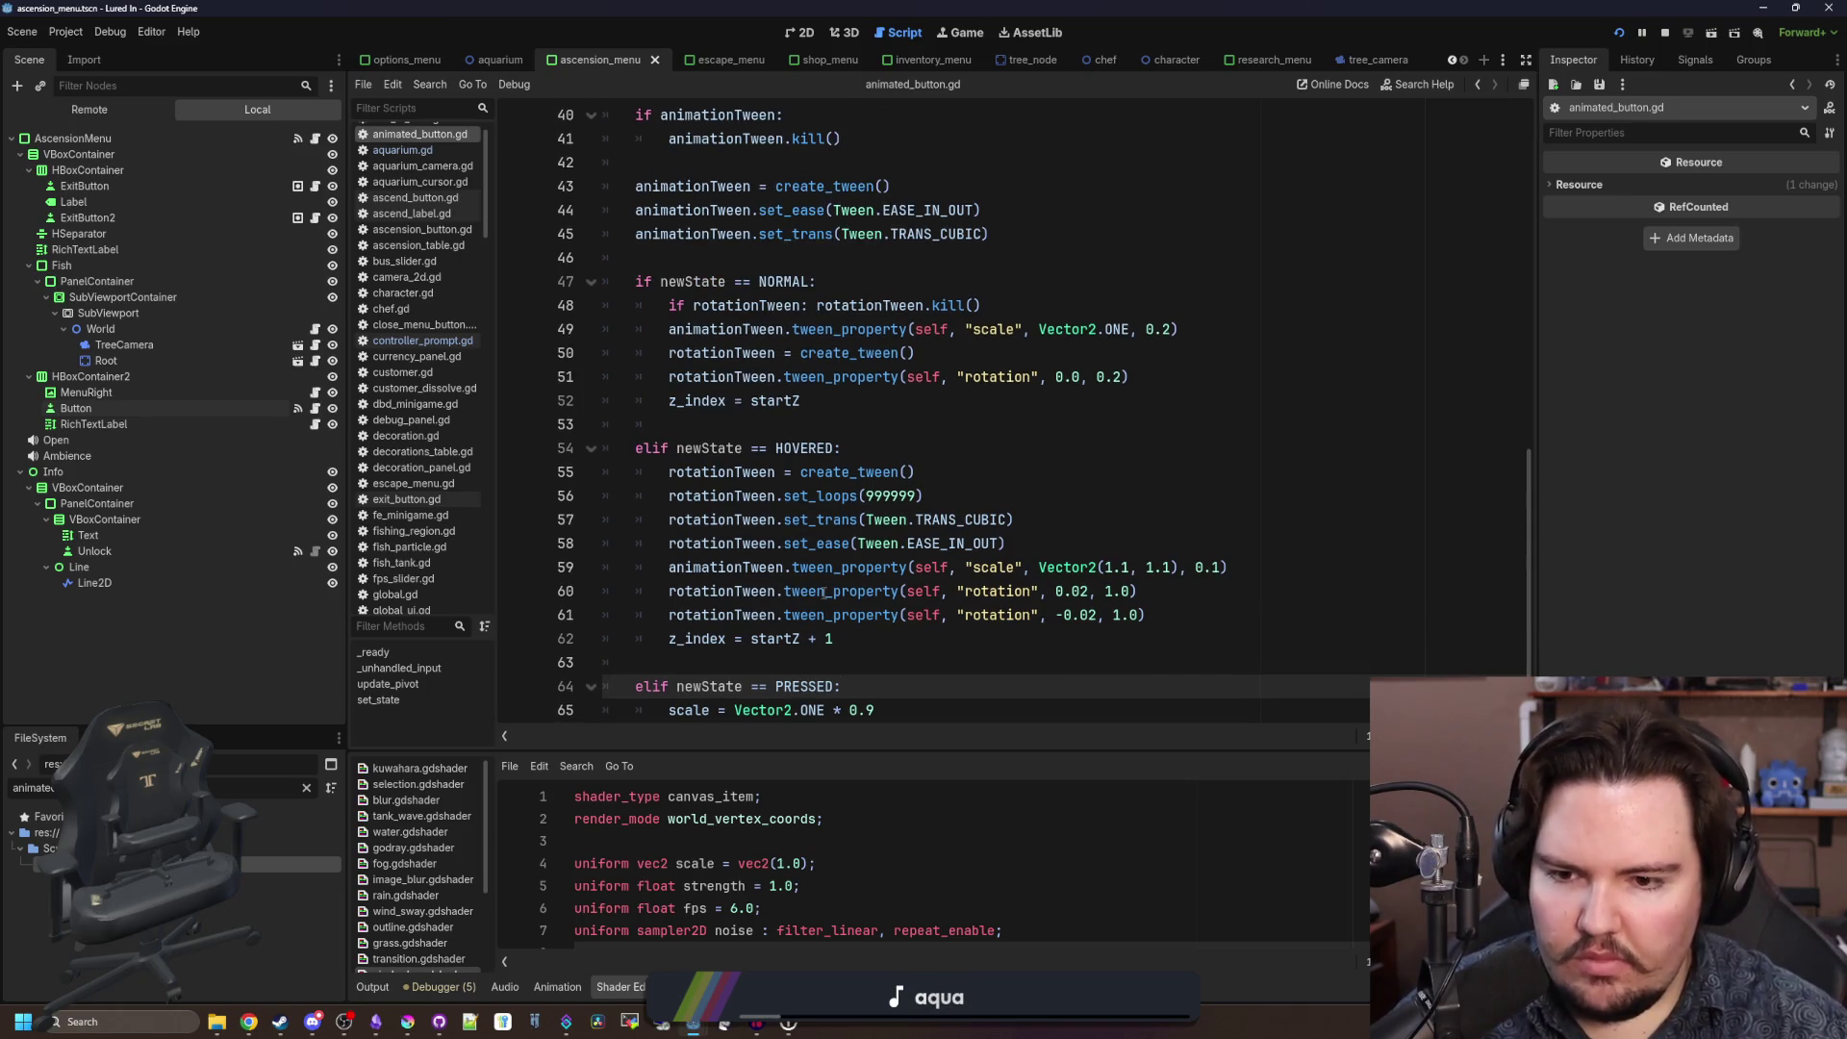
scroll(789, 522, up, 5)
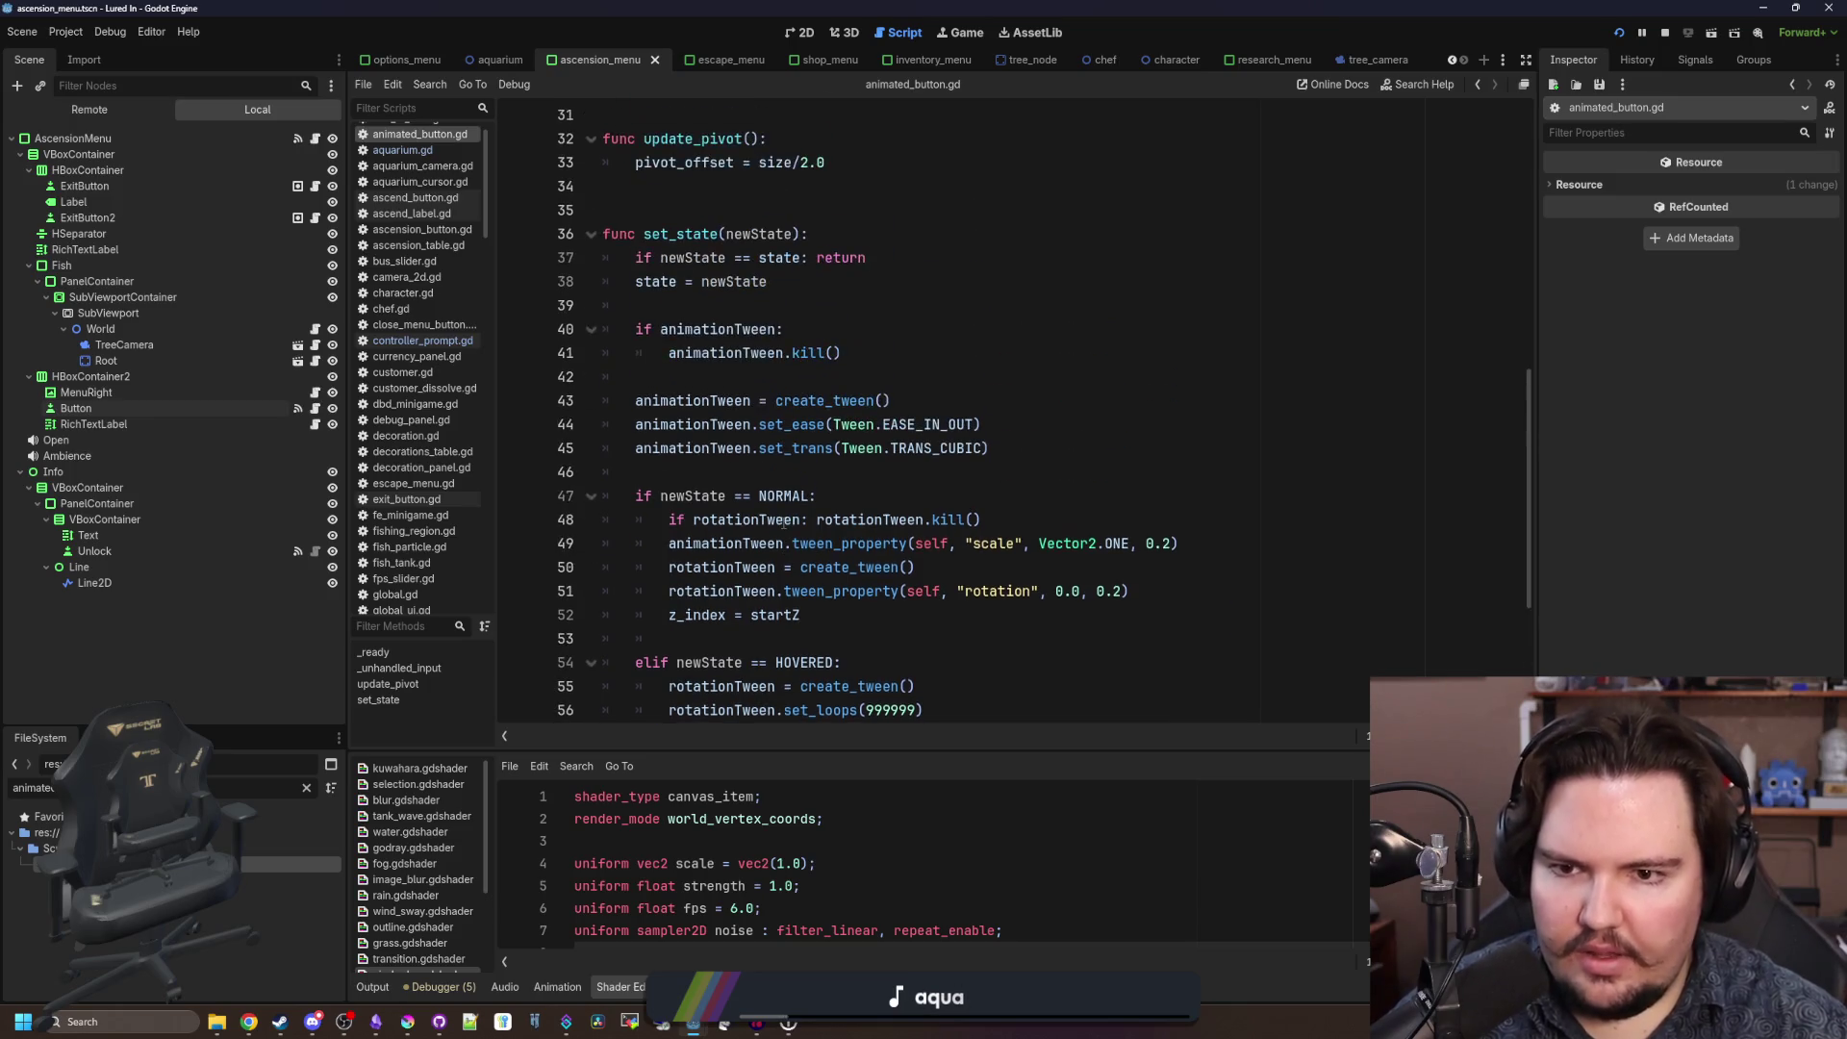
scroll(784, 523, up, 3)
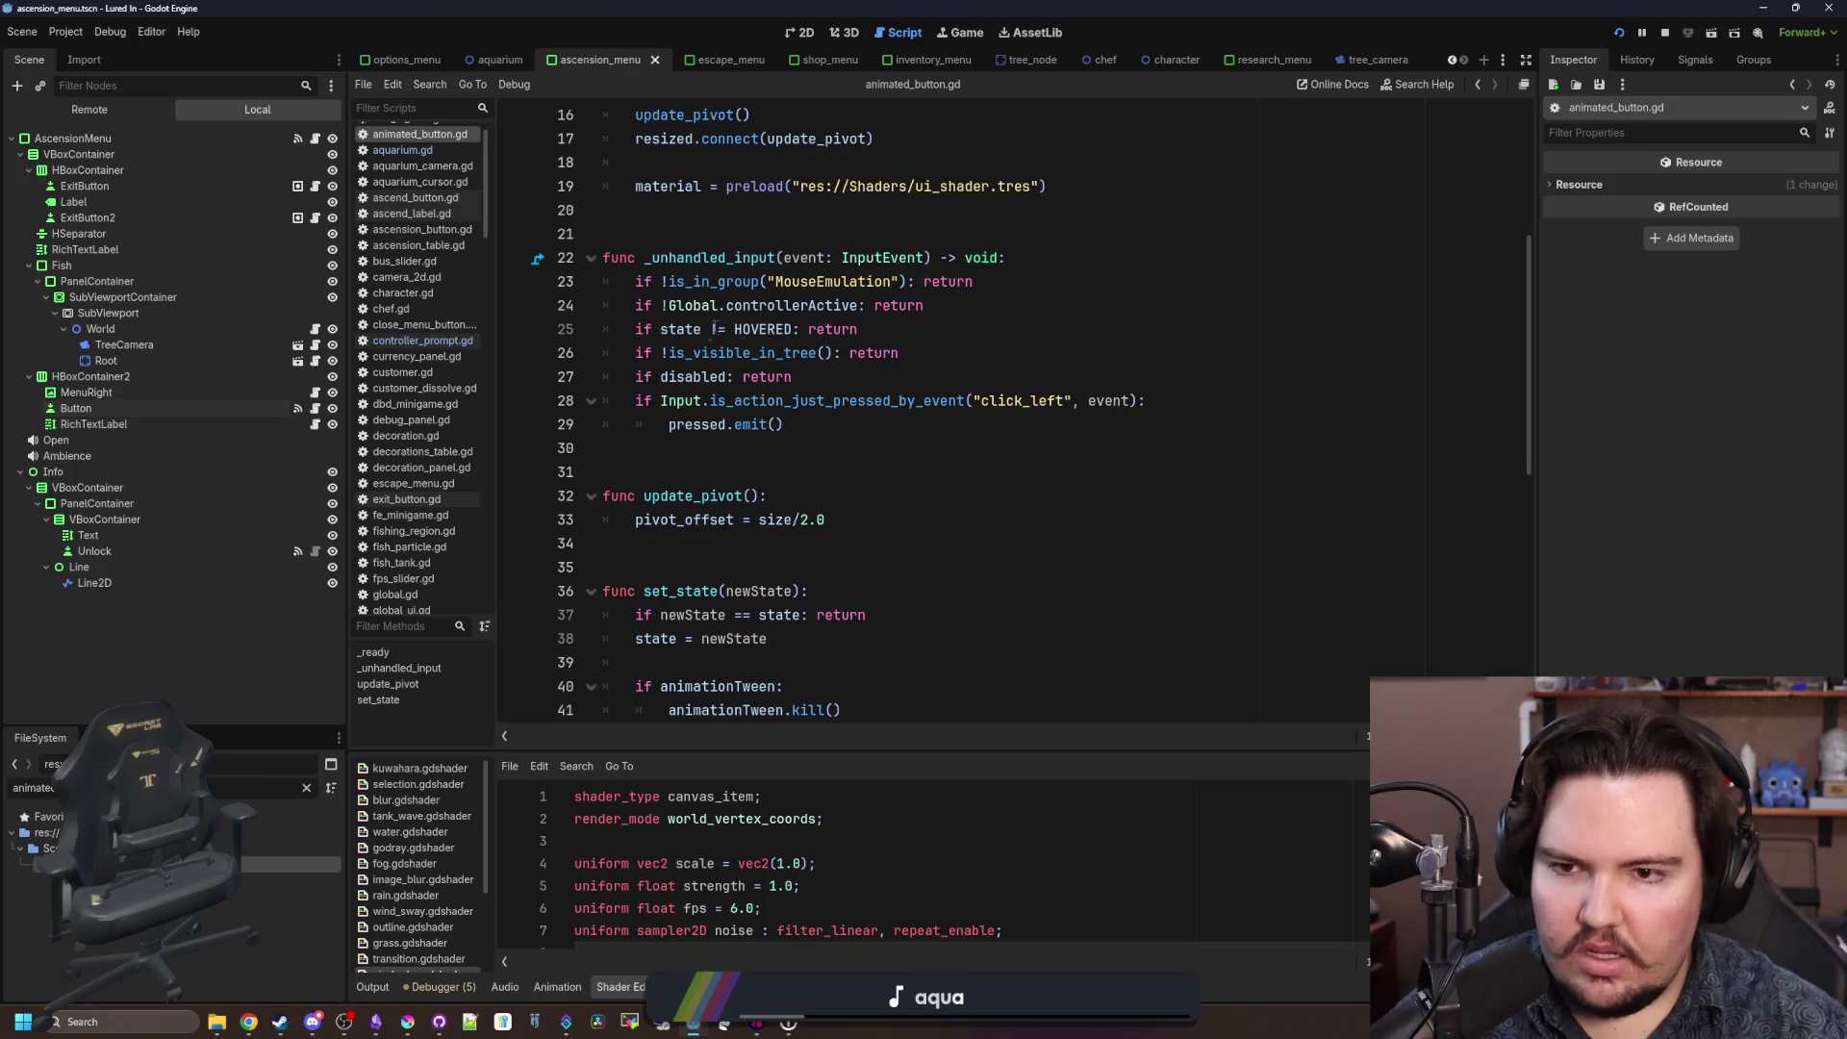
scroll(812, 489, up, 4)
scroll(812, 489, up, 1)
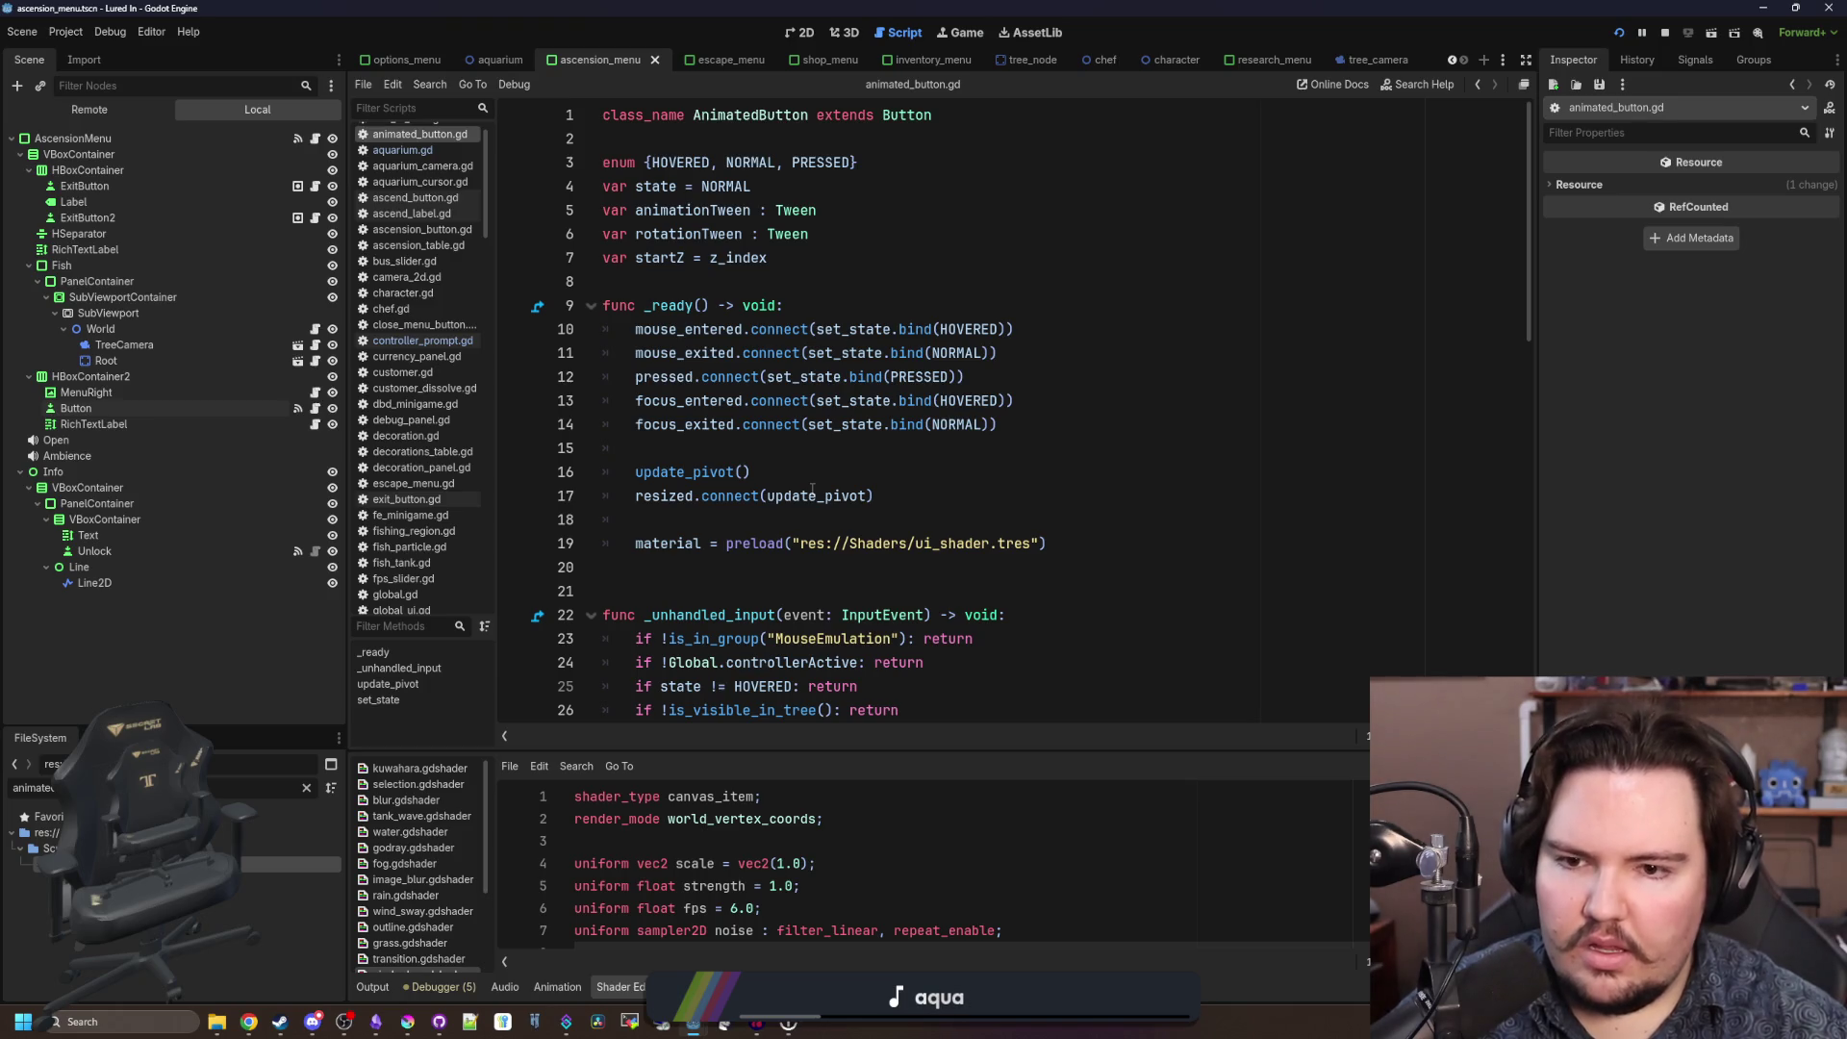
scroll(812, 489, down, 14)
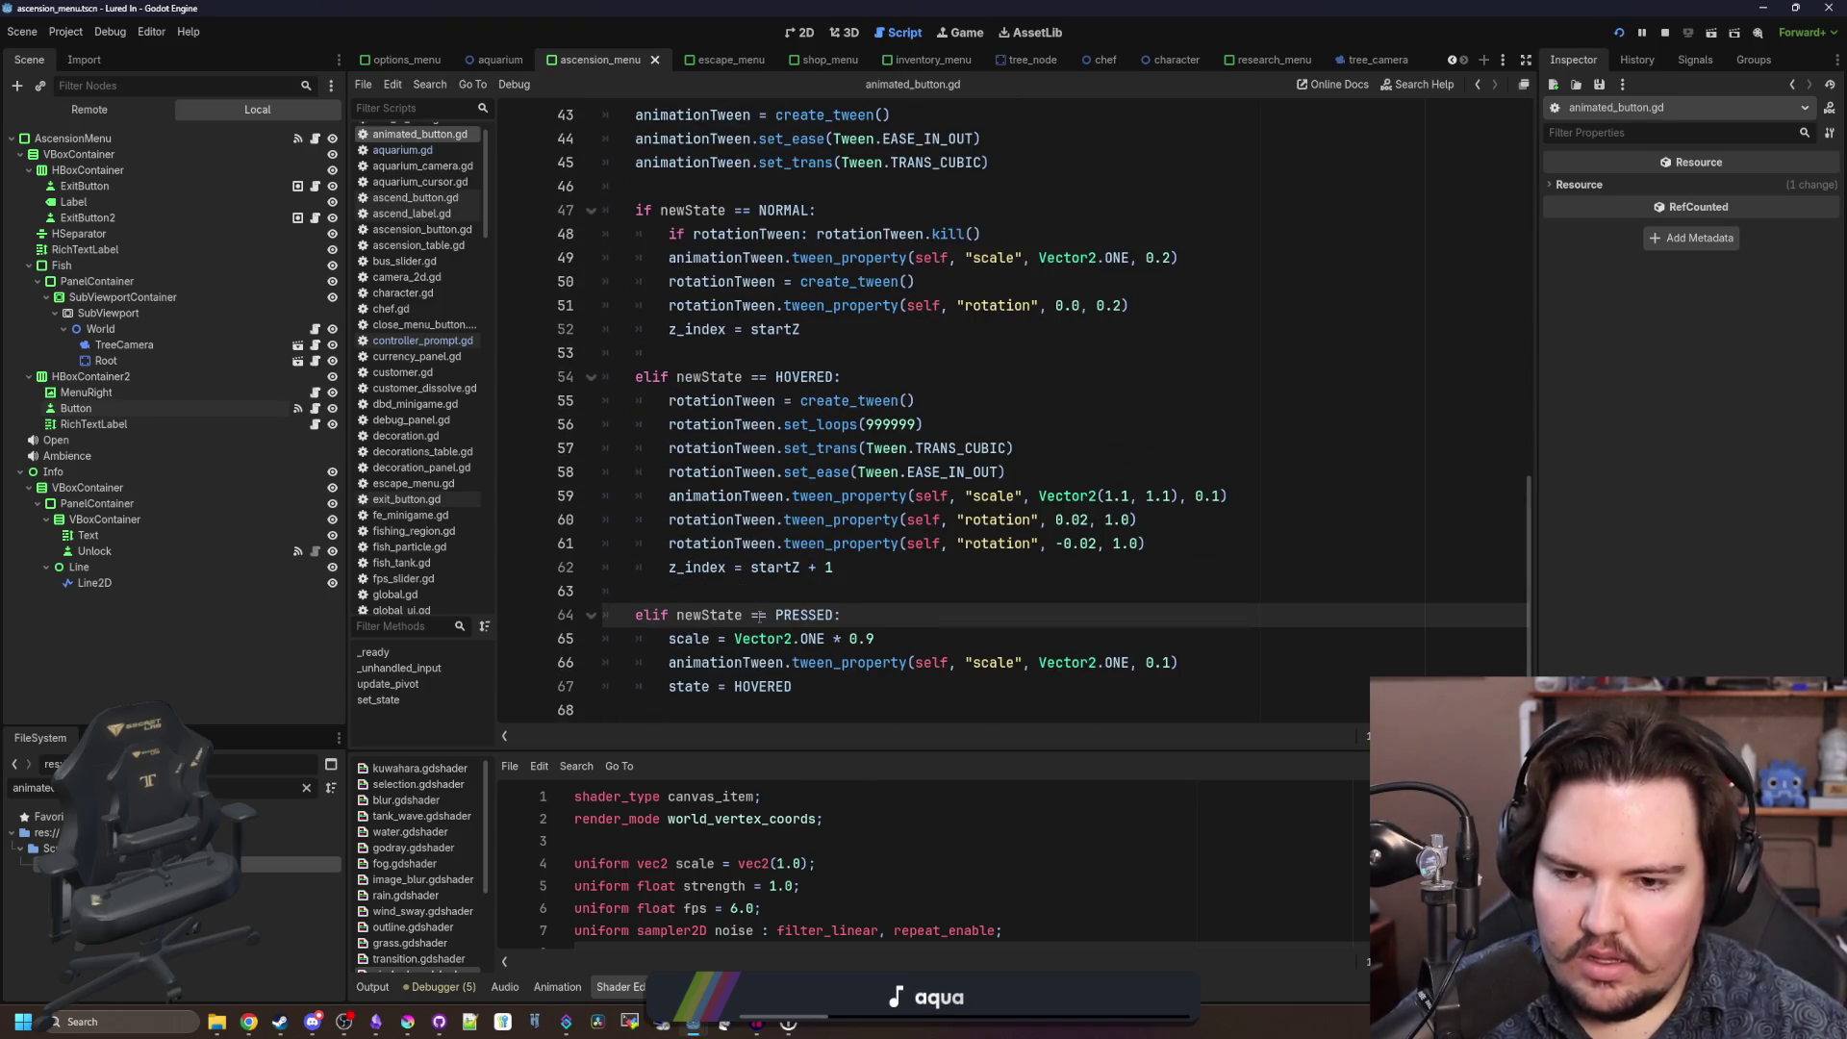
scroll(758, 584, up, 10)
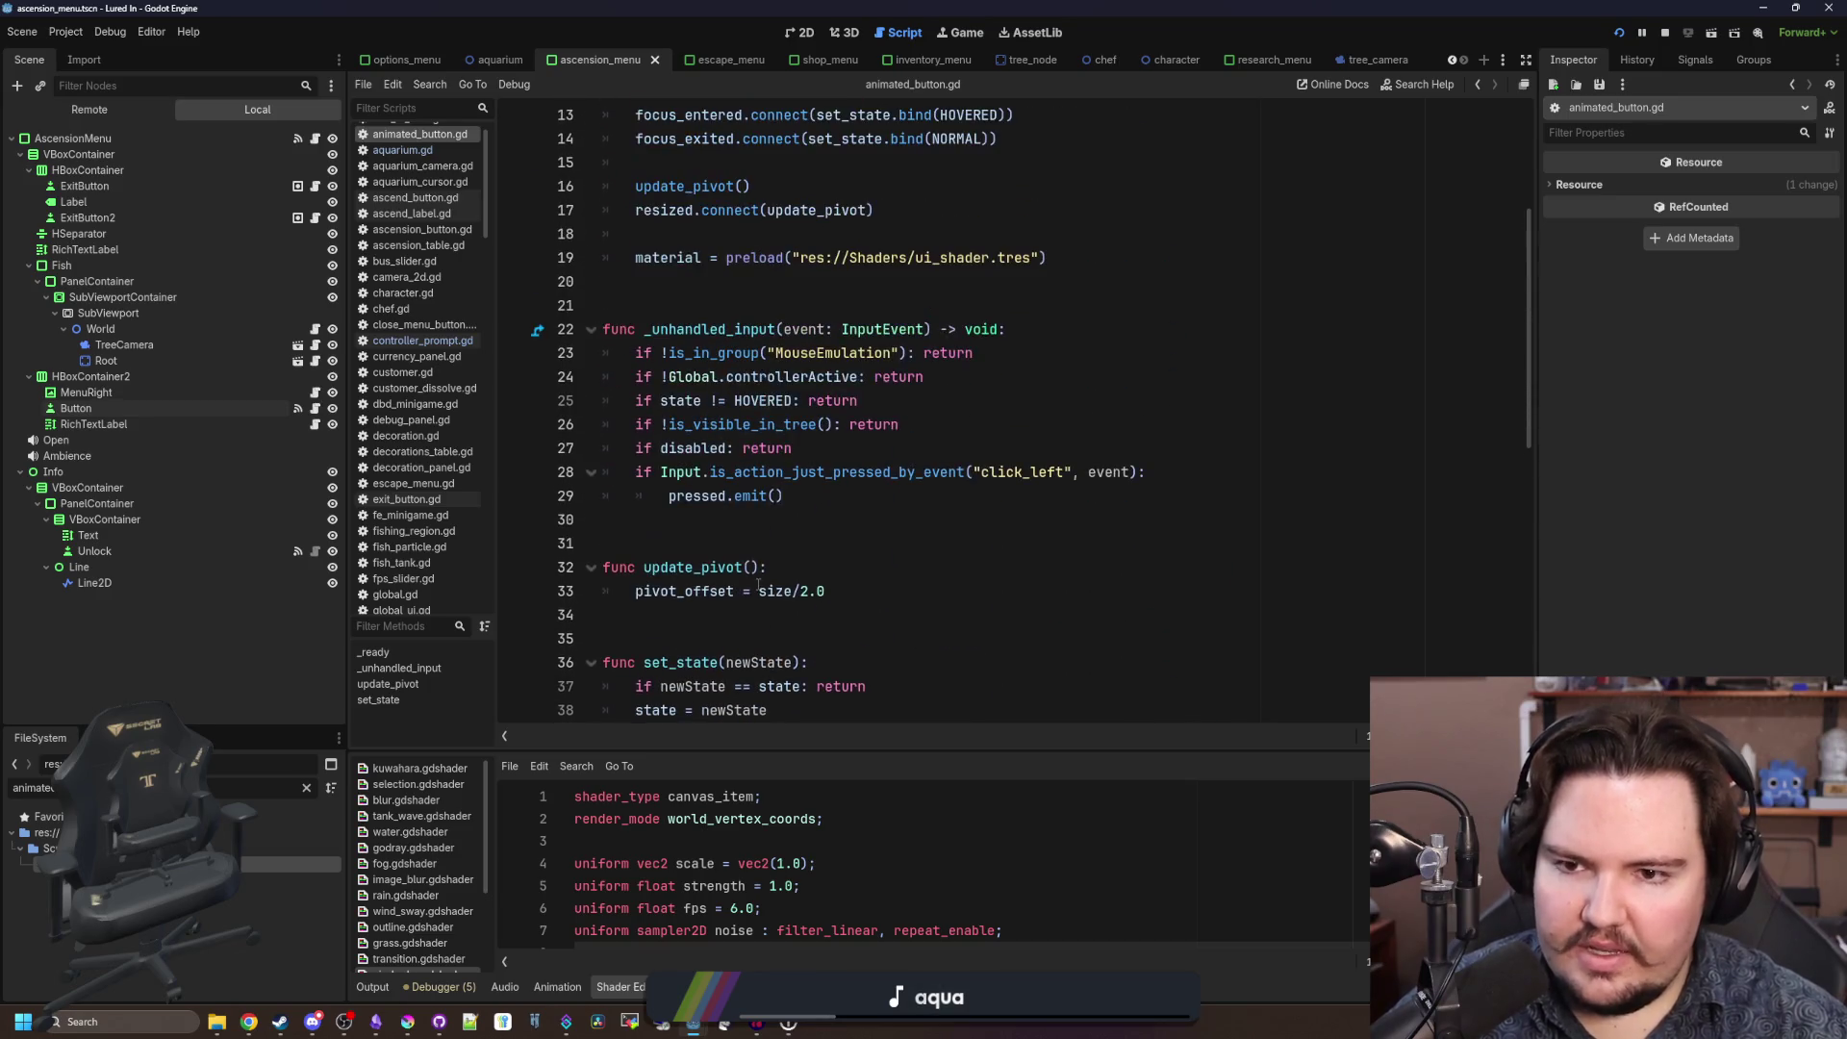
scroll(767, 572, up, 3)
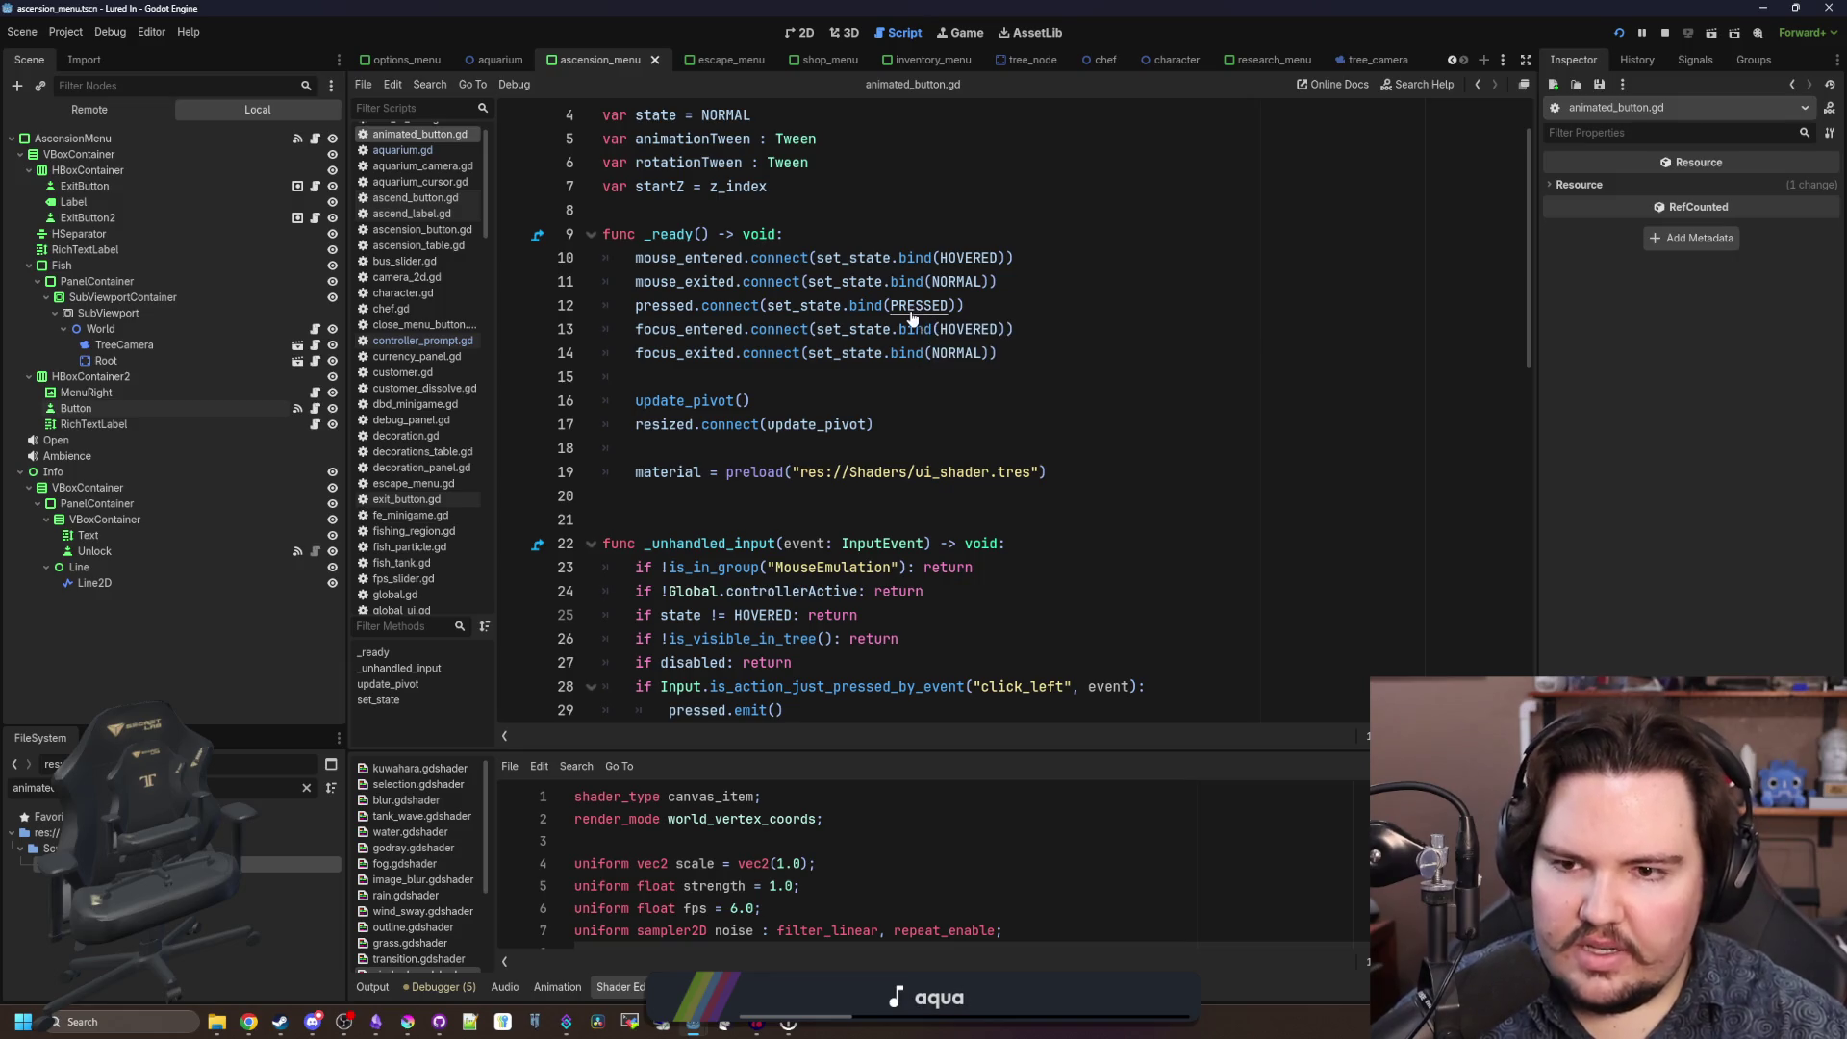
scroll(920, 317, up, 1)
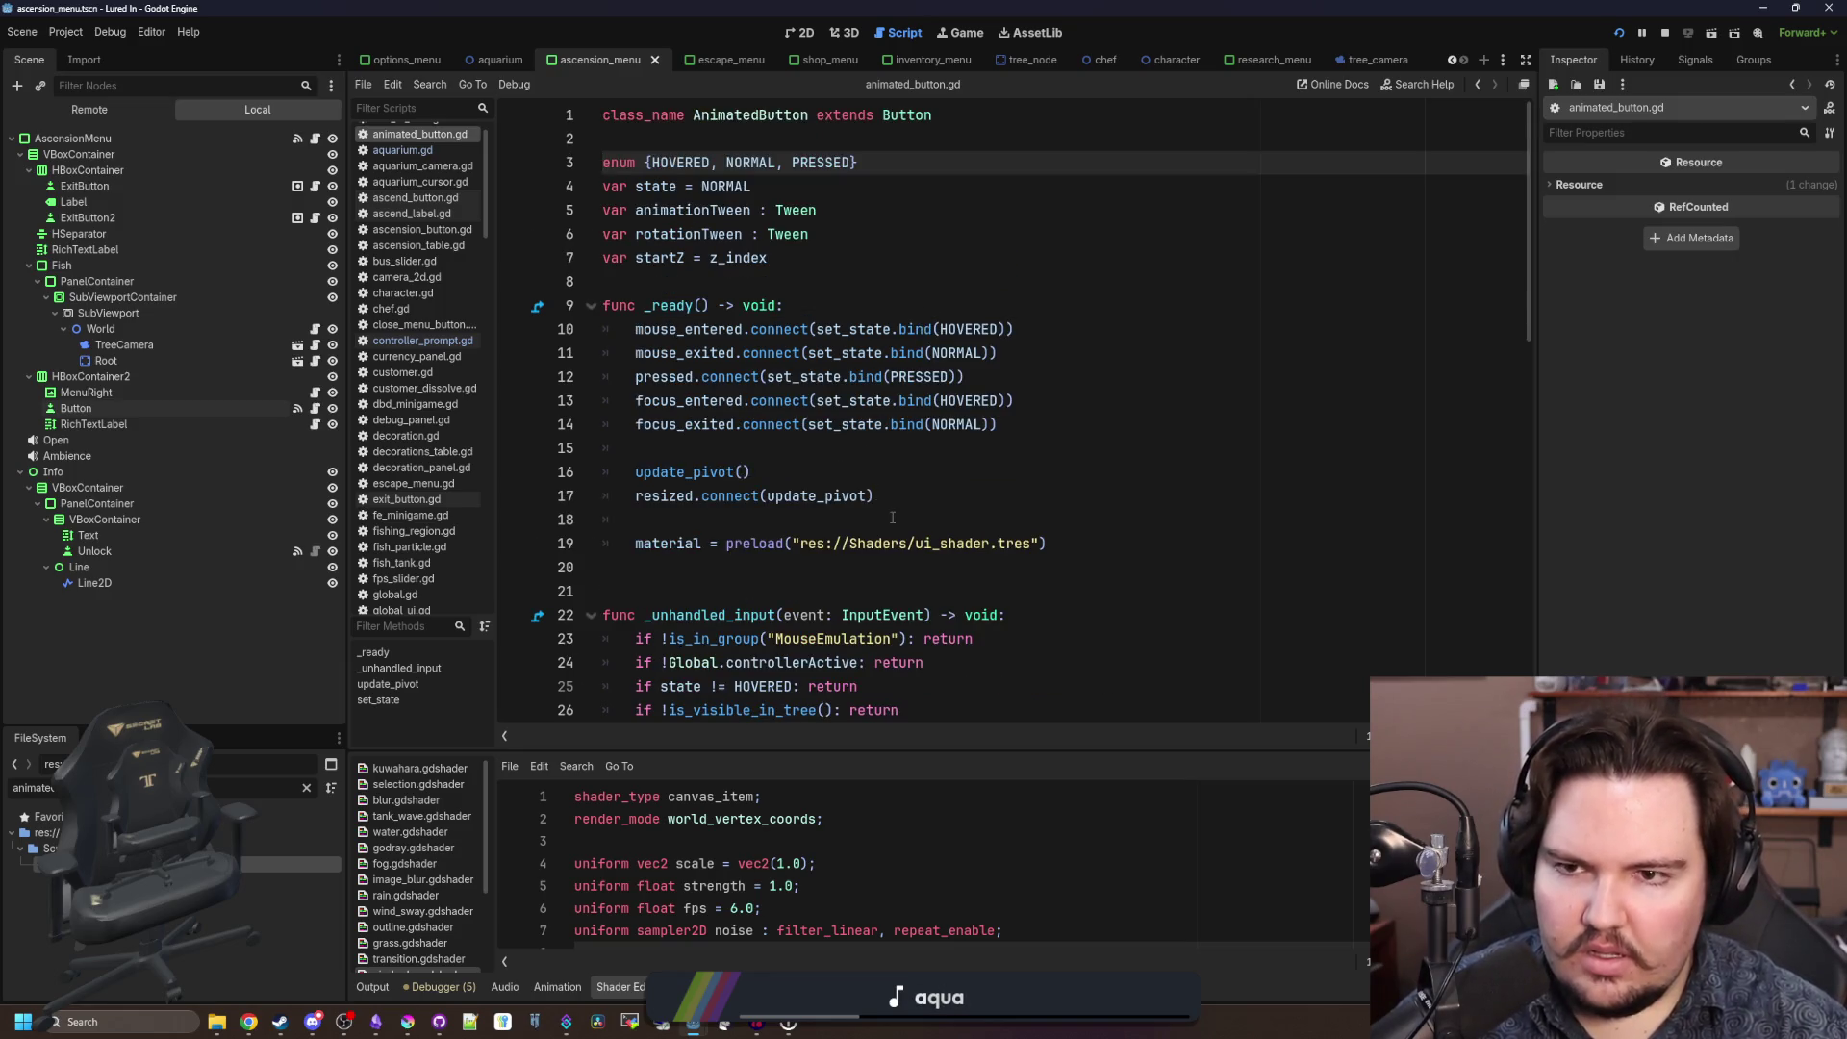
scroll(893, 518, down, 14)
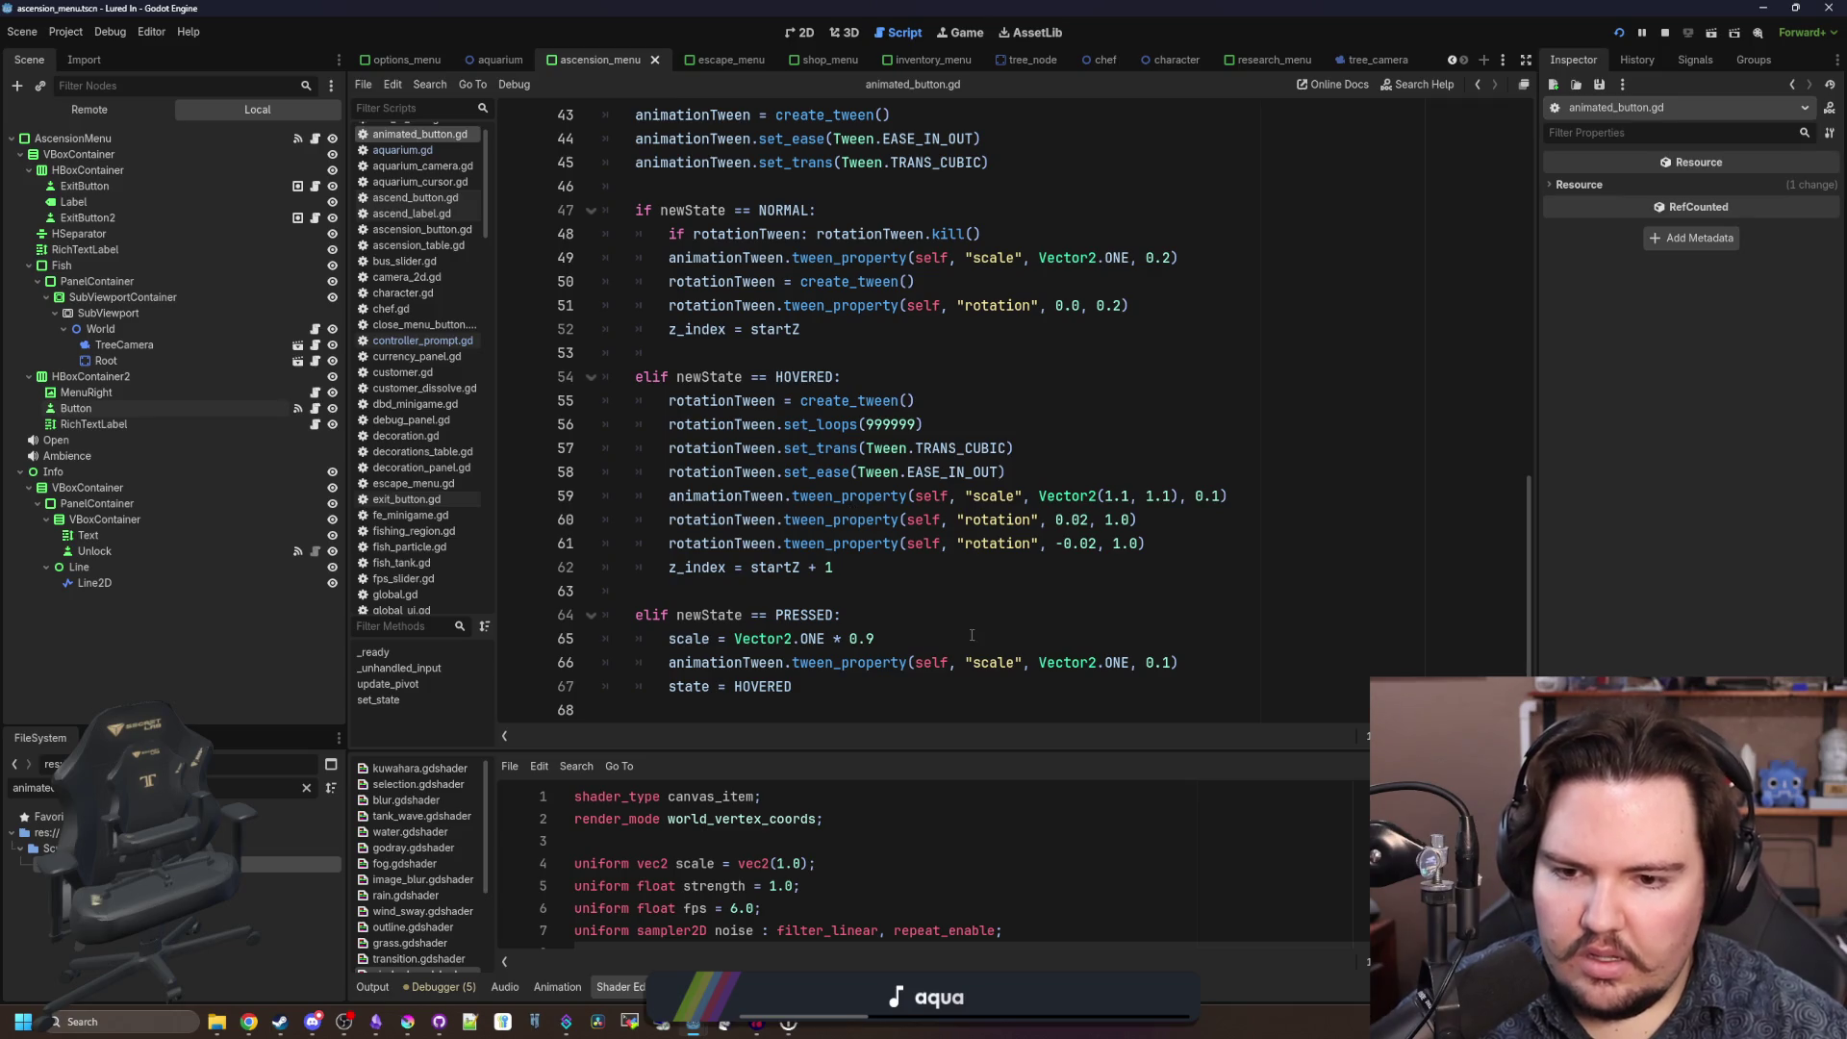
click(875, 631)
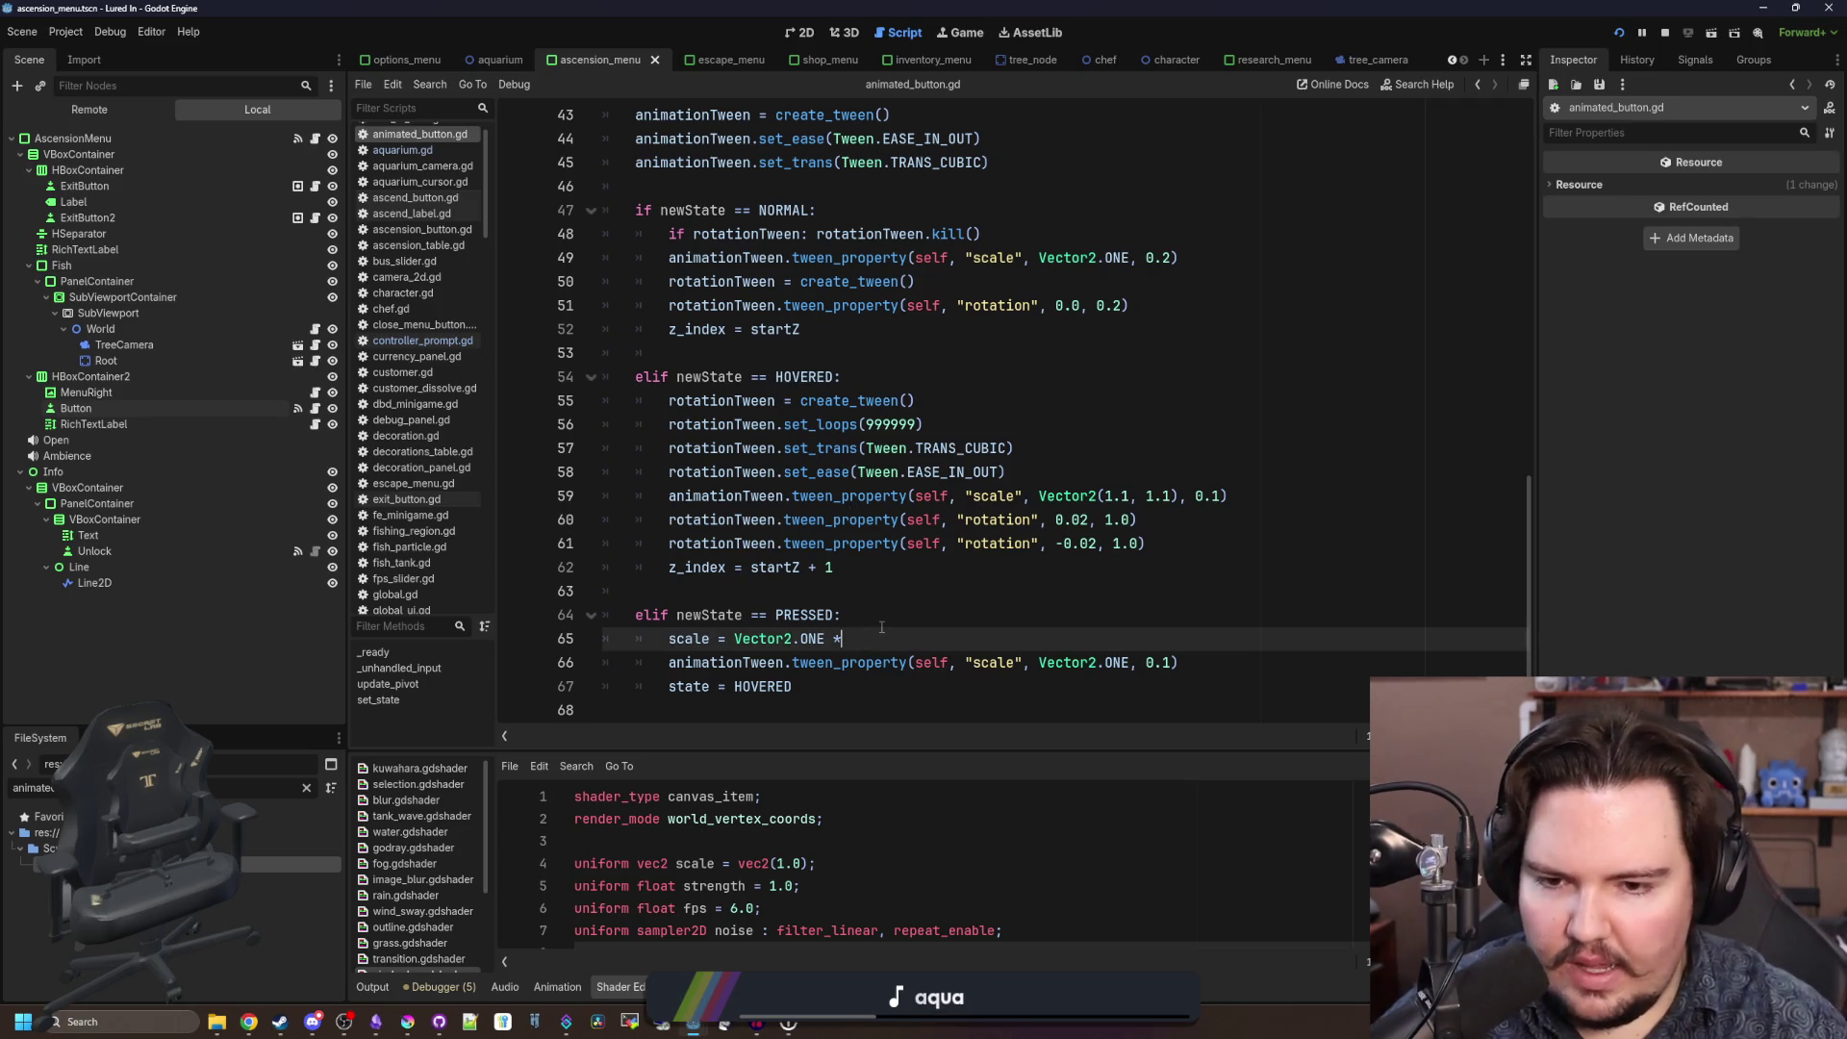
click(1131, 662)
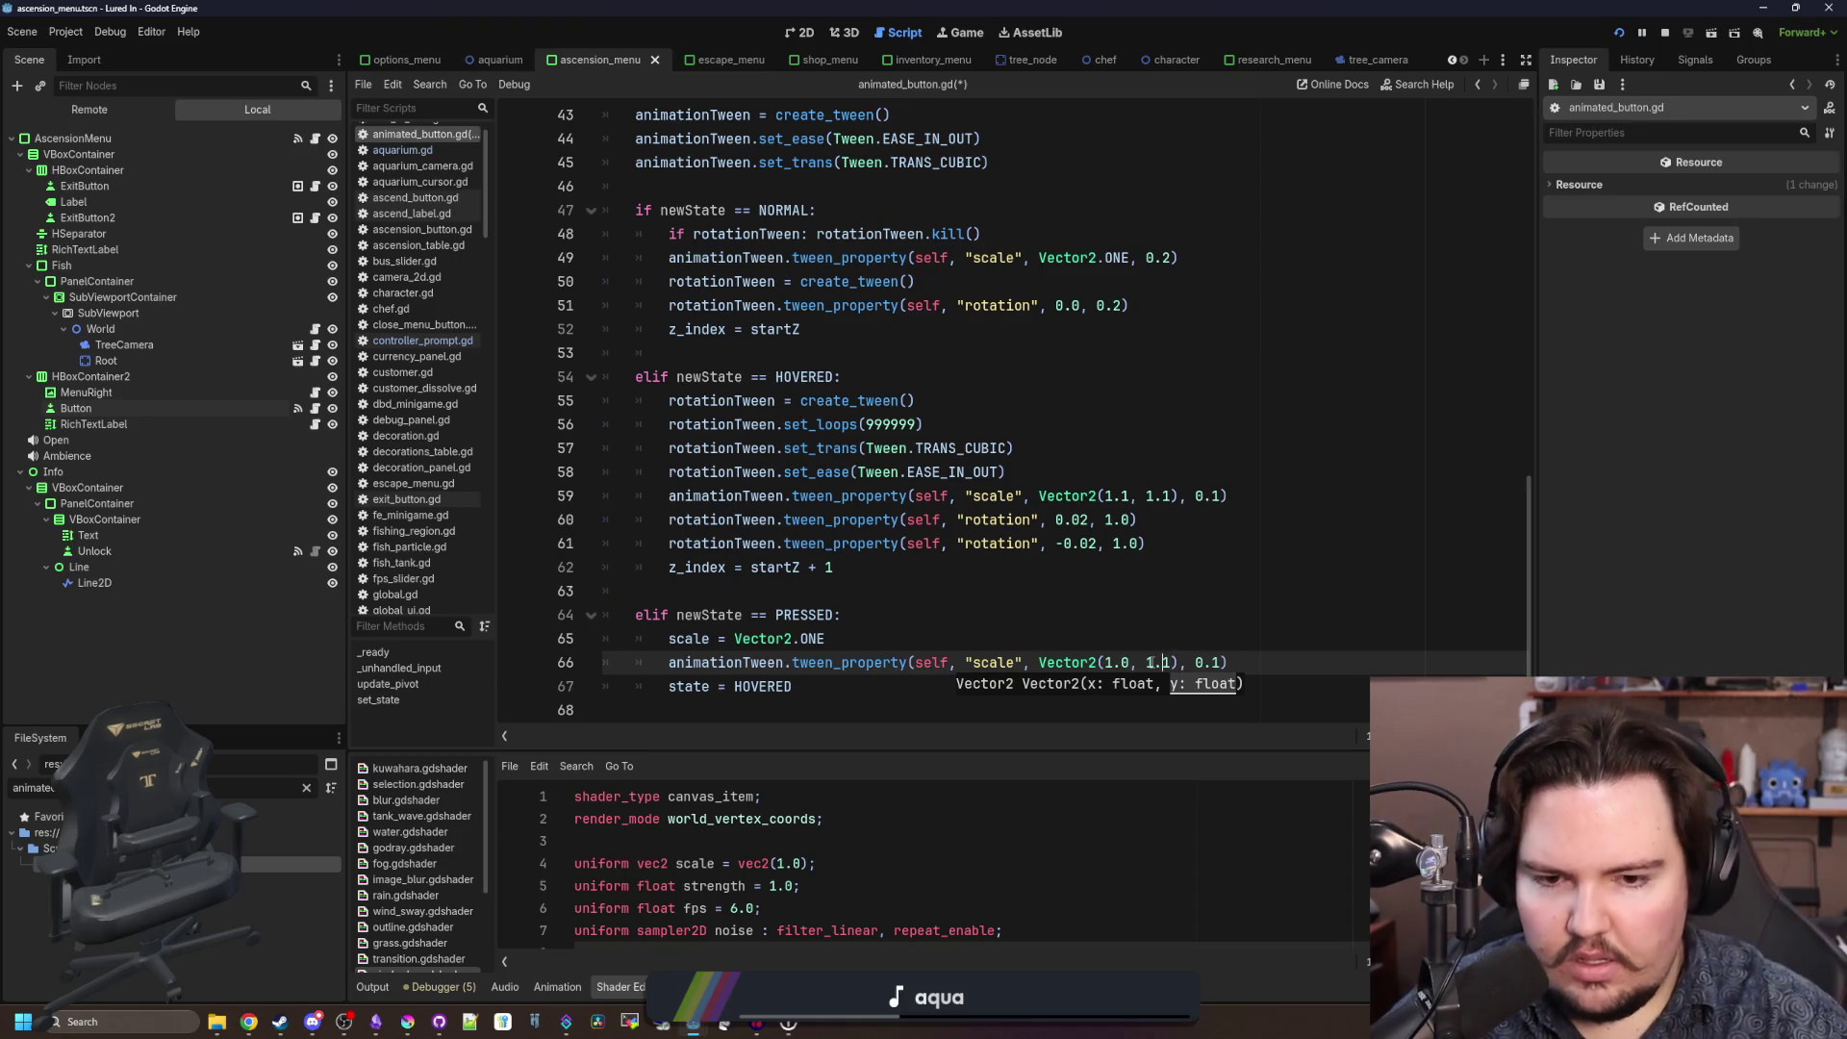
text(1)
key(ctrl+s)
Inspect rotationTween usage in the HOVERED branch, then redo the earlier if/else pressed-branch edits.
click(766, 614)
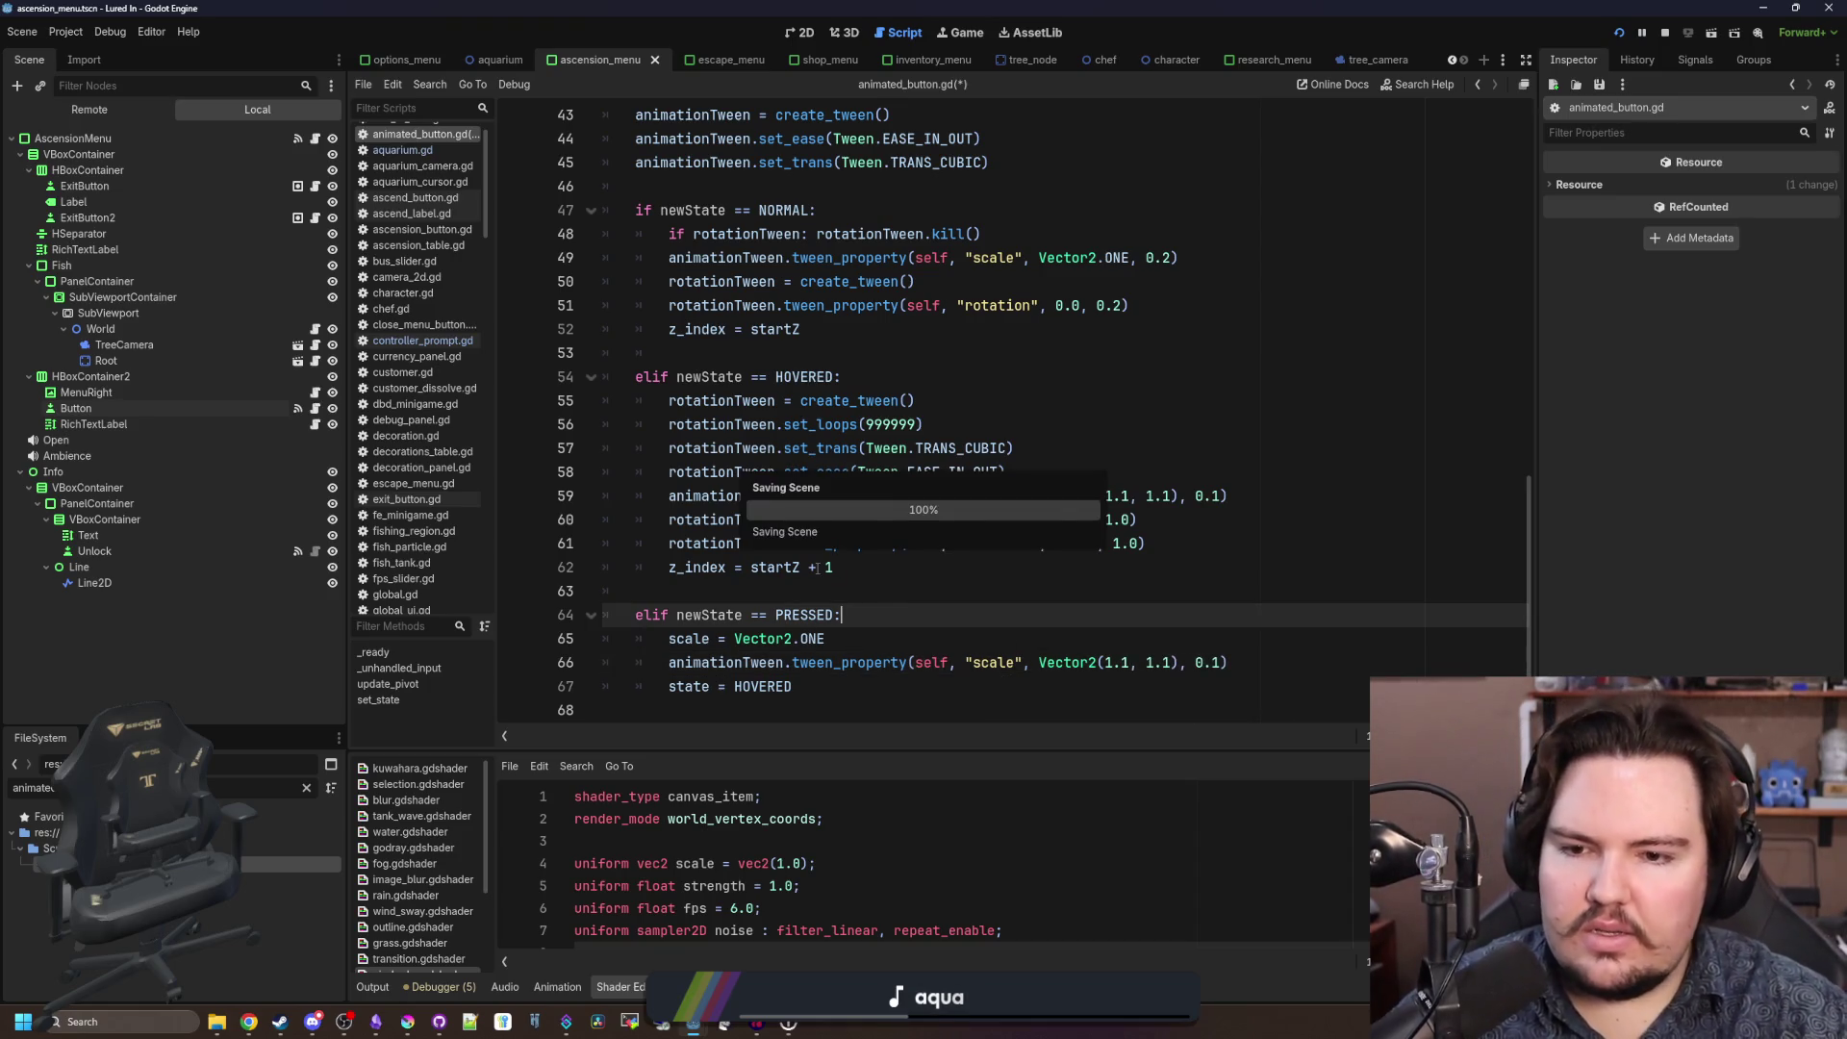
drag(856, 576, 460, 405)
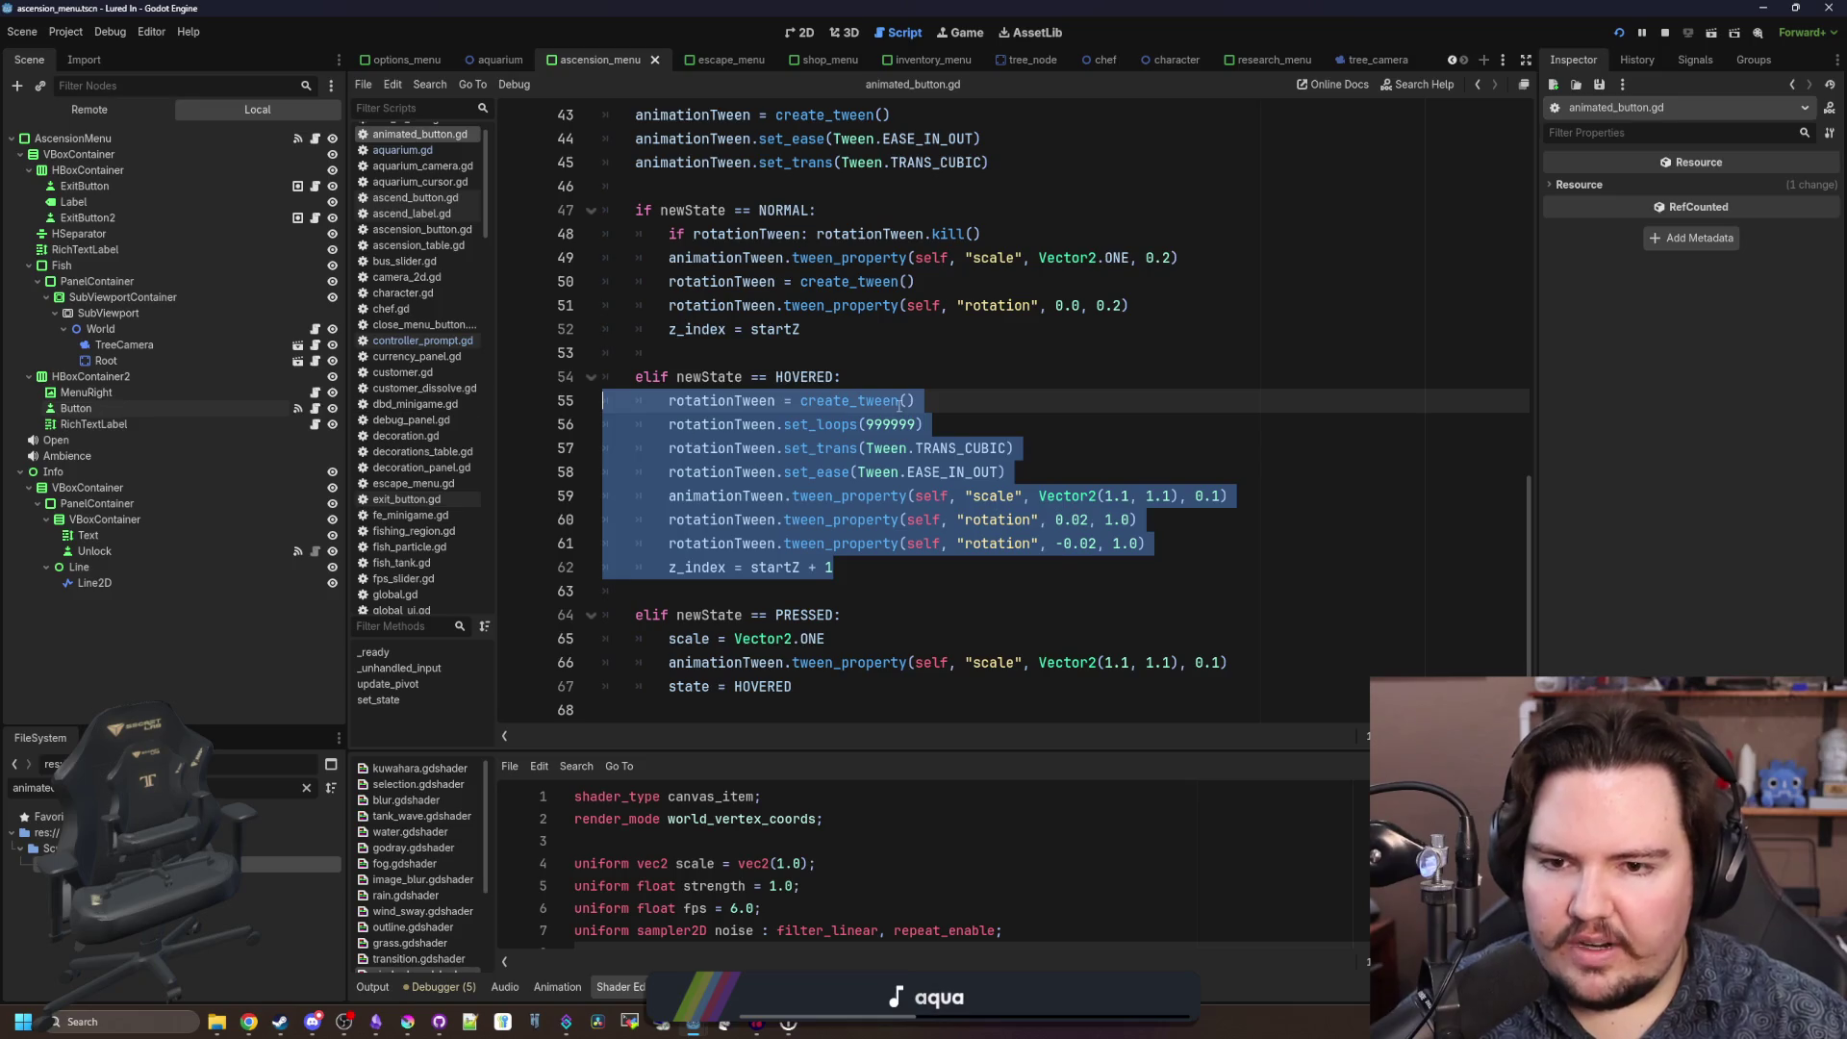
click(899, 405)
click(865, 352)
click(863, 366)
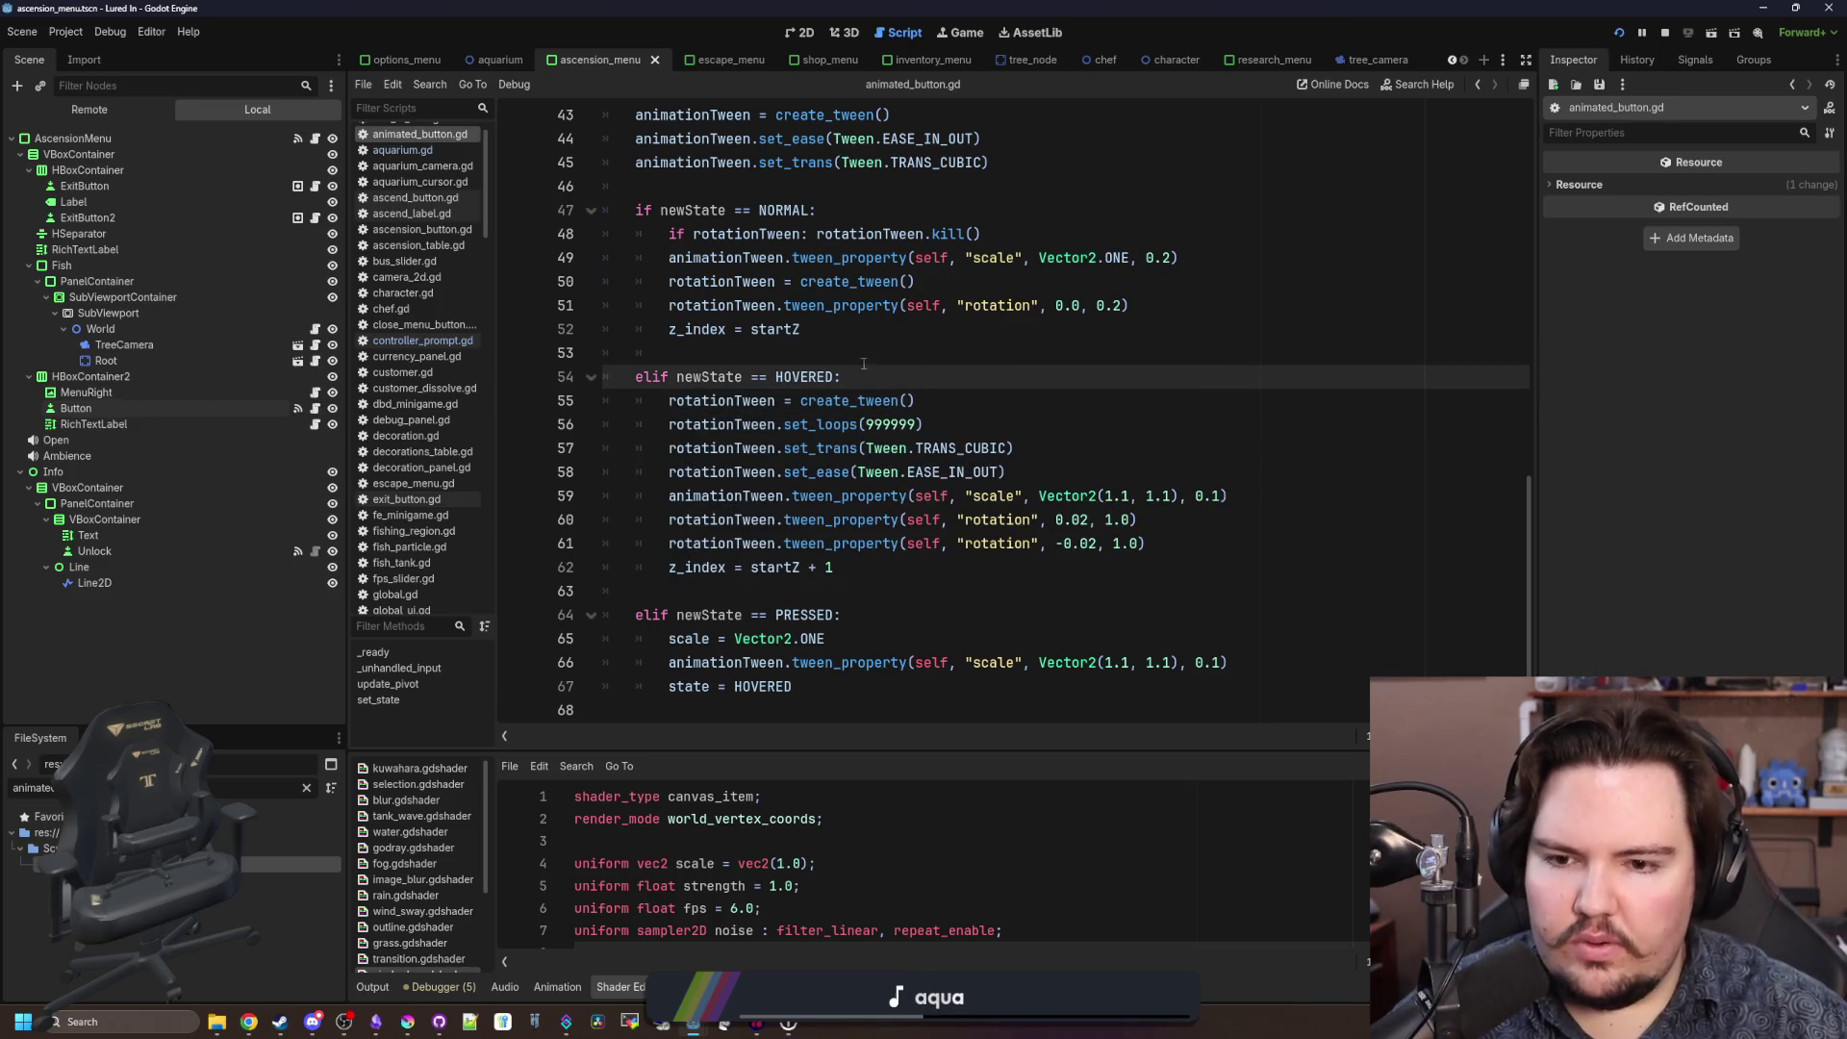
double_click(742, 404)
click(911, 381)
double_click(757, 400)
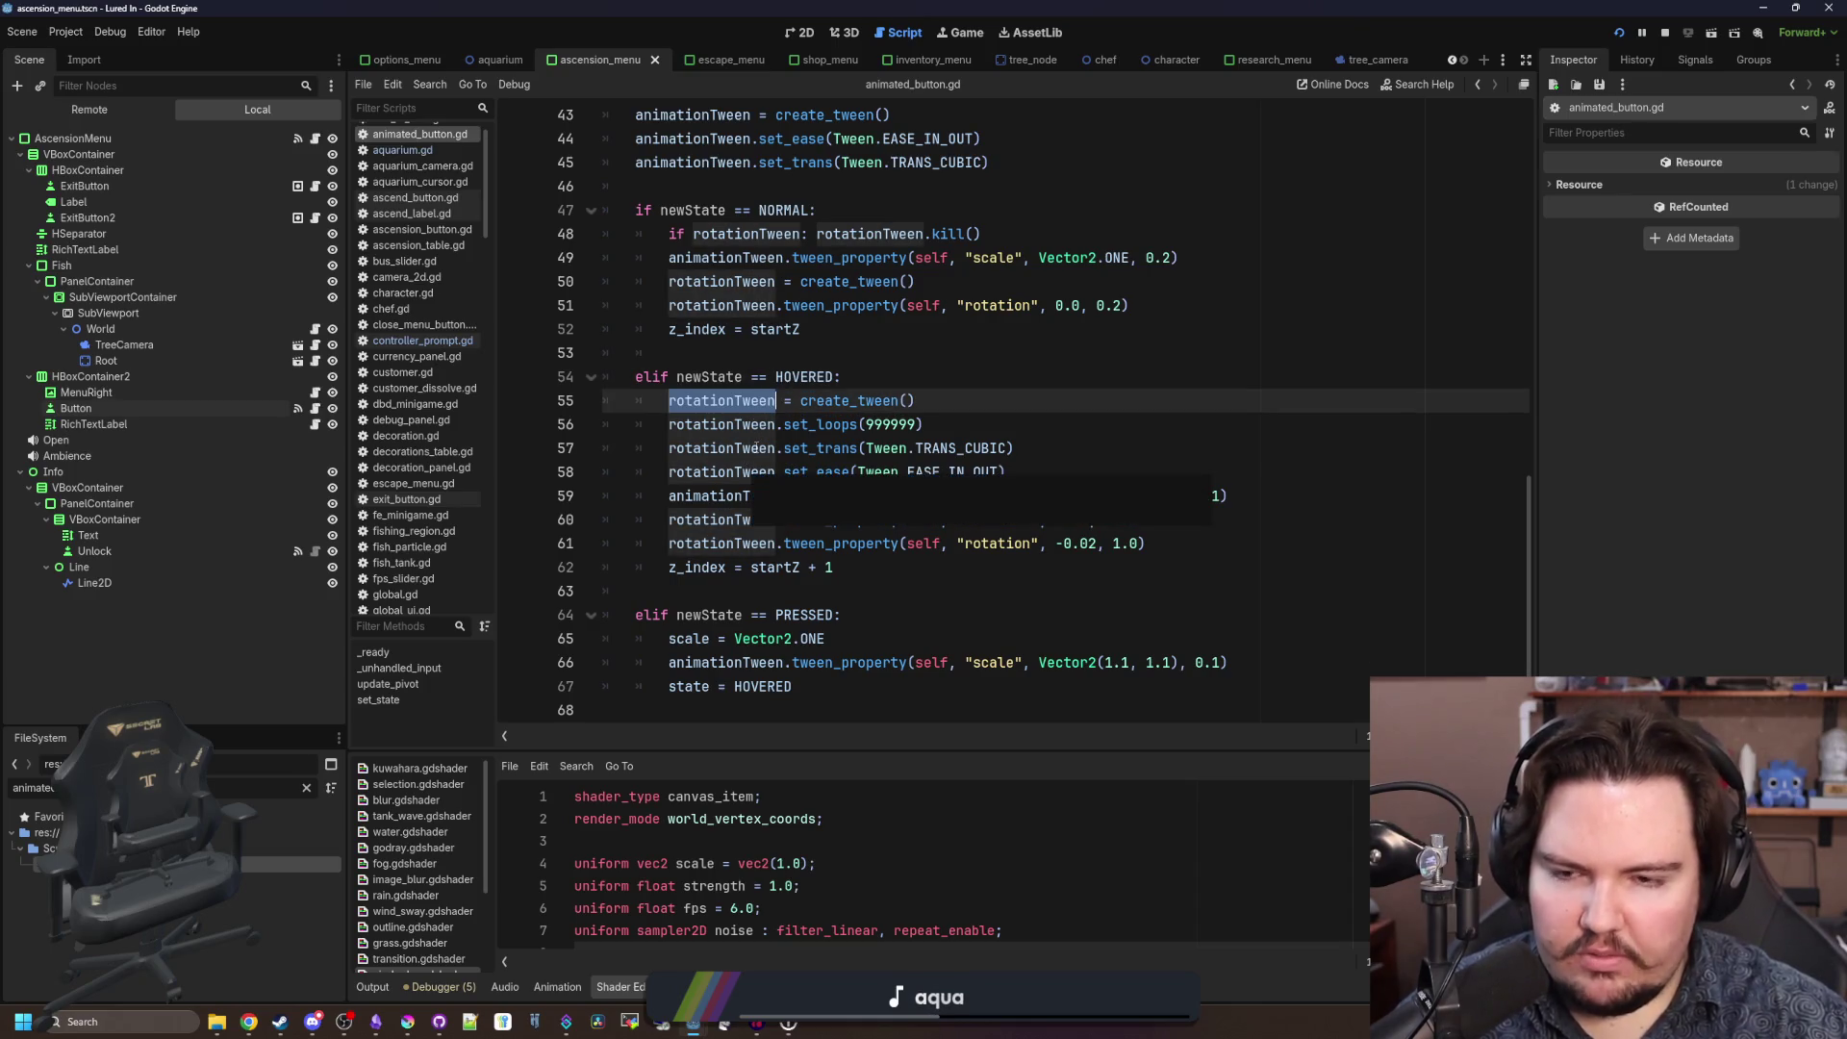
click(928, 621)
double_click(746, 400)
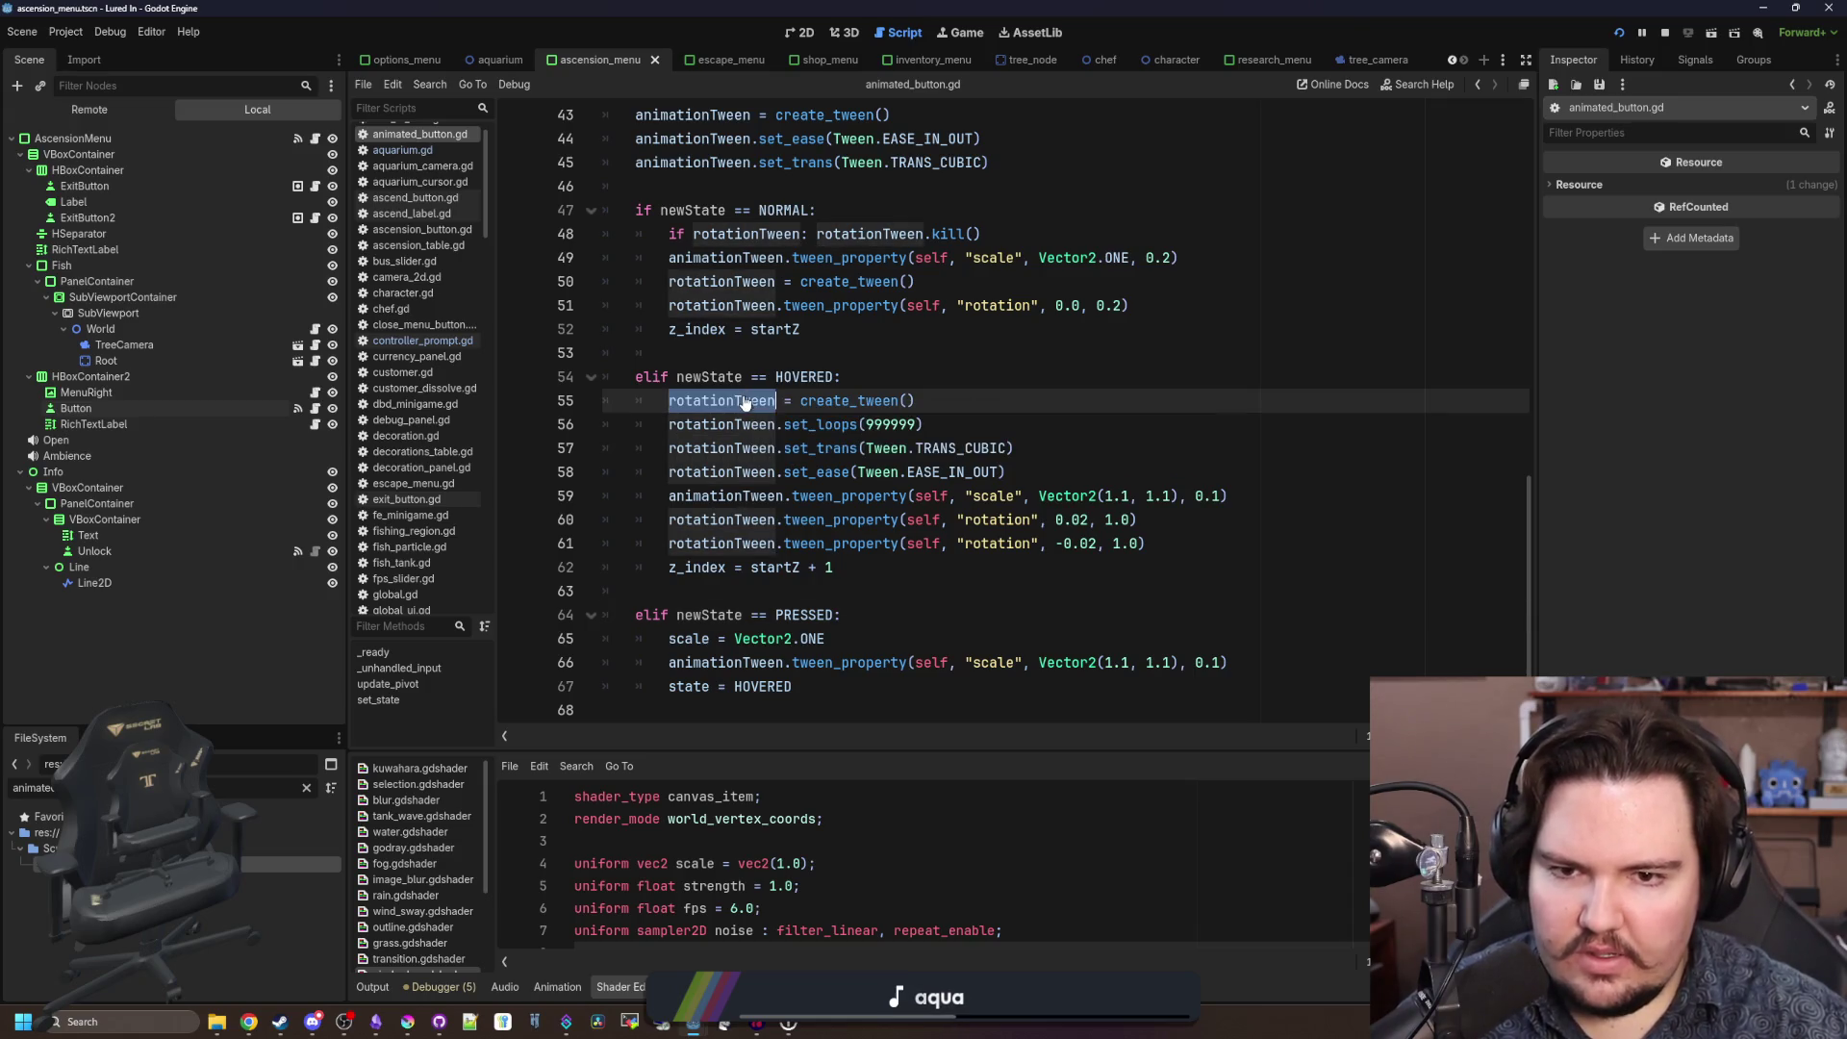
key(ctrl+shift+z)
key(ctrl+shift+z)
key(ctrl+shift+z)
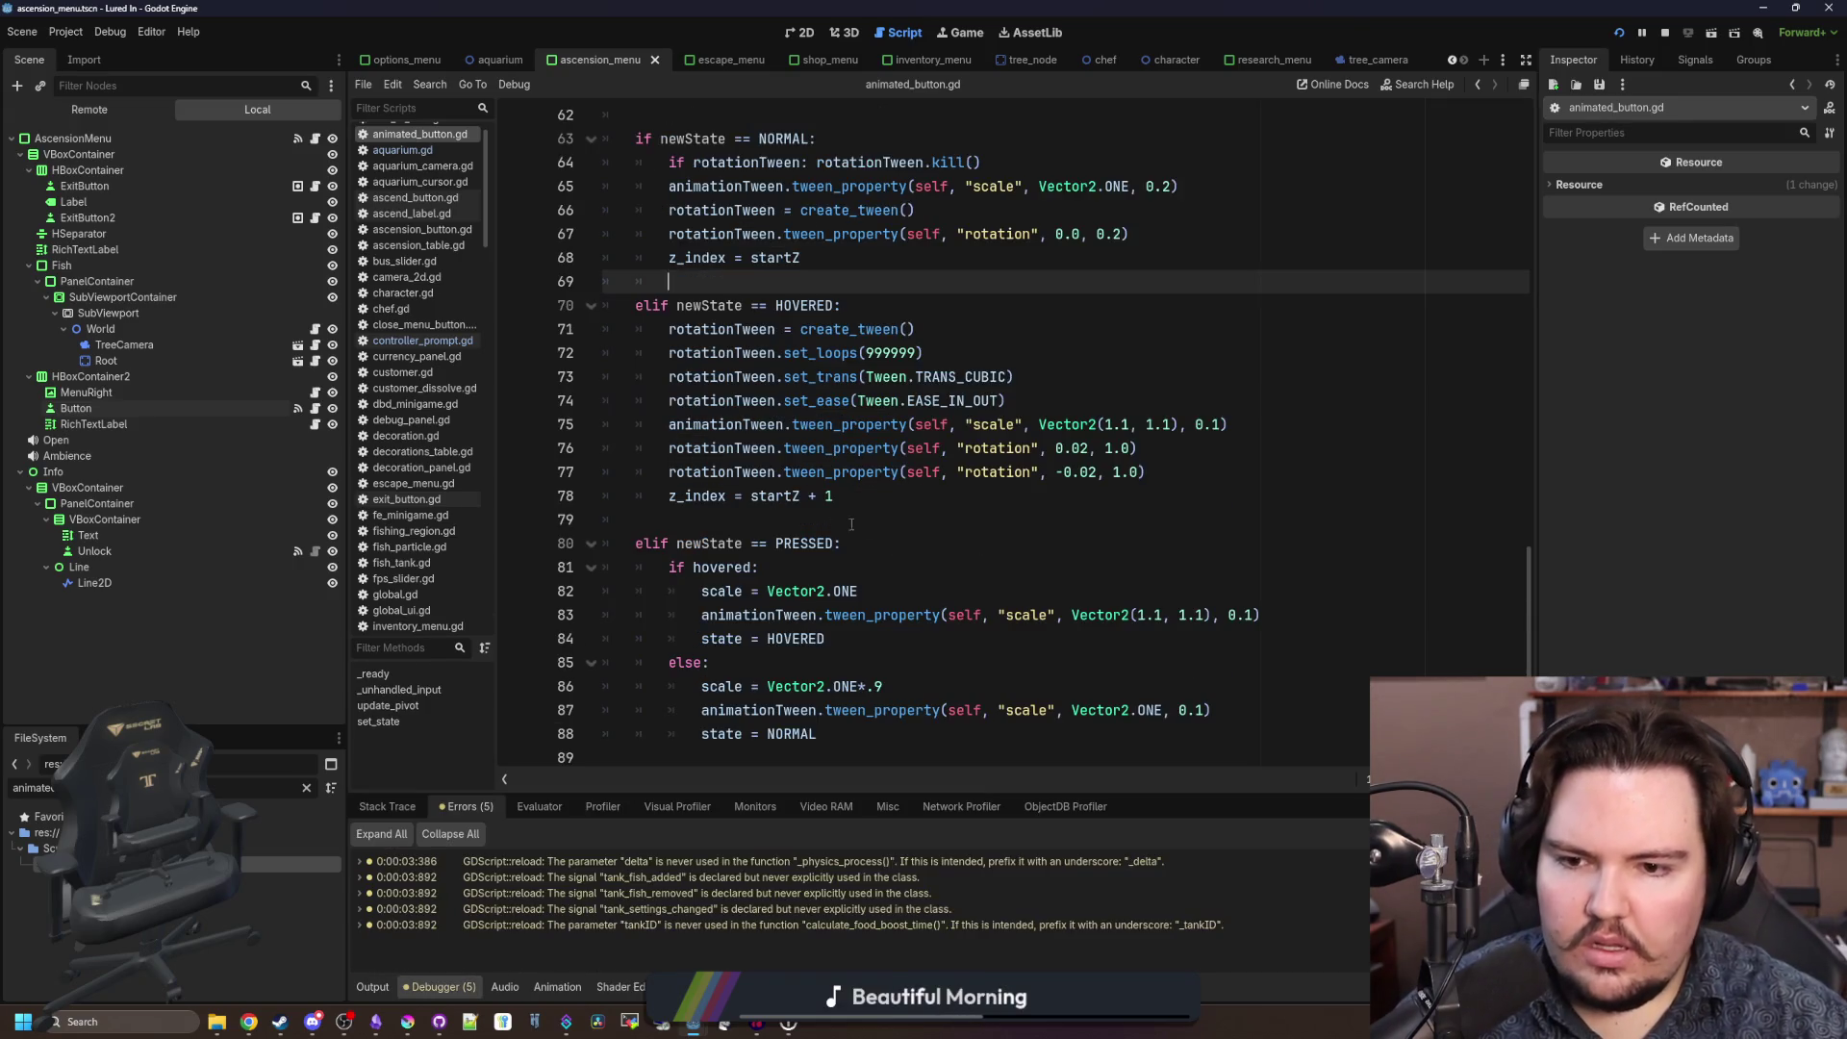
key(F5)
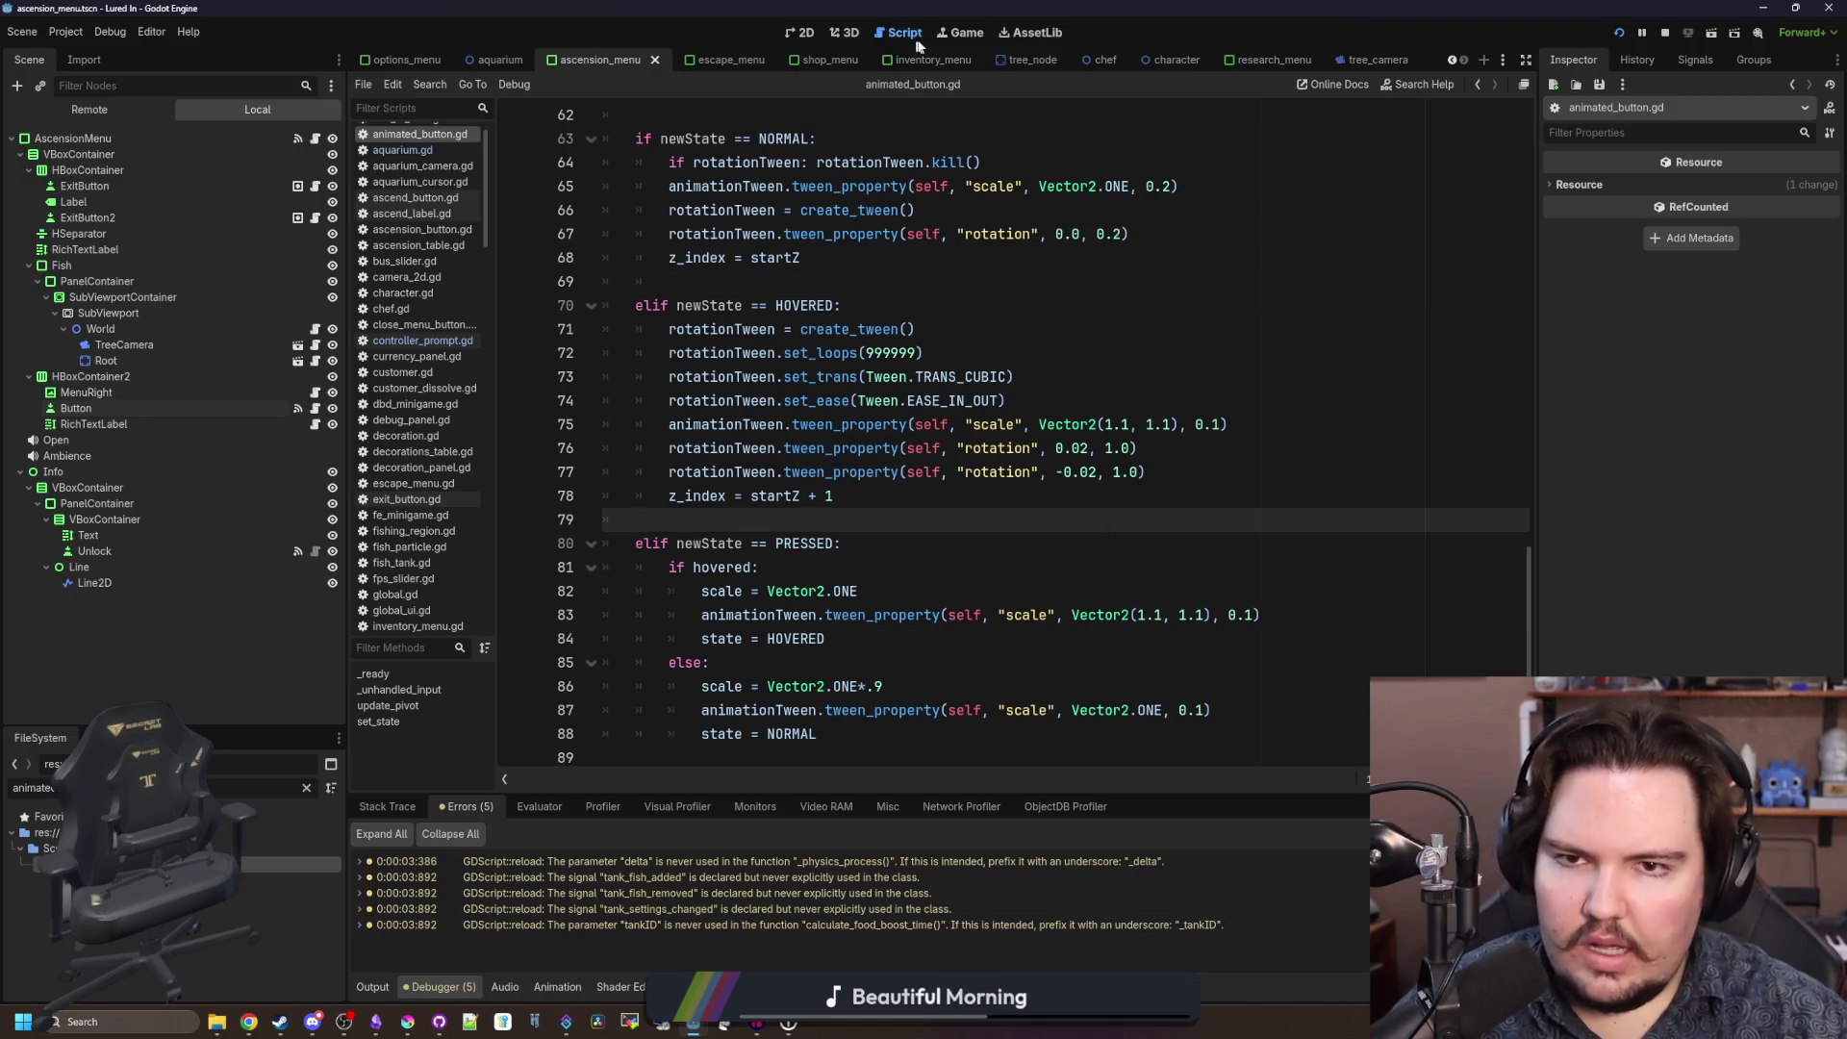
click(740, 760)
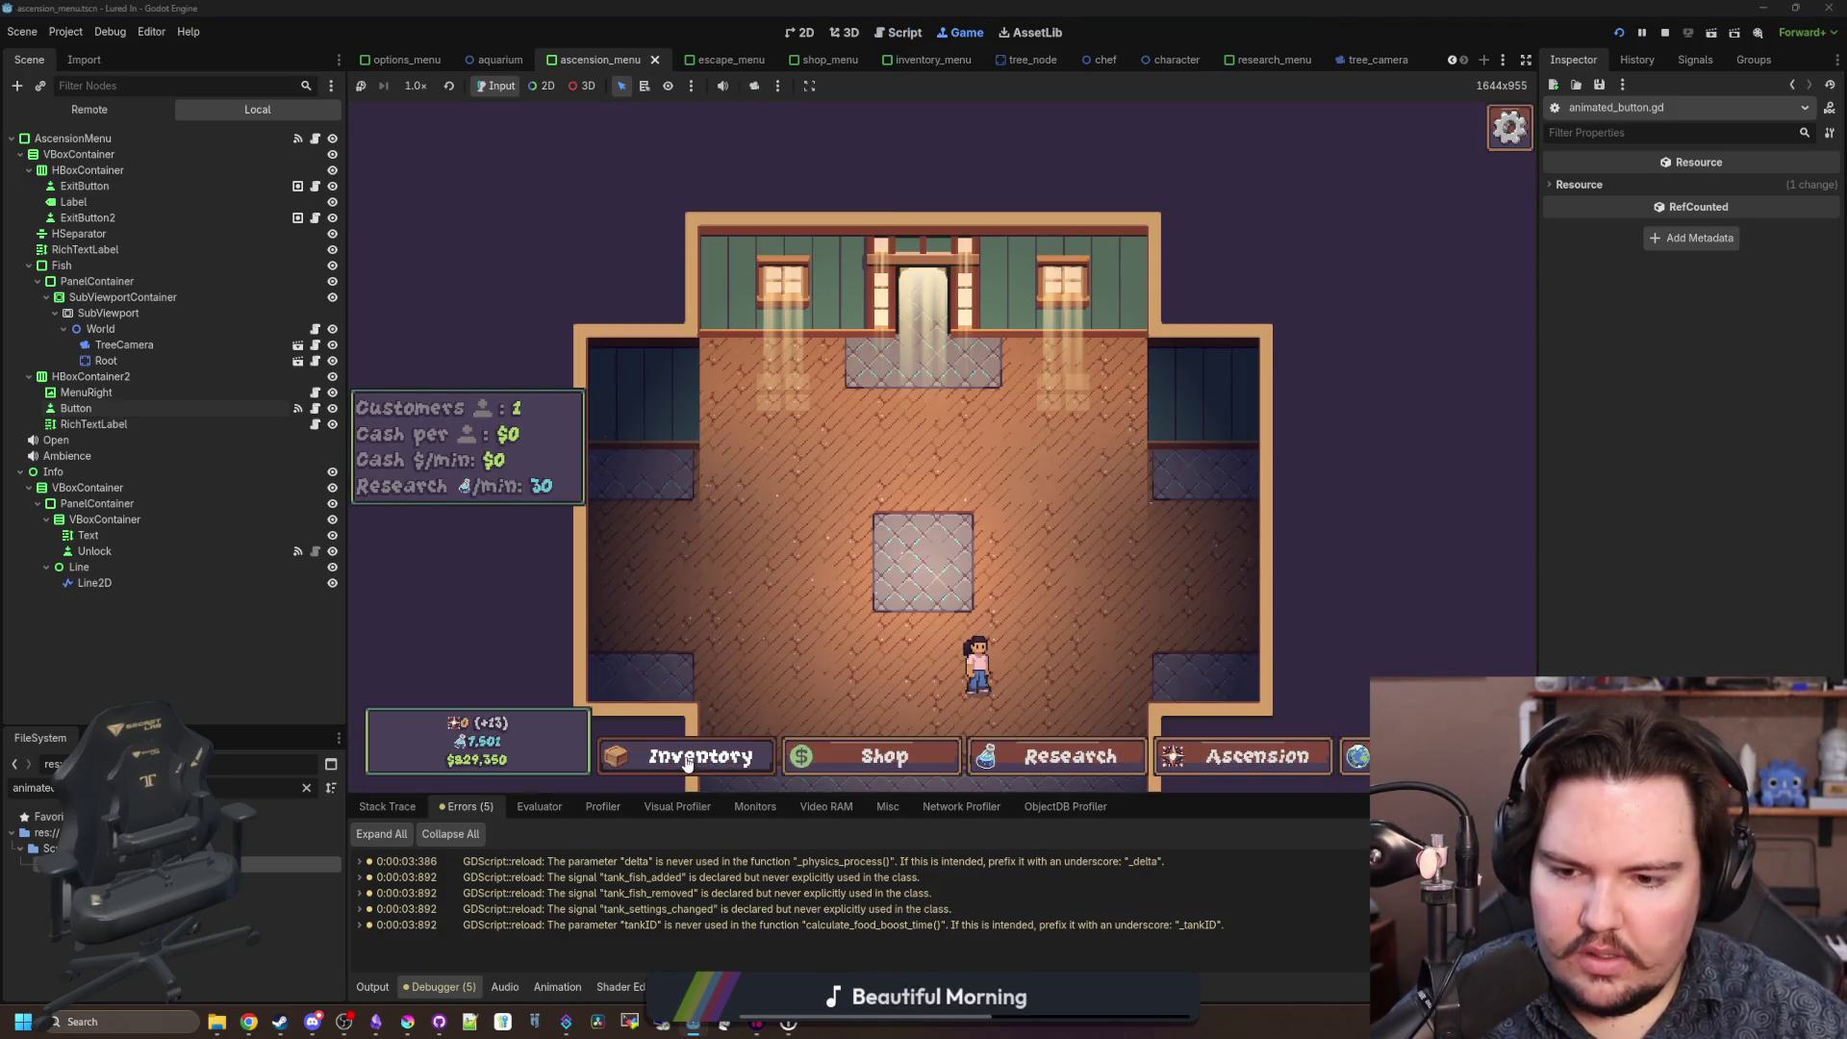
click(751, 756)
click(750, 756)
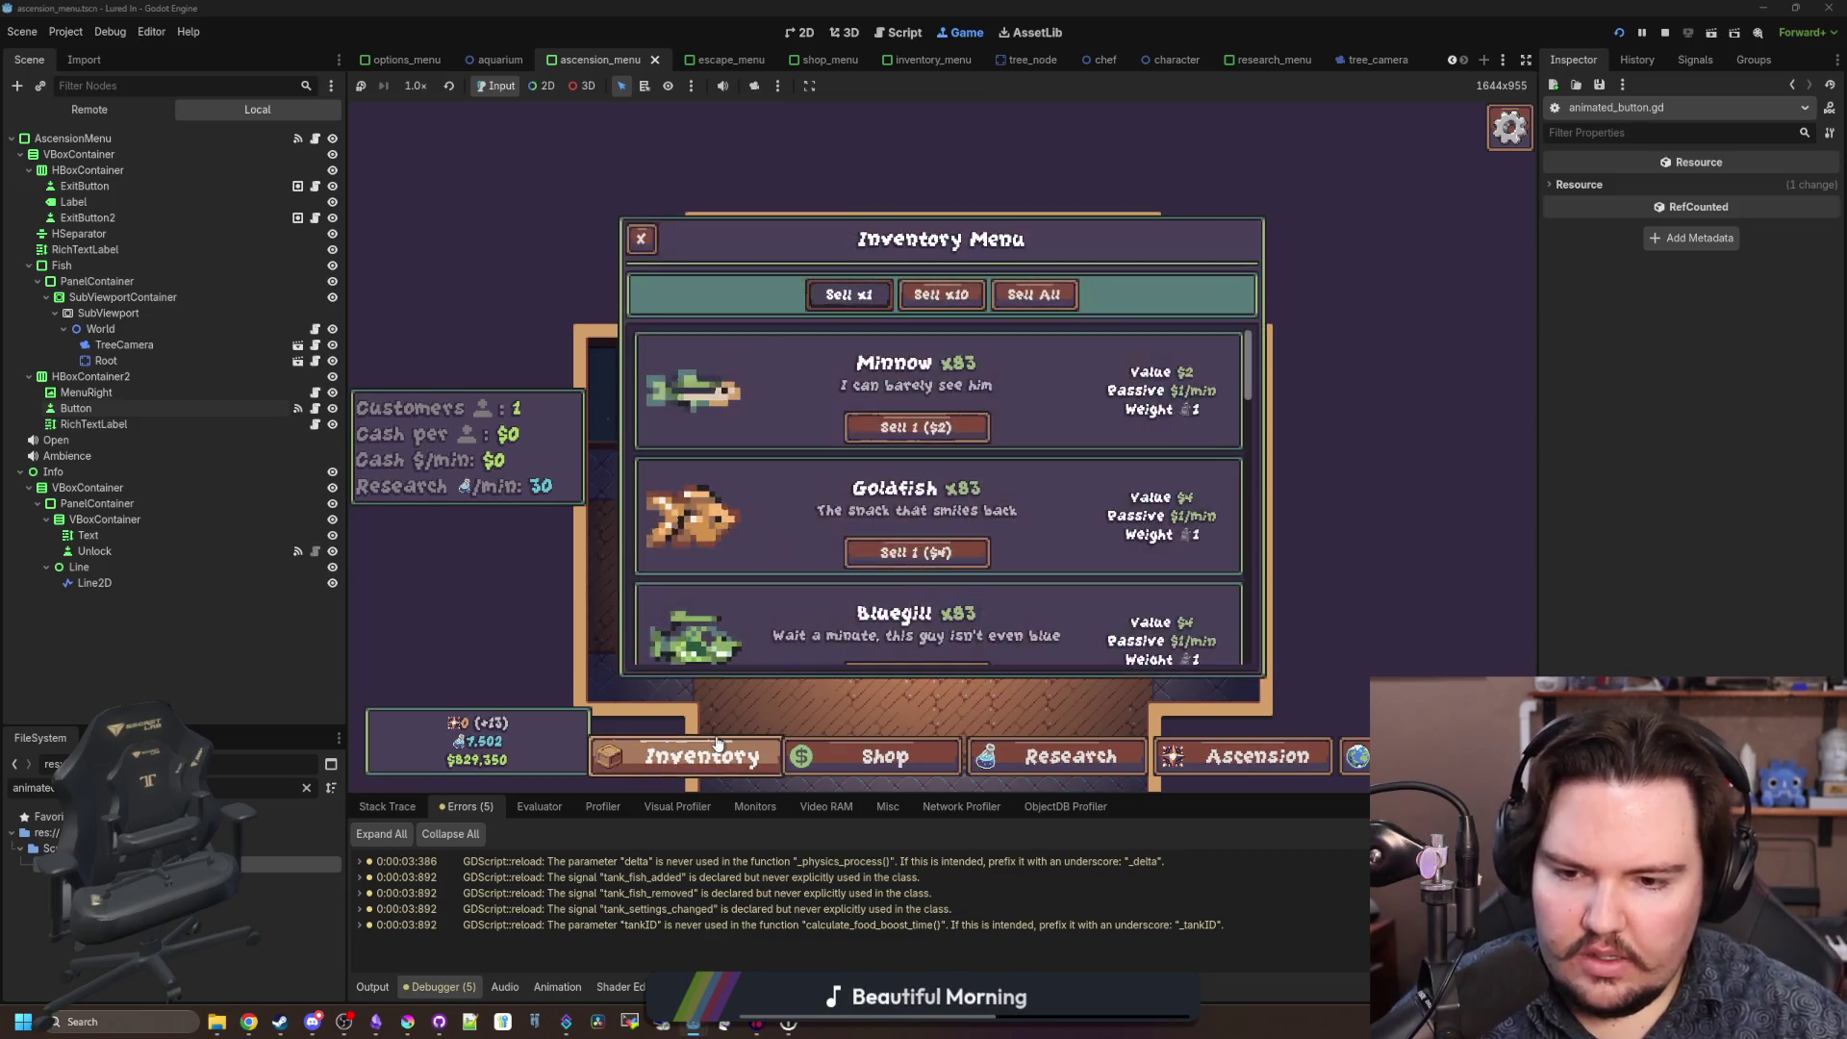
click(750, 757)
click(814, 760)
click(815, 765)
click(815, 770)
click(815, 770)
click(674, 760)
click(673, 760)
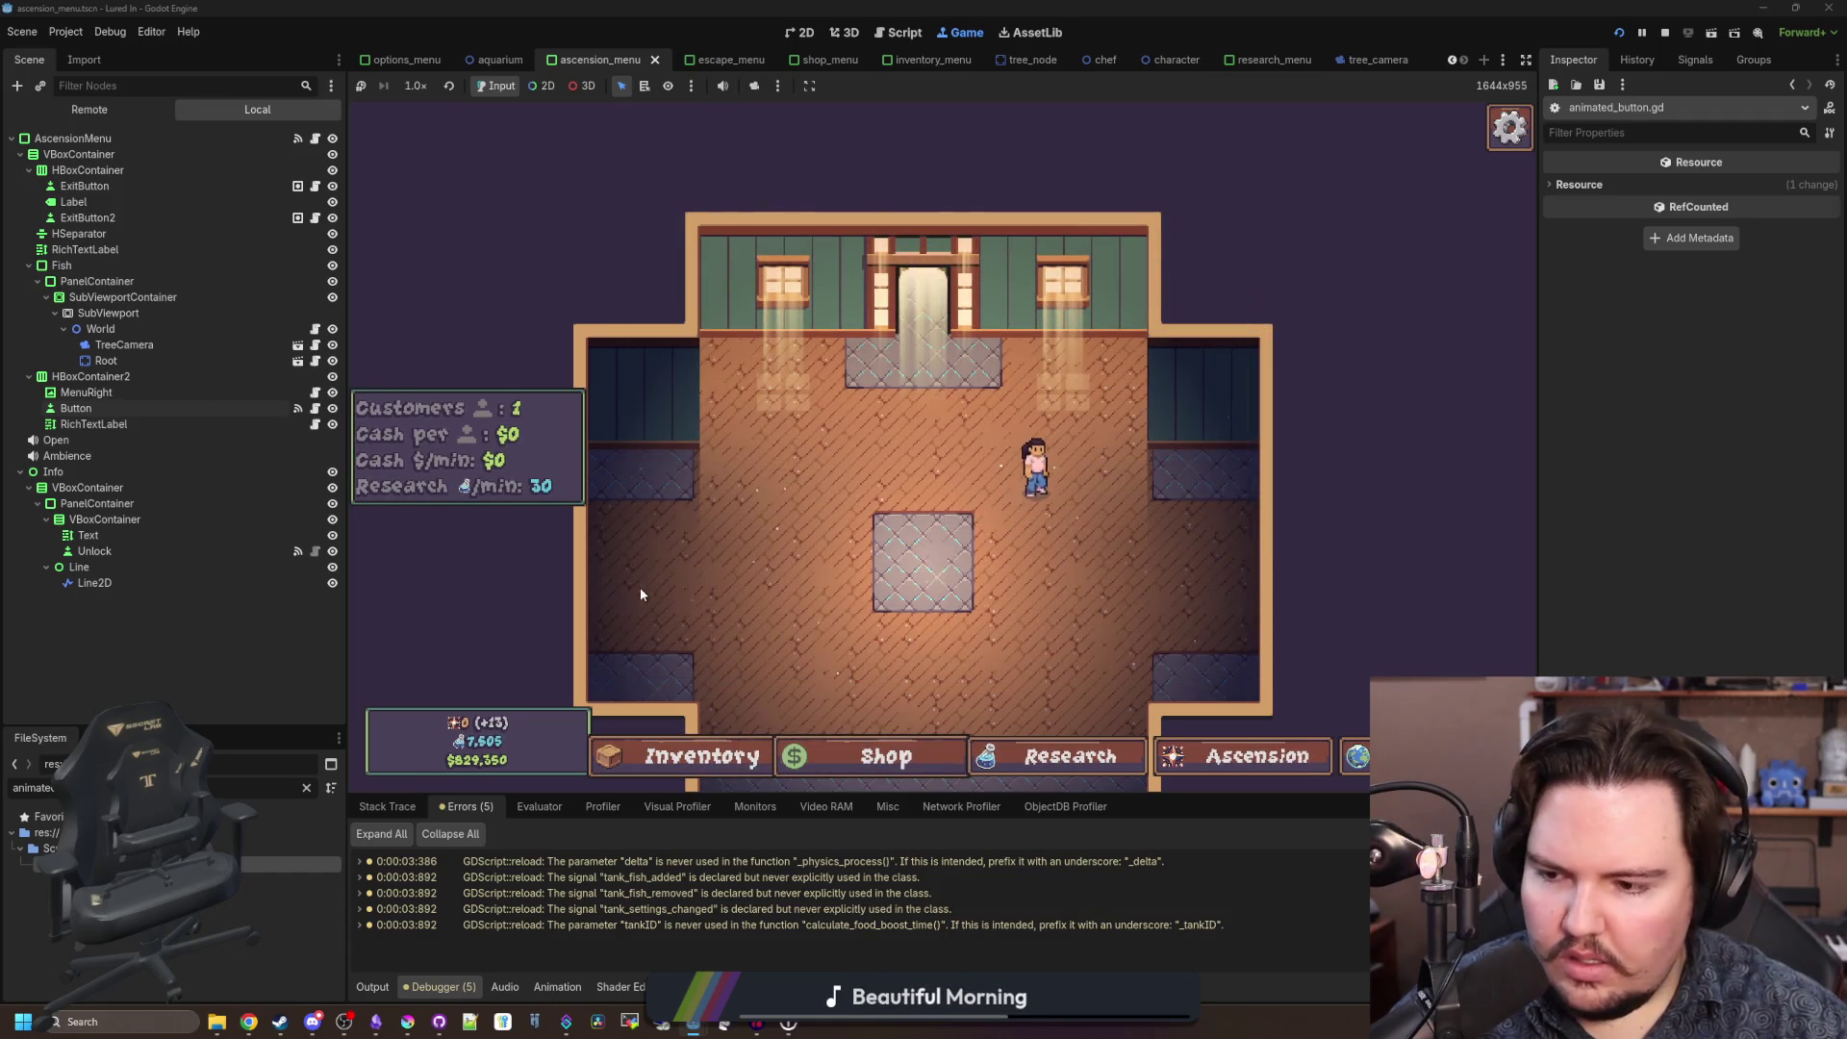
click(1667, 33)
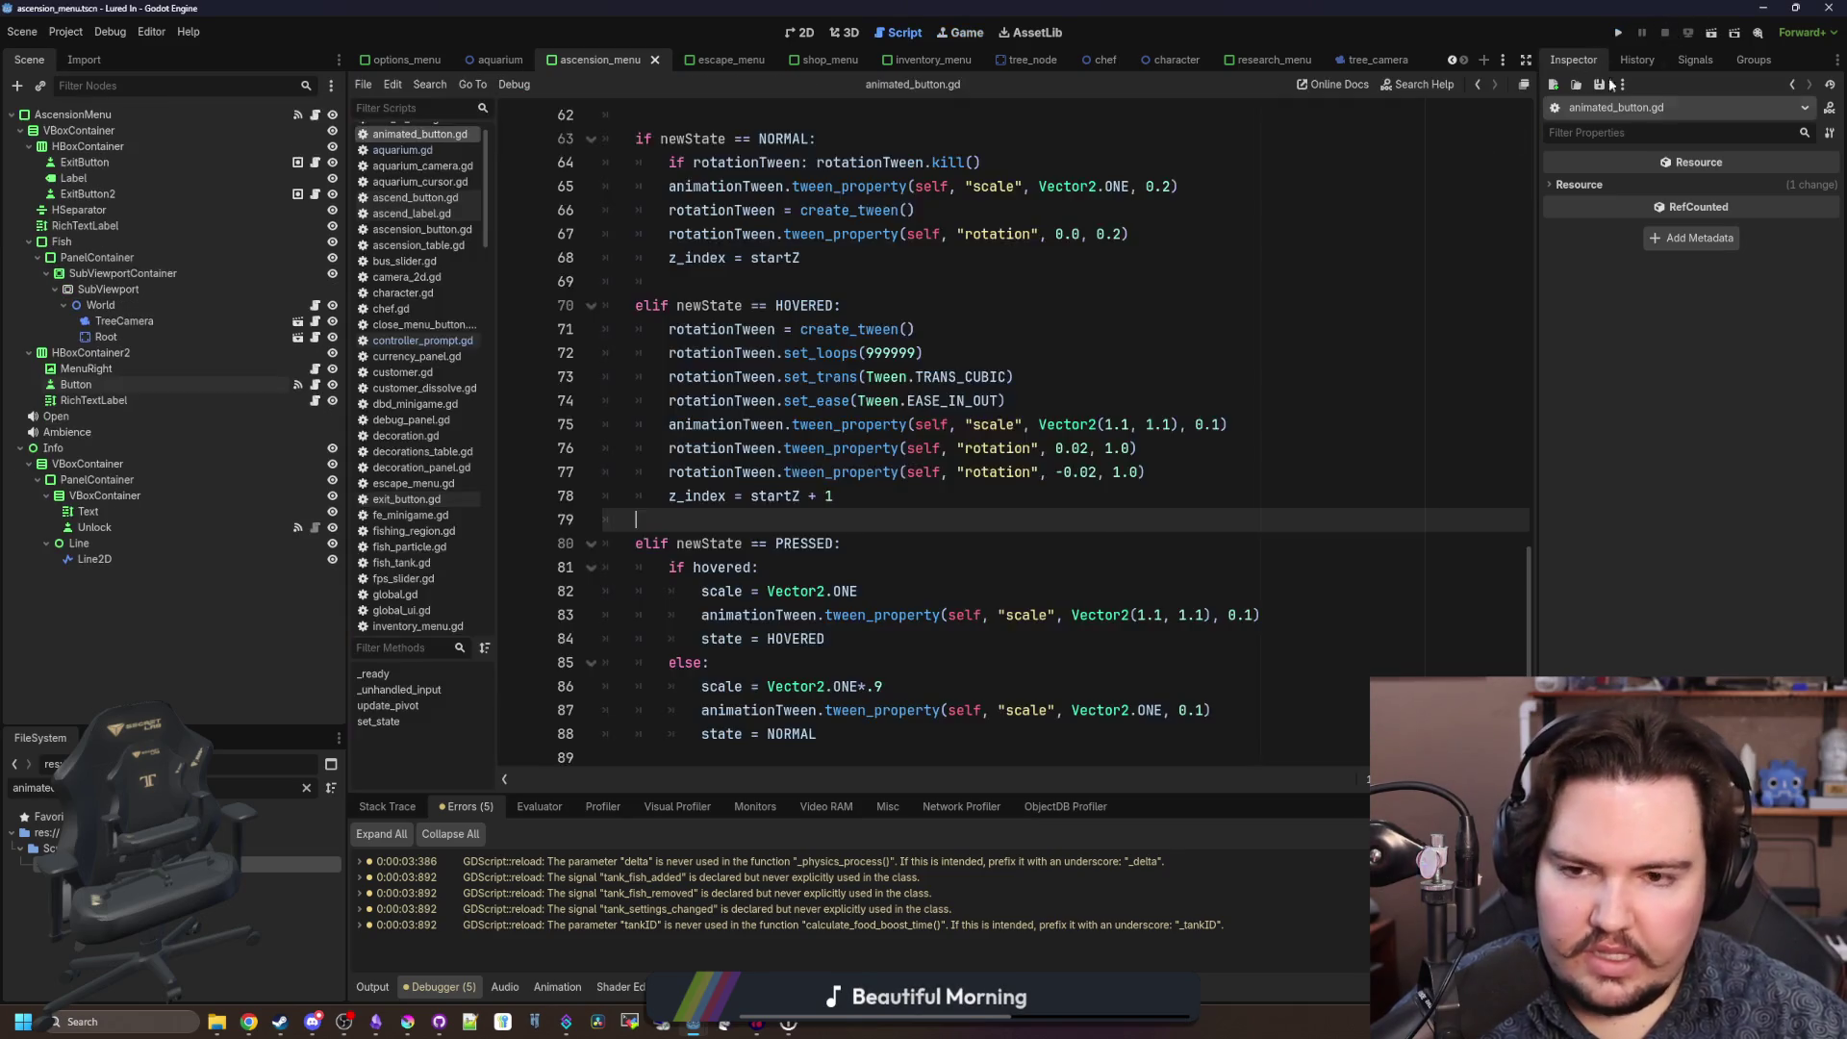
Remove .bind from the set_state calls on lines 13 and 18.
scroll(816, 493, up, 15)
scroll(816, 494, up, 5)
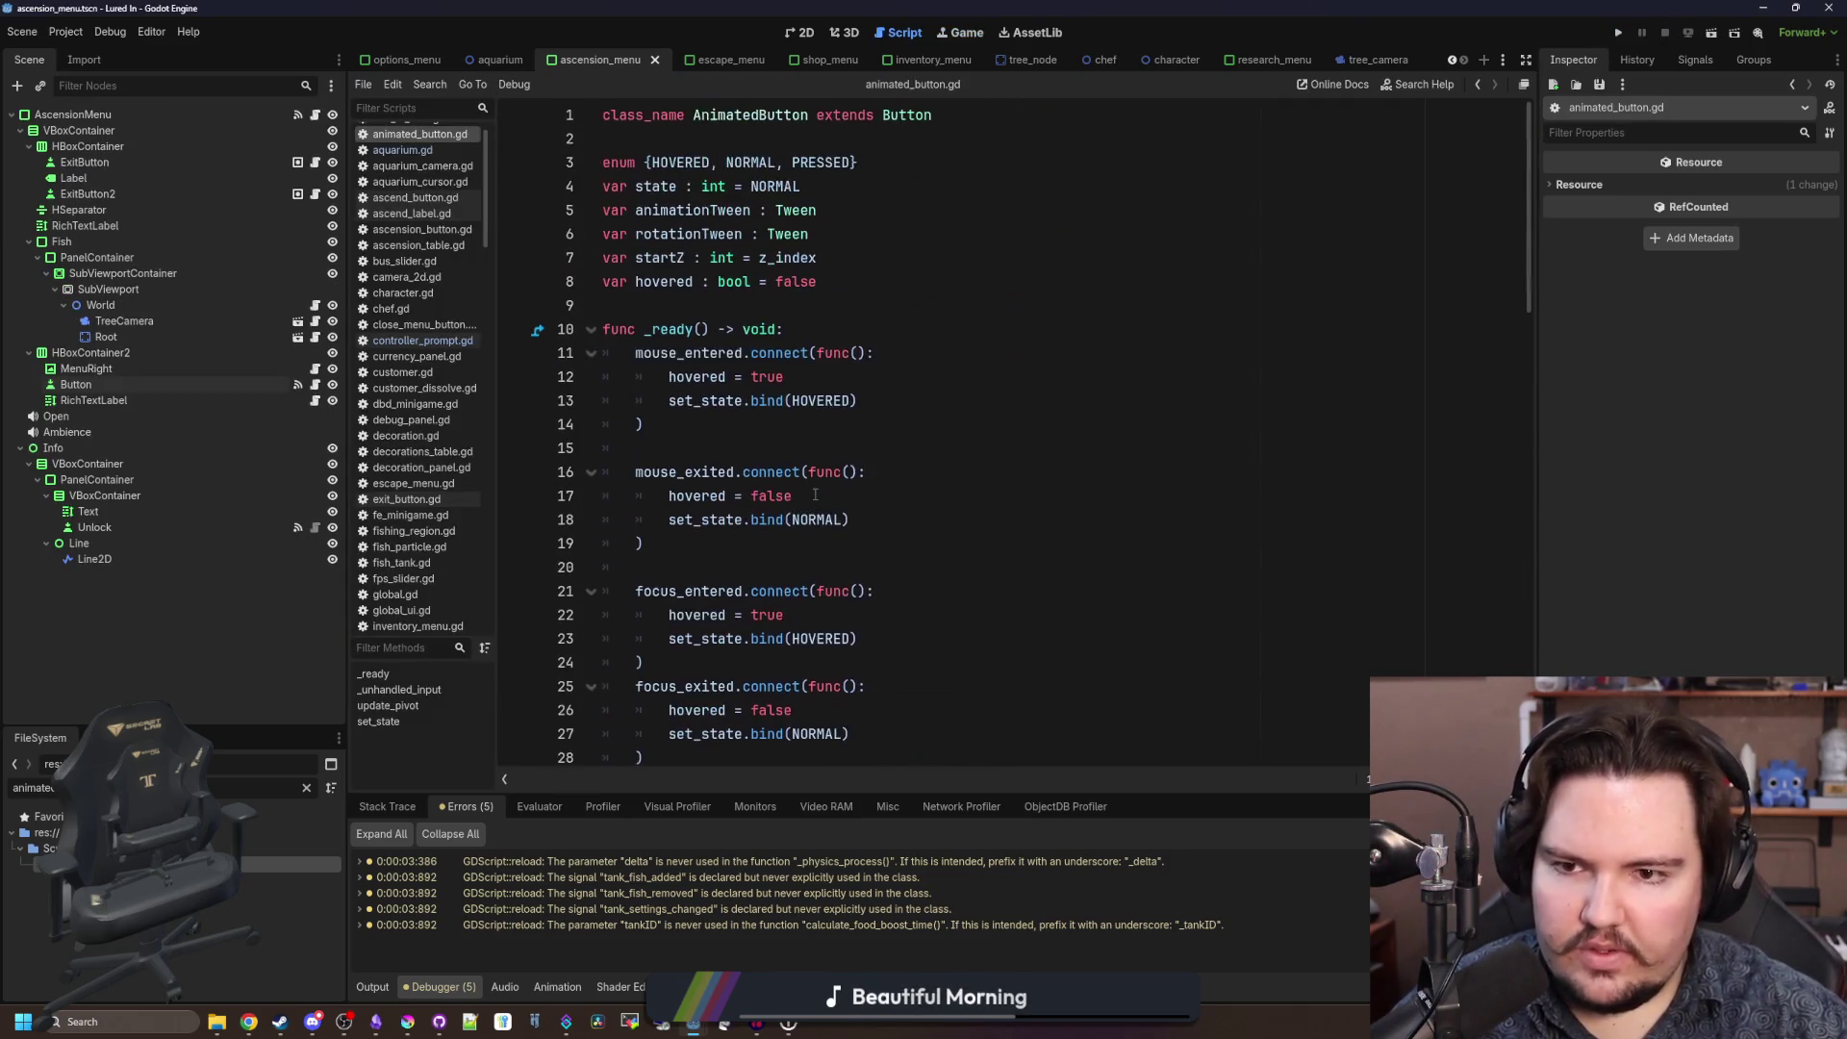
click(788, 425)
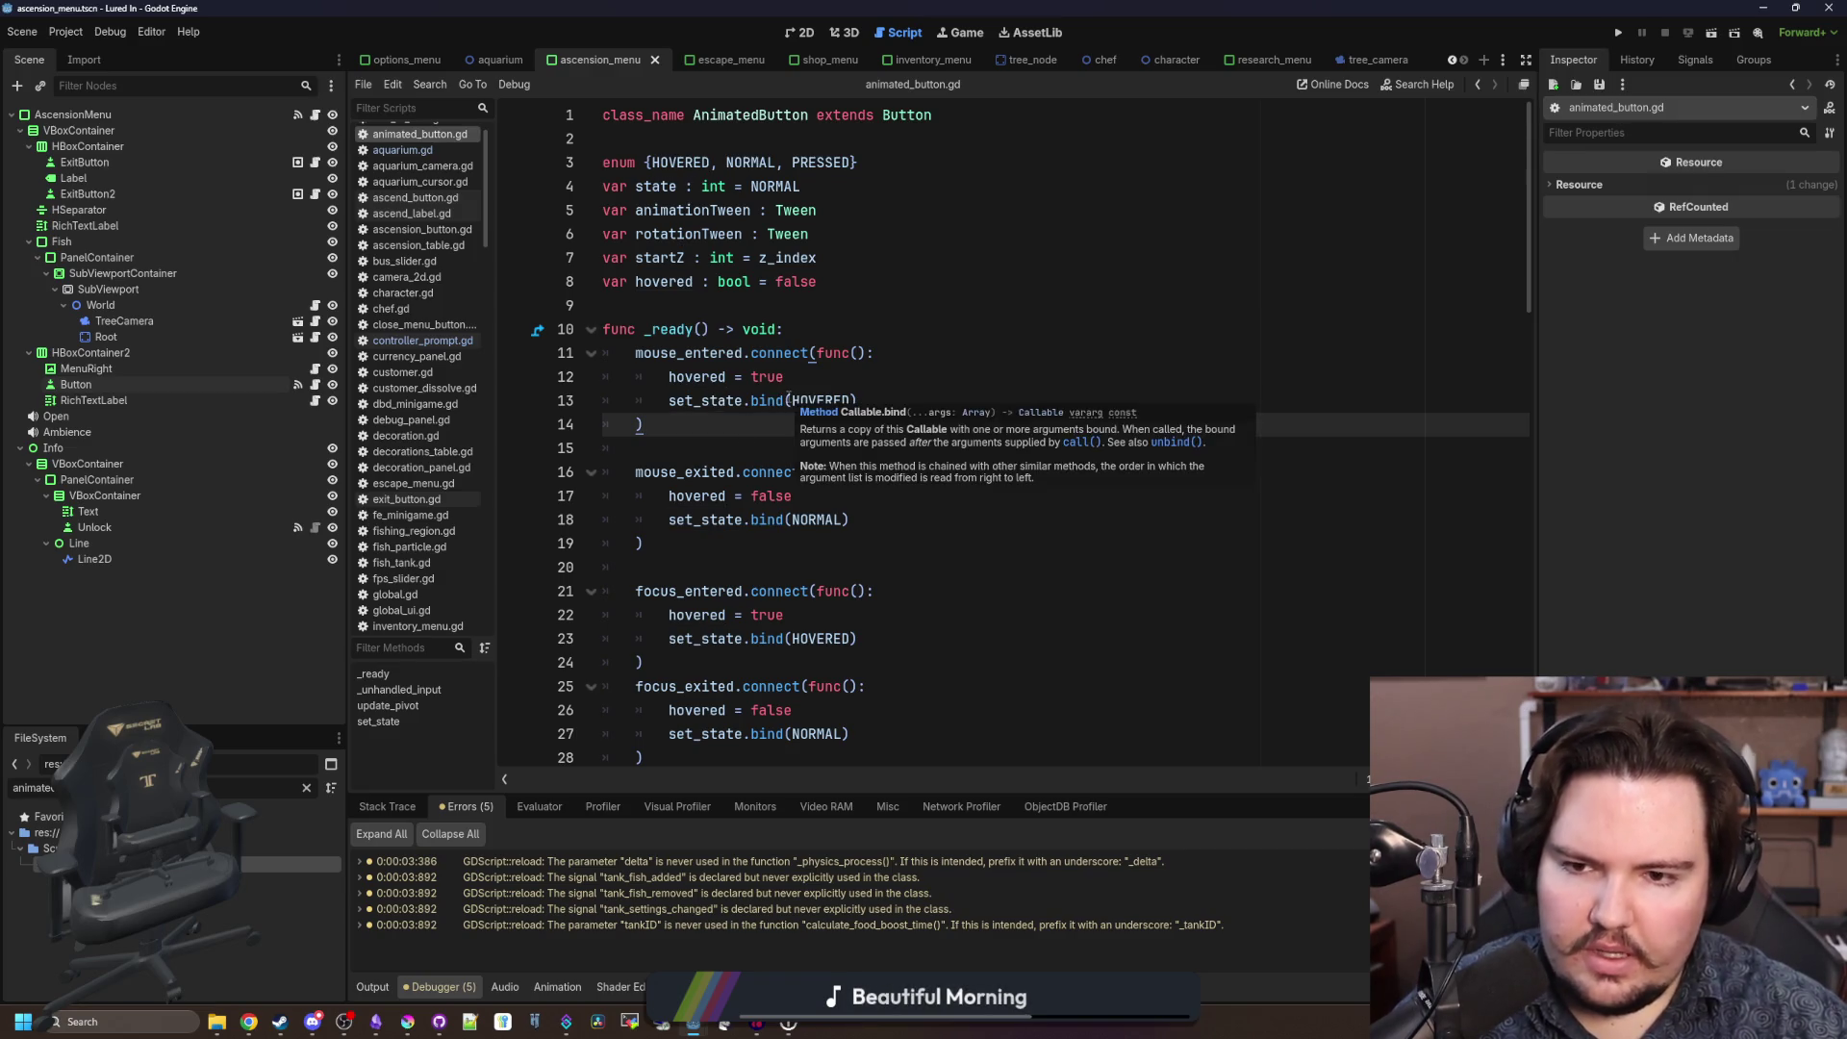
click(788, 401)
key(BackSpace)
key(BackSpace)
key(BackSpace)
click(787, 520)
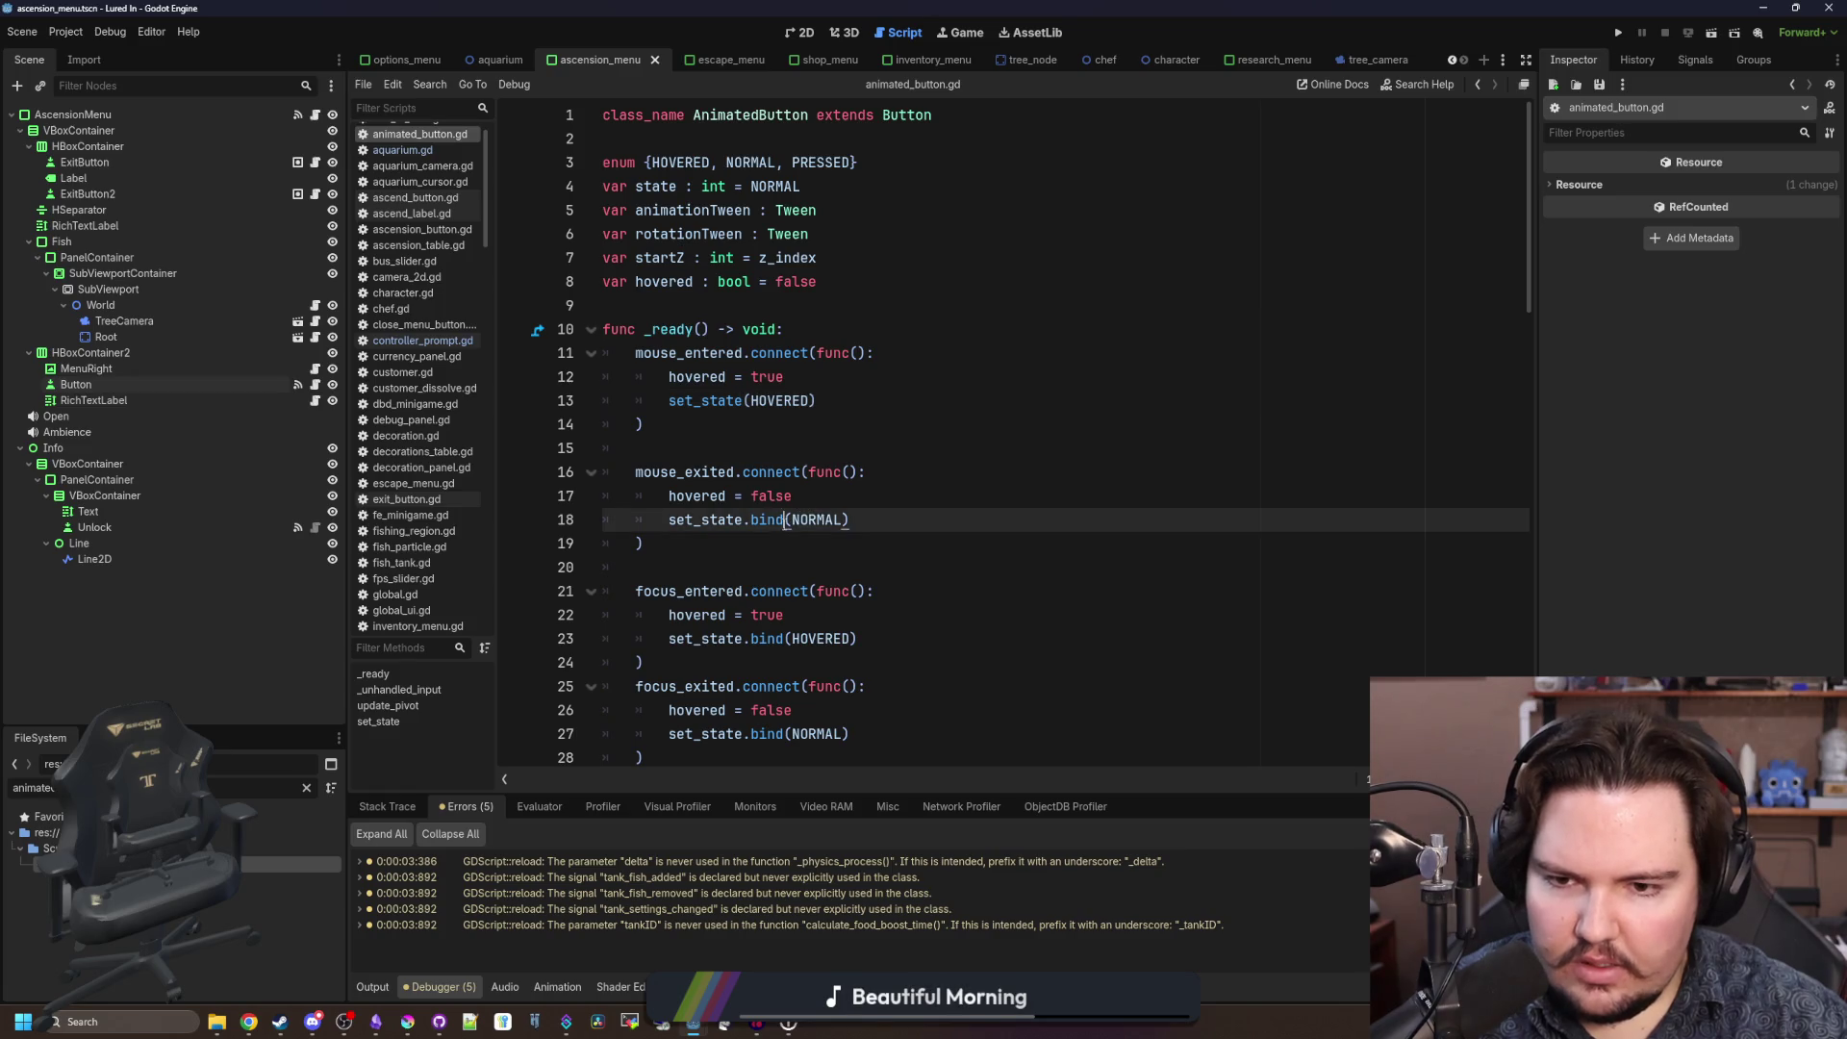
key(BackSpace)
Remove .bind from the set_state calls on lines 23 and 27, then run the game.
scroll(760, 519, down, 1)
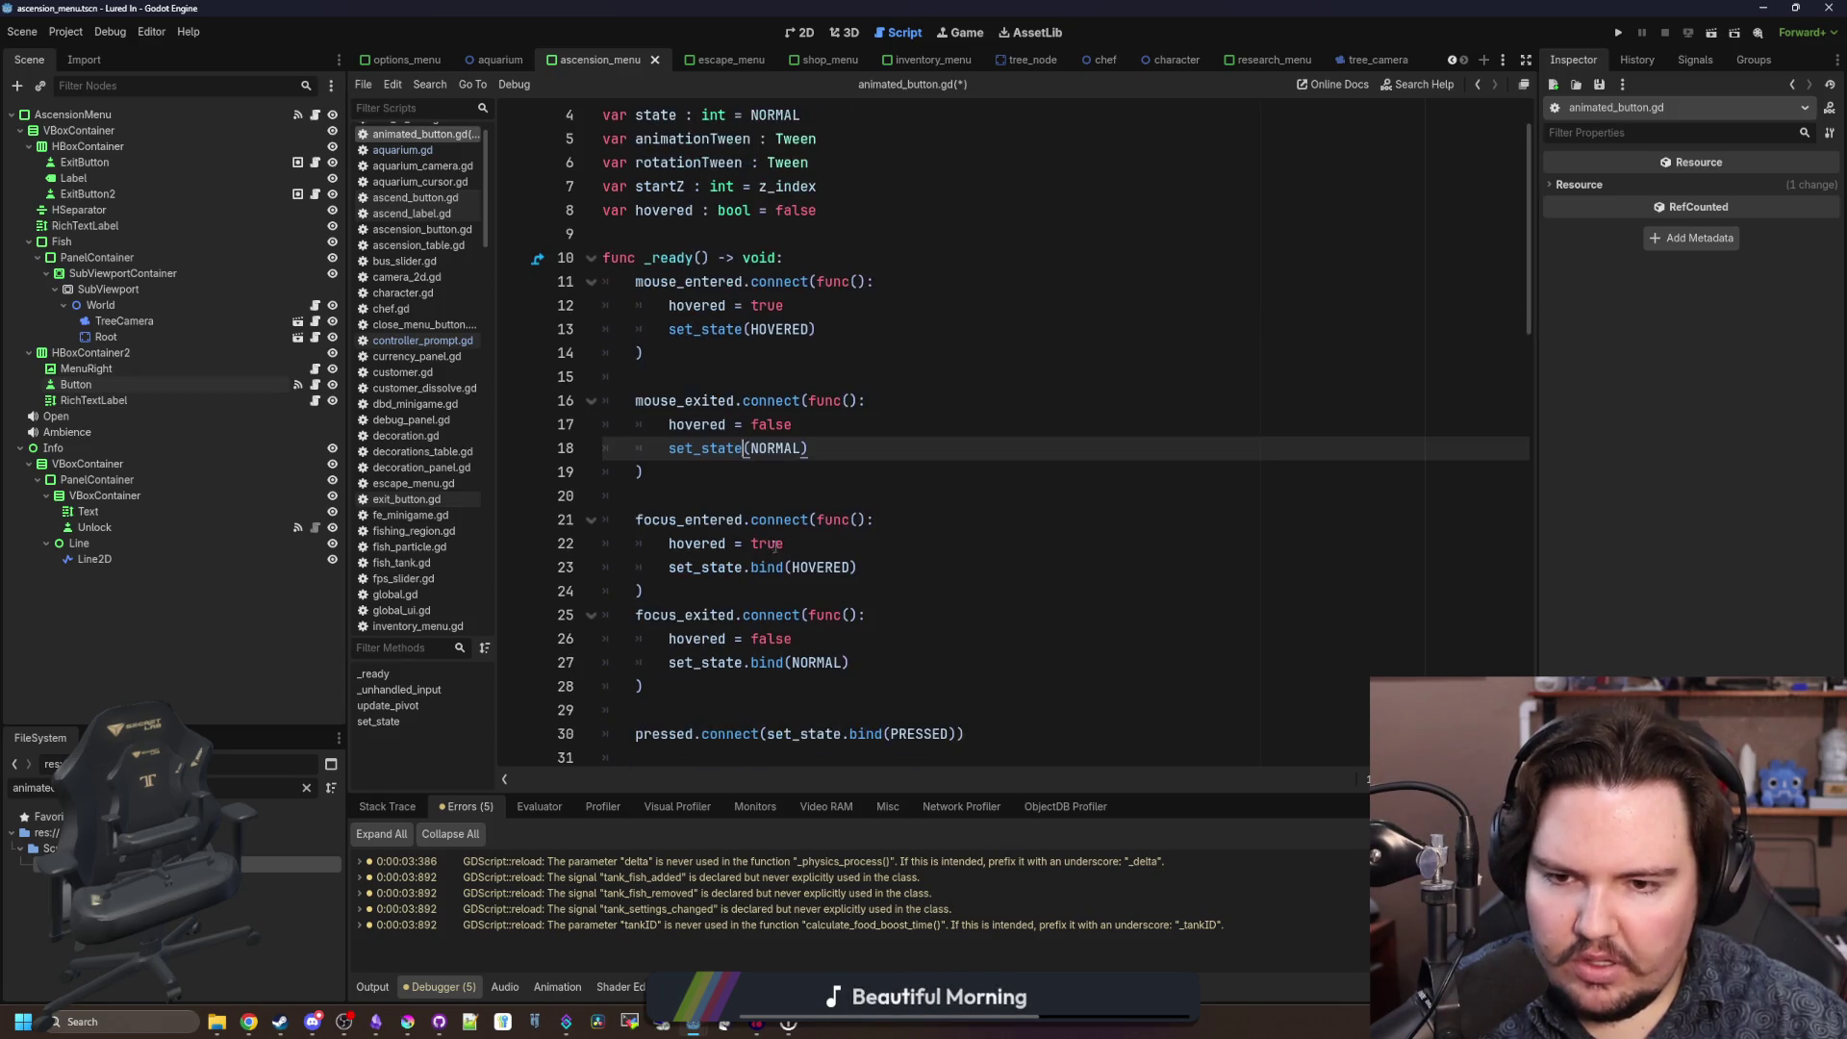
click(786, 568)
click(784, 663)
key(BackSpace)
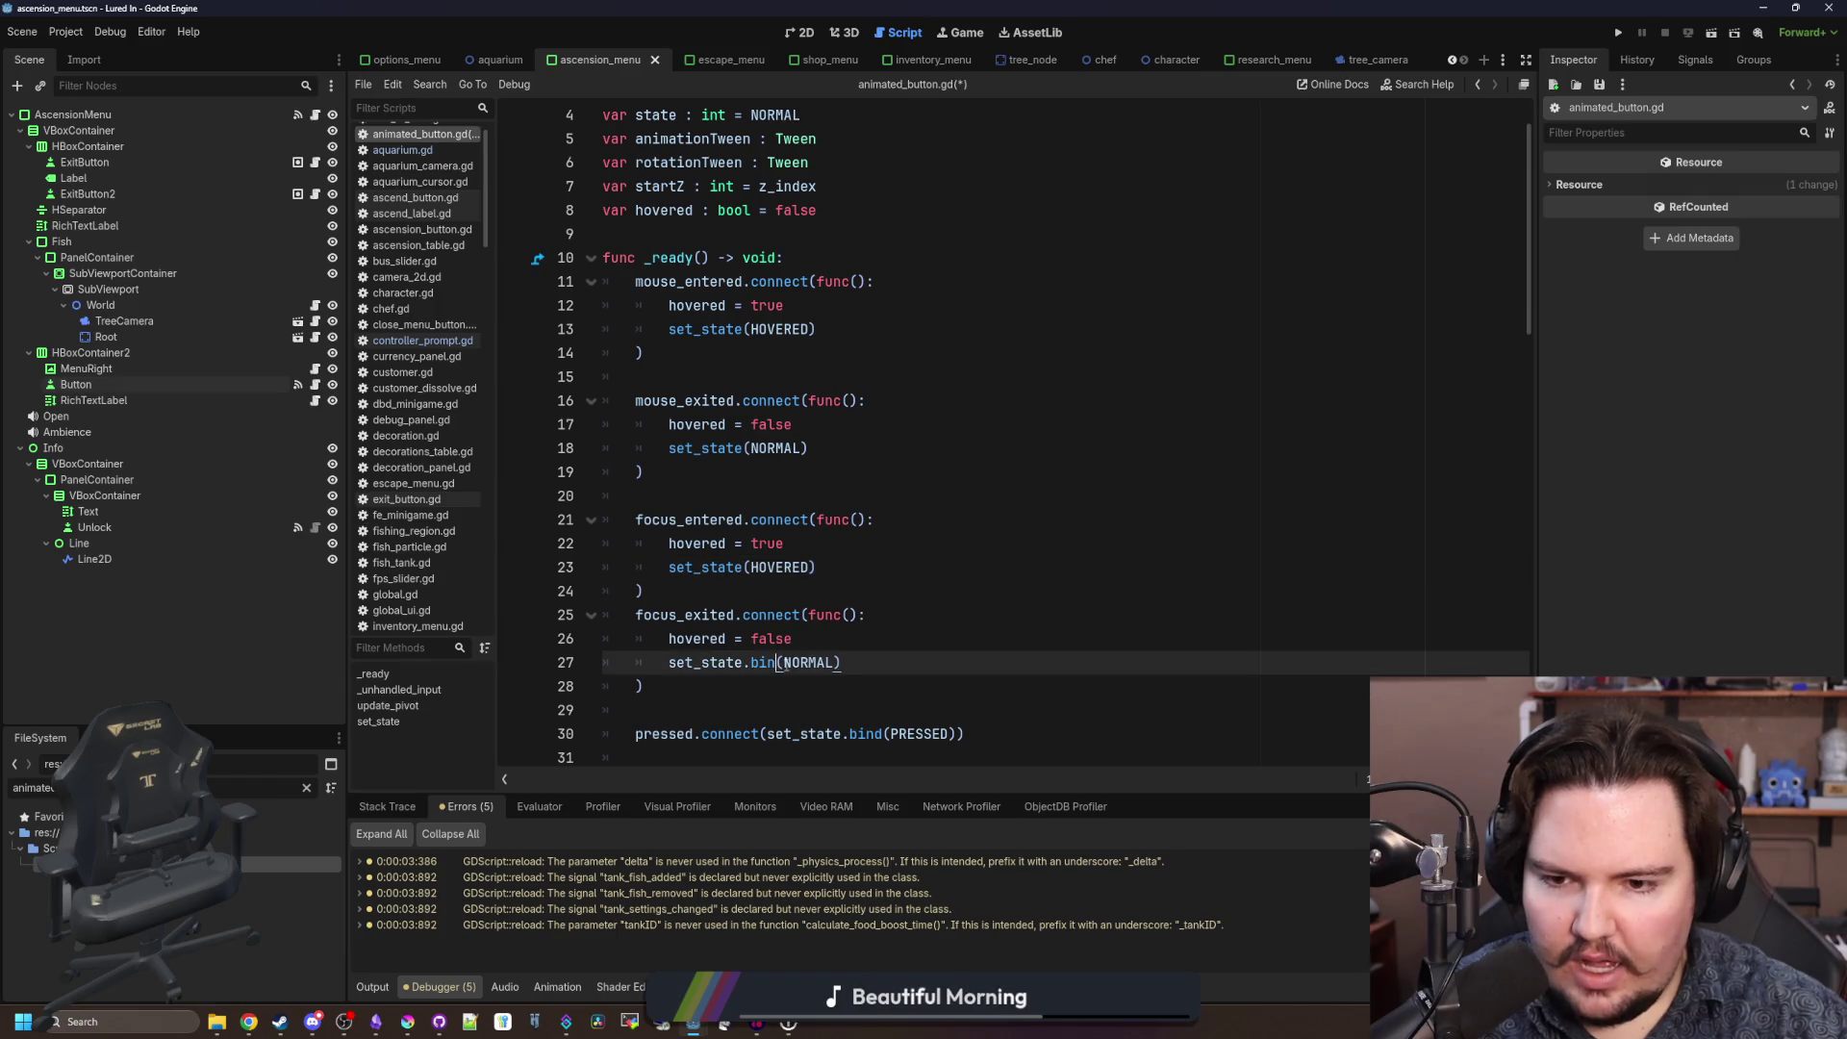
key(BackSpace)
click(655, 591)
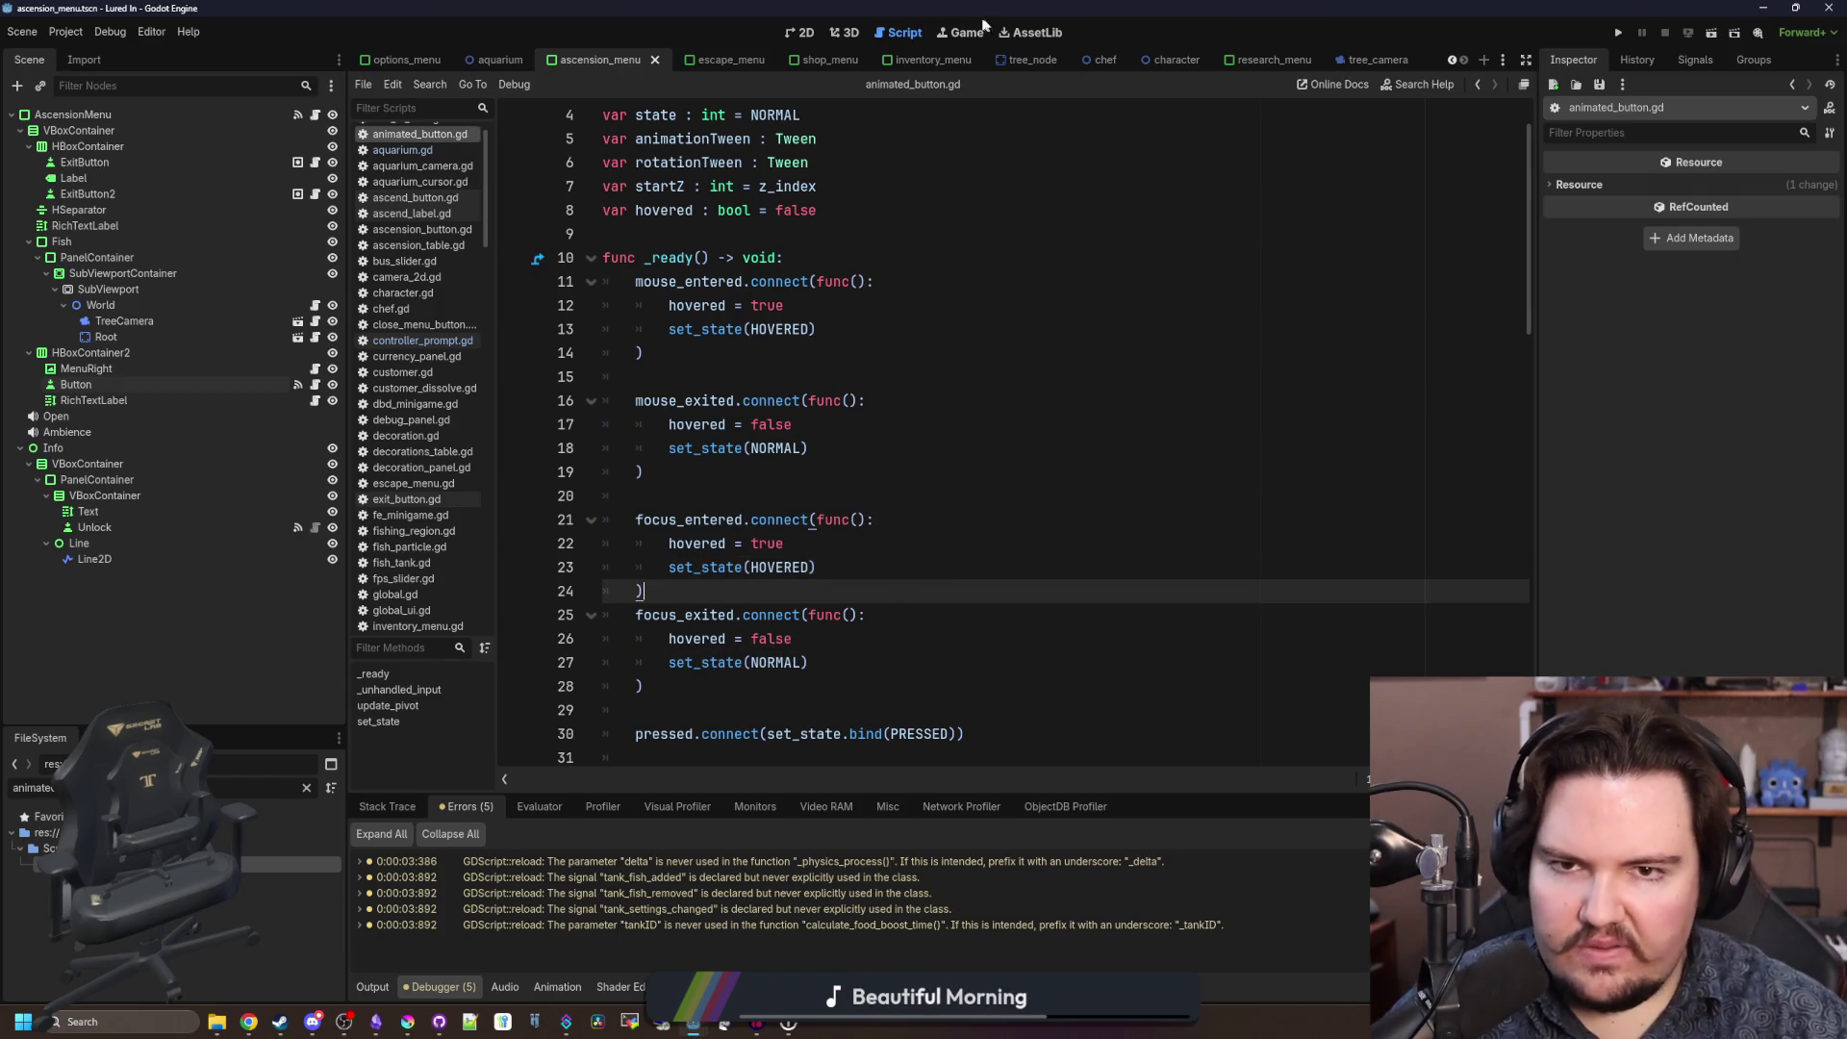
click(957, 33)
click(1620, 34)
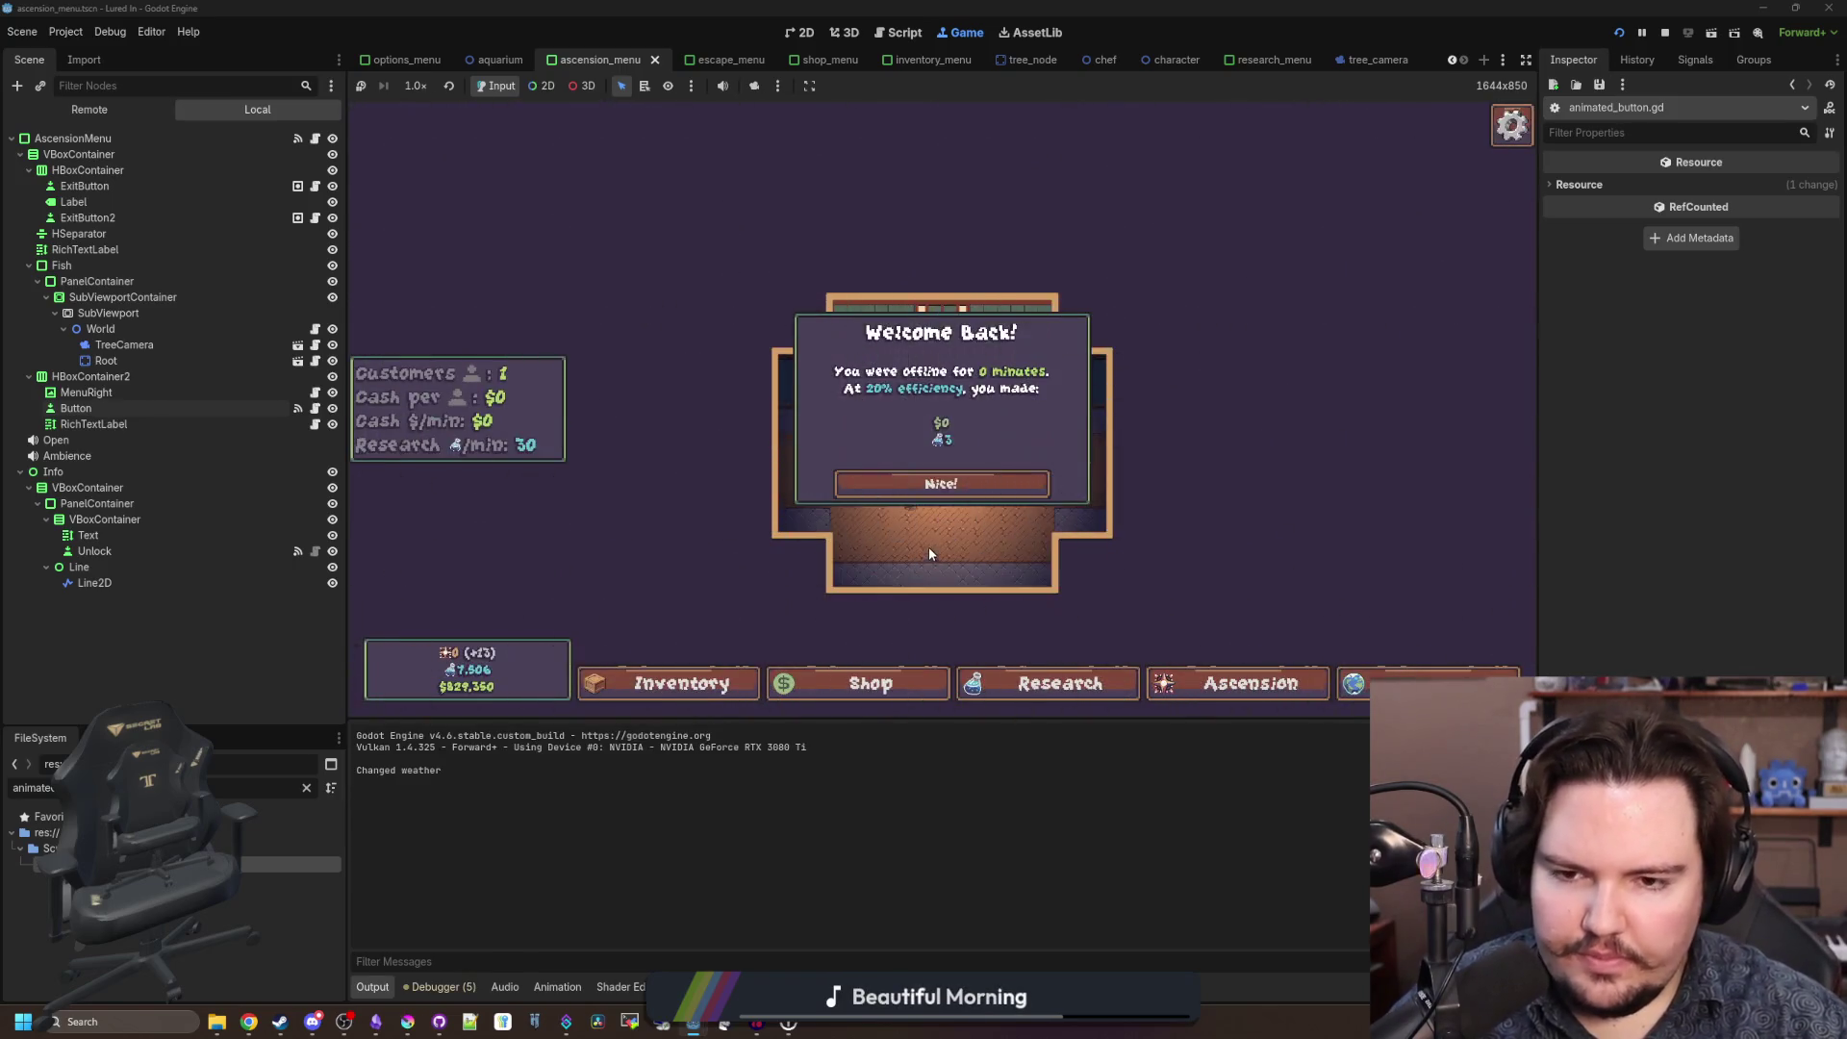
Dismiss Welcome Back and toggle the Inventory Menu open and closed several times.
click(959, 486)
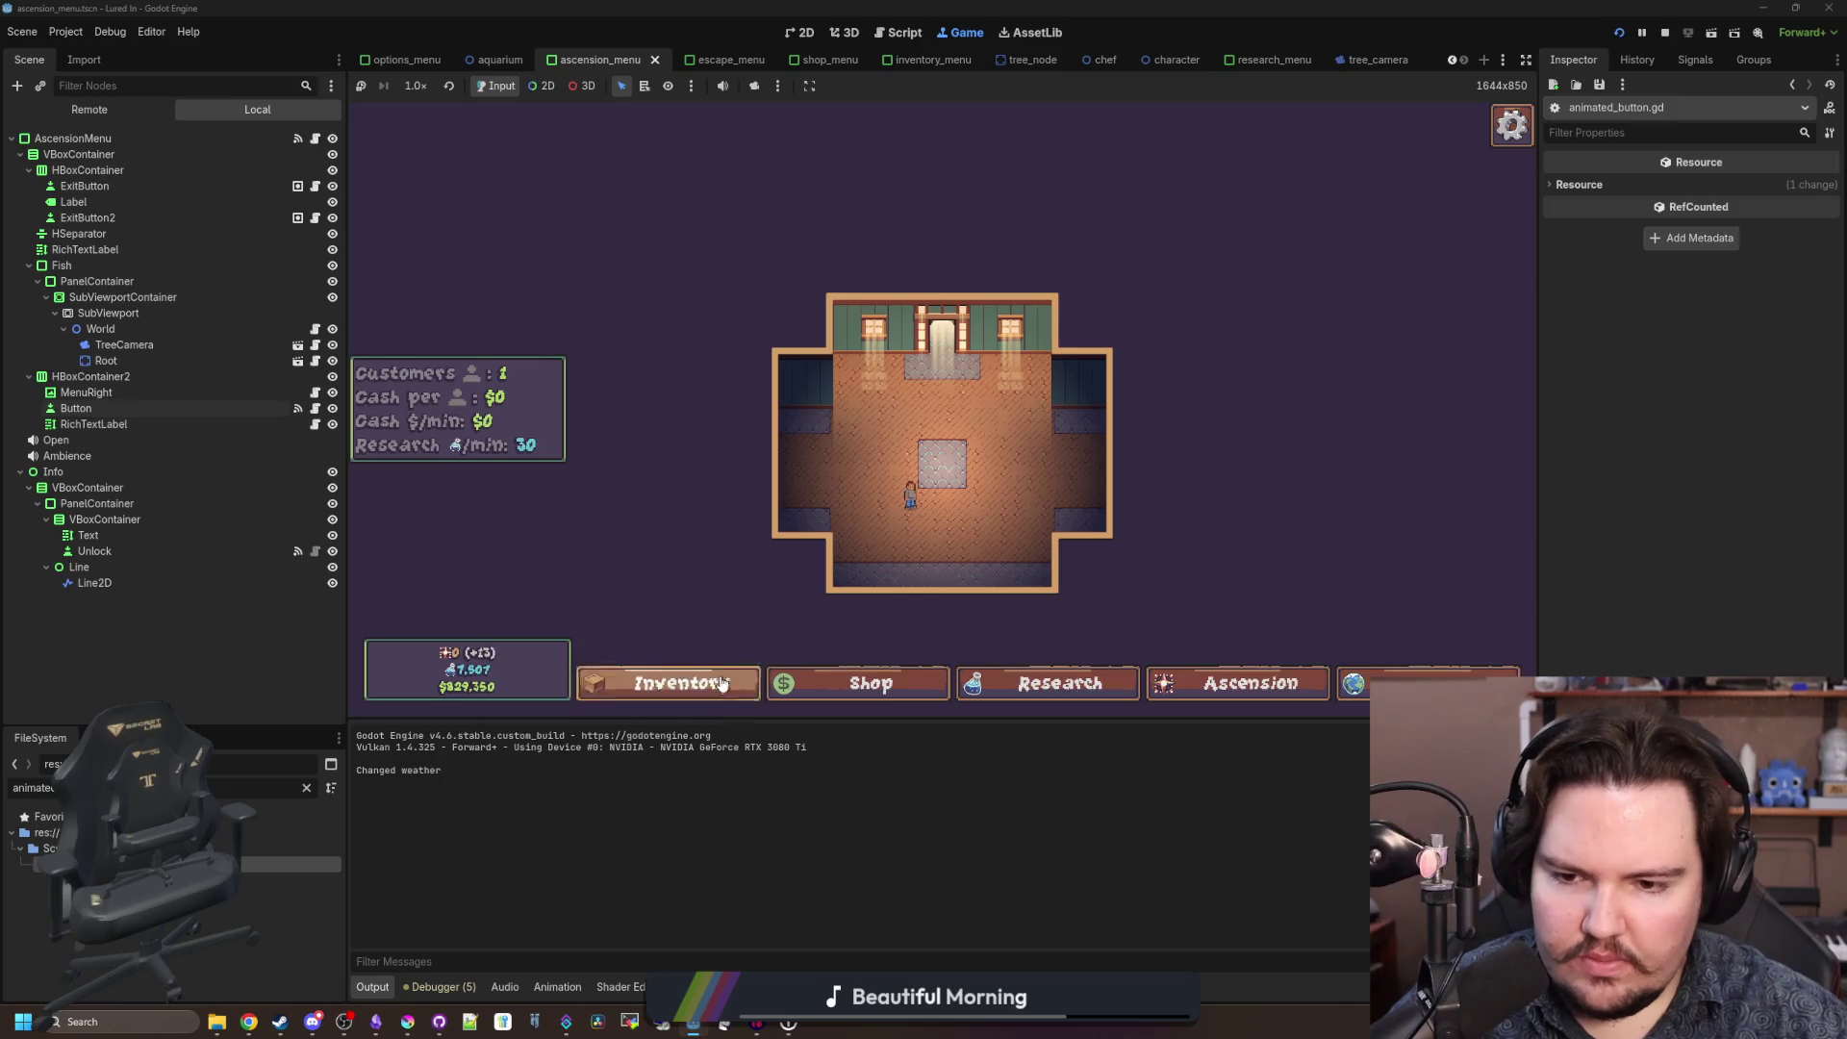
click(723, 683)
click(723, 683)
click(723, 683)
click(723, 683)
click(723, 683)
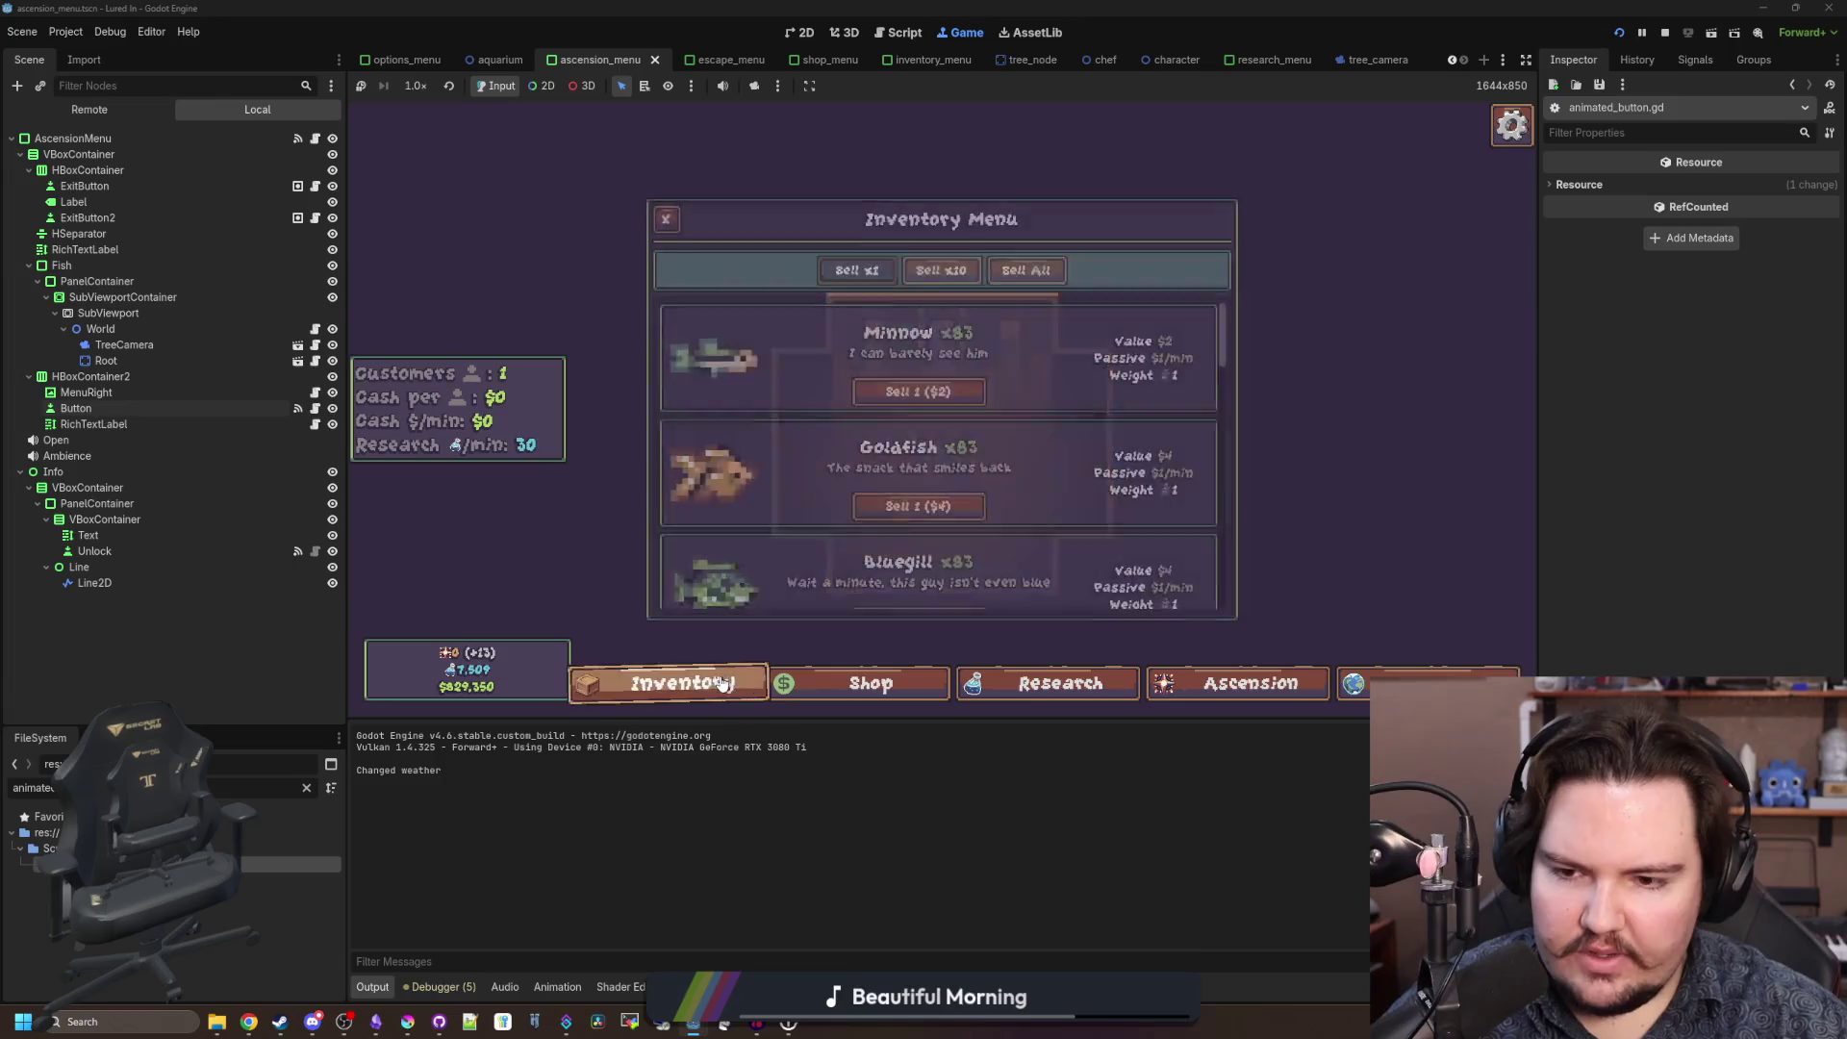
click(722, 683)
Toggle the Shop menu open and closed several times, ending with it closed.
click(825, 678)
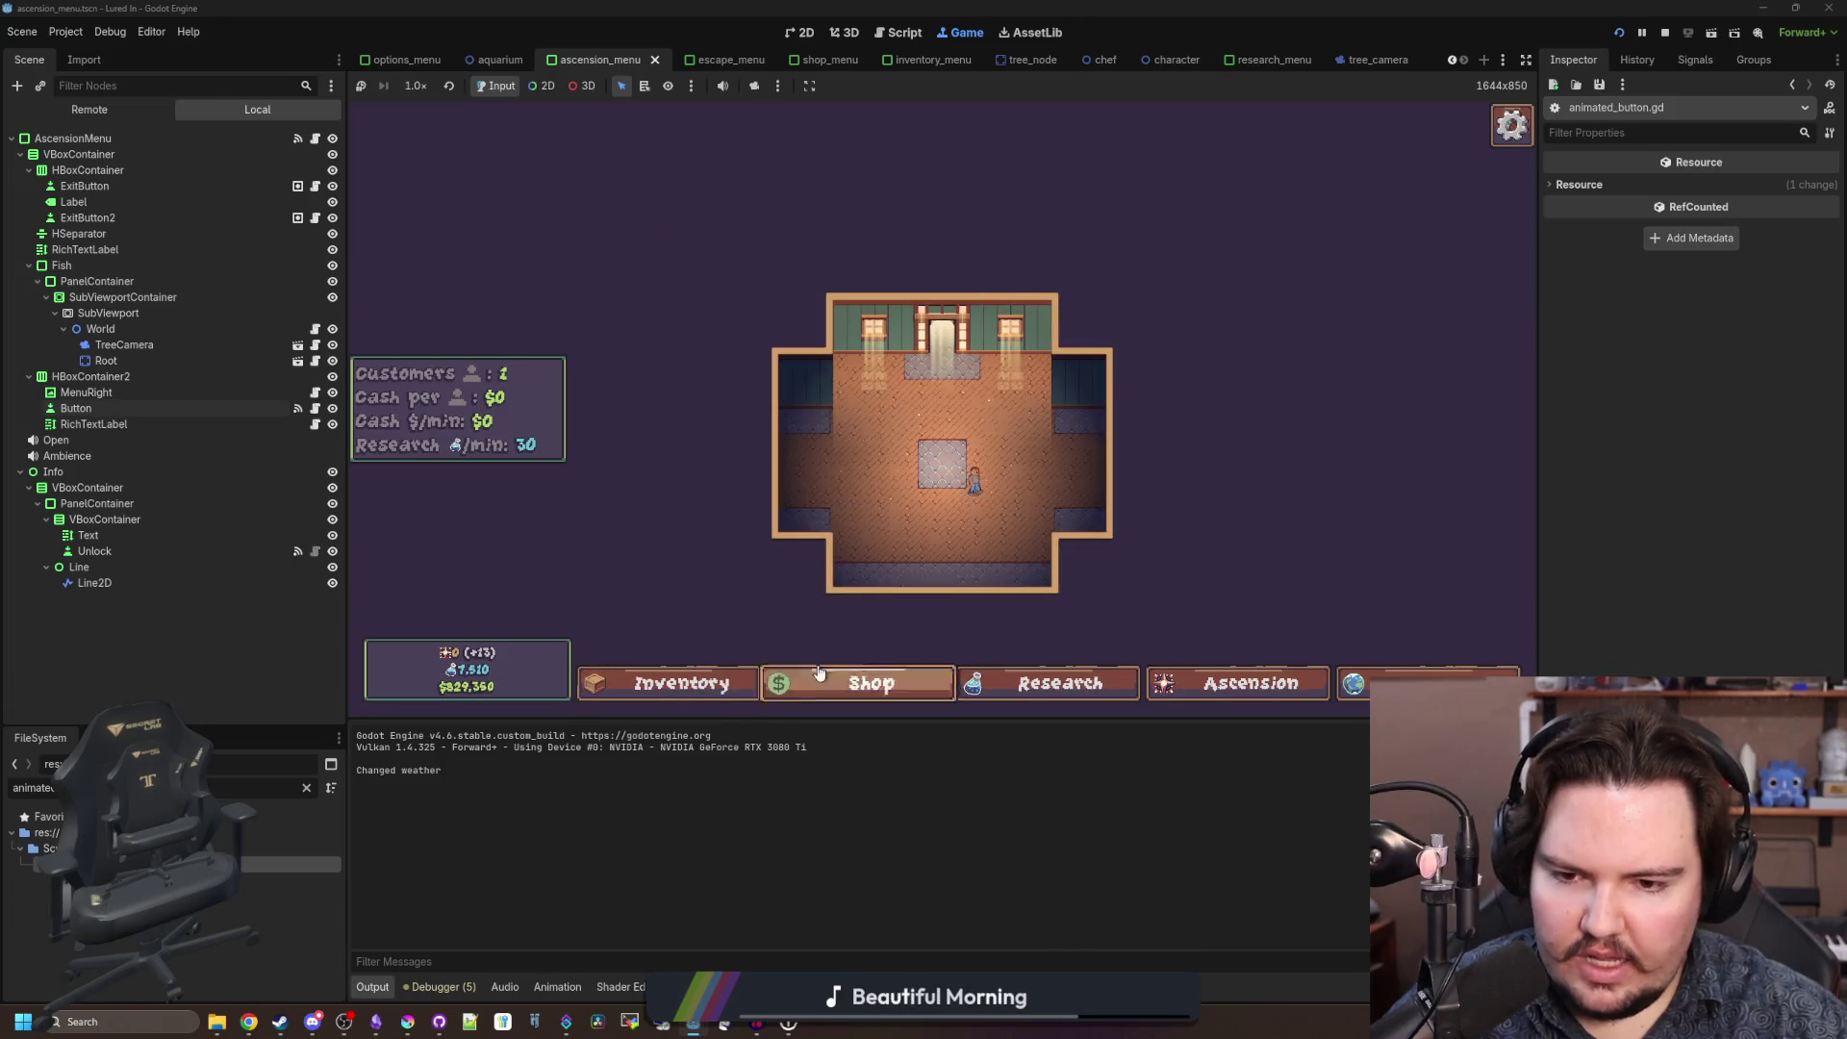
click(827, 641)
click(826, 675)
click(826, 675)
click(826, 675)
click(826, 675)
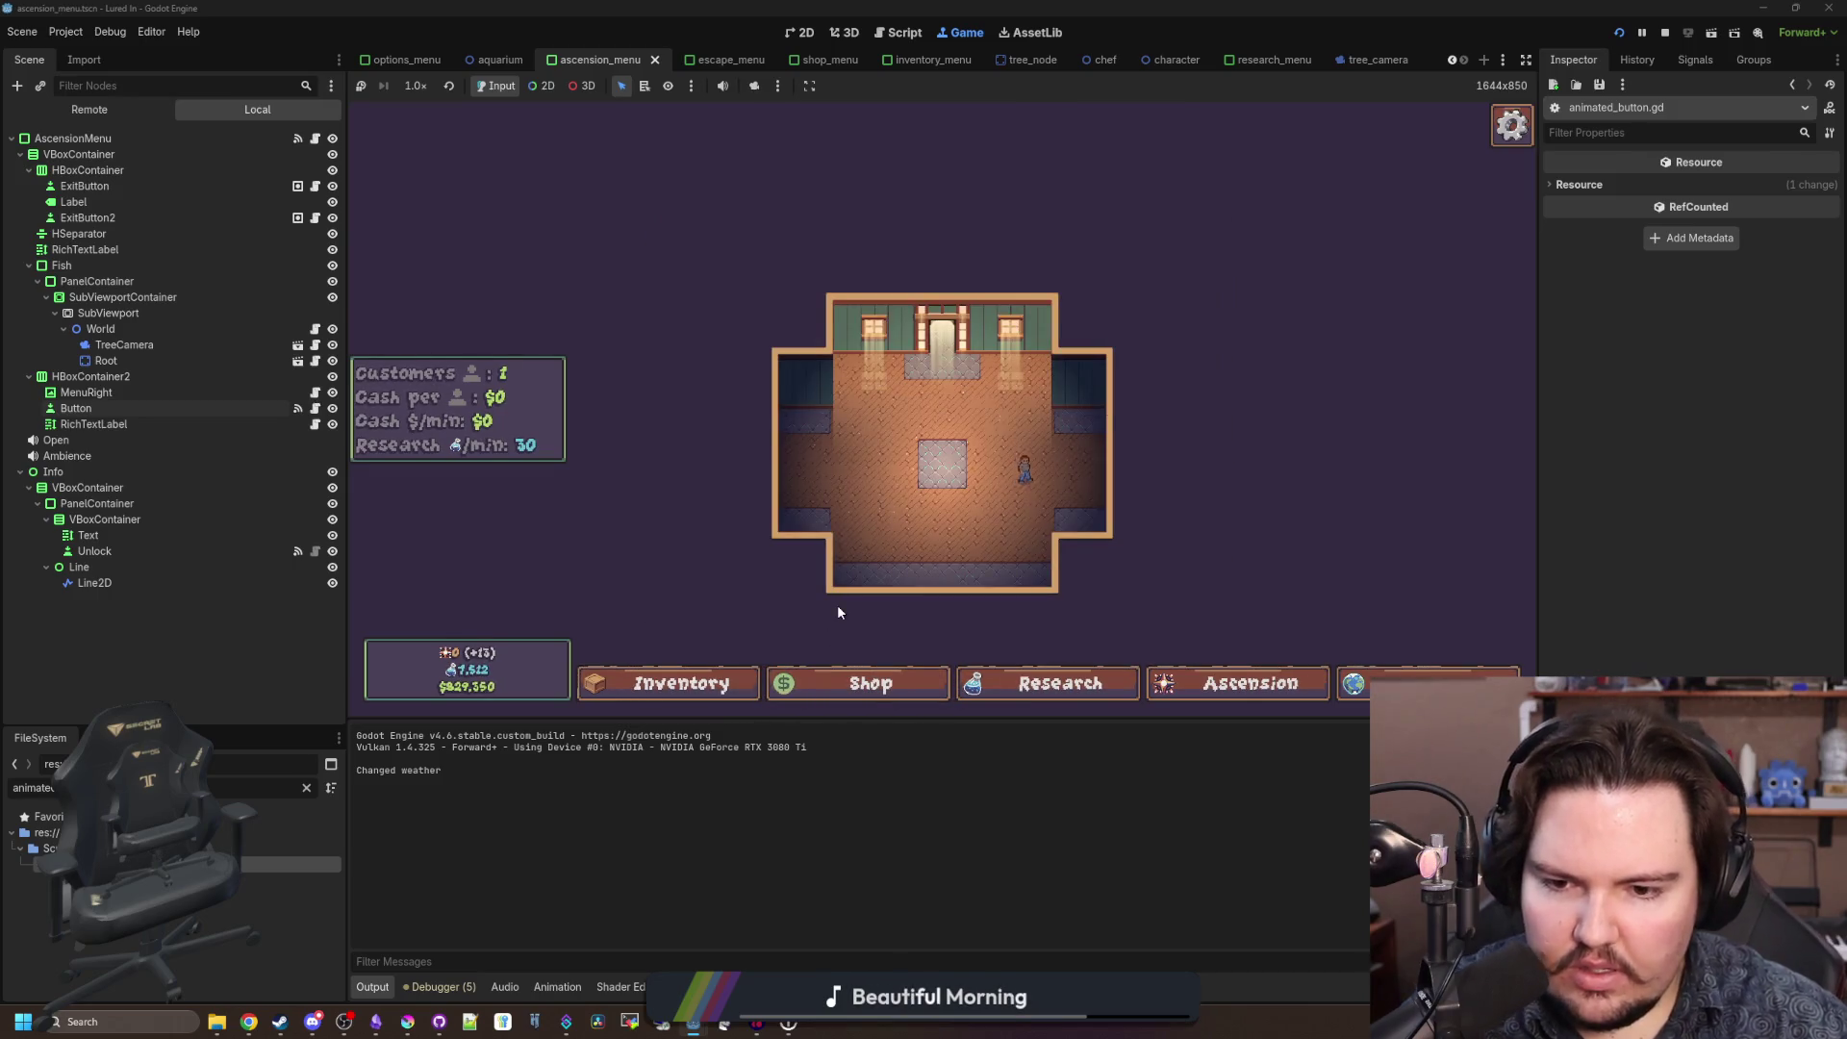
Use controller keys to move along the taskbar, open the Inventory Menu and browse its fish list.
key(Right)
key(Right)
key(Right)
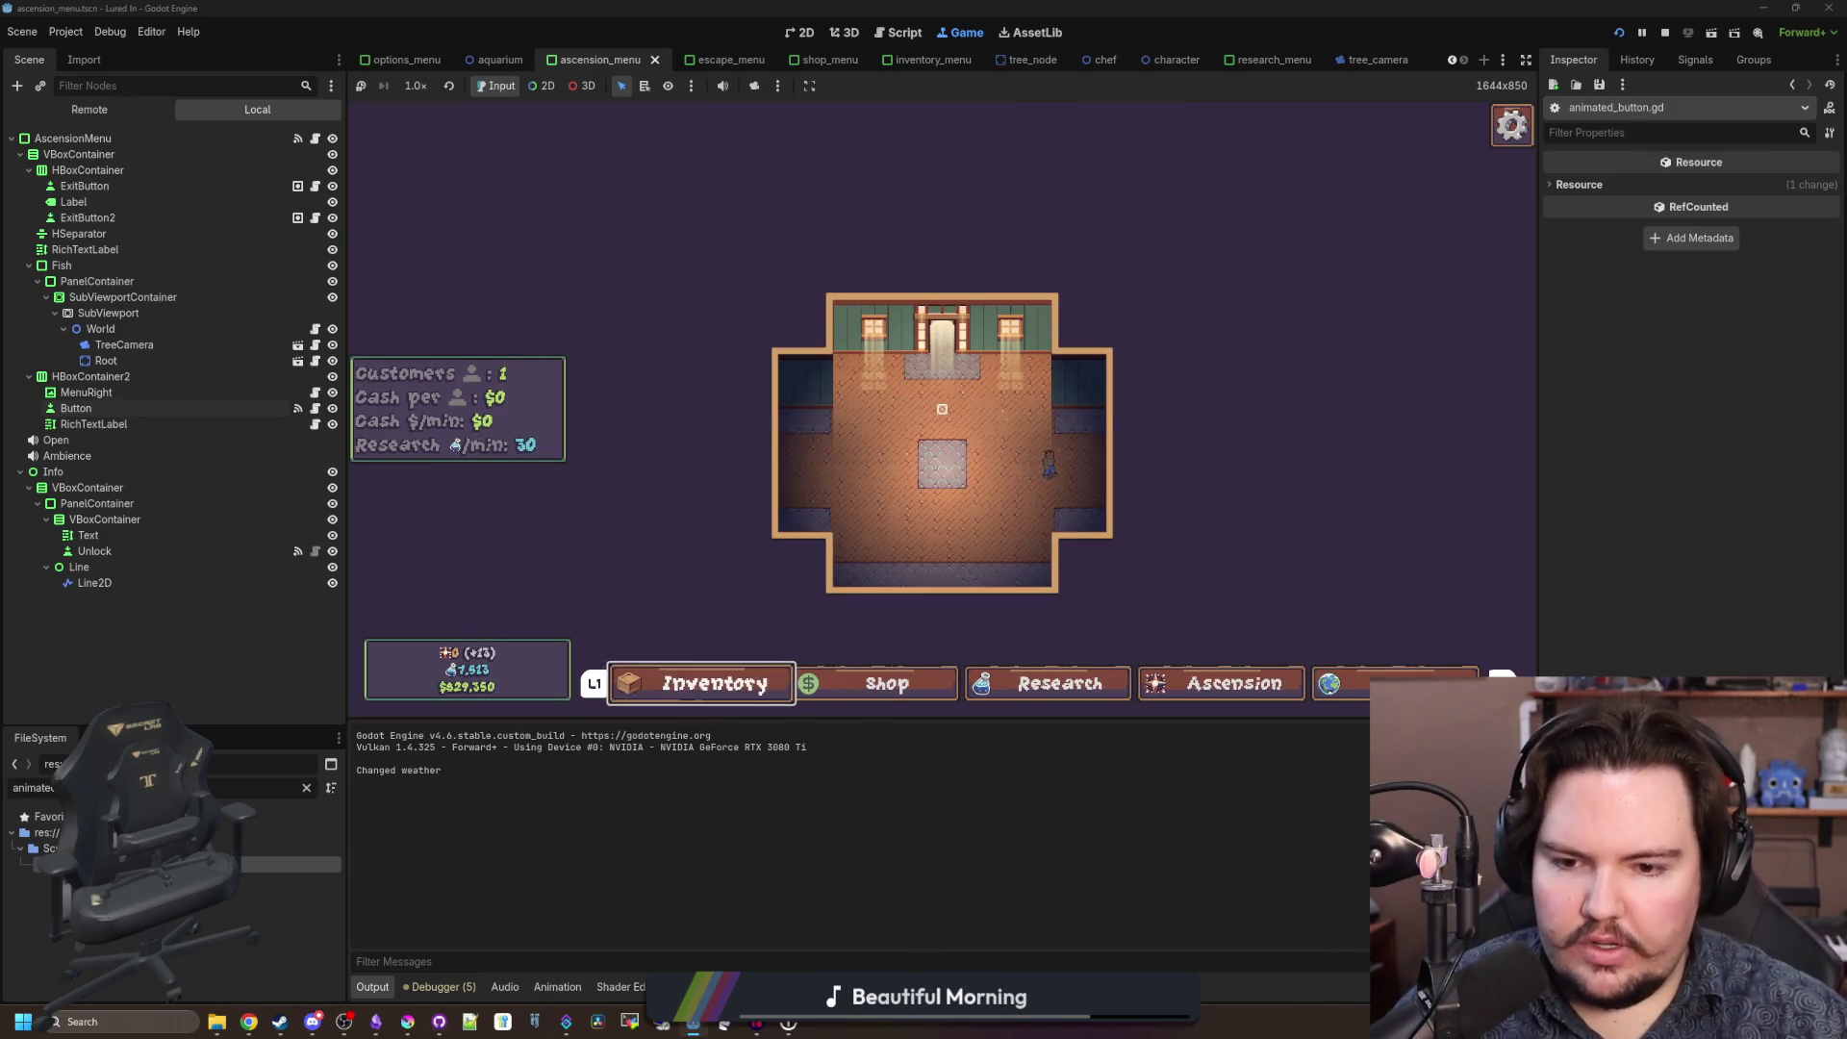
key(Left)
key(Left)
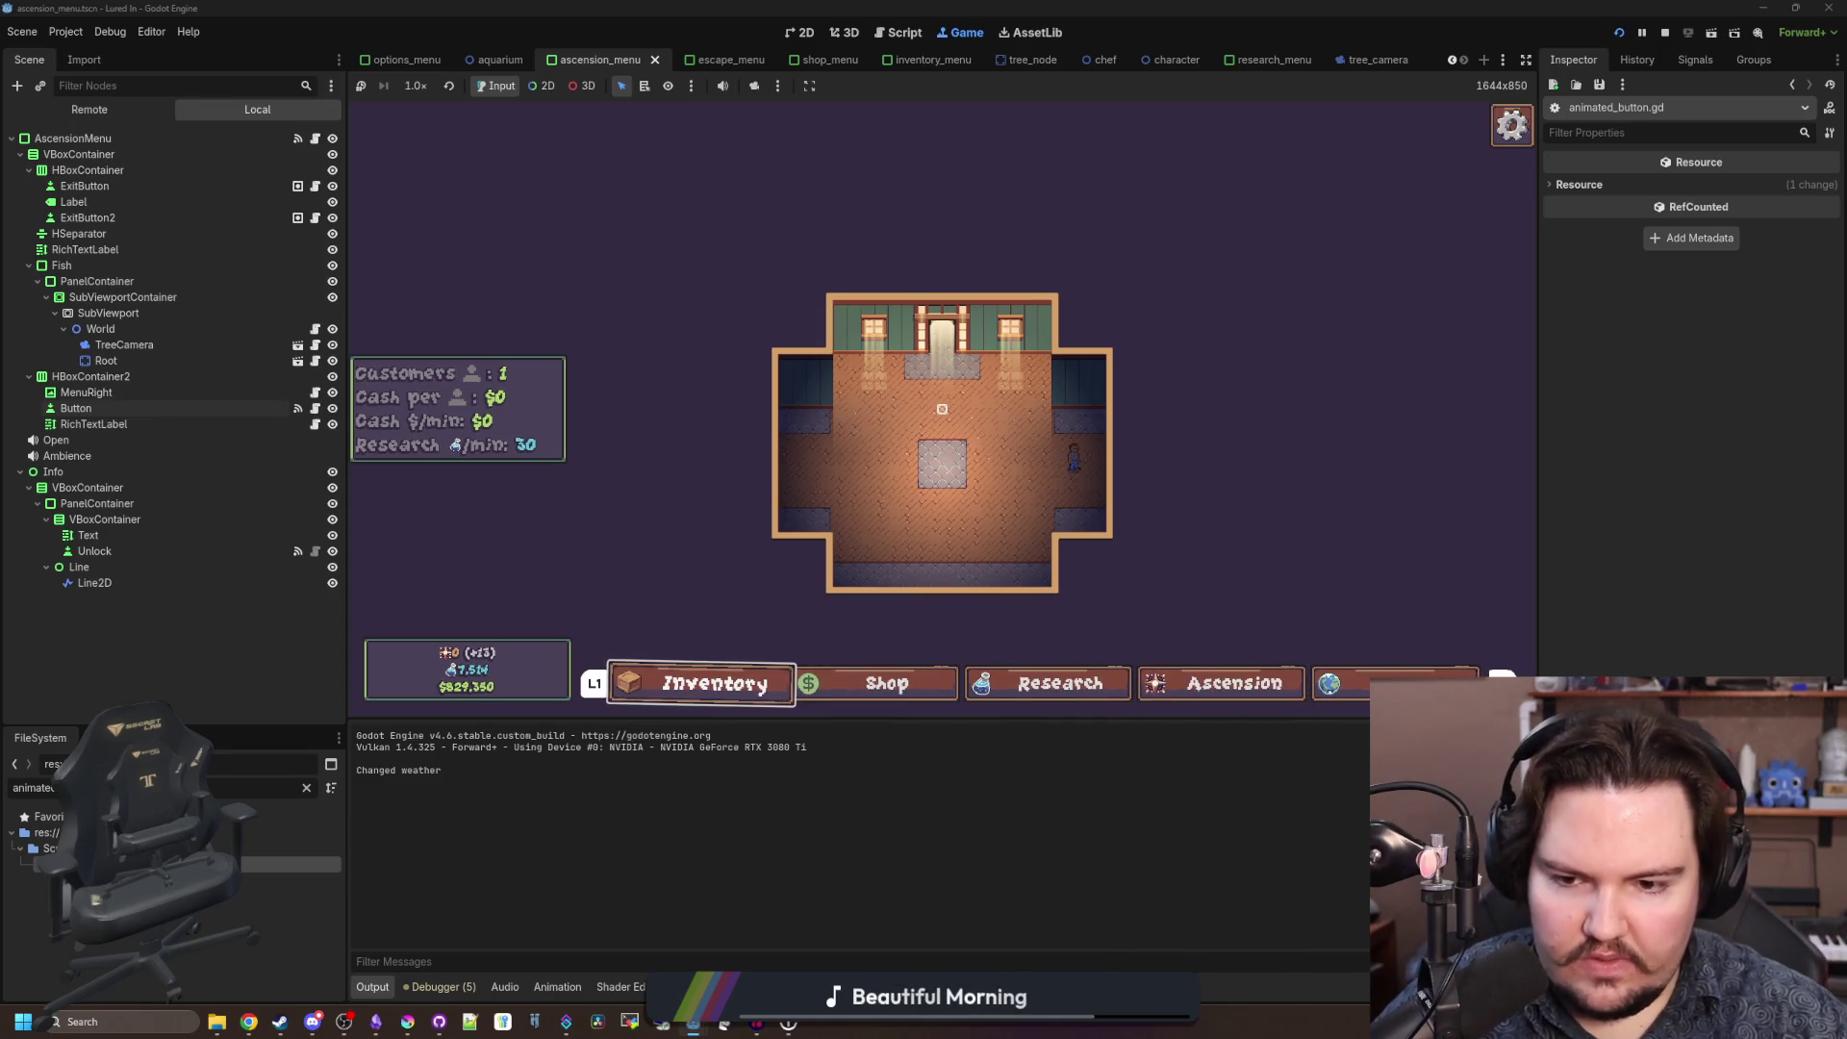
key(Return)
key(Down)
key(Down)
key(Down)
key(Down)
key(Down)
key(Down)
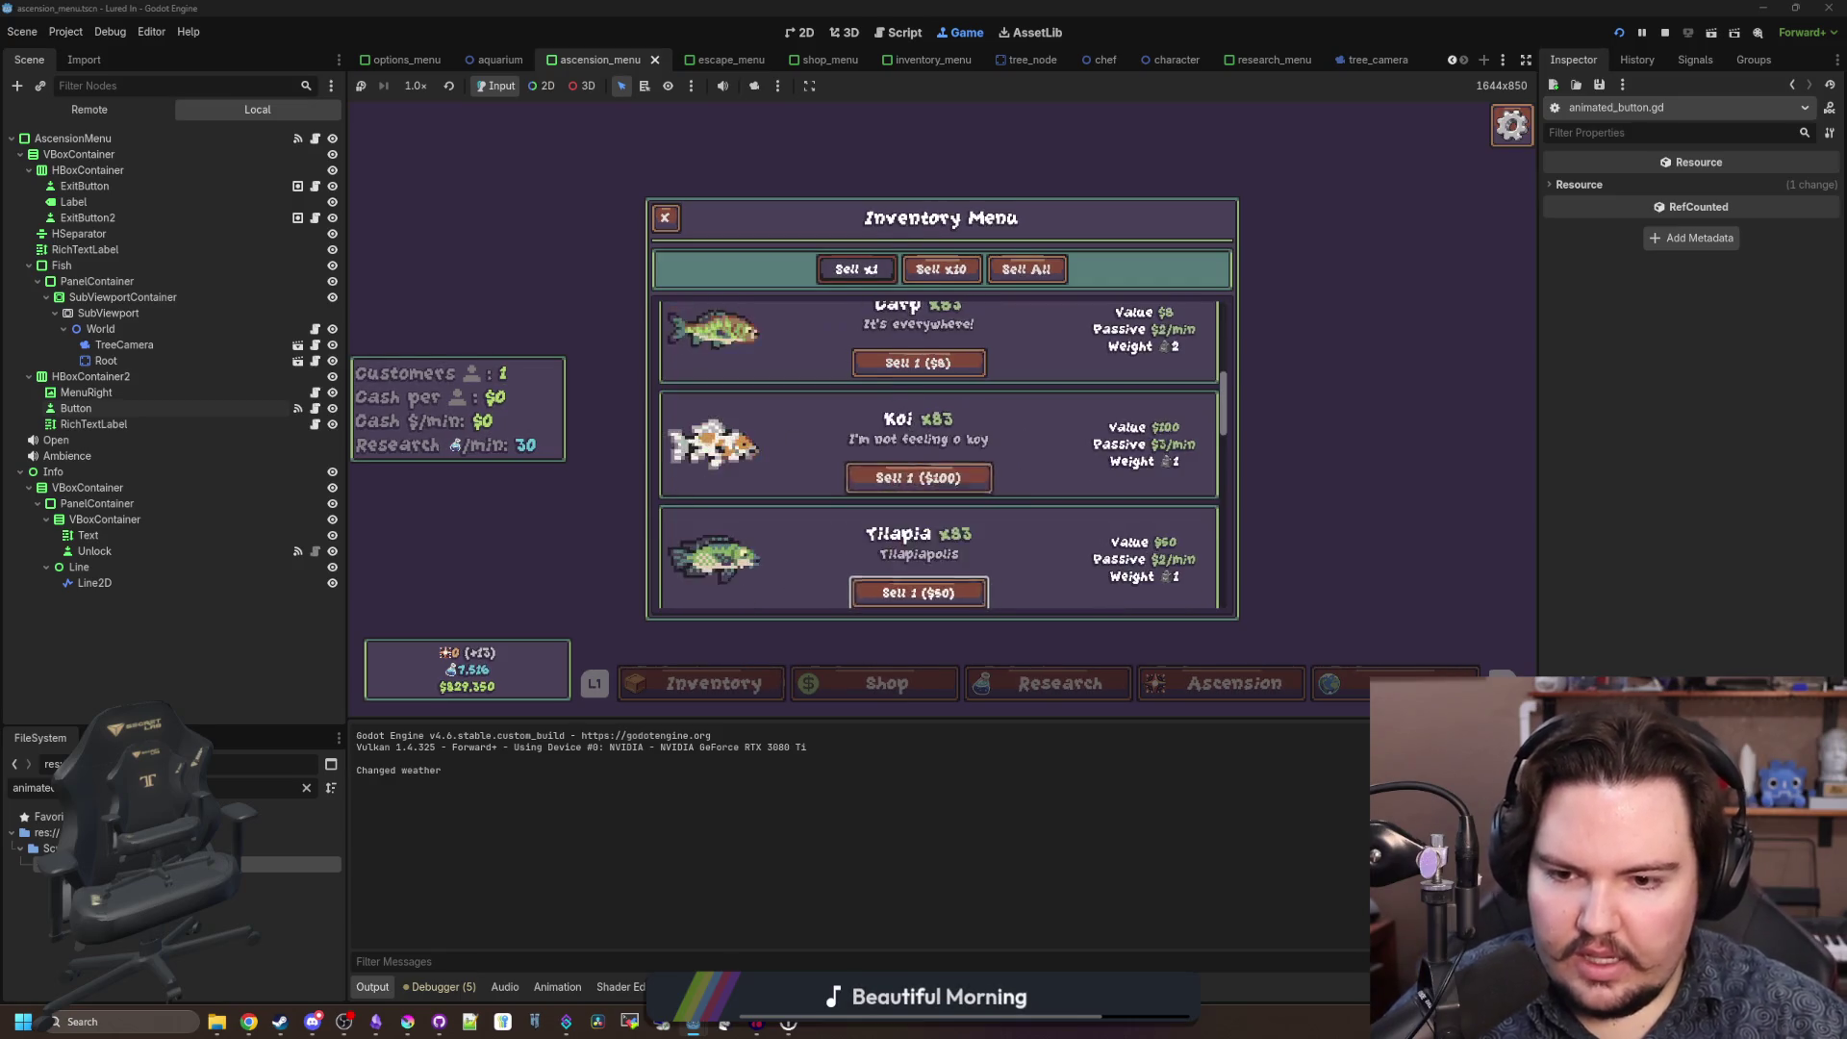
key(Down)
key(Down)
key(Down)
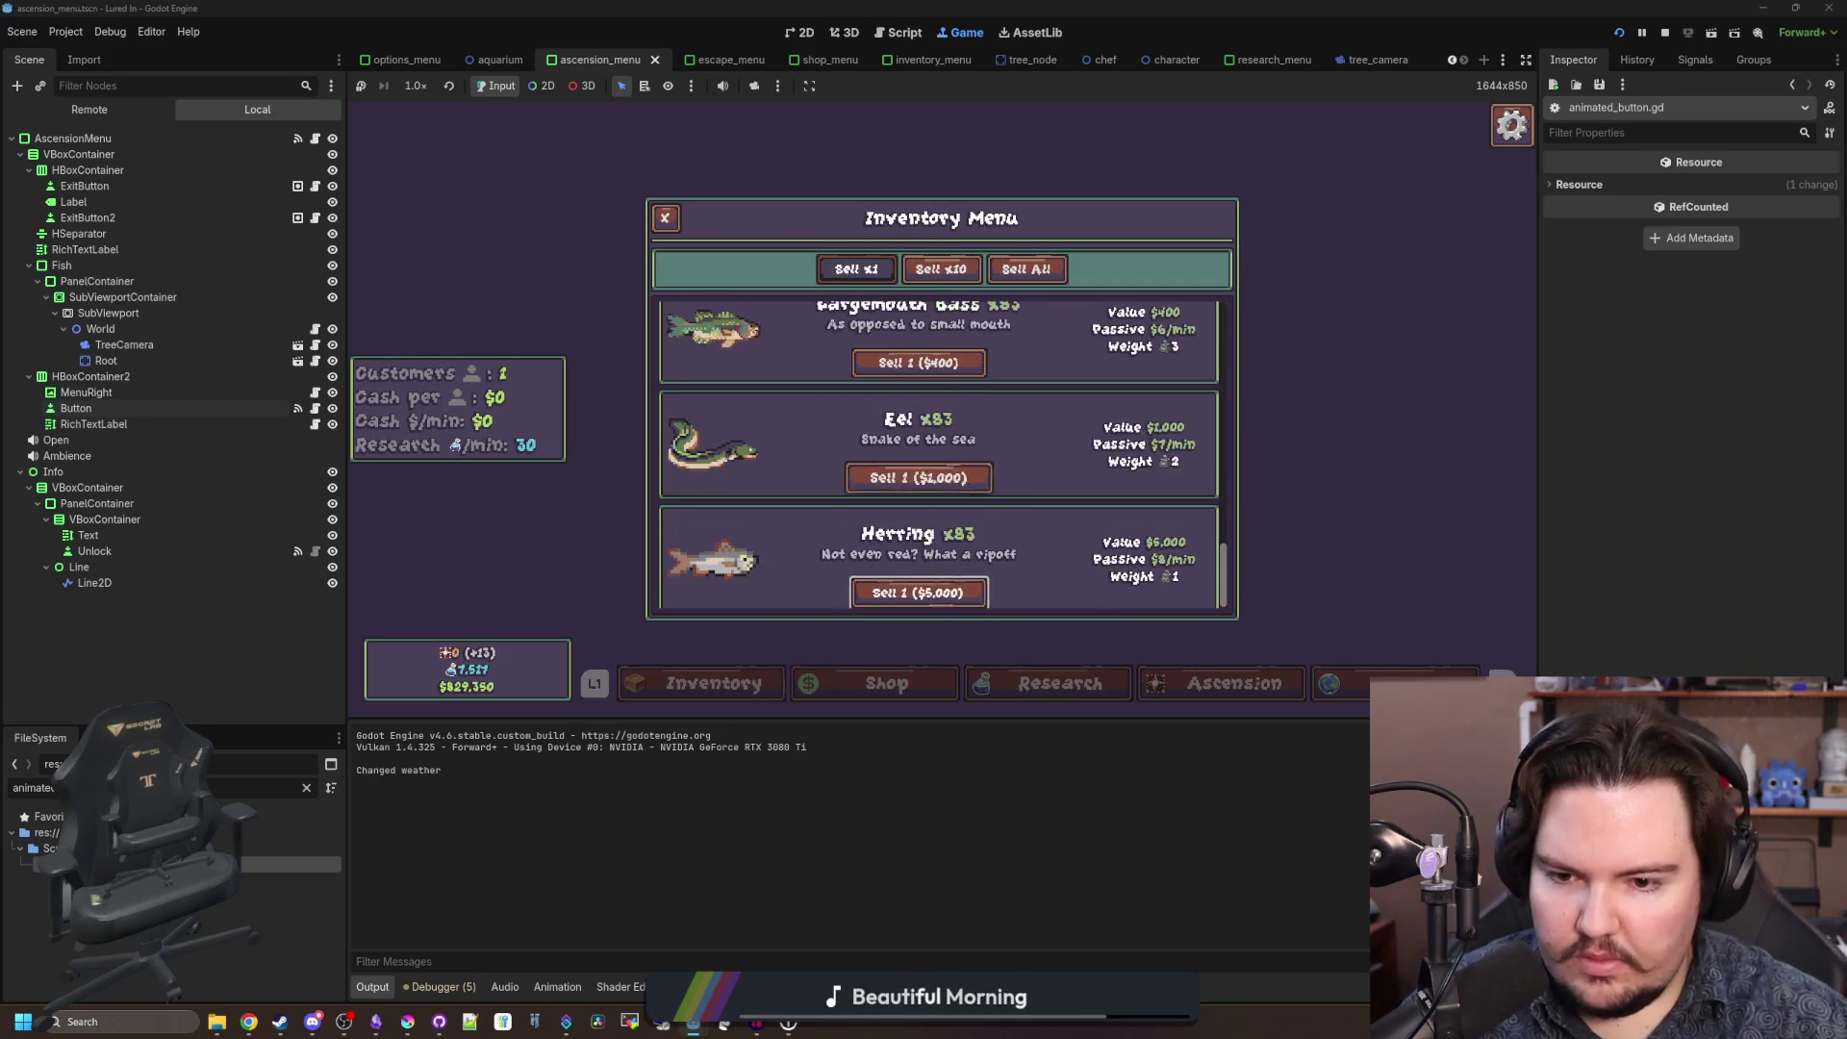
key(Up)
key(Up)
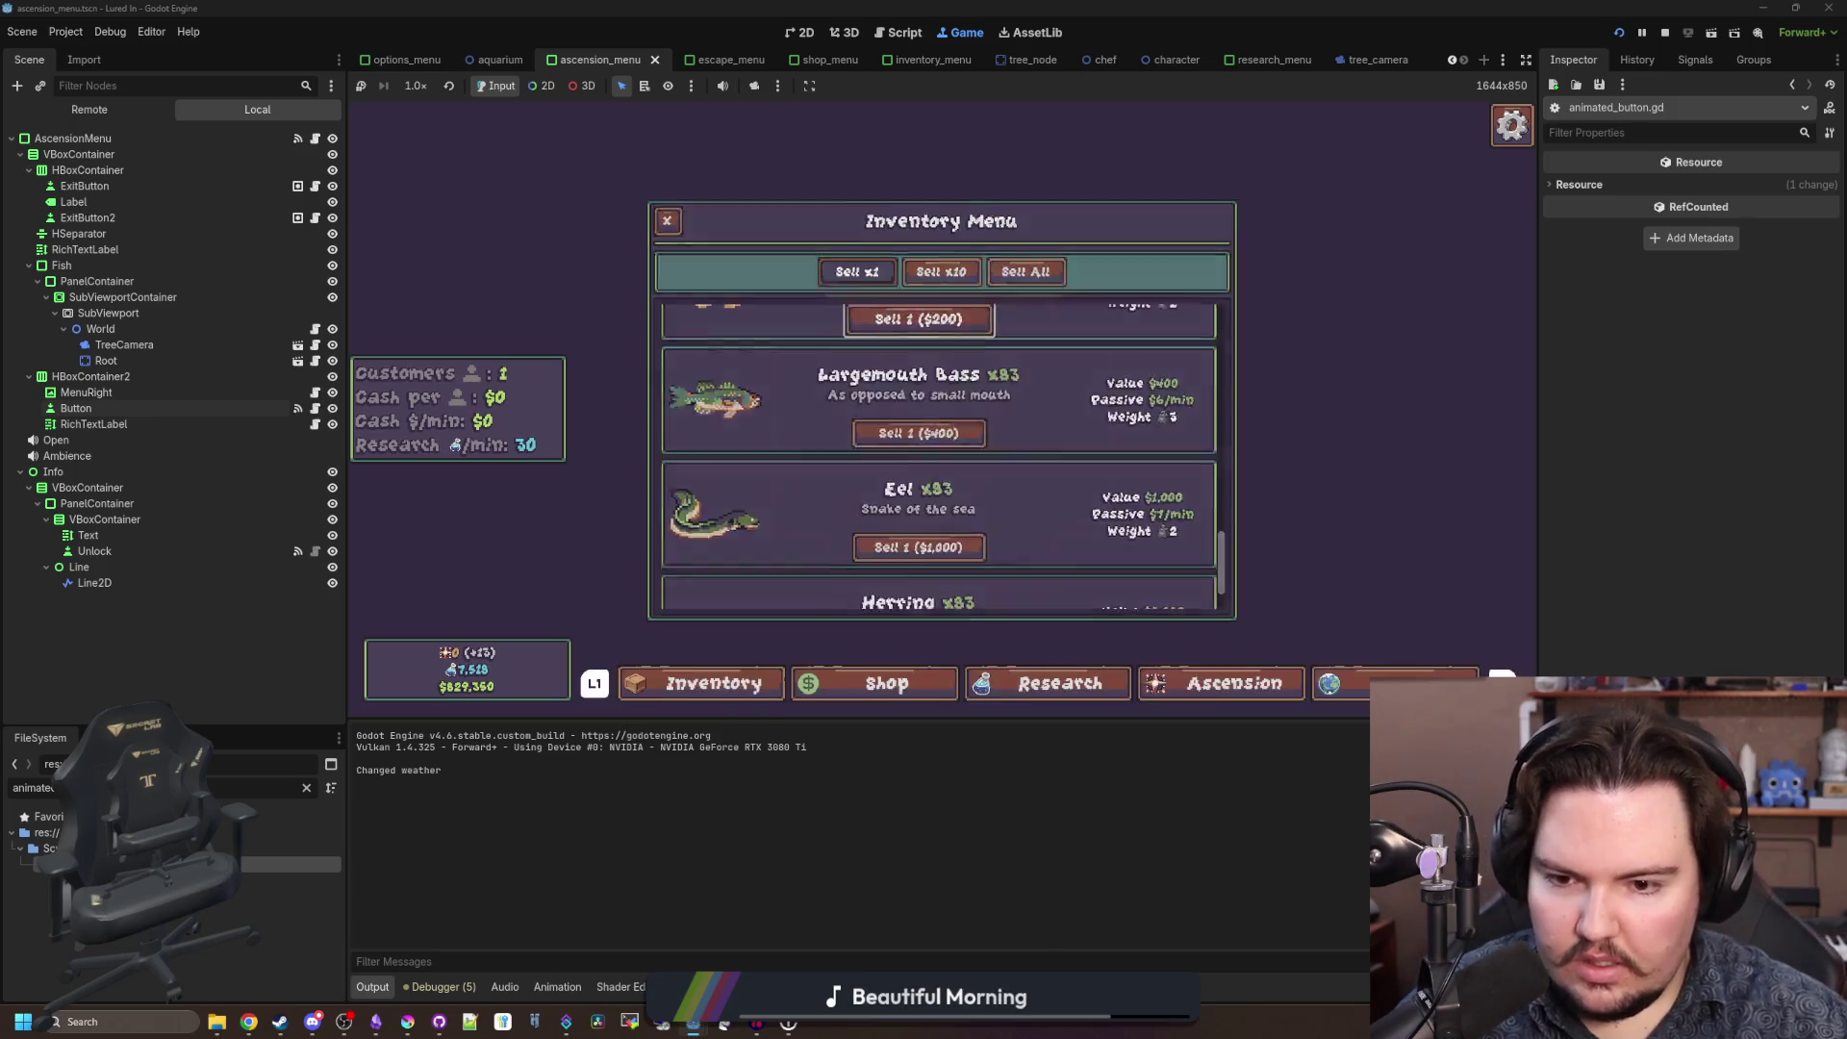
key(Escape)
key(Right)
key(Left)
key(Return)
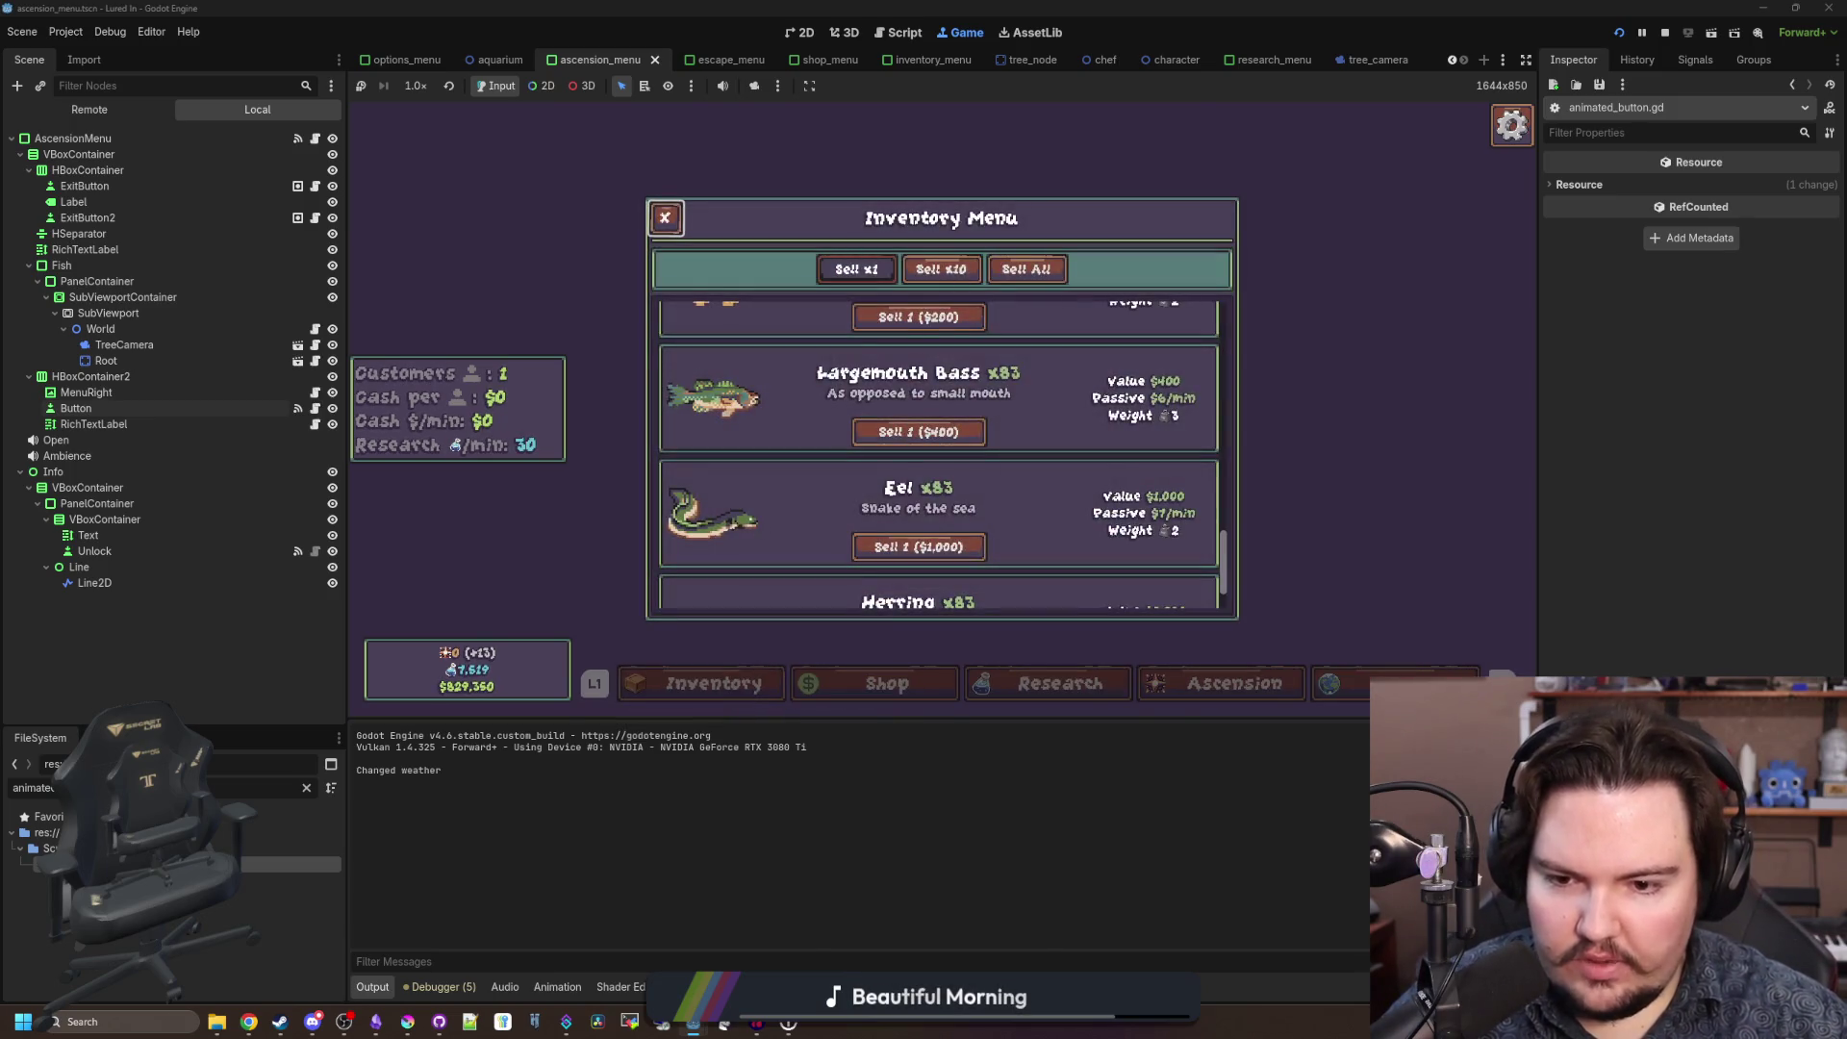
key(Escape)
Open the Ascension menu by controller and trigger the Ascend warning, moving focus between Yes and No.
key(Right)
key(Right)
key(Right)
key(Return)
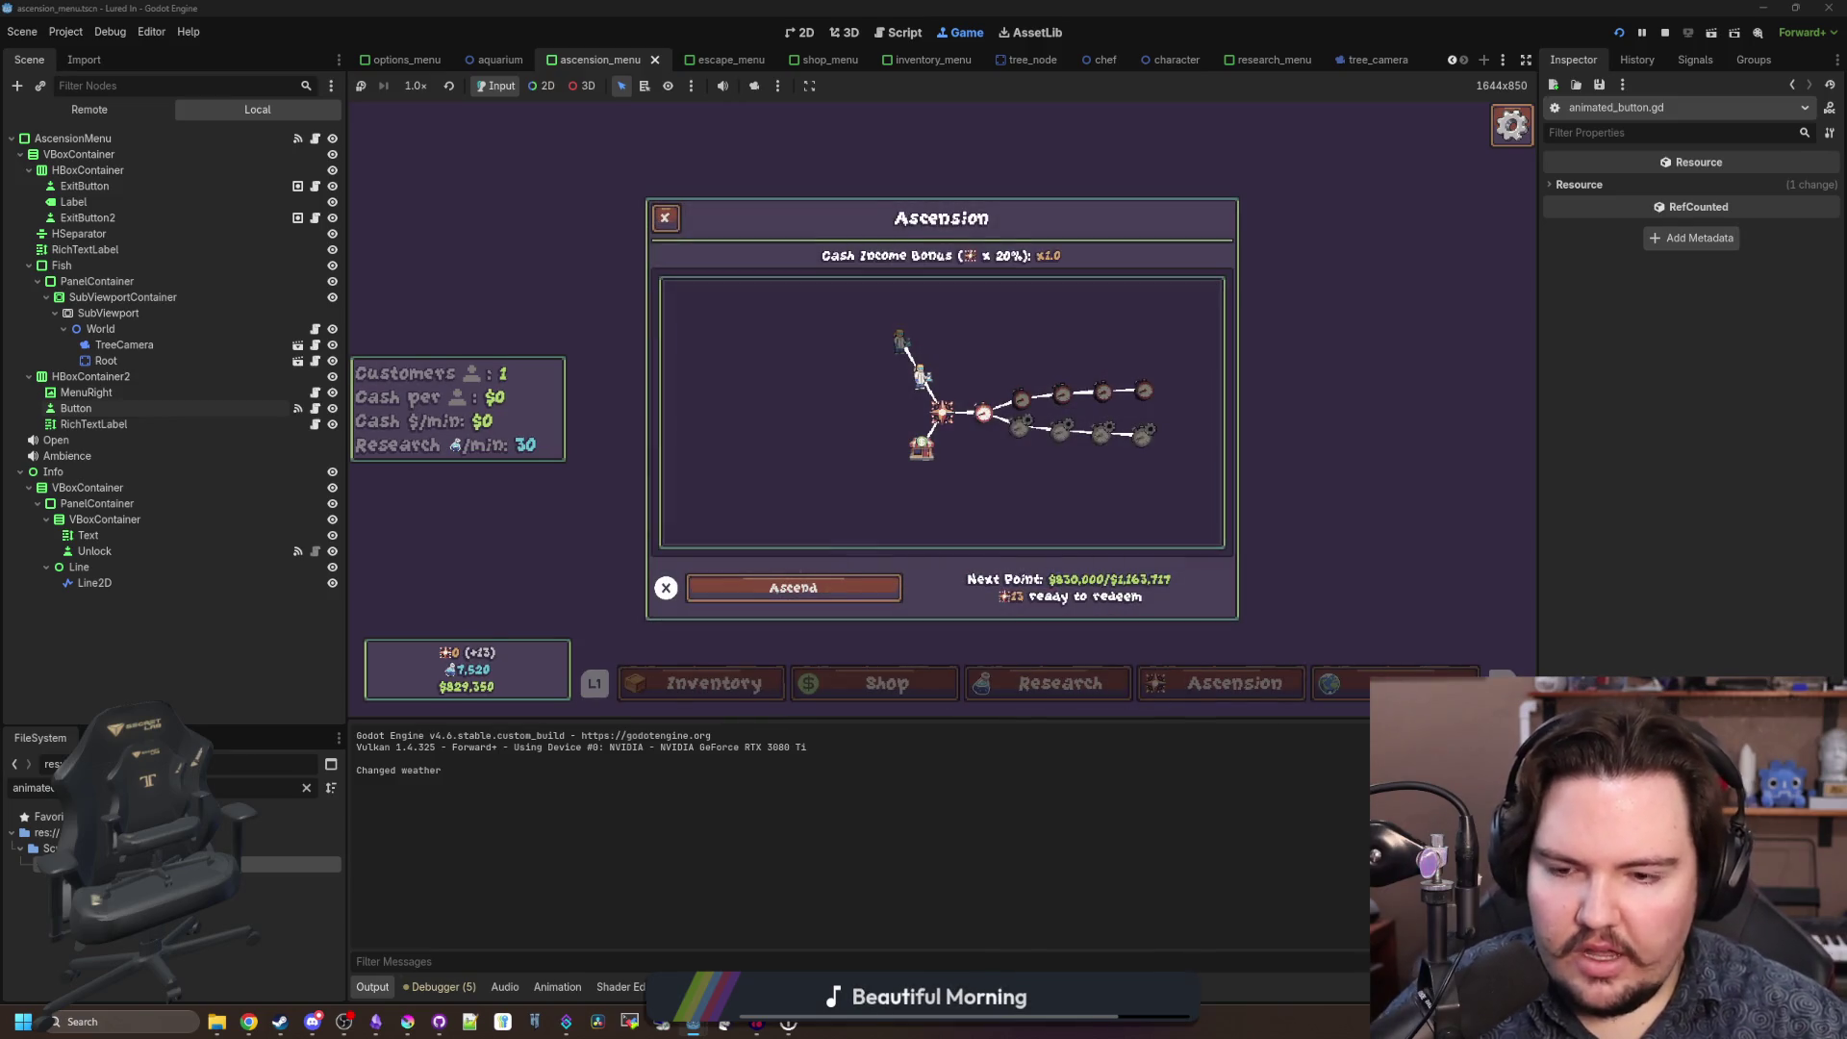
key(Return)
key(Right)
key(Return)
key(Return)
key(Right)
key(Return)
key(Return)
key(Return)
key(Return)
key(Right)
key(Left)
key(Return)
Repeatedly reopen the ascend warning, decline it with No, and close the Ascension panel.
key(Return)
key(Right)
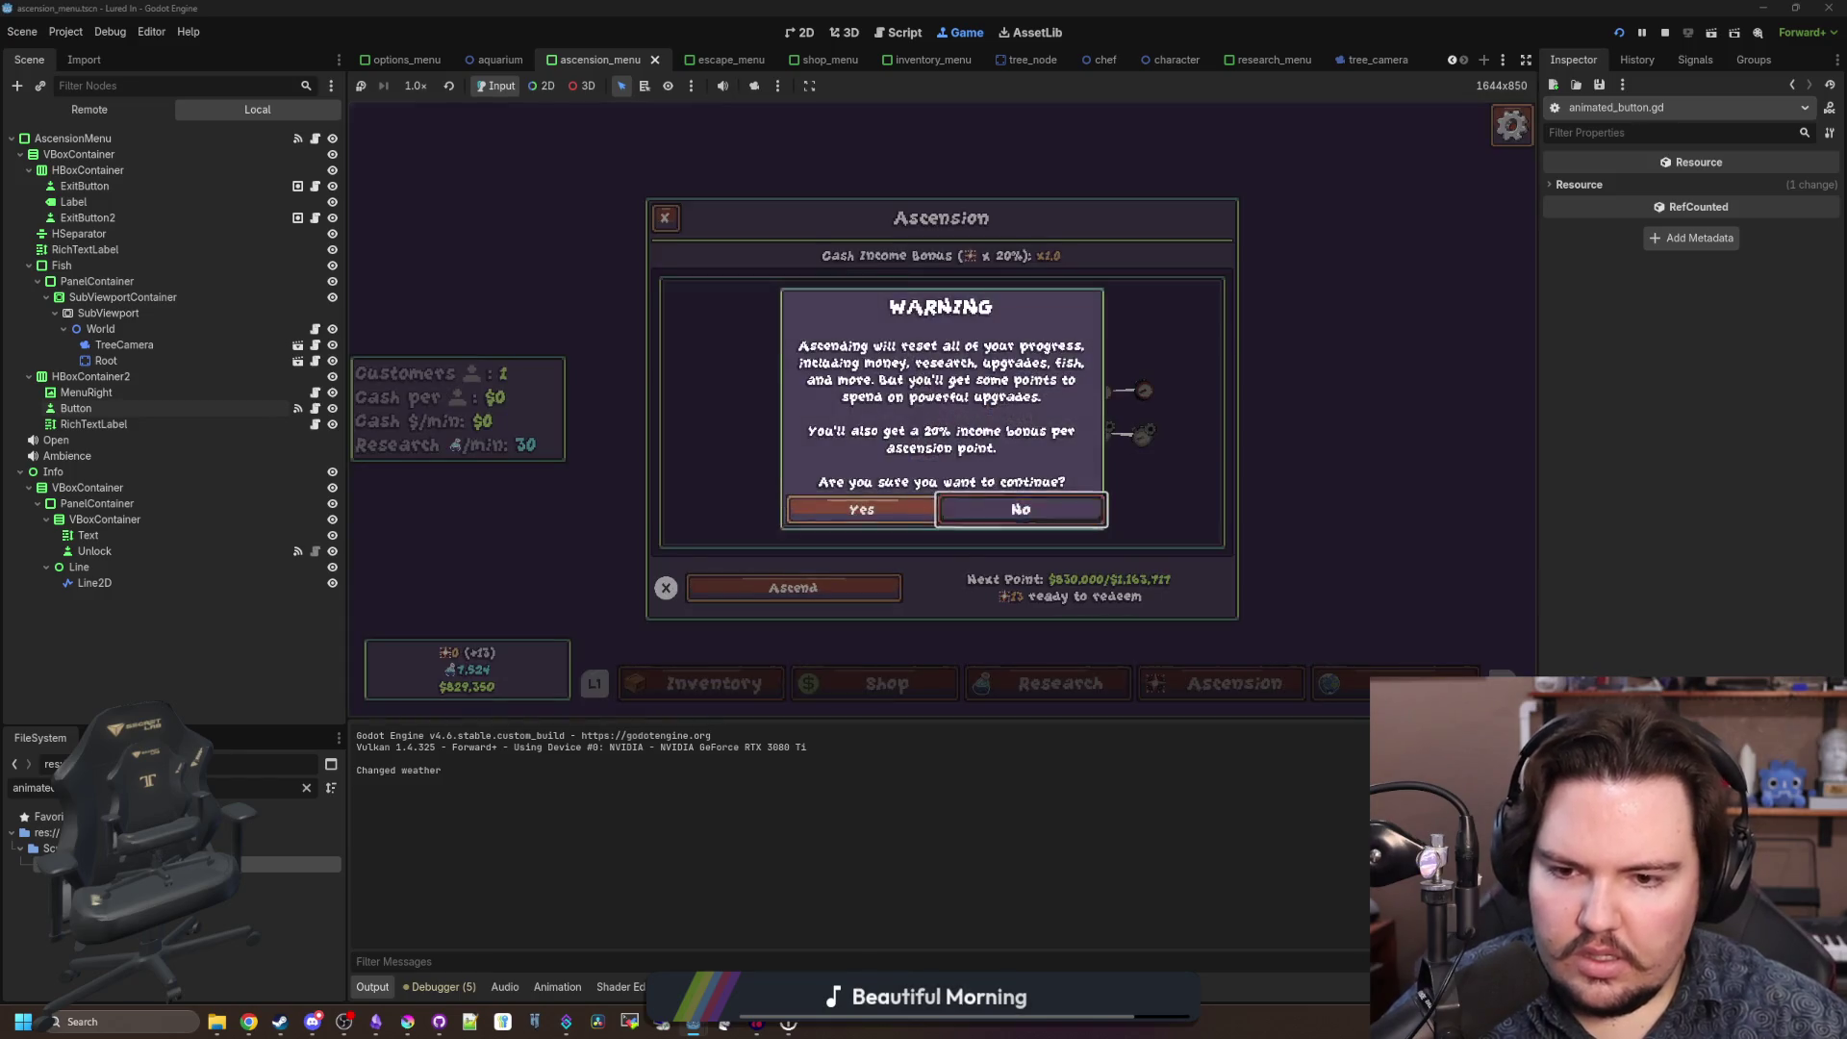
key(Return)
key(Return)
key(Right)
key(Return)
key(Return)
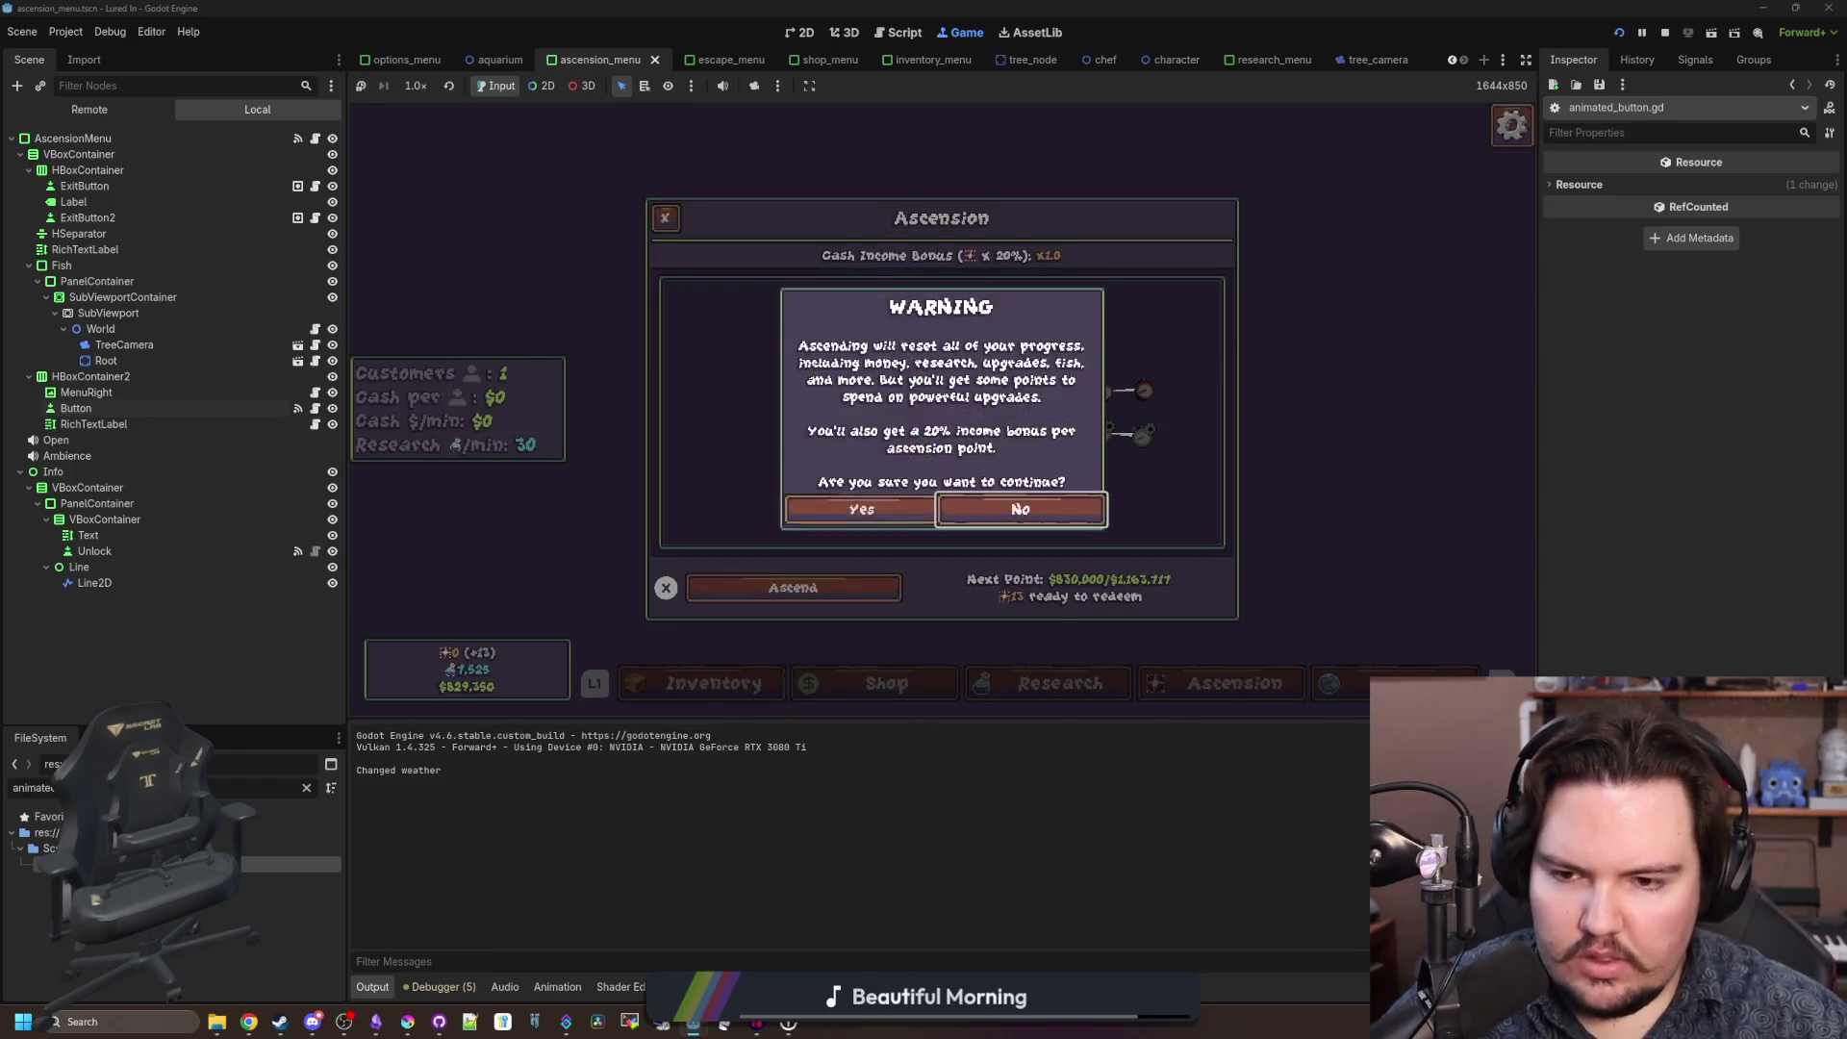
key(Return)
key(Return)
key(Right)
key(Return)
key(Return)
key(Right)
key(Return)
key(Return)
key(Right)
key(Return)
key(Return)
key(Right)
key(Return)
key(Escape)
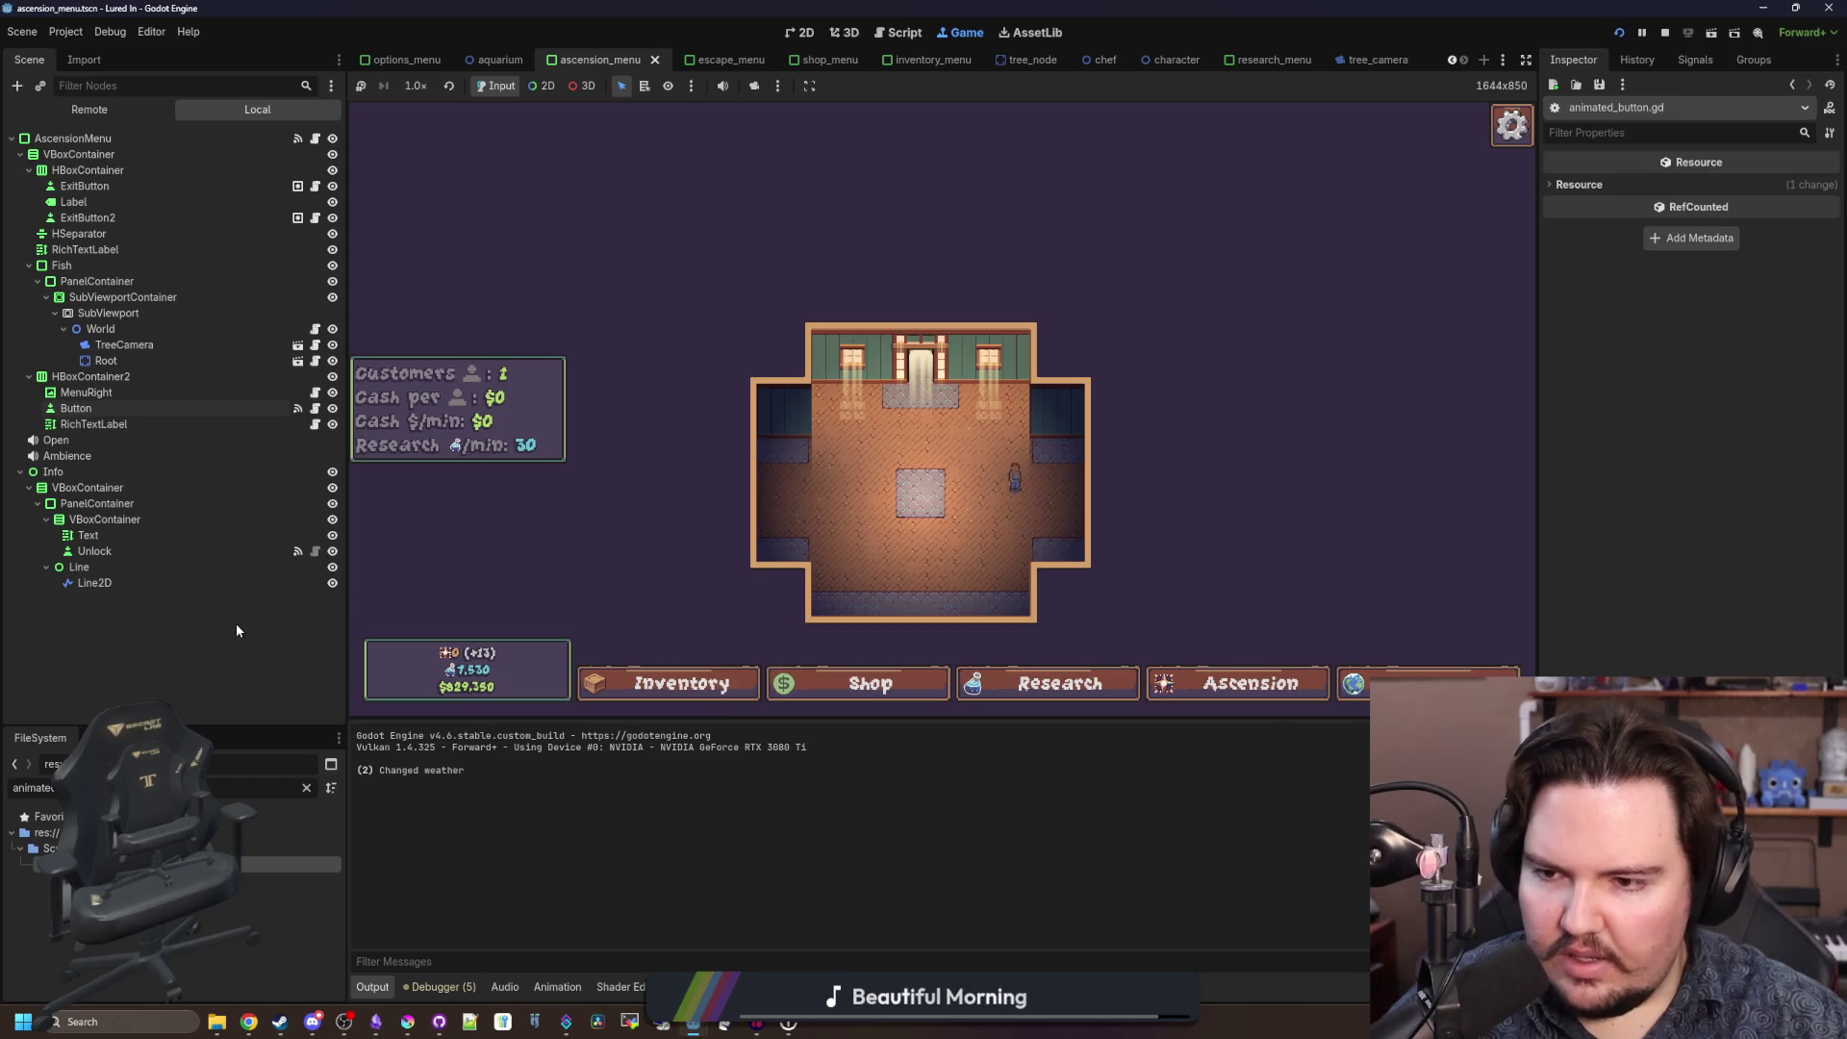
Save the scene, then switch to aquarium.gd and scroll to find the focus-handling code.
click(314, 138)
key(ctrl+s)
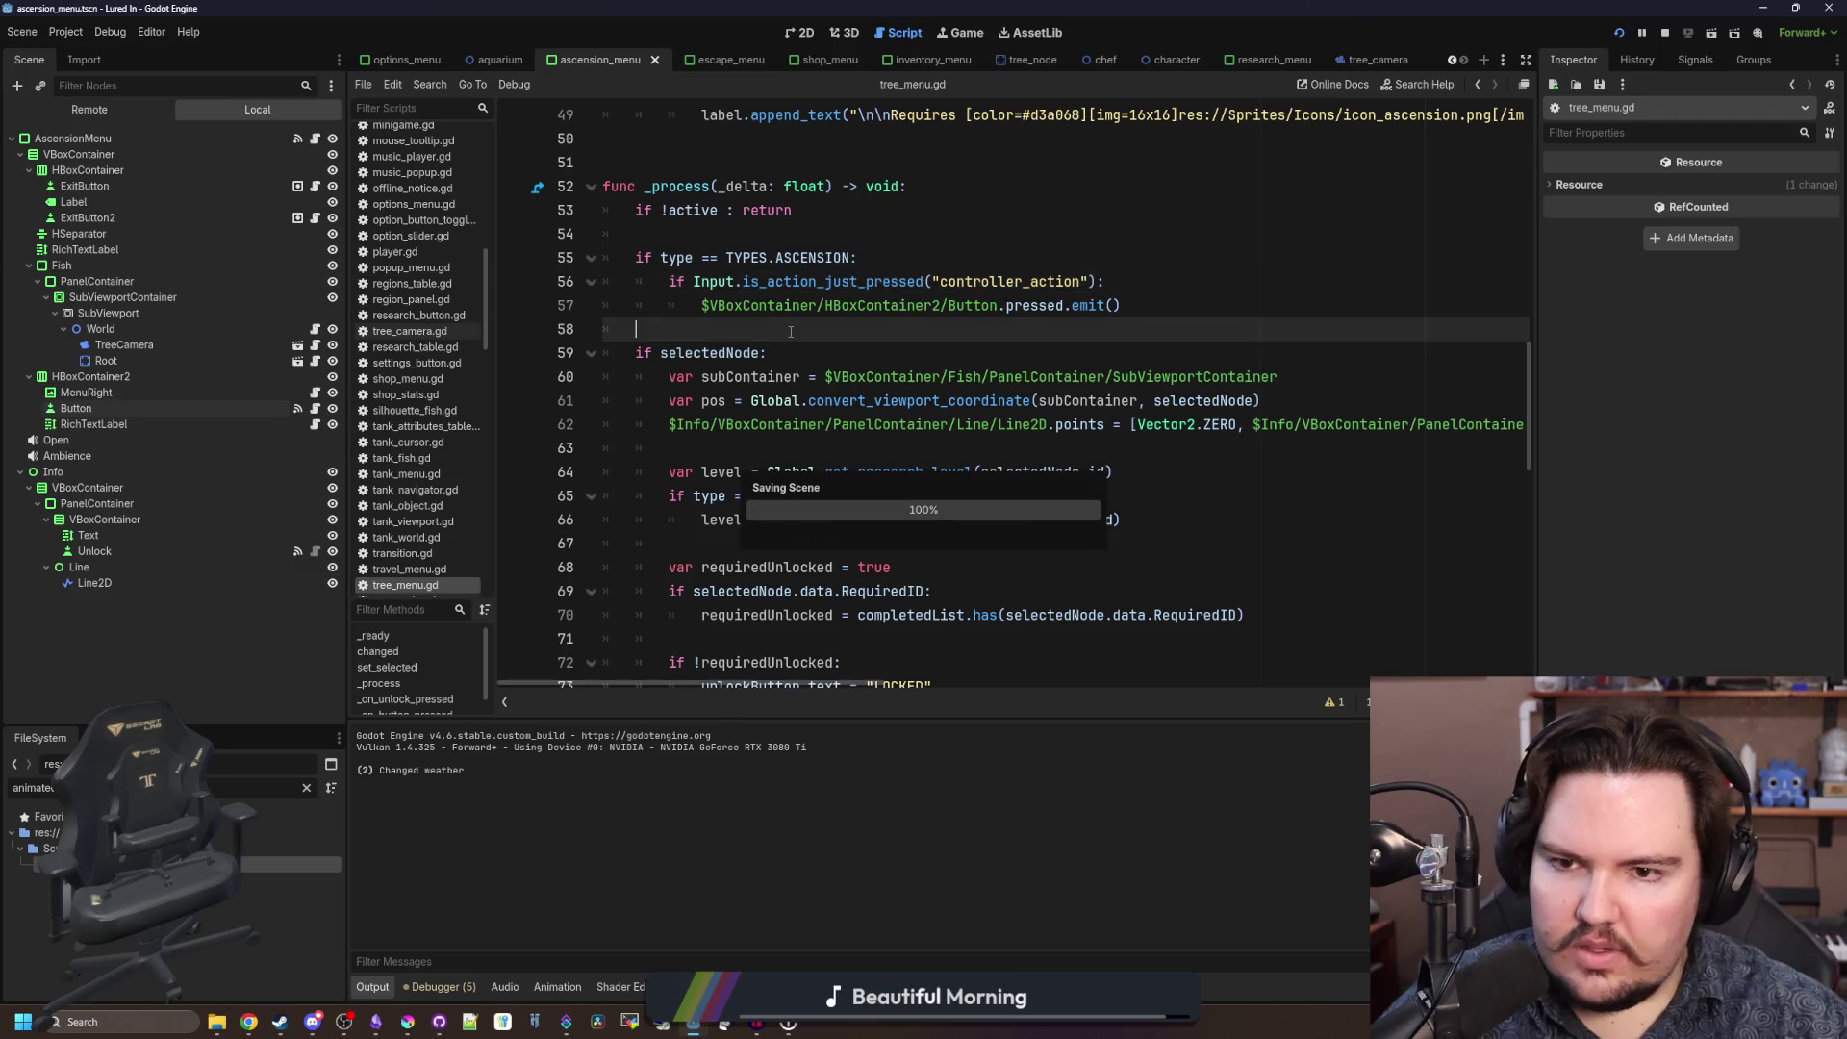
click(798, 223)
scroll(414, 240, up, 15)
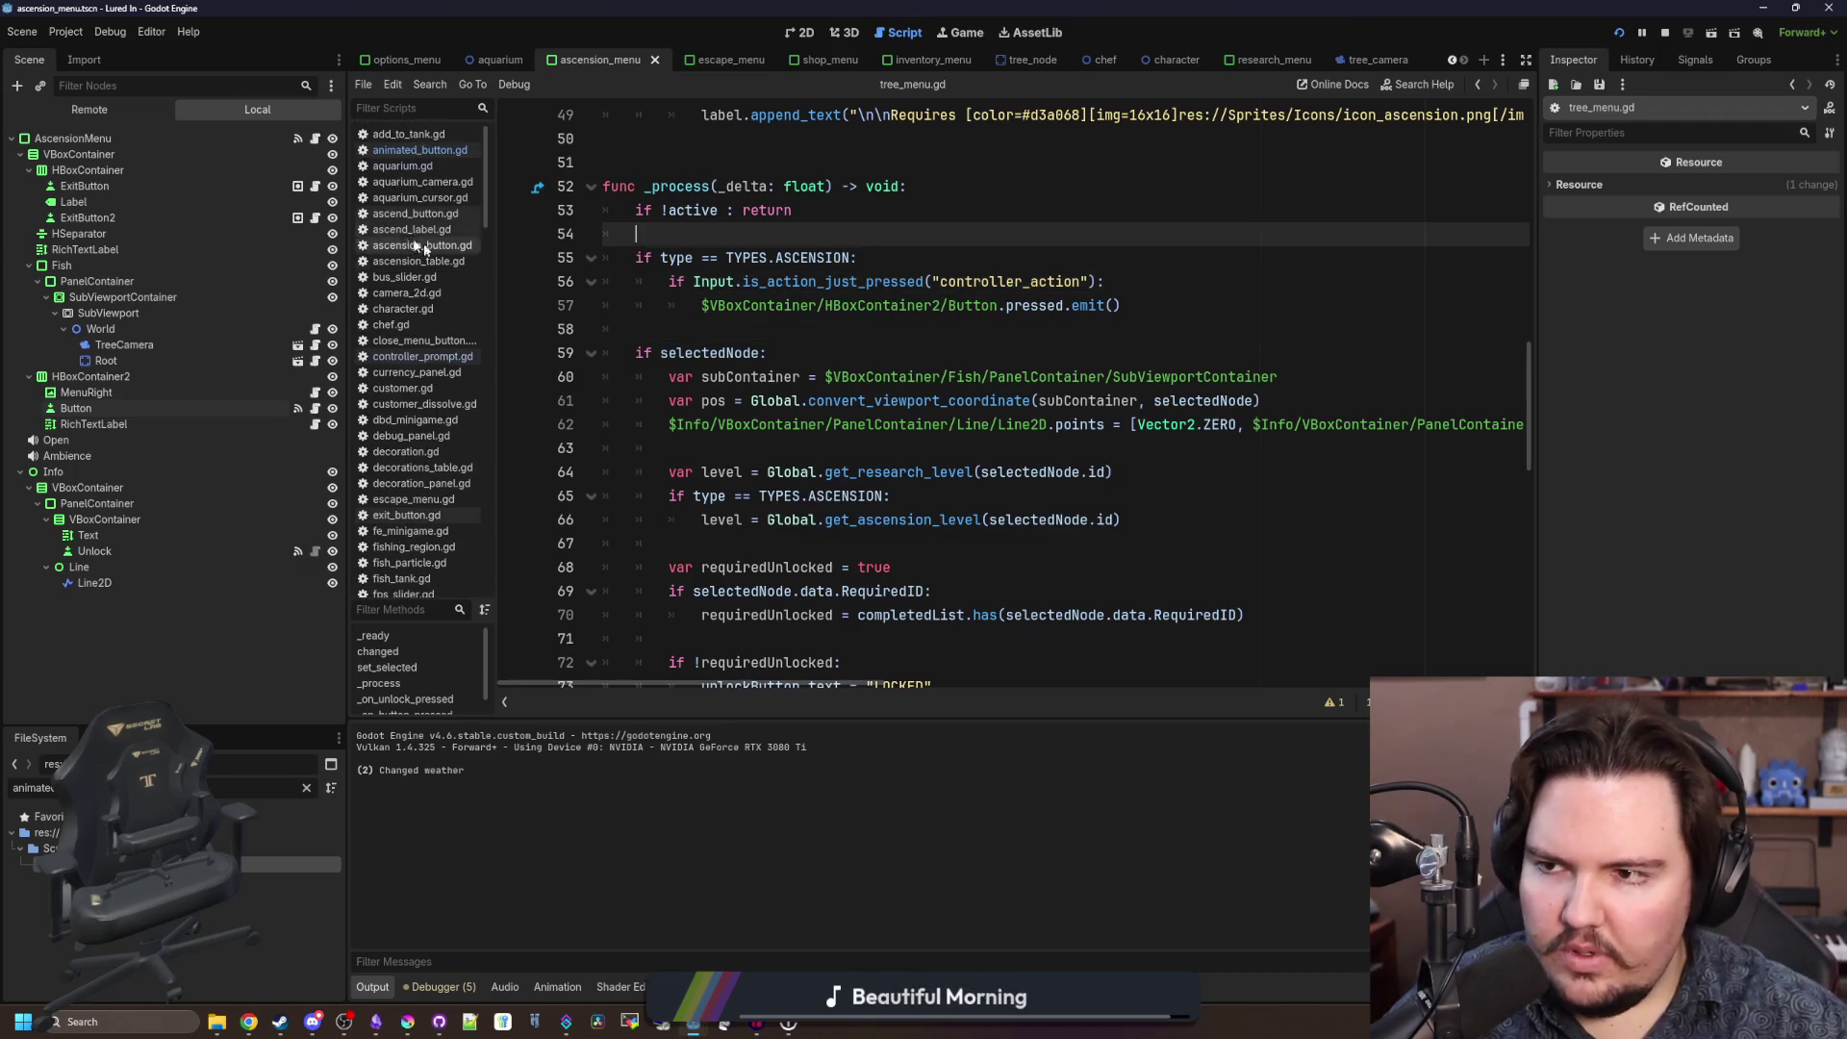
click(496, 58)
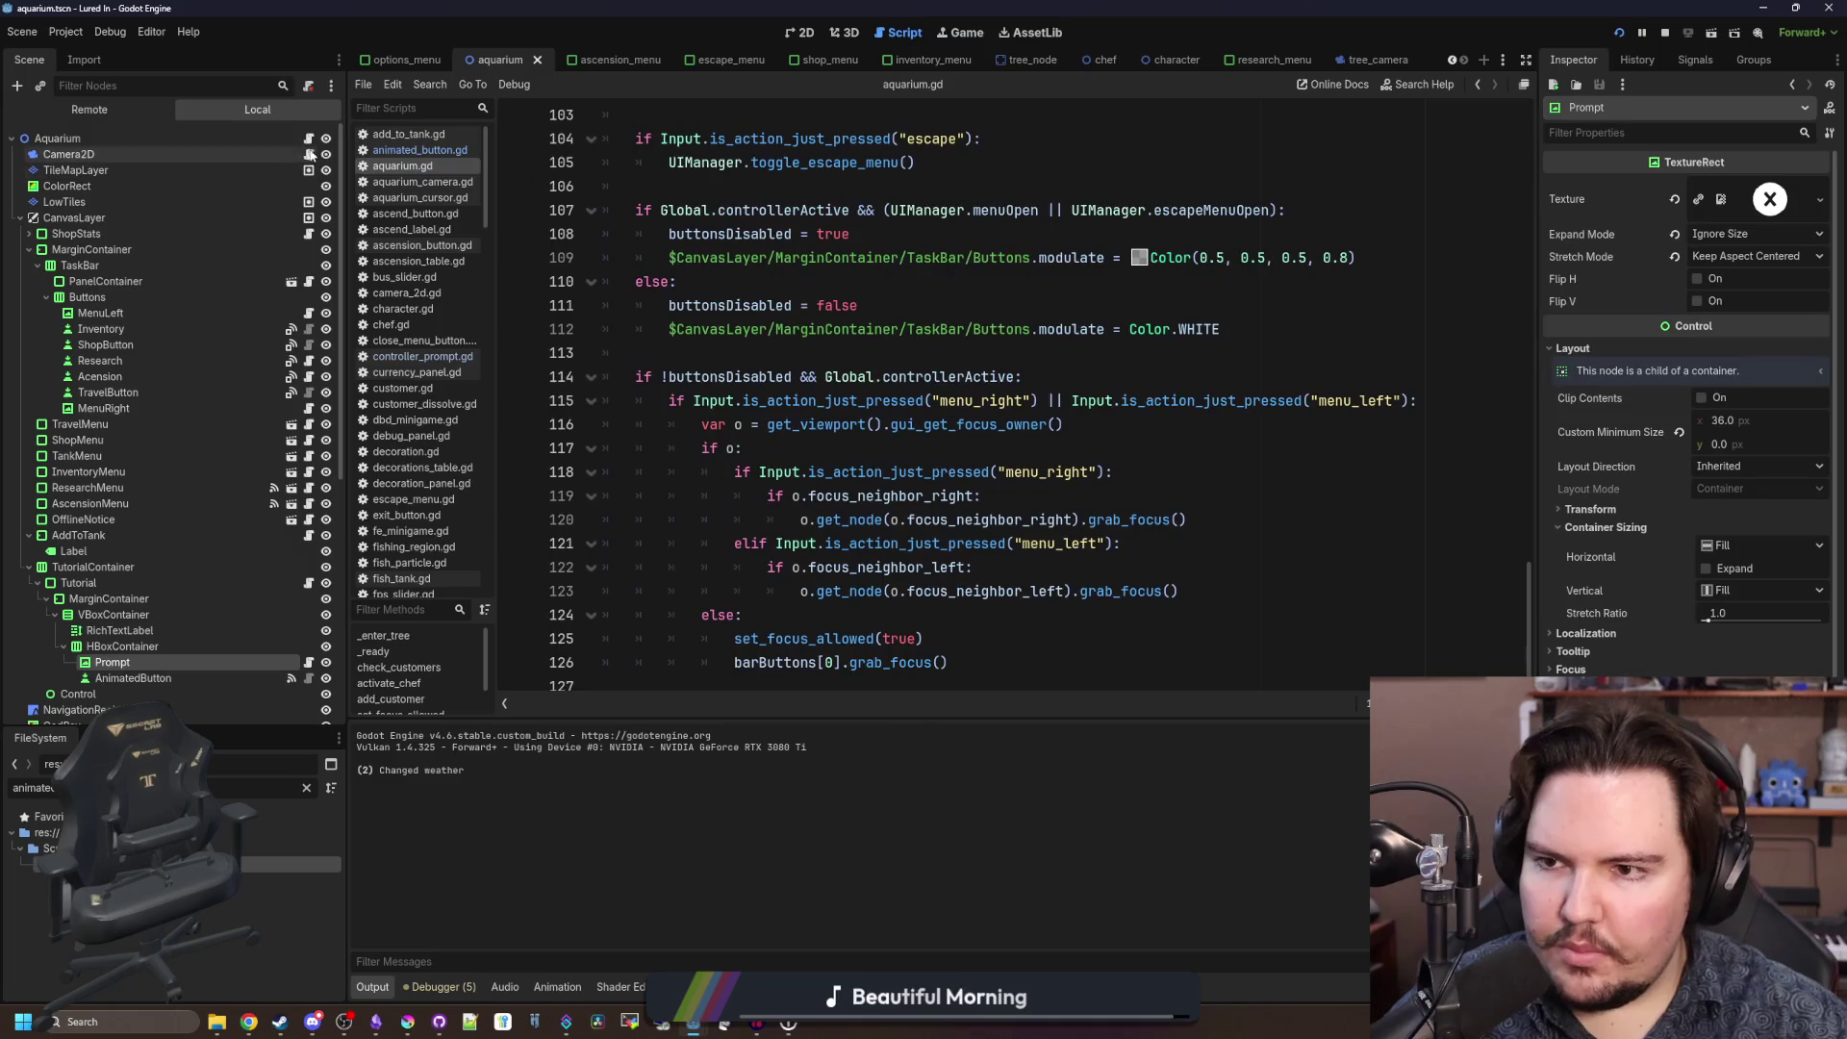
click(810, 277)
scroll(990, 379, up, 1)
scroll(991, 379, down, 1)
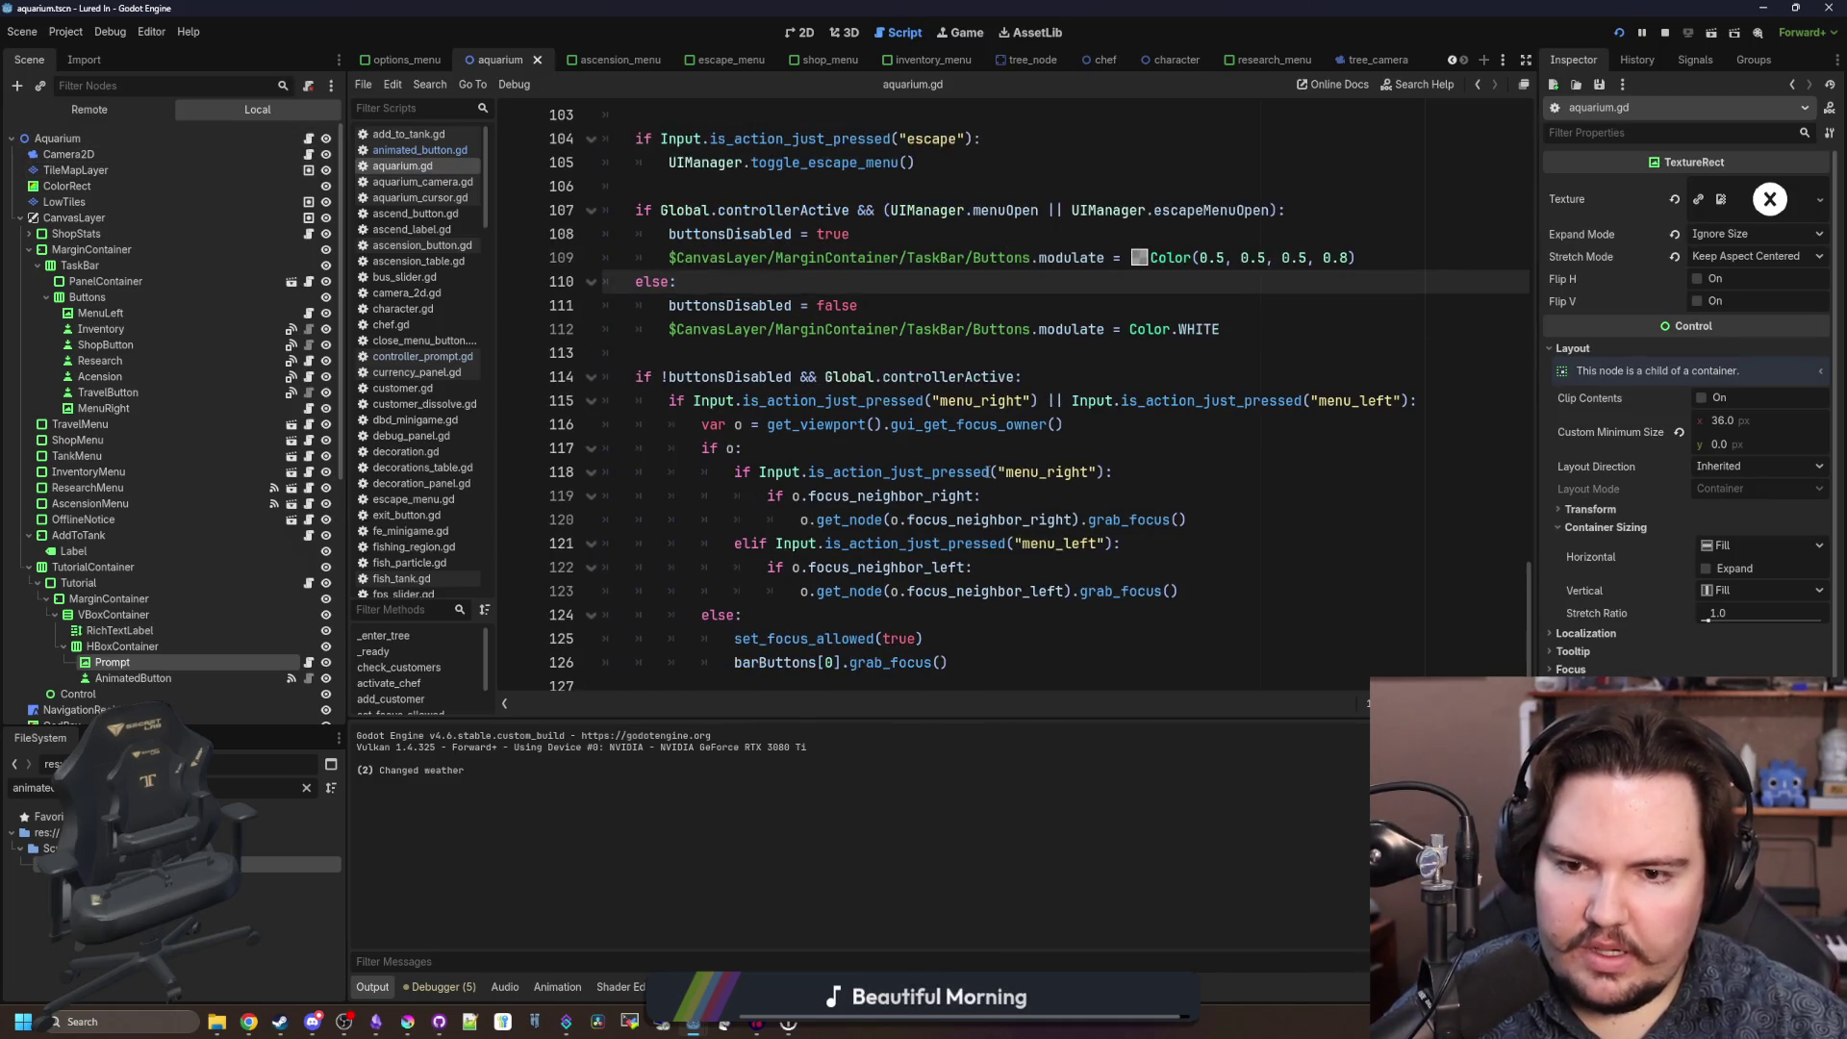
click(893, 448)
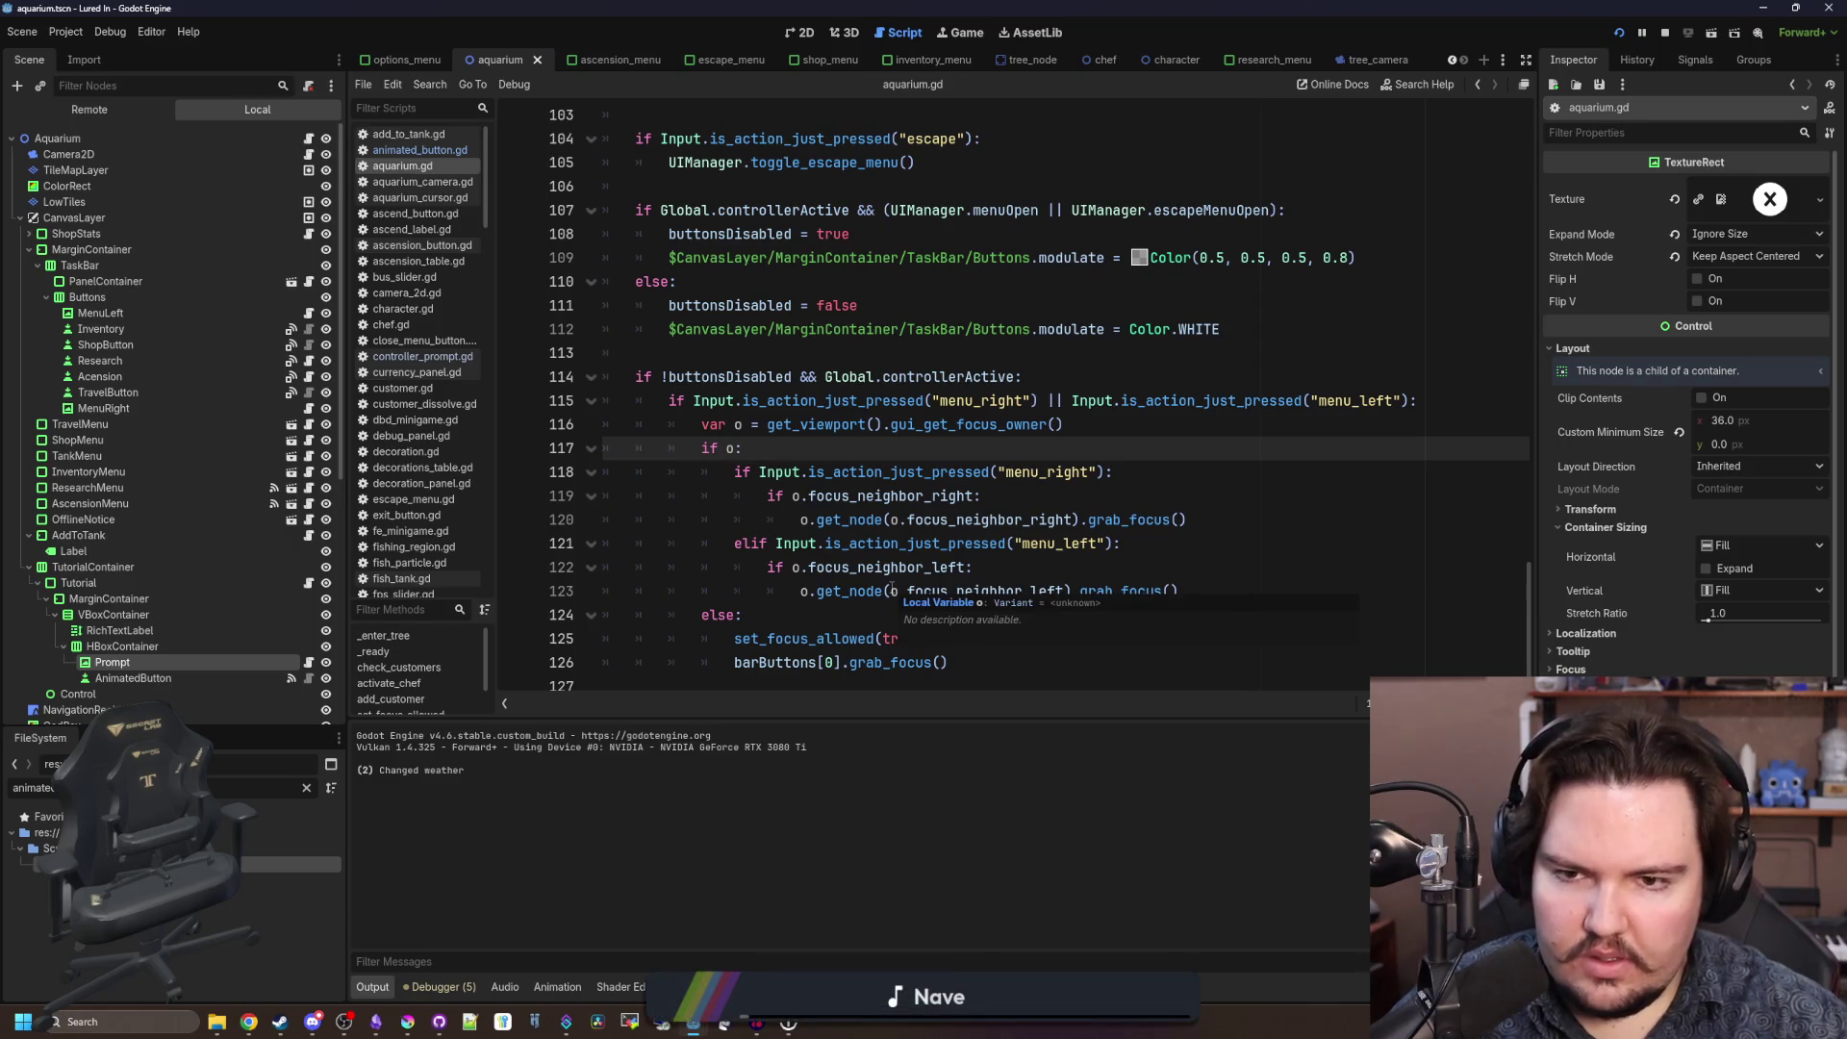
scroll(892, 588, up, 8)
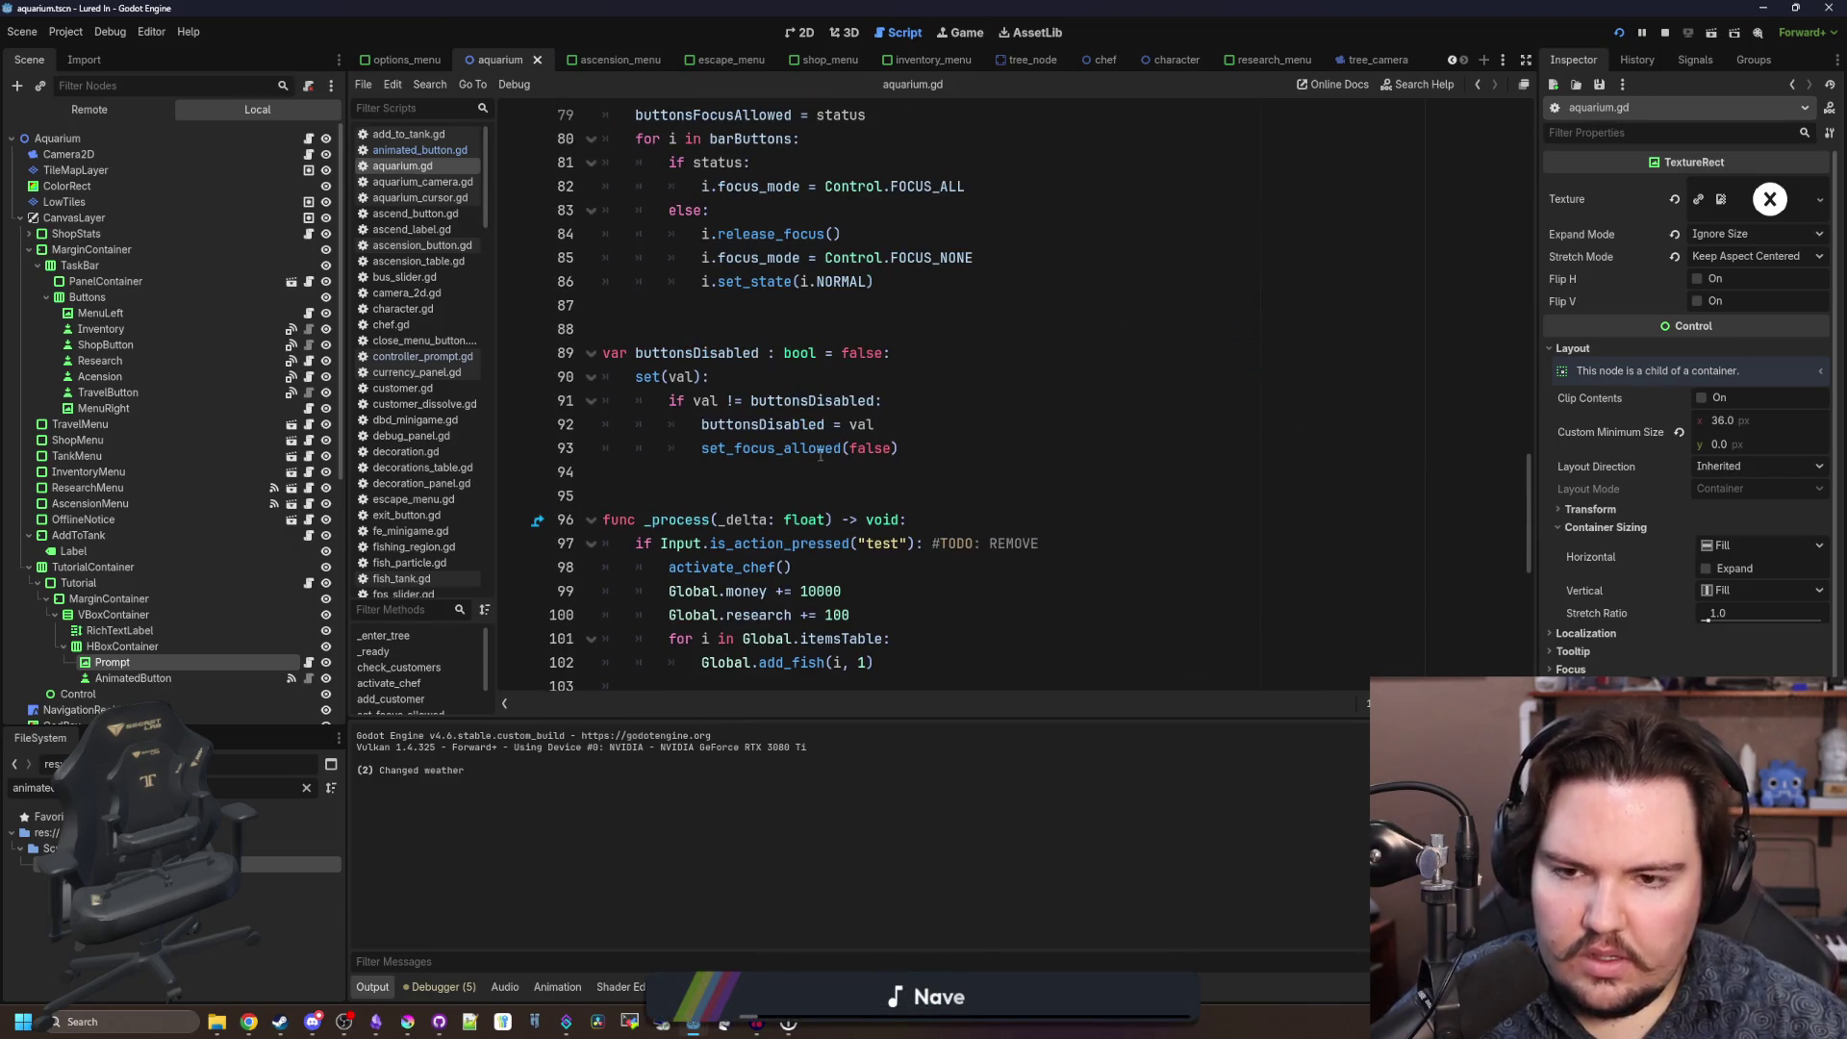
scroll(827, 462, up, 3)
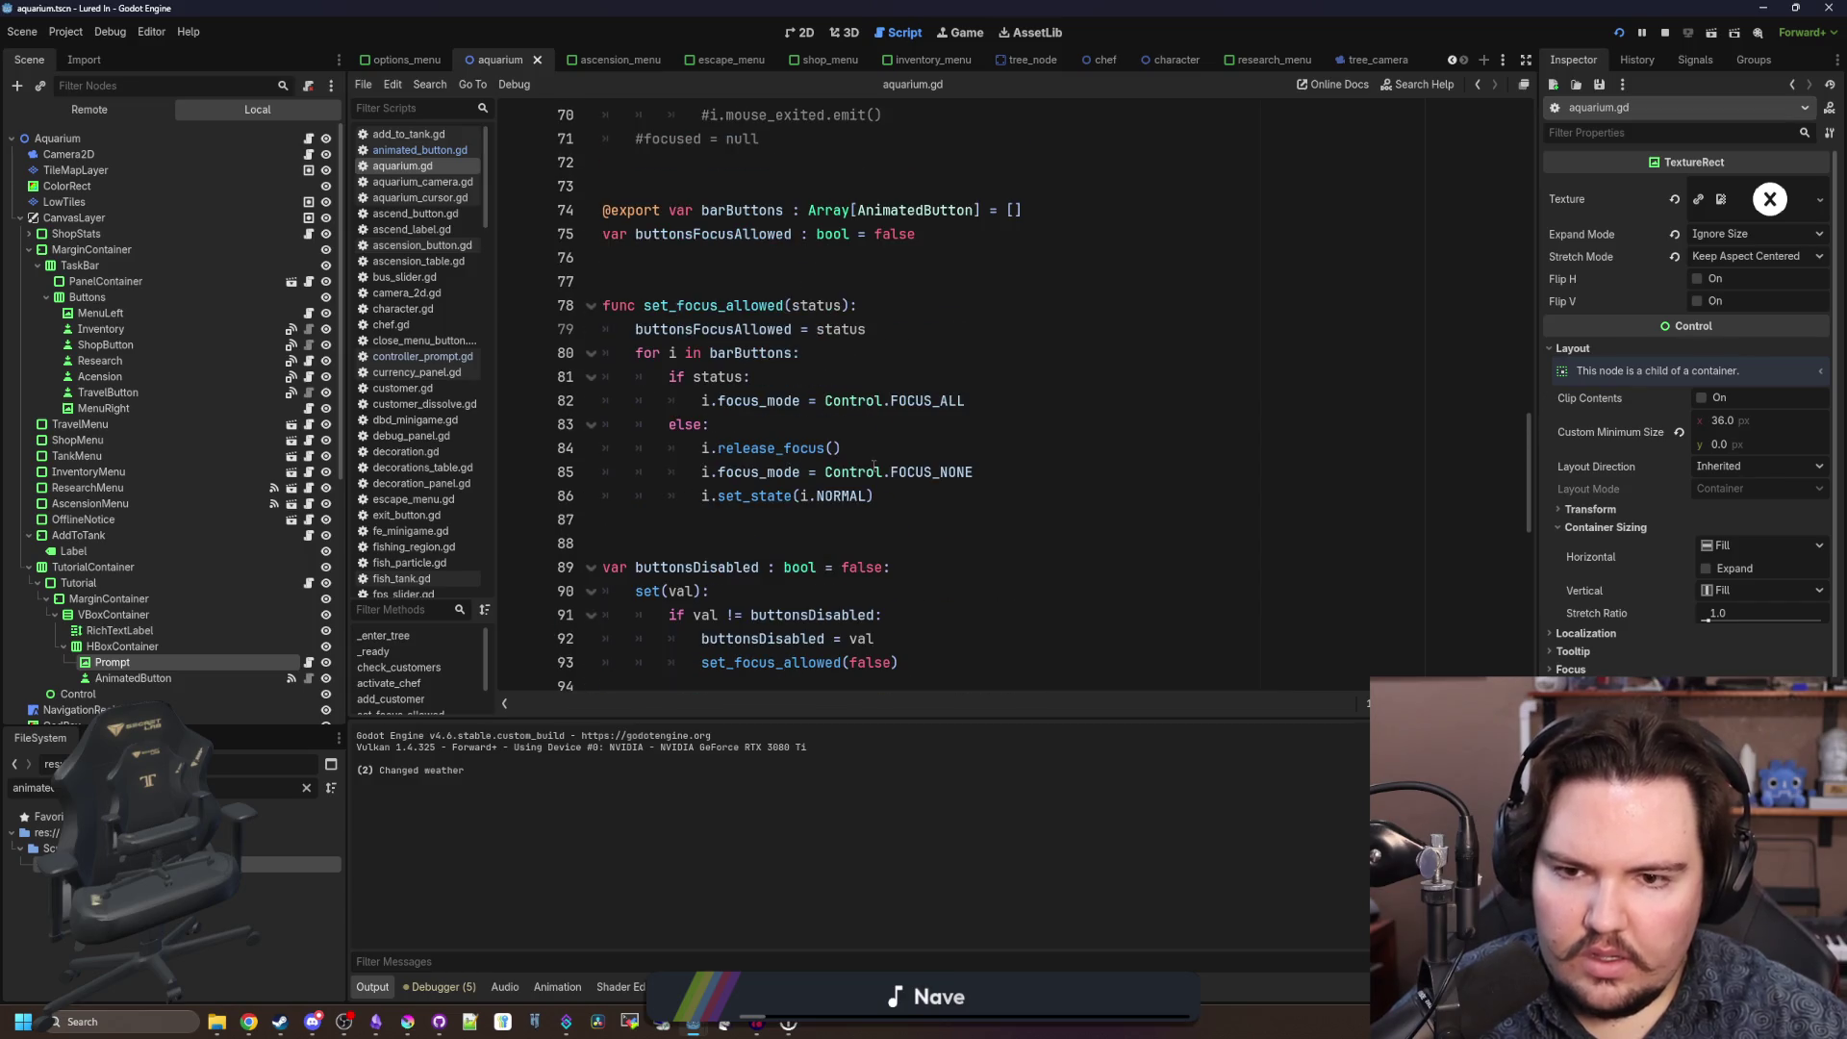
Delete the i.set_state(i.NORMAL) line 86 and save aquarium.gd.
click(758, 495)
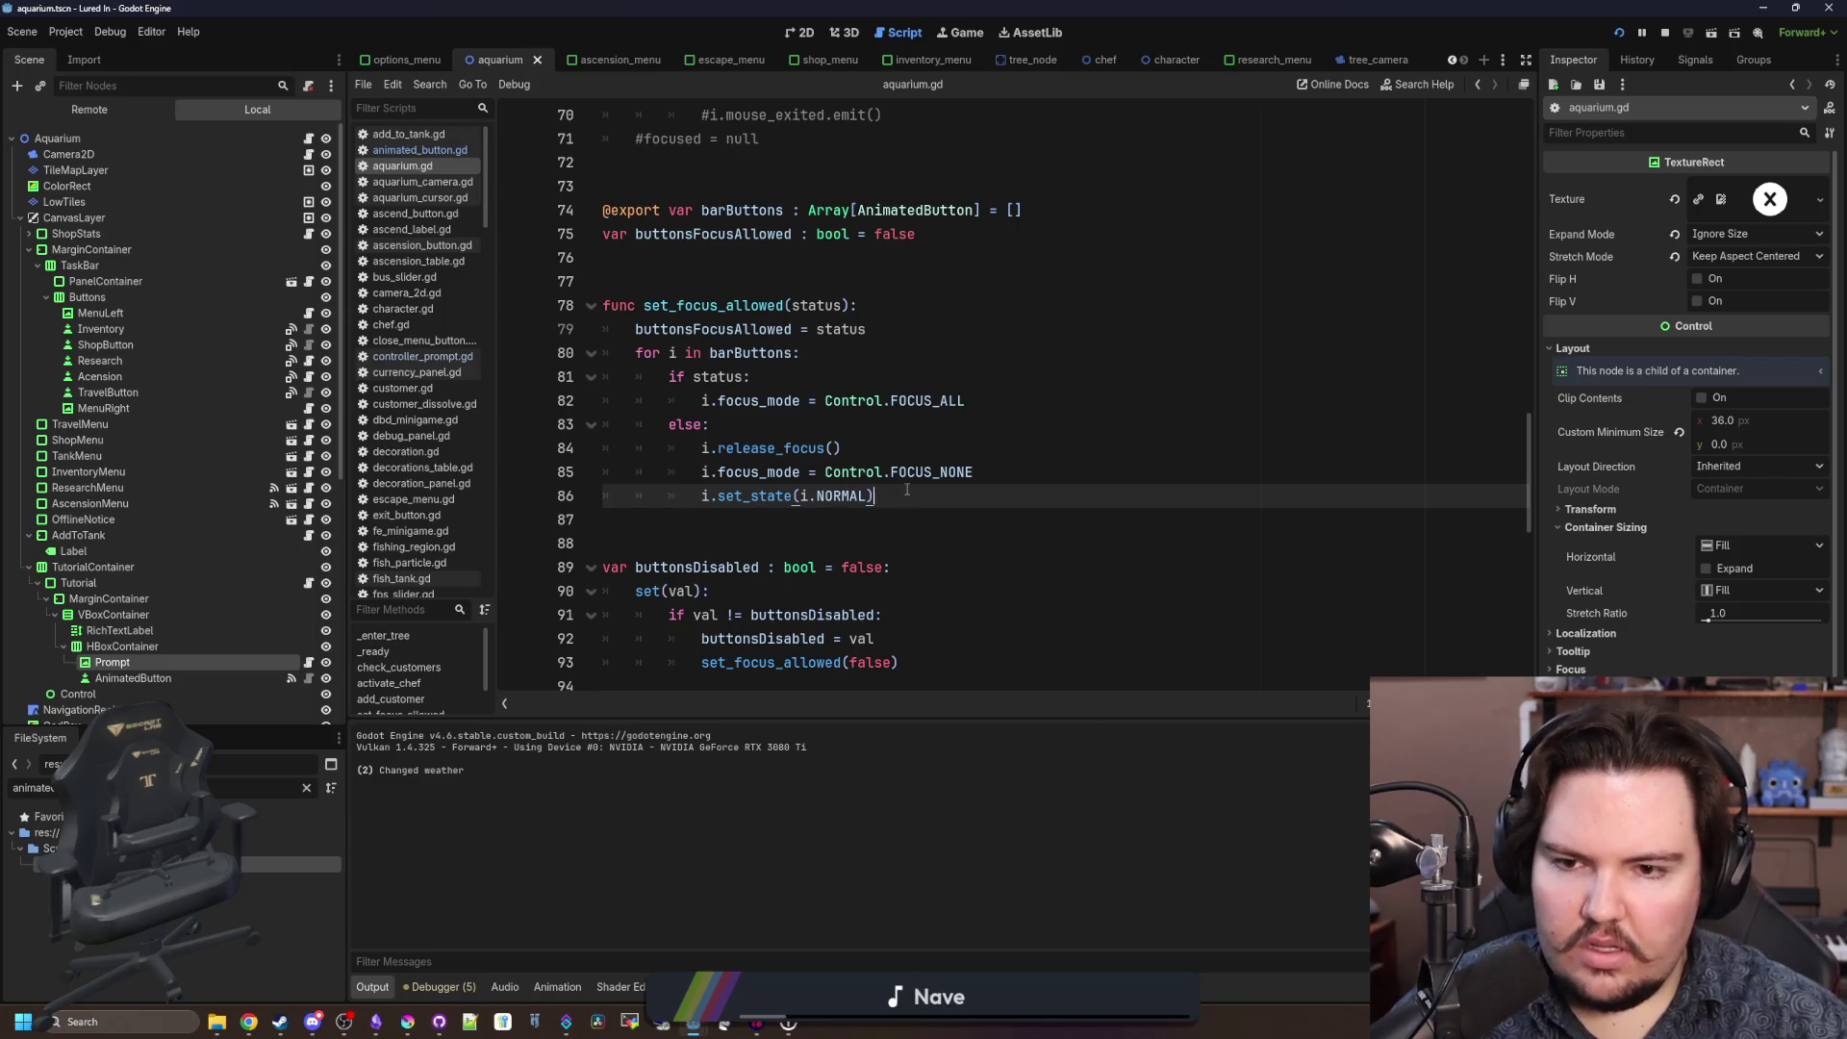
drag(907, 495, 582, 503)
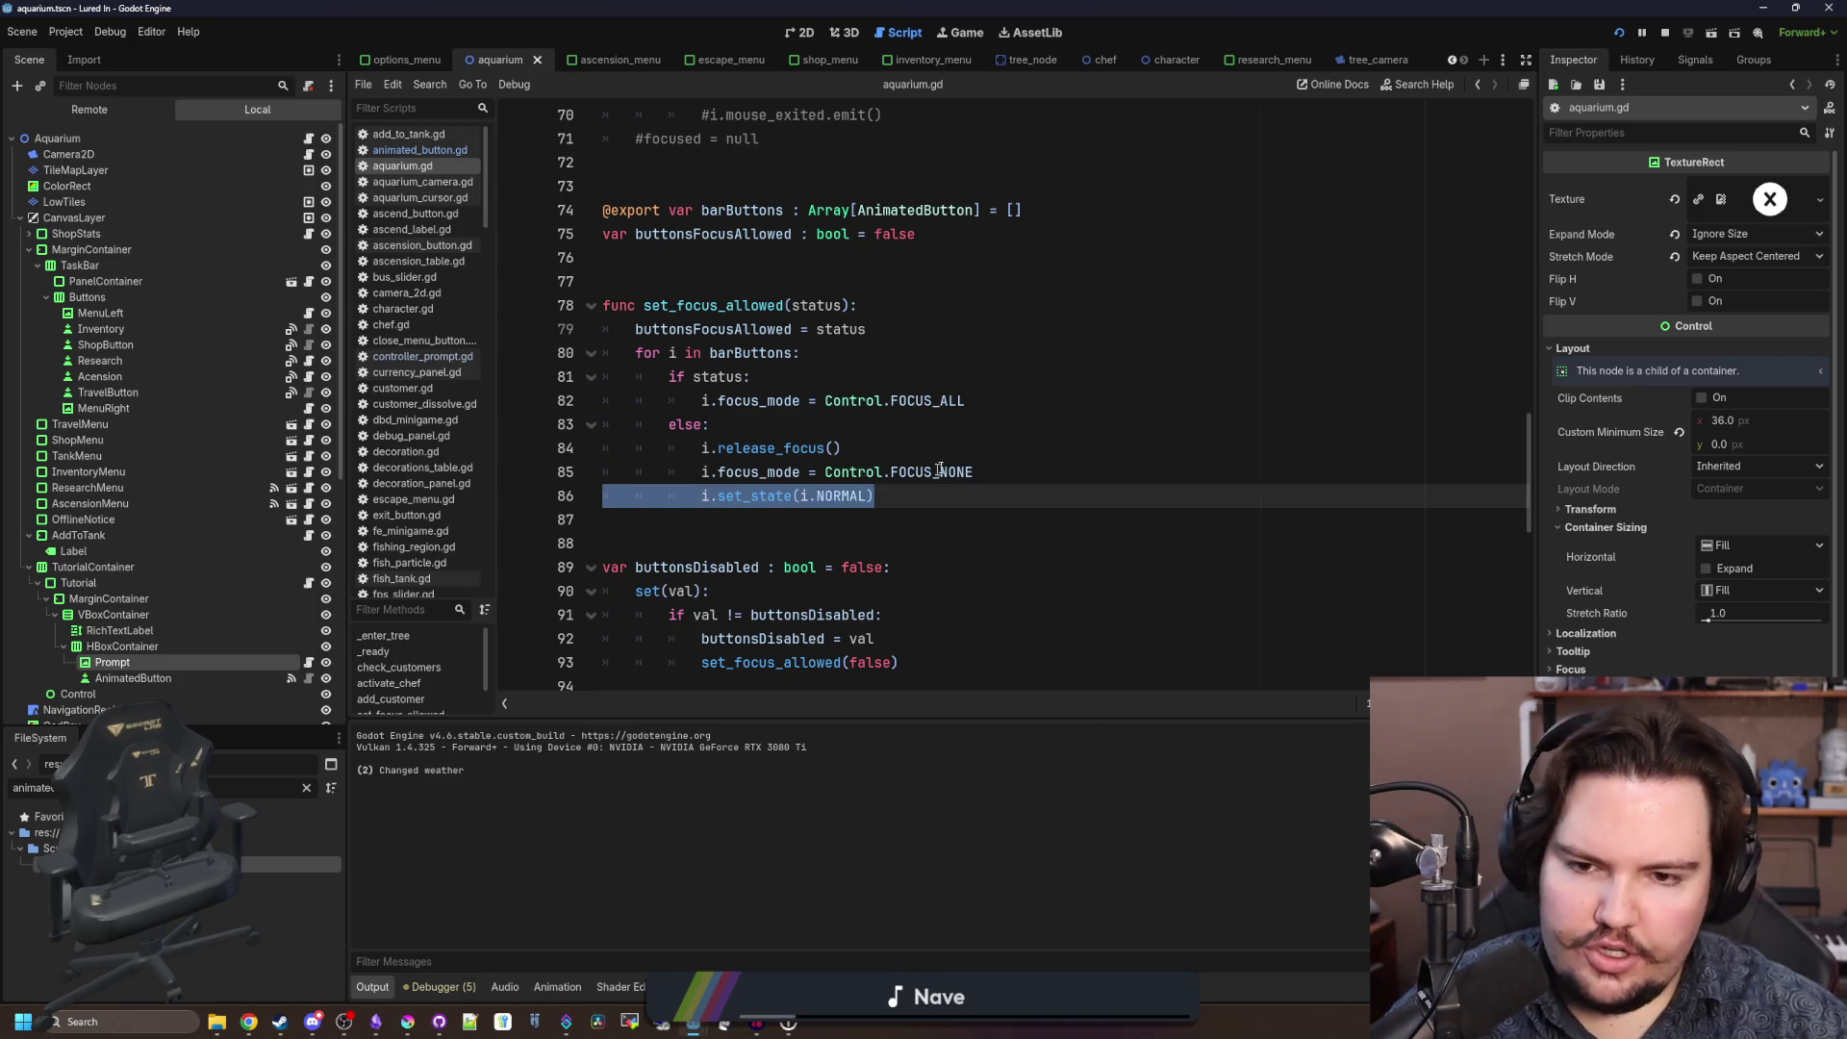
key(BackSpace)
key(BackSpace)
drag(997, 477, 696, 479)
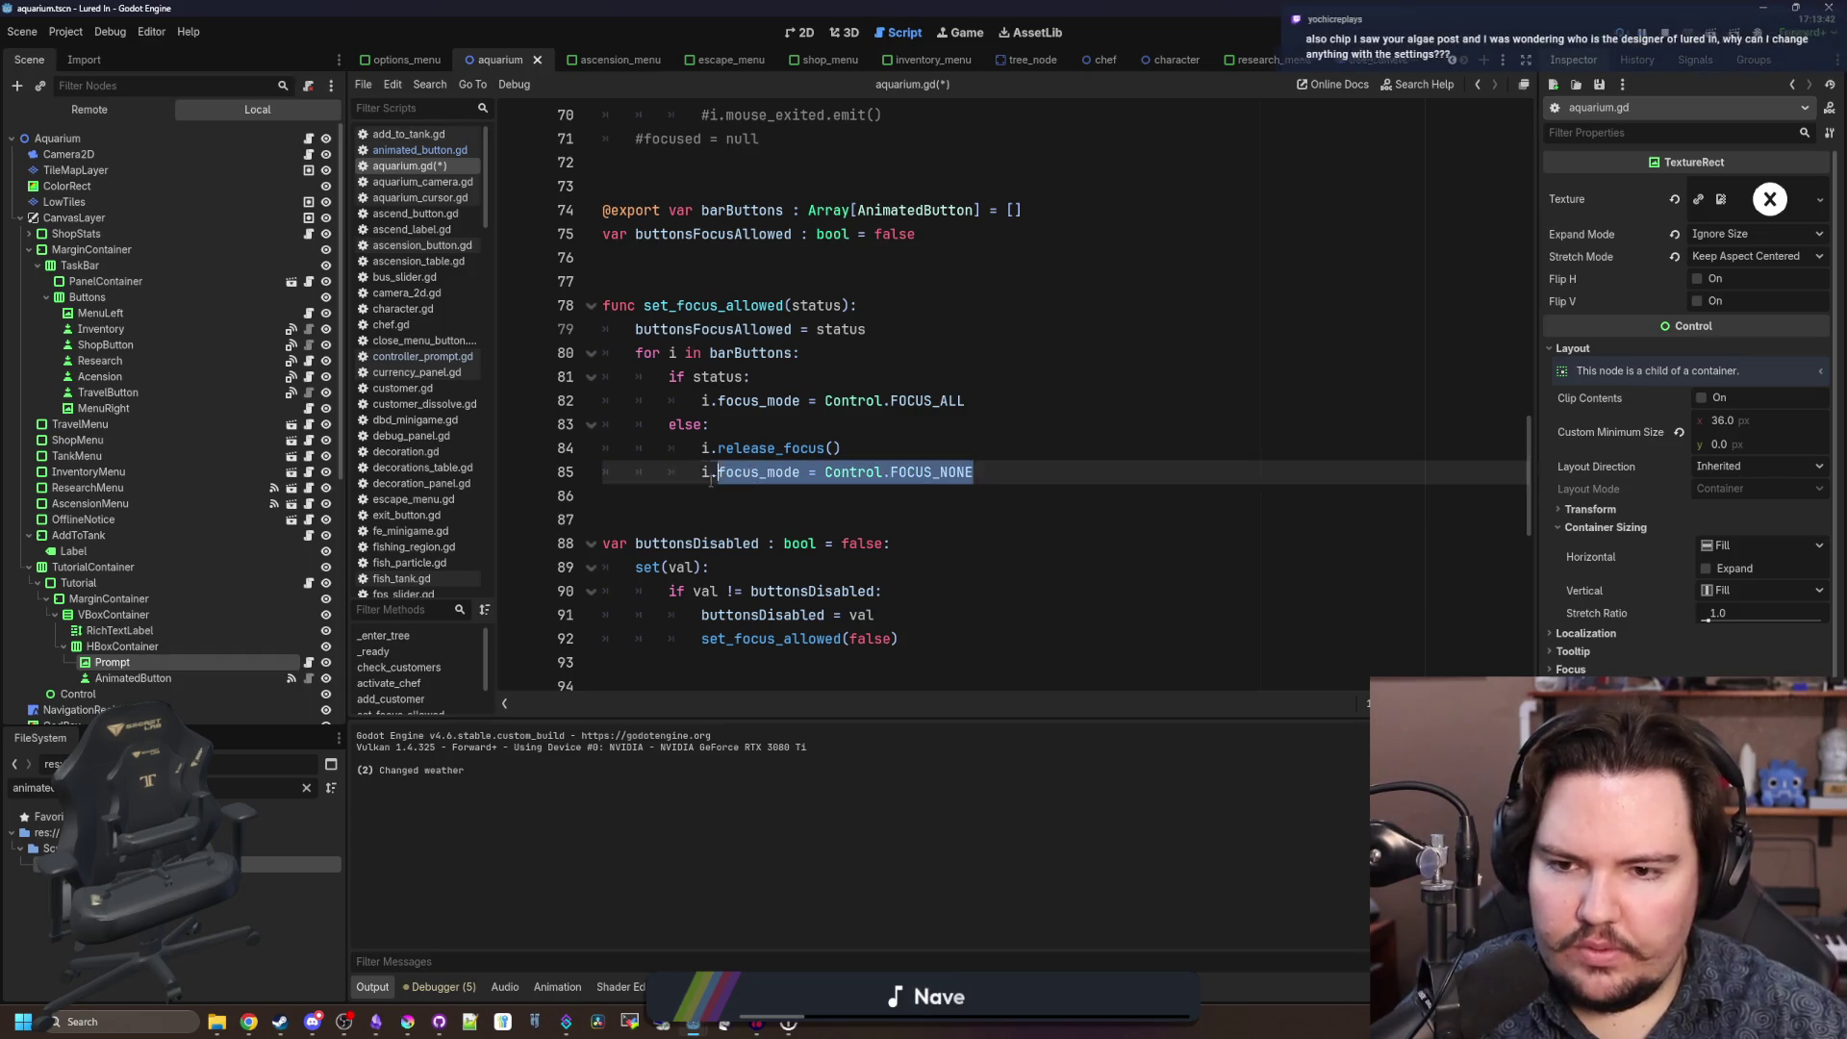
click(762, 432)
key(ctrl+s)
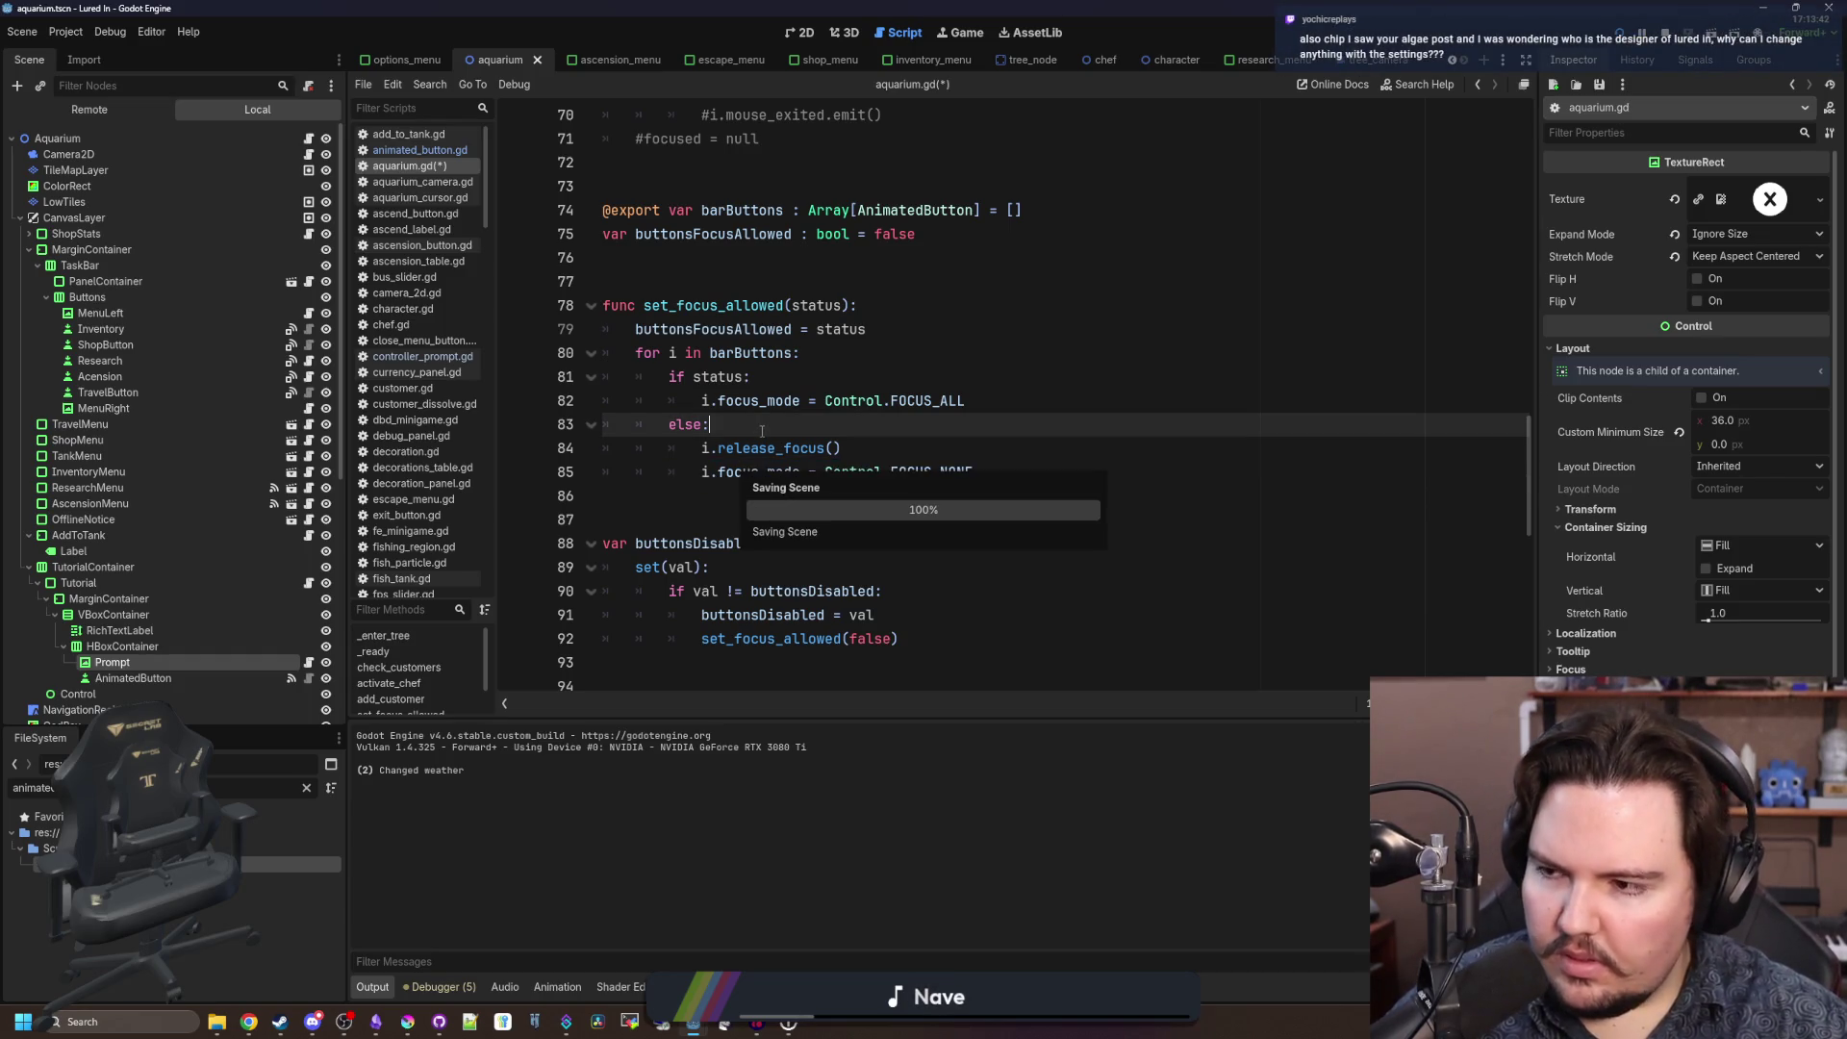
In the running game view, move taskbar focus with the controller and open and close Inventory.
click(961, 32)
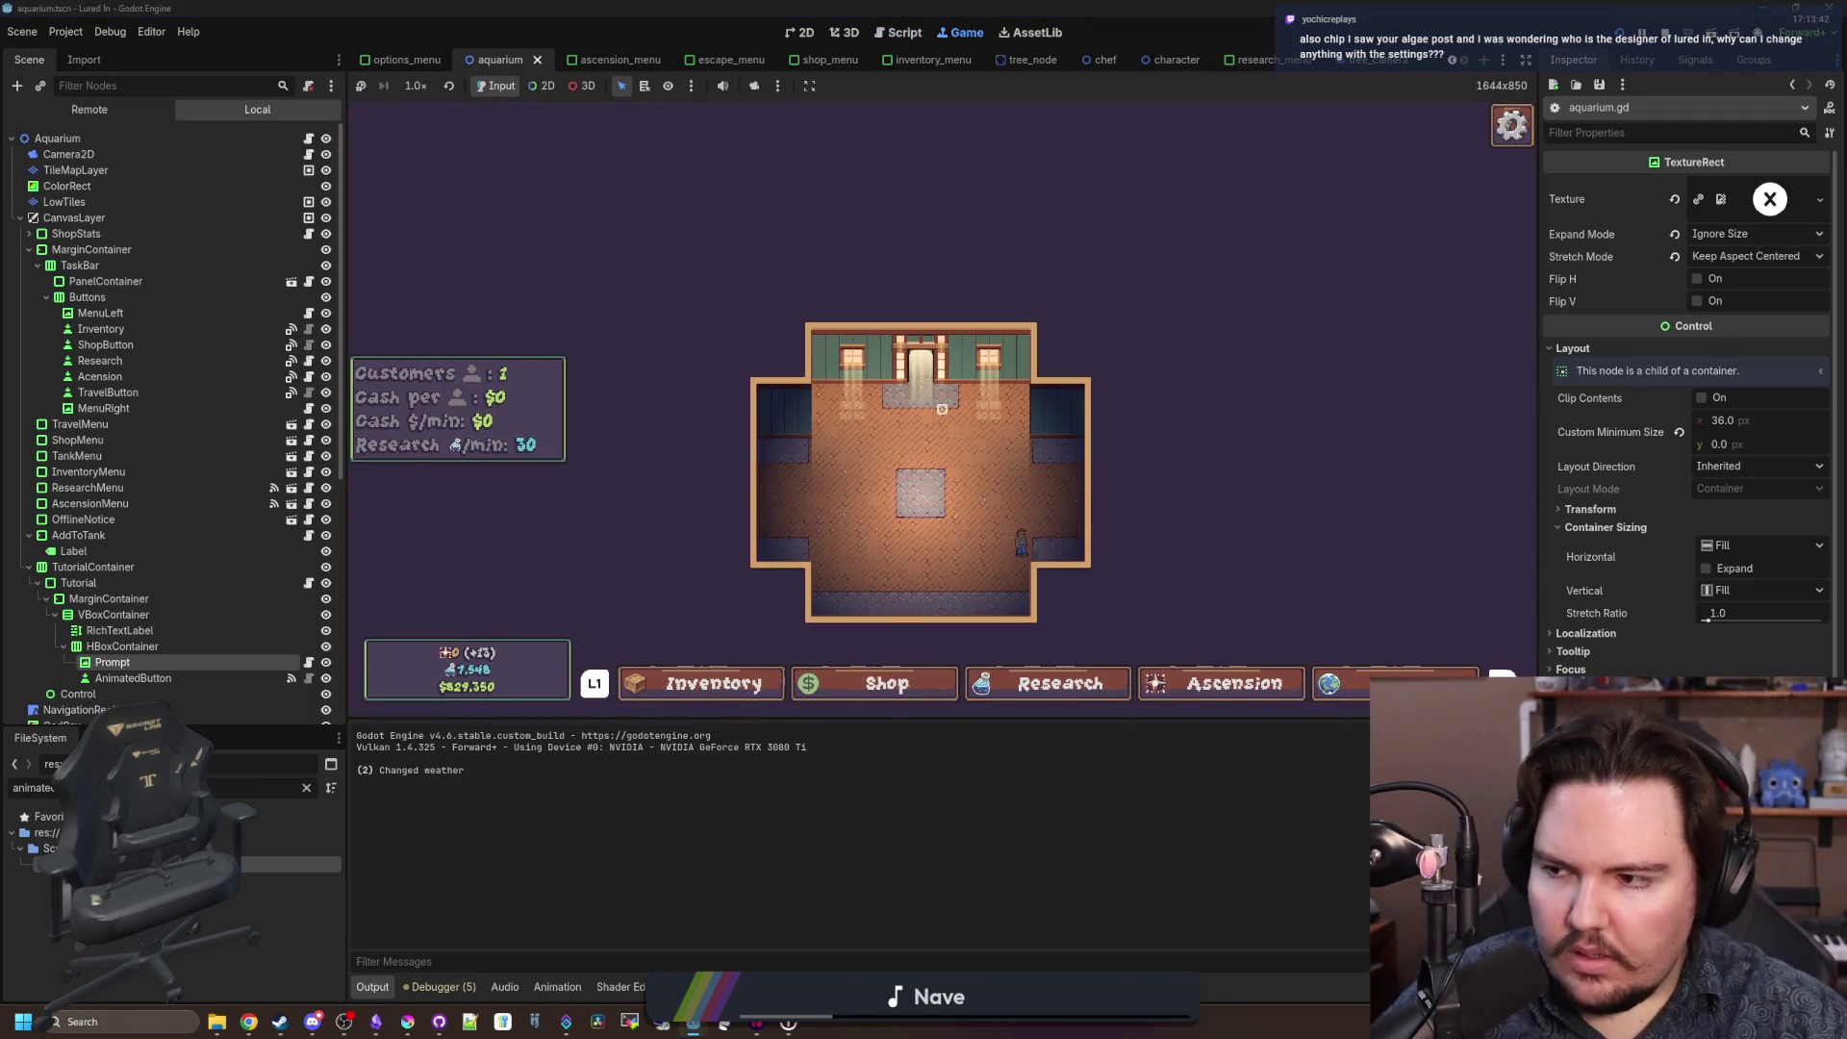
key(Left)
key(Left)
key(Left)
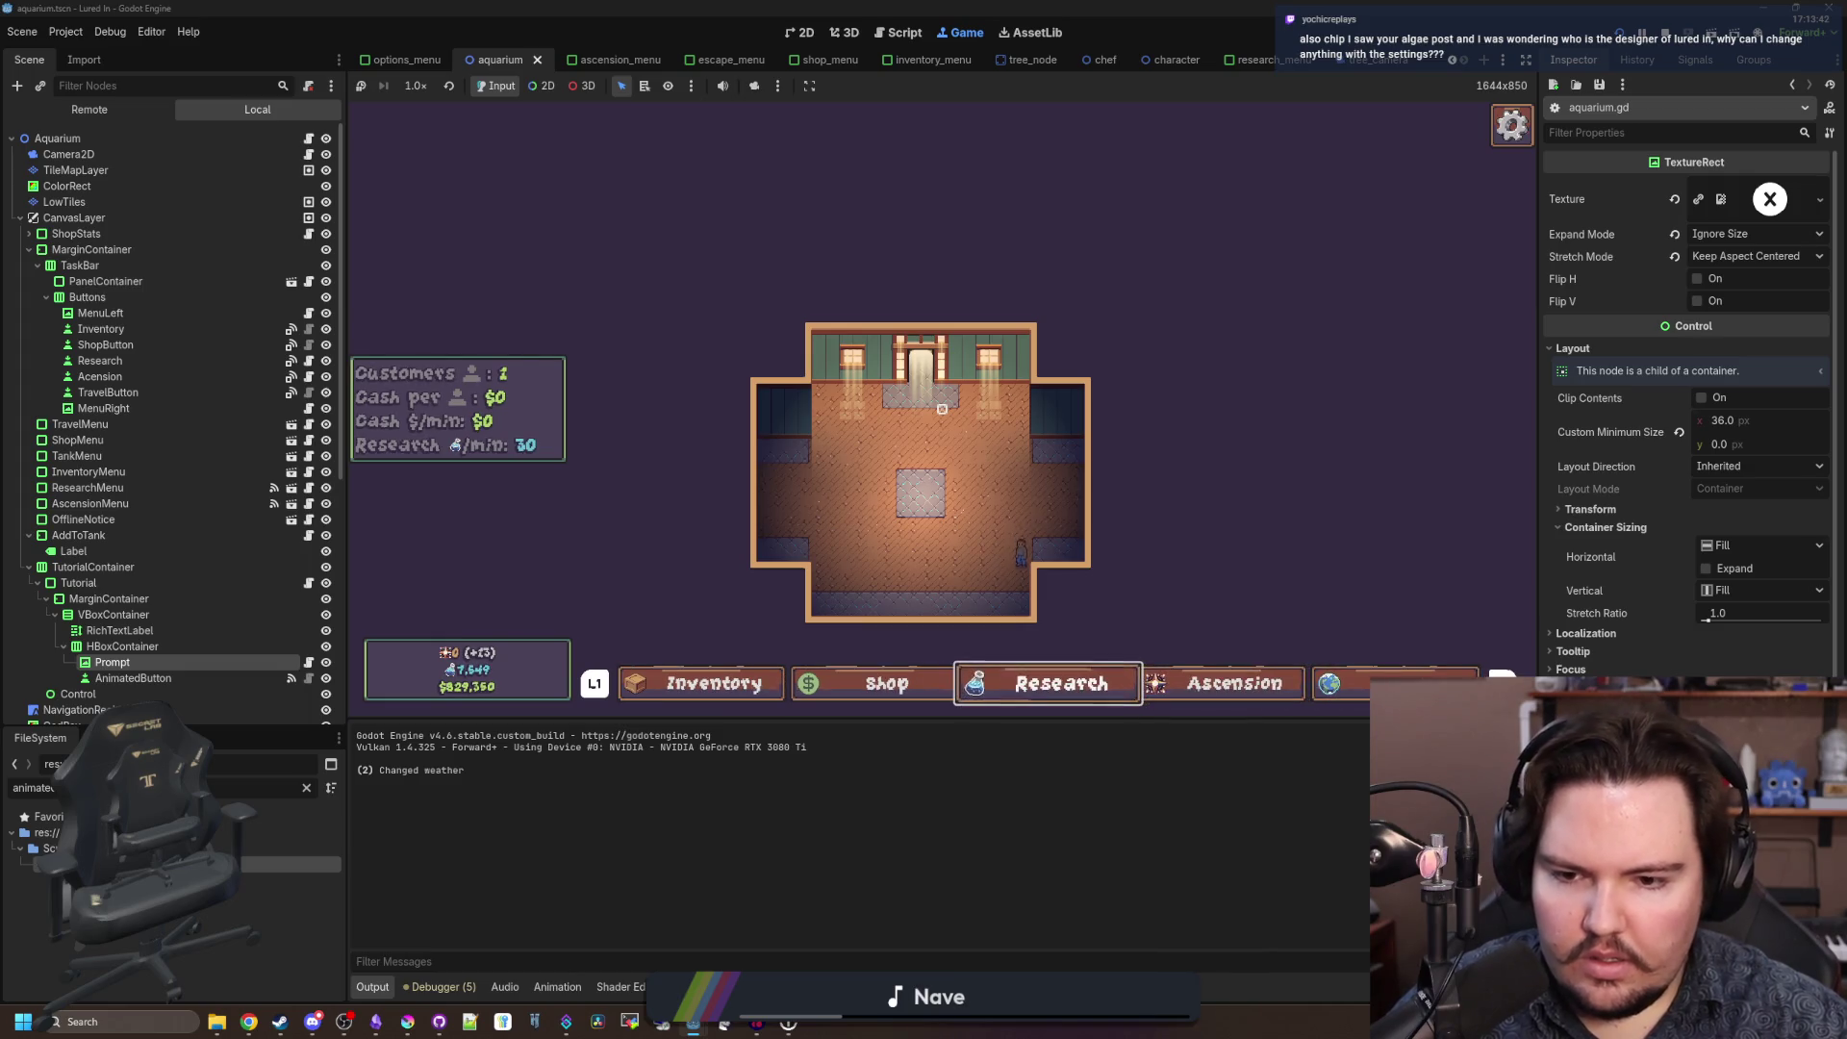
key(Return)
key(Escape)
key(Return)
key(Escape)
key(i)
key(i)
key(i)
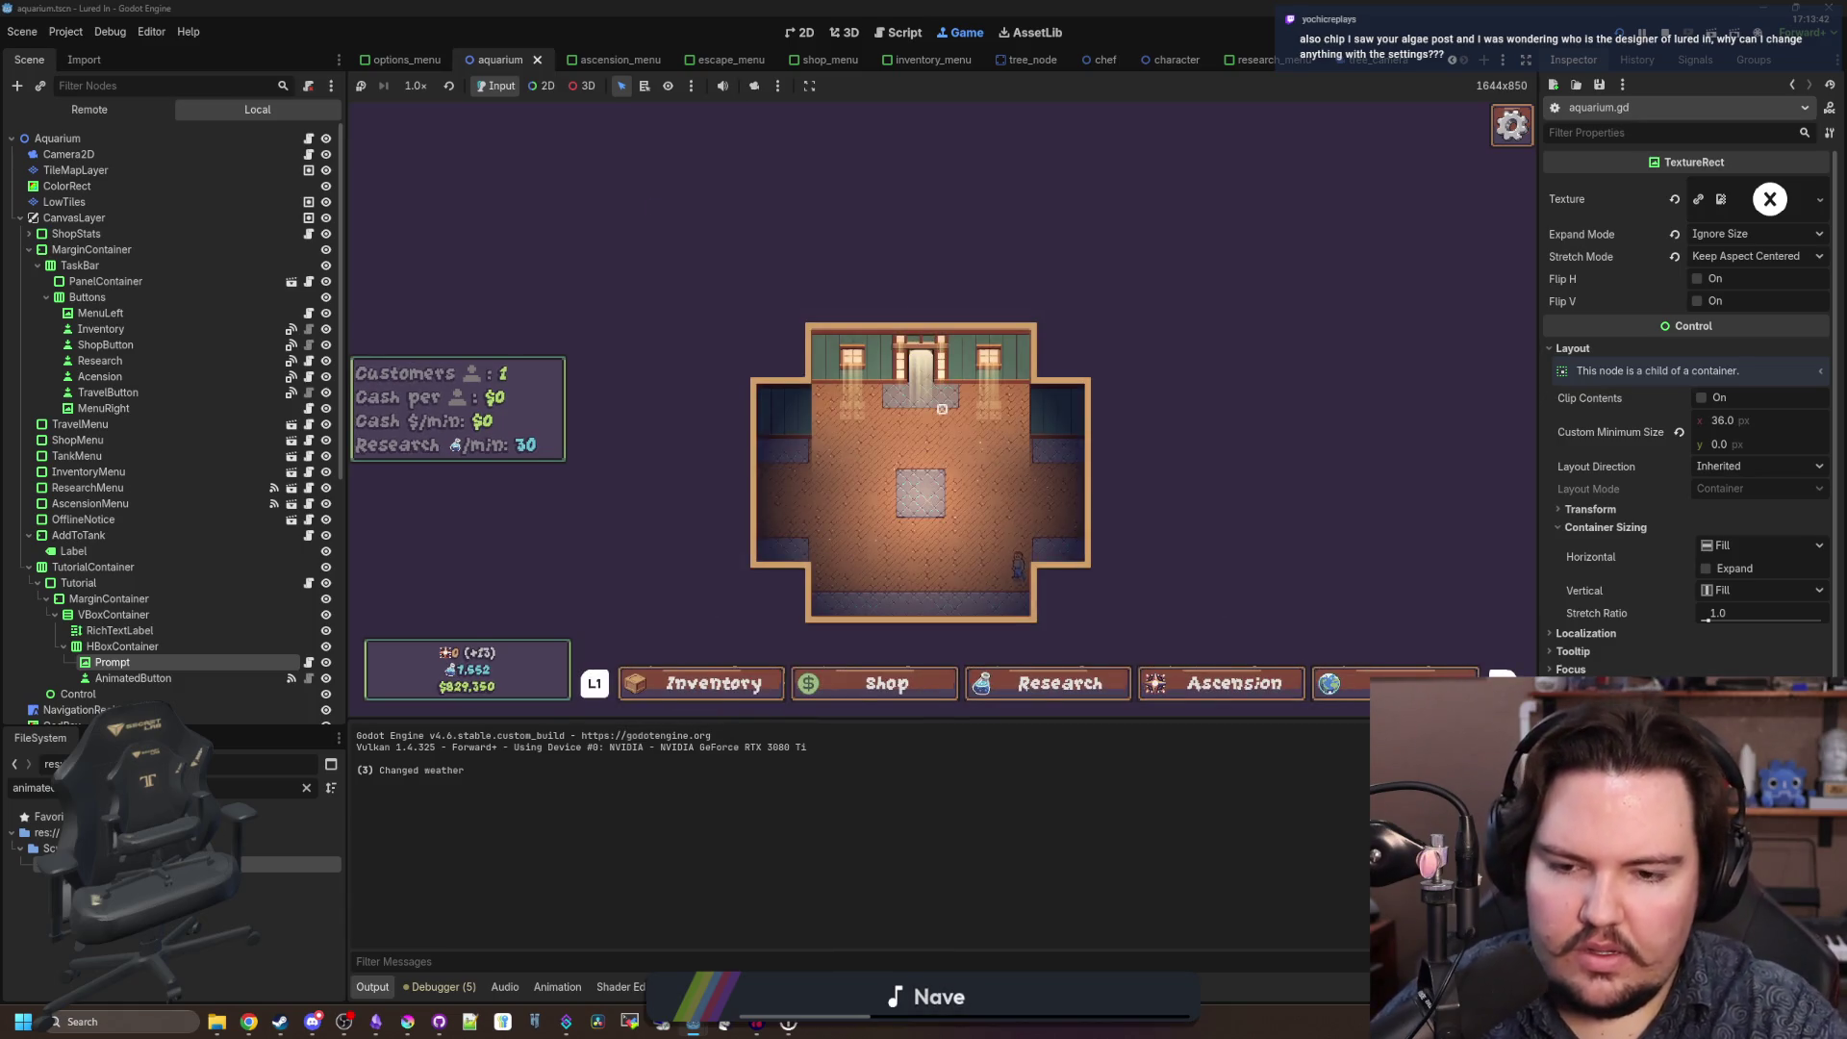
Toggle the Inventory menu open and closed repeatedly from the taskbar with the mouse.
click(700, 682)
click(706, 681)
click(712, 681)
click(716, 681)
click(722, 680)
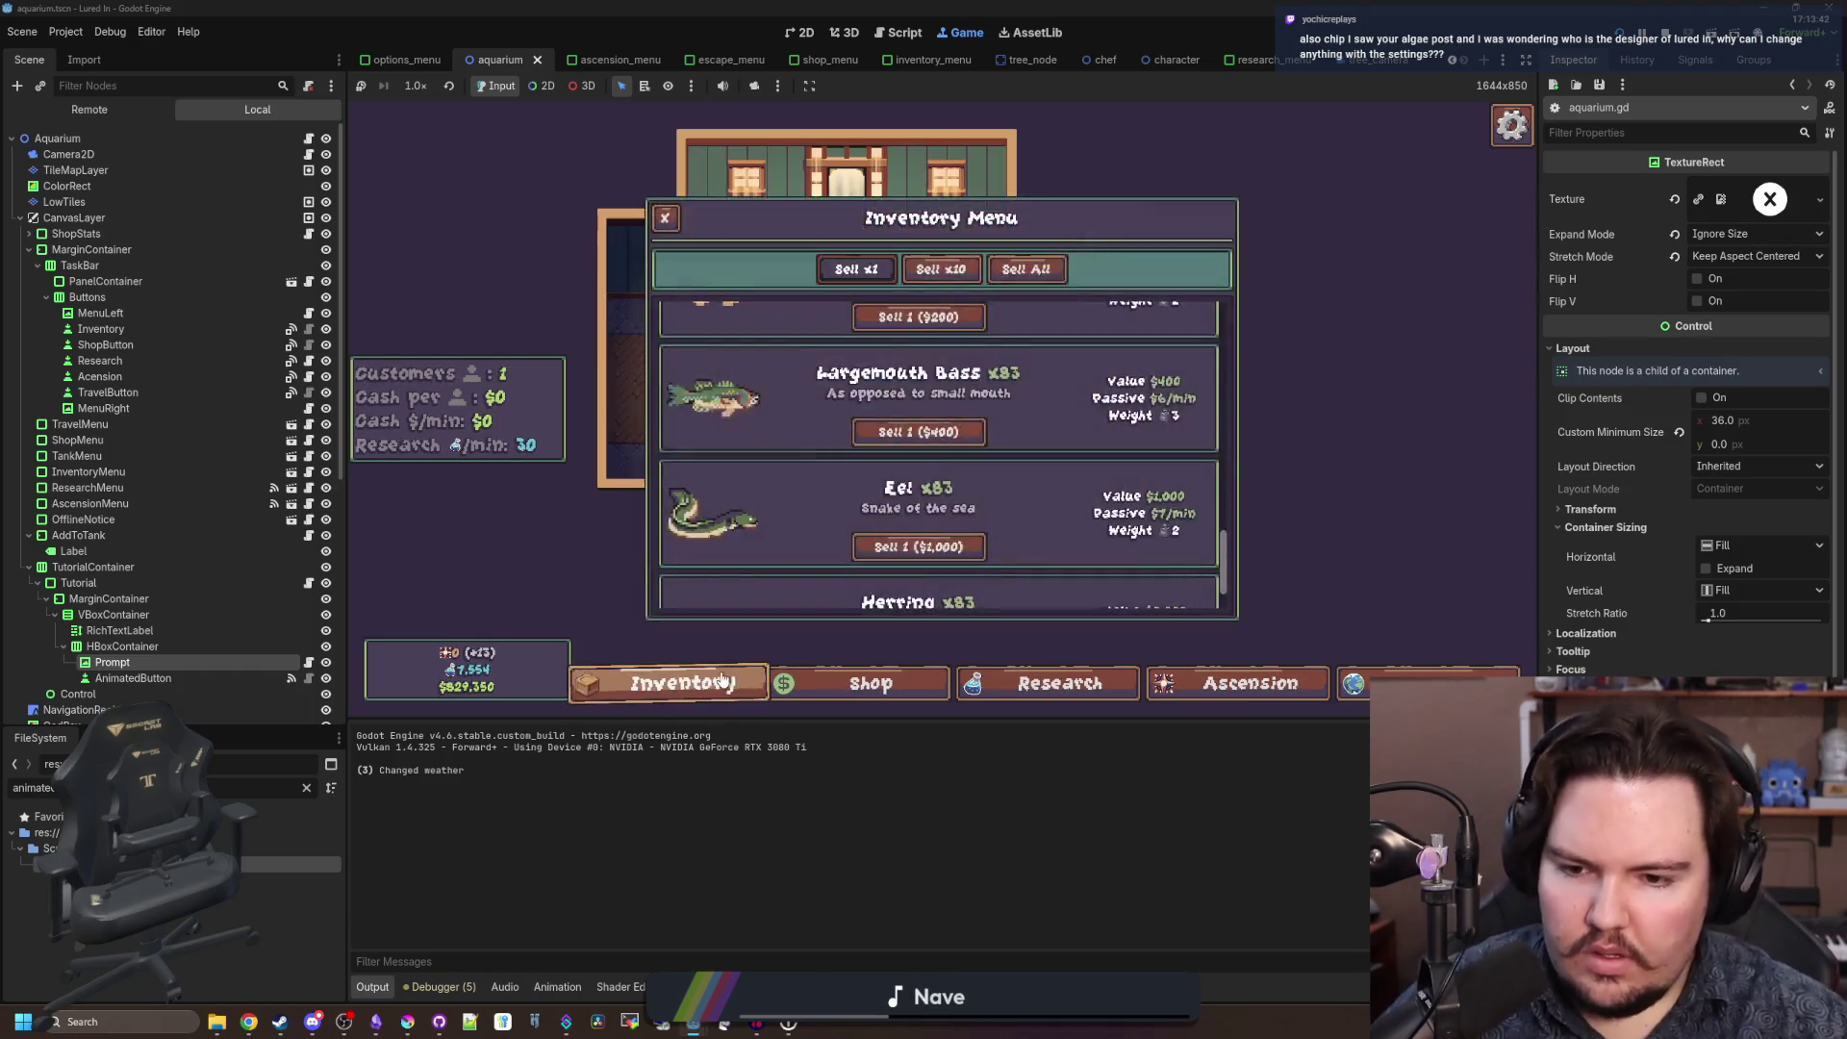
click(722, 680)
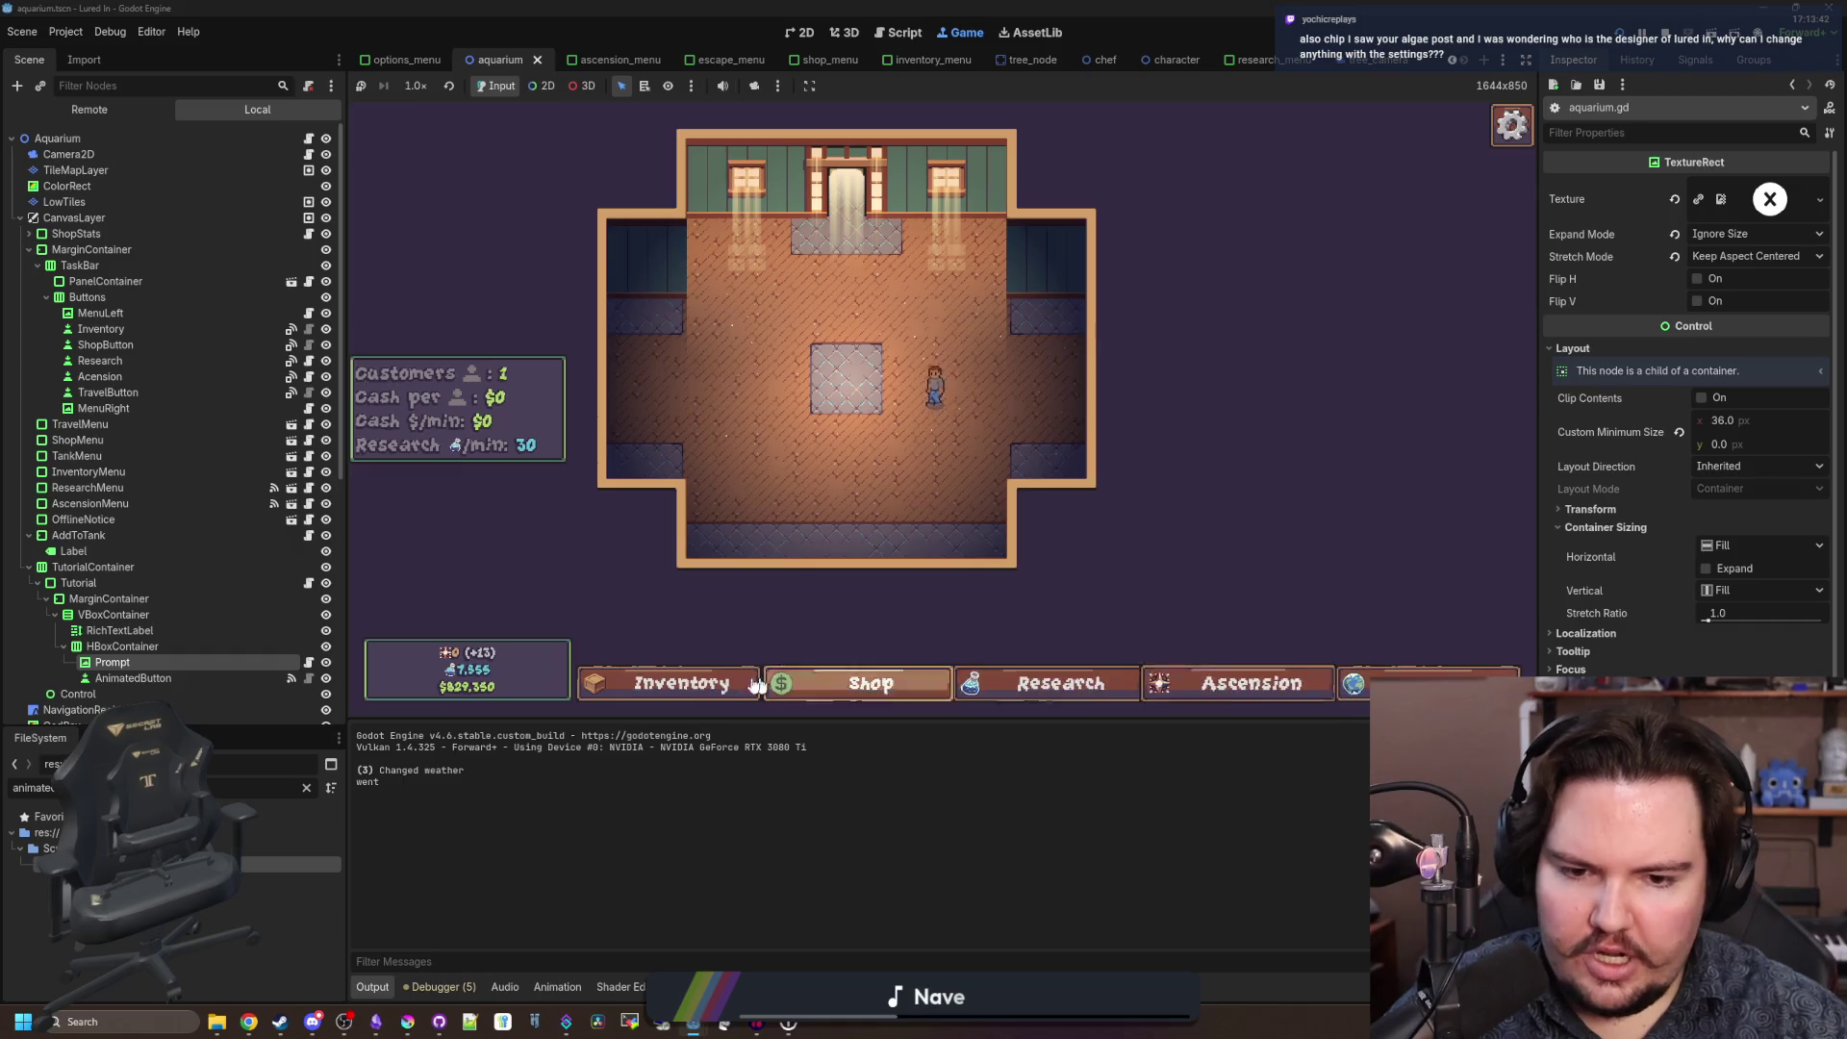
Open and close the escape menu, then toggle Inventory, Shop and Inventory from the taskbar.
key(Escape)
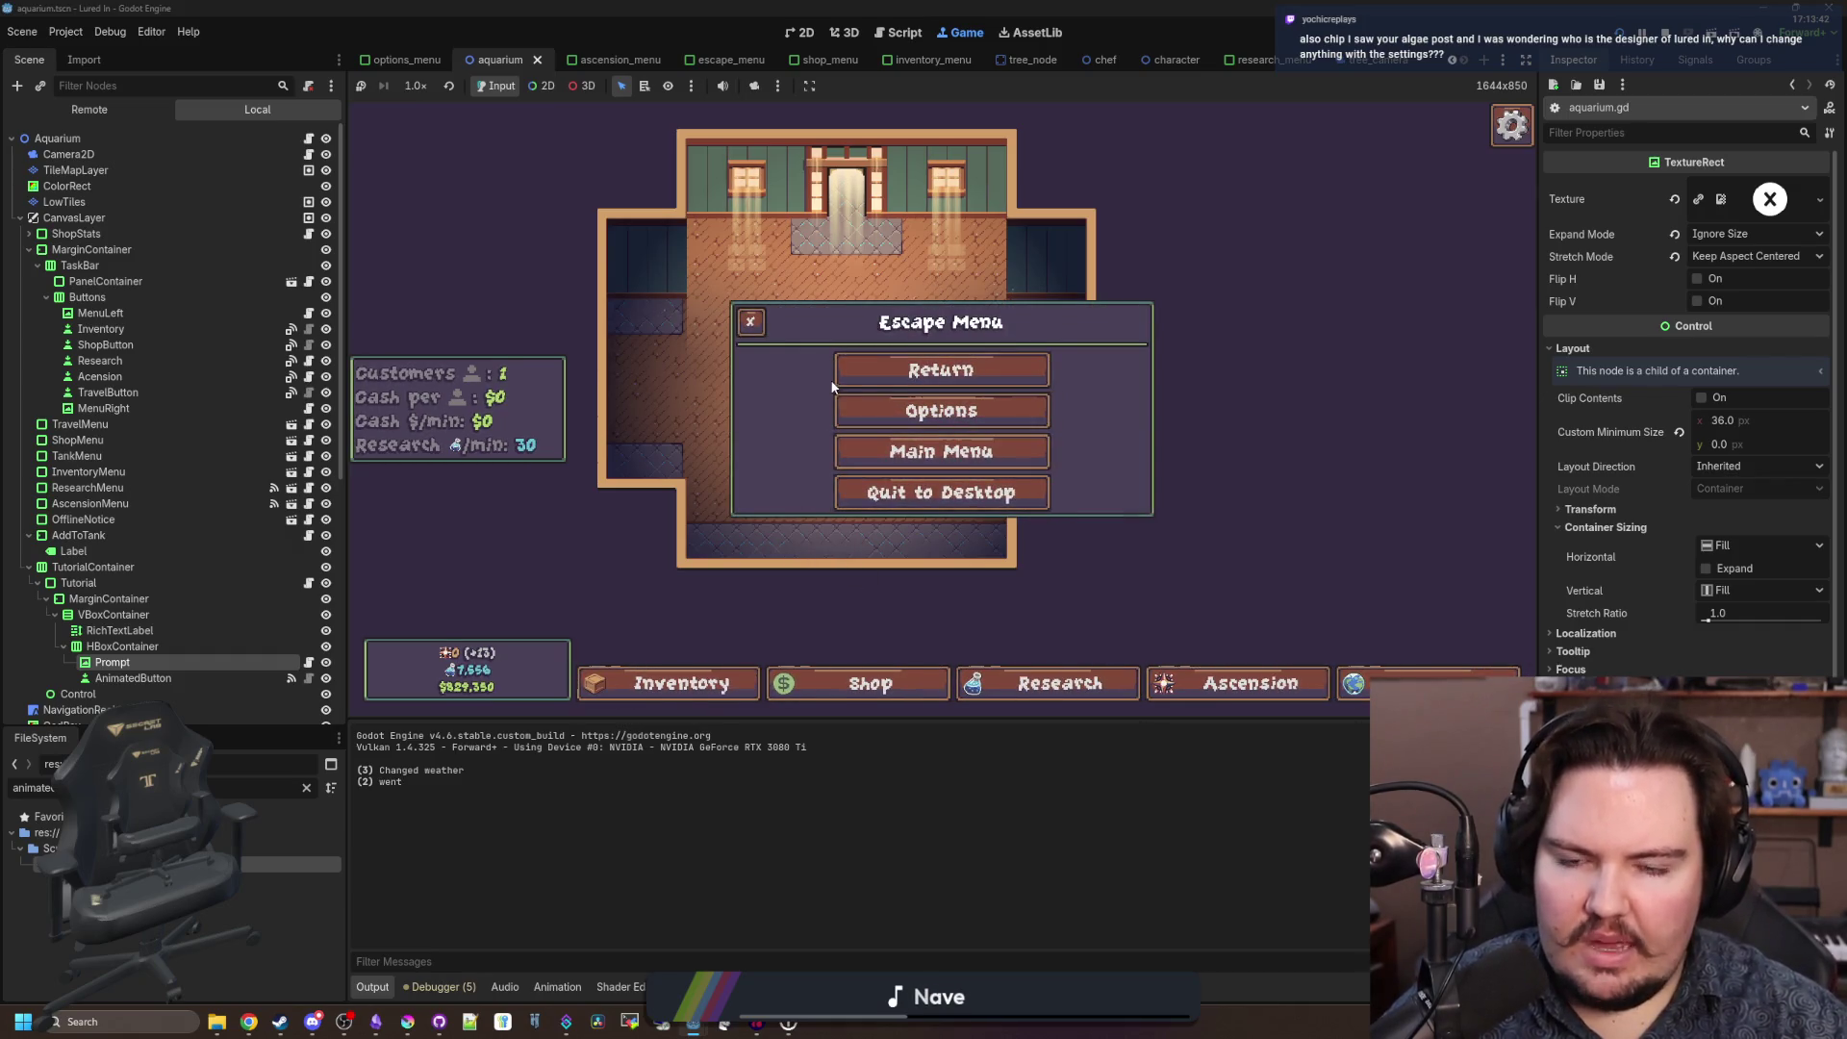
click(852, 374)
click(713, 686)
click(713, 687)
click(808, 676)
click(808, 674)
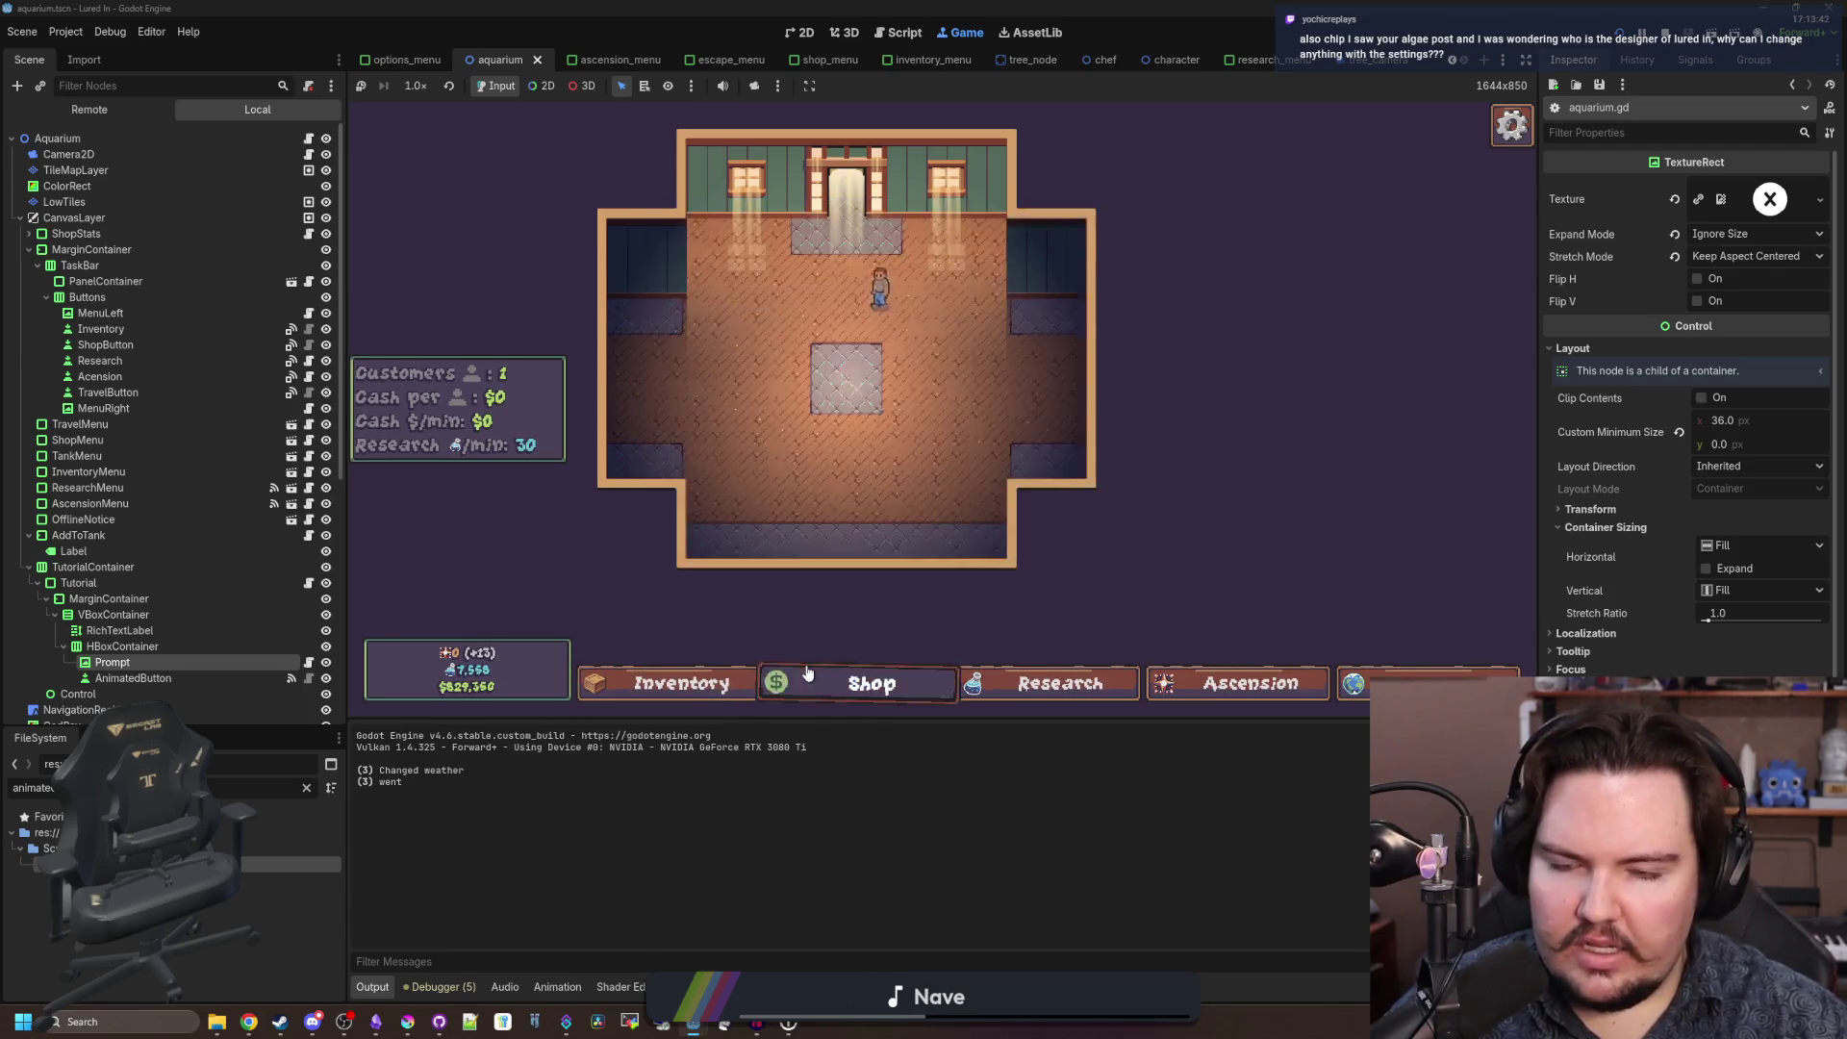
click(731, 692)
click(727, 693)
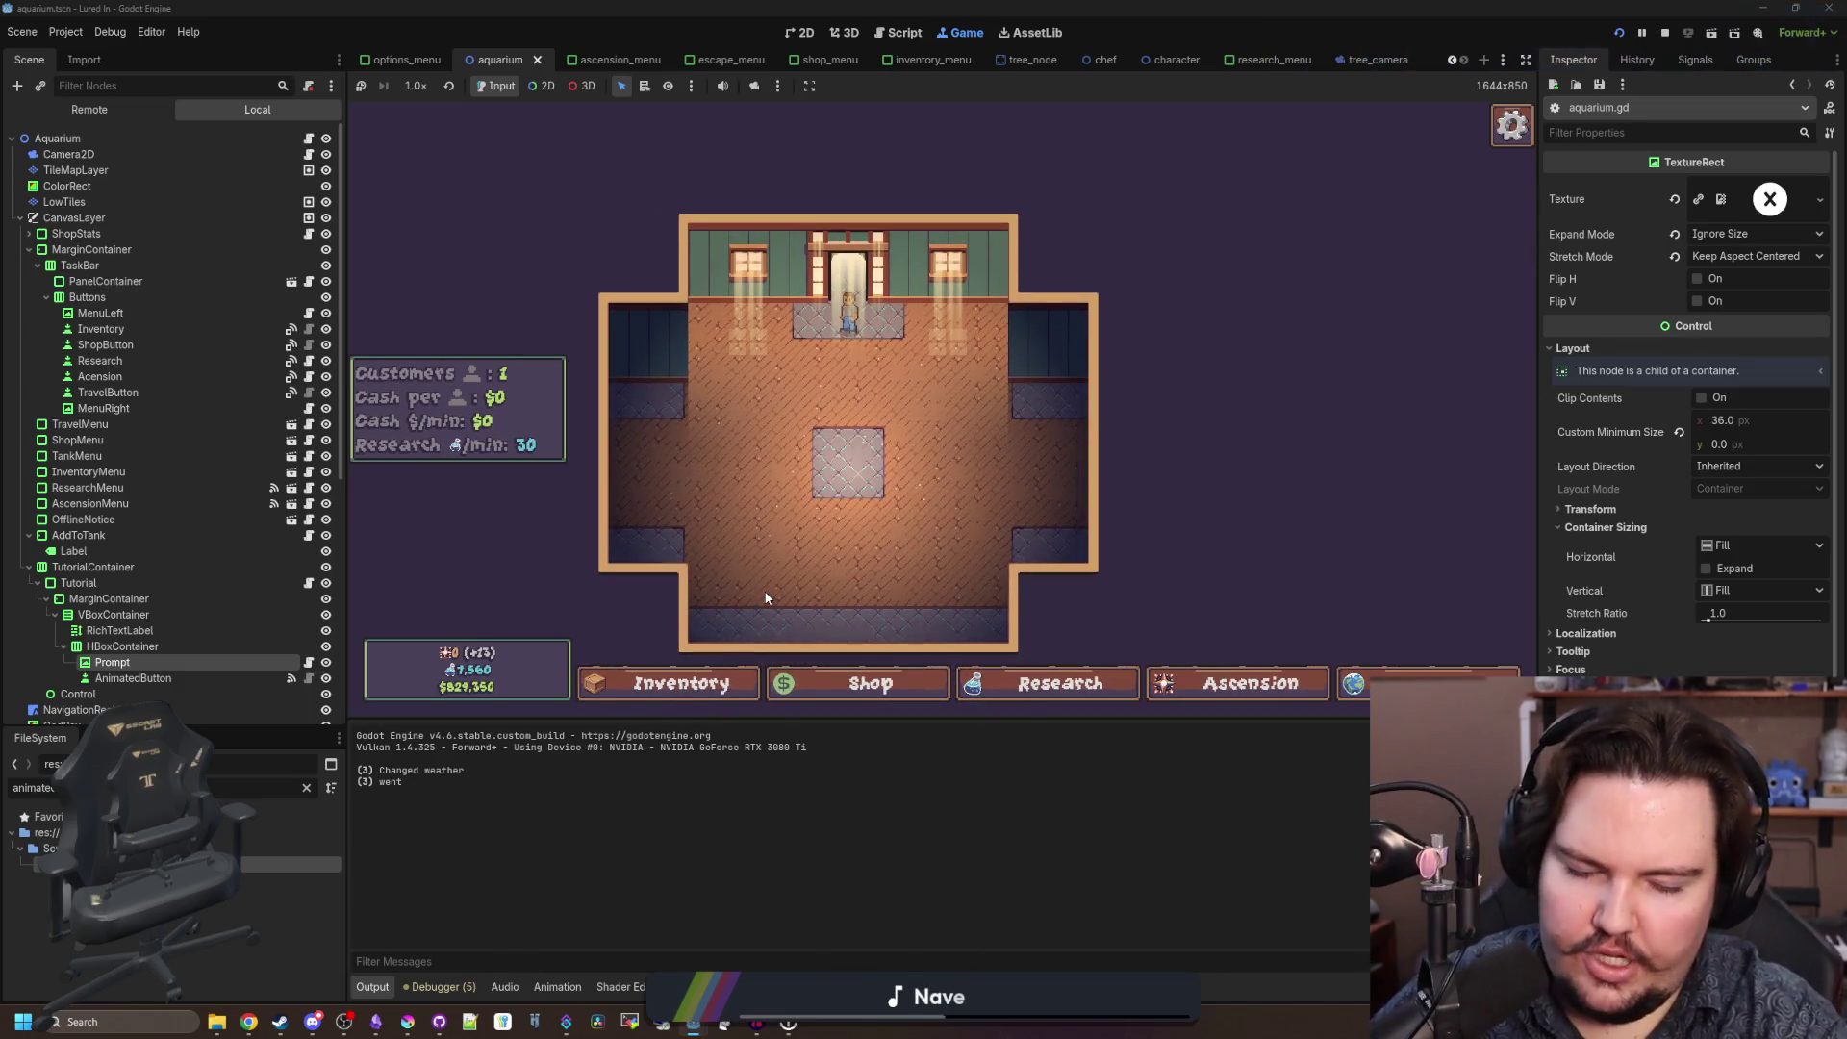
Move taskbar focus to Inventory with the controller, then open and close Inventory.
key(Right)
key(Right)
key(Left)
key(Left)
key(Left)
key(Return)
key(Escape)
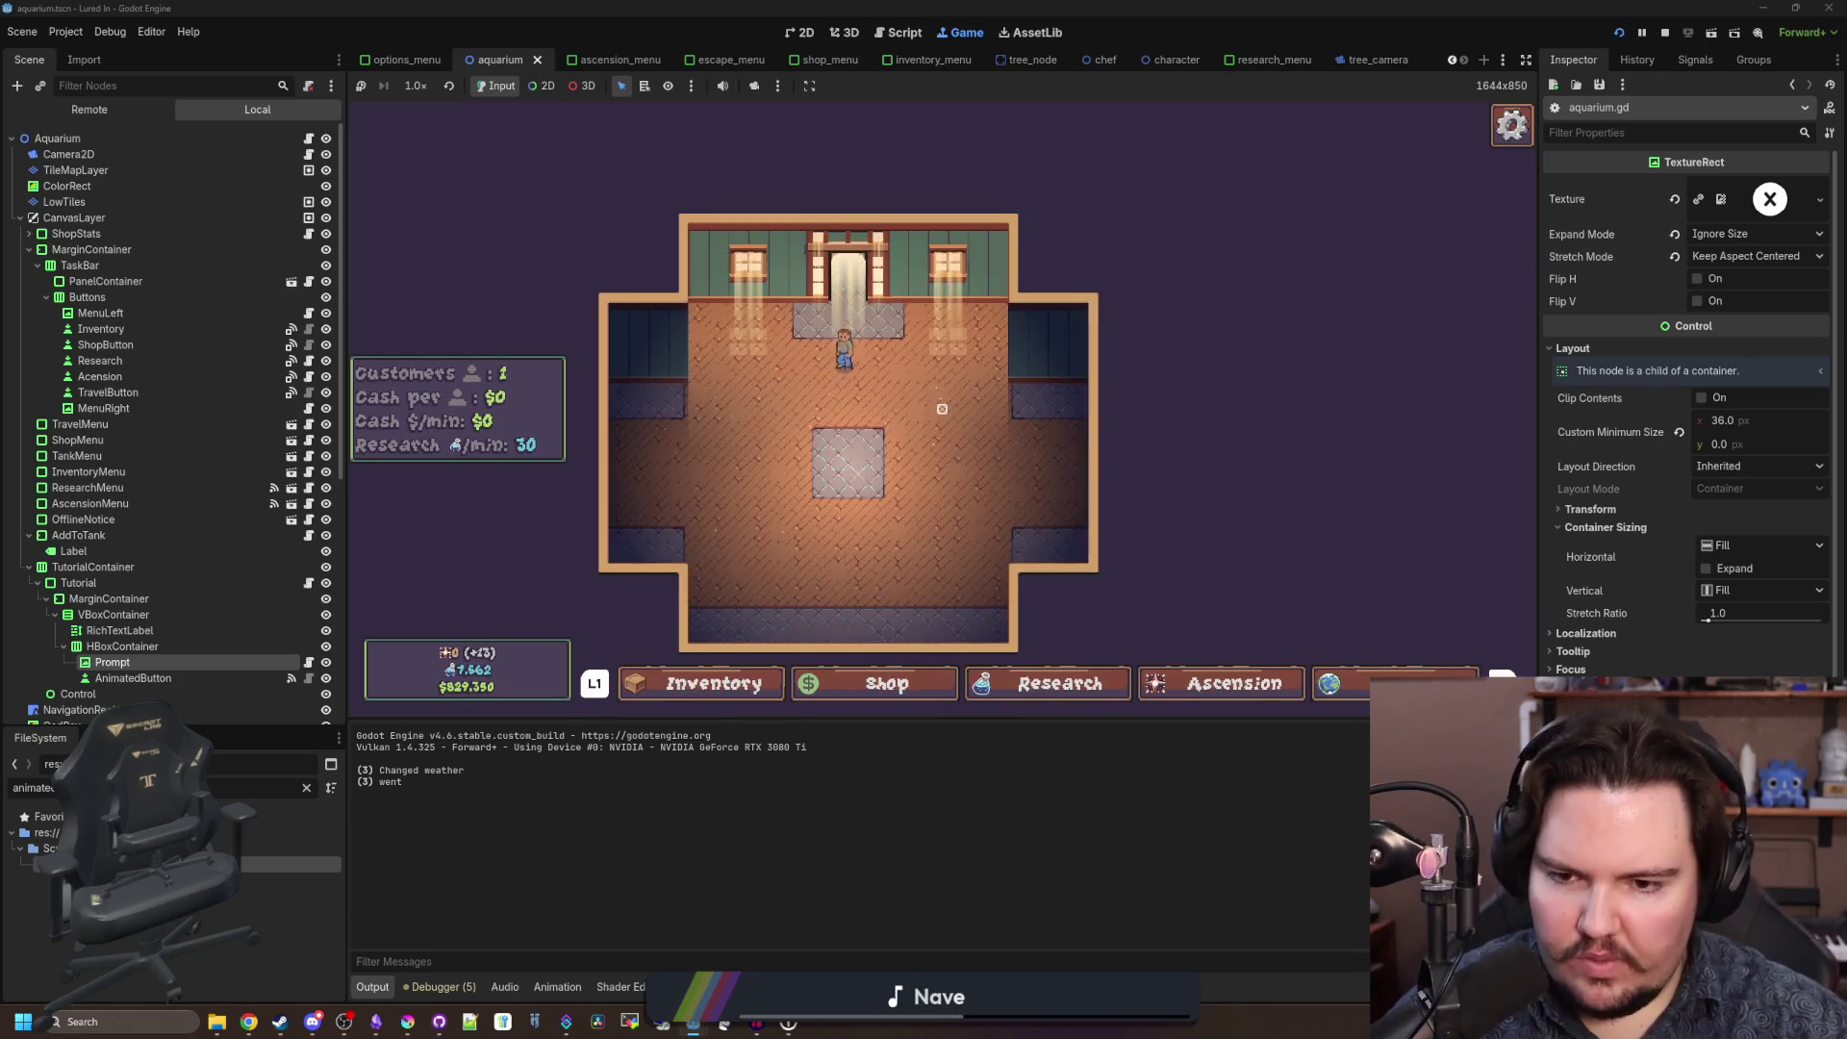
Open the escape menu, enter Options, then back out and close the escape menu.
key(Escape)
key(Up)
key(Down)
key(Down)
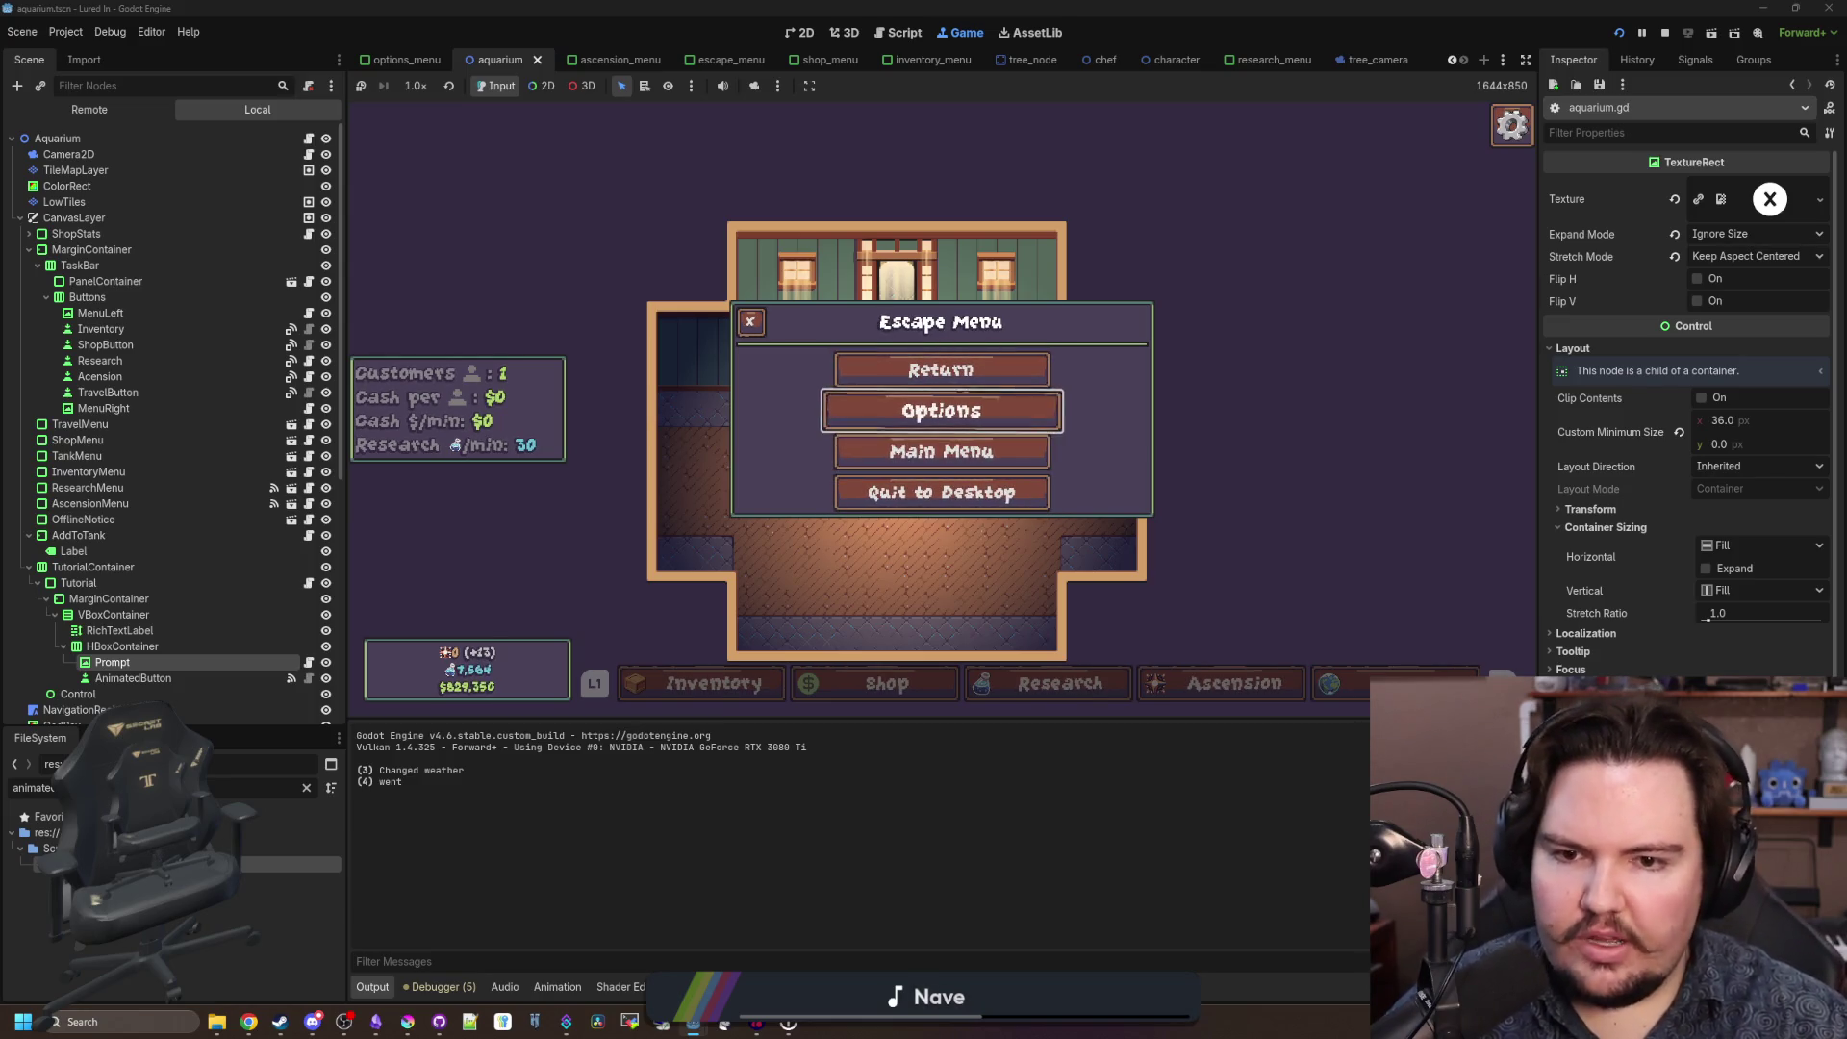
key(Return)
key(Escape)
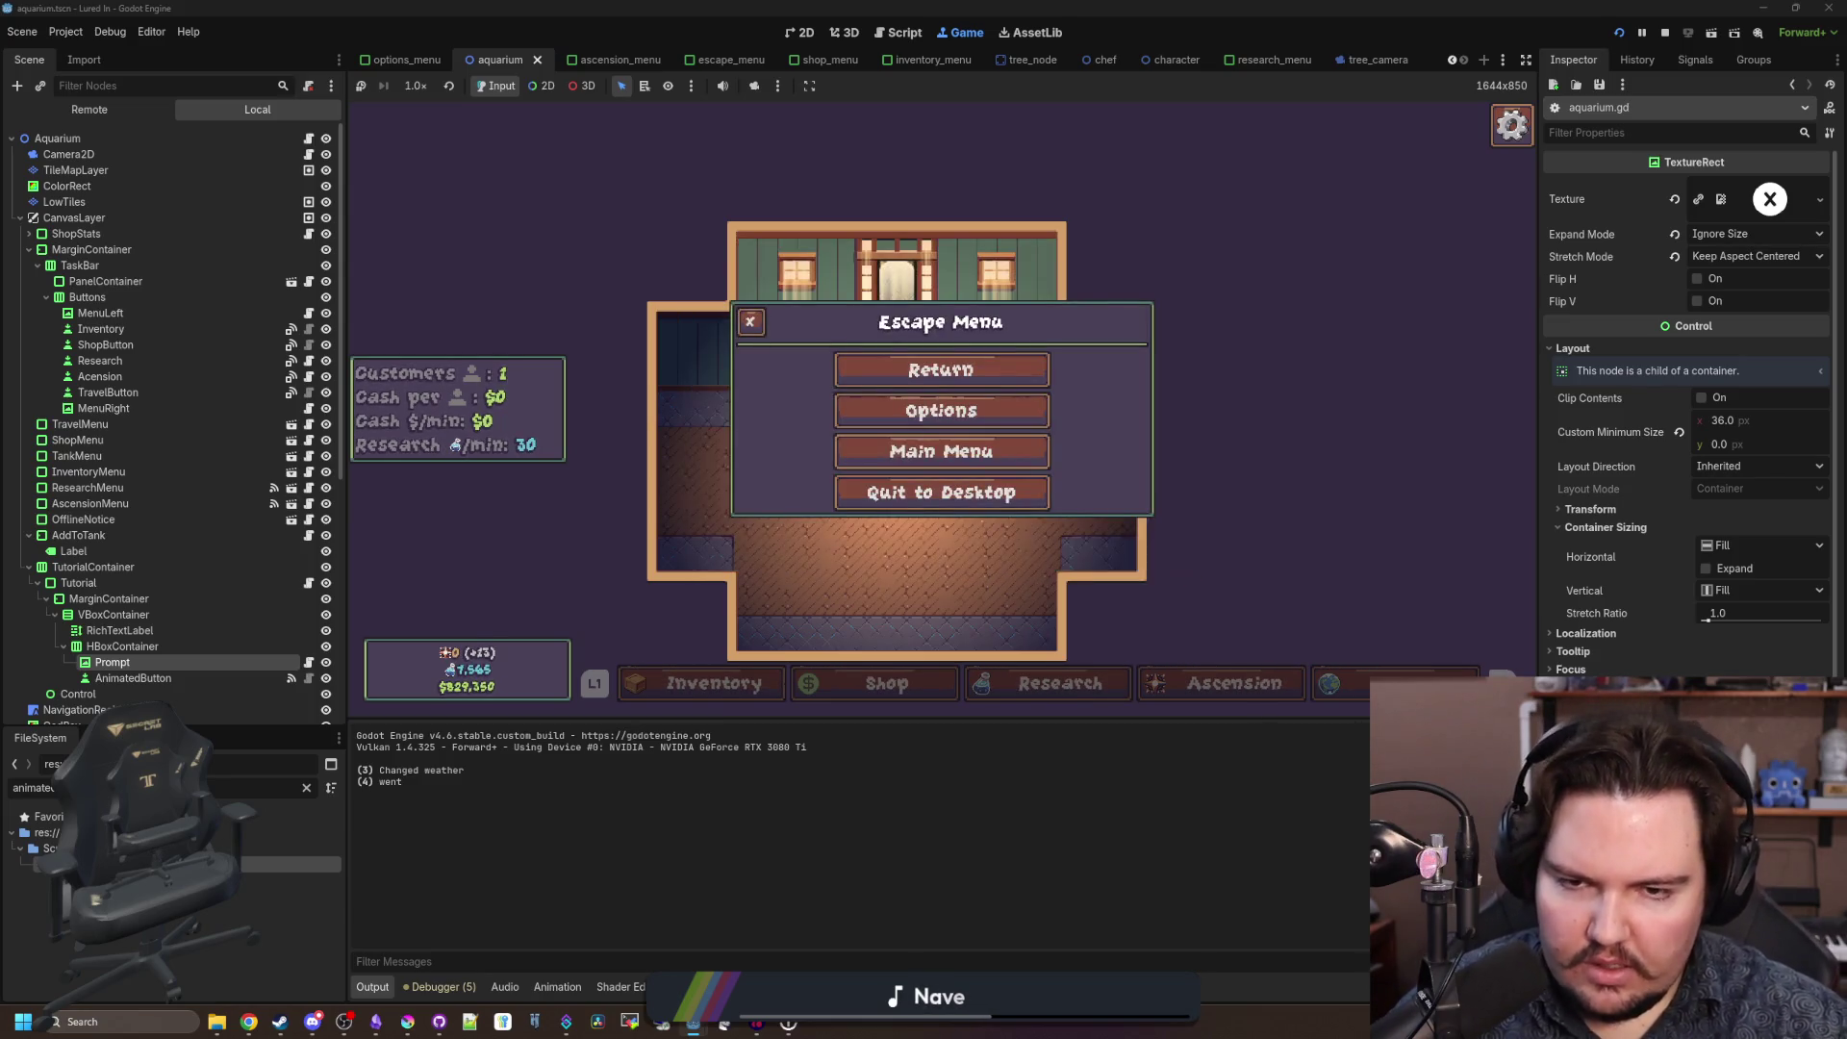
key(Escape)
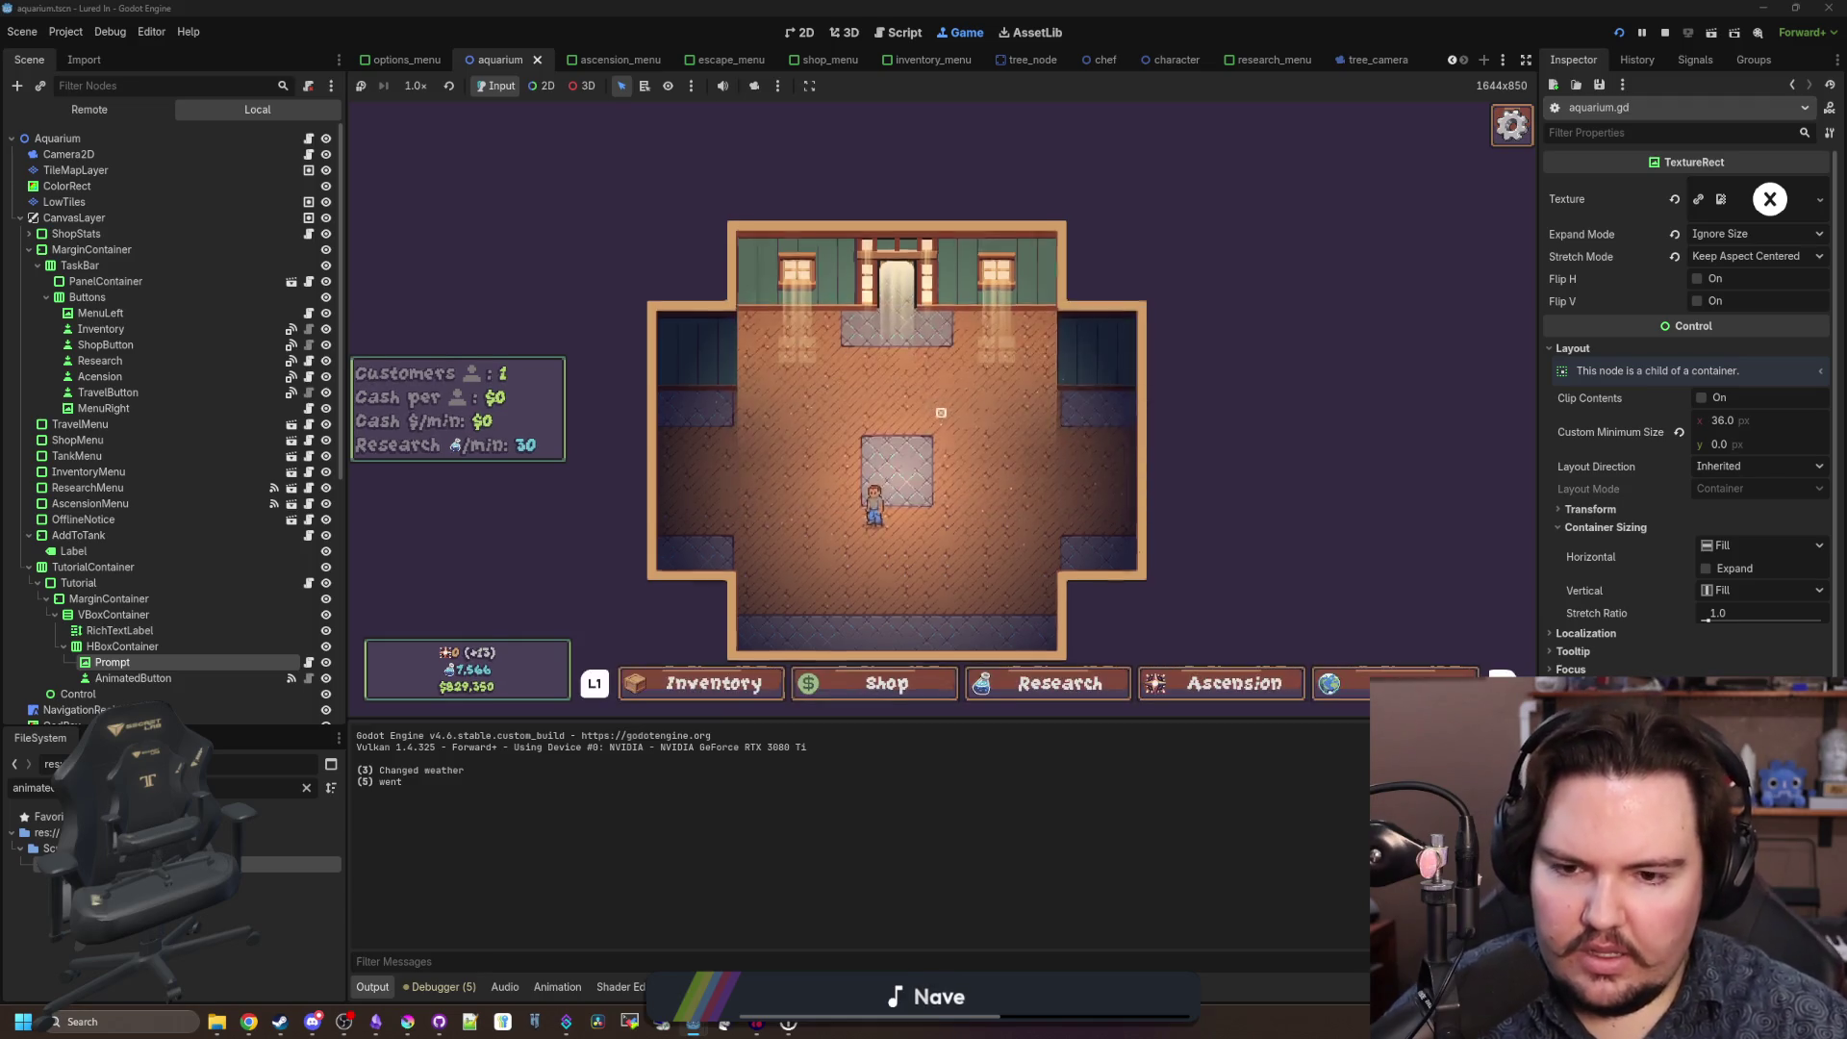
Open Ascension and dismiss its warning, then open and close the Research menu.
key(Right)
key(Right)
key(Return)
key(Return)
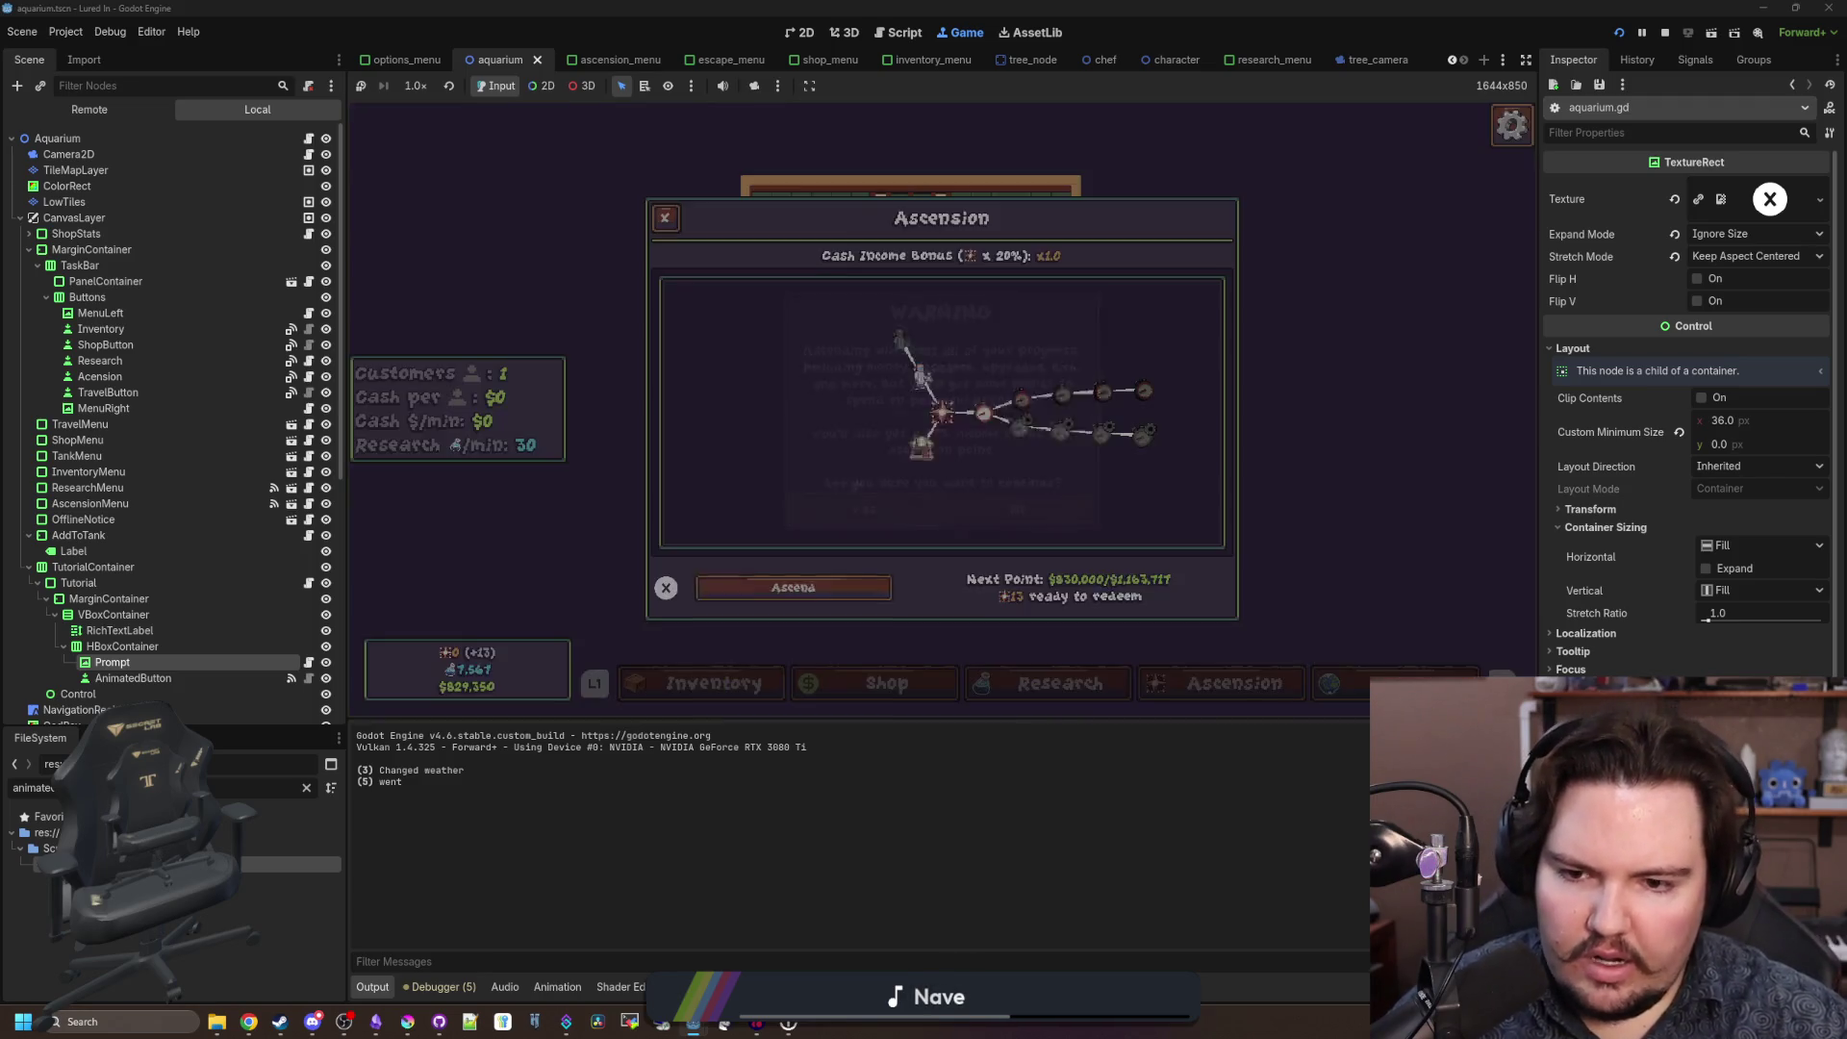
key(Escape)
key(Escape)
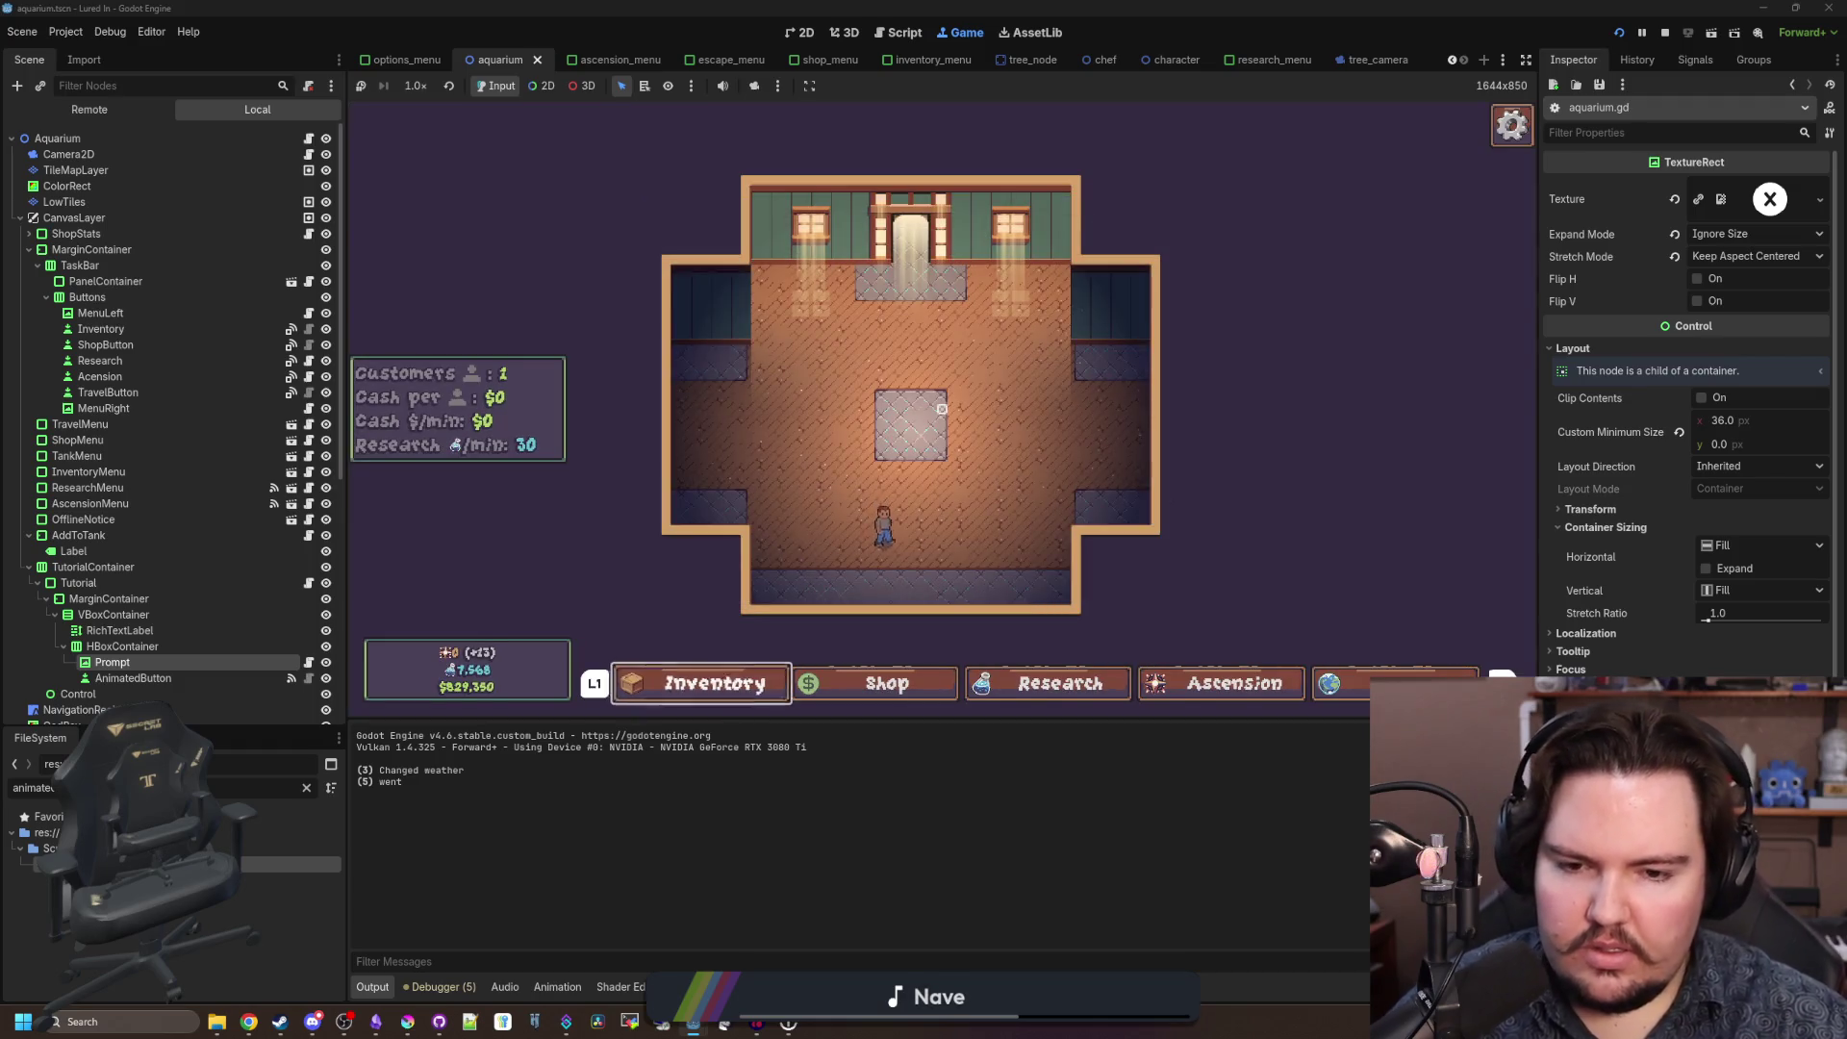
key(Return)
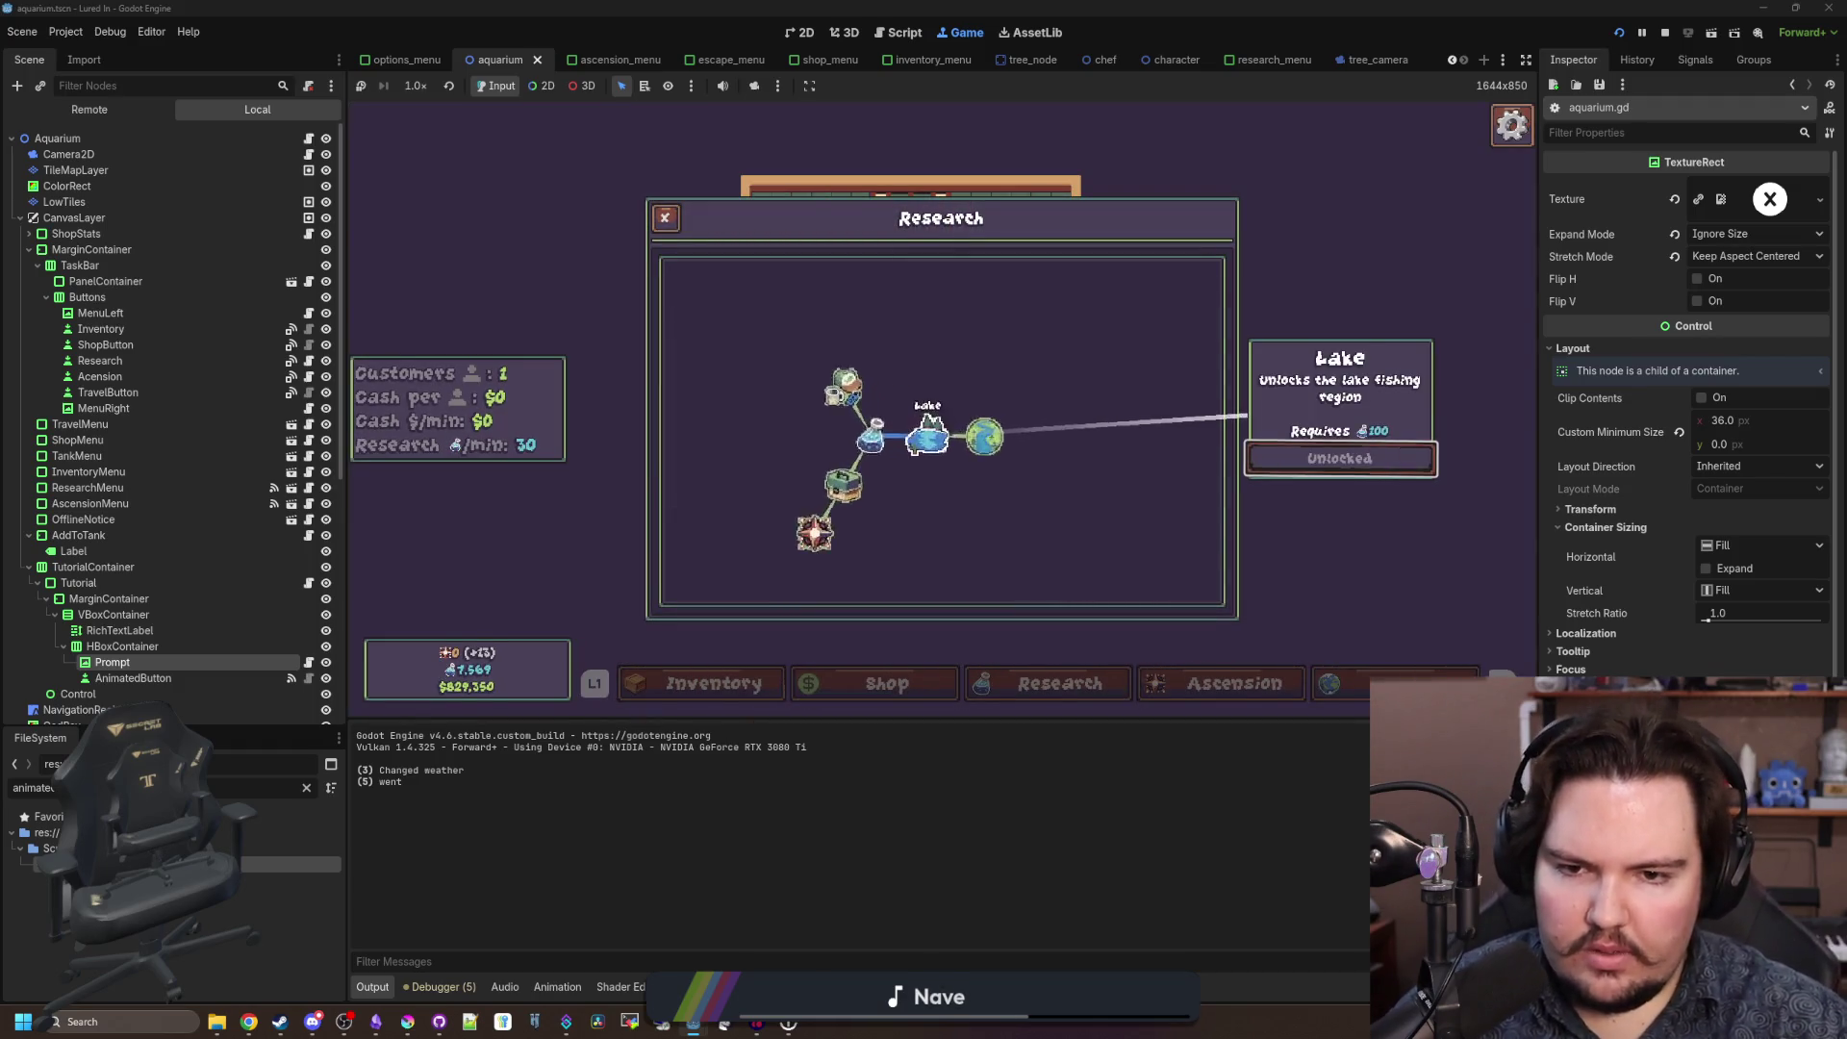
key(Escape)
Reopen Ascension, browse the skill tree to Strong Economy, then ascend and confirm the reset.
key(Return)
key(Escape)
key(Right)
key(Return)
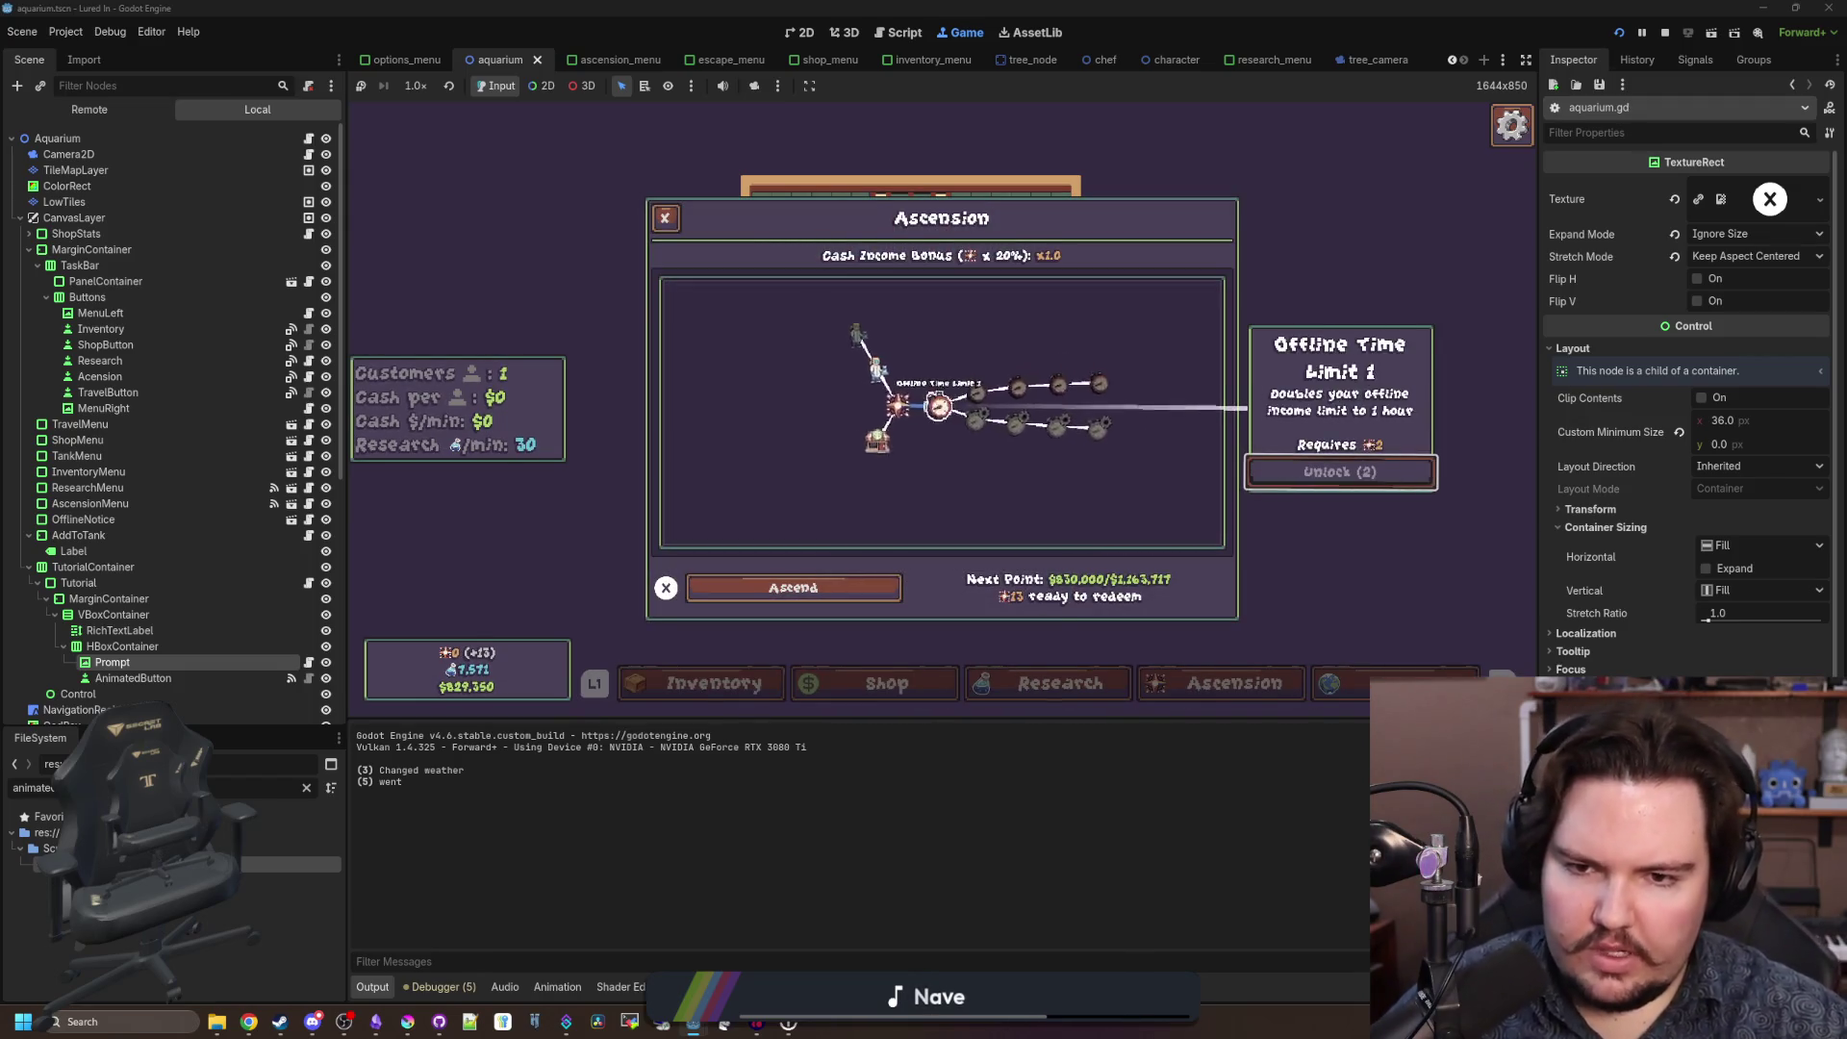
key(Down)
key(Up)
key(Left)
key(Down)
key(Down)
key(Return)
key(Return)
key(Right)
key(Right)
key(Return)
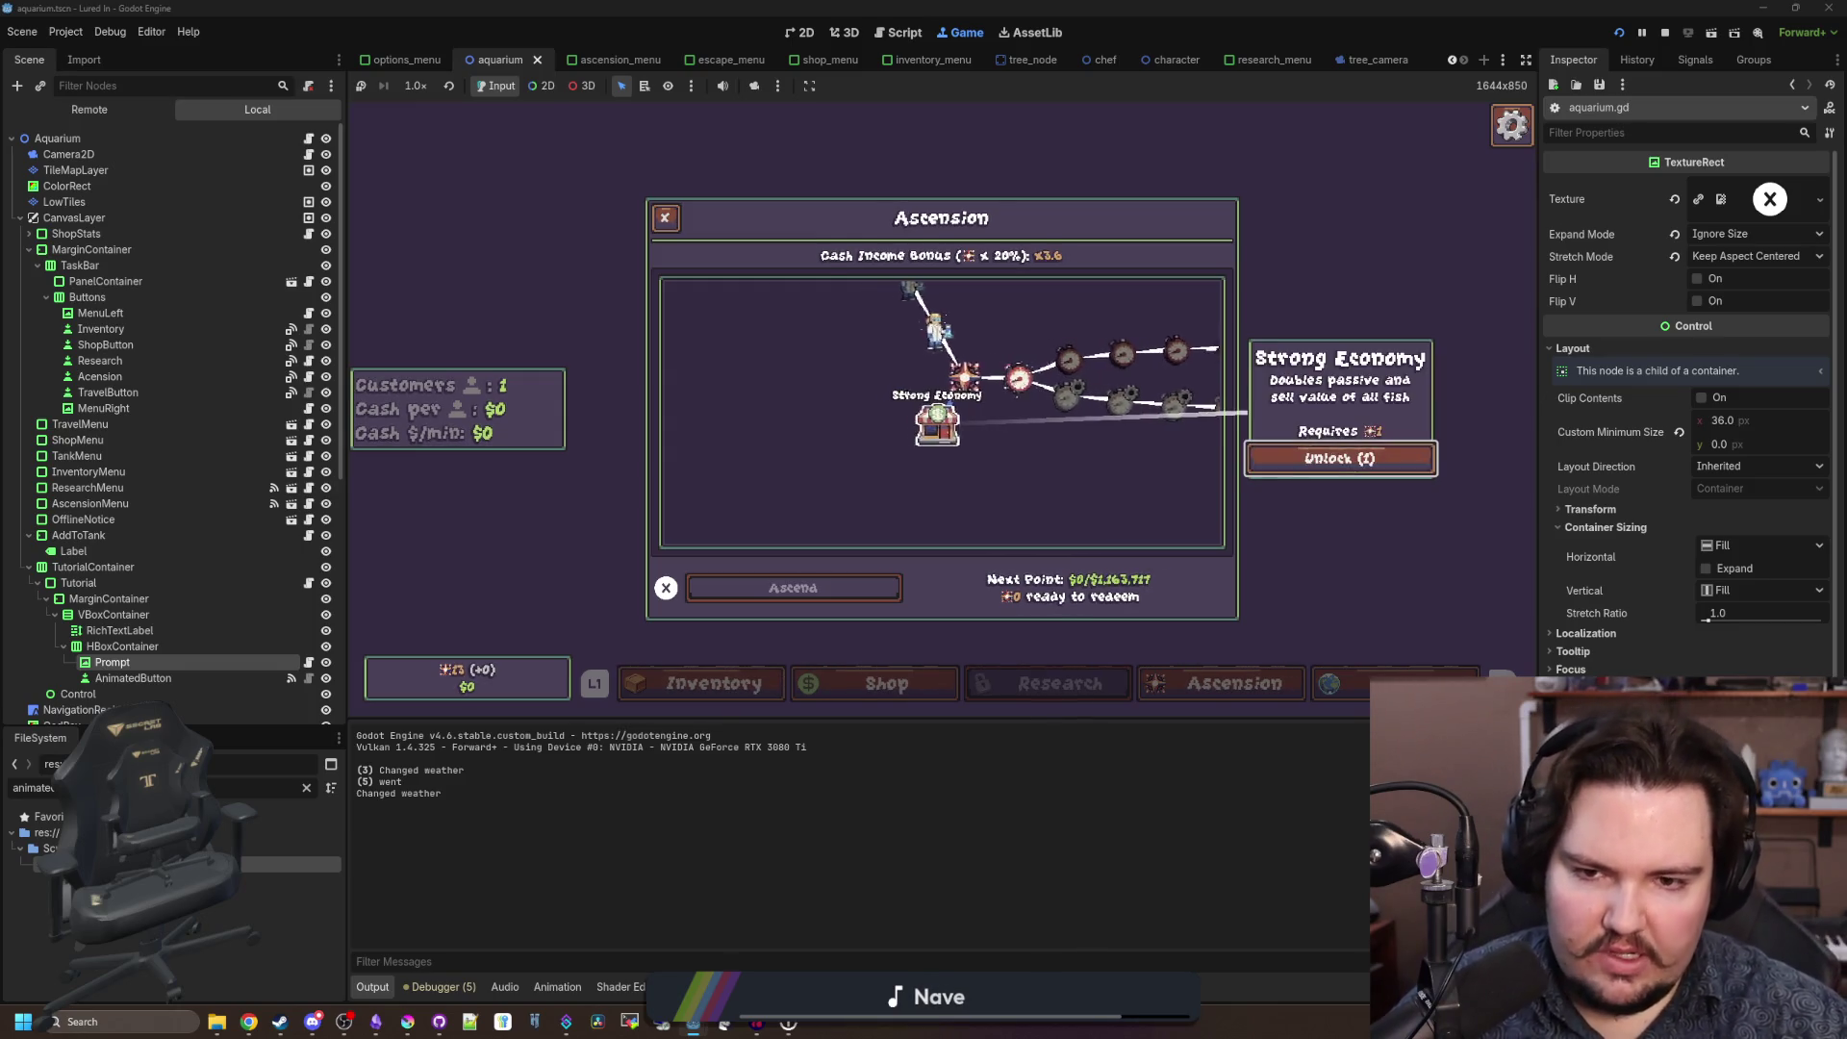
Browse the Ascension tree across the Offline Time Limit and Offline Efficiency nodes.
key(Up)
key(Right)
key(Left)
key(Right)
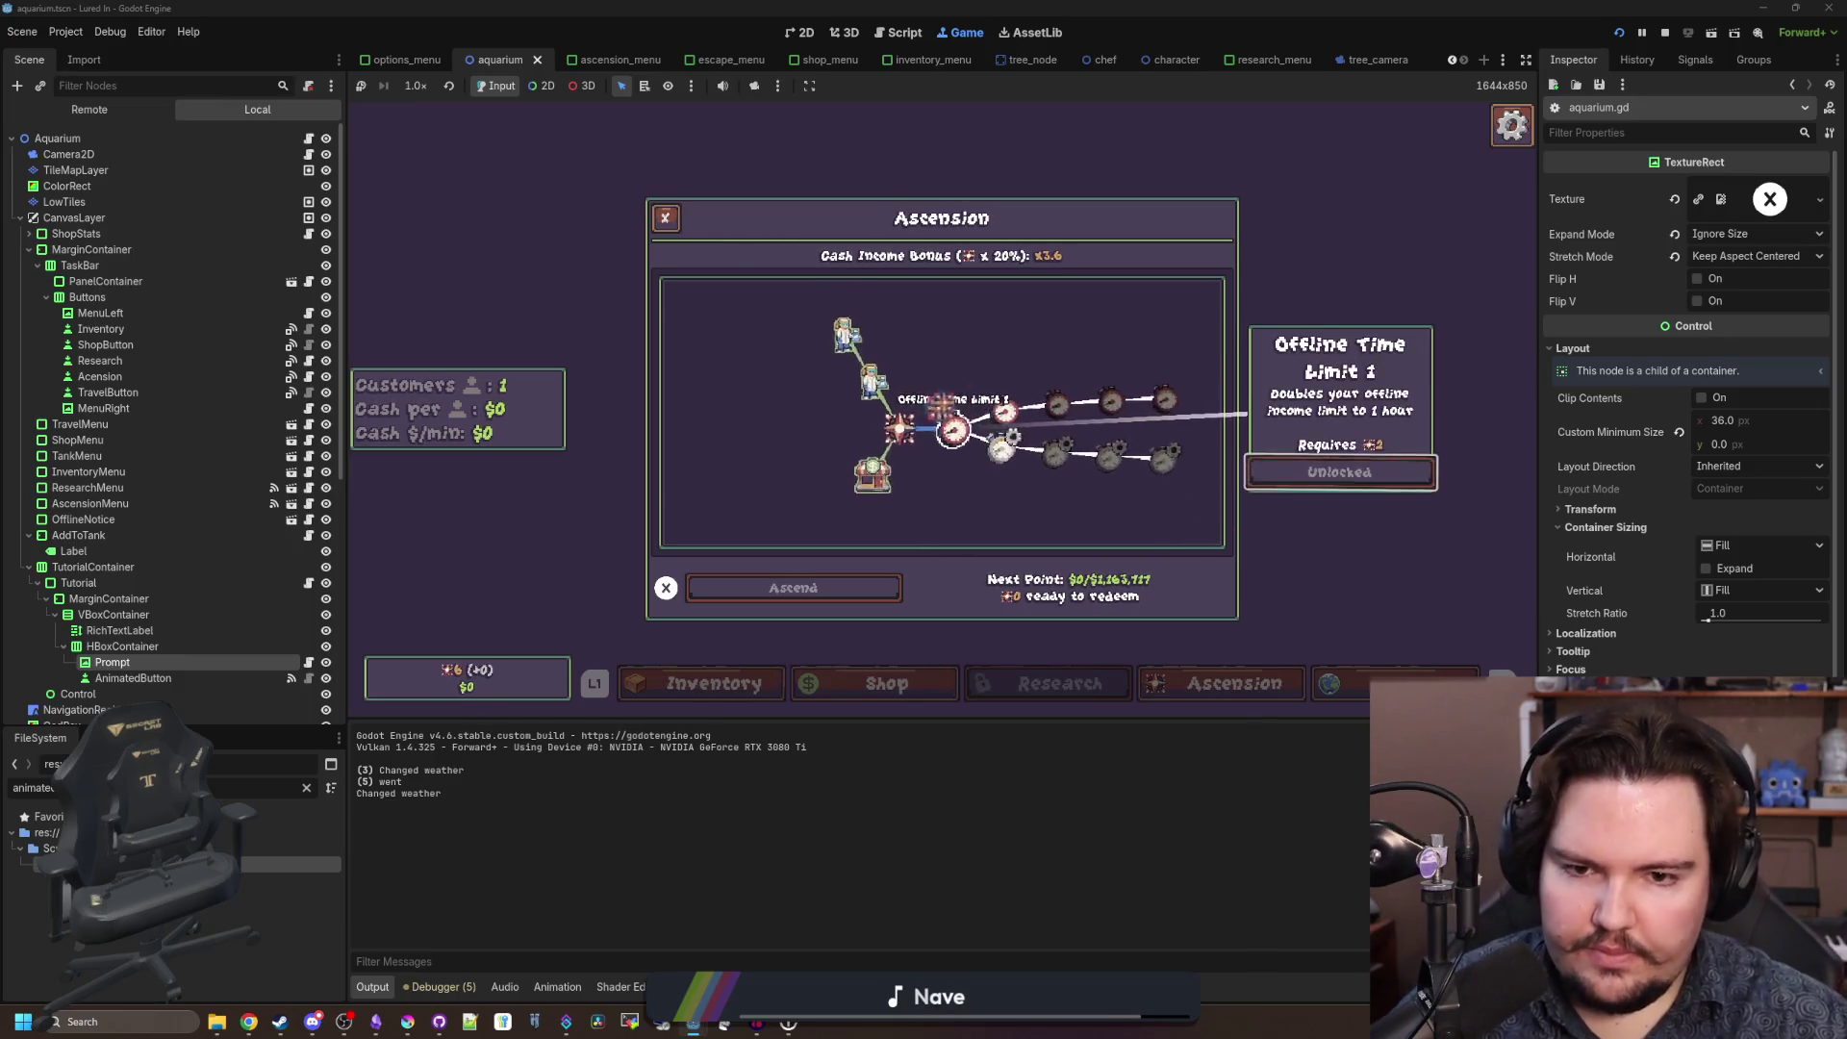
key(Right)
key(Down)
key(Right)
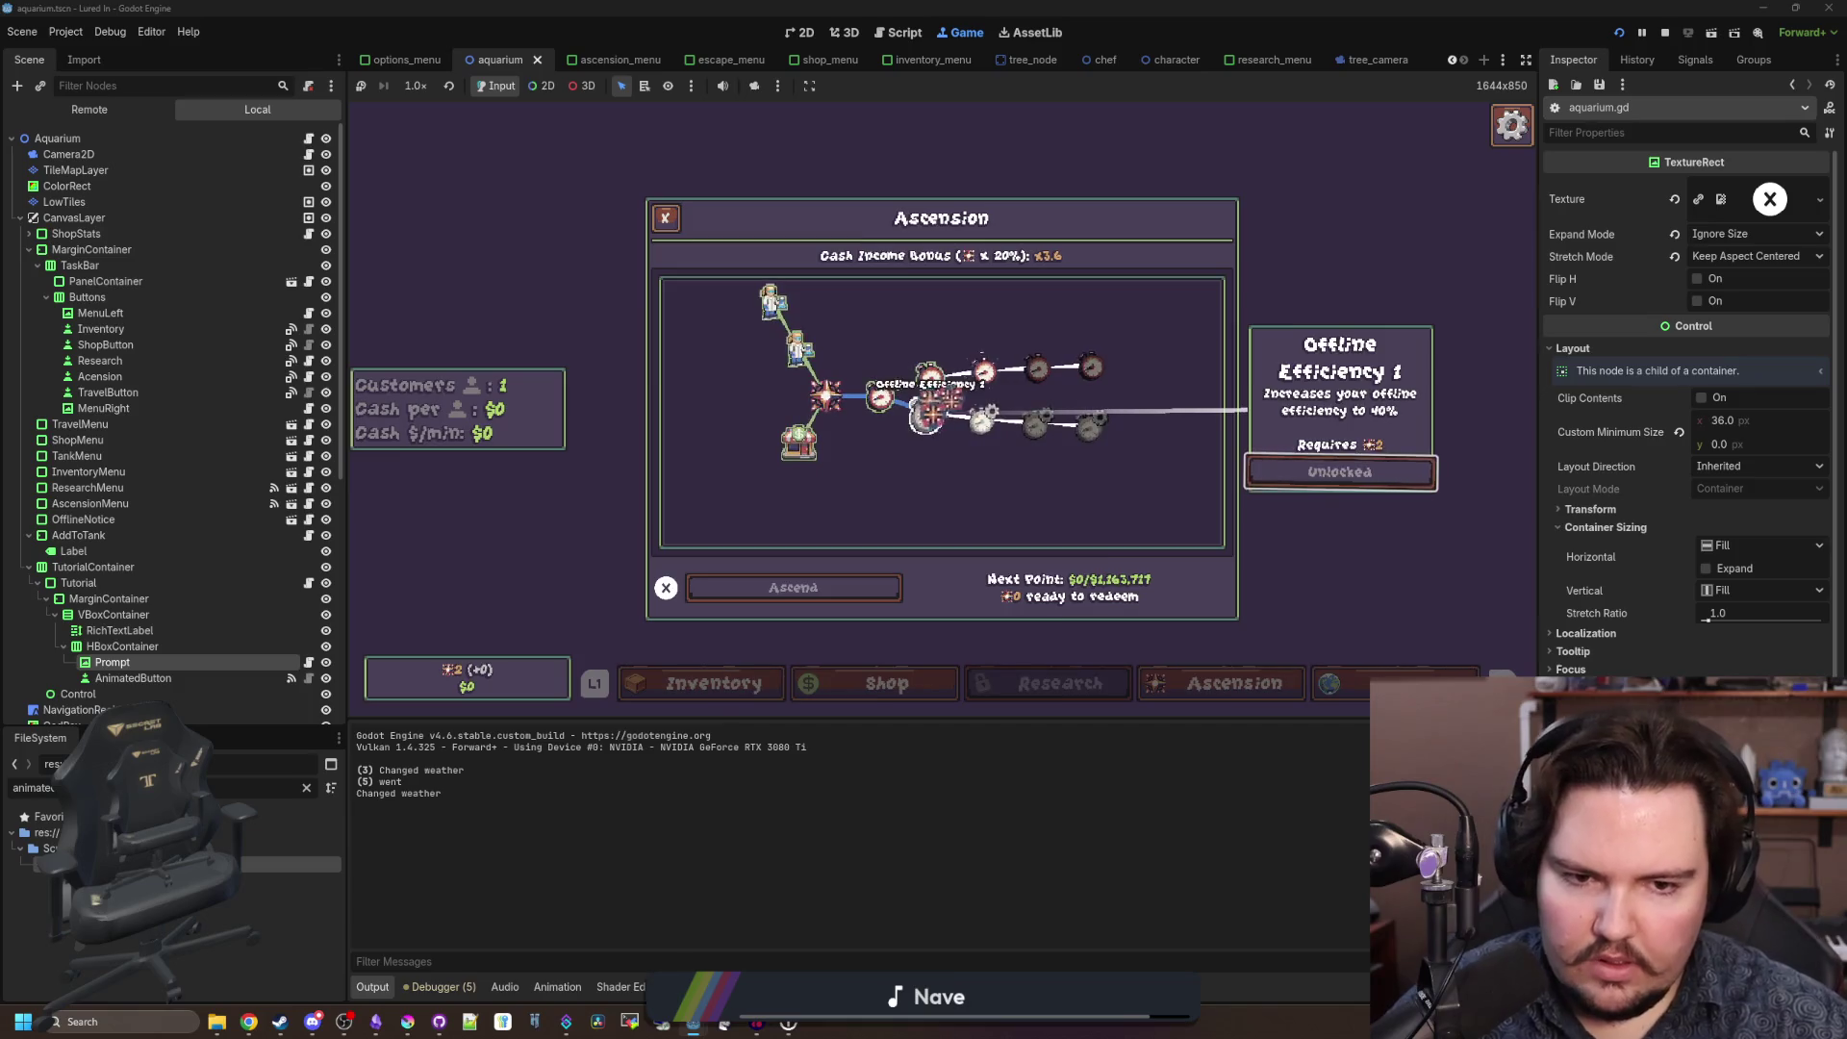
key(Up)
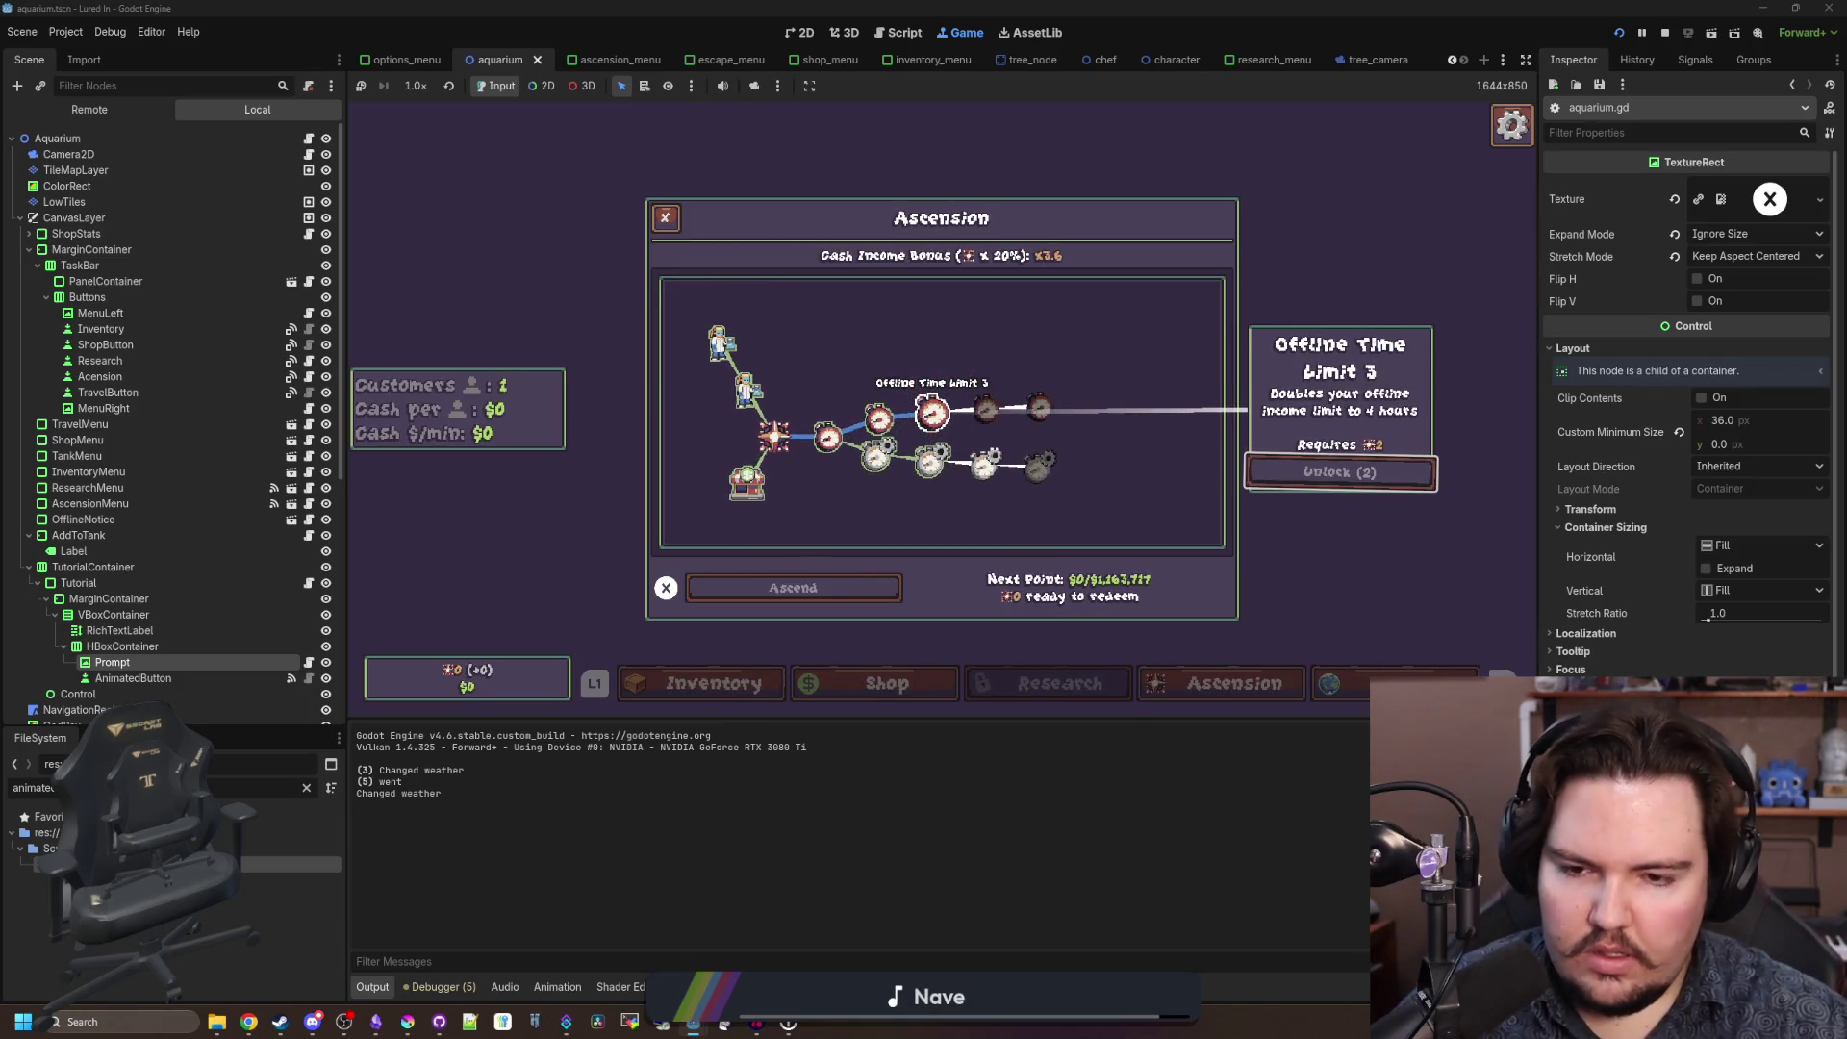
key(Down)
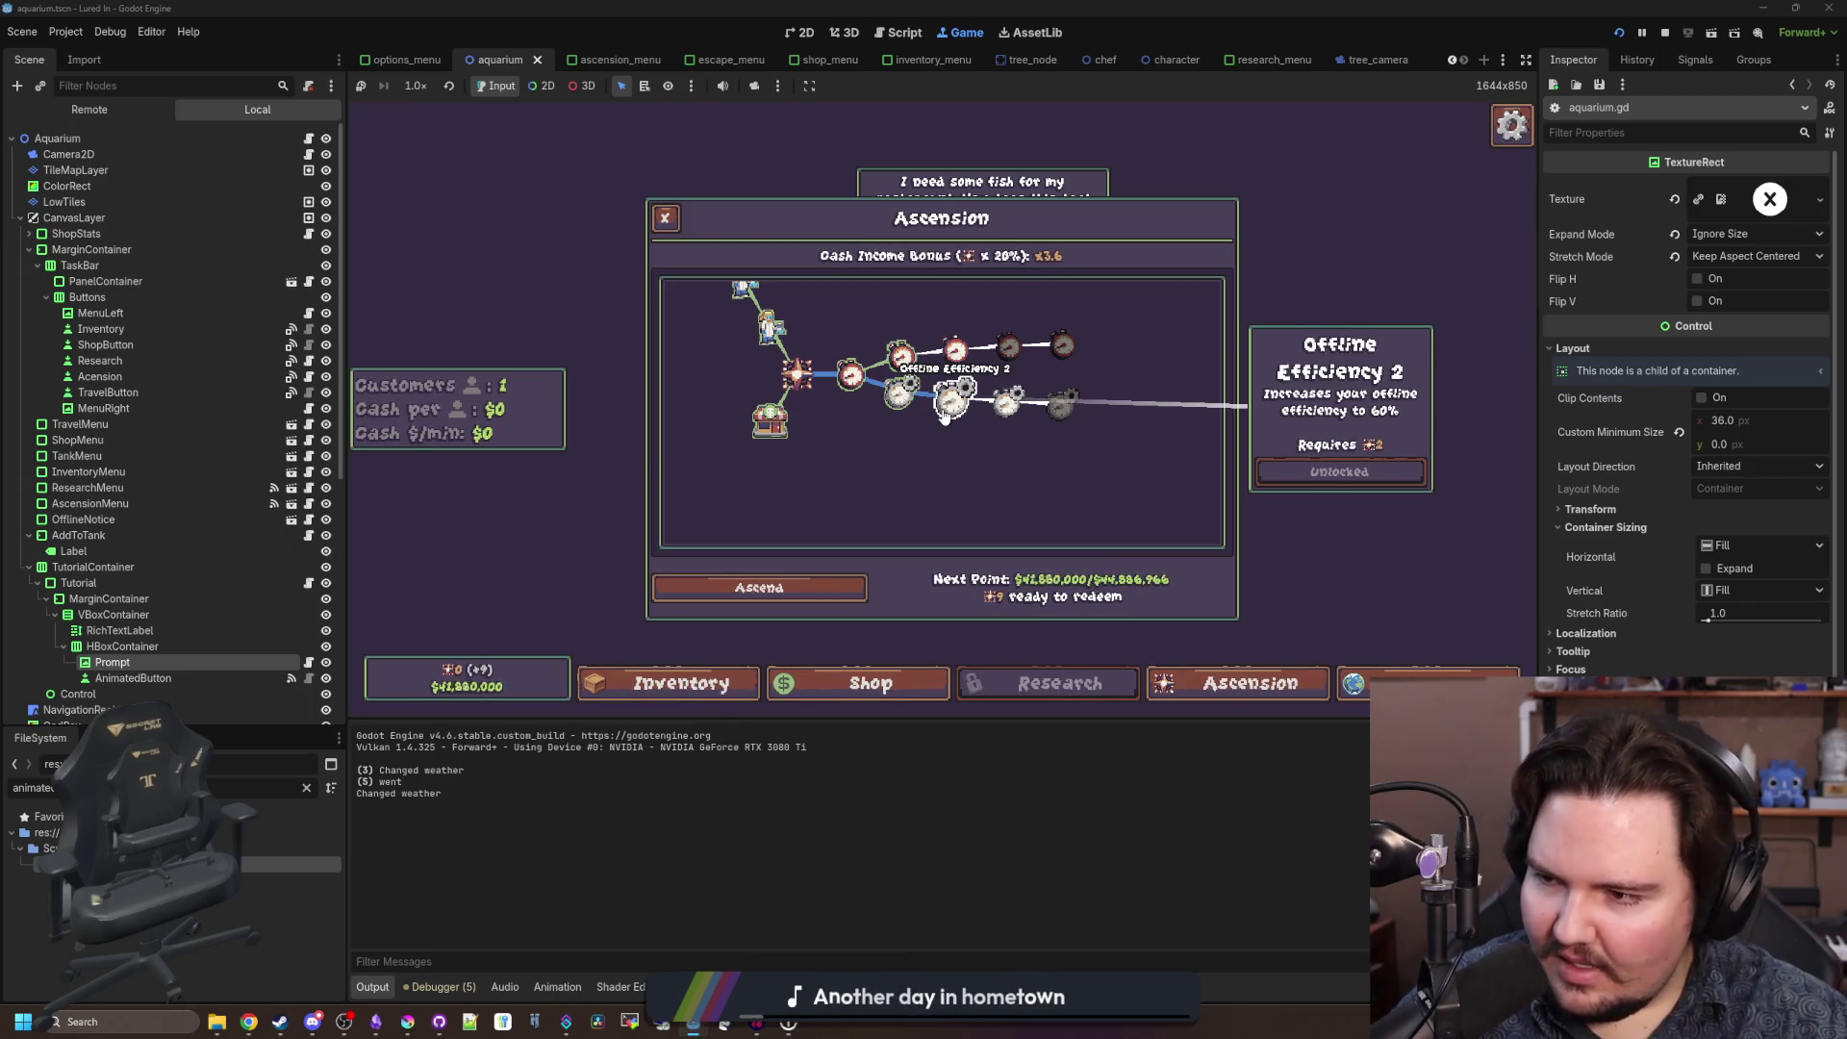
key(Left)
Bring up the ascension warning, turn down the customer's fish offer, and reopen the Ascension tree.
key(Right)
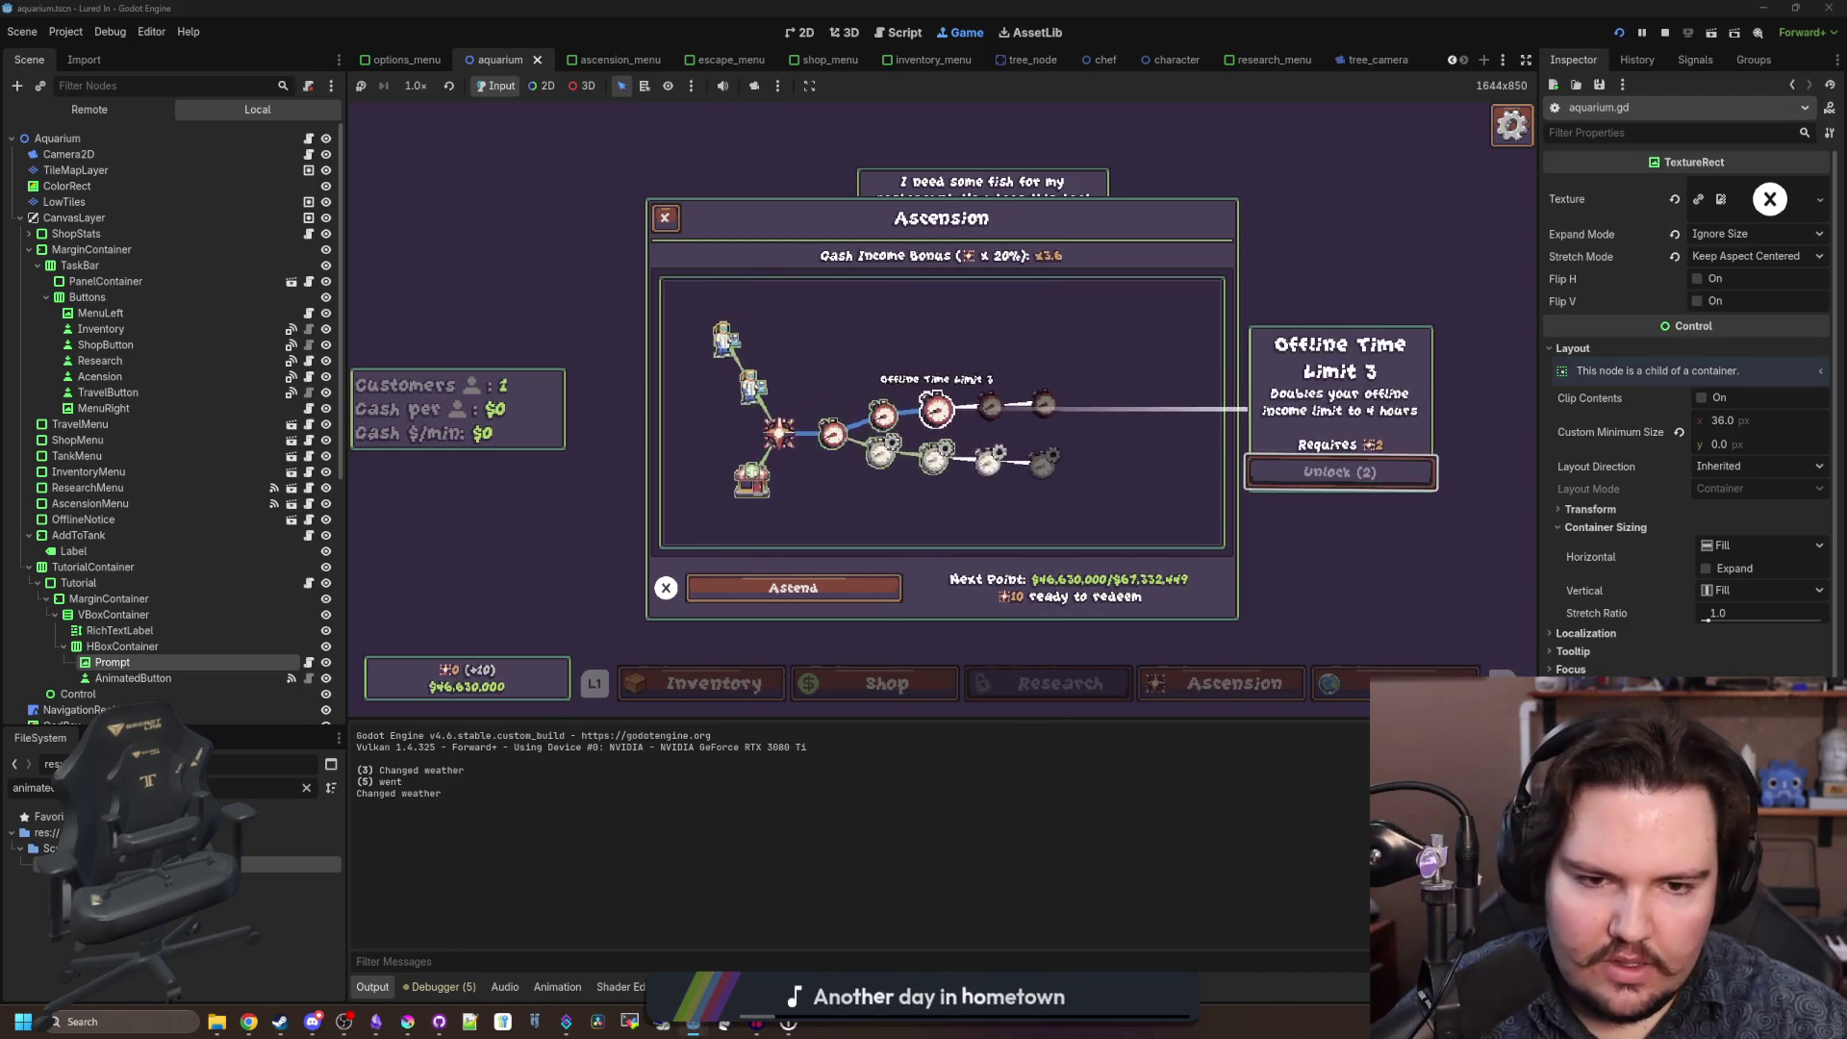
key(Return)
key(Return)
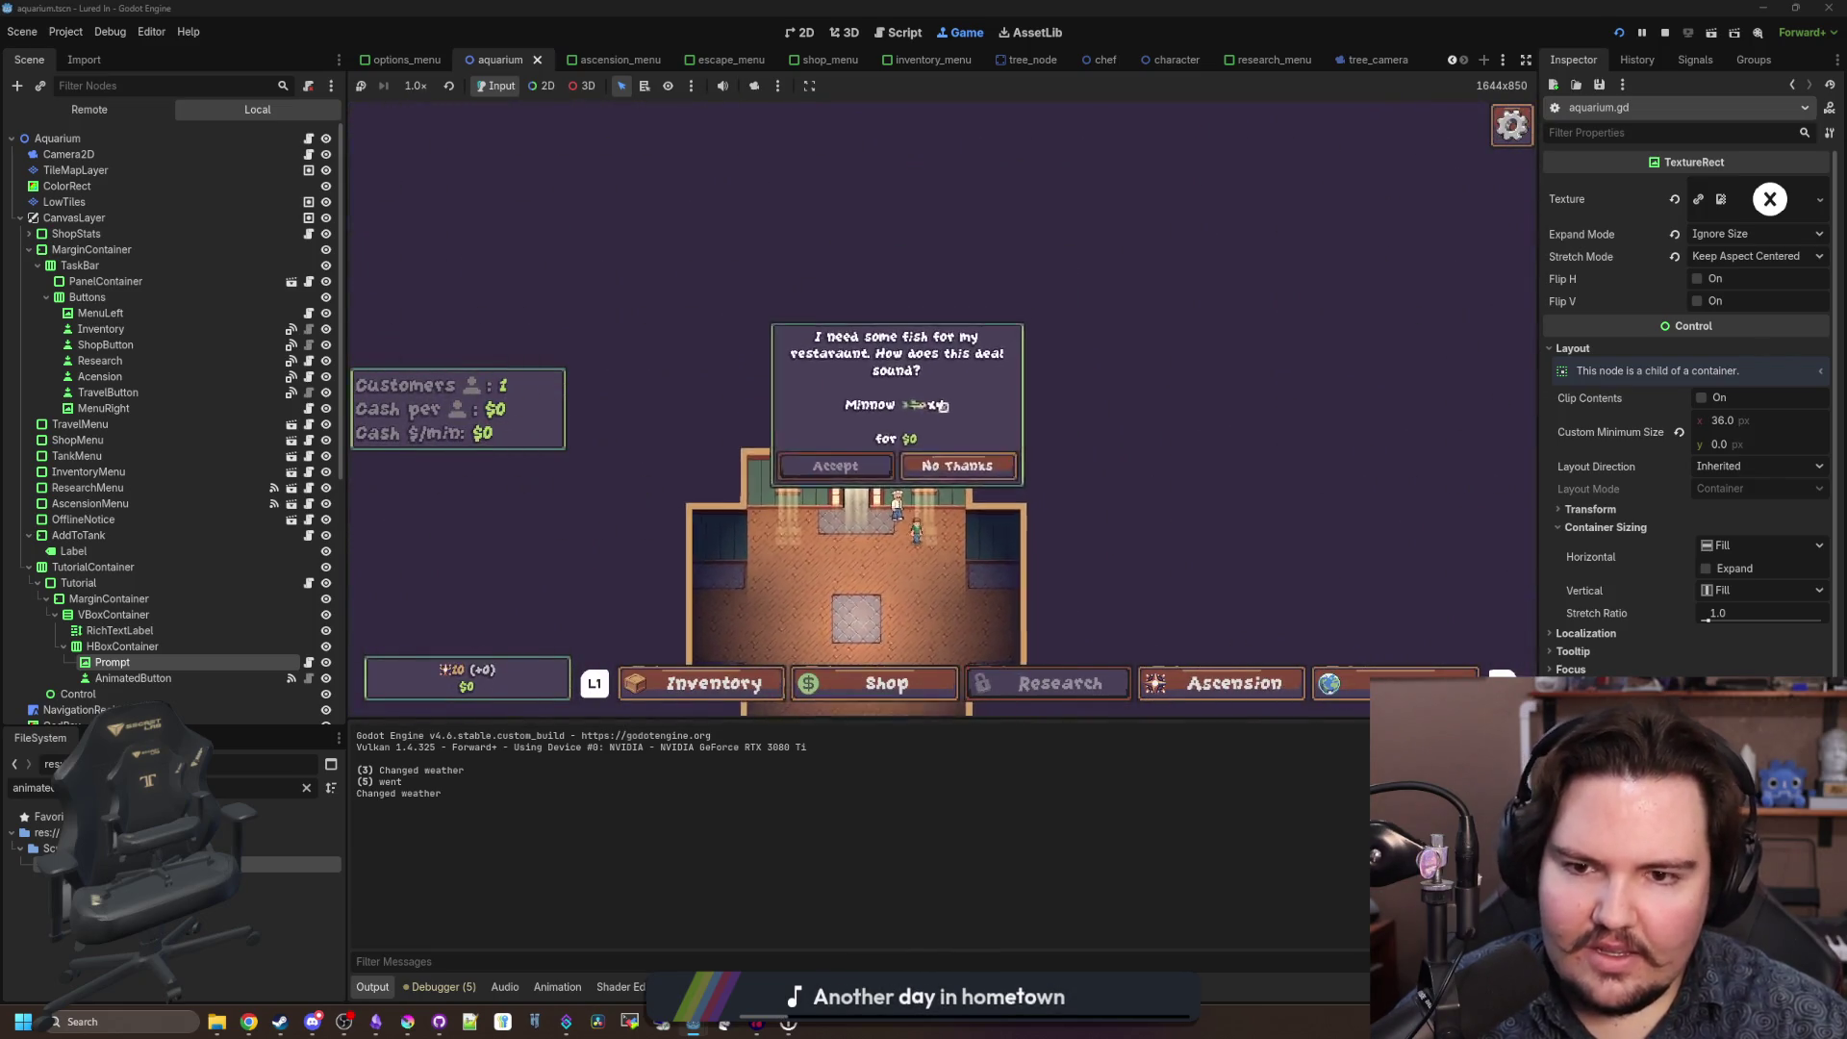
key(Return)
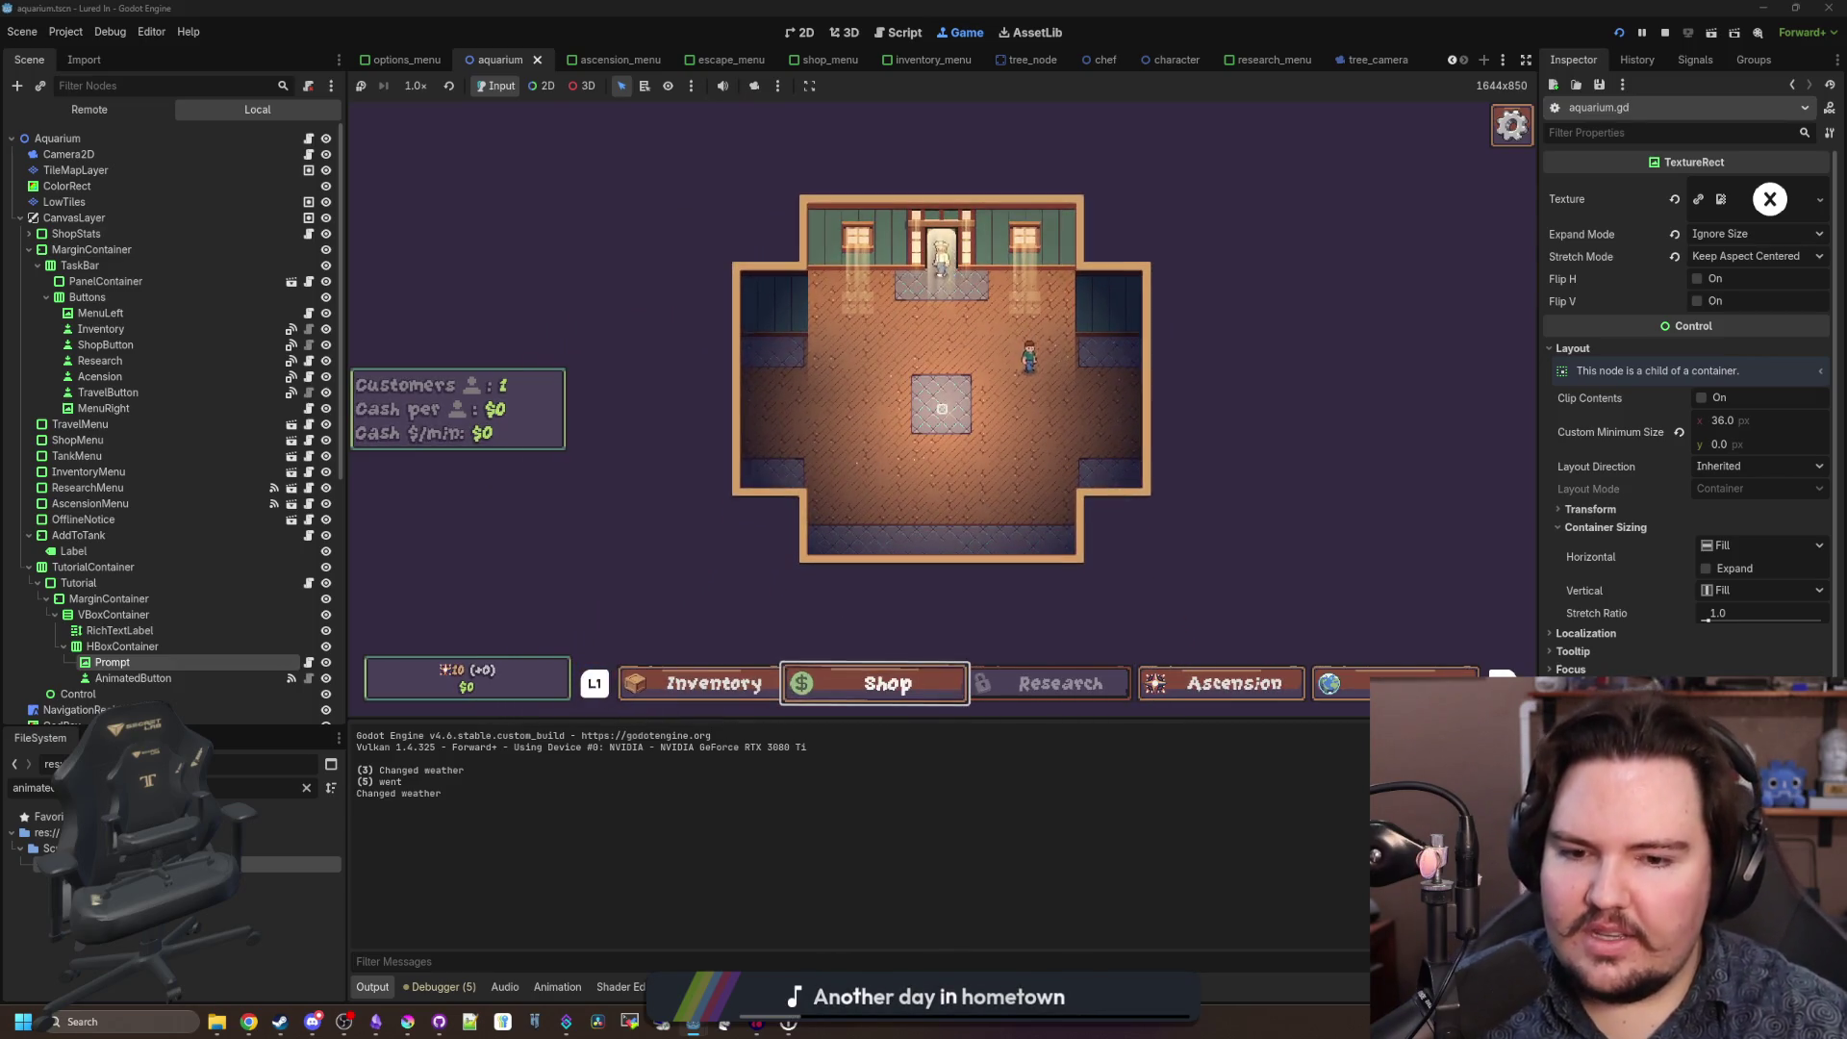
key(Right)
key(Return)
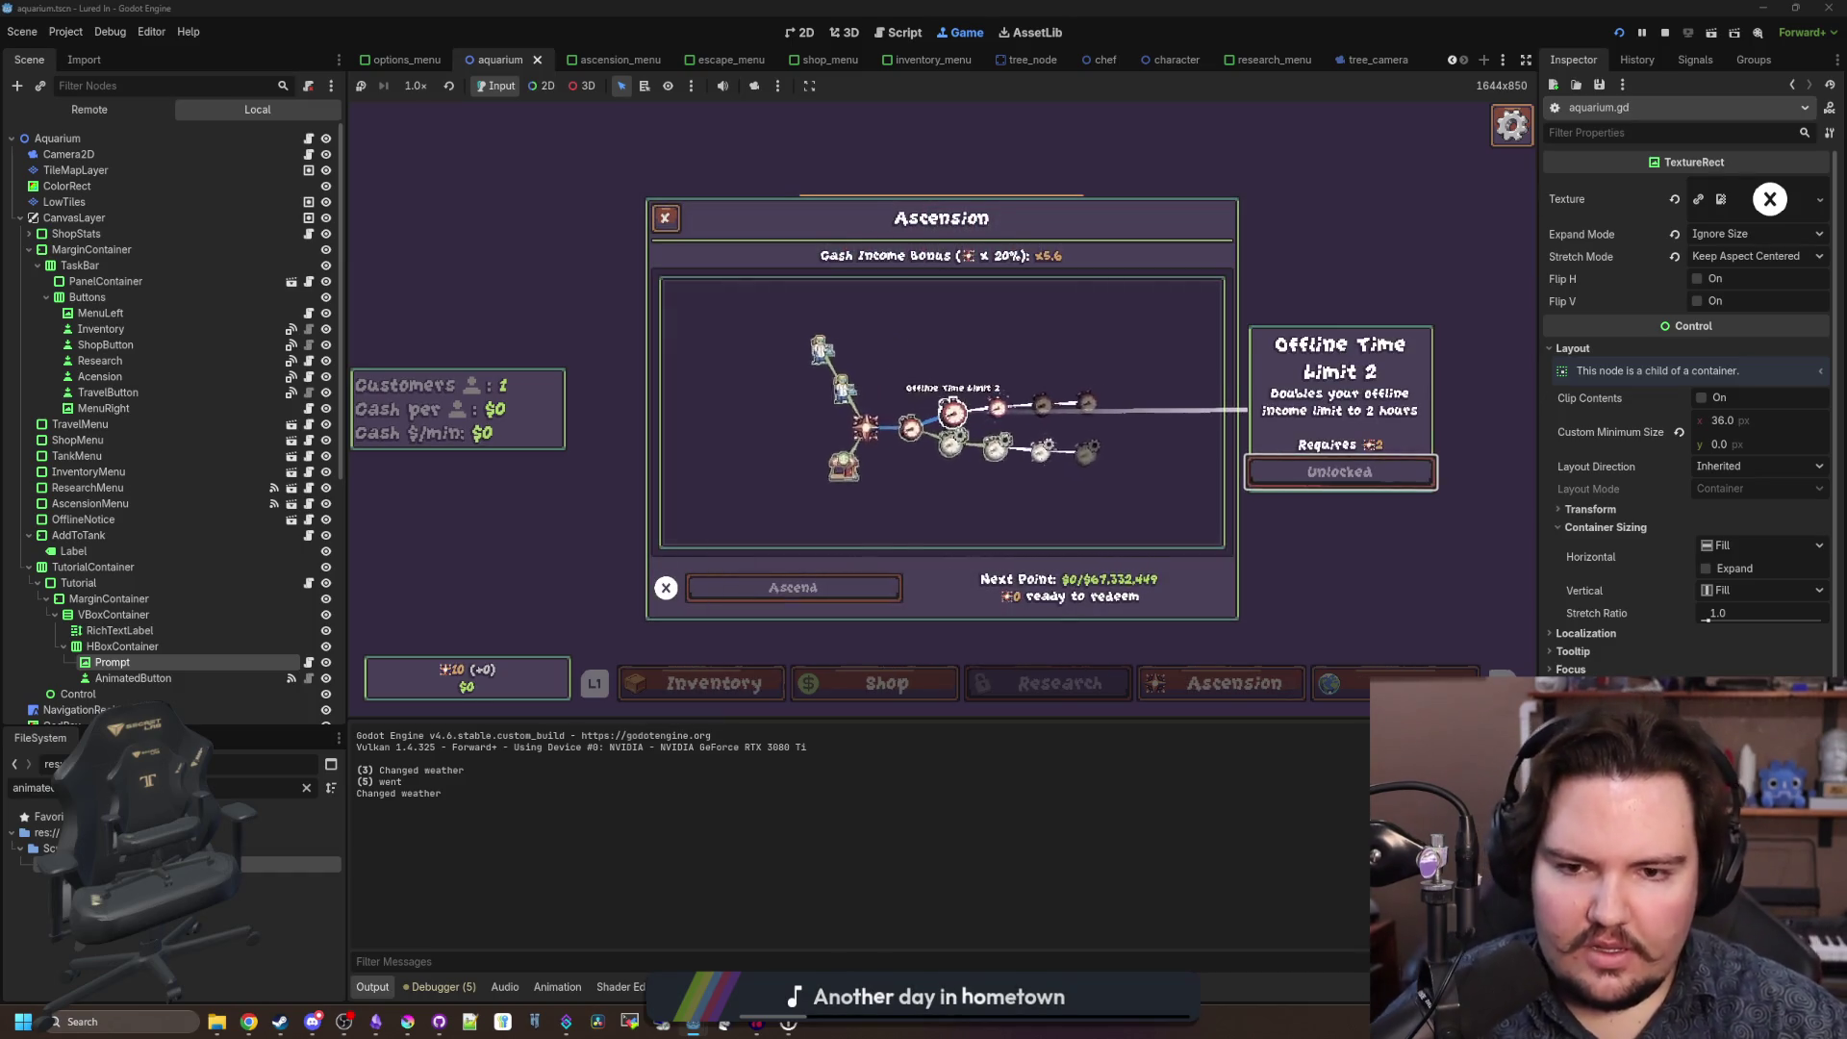
Unlock Offline Time Limit 3, 4 and 5 in the Ascension tree.
key(Right)
key(Return)
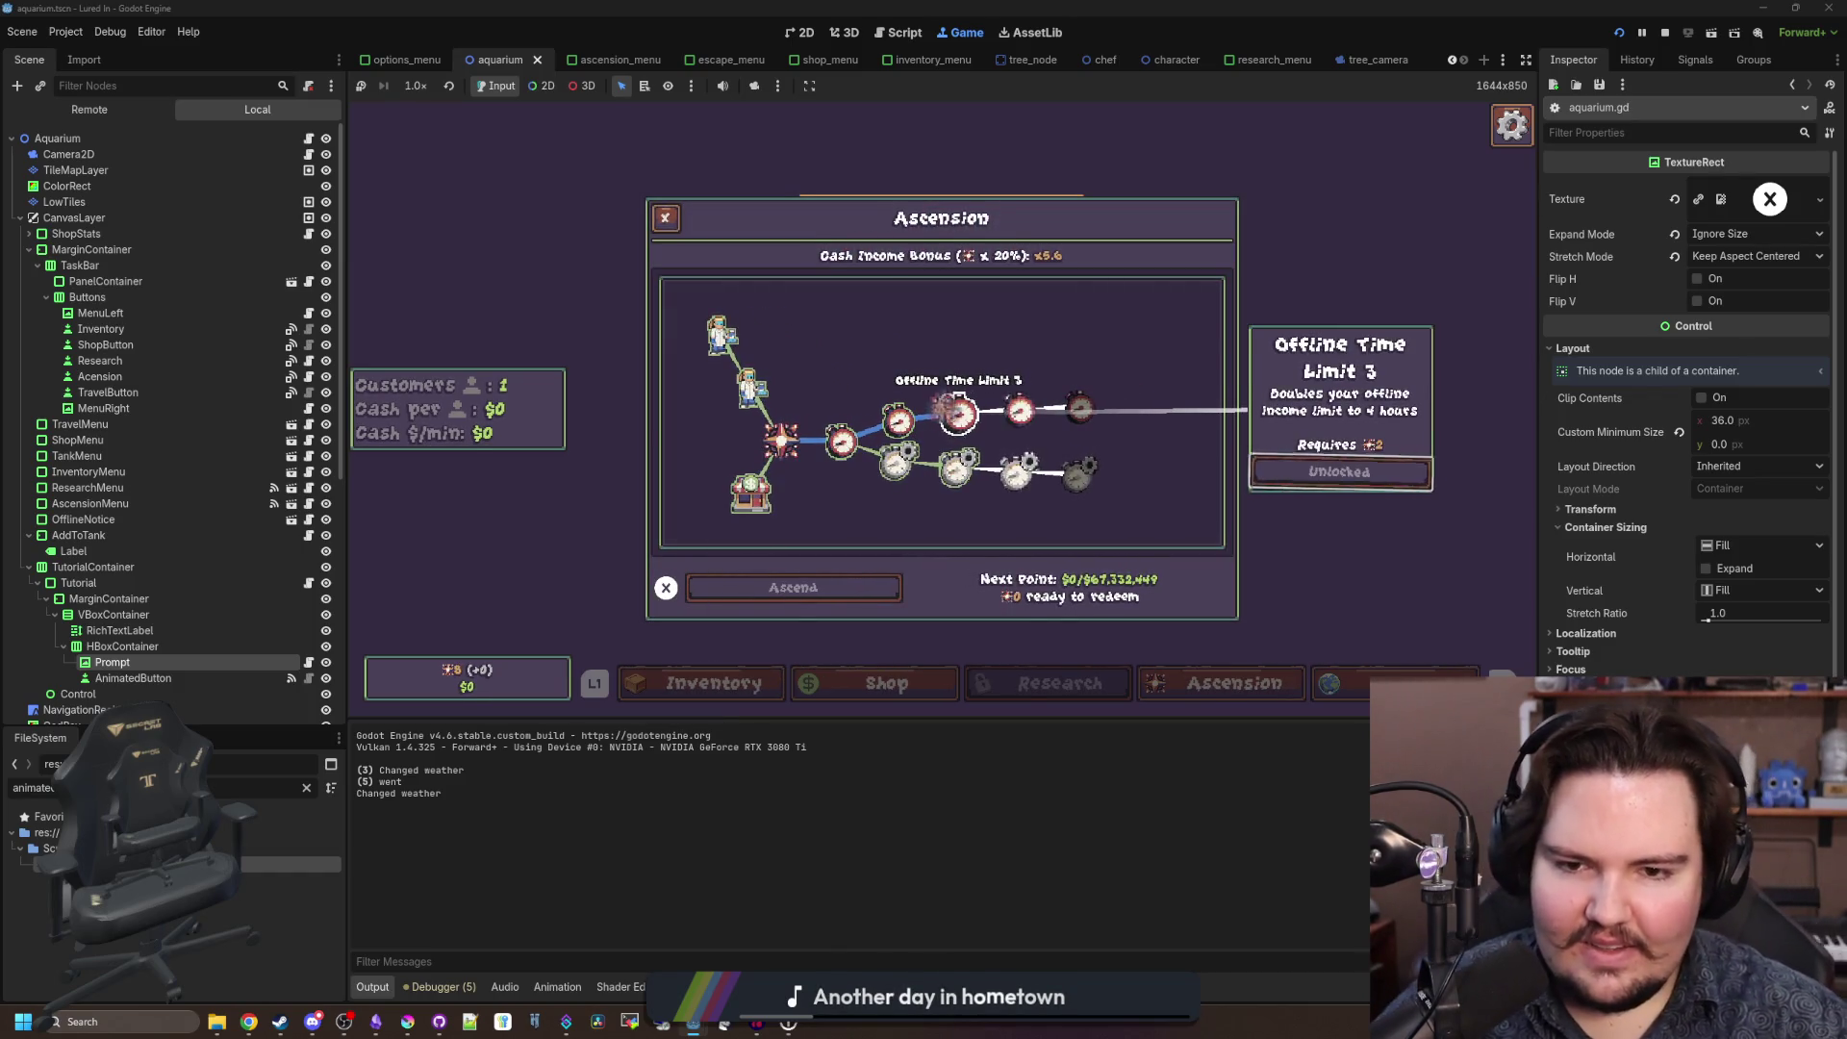
key(Right)
key(Return)
key(Right)
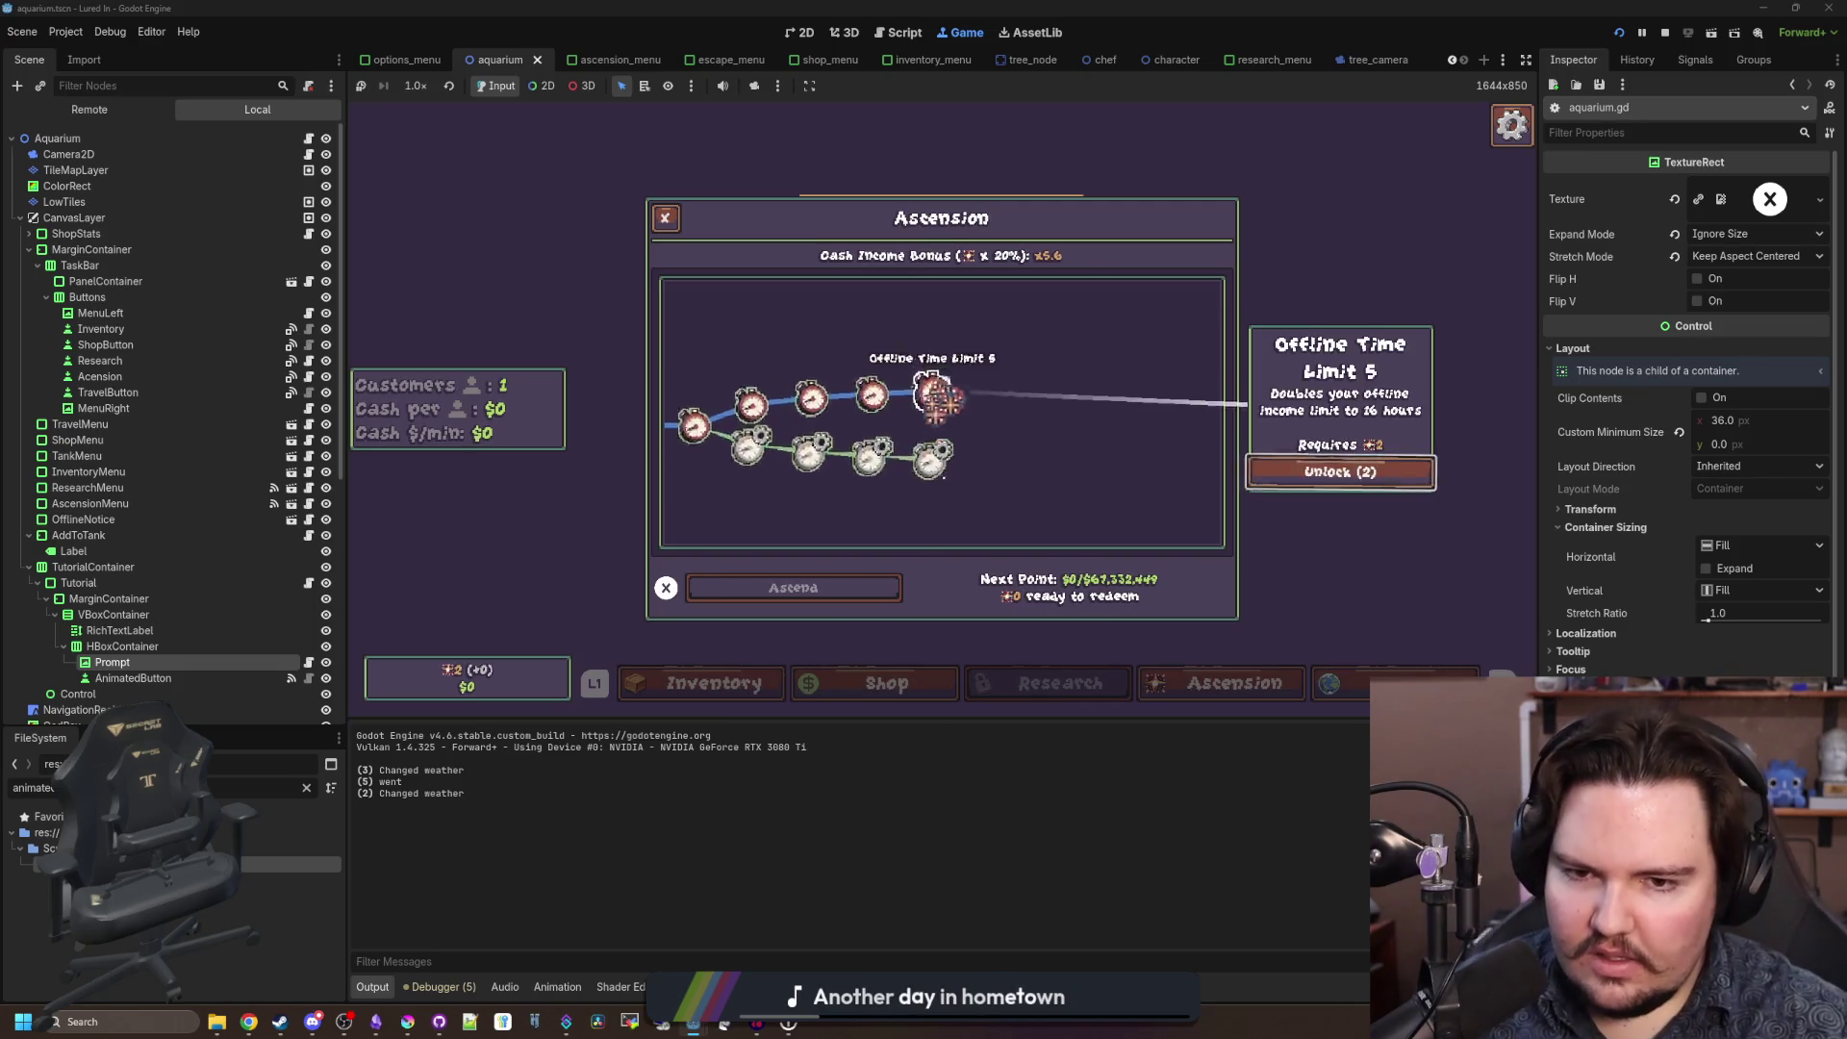
key(Return)
View and close the Offline Efficiency 2 card, close Ascension, and clear the FileSystem filter.
key(Down)
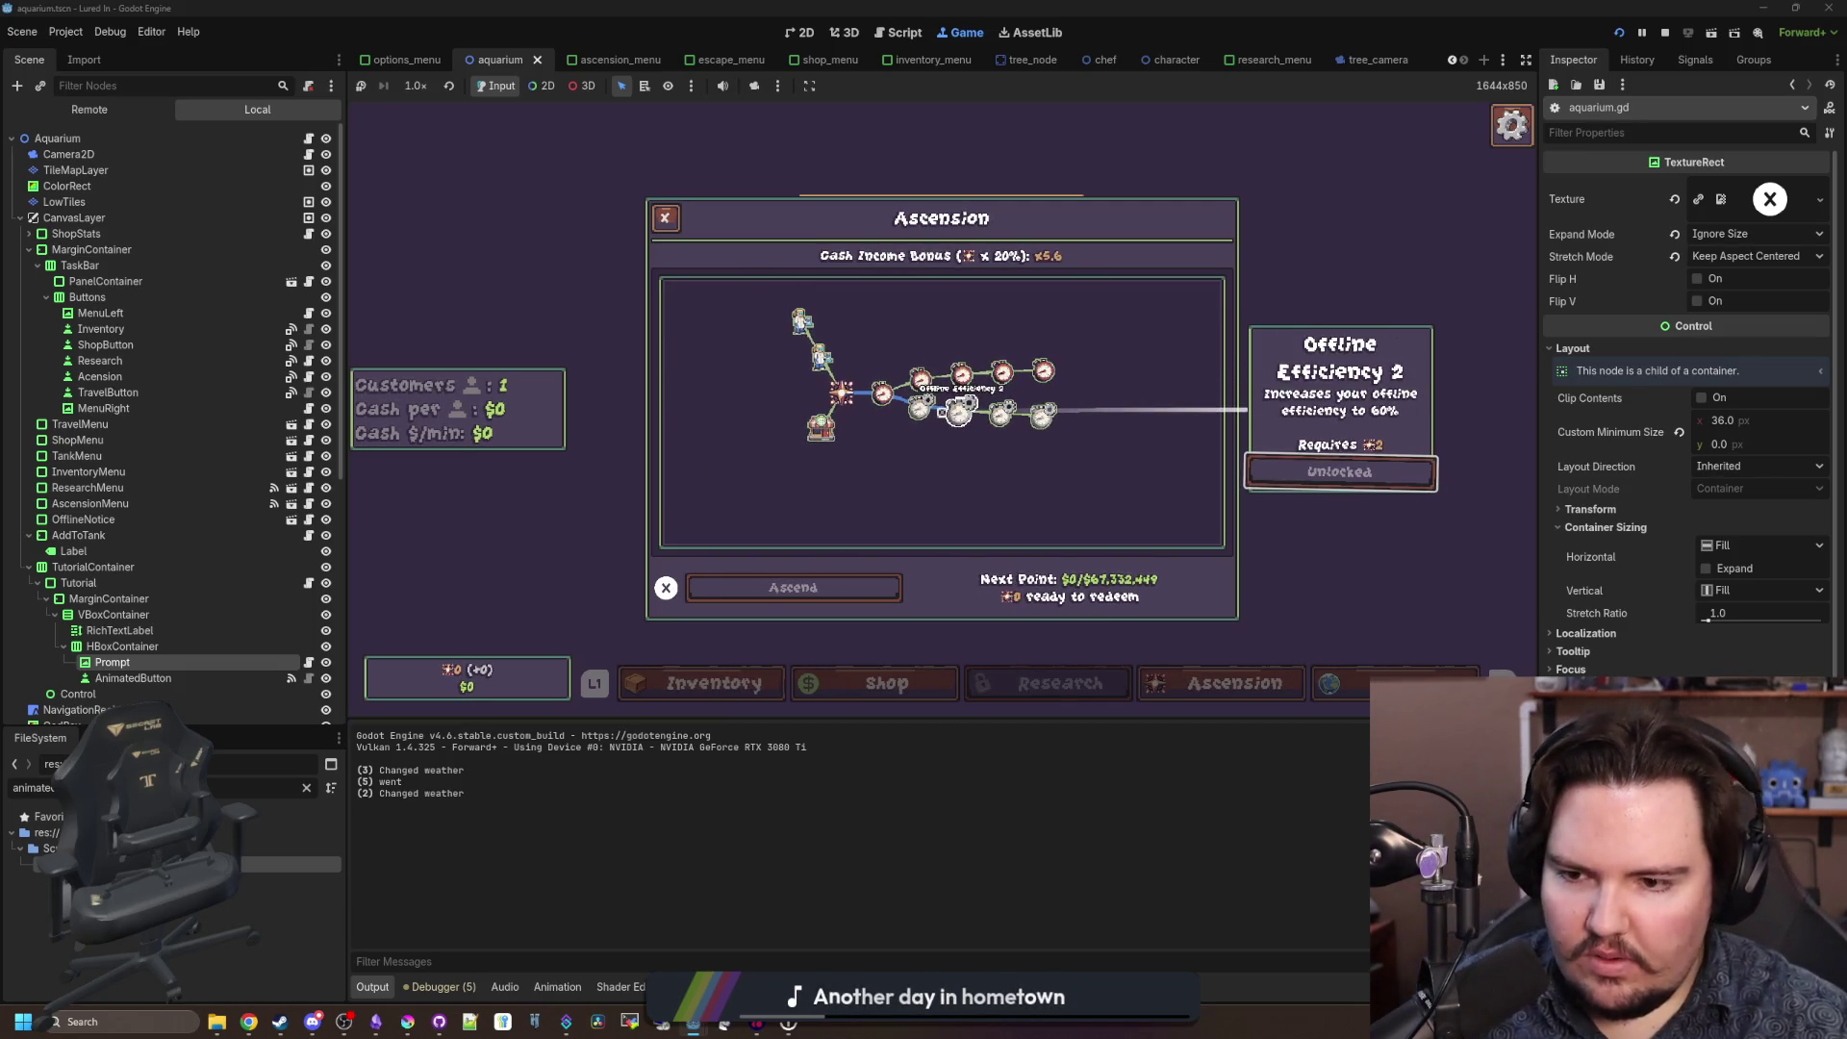
key(Escape)
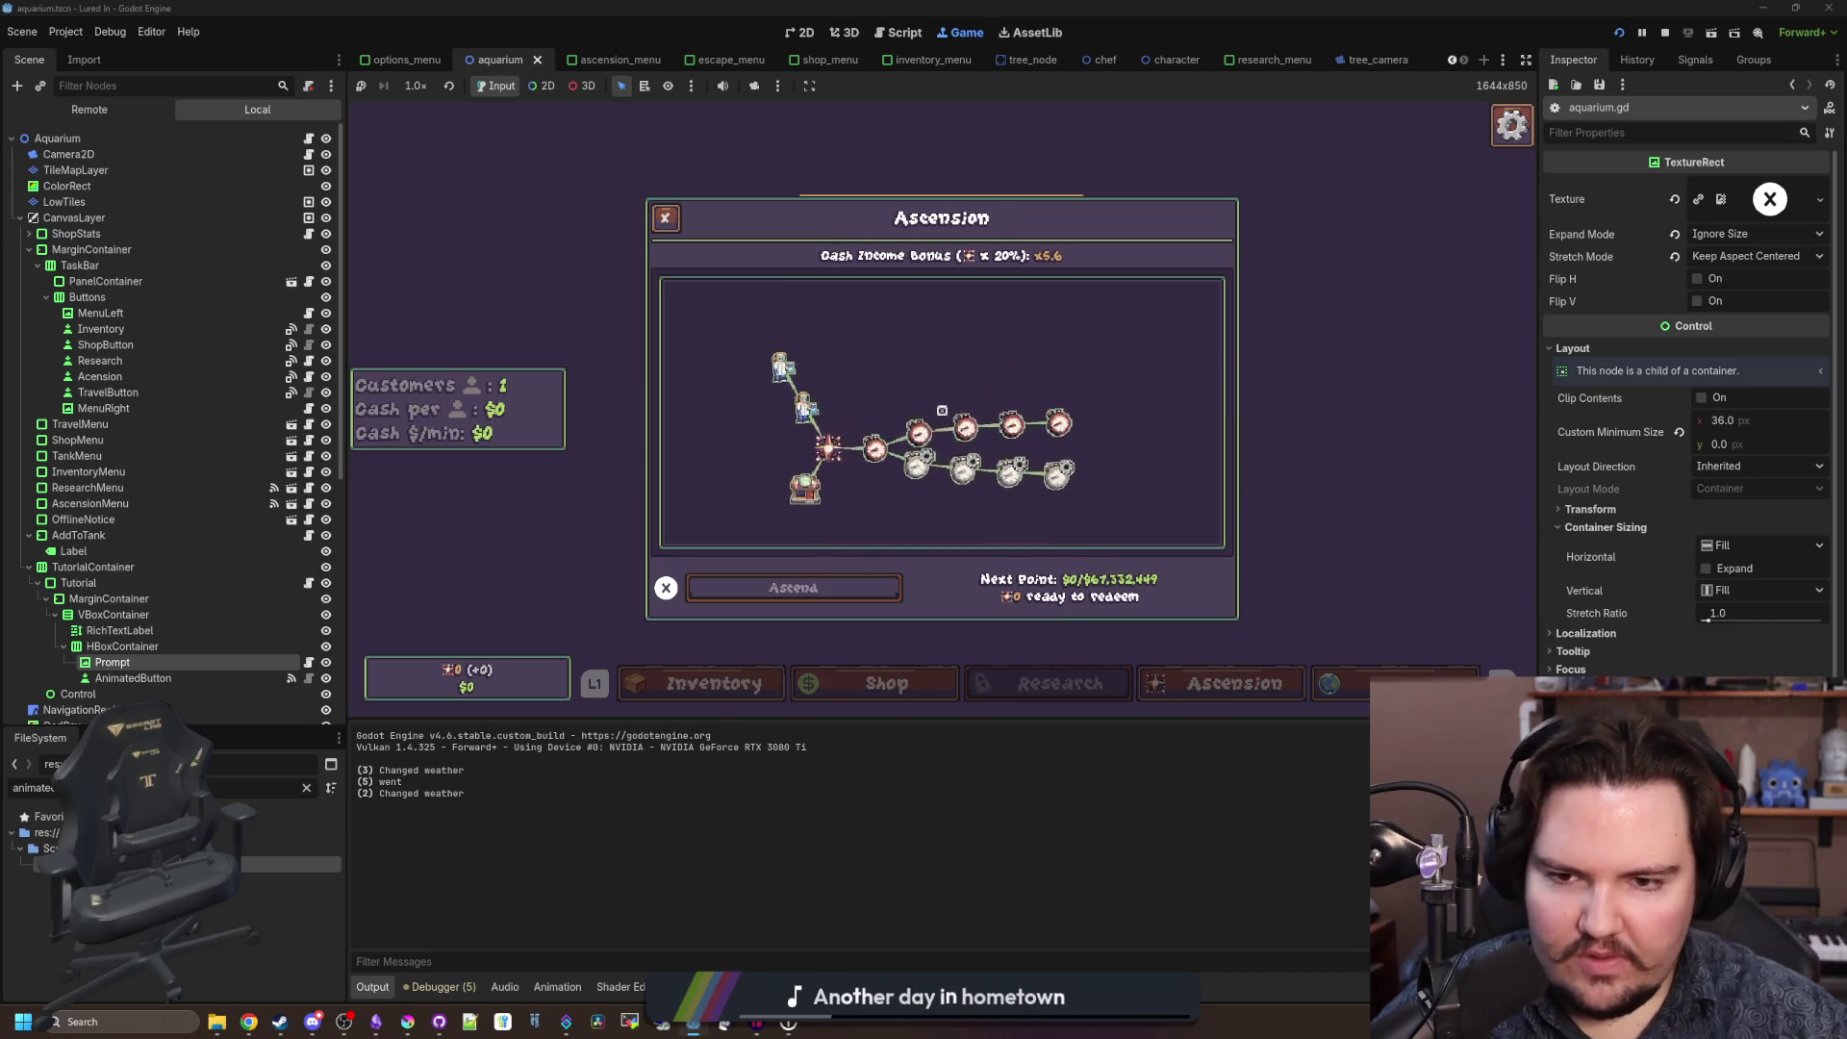
key(Escape)
key(super)
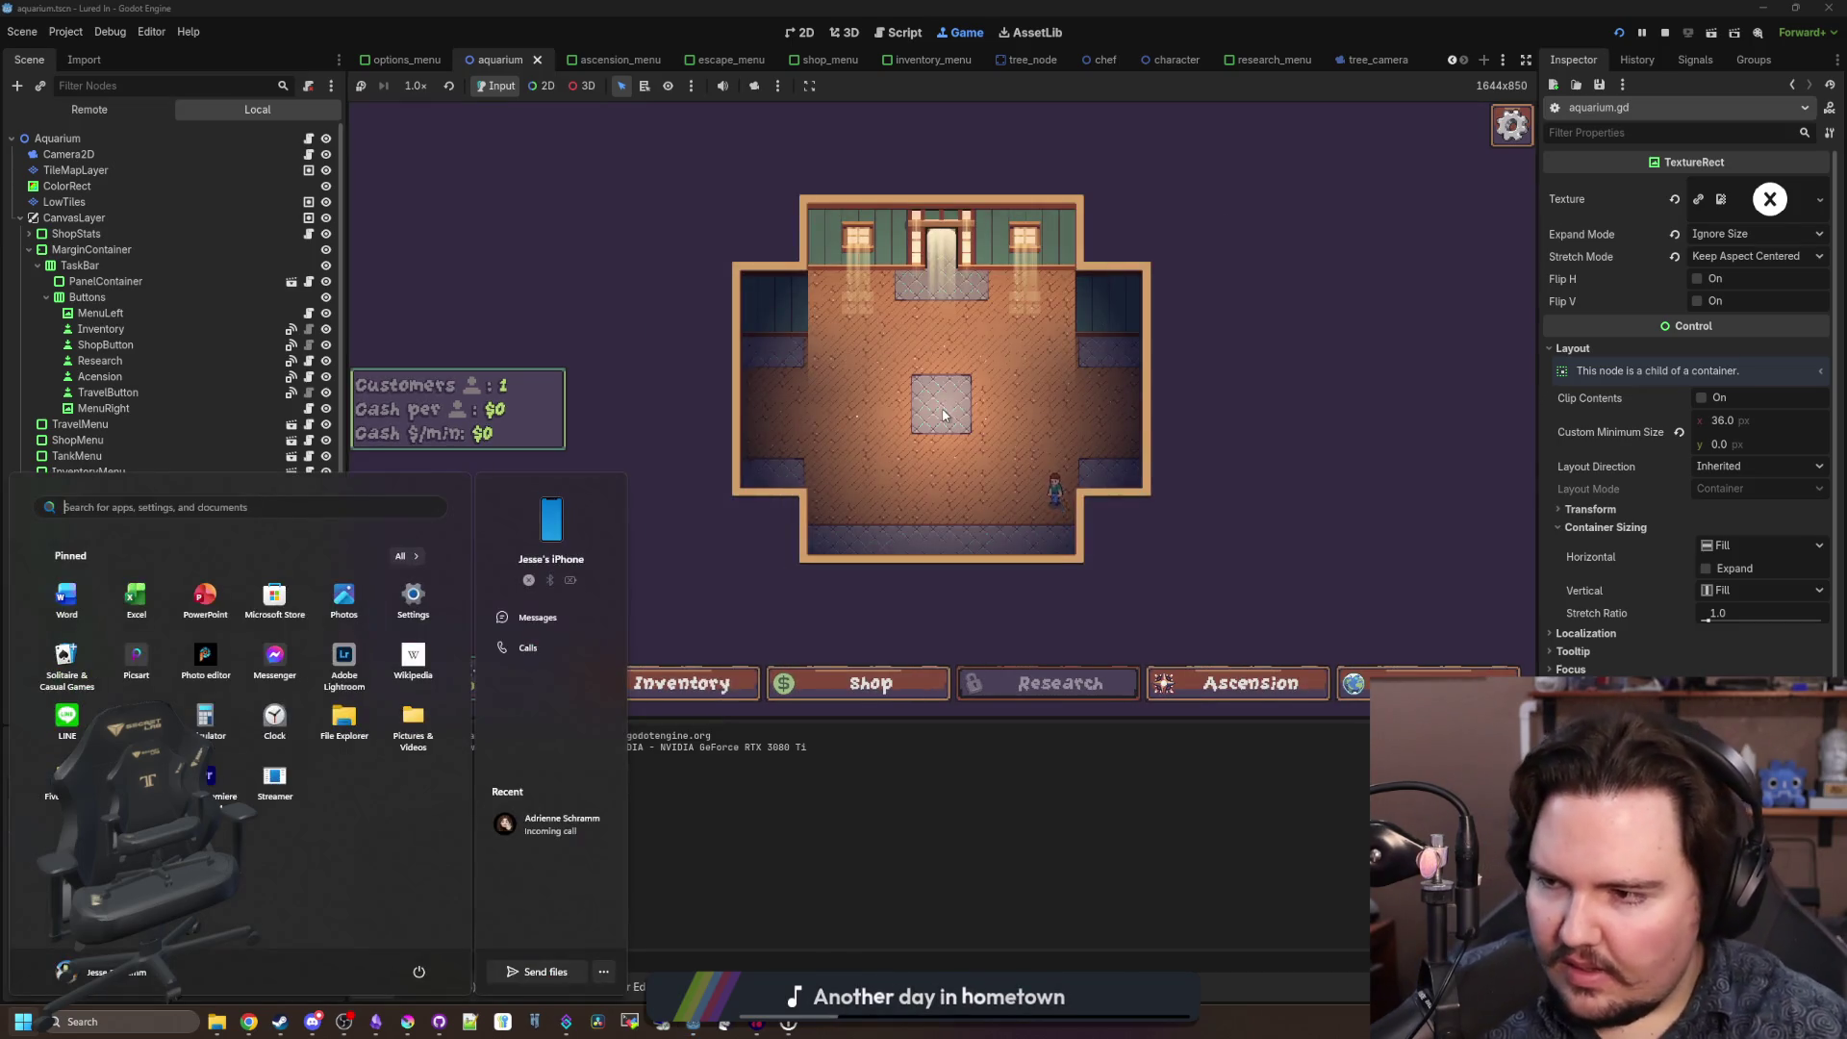
key(Escape)
click(308, 789)
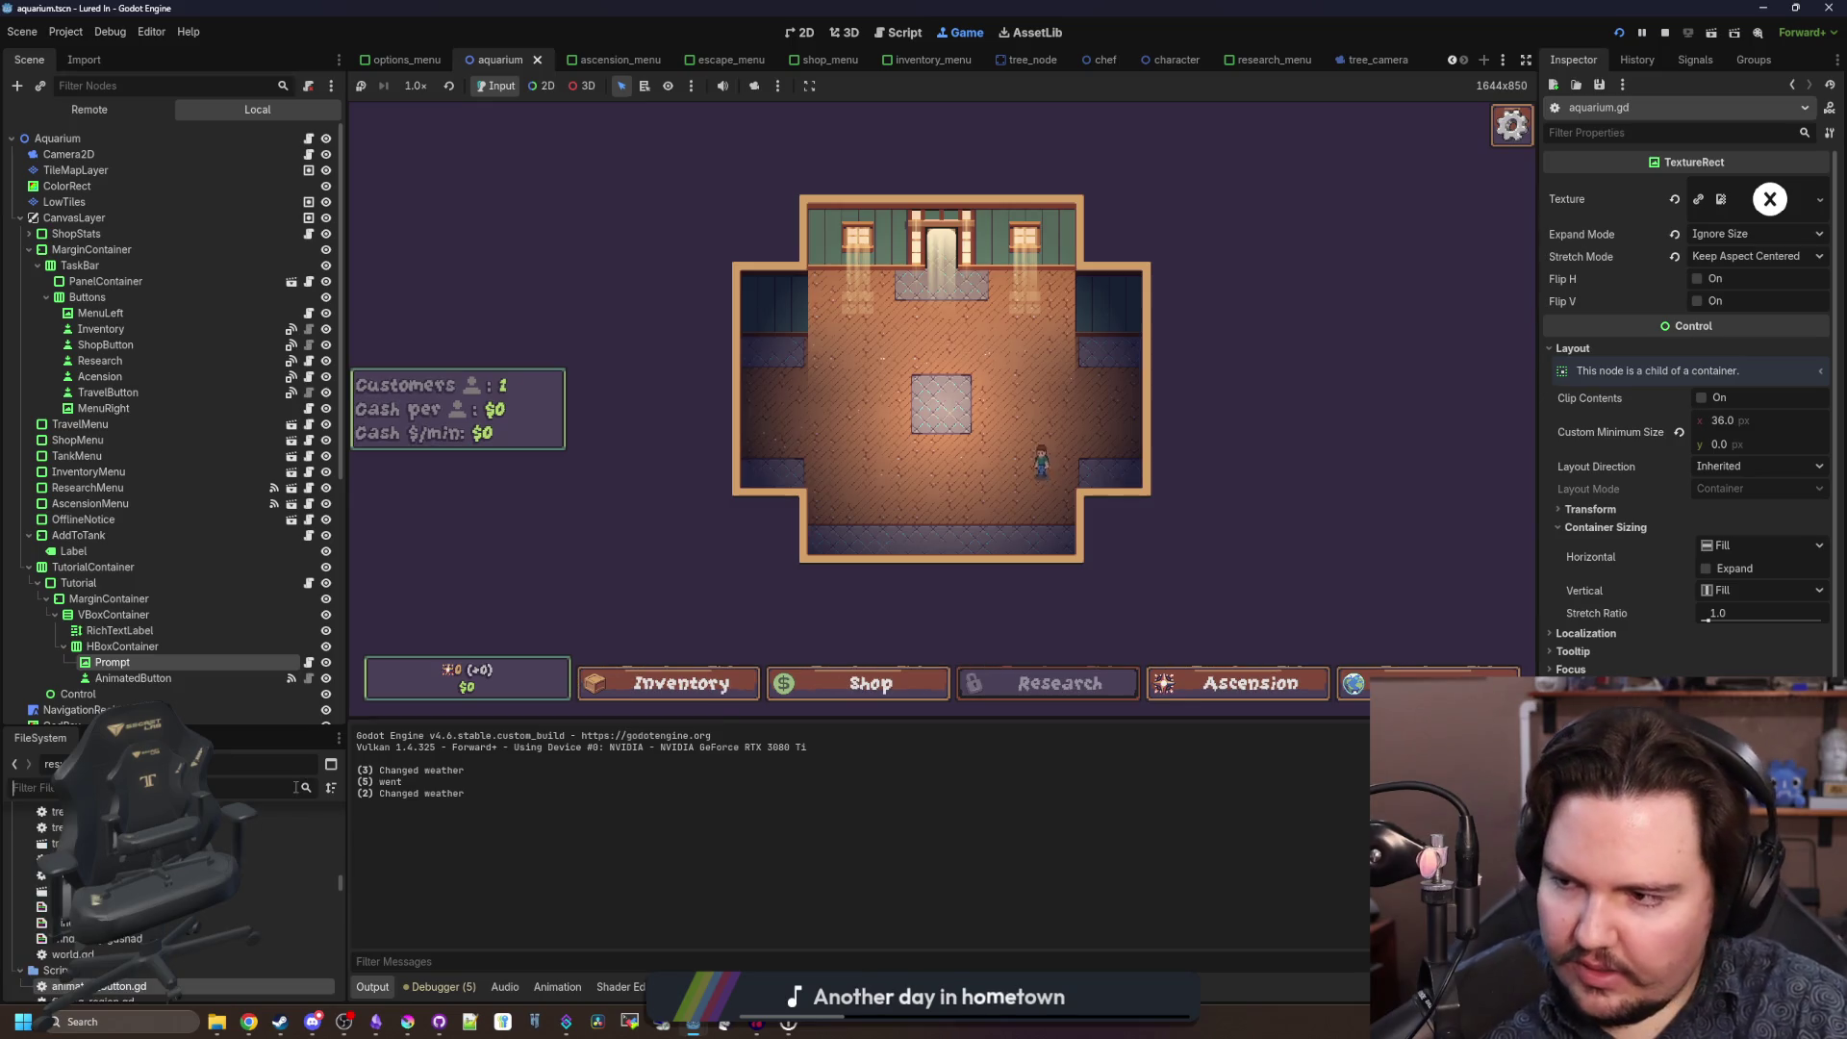
Filter FileSystem for GLOB, edit line 624 of global.gd, then open Options in the running game.
text(GLOB)
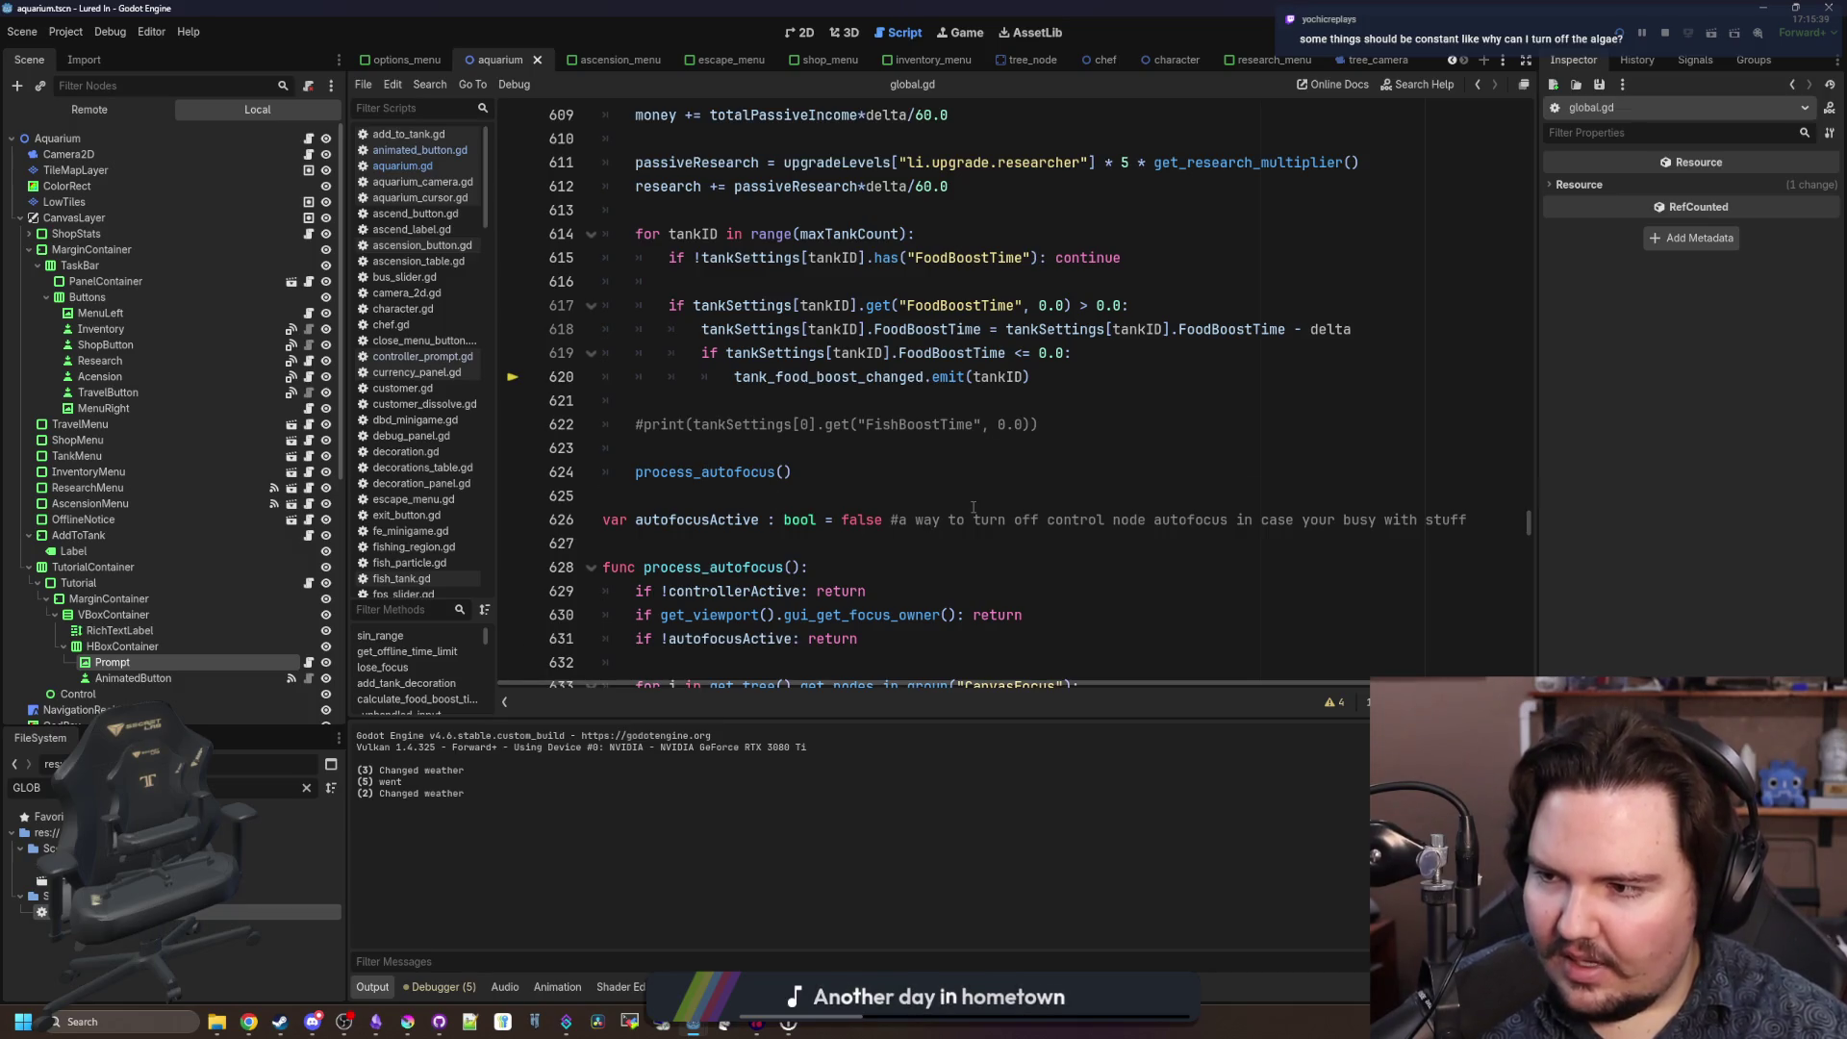
click(1006, 464)
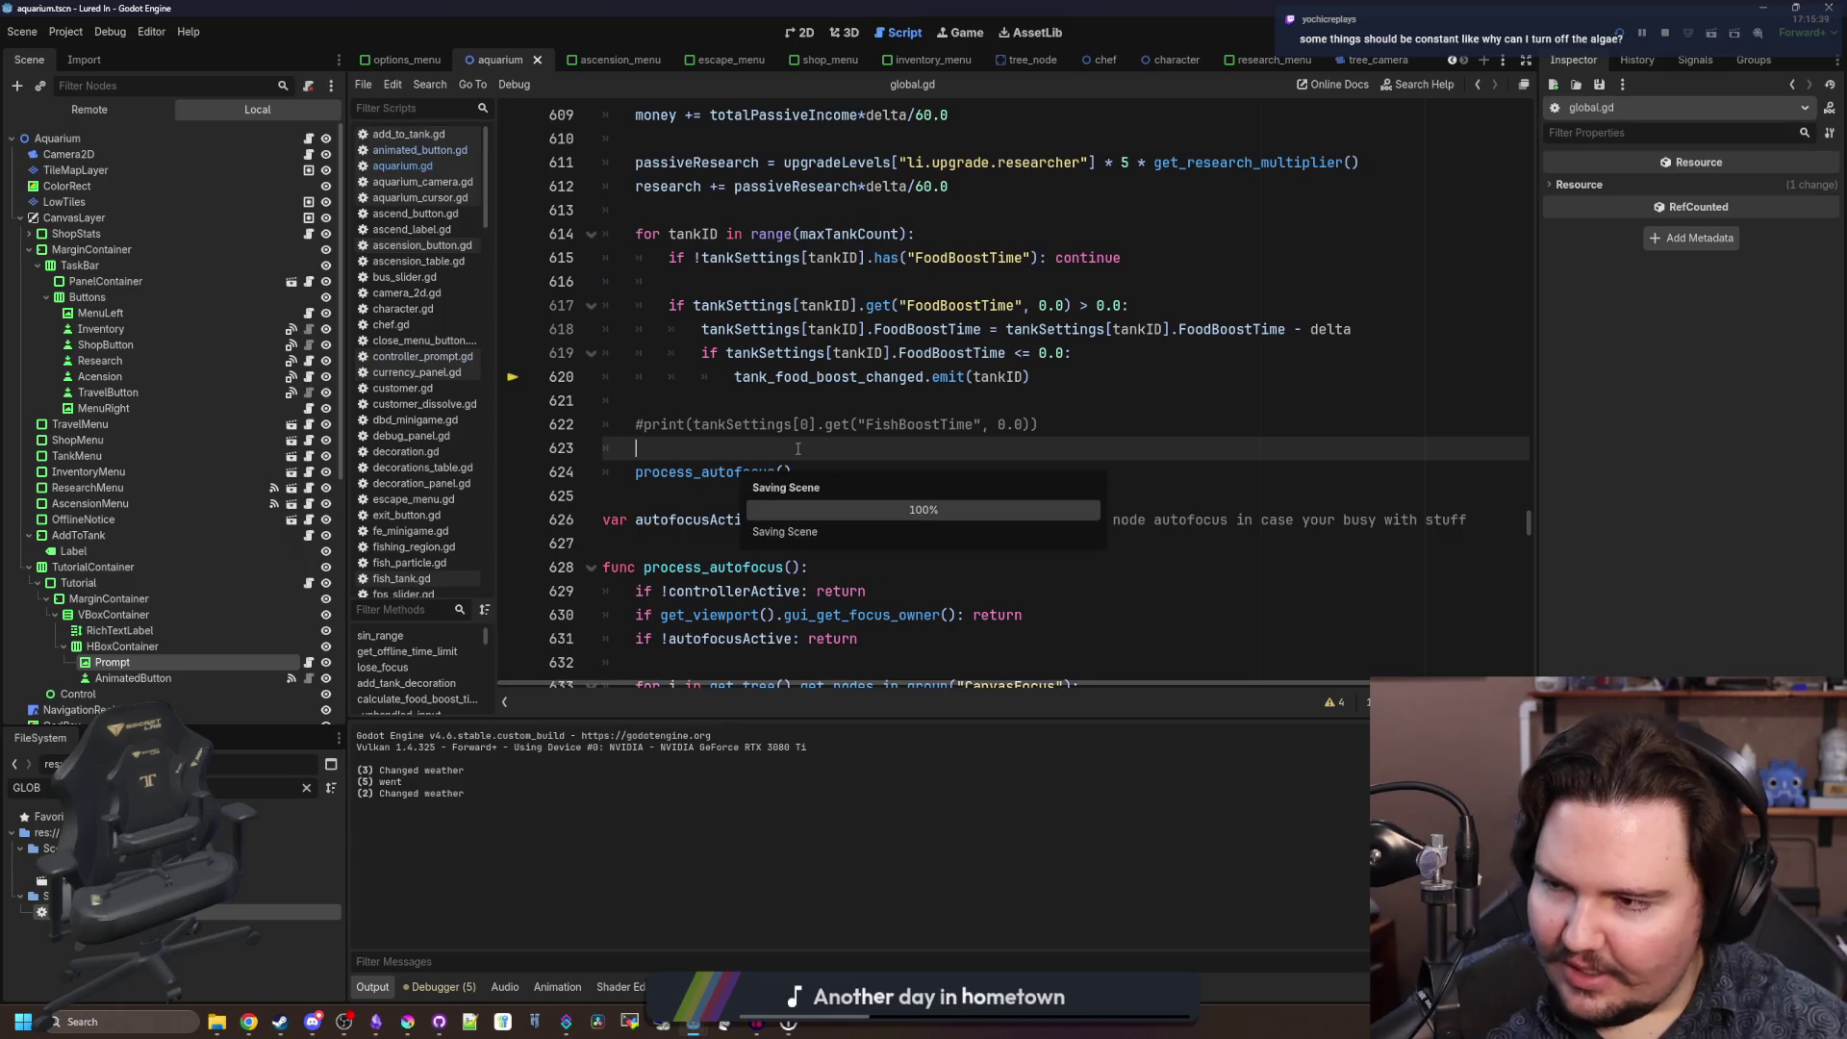
click(974, 34)
key(Escape)
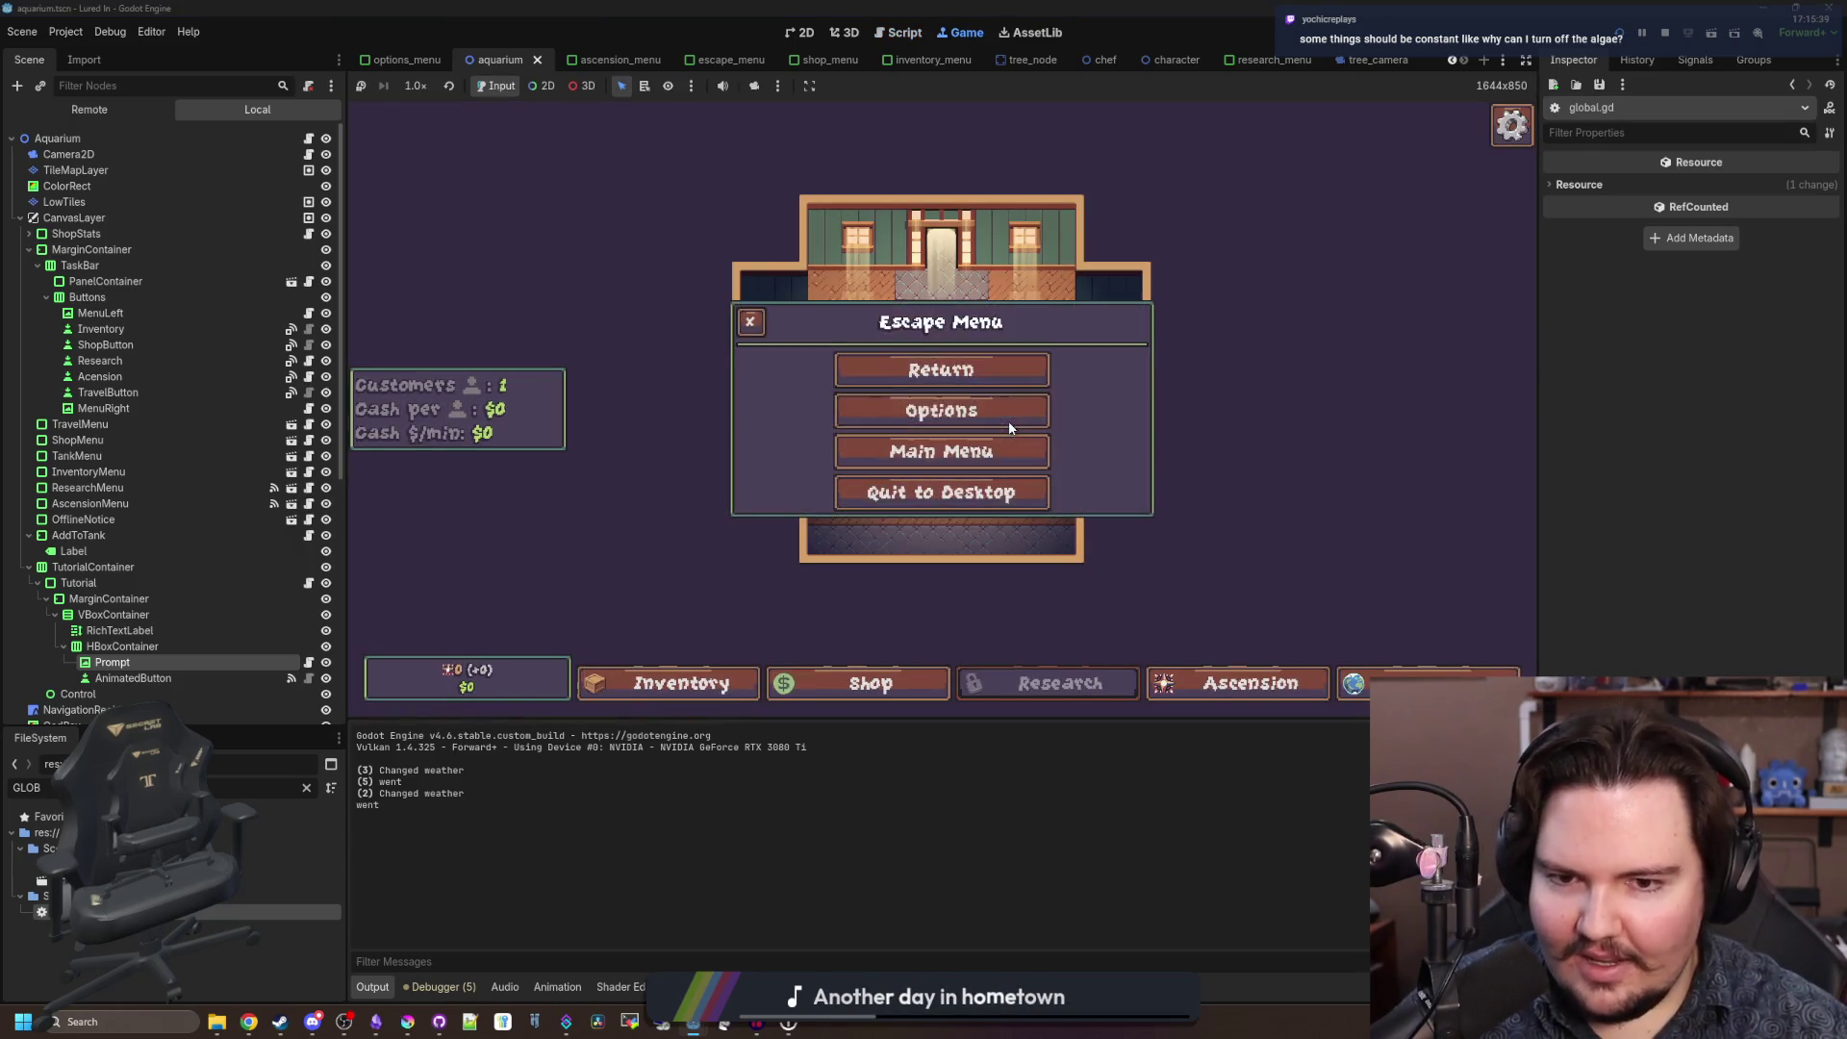
click(1003, 421)
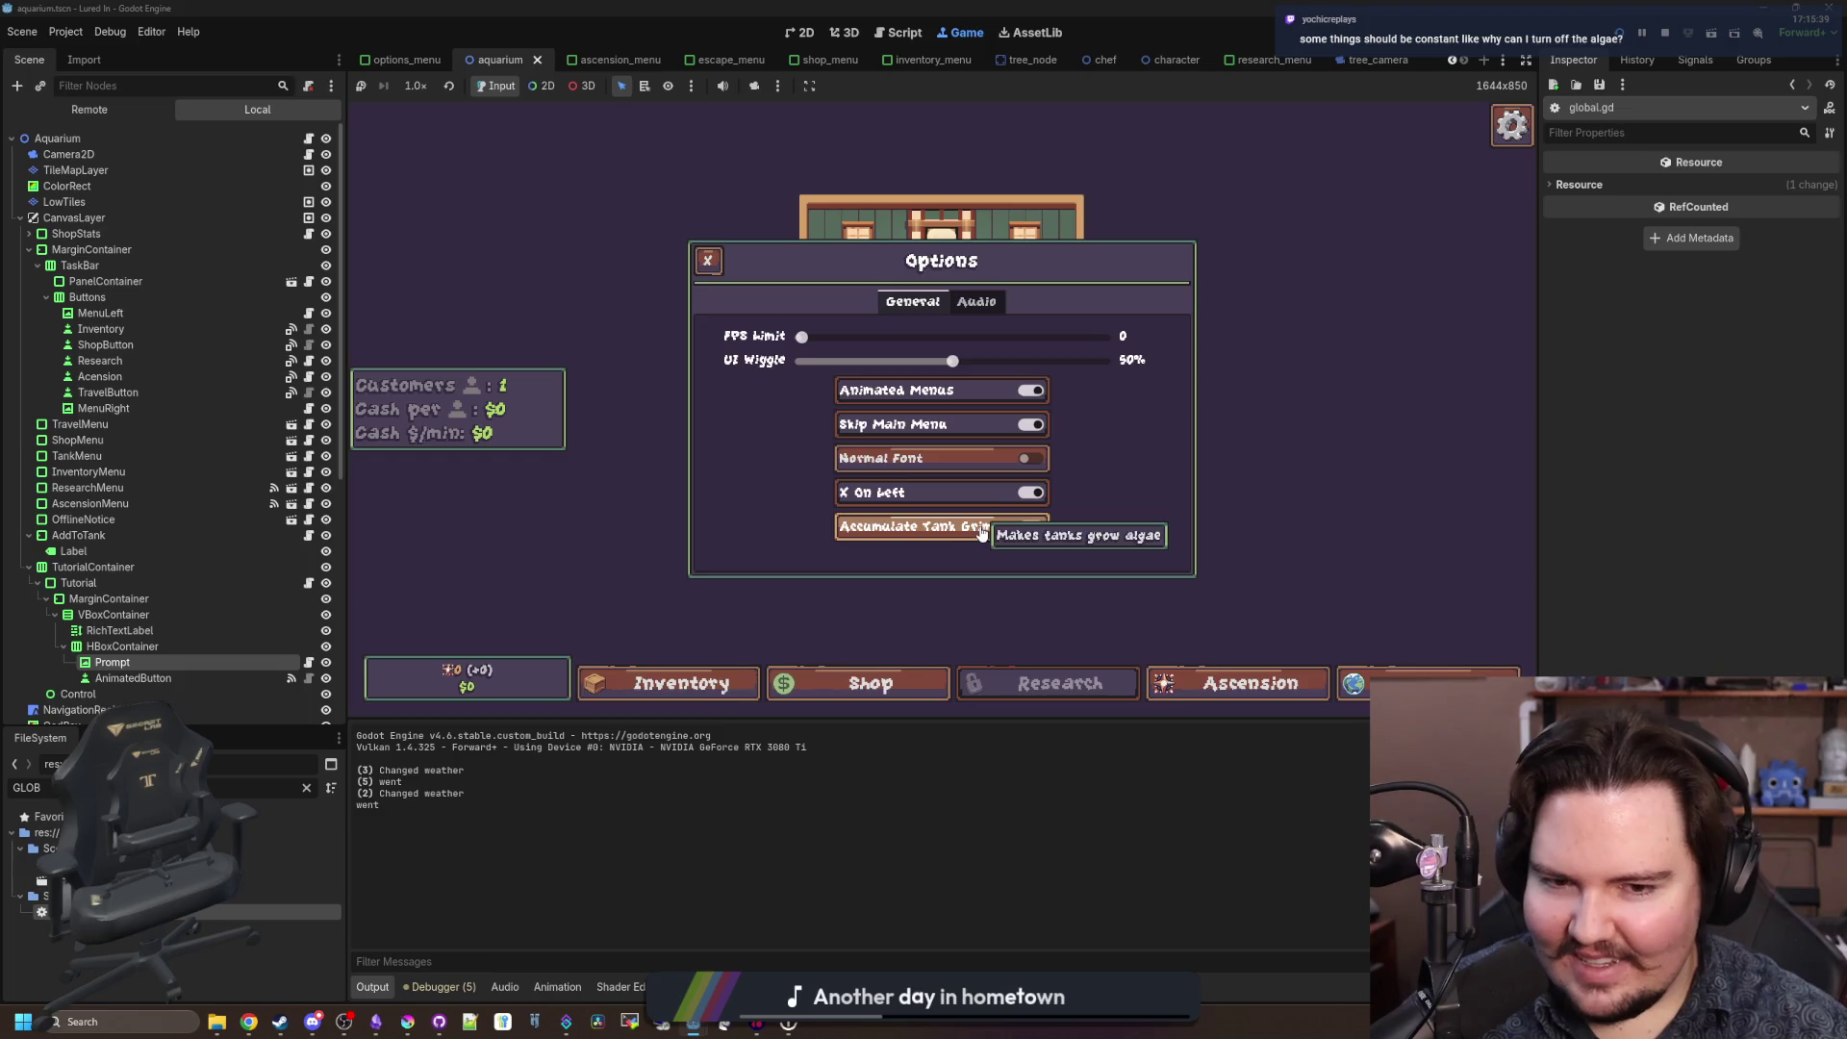